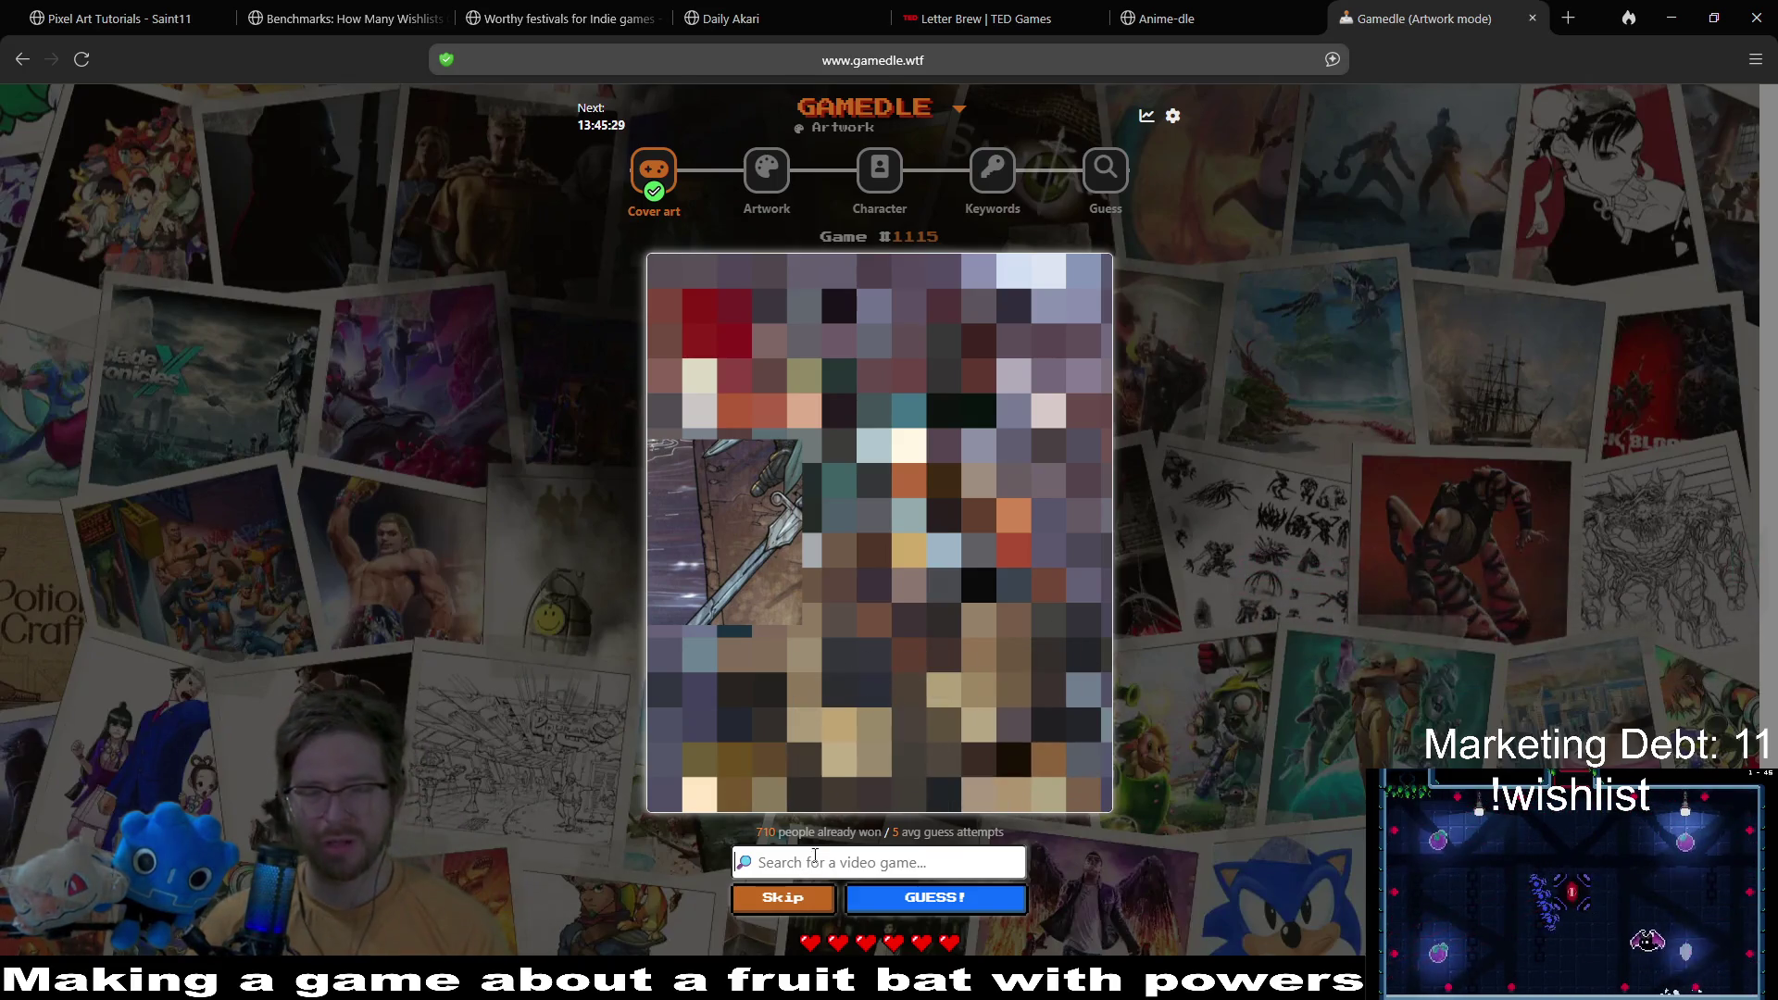
# Step: Search 'abso' and submit Absolum as the first cover art guess
pyautogui.click(871, 862)
pyautogui.write('abs')
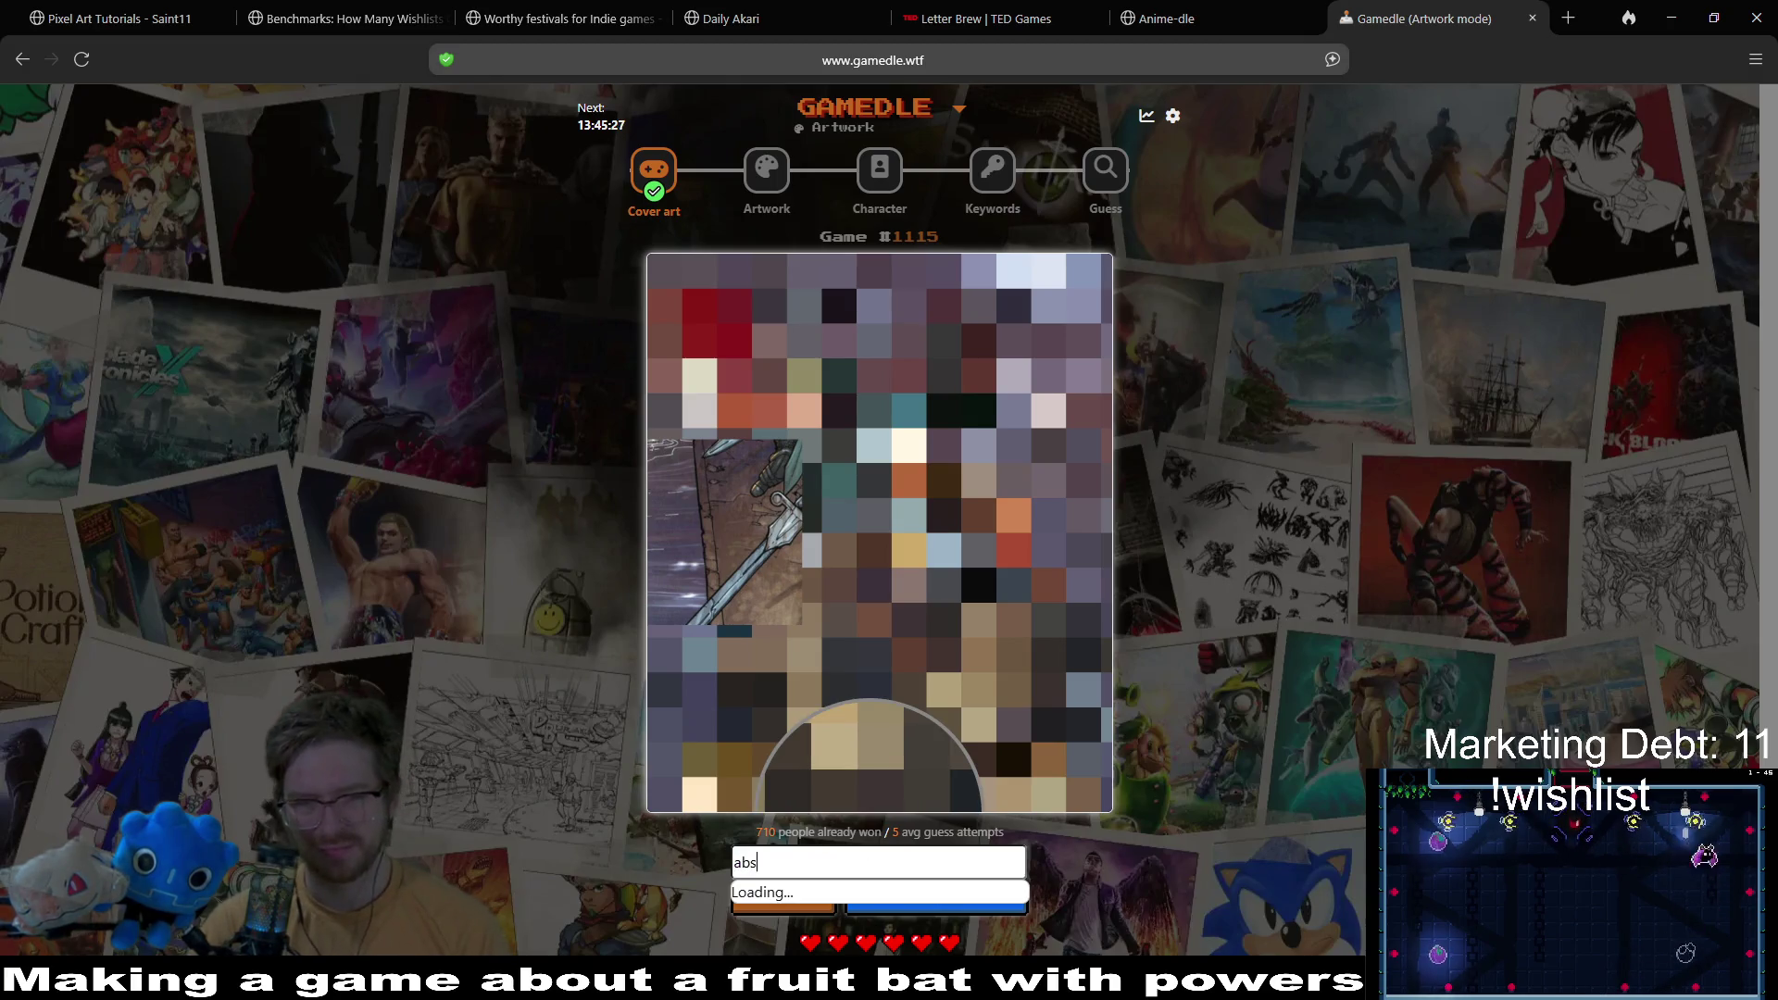
pyautogui.write('o')
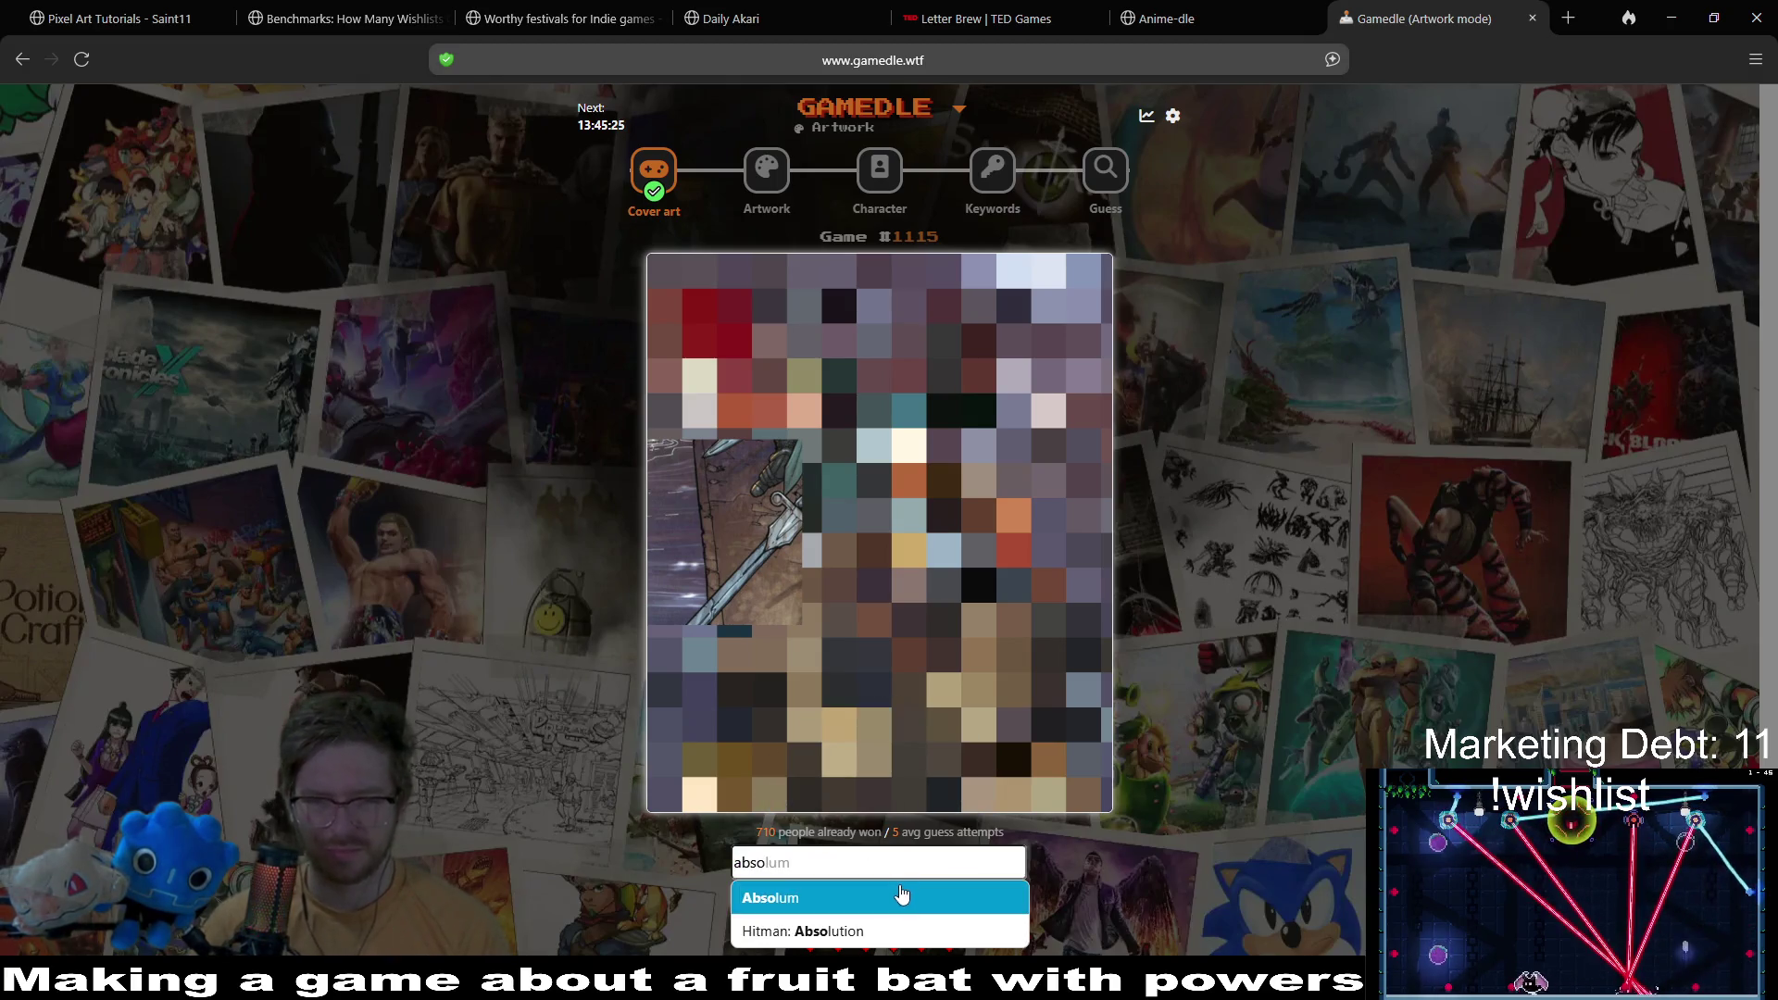
pyautogui.click(898, 898)
pyautogui.click(937, 905)
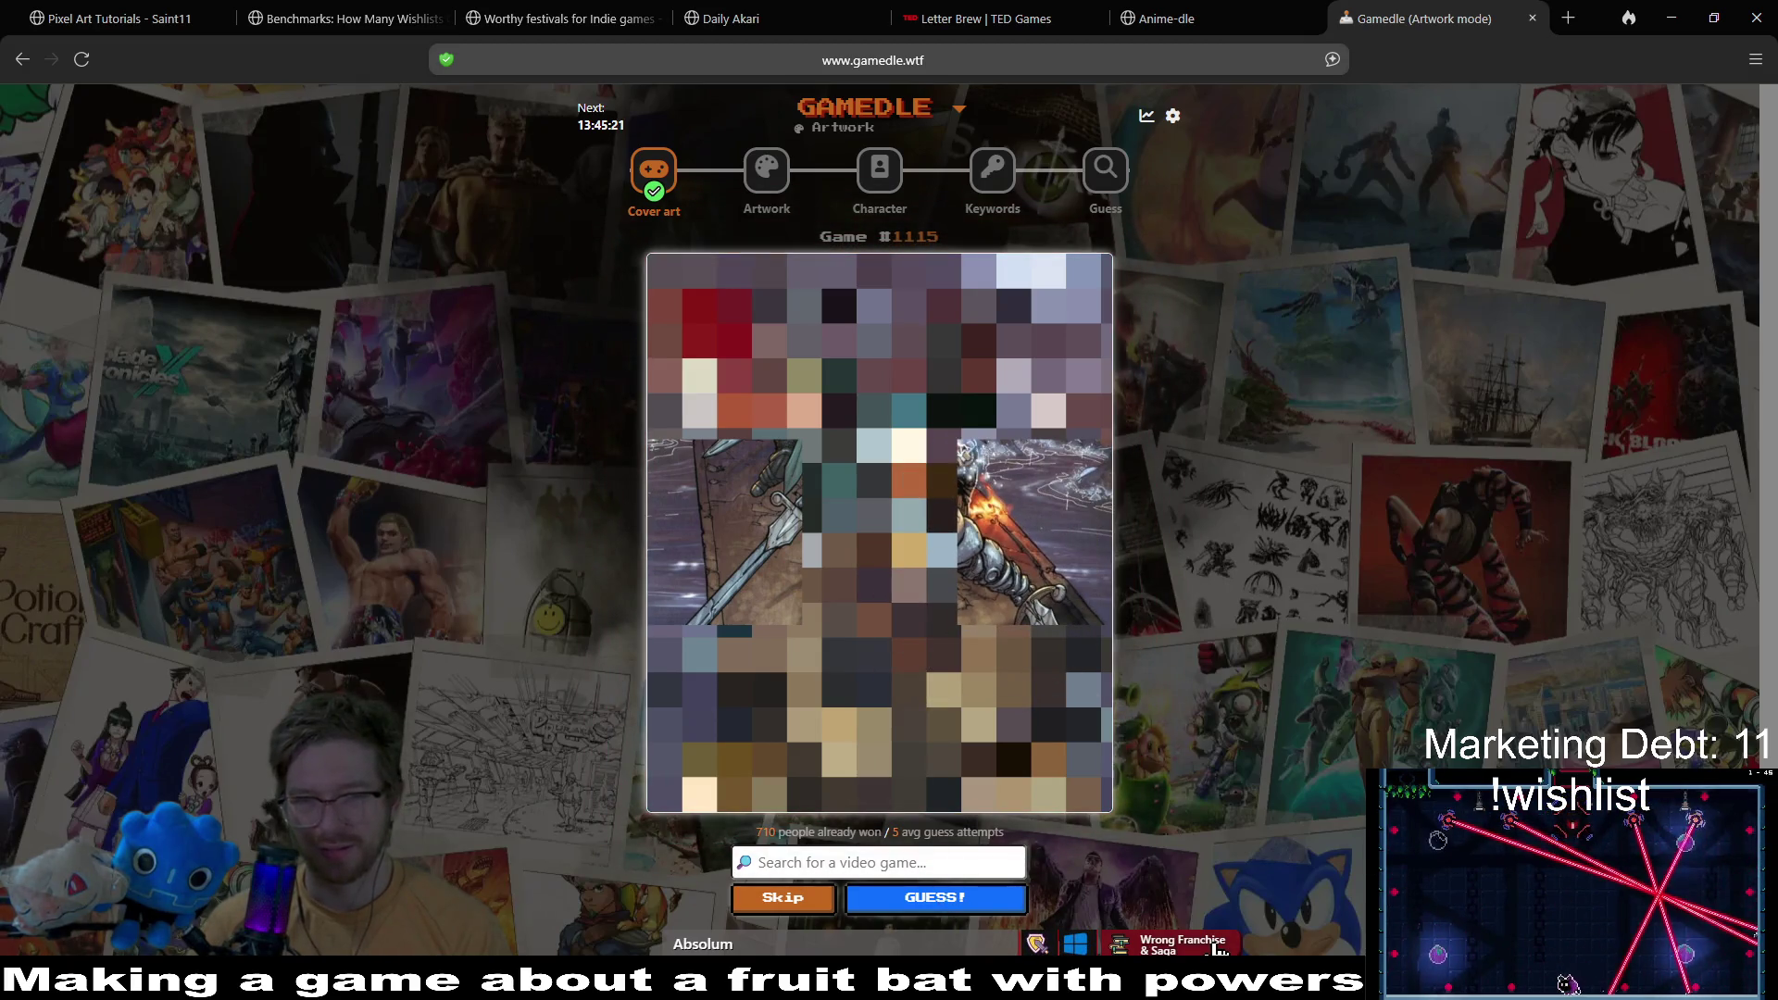
# Step: Try other title searches like 'loex' and 'ex', then clear the search box
pyautogui.write('lo')
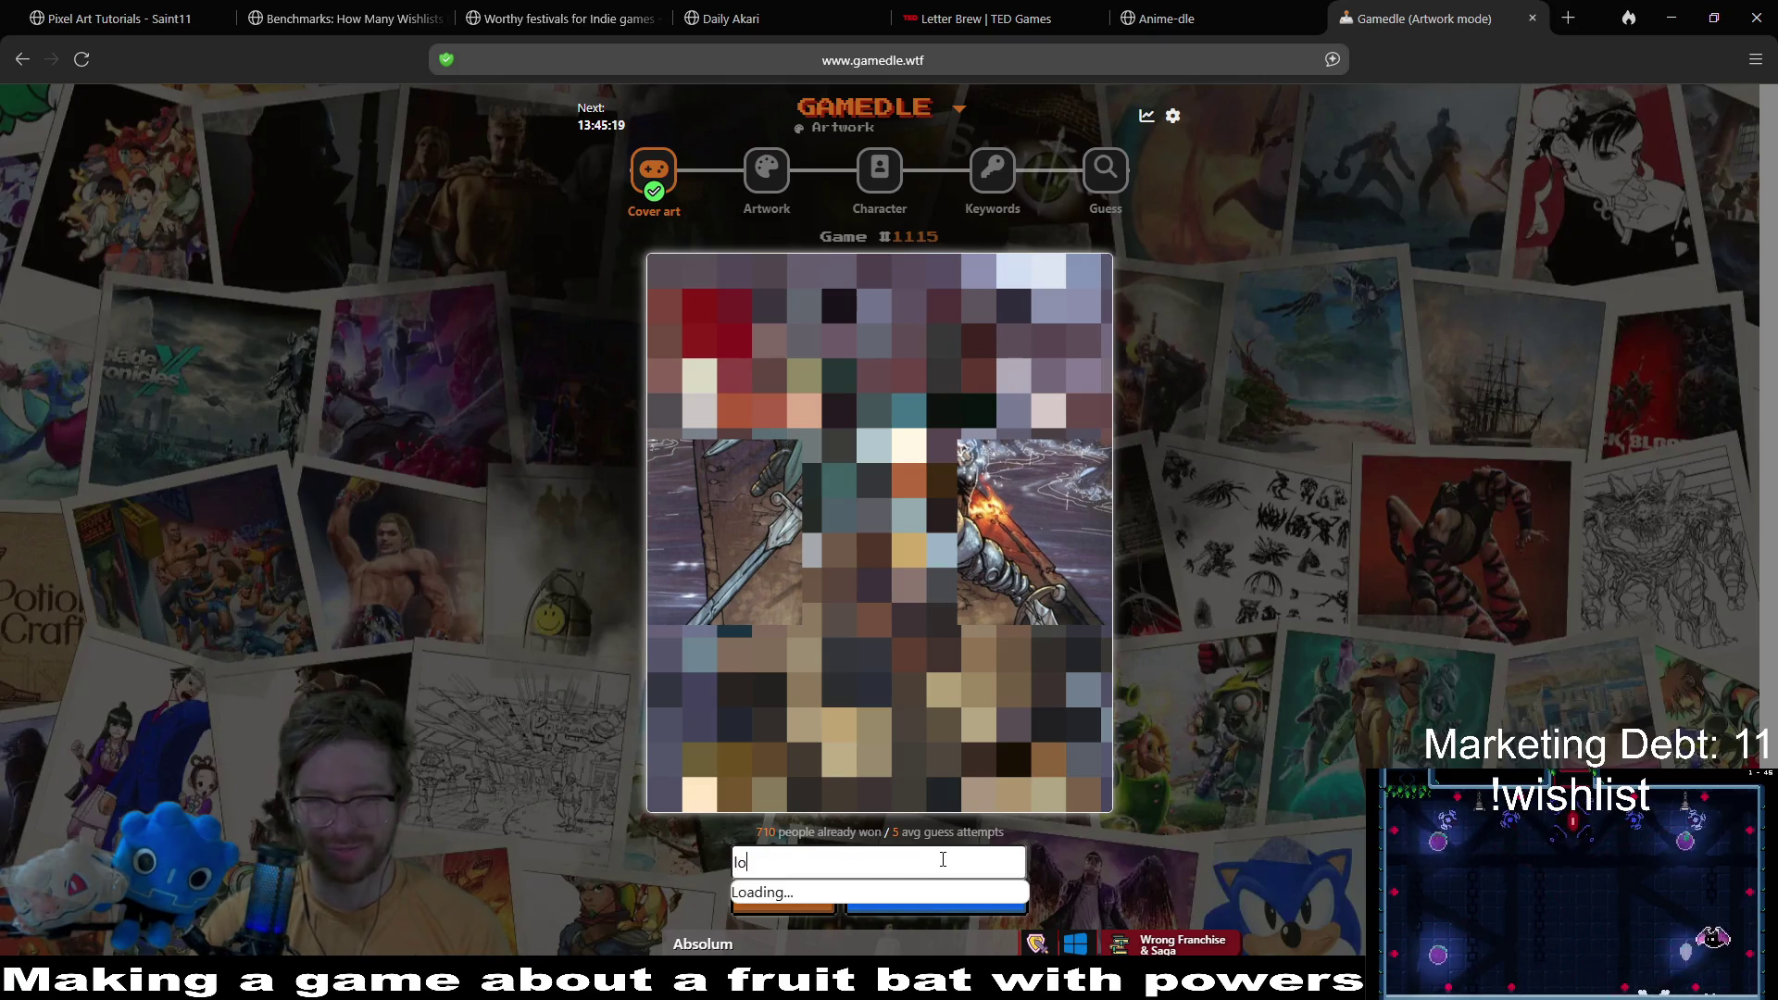
pyautogui.write('rds of ex')
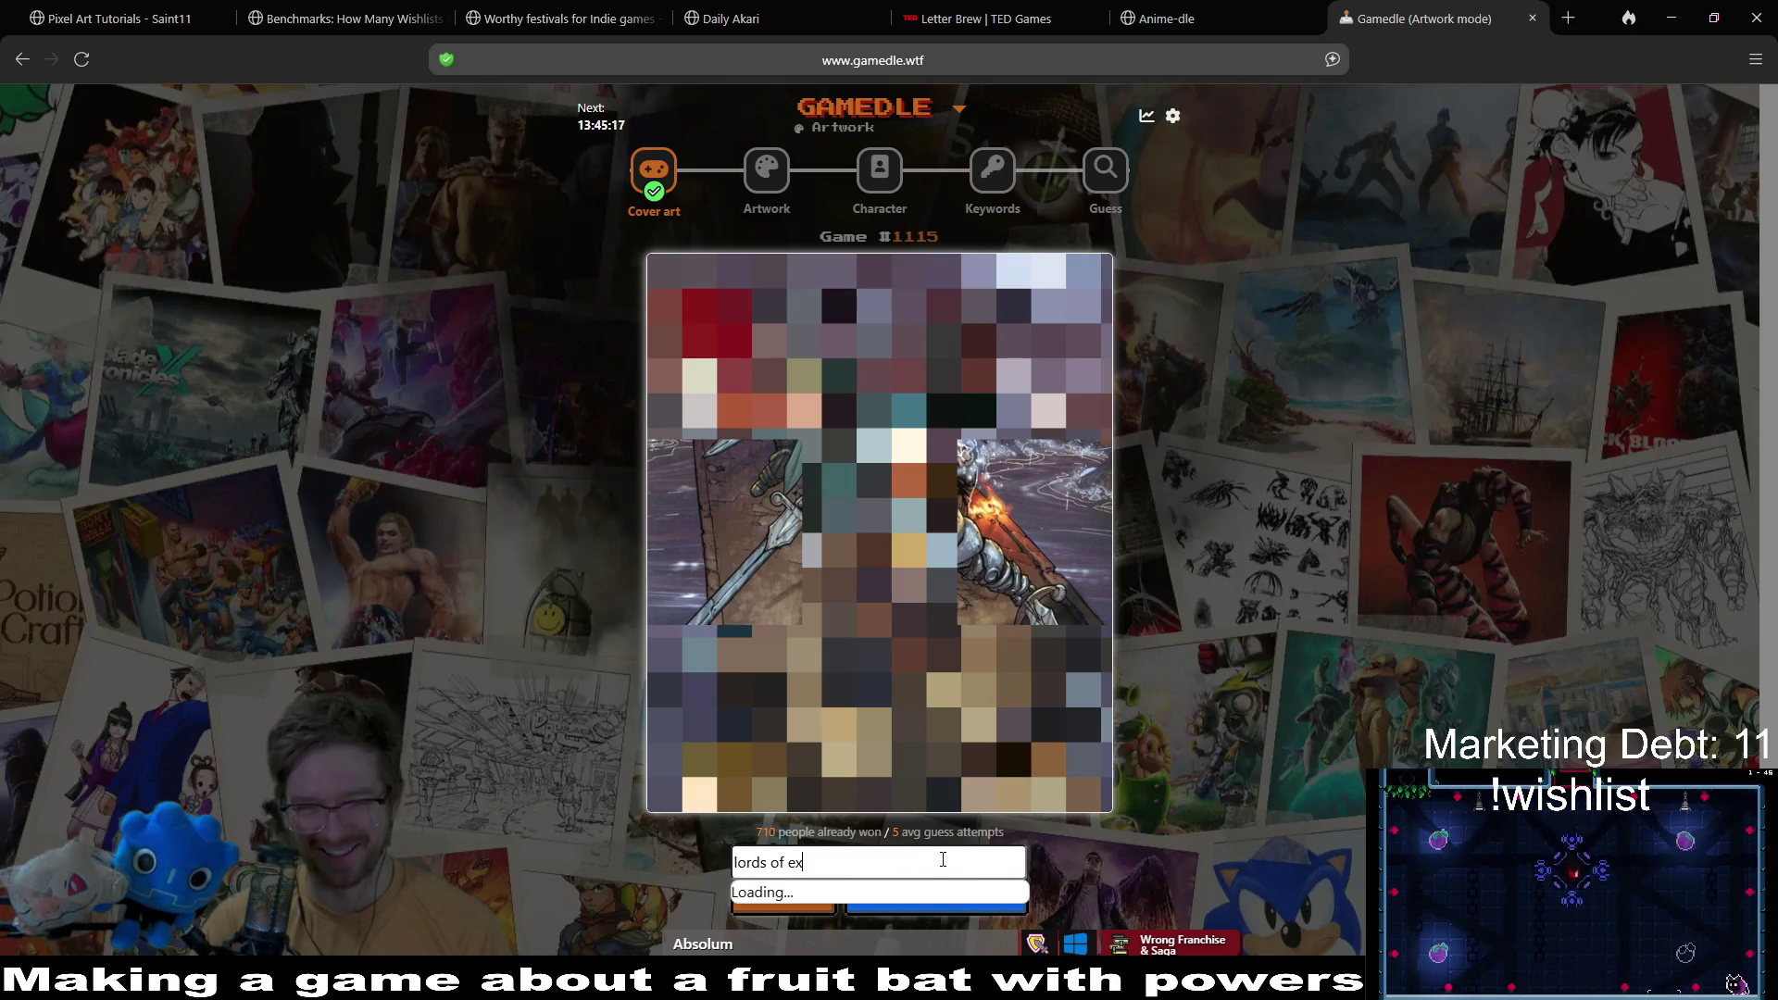
pyautogui.press('BackSpace')
pyautogui.press('BackSpace')
pyautogui.press('BackSpace')
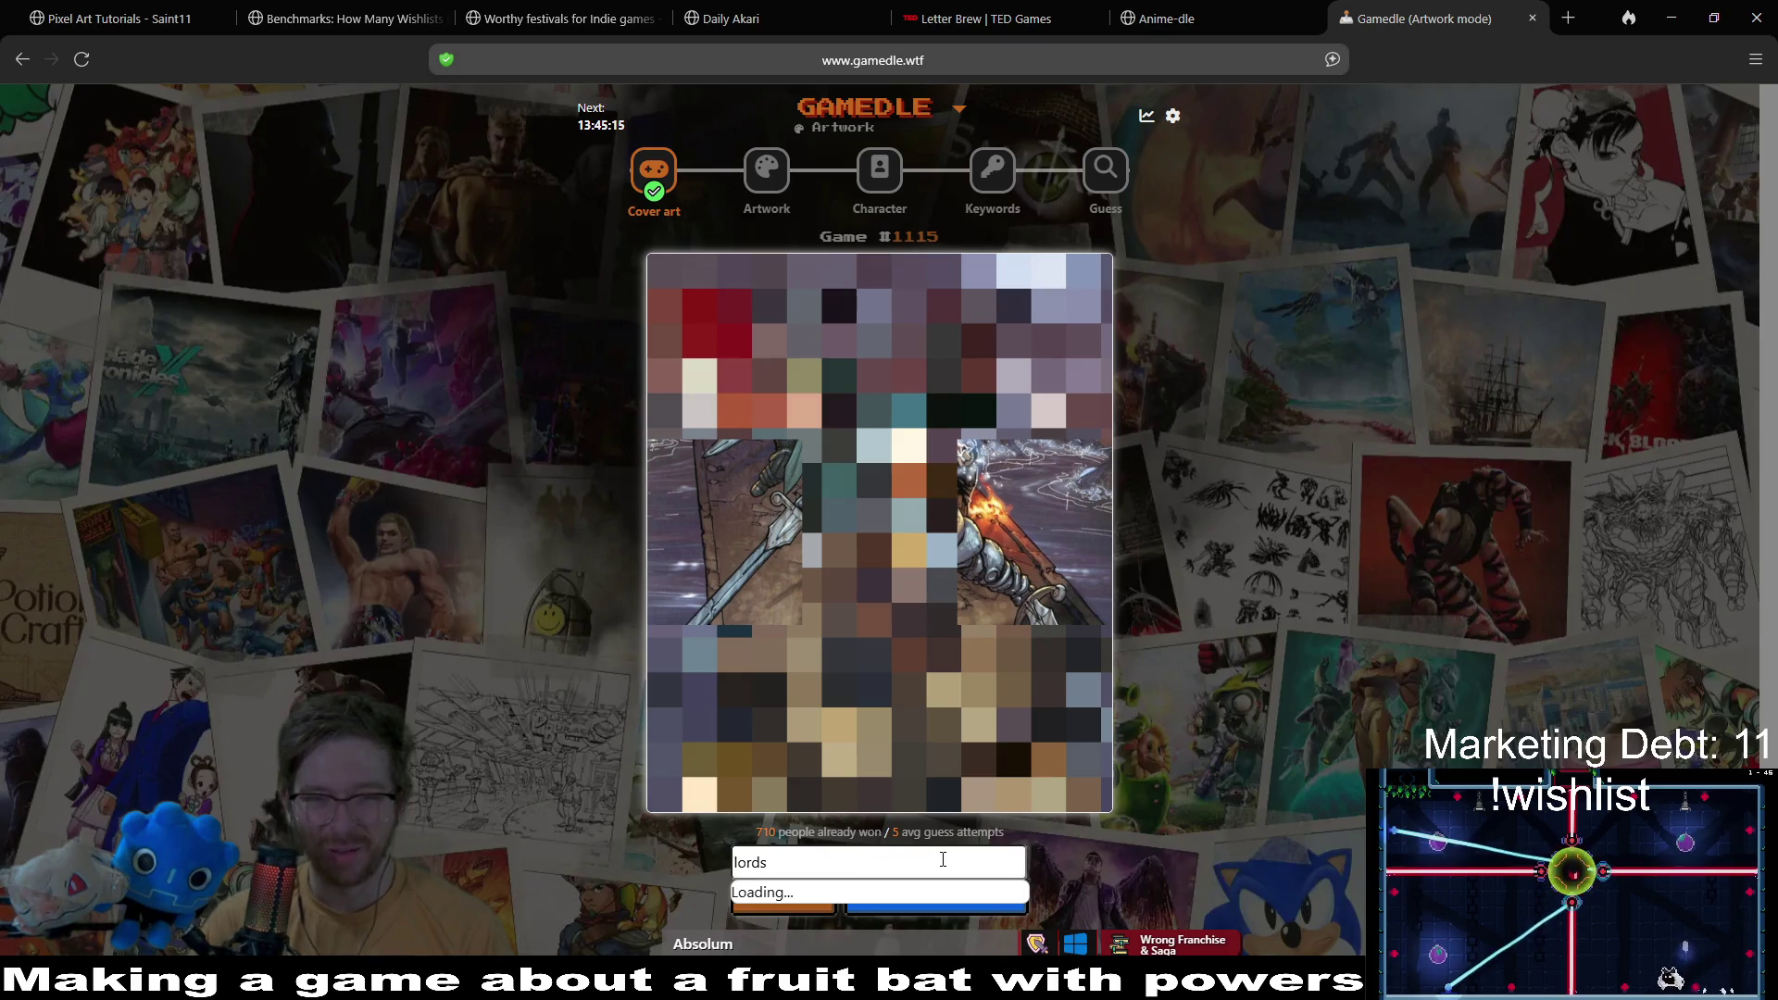
pyautogui.write('or')
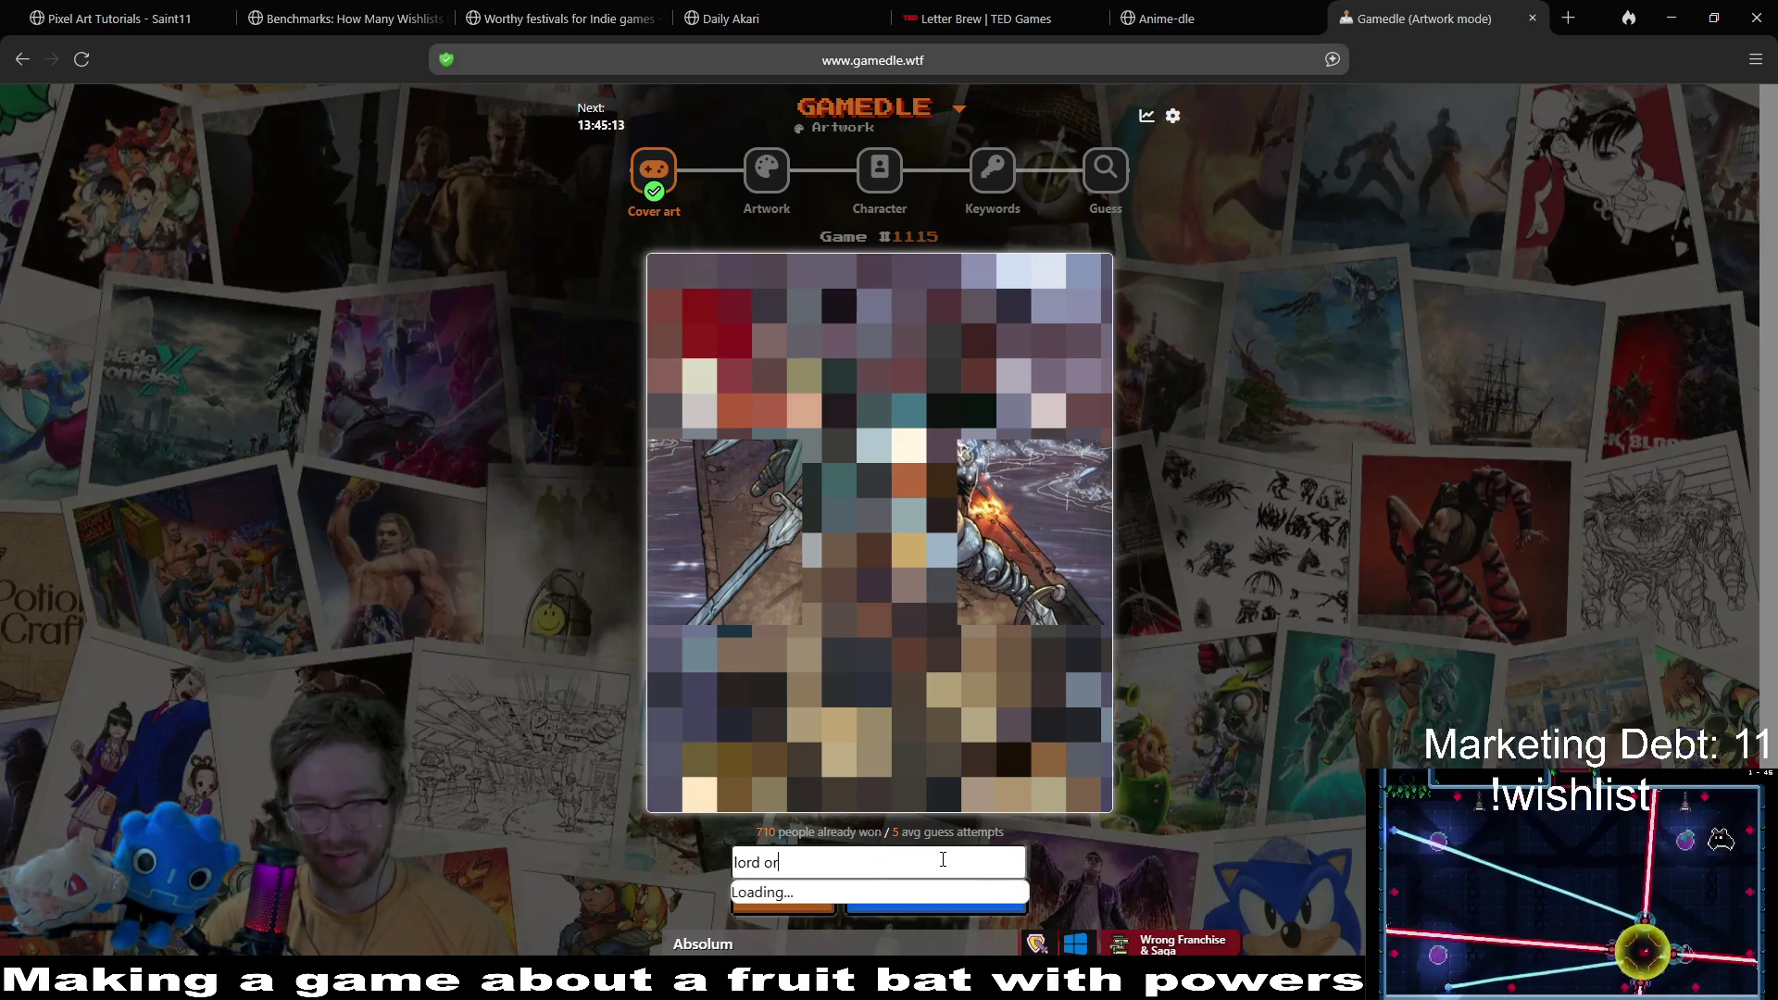
pyautogui.press('BackSpace')
pyautogui.press('BackSpace')
pyautogui.press('BackSpace')
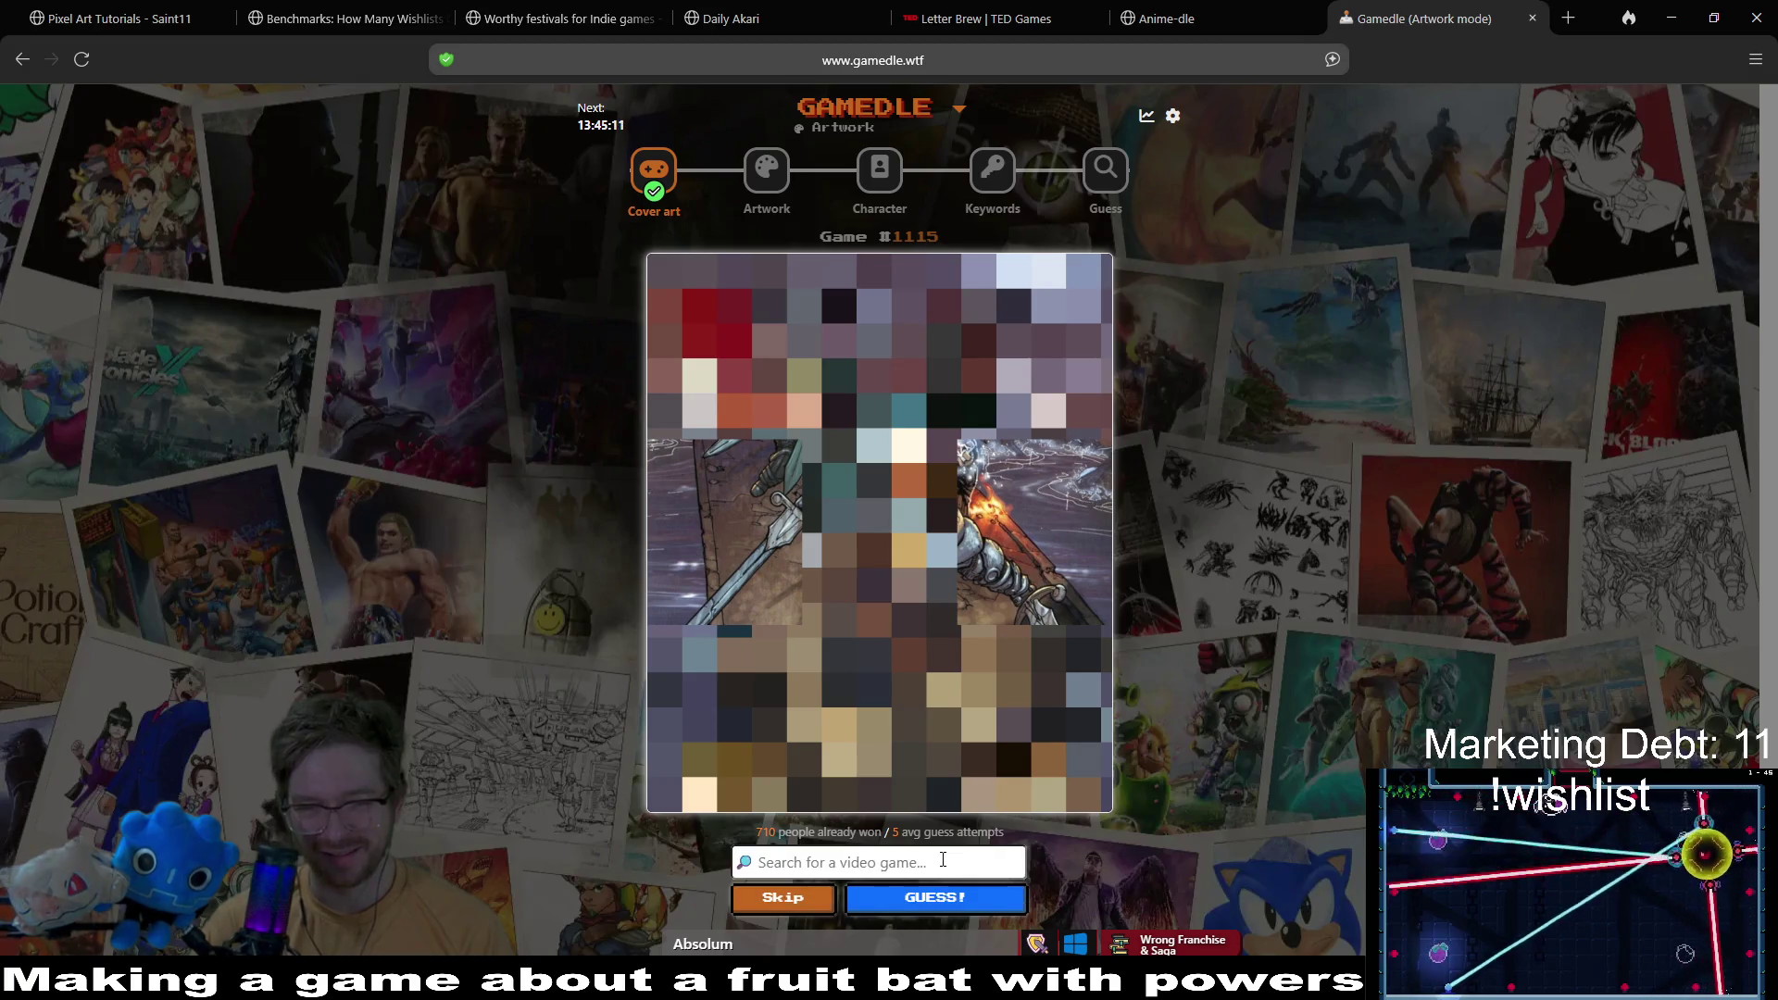
pyautogui.write('exile')
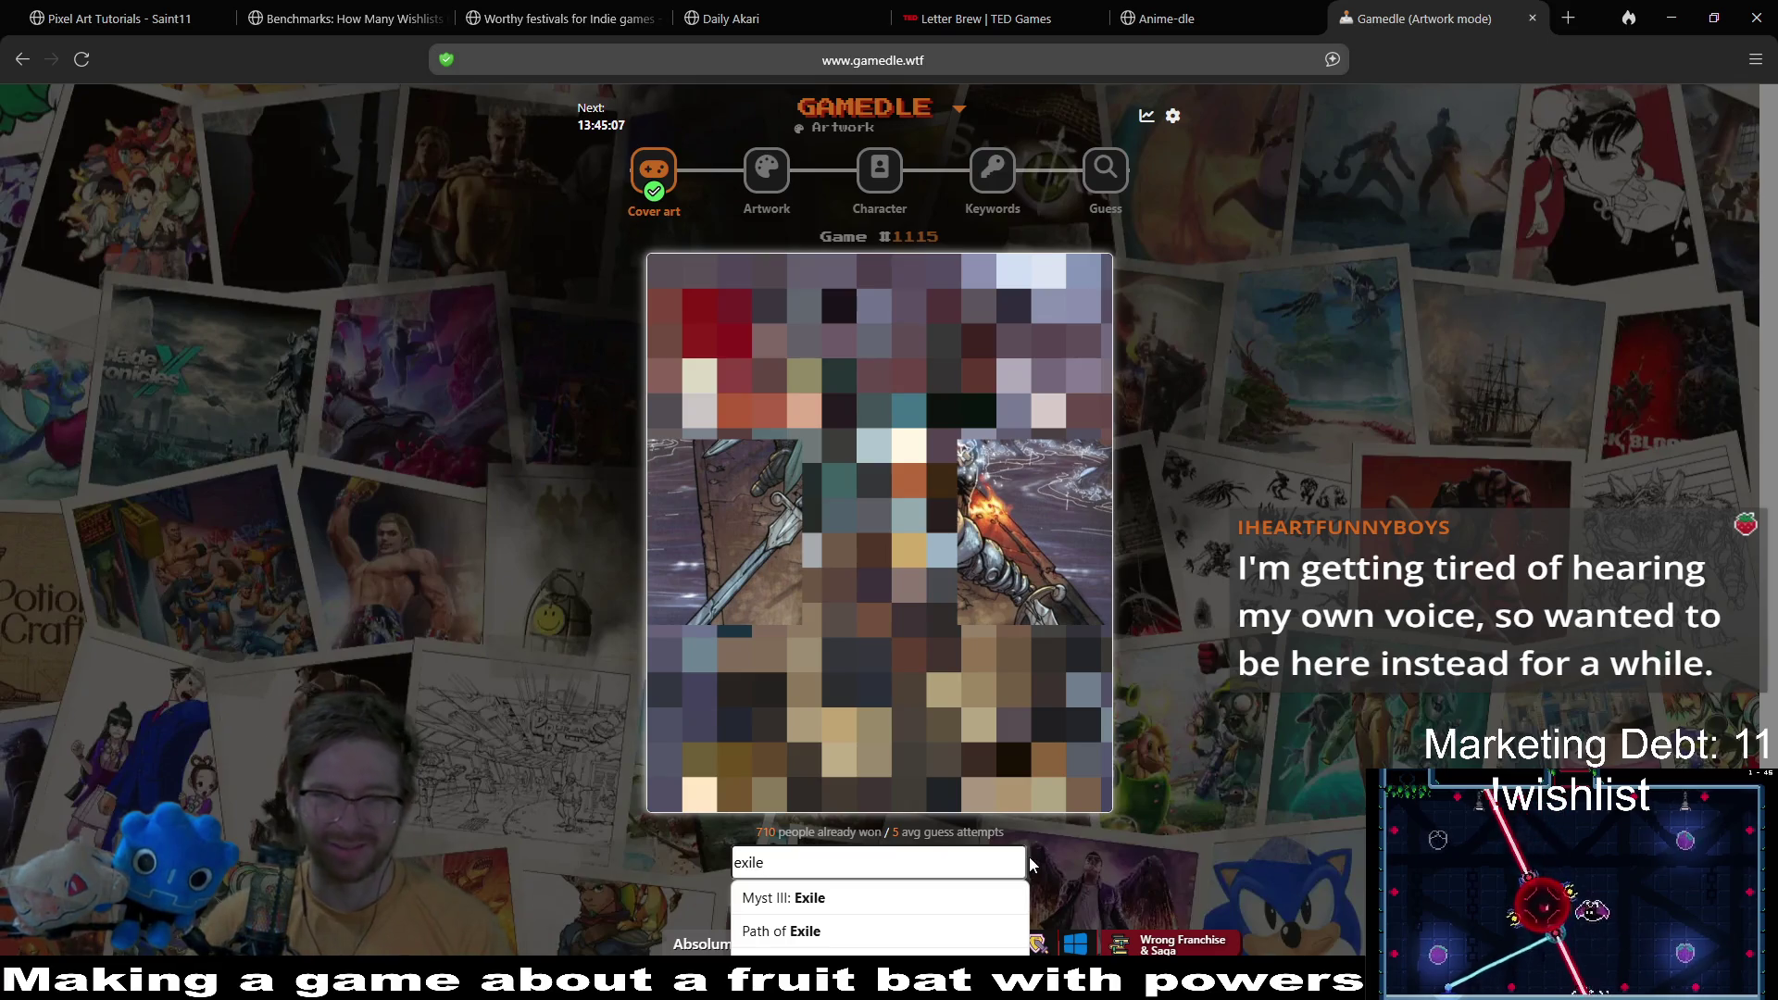
pyautogui.scroll(-2, 1030, 864)
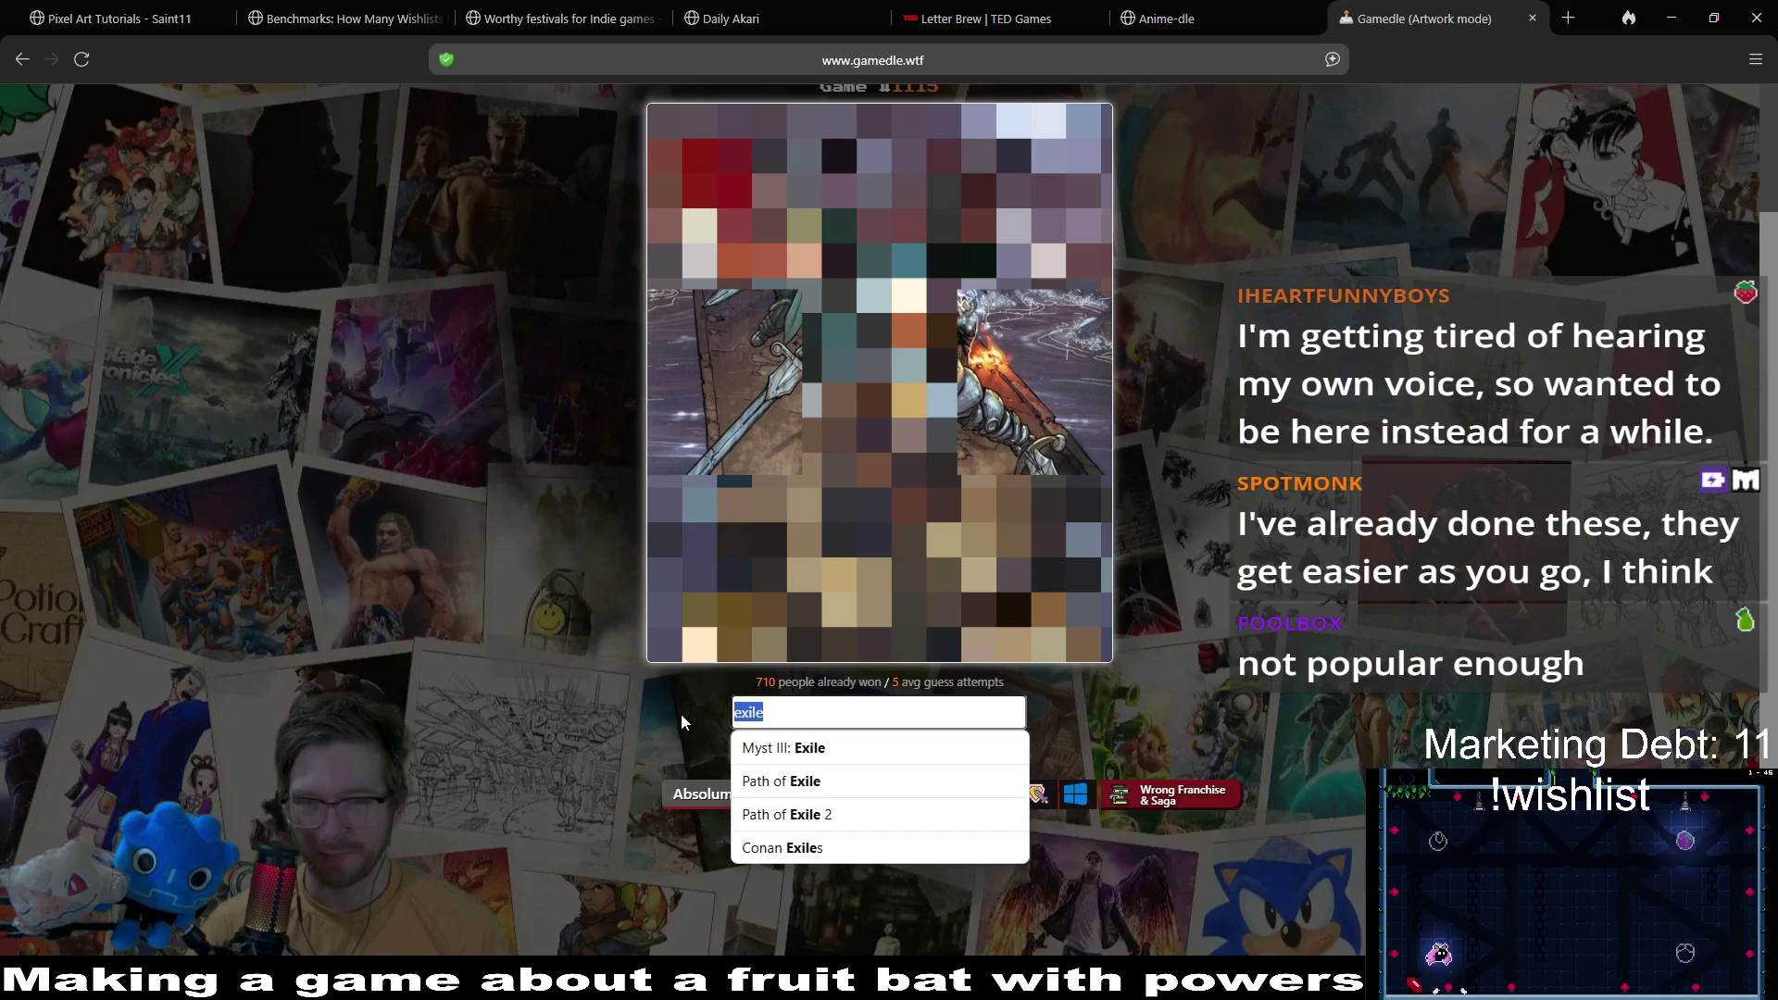
pyautogui.press('BackSpace')
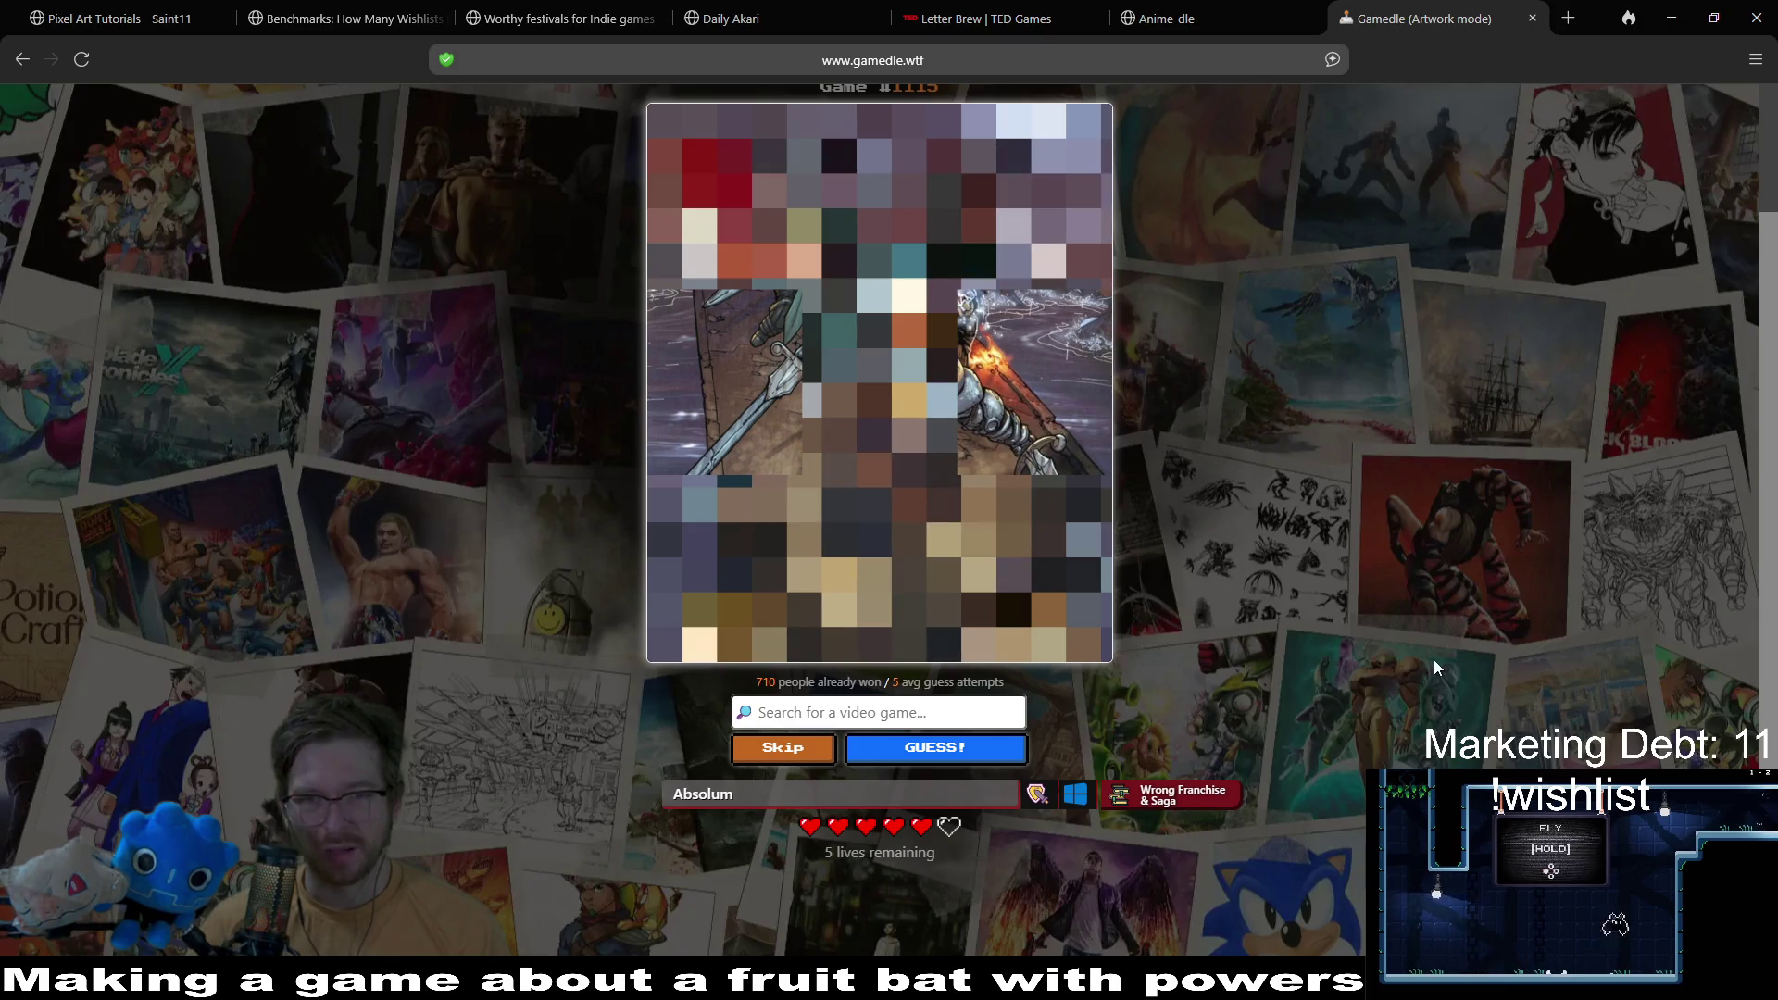
# Step: Search 'golde' and submit Golden Axe II as the guess
pyautogui.click(915, 718)
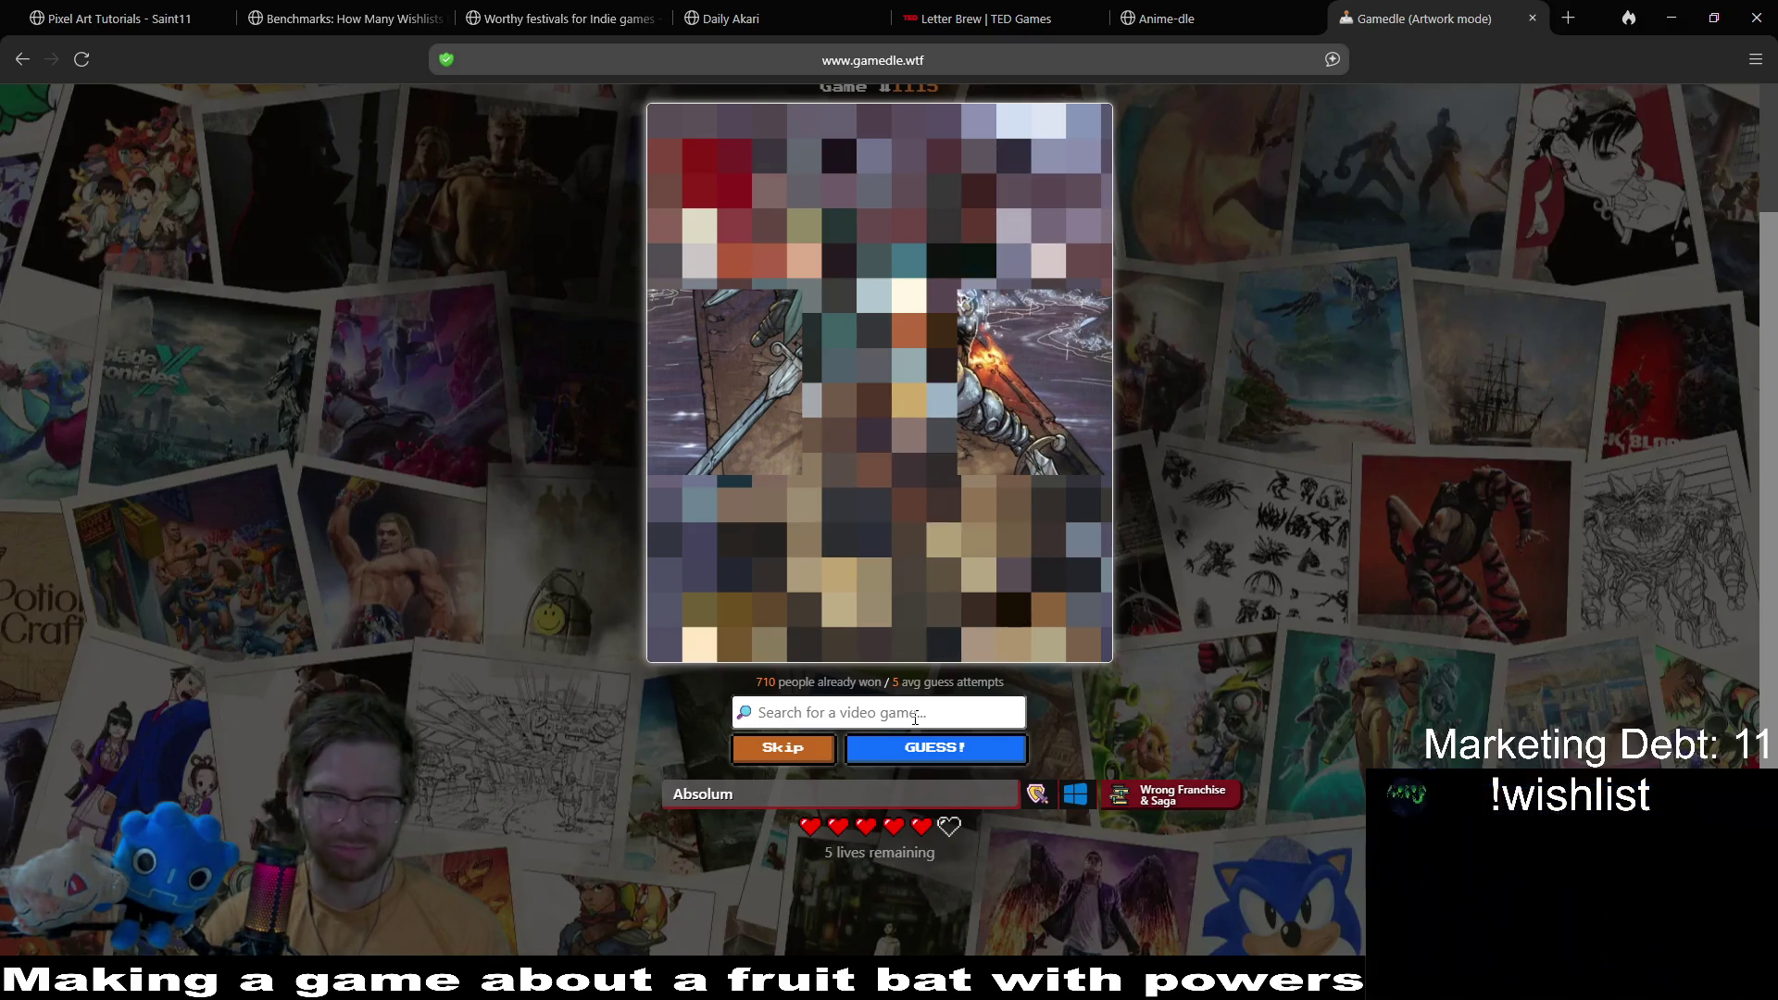
pyautogui.write('golden ax')
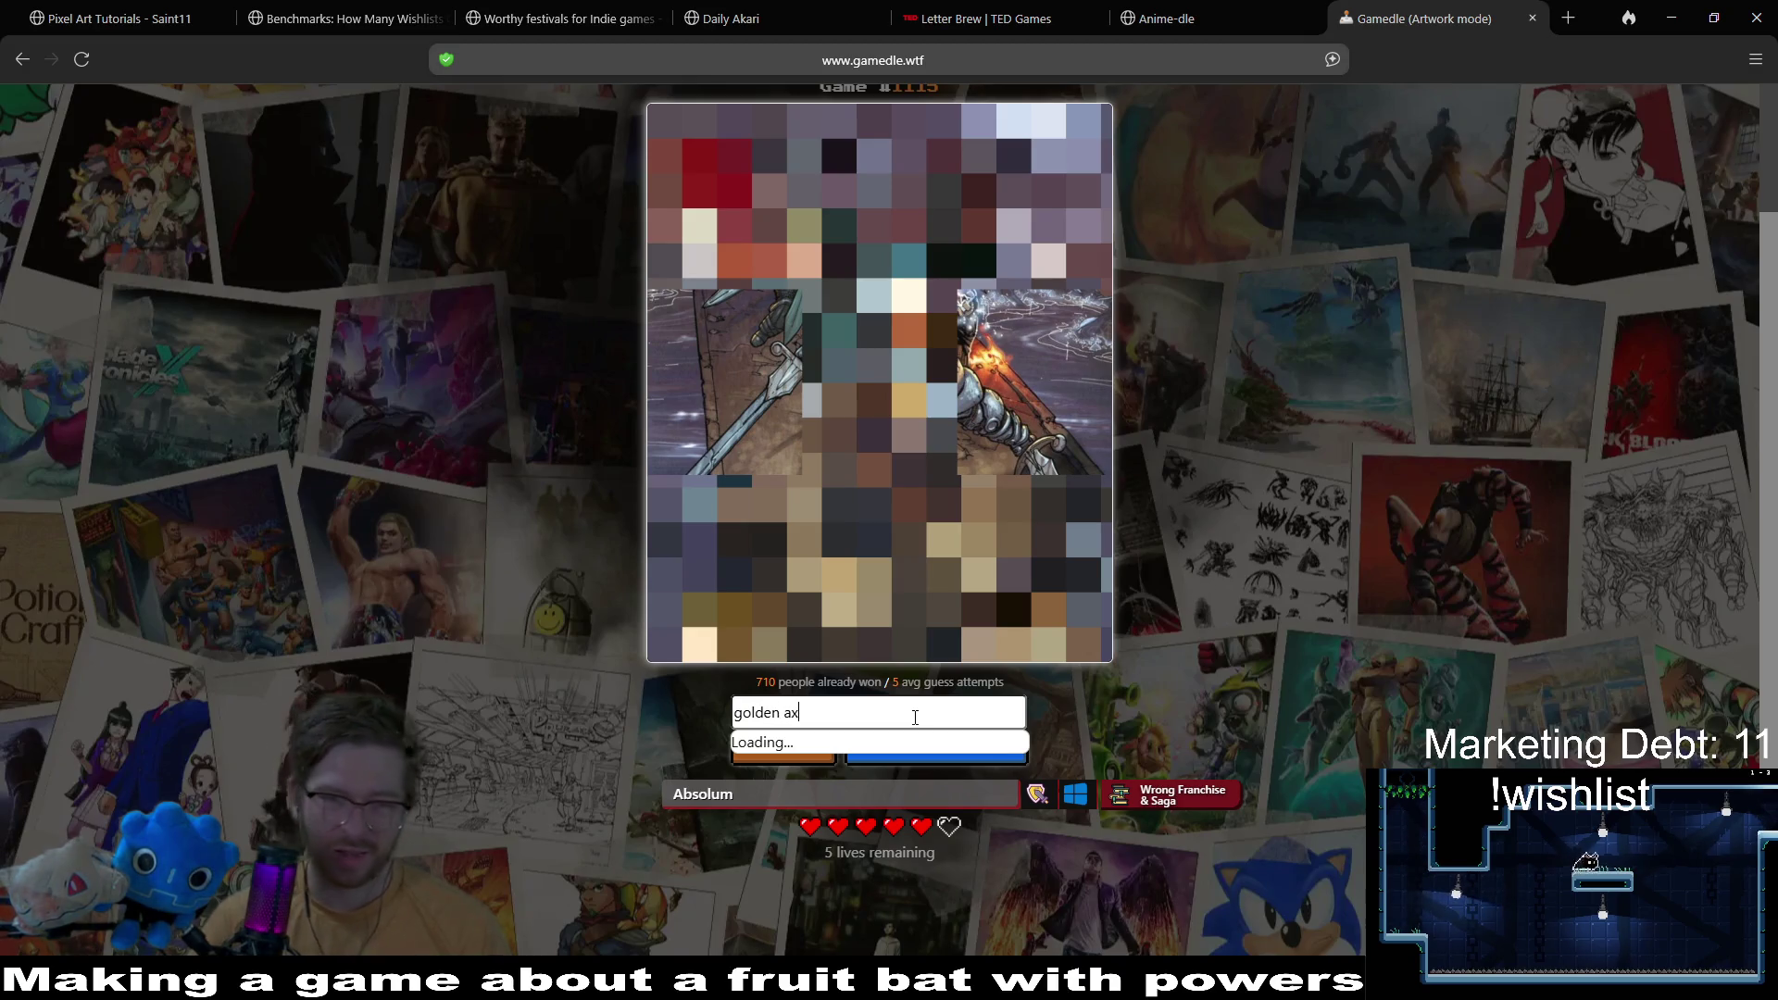
pyautogui.write('e')
pyautogui.click(936, 778)
pyautogui.click(981, 752)
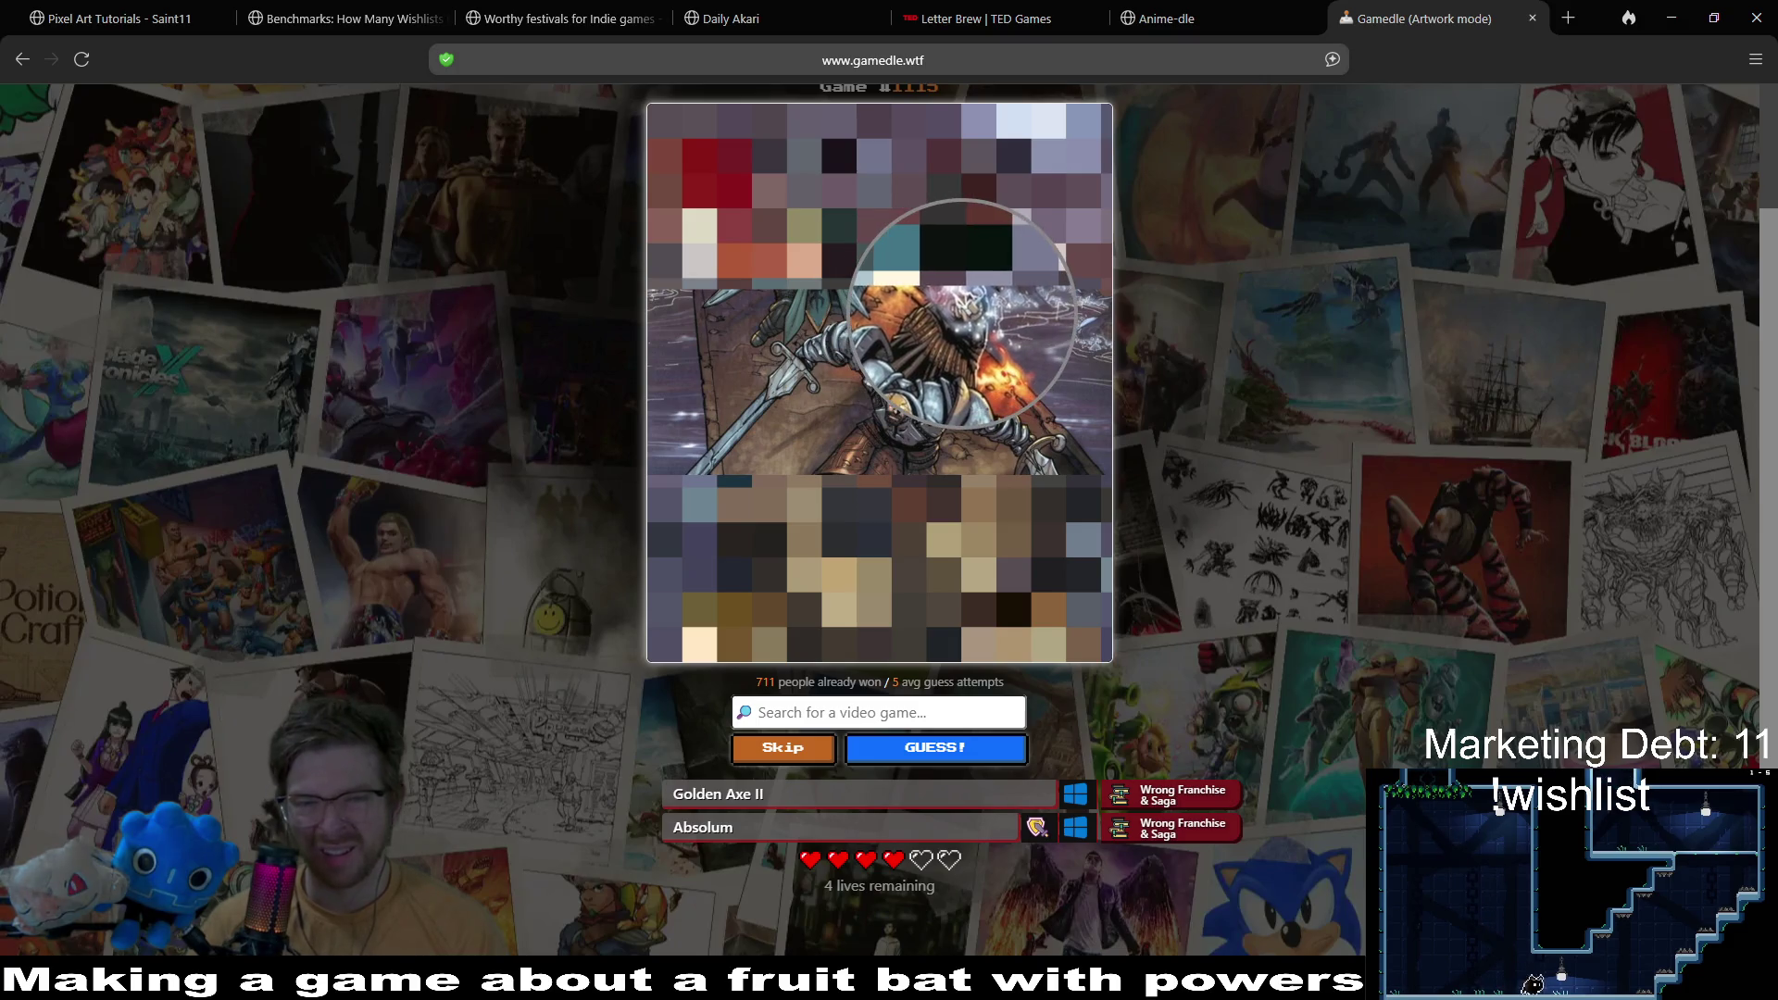
# Step: Search 'raven' and submit Ravenswatch as the next guess
pyautogui.click(860, 711)
pyautogui.write('riv')
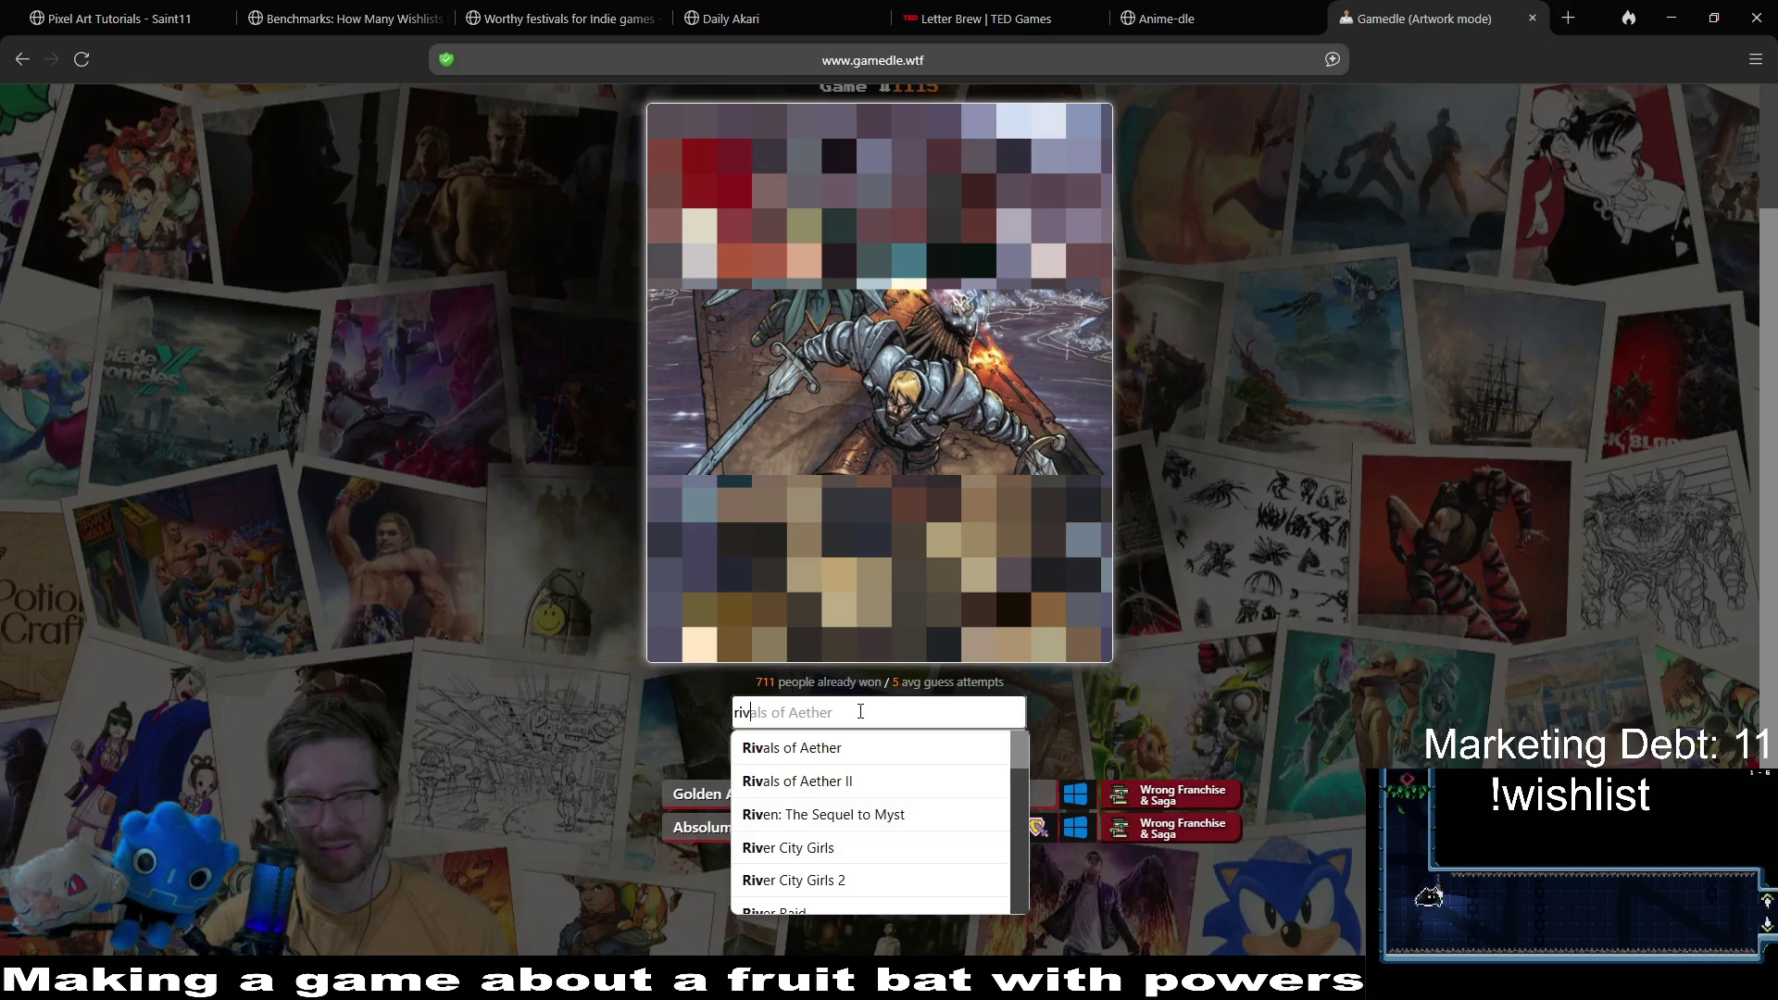
pyautogui.press('BackSpace')
pyautogui.press('BackSpace')
pyautogui.write('an')
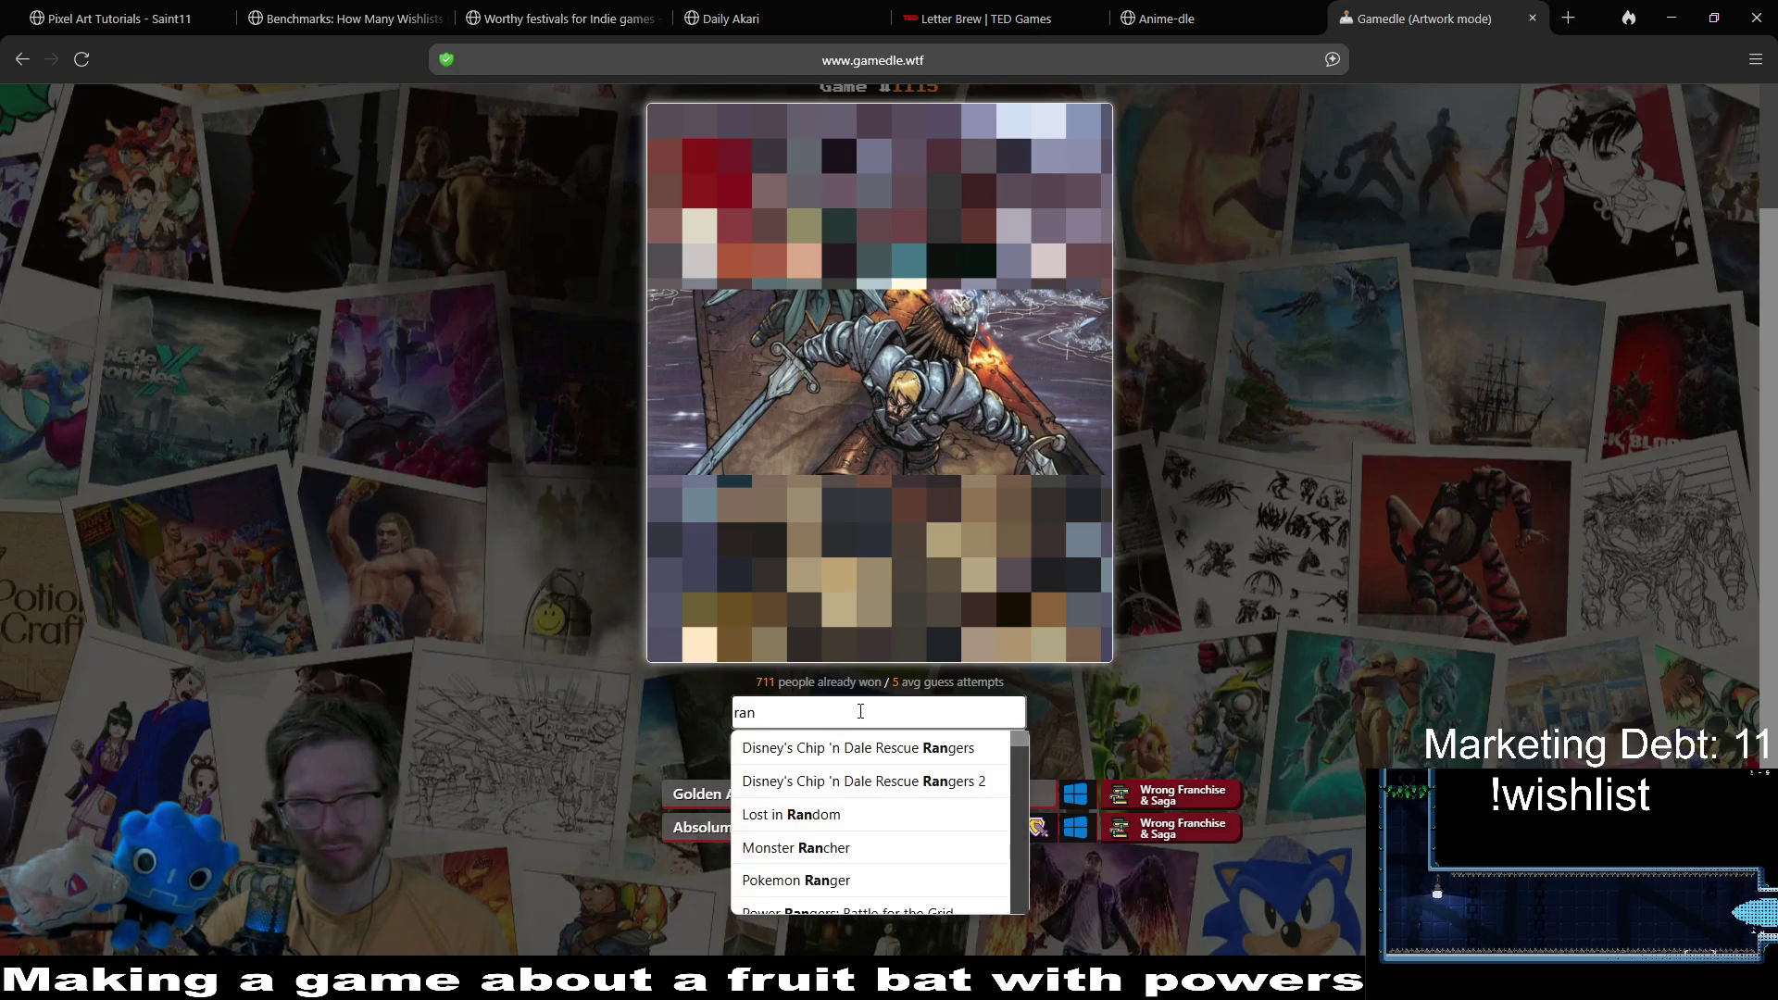
pyautogui.press('BackSpace')
pyautogui.write('van')
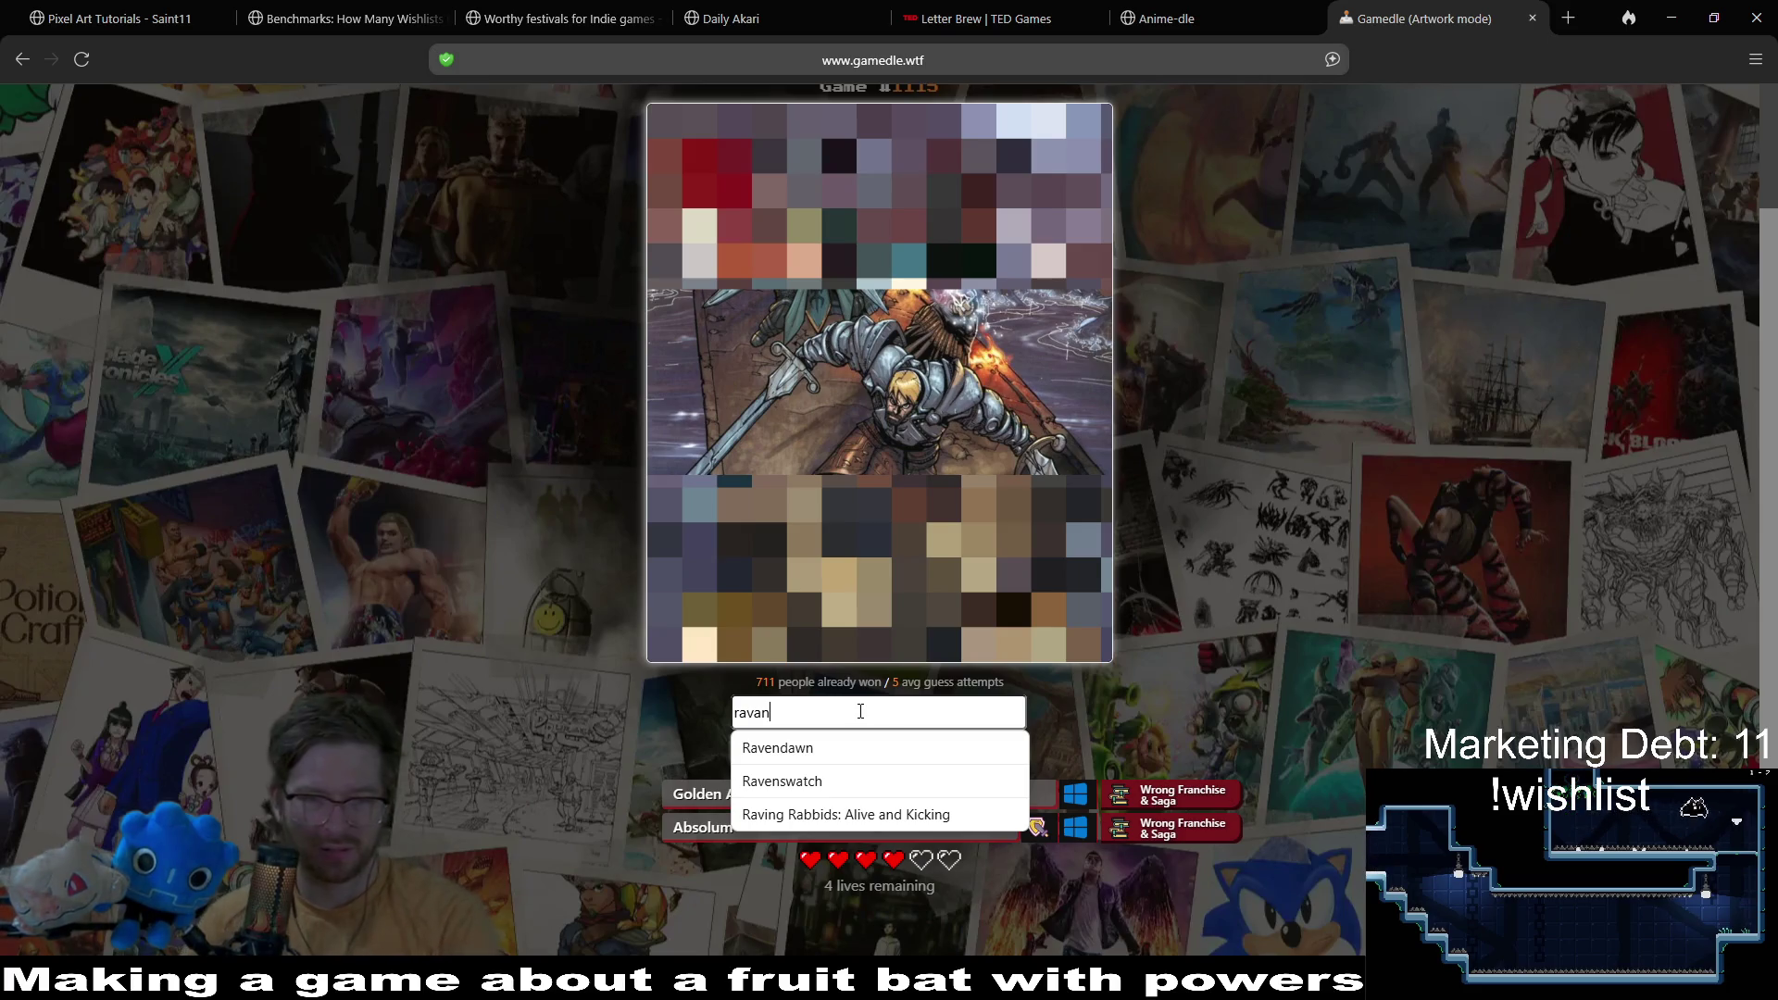
pyautogui.click(859, 780)
pyautogui.click(937, 752)
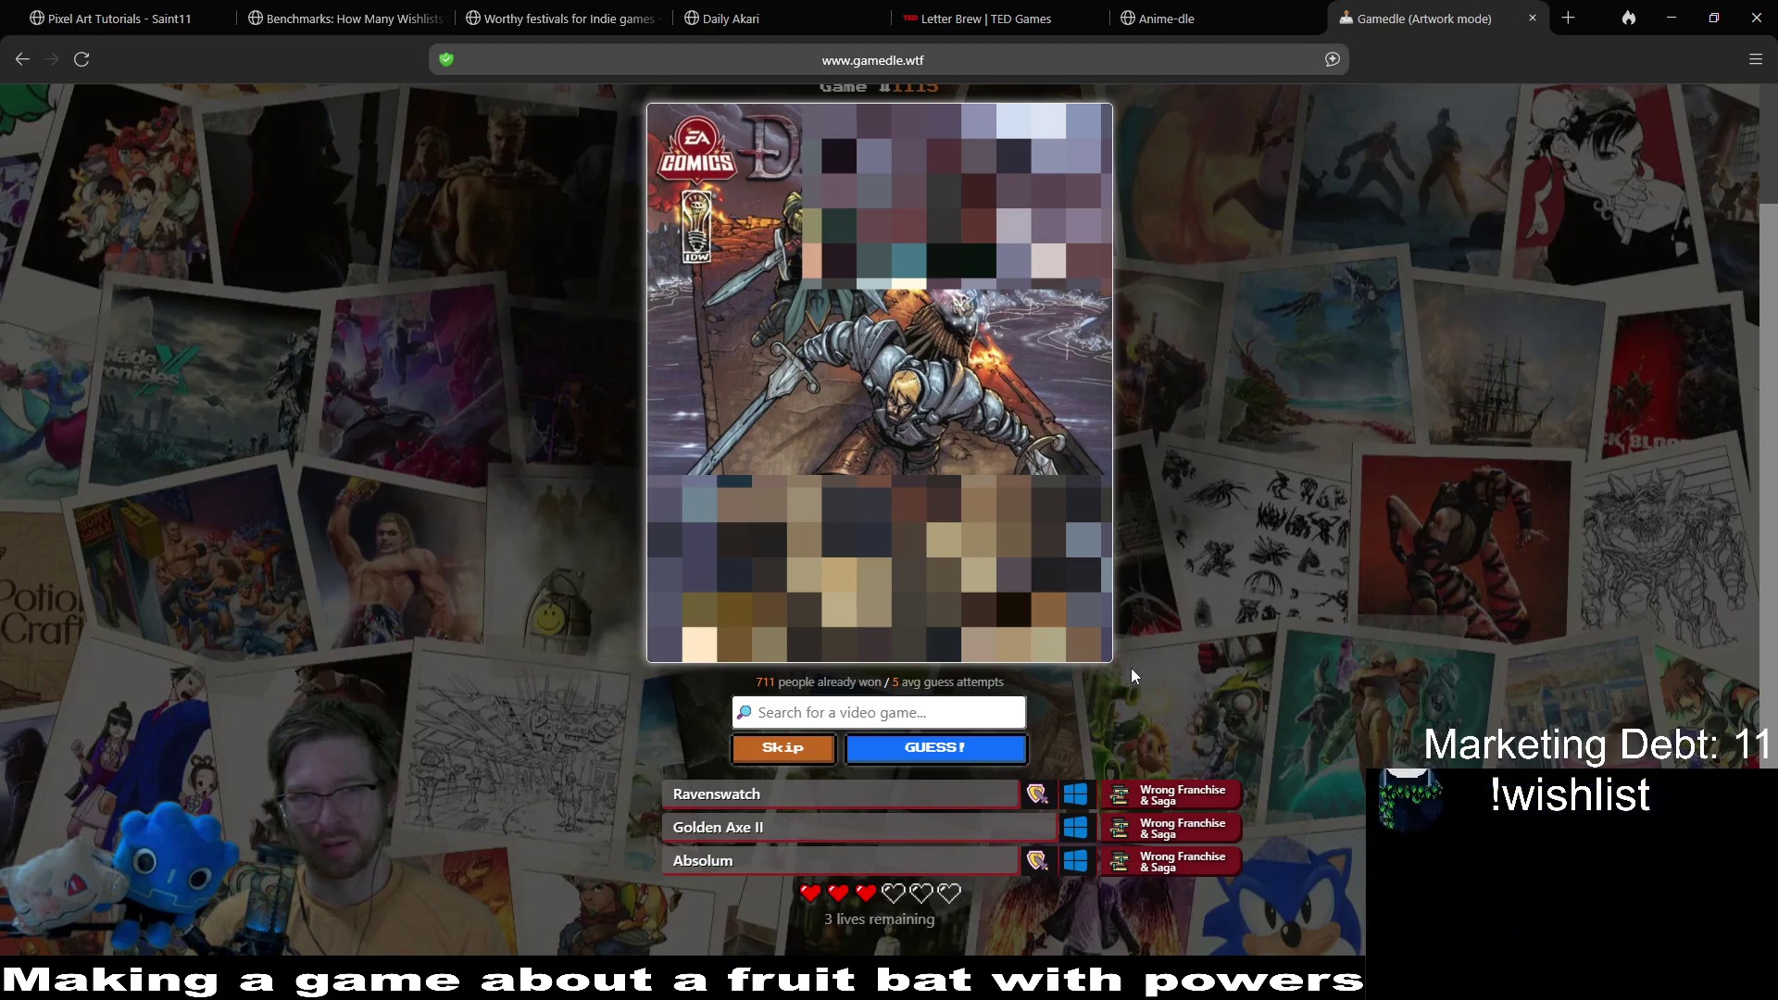
# Step: Search 'd' and browse the Dead-titled game suggestions
pyautogui.click(937, 706)
pyautogui.write('dead')
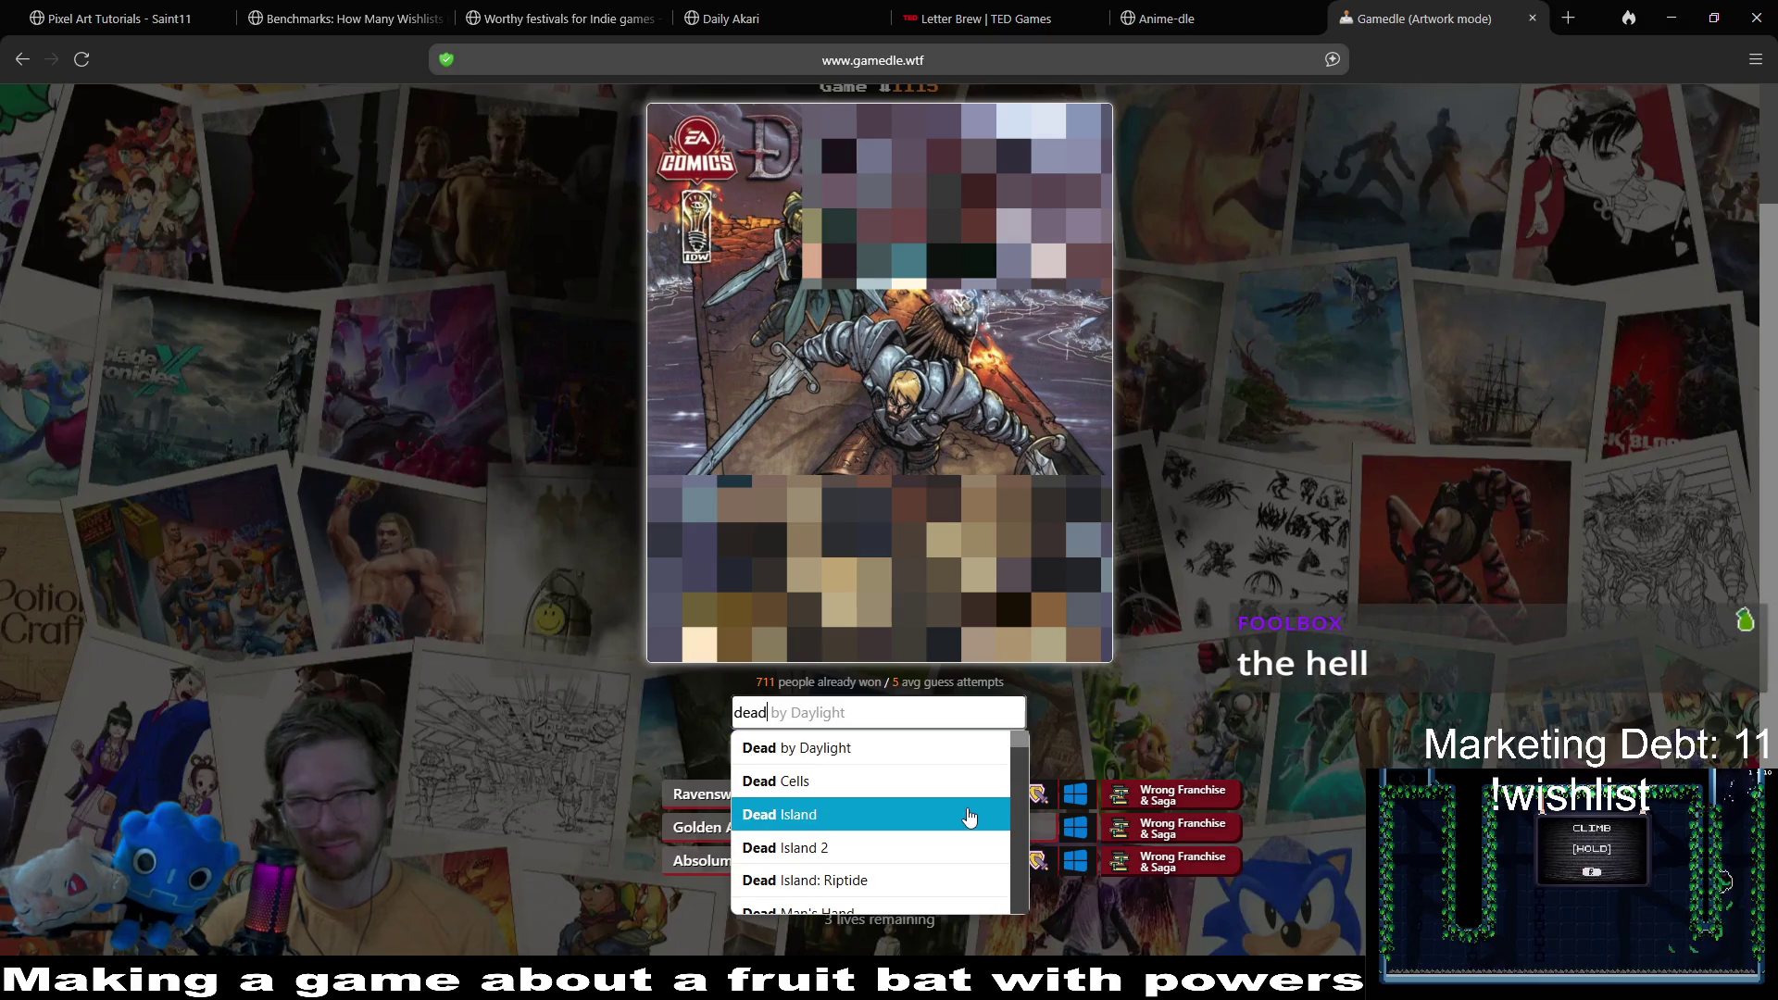
pyautogui.scroll(-2, 969, 817)
pyautogui.scroll(-2, 969, 817)
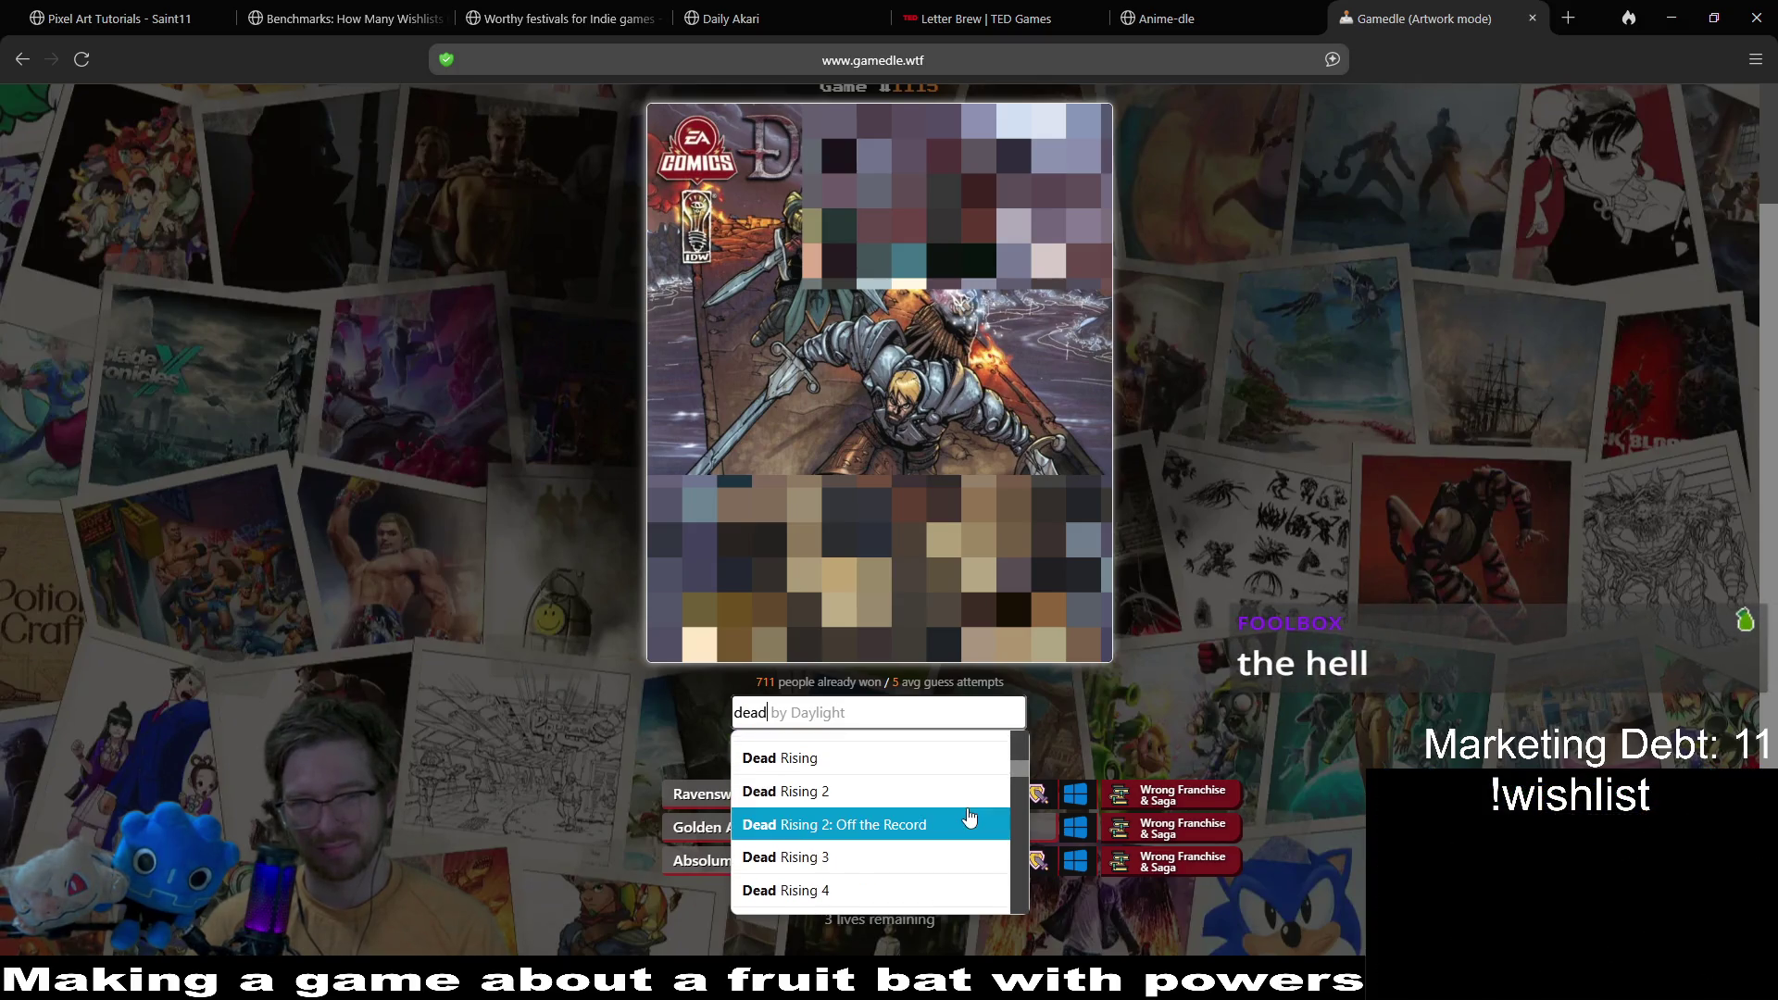
pyautogui.scroll(-2, 968, 817)
pyautogui.scroll(-2, 968, 816)
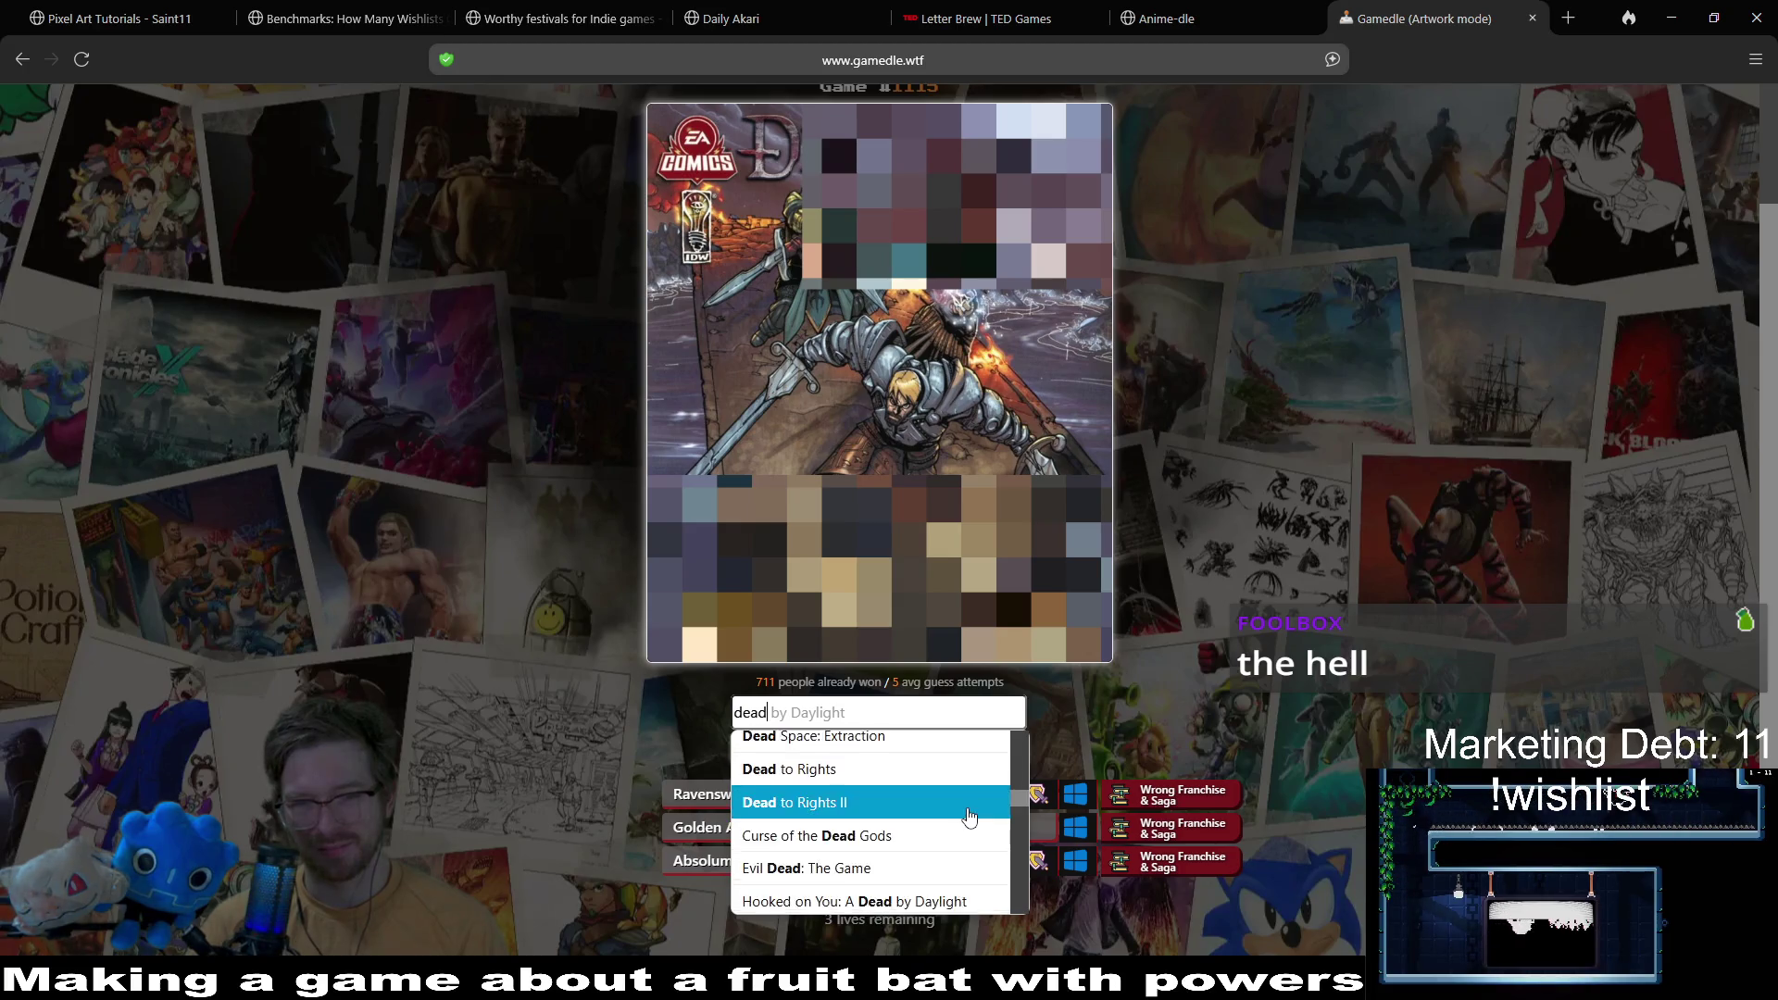
pyautogui.scroll(3, 968, 817)
pyautogui.scroll(-2, 968, 817)
pyautogui.scroll(1, 969, 816)
pyautogui.scroll(2, 969, 816)
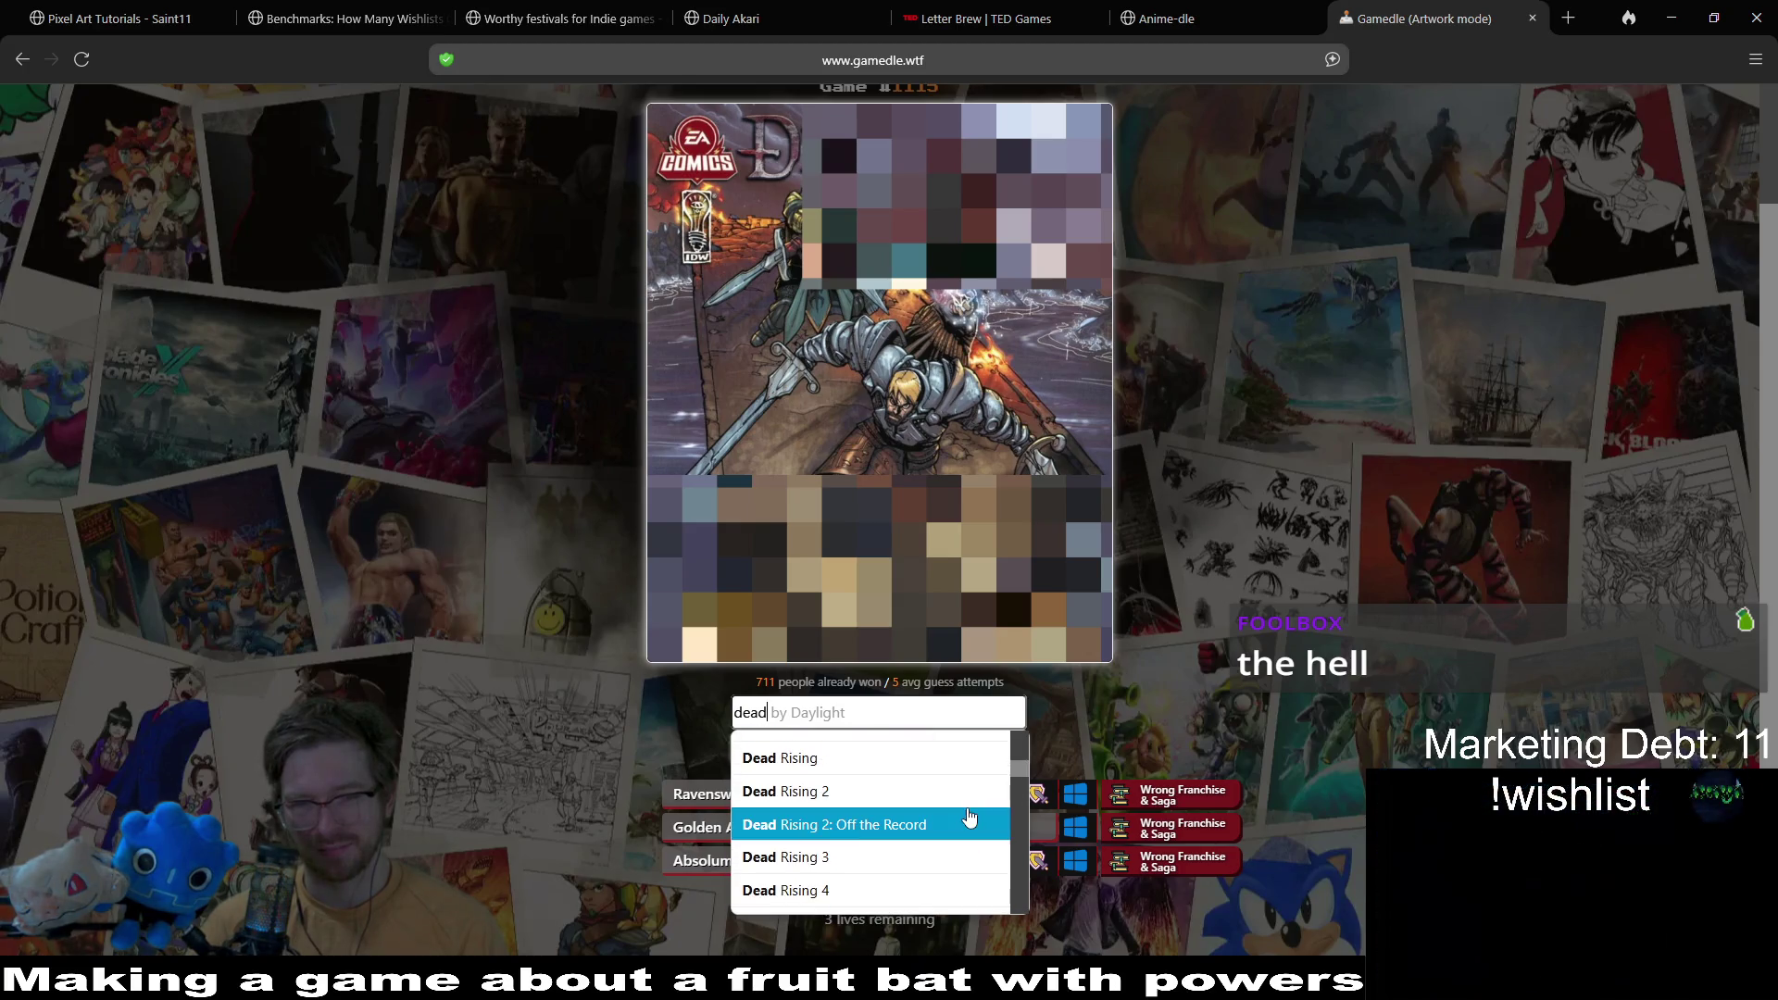
pyautogui.scroll(-2, 968, 817)
pyautogui.scroll(-2, 969, 816)
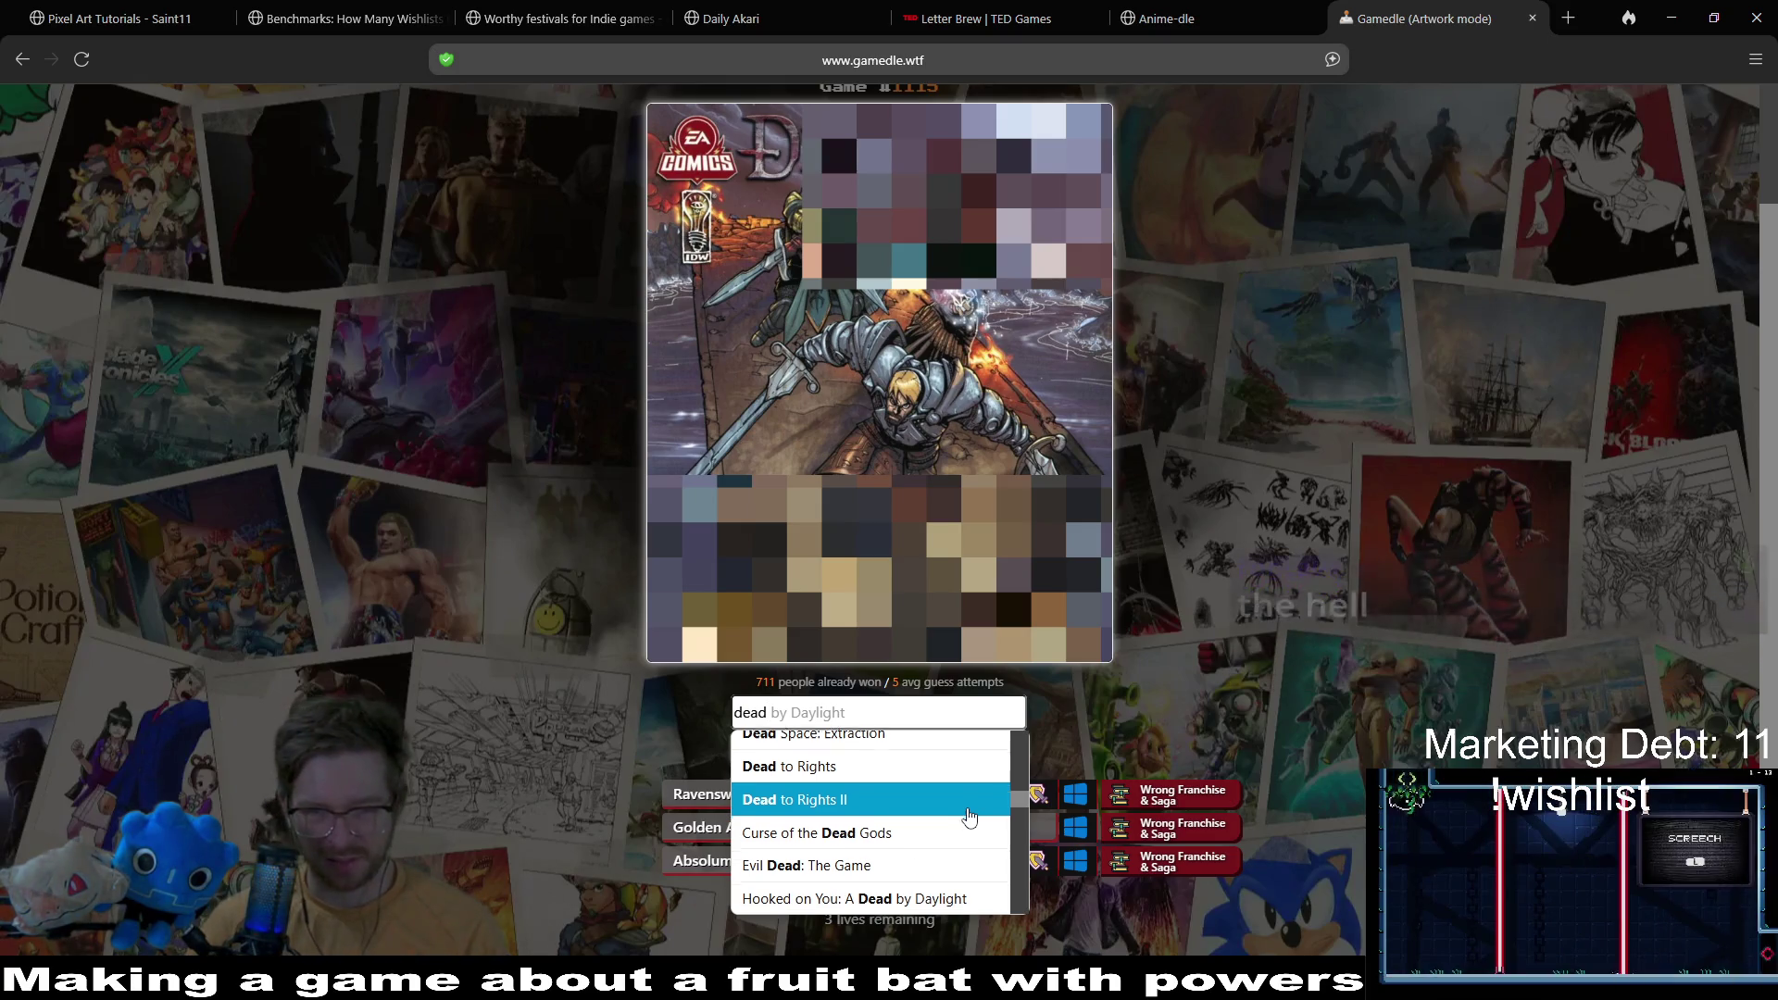
pyautogui.scroll(-2, 969, 816)
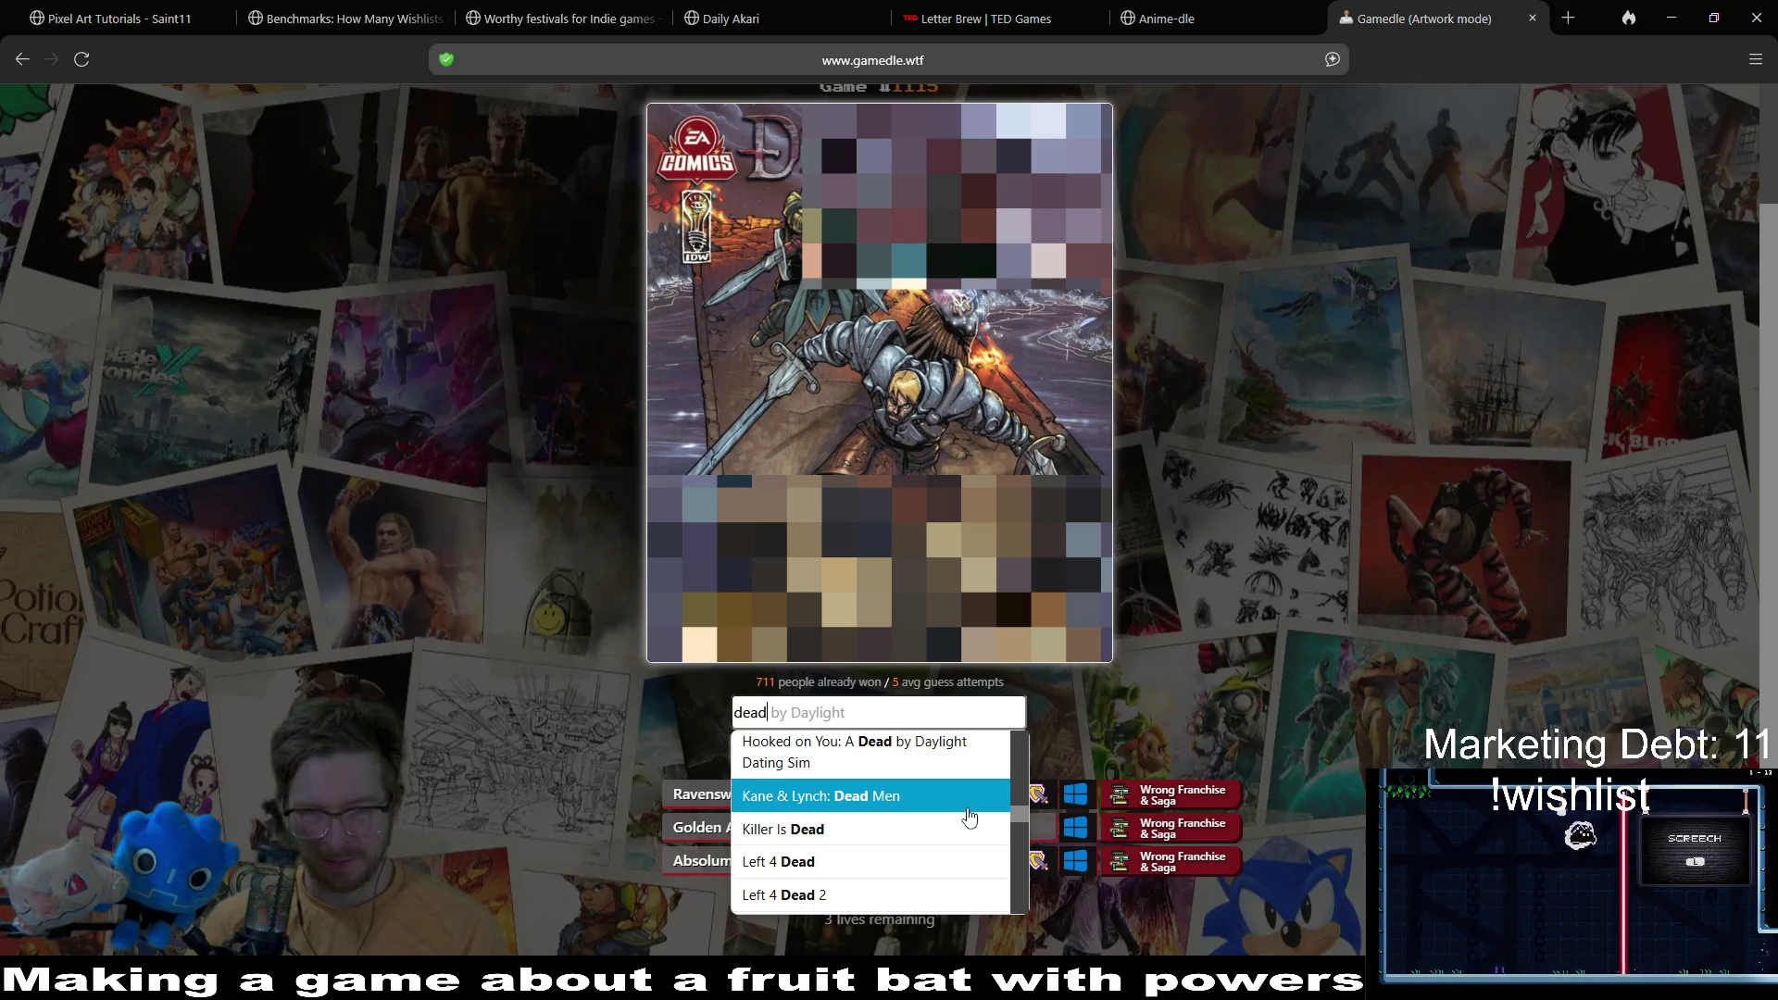
pyautogui.scroll(-2, 968, 816)
pyautogui.scroll(-2, 968, 817)
pyautogui.scroll(-4, 968, 816)
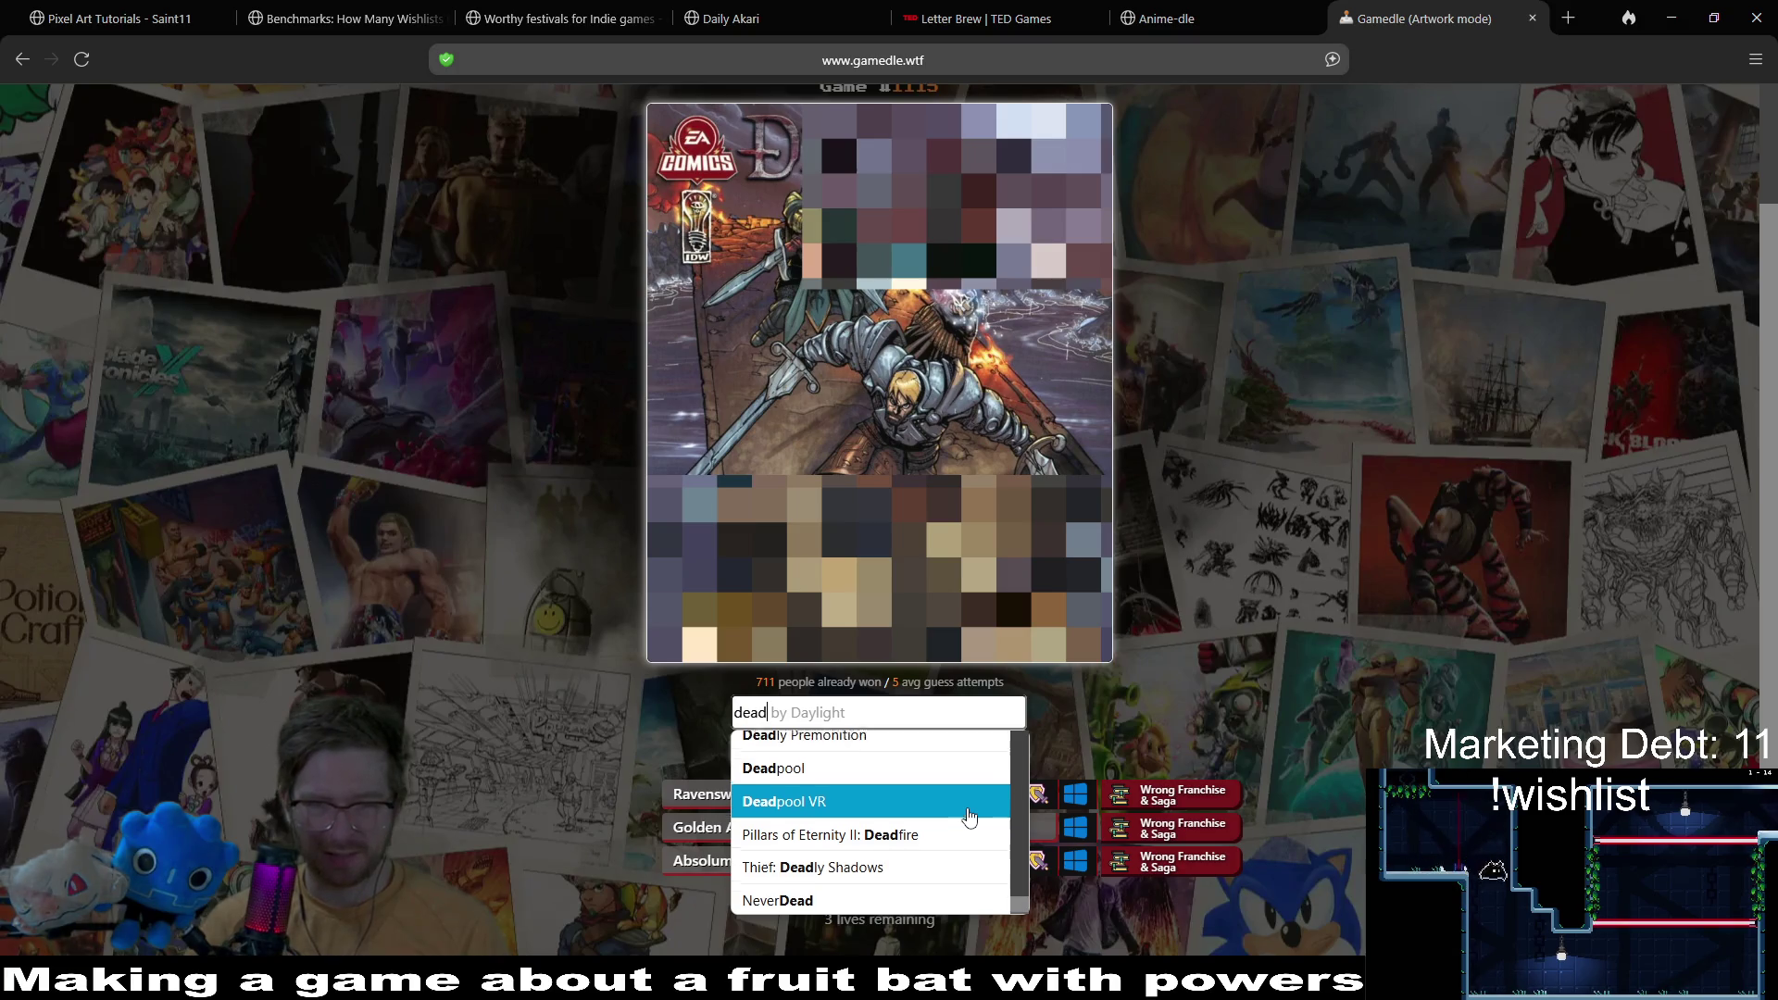
pyautogui.scroll(2, 968, 816)
pyautogui.scroll(-2, 968, 817)
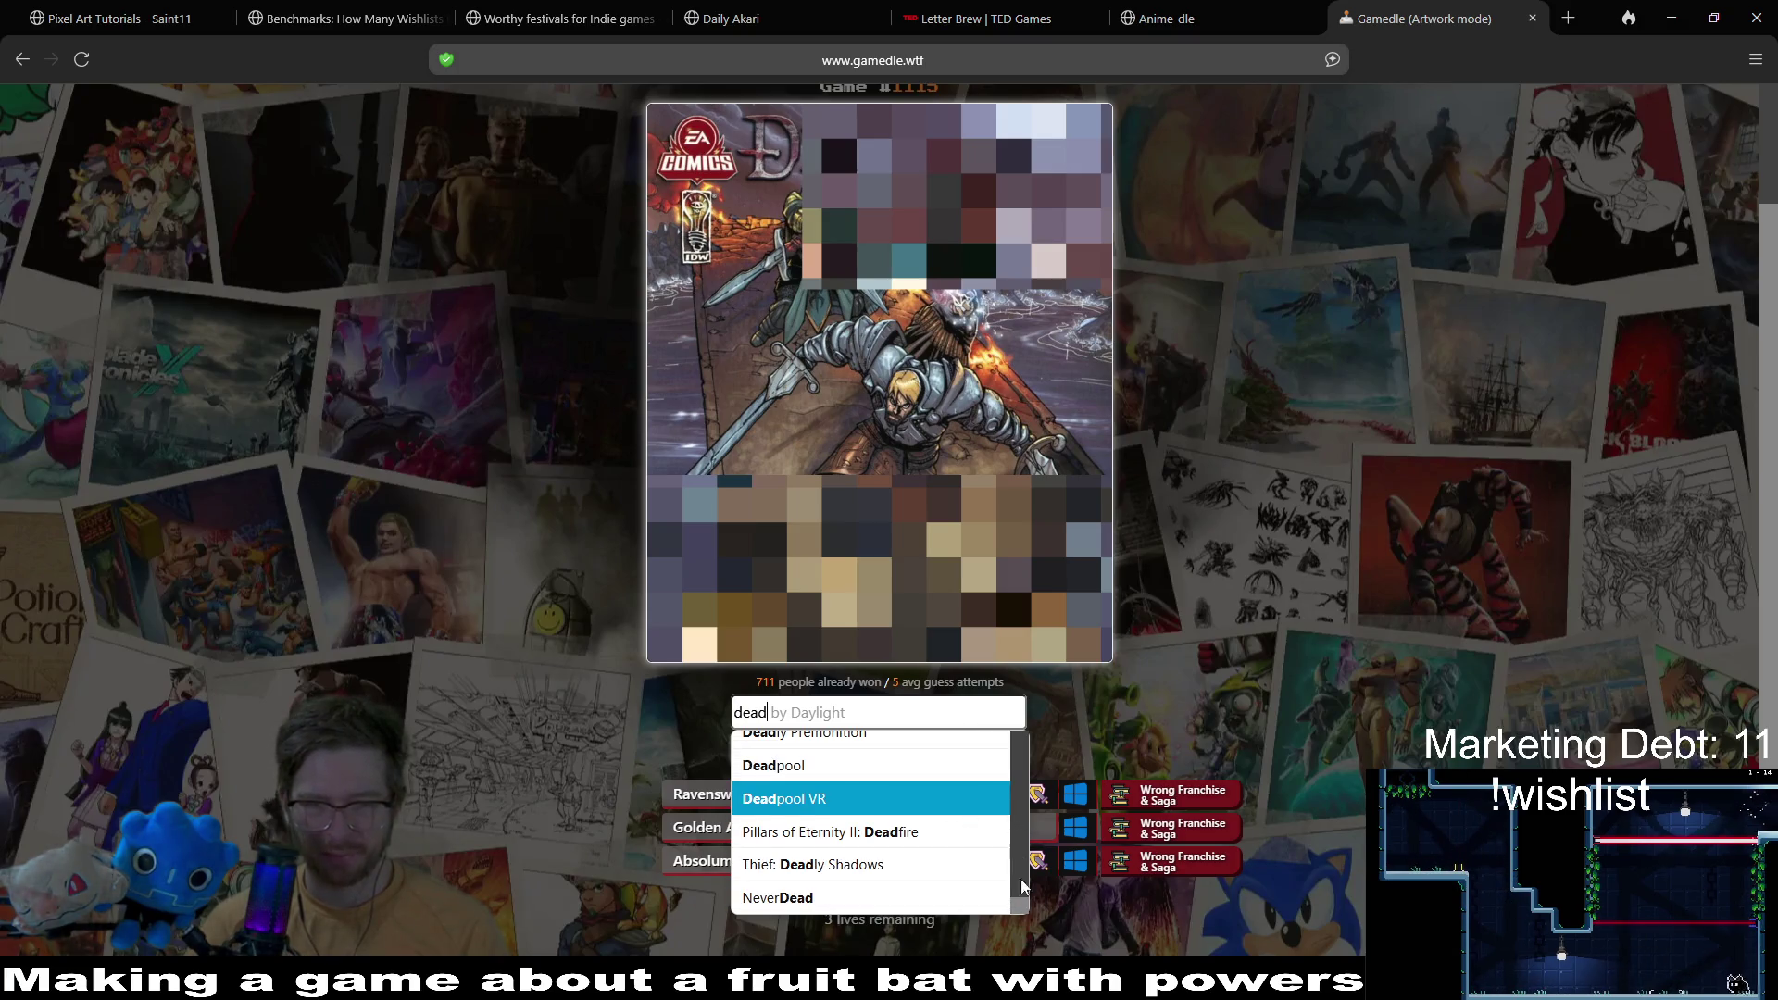
# Step: Find Deadlight in the suggestion list and submit it as the guess
pyautogui.moveTo(1014, 909); pyautogui.dragTo(1026, 887)
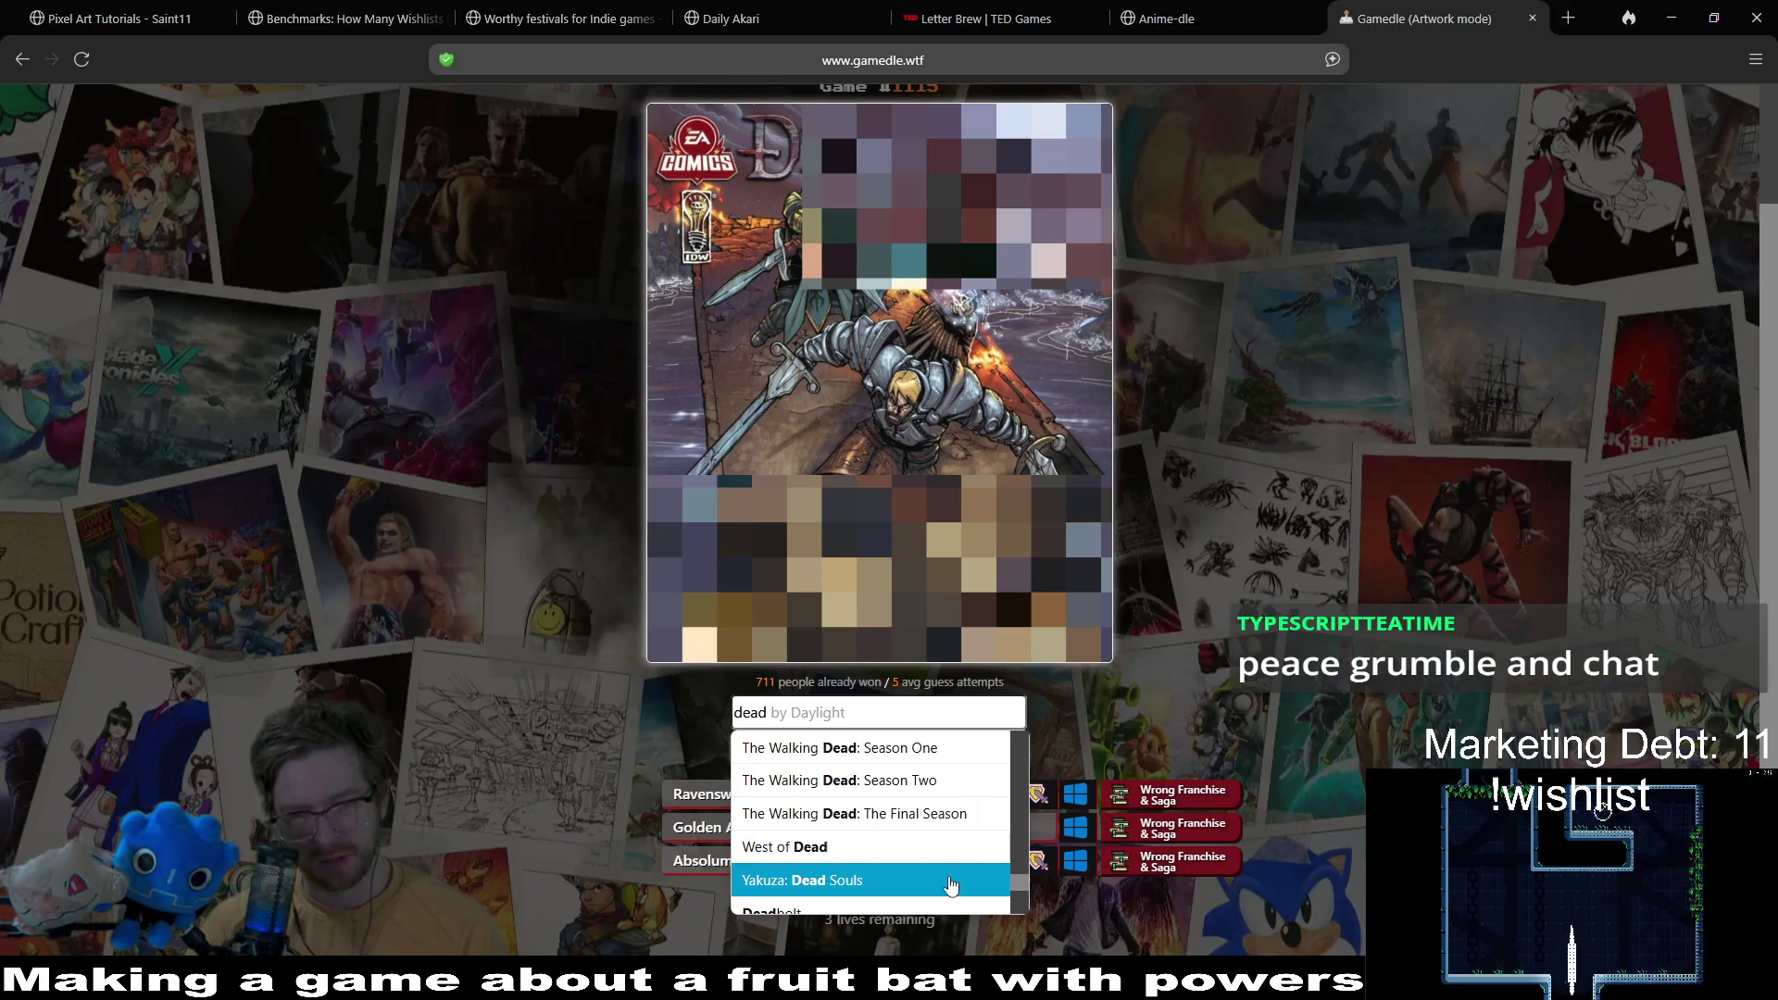
pyautogui.scroll(-3, 935, 884)
pyautogui.click(841, 788)
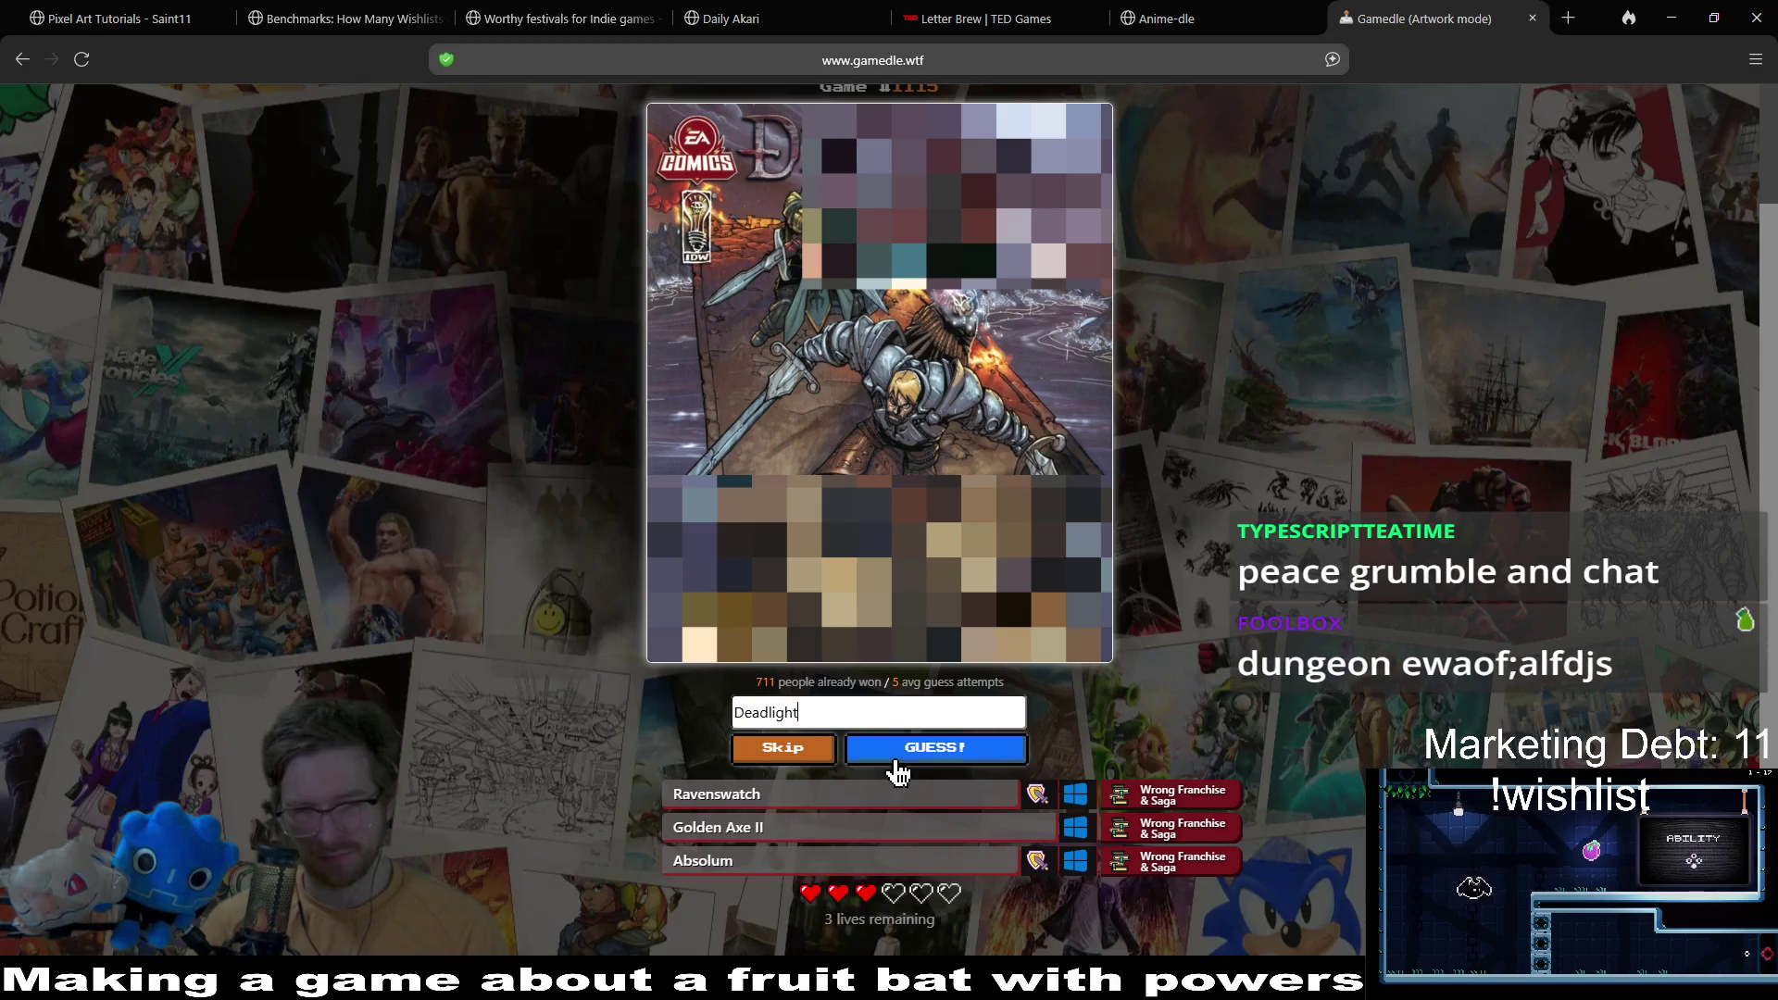
pyautogui.click(917, 750)
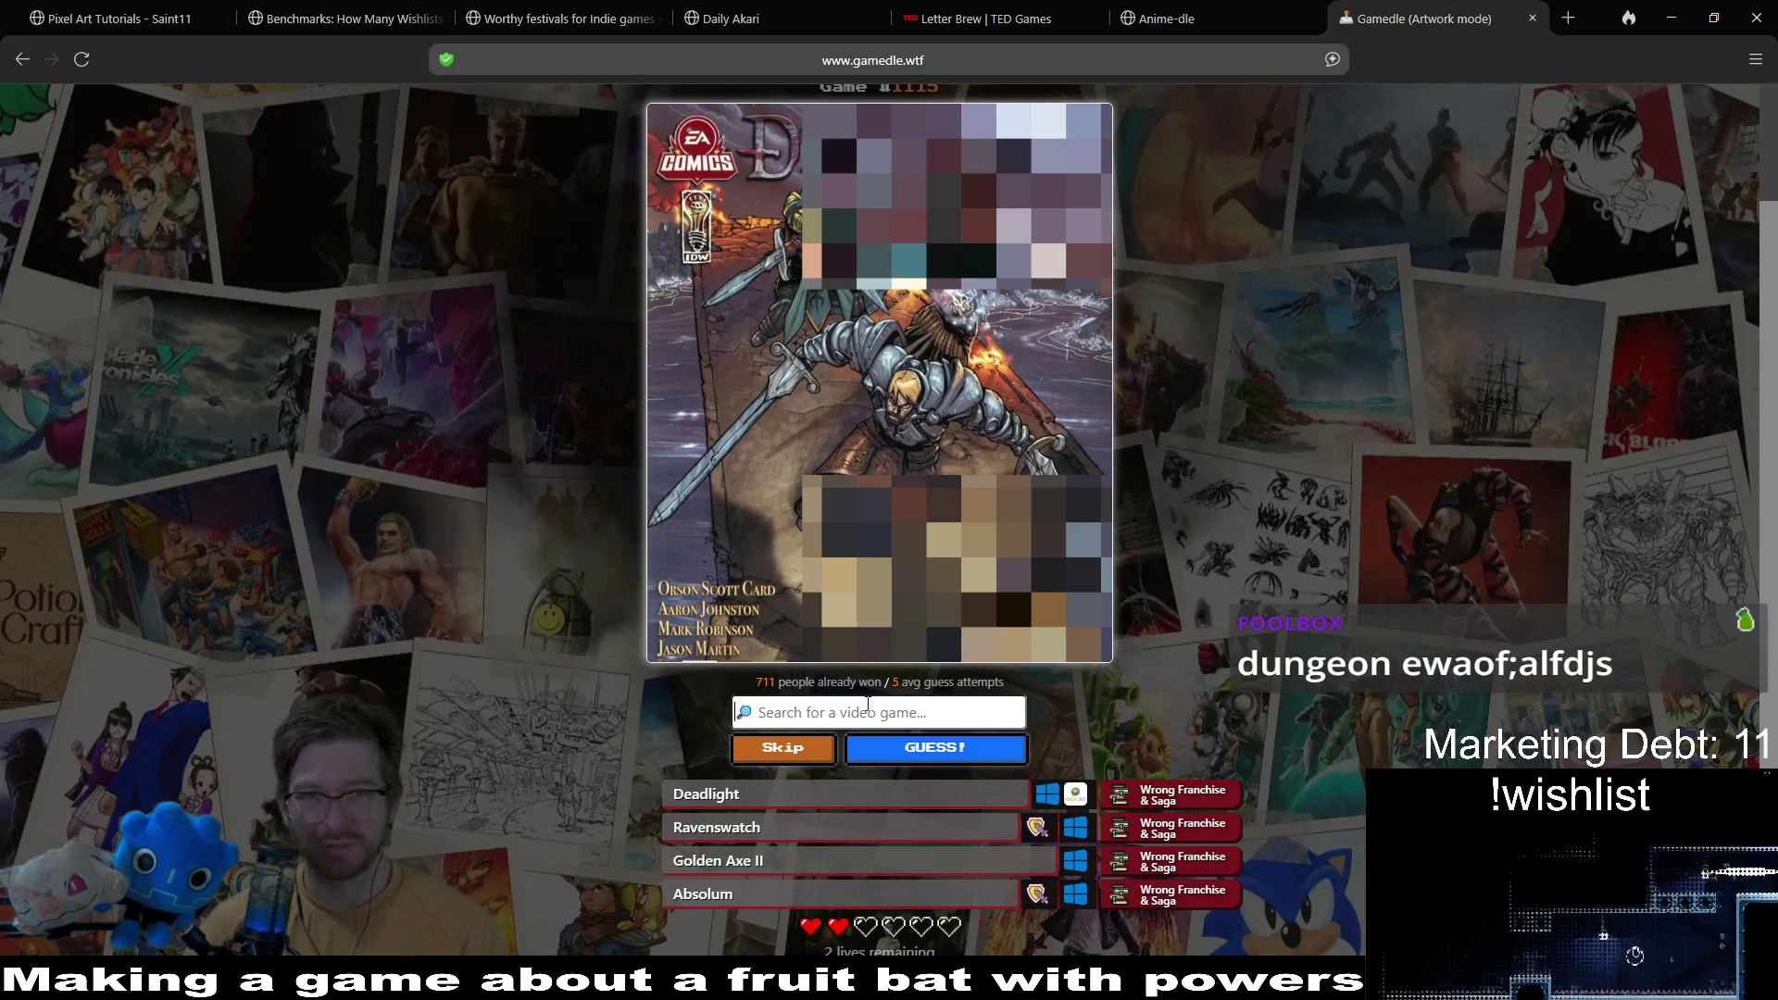
# Step: Search 'dungeon' and submit Dungeon Defenders II as the guess
pyautogui.write('dun')
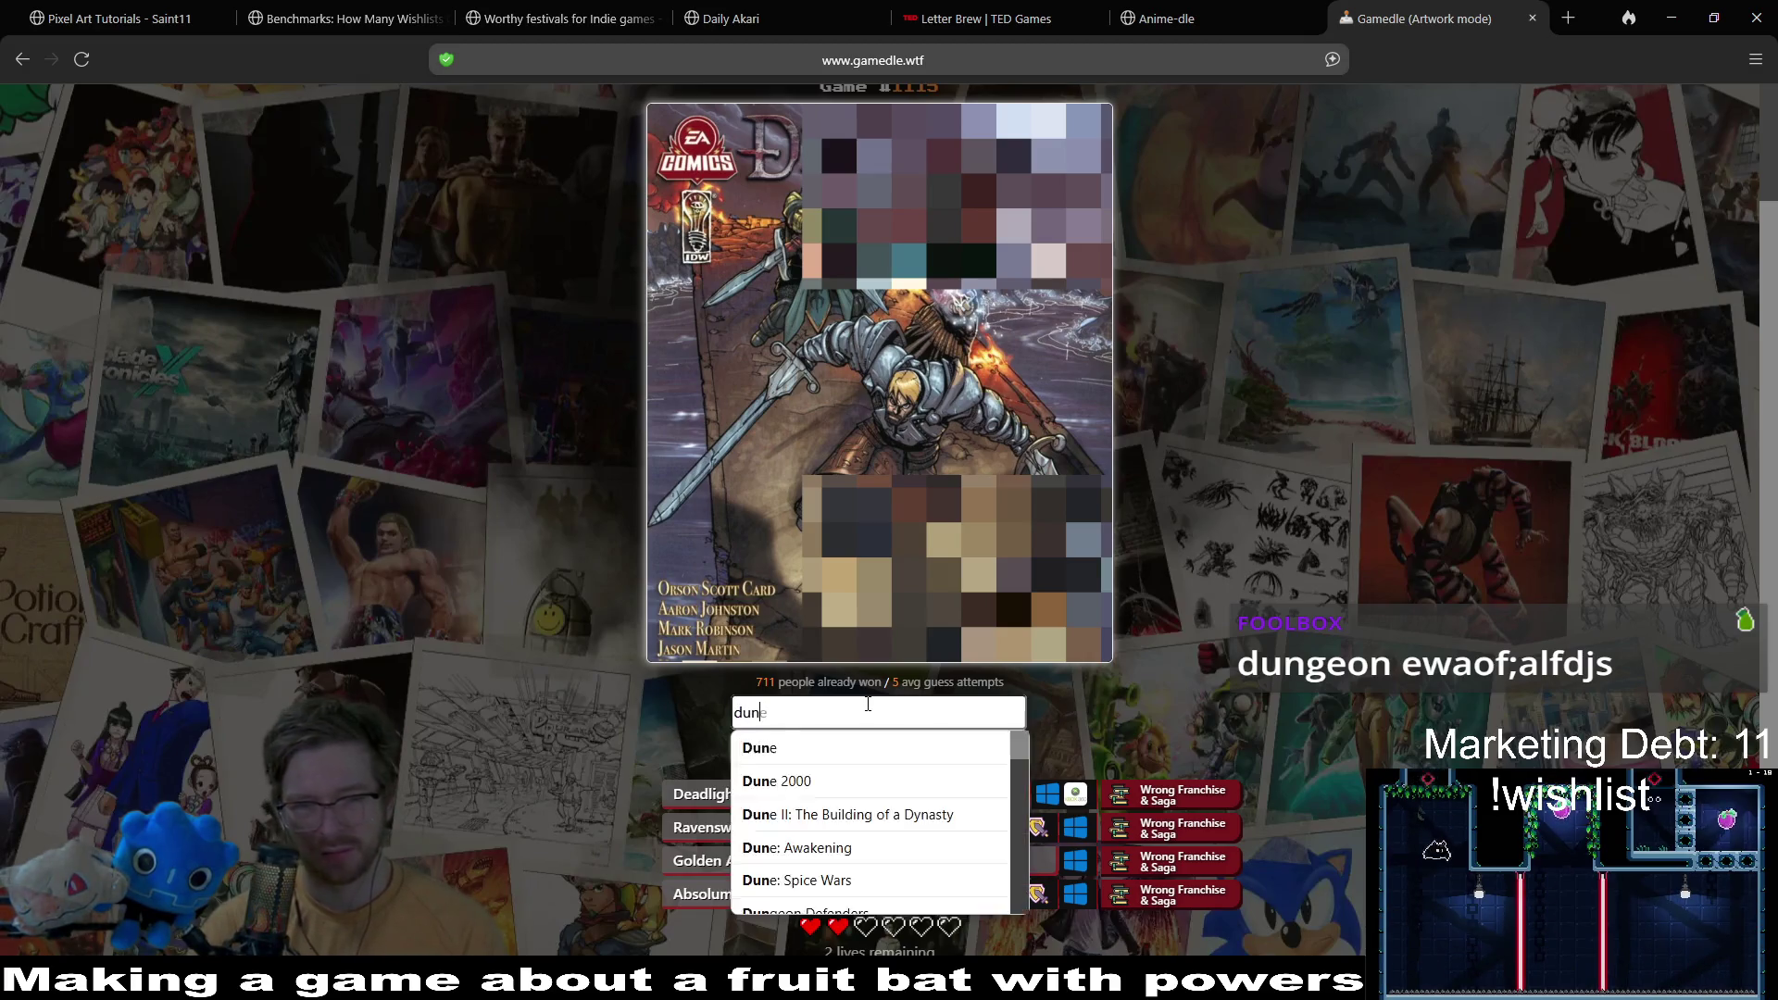
pyautogui.write('geon')
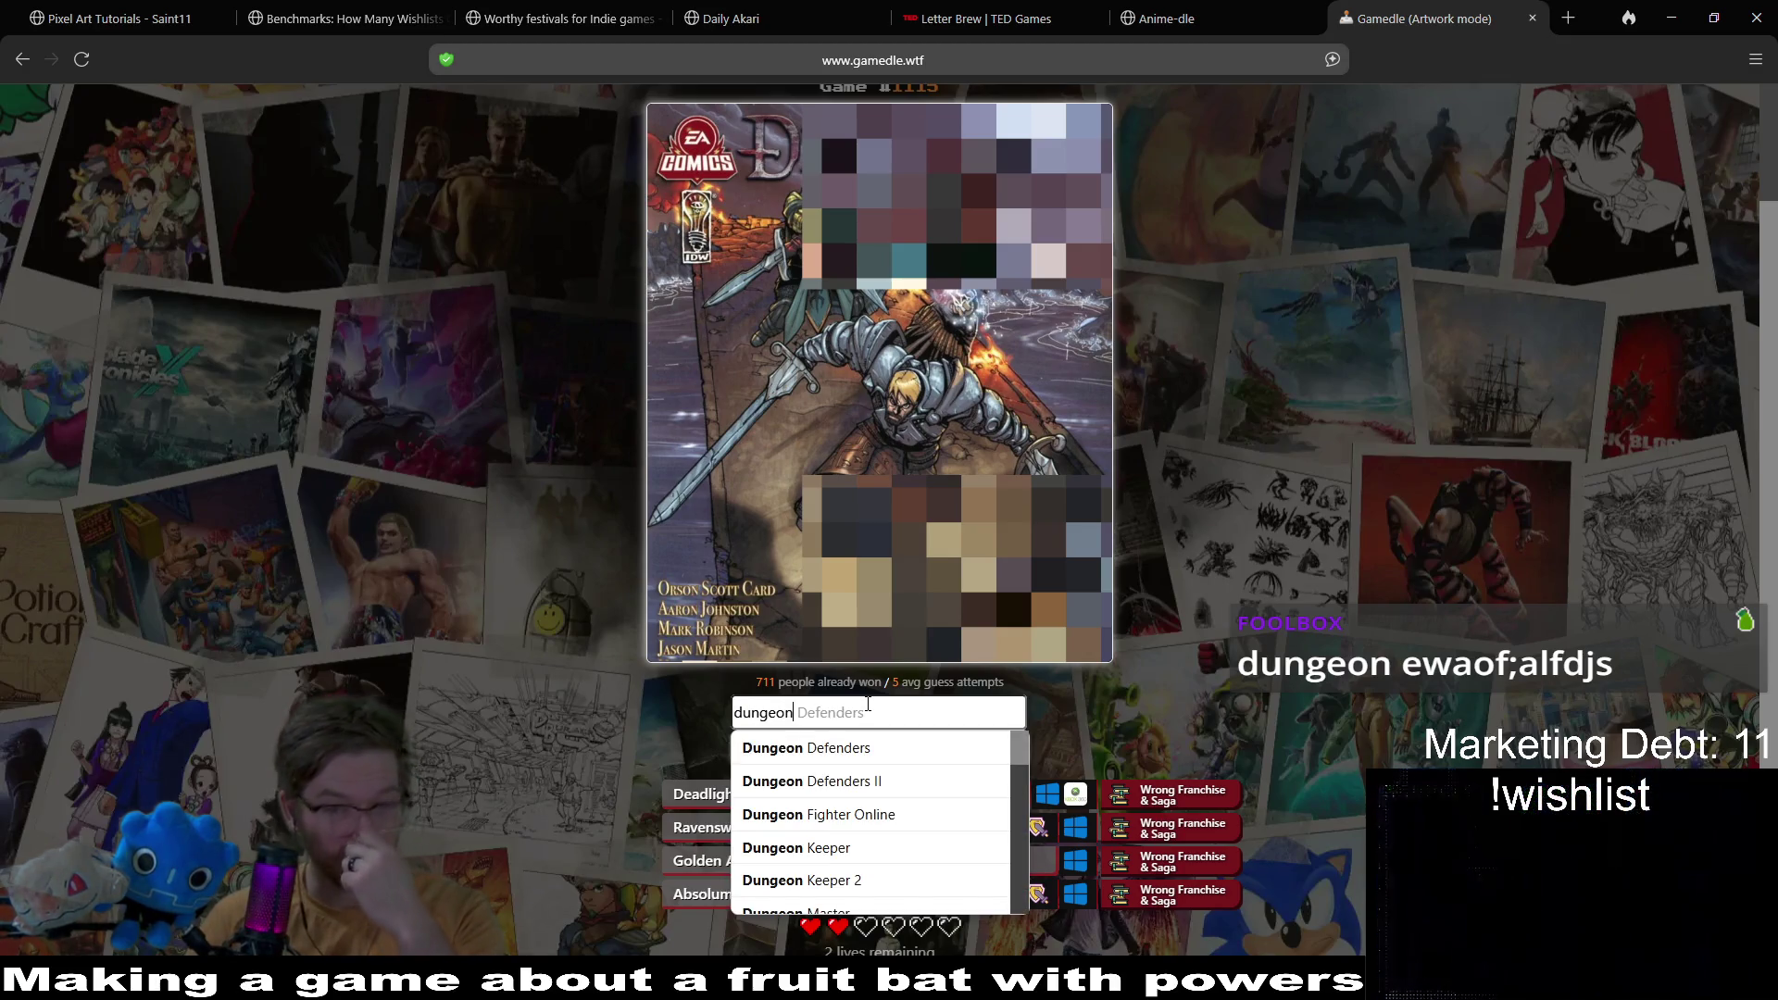
pyautogui.click(918, 781)
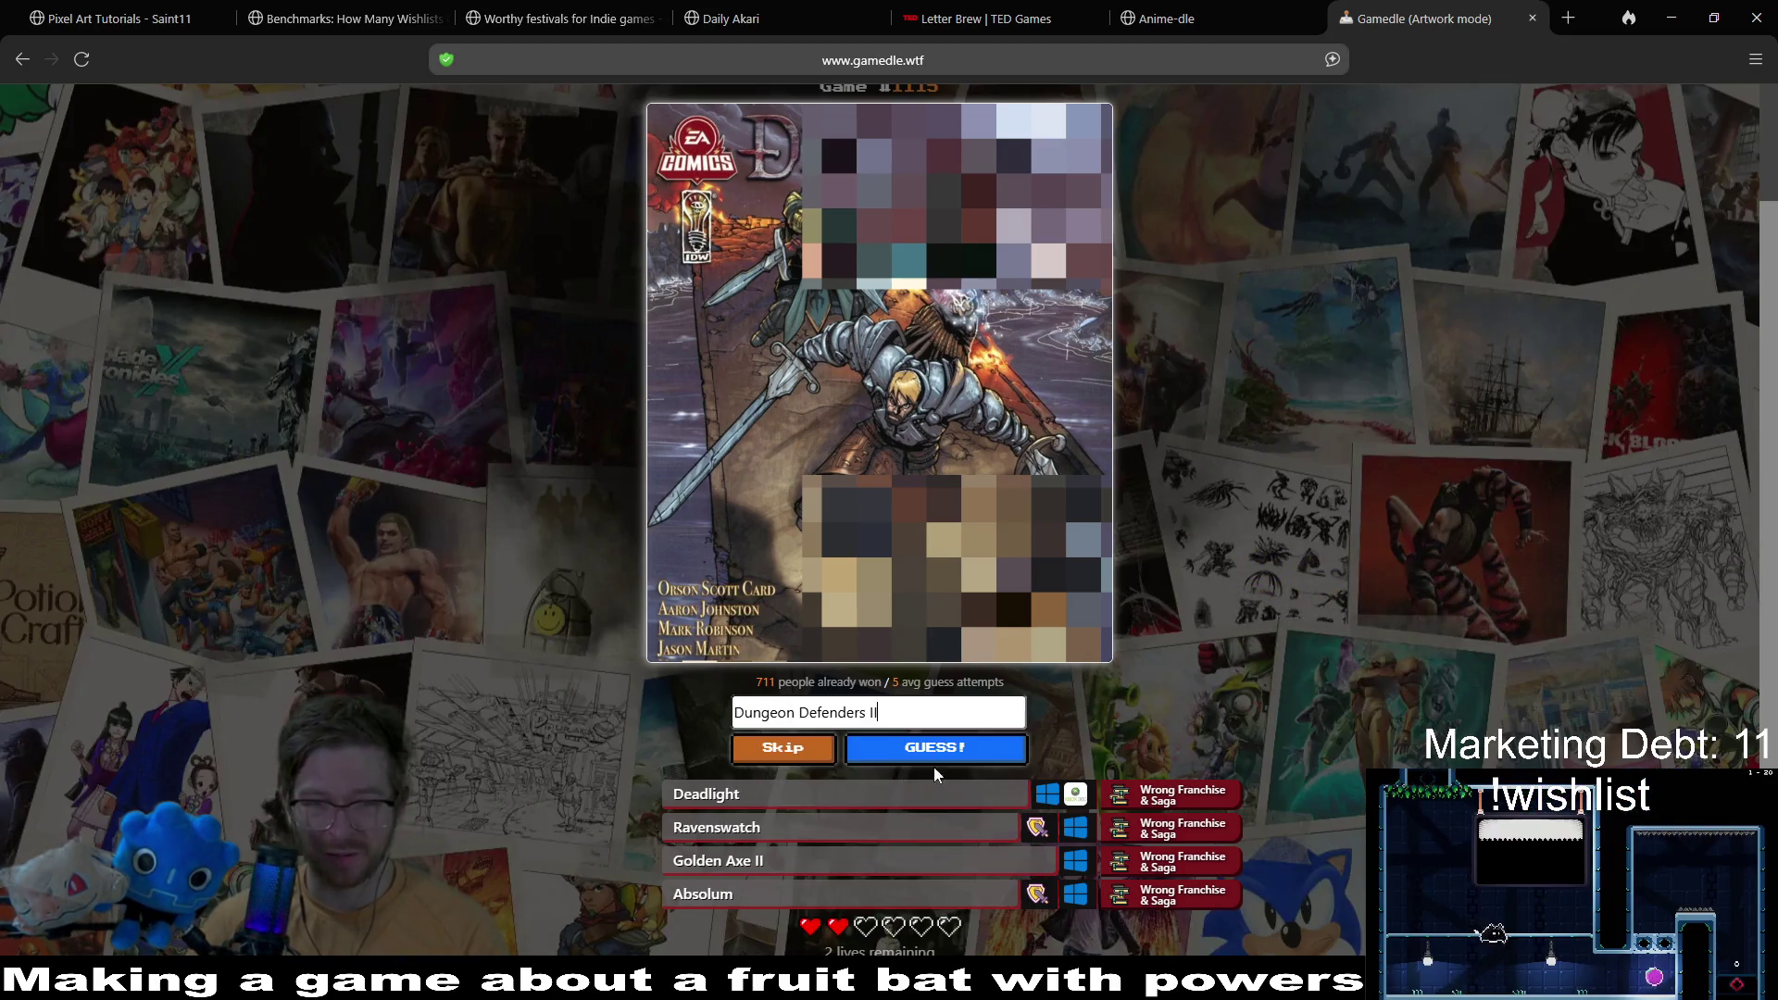
pyautogui.click(967, 750)
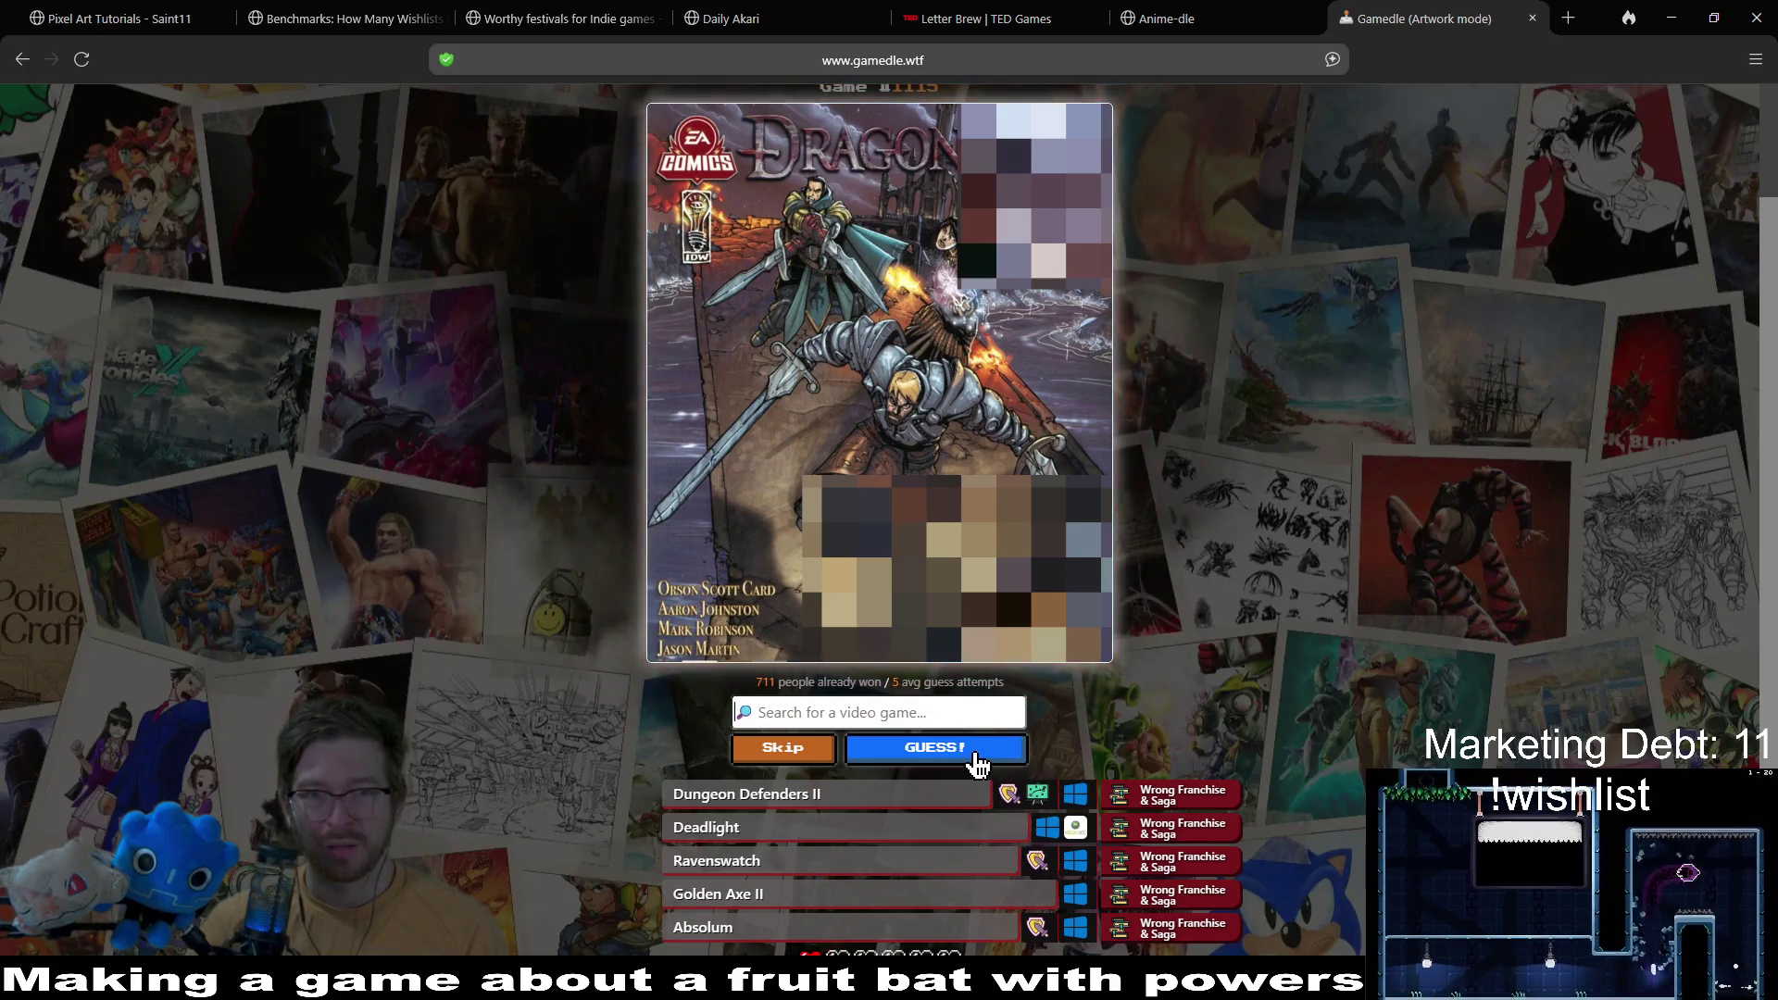
pyautogui.click(831, 718)
# Step: Search 'dragon' and scroll through the dragon-titled suggestions looking for Dragon Nest
pyautogui.write('dragon')
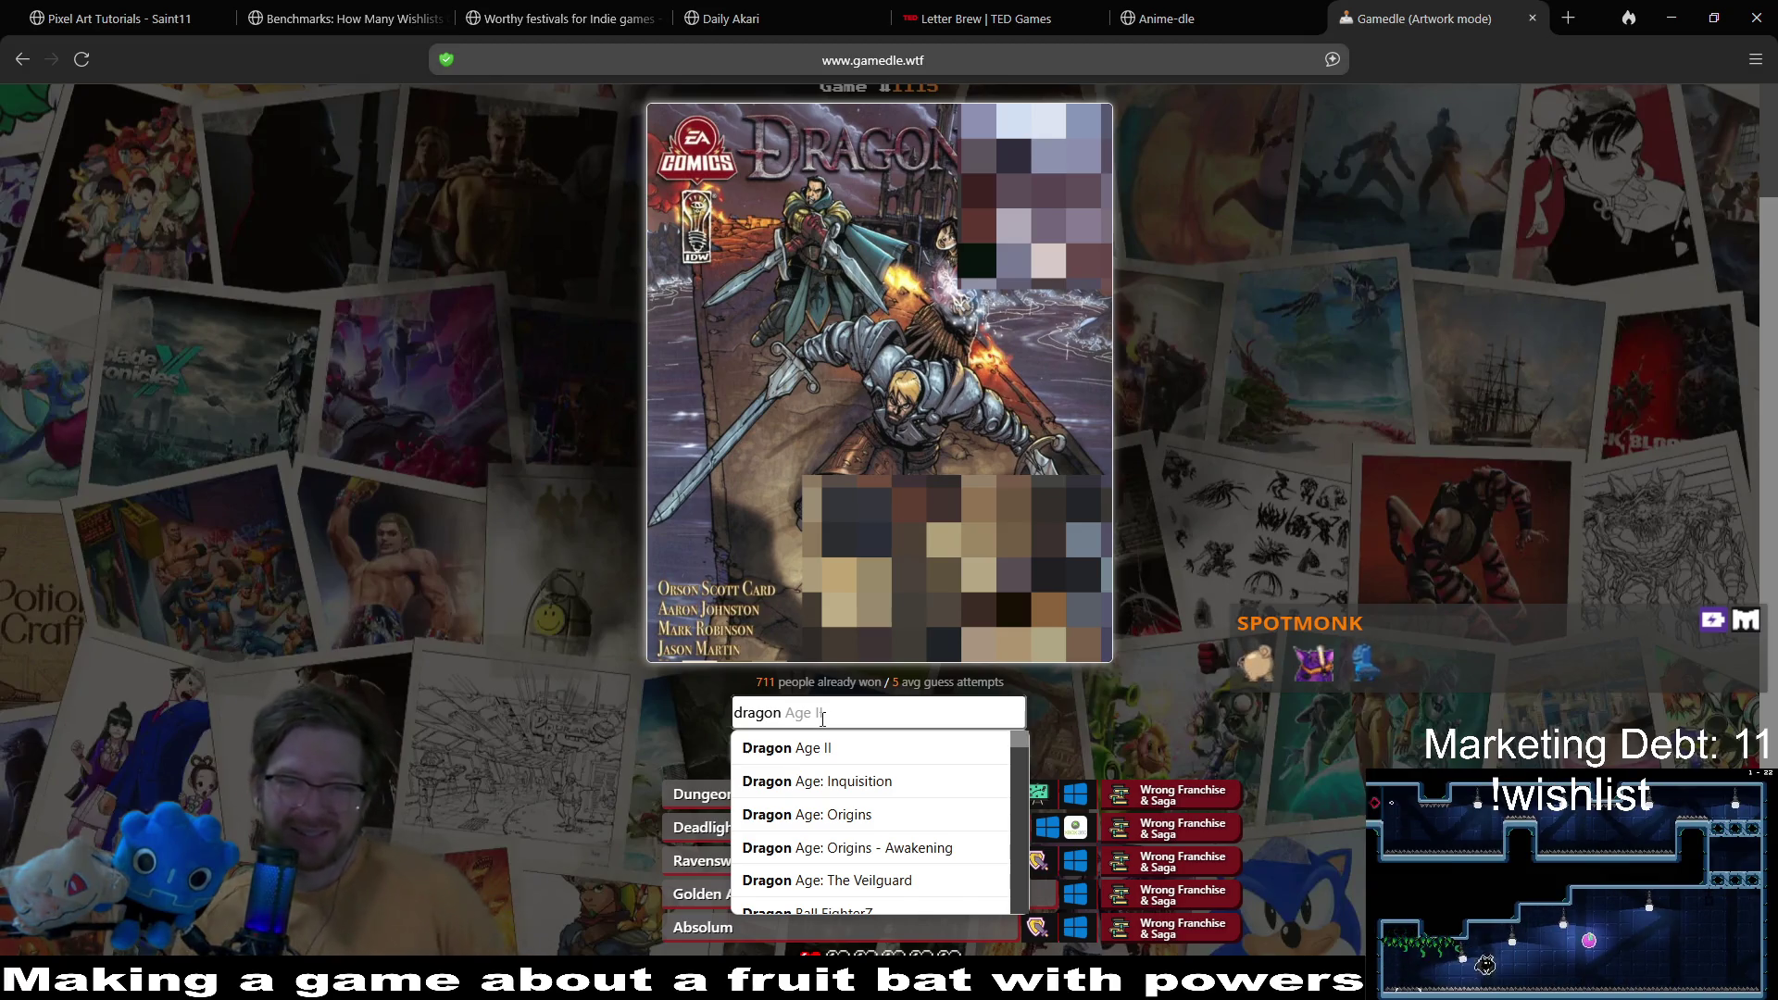
pyautogui.scroll(-2, 889, 815)
pyautogui.scroll(-6, 889, 815)
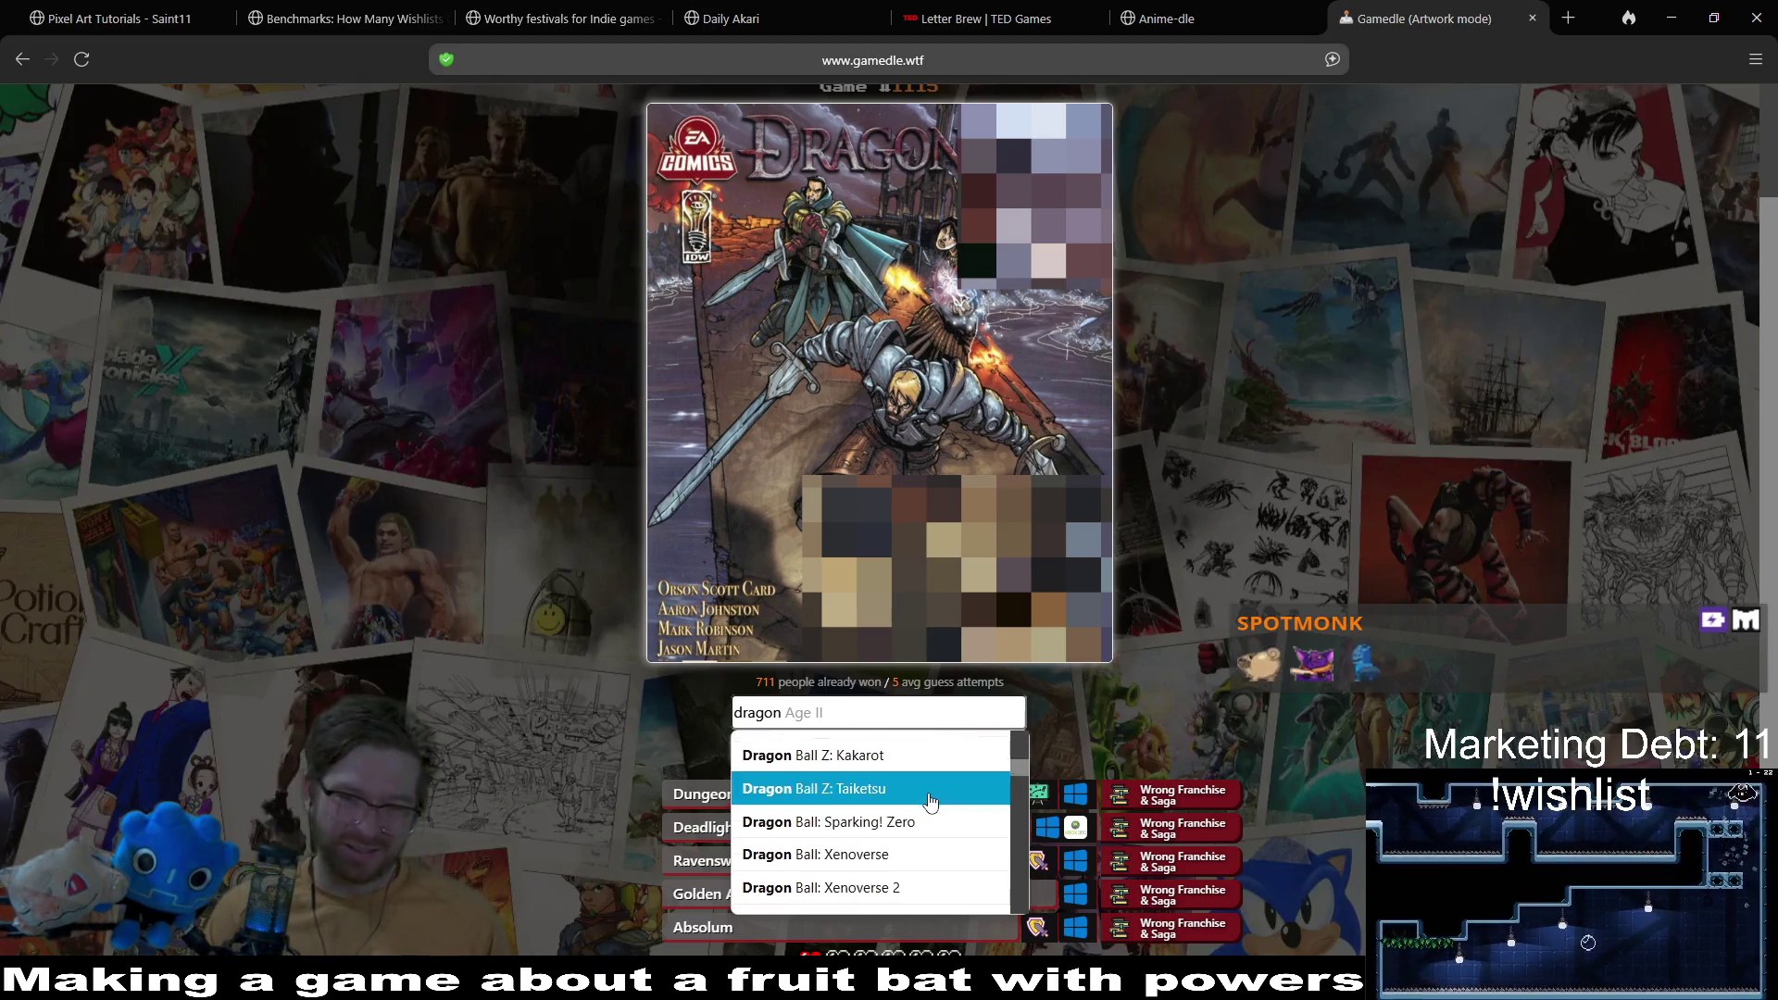
pyautogui.scroll(-2, 930, 796)
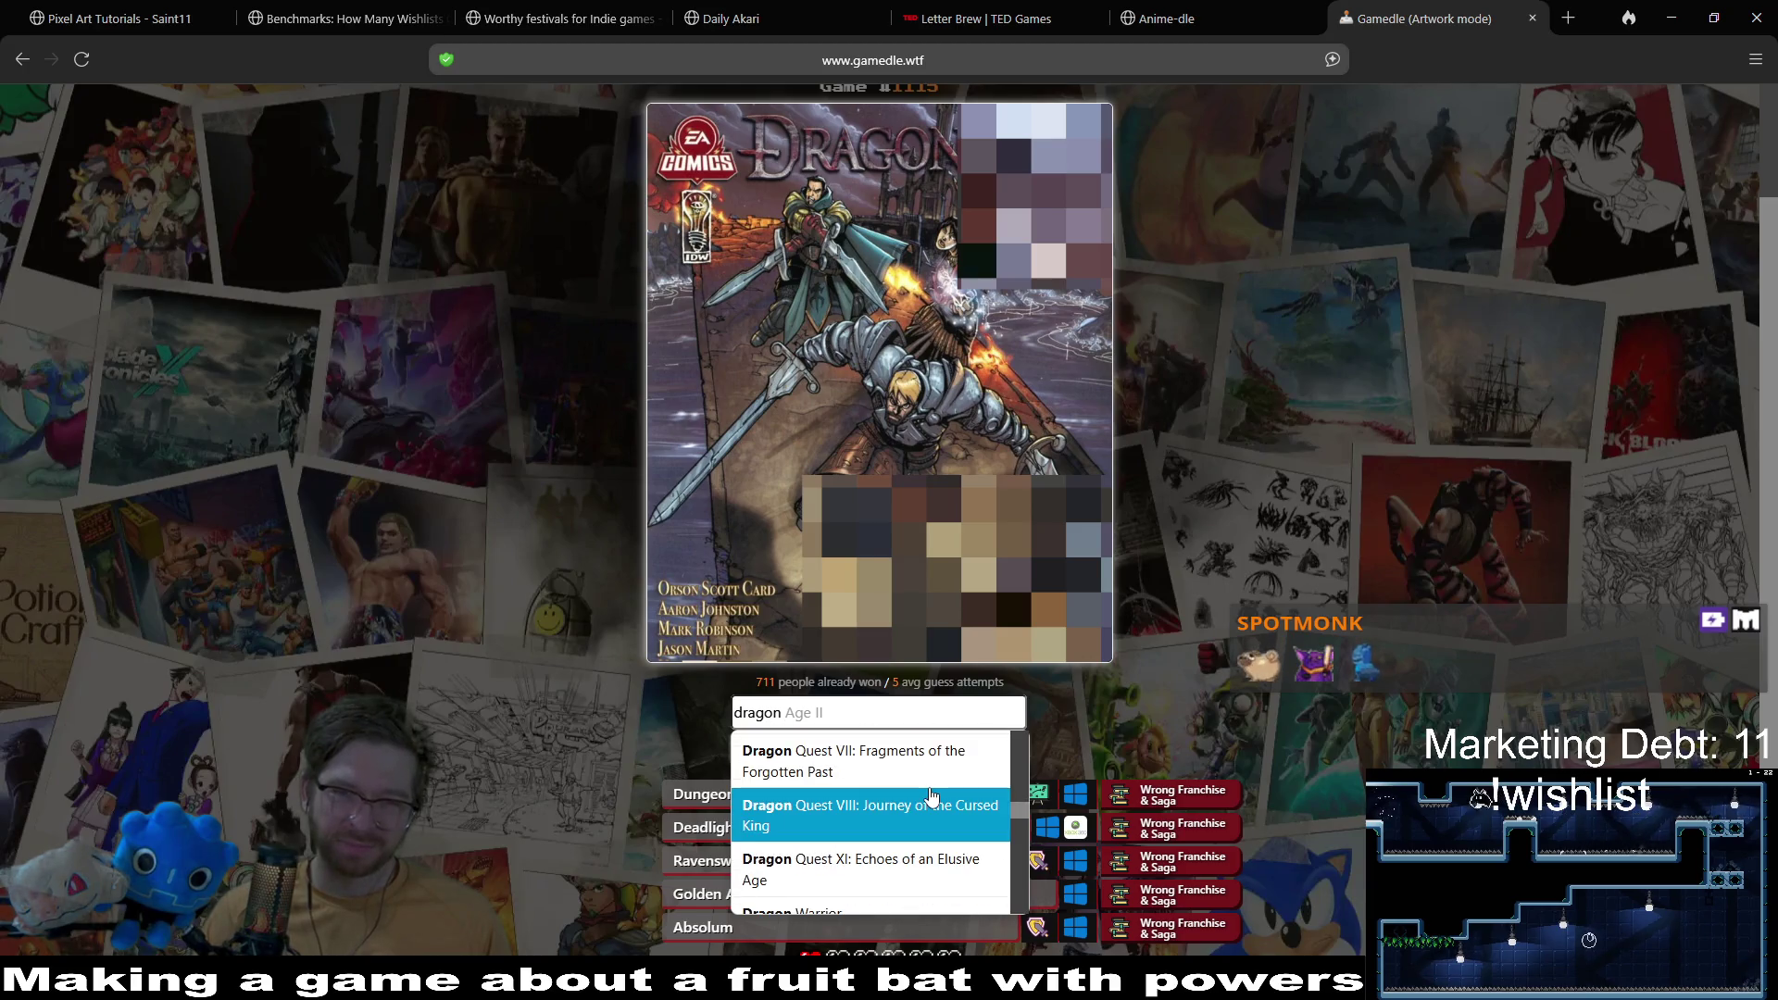
pyautogui.scroll(-2, 931, 796)
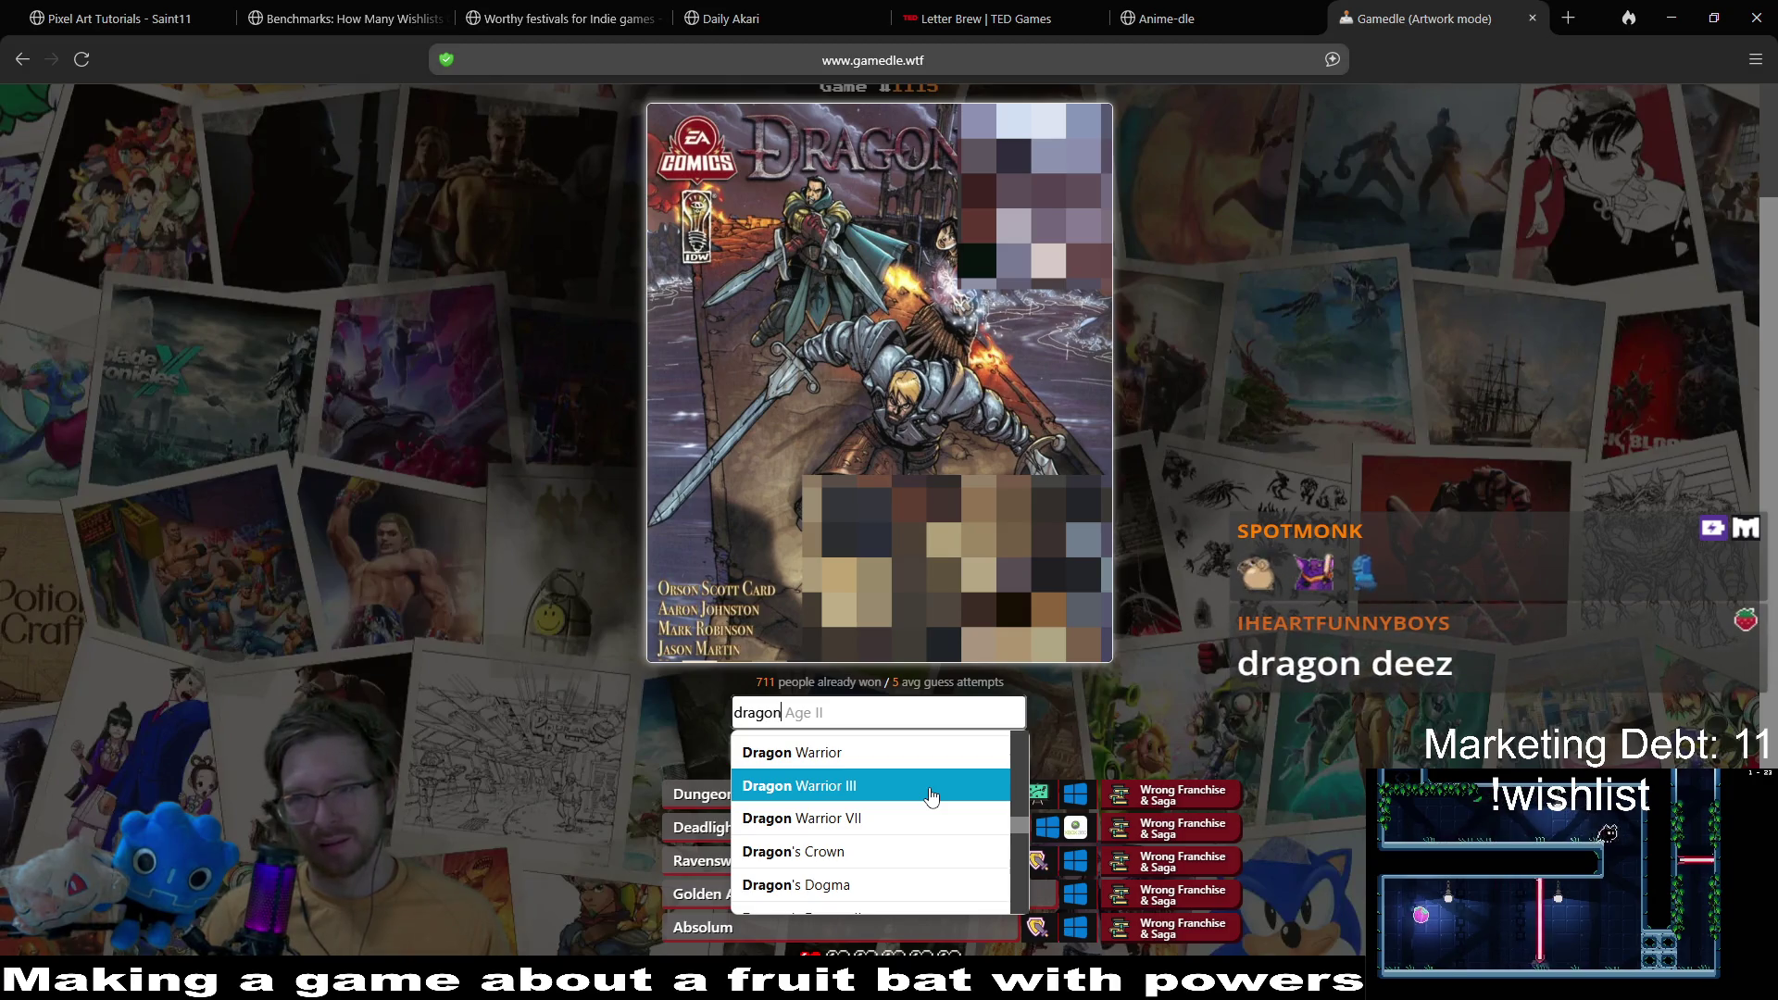
pyautogui.scroll(-2, 930, 797)
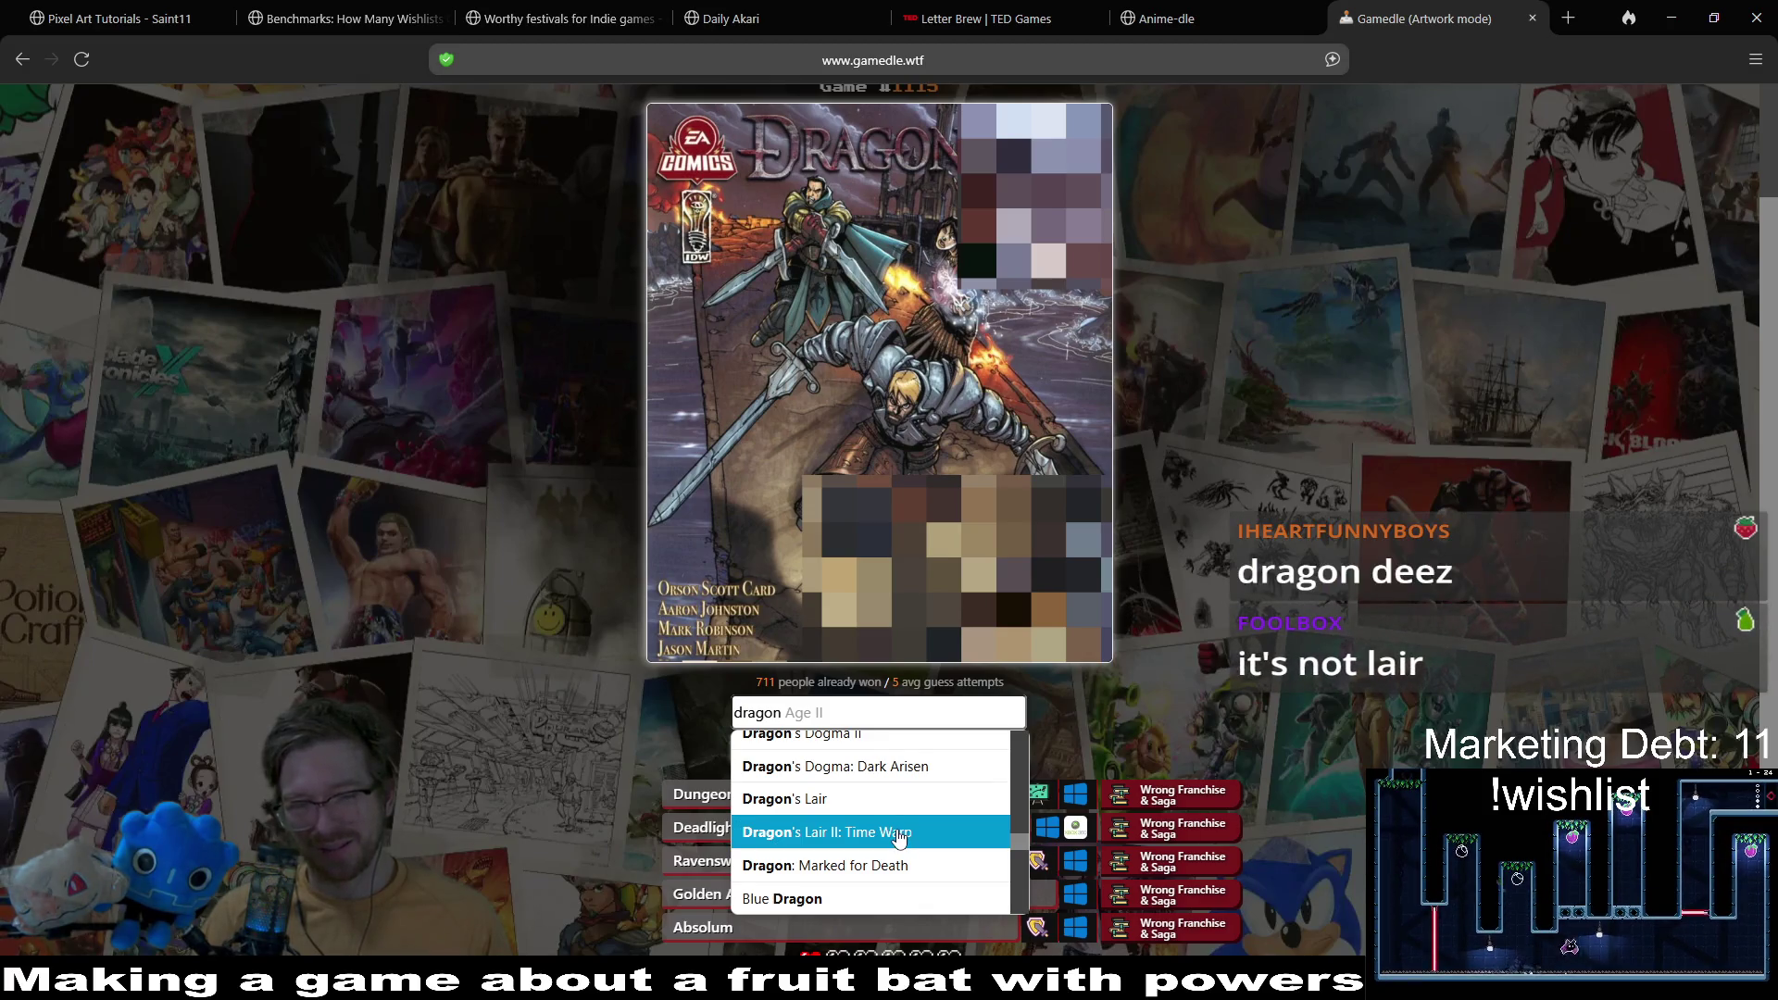
pyautogui.scroll(-3, 896, 836)
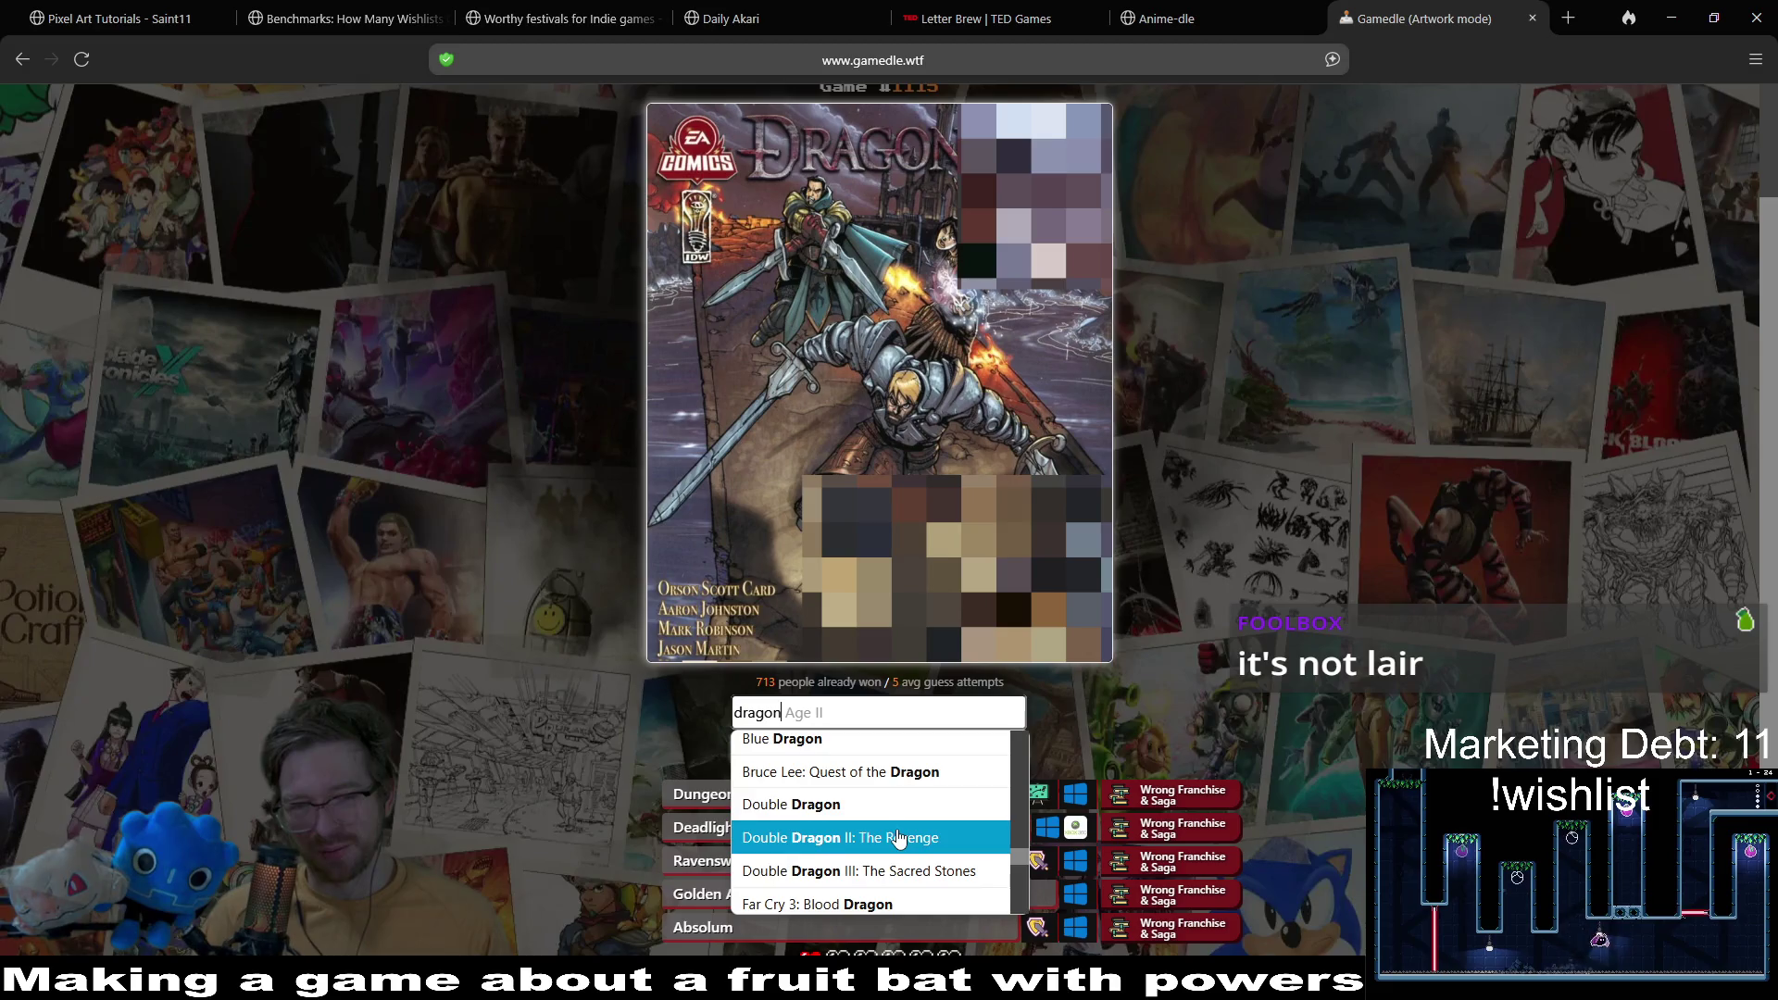
pyautogui.scroll(-3, 900, 833)
pyautogui.scroll(-5, 926, 815)
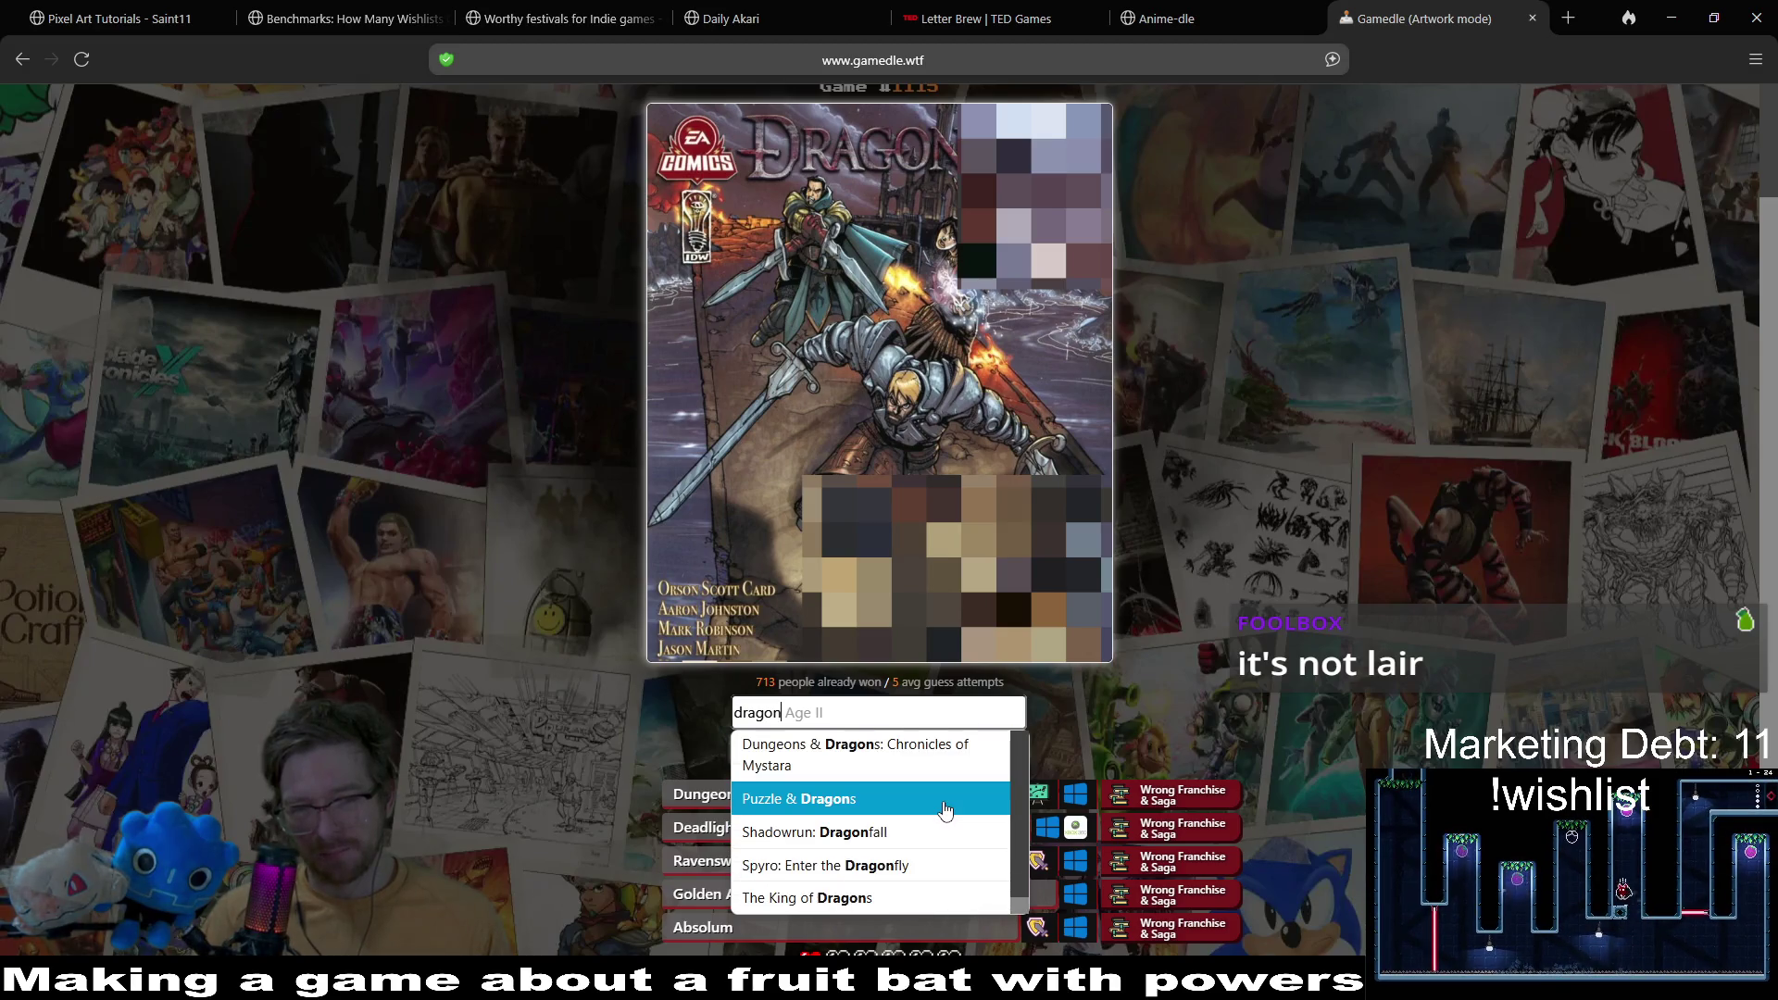
pyautogui.scroll(-5, 944, 810)
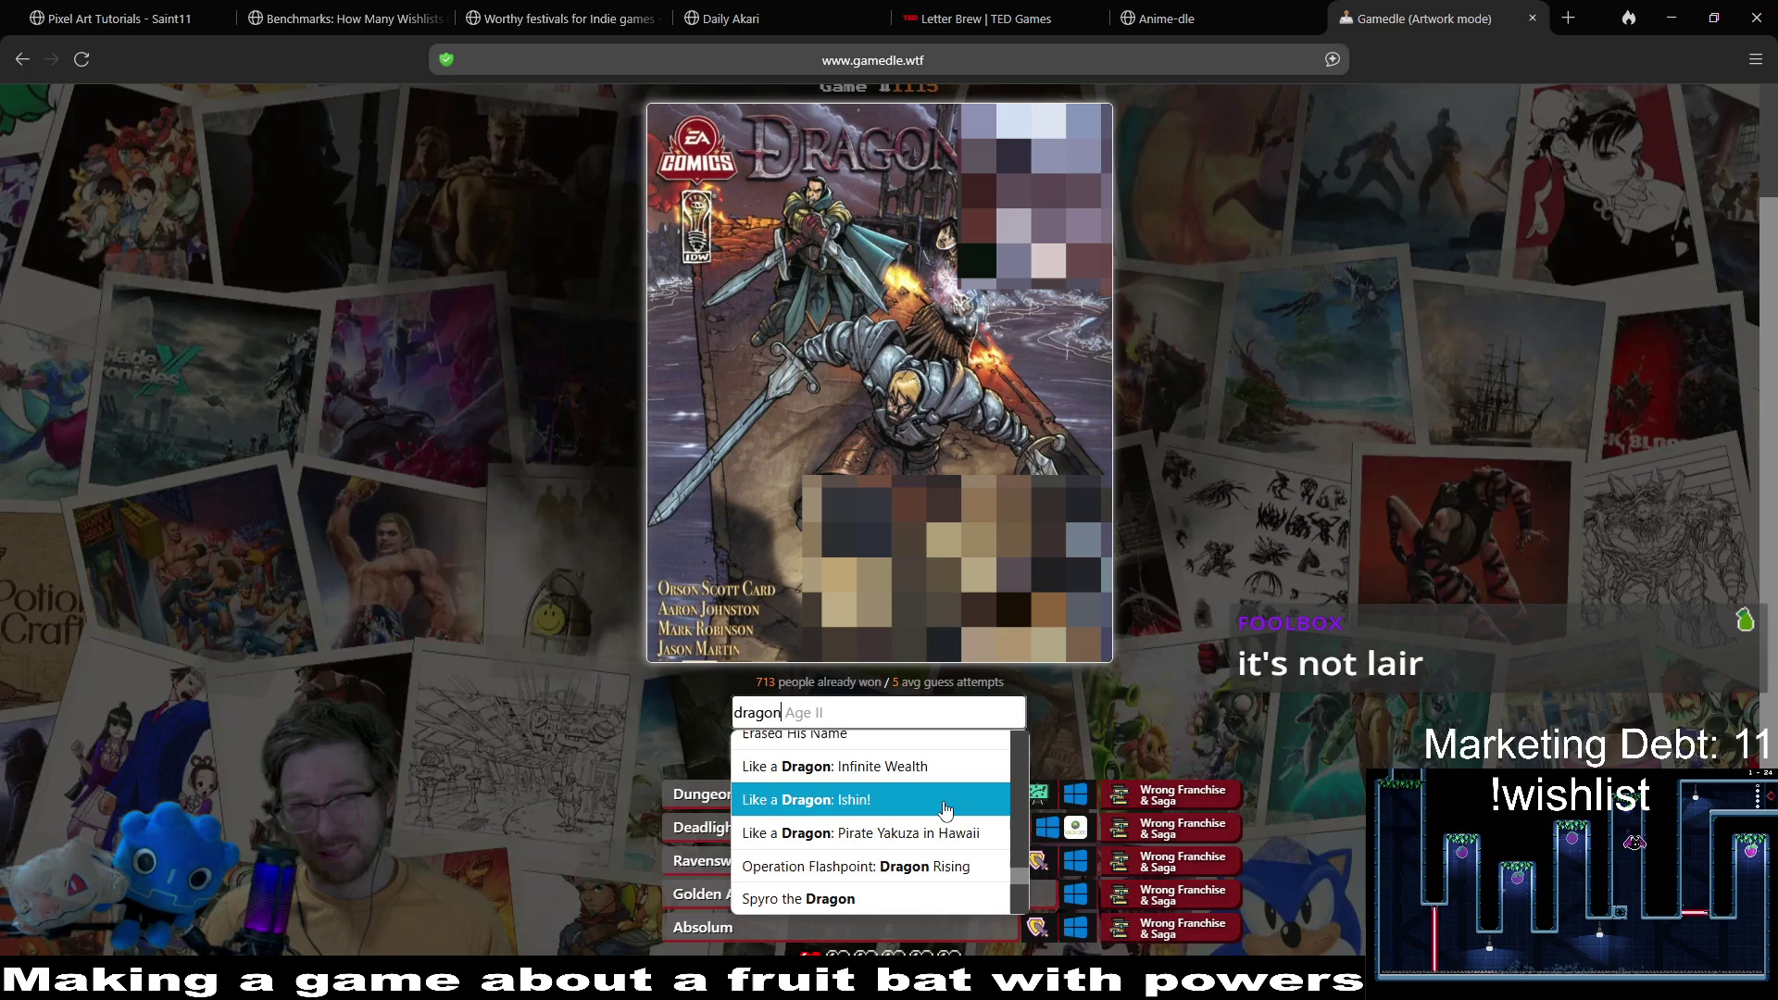
pyautogui.scroll(1, 944, 810)
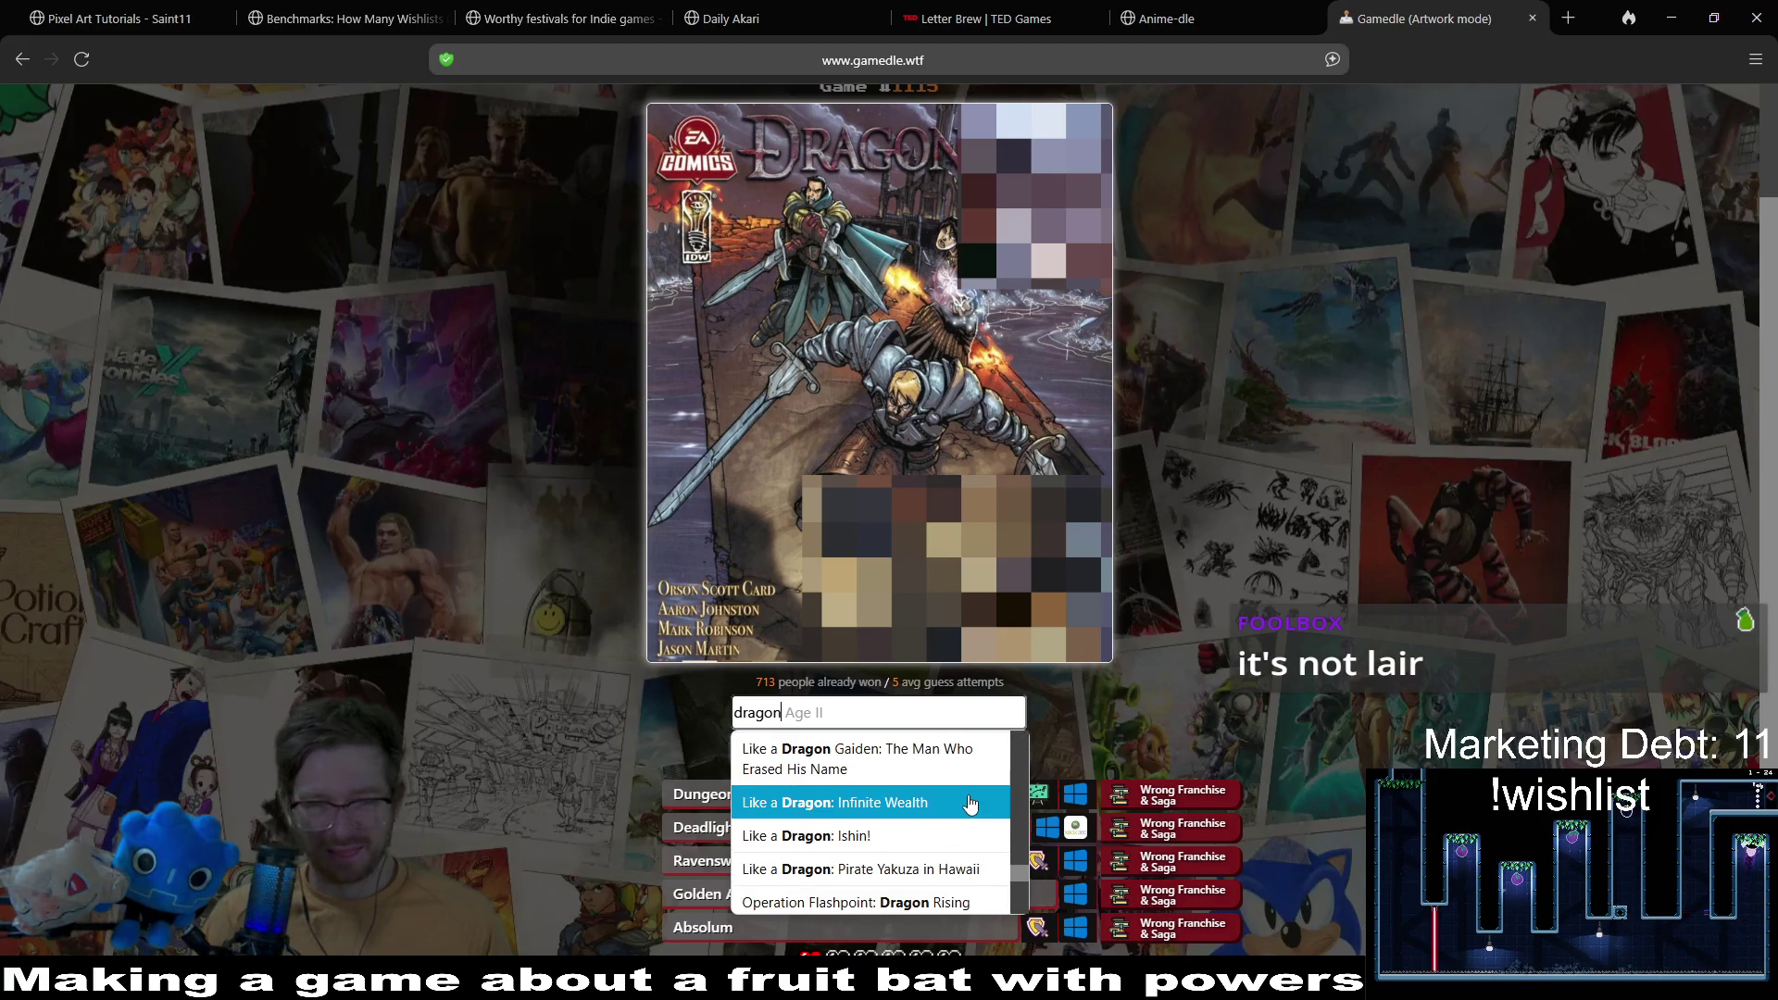
pyautogui.scroll(3, 968, 806)
pyautogui.scroll(2, 969, 804)
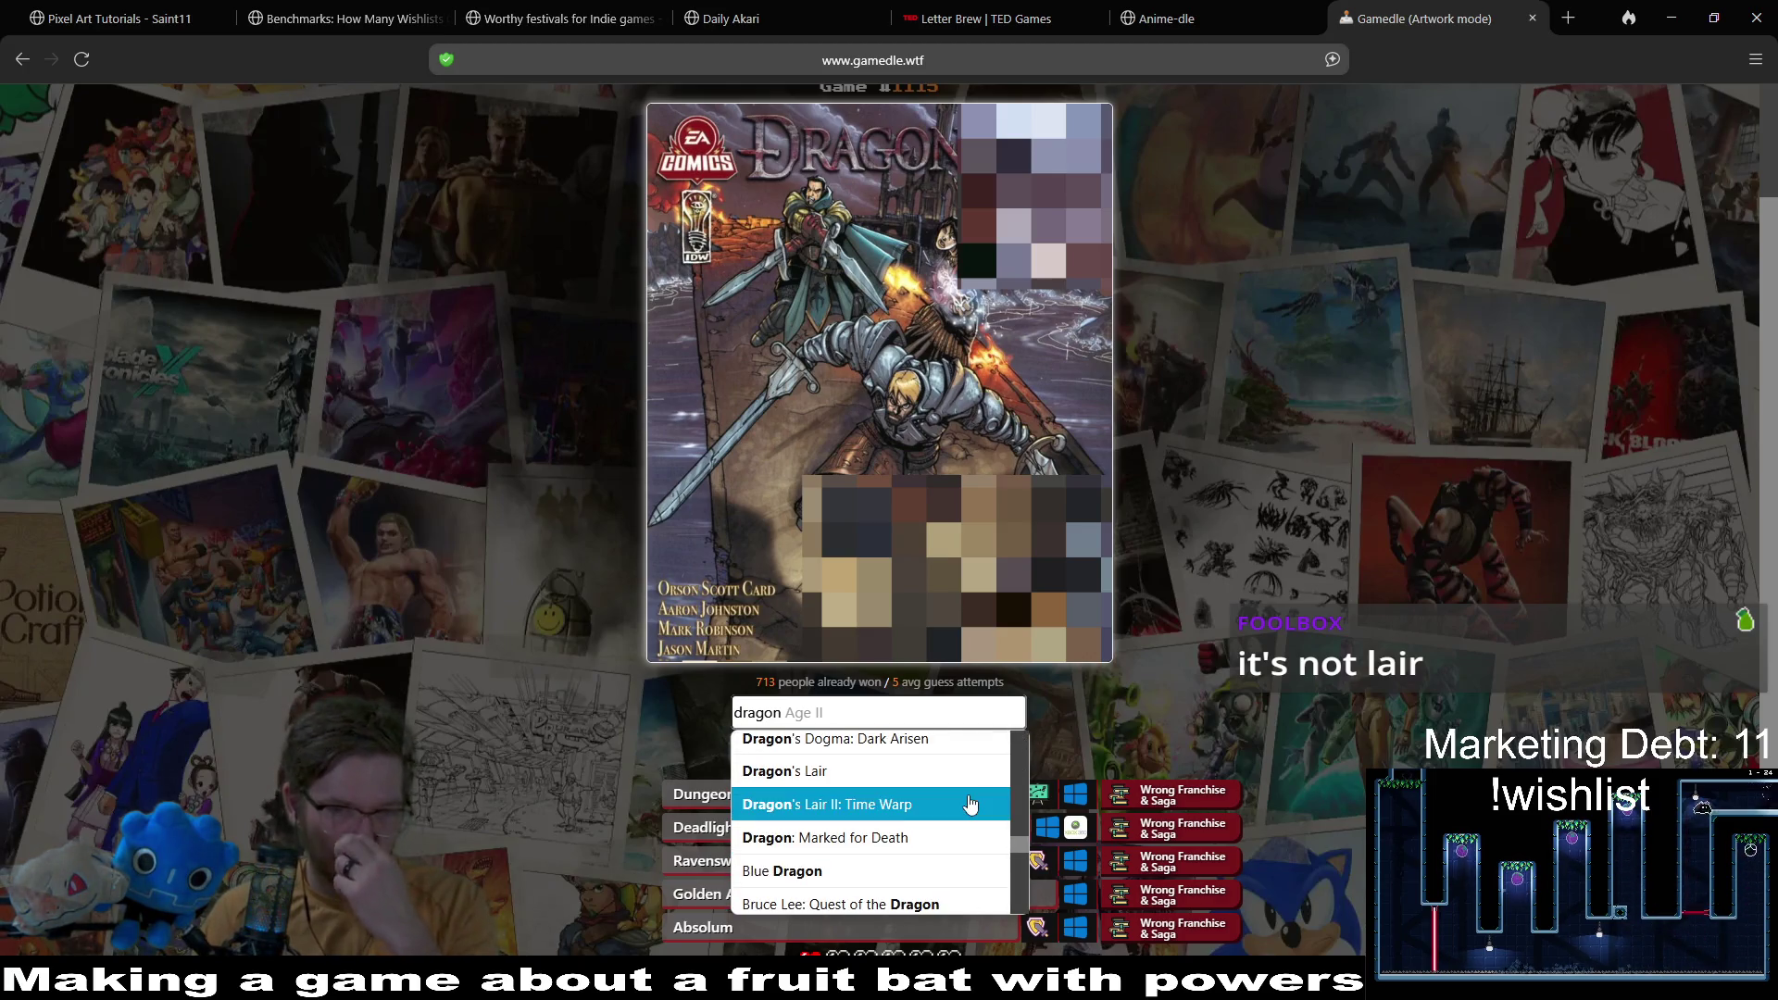
pyautogui.scroll(2, 969, 804)
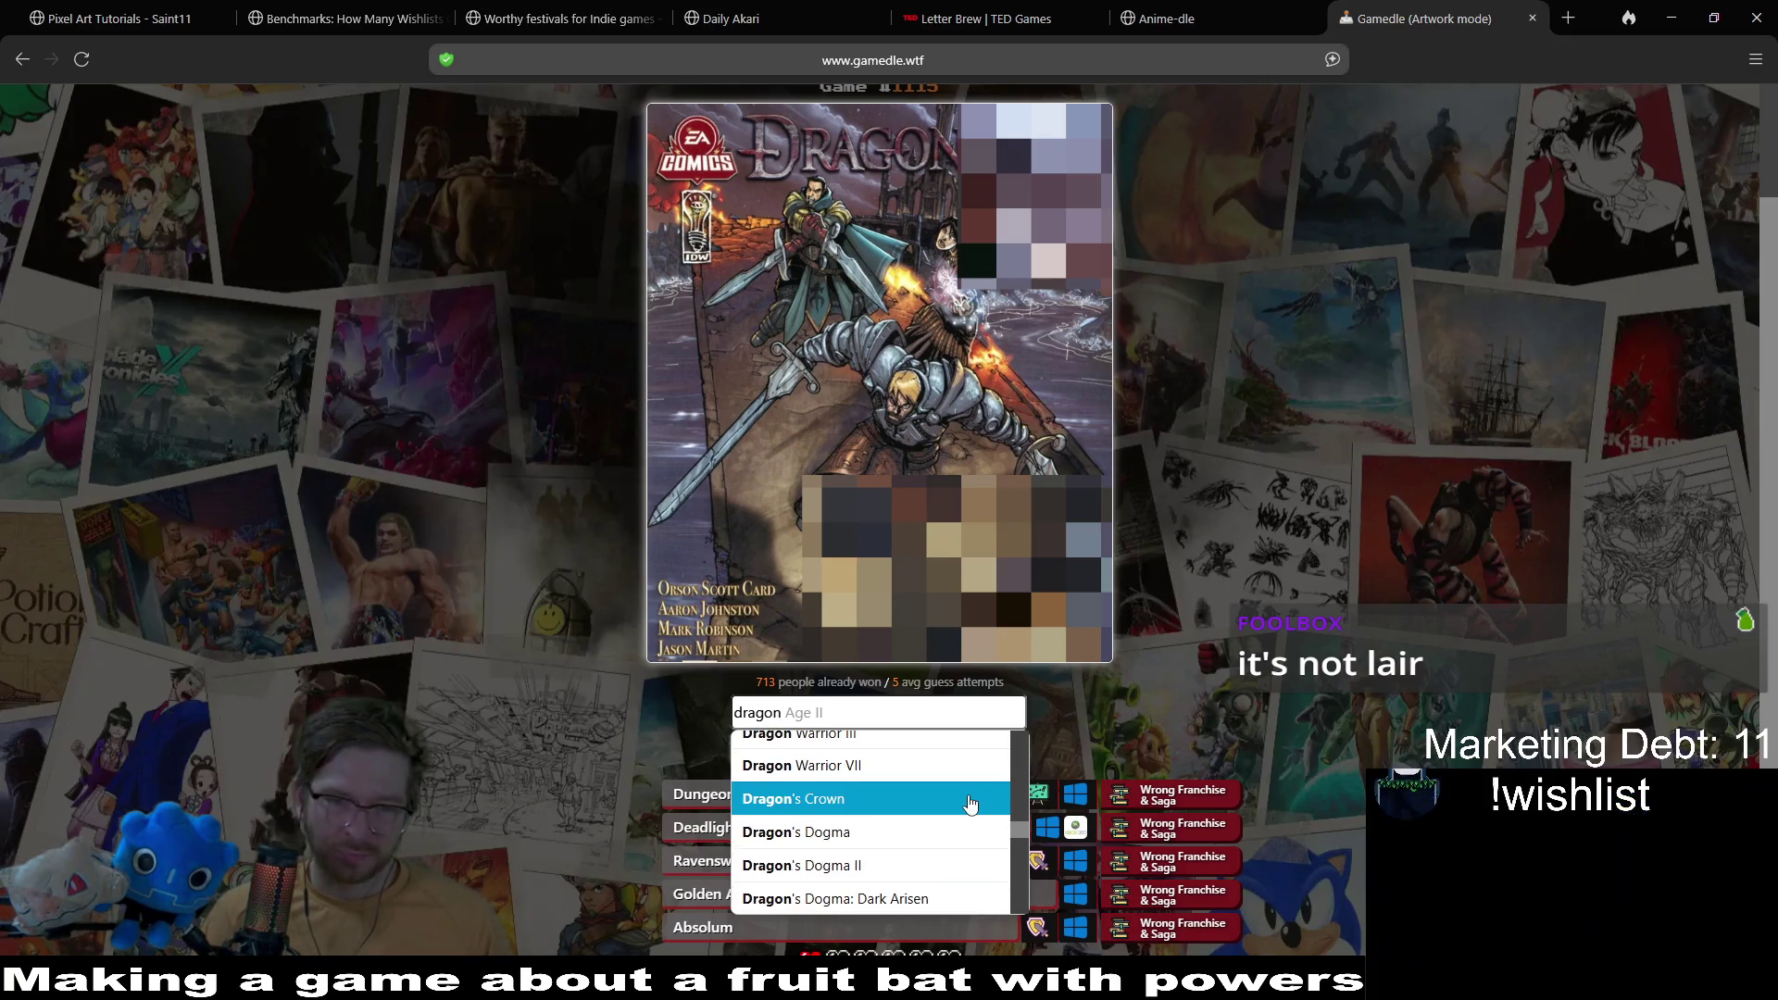
pyautogui.scroll(1, 970, 804)
pyautogui.scroll(-2, 969, 804)
pyautogui.scroll(2, 969, 804)
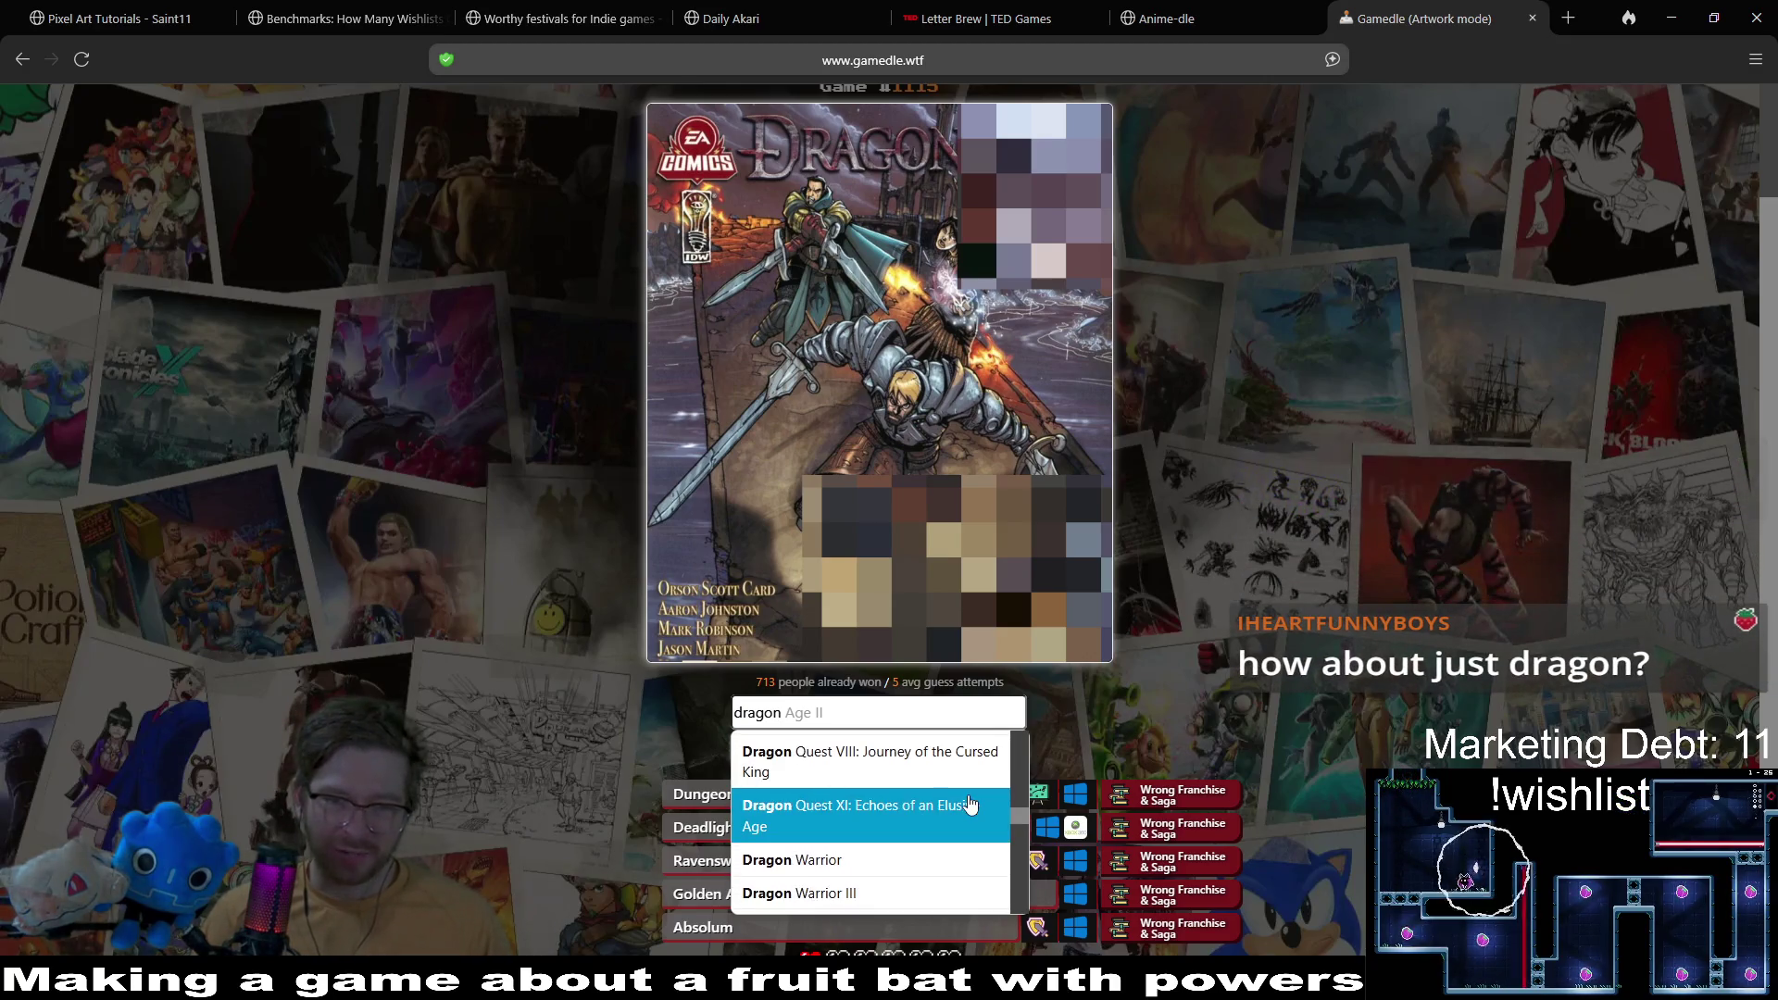
pyautogui.scroll(-2, 970, 804)
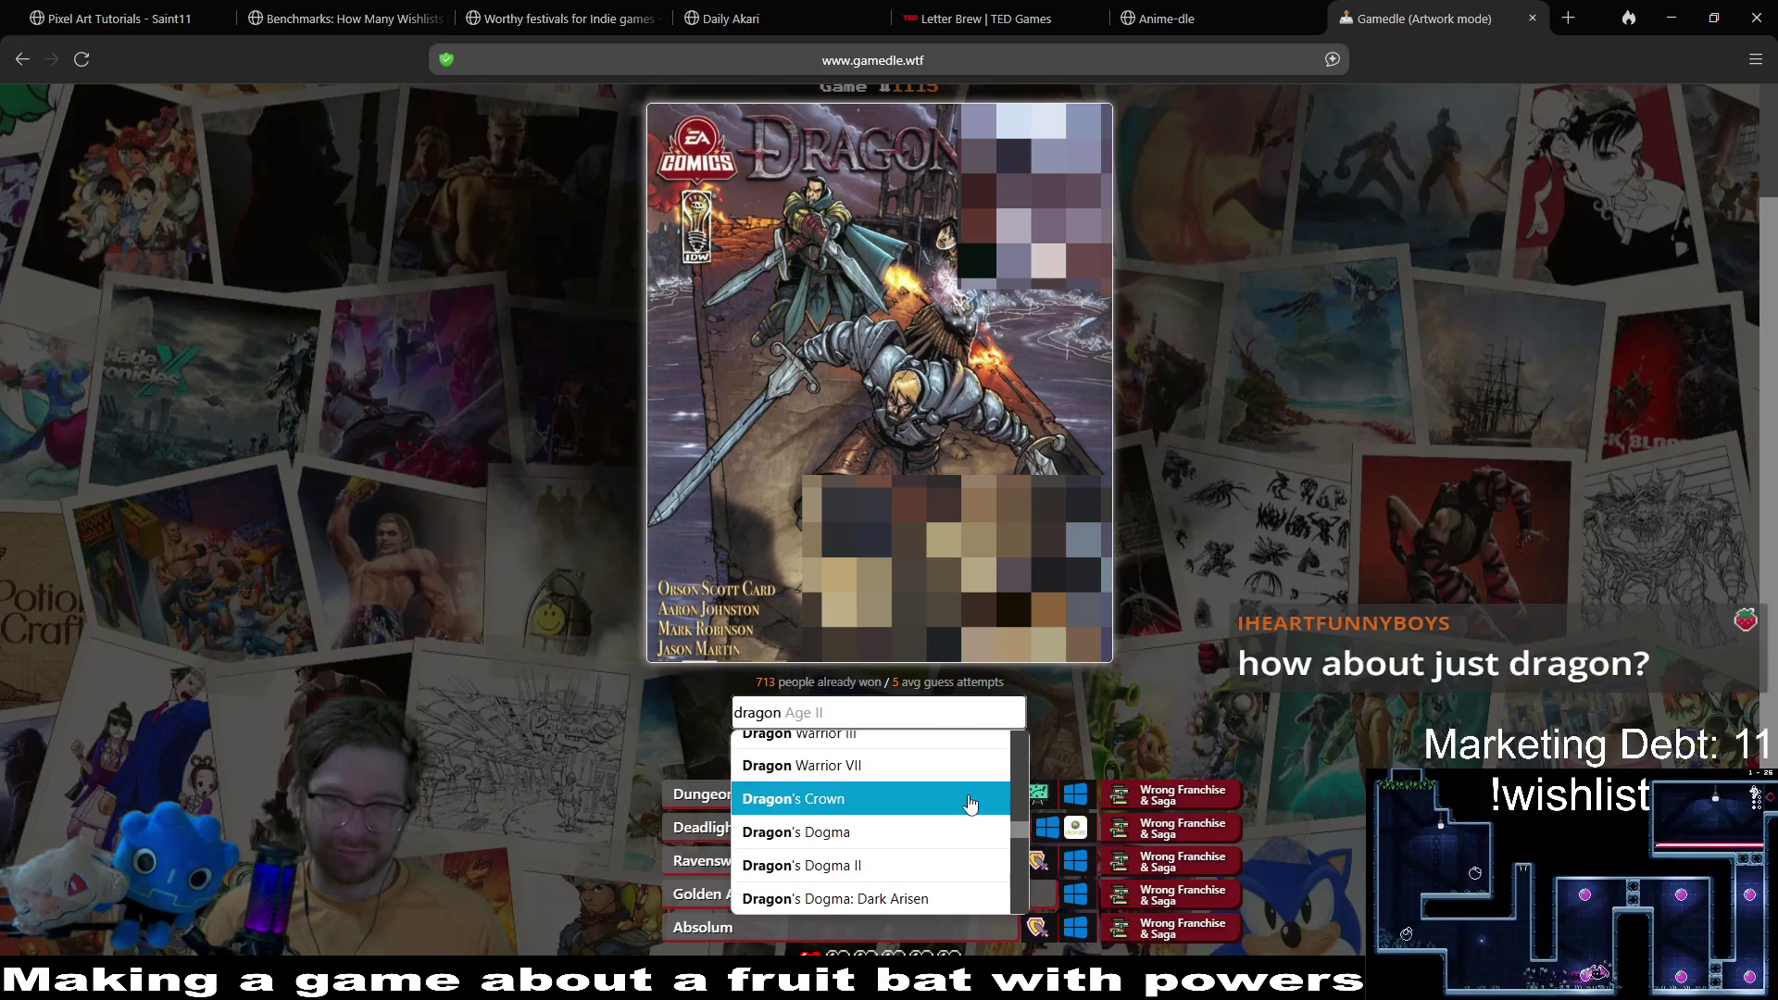
pyautogui.scroll(2, 969, 804)
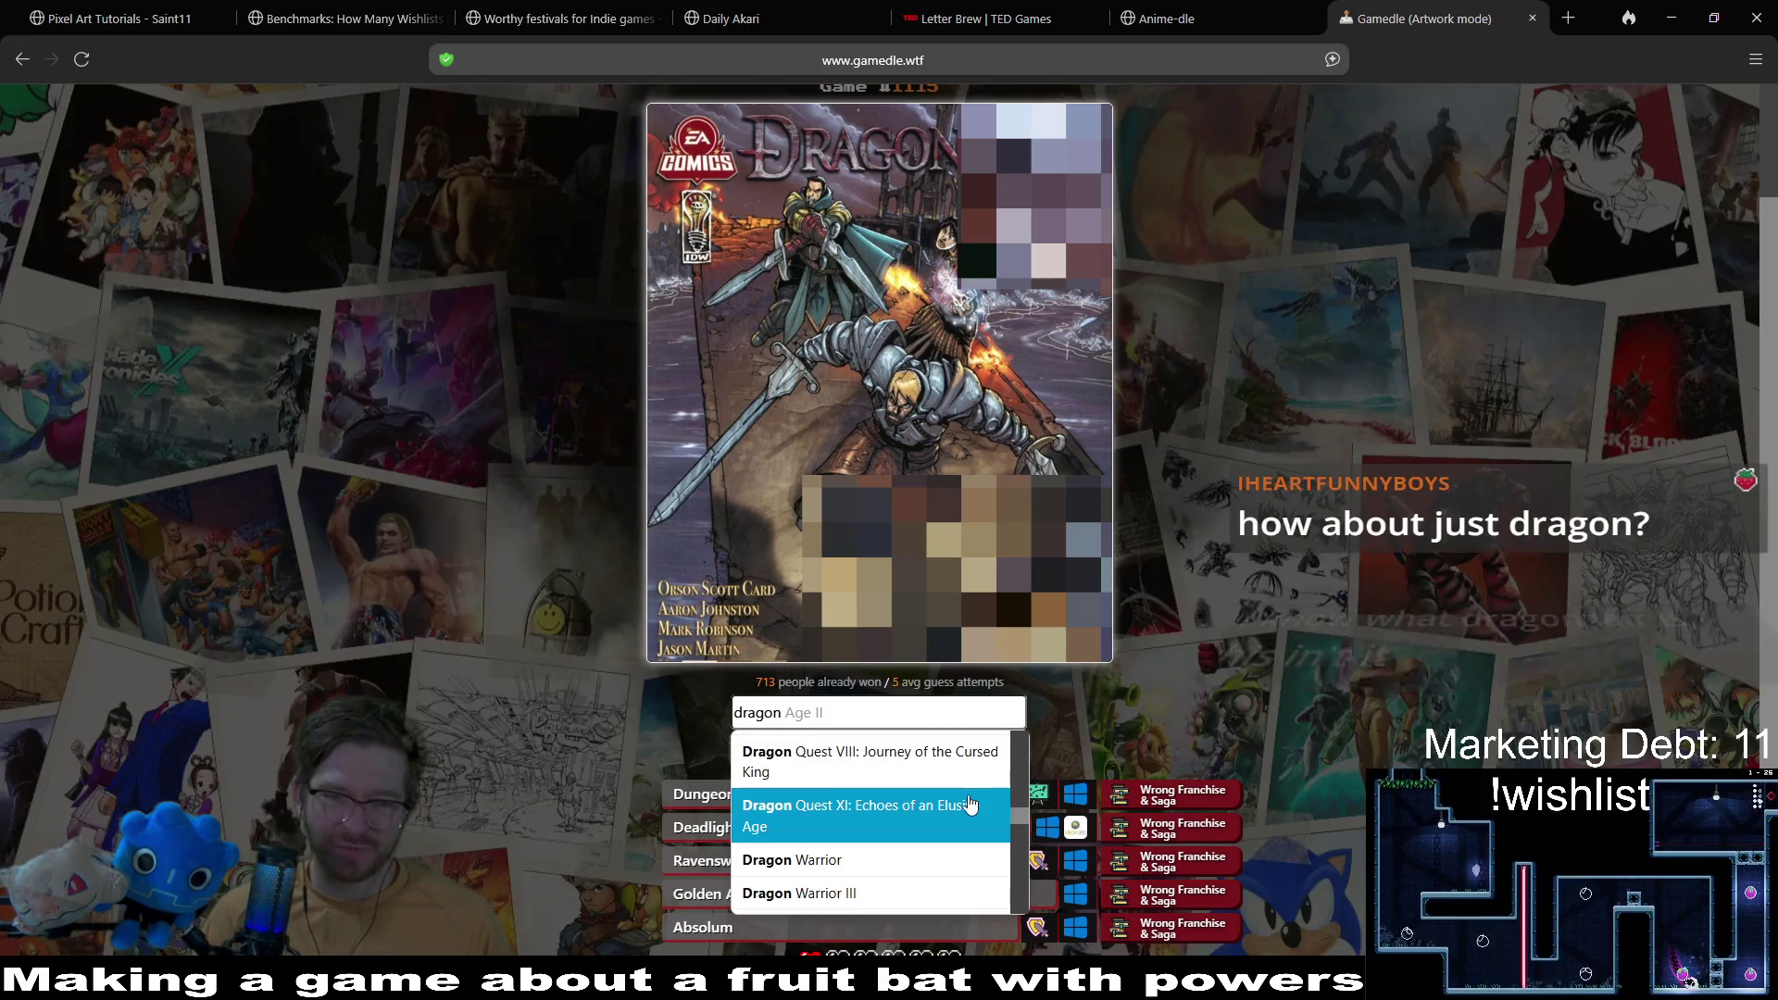
pyautogui.scroll(6, 970, 803)
pyautogui.scroll(3, 970, 804)
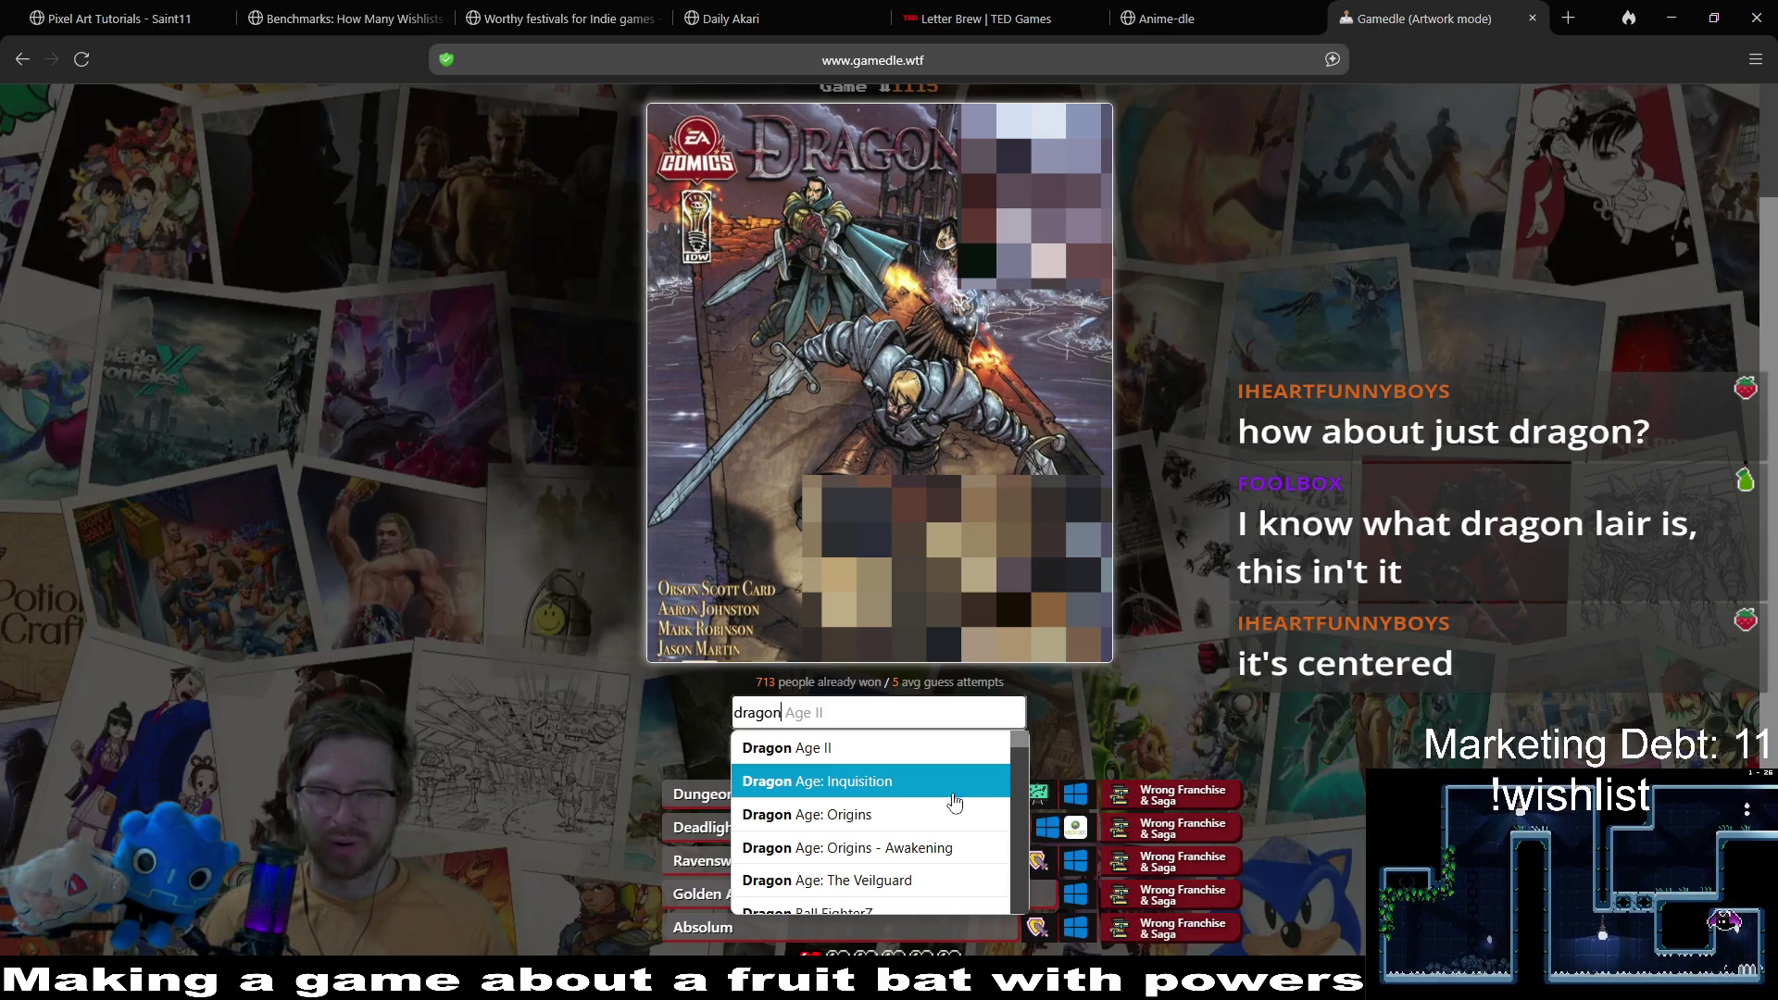
pyautogui.scroll(2, 954, 802)
pyautogui.scroll(-3, 892, 666)
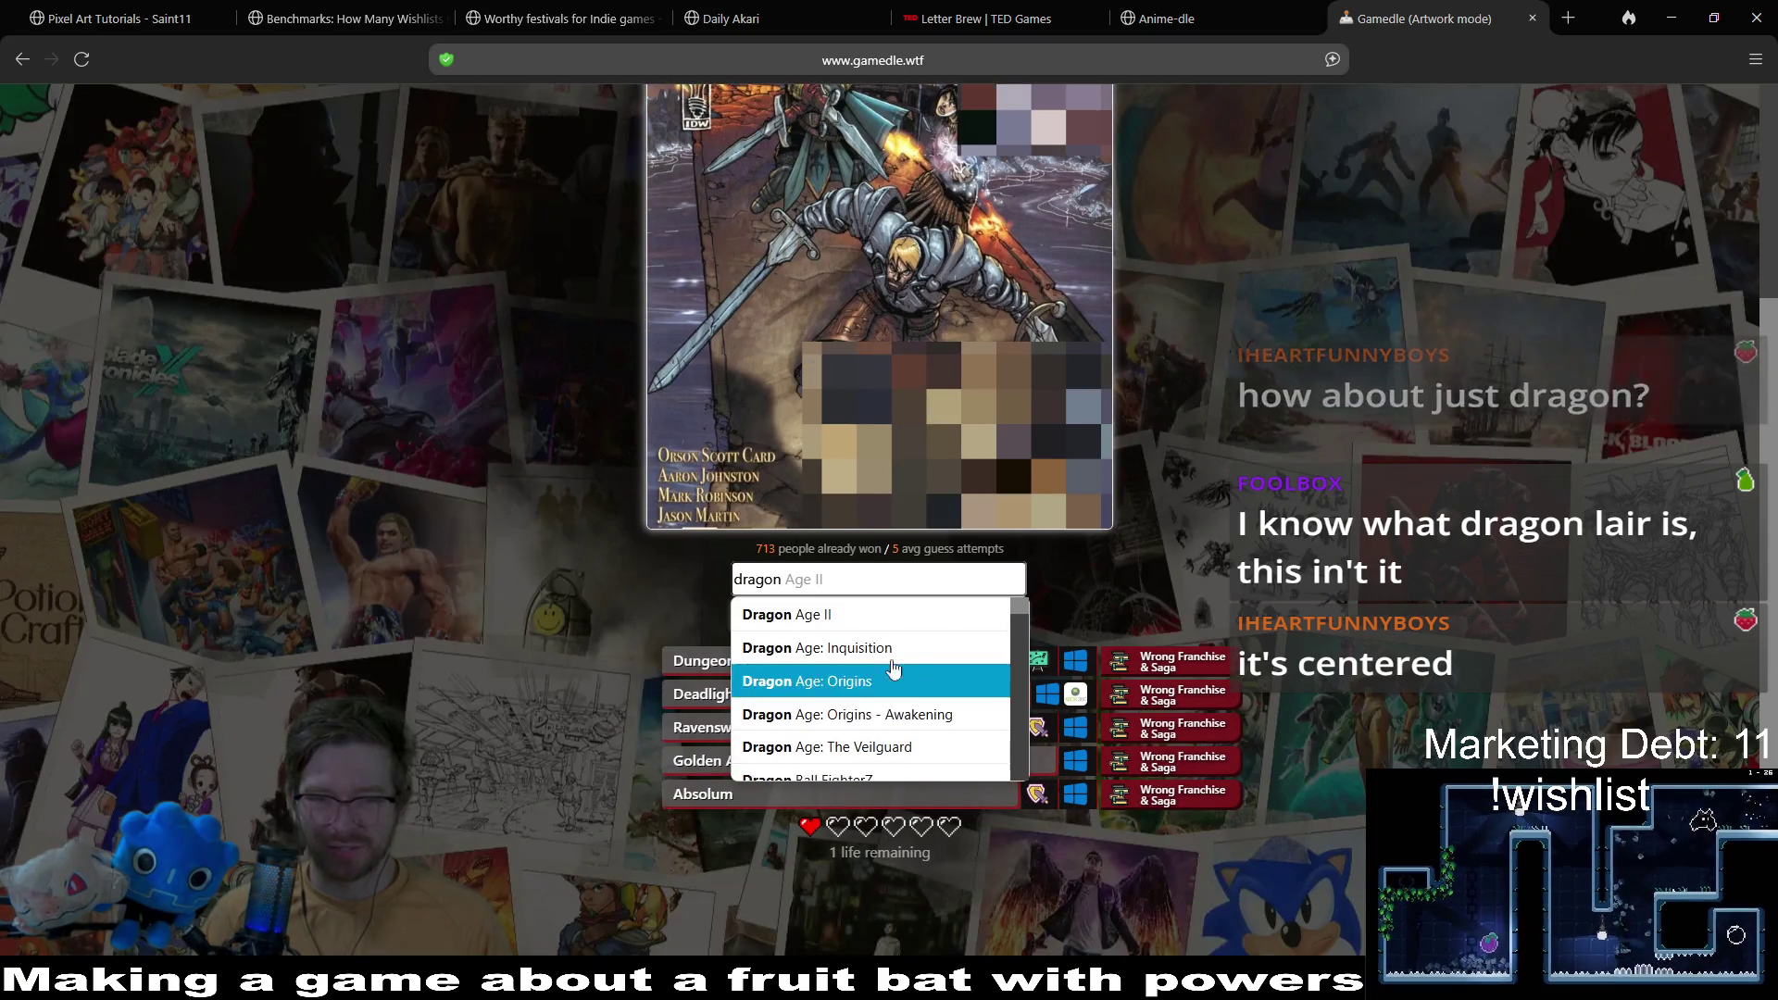
pyautogui.press('Down')
pyautogui.press('Down')
pyautogui.press('Down')
pyautogui.moveTo(1022, 617)
pyautogui.mouseDown()
pyautogui.moveTo(1016, 798)
pyautogui.moveTo(1000, 713)
pyautogui.moveTo(1024, 652)
pyautogui.moveTo(1013, 602)
pyautogui.moveTo(1000, 740)
pyautogui.mouseUp()
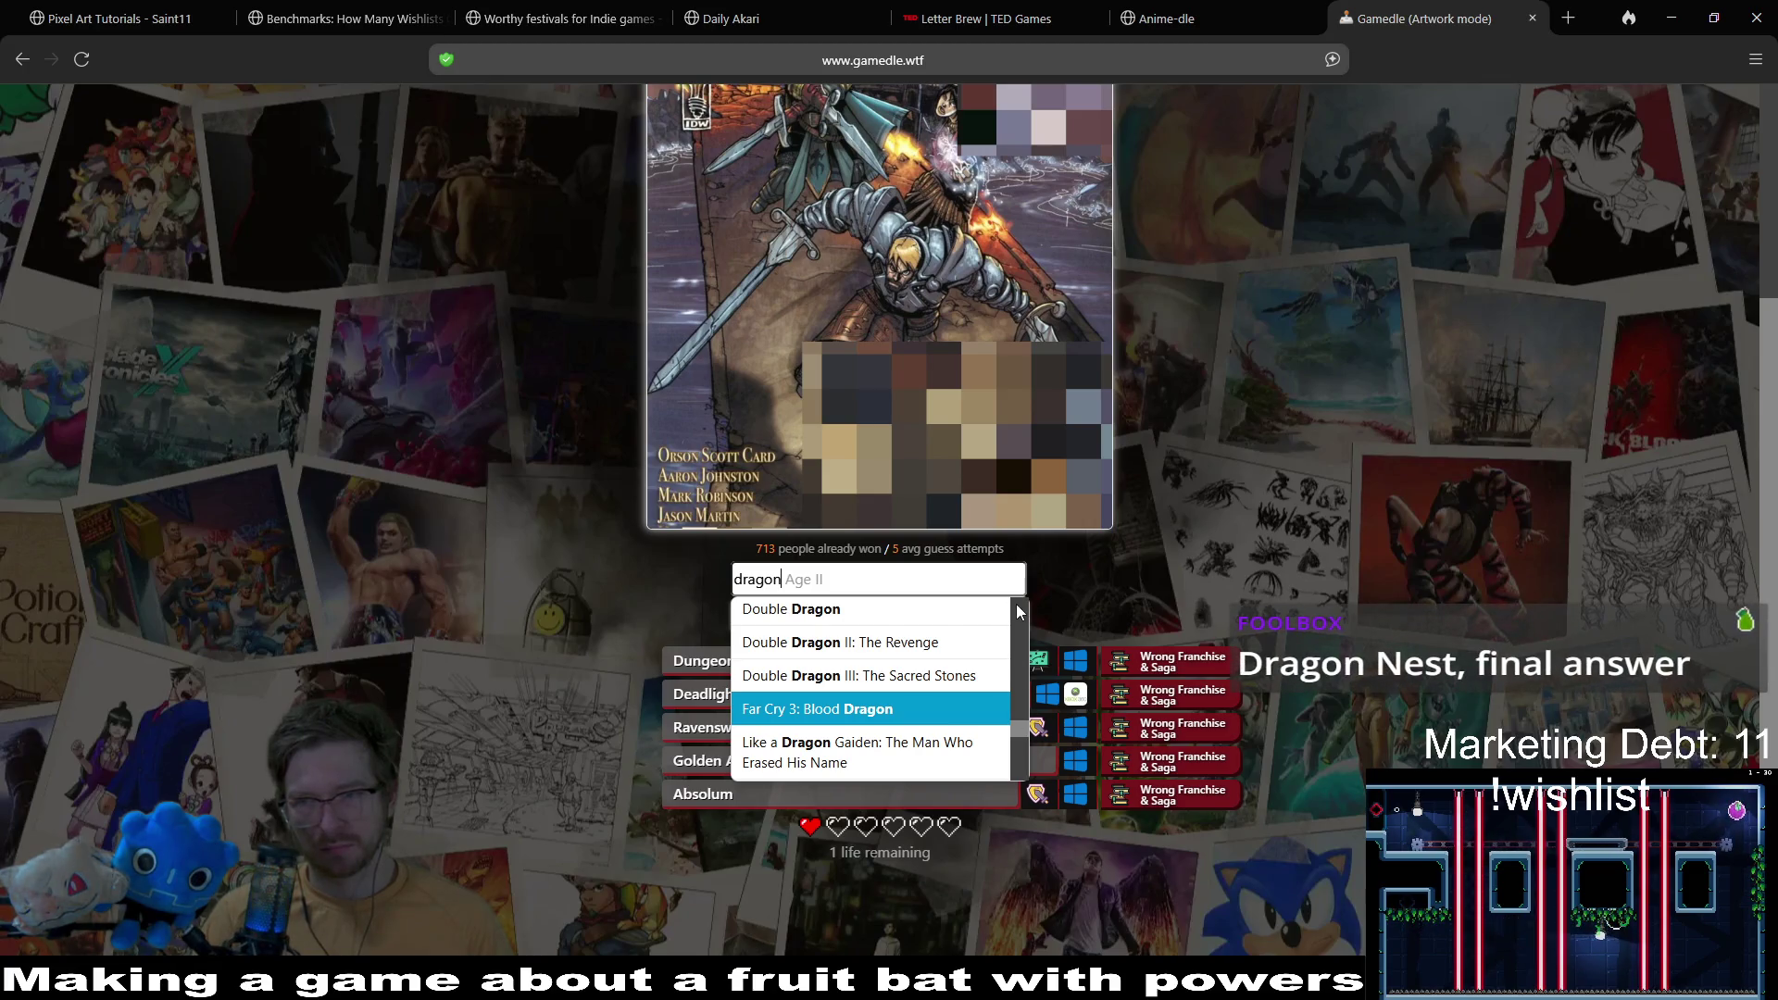
pyautogui.scroll(1, 972, 607)
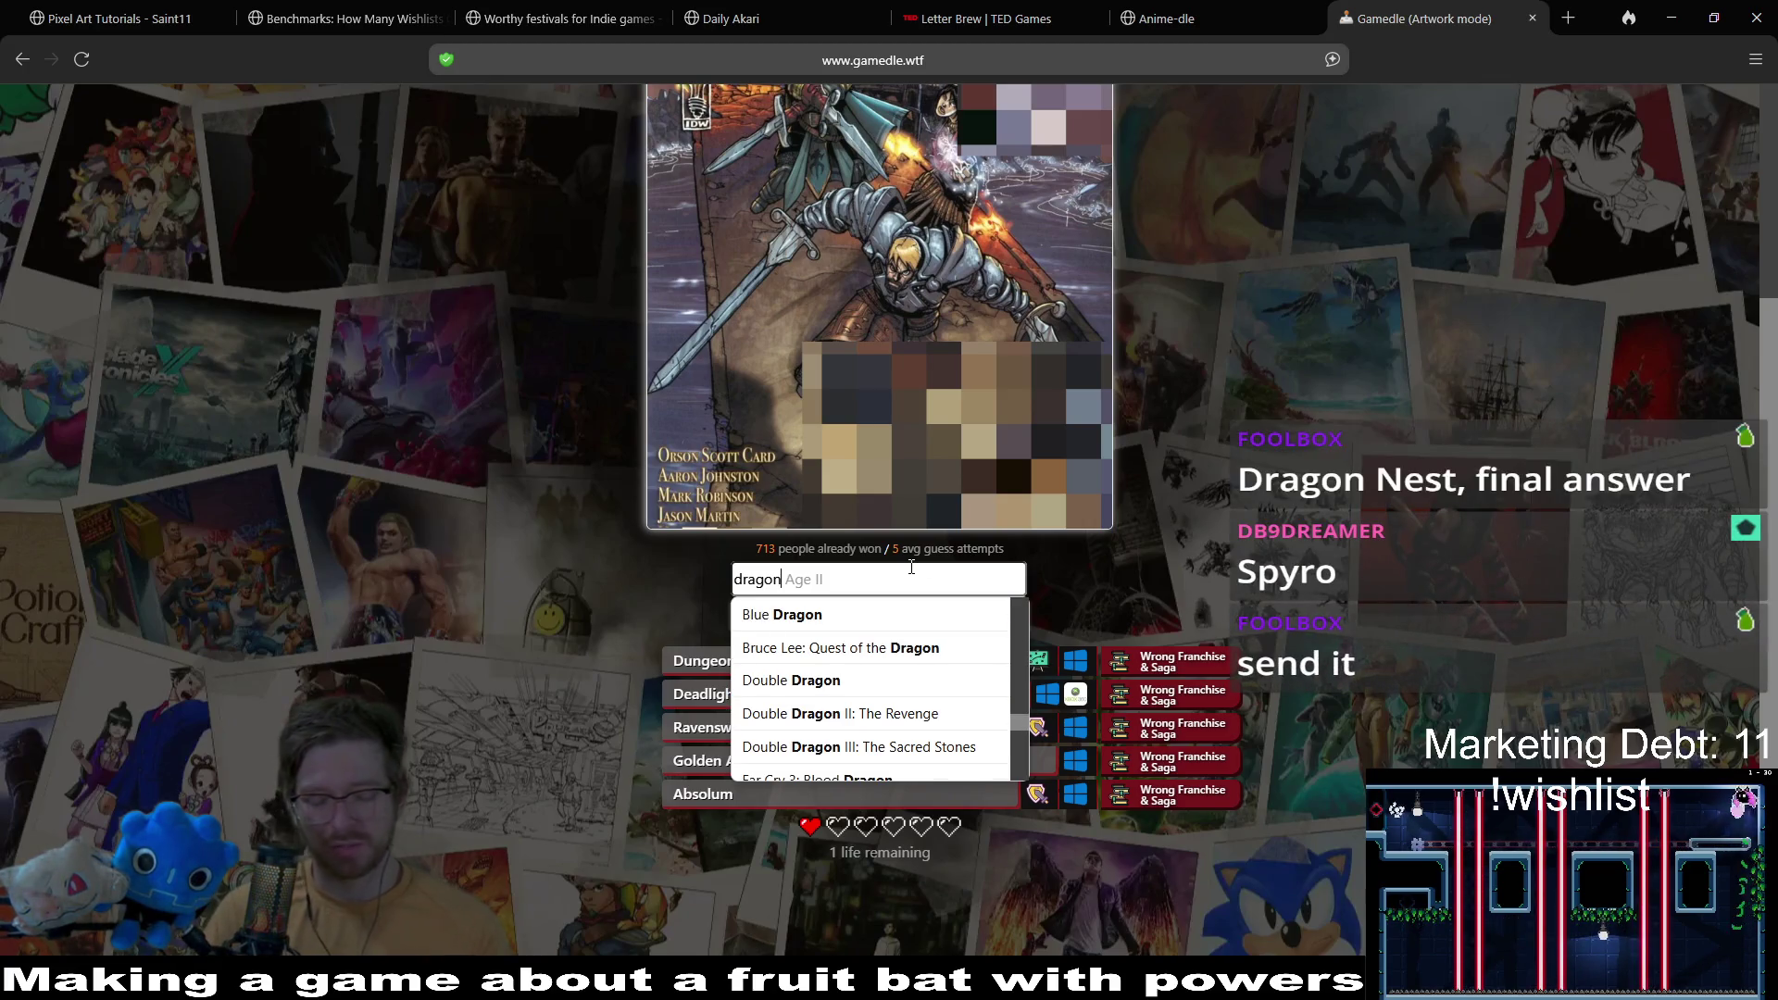
# Step: Submit Dragon Nest, revealing Dragon Age: Origins – Awakening, and go to the Character puzzle
pyautogui.write(' n')
pyautogui.click(972, 616)
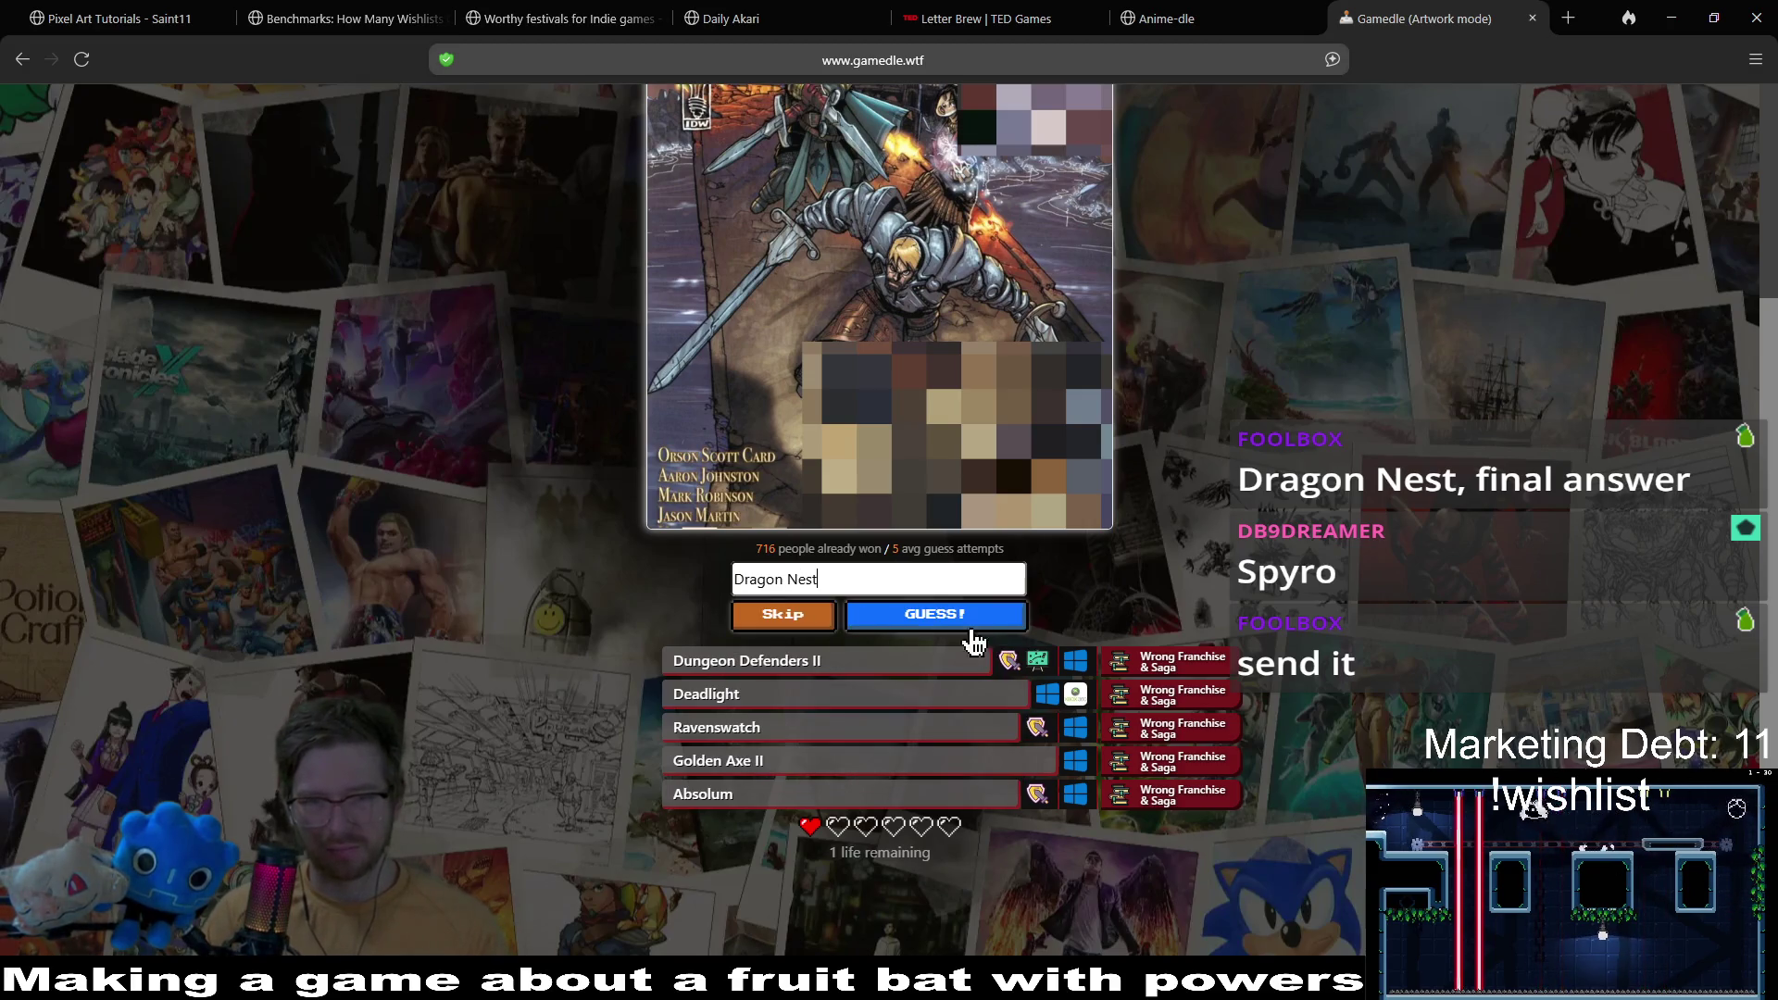
pyautogui.click(972, 627)
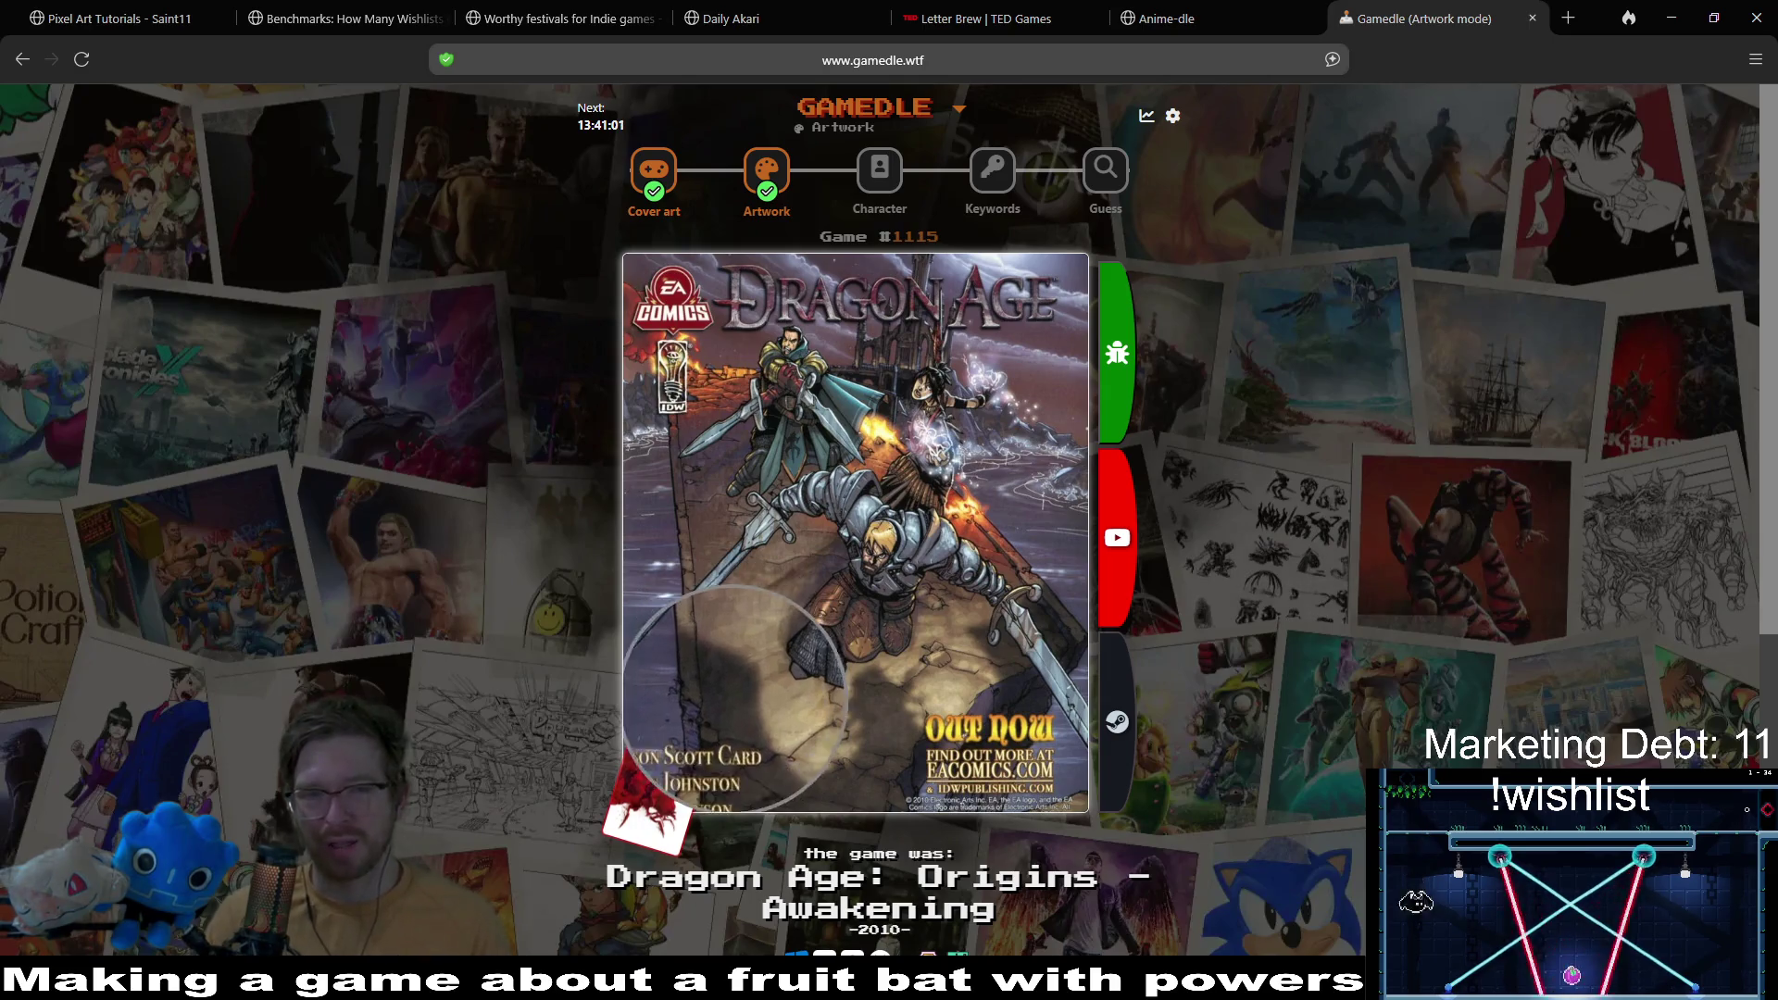
pyautogui.click(895, 191)
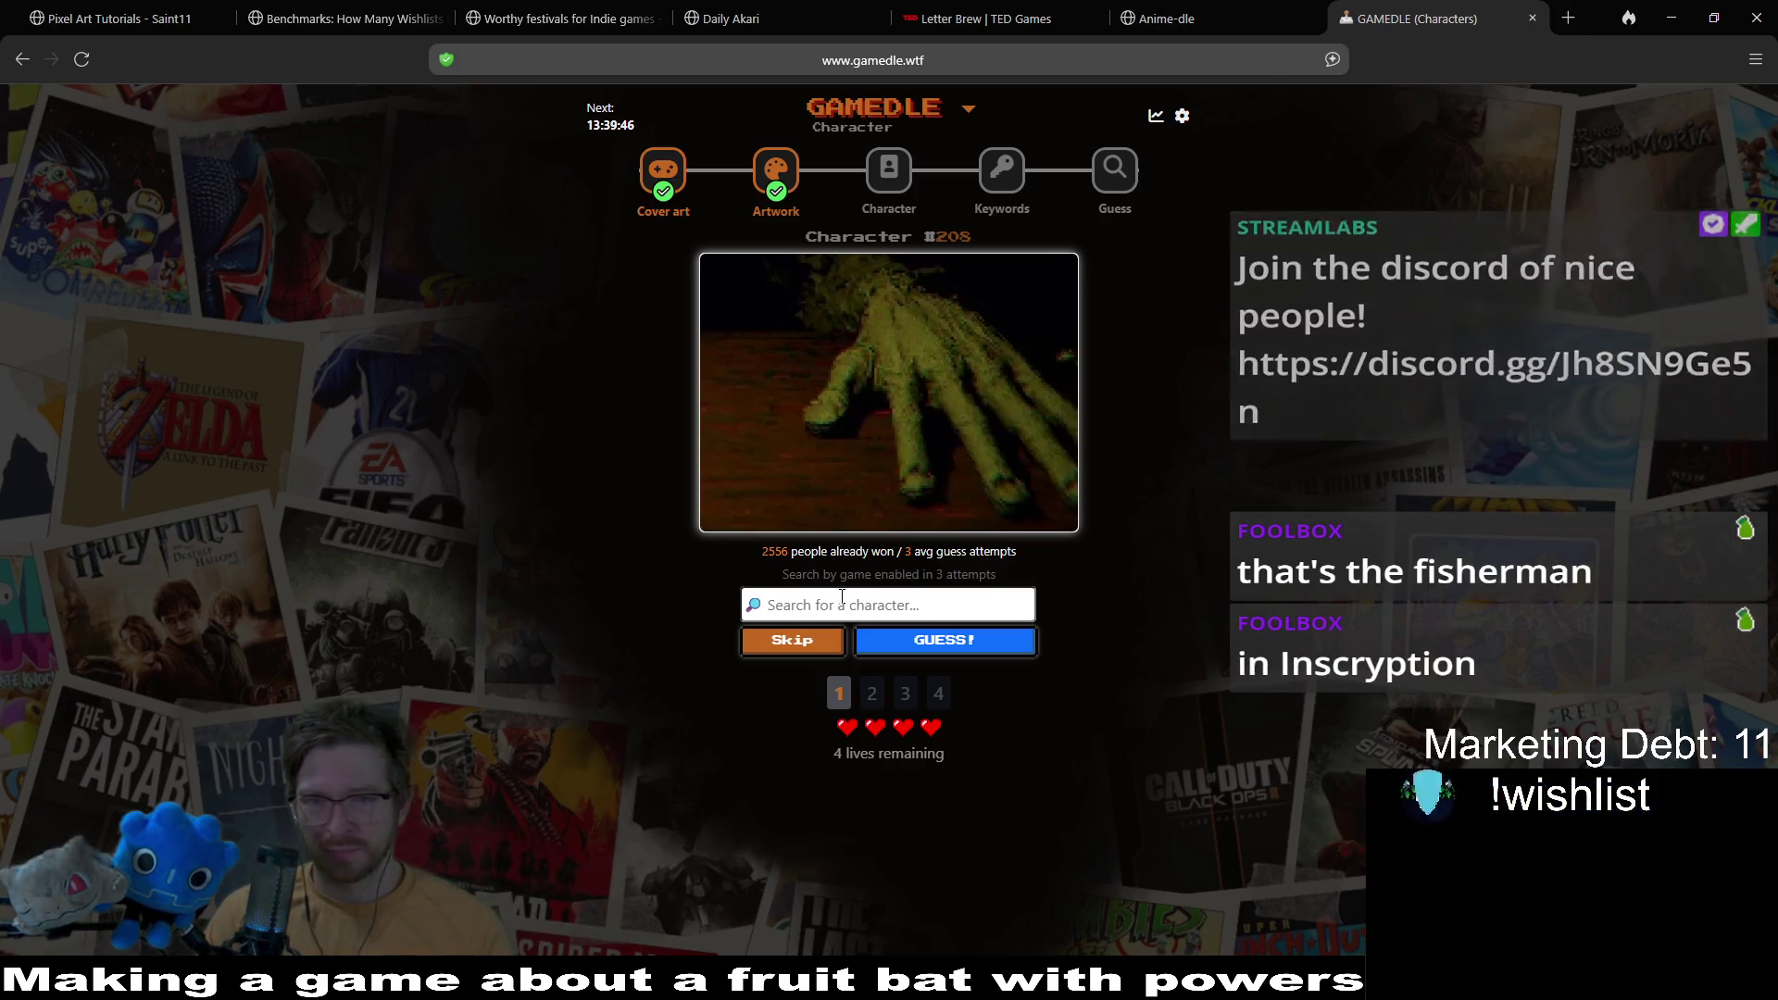
pyautogui.click(842, 596)
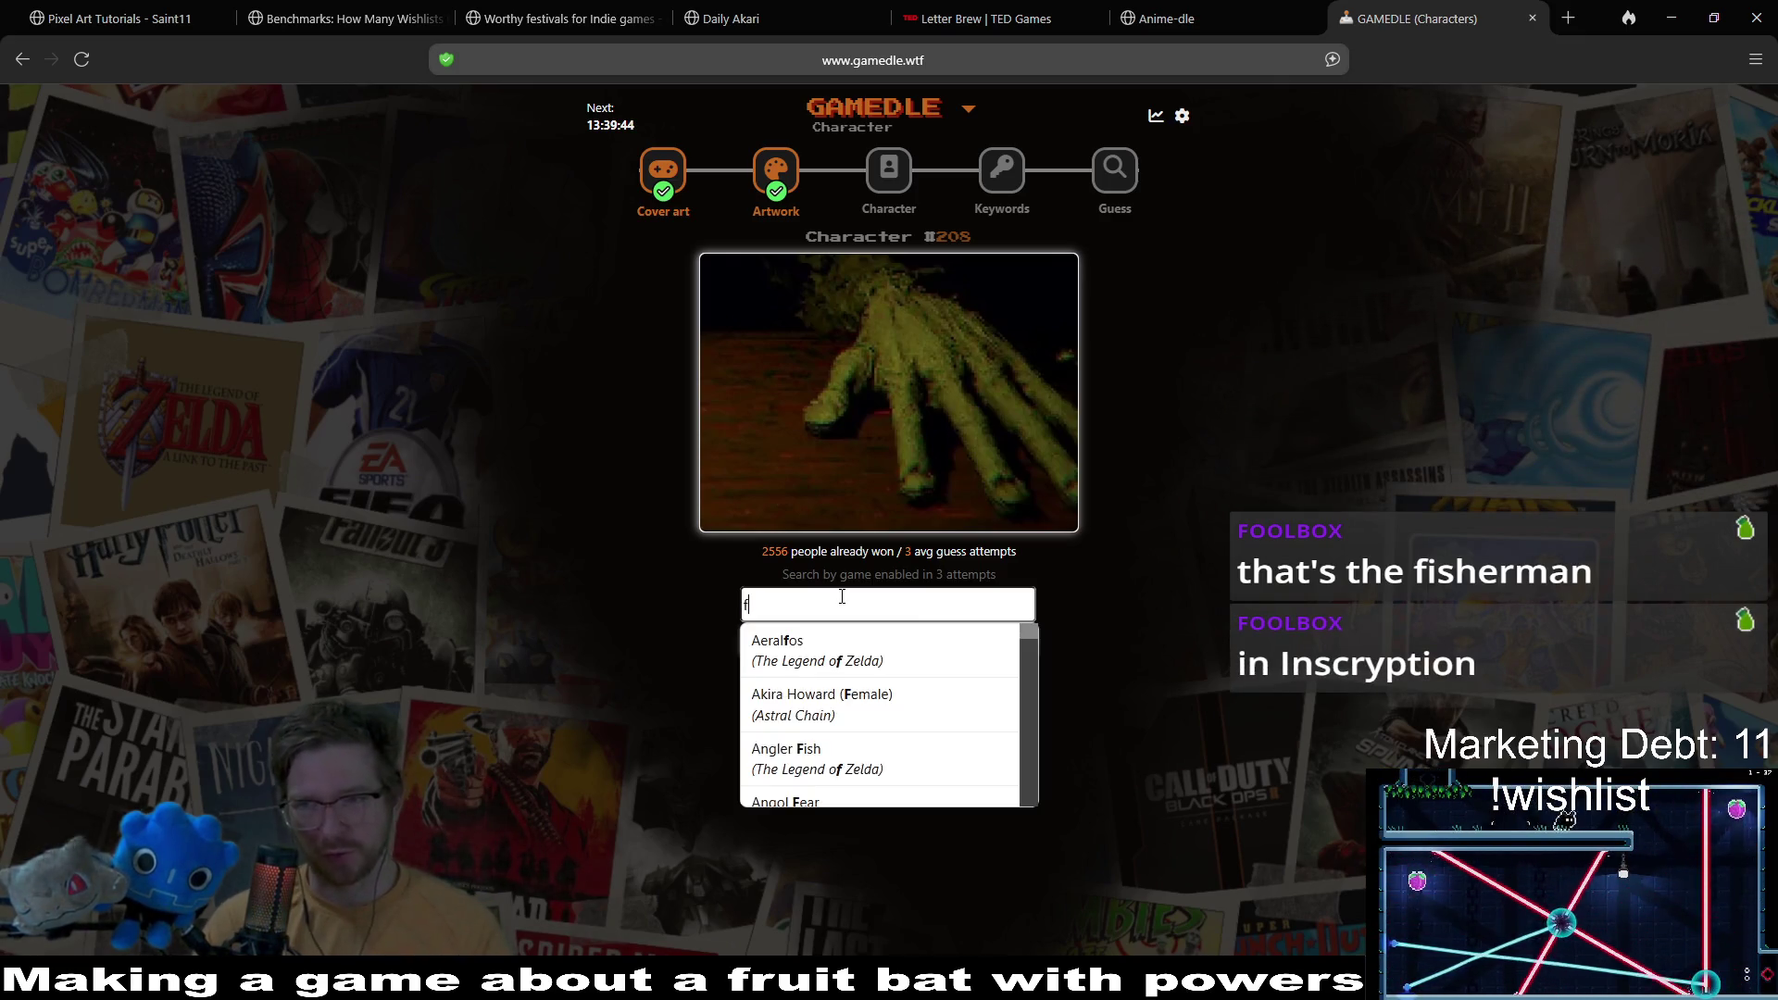
pyautogui.write('fisherm')
pyautogui.press('BackSpace')
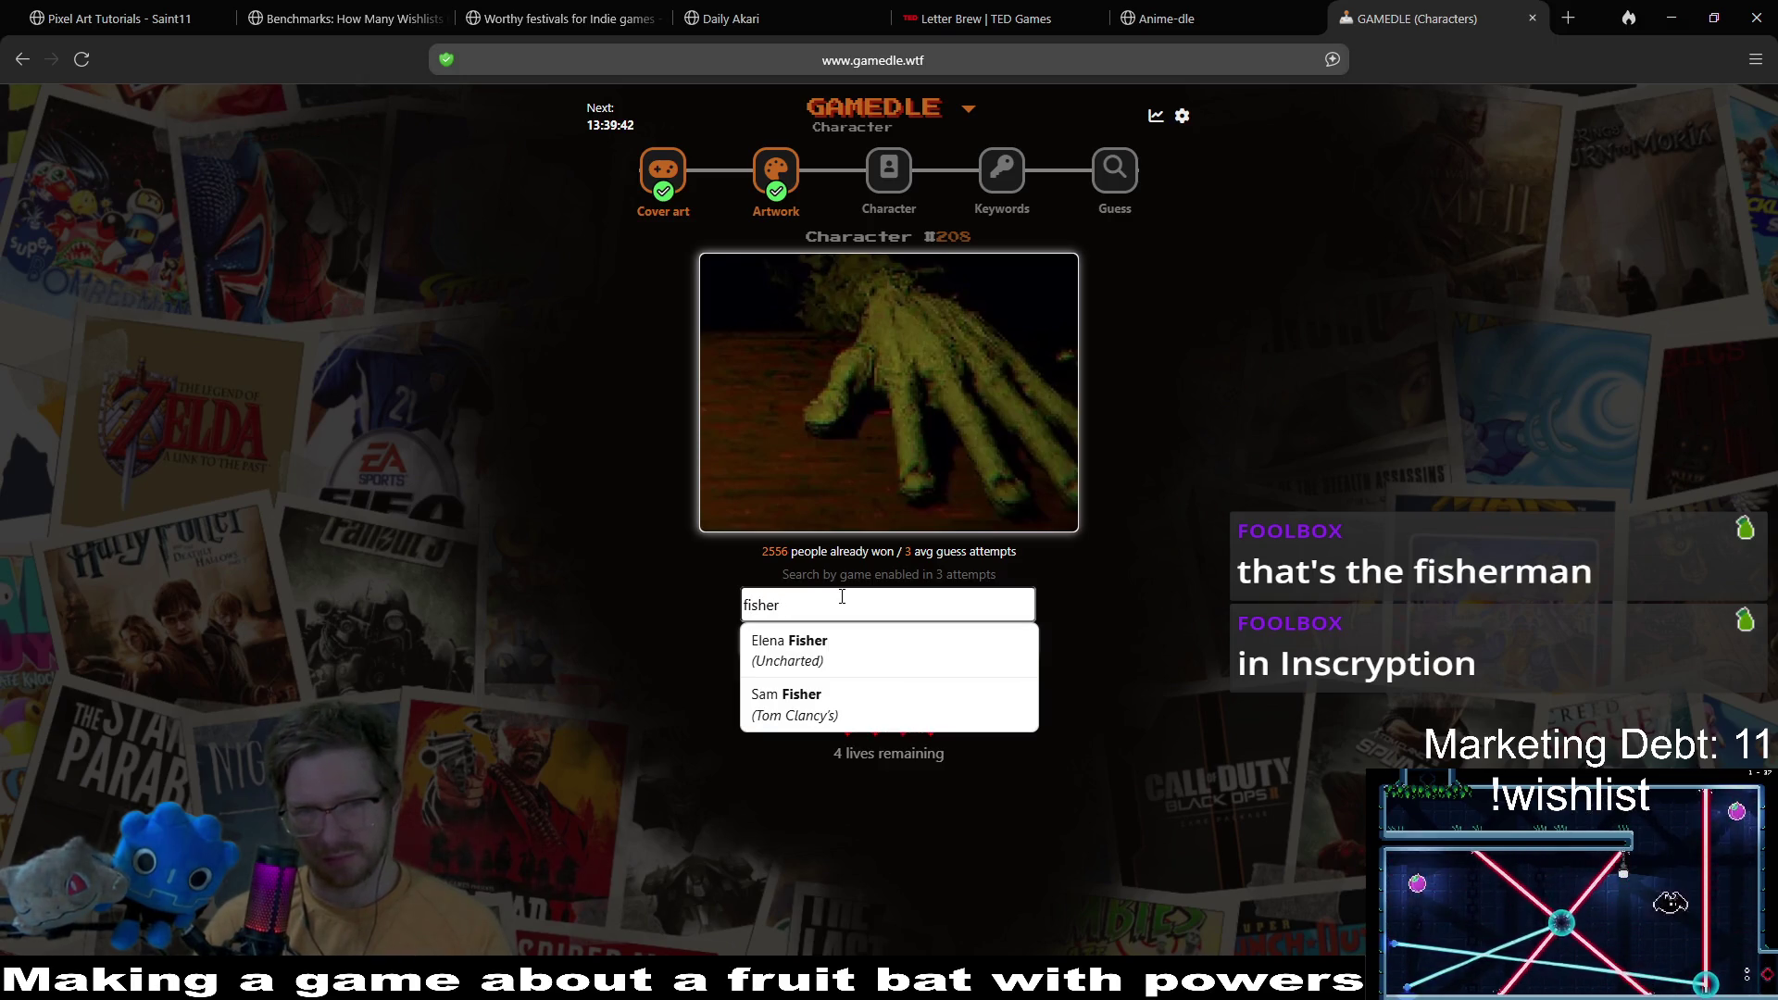
pyautogui.press('BackSpace')
pyautogui.press('BackSpace')
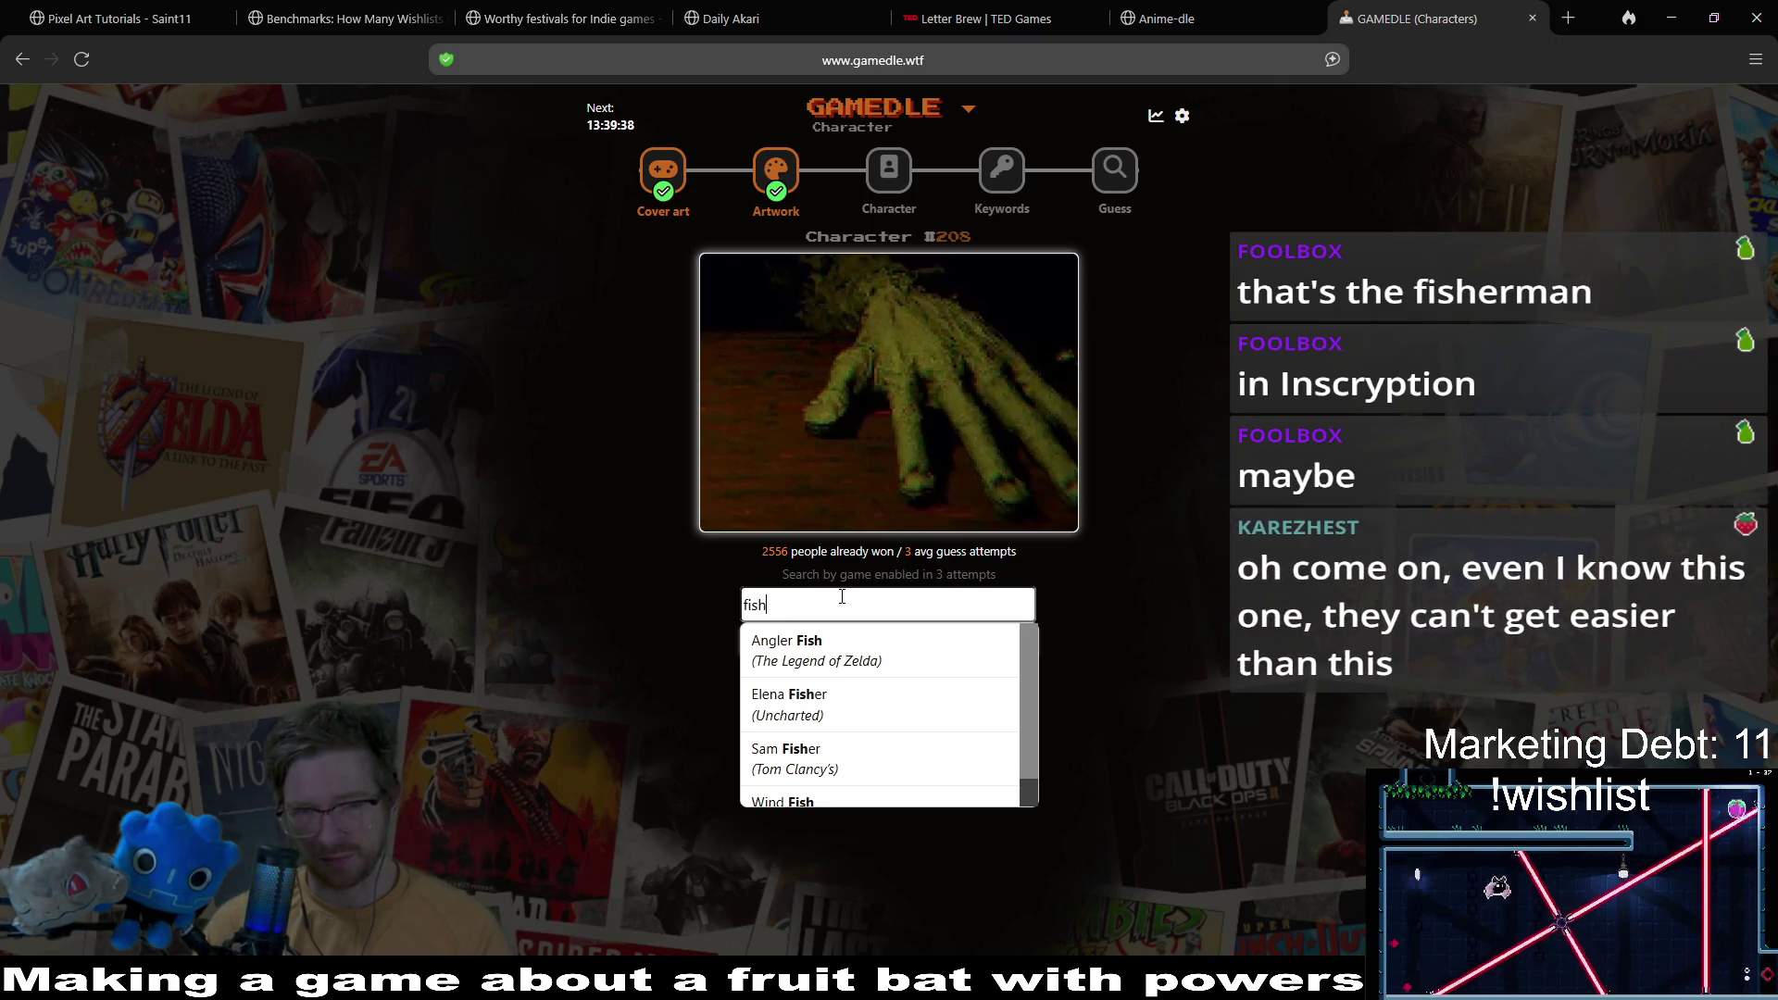
pyautogui.write('er')
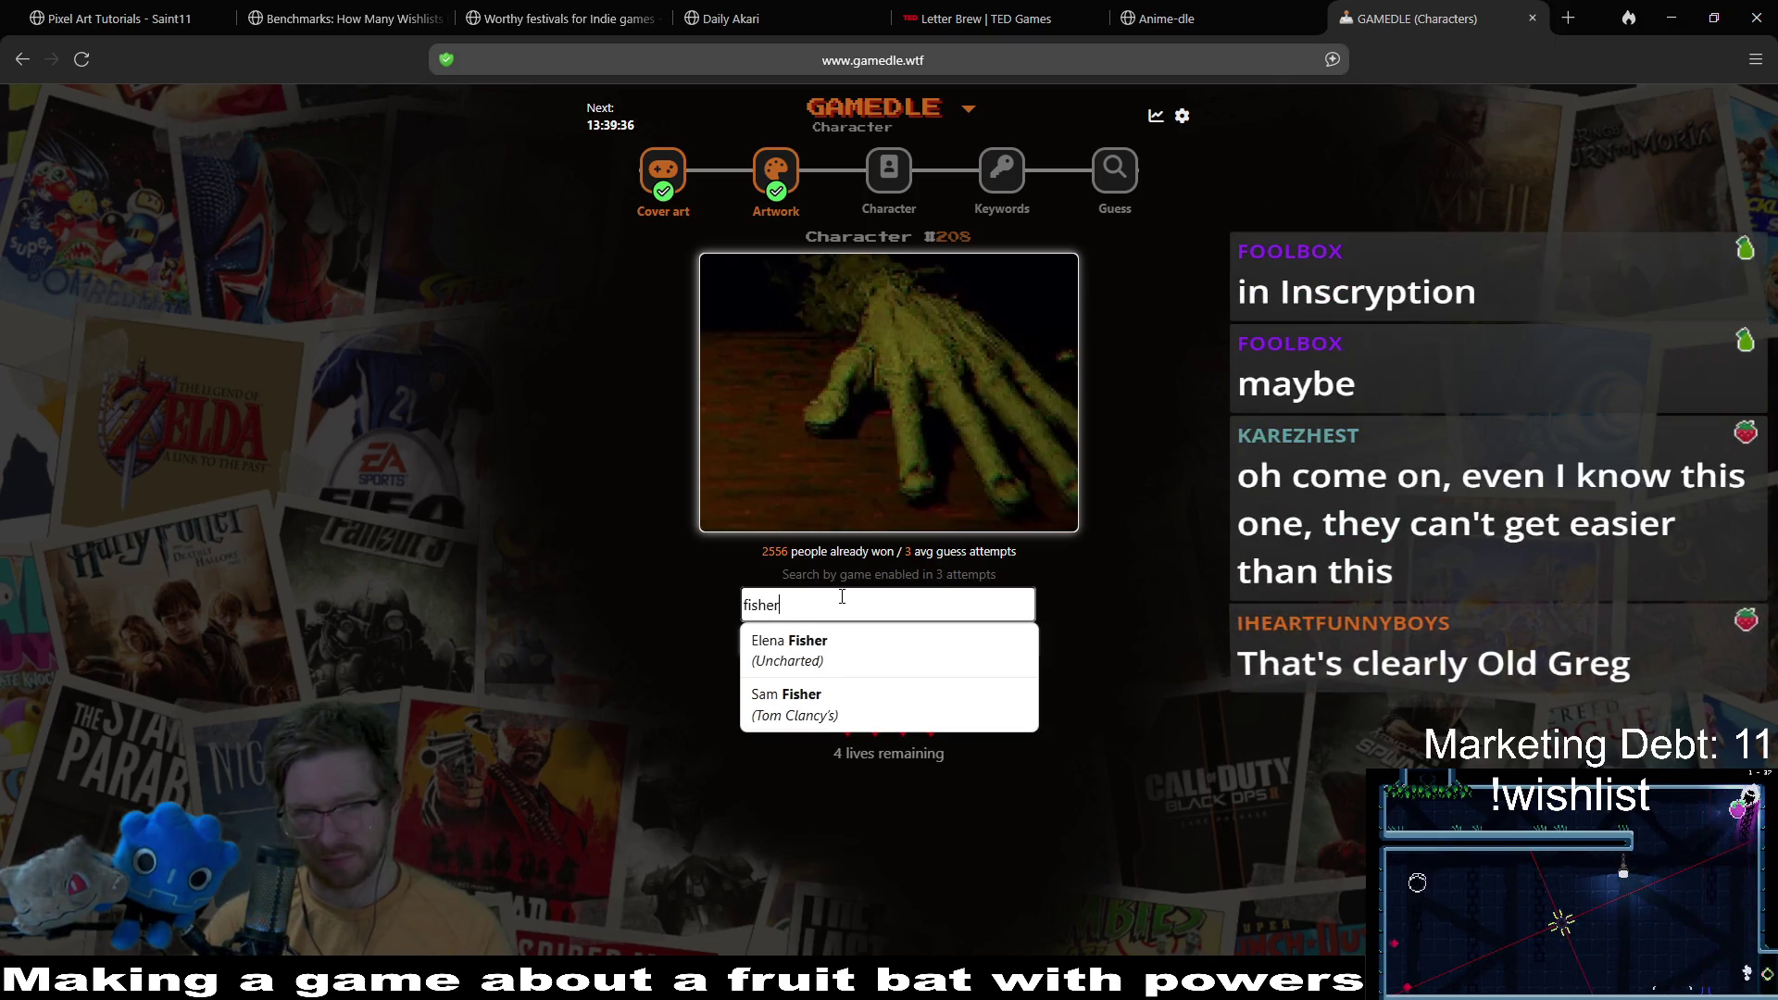
pyautogui.press('BackSpace')
pyautogui.press('BackSpace')
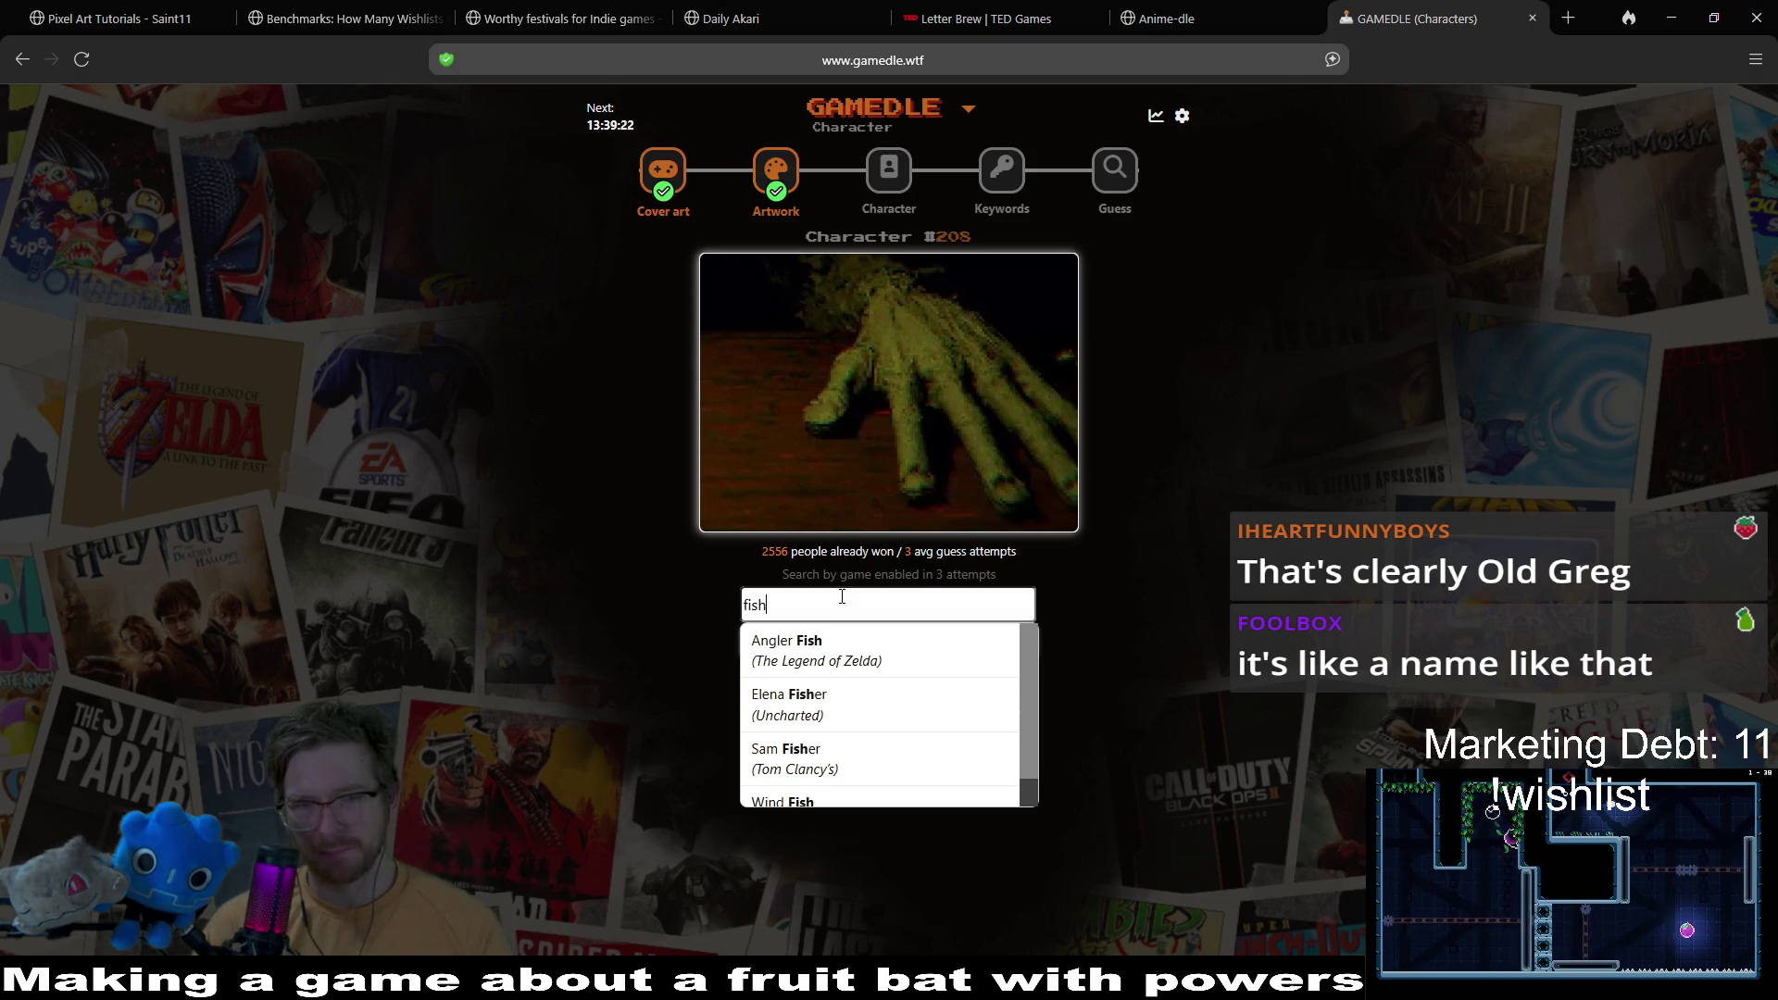
pyautogui.scroll(-1, 893, 771)
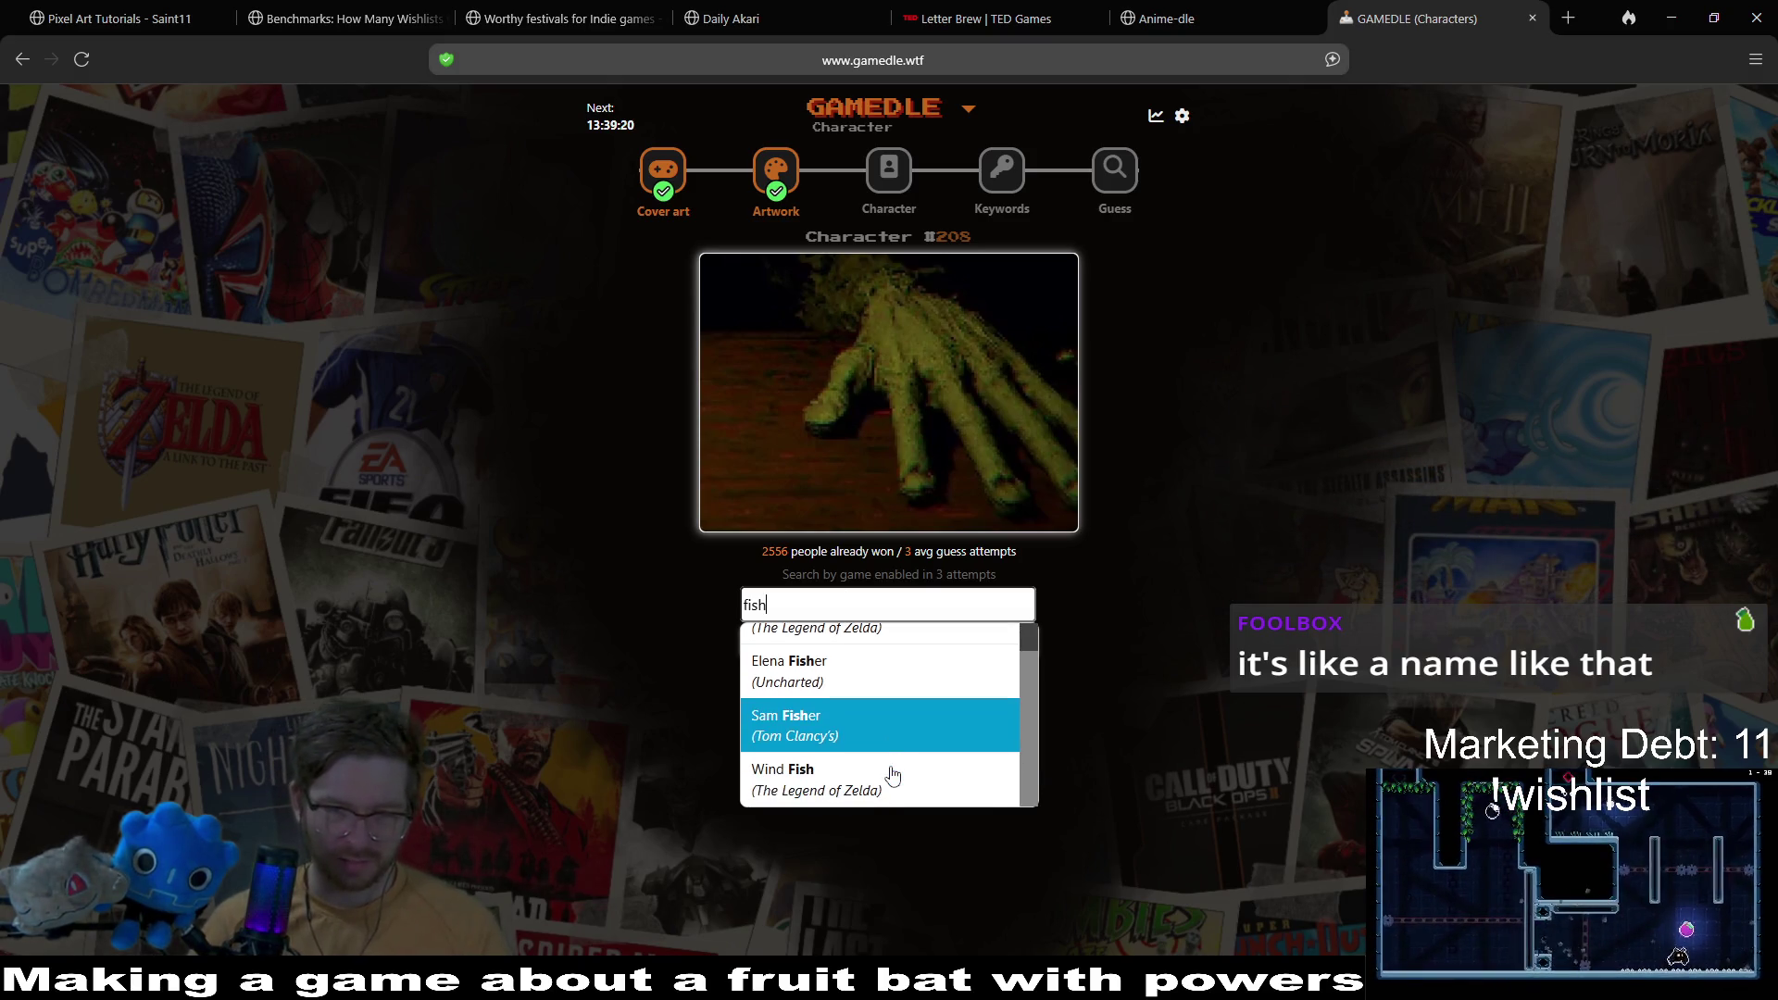
pyautogui.press('BackSpace')
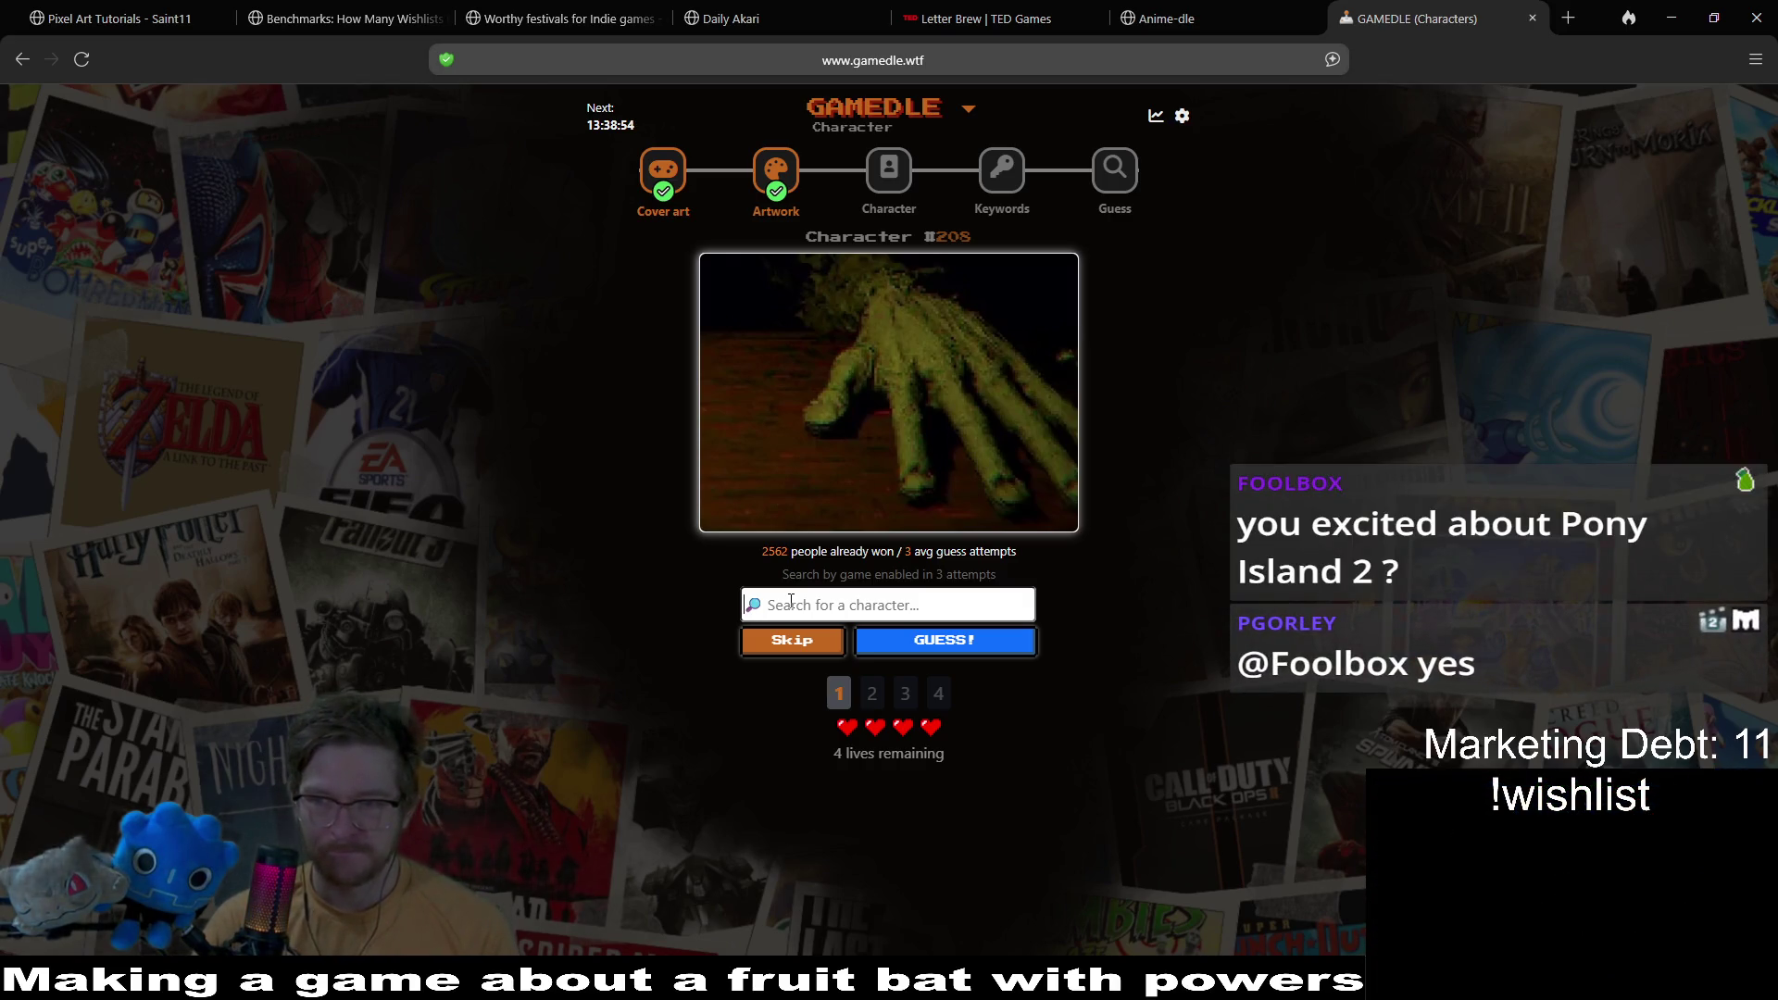
# Step: Browse character suggestions for 'f' and 'creato', clearing the search each time
pyautogui.write('f')
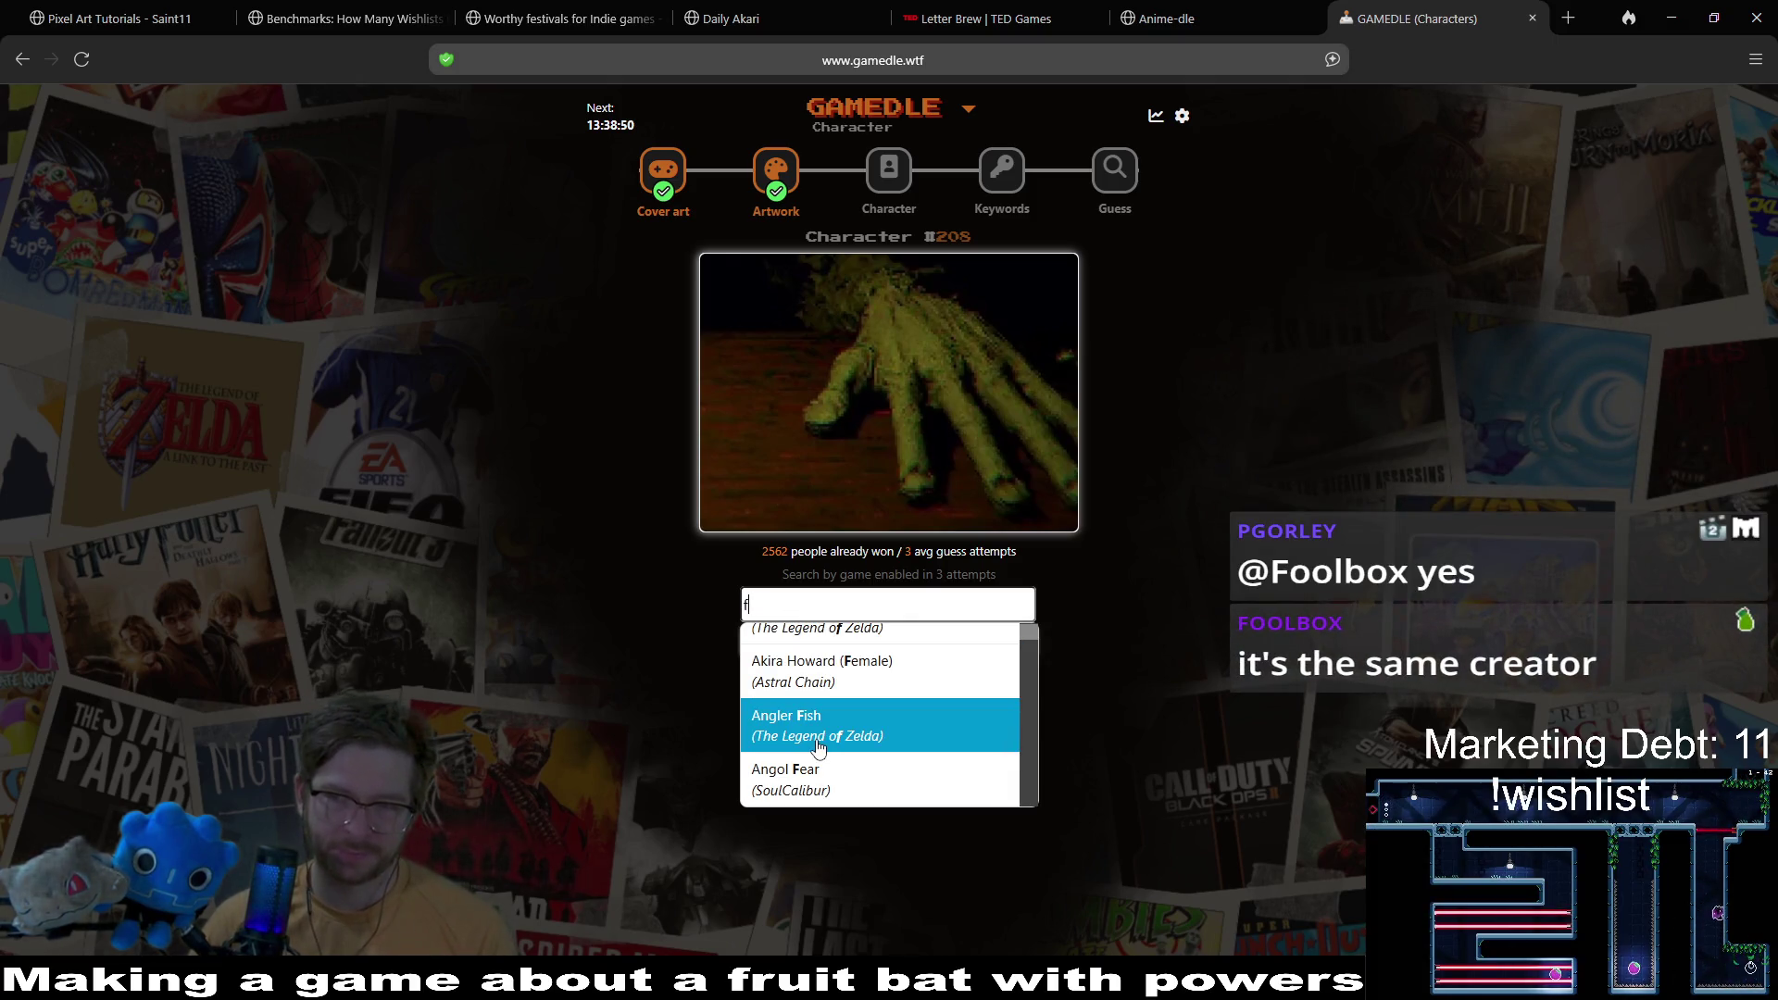
pyautogui.scroll(-5, 818, 746)
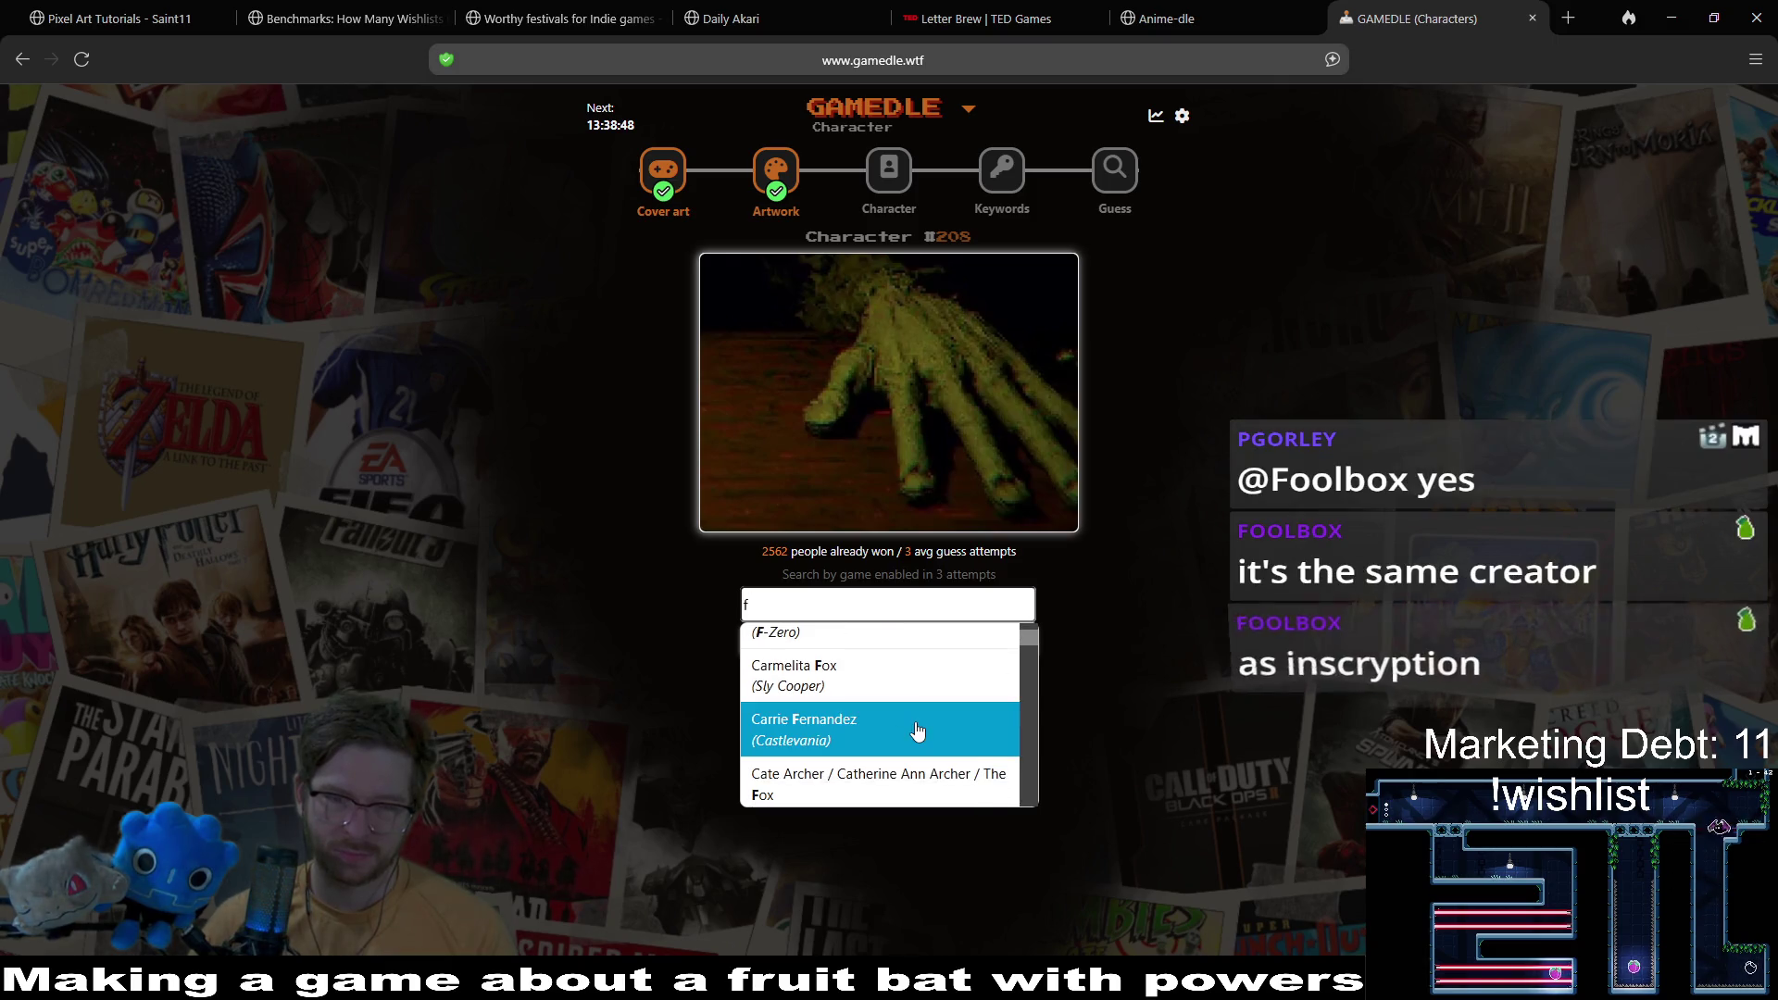
pyautogui.scroll(-3, 917, 732)
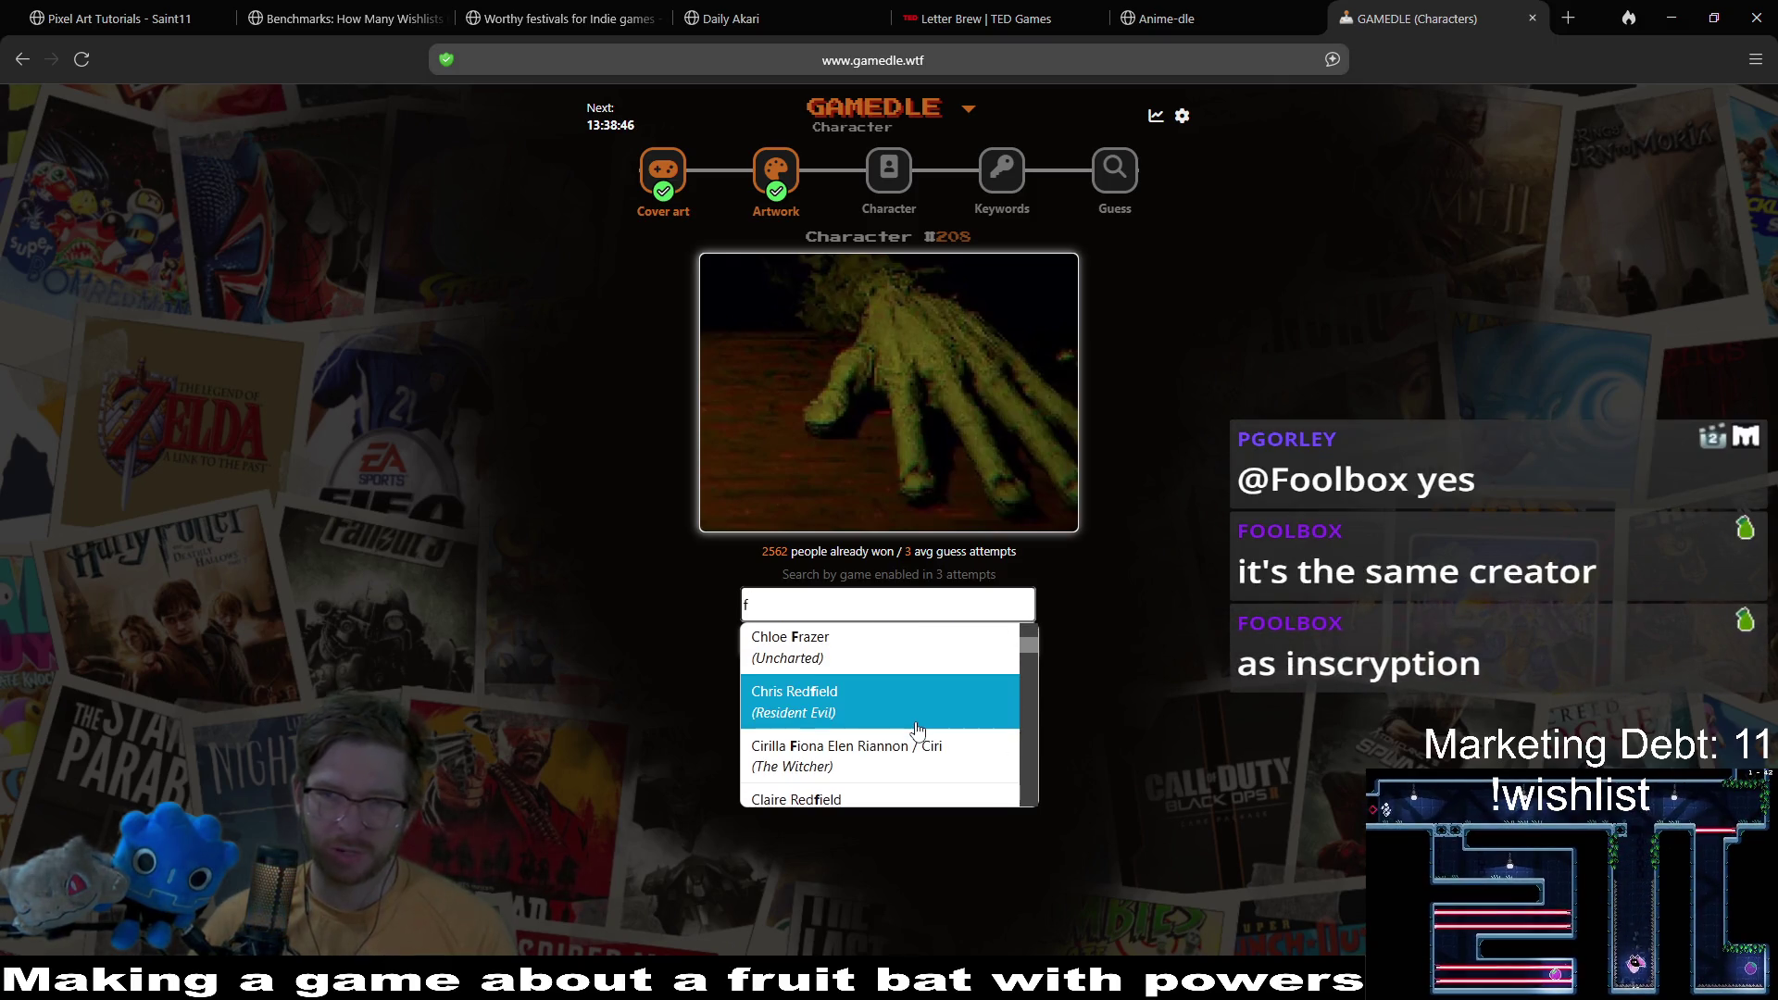
pyautogui.scroll(8, 917, 729)
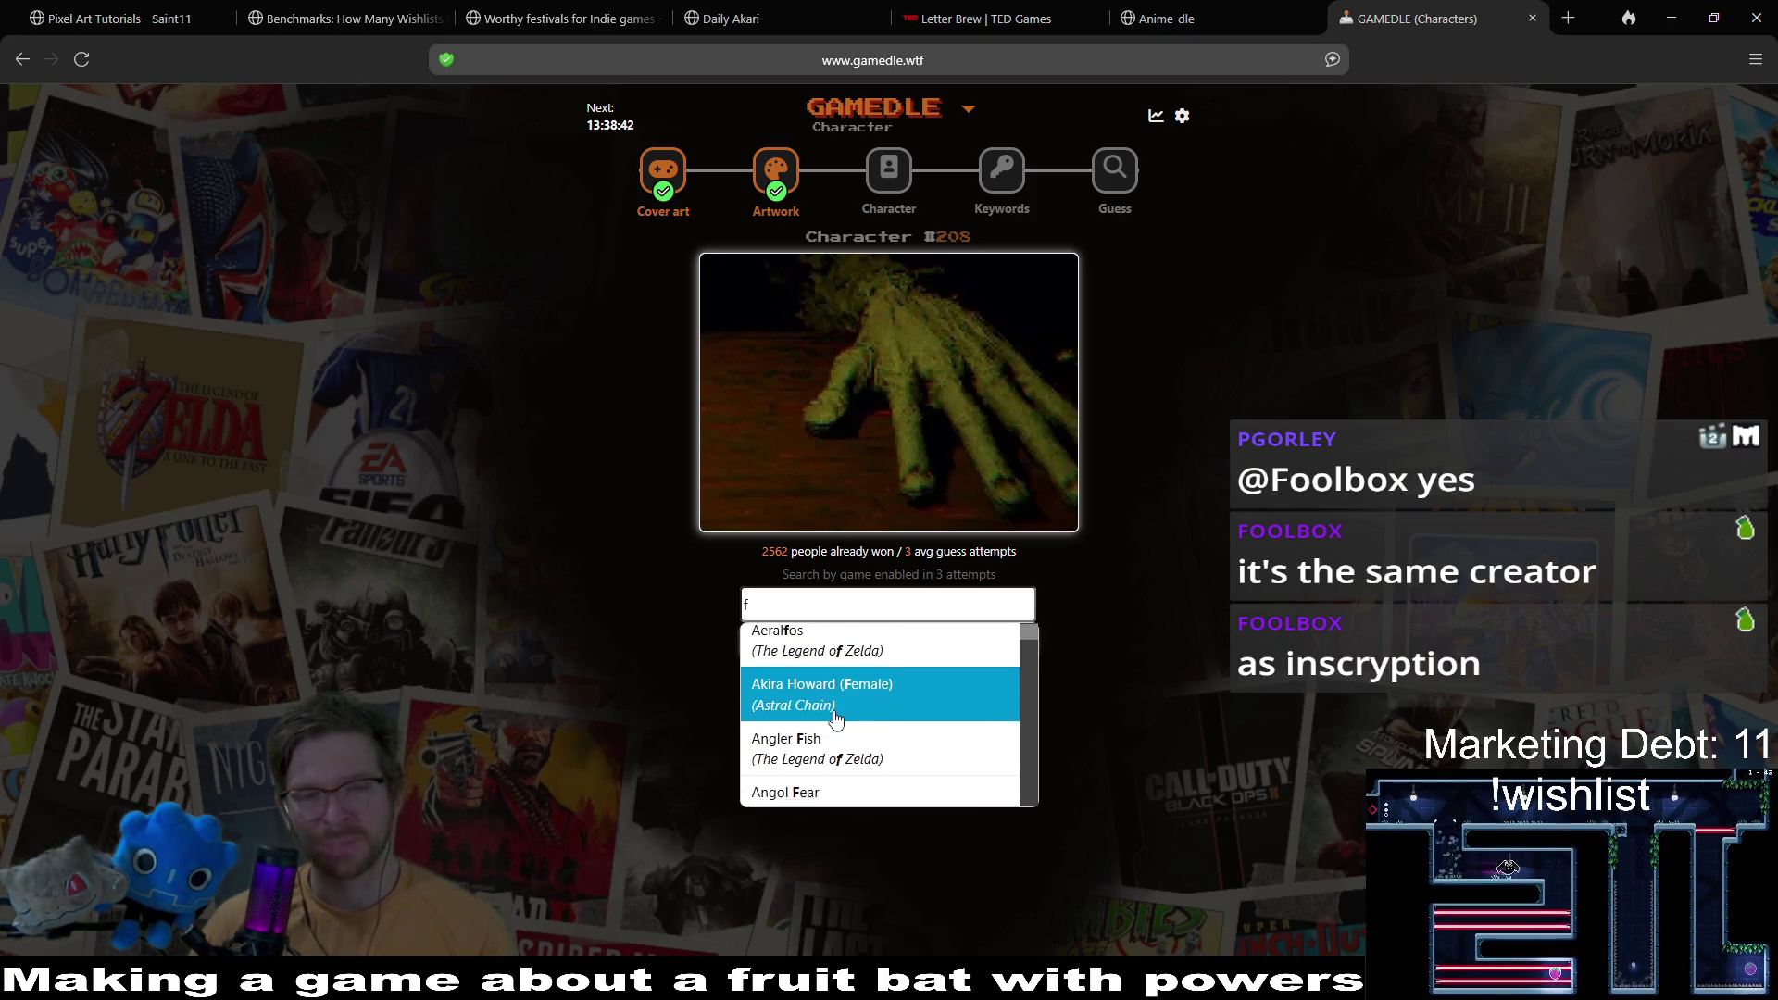
pyautogui.scroll(-10, 833, 713)
pyautogui.scroll(-10, 835, 718)
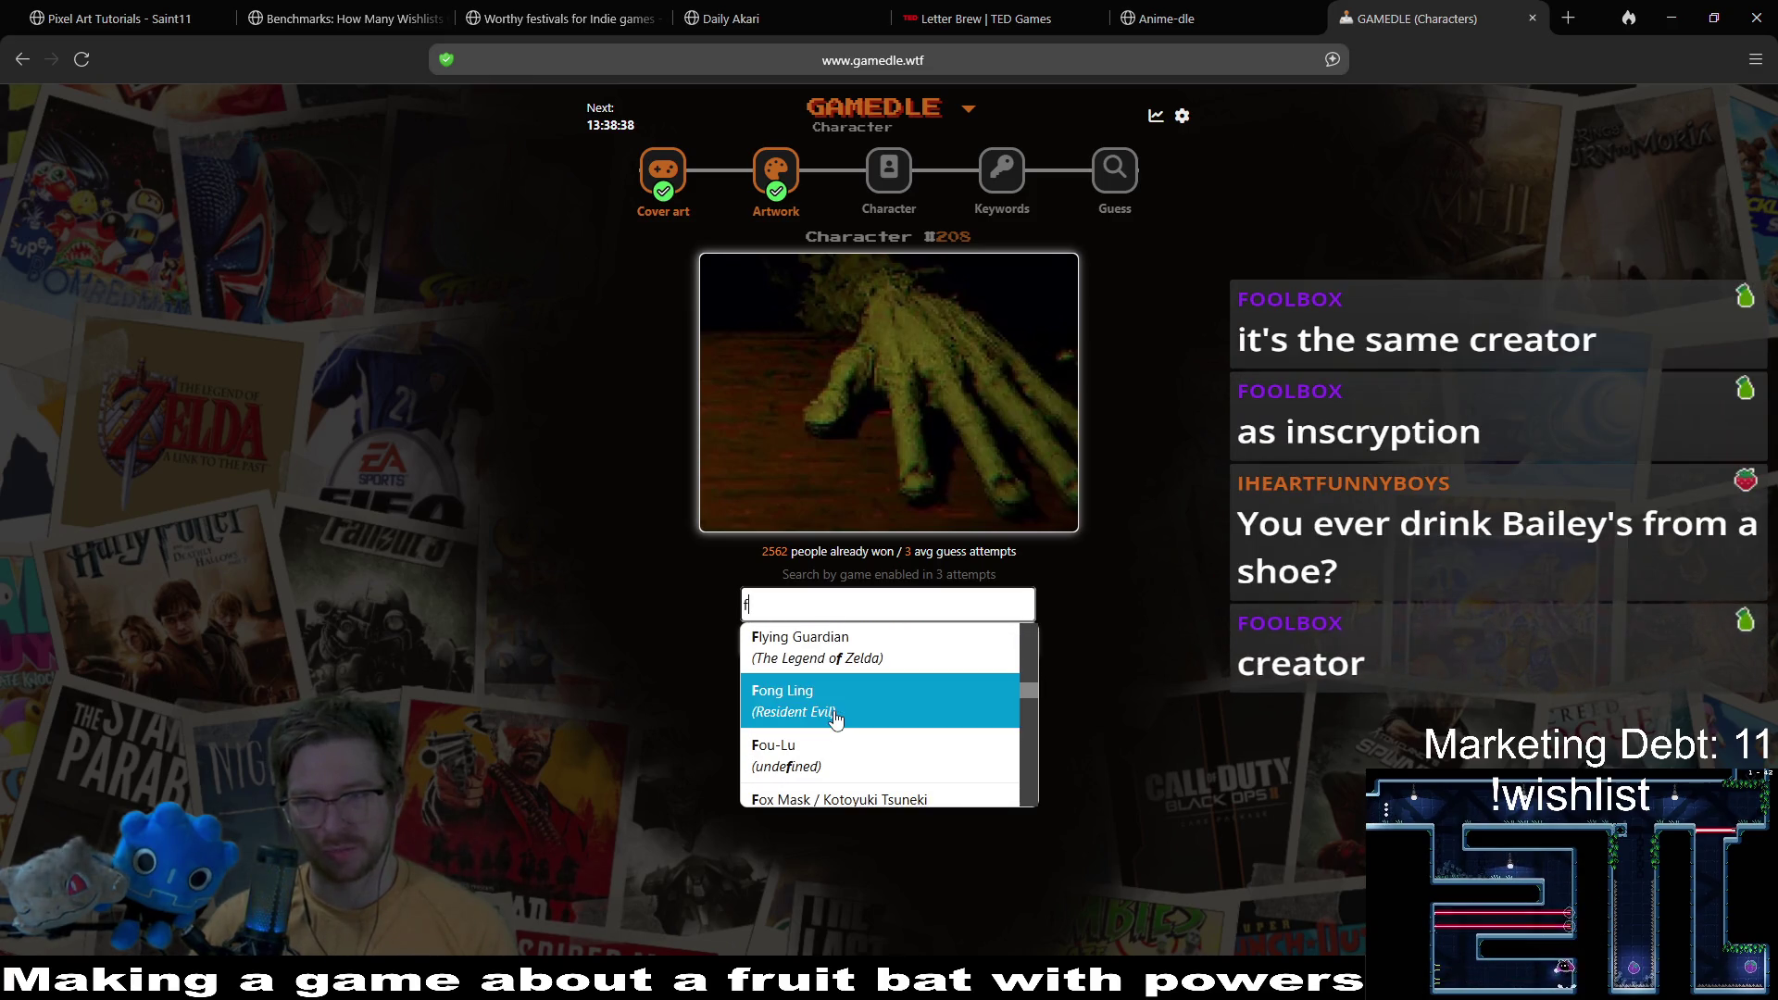
pyautogui.press('BackSpace')
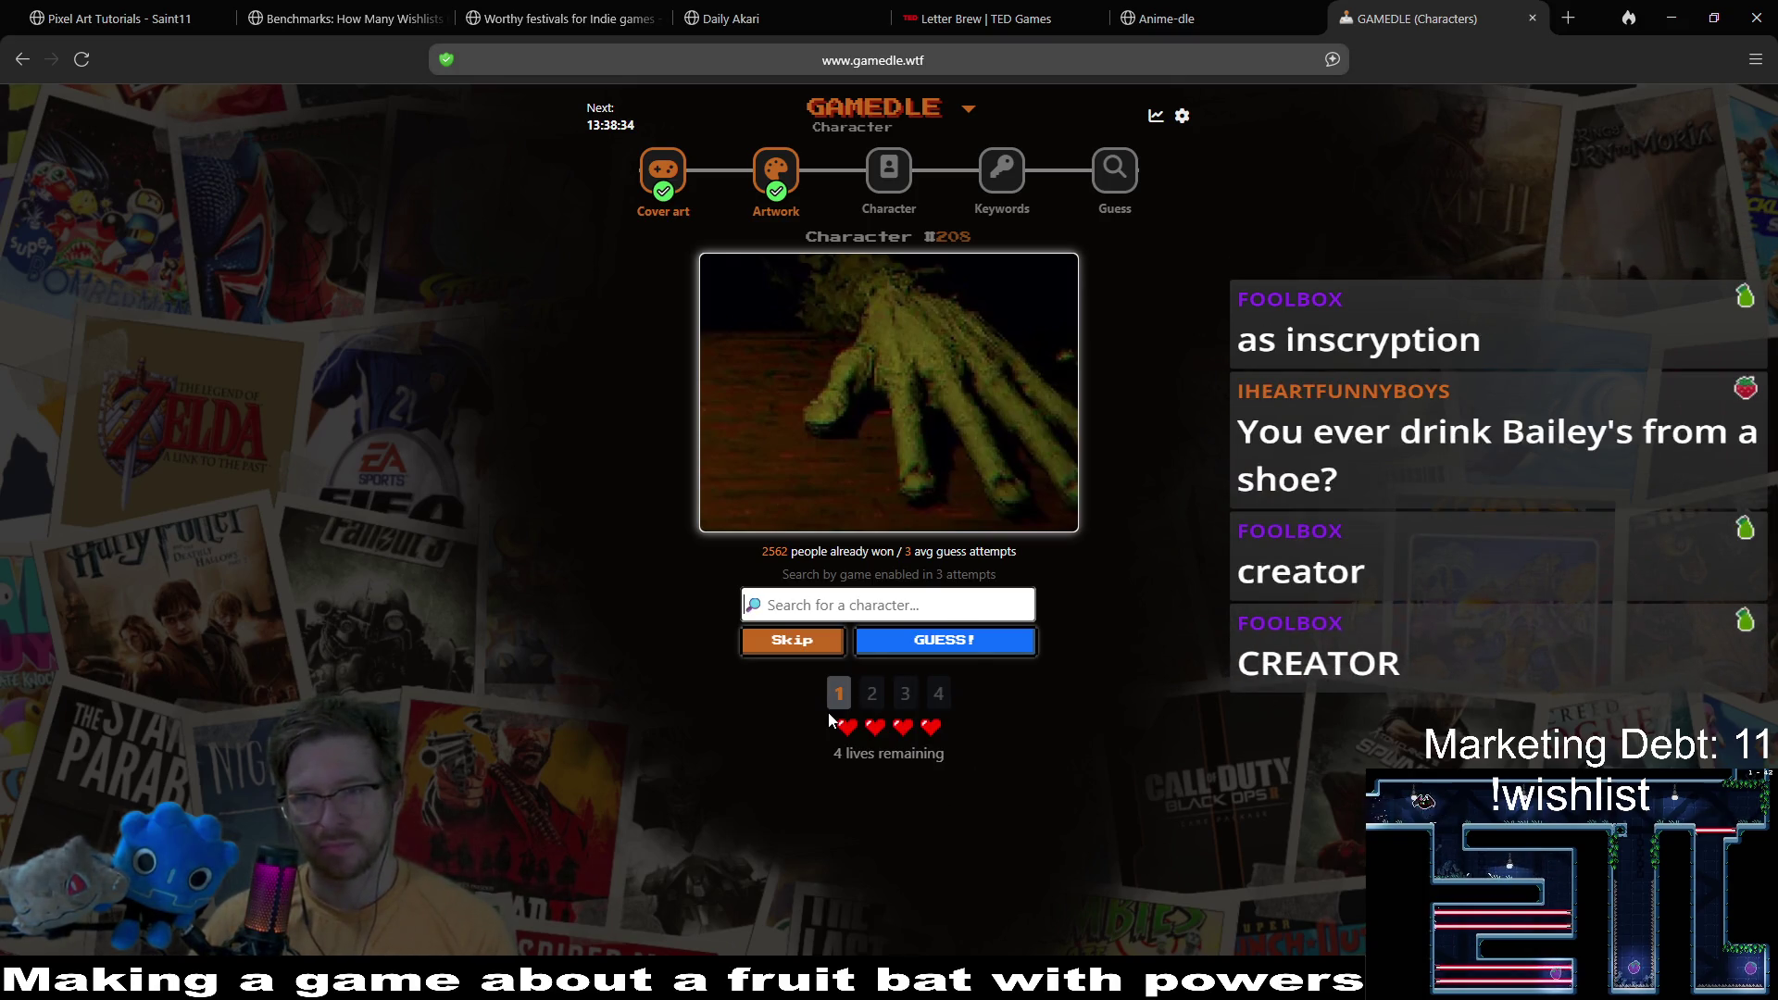
pyautogui.write('crea')
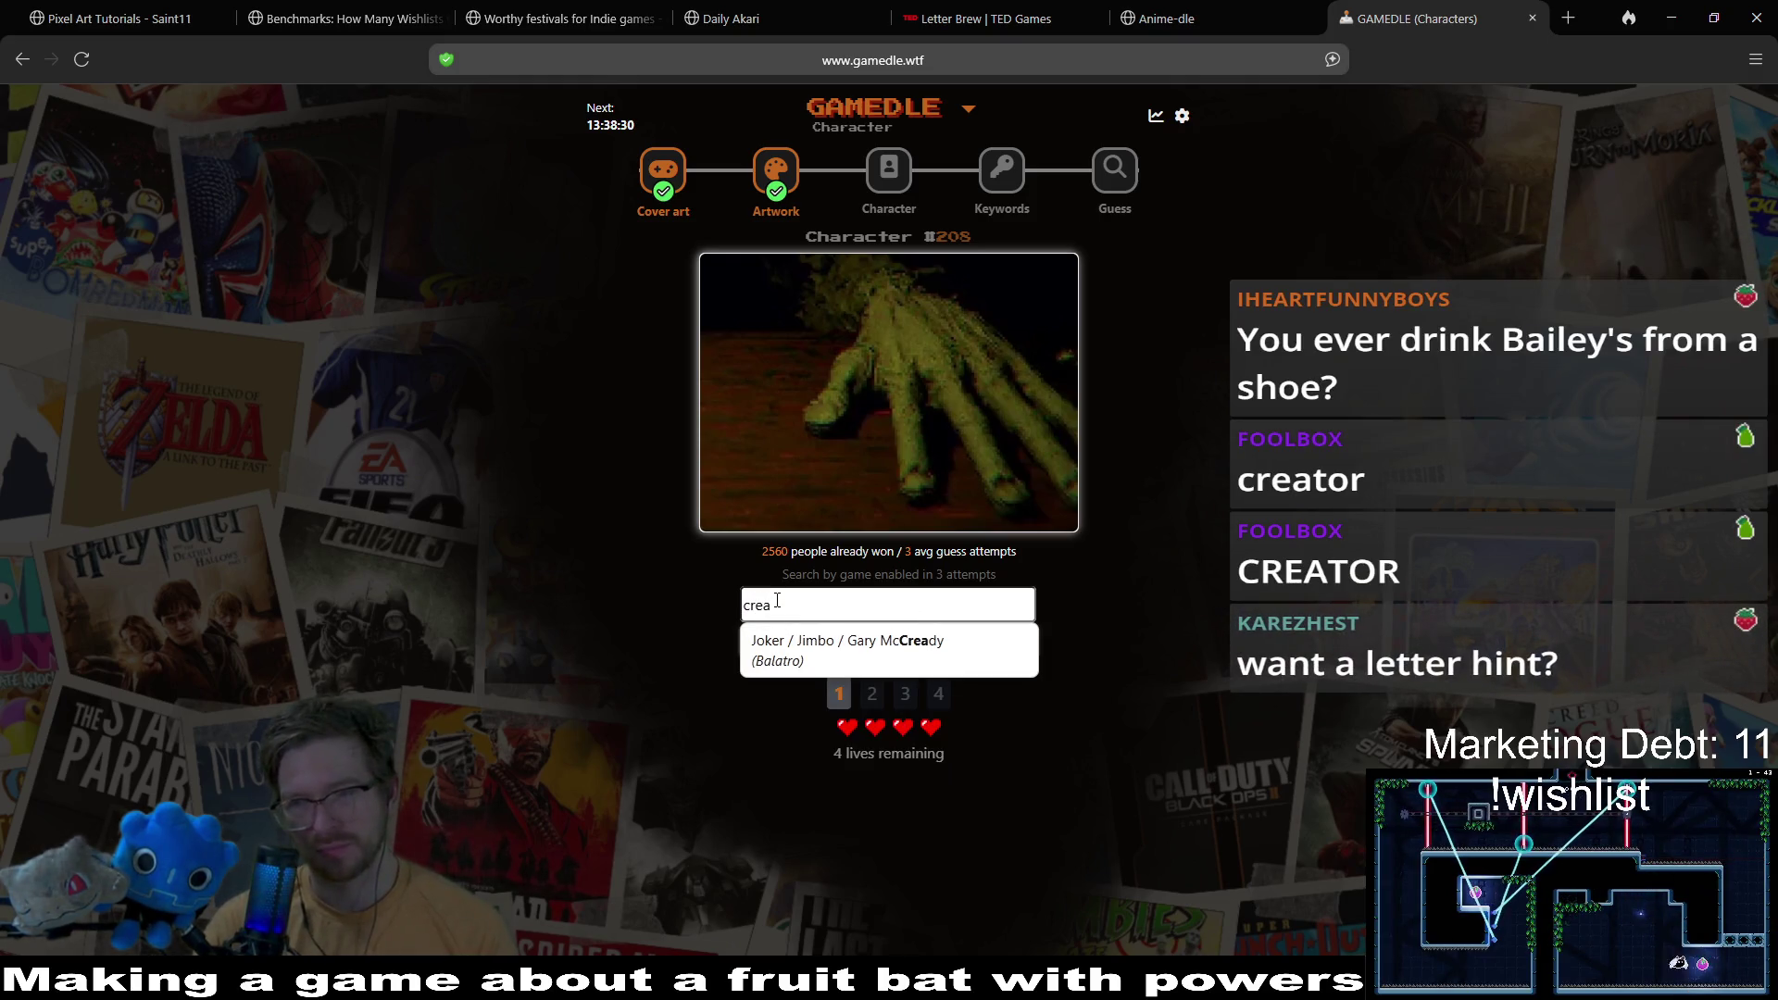
pyautogui.write('to')
pyautogui.press('BackSpace')
pyautogui.press('BackSpace')
pyautogui.press('BackSpace')
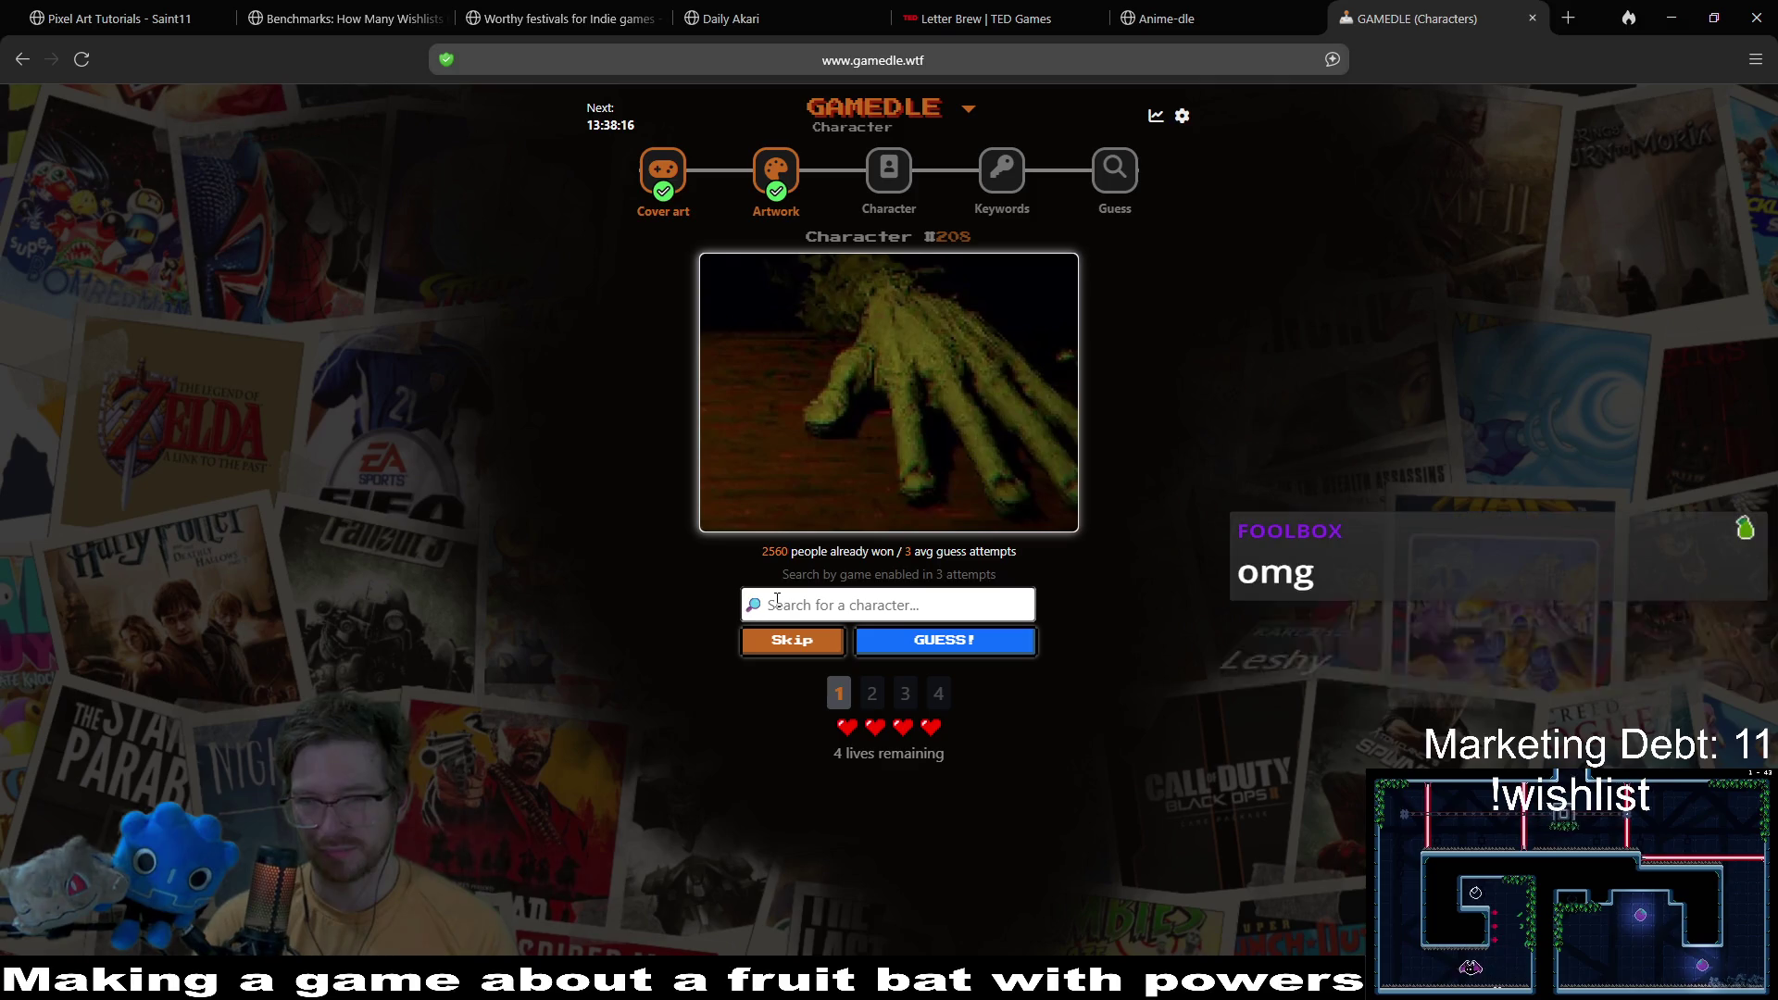
# Step: Search 'lesh' and submit Leshy / The Scrybe of Beasts as the character
pyautogui.write('lesh')
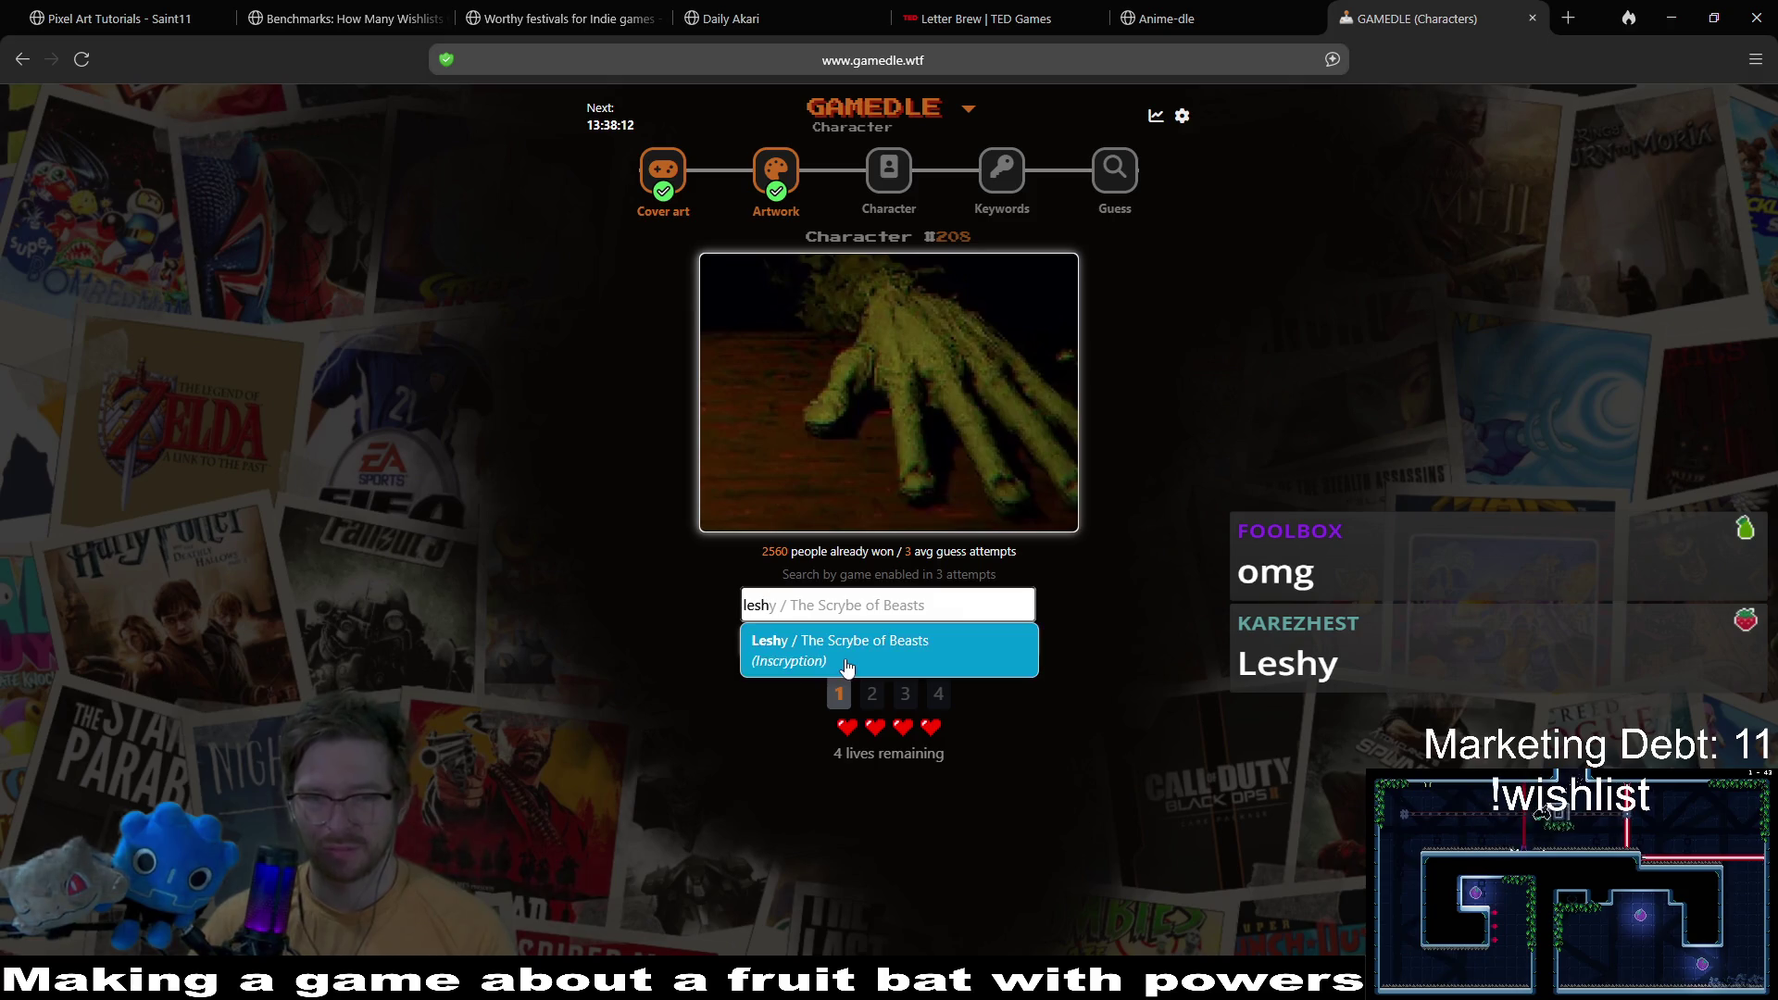
pyautogui.click(921, 649)
pyautogui.click(929, 660)
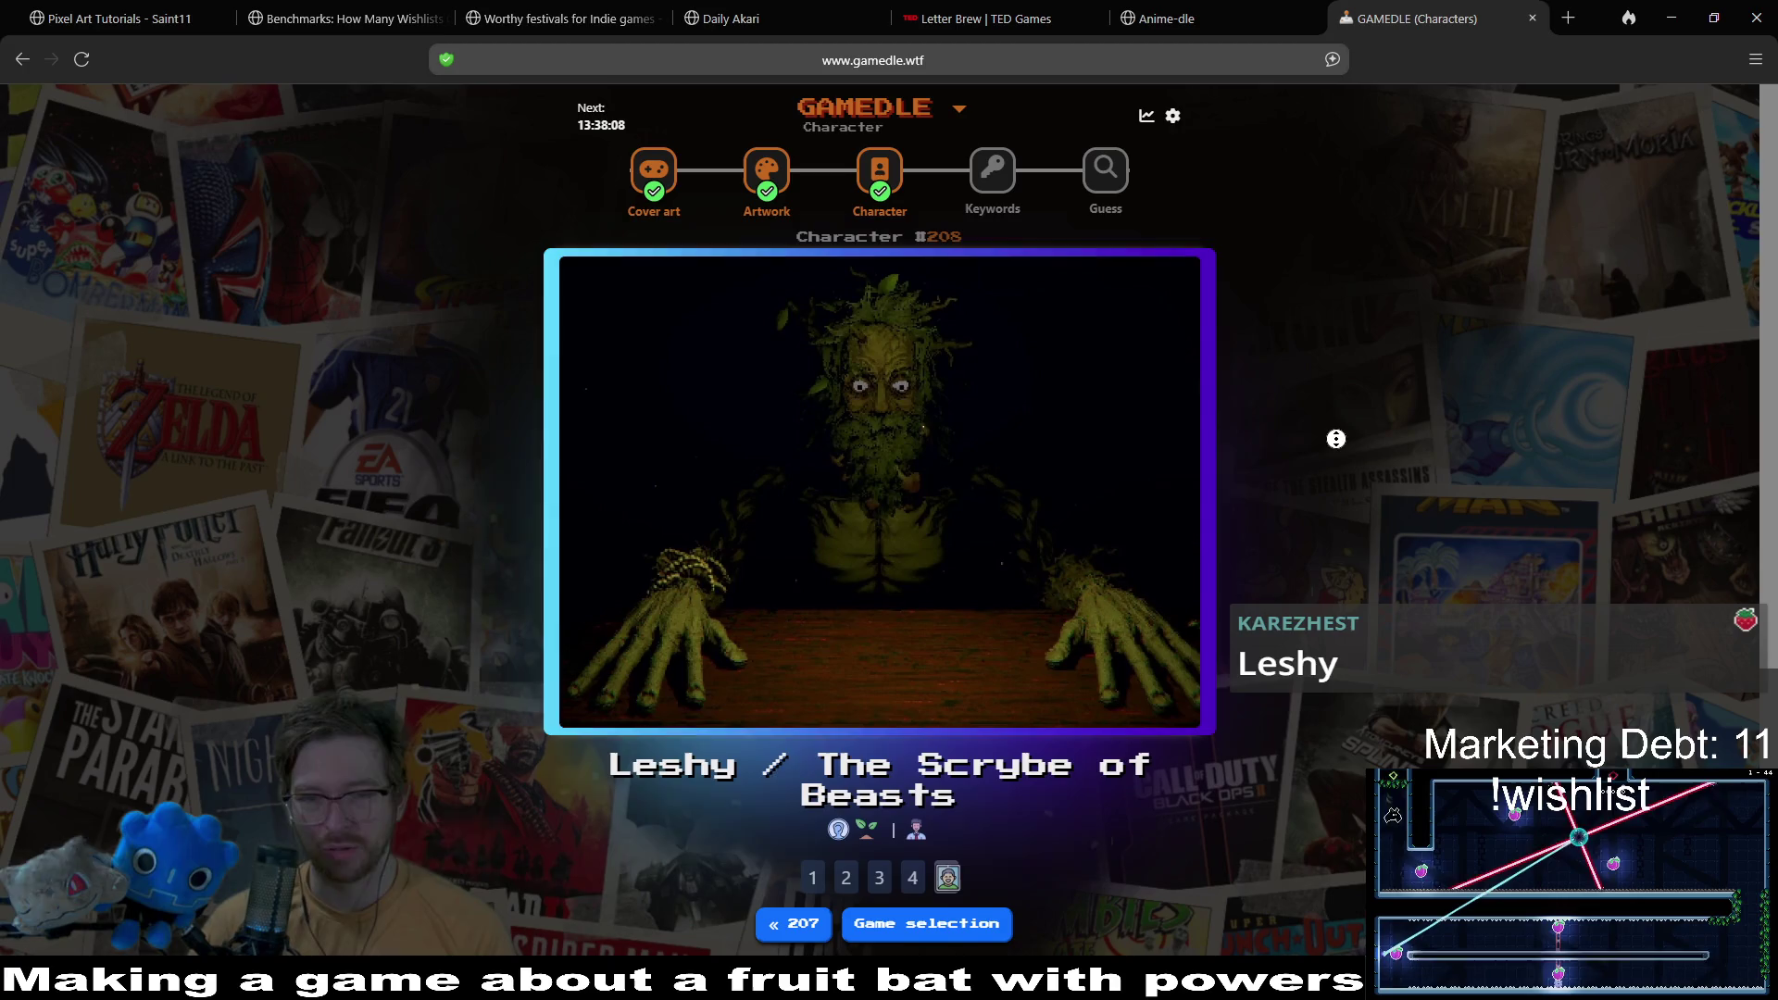
pyautogui.scroll(-1, 1361, 518)
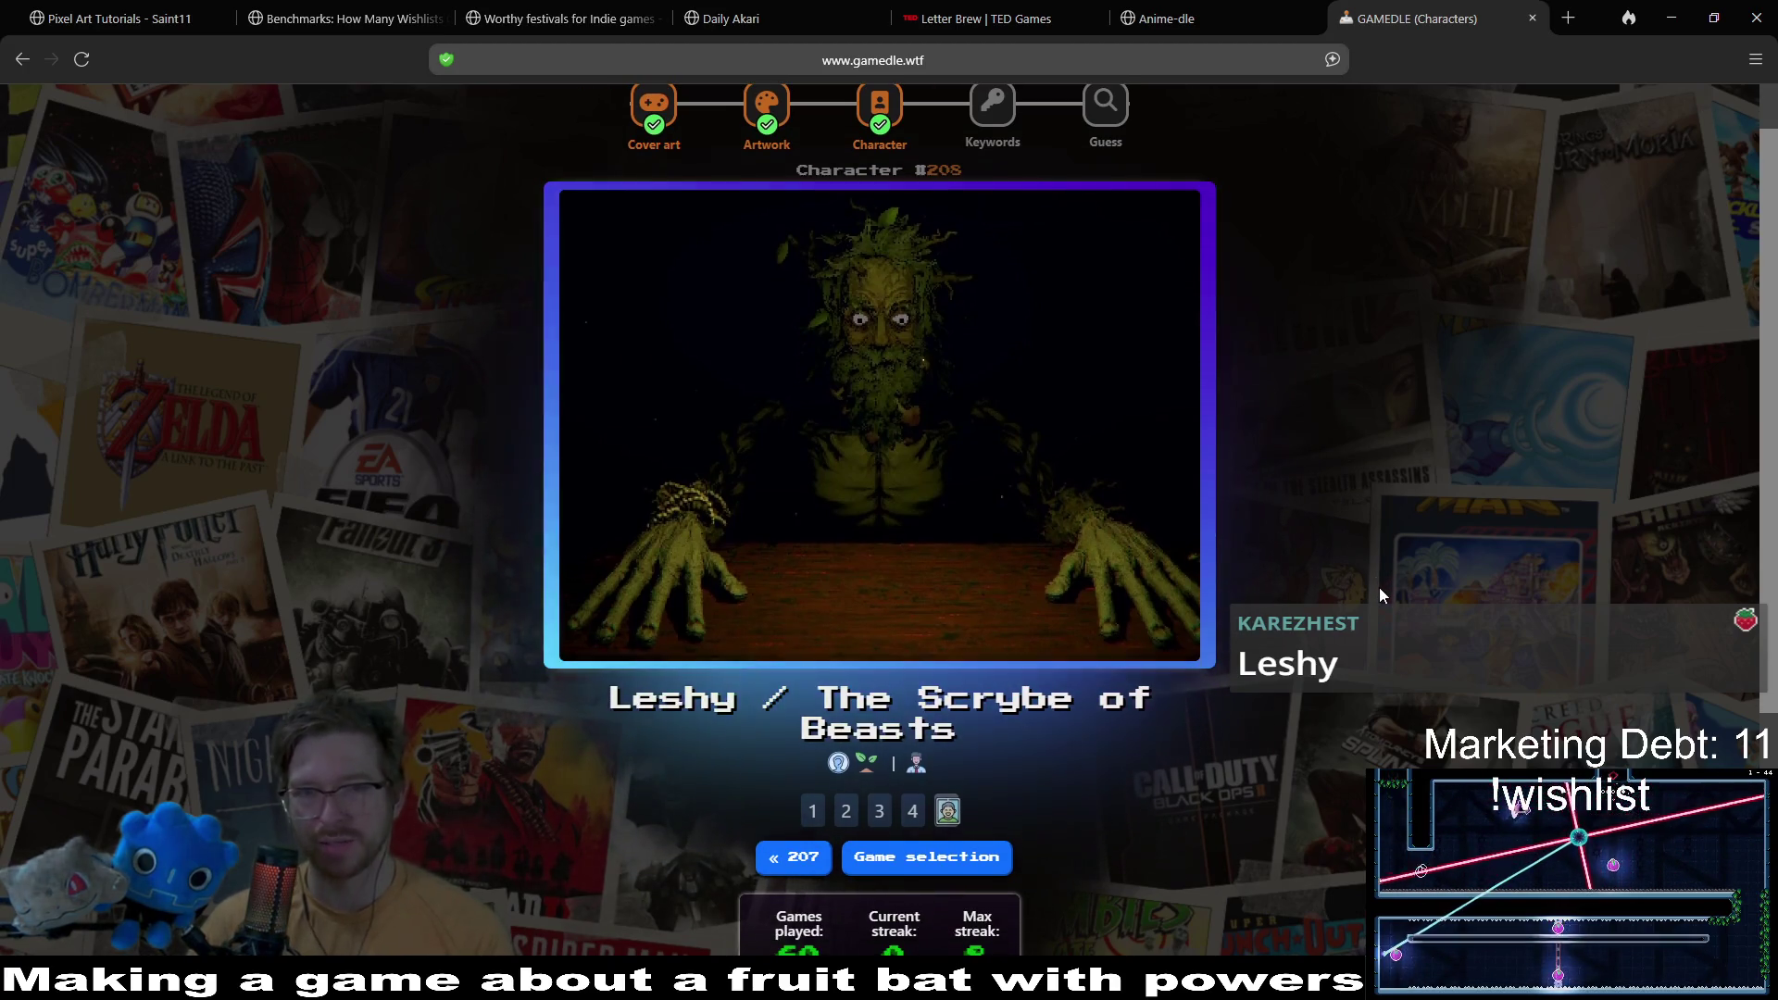
pyautogui.scroll(1, 1296, 500)
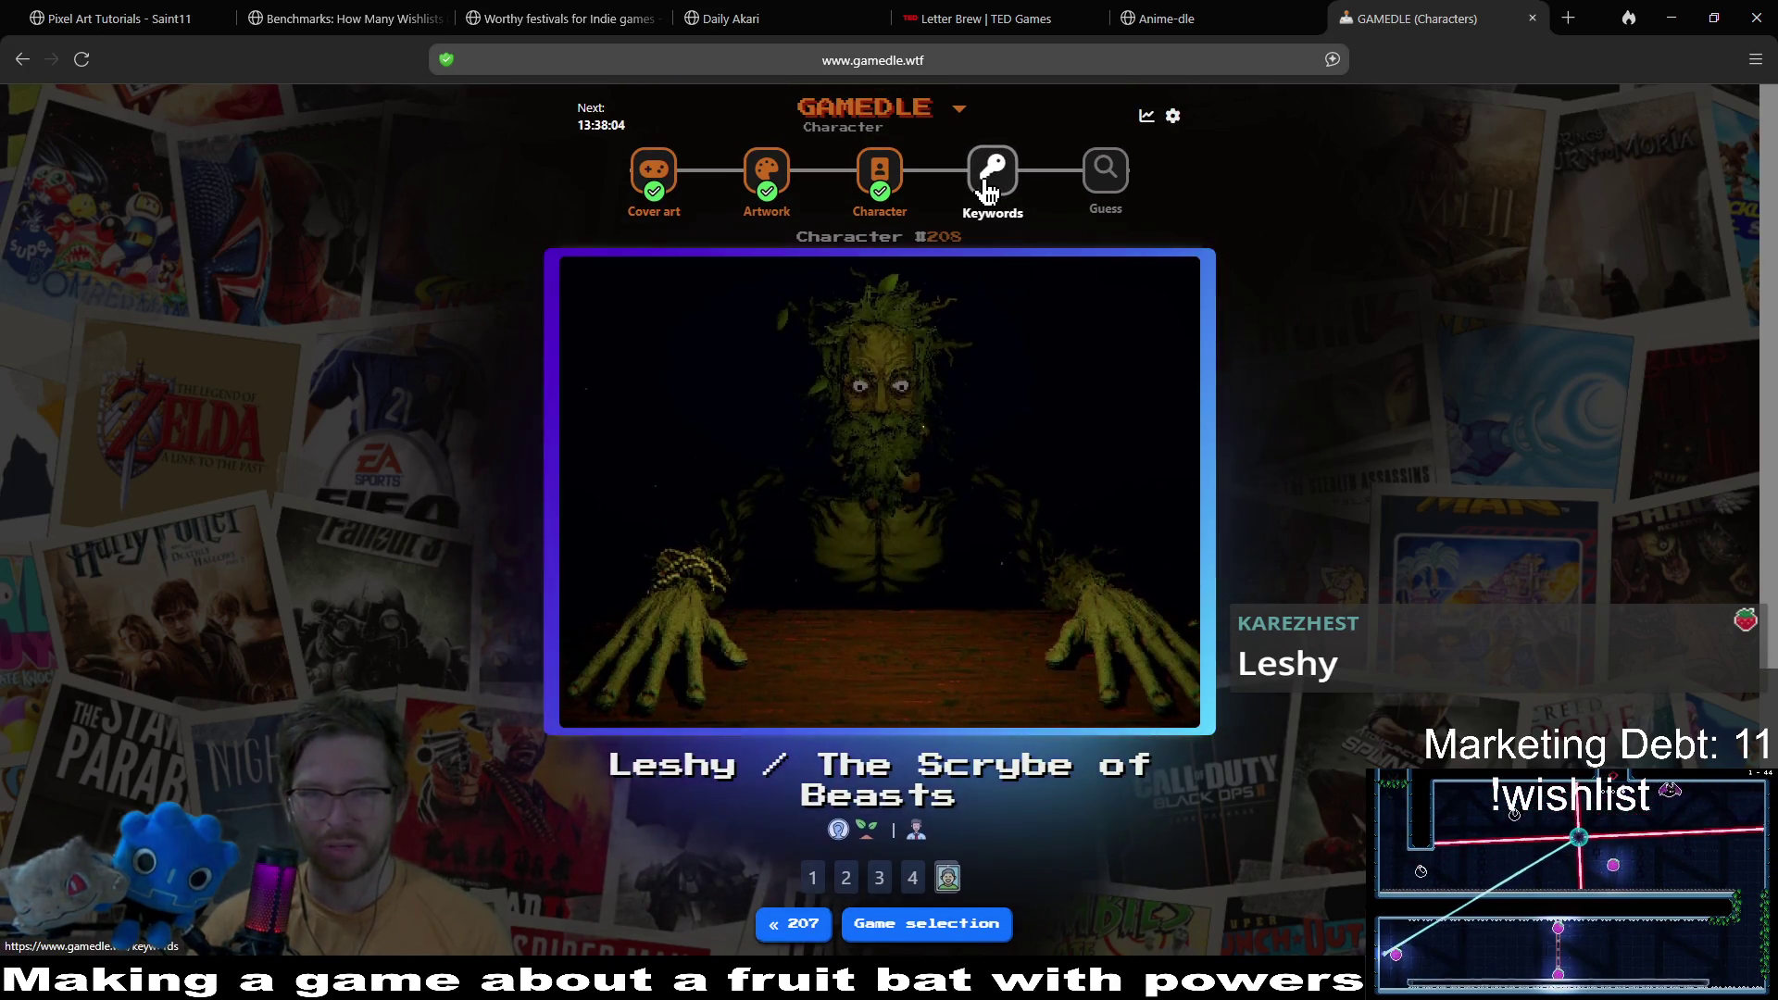
# Step: Switch to the Keywords puzzle and guess Metroid
pyautogui.click(989, 192)
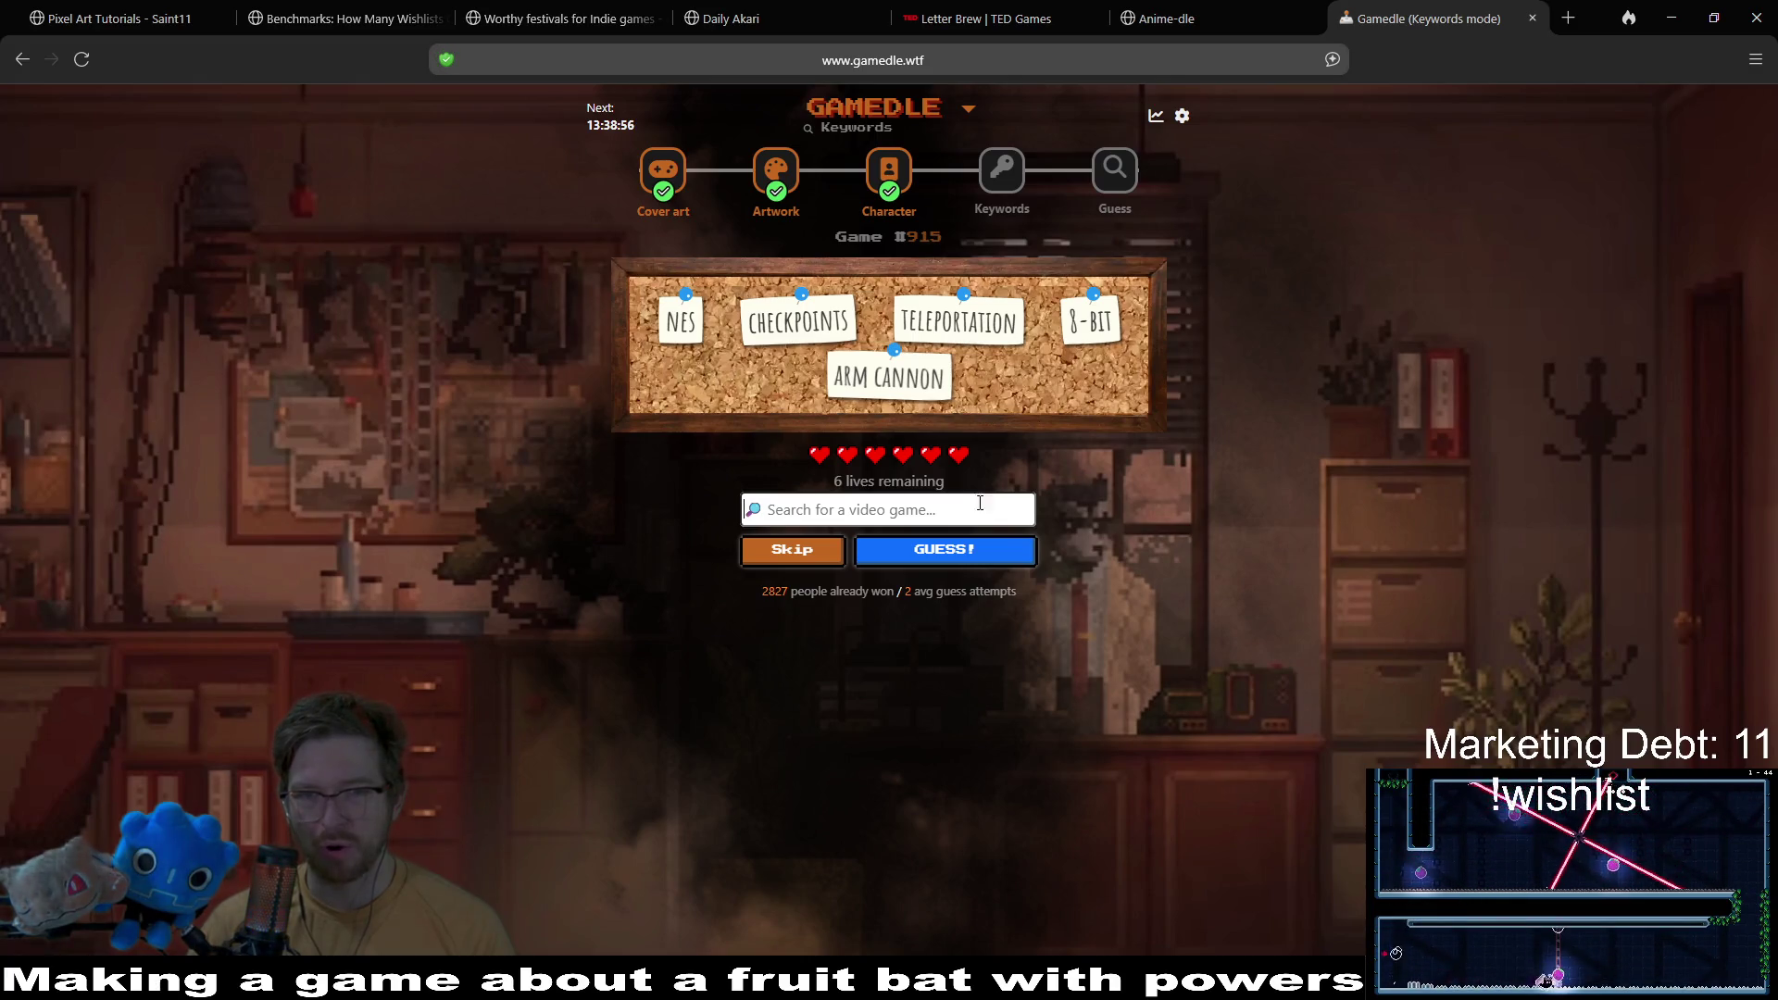
pyautogui.click(897, 498)
pyautogui.write('metro')
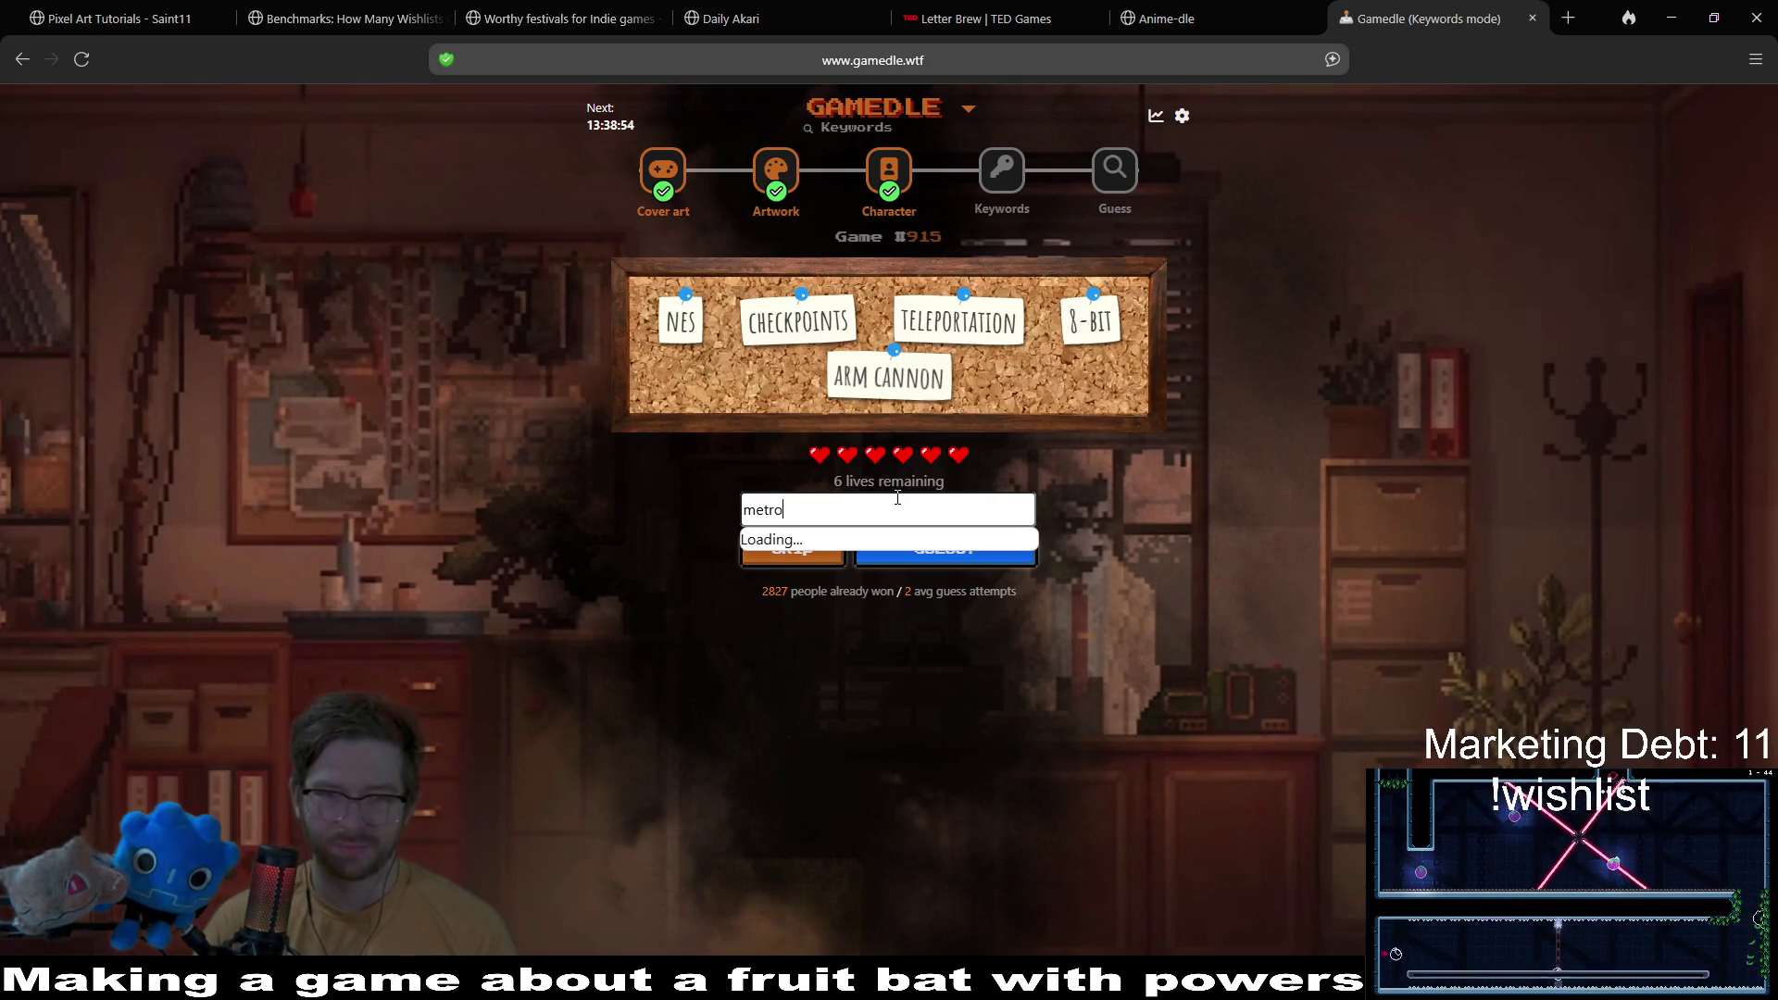
pyautogui.write('id')
pyautogui.click(821, 546)
pyautogui.click(944, 554)
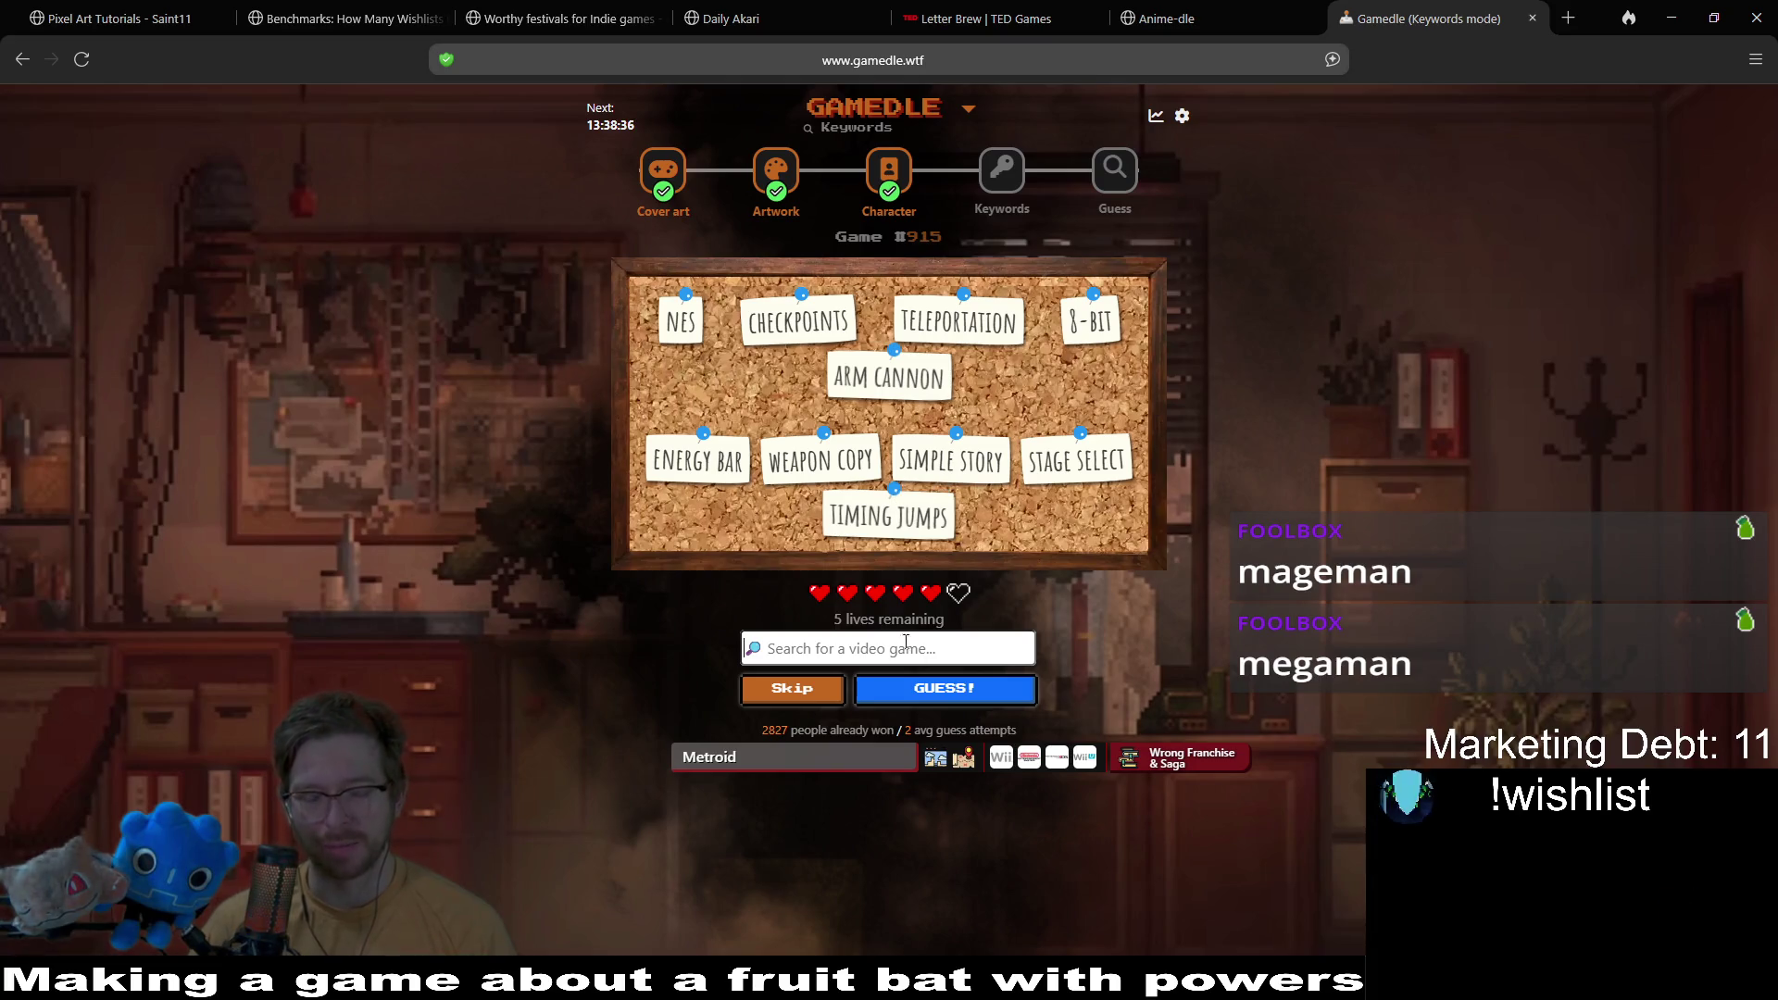
# Step: Search 'megaman' and submit Mega Man as the Keywords guess
pyautogui.write('megaba')
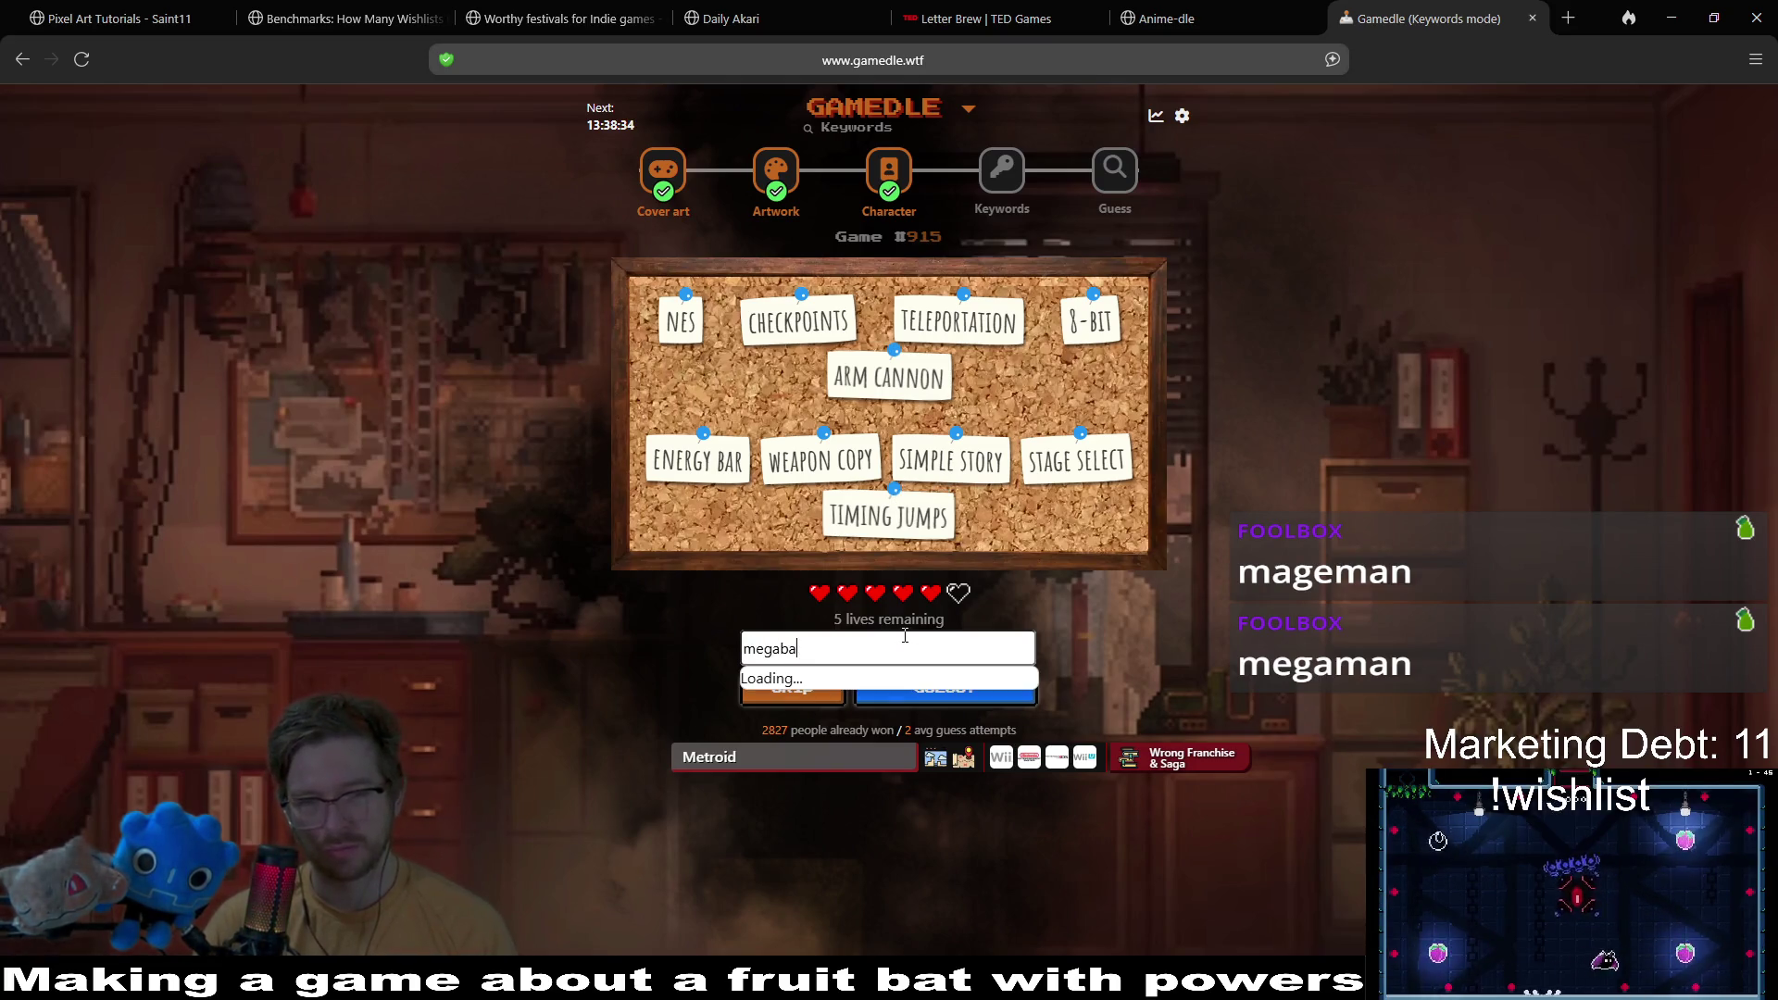
pyautogui.press('BackSpace')
pyautogui.press('BackSpace')
pyautogui.write('man')
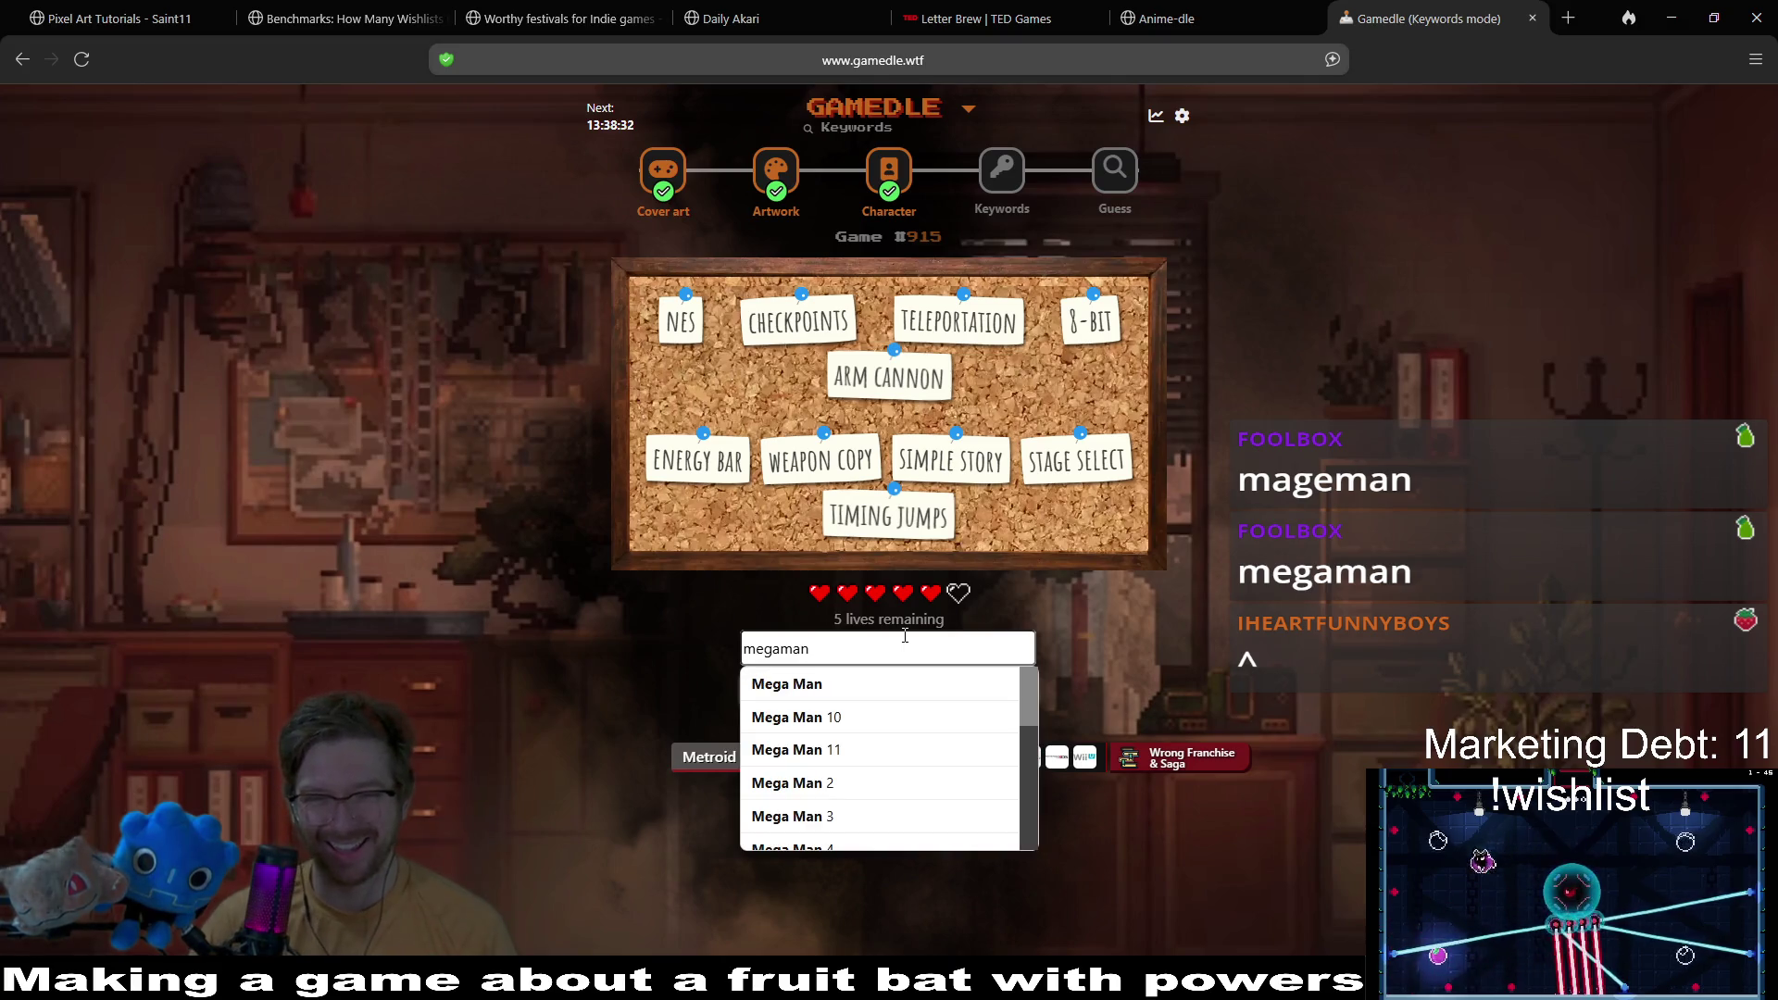
pyautogui.click(849, 705)
pyautogui.click(967, 703)
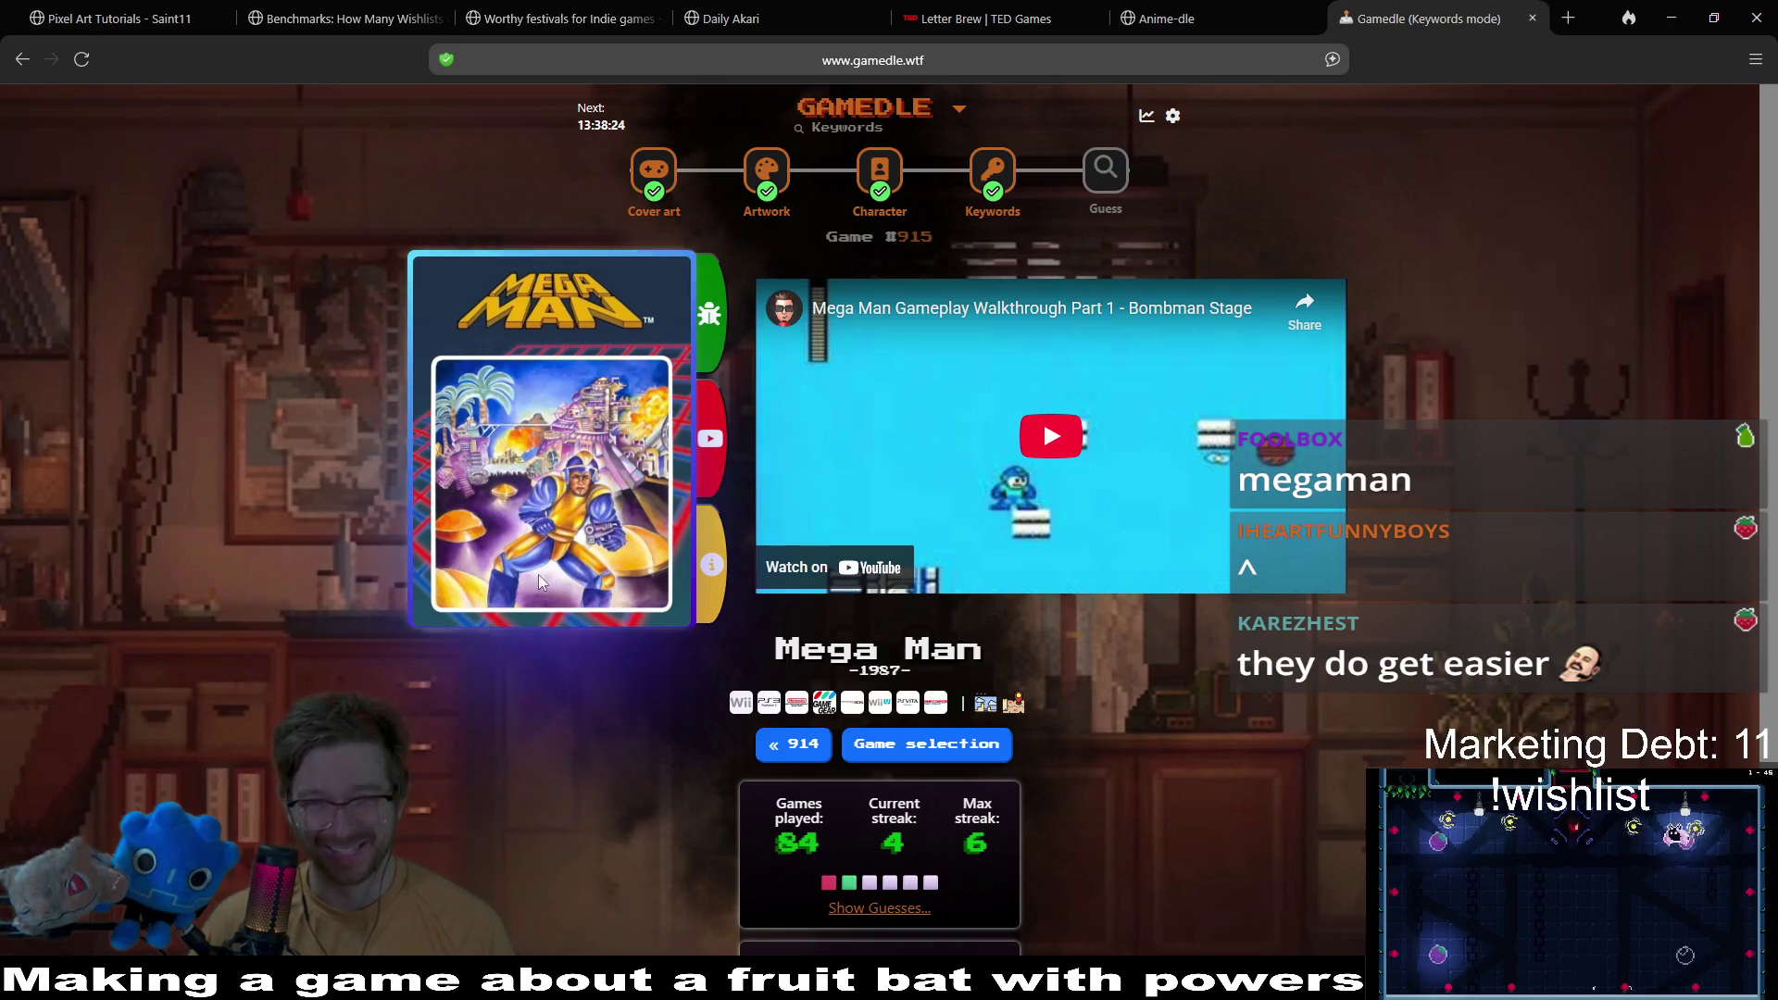
# Step: Switch to the Guess puzzle and guess Stellar Blade
pyautogui.click(1108, 190)
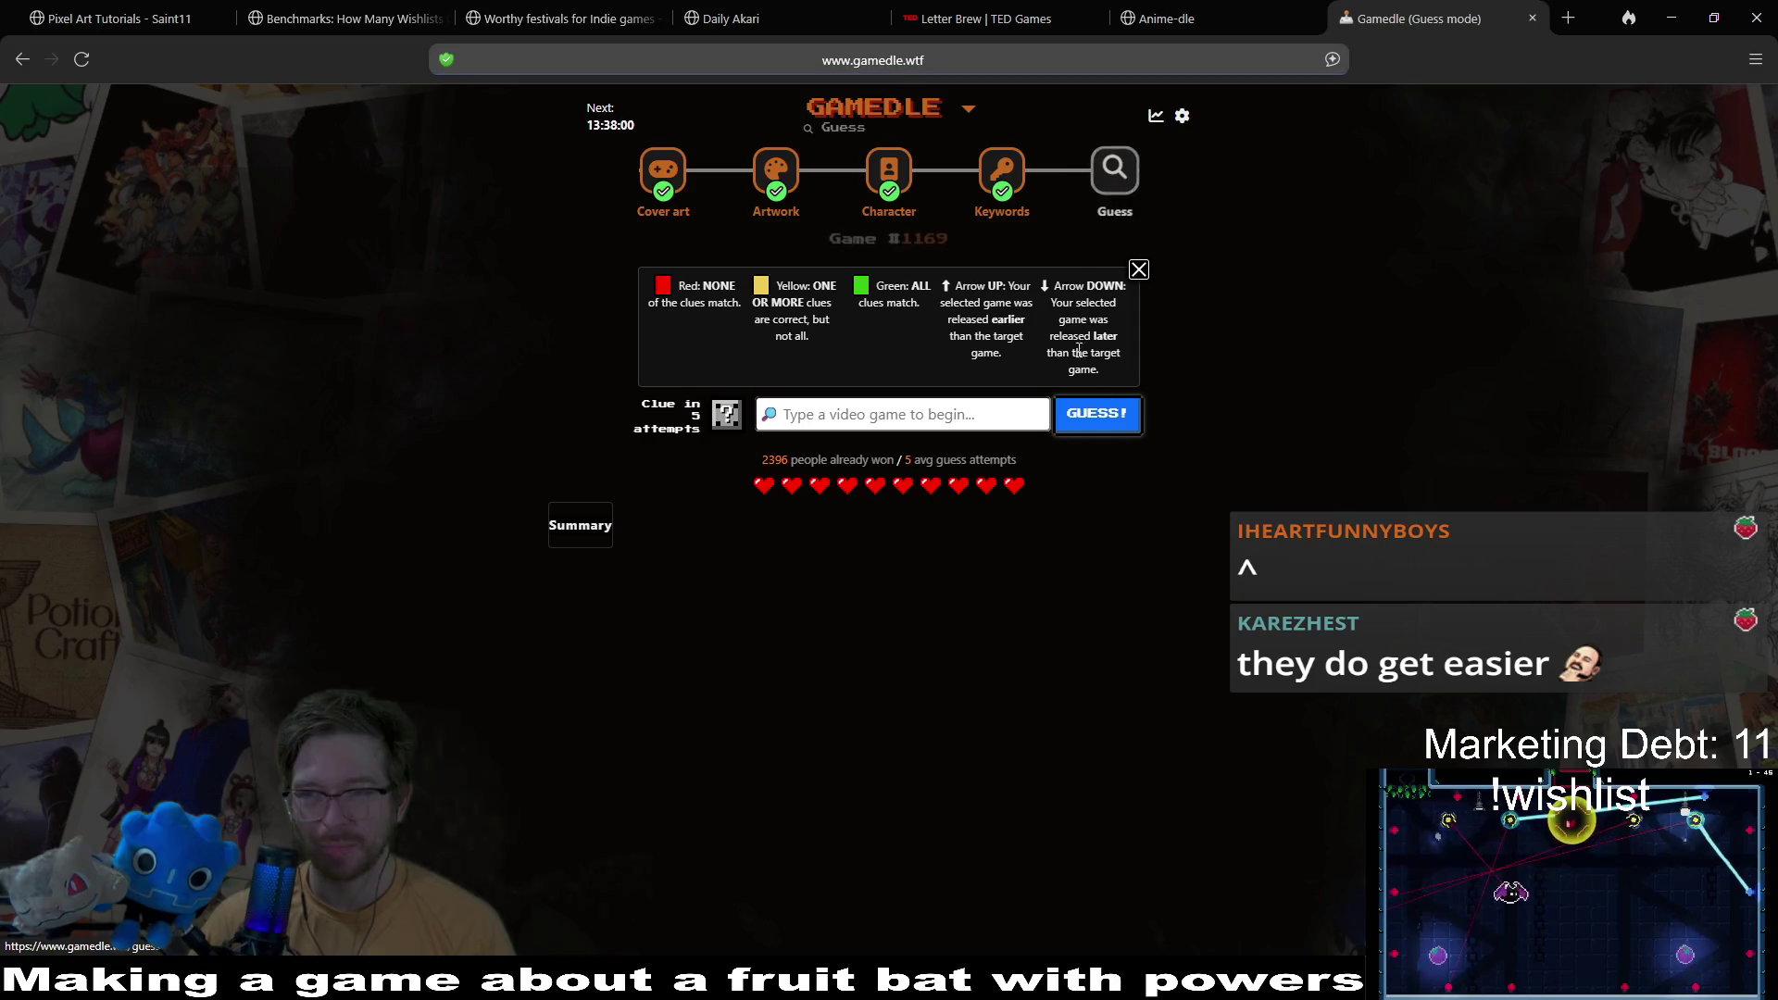
pyautogui.click(818, 413)
pyautogui.write('stellar blade')
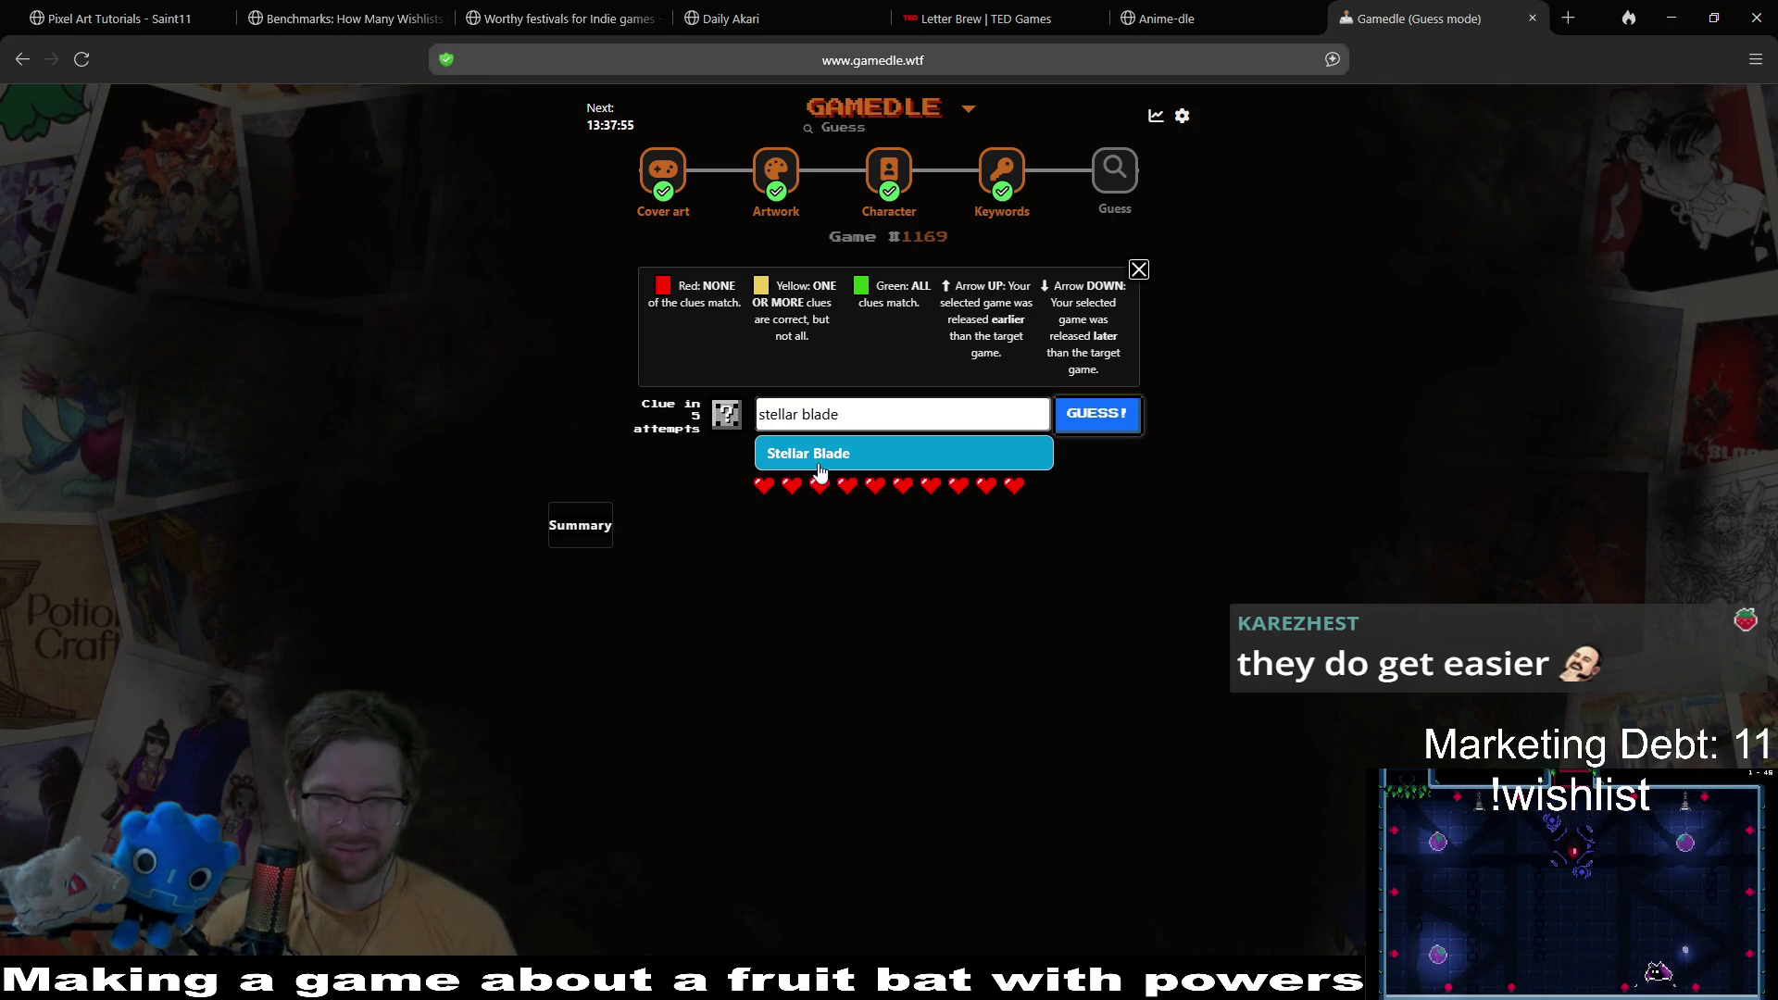
pyautogui.click(834, 448)
pyautogui.click(1100, 414)
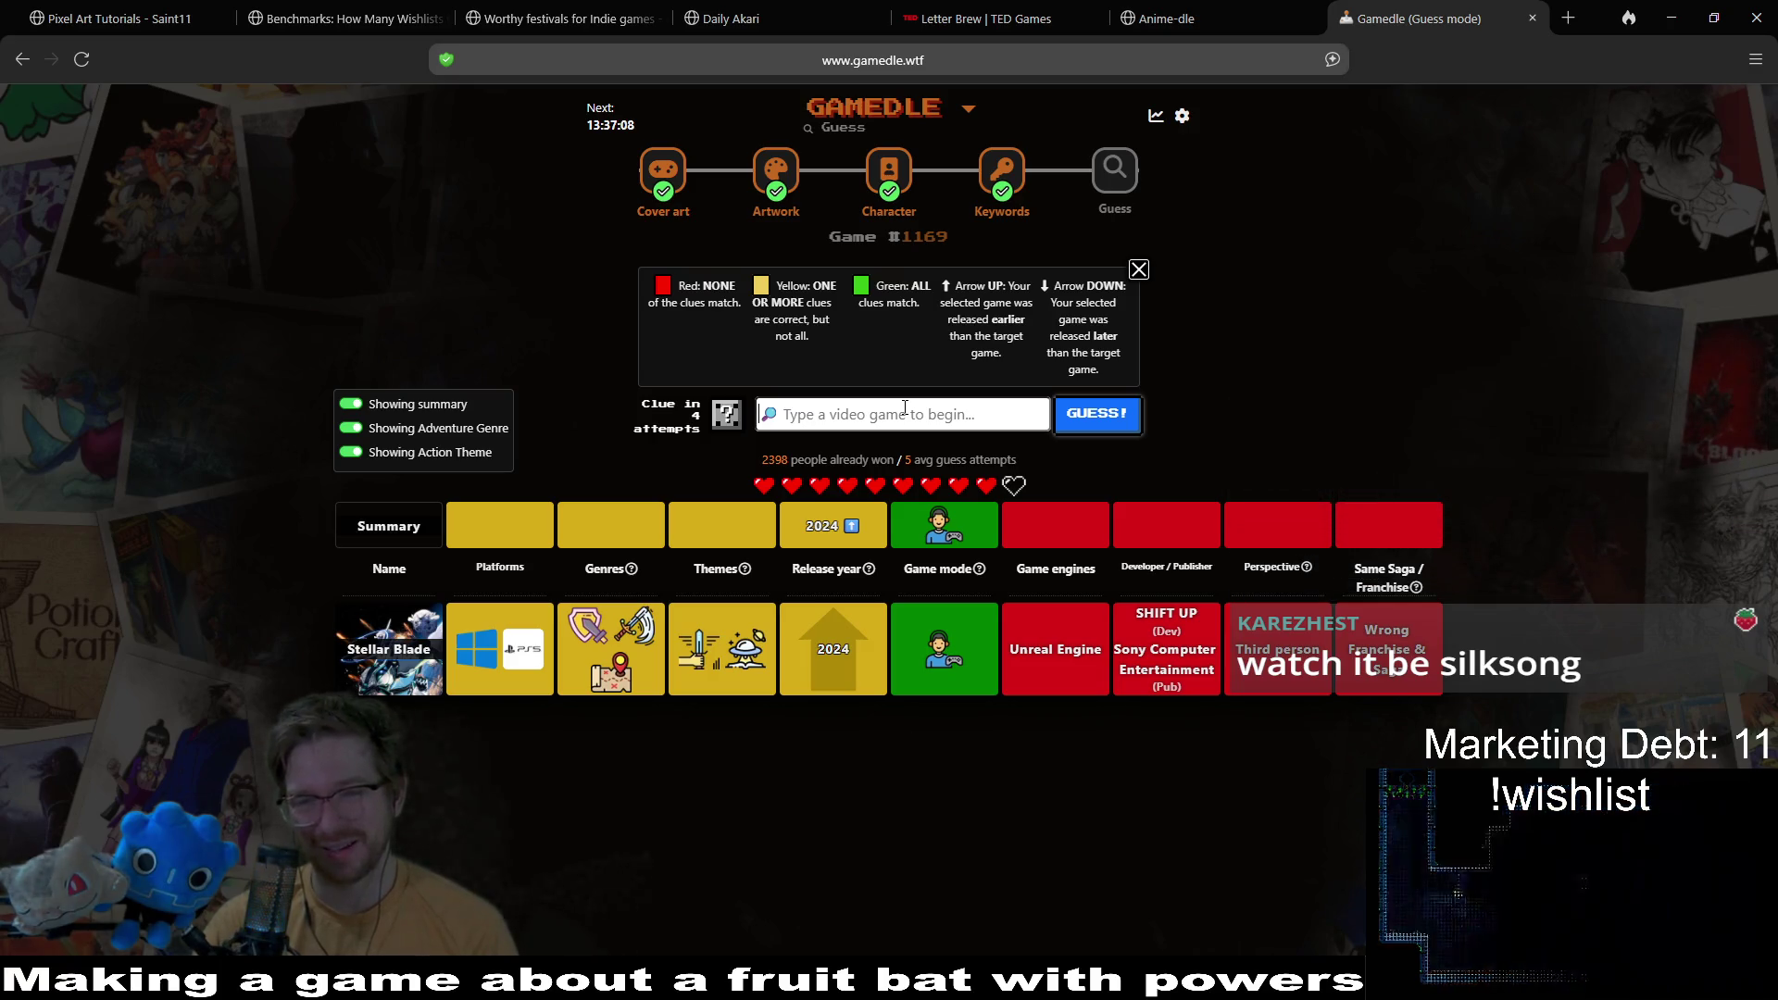
# Step: Search 'silksong' and submit Hollow Knight: Silksong as the guess
pyautogui.click(905, 407)
pyautogui.write('silksong')
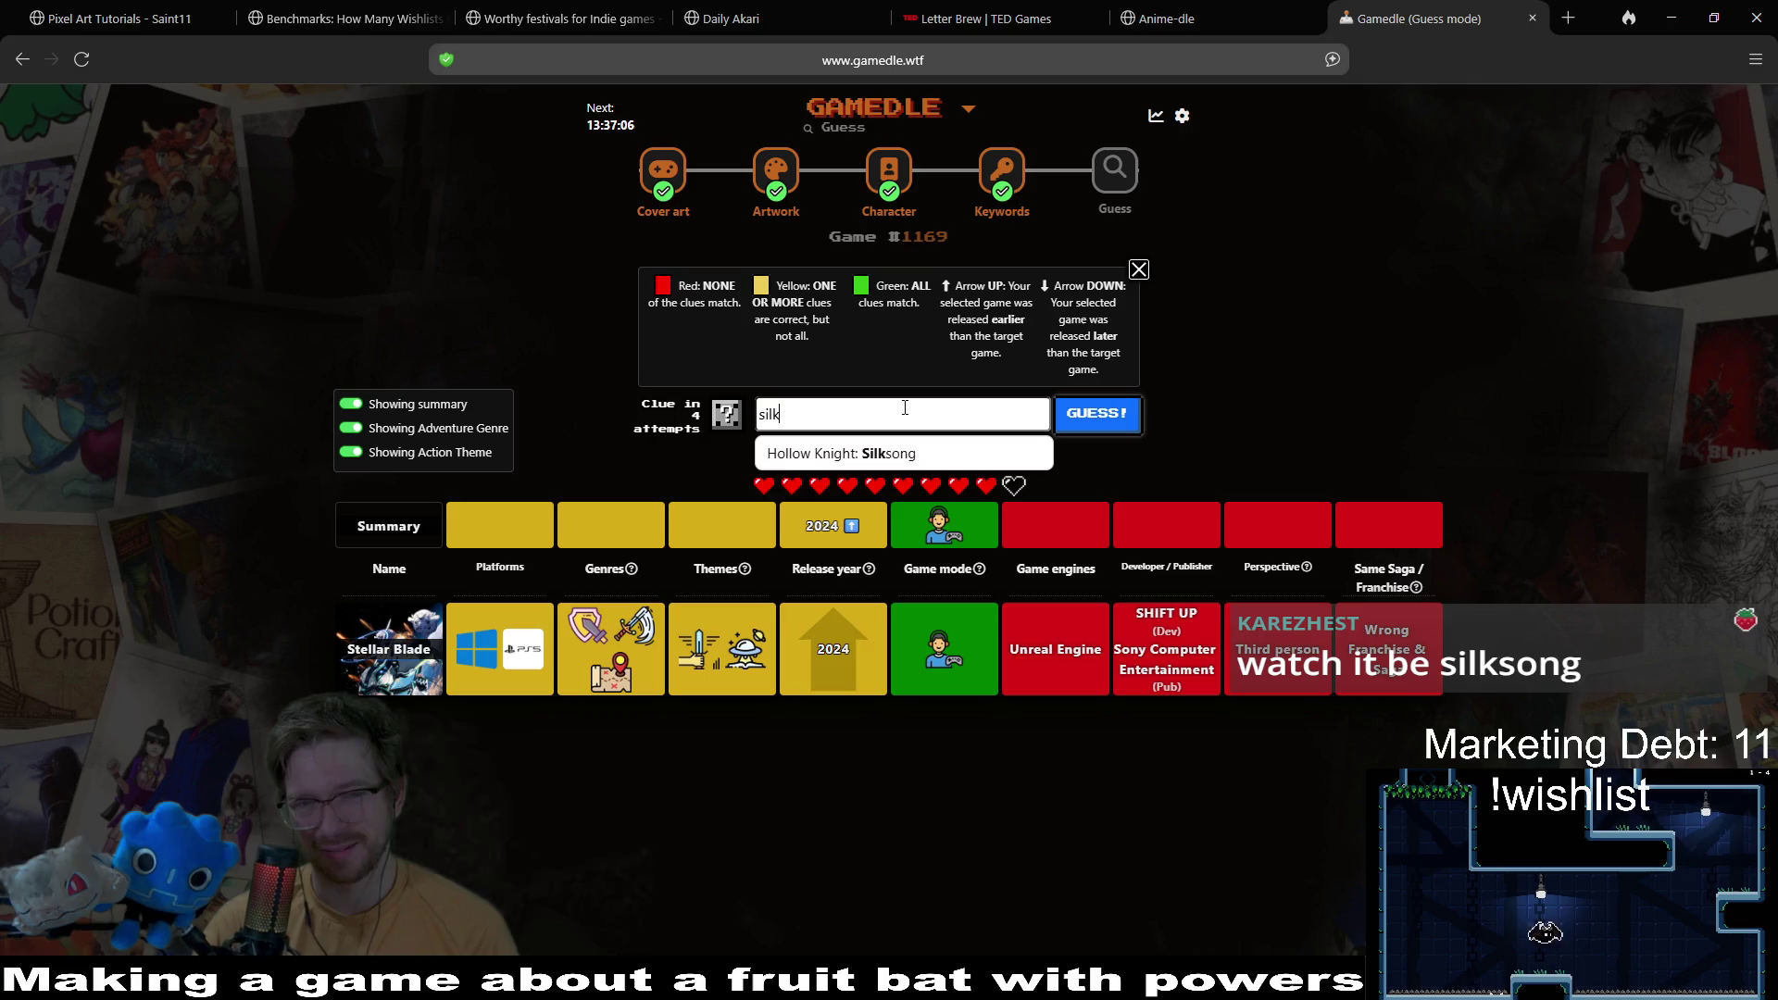
pyautogui.click(1019, 448)
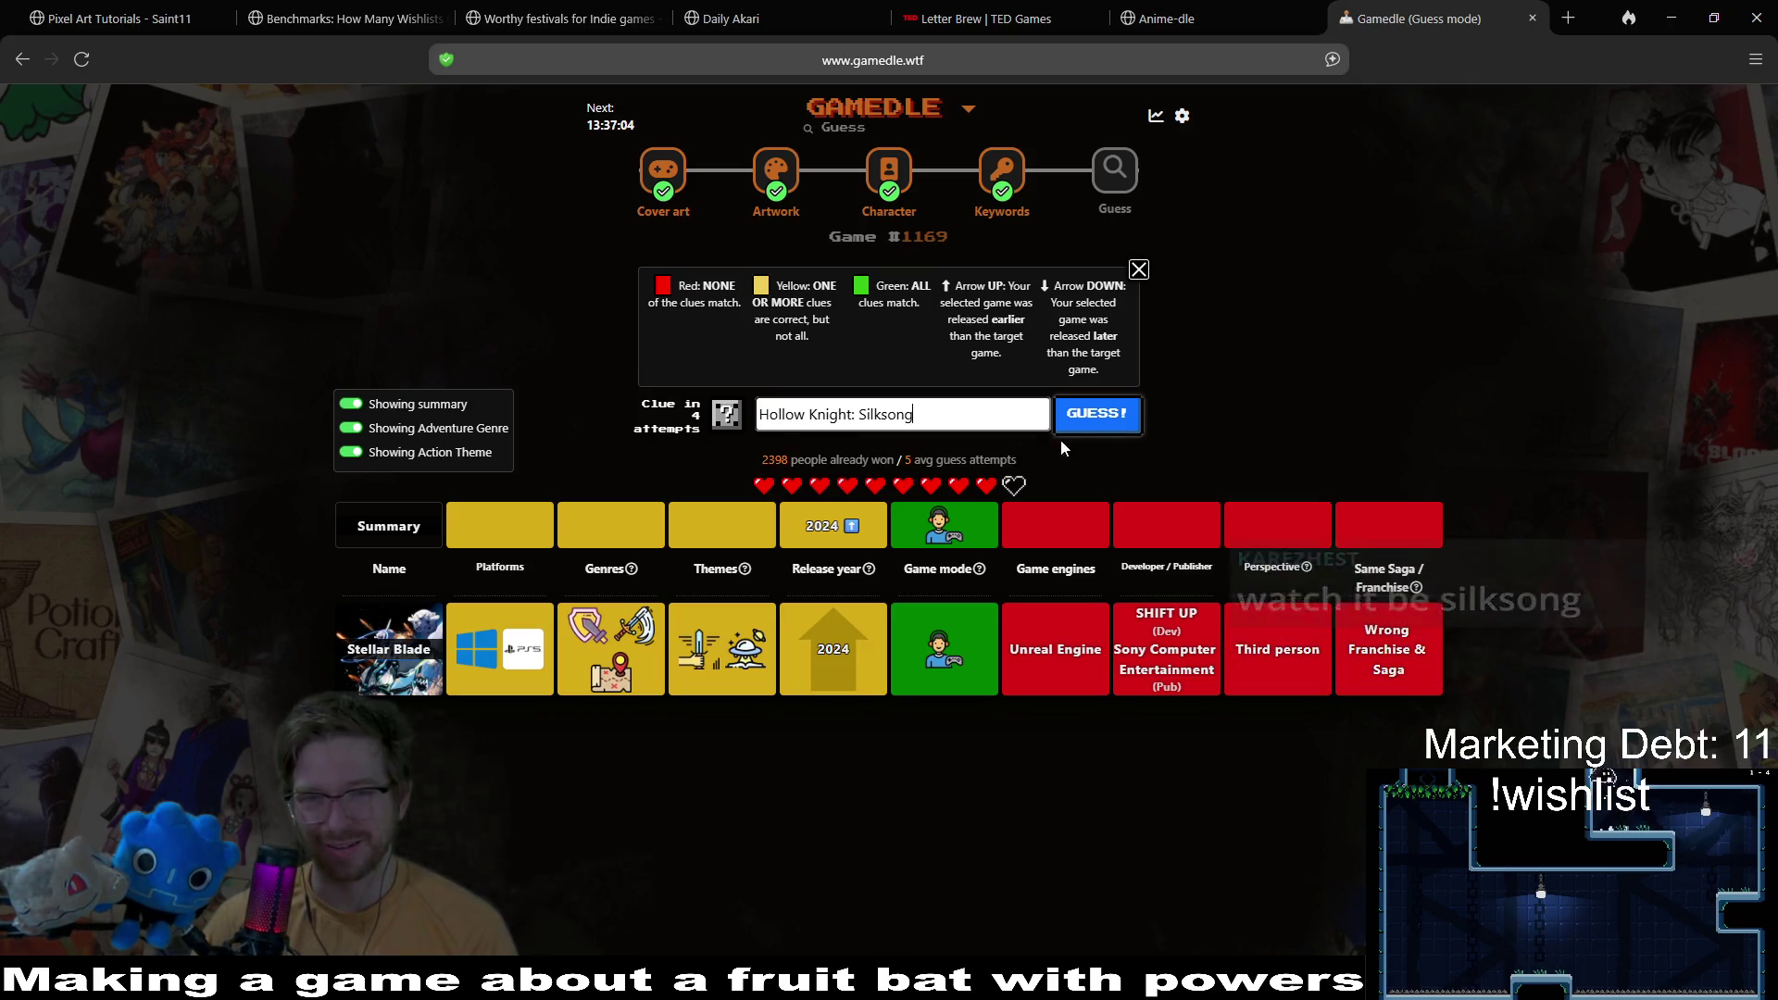
pyautogui.click(1127, 418)
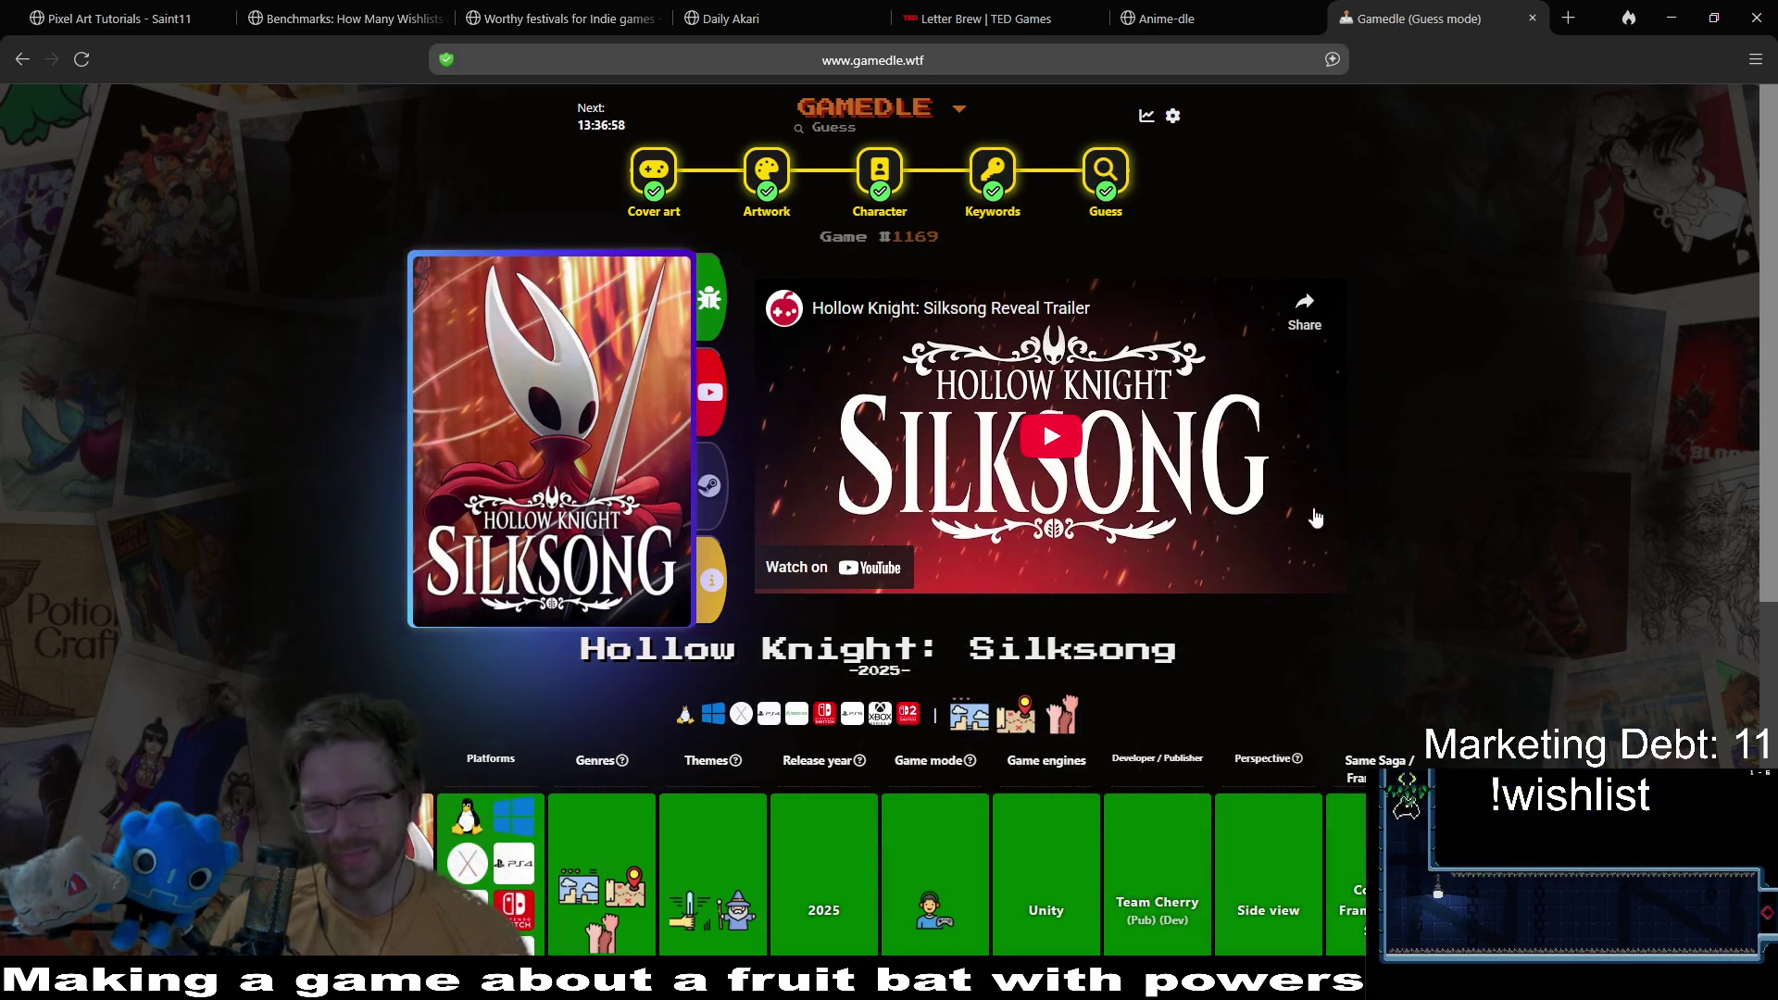
# Step: Scroll down through the all-green Silksong result tiles and stats, then back up
pyautogui.scroll(-1, 1270, 555)
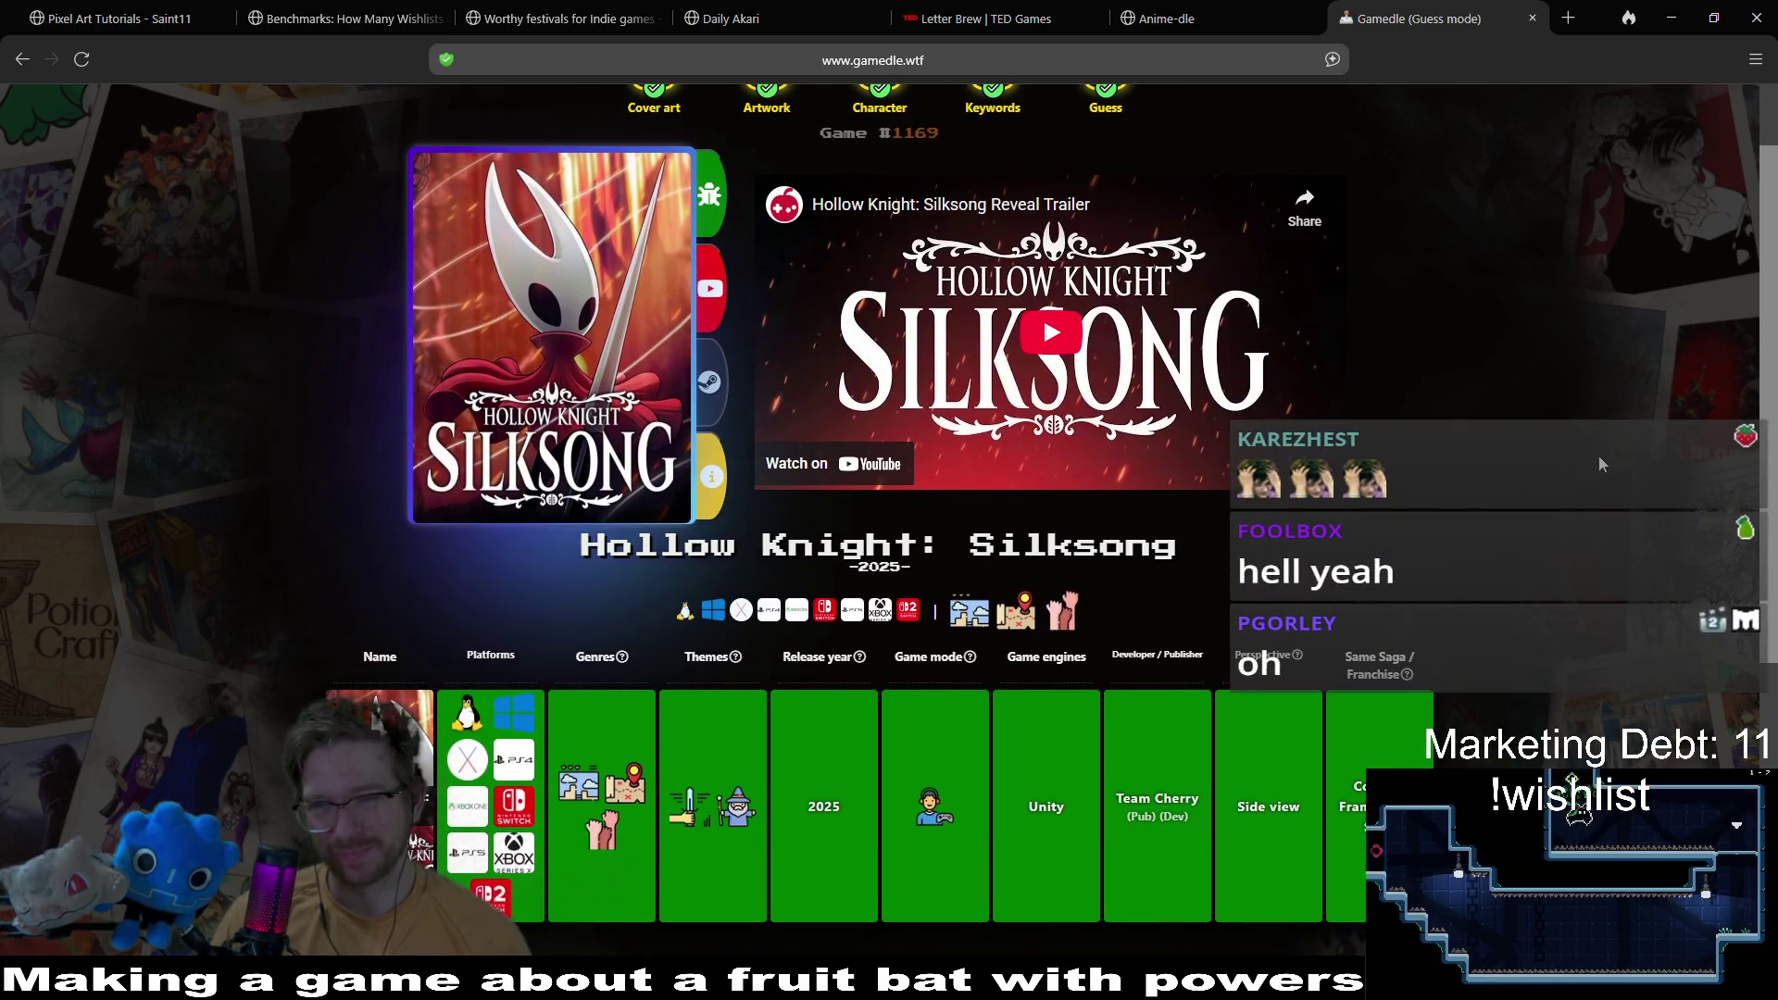
pyautogui.scroll(-5, 1525, 391)
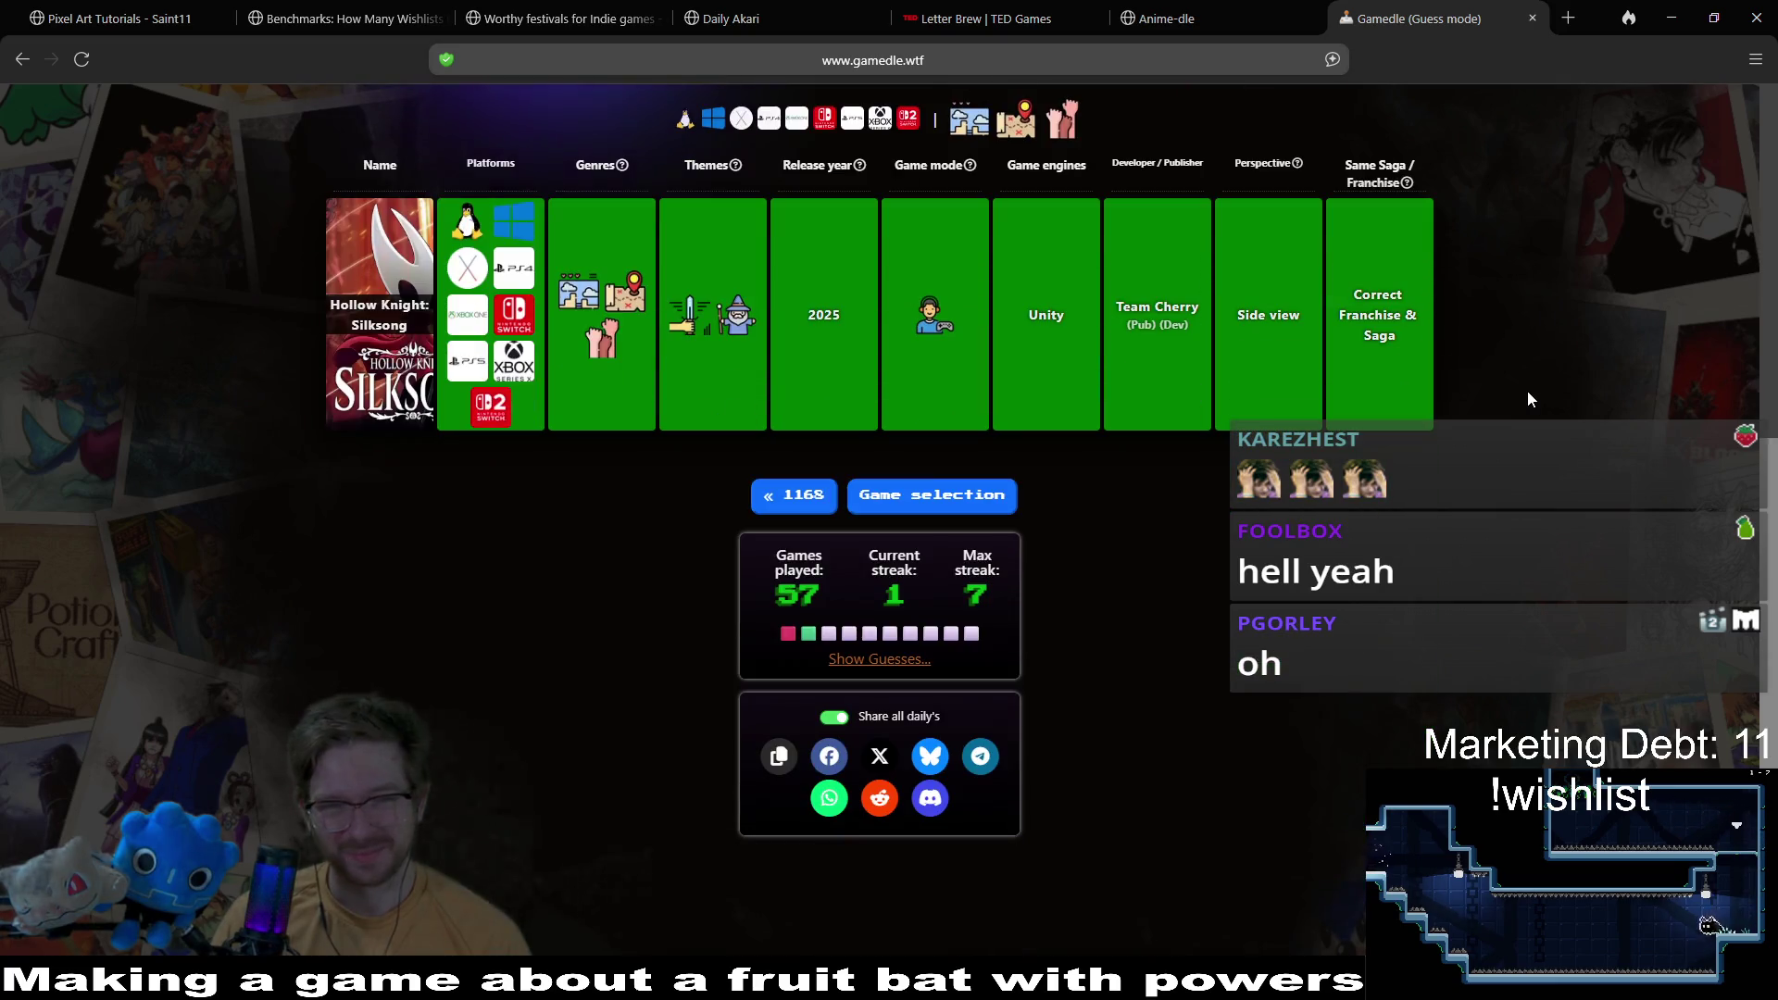
pyautogui.scroll(6, 1525, 390)
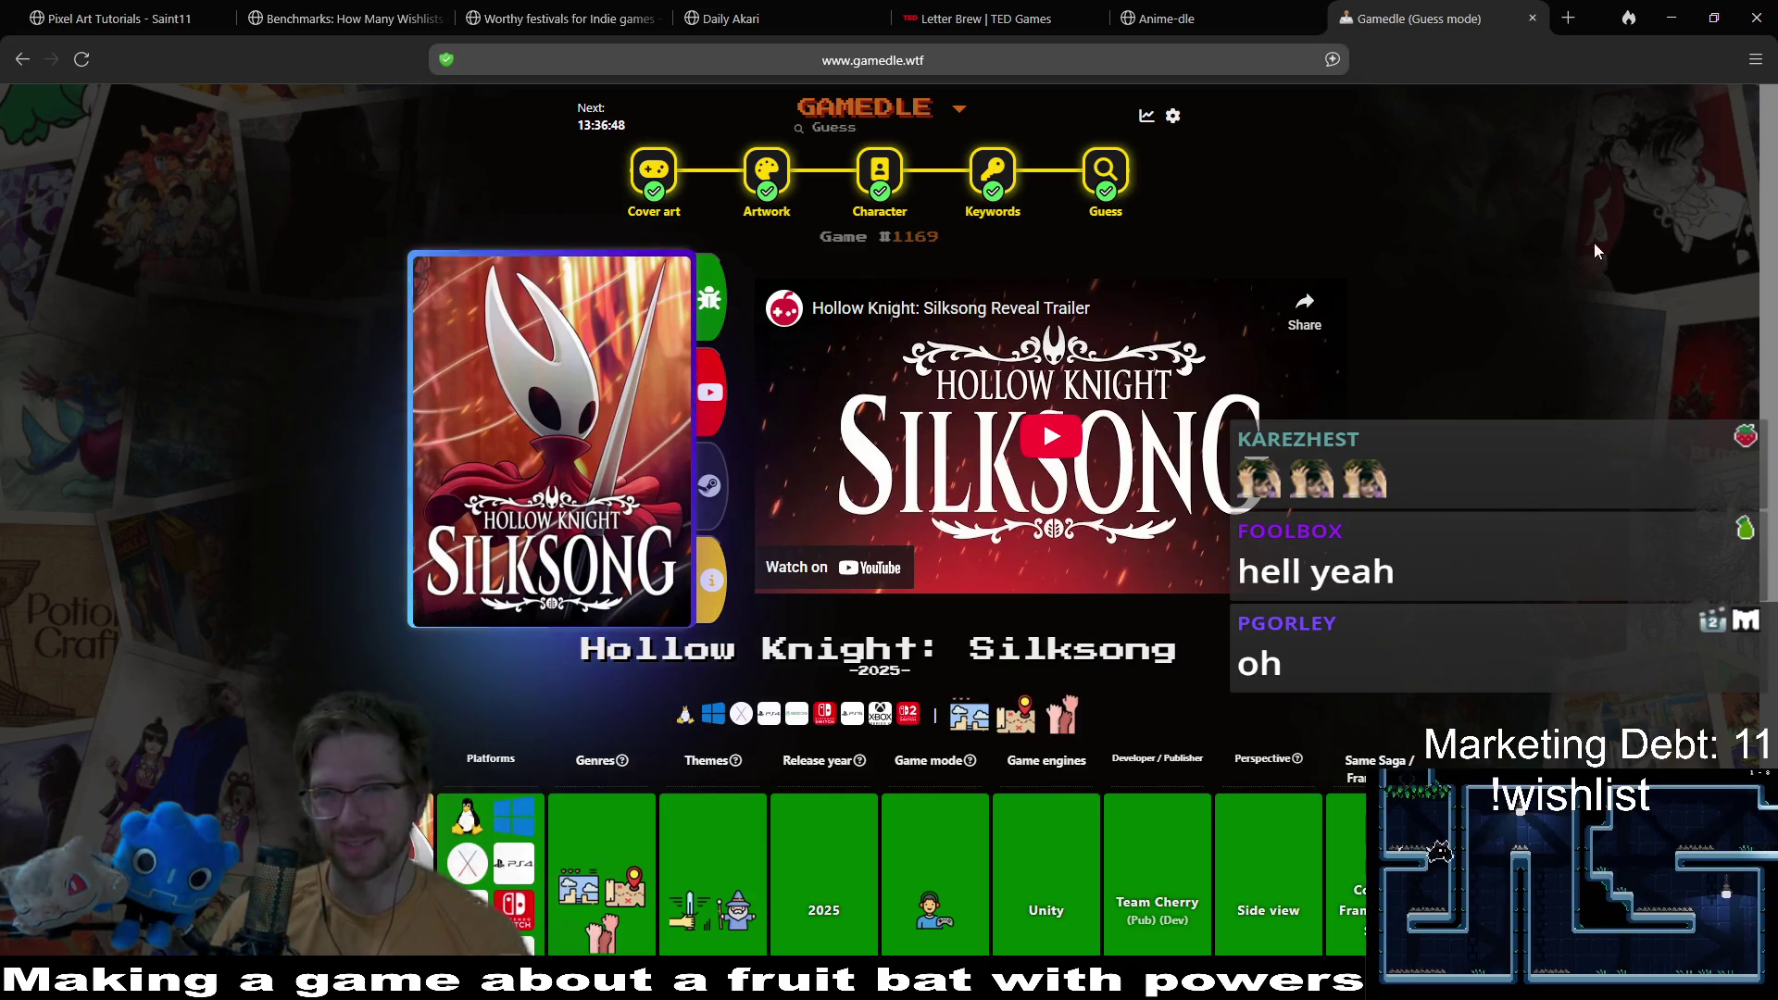
# Step: Hide the browser, return to Godot and run the current level
pyautogui.click(1671, 17)
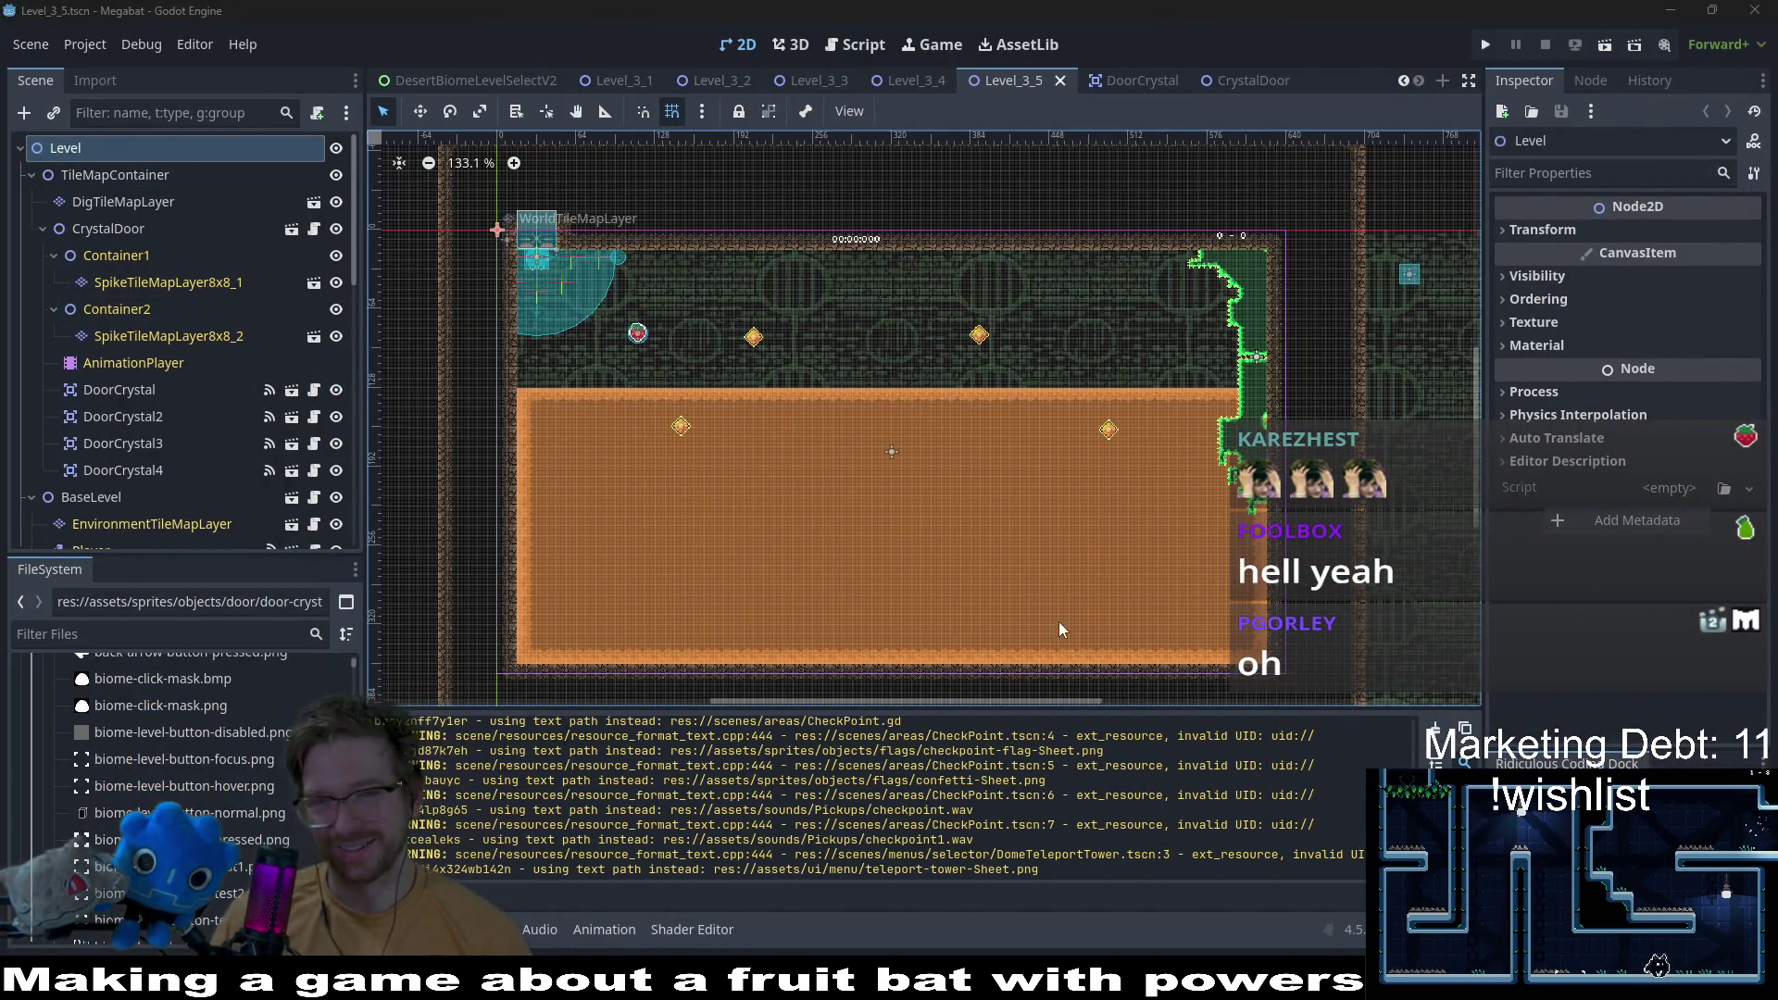
pyautogui.scroll(2, 770, 387)
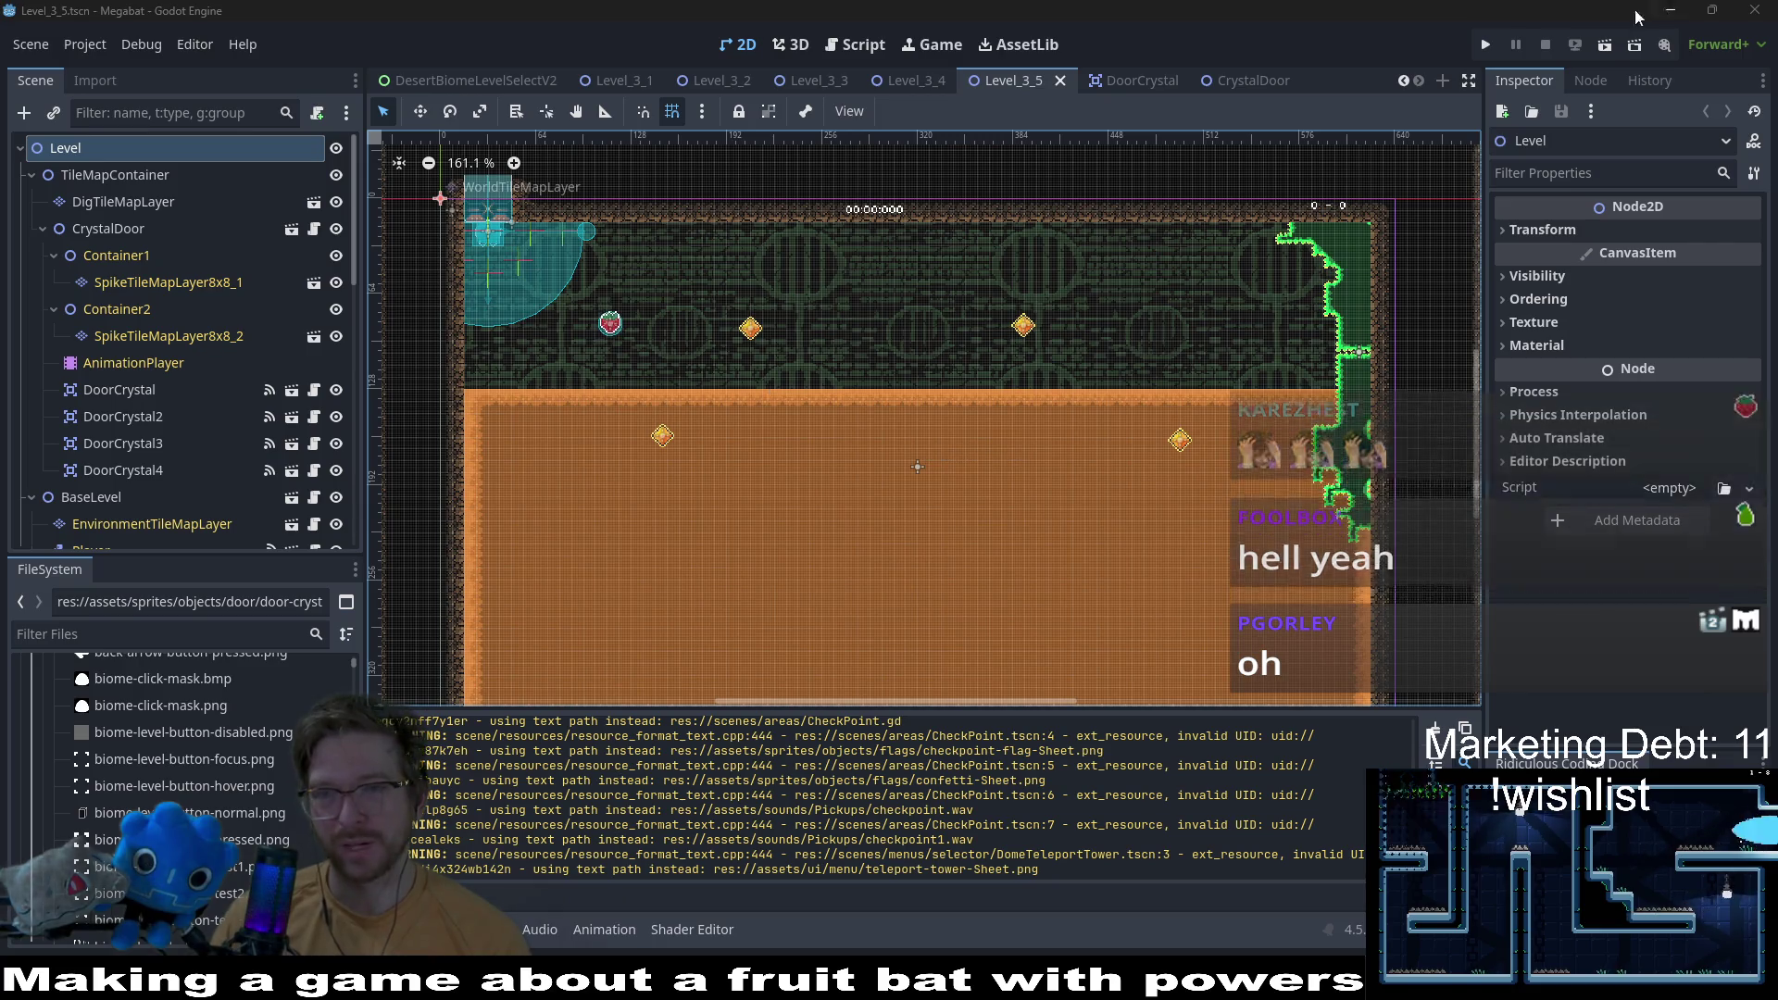
pyautogui.click(1582, 44)
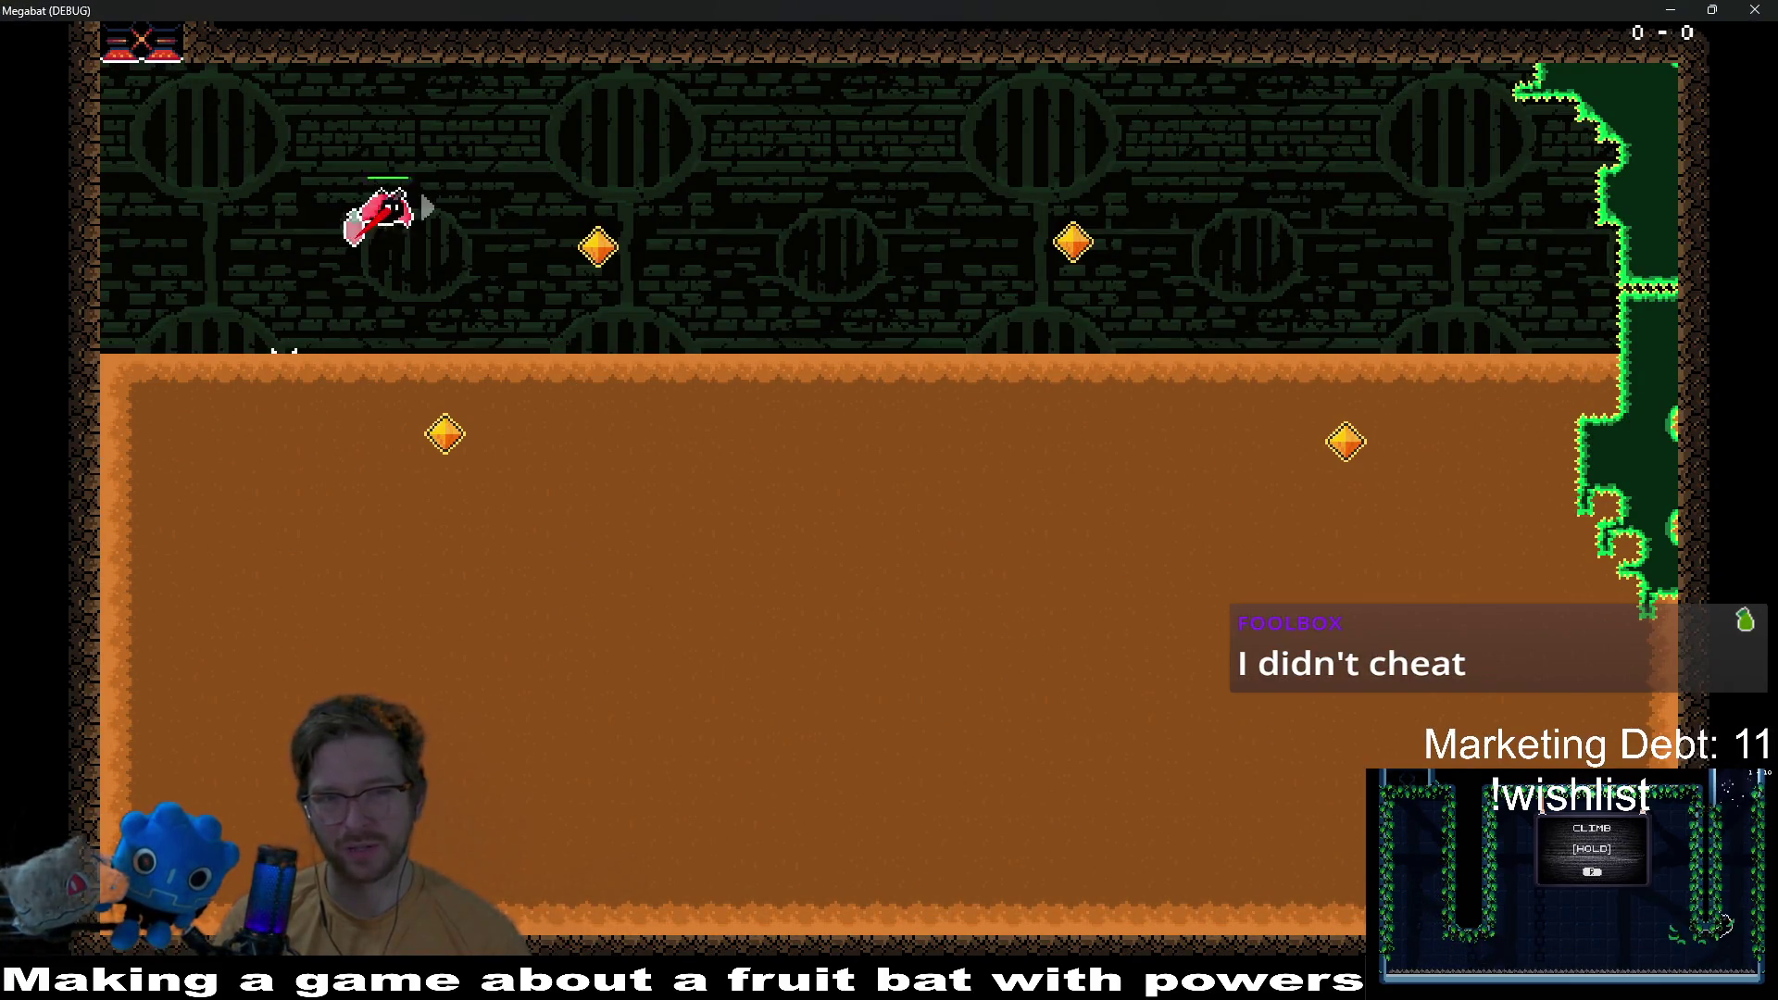
# Step: Tunnel the bat through the dirt to collect the top, upper-right and orange gems, then pause and resume
pyautogui.press('Down')
pyautogui.press('Up')
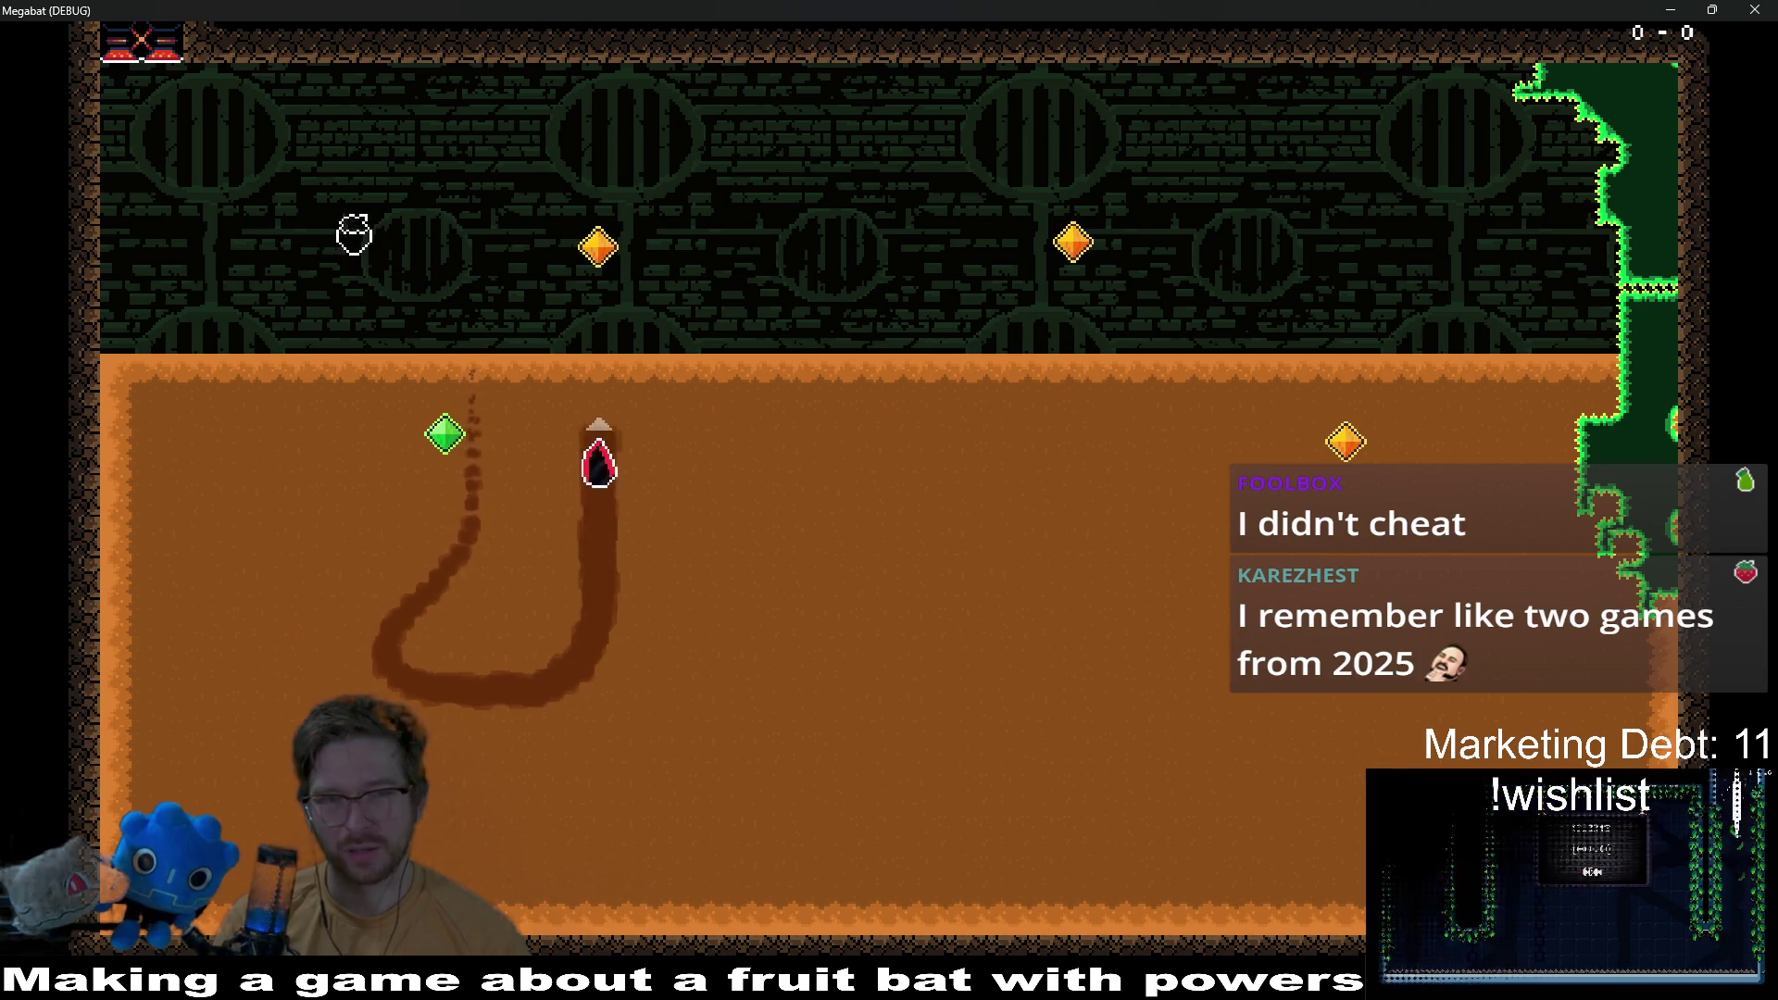
pyautogui.press('Right')
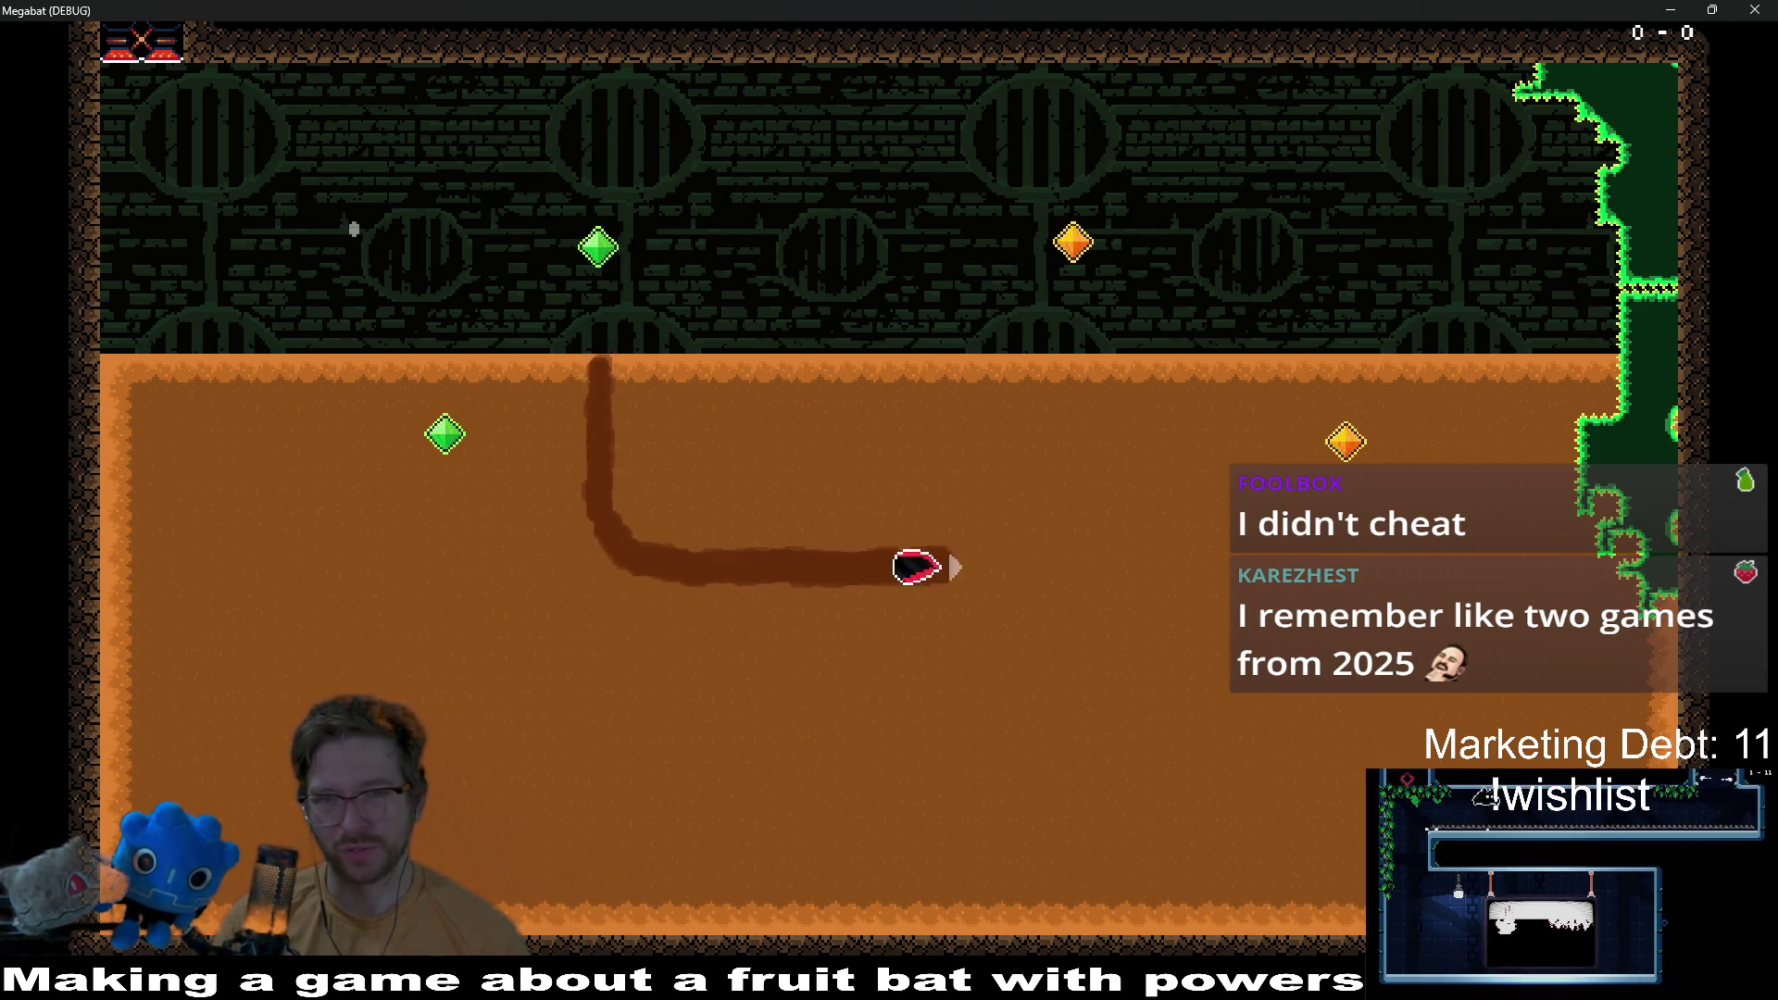
pyautogui.press('Up')
pyautogui.press('Right')
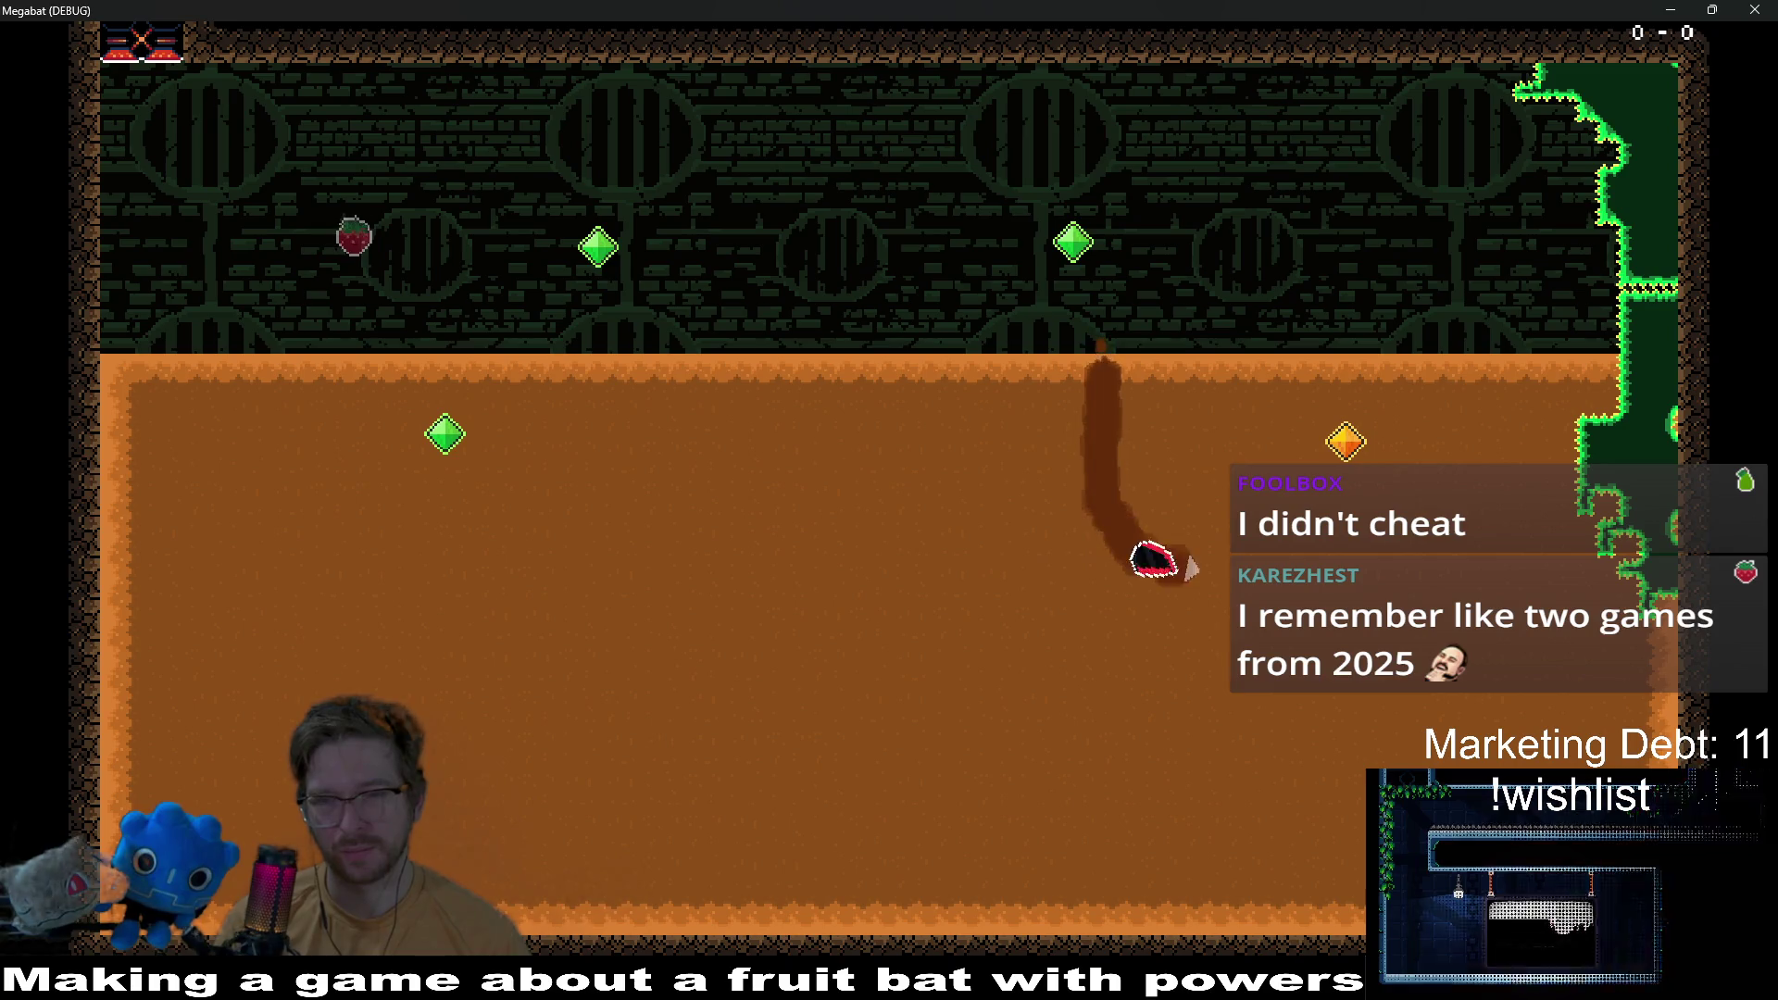
pyautogui.press('Left')
pyautogui.press('Up')
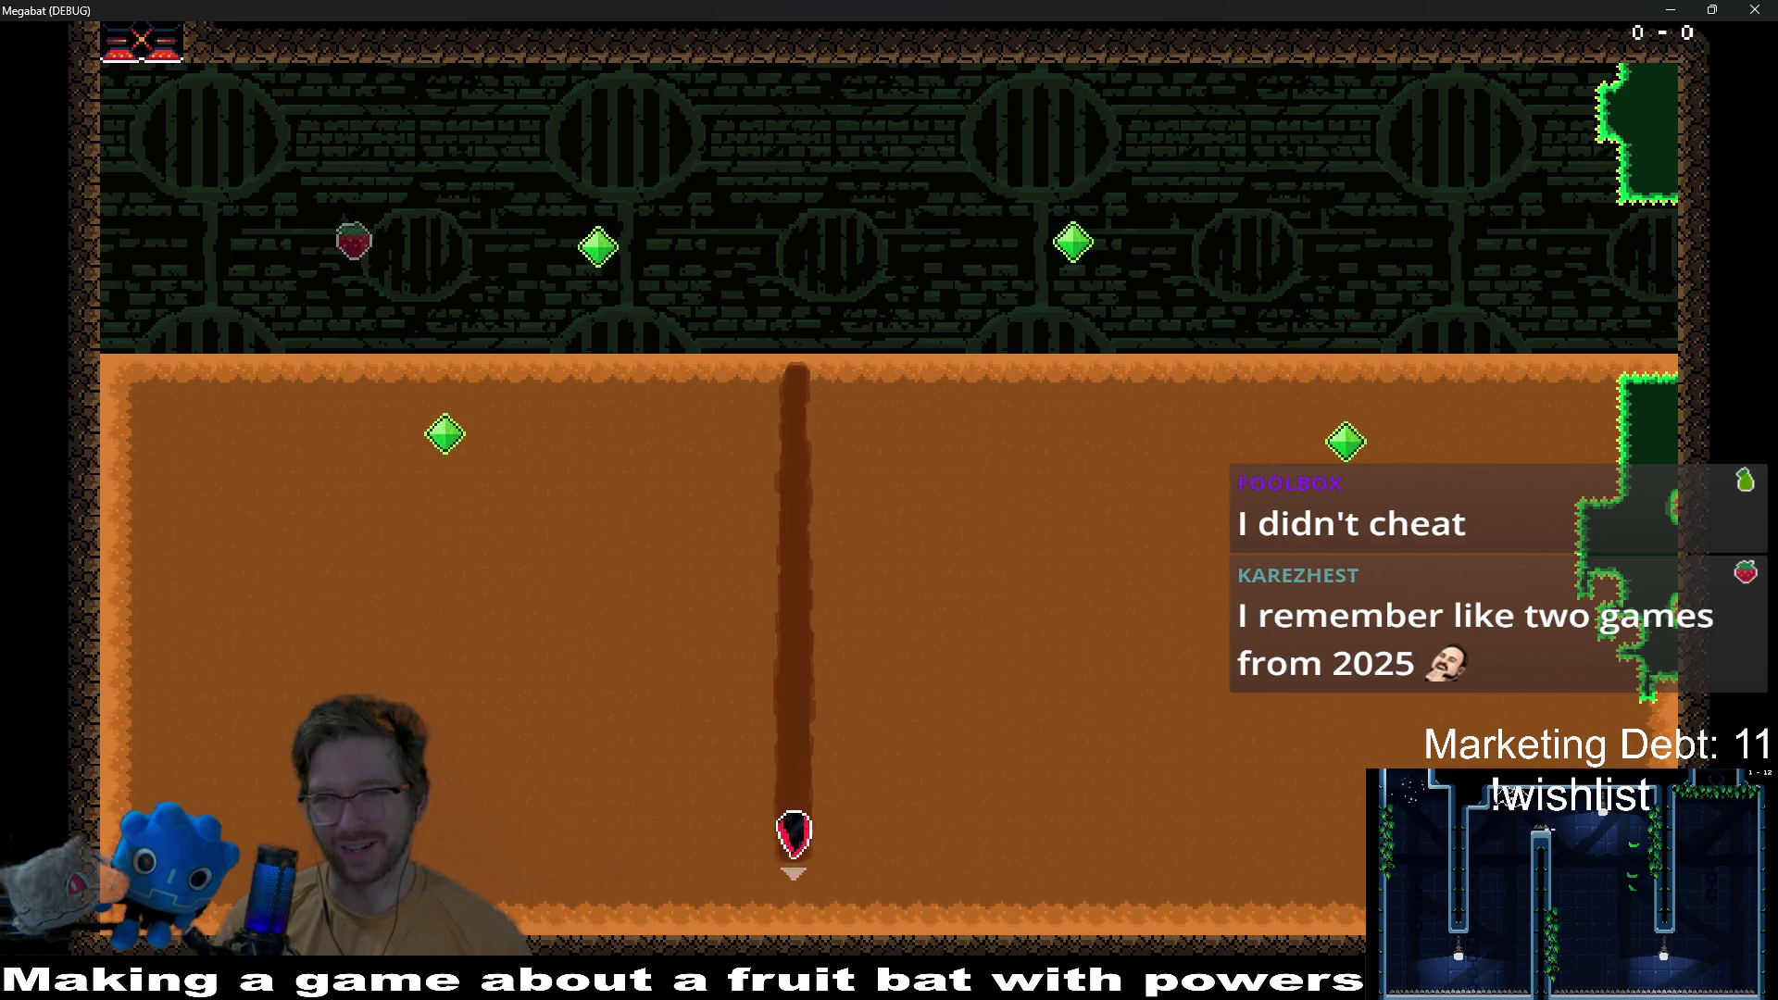
pyautogui.press('Up')
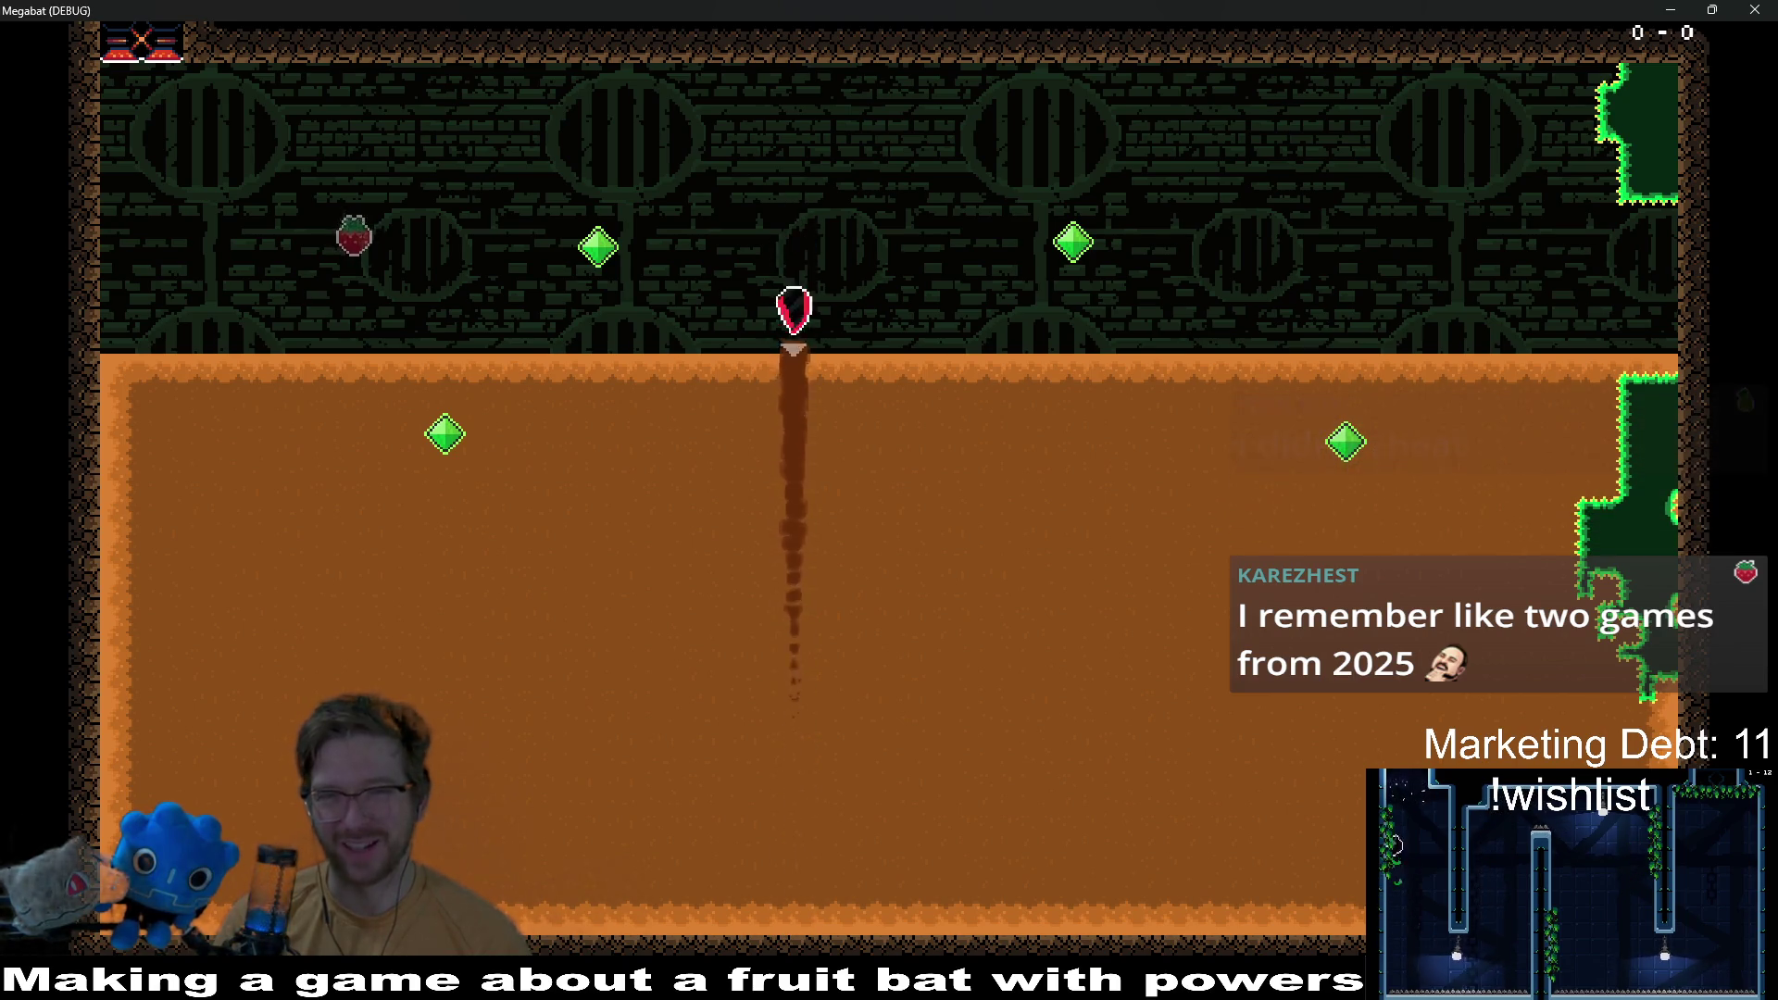
pyautogui.press('Up')
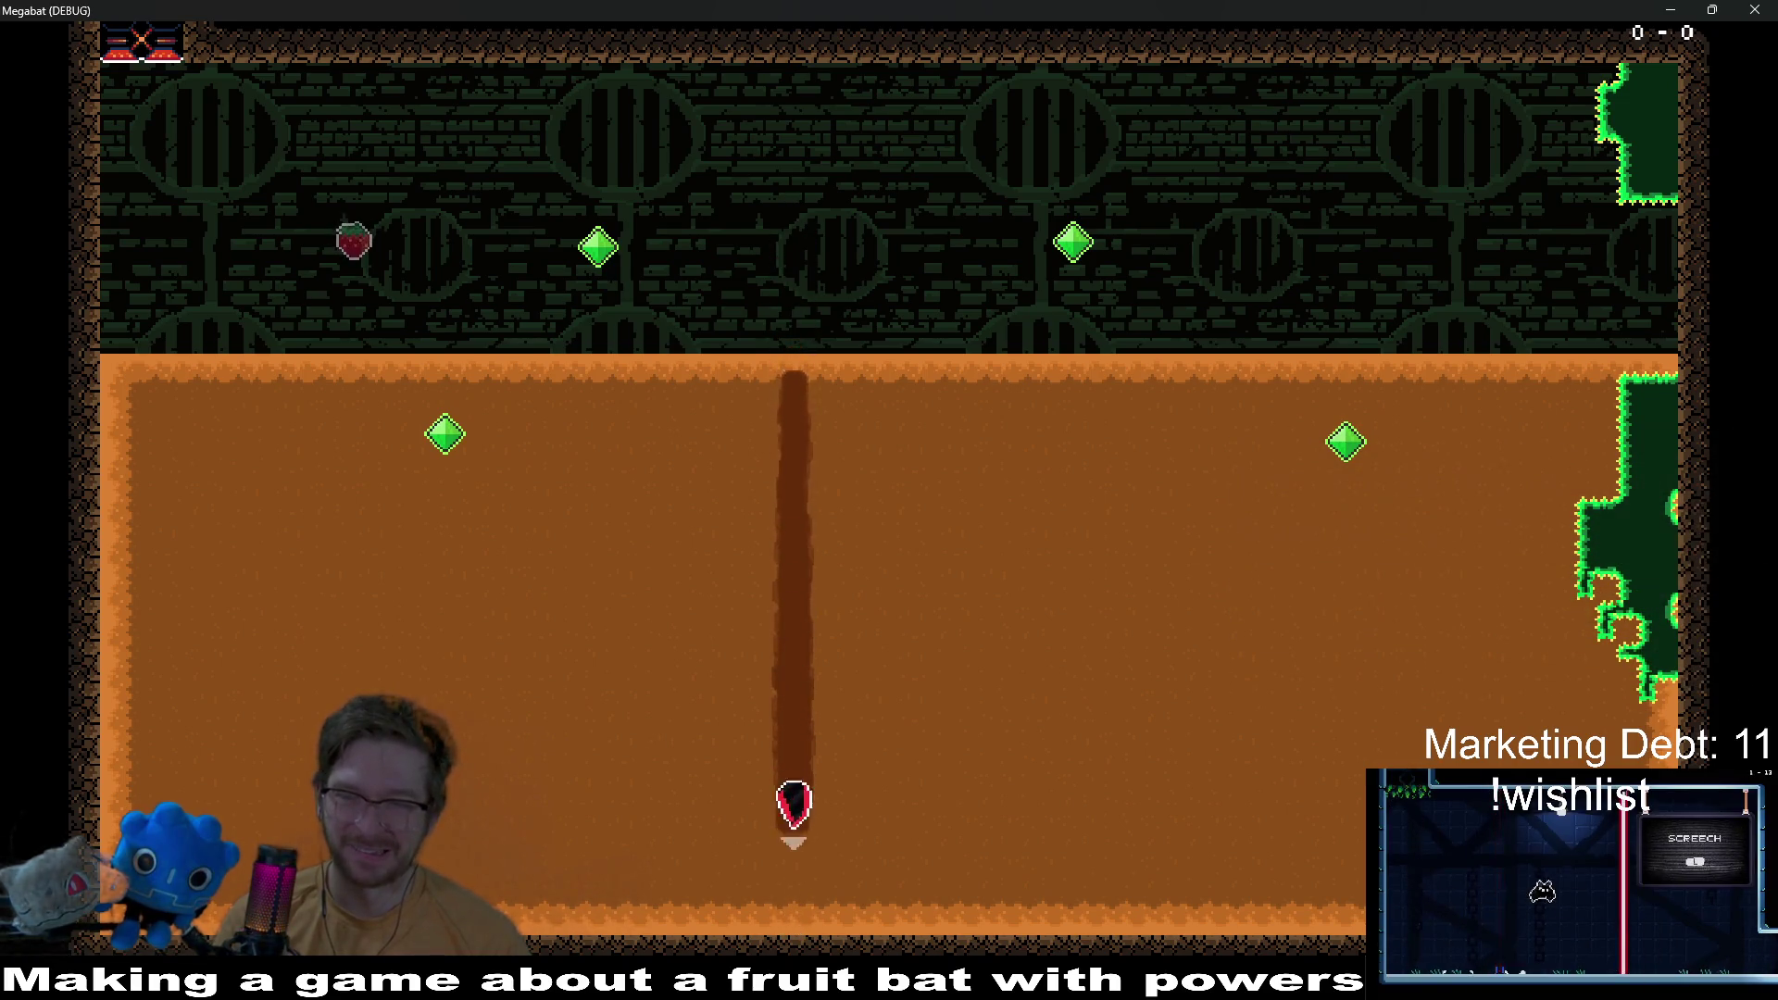
pyautogui.press('Up')
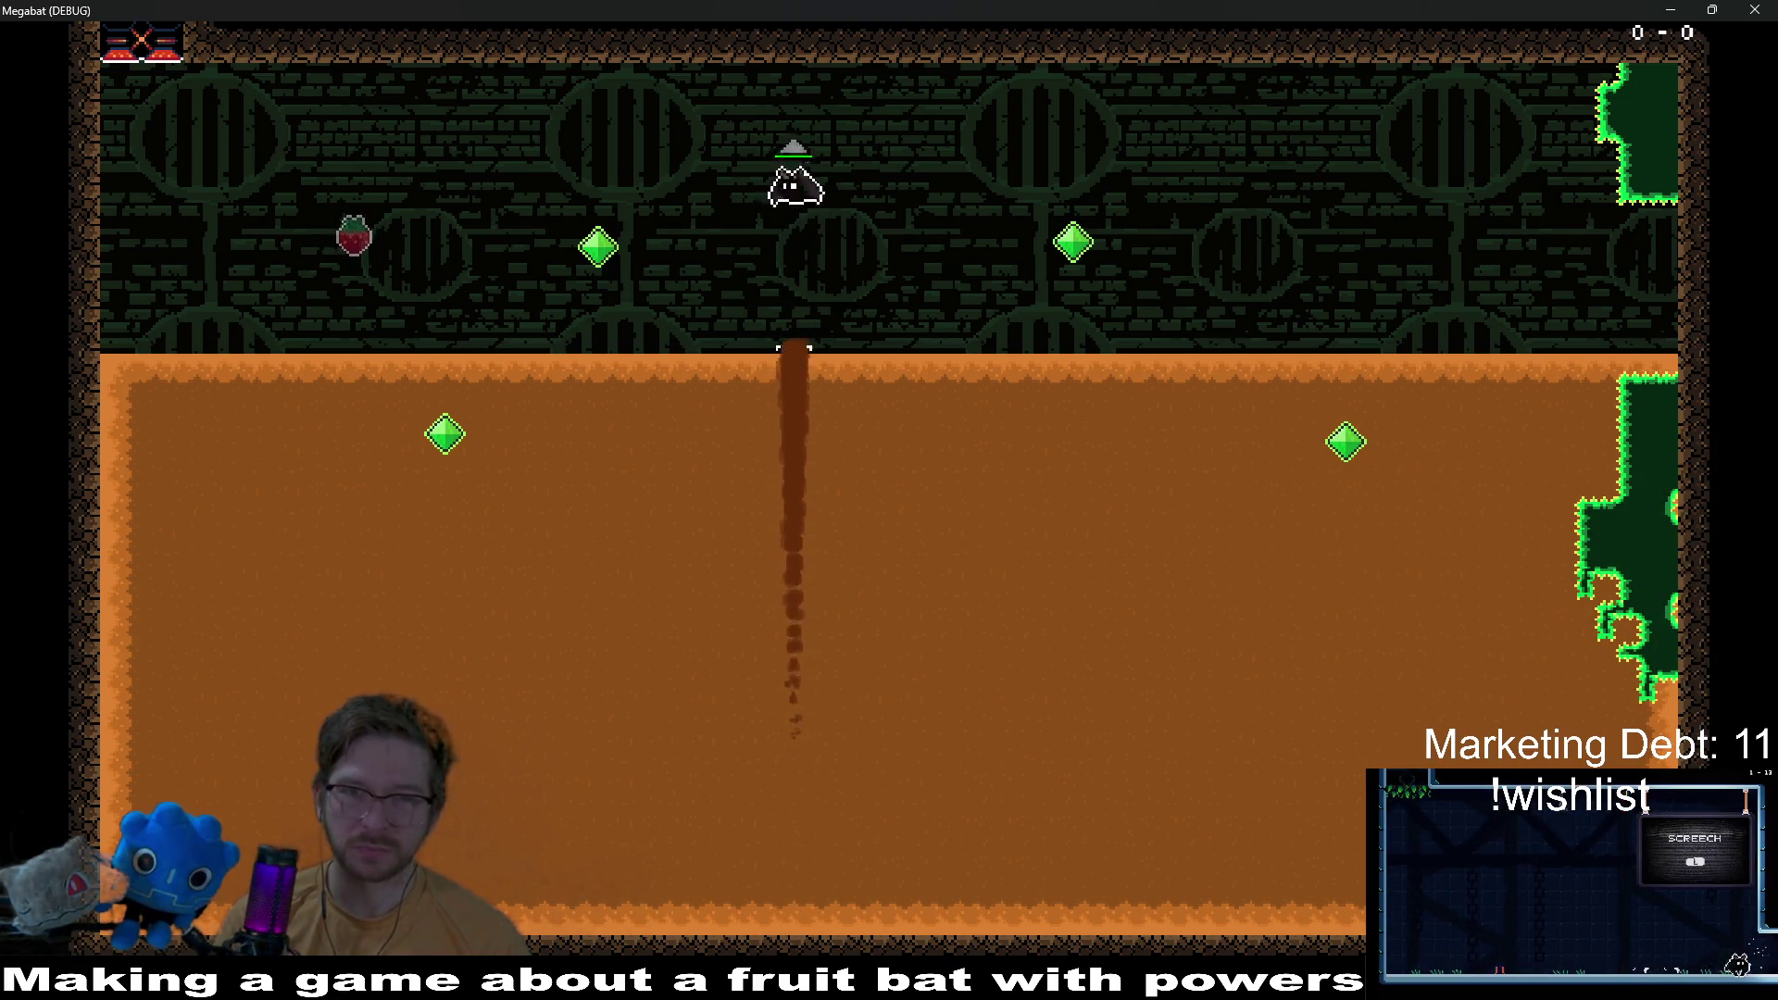
pyautogui.press('Escape')
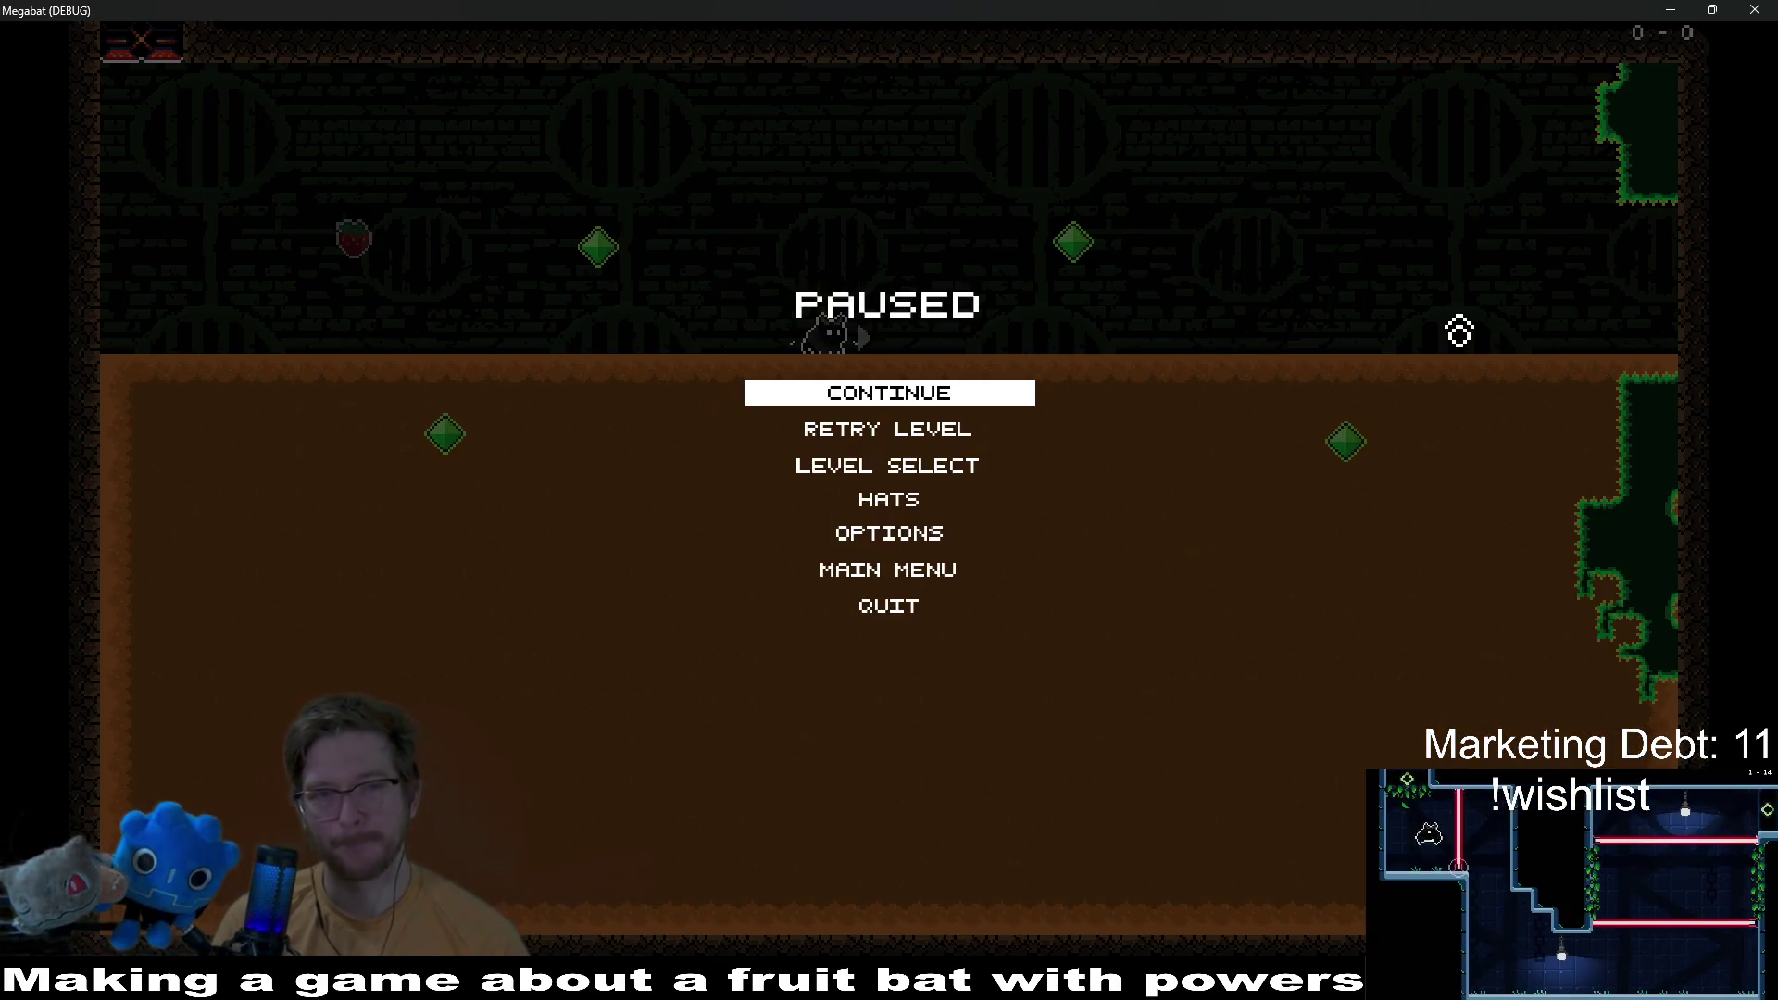
pyautogui.press('Escape')
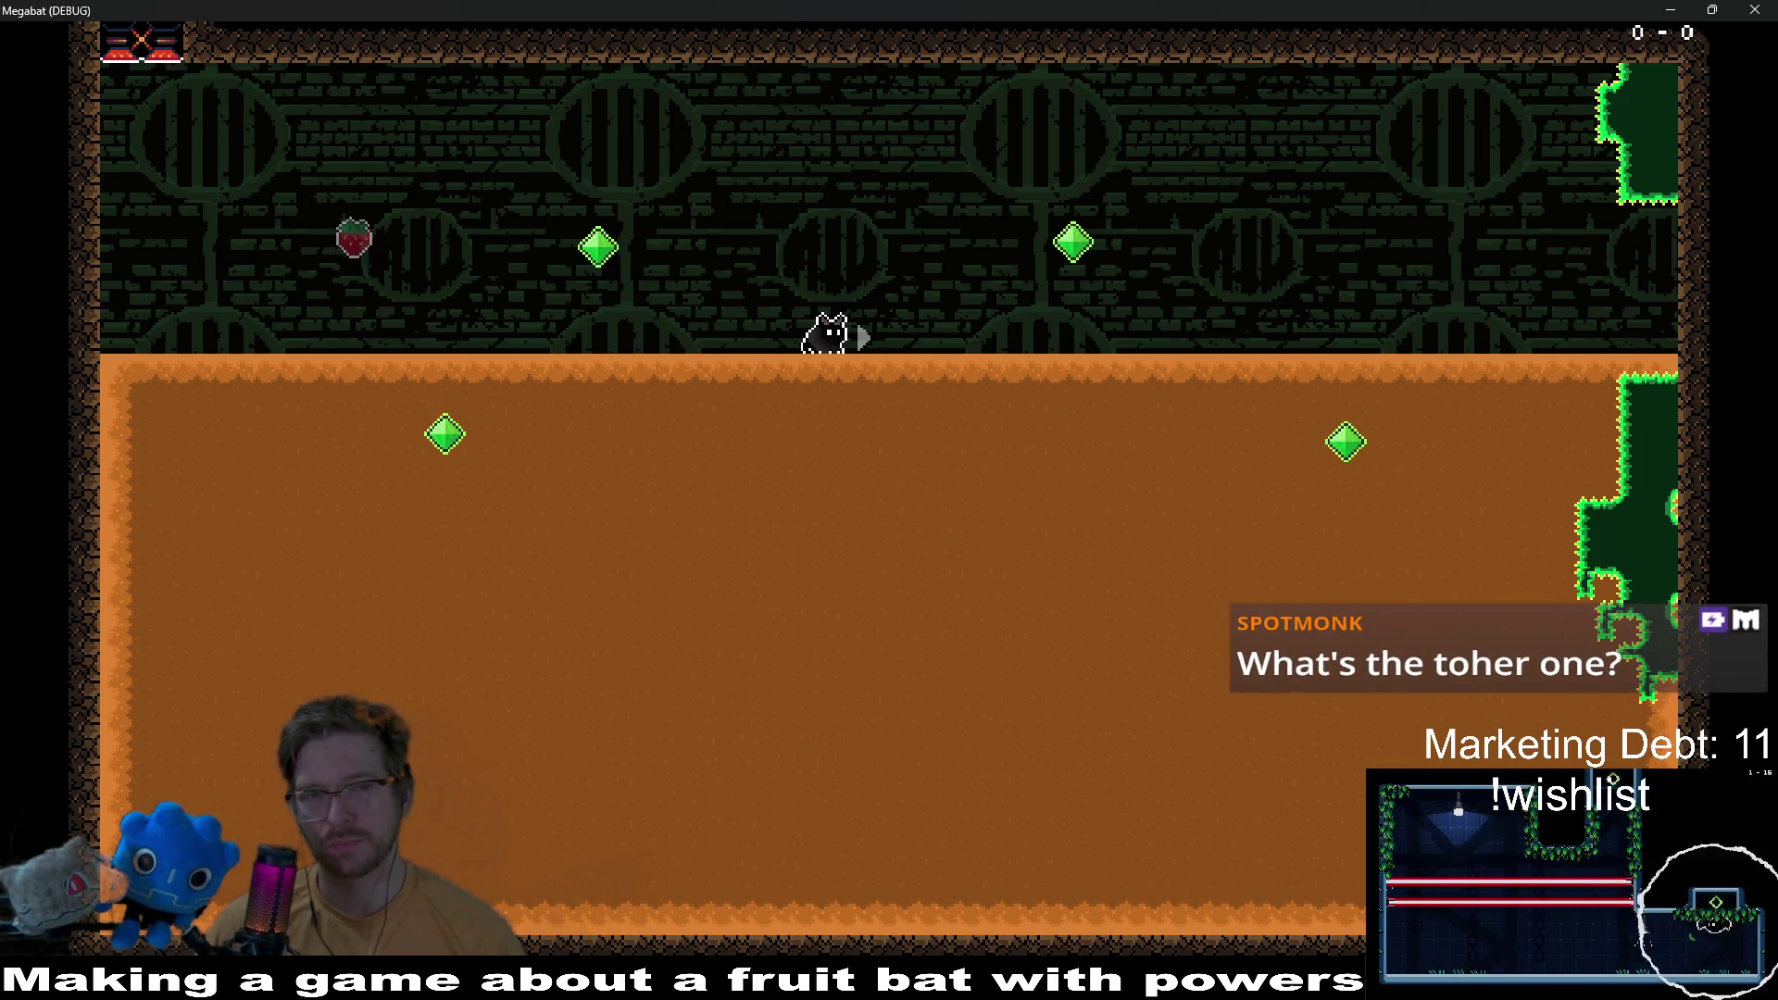
# Step: Close the running game and open the Tutorial_Start_0 scene via quick search
pyautogui.click(1751, 19)
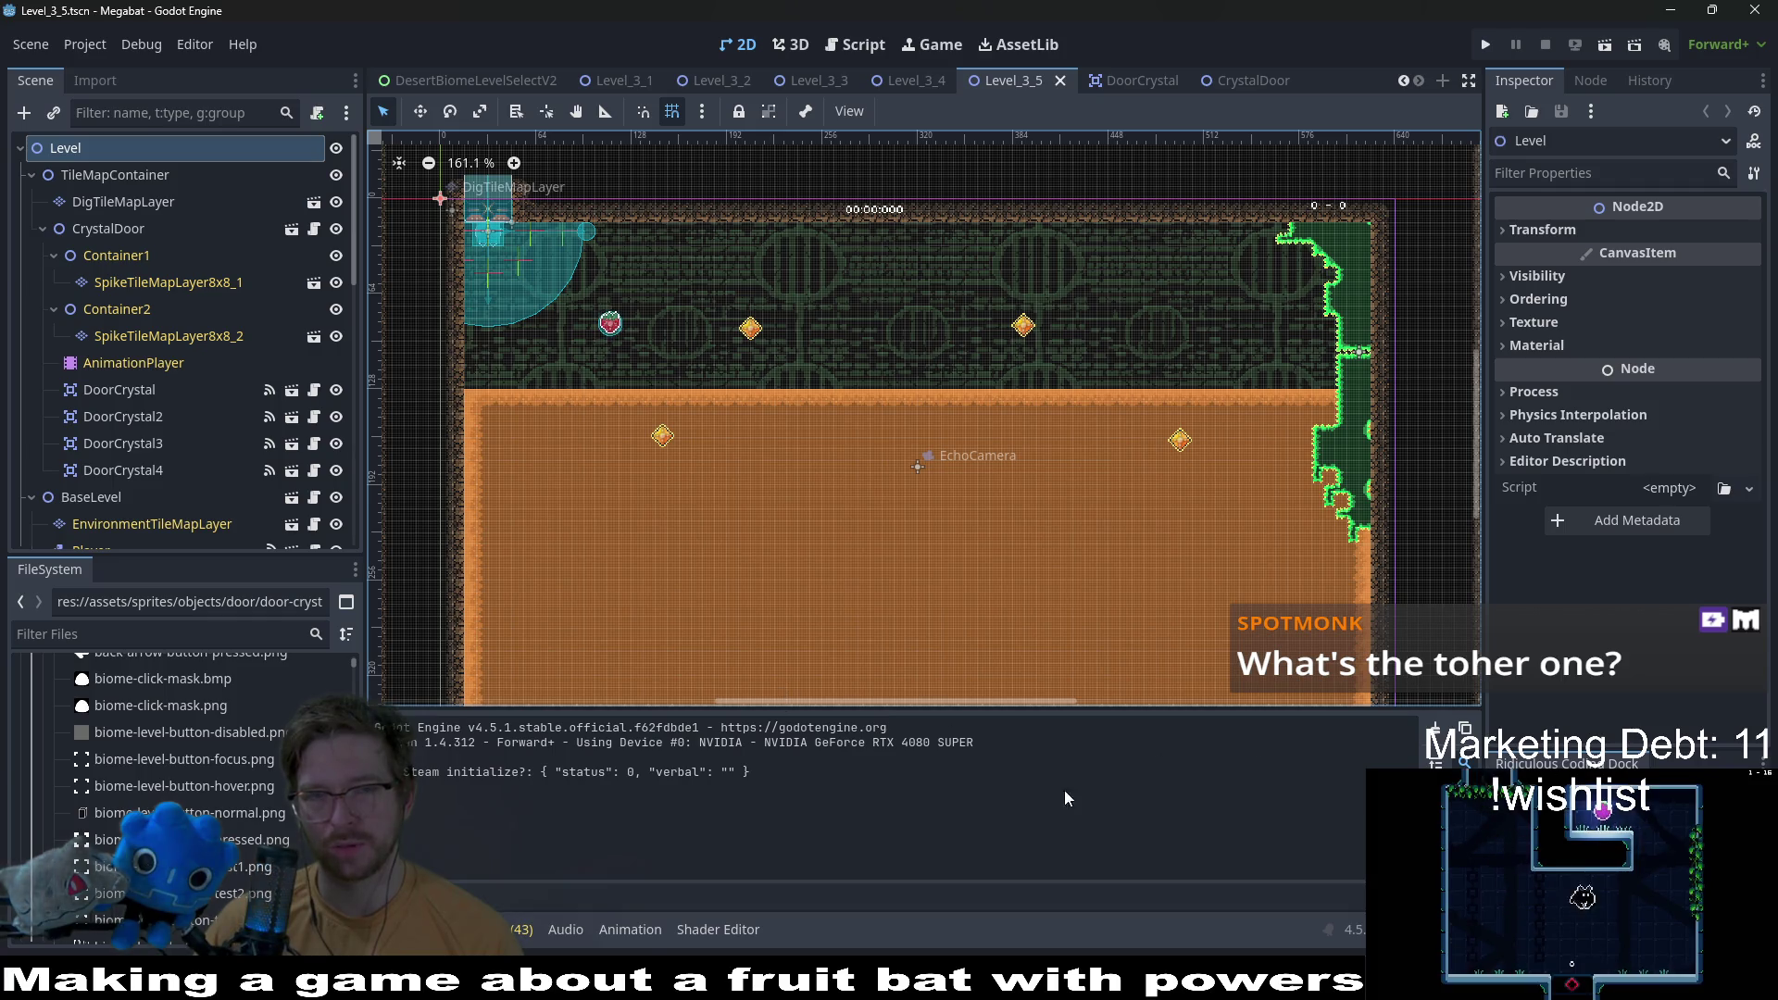
pyautogui.hotkey('alt', 'shift', 'o')
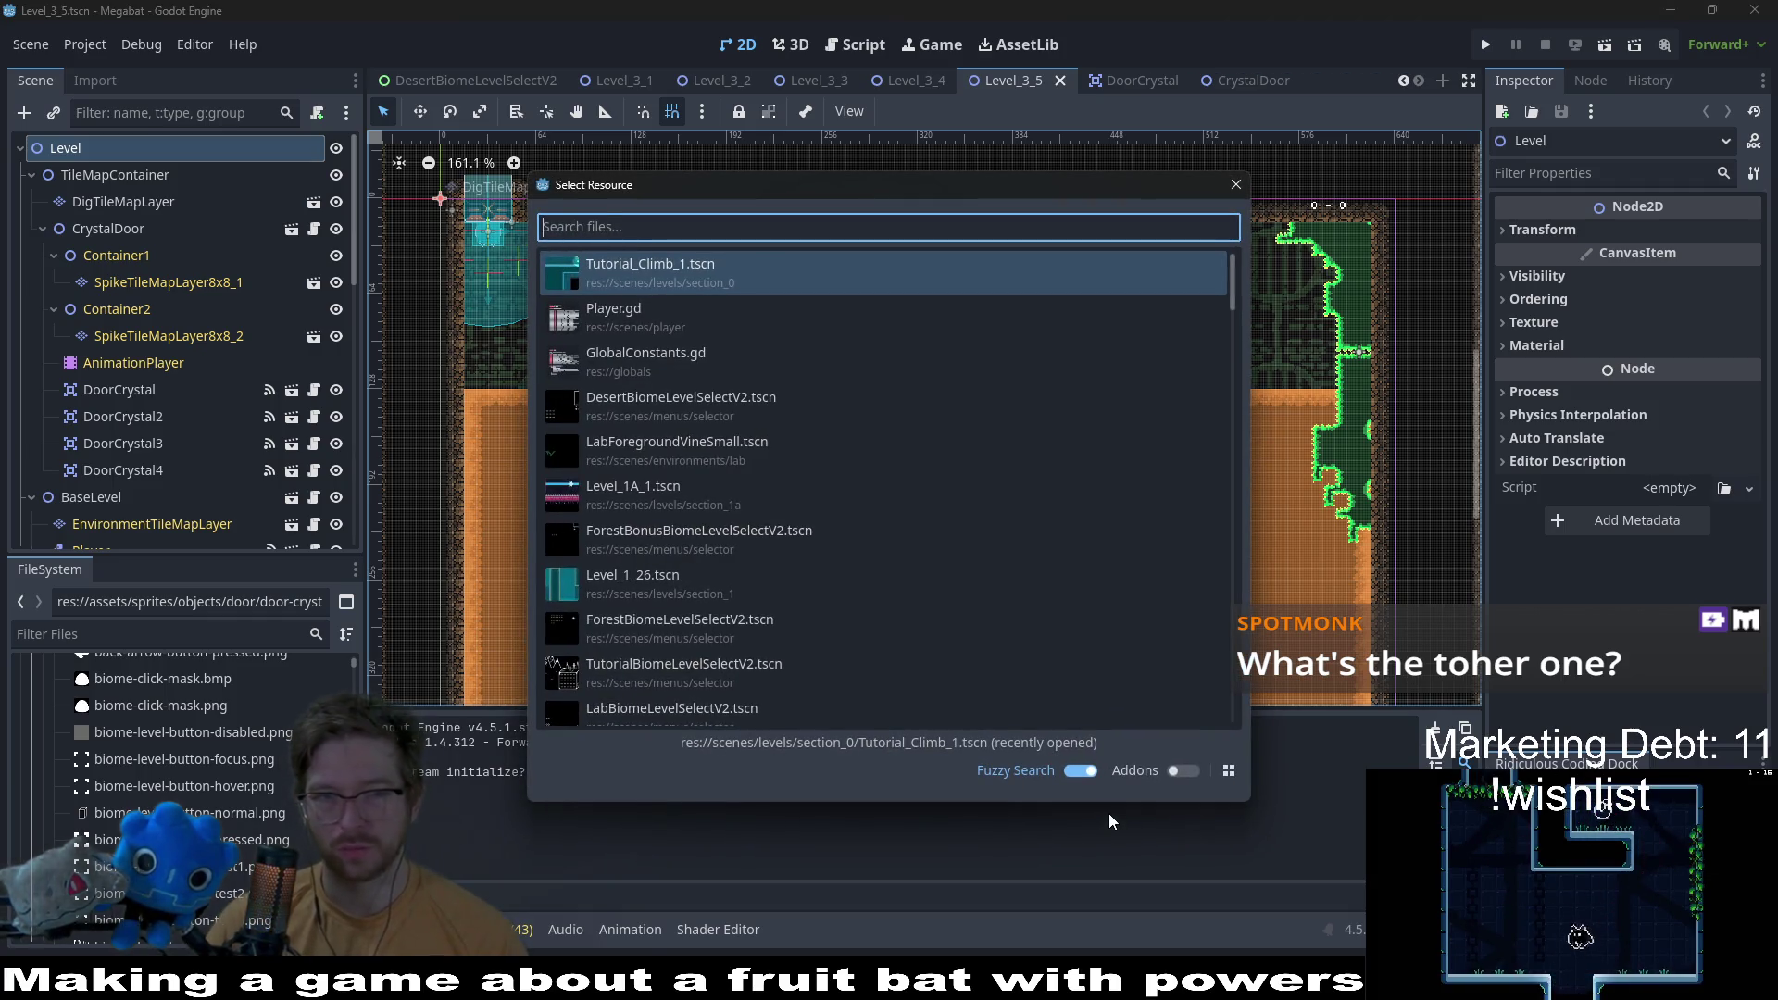
pyautogui.write('tutorial_star')
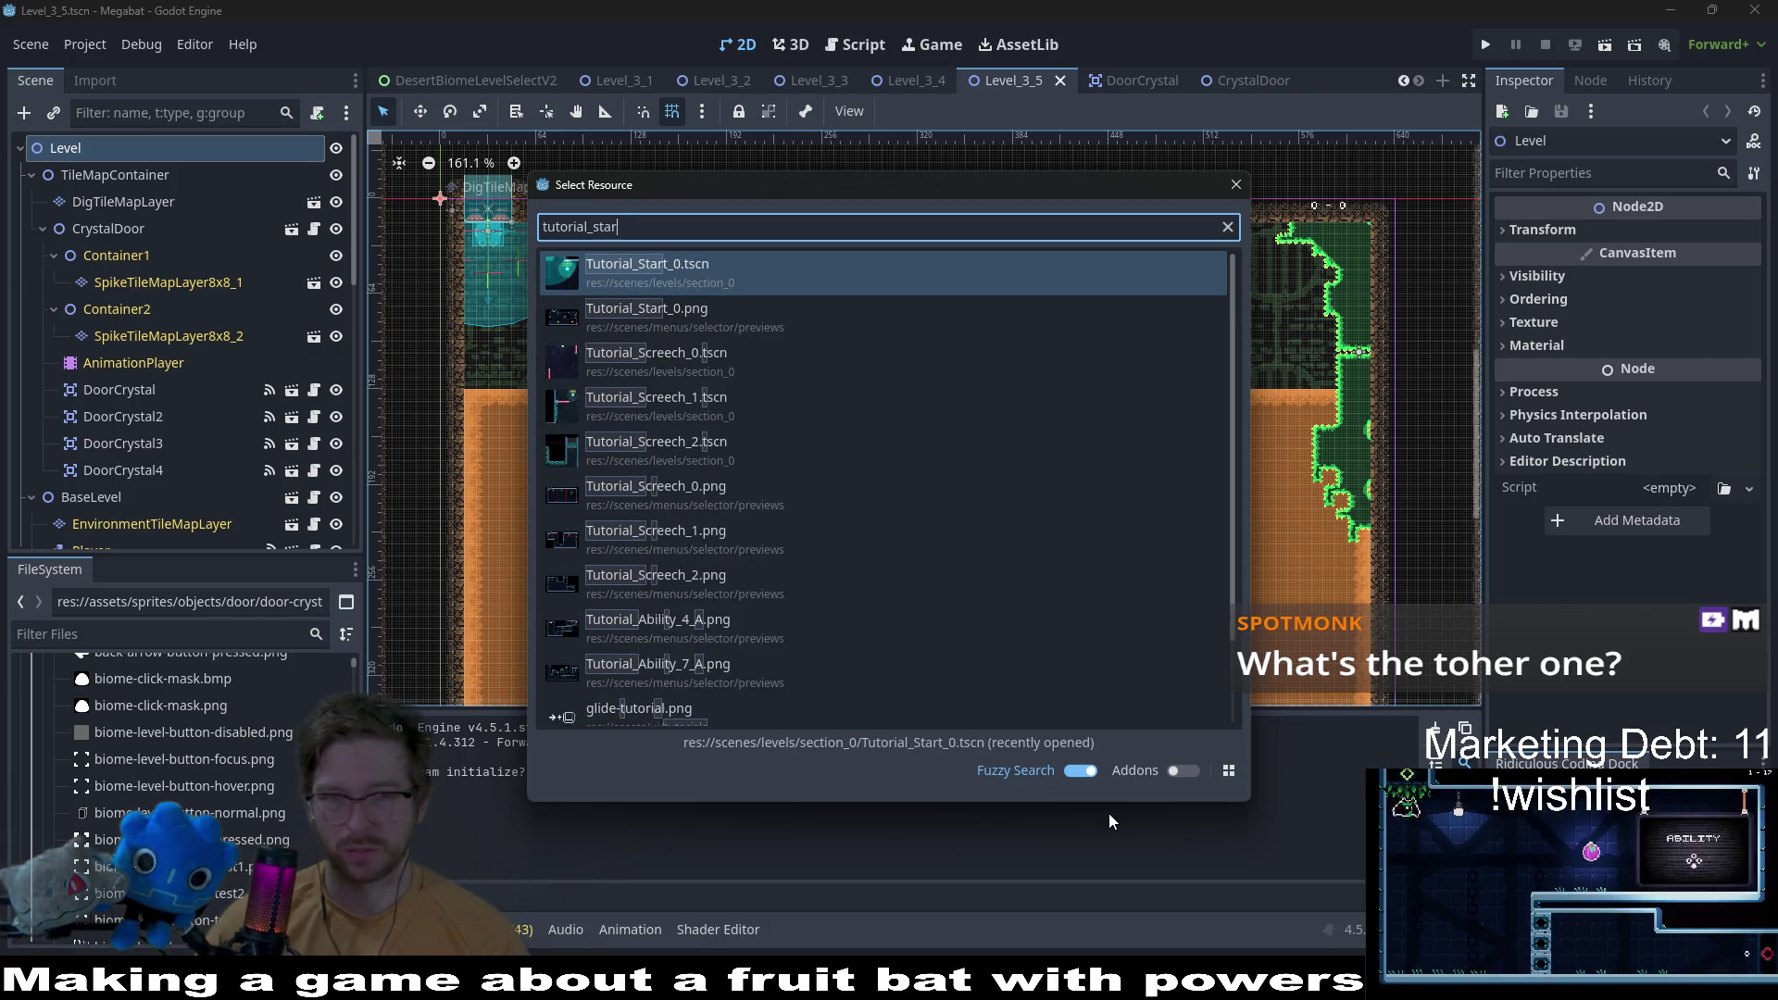
pyautogui.write('t')
pyautogui.press('Return')
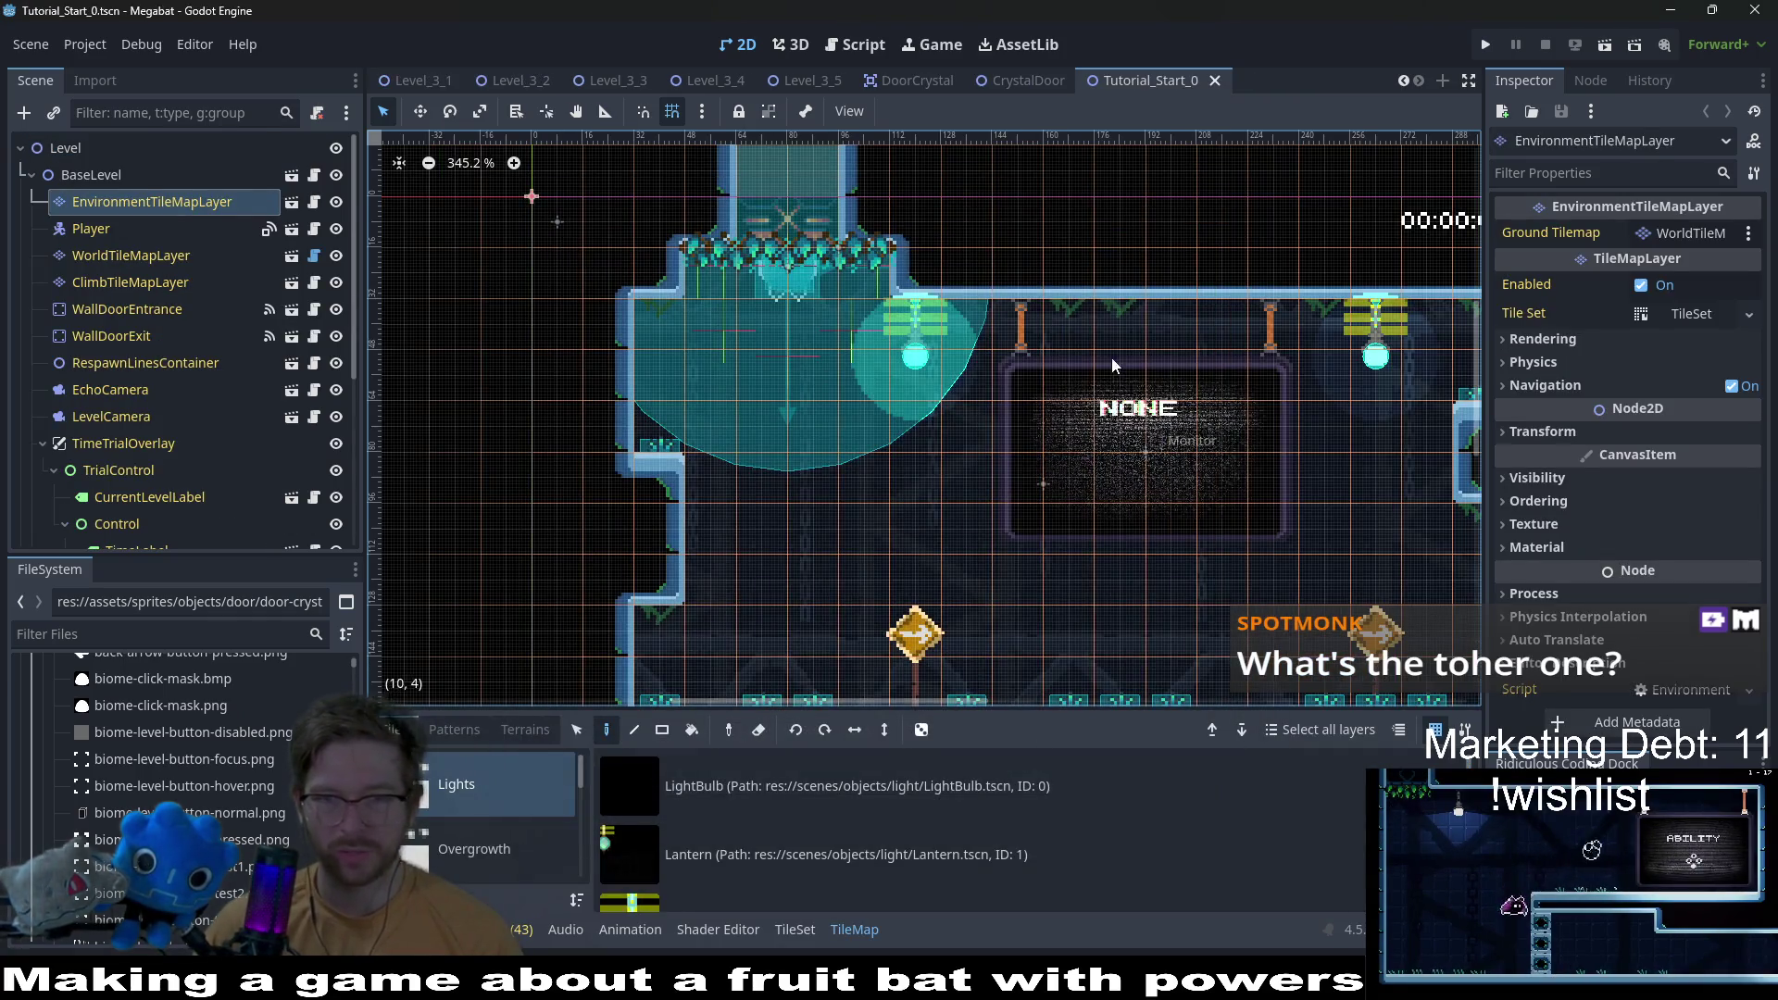
# Step: Browse the TileMap's Overgrowth scene collections down to CeilingOvergrowth
pyautogui.scroll(5, 1112, 365)
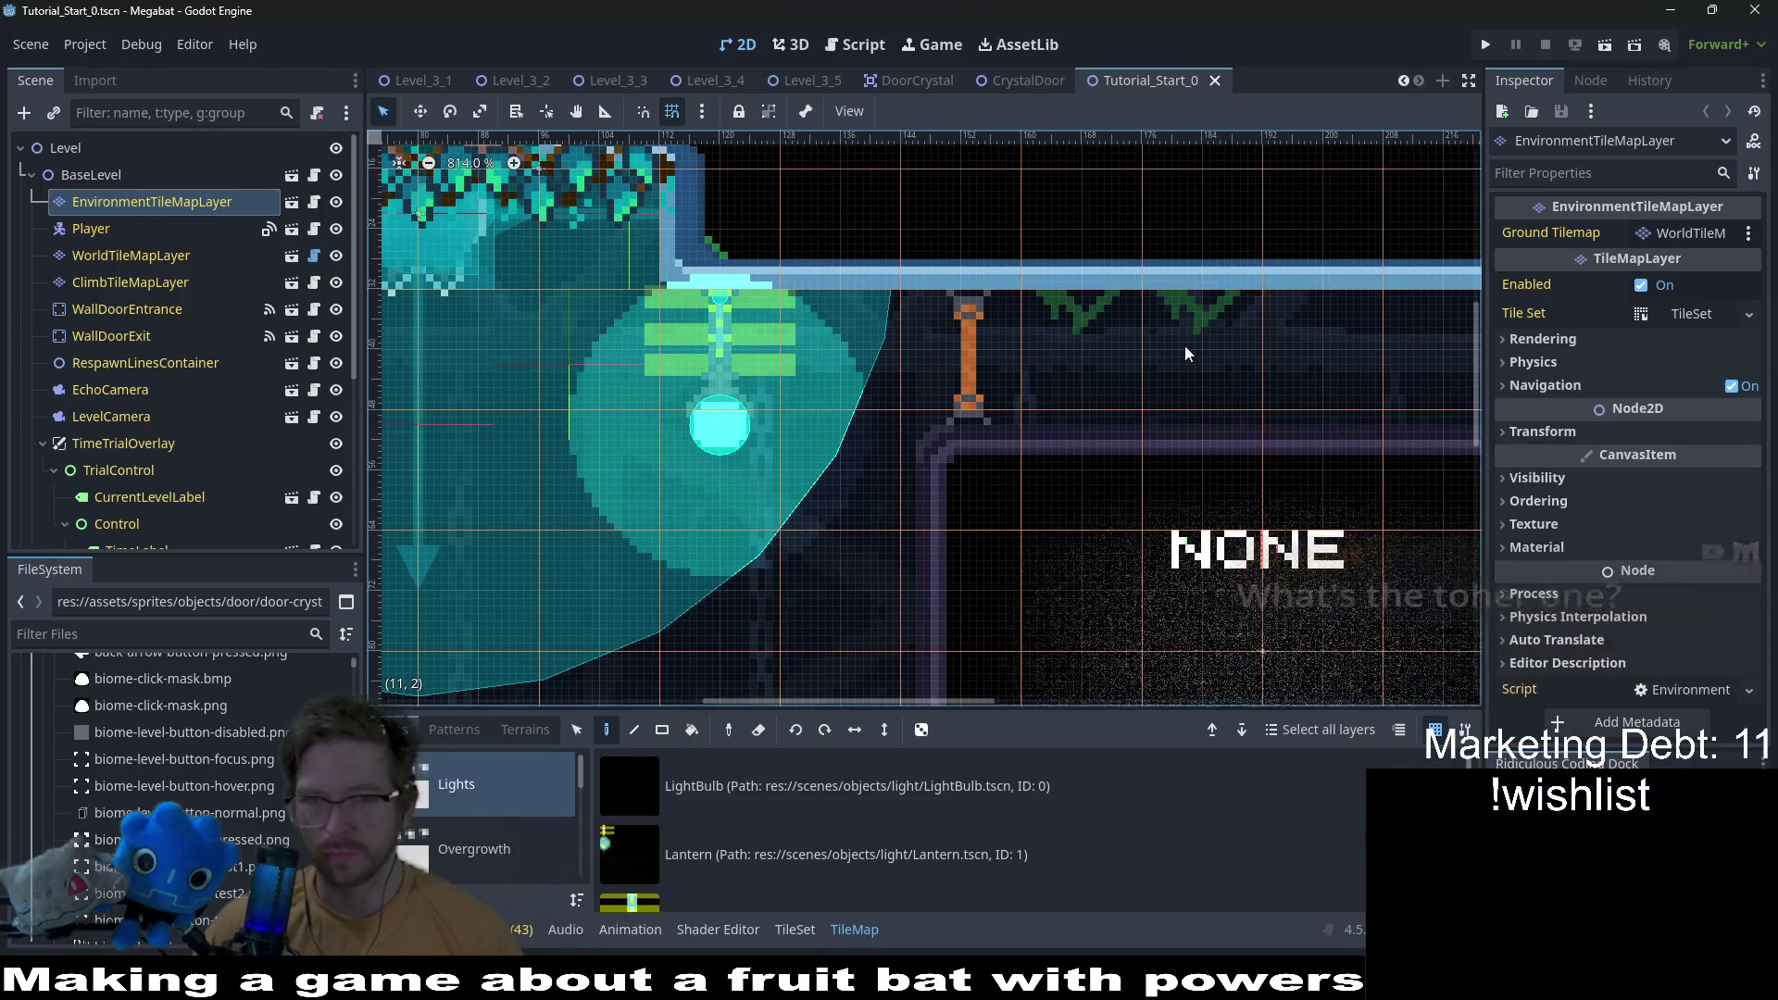
pyautogui.scroll(-4, 1186, 353)
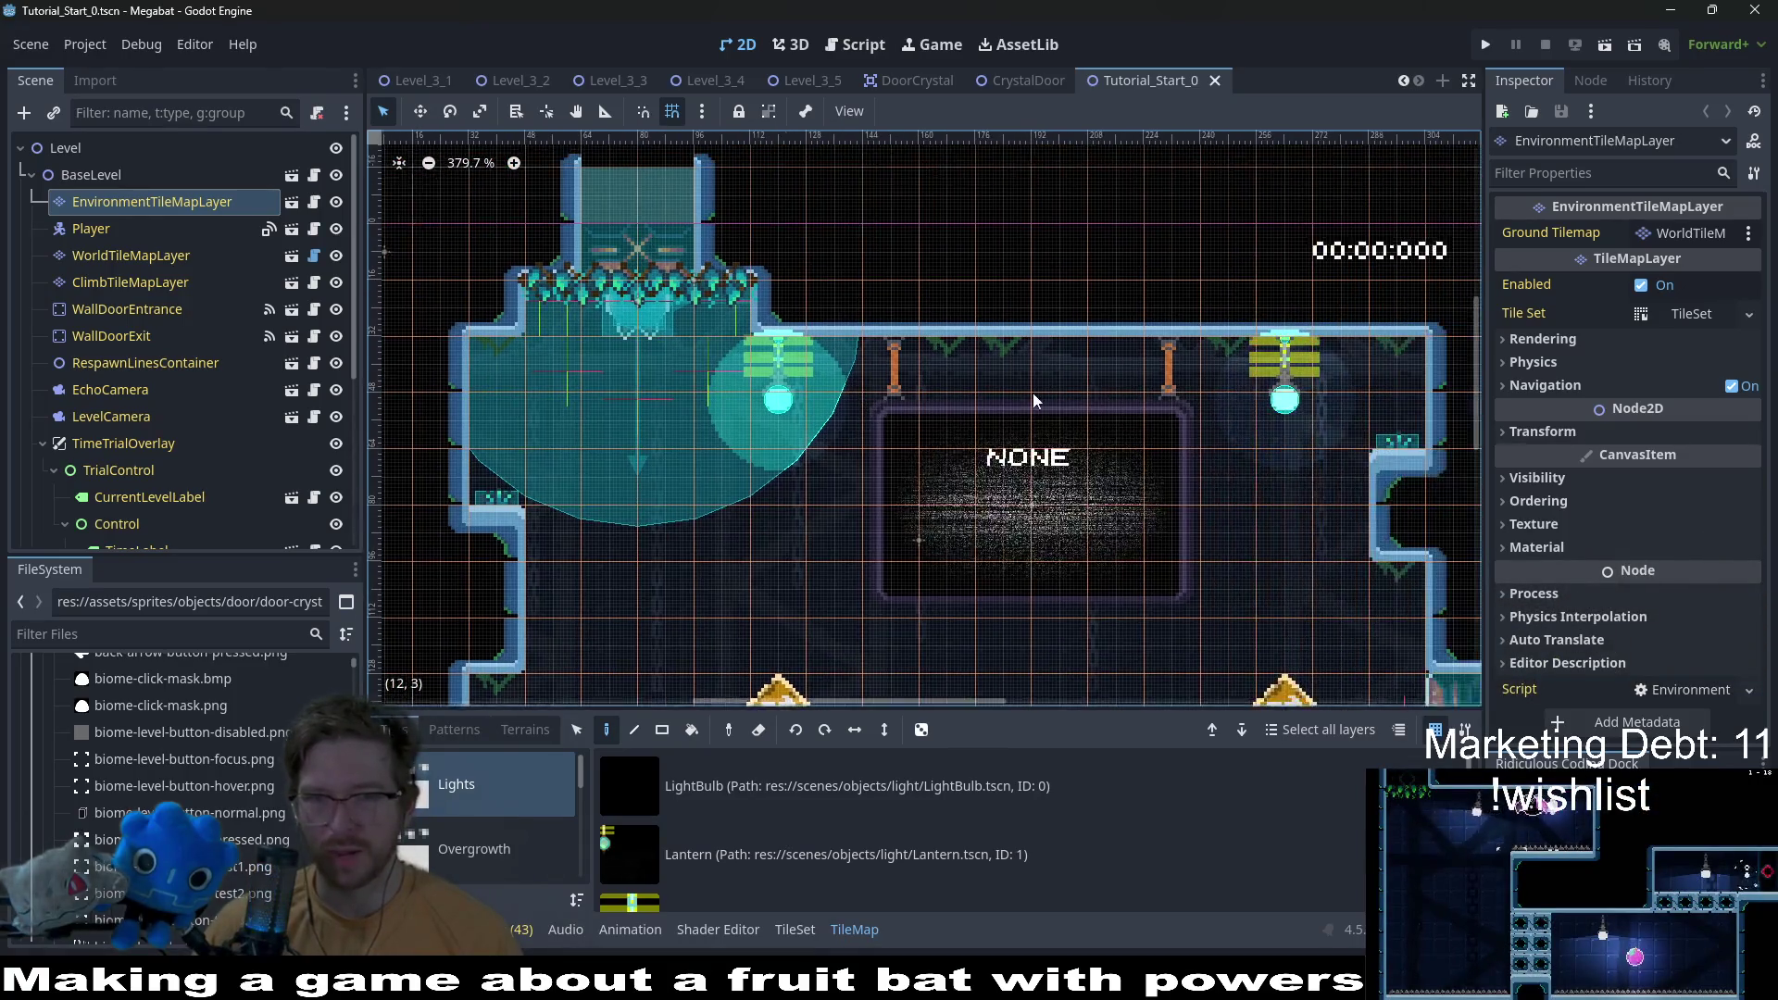
pyautogui.hscroll(2, 1034, 400)
pyautogui.scroll(-5, 212, 371)
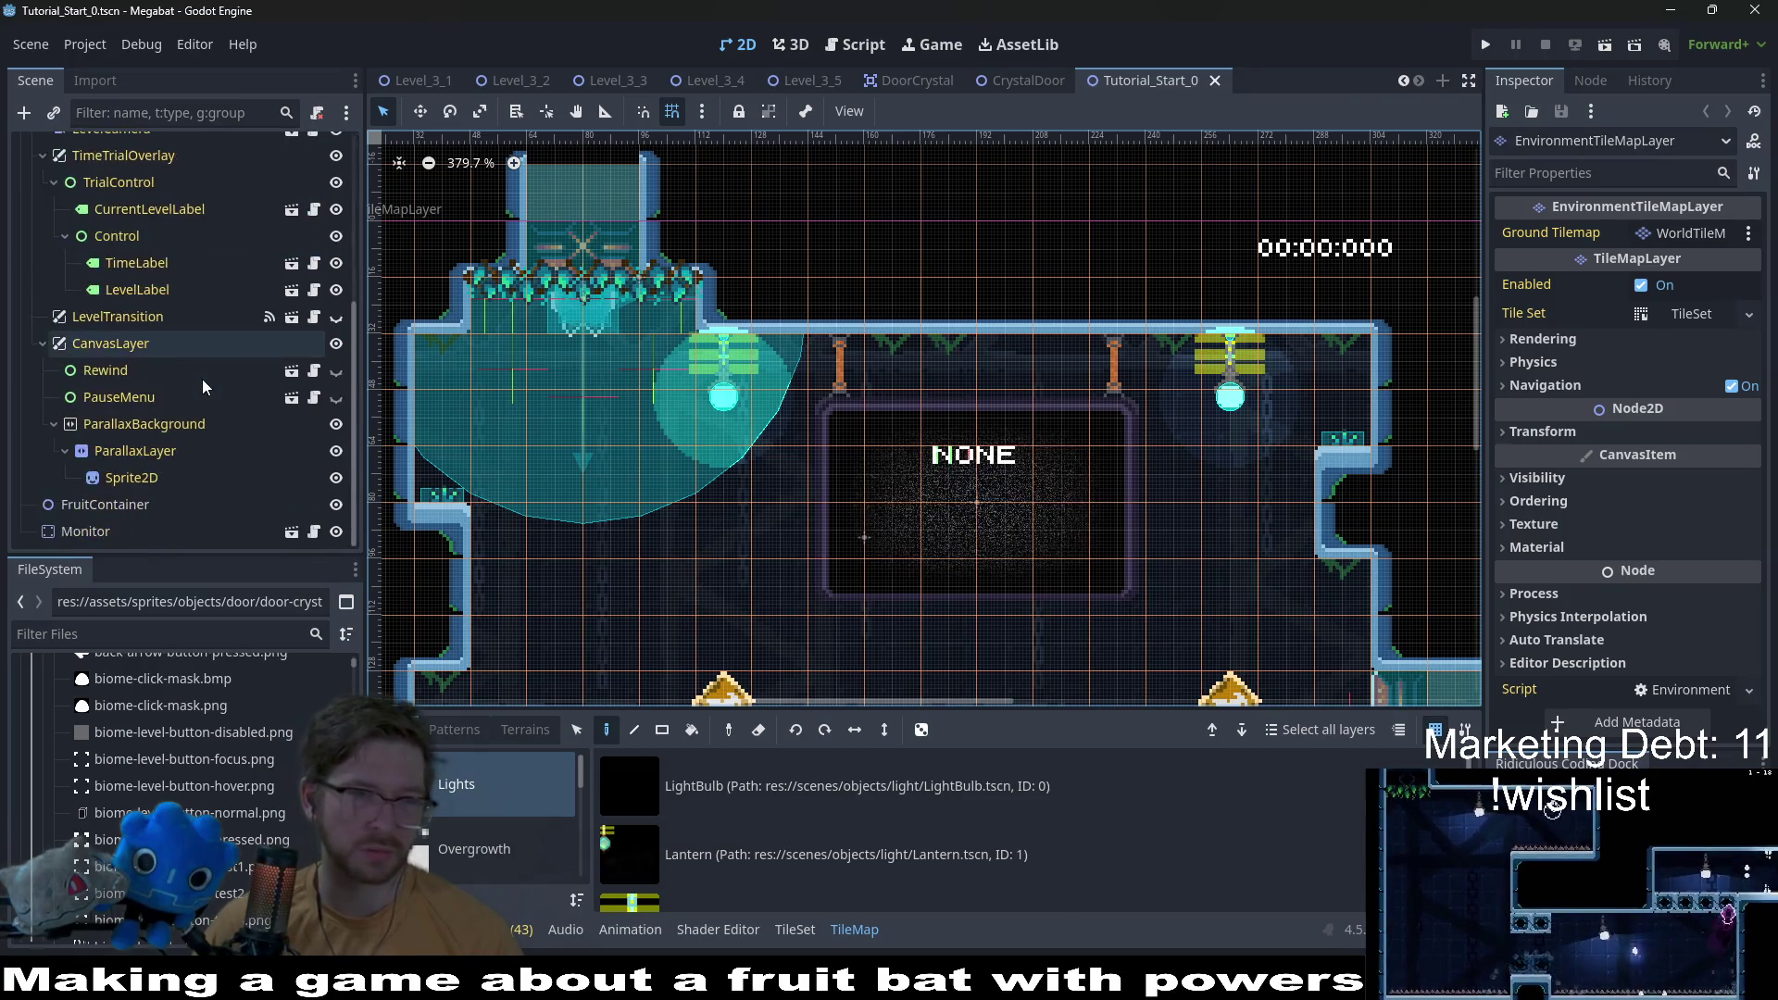
pyautogui.scroll(5, 213, 370)
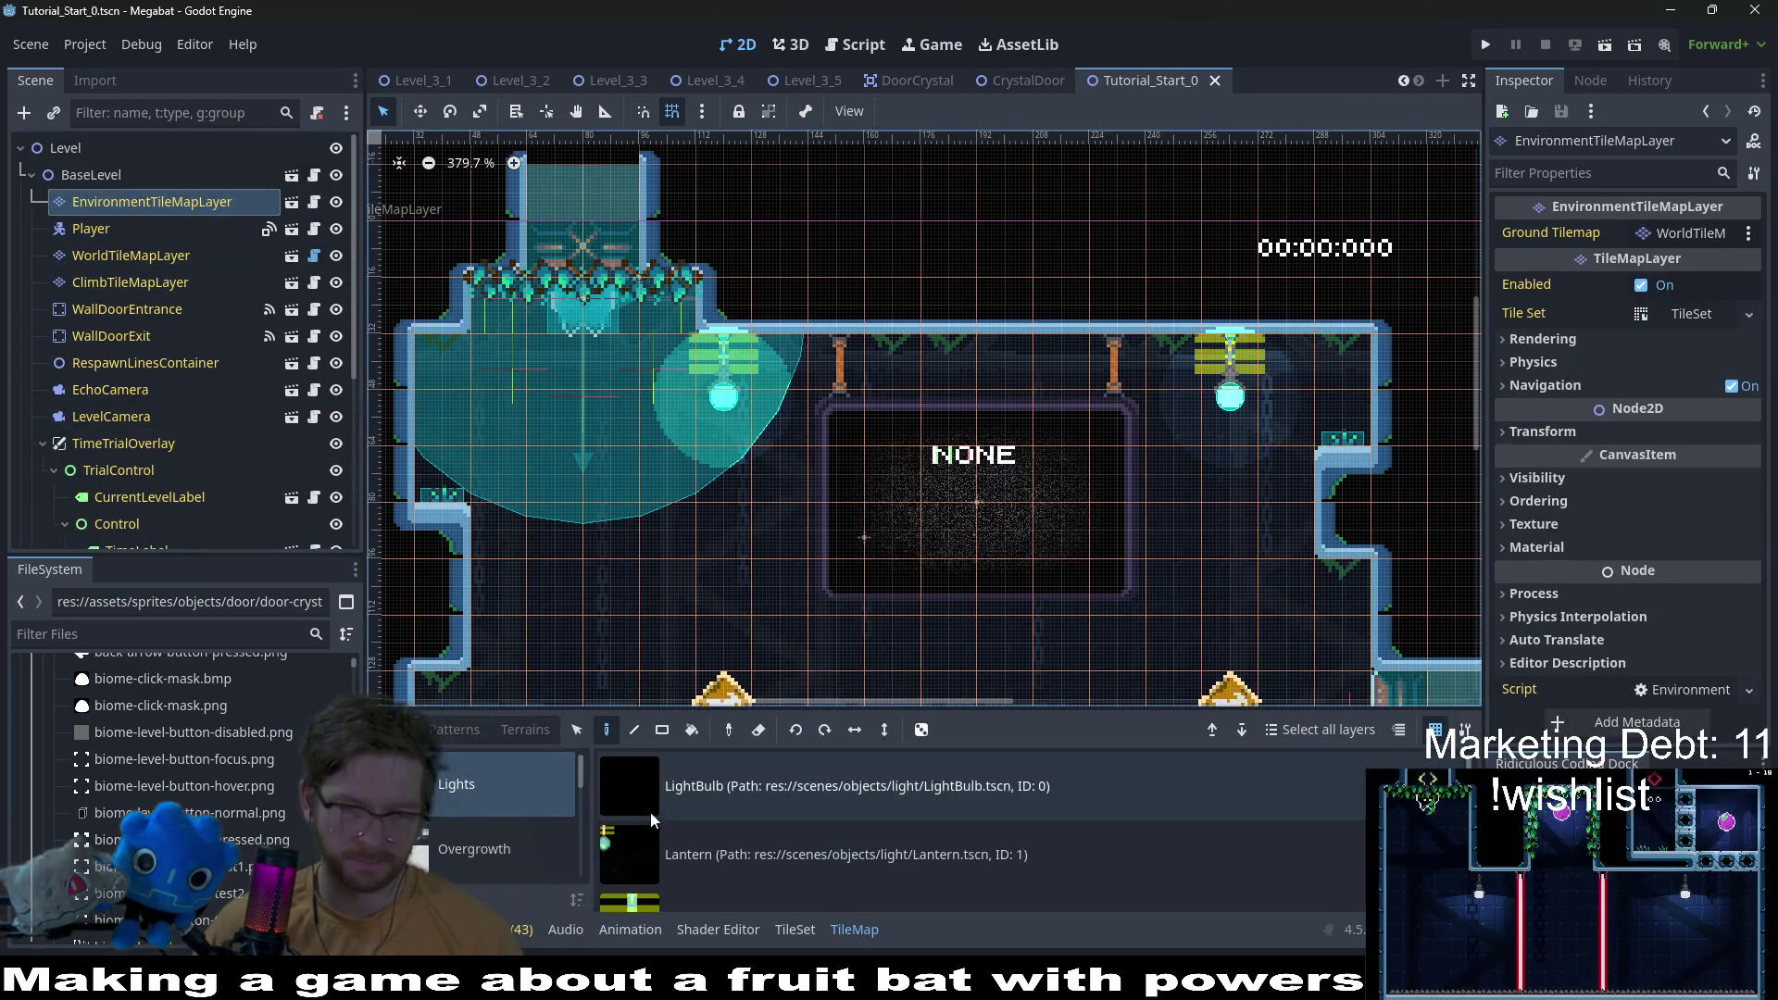
pyautogui.click(474, 848)
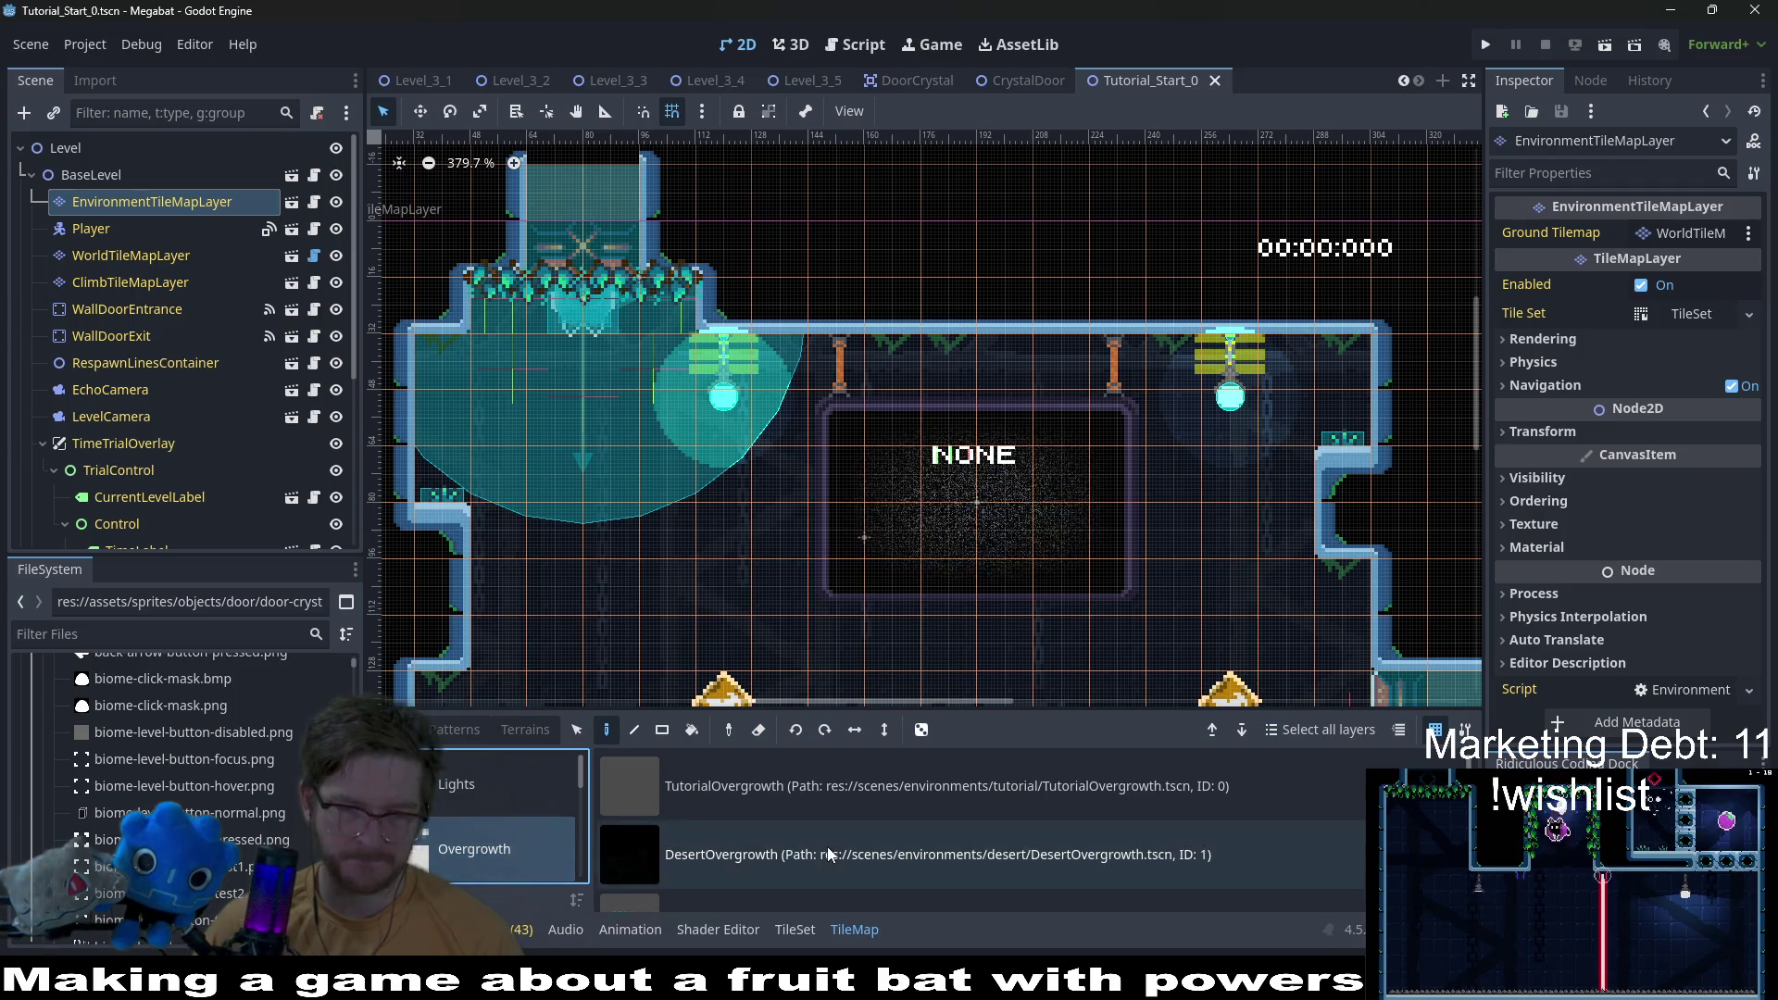
pyautogui.scroll(-3, 451, 850)
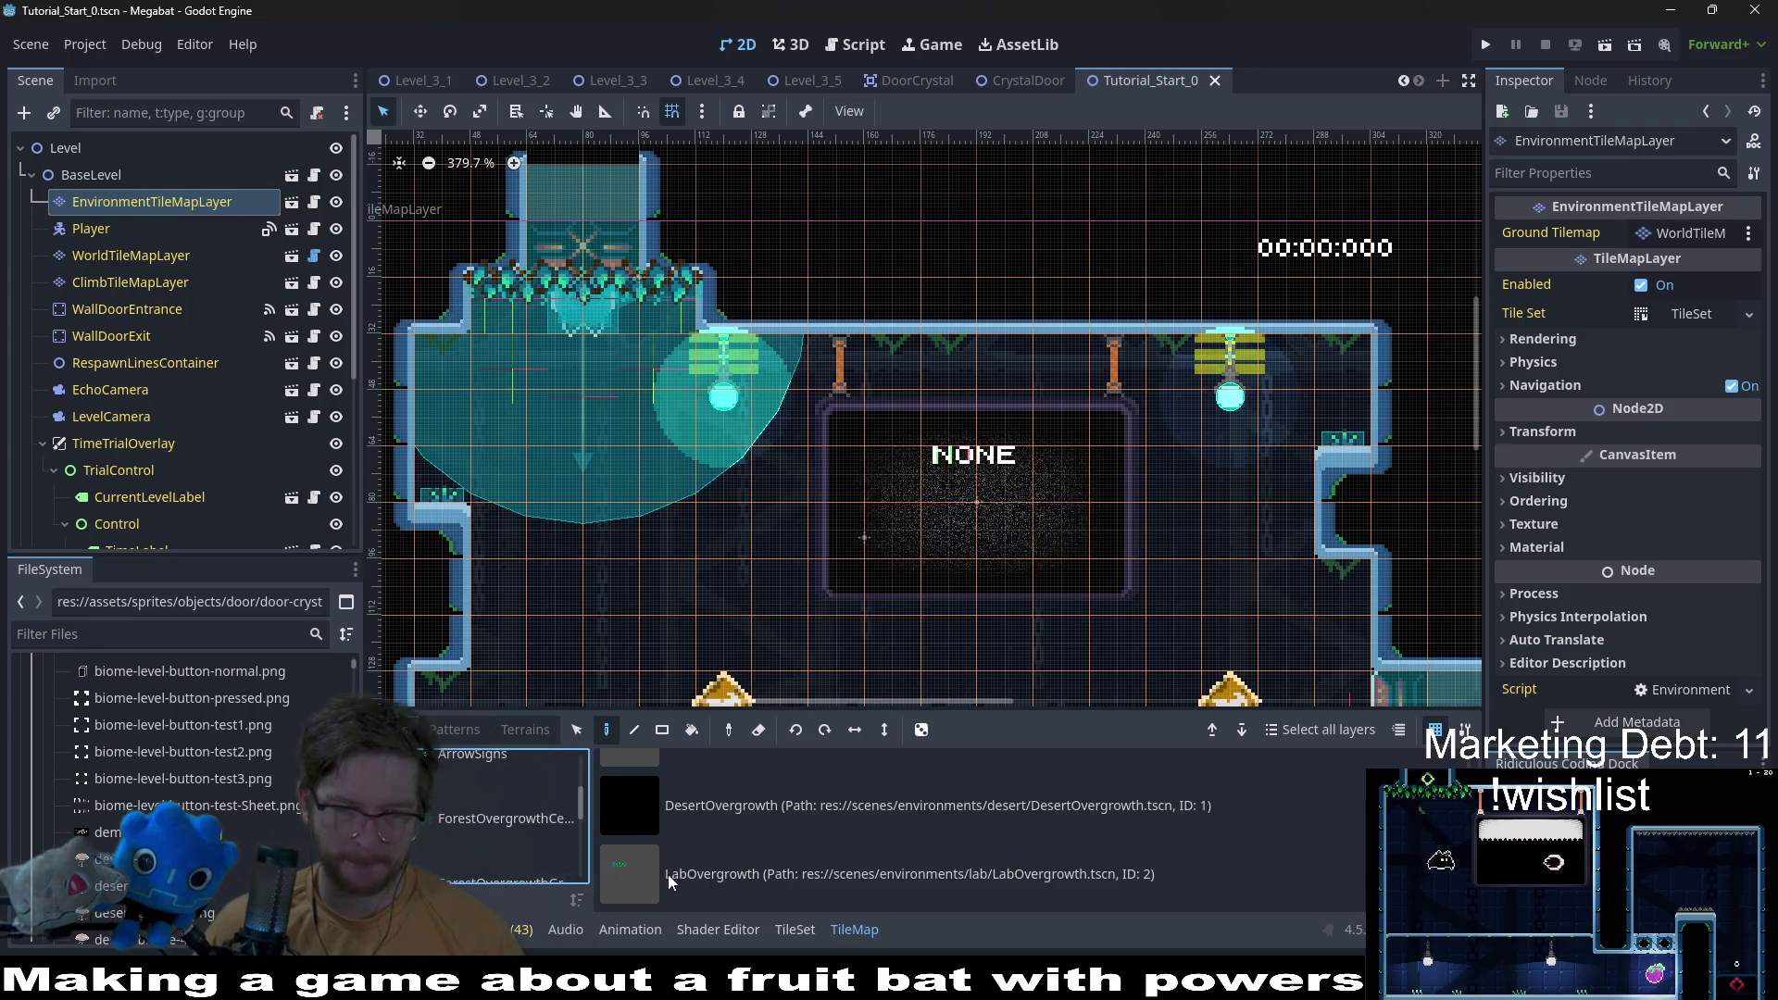
pyautogui.click(516, 782)
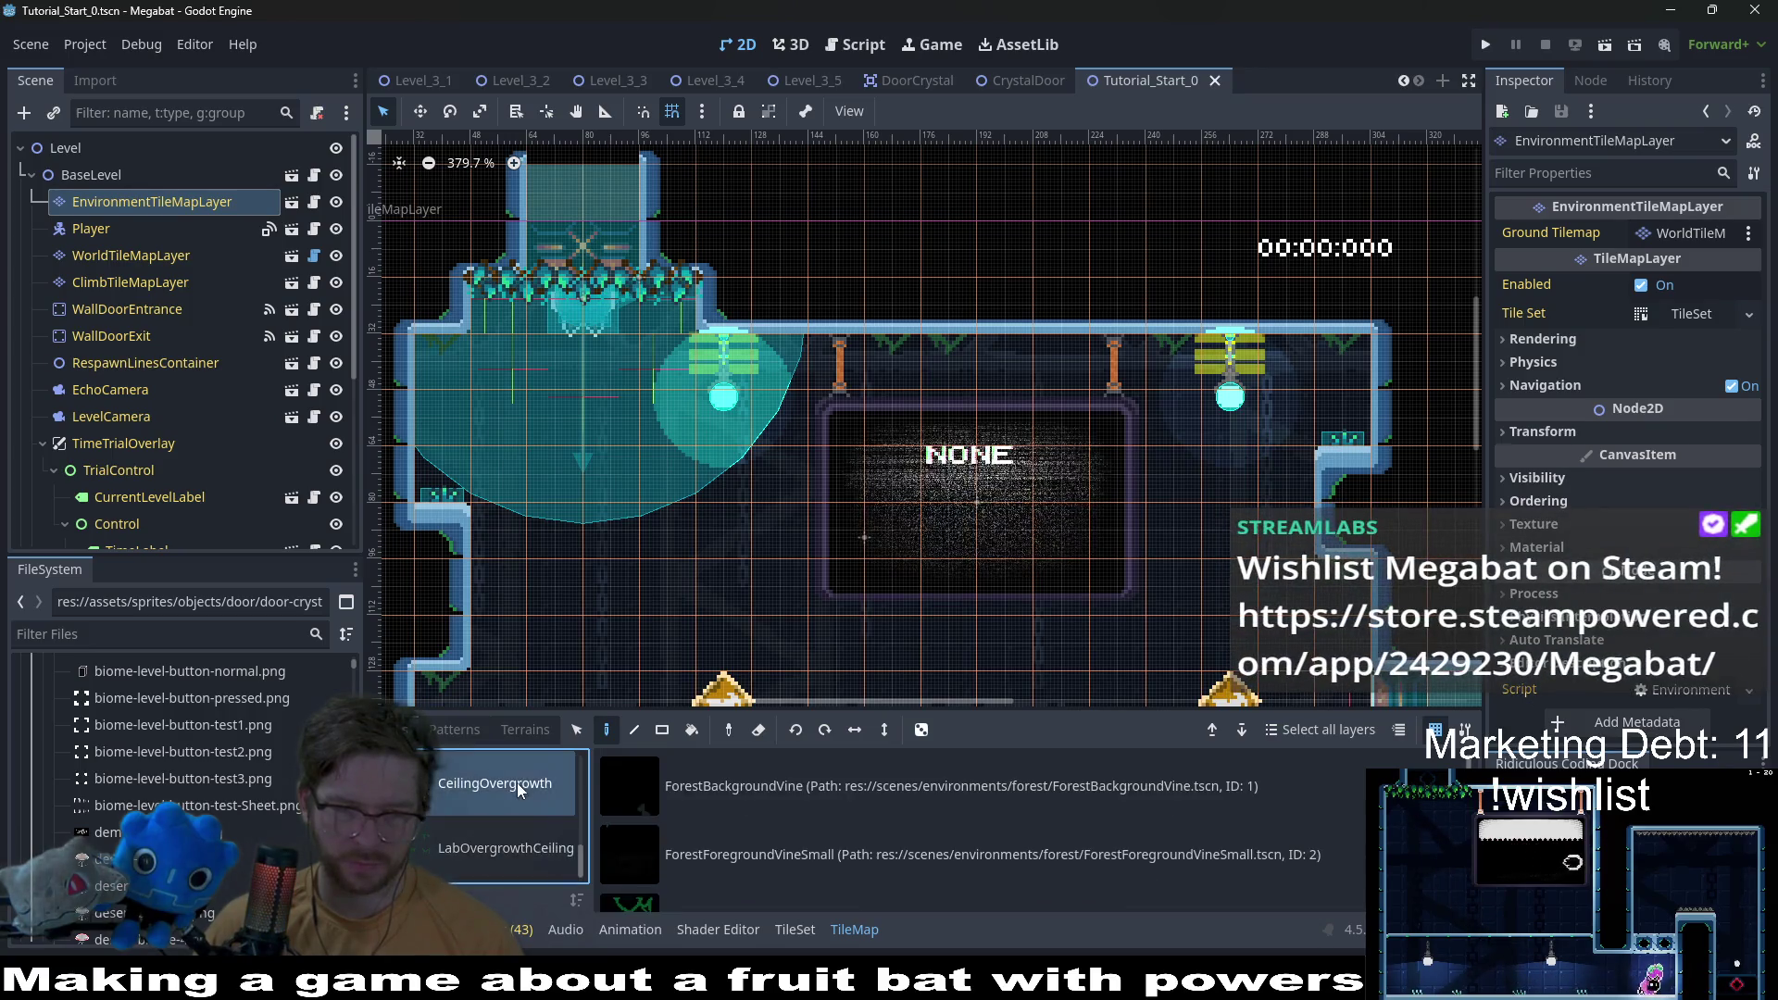
pyautogui.scroll(-1, 781, 855)
pyautogui.scroll(-2, 782, 855)
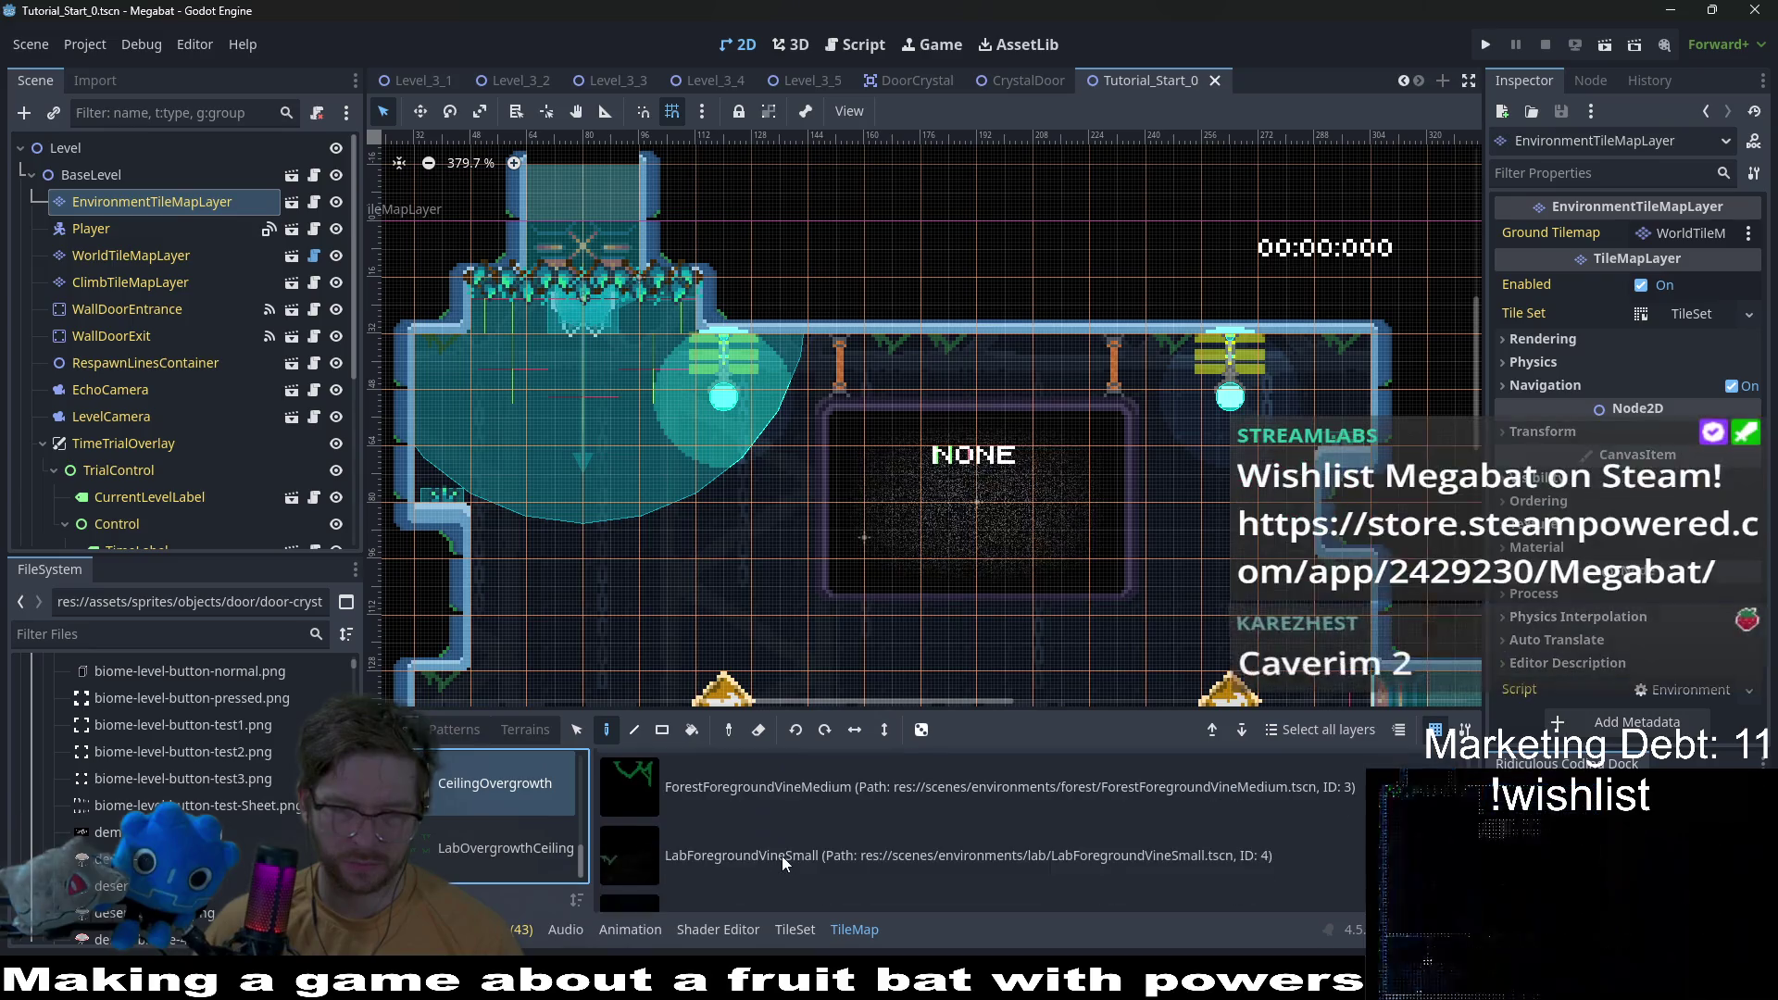
# Step: Paint the TutorialForegroundVineSmall scene tile onto the level's ceiling
pyautogui.click(777, 877)
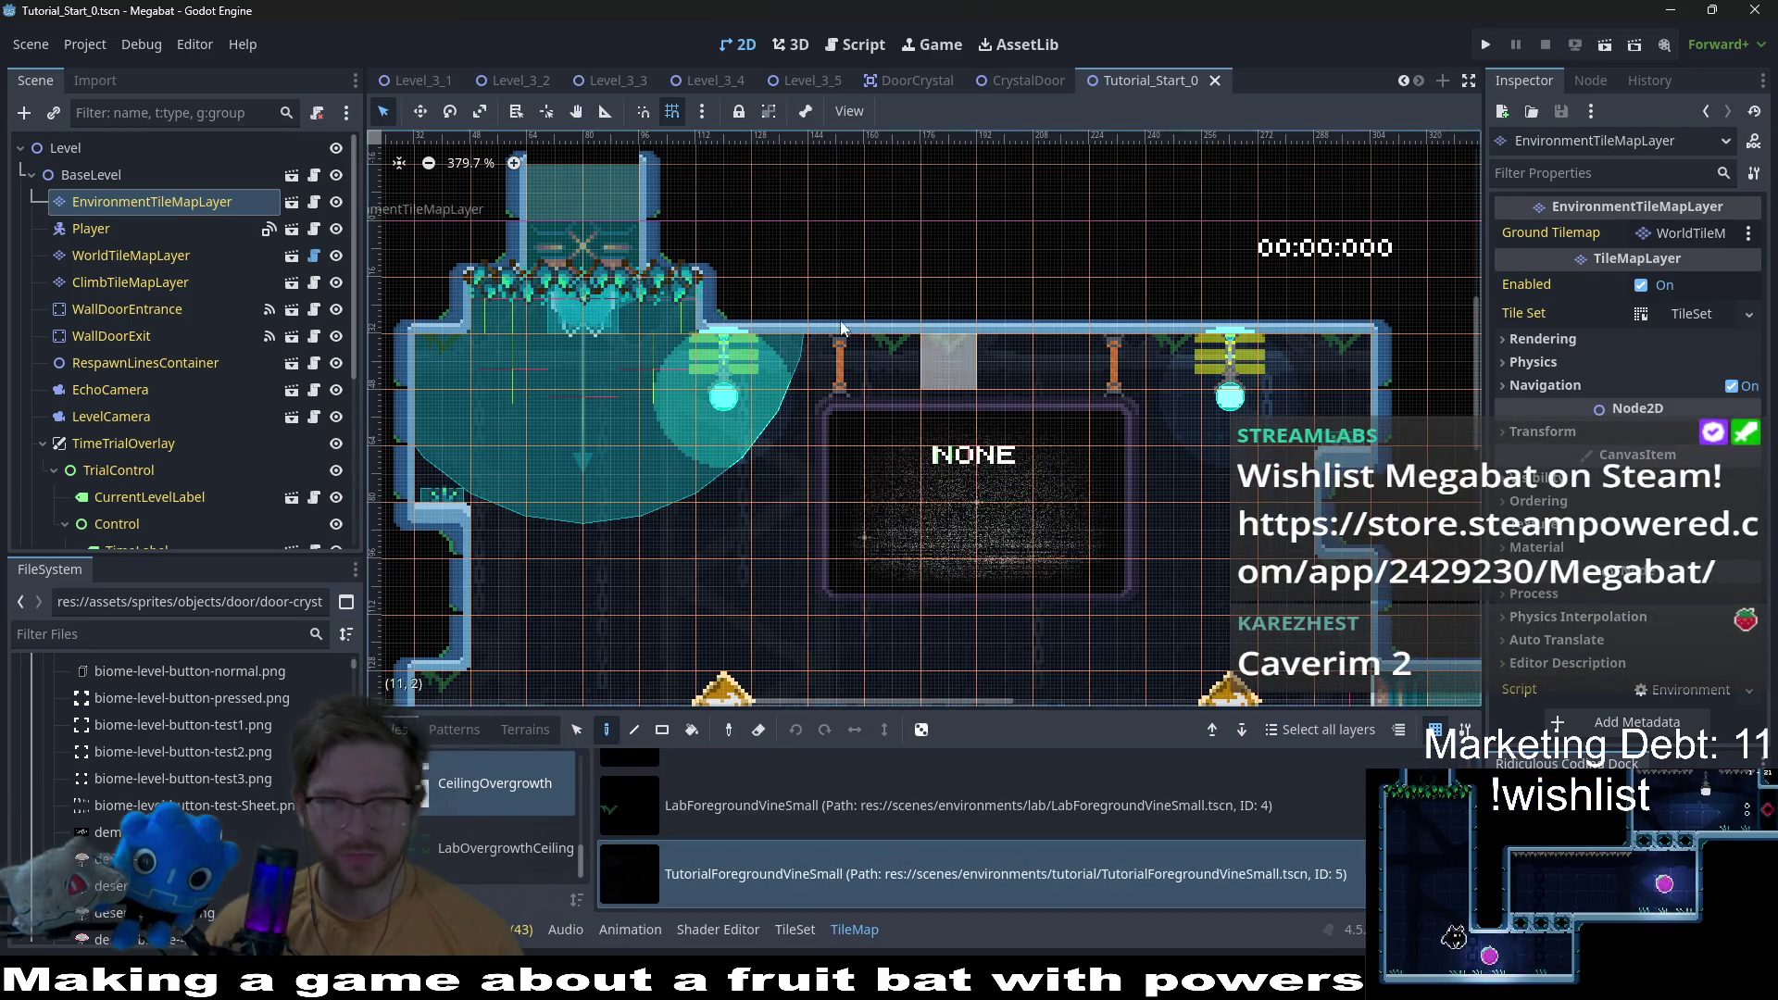
pyautogui.click(883, 331)
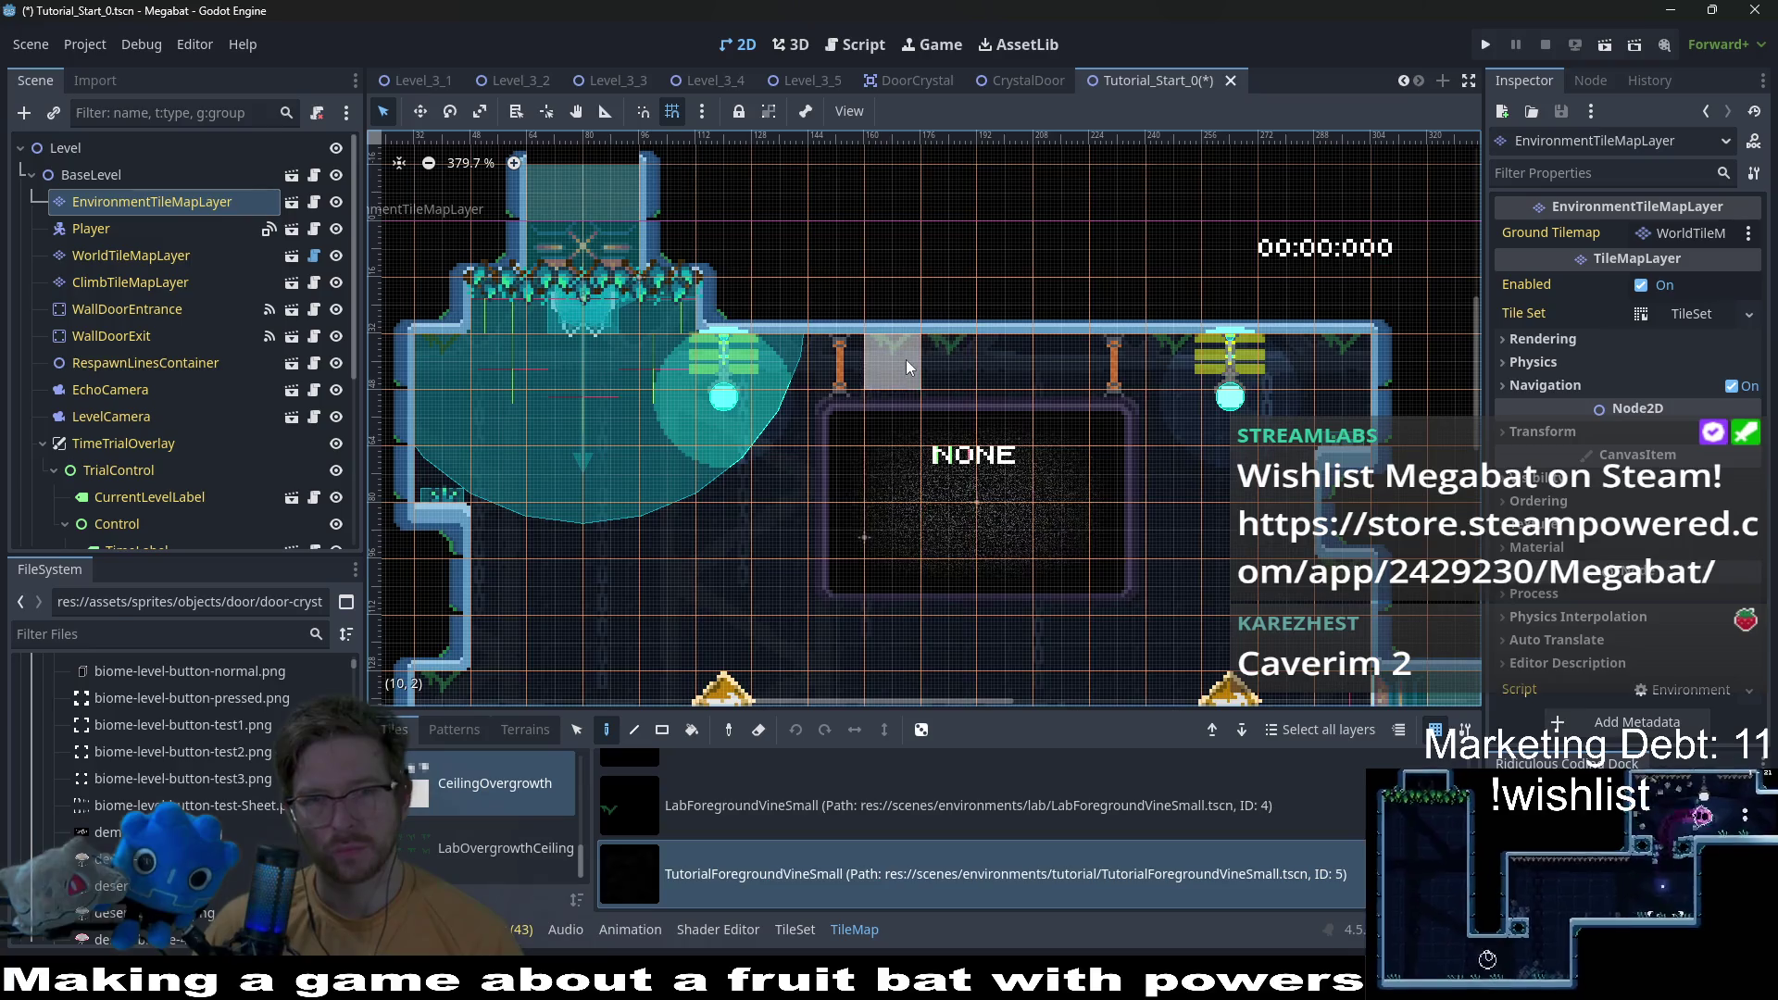
pyautogui.scroll(4, 1044, 363)
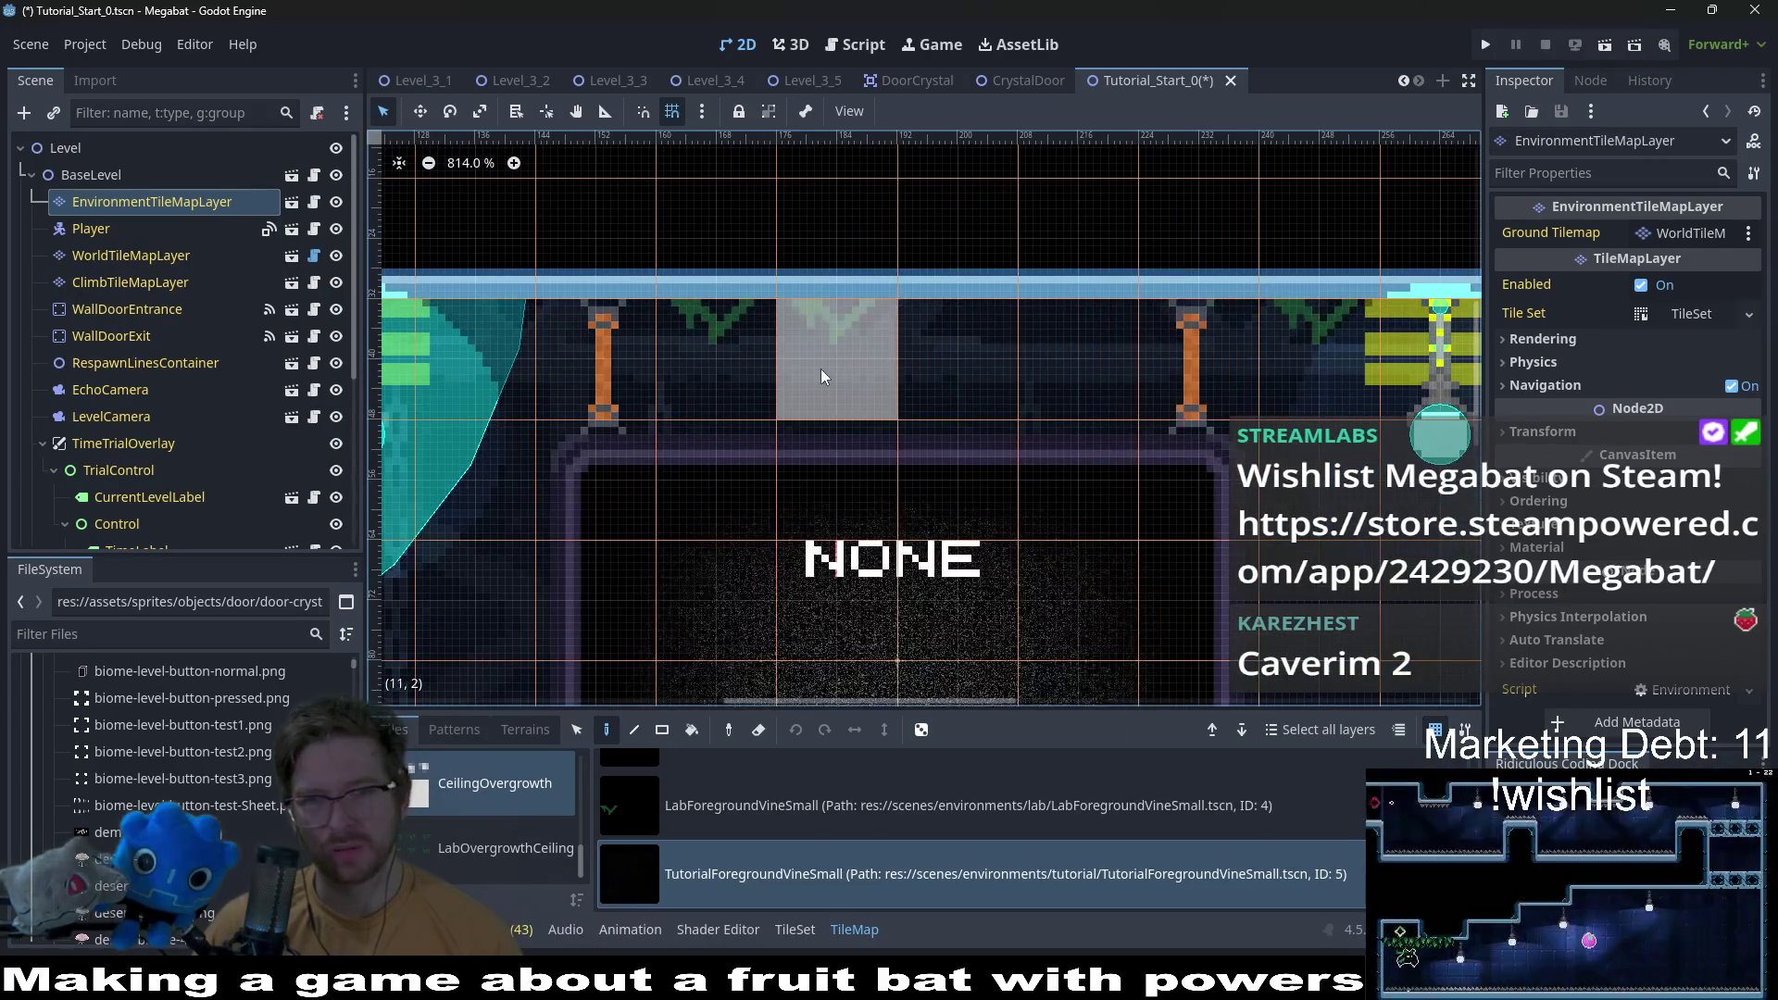
pyautogui.scroll(-3, 820, 370)
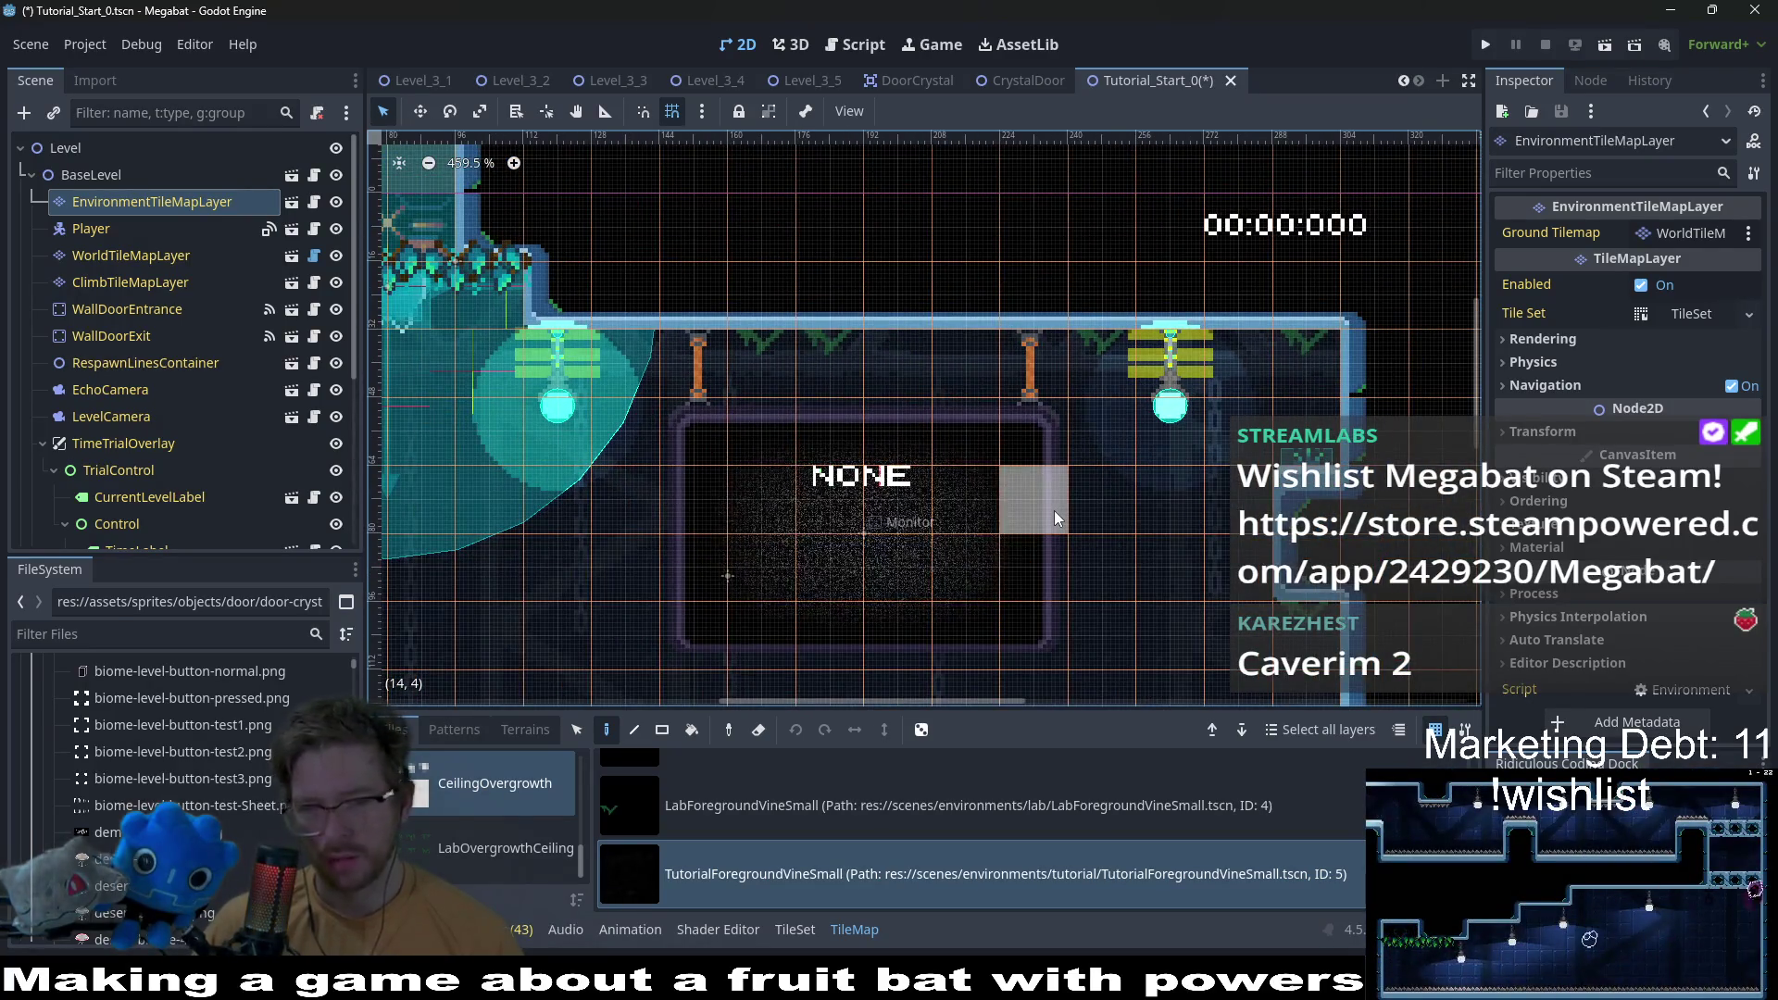
pyautogui.hotkey('alt', 'shift', 'o')
# Step: Open the TutorialForegroundVineSmall scene with quick search
pyautogui.write('tutorialforegroundvine')
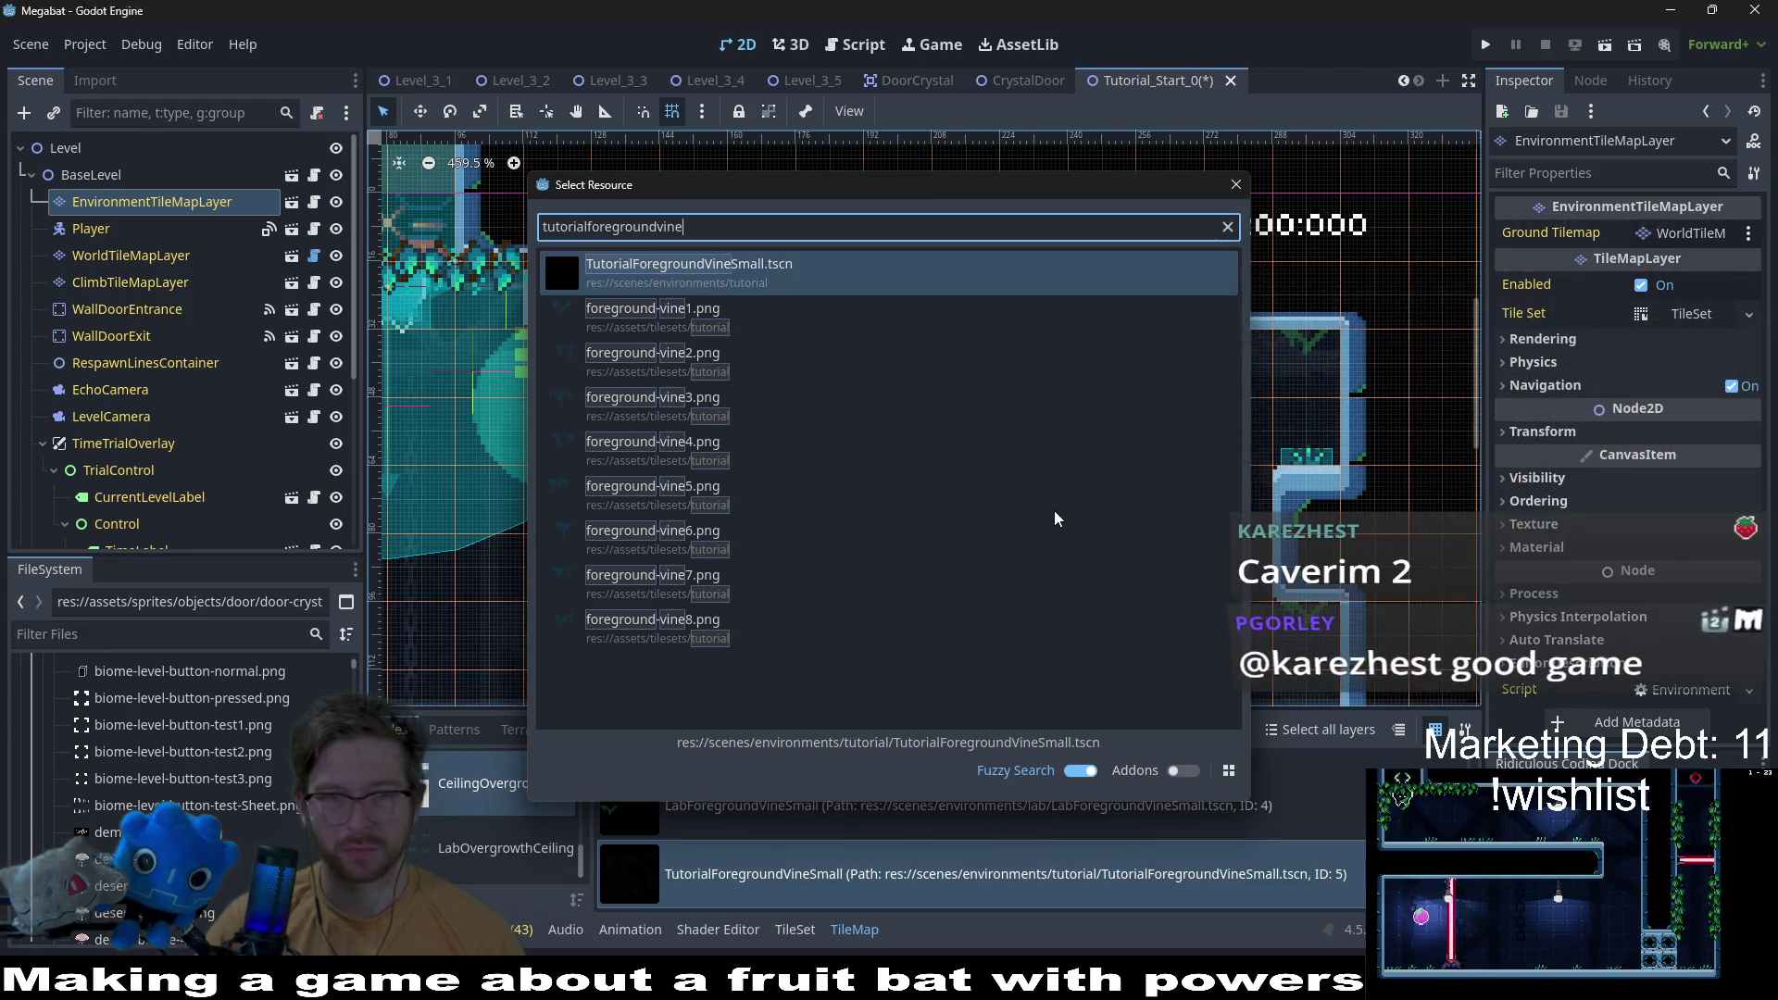
pyautogui.press('Return')
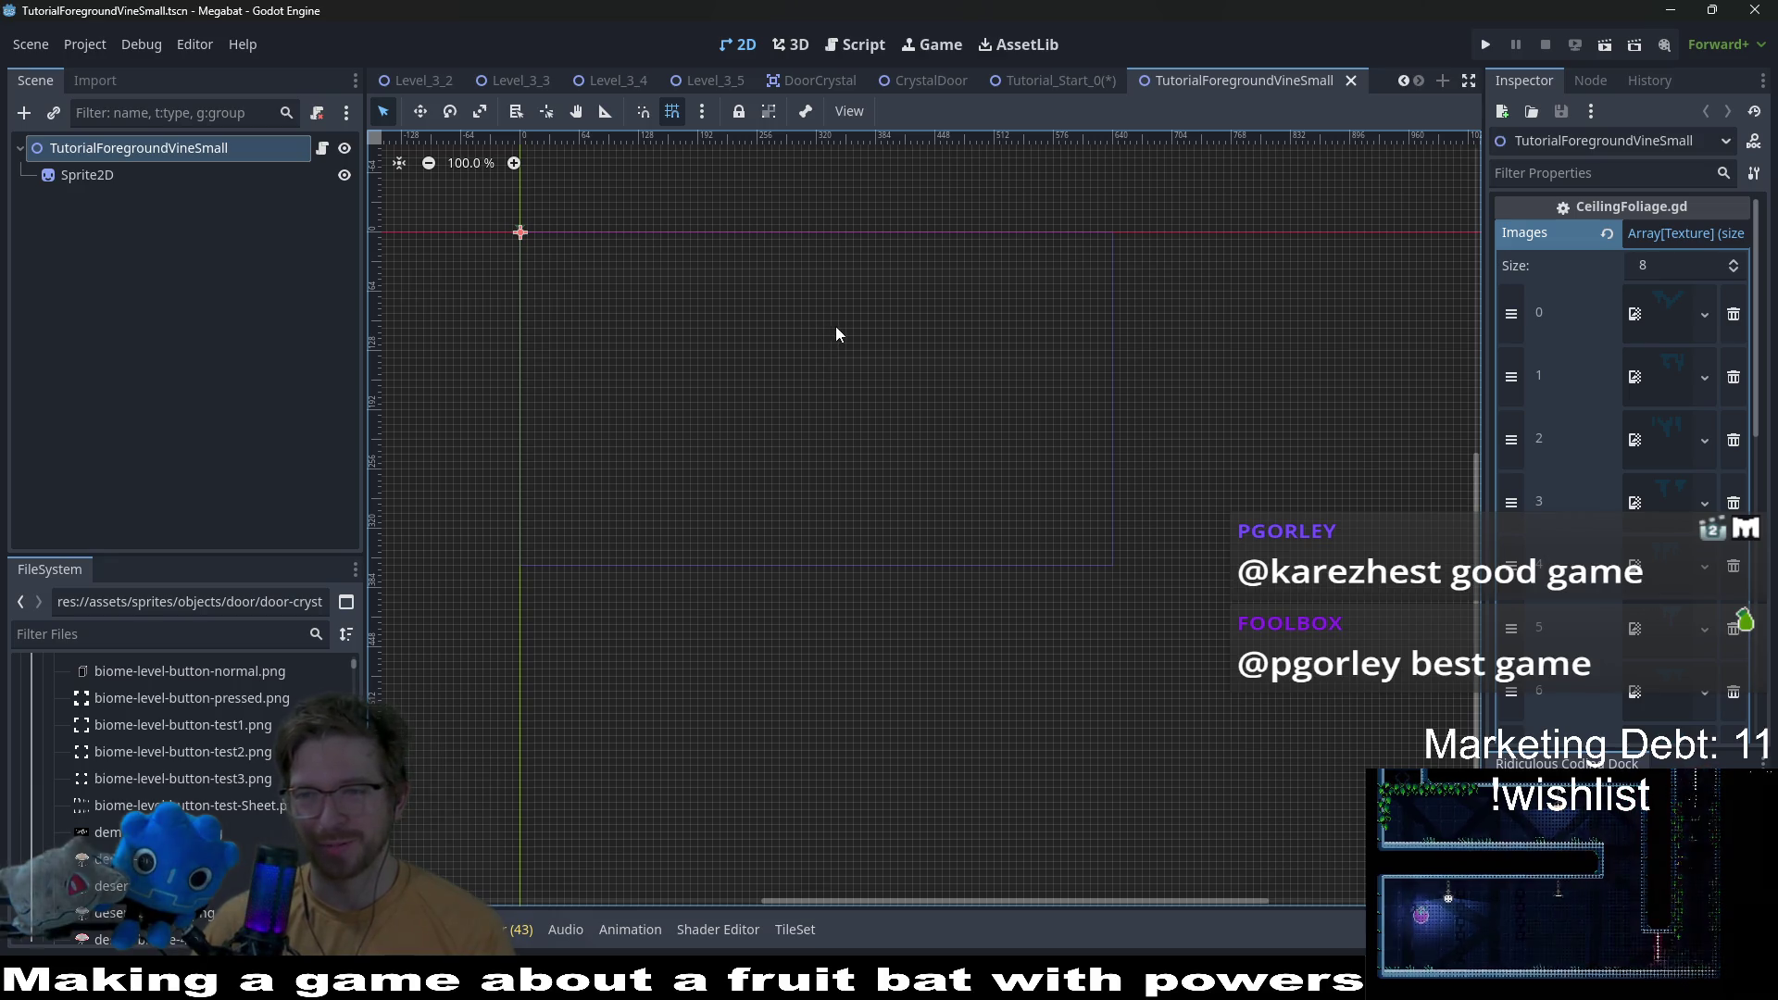
pyautogui.scroll(5, 1203, 413)
pyautogui.scroll(15, 1020, 400)
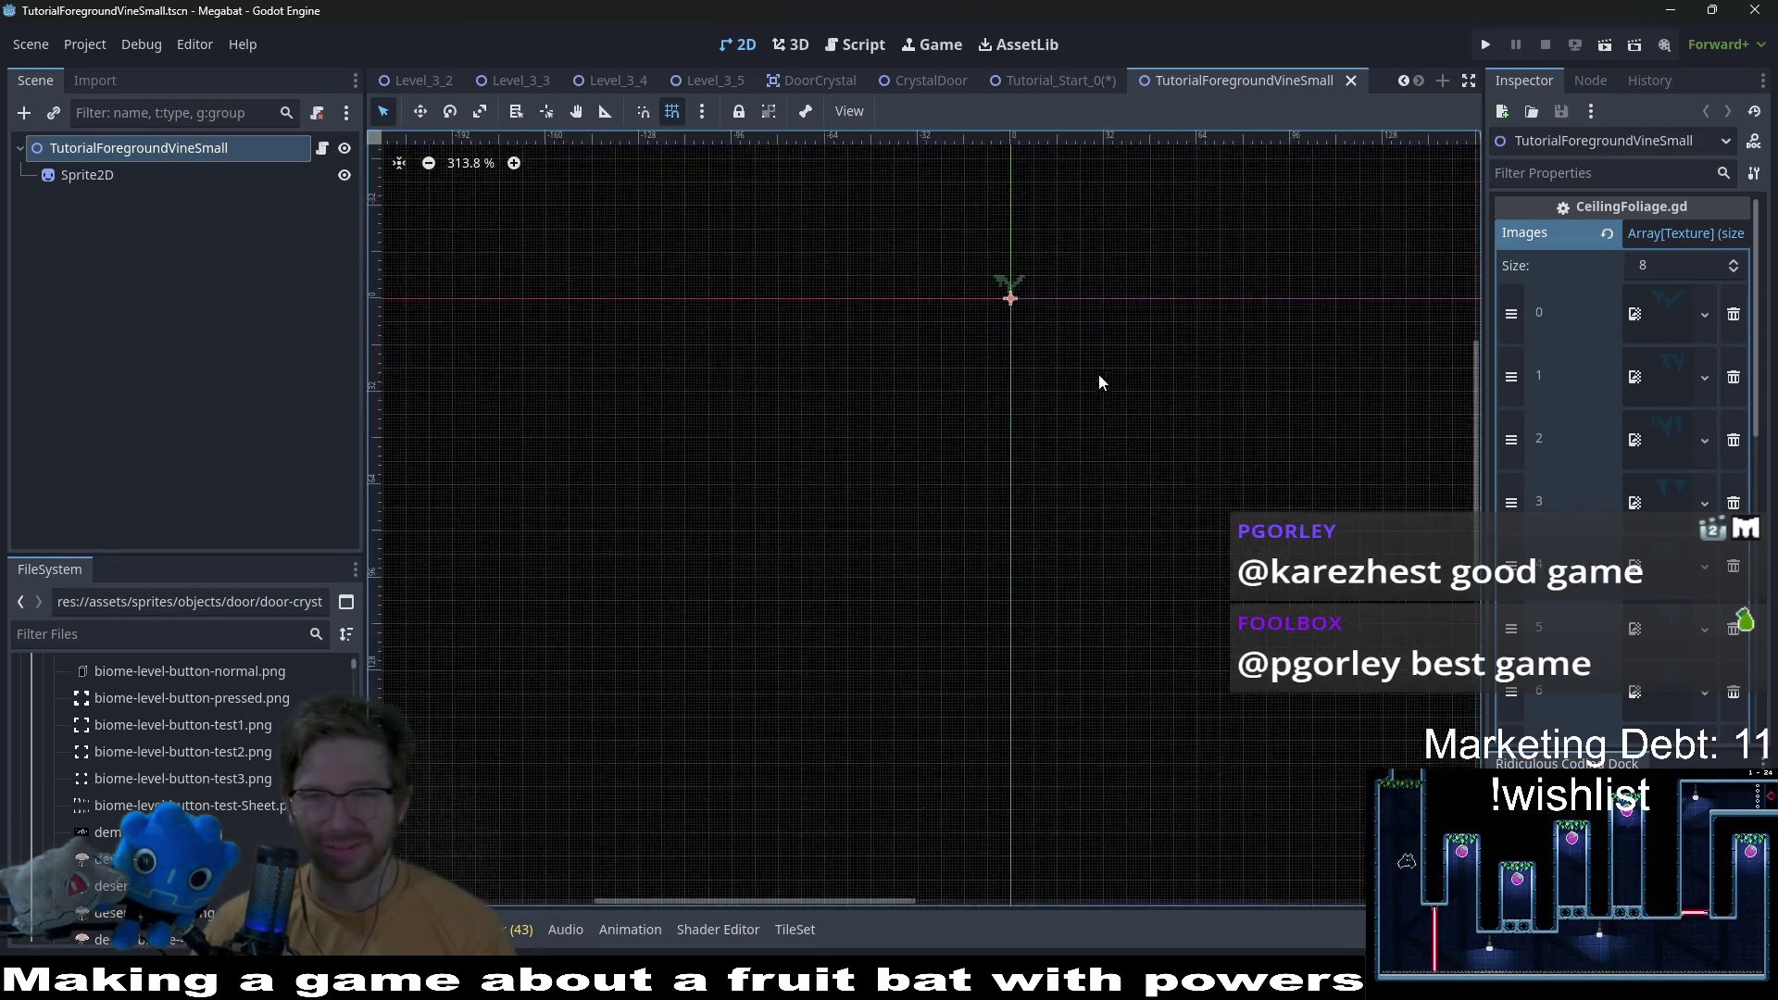
pyautogui.scroll(4, 919, 393)
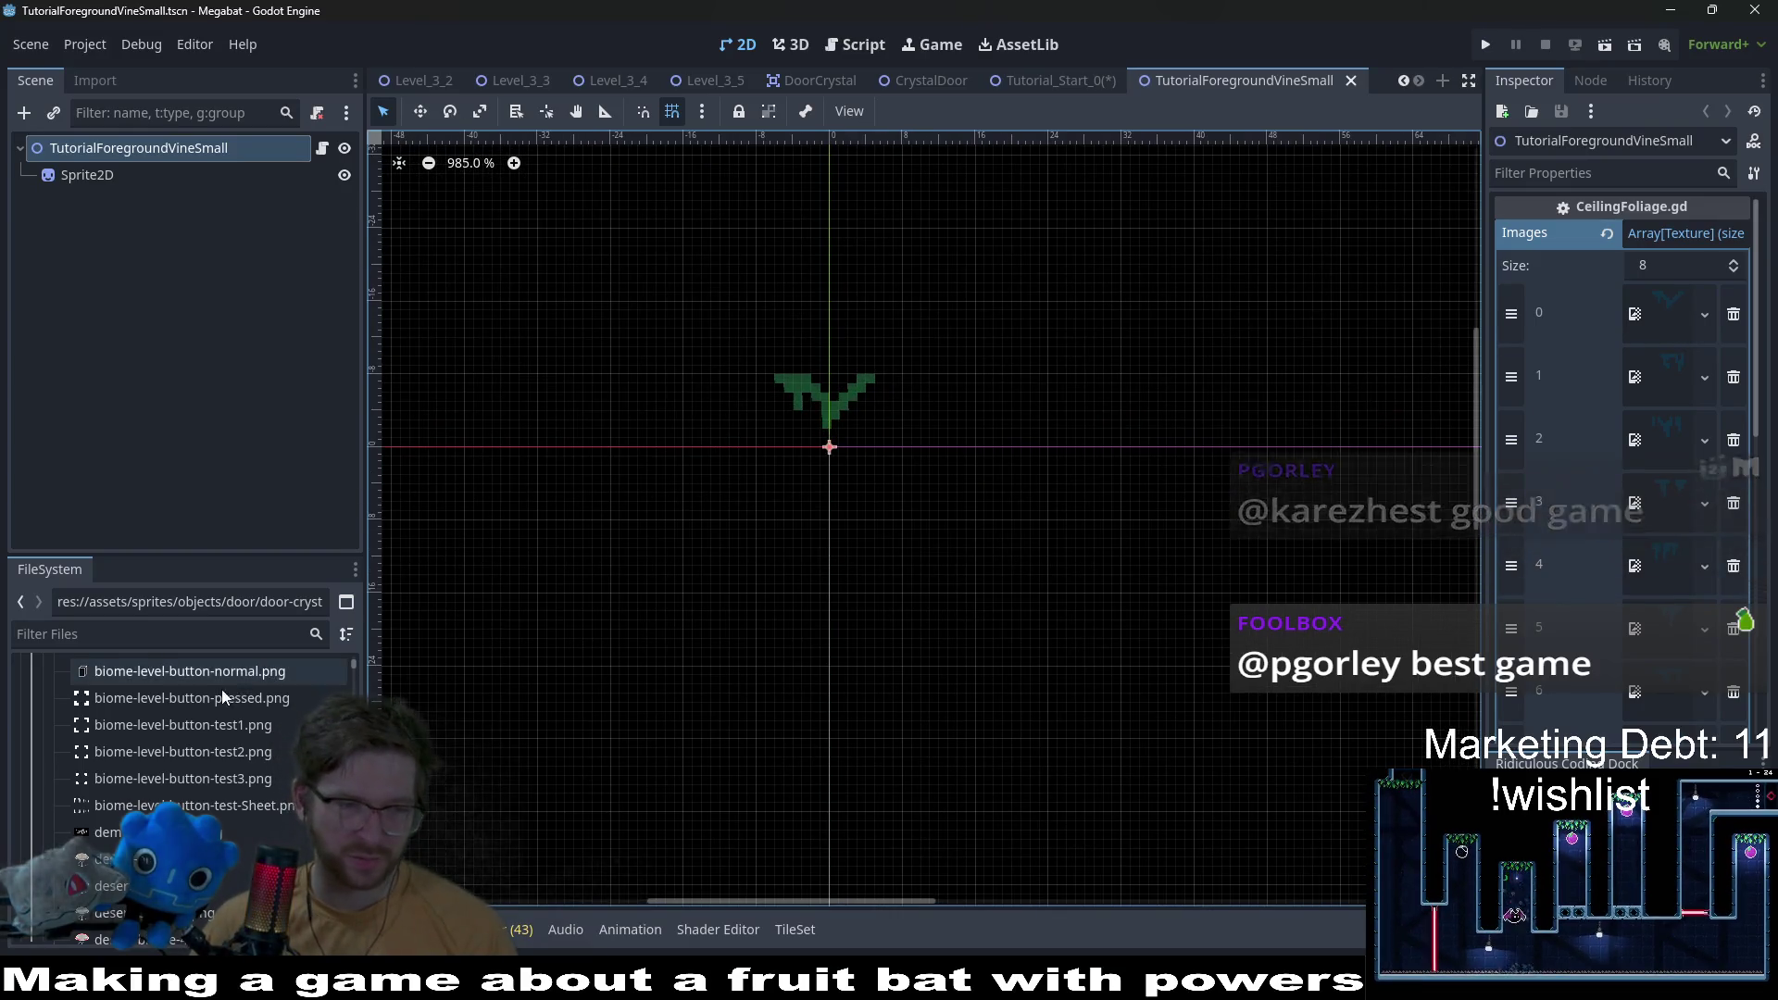
pyautogui.scroll(-5, 185, 703)
pyautogui.scroll(-3, 167, 783)
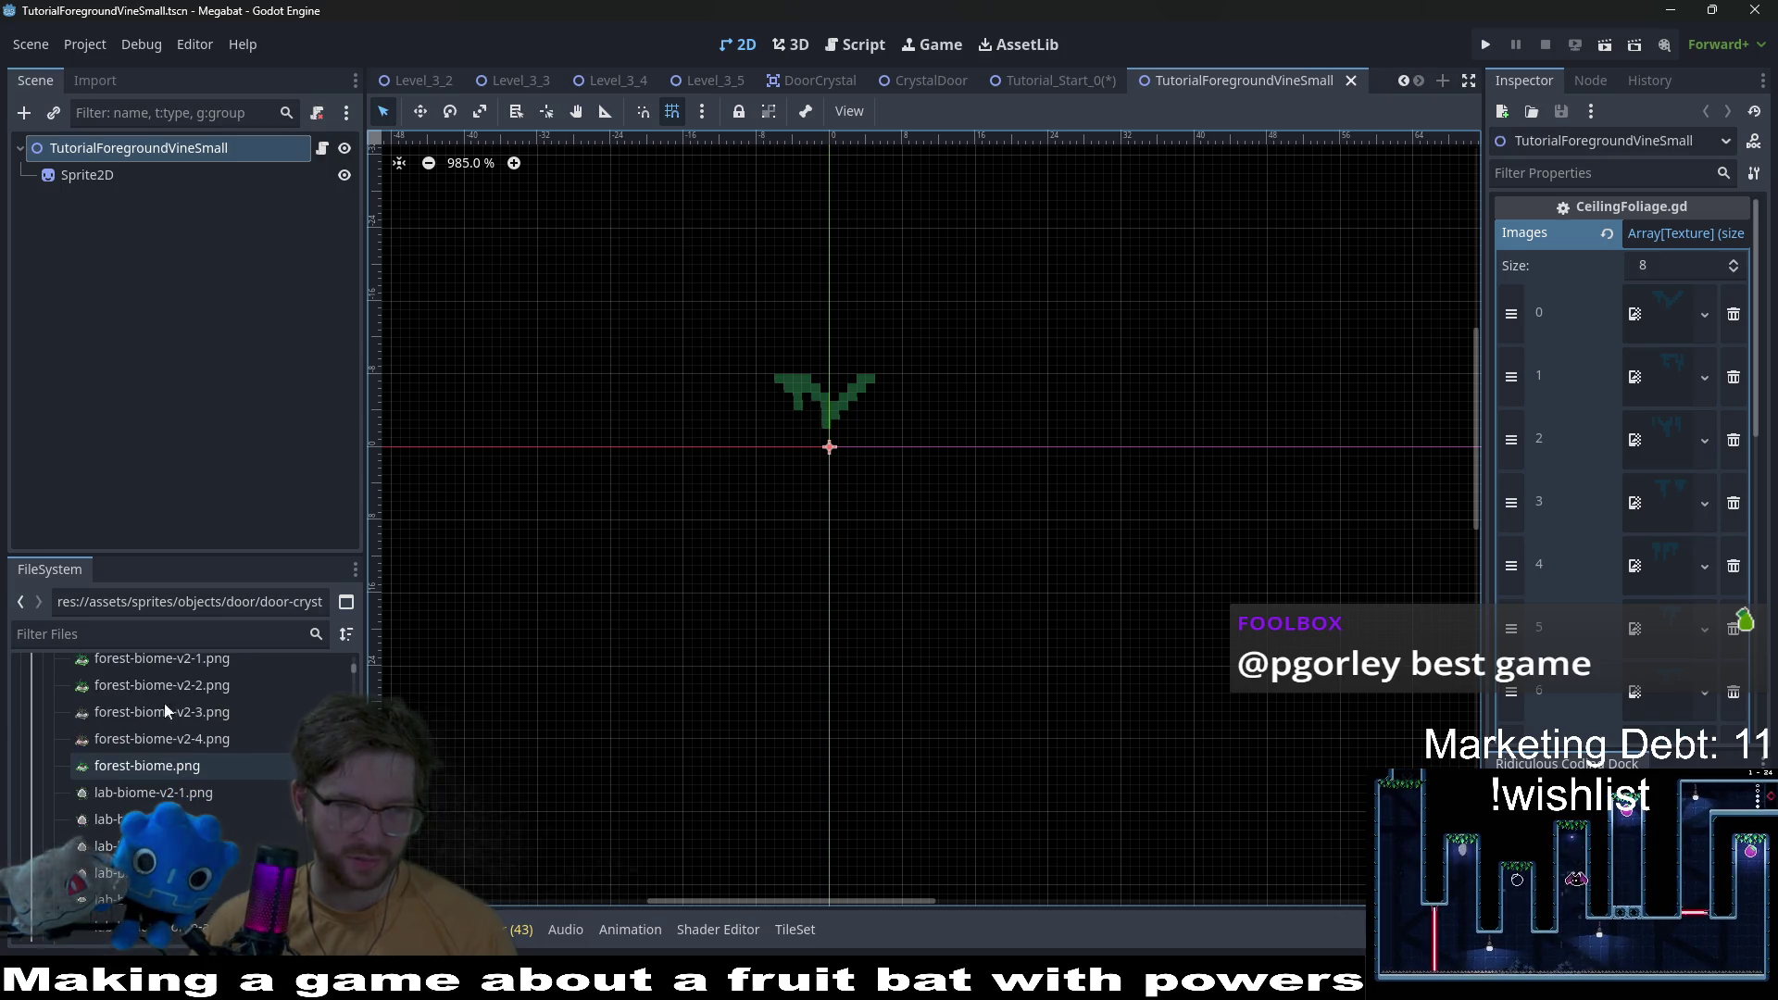
# Step: Filter files for 'foreground-' and set foreground-vine1.png as the Sprite2D texture
pyautogui.click(106, 633)
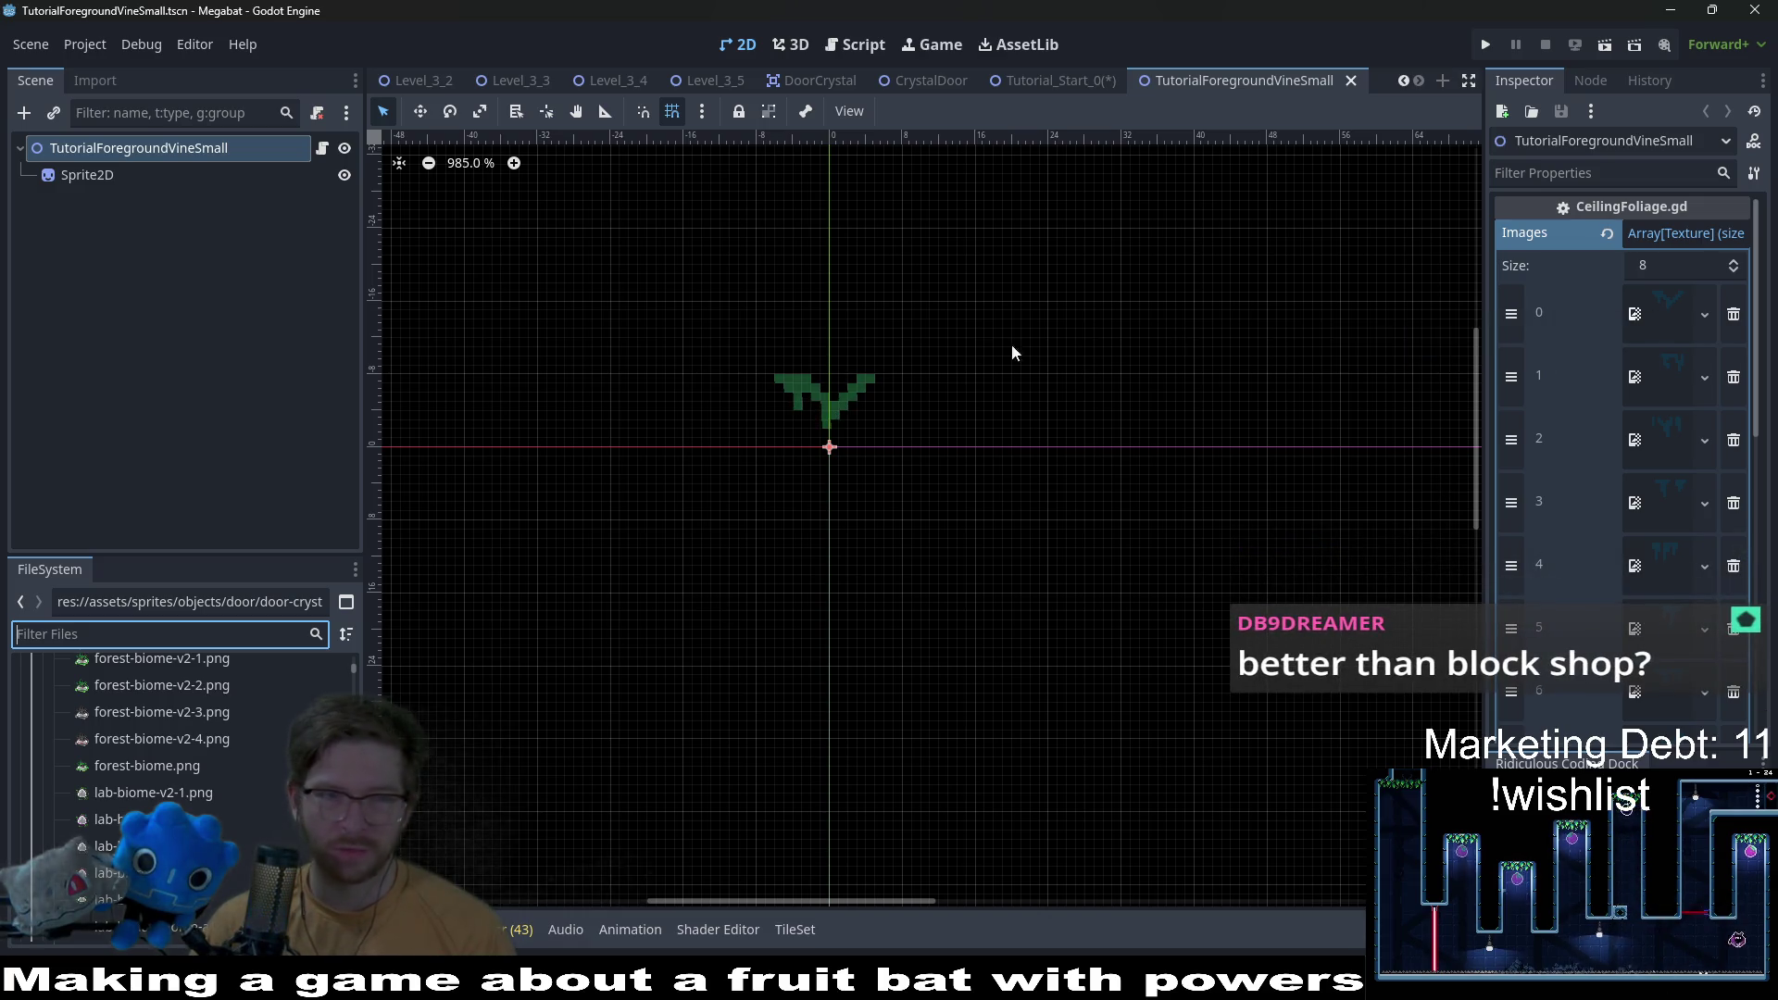
pyautogui.click(87, 175)
pyautogui.click(208, 633)
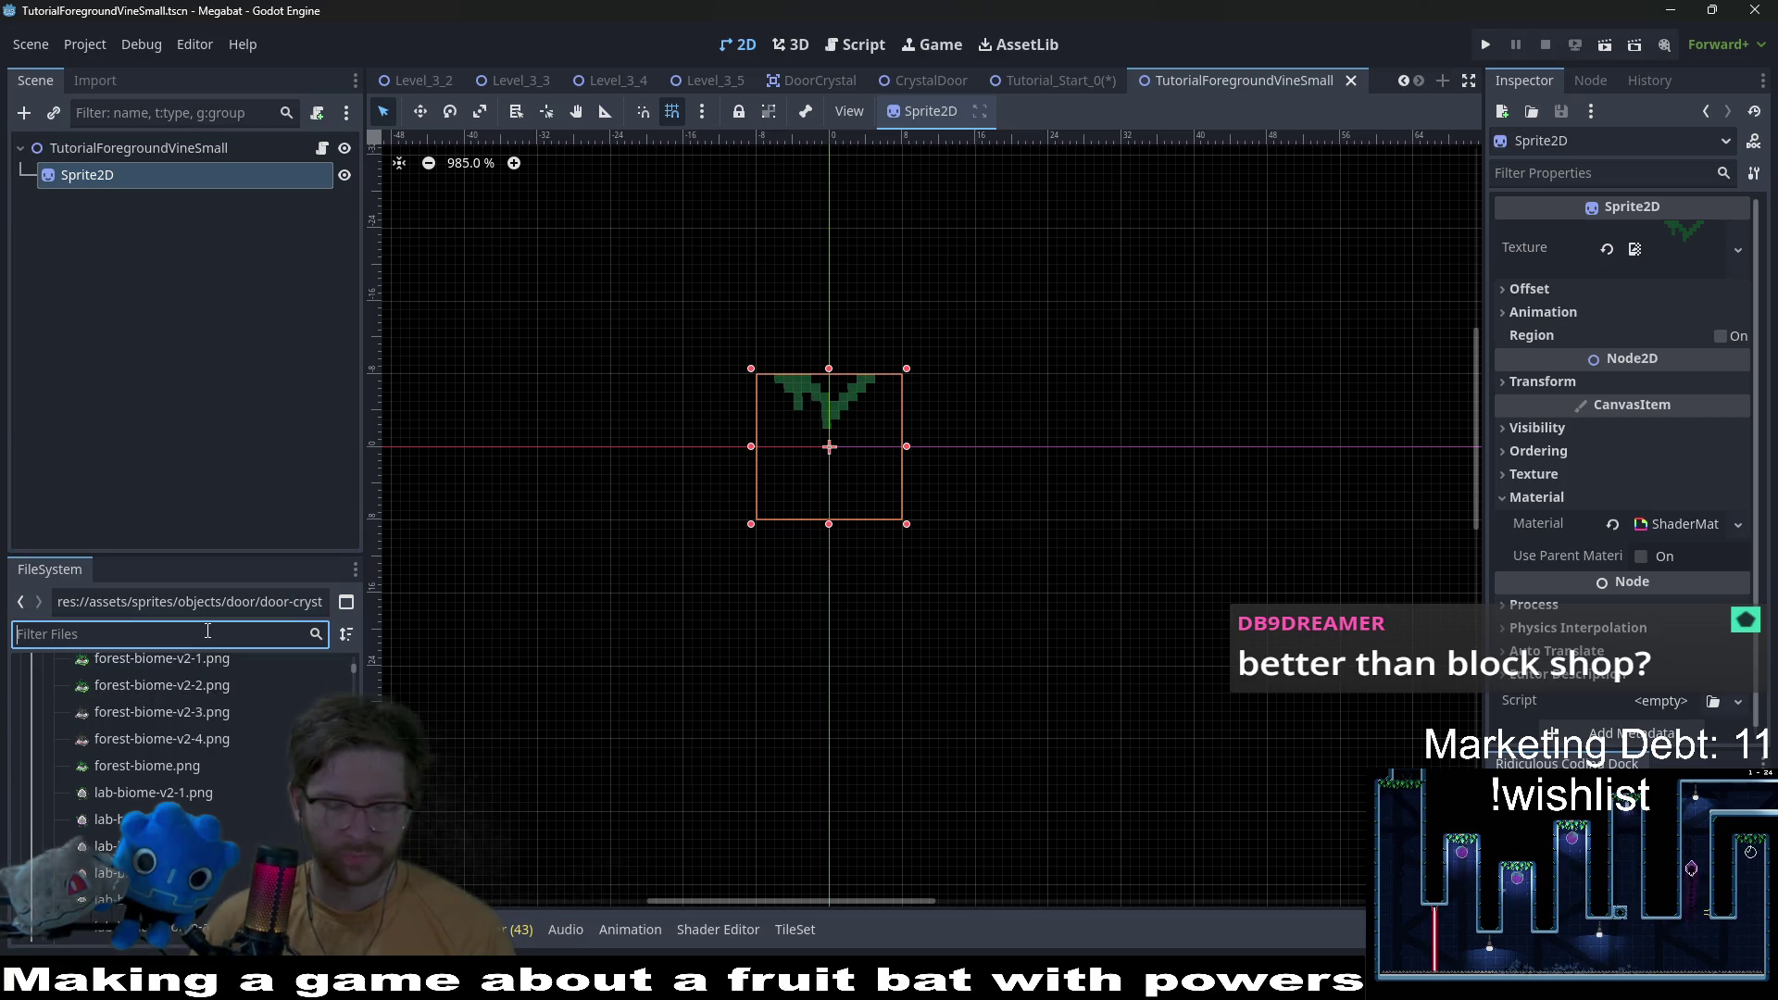
pyautogui.write('foregrou')
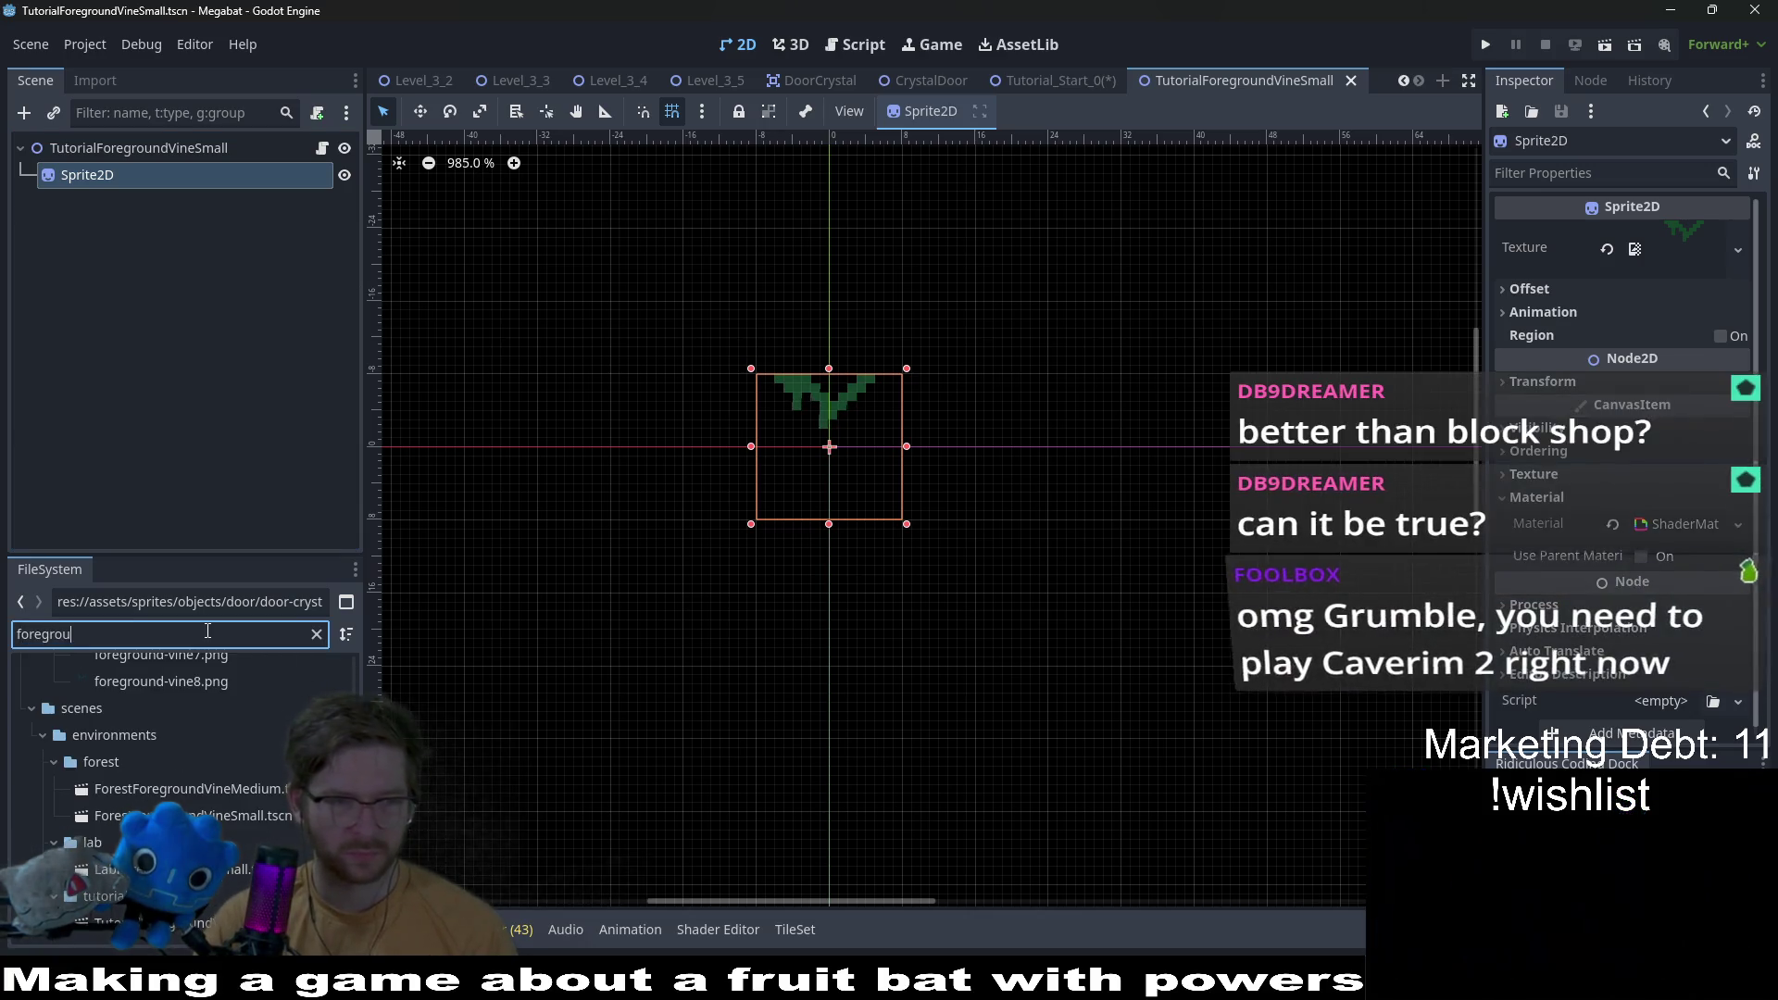
pyautogui.write('nd-vine')
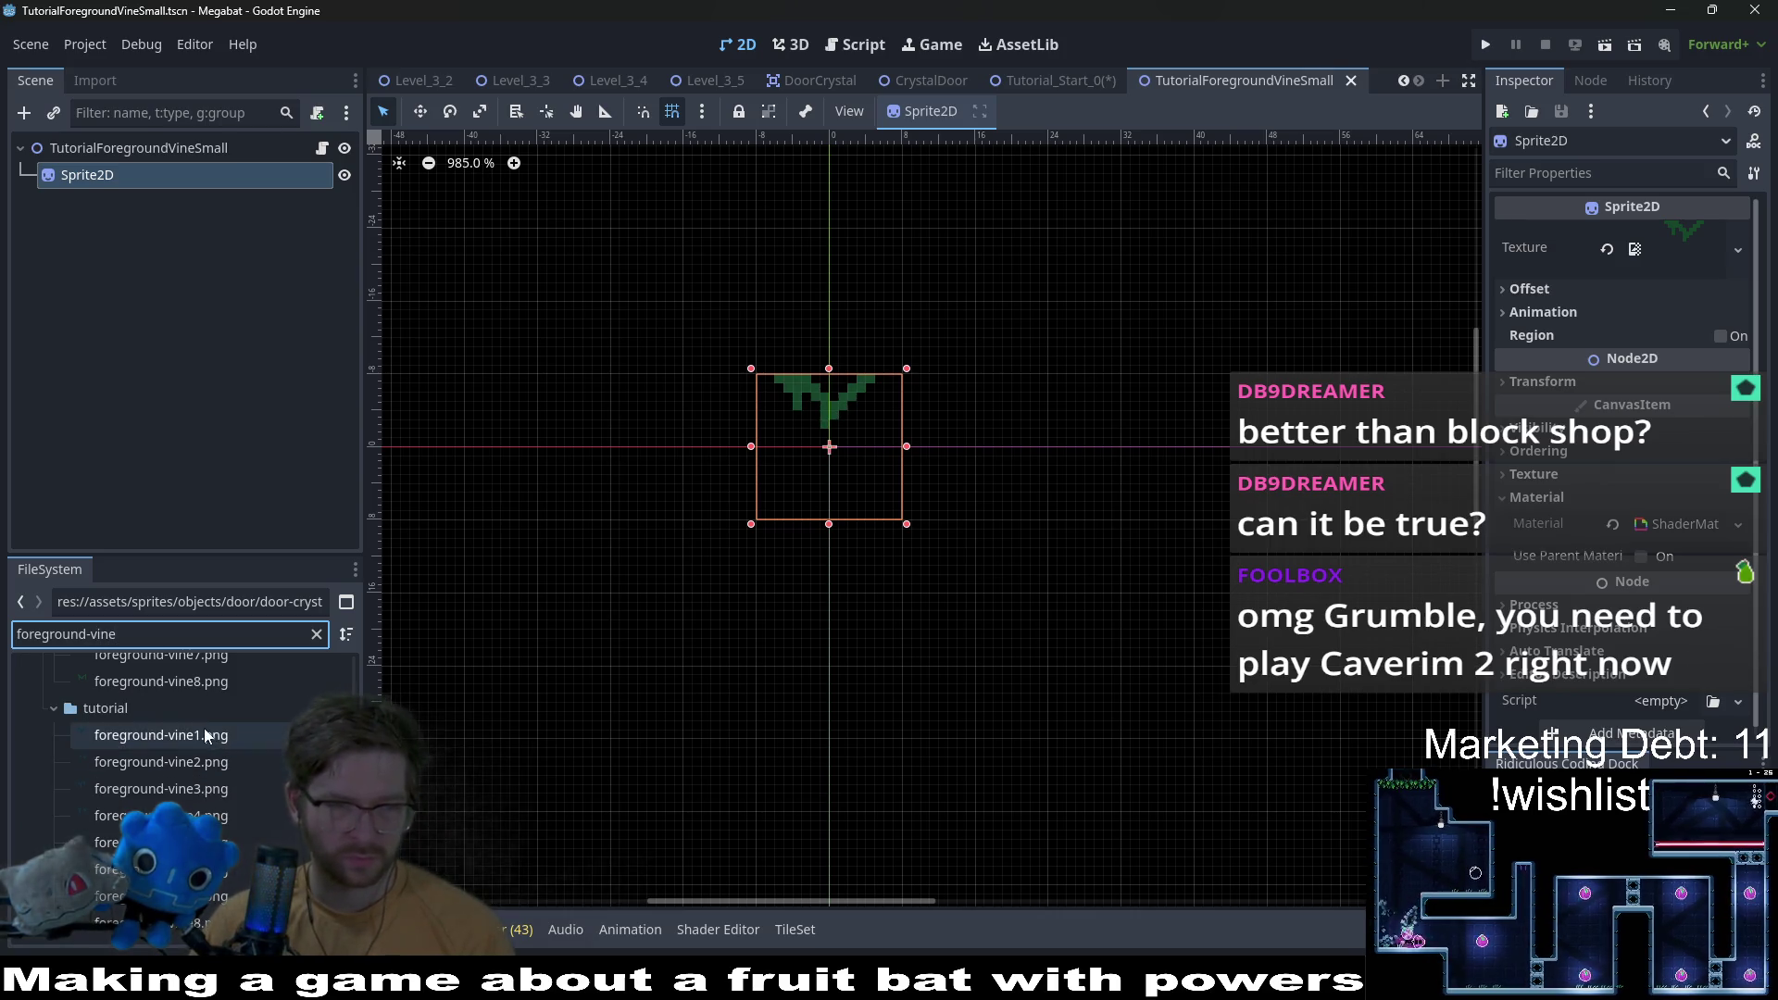
pyautogui.moveTo(158, 735); pyautogui.dragTo(1679, 248)
# Step: Save the vine scene and switch over to Aseprite
pyautogui.hotkey('ctrl', 's')
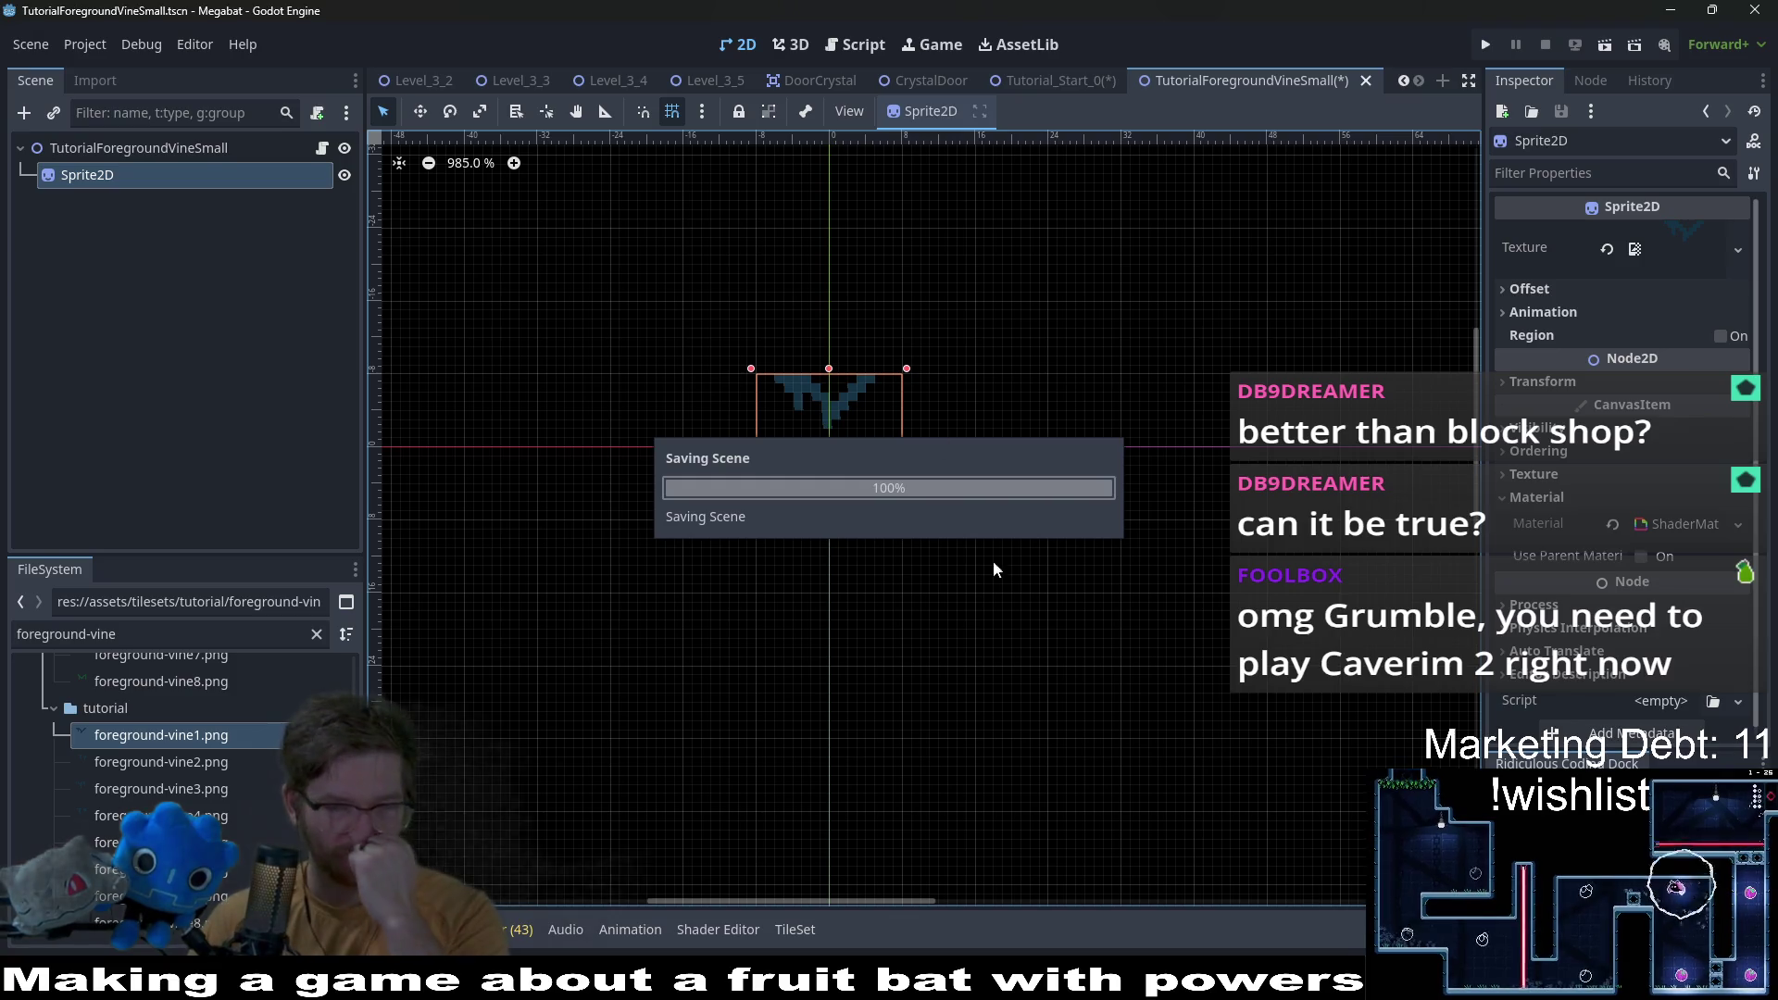
pyautogui.scroll(5, 197, 809)
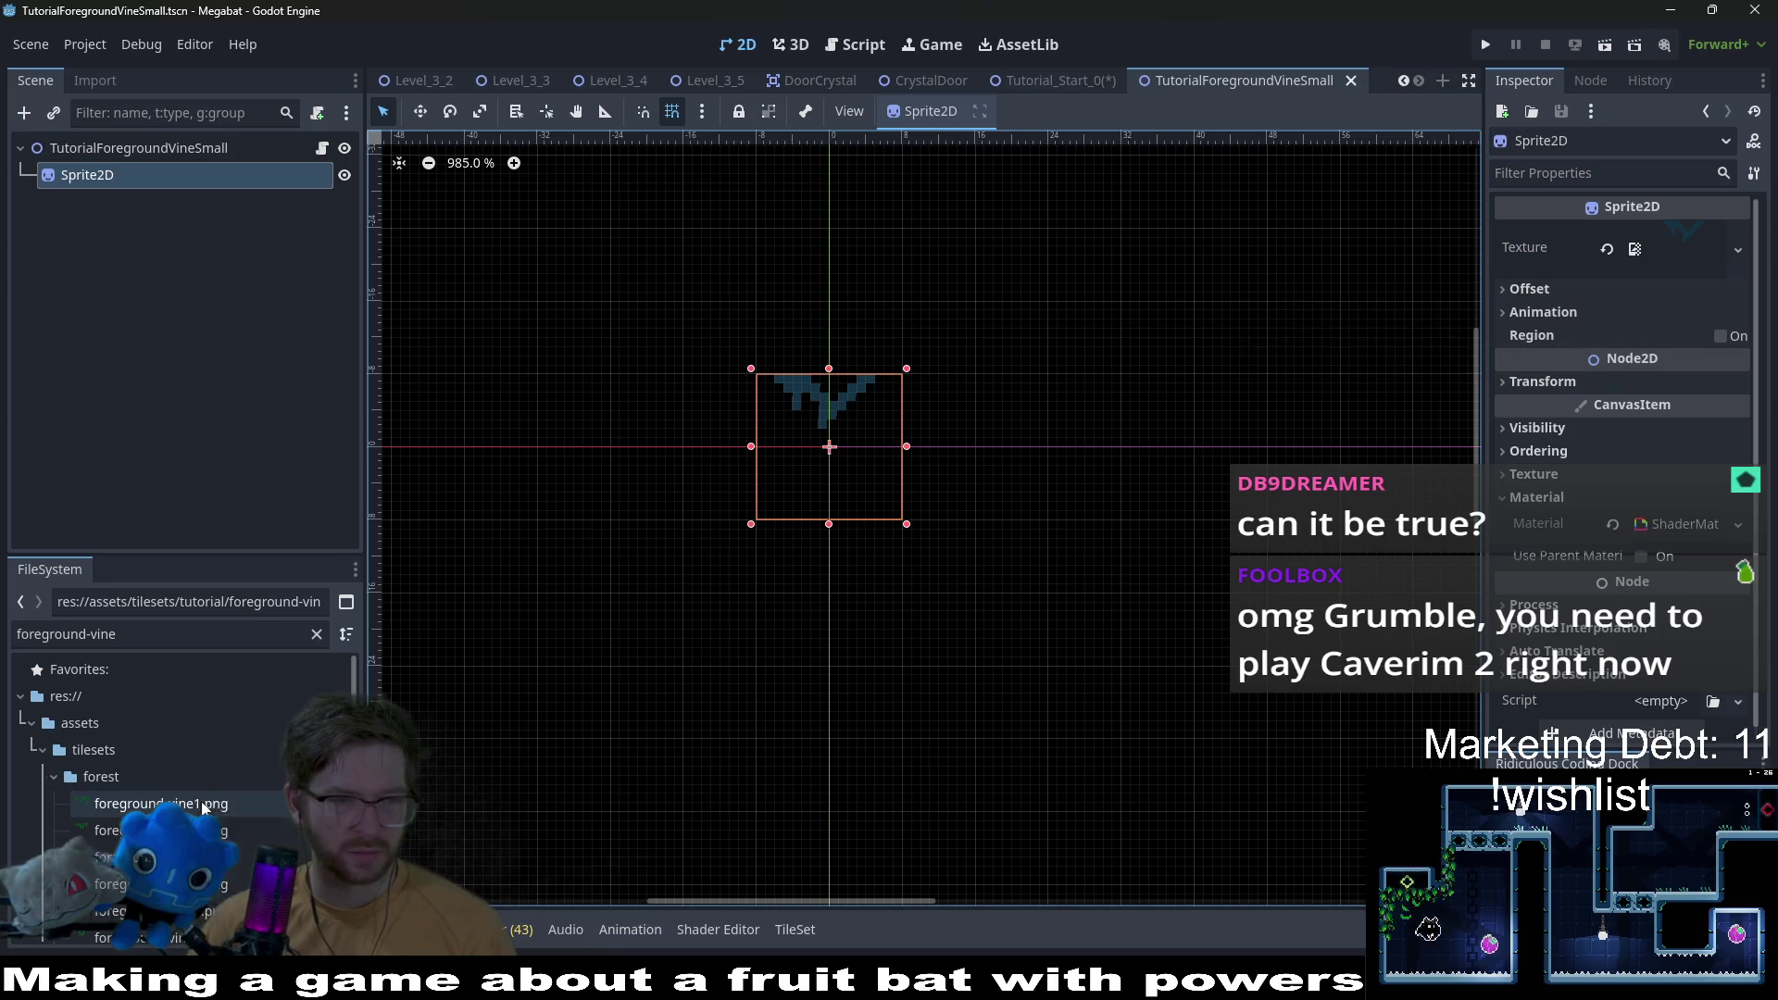
pyautogui.scroll(-4, 197, 808)
pyautogui.hotkey('alt', 'Tab')
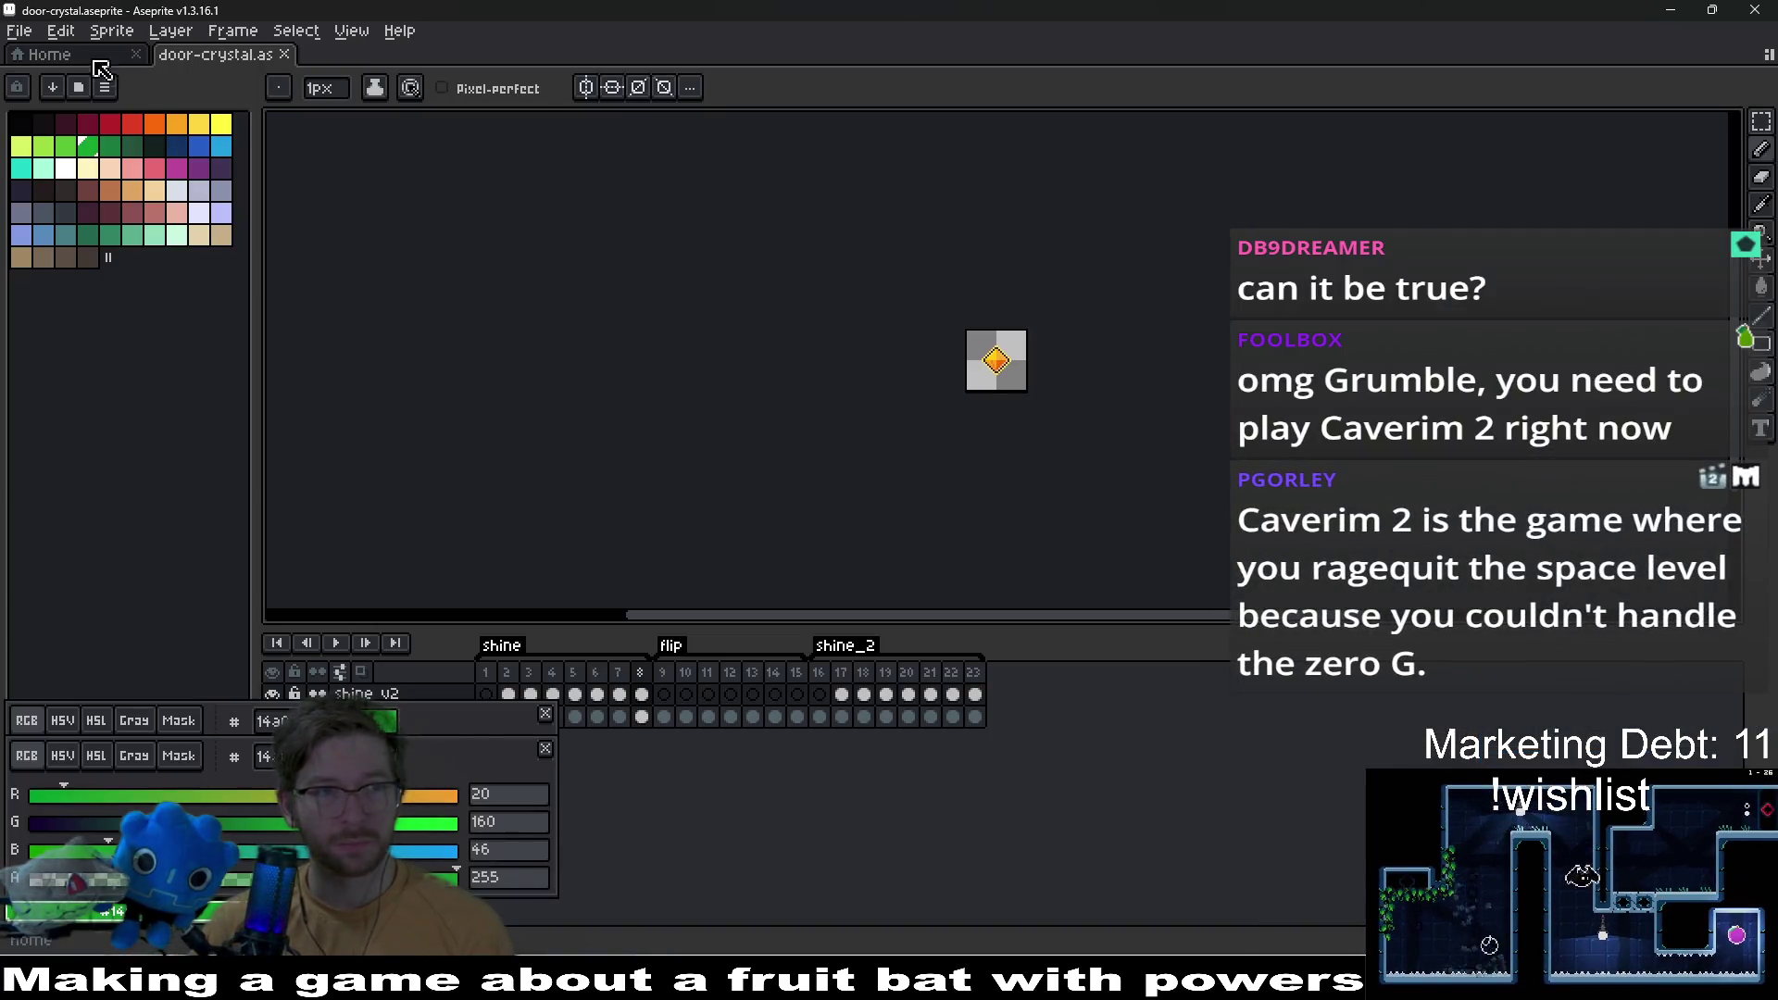
# Step: Open foreground-vine.aseprite from assets > tilesets > tutorial
pyautogui.click(19, 31)
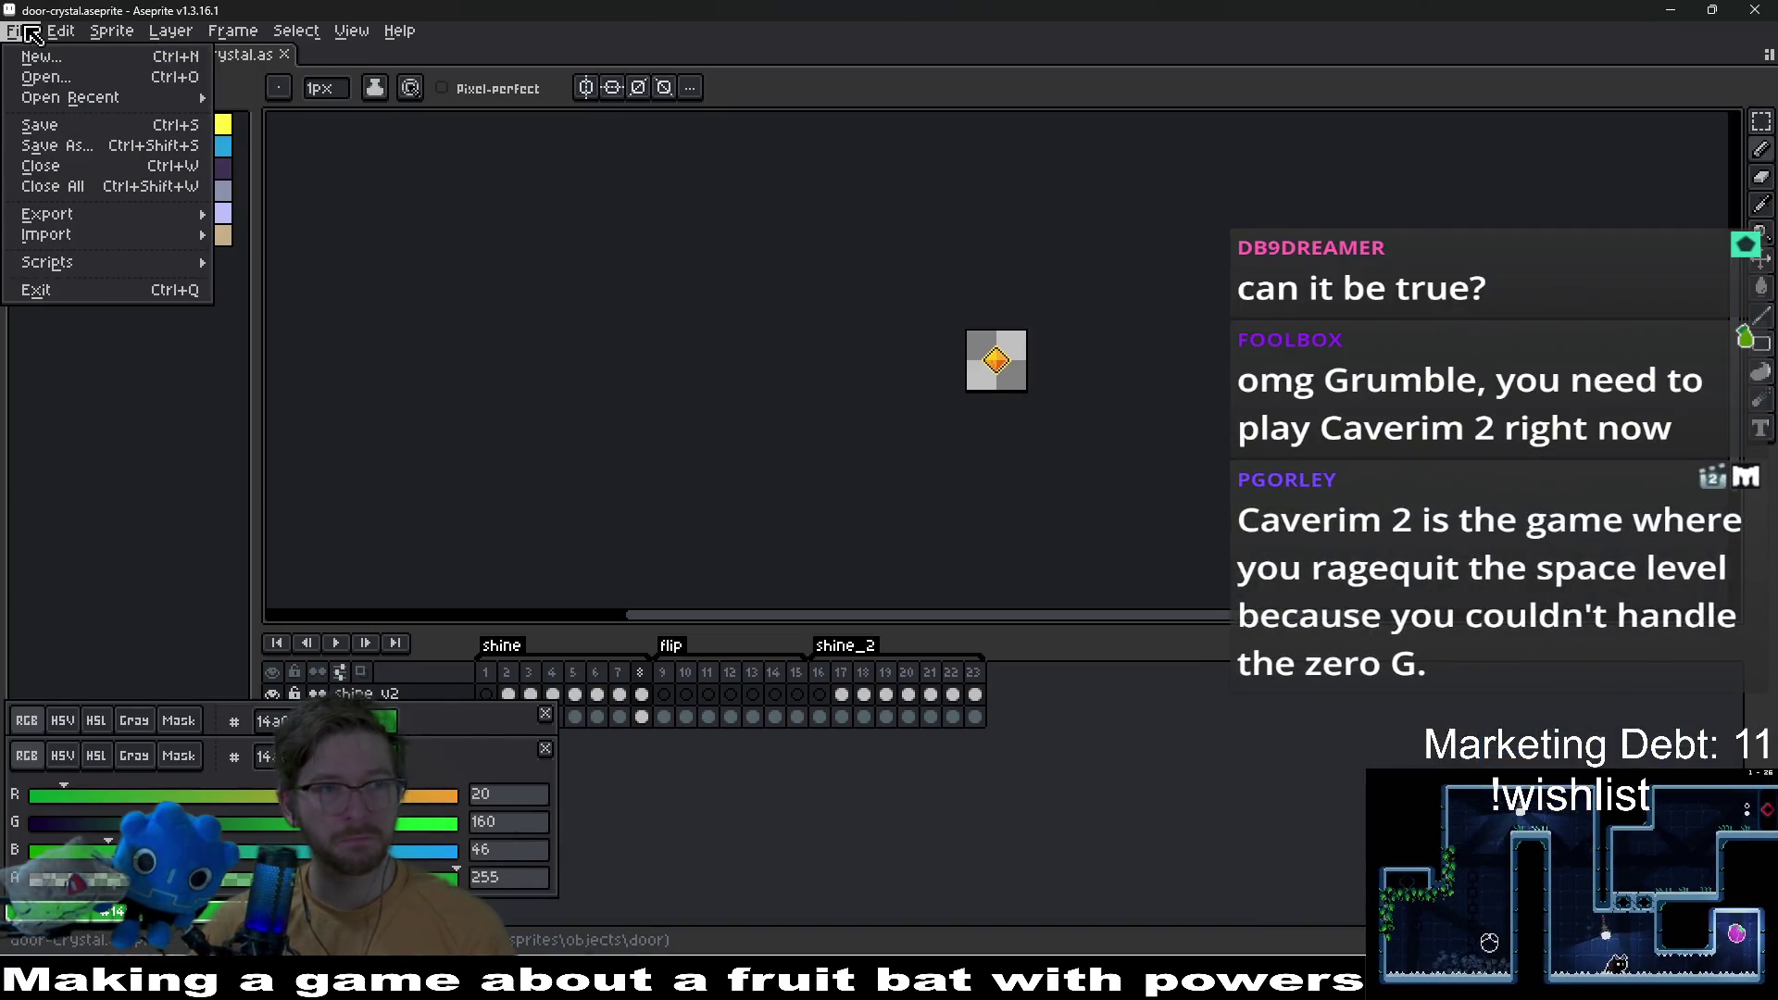
pyautogui.click(82, 78)
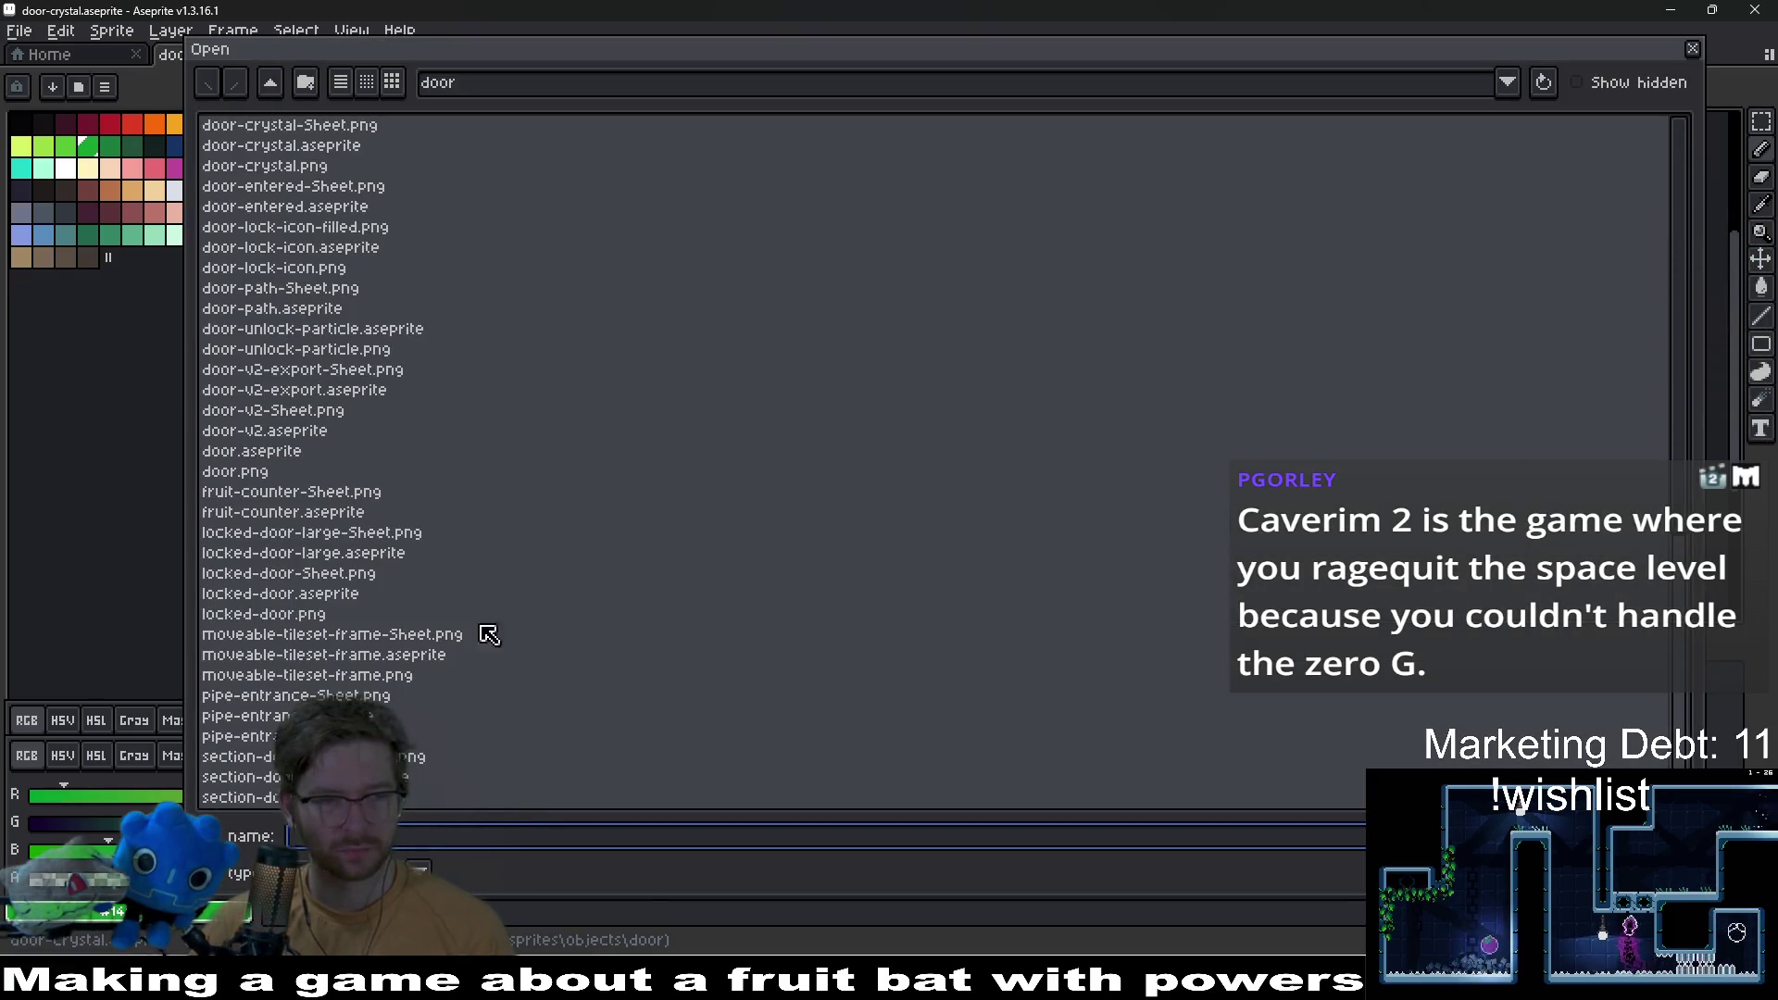
pyautogui.click(270, 86)
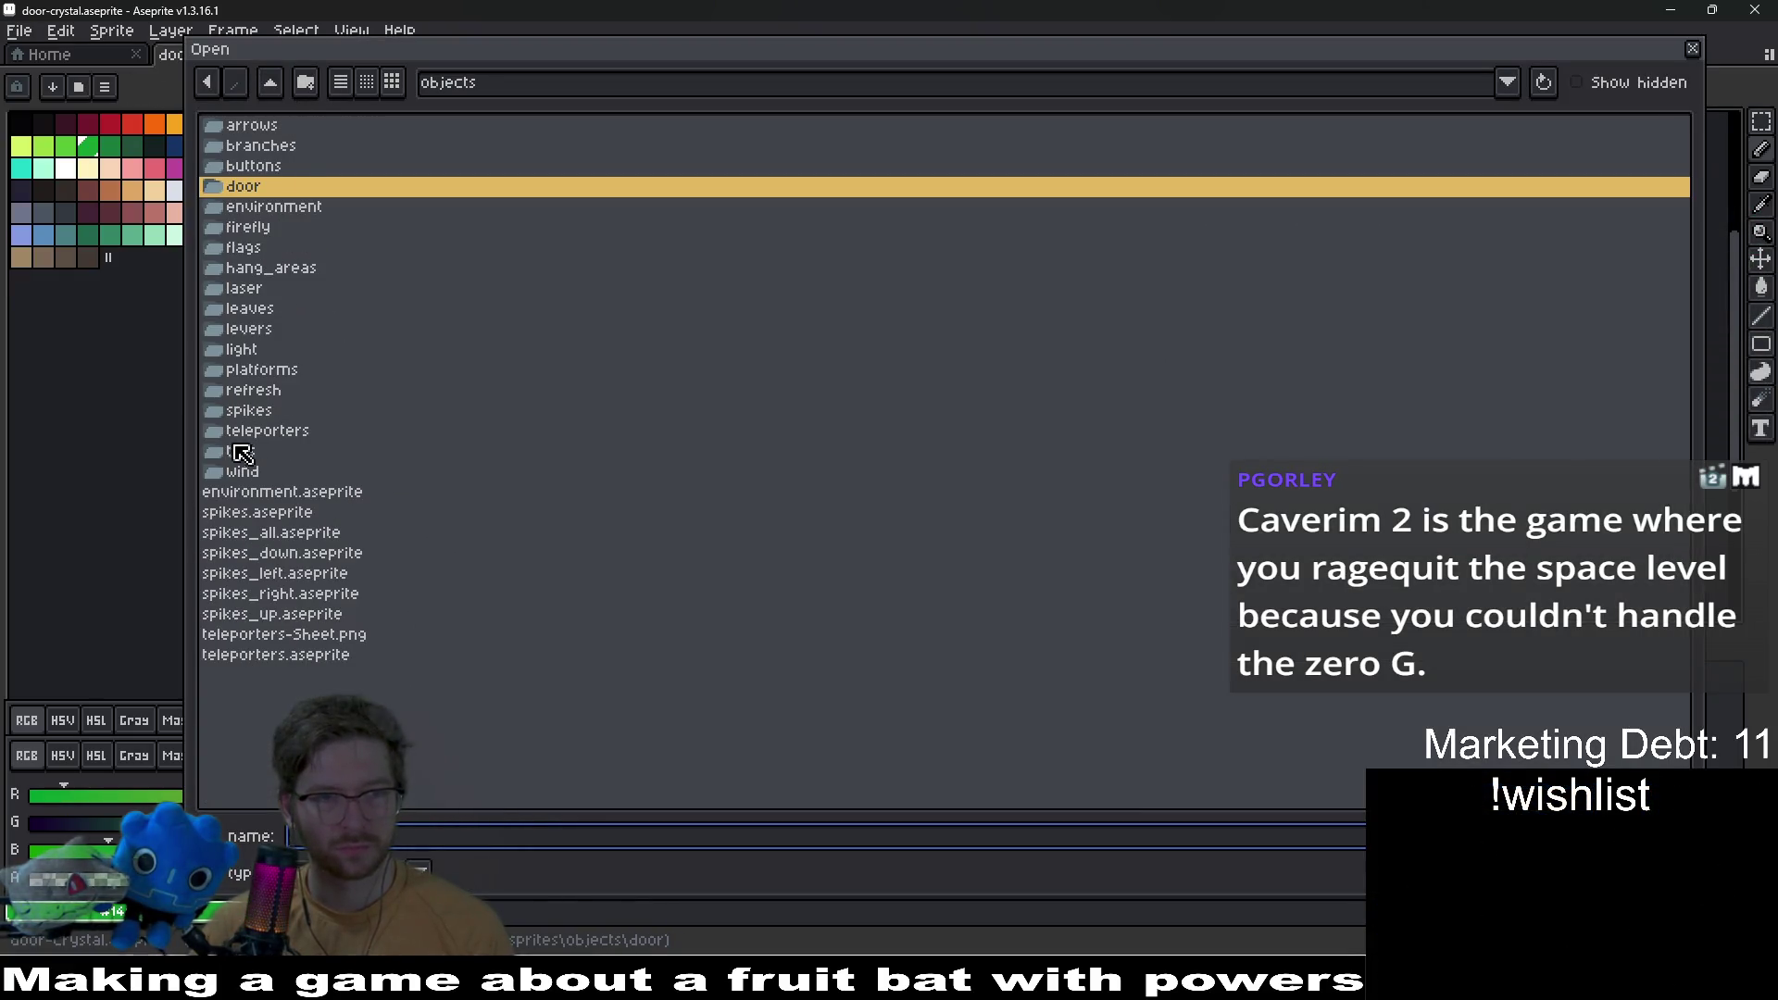
pyautogui.click(270, 84)
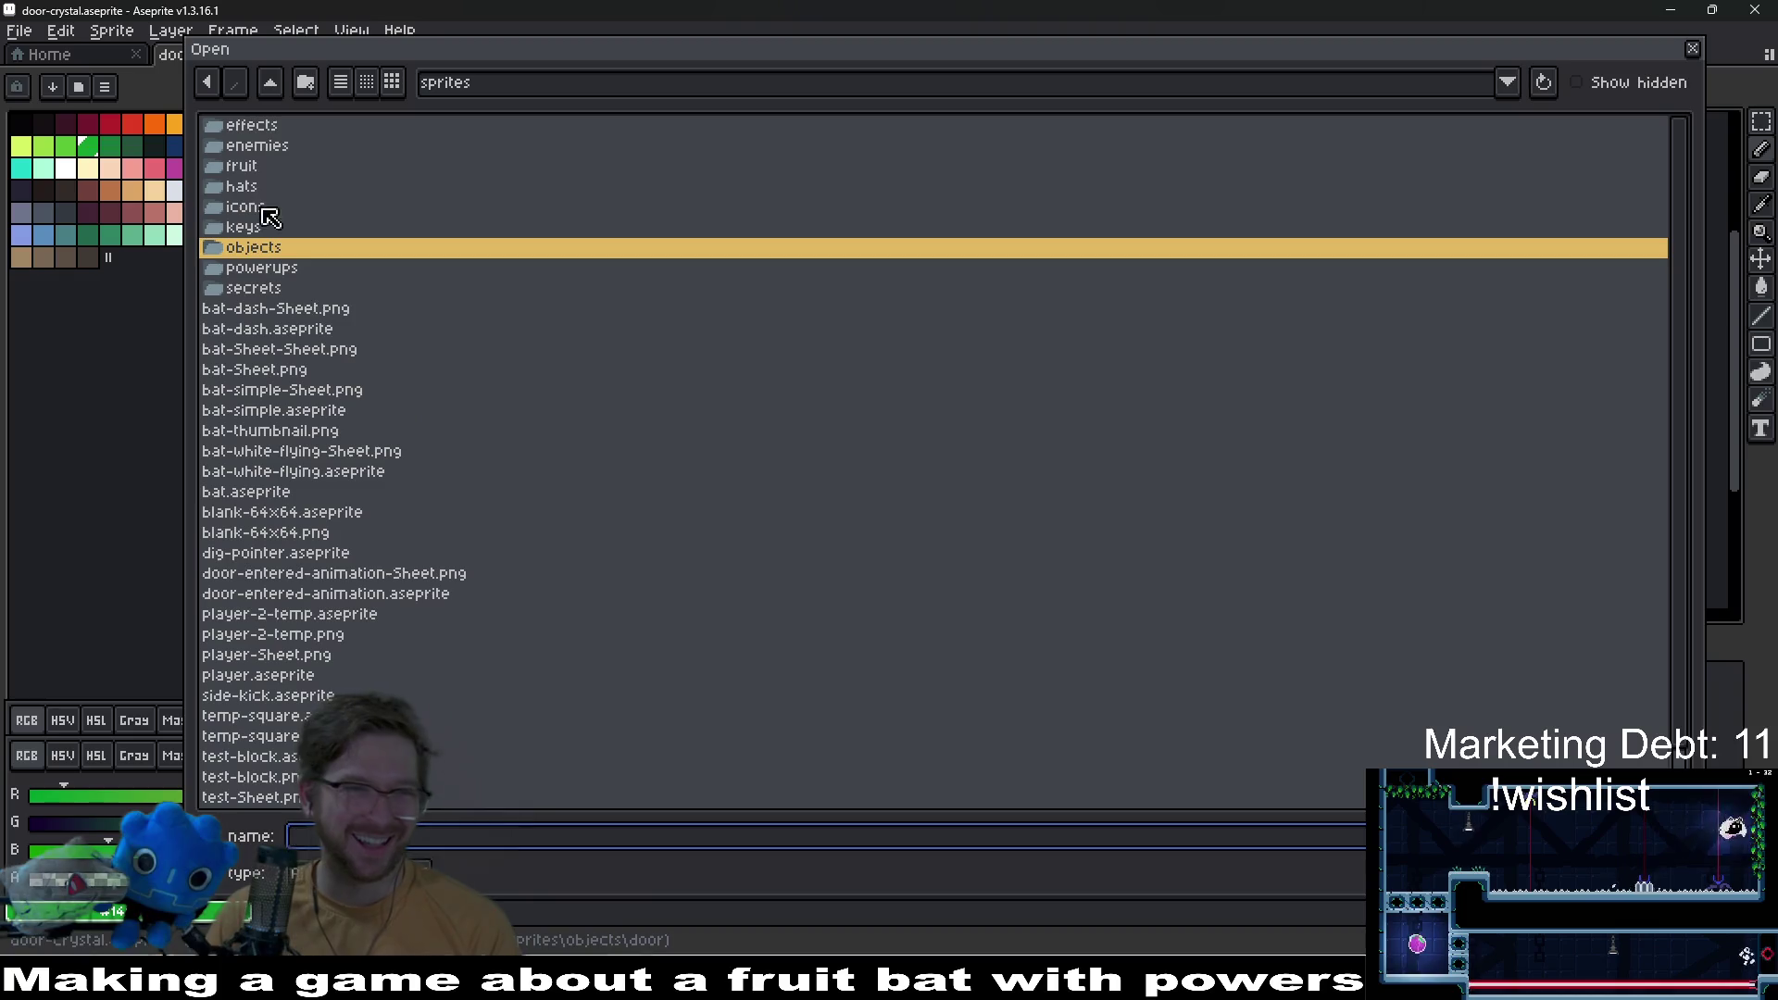
pyautogui.click(272, 88)
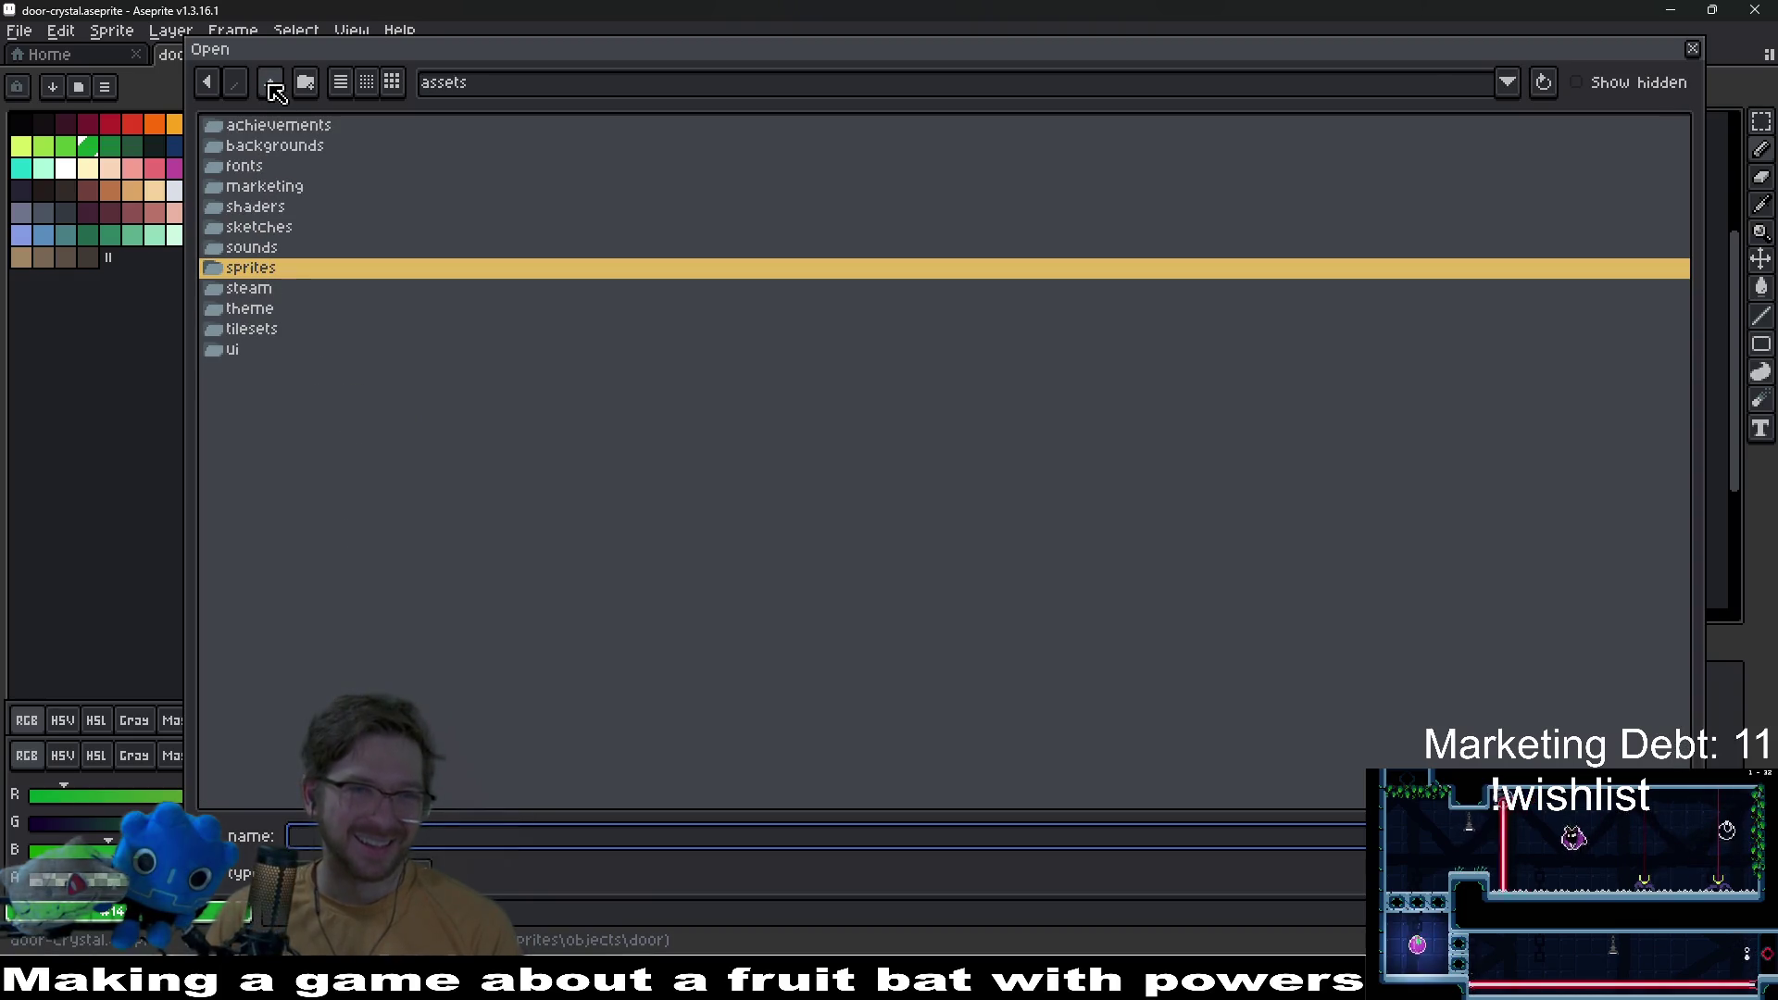
pyautogui.doubleClick(295, 329)
pyautogui.click(278, 167)
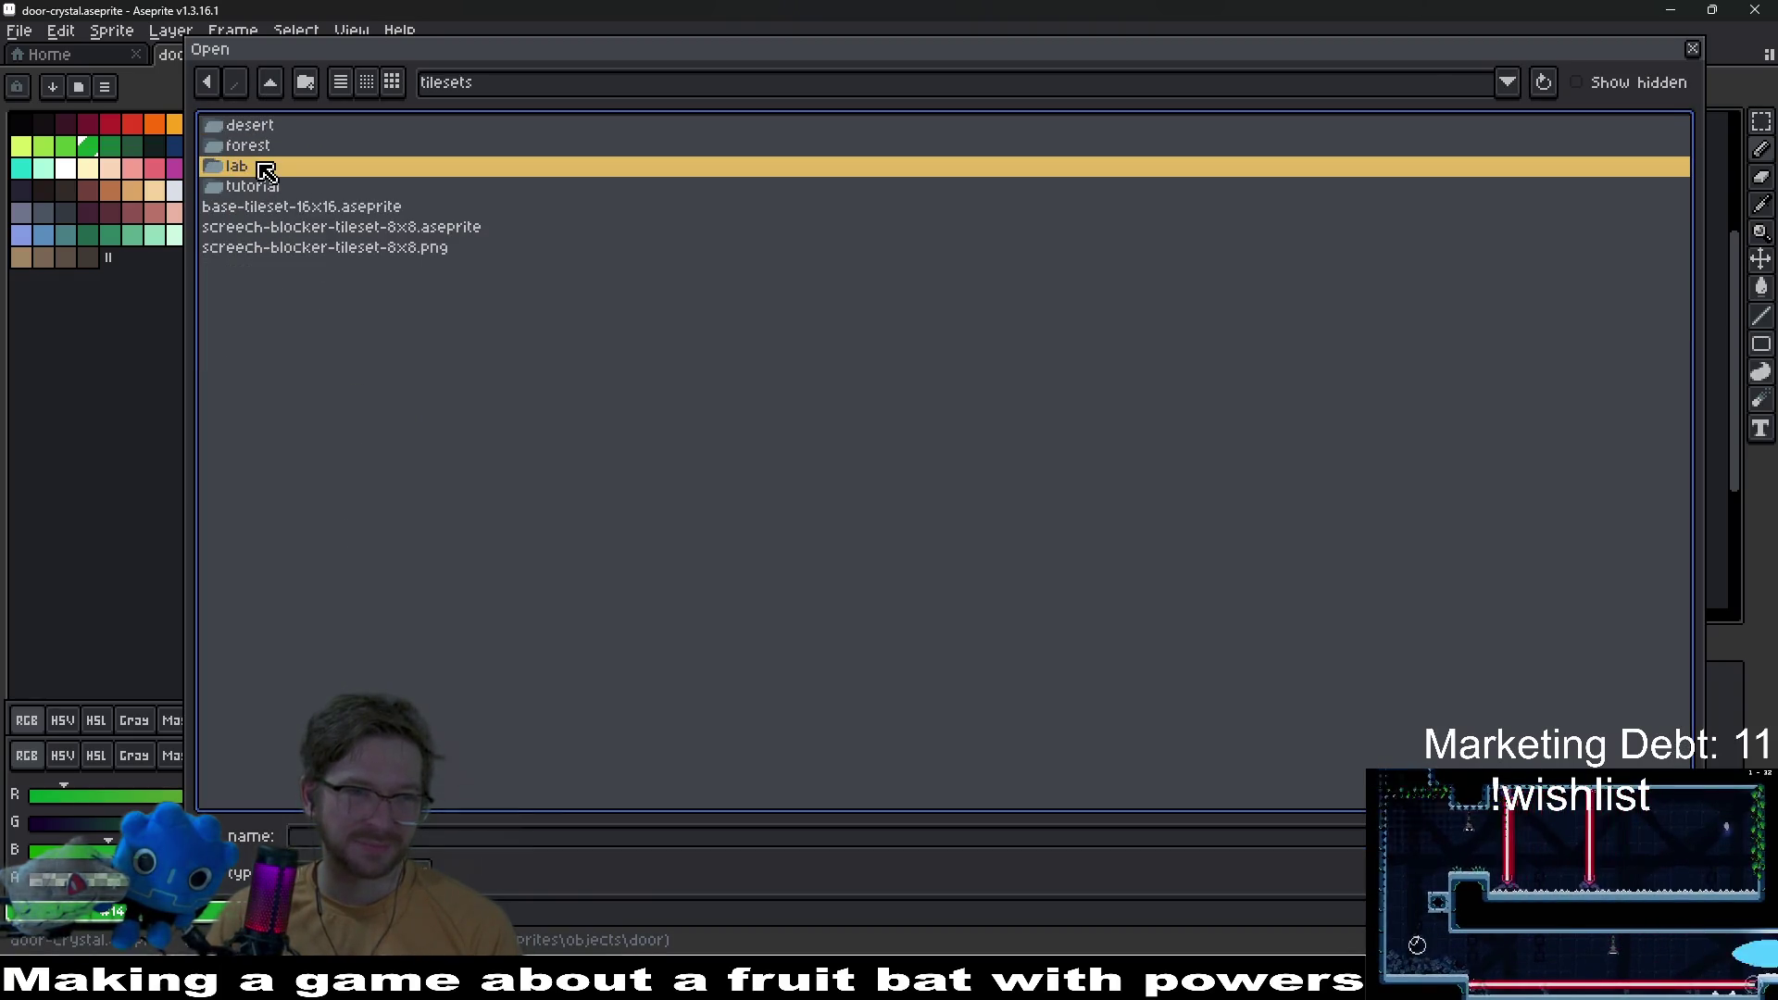
pyautogui.doubleClick(268, 187)
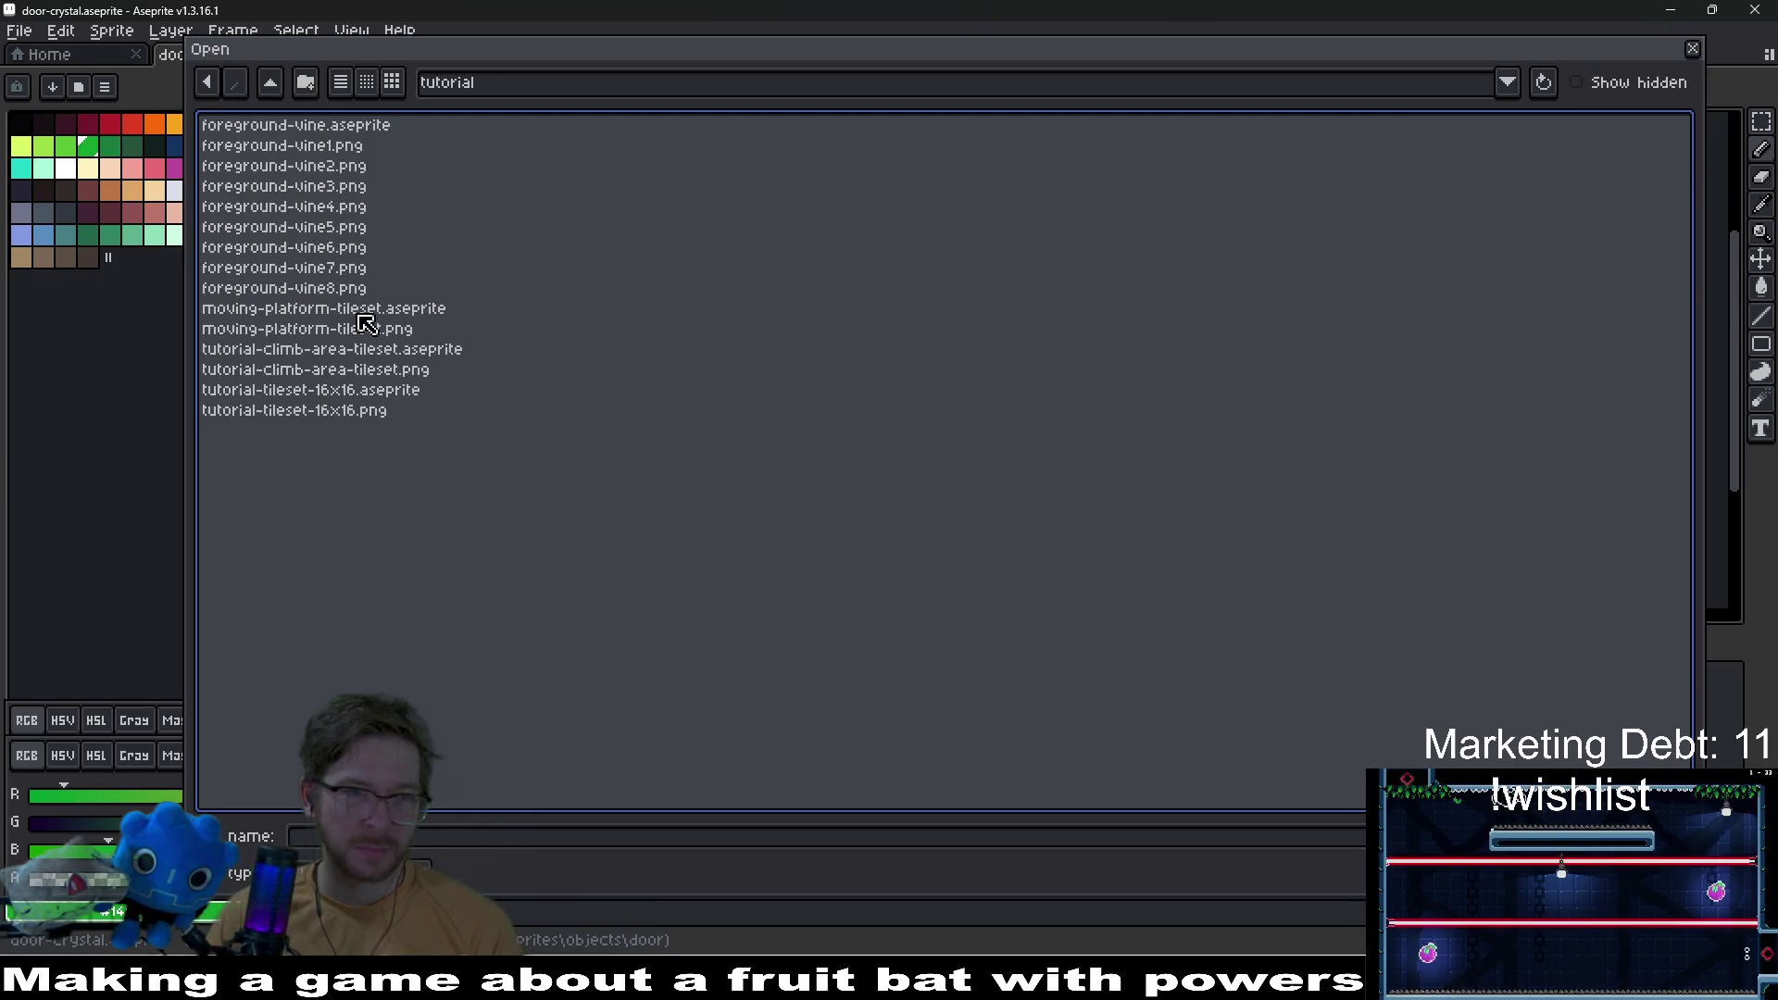
pyautogui.doubleClick(344, 127)
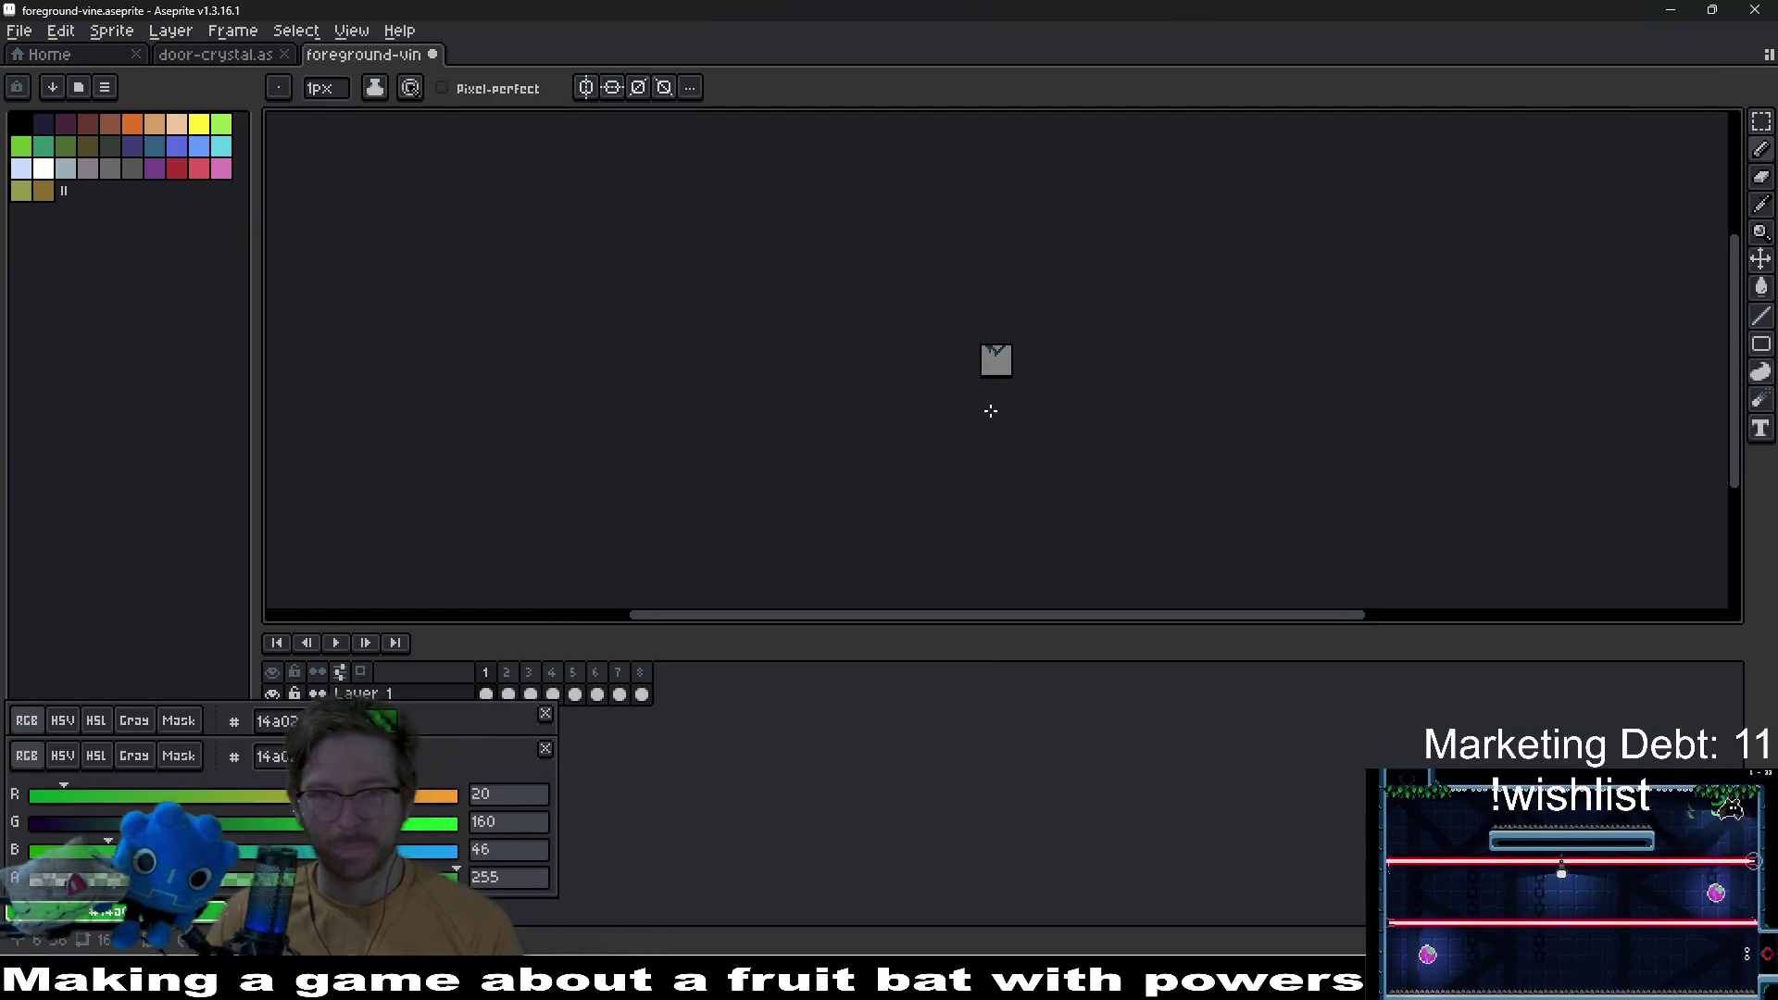
# Step: Float both colour panels beside the canvas
pyautogui.scroll(6, 990, 410)
pyautogui.moveTo(431, 725); pyautogui.dragTo(1587, 186)
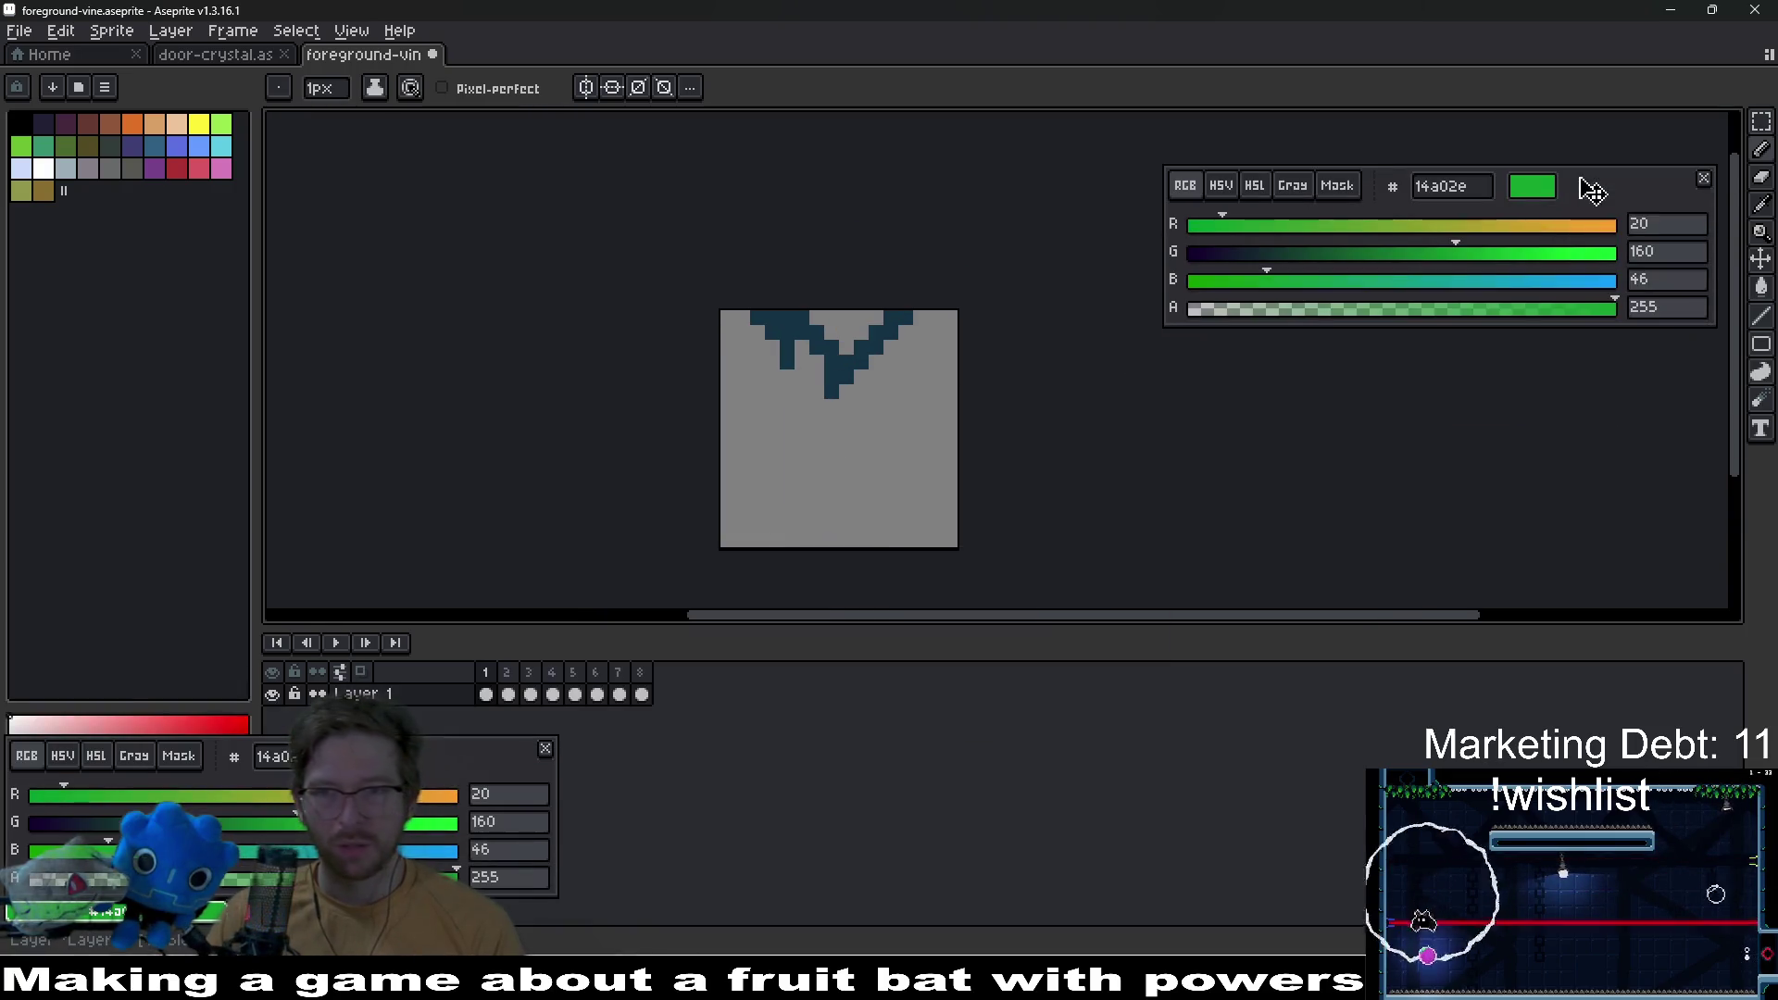
pyautogui.moveTo(477, 778)
pyautogui.mouseDown()
pyautogui.moveTo(1052, 623)
pyautogui.moveTo(1609, 417)
pyautogui.mouseUp()
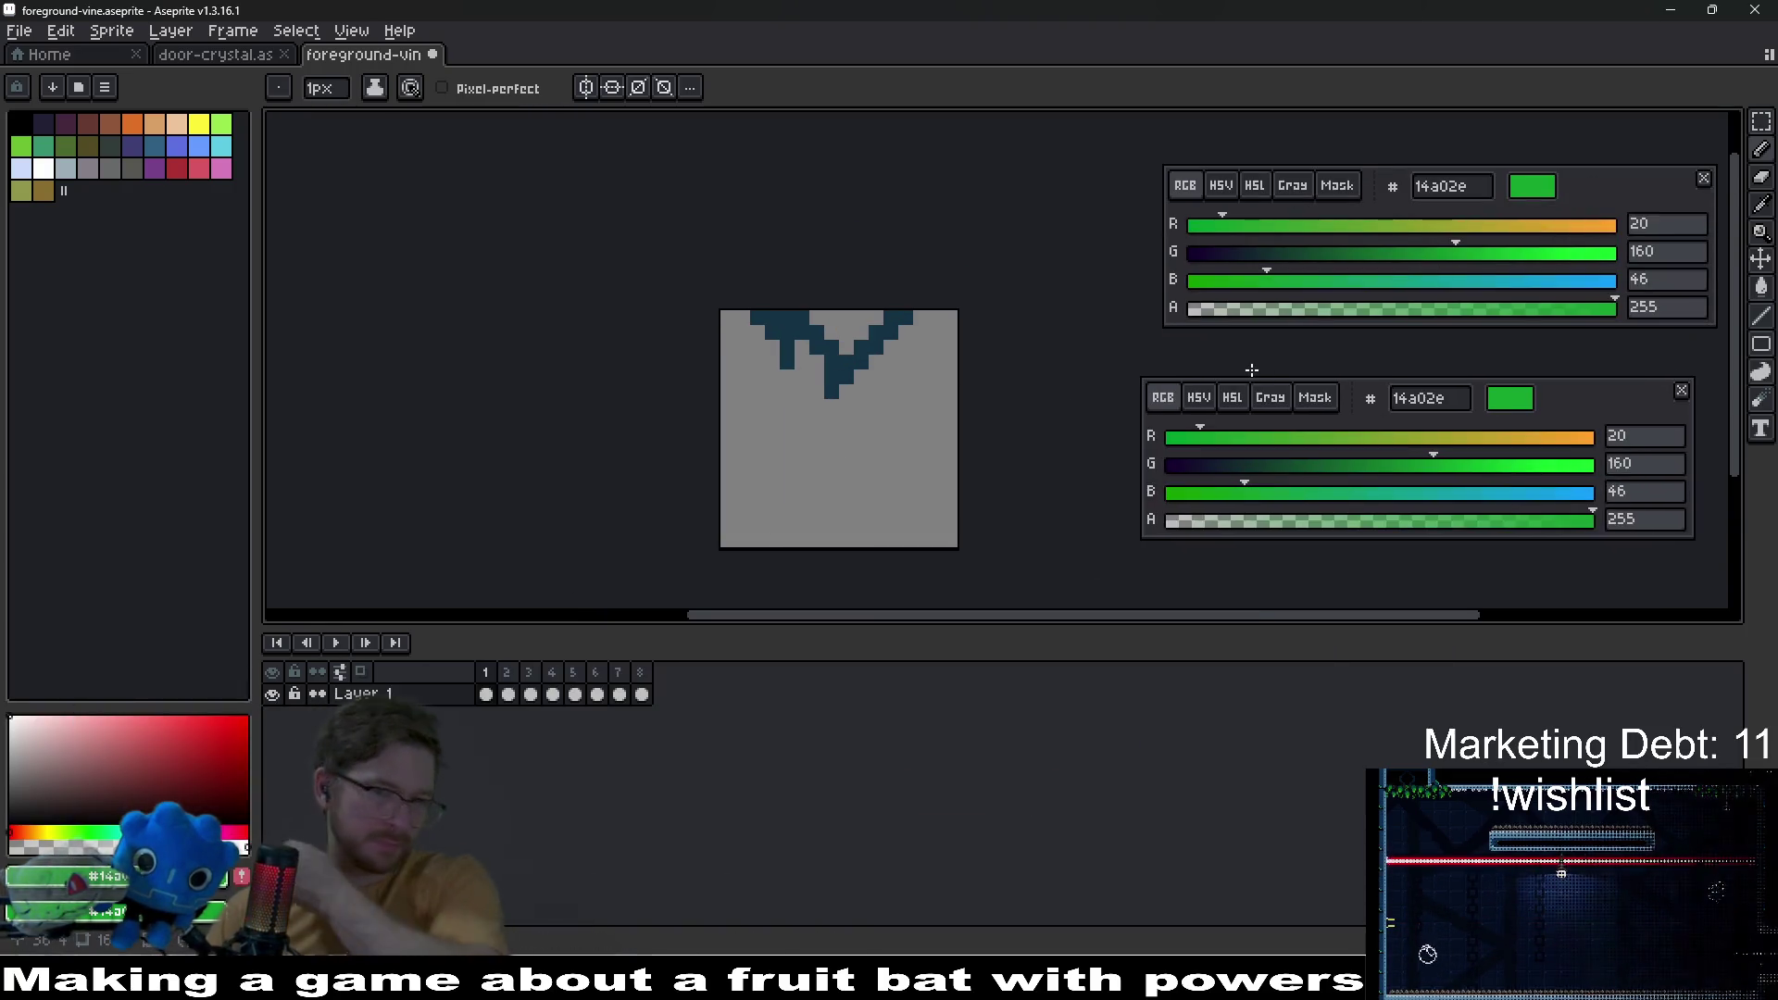
# Step: Select frame 1 and trace a black pixel outline along the vine's edges
pyautogui.click(487, 695)
pyautogui.click(22, 125)
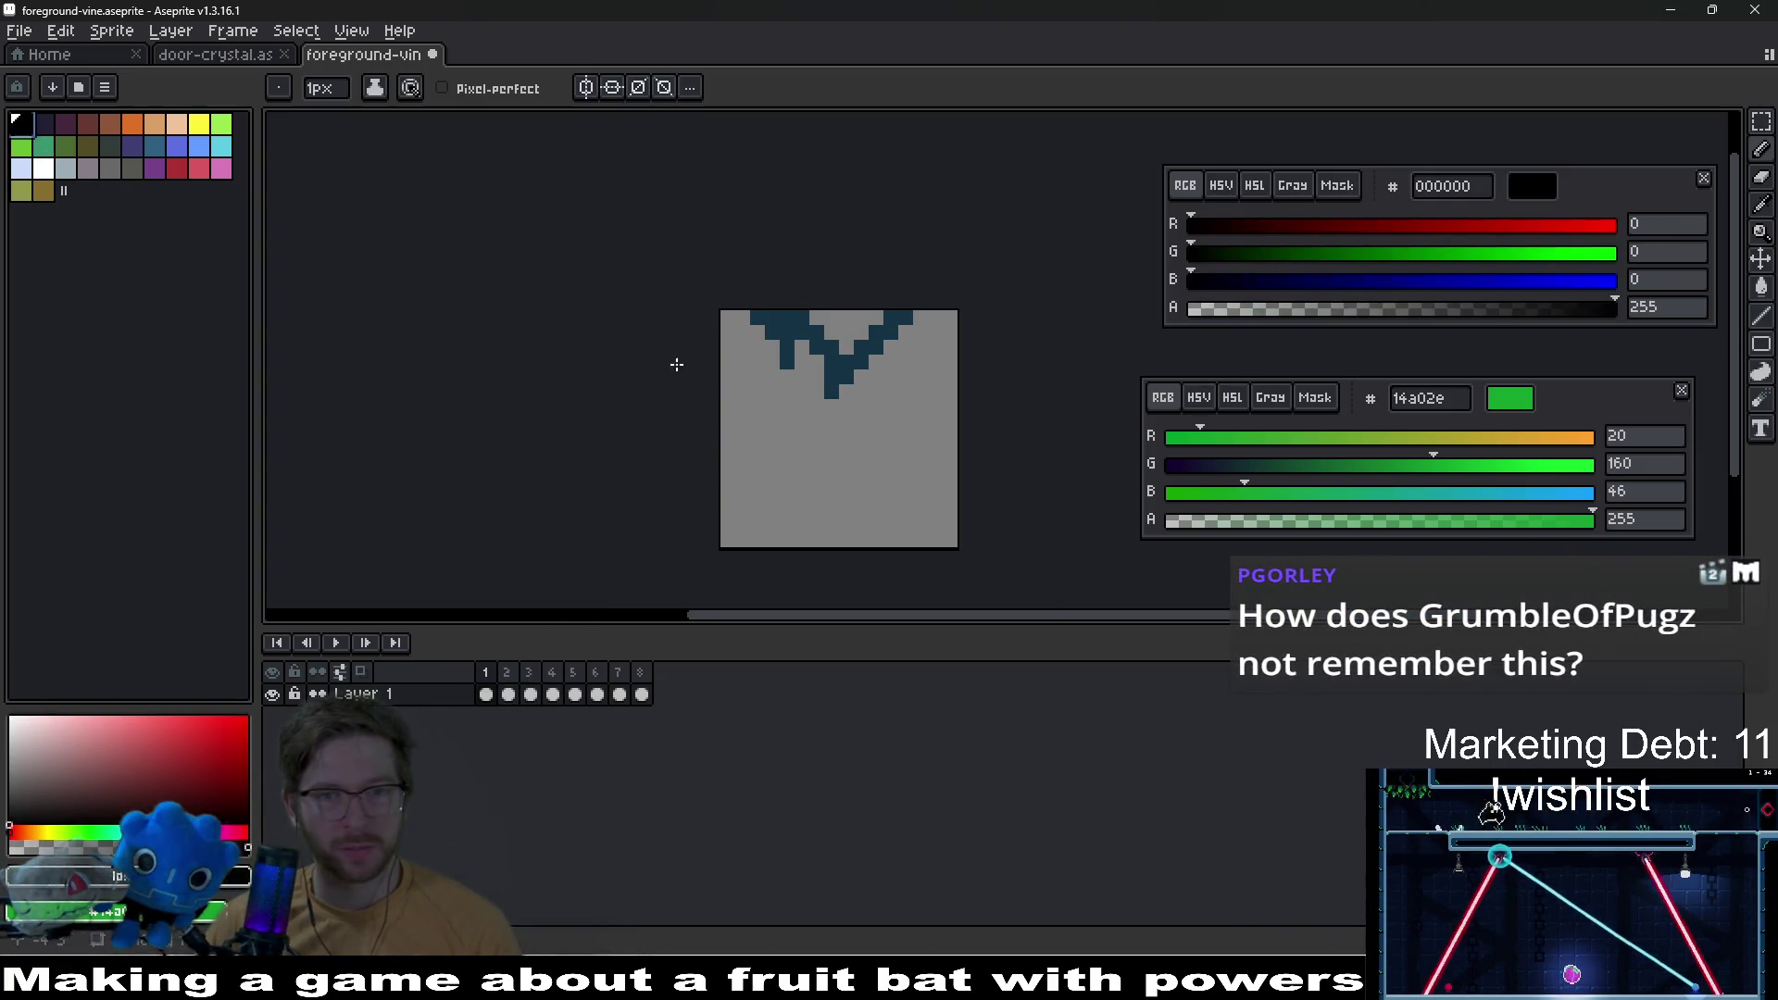
pyautogui.scroll(2, 889, 380)
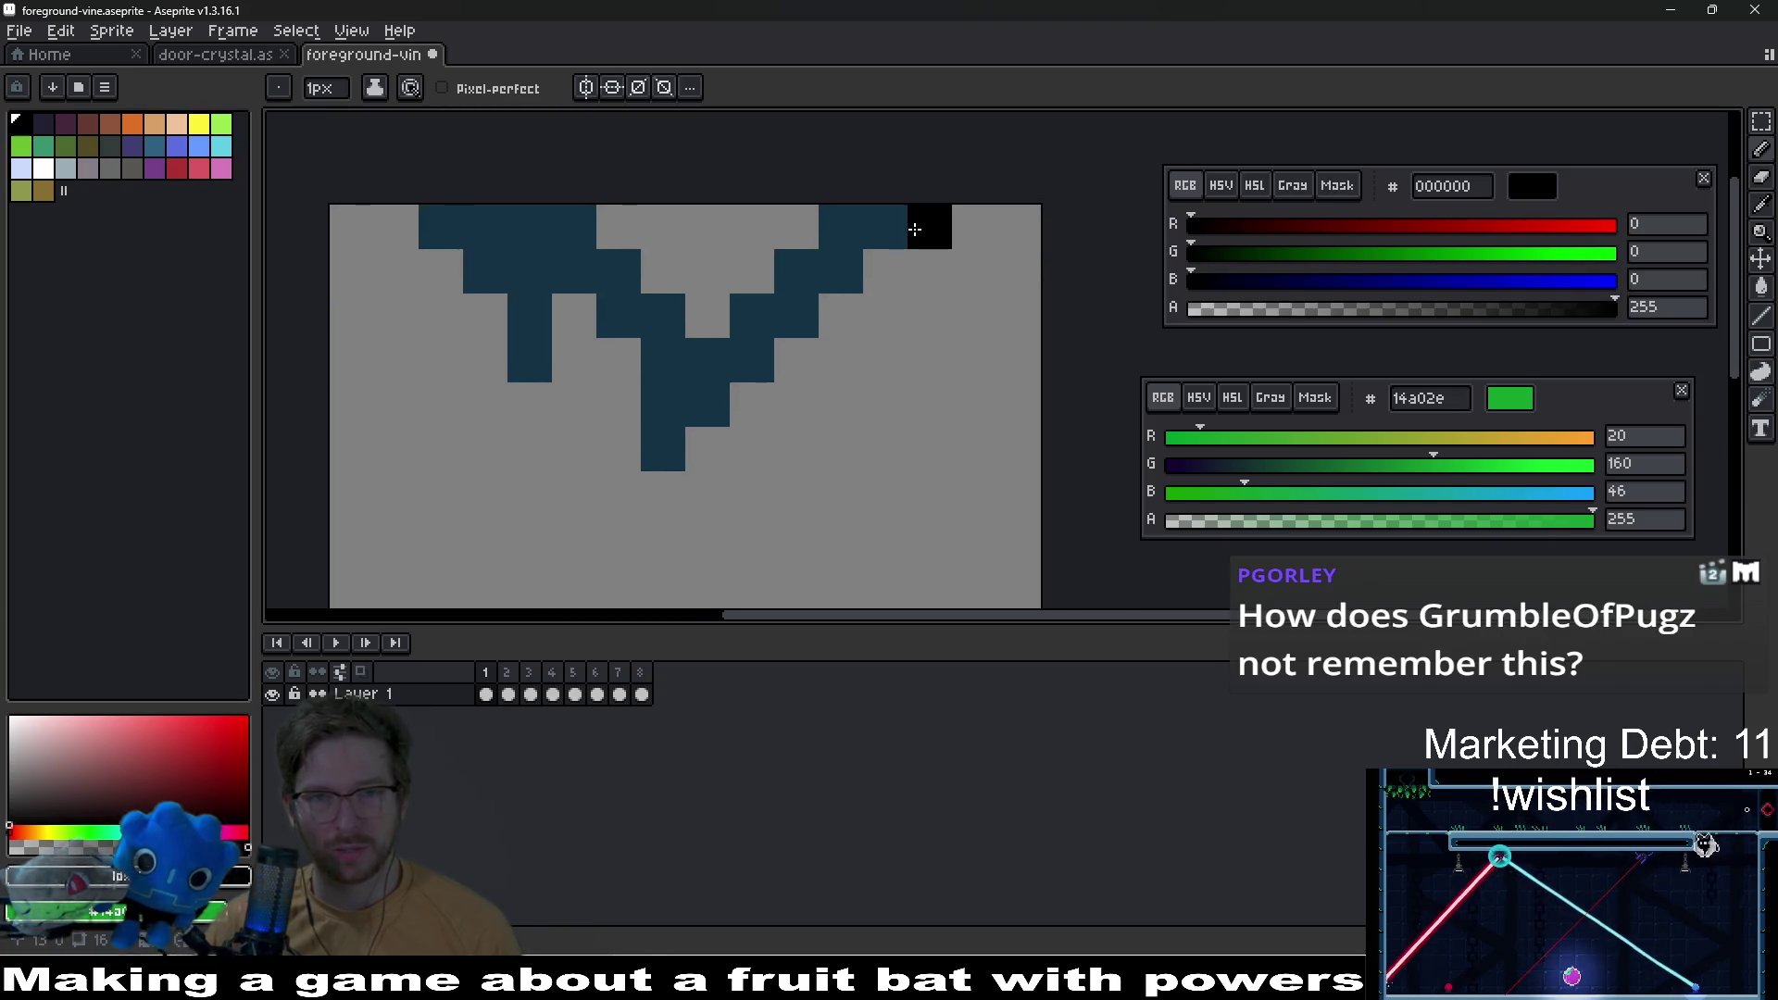
pyautogui.moveTo(915, 229)
pyautogui.mouseDown()
pyautogui.moveTo(782, 388)
pyautogui.moveTo(665, 484)
pyautogui.mouseUp()
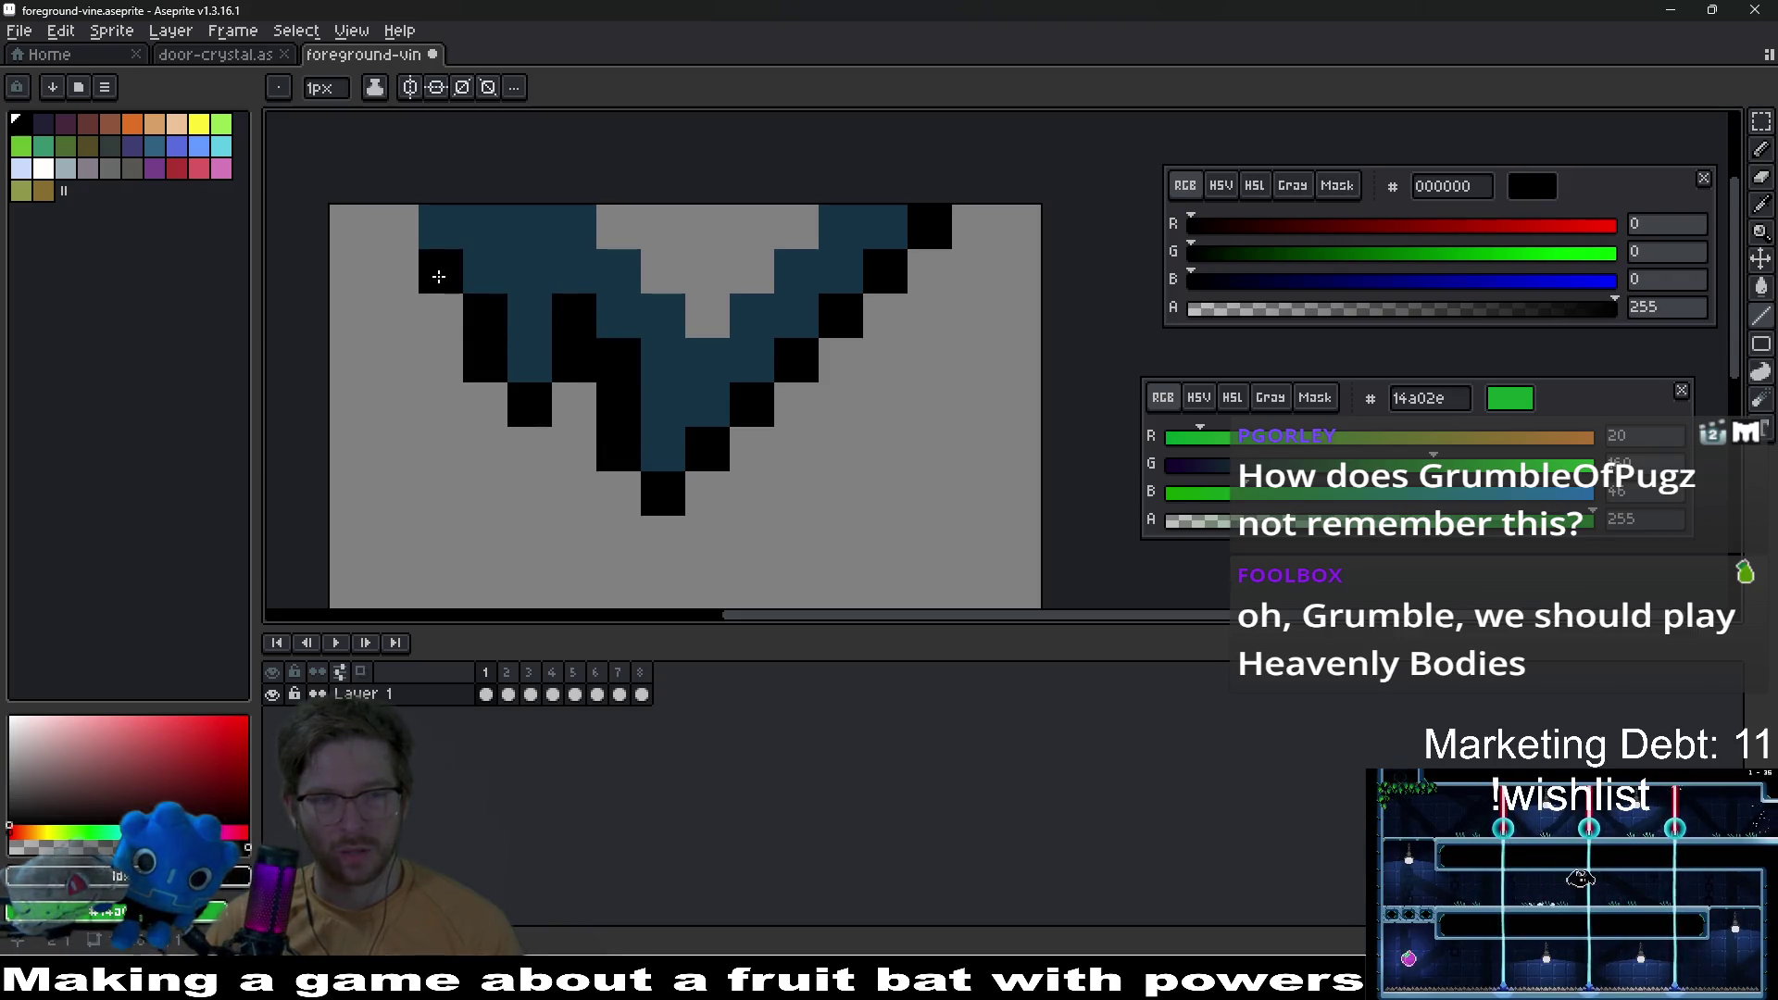
pyautogui.click(397, 226)
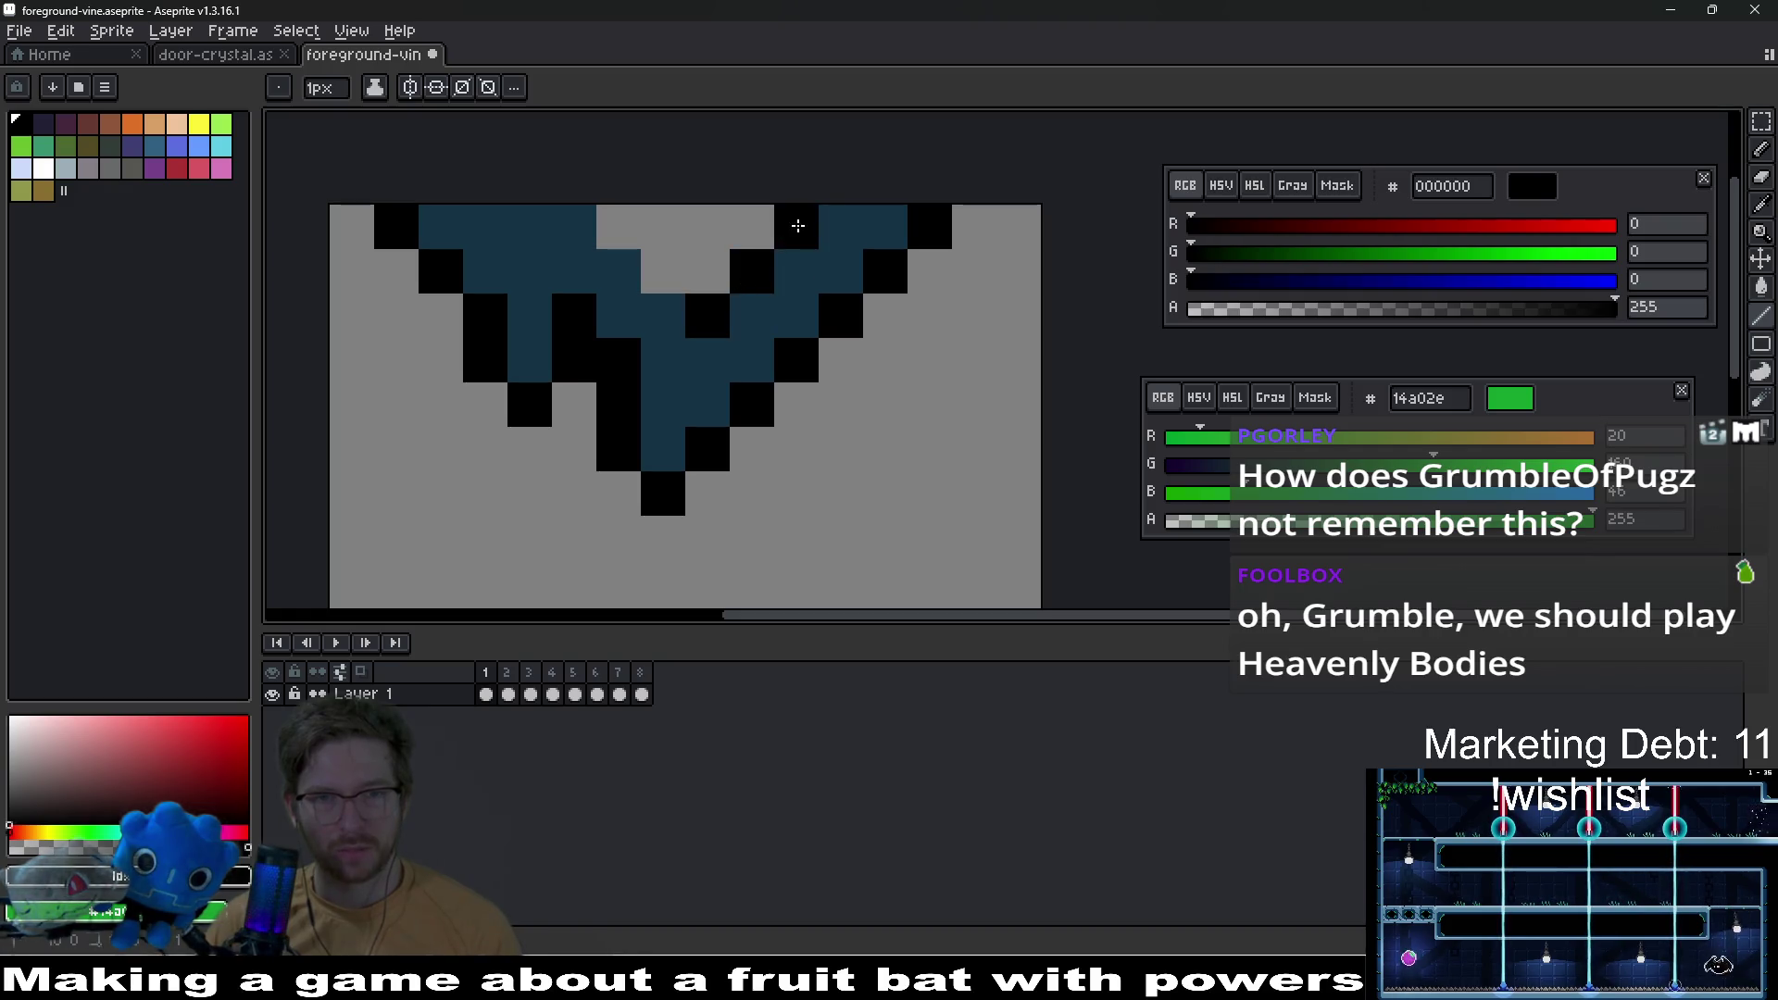
pyautogui.click(798, 226)
# Step: Eyedrop the vine's dark blue colour from the canvas
pyautogui.scroll(-5, 616, 229)
pyautogui.scroll(5, 796, 407)
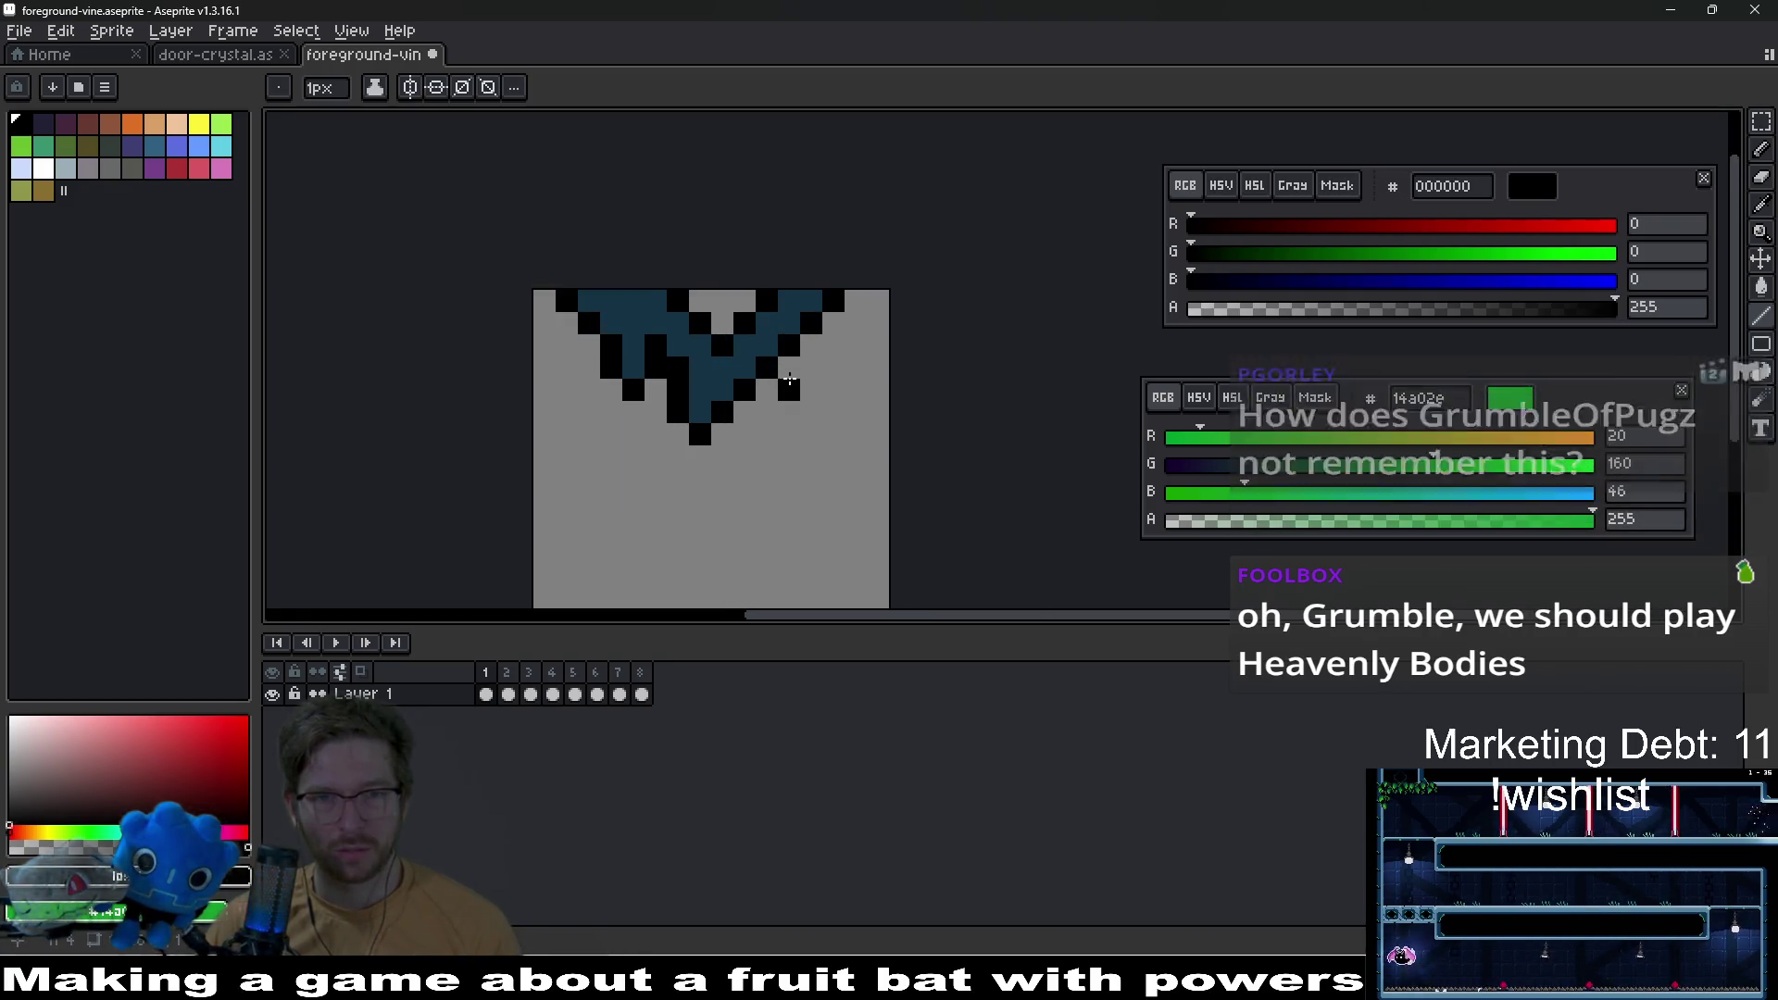
pyautogui.press('alt')
pyautogui.click(773, 412)
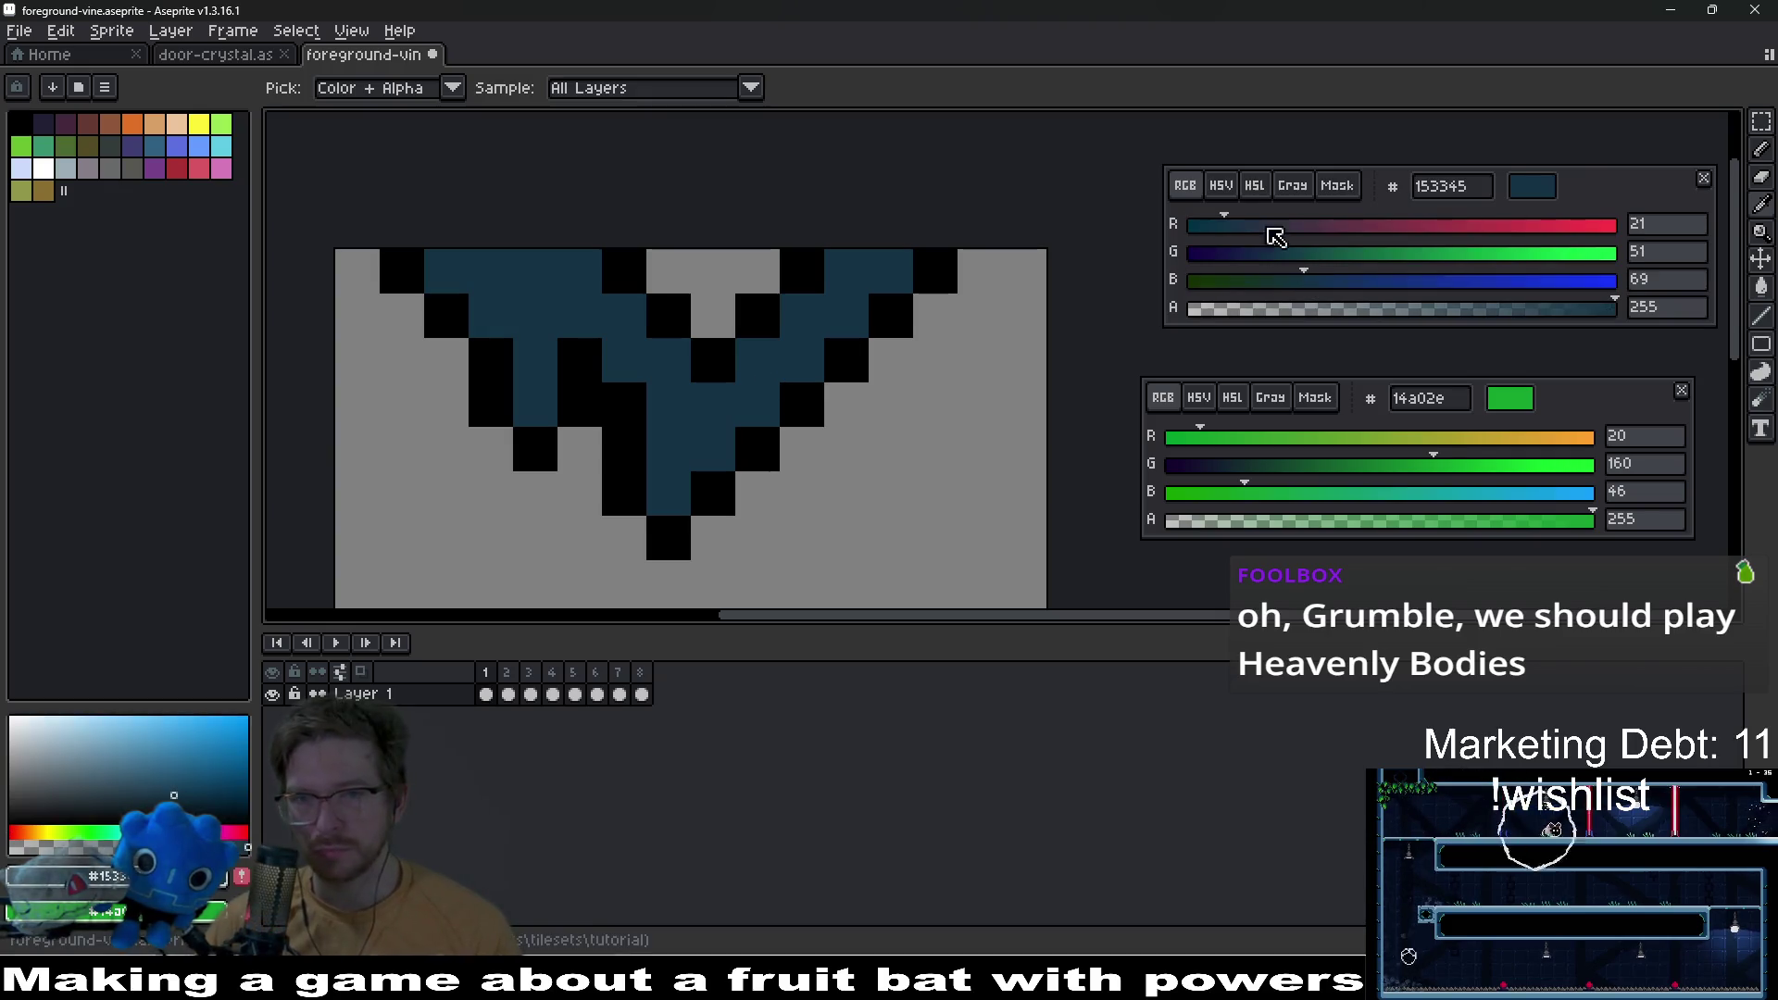
# Step: Lighten the blue to HSL lightness 25 and repaint the vine's upper-left area
pyautogui.click(1254, 185)
pyautogui.click(1298, 282)
pyautogui.press('b')
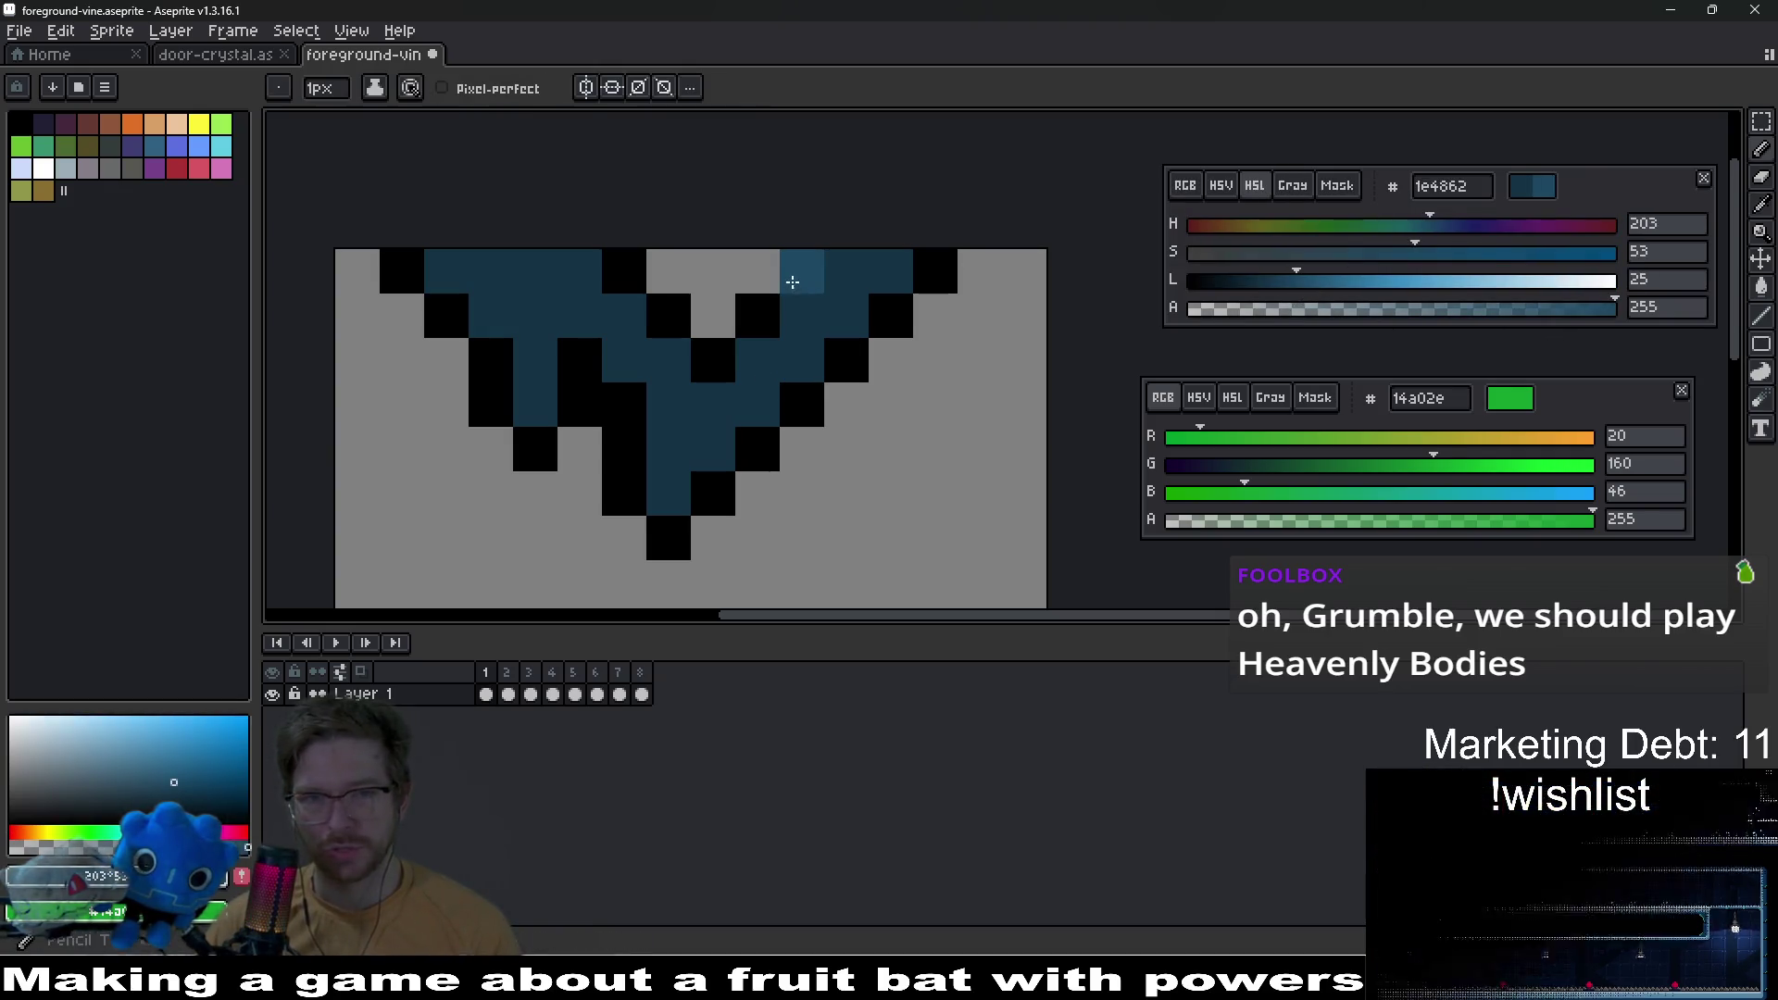
pyautogui.moveTo(467, 271)
pyautogui.mouseDown()
pyautogui.moveTo(484, 305)
pyautogui.moveTo(556, 266)
pyautogui.mouseUp()
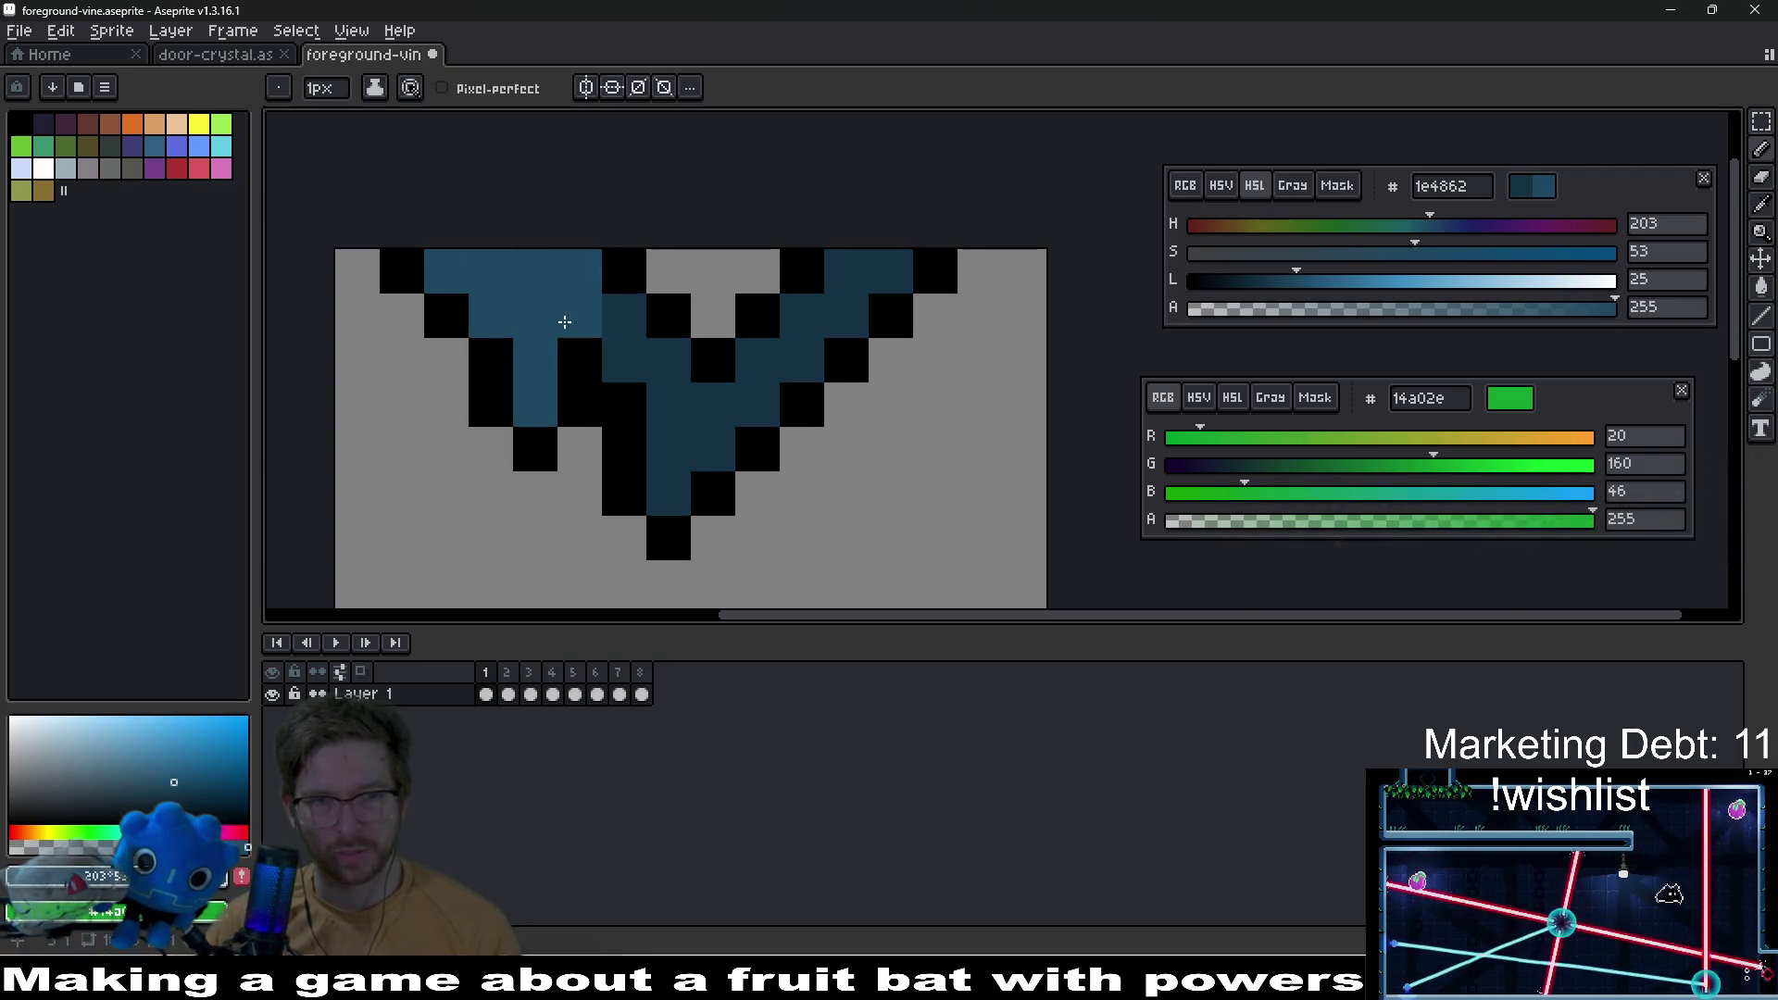
# Step: Raise the blue's lightness to 33 and paint highlight pixels along the vine
pyautogui.scroll(-10, 687, 417)
pyautogui.scroll(9, 687, 417)
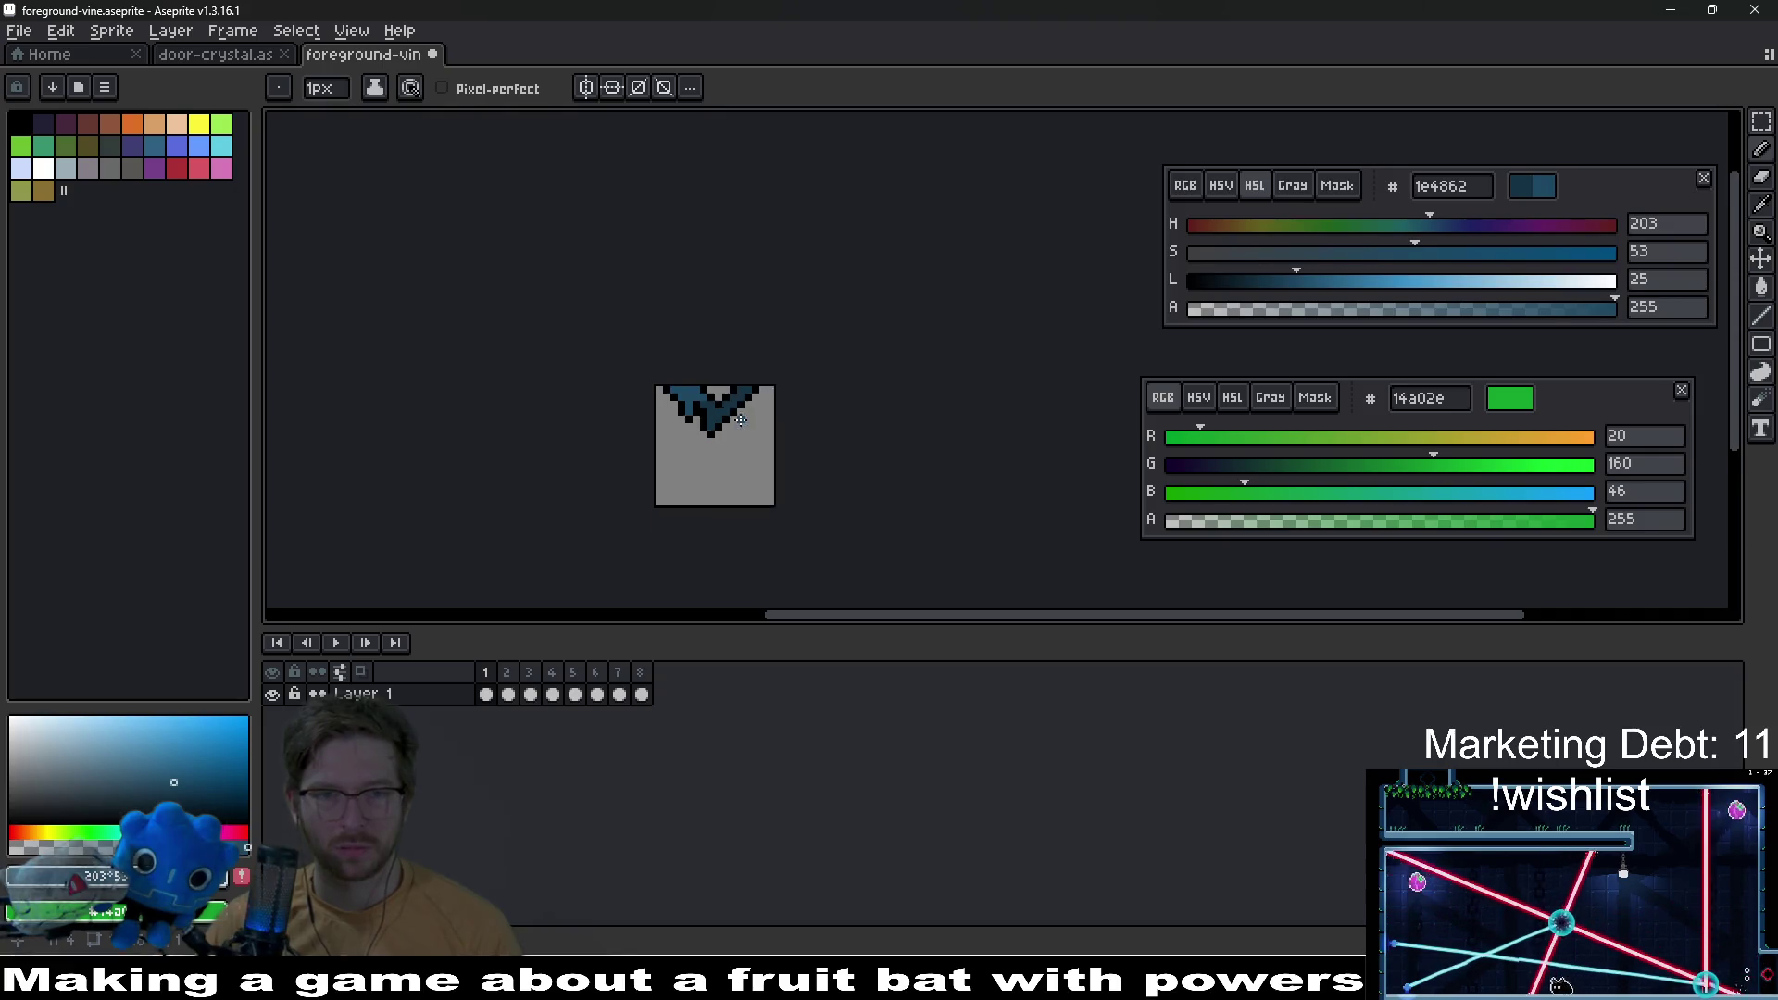
pyautogui.scroll(3, 687, 418)
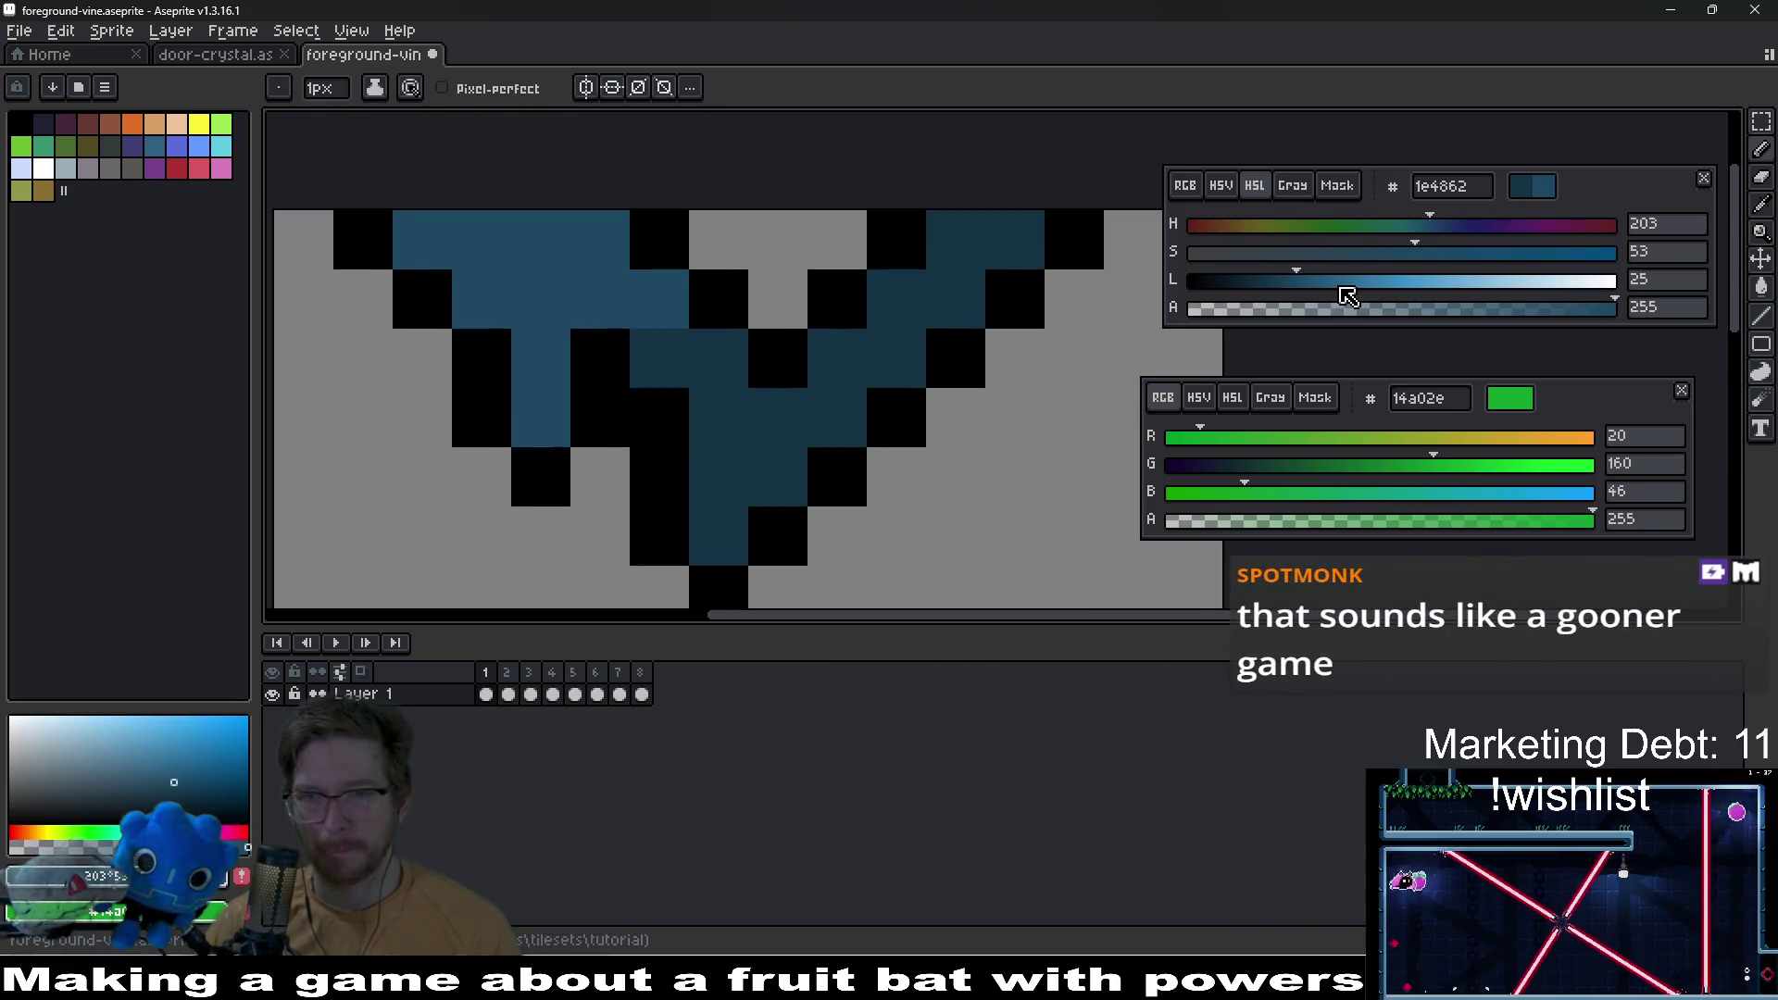
pyautogui.moveTo(1324, 289); pyautogui.dragTo(1337, 281)
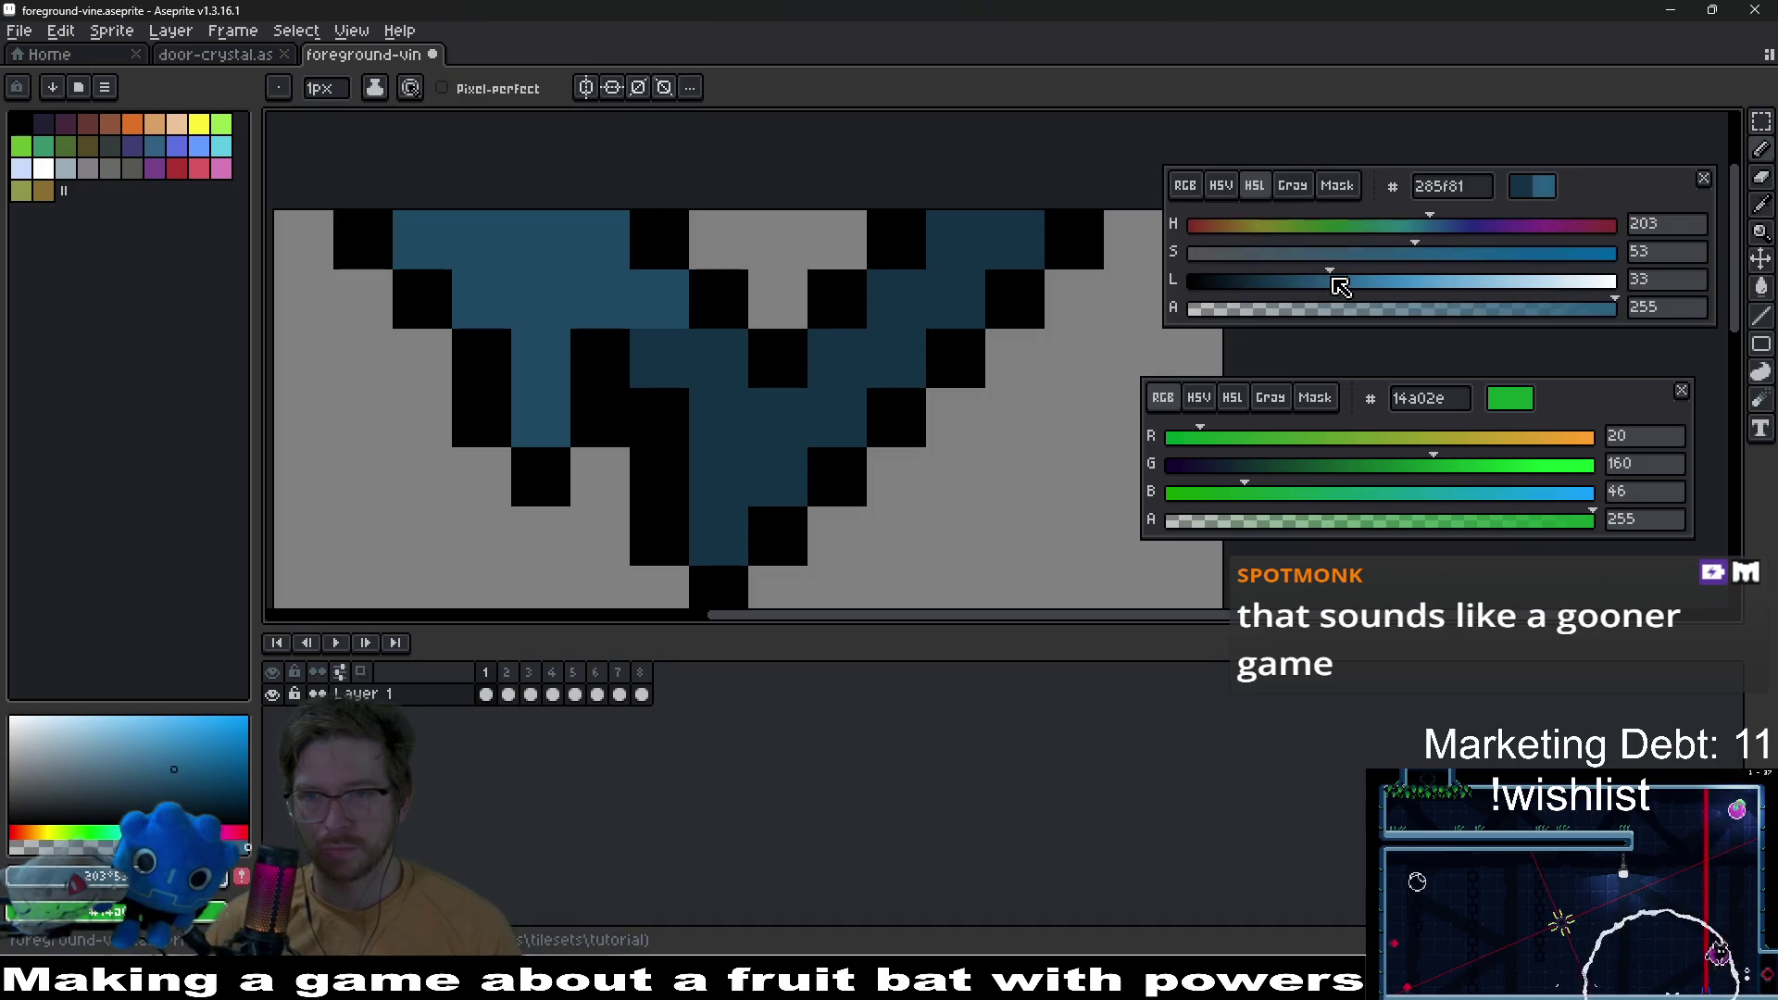
pyautogui.click(422, 239)
pyautogui.click(481, 239)
pyautogui.click(778, 300)
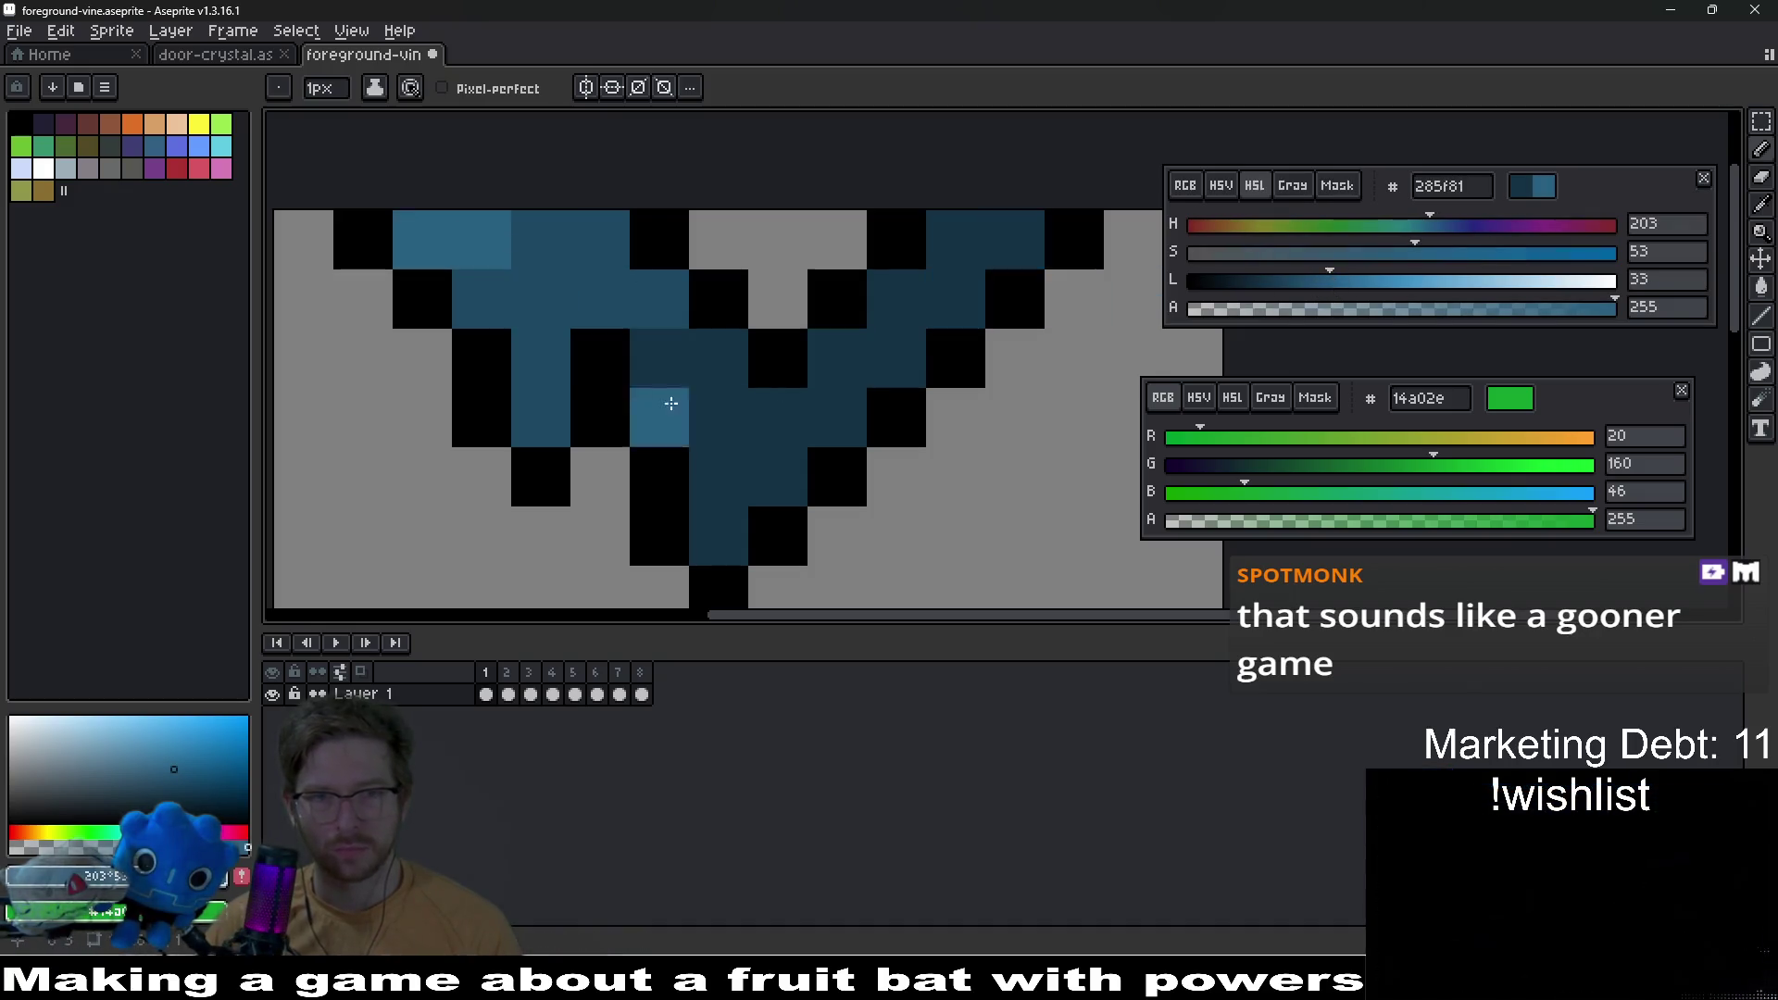
# Step: Shift the hue toward teal and add teal accent pixels near the tip and left branch
pyautogui.scroll(-7, 927, 462)
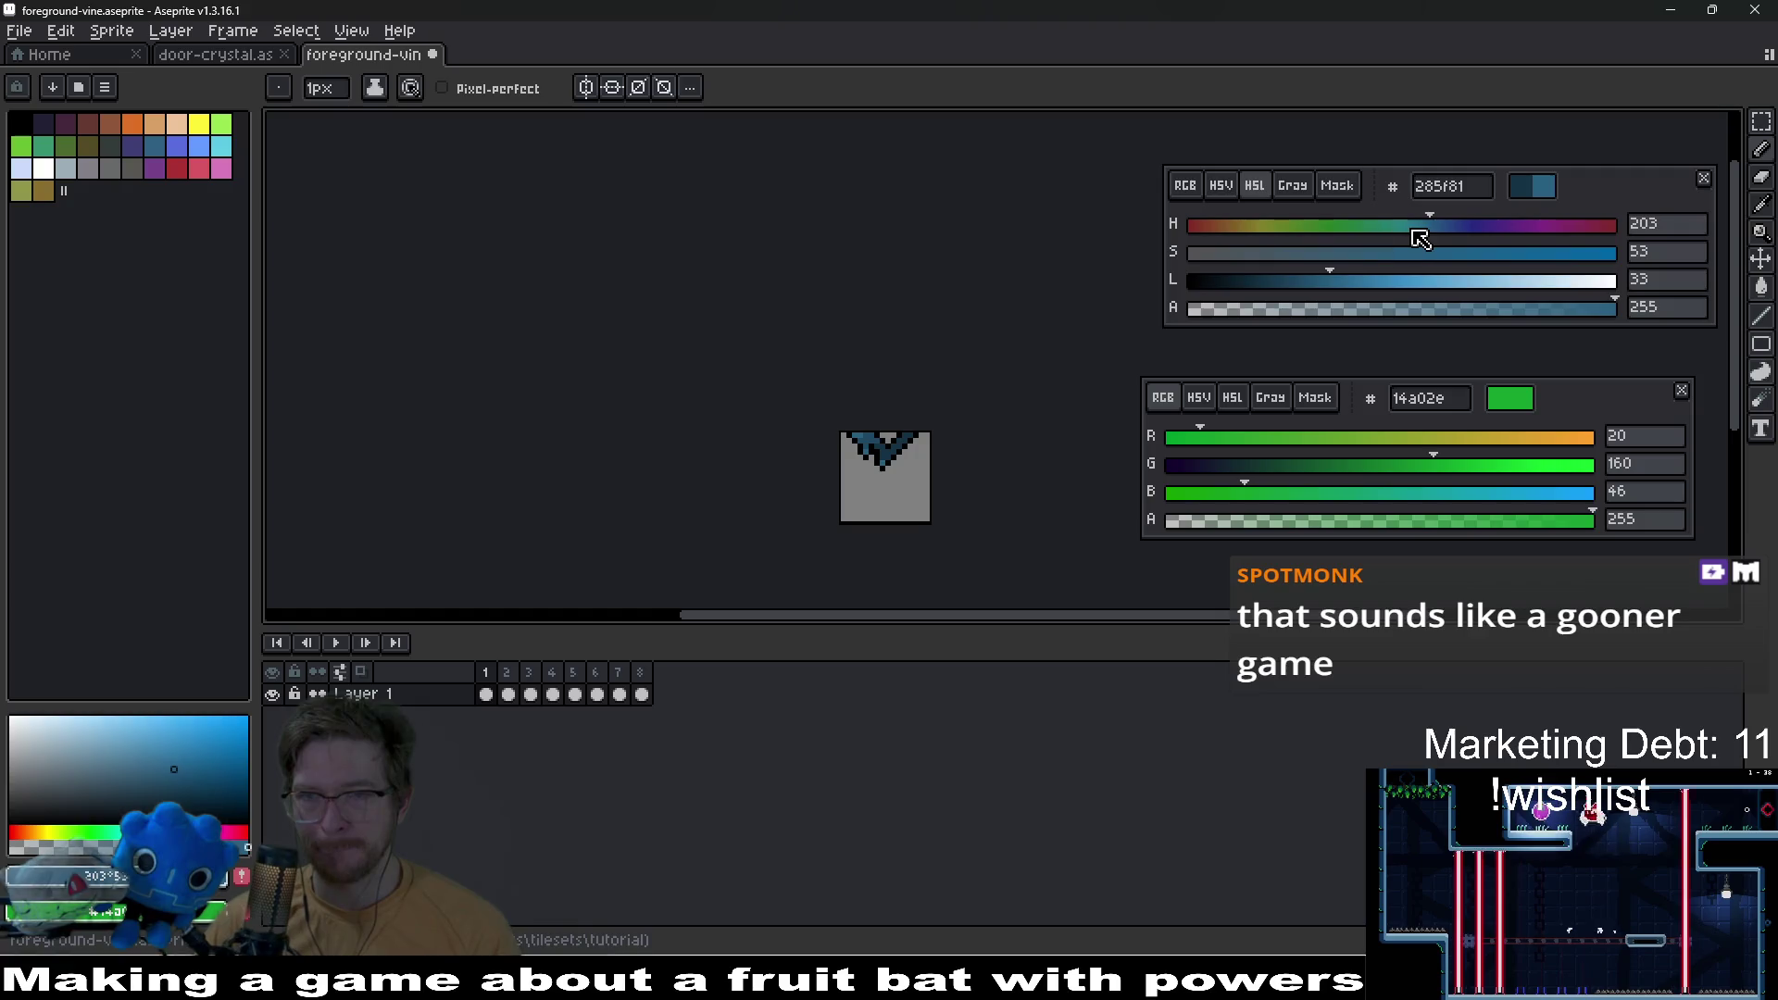
pyautogui.moveTo(1413, 231); pyautogui.dragTo(1405, 230)
pyautogui.scroll(3, 887, 456)
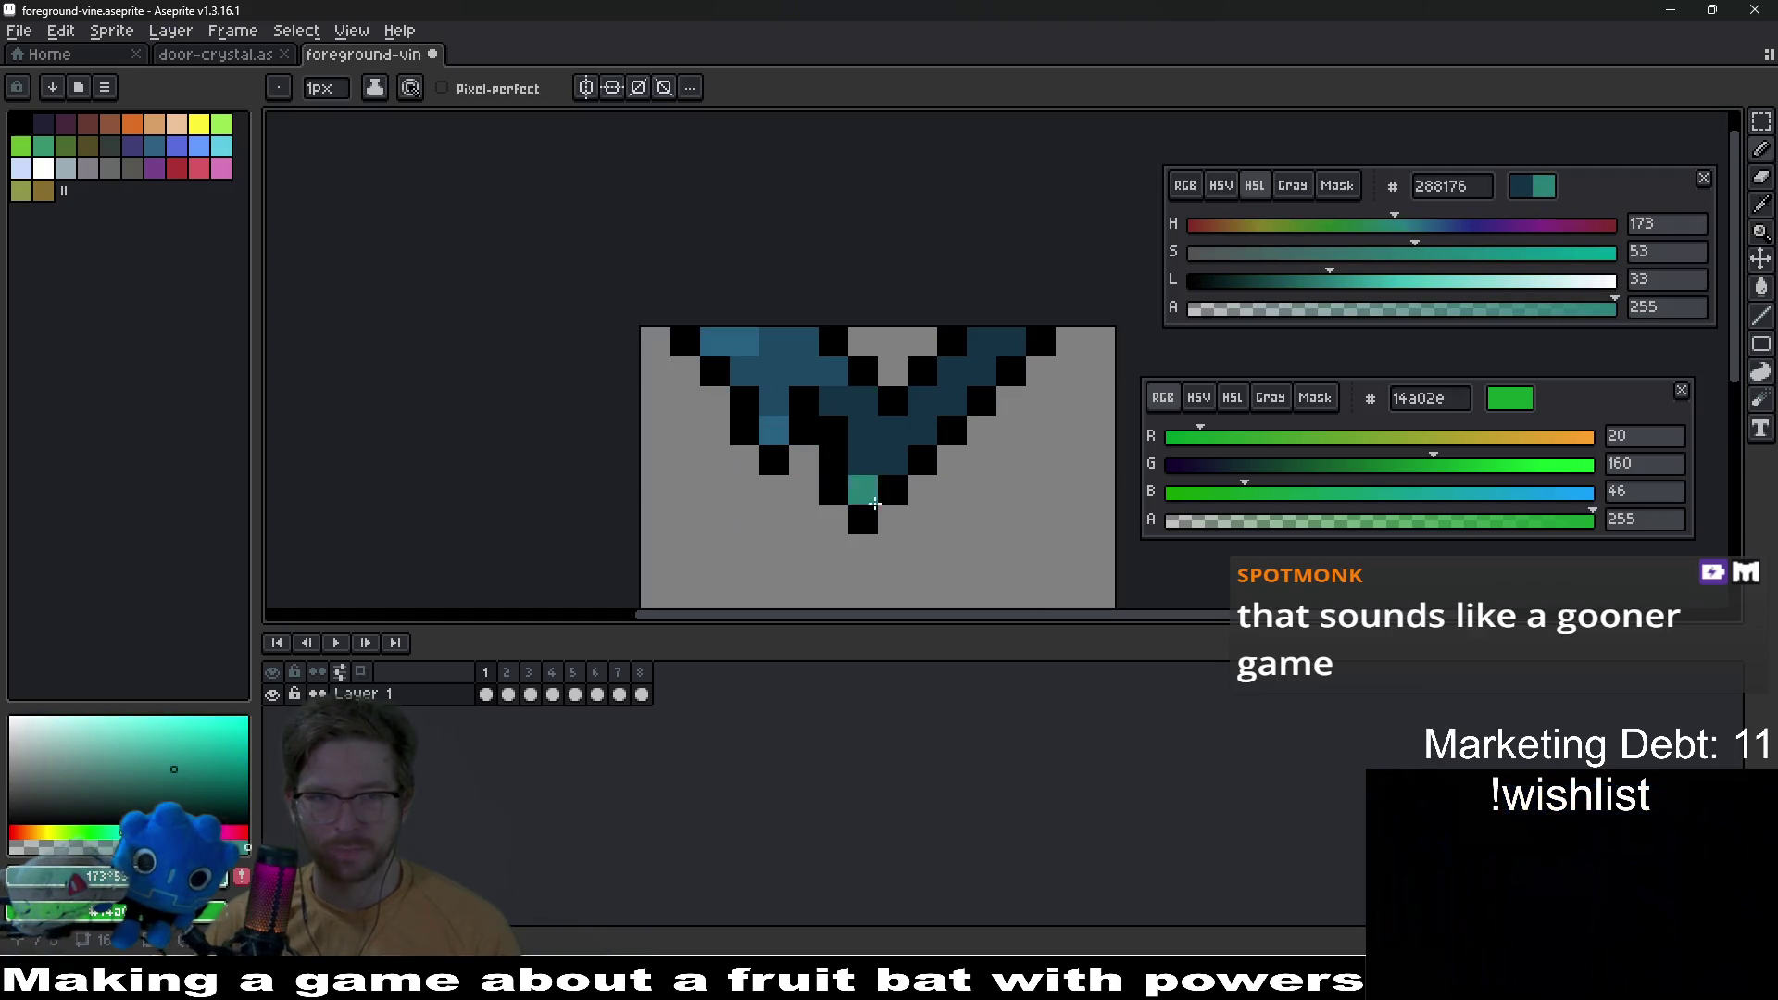
pyautogui.click(863, 489)
pyautogui.click(892, 453)
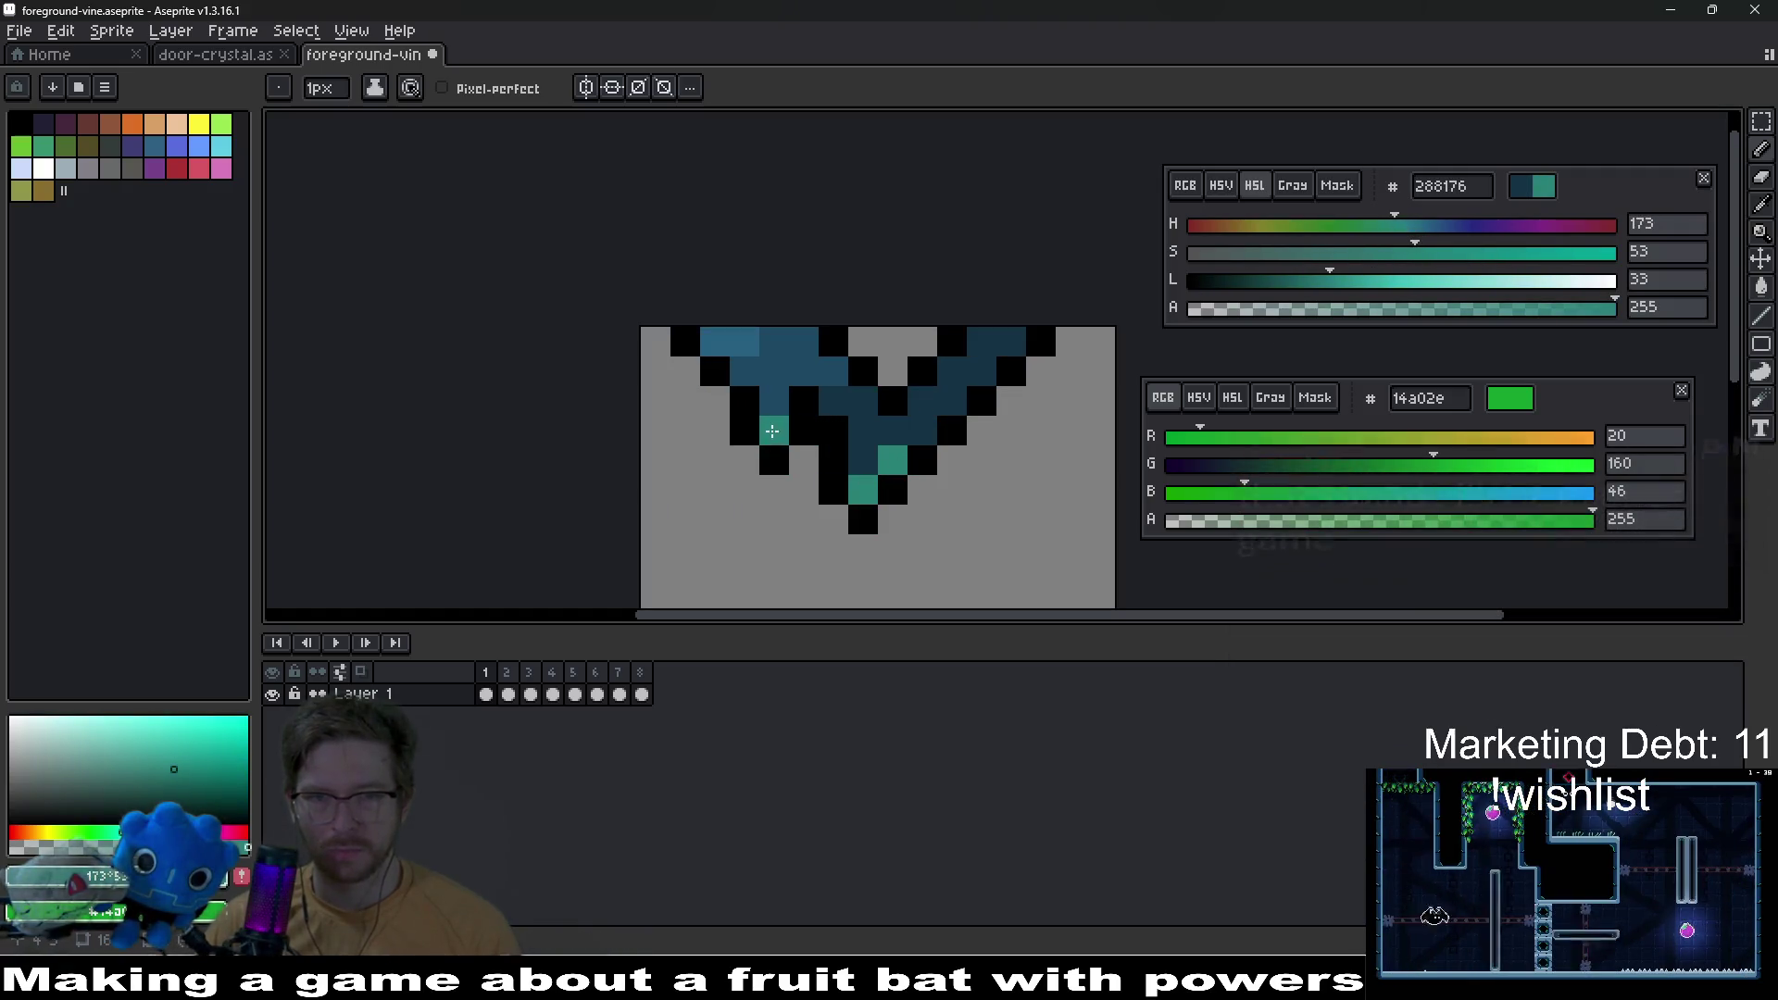
pyautogui.scroll(-5, 968, 486)
pyautogui.scroll(5, 963, 480)
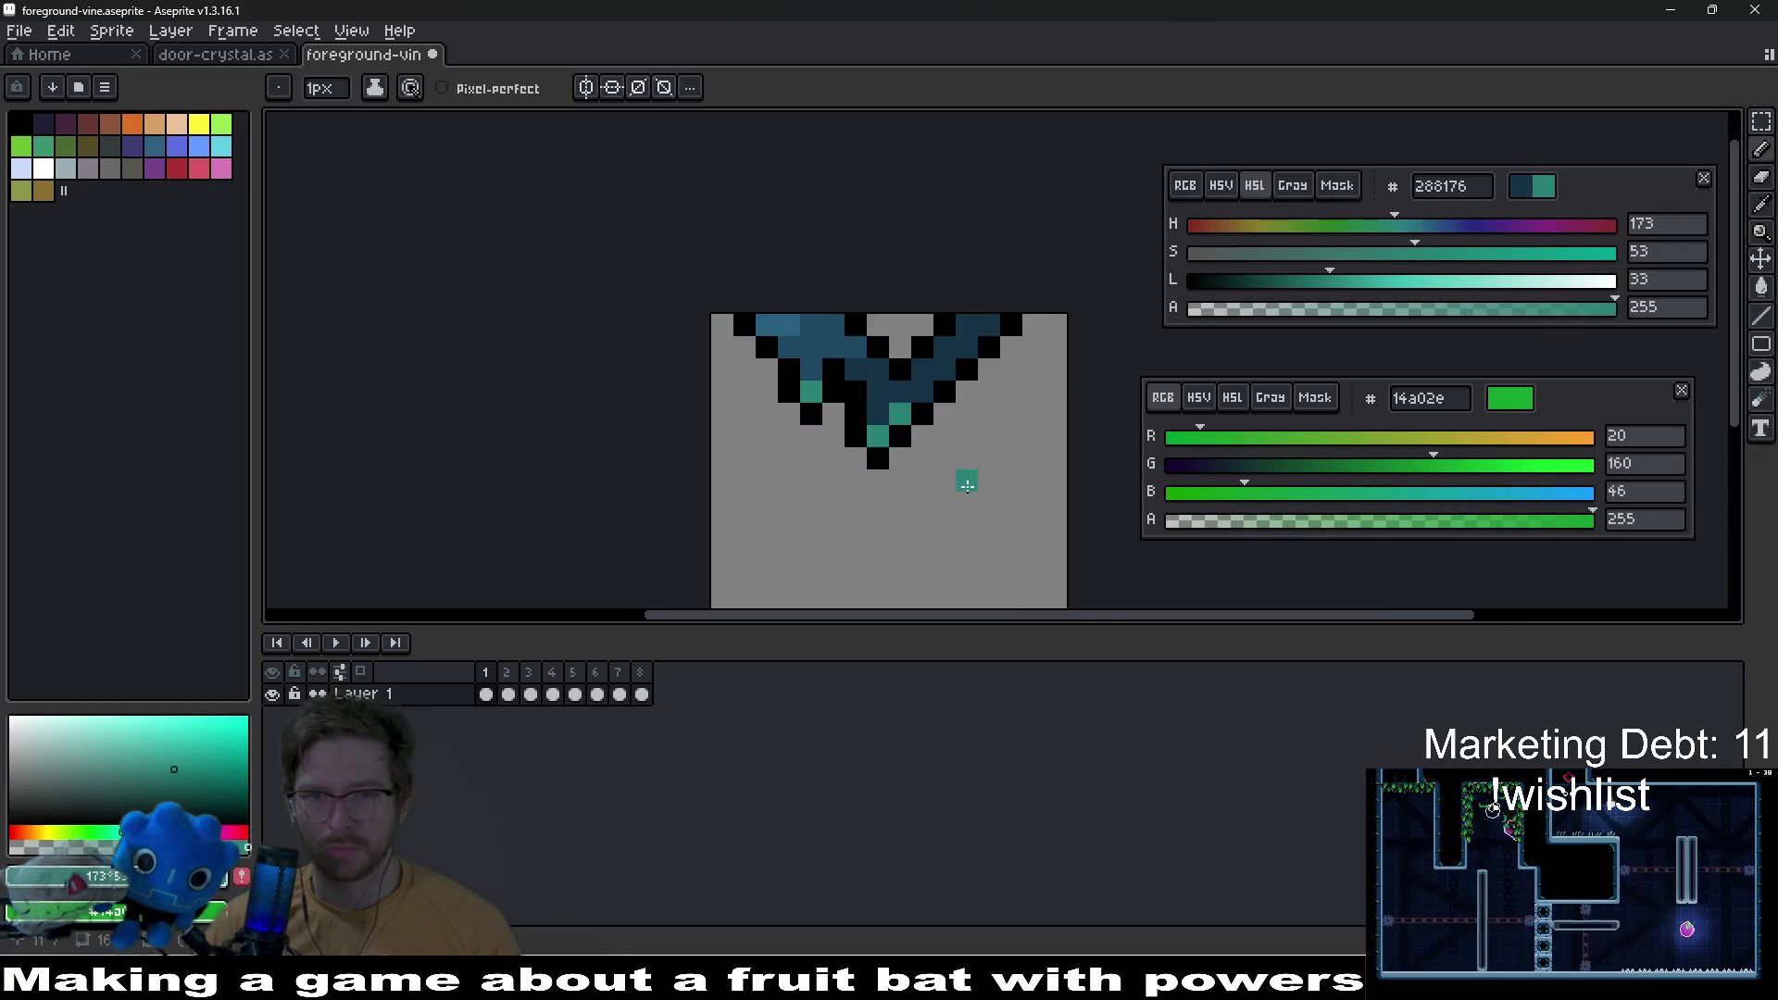
# Step: Sample blues from the sprite and repaint the top-right leaf and right diagonal lighter blue
pyautogui.hotkey('ctrl', 'z')
pyautogui.press('i')
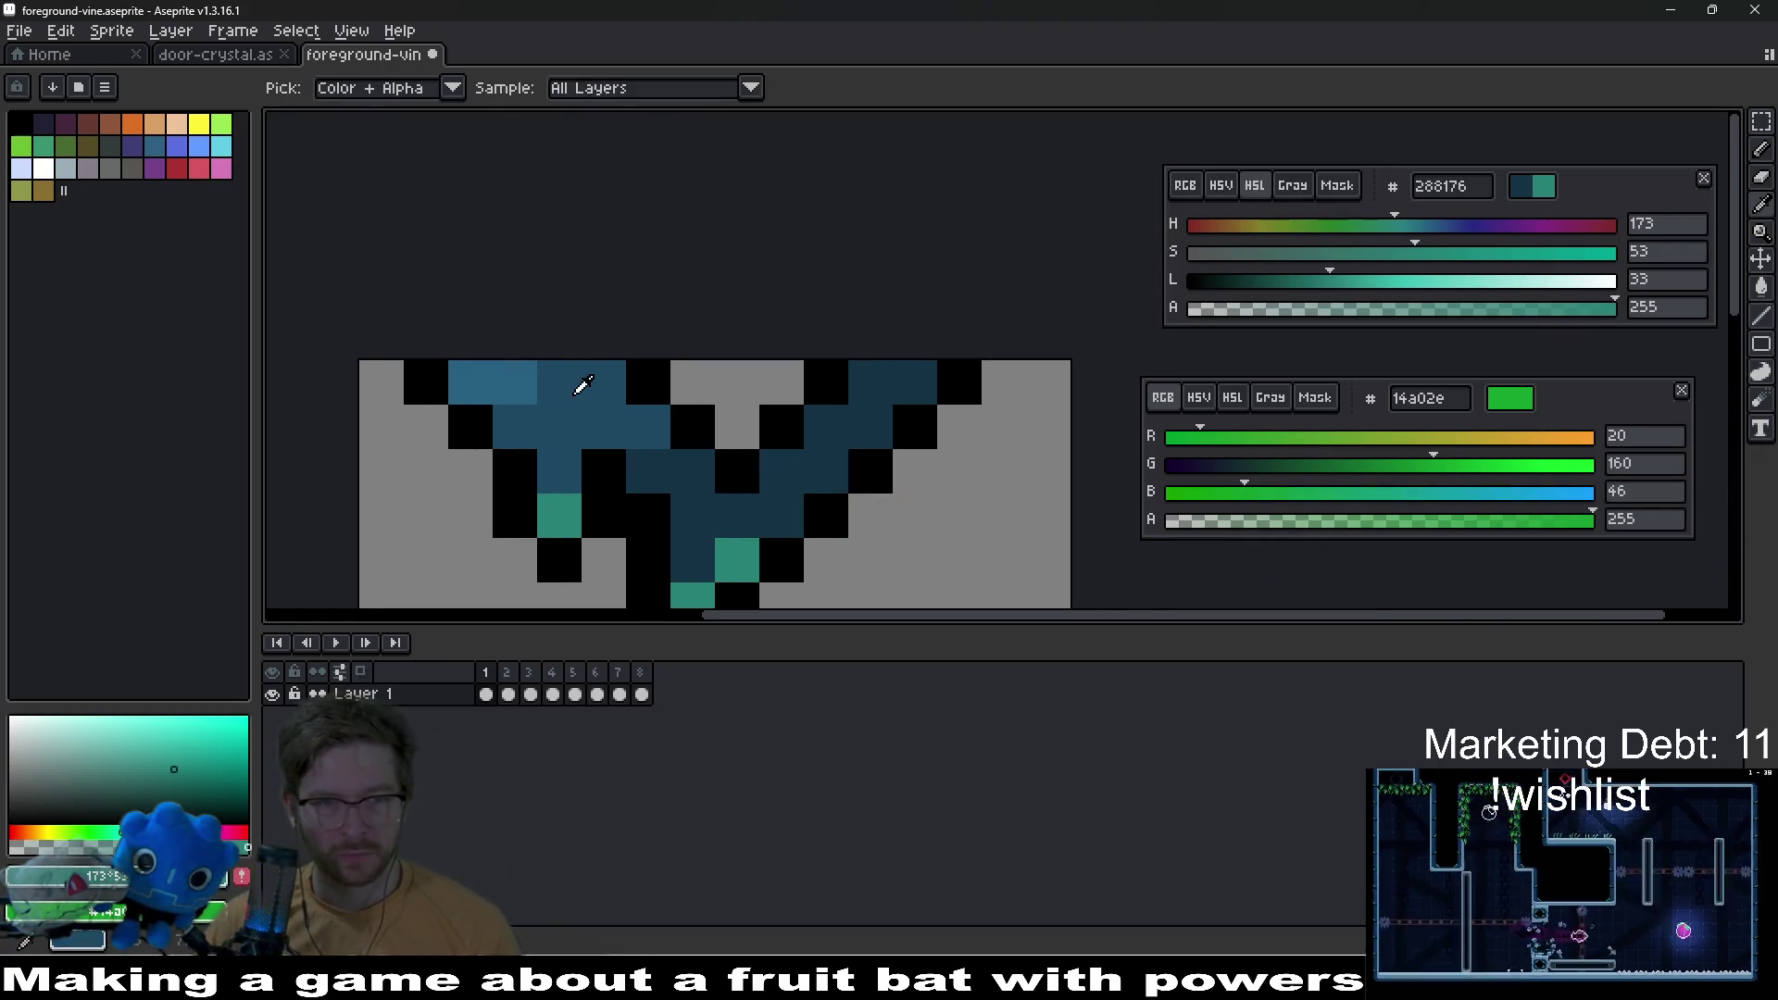
pyautogui.click(583, 387)
pyautogui.rightClick(540, 379)
pyautogui.press('b')
pyautogui.moveTo(870, 381); pyautogui.dragTo(914, 383)
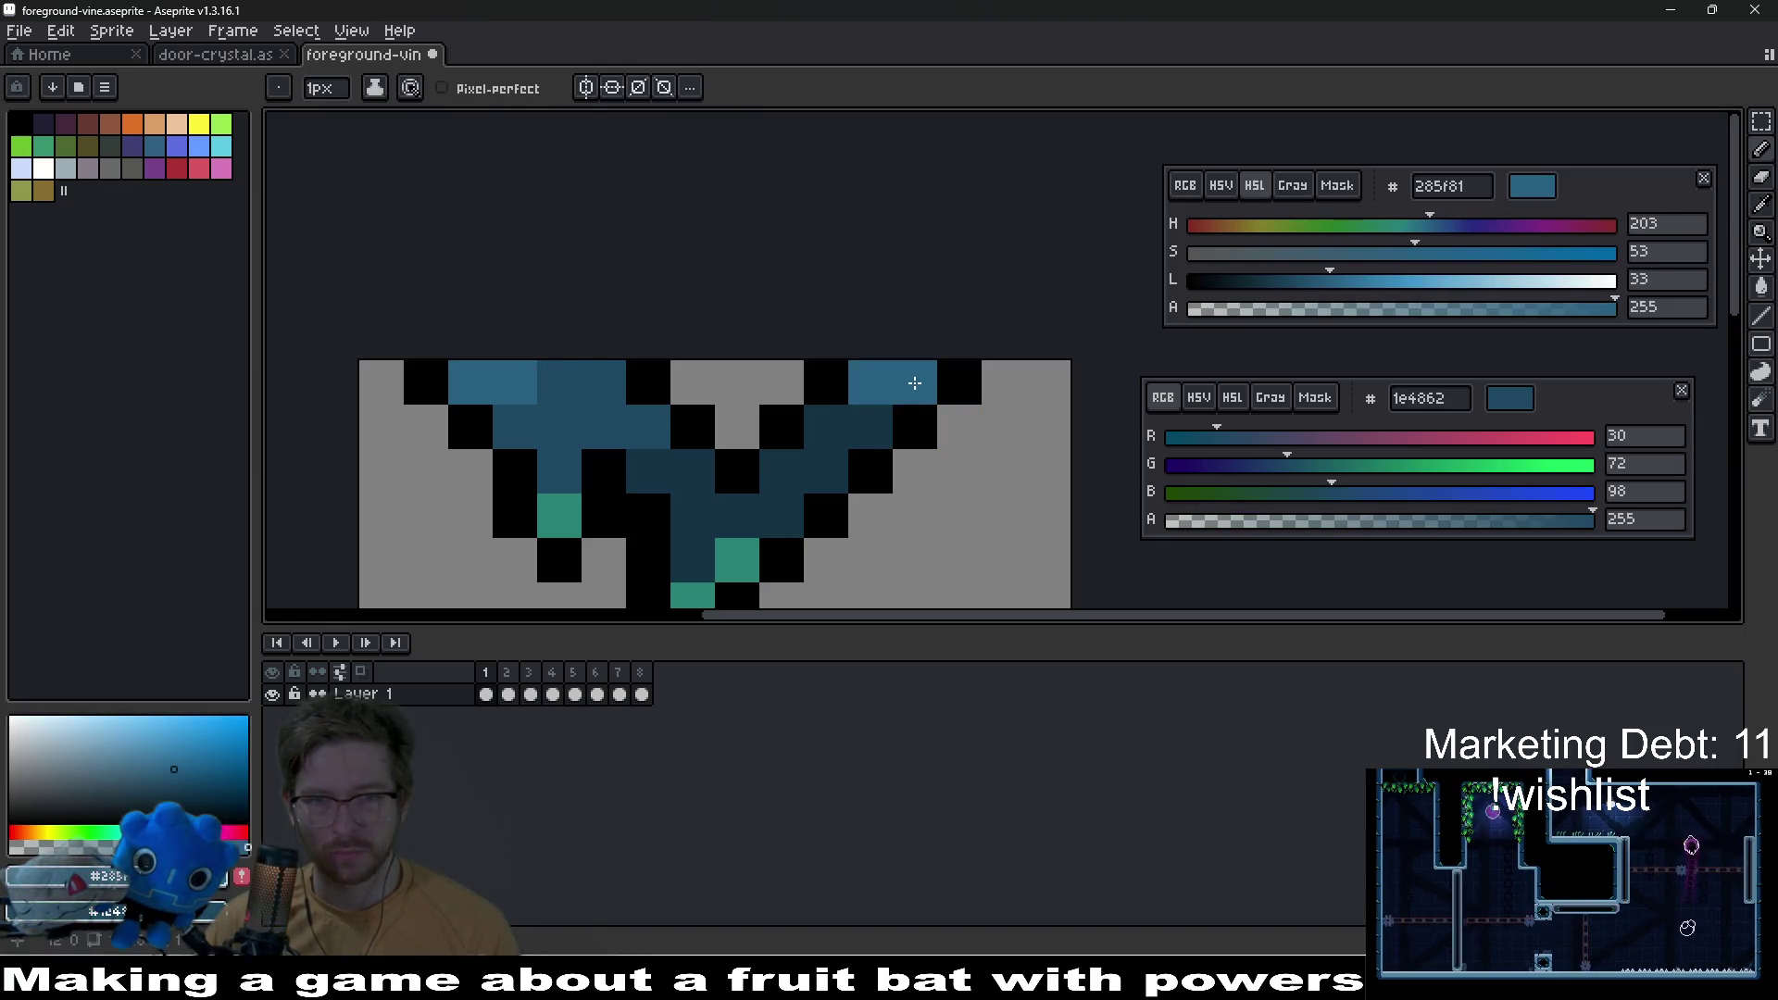
pyautogui.moveTo(851, 442); pyautogui.dragTo(821, 472)
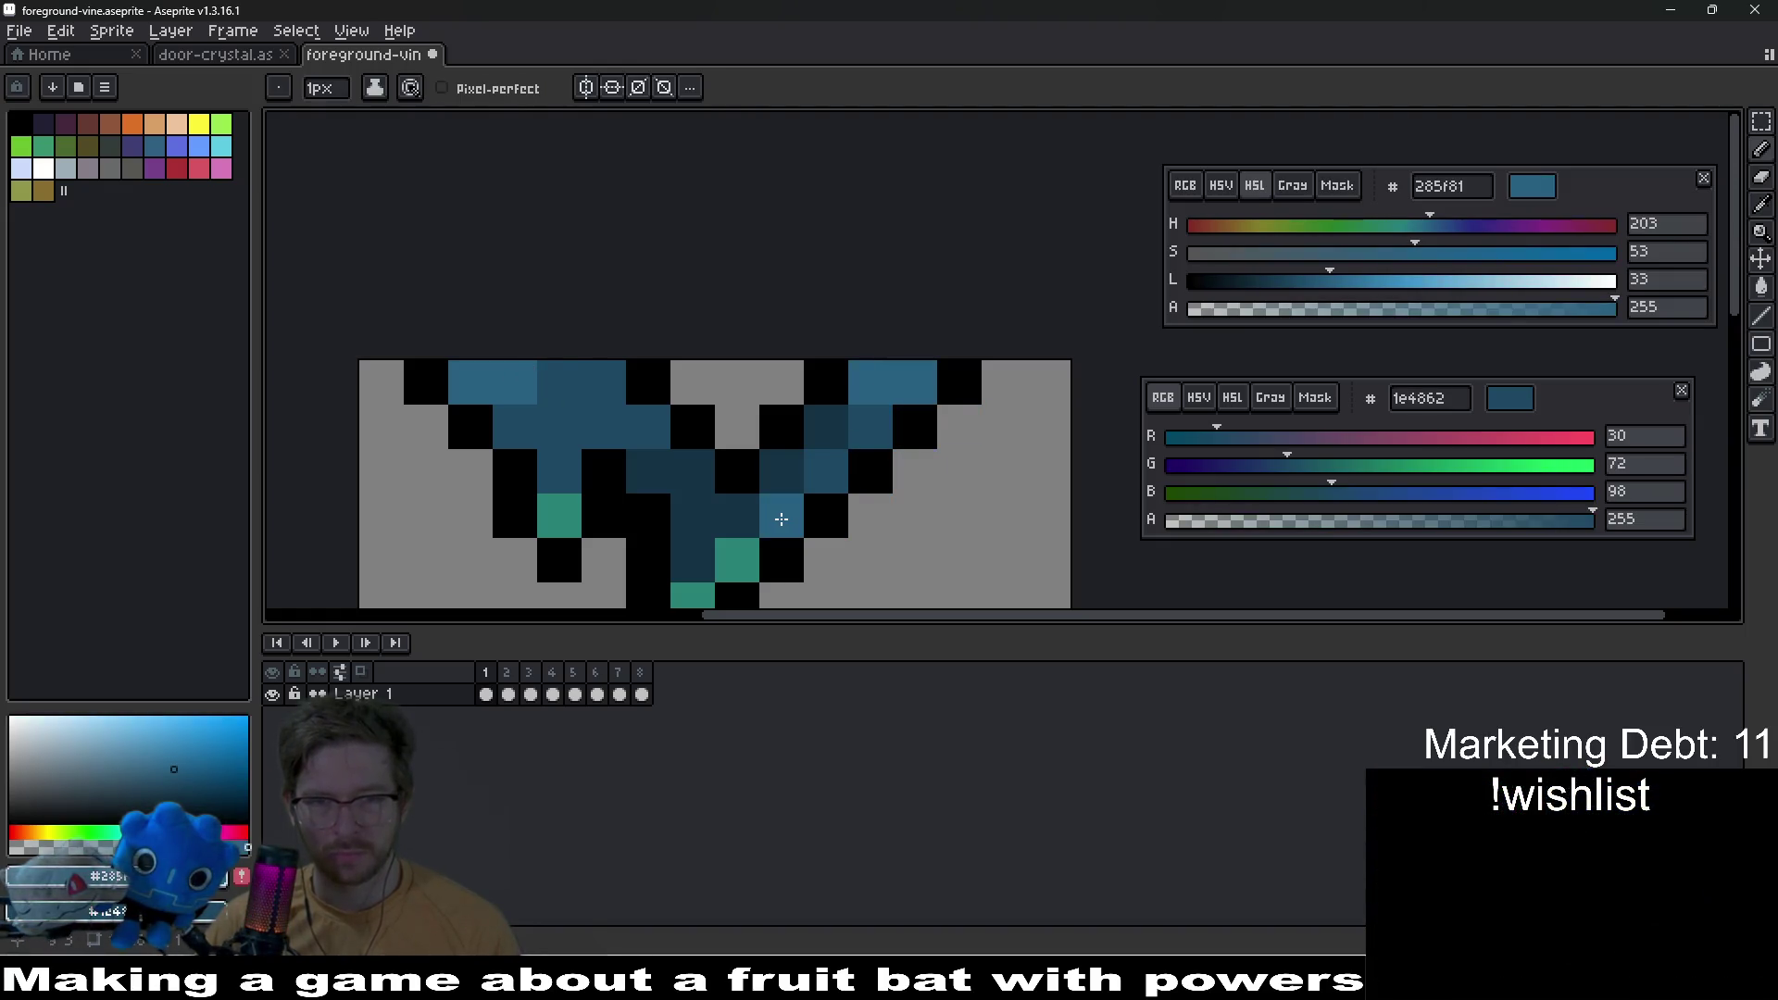
pyautogui.scroll(-5, 807, 515)
pyautogui.scroll(3, 819, 436)
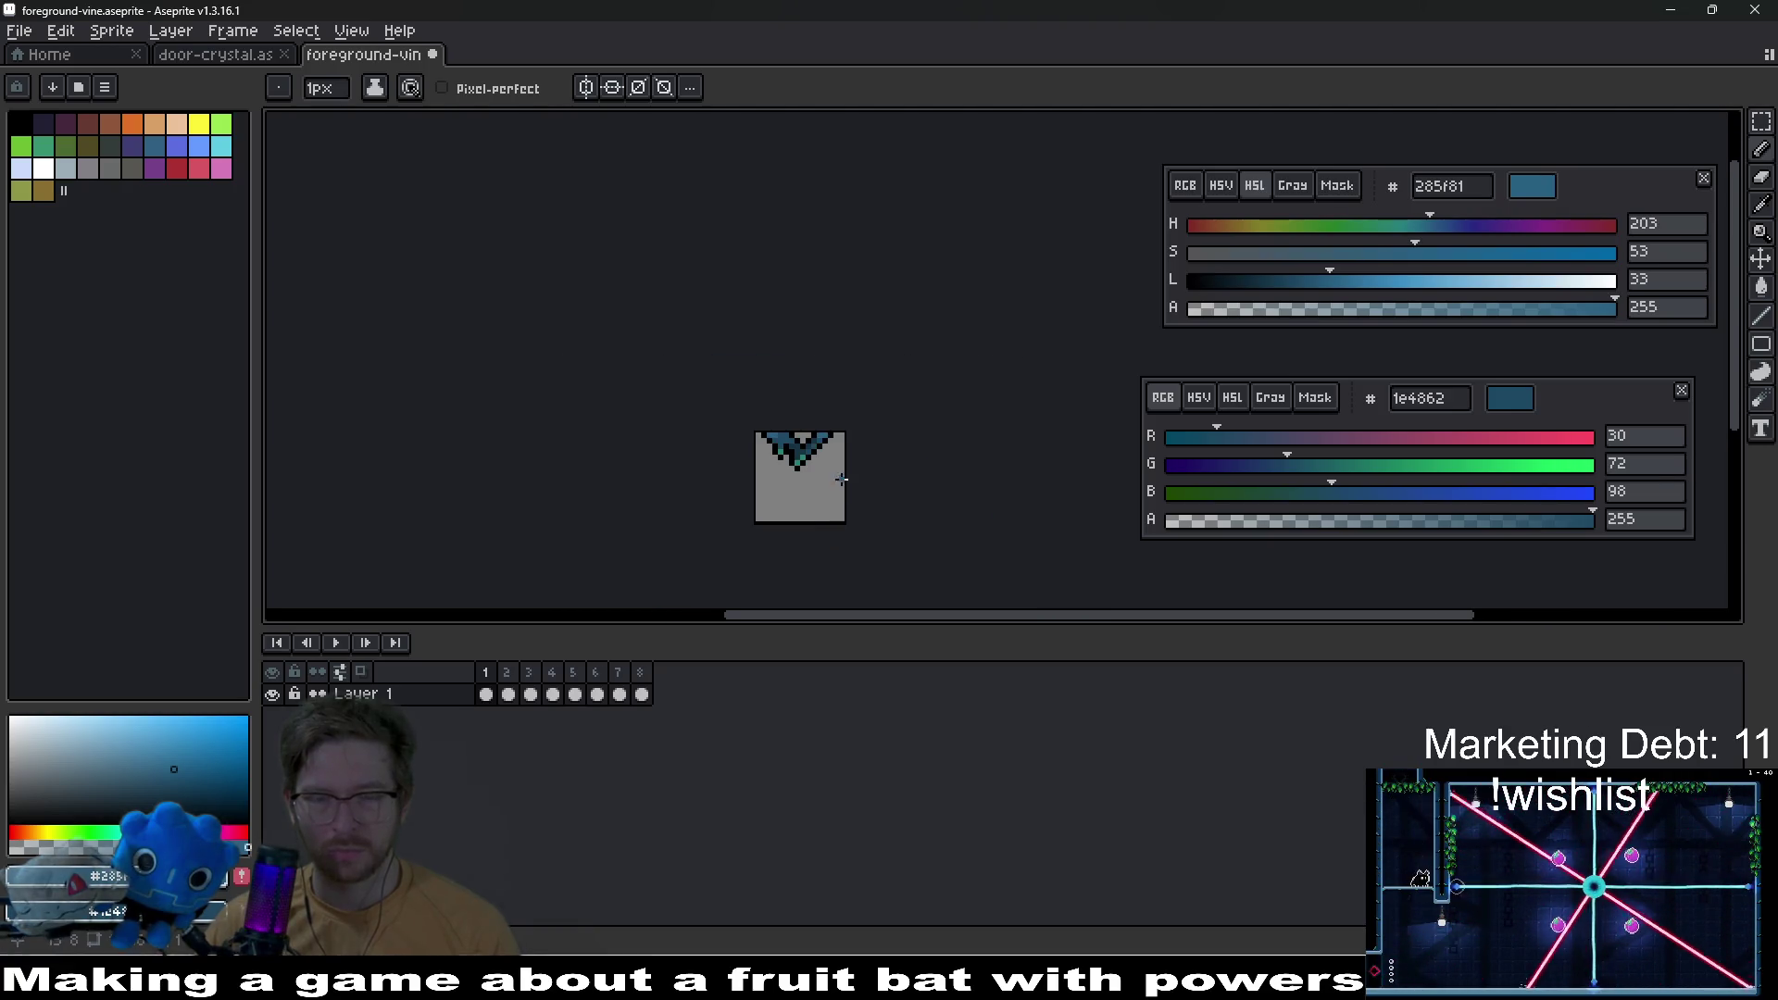
pyautogui.scroll(2, 819, 436)
pyautogui.click(717, 398)
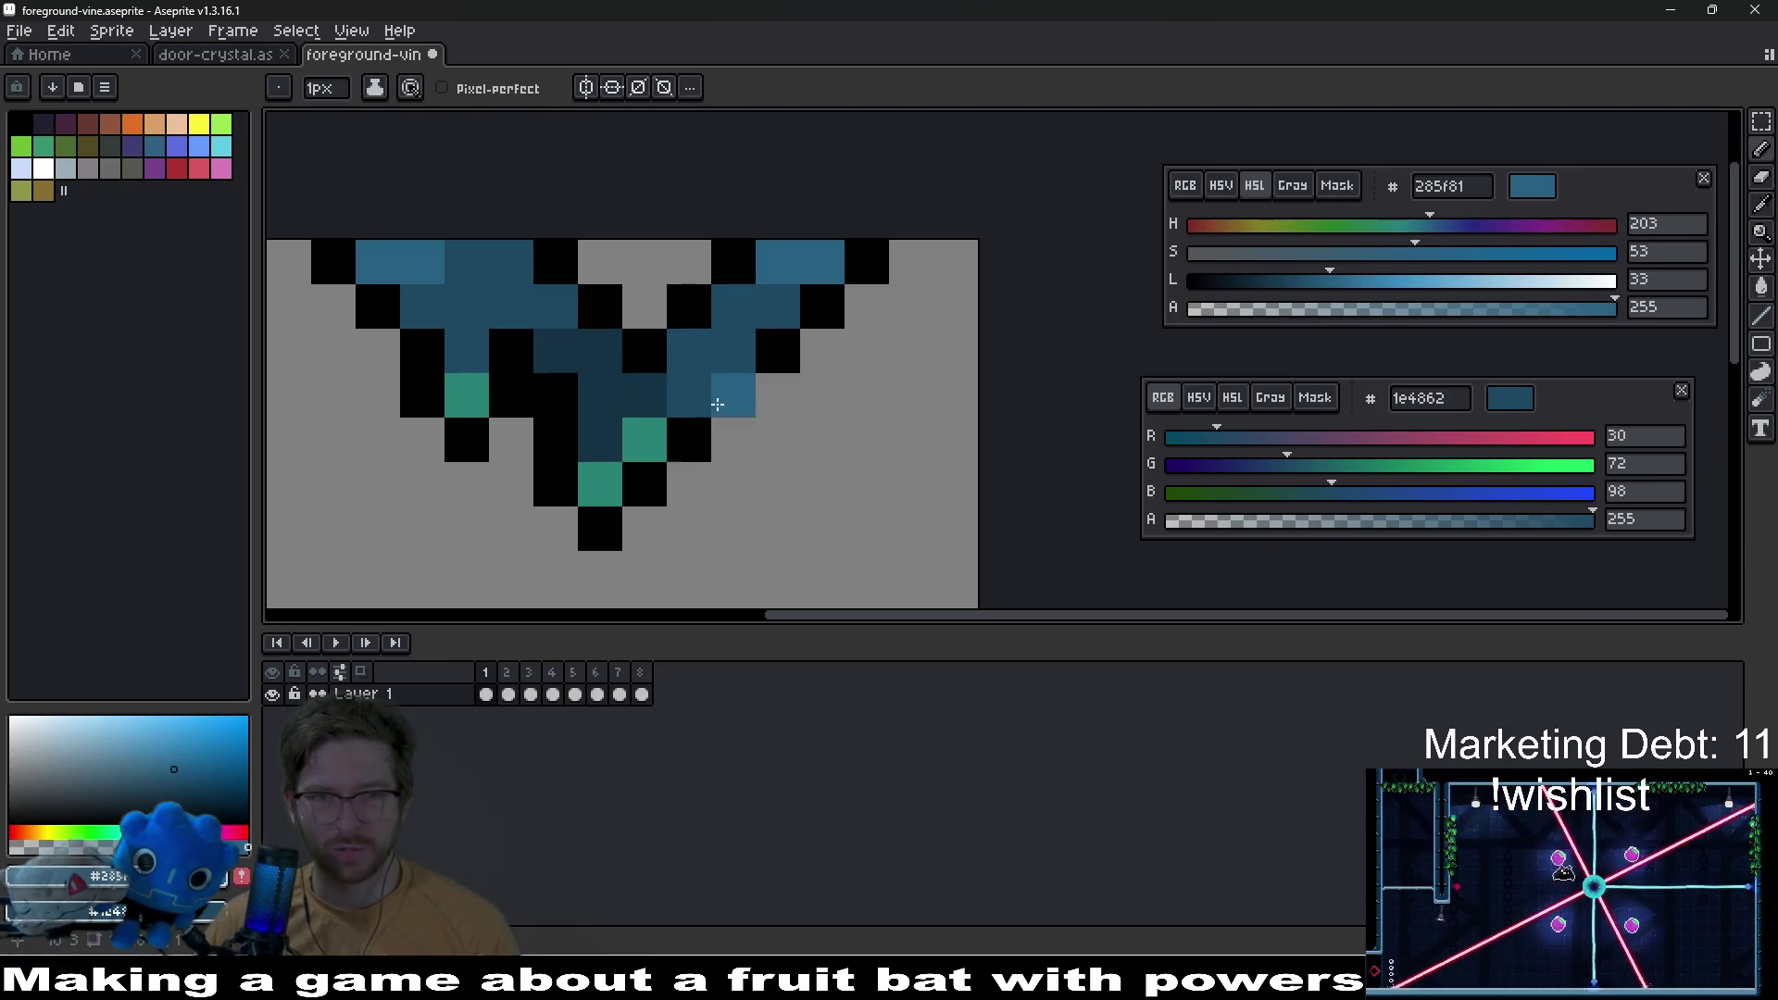
# Step: Paint the vine's centre pixels in the darkest blue and save the sprite
pyautogui.scroll(-3, 716, 443)
pyautogui.scroll(-2, 717, 442)
pyautogui.scroll(5, 894, 493)
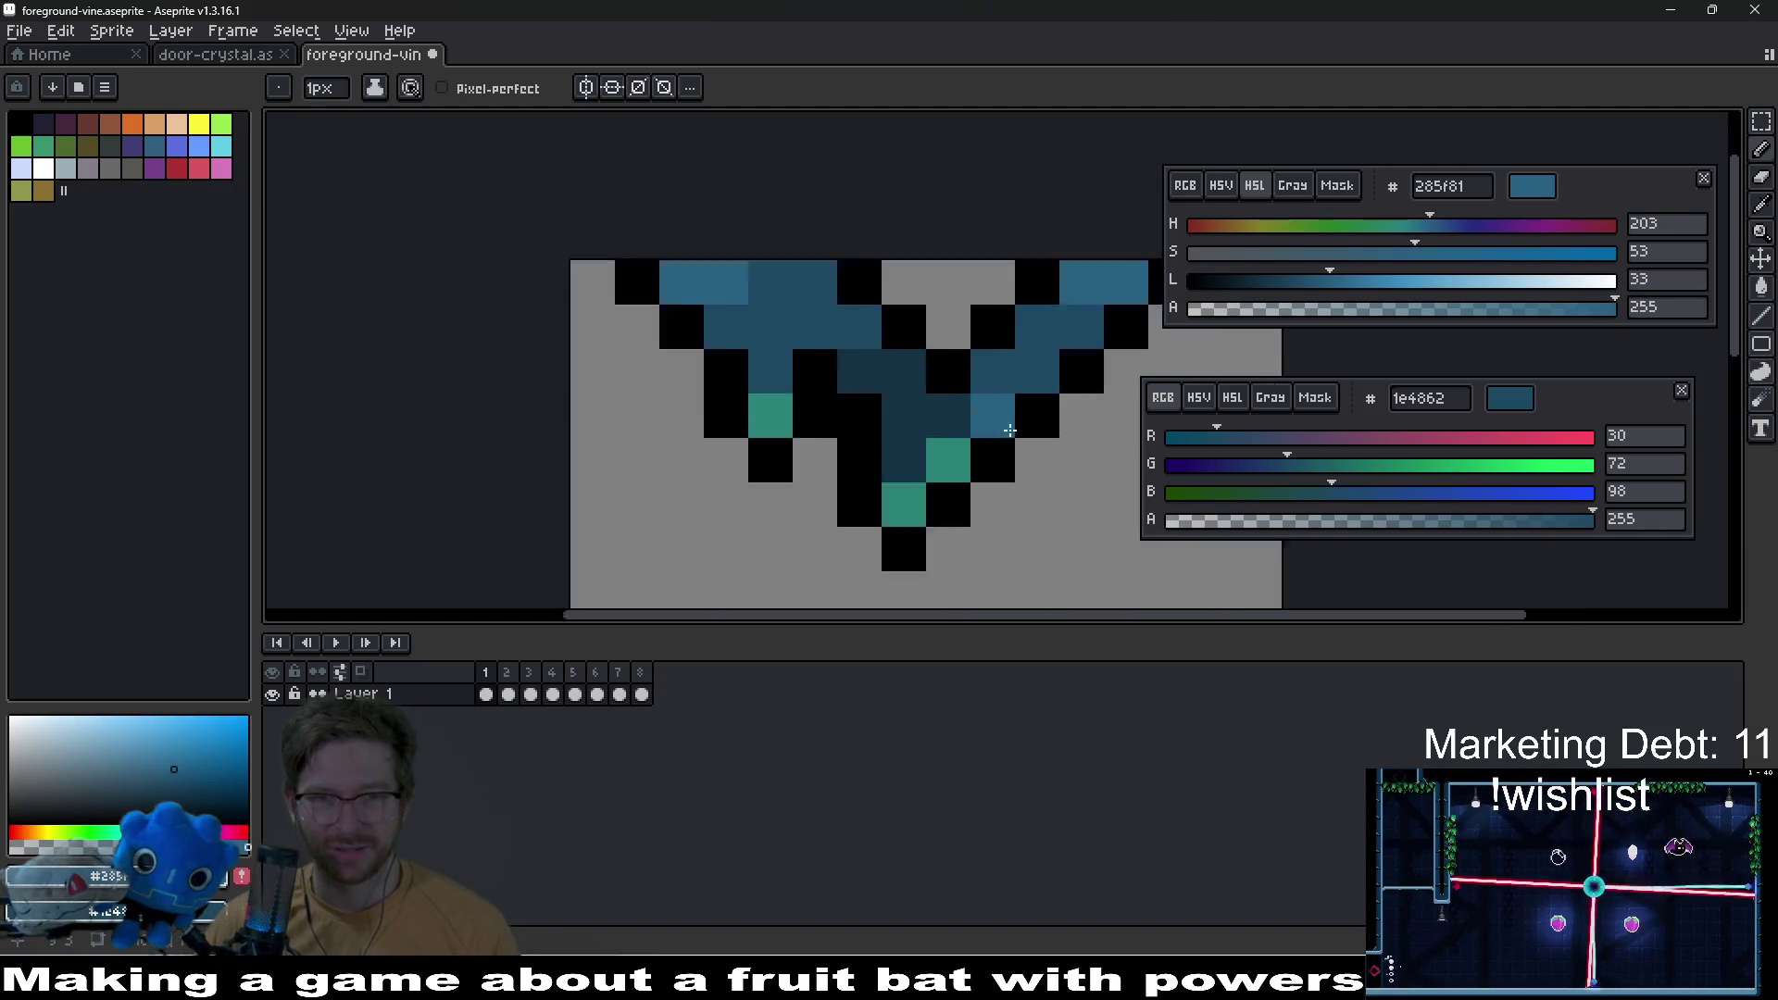
pyautogui.keyDown('alt'); pyautogui.click(841, 468); pyautogui.keyUp('alt')
pyautogui.click(727, 336)
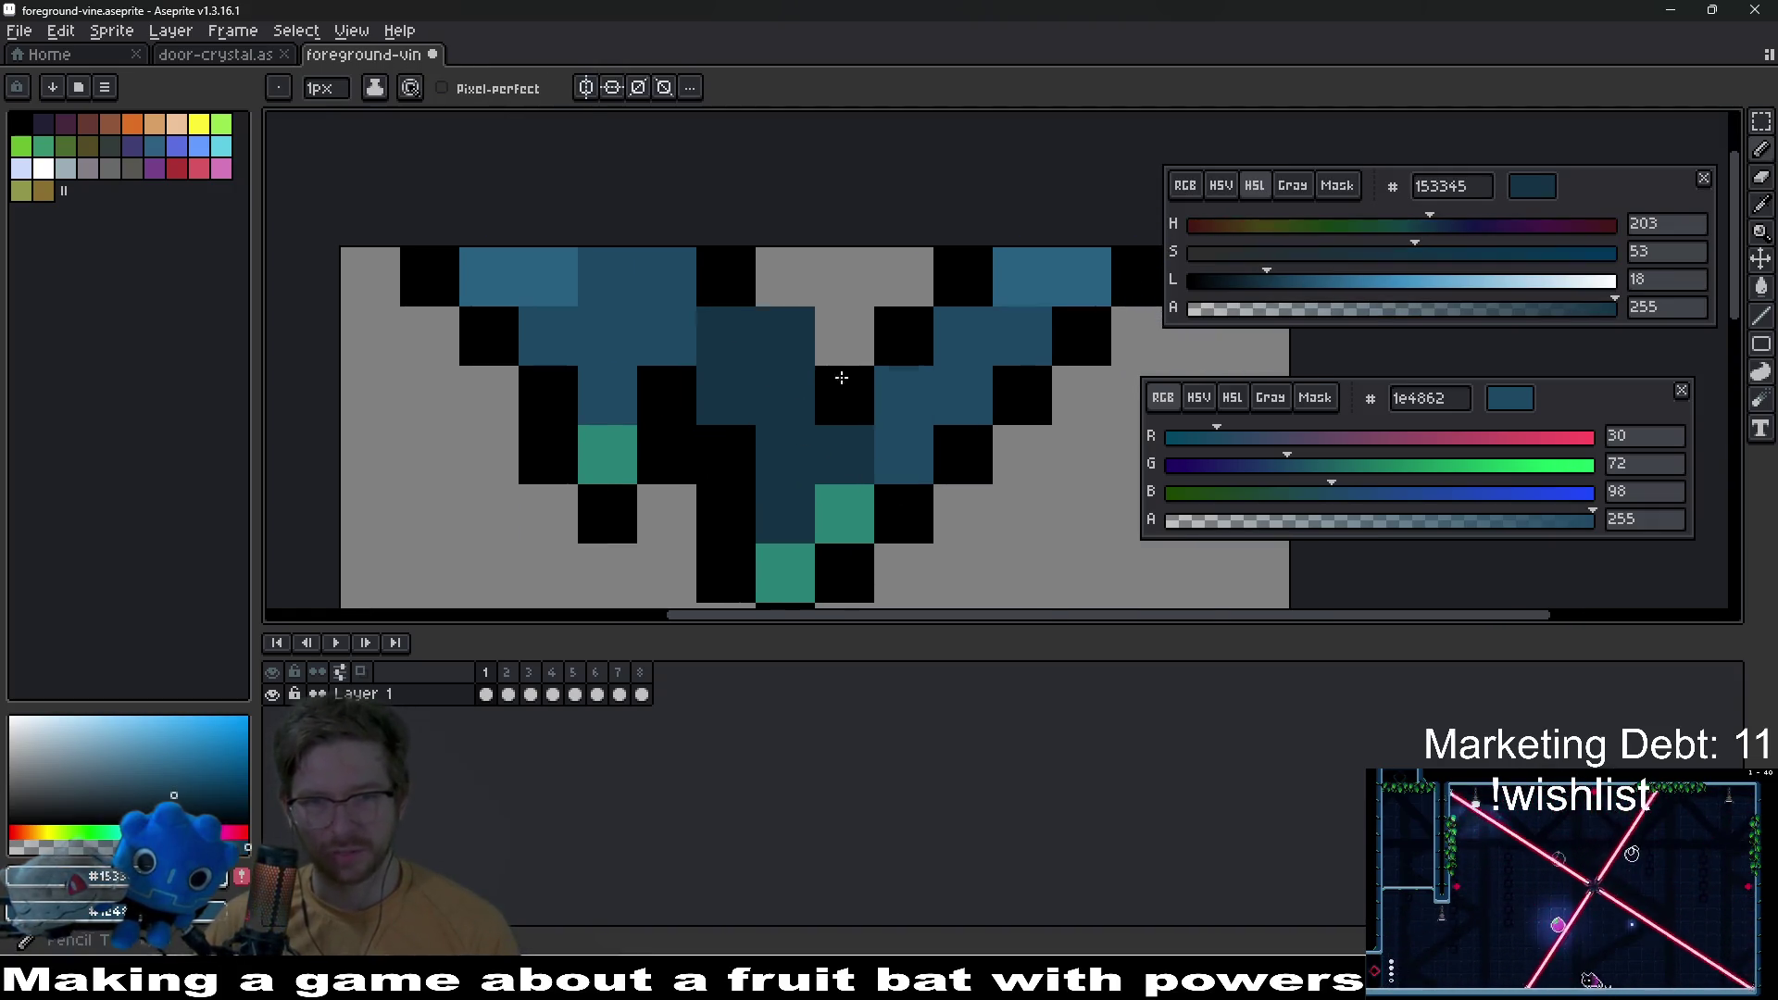
pyautogui.click(837, 413)
pyautogui.scroll(-5, 837, 413)
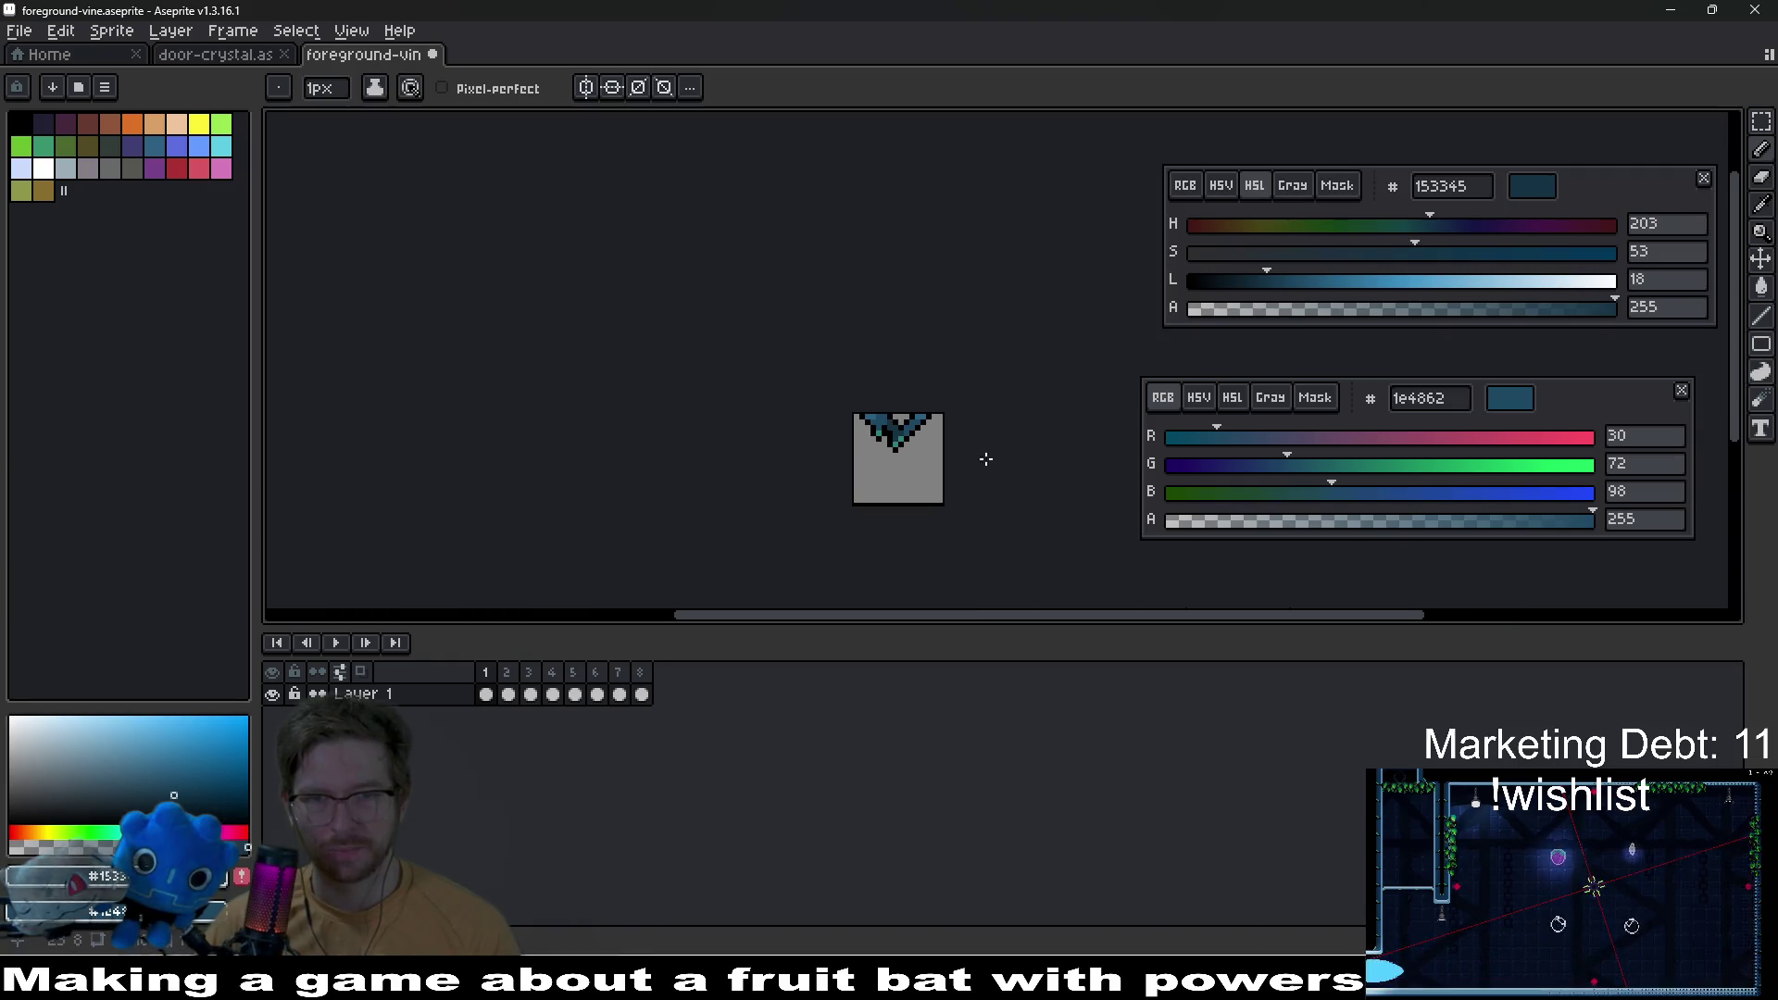
pyautogui.moveTo(1006, 464); pyautogui.dragTo(911, 463)
pyautogui.hotkey('ctrl', 's')
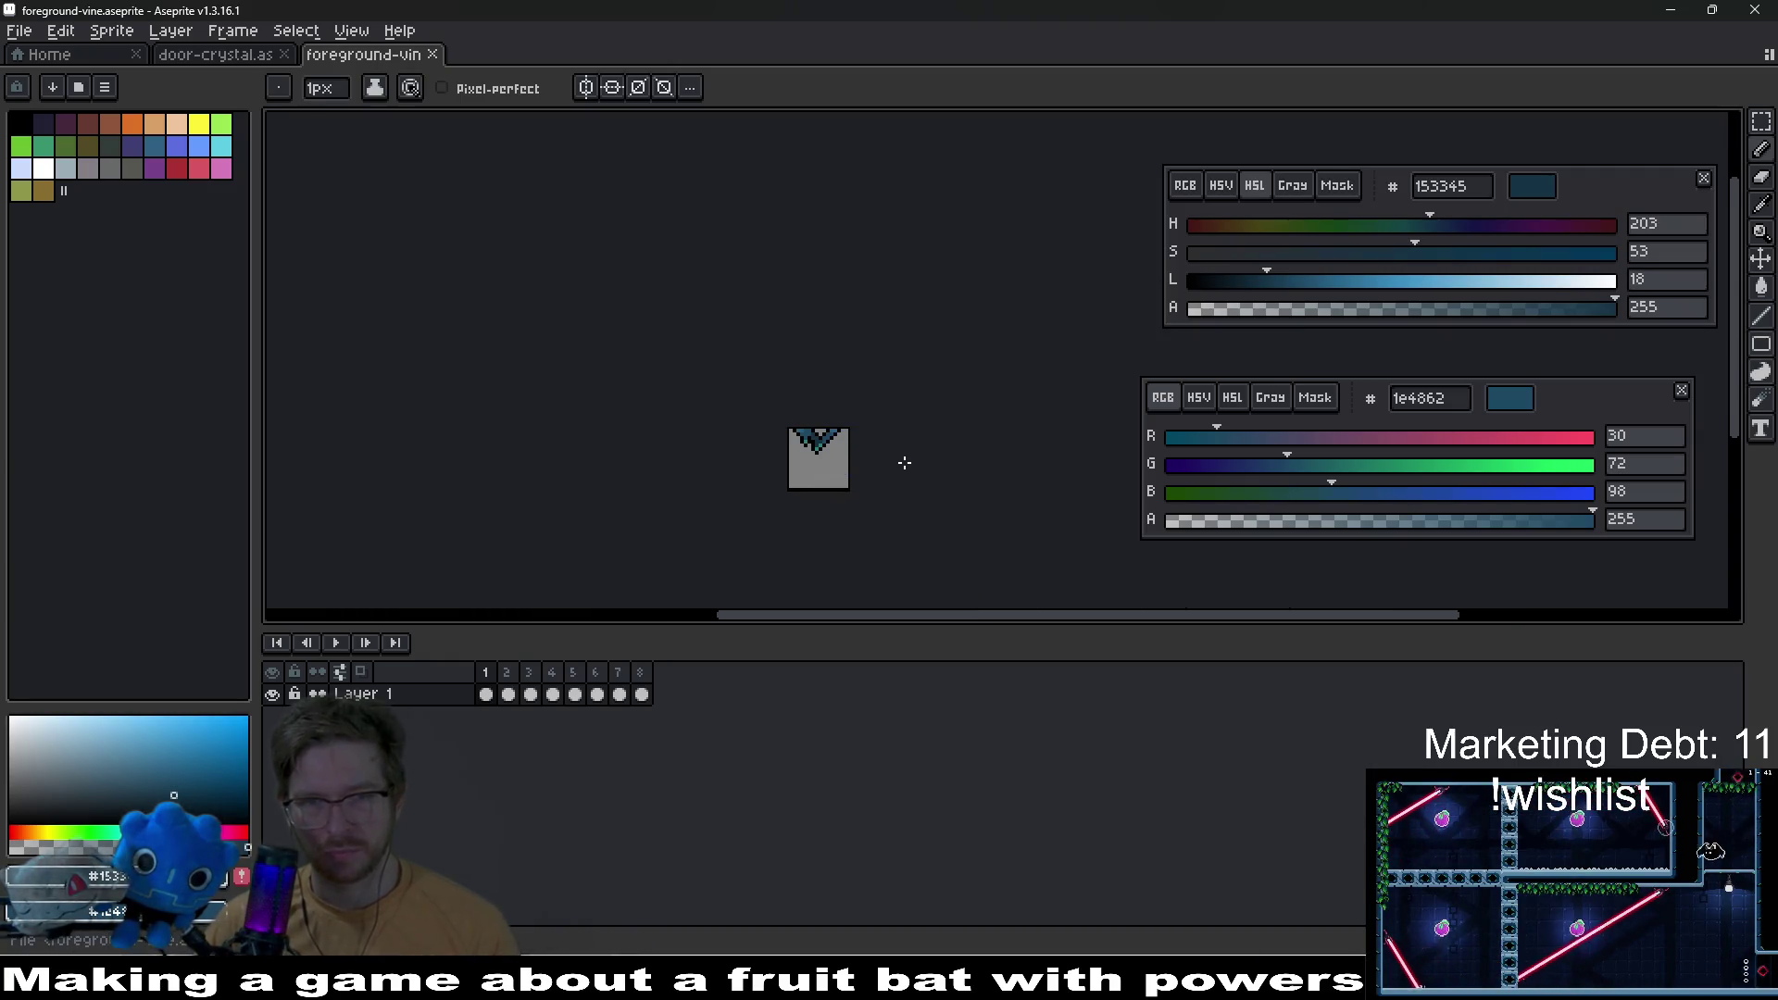
# Step: Export all frames as eight numbered foreground-vine PNG files
pyautogui.press('ctrl')
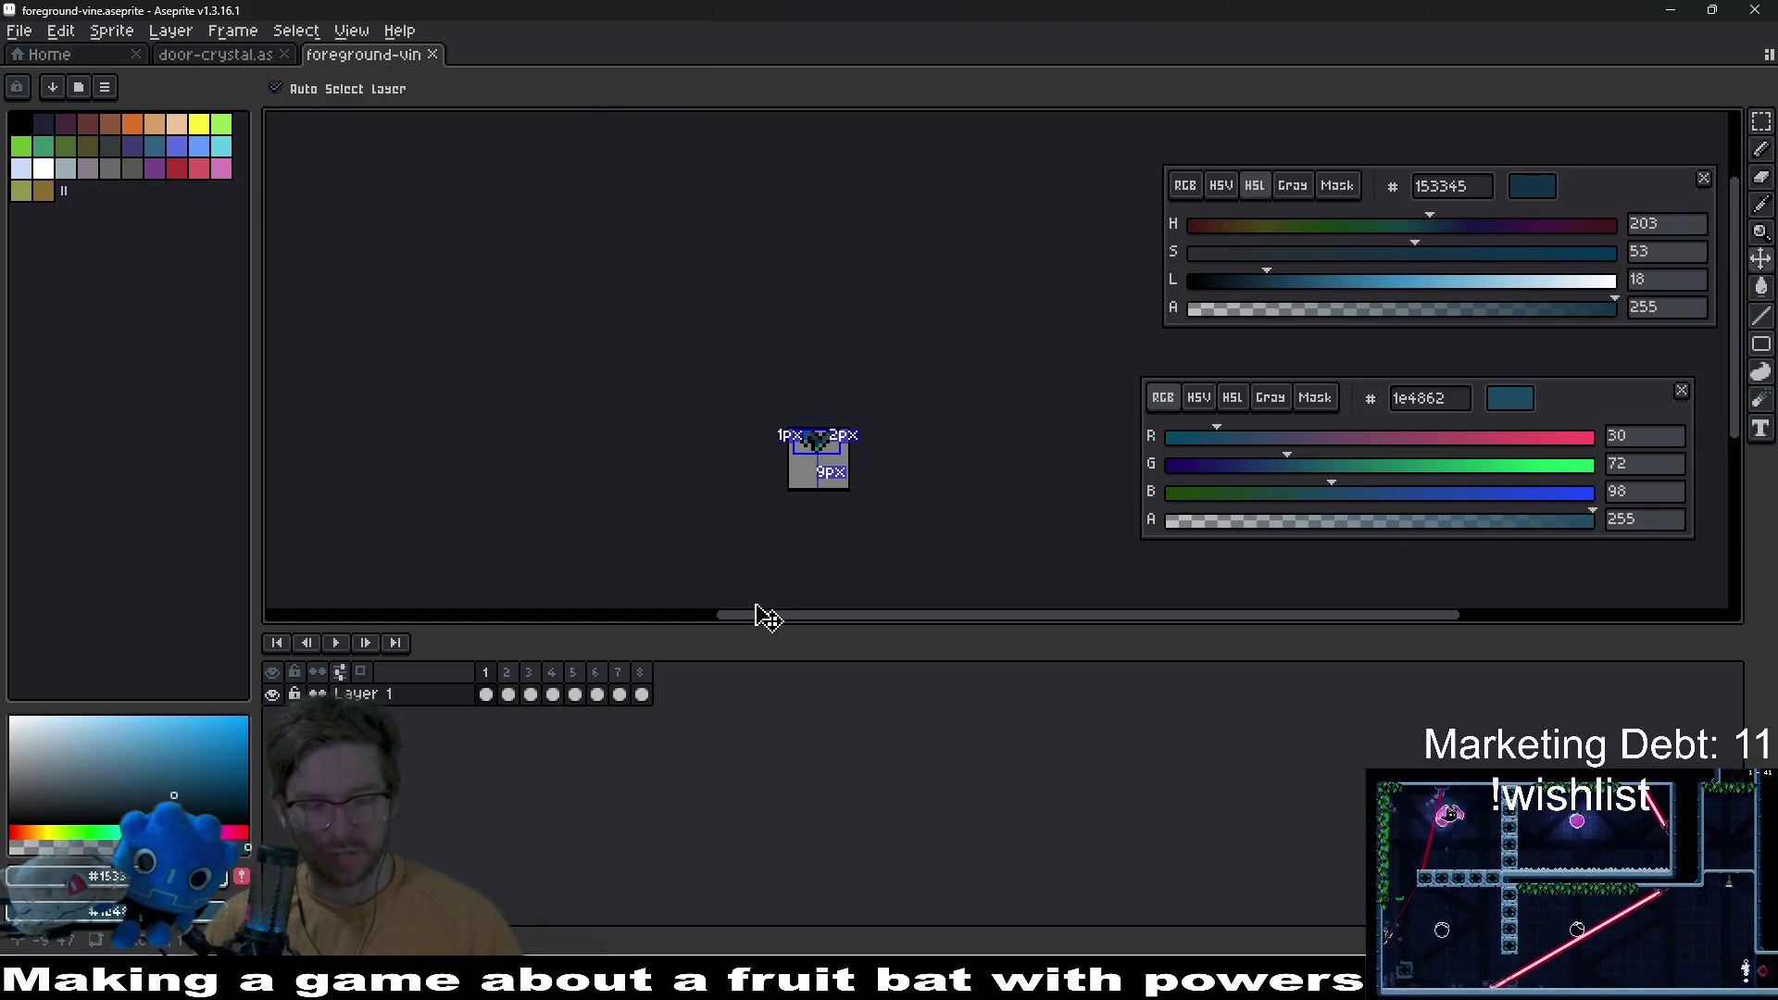
pyautogui.hotkey('ctrl', 'shift', 'e')
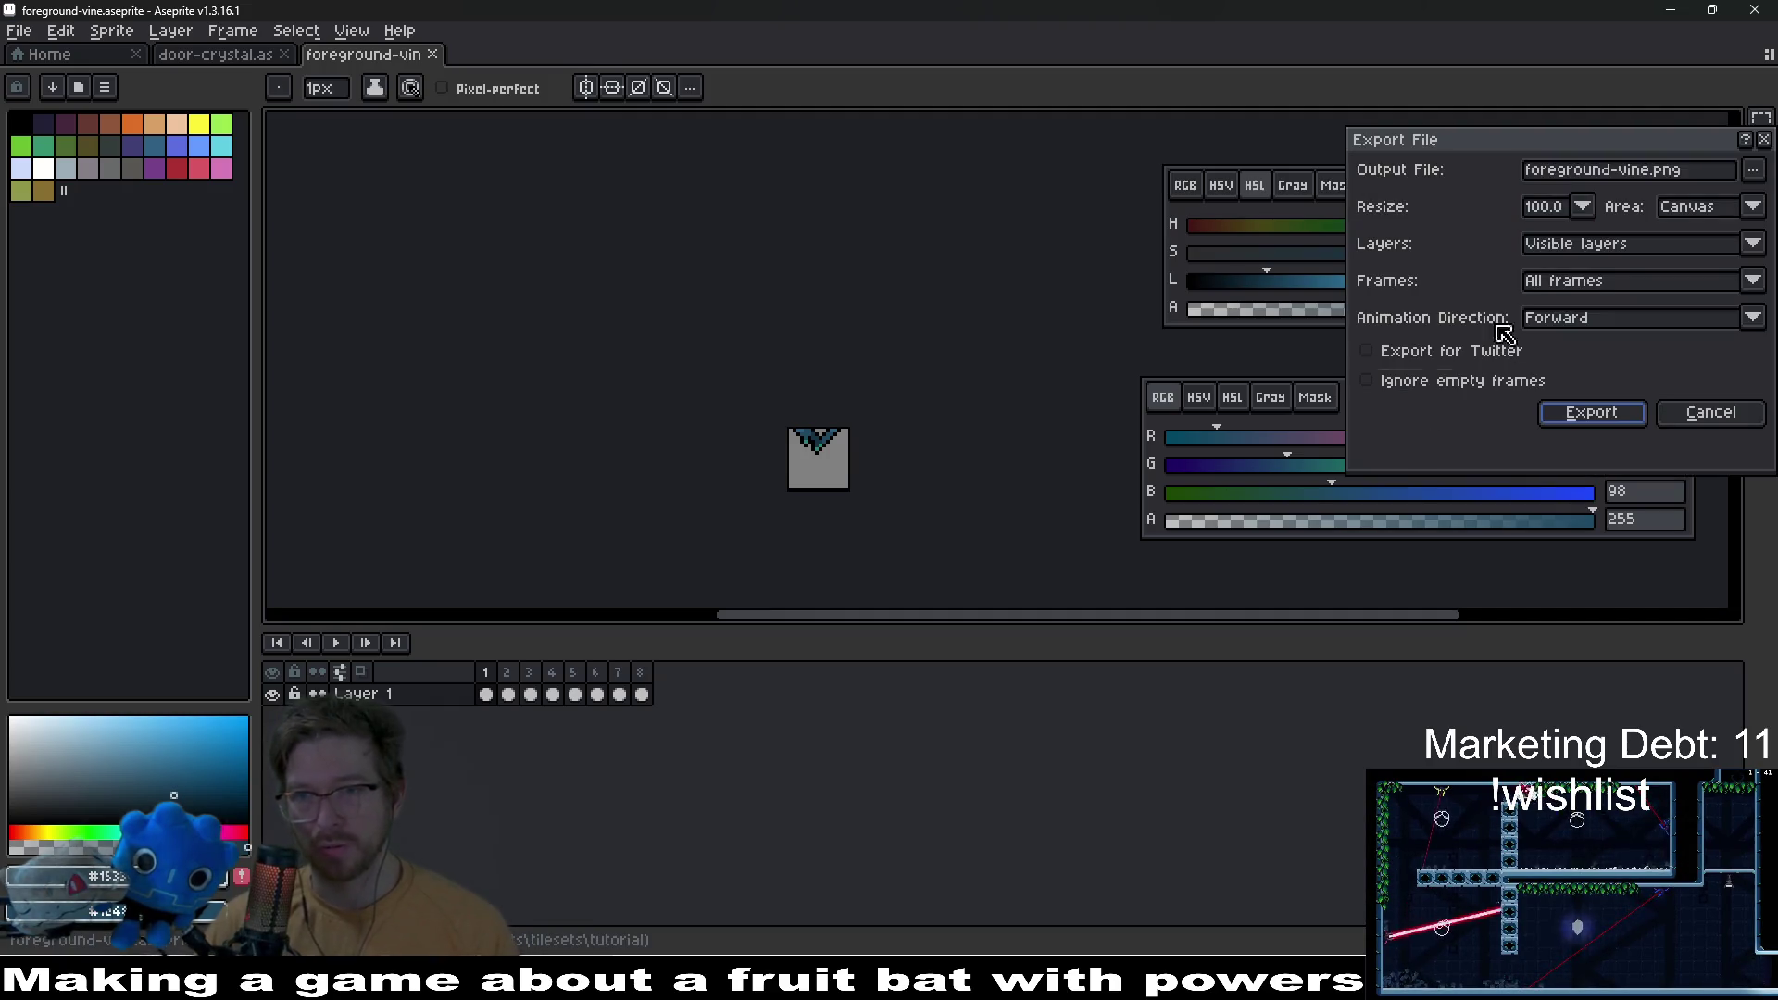
pyautogui.click(1612, 418)
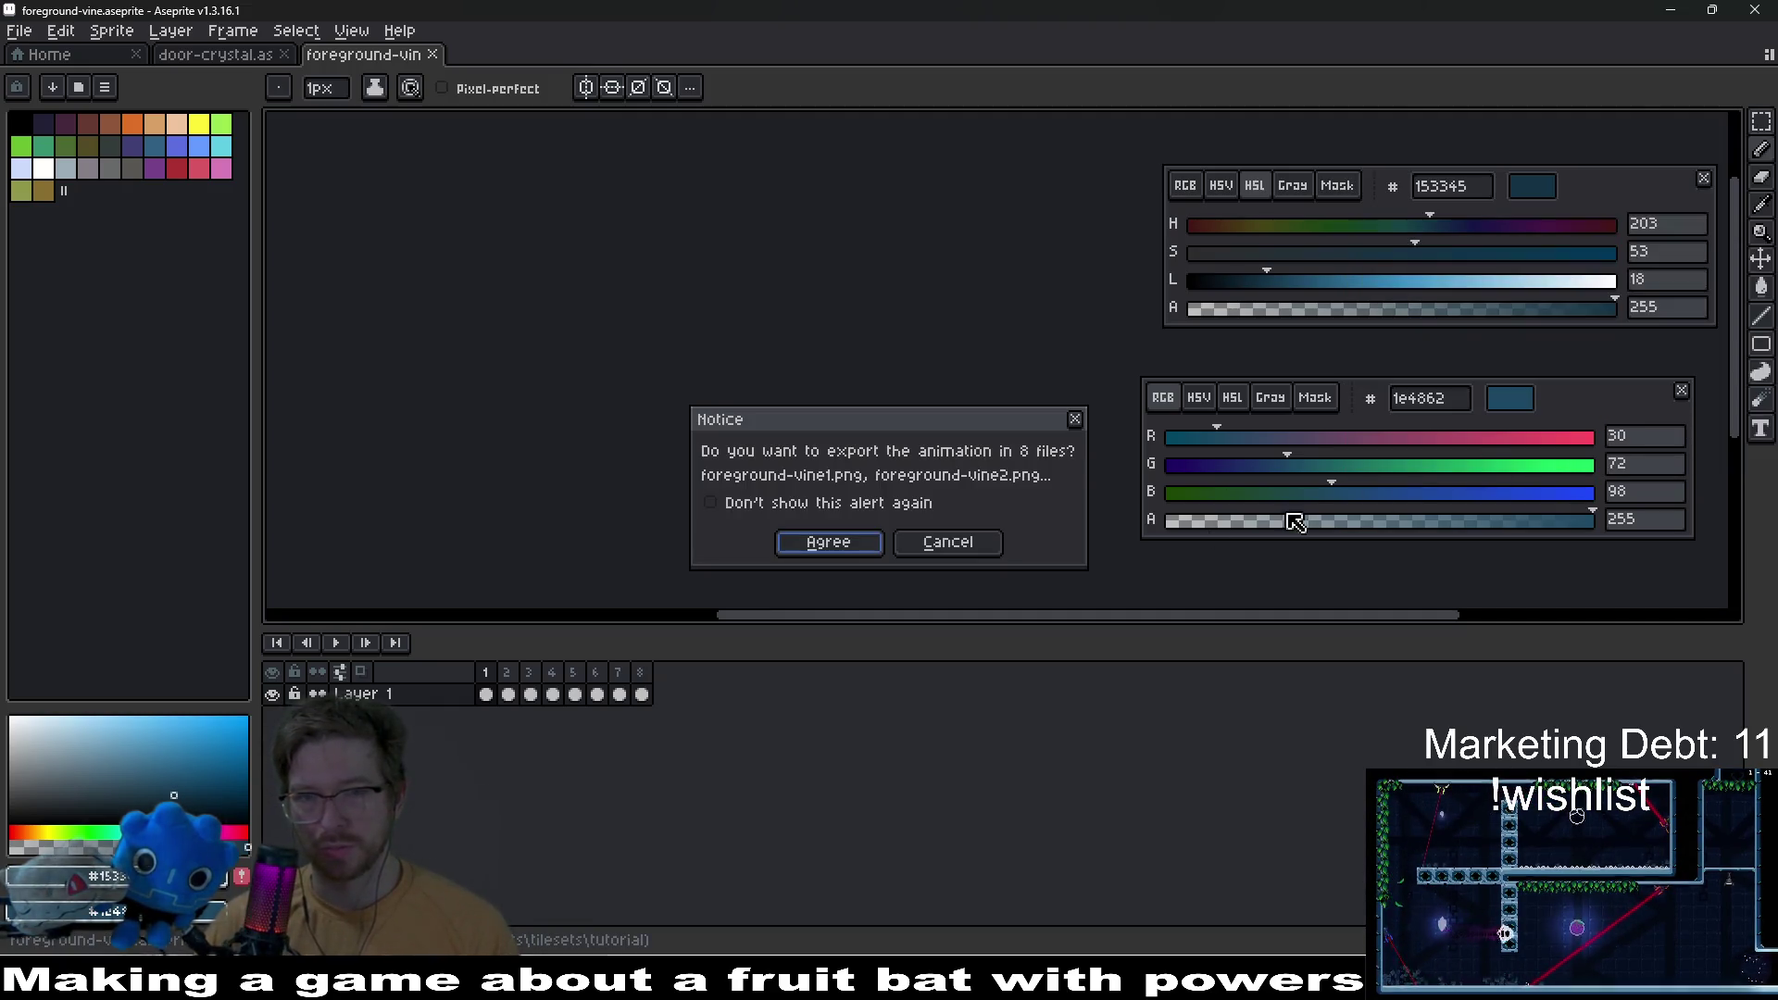
pyautogui.click(852, 548)
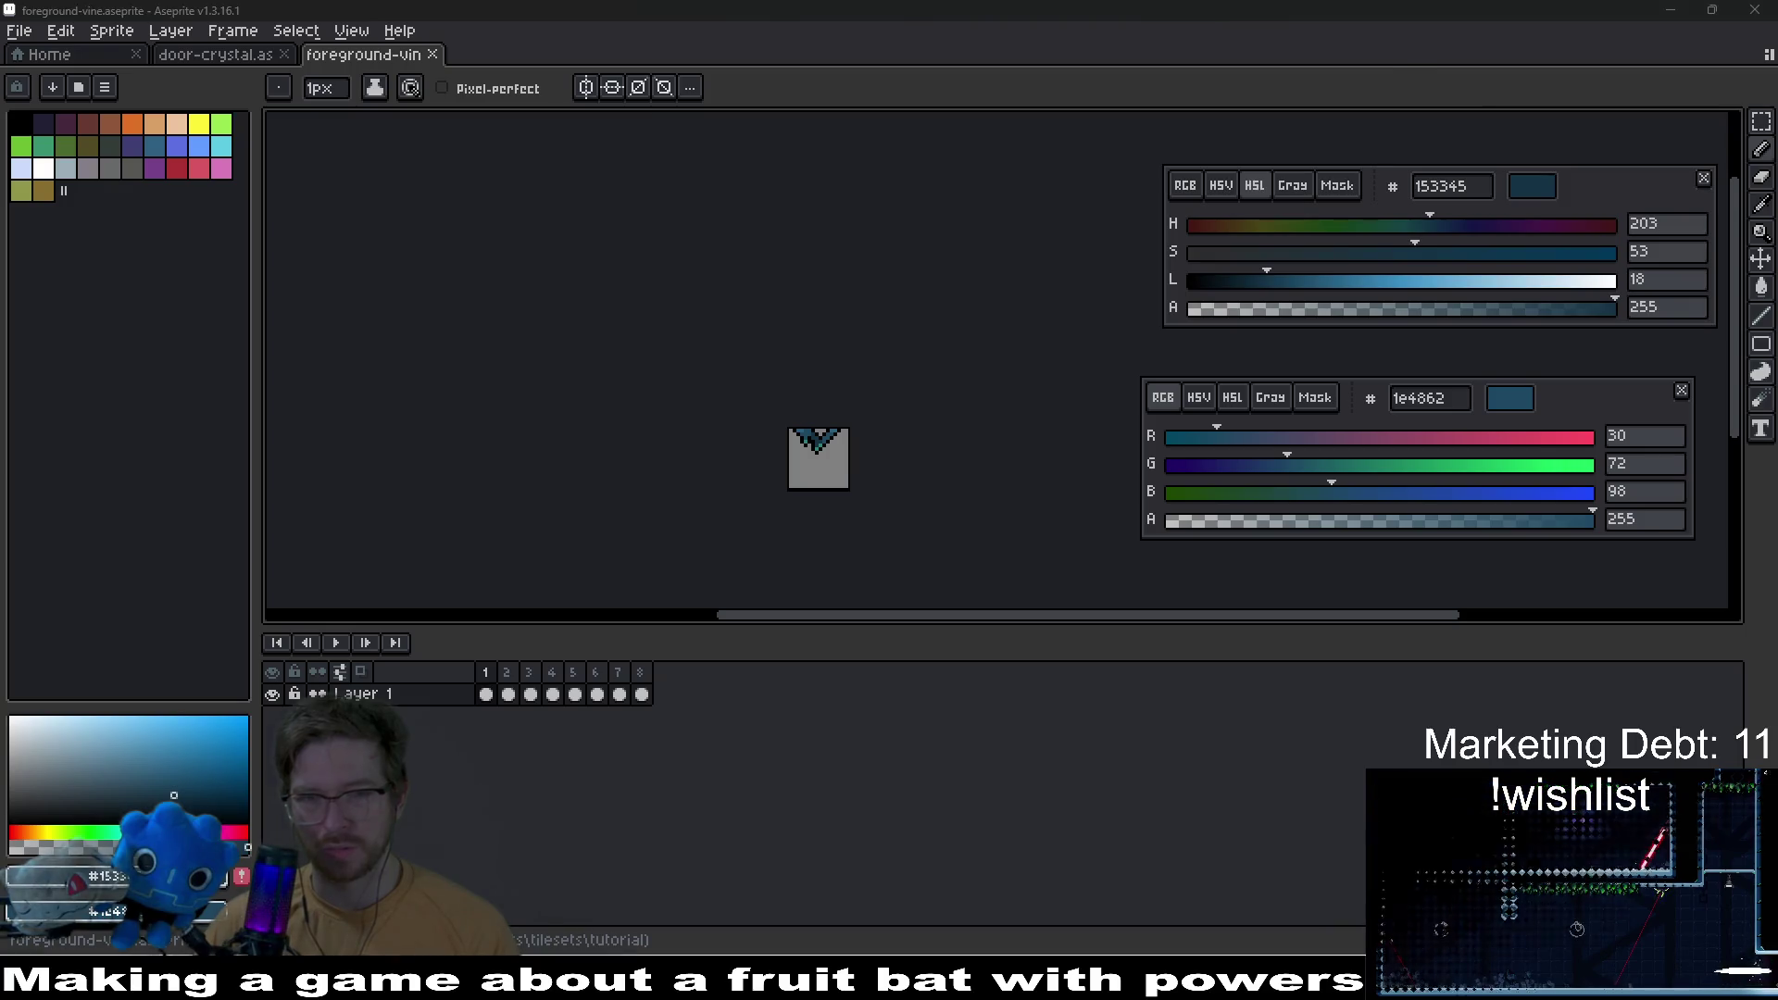
pyautogui.hotkey('alt', 'Tab')
# Step: Switch to the Tutorial_Start_0 tab and save the scene
pyautogui.click(1046, 83)
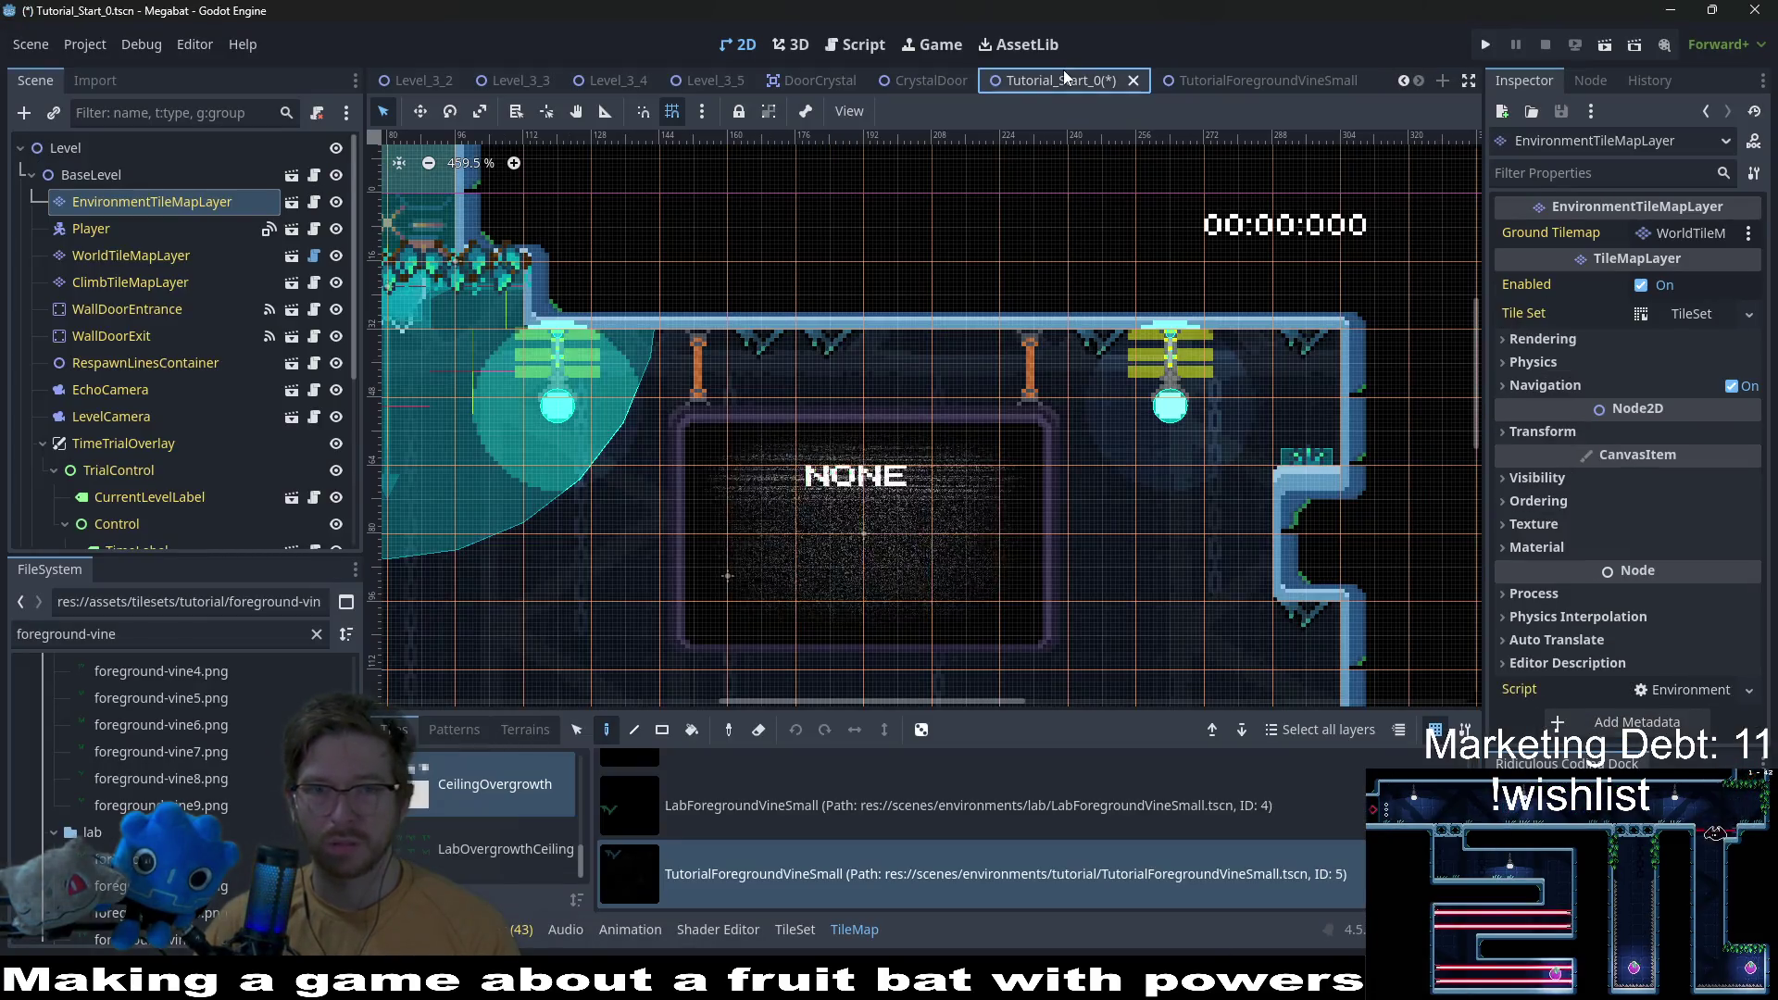
pyautogui.hotkey('ctrl', 's')
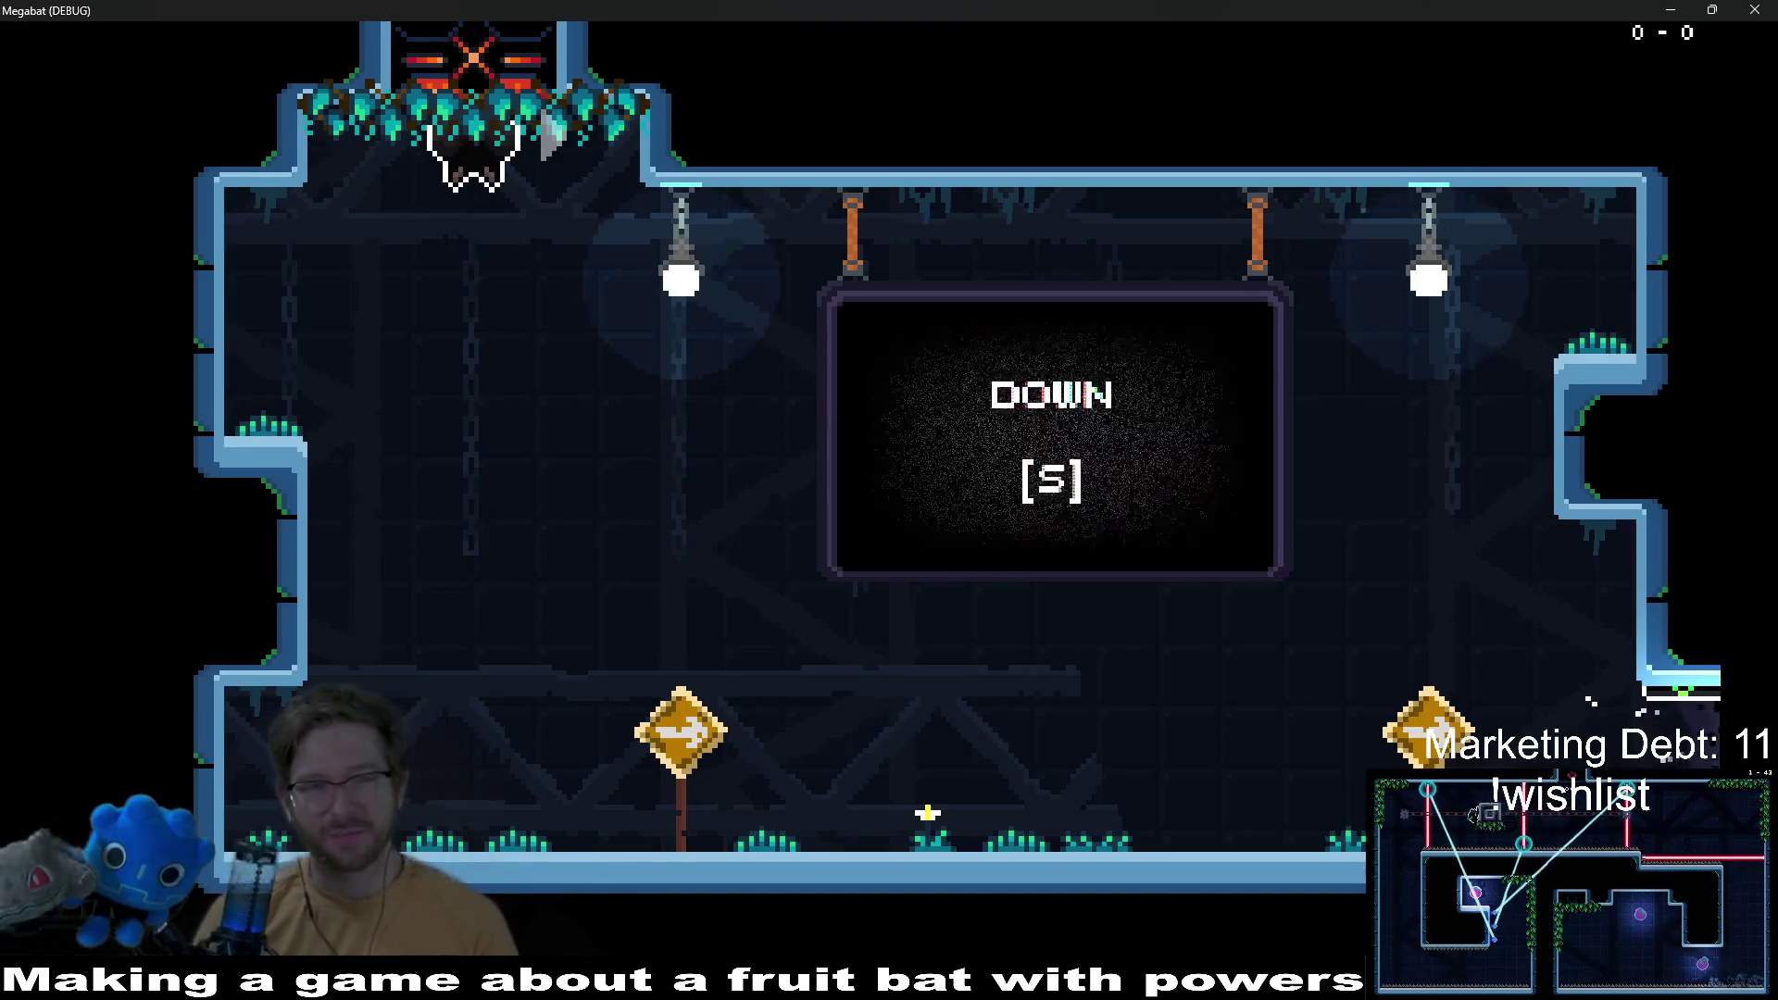
# Step: Drop the bat from the ceiling, fly right, then pause and close the game
pyautogui.press('s')
pyautogui.press('d')
pyautogui.press('Escape')
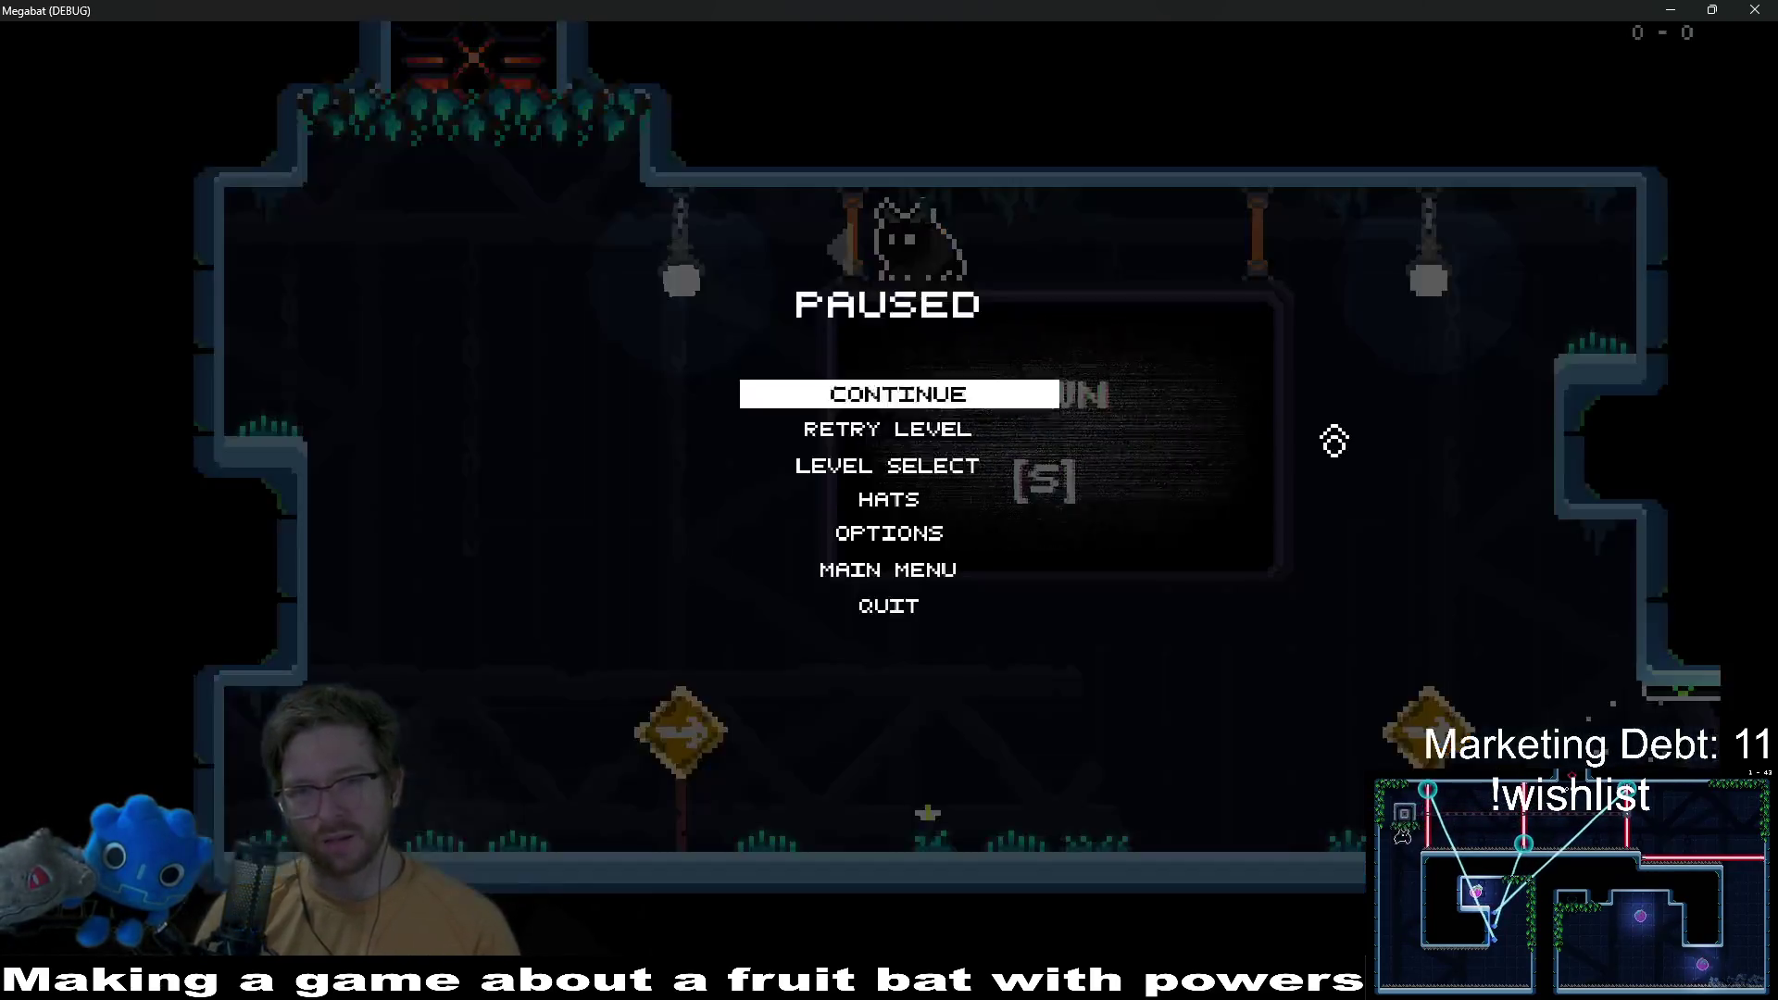
pyautogui.click(1753, 9)
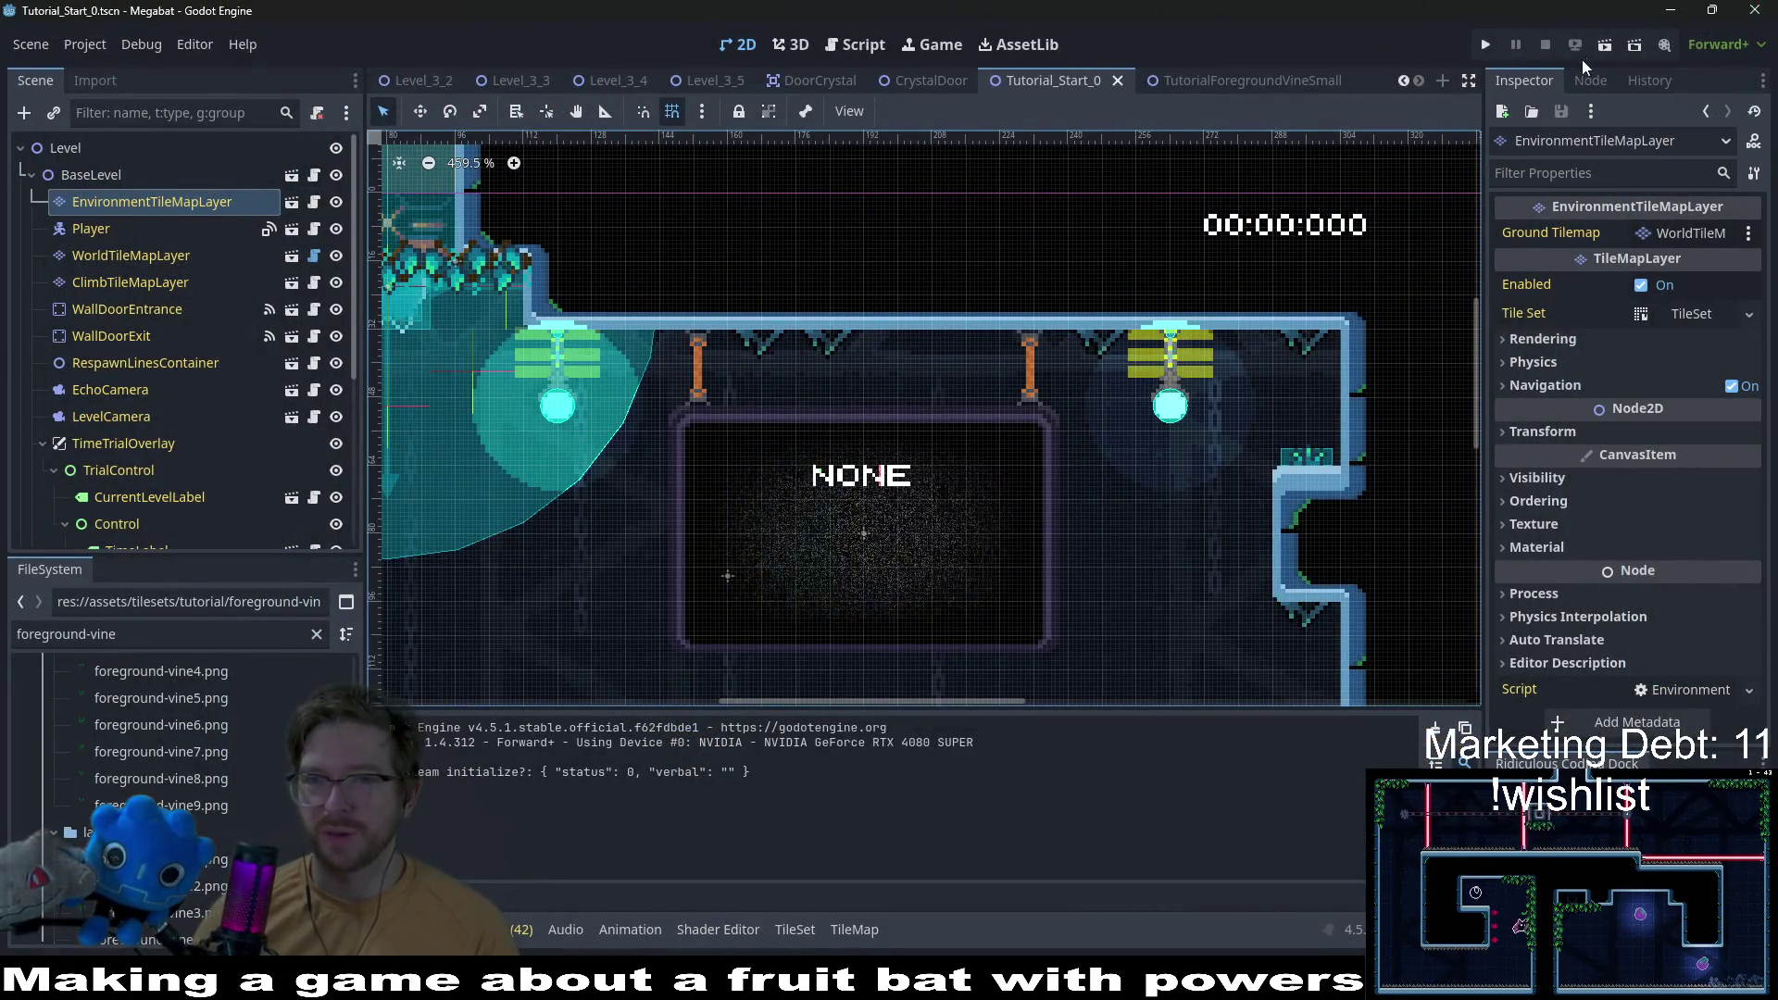
# Step: Rerun the scene and fly the bat across to land on the right ledge
pyautogui.click(1604, 45)
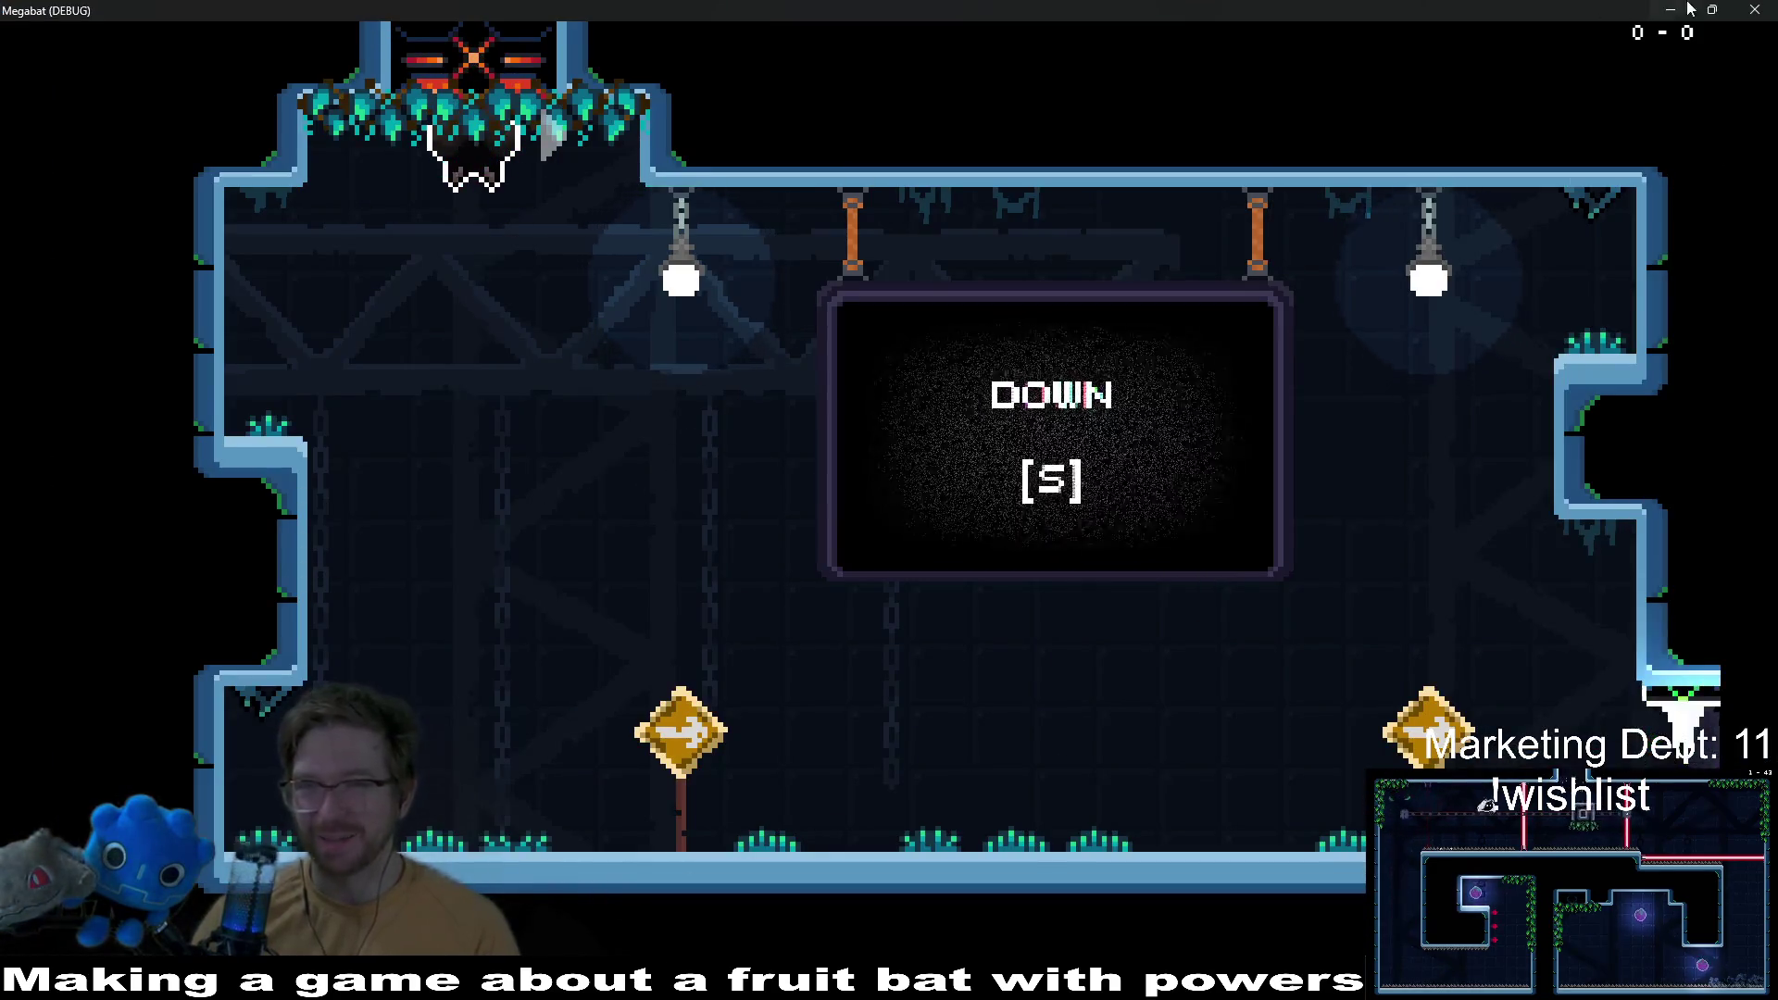
pyautogui.press('s')
pyautogui.press('d')
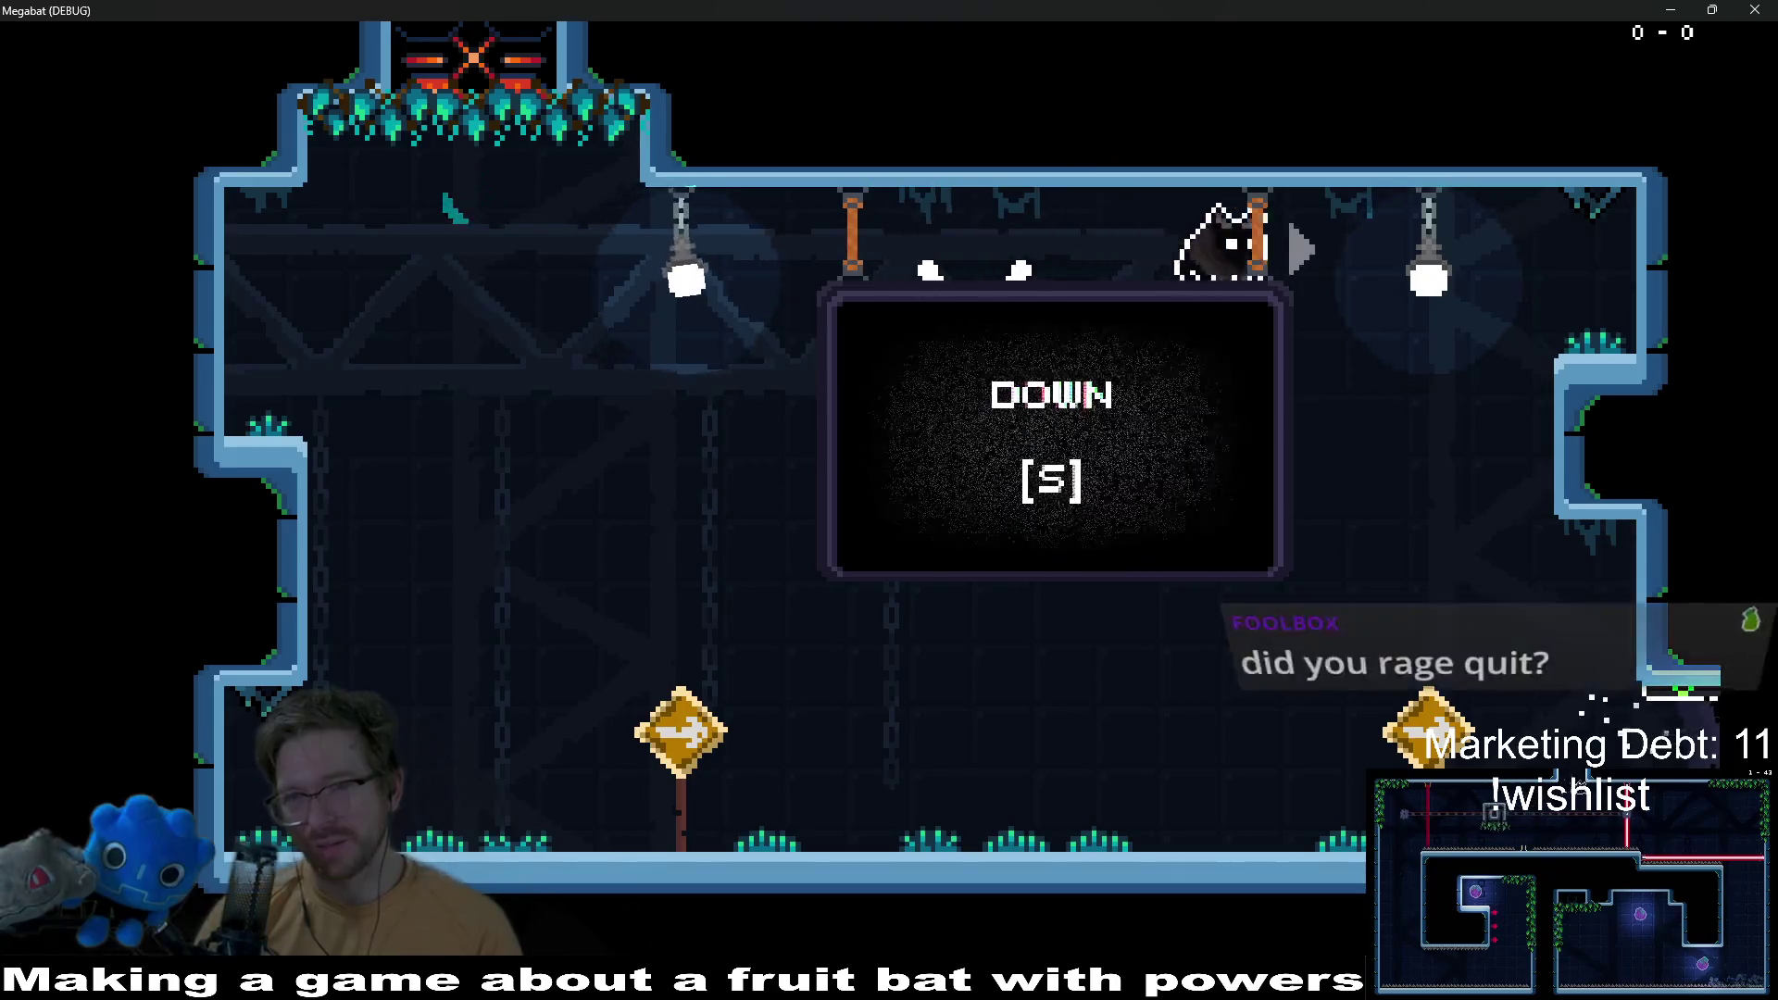
pyautogui.press('d')
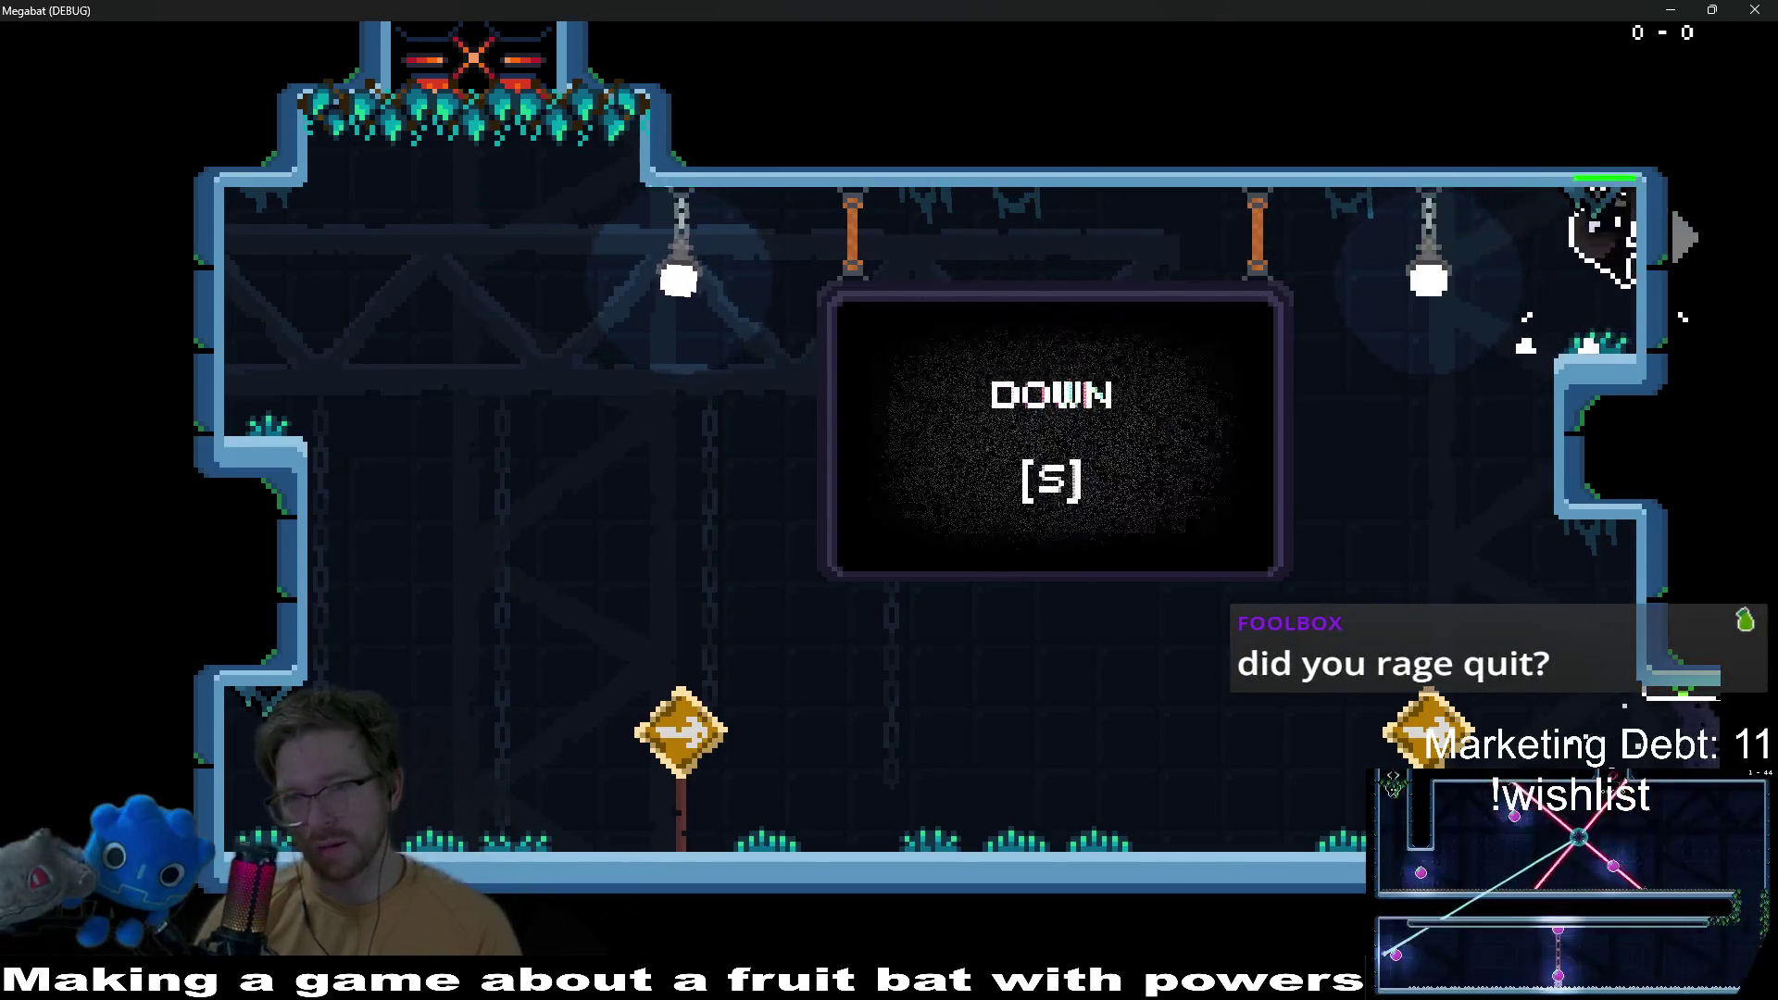
pyautogui.press('a')
pyautogui.press('s')
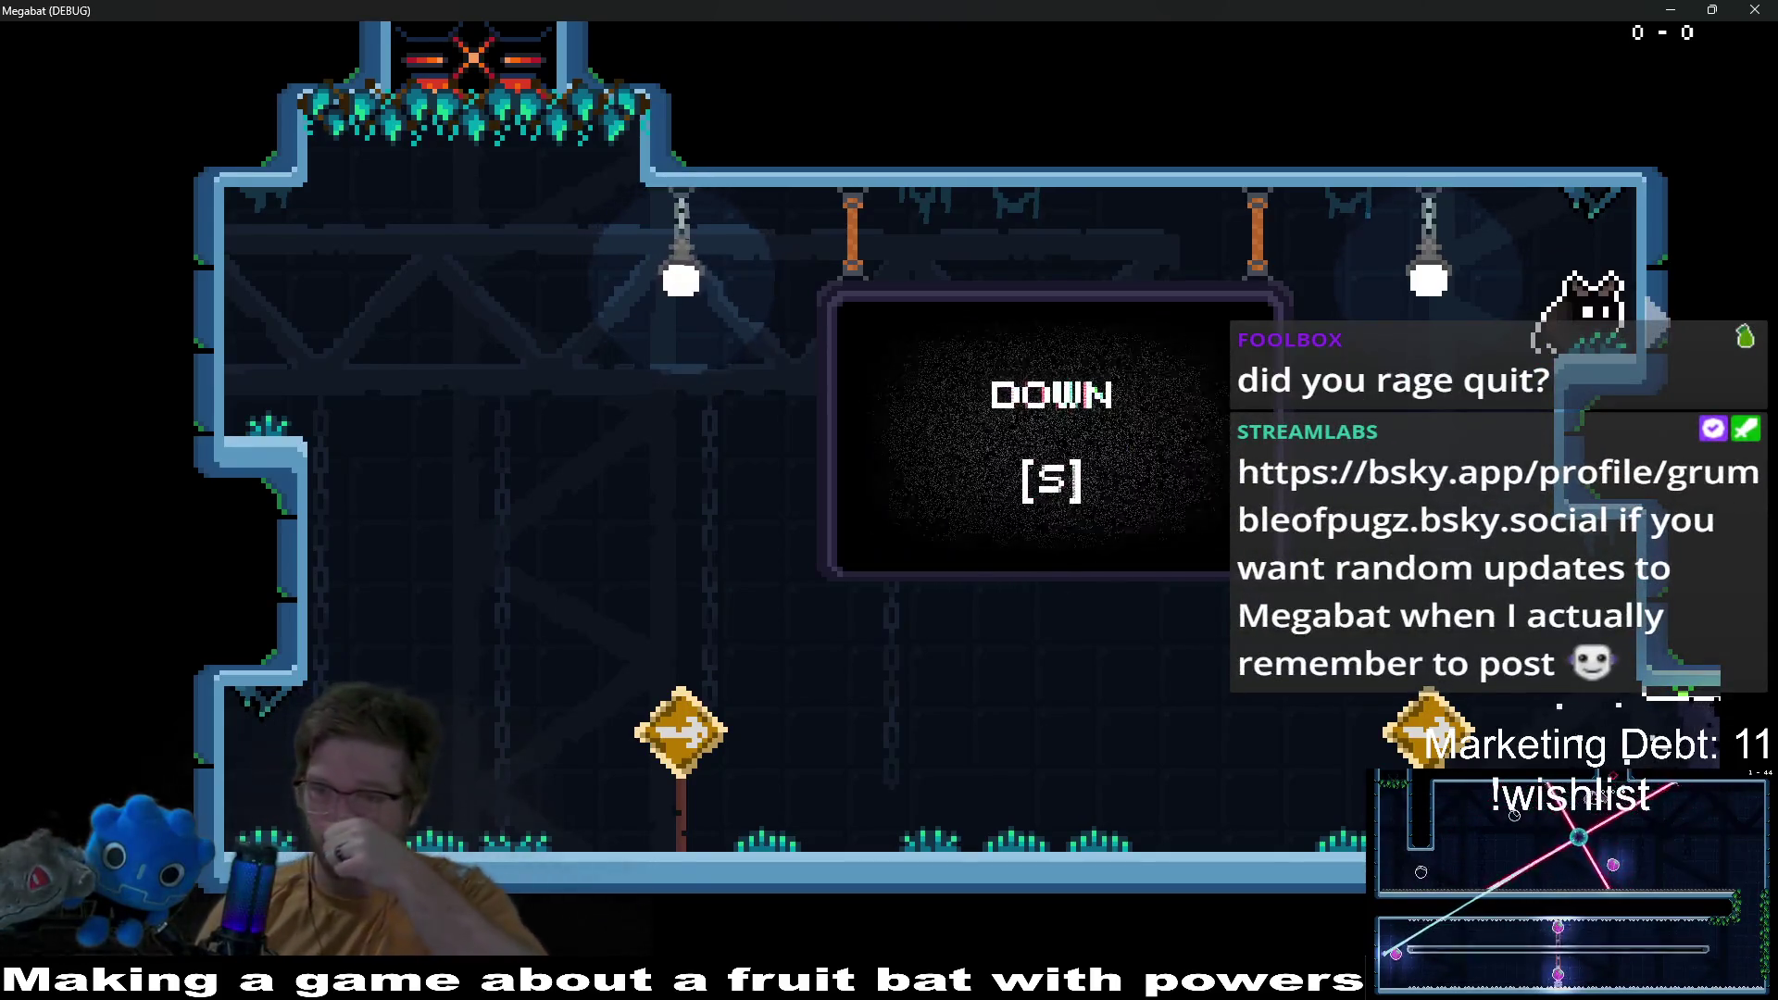
# Step: Stop the game, return to the vine sprite and eyedrop its light, mid and darkest blues
pyautogui.press('F8')
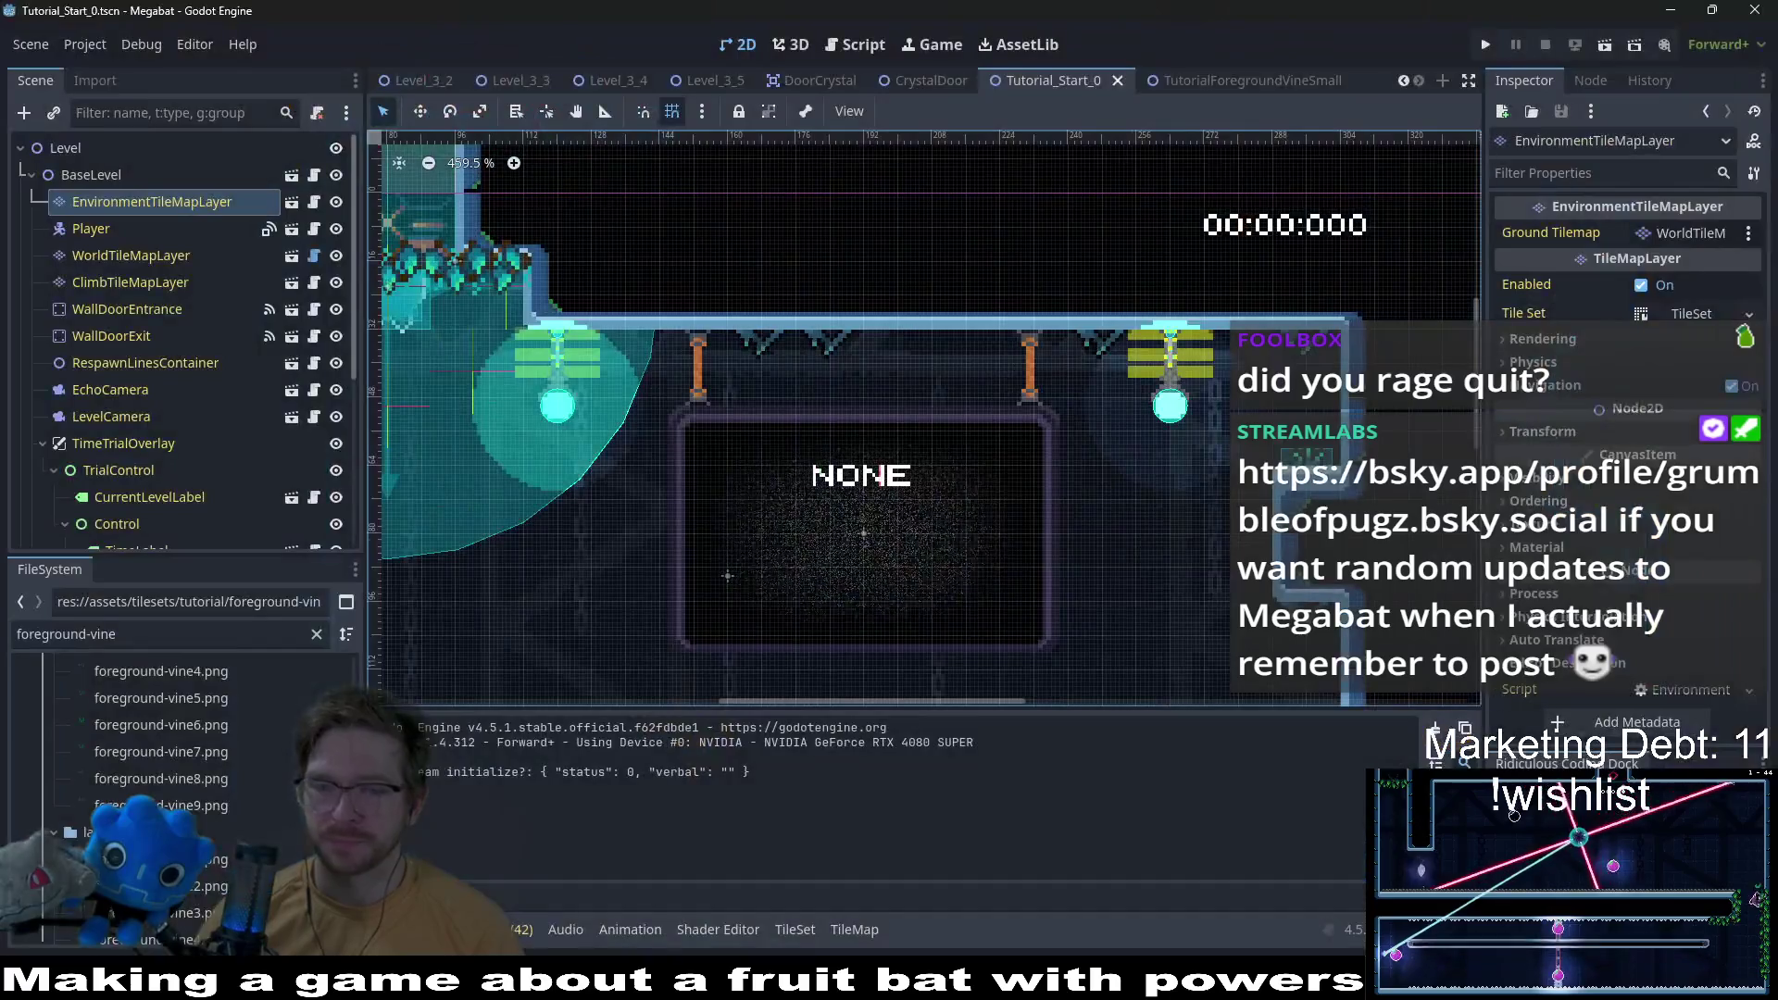
pyautogui.hotkey('alt', 'Tab')
pyautogui.scroll(6, 834, 390)
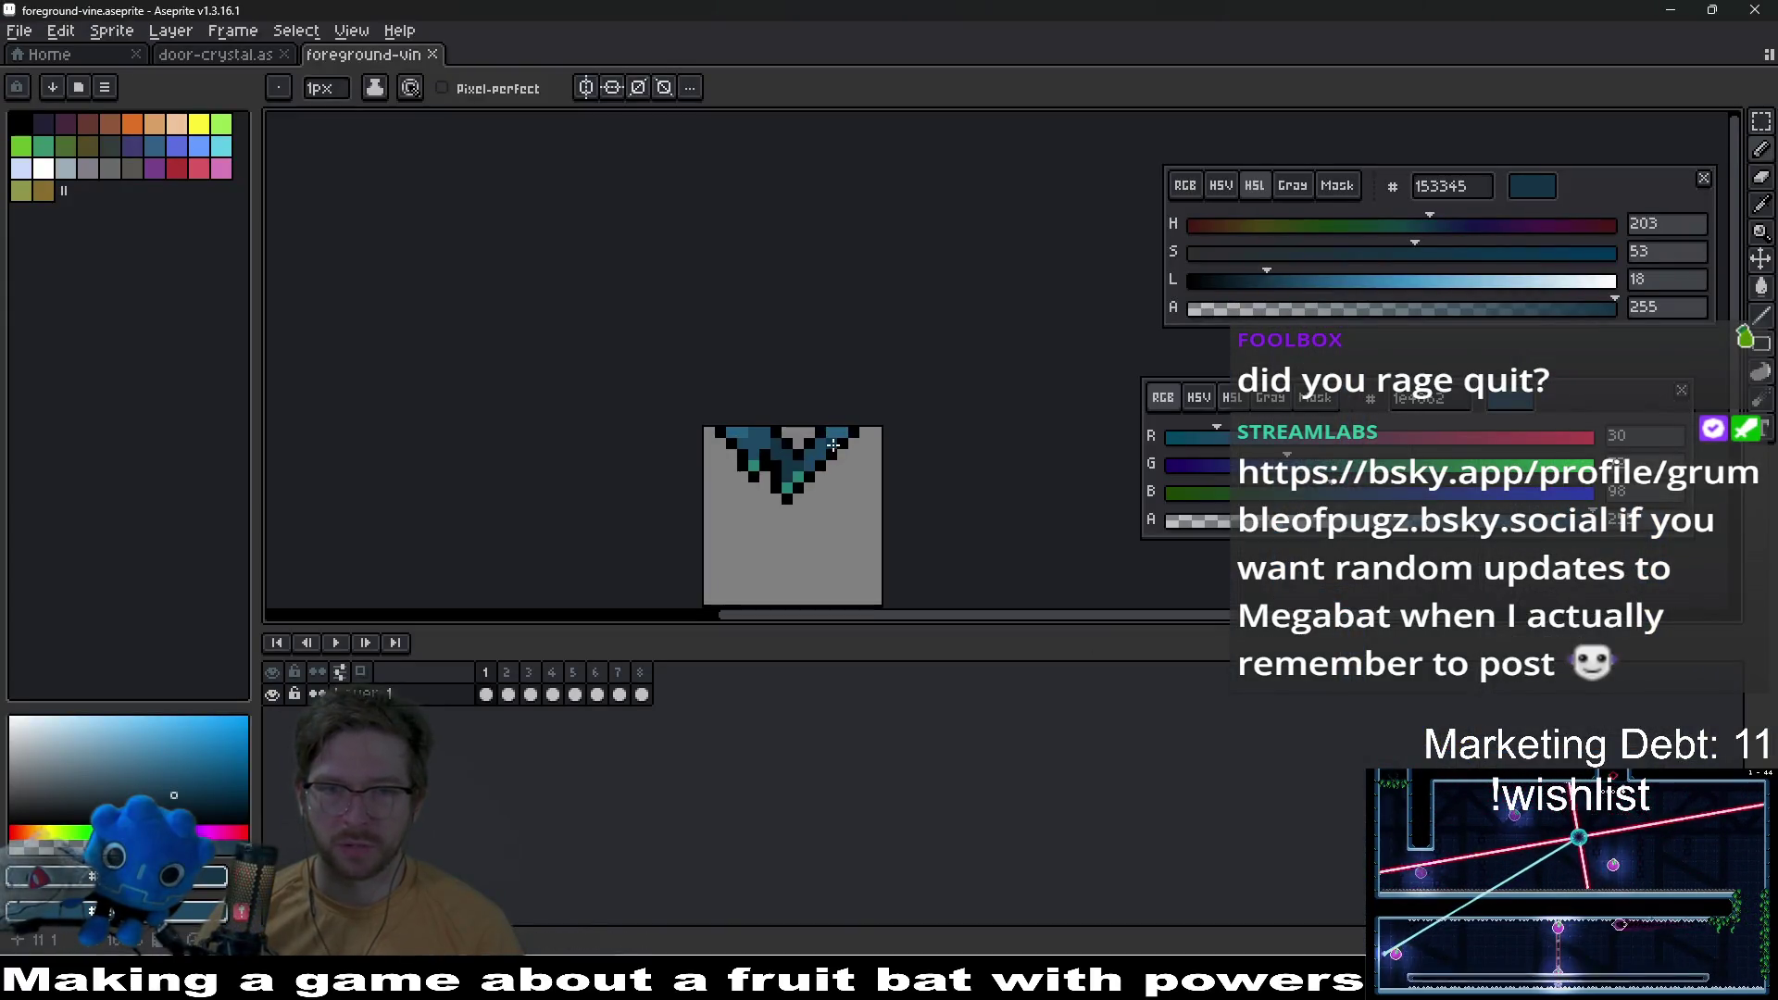
pyautogui.press('i')
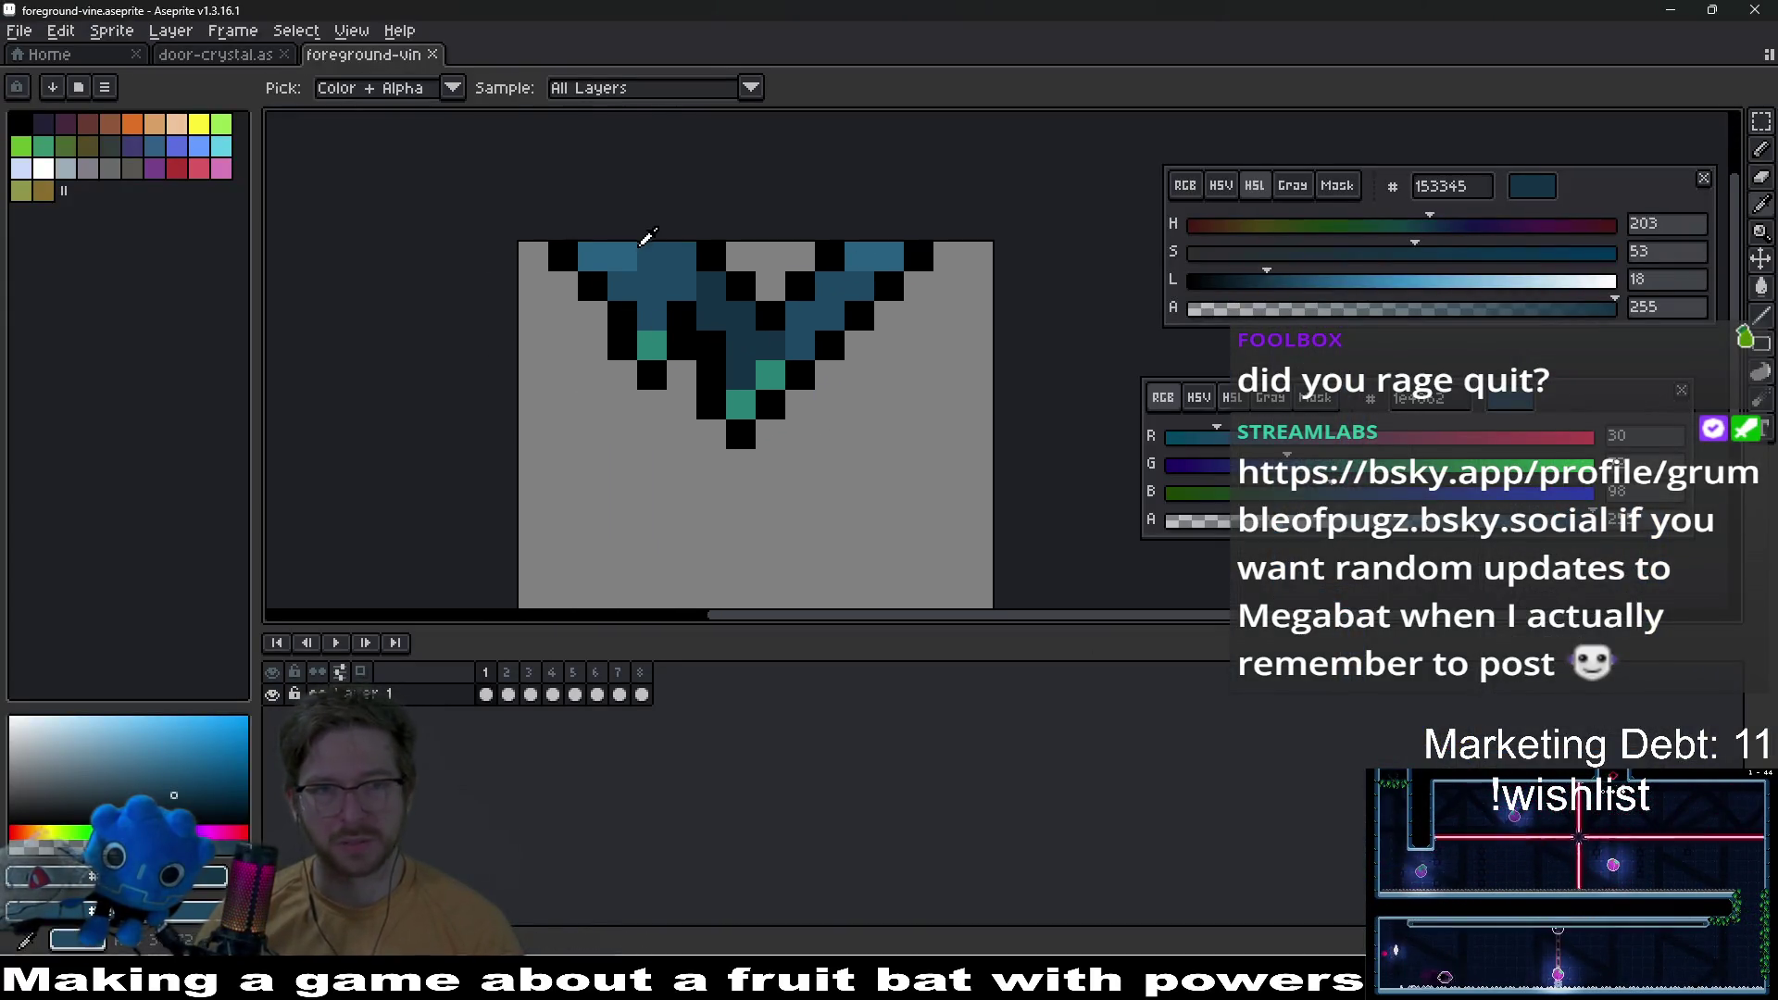
pyautogui.click(631, 246)
pyautogui.click(649, 272)
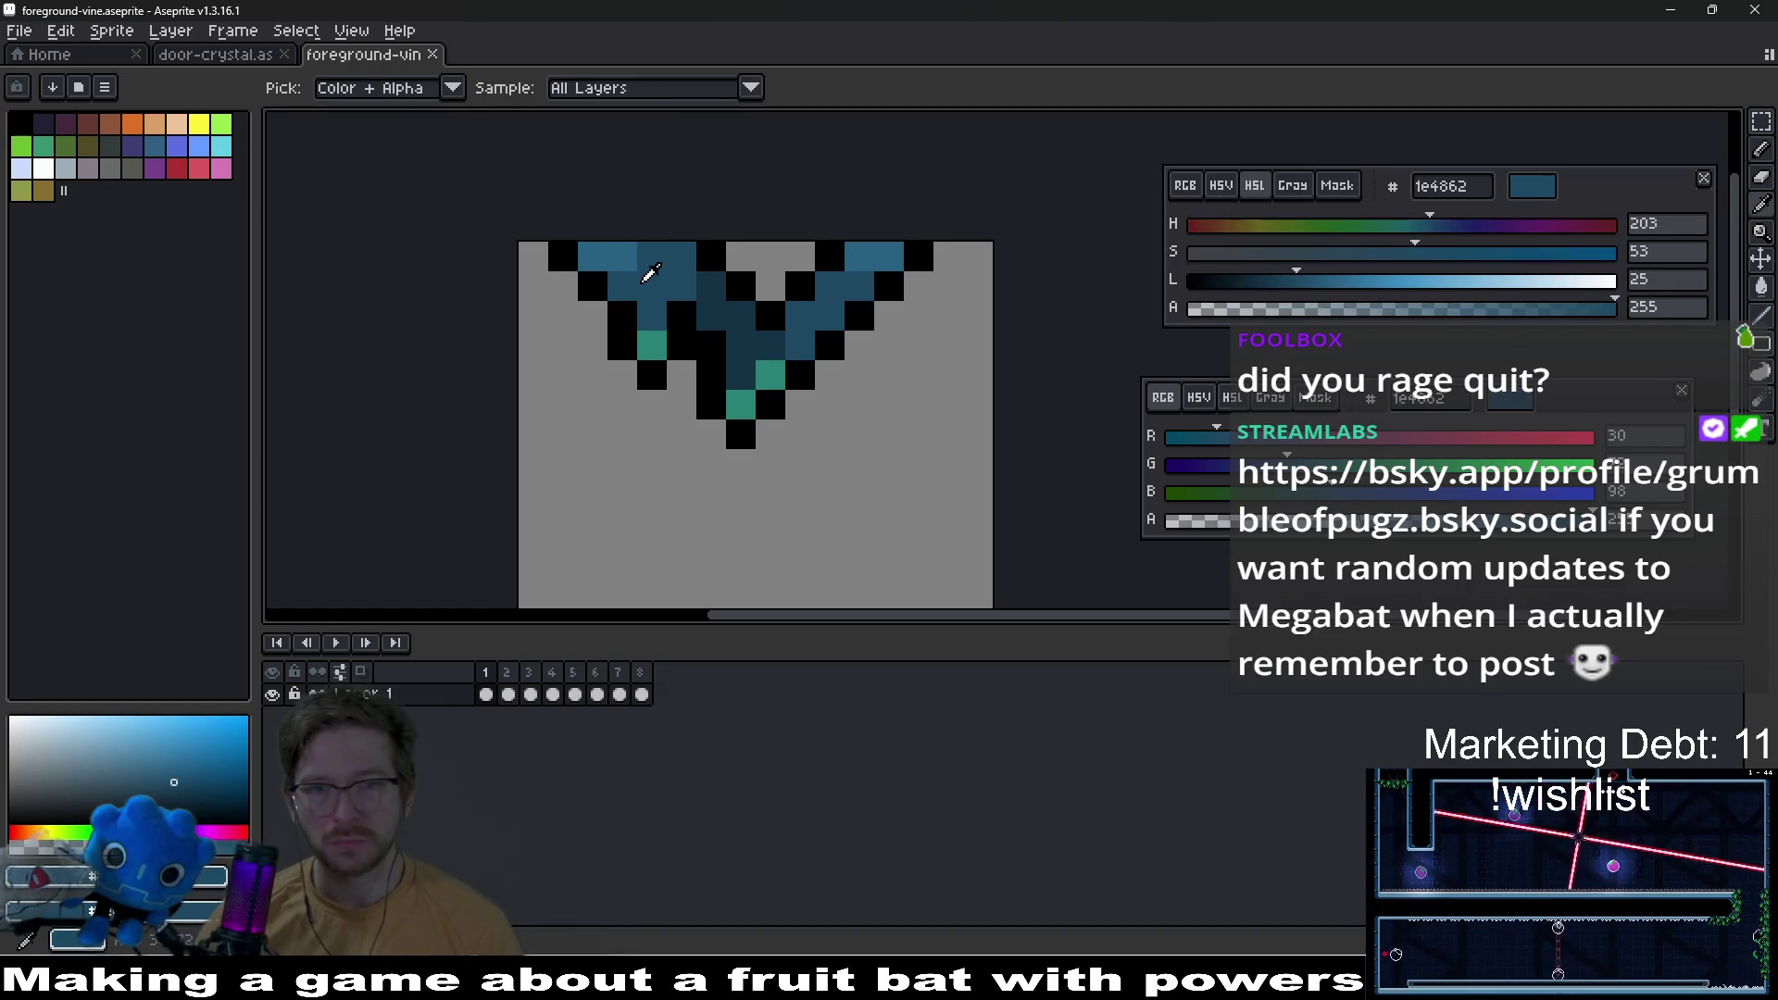
pyautogui.click(635, 269)
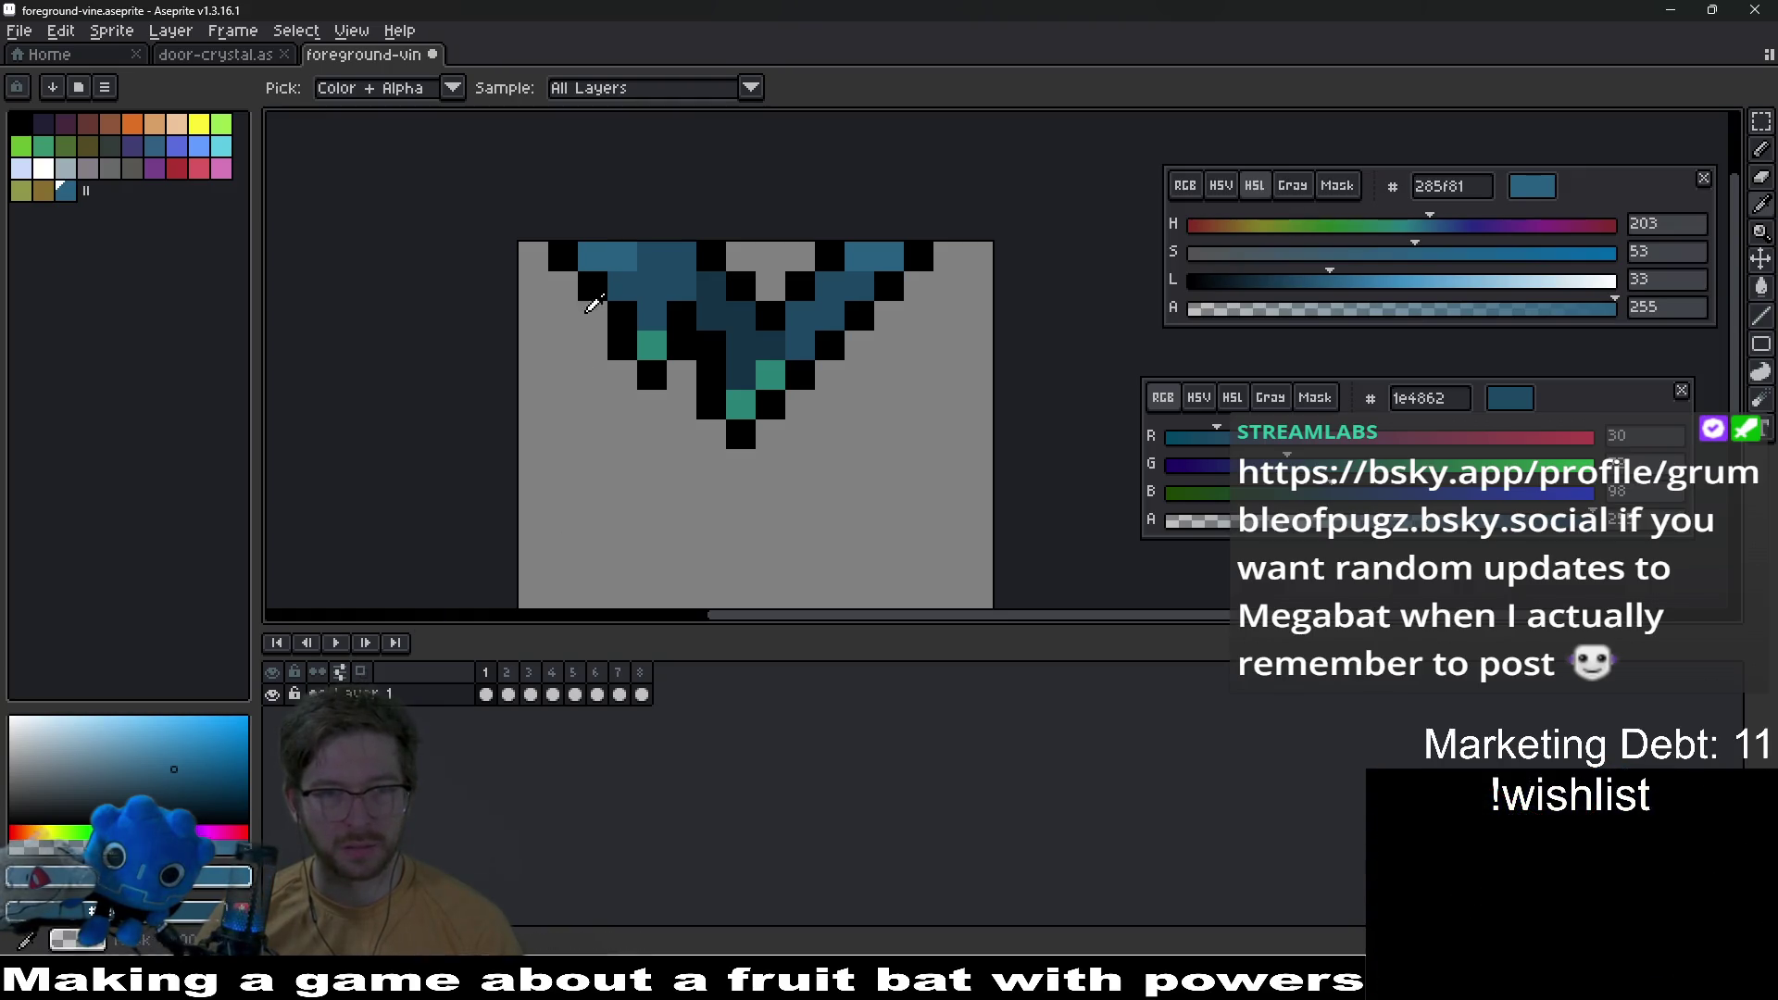
pyautogui.click(660, 271)
pyautogui.rightClick(713, 291)
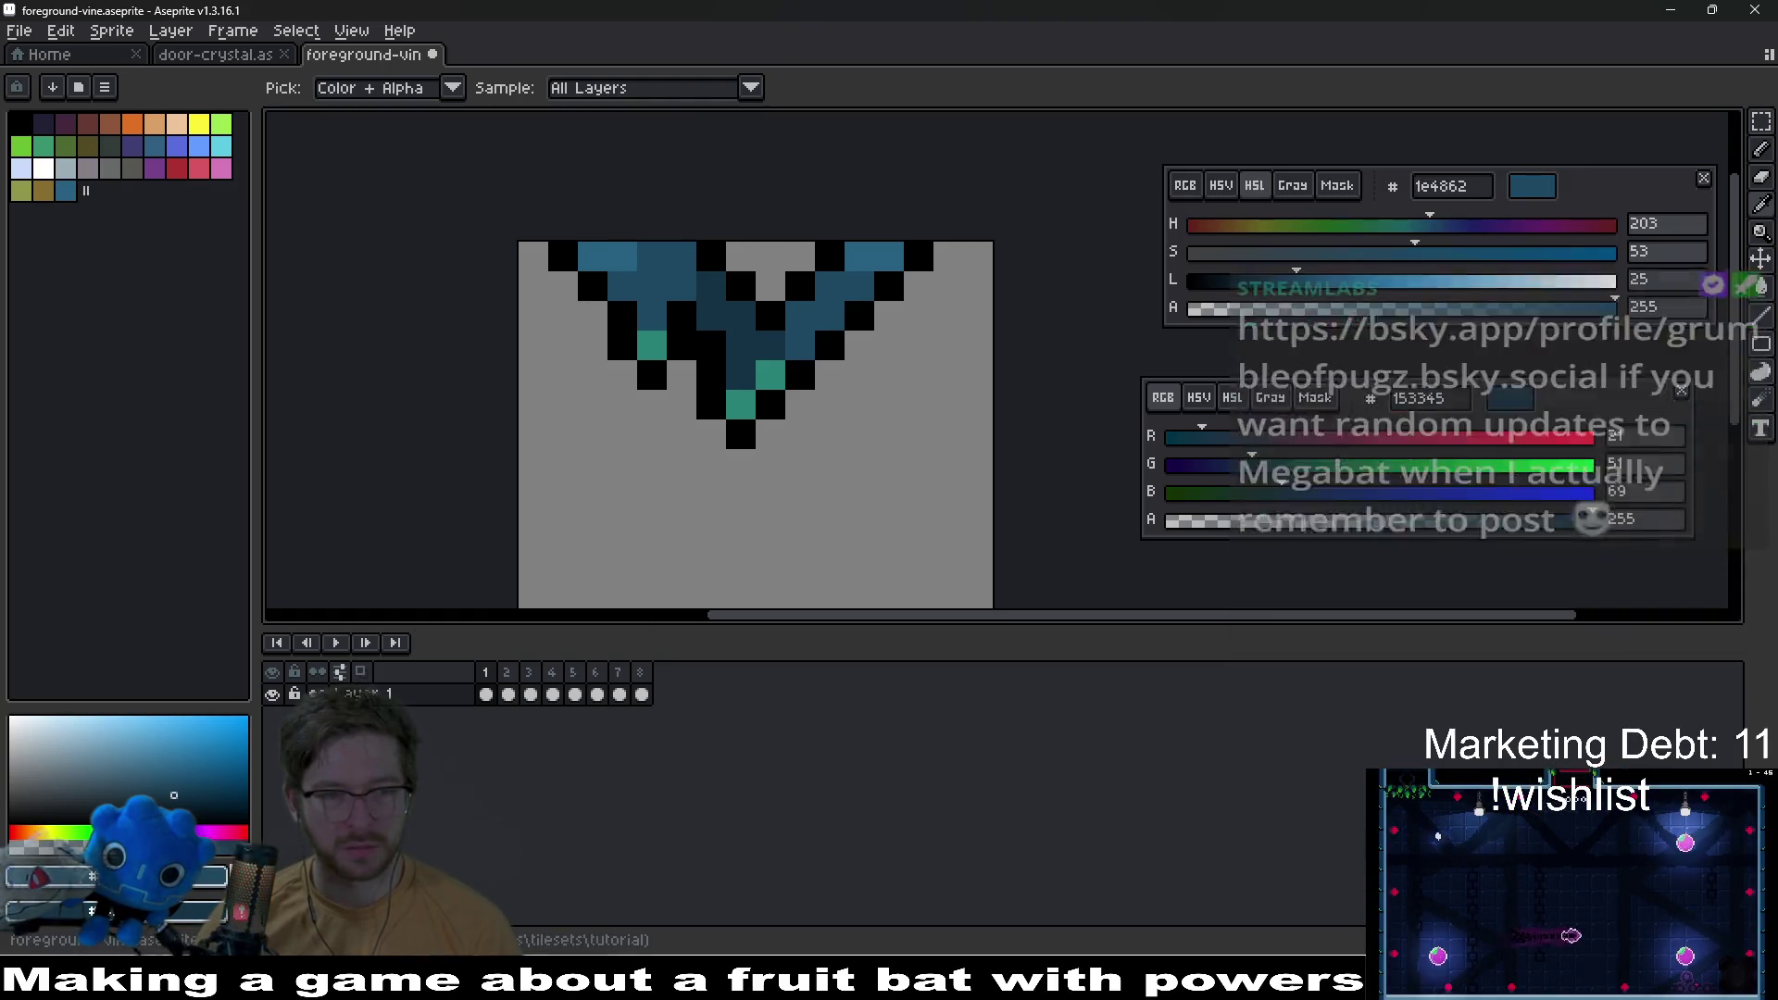
# Step: Add the teal 288176 to the palette, select the vine swatches, and go to frame 2
pyautogui.click(648, 337)
pyautogui.click(130, 191)
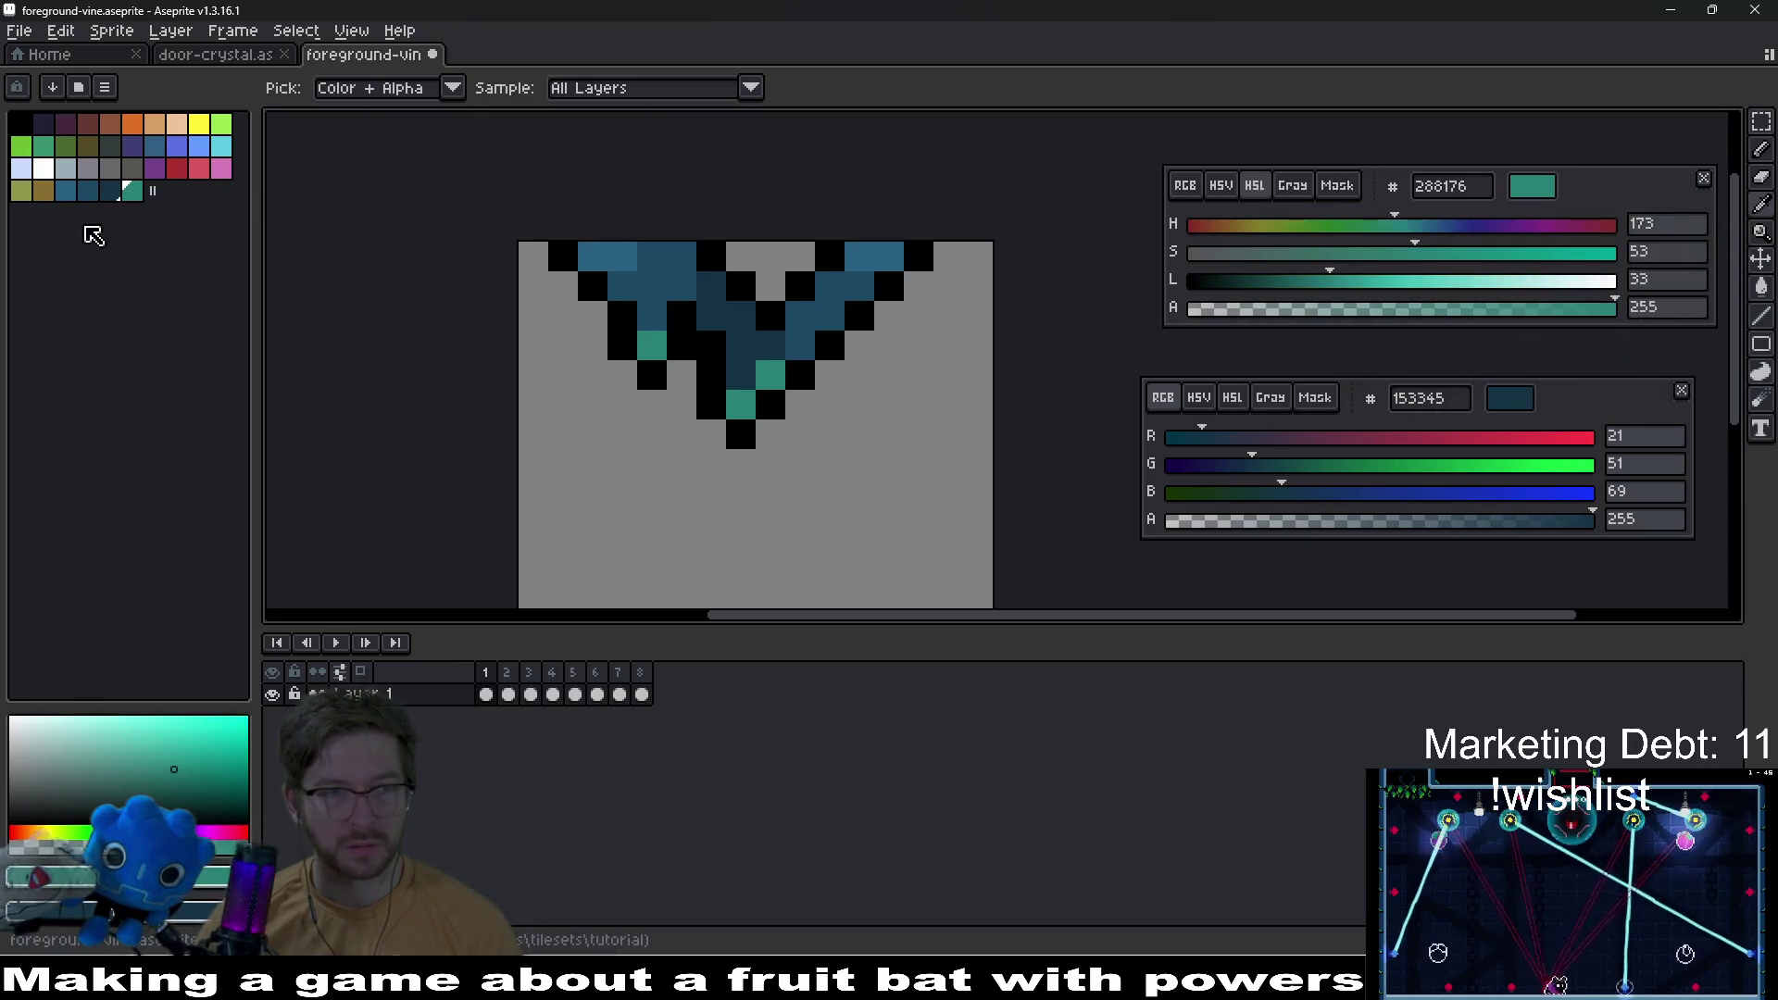
pyautogui.moveTo(72, 200); pyautogui.dragTo(132, 192)
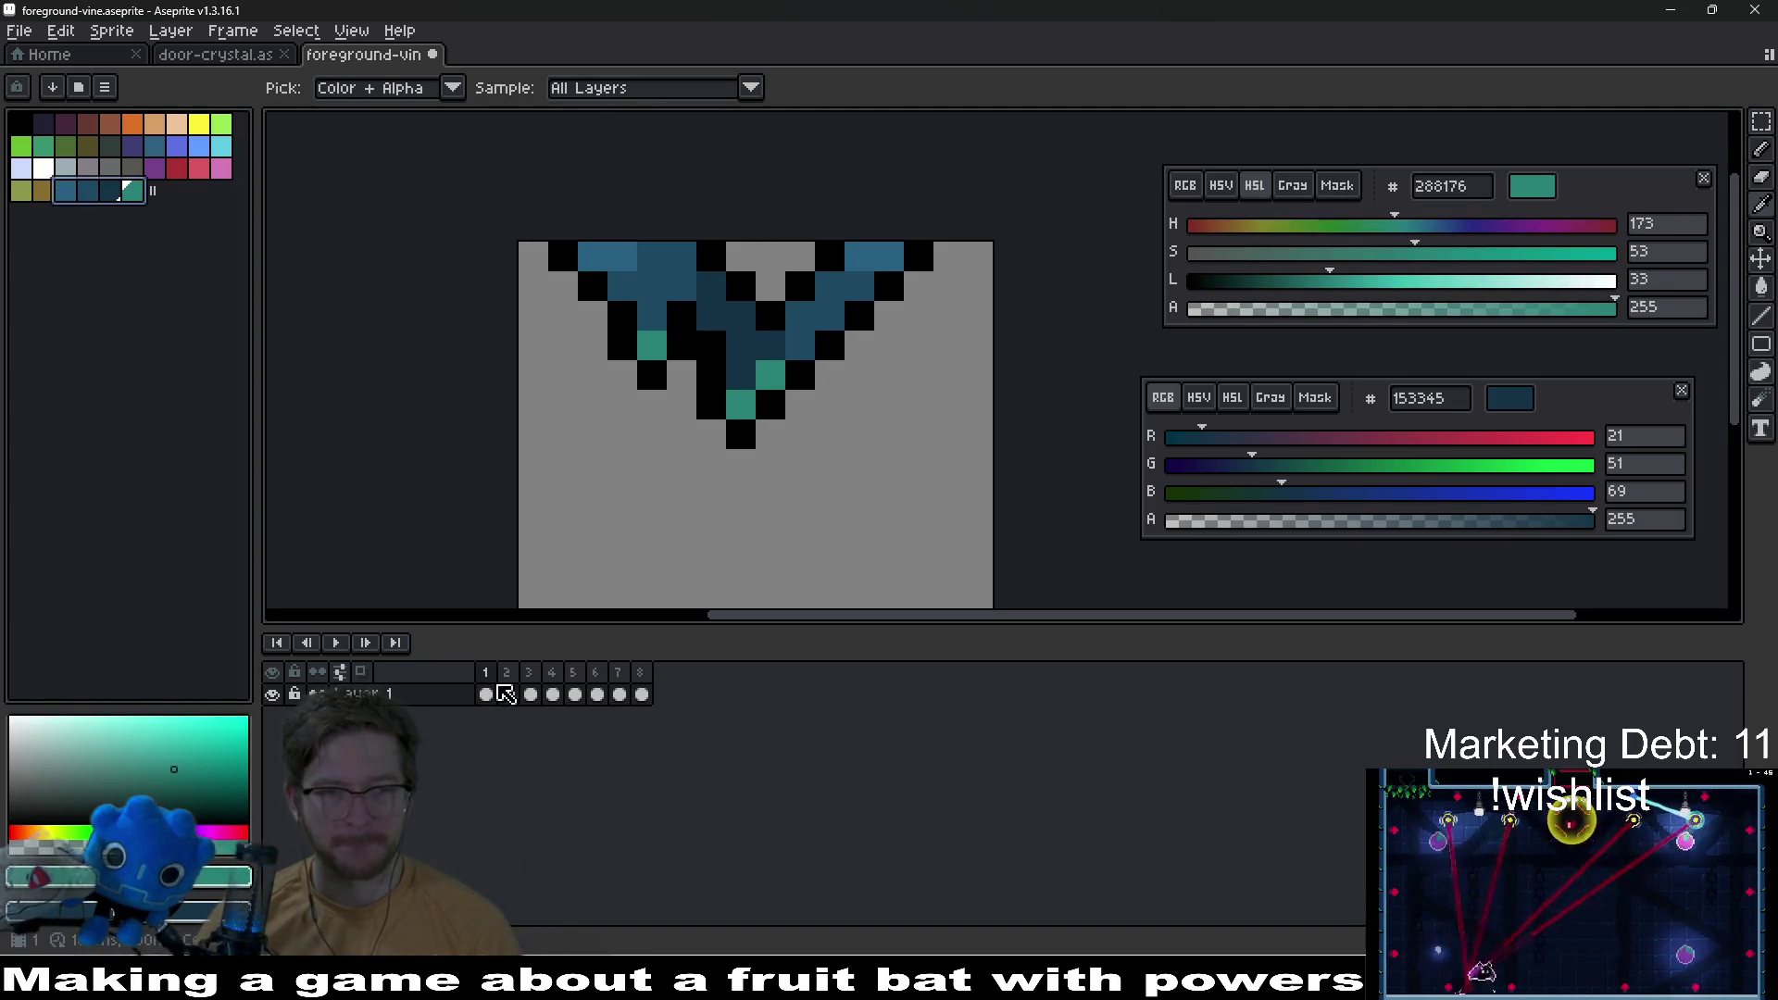
pyautogui.click(515, 674)
# Step: Move the black swatch next to the vine colours in the palette
pyautogui.click(68, 189)
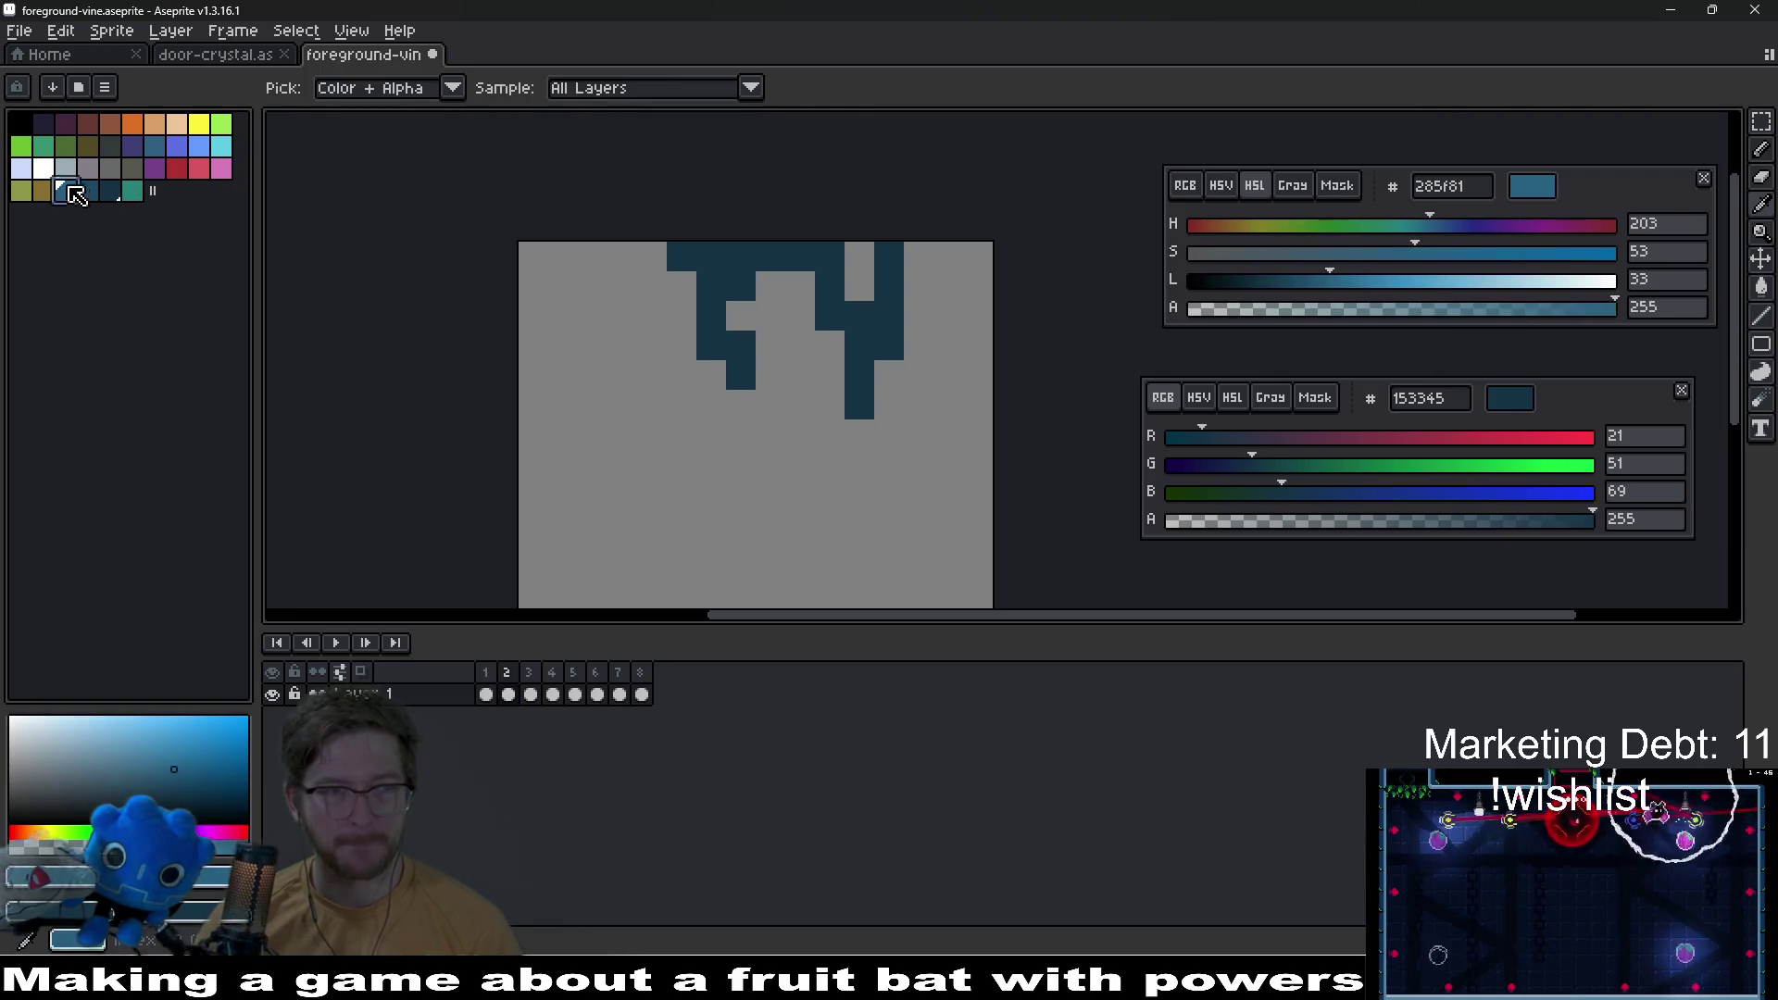
pyautogui.click(22, 130)
pyautogui.moveTo(23, 130); pyautogui.dragTo(58, 208)
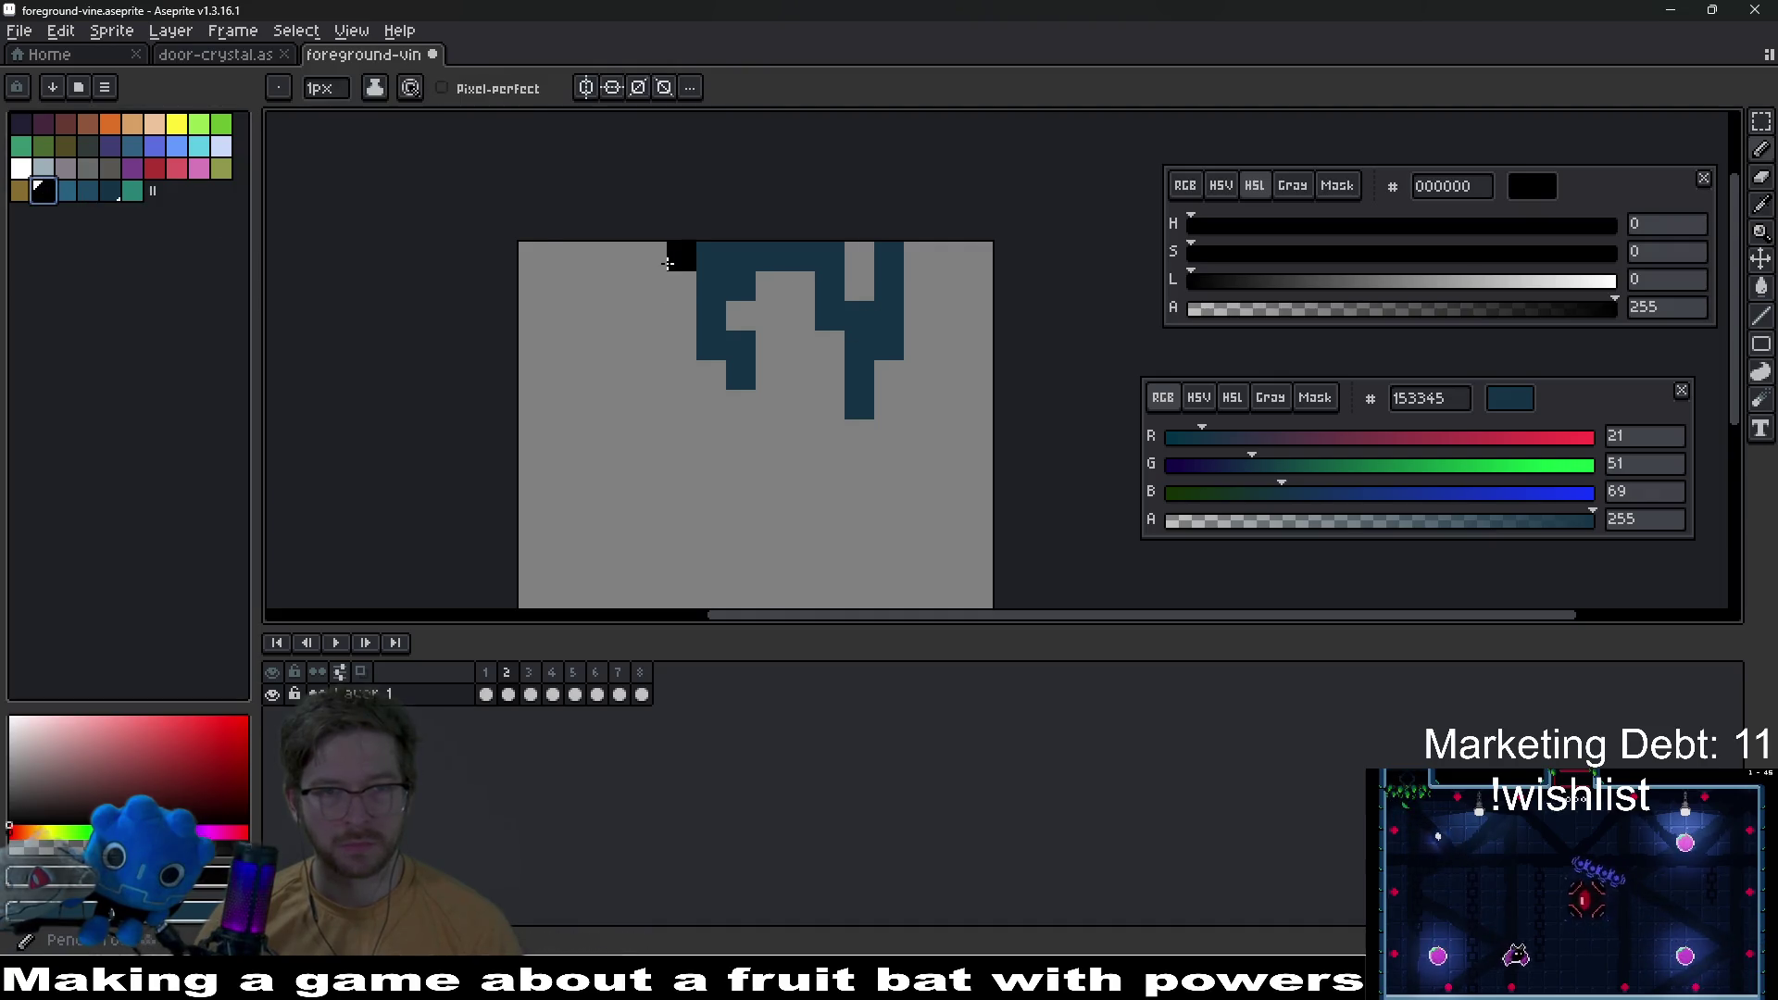
# Step: Trace black outline pixels at frame 2's vine top-left and down the right drip
pyautogui.click(632, 265)
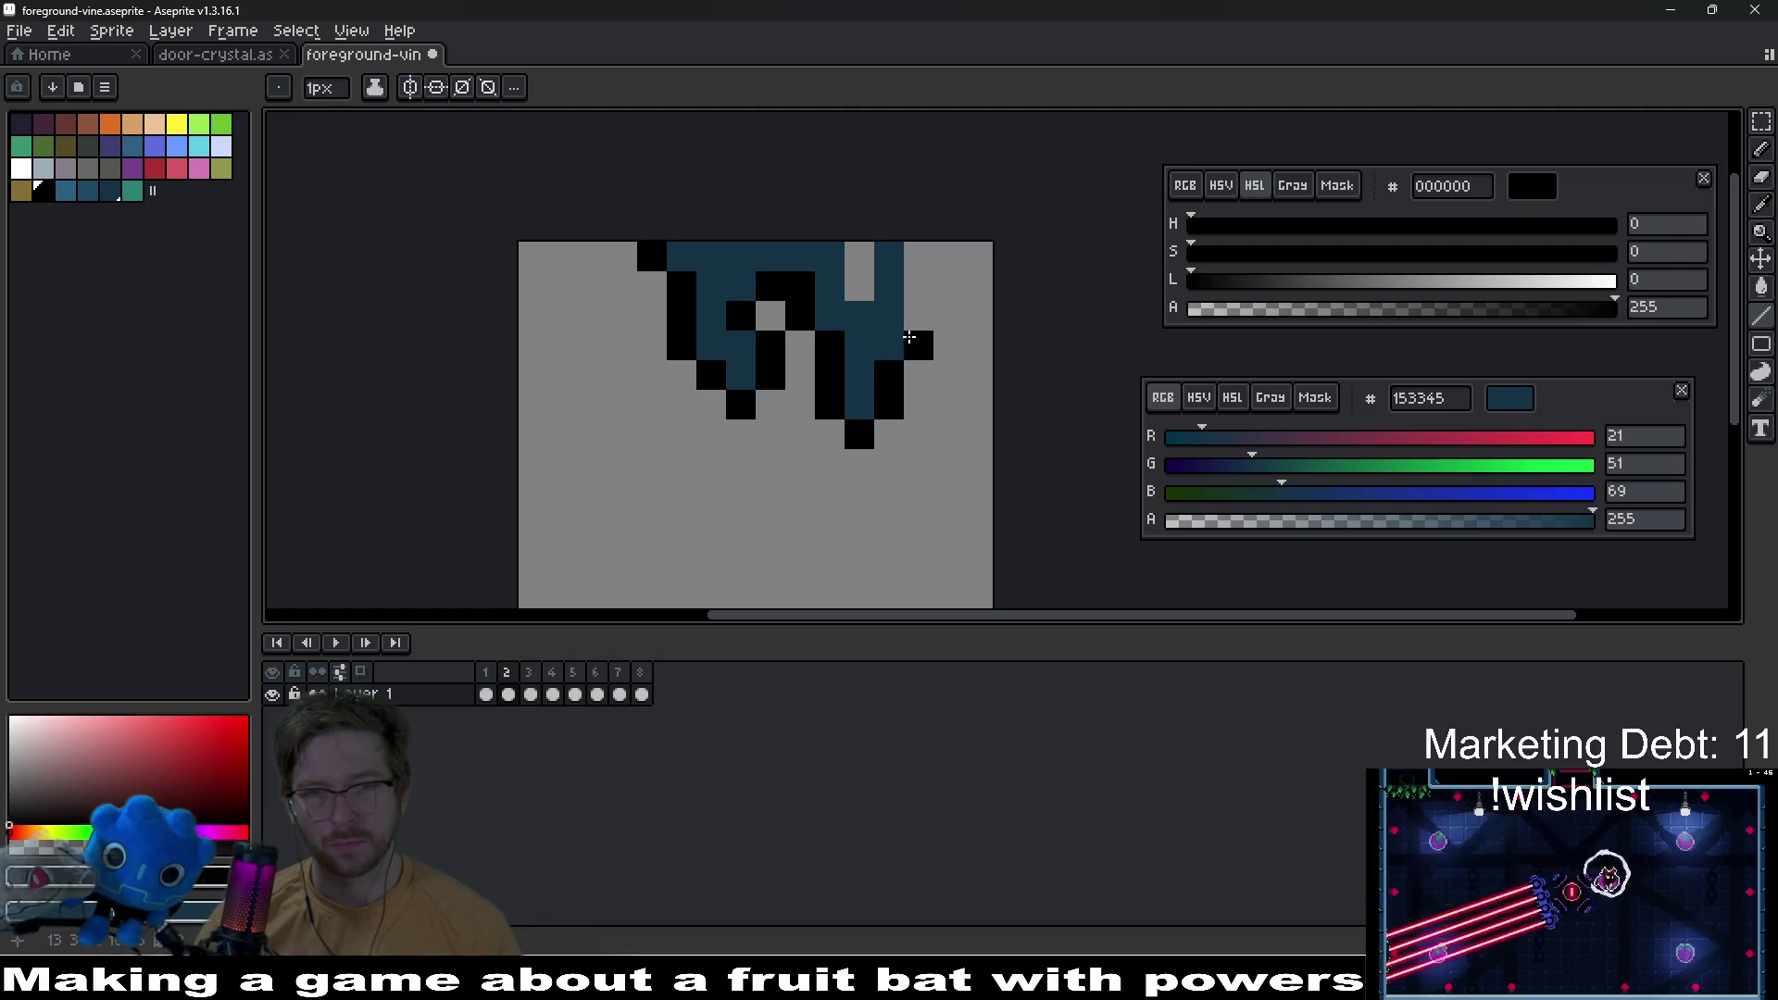
pyautogui.moveTo(908, 337); pyautogui.dragTo(917, 272)
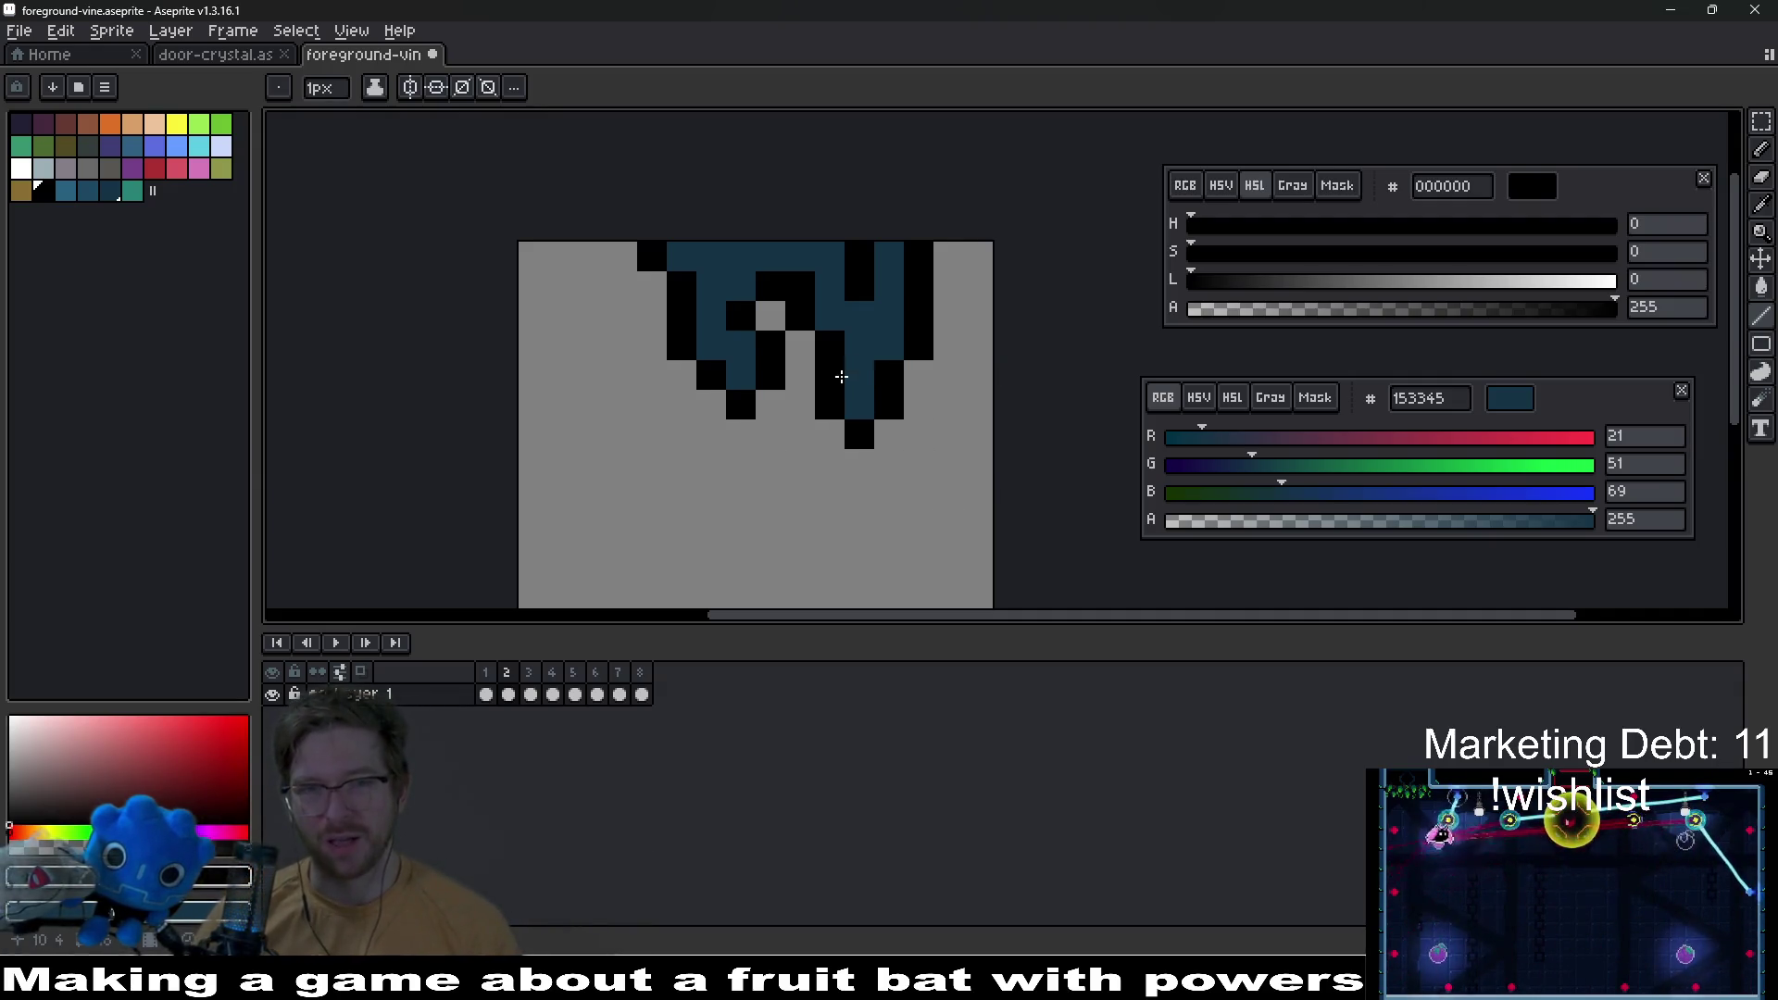
pyautogui.moveTo(841, 376)
pyautogui.mouseDown()
pyautogui.moveTo(879, 330)
pyautogui.moveTo(863, 288)
pyautogui.mouseUp()
pyautogui.press('v')
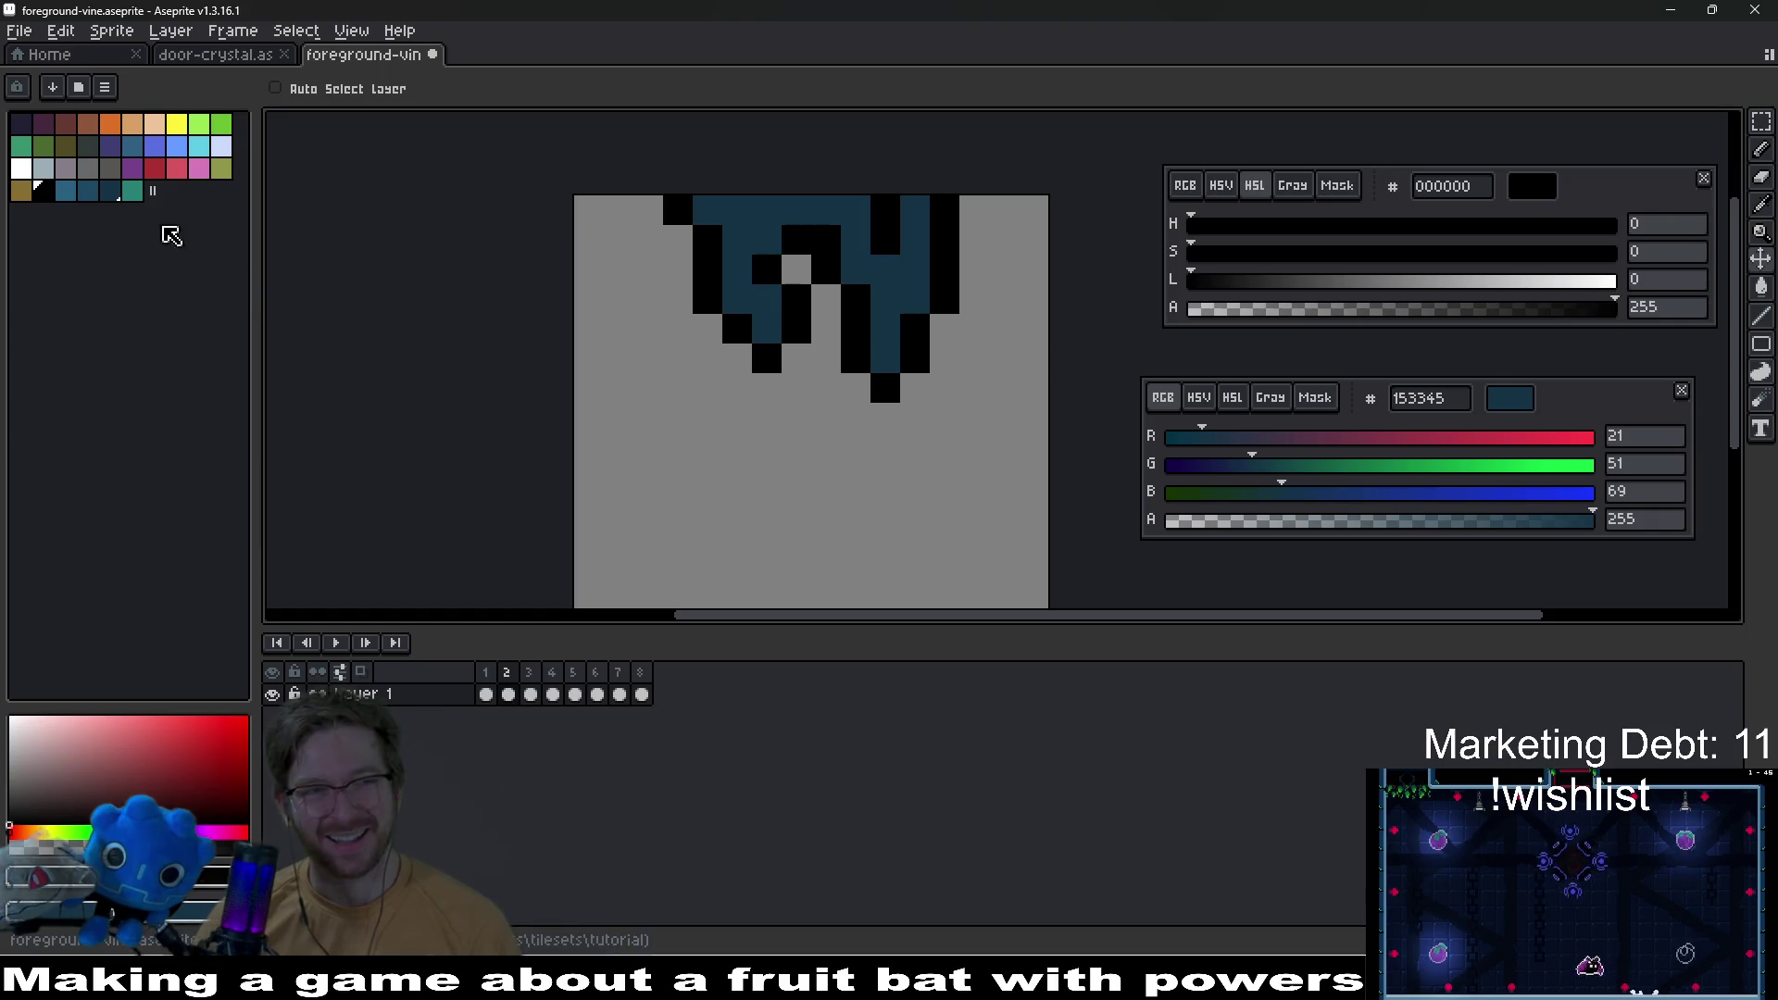
# Step: Paint teal pixels on the drip tips and recolour an outline pixel dark blue
pyautogui.click(132, 191)
pyautogui.press('b')
pyautogui.click(771, 318)
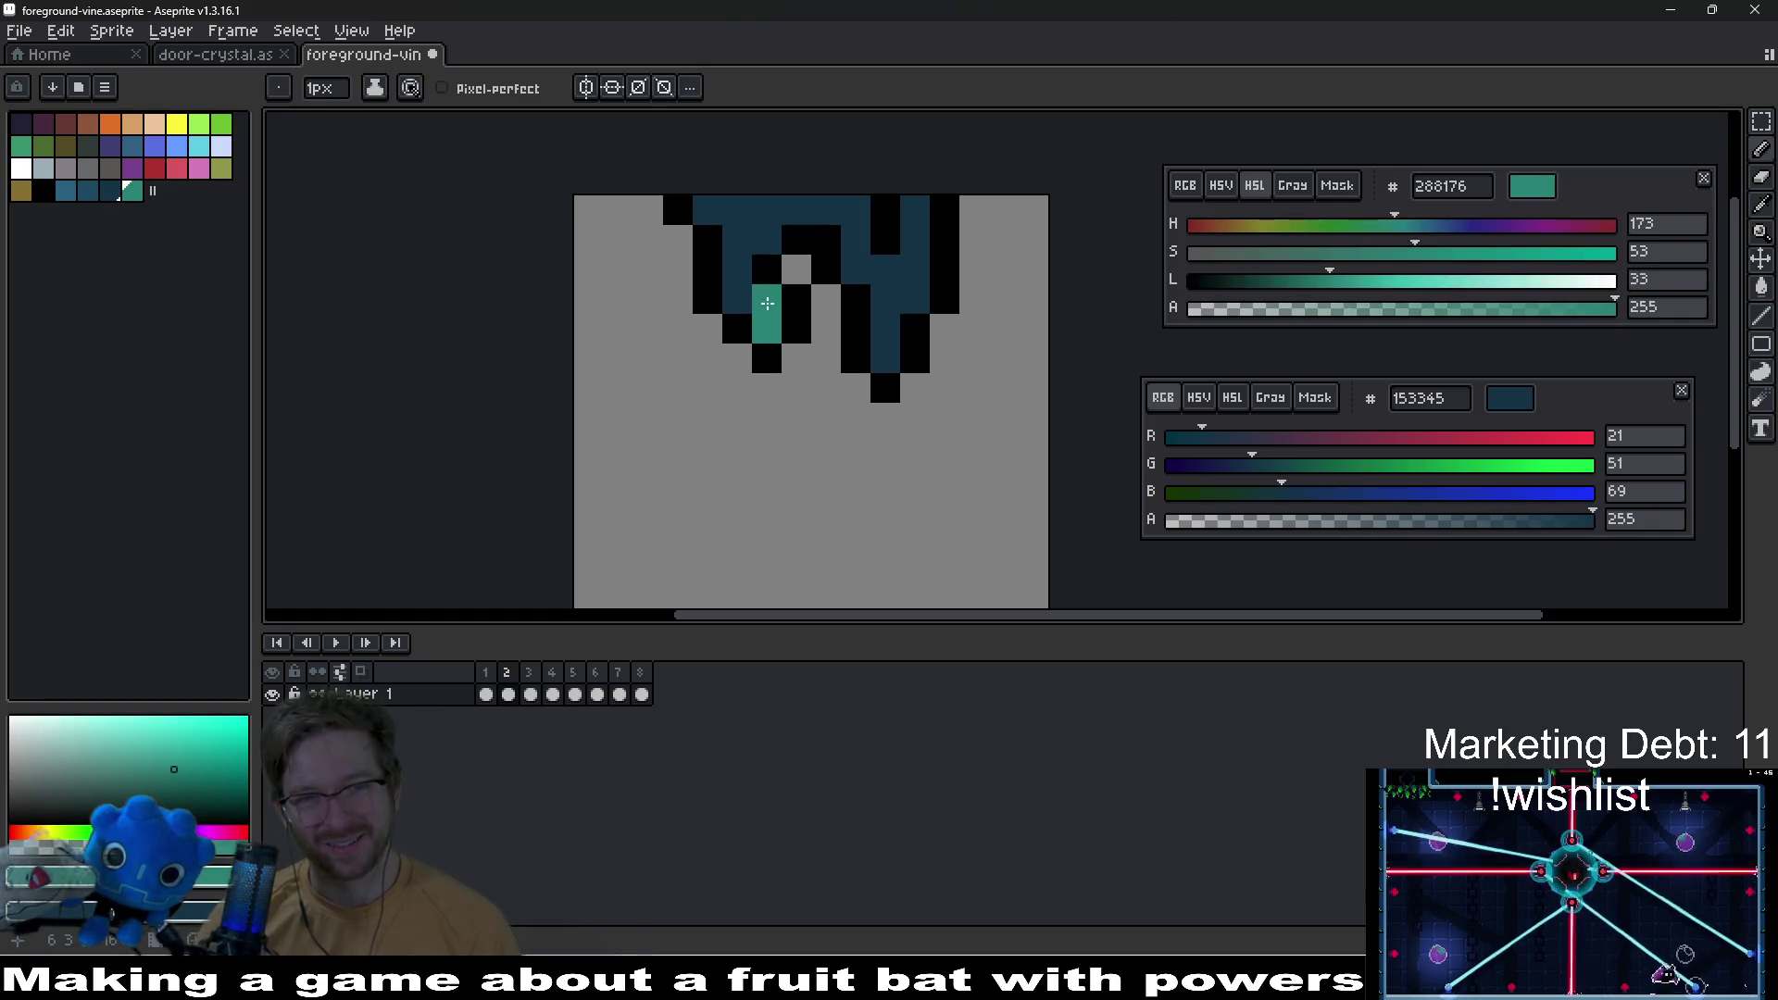
pyautogui.click(112, 192)
pyautogui.click(720, 309)
# Step: Paint mid blue 1e4862 highlights on the vine, undoing a stray pixel
pyautogui.click(97, 196)
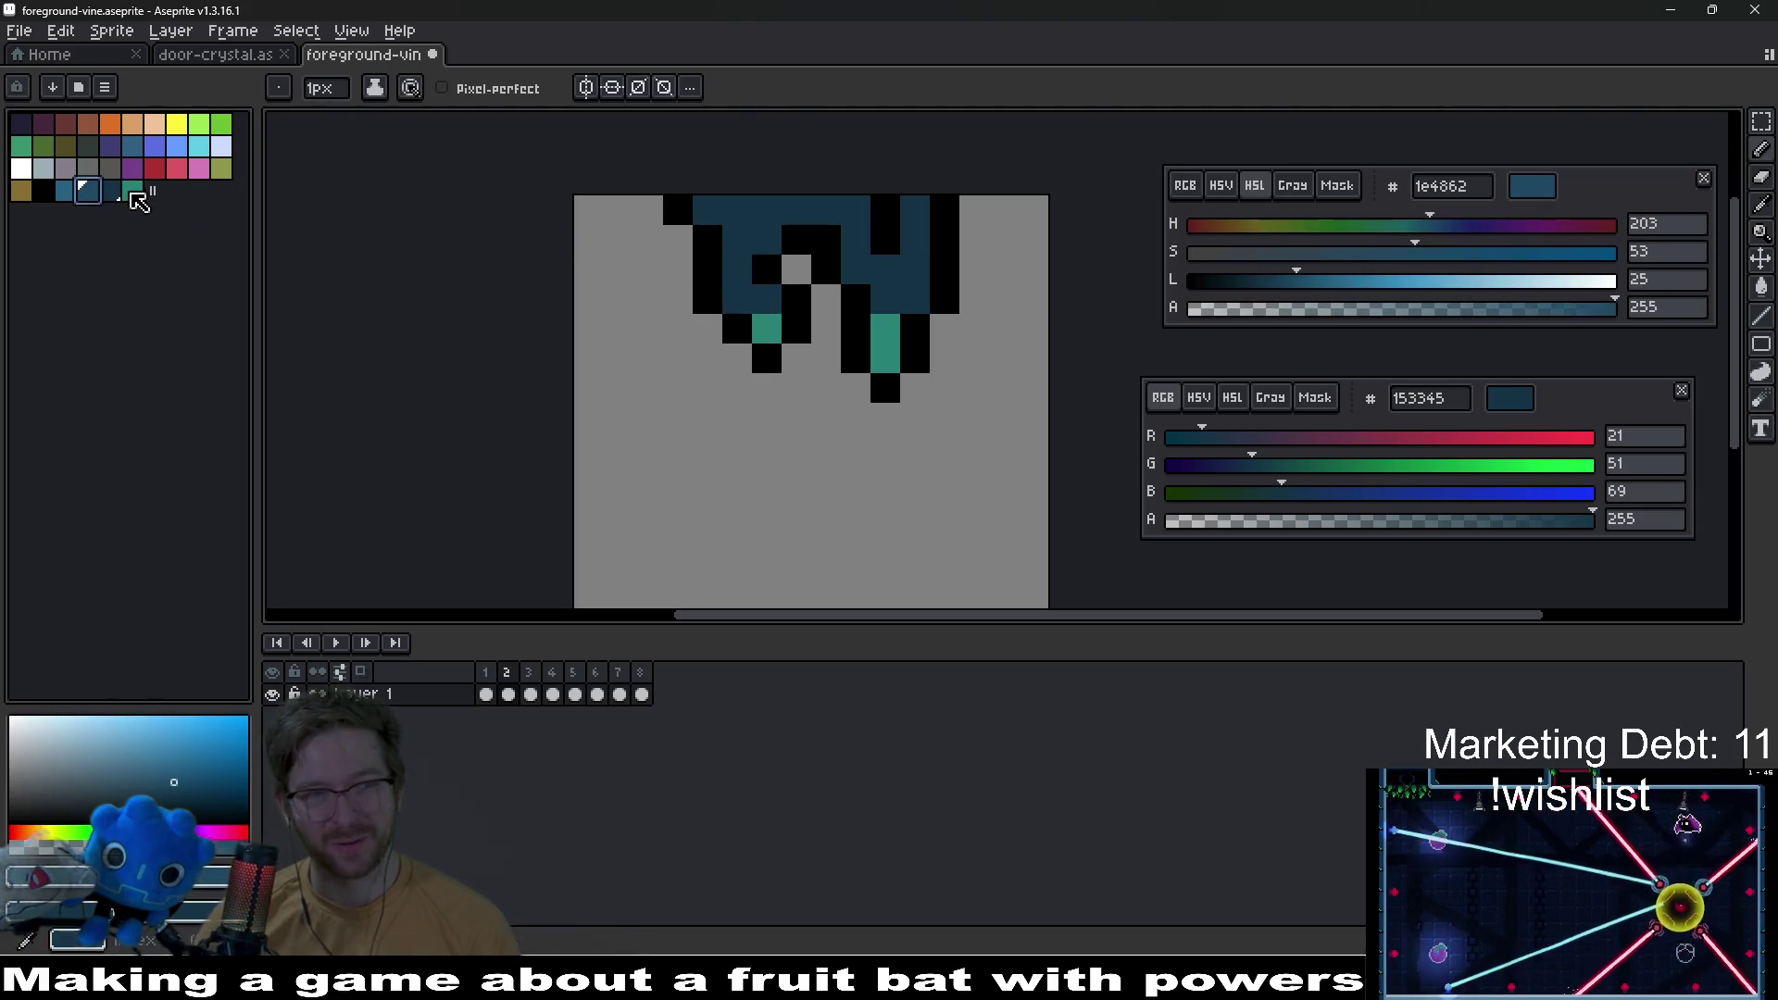
pyautogui.scroll(2, 819, 272)
pyautogui.click(709, 324)
pyautogui.click(655, 265)
pyautogui.click(1071, 324)
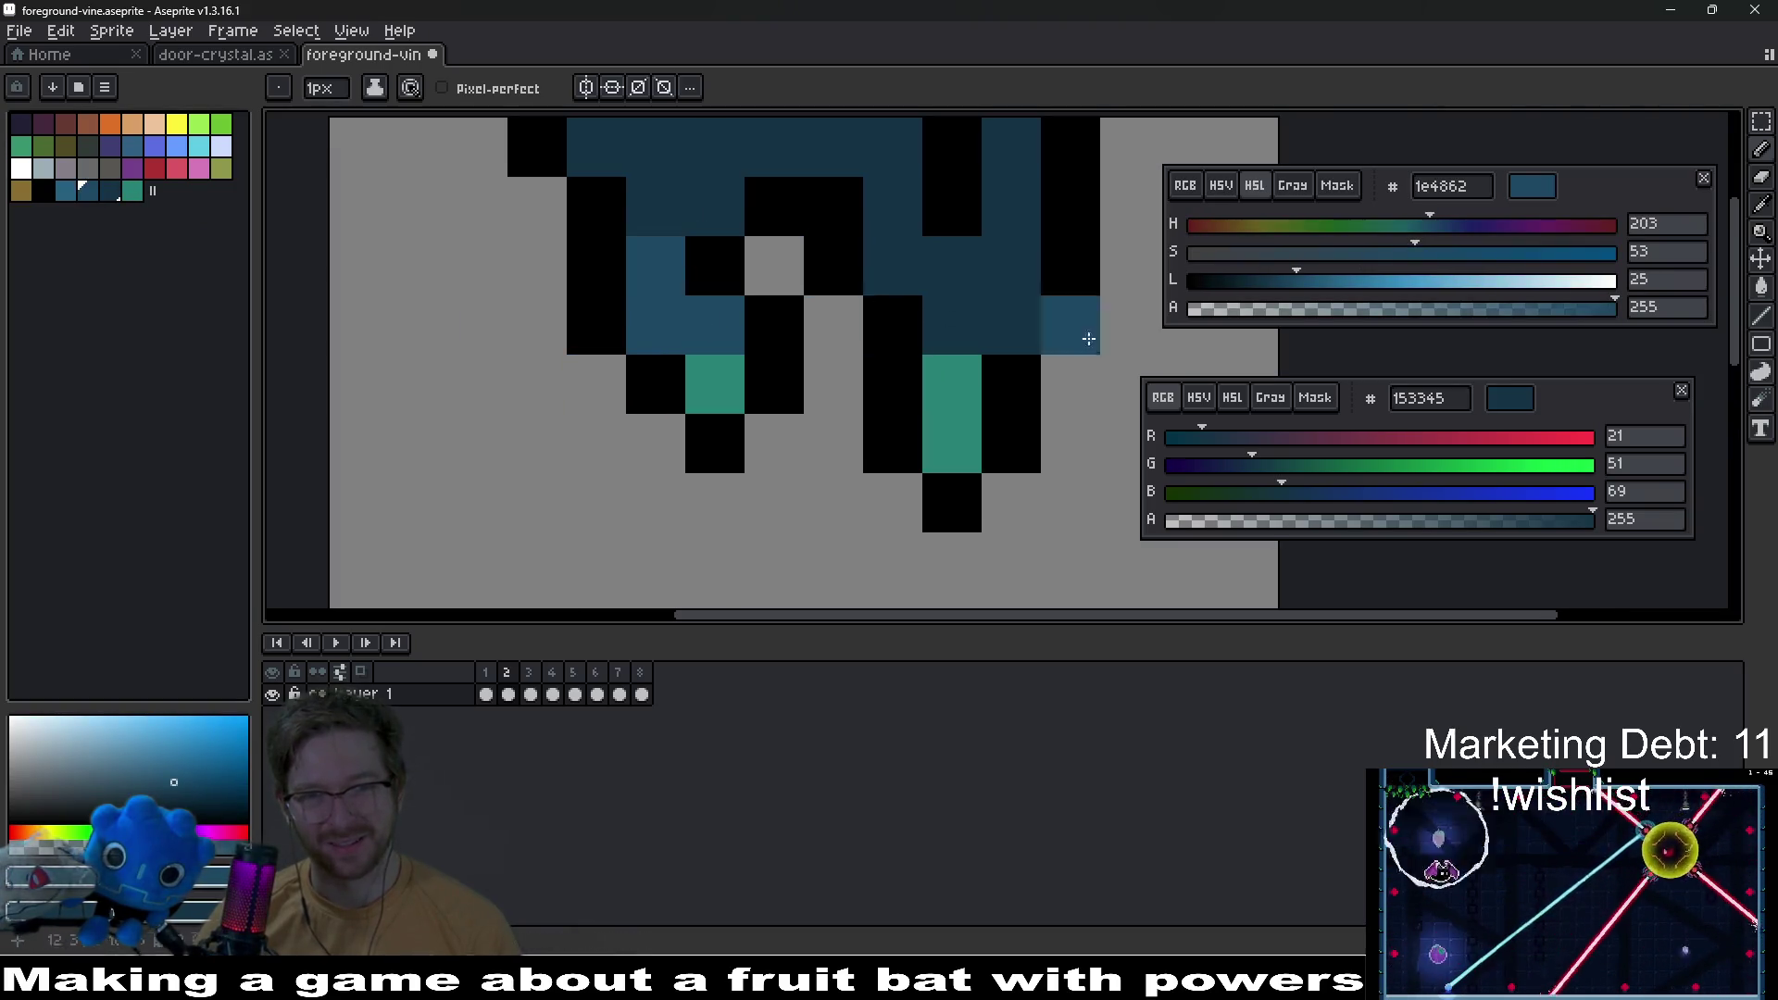
pyautogui.hotkey('ctrl', 'z')
# Step: Lighten more navy pixels along the vine, the right drip and near the left drip
pyautogui.moveTo(992, 325); pyautogui.dragTo(953, 324)
pyautogui.click(1000, 285)
pyautogui.click(952, 285)
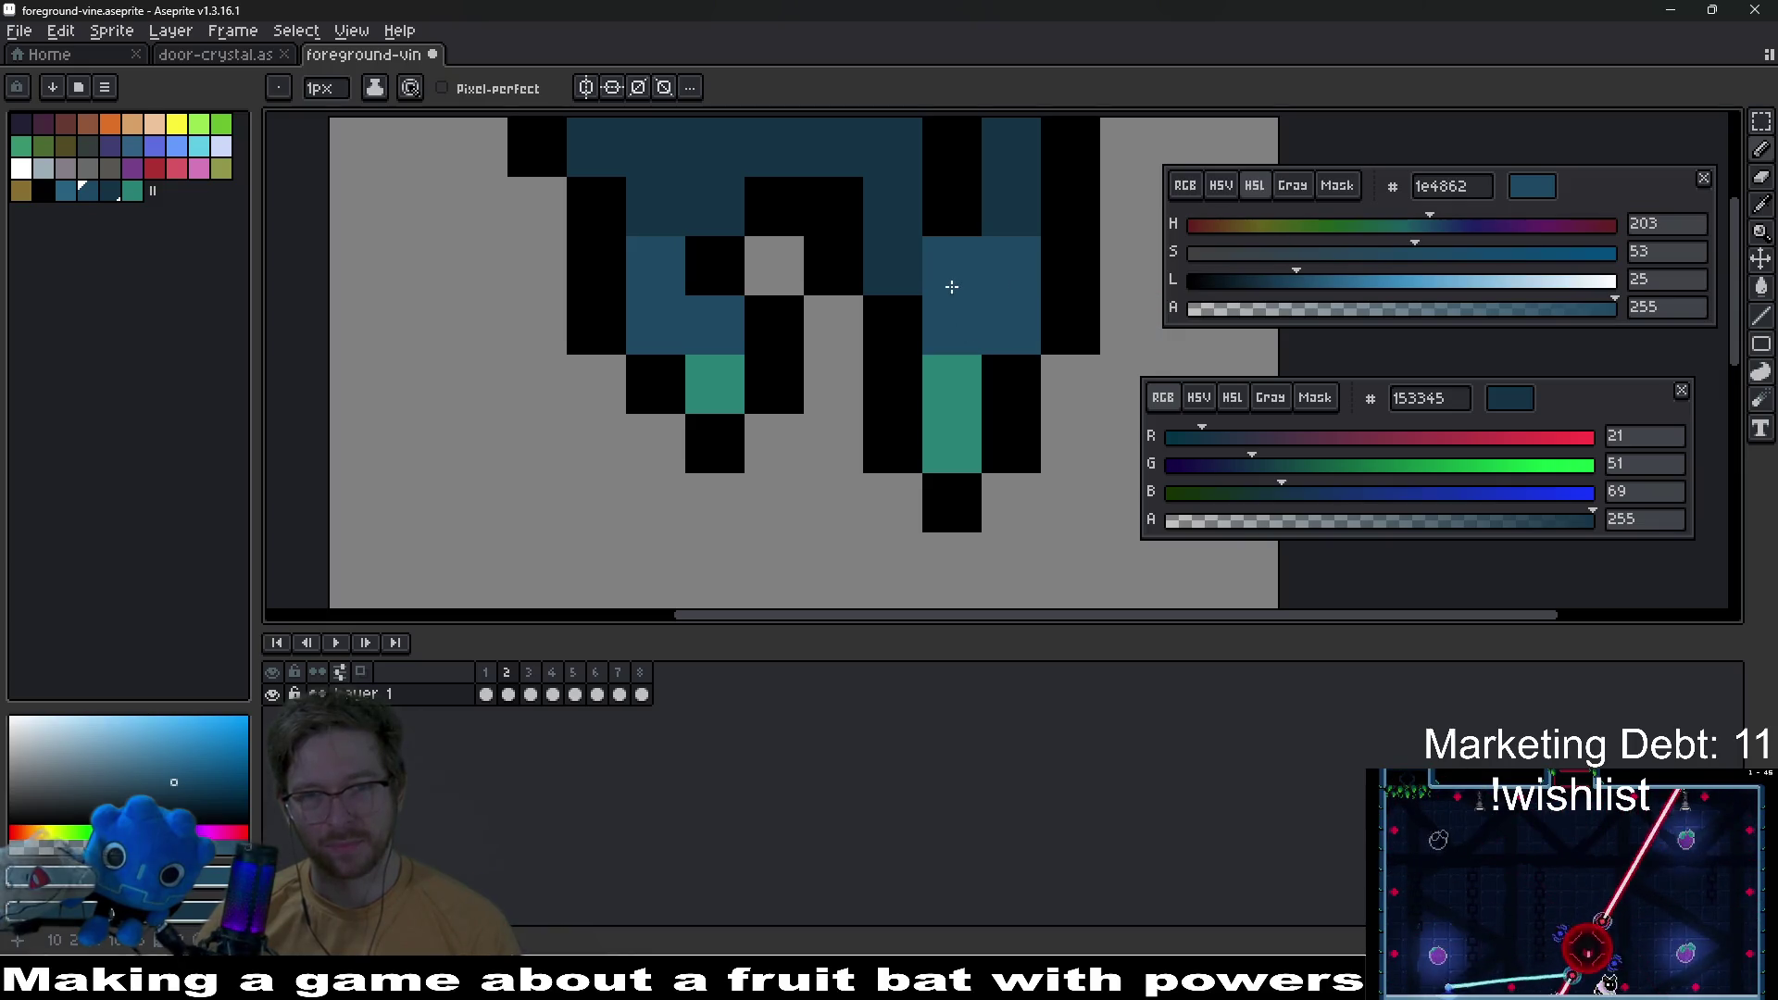
pyautogui.scroll(2, 968, 286)
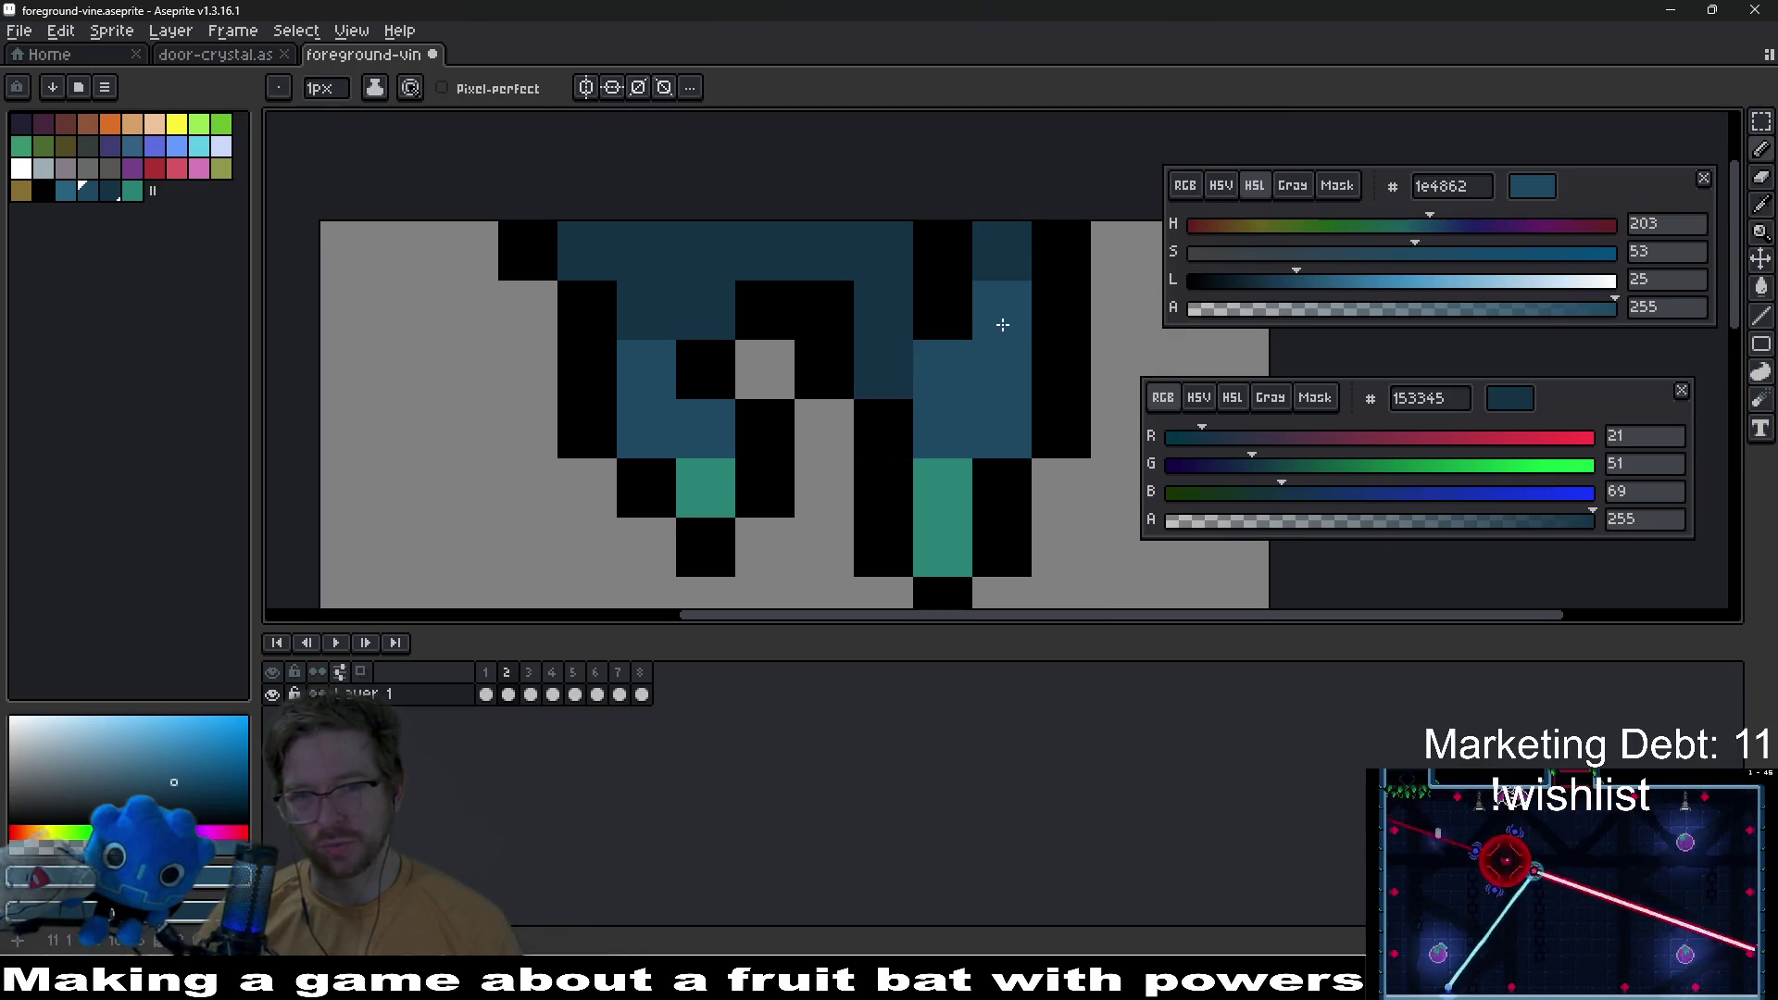
pyautogui.click(870, 370)
pyautogui.scroll(-1, 1039, 442)
pyautogui.scroll(-2, 1039, 442)
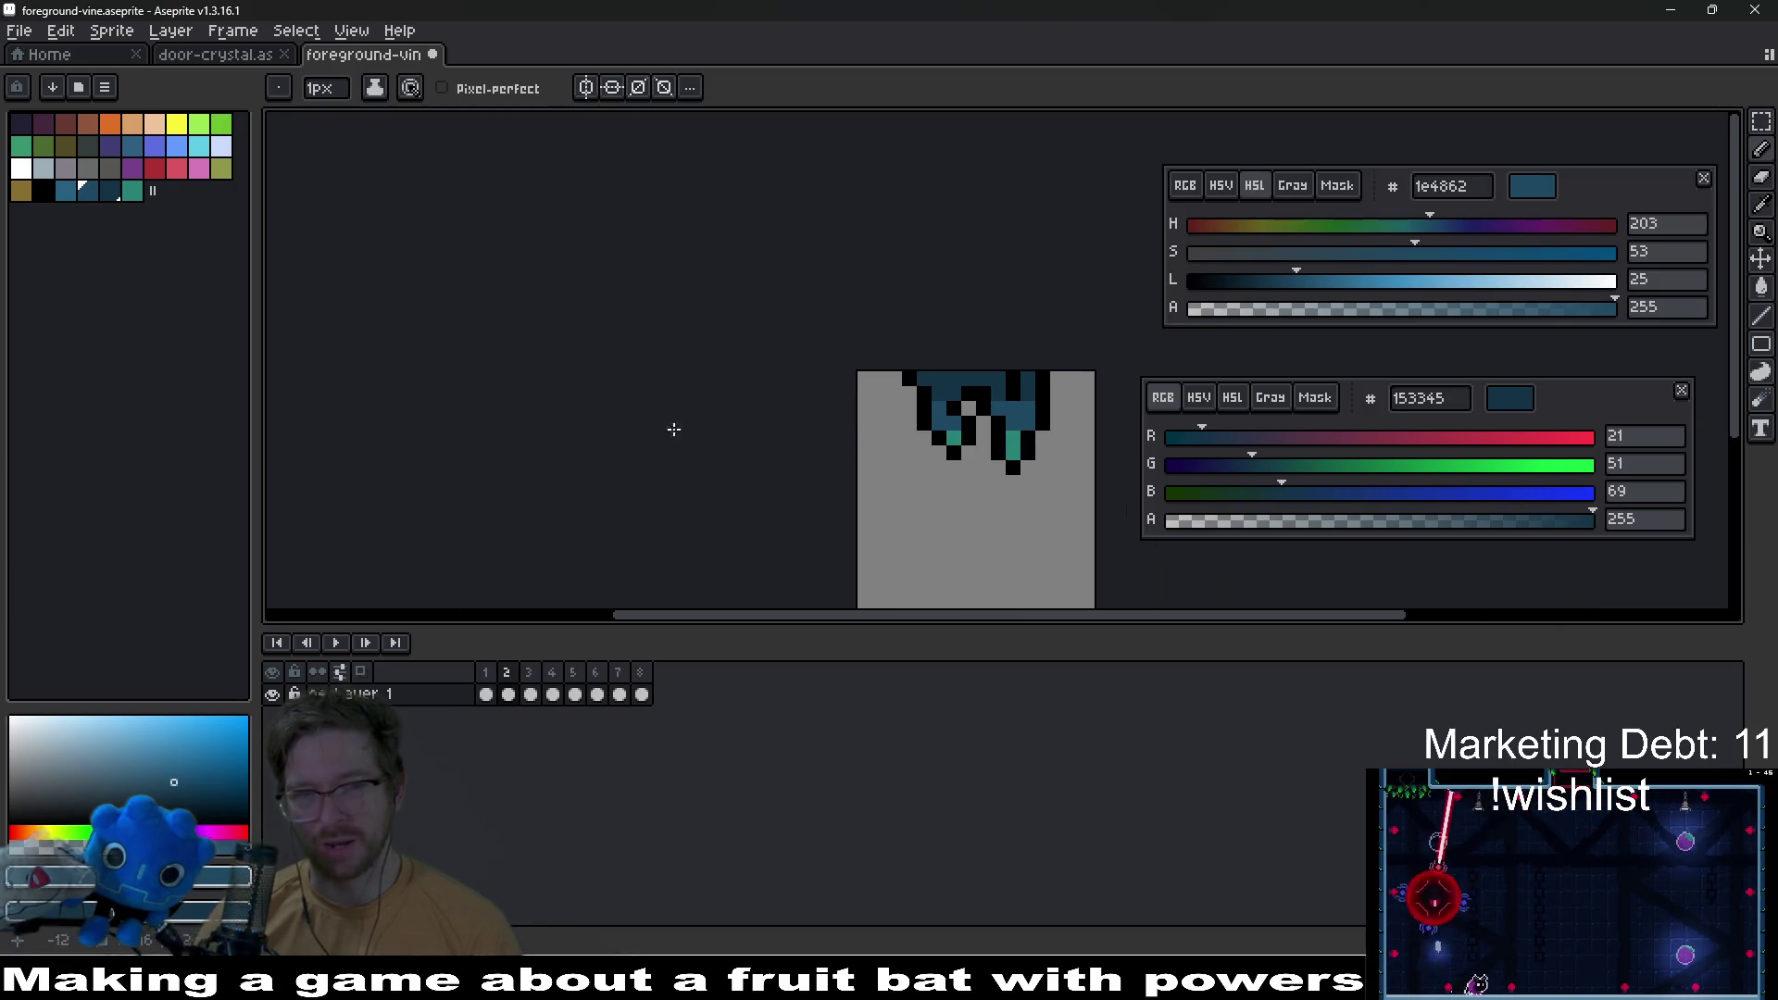
# Step: Try light blue 285f81 highlights along the vine top, then undo them
pyautogui.click(67, 191)
pyautogui.scroll(5, 926, 380)
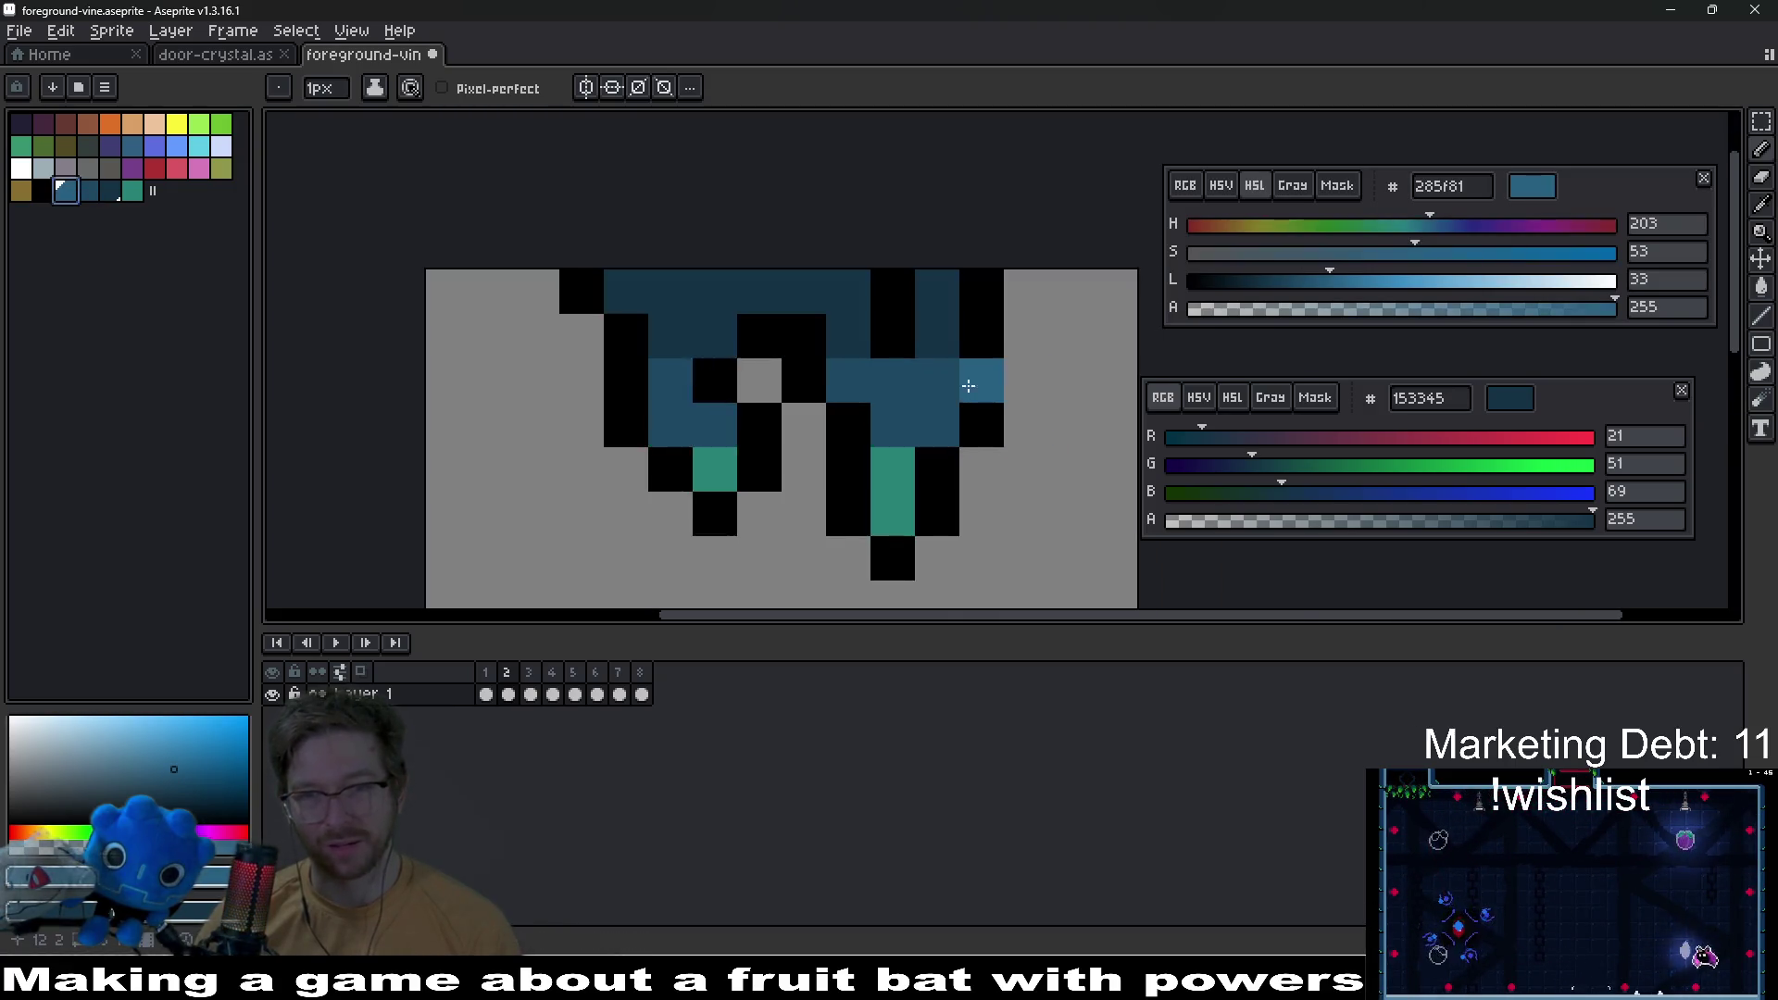
pyautogui.click(908, 289)
pyautogui.click(920, 207)
pyautogui.moveTo(629, 263); pyautogui.dragTo(700, 329)
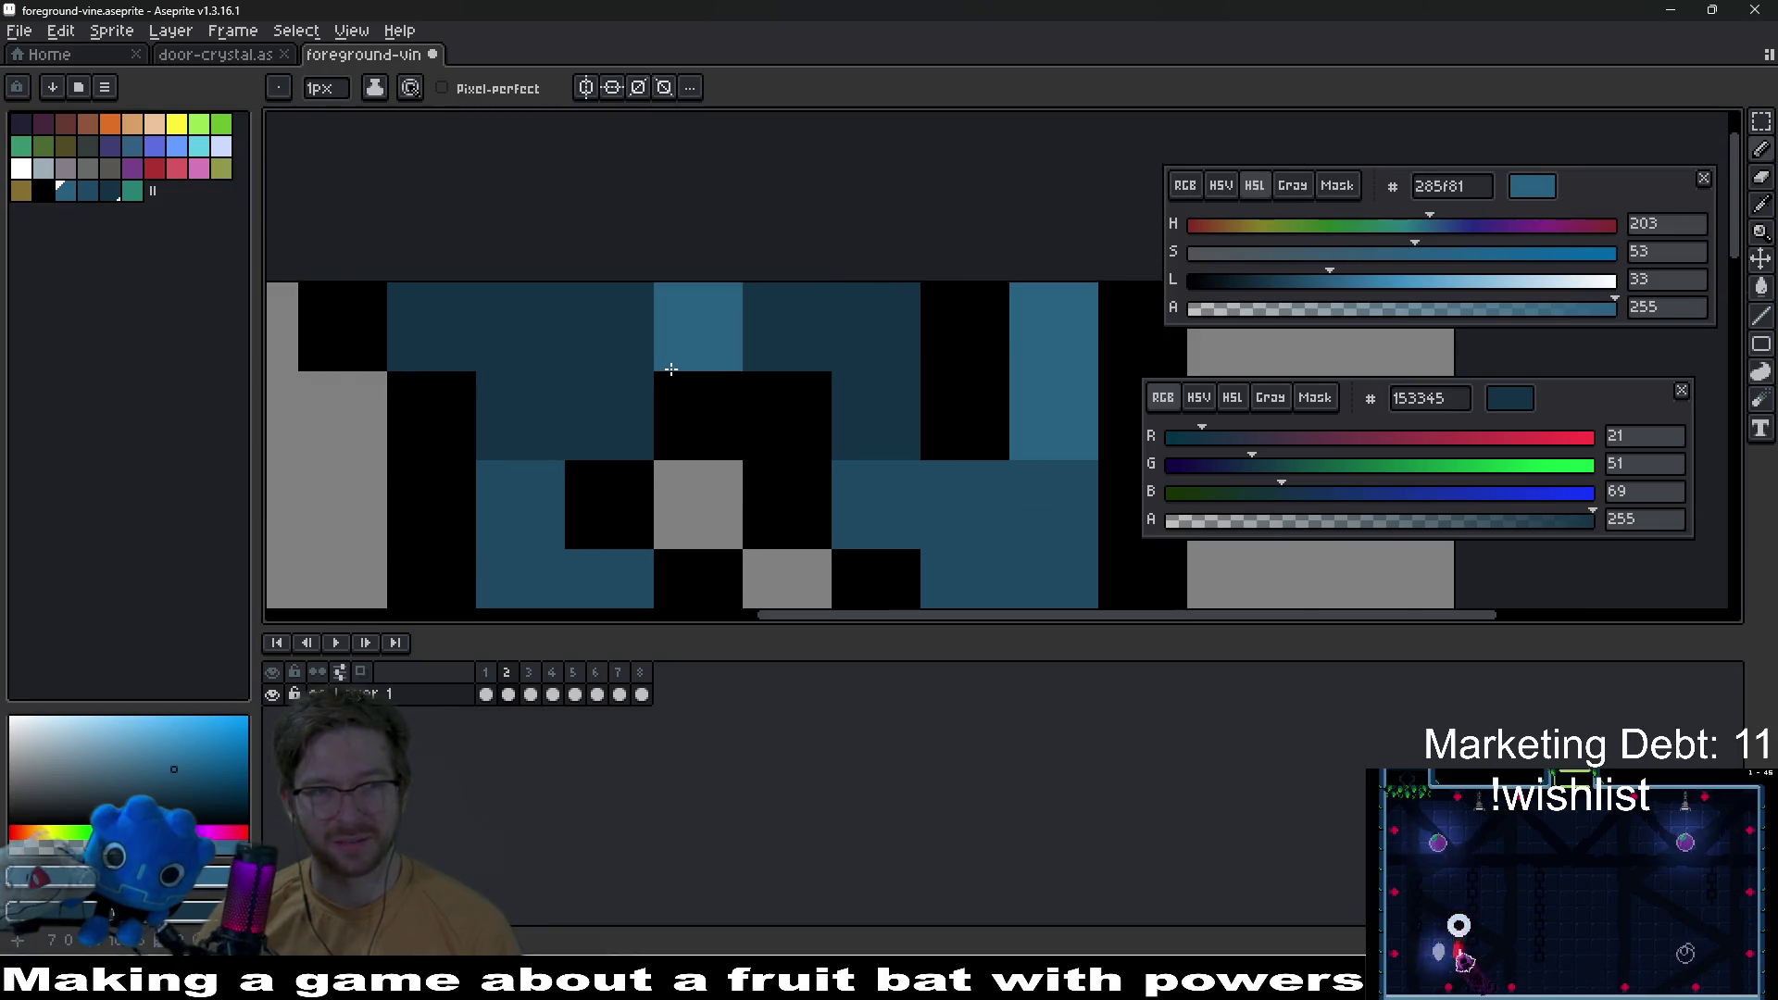
pyautogui.scroll(-5, 853, 408)
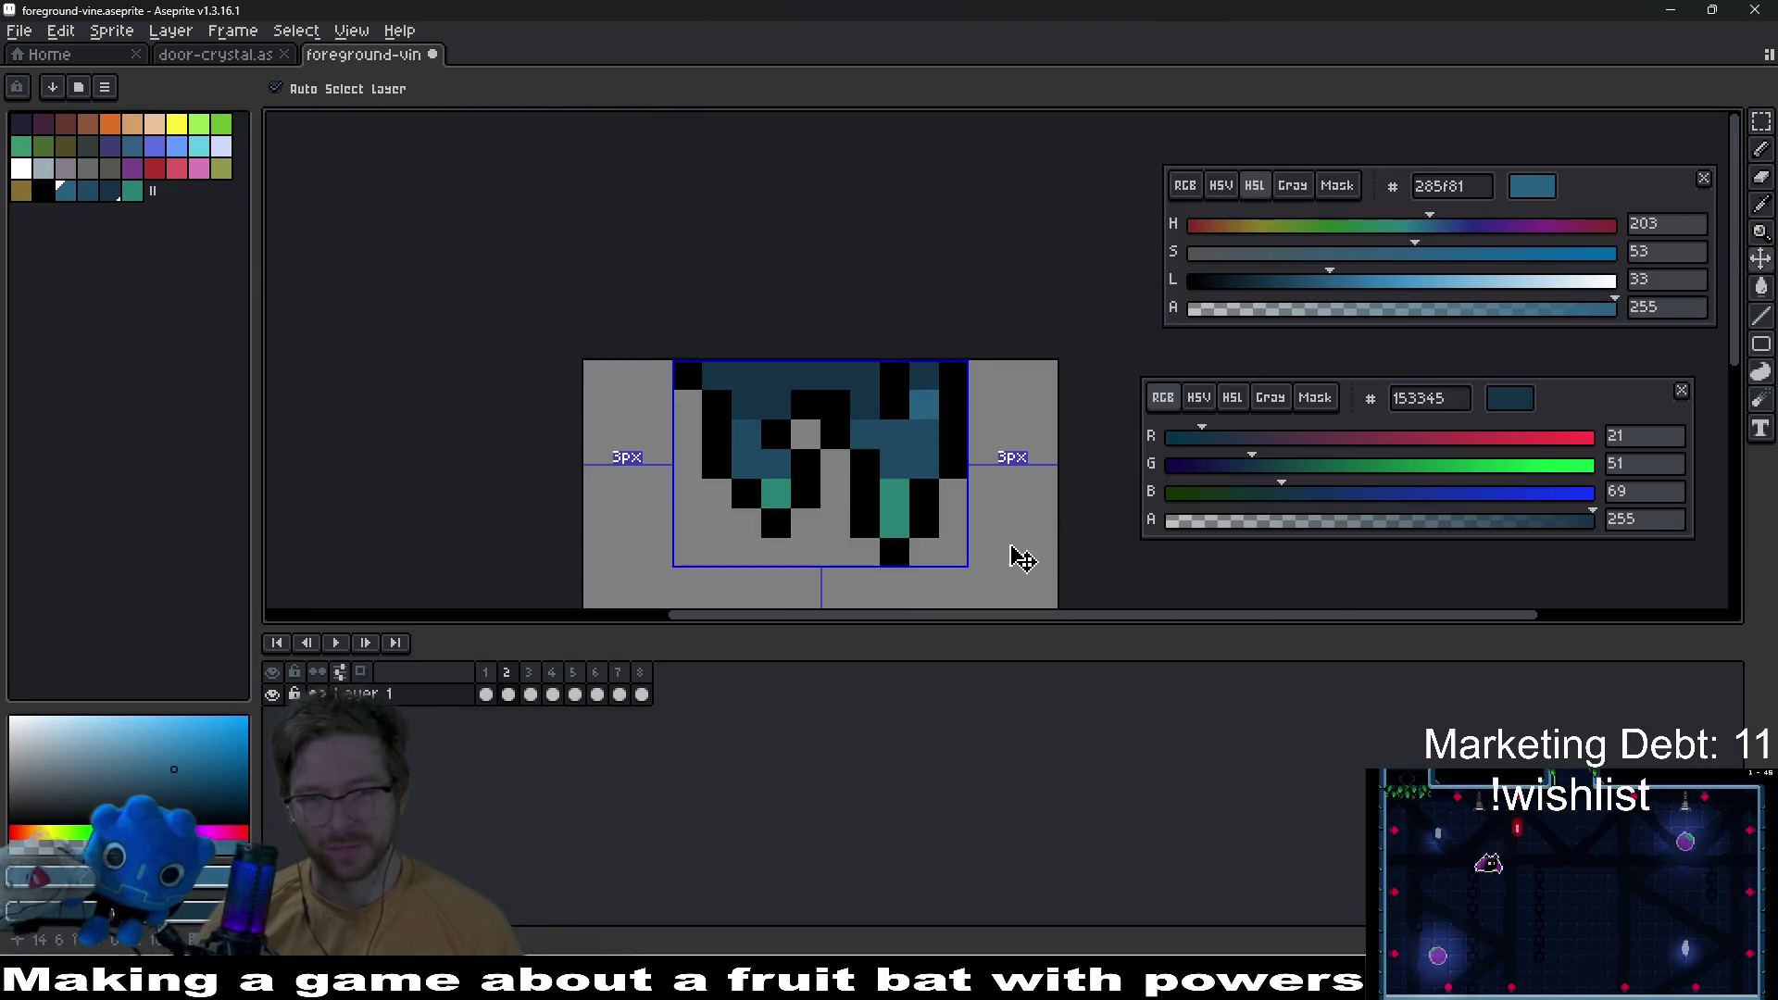
pyautogui.hotkey('ctrl', 'z')
pyautogui.hotkey('ctrl', 'z')
pyautogui.hotkey('ctrl', 'z')
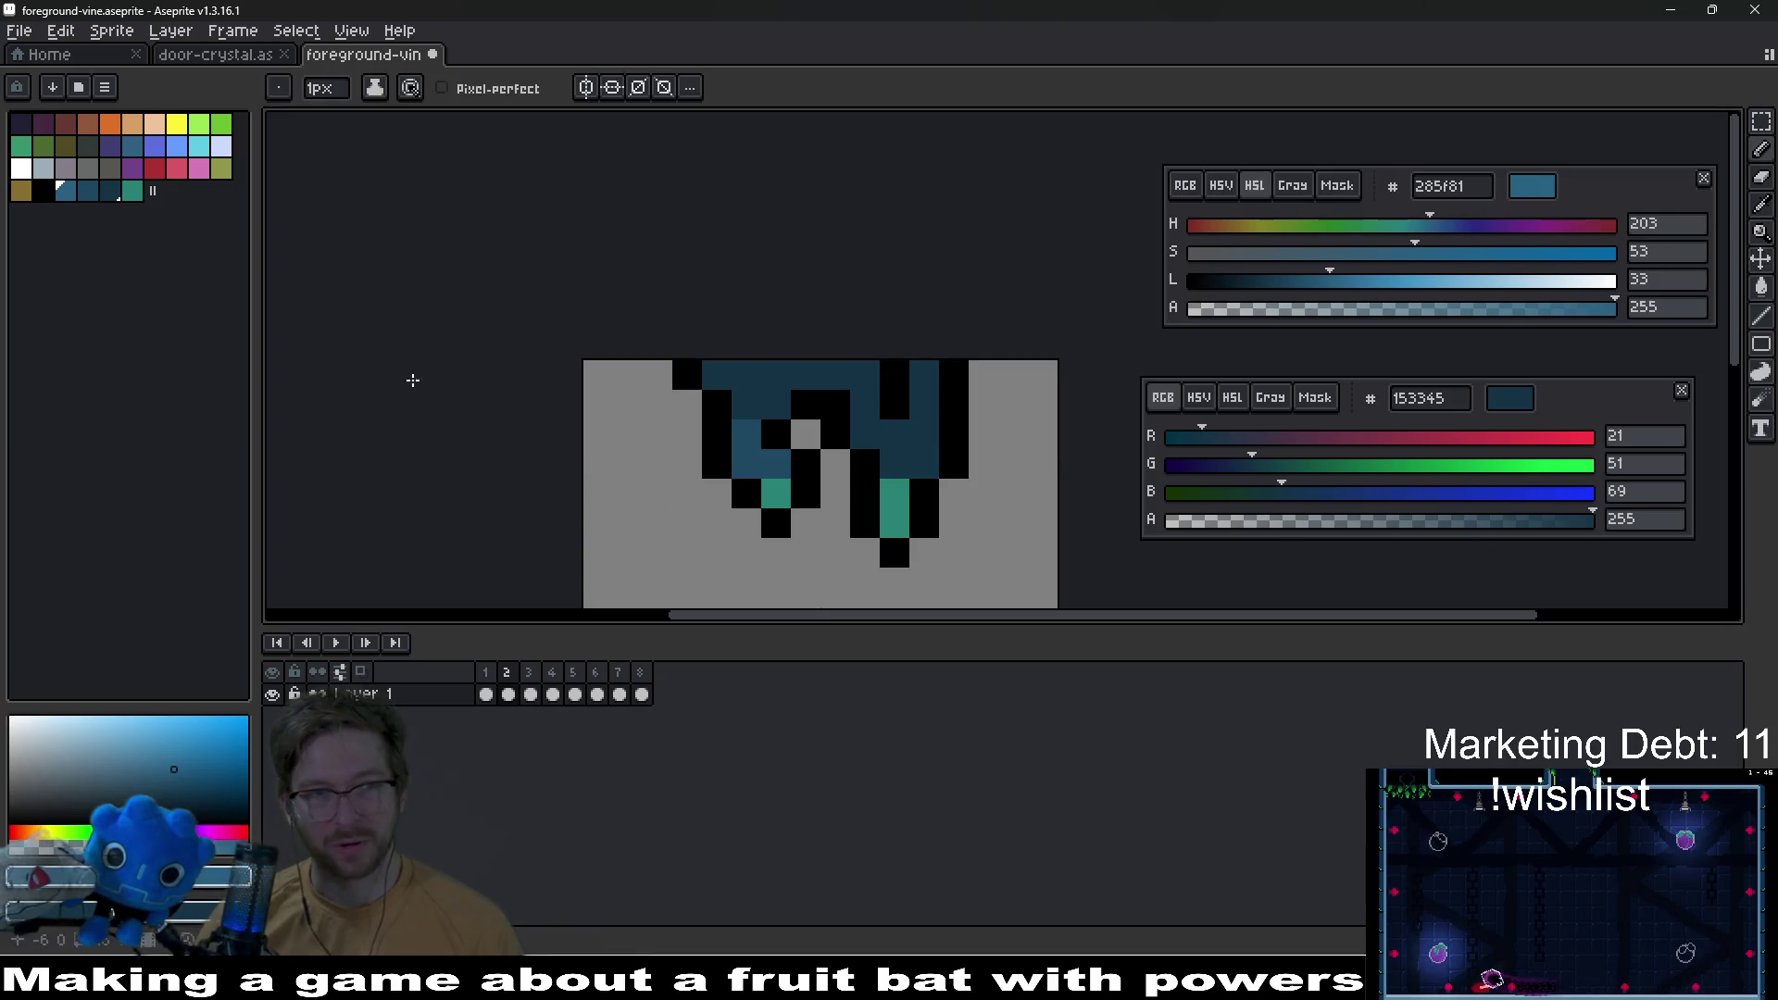
# Step: Set the primary colour to light blue 285f81 and the secondary to mid blue
pyautogui.click(87, 193)
pyautogui.click(67, 191)
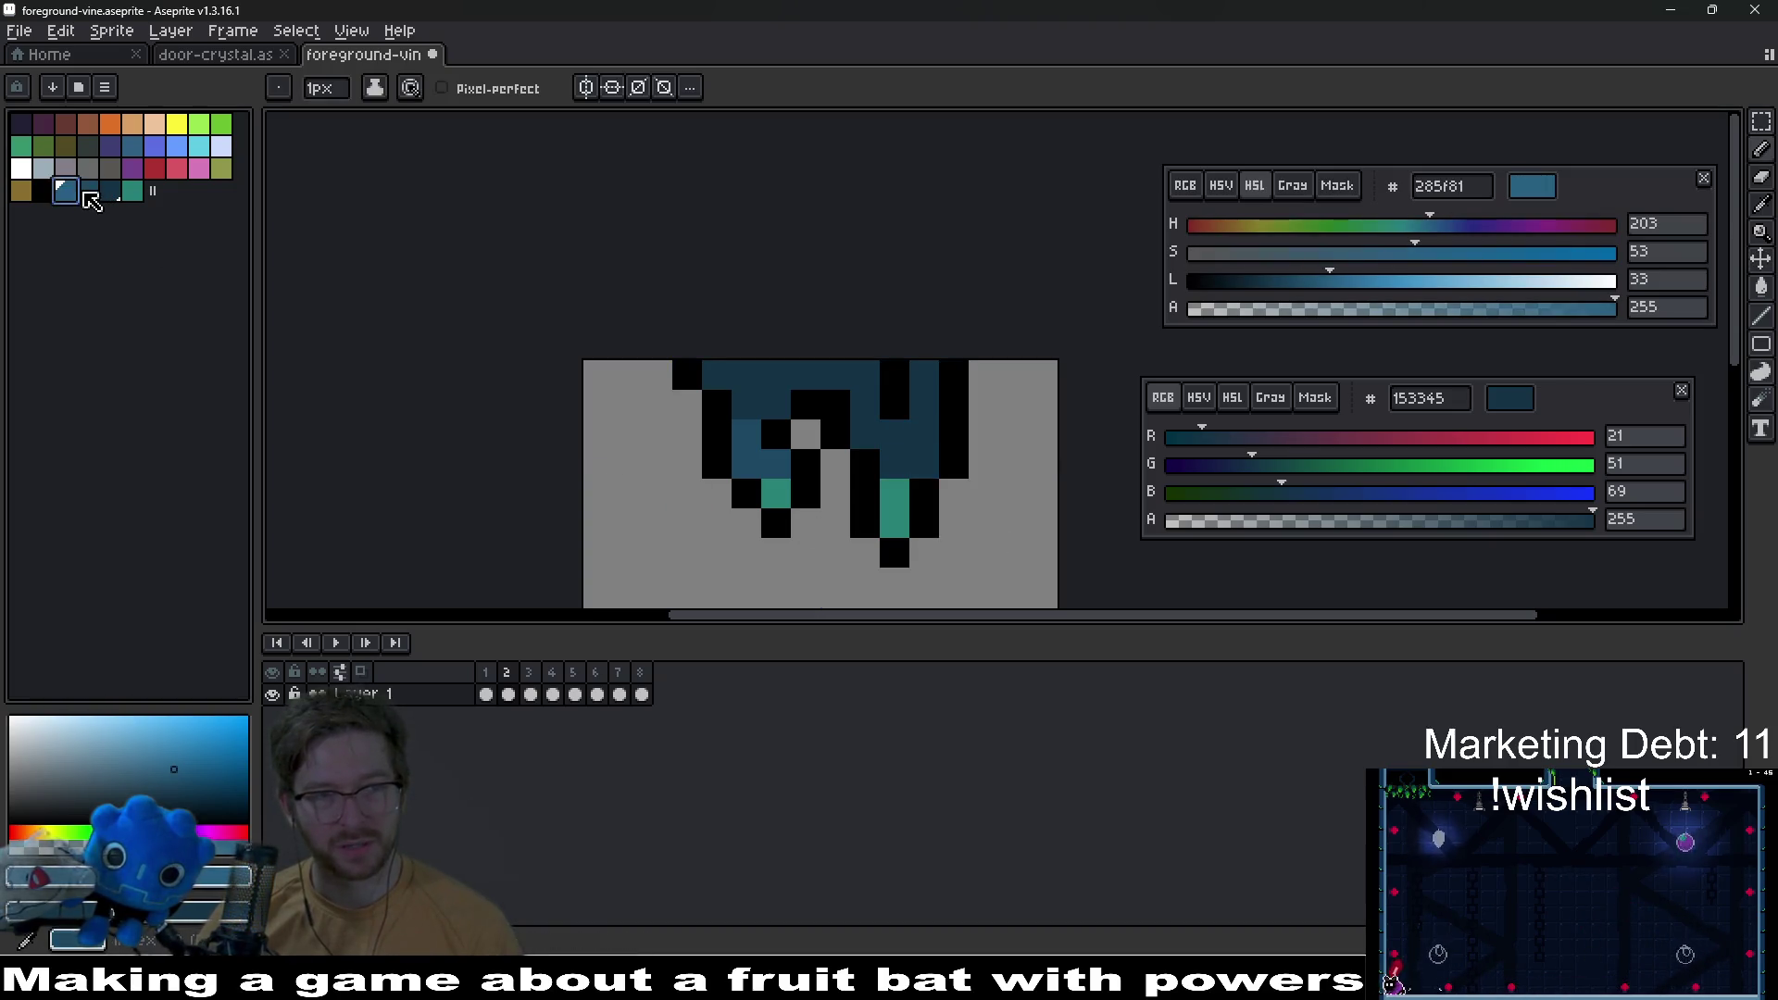
pyautogui.rightClick(87, 193)
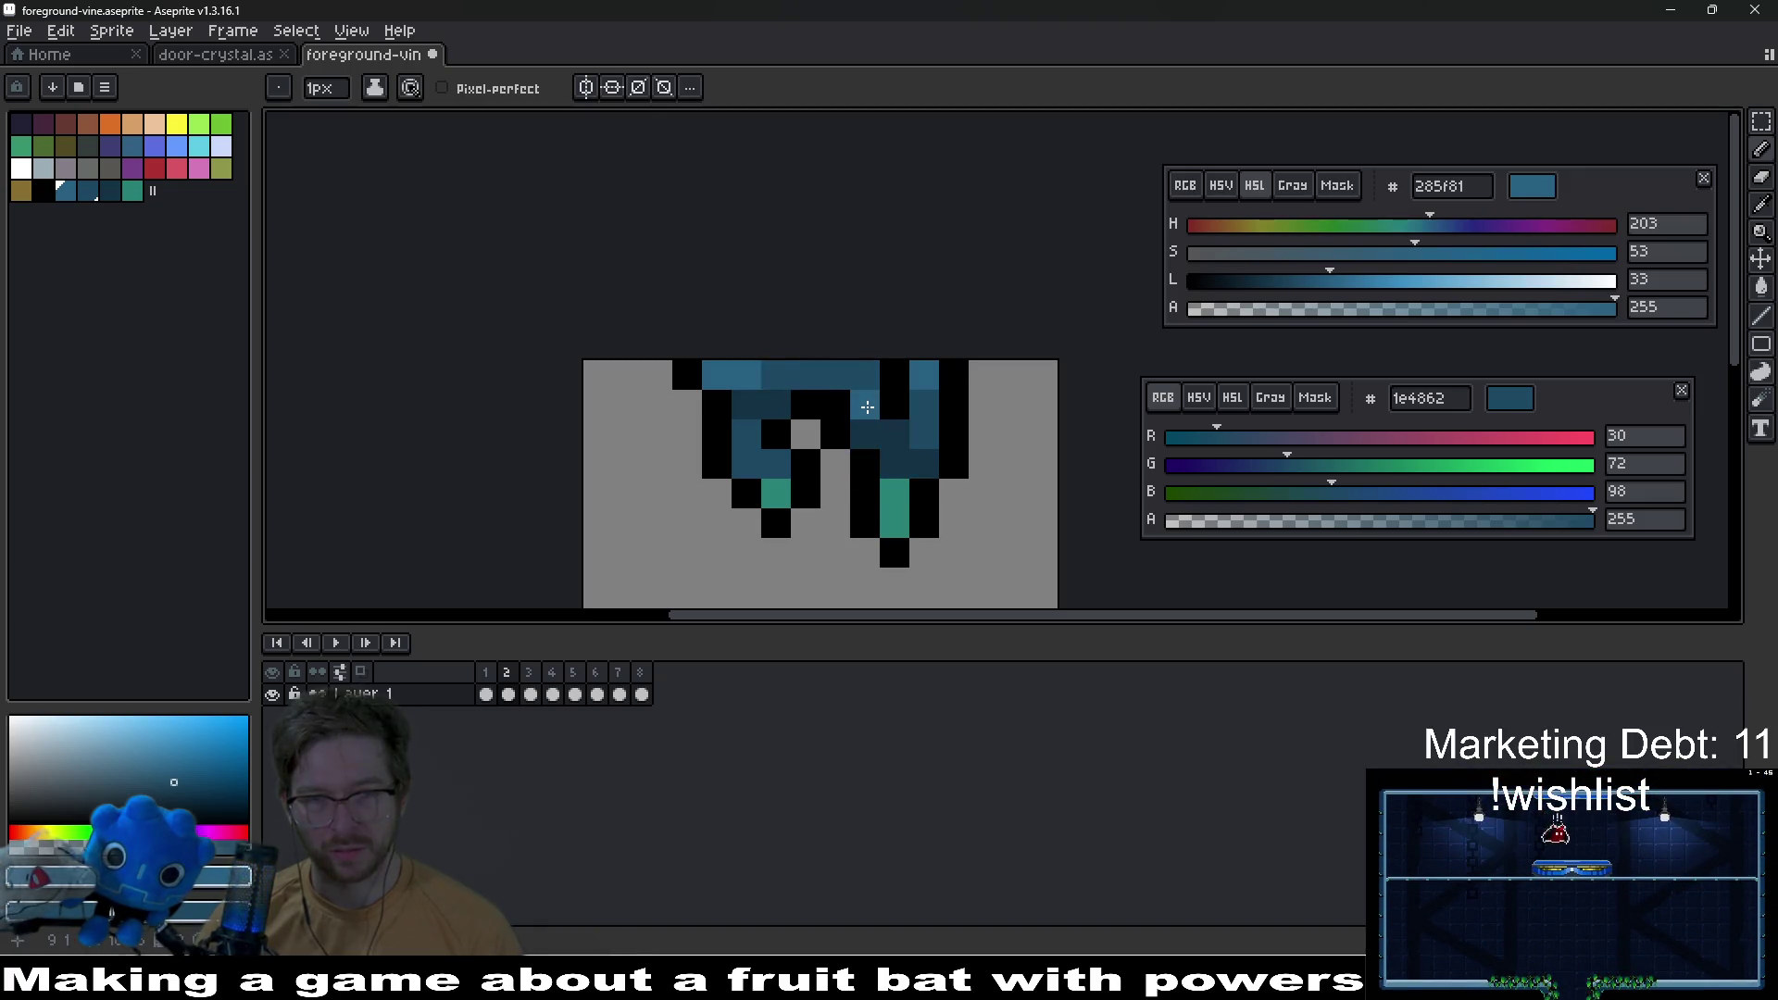
pyautogui.scroll(-6, 947, 483)
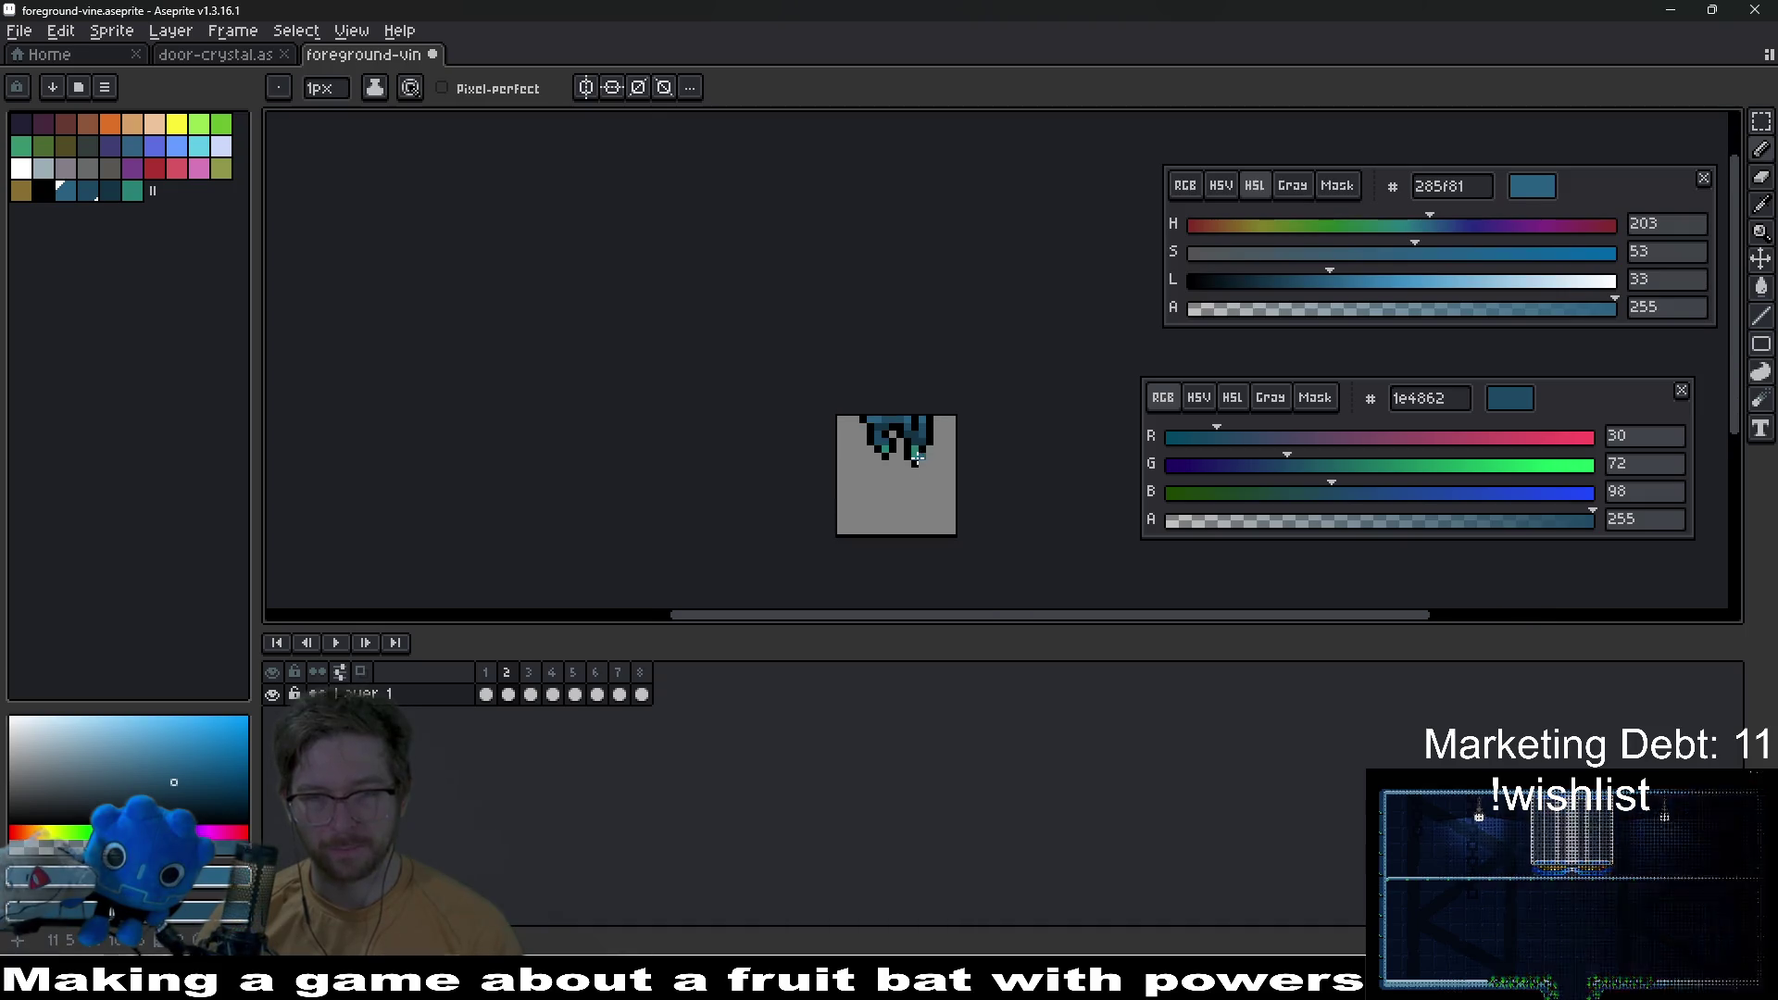
pyautogui.scroll(3, 941, 462)
pyautogui.scroll(6, 940, 463)
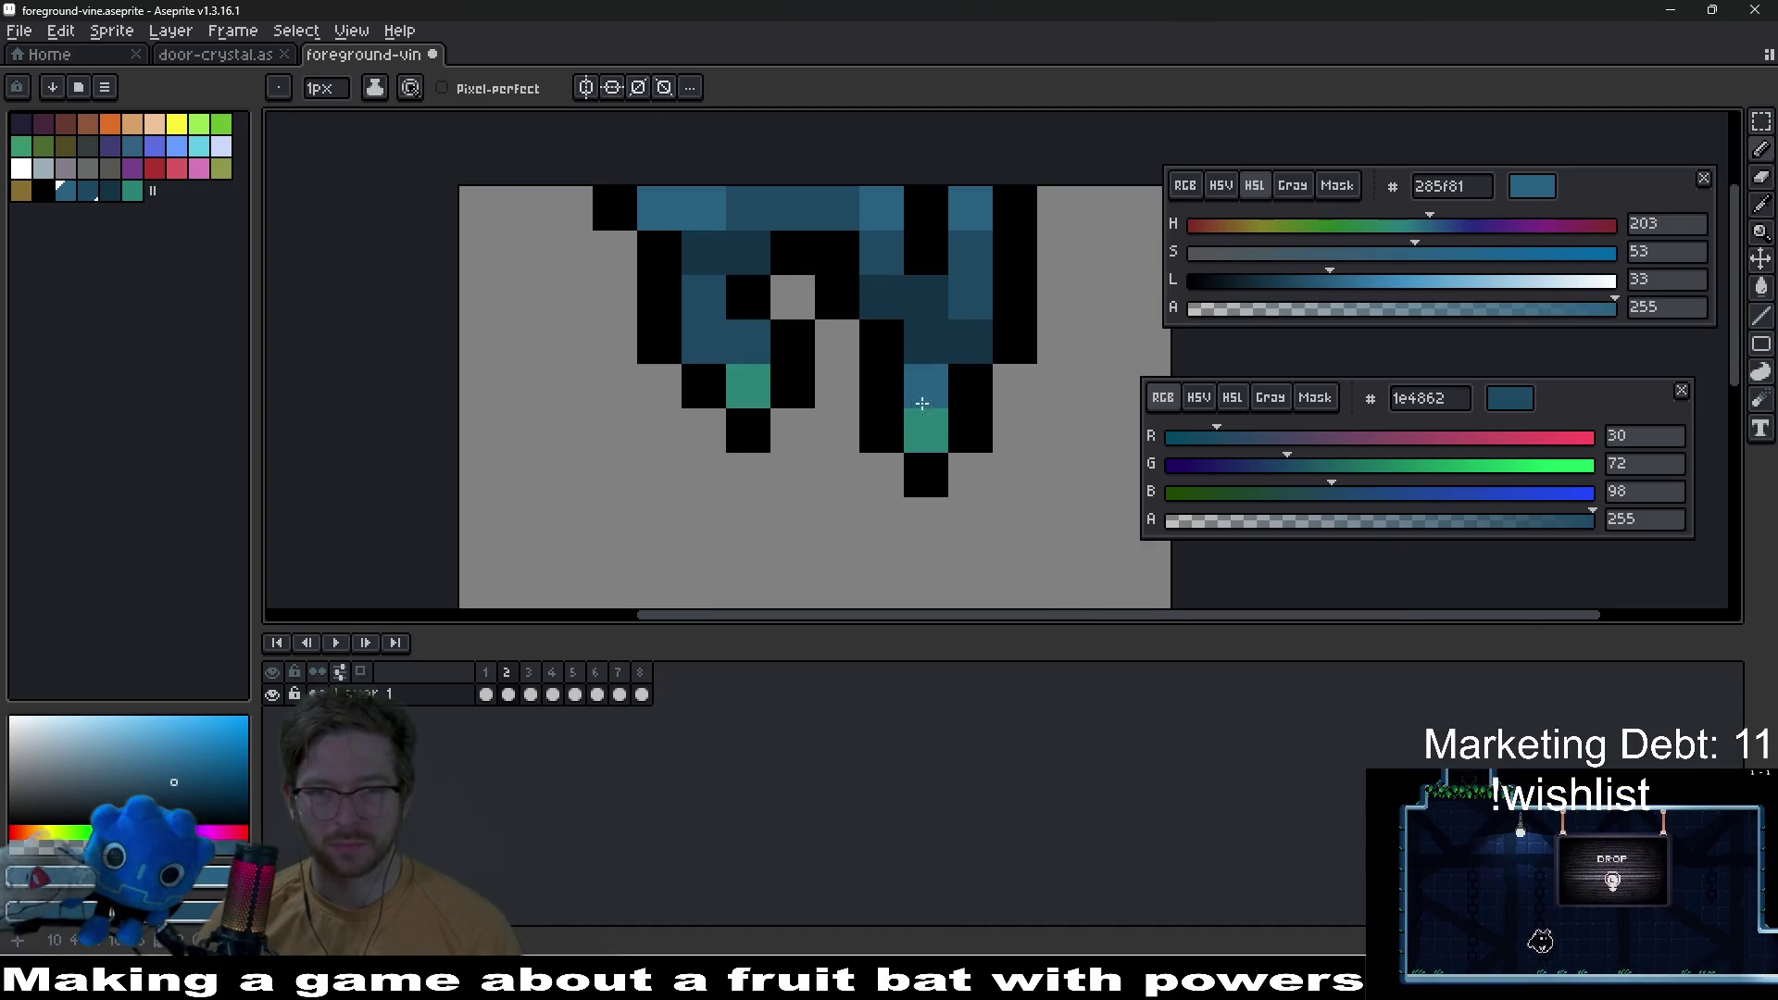
pyautogui.scroll(-1, 926, 408)
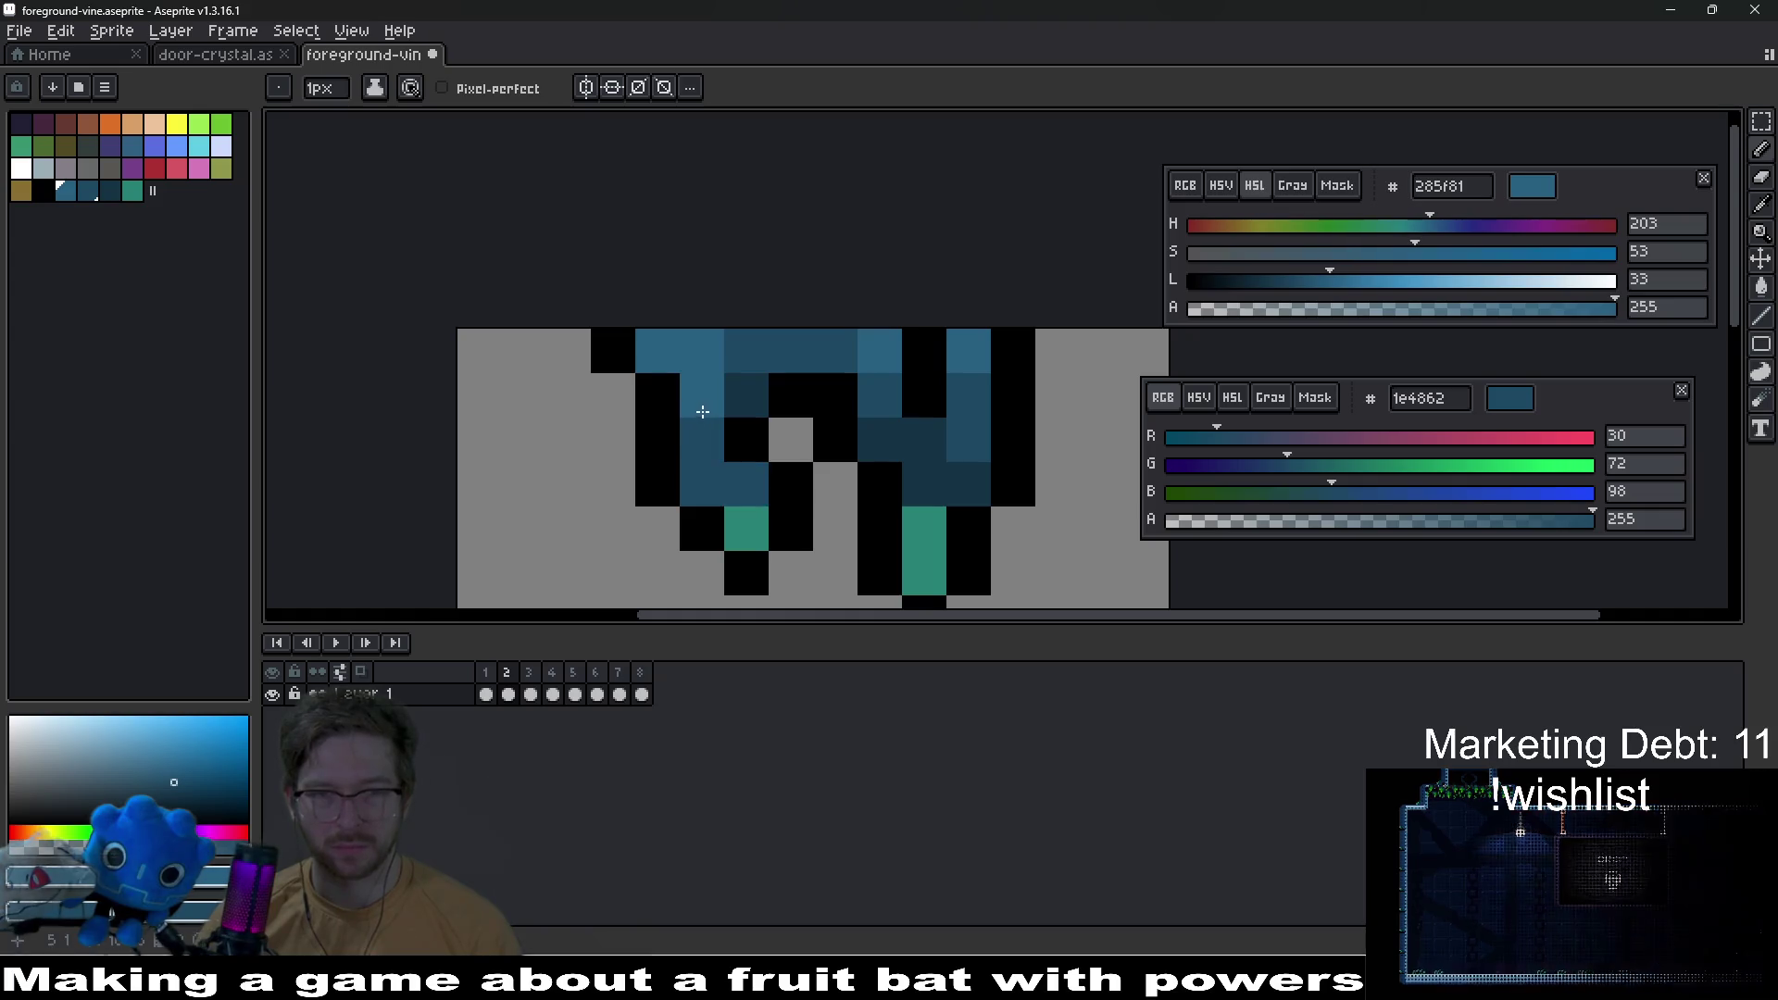
# Step: Eyedrop the vine's dark blue and paint three shadow pixels with it
pyautogui.keyDown('alt'); pyautogui.click(710, 425); pyautogui.keyUp('alt')
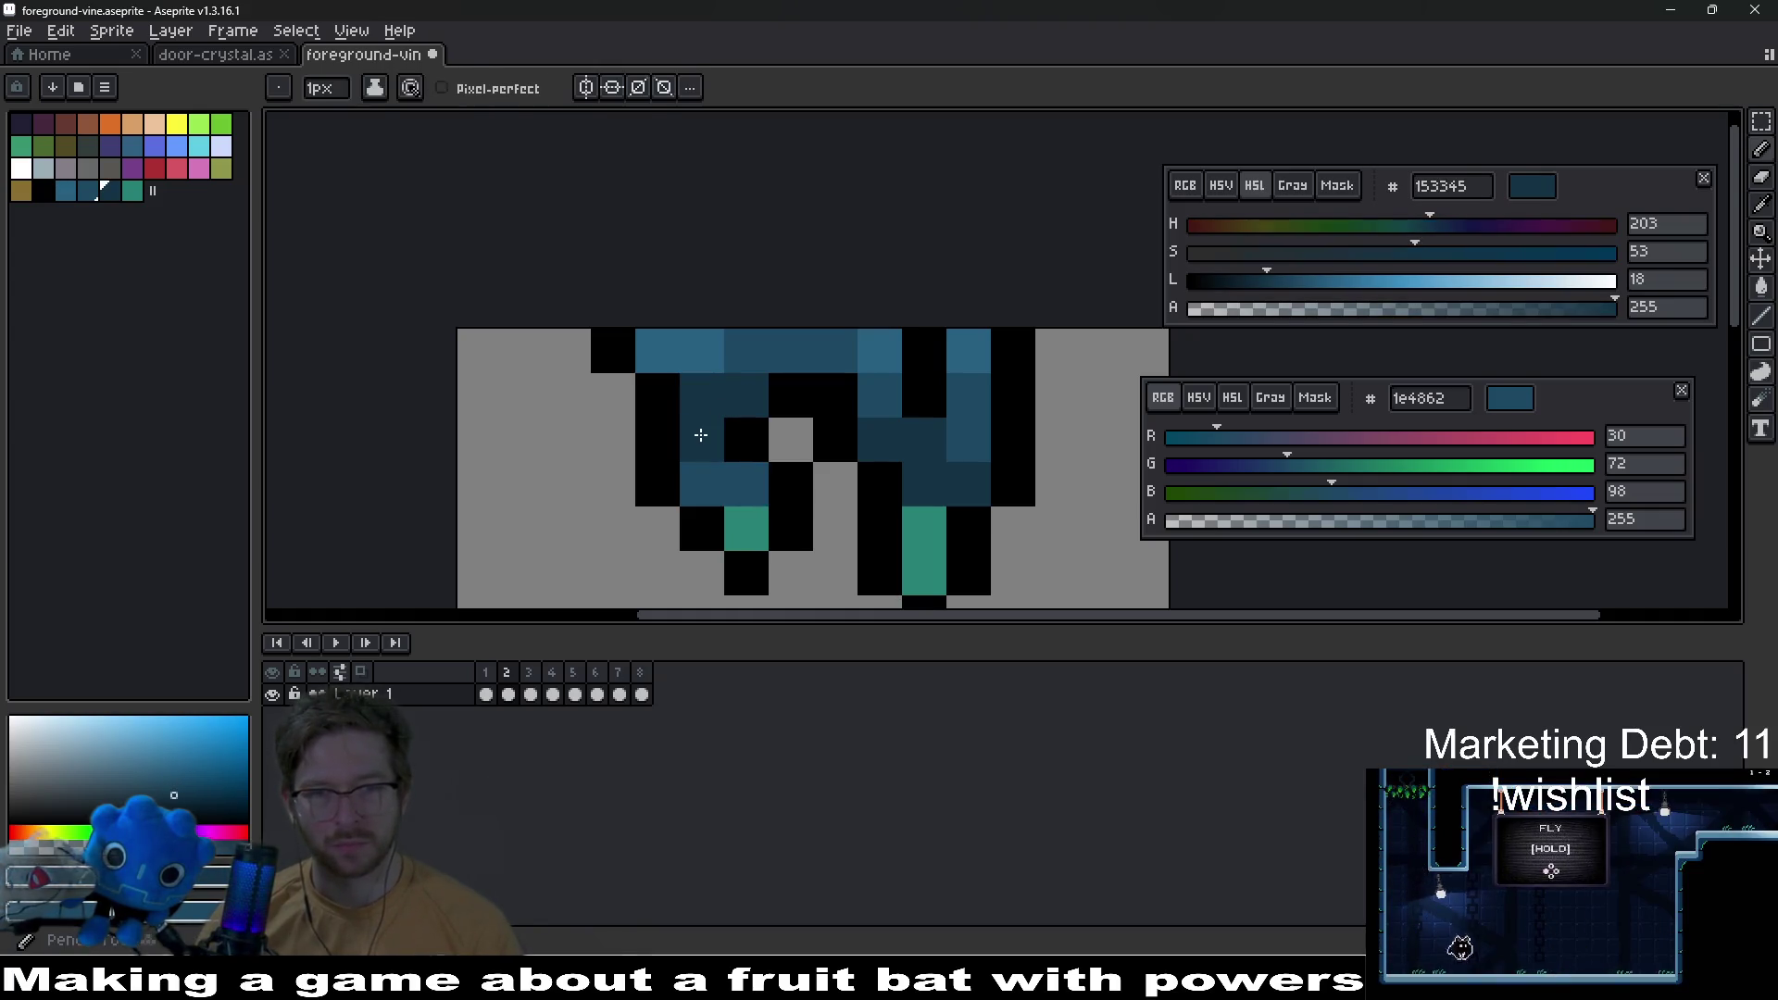
pyautogui.click(901, 469)
pyautogui.click(969, 439)
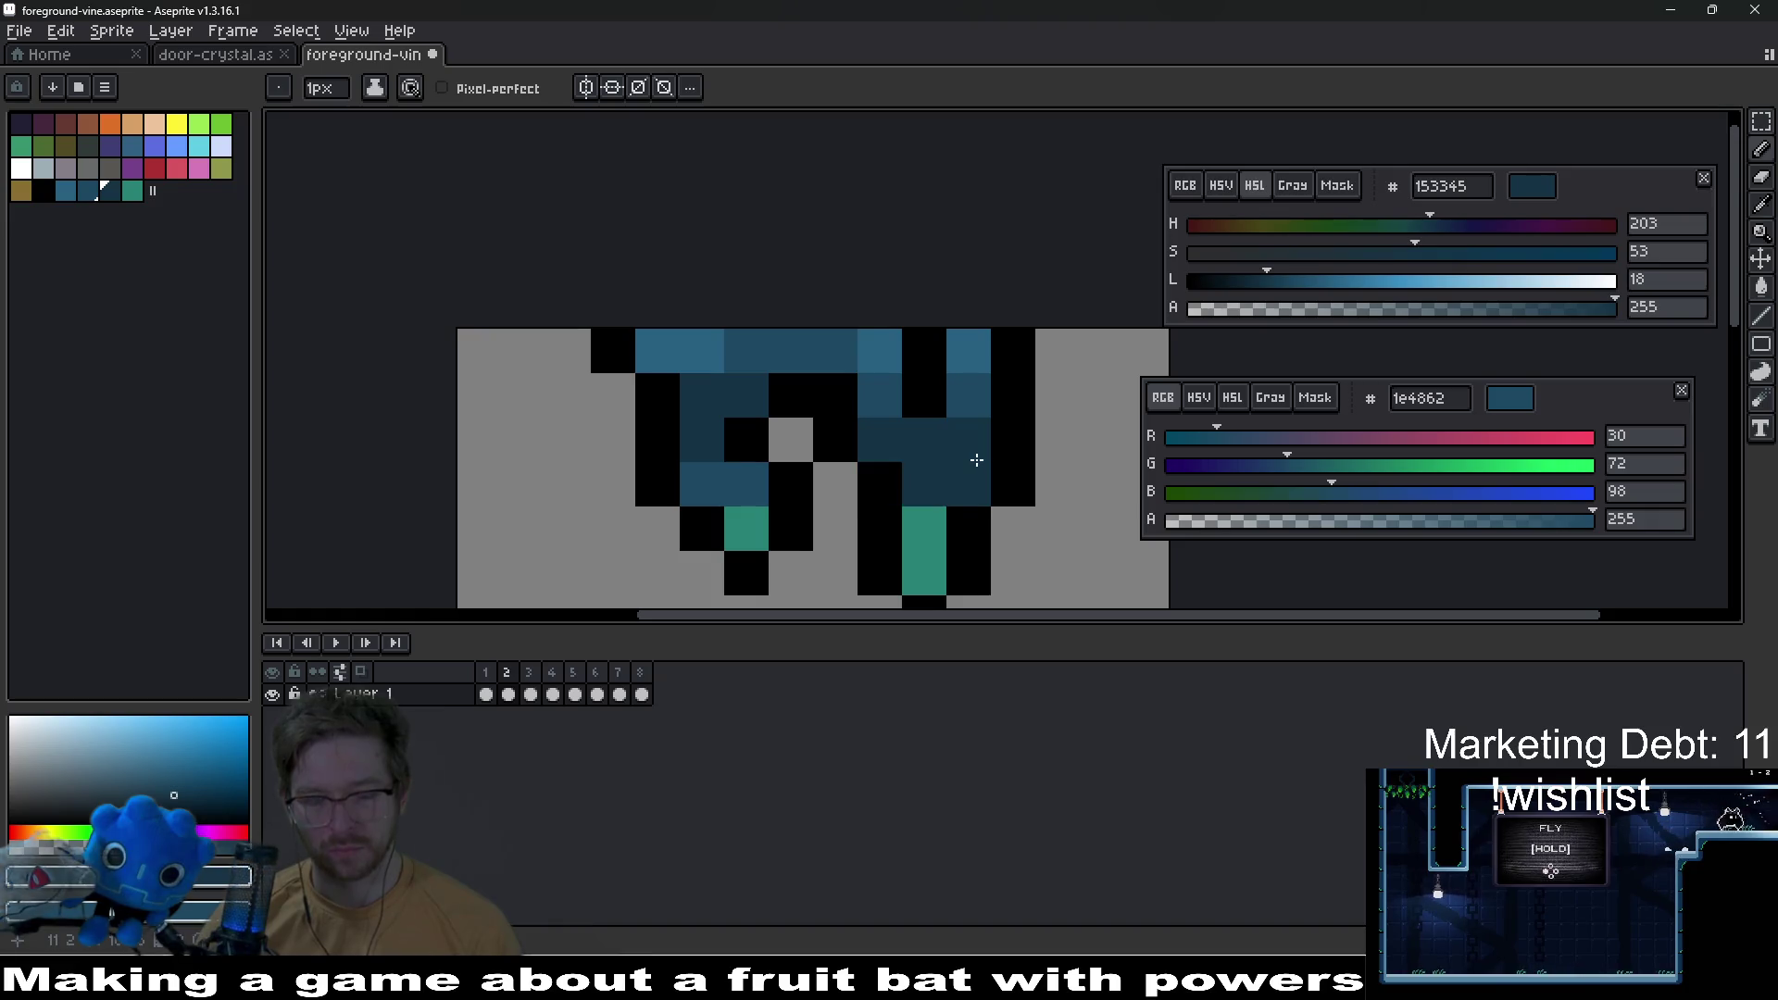
pyautogui.click(741, 477)
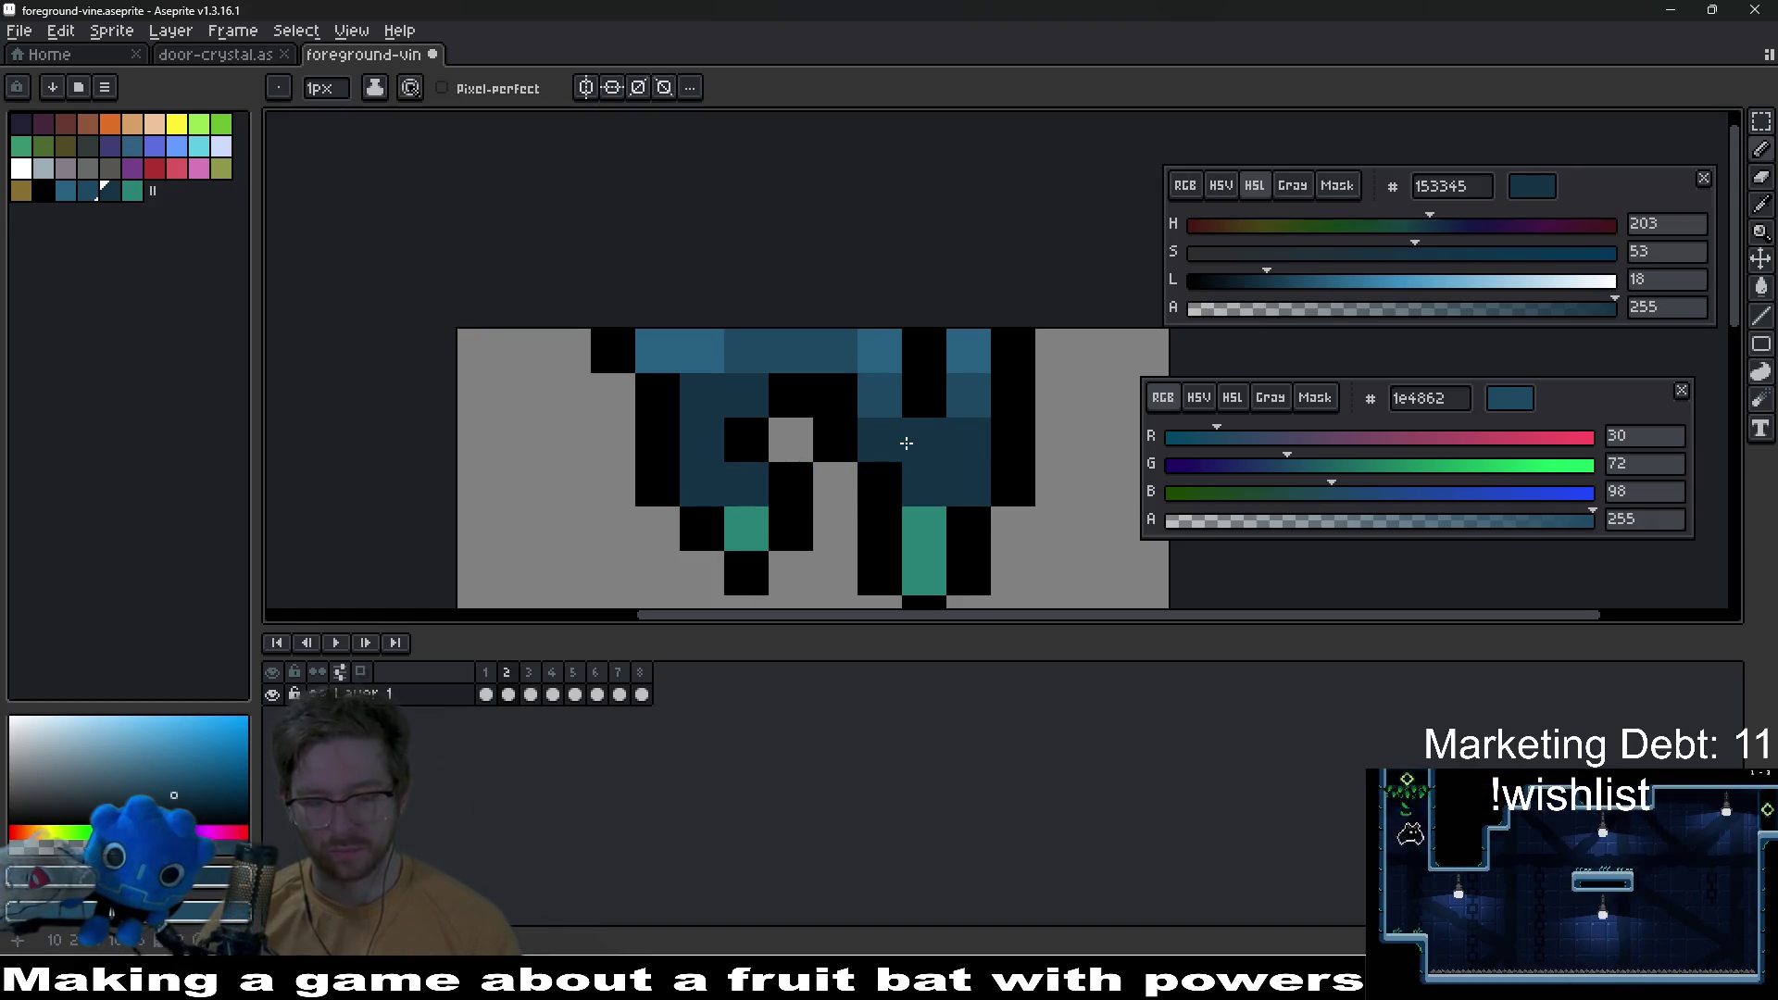
pyautogui.keyDown('alt'); pyautogui.click(965, 398); pyautogui.keyUp('alt')
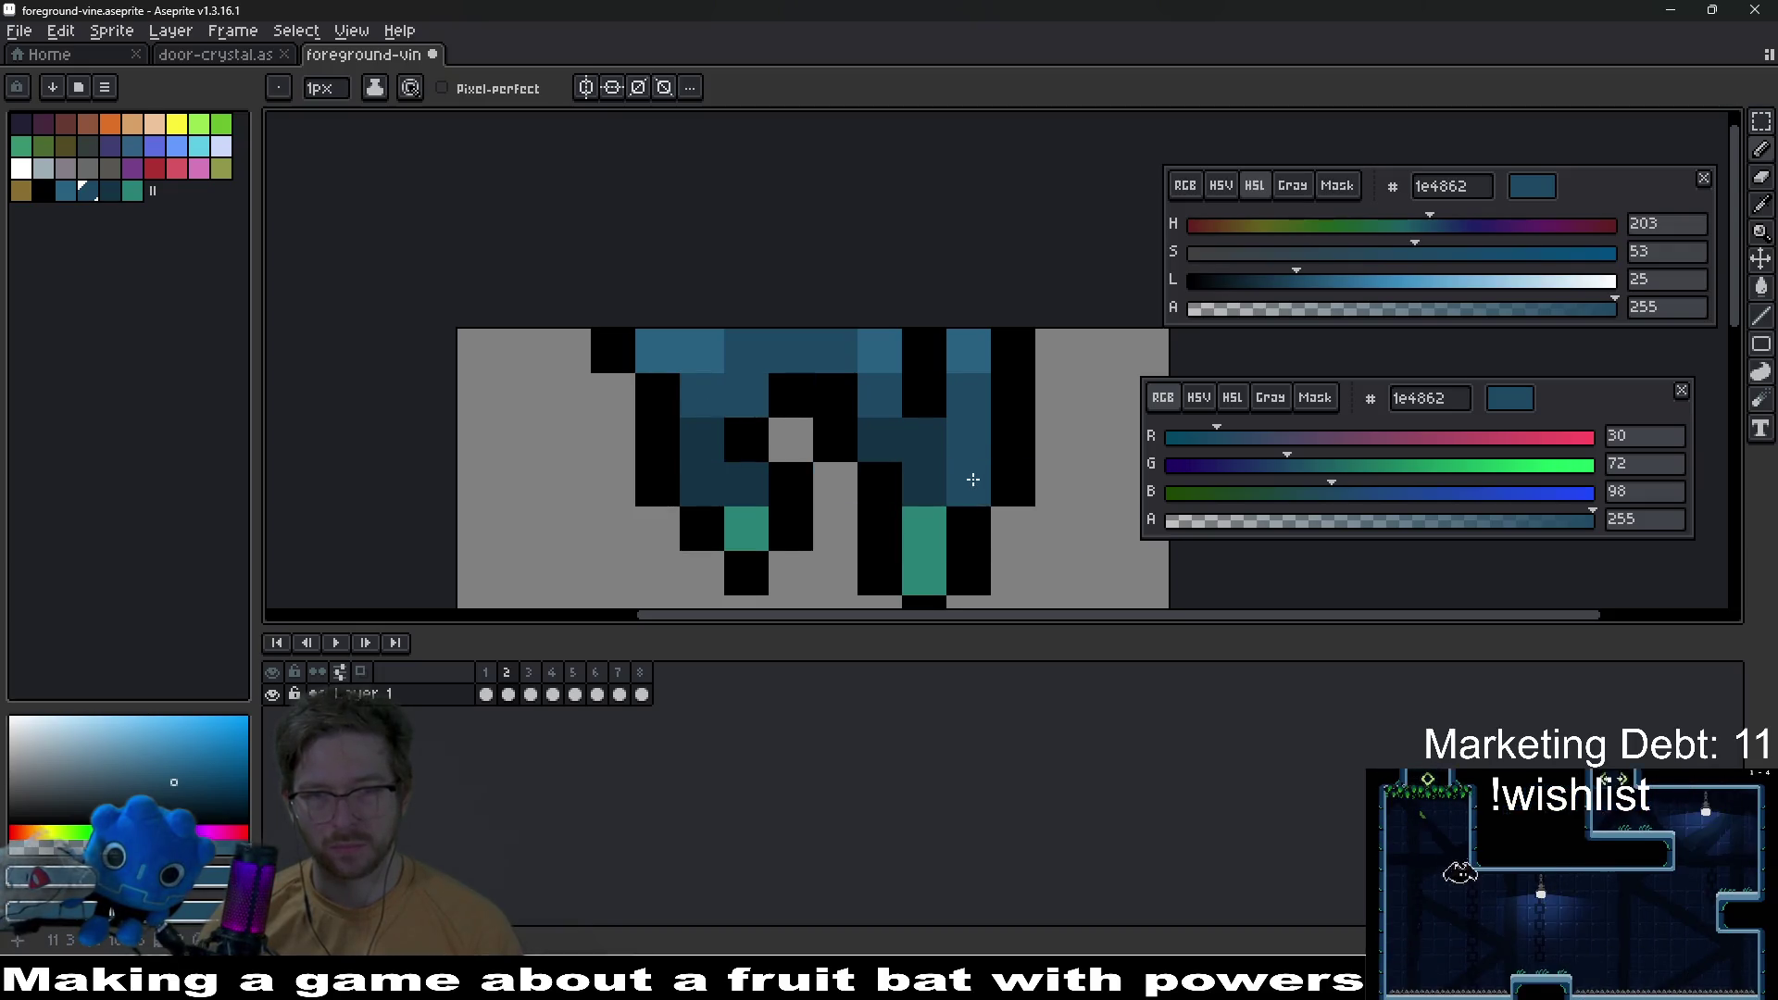
# Step: Save the sprite
pyautogui.scroll(-3, 955, 442)
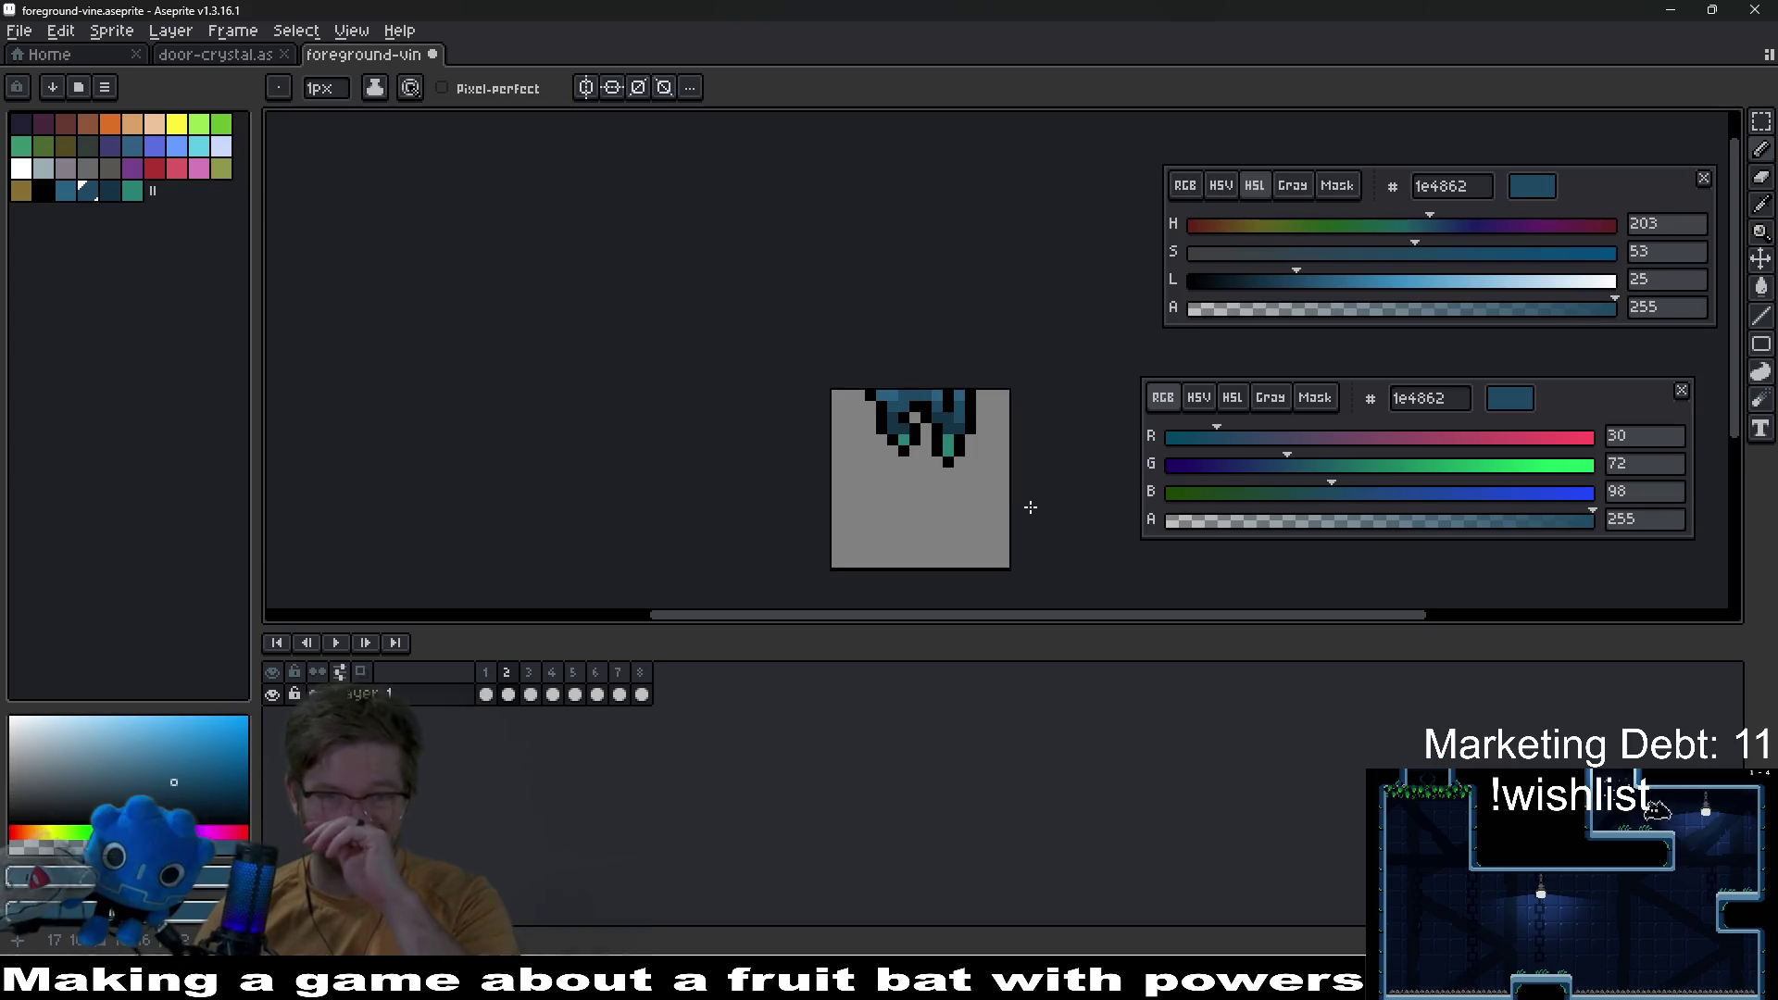
pyautogui.scroll(-2, 1000, 472)
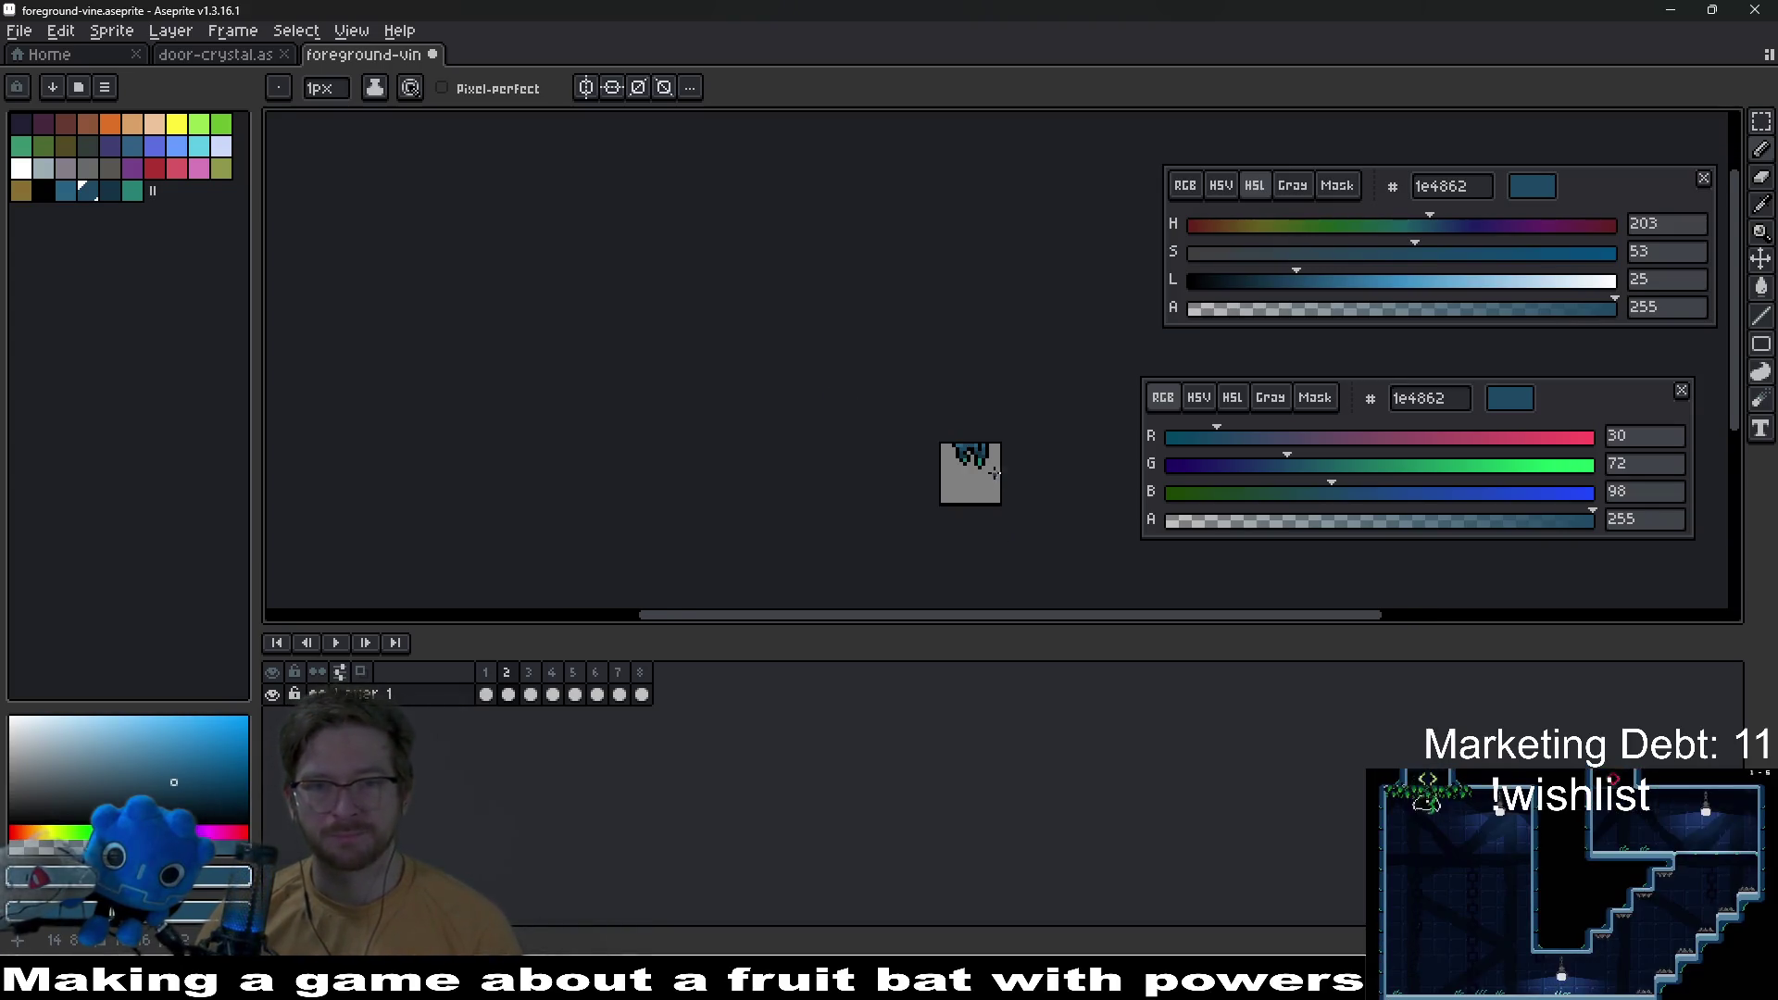
pyautogui.hotkey('ctrl', 's')
# Step: On frame 3, draw a black outline down the right drip
pyautogui.click(529, 693)
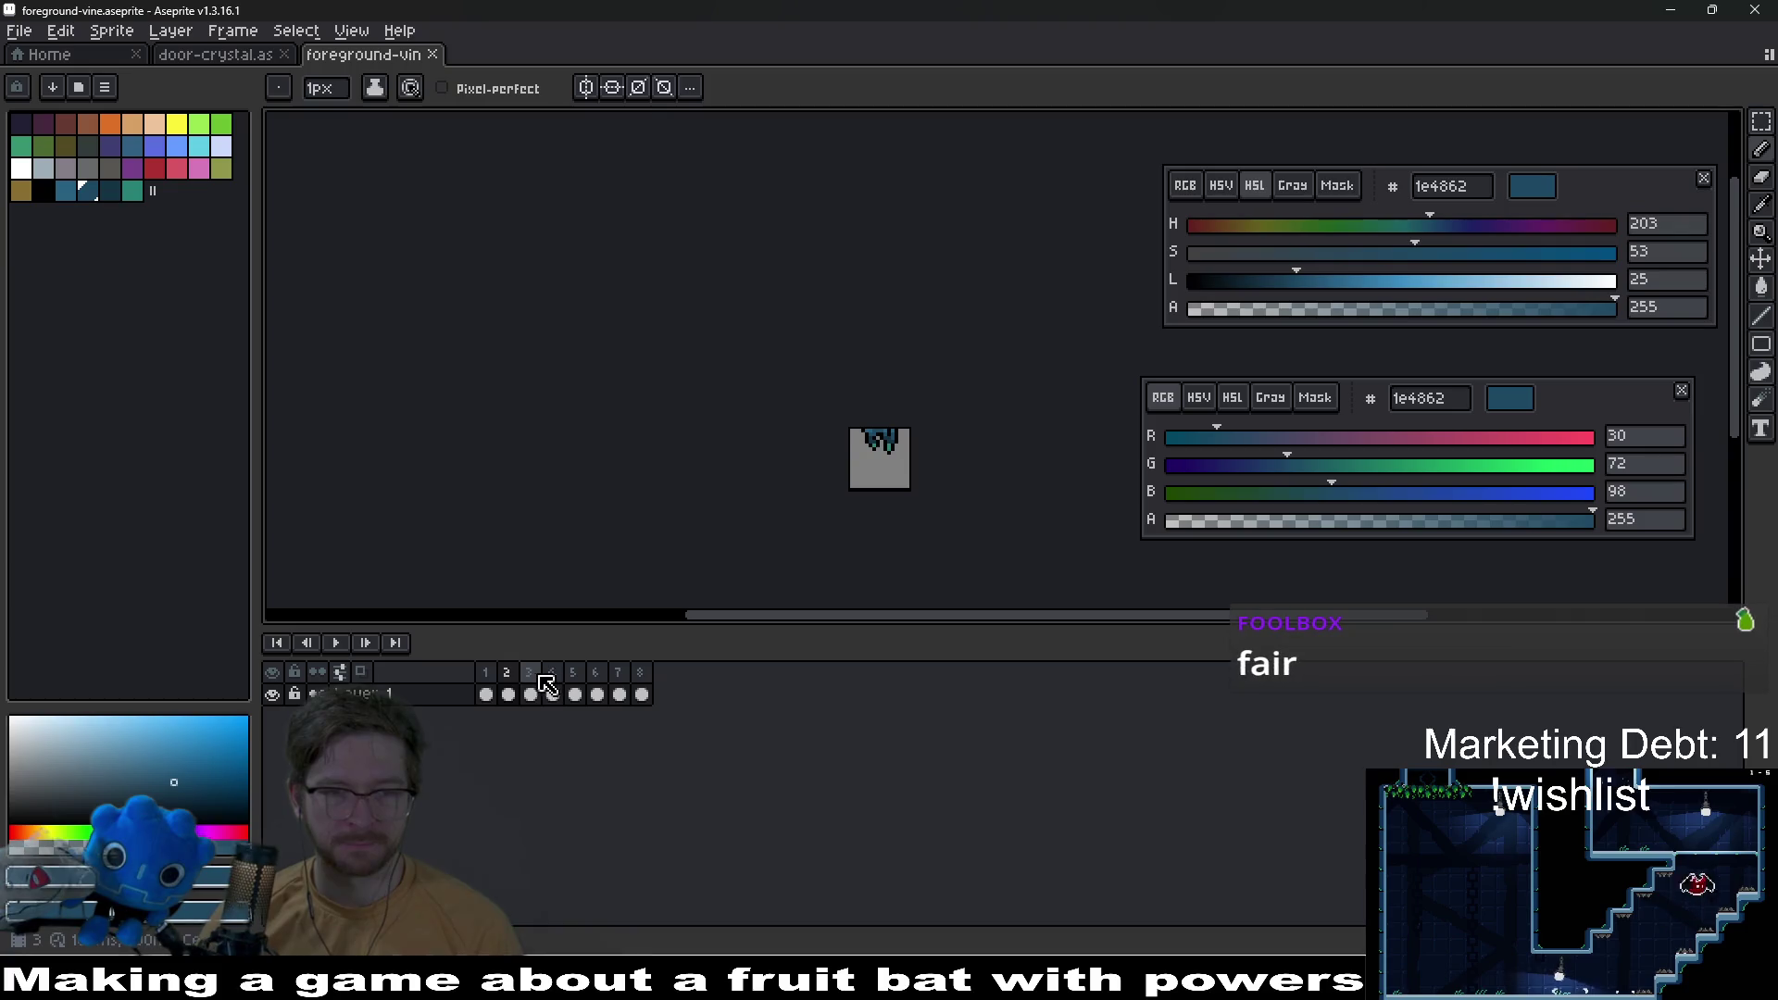
pyautogui.scroll(3, 914, 431)
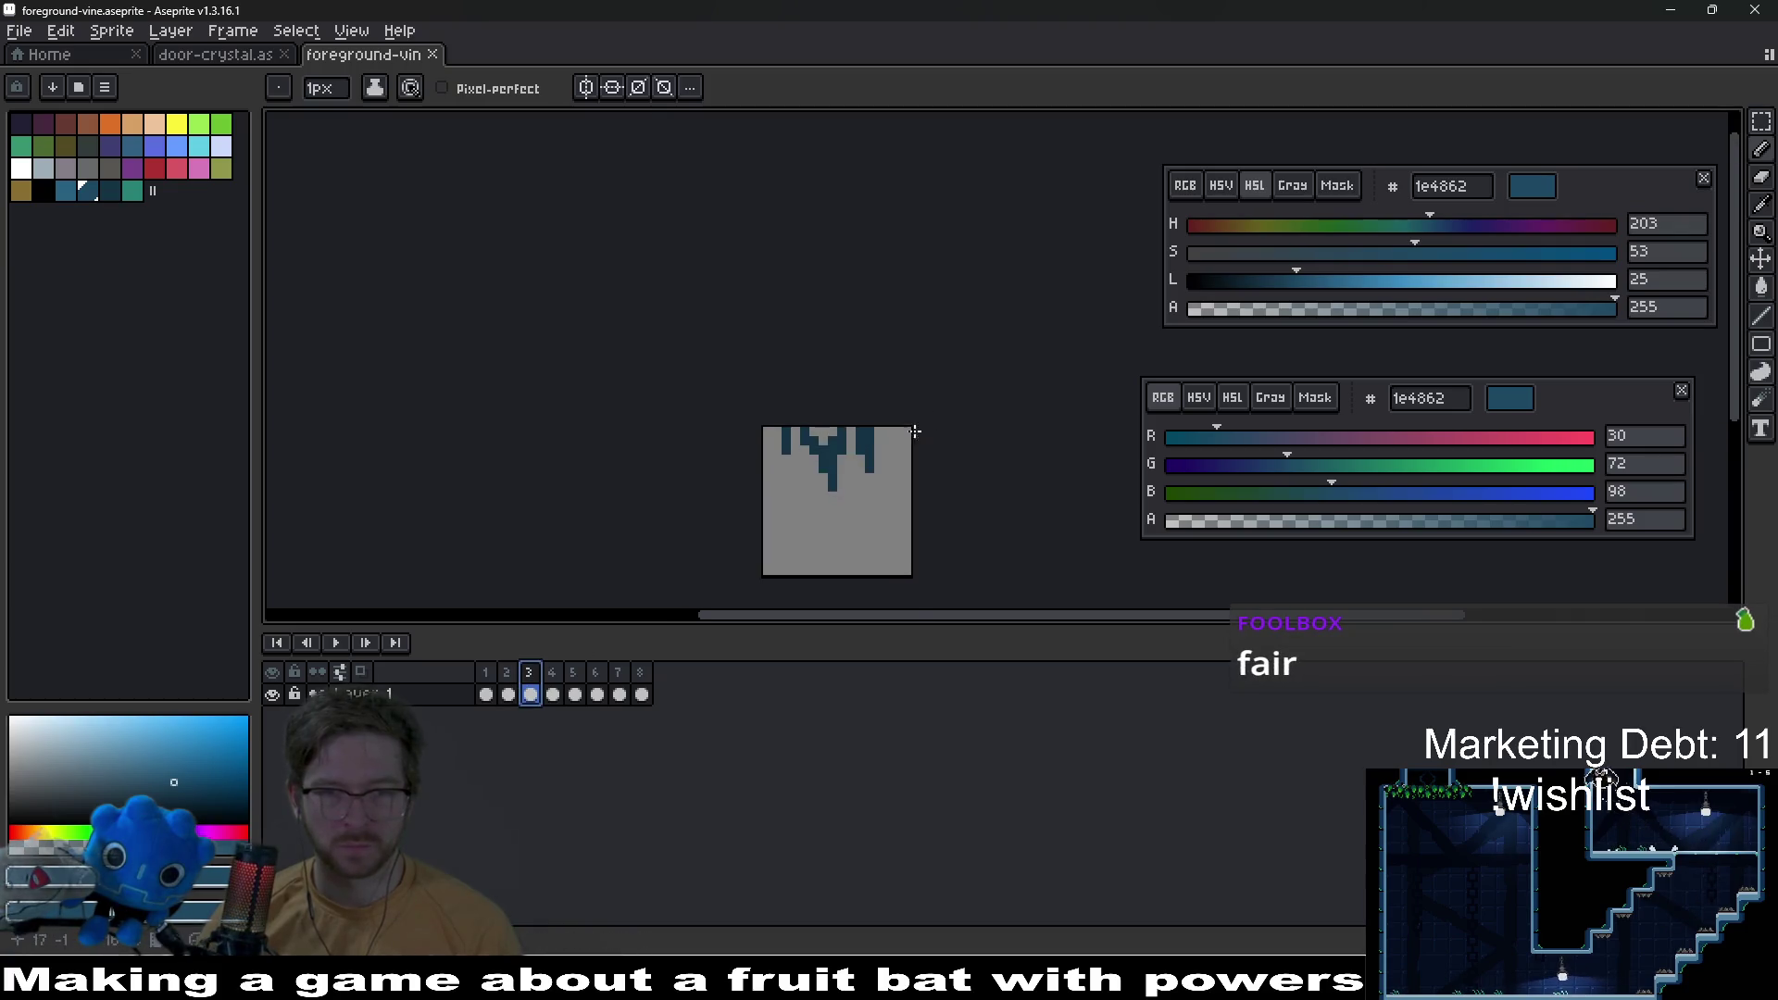
pyautogui.click(42, 190)
pyautogui.scroll(5, 884, 382)
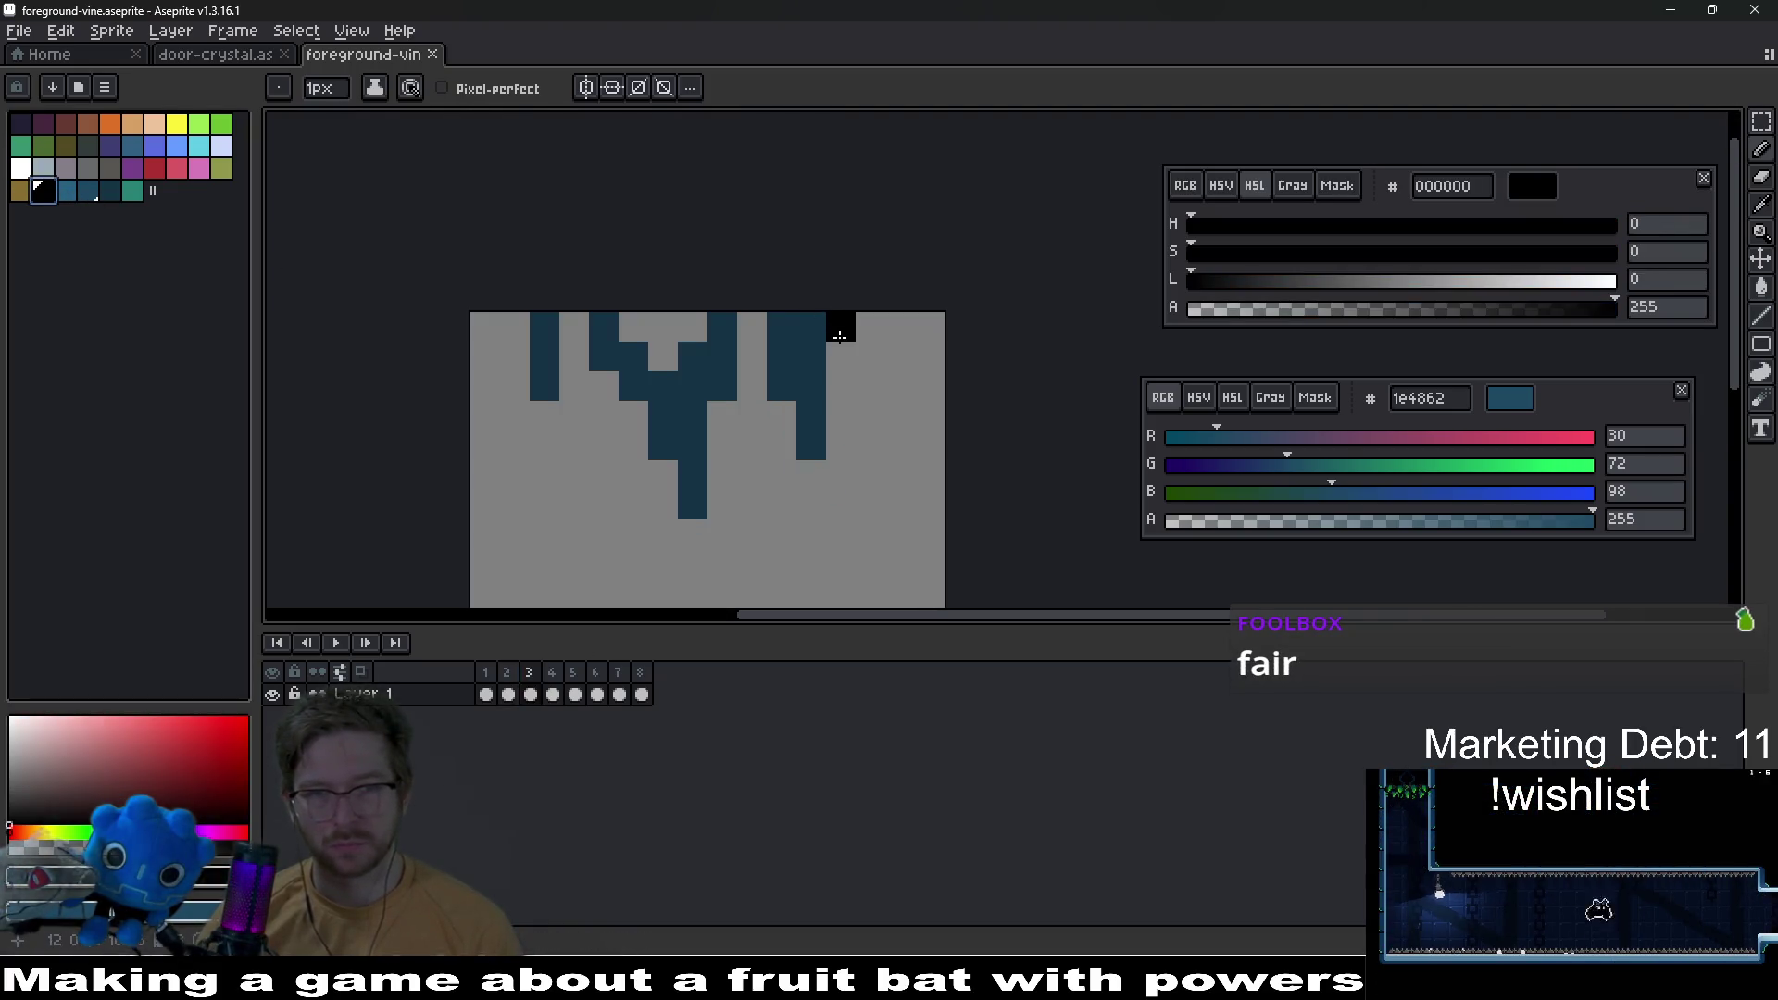
pyautogui.moveTo(840, 336); pyautogui.dragTo(840, 446)
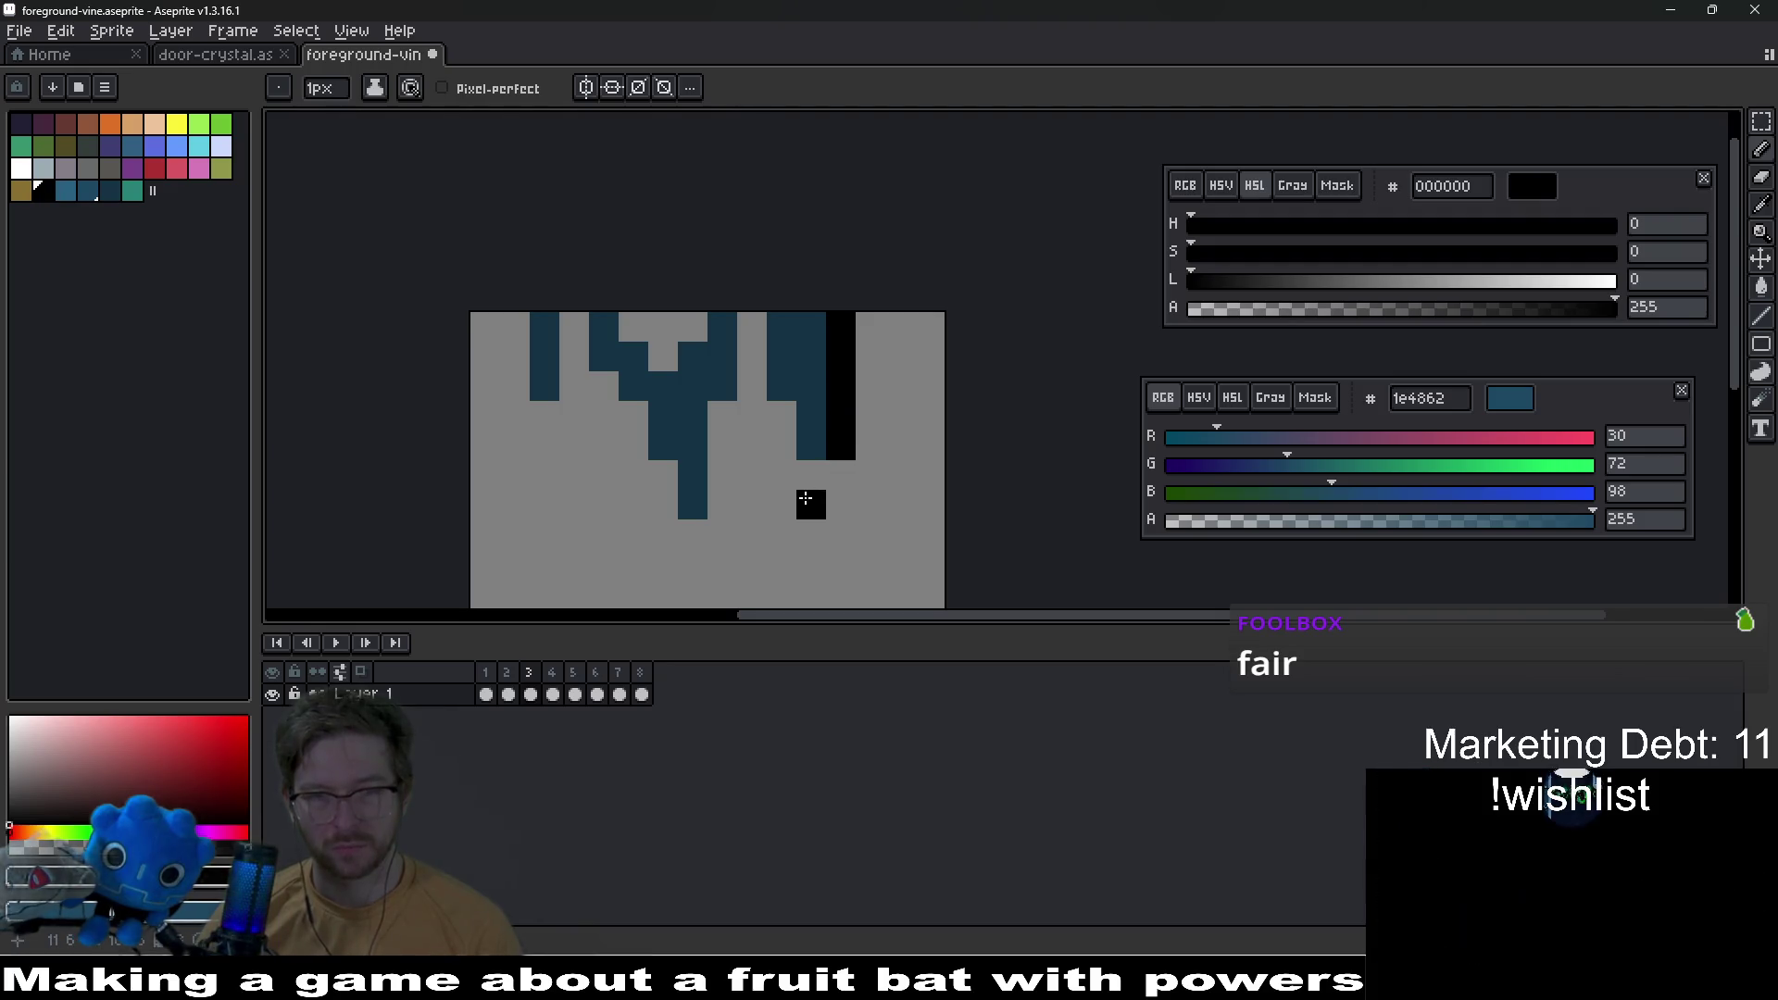
# Step: Outline the vine's remaining drips and left side in black
pyautogui.press('m')
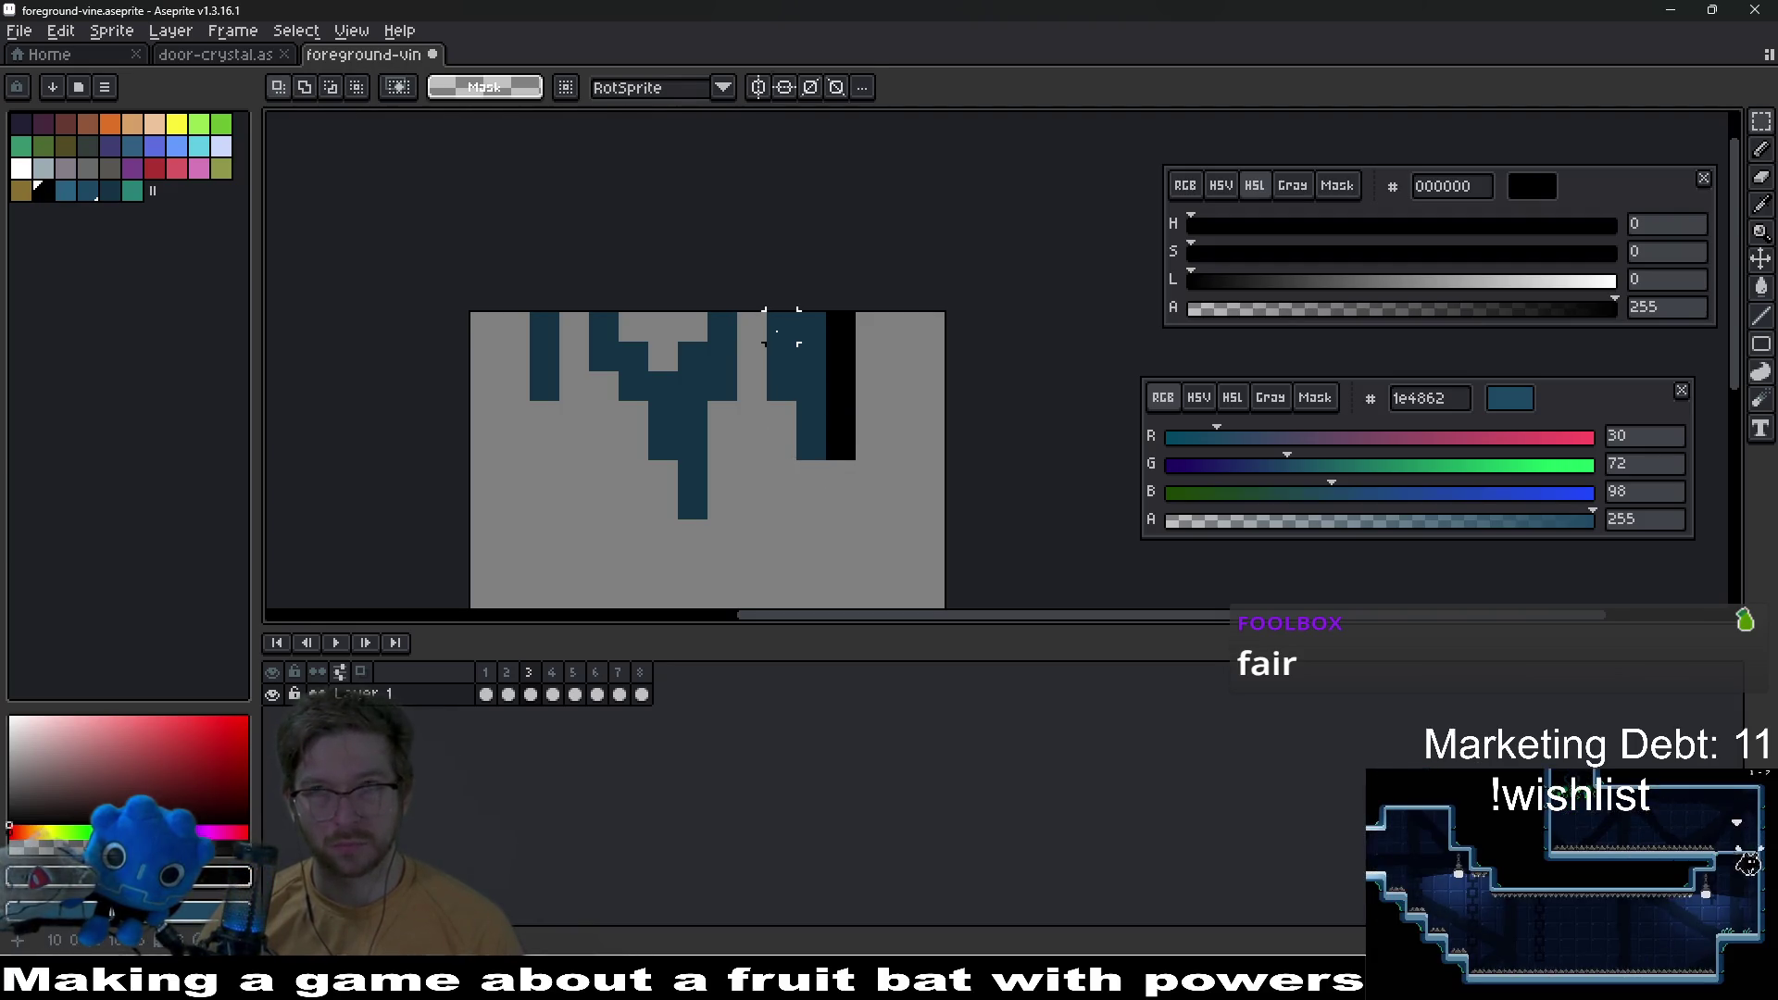
pyautogui.press('b')
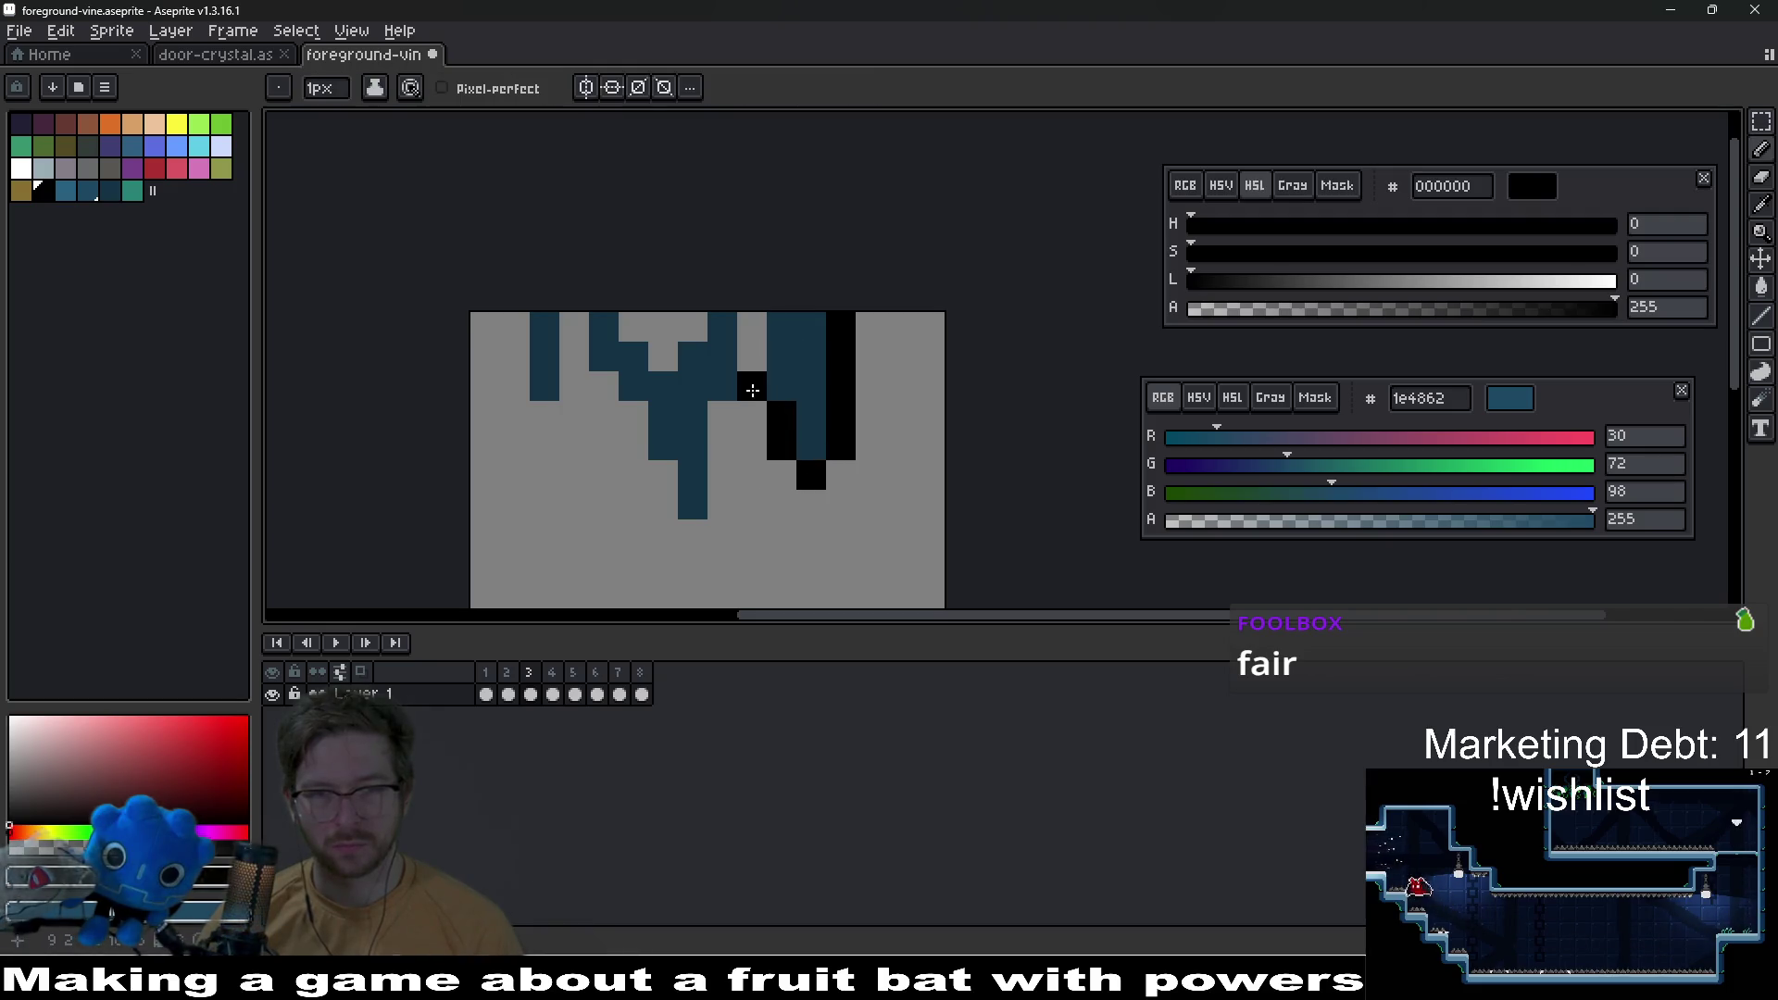
pyautogui.moveTo(752, 390); pyautogui.dragTo(752, 320)
pyautogui.moveTo(718, 413)
pyautogui.mouseDown()
pyautogui.moveTo(722, 499)
pyautogui.moveTo(671, 503)
pyautogui.mouseUp()
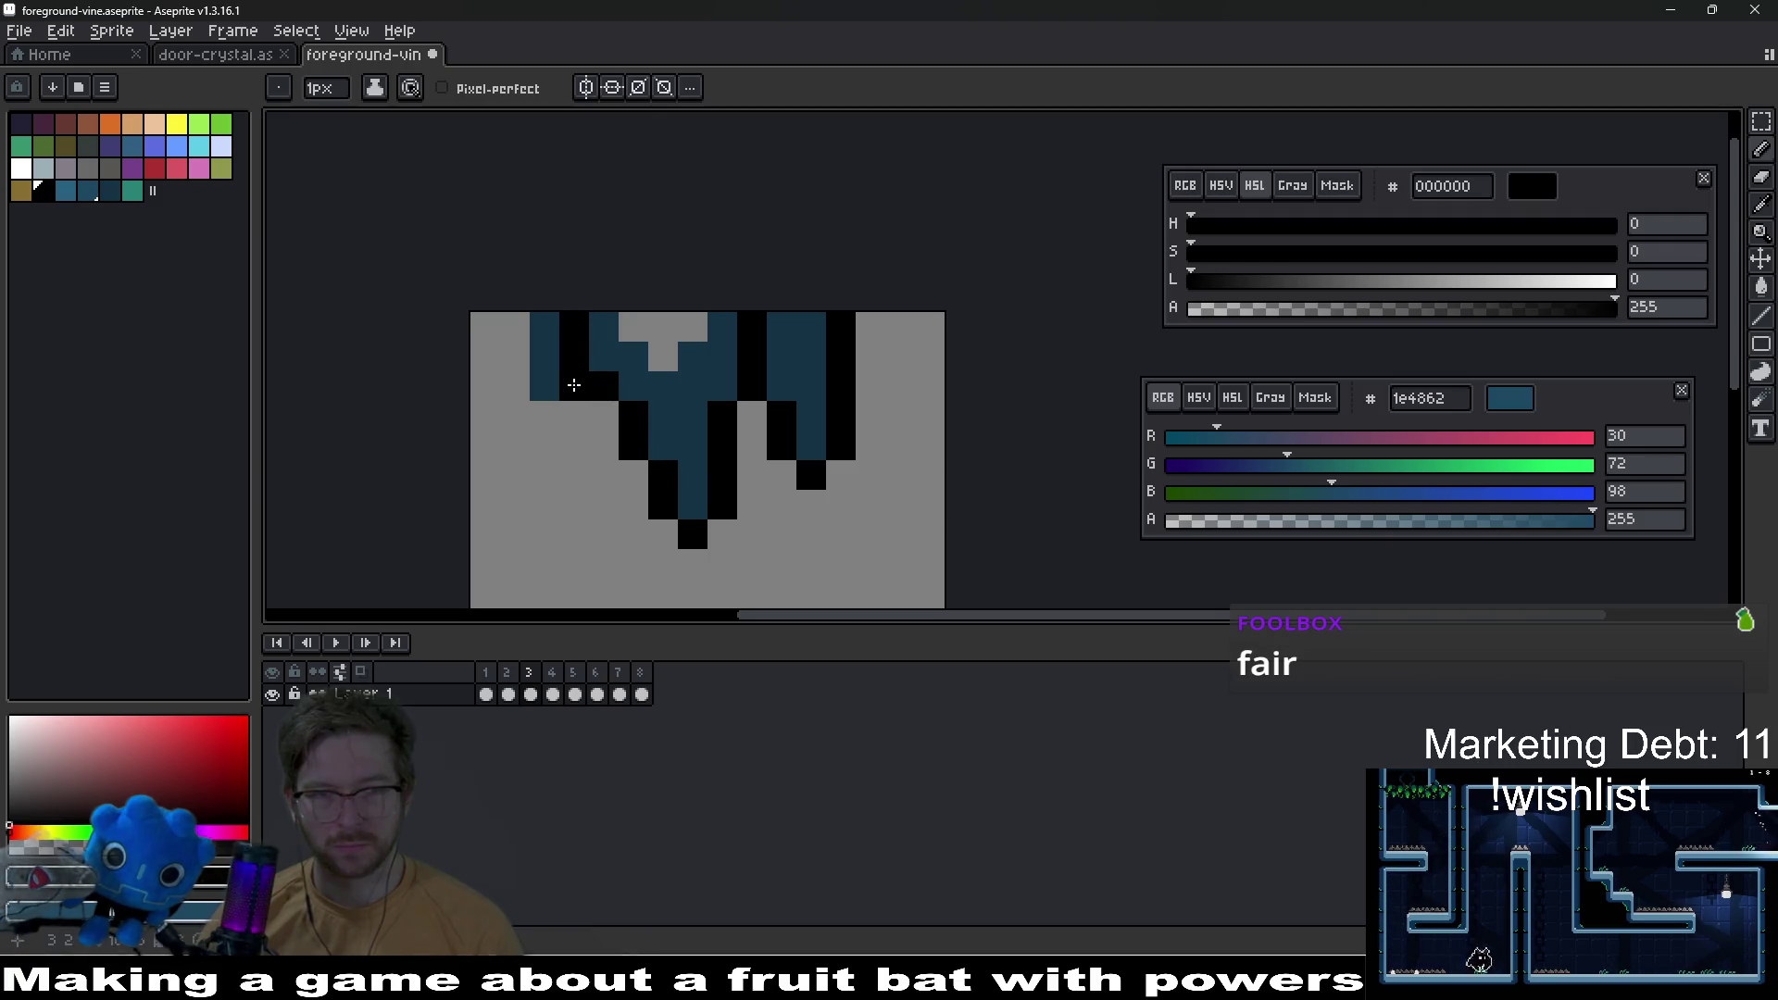
pyautogui.moveTo(523, 390); pyautogui.dragTo(515, 324)
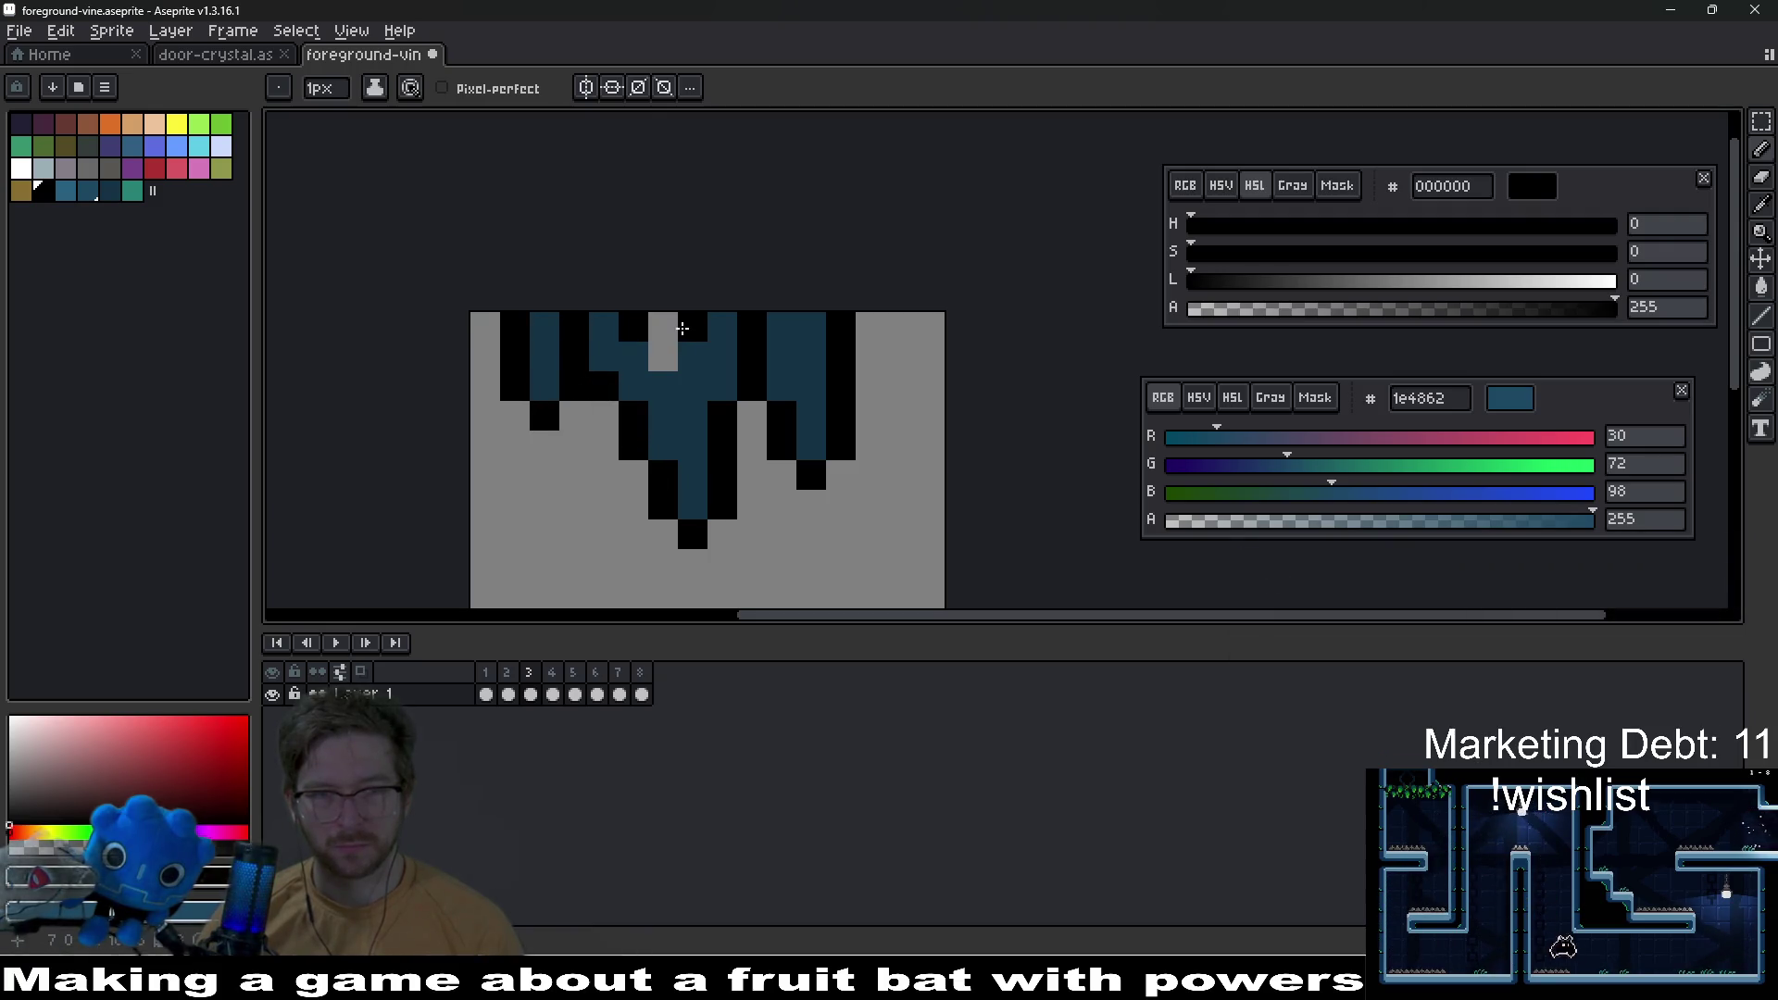
pyautogui.scroll(-4, 732, 445)
pyautogui.scroll(1, 738, 467)
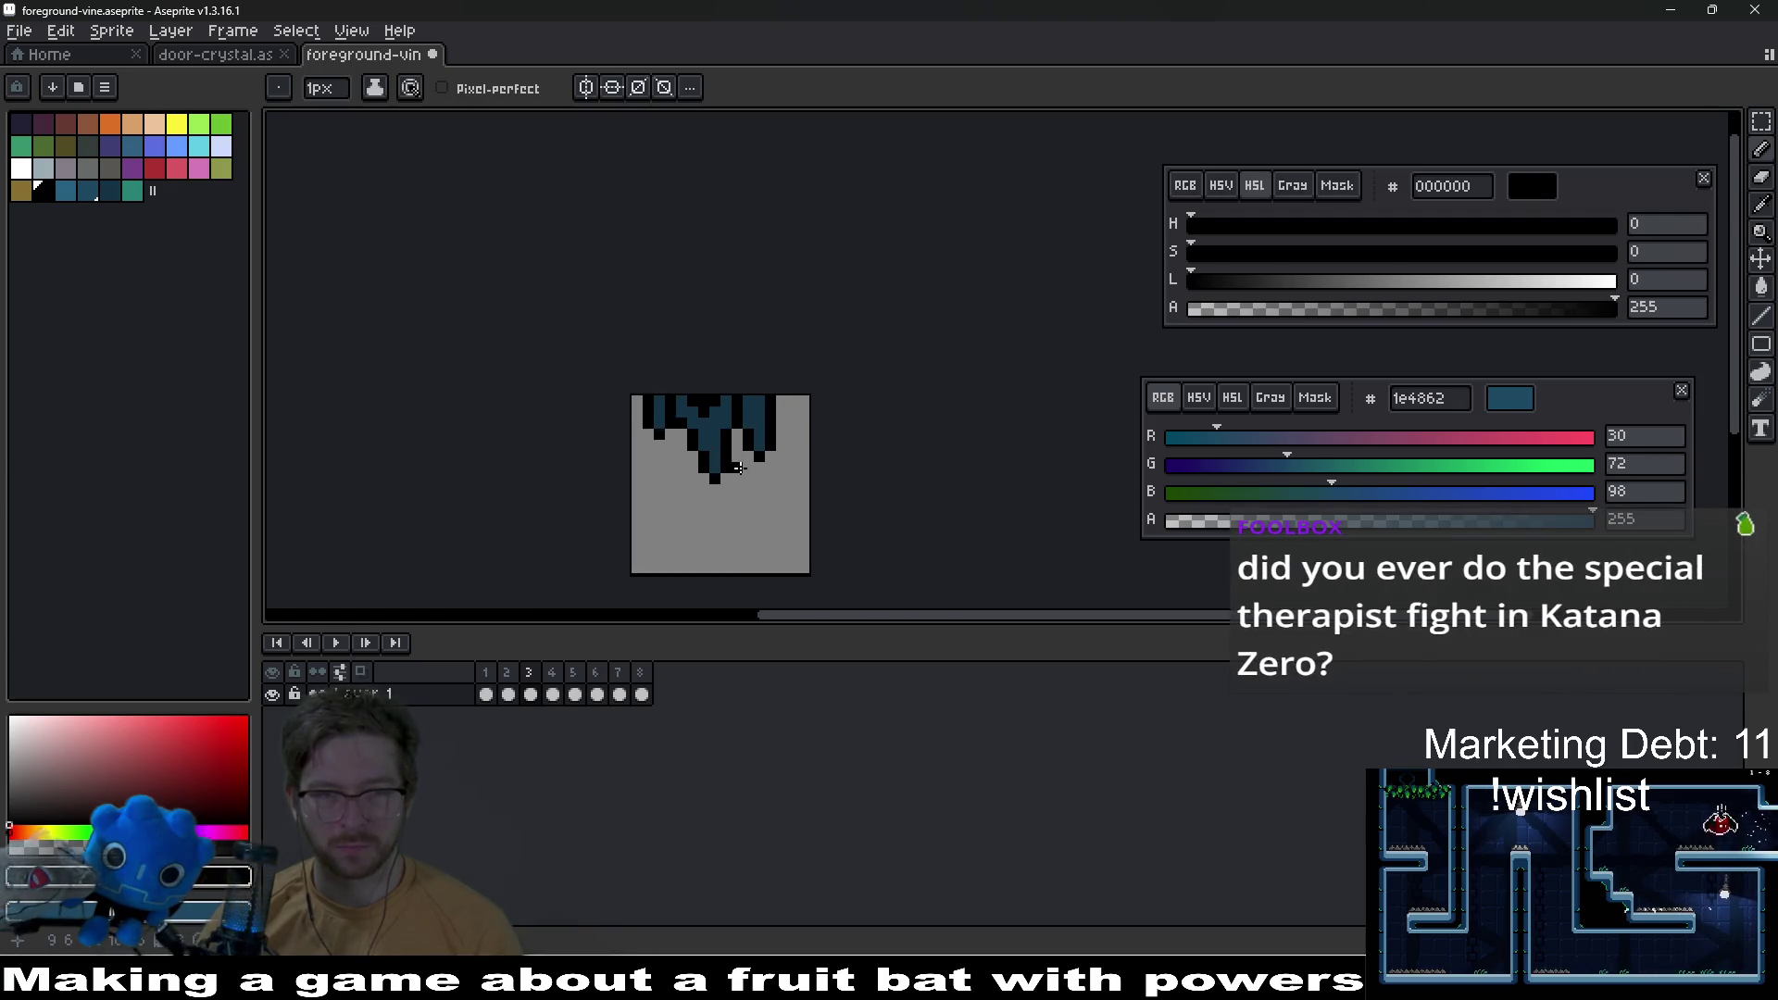
pyautogui.scroll(2, 738, 468)
pyautogui.press('v')
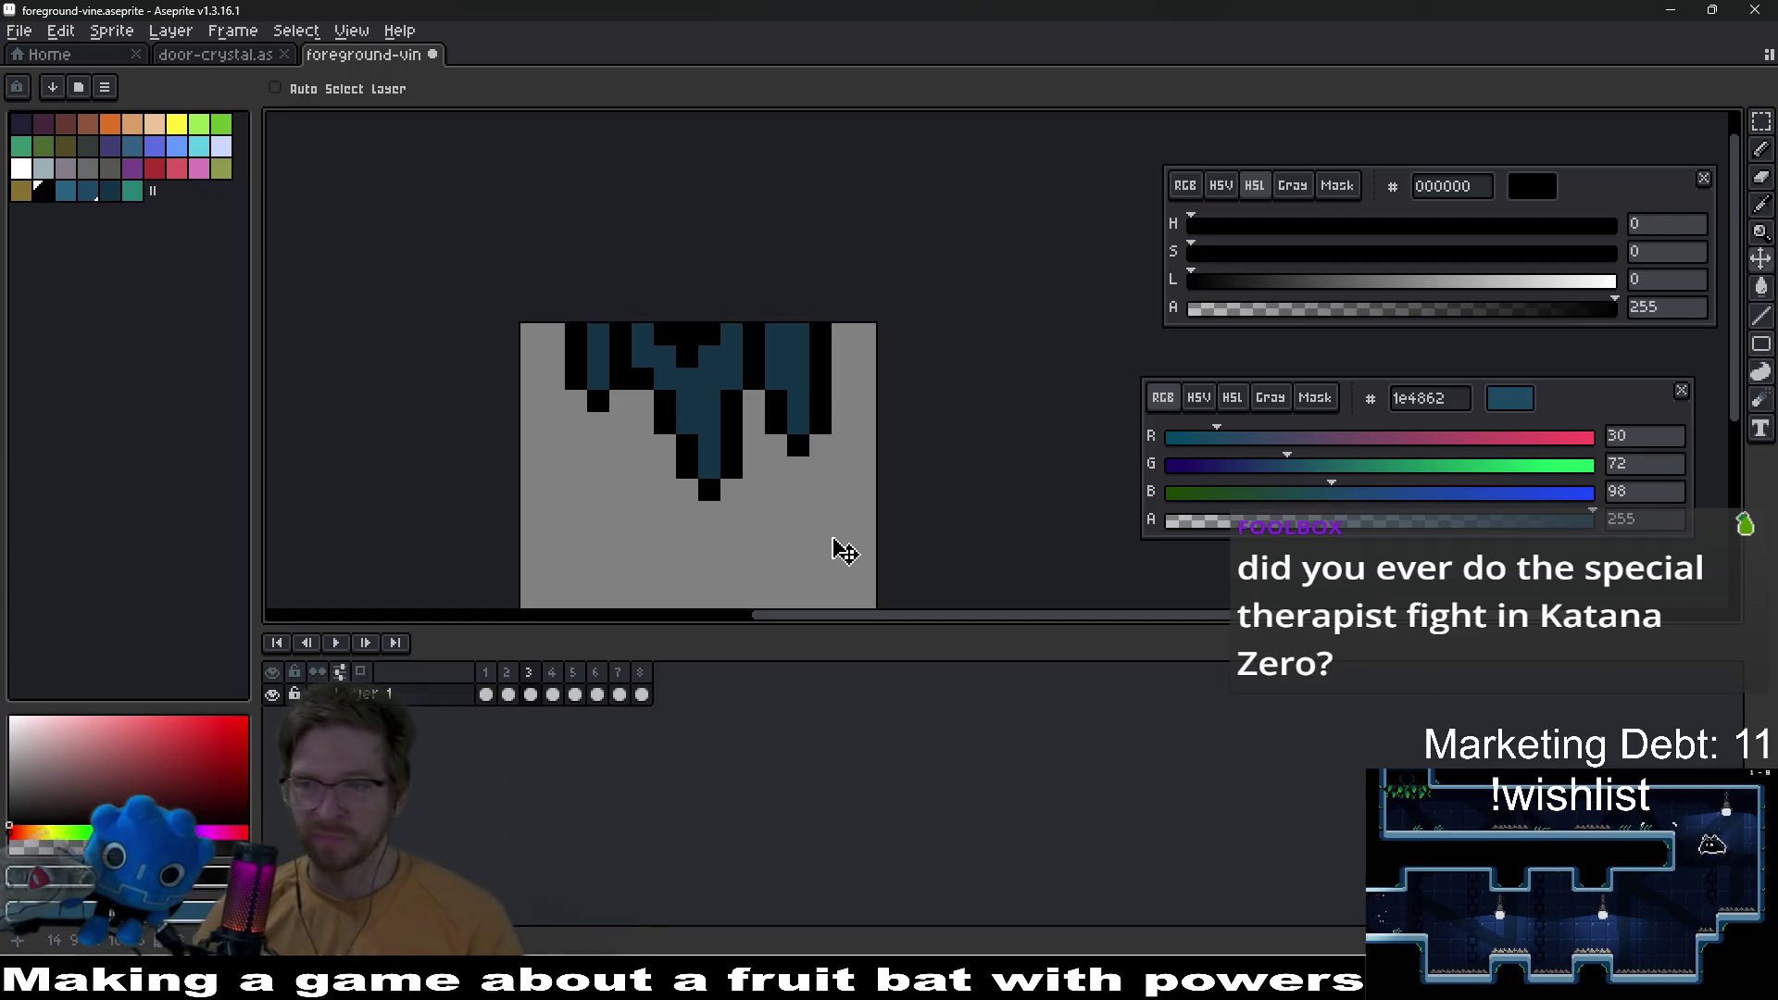
# Step: Paint teal highlights on the drip tips of frame 3's vine
pyautogui.scroll(3, 761, 515)
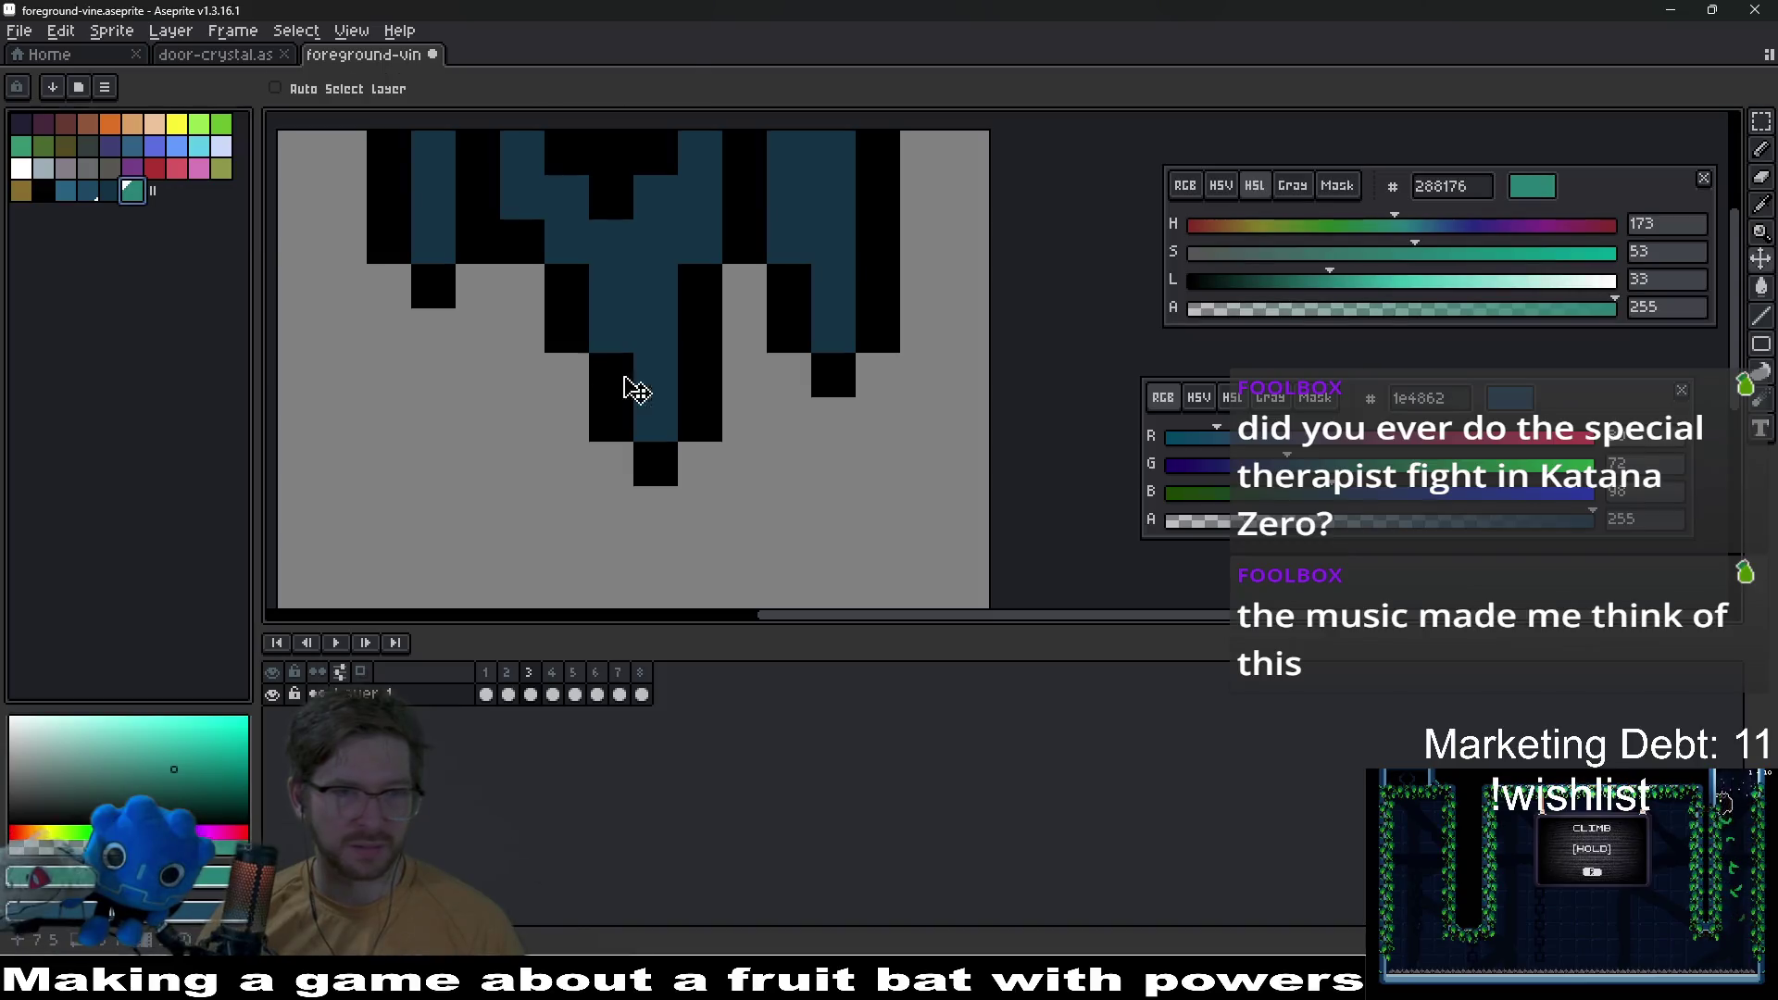
pyautogui.press('b')
pyautogui.click(655, 419)
pyautogui.click(833, 331)
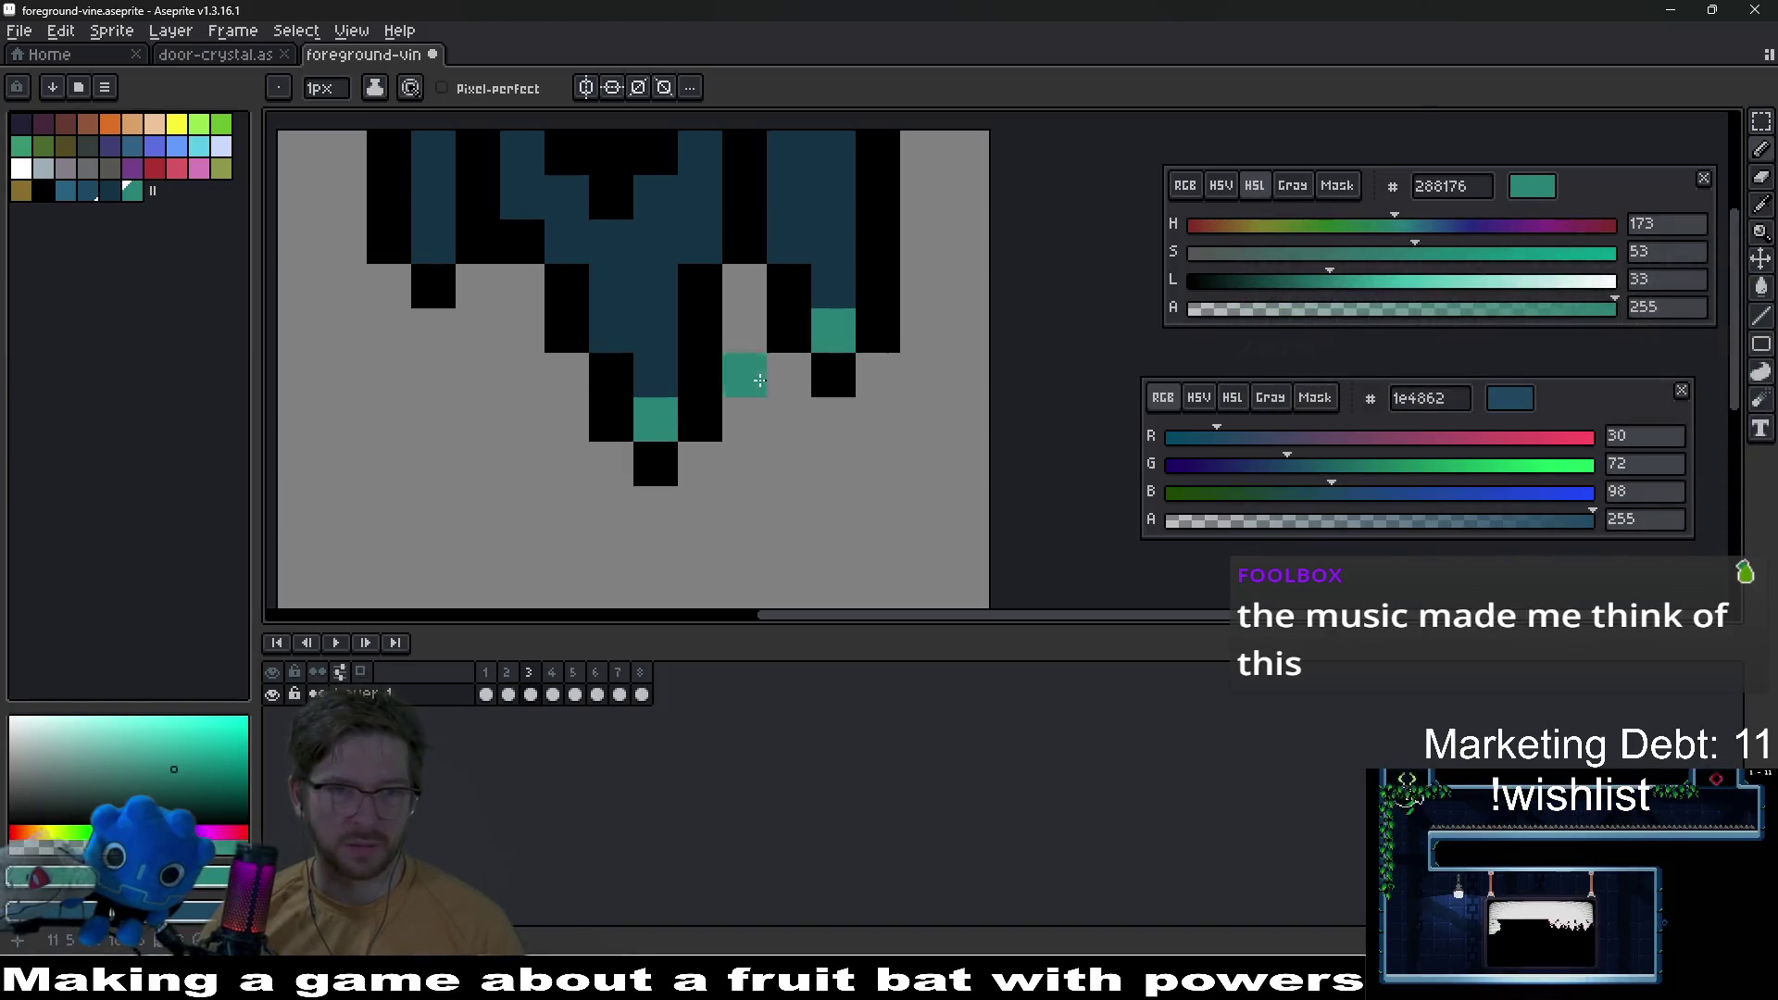
pyautogui.click(433, 243)
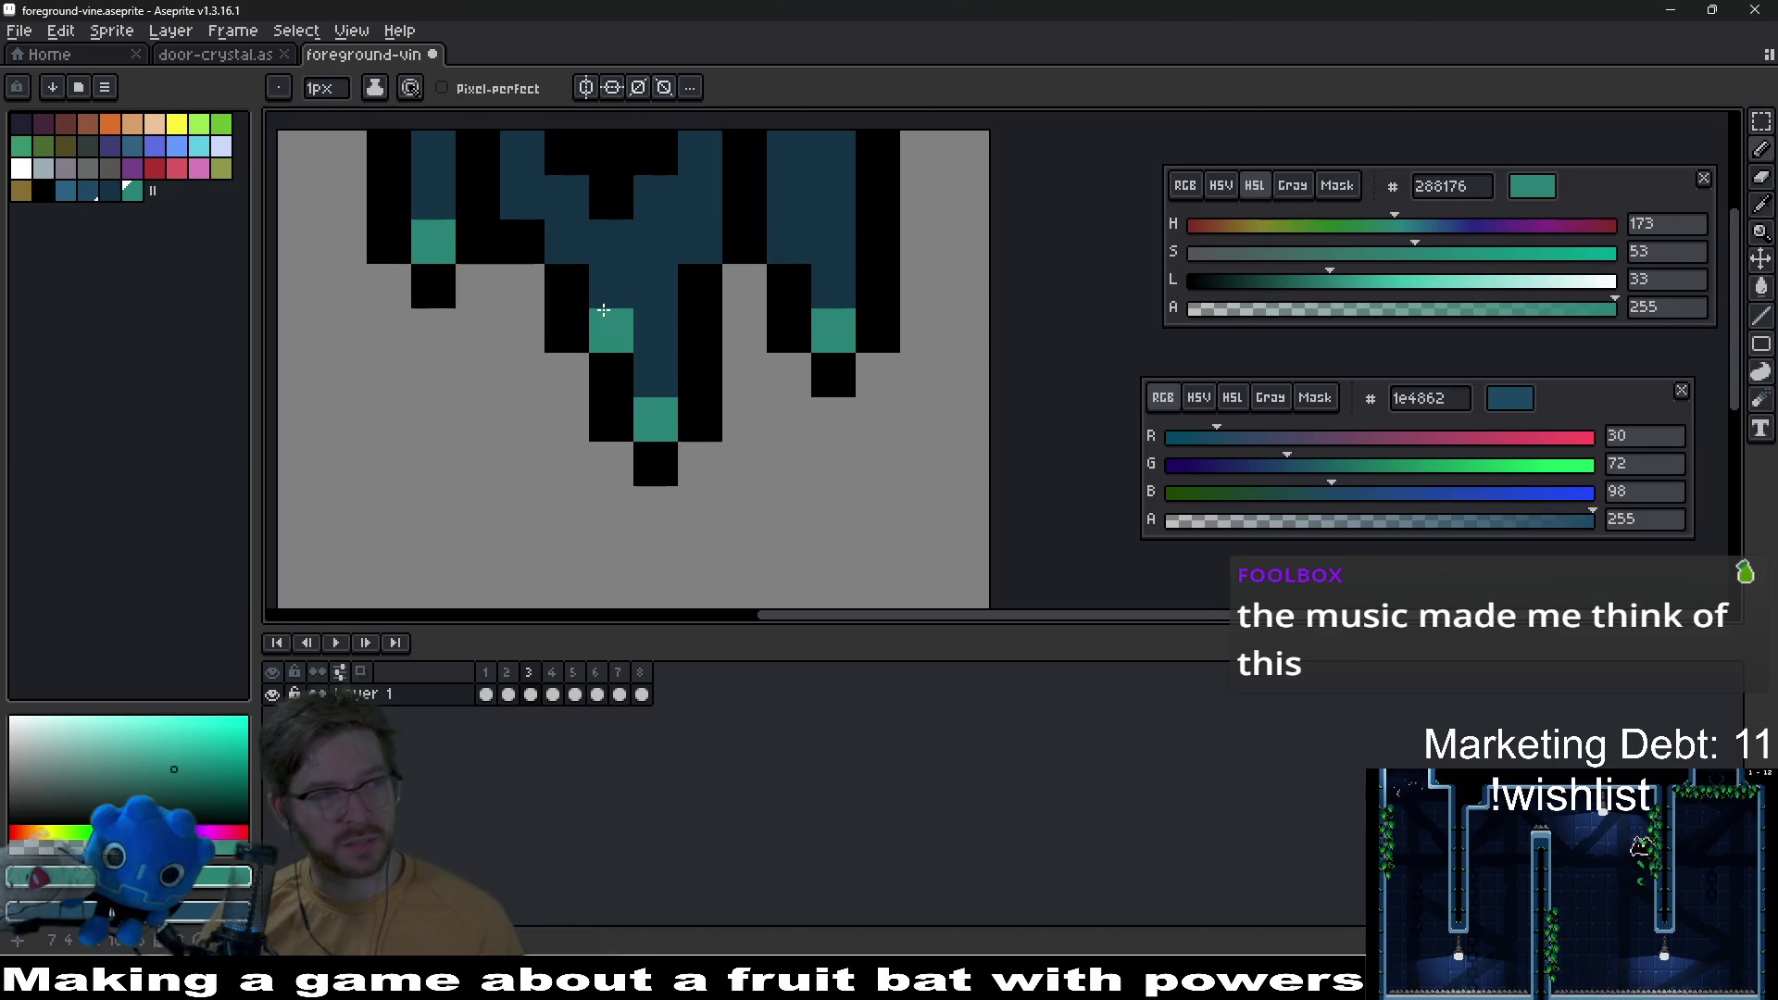
pyautogui.scroll(-6, 635, 377)
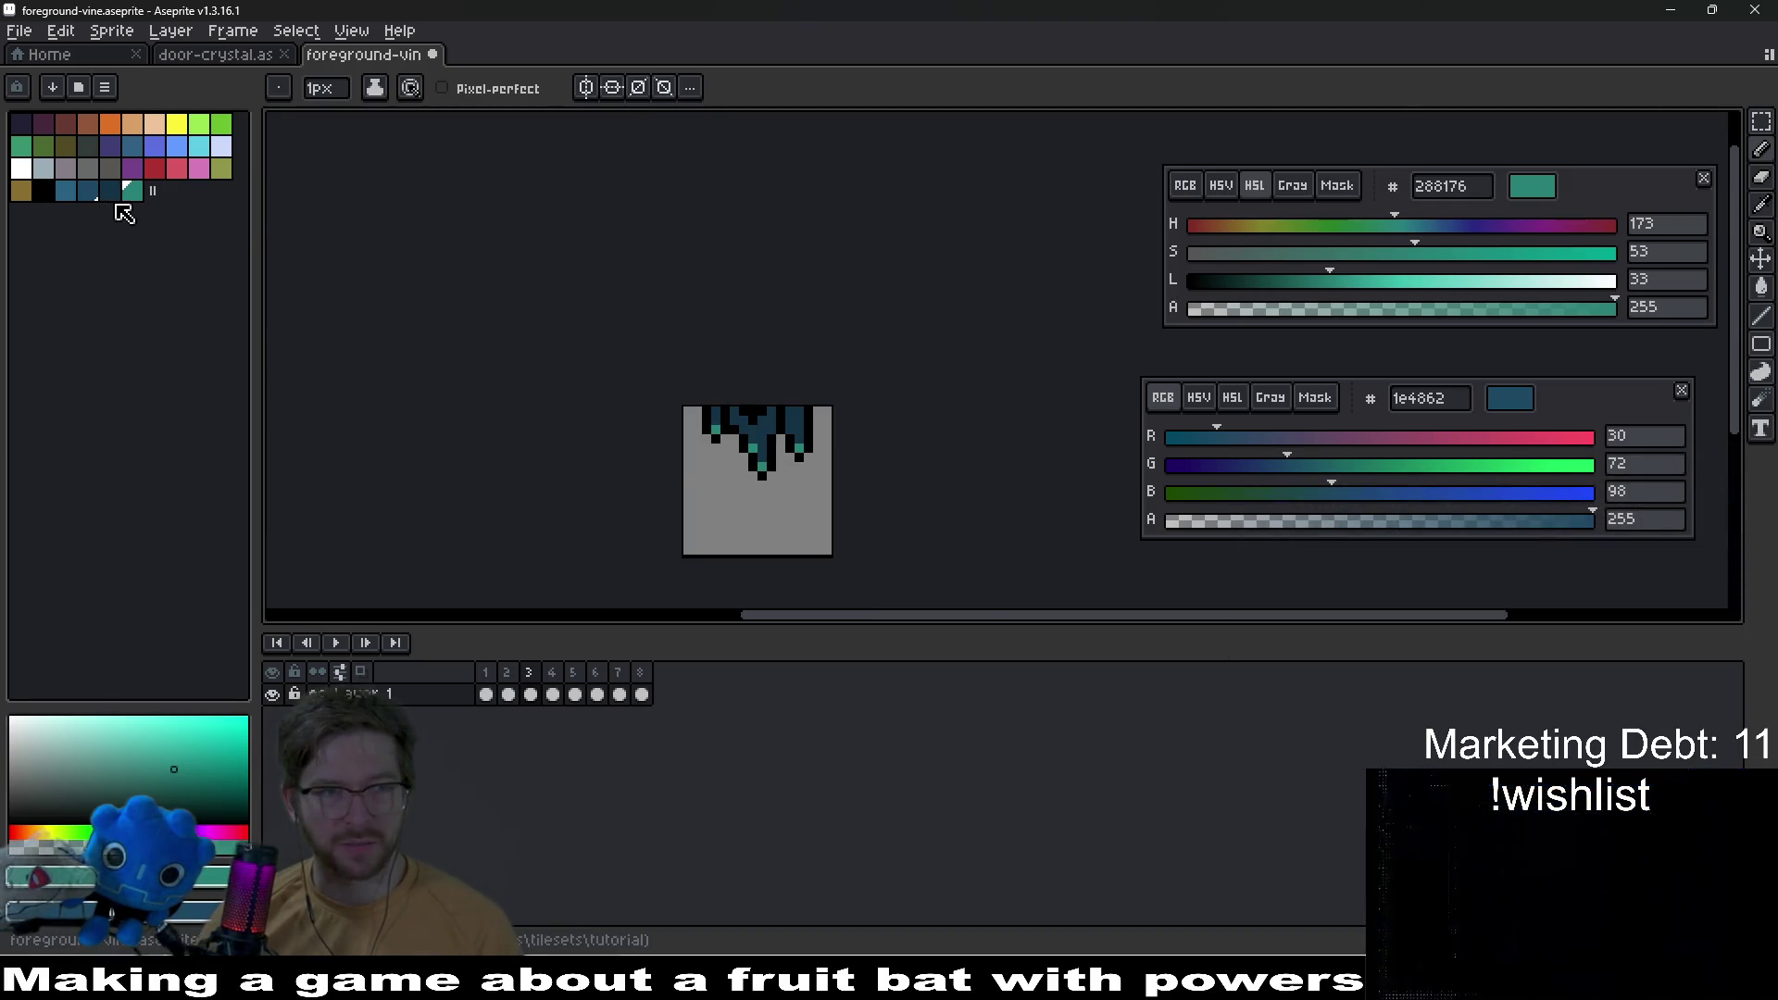
# Step: Shade the tops of the right and central drips in lighter blue 285f81
pyautogui.click(88, 191)
pyautogui.scroll(5, 853, 397)
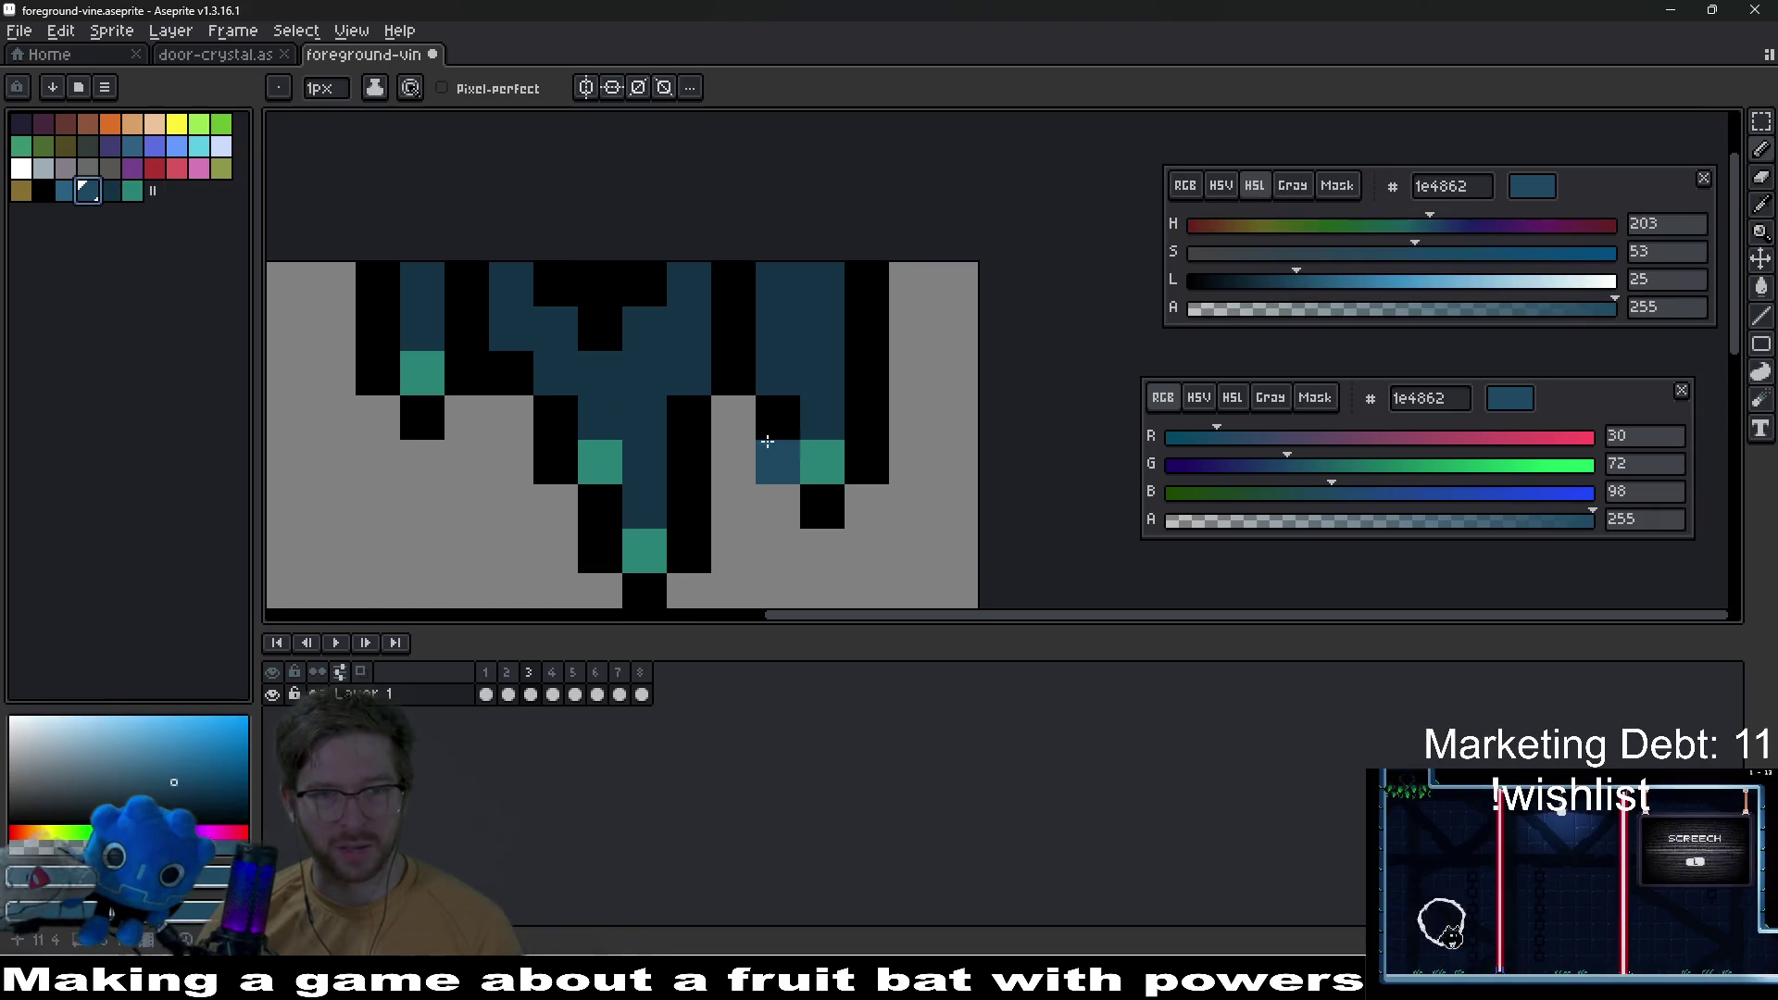
pyautogui.click(66, 190)
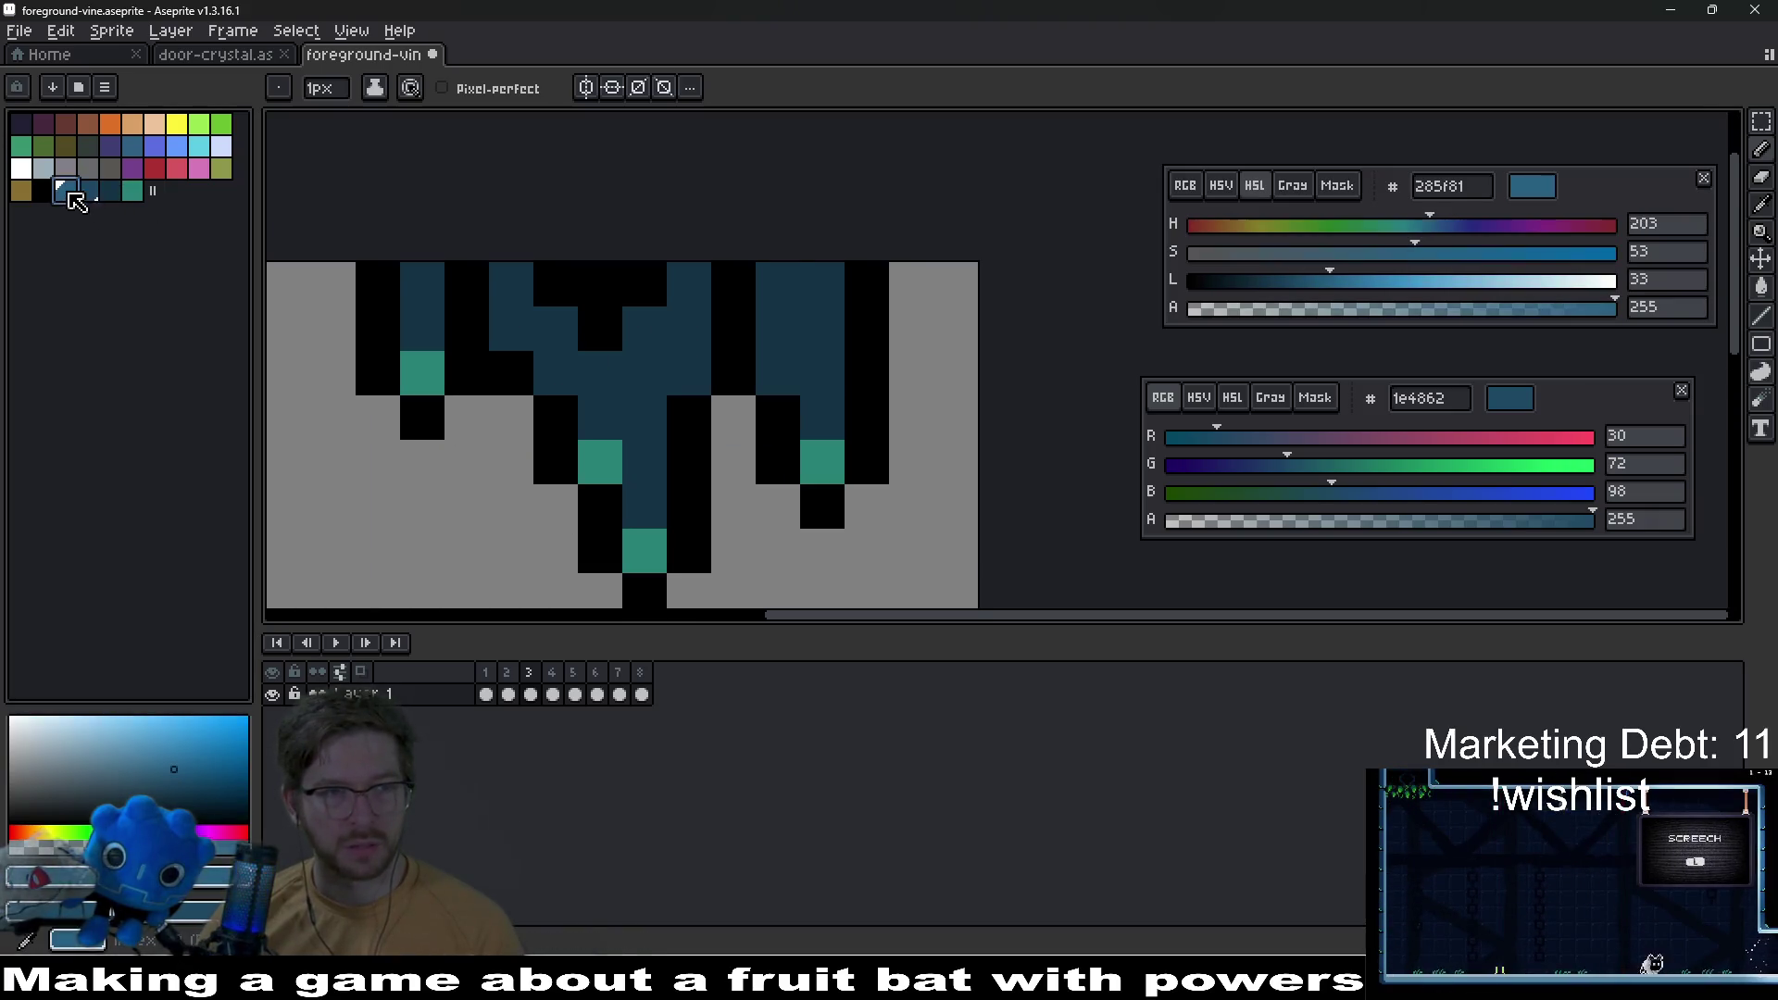
pyautogui.moveTo(823, 283)
pyautogui.mouseDown()
pyautogui.moveTo(822, 329)
pyautogui.moveTo(756, 343)
pyautogui.mouseUp()
pyautogui.rightClick(822, 372)
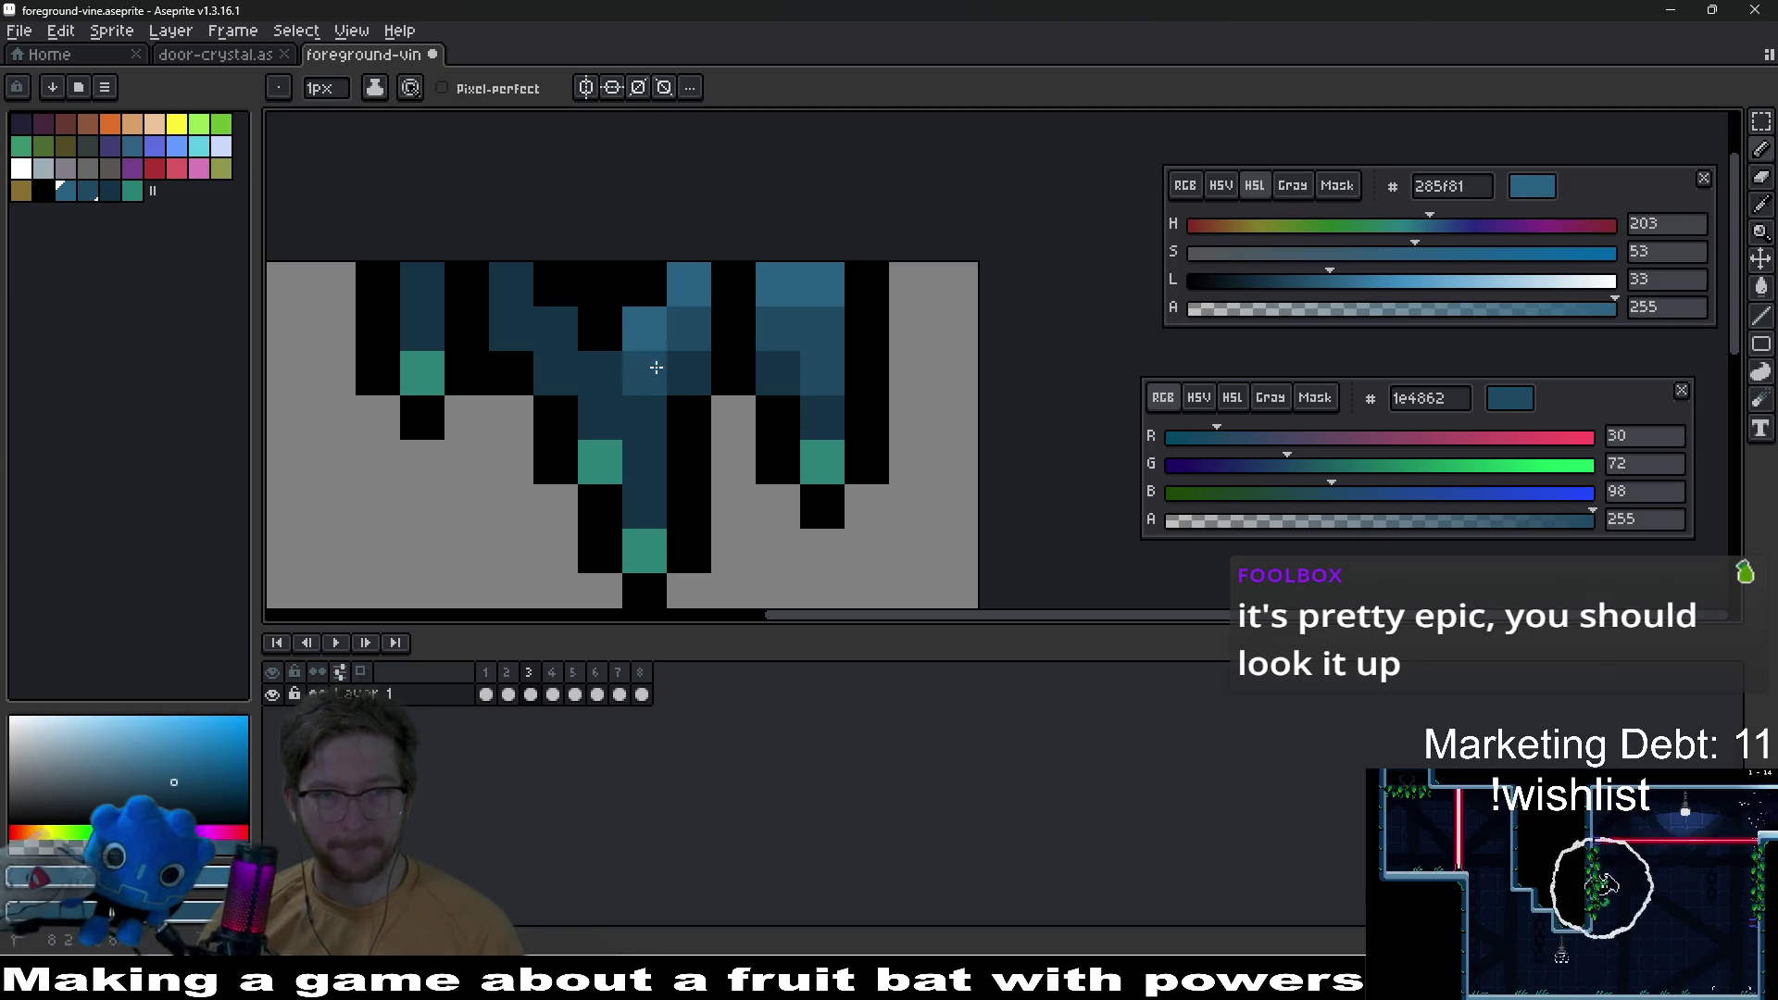
pyautogui.moveTo(556, 328); pyautogui.dragTo(511, 284)
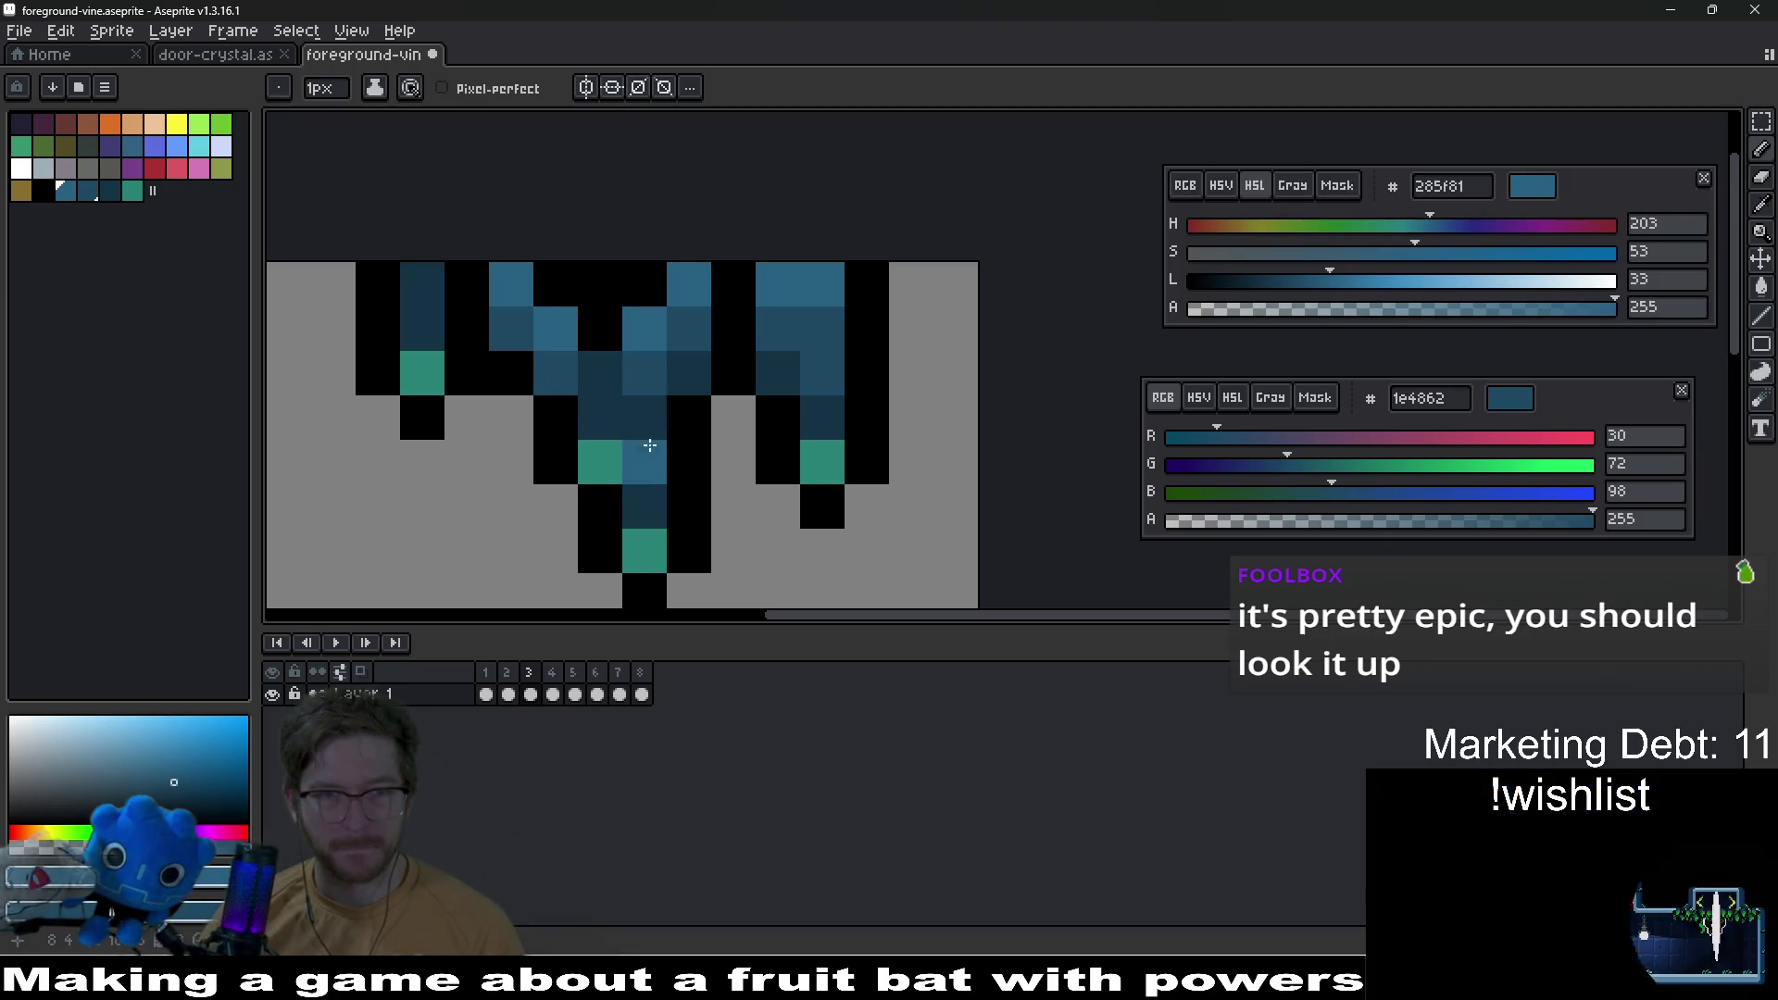
pyautogui.click(422, 283)
# Step: Eyedrop dark blue 1e4862 from the vine and repaint a neighbouring pixel with it
pyautogui.scroll(-6, 718, 523)
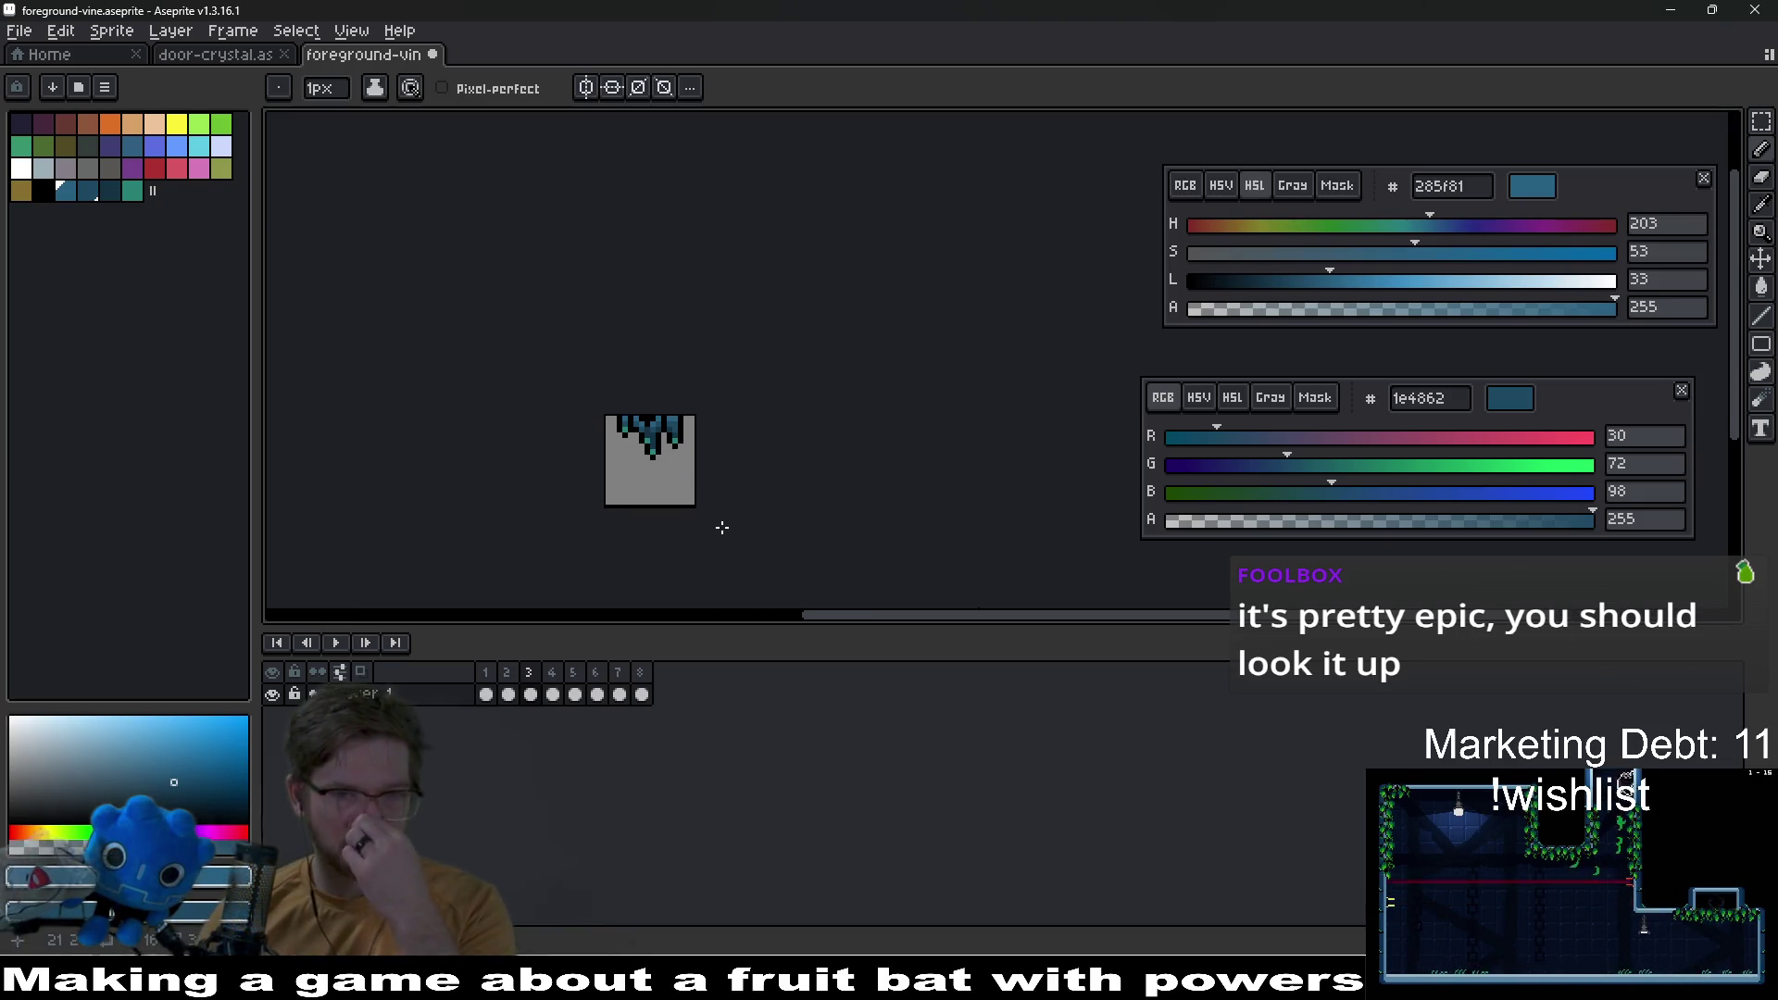
pyautogui.scroll(6, 679, 456)
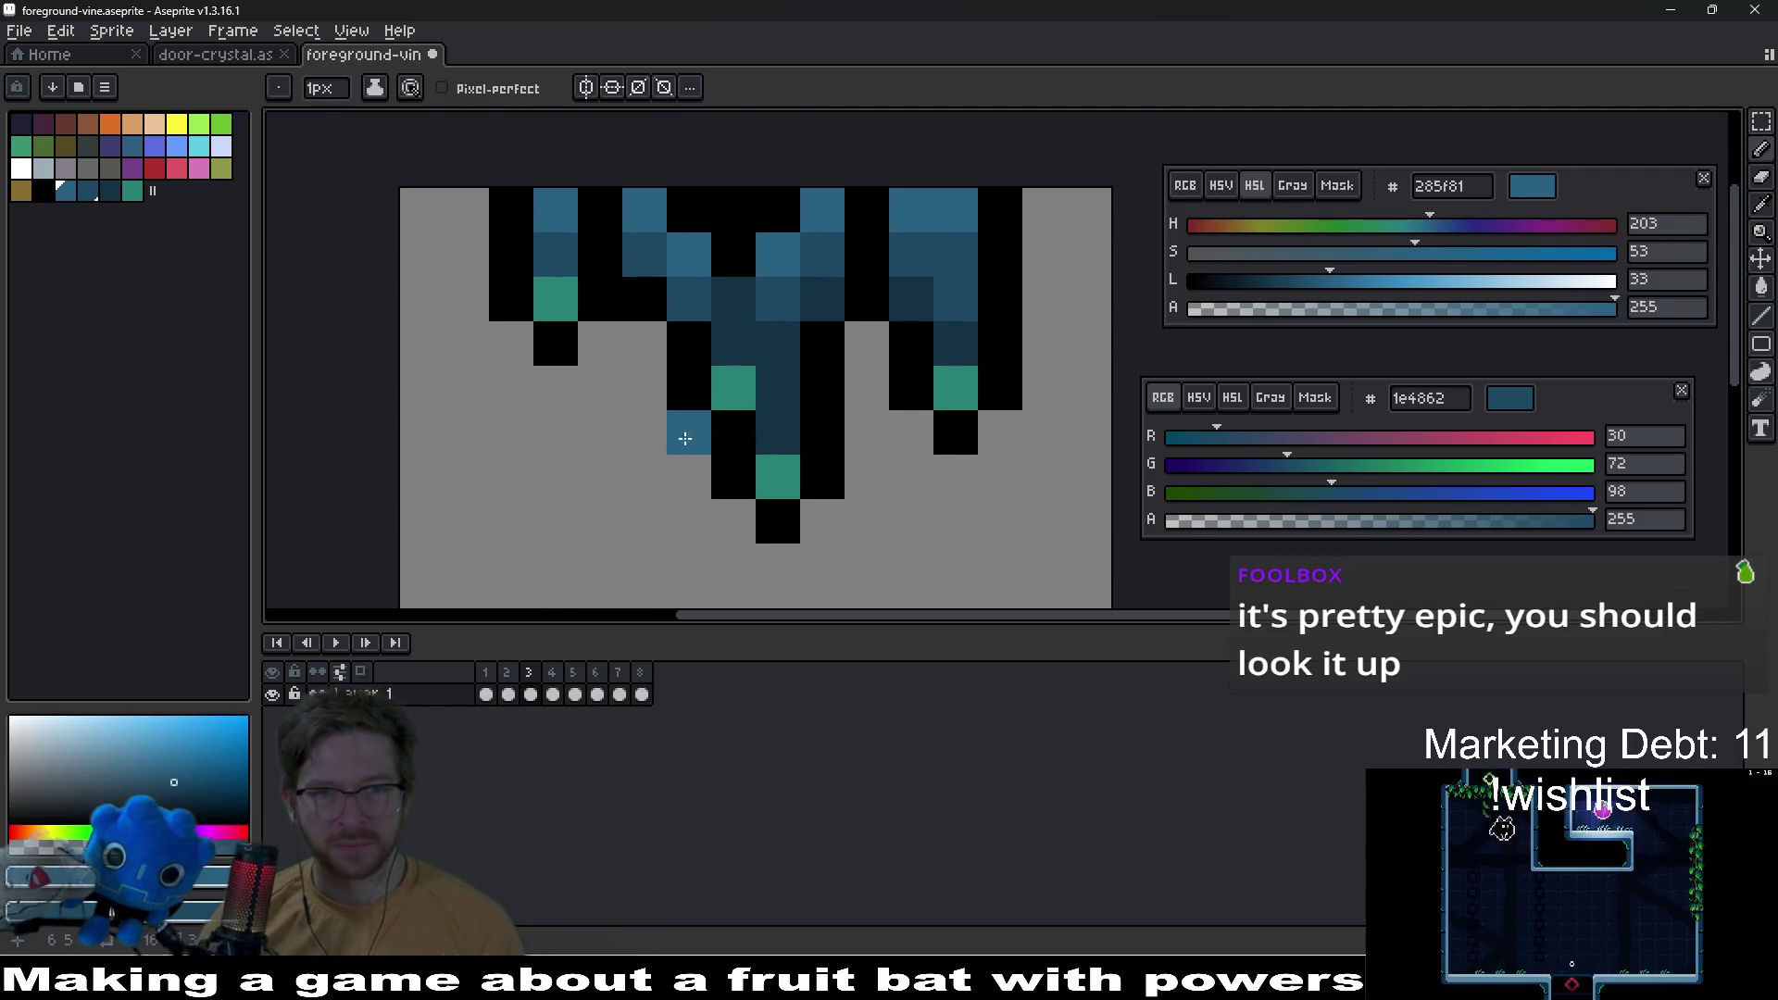
pyautogui.press('i')
pyautogui.click(711, 319)
pyautogui.press('b')
pyautogui.click(668, 317)
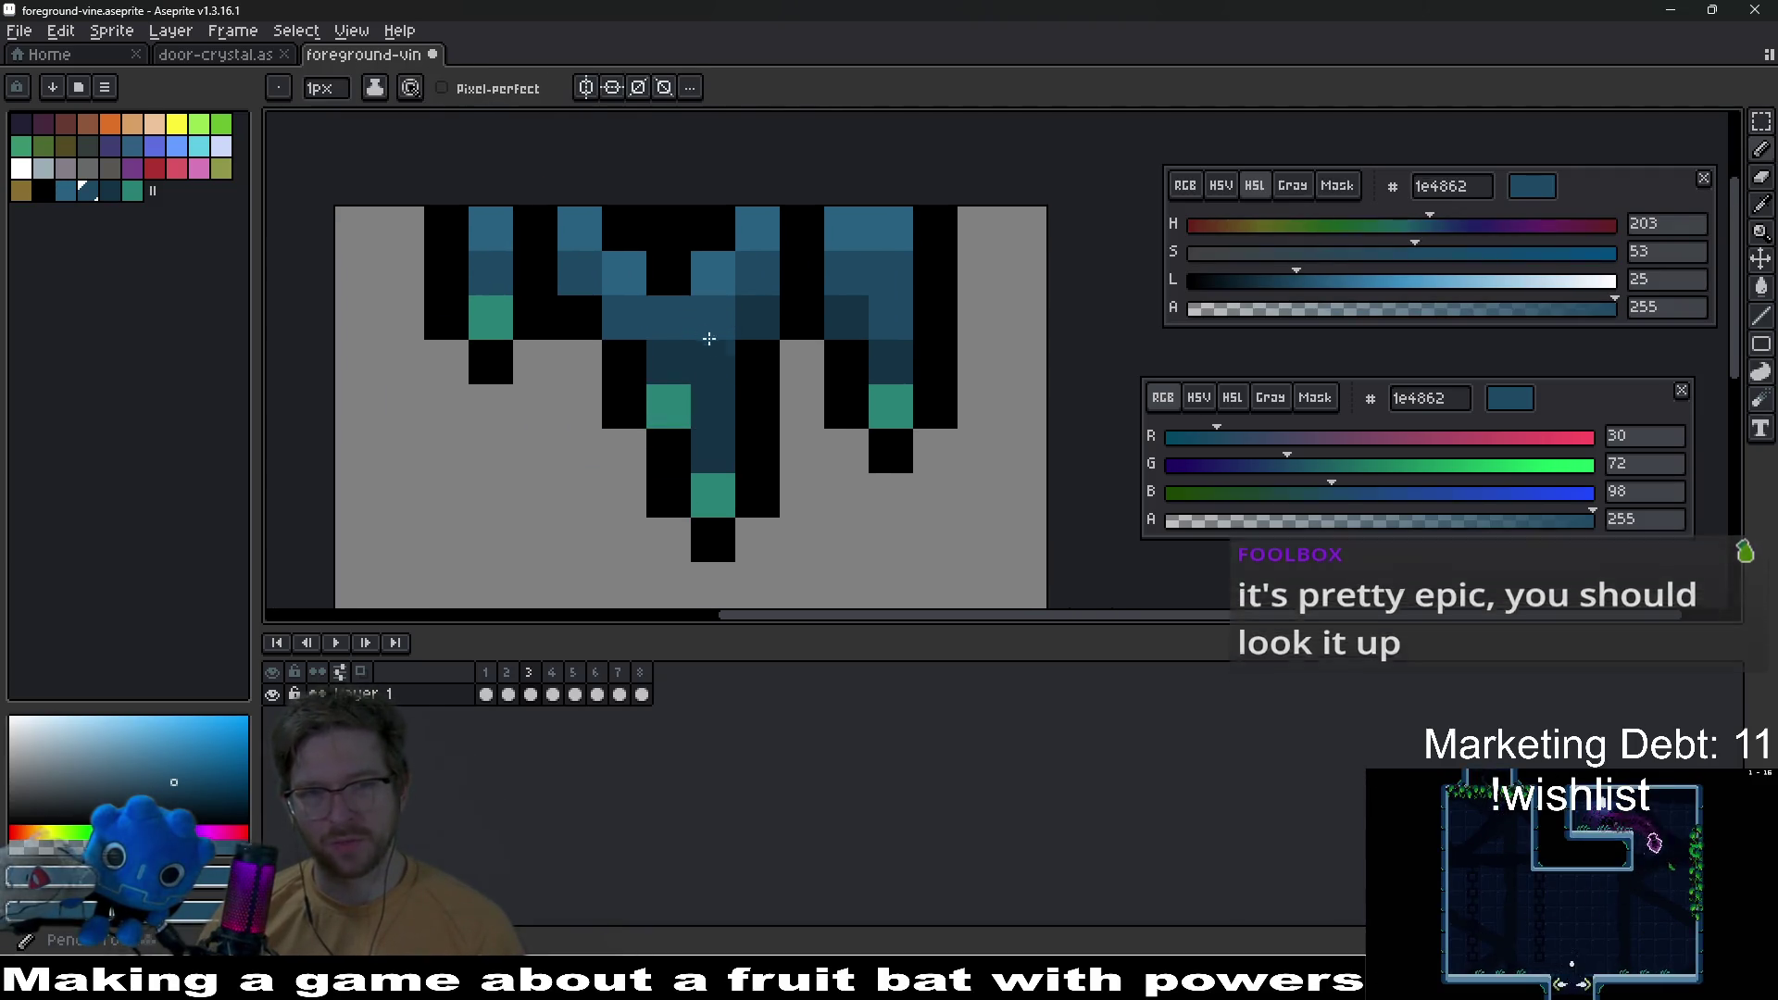
# Step: Save the vine sprite file
pyautogui.scroll(-5, 793, 416)
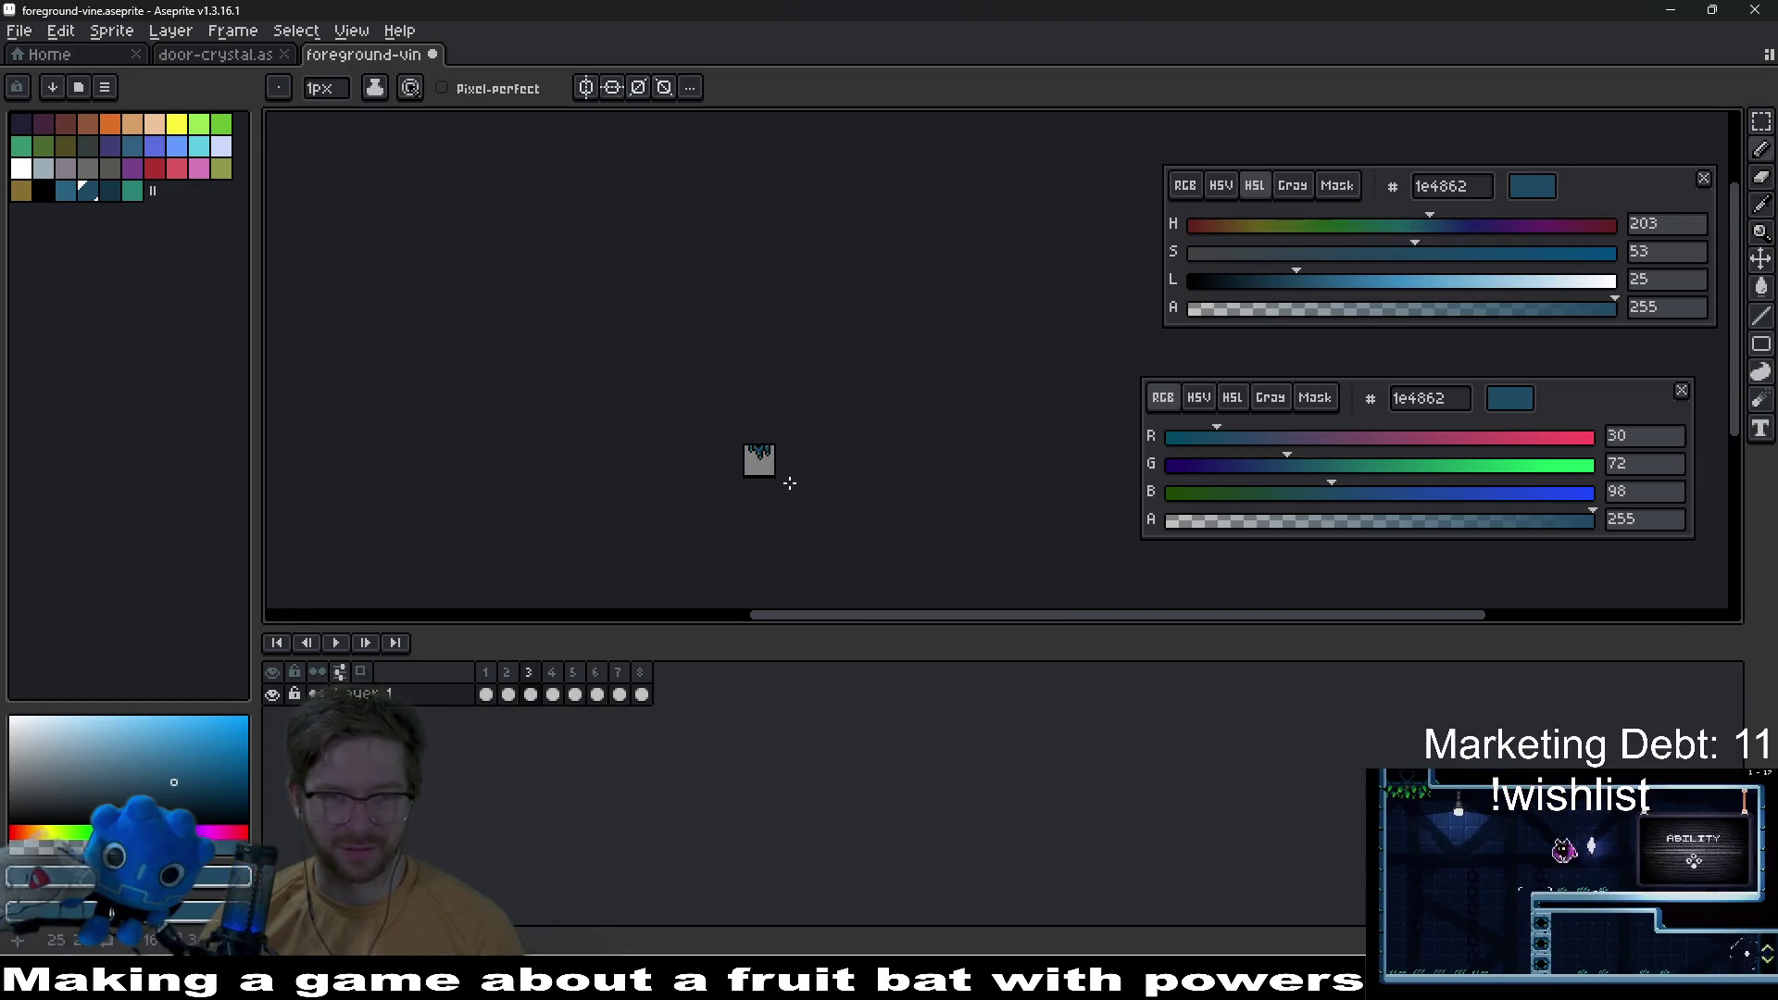
pyautogui.scroll(1, 789, 482)
pyautogui.hotkey('ctrl', 's')
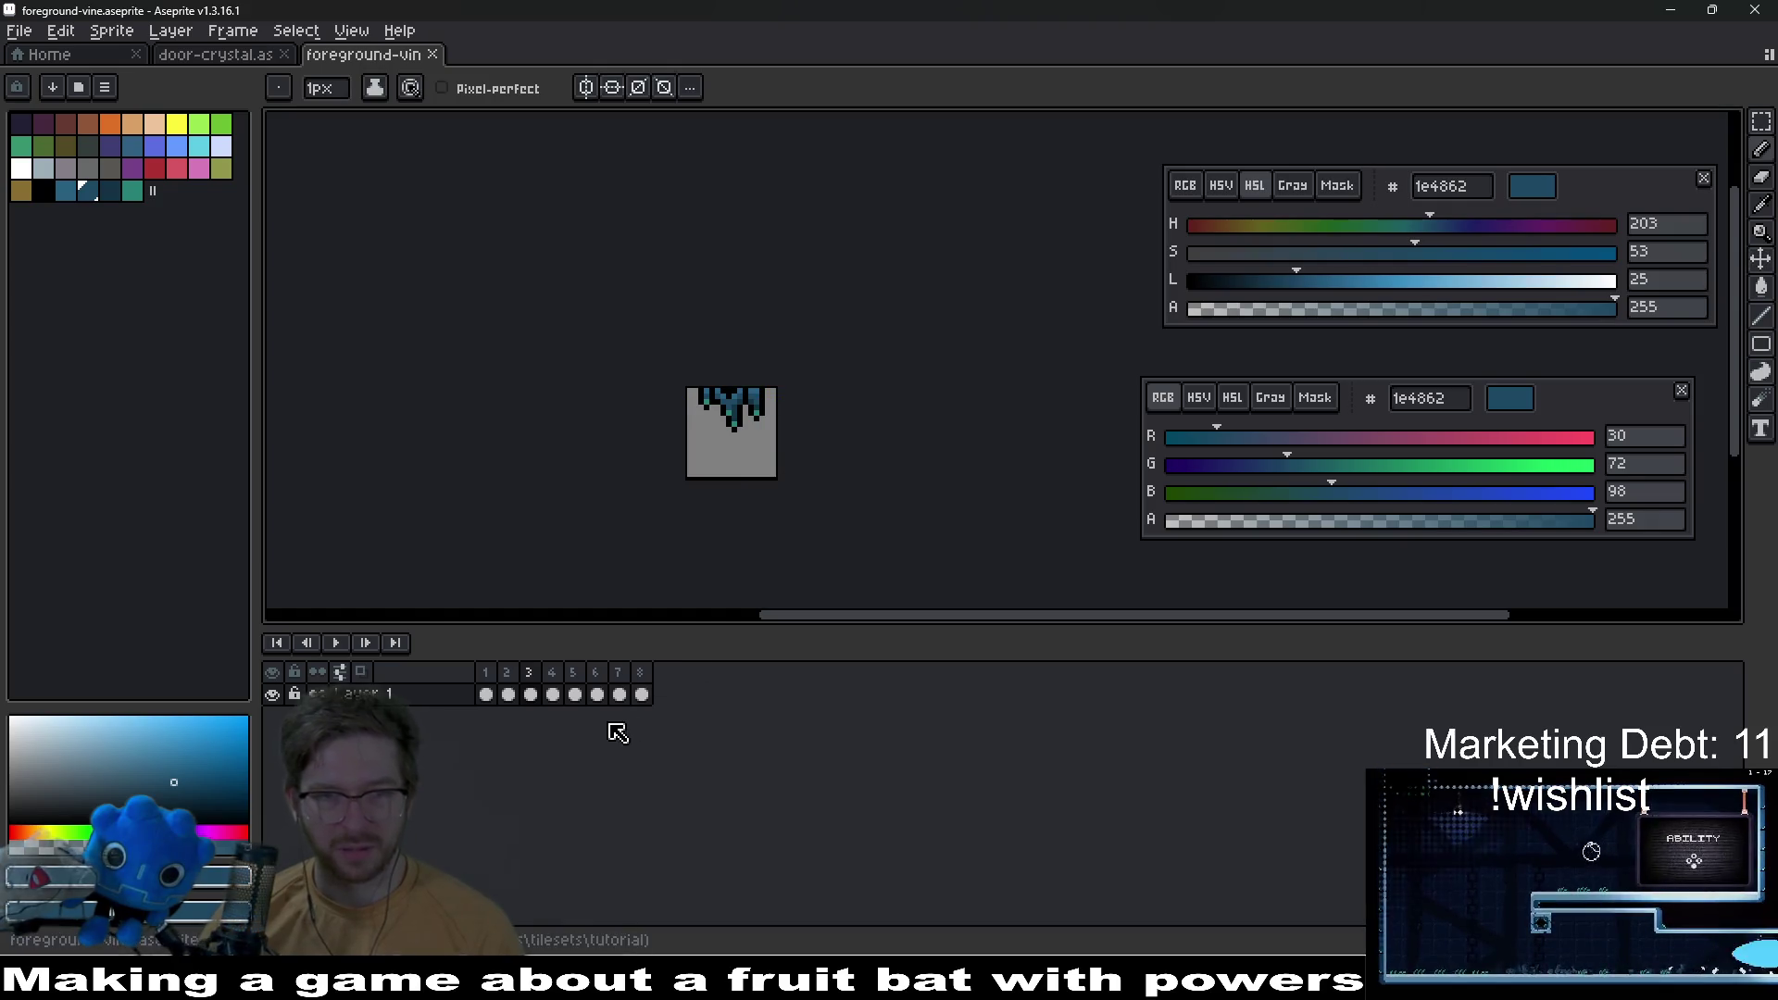
# Step: Go to frame 4 and pick black for outlining
pyautogui.click(553, 695)
pyautogui.scroll(1, 753, 472)
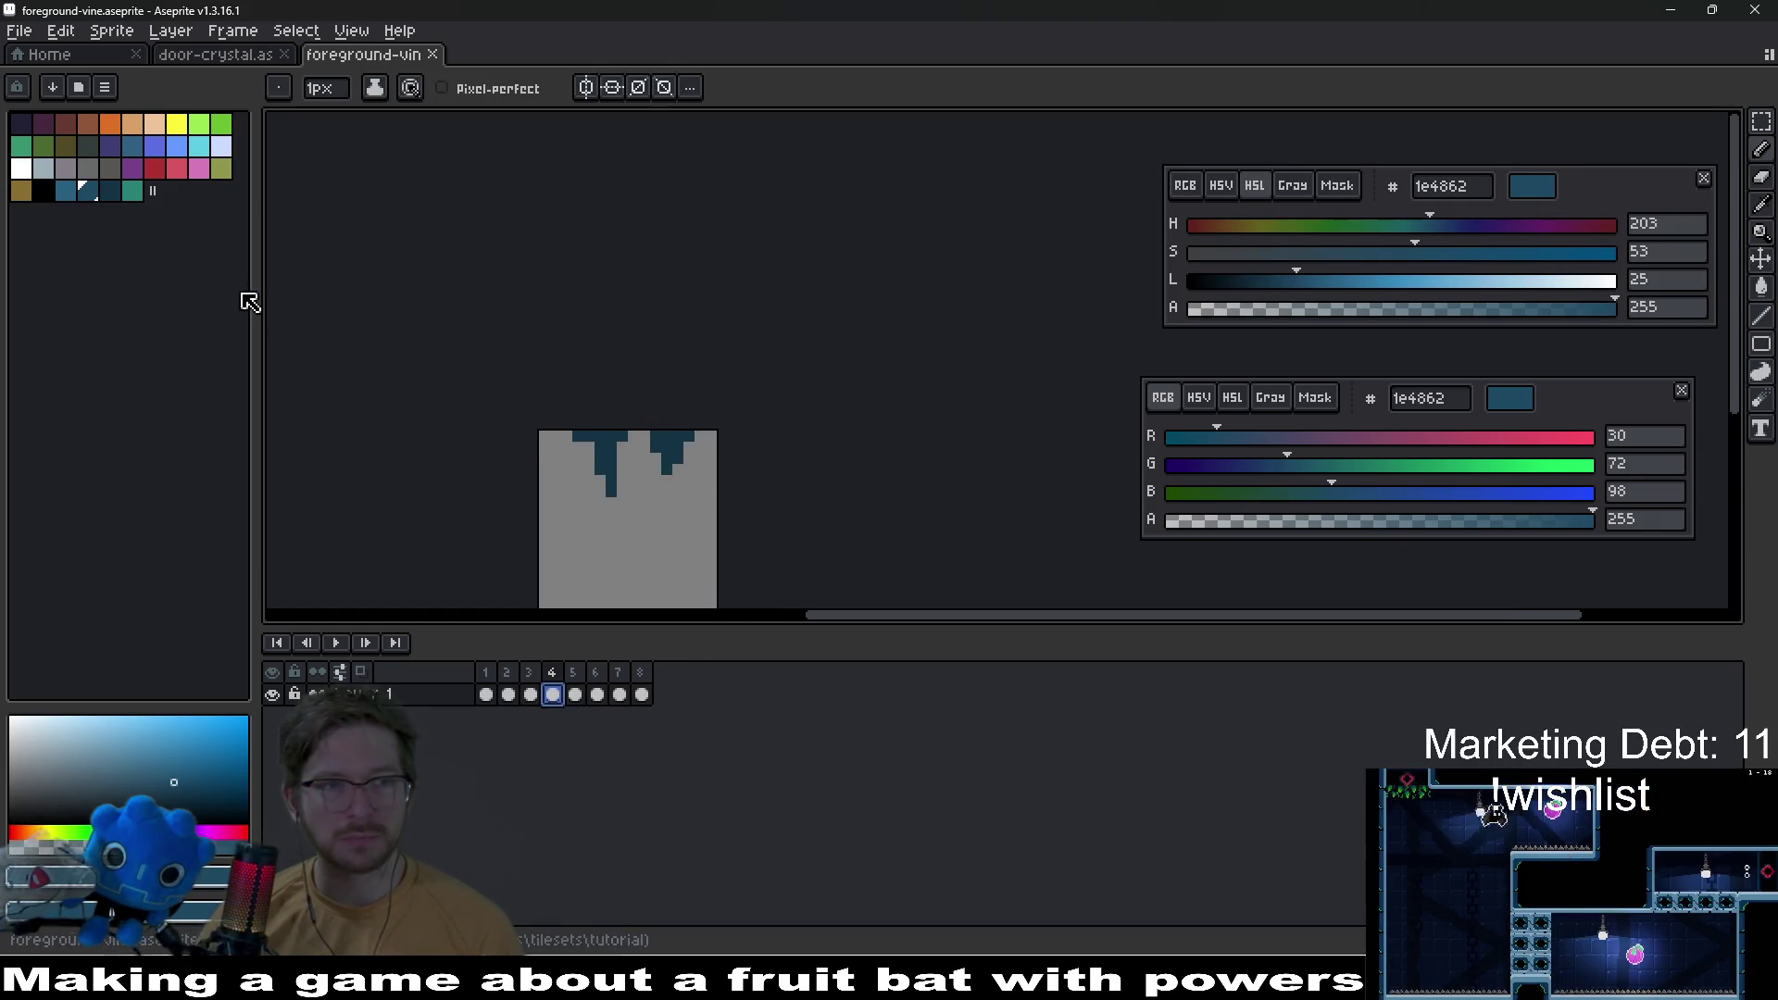
pyautogui.click(46, 191)
pyautogui.scroll(2, 615, 465)
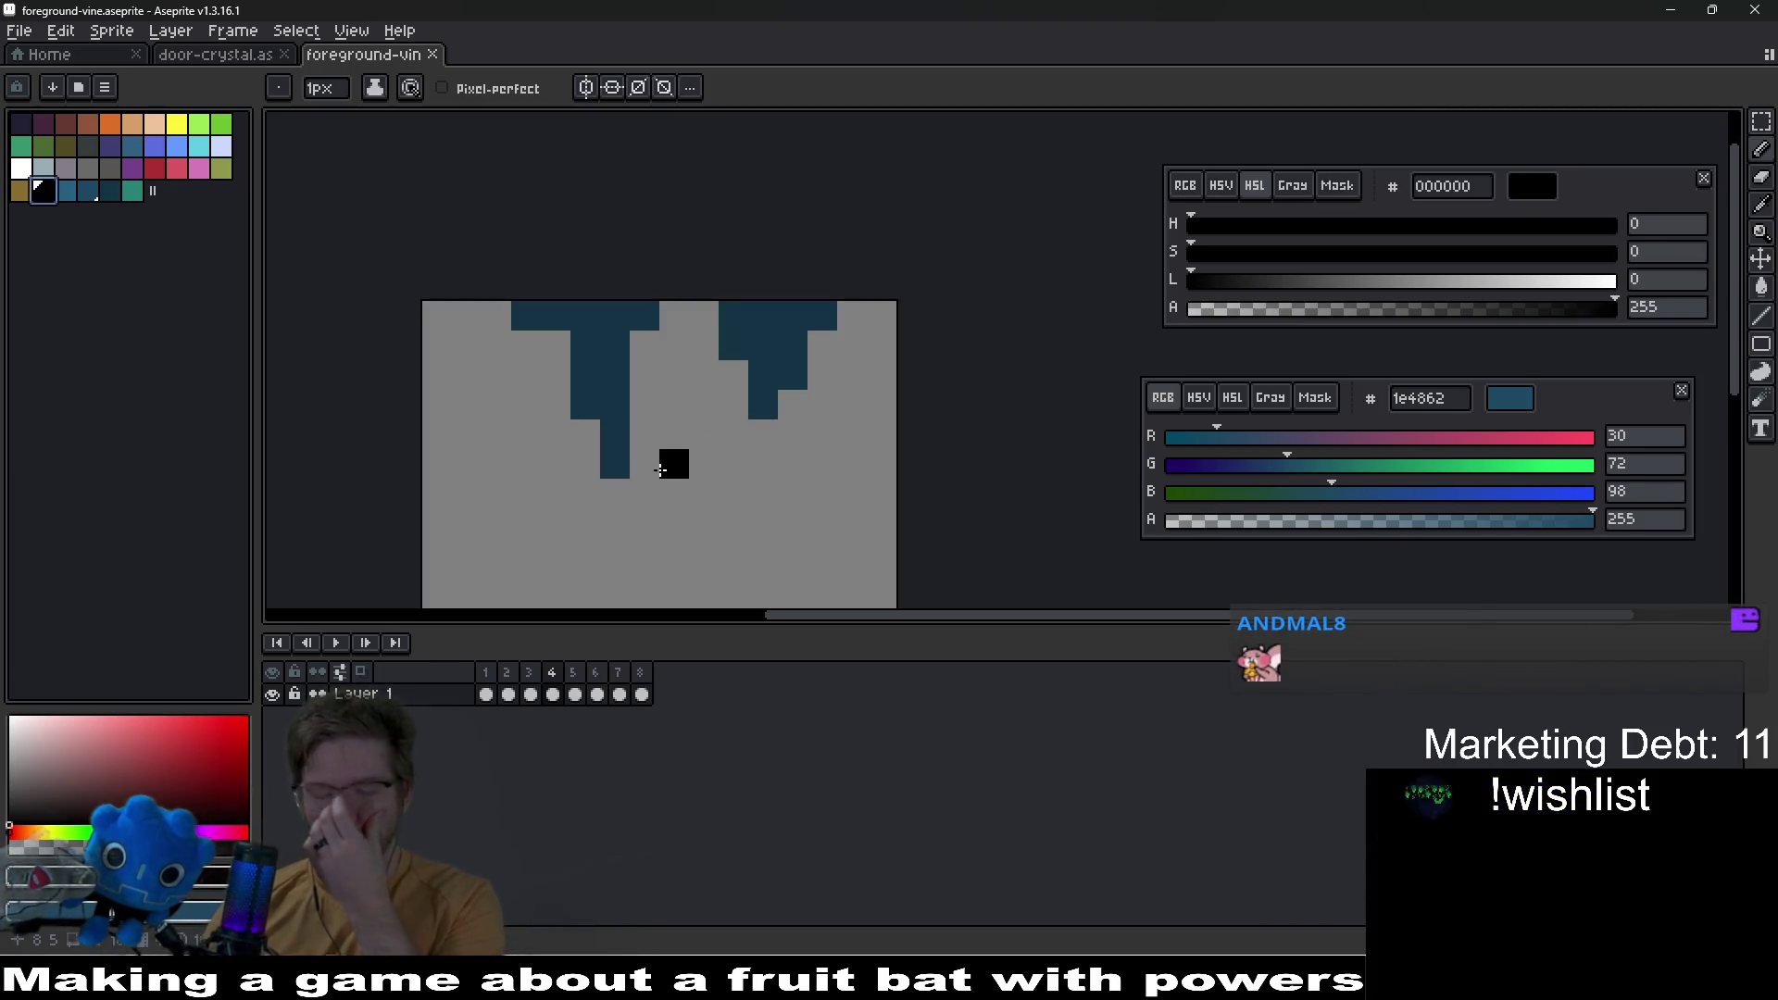
pyautogui.scroll(-2, 706, 449)
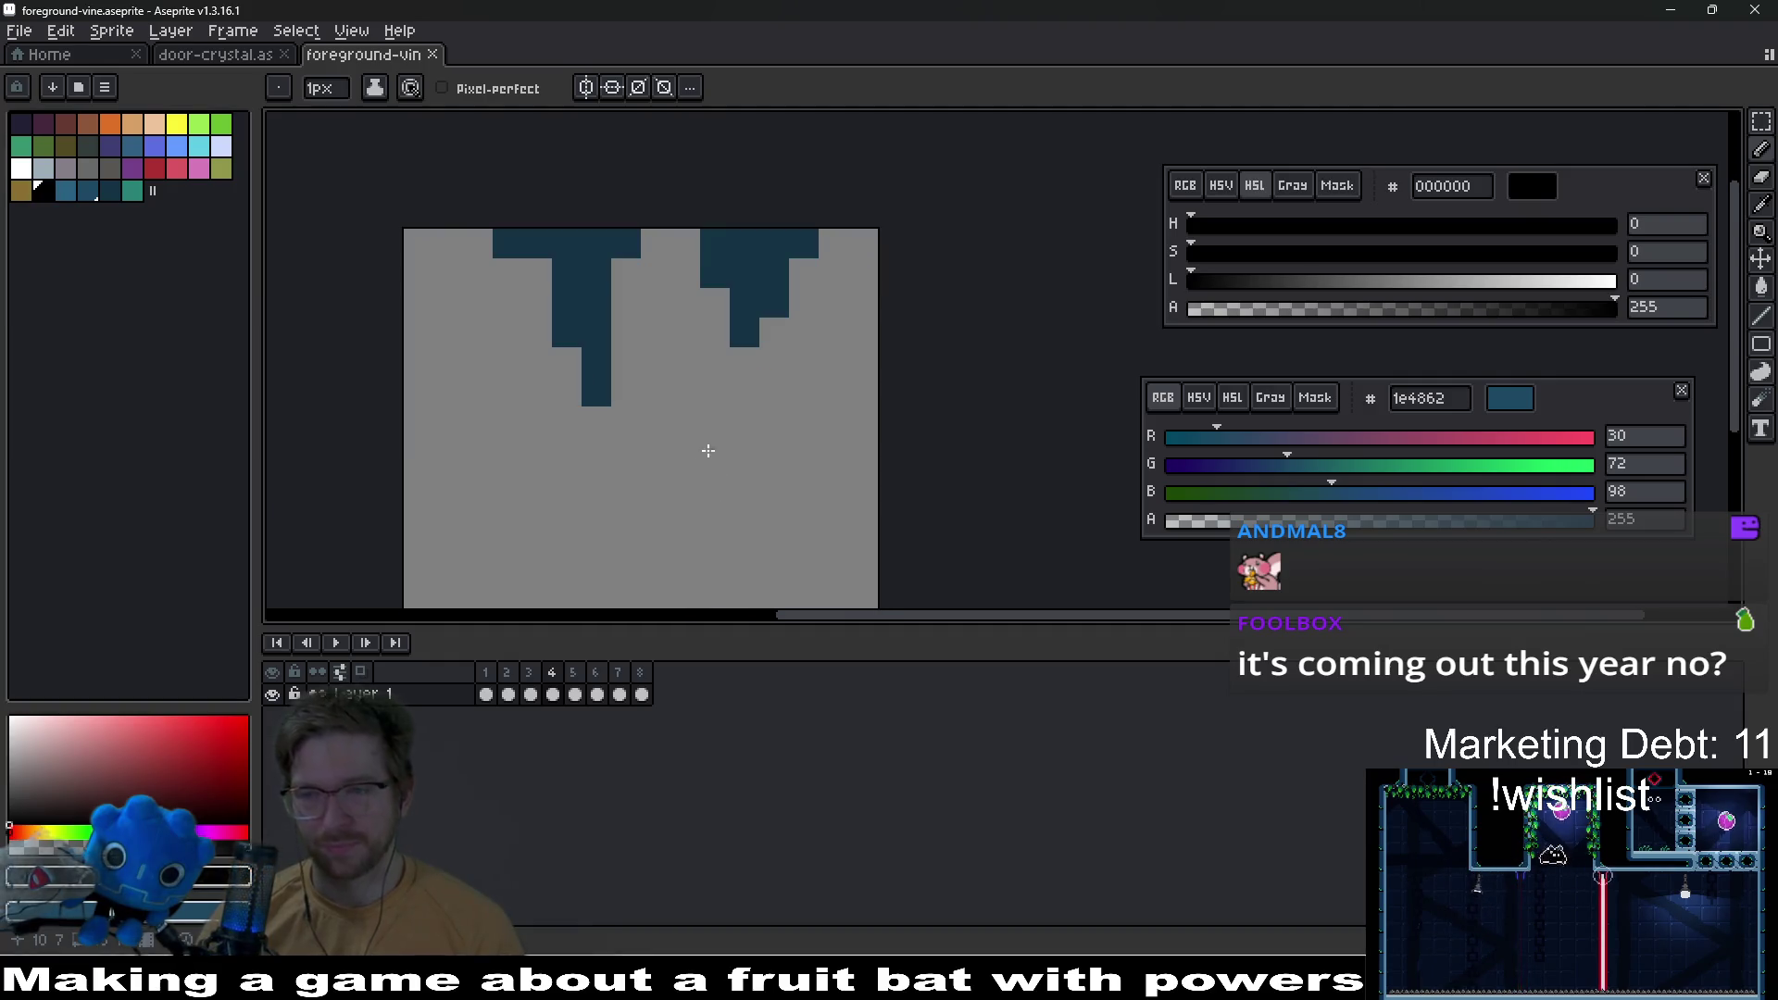
pyautogui.hscroll(1, 682, 398)
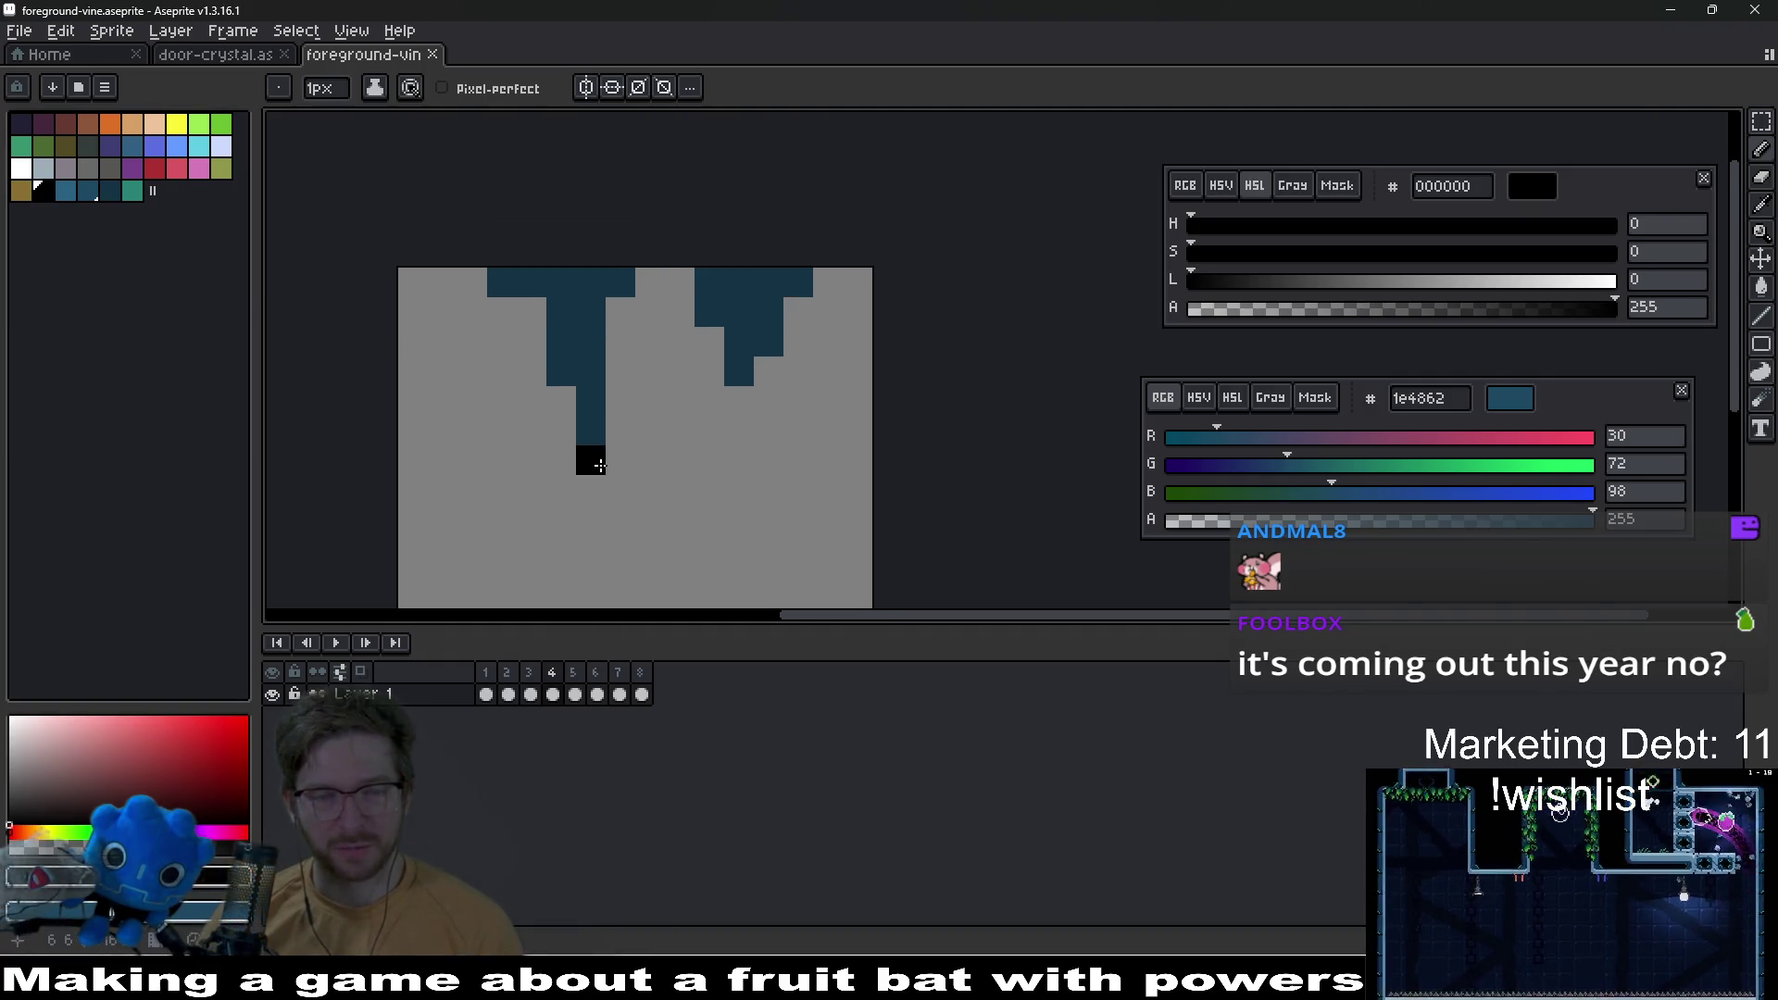
# Step: Outline the tall drip's sides and top gap in black, undoing a misplaced stroke
pyautogui.moveTo(592, 460)
pyautogui.mouseDown()
pyautogui.moveTo(618, 429)
pyautogui.moveTo(637, 301)
pyautogui.mouseUp()
pyautogui.click(650, 282)
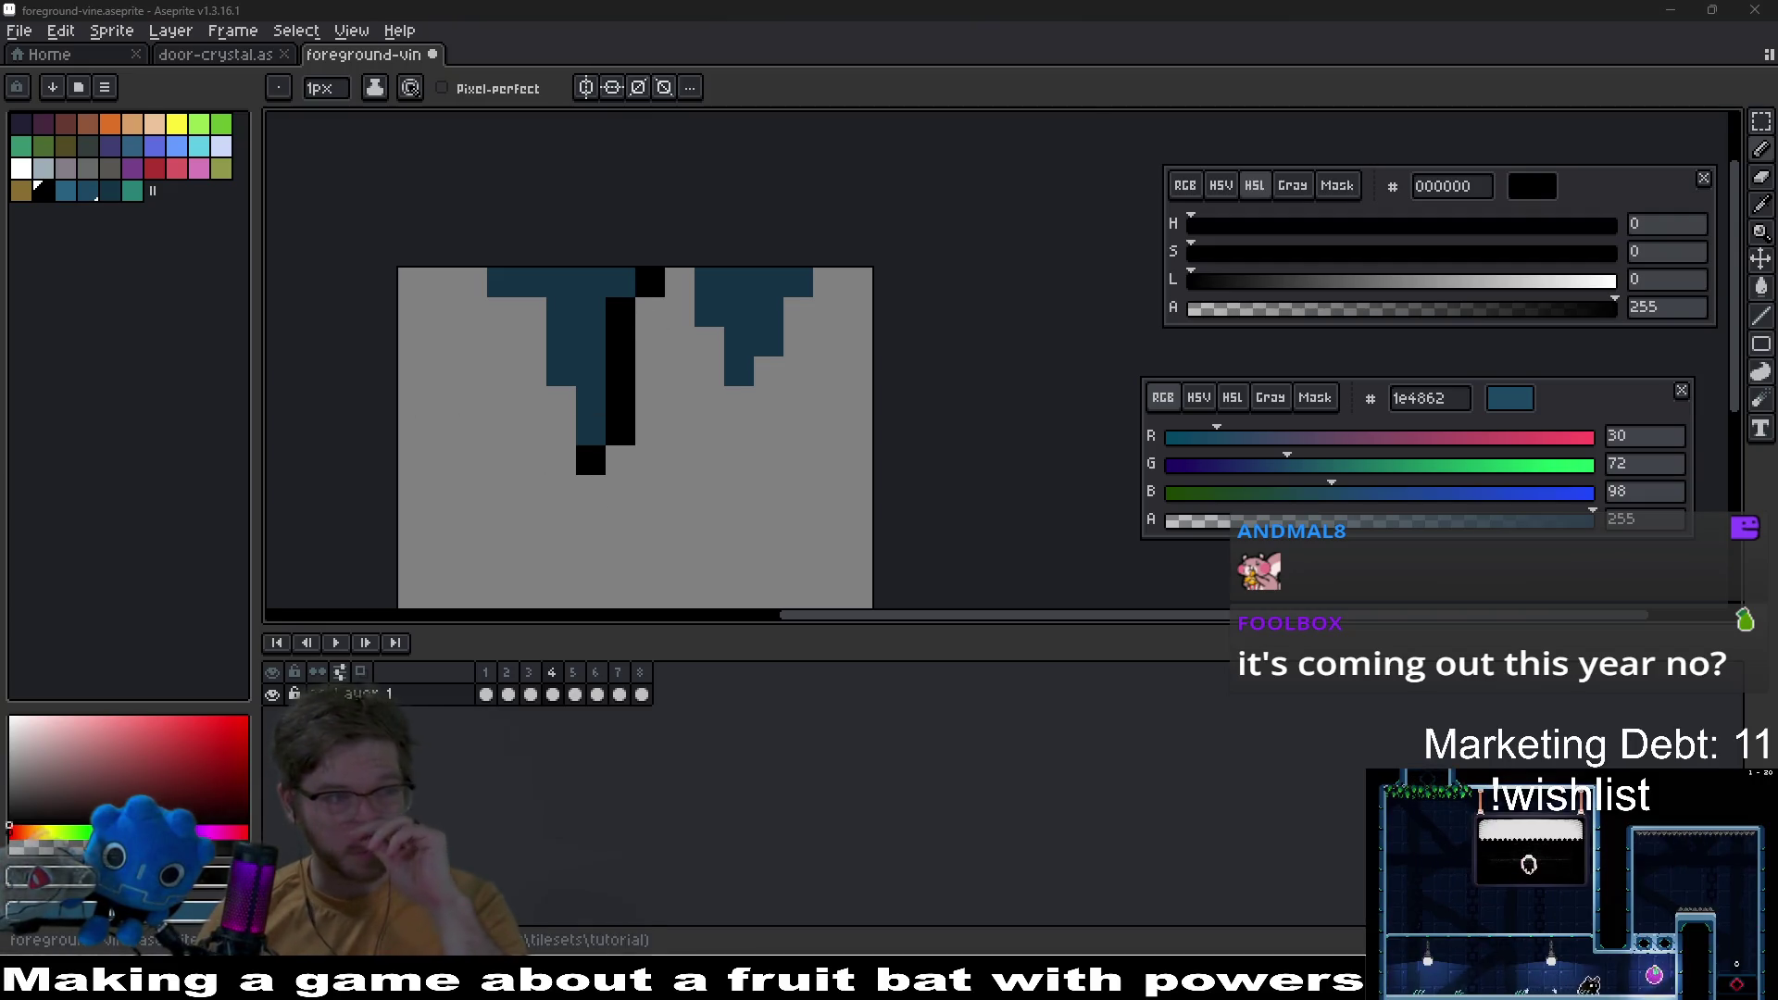
pyautogui.moveTo(561, 431)
pyautogui.mouseDown()
pyautogui.moveTo(532, 312)
pyautogui.moveTo(512, 314)
pyautogui.mouseUp()
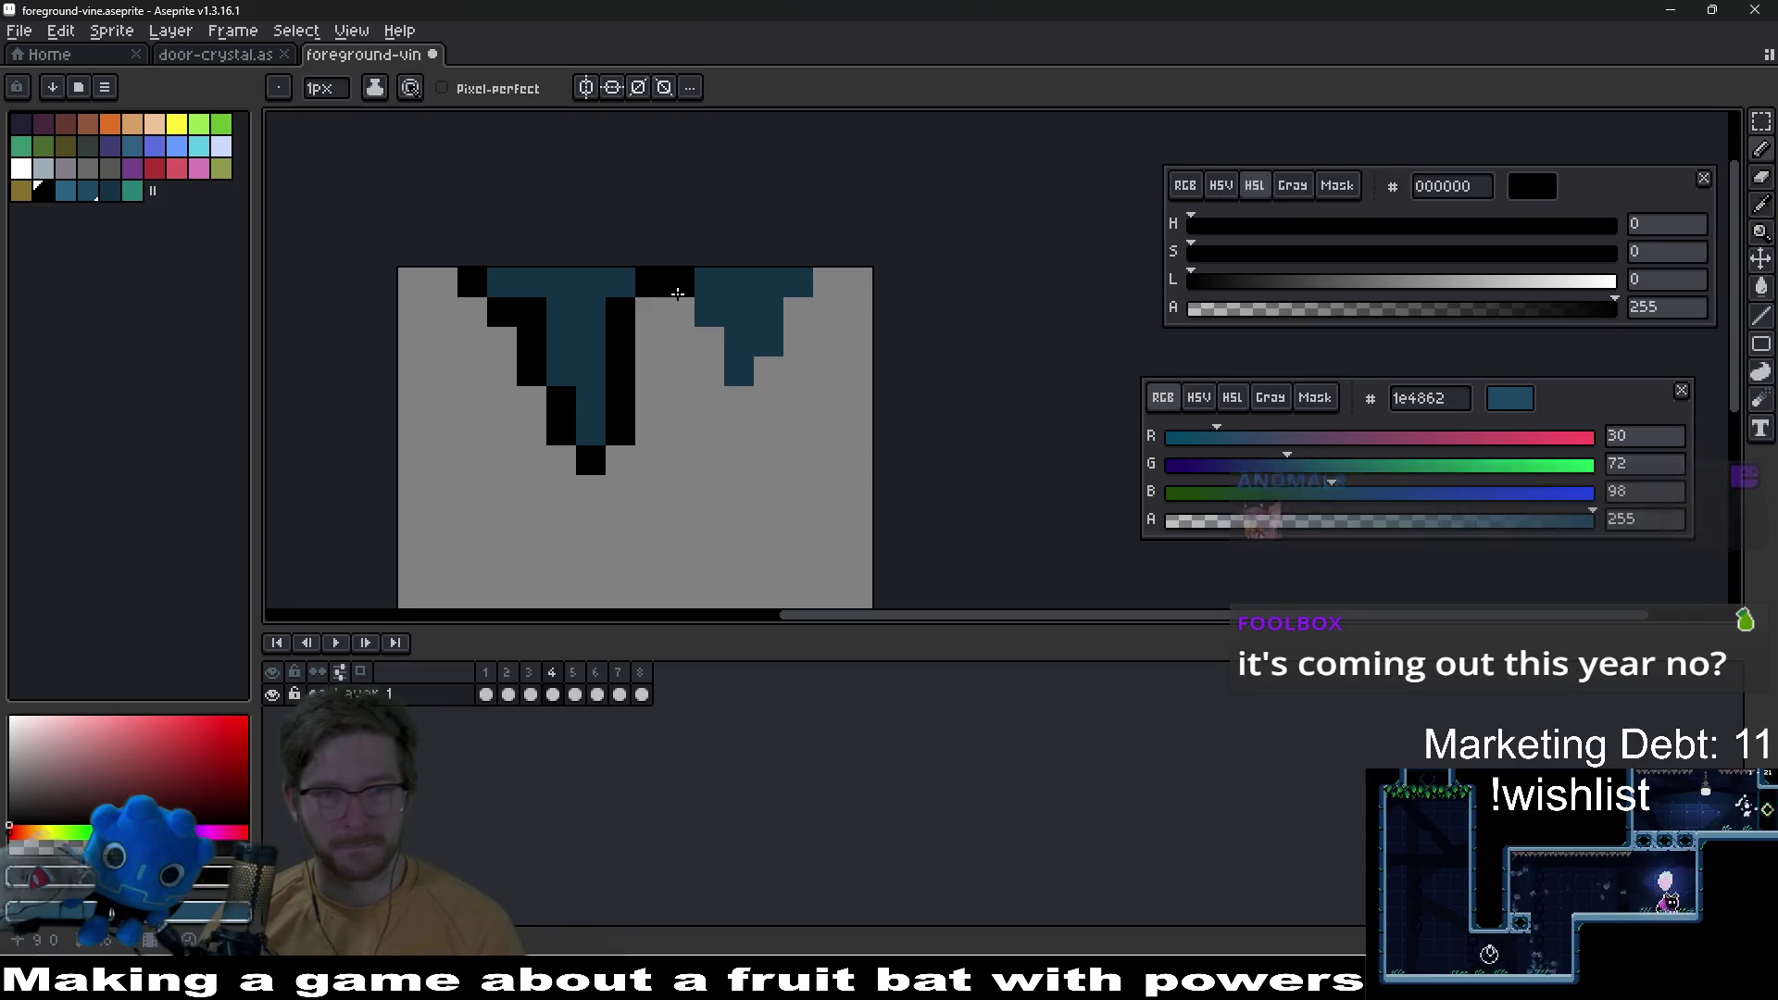
pyautogui.moveTo(680, 282)
pyautogui.mouseDown()
pyautogui.moveTo(734, 397)
pyautogui.moveTo(788, 345)
pyautogui.mouseUp()
pyautogui.hotkey('ctrl', 'z')
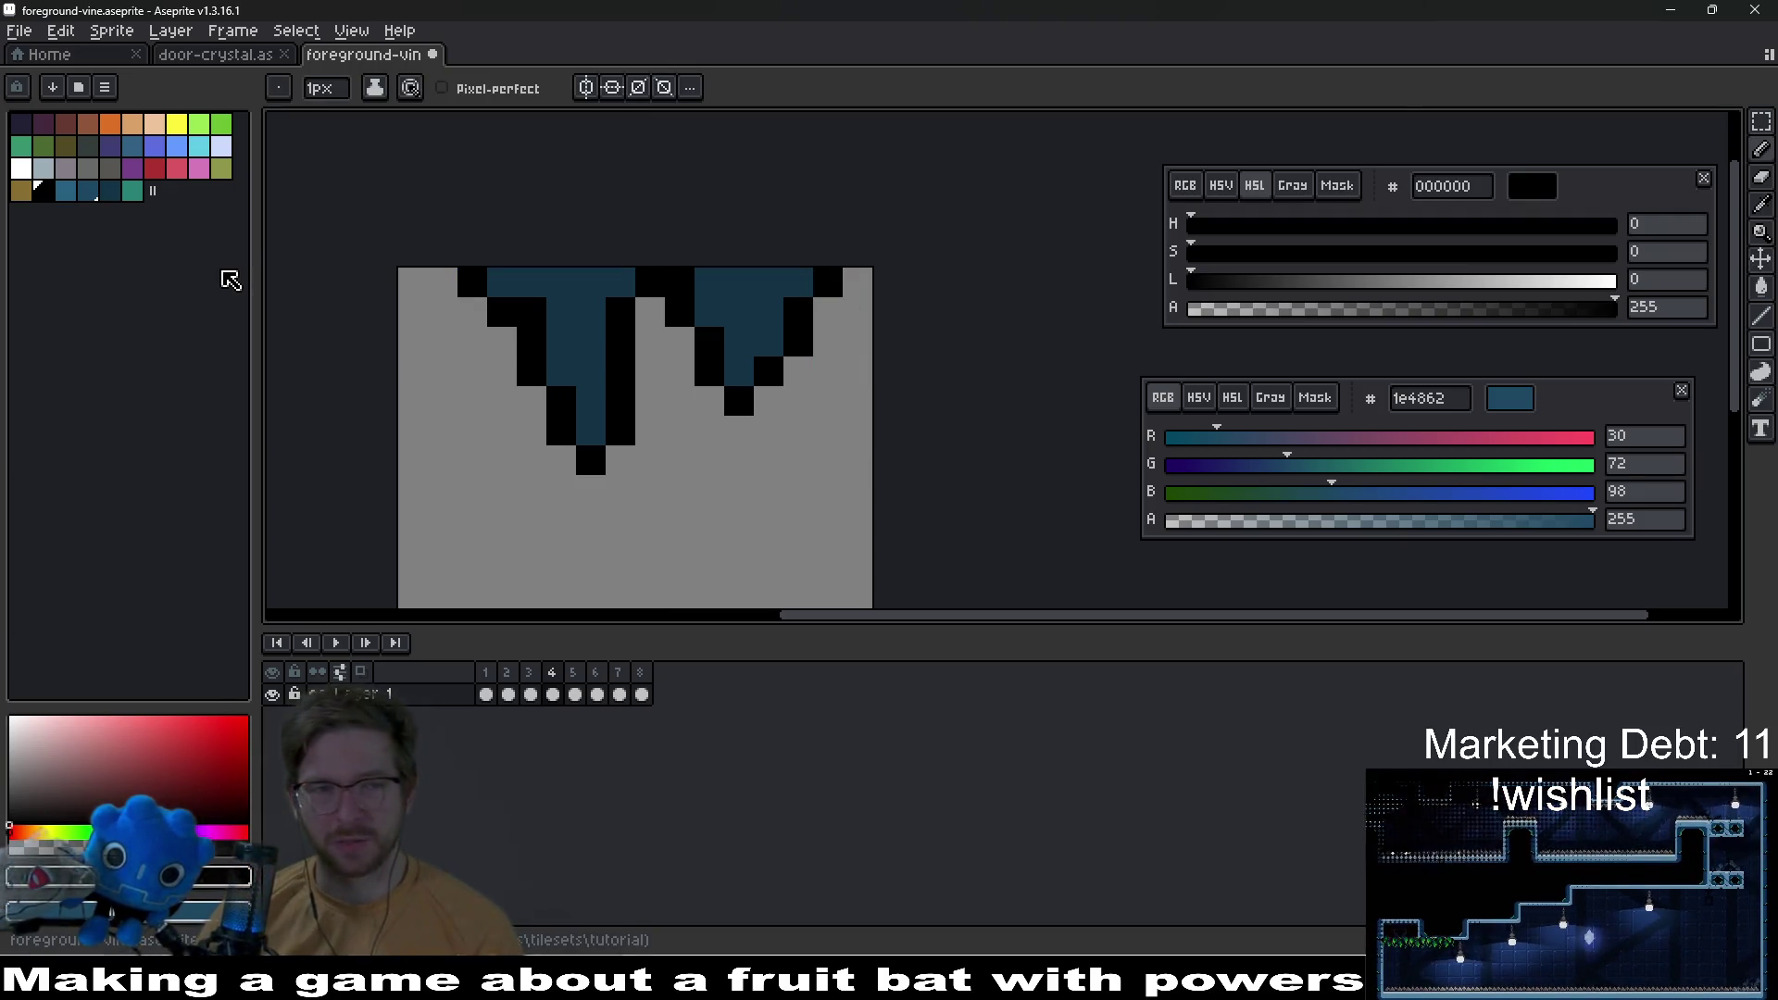
# Step: Place a teal pixel on the canvas, then undo it
pyautogui.click(132, 190)
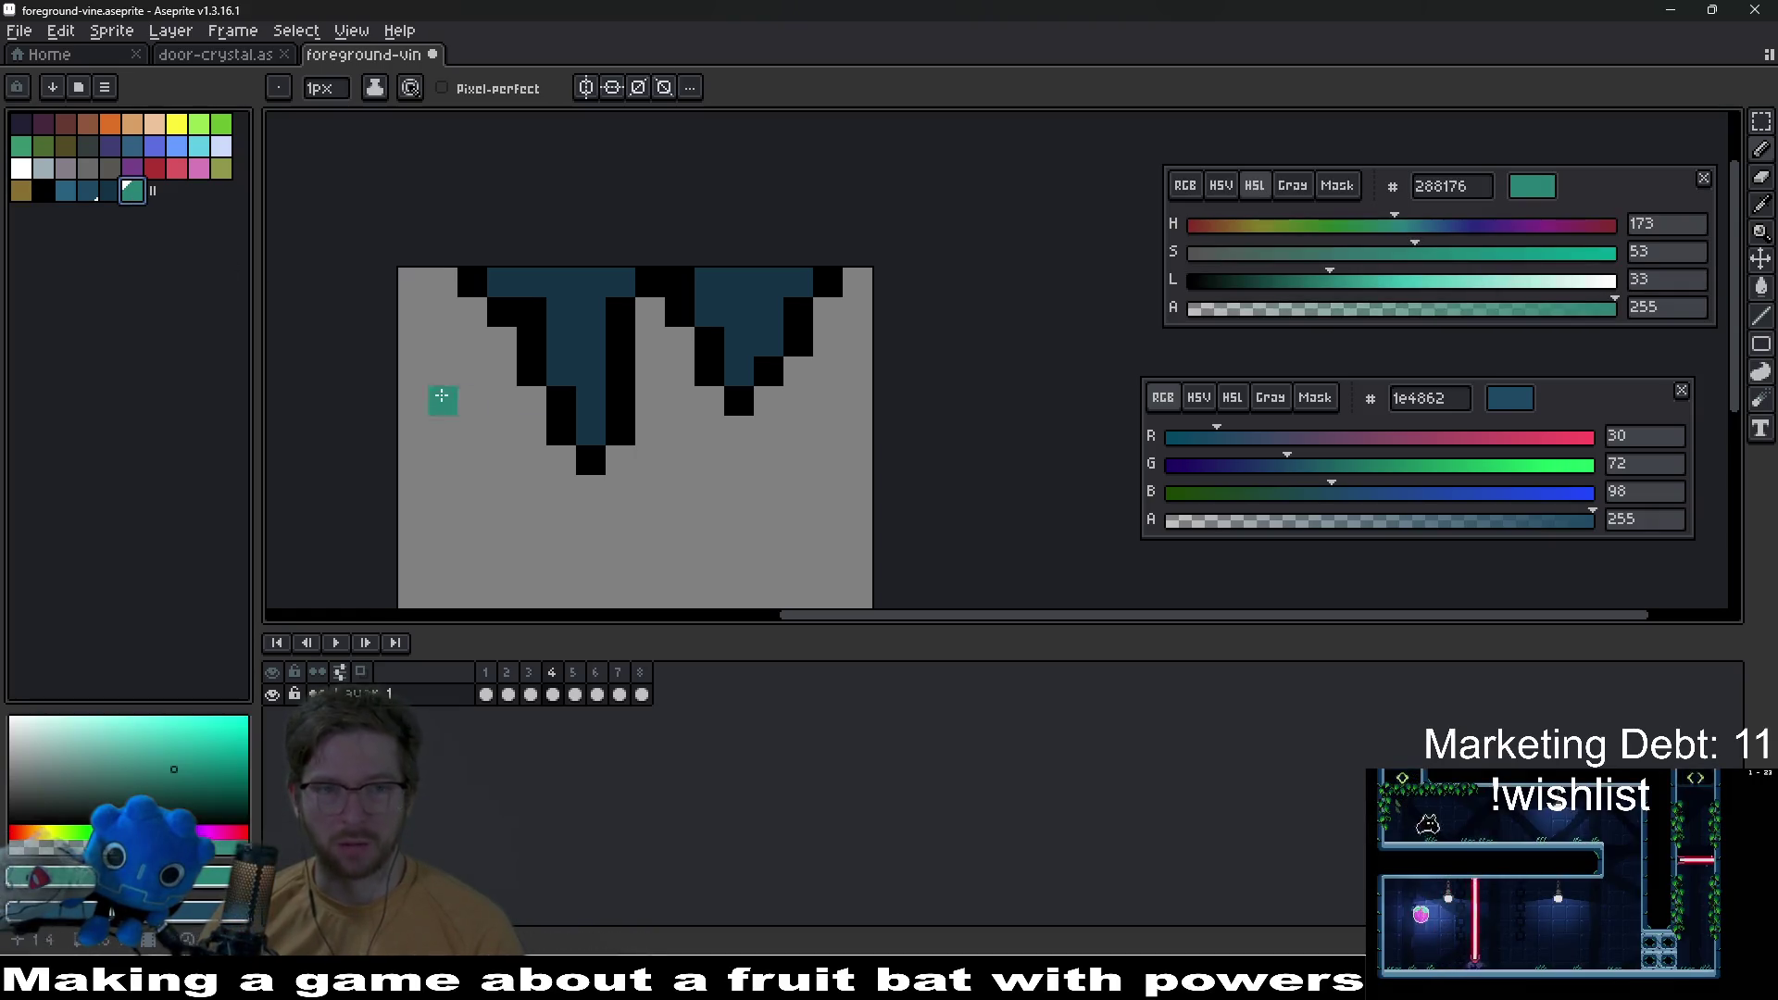
pyautogui.click(555, 401)
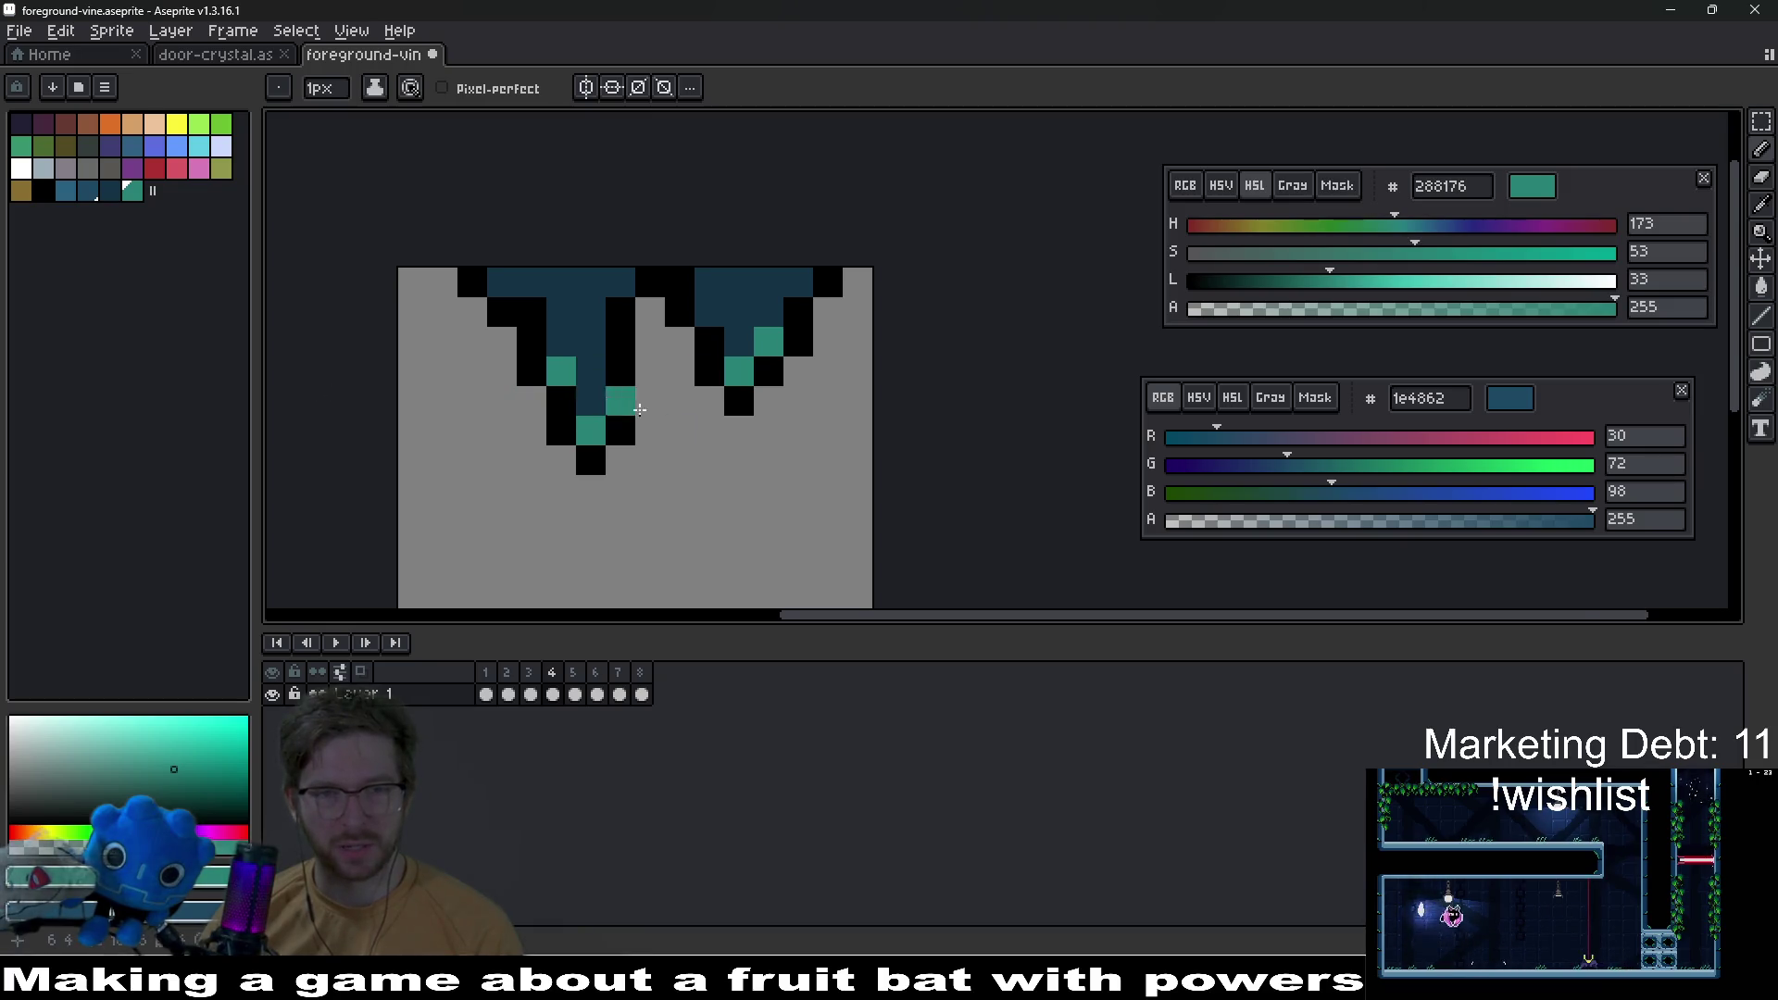
pyautogui.scroll(-4, 732, 440)
pyautogui.hotkey('ctrl', 'z')
pyautogui.scroll(4, 728, 459)
# Step: Shade the tall drip's top and upper column with lighter blue 285f81
pyautogui.click(109, 190)
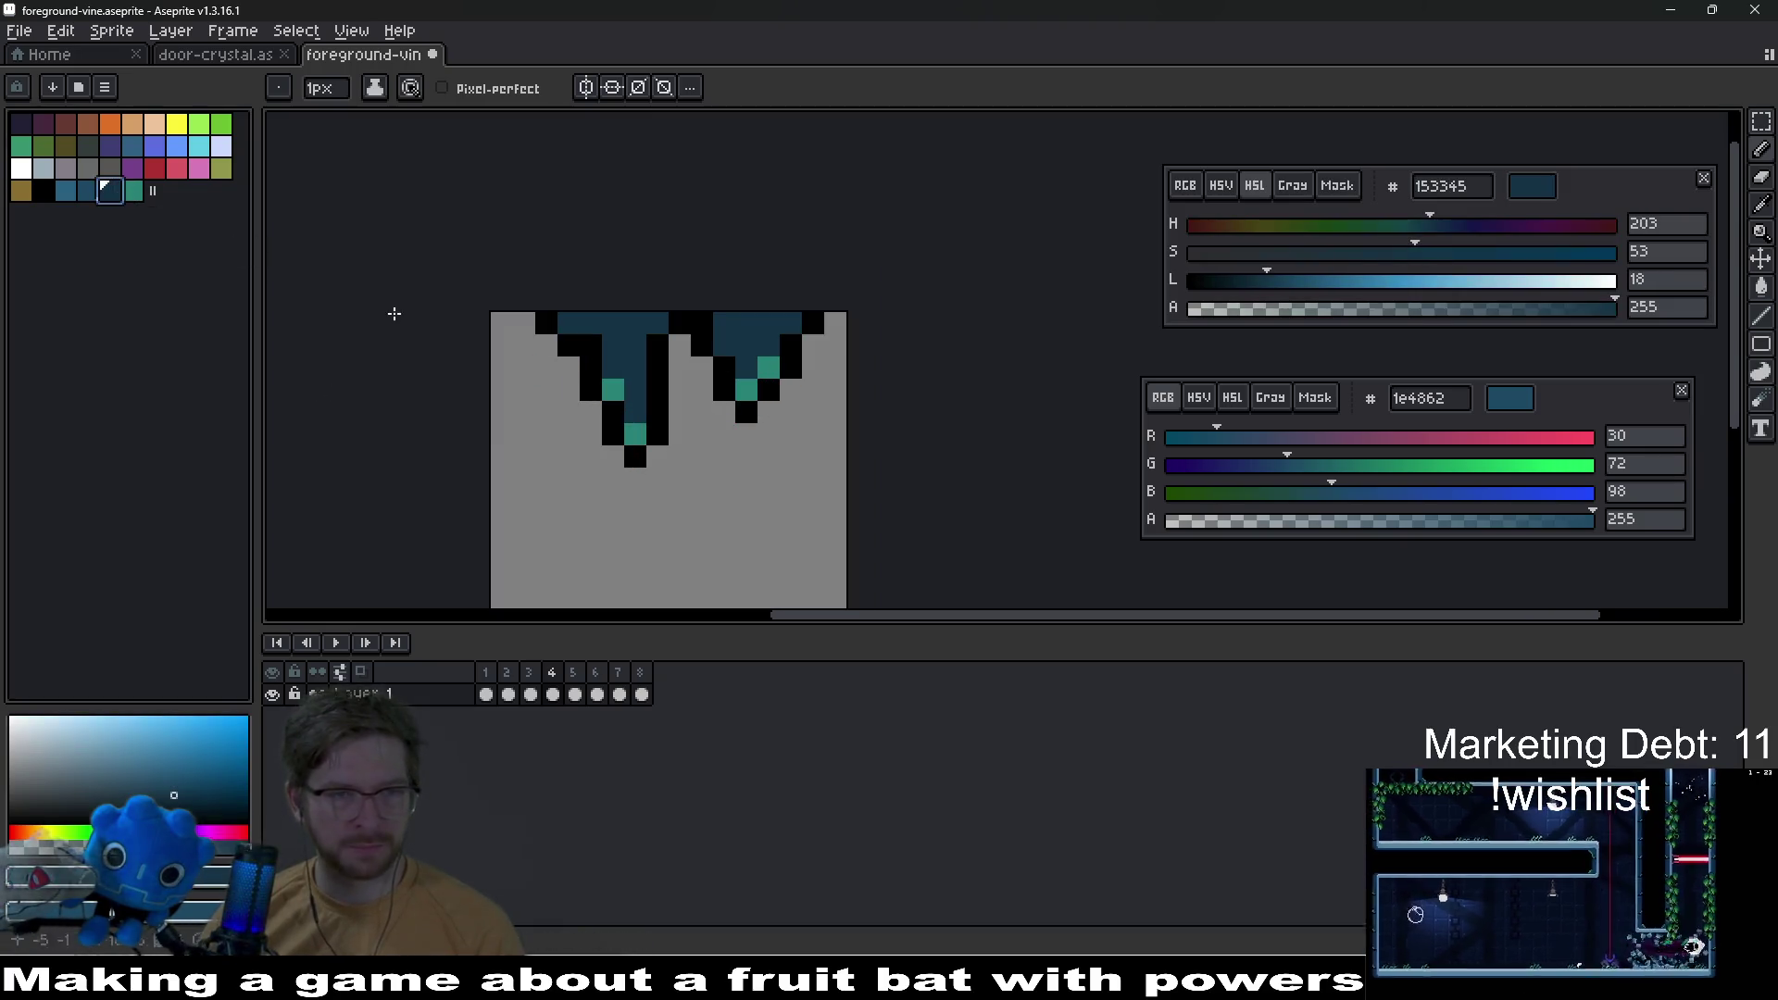
pyautogui.scroll(2, 655, 407)
pyautogui.click(69, 190)
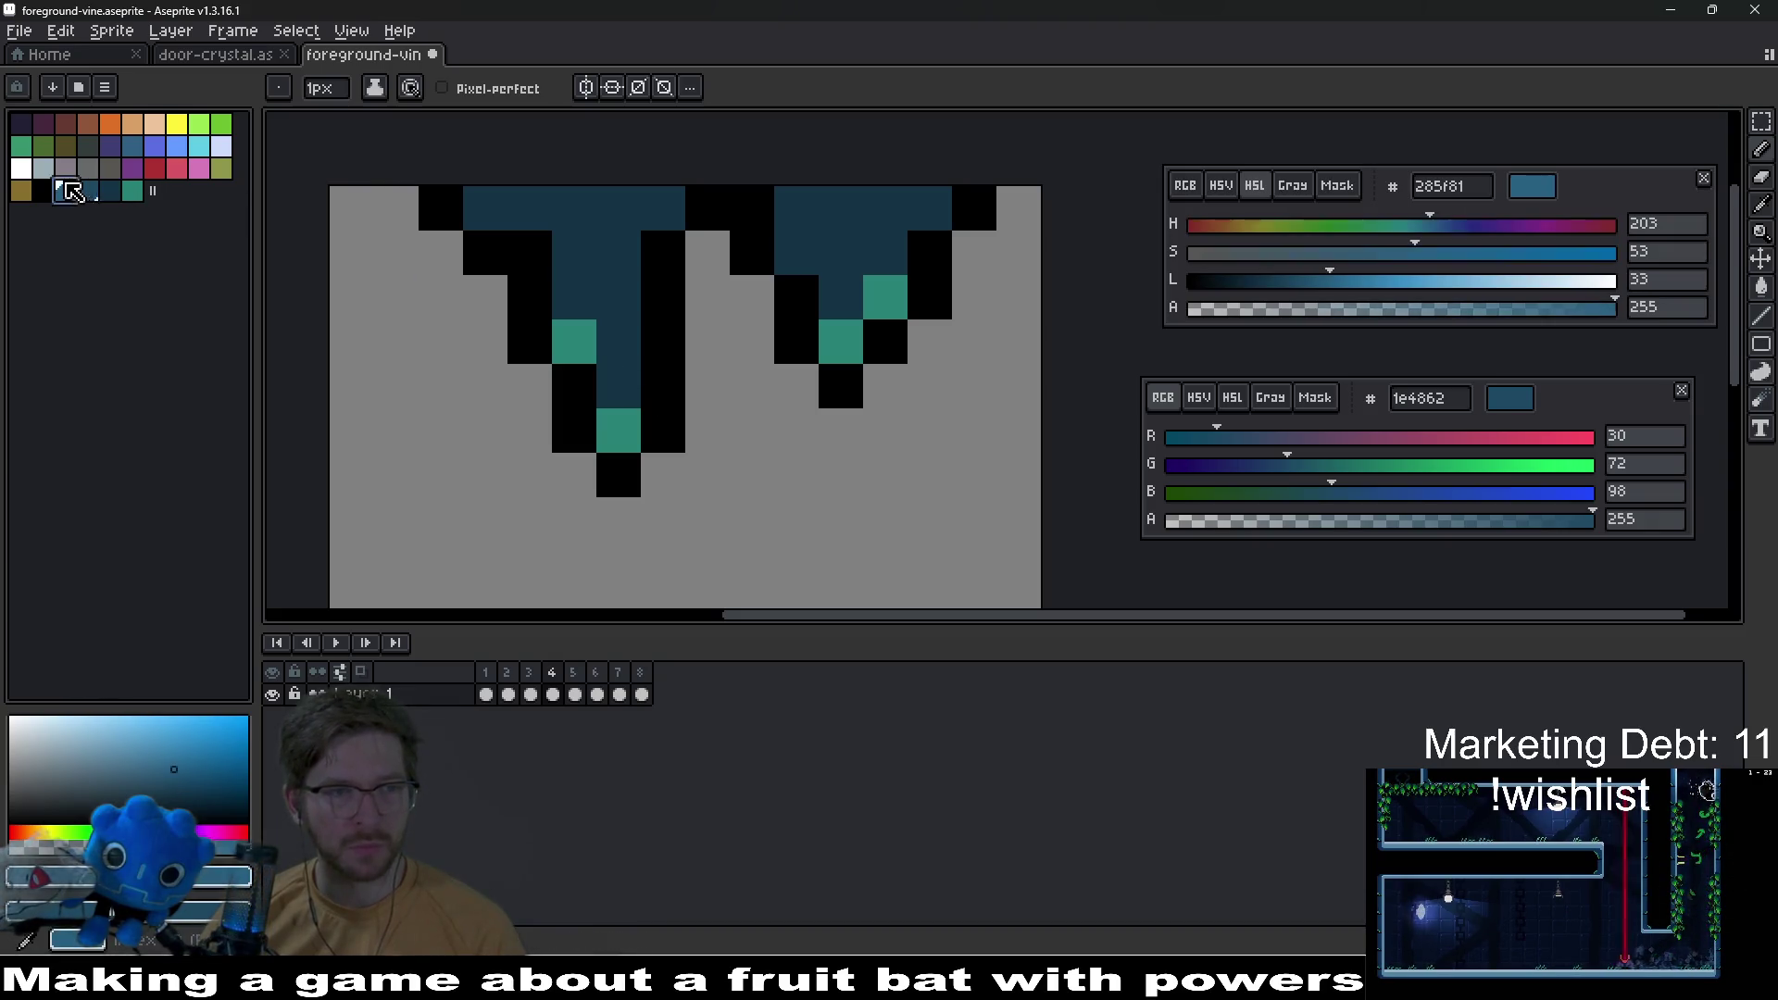
pyautogui.click(494, 213)
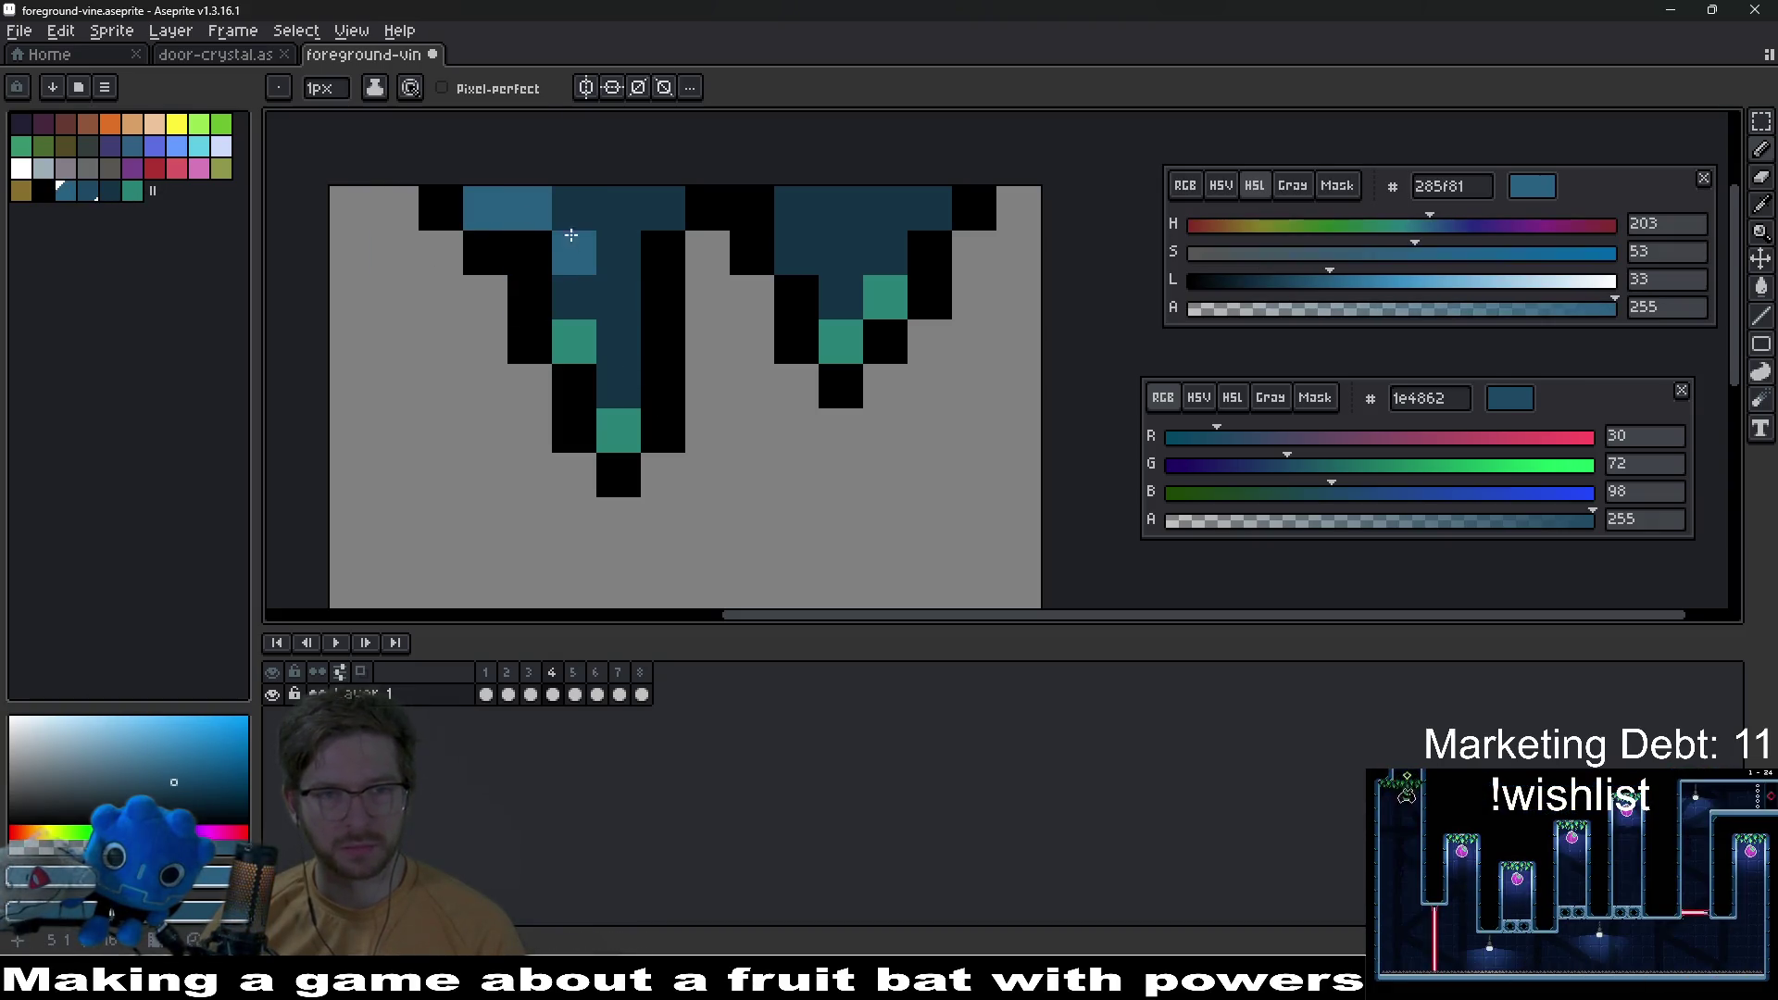
pyautogui.moveTo(573, 271)
pyautogui.mouseDown()
pyautogui.moveTo(574, 299)
pyautogui.moveTo(619, 319)
pyautogui.mouseUp()
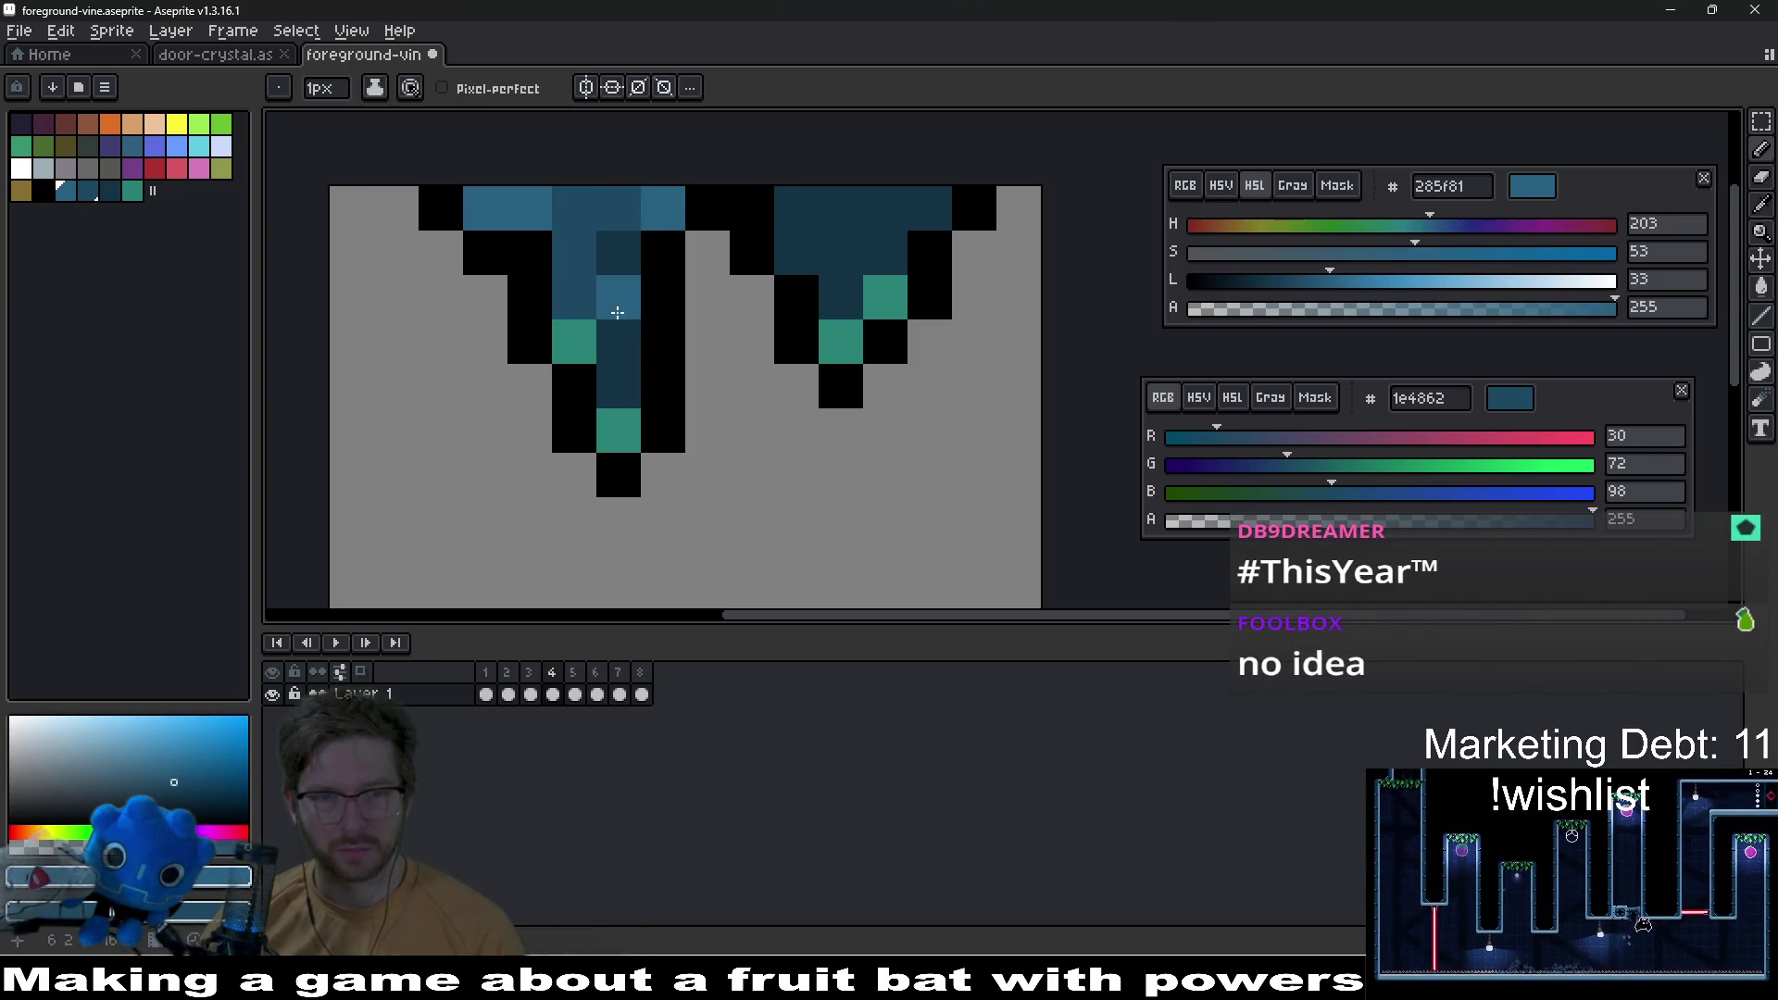
# Step: Eyedrop the lighter blue from the vine and paint a top highlight, then undo it
pyautogui.keyDown('alt'); pyautogui.click(614, 271); pyautogui.keyUp('alt')
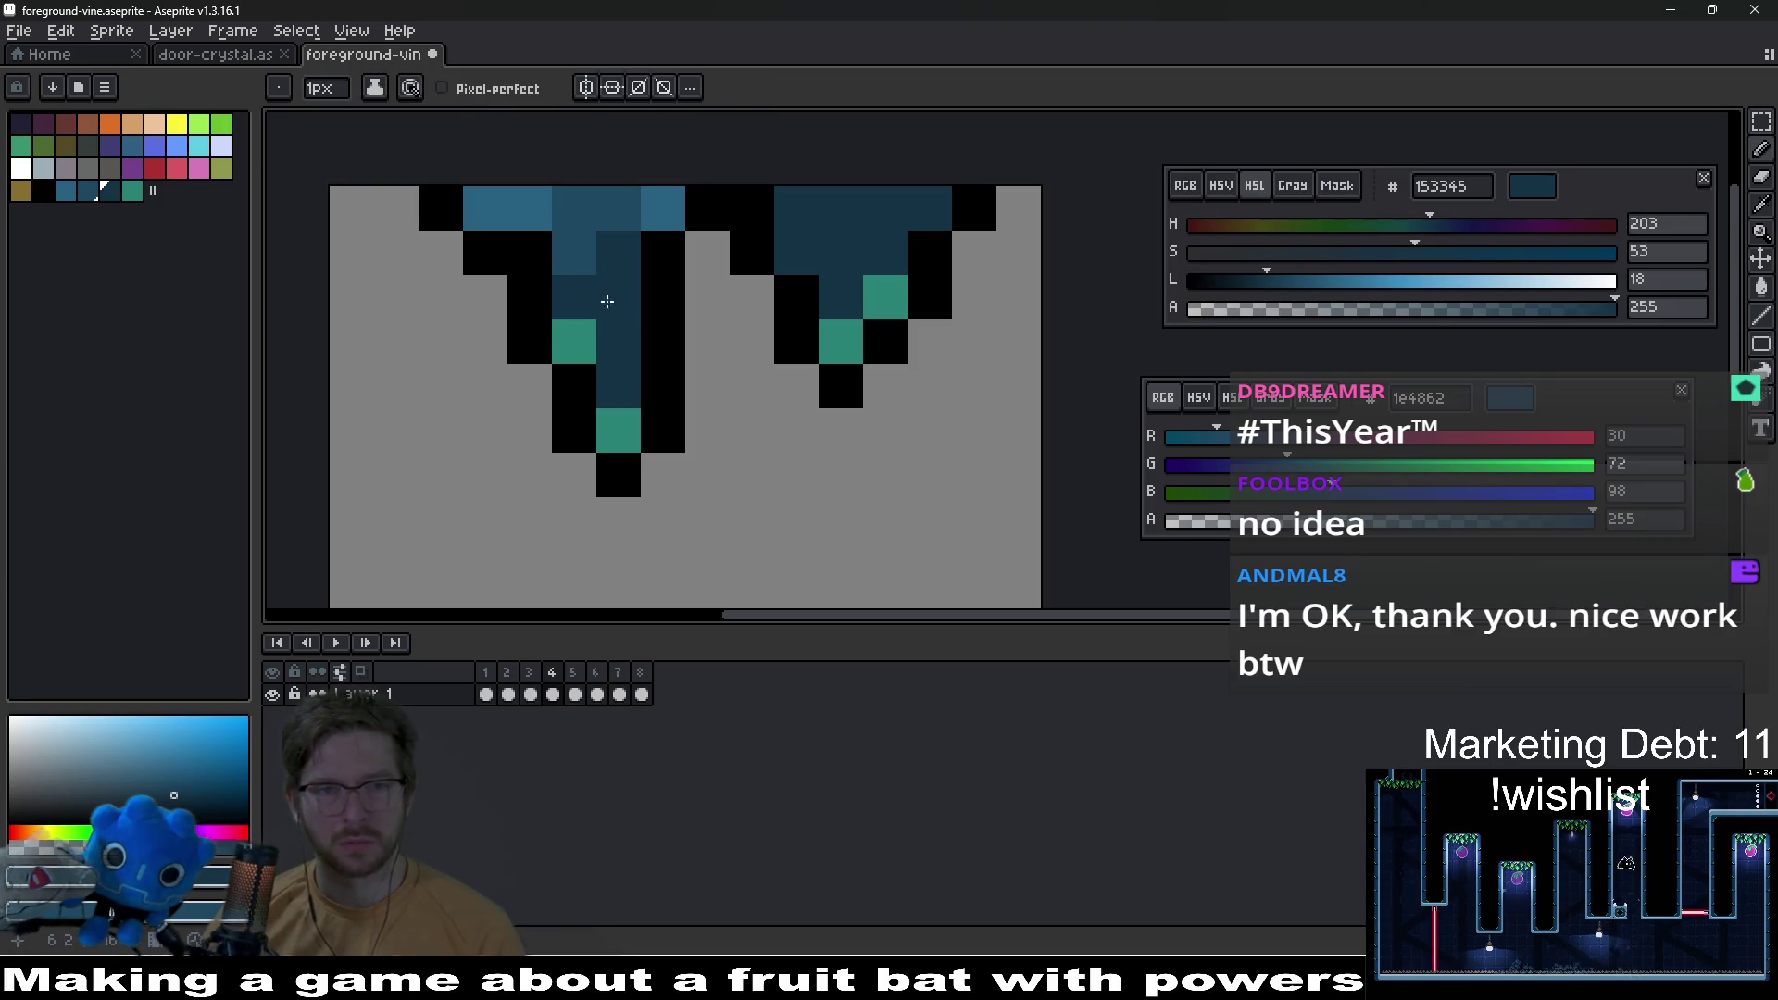
pyautogui.scroll(-5, 607, 302)
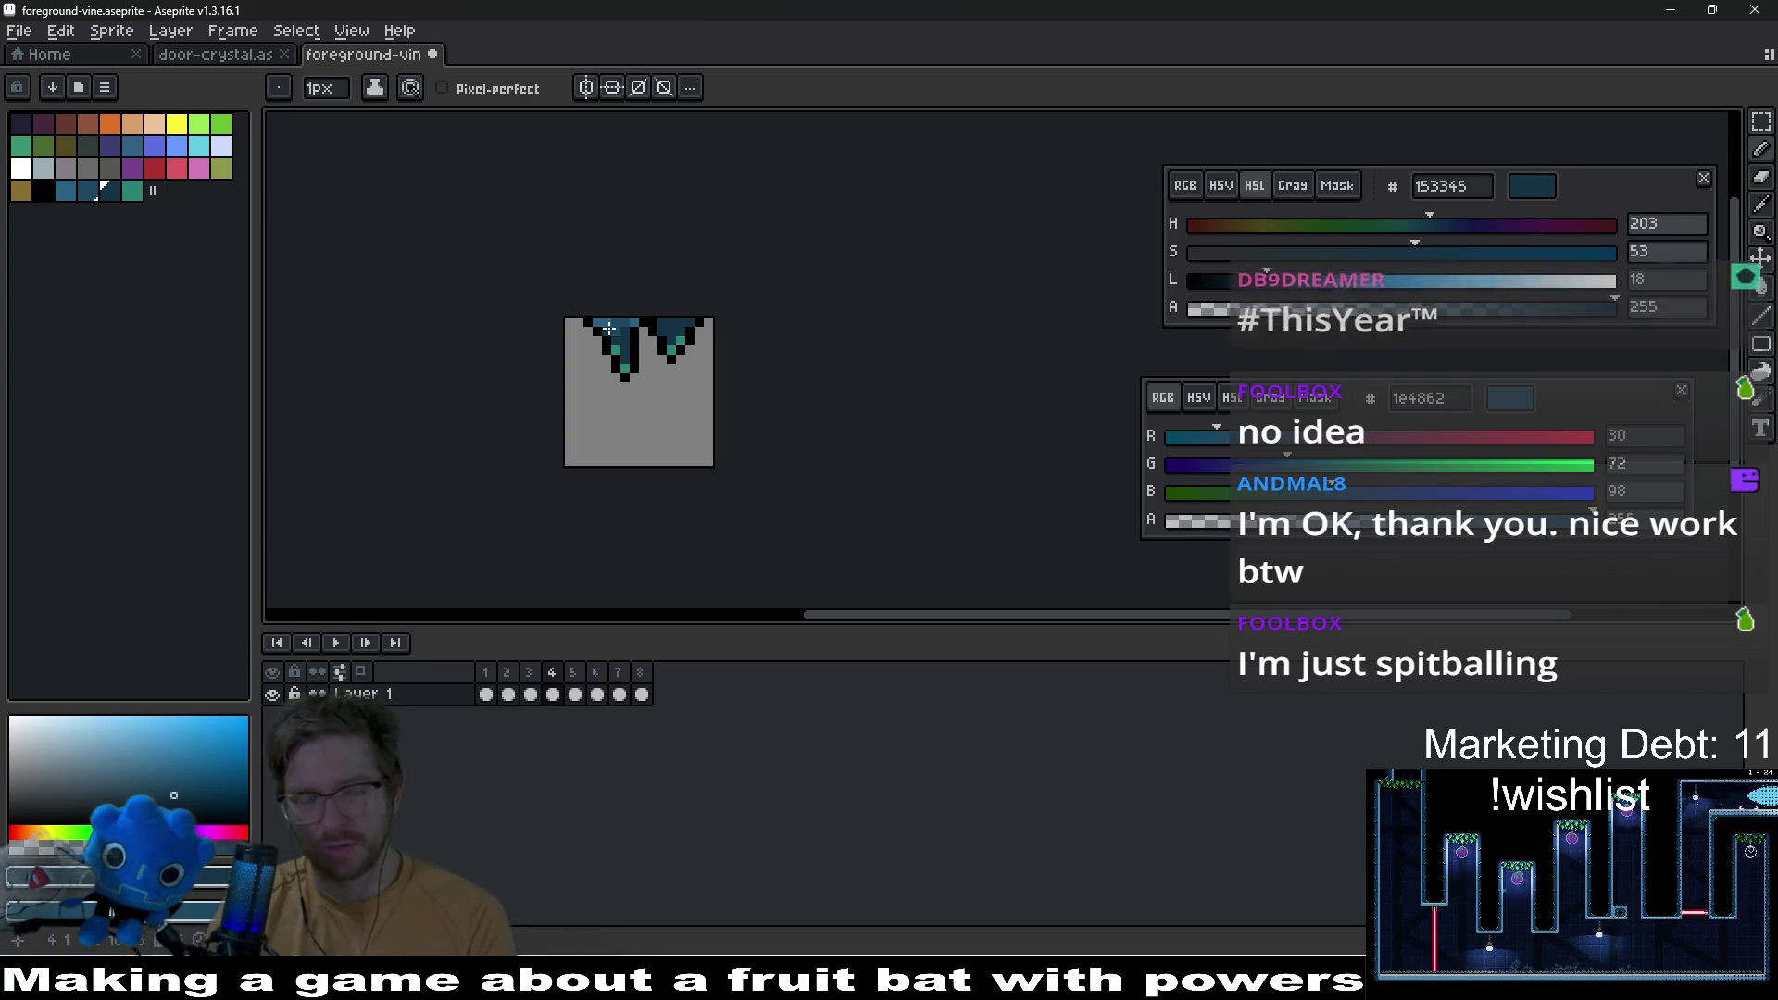
pyautogui.scroll(6, 678, 330)
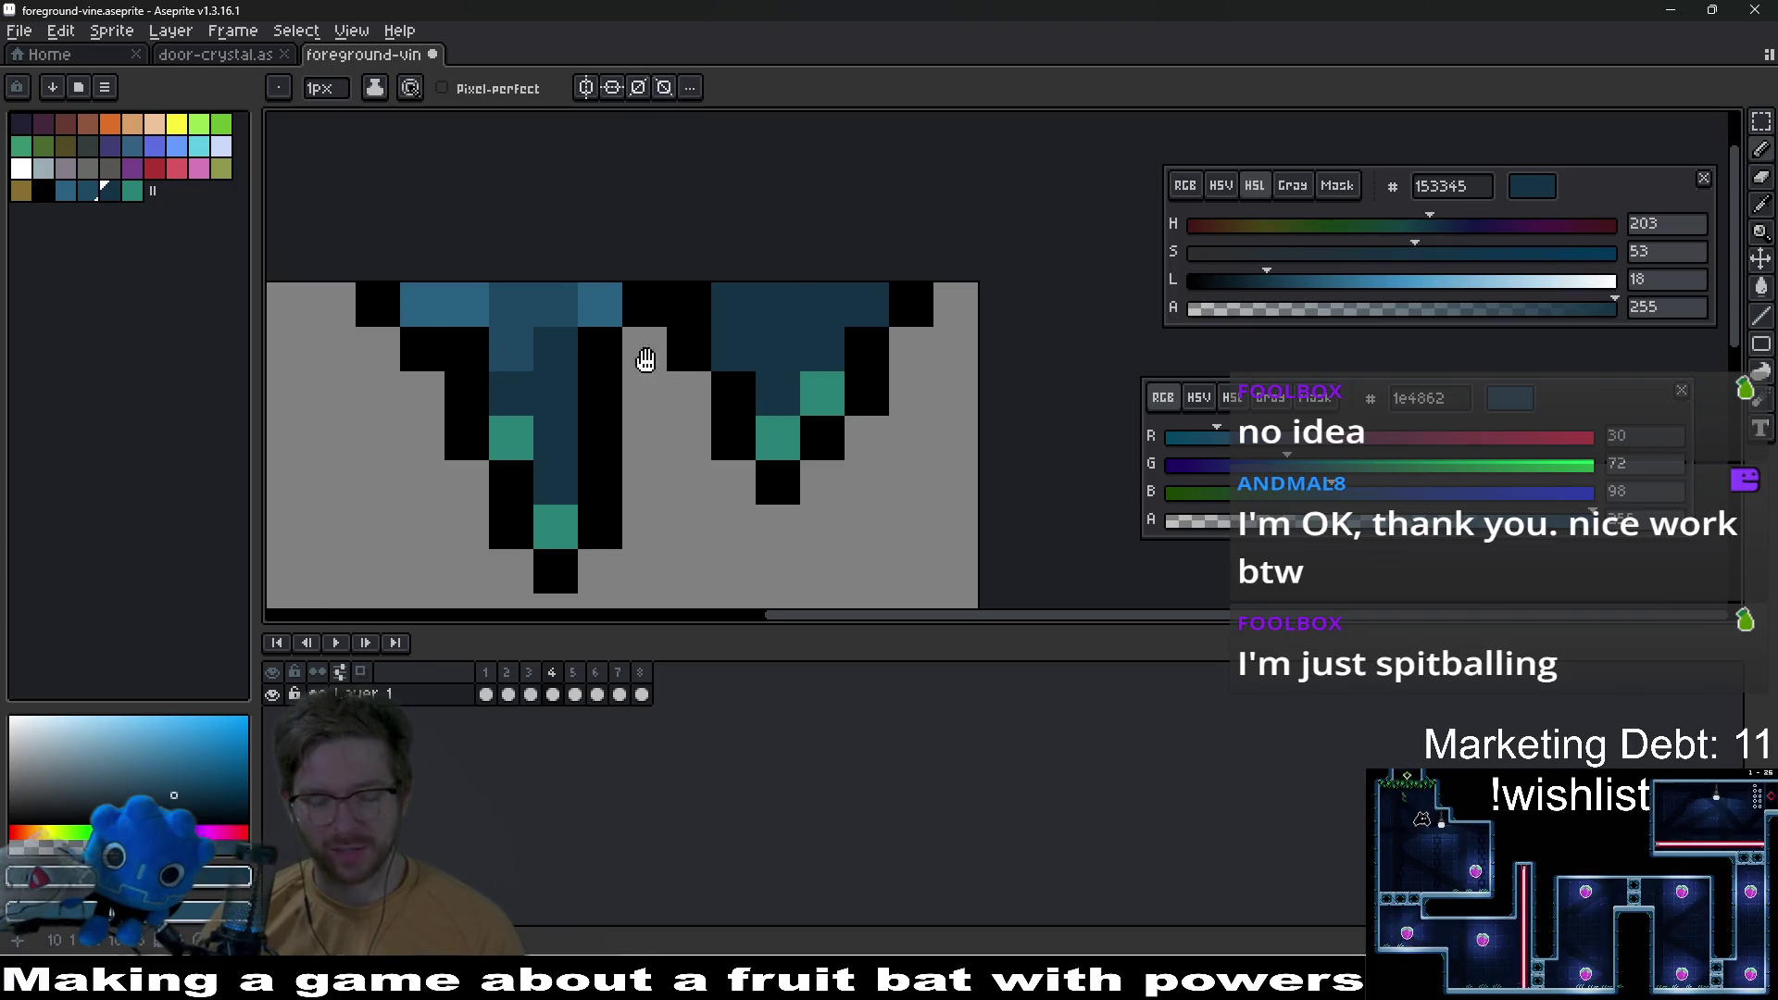
pyautogui.press('i')
pyautogui.click(563, 273)
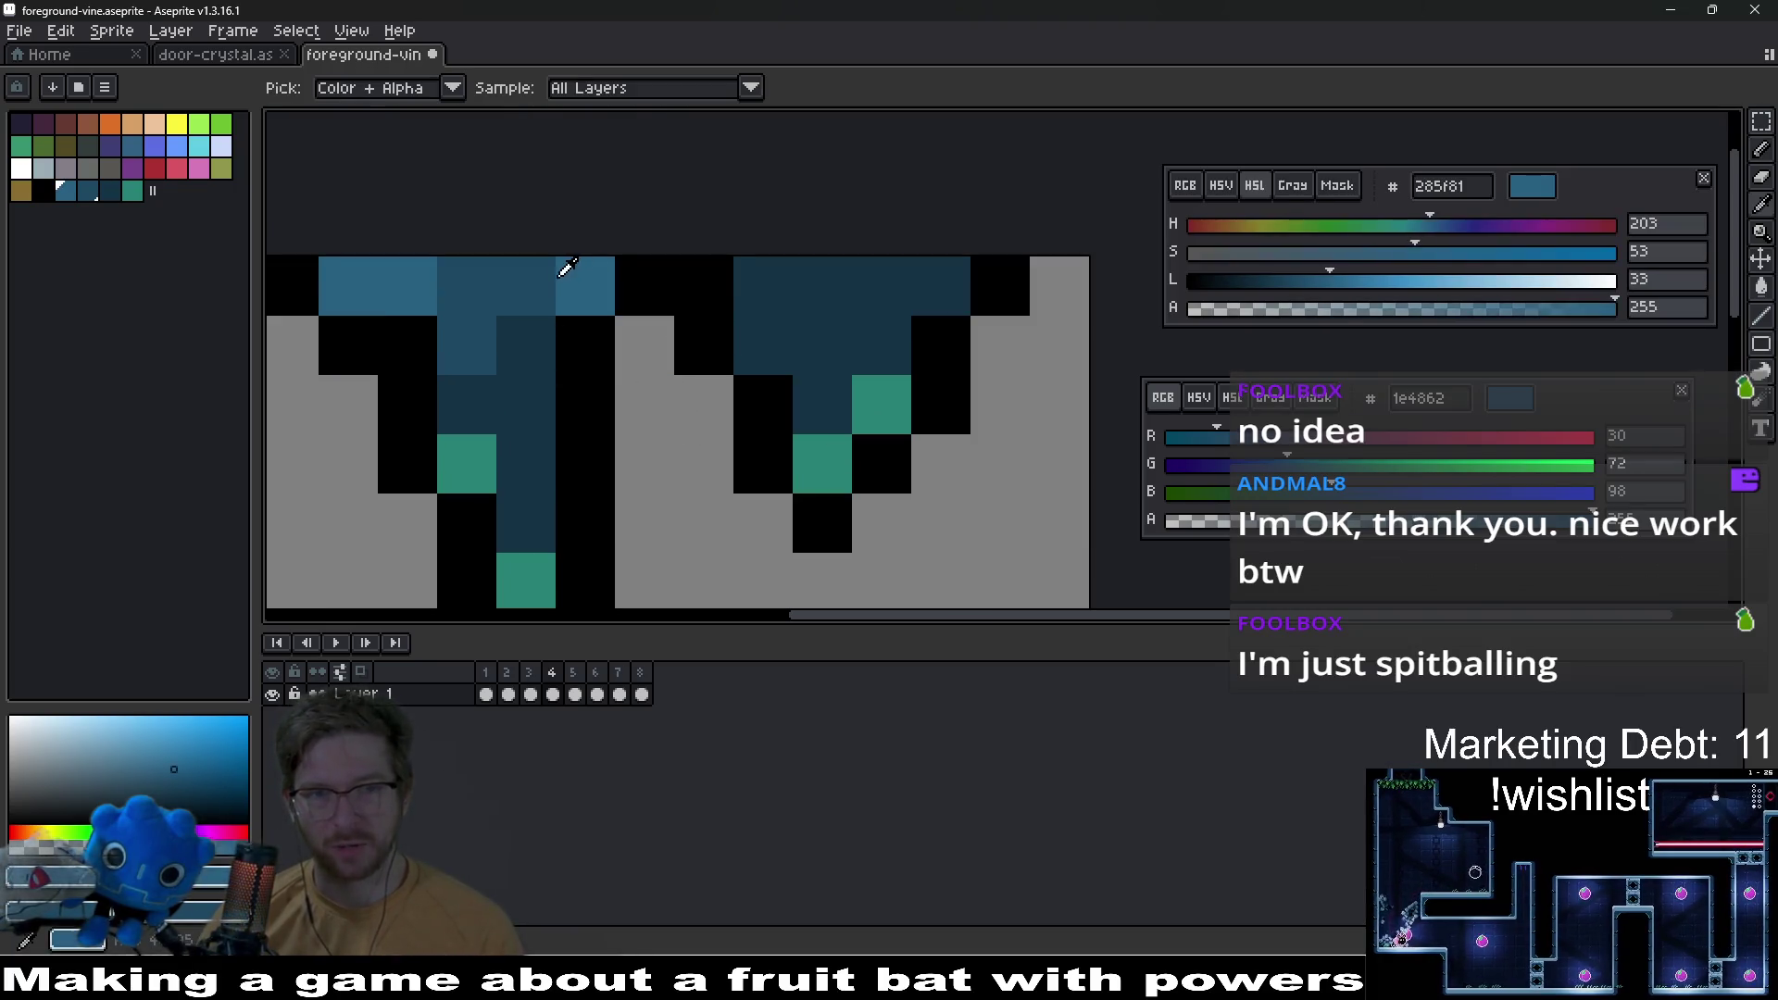
pyautogui.press('b')
pyautogui.click(949, 282)
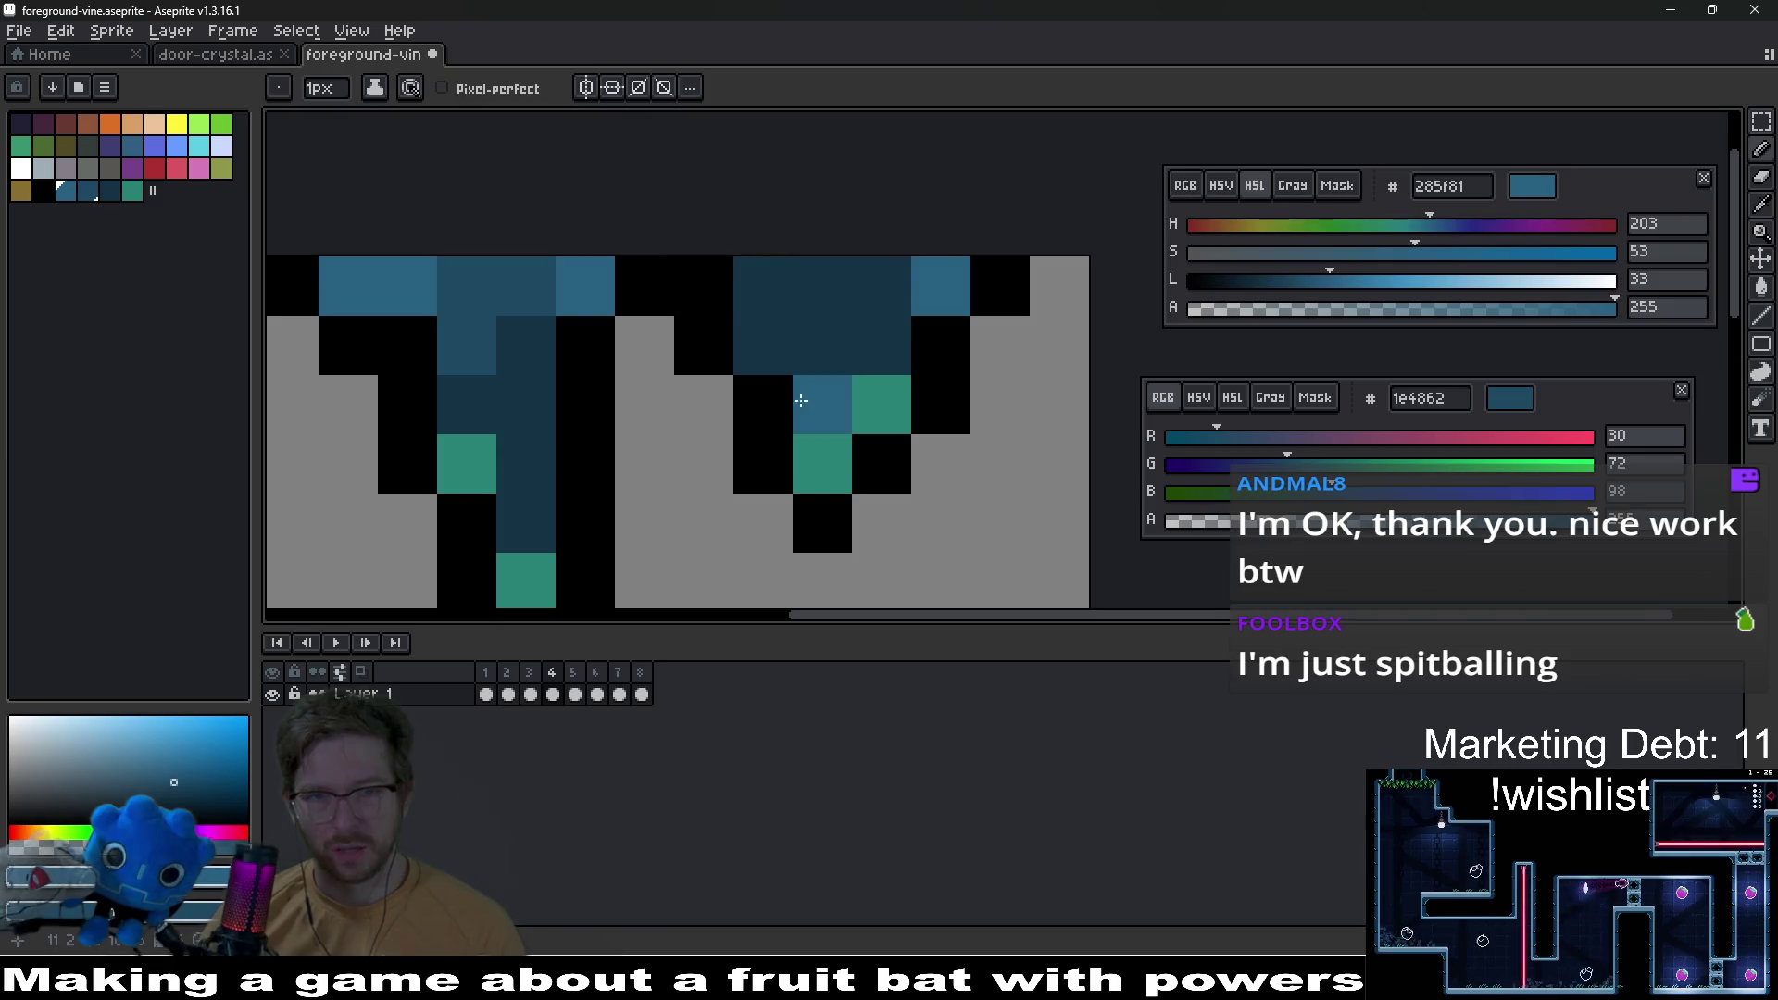
pyautogui.click(757, 294)
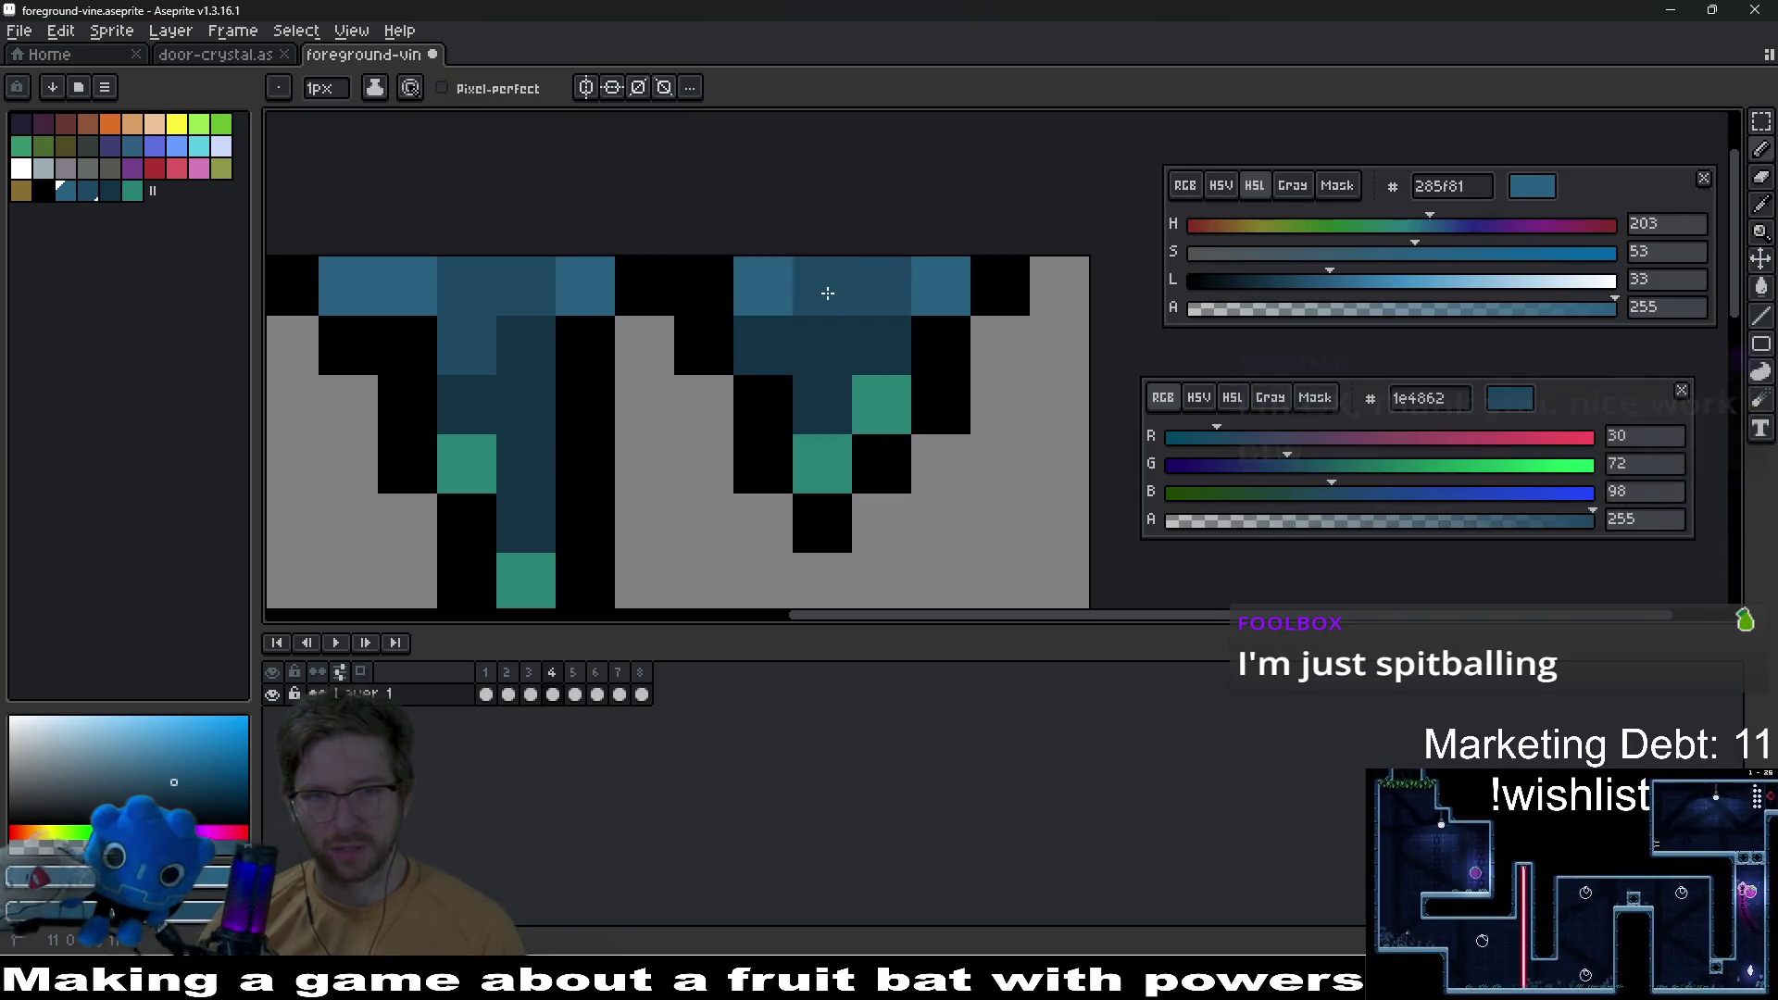
pyautogui.hotkey('ctrl', 'z')
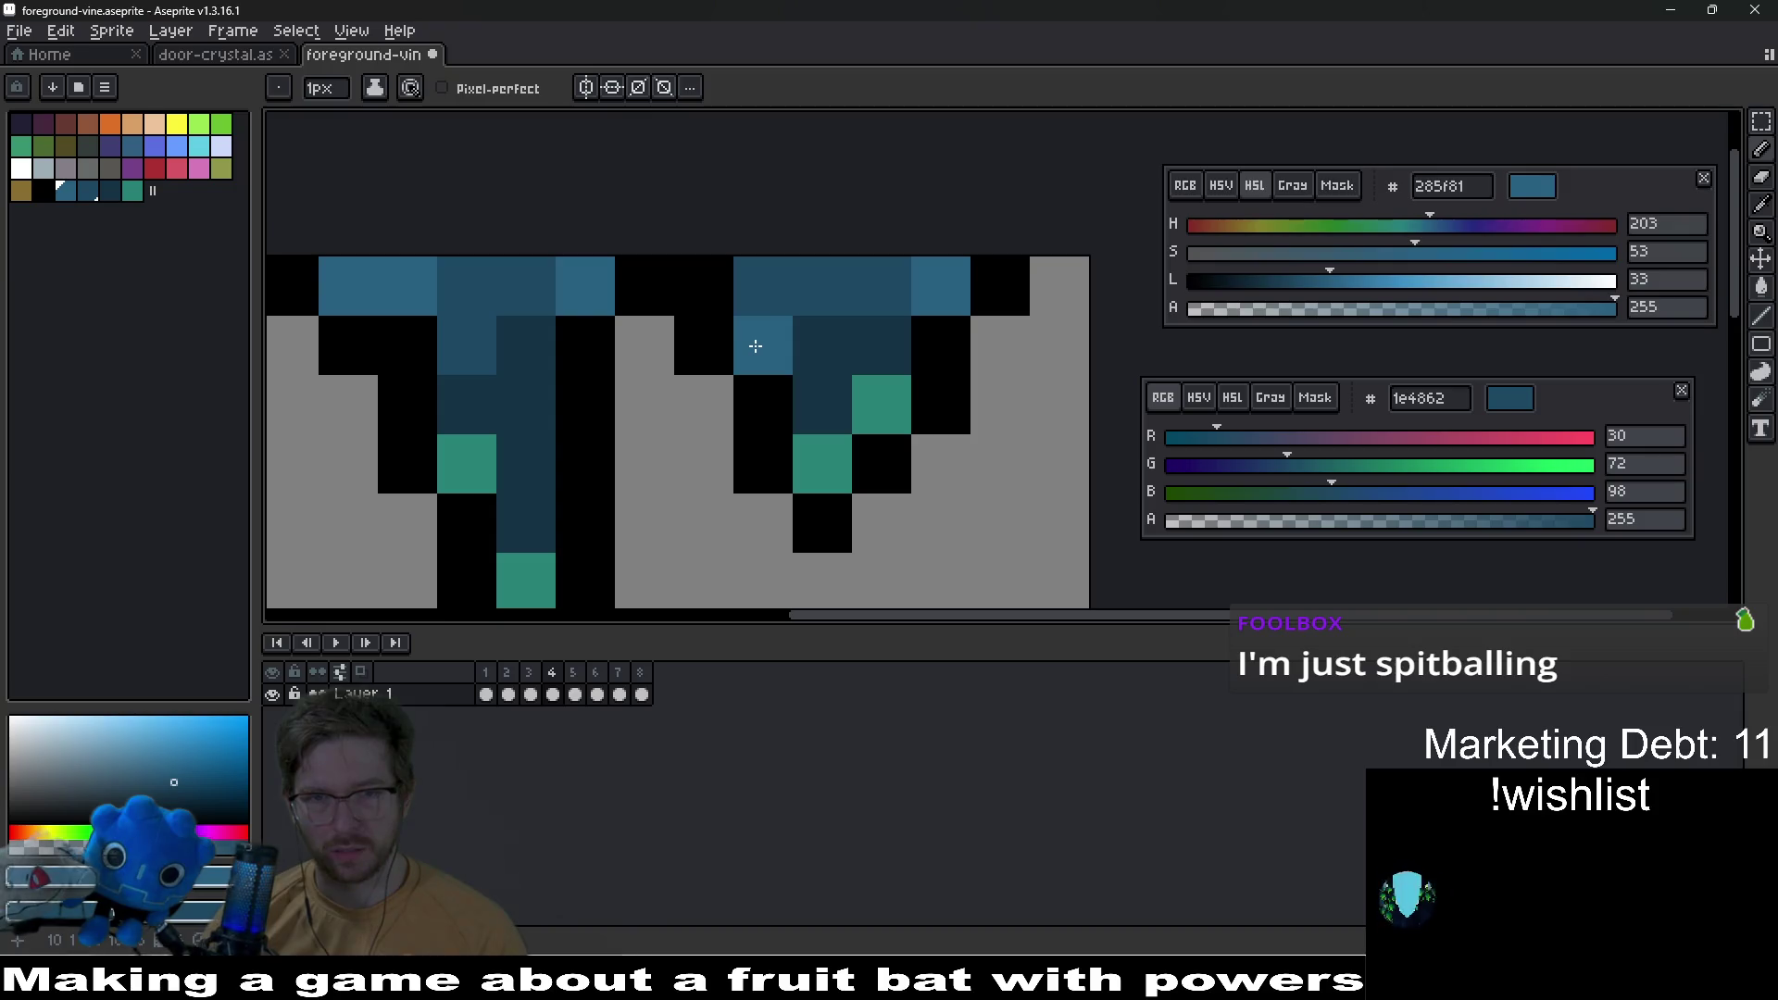
# Step: Pan across the vines and save the sprite
pyautogui.scroll(-6, 954, 421)
pyautogui.scroll(6, 957, 425)
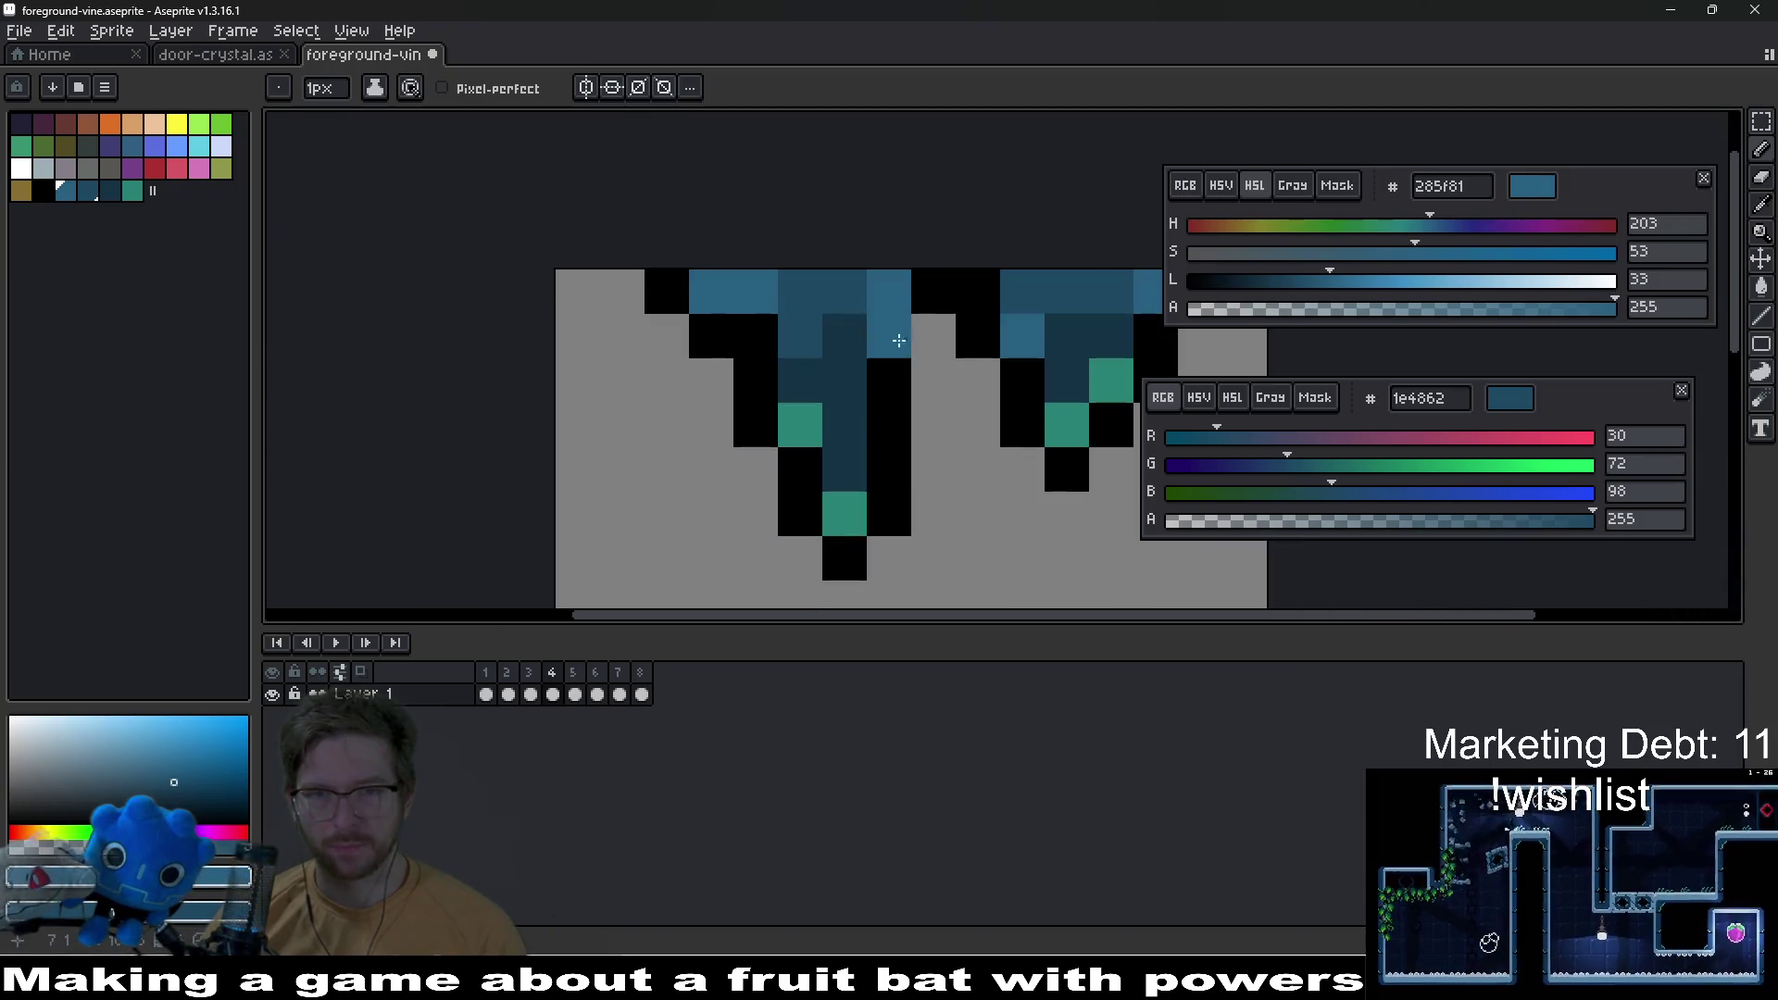
pyautogui.moveTo(1038, 334); pyautogui.dragTo(754, 337)
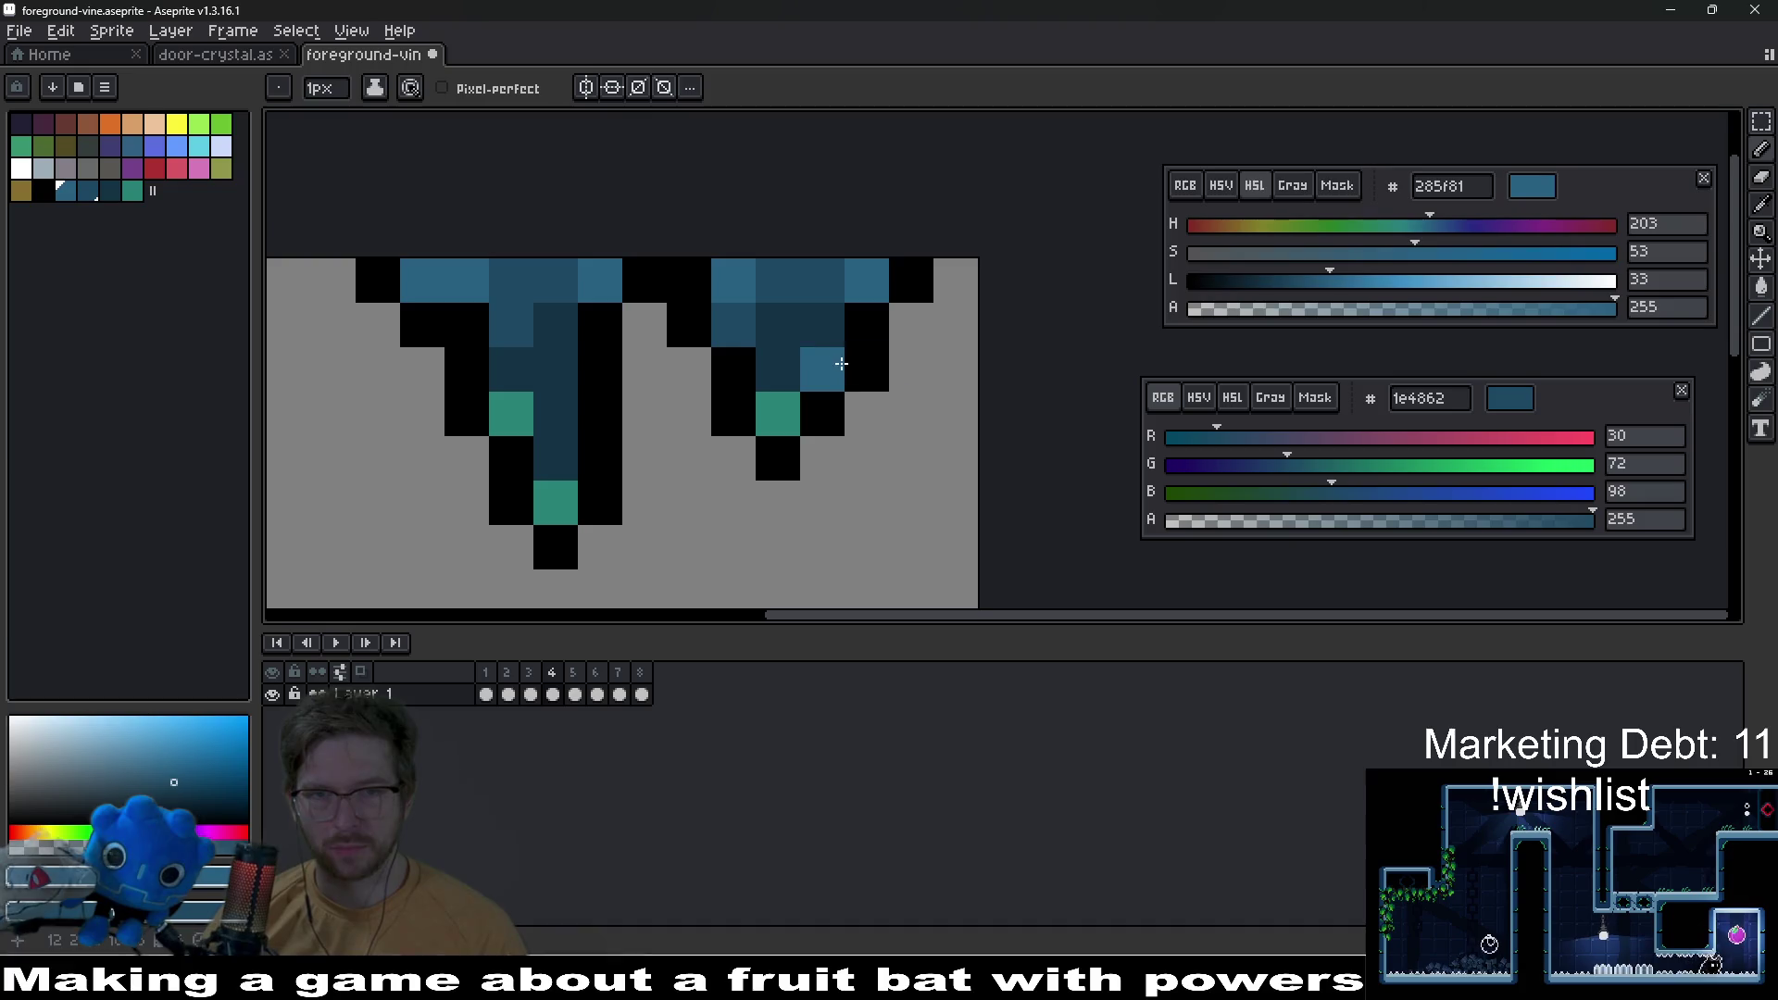
pyautogui.scroll(-5, 833, 416)
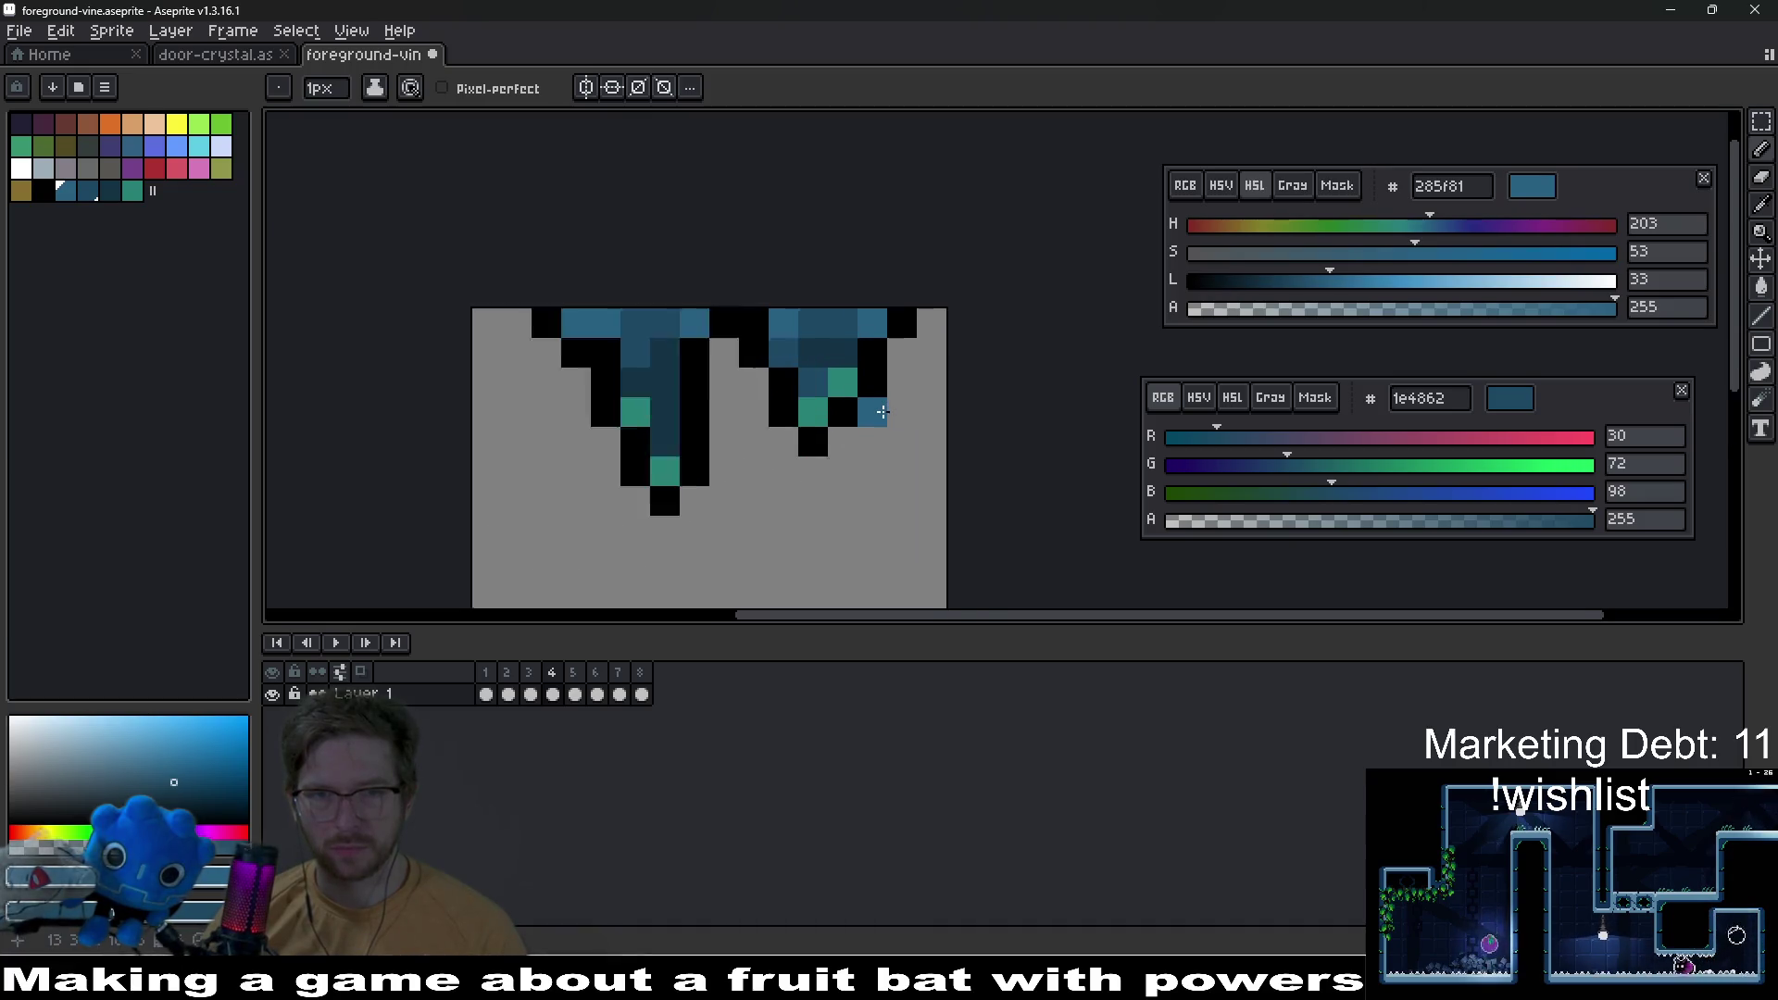
pyautogui.press('ctrl')
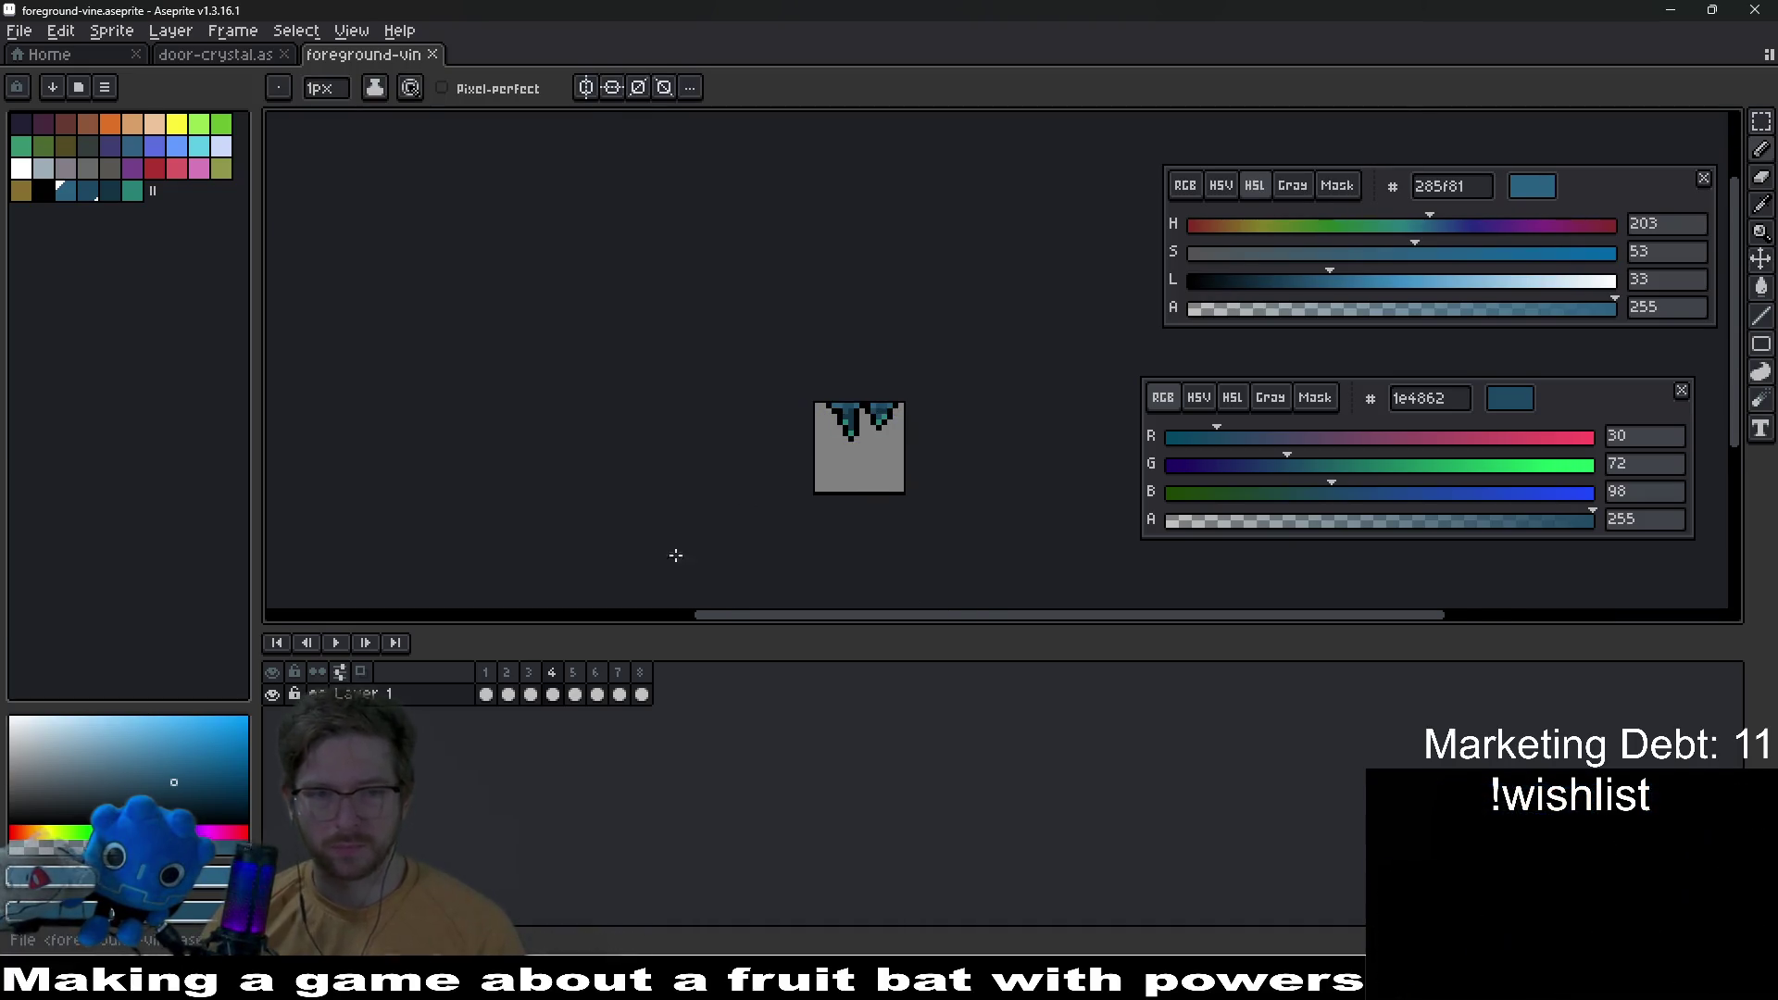
# Step: On frame 5, shift the dark blue vine shapes to the right
pyautogui.click(574, 694)
pyautogui.scroll(2, 857, 452)
pyautogui.scroll(1, 857, 452)
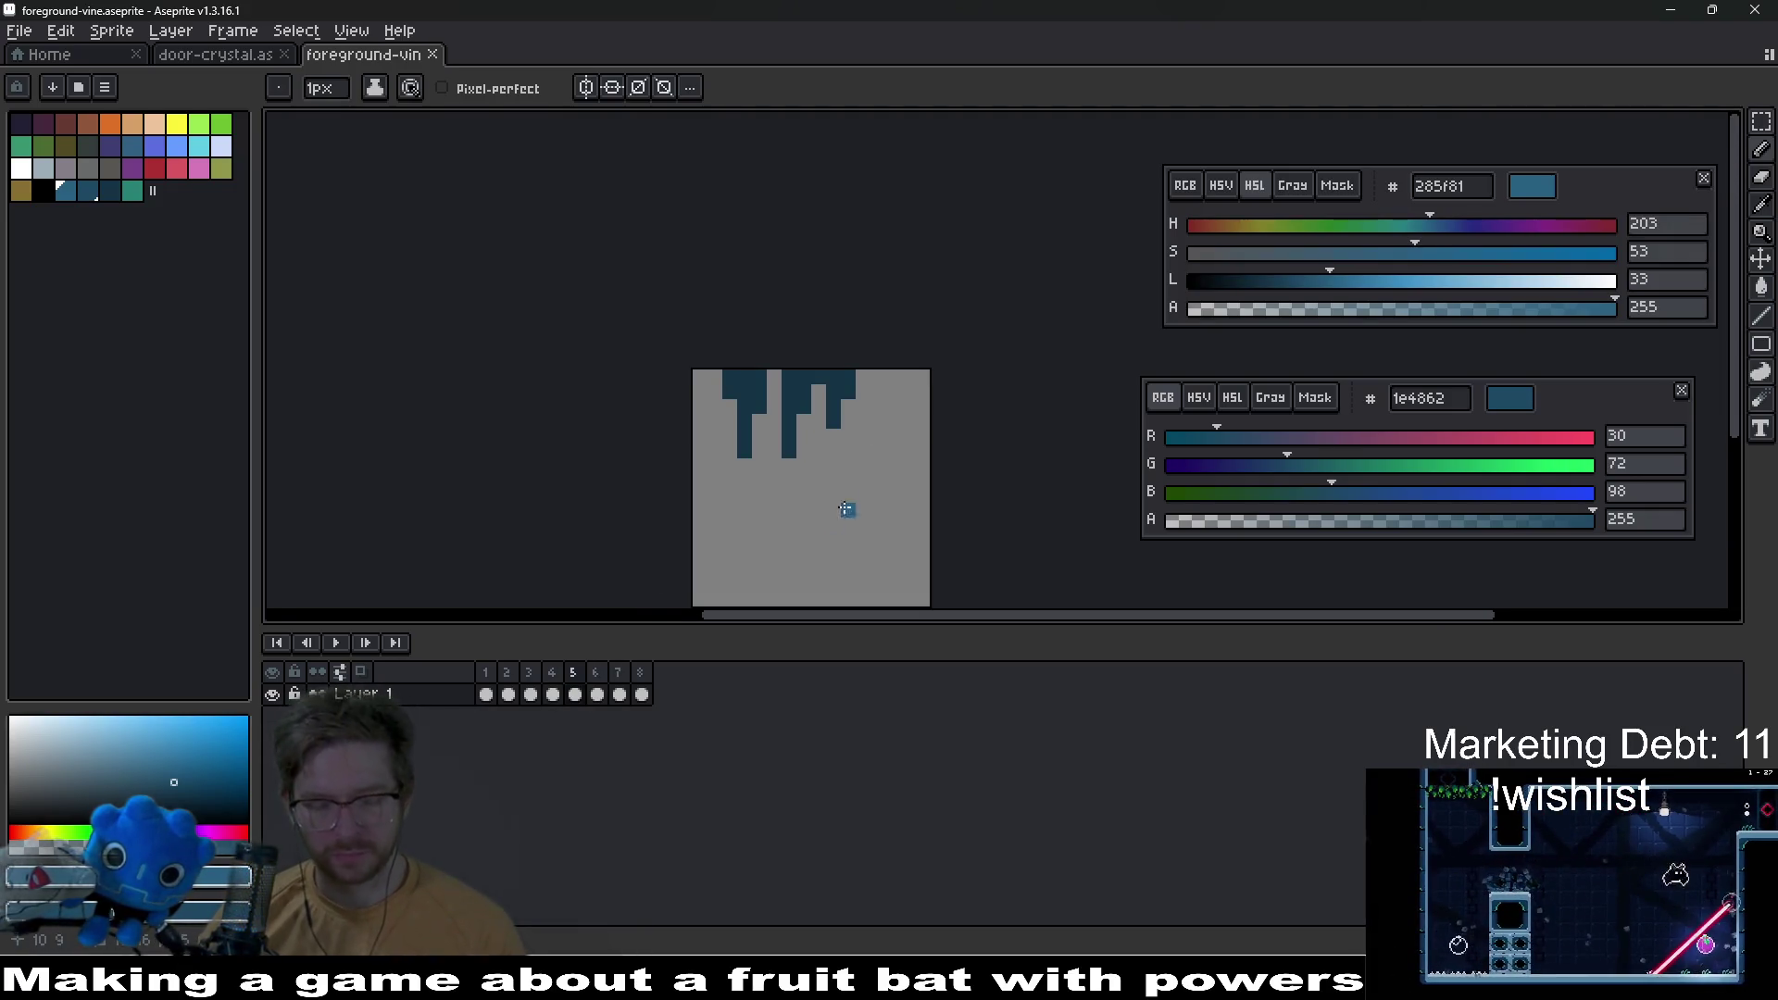
pyautogui.press('ctrl')
pyautogui.moveTo(809, 457); pyautogui.dragTo(845, 453)
# Step: Draw black outlines at the top left, down the side, and along the bottom and right edge
pyautogui.click(45, 192)
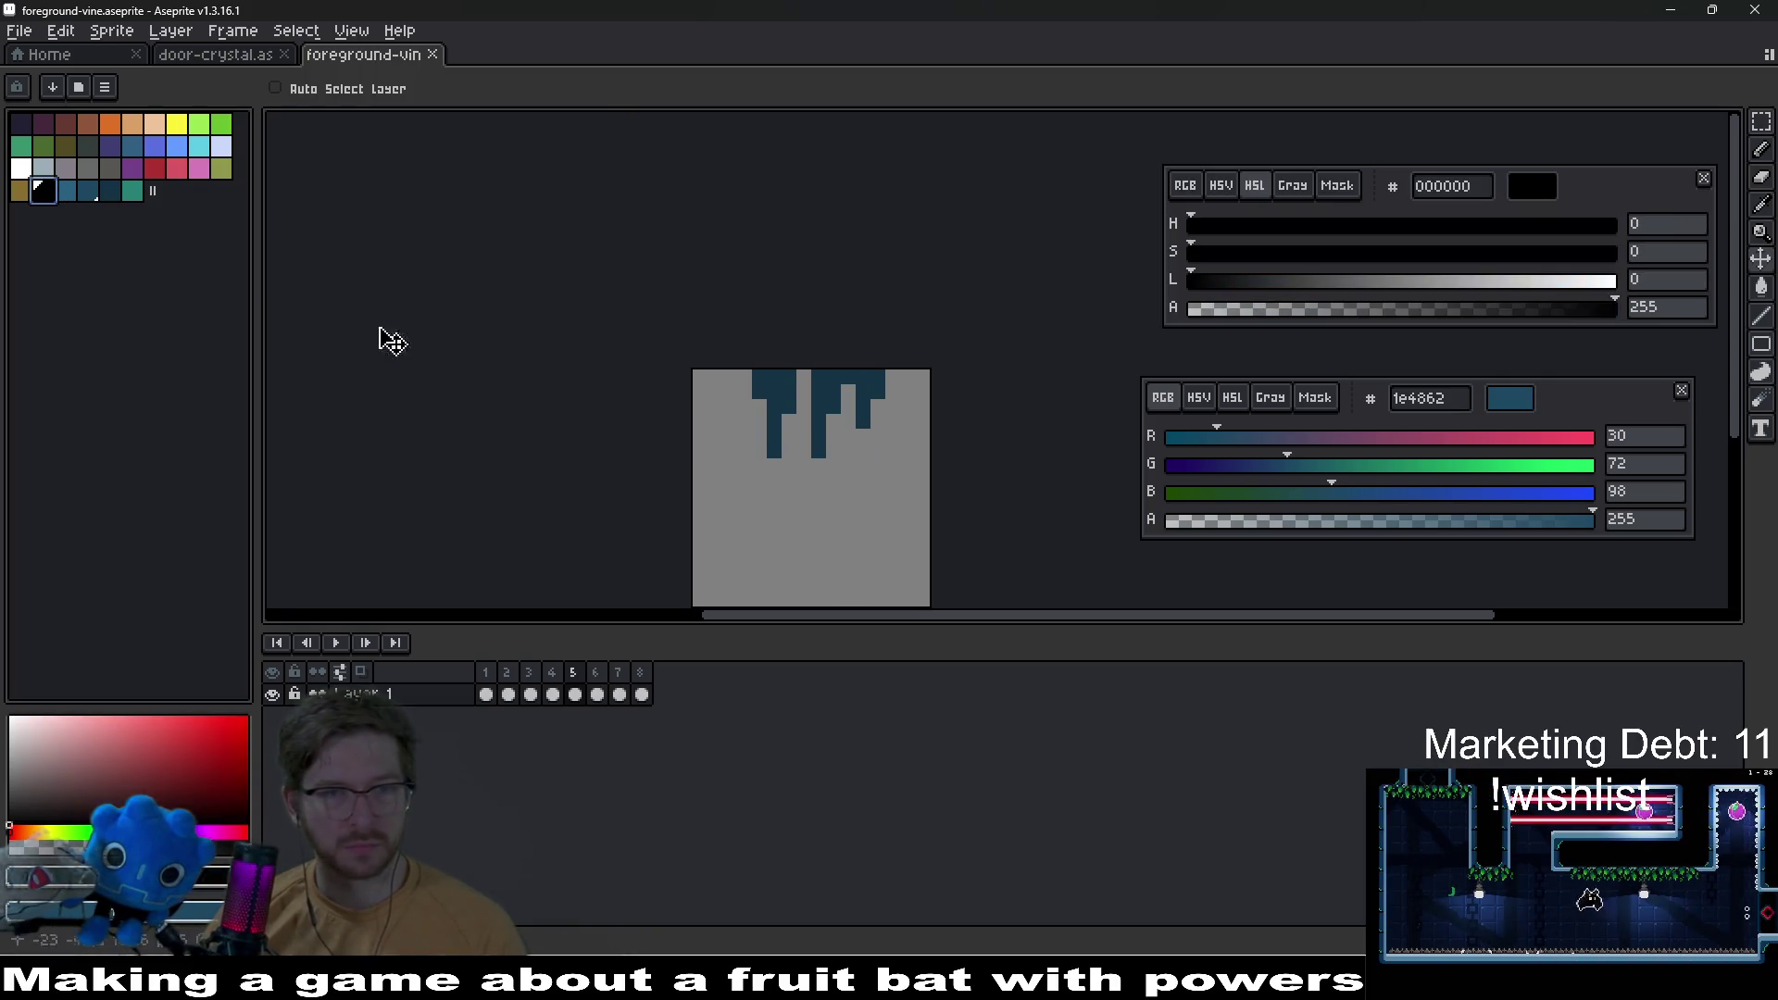
pyautogui.scroll(2, 687, 302)
pyautogui.moveTo(653, 220); pyautogui.dragTo(653, 253)
pyautogui.moveTo(671, 315)
pyautogui.mouseDown()
pyautogui.moveTo(694, 310)
pyautogui.moveTo(695, 436)
pyautogui.moveTo(789, 429)
pyautogui.moveTo(837, 305)
pyautogui.moveTo(837, 219)
pyautogui.mouseUp()
pyautogui.moveTo(831, 355)
pyautogui.mouseDown()
pyautogui.moveTo(869, 492)
pyautogui.moveTo(908, 444)
pyautogui.moveTo(911, 369)
pyautogui.moveTo(960, 266)
pyautogui.moveTo(964, 398)
pyautogui.moveTo(1021, 390)
pyautogui.moveTo(1092, 269)
pyautogui.moveTo(1098, 218)
pyautogui.mouseUp()
pyautogui.scroll(-6, 1028, 452)
pyautogui.scroll(-1, 1028, 452)
pyautogui.scroll(5, 874, 452)
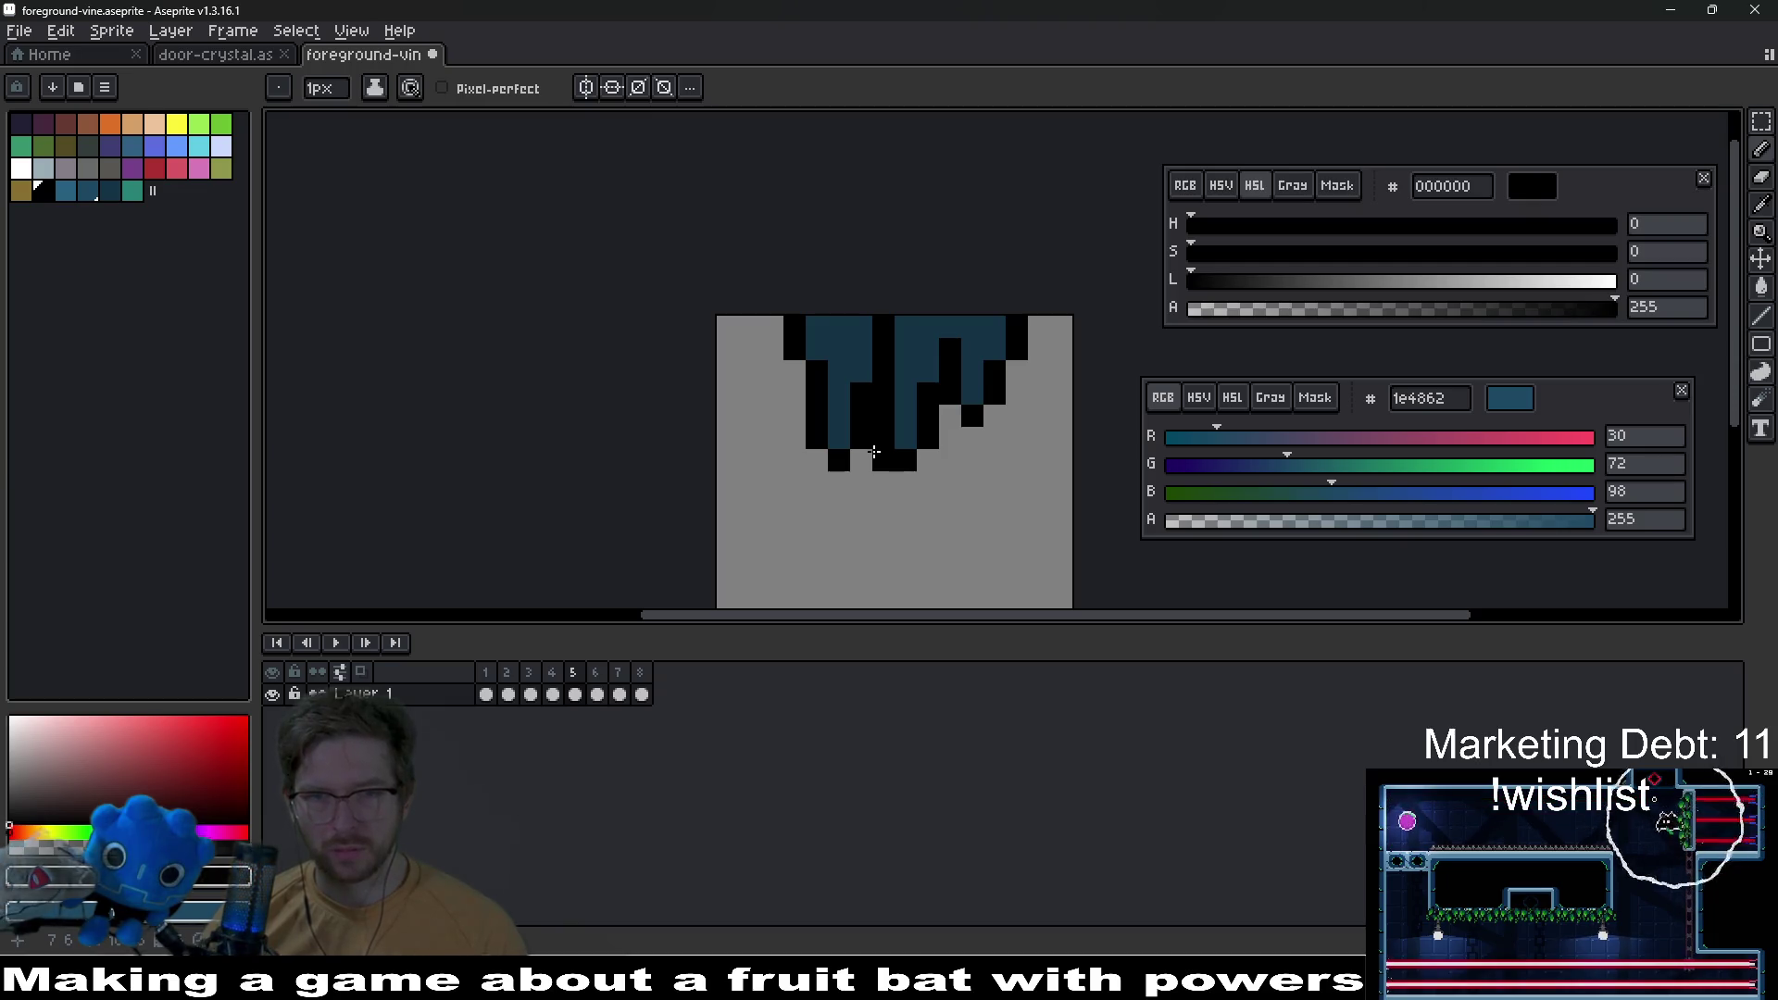
# Step: Lasso part of the left vine columns and fill its grey gap with black outline
pyautogui.press('q')
pyautogui.moveTo(789, 326); pyautogui.dragTo(837, 463)
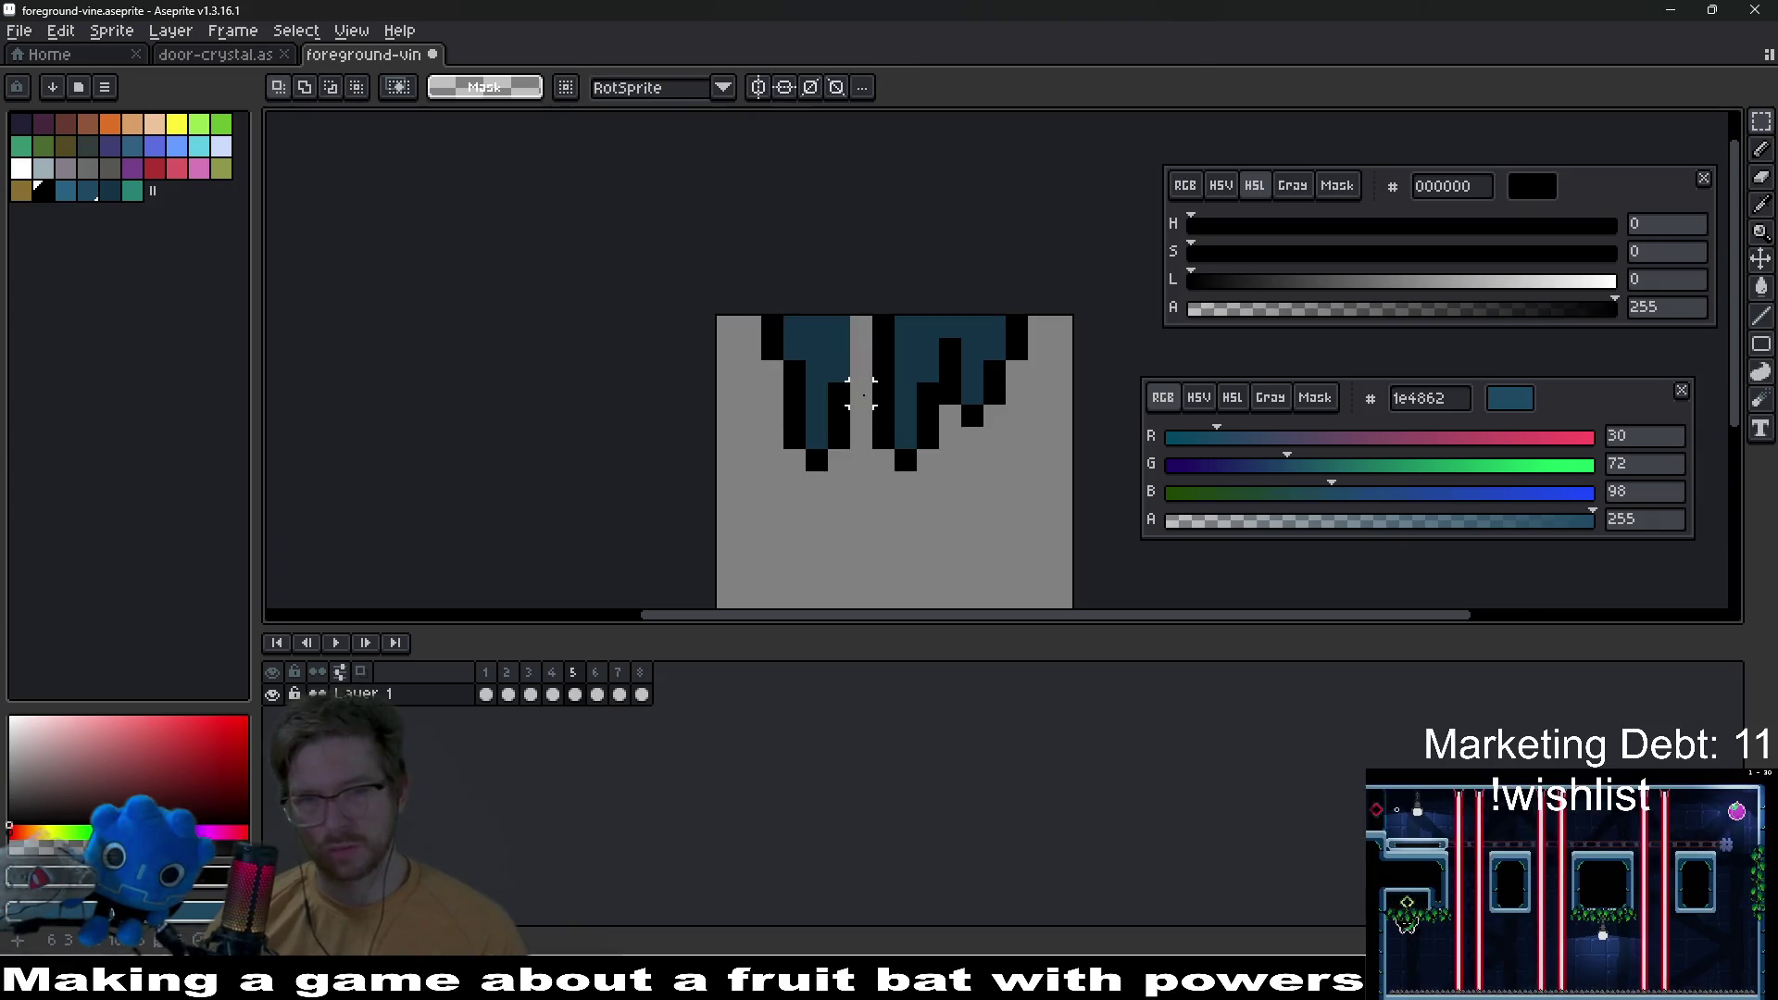
pyautogui.scroll(3, 859, 375)
pyautogui.press('b')
pyautogui.click(853, 340)
pyautogui.moveTo(853, 341); pyautogui.dragTo(845, 219)
pyautogui.scroll(-10, 958, 457)
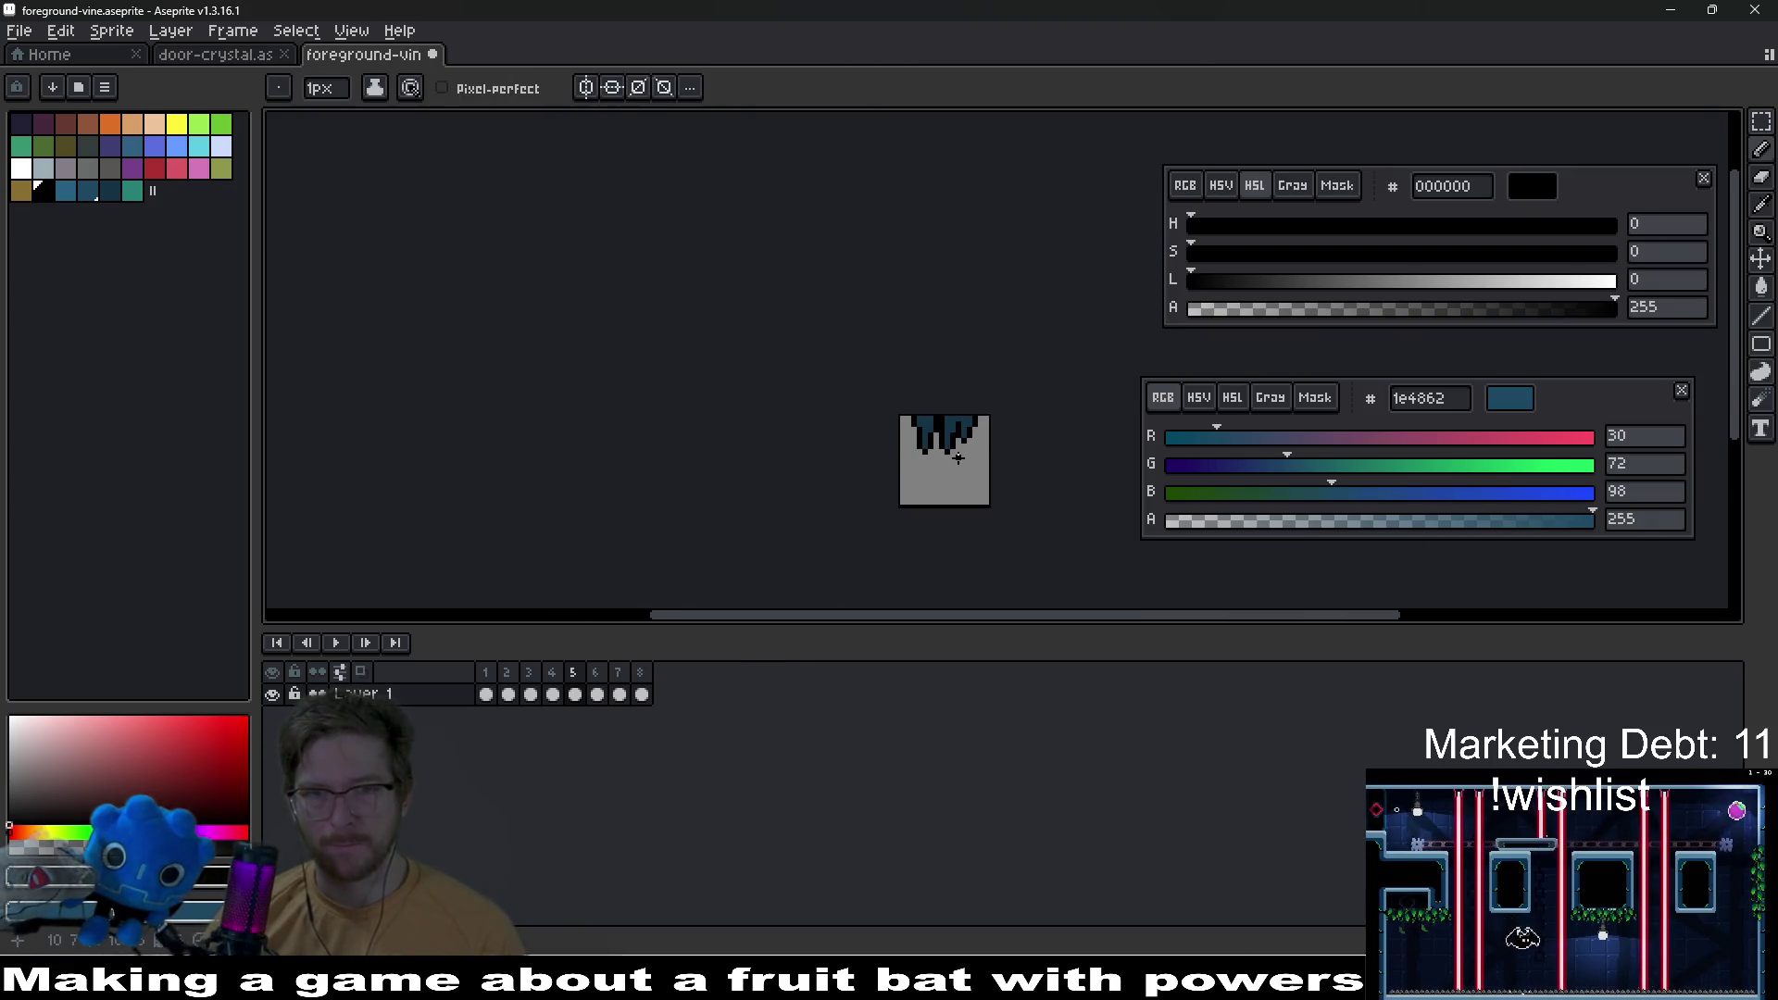
pyautogui.scroll(5, 959, 456)
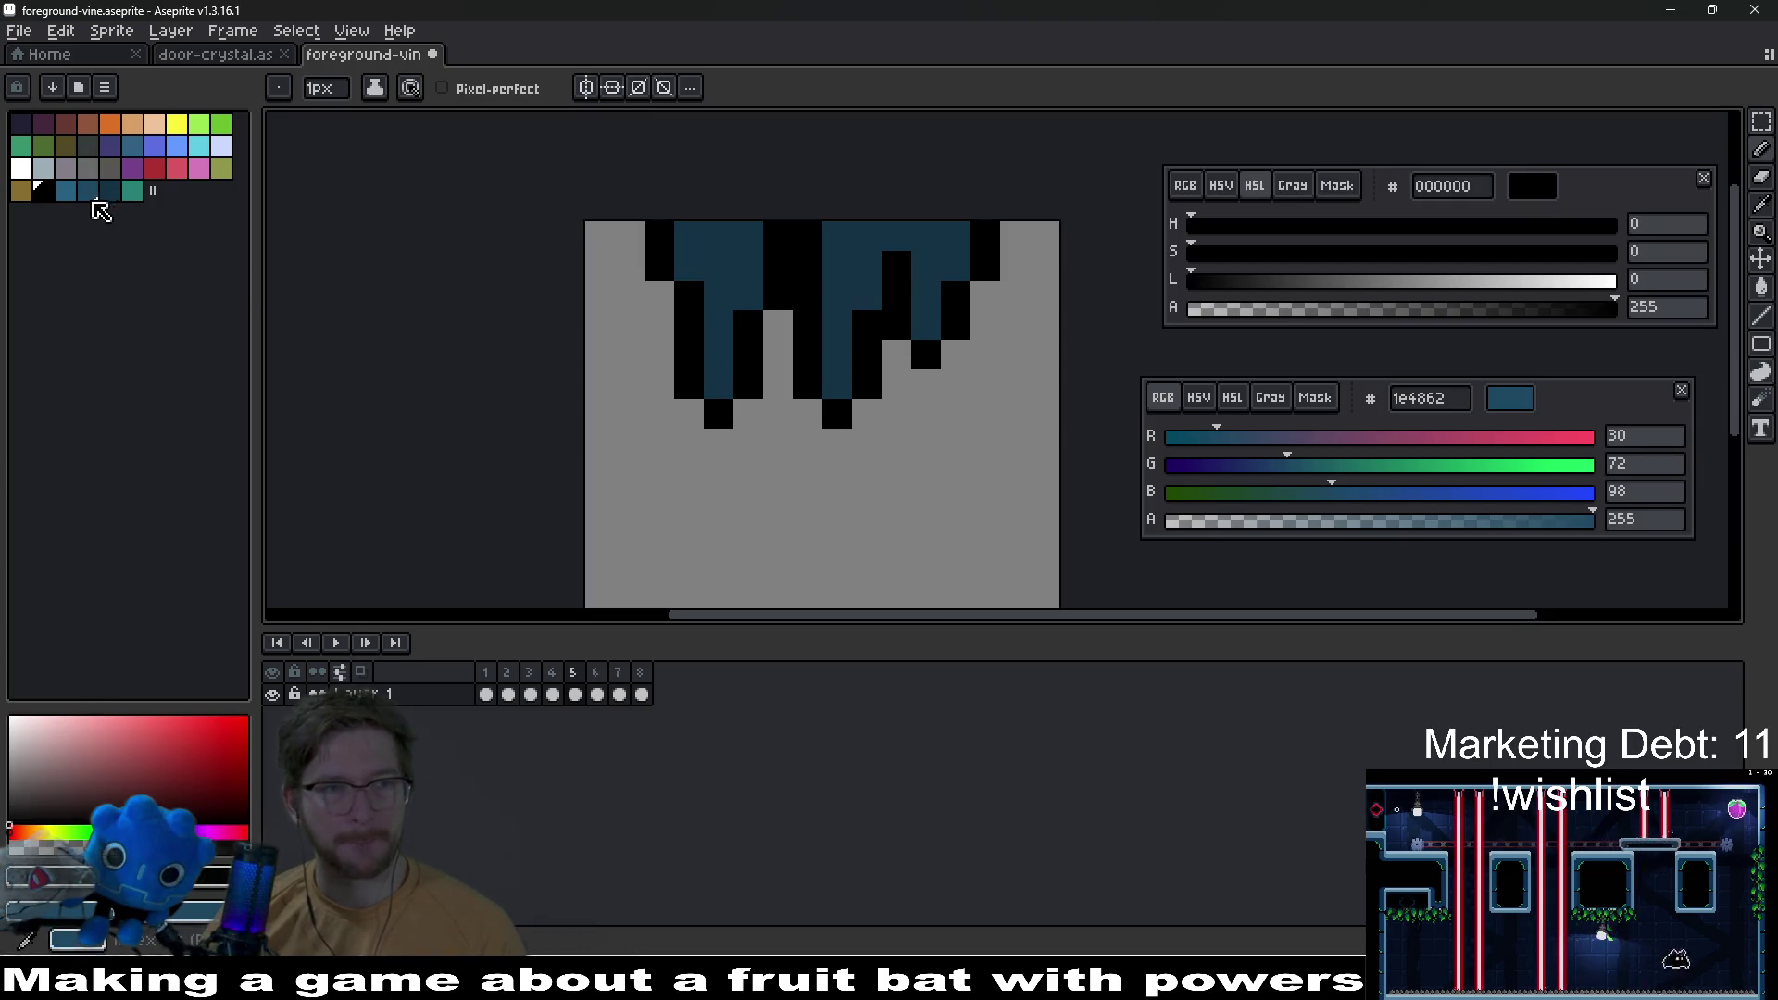
# Step: Paint frame 5's three vine tips with teal 288176, fixing the third tip one pixel higher
pyautogui.click(131, 191)
pyautogui.click(719, 384)
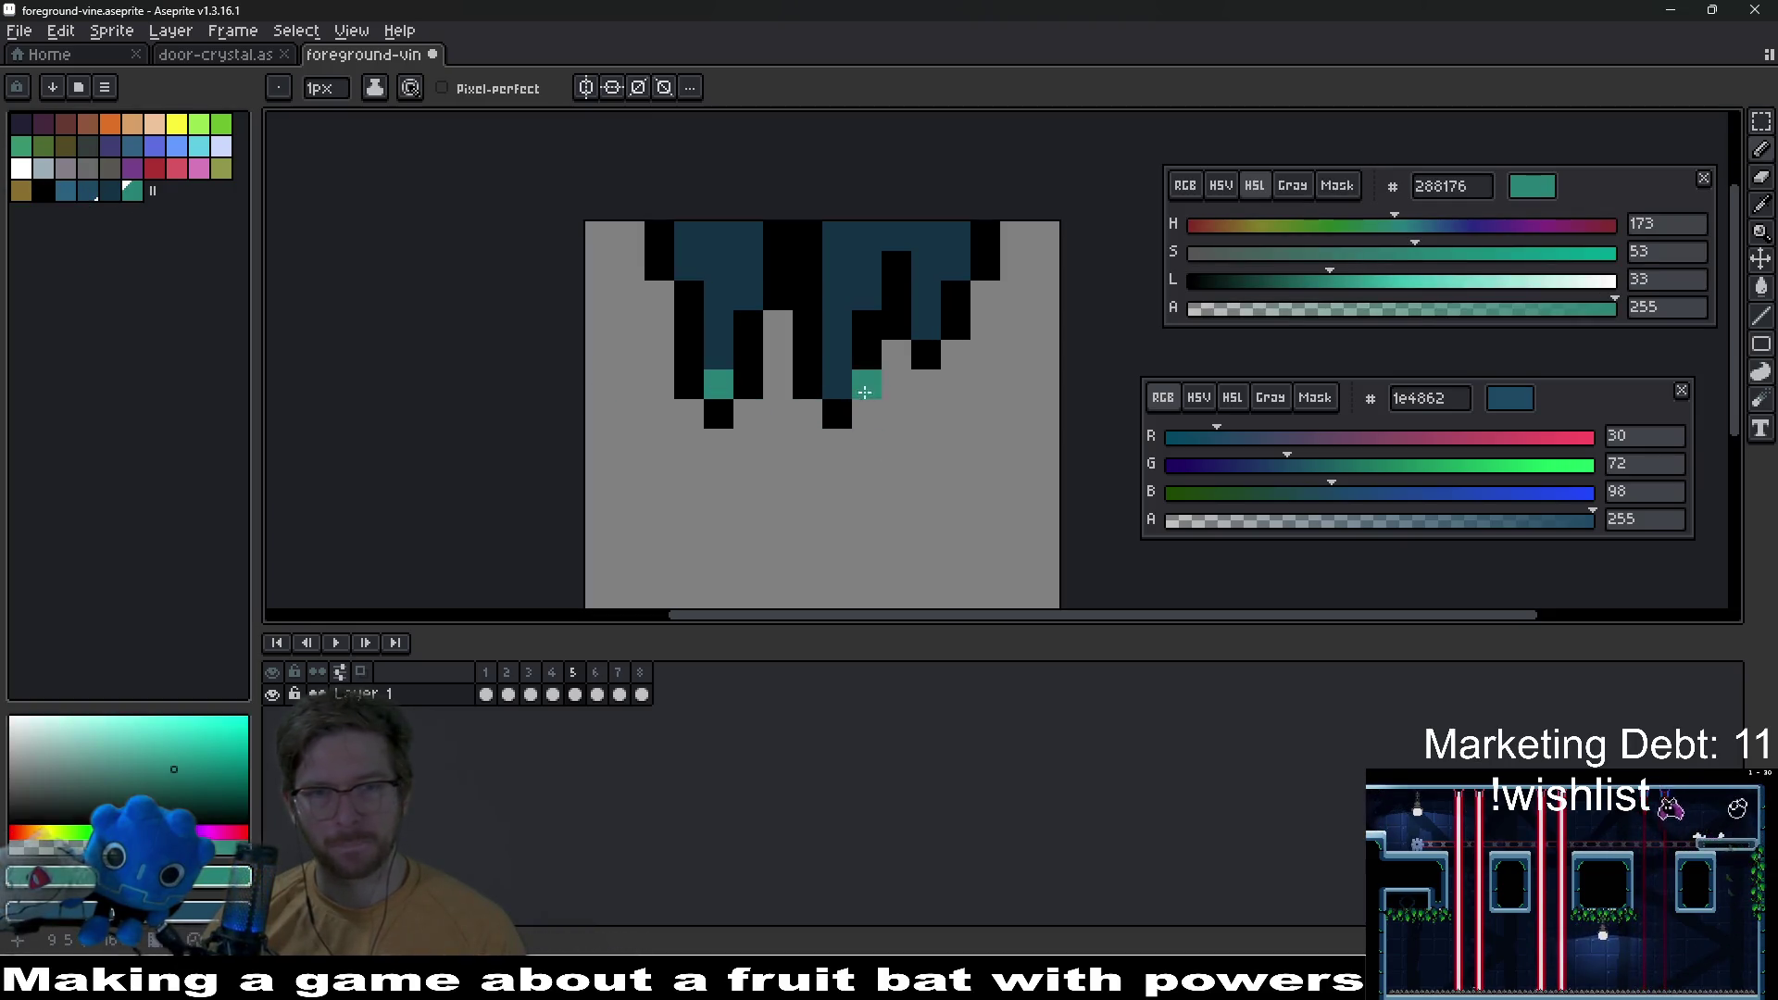
pyautogui.click(837, 384)
pyautogui.click(926, 354)
pyautogui.hotkey('ctrl', 'z')
pyautogui.click(935, 334)
# Step: With 1e4862 and 285f81 as colours, add lighter blue highlights along the vine tops
pyautogui.click(88, 191)
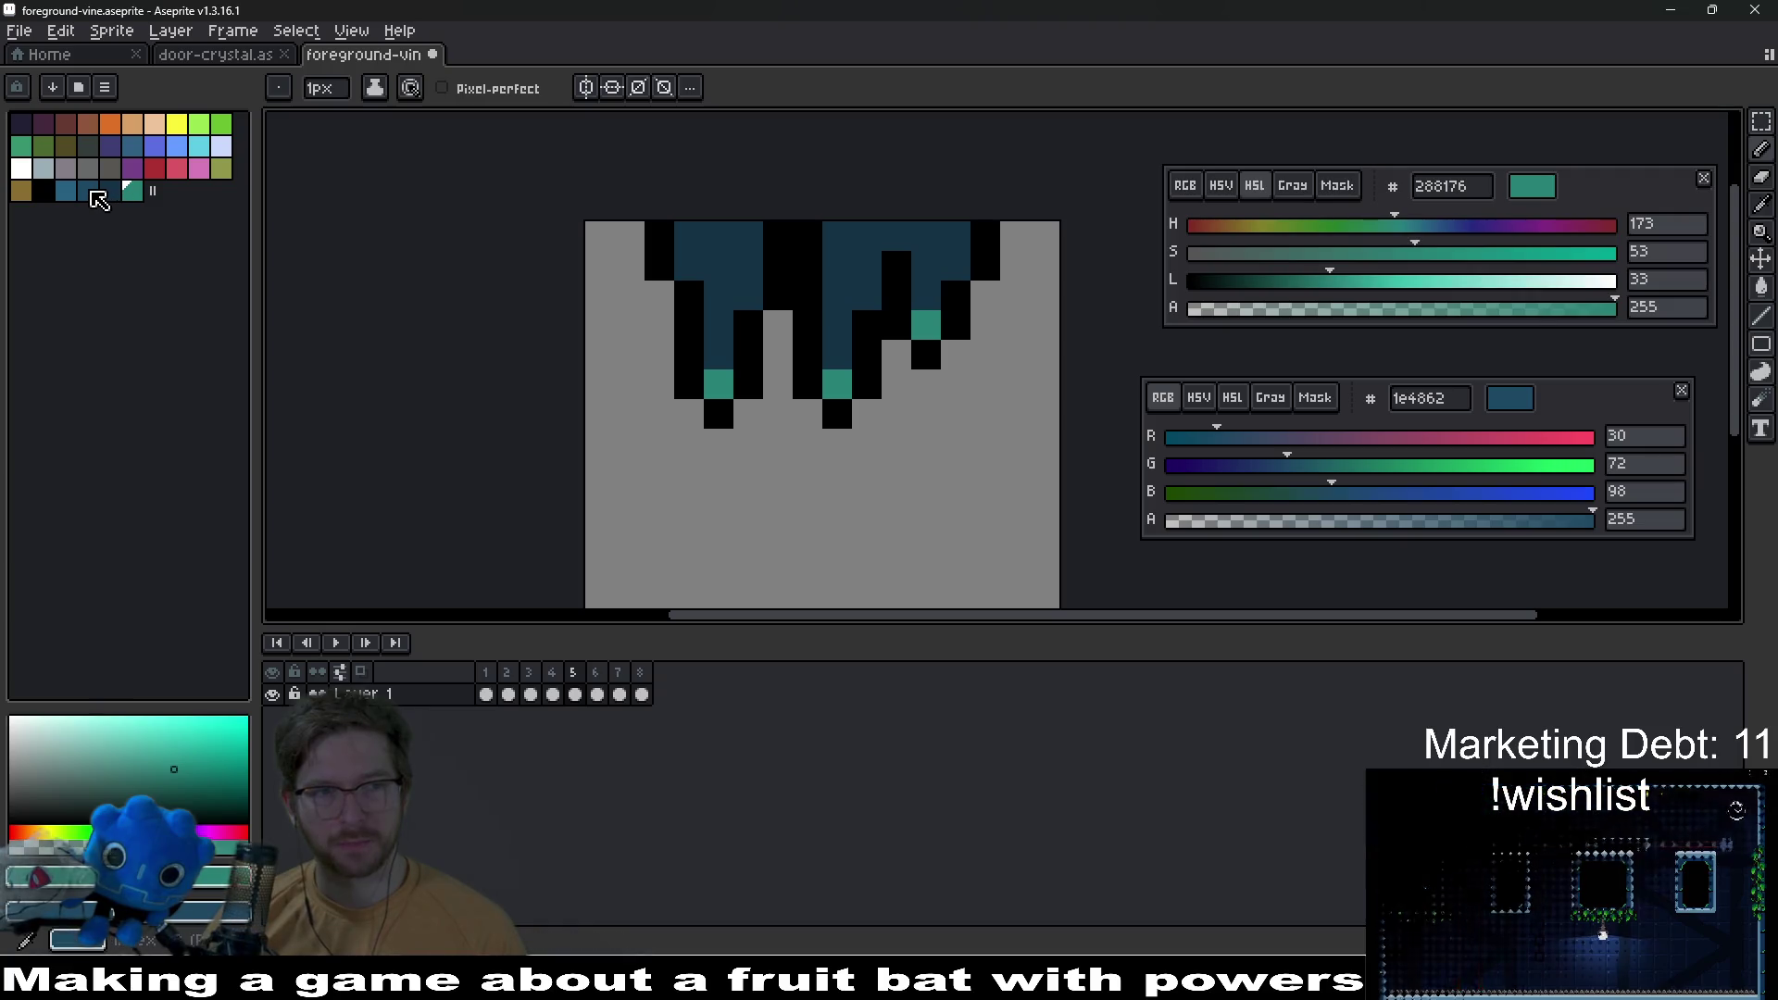
pyautogui.rightClick(66, 190)
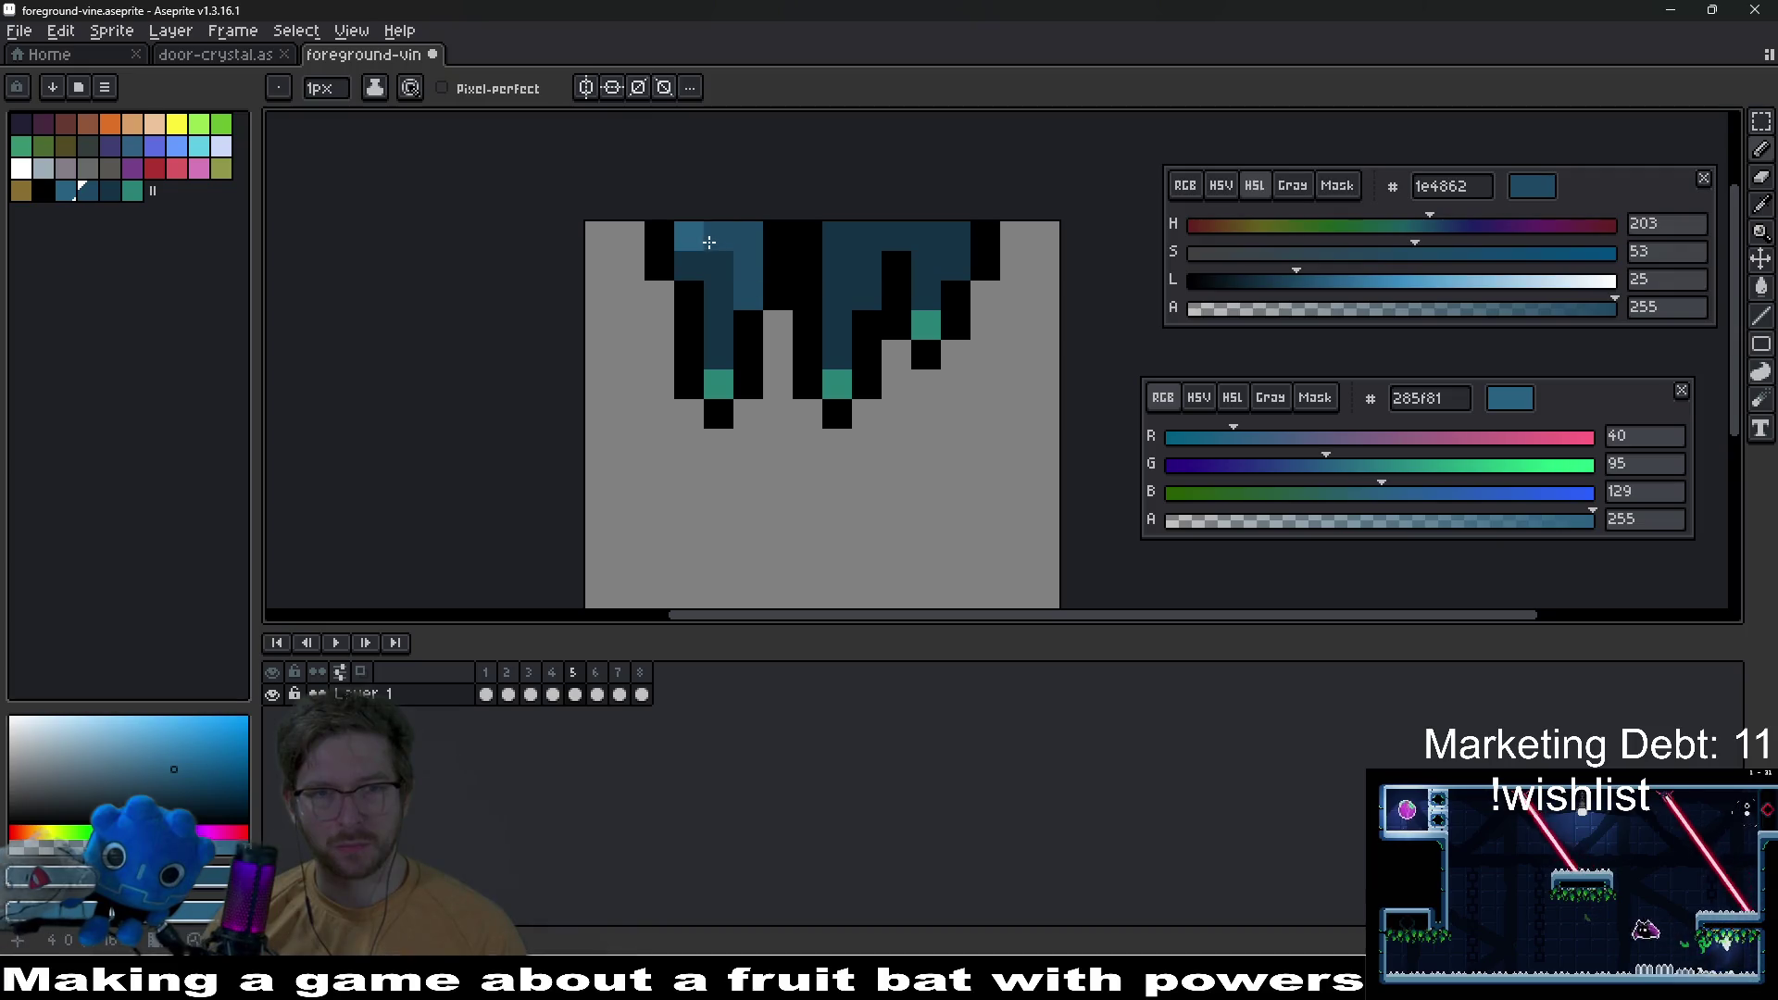
pyautogui.rightClick(751, 315)
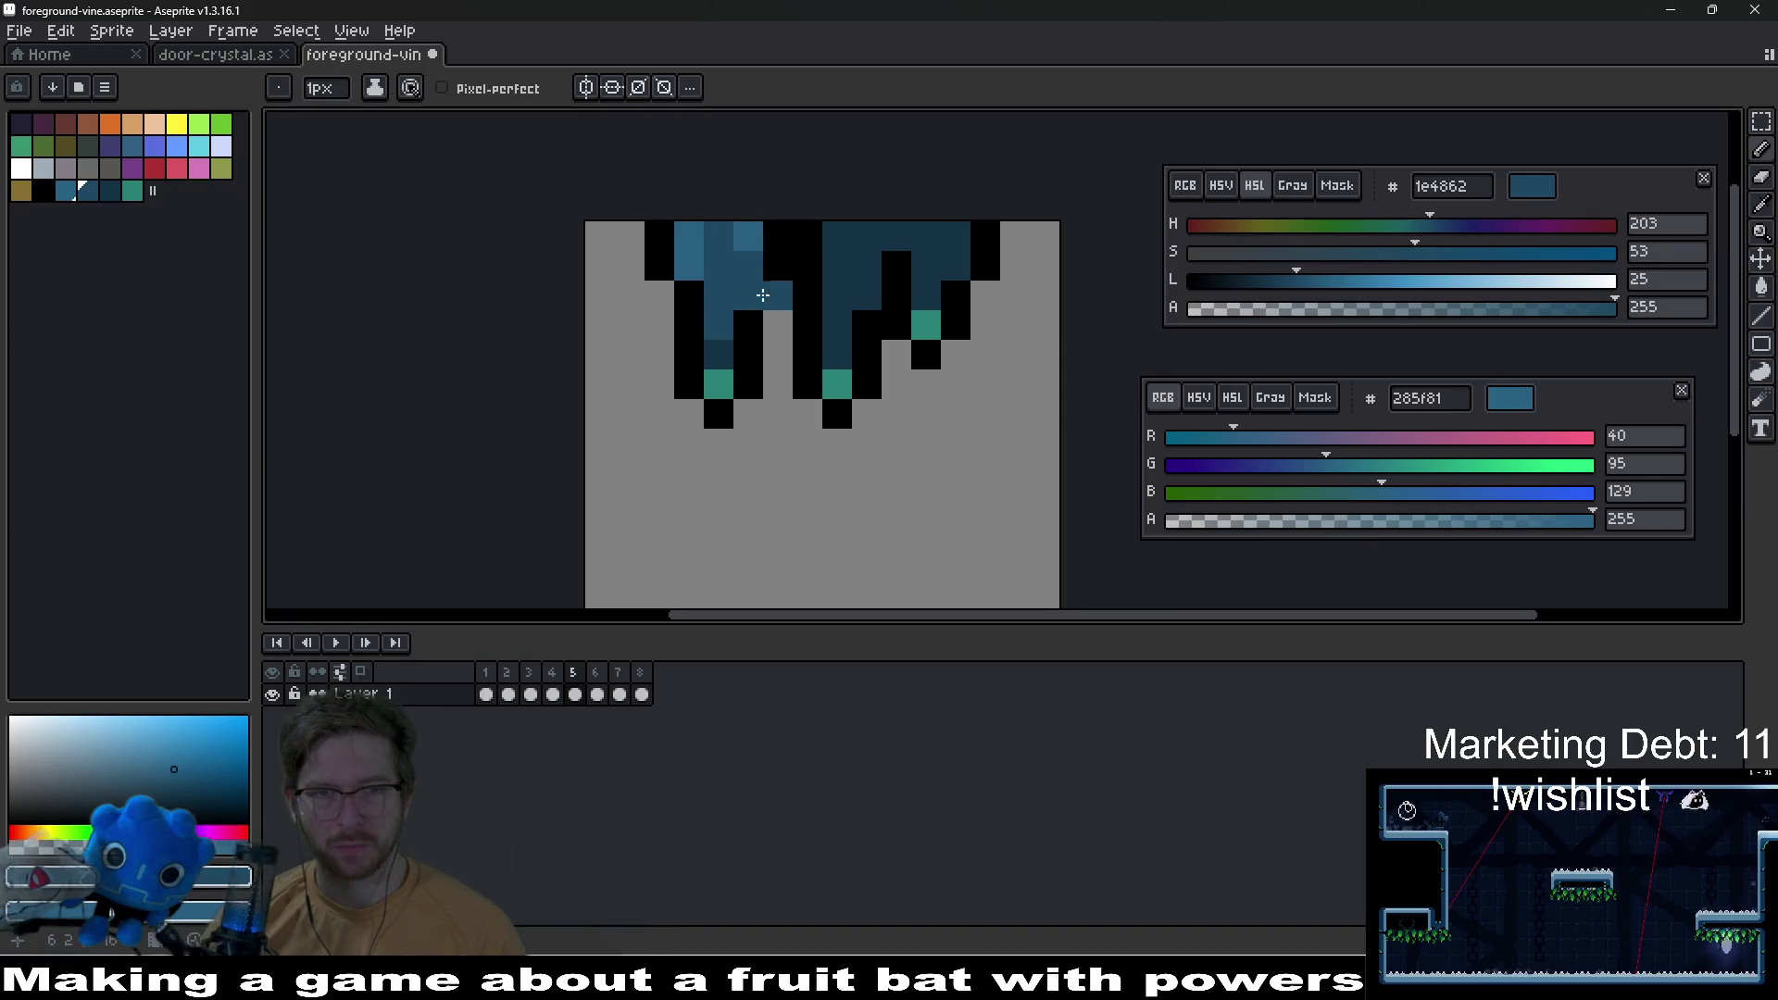
pyautogui.scroll(-4, 763, 294)
pyautogui.scroll(6, 926, 324)
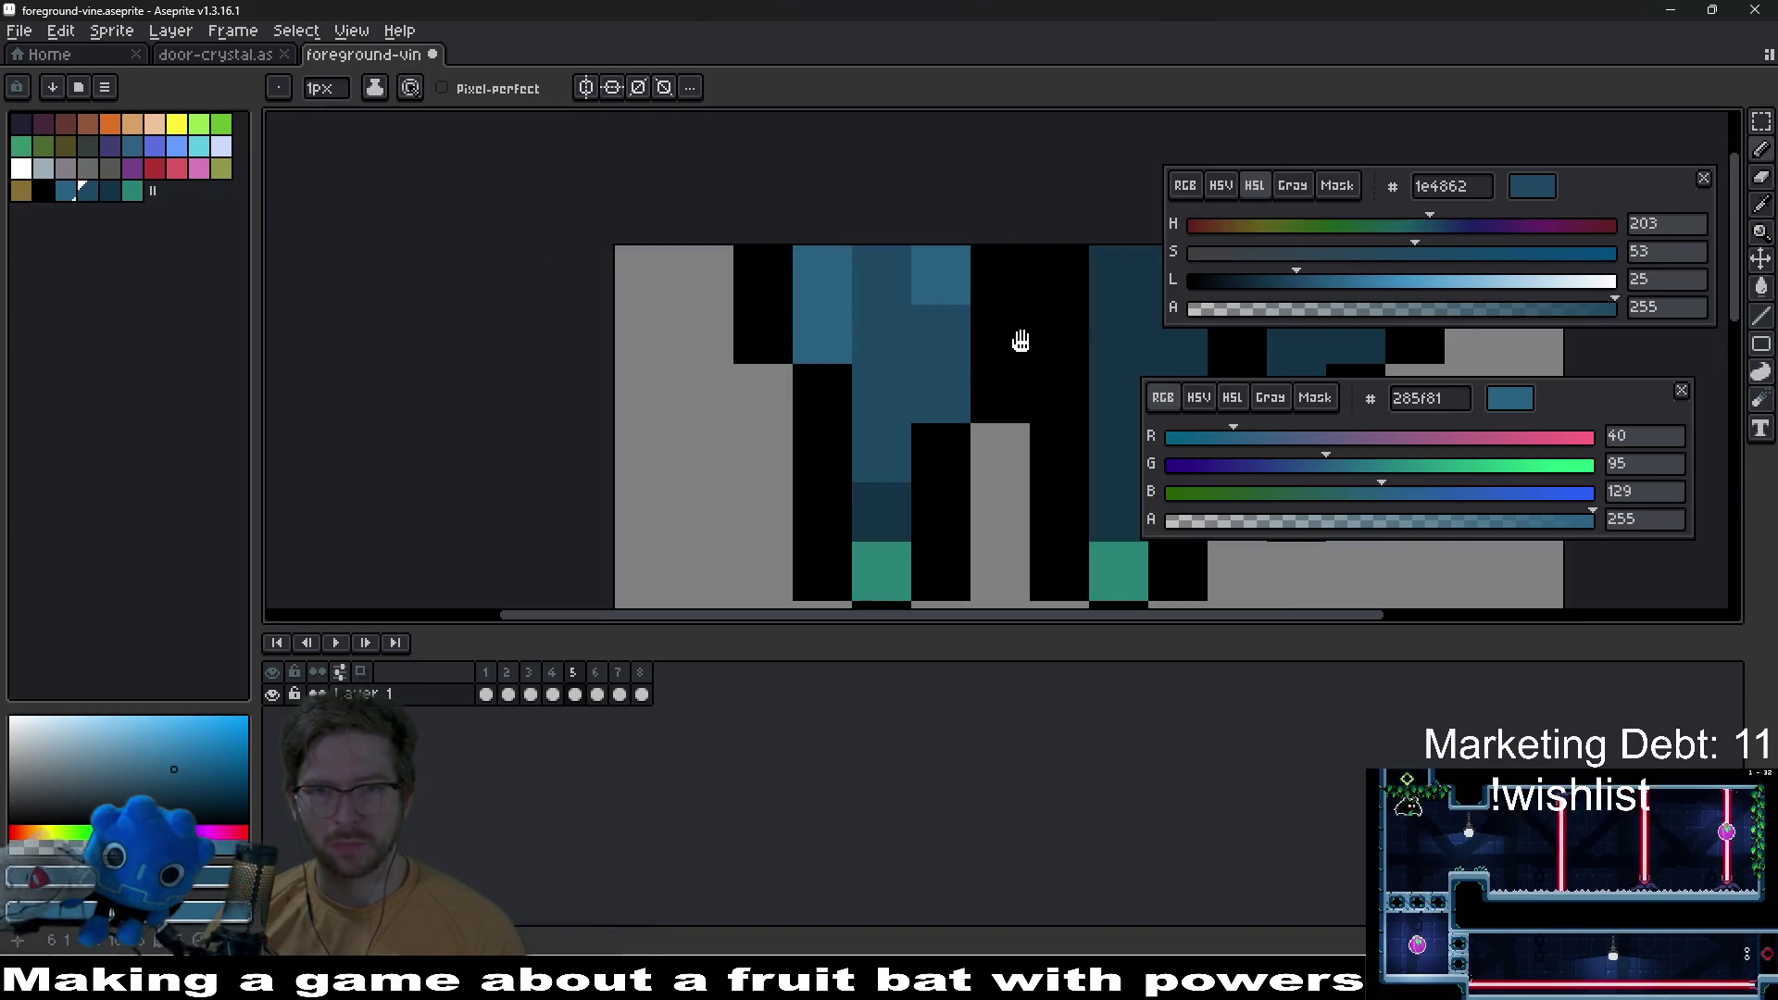
pyautogui.moveTo(1019, 341); pyautogui.dragTo(545, 352)
pyautogui.click(643, 285)
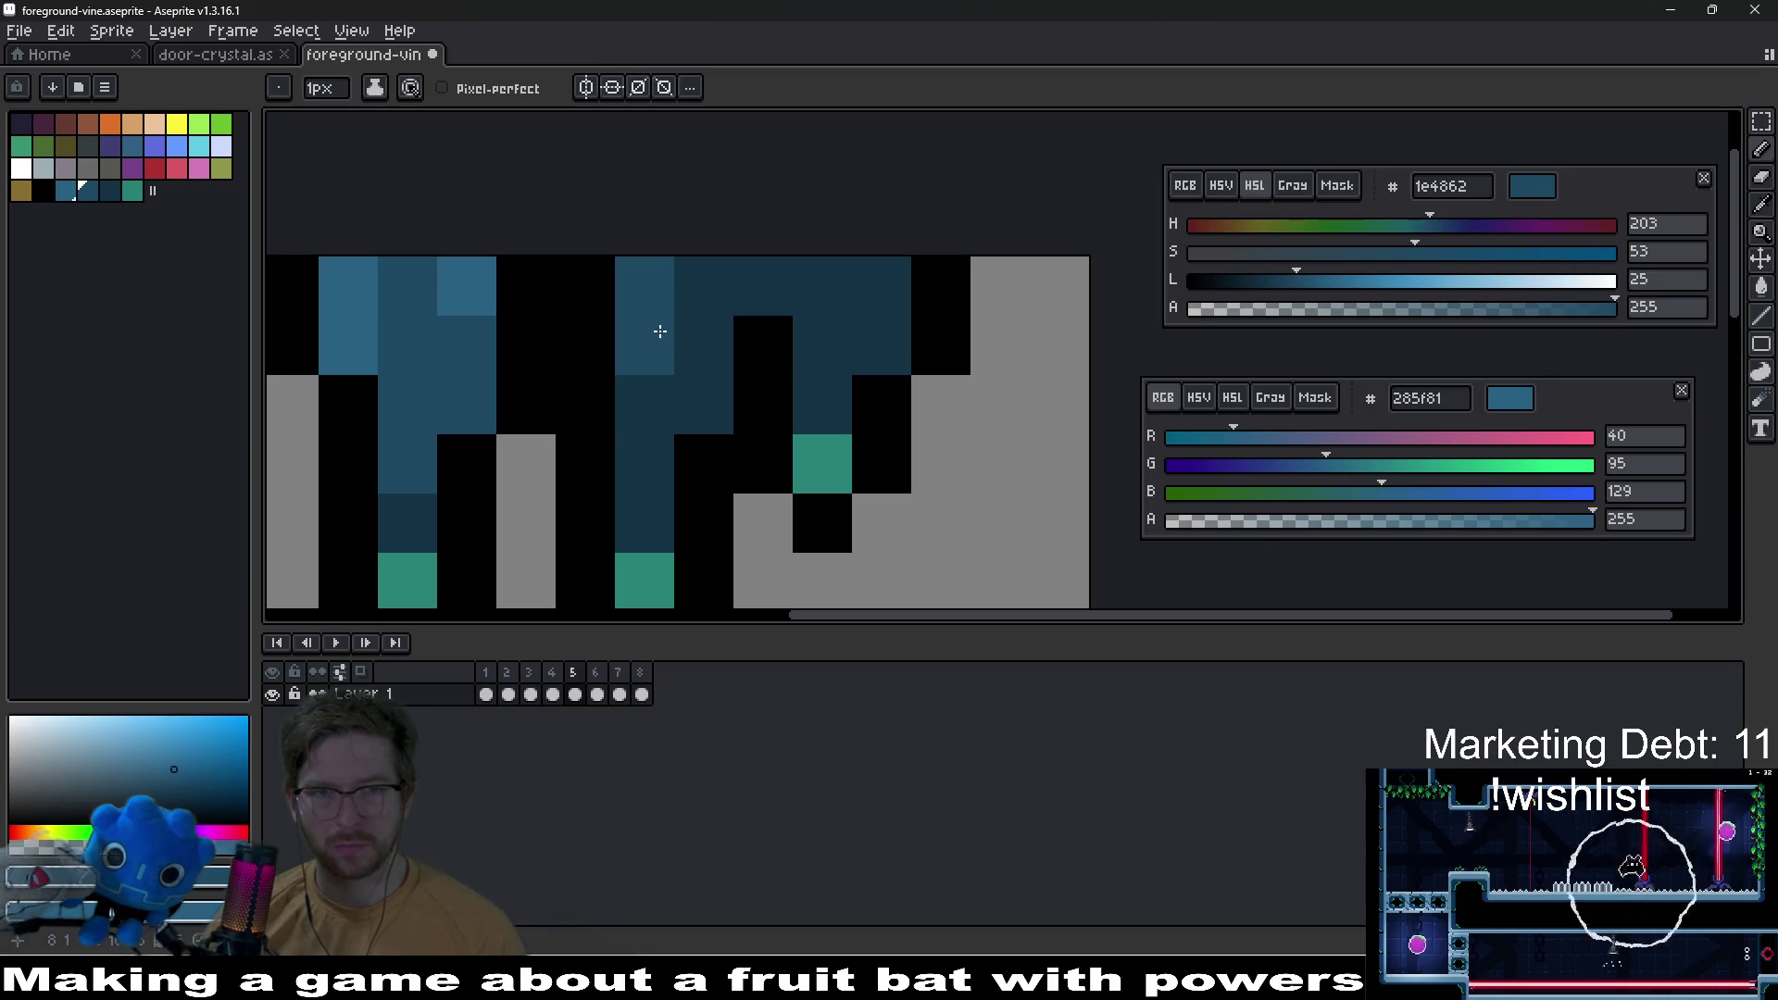
pyautogui.moveTo(659, 331)
pyautogui.mouseDown()
pyautogui.moveTo(880, 281)
pyautogui.moveTo(886, 333)
pyautogui.moveTo(837, 358)
pyautogui.mouseUp()
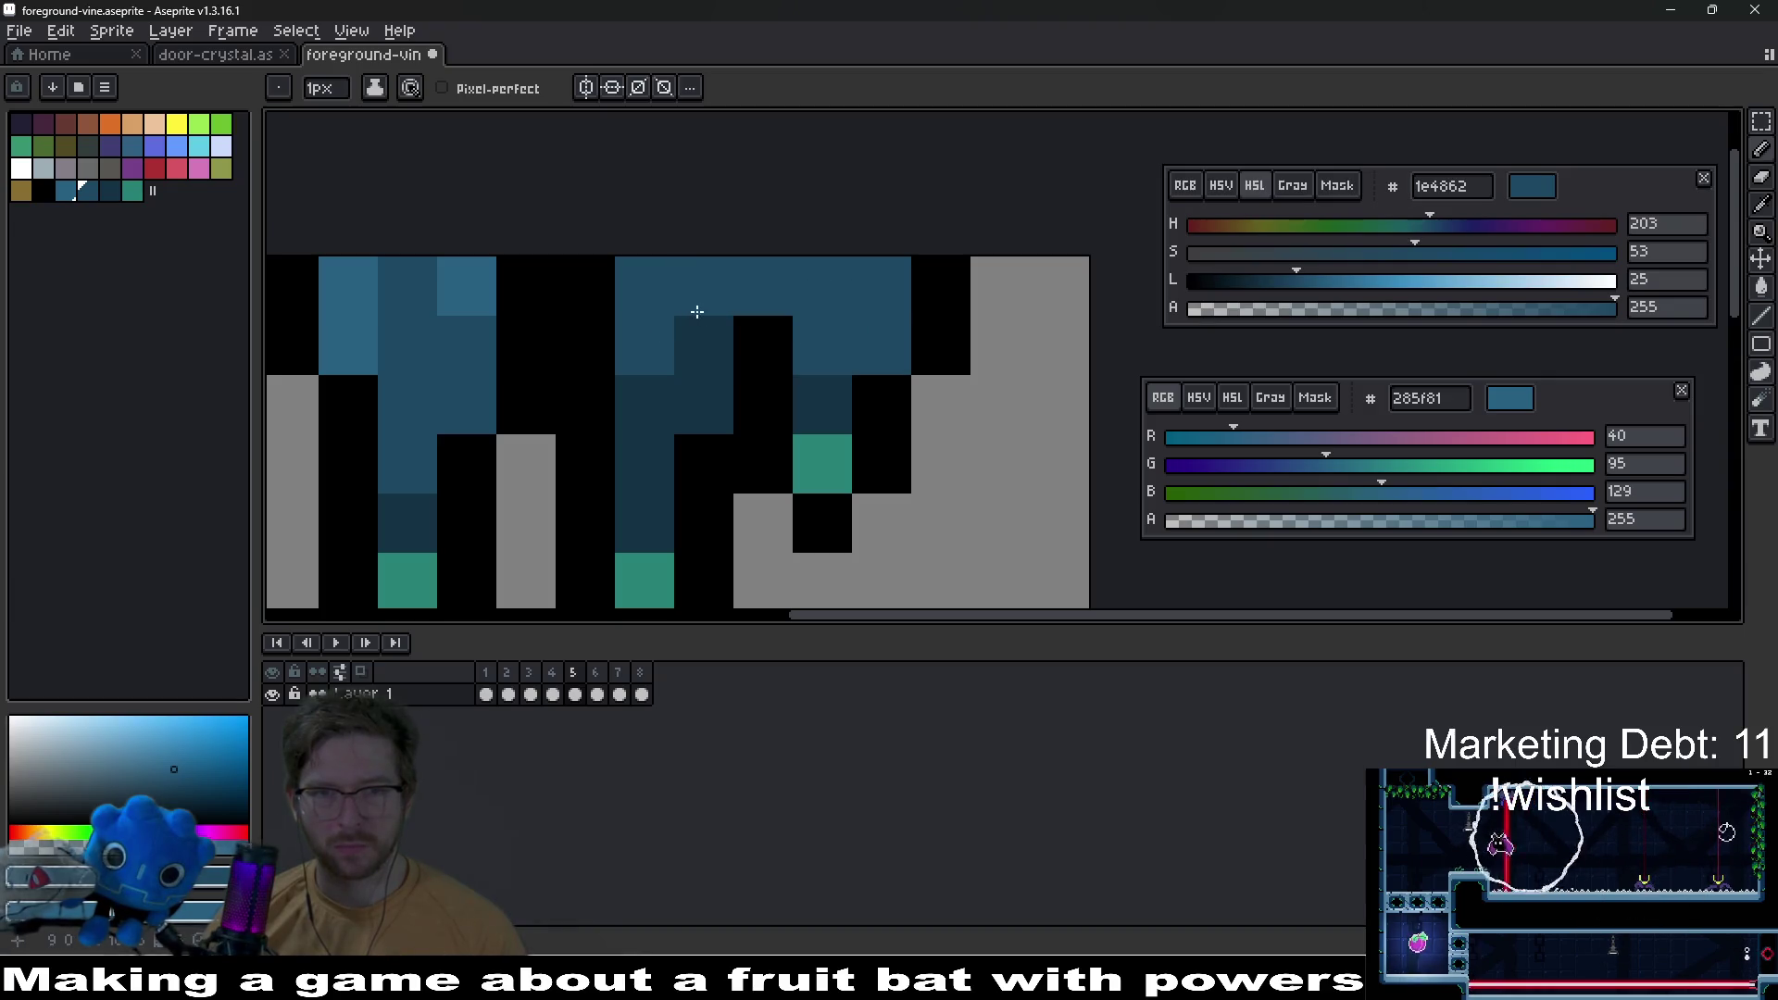
# Step: Save the sprite with Ctrl+S
pyautogui.scroll(-5, 791, 445)
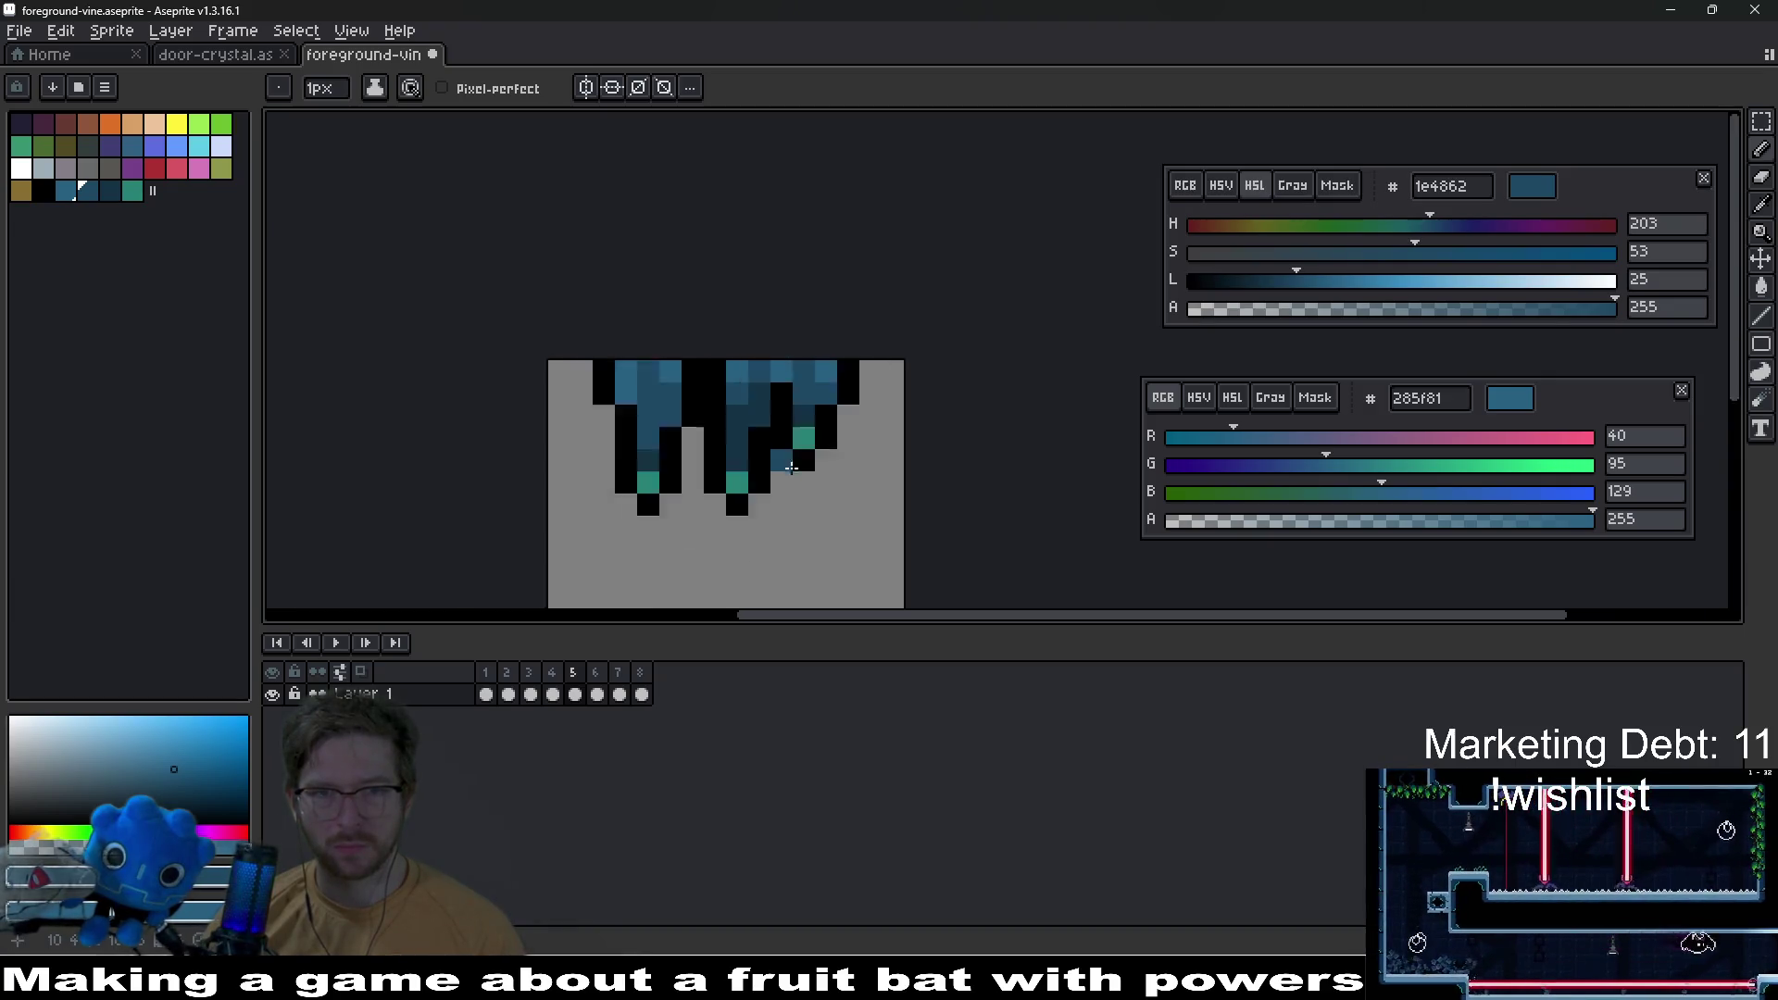
pyautogui.scroll(-1, 790, 467)
pyautogui.hotkey('ctrl', 's')
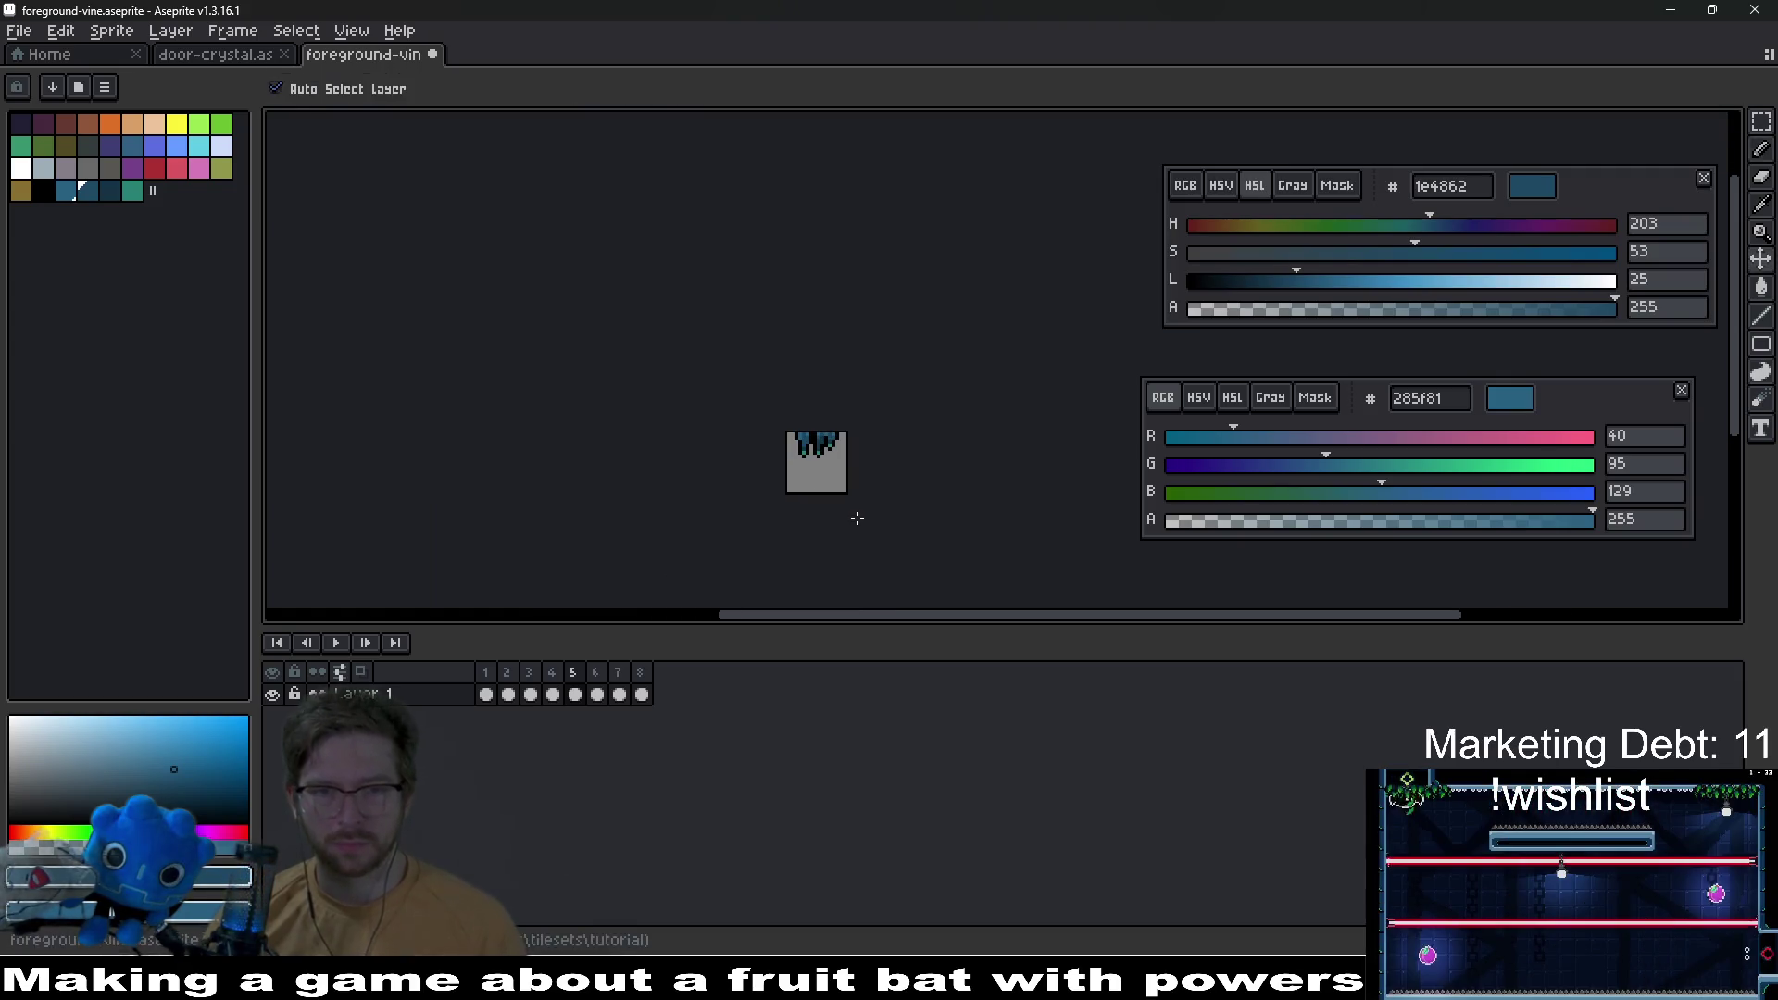
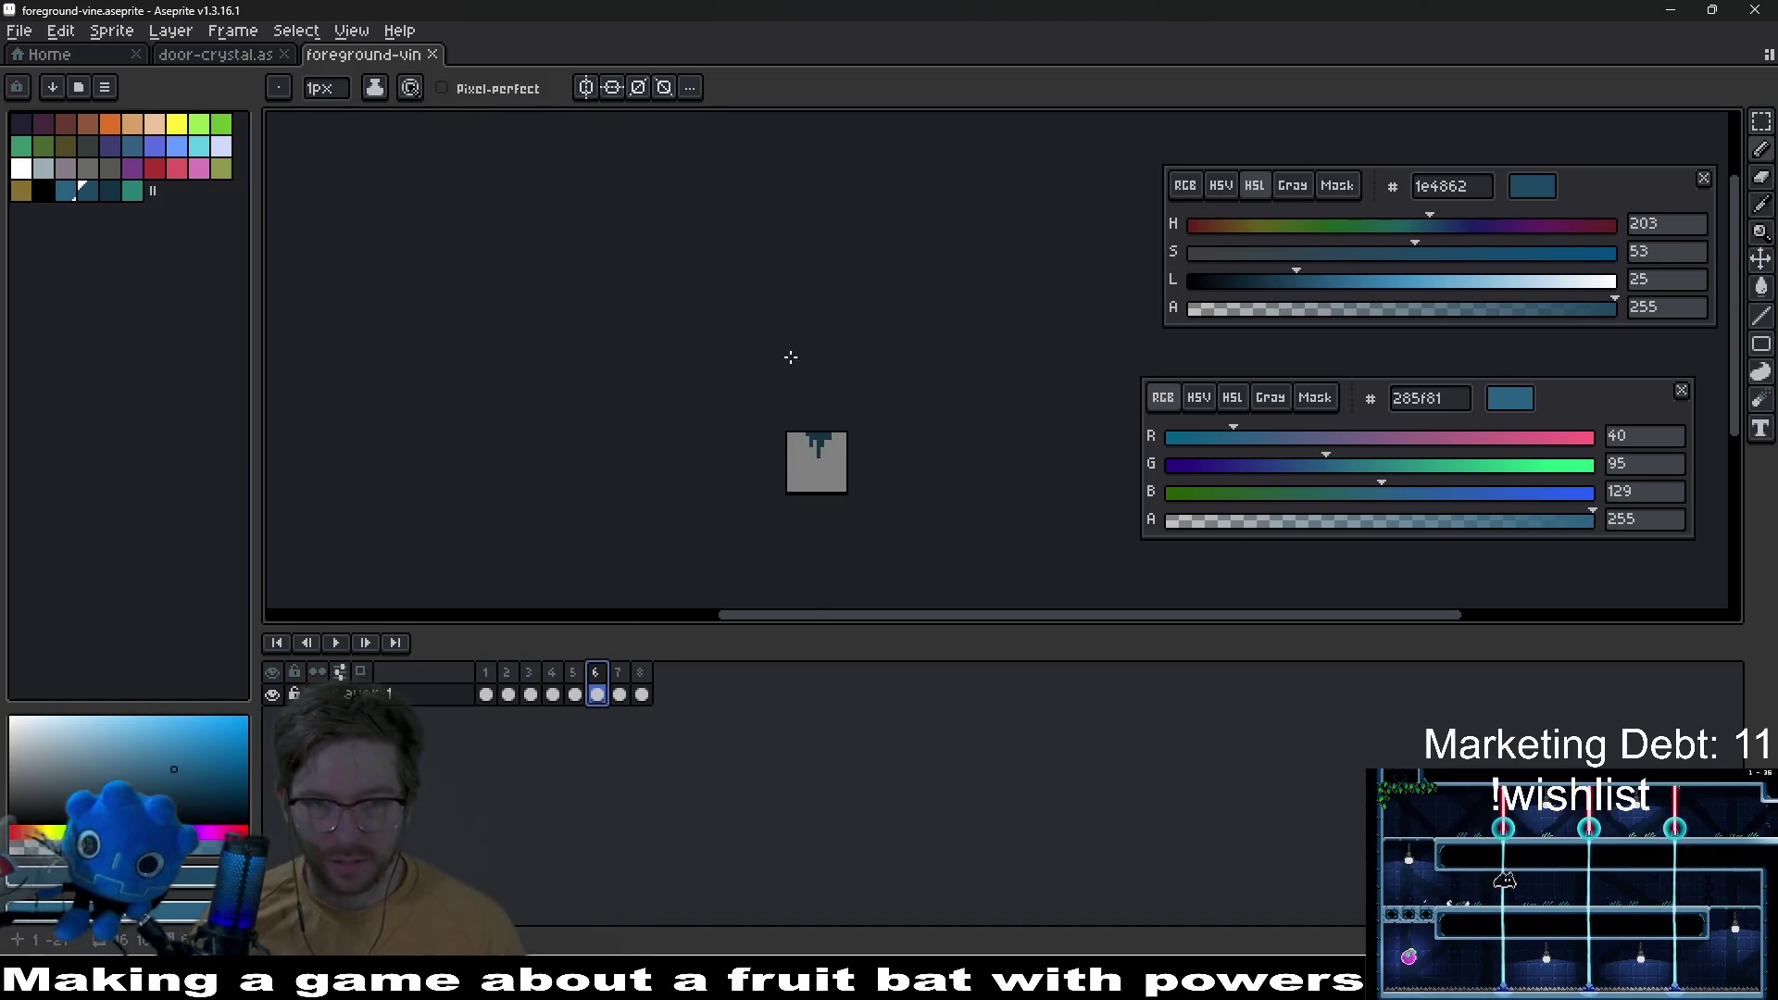
# Step: Pick black and bring the vine sprite into view to tidy its outline
pyautogui.click(42, 191)
pyautogui.scroll(5, 909, 475)
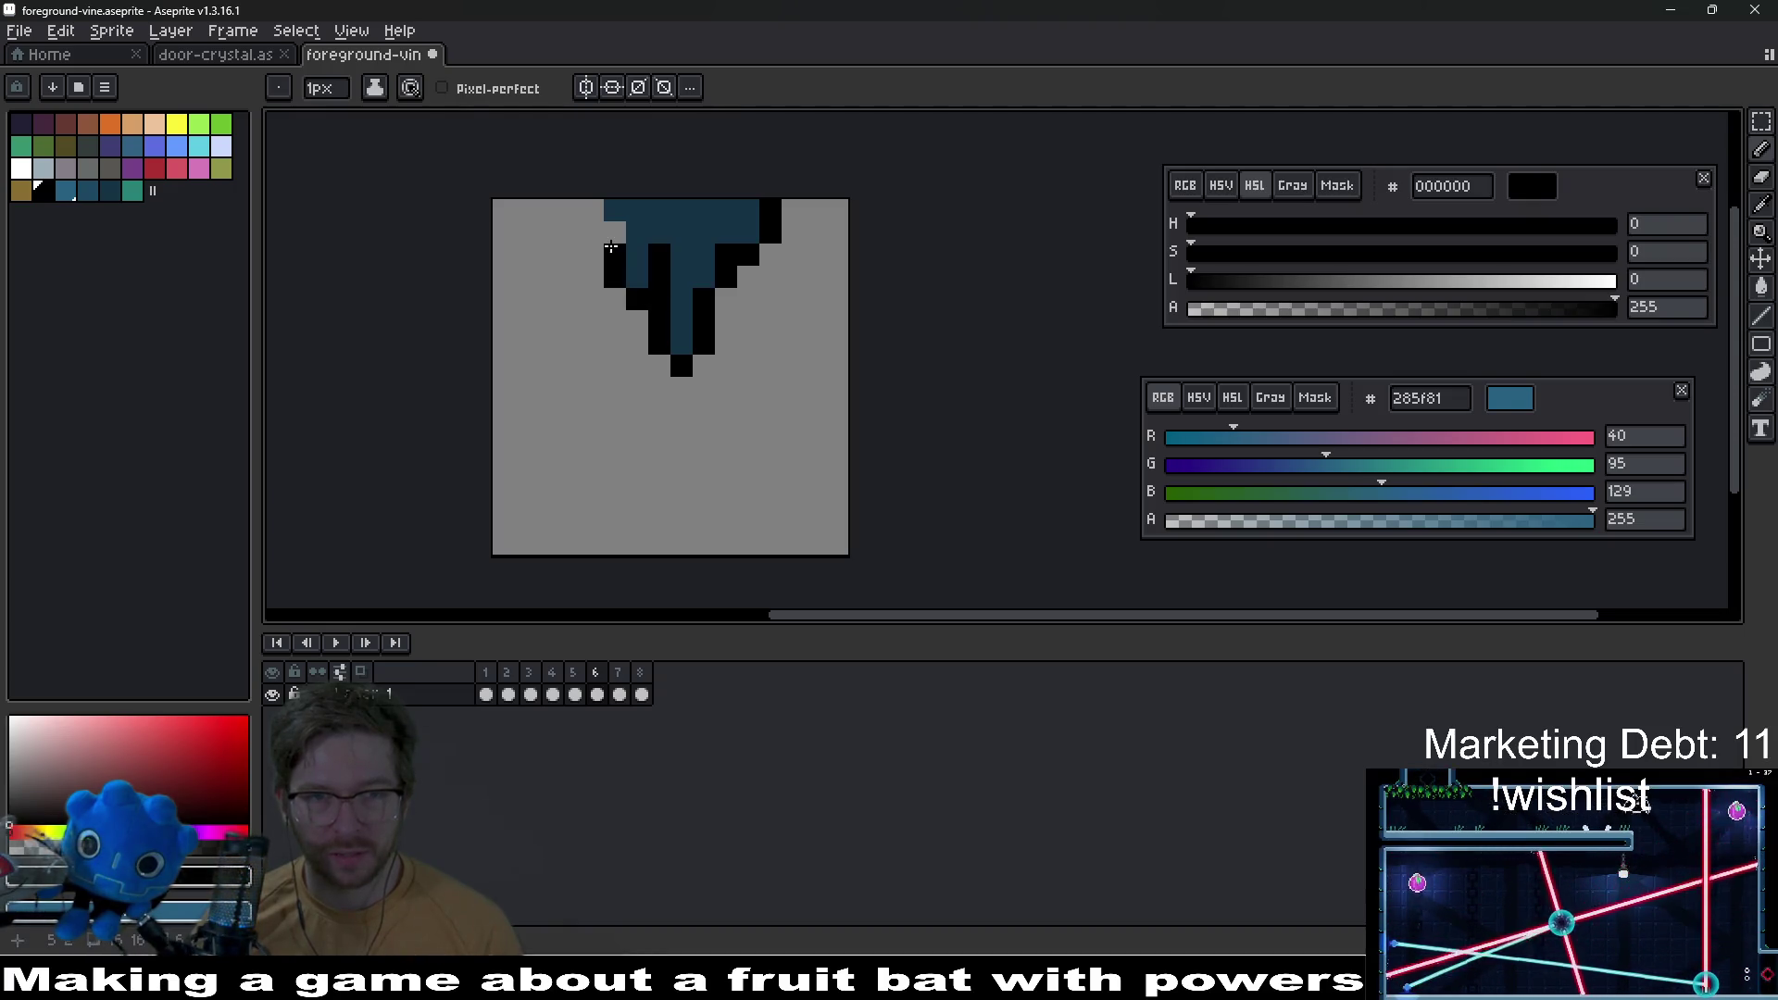
pyautogui.moveTo(749, 317); pyautogui.dragTo(764, 390)
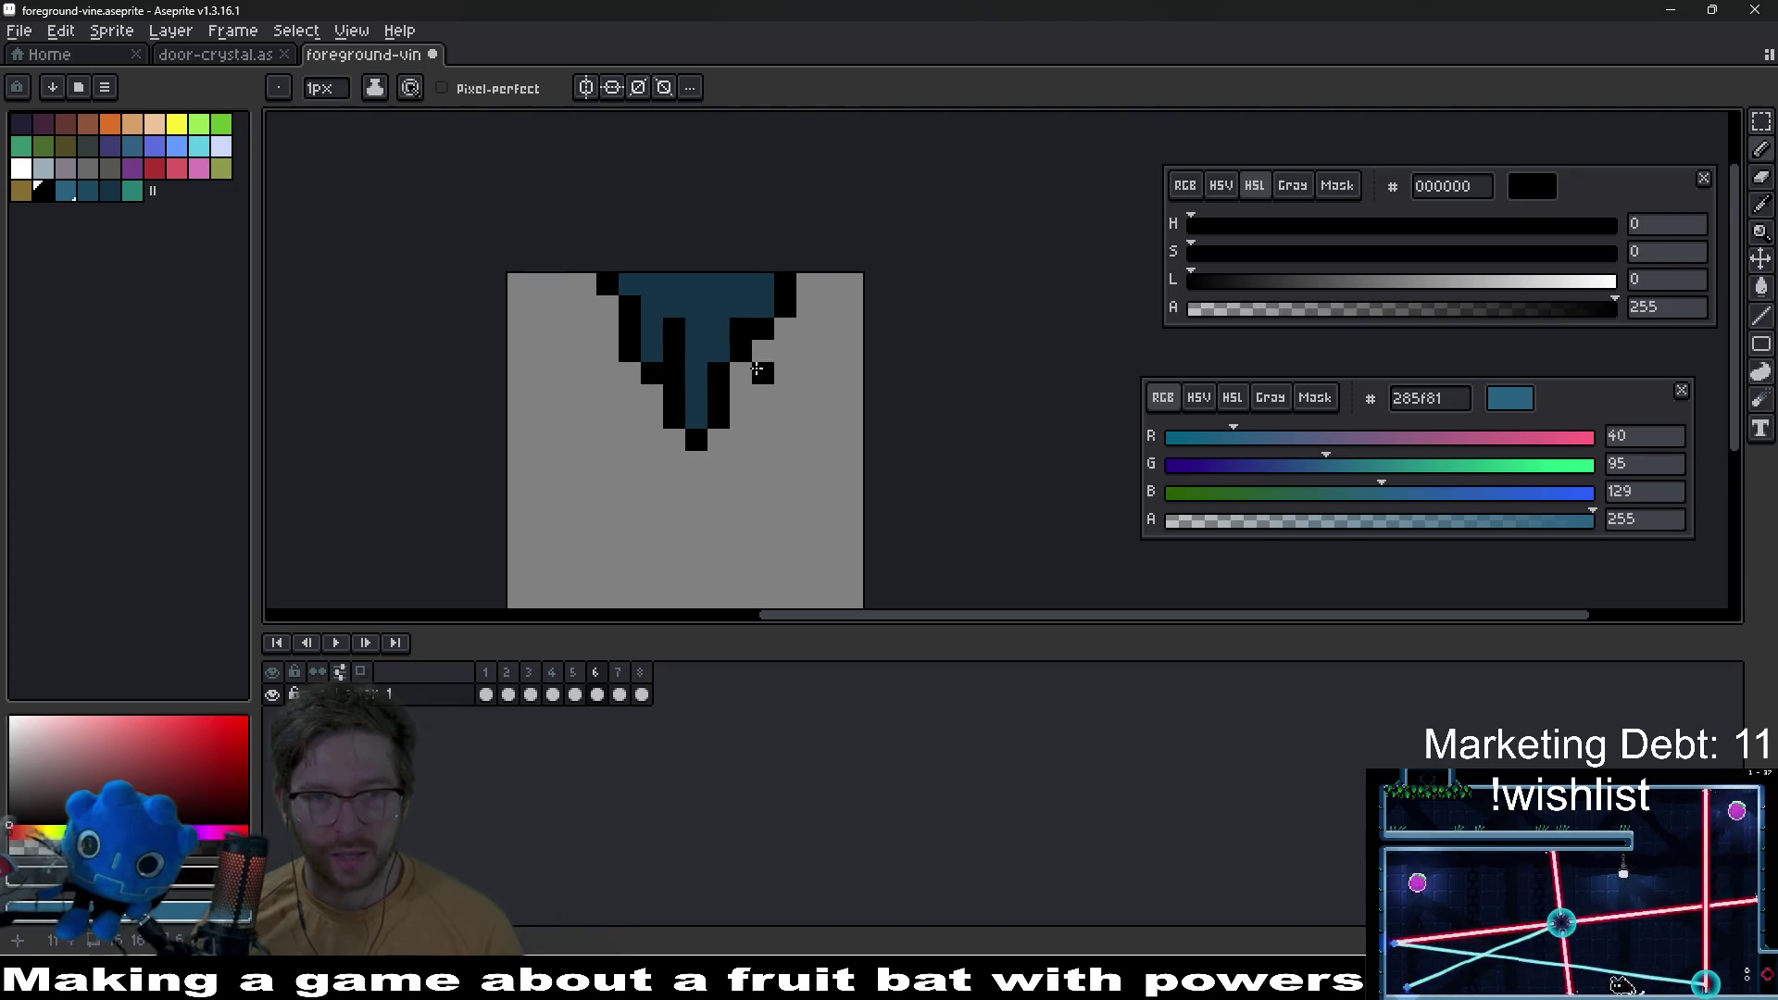
# Step: Paint a teal highlight pixel on the tip of a vine drip
pyautogui.click(131, 191)
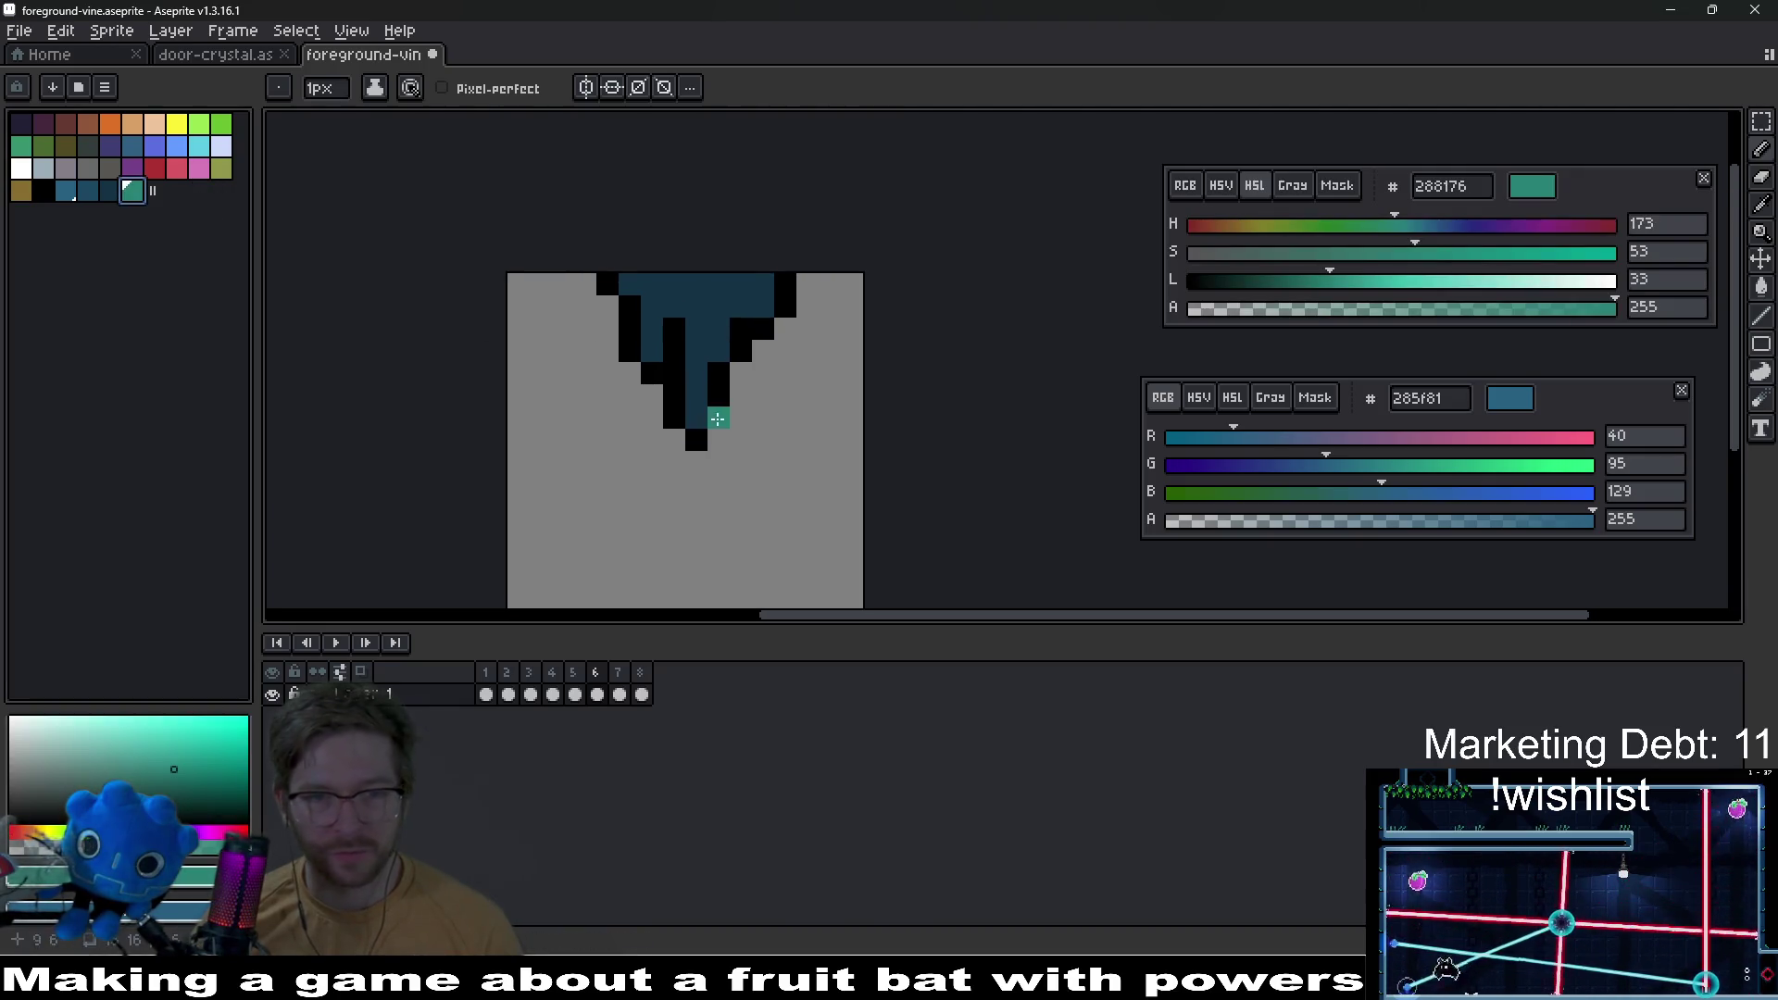
pyautogui.click(703, 417)
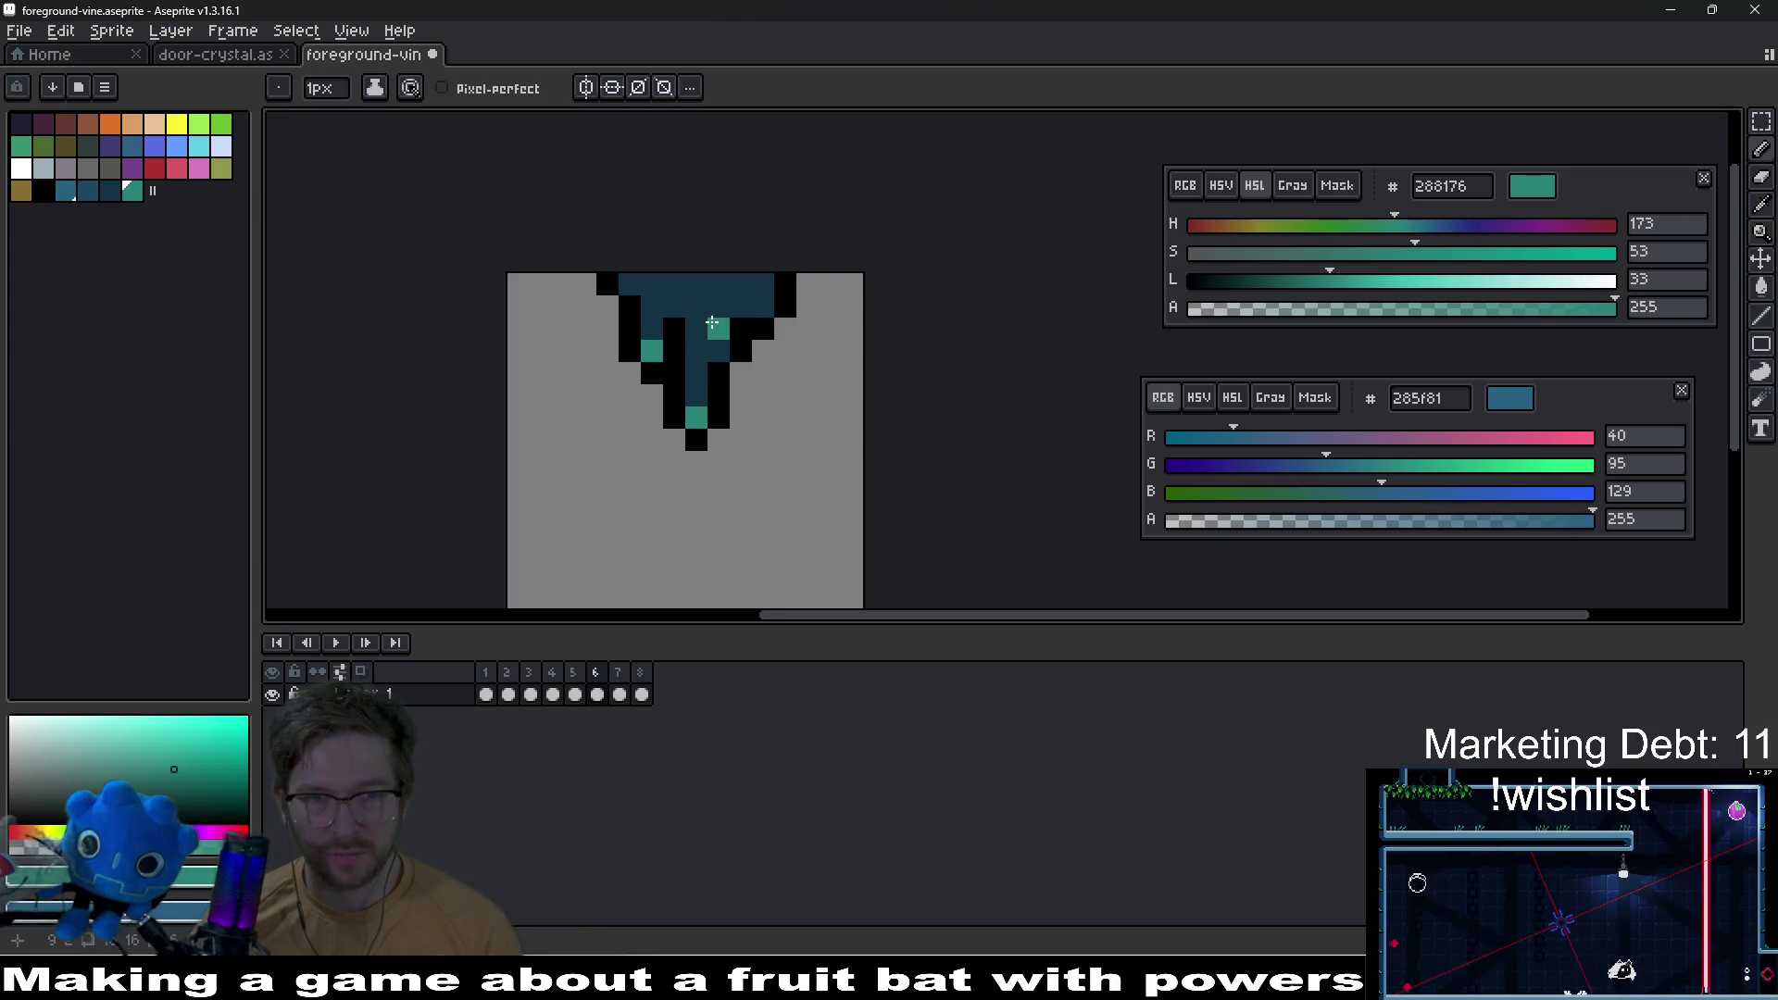
pyautogui.scroll(-4, 731, 370)
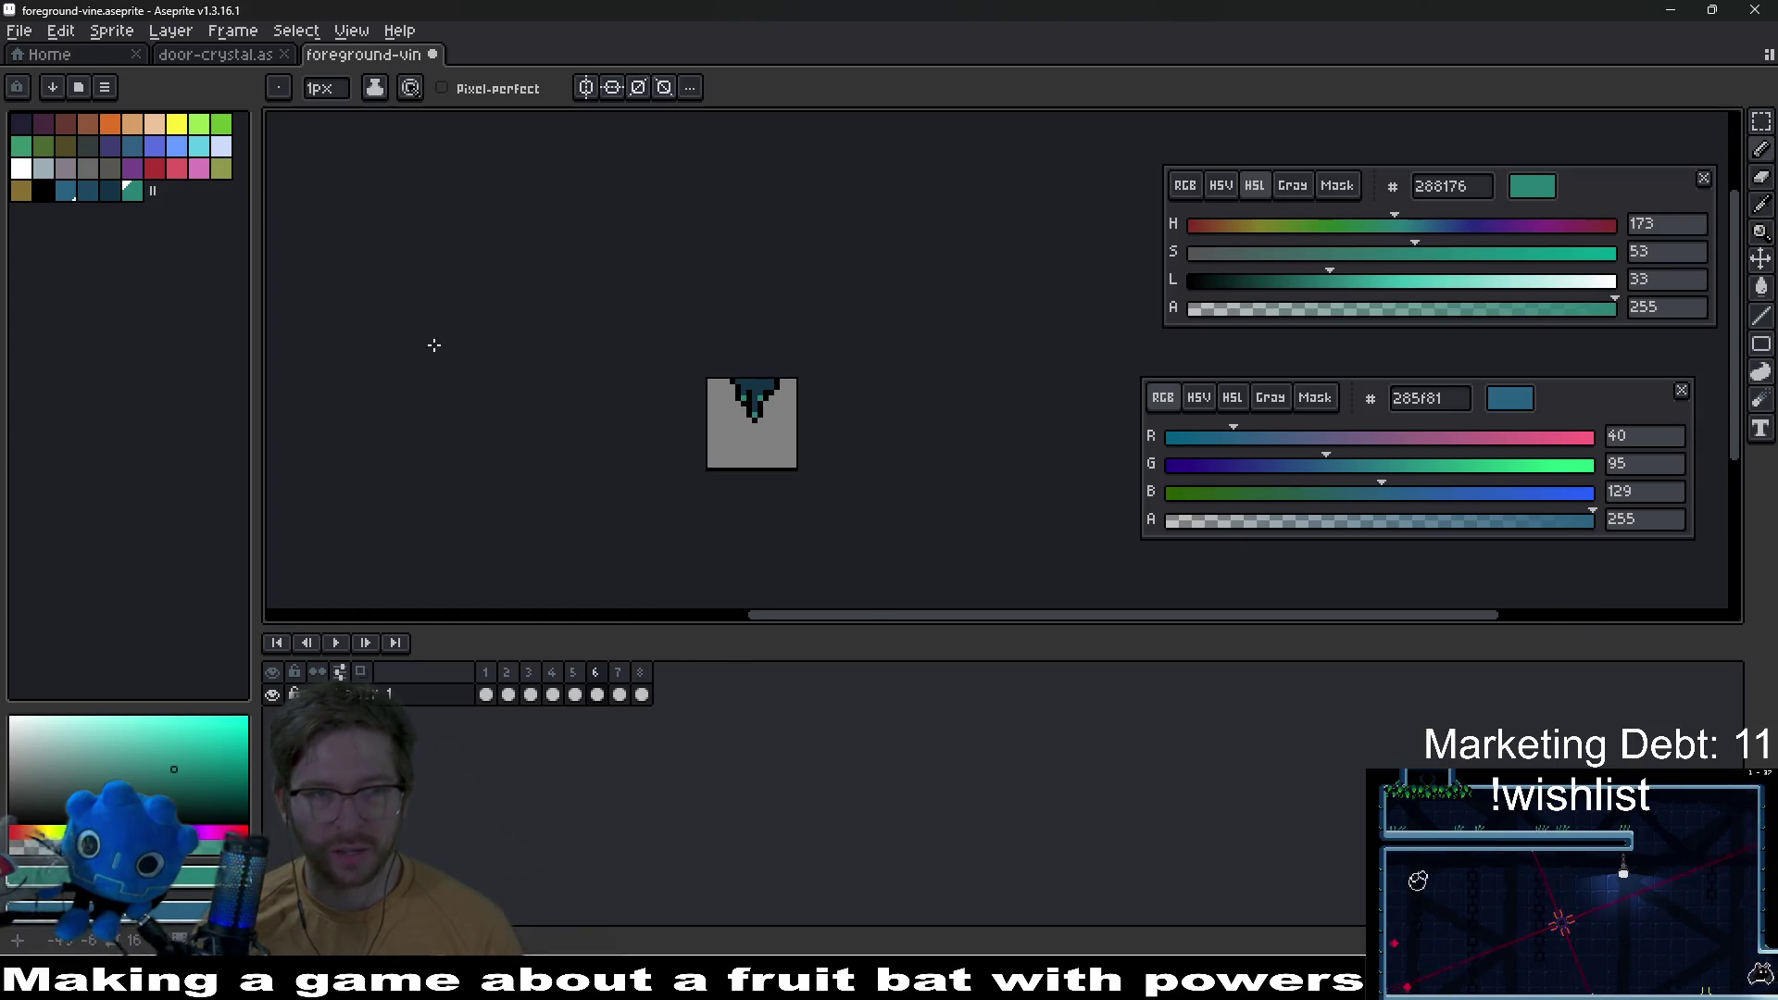
# Step: Paint a dark-blue pixel on the vine using the darker vine blue
pyautogui.click(109, 193)
pyautogui.click(87, 192)
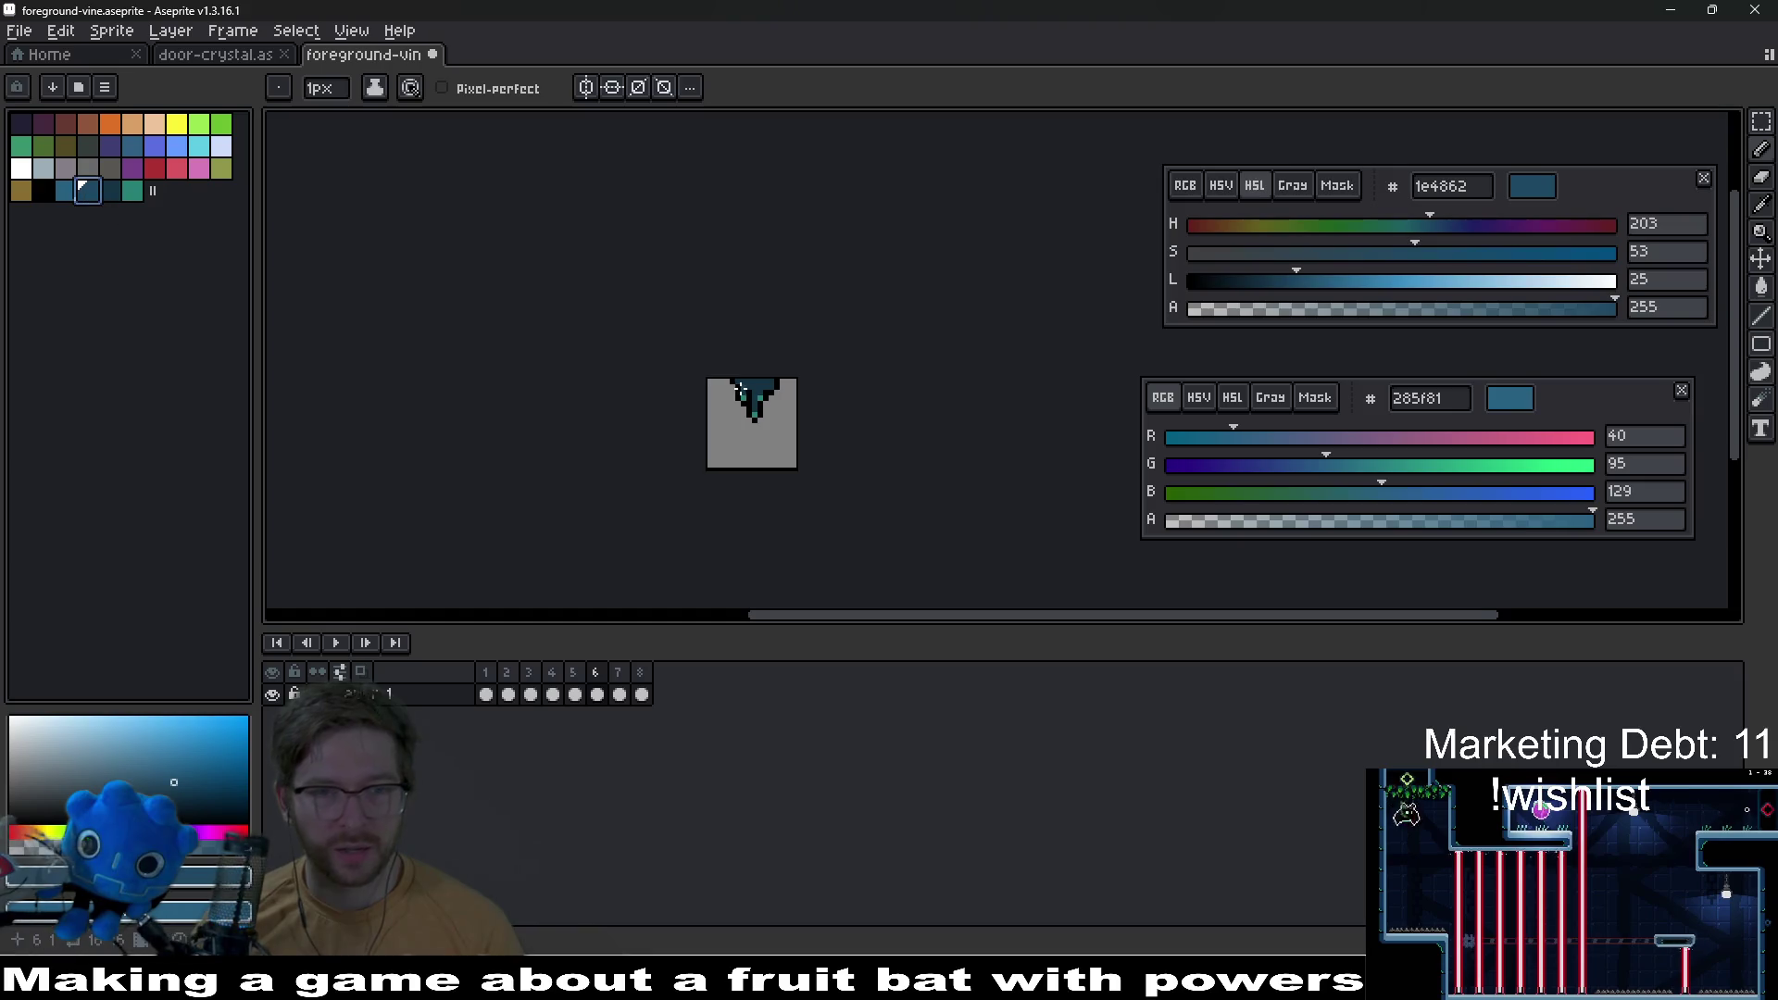
pyautogui.scroll(4, 767, 386)
pyautogui.click(767, 386)
# Step: With lighter blue as primary and dark blue as secondary, paint light-blue highlights along the vine's top
pyautogui.moveTo(959, 396); pyautogui.dragTo(669, 370)
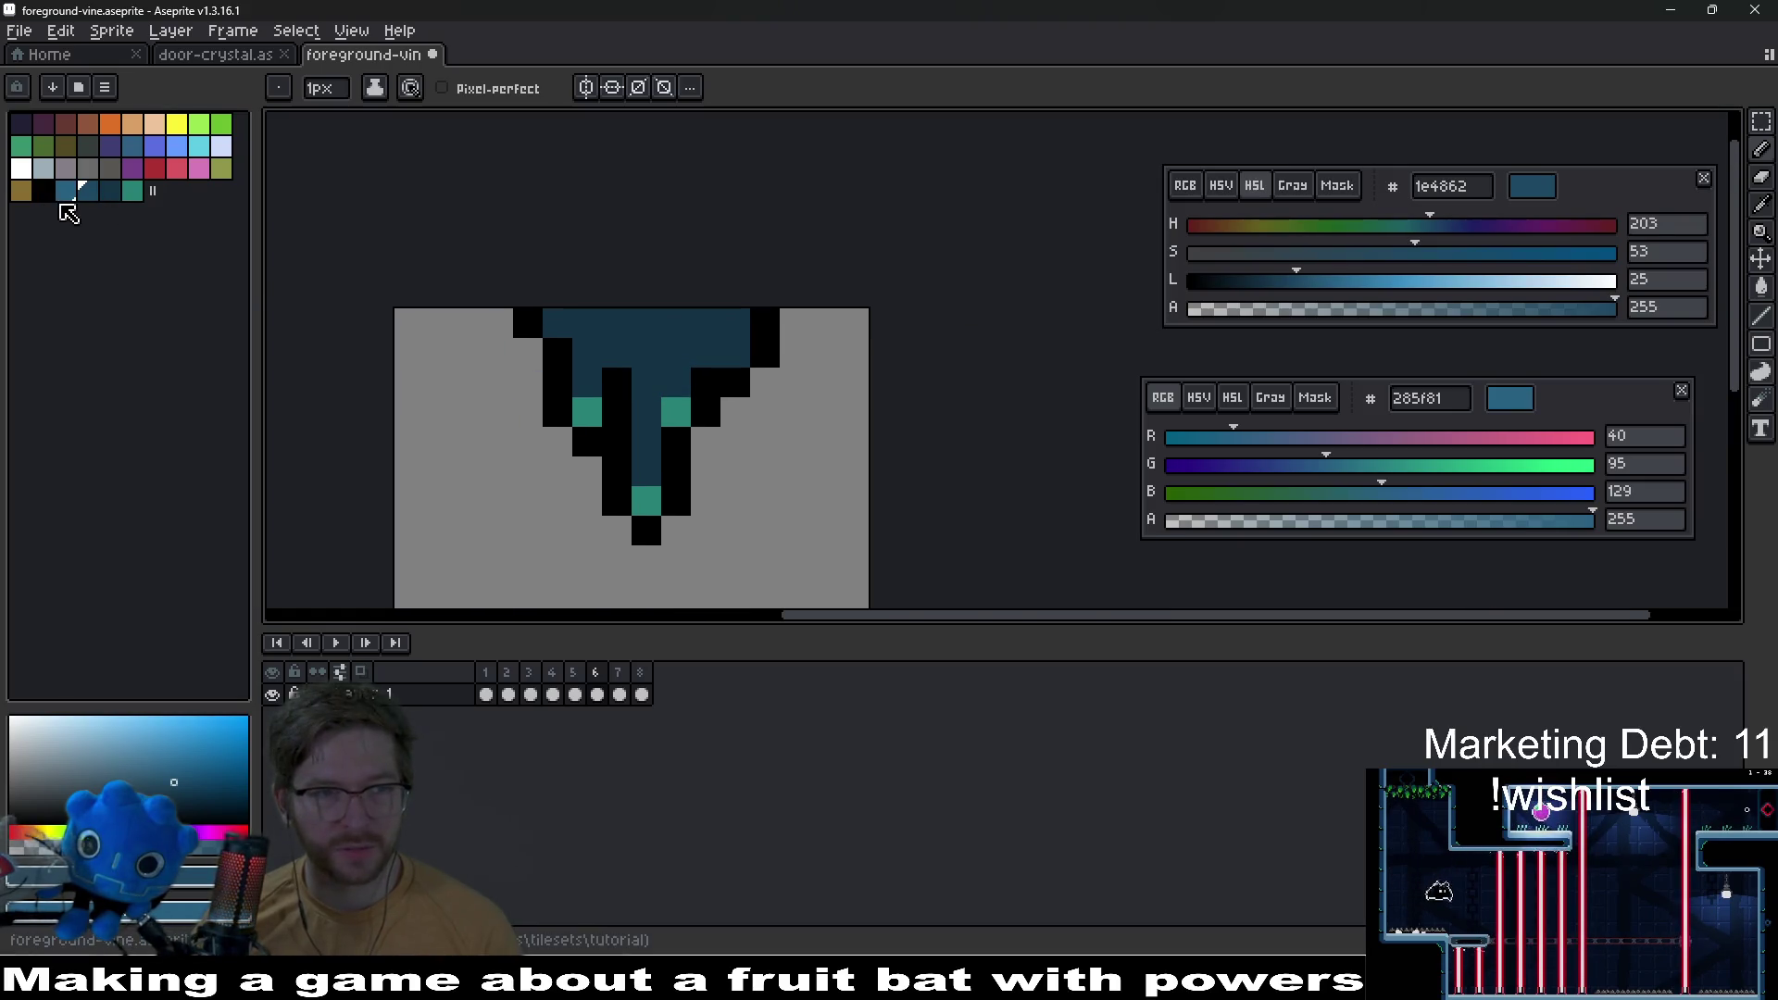
pyautogui.click(64, 190)
pyautogui.rightClick(85, 197)
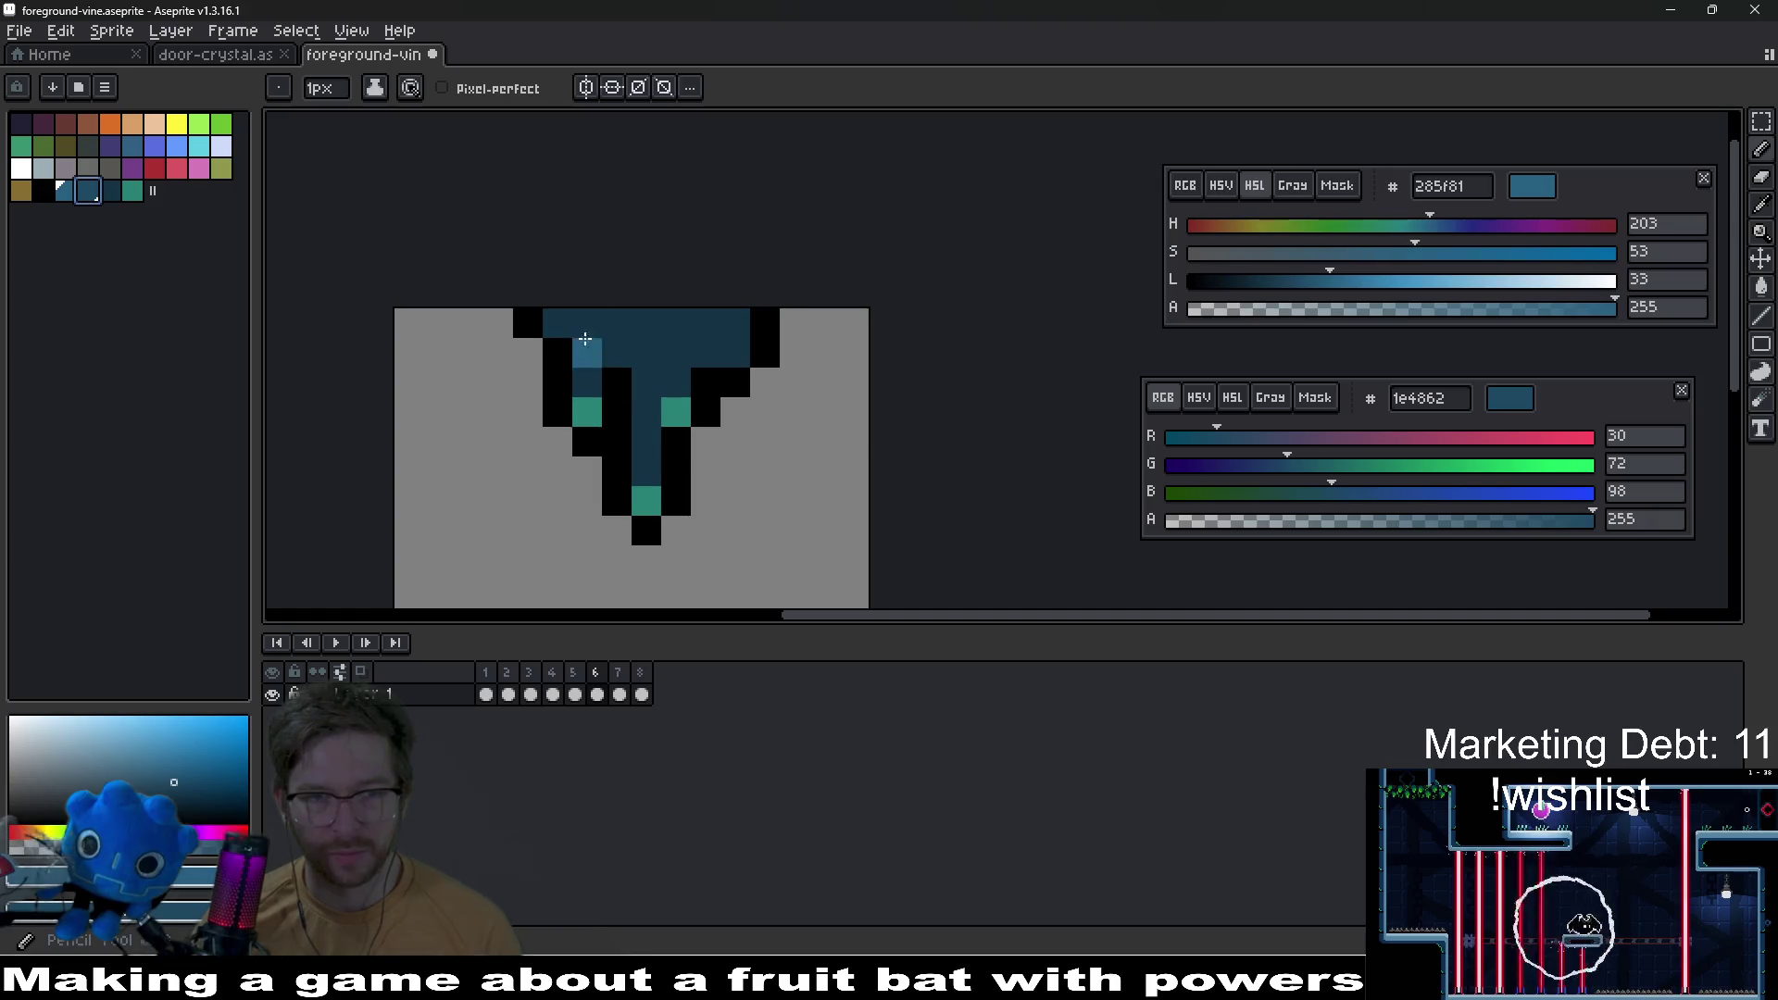
pyautogui.click(743, 335)
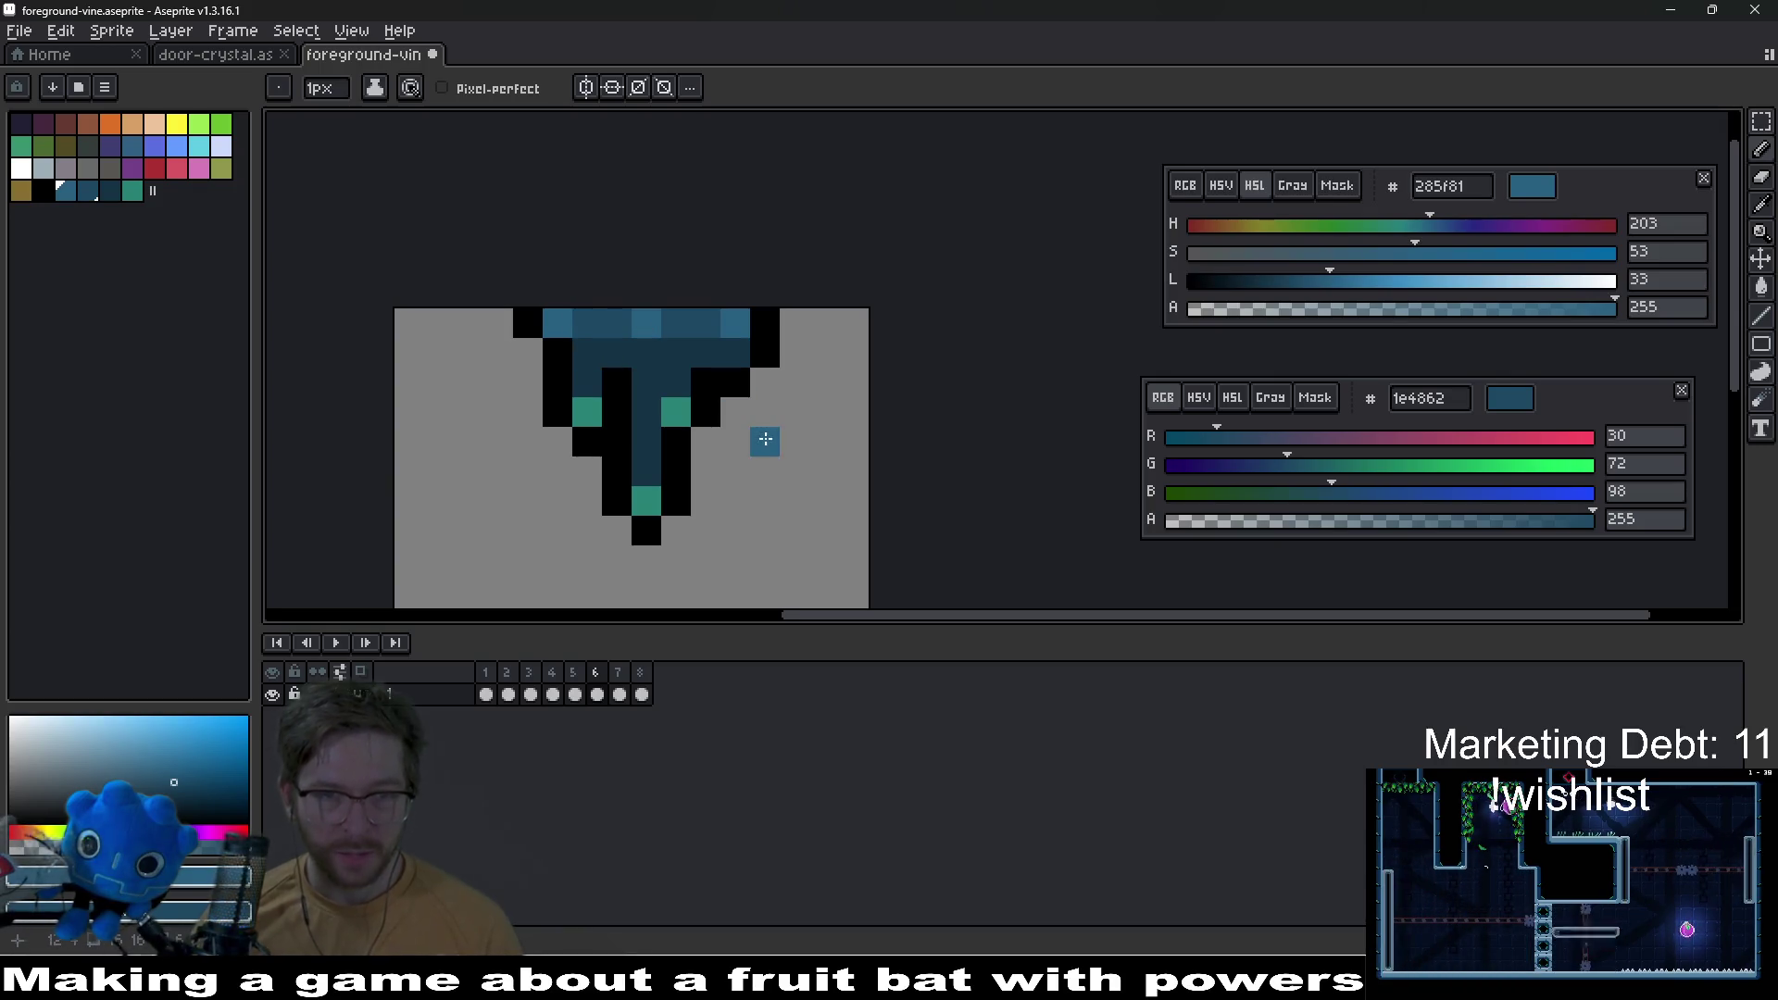
pyautogui.scroll(-2, 765, 440)
pyautogui.scroll(2, 708, 359)
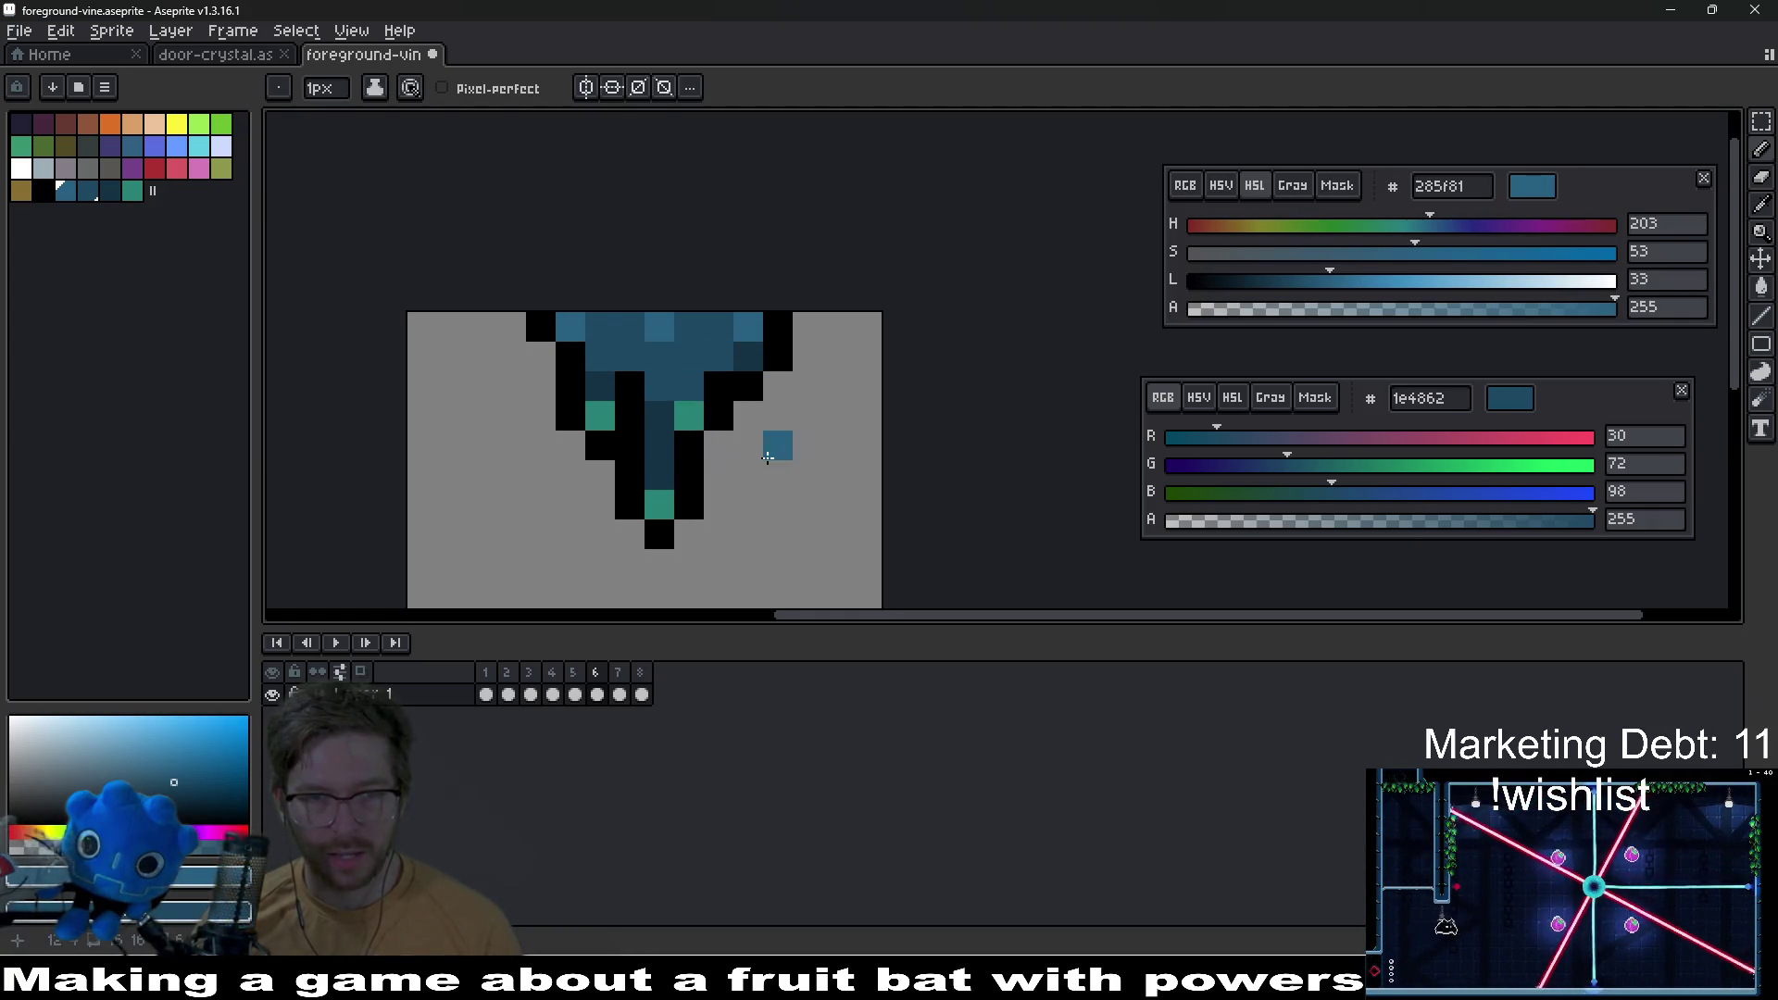
pyautogui.scroll(-5, 768, 457)
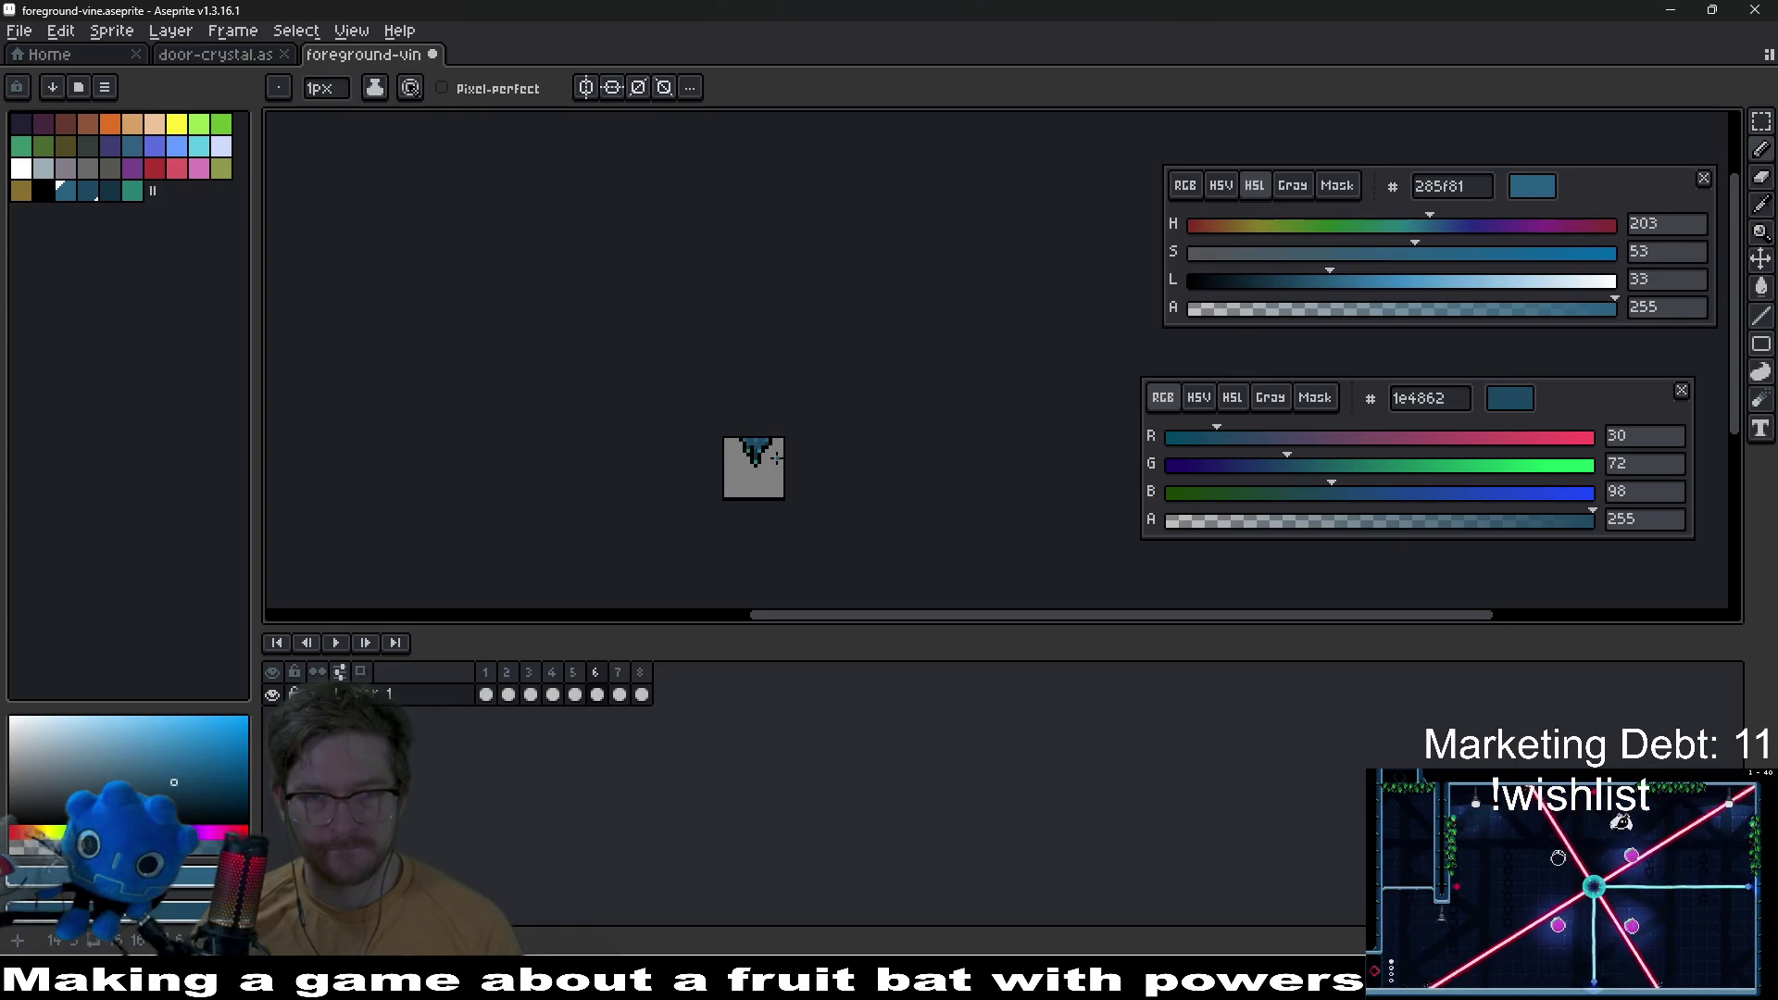
pyautogui.scroll(4, 776, 457)
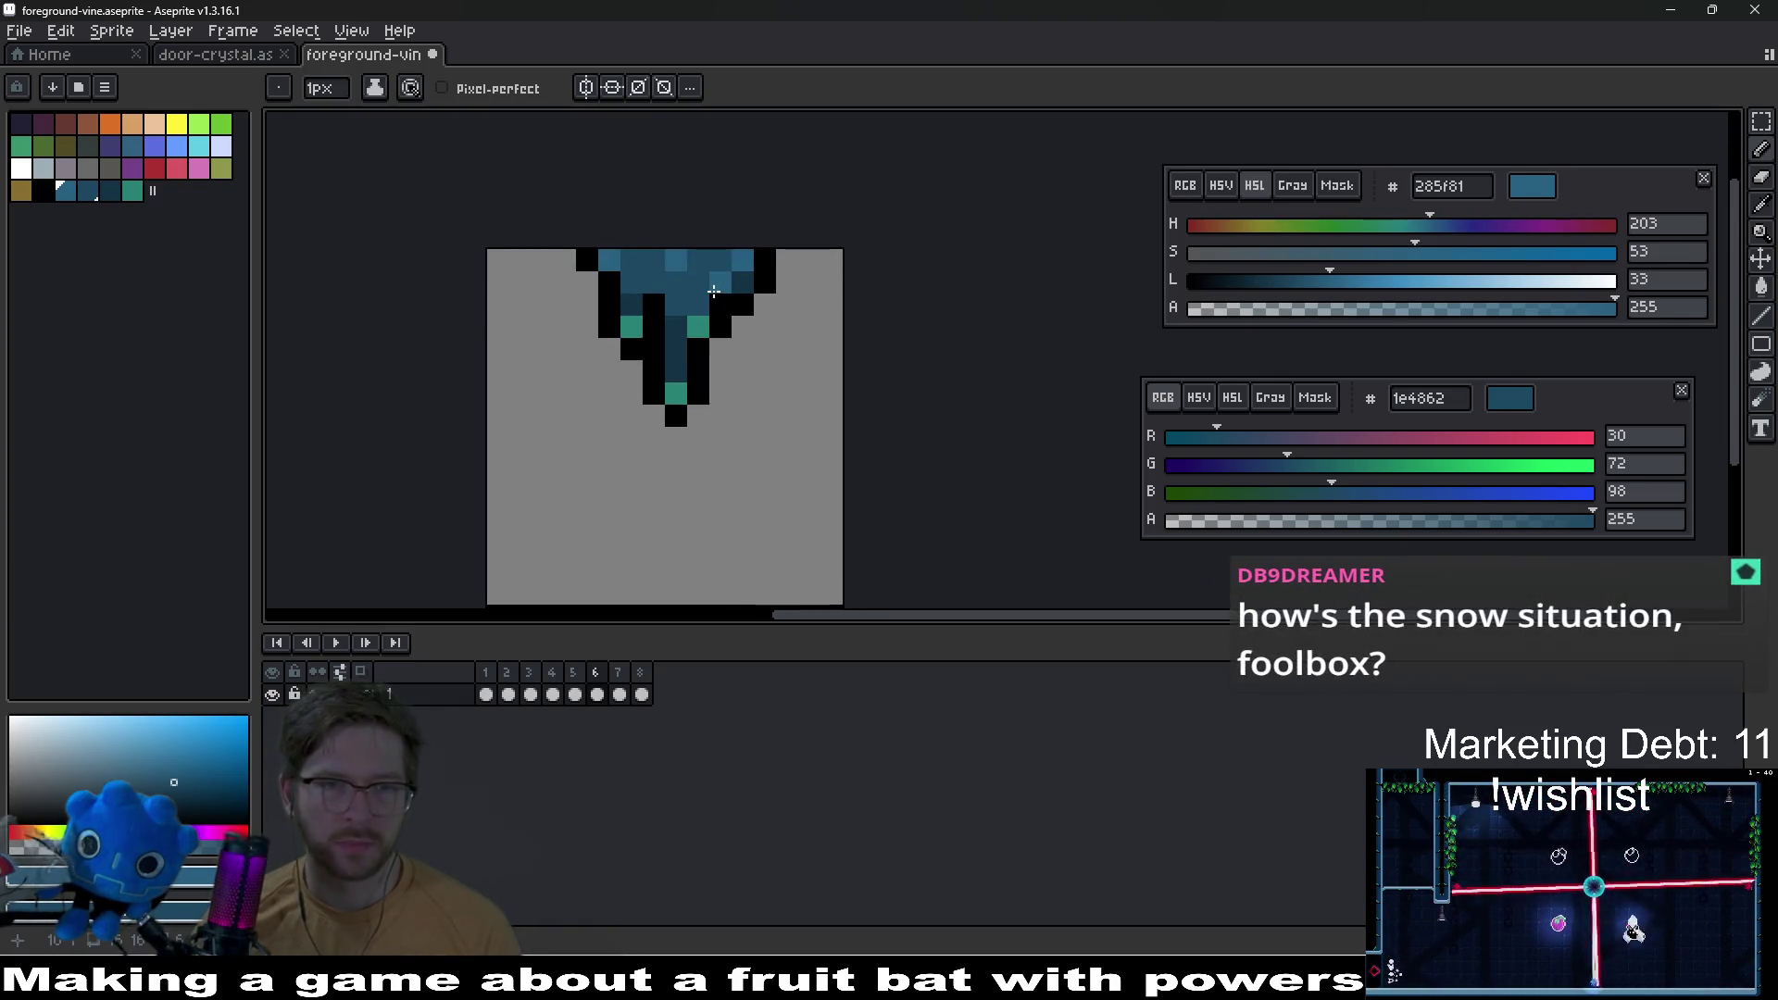
pyautogui.moveTo(753, 366)
pyautogui.mouseDown()
pyautogui.moveTo(695, 463)
pyautogui.moveTo(759, 396)
pyautogui.moveTo(741, 462)
pyautogui.moveTo(802, 354)
pyautogui.mouseUp()
pyautogui.scroll(3, 811, 355)
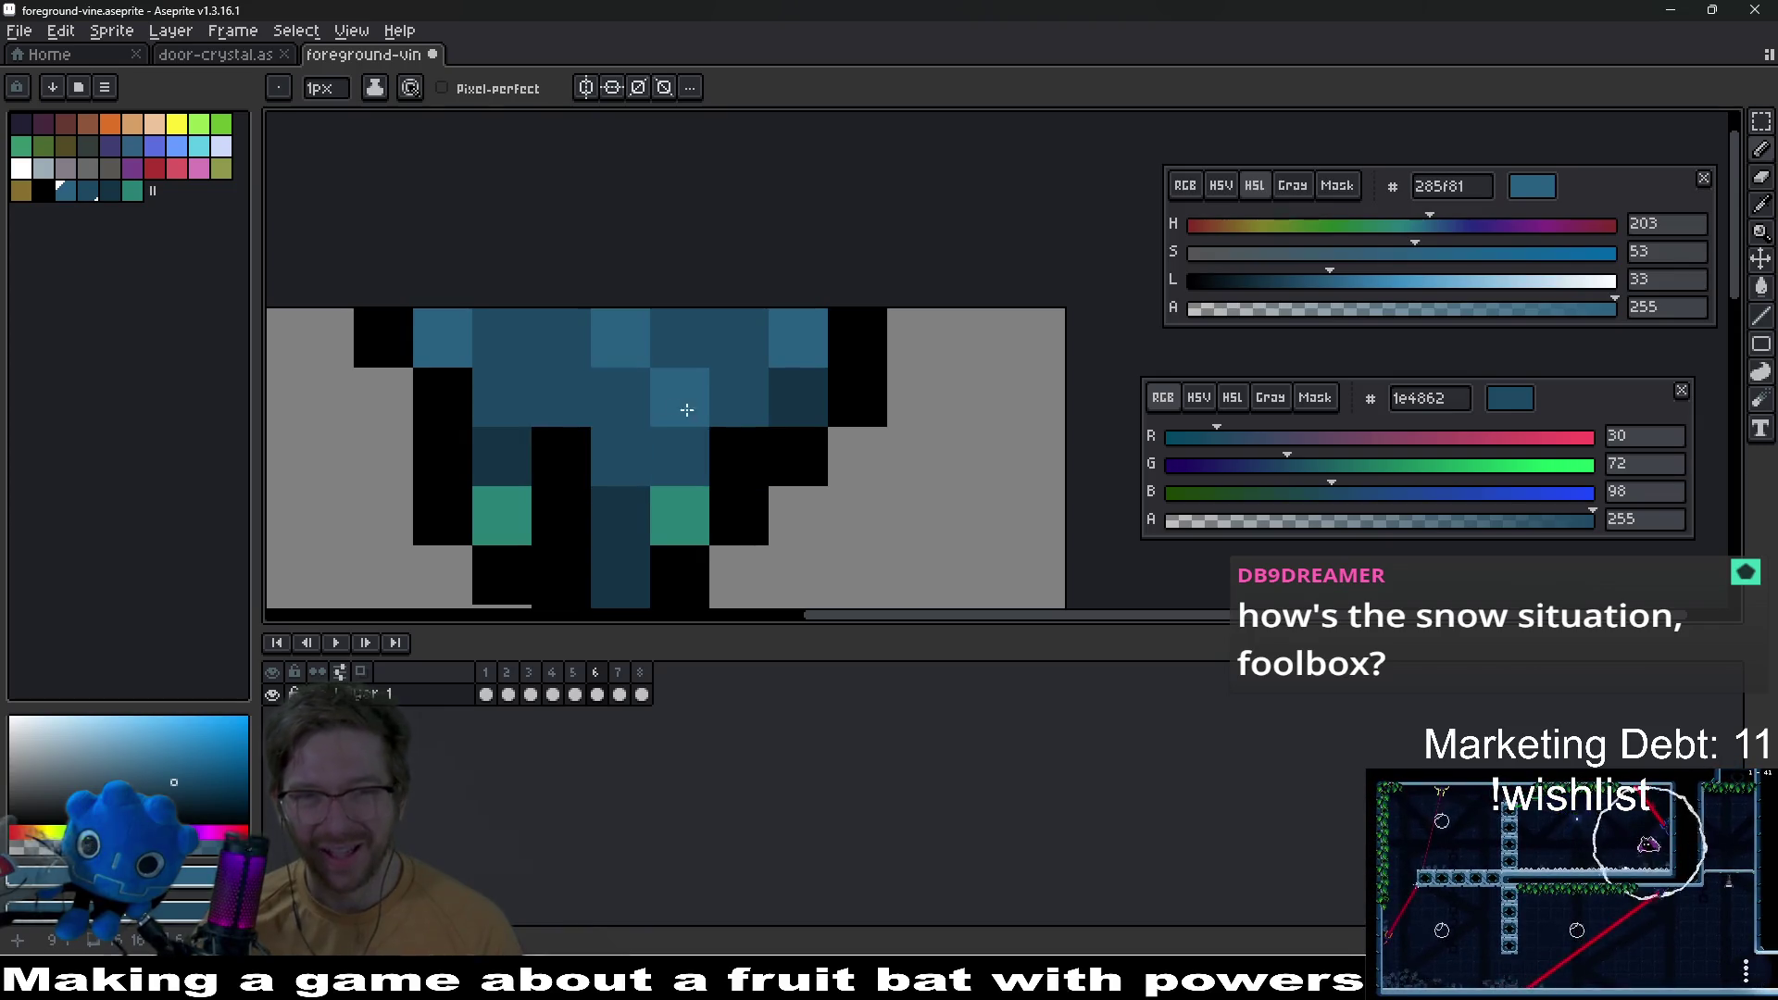
pyautogui.scroll(-8, 686, 409)
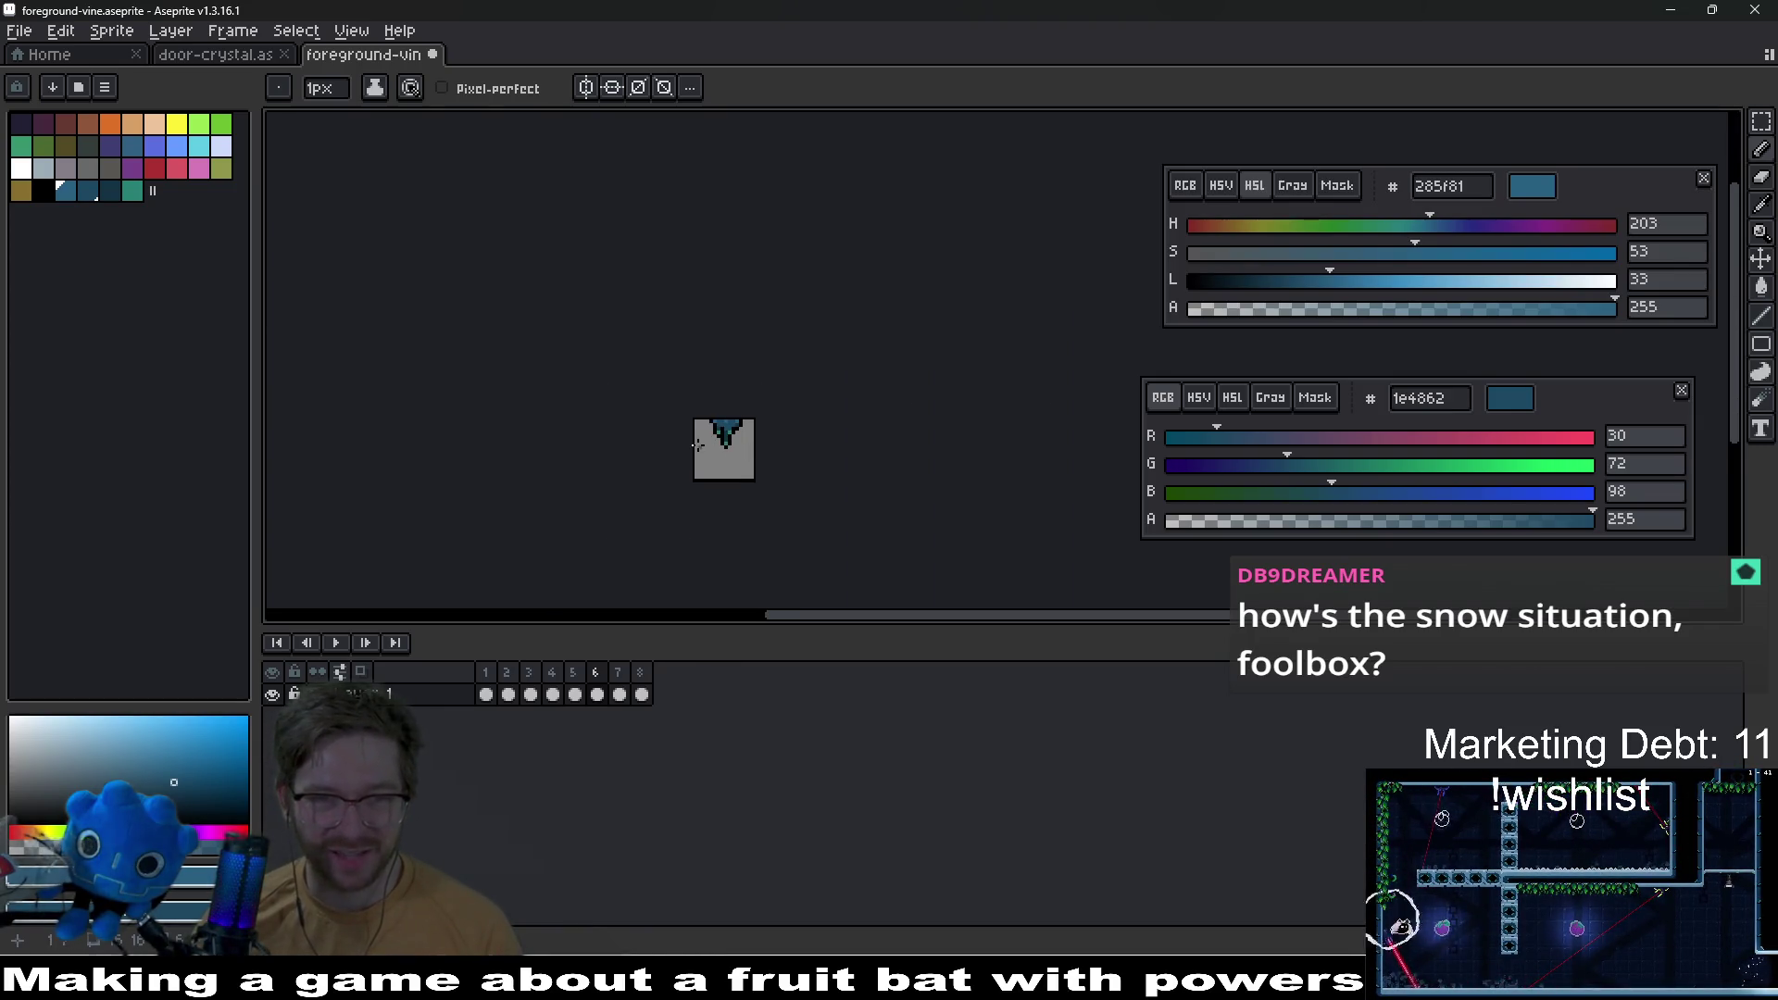
pyautogui.scroll(6, 808, 409)
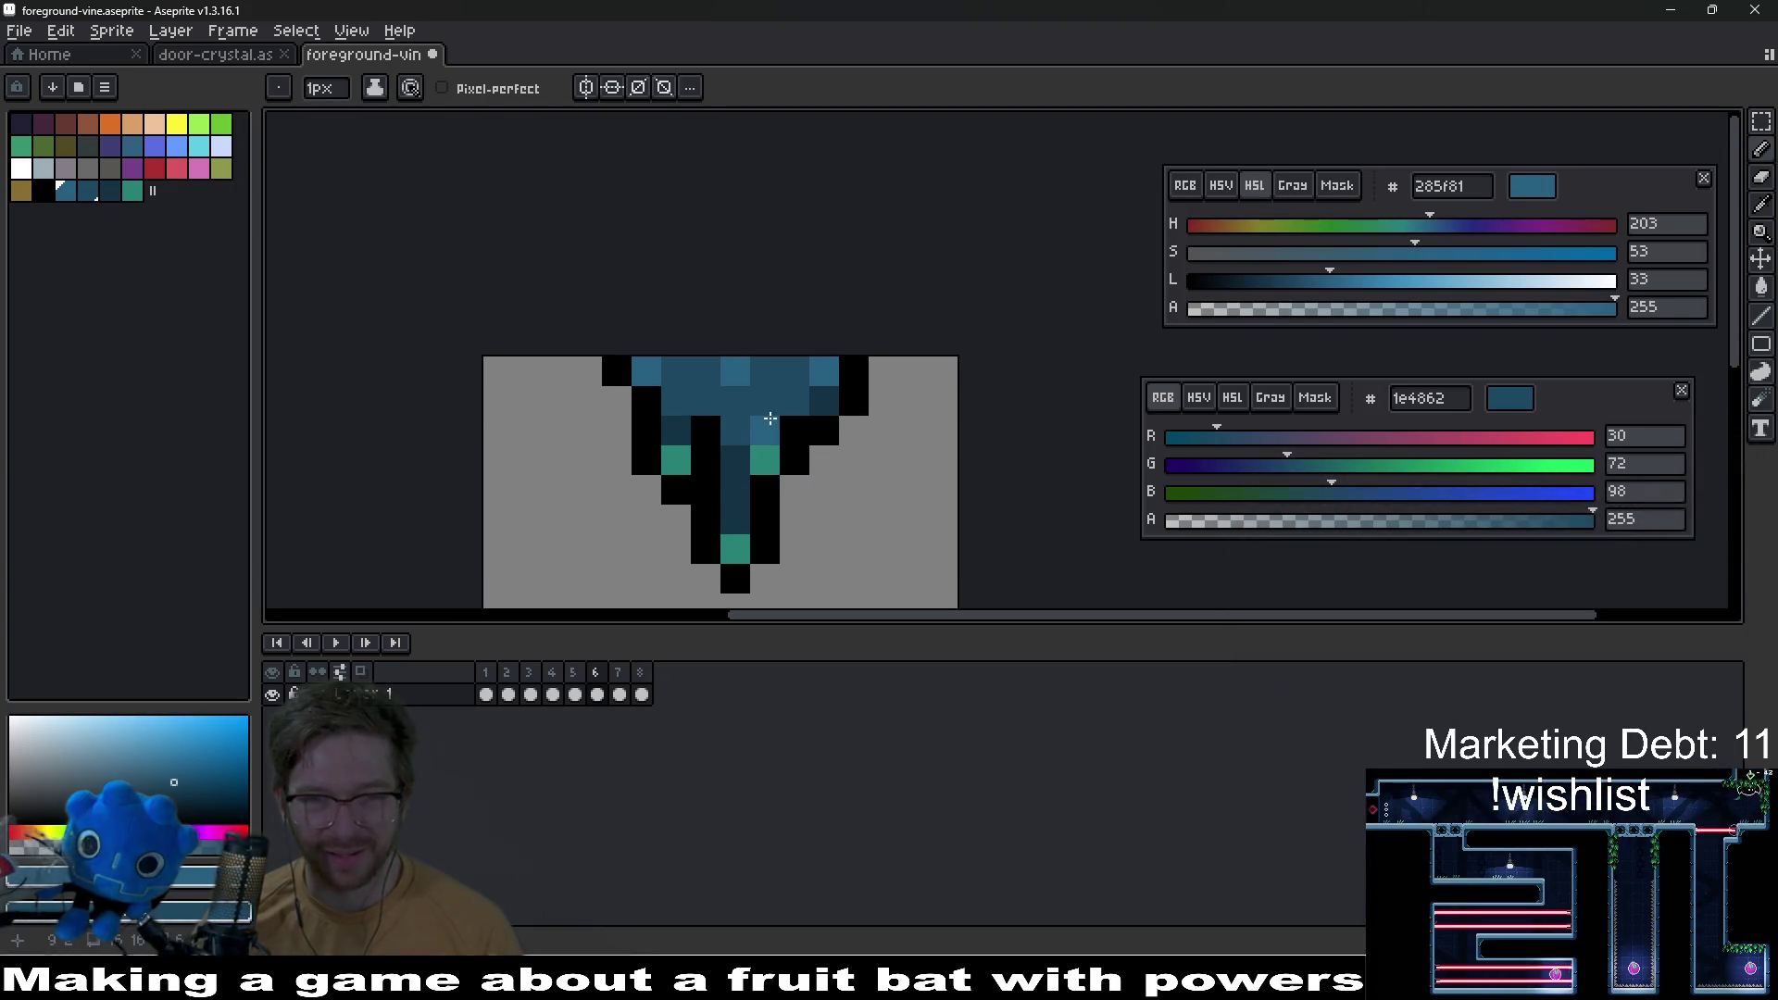
pyautogui.scroll(-5, 811, 440)
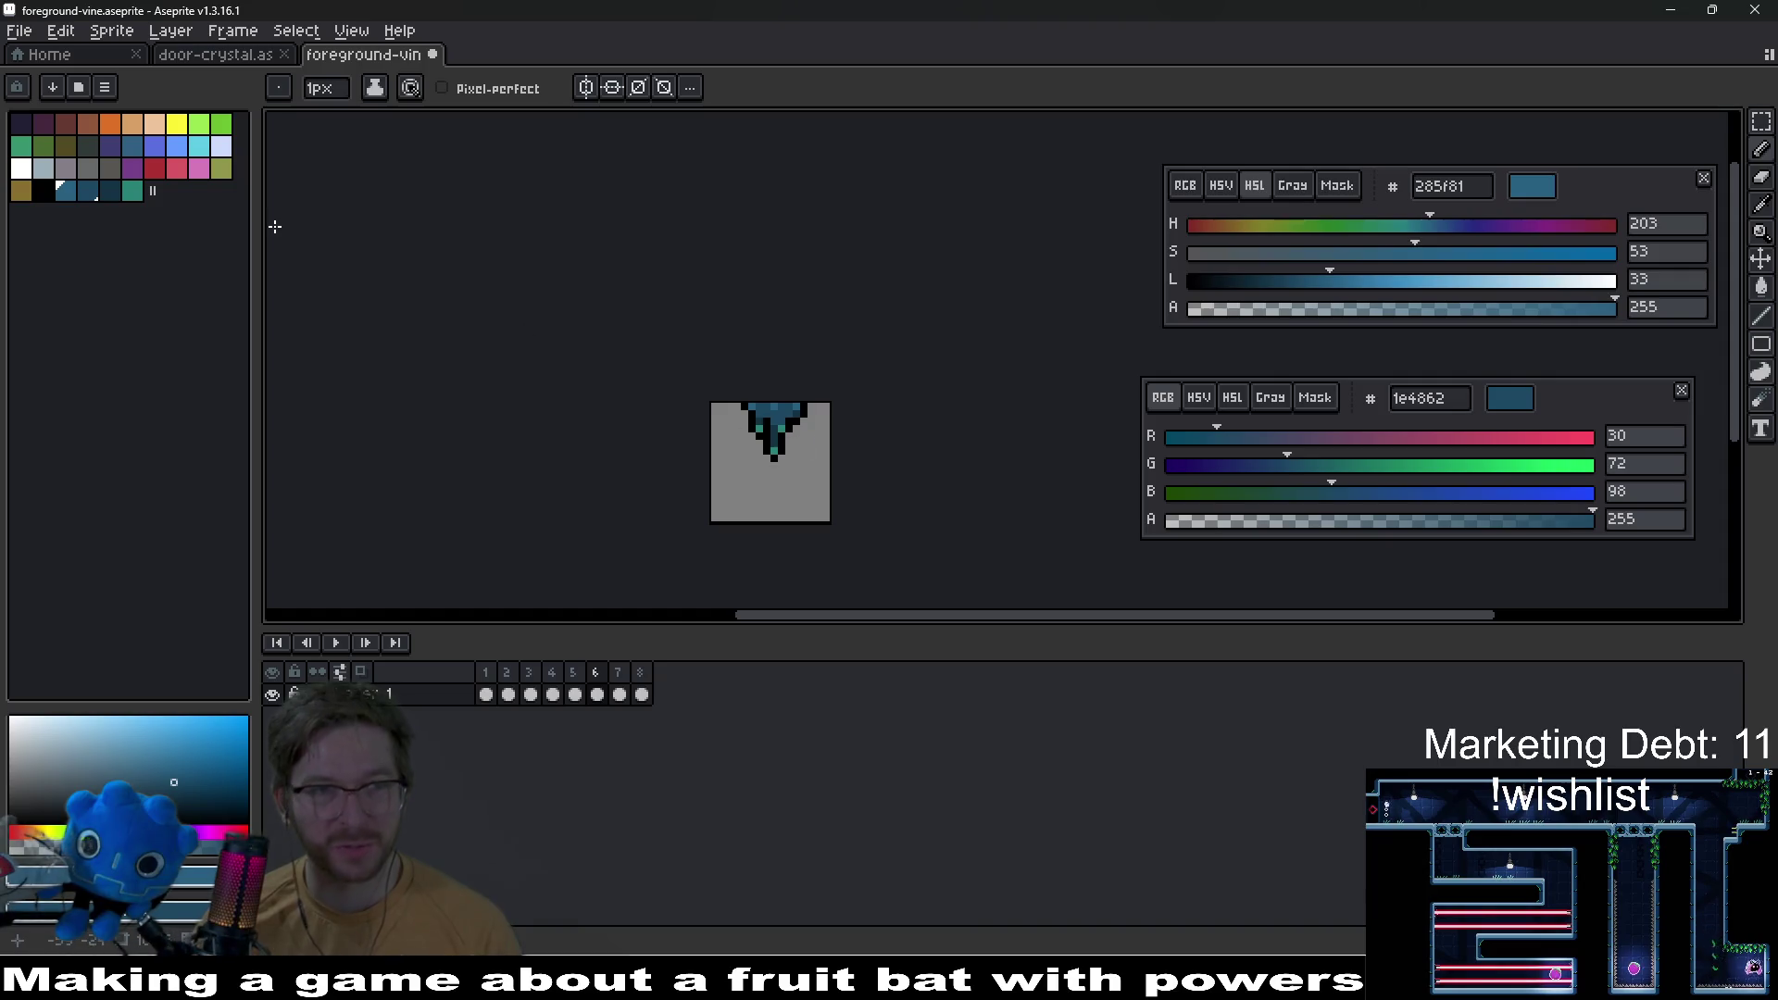
# Step: Save the vine sprite and recolour two stray blue pixels on its right edge black
pyautogui.hotkey('ctrl', 's')
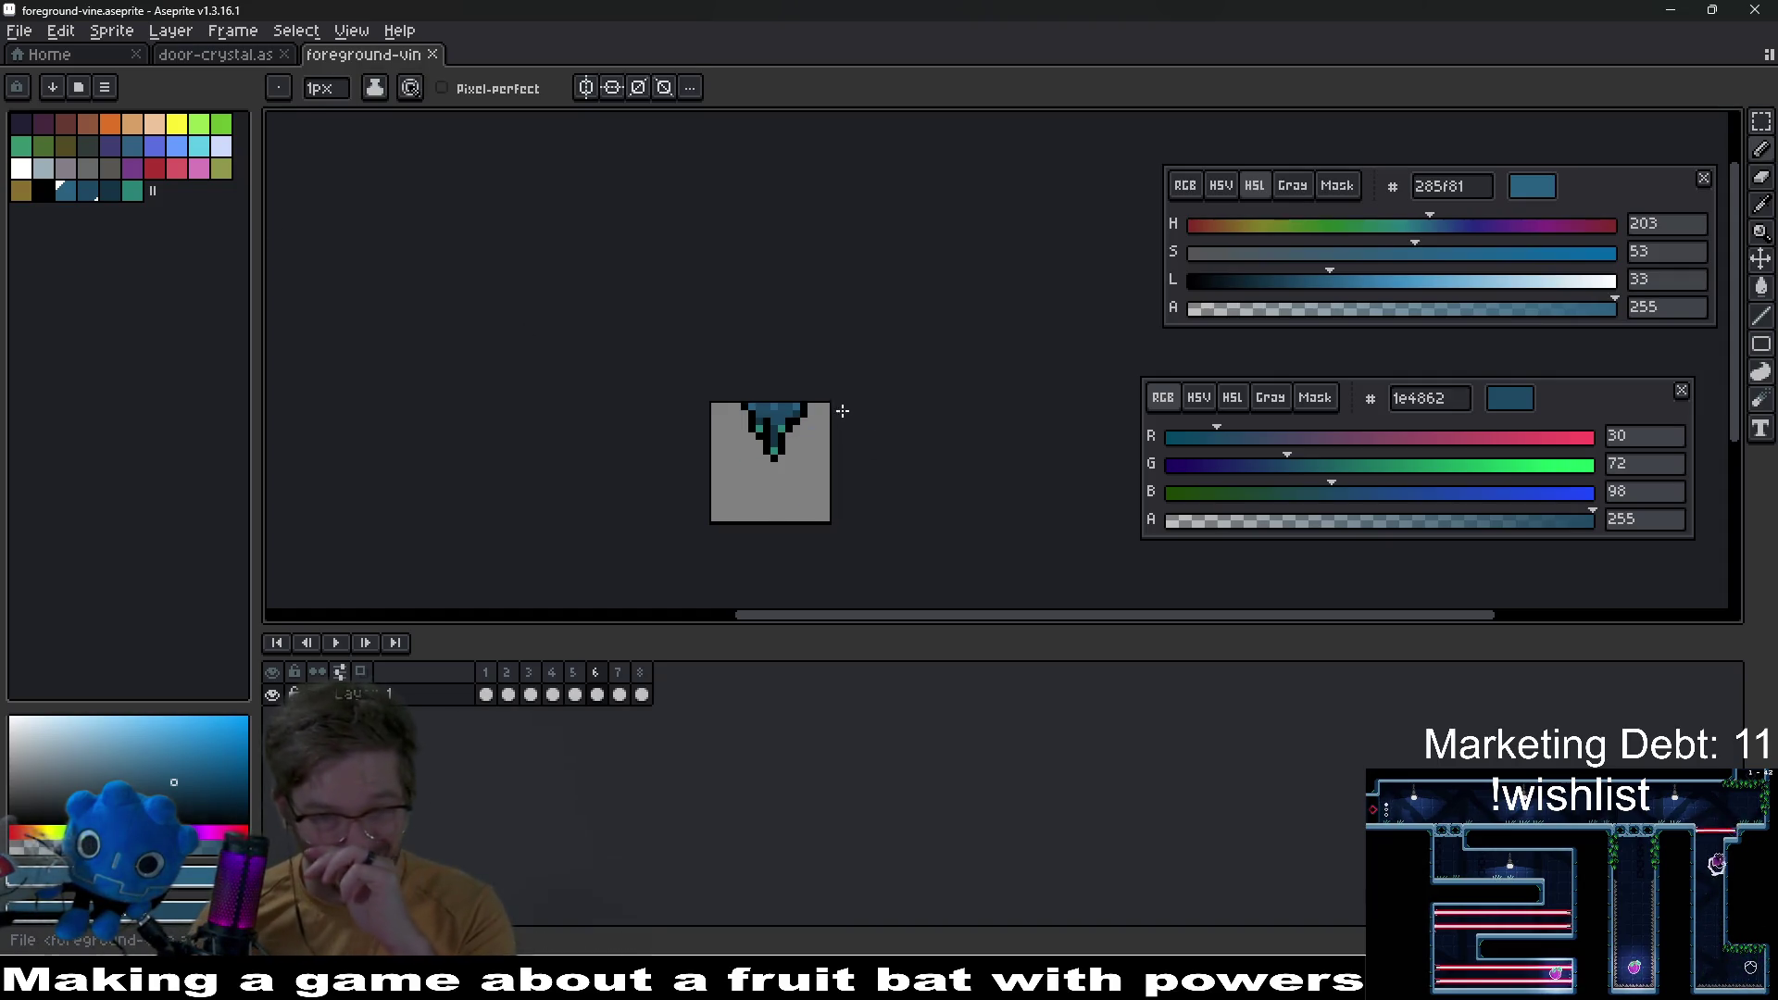
pyautogui.scroll(5, 848, 408)
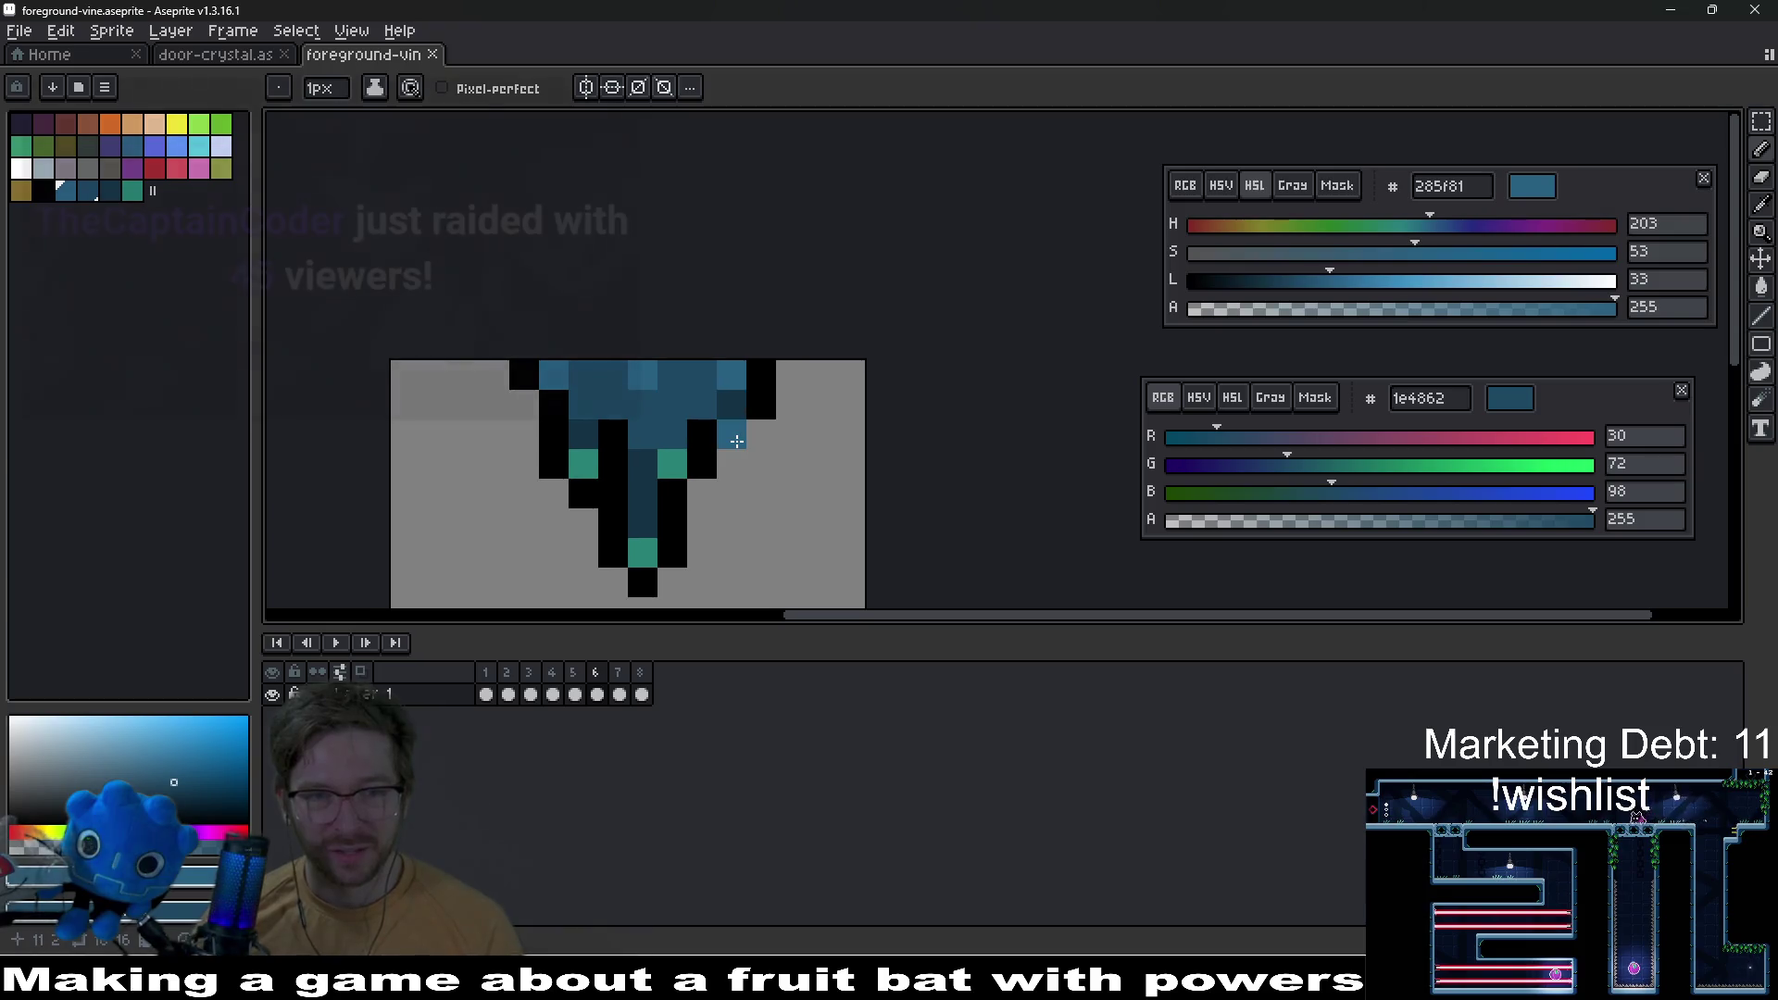
pyautogui.rightClick(736, 441)
pyautogui.keyDown('alt'); pyautogui.click(614, 453); pyautogui.keyUp('alt')
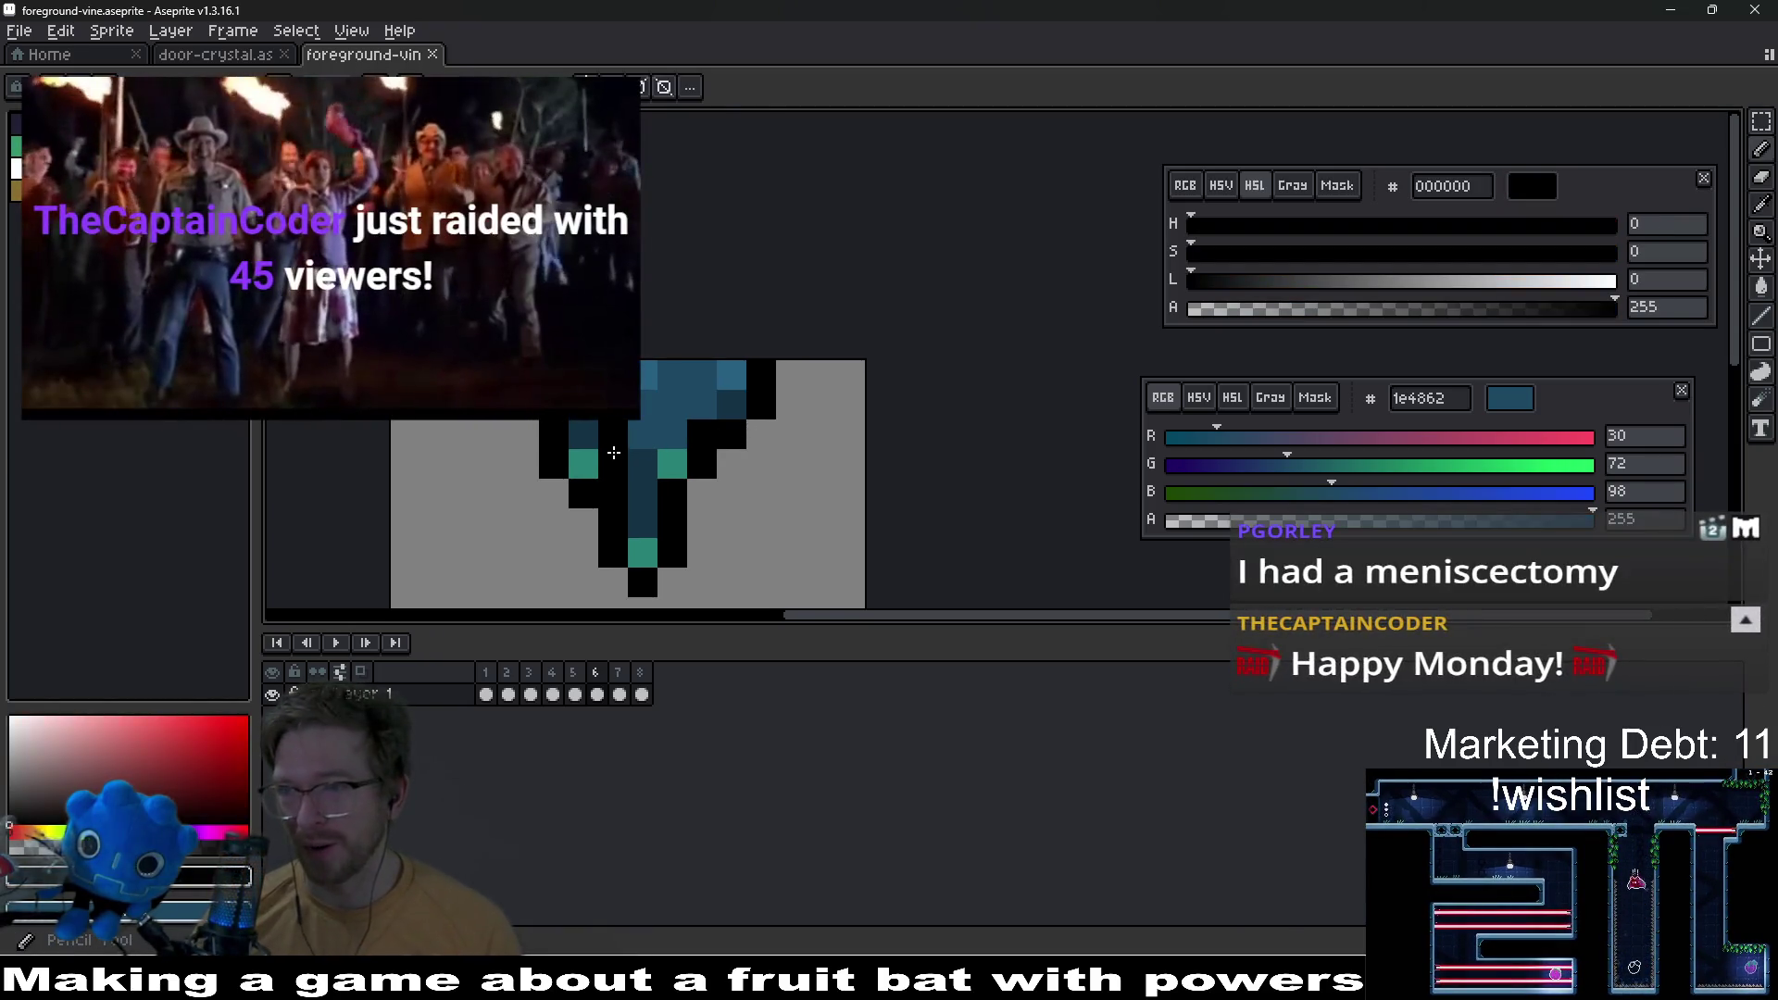
pyautogui.click(682, 411)
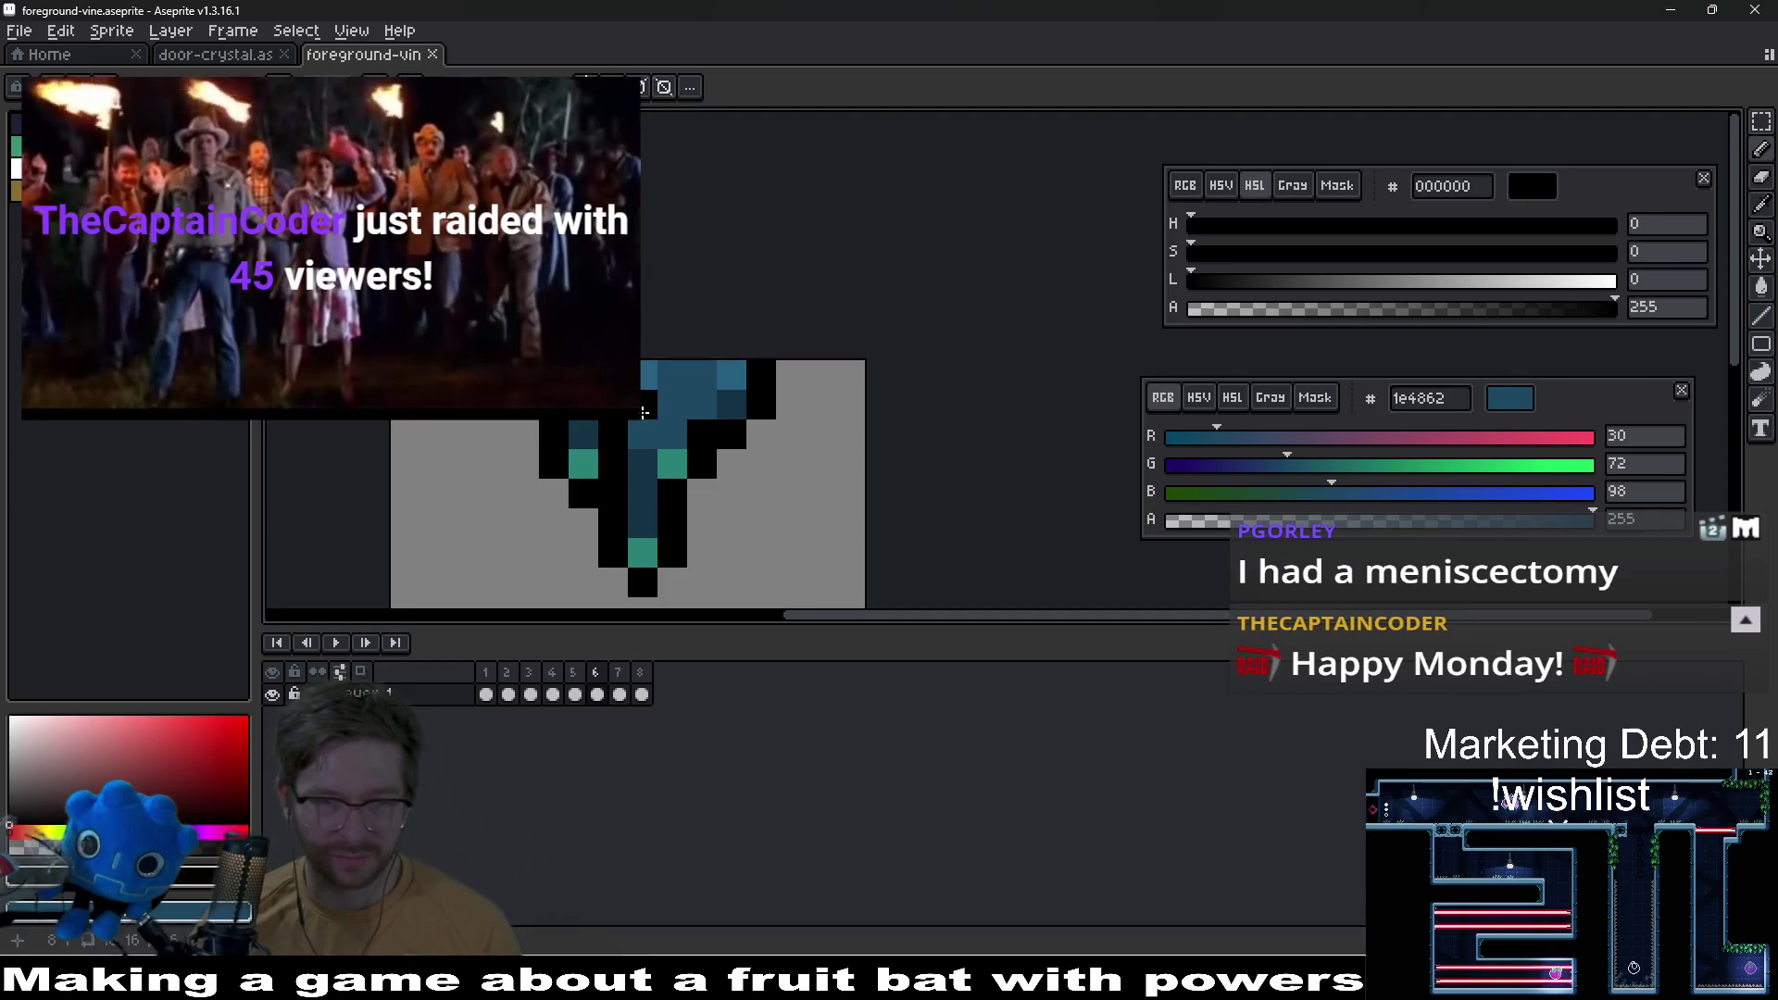
# Step: Save the vine sprite again and switch to the Godot editor
pyautogui.scroll(-7, 806, 529)
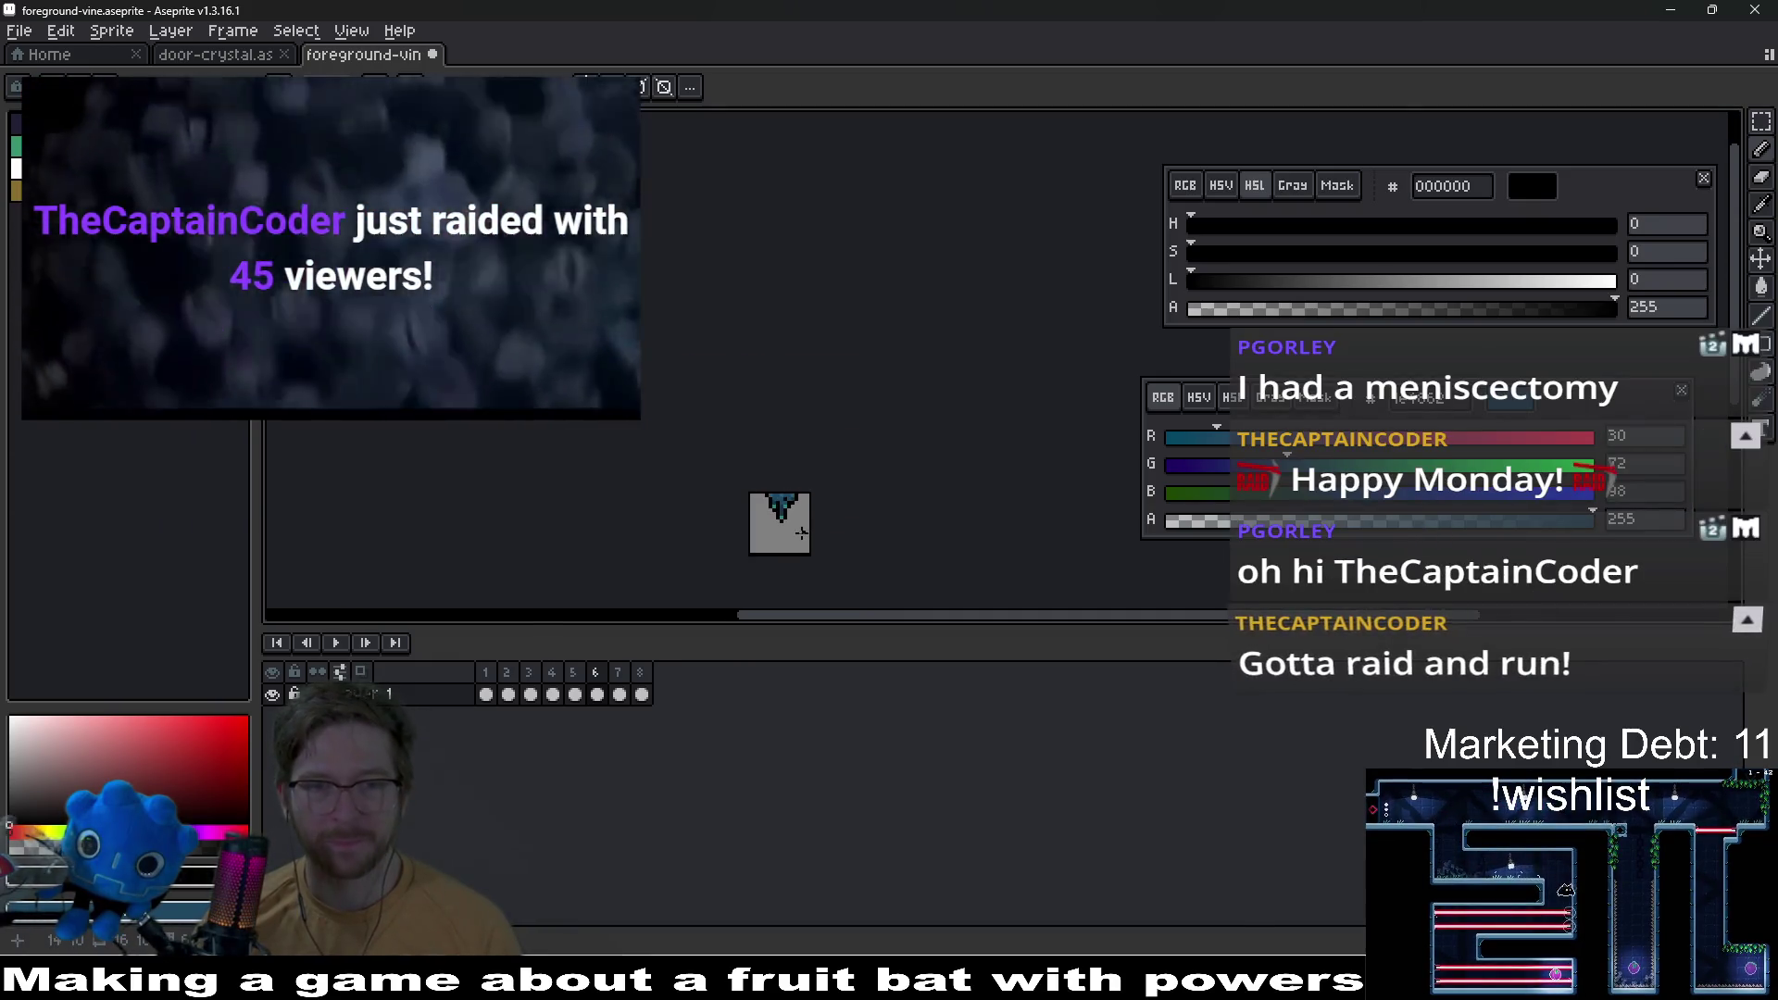
pyautogui.hotkey('ctrl', 's')
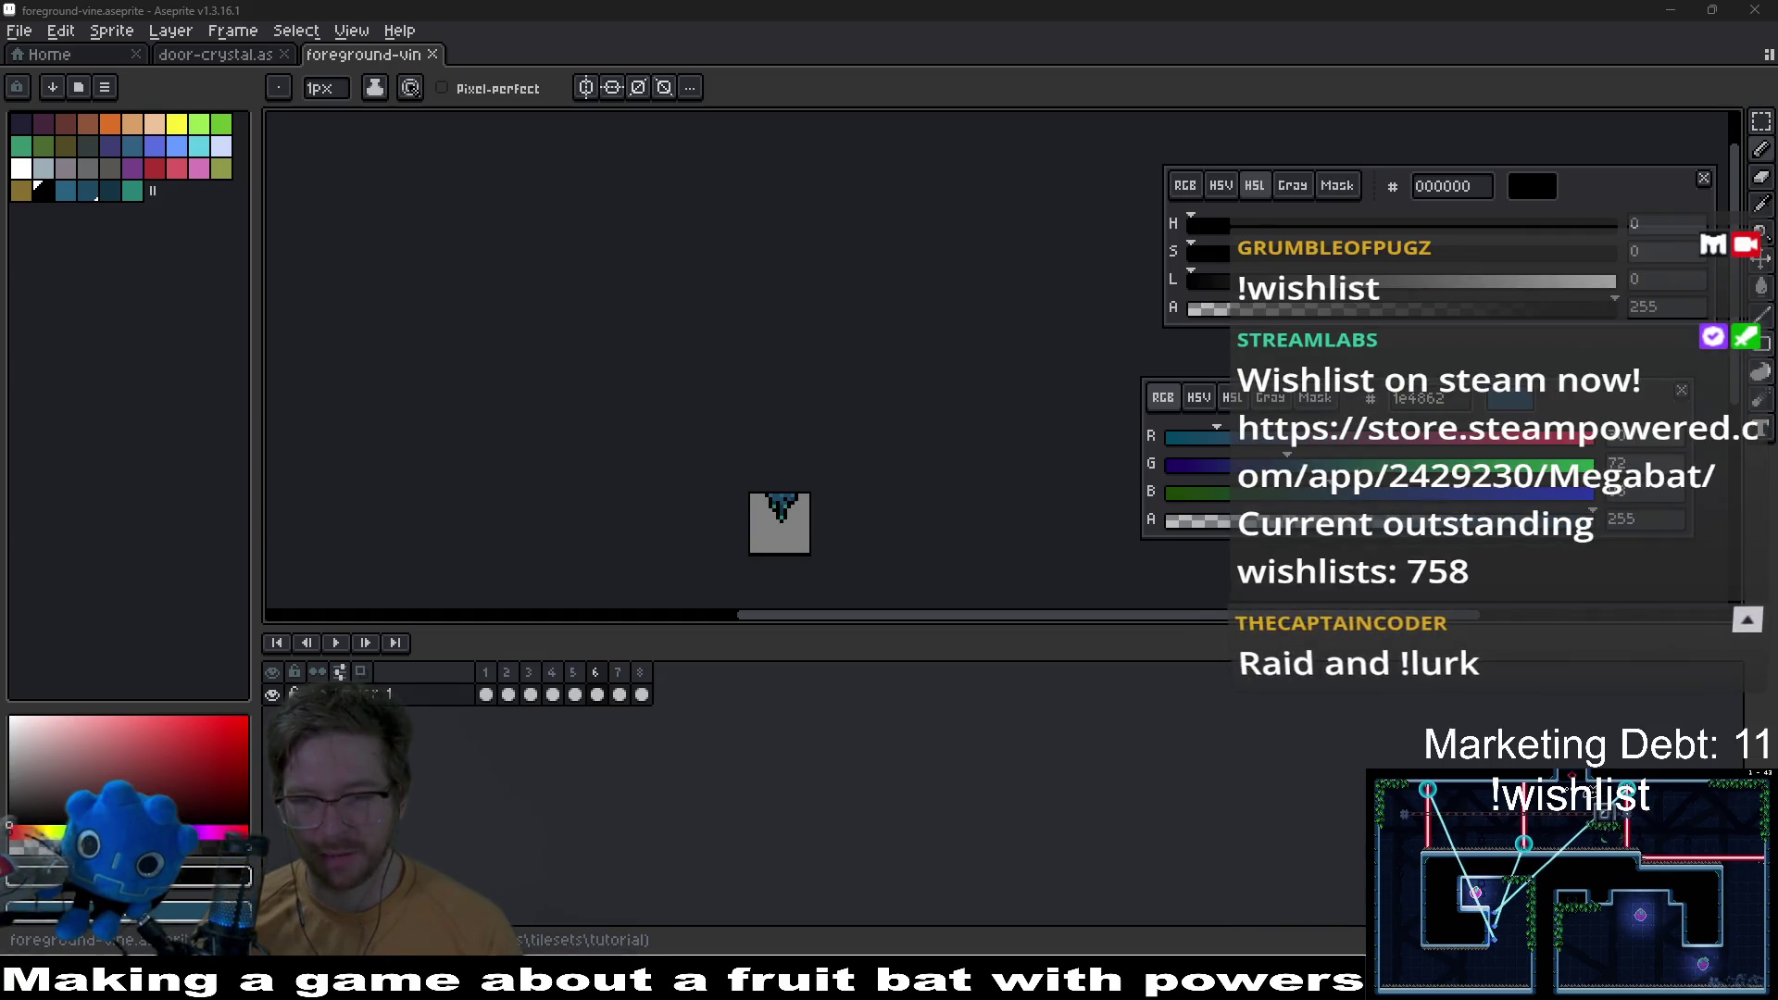
pyautogui.hotkey('alt', 'Tab')
# Step: Save the Tutorial_Start_0 scene and run the Megabat project
pyautogui.hotkey('ctrl', 's')
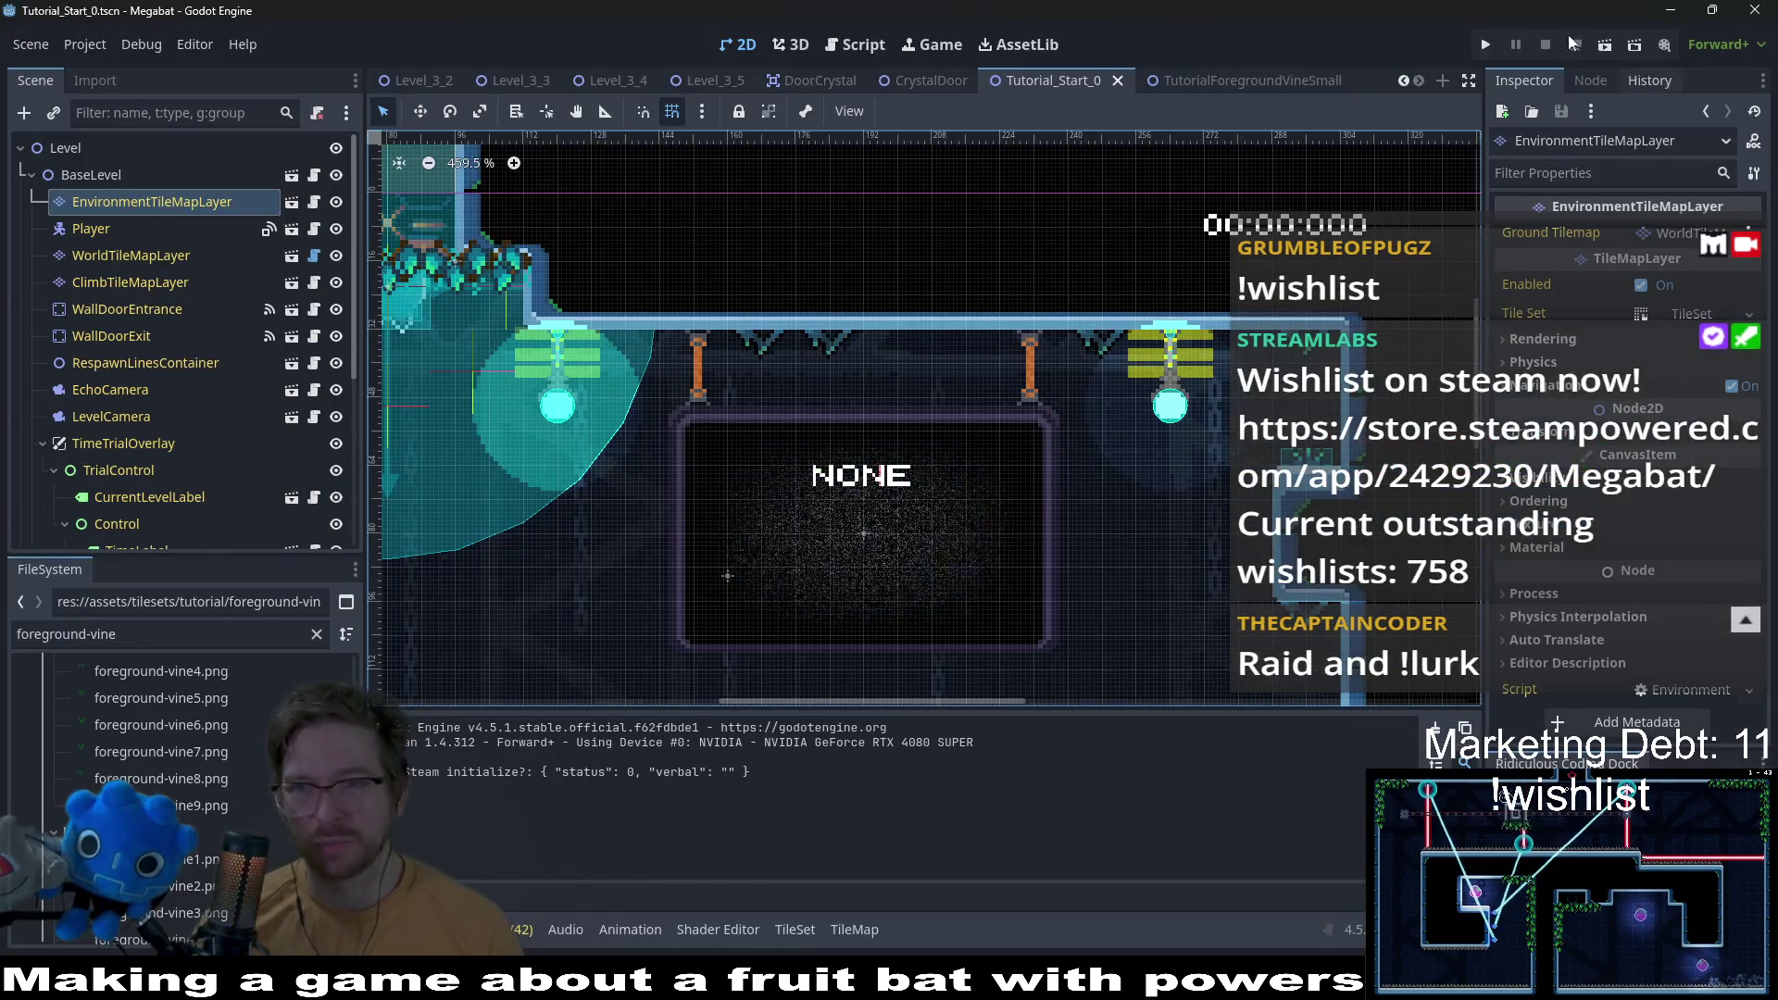
pyautogui.click(1484, 44)
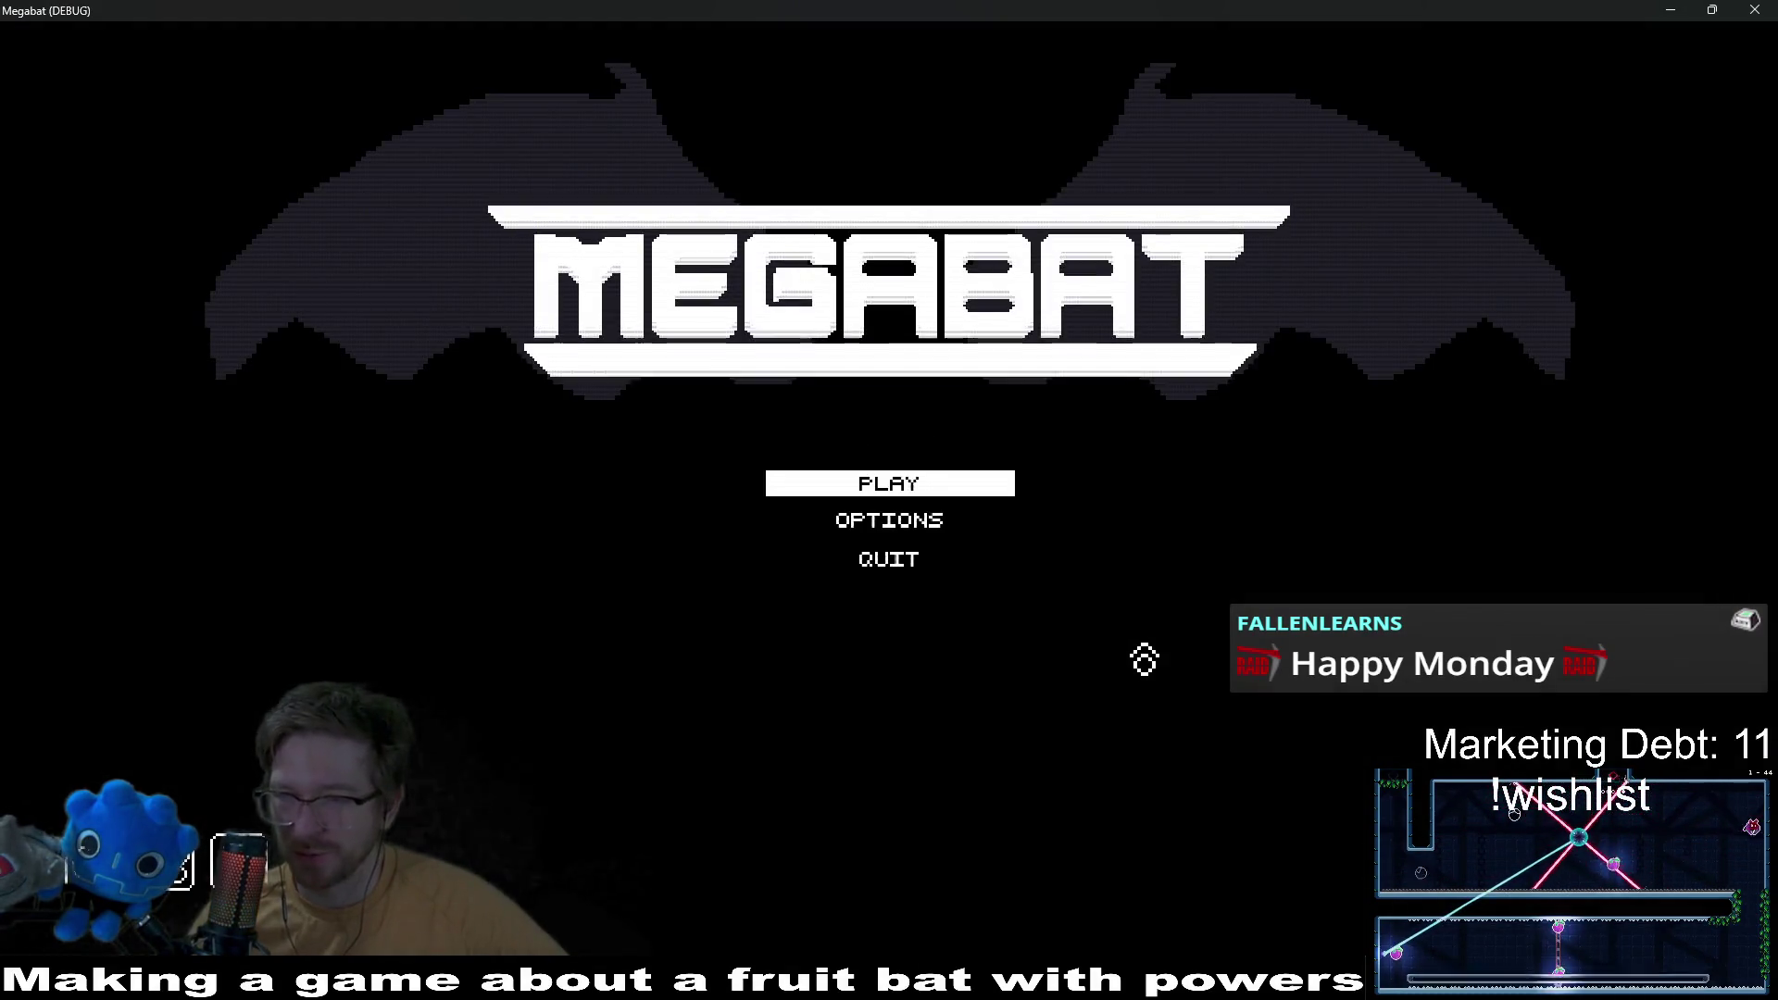
# Step: Start the first tutorial level from the main menu using the Desert profile
pyautogui.click(923, 495)
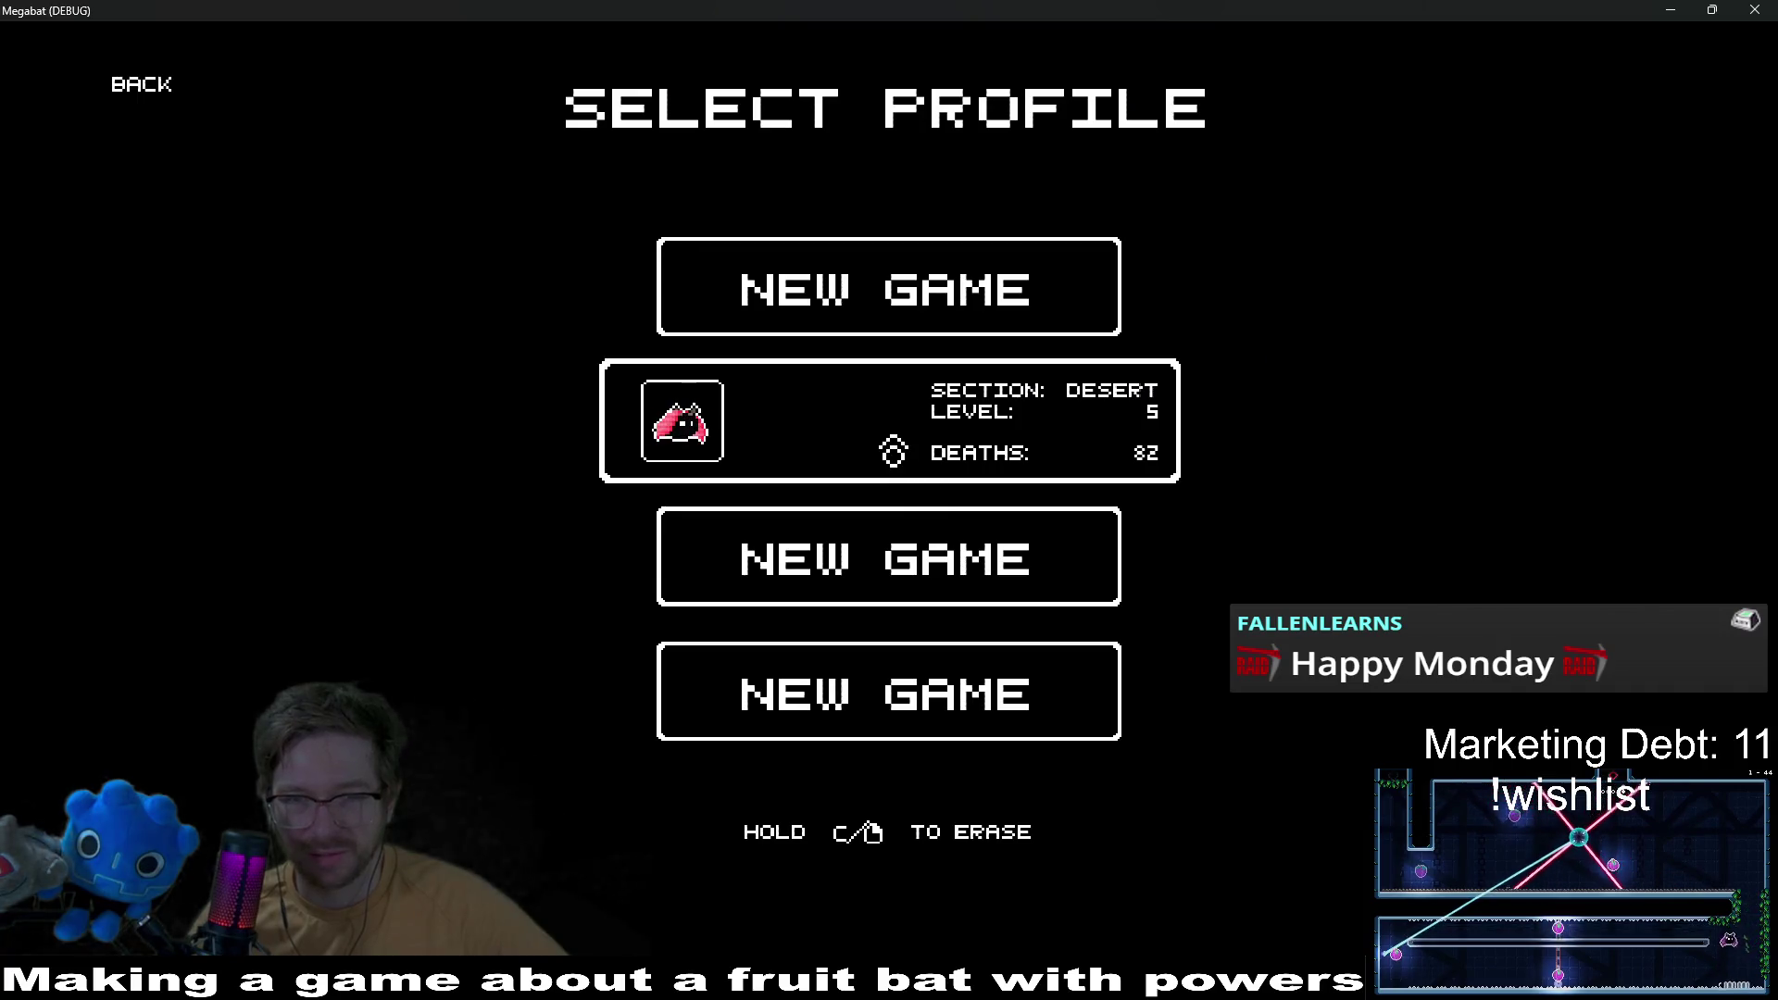
pyautogui.click(893, 451)
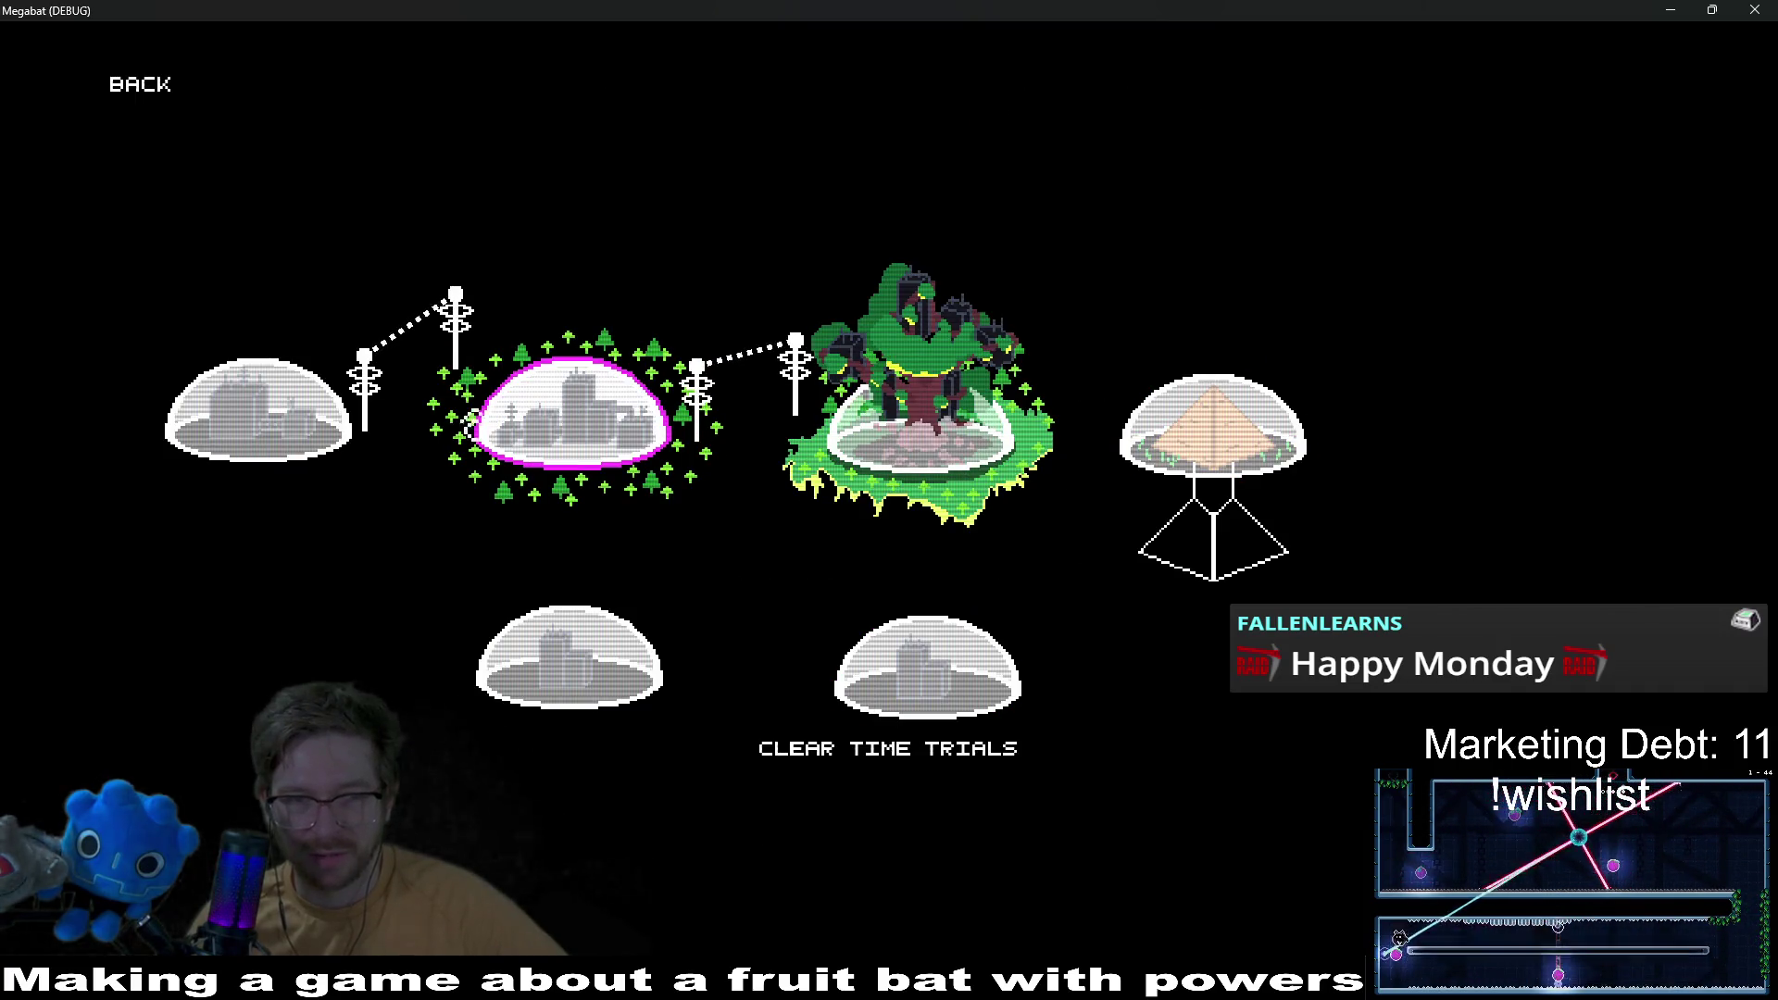
pyautogui.click(259, 412)
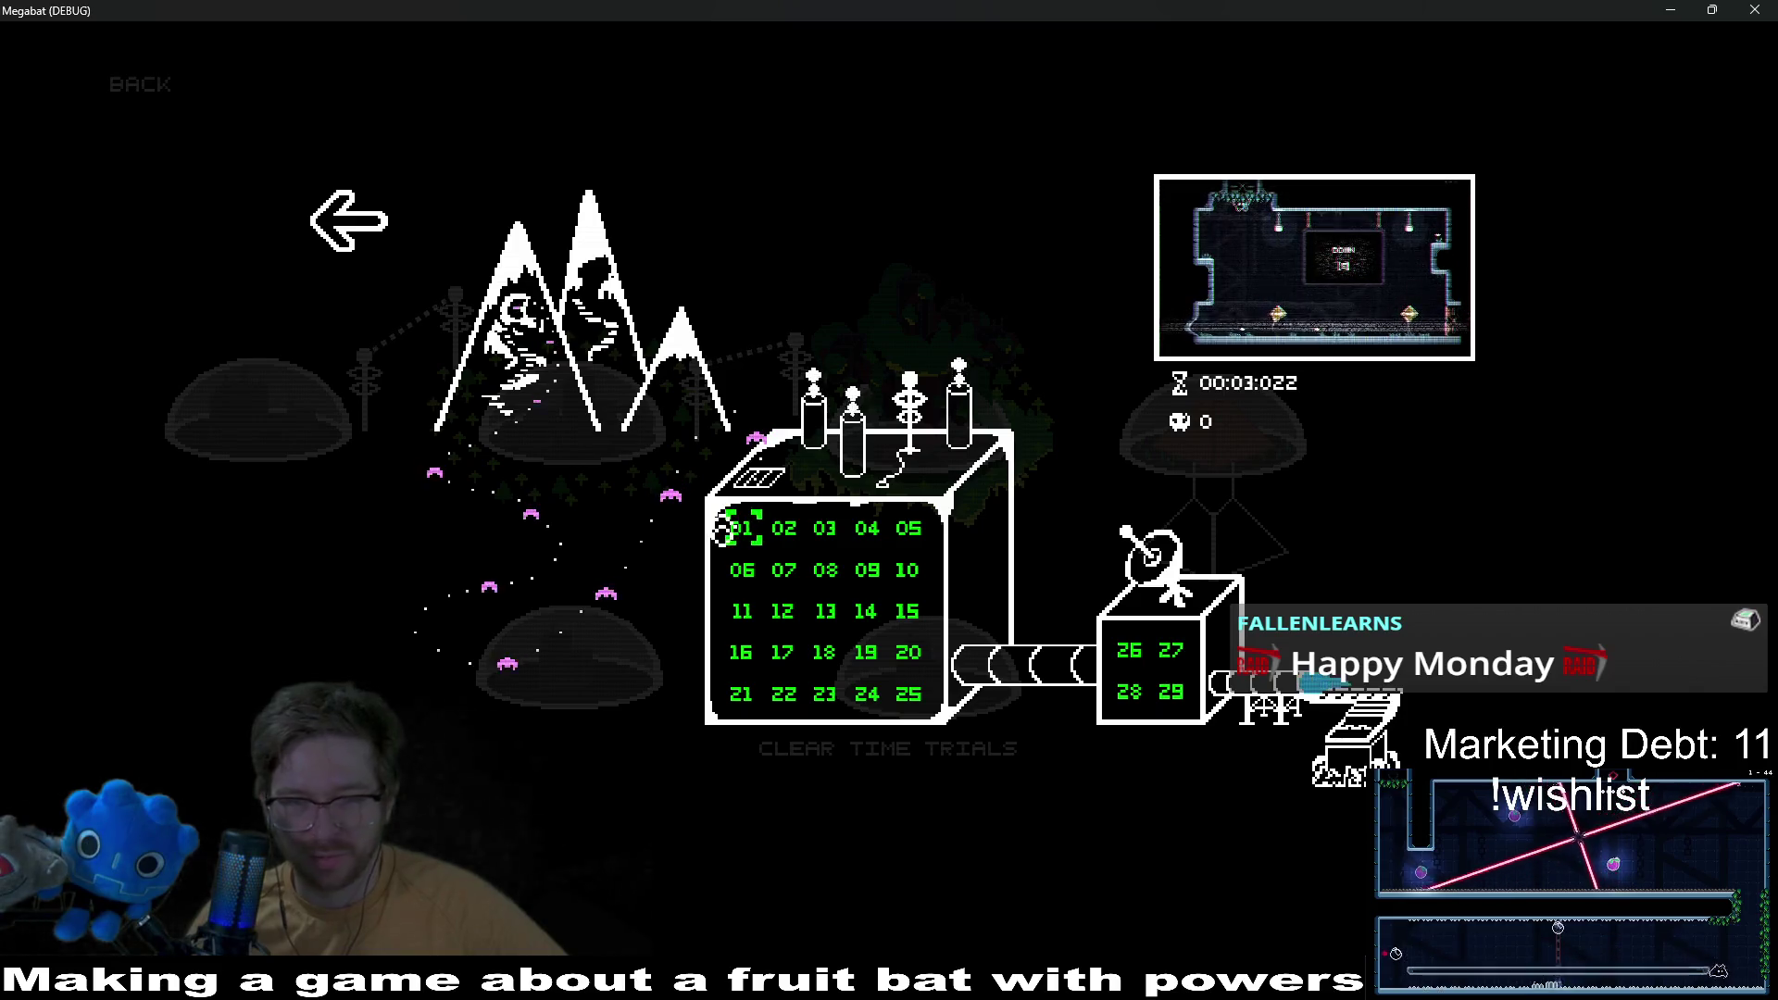
pyautogui.press('Return')
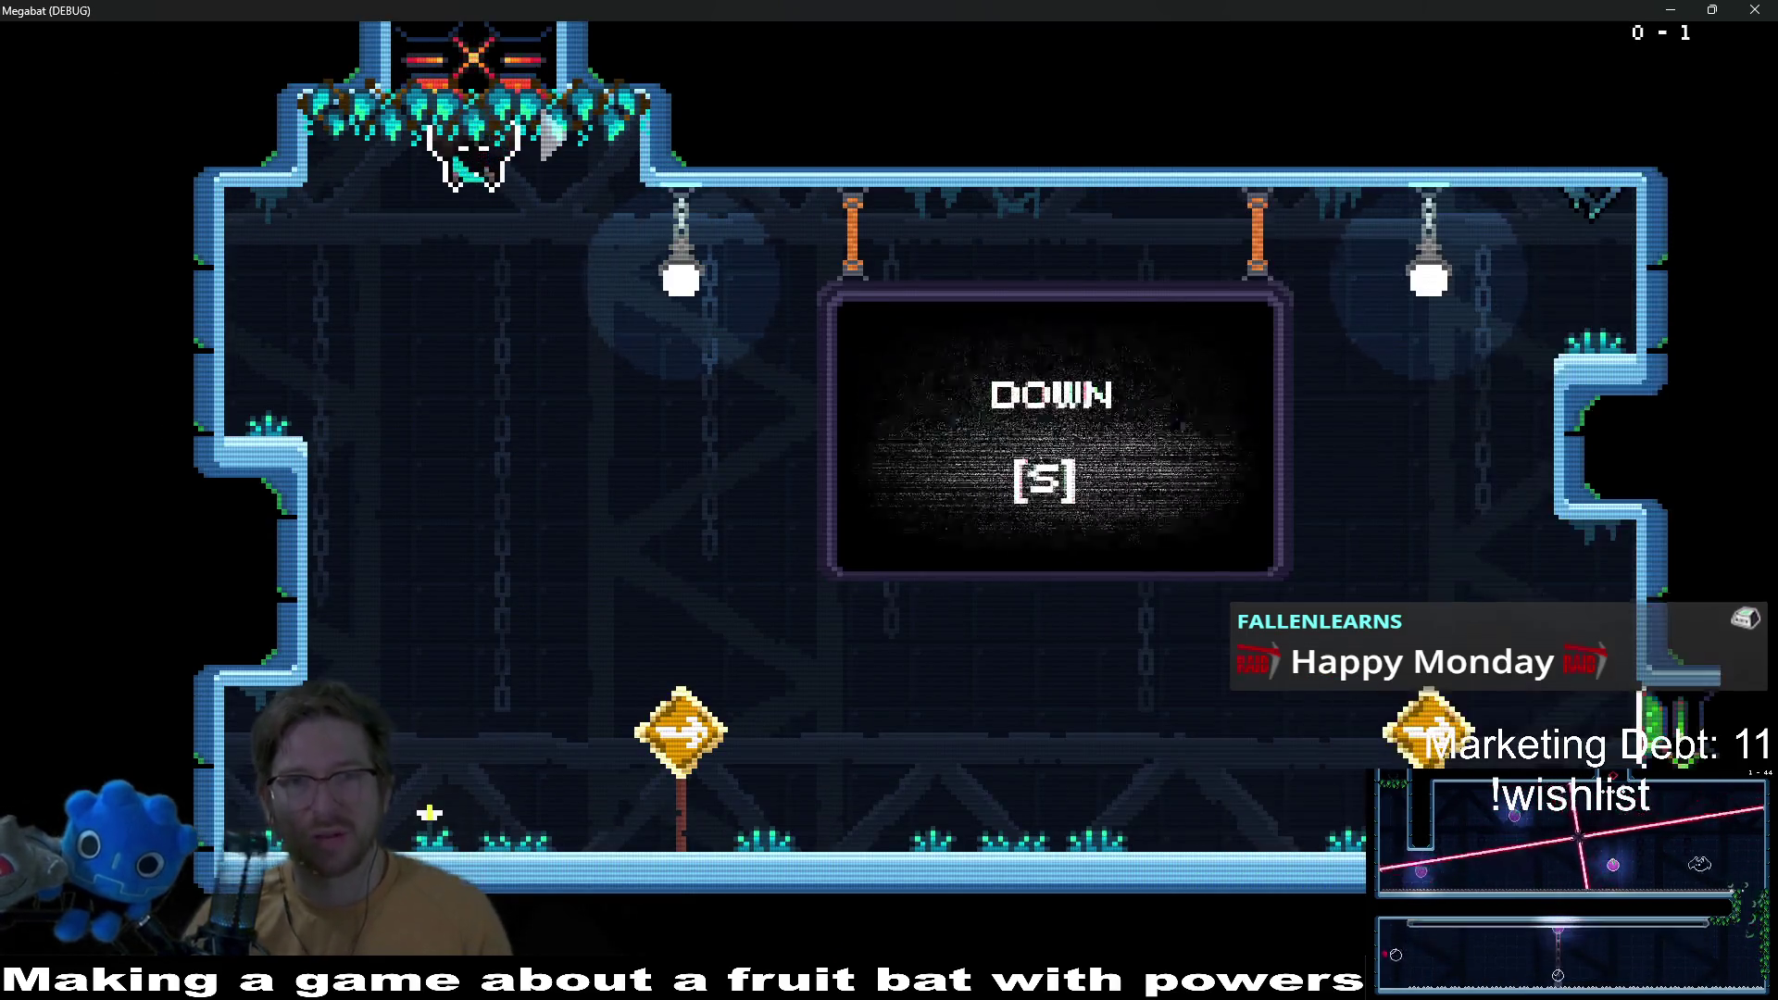
# Step: Fly the bat through rooms 0-2 and 0-3 into room 0-4
pyautogui.press('s')
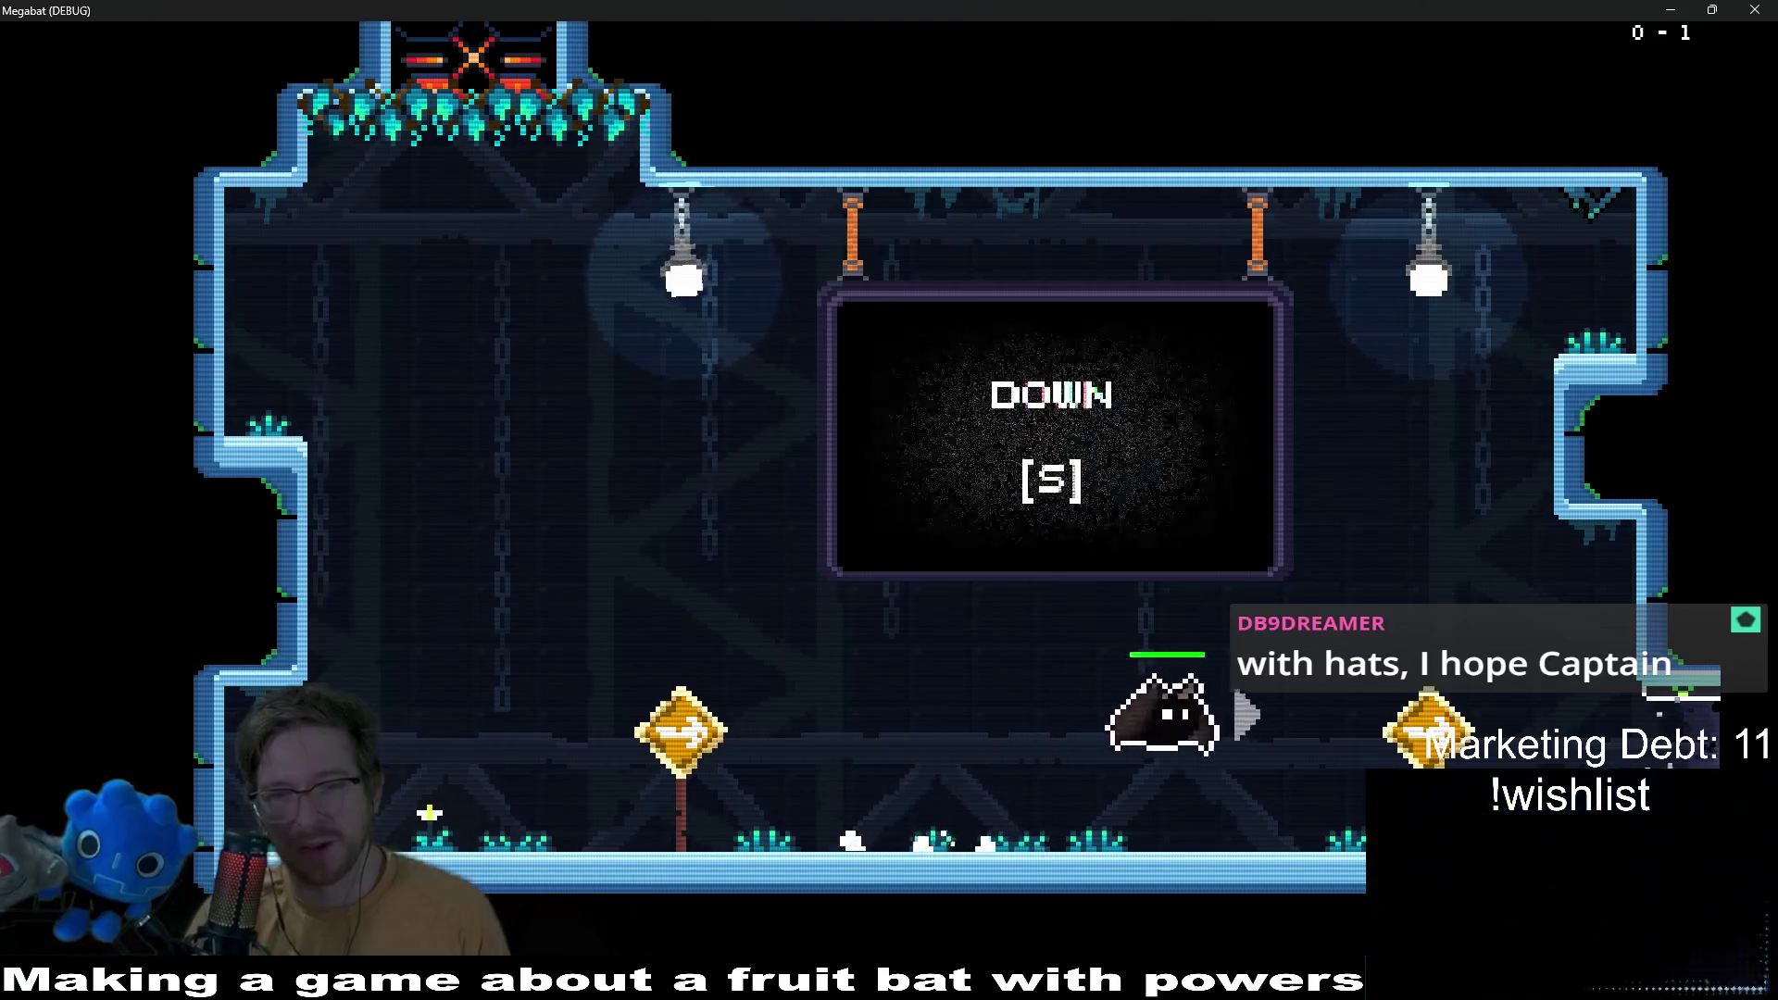
pyautogui.press('d')
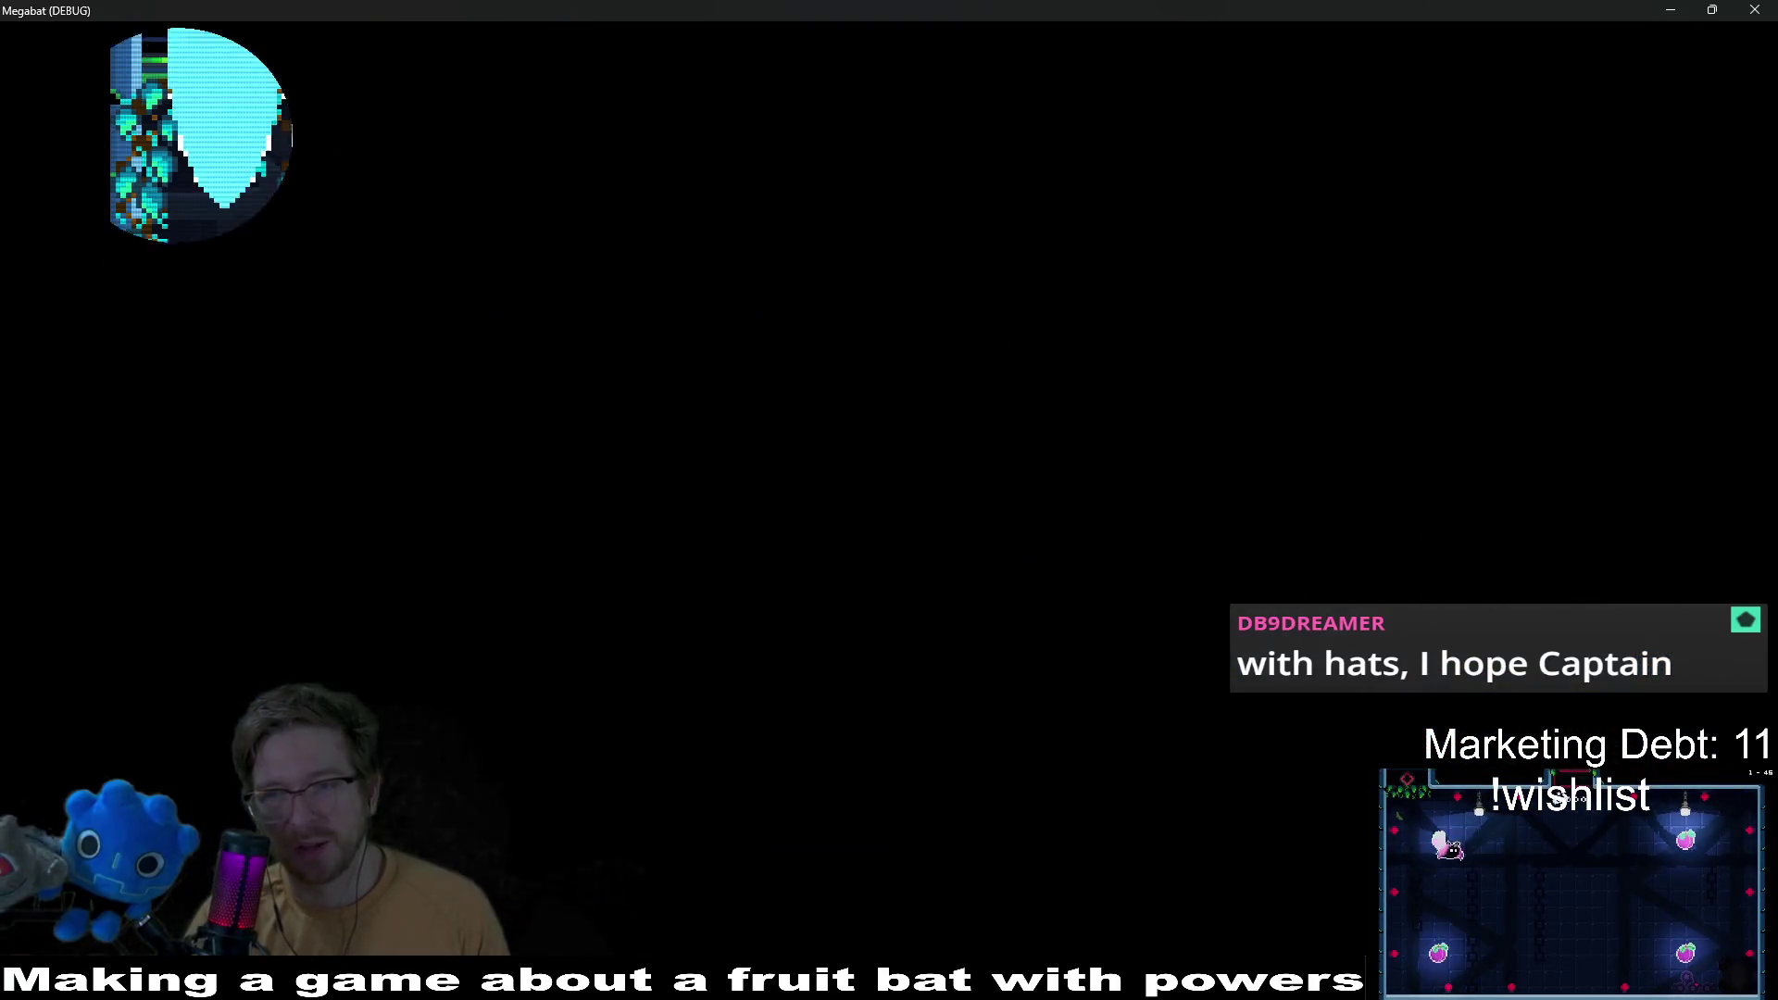
pyautogui.press('d')
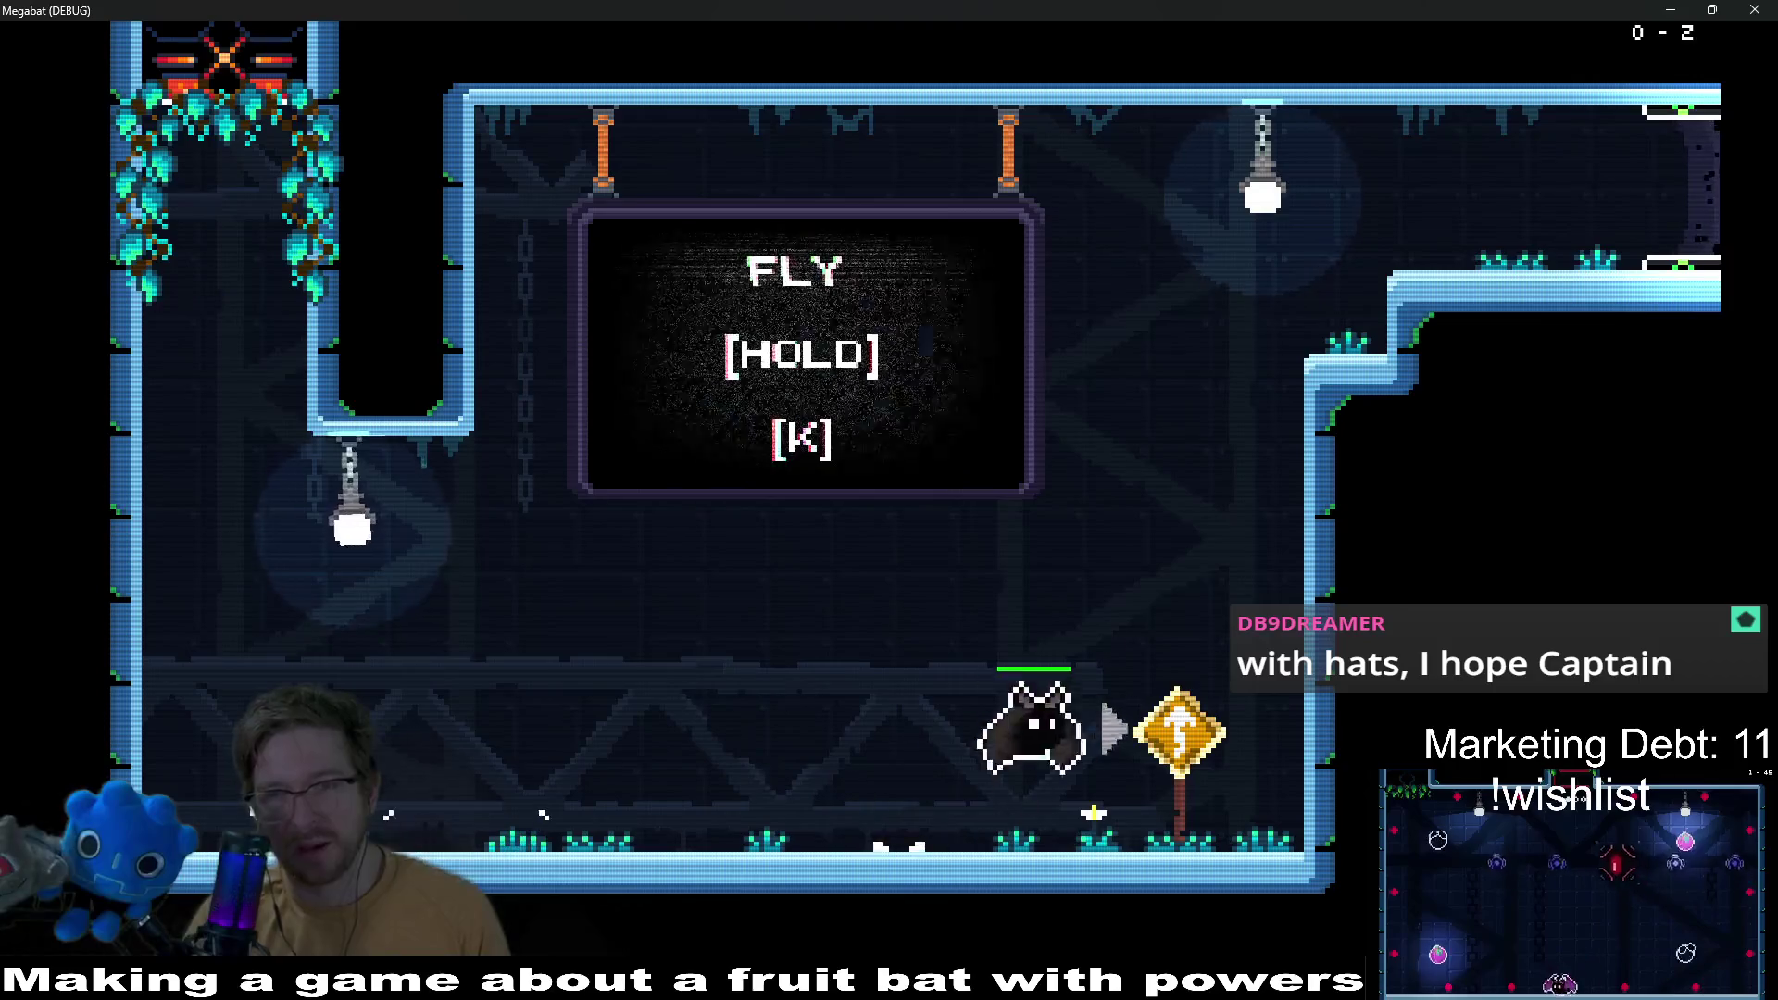
pyautogui.press('k')
pyautogui.press('d')
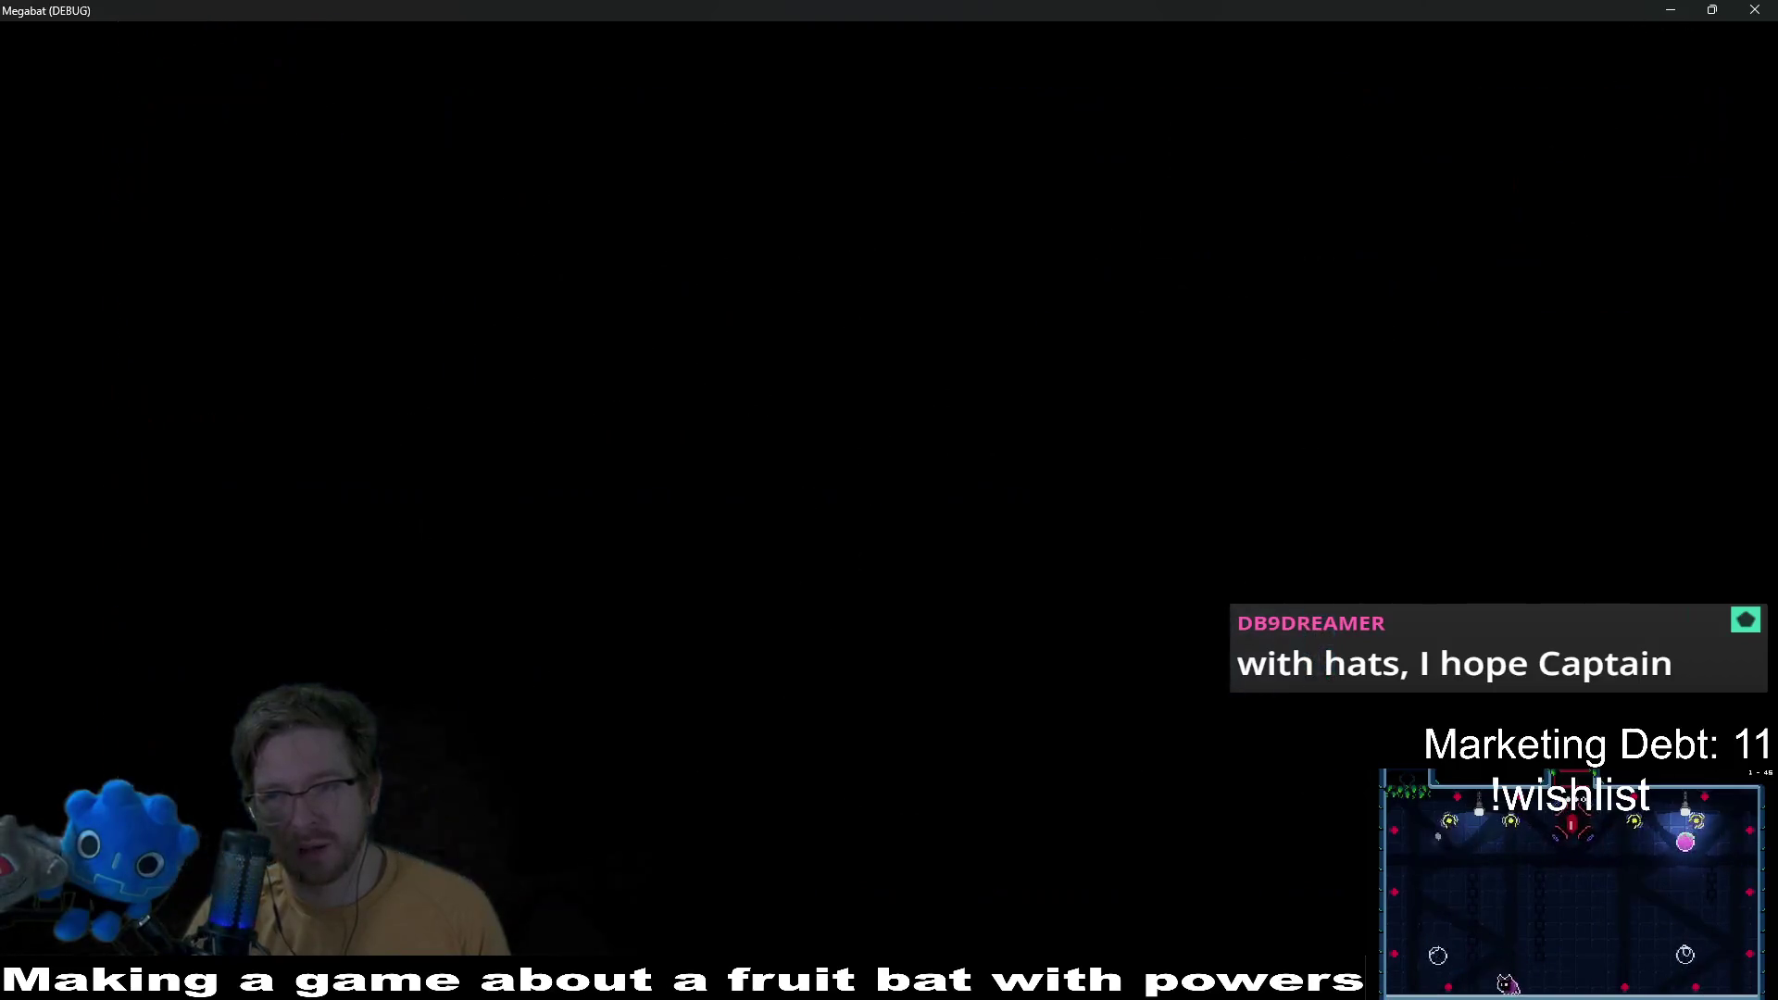
pyautogui.press('d')
pyautogui.press('k')
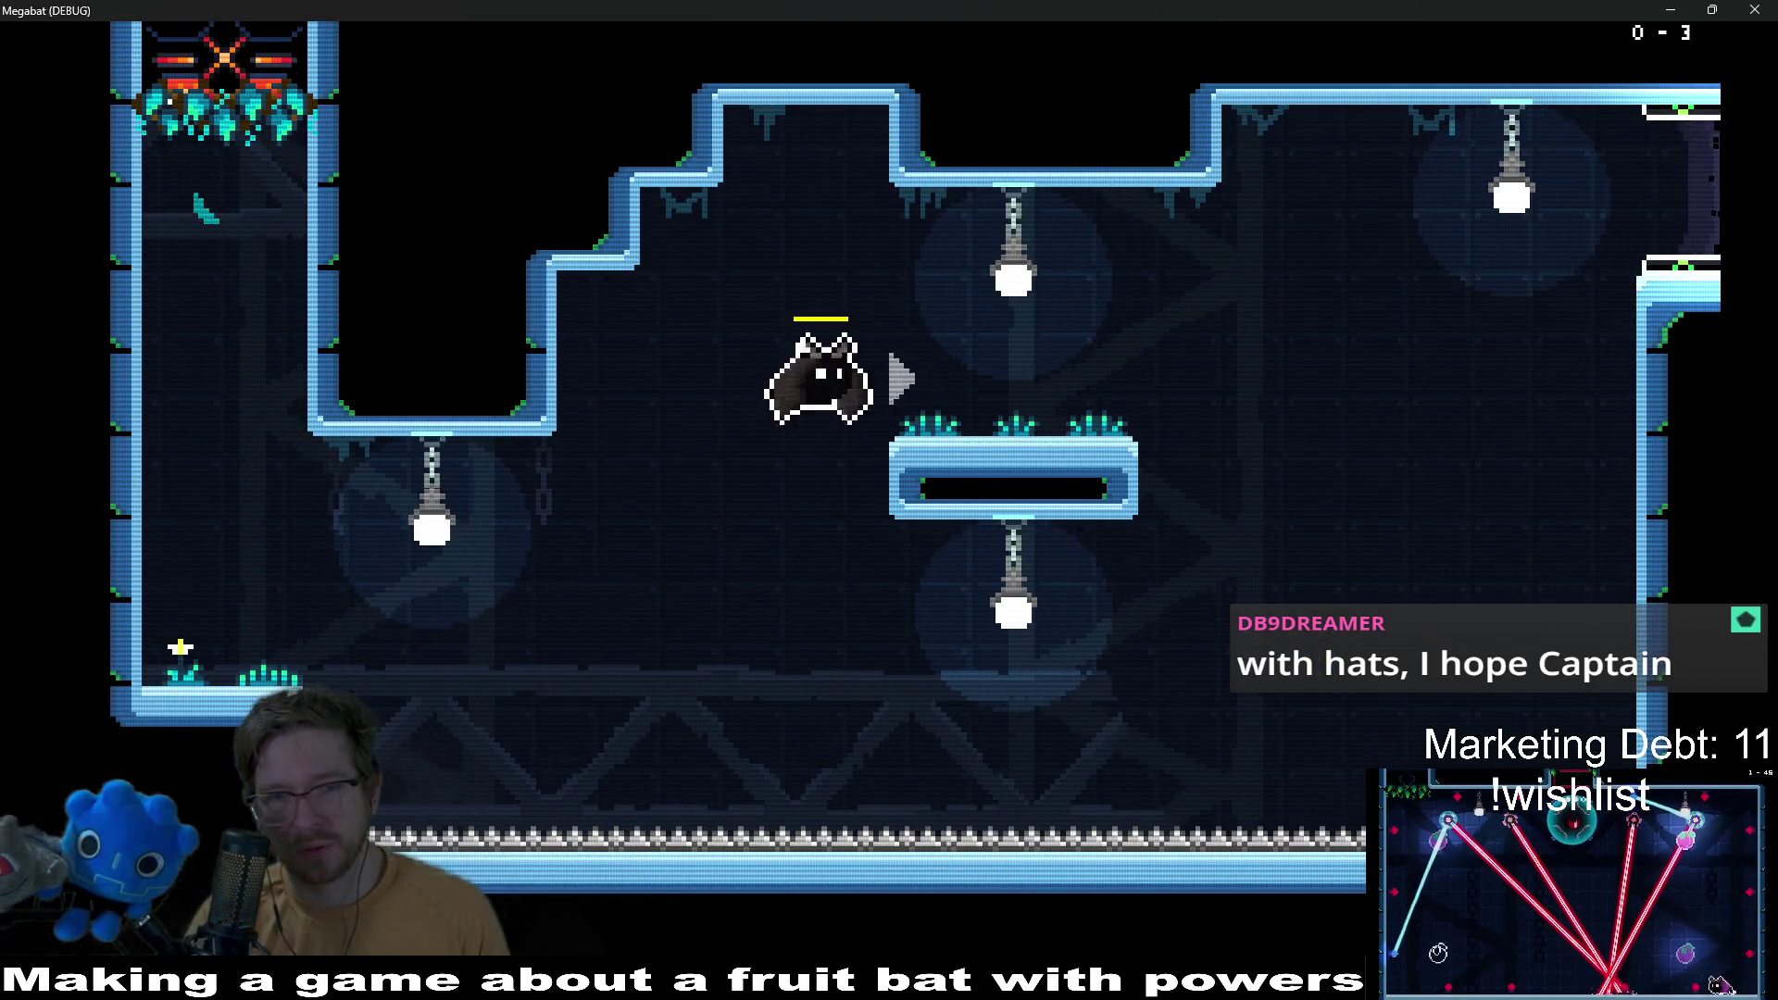
pyautogui.press('d')
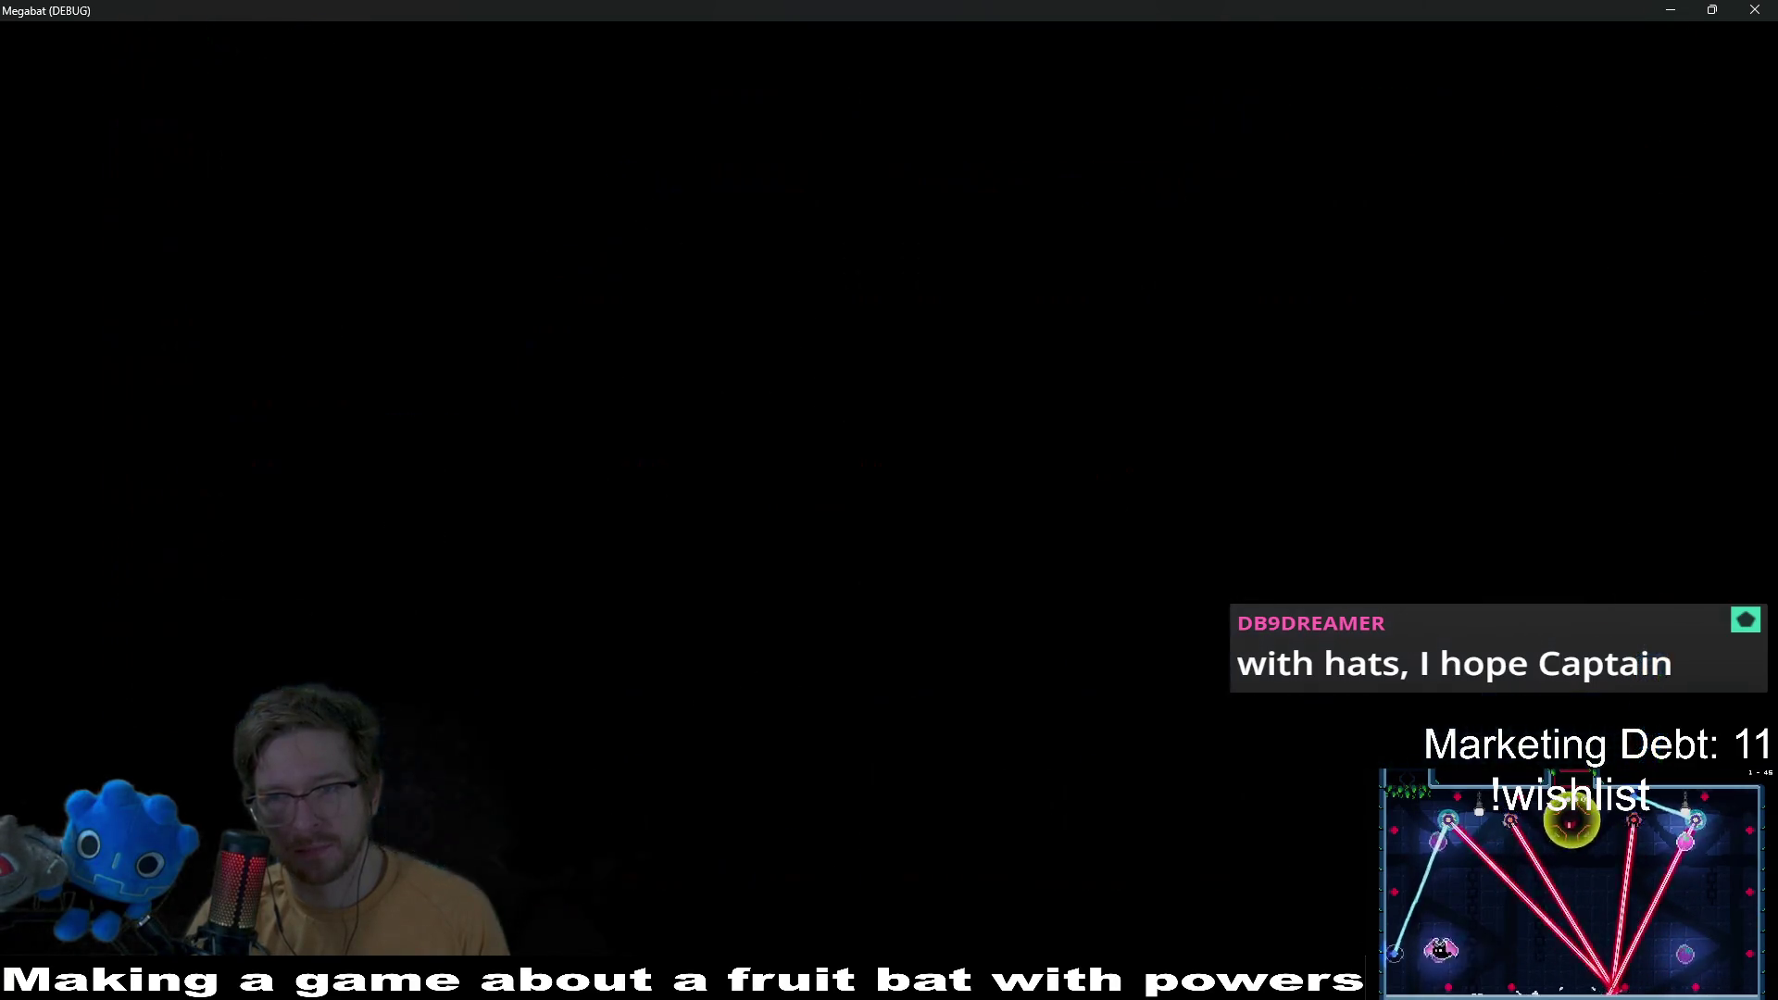
pyautogui.press('Escape')
pyautogui.press('Escape')
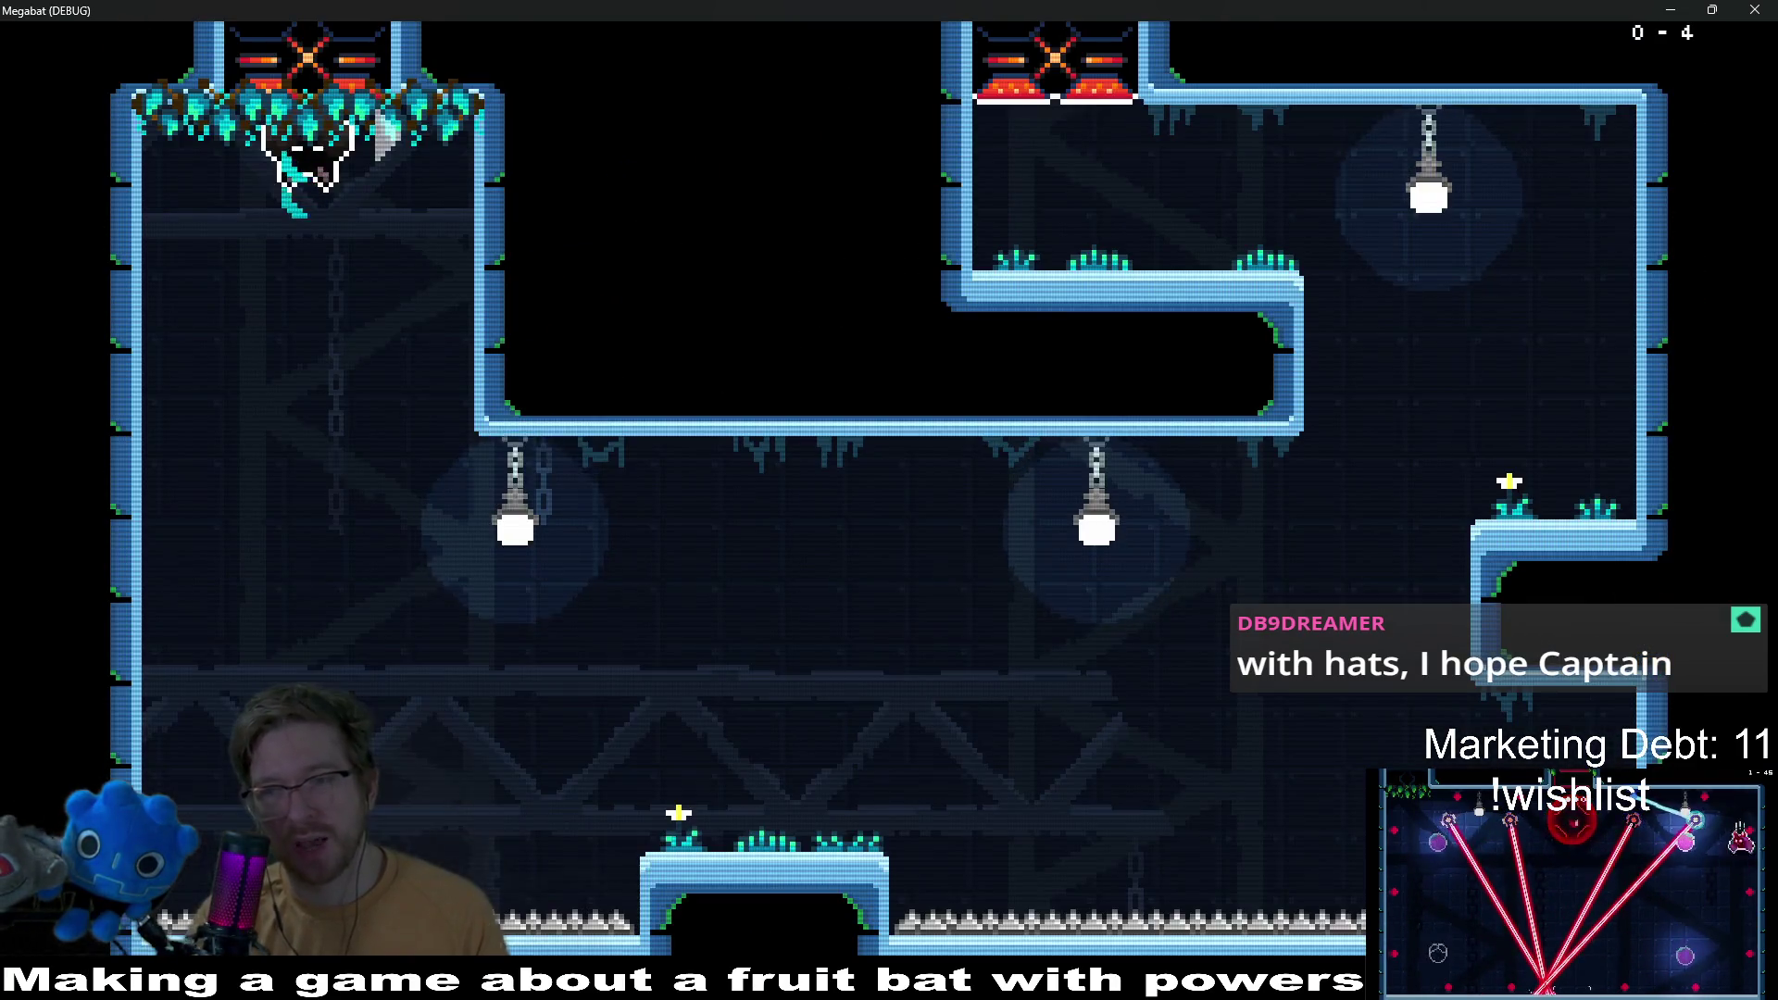
# Step: Fly across room 0-4's middle platform toward the top, then pause the game
pyautogui.press('d')
pyautogui.press('a')
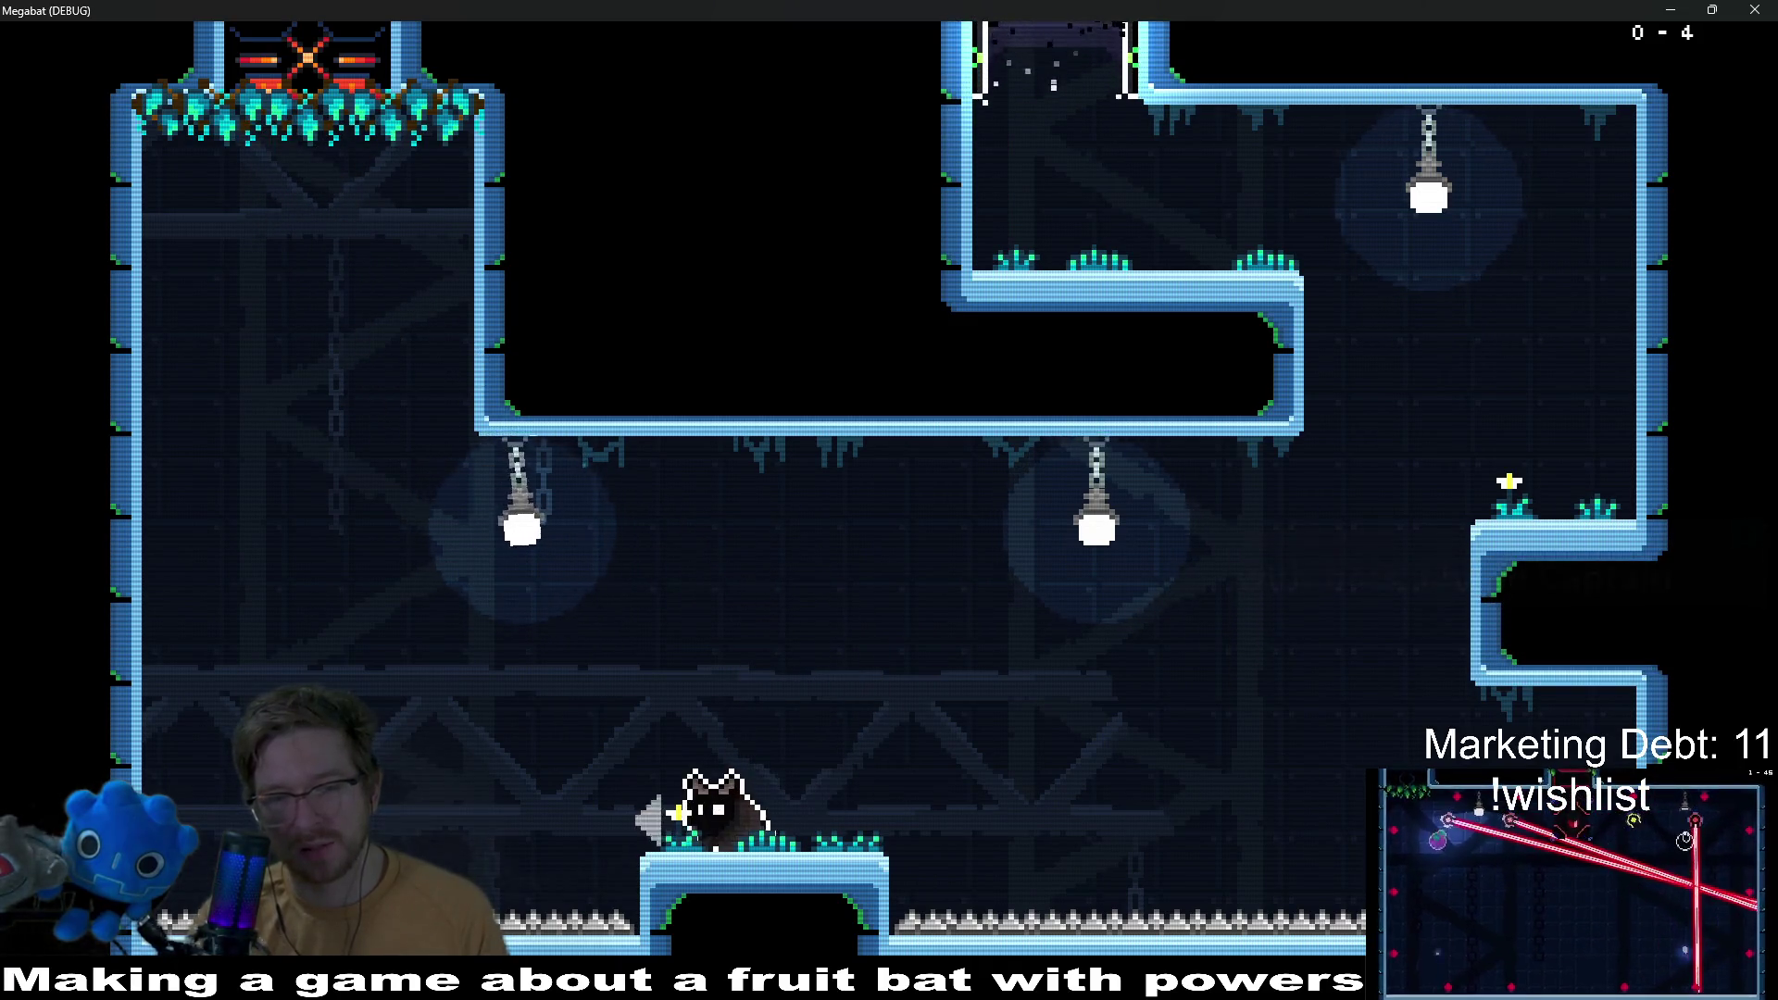
pyautogui.press('d')
pyautogui.press('d')
pyautogui.press('a')
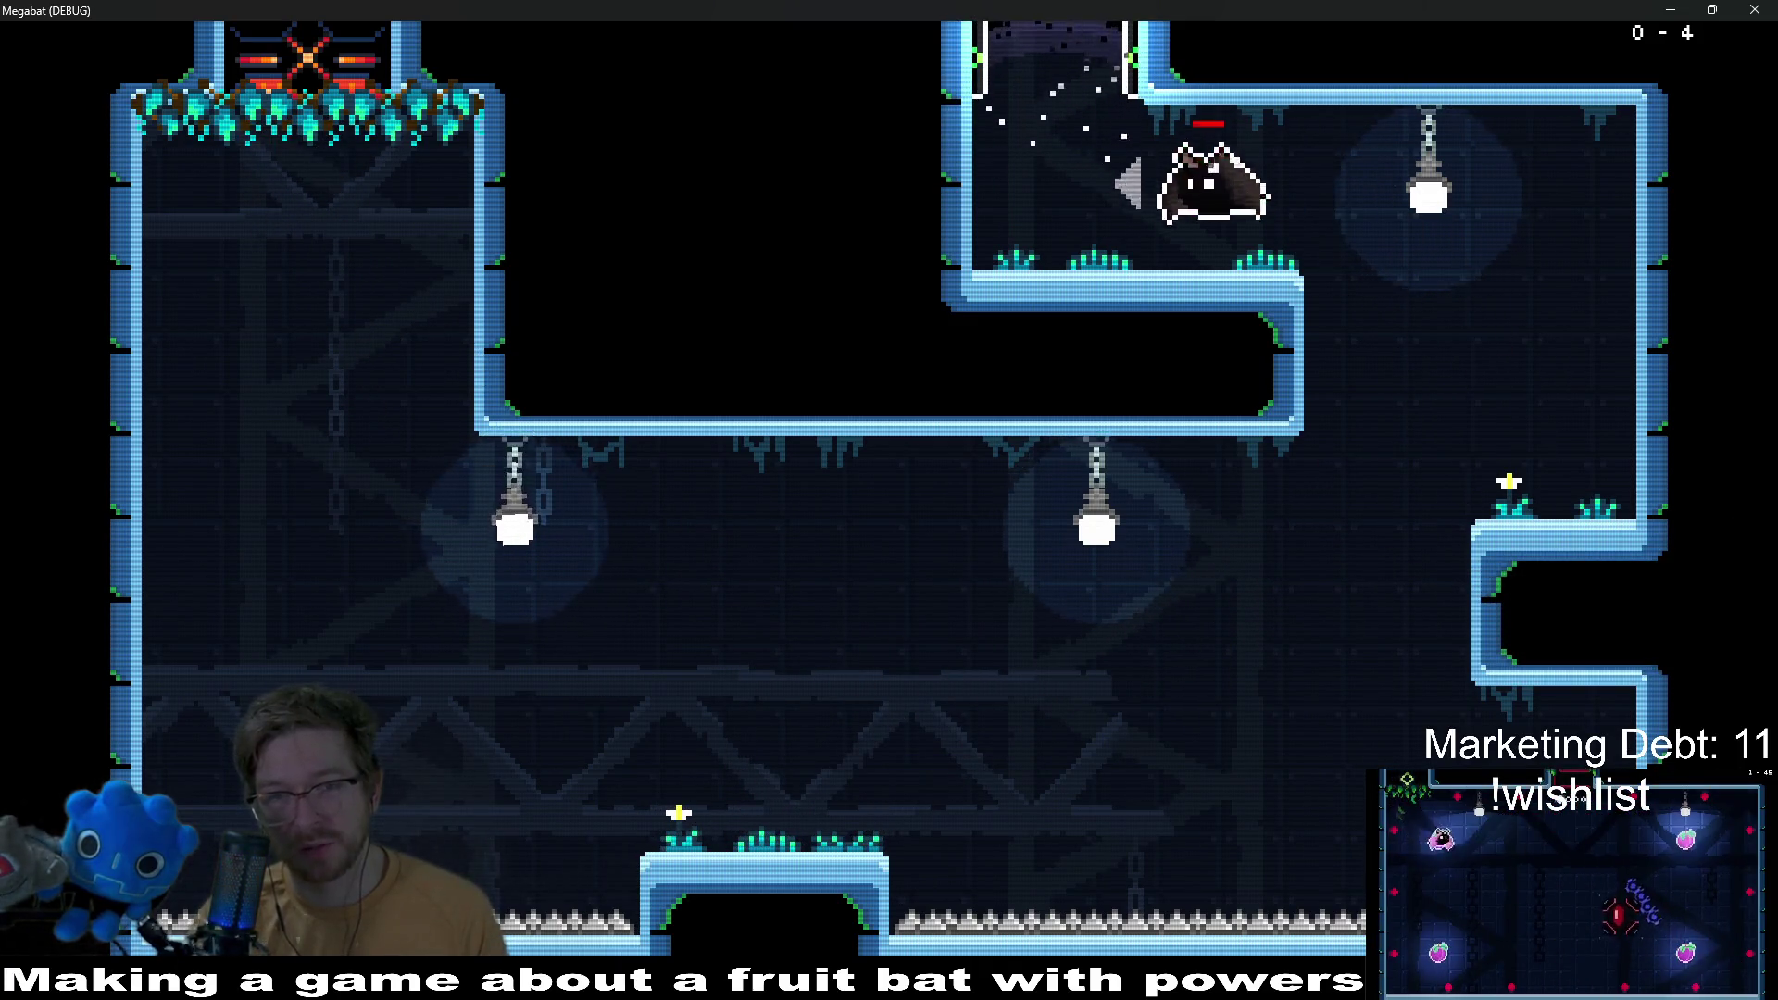
pyautogui.press('Escape')
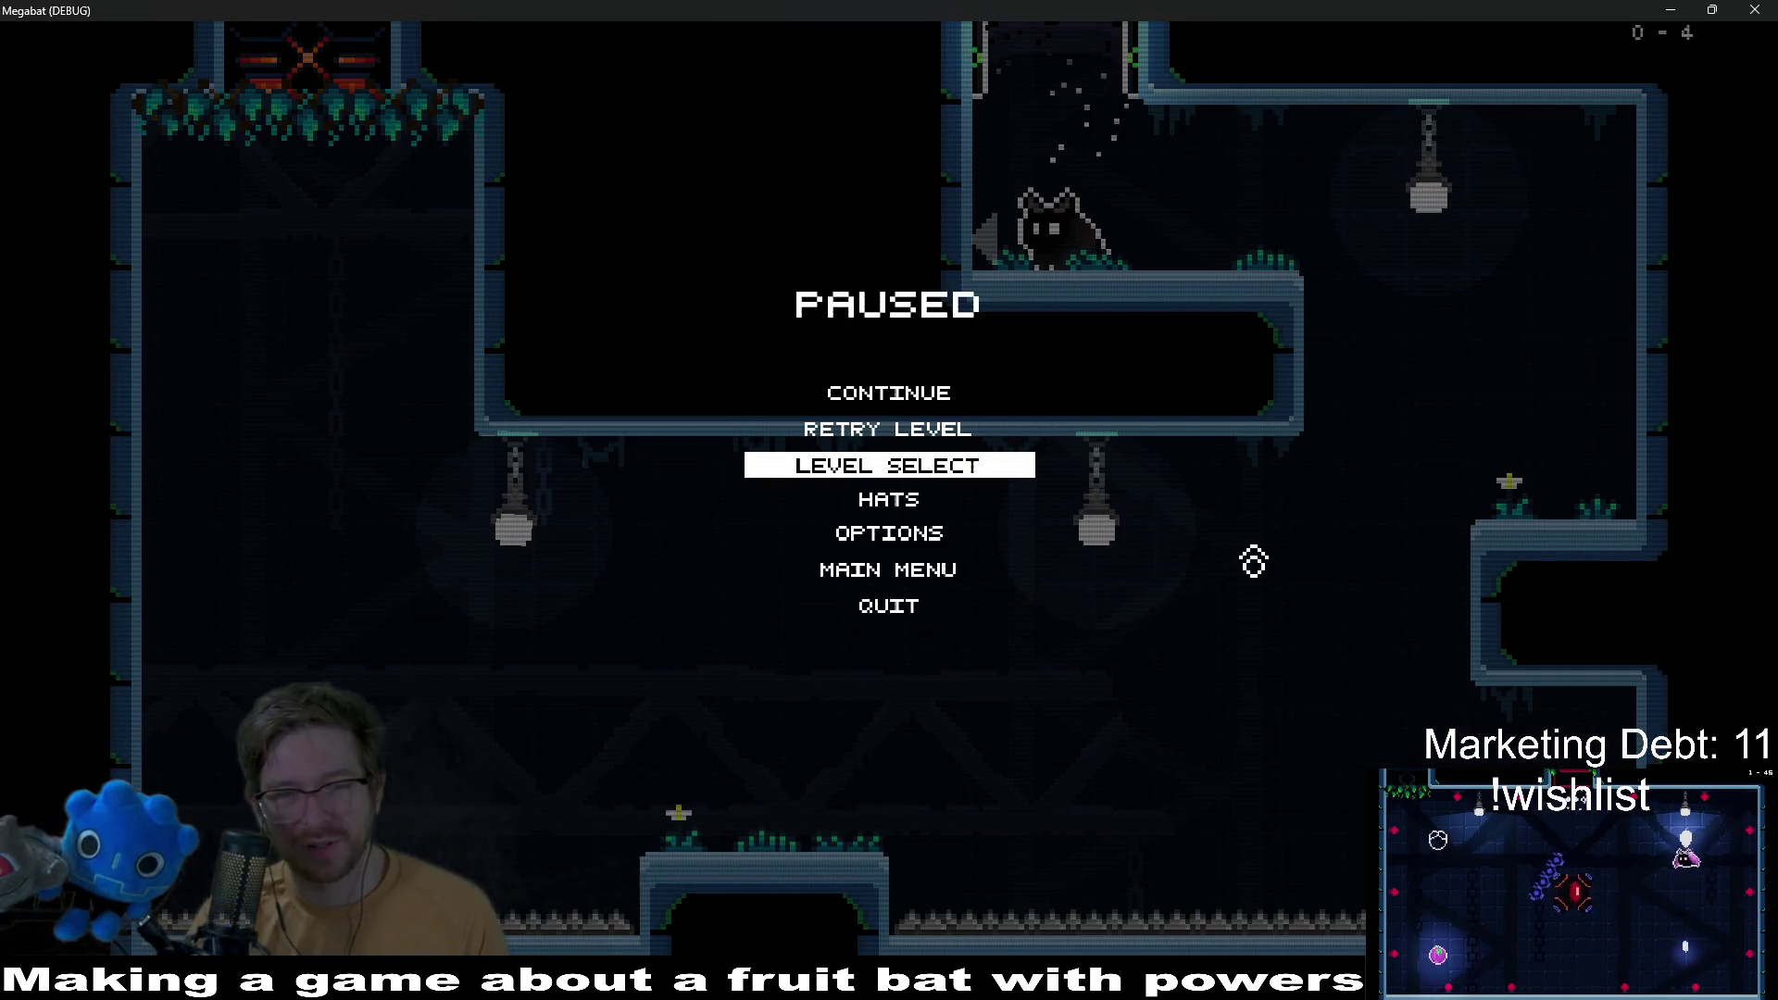
# Step: Open level select and enter the second world's level grid
pyautogui.press('Return')
pyautogui.press('Right')
pyautogui.press('Down')
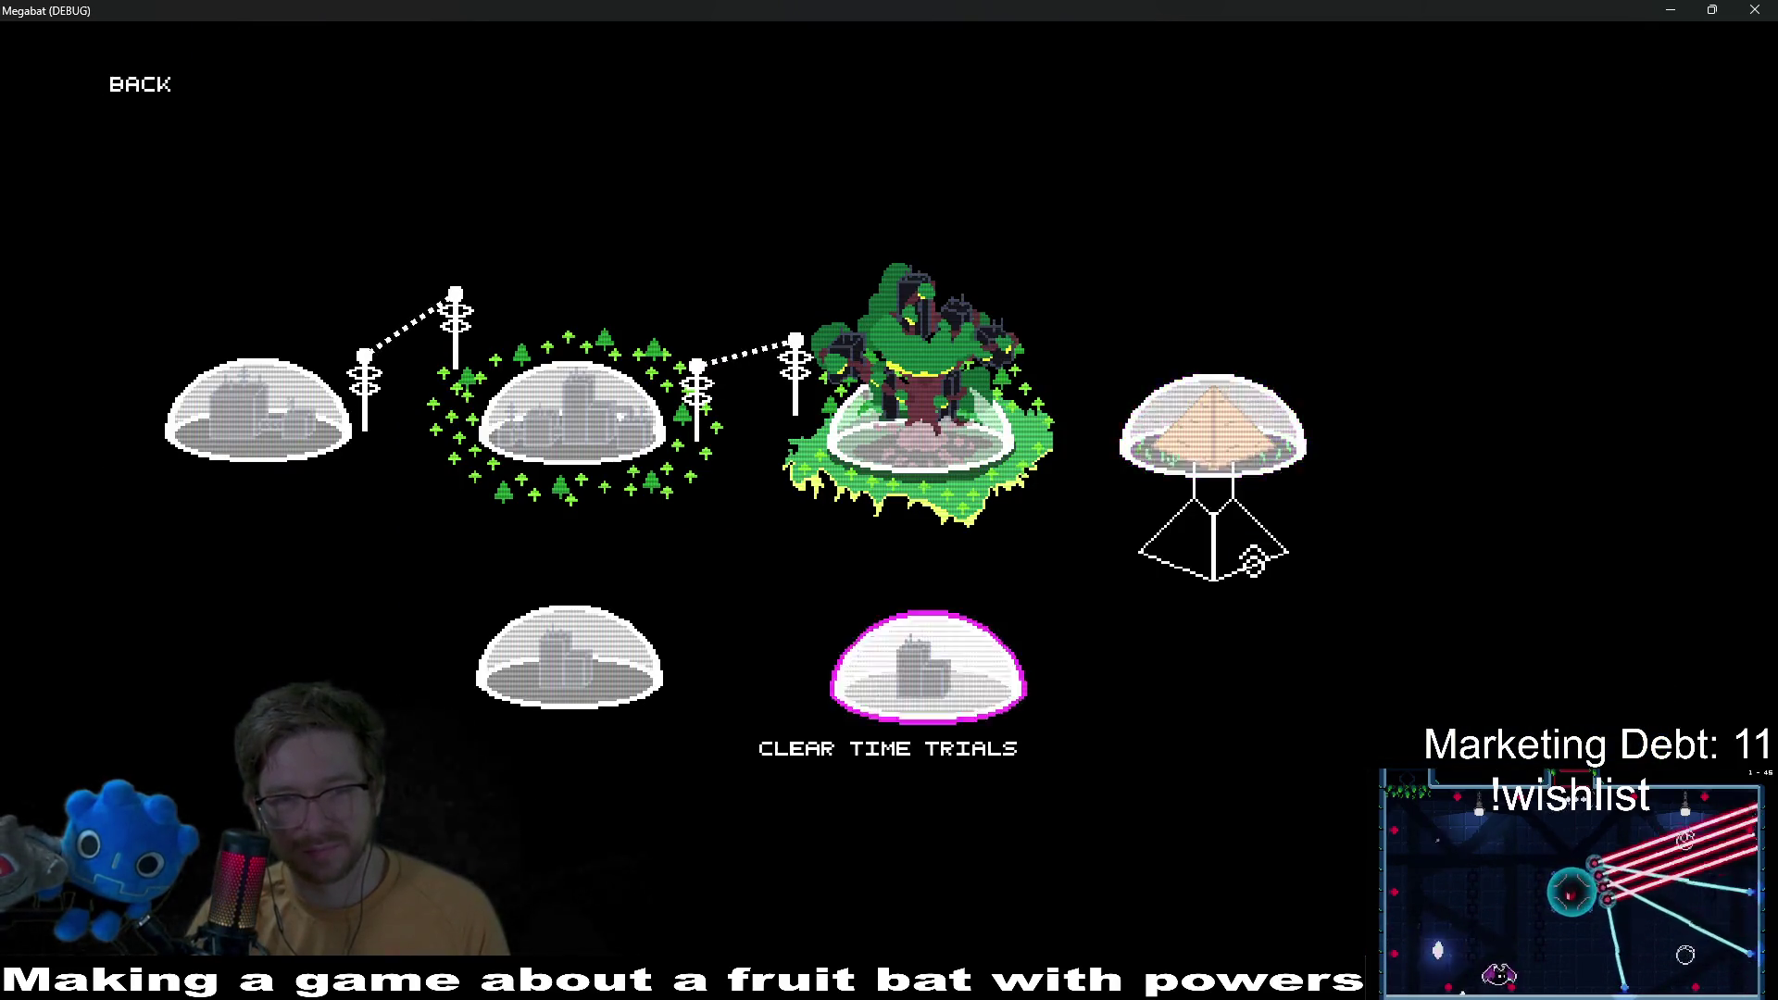
pyautogui.press('Up')
pyautogui.press('Down')
pyautogui.press('Left')
pyautogui.press('Left')
pyautogui.press('Right')
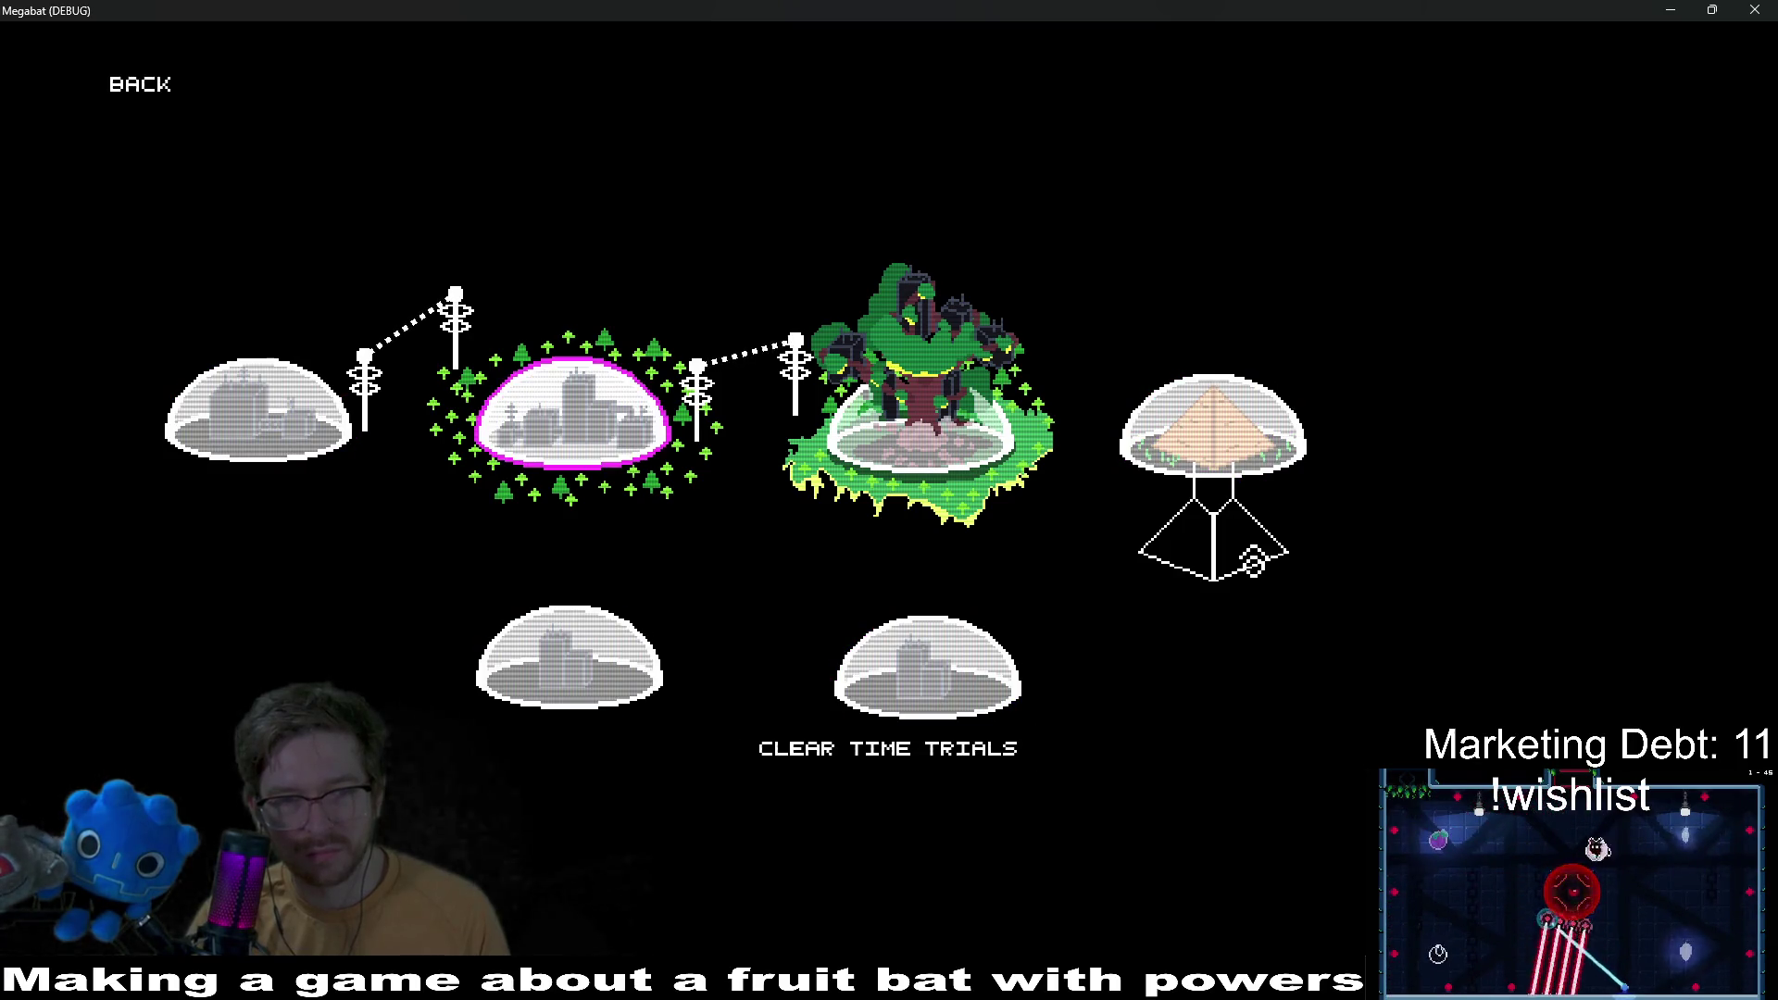
pyautogui.press('Return')
pyautogui.press('Return')
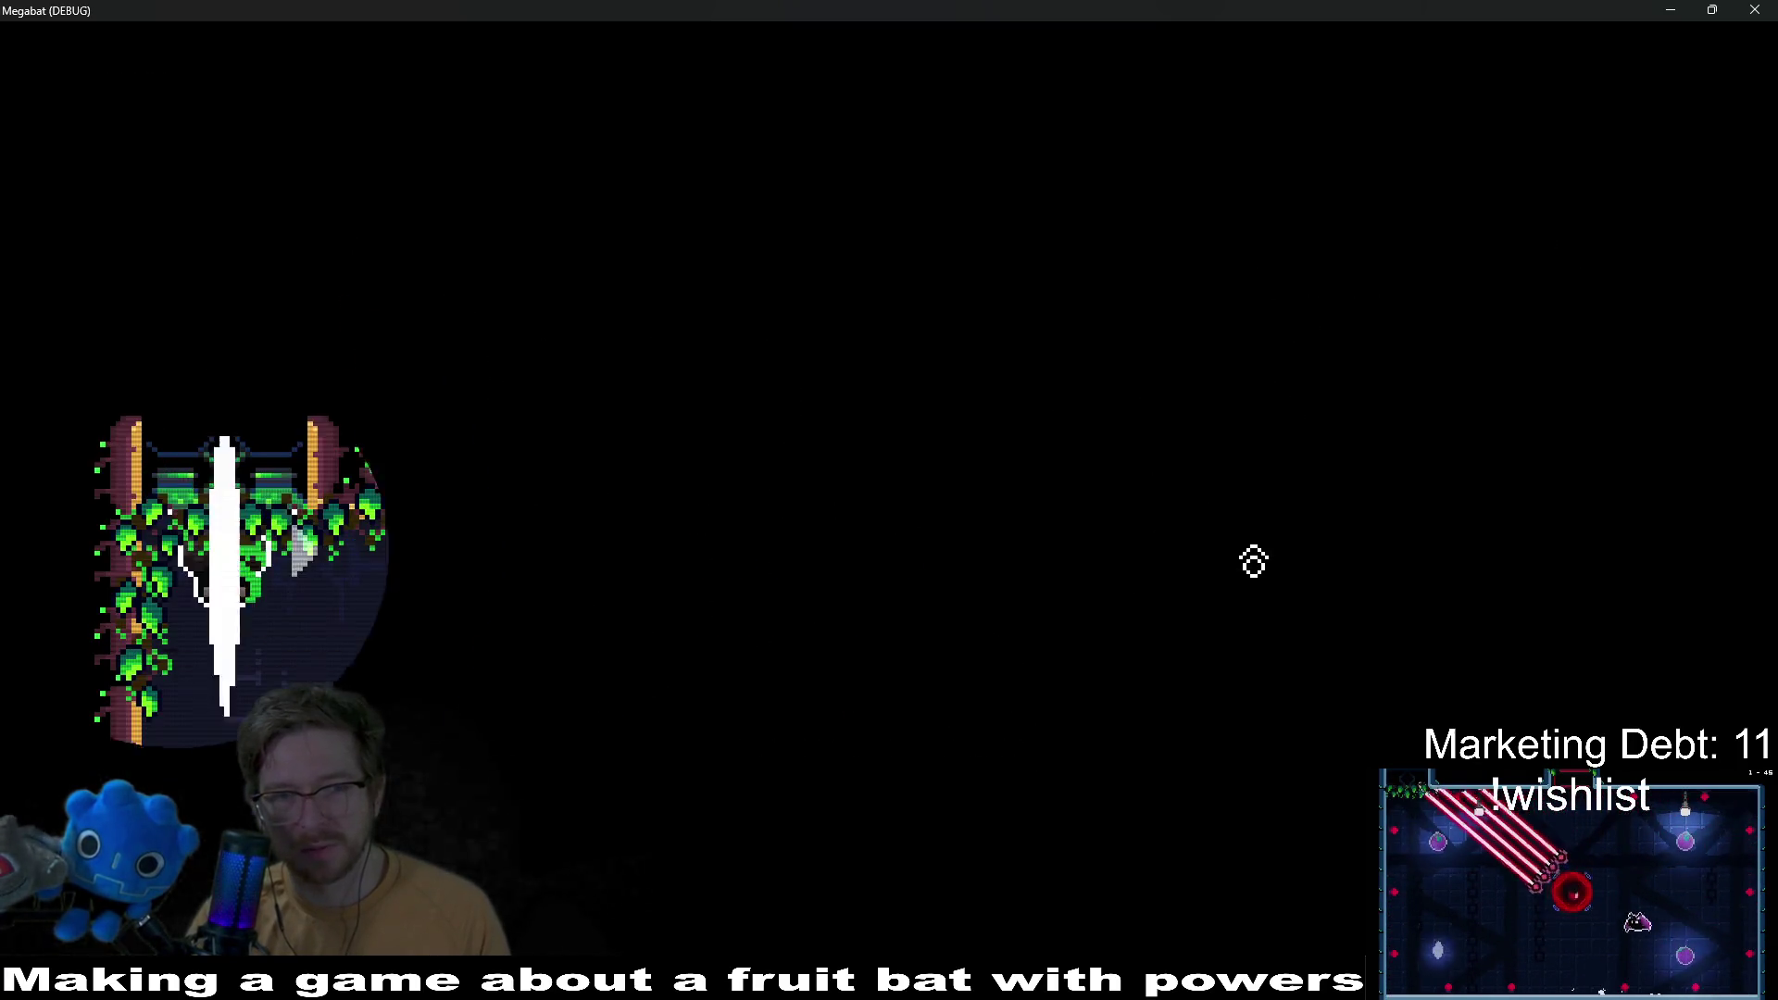
# Step: Clear level 1-1 by collecting the magenta fruit, then smash the turret in 1-2 and exit
pyautogui.press('Right')
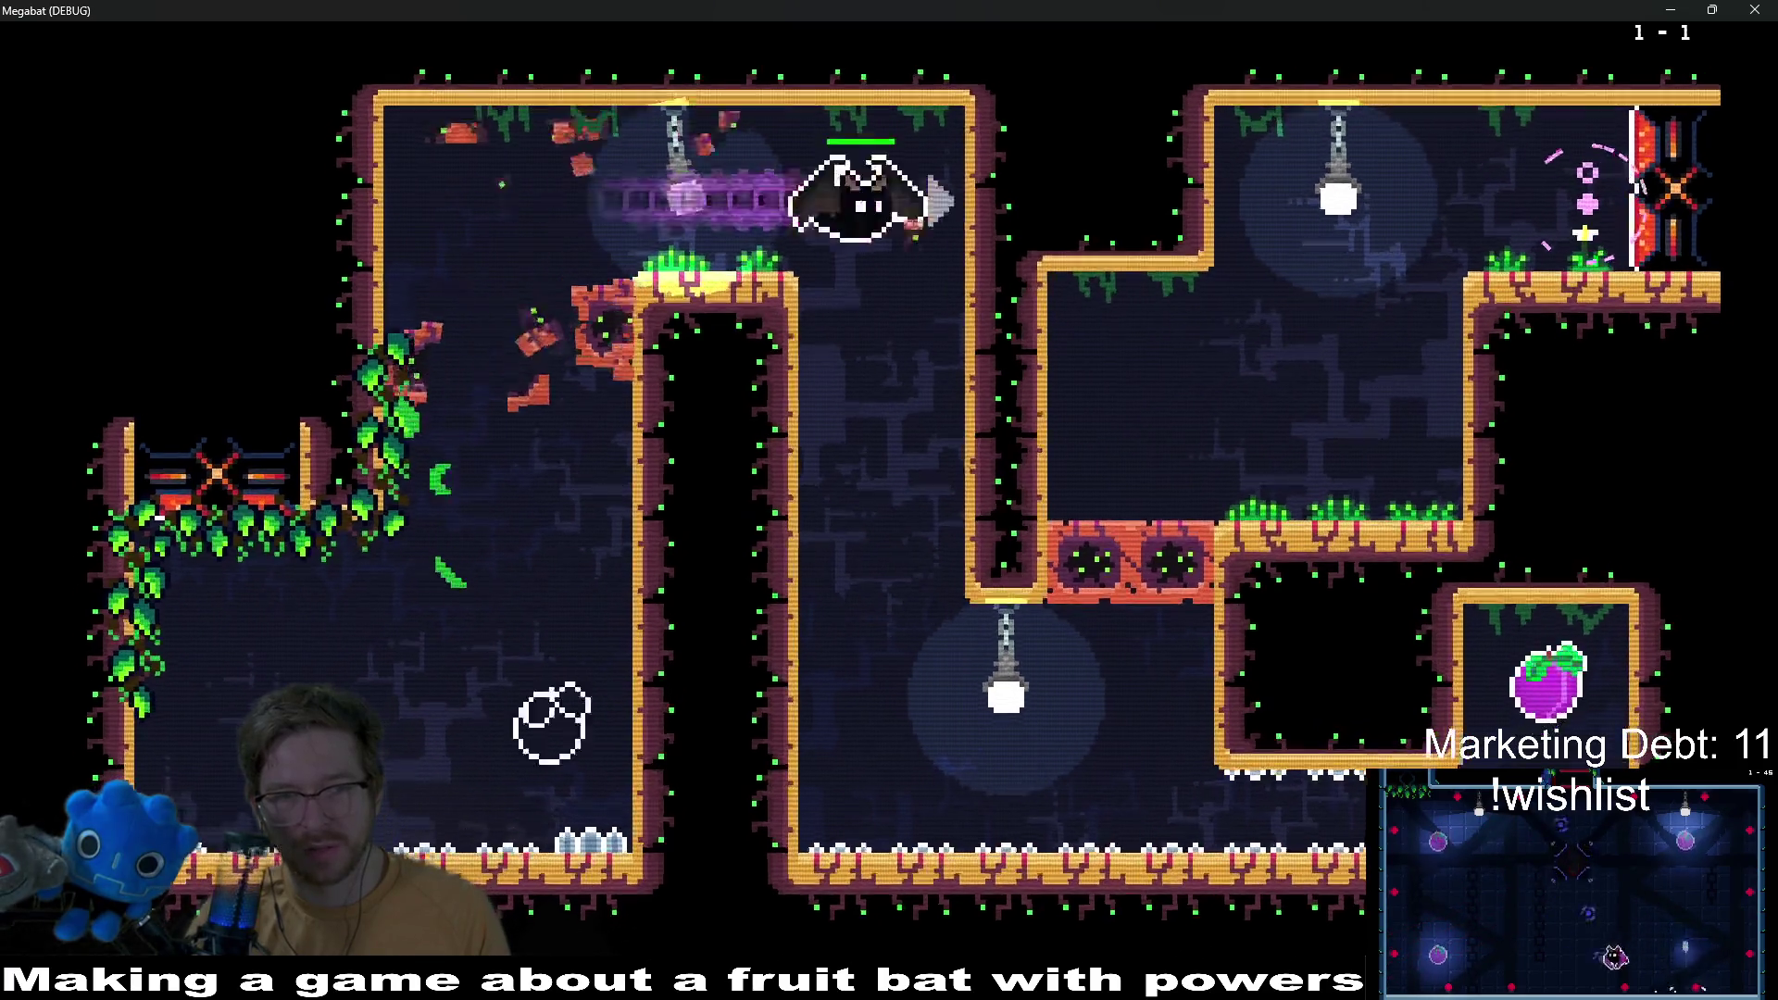
pyautogui.press('Up')
pyautogui.press('Right')
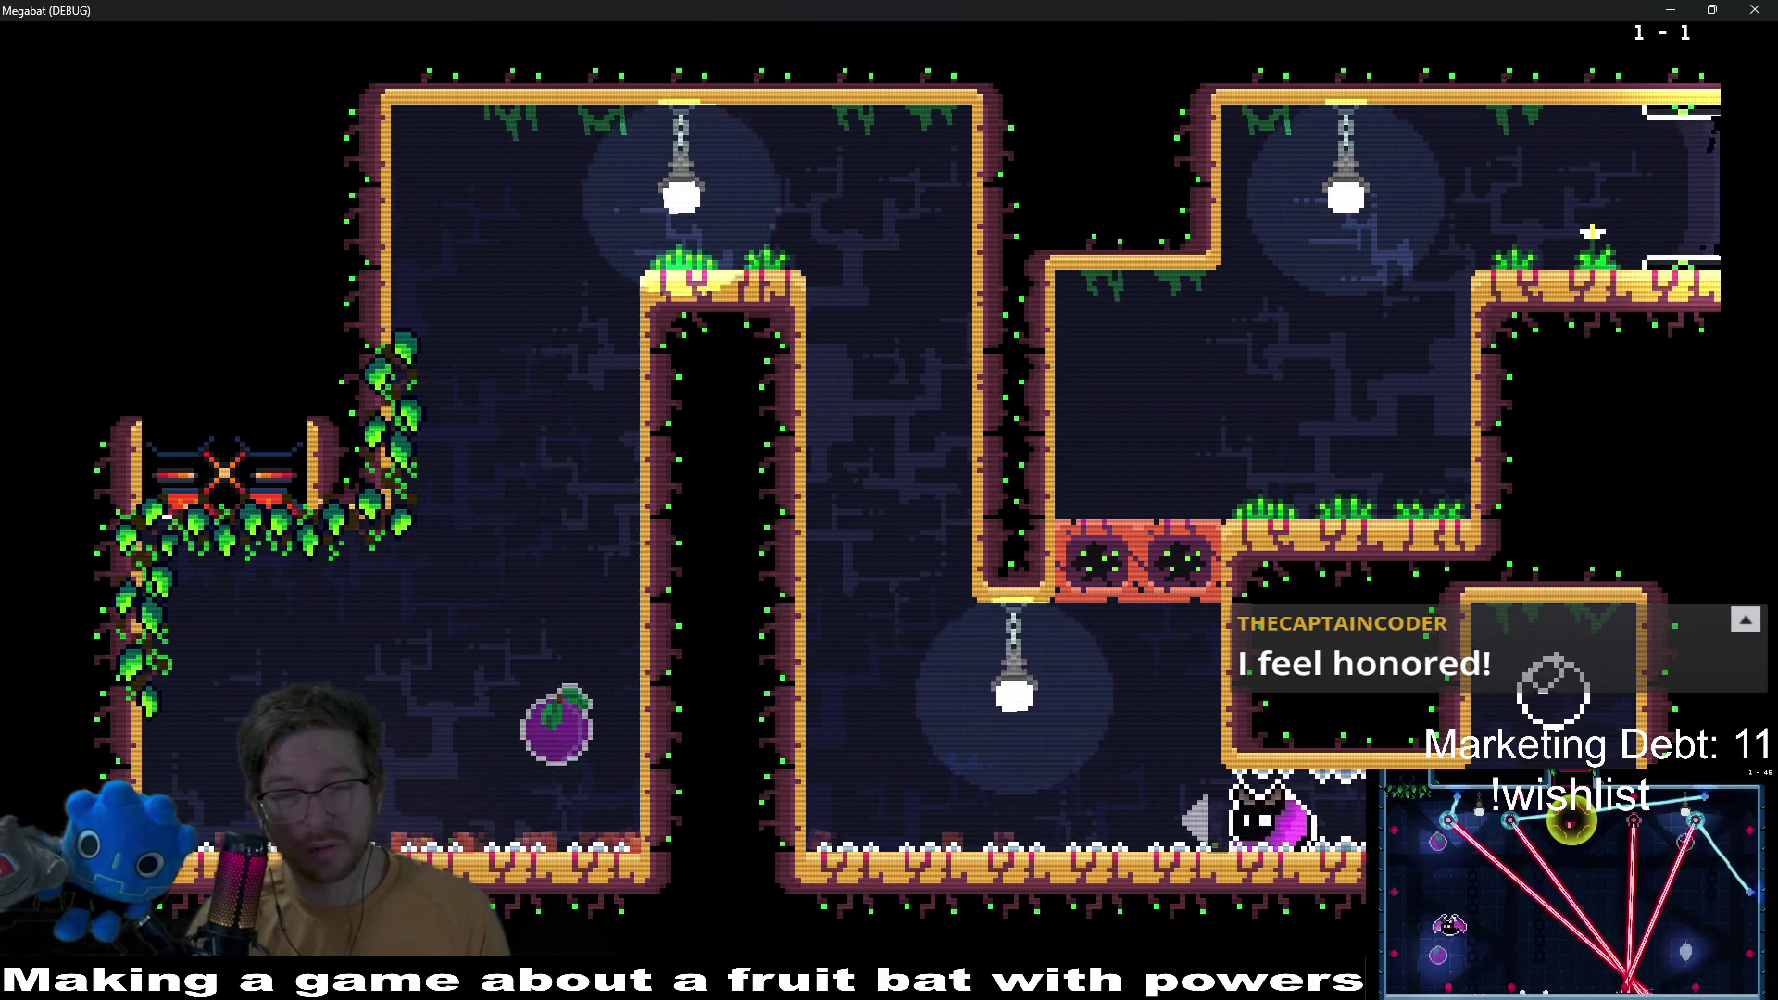
pyautogui.press('Up')
pyautogui.press('Right')
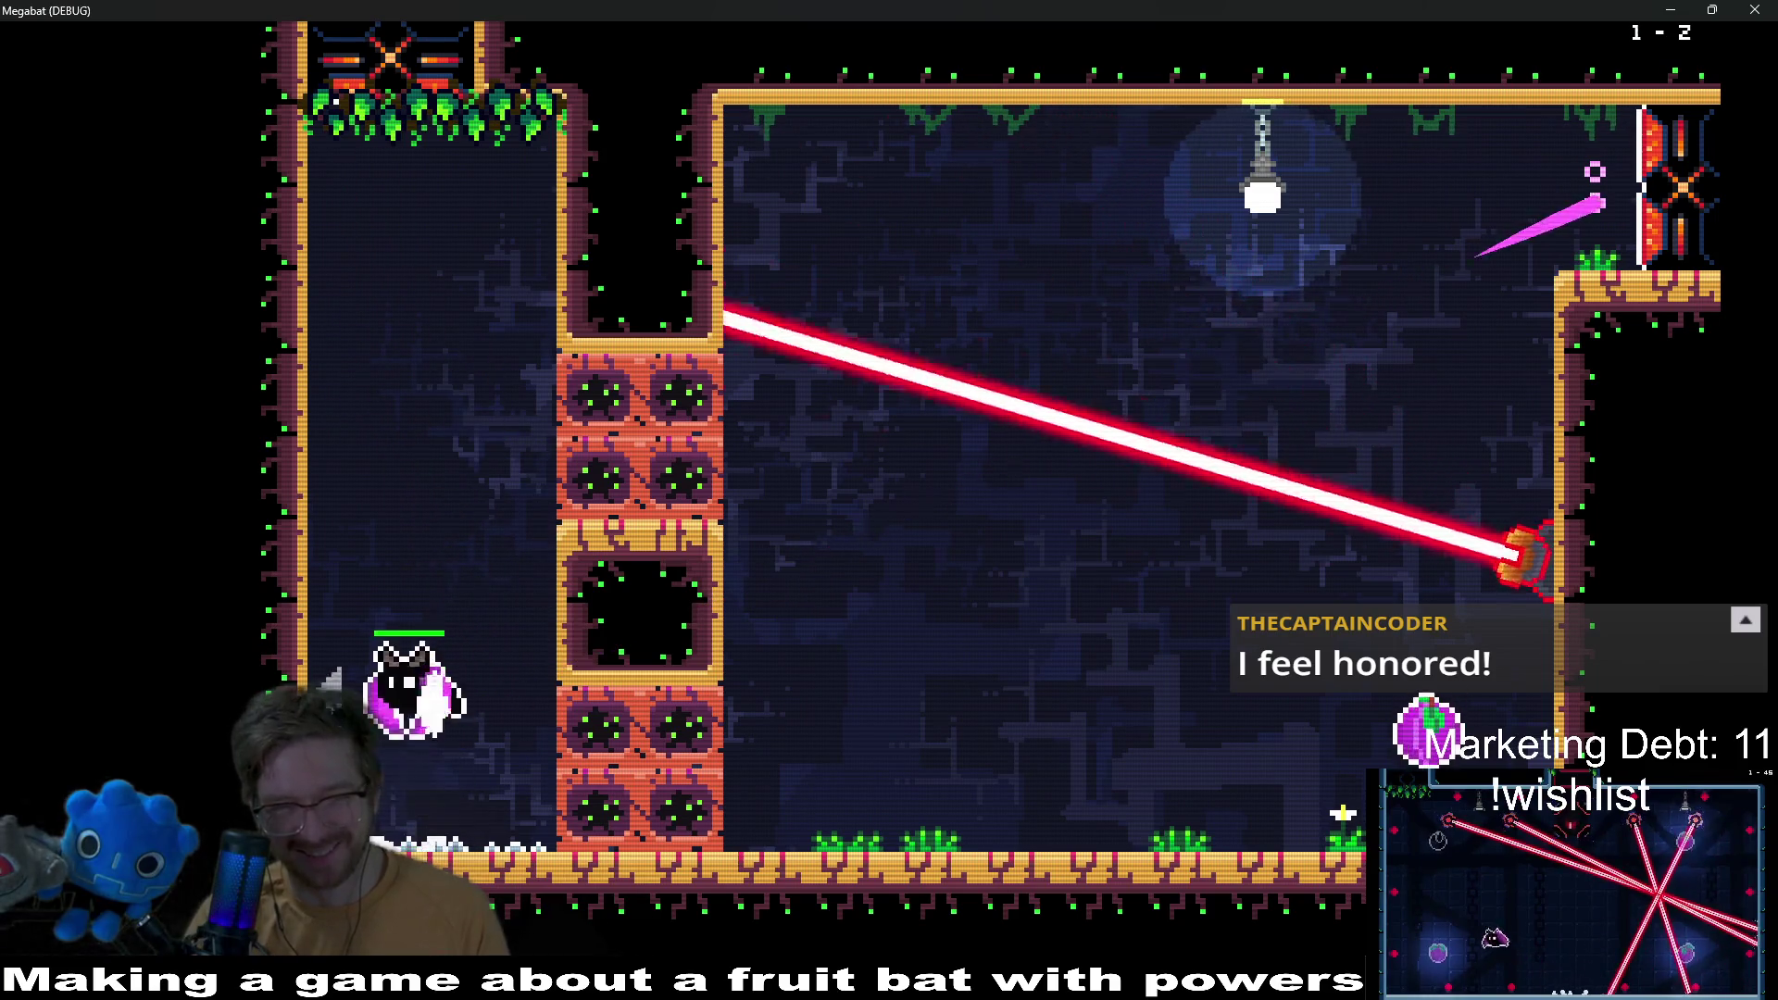
pyautogui.press('Up')
pyautogui.press('Right')
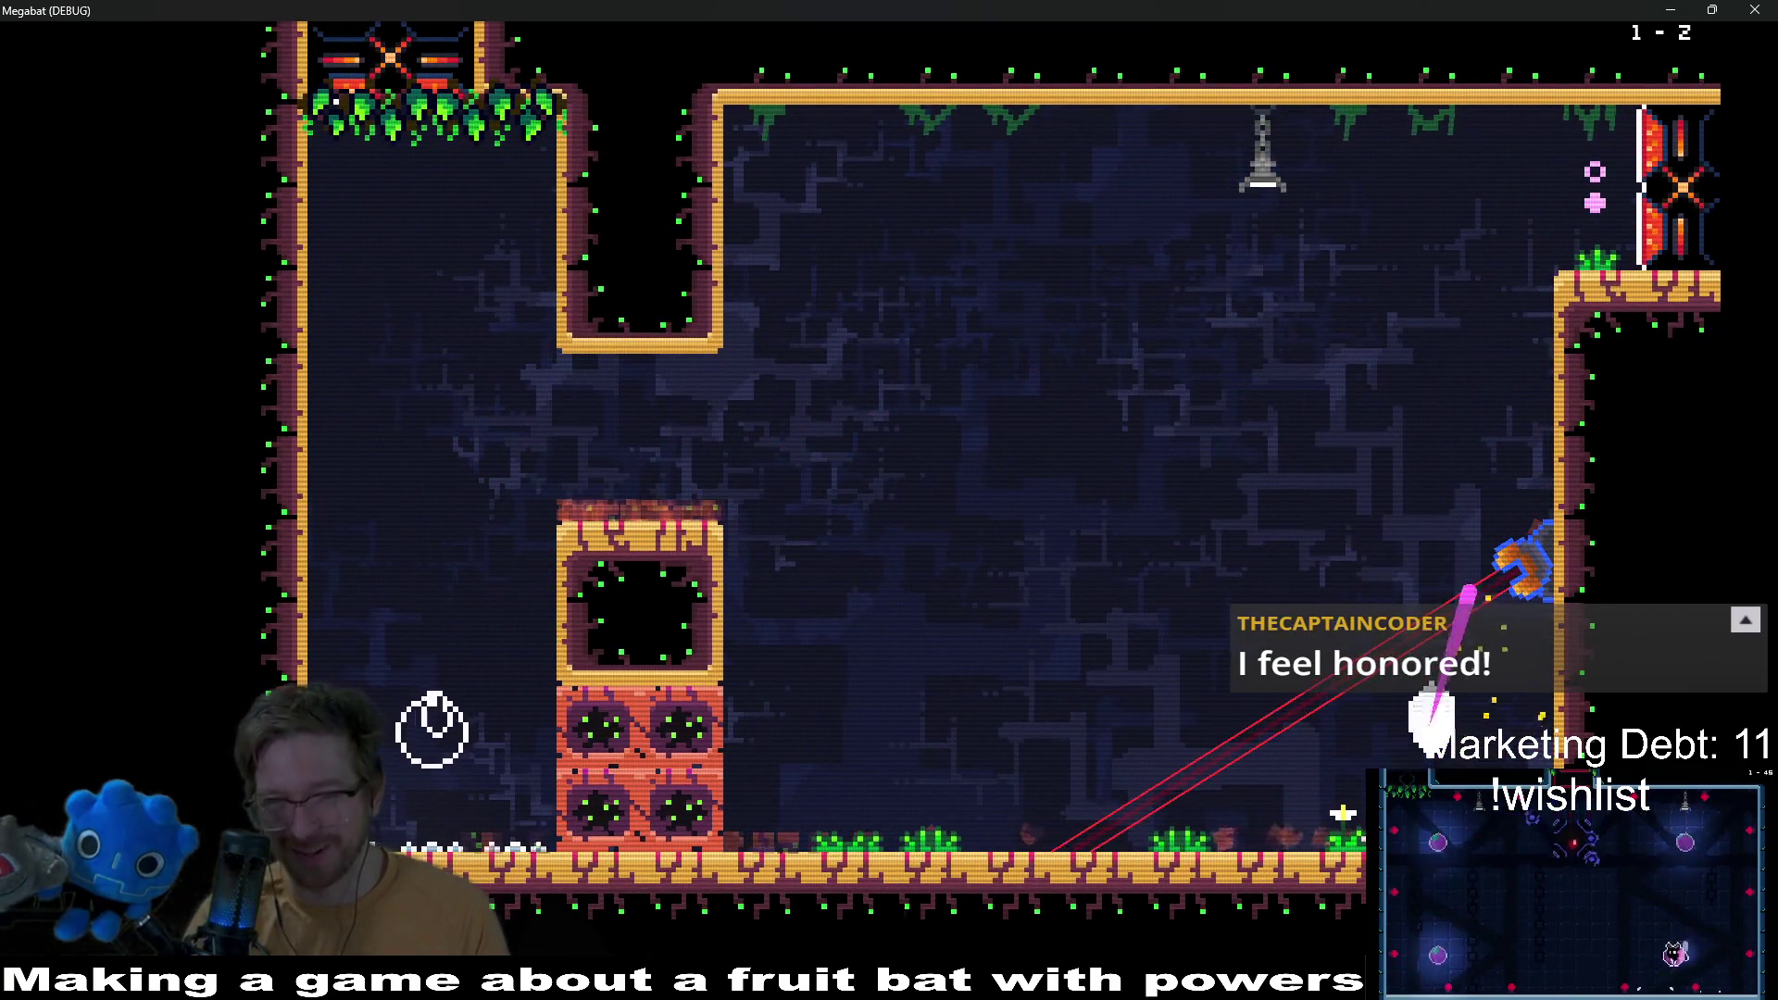
pyautogui.press('Up')
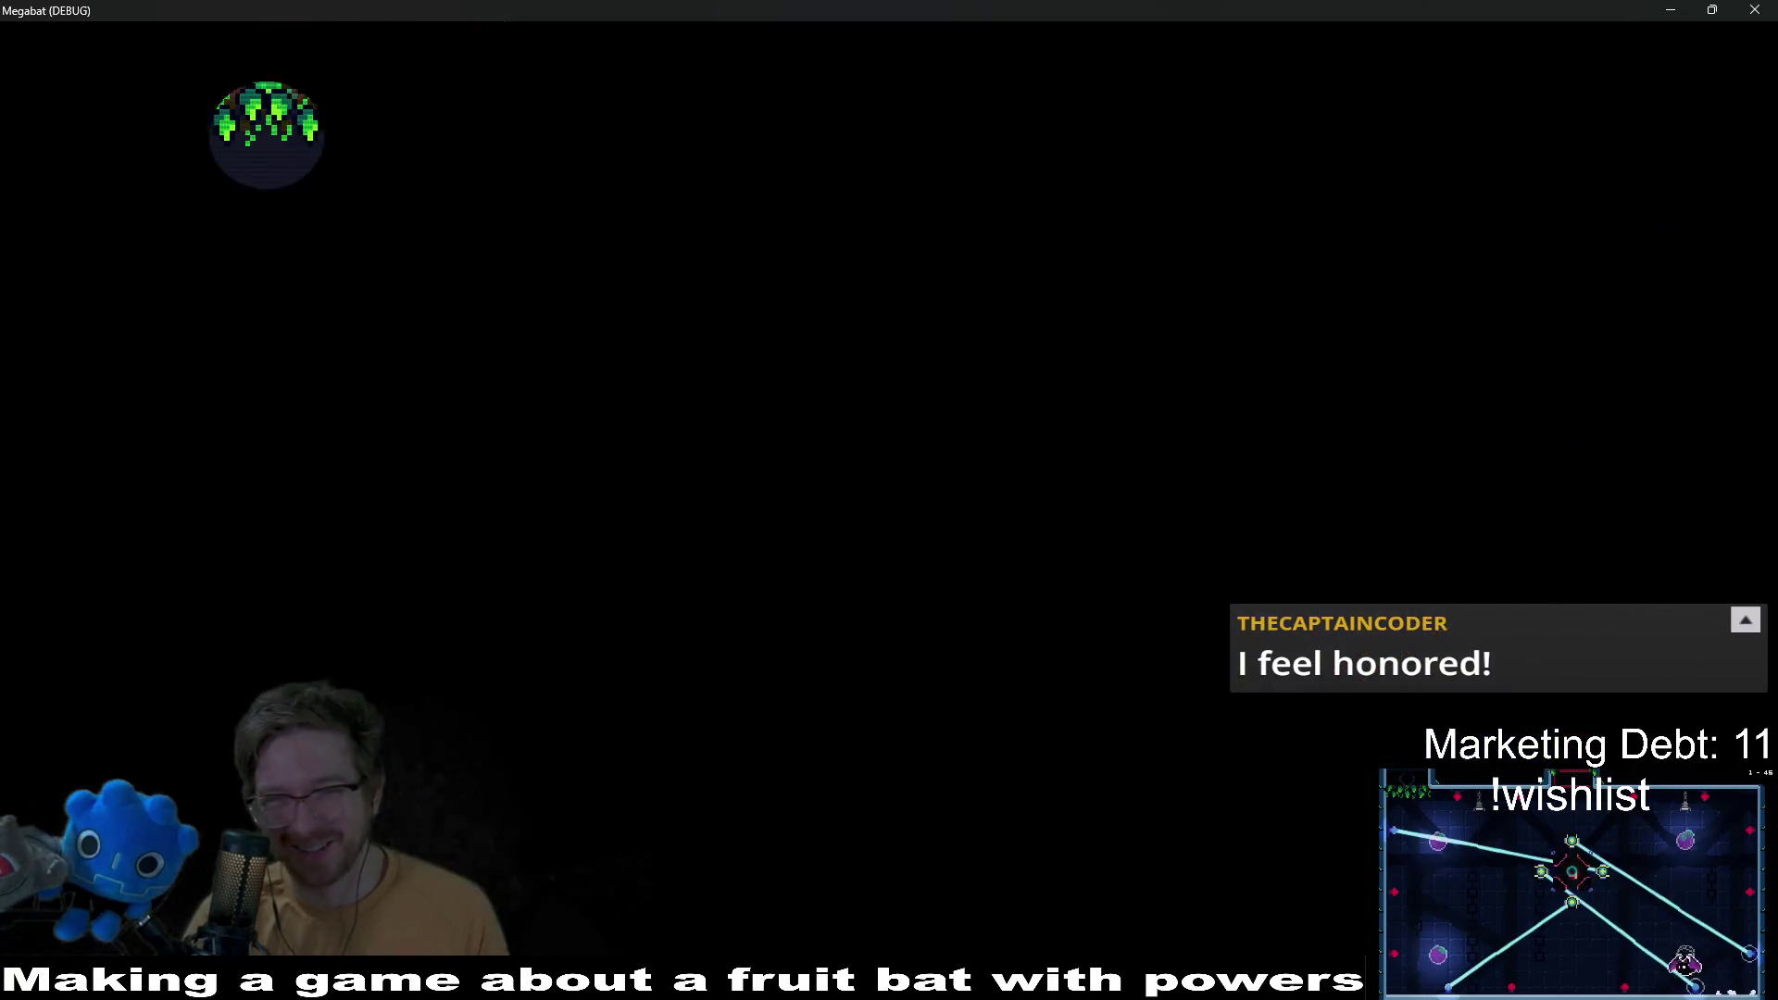
# Step: Fly through level 1-3 under the vine-covered ceiling, past the fruit, across the lower cave
pyautogui.press('Right')
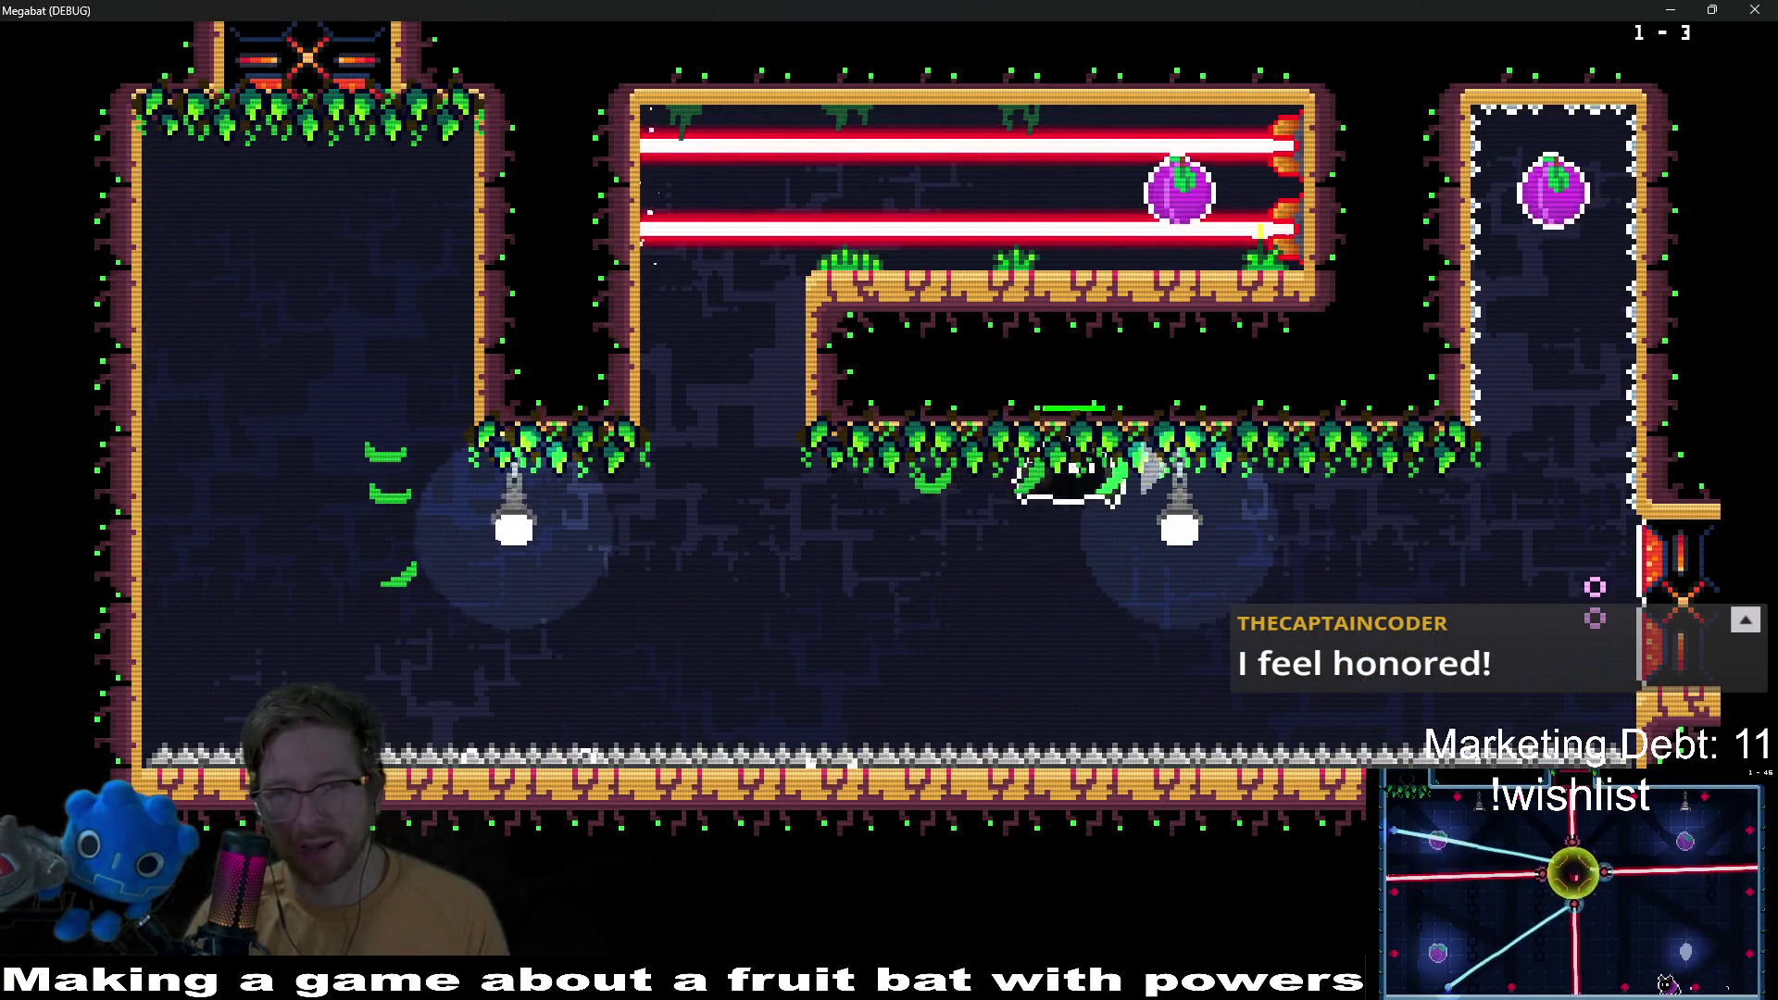
pyautogui.press('Right')
pyautogui.press('Up')
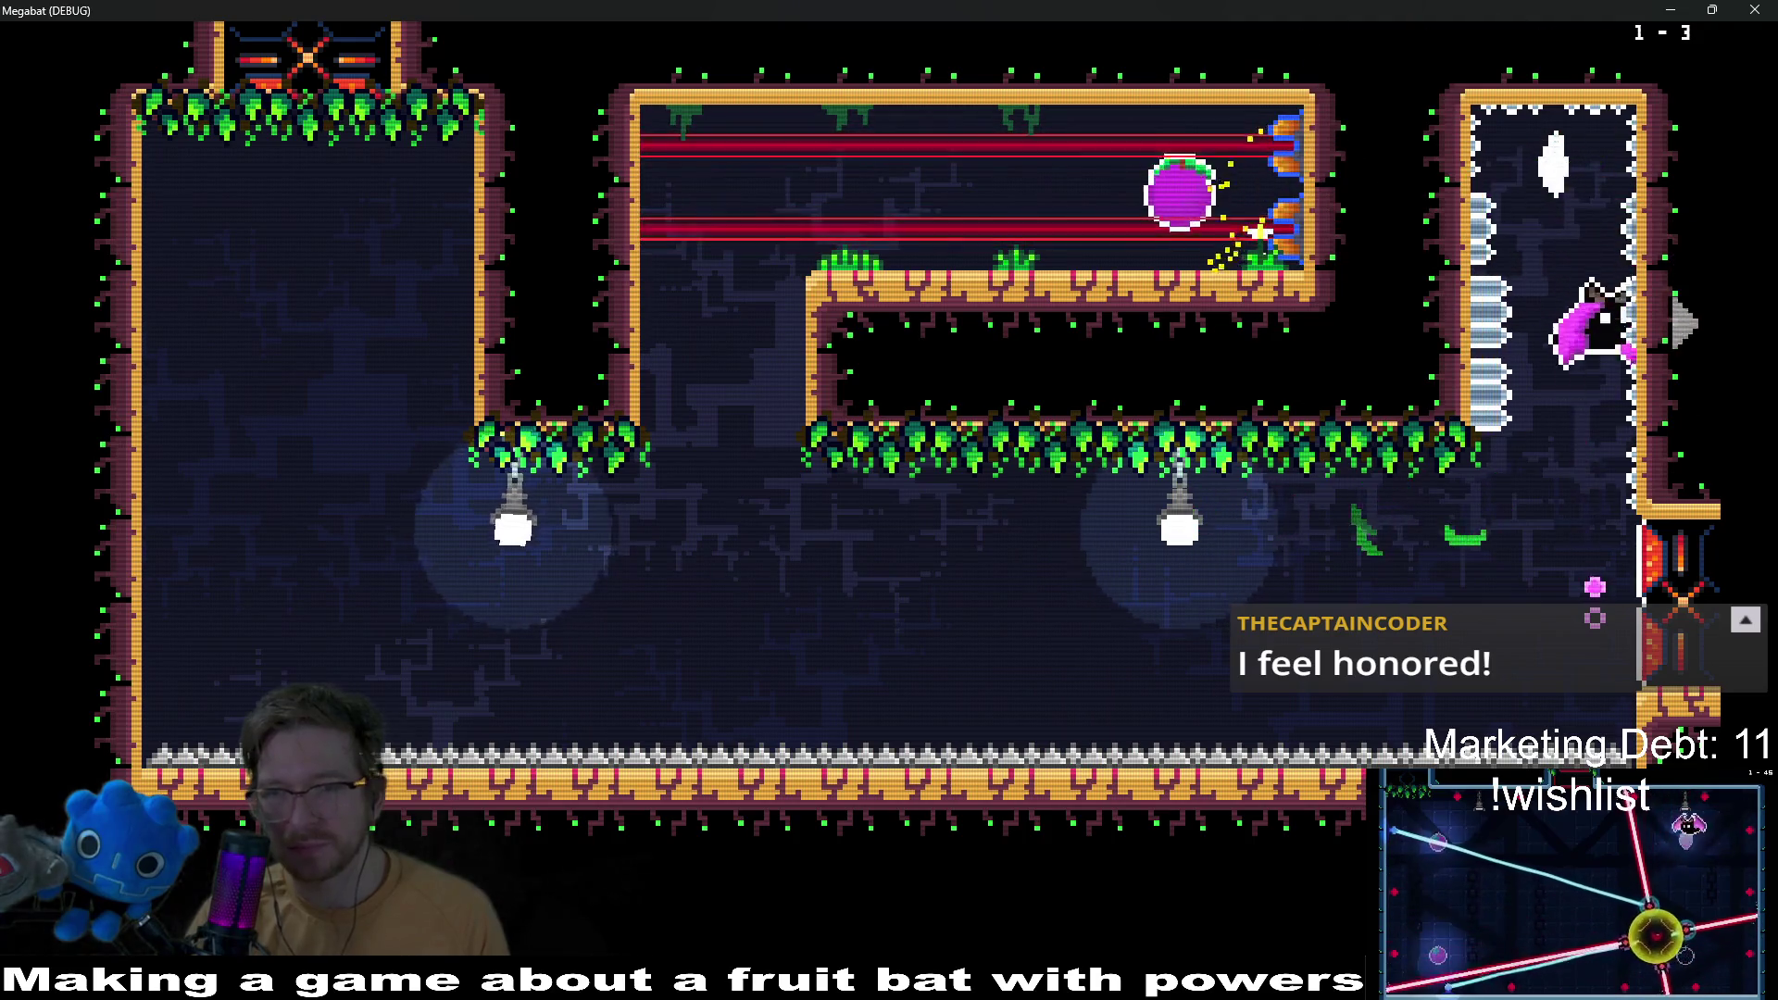
pyautogui.press('Down')
pyautogui.press('Left')
pyautogui.press('space')
pyautogui.press('Right')
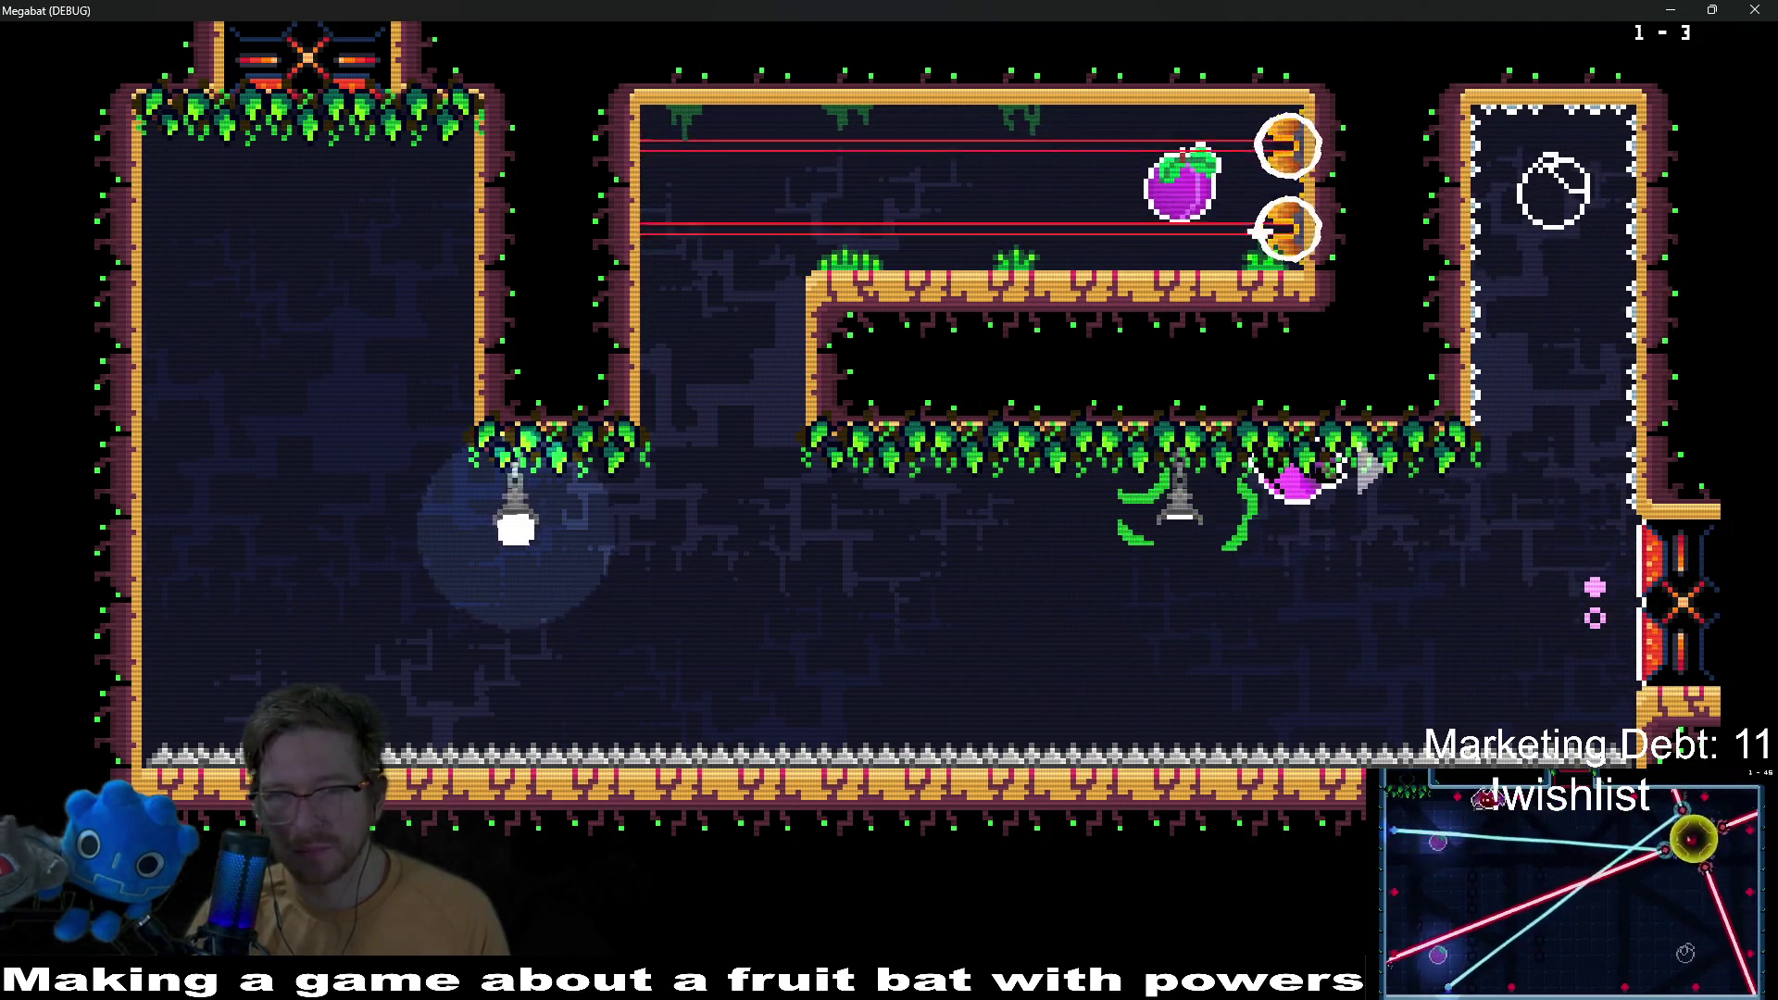
pyautogui.press('Left')
pyautogui.press('Up')
pyautogui.press('Right')
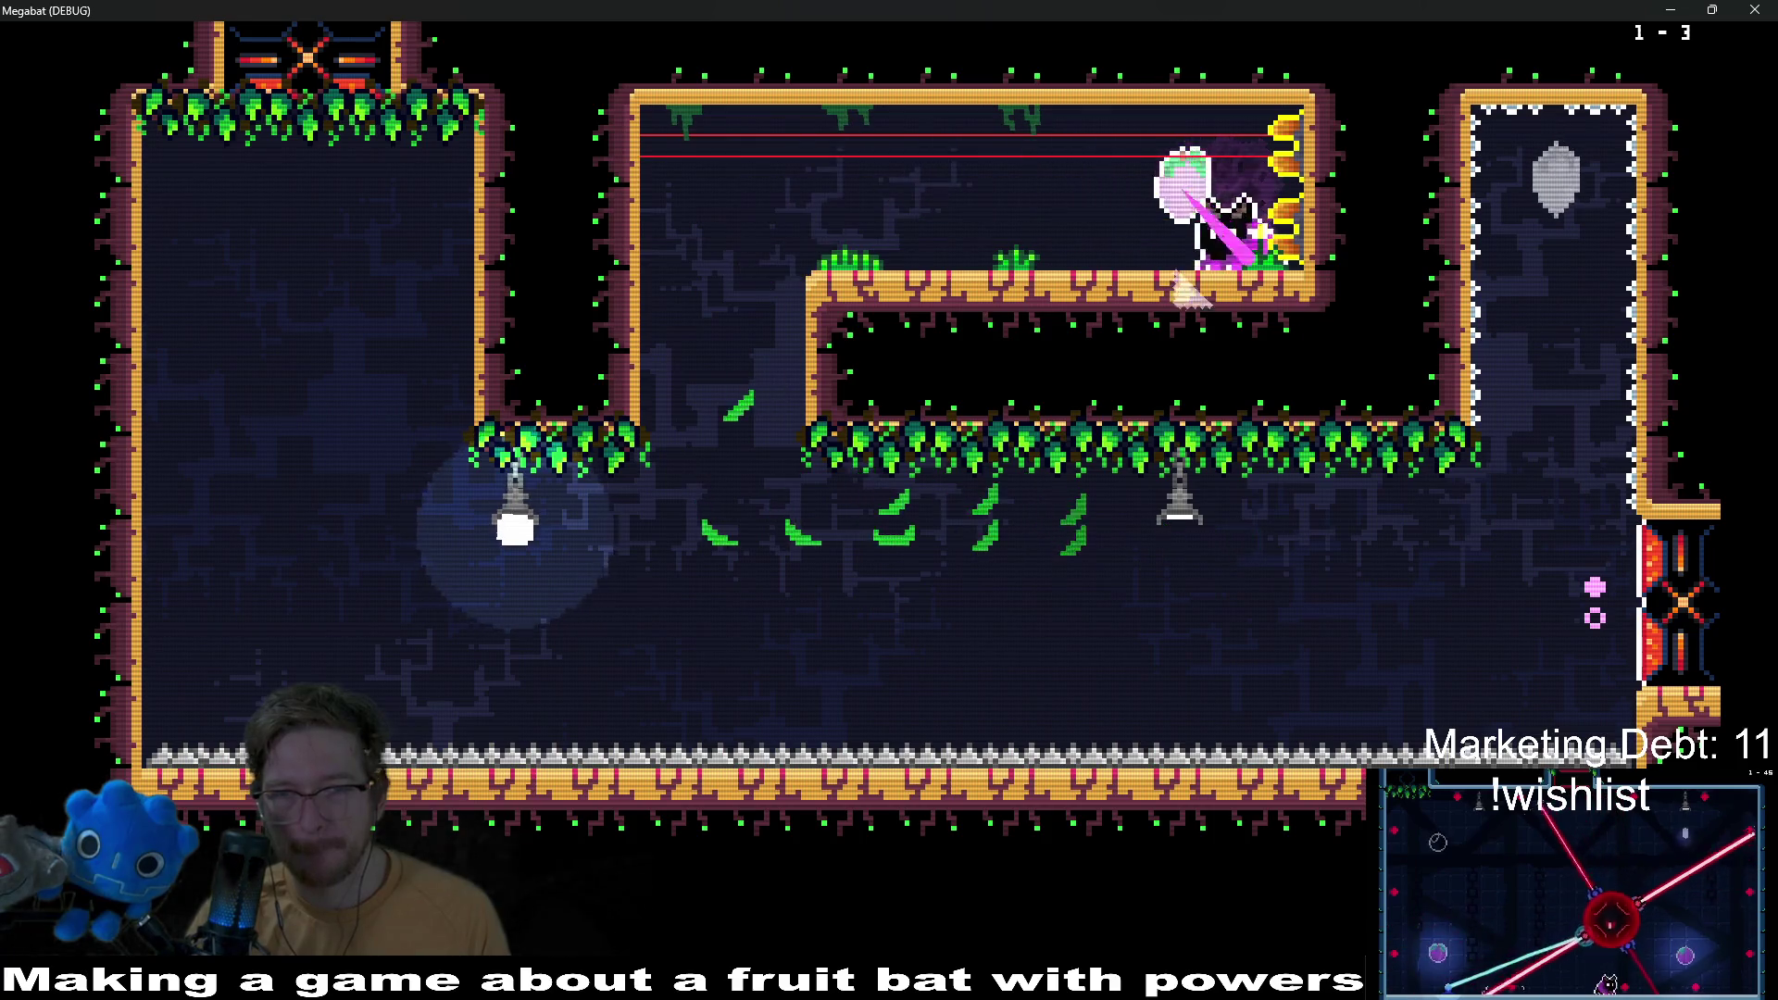
pyautogui.press('Left')
pyautogui.press('Down')
pyautogui.press('Right')
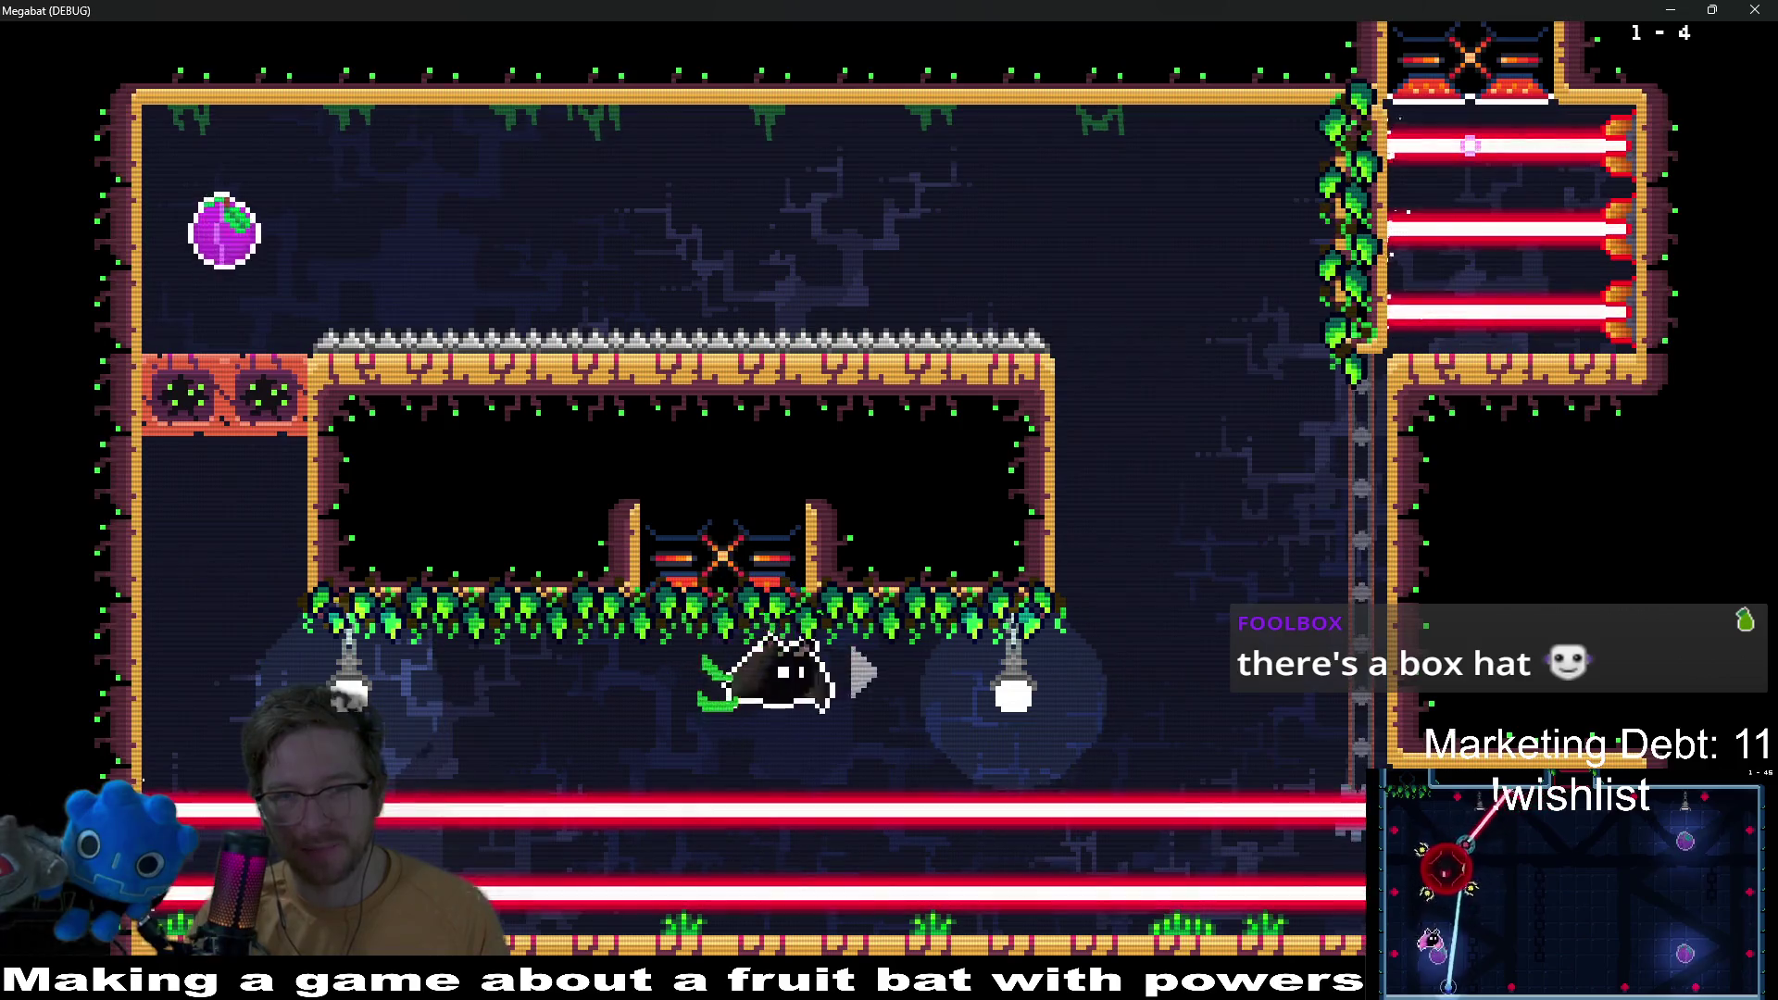
# Step: Cross level 1-4 and climb the right shaft to exit through the top
pyautogui.press('Right')
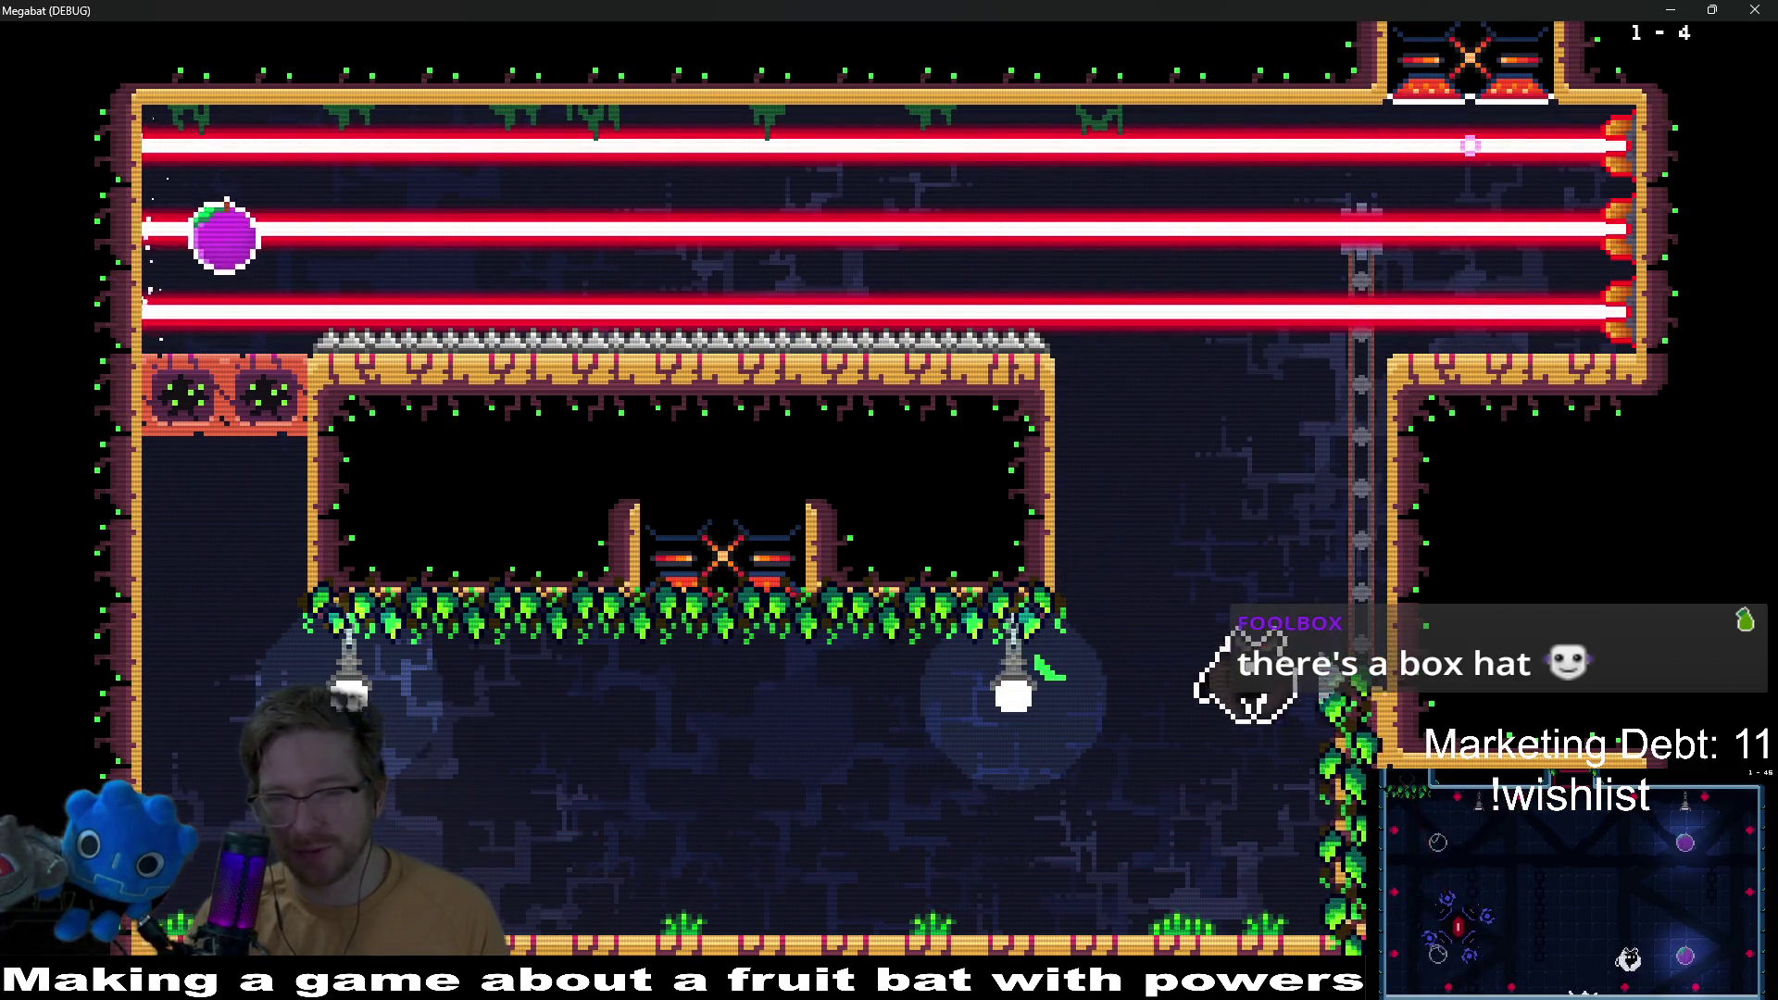
pyautogui.press('Up')
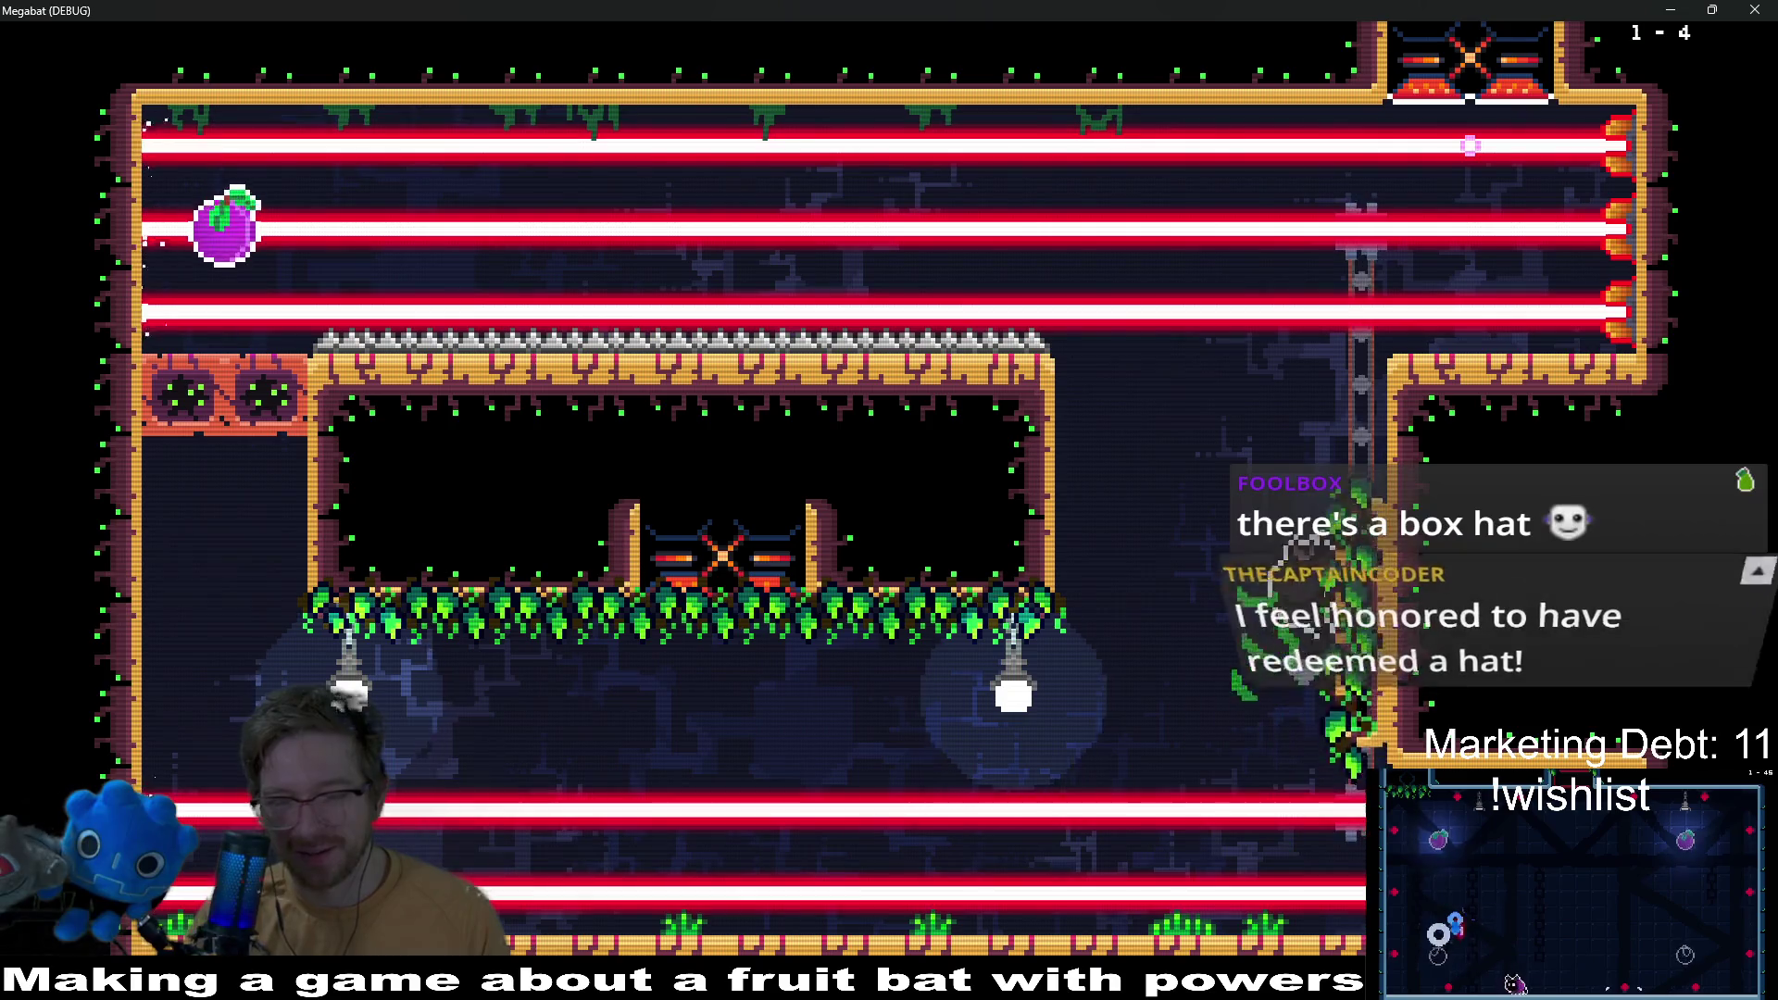
pyautogui.press('Left')
pyautogui.press('Left')
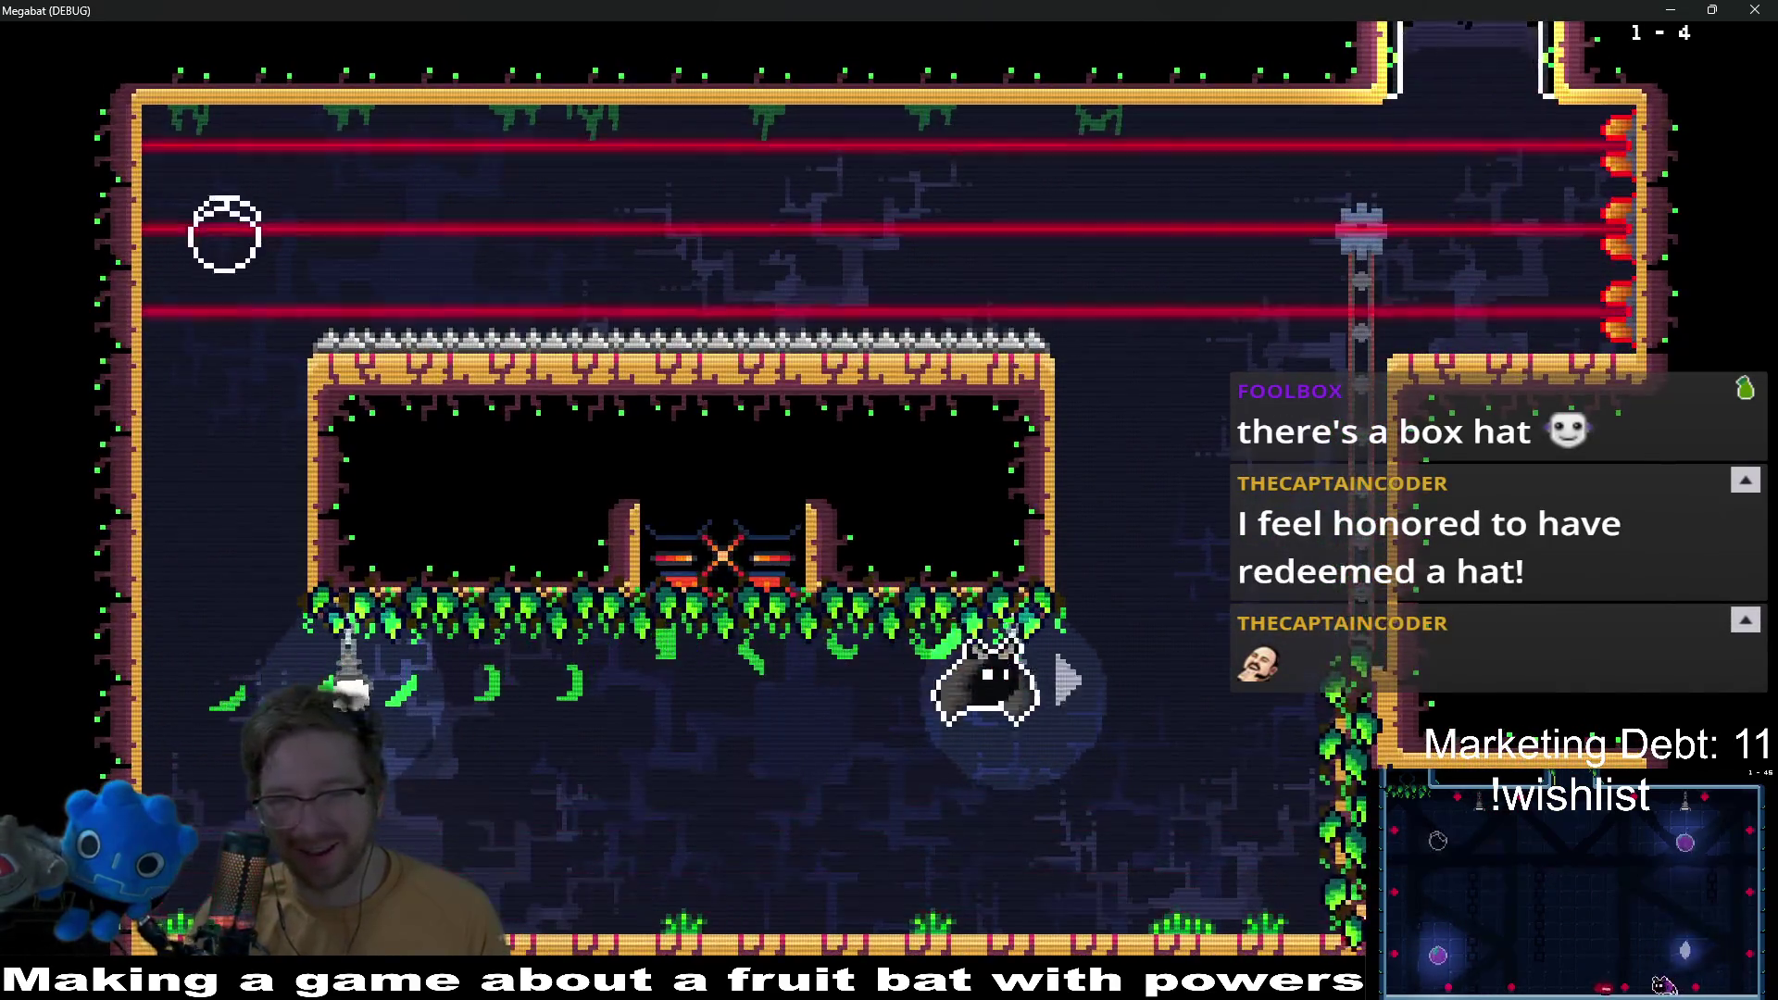
pyautogui.press('Up')
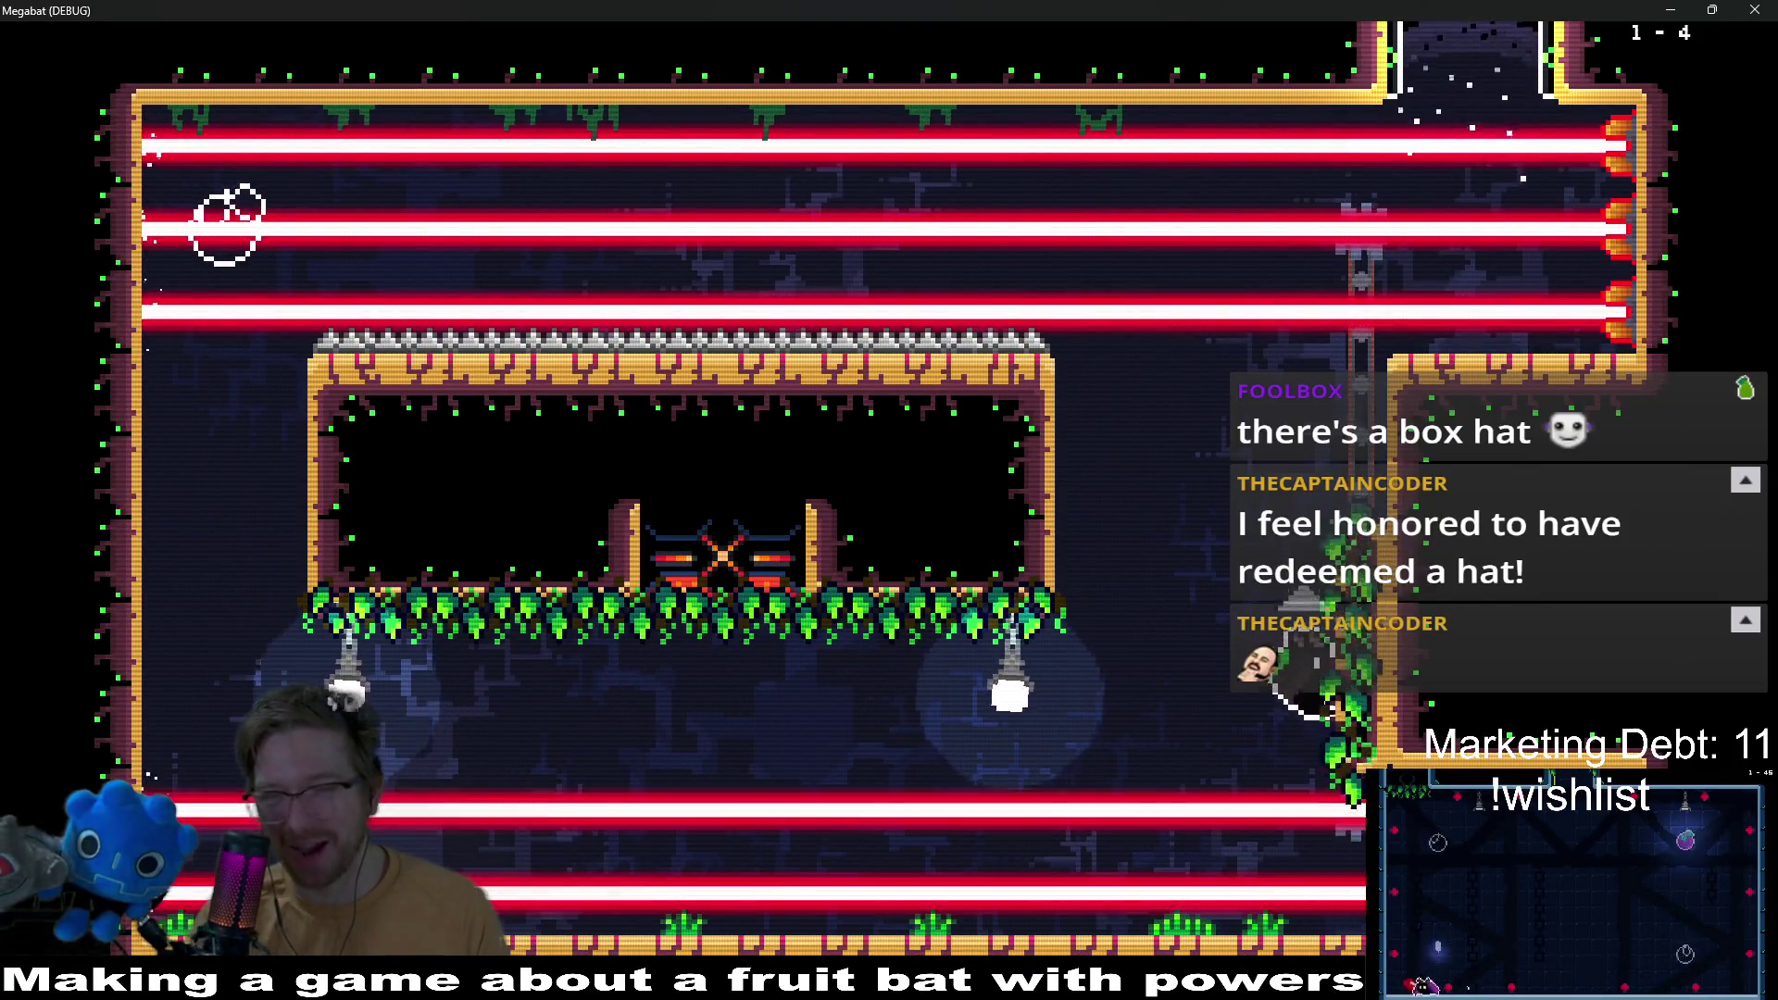
pyautogui.press('Up')
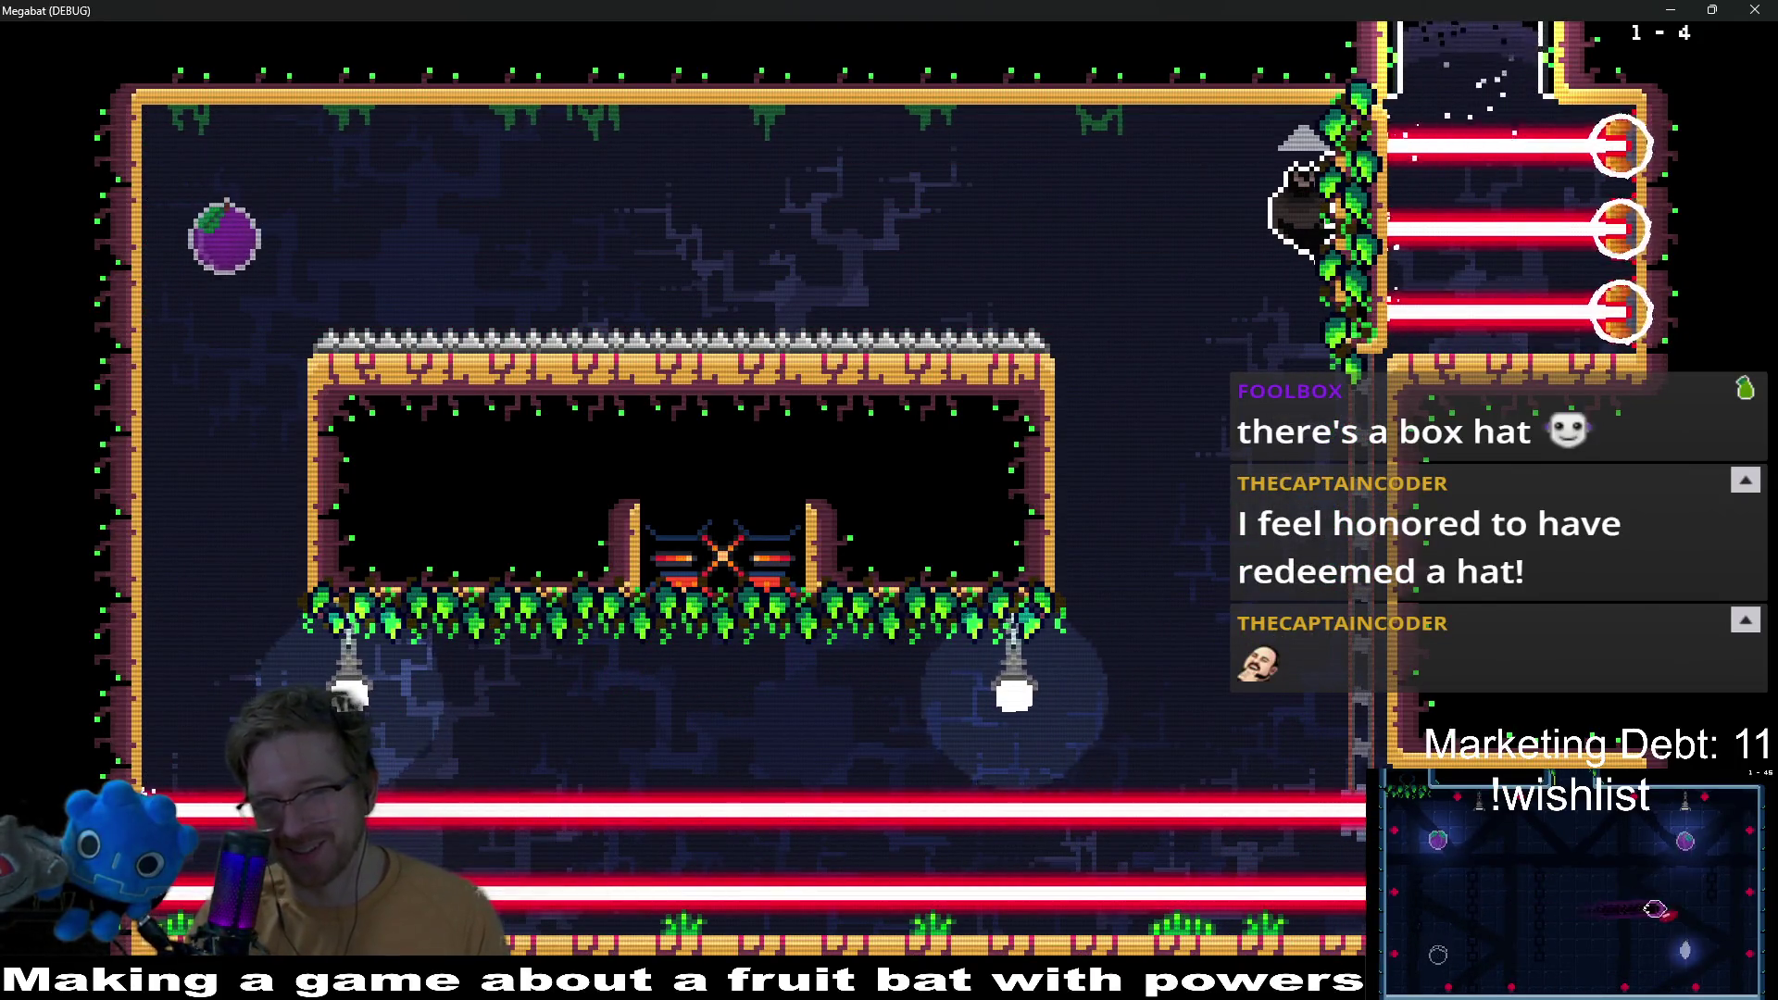
pyautogui.press('Up')
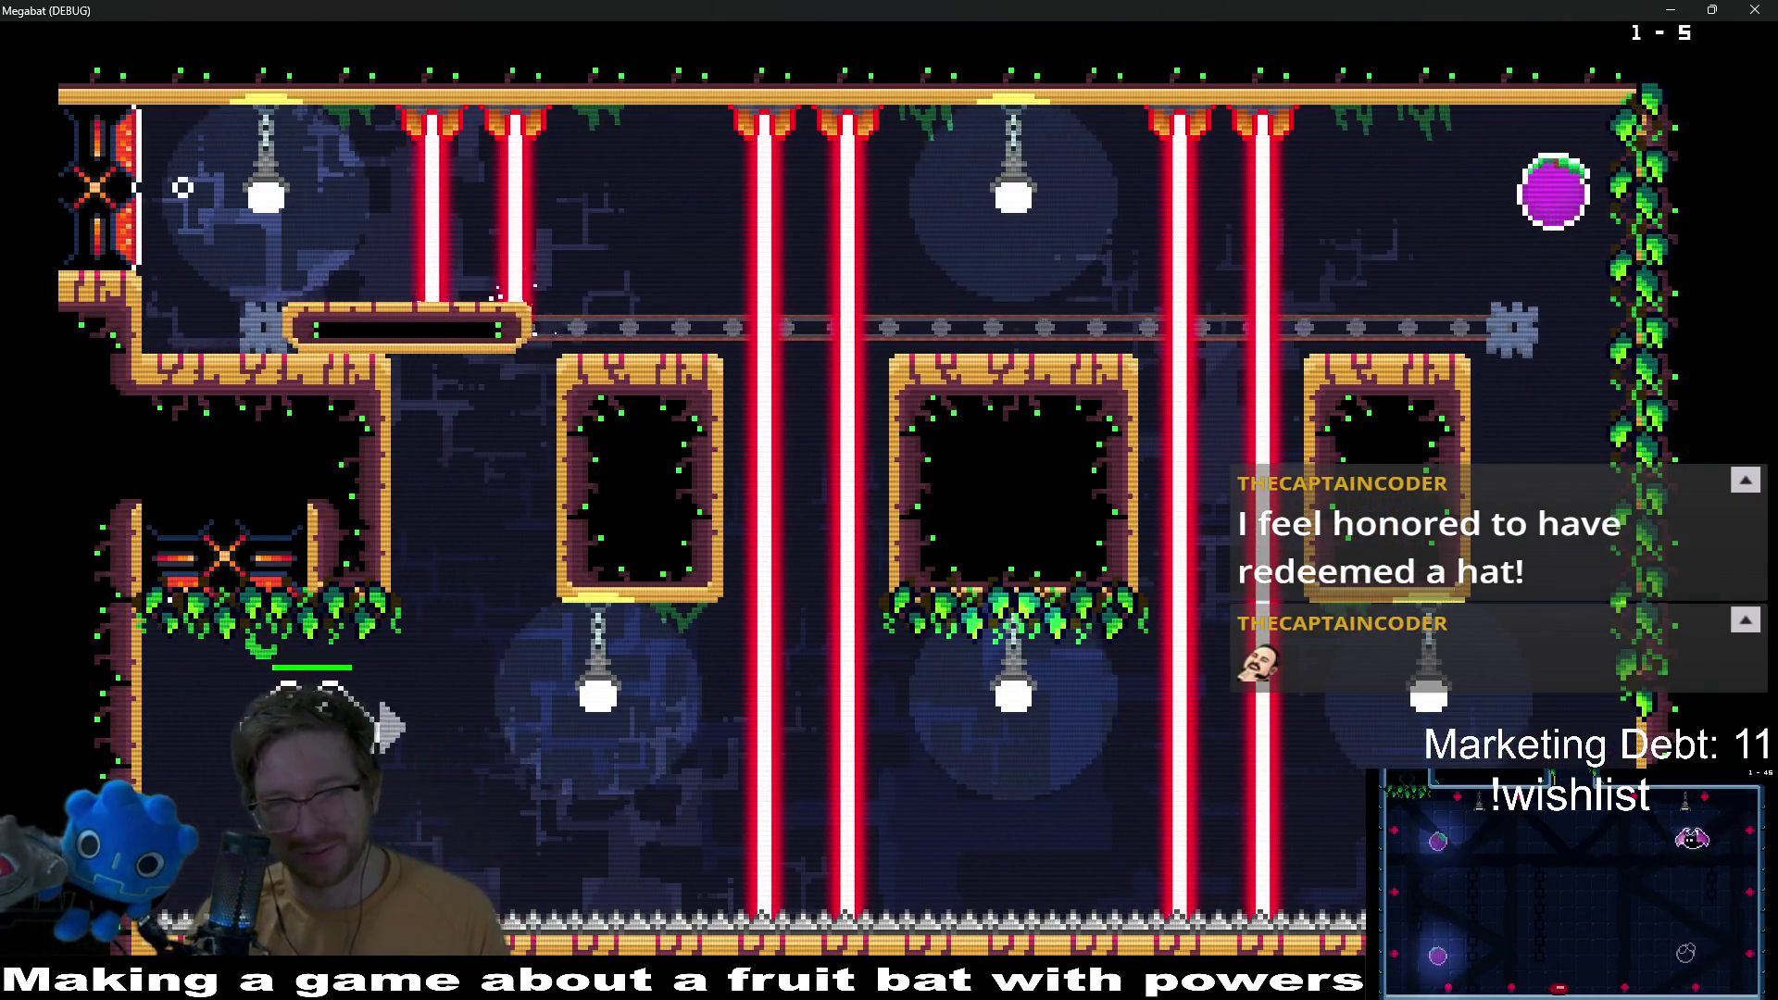
# Step: In level 1-5, grab the fruit by the vines and fly up into the lasers
pyautogui.press('Right')
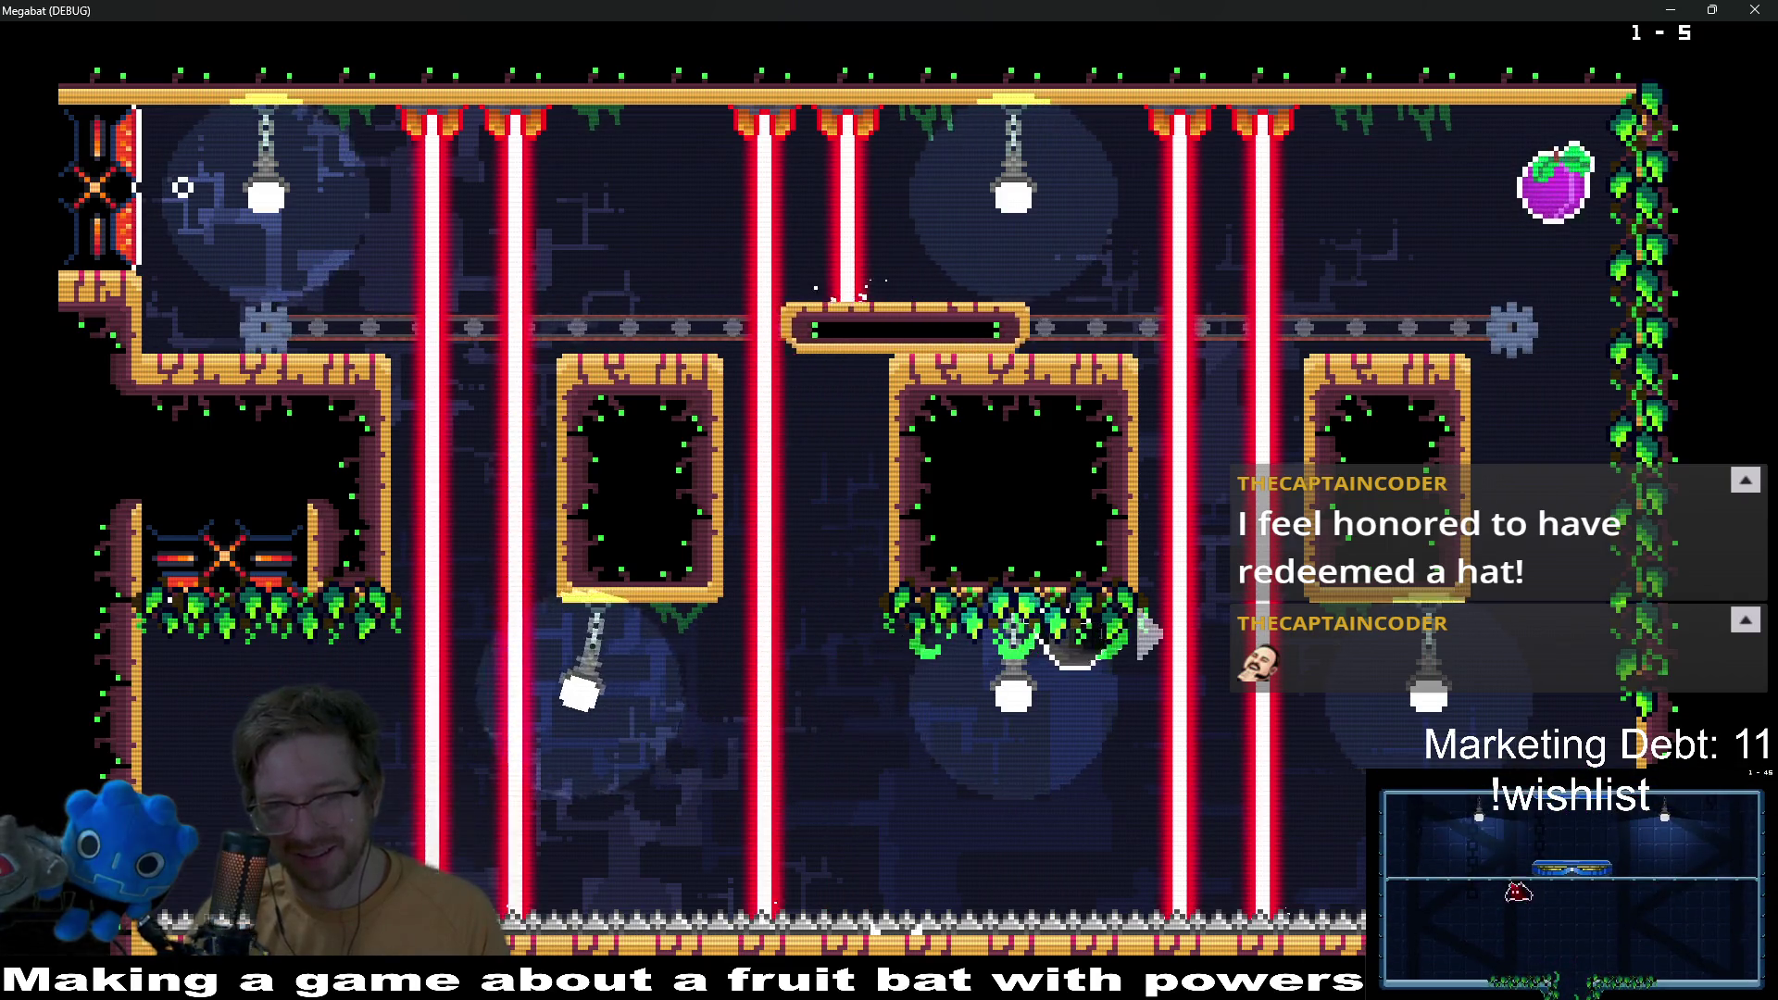
pyautogui.press('Right')
pyautogui.press('Up')
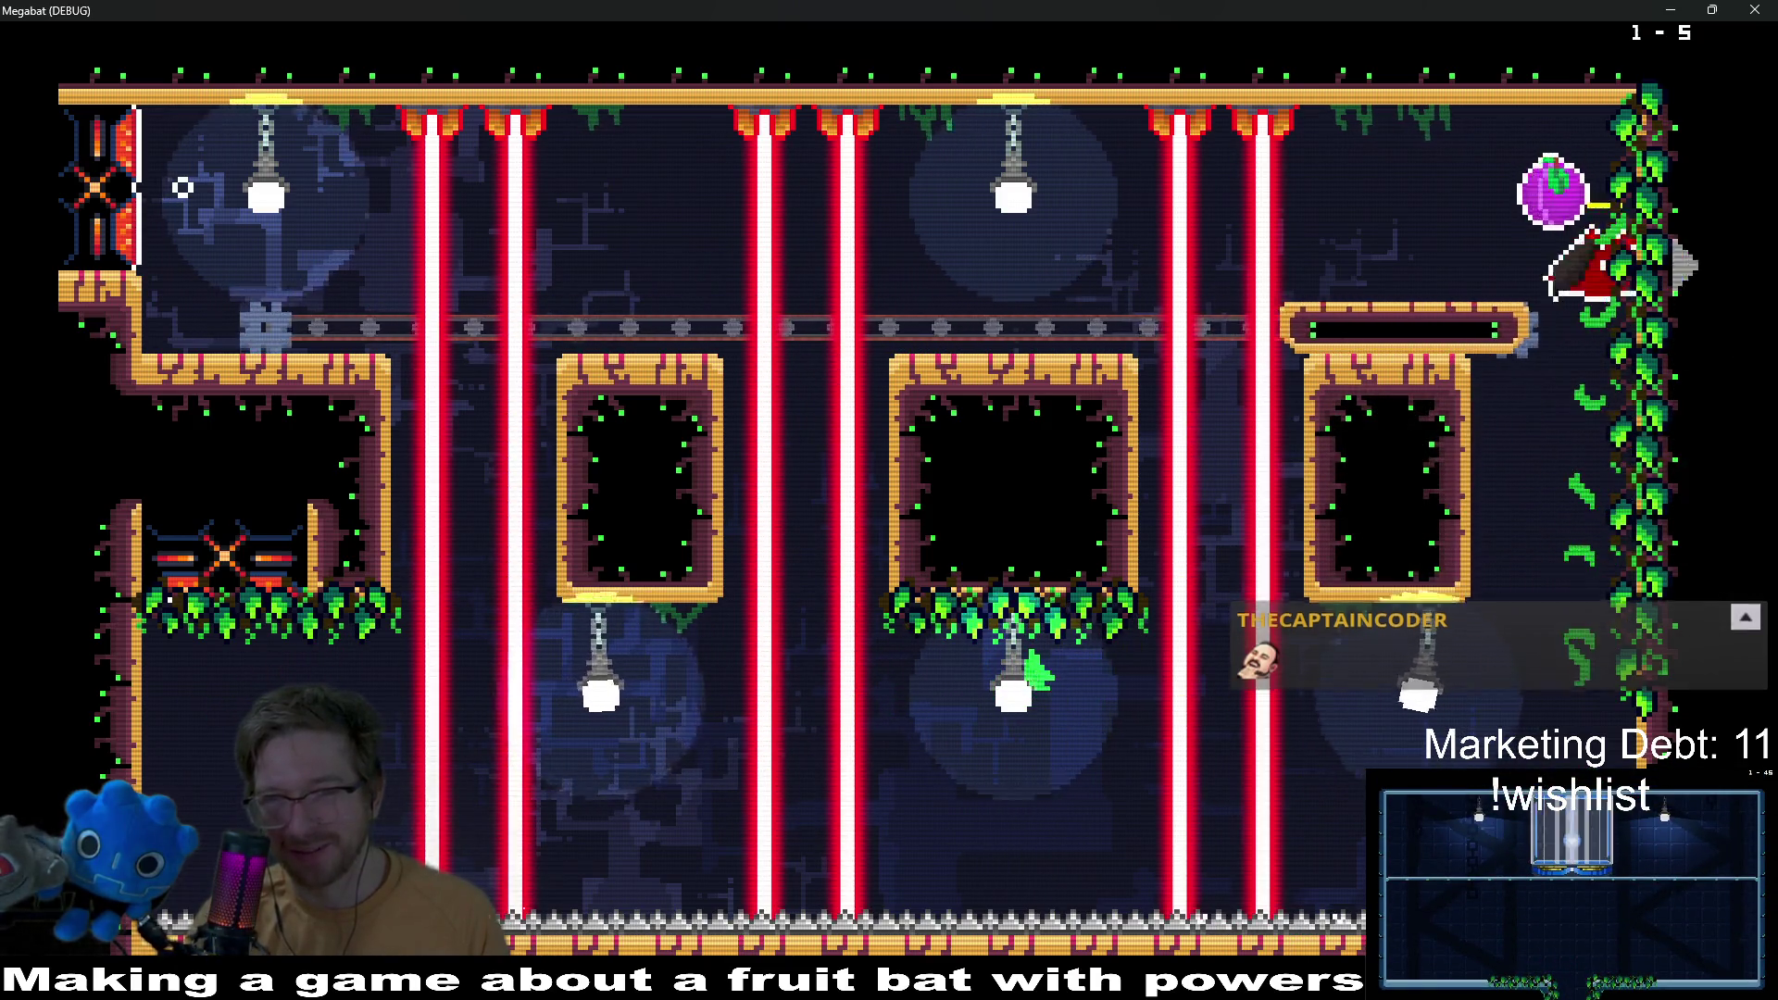
pyautogui.press('Left')
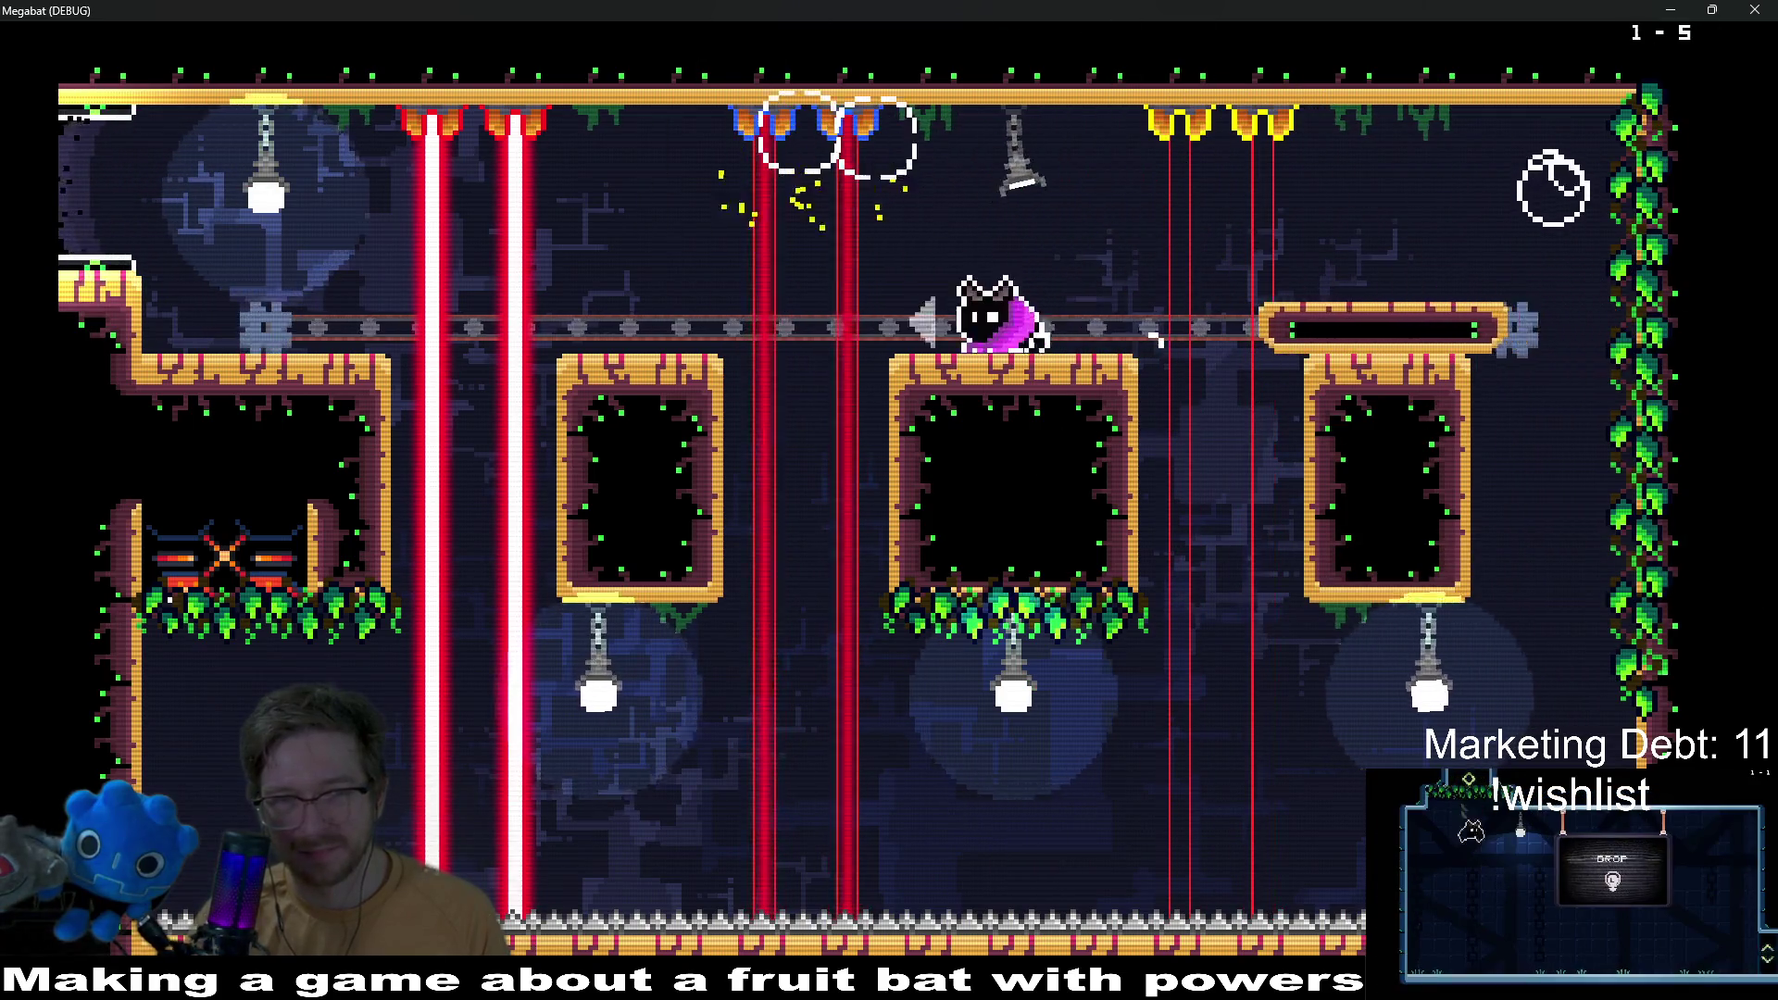
pyautogui.press('Left')
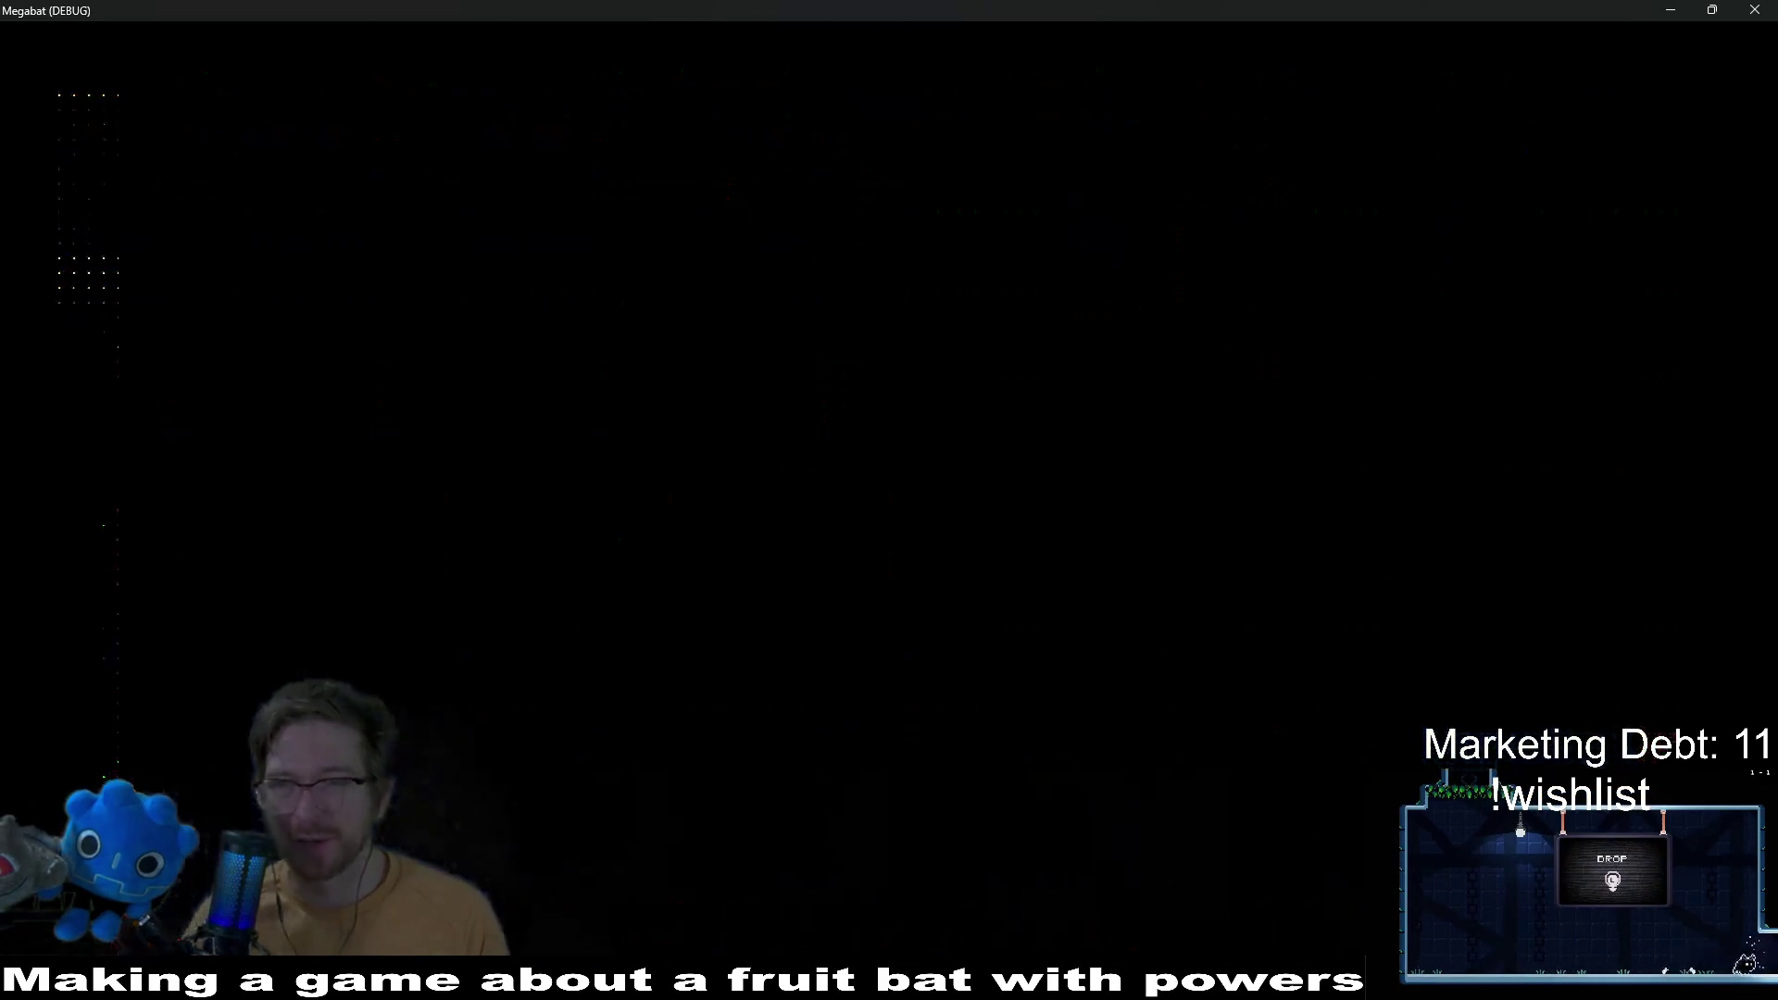
# Step: Stop the game, zoom onto the Tutorial_Start_0 ceiling, and return to foreground-vine.aseprite
pyautogui.press('F8')
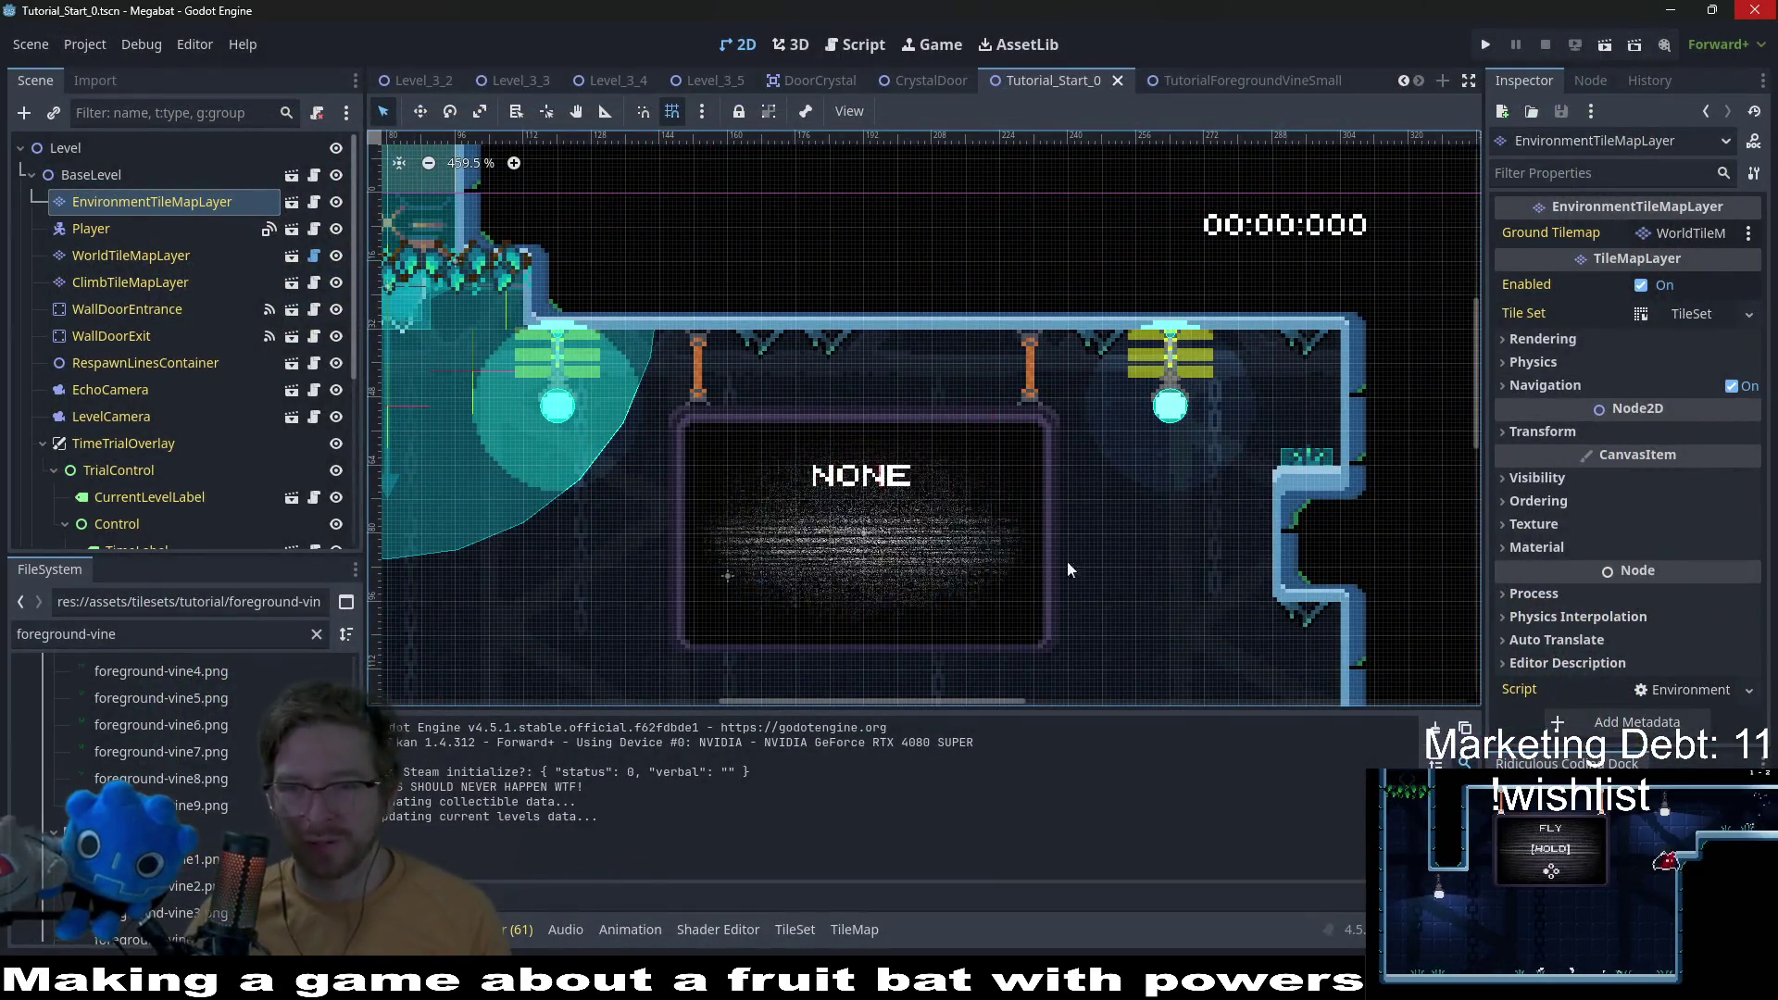
pyautogui.scroll(2, 1302, 516)
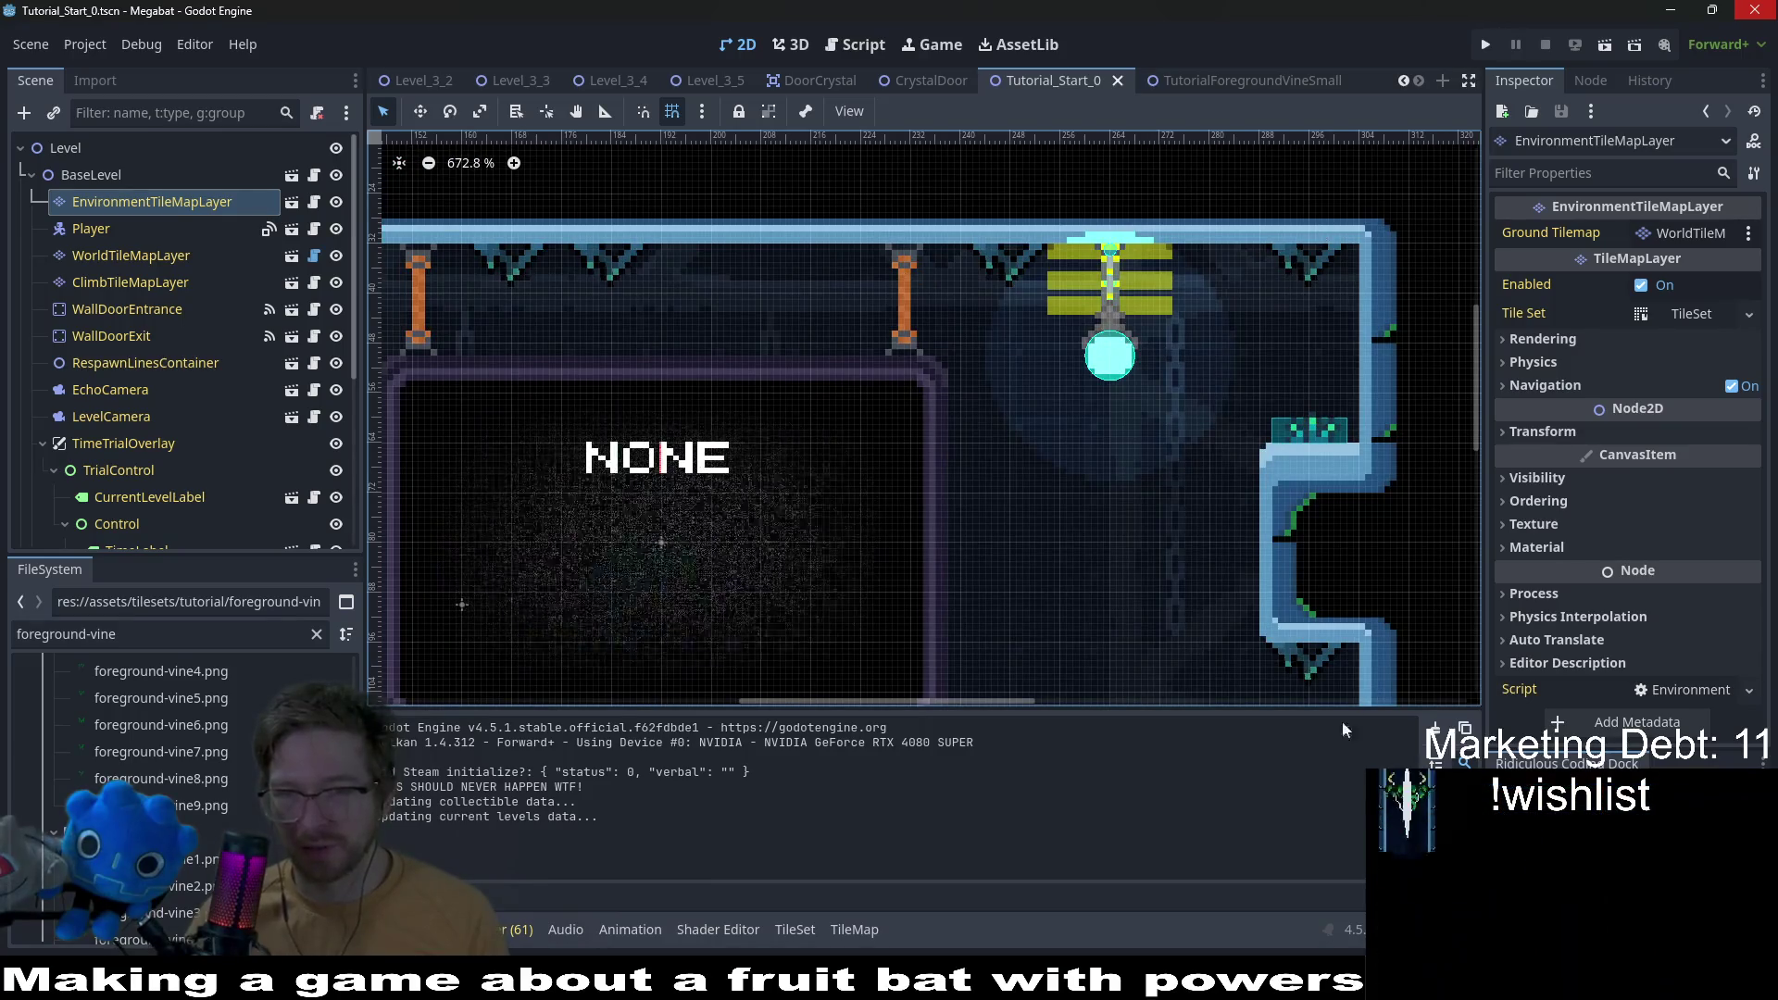
pyautogui.hotkey('alt', 'Tab')
pyautogui.scroll(3, 788, 540)
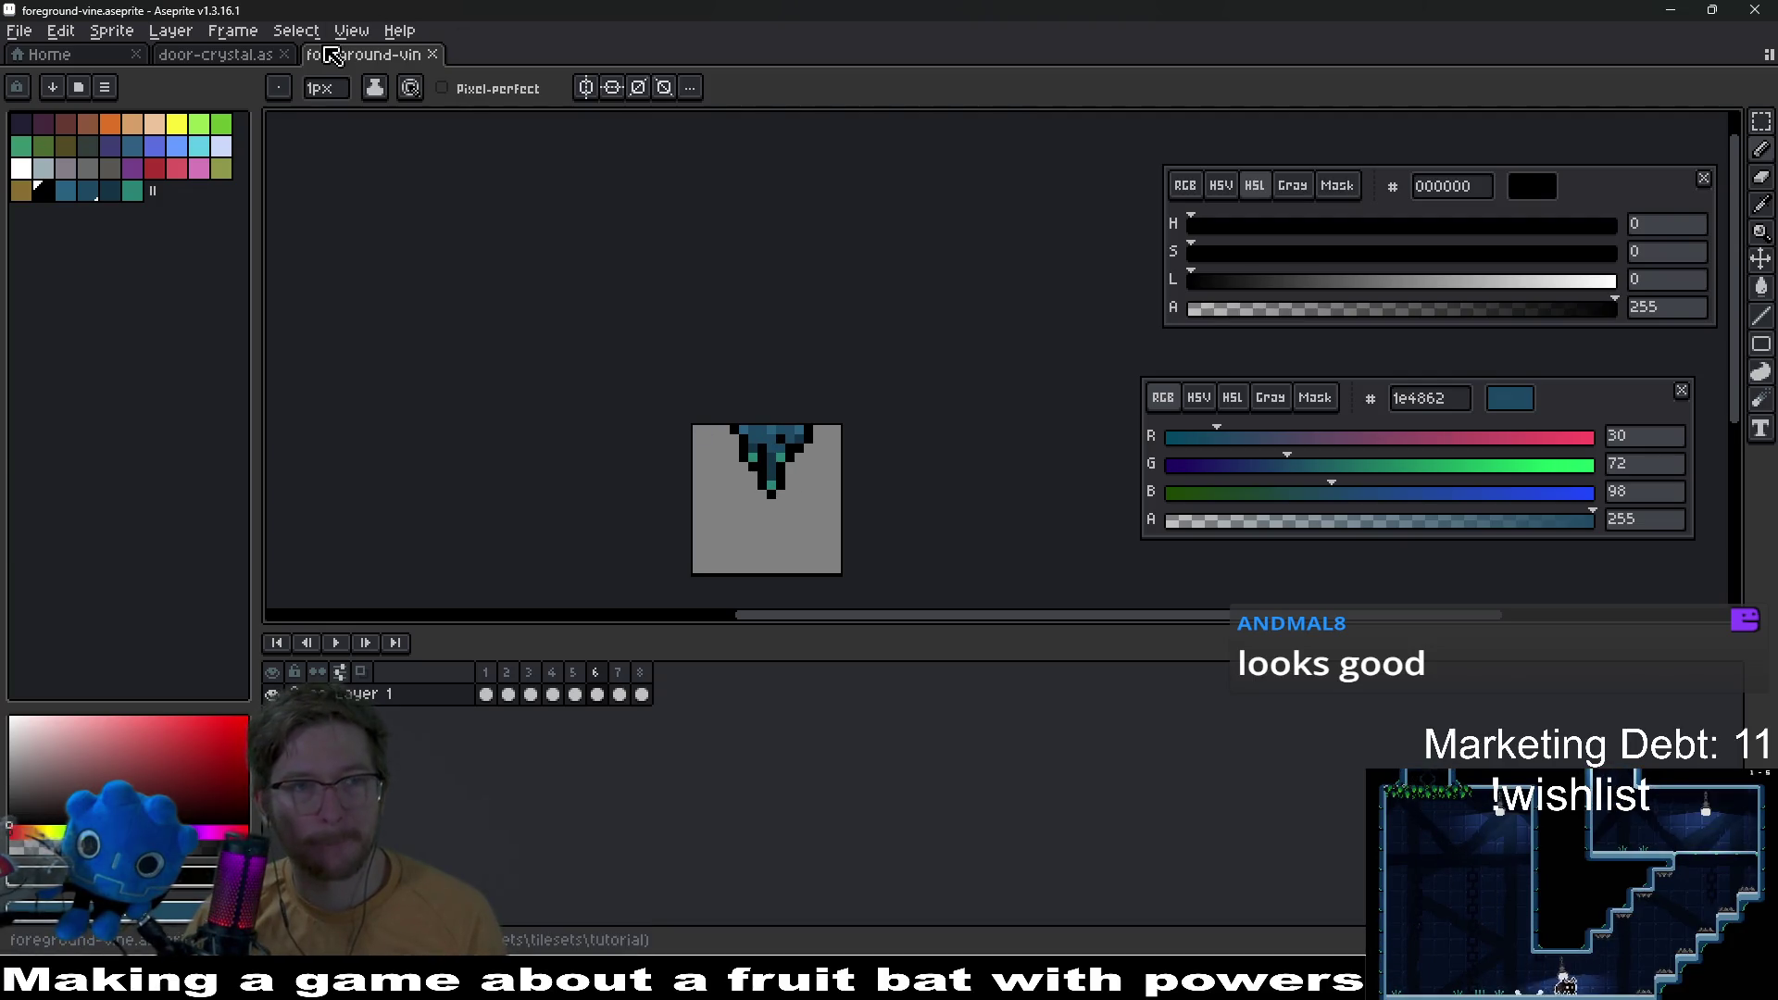
# Step: On the previous frame, draw the black outline and a second tendril, then pick teal for the tips
pyautogui.press('Left')
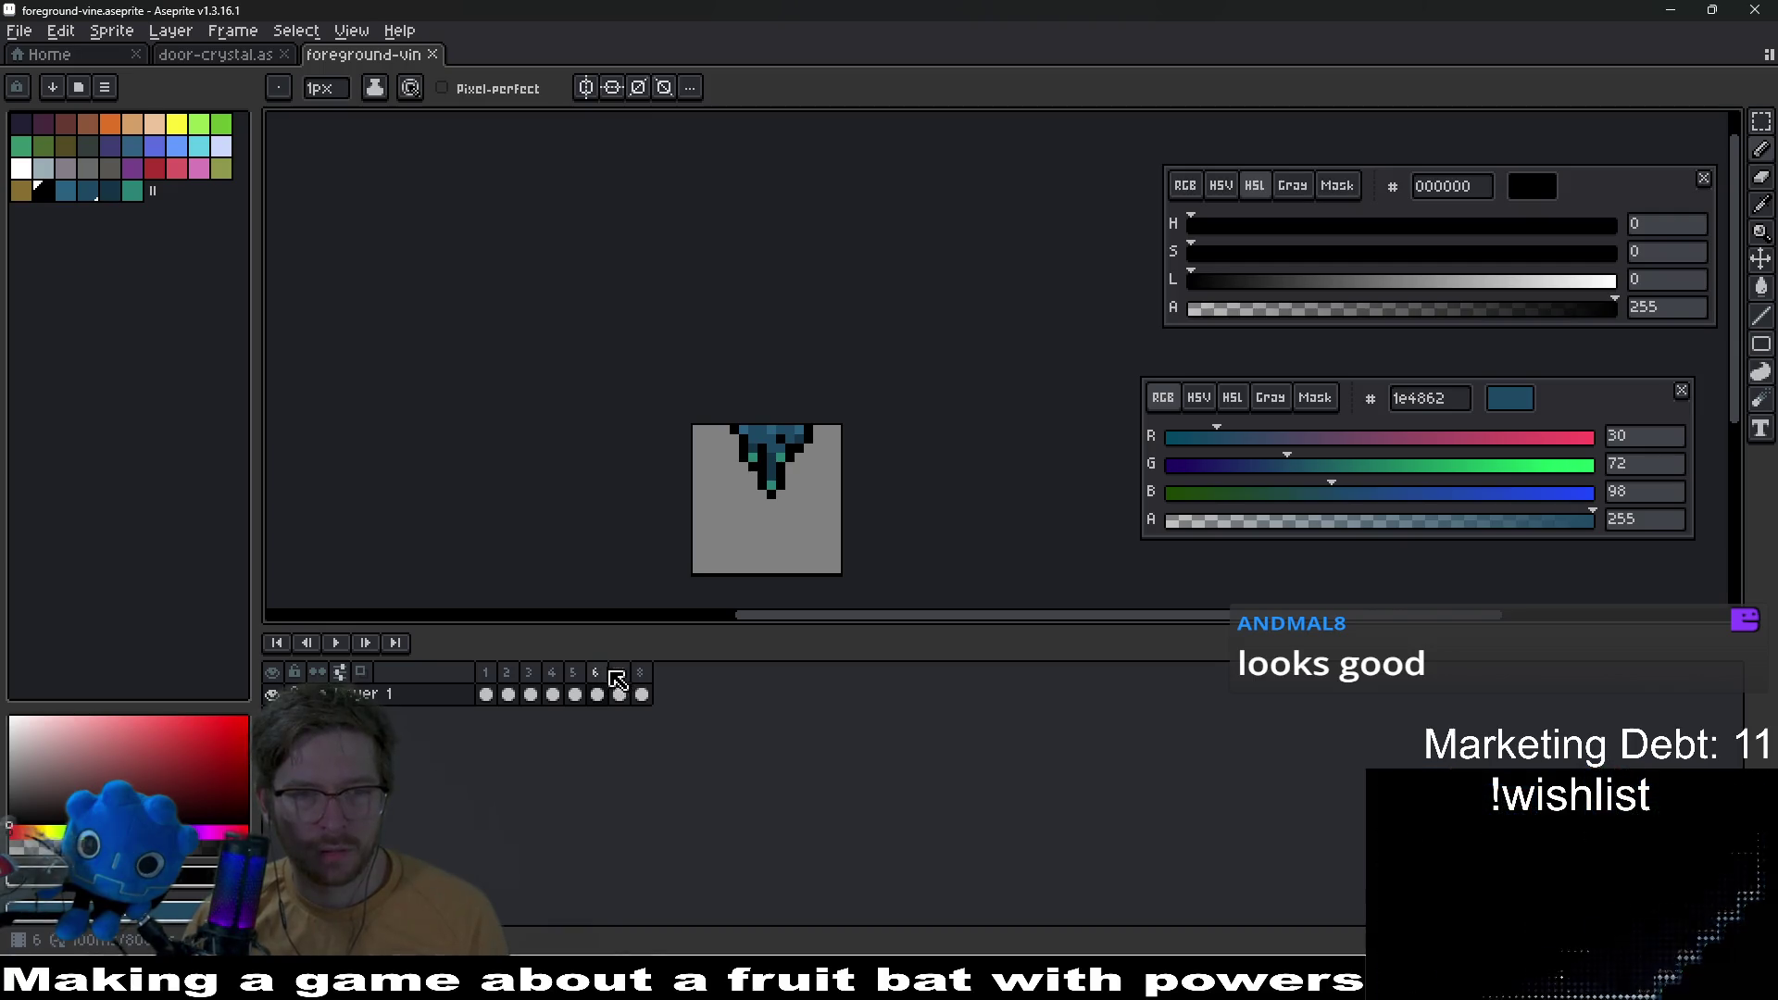
pyautogui.scroll(4, 802, 431)
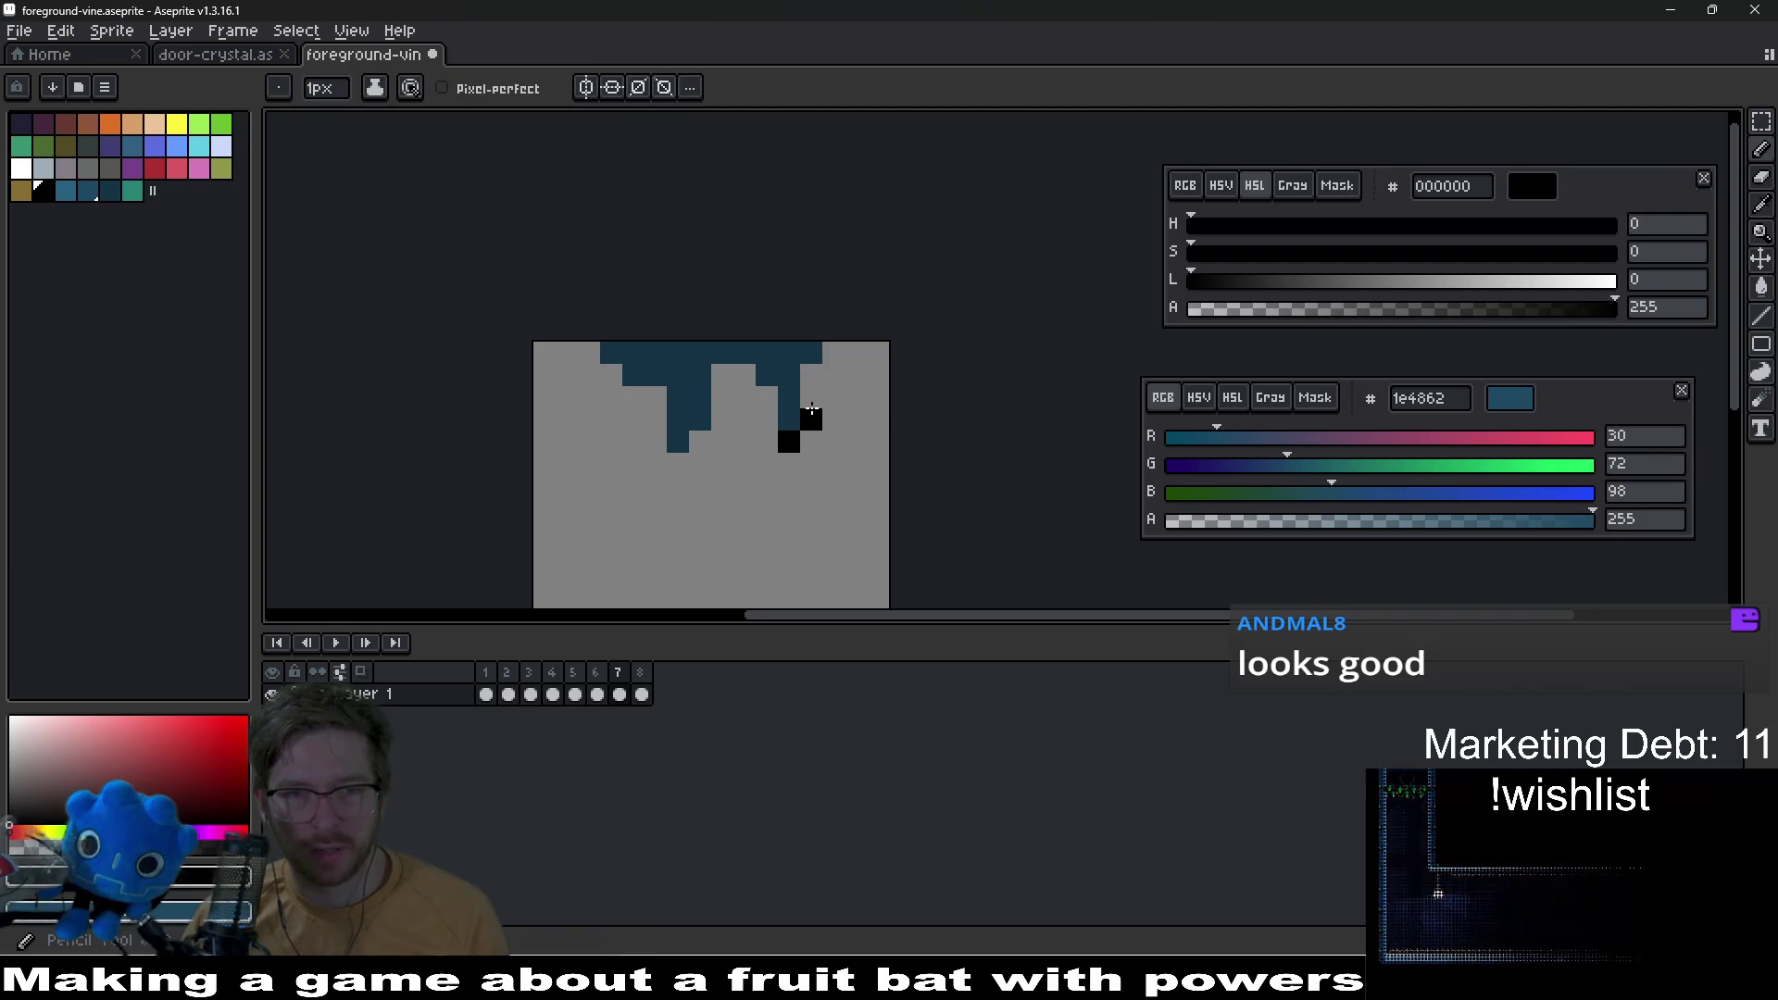
pyautogui.moveTo(819, 372); pyautogui.dragTo(814, 390)
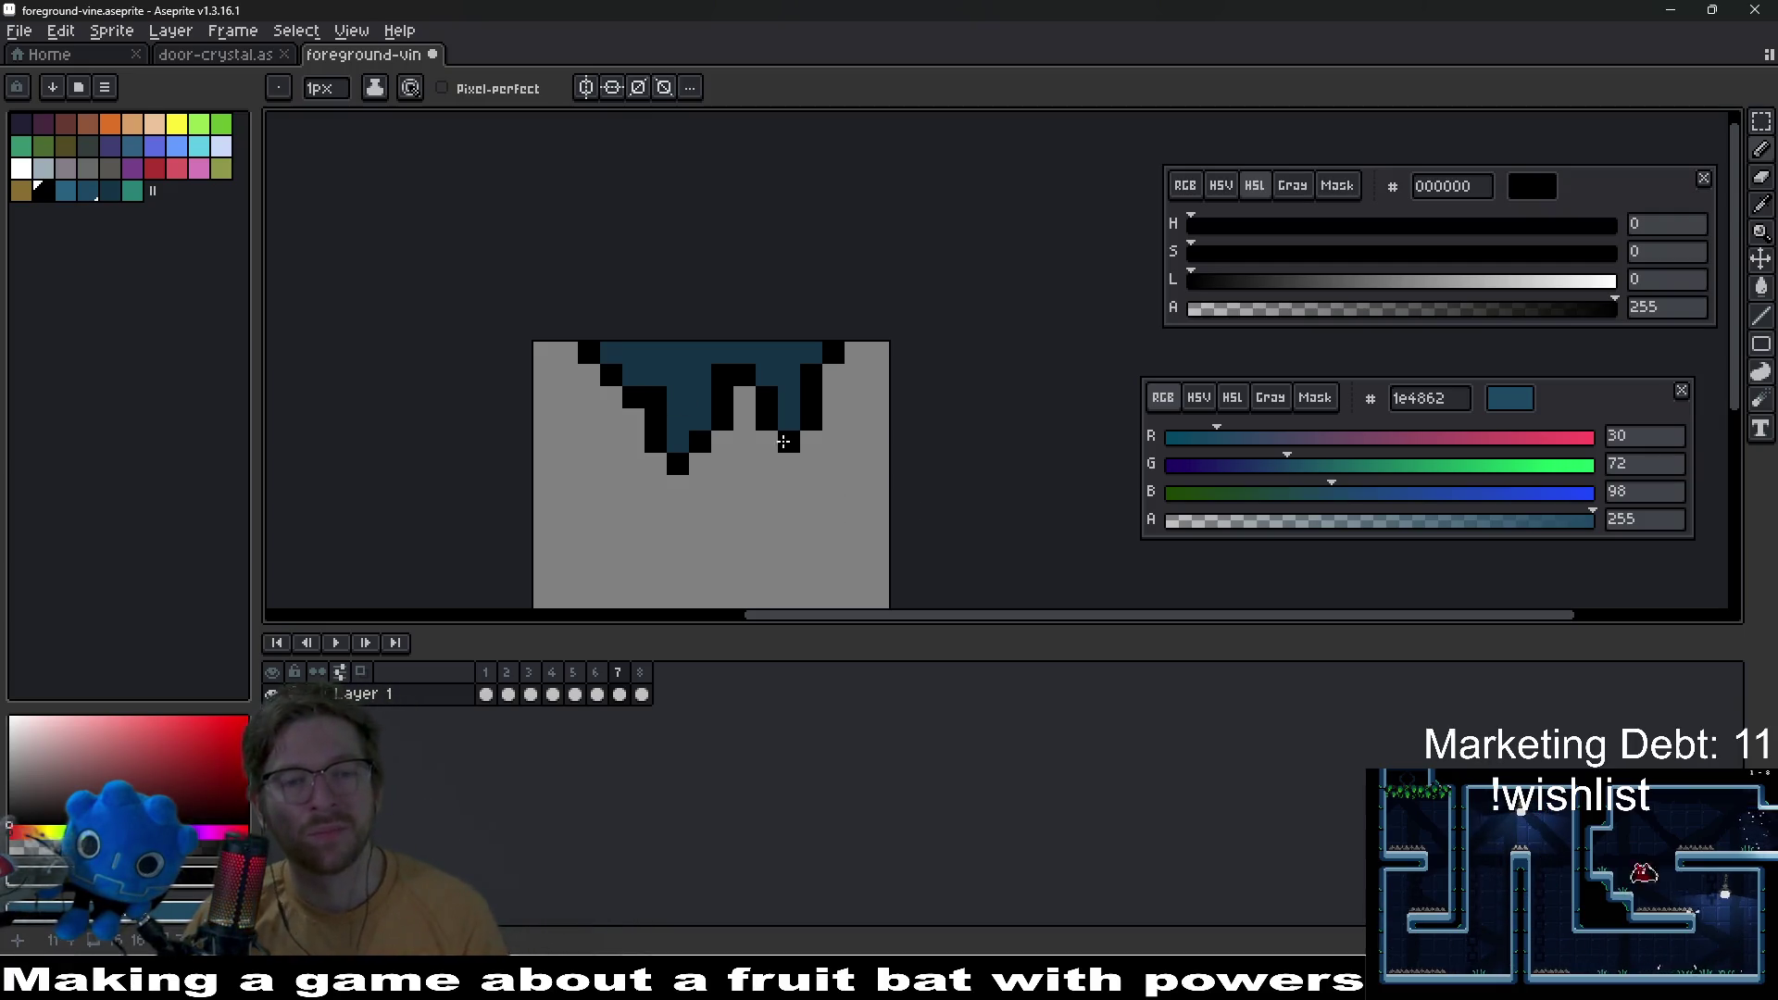
pyautogui.moveTo(783, 441); pyautogui.dragTo(841, 324)
pyautogui.scroll(2, 845, 346)
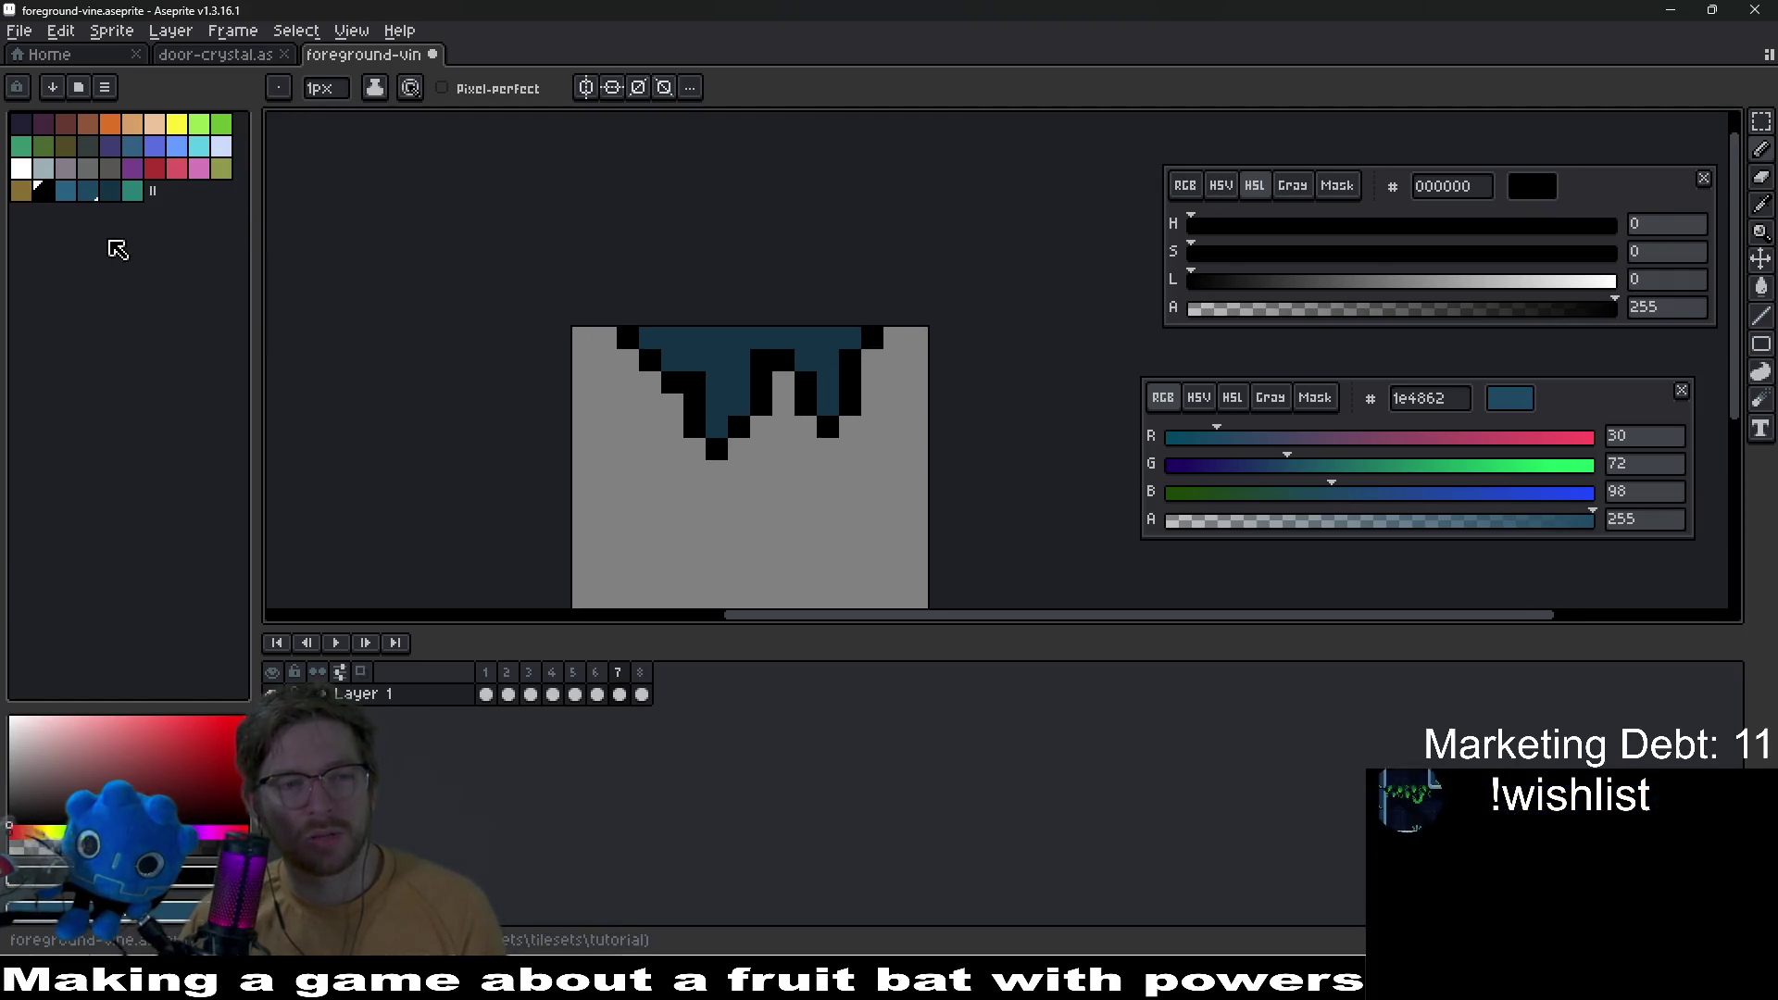
pyautogui.click(132, 191)
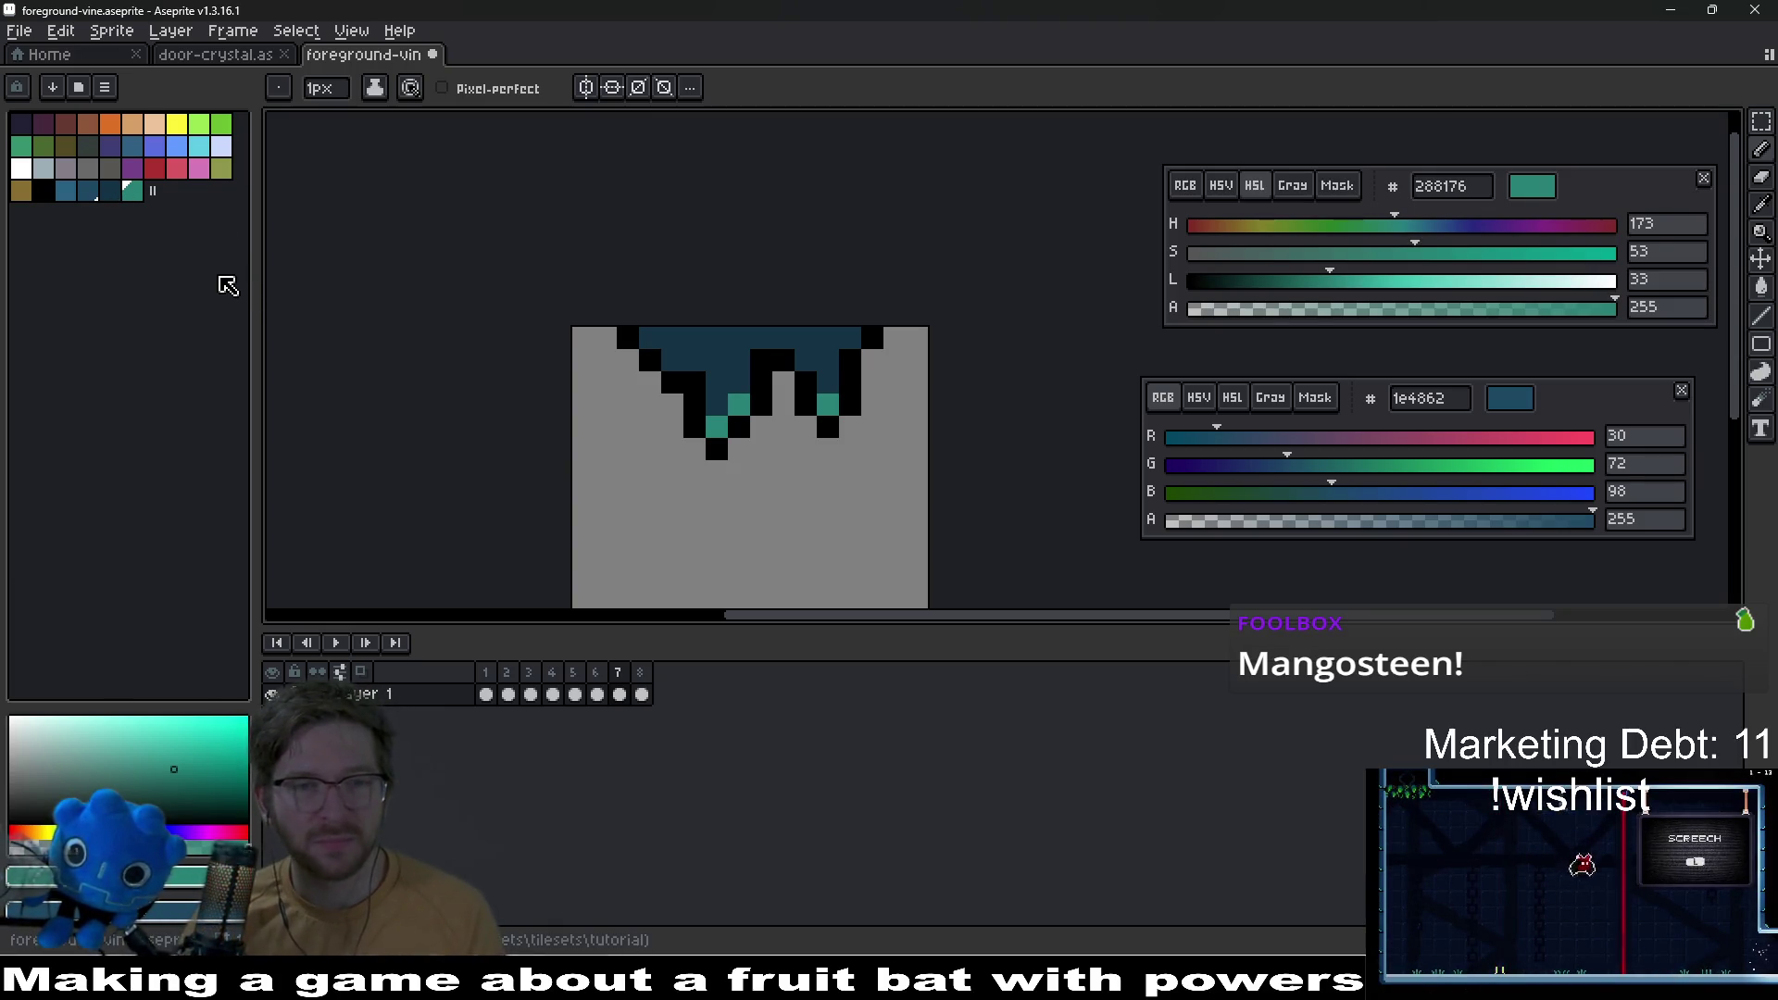
# Step: Set medium blue as the primary colour and lighter blue as the secondary colour
pyautogui.click(91, 190)
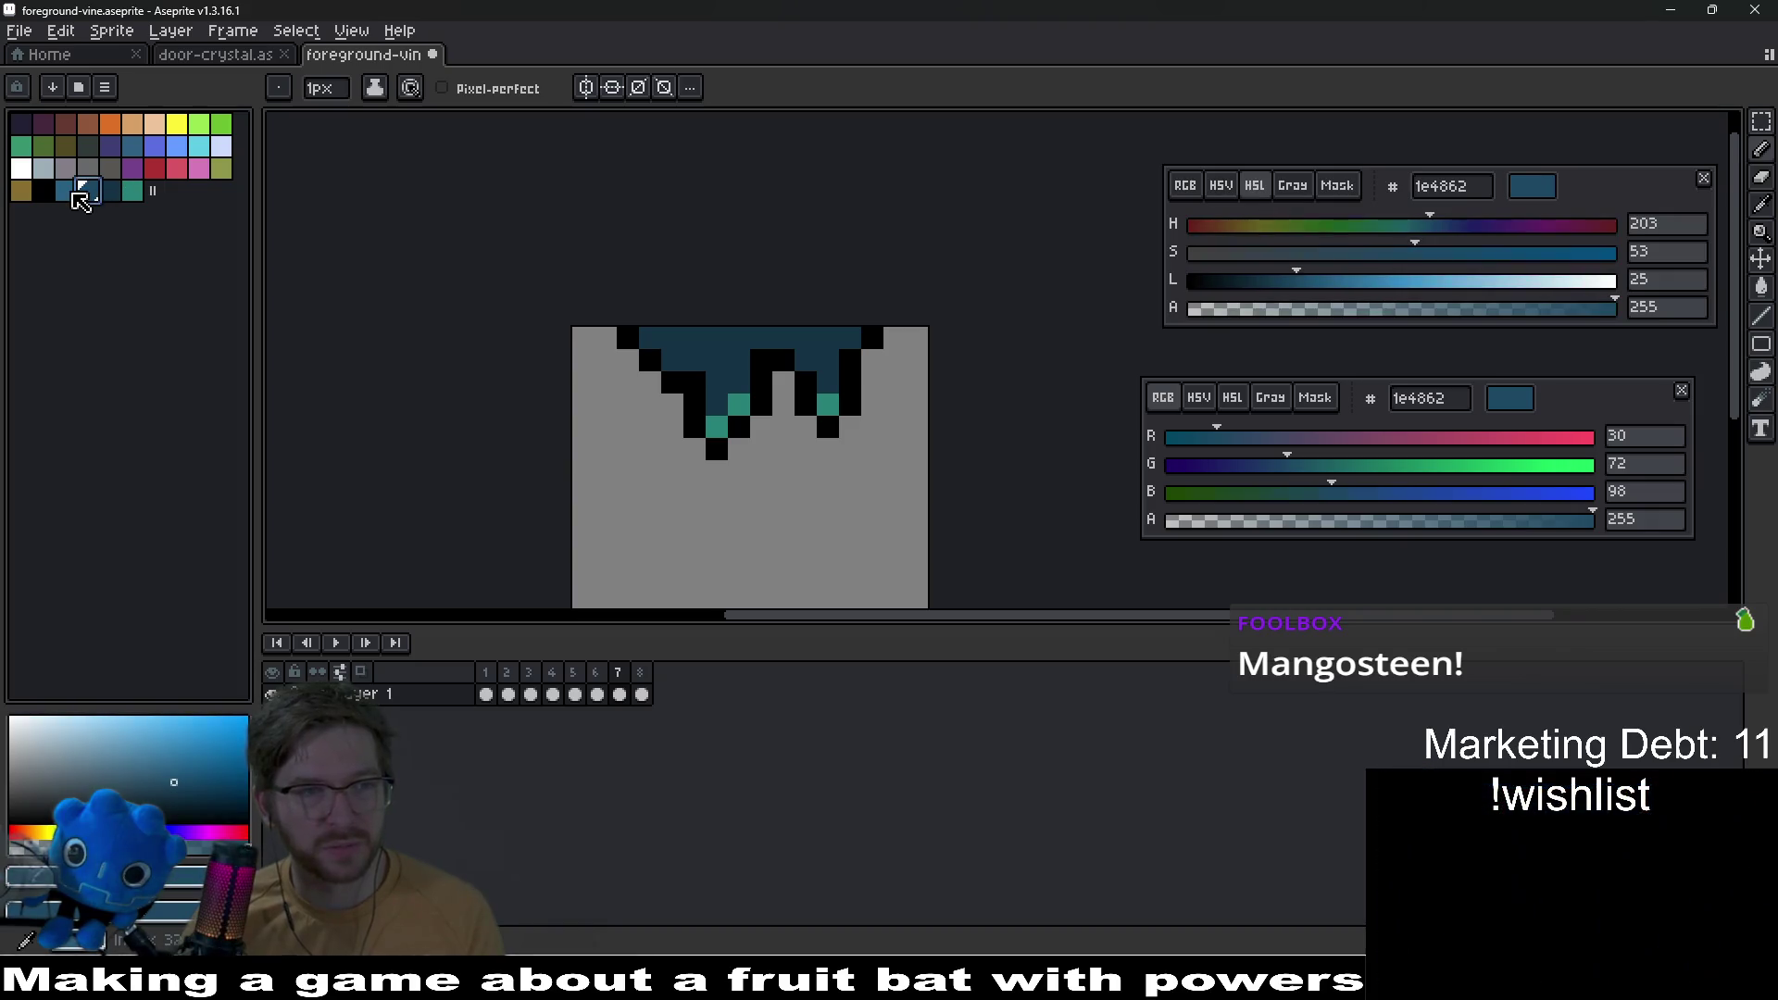
pyautogui.rightClick(69, 191)
pyautogui.scroll(5, 658, 337)
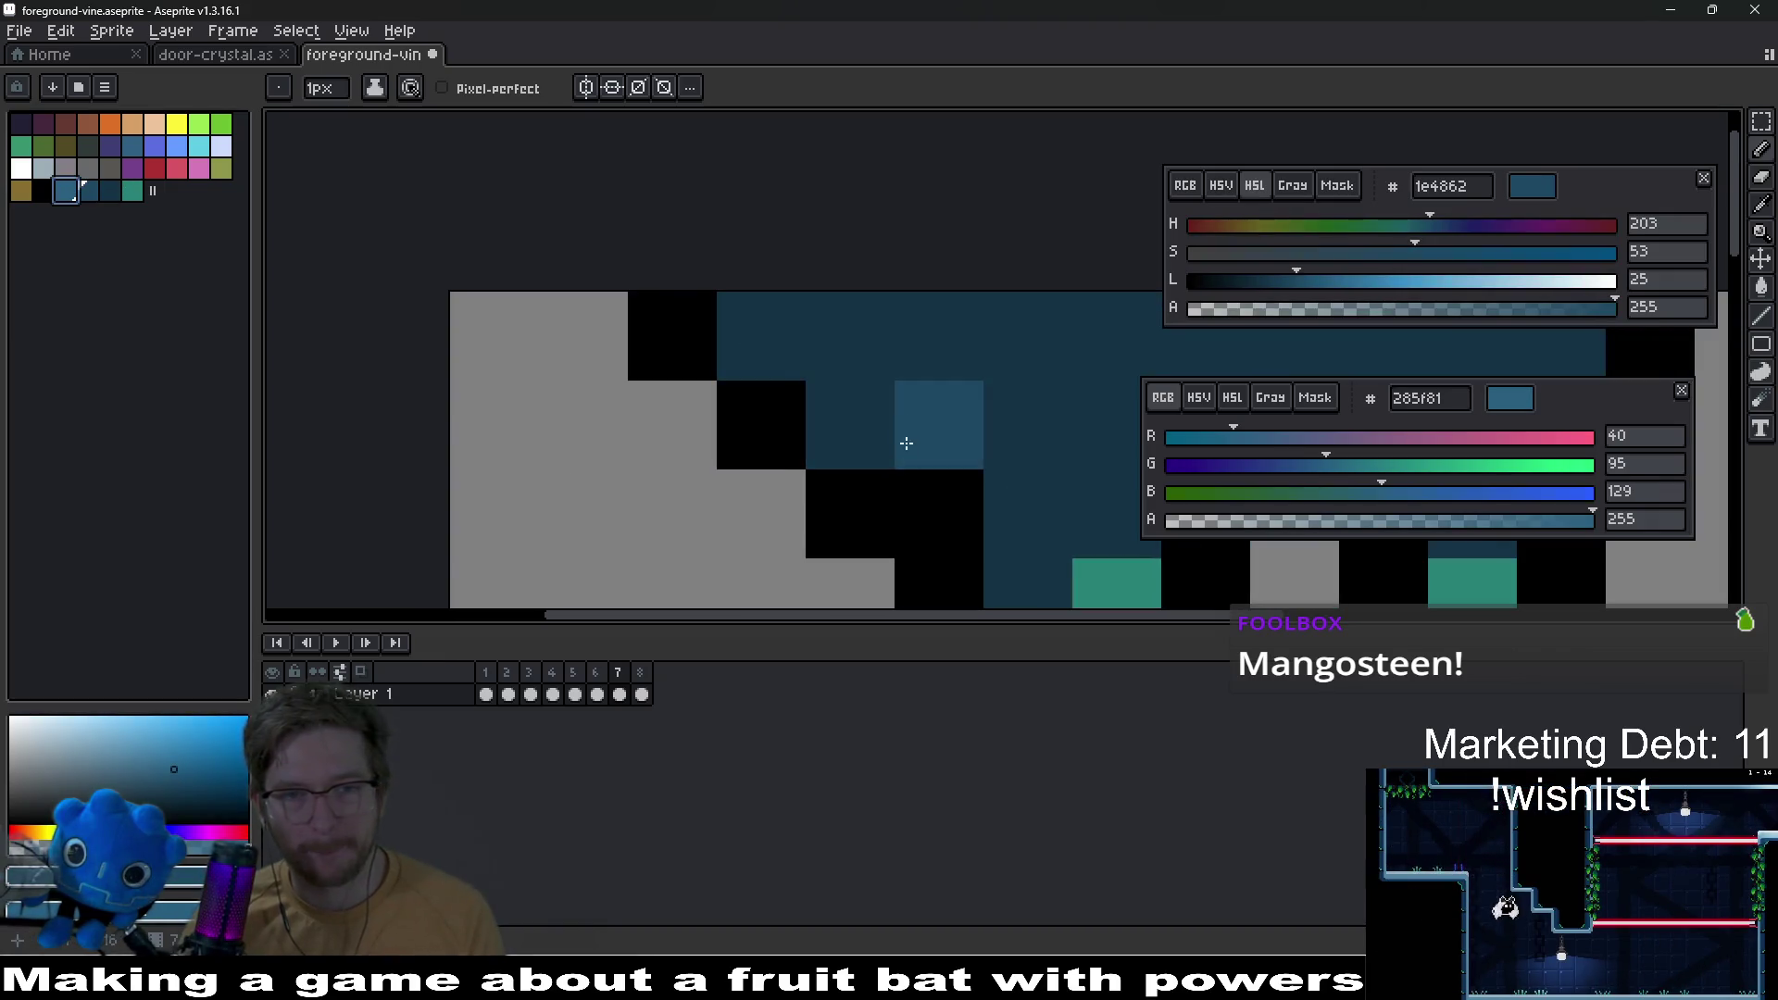
pyautogui.scroll(1, 658, 337)
# Step: Paint medium-blue shading pixels along the vine, plus a lighter-blue top-row pixel
pyautogui.moveTo(547, 297); pyautogui.dragTo(634, 331)
pyautogui.hotkey('ctrl', 'z')
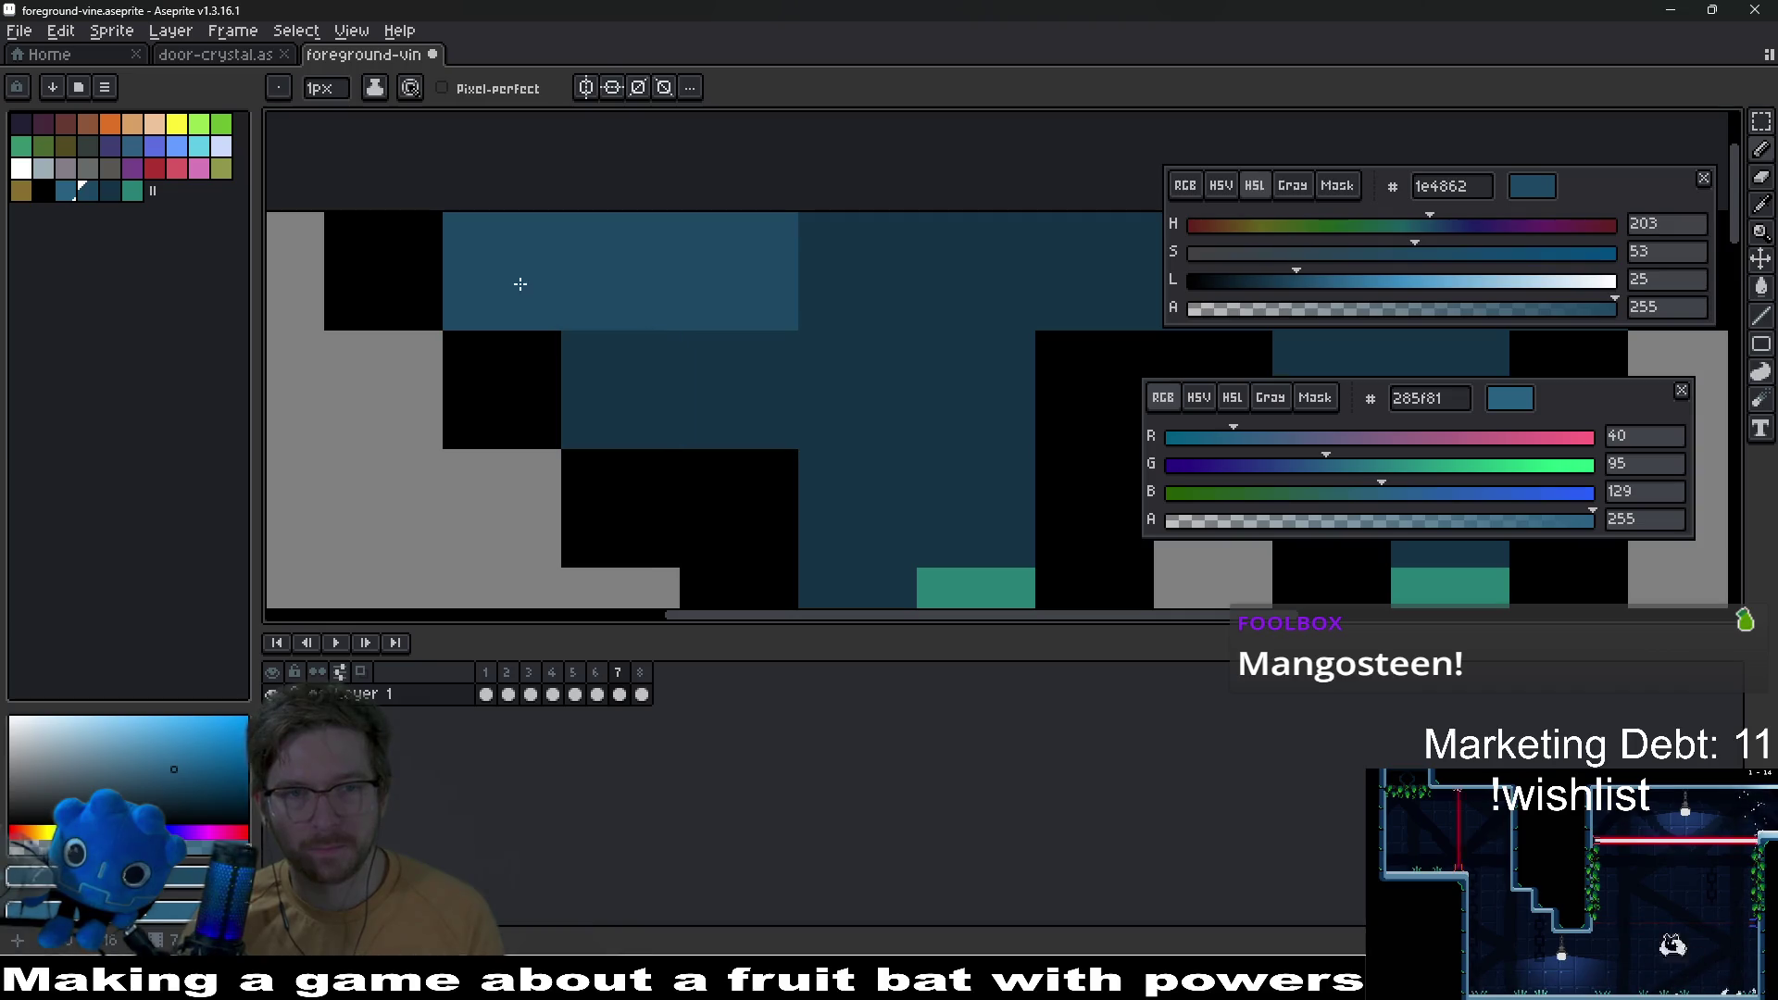
pyautogui.click(515, 282)
pyautogui.hscroll(3, 654, 333)
pyautogui.click(790, 289)
pyautogui.click(917, 309)
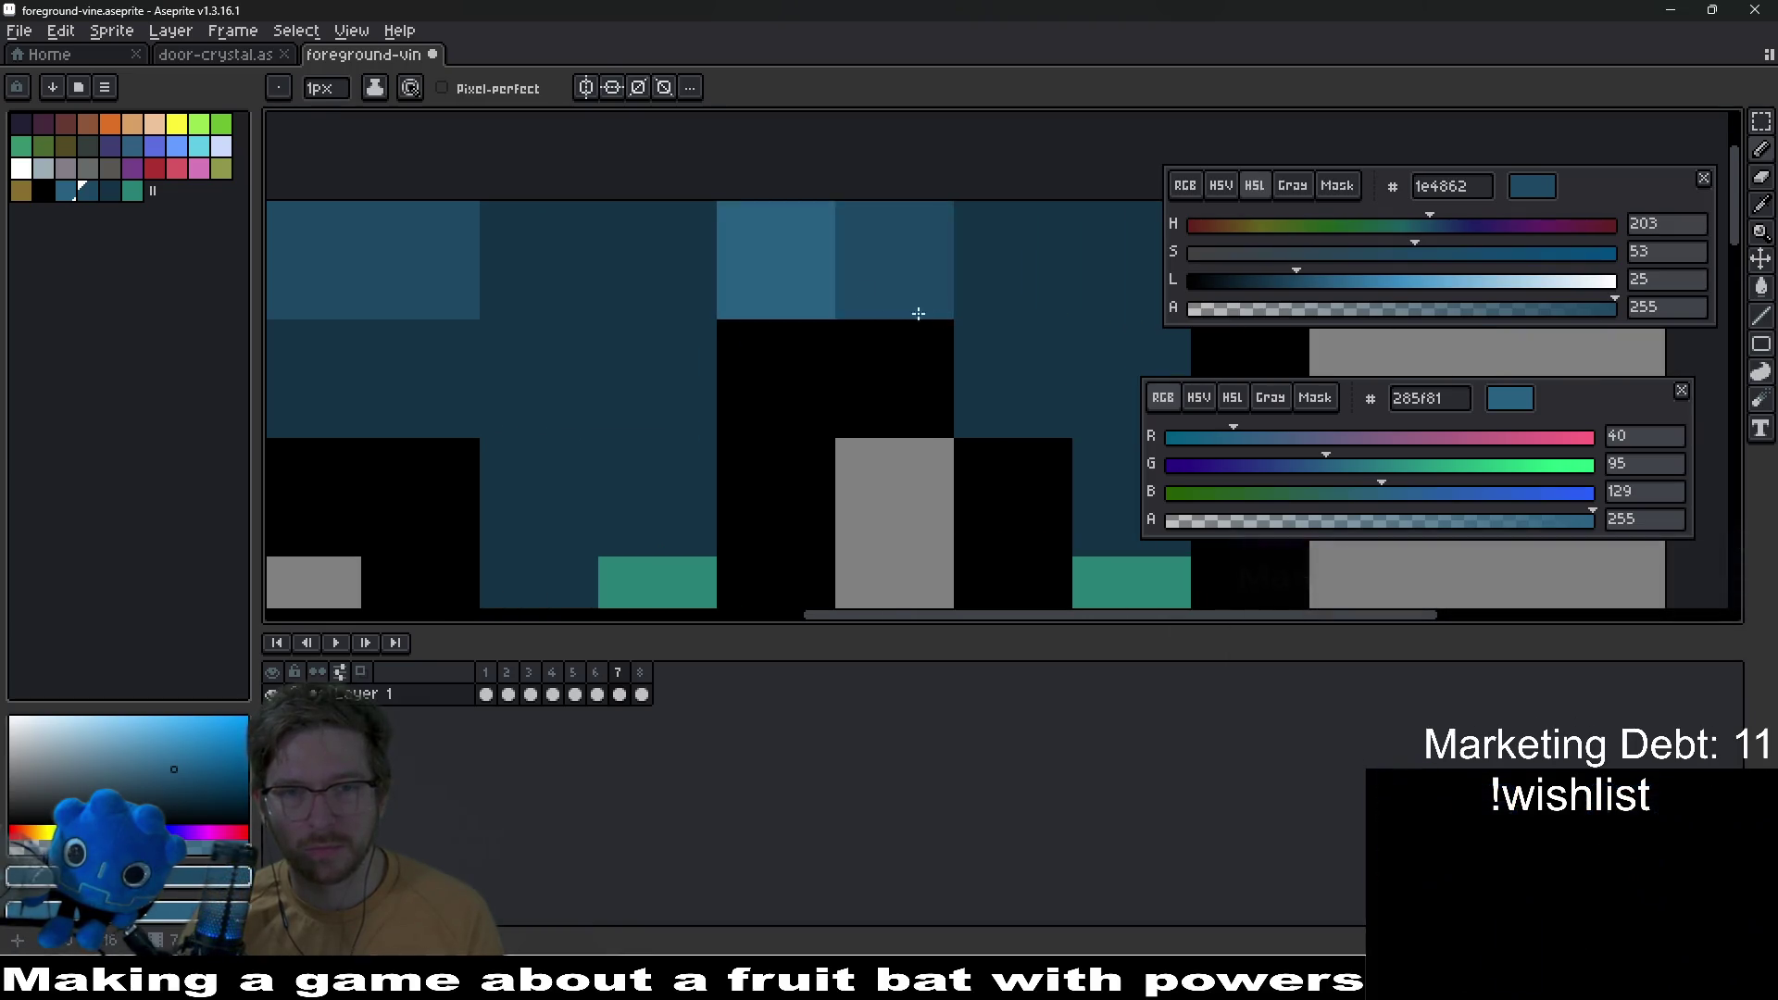
pyautogui.hscroll(2, 916, 309)
pyautogui.click(913, 262)
pyautogui.hotkey('ctrl', 'z')
pyautogui.click(1003, 262)
pyautogui.rightClick(857, 370)
pyautogui.click(796, 291)
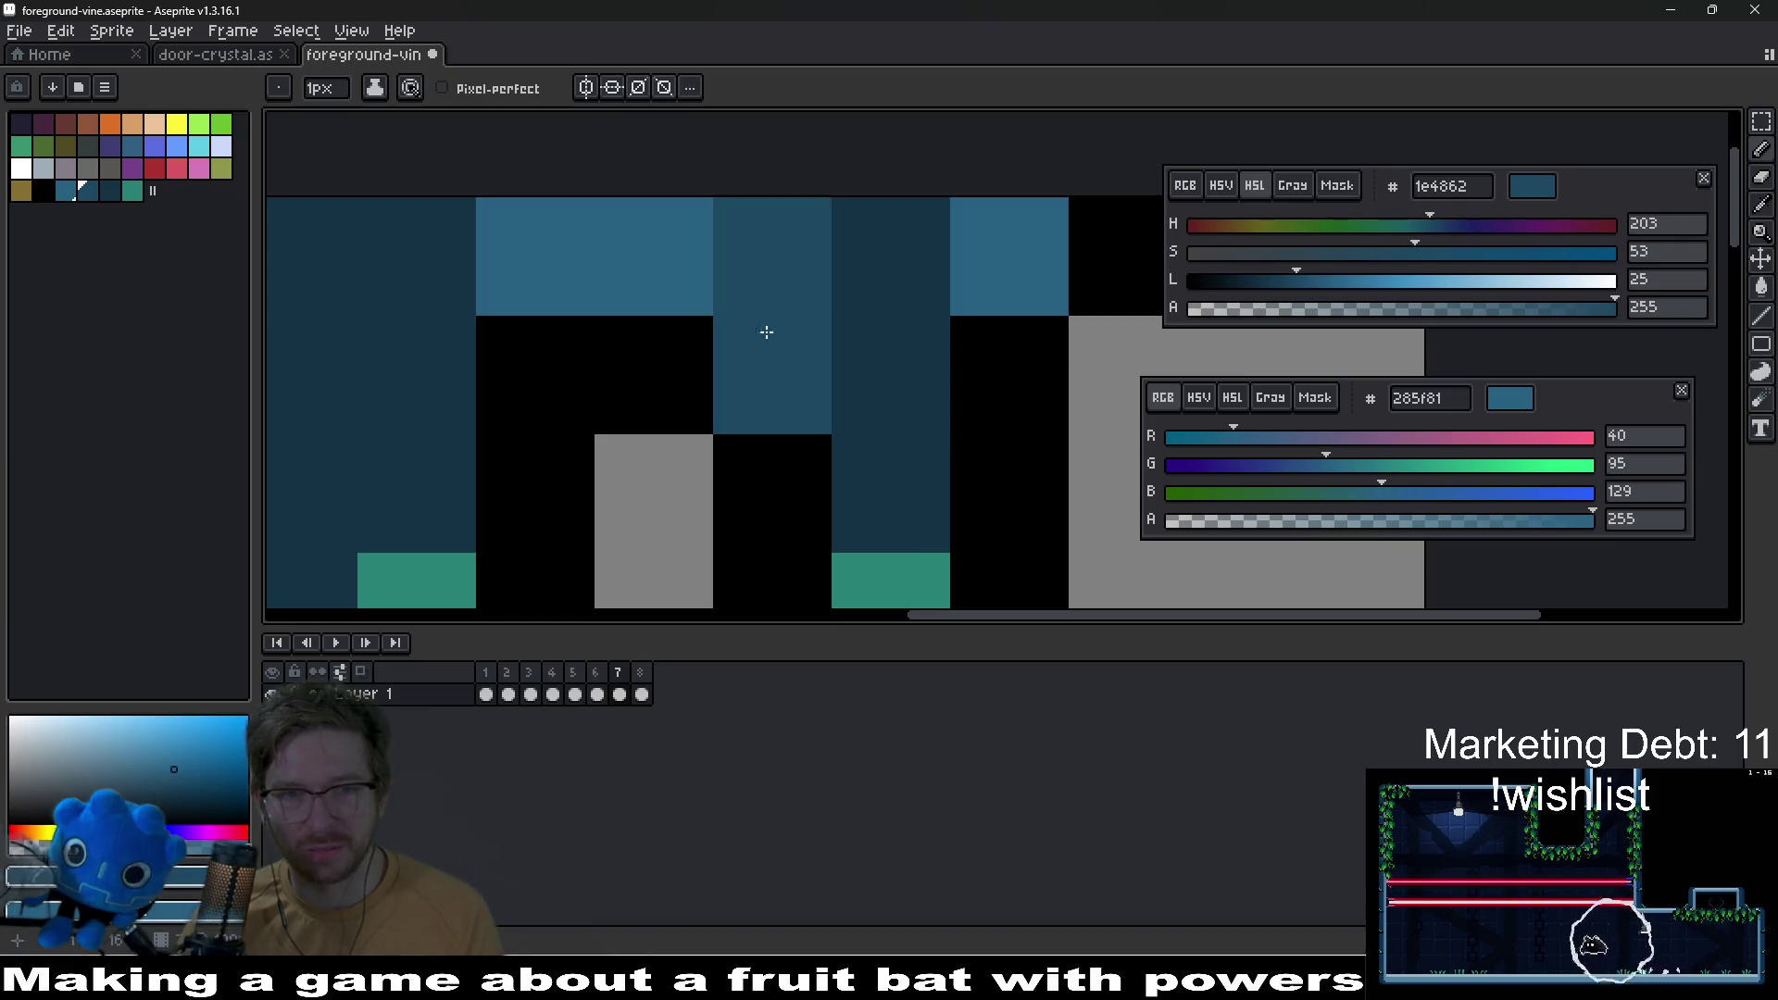
pyautogui.click(845, 270)
pyautogui.click(786, 386)
# Step: Darken a centre pixel and lighten several vine pixels below the top row
pyautogui.moveTo(676, 392); pyautogui.dragTo(857, 301)
pyautogui.scroll(-4, 717, 329)
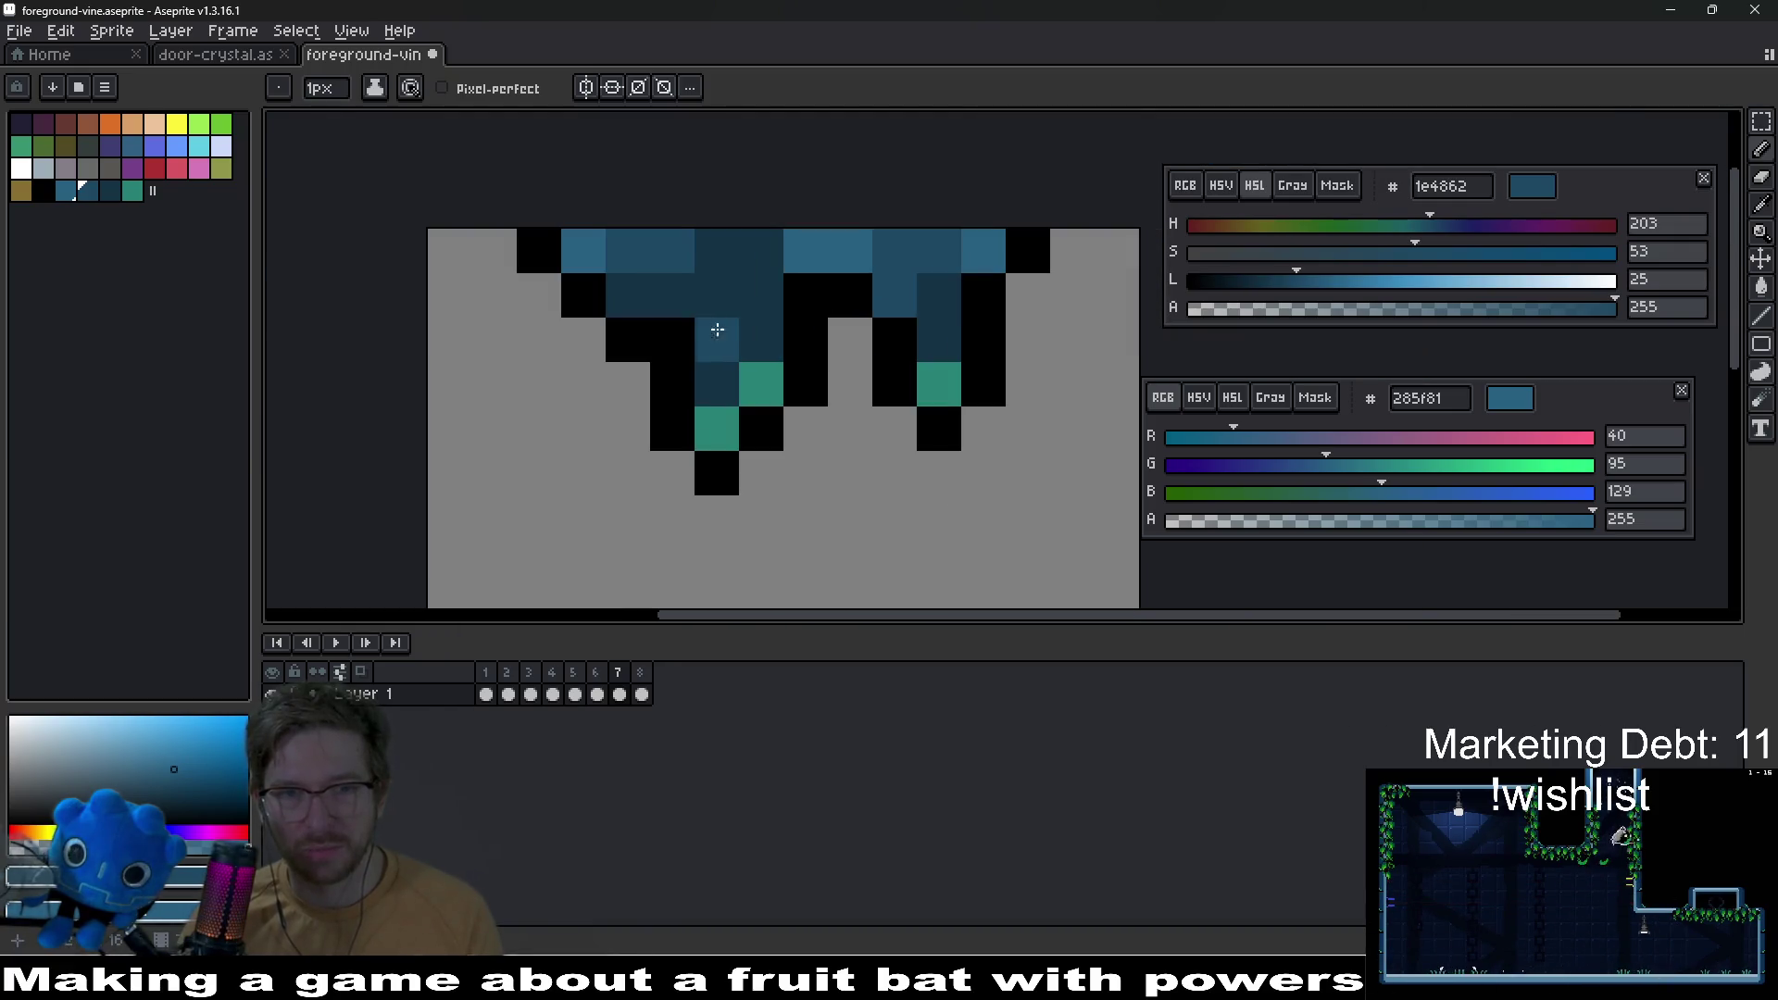
pyautogui.click(716, 339)
pyautogui.rightClick(761, 294)
pyautogui.rightClick(761, 338)
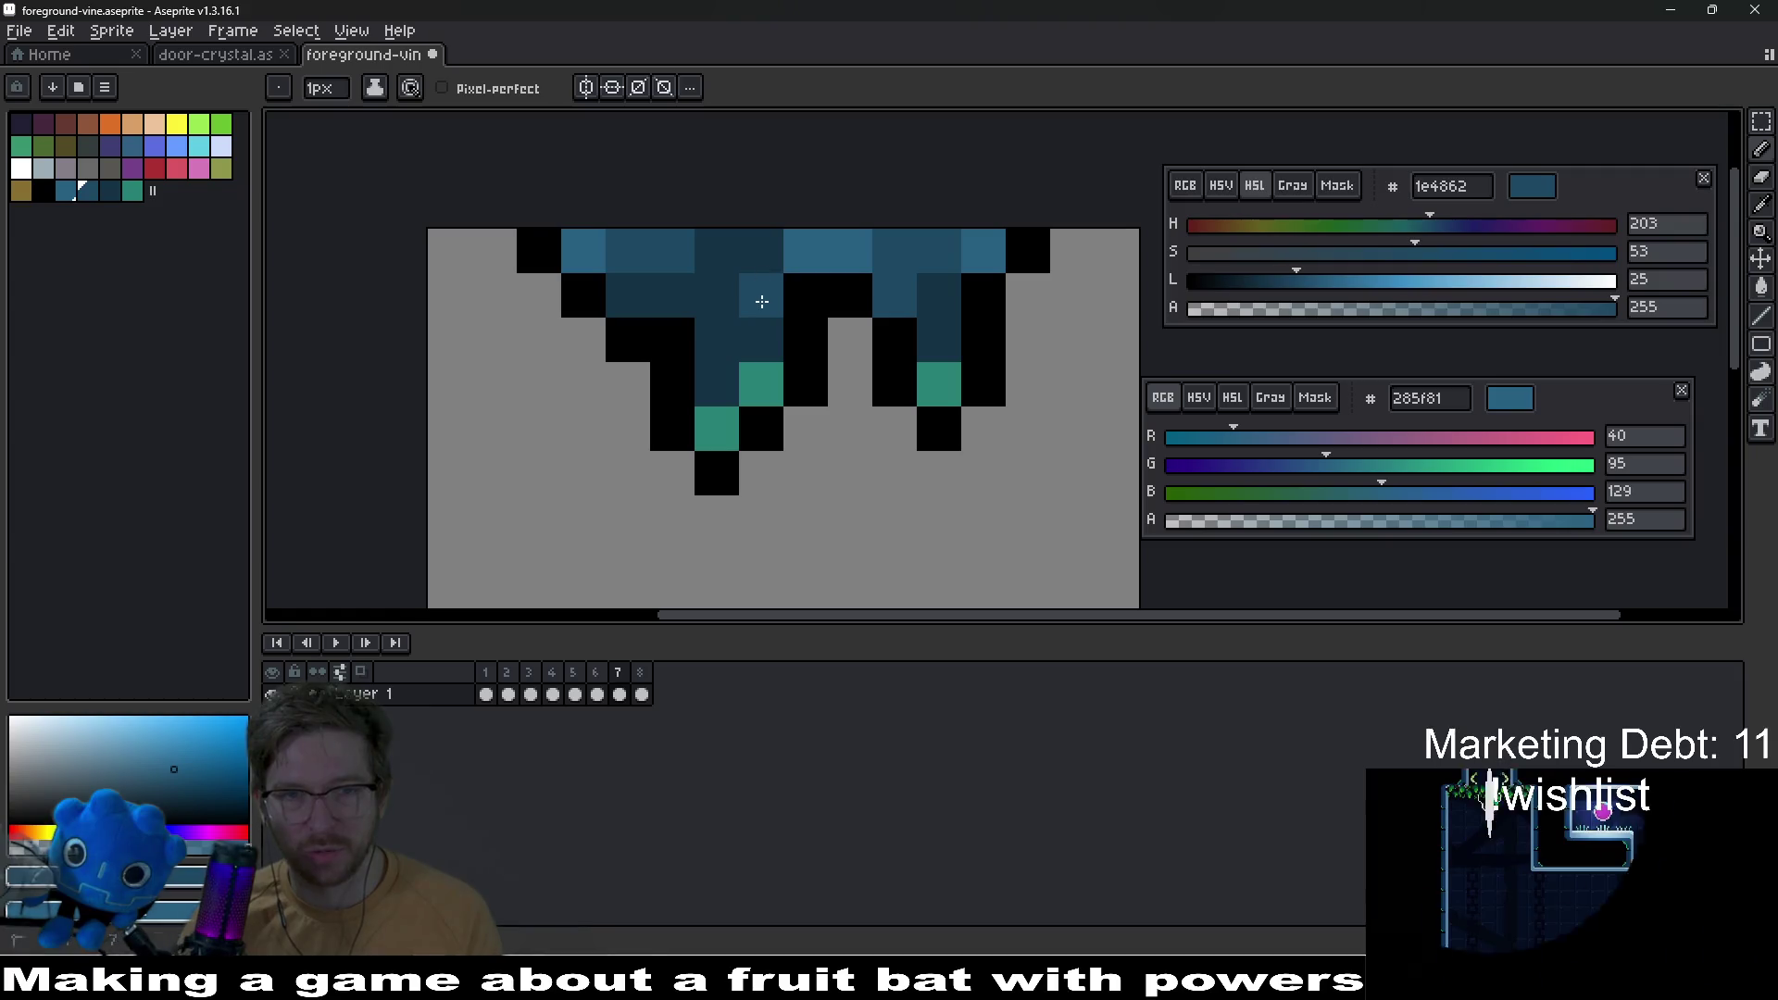
pyautogui.rightClick(717, 339)
pyautogui.rightClick(717, 383)
pyautogui.scroll(-5, 848, 340)
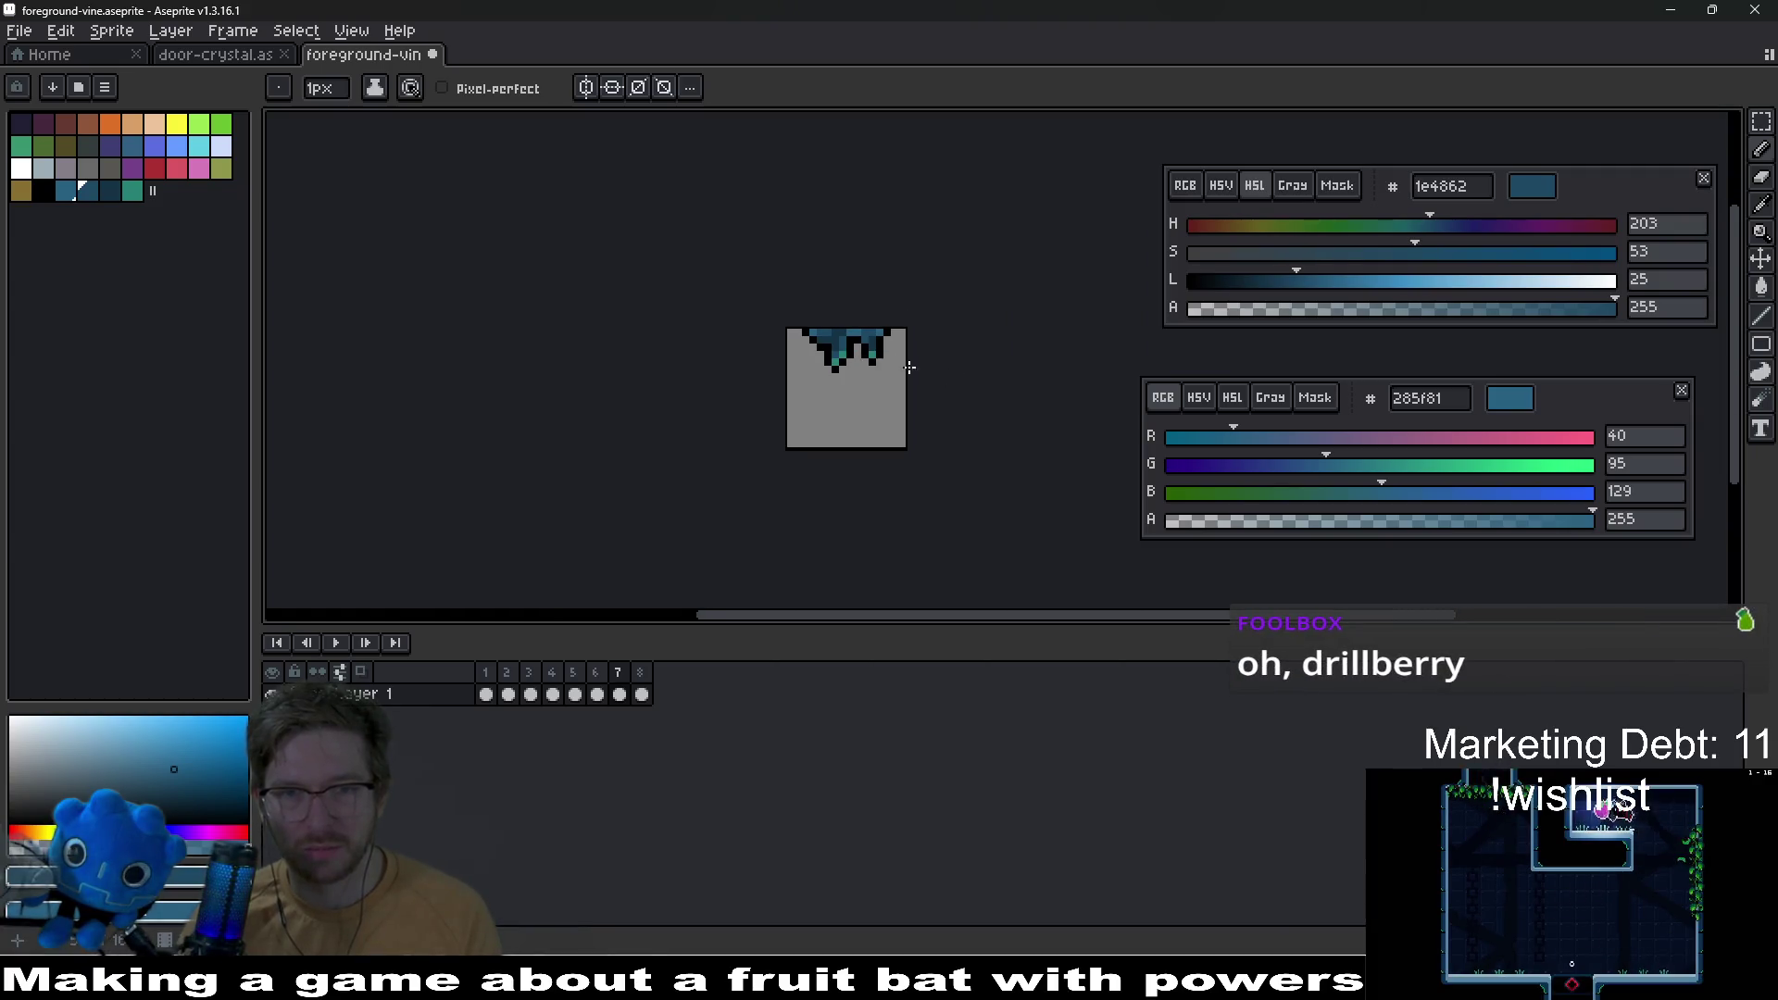
pyautogui.scroll(5, 821, 307)
pyautogui.scroll(-1, 952, 428)
pyautogui.scroll(1, 952, 428)
# Step: Try repainting vine pixels with a 2-pixel brush, then undo and return to 1 pixel
pyautogui.press('+')
pyautogui.moveTo(952, 429); pyautogui.dragTo(932, 342)
pyautogui.click(1046, 294)
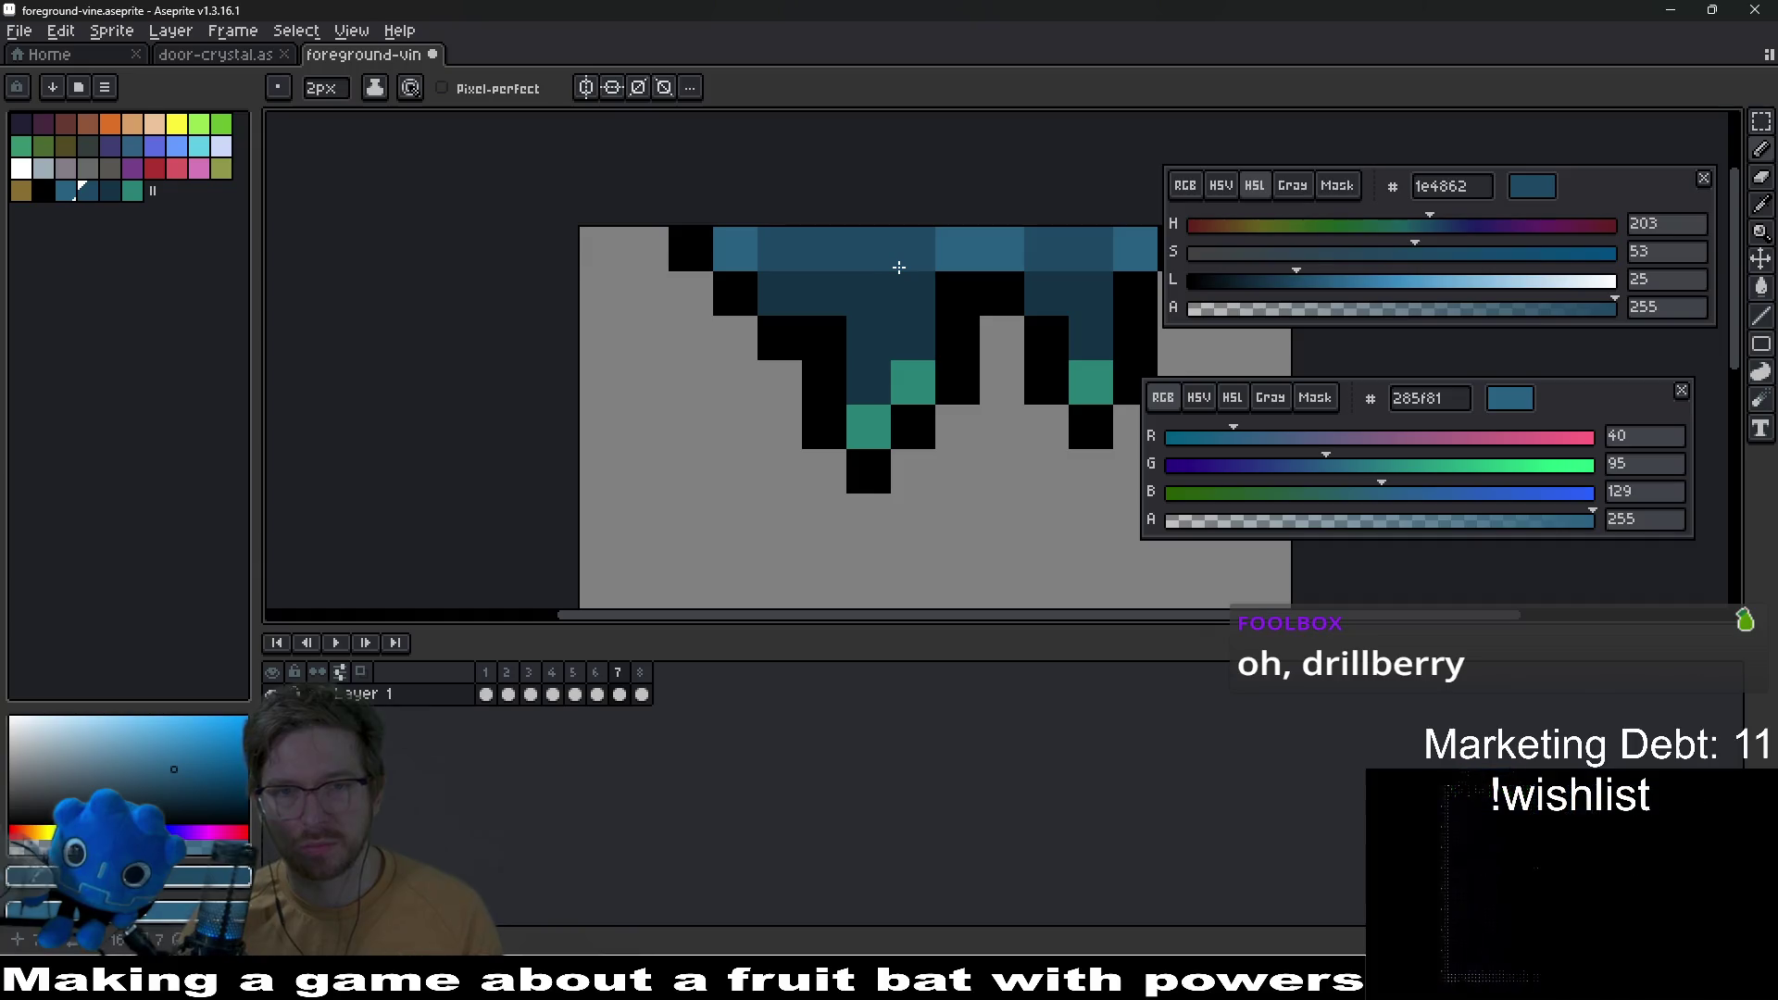
pyautogui.rightClick(897, 266)
pyautogui.rightClick(814, 290)
pyautogui.hotkey('ctrl', 'z')
pyautogui.hotkey('ctrl', 'z')
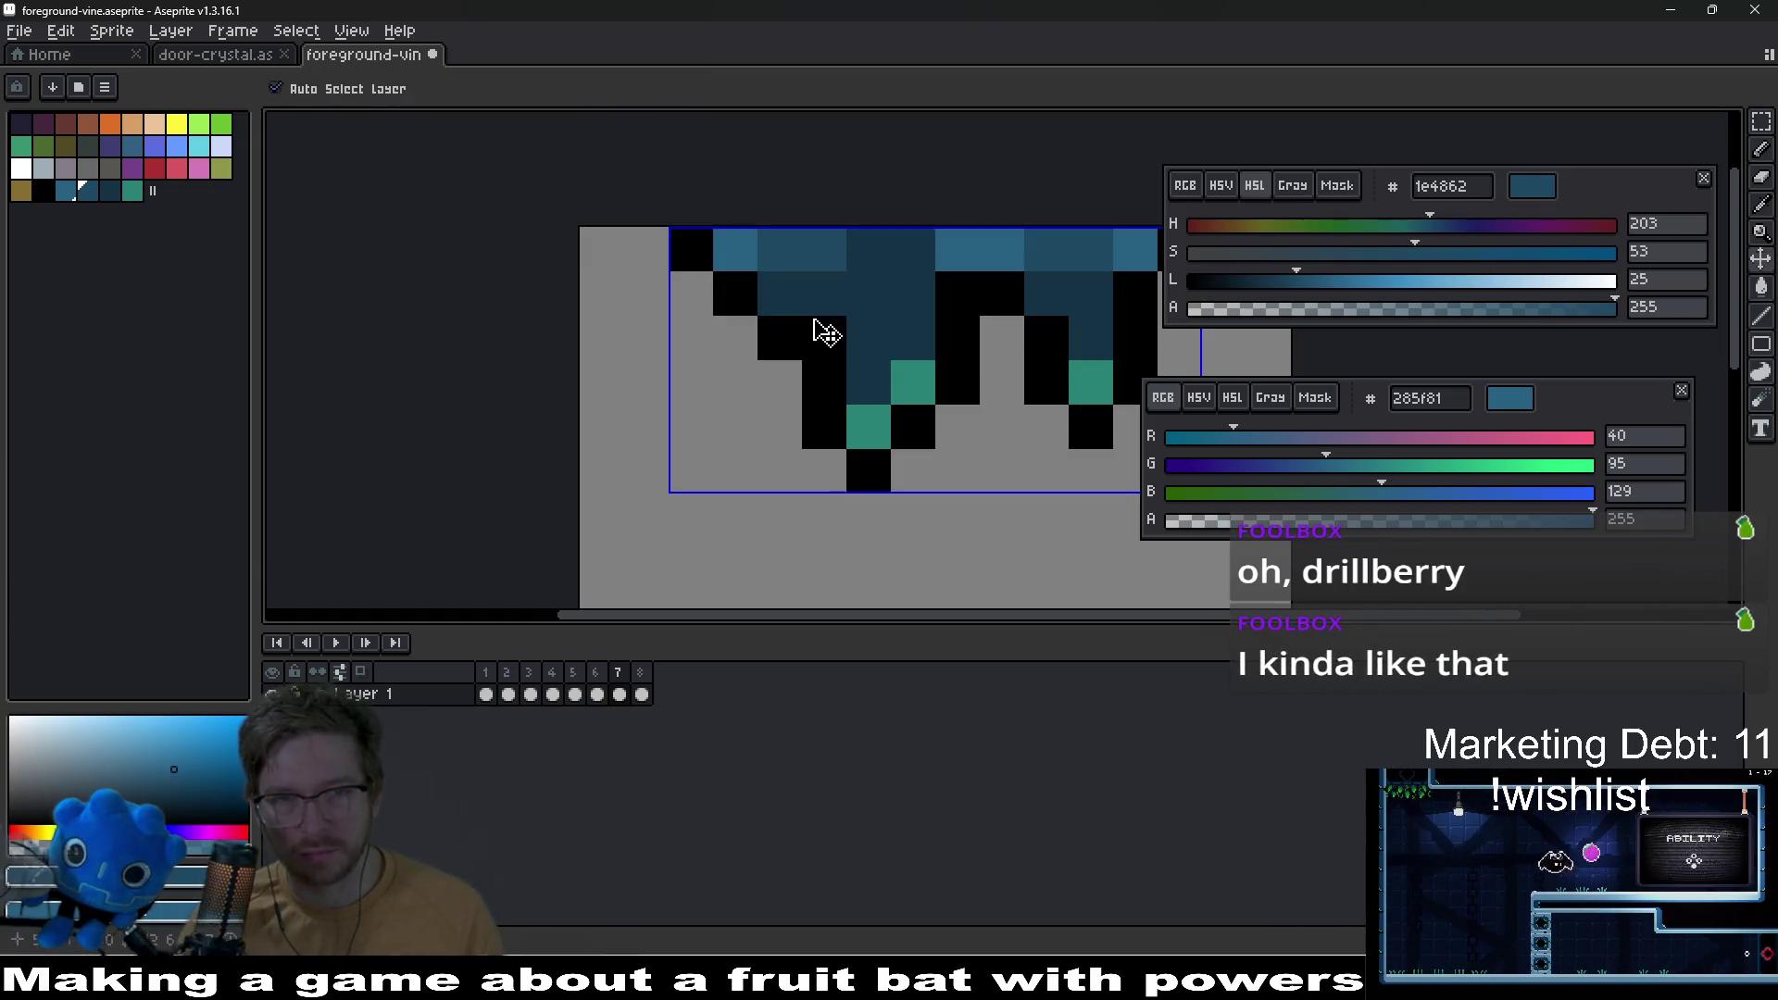
pyautogui.rightClick(814, 289)
pyautogui.press('-')
pyautogui.hotkey('ctrl', 'z')
pyautogui.hotkey('ctrl', 'z')
pyautogui.hotkey('ctrl', 'z')
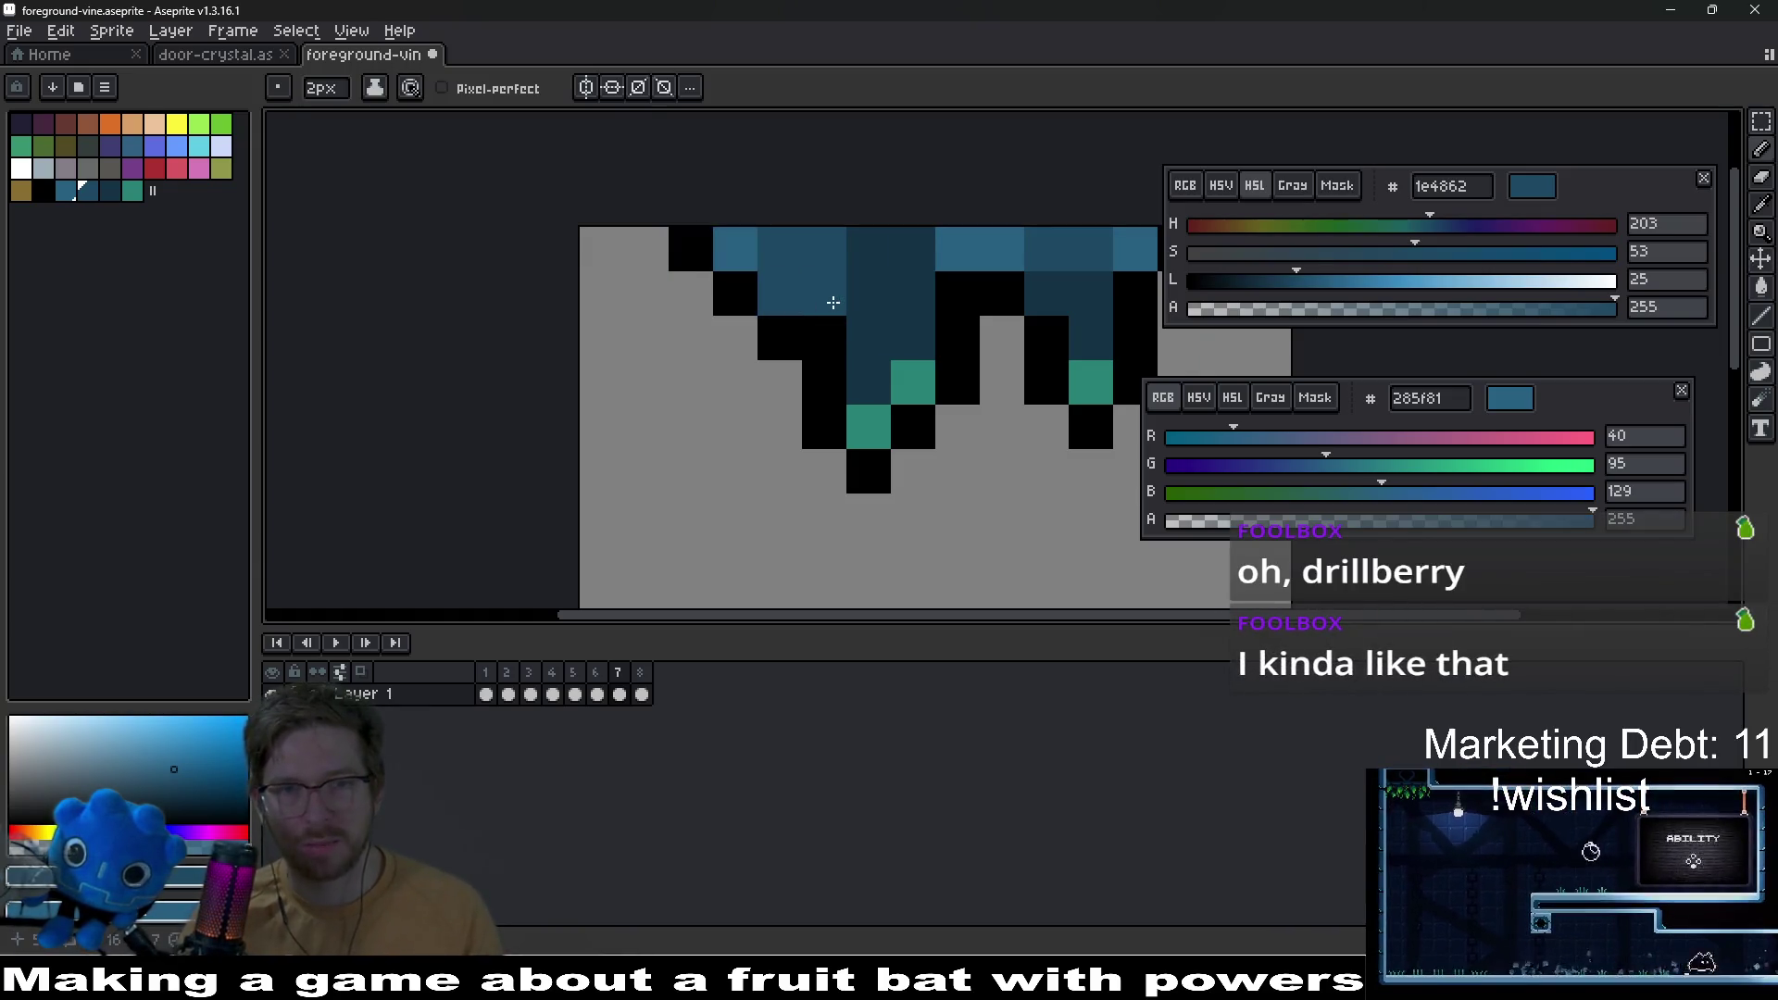
# Step: Lighten two more pixels in the vine body
pyautogui.rightClick(801, 302)
pyautogui.rightClick(891, 304)
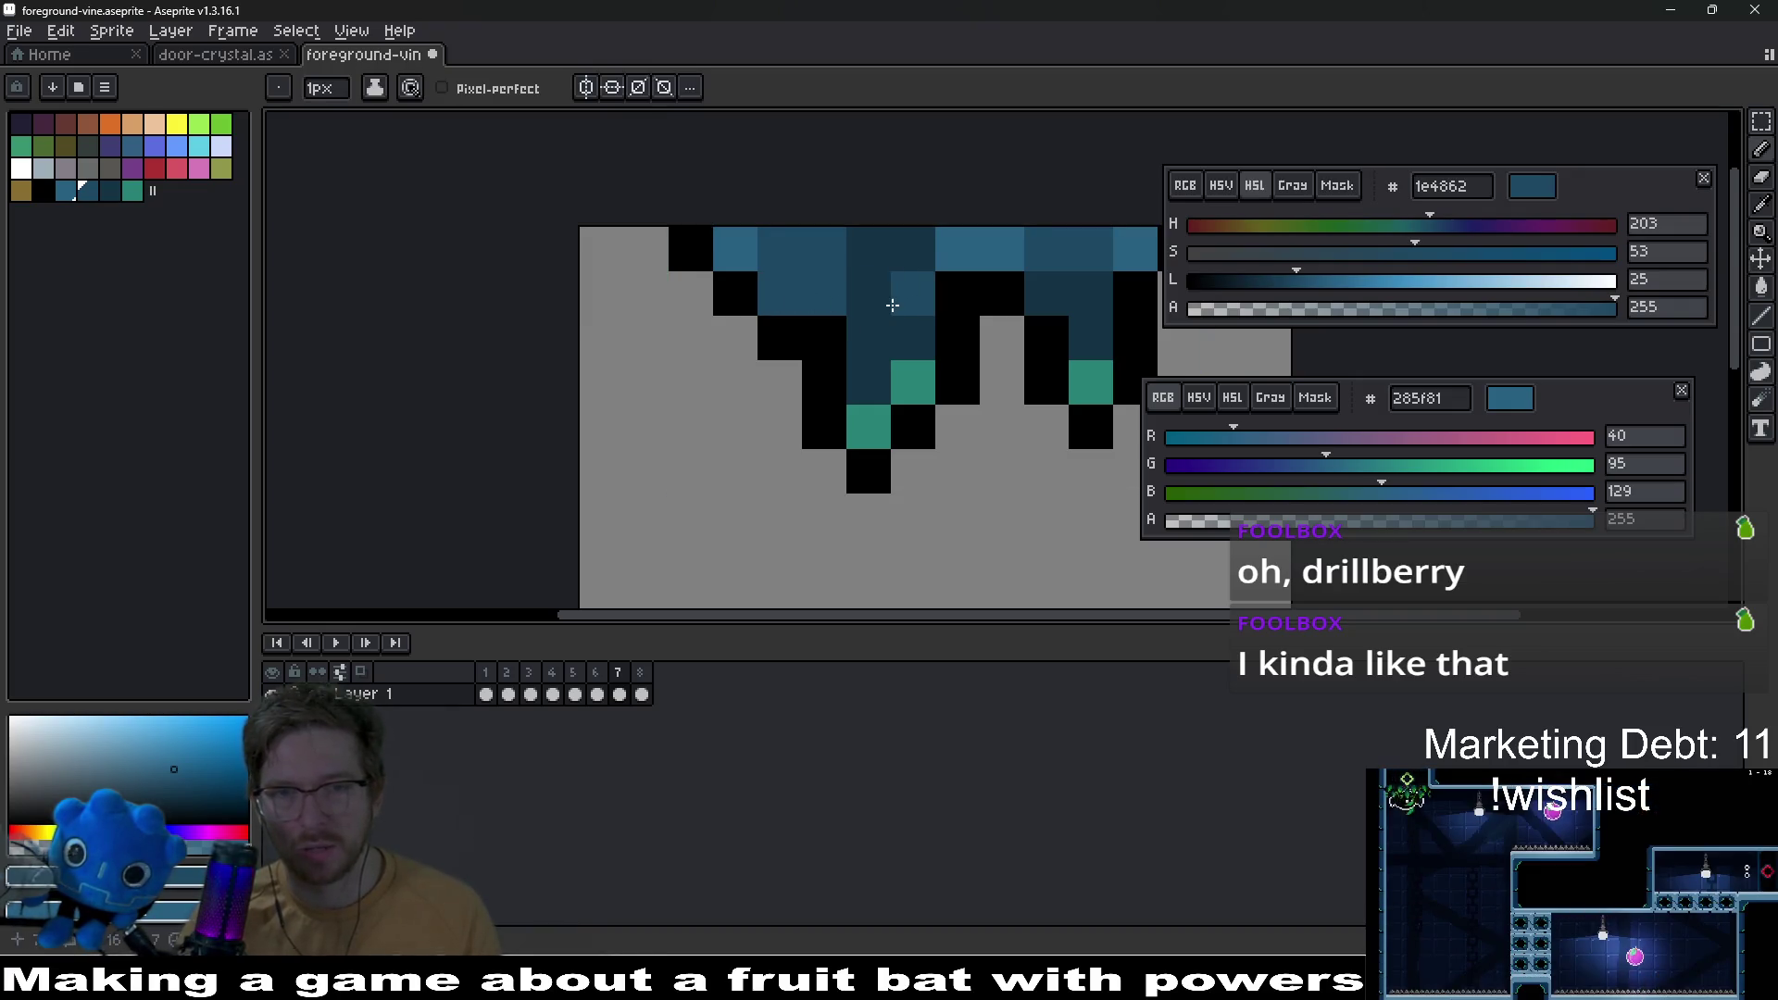
pyautogui.press('v')
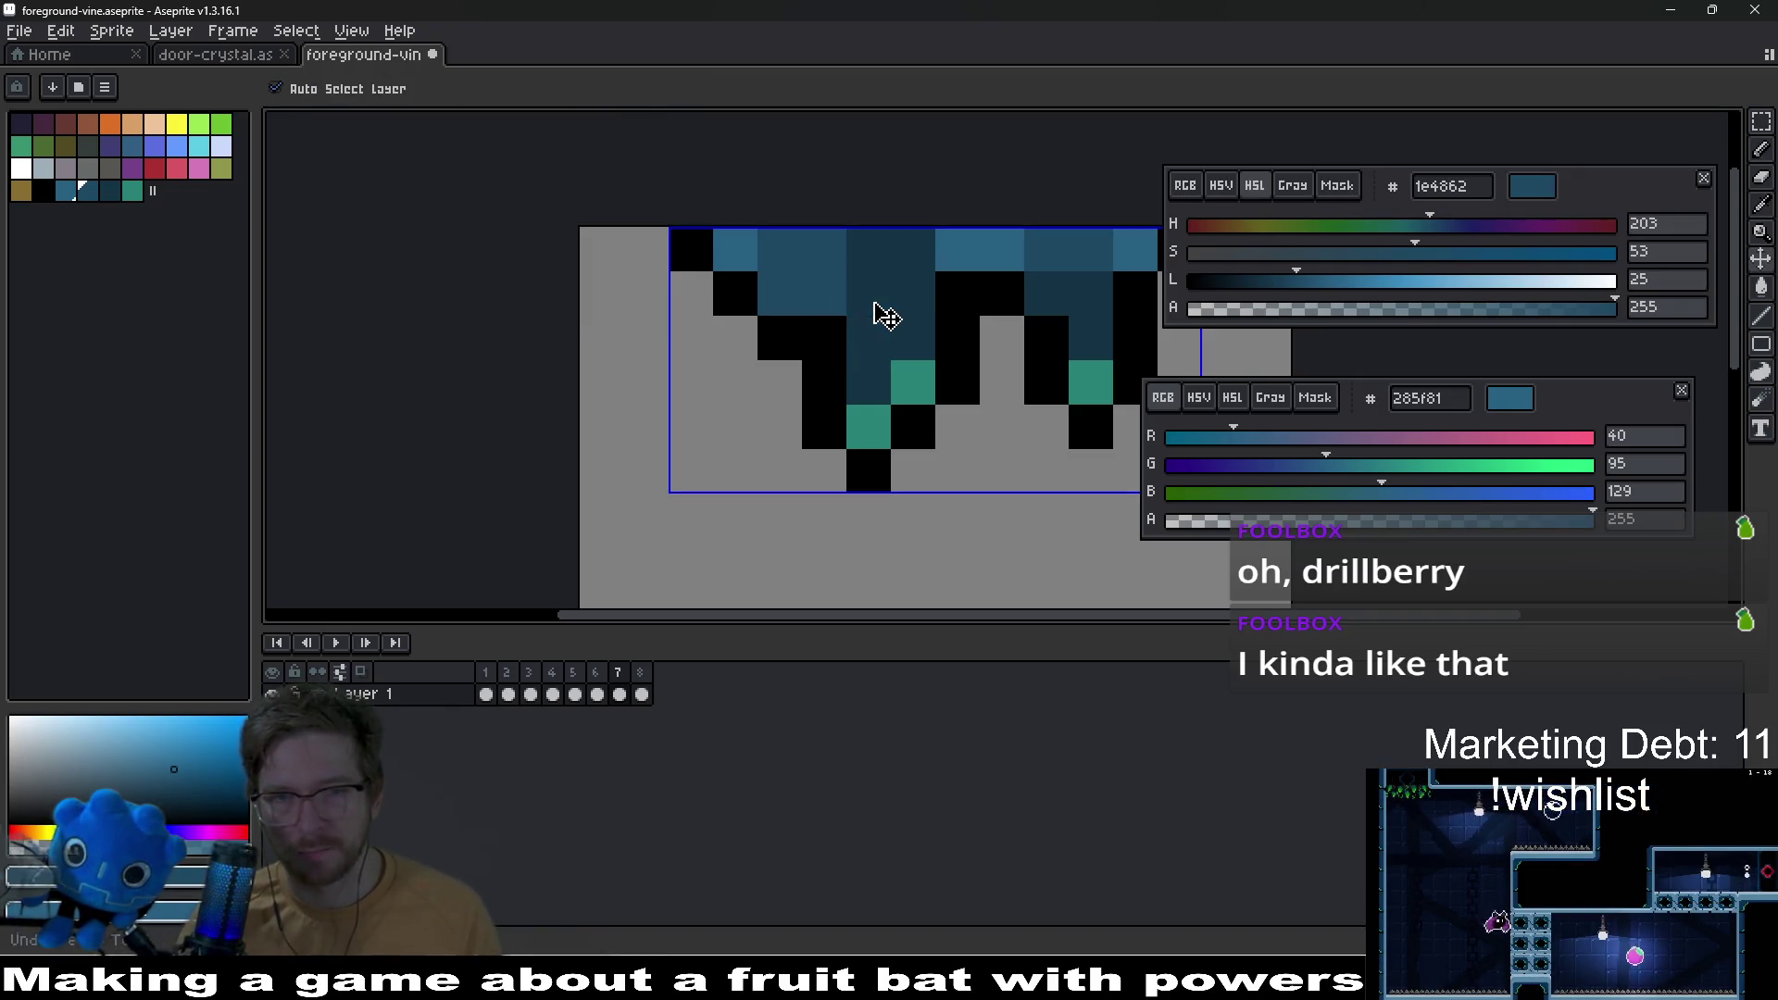
pyautogui.scroll(-2, 888, 313)
# Step: Sample the darkest vine blue, paint a pixel beside the centre, and save the sprite
pyautogui.scroll(1, 904, 303)
pyautogui.press('b')
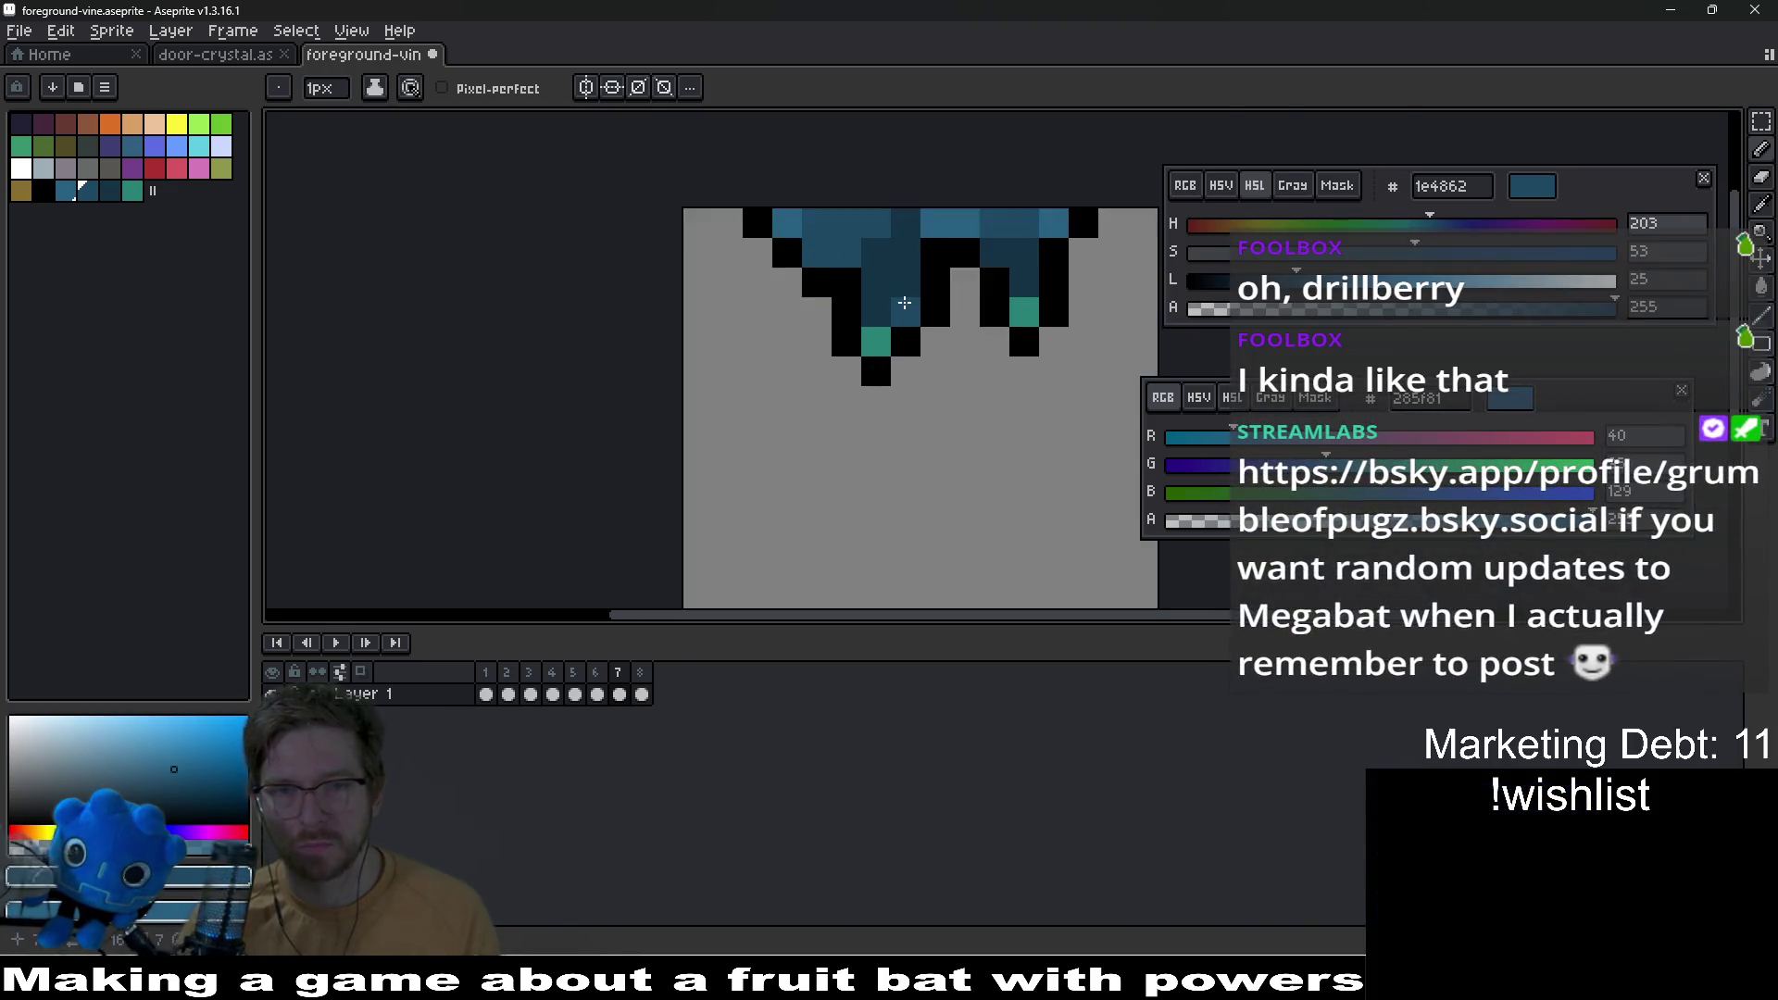
pyautogui.scroll(1, 903, 303)
pyautogui.scroll(-4, 890, 392)
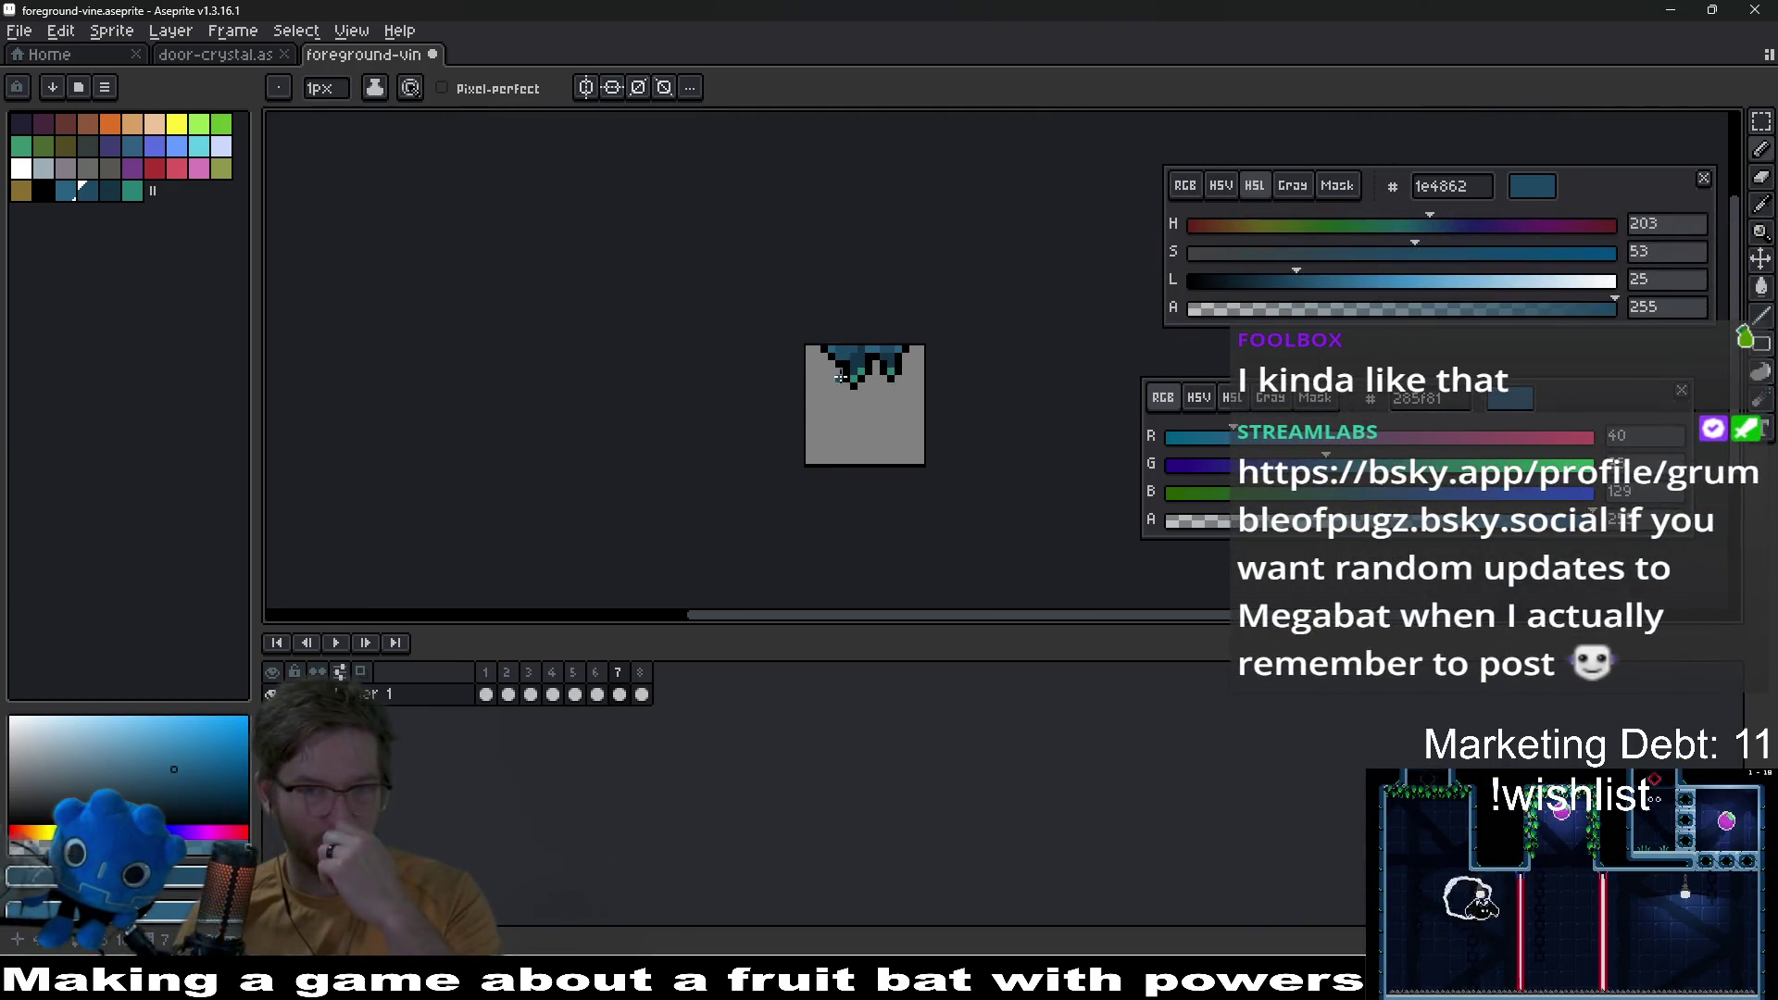
pyautogui.scroll(2, 839, 375)
pyautogui.keyDown('alt'); pyautogui.click(820, 389); pyautogui.keyUp('alt')
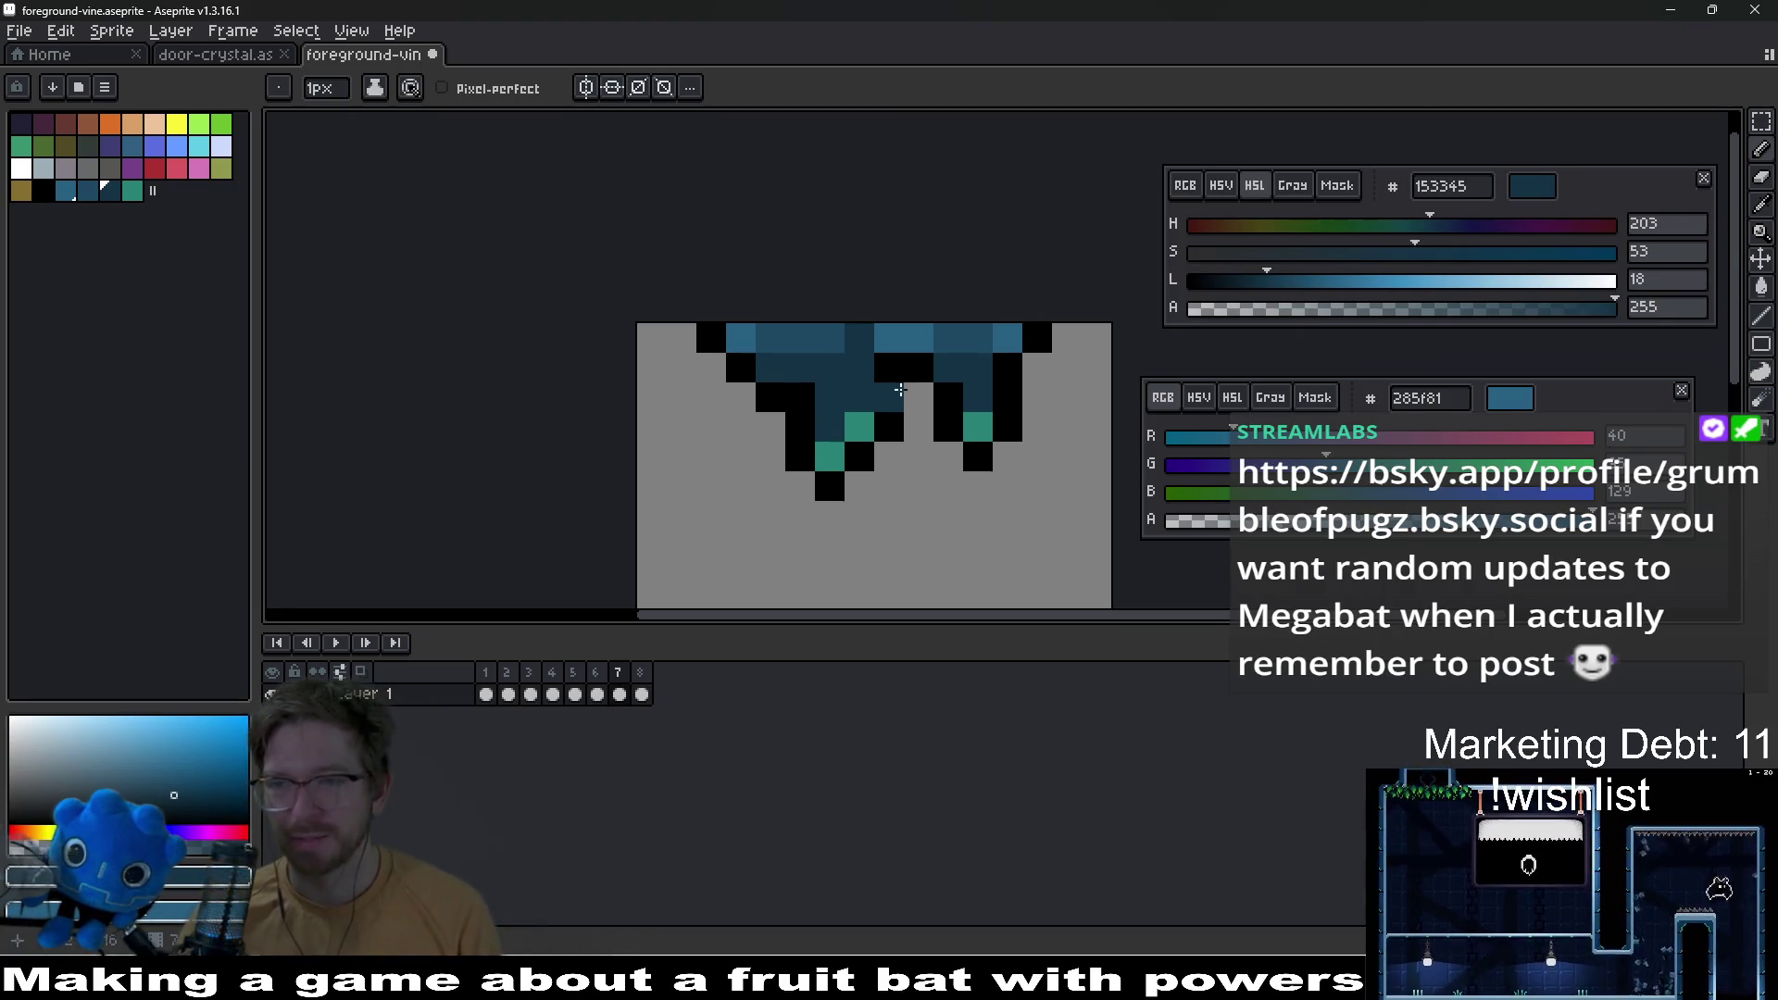
pyautogui.click(889, 396)
pyautogui.scroll(1, 859, 392)
pyautogui.scroll(-6, 858, 392)
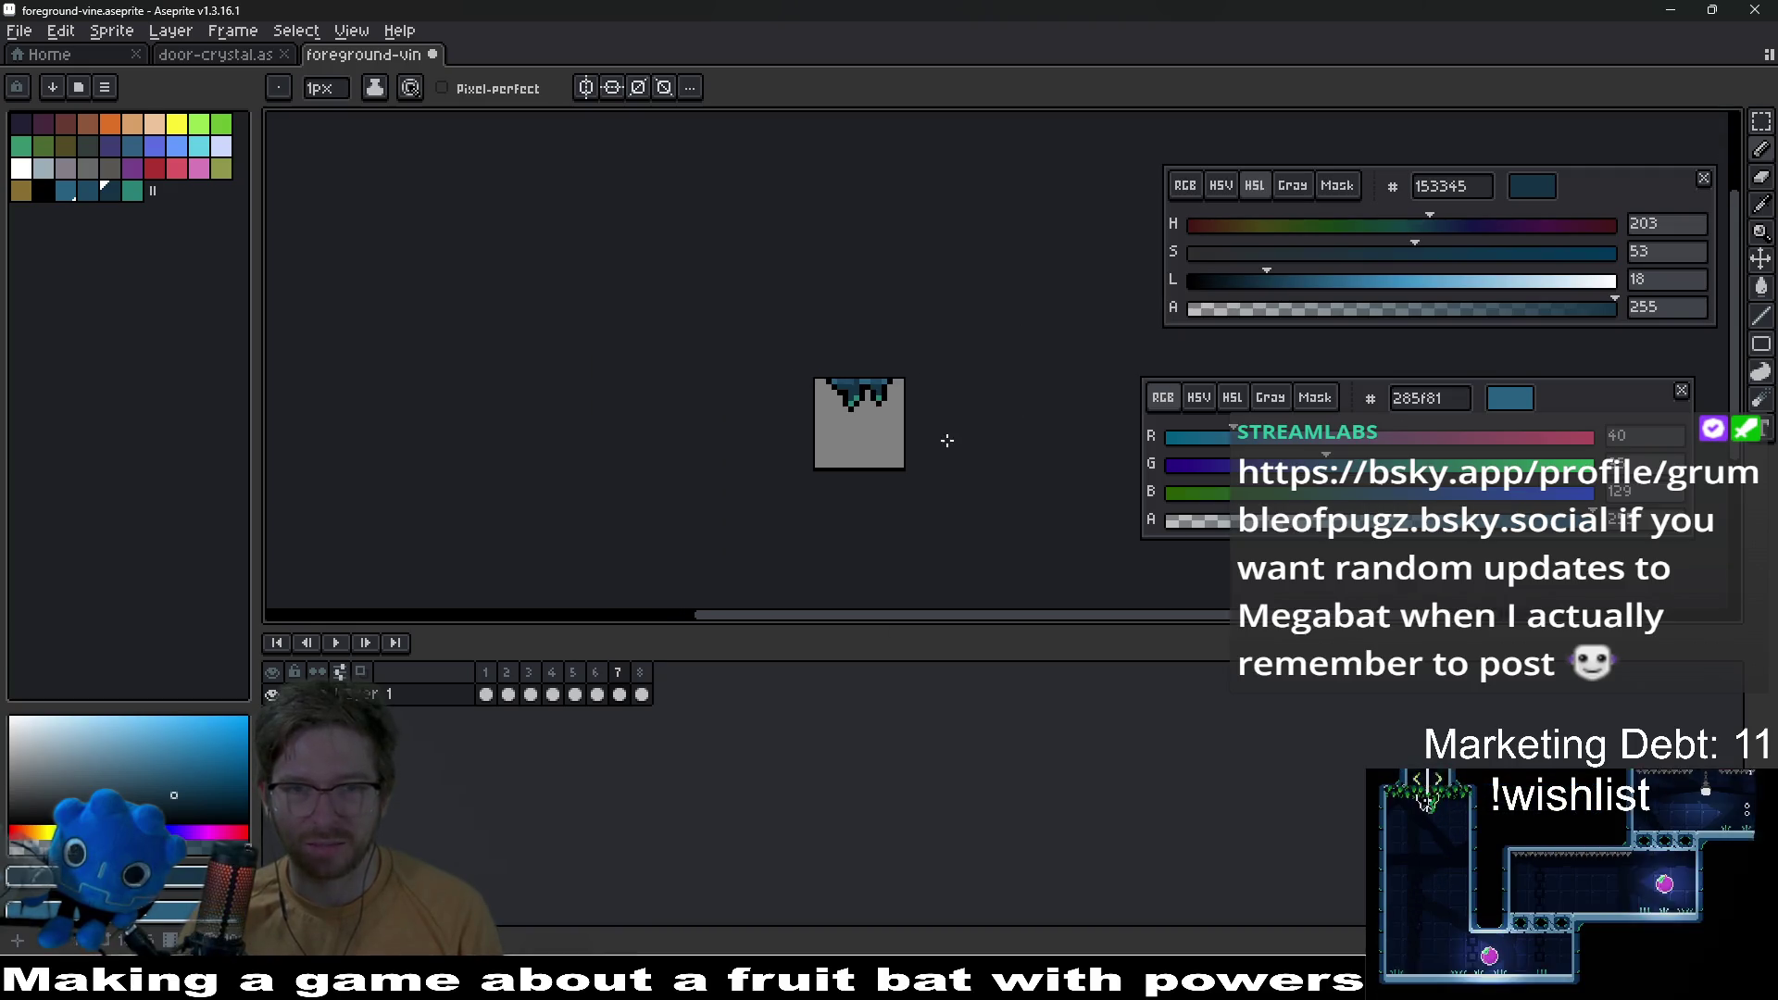
pyautogui.scroll(4, 887, 414)
pyautogui.hotkey('ctrl', 's')
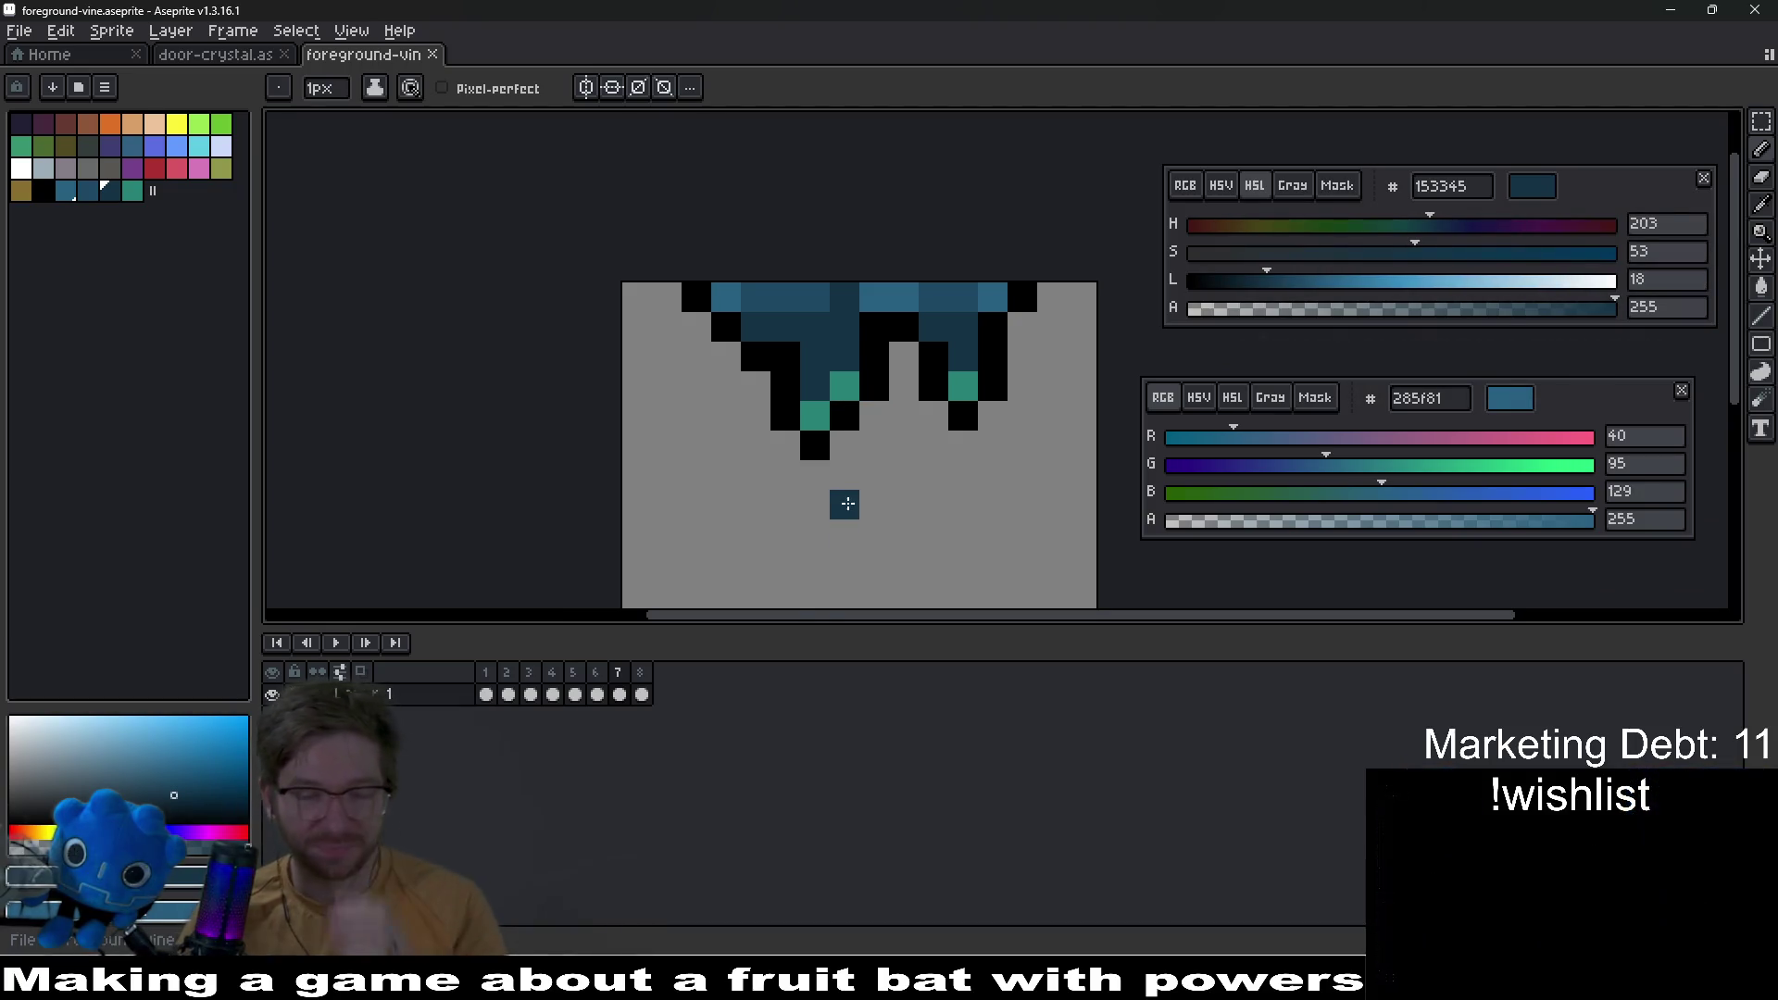
# Step: Sample the mid blue and lighter blue 285f81 from the vine, then save again
pyautogui.scroll(-8, 921, 407)
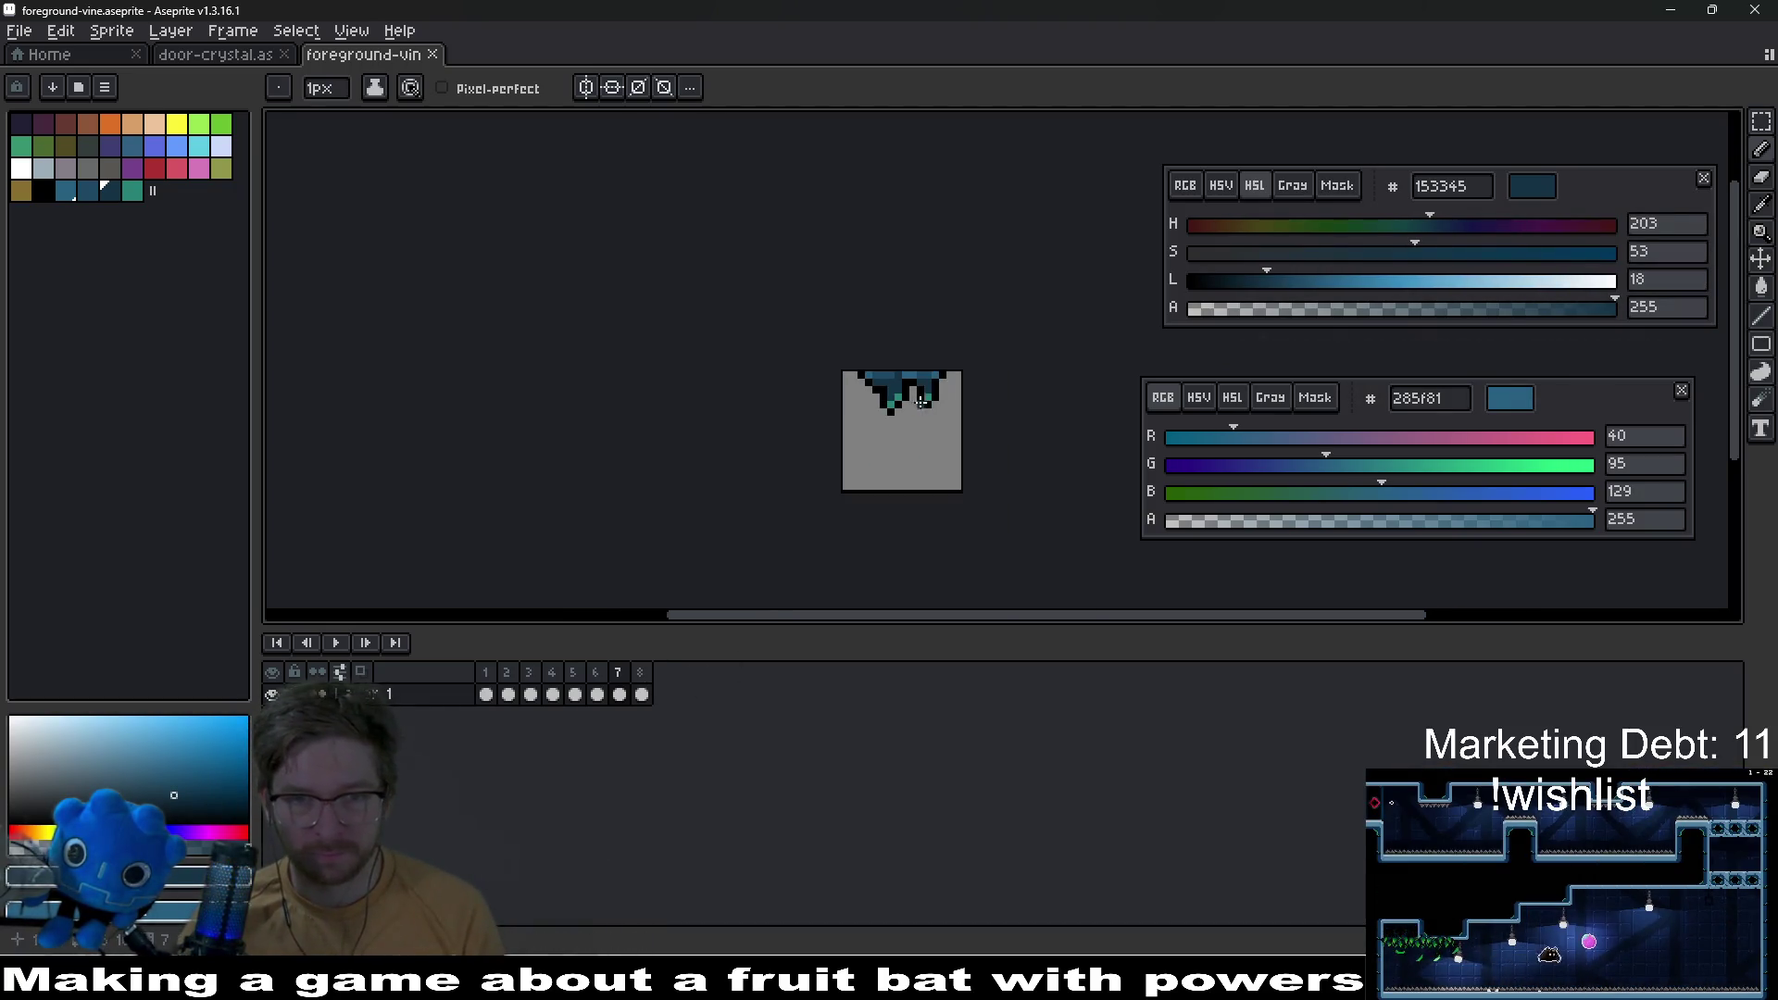
pyautogui.scroll(7, 926, 405)
pyautogui.moveTo(969, 343); pyautogui.dragTo(877, 400)
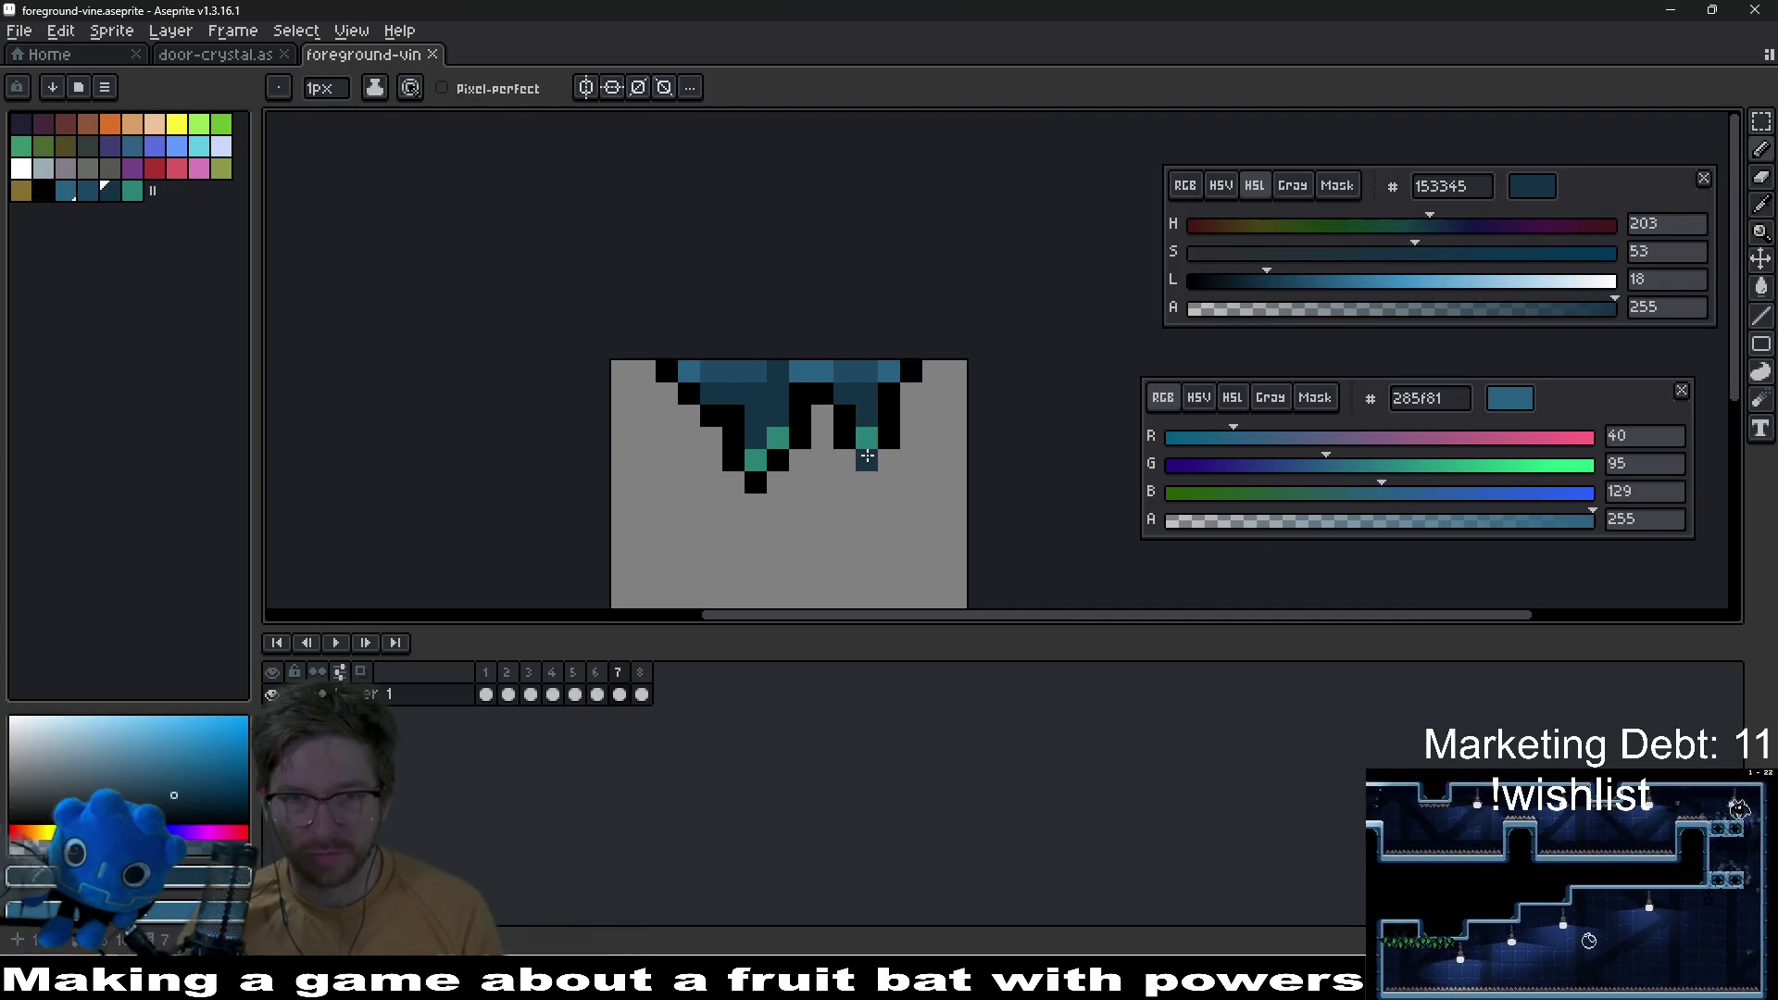
pyautogui.scroll(2, 829, 376)
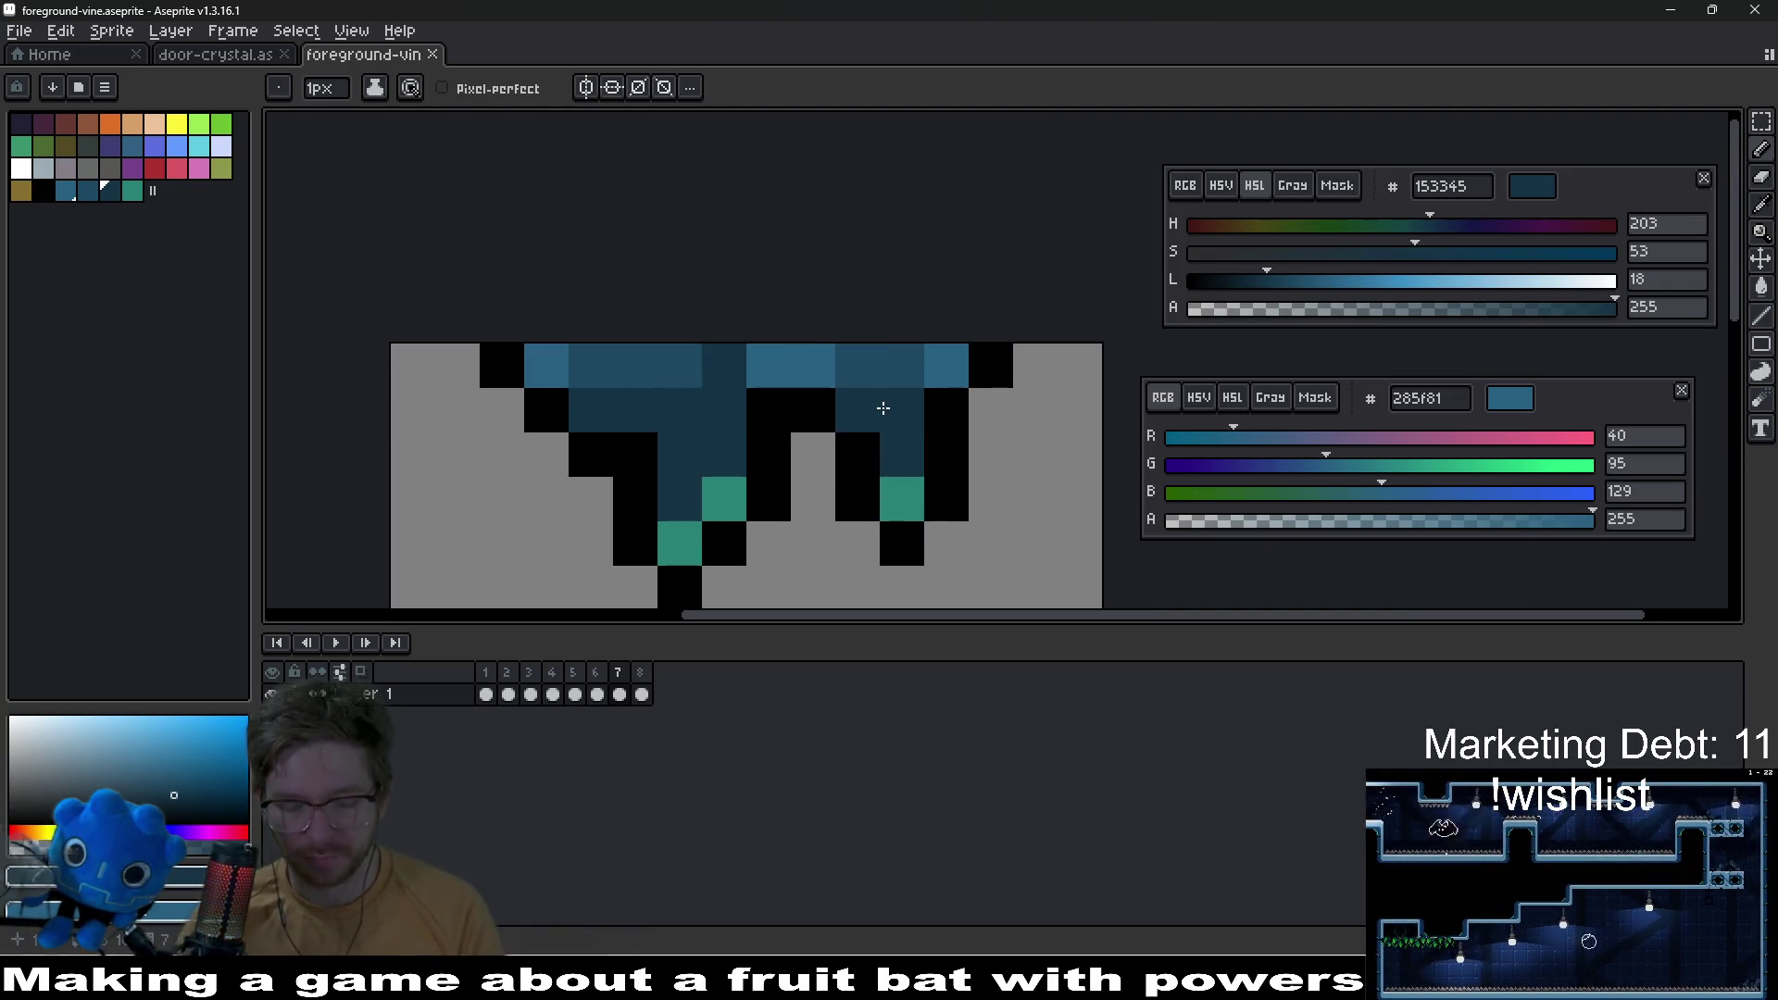
pyautogui.keyDown('alt'); pyautogui.click(854, 379); pyautogui.keyUp('alt')
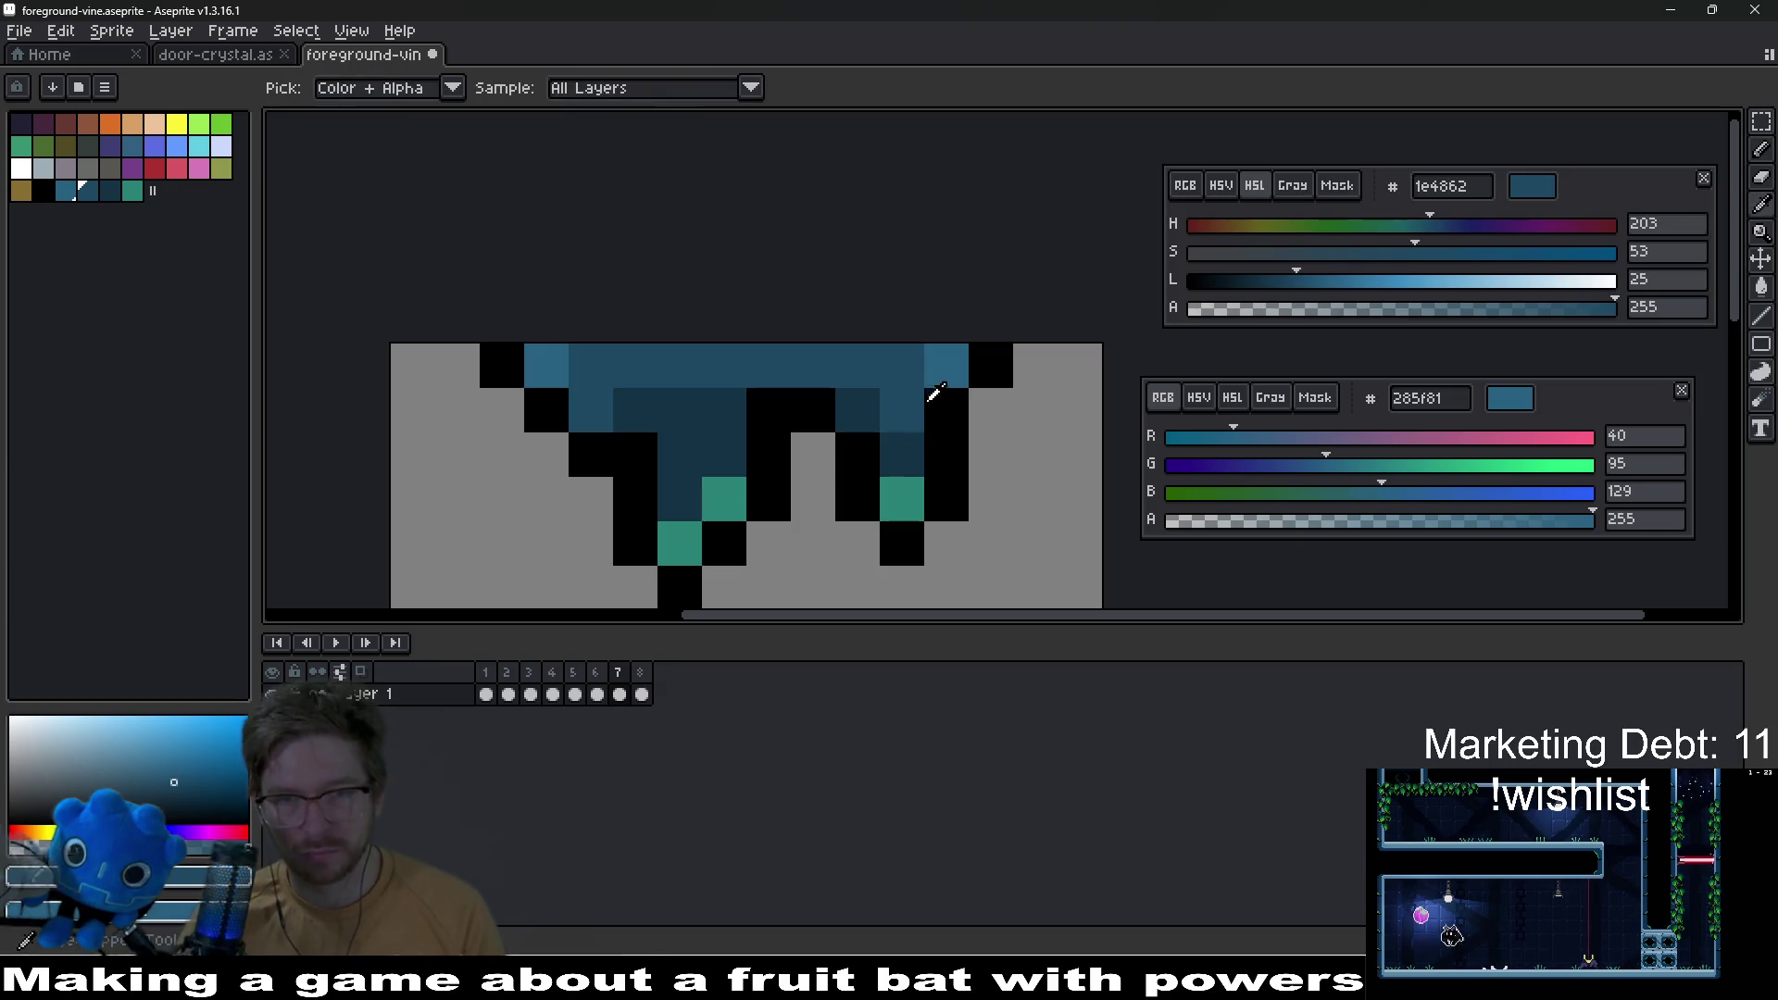
pyautogui.keyDown('alt'); pyautogui.click(837, 365); pyautogui.keyUp('alt')
pyautogui.scroll(-6, 722, 370)
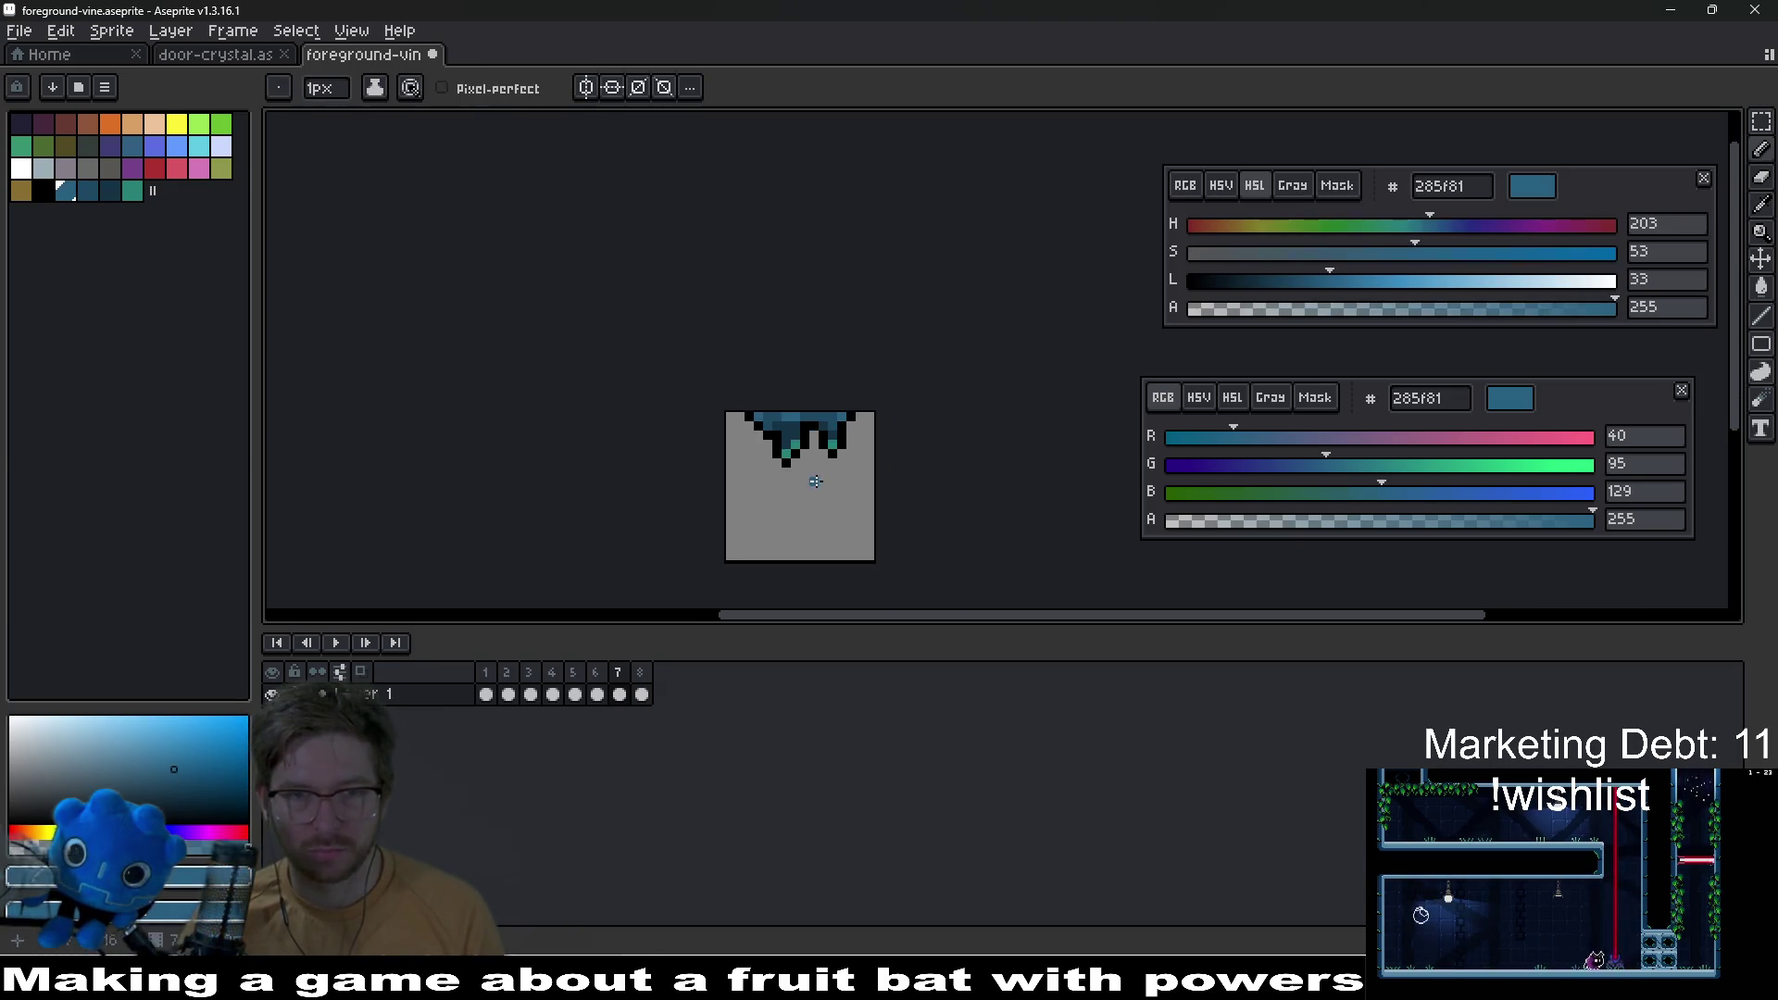
pyautogui.hotkey('ctrl', 's')
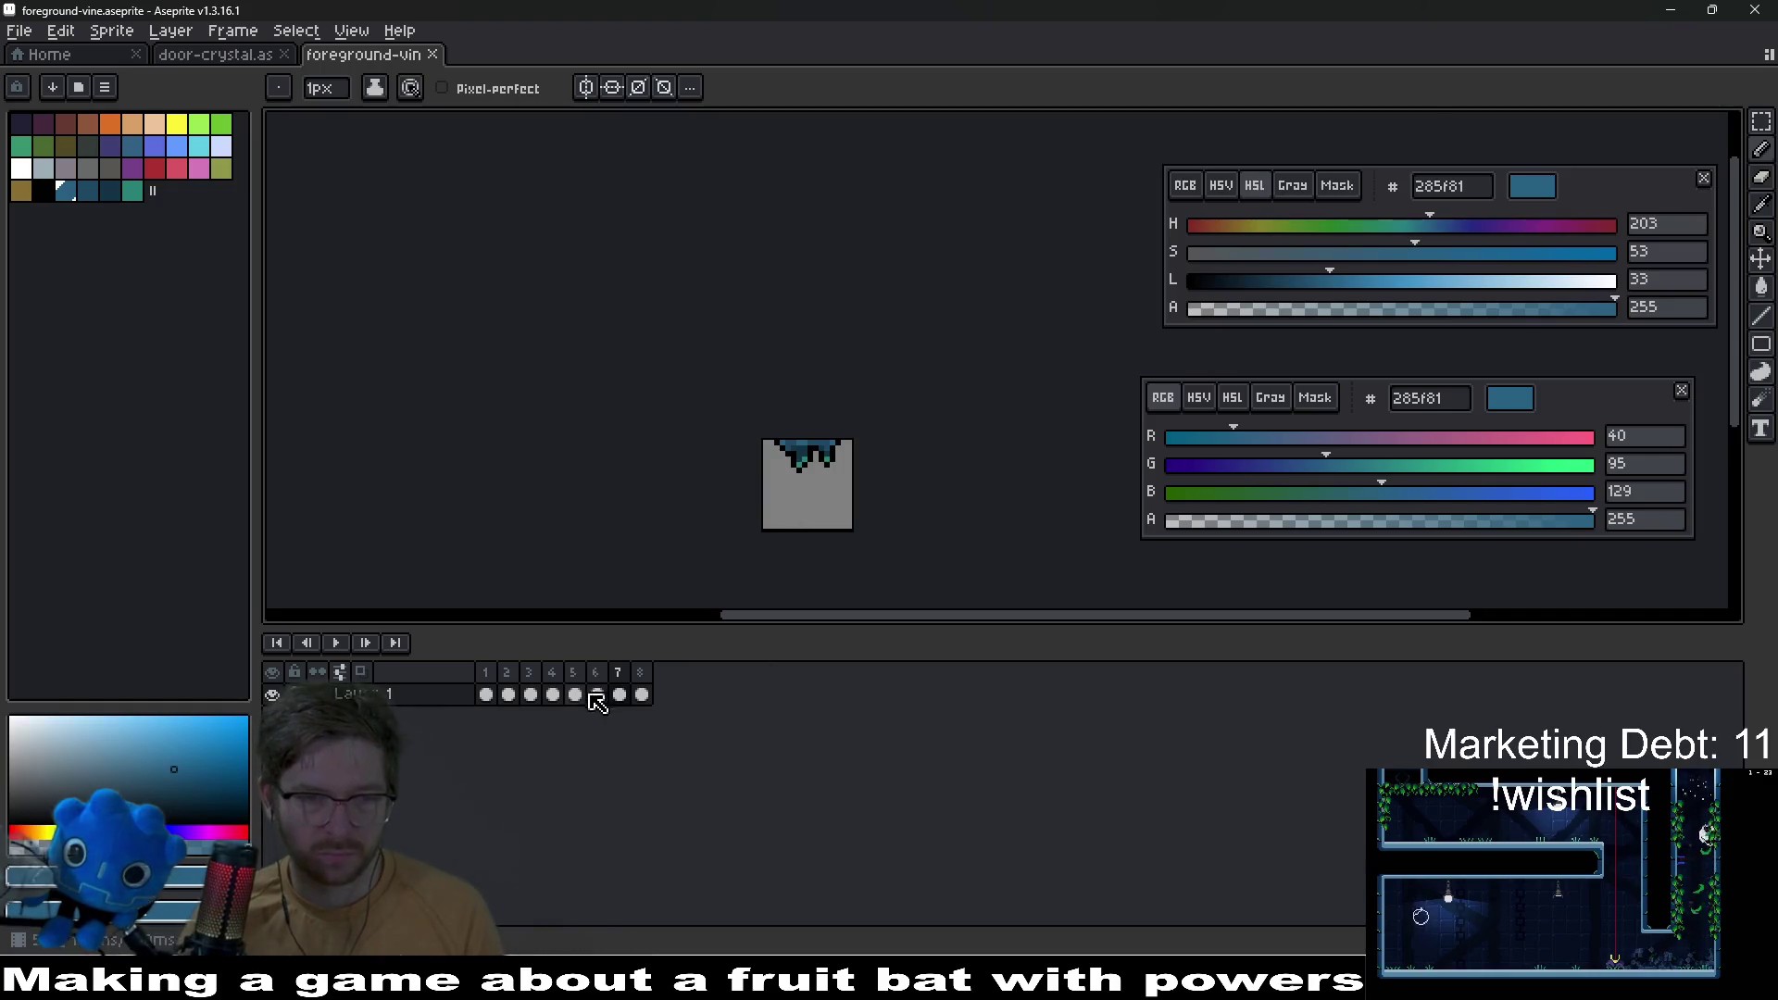
# Step: Go to frame 8 with black selected, comparing it against frame 7
pyautogui.click(641, 695)
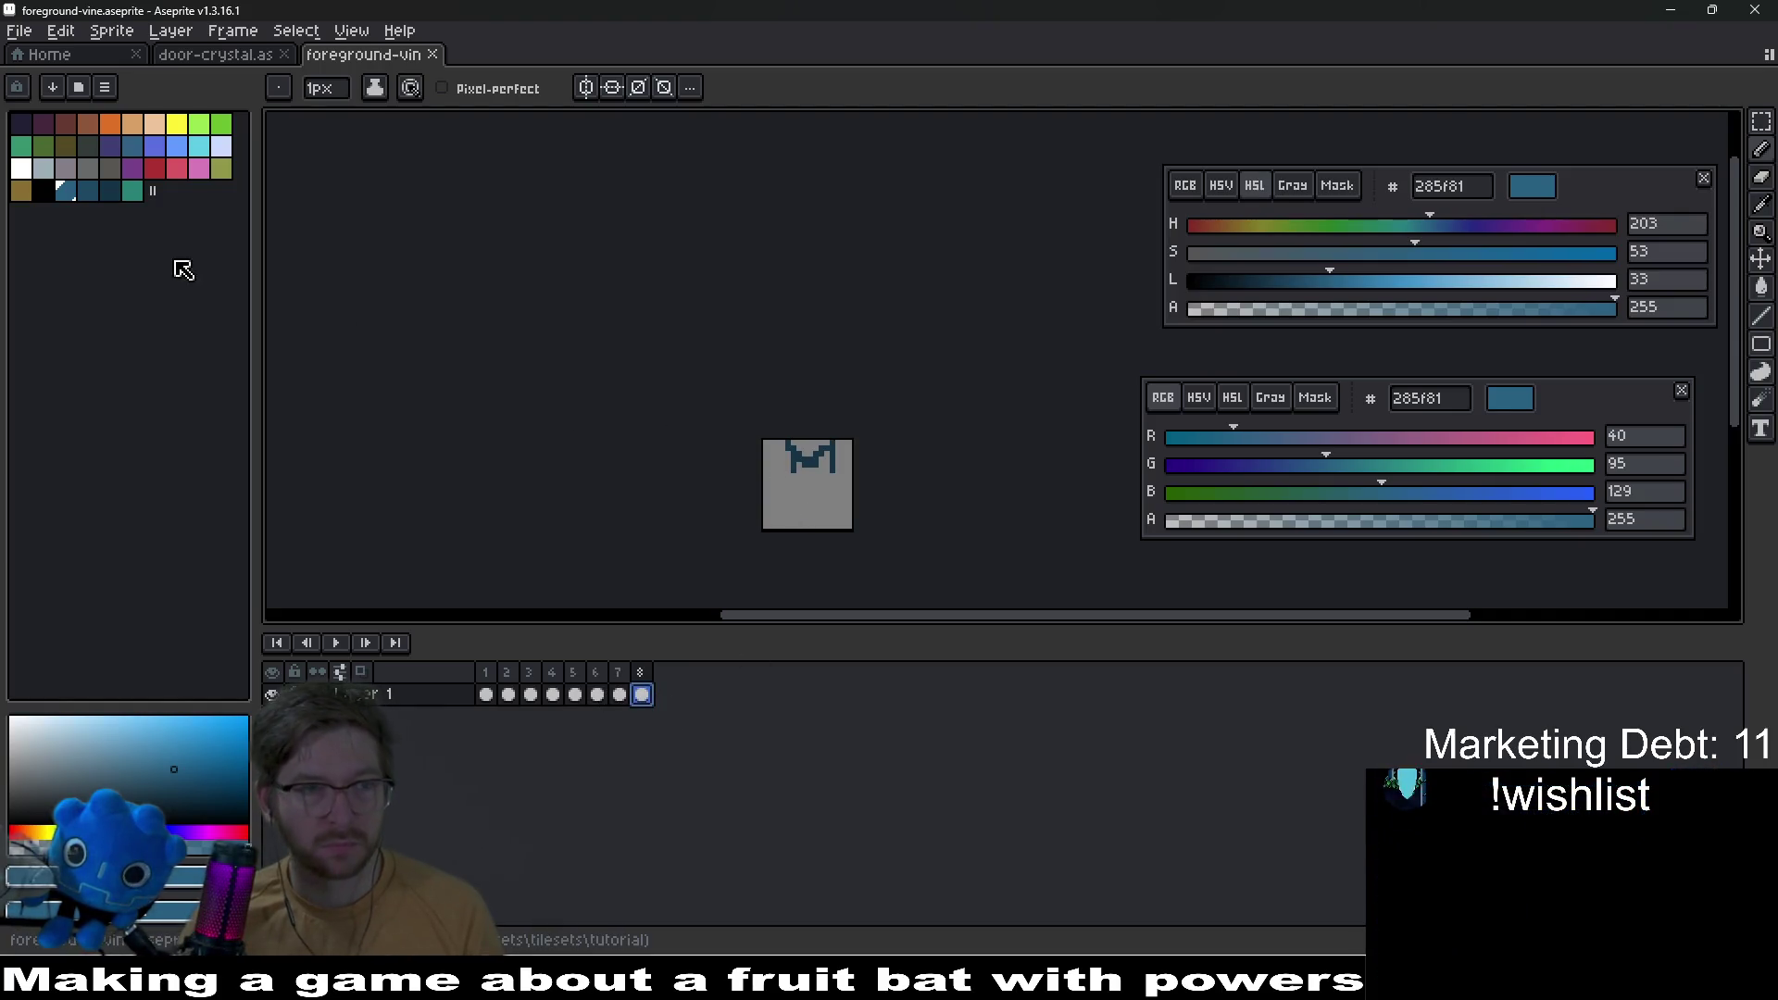
pyautogui.click(44, 191)
pyautogui.scroll(4, 828, 477)
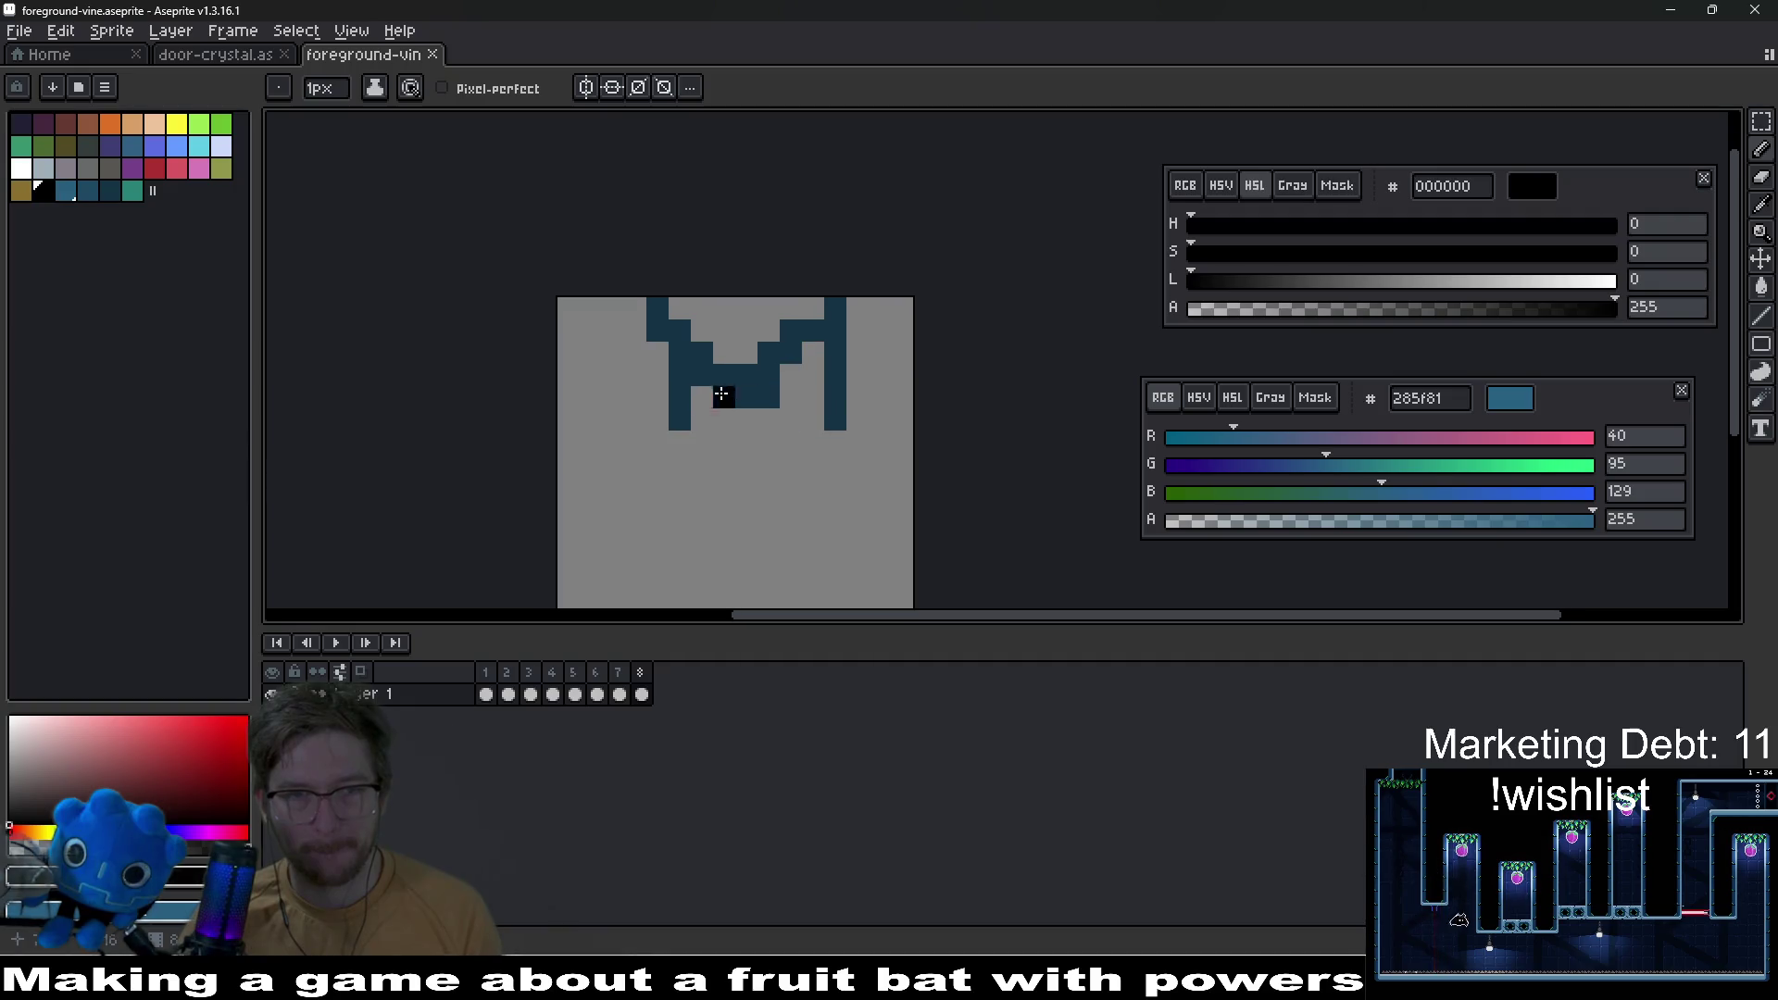
pyautogui.press('m')
pyautogui.press('Left')
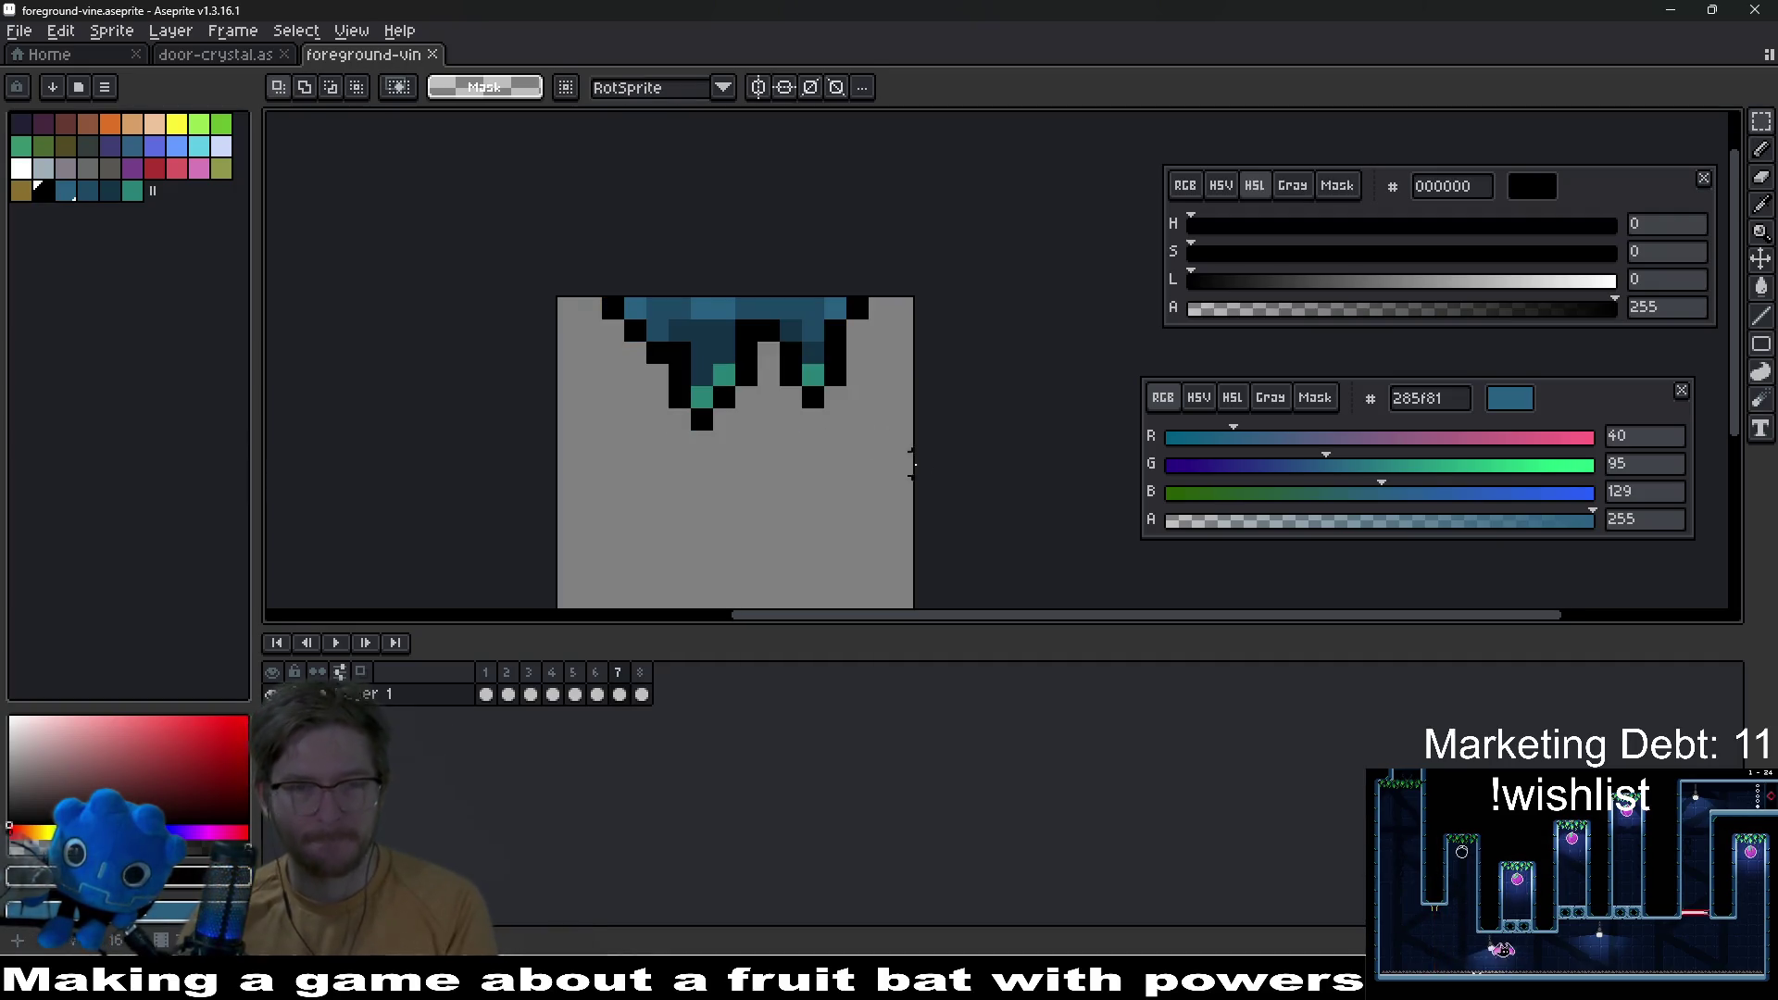
pyautogui.press('Right')
pyautogui.press('b')
# Step: Draw a black outline down the vine's left side, undoing misplaced pixels
pyautogui.click(635, 308)
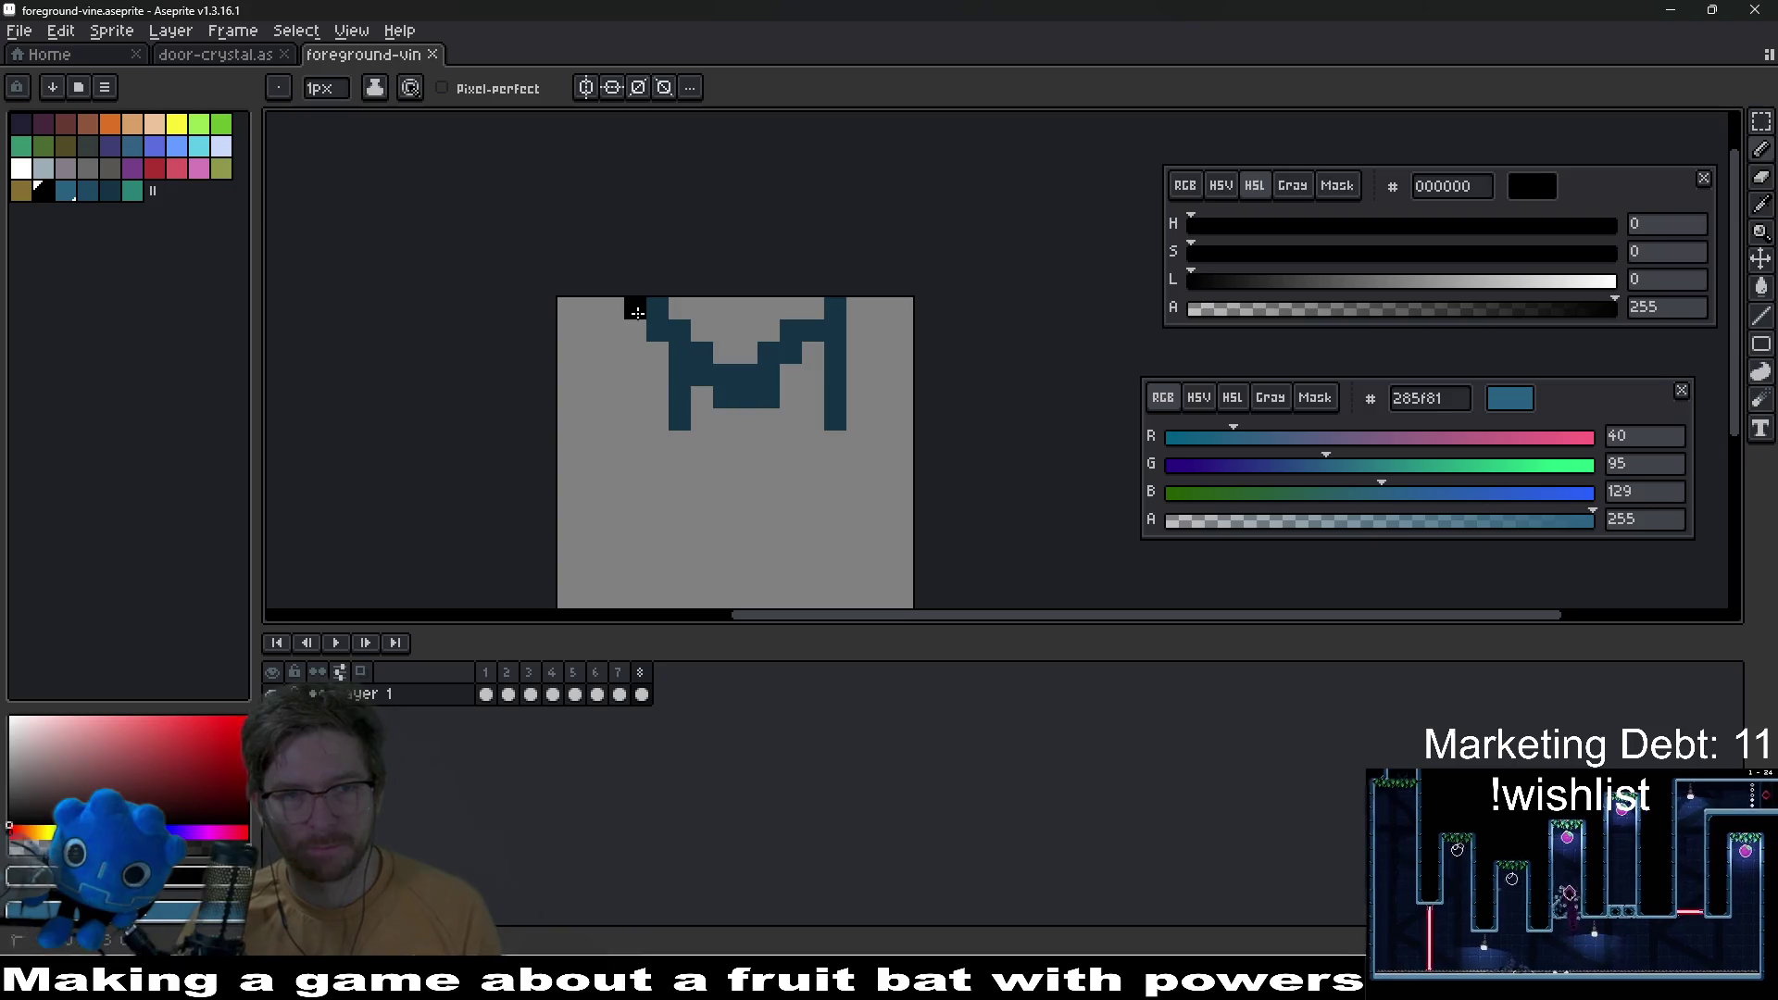
pyautogui.moveTo(637, 312); pyautogui.dragTo(657, 350)
pyautogui.click(697, 389)
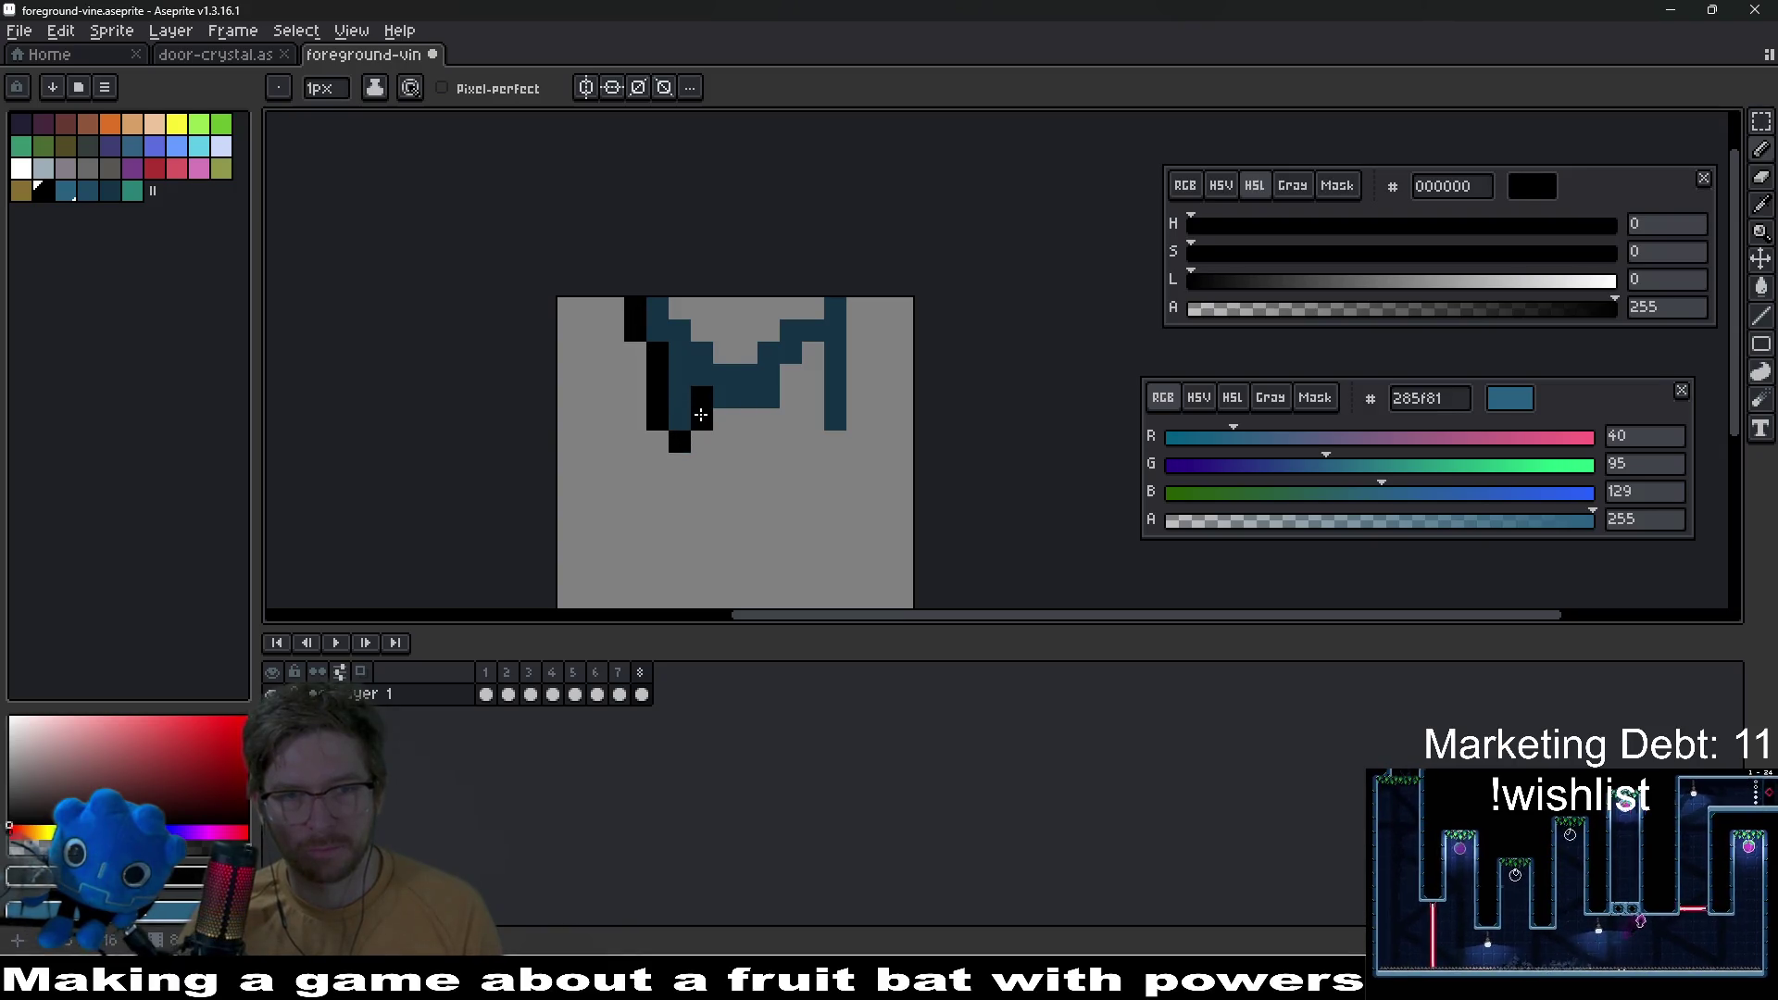
pyautogui.click(728, 421)
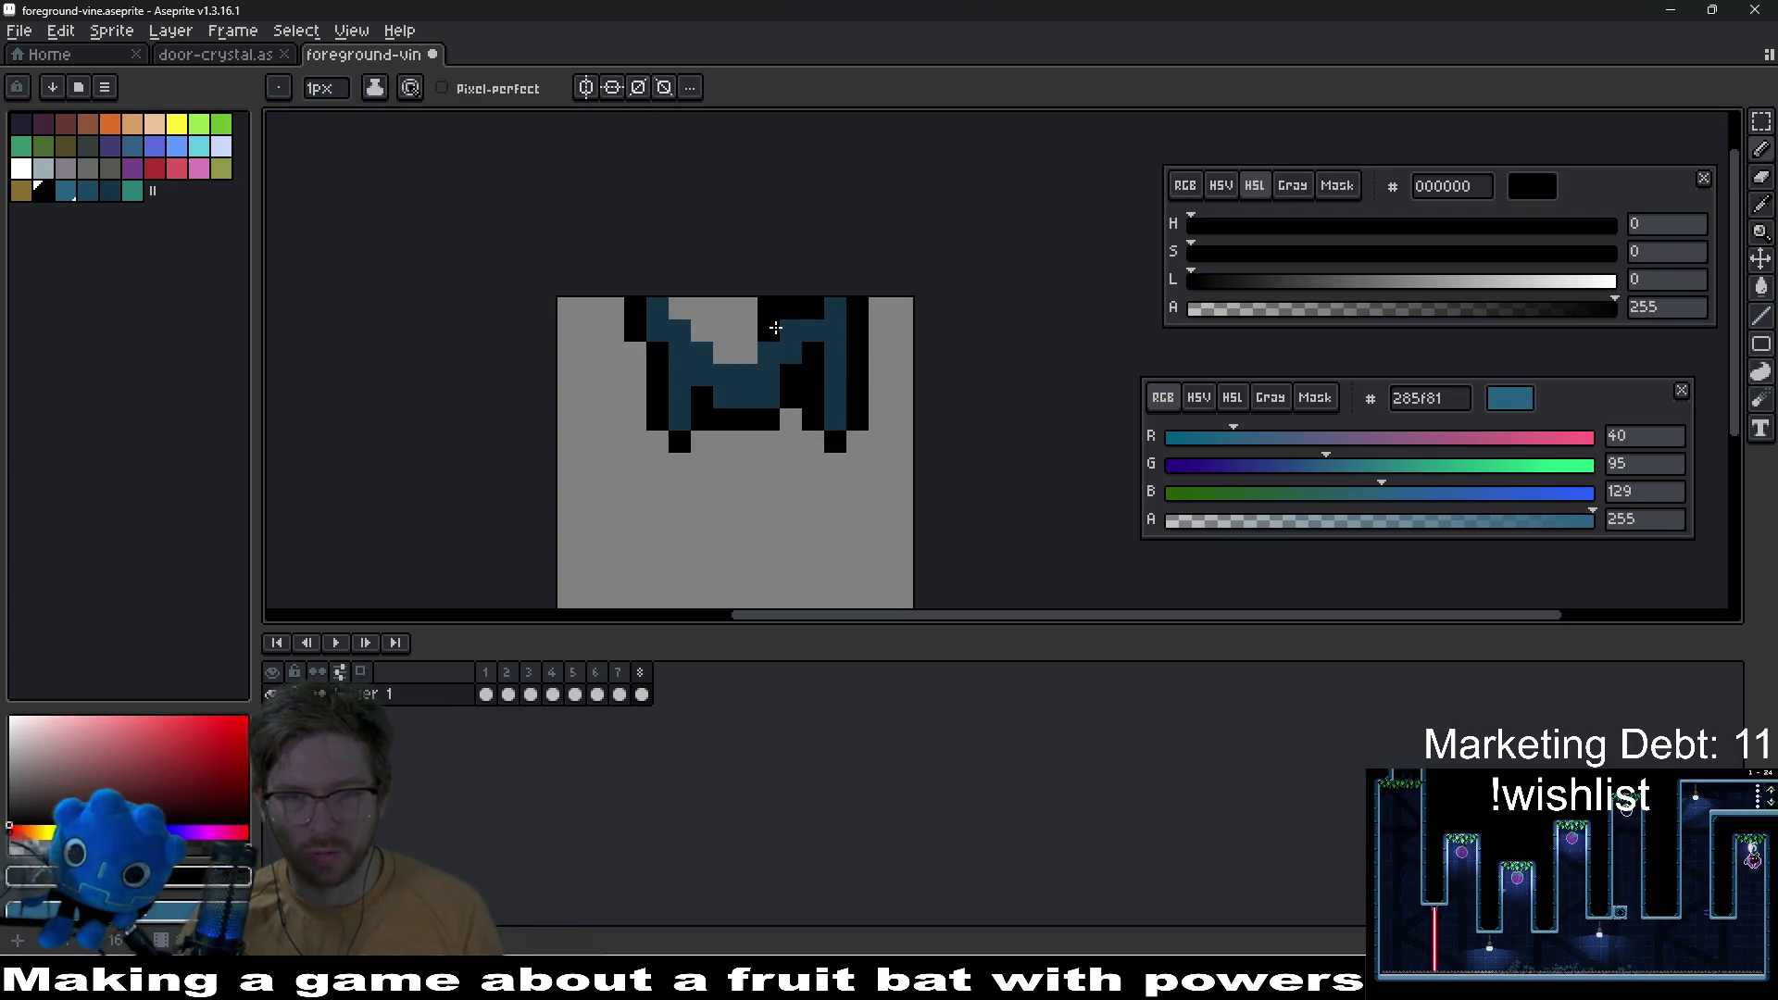
pyautogui.hotkey('ctrl', 'z')
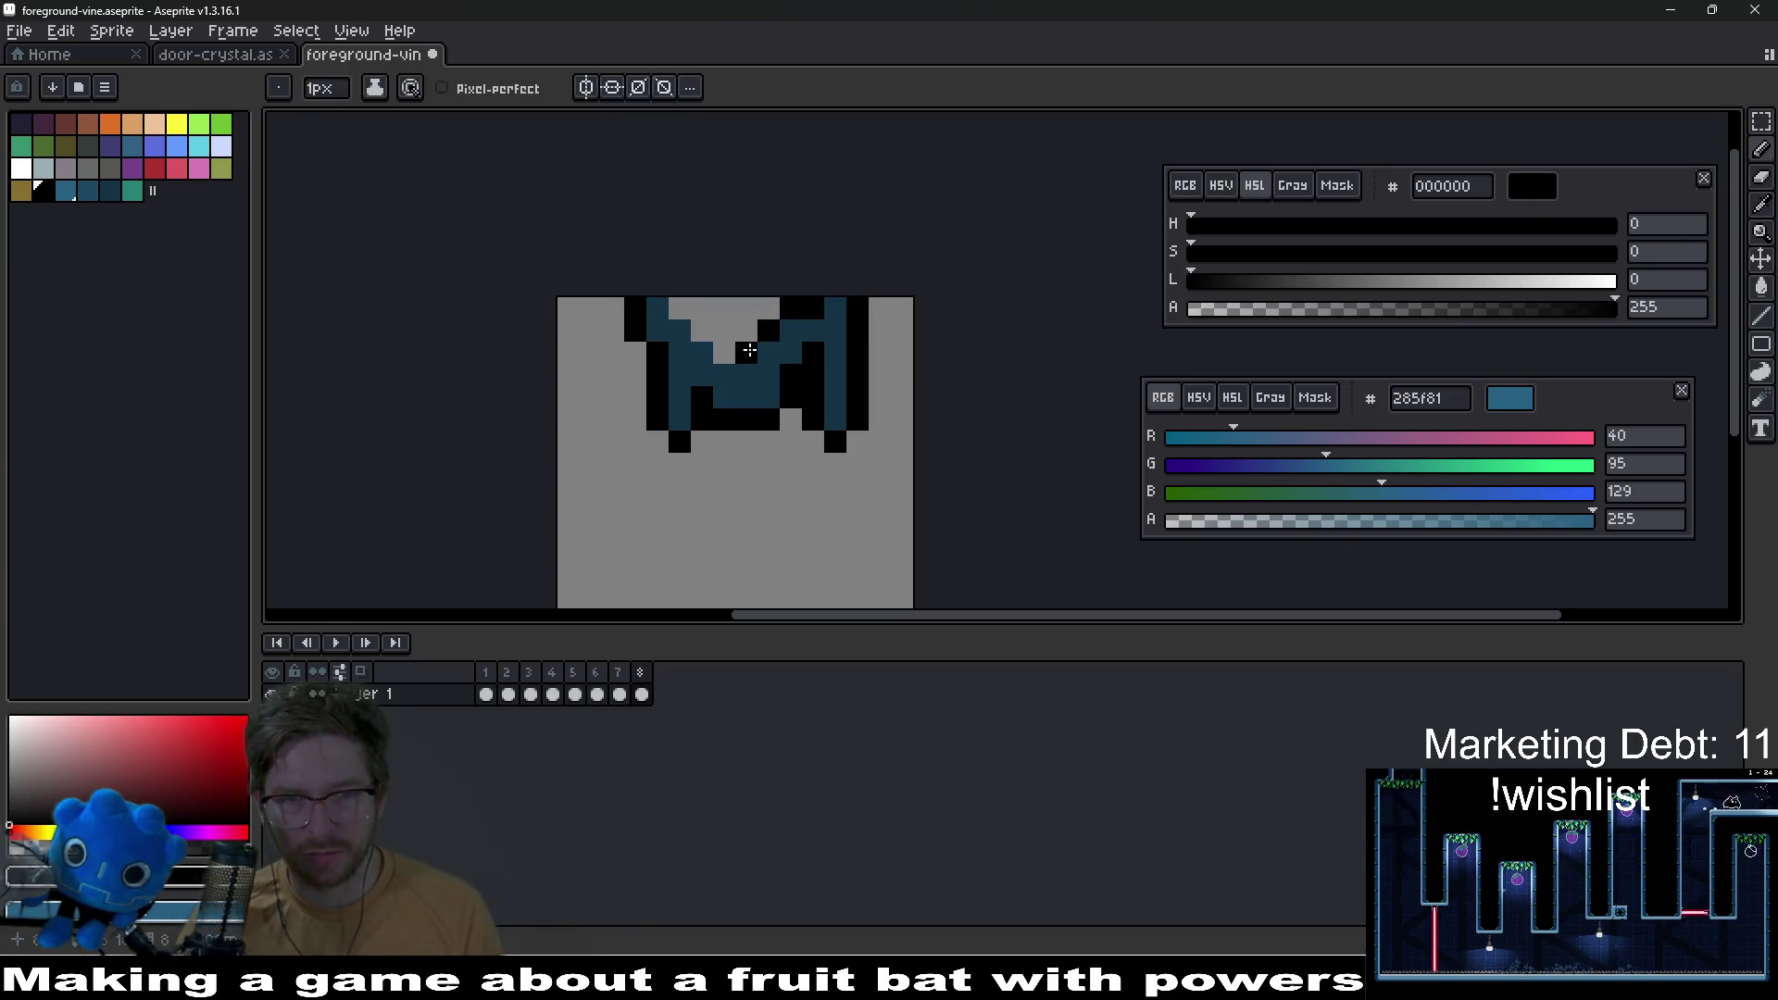
pyautogui.click(715, 340)
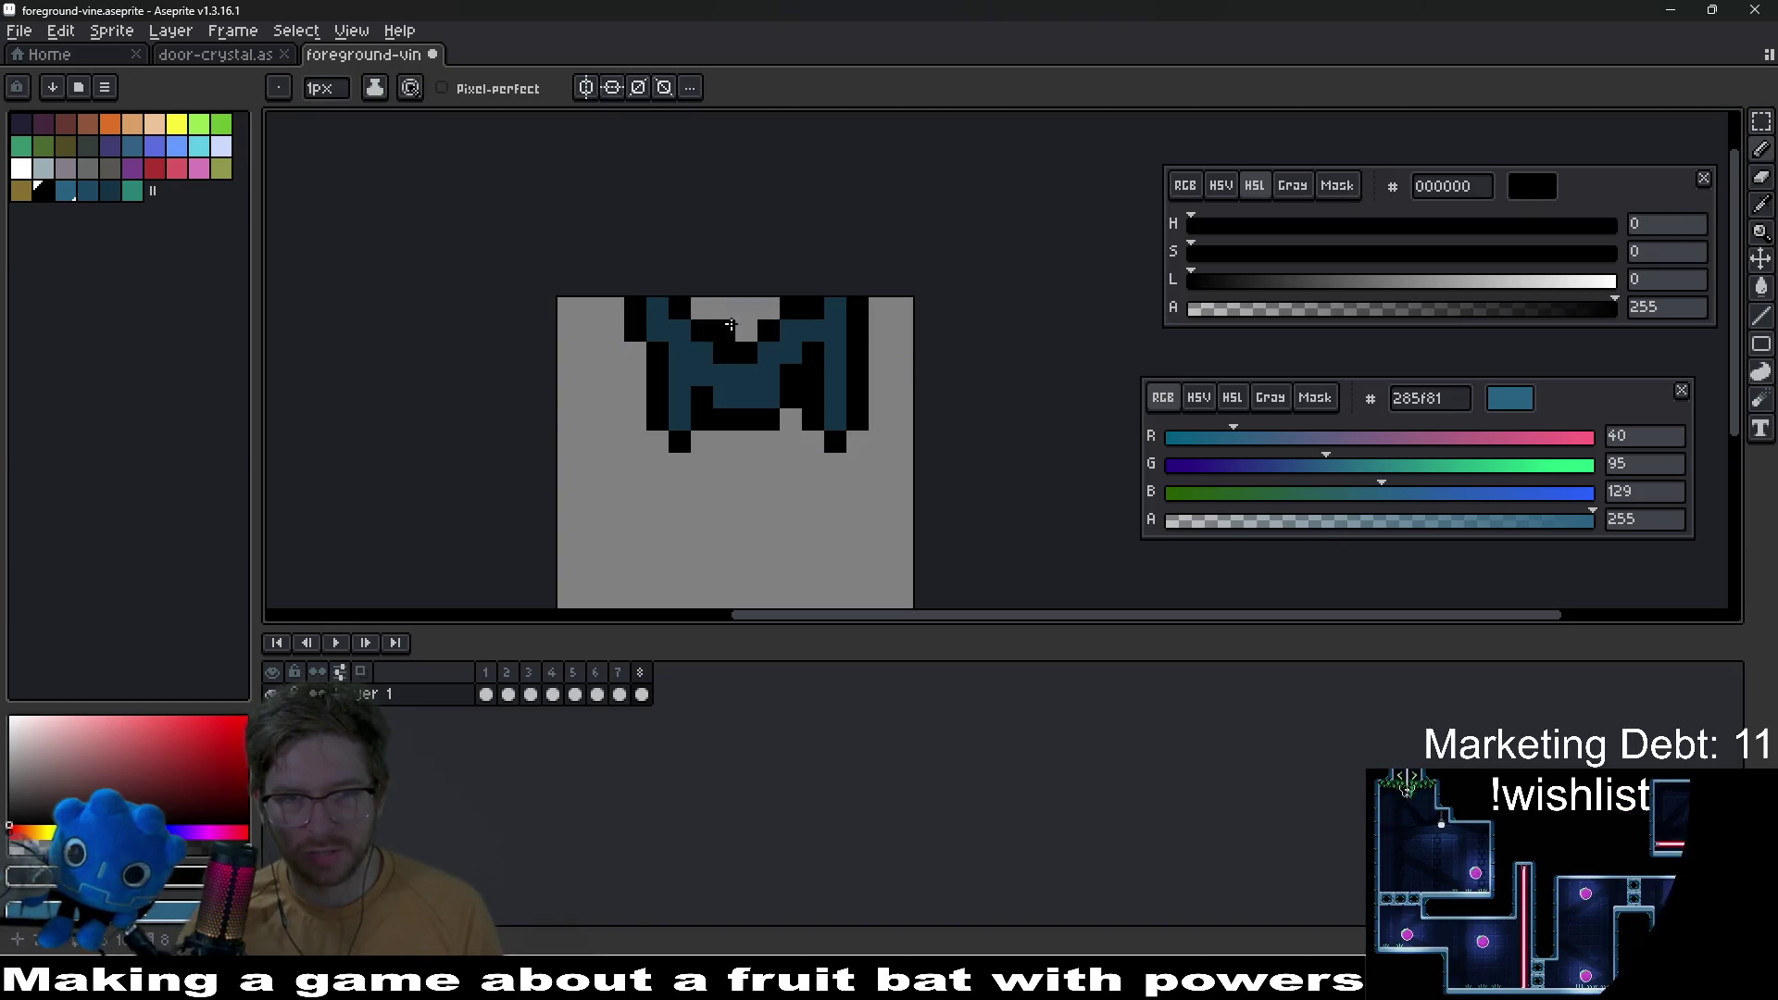
pyautogui.scroll(-6, 852, 389)
pyautogui.scroll(8, 835, 426)
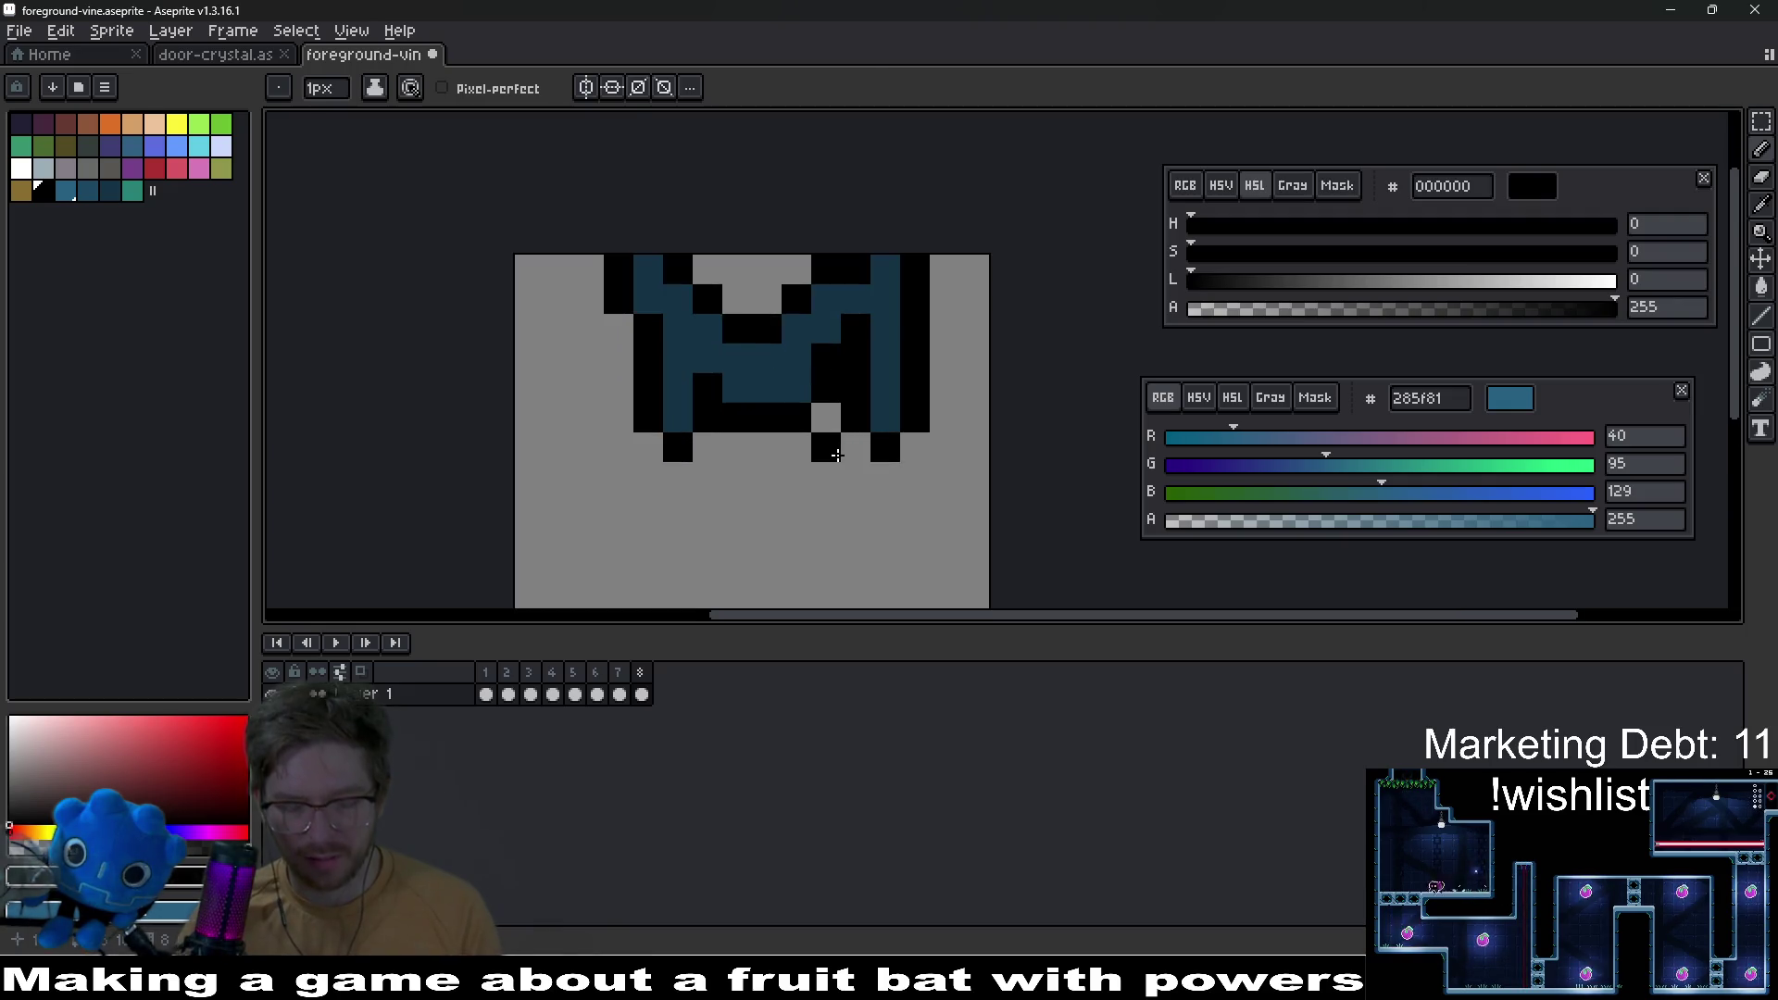
pyautogui.hotkey('ctrl', 'z')
# Step: Move the left strand down two pixels and repaint its black pixel dark blue 153345
pyautogui.press('m')
pyautogui.moveTo(647, 387)
pyautogui.mouseDown()
pyautogui.moveTo(685, 482)
pyautogui.moveTo(666, 528)
pyautogui.mouseUp()
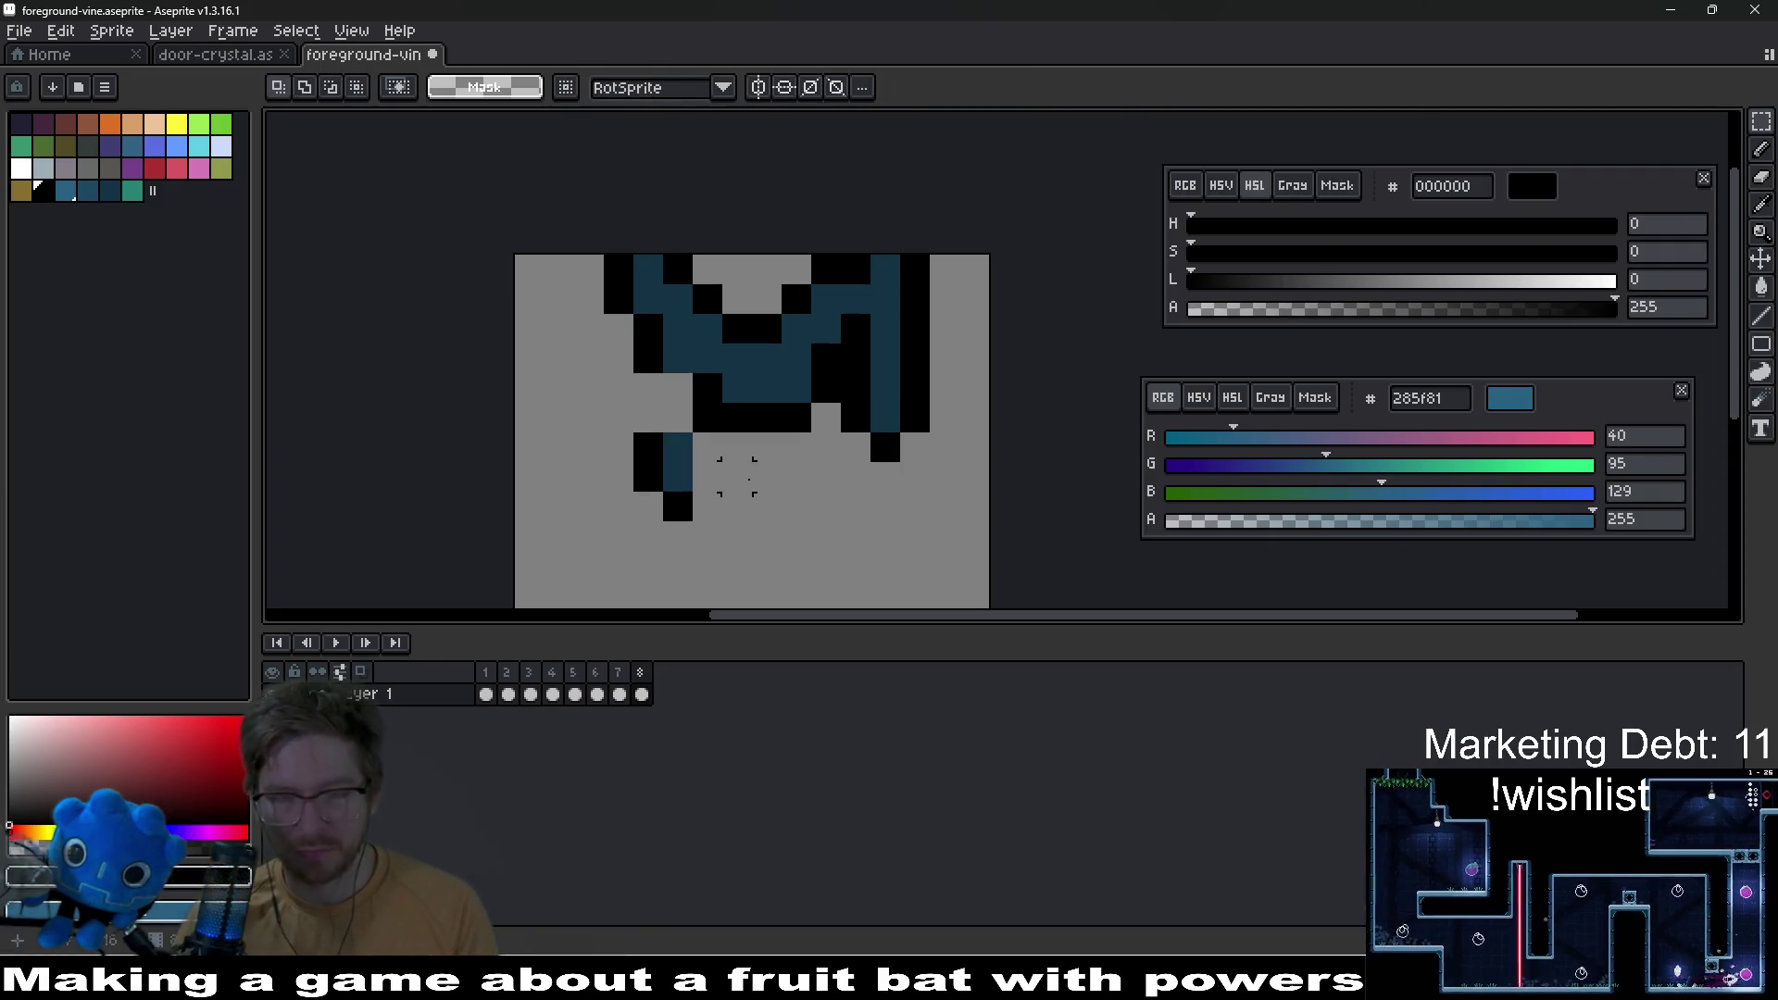
pyautogui.press('i')
pyautogui.click(676, 445)
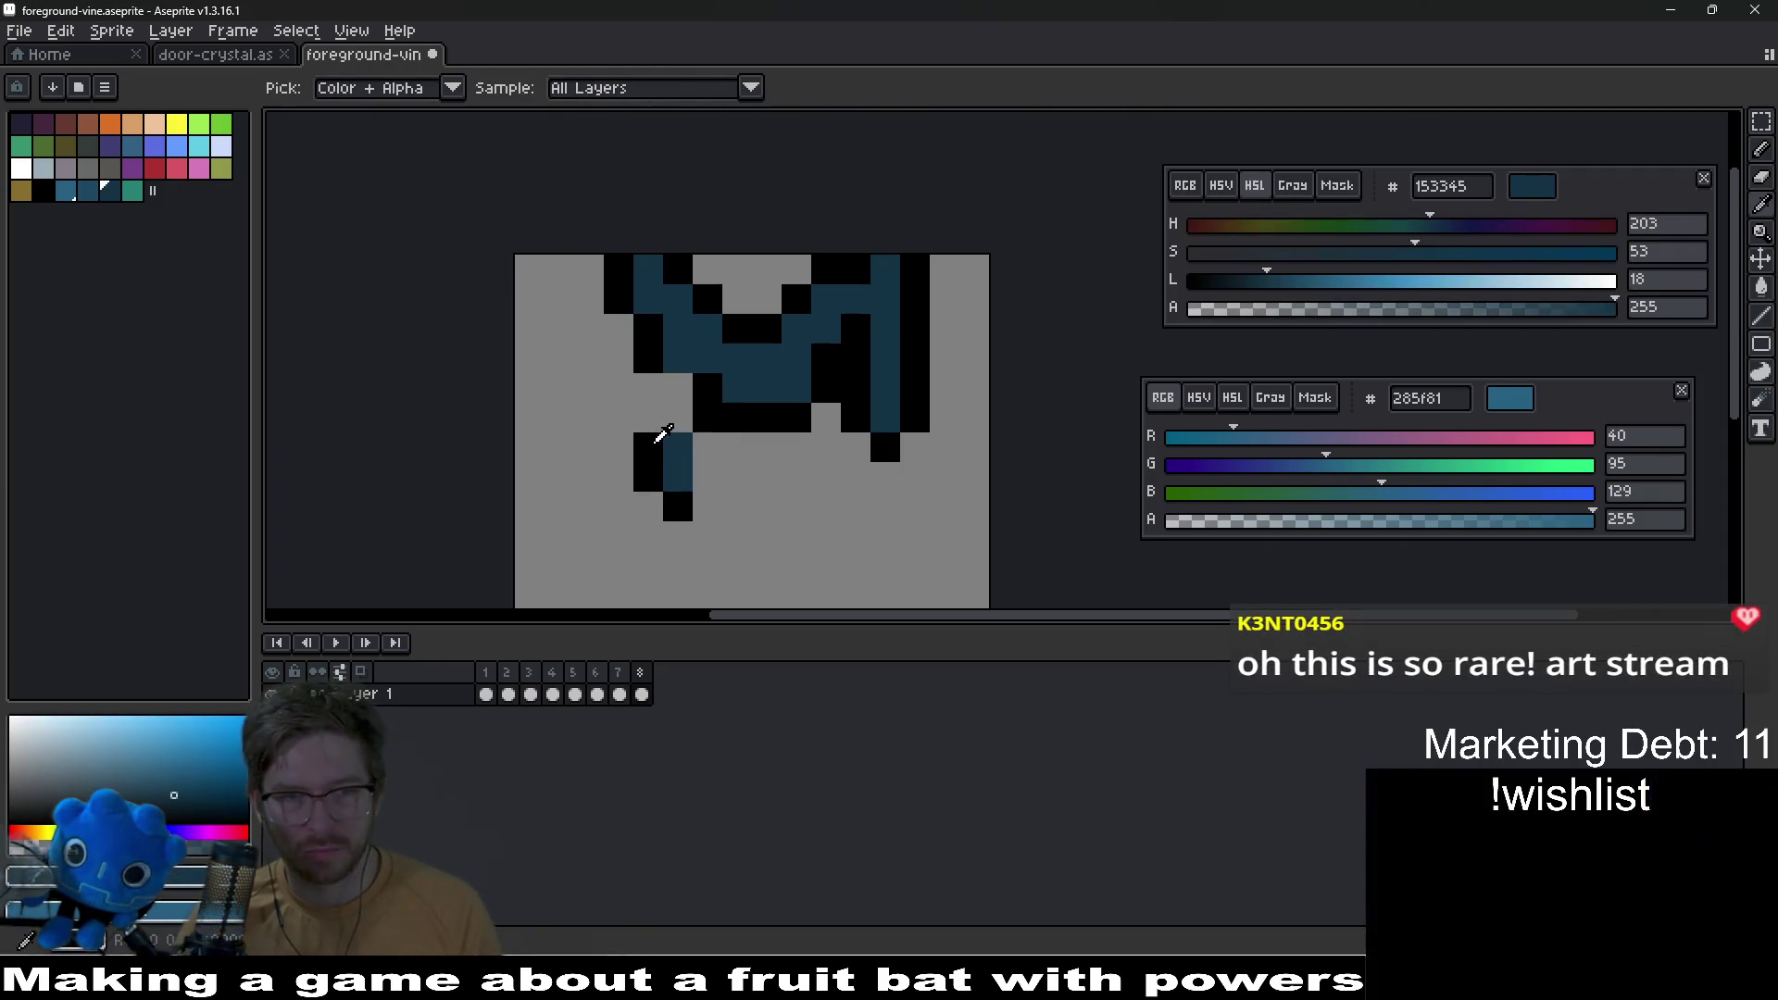
pyautogui.rightClick(653, 439)
pyautogui.press('b')
pyautogui.click(654, 444)
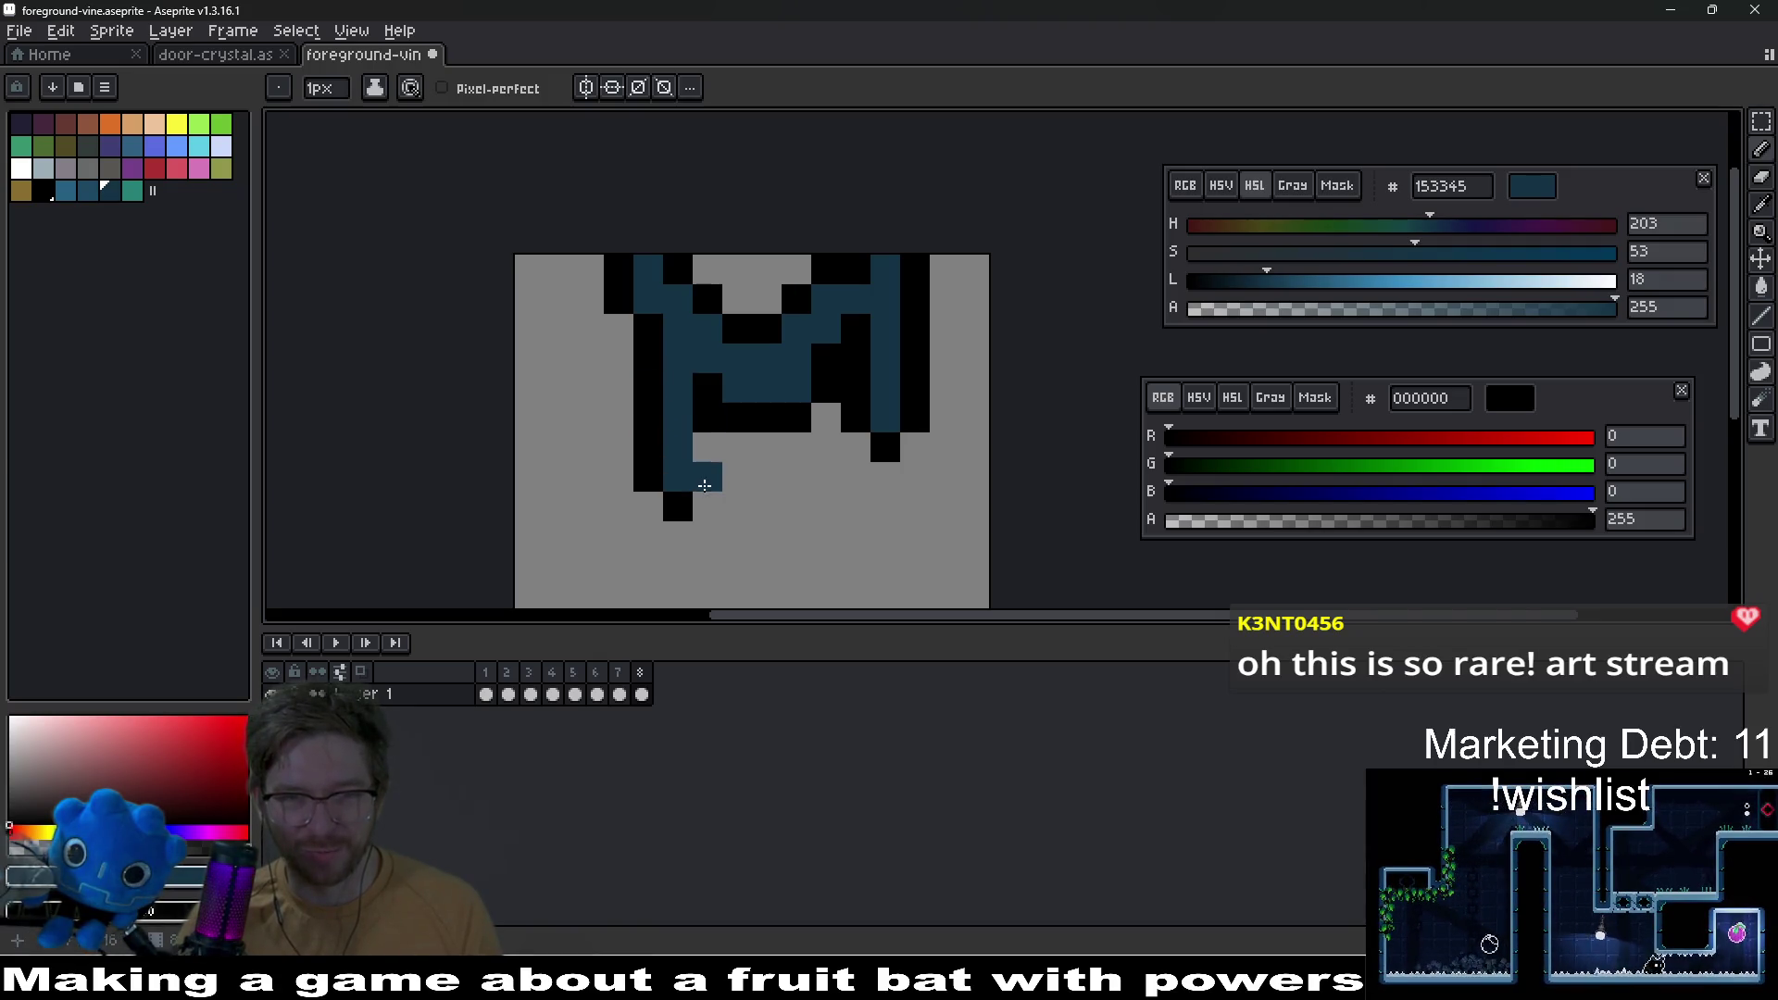
# Step: Fill a two-pixel dark blue drip and its neighbouring pixel below the vine body
pyautogui.scroll(-5, 824, 480)
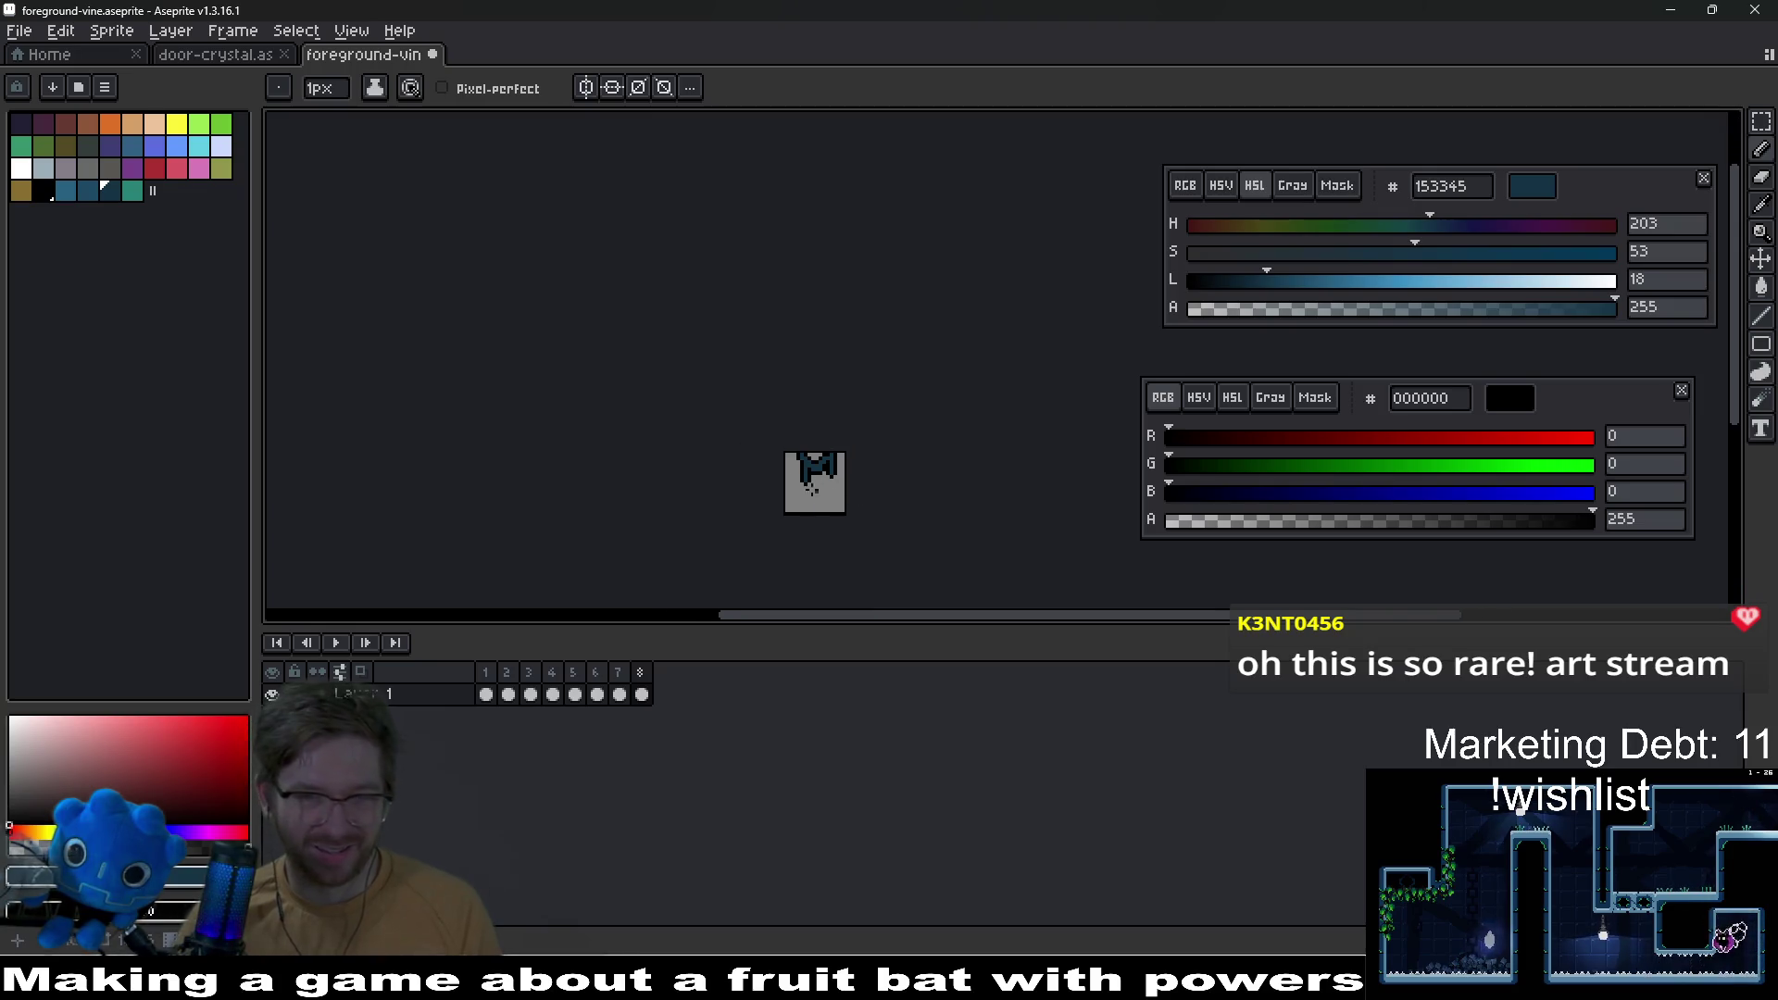
pyautogui.scroll(5, 811, 488)
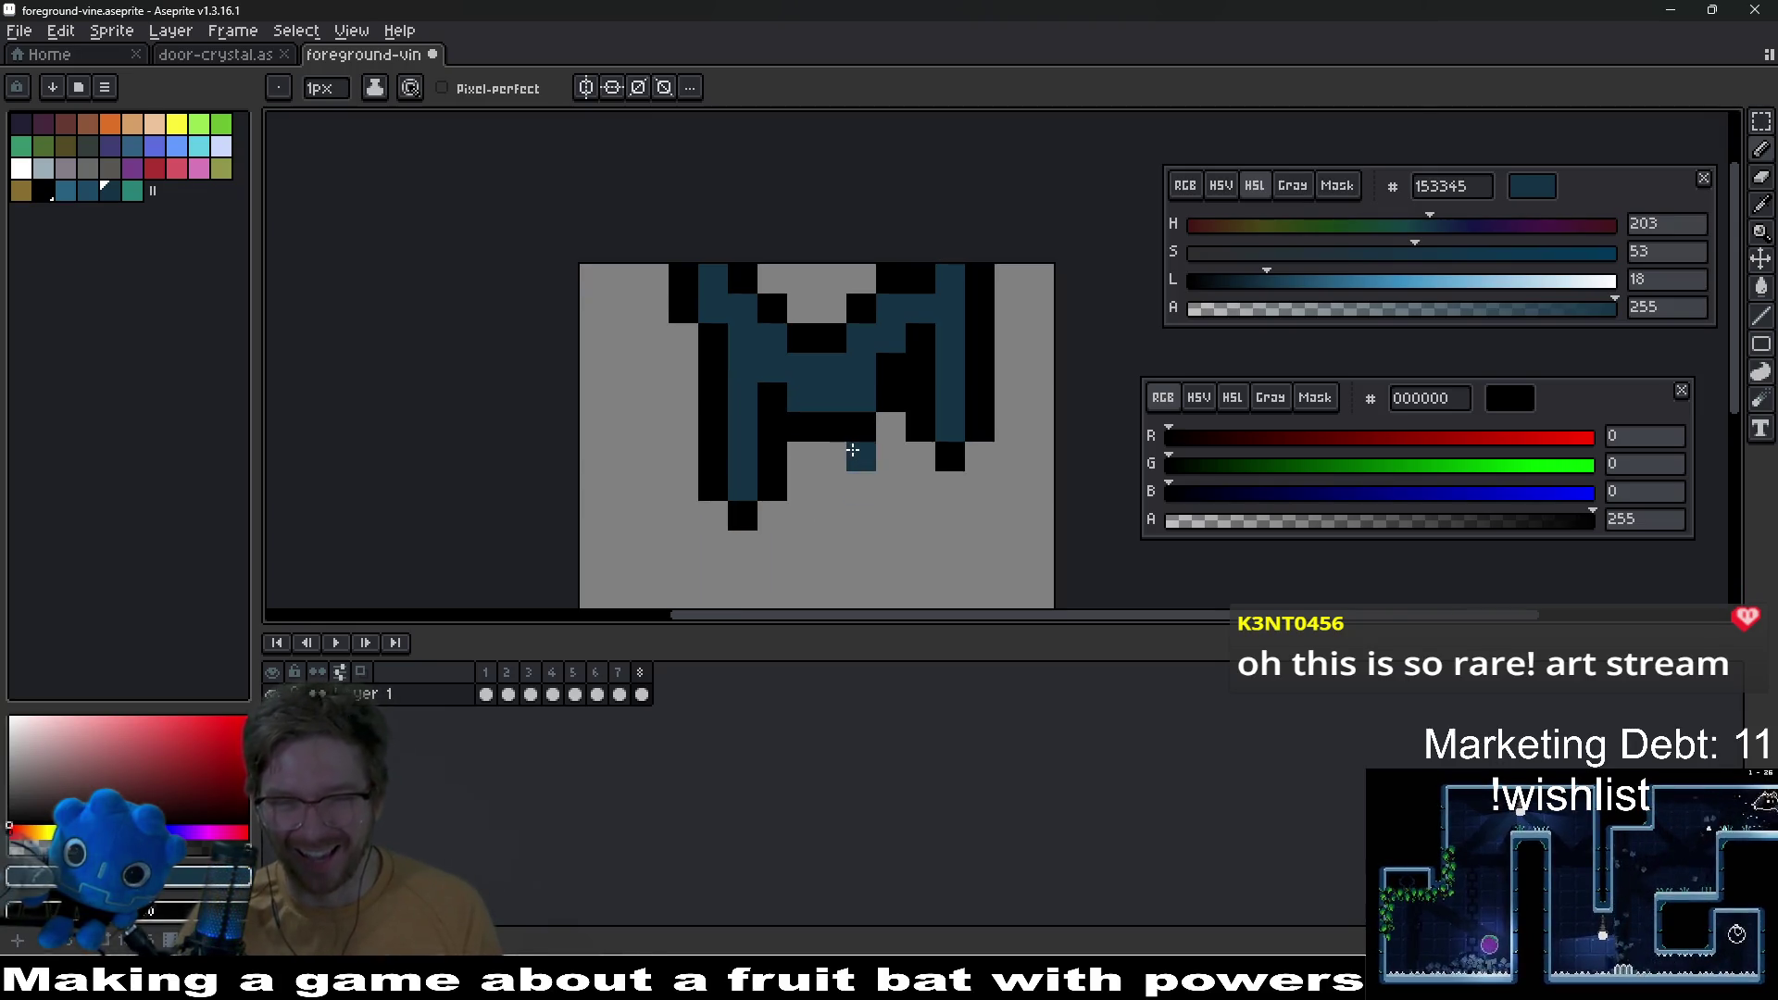
pyautogui.moveTo(831, 434); pyautogui.dragTo(832, 451)
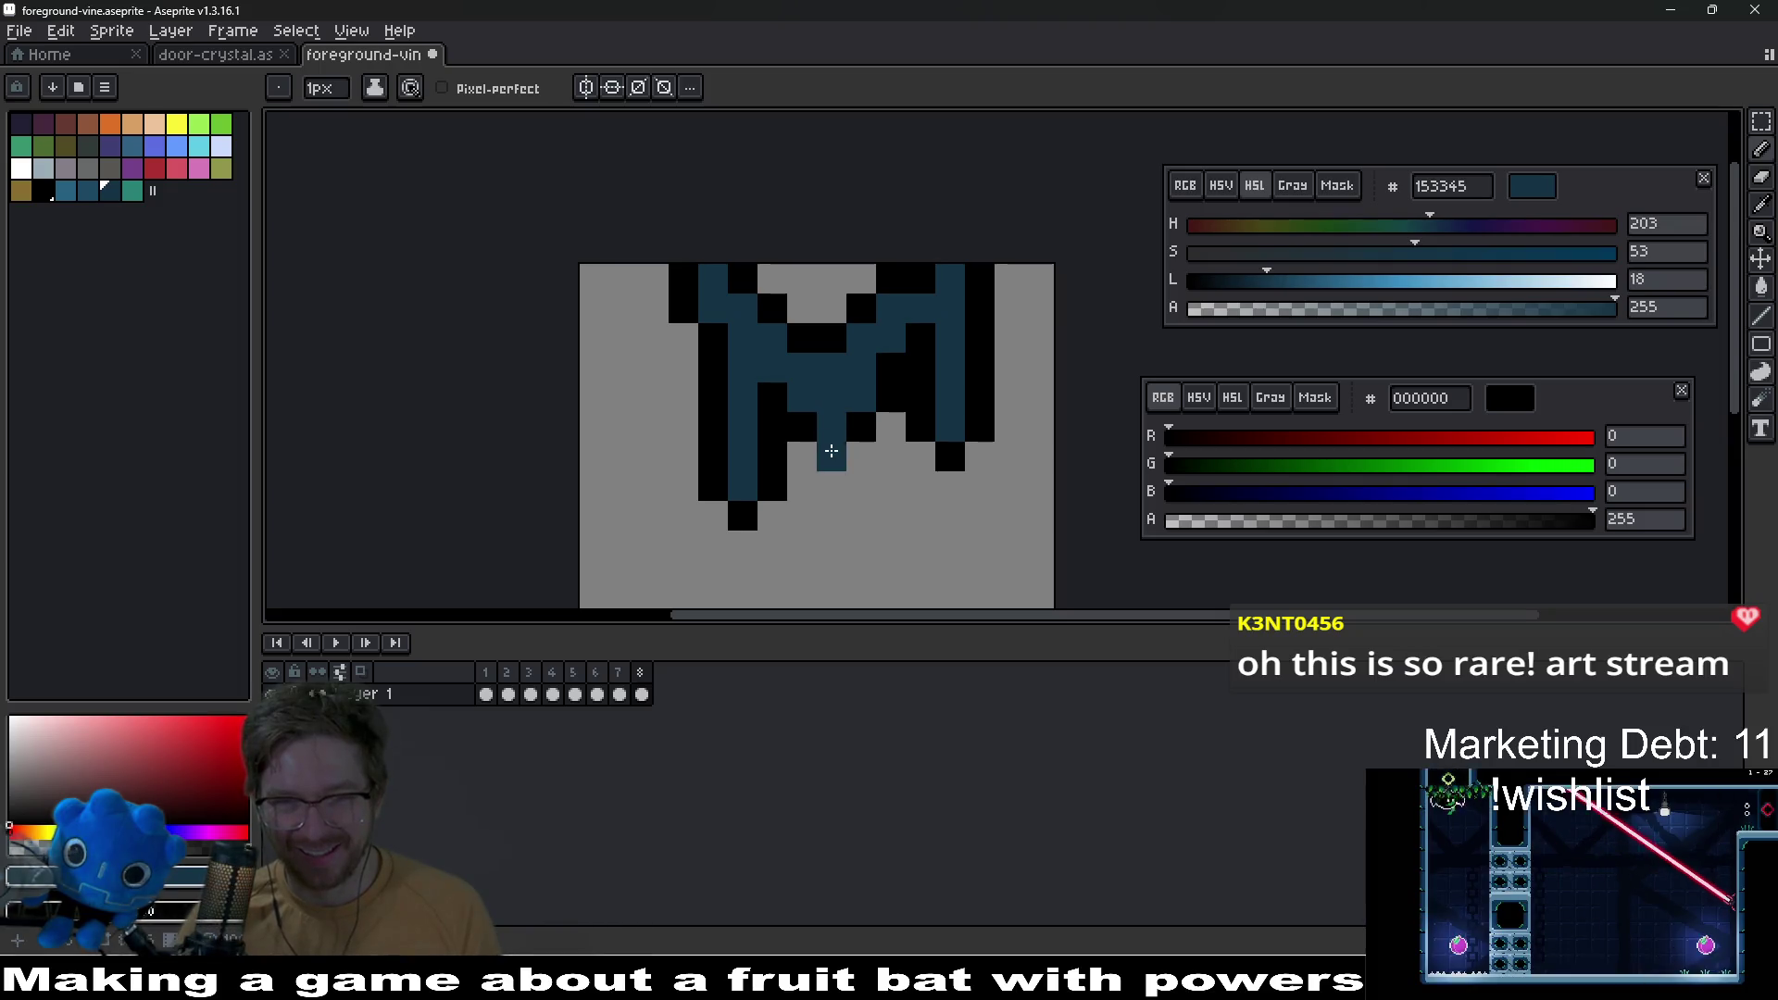
pyautogui.click(811, 457)
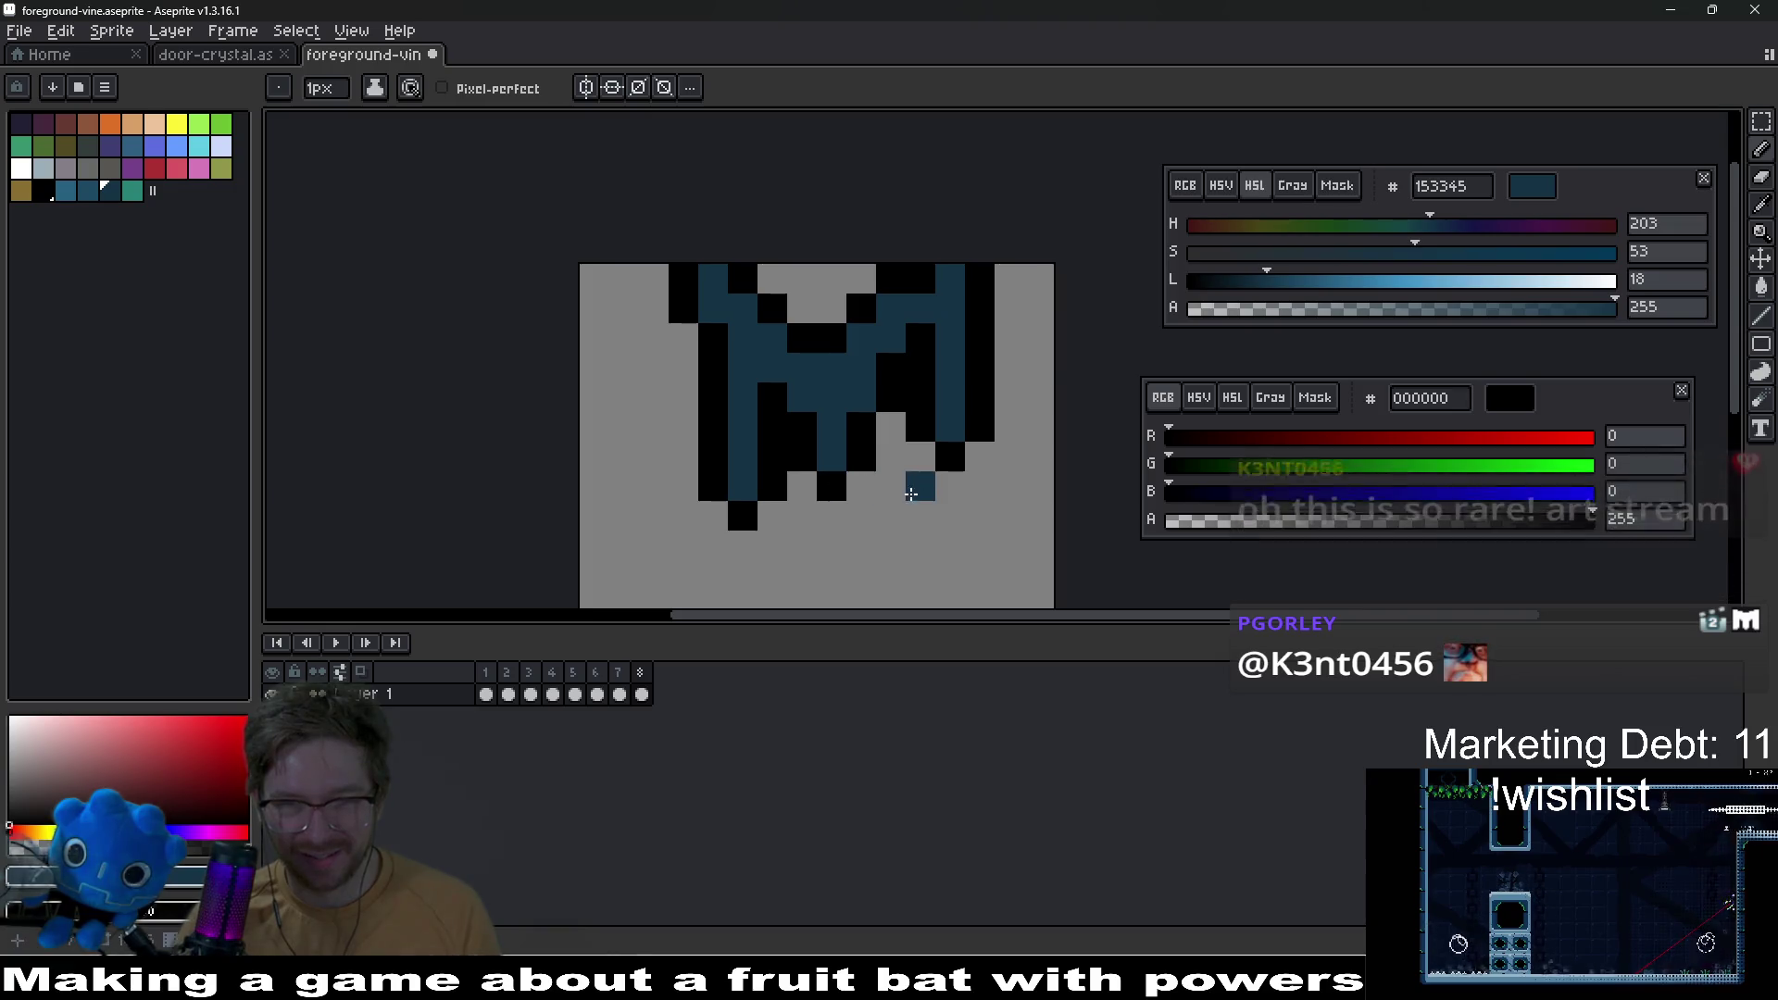
pyautogui.scroll(-5, 909, 496)
pyautogui.scroll(2, 909, 496)
pyautogui.scroll(2, 908, 496)
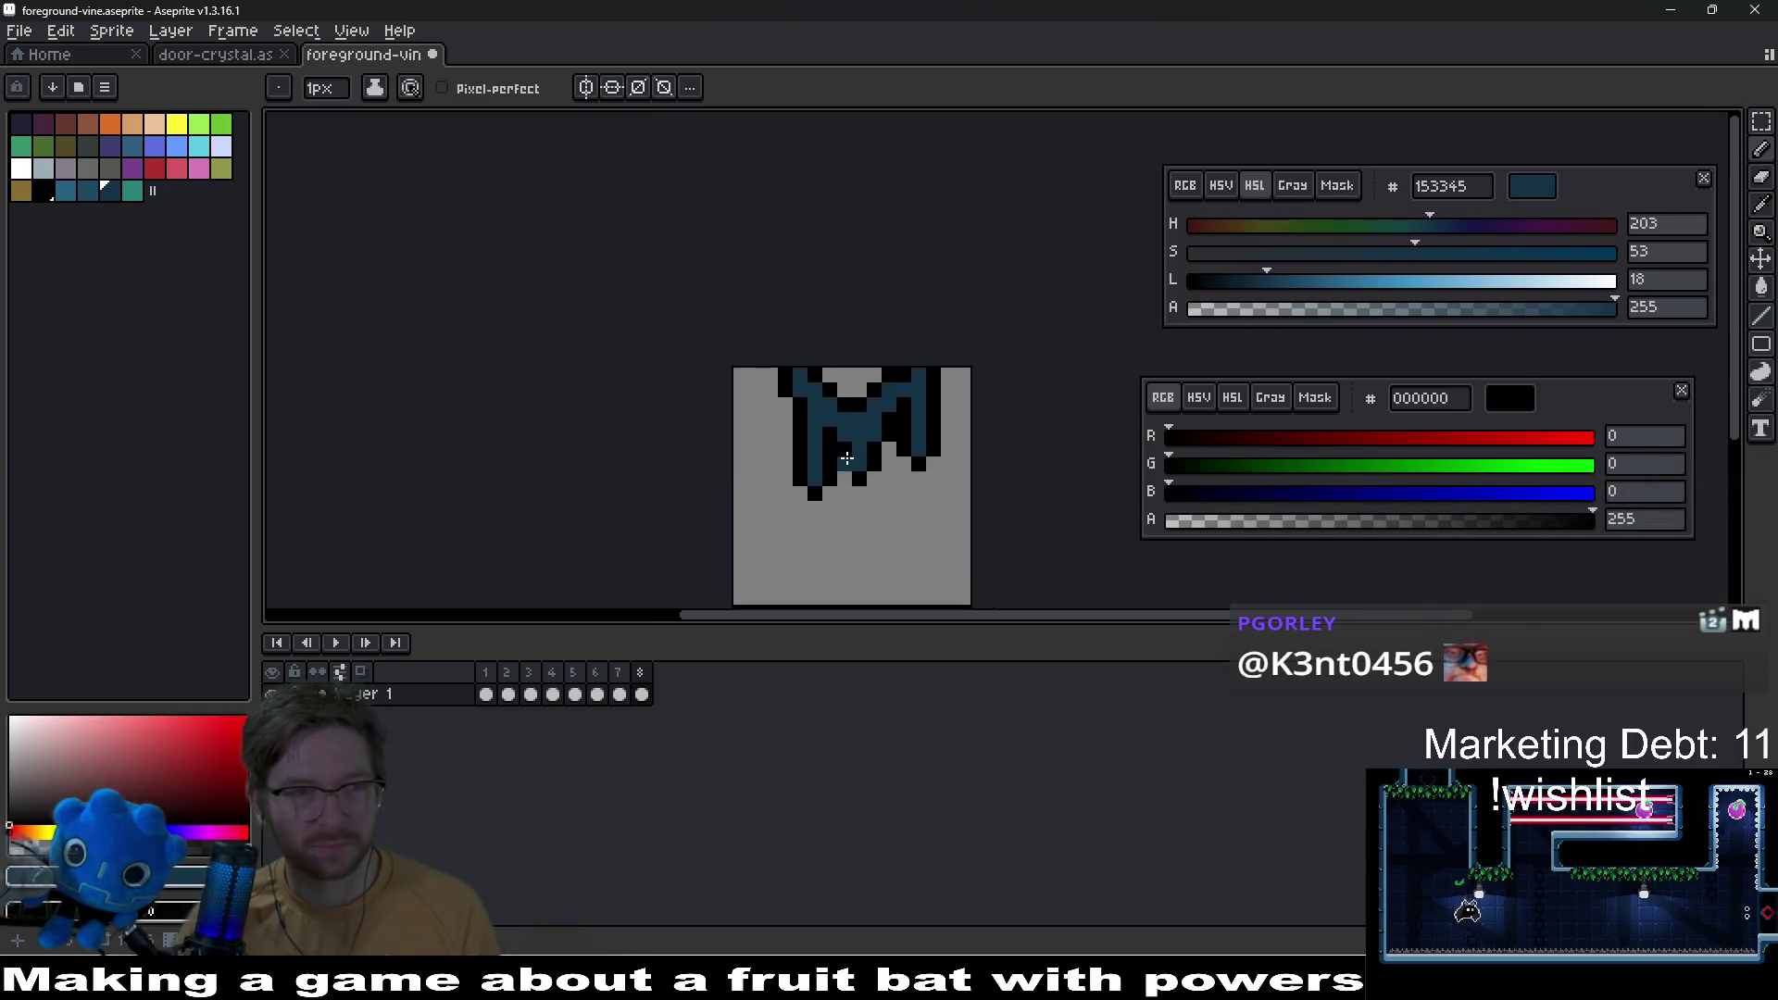
pyautogui.click(68, 191)
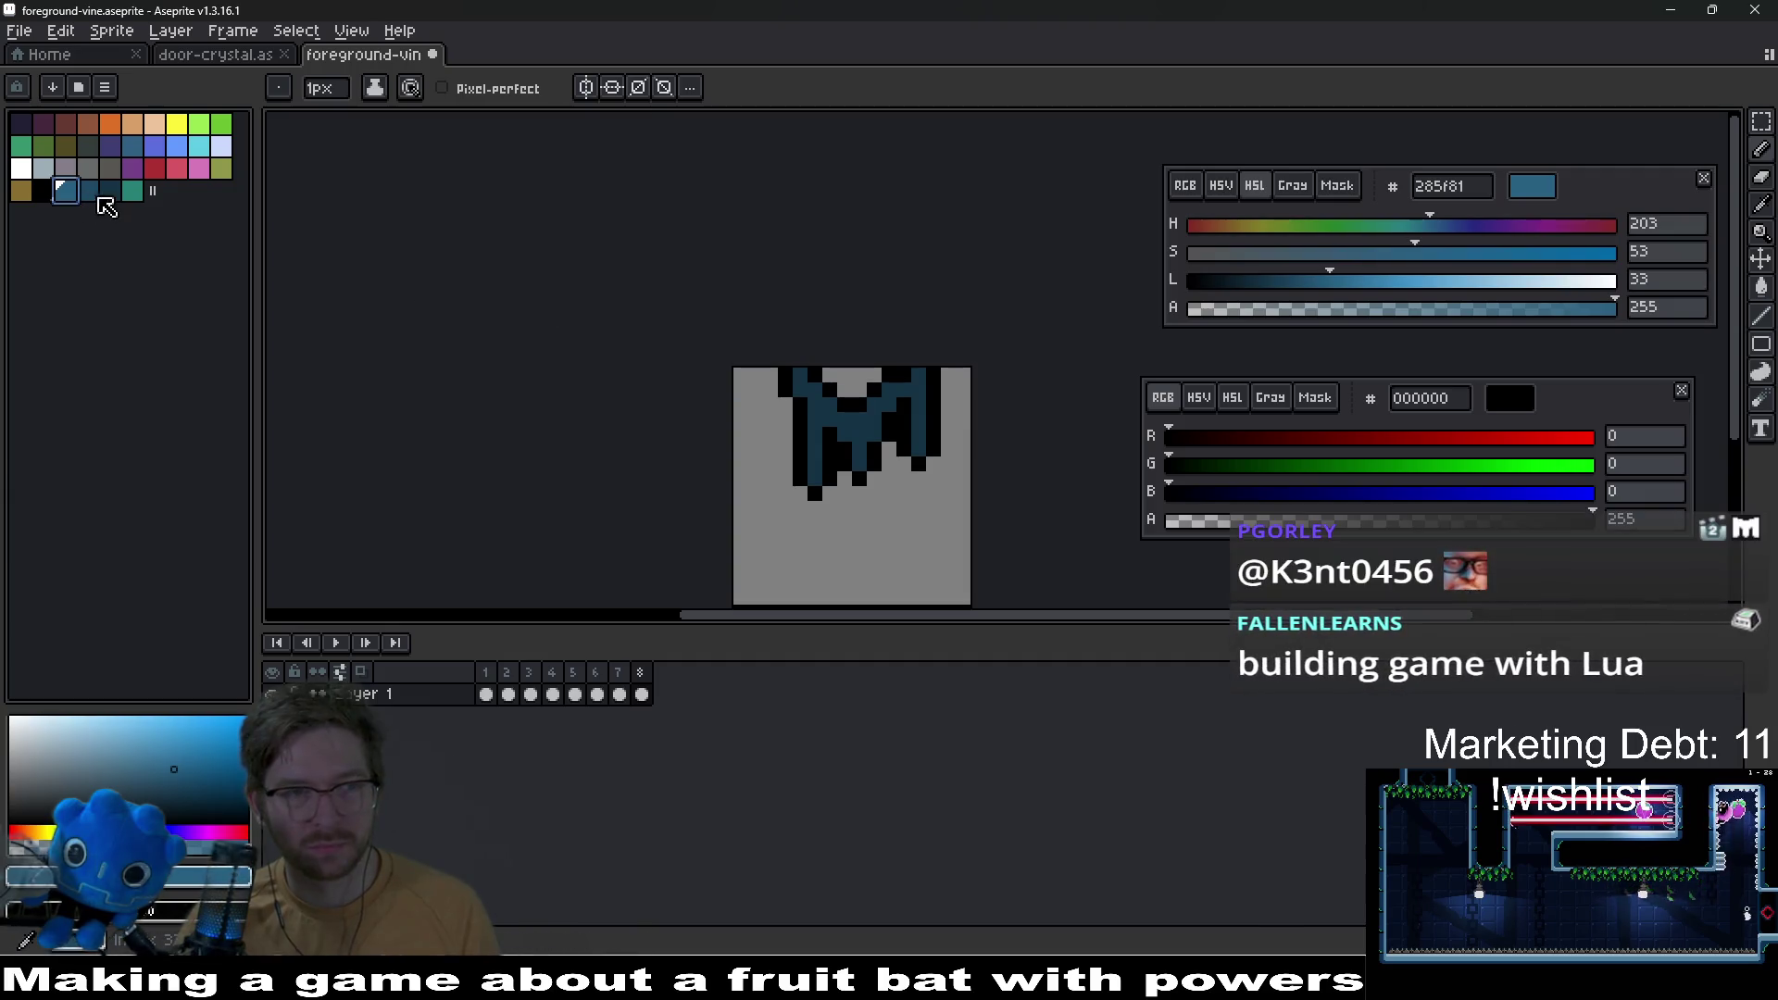
# Step: Pick the teal, mid blue 1e4862 and lighter blue 285f81 swatches and reorder them
pyautogui.click(130, 194)
pyautogui.scroll(2, 841, 491)
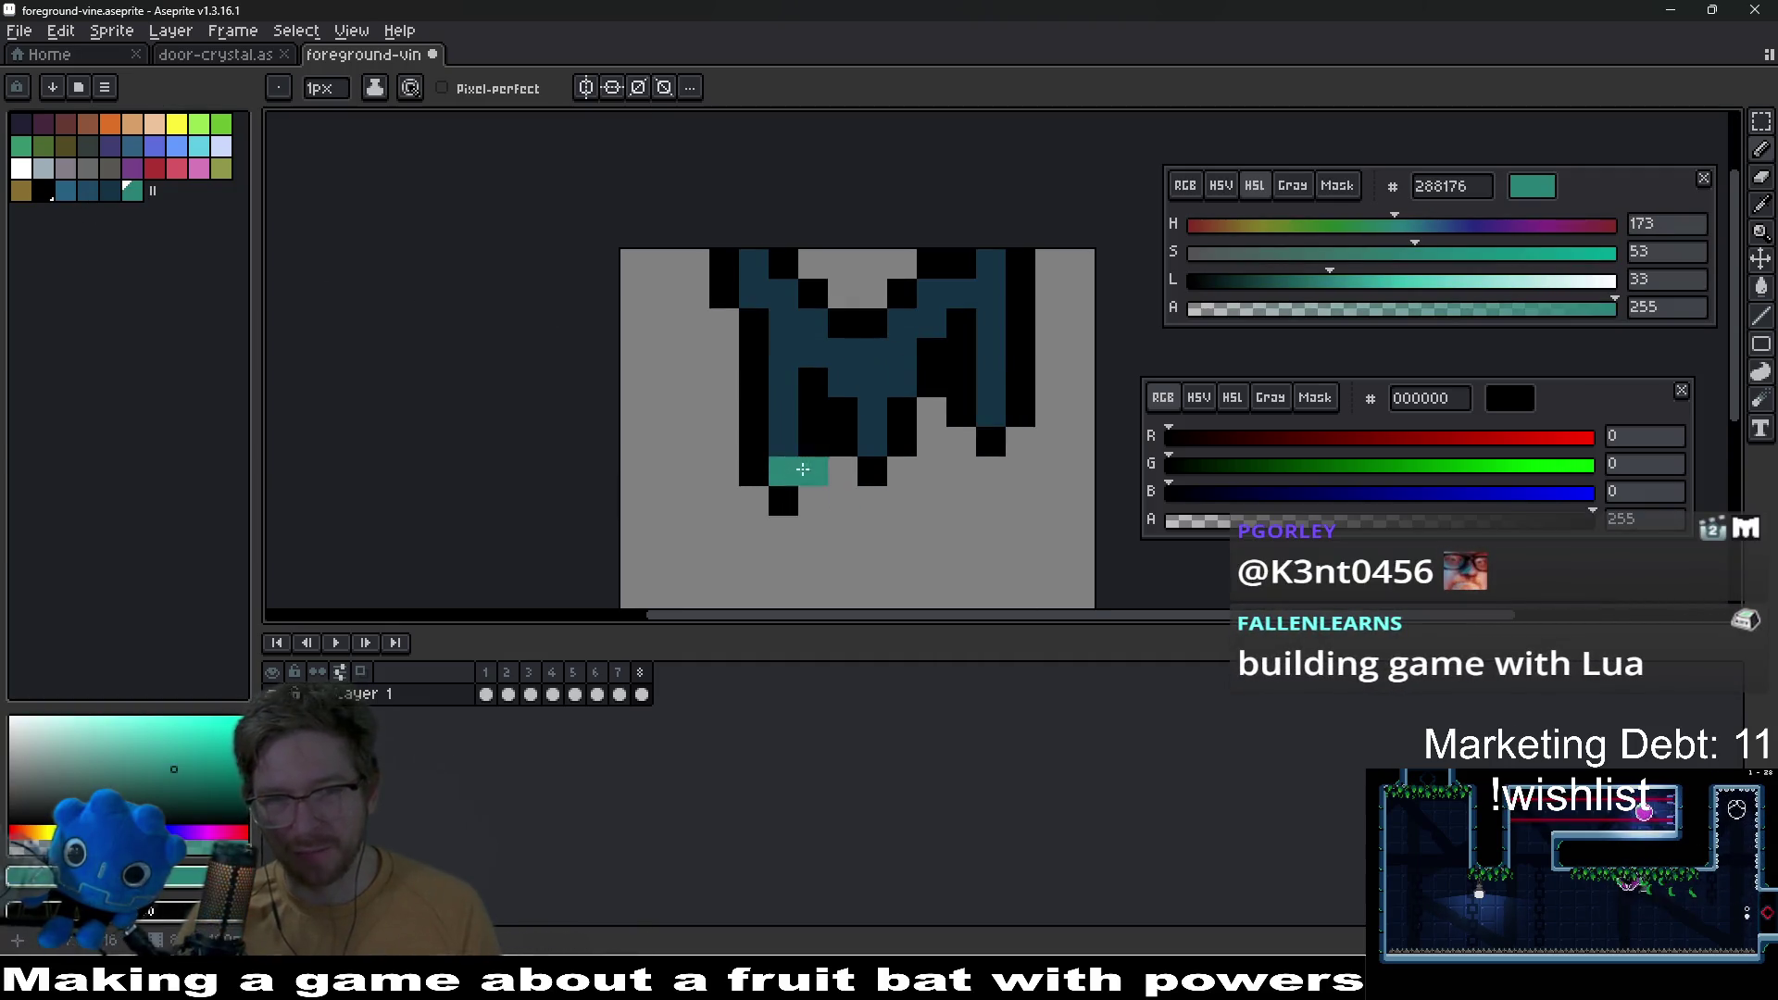
pyautogui.moveTo(992, 411); pyautogui.dragTo(911, 502)
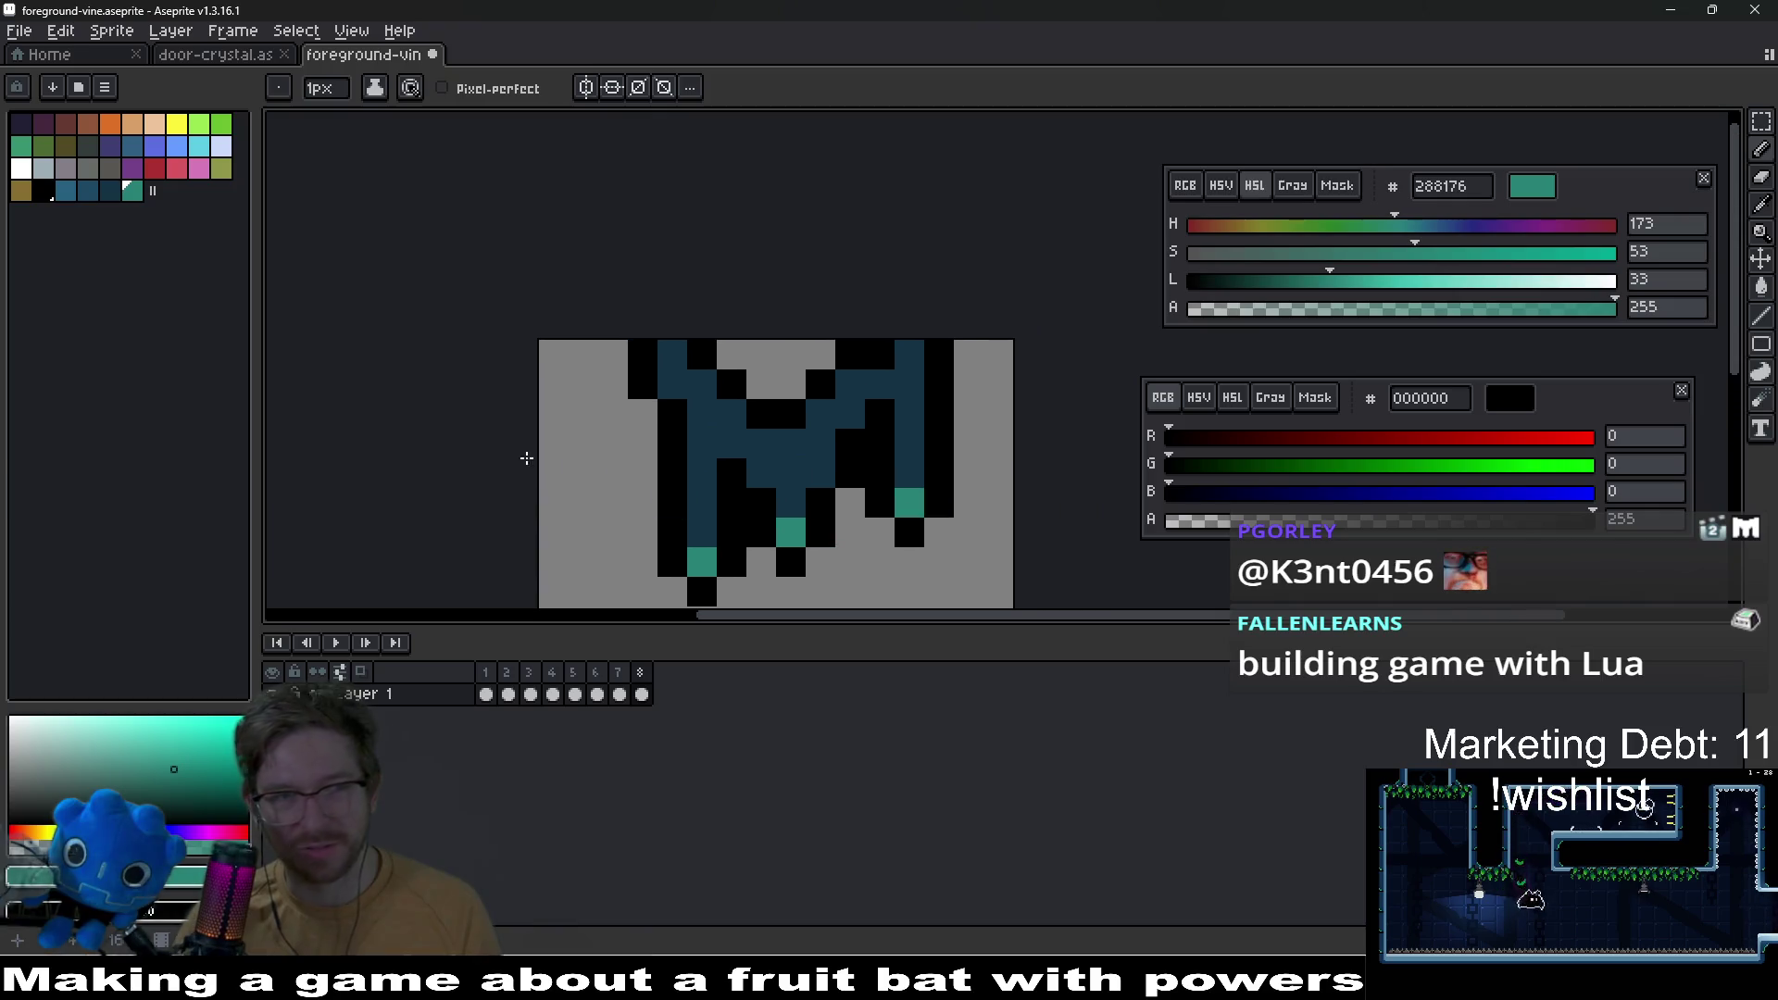
pyautogui.click(90, 190)
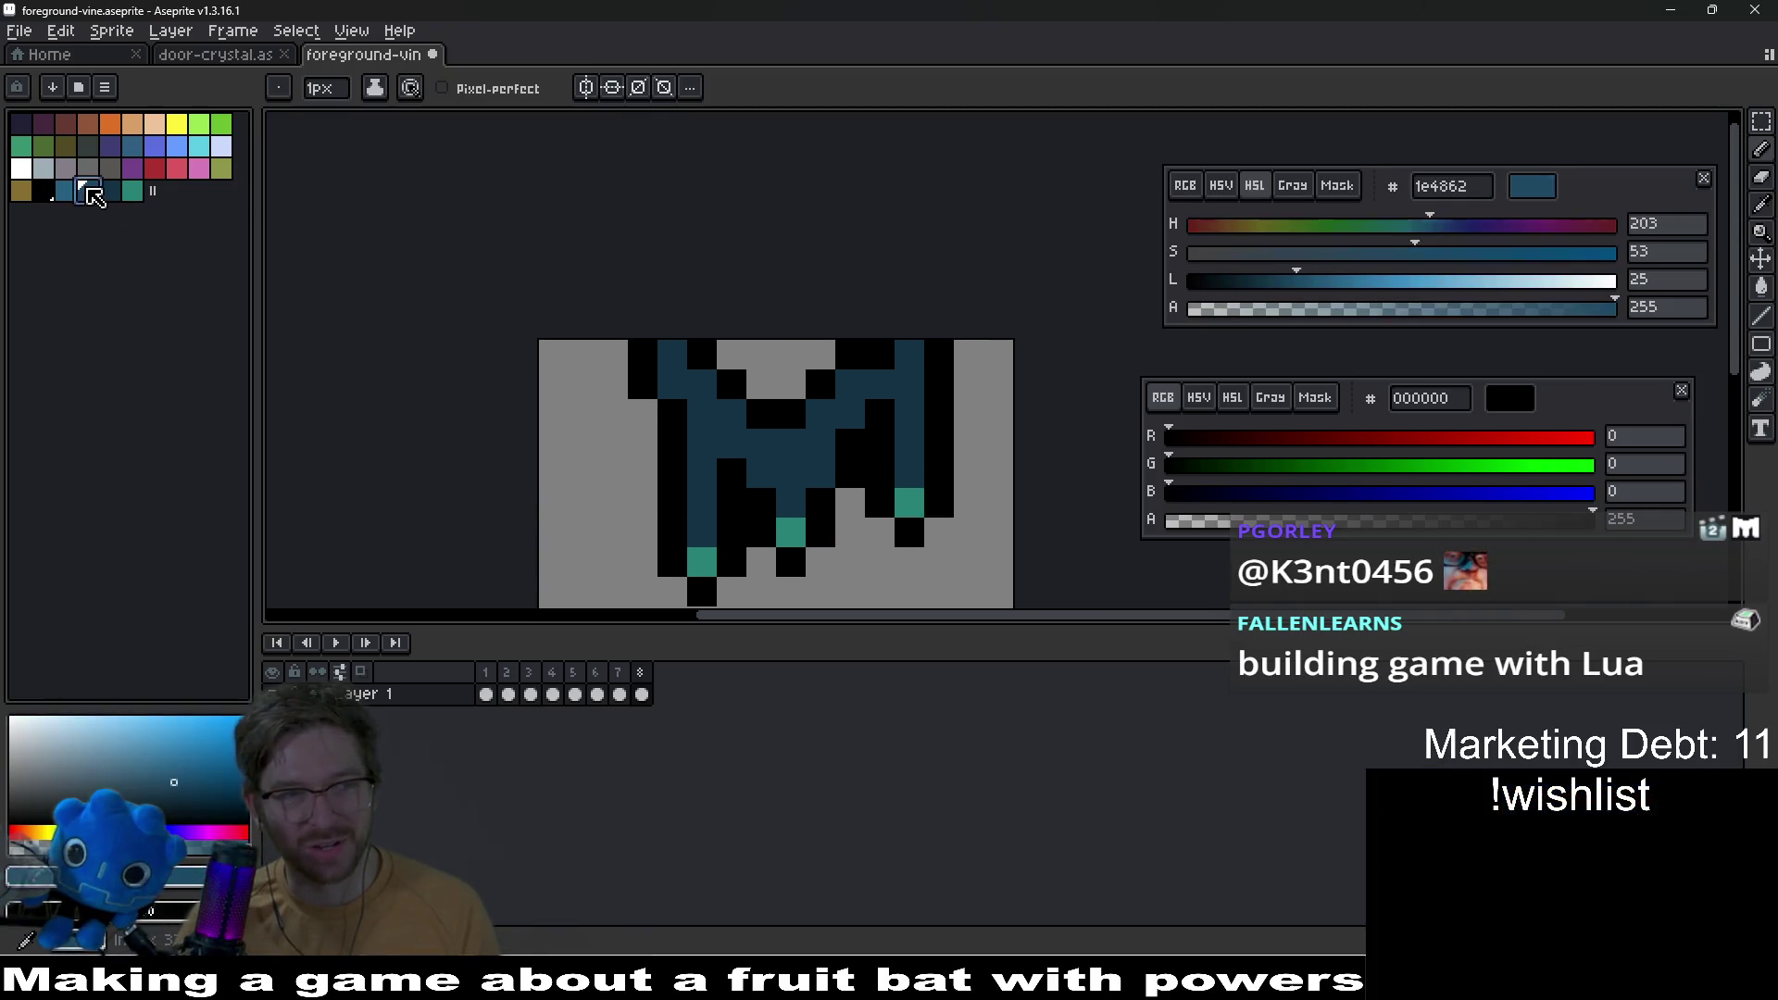
pyautogui.click(67, 190)
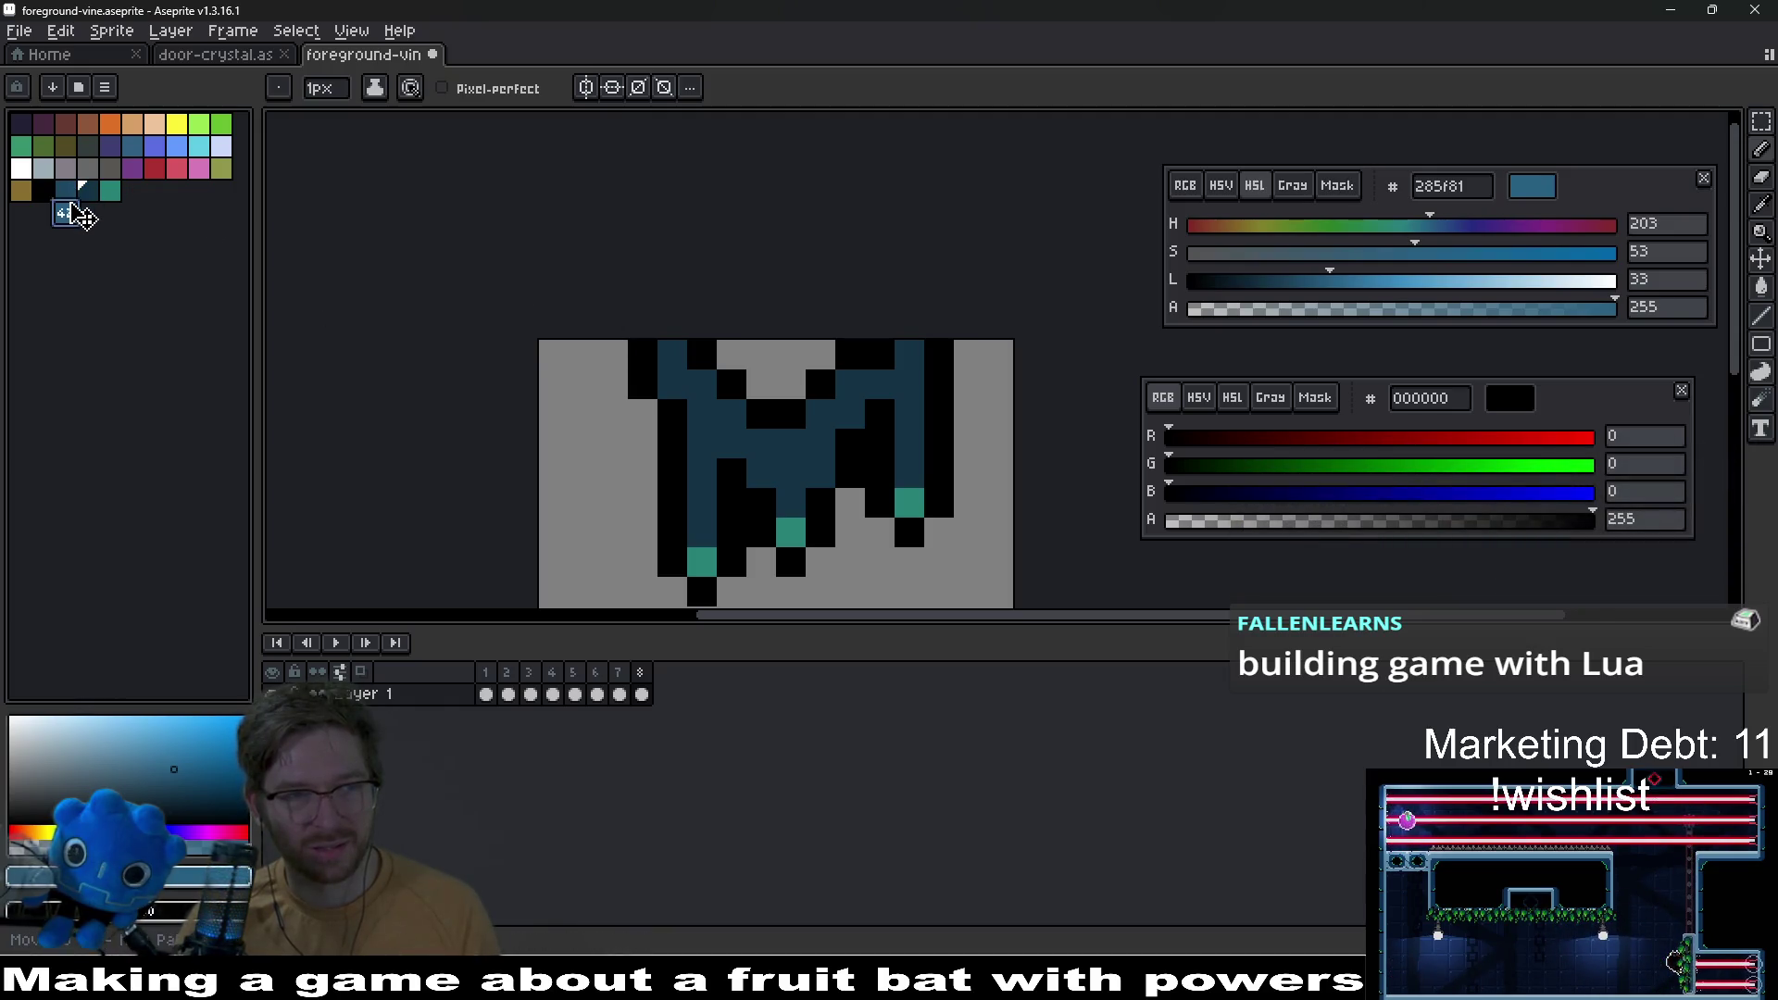
pyautogui.moveTo(68, 194); pyautogui.dragTo(88, 194)
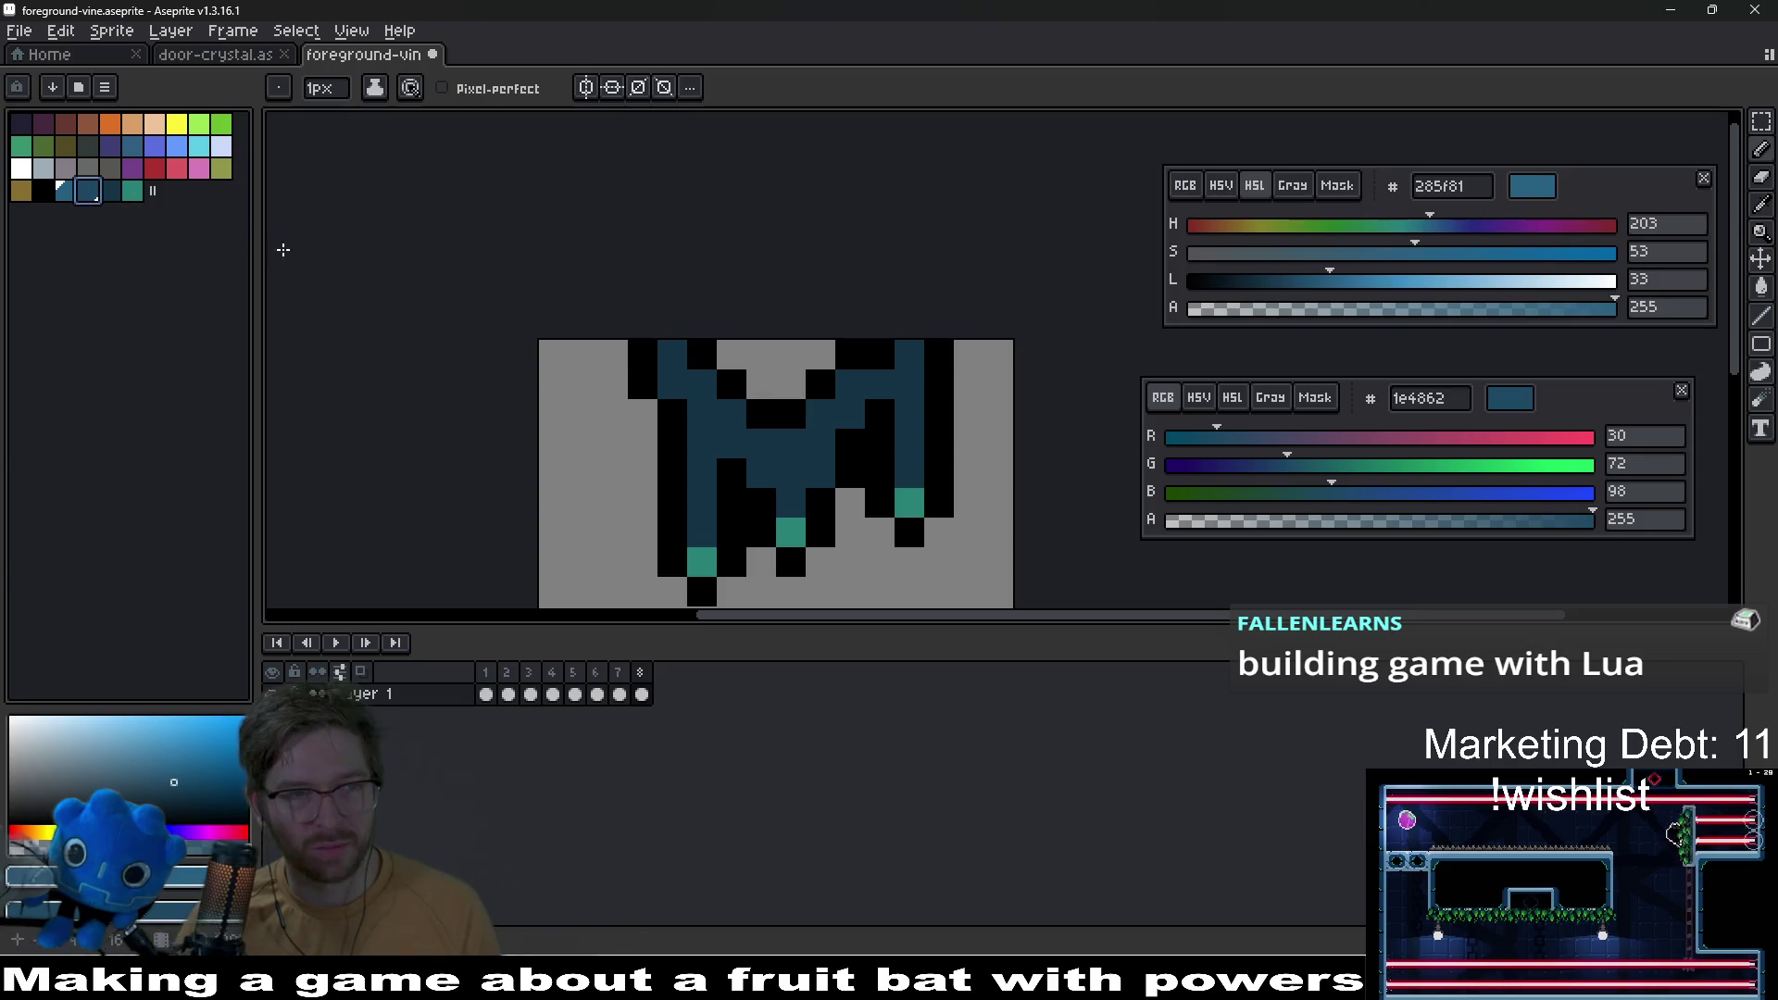
# Step: Add lighter-blue highlights diagonally along the vine and touch up one pixel darker
pyautogui.click(695, 377)
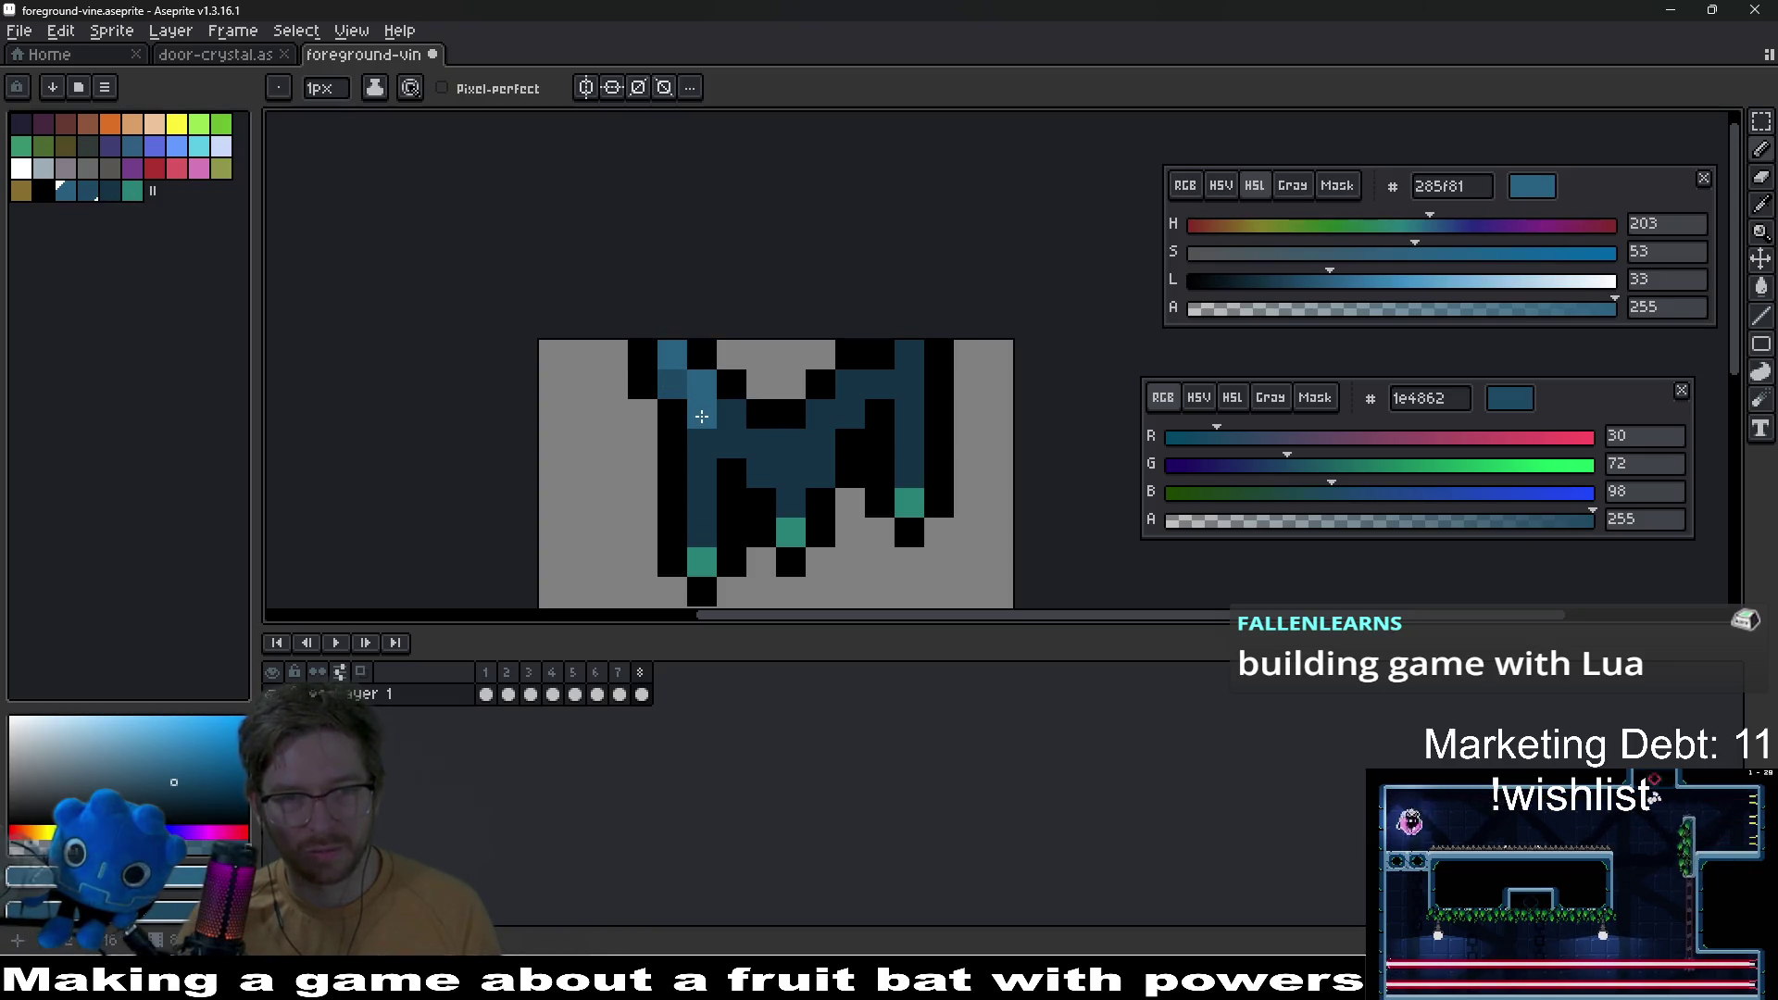
pyautogui.moveTo(759, 444); pyautogui.dragTo(843, 394)
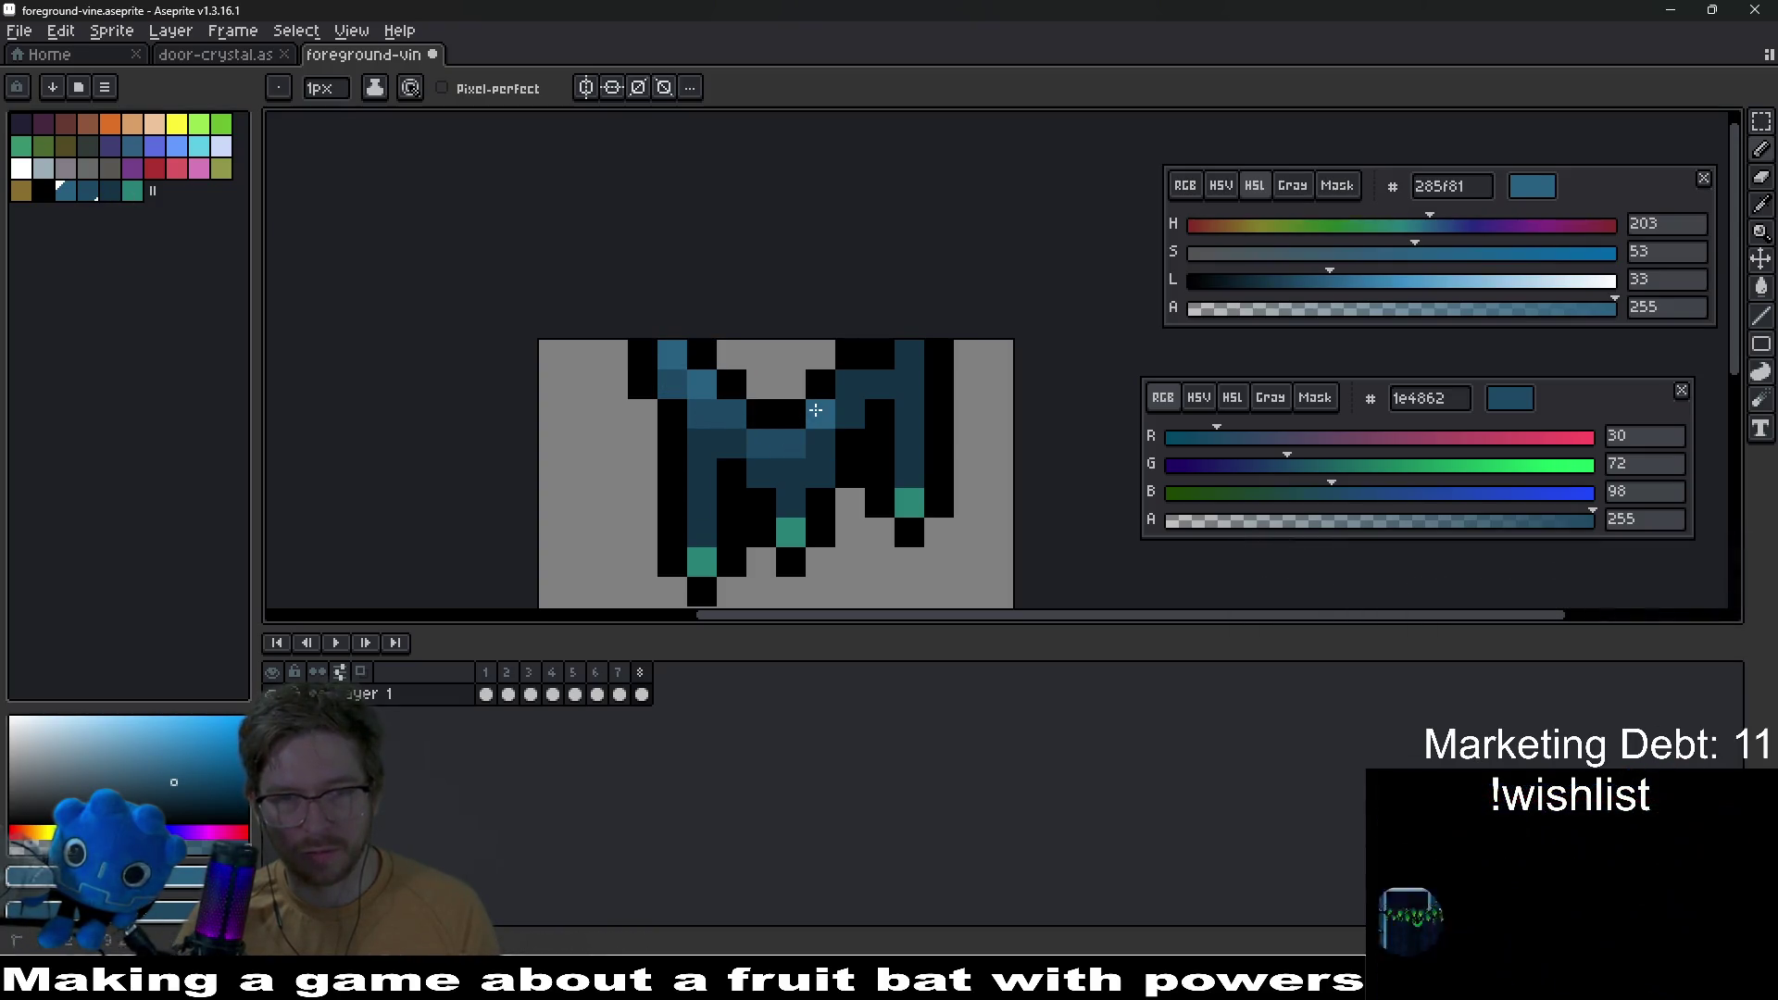
pyautogui.rightClick(887, 405)
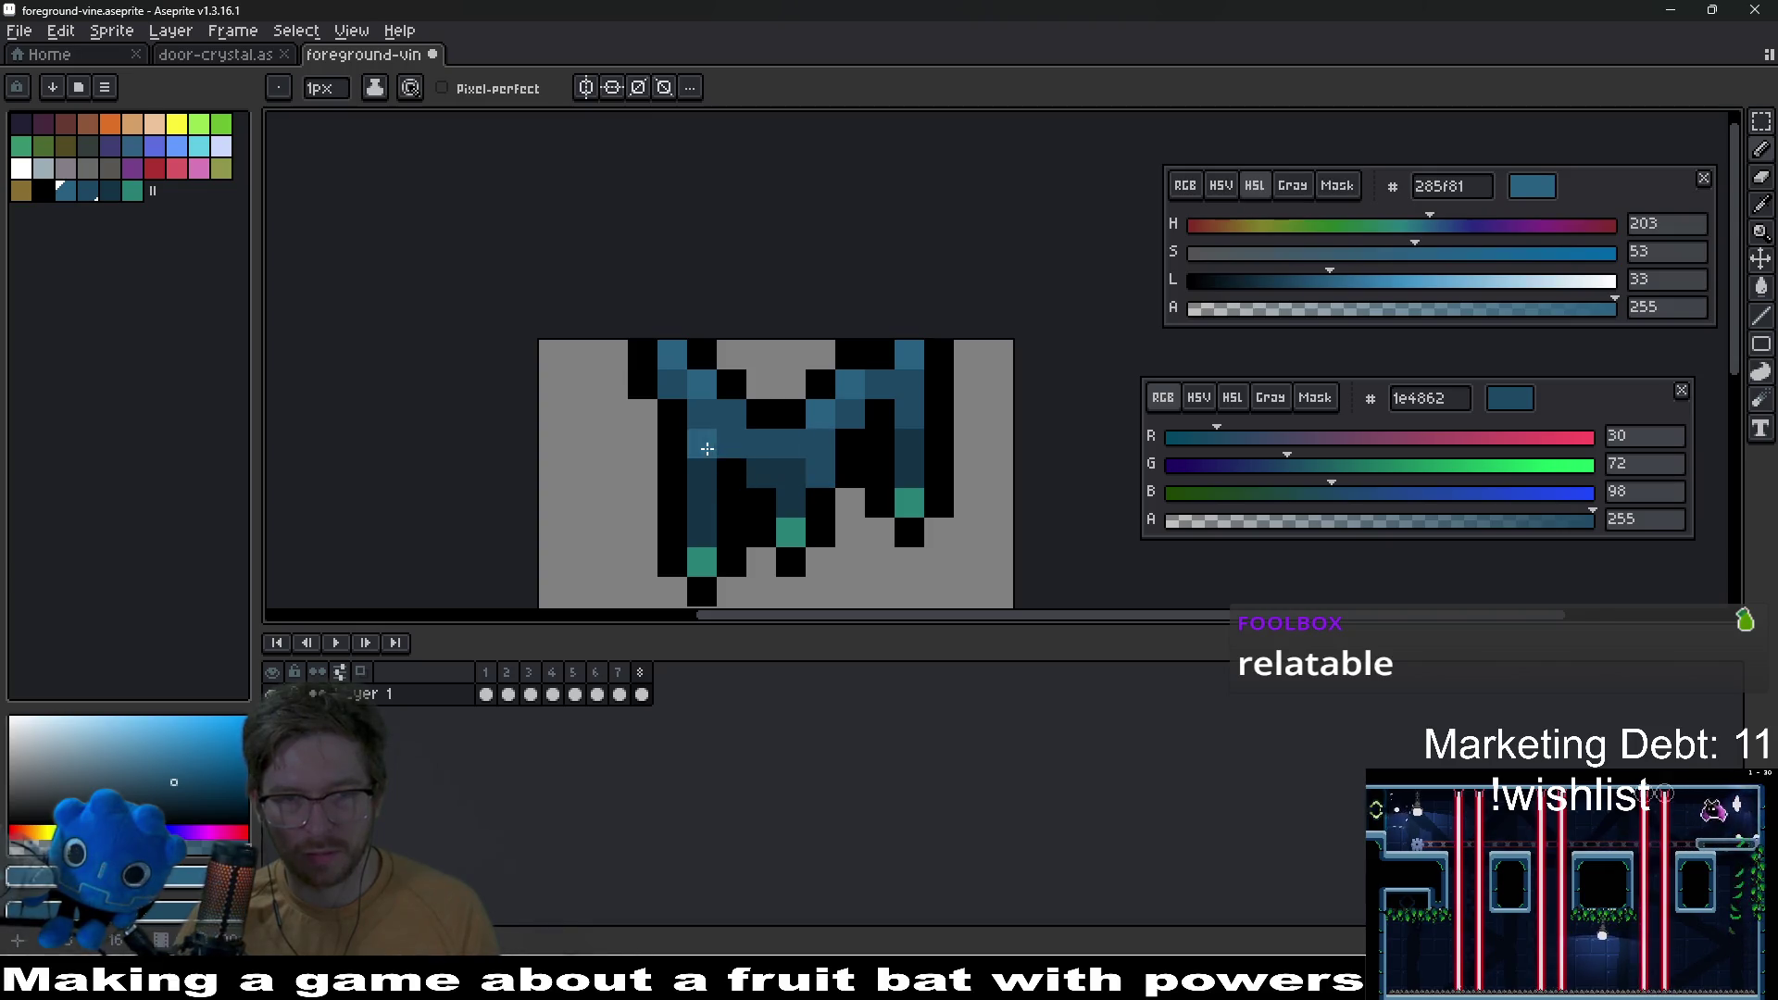
pyautogui.scroll(-7, 759, 475)
# Step: Save the sprite and export it as foreground-vine.png in 8 separate files
pyautogui.hotkey('ctrl', 's')
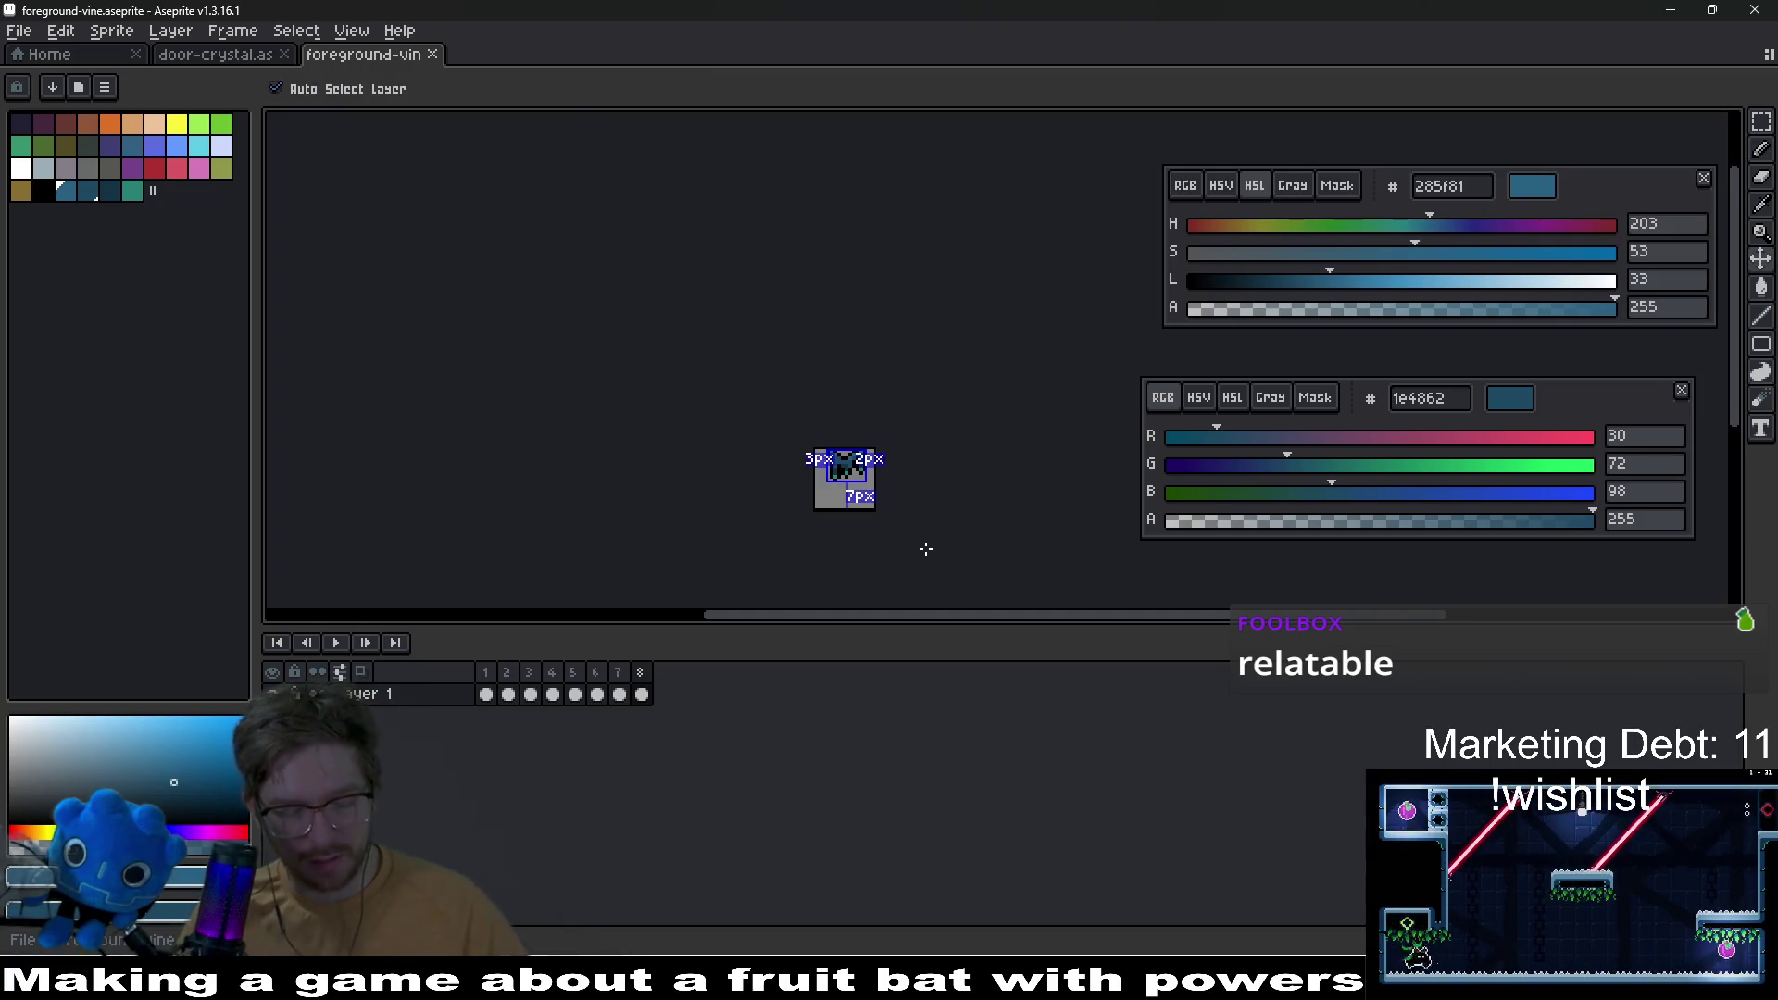
pyautogui.hotkey('ctrl', 'alt', 'shift', 's')
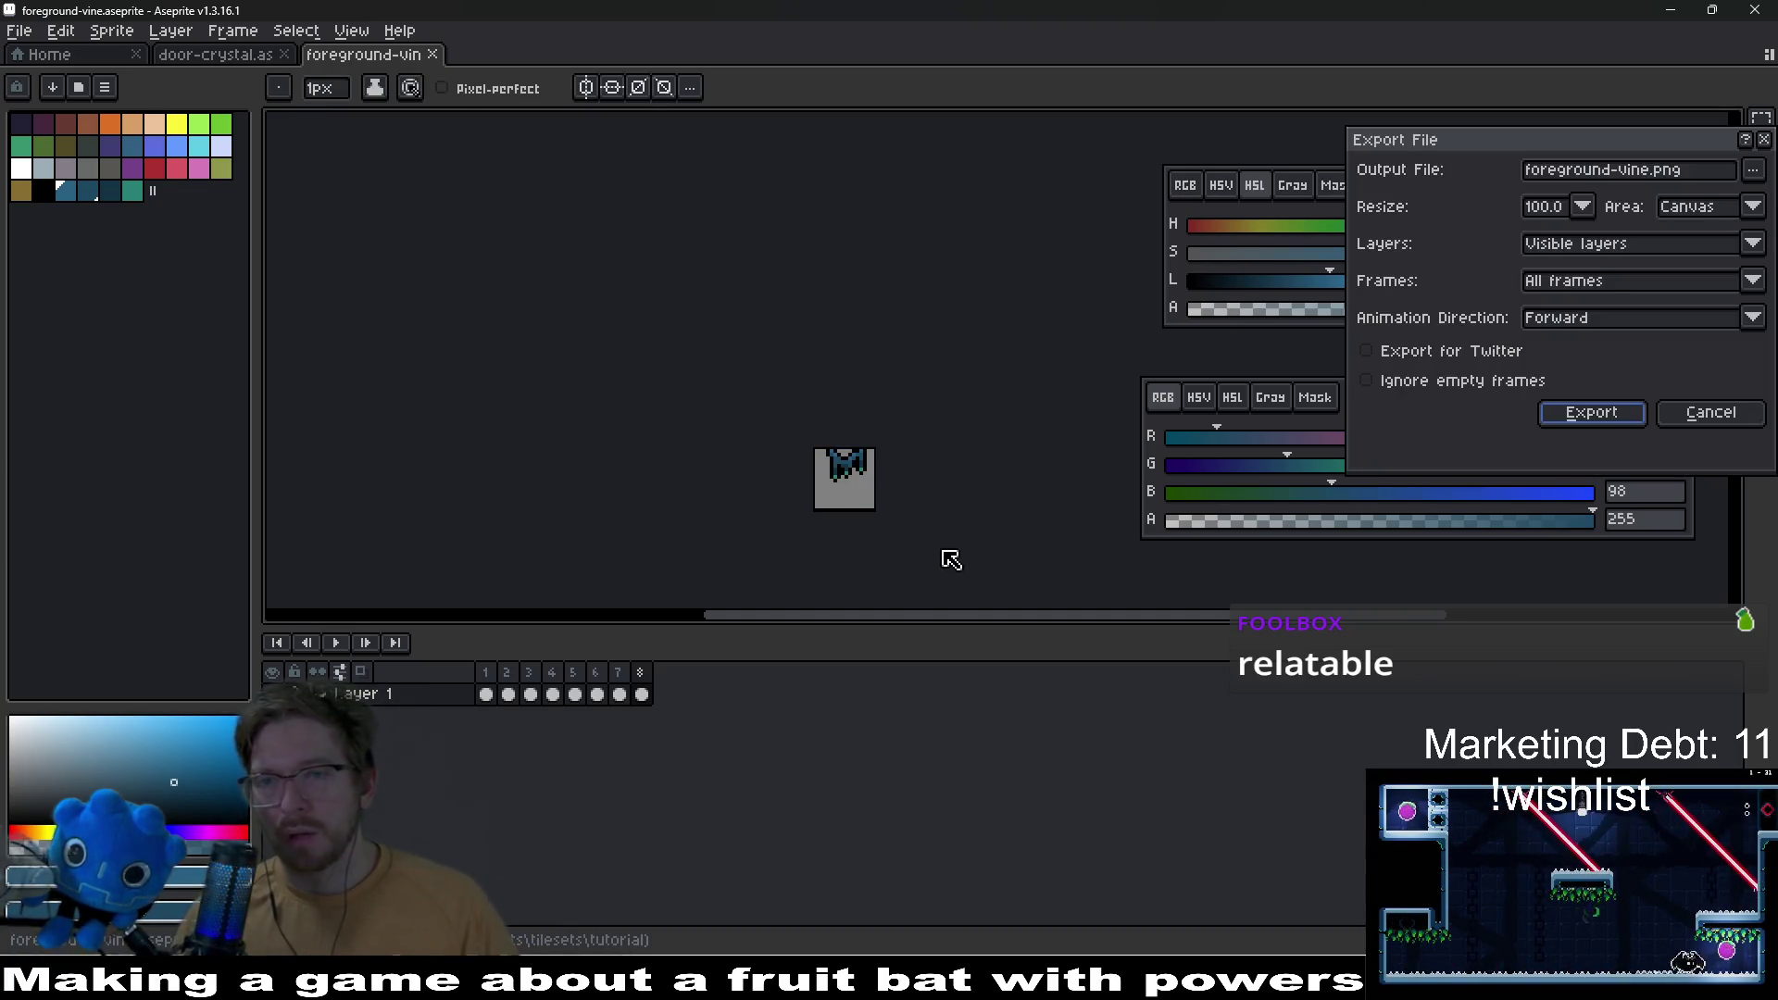
pyautogui.click(1591, 414)
pyautogui.click(828, 544)
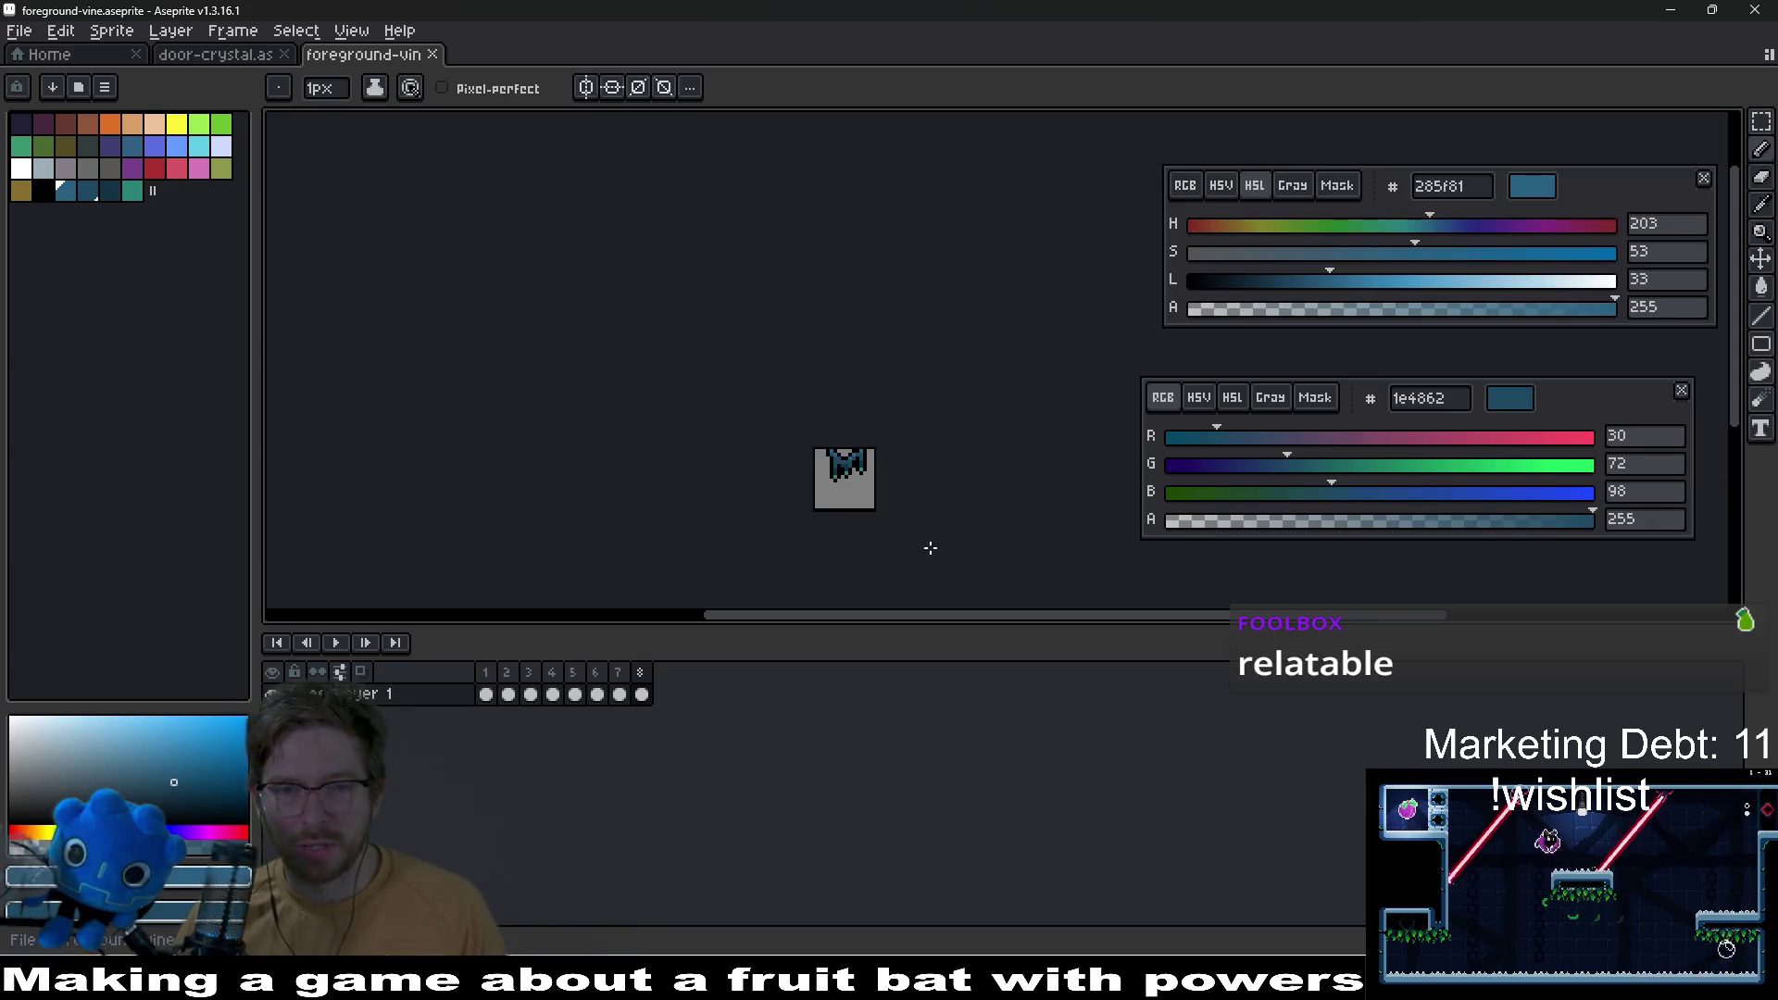
# Step: Return to the Godot editor, zoom out the 2D view, and run the Megabat project
pyautogui.click(1263, 861)
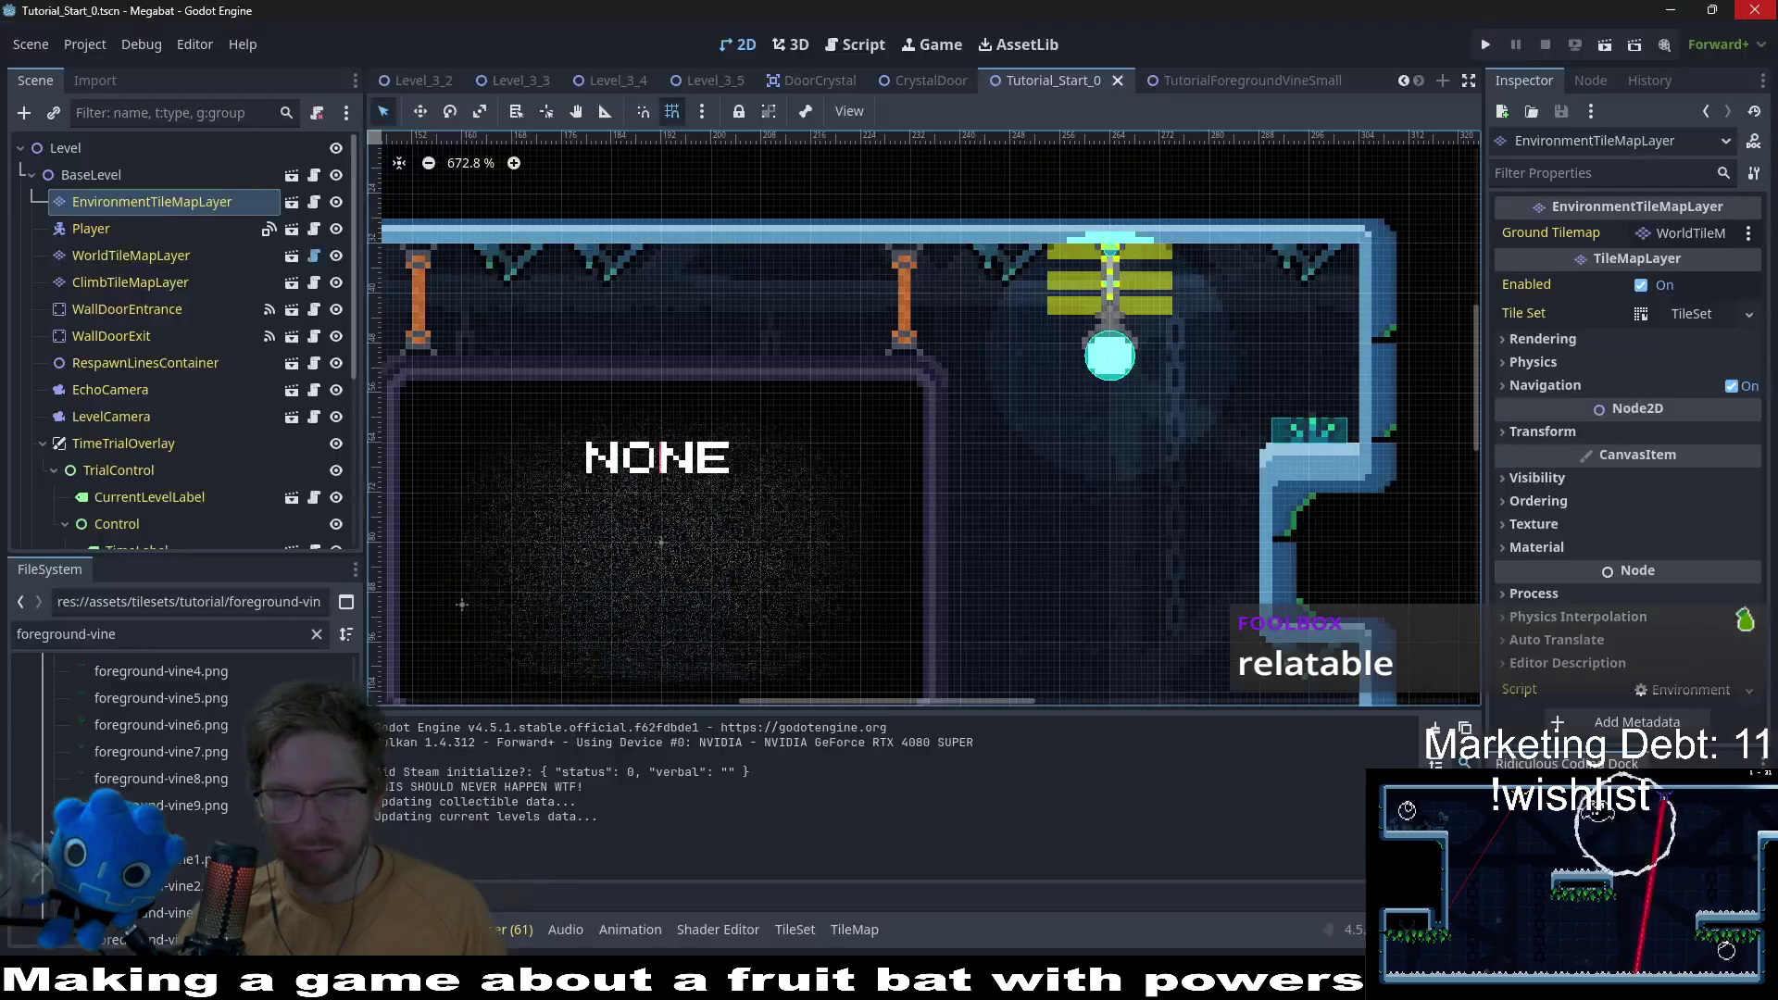
pyautogui.scroll(-5, 1214, 405)
pyautogui.hscroll(-3, 1214, 405)
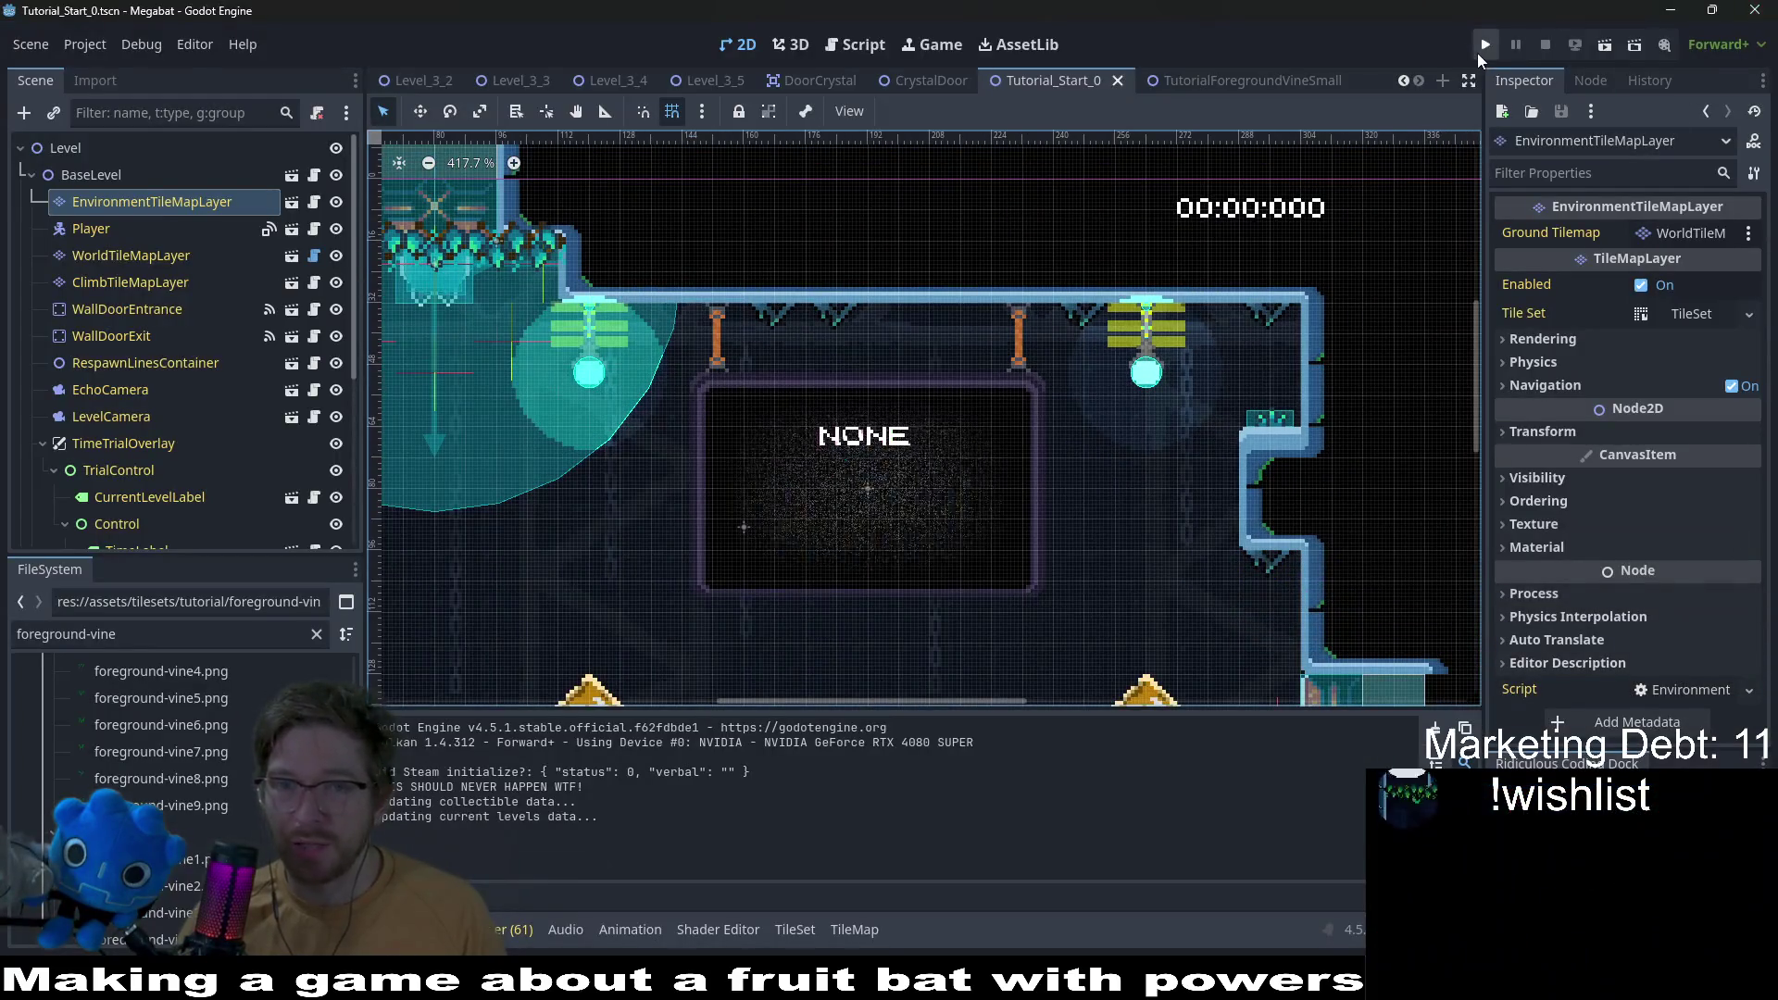
pyautogui.click(1485, 45)
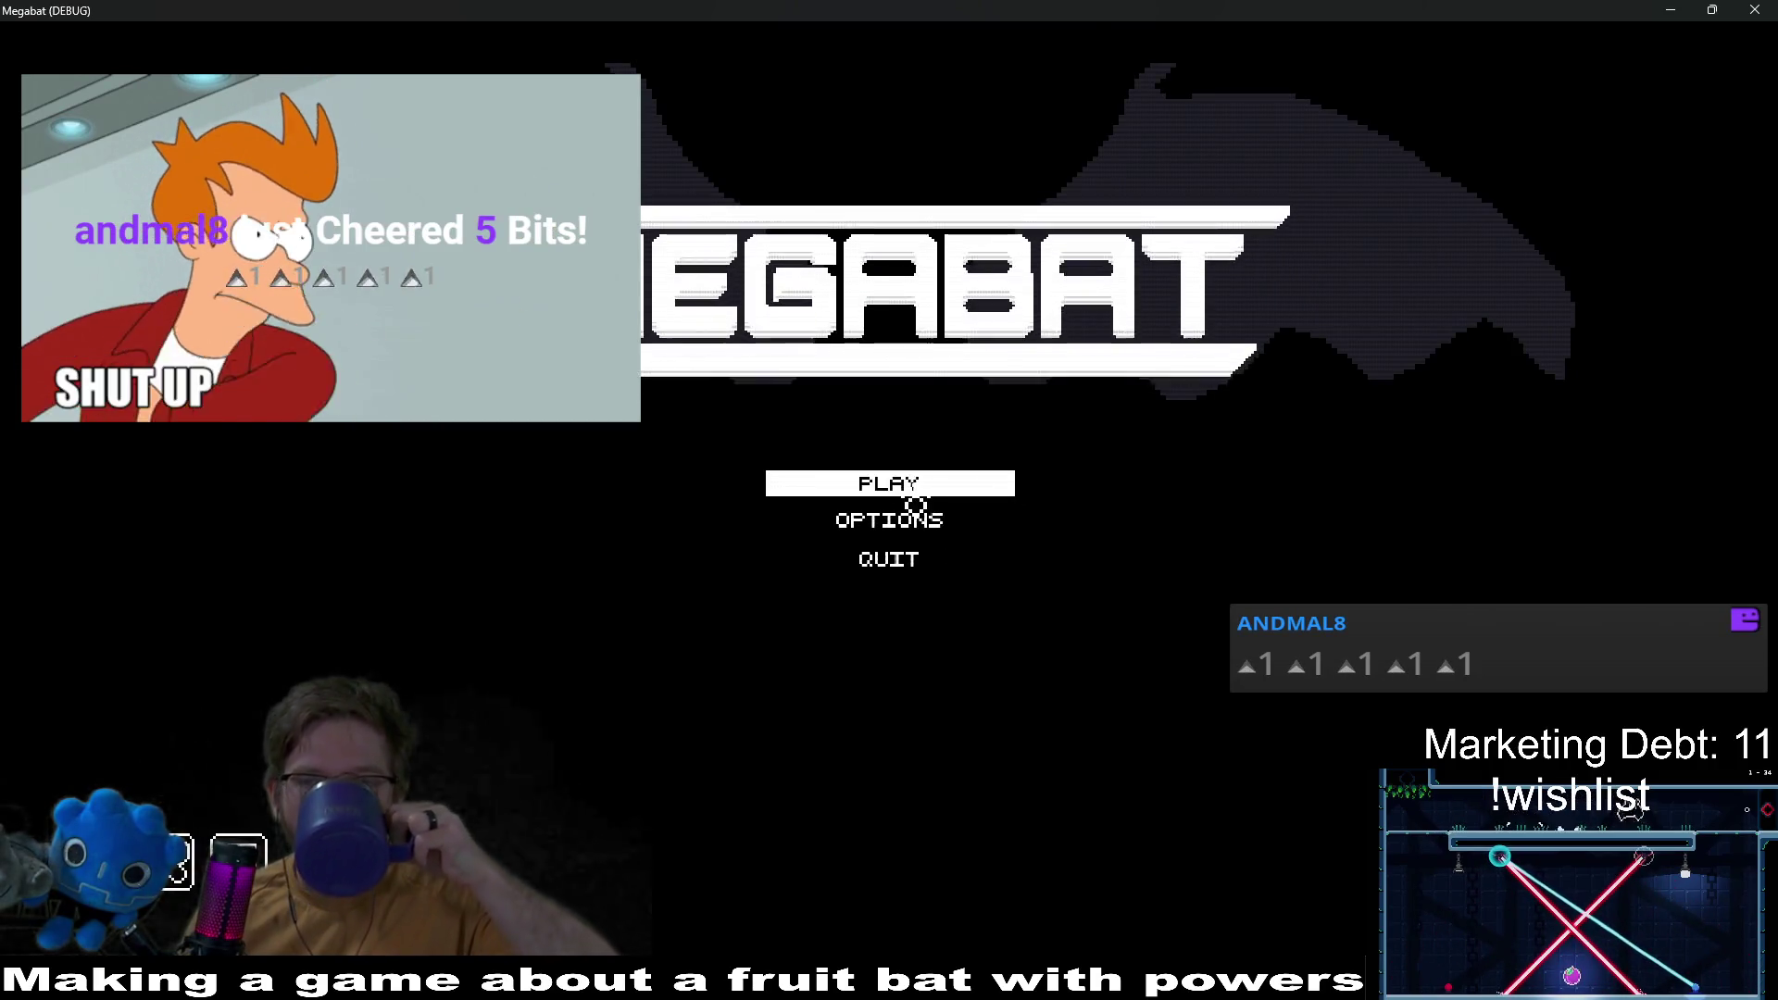
# Step: Start level 01 of the first world from the title menu using the save profile
pyautogui.click(912, 489)
pyautogui.click(917, 463)
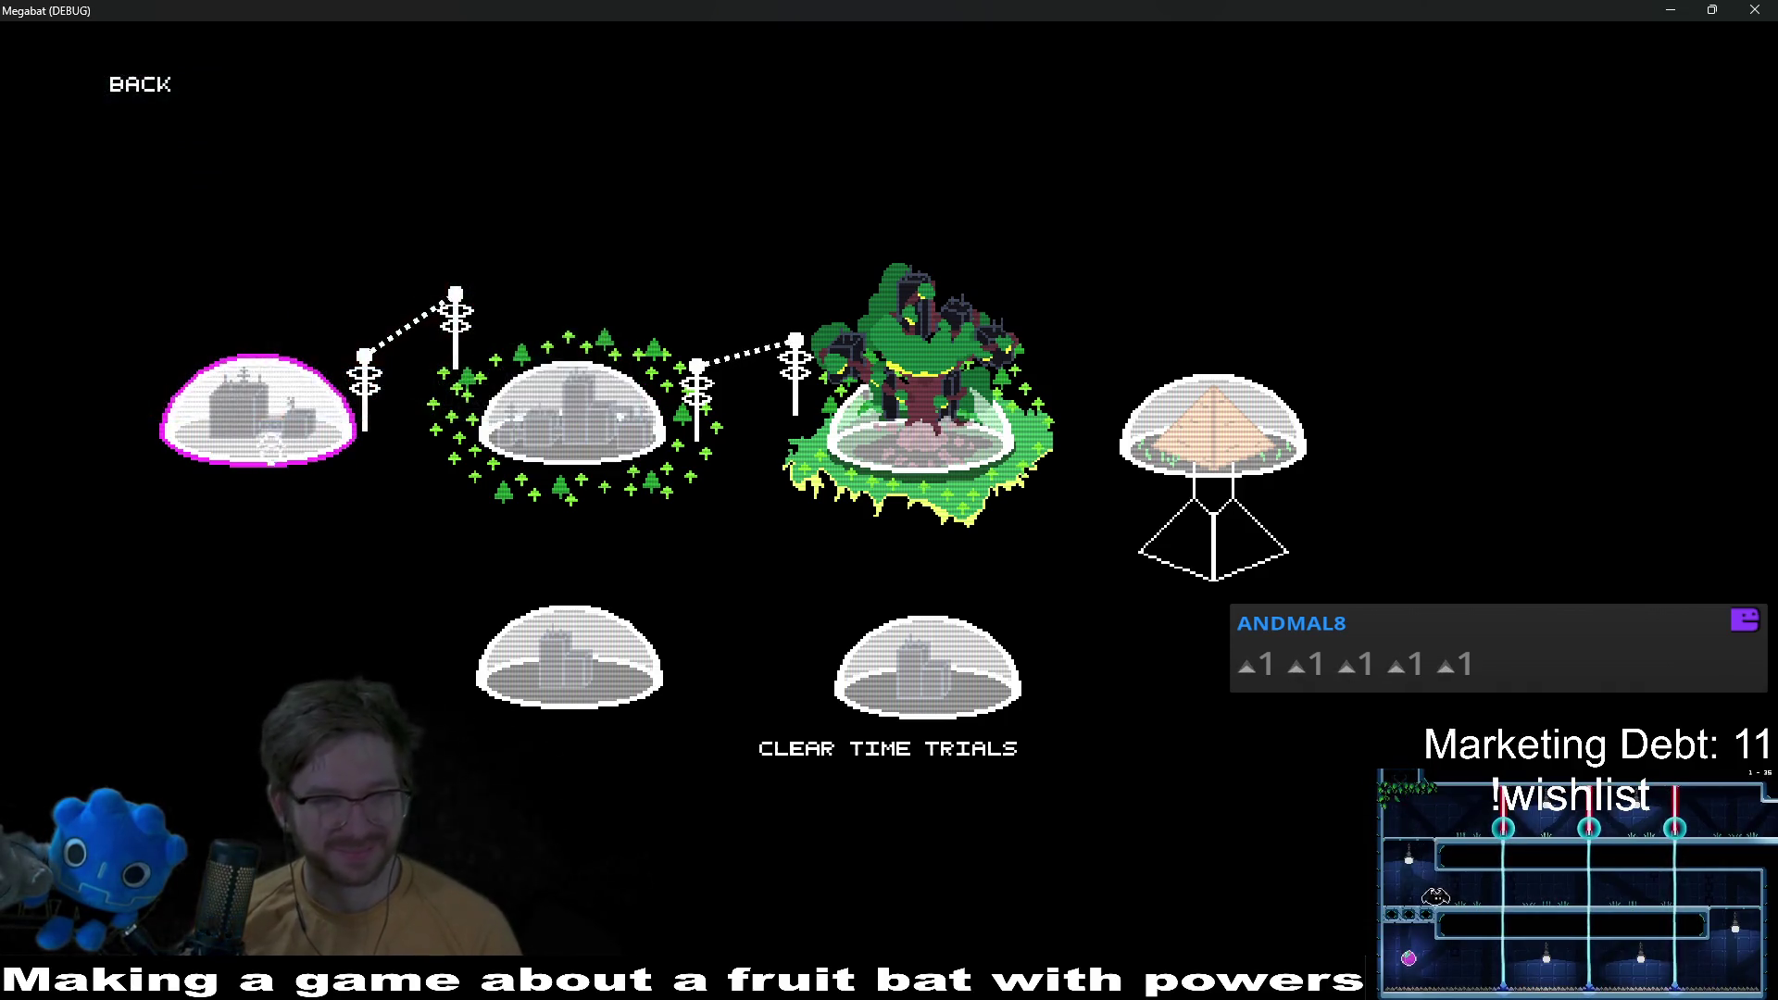
pyautogui.click(255, 422)
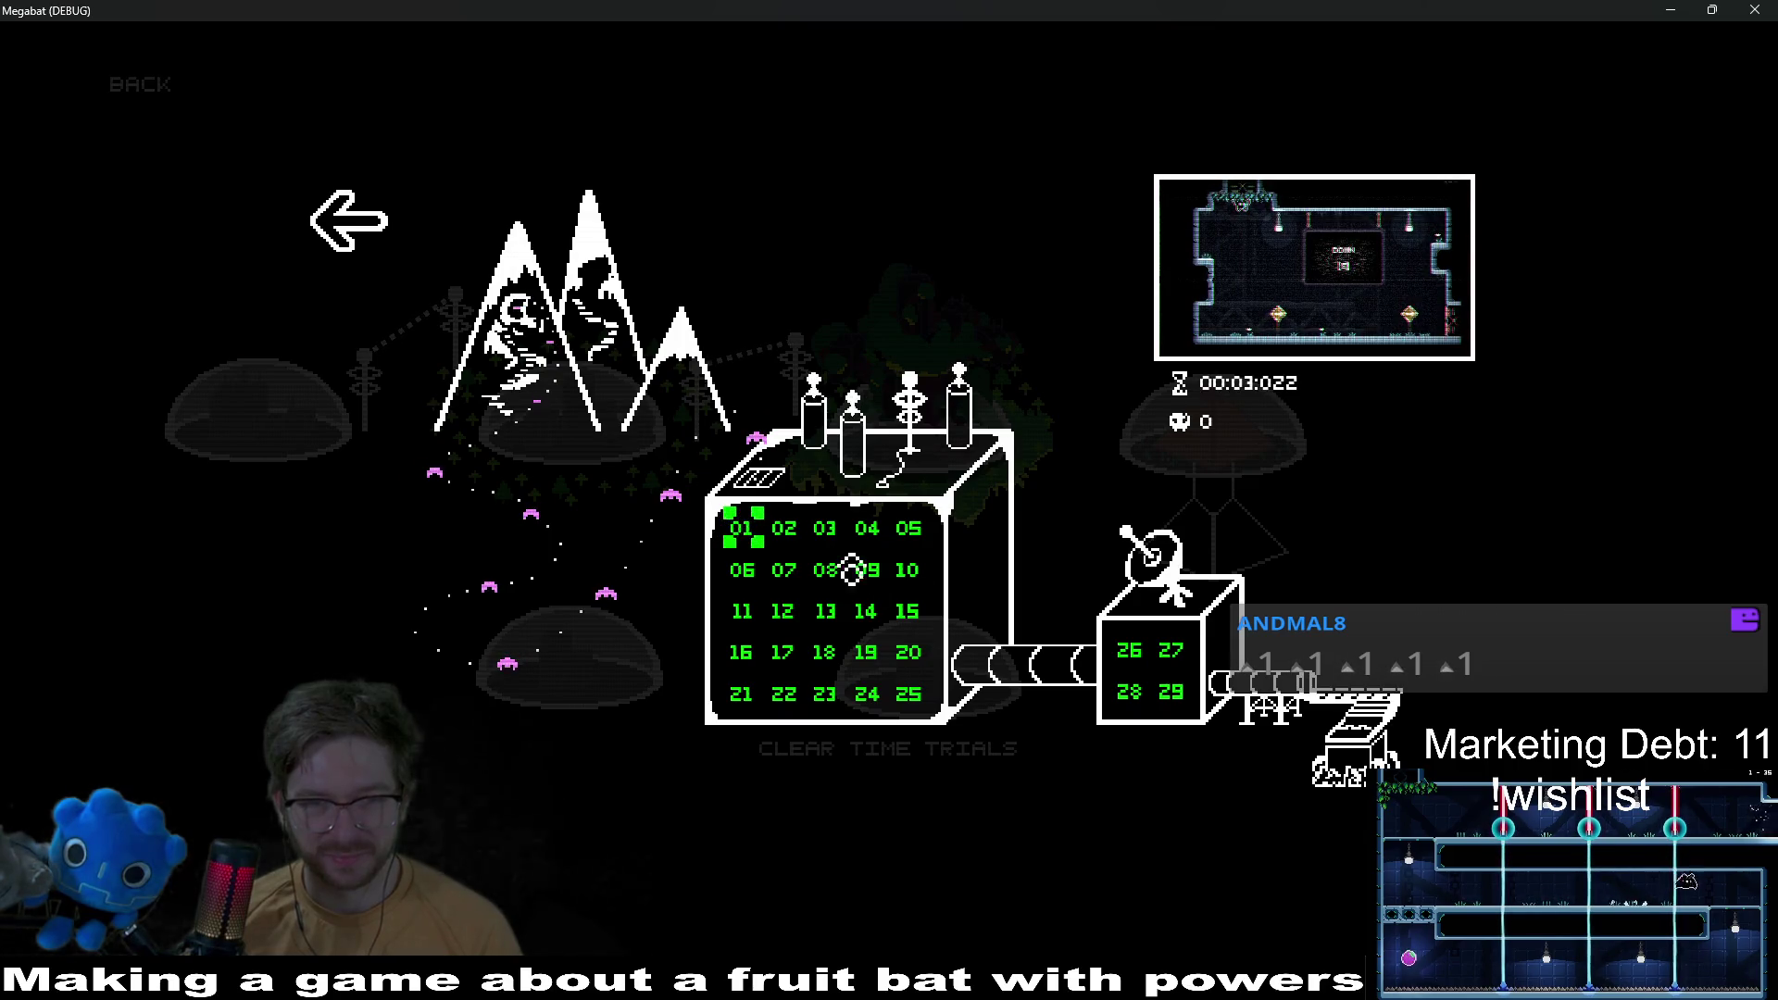
pyautogui.press('Return')
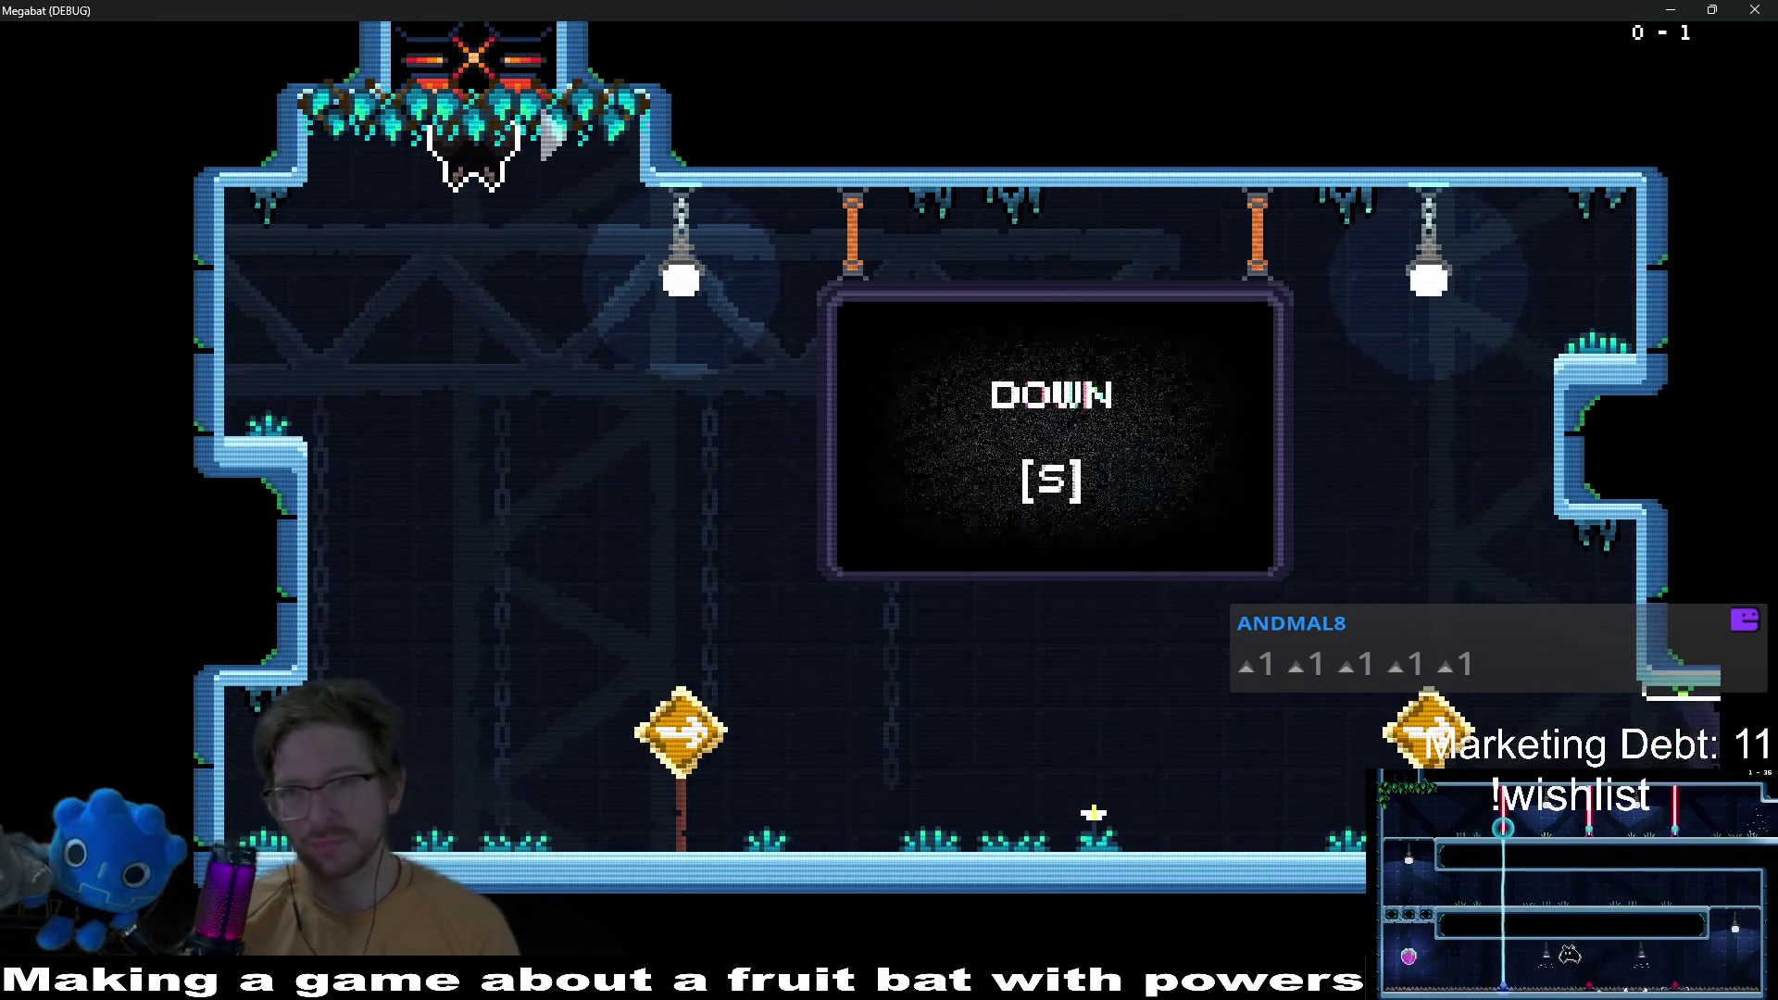
# Step: Fly the bat around the first tutorial room and crawl along the ceiling into the next room
pyautogui.press('d')
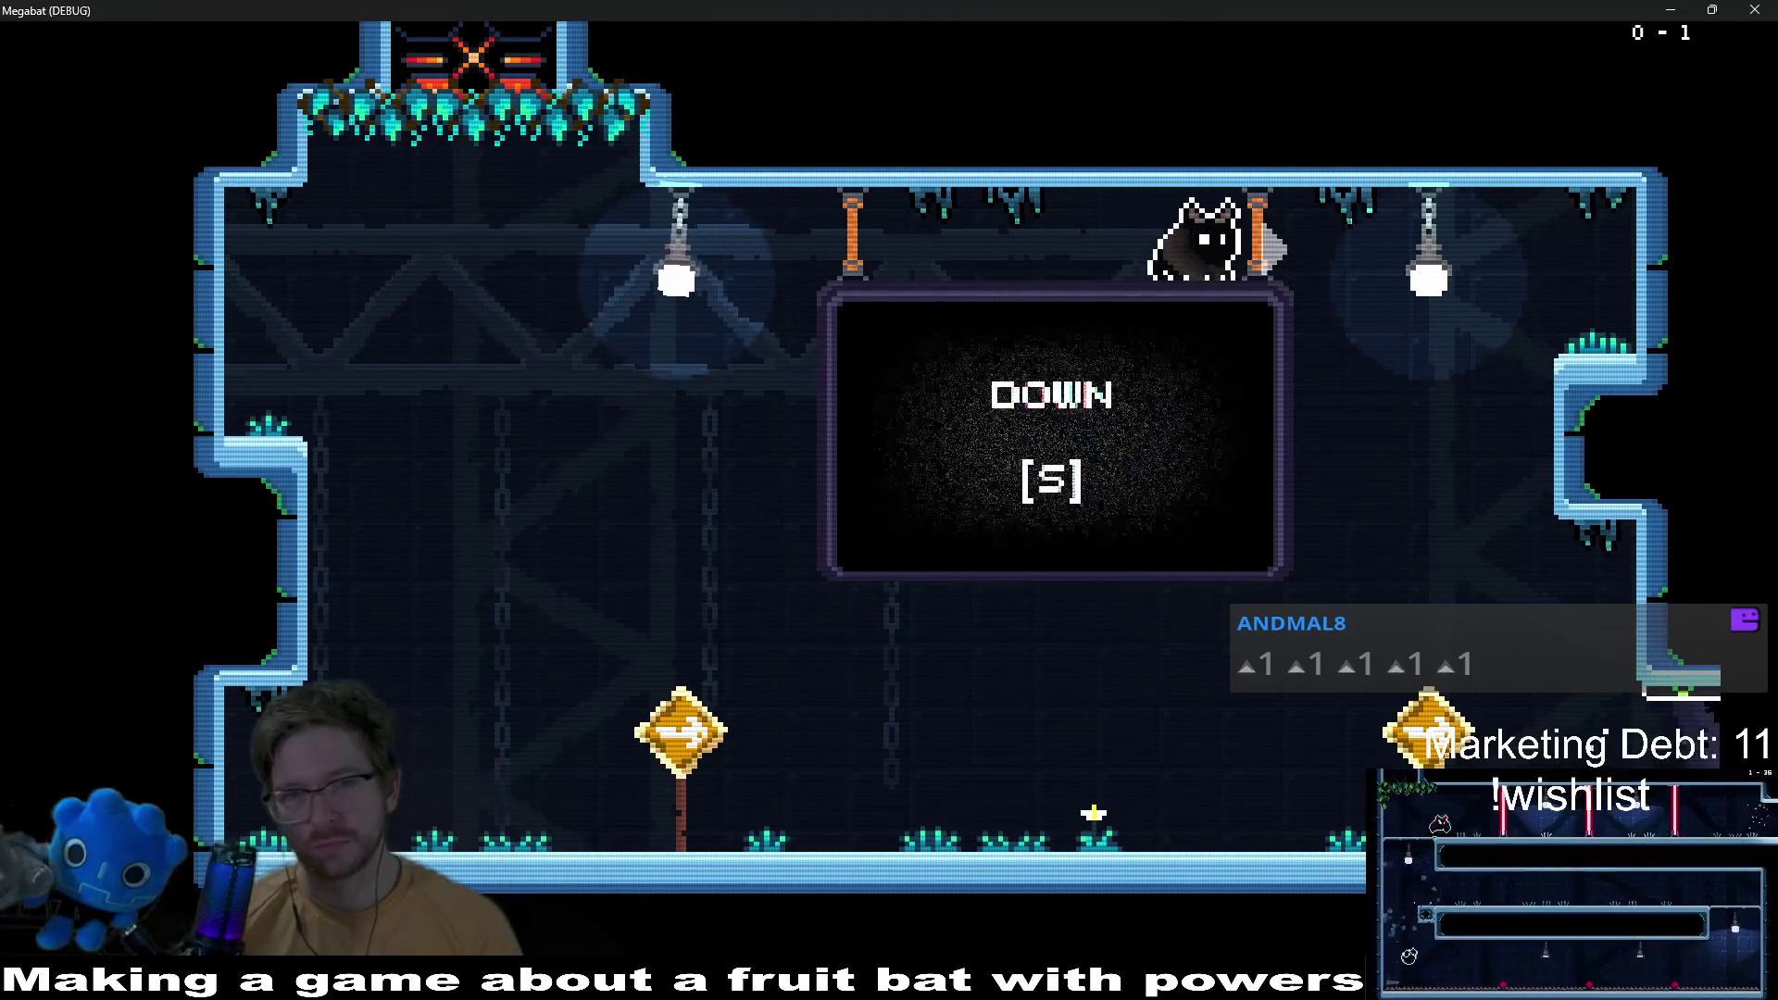
pyautogui.press('a')
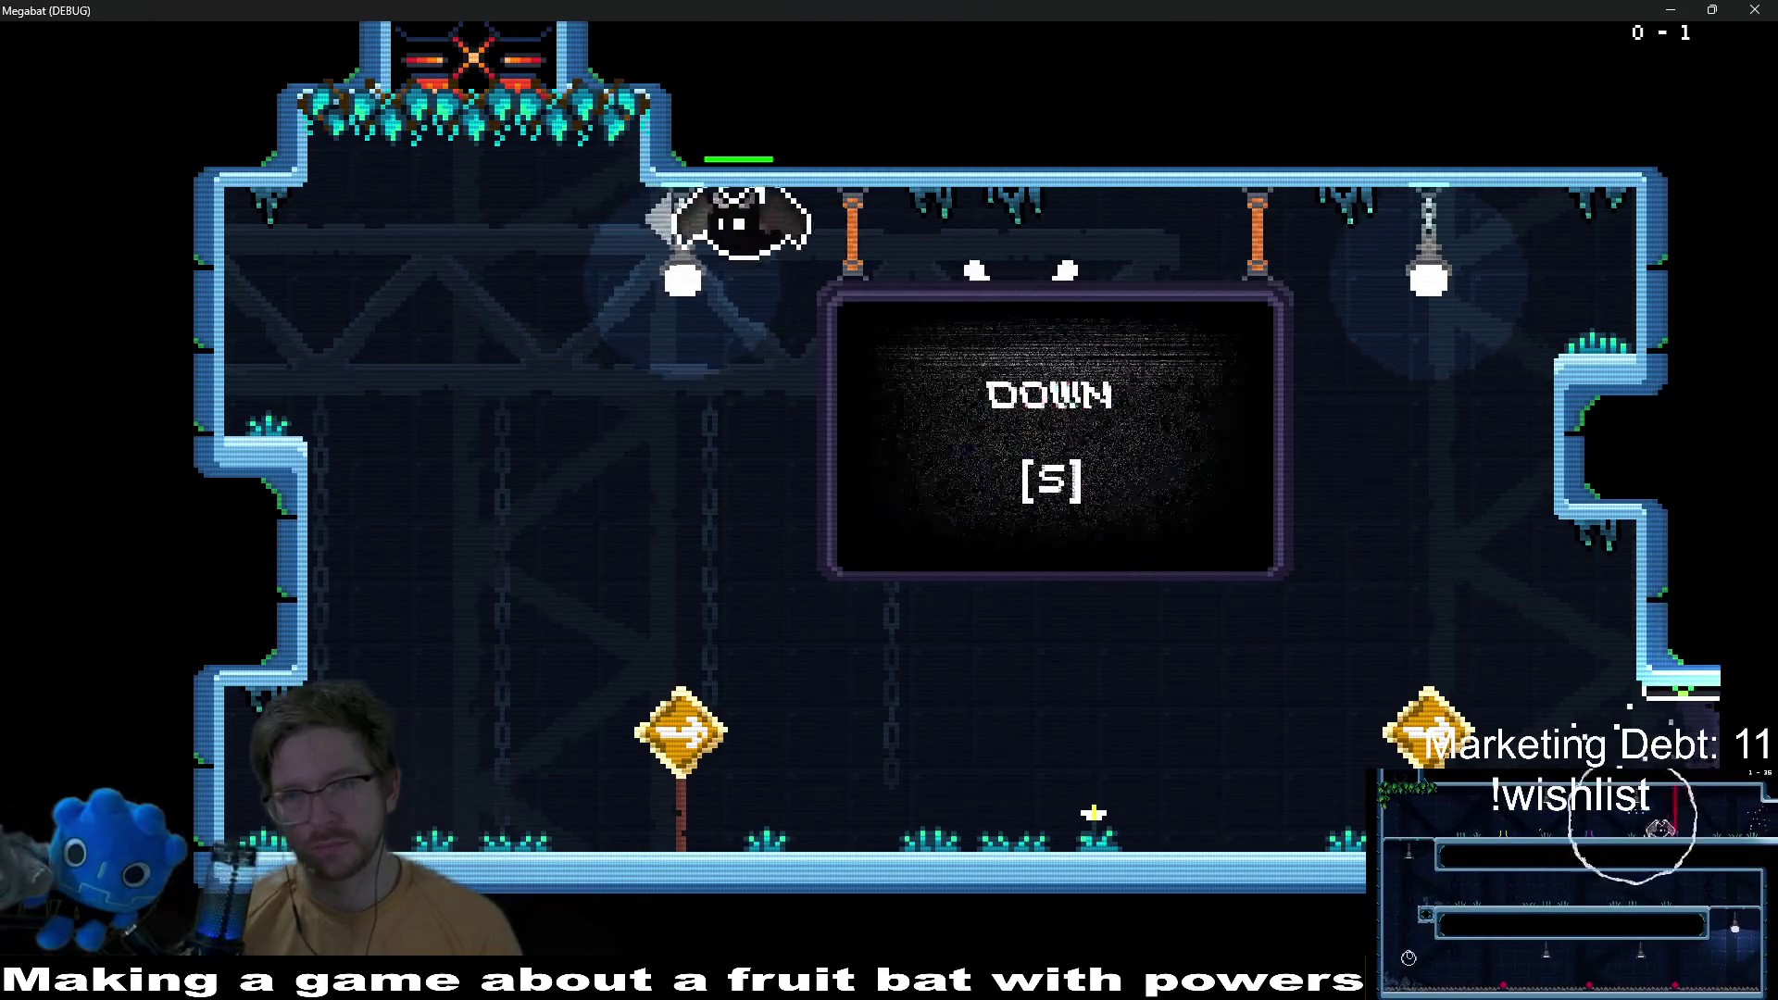
pyautogui.press('d')
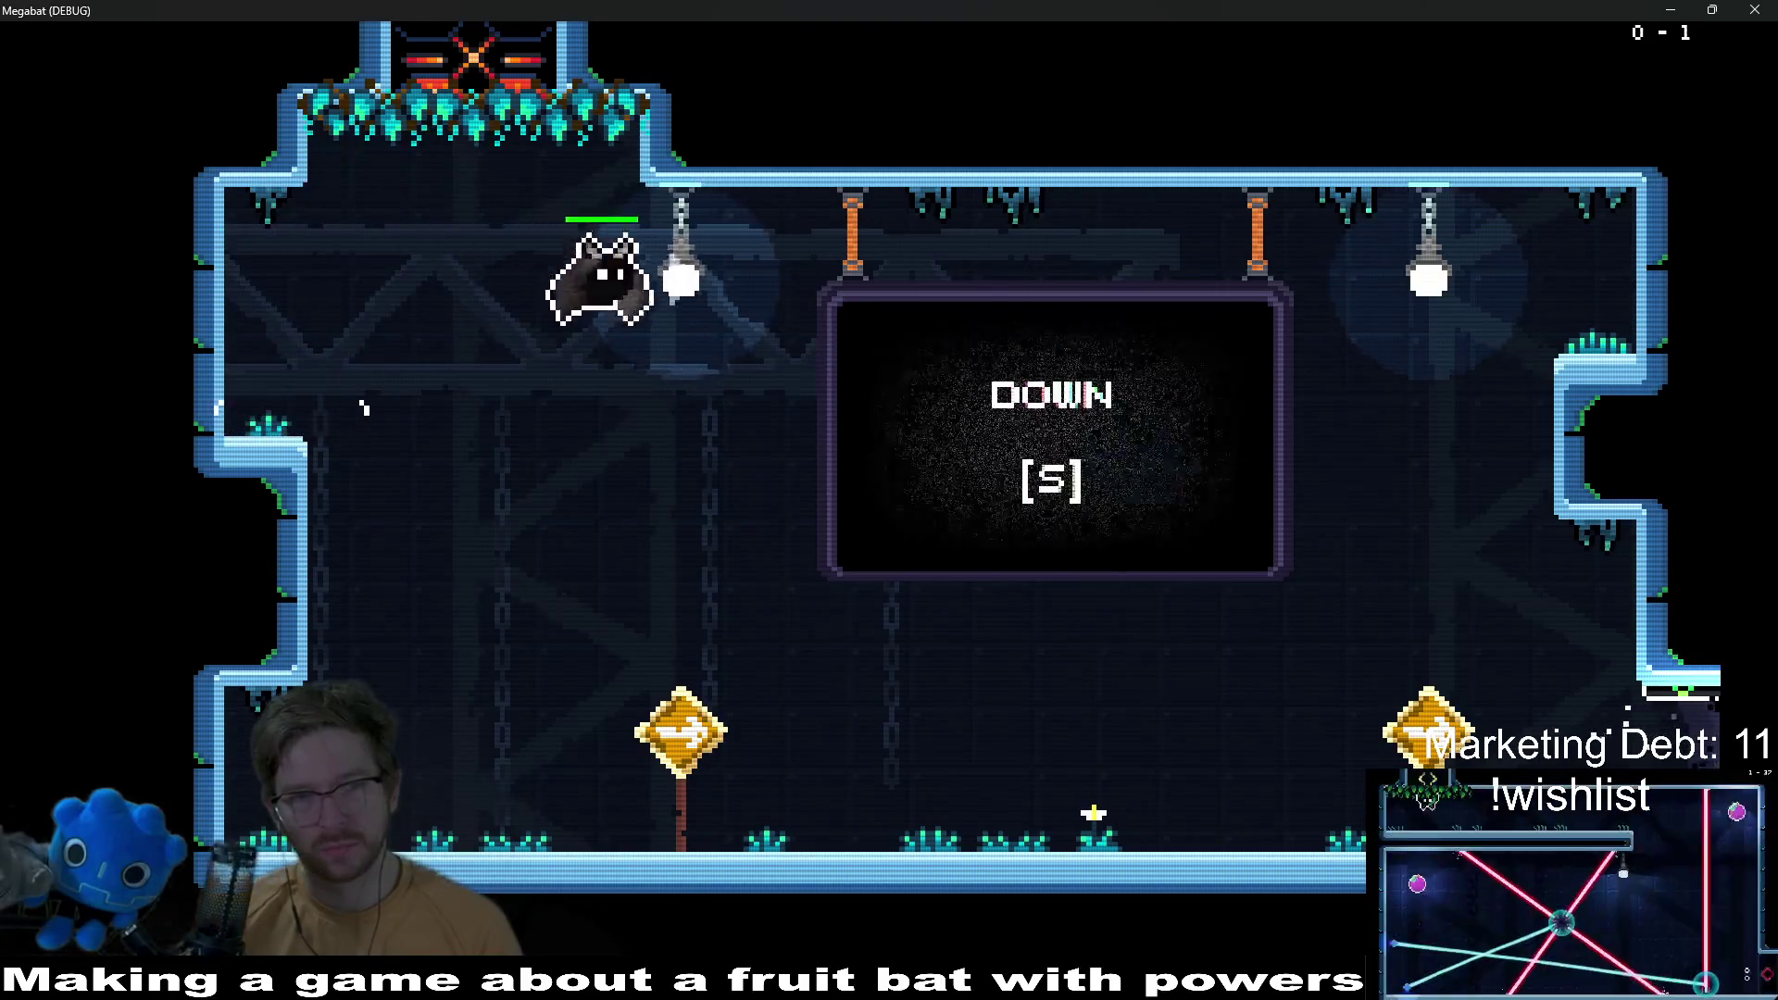
pyautogui.press('s')
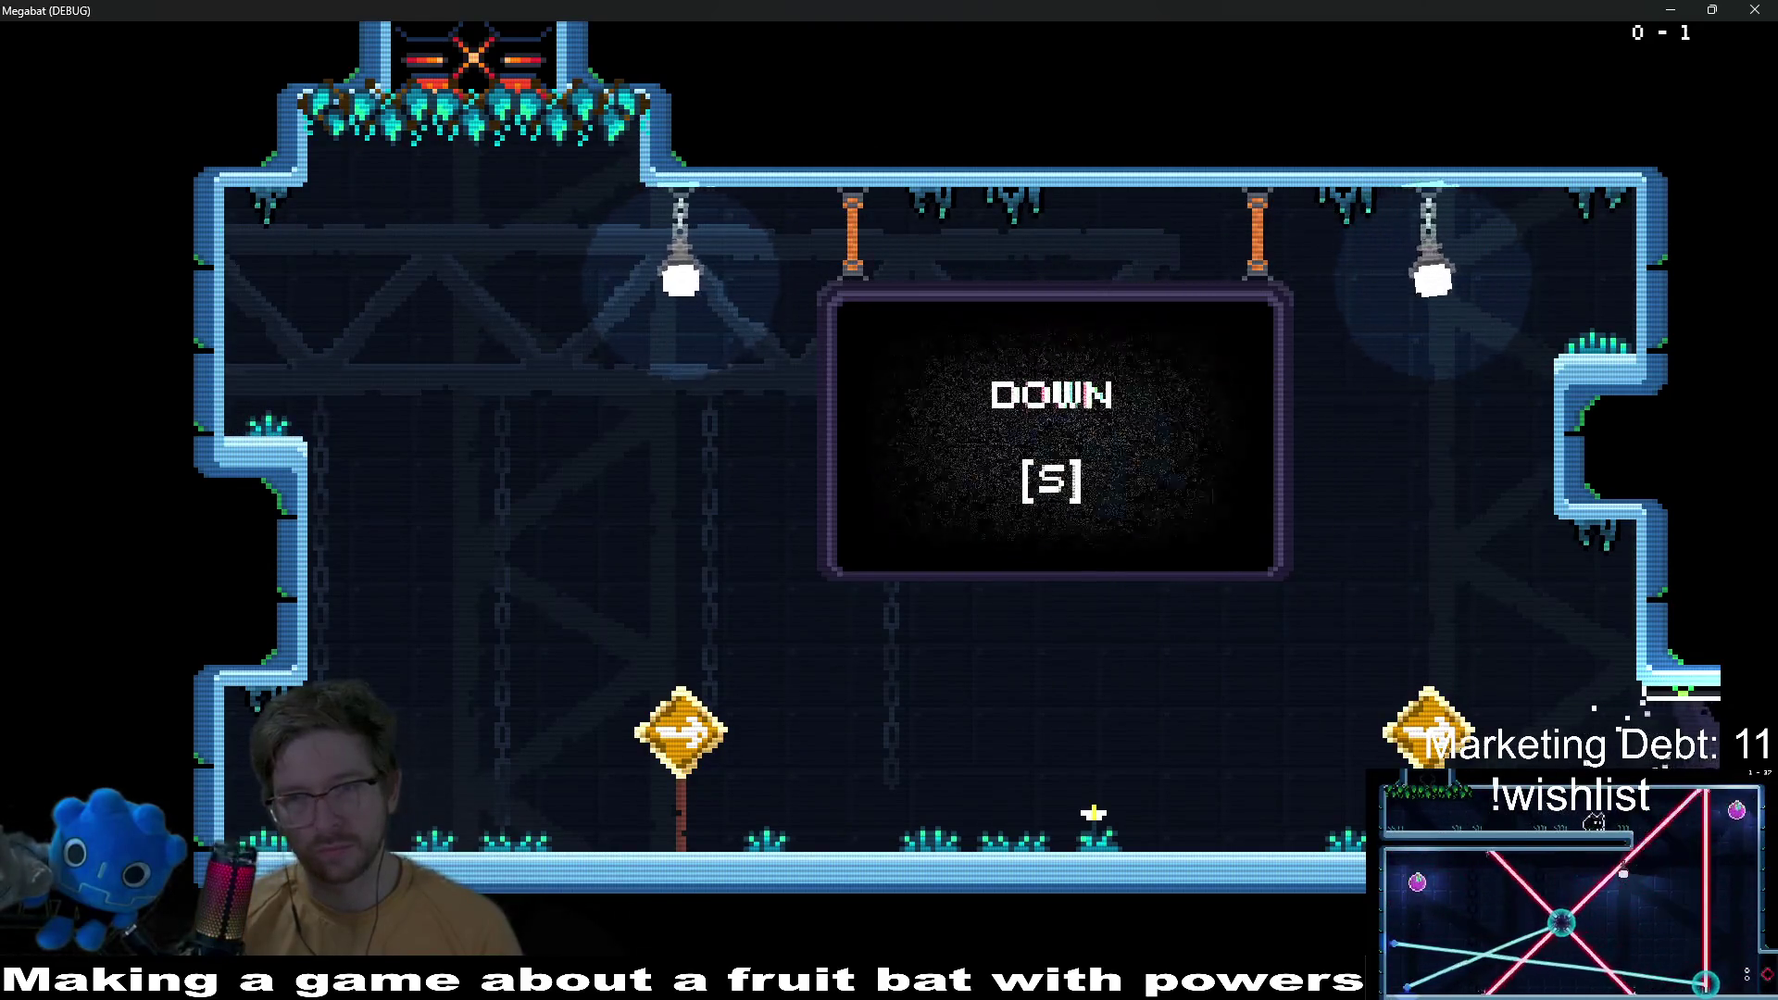
pyautogui.press('w')
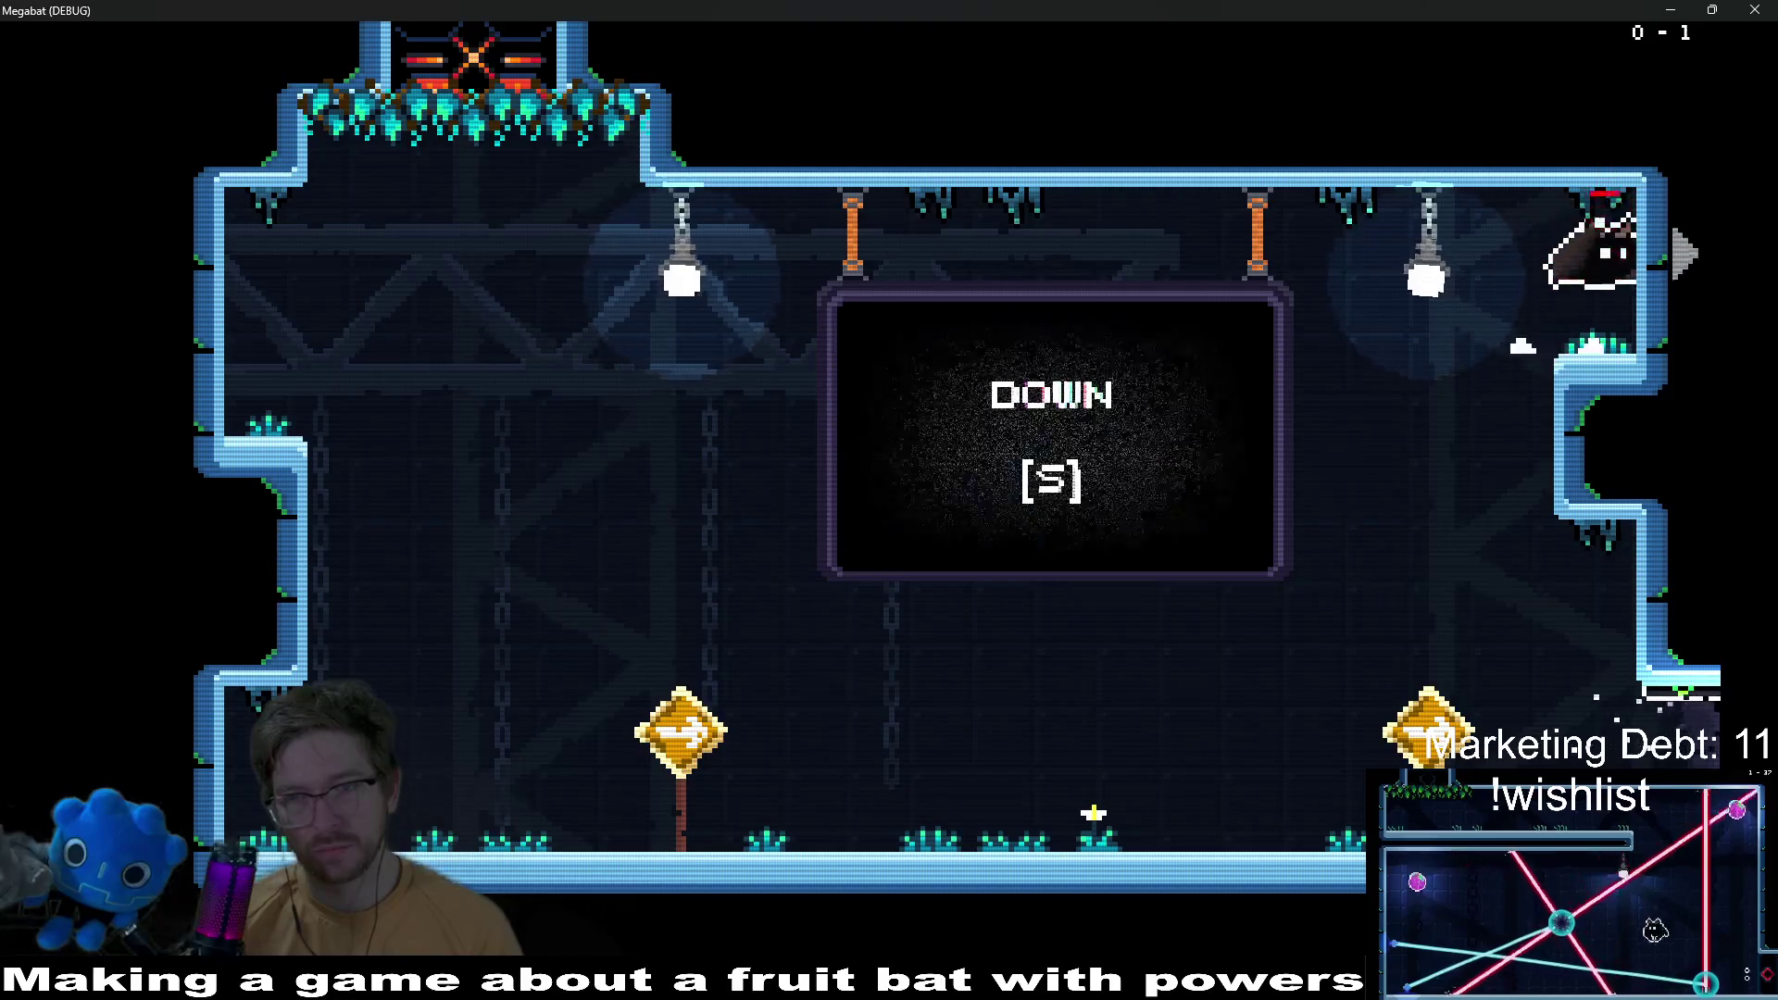
pyautogui.press('d')
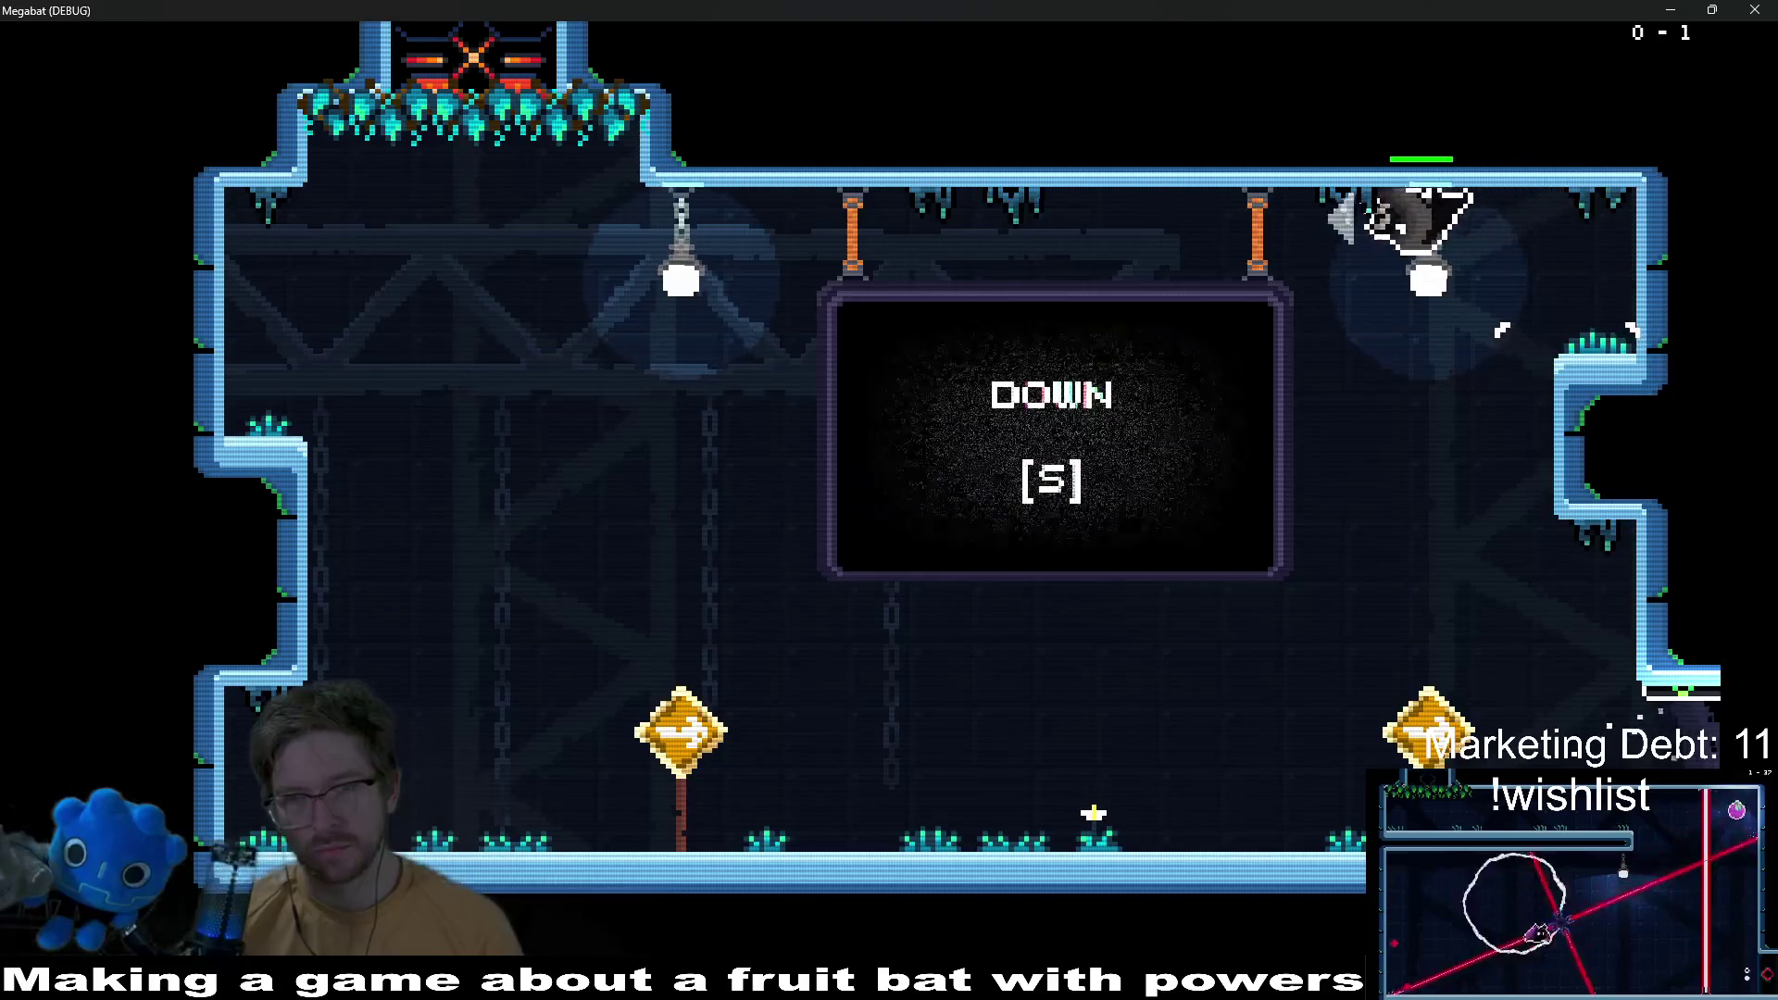
pyautogui.press('d')
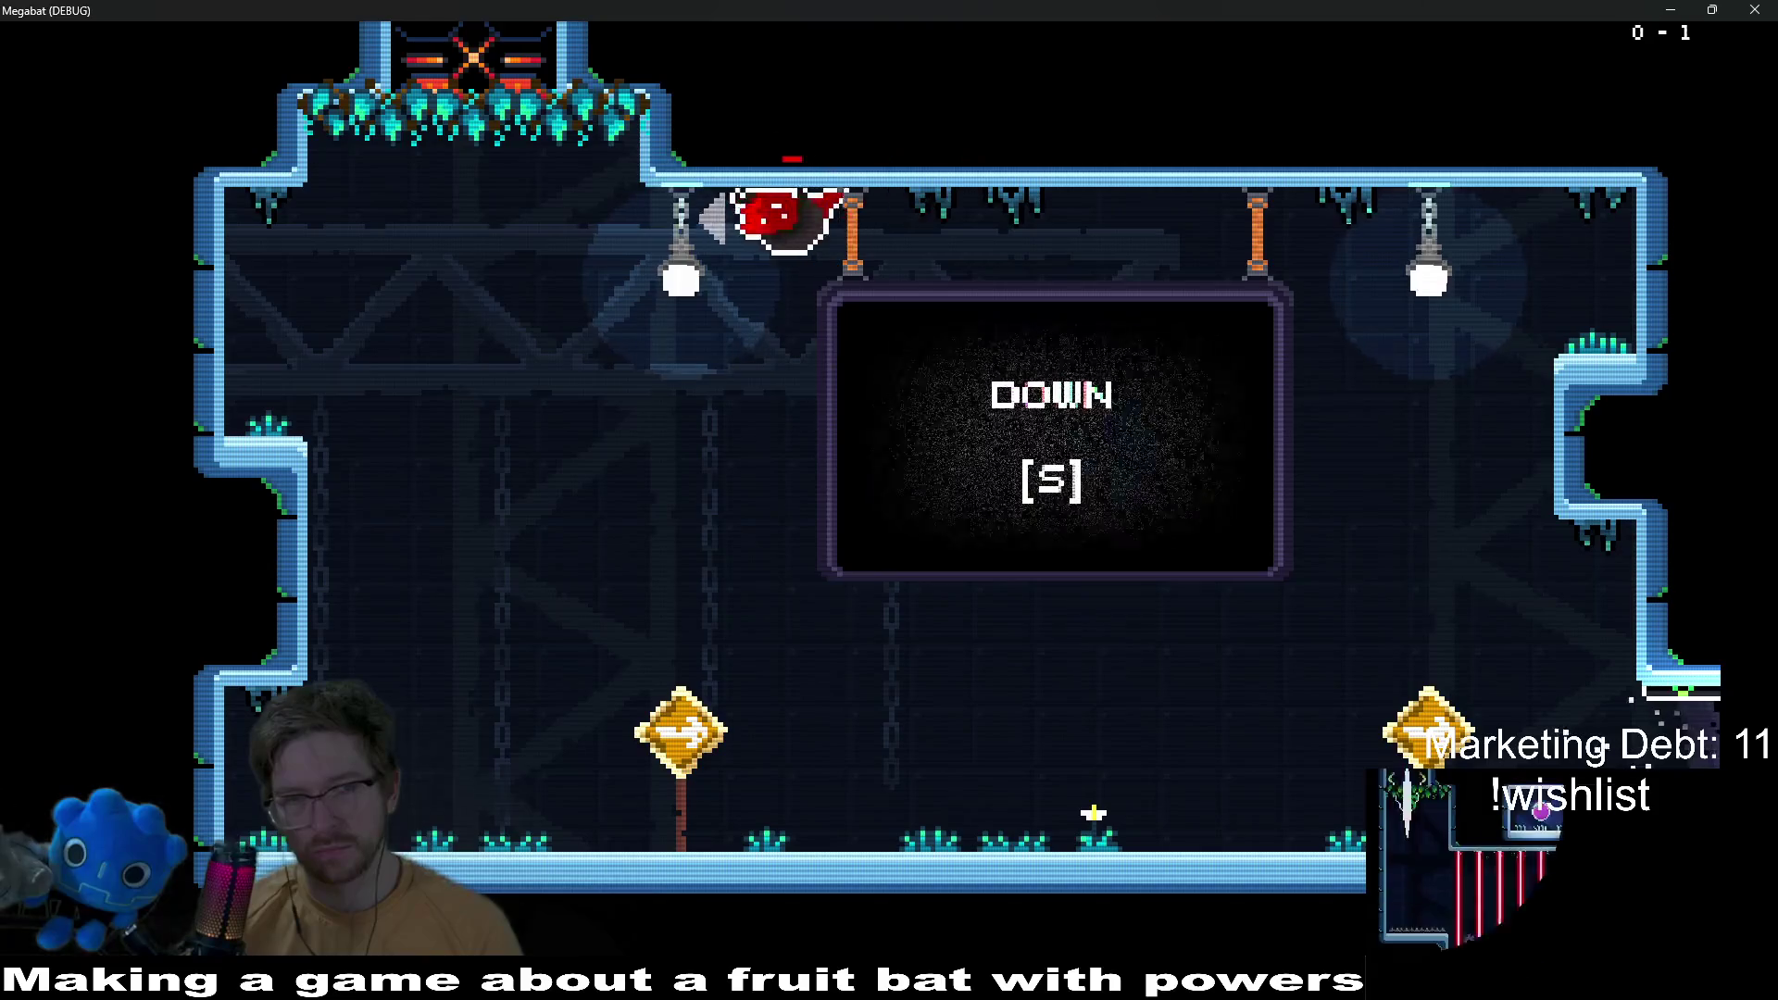
pyautogui.press('d')
pyautogui.press('d')
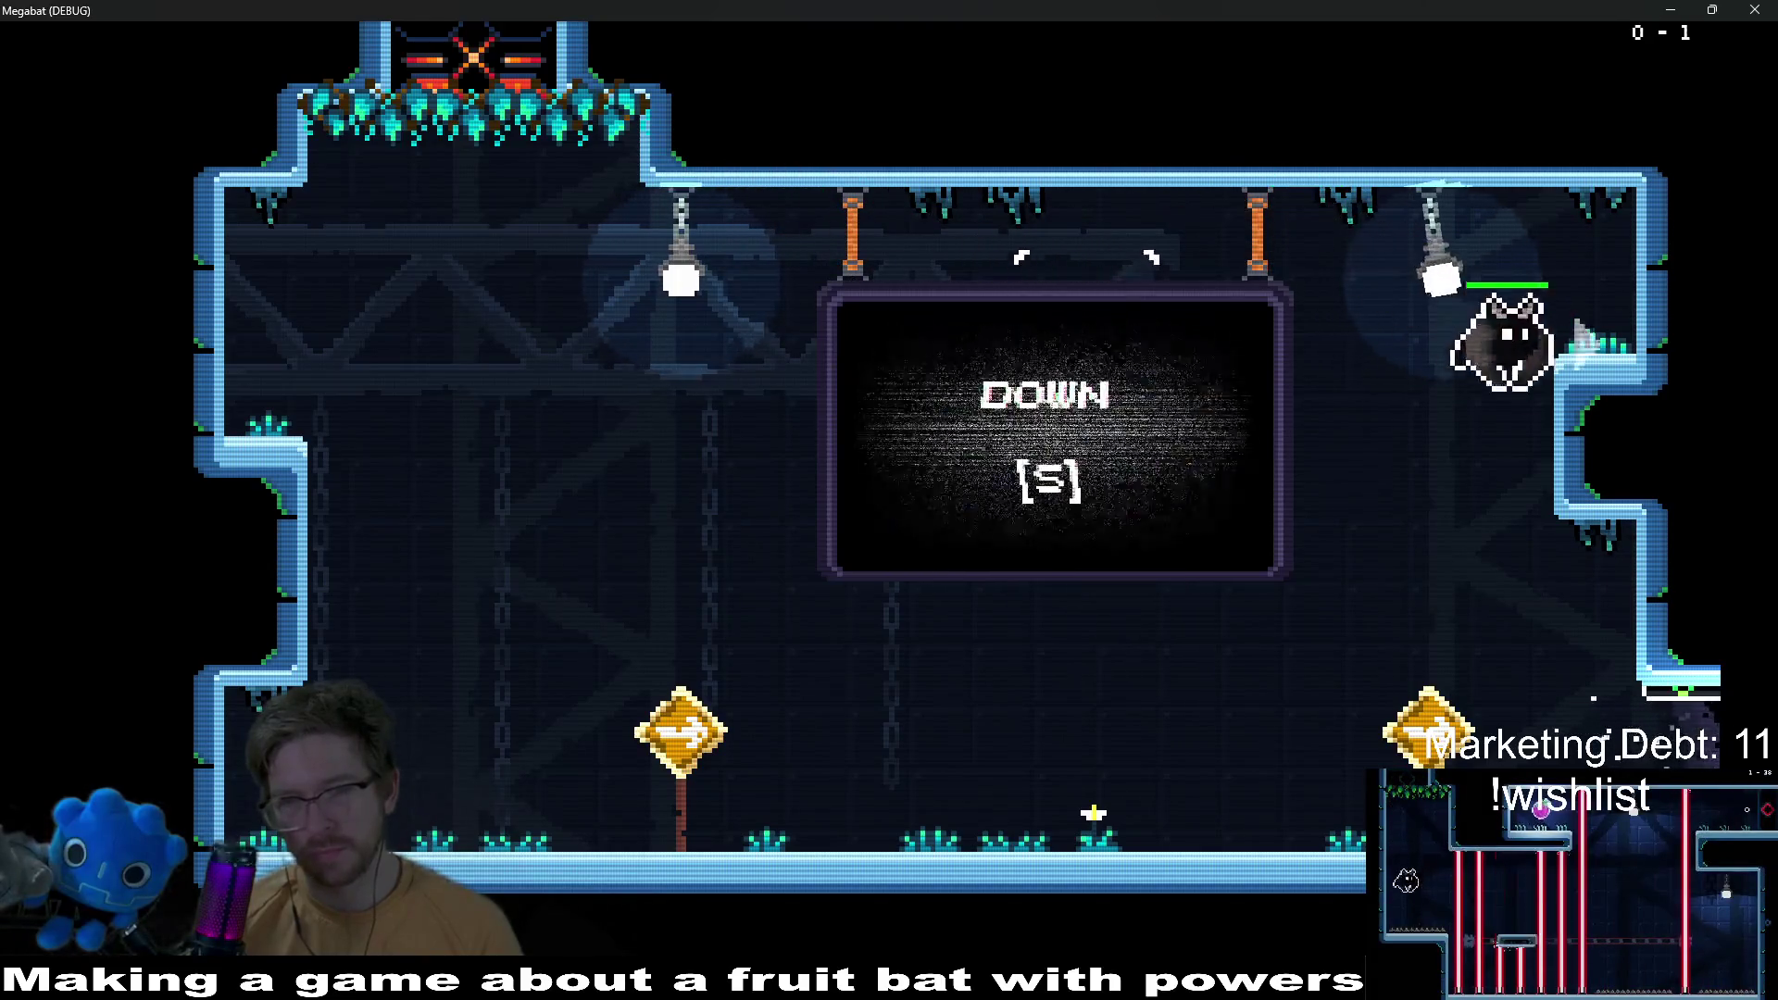
pyautogui.press('d')
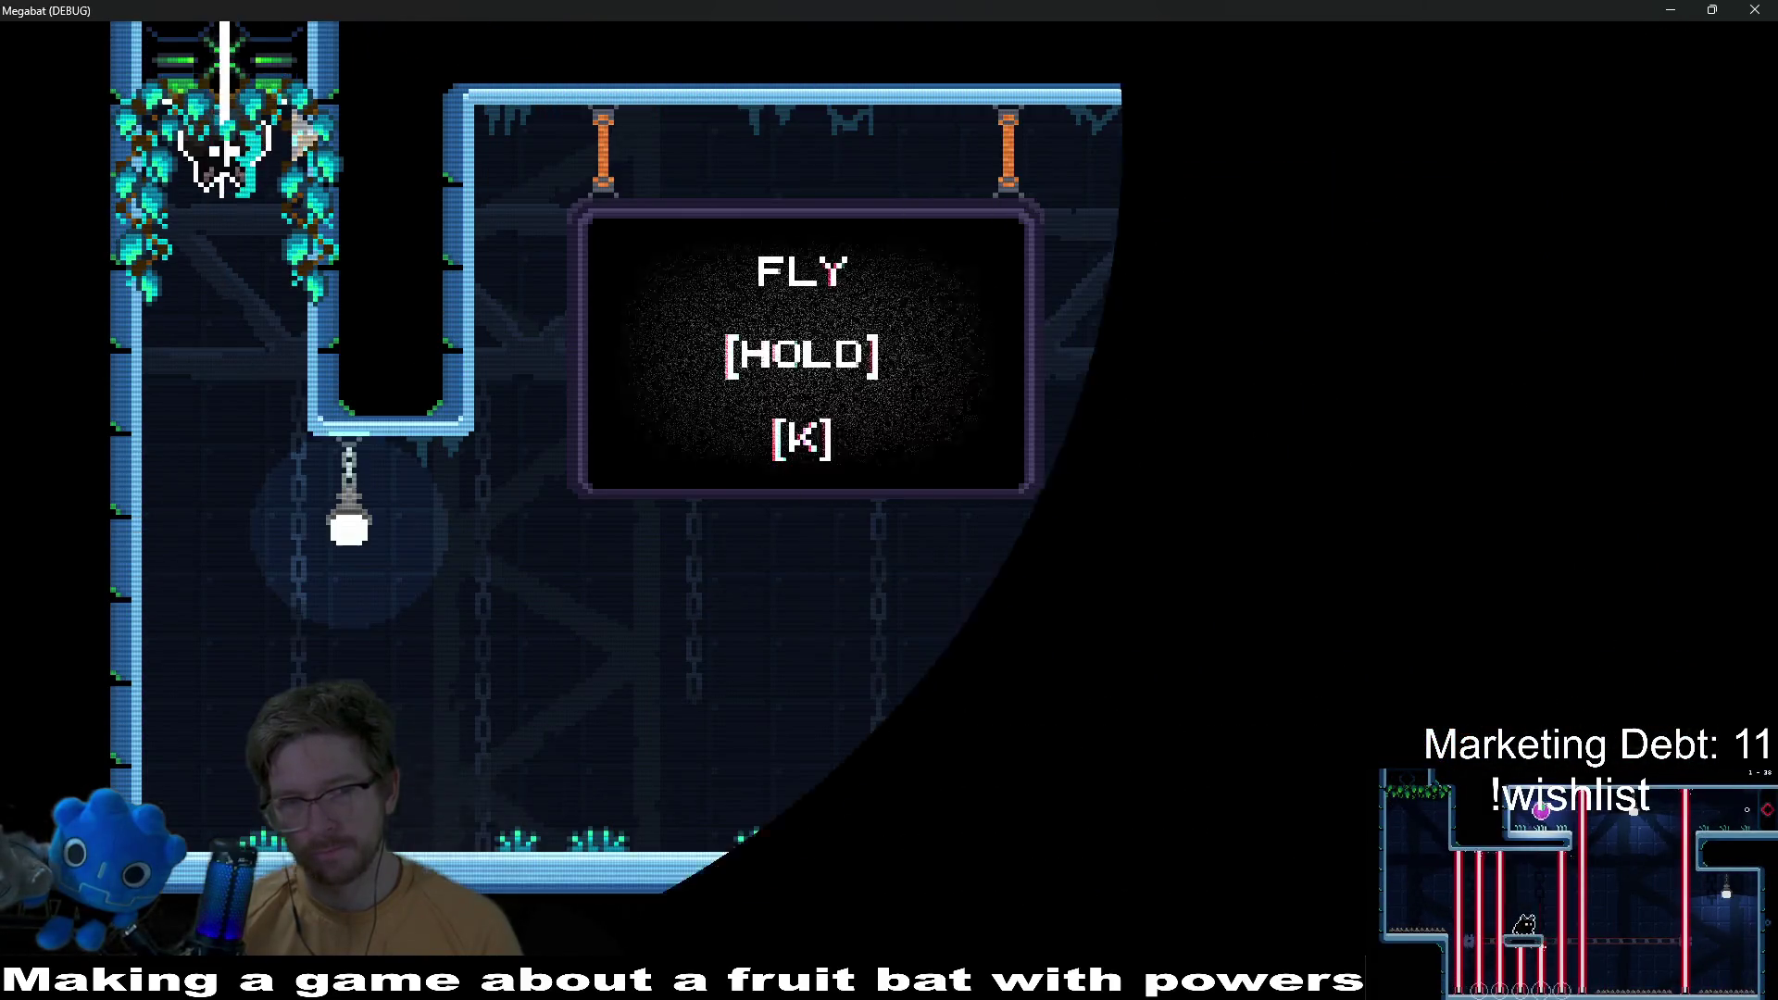
pyautogui.press('d')
# Step: Fly above the FLY sign, back left, drop to the floor, and bring up the minimap
pyautogui.press('k')
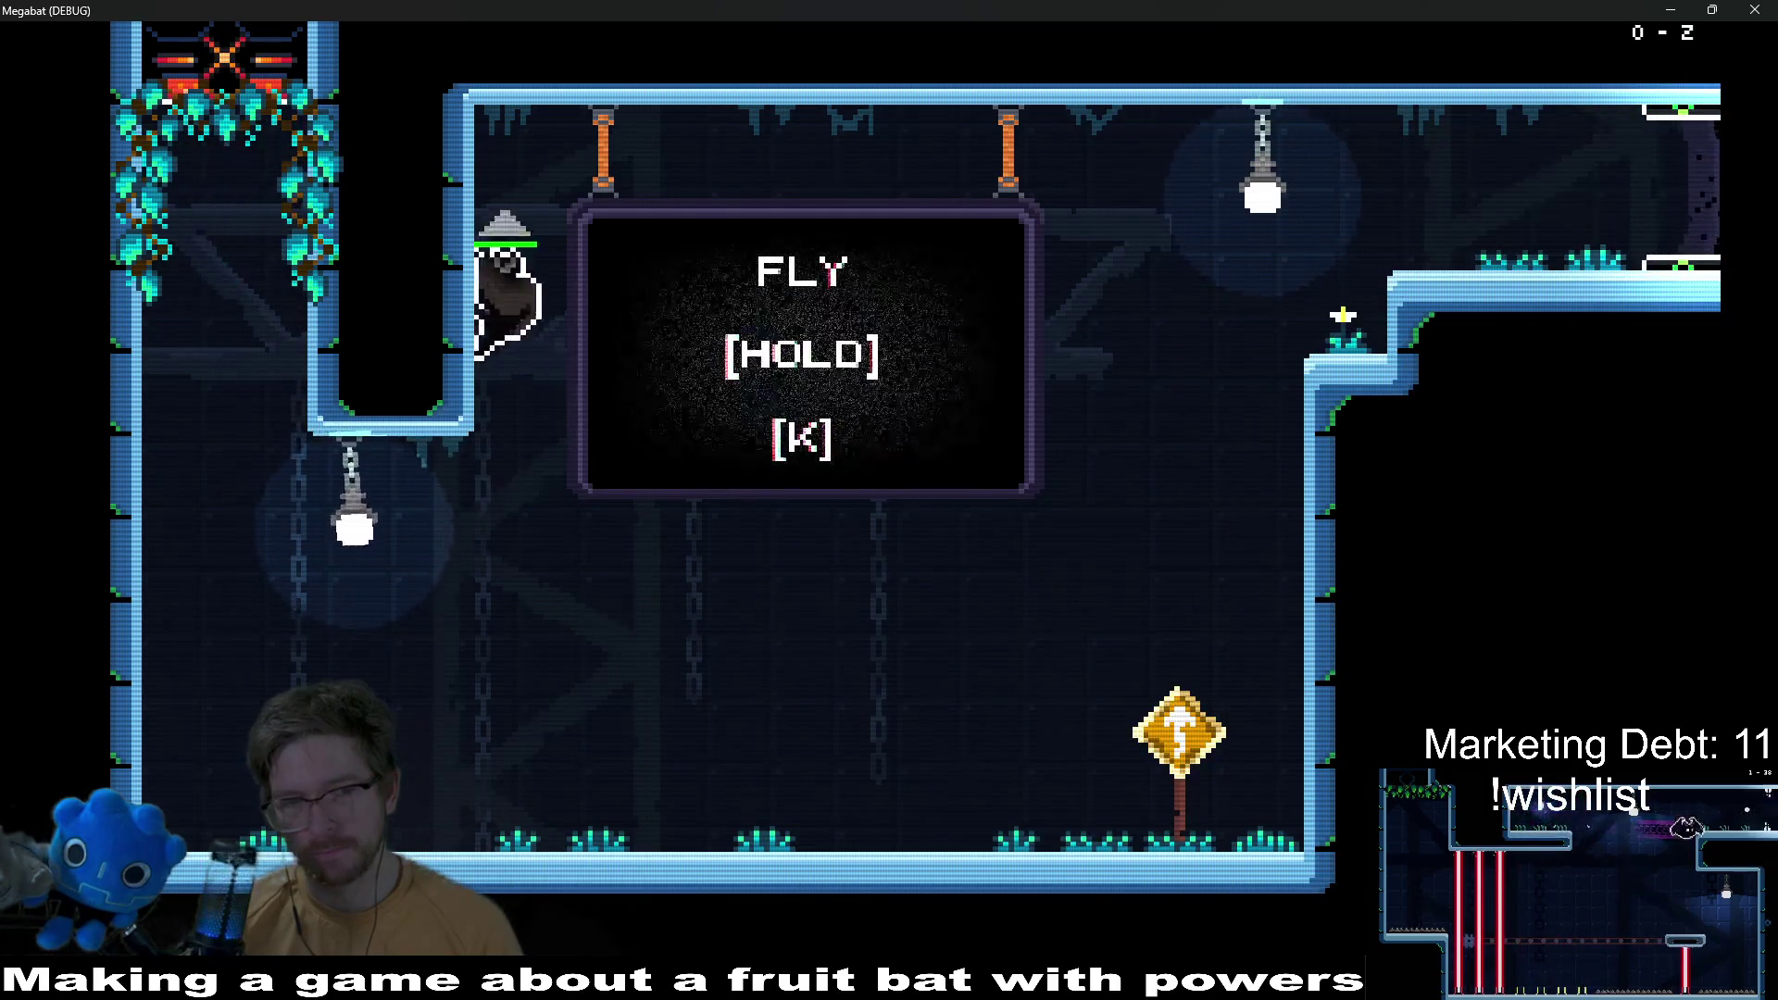
pyautogui.press('Right')
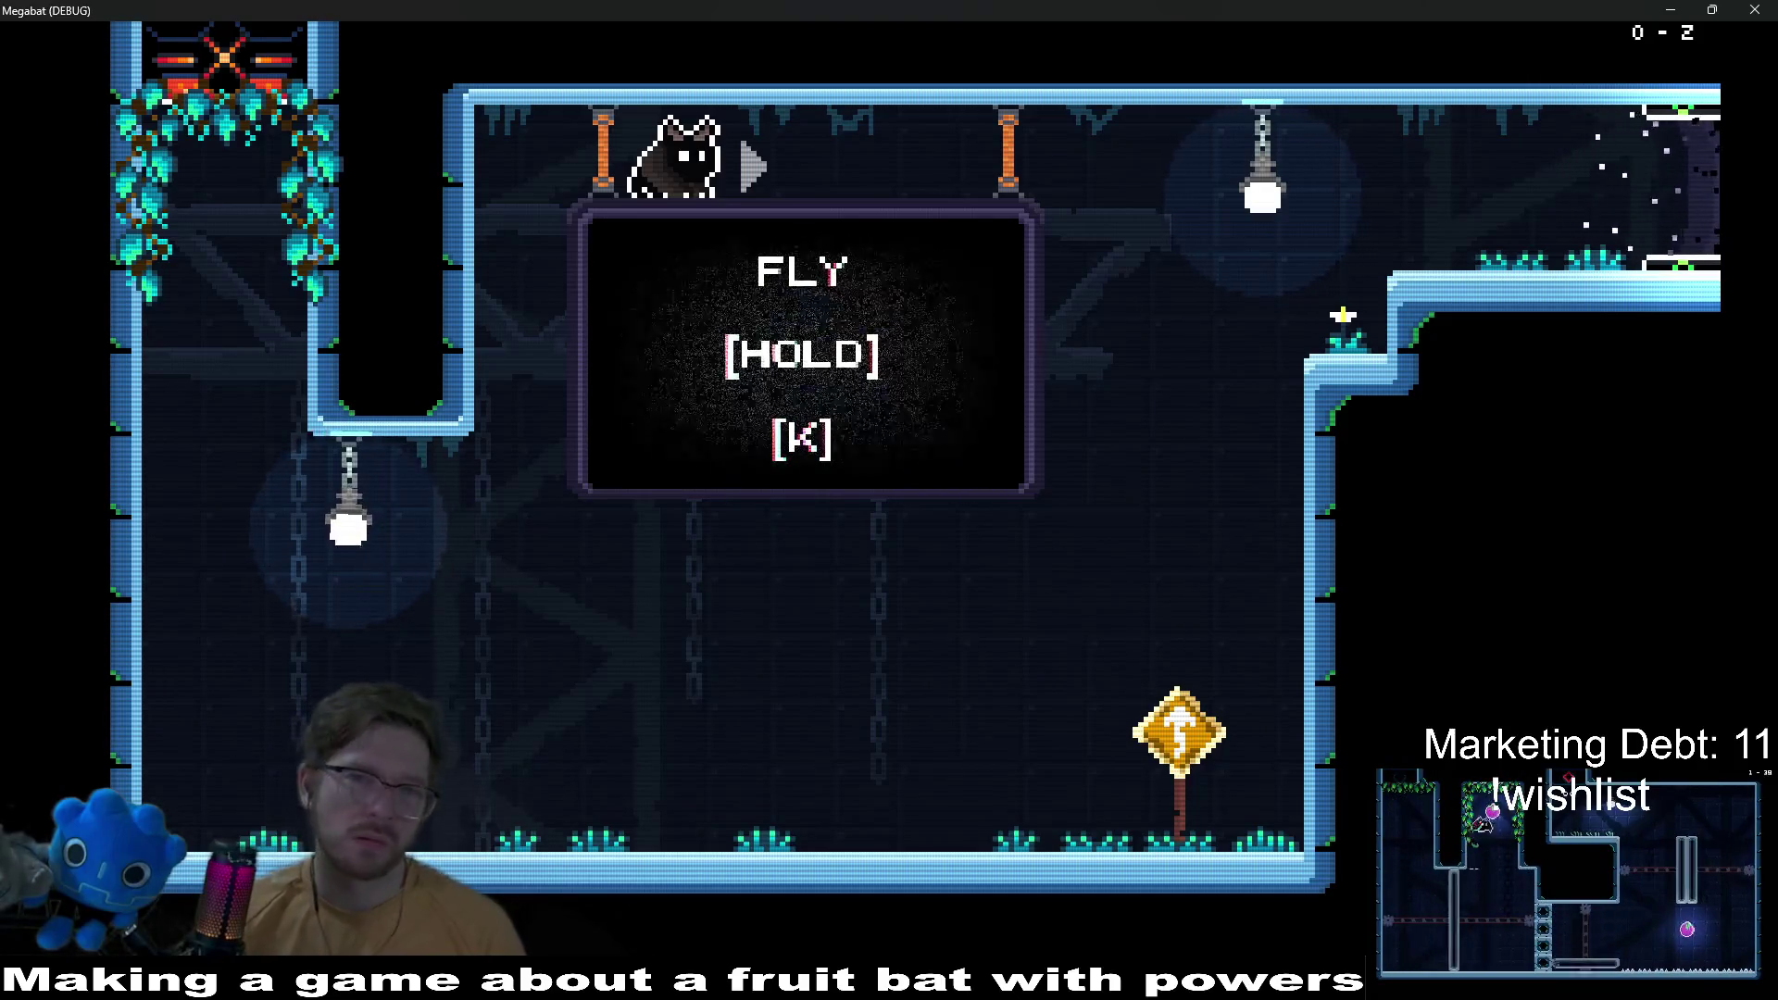
pyautogui.press('Left')
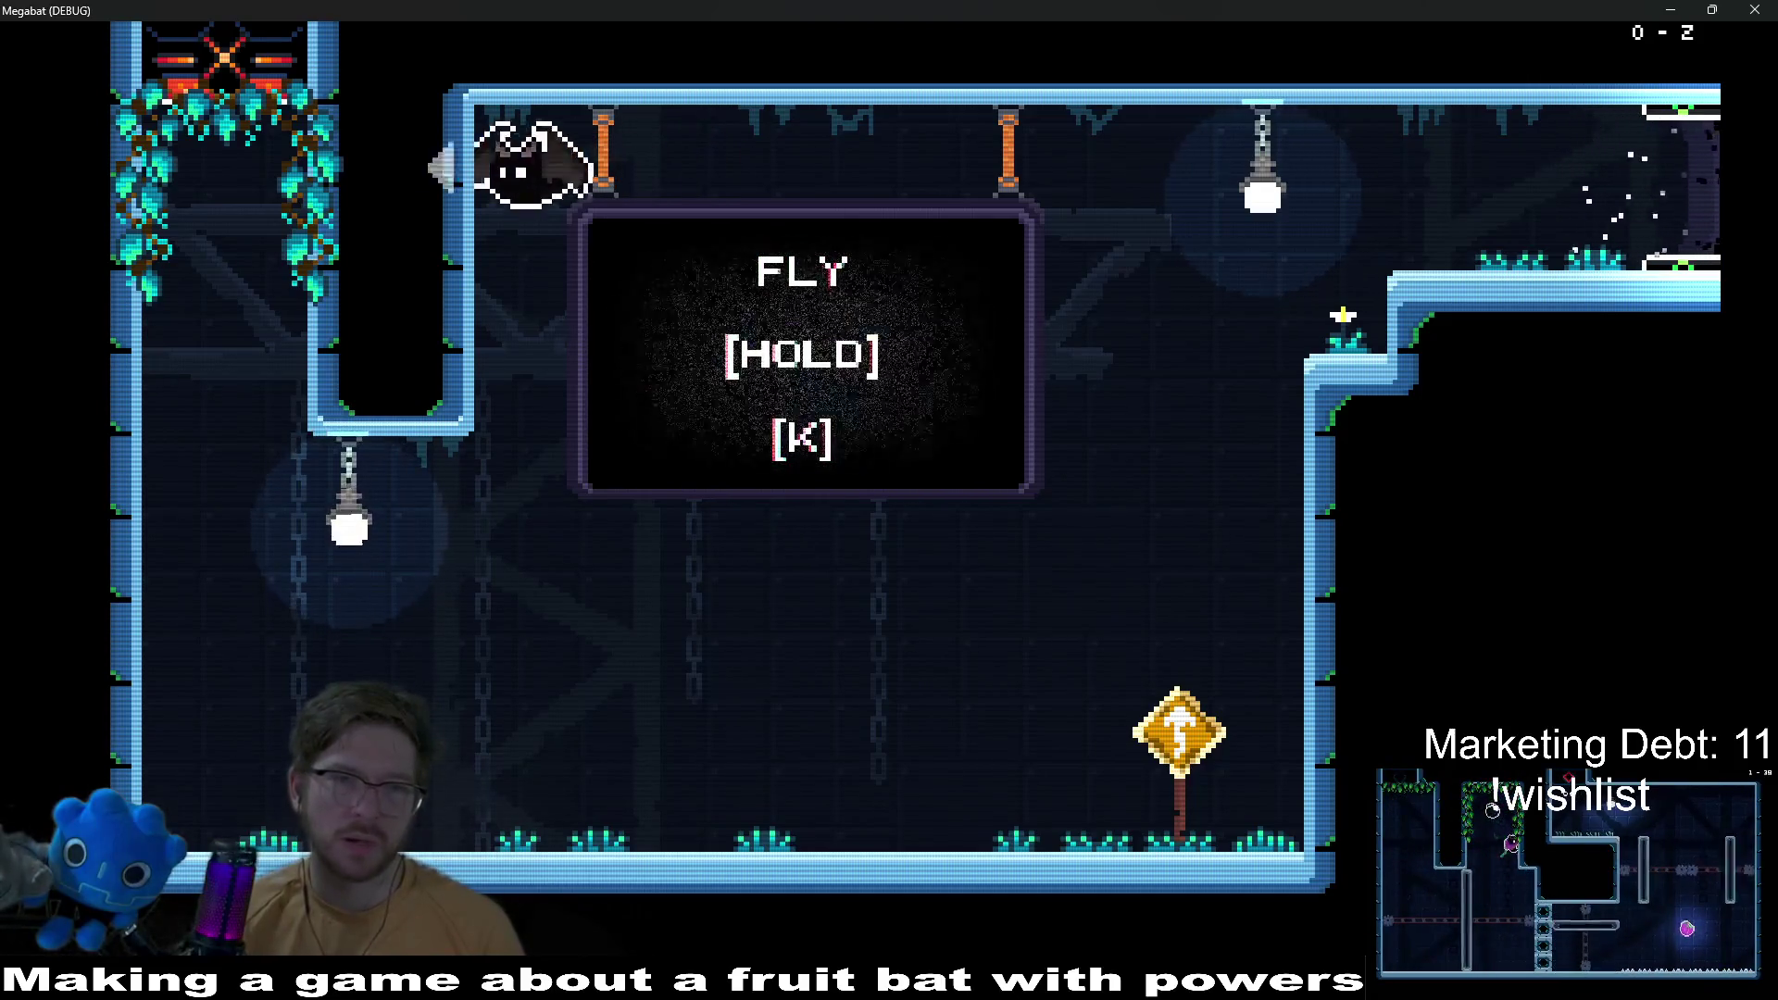
pyautogui.press('Right')
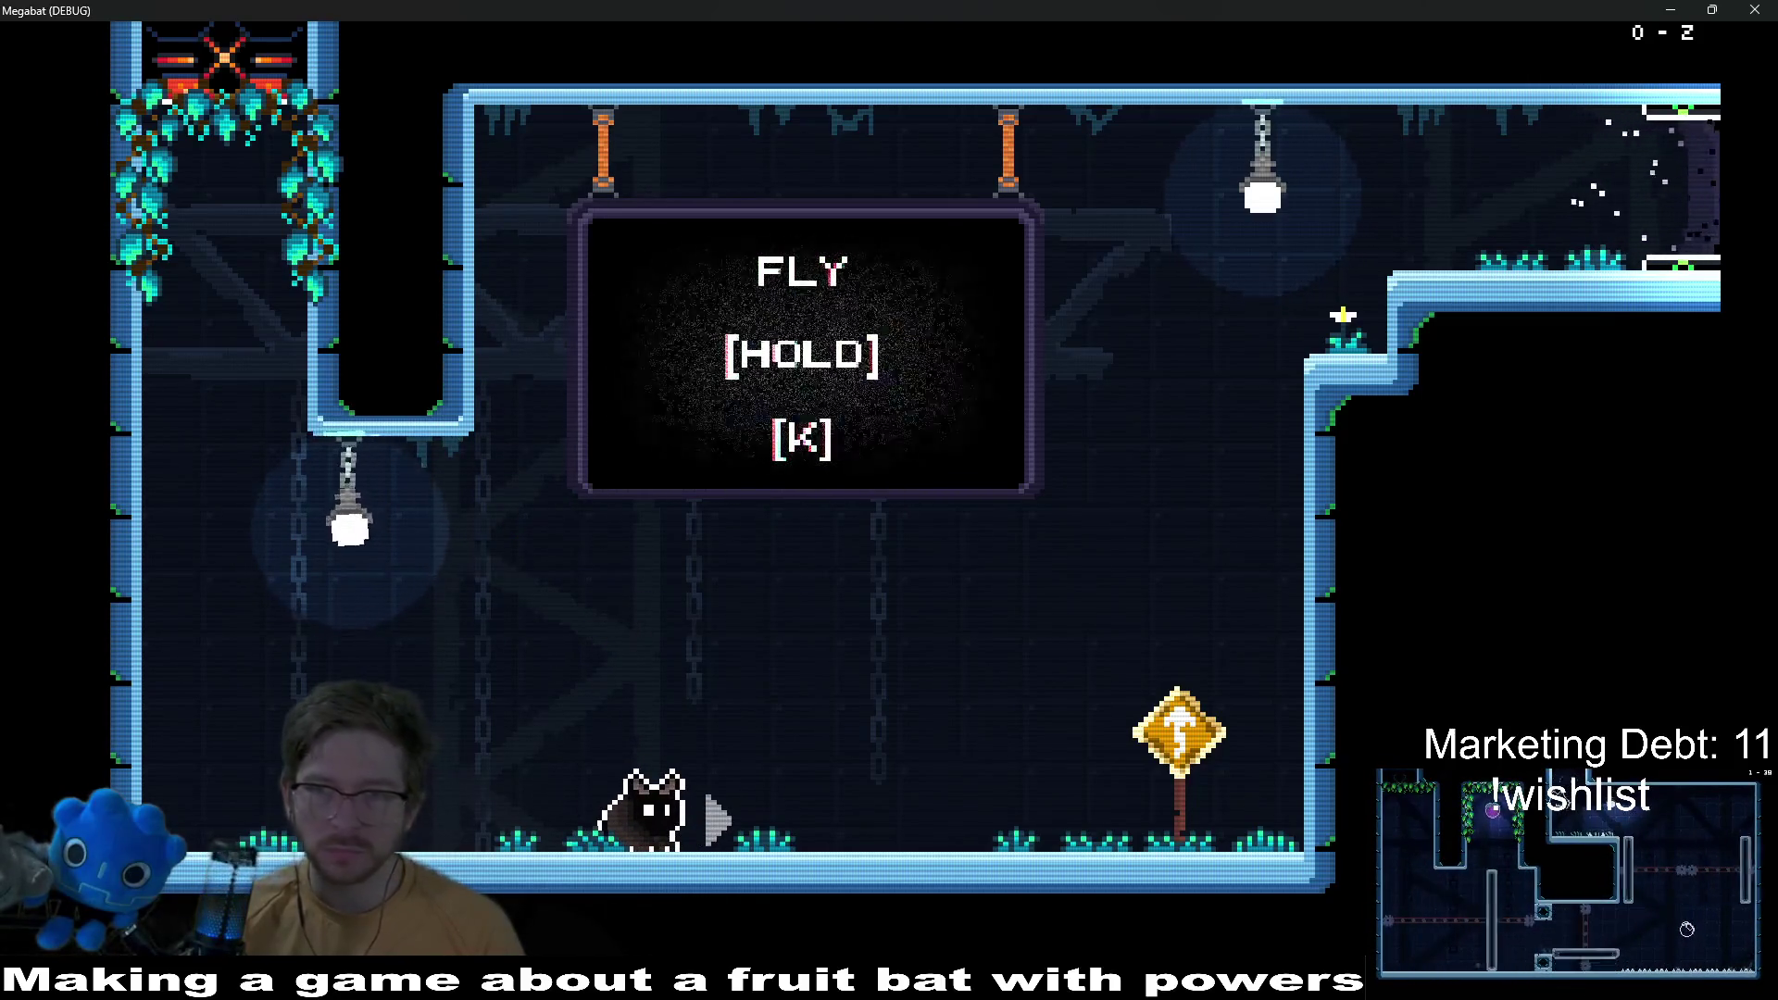
pyautogui.press('m')
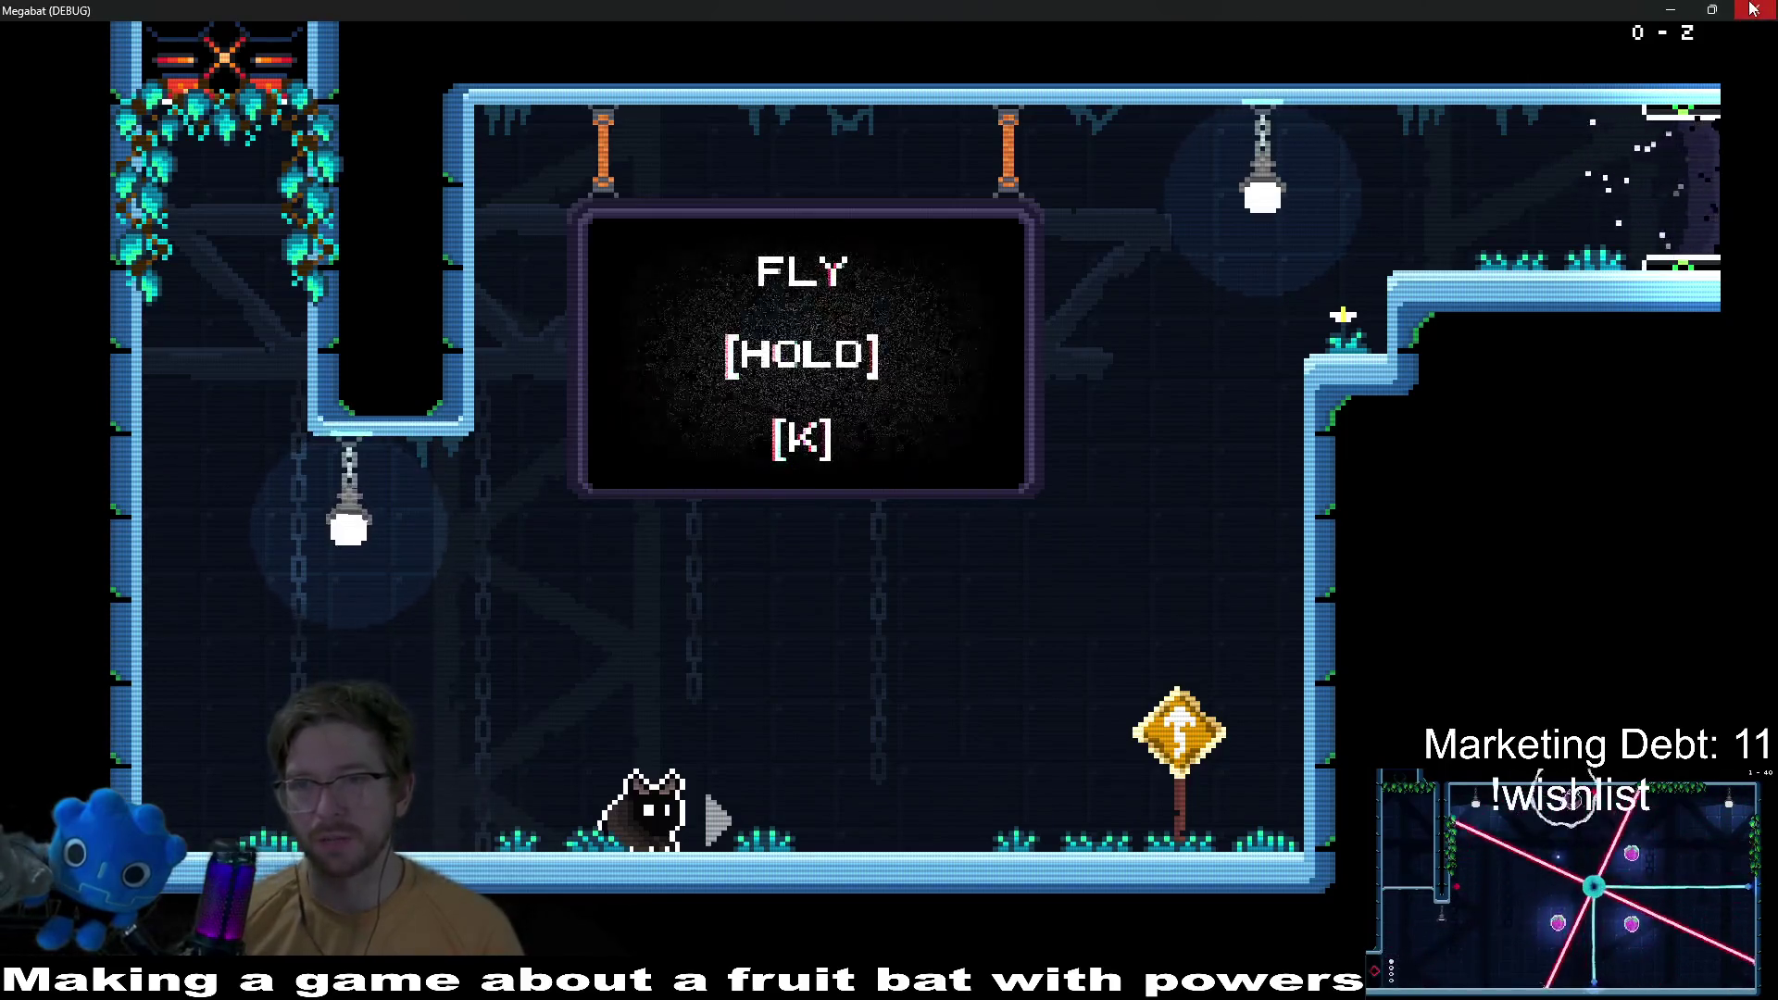
# Step: Close the running game with F8 and browse the FileSystem dock
pyautogui.press('F8')
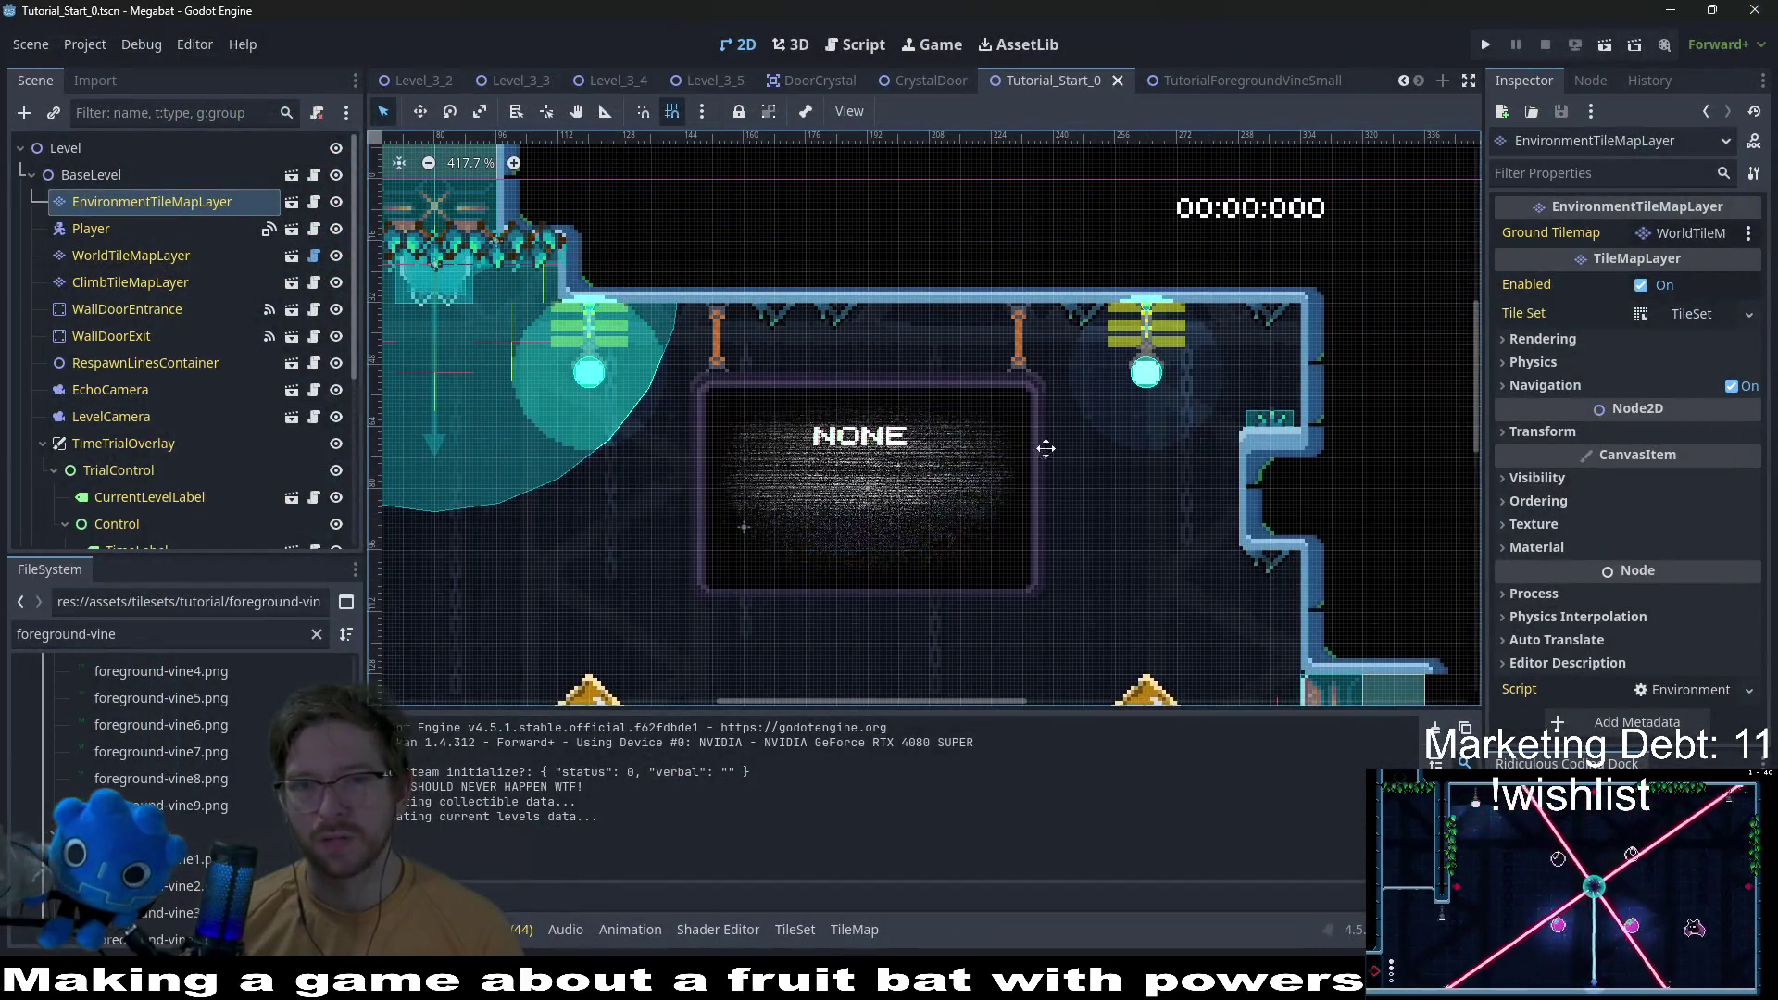
pyautogui.scroll(-3, 1069, 426)
pyautogui.scroll(-1, 1069, 426)
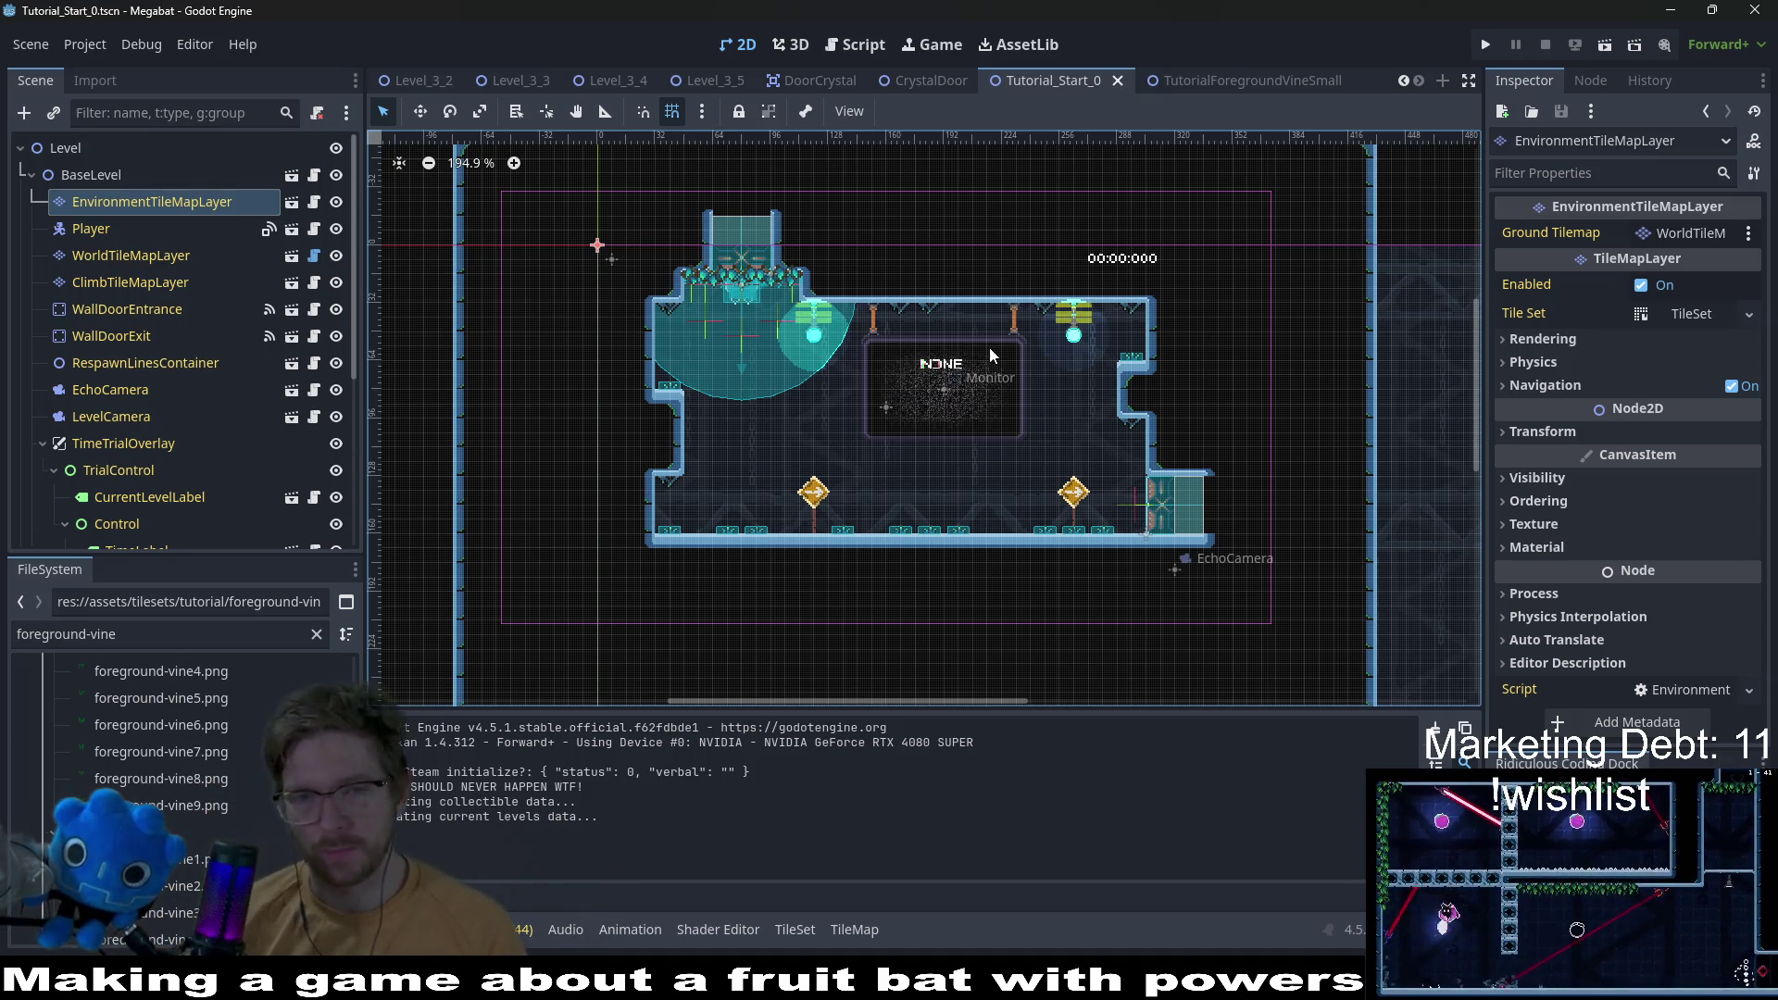
pyautogui.scroll(10, 897, 309)
pyautogui.scroll(3, 956, 308)
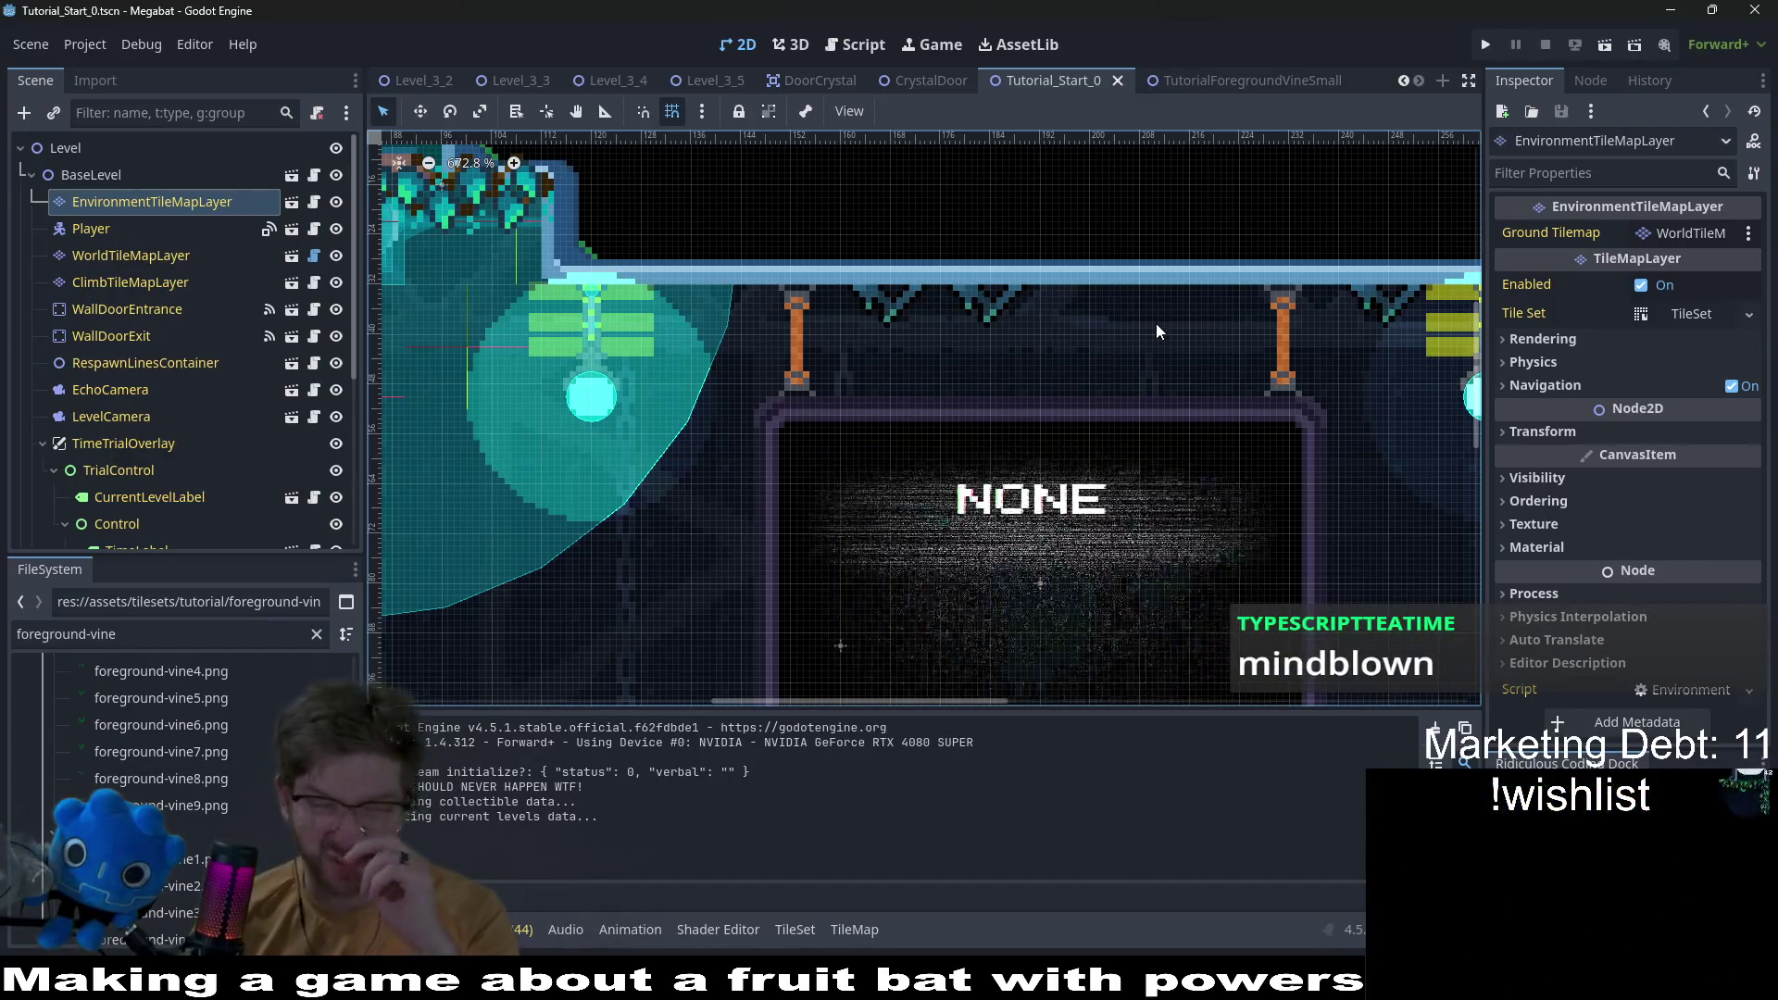
# Step: Filter the FileSystem dock by 'tutorial' and scroll through the matches
pyautogui.click(190, 637)
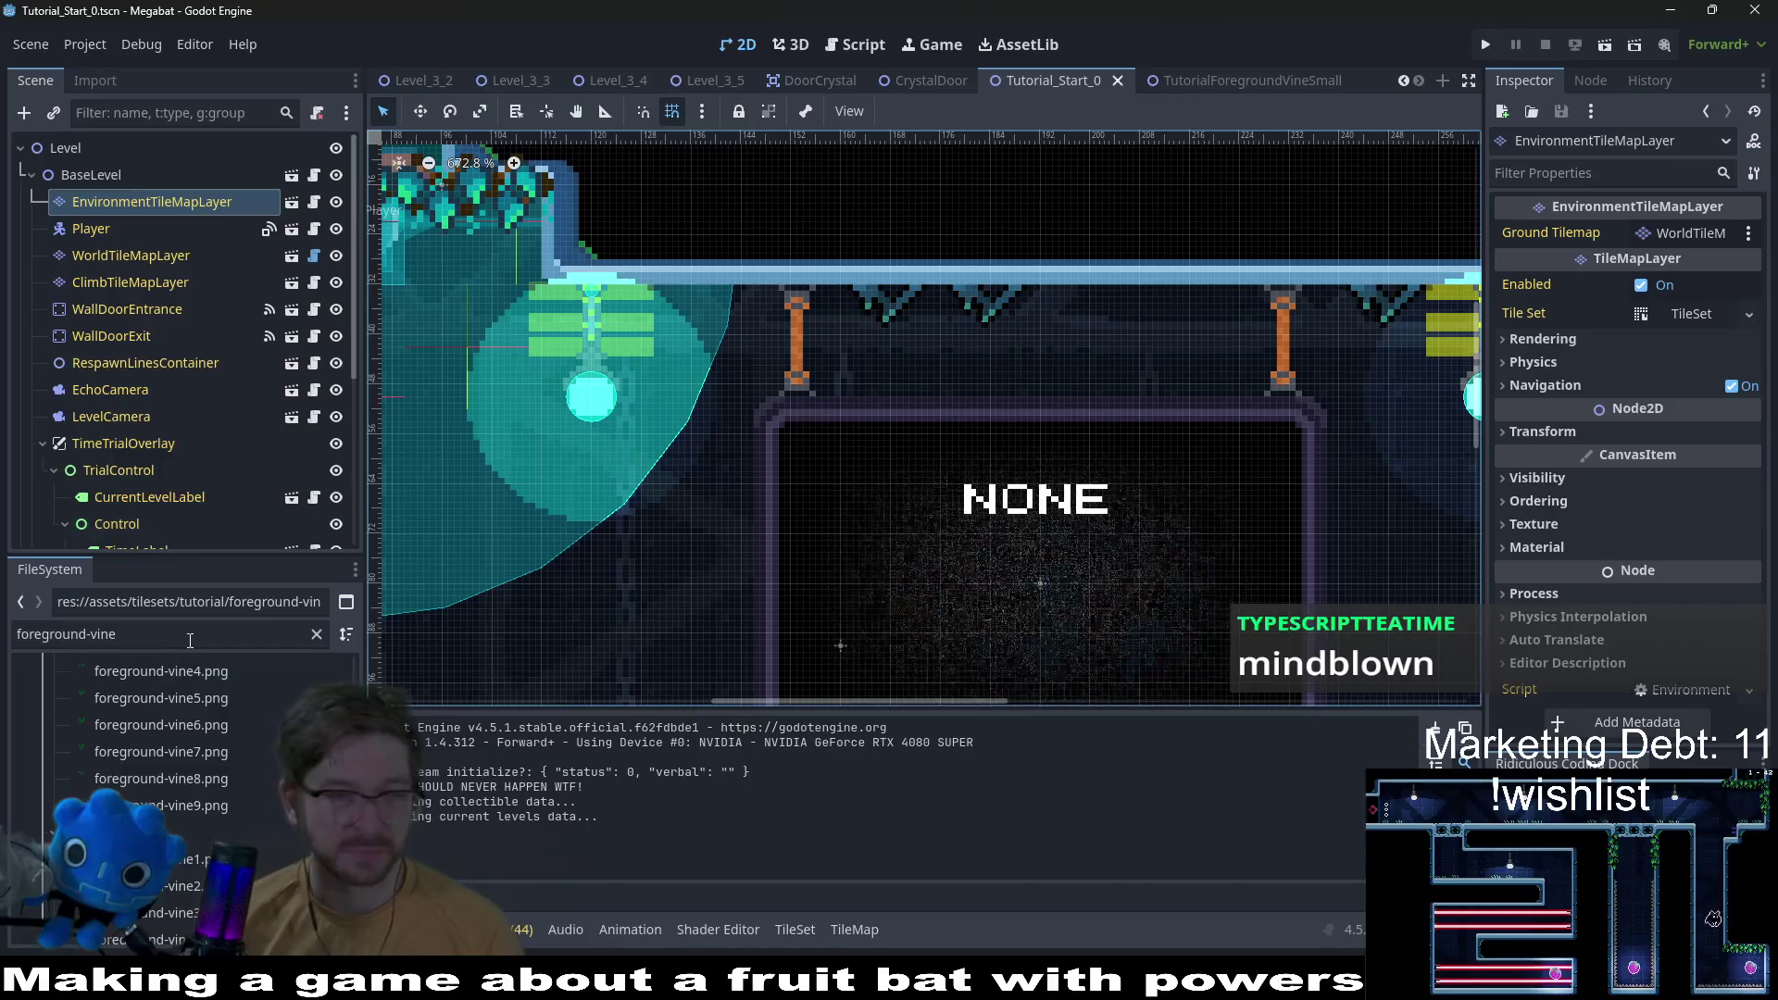
pyautogui.hotkey('ctrl', 'a')
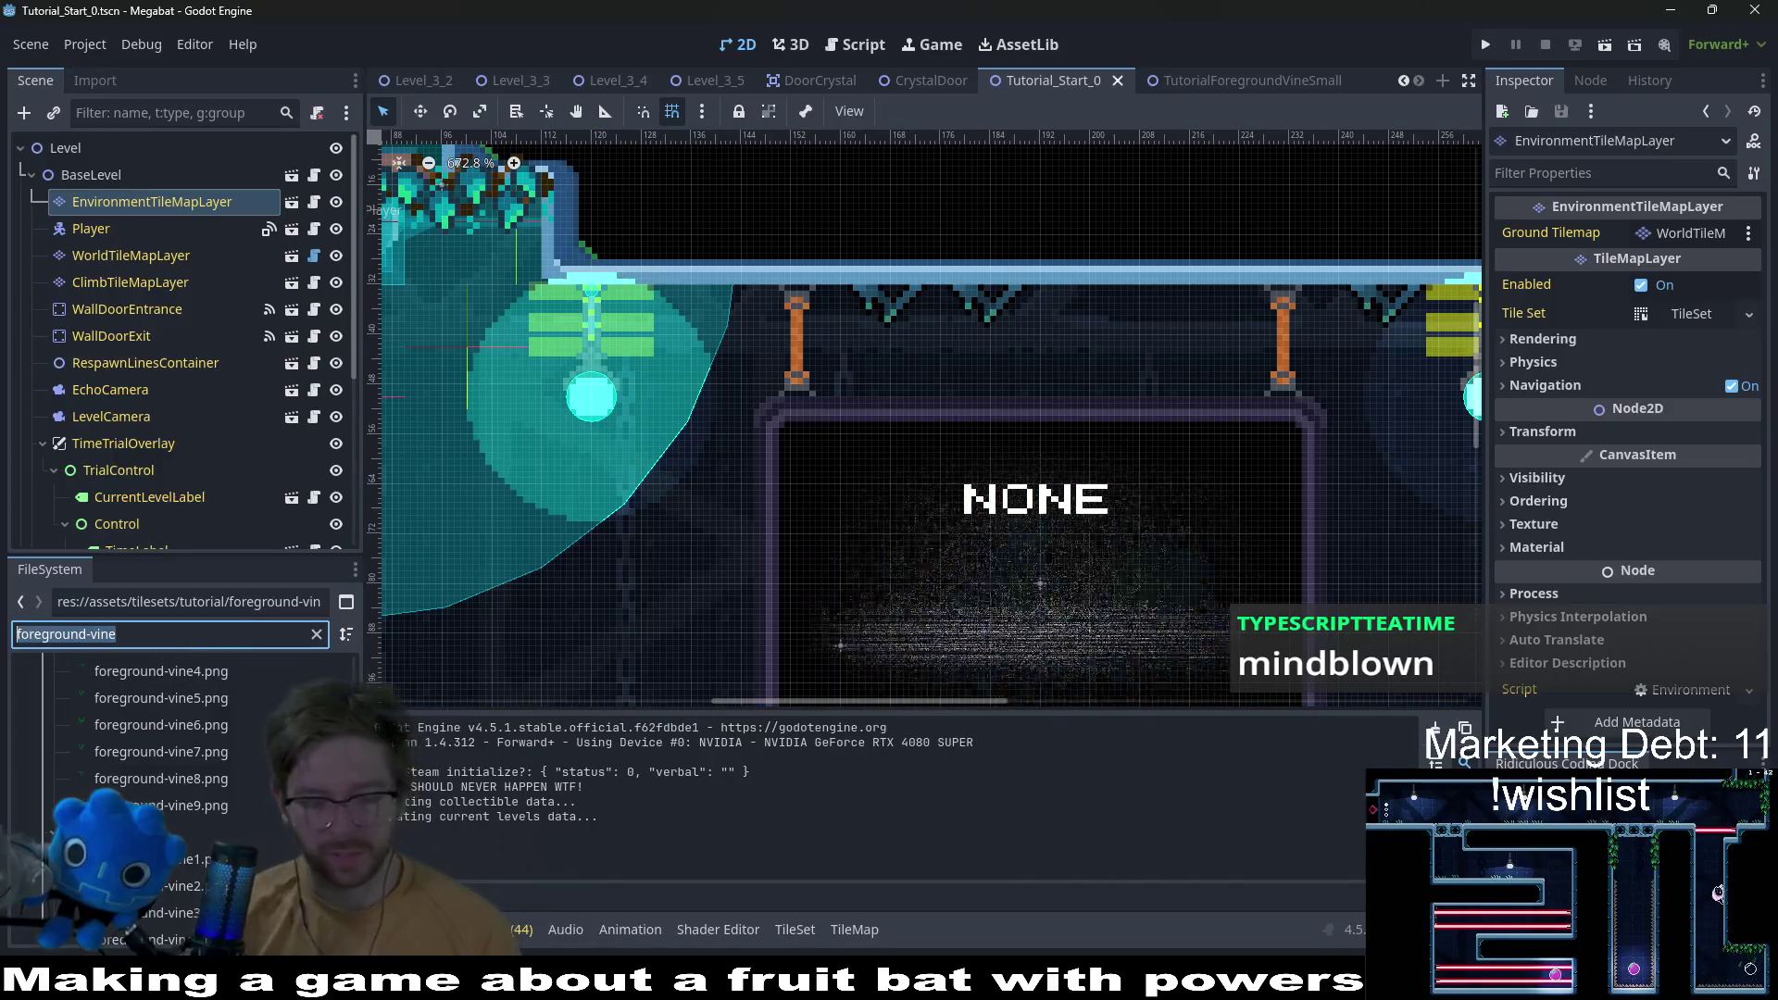
pyautogui.write('tutoria')
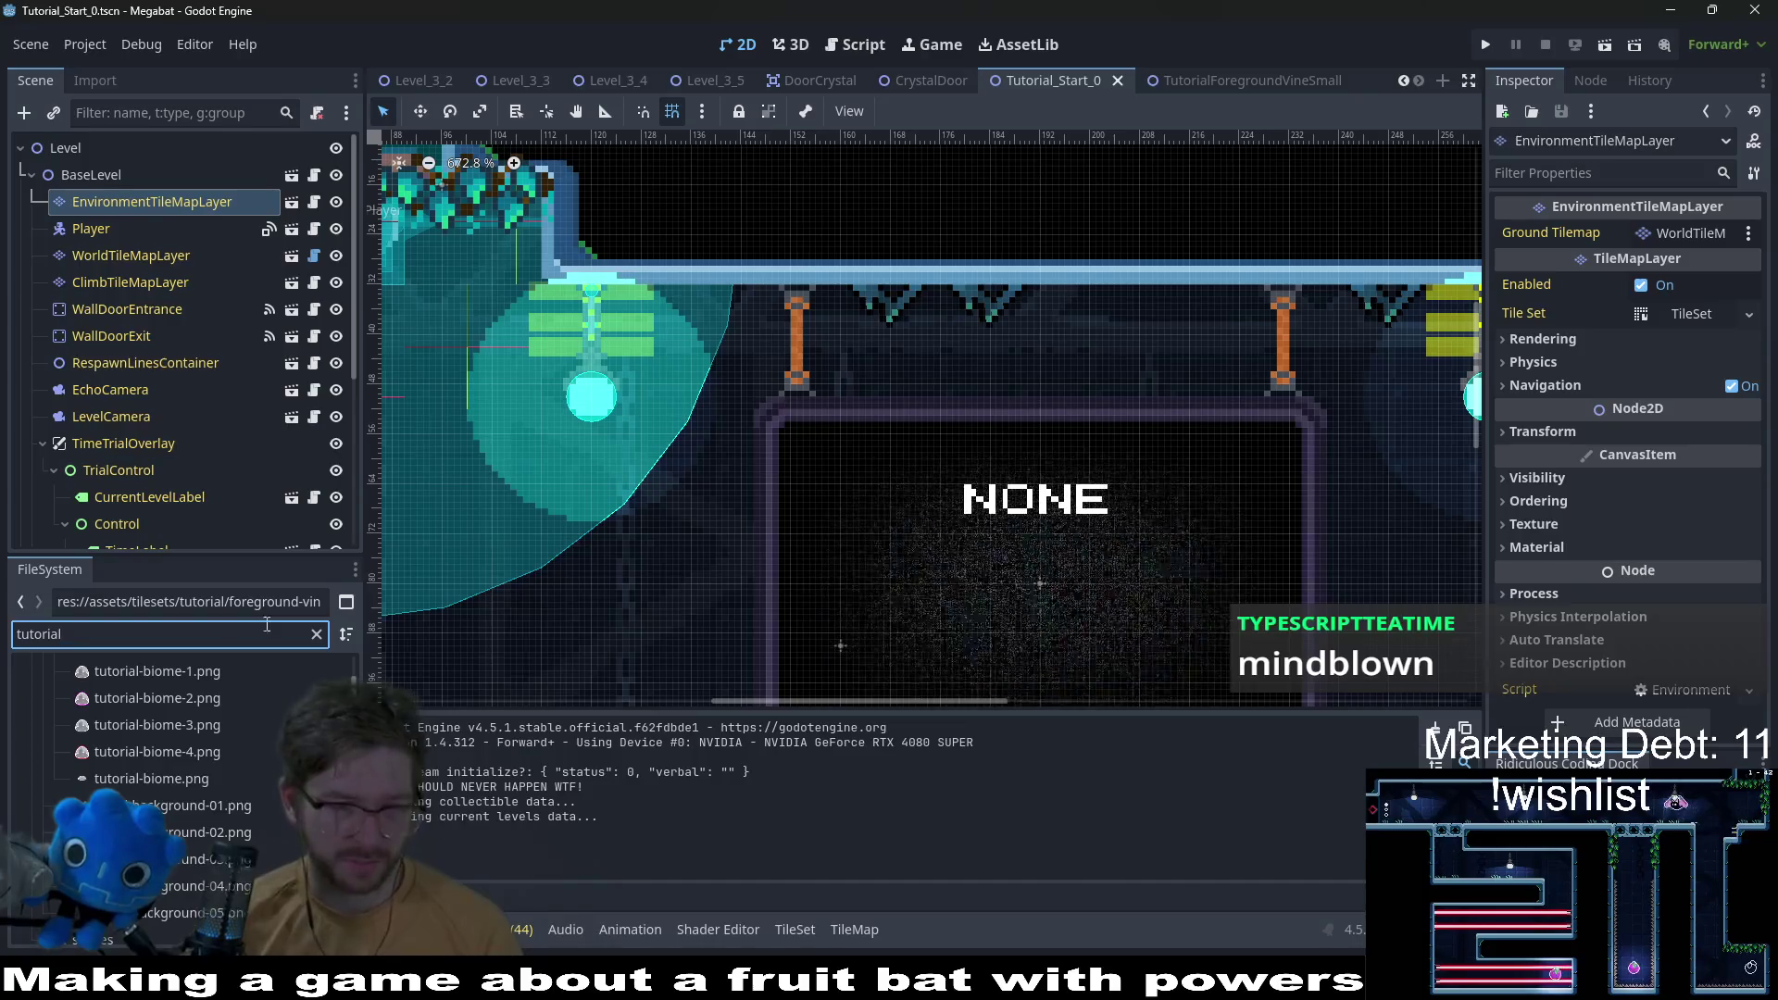
pyautogui.write('l')
pyautogui.scroll(-6, 275, 774)
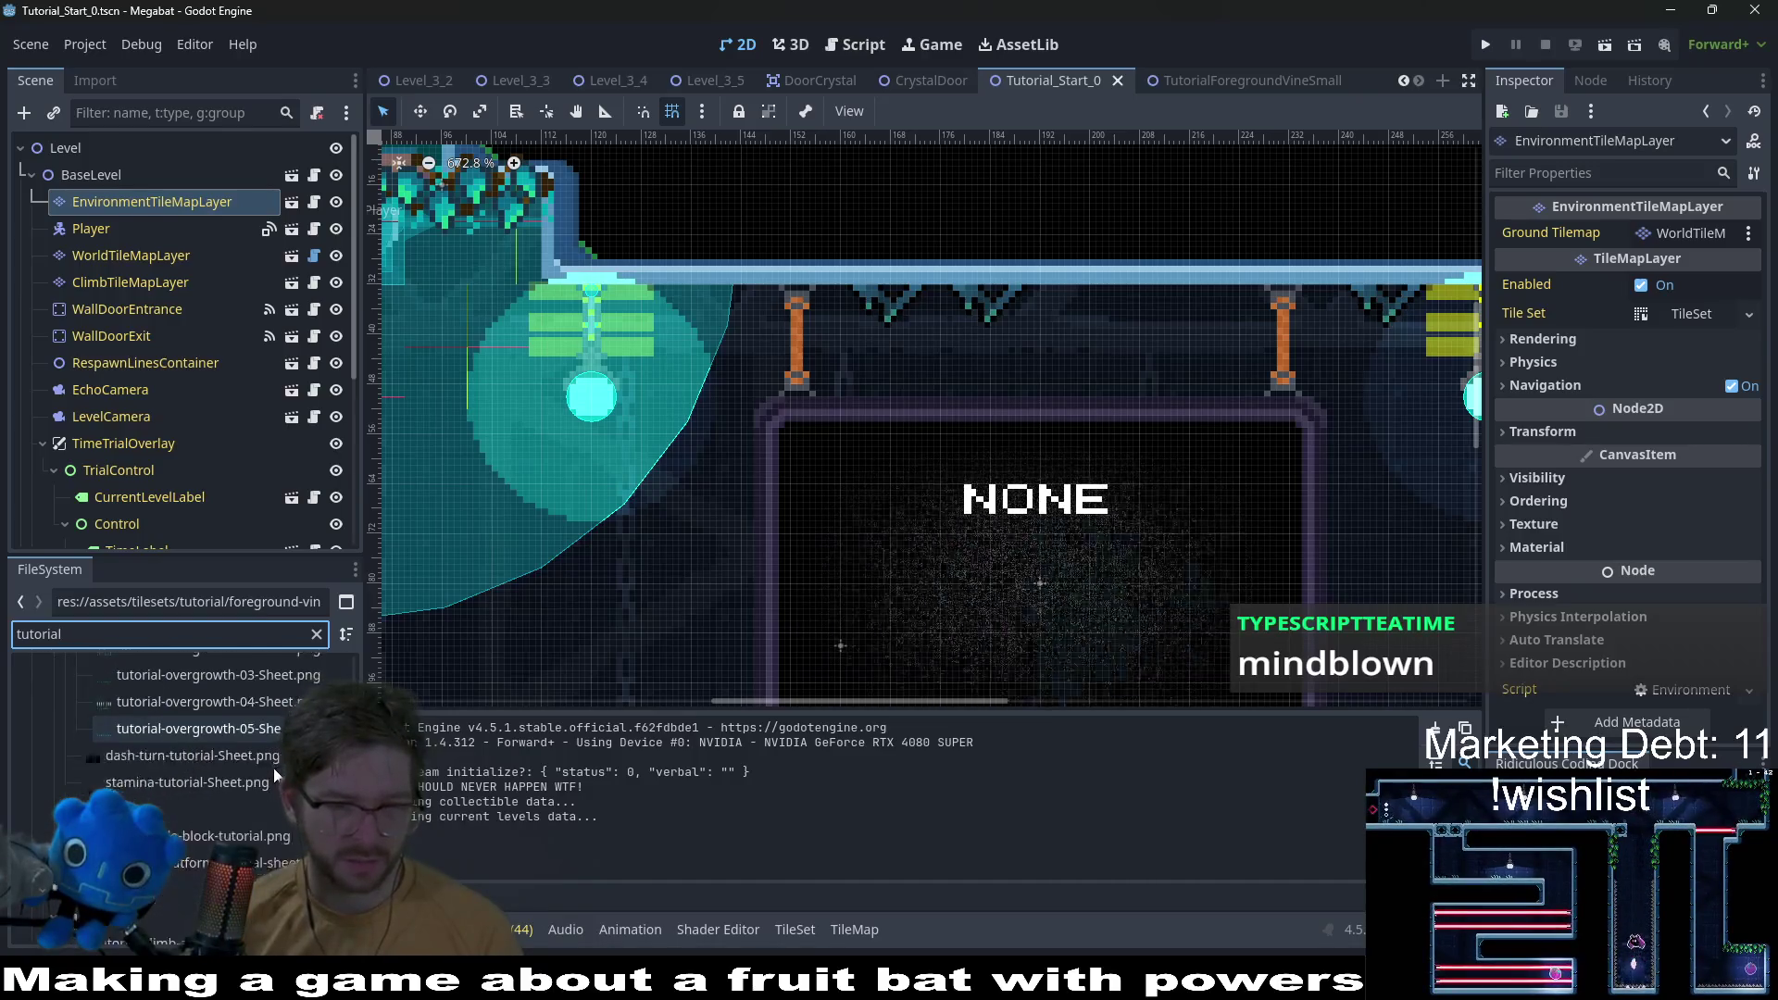
pyautogui.scroll(-5, 274, 769)
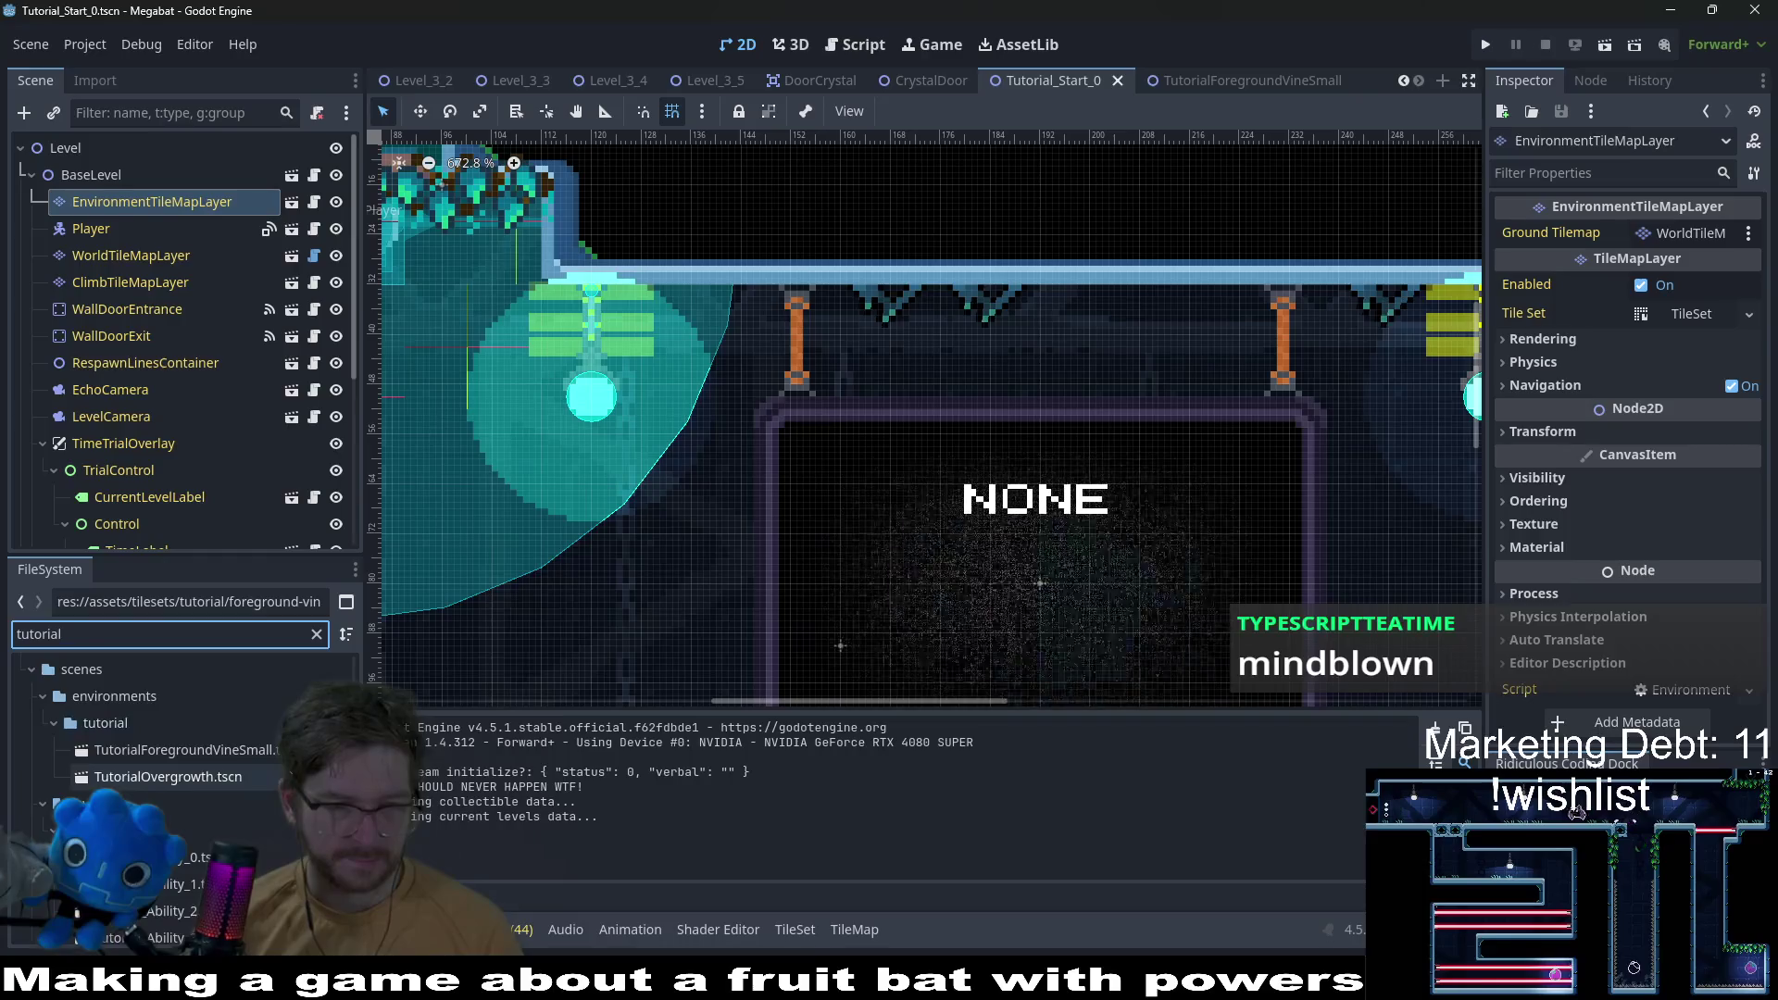
# Step: Open the Tutorial_Ability levels, drag the small vine's Wind Strength down to 0.083, and save
pyautogui.doubleClick(213, 774)
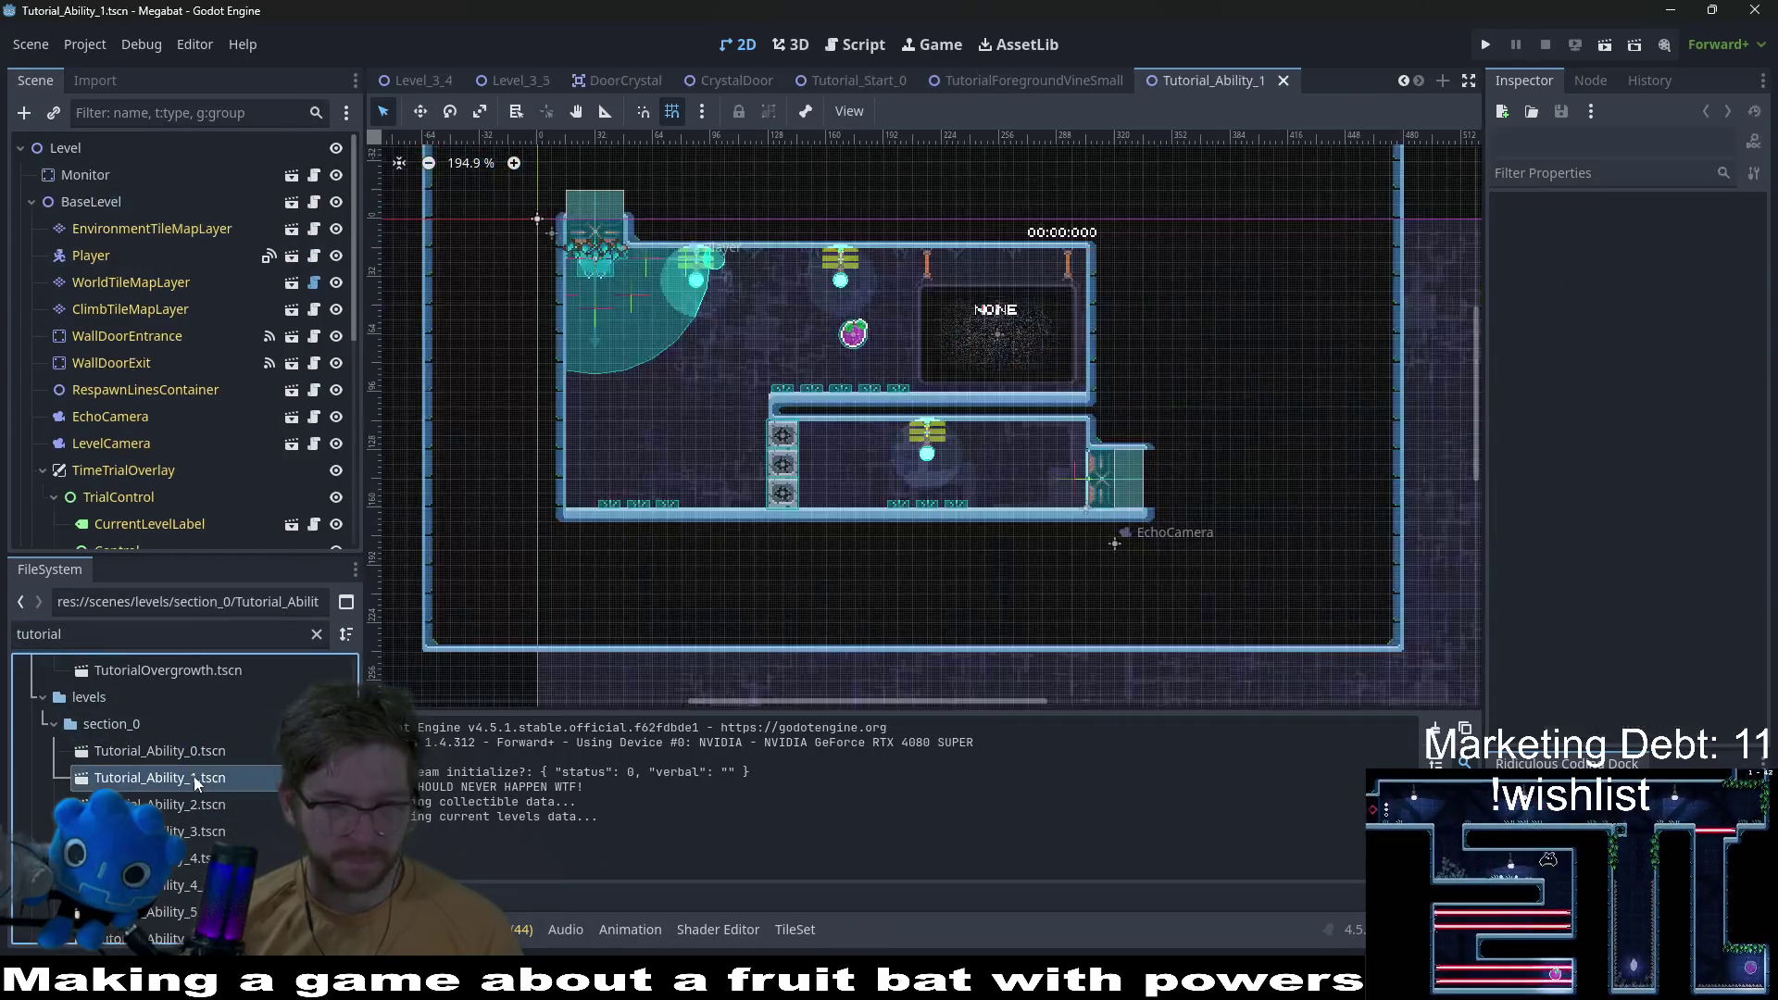
pyautogui.doubleClick(208, 752)
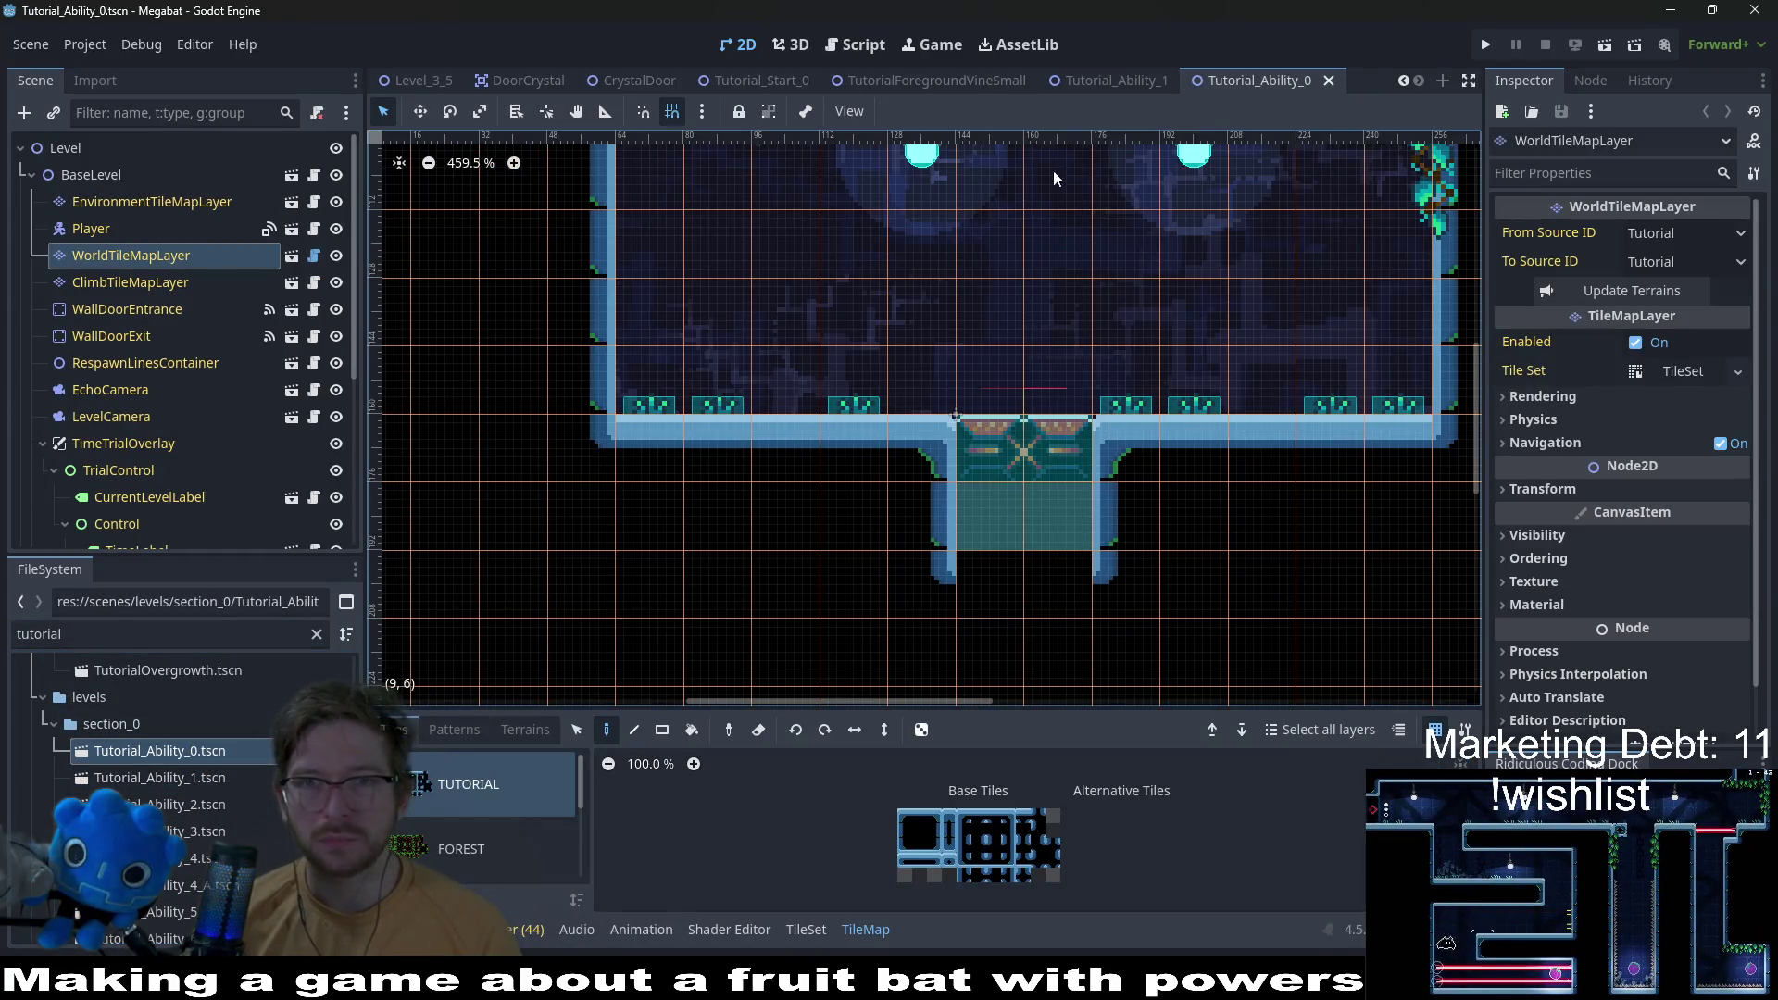
pyautogui.scroll(-5, 1082, 292)
pyautogui.scroll(-2, 1020, 409)
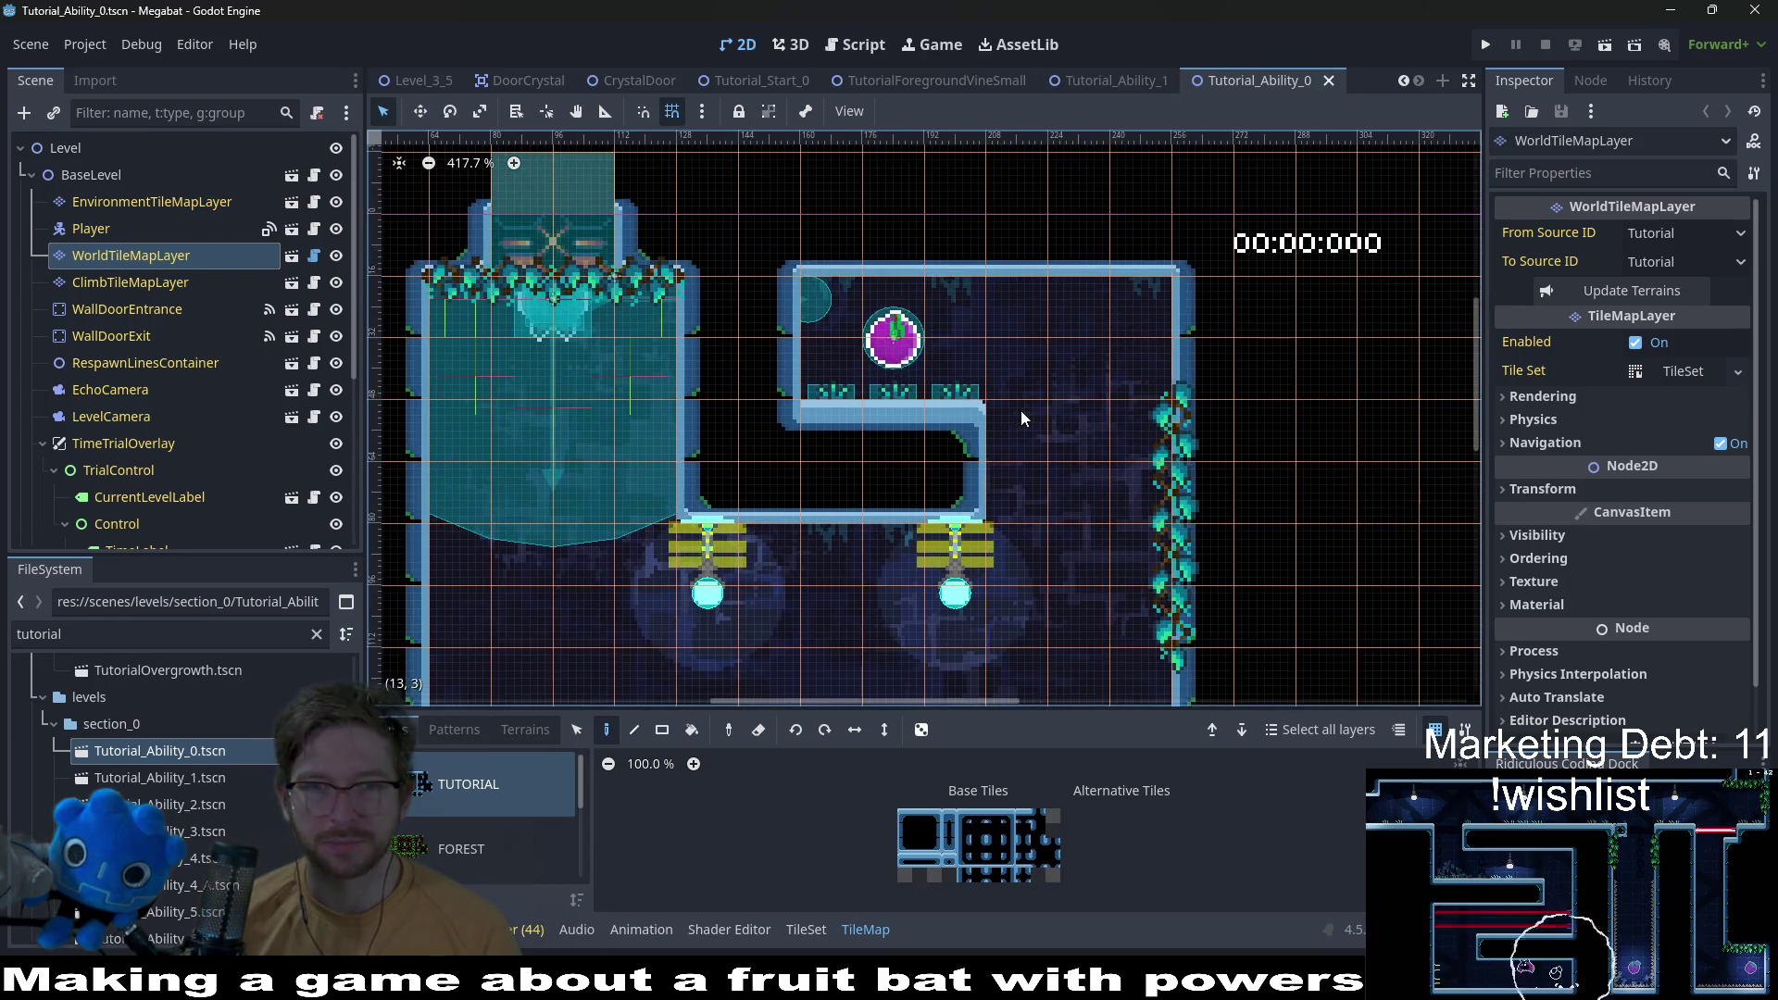
pyautogui.click(148, 199)
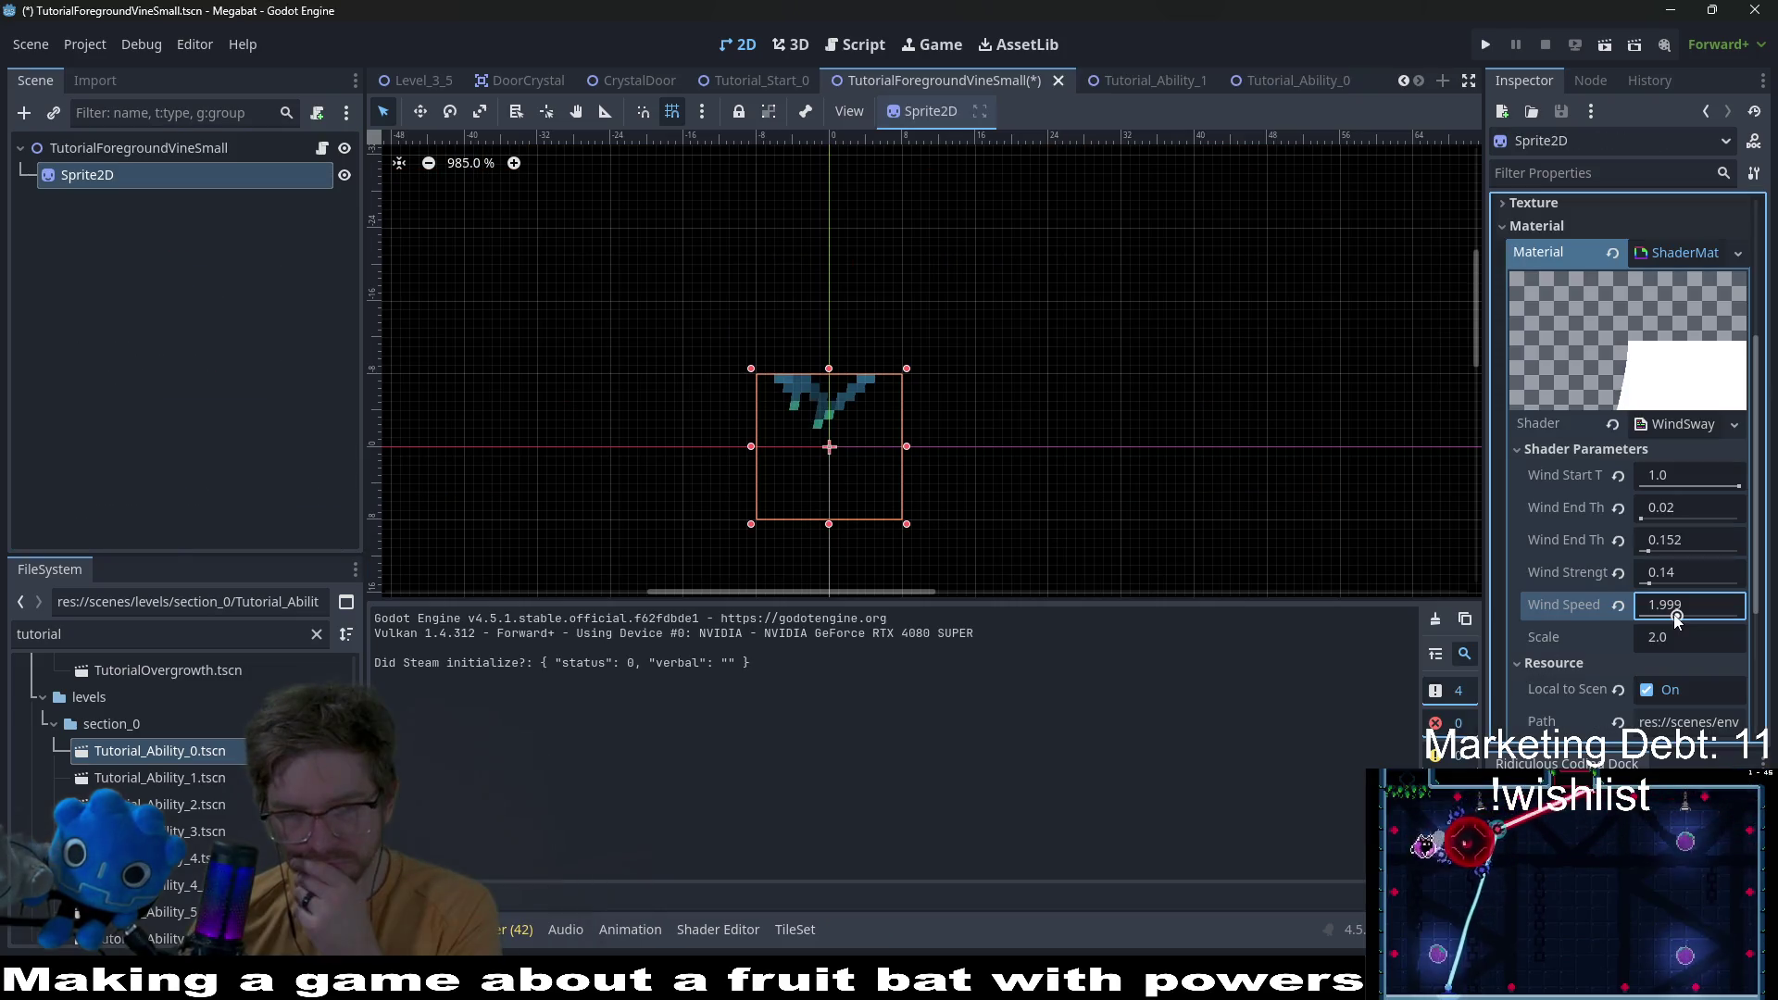
pyautogui.moveTo(1651, 585); pyautogui.dragTo(1648, 585)
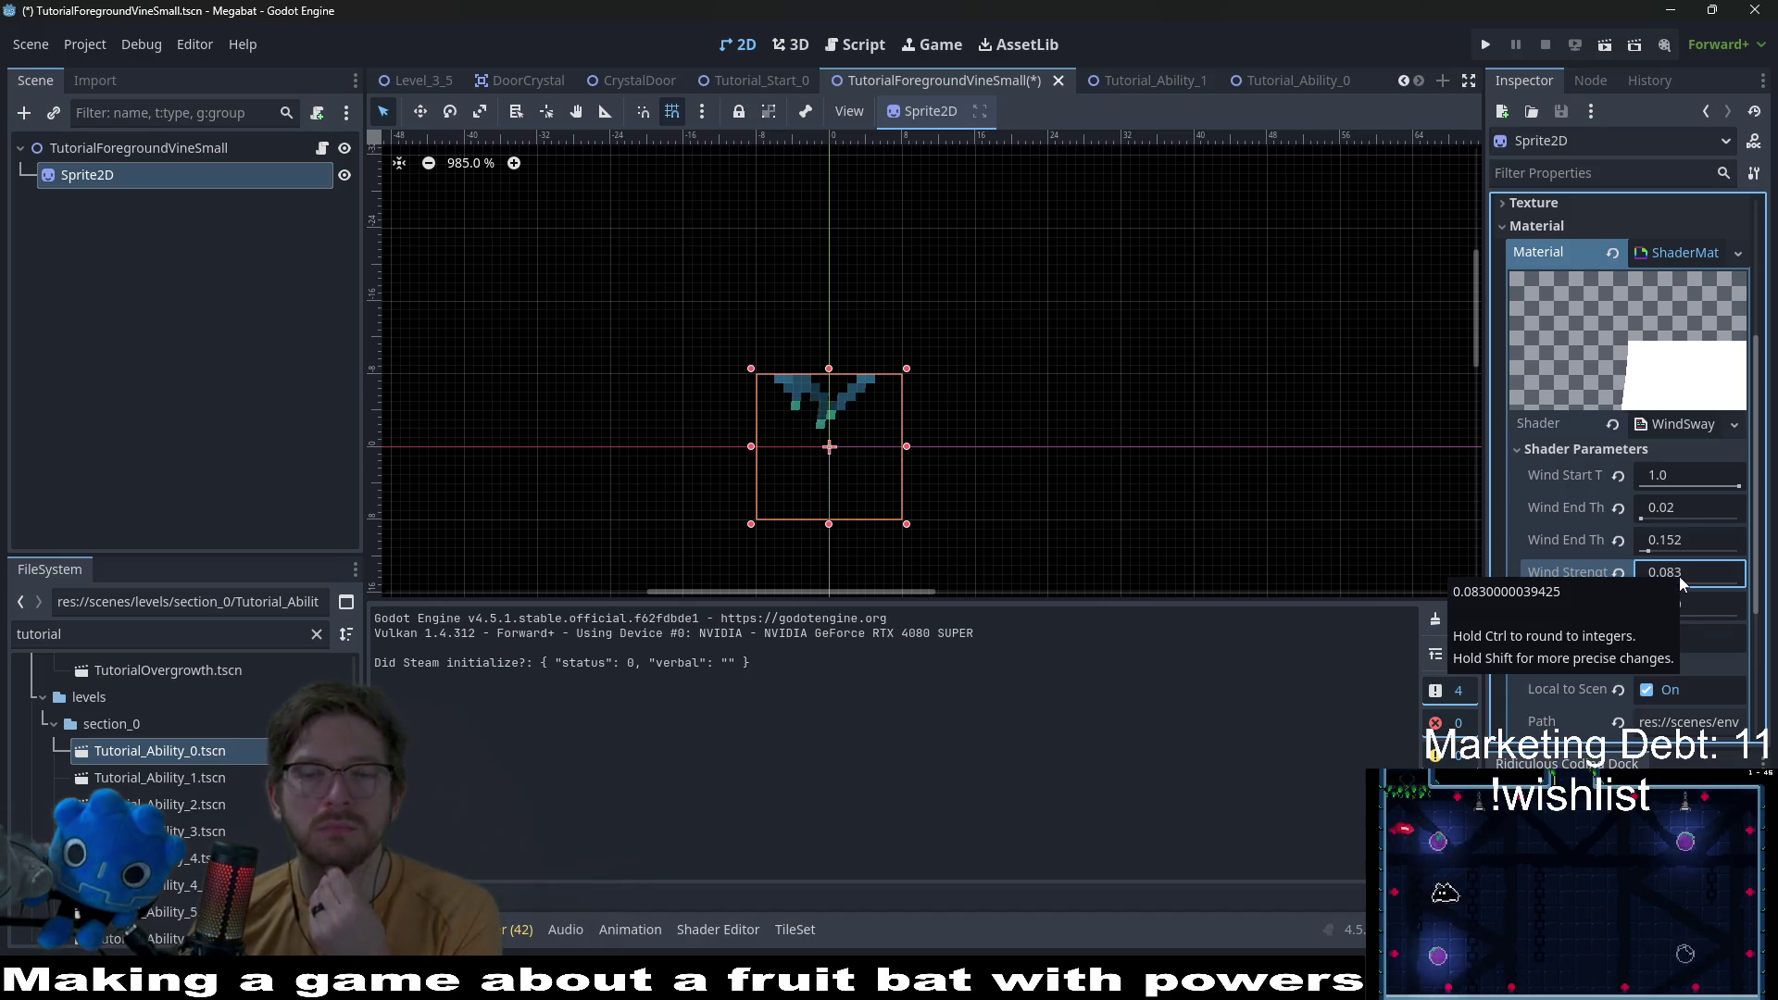
pyautogui.hotkey('ctrl', 's')
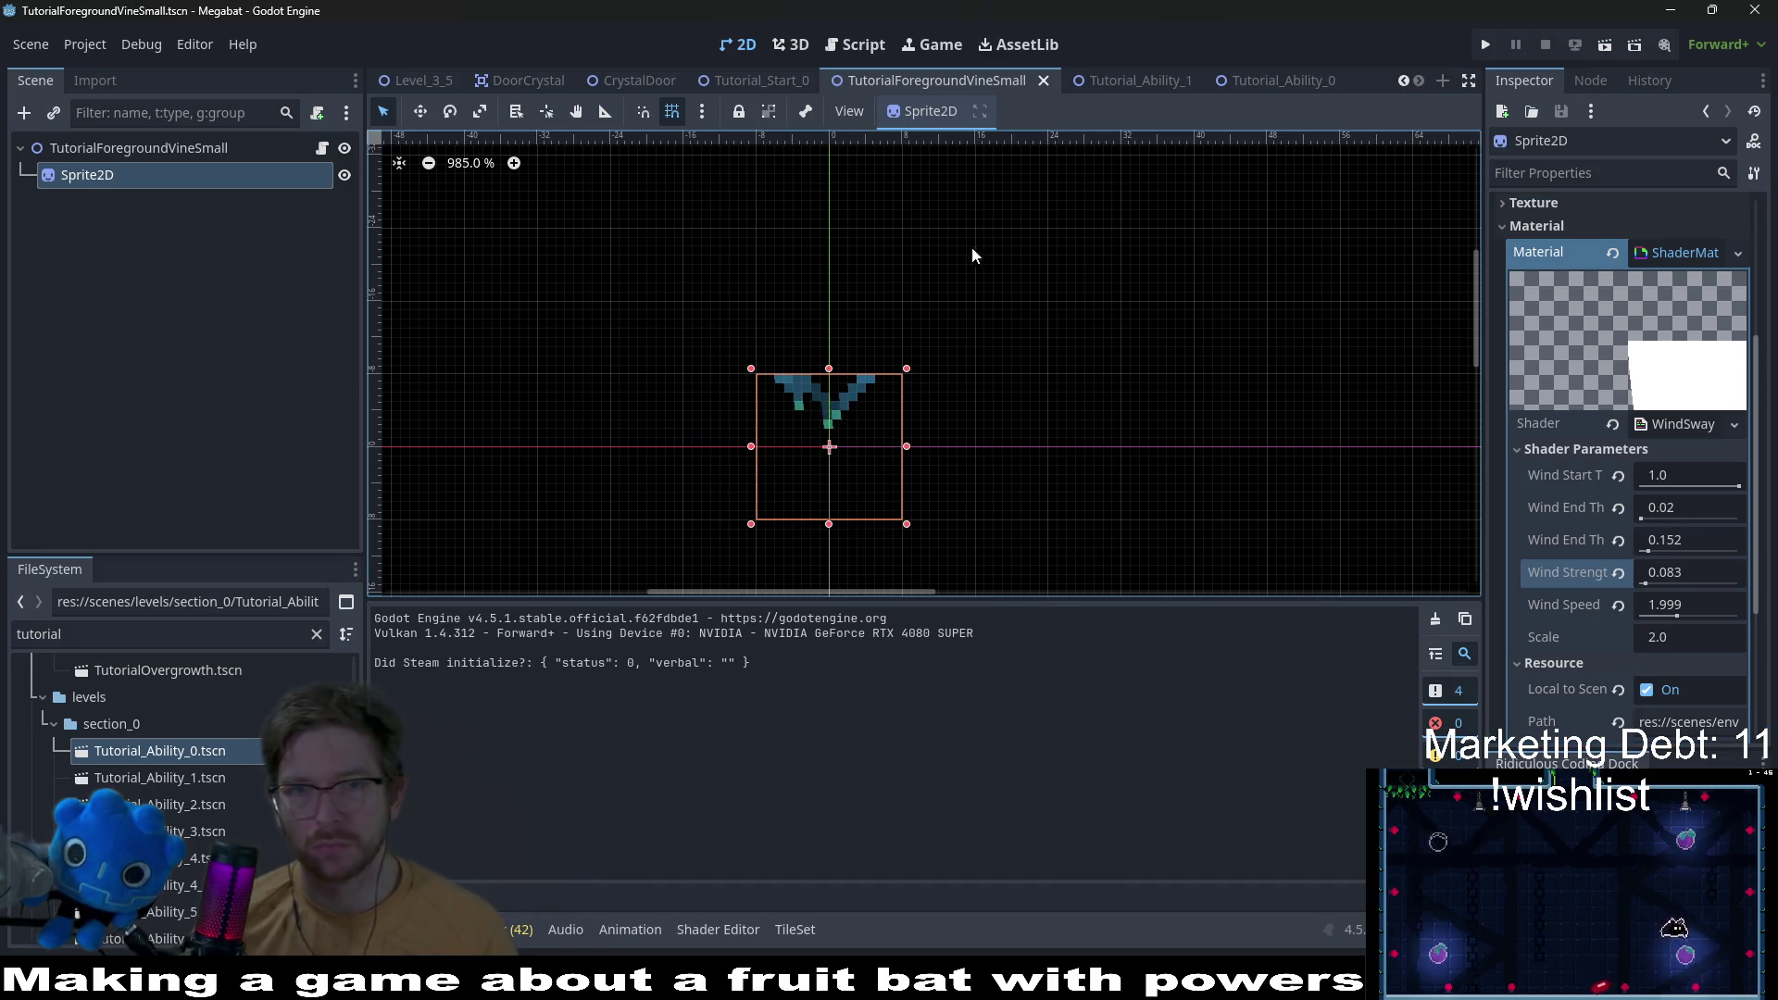
# Step: Close Tutorial_Ability_0 and select EnvironmentTileMapLayer in Tutorial_Ability_1
pyautogui.click(1120, 77)
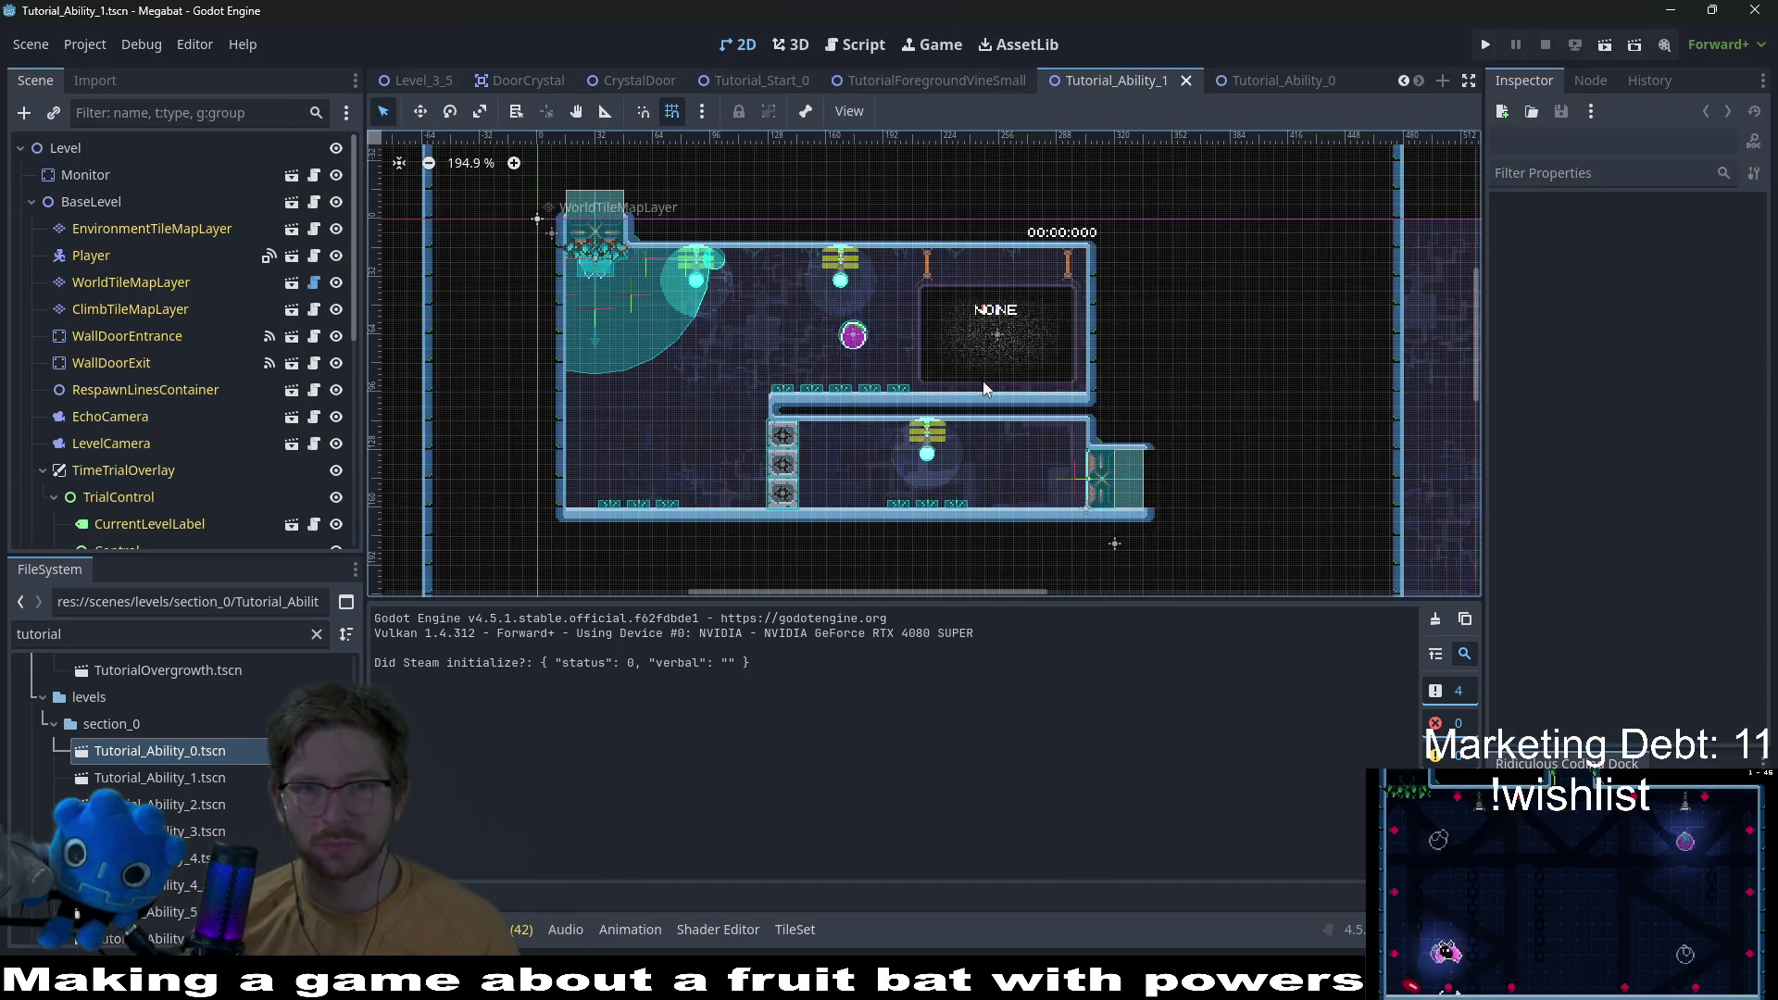
pyautogui.click(1265, 68)
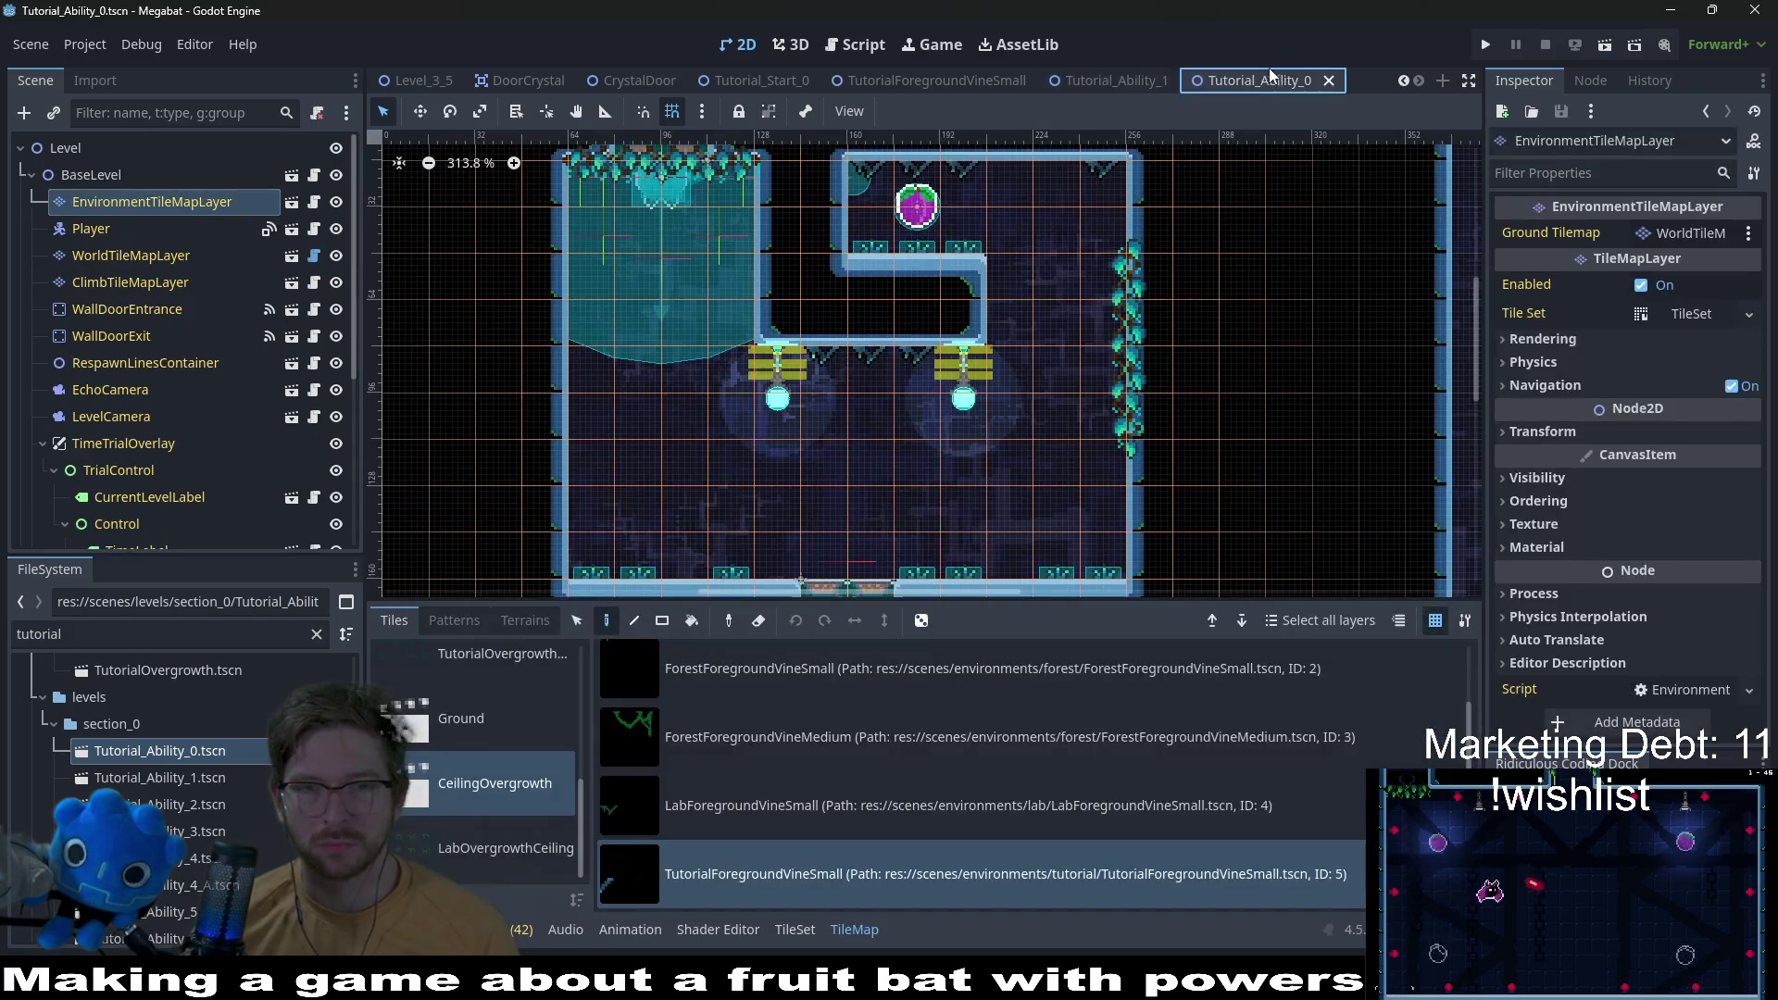
pyautogui.middleClick(1267, 70)
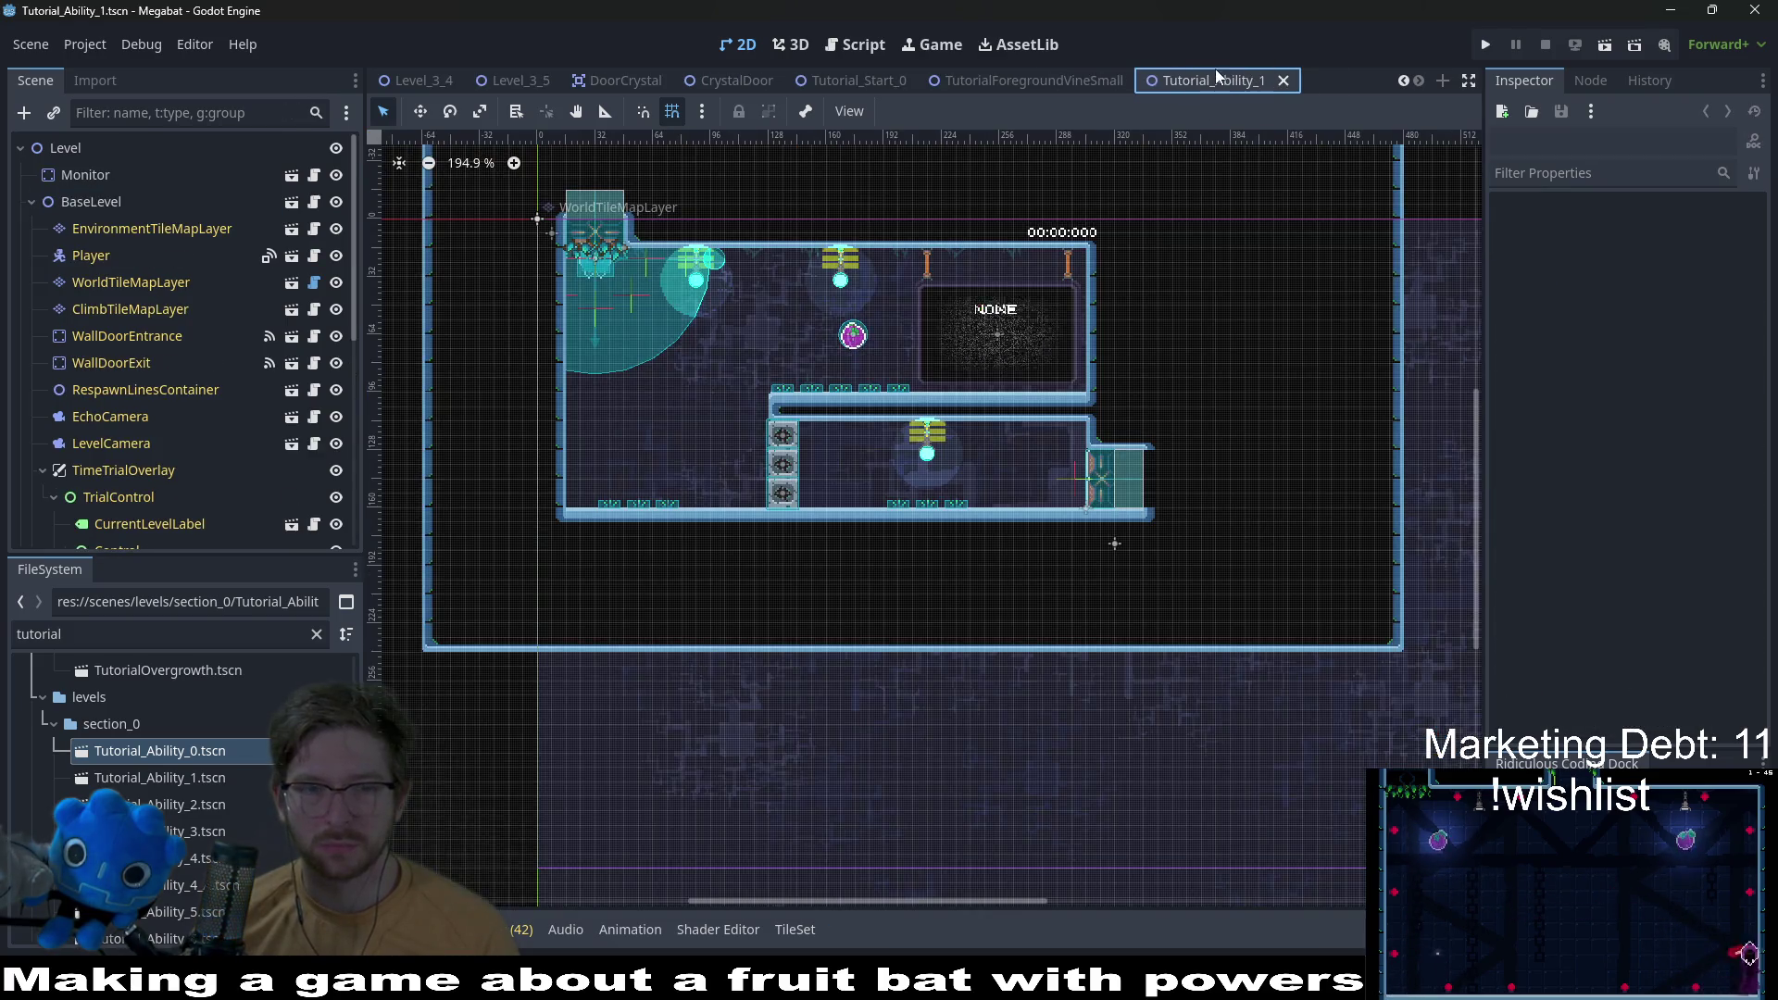
pyautogui.scroll(2, 781, 348)
pyautogui.click(115, 229)
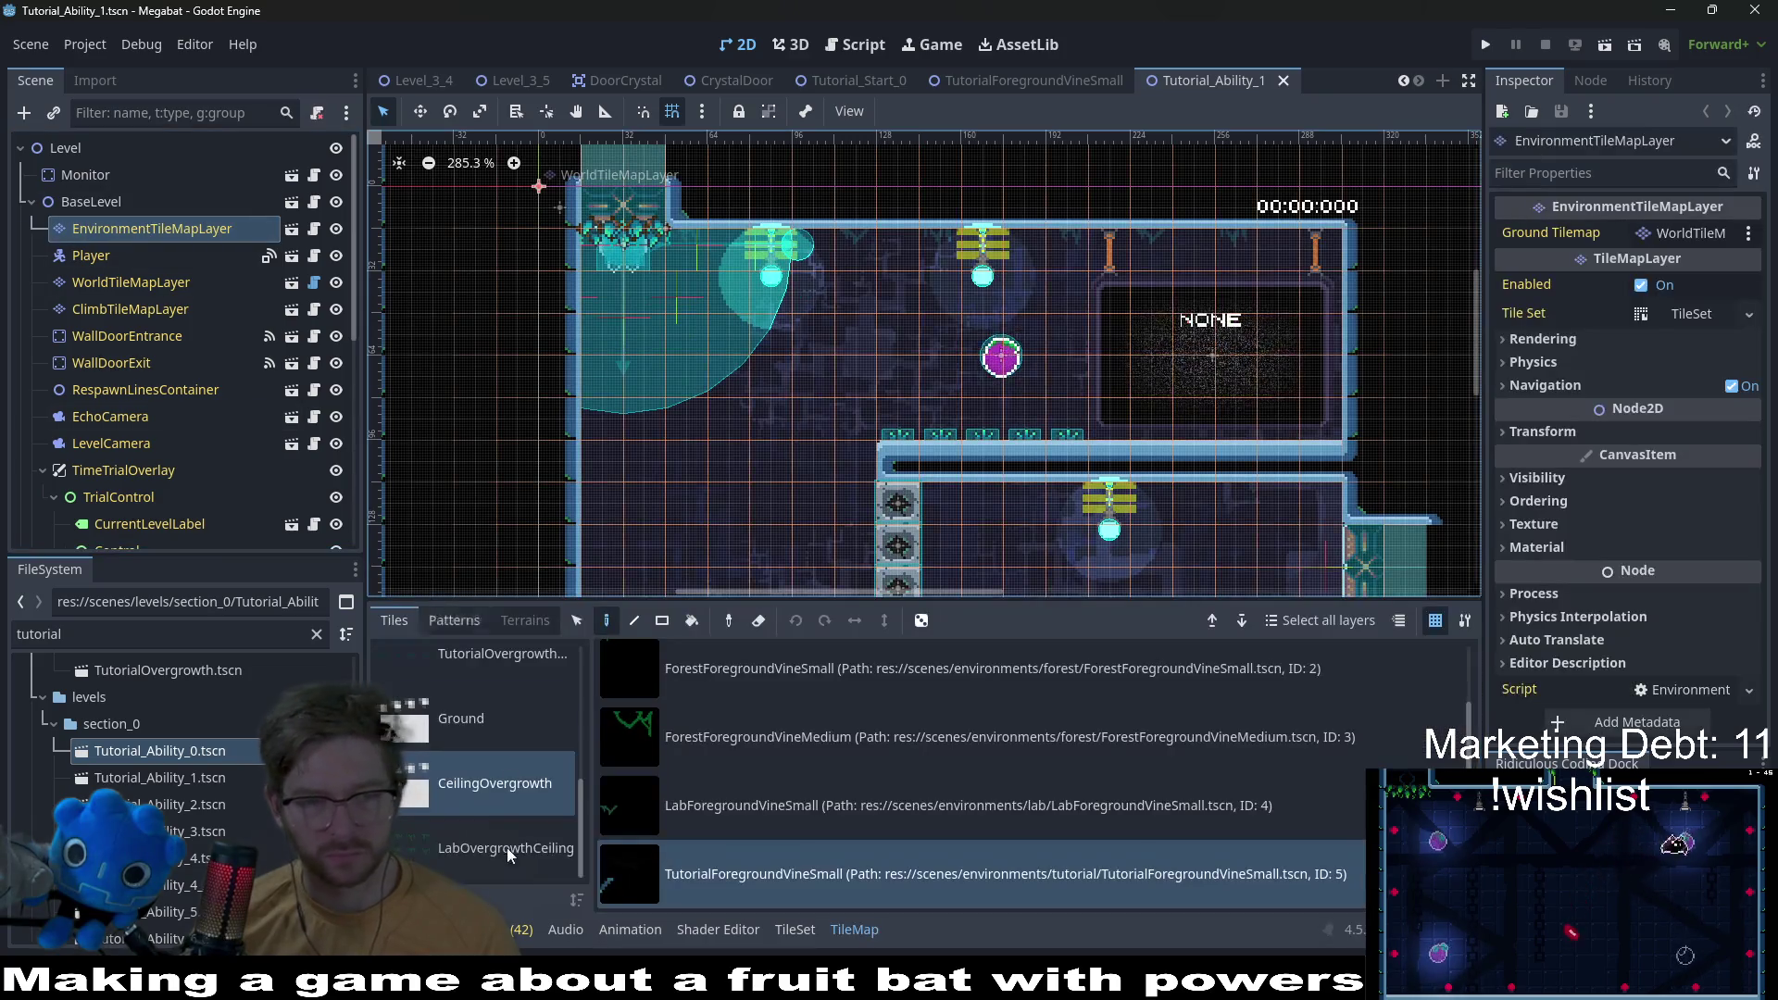
# Step: Paint TutorialForegroundVineSmall tiles along the upper room's ceiling
pyautogui.scroll(3, 789, 264)
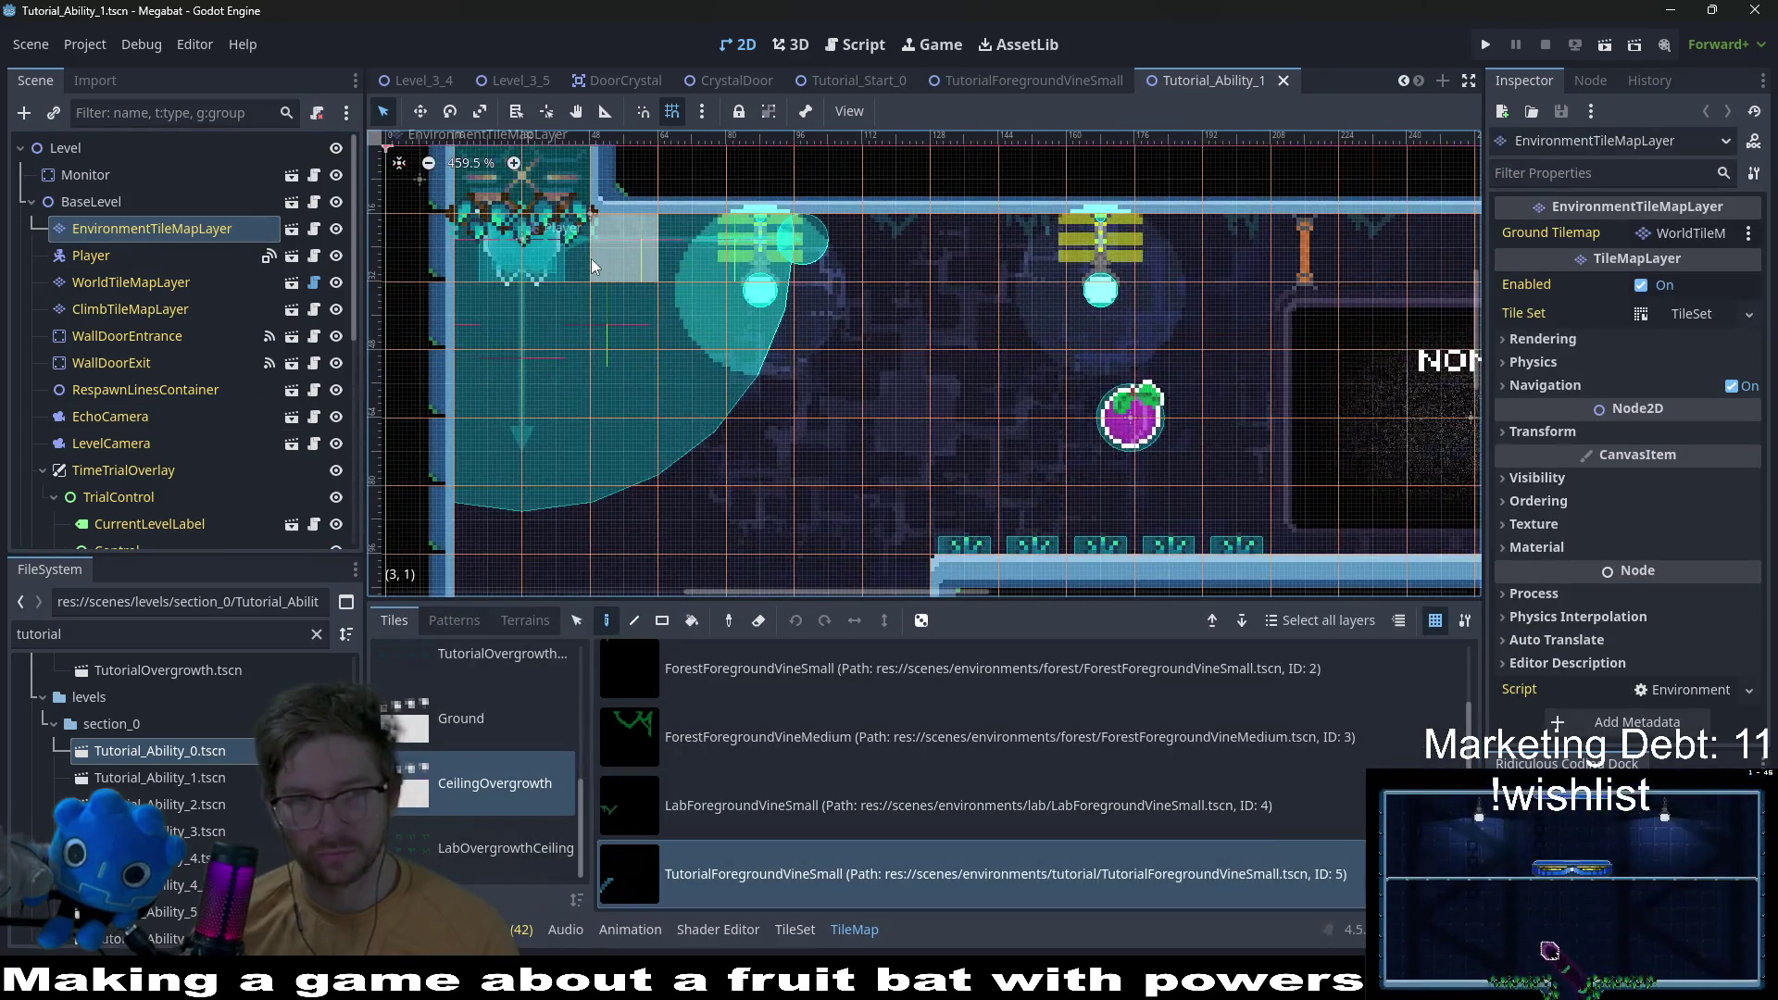
pyautogui.moveTo(591, 258)
pyautogui.mouseDown()
pyautogui.moveTo(889, 229)
pyautogui.moveTo(1236, 241)
pyautogui.mouseUp()
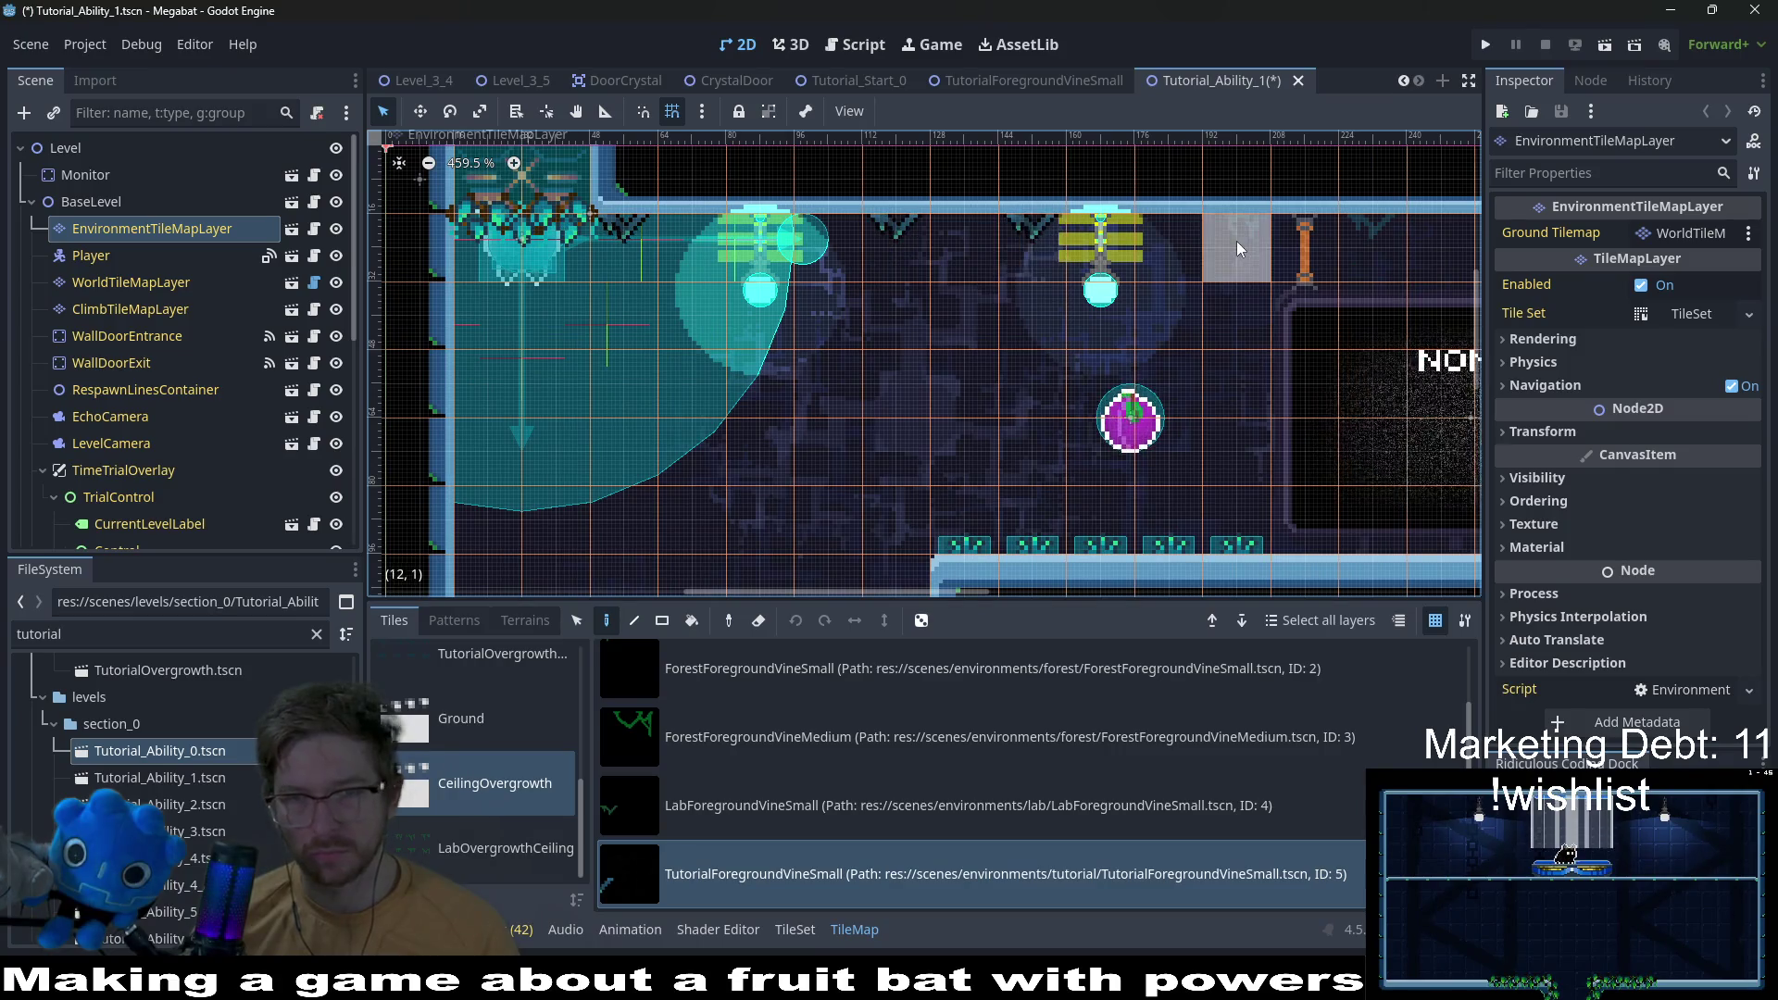
pyautogui.moveTo(1368, 242); pyautogui.dragTo(1109, 324)
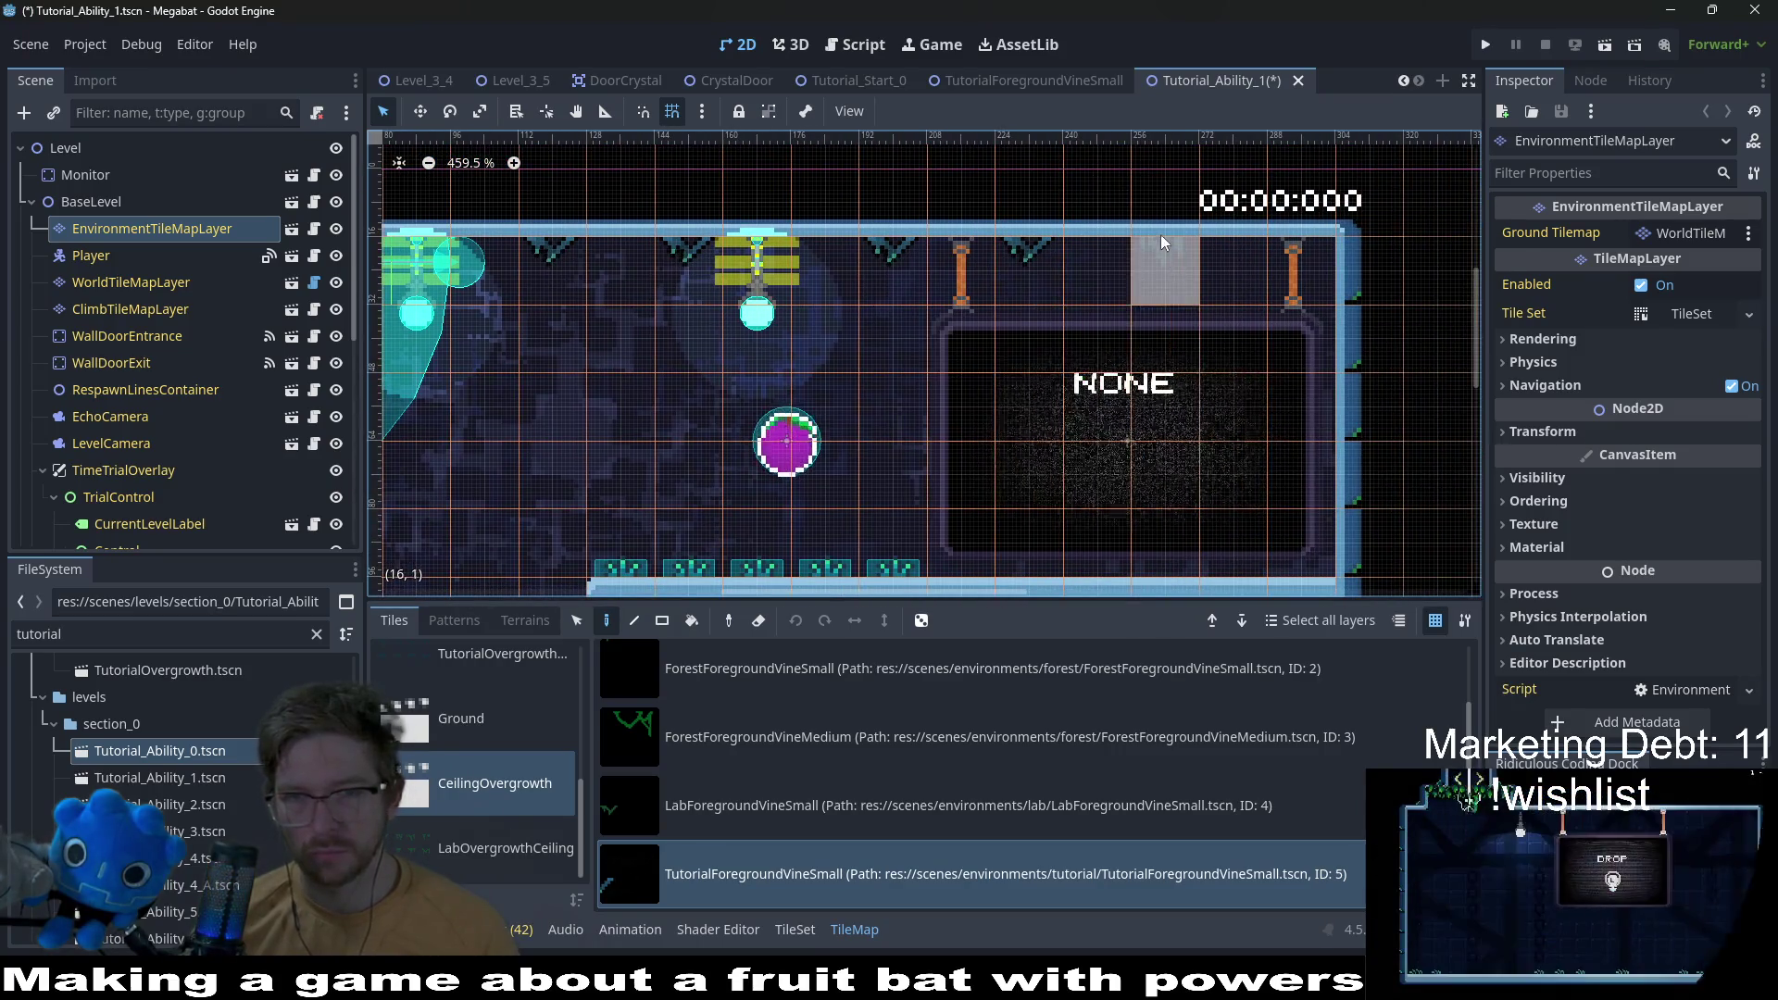
pyautogui.scroll(-3, 1111, 334)
pyautogui.hscroll(-3, 1111, 333)
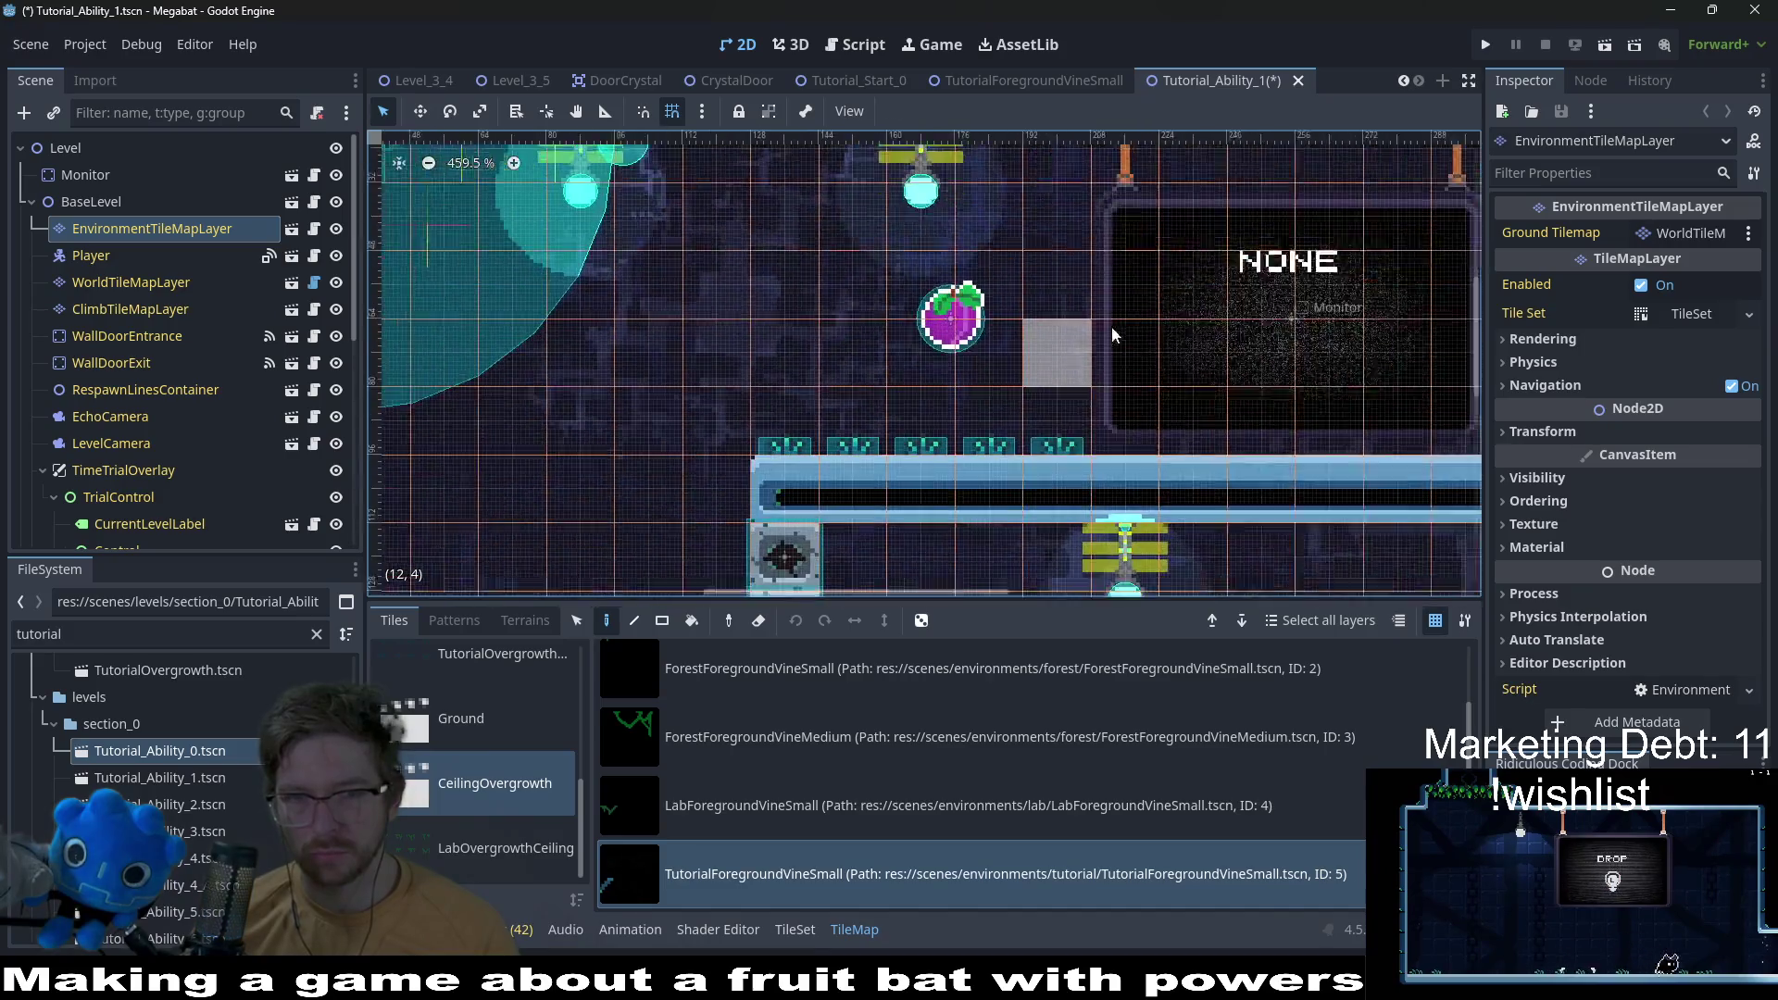
pyautogui.scroll(-3, 1111, 333)
pyautogui.scroll(-1, 1126, 478)
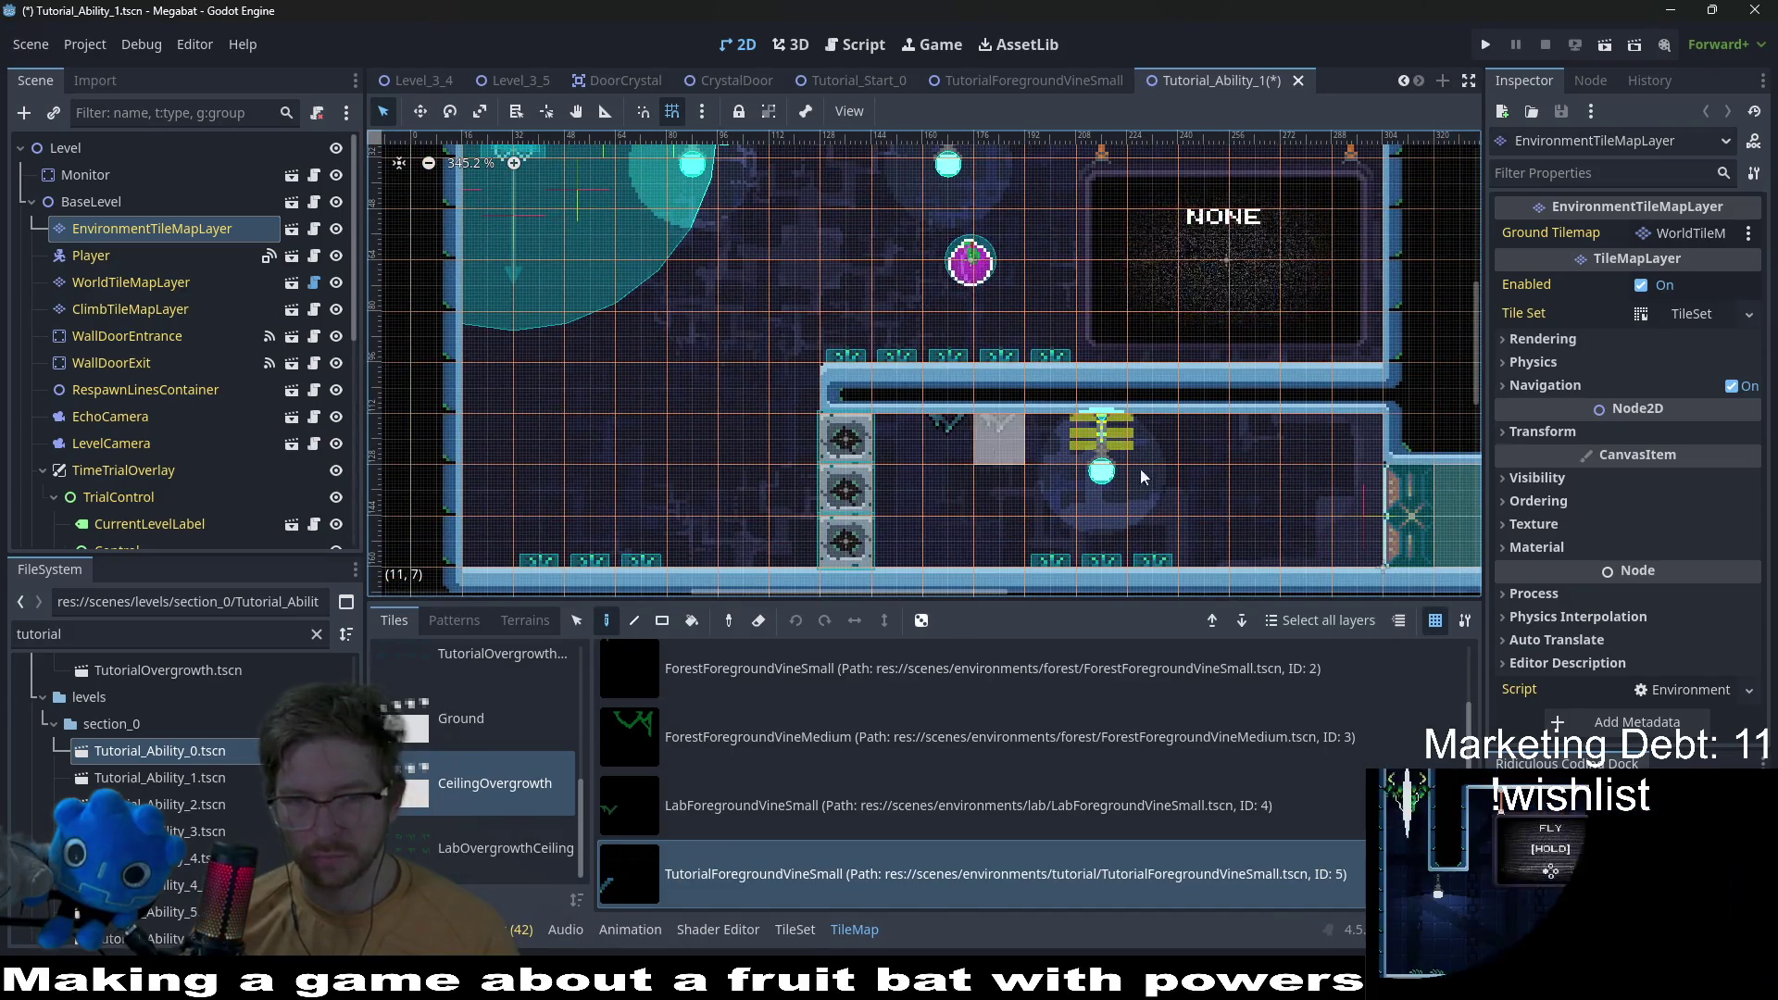
# Step: Review the rest of the level, save Tutorial_Ability_1, and run it to test
pyautogui.scroll(-2, 1251, 514)
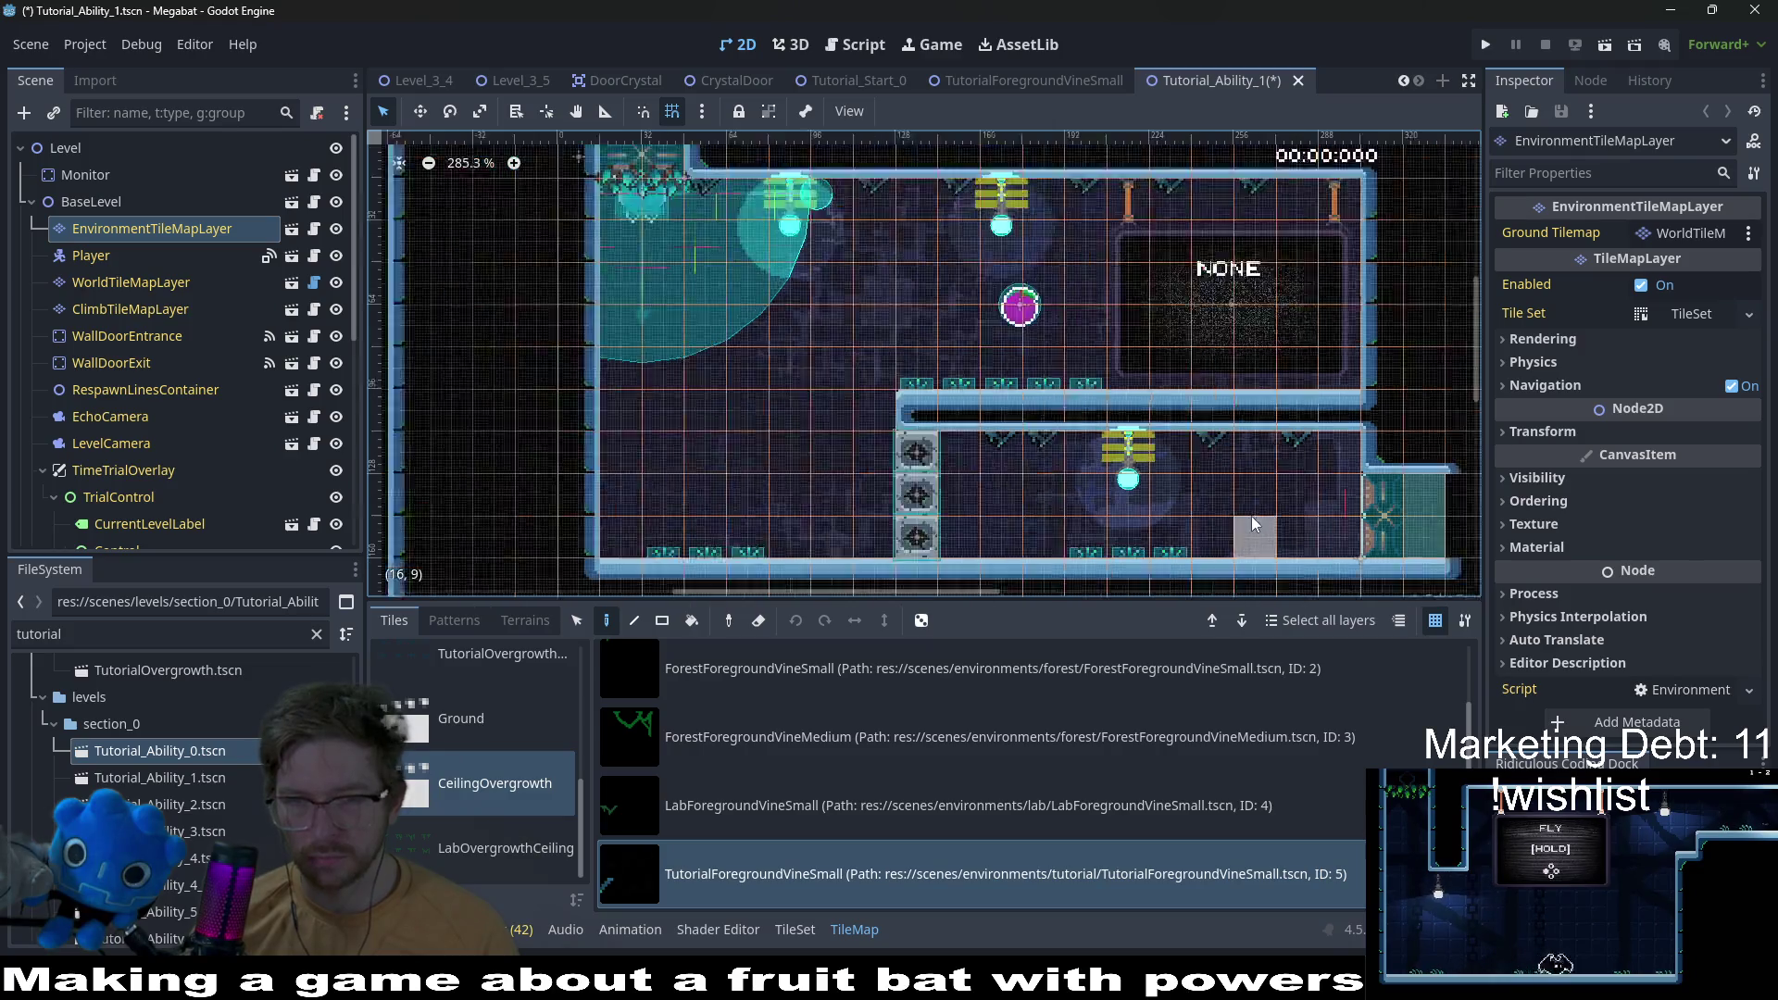
pyautogui.scroll(-2, 1252, 515)
pyautogui.scroll(-2, 1194, 493)
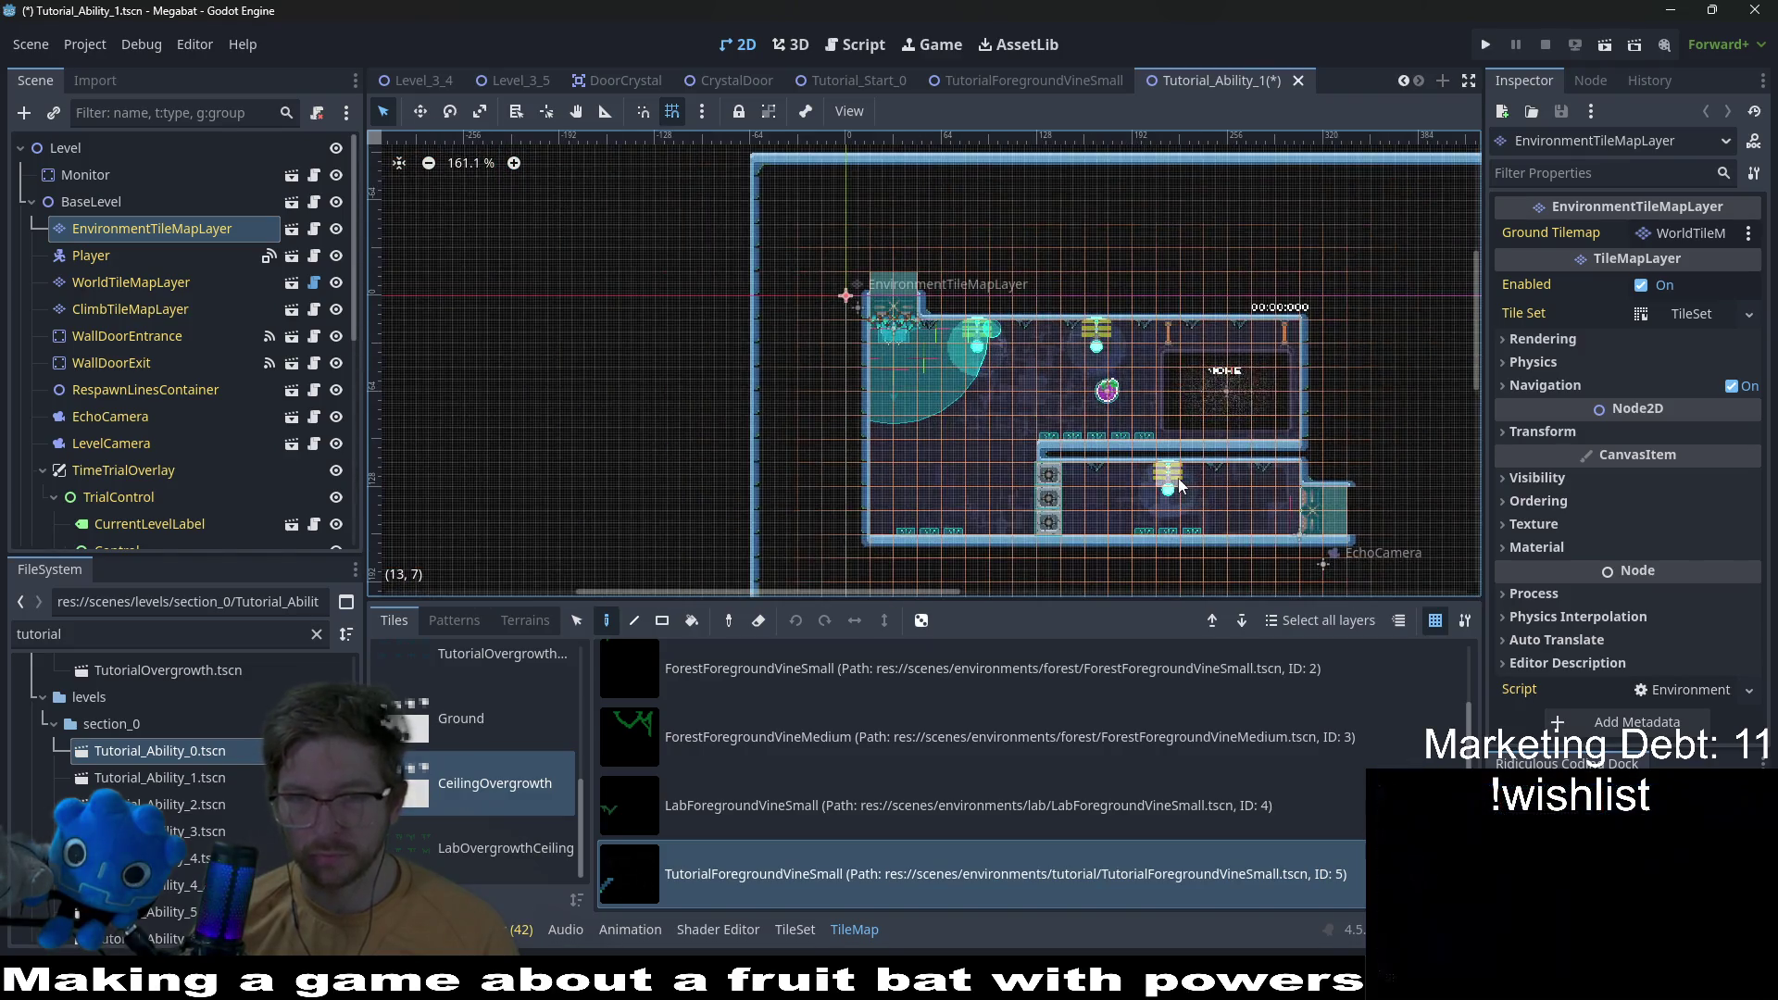
pyautogui.scroll(3, 968, 363)
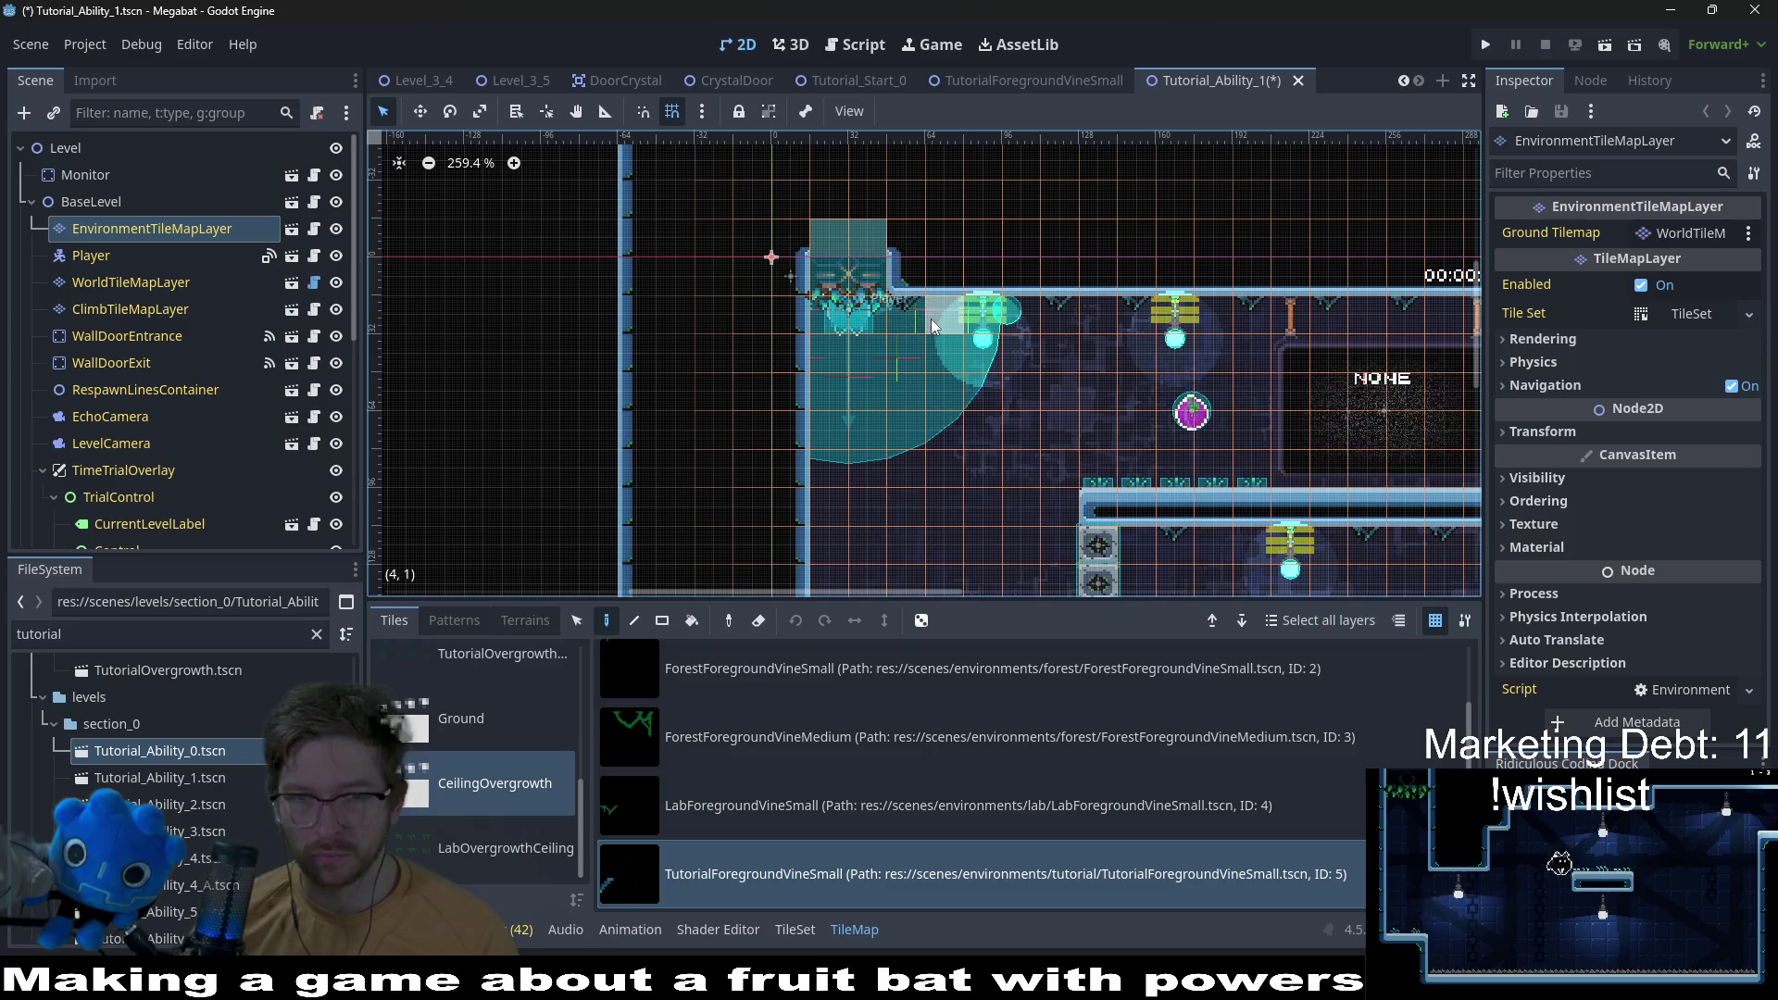
pyautogui.scroll(-3, 1041, 430)
pyautogui.hotkey('ctrl', 's')
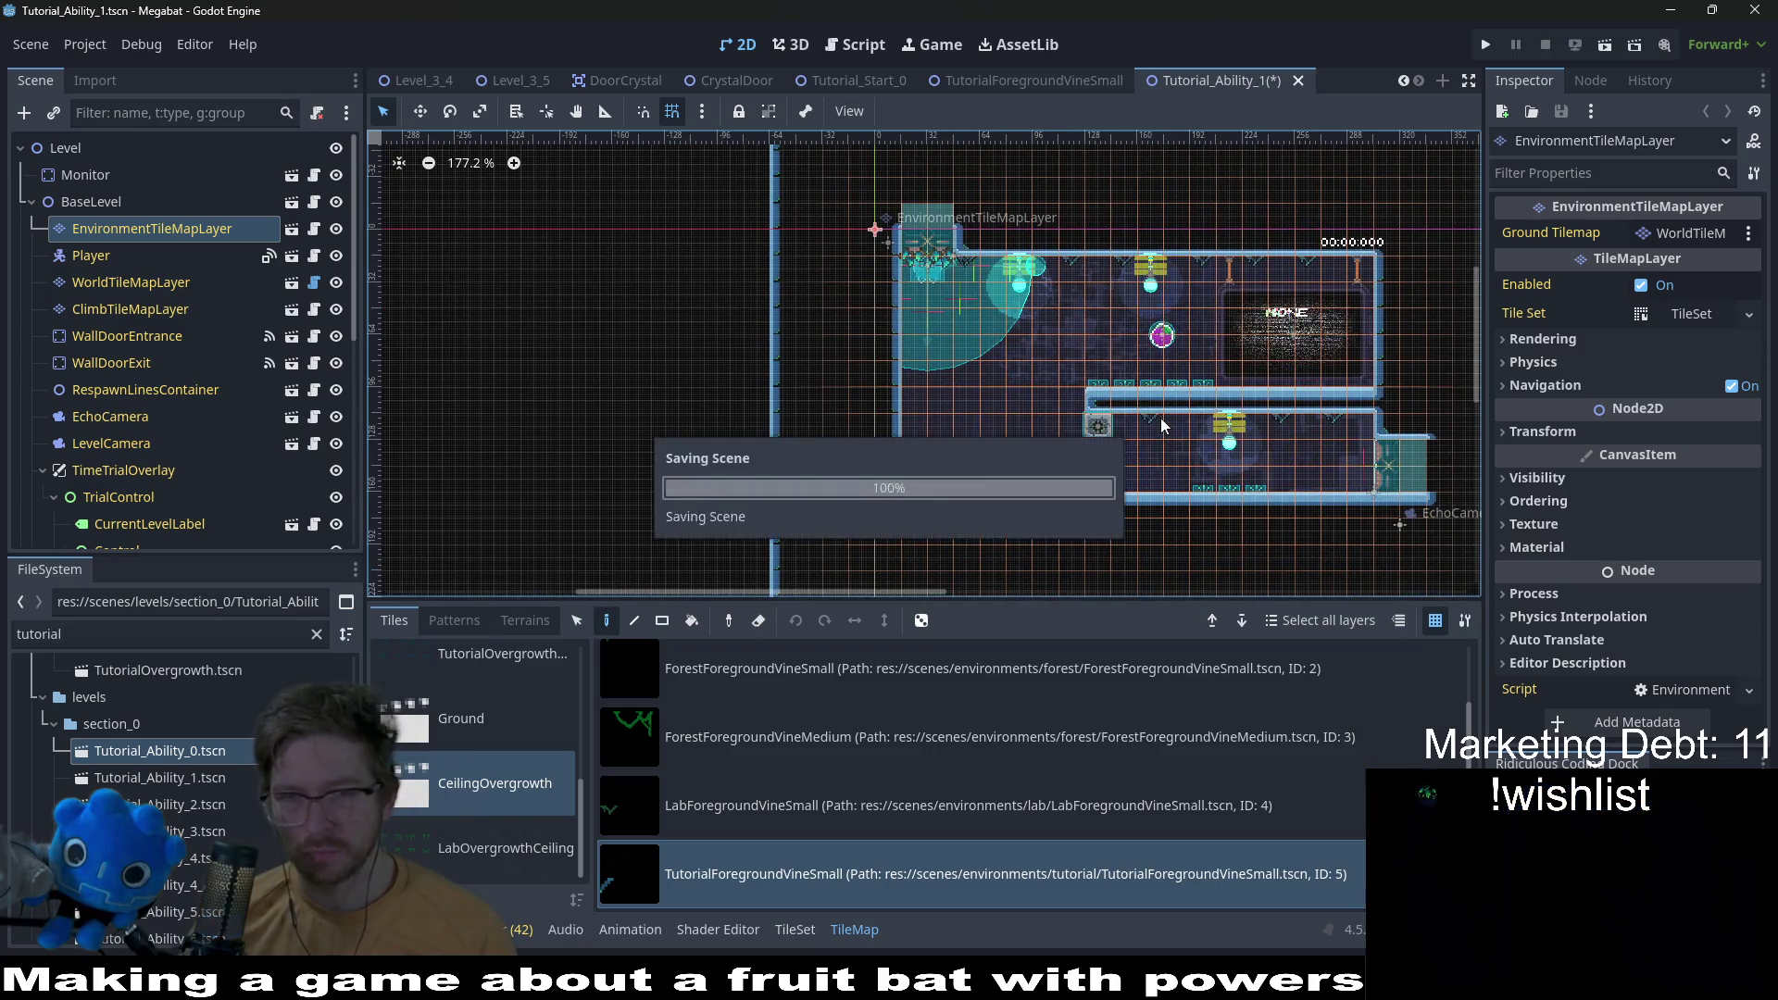
pyautogui.click(1598, 48)
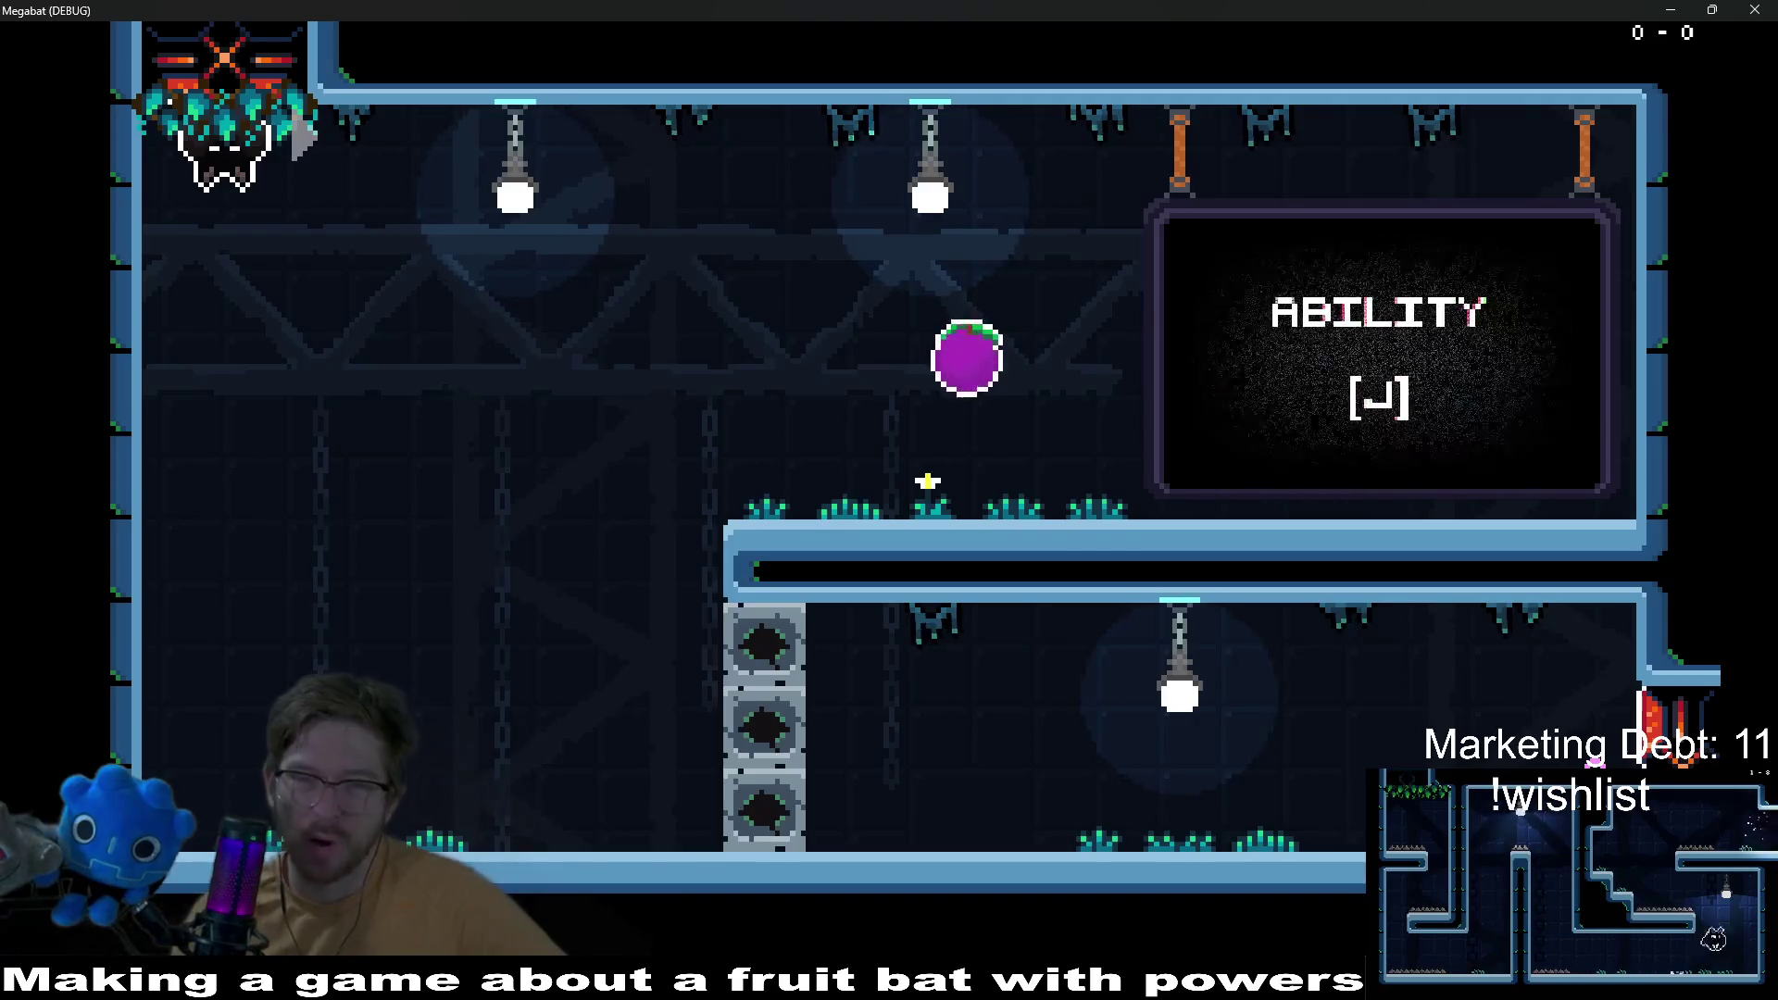
# Step: Close the game, paint one more vine tile on a ceiling, and save Tutorial_Ability_1
pyautogui.click(1756, 9)
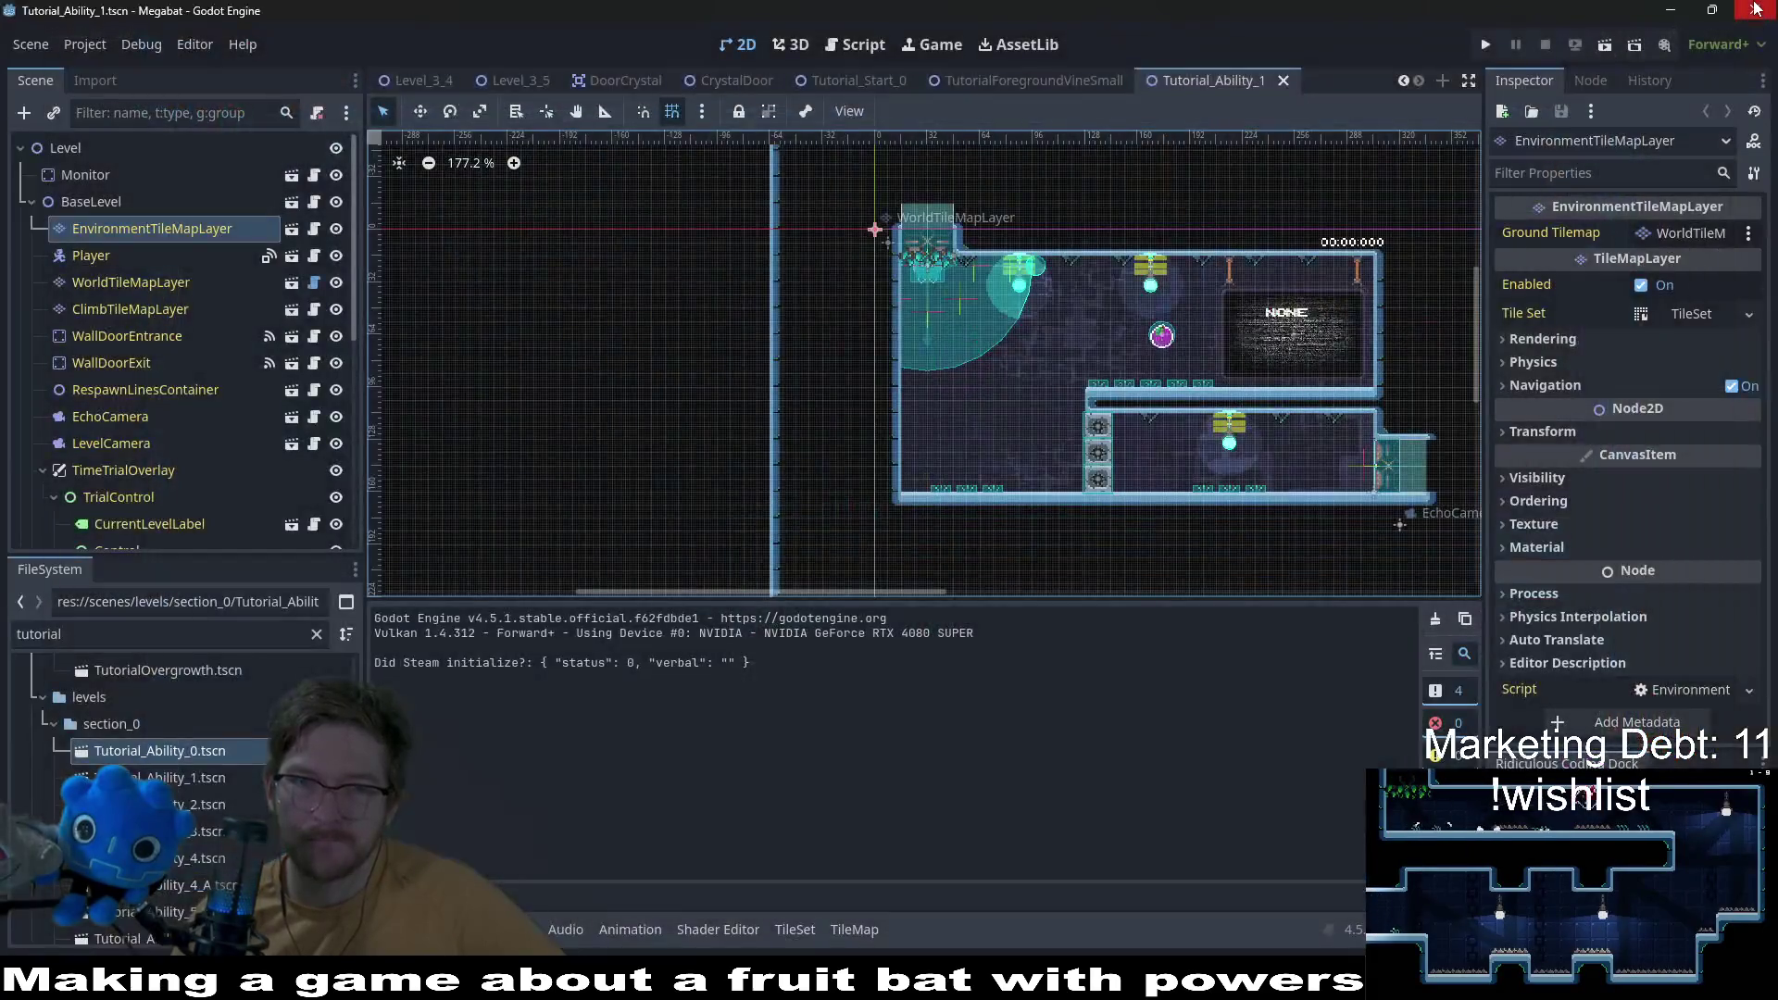
pyautogui.scroll(5, 1011, 274)
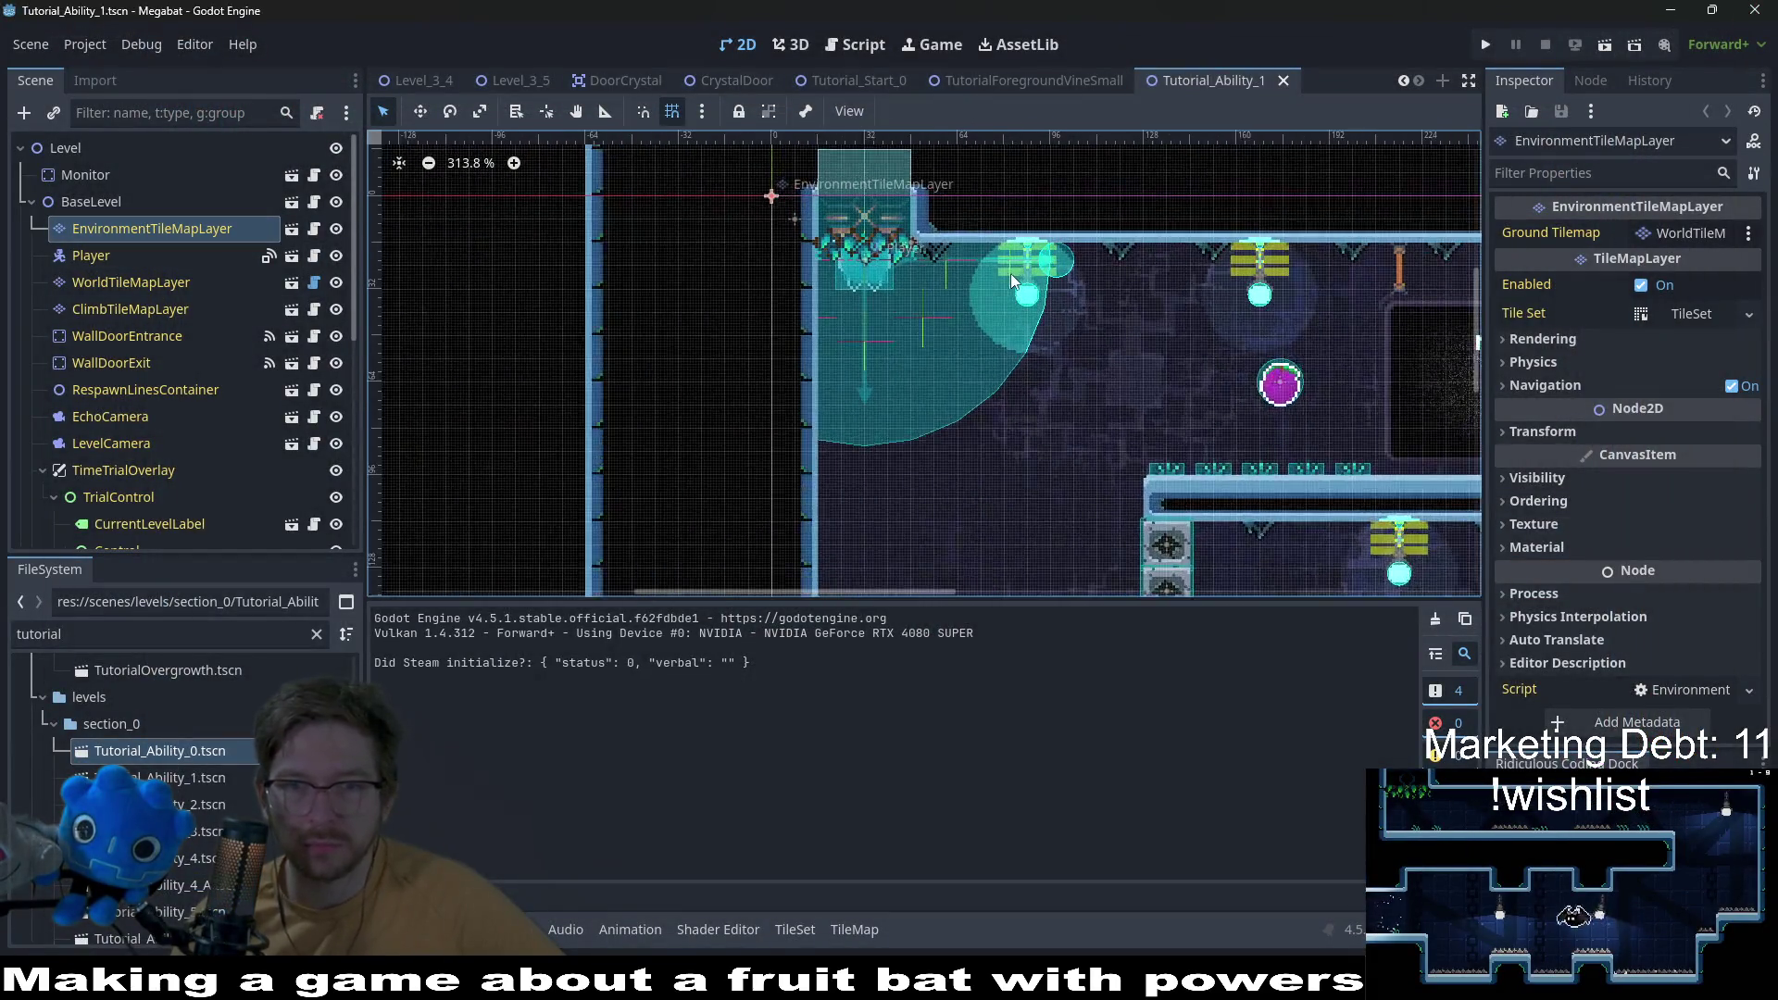
pyautogui.click(992, 257)
pyautogui.scroll(5, 168, 314)
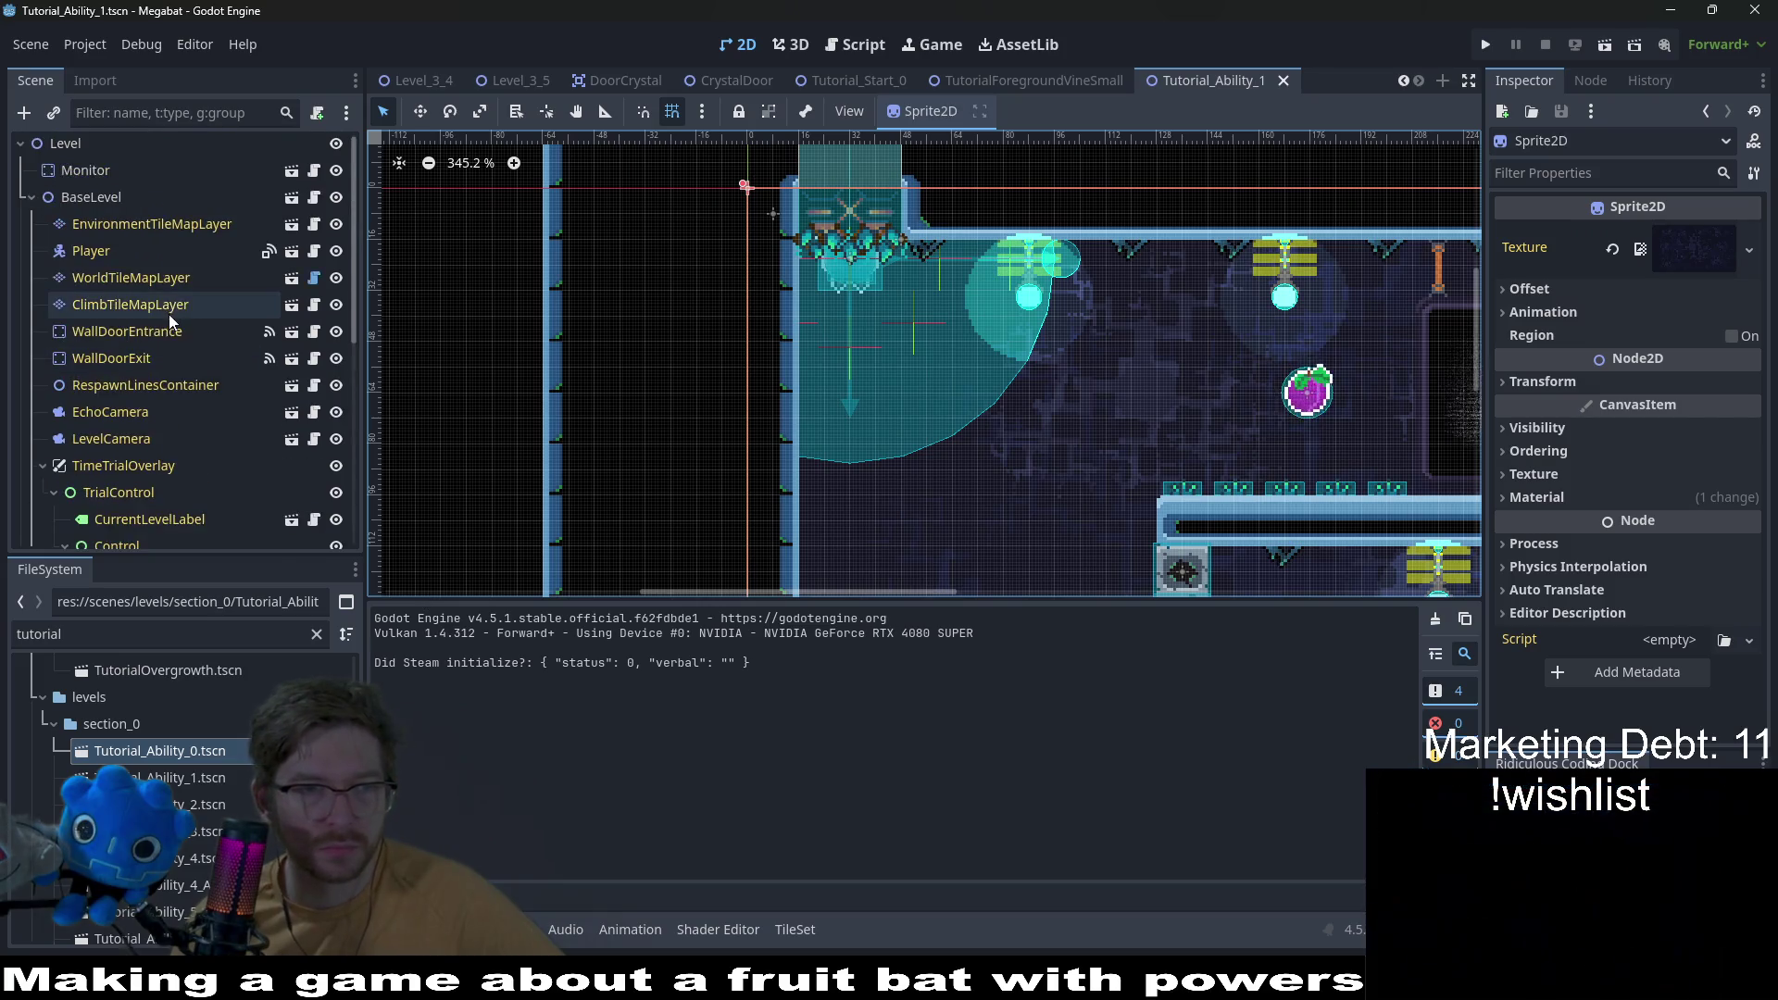
pyautogui.click(129, 230)
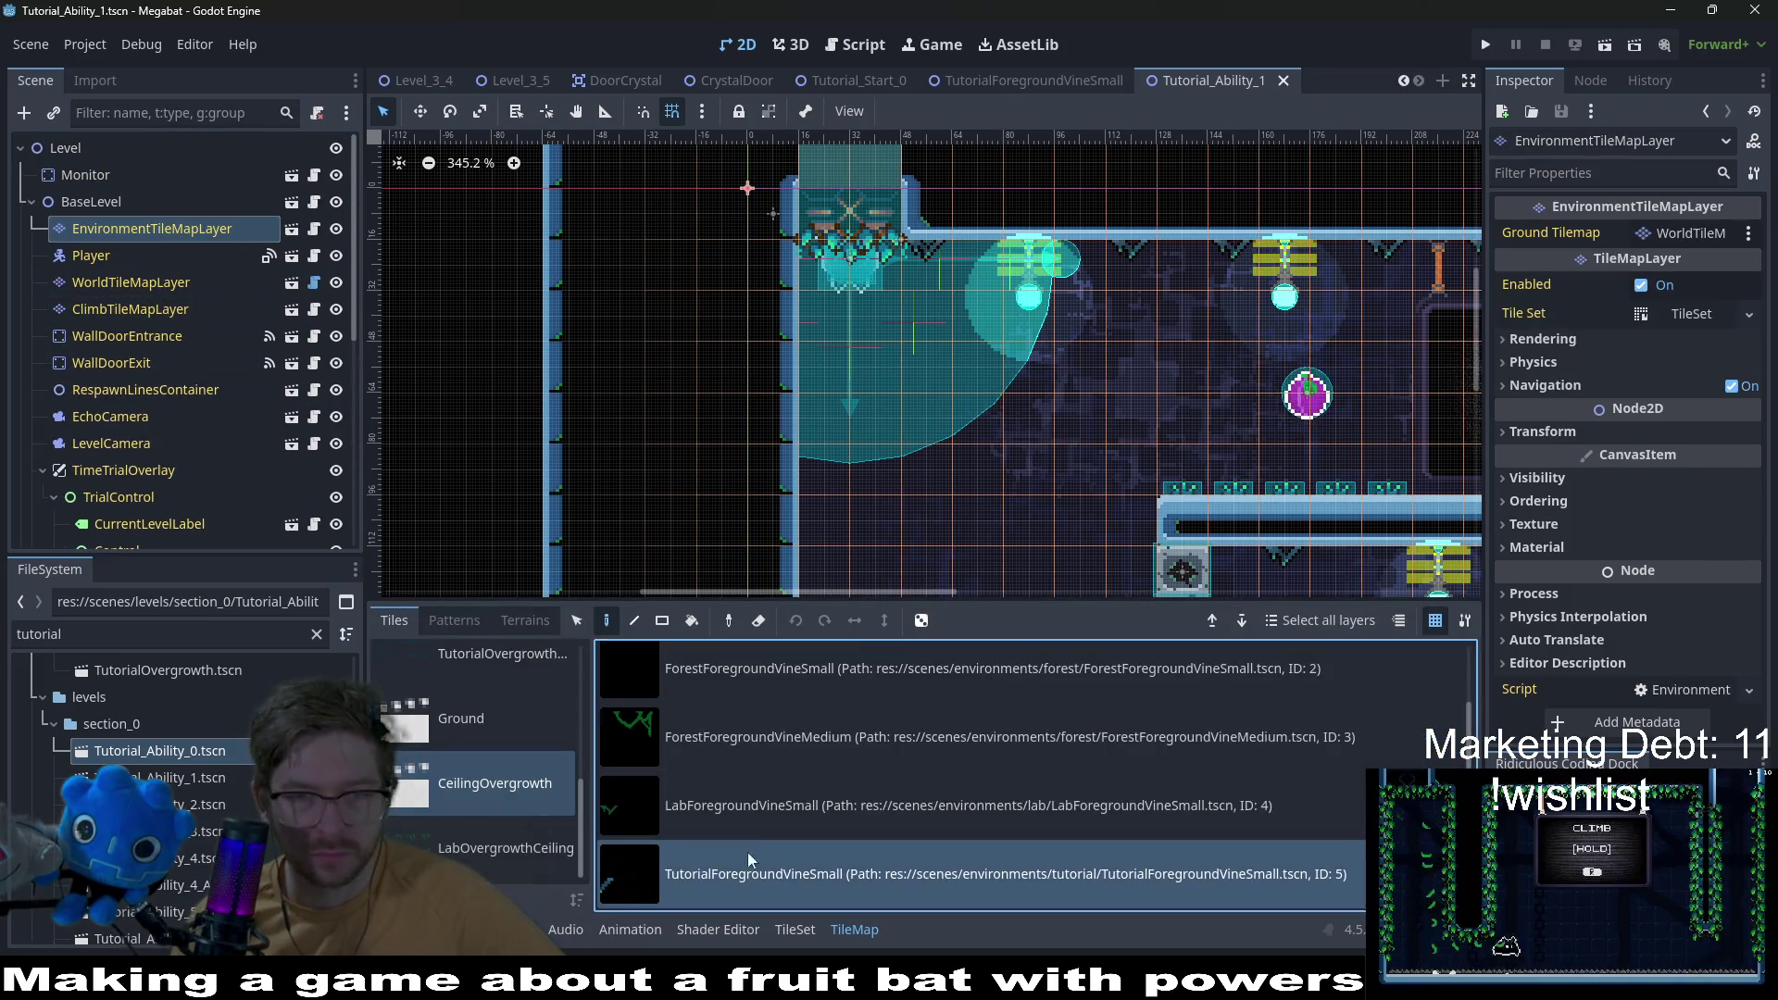
pyautogui.click(992, 276)
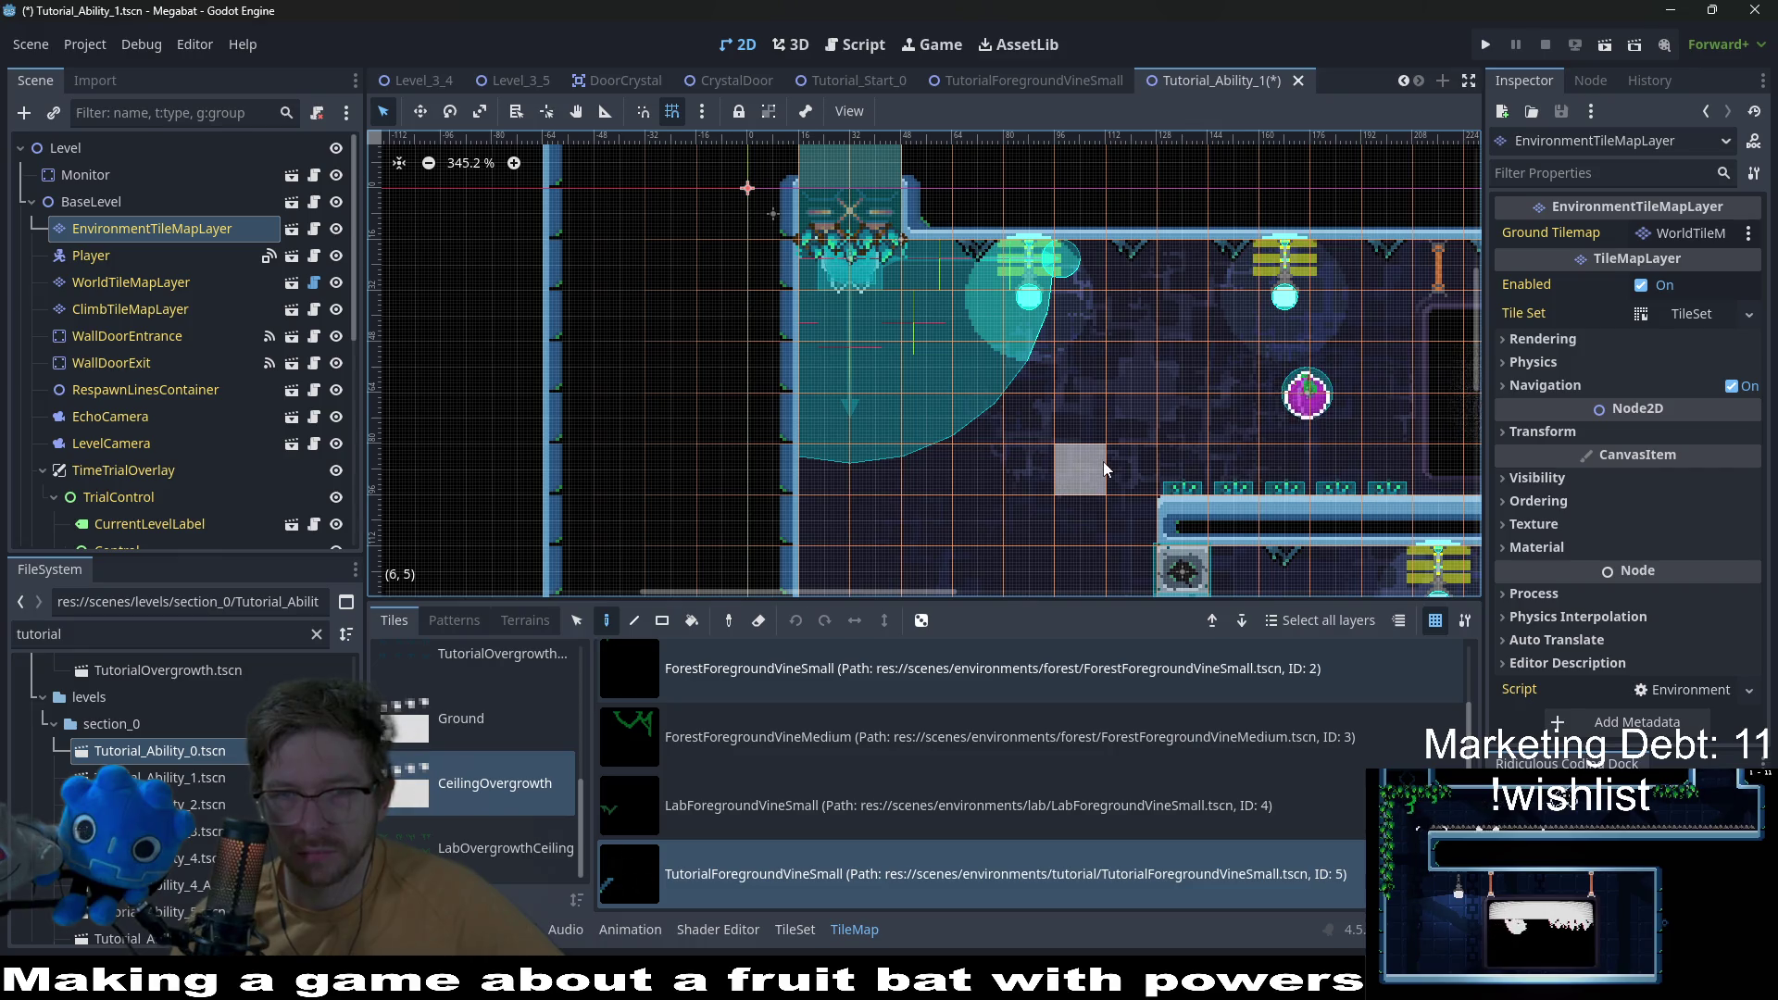
pyautogui.scroll(-4, 1102, 461)
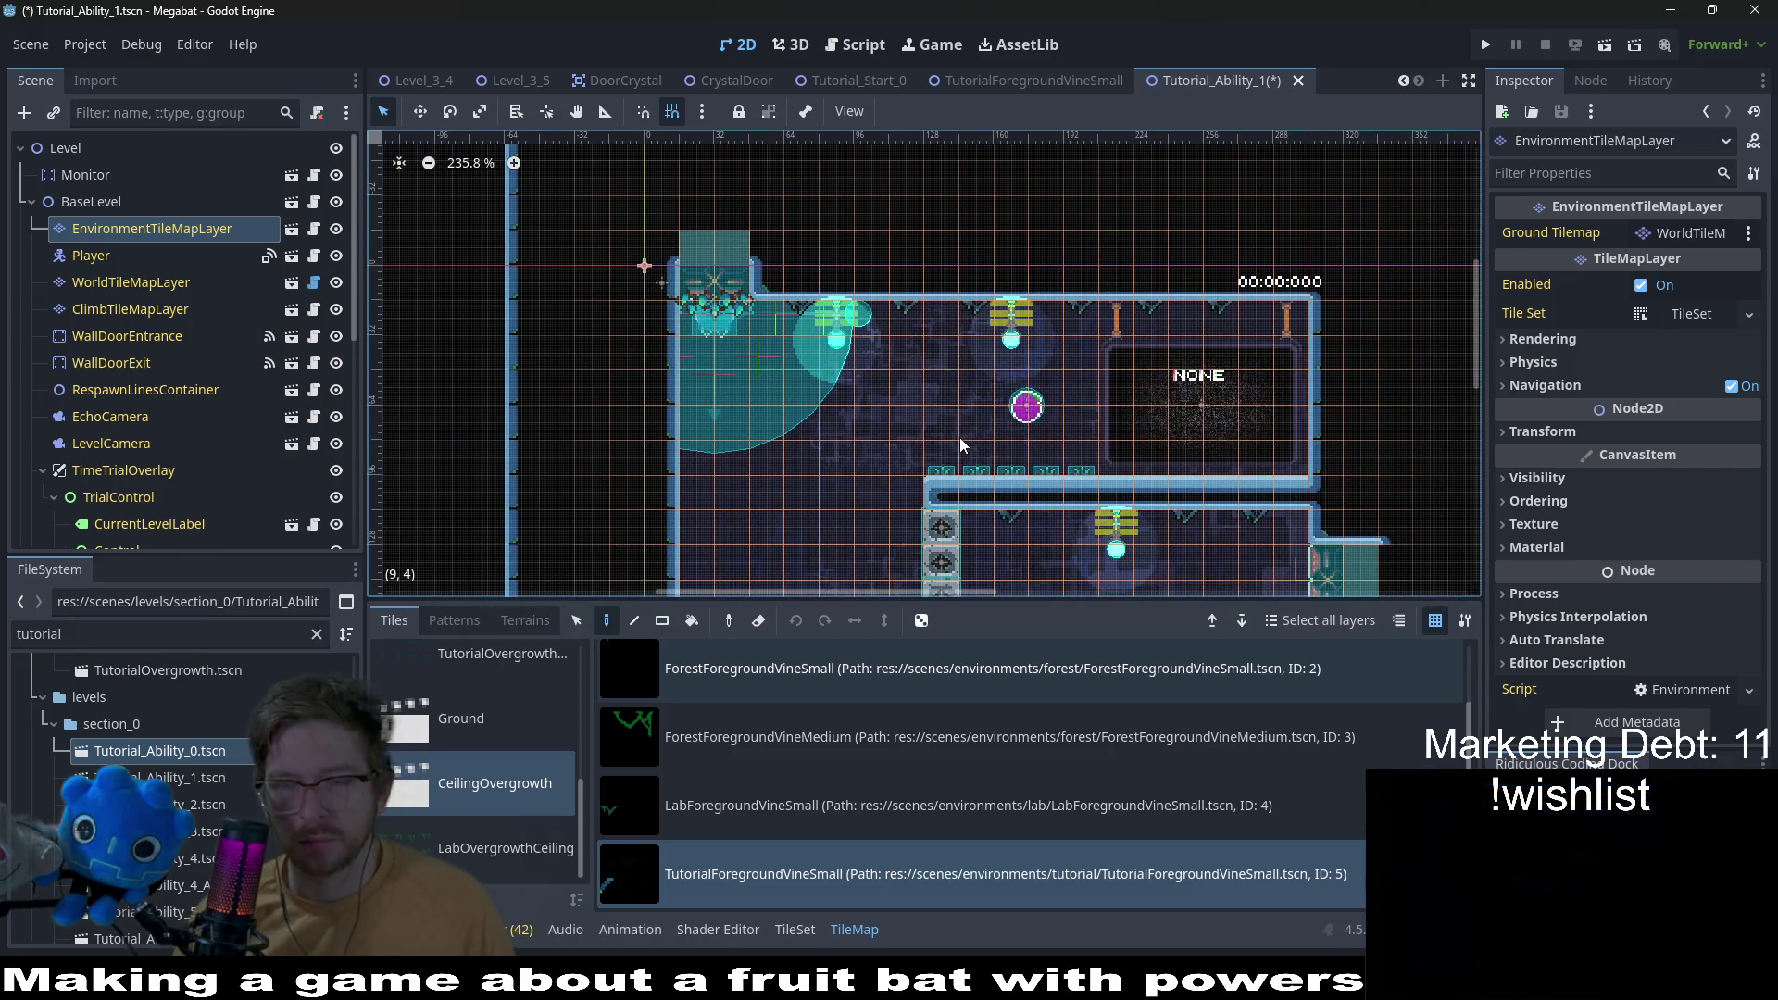
pyautogui.hotkey('ctrl', 's')
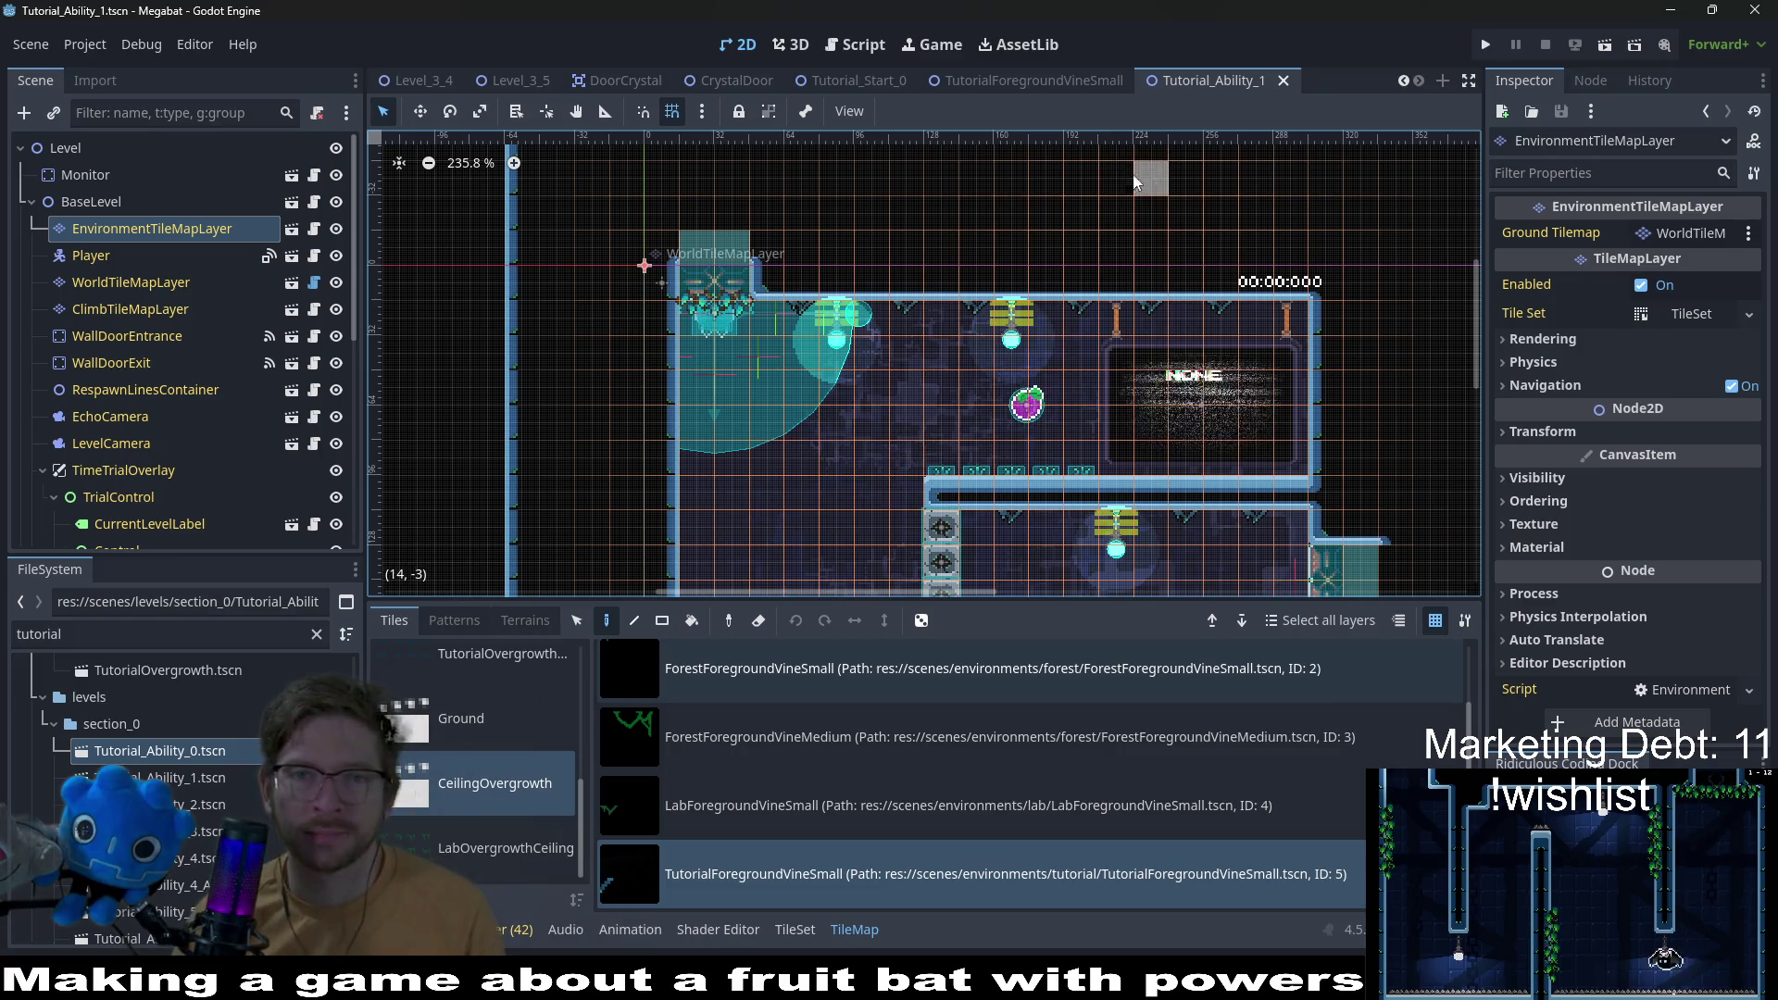
# Step: Switch to the TutorialForegroundVineSmall scene and open its CeilingFoliage.gd script
pyautogui.click(1059, 74)
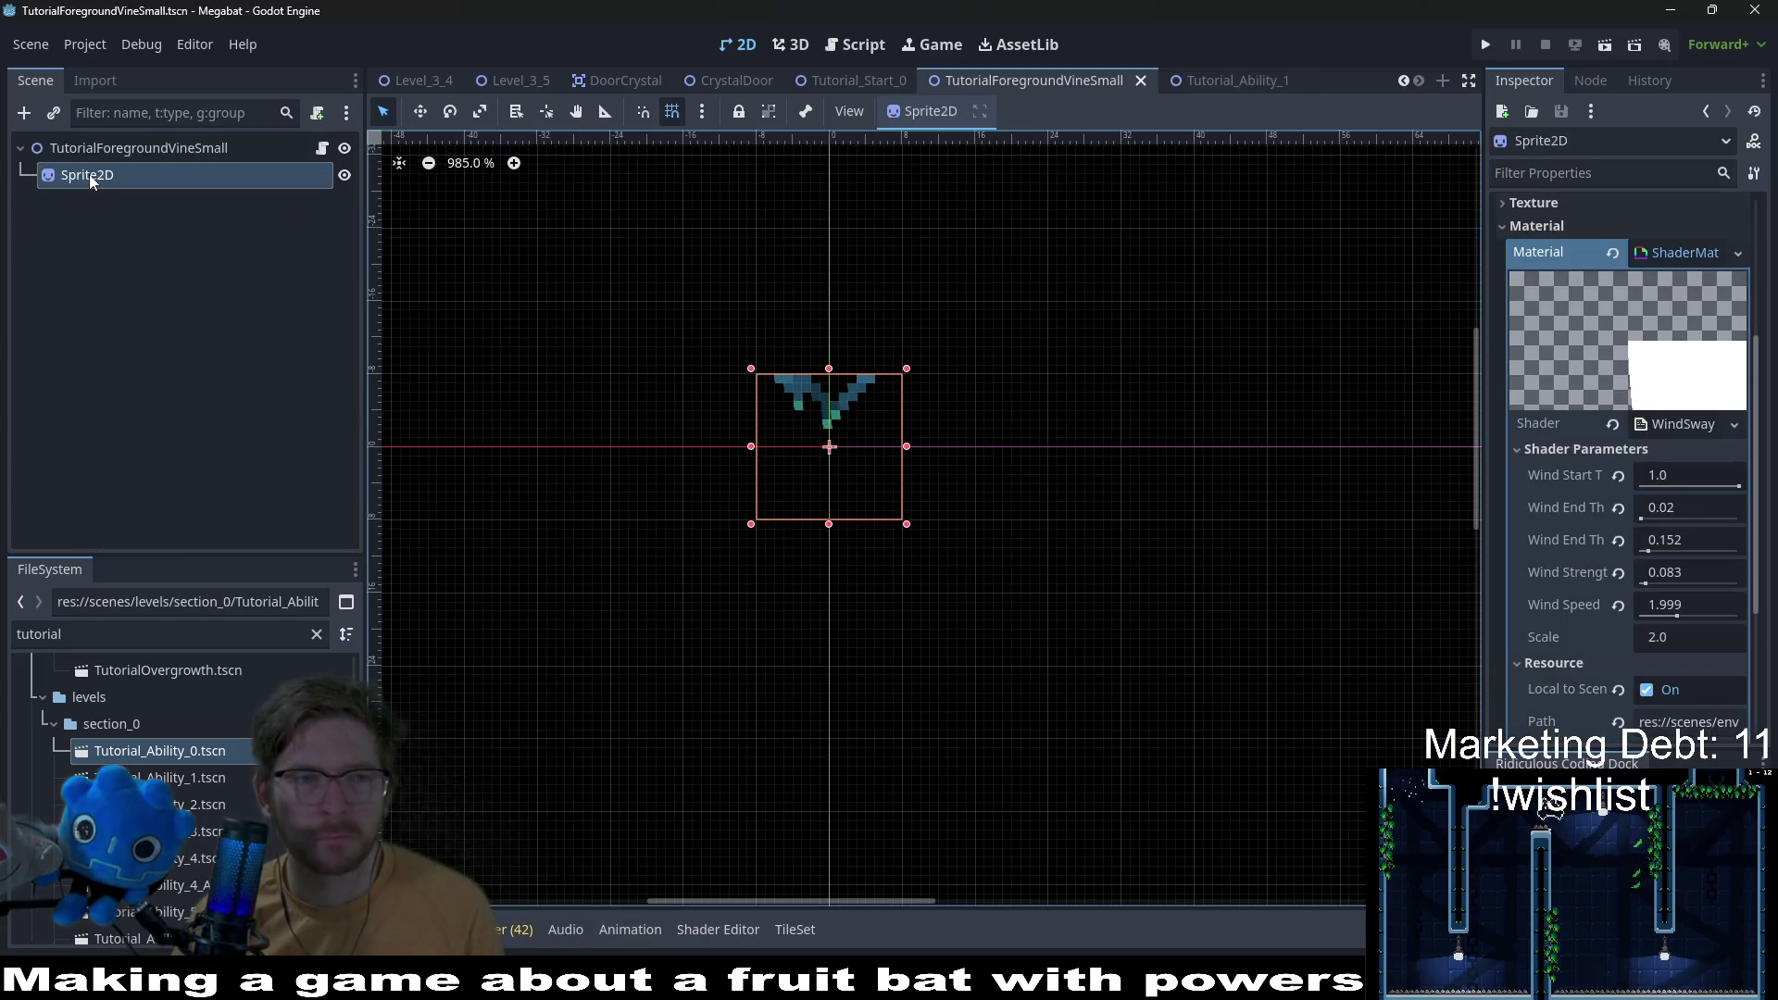
pyautogui.click(310, 159)
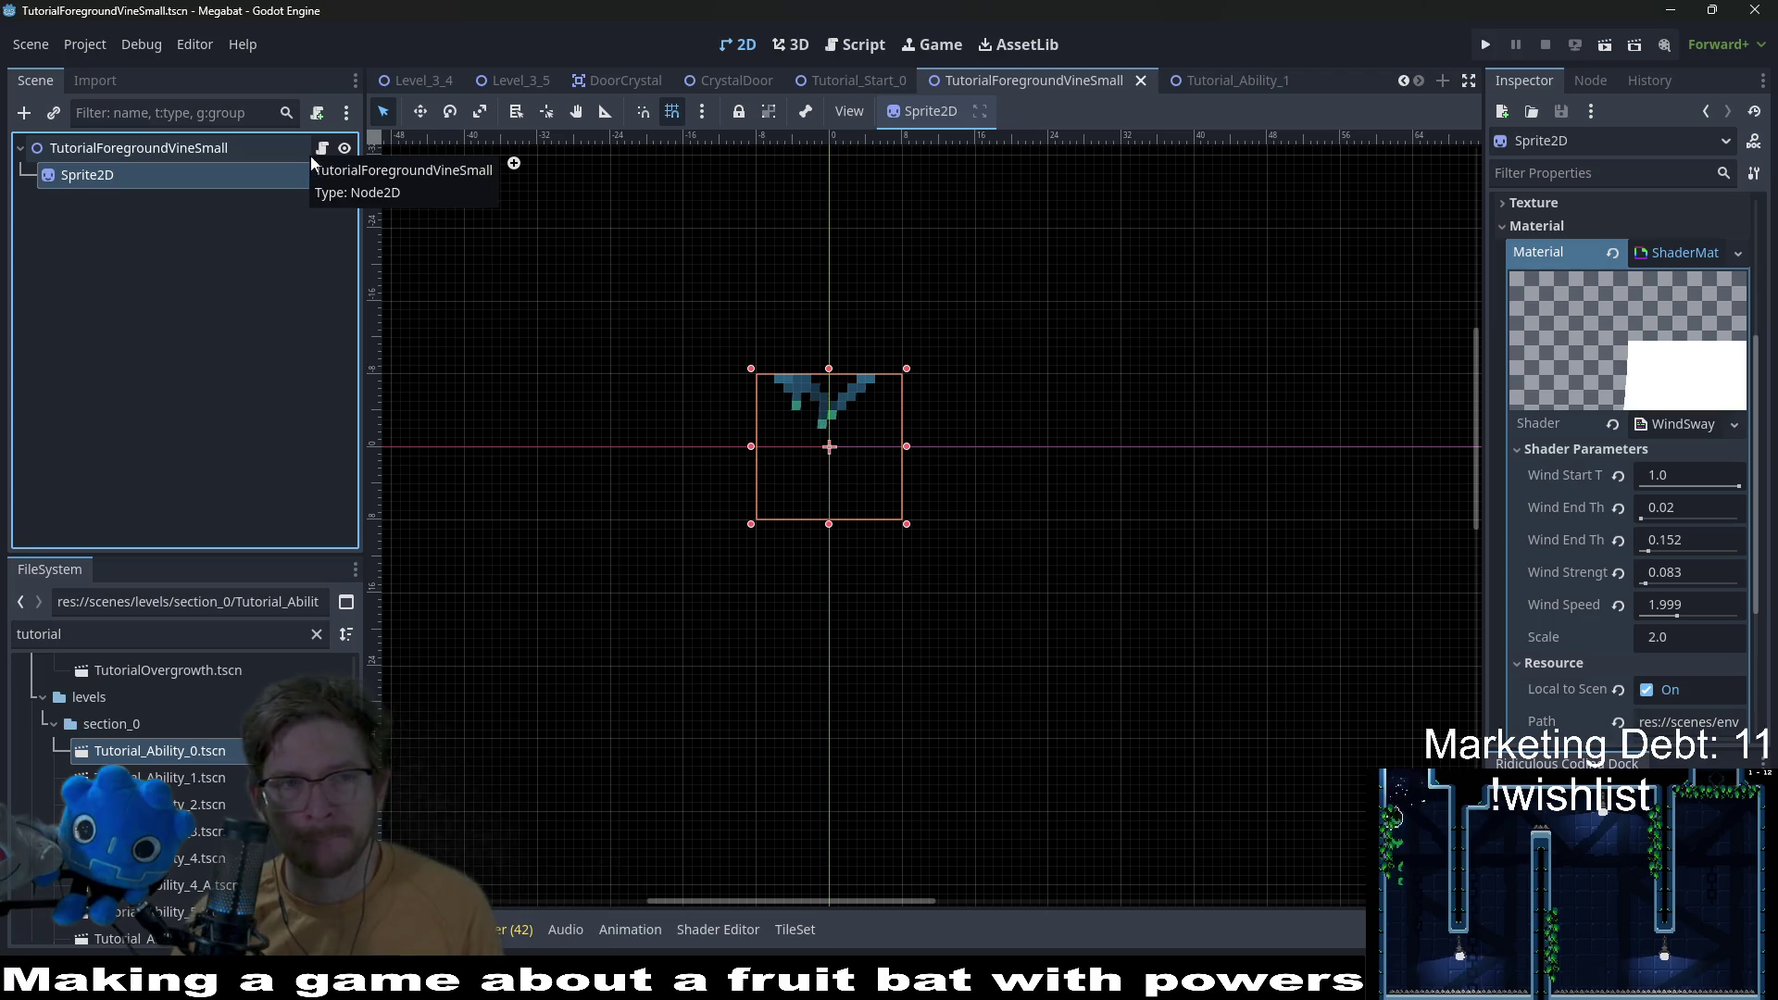
pyautogui.click(321, 148)
# Step: Open CeilingFoliage.gd and place the caret on the empty line 14 in _ready
pyautogui.click(1102, 425)
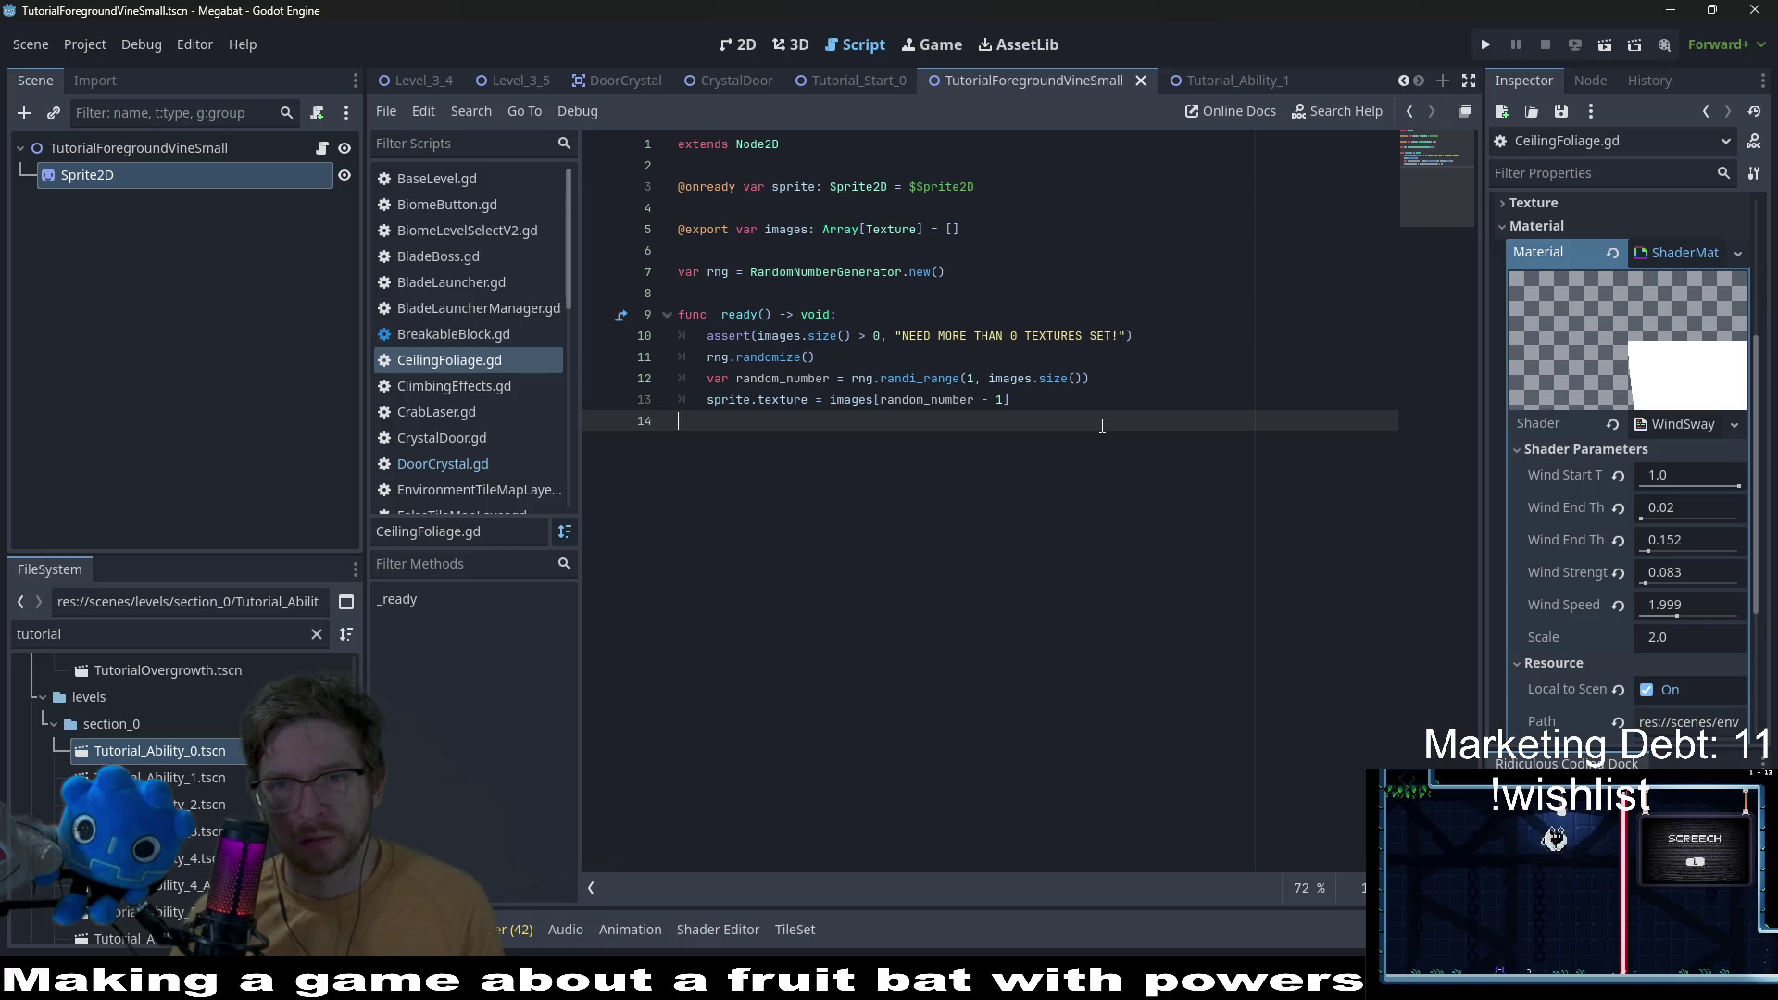
pyautogui.click(800, 187)
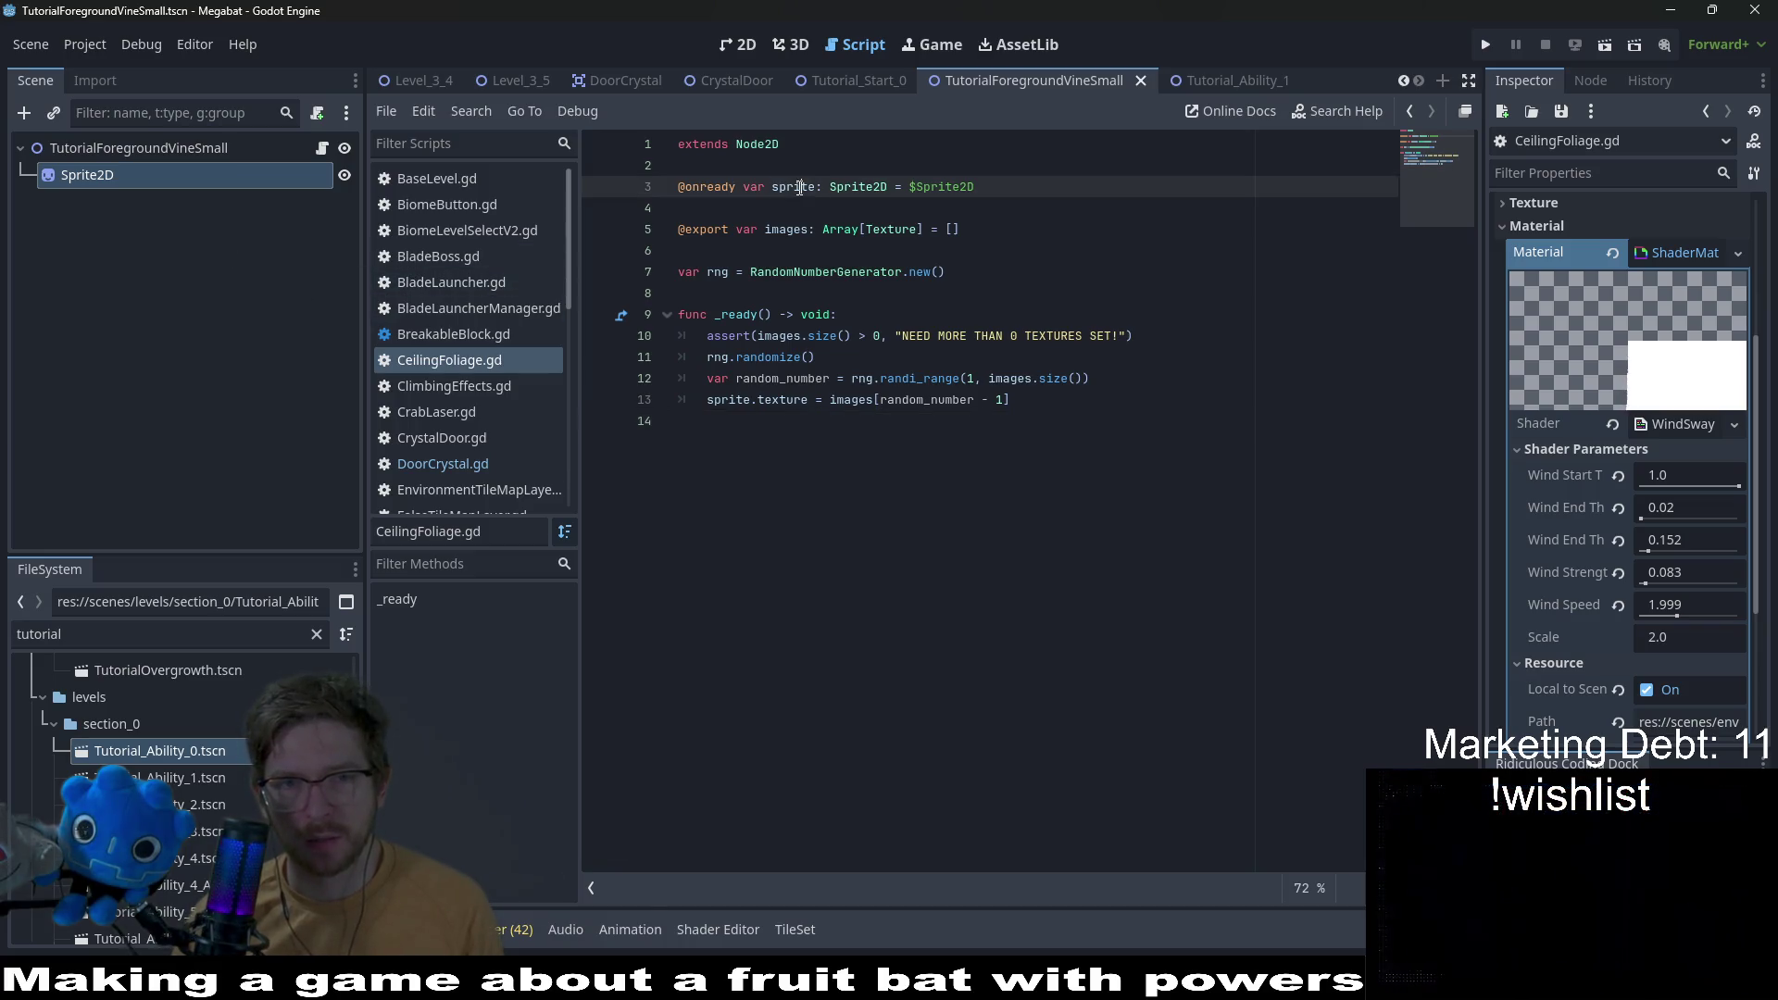
pyautogui.click(990, 461)
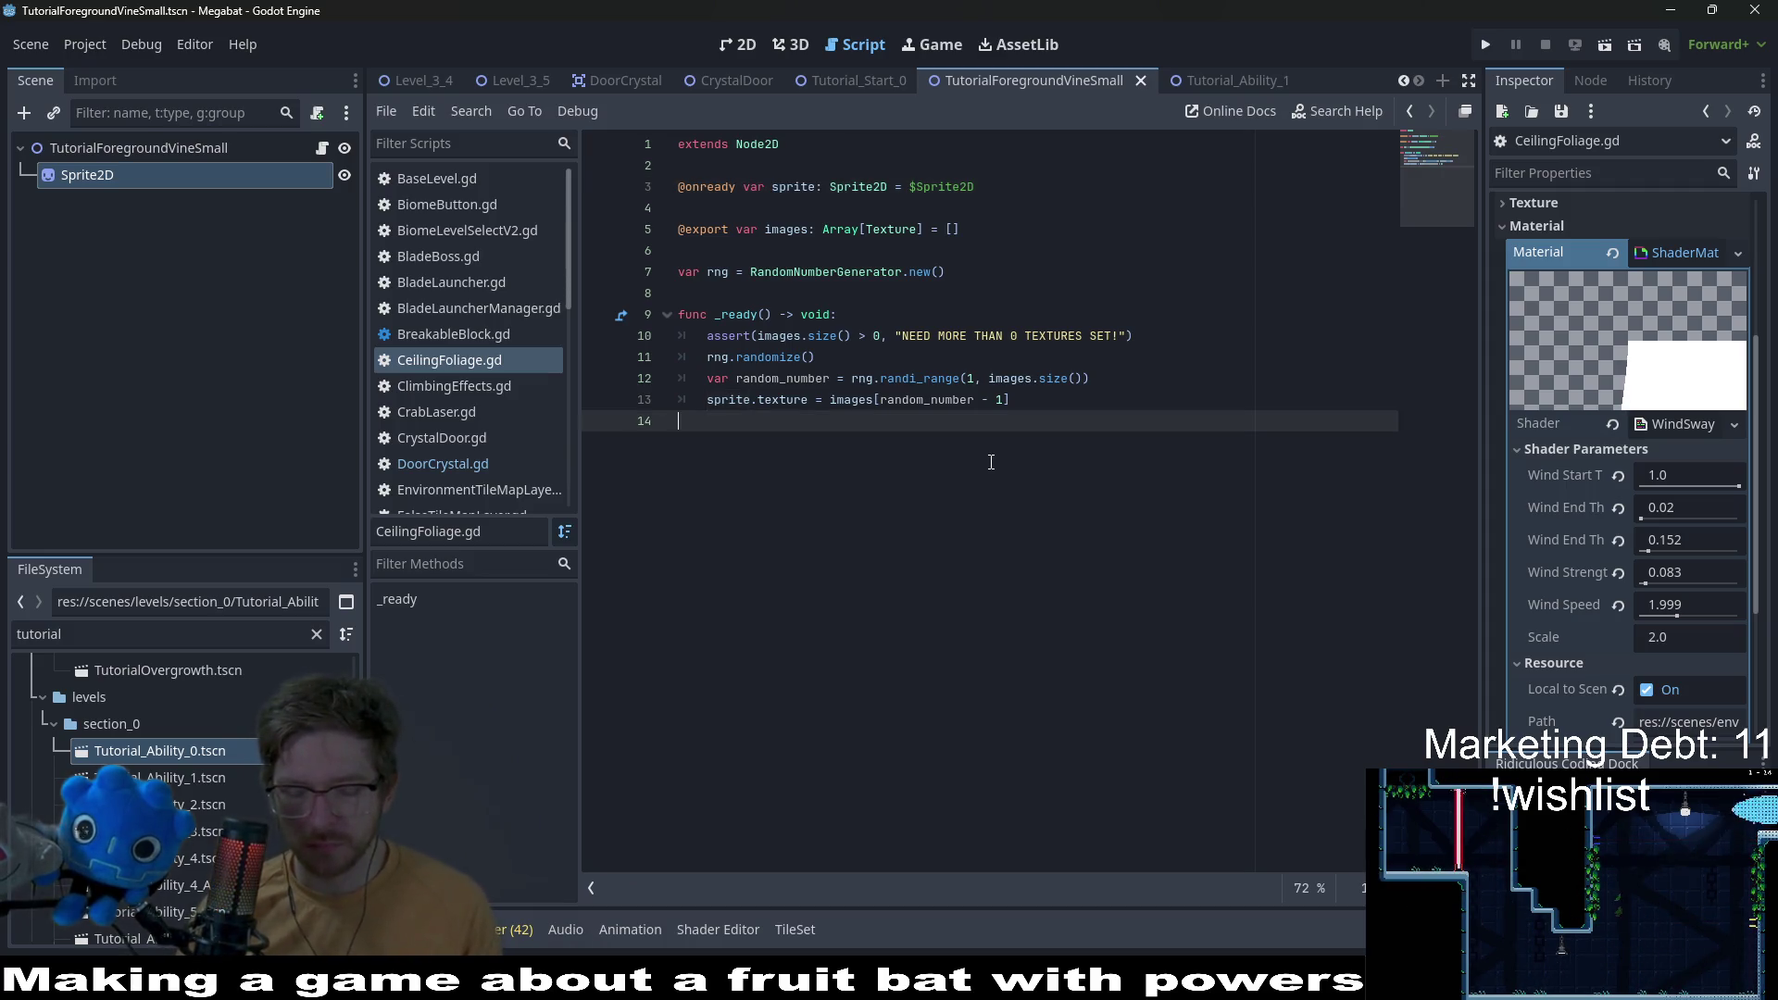
# Step: Search the project for 'sprite.material', copy the set() line from LabBossLaser.gd, and return
pyautogui.hotkey('ctrl', 'shift', 'f')
pyautogui.write('sp')
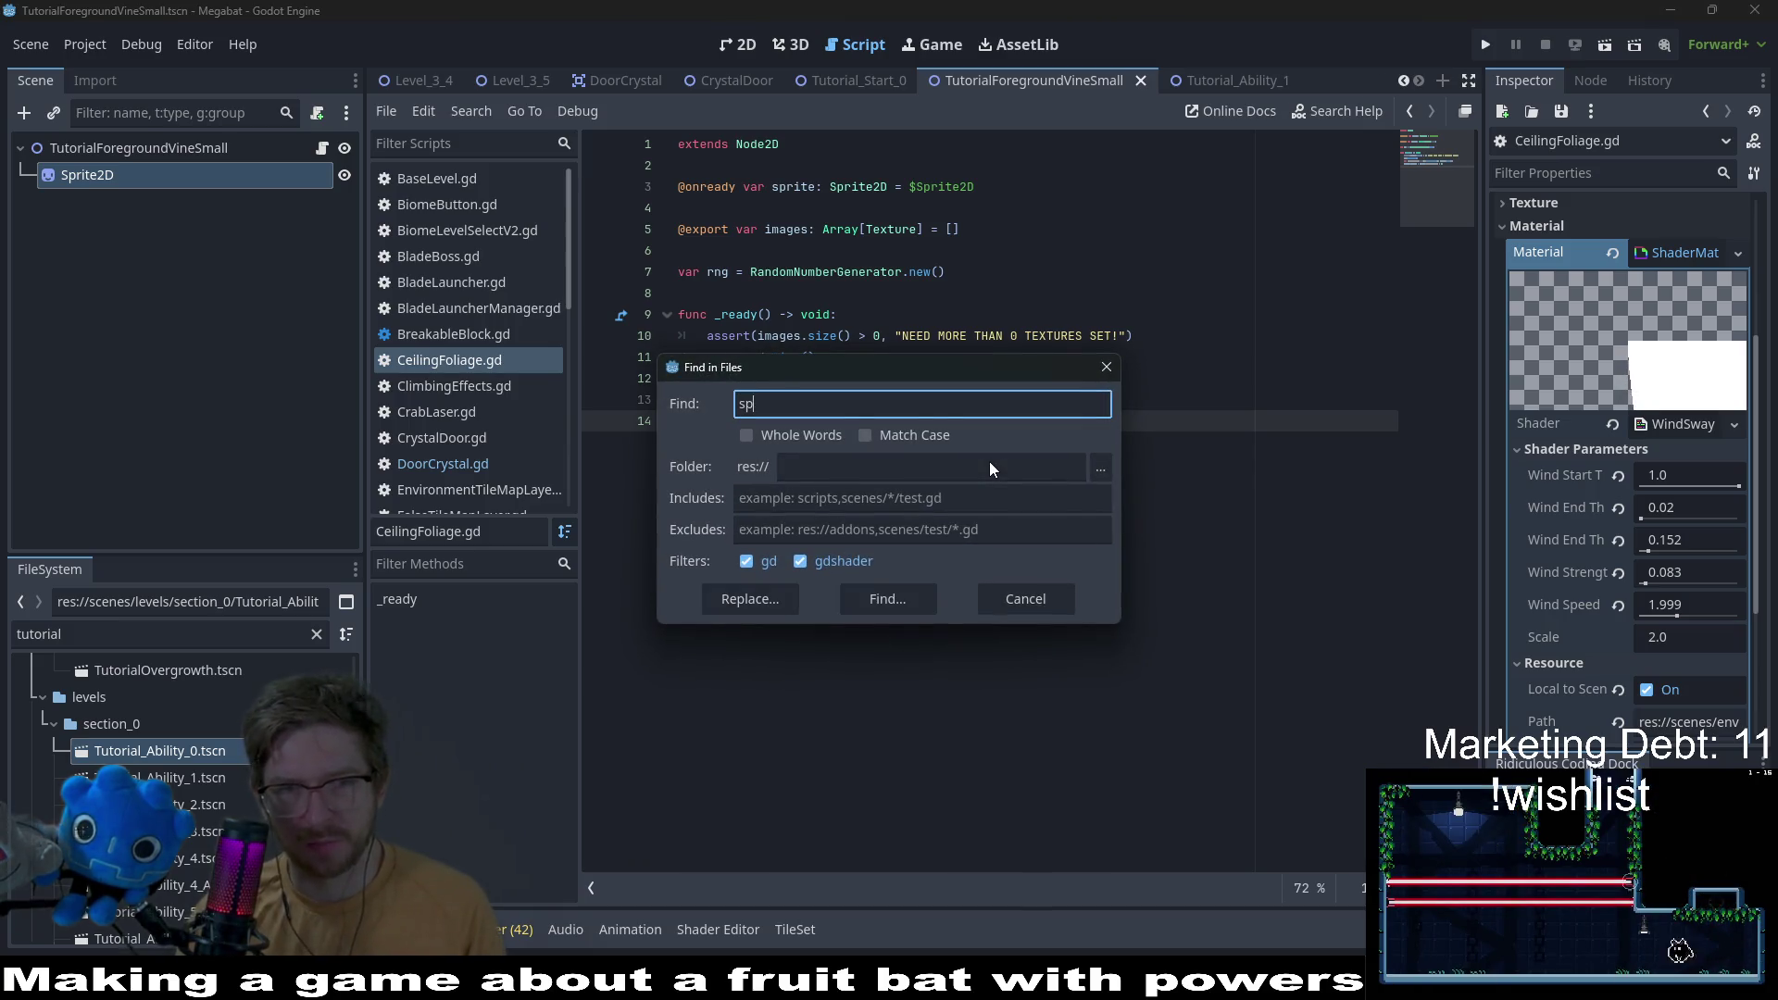
pyautogui.write('rite.material')
pyautogui.press('Return')
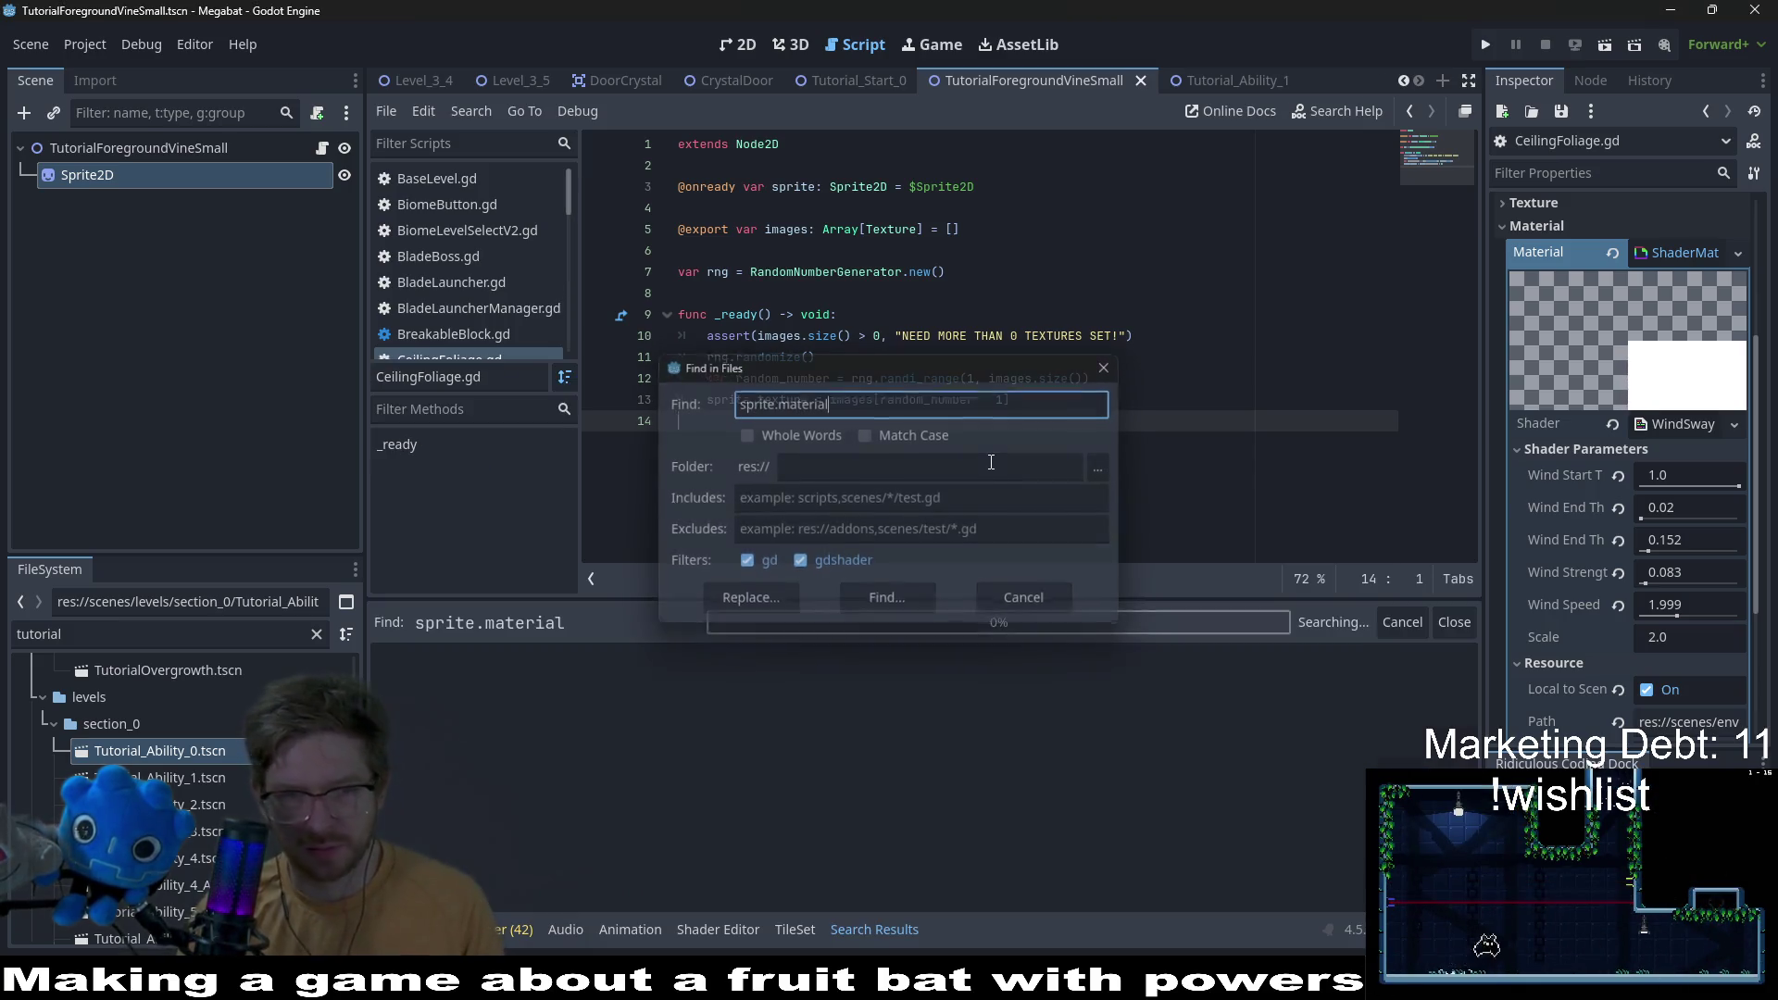
pyautogui.click(874, 700)
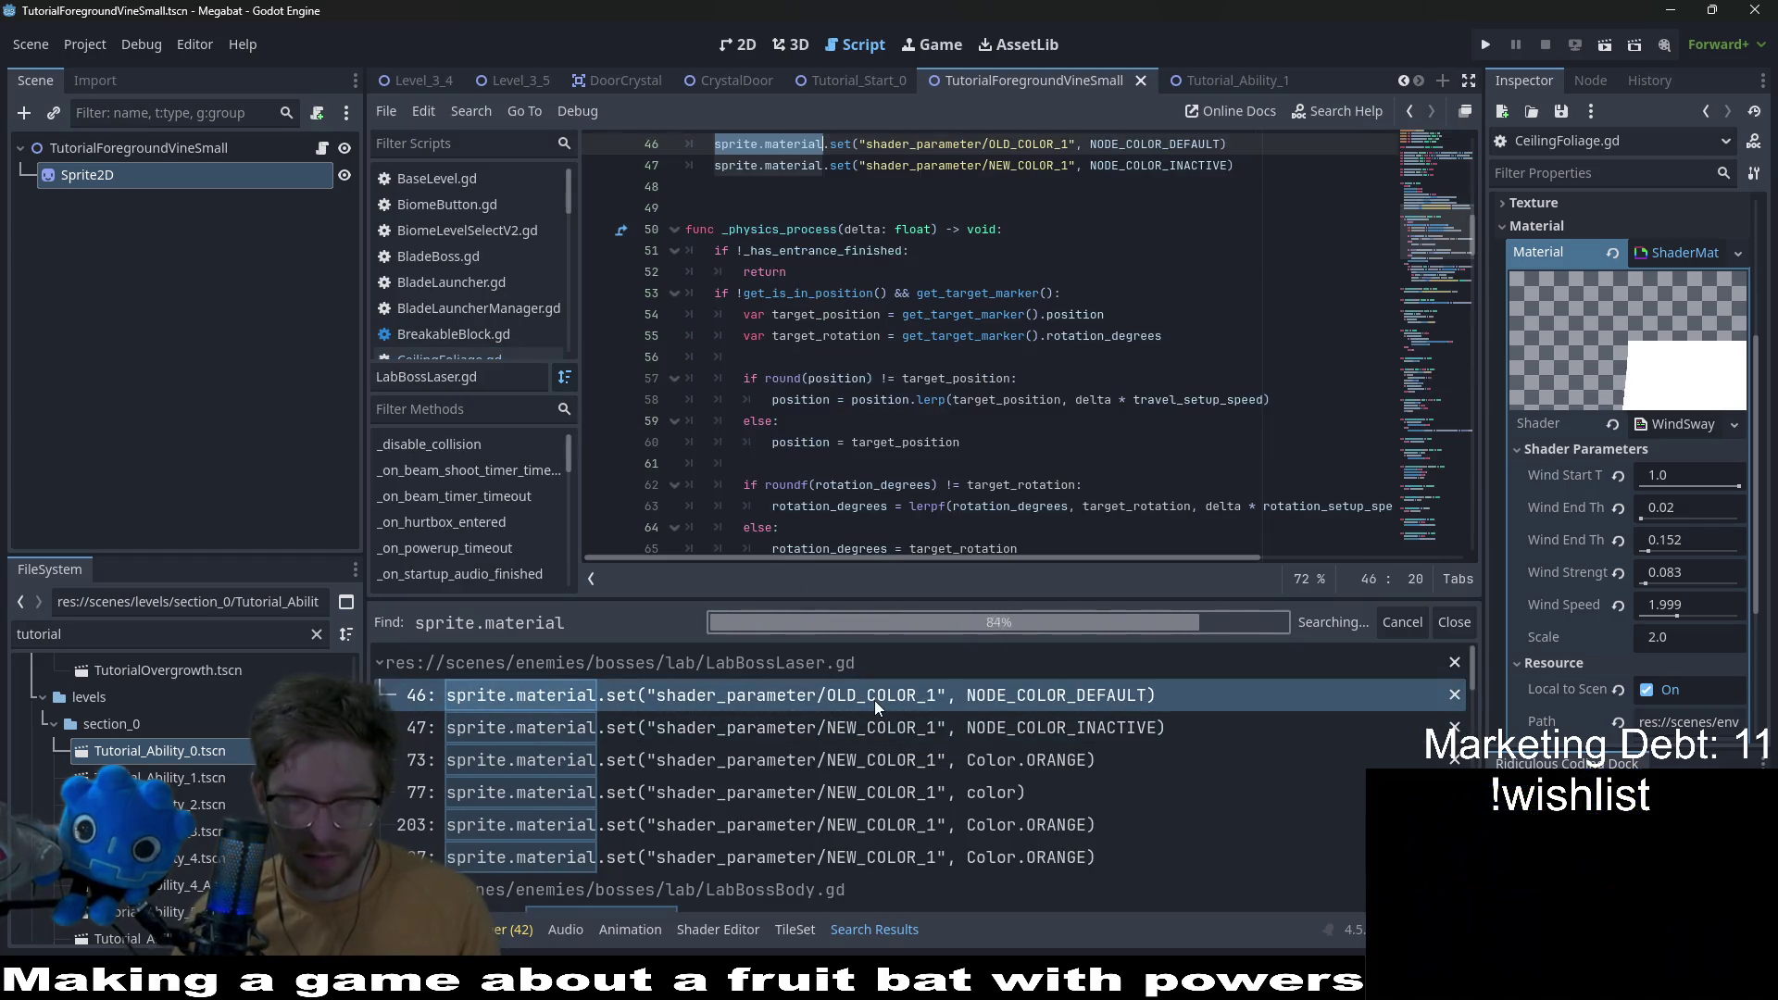
pyautogui.scroll(2, 1019, 370)
pyautogui.moveTo(1241, 273); pyautogui.dragTo(1252, 261)
pyautogui.hotkey('ctrl', 'c')
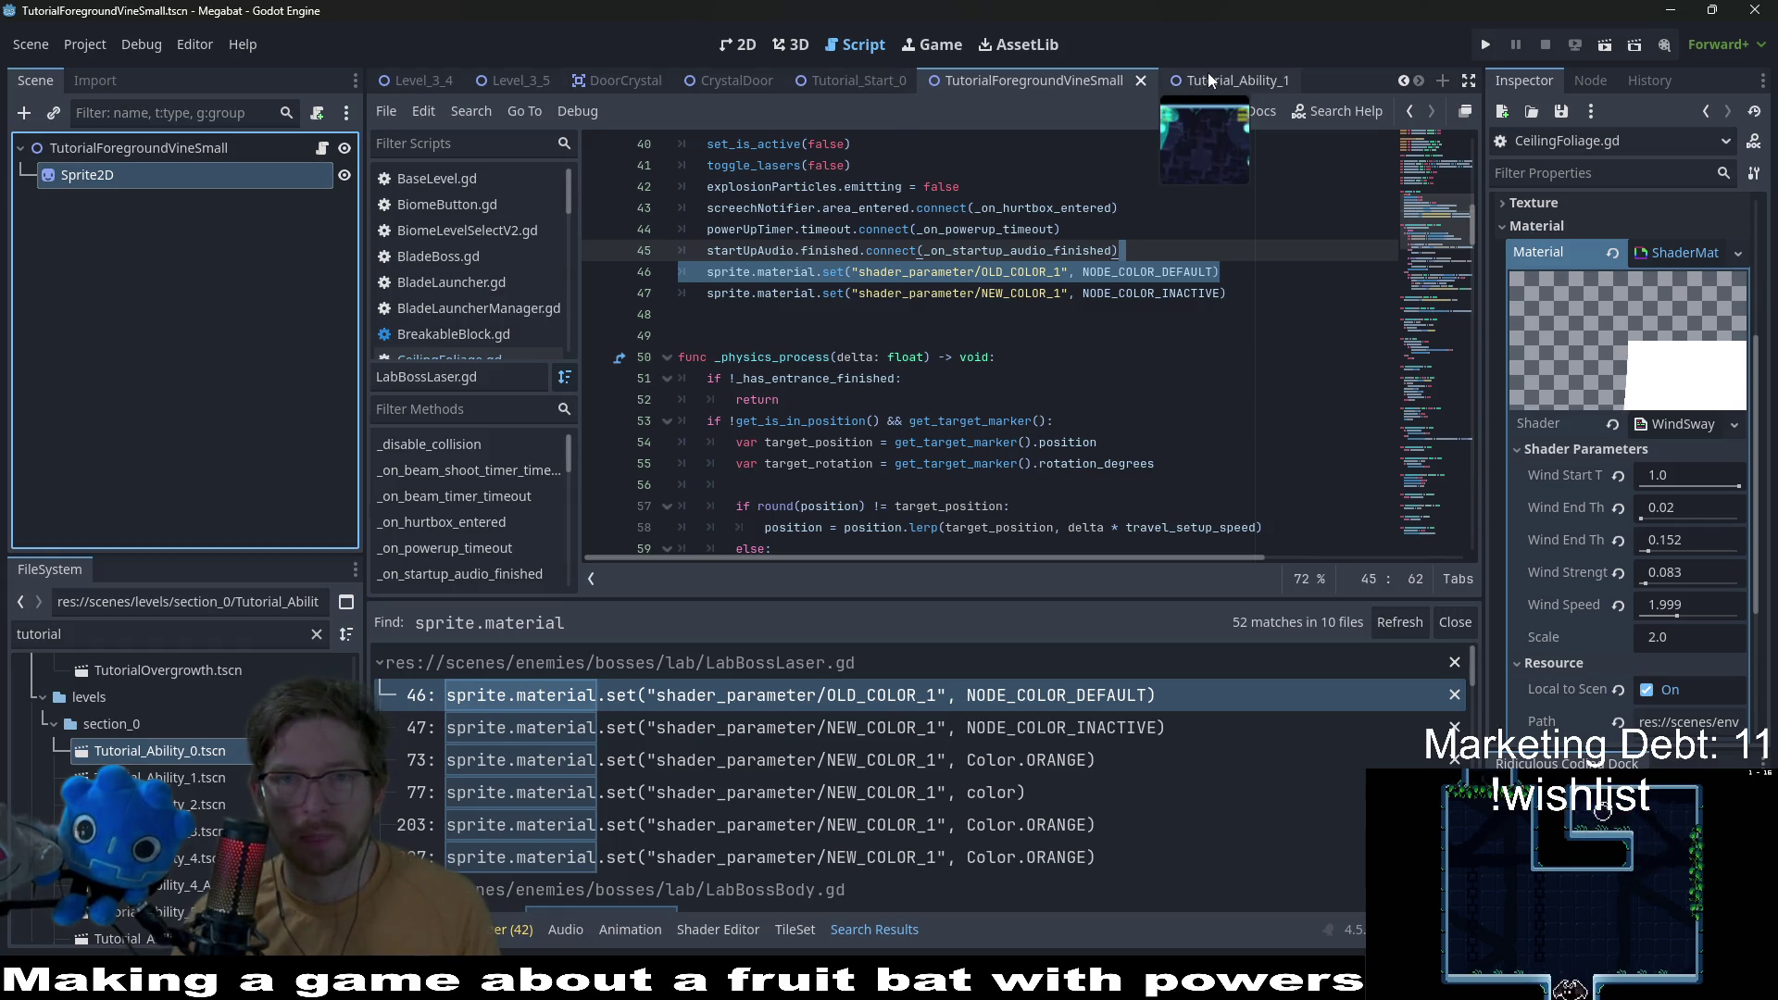
pyautogui.click(321, 146)
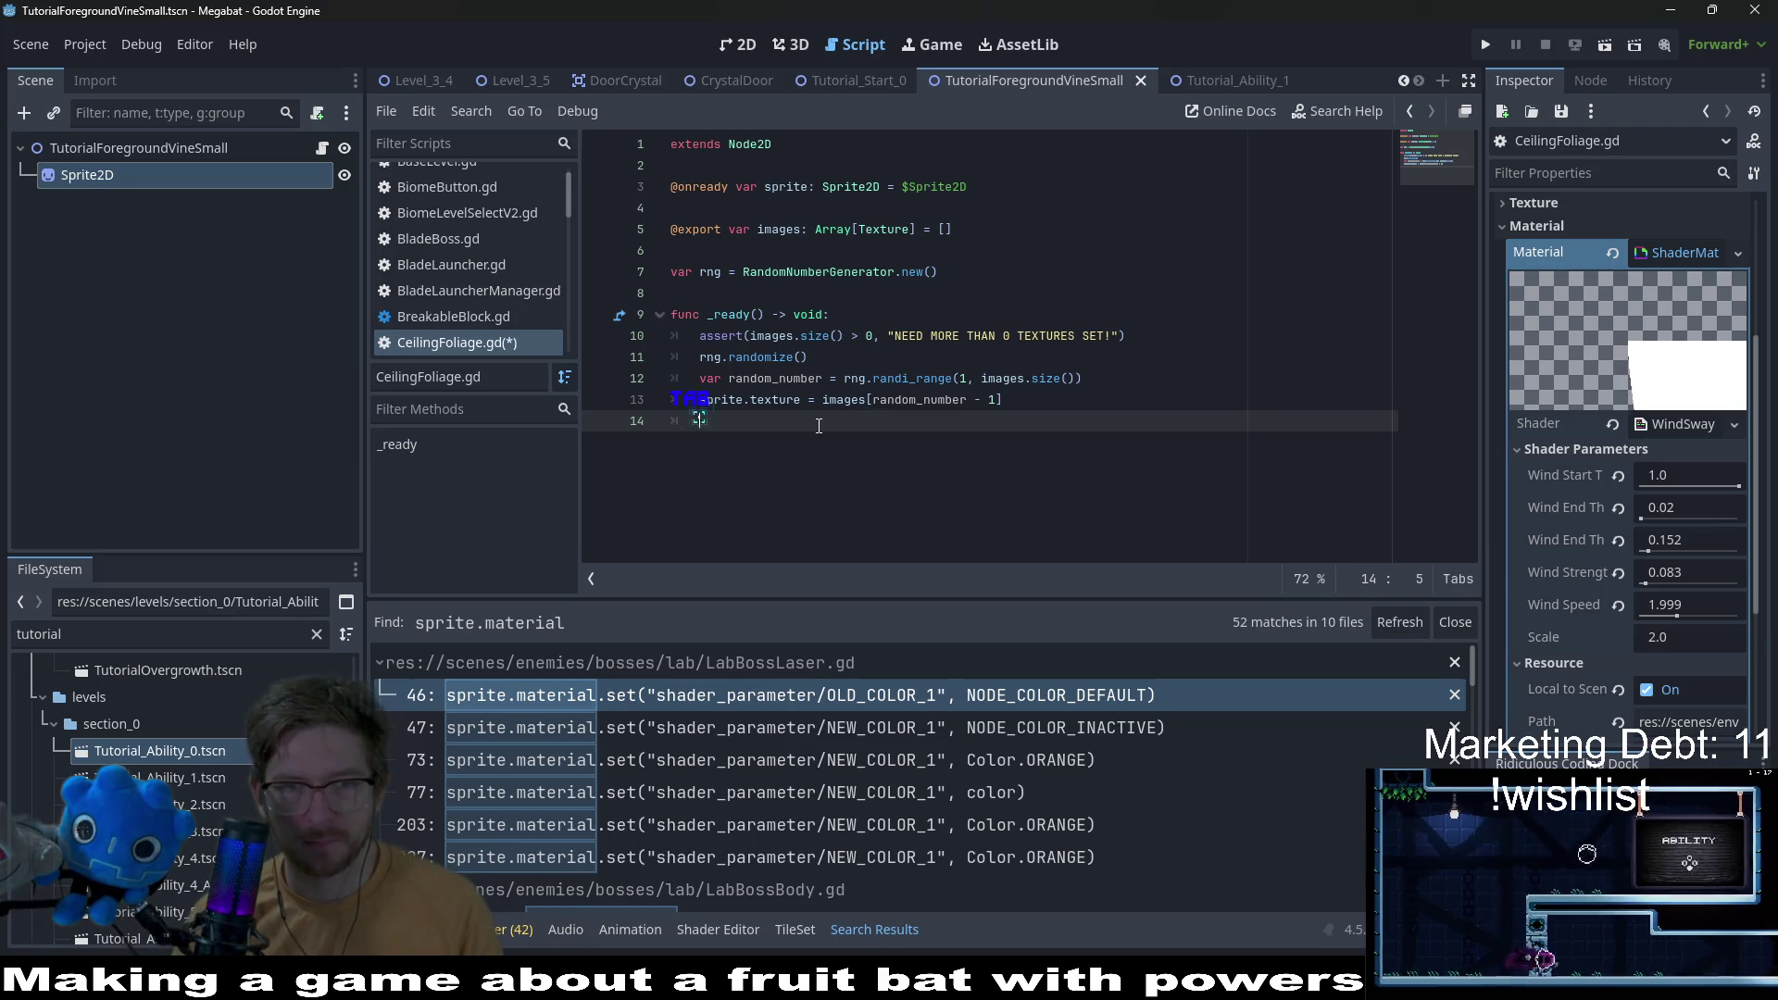
# Step: Paste the set() line into _ready, make it set wind_strength to 0.083, and duplicate it
pyautogui.press('Return')
pyautogui.hotkey('ctrl', 'v')
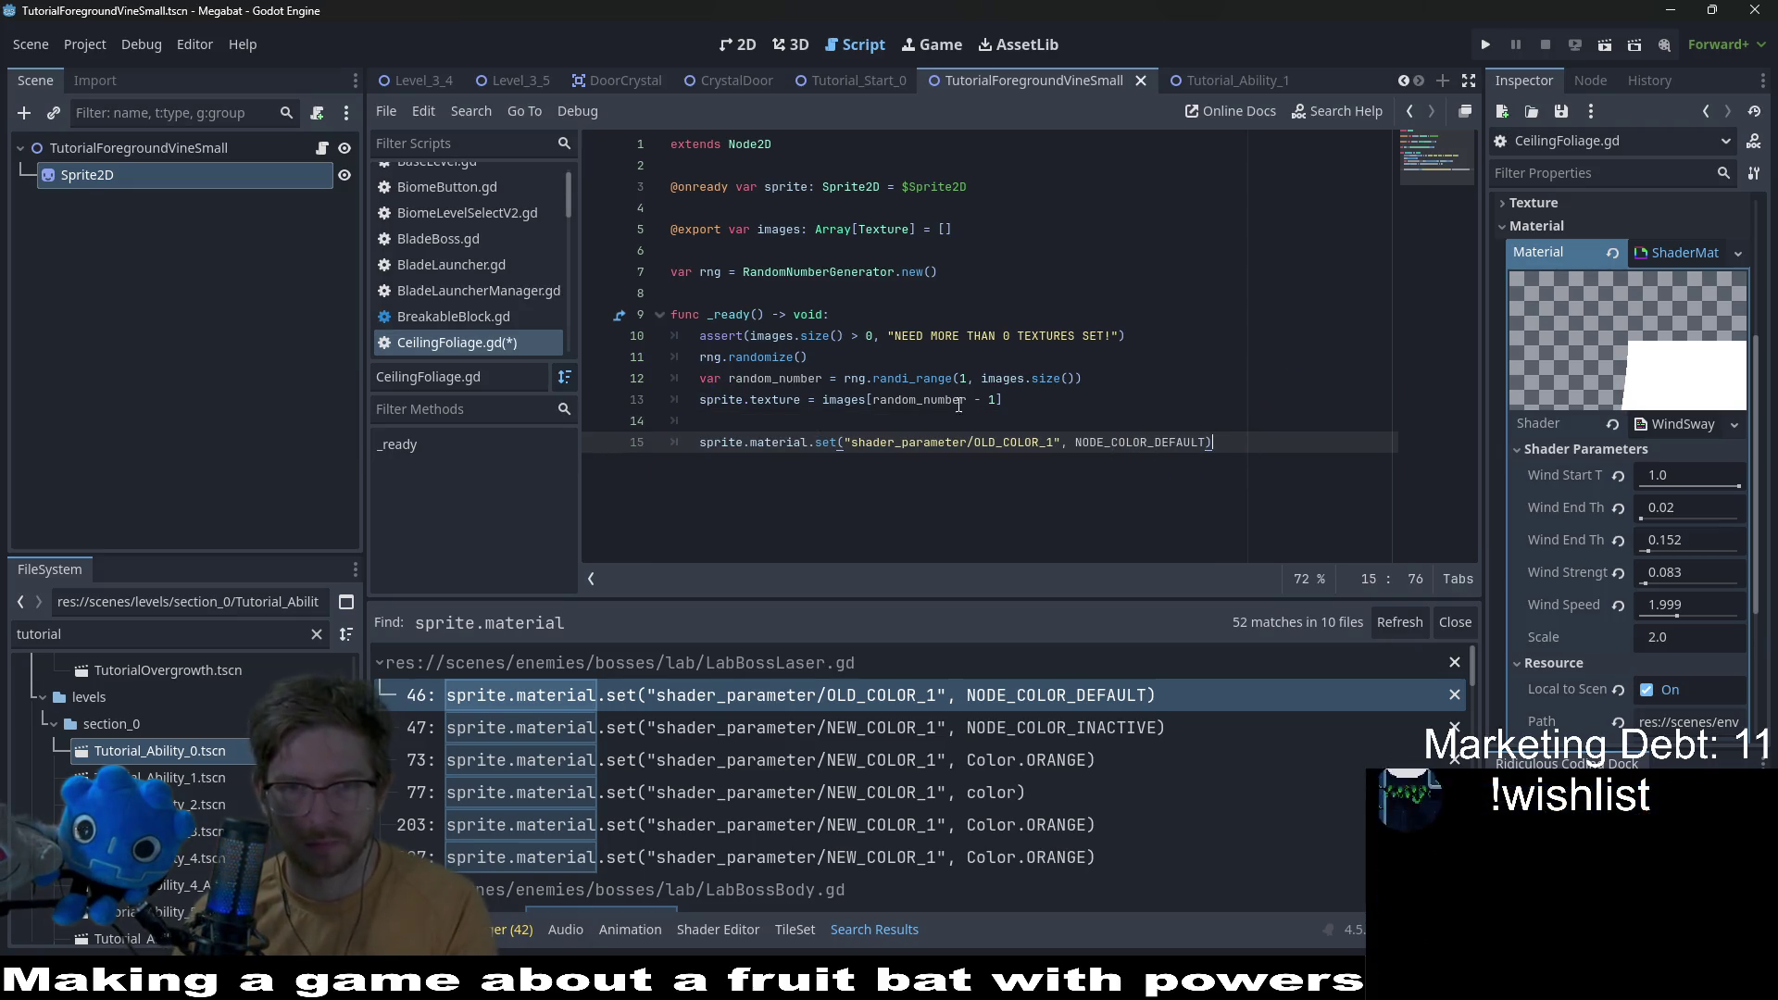
pyautogui.press('Up')
pyautogui.press('BackSpace')
pyautogui.press('BackSpace')
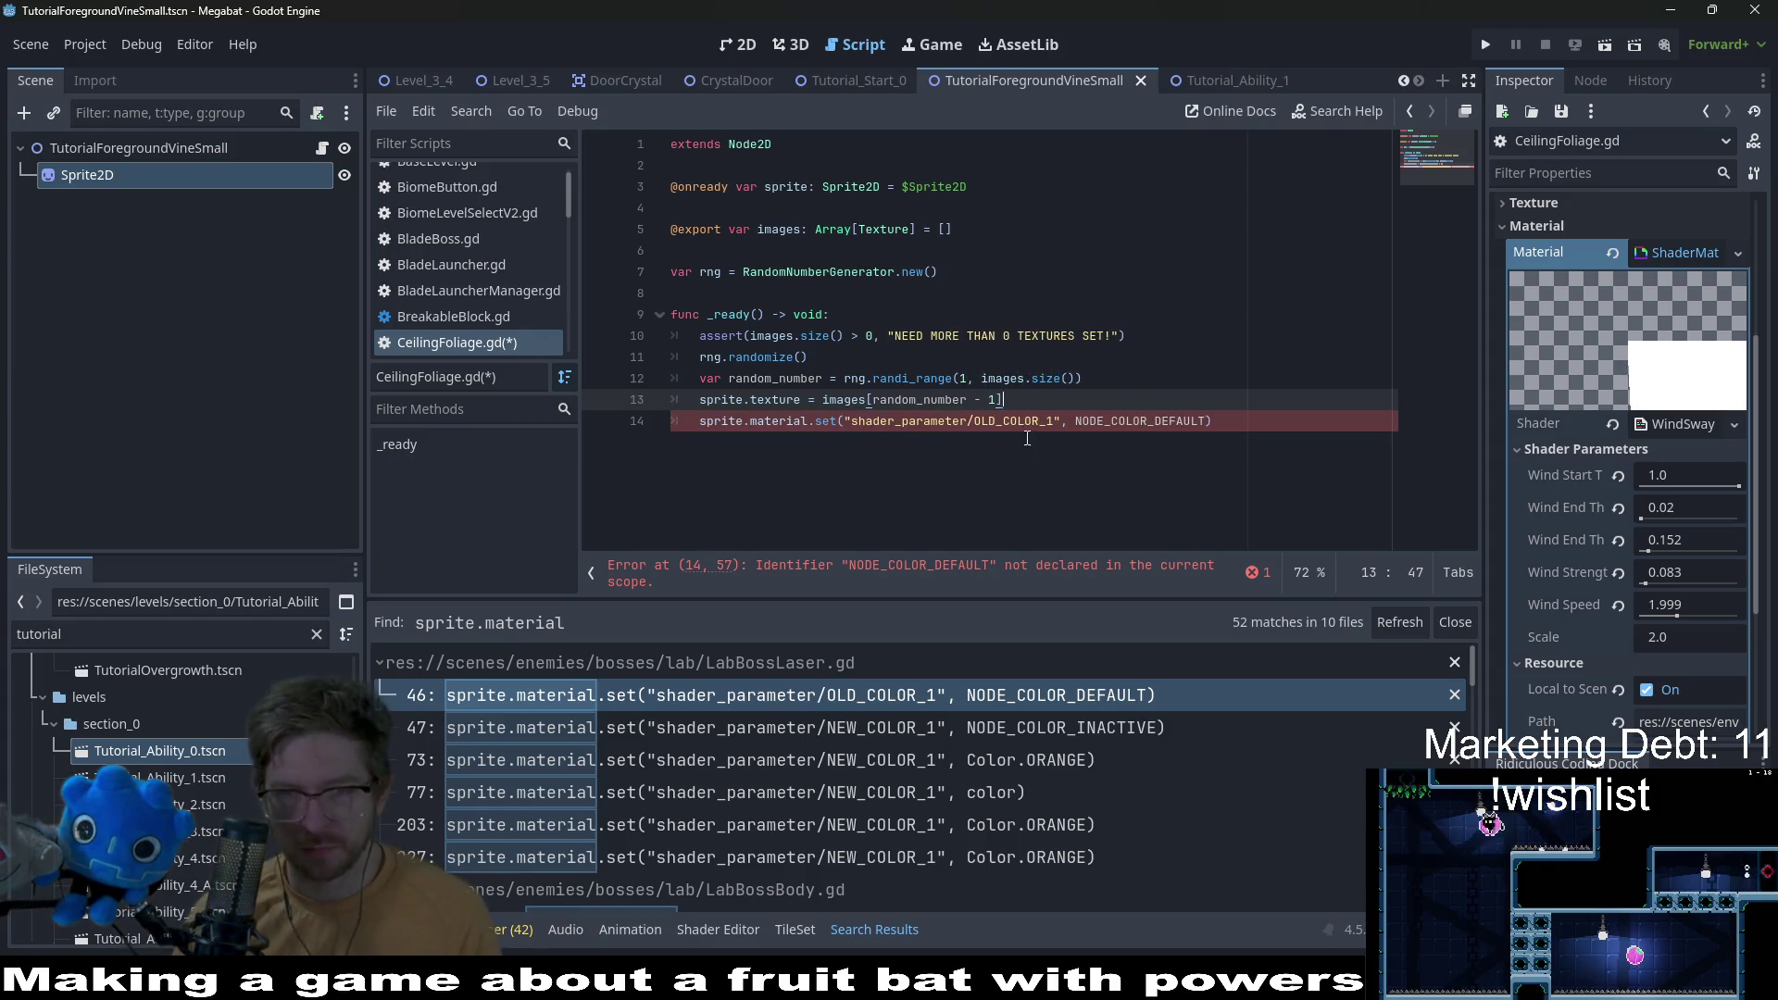
pyautogui.click(1126, 420)
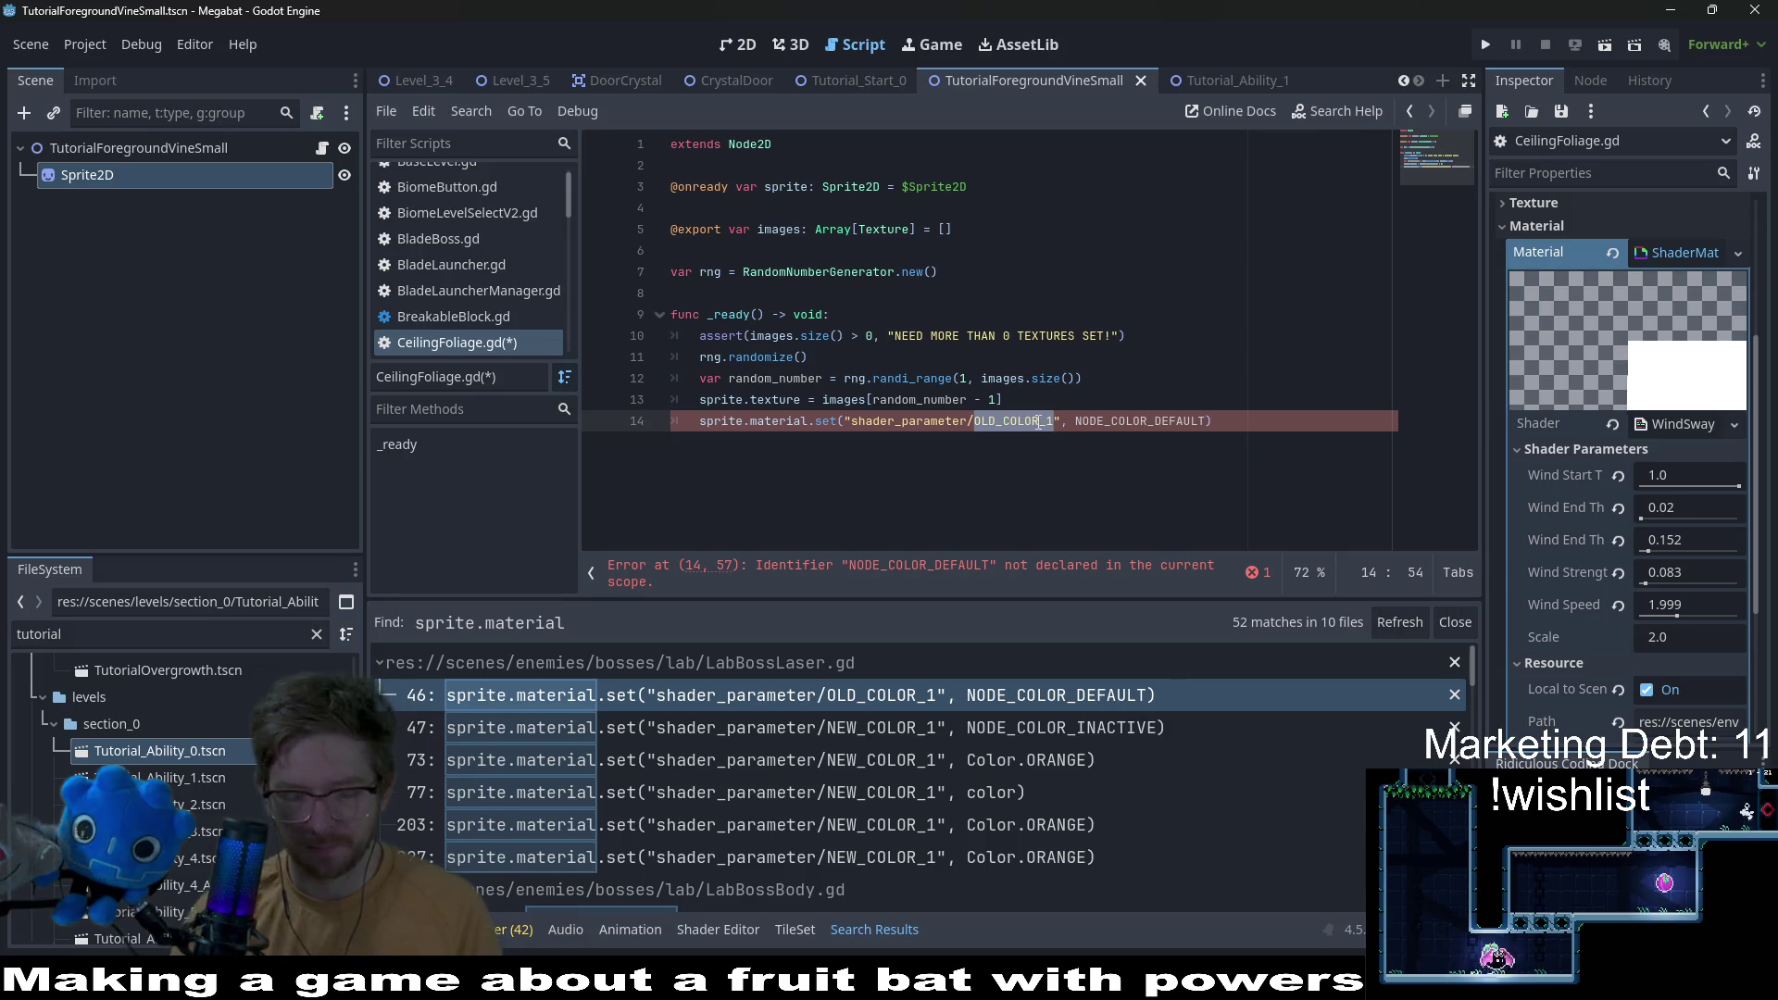
pyautogui.write('d_streng')
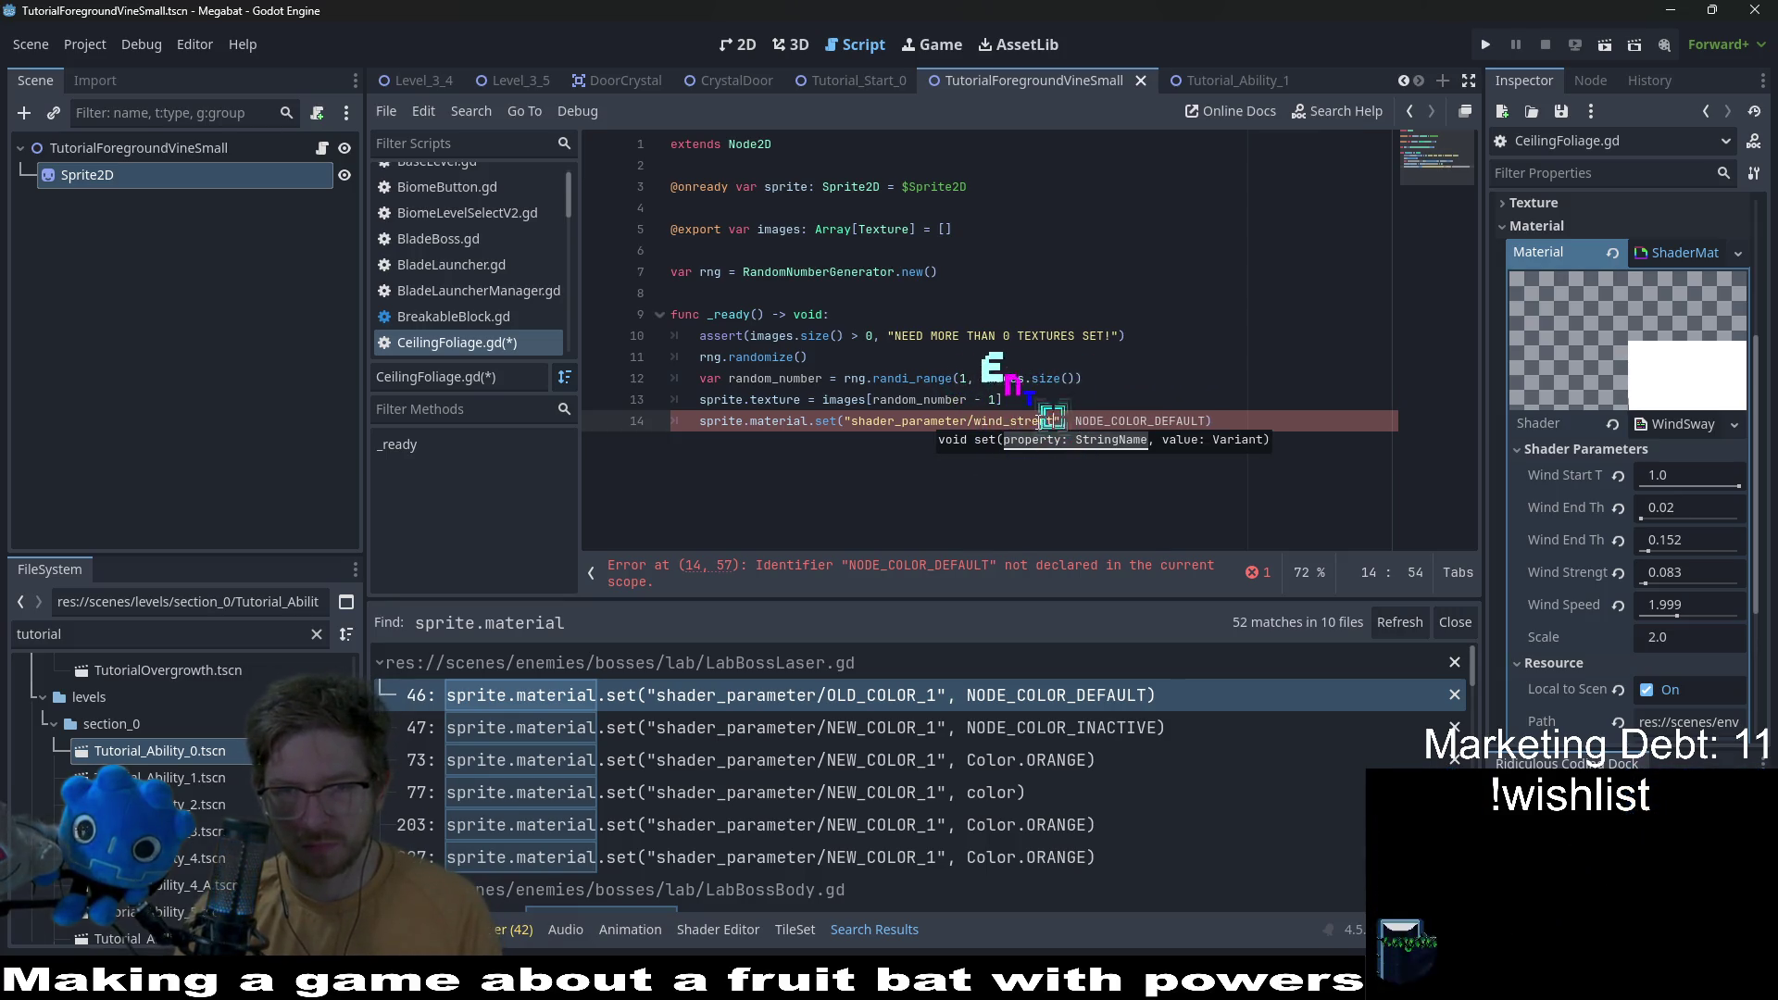
pyautogui.press('BackSpace')
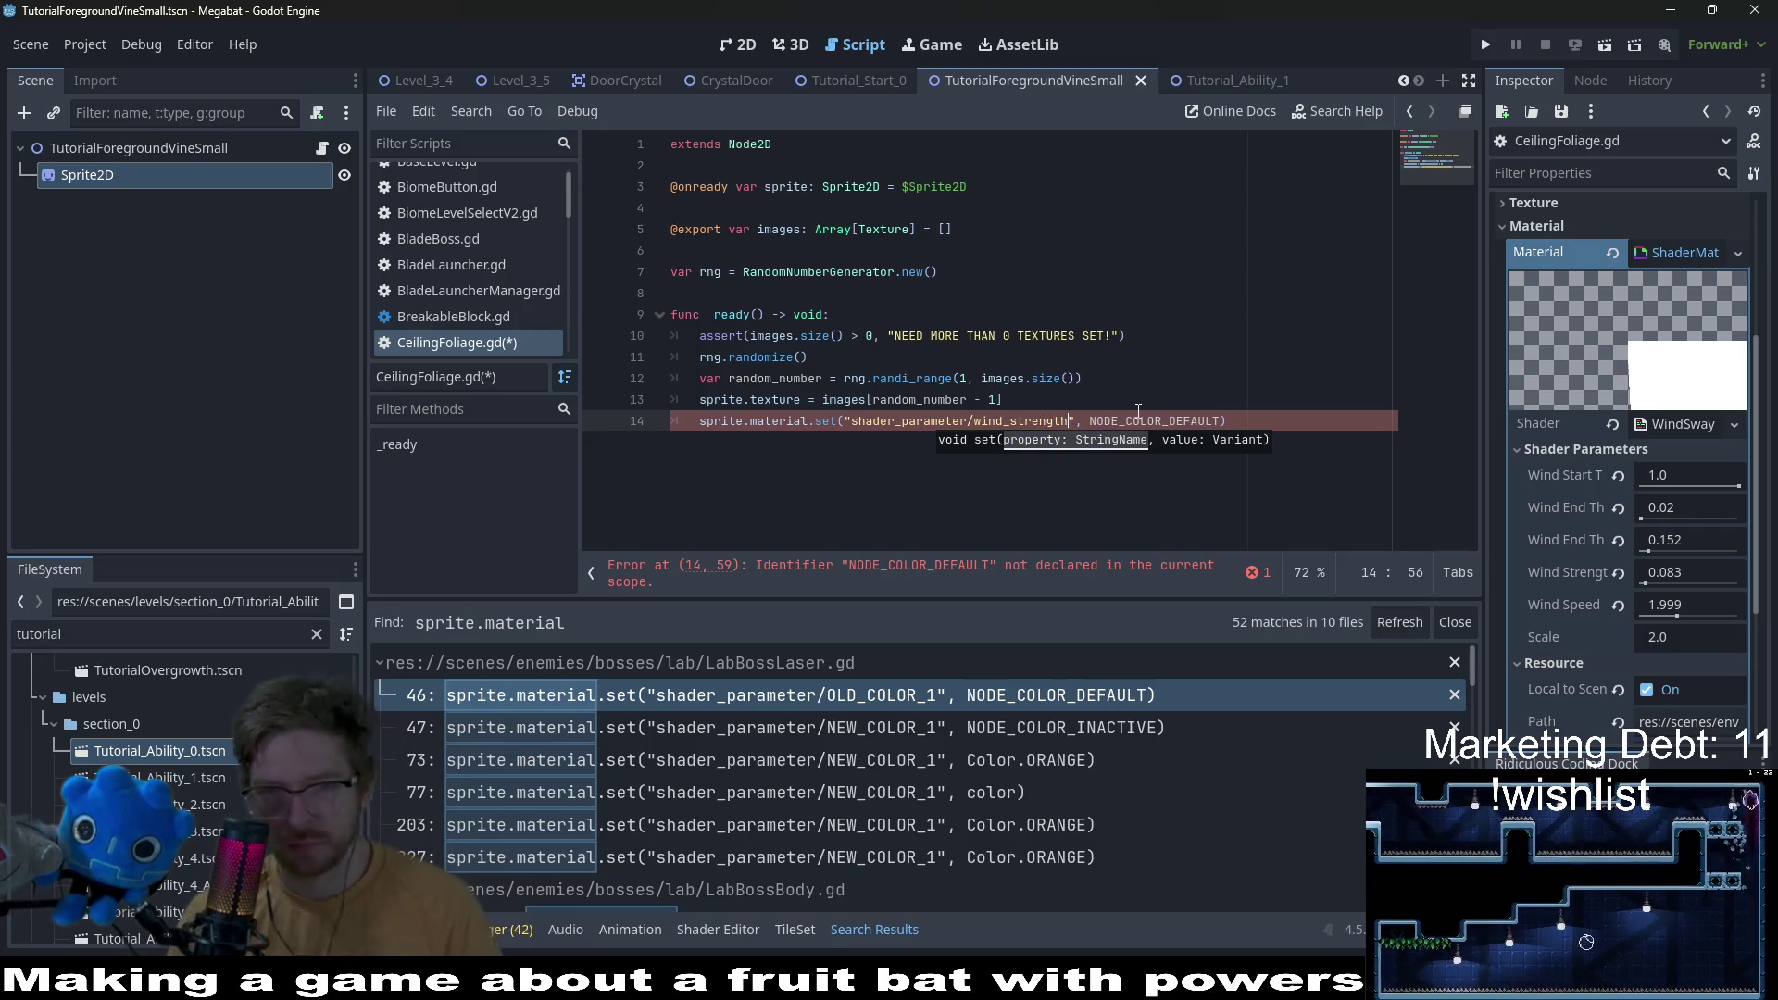
pyautogui.doubleClick(1138, 418)
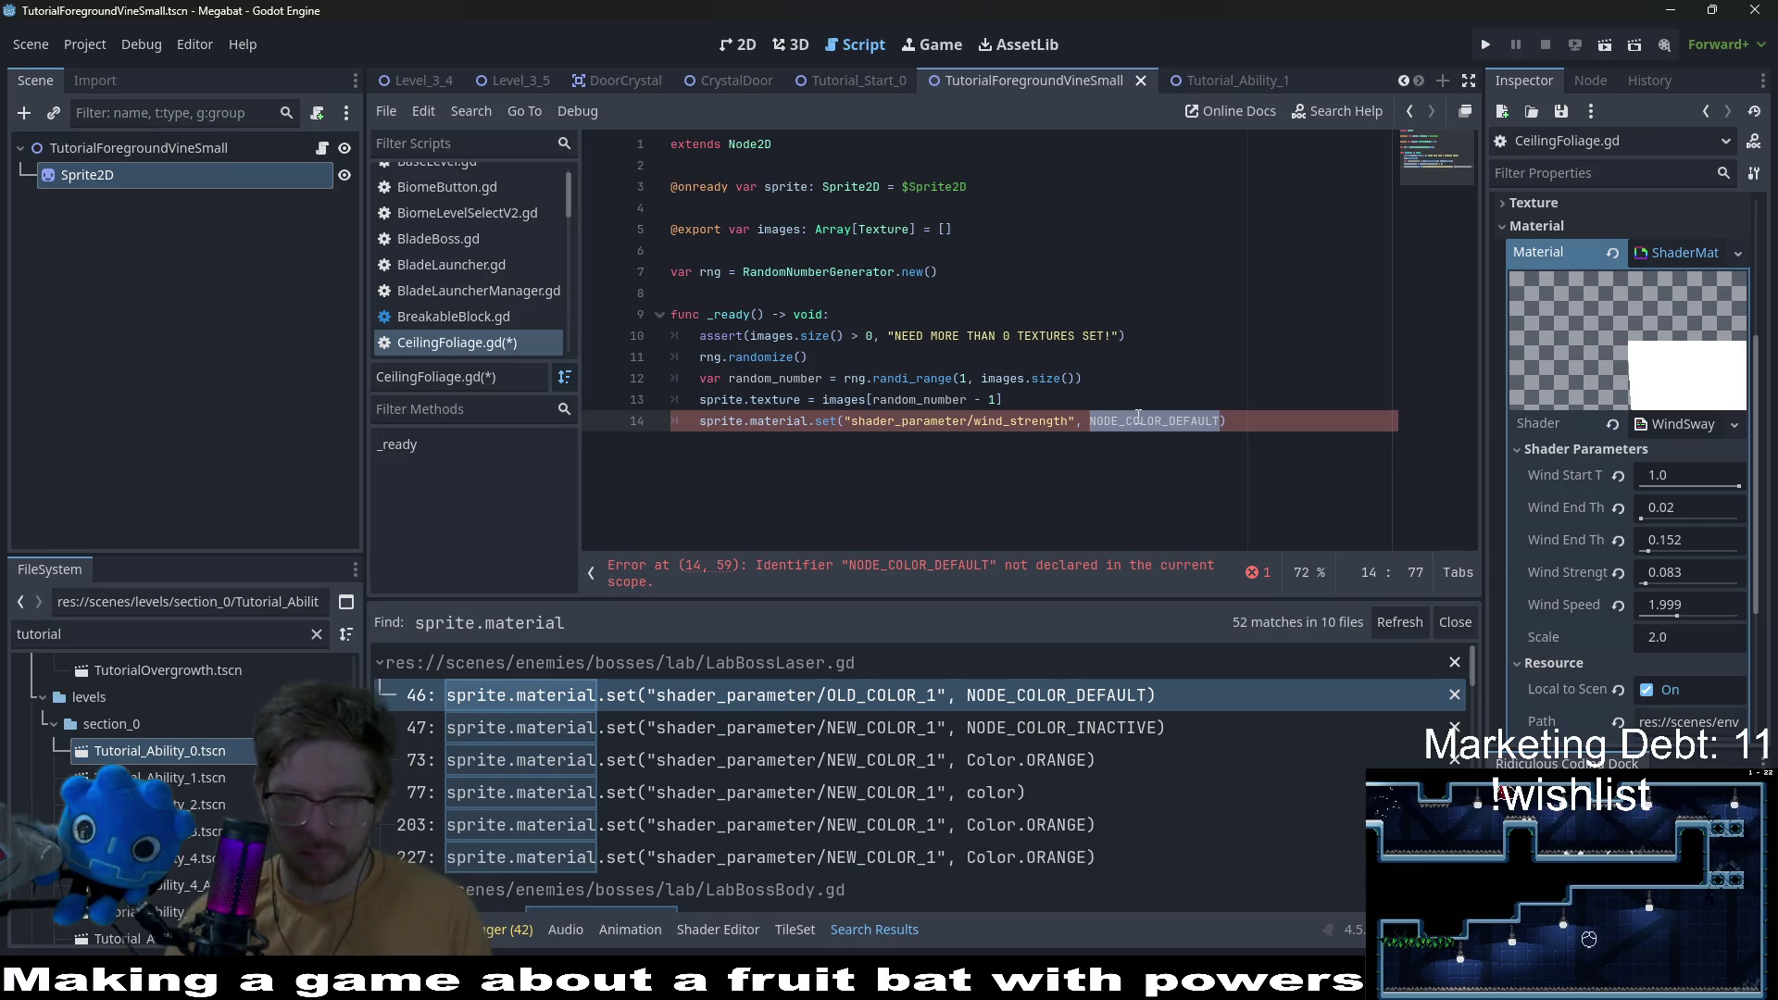
pyautogui.write('0.083')
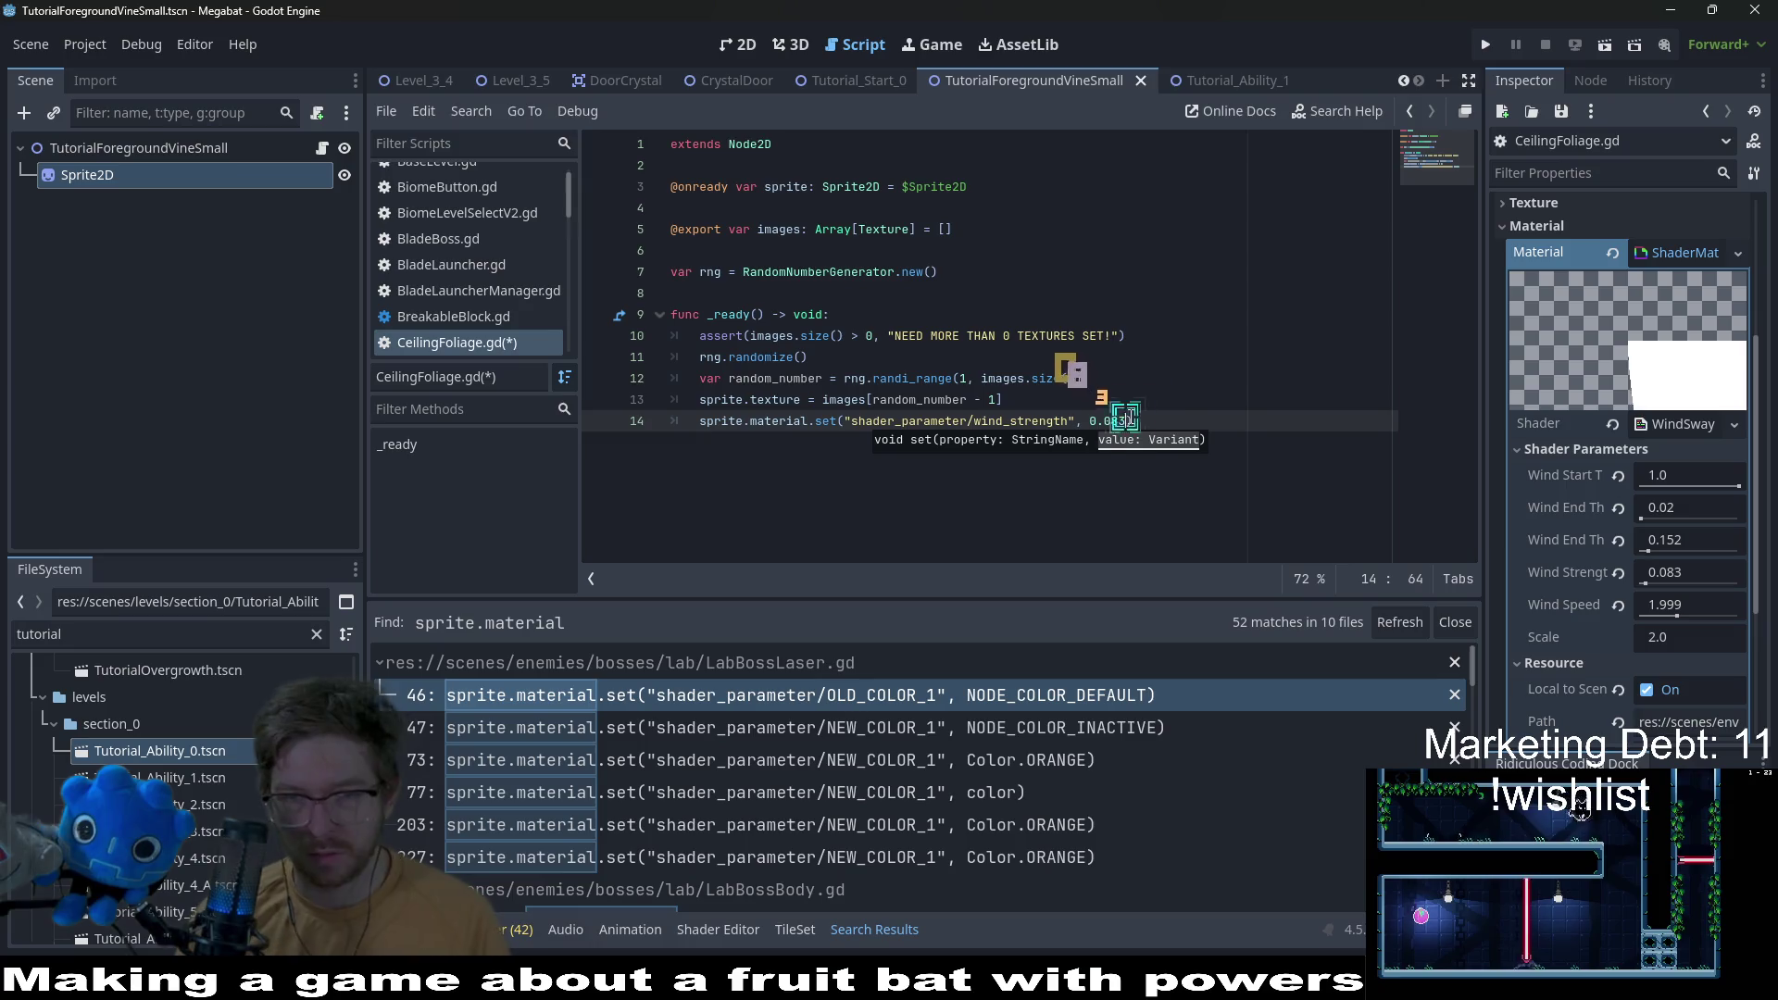
pyautogui.hotkey('ctrl', 'c')
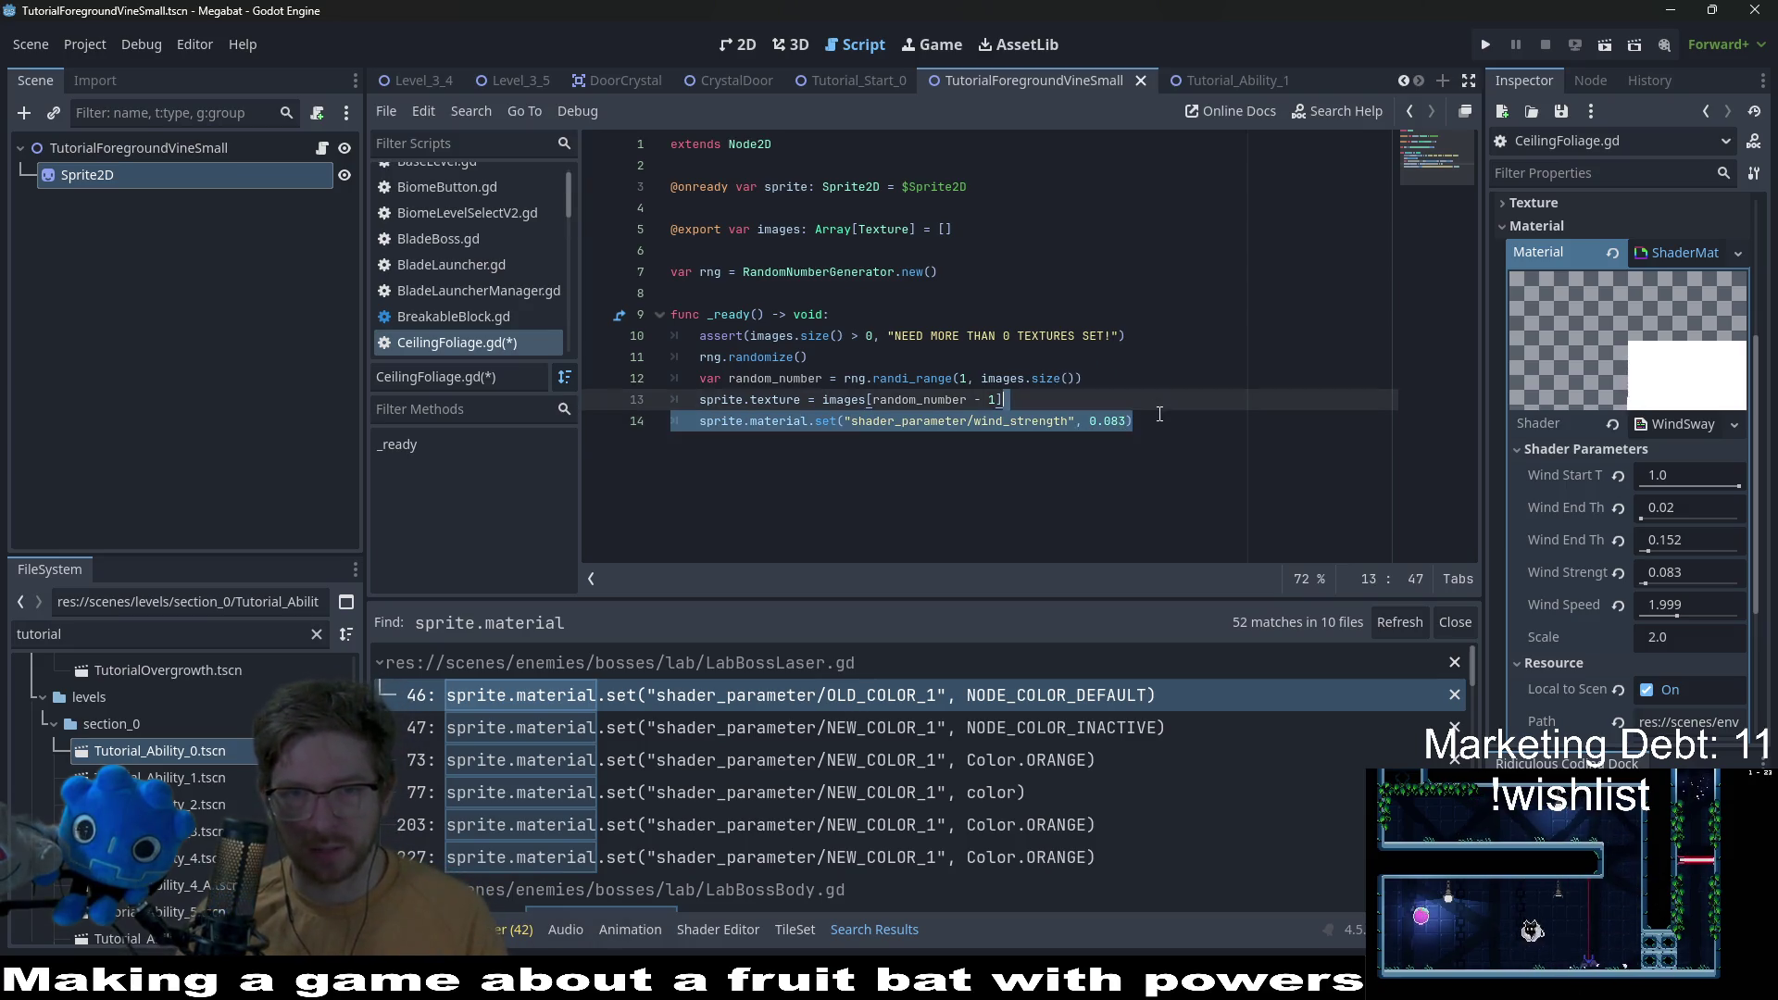
pyautogui.hotkey('ctrl', 'v')
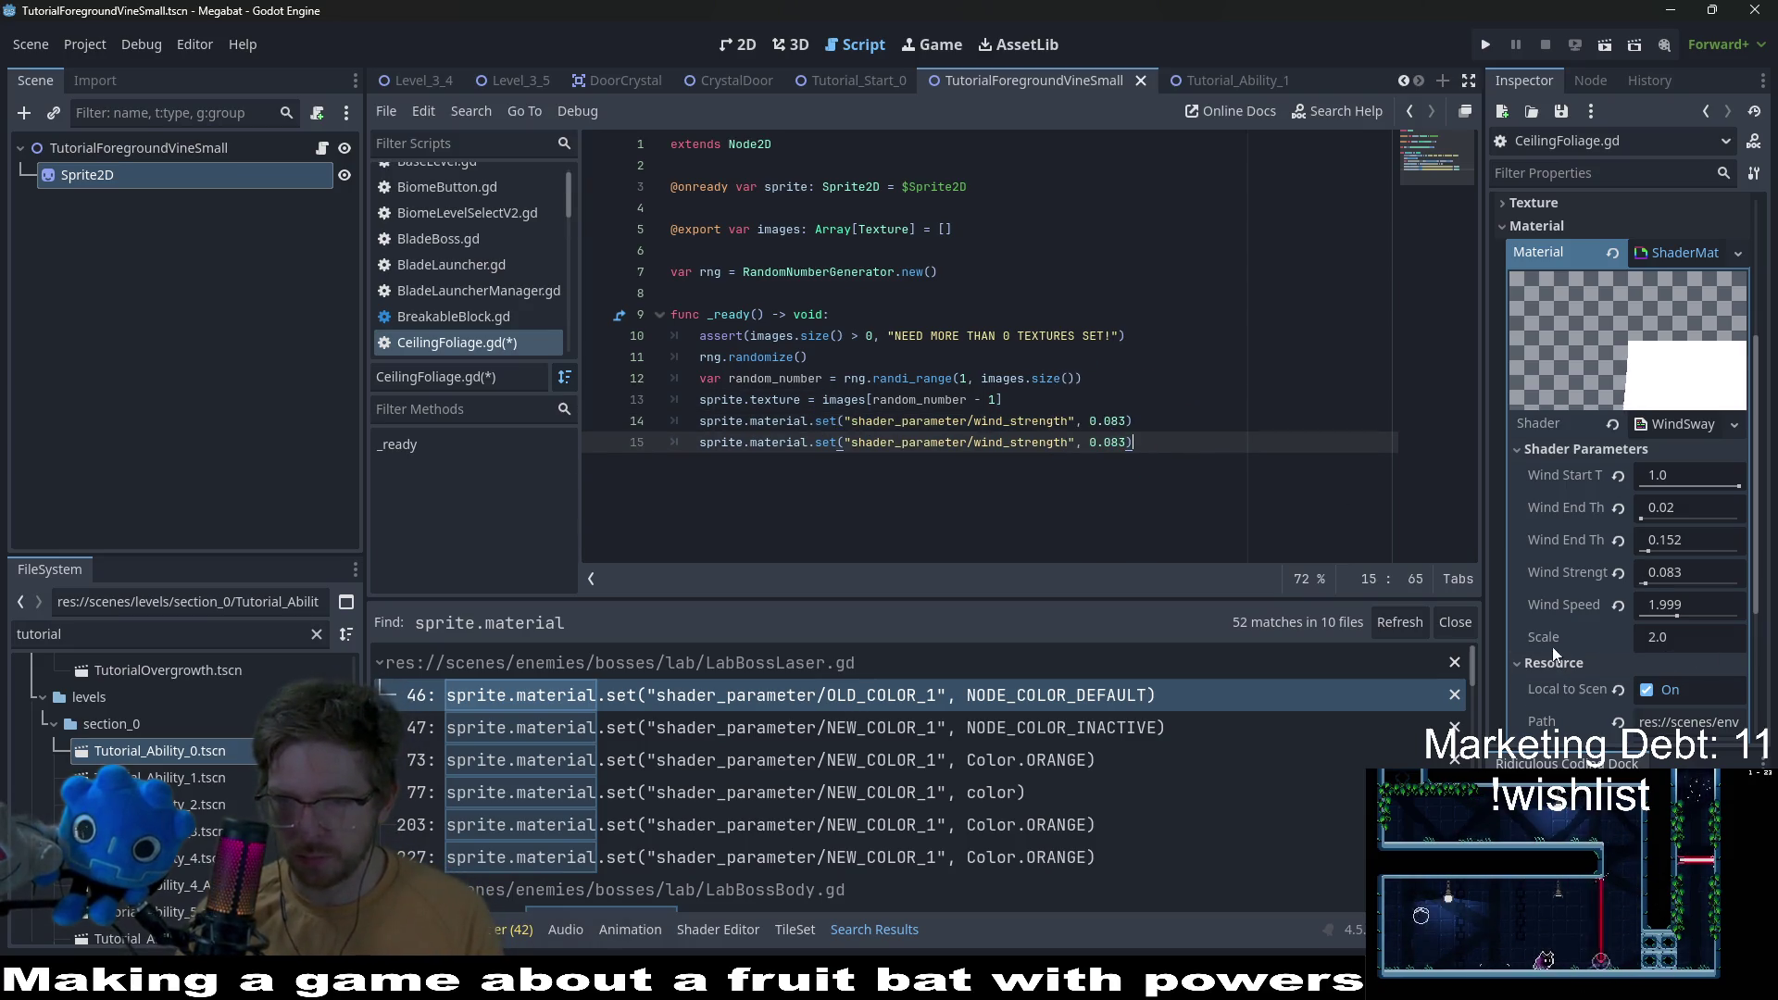
# Step: Edit the duplicated line to set wind_speed to 2.0
pyautogui.doubleClick(1037, 445)
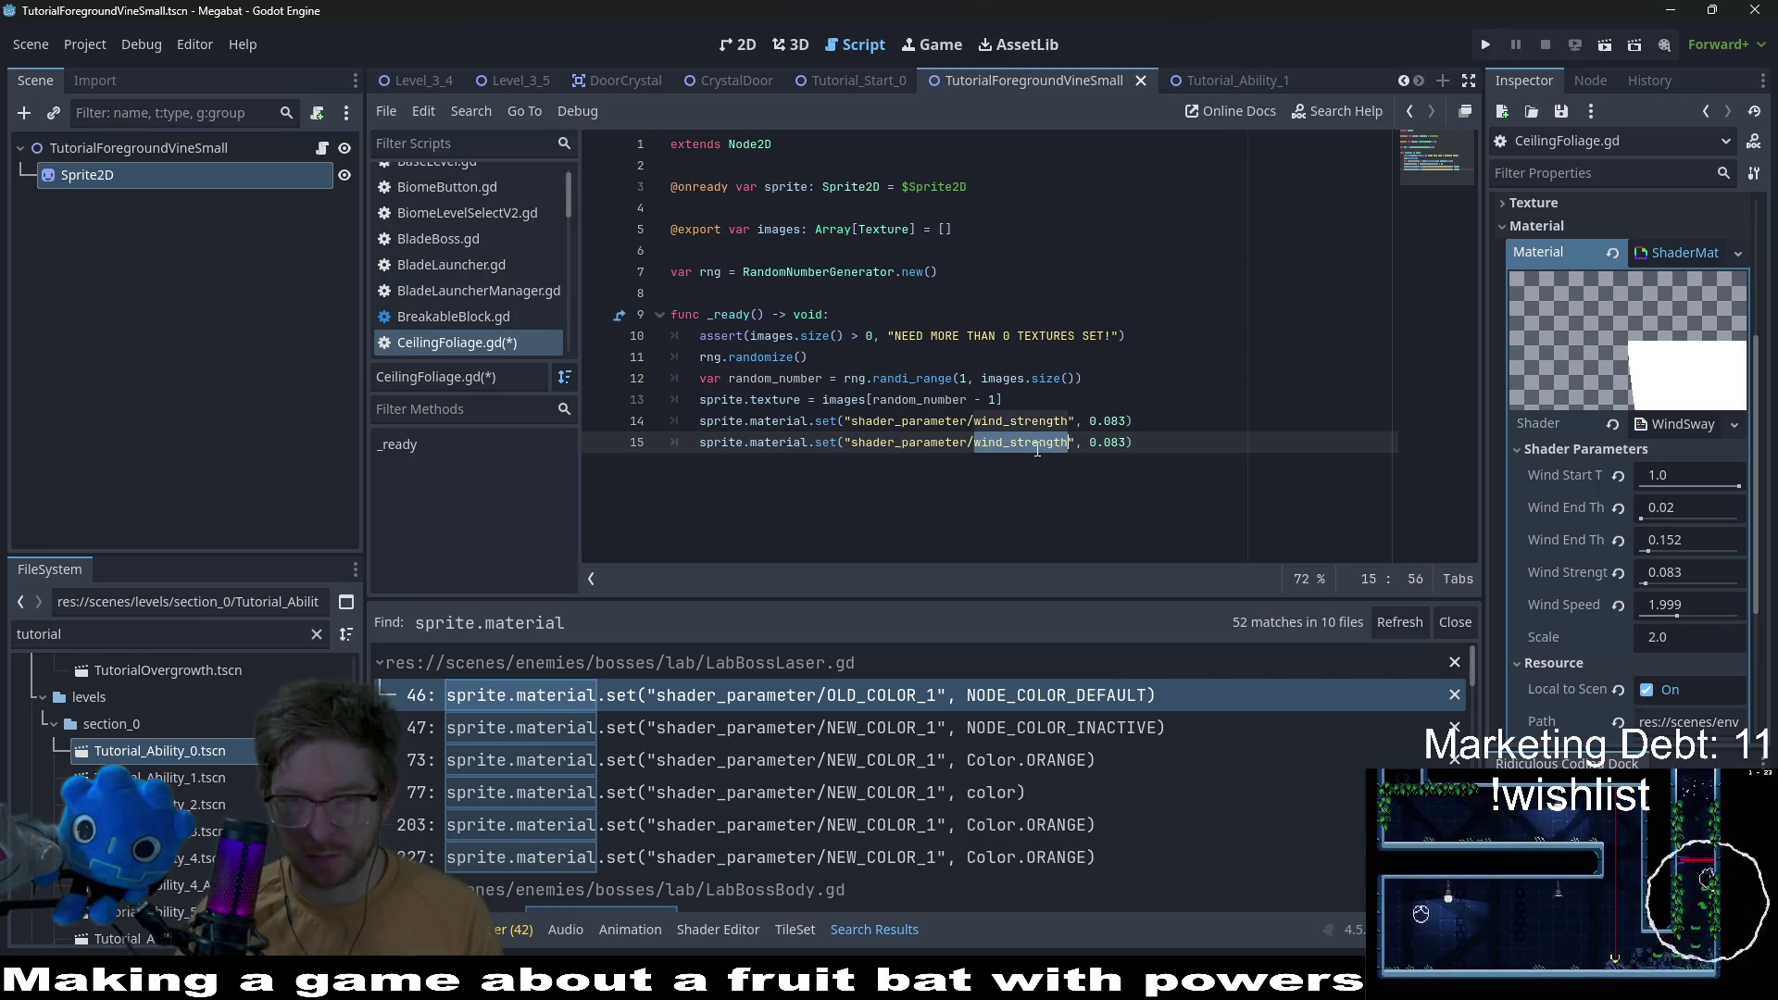
pyautogui.write('wind_speed')
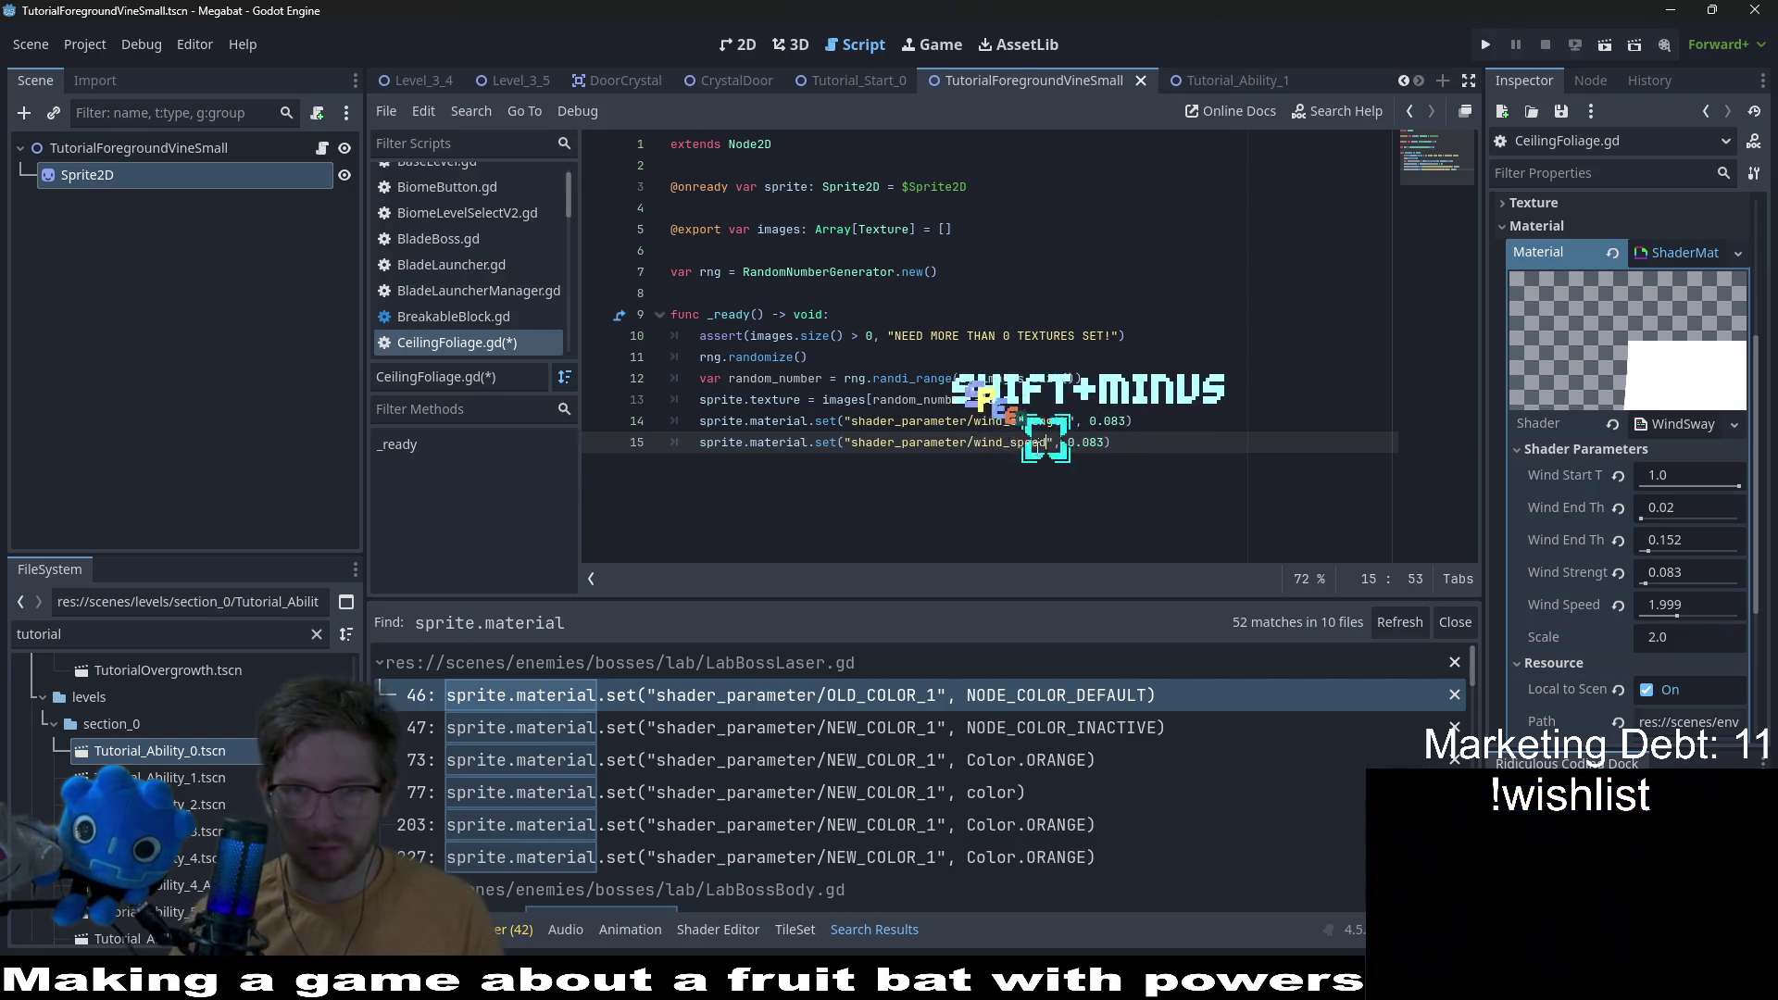
pyautogui.doubleClick(1087, 442)
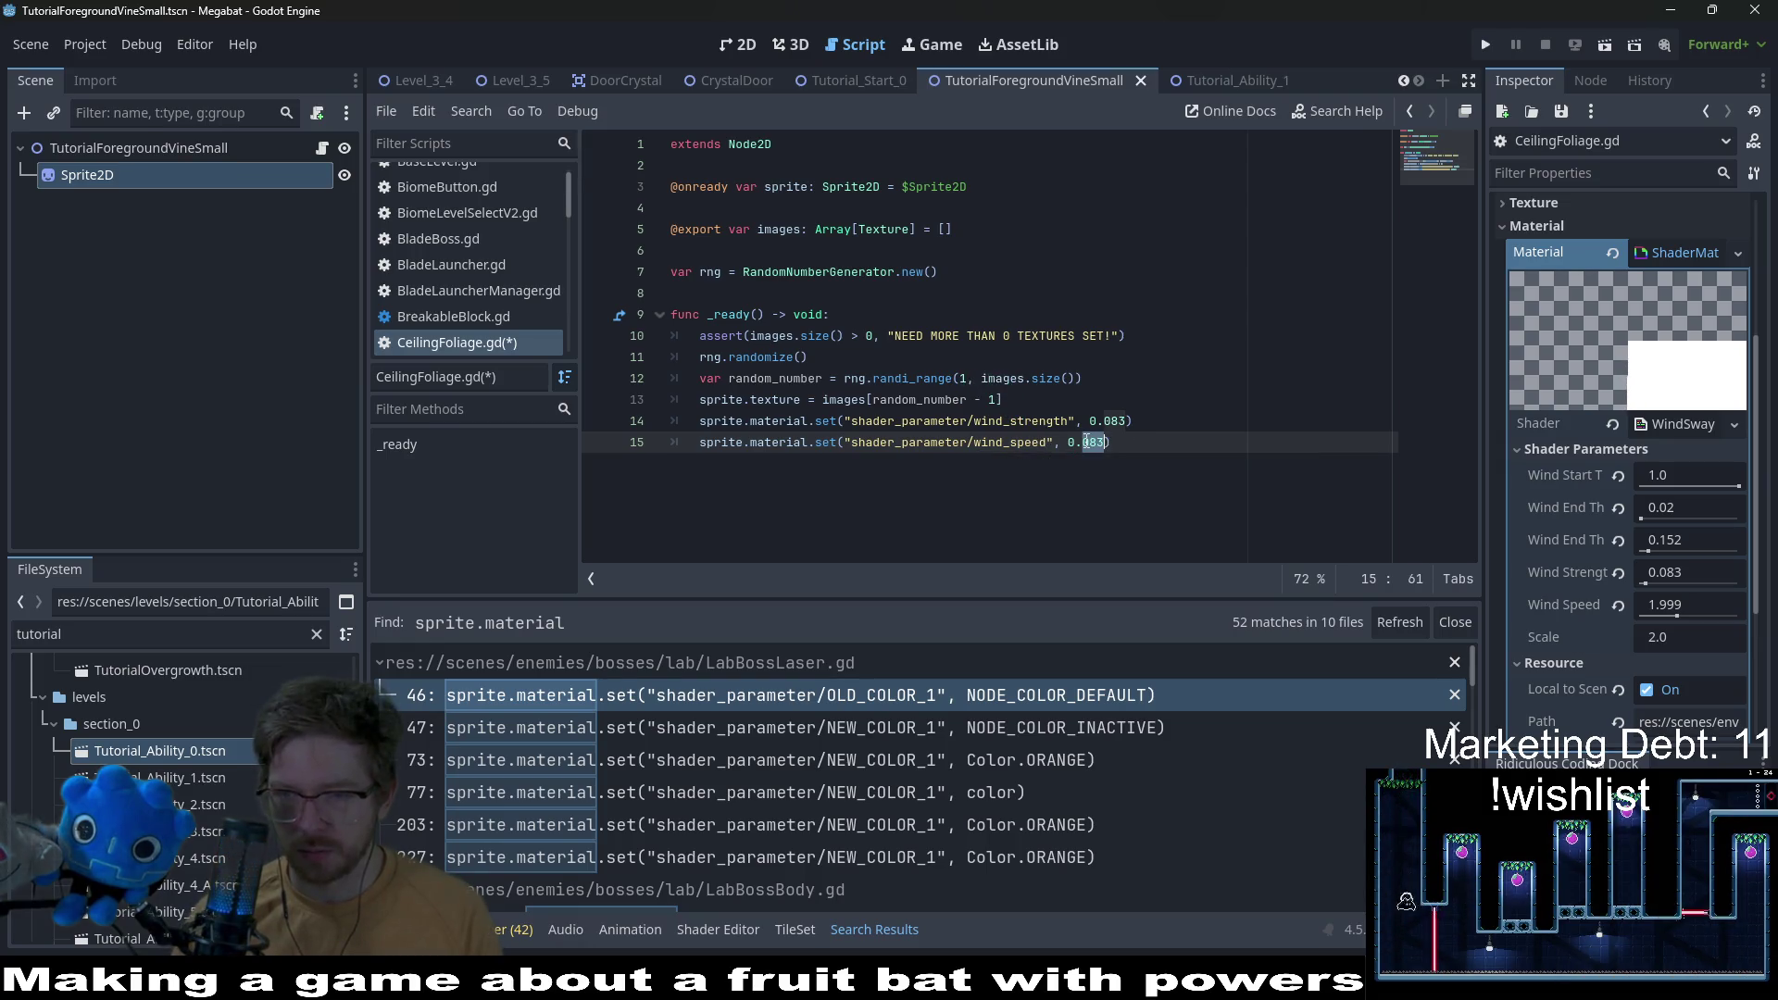
pyautogui.write('2')
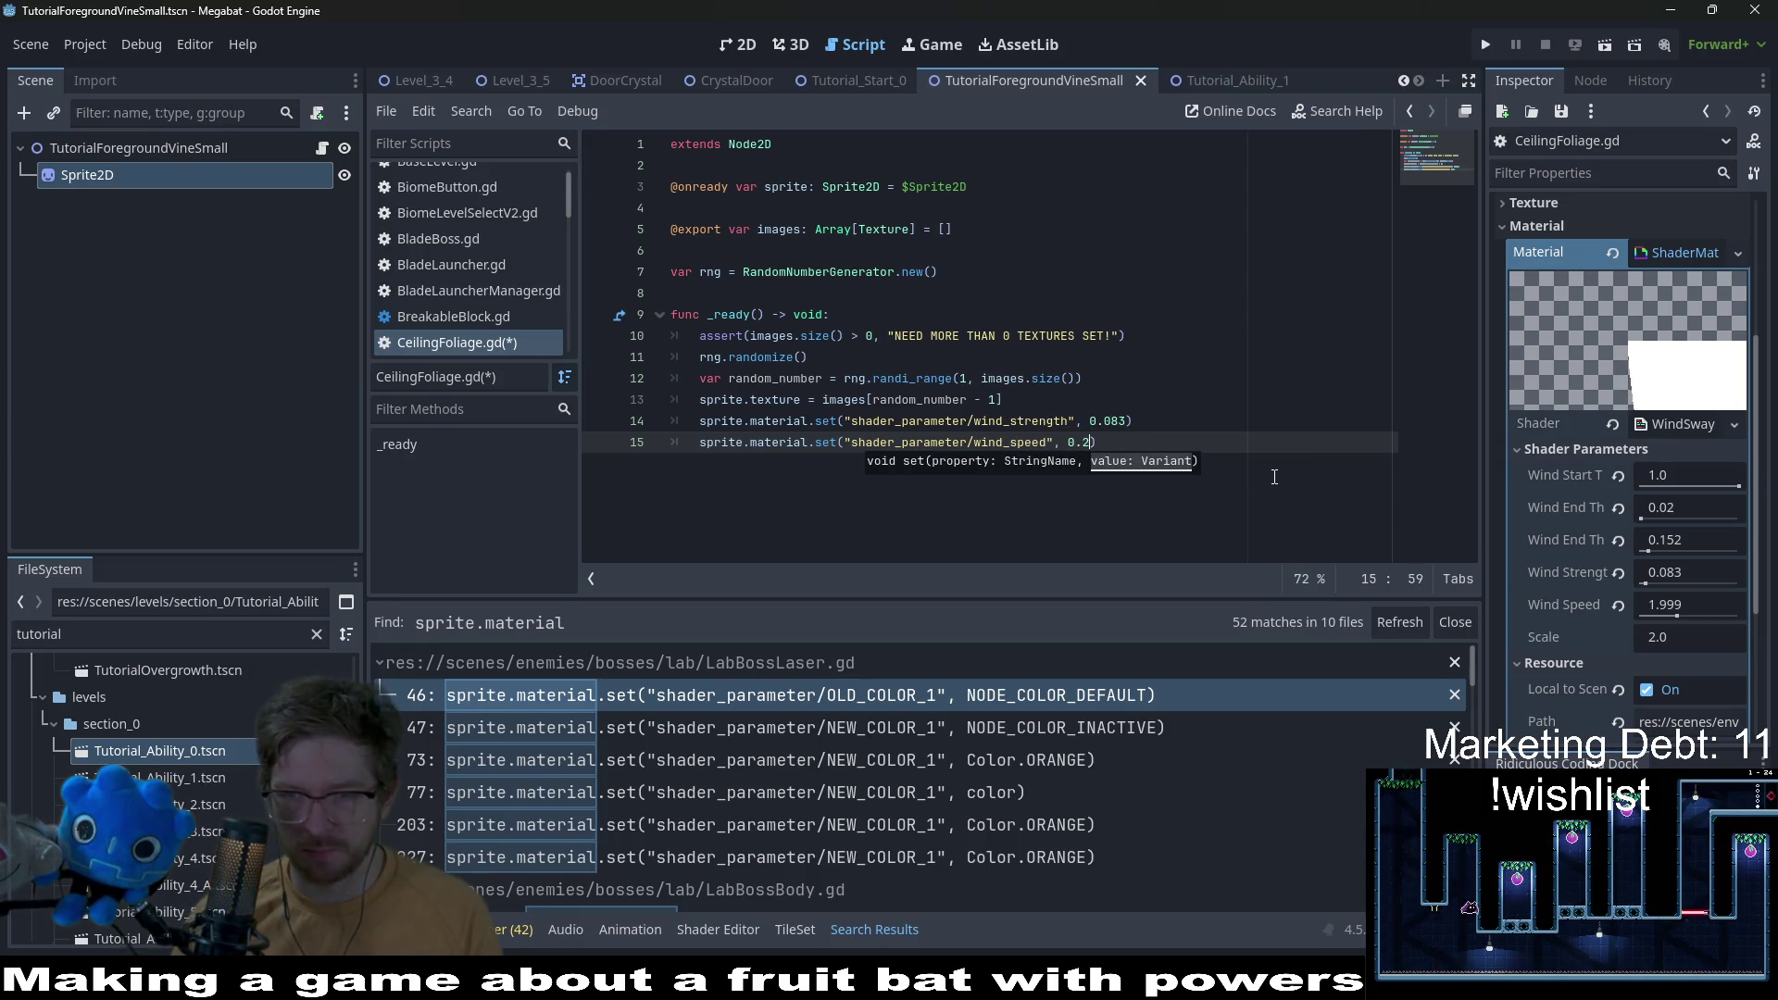
pyautogui.press('BackSpace')
pyautogui.press('BackSpace')
pyautogui.press('BackSpace')
pyautogui.write('2.0')
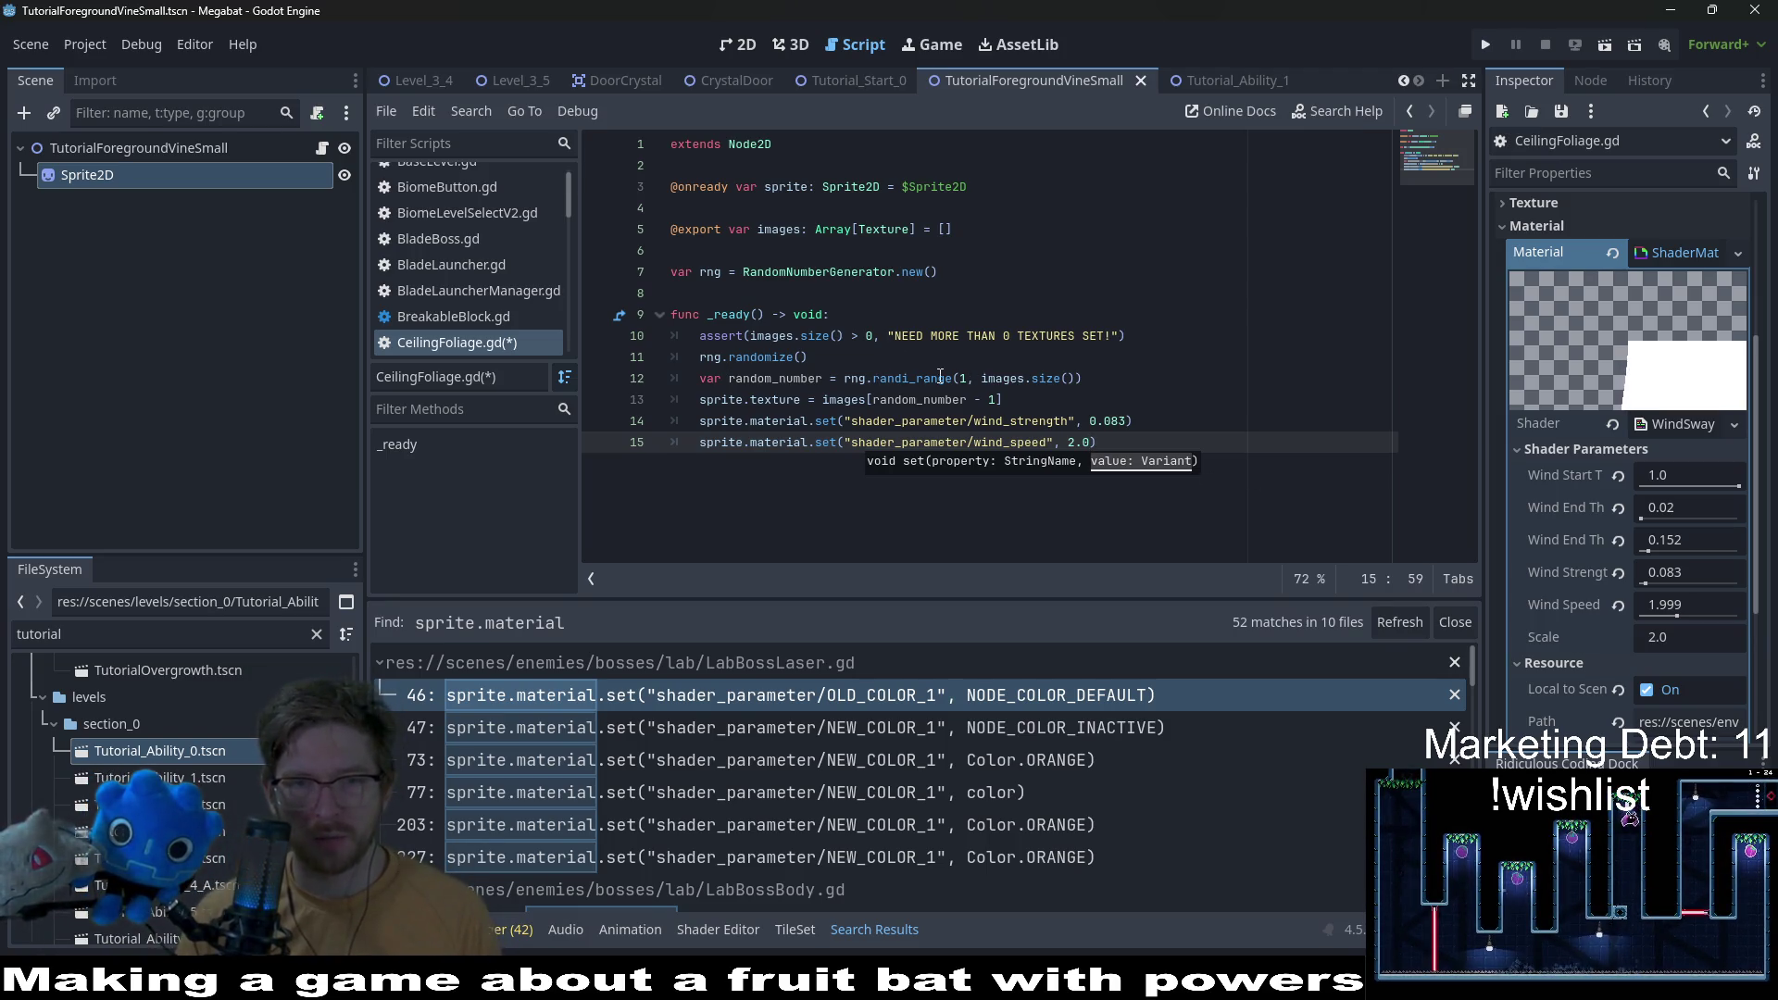
pyautogui.click(1130, 384)
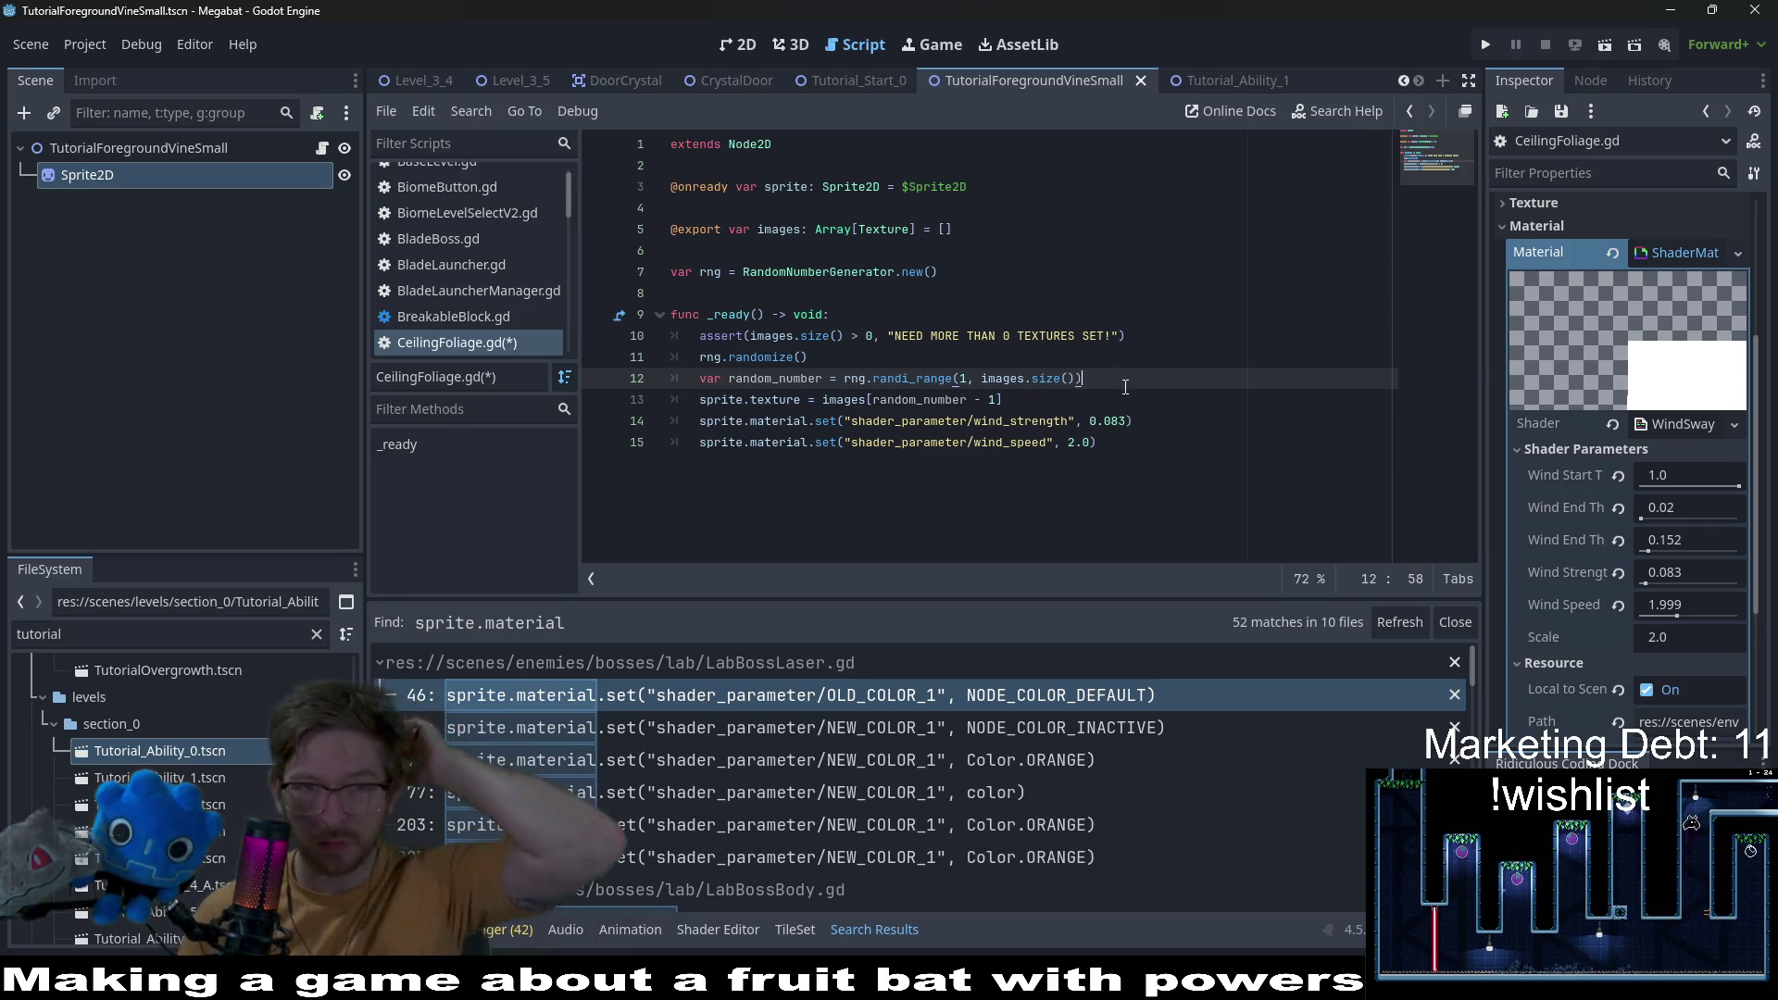
pyautogui.press('Down')
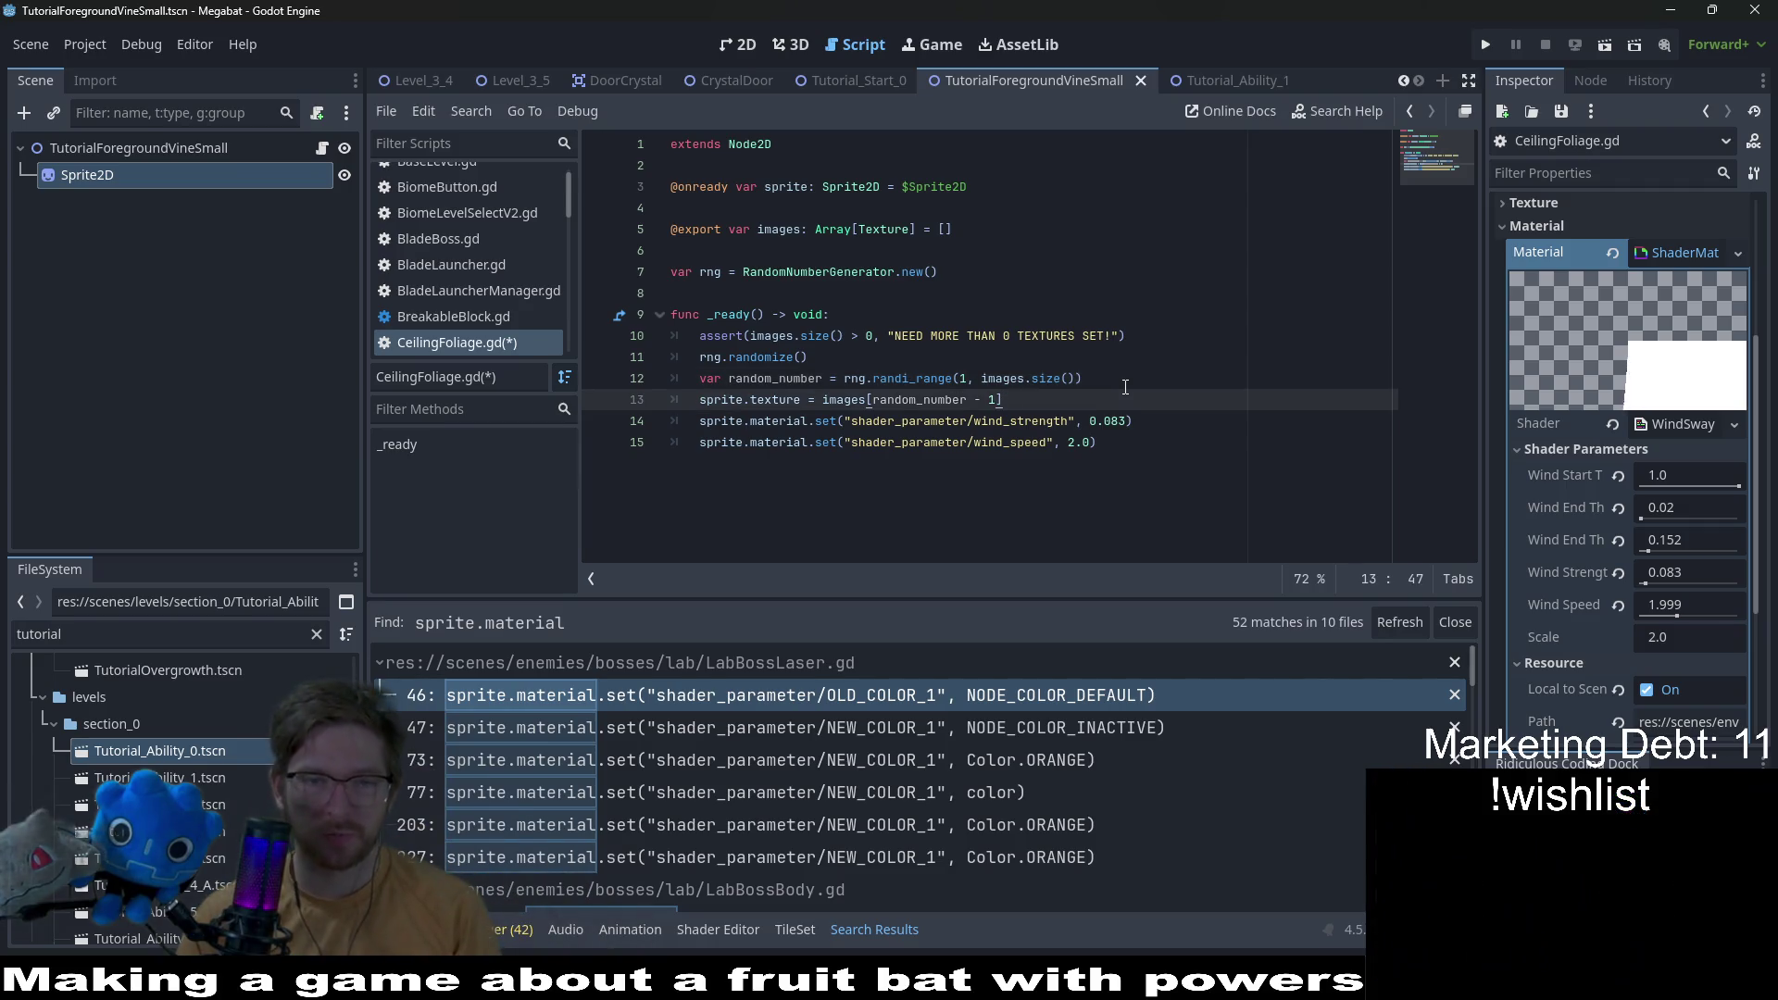
# Step: Start a 'var random_wind_strength: float =' line and type random_number as int
pyautogui.press('Return')
pyautogui.write('var')
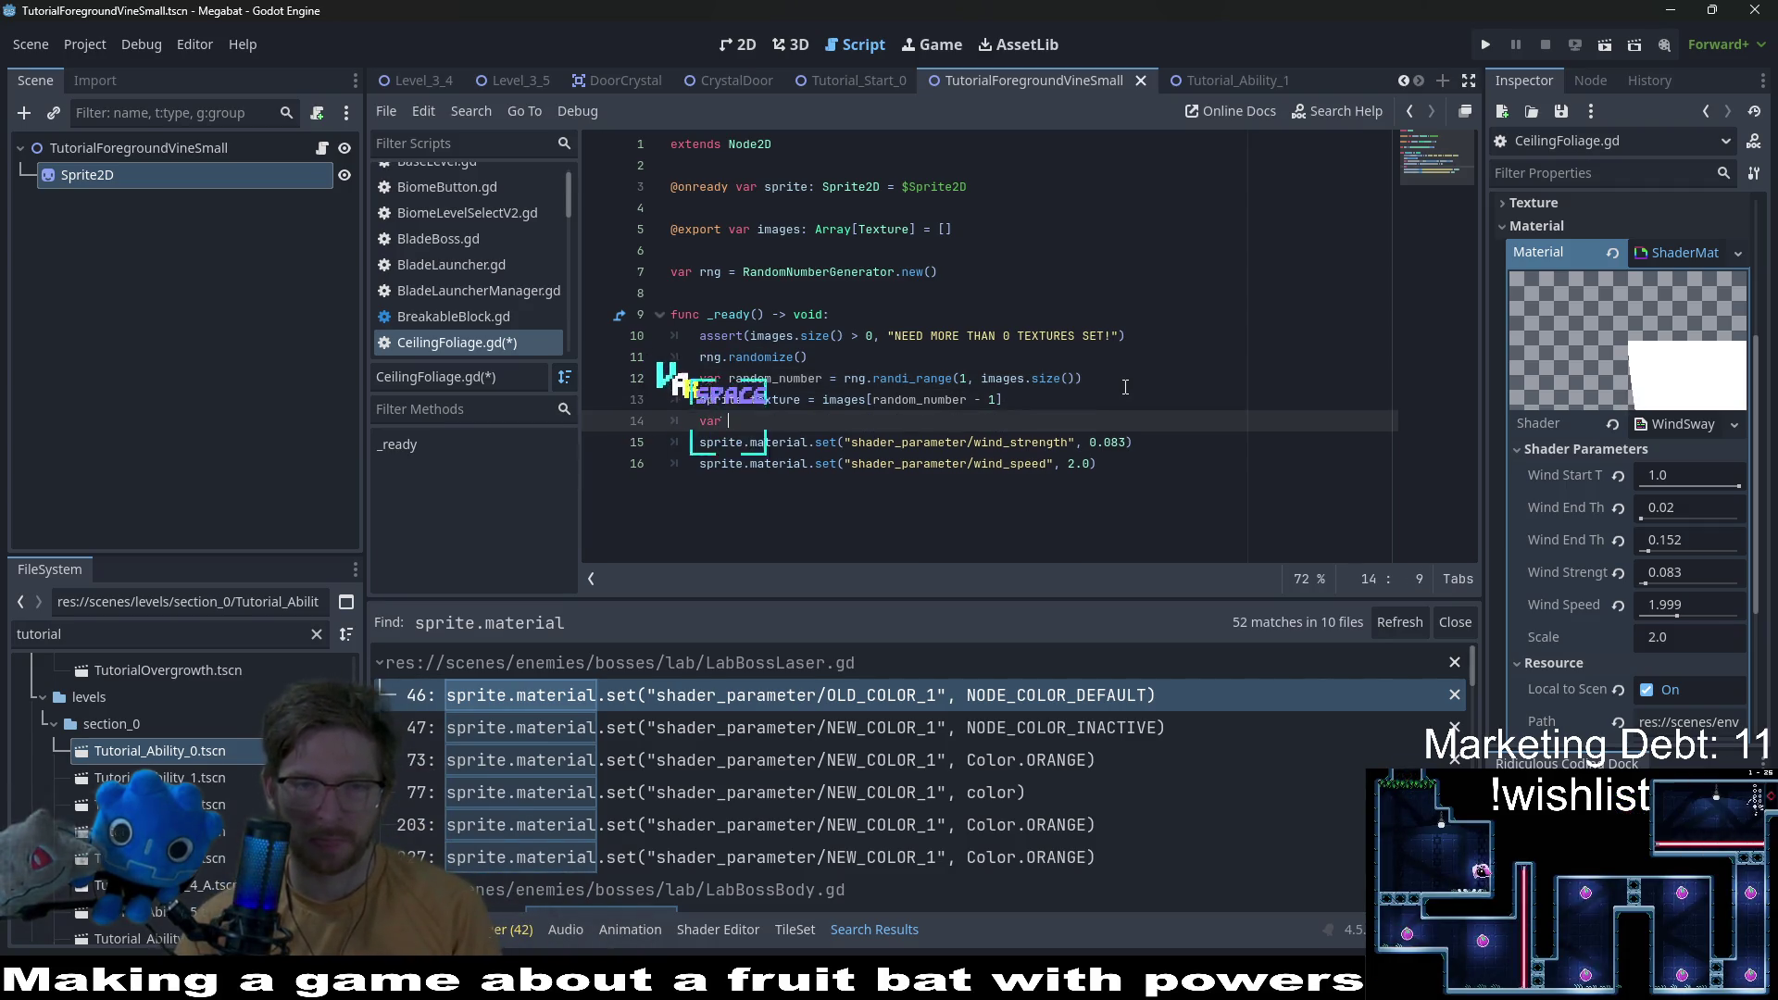
pyautogui.write(' random_')
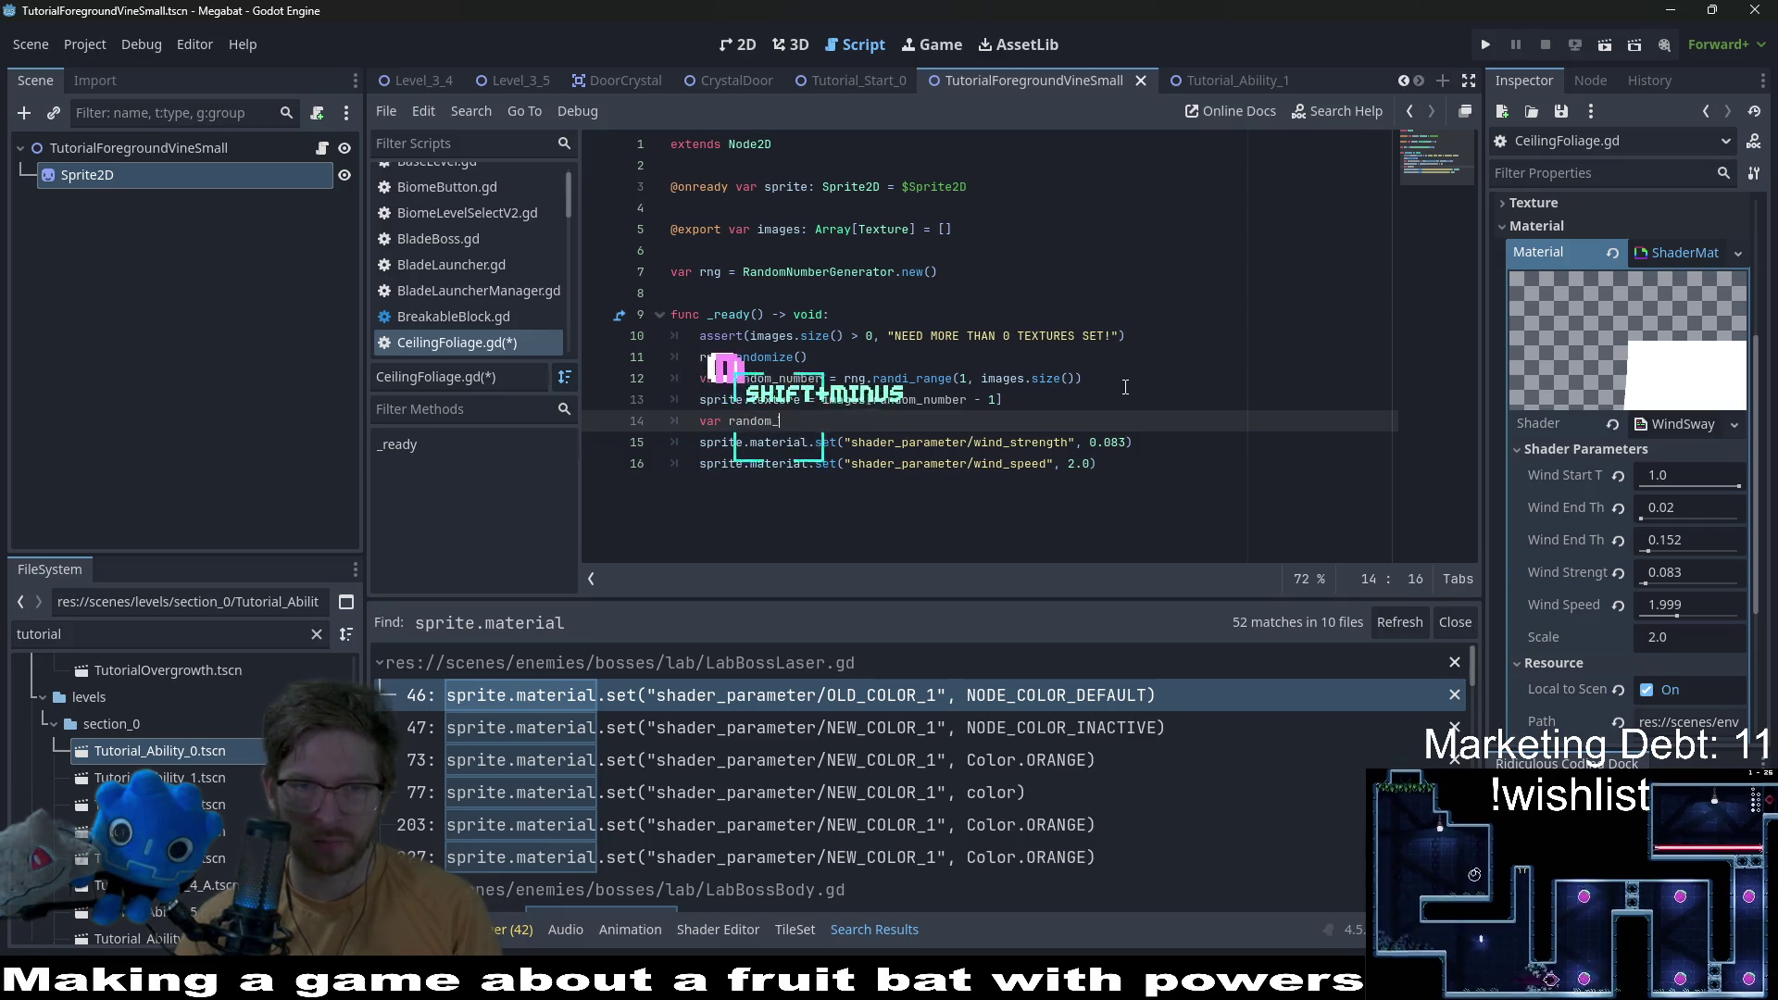
pyautogui.write('wind_str')
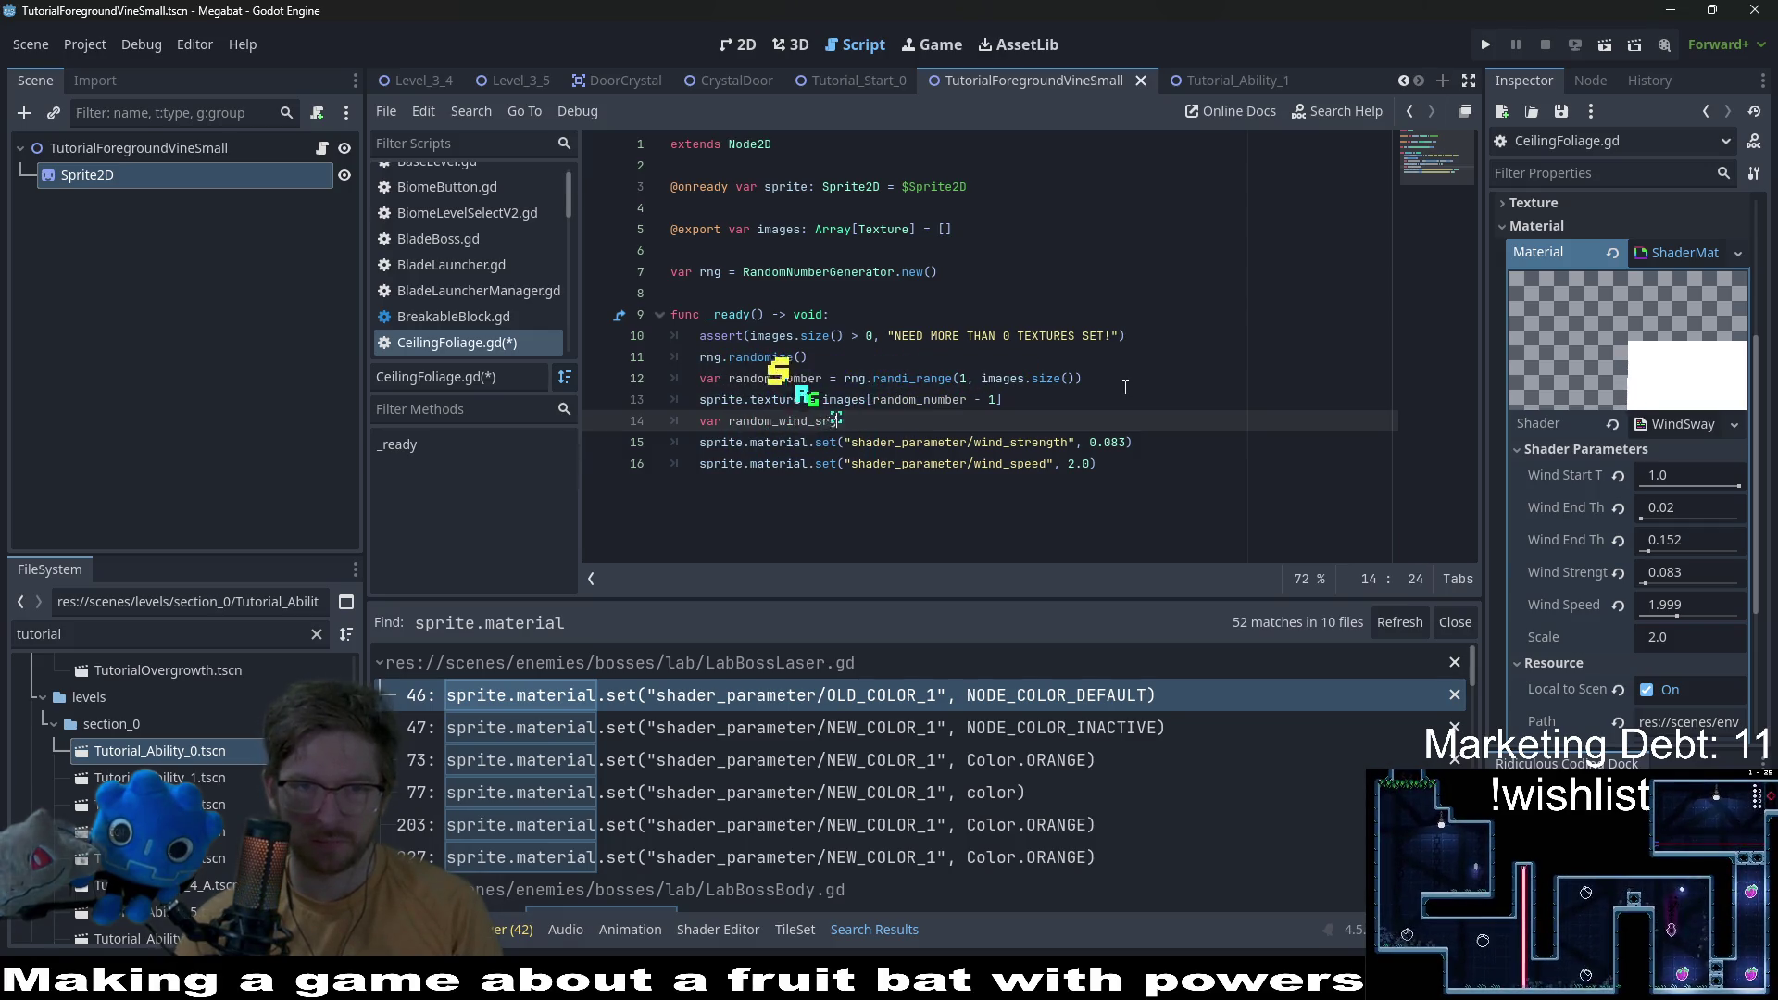
pyautogui.press('BackSpace')
pyautogui.press('BackSpace')
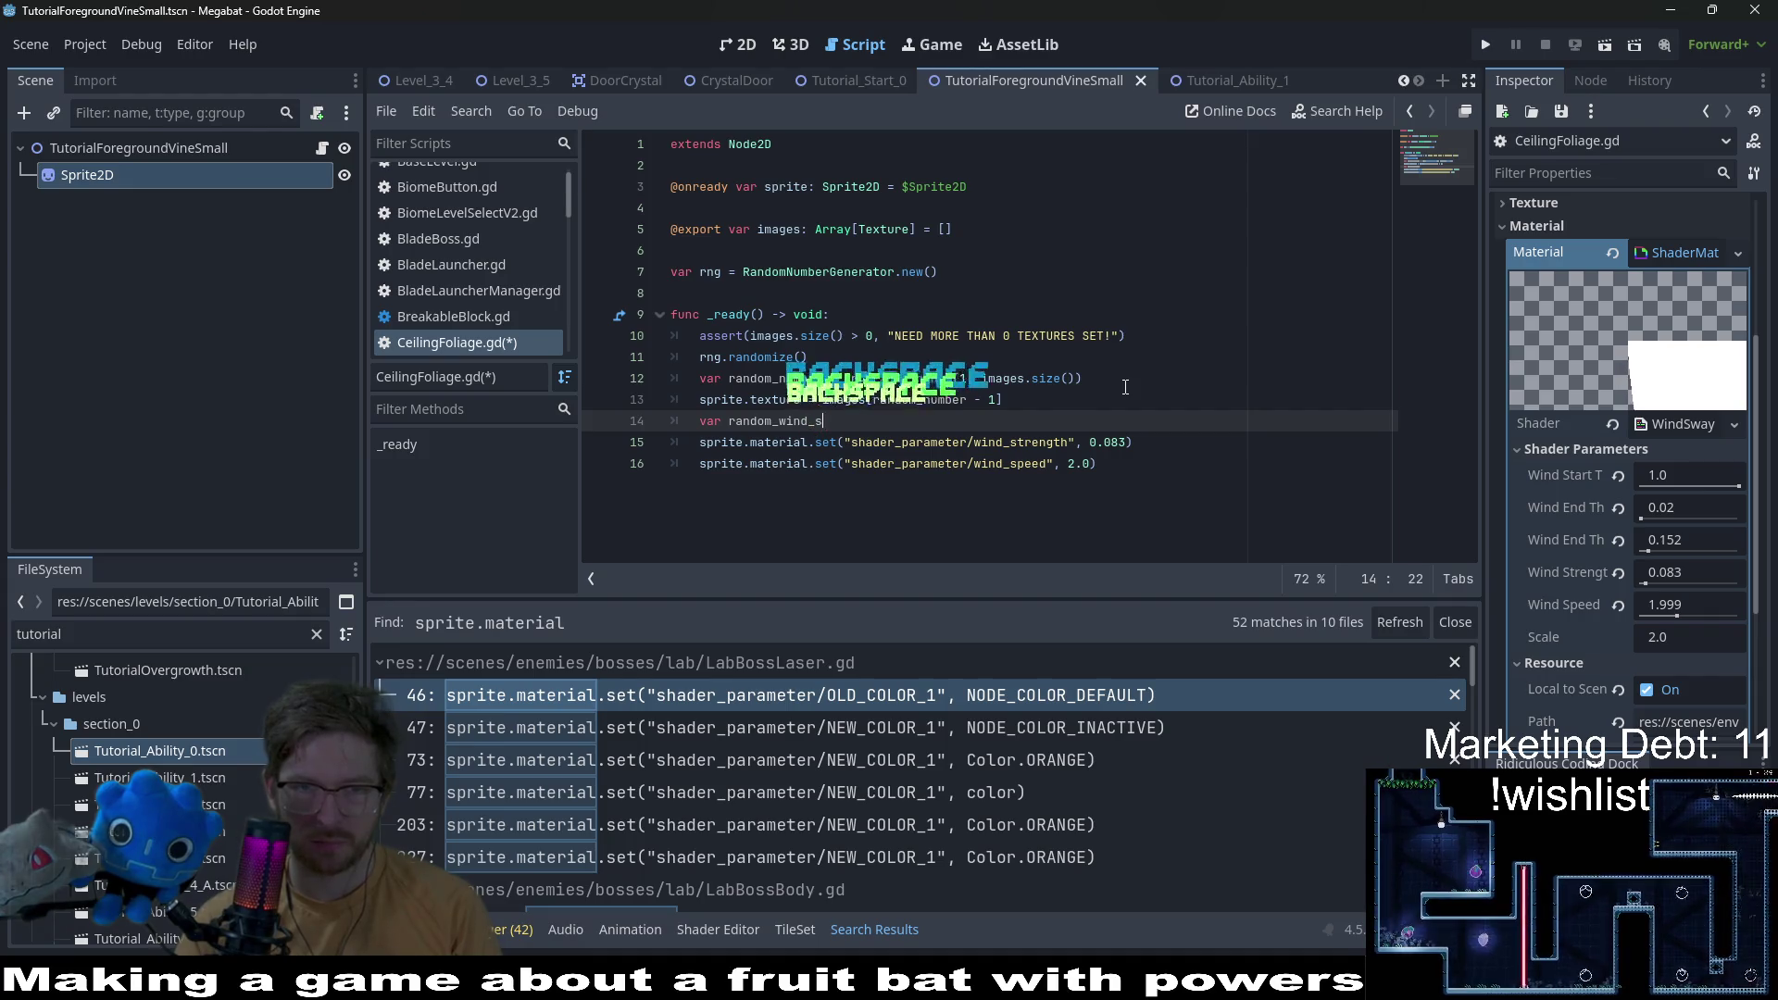
pyautogui.write('trength')
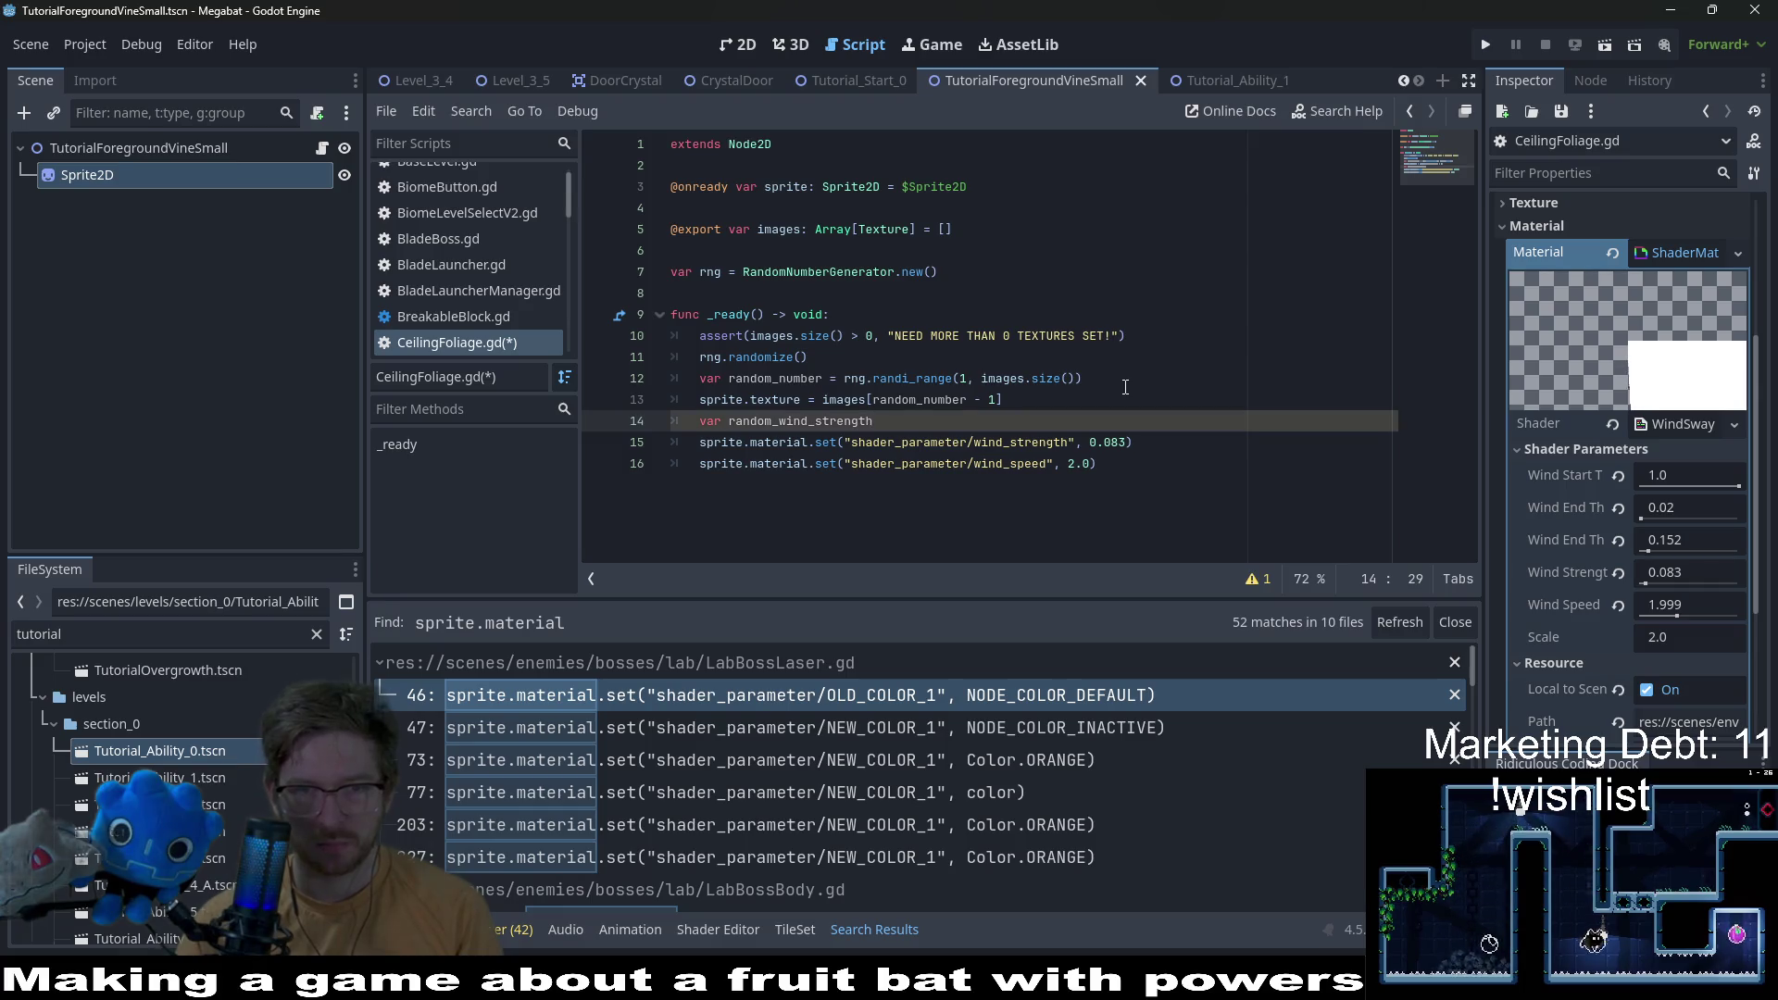
pyautogui.press('BackSpace')
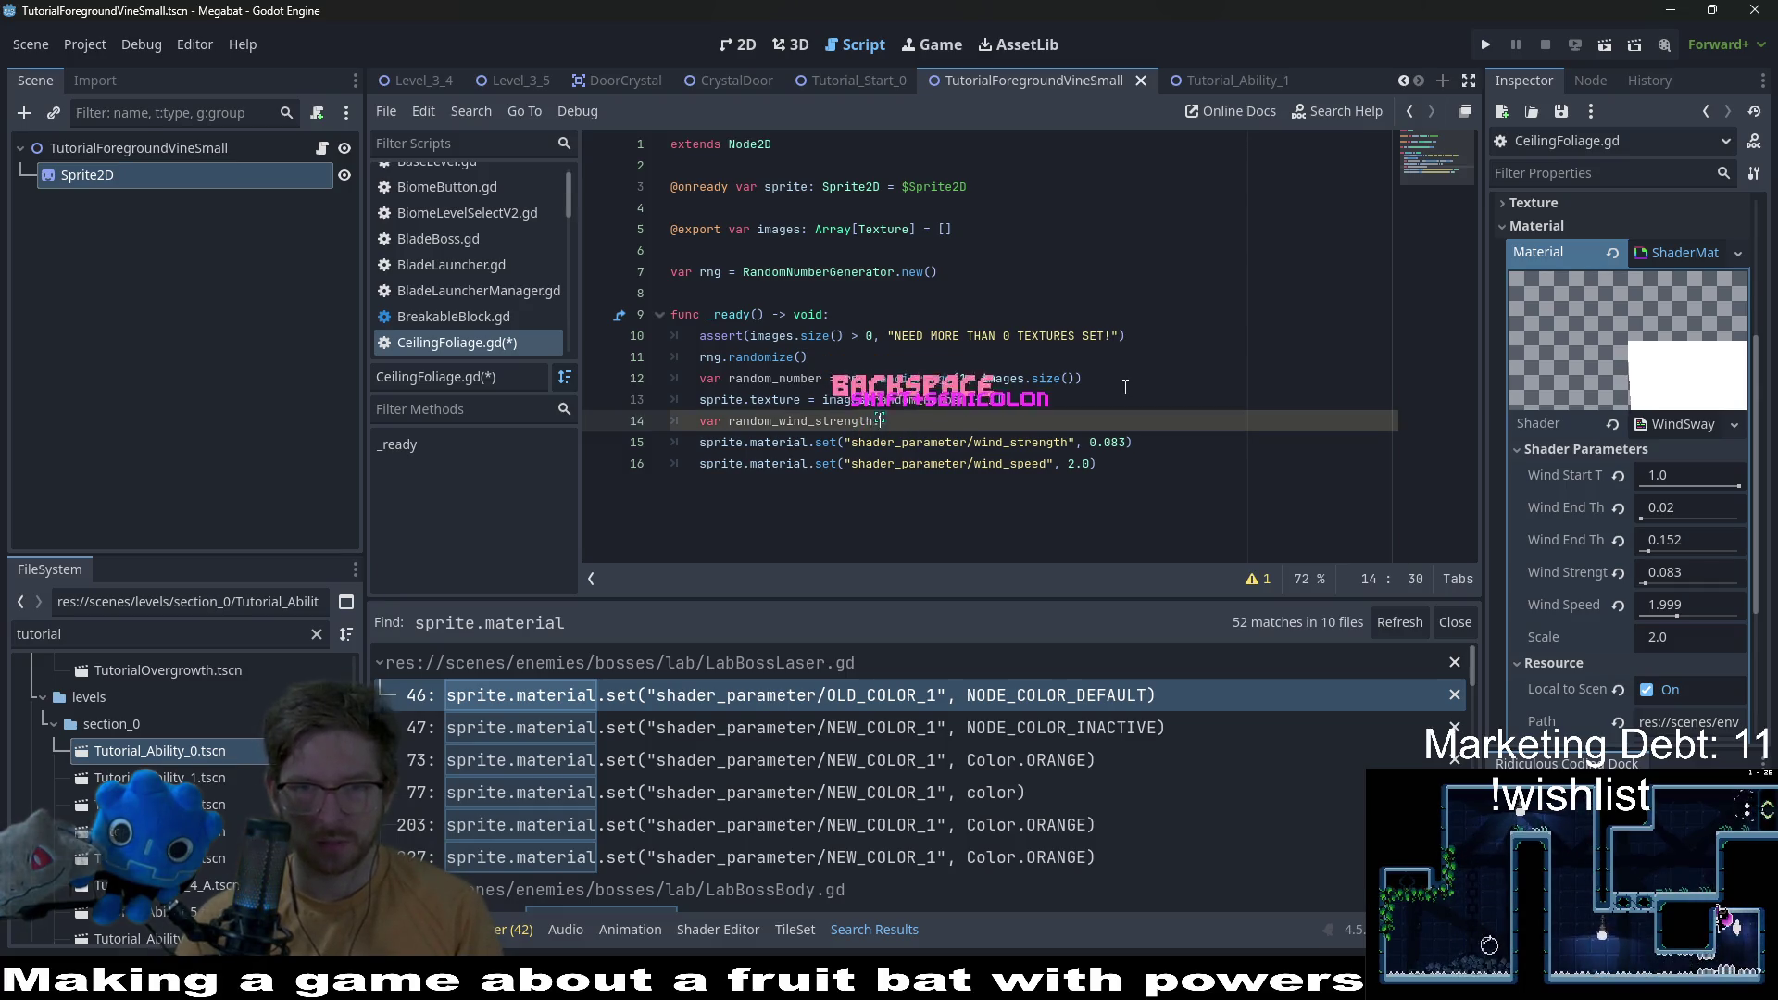
pyautogui.write(': float =')
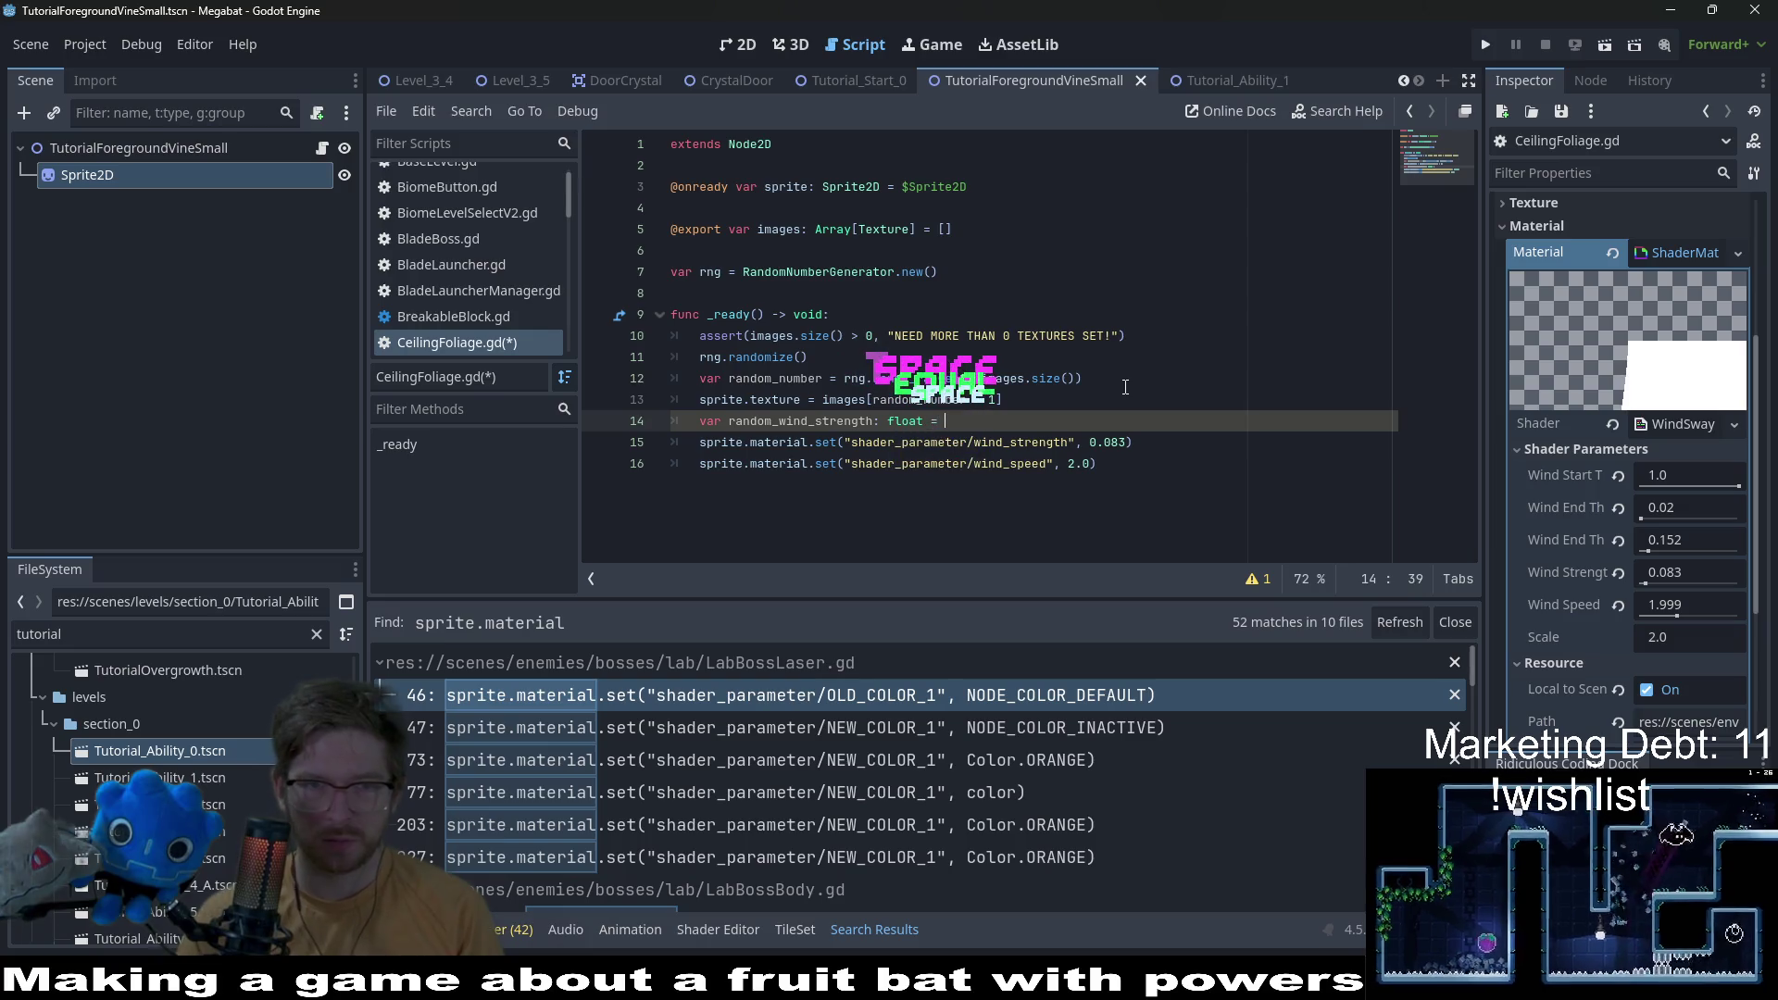
pyautogui.click(848, 367)
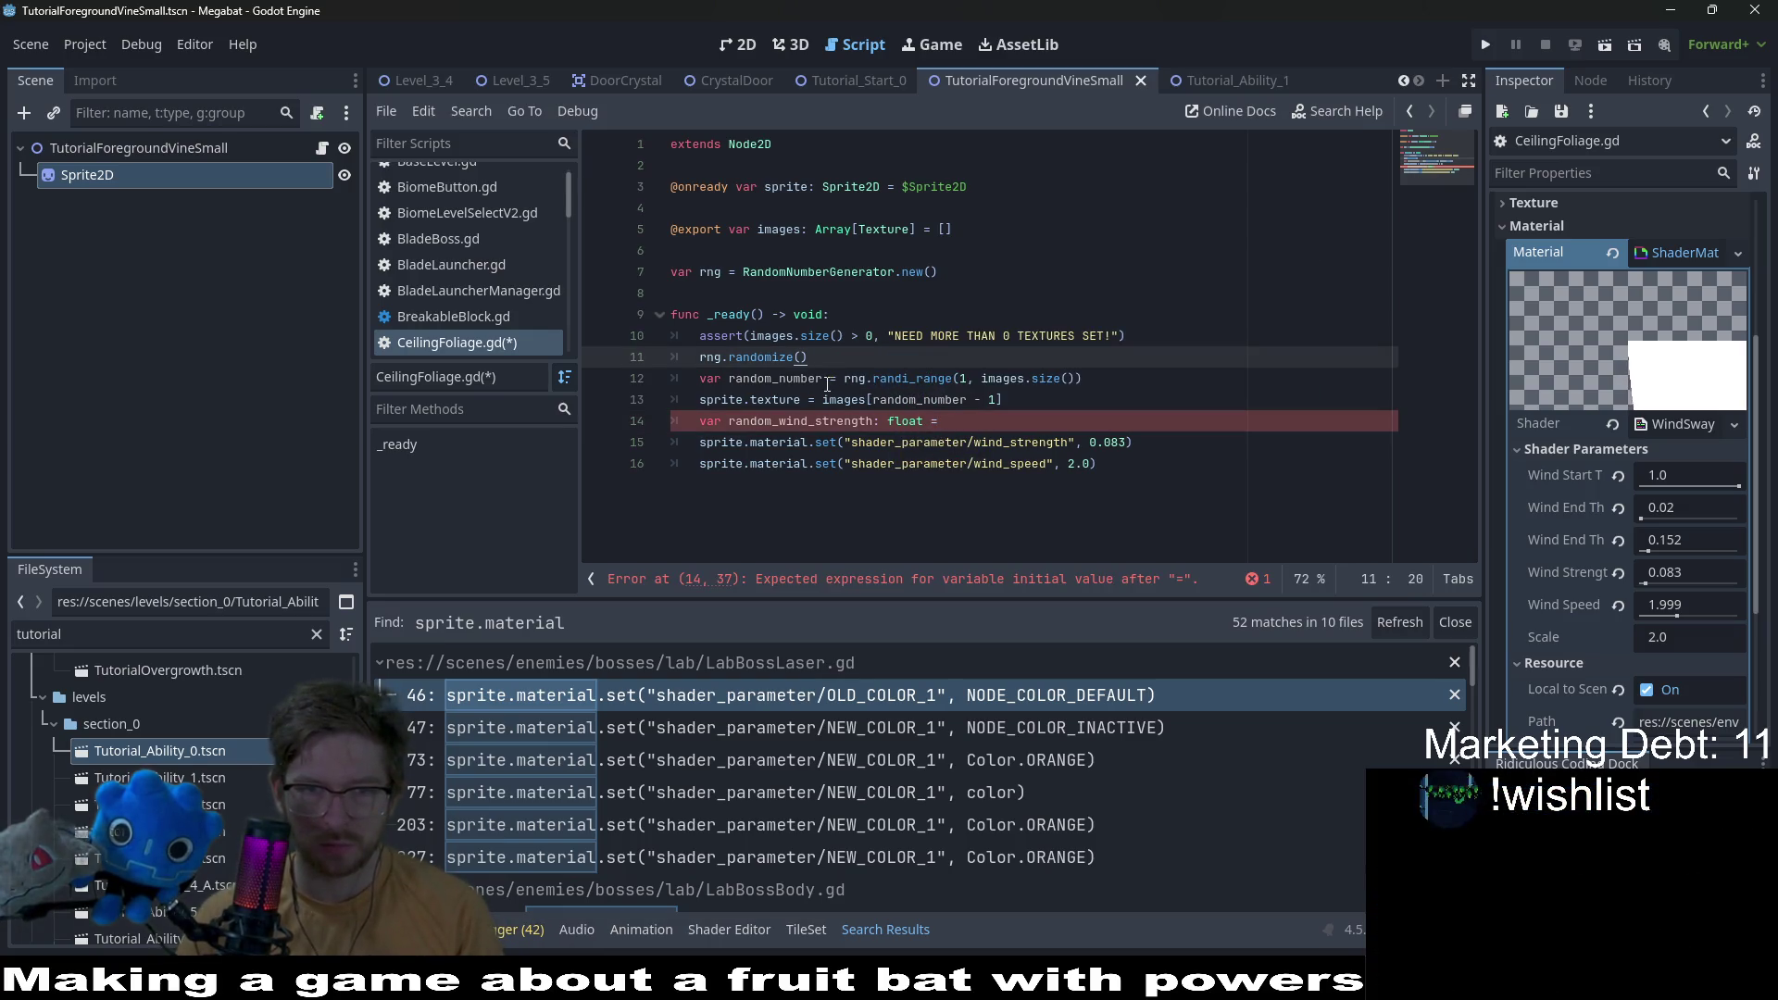
pyautogui.click(818, 383)
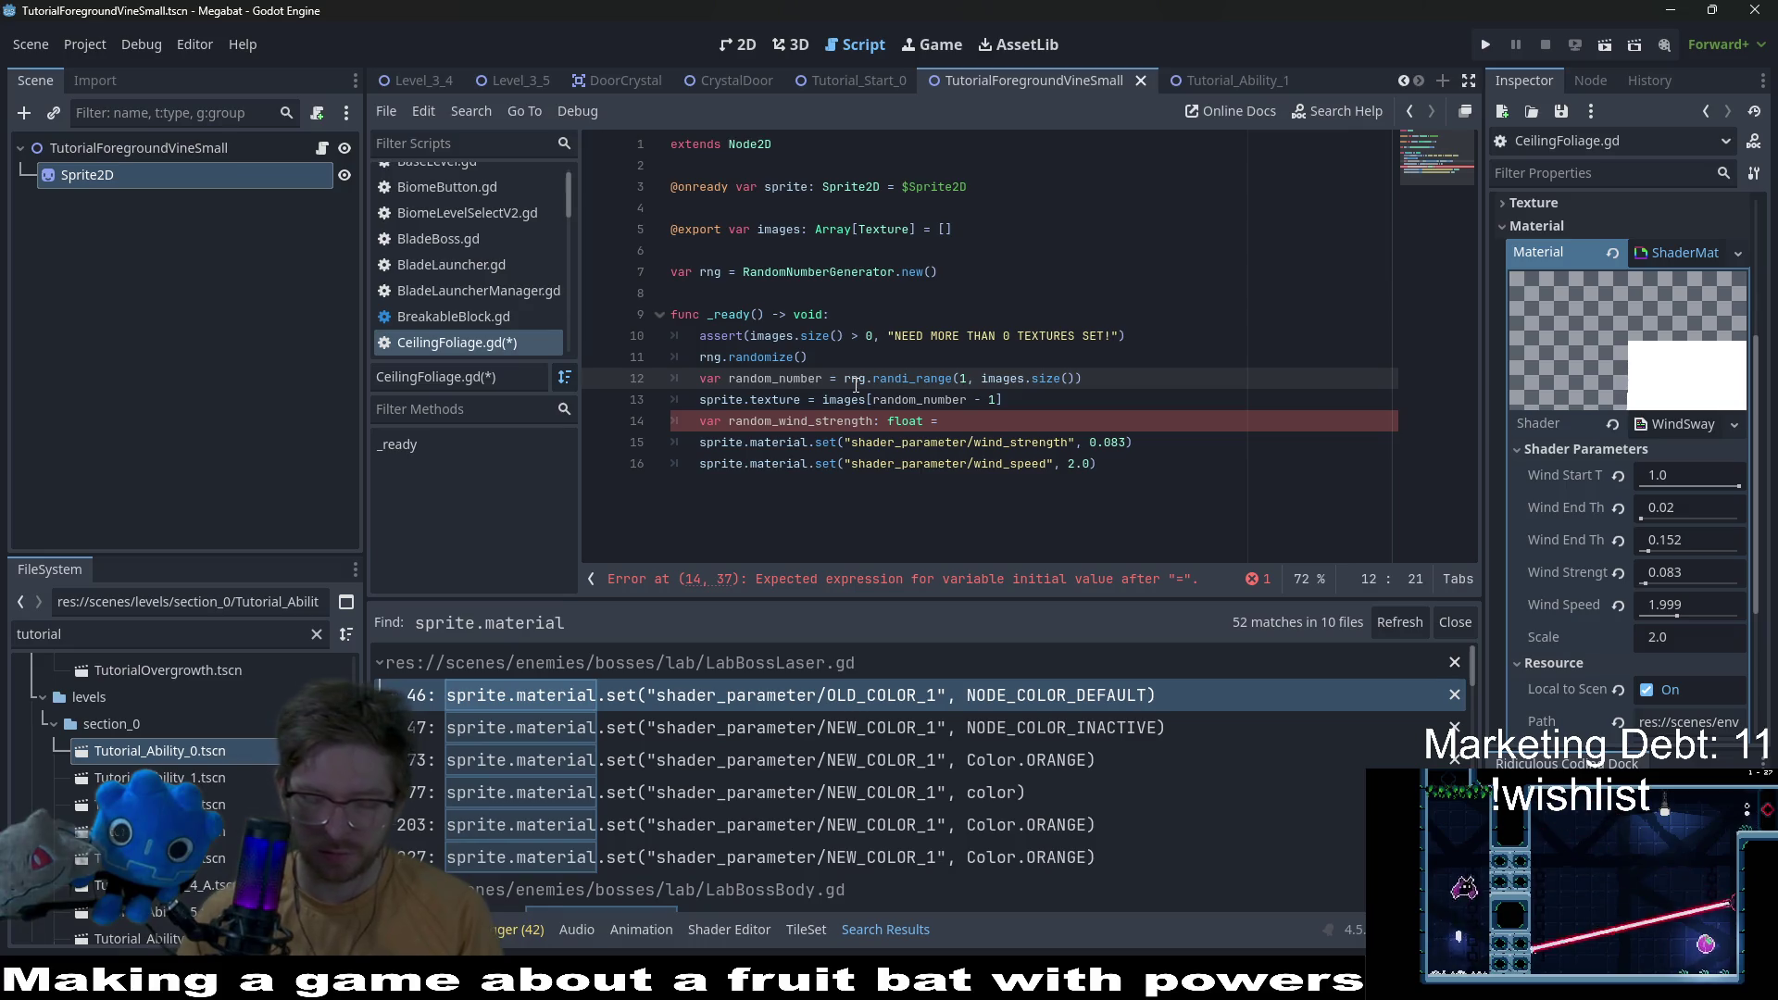
pyautogui.write(': int')
pyautogui.press('Escape')
pyautogui.press('Up')
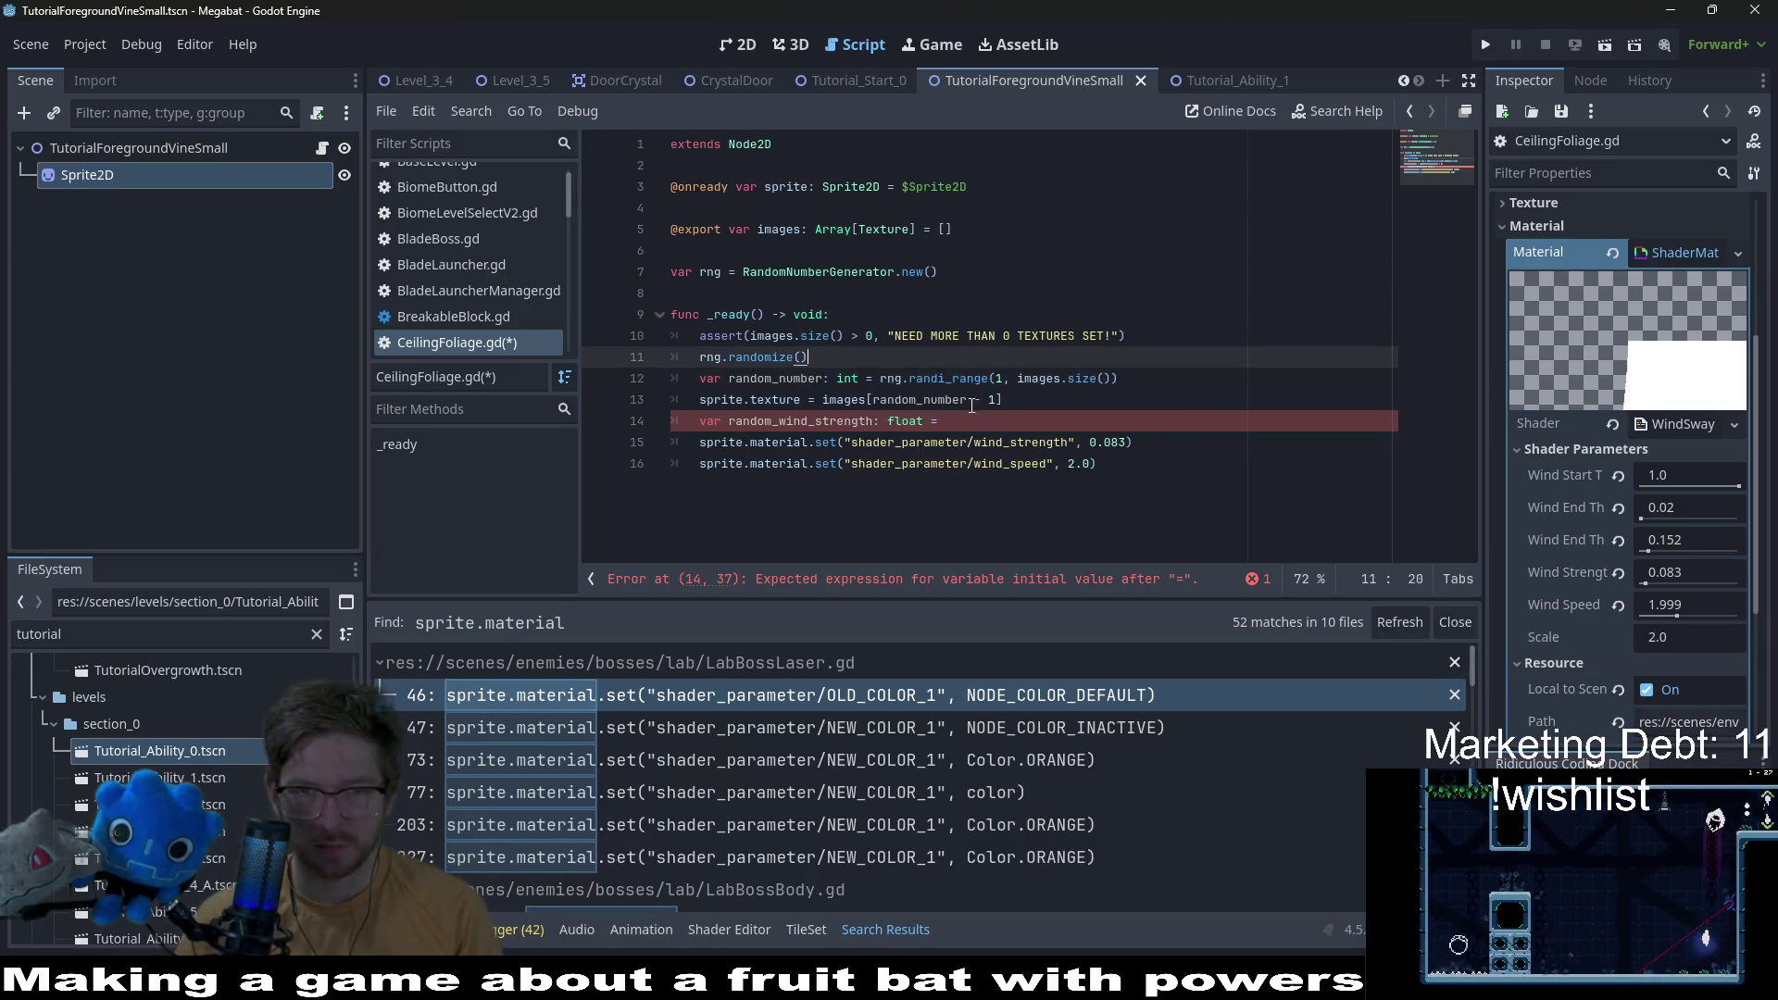
# Step: Assign rng.randf_range(0.05, 0.1) and pass random_wind_strength instead of the hardcoded 0.083
pyautogui.click(978, 420)
pyautogui.write('rng.rand')
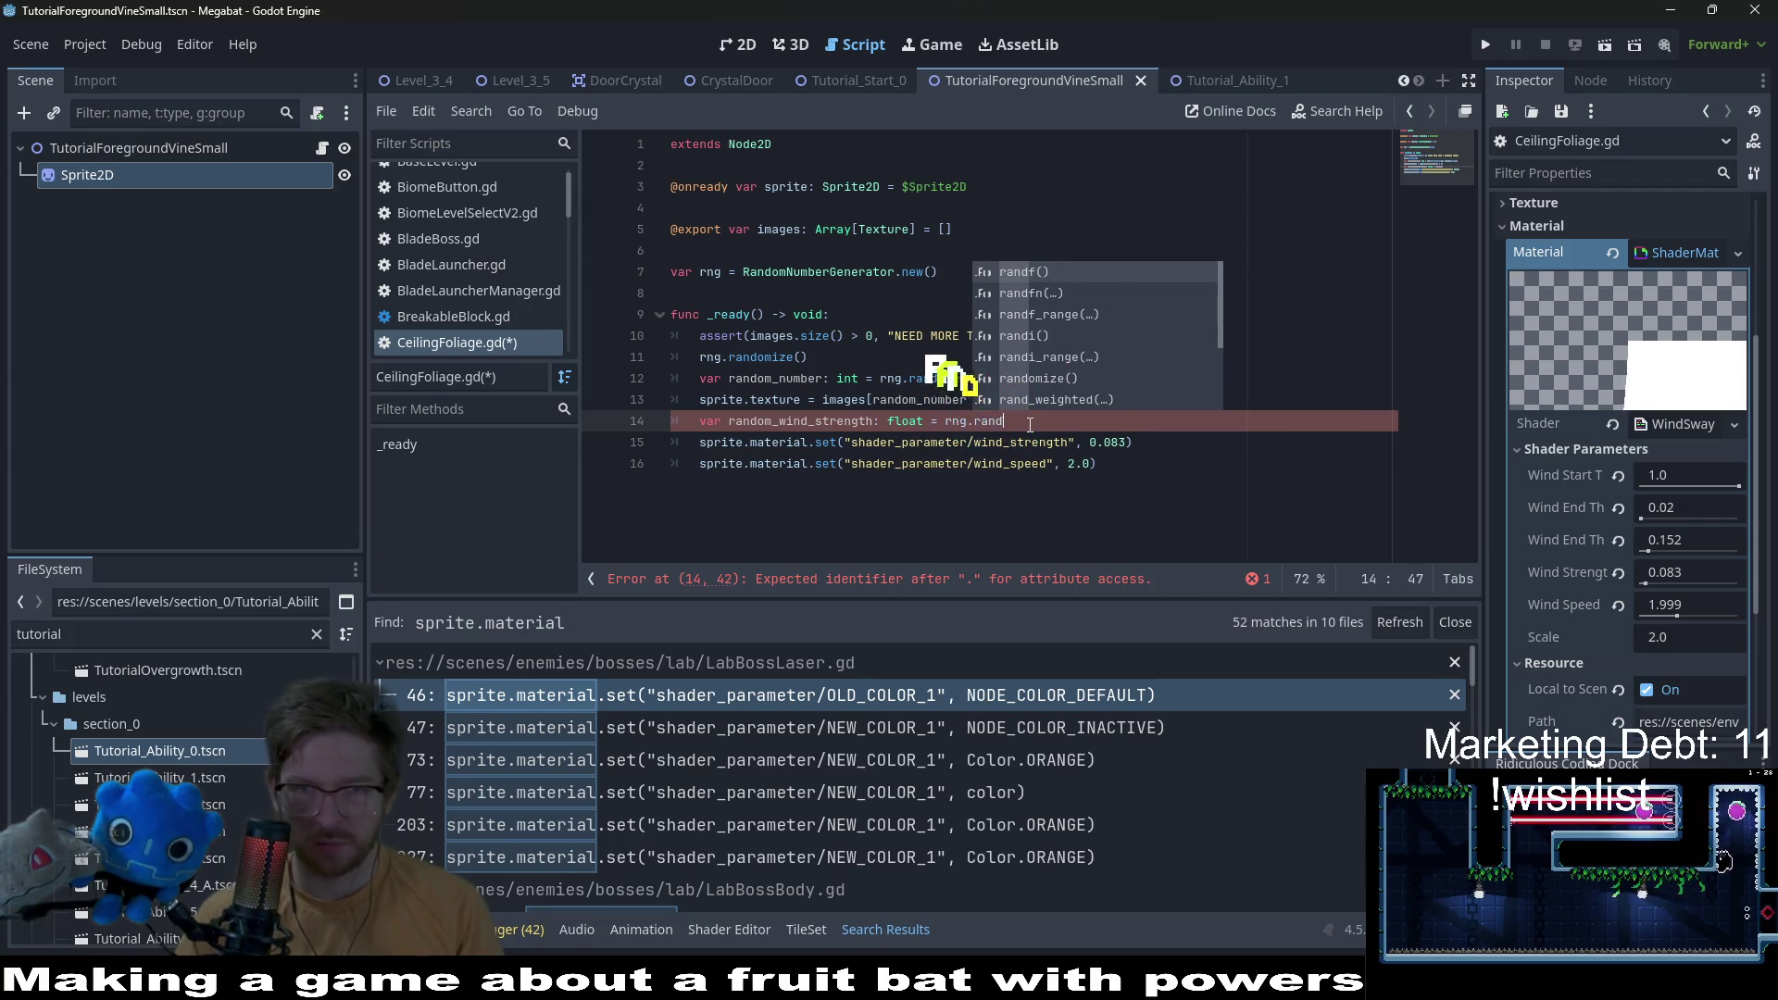
pyautogui.press('Down')
pyautogui.press('Down')
pyautogui.press('Return')
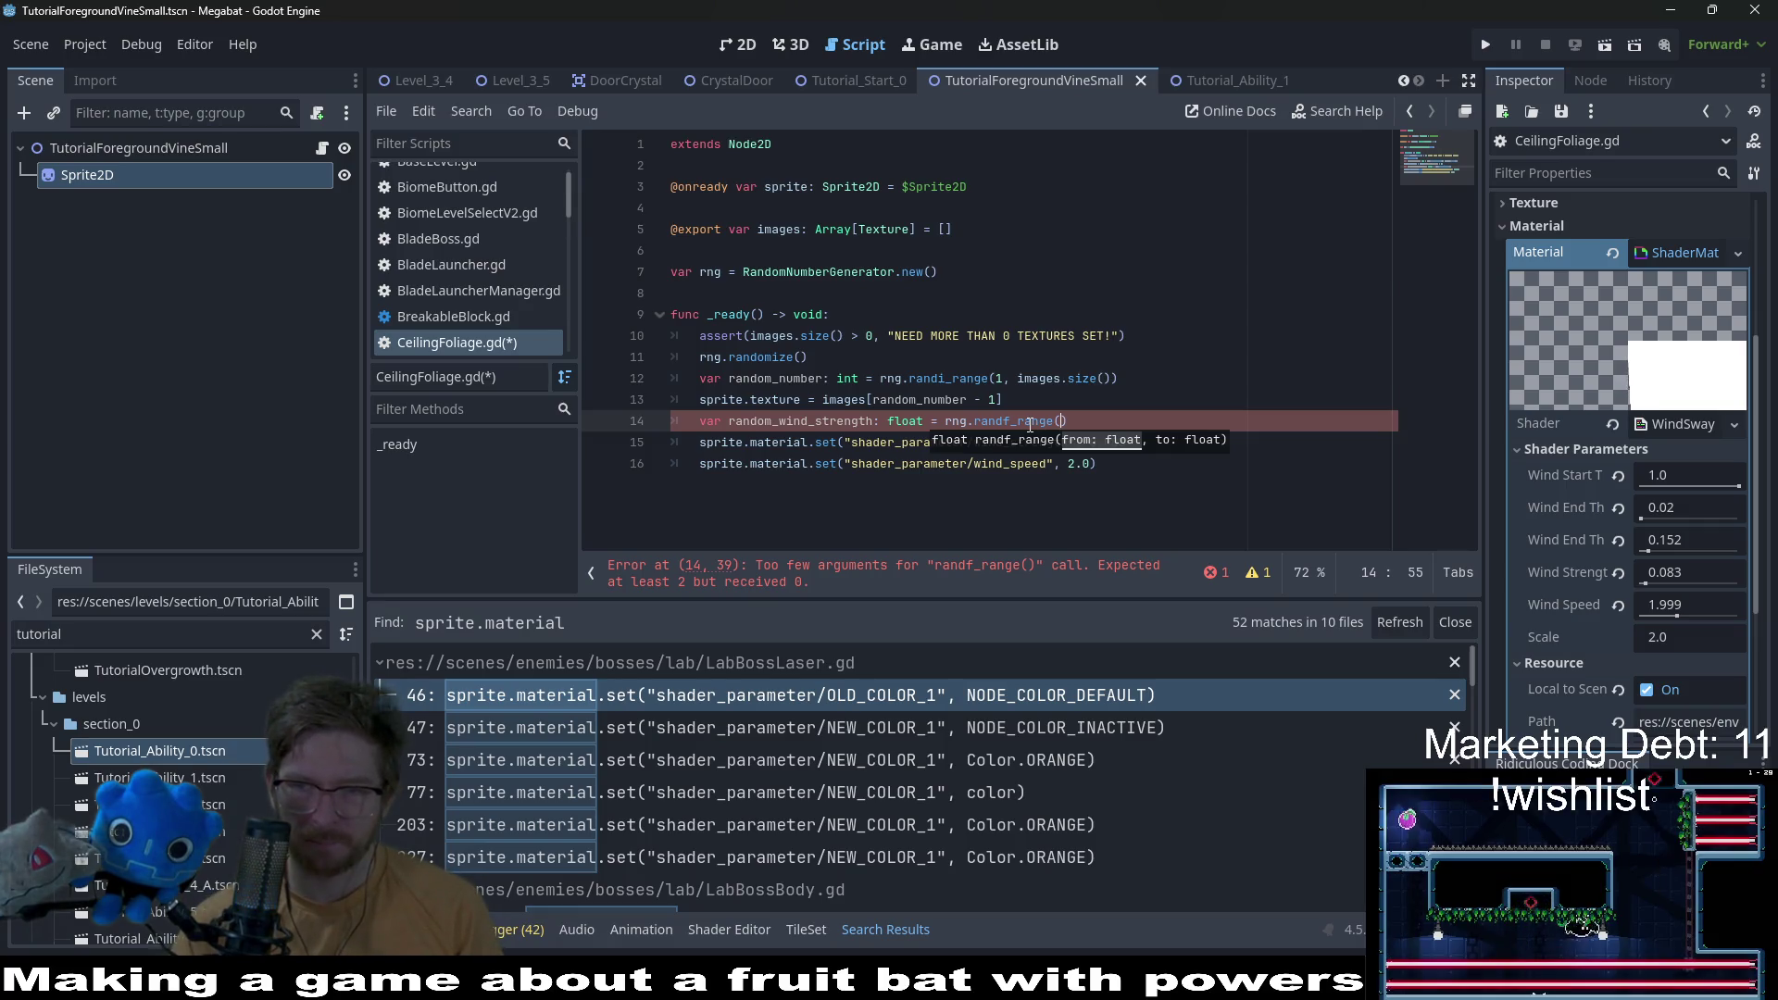
pyautogui.write('0.05,')
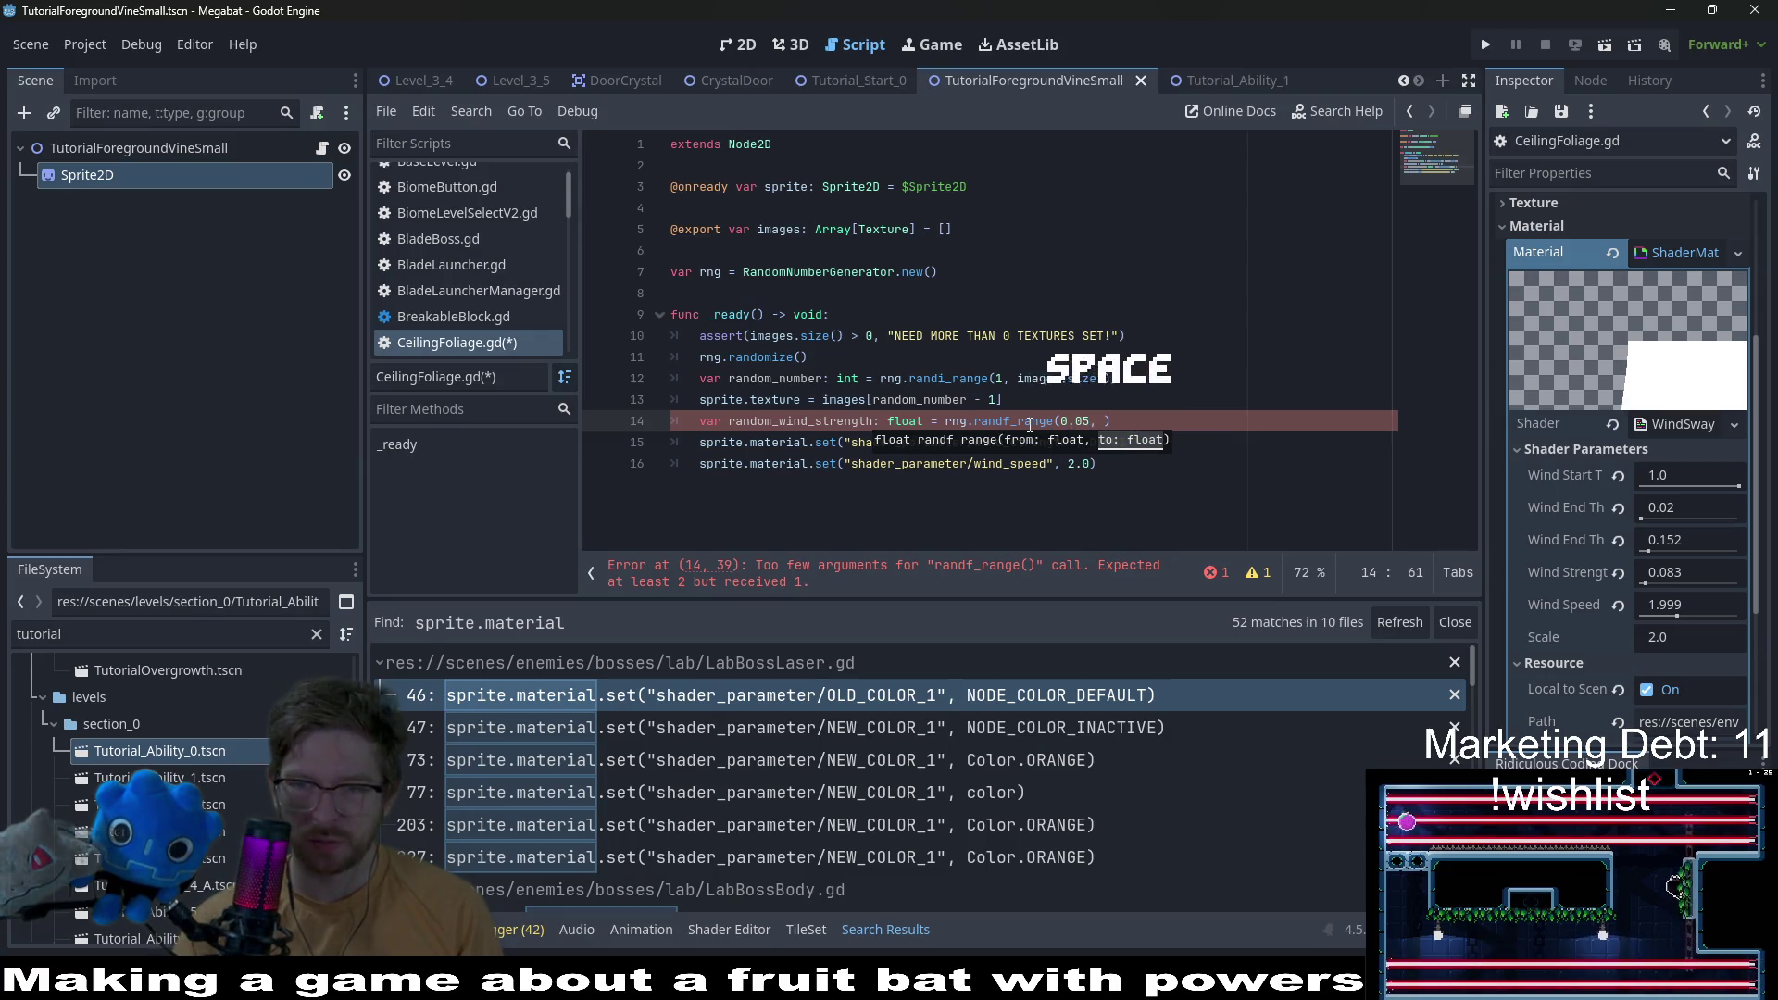
pyautogui.write(' 0.1')
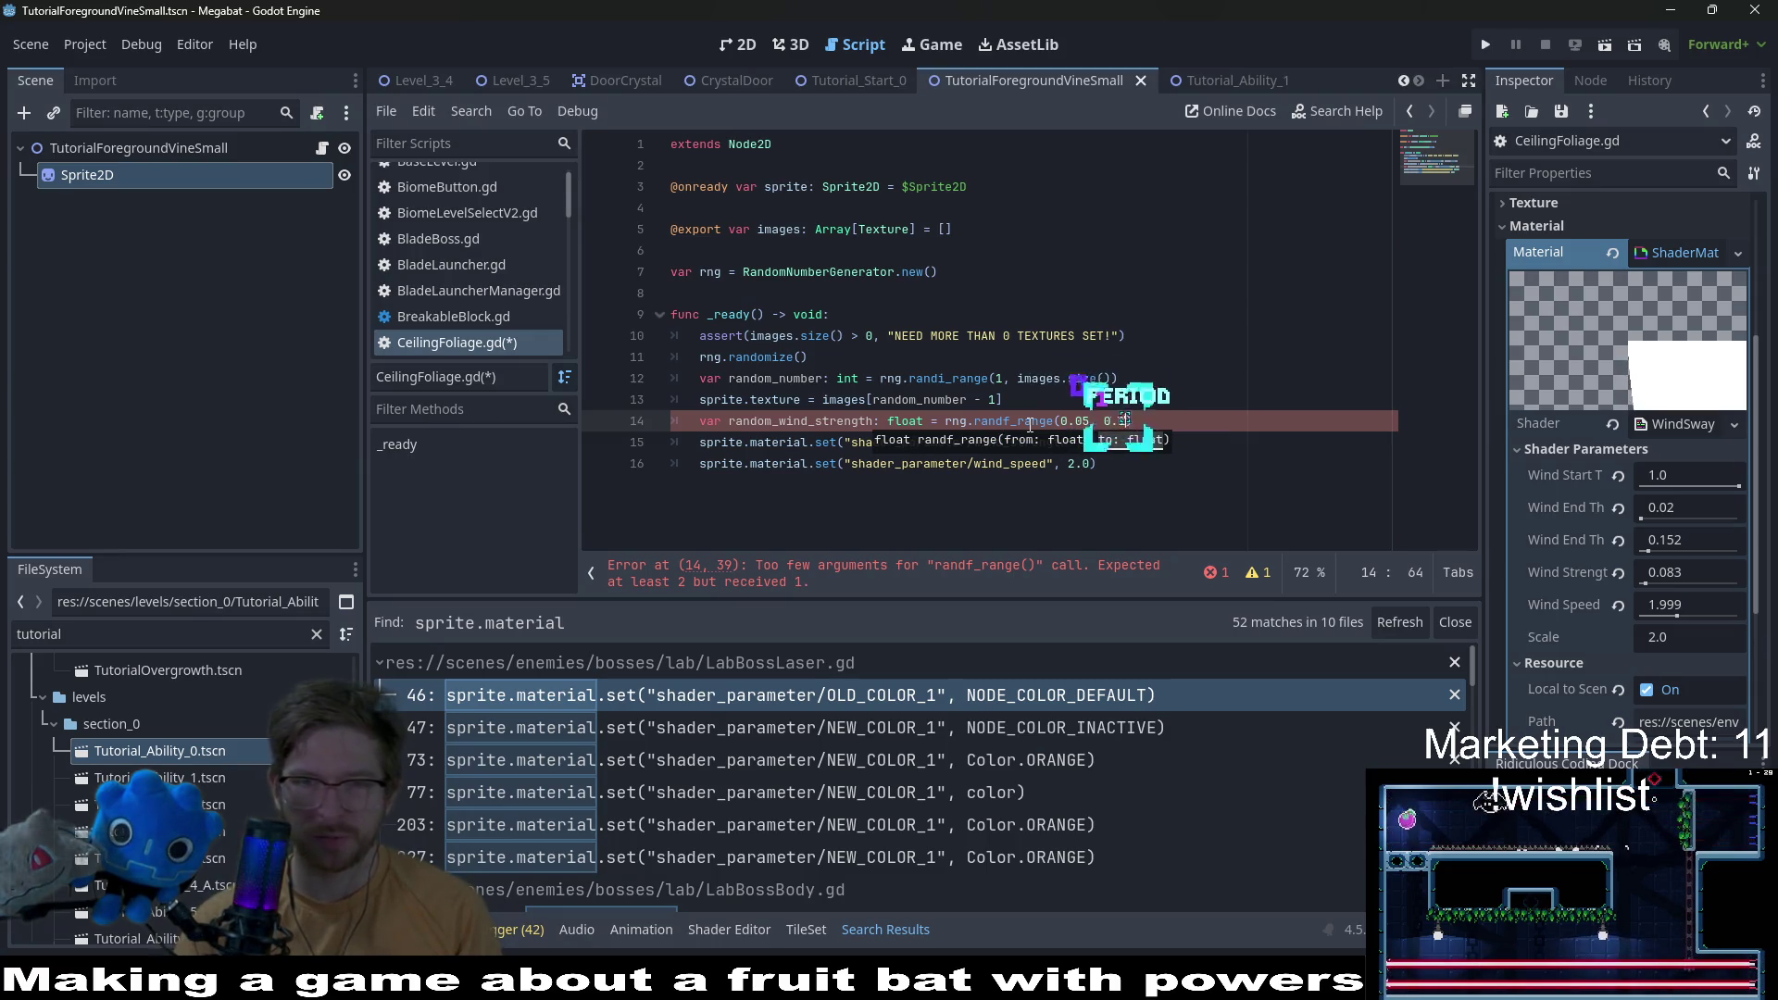
pyautogui.press('Up')
pyautogui.press('Up')
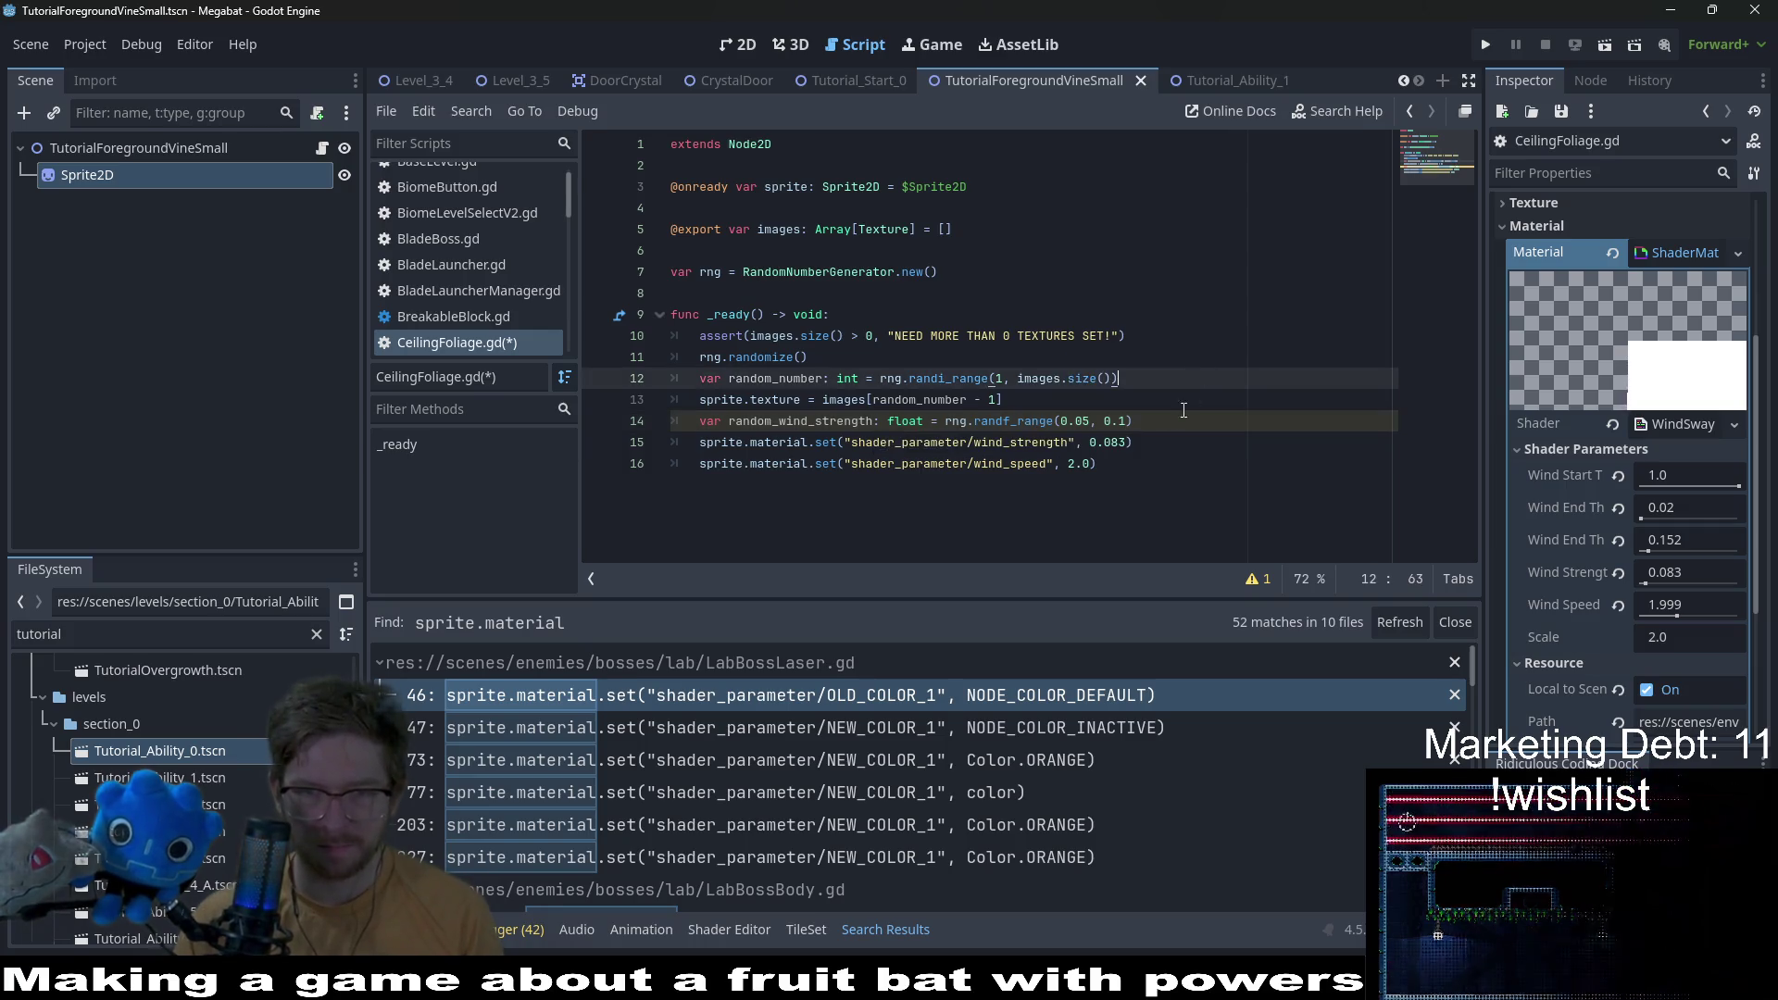
pyautogui.click(1135, 421)
pyautogui.doubleClick(836, 420)
pyautogui.hotkey('ctrl', 'c')
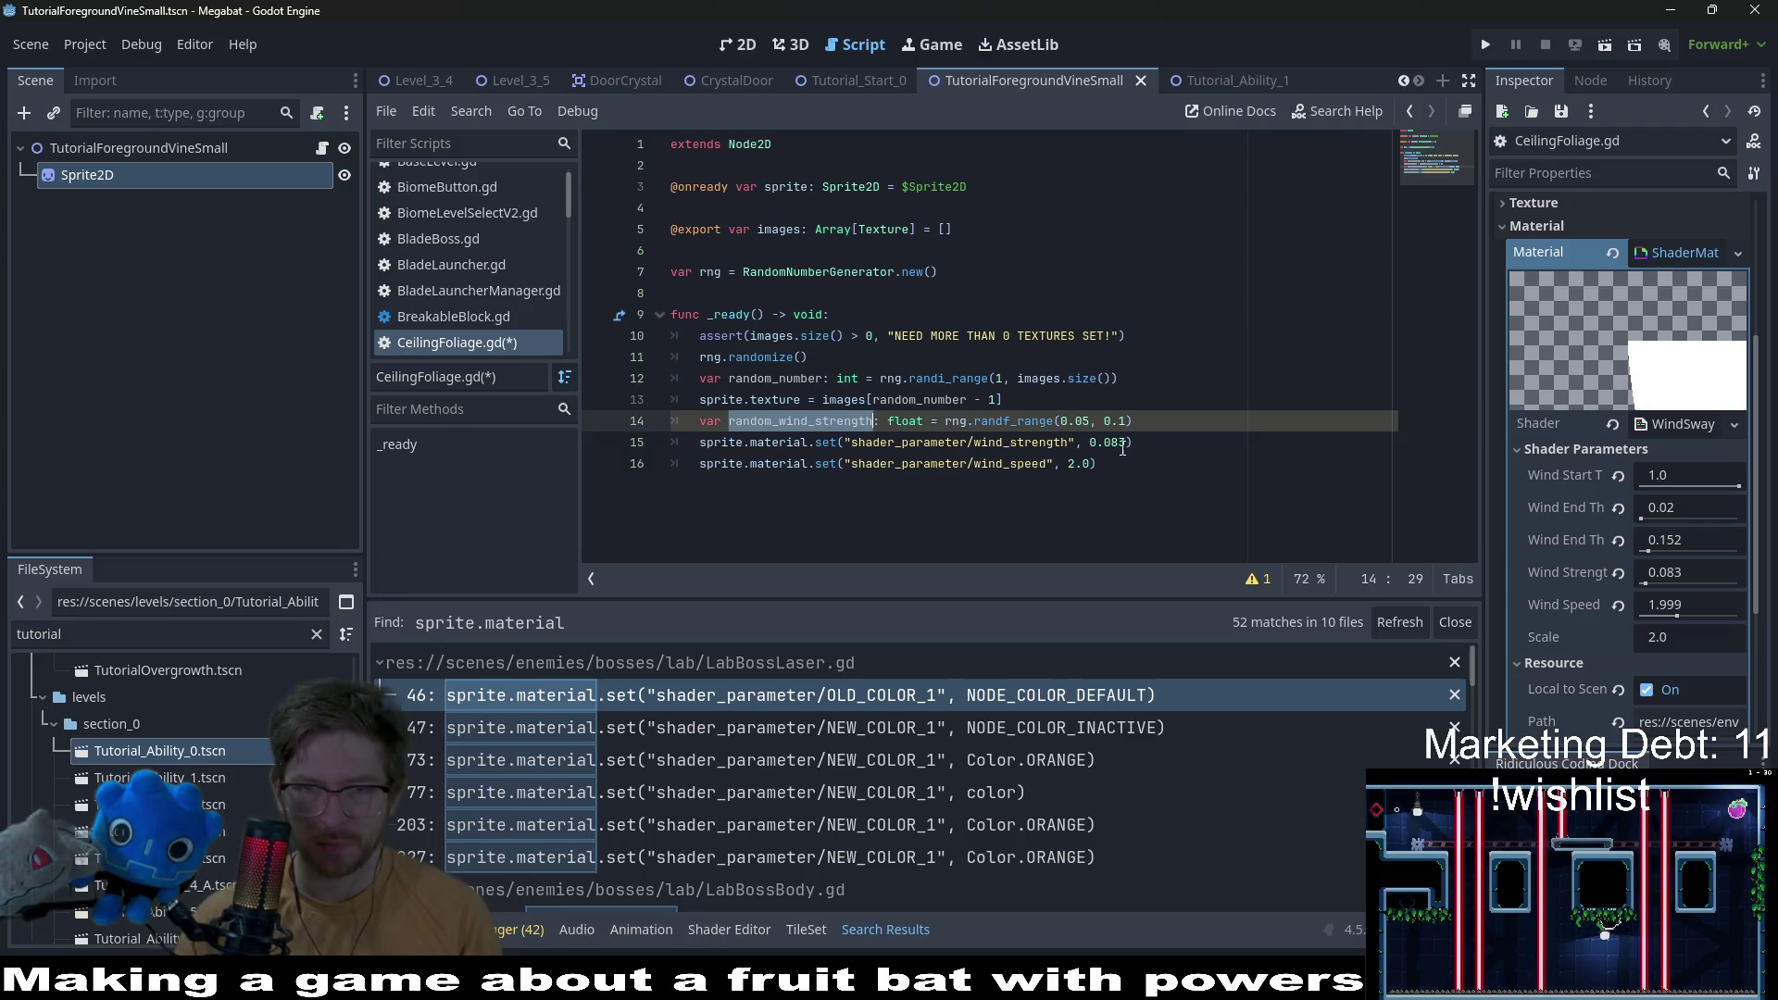
pyautogui.click(1122, 448)
pyautogui.press('BackSpace')
pyautogui.press('BackSpace')
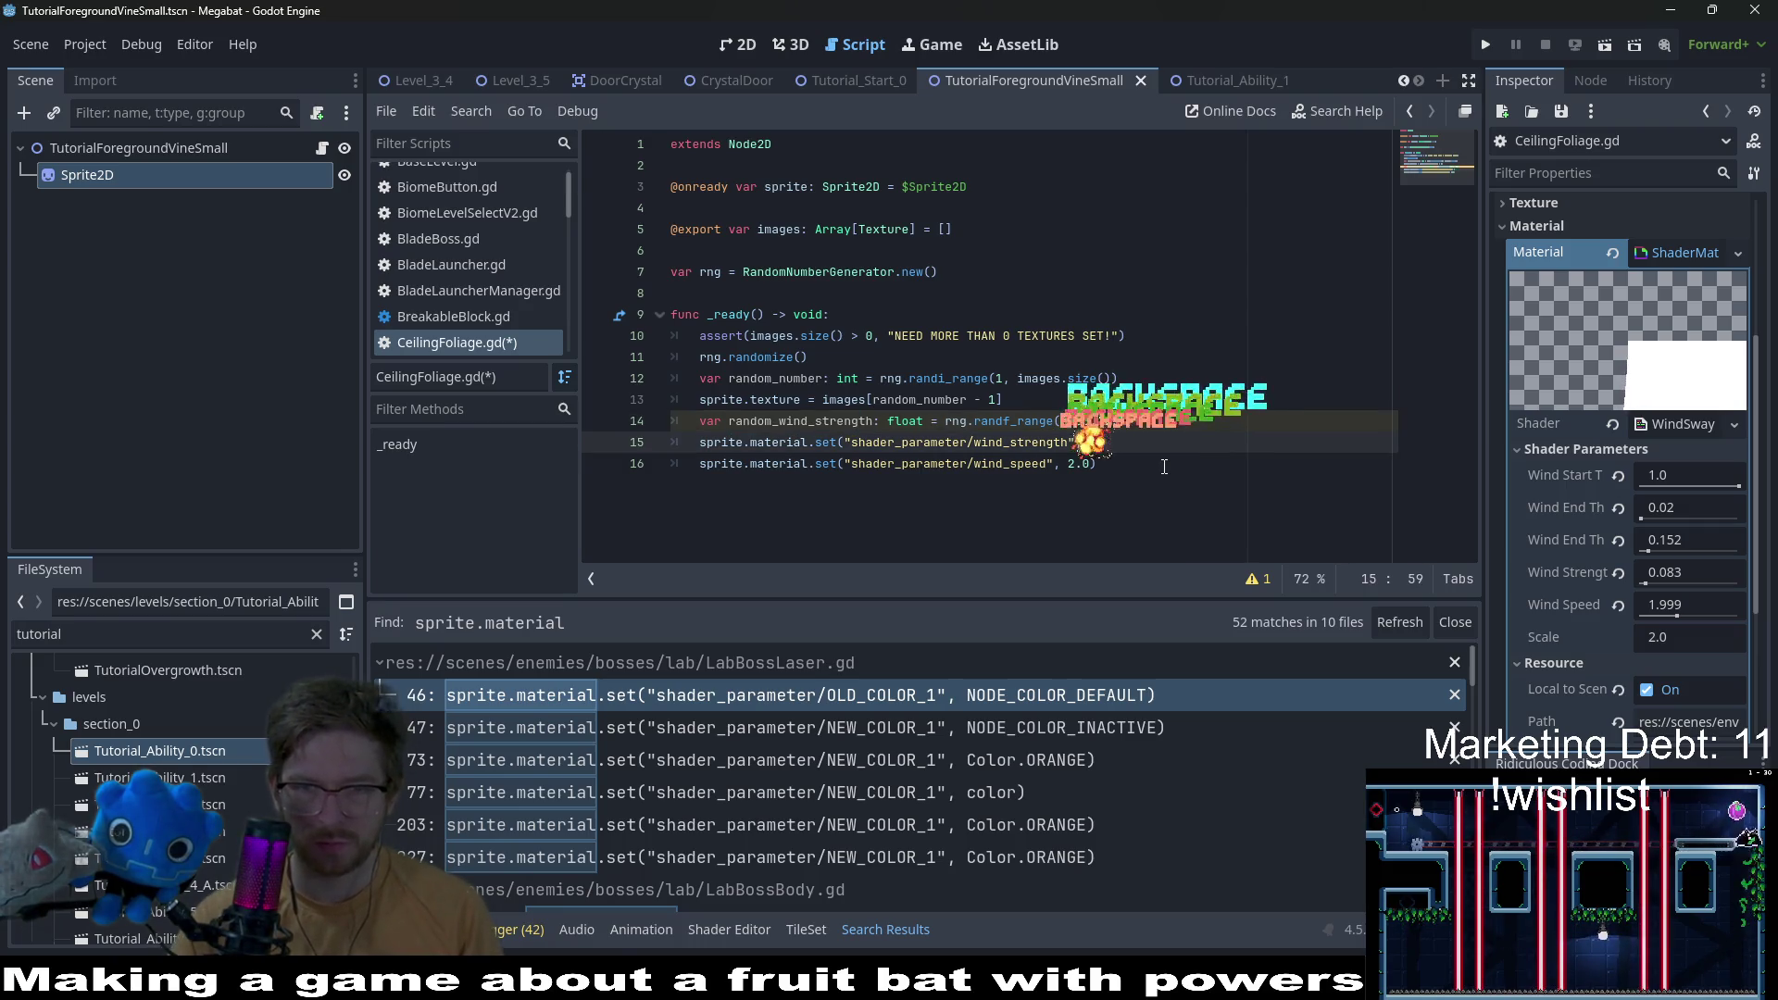
pyautogui.hotkey('ctrl', 'v')
# Step: Add 'var random_wind_speed: float = rng.randf_range(1.5, 2.0)' above the wind_speed line
pyautogui.click(1274, 458)
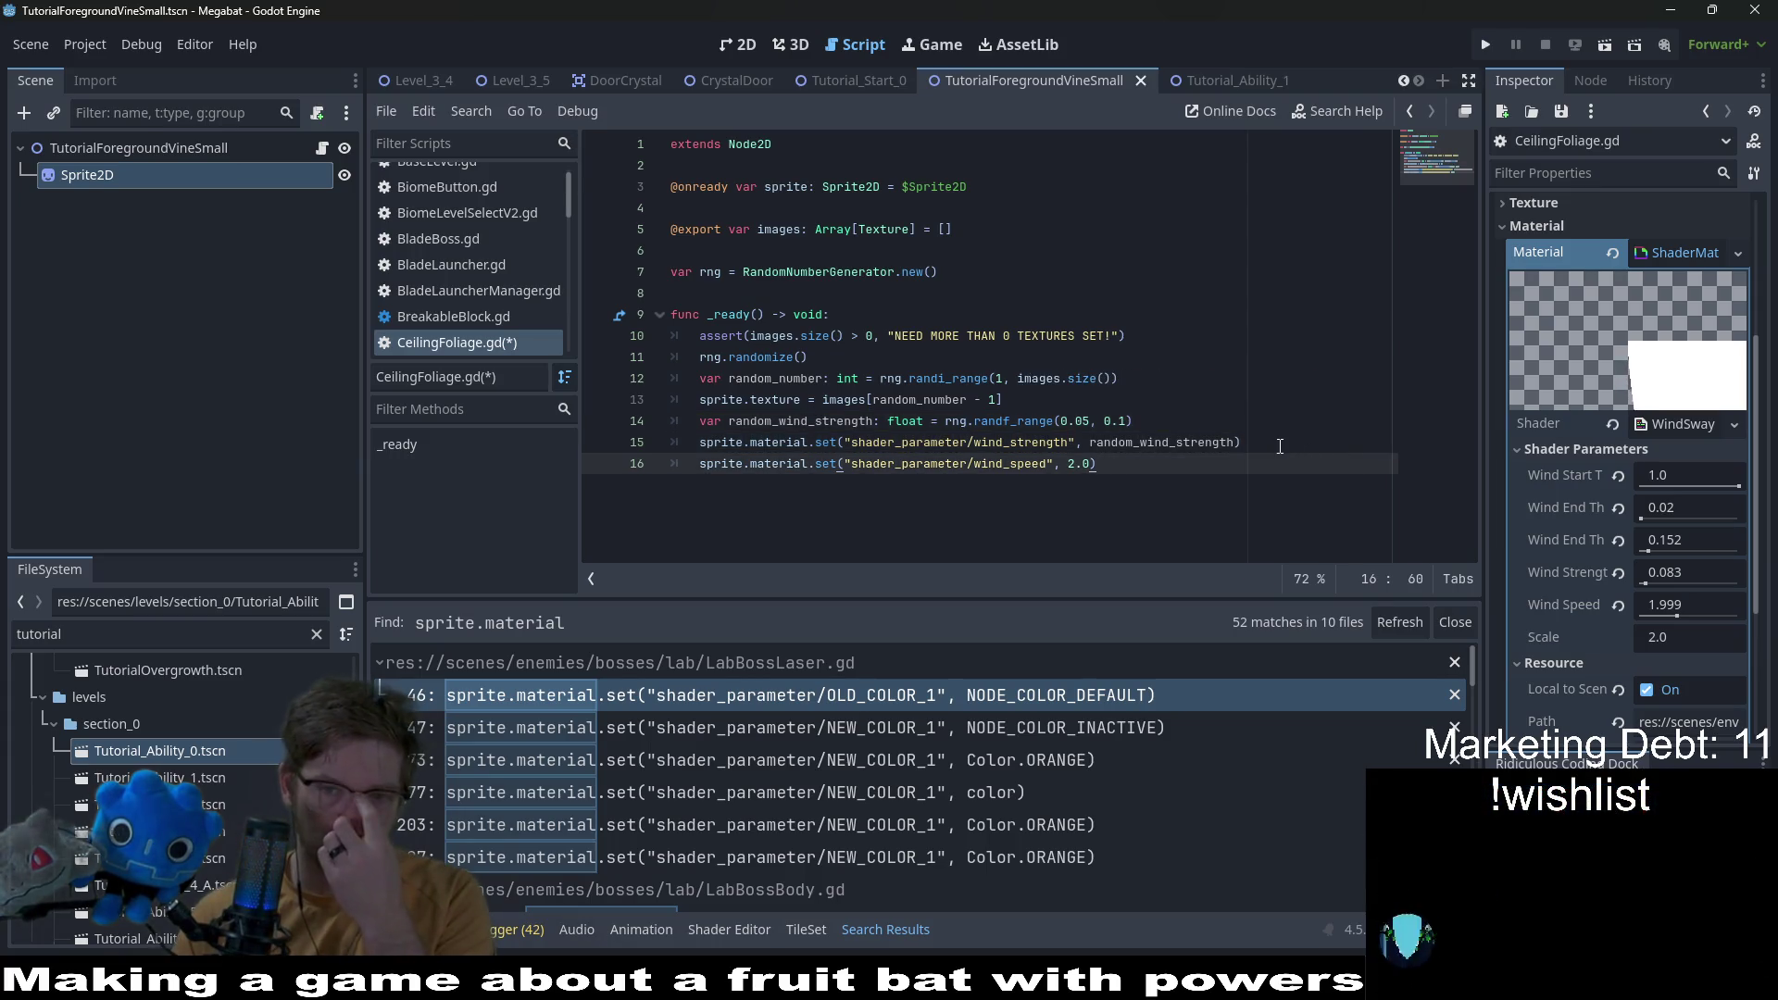
pyautogui.click(1275, 445)
pyautogui.press('Return')
pyautogui.write('var r')
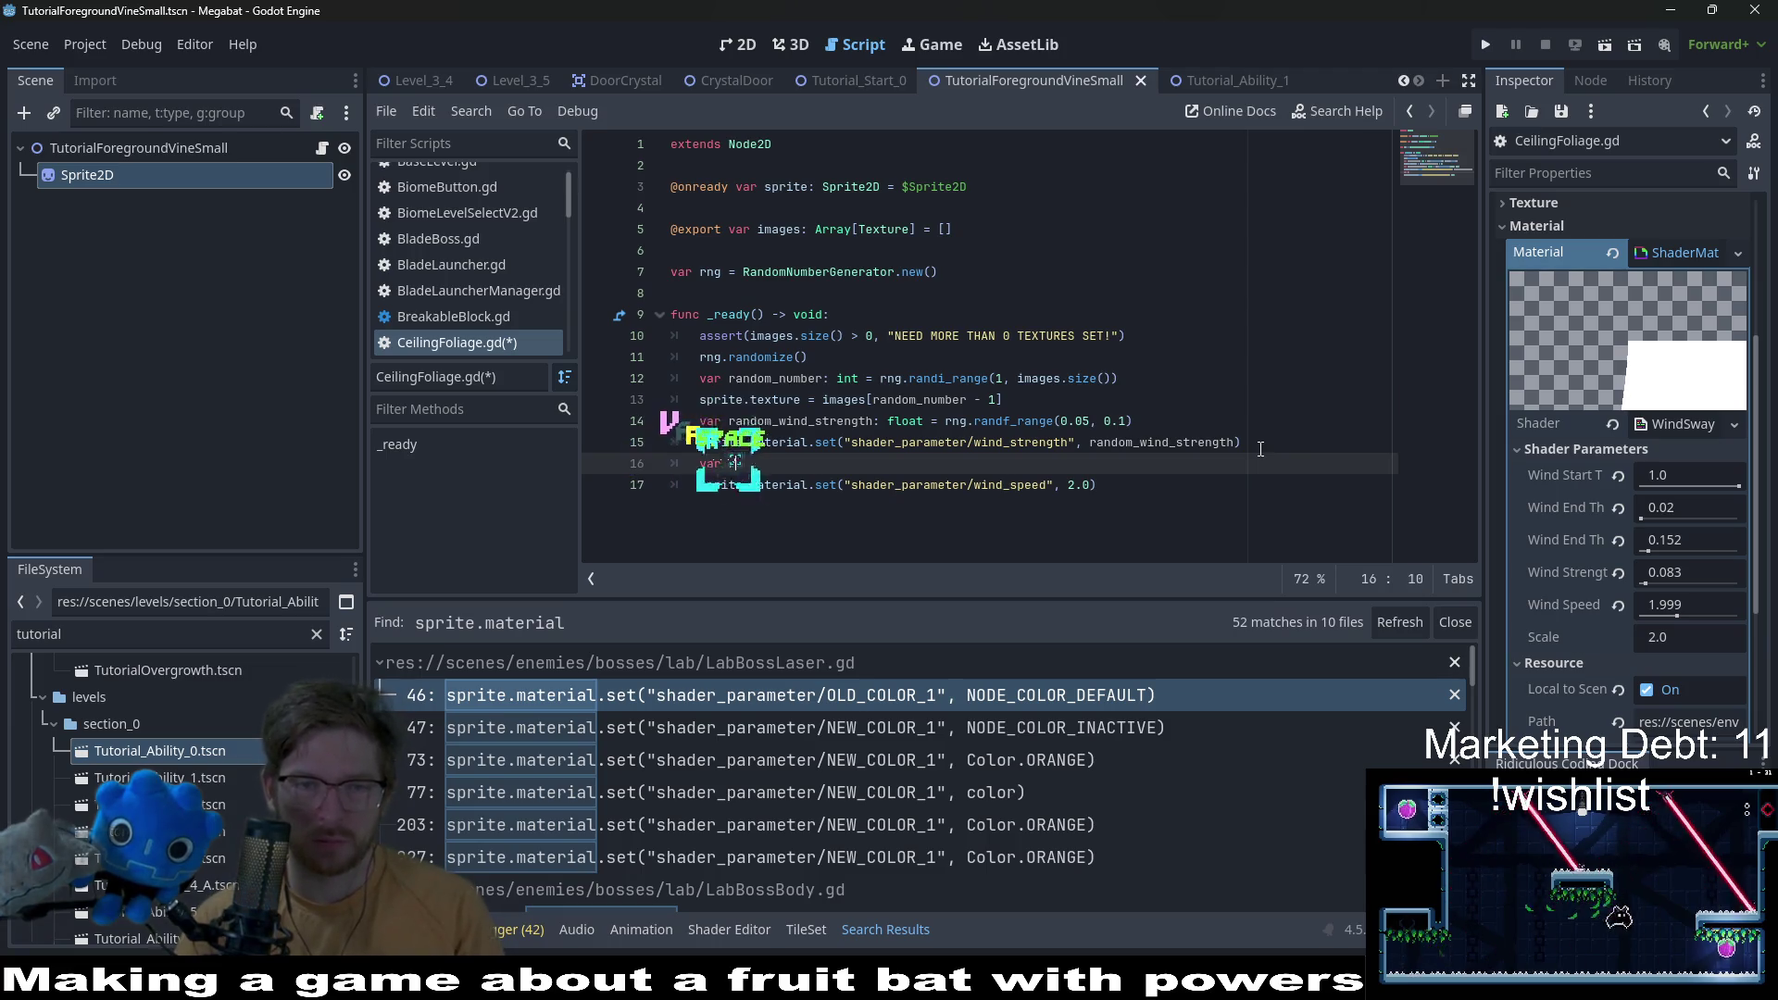
pyautogui.write('andom_')
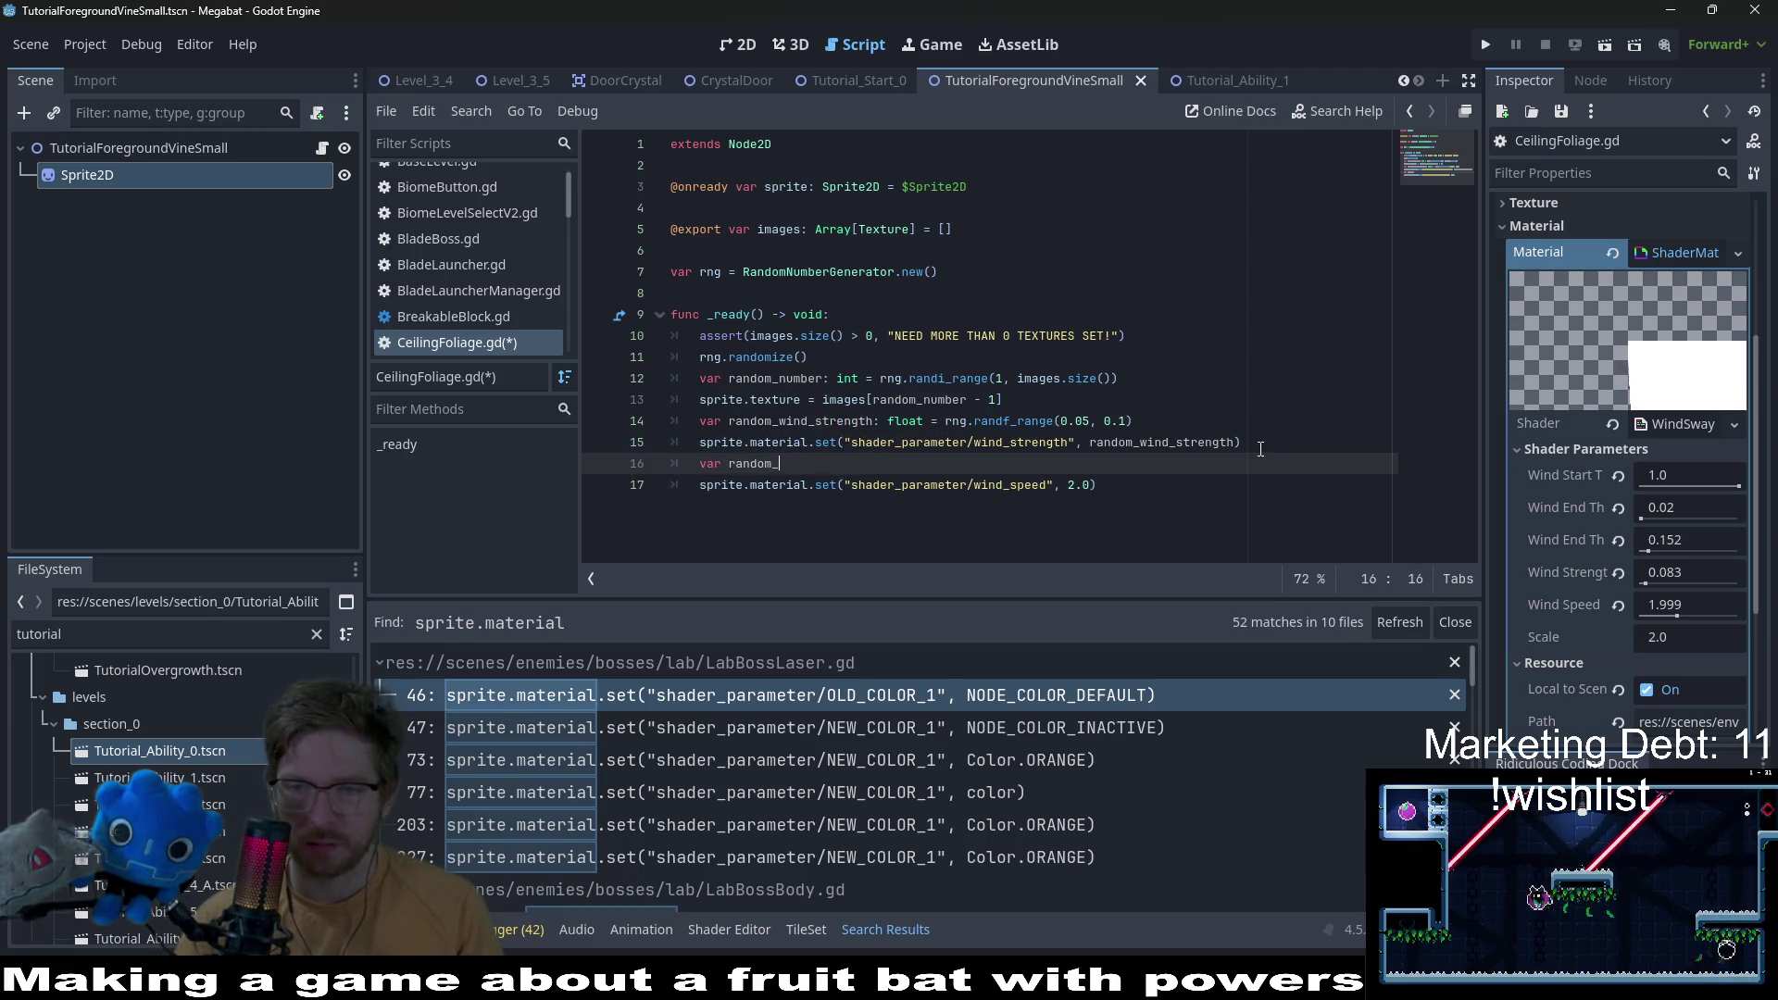
pyautogui.write('wind_s')
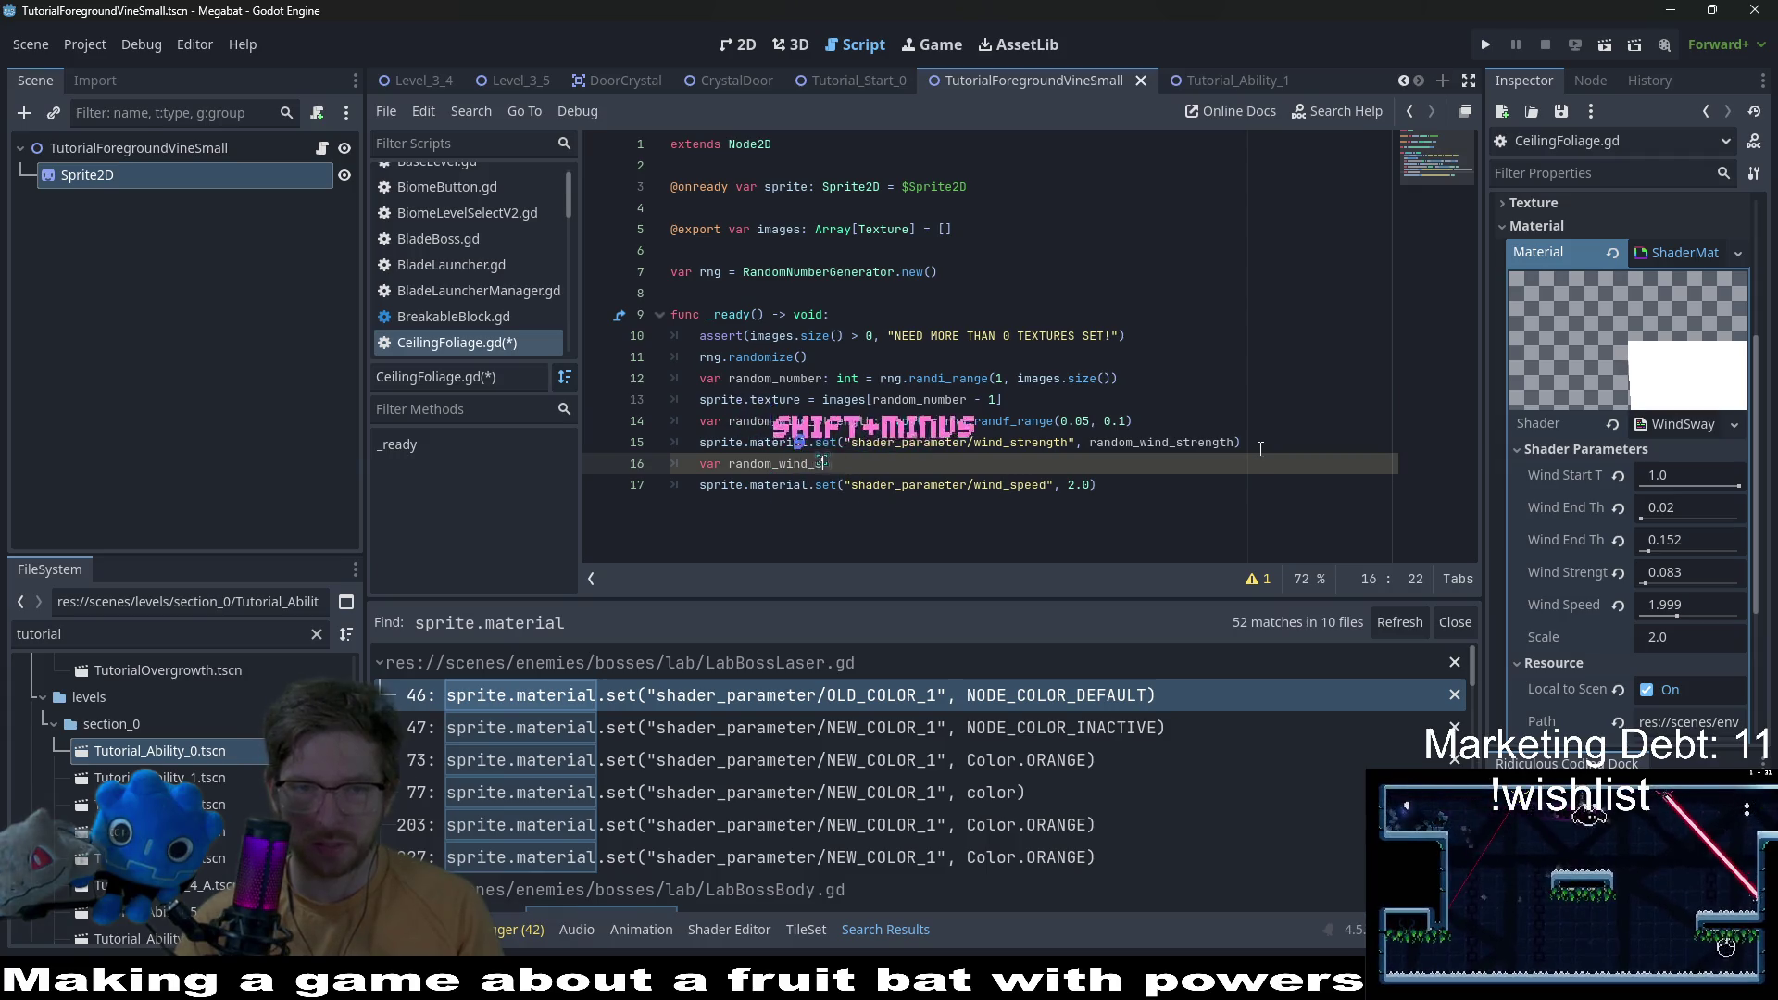
pyautogui.write('peed: ')
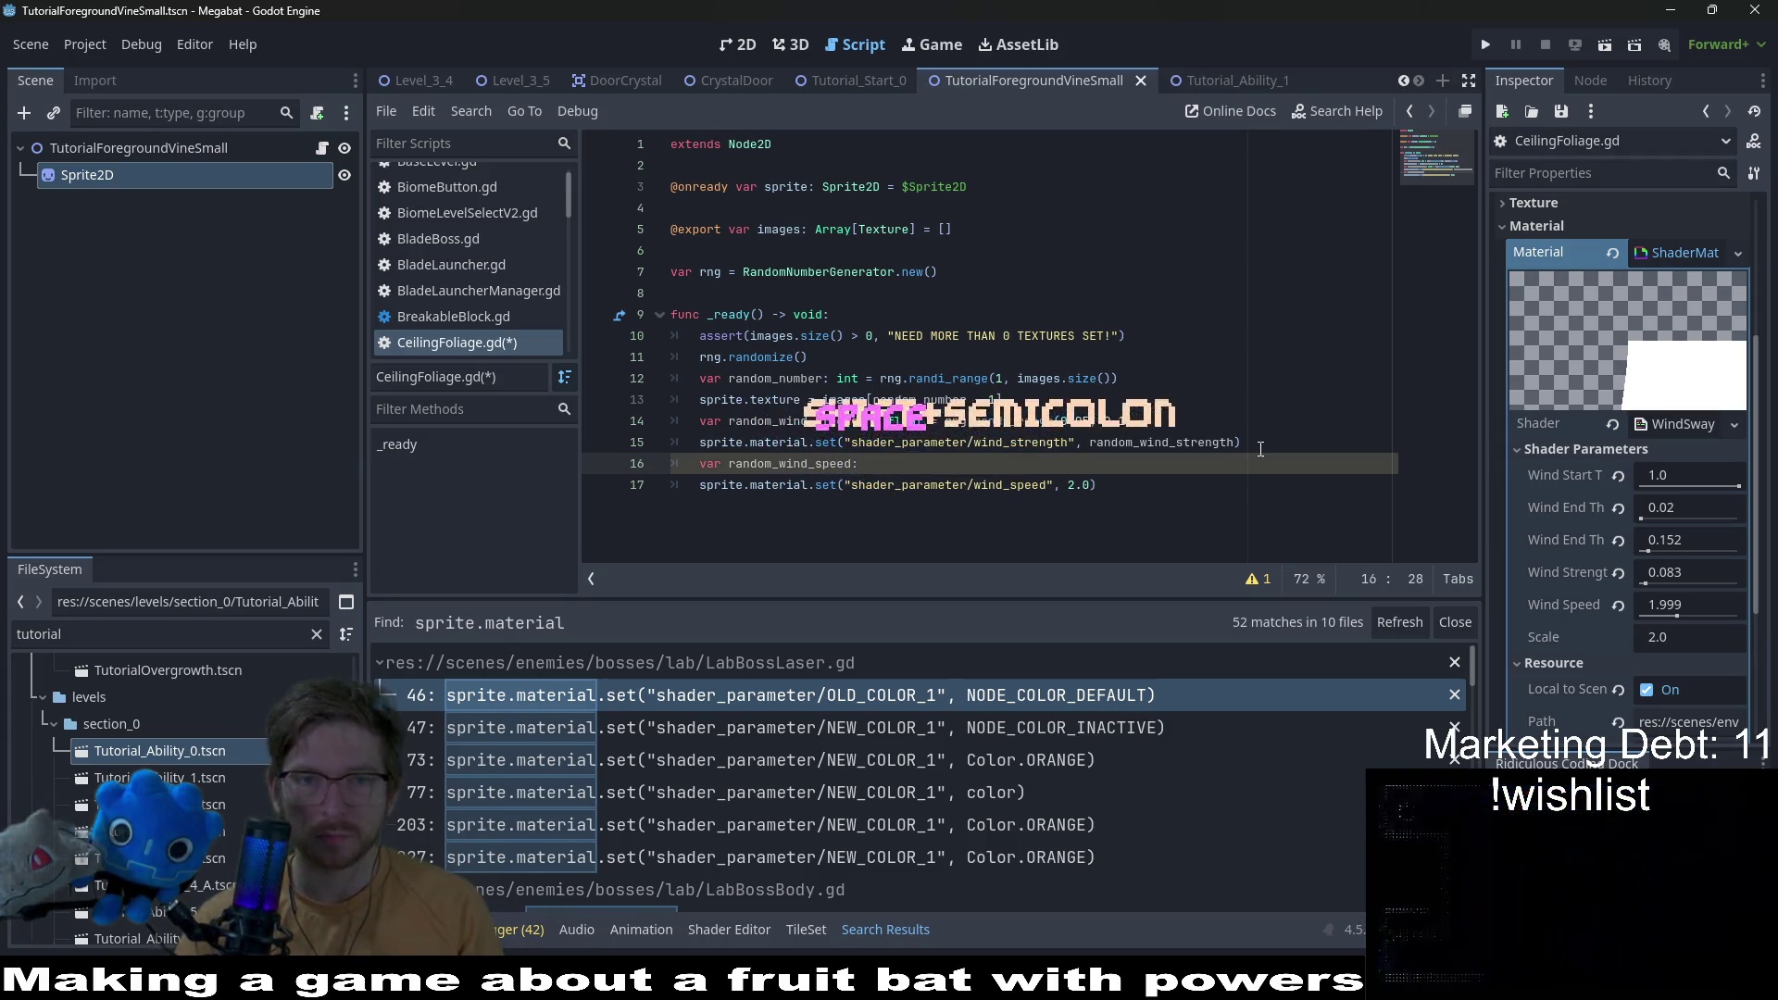
pyautogui.write('float ')
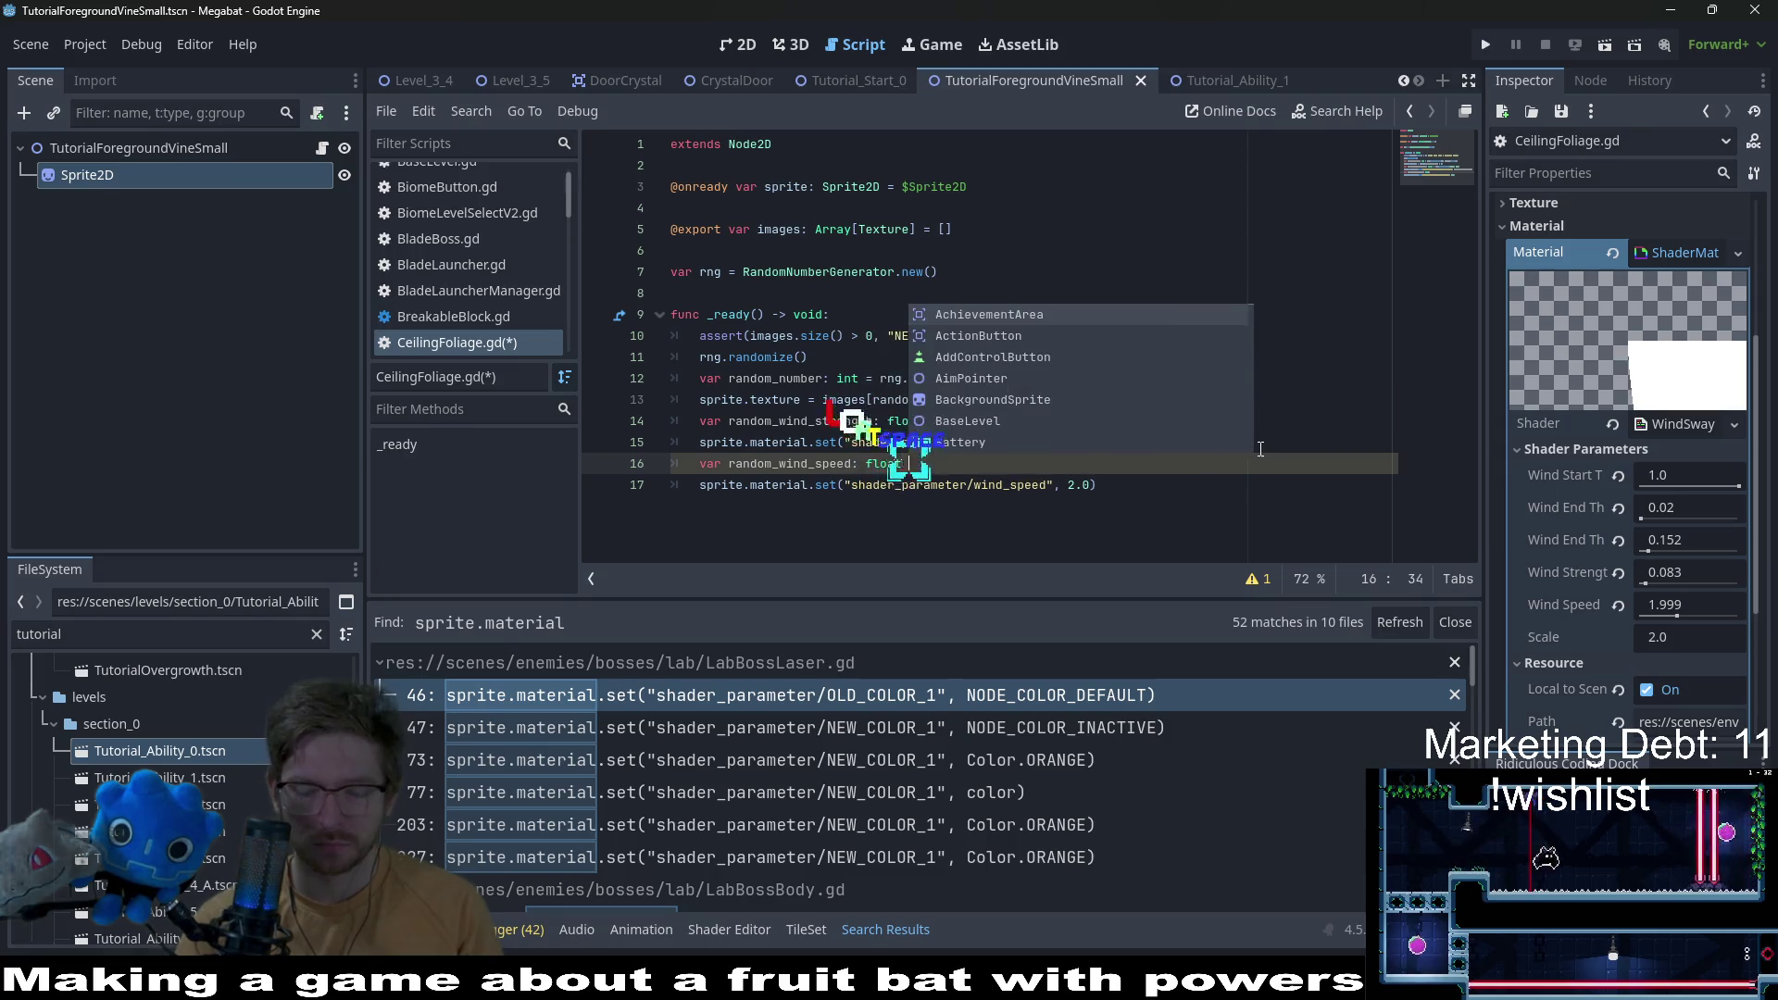
pyautogui.write('= rng.')
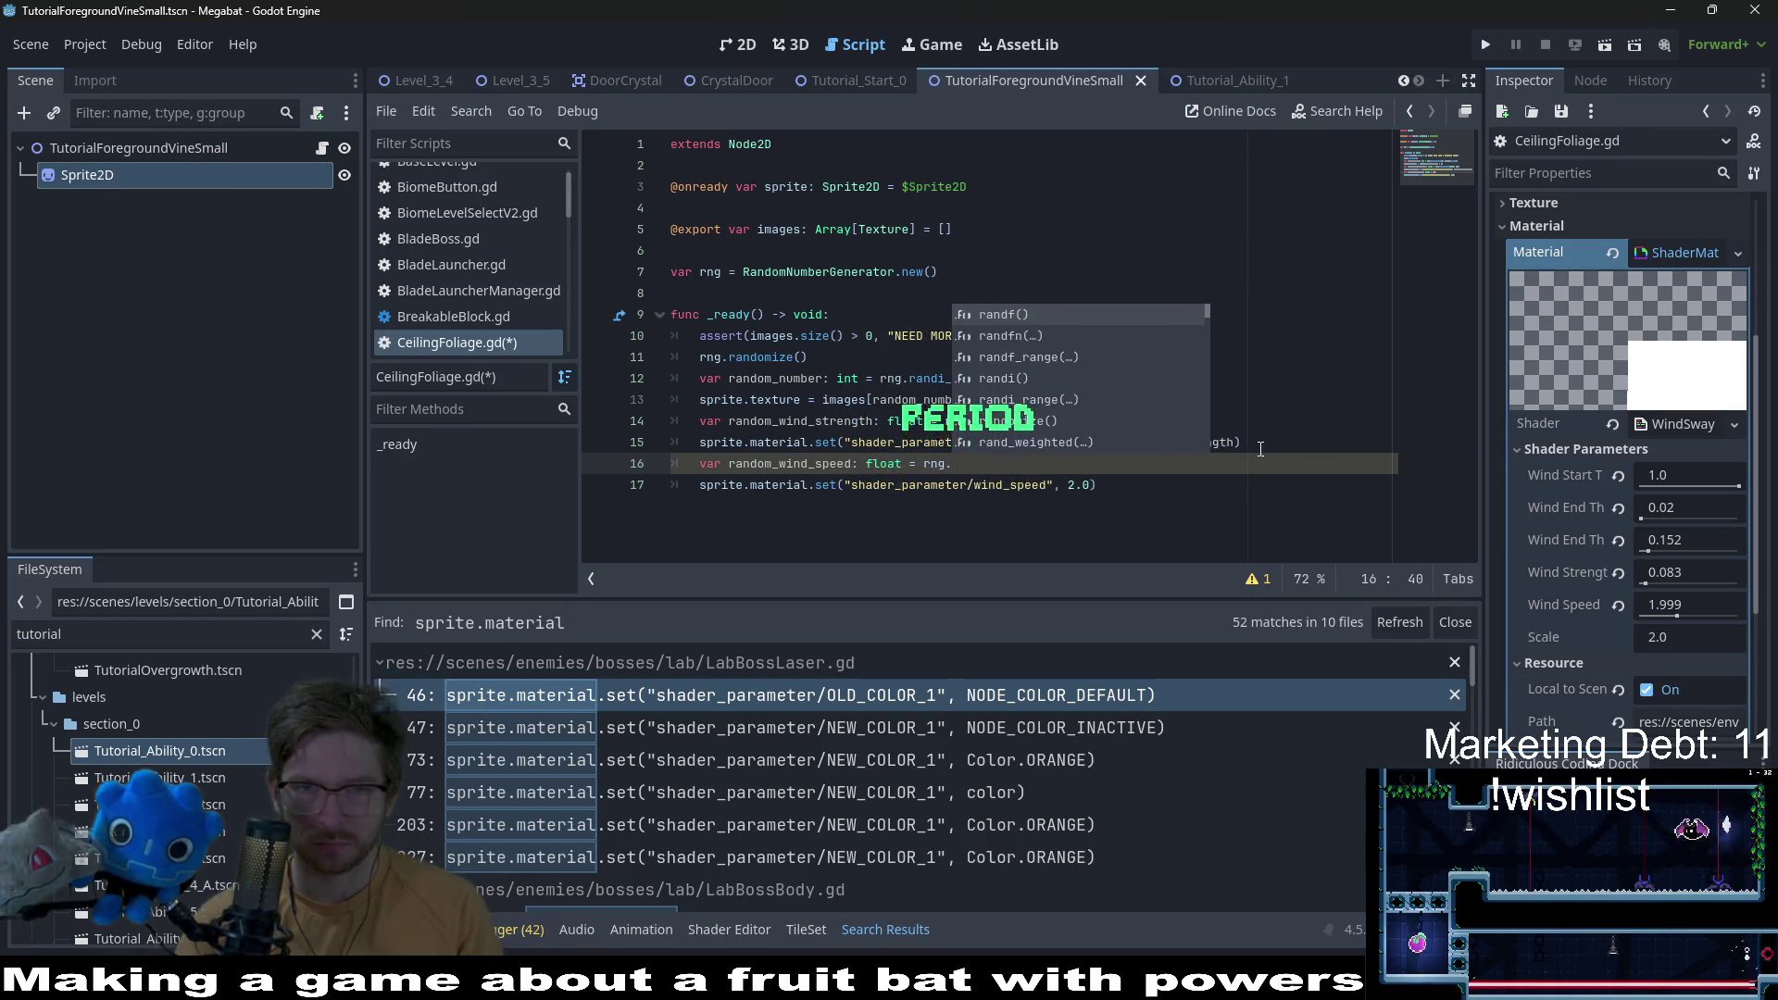
pyautogui.press('Return')
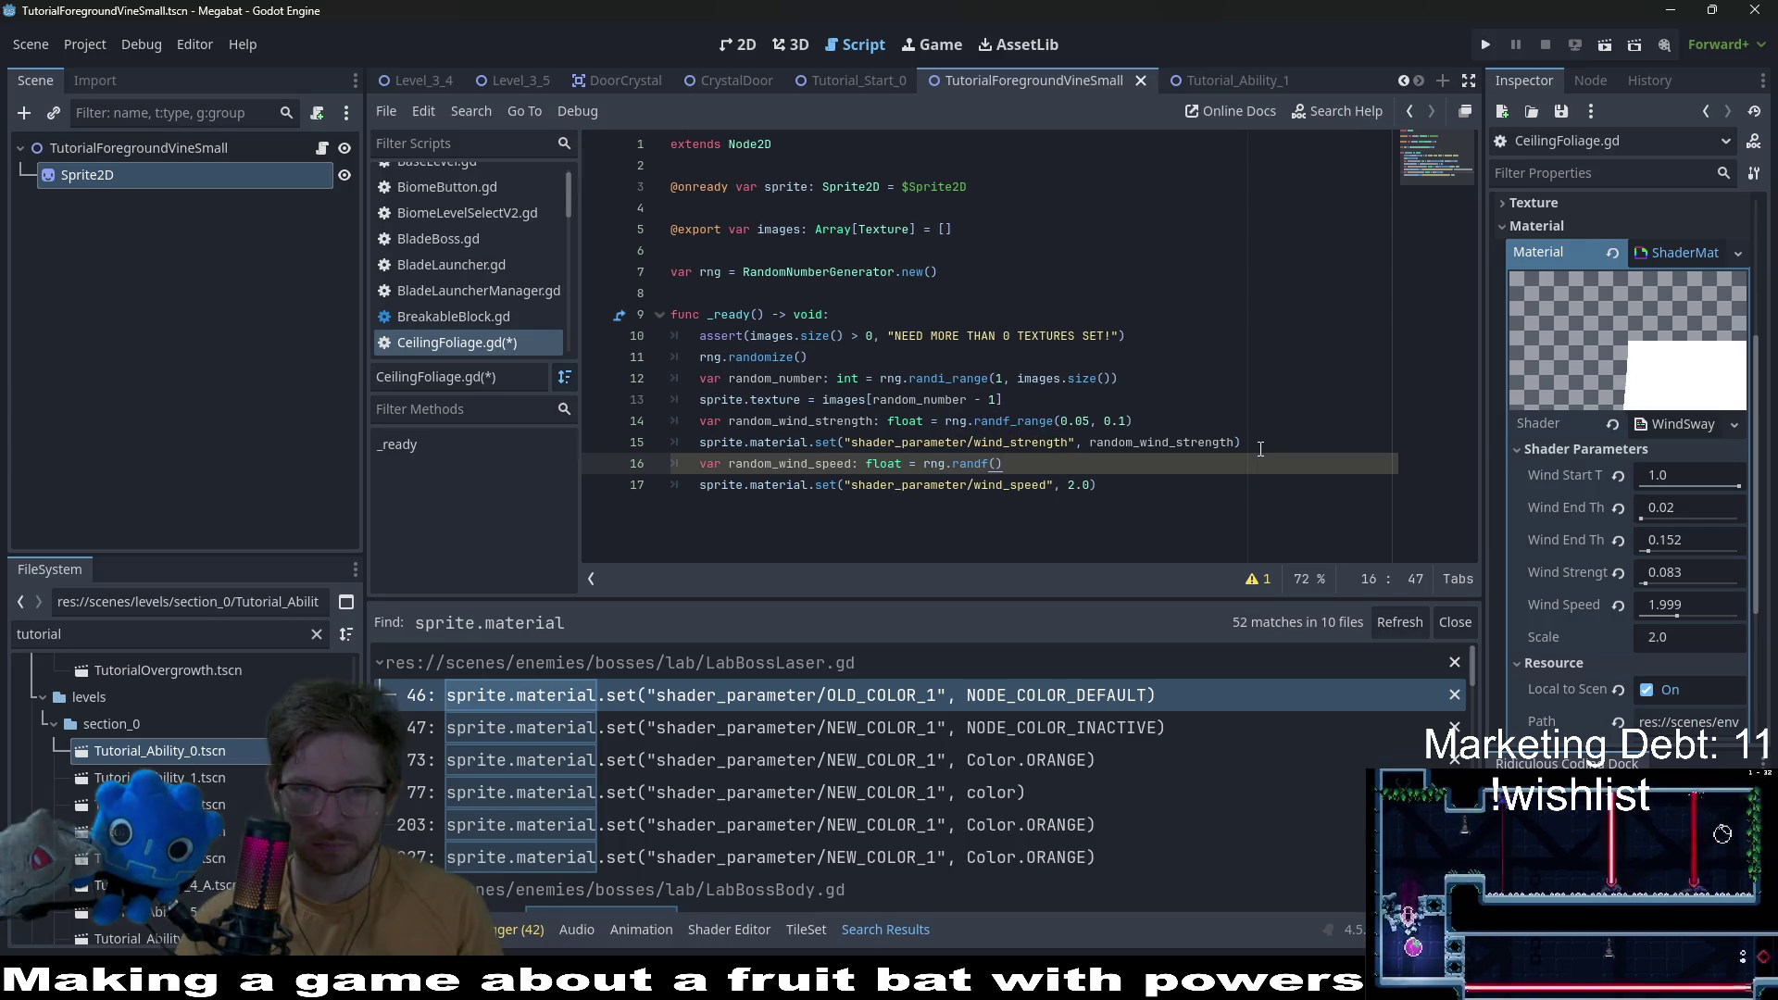
pyautogui.press('BackSpace')
pyautogui.press('BackSpace')
pyautogui.press('BackSpace')
pyautogui.press('BackSpace')
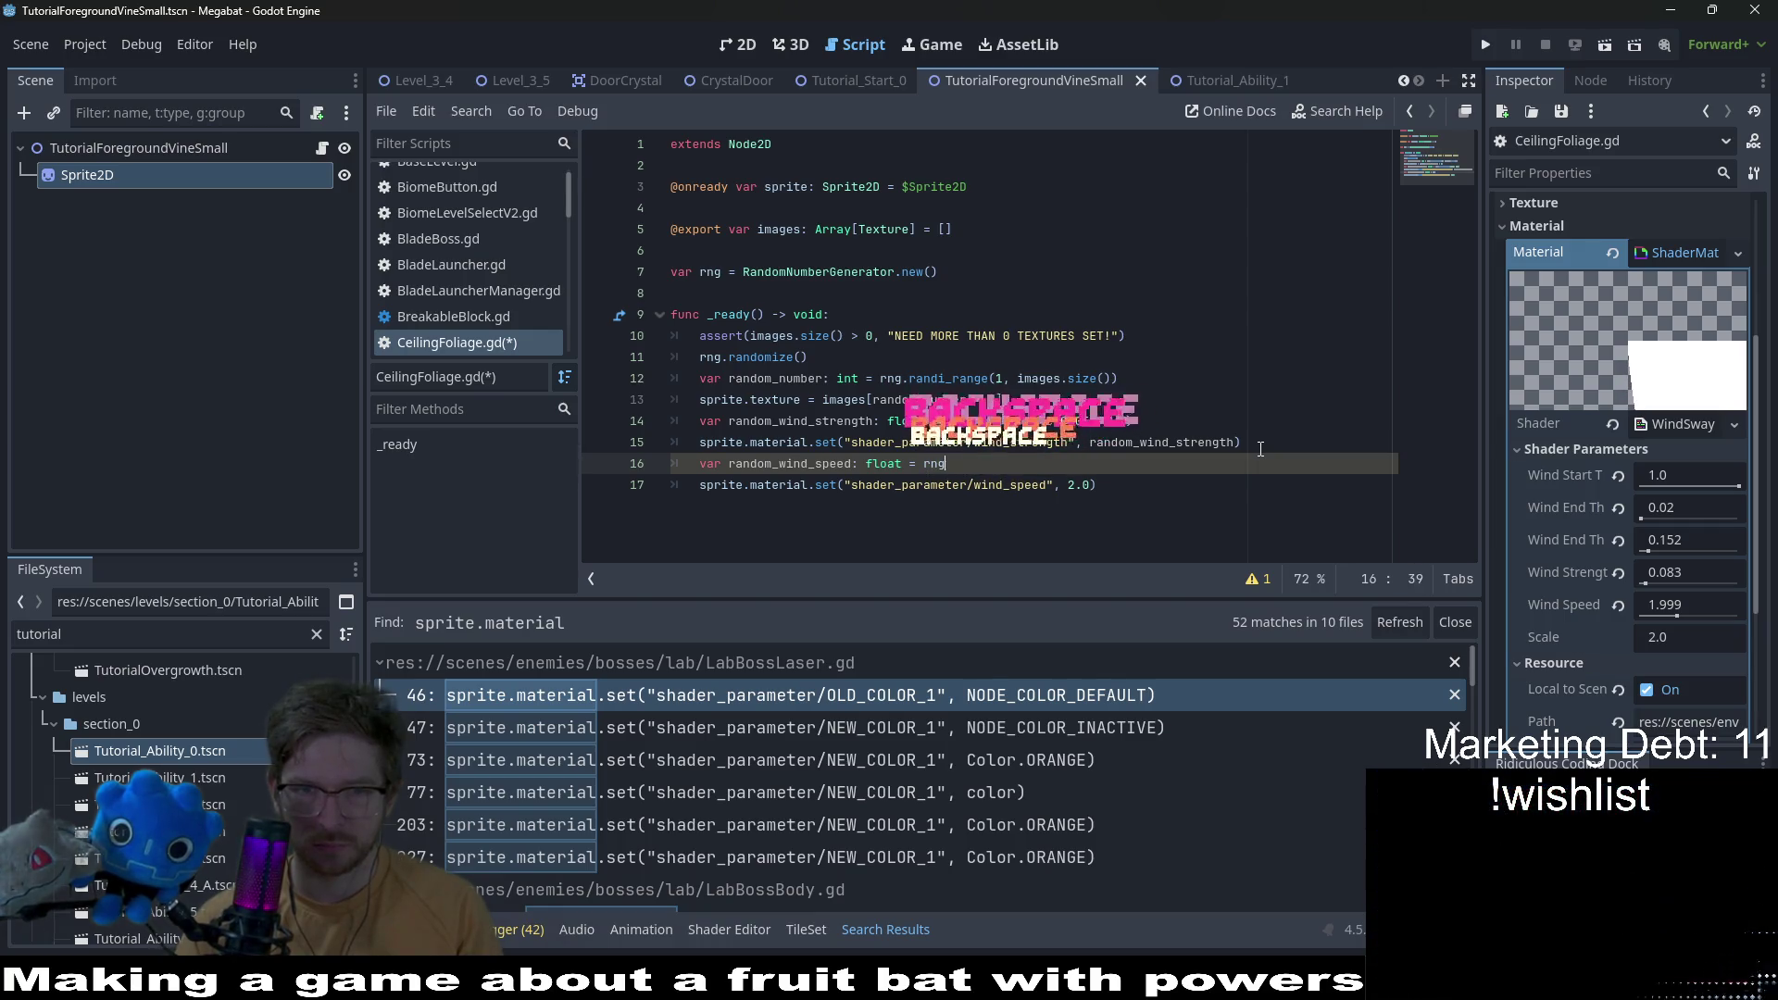
pyautogui.write('.ran')
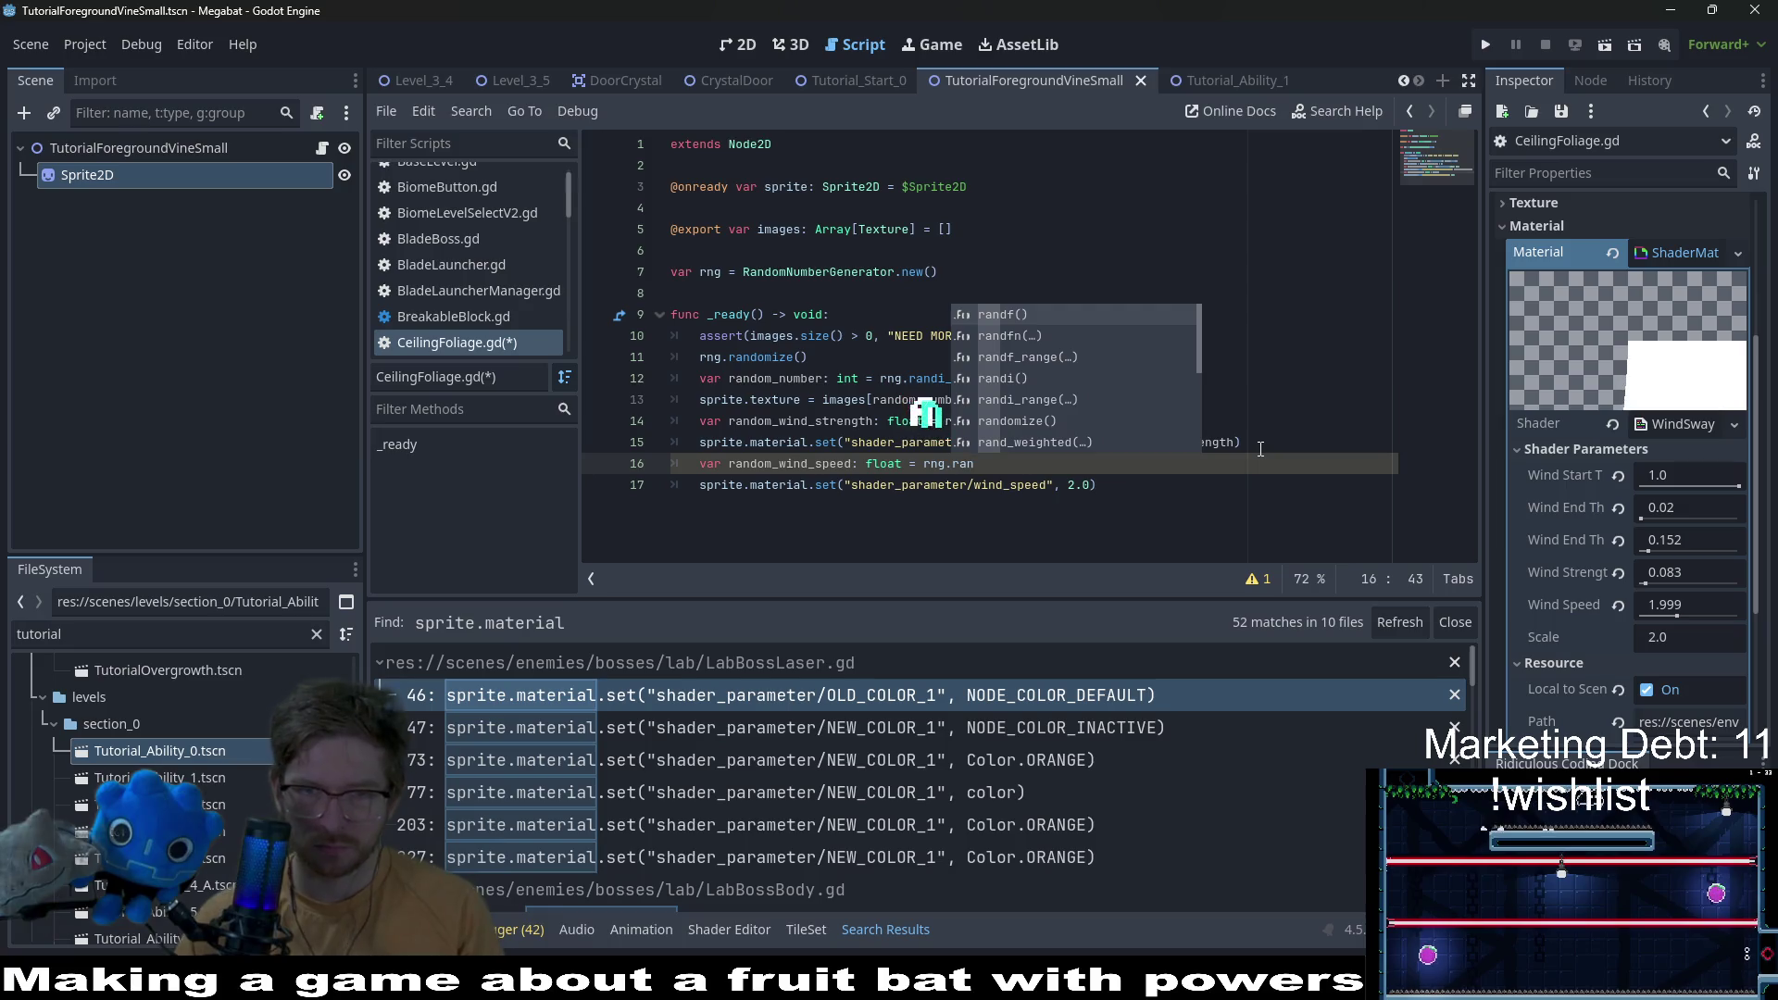
pyautogui.press('Down')
pyautogui.press('Down')
pyautogui.press('Return')
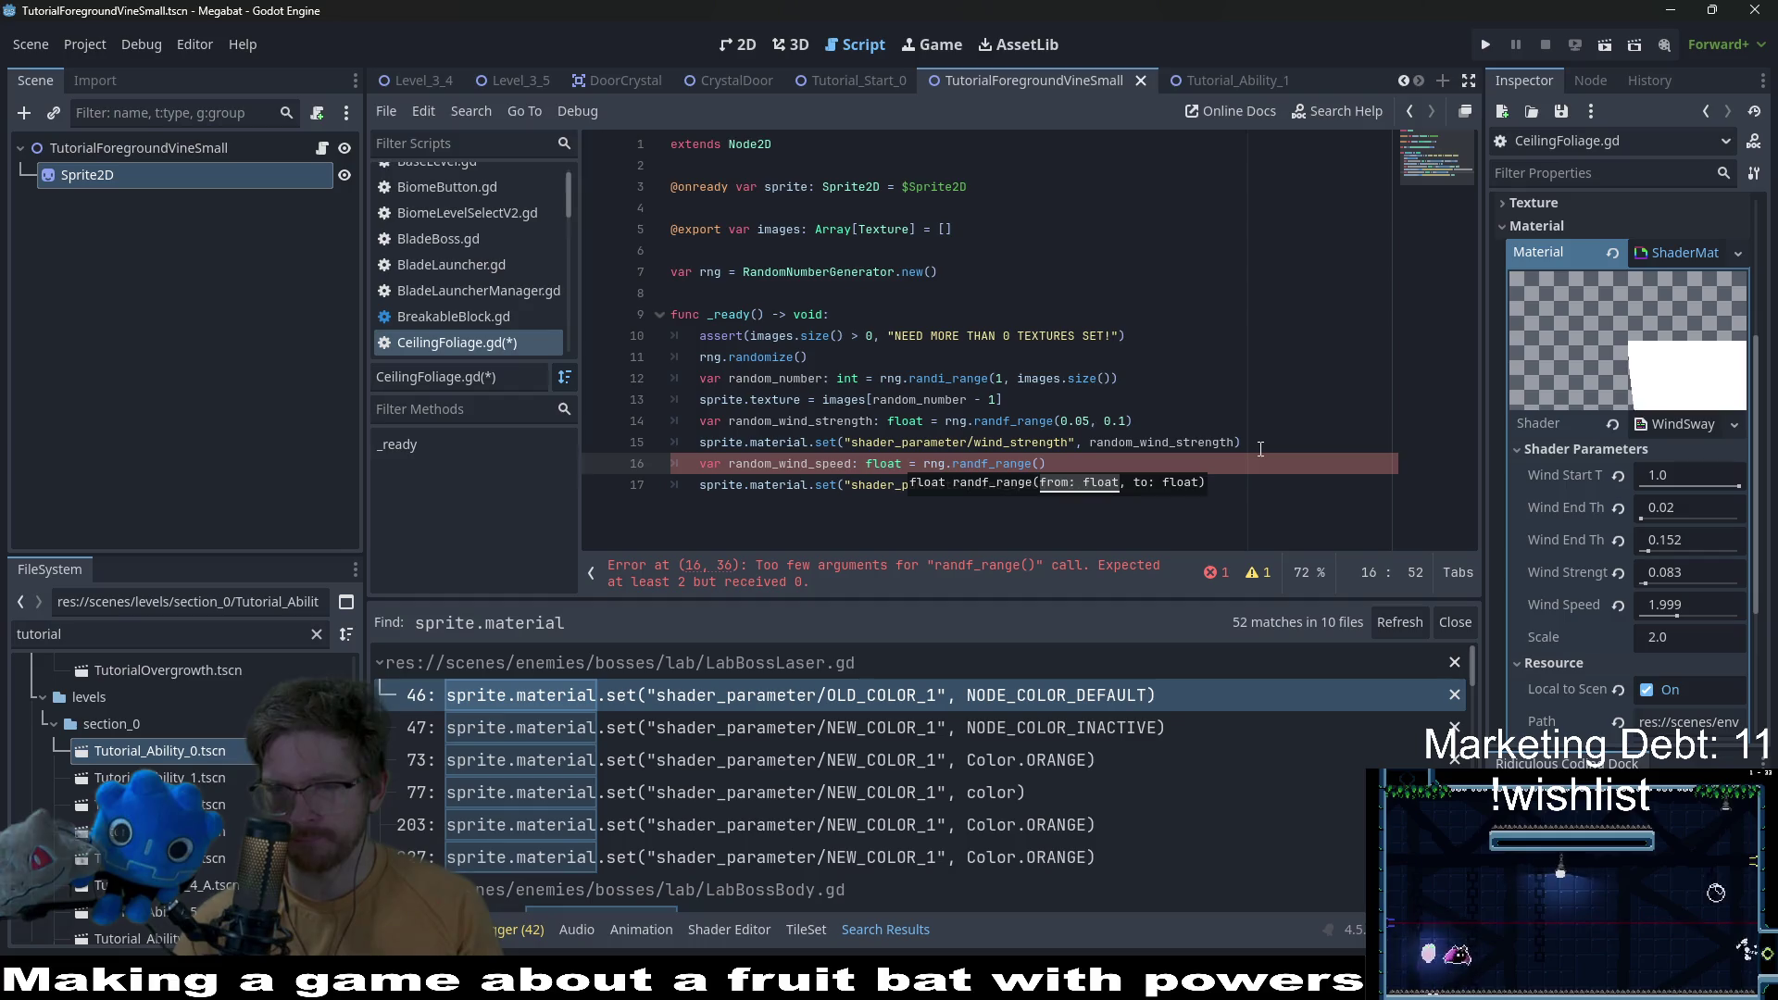
pyautogui.write('1.')
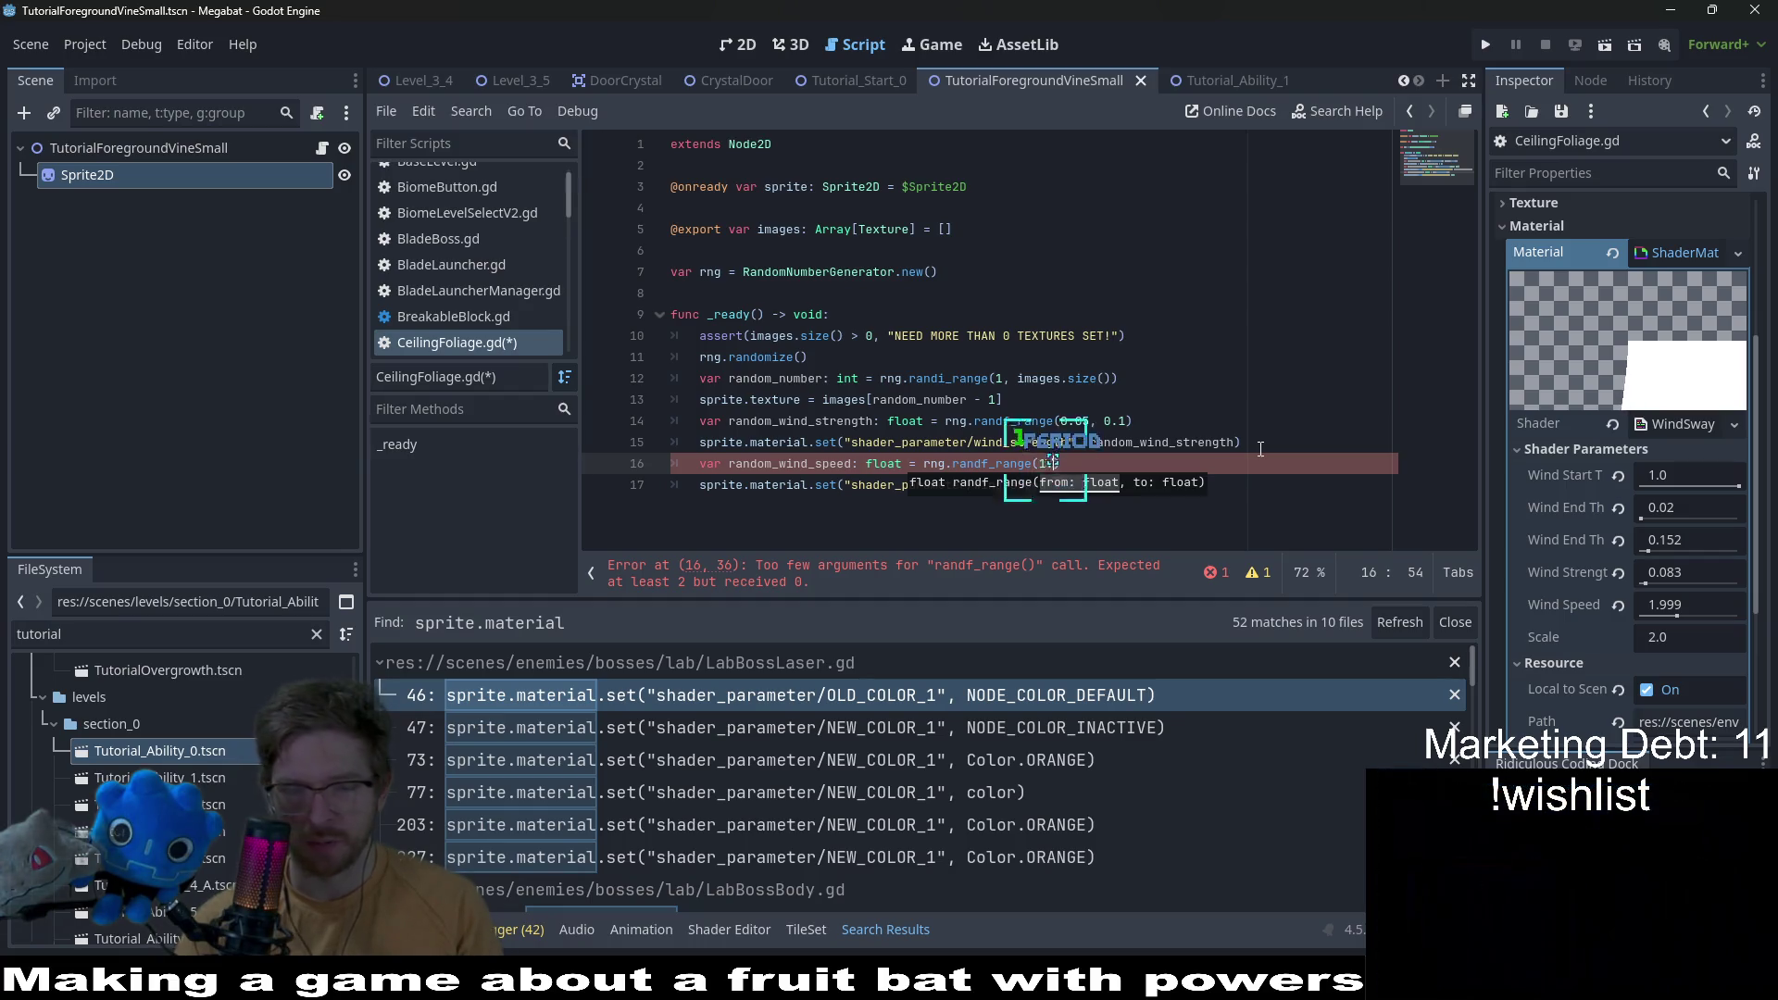
pyautogui.write('5, 2.0')
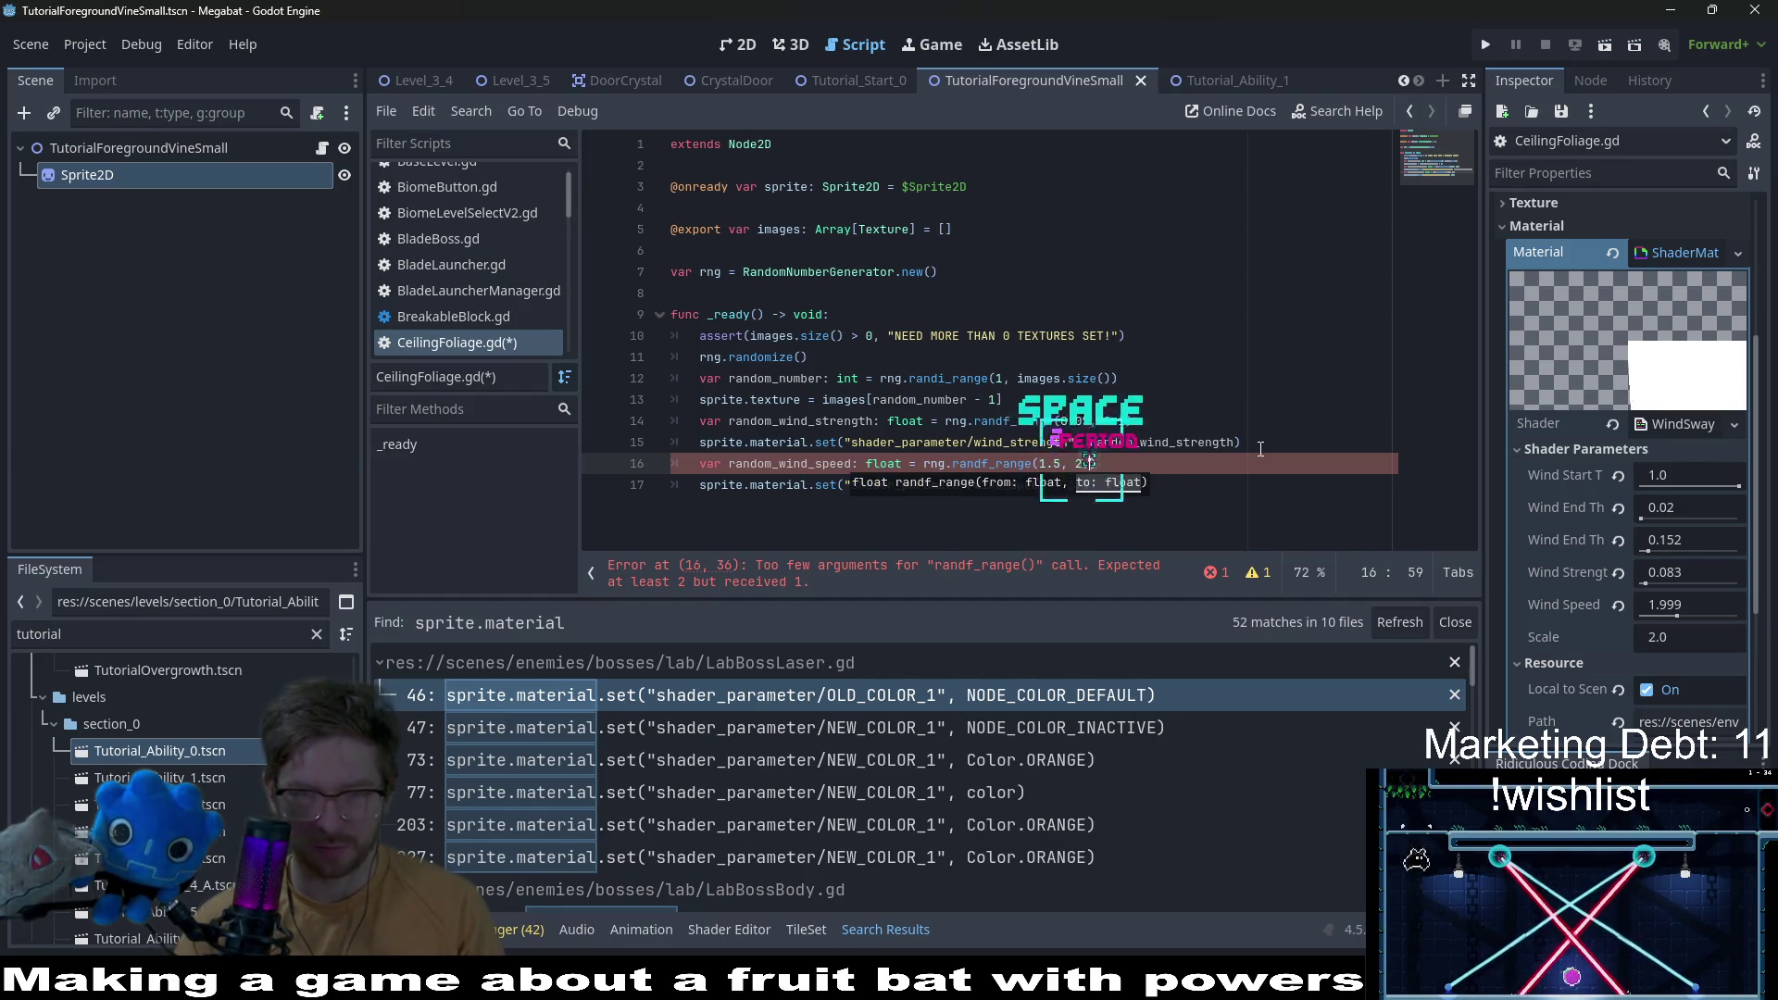
# Step: Raise the speed range to 2.5, pass random_wind_speed to wind_speed, and save the script
pyautogui.click(802, 463)
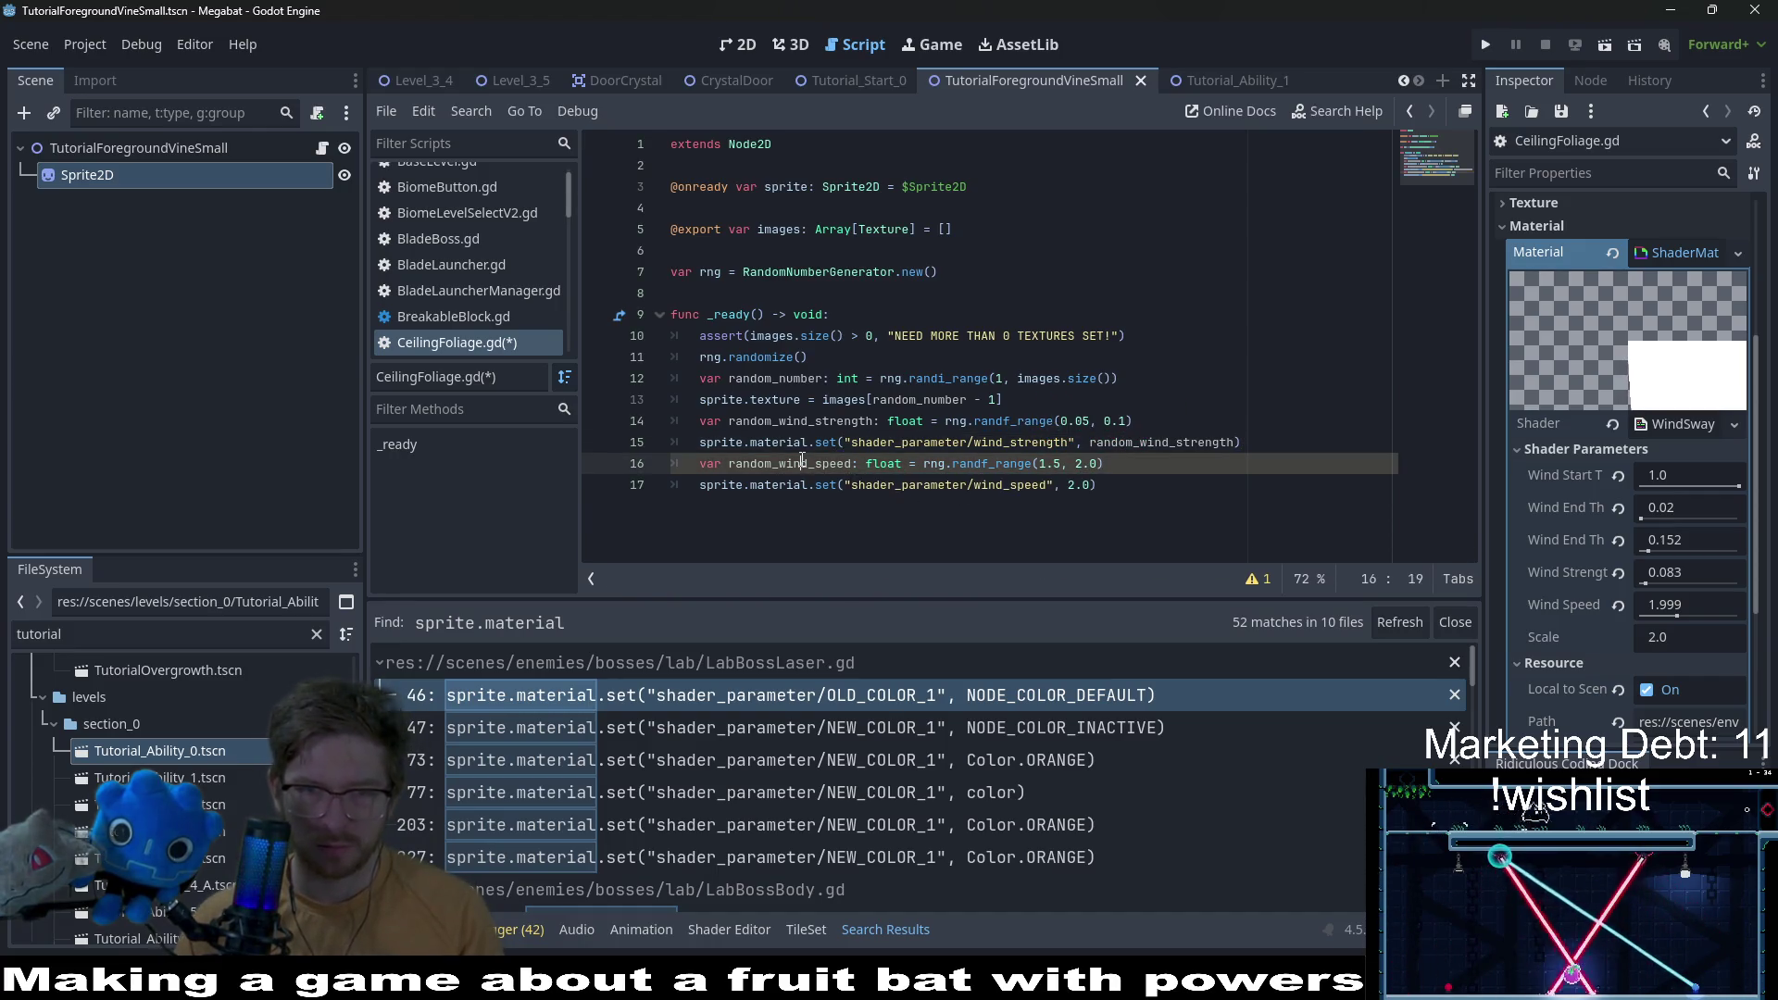
pyautogui.click(1085, 482)
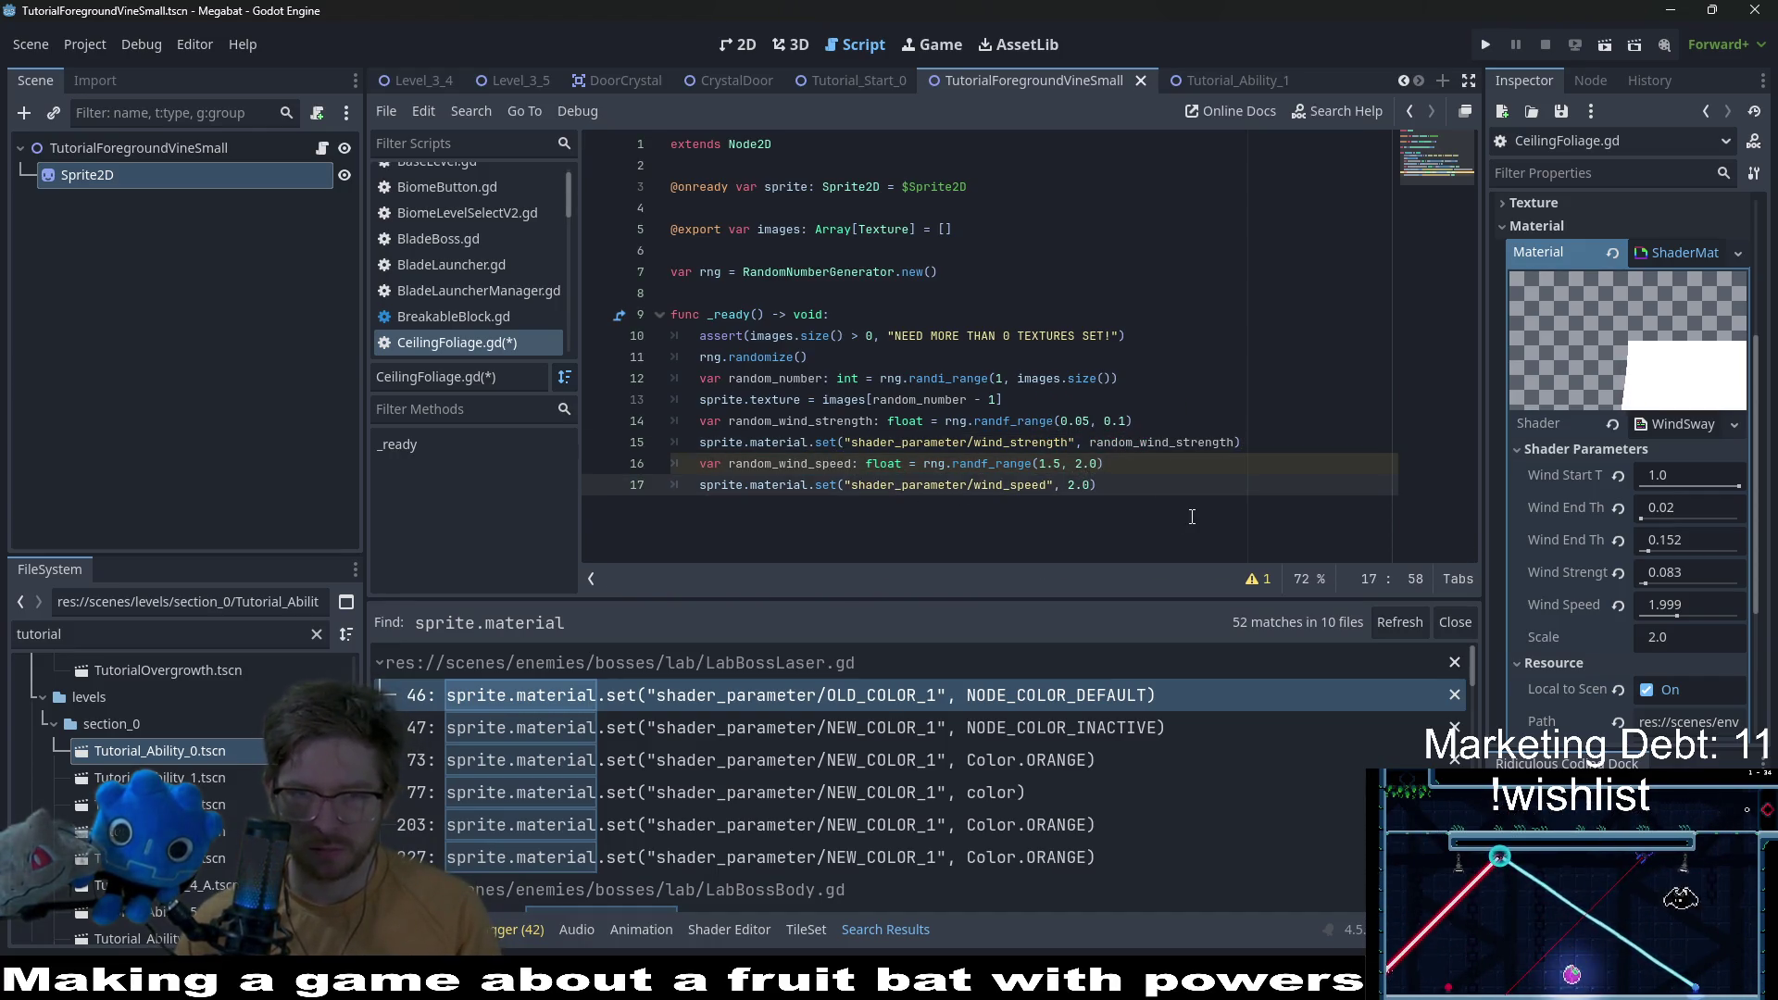
pyautogui.press('Up')
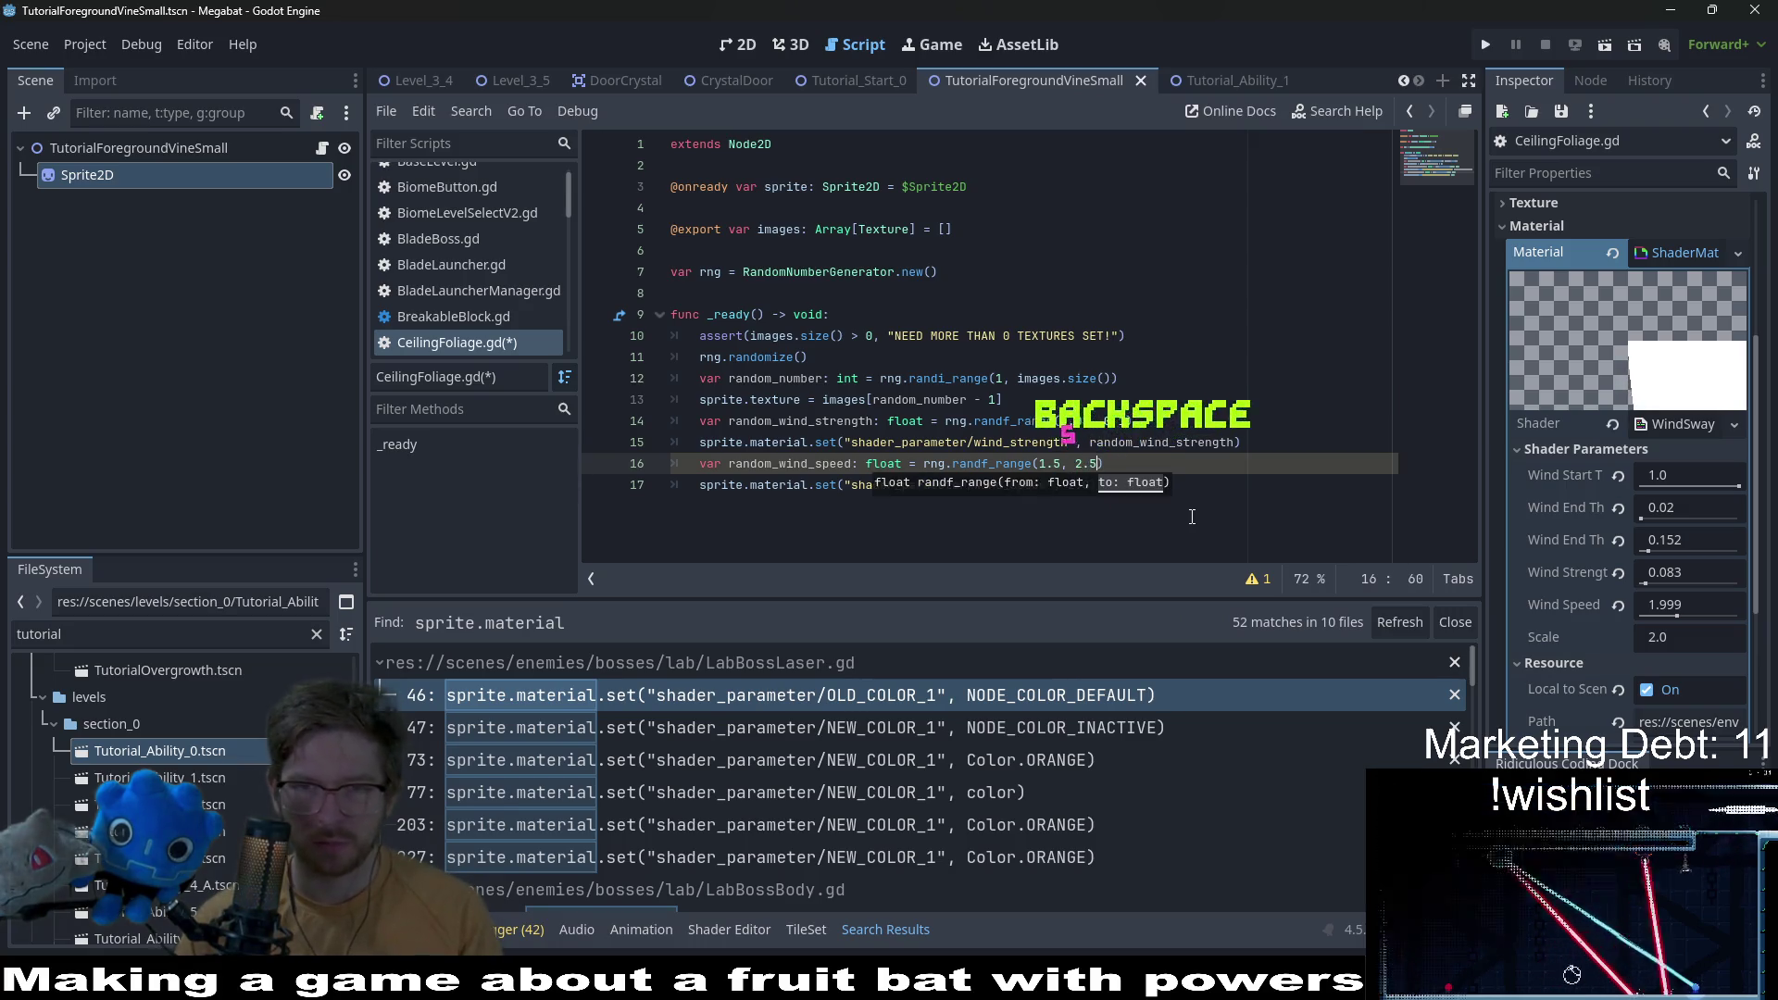
pyautogui.write('5')
pyautogui.press('Down')
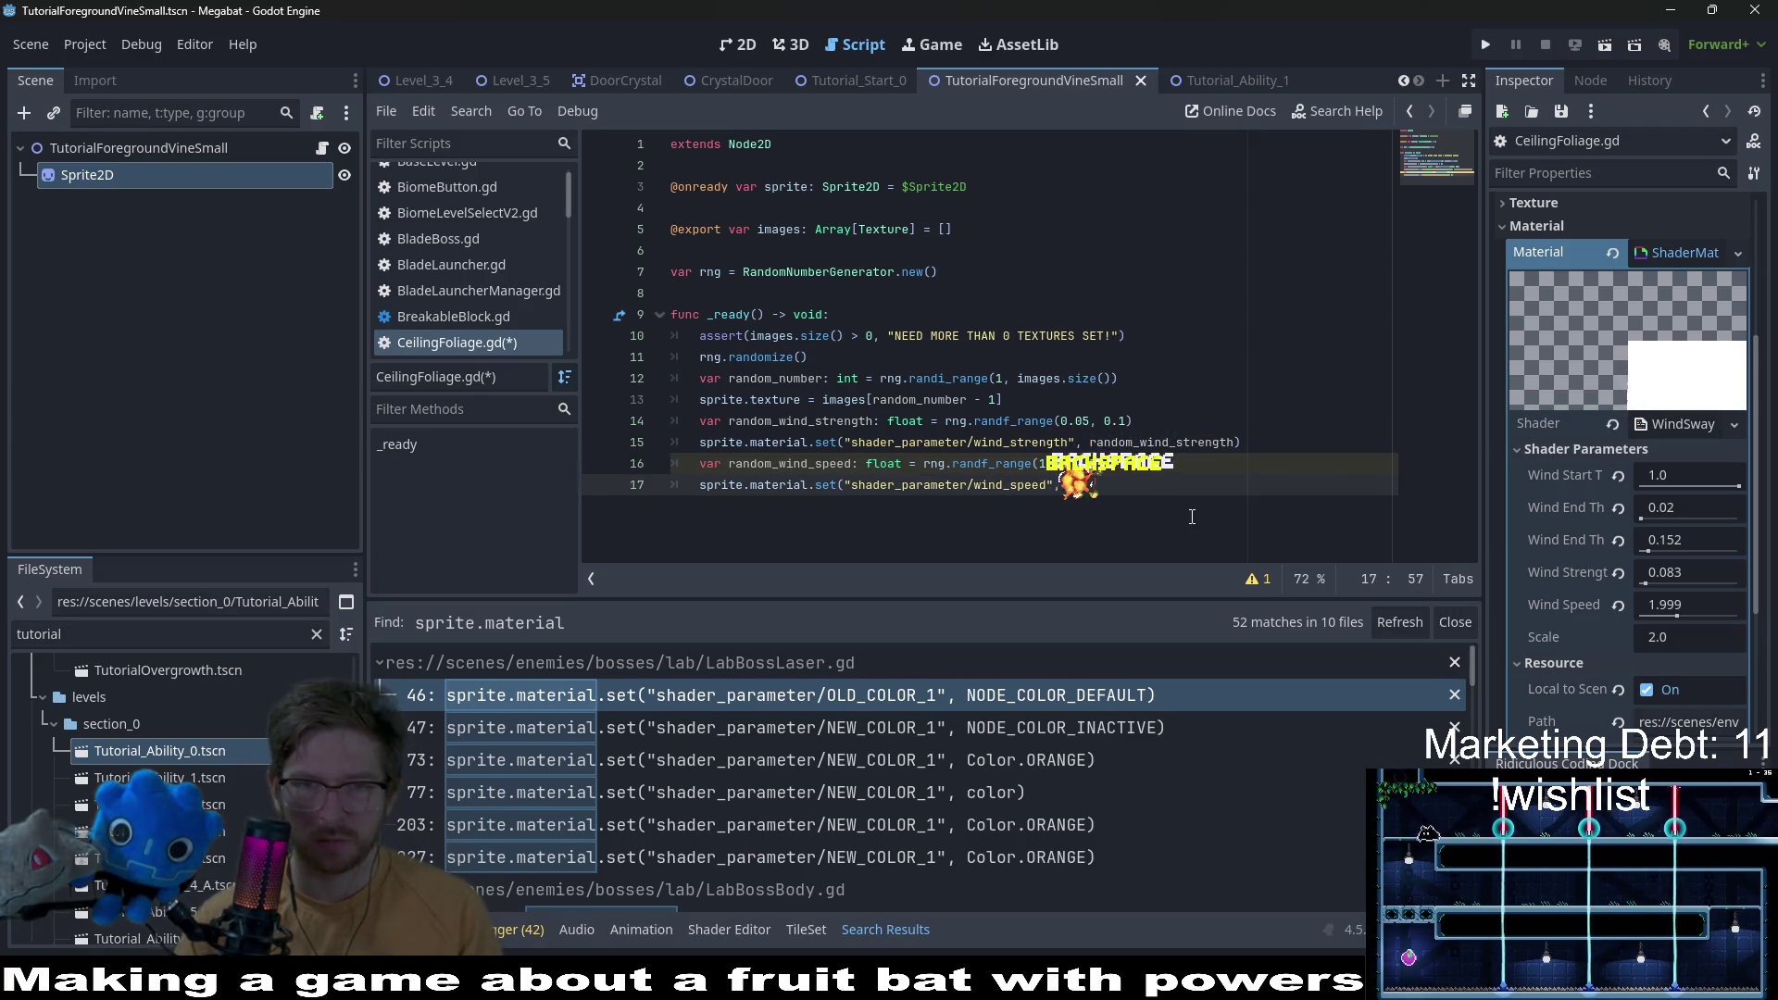
pyautogui.hotkey('ctrl', 'v')
pyautogui.hotkey('ctrl', 's')
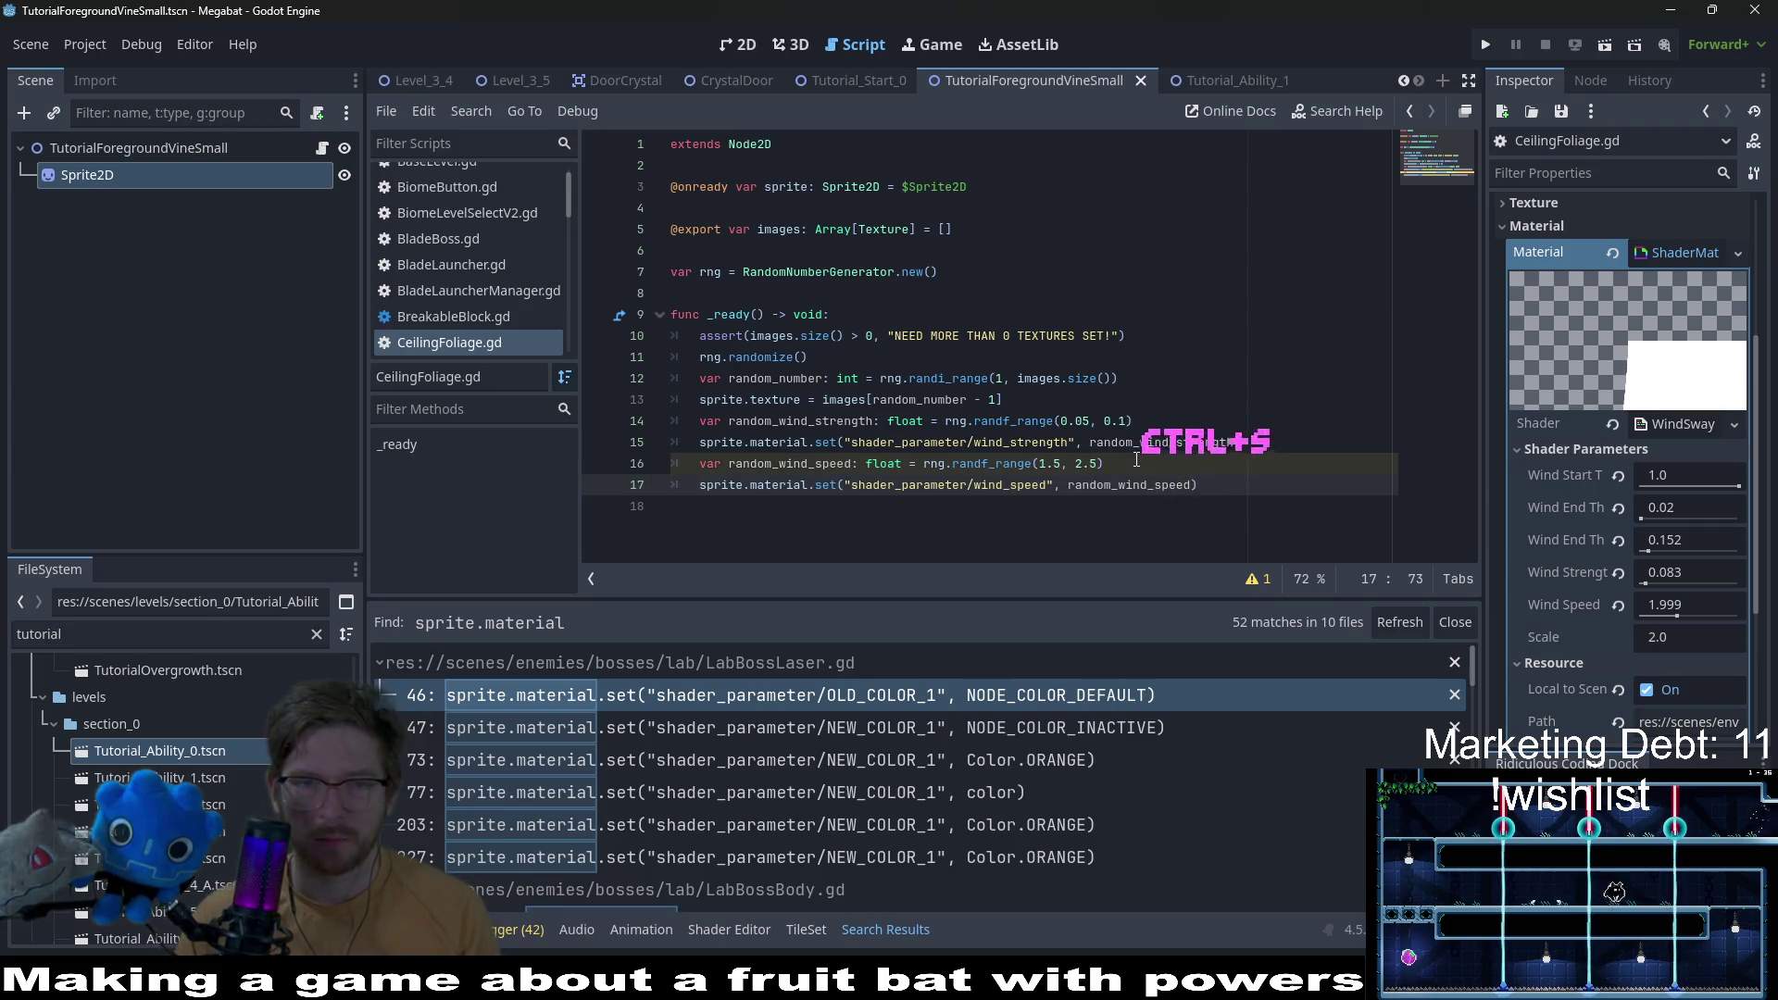
pyautogui.click(1227, 485)
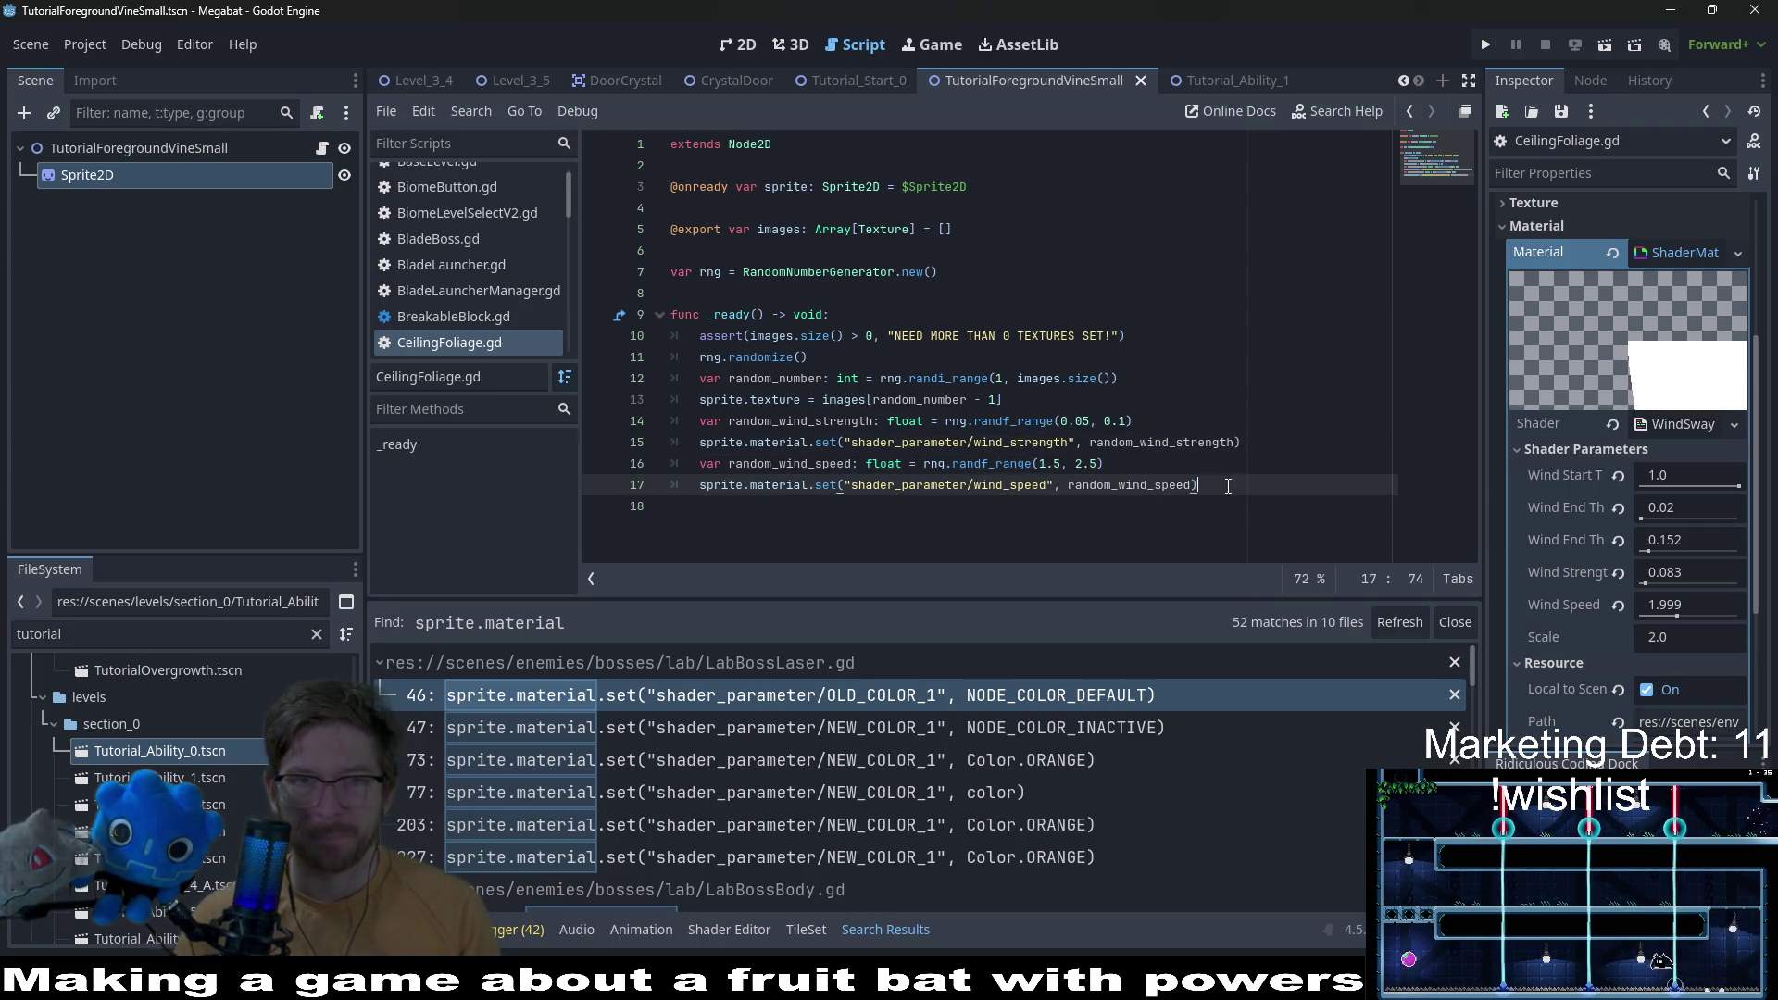
pyautogui.click(845, 81)
# Step: Run Tutorial_Start_0 with F6, stop it with F8, and bring up the TutorialForegroundVineSmall scene
pyautogui.click(755, 52)
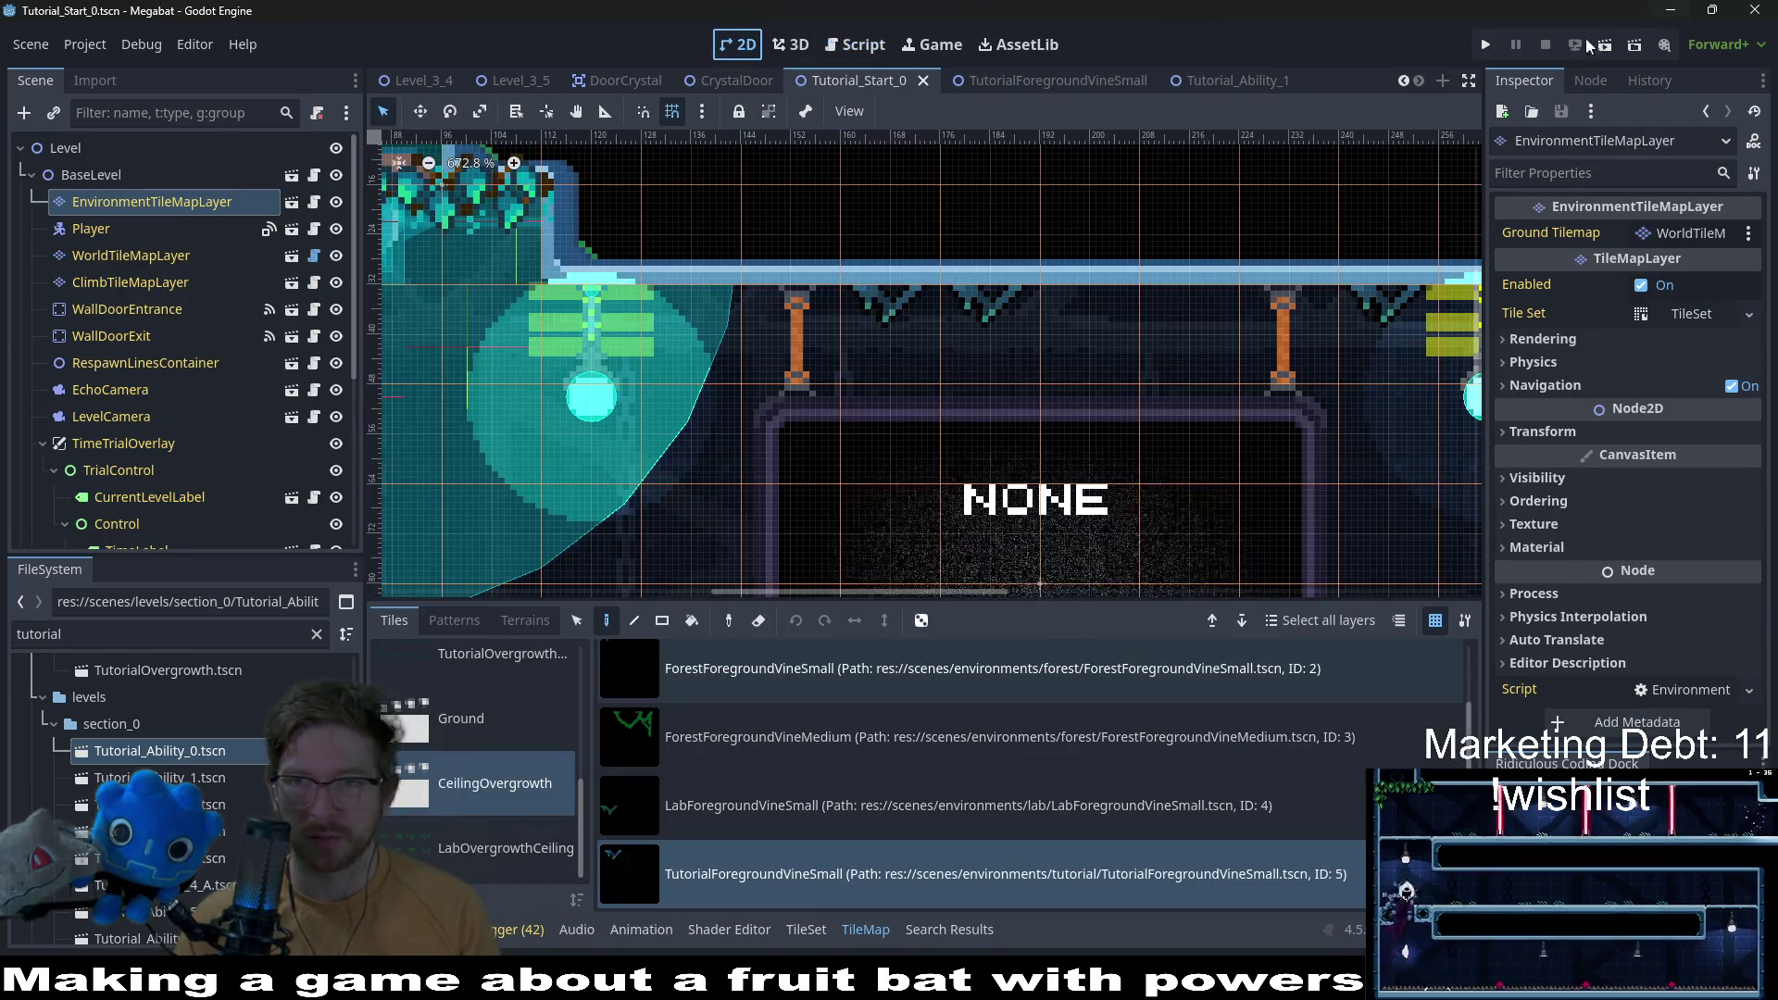
pyautogui.press('F6')
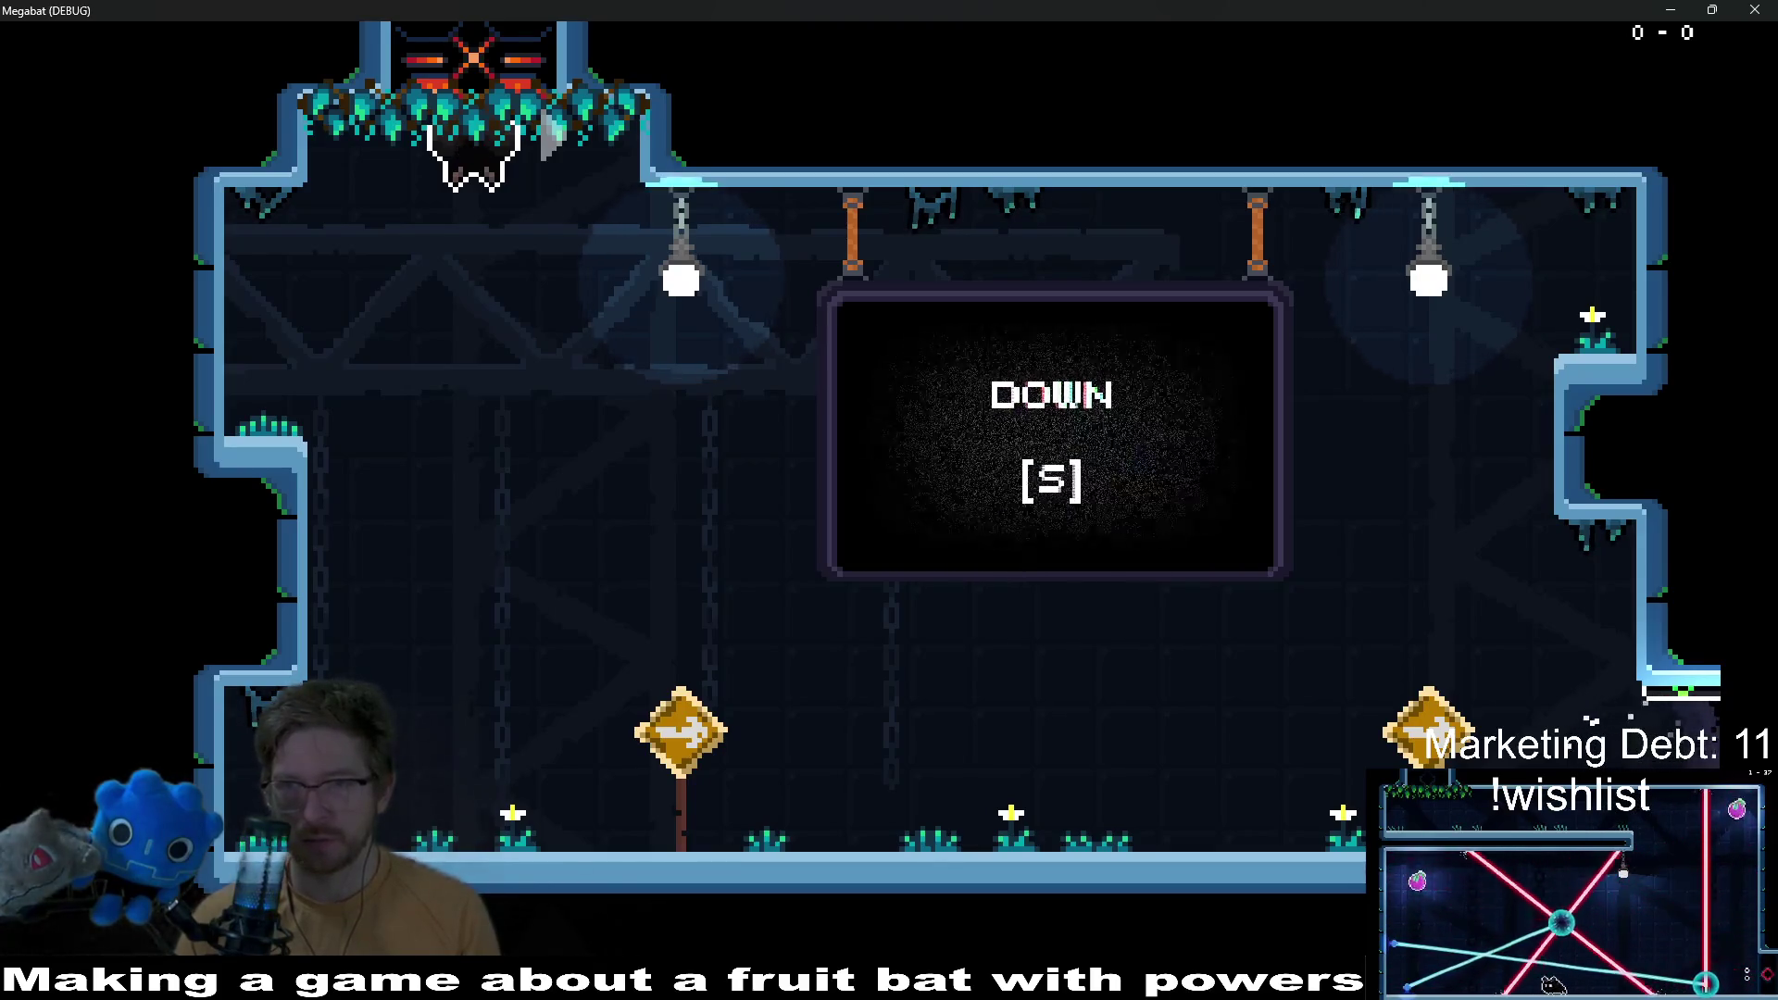
pyautogui.press('F8')
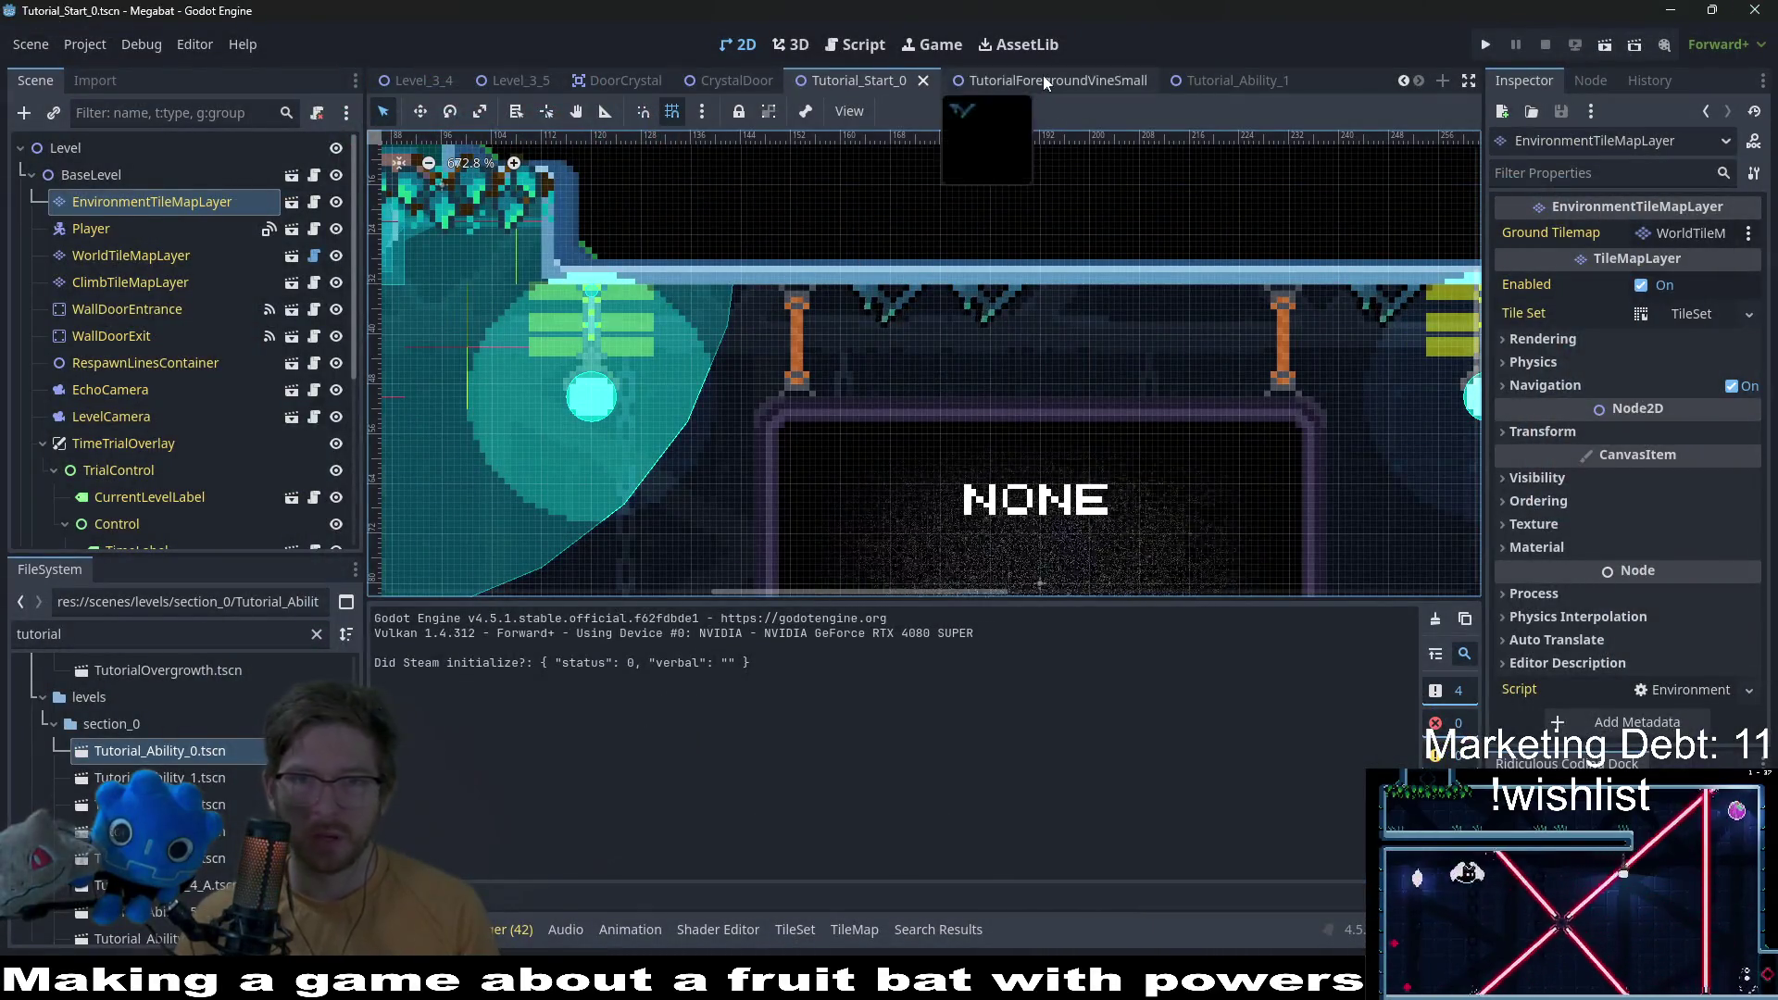
pyautogui.click(1042, 80)
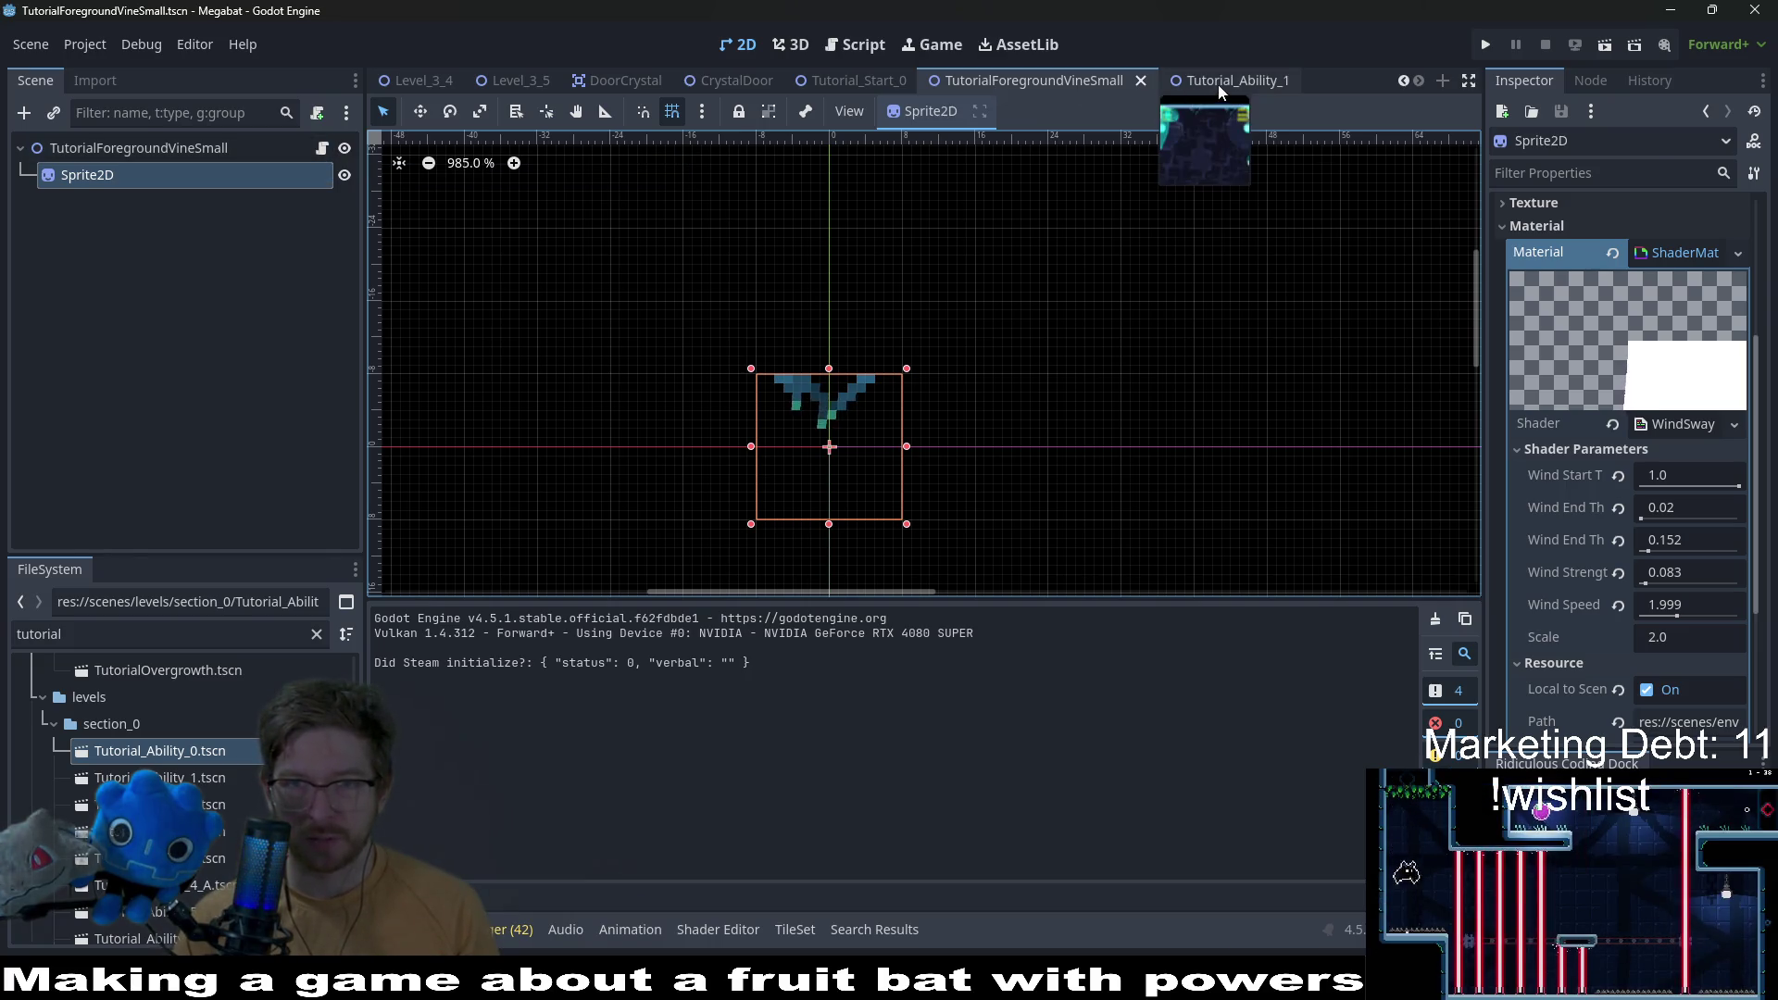
# Step: Open Tutorial_Ability_0, Tutorial_Ability_1 and Tutorial_Ability_2 from the FileSystem
pyautogui.click(1219, 81)
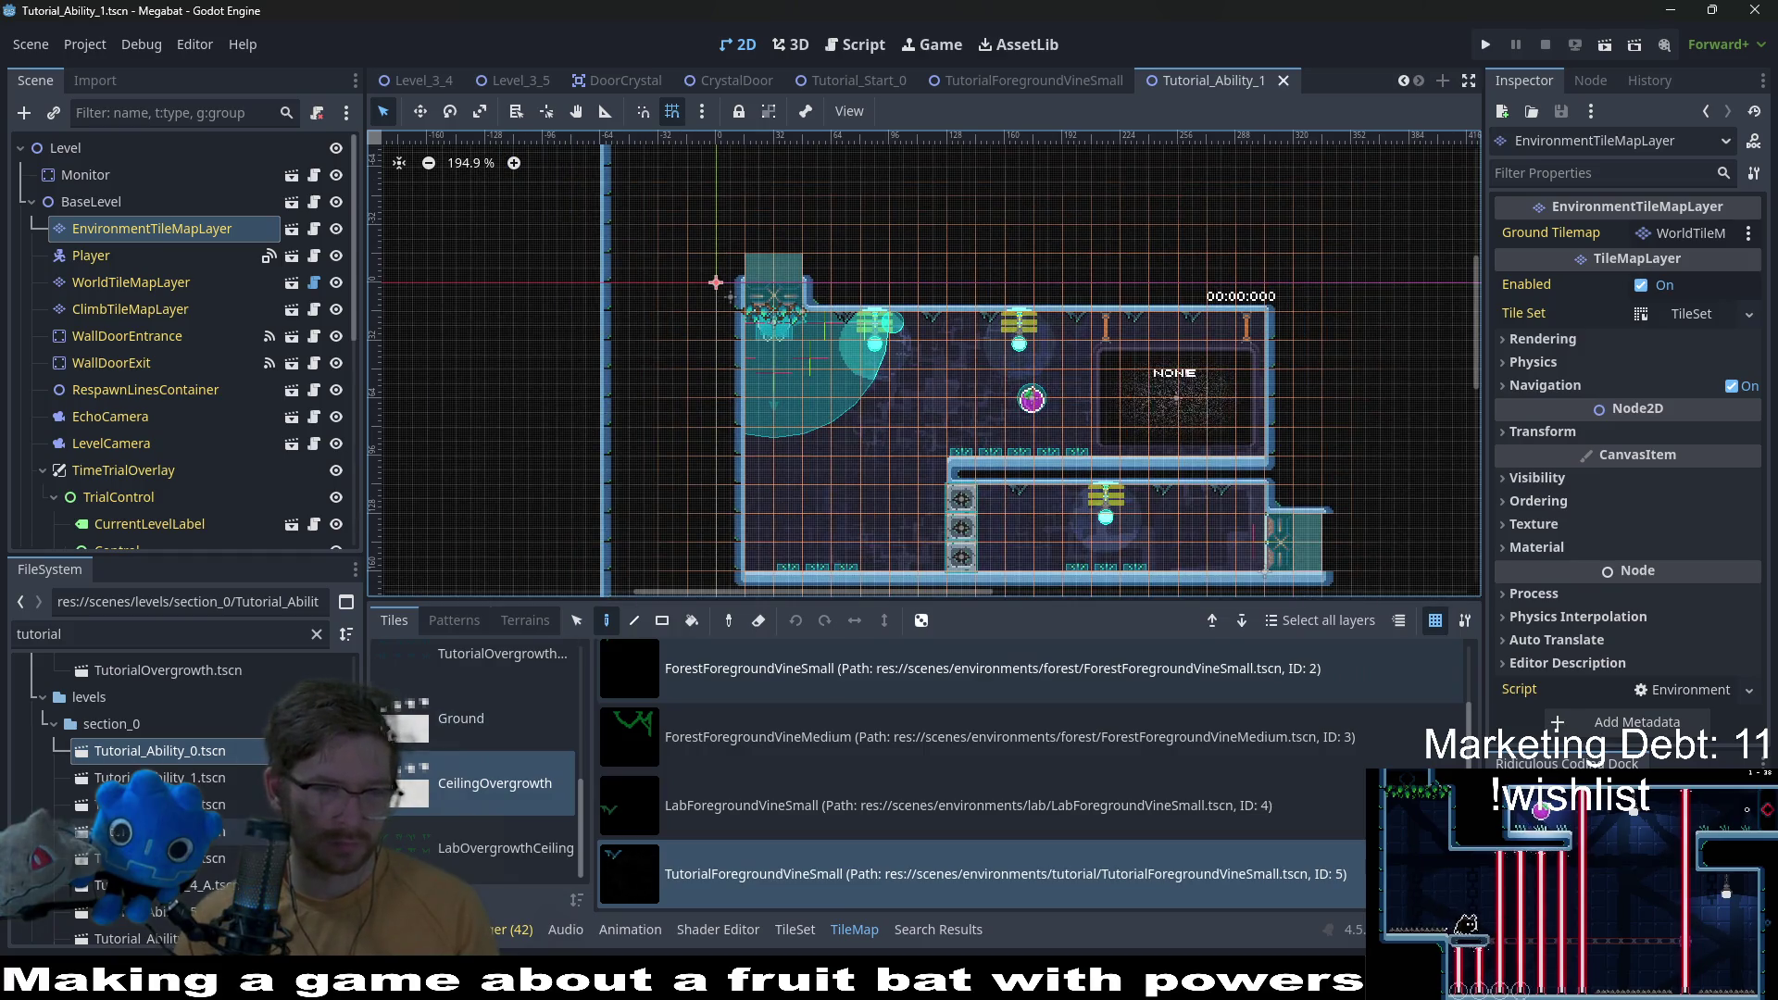
pyautogui.doubleClick(220, 753)
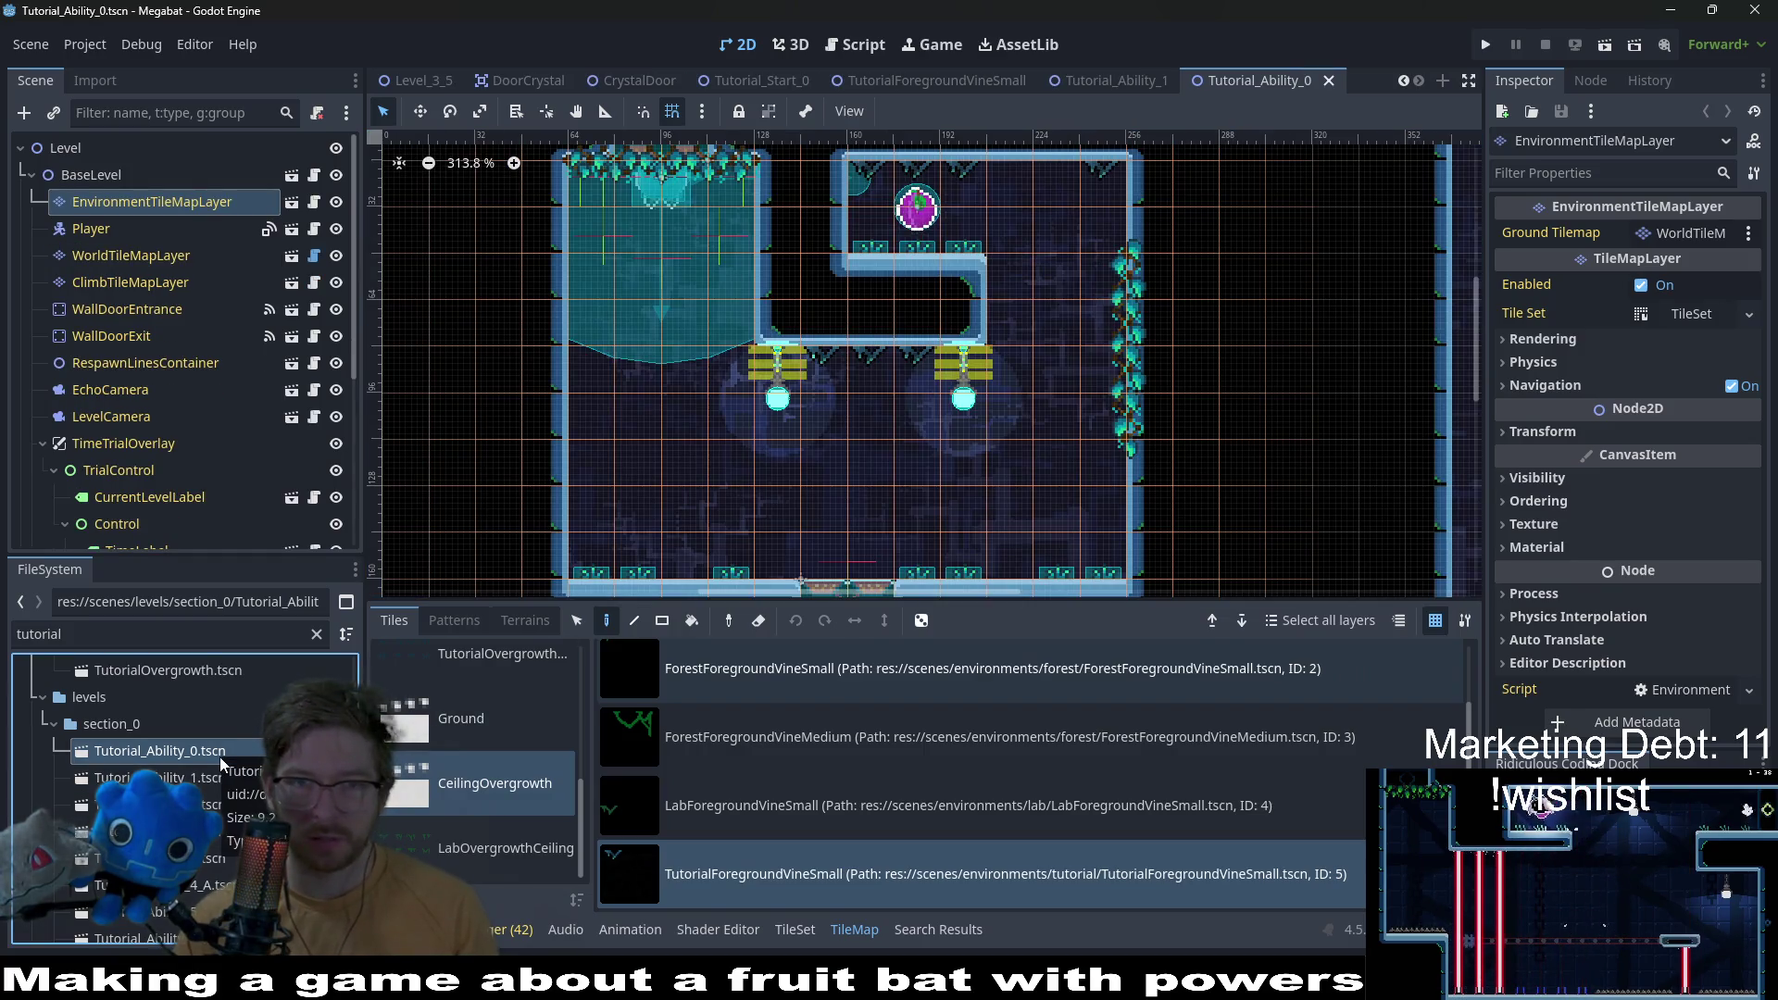
pyautogui.doubleClick(185, 778)
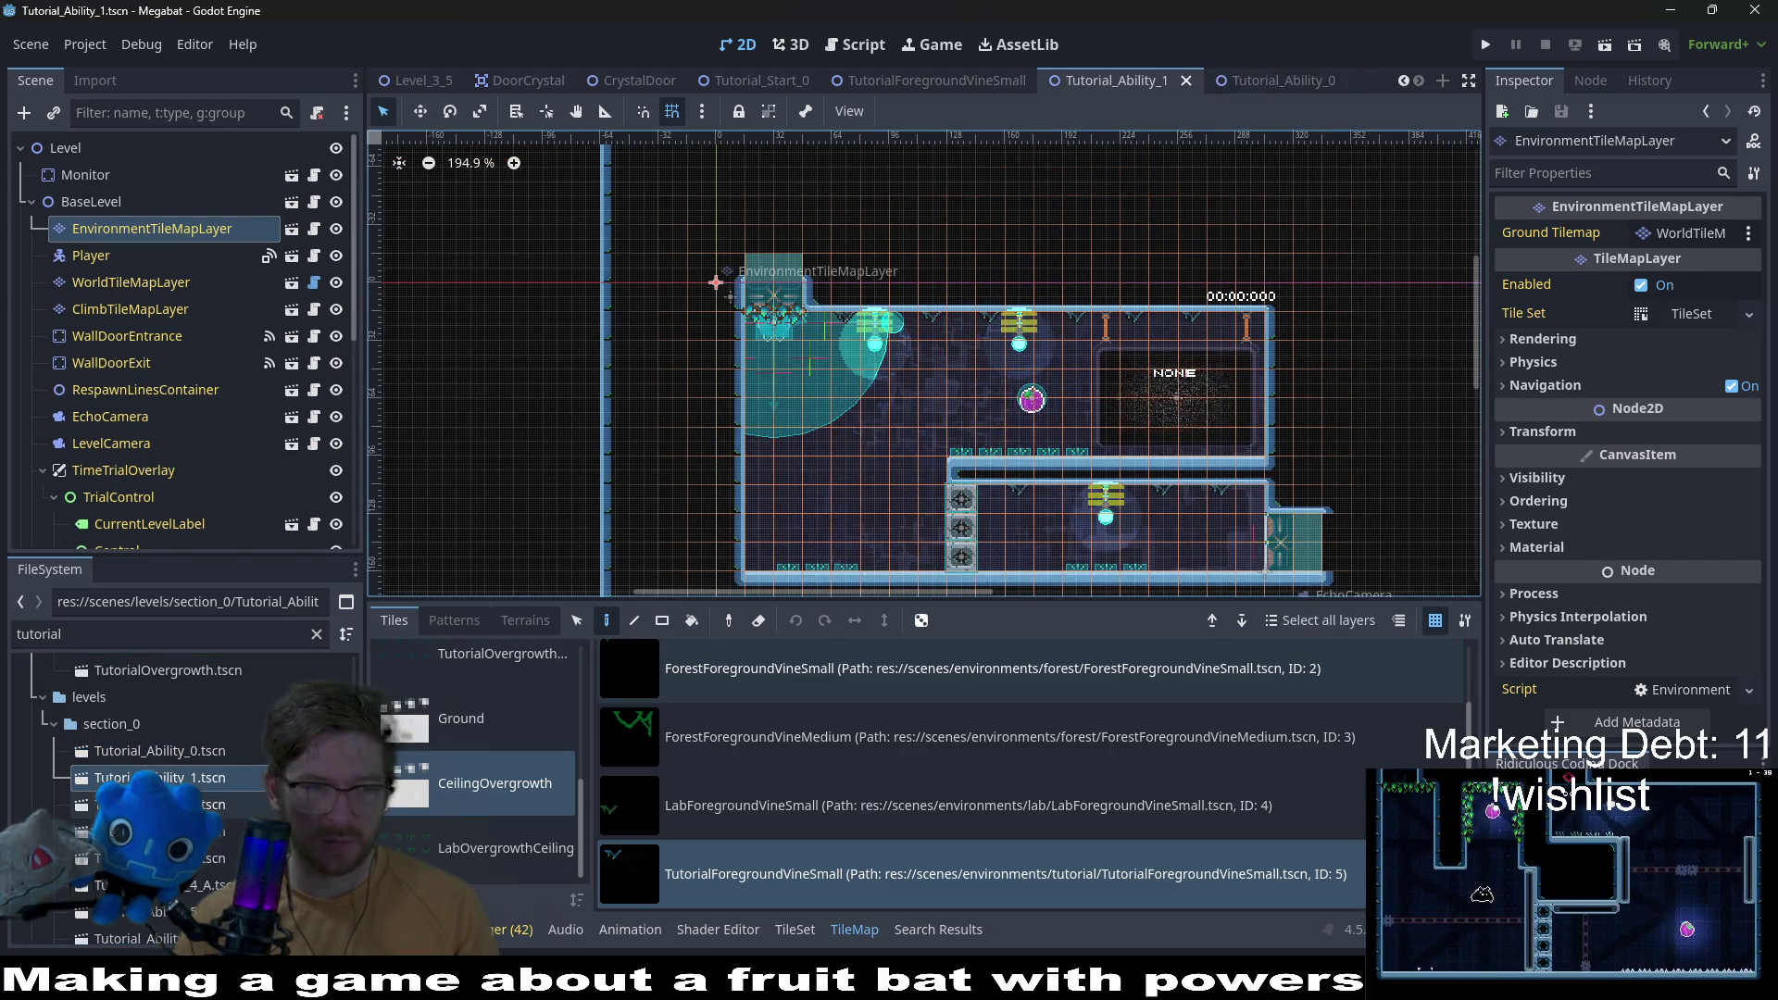
pyautogui.doubleClick(185, 804)
# Step: Close the Tutorial_Ability_1, Tutorial_Ability_0, TutorialForegroundVineSmall and Tutorial_Start_0 tabs
pyautogui.middleClick(1033, 75)
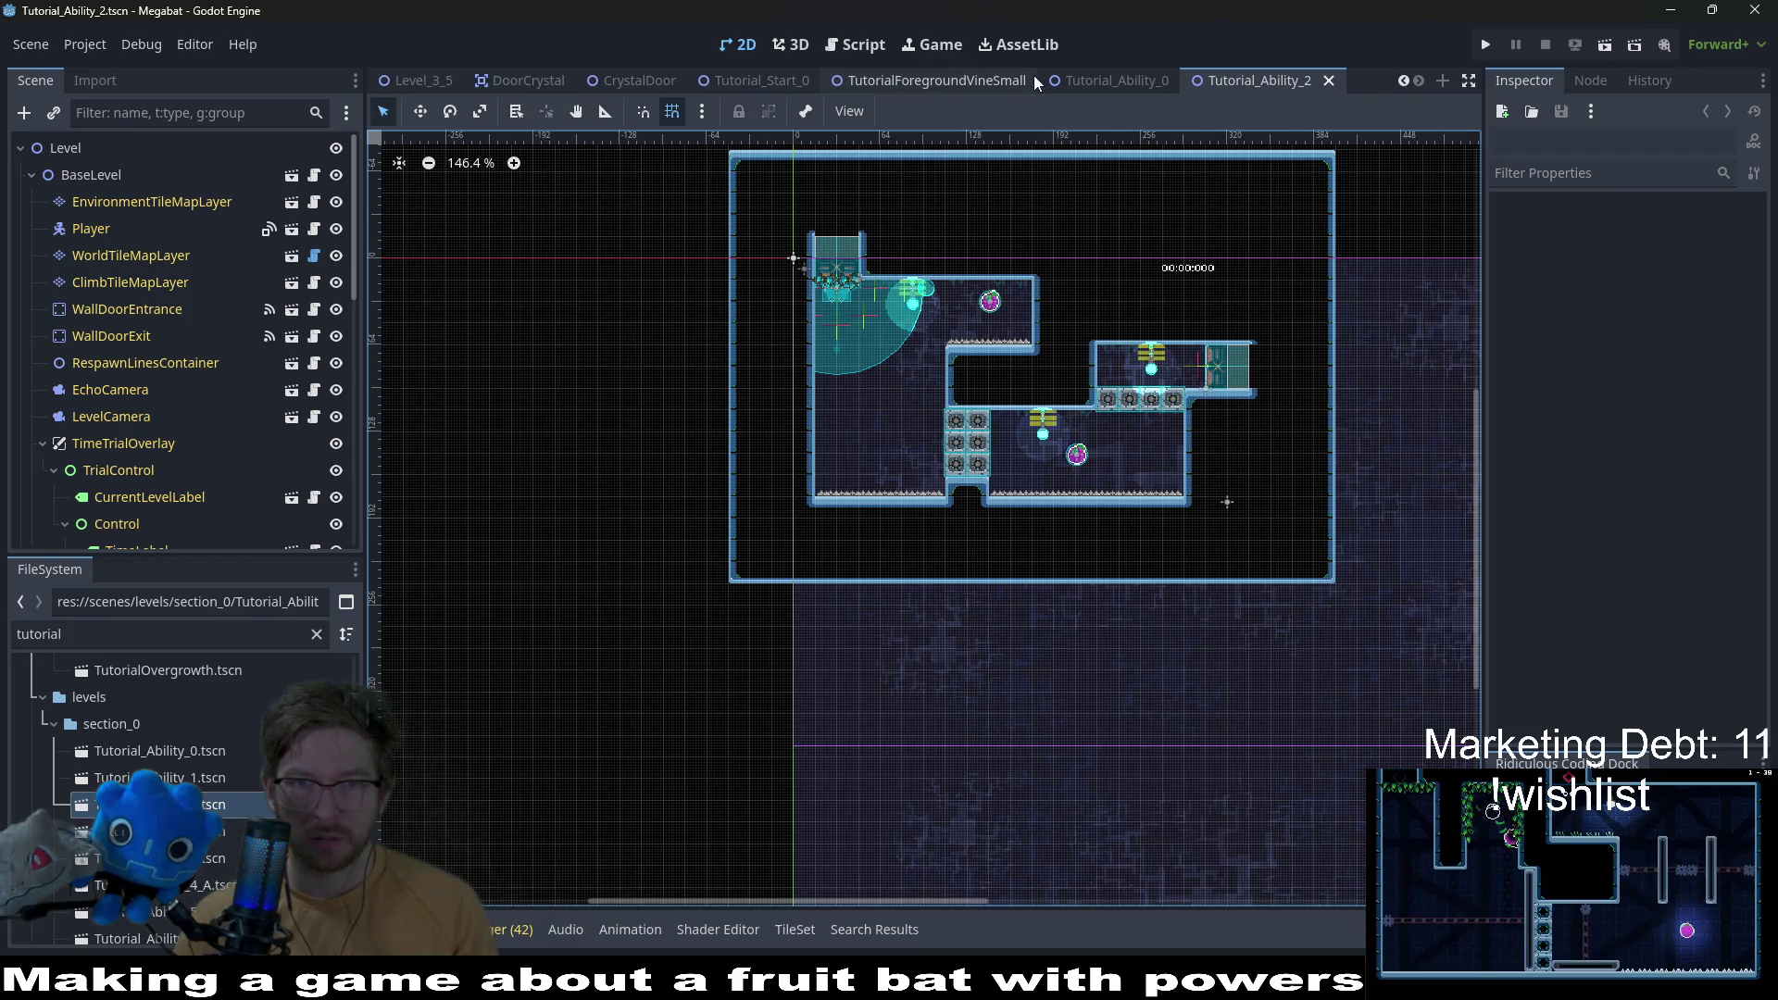
pyautogui.middleClick(1070, 76)
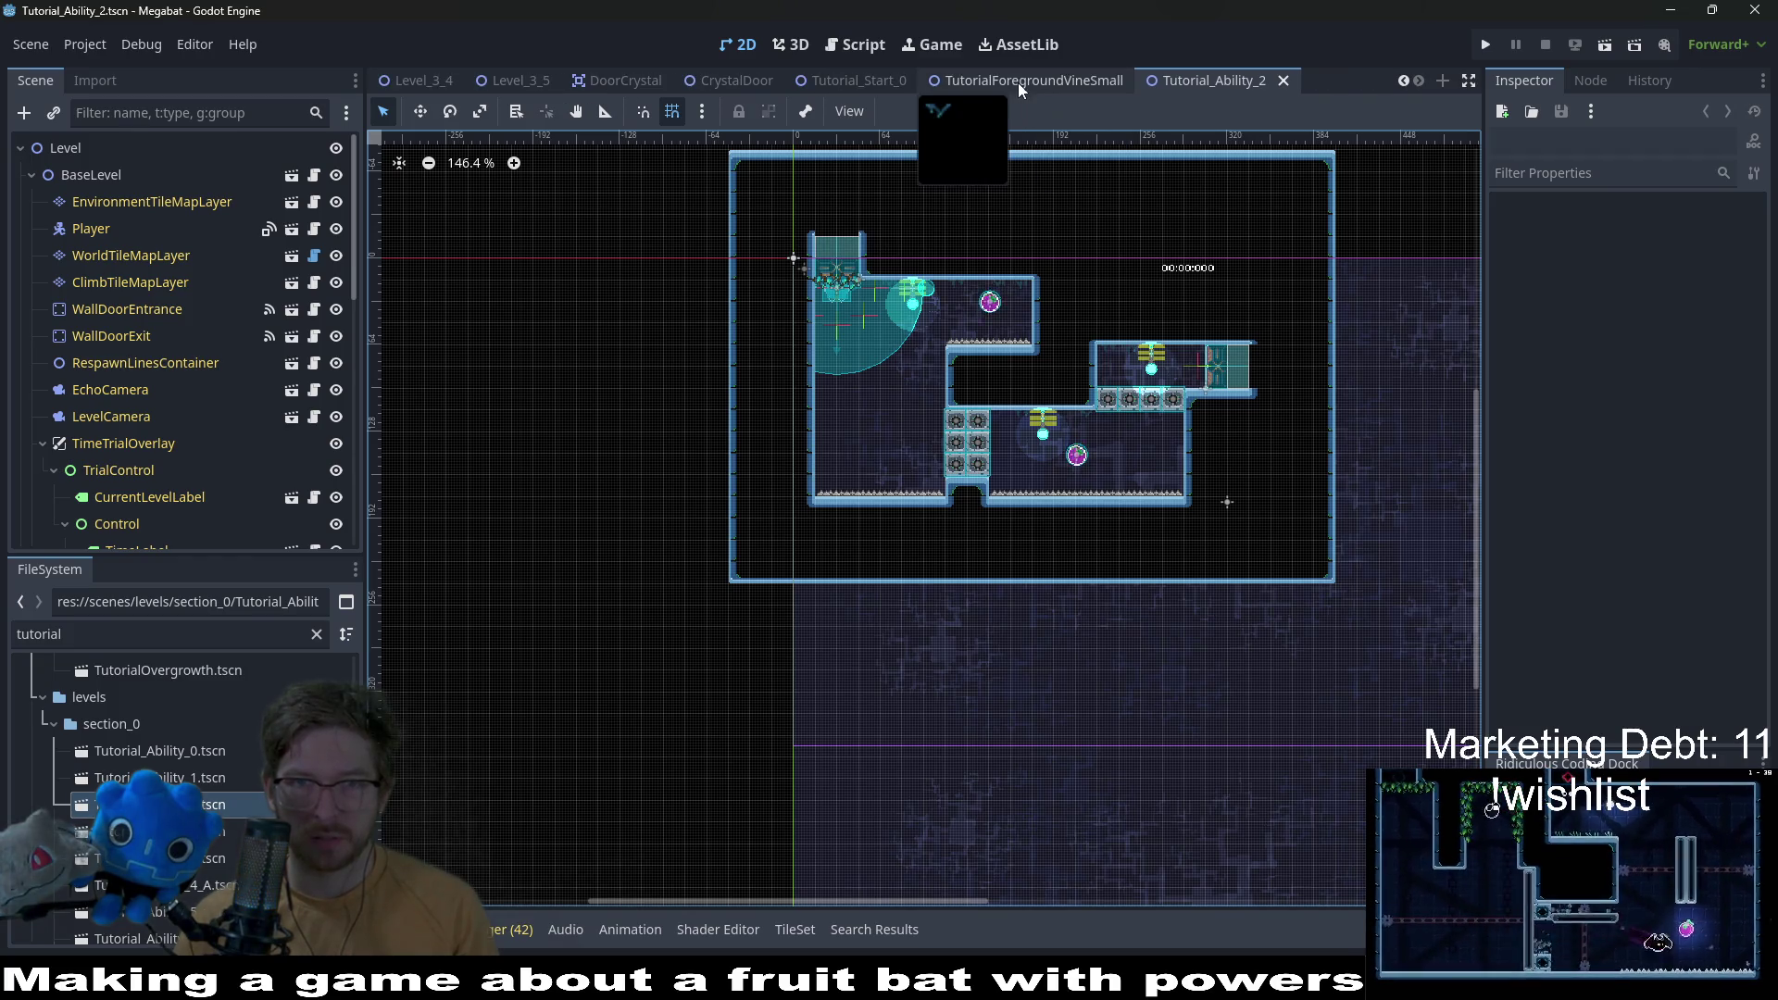
pyautogui.middleClick(1019, 81)
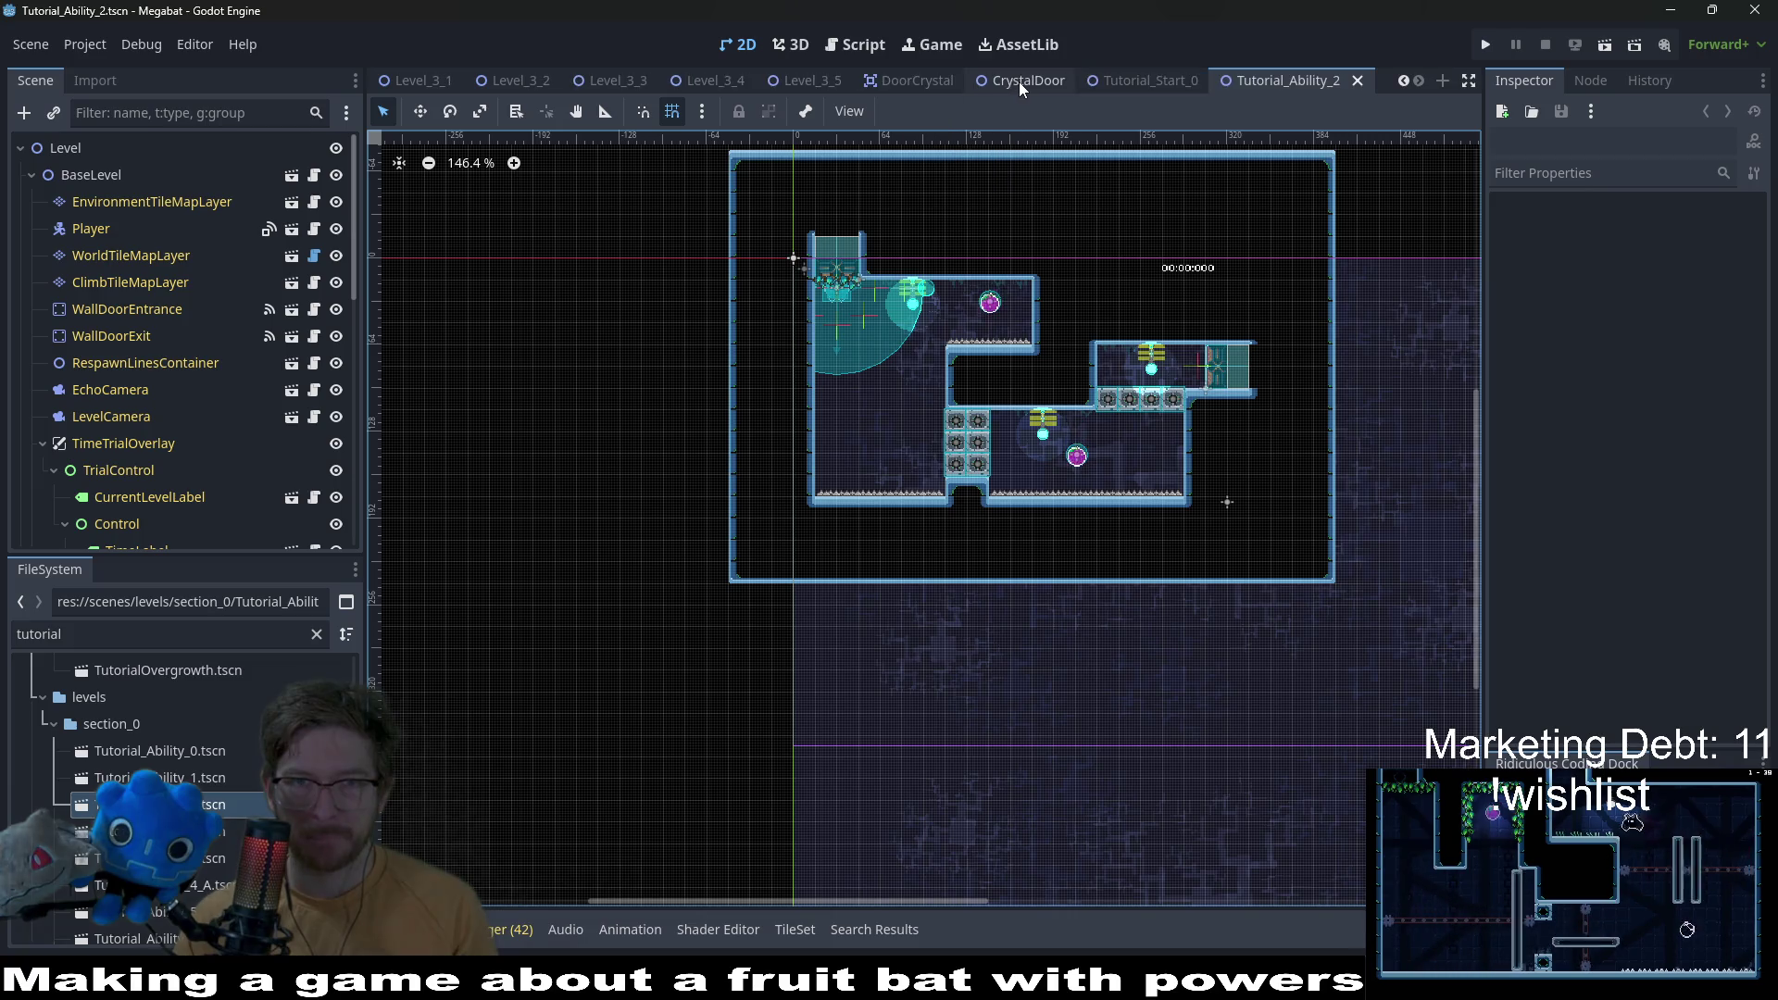
pyautogui.middleClick(1154, 84)
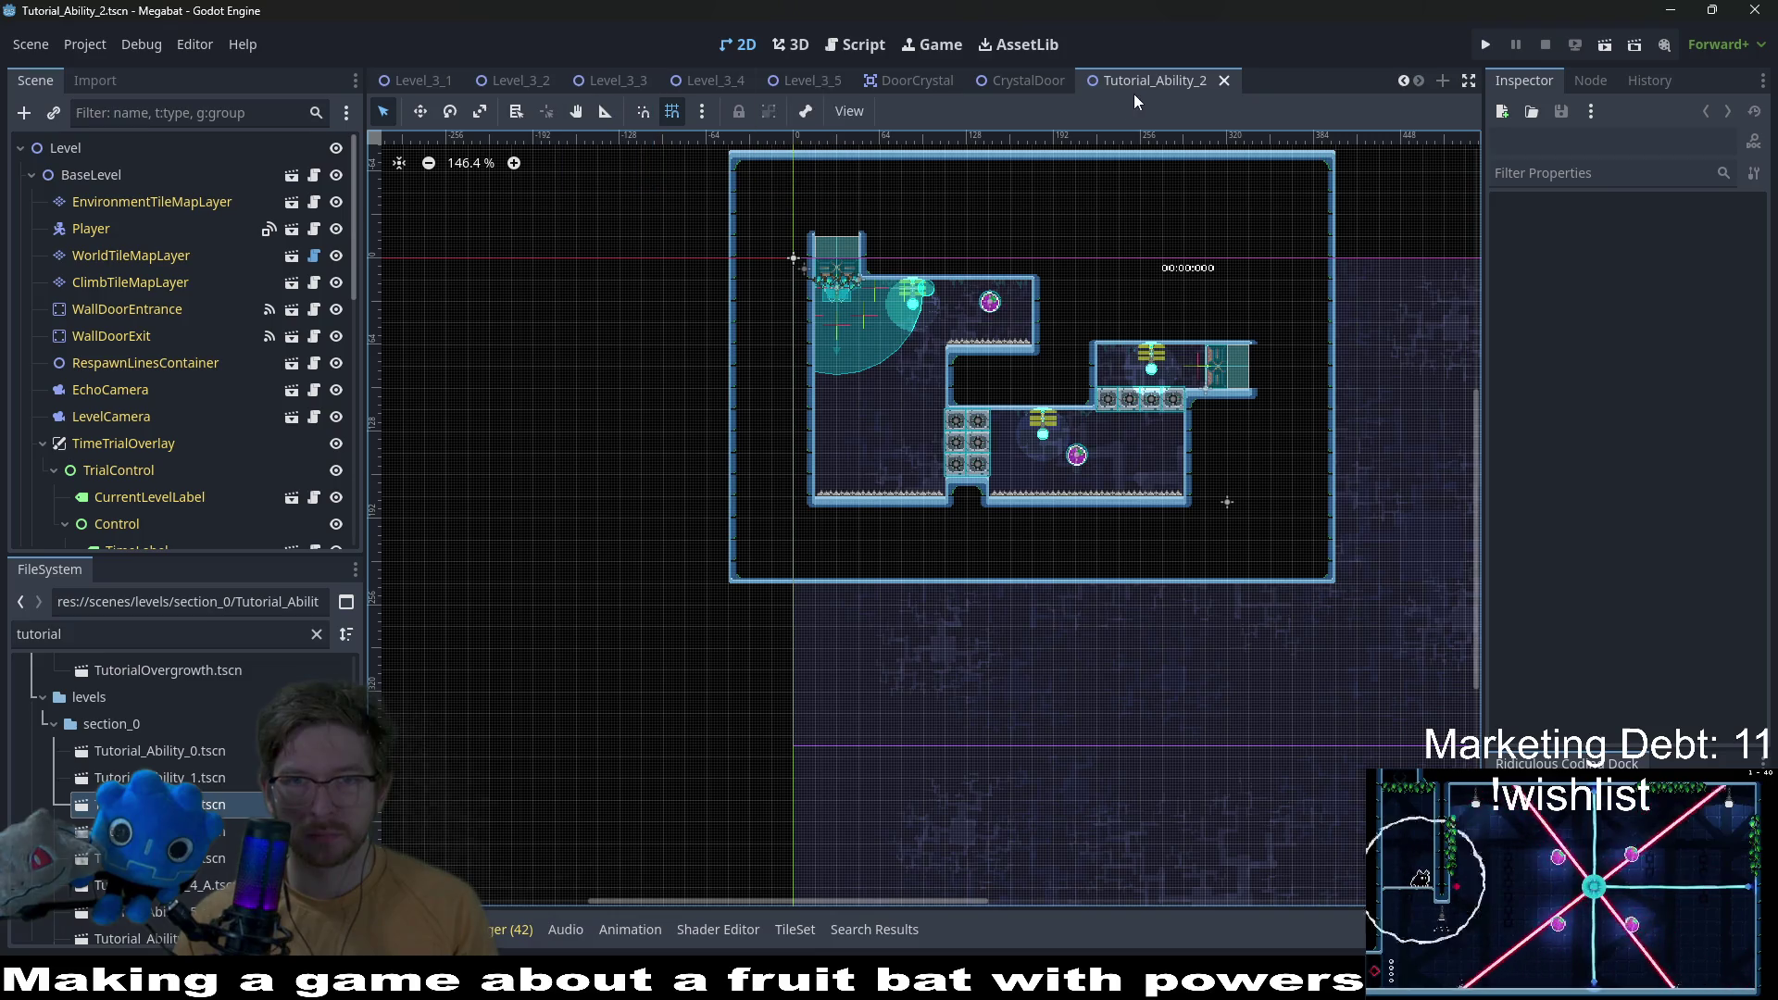
pyautogui.click(1133, 87)
pyautogui.scroll(2, 925, 278)
# Step: Bucket-fill the ceiling with vine tiles on EnvironmentTileMapLayer
pyautogui.click(176, 203)
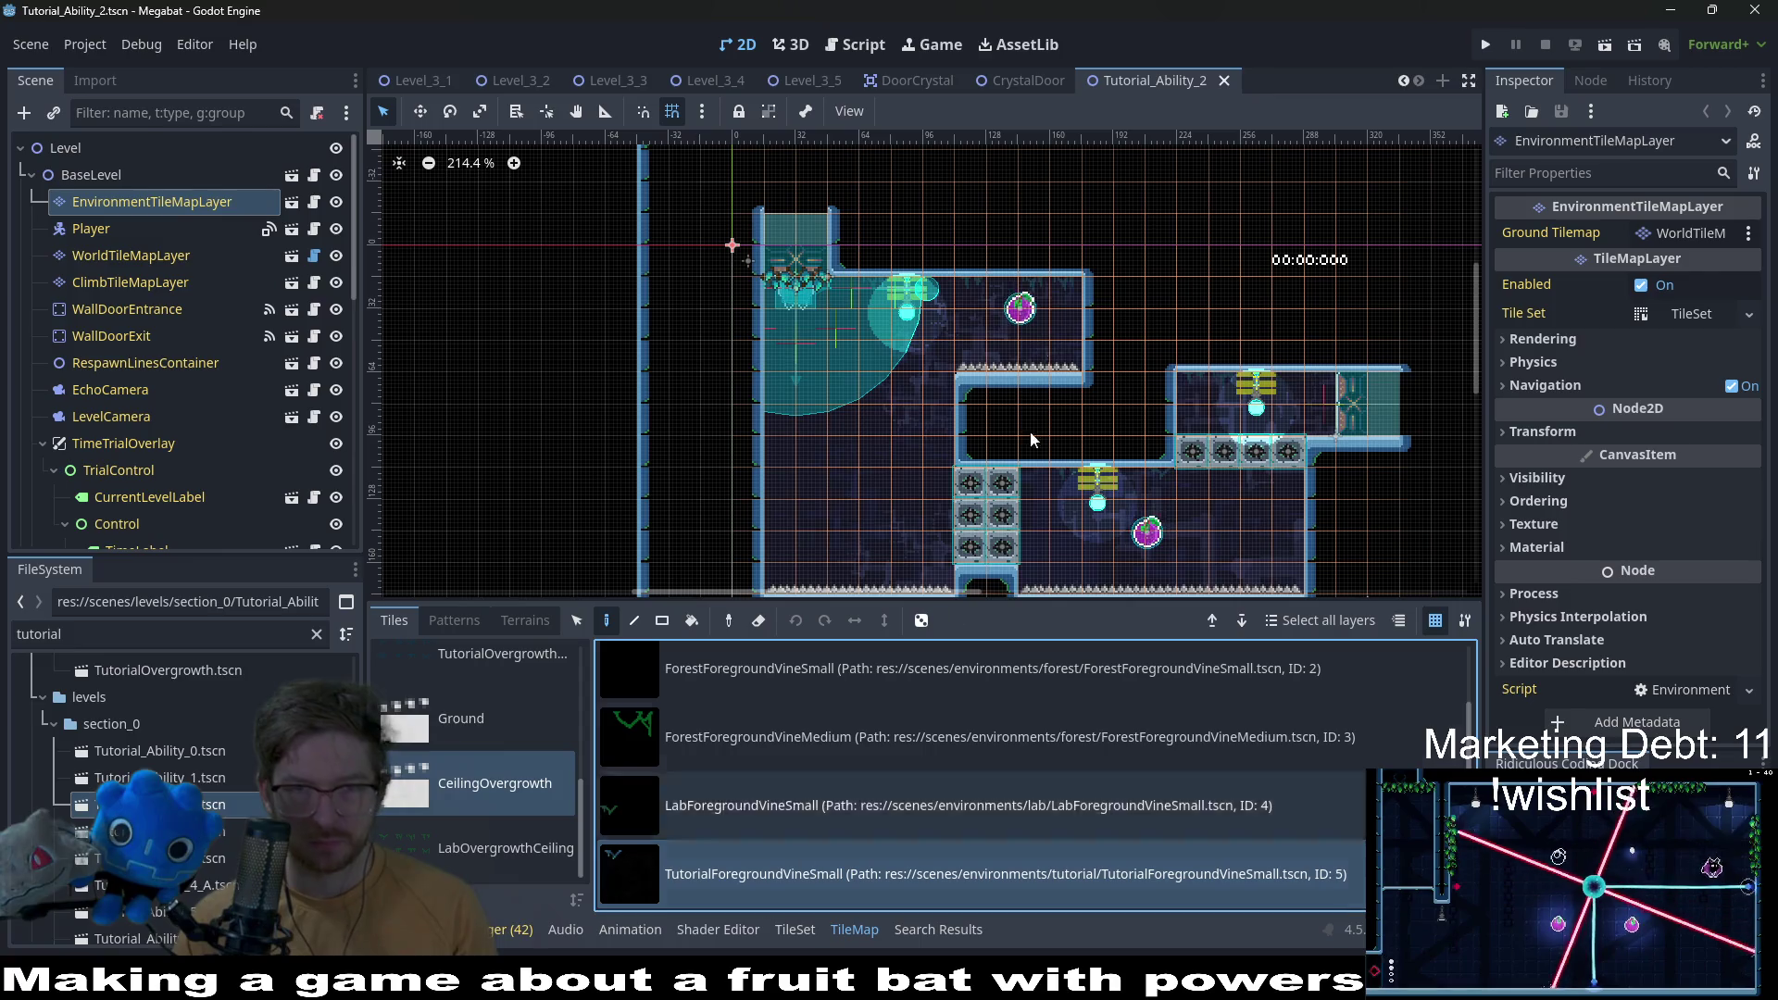
pyautogui.scroll(2, 826, 264)
pyautogui.scroll(1, 827, 264)
pyautogui.press('b')
pyautogui.click(842, 298)
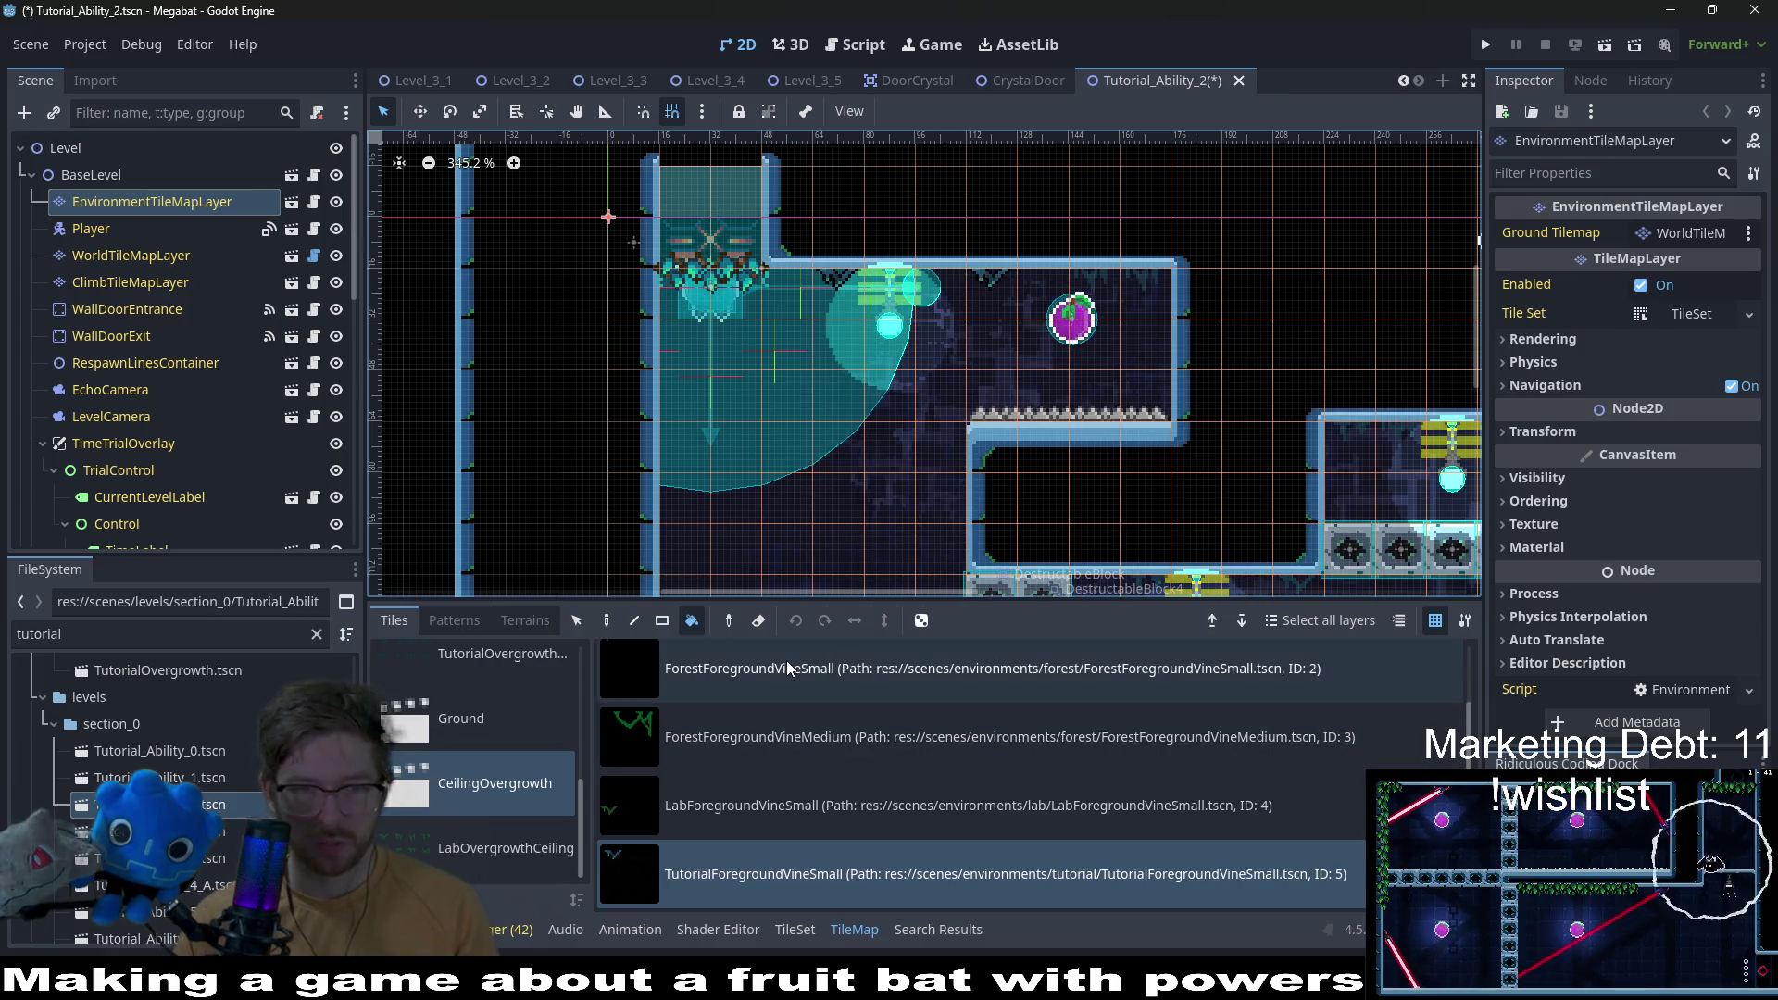
# Step: Add a vine tile to the upper room's ceiling with the Rectangle tool and save Tutorial_Ability_2
pyautogui.click(663, 621)
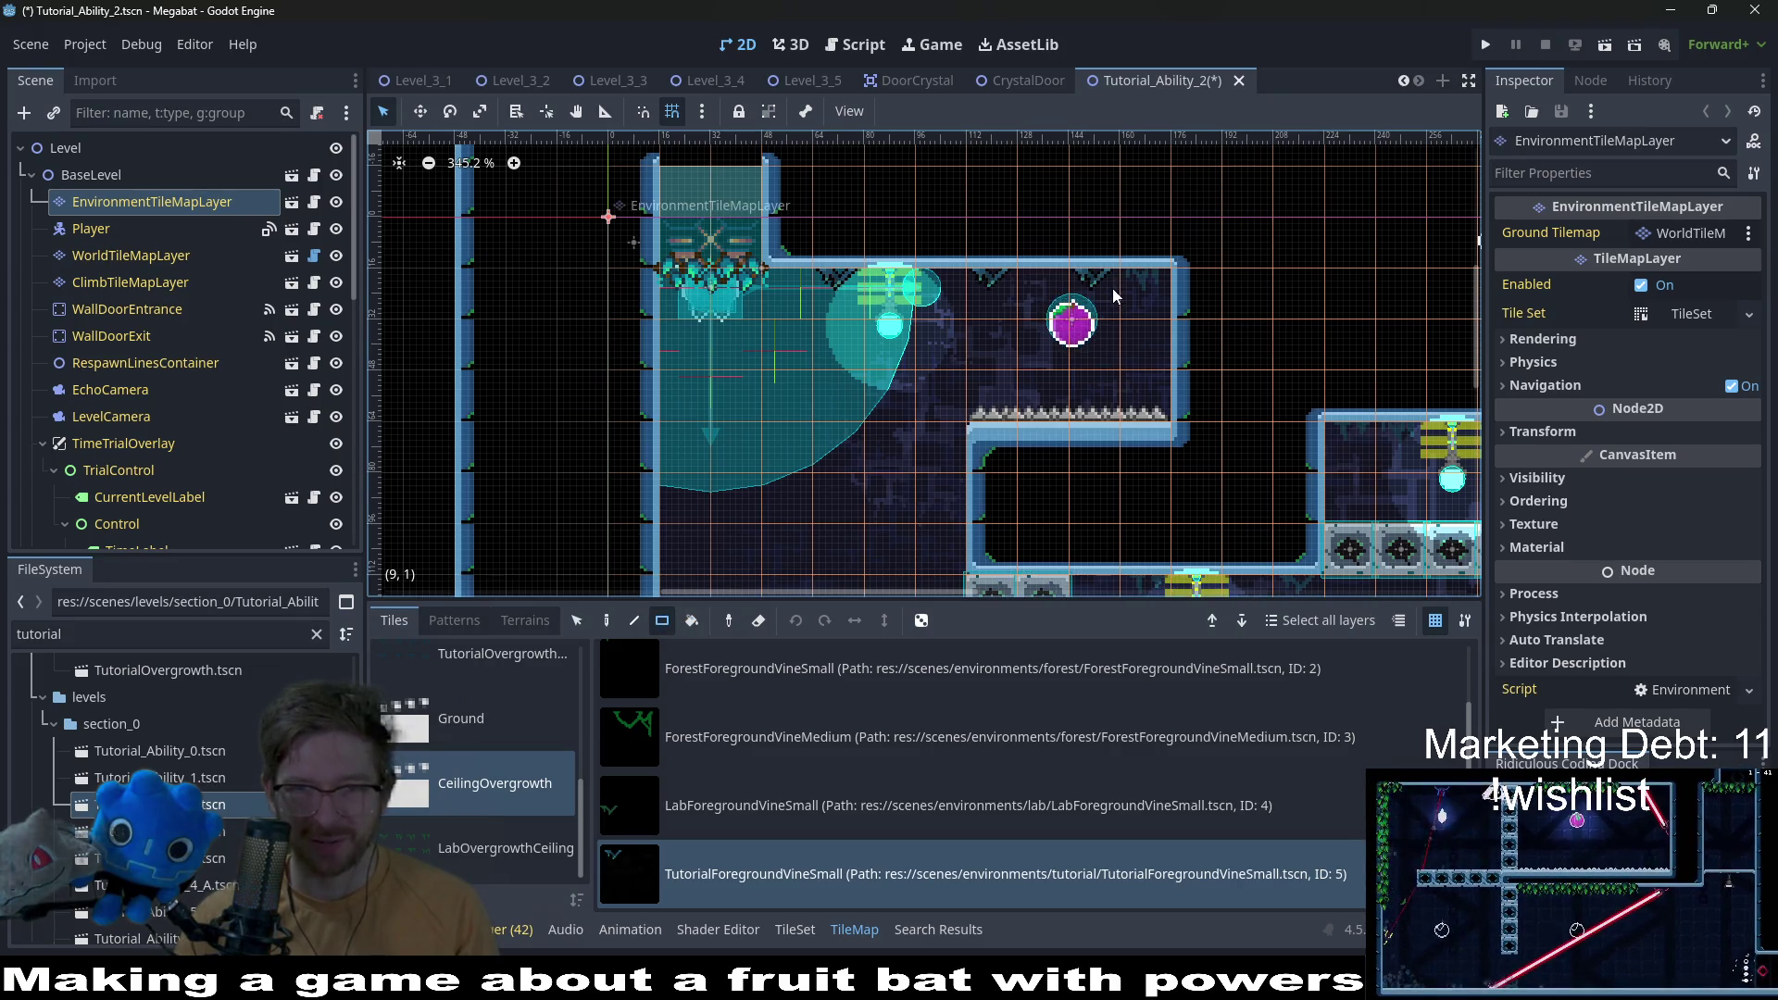
pyautogui.scroll(-5, 1196, 341)
pyautogui.hscroll(5, 1196, 341)
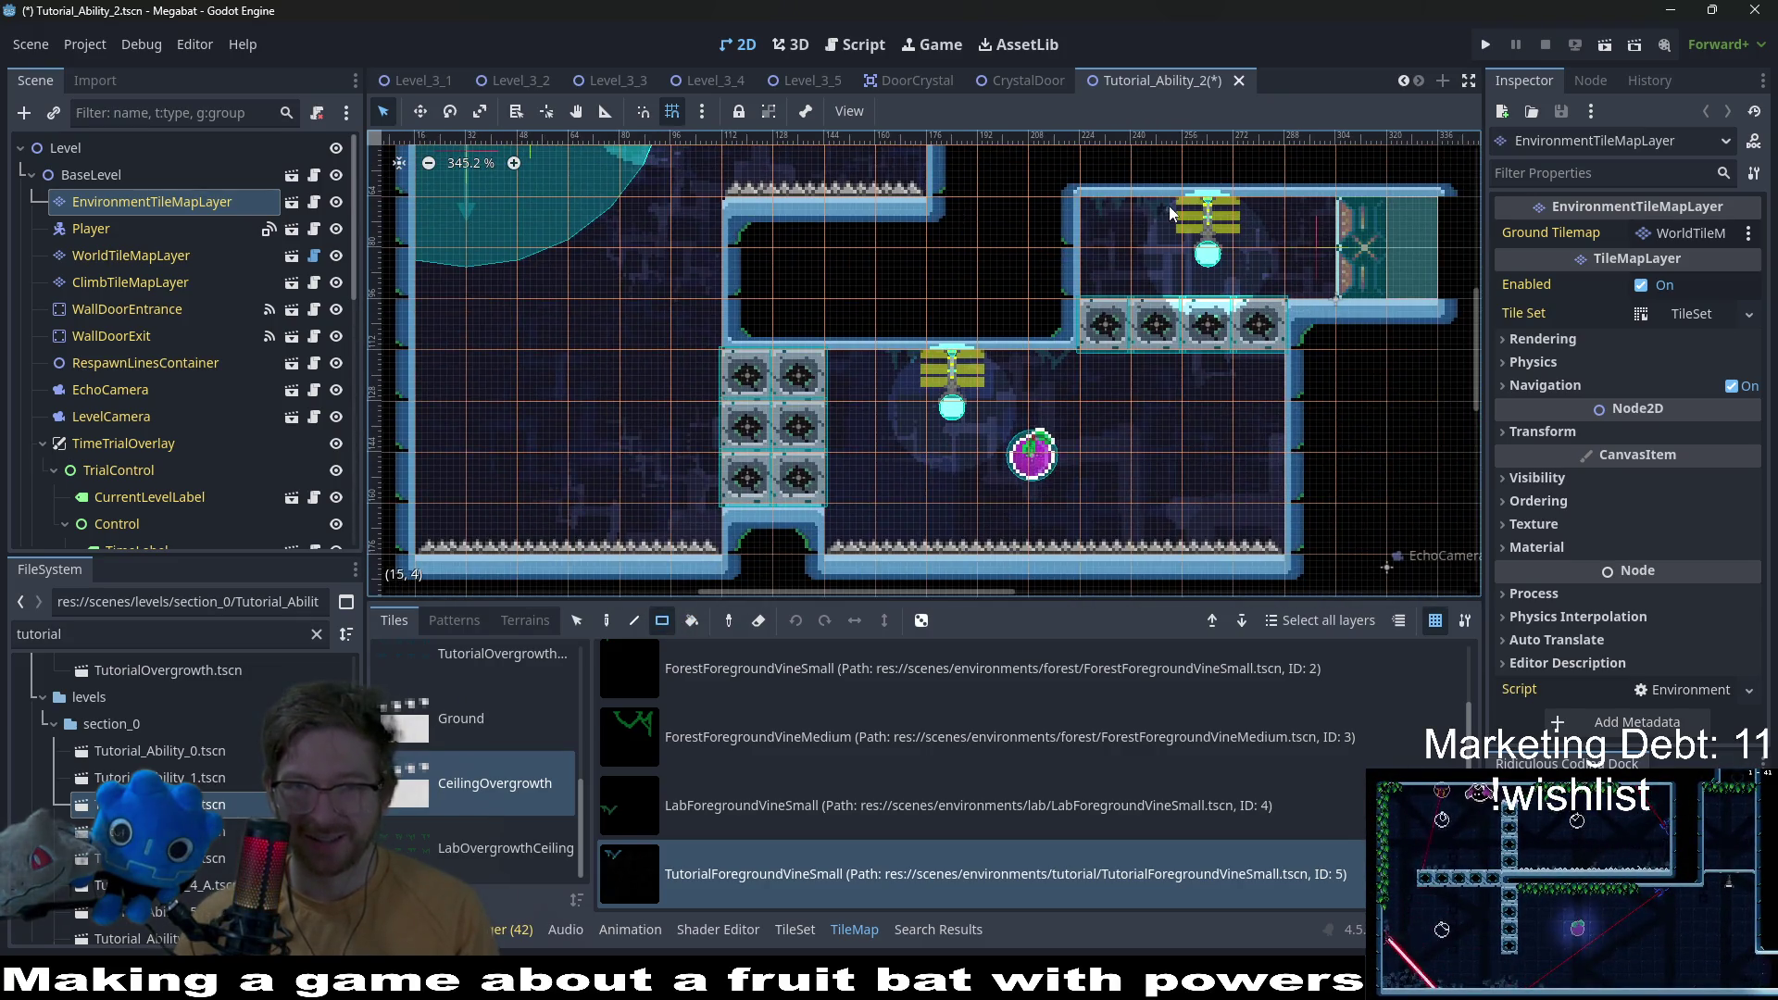
pyautogui.click(1106, 205)
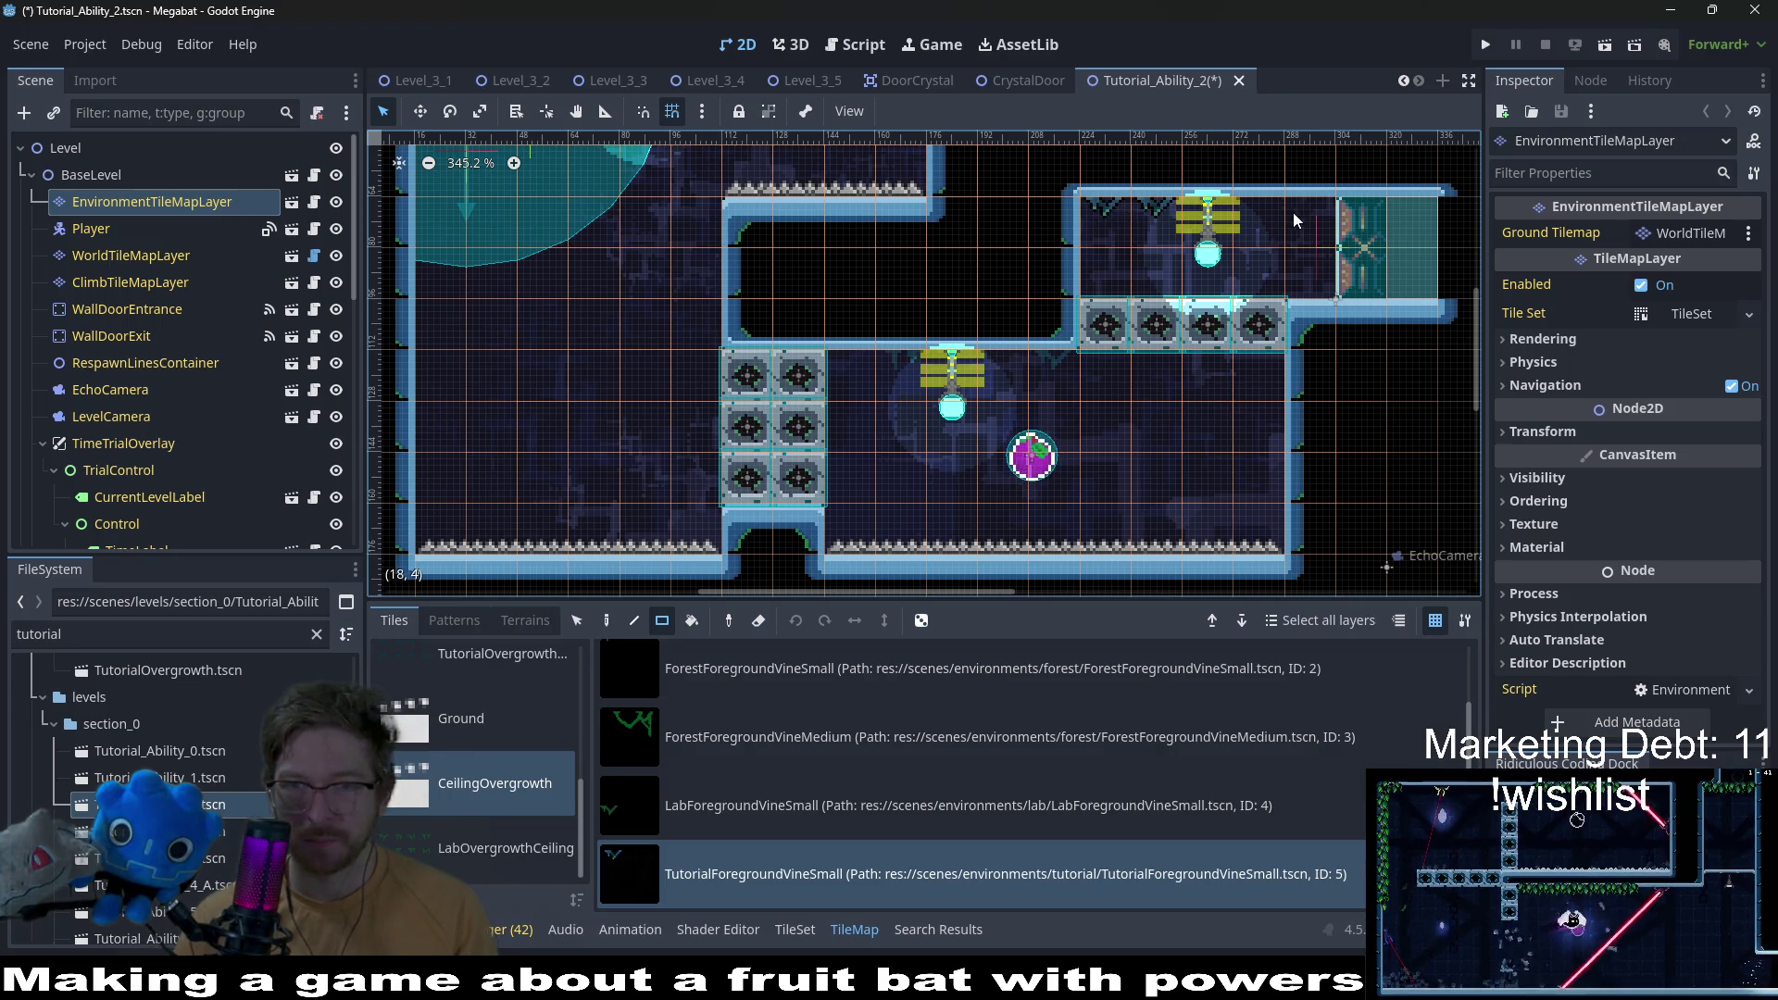
pyautogui.scroll(-2, 1189, 415)
pyautogui.hscroll(-2, 1189, 415)
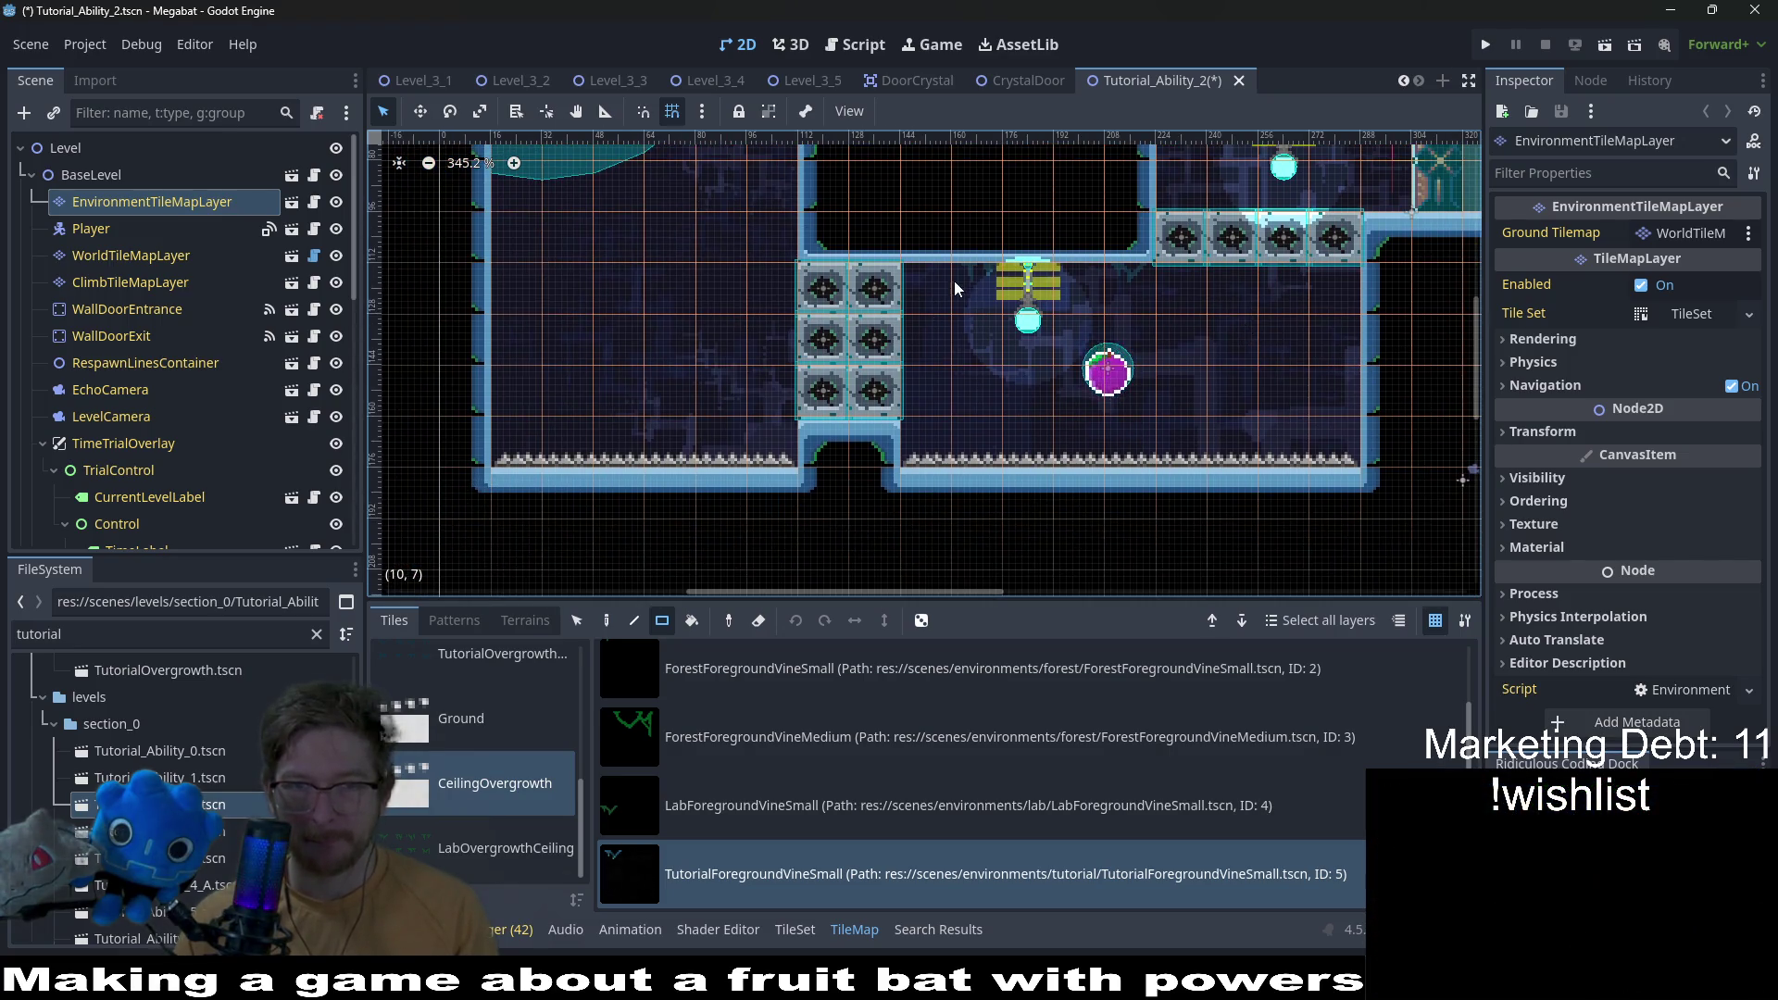
pyautogui.scroll(7, 1139, 389)
pyautogui.hscroll(-7, 1139, 389)
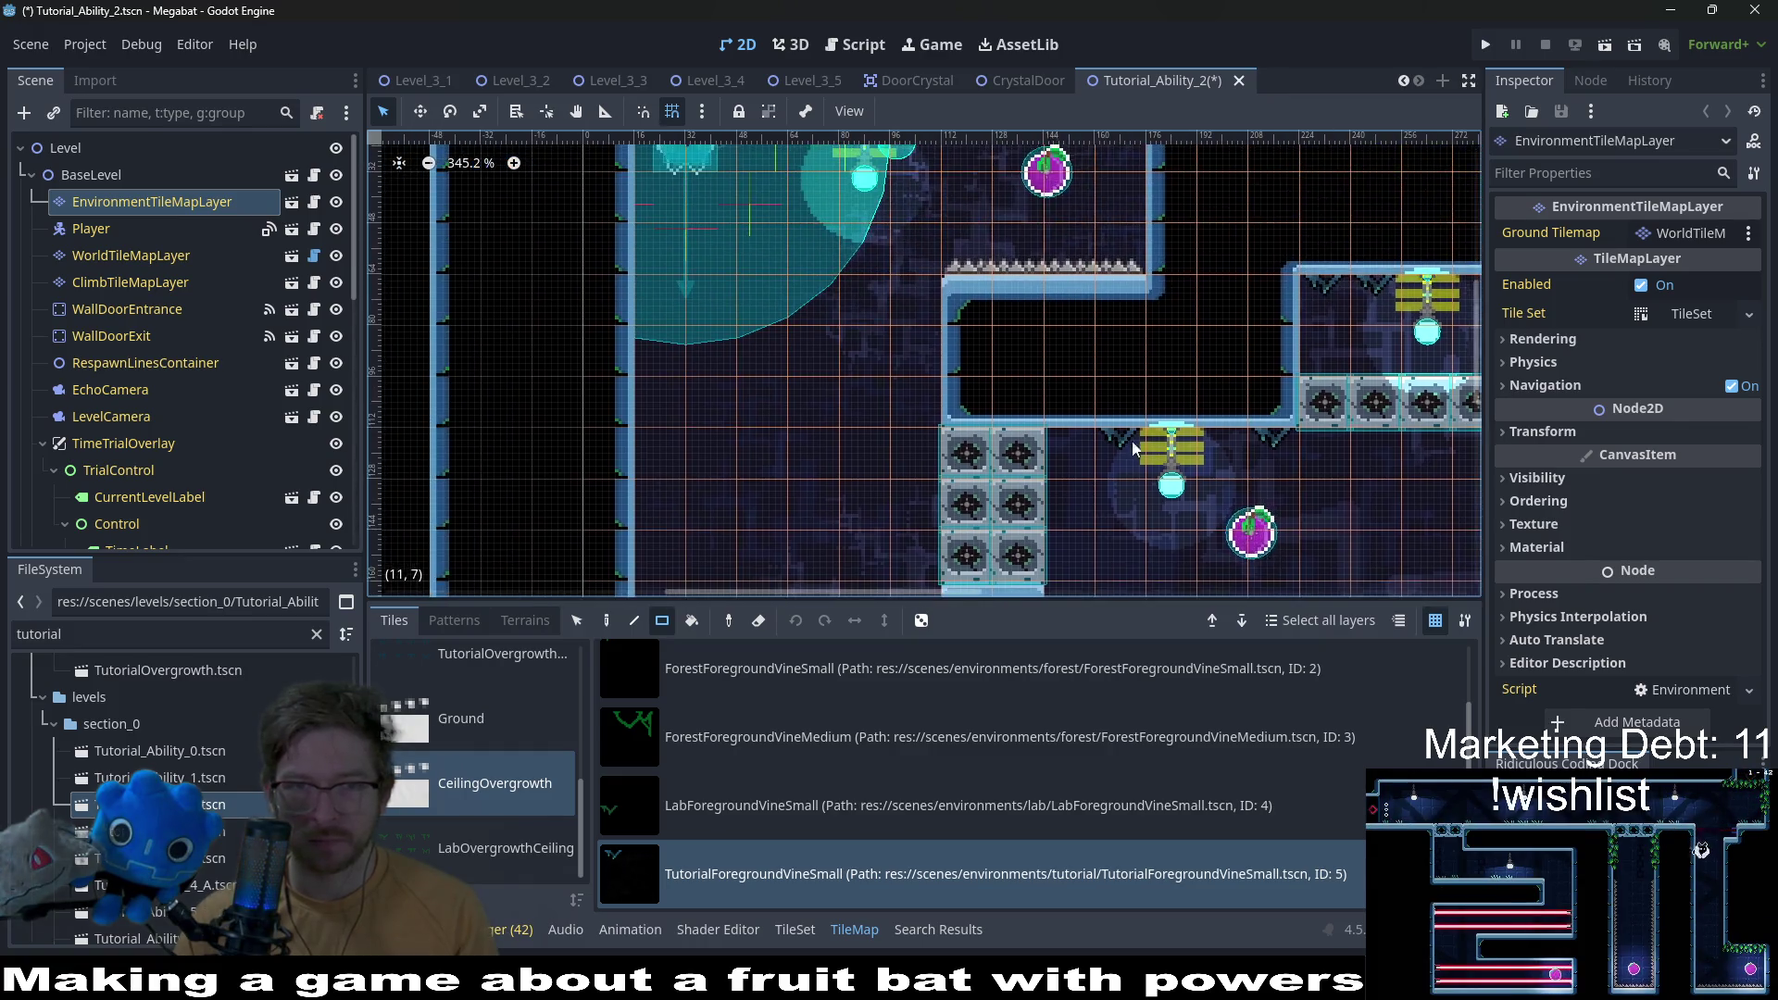
pyautogui.scroll(-6, 1089, 480)
pyautogui.scroll(-2, 1192, 449)
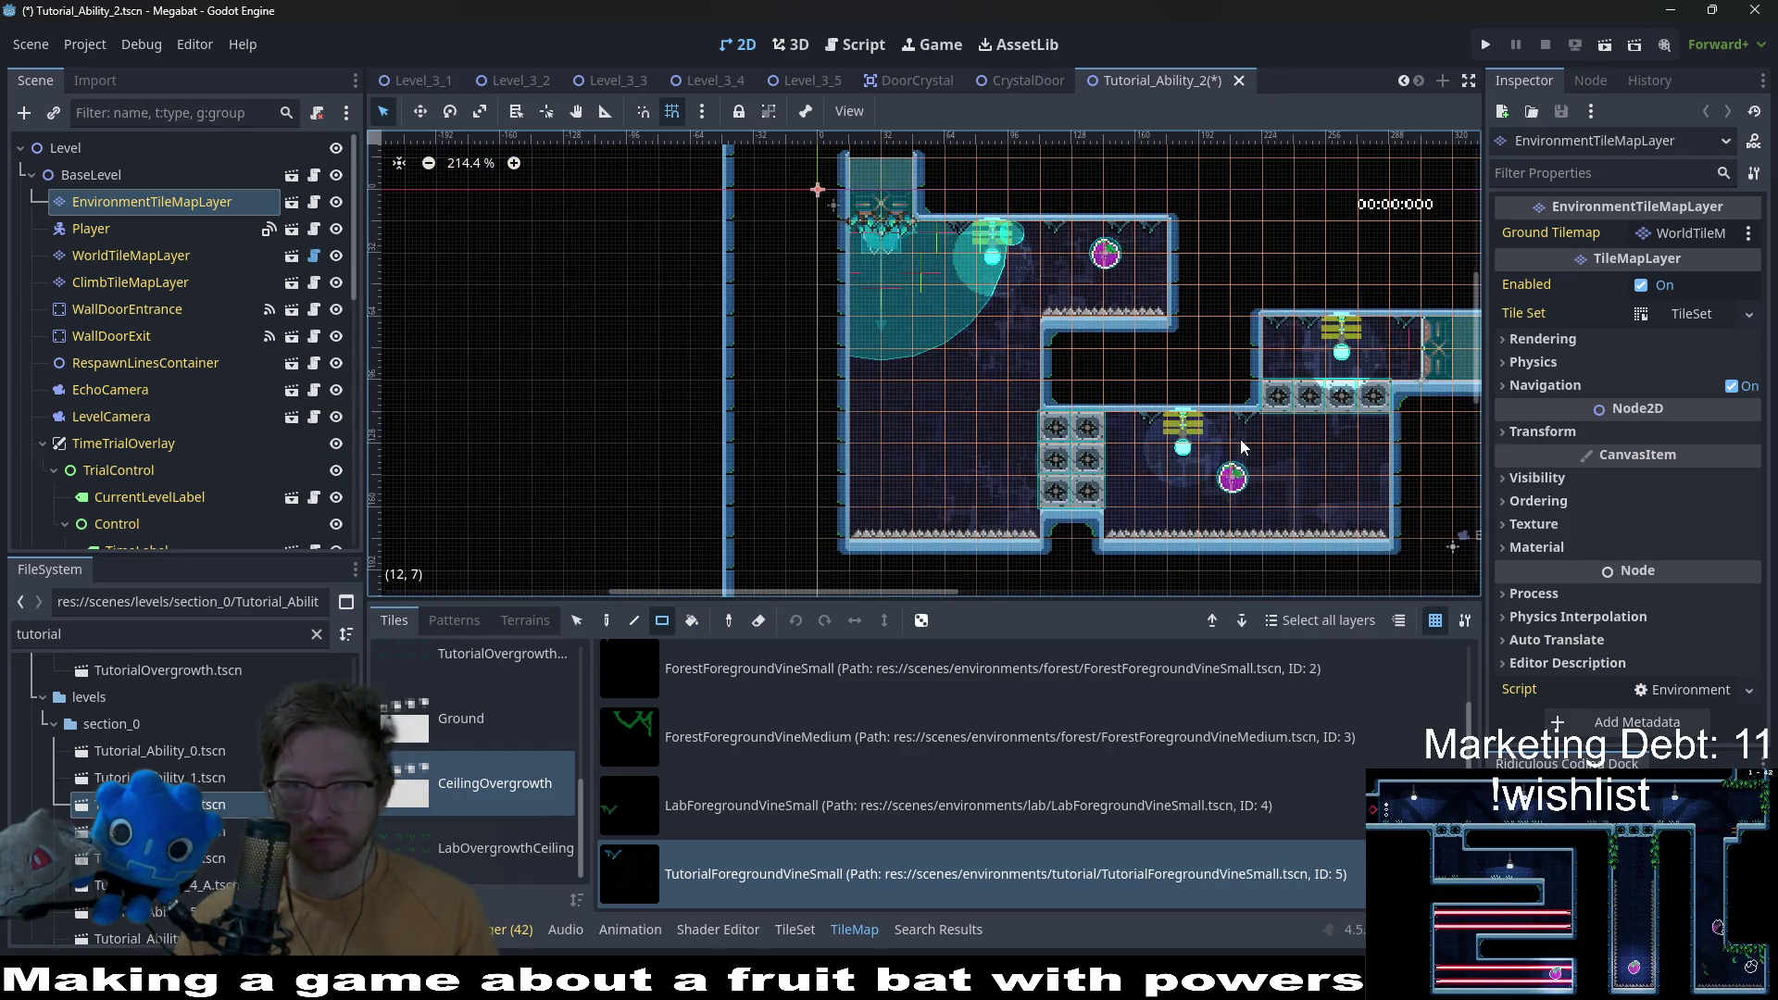
pyautogui.hotkey('ctrl', 's')
# Step: Open the Tutorial_Ability_3 level and select its EnvironmentTileMapLayer node
pyautogui.doubleClick(157, 831)
pyautogui.scroll(3, 167, 268)
pyautogui.click(182, 227)
pyautogui.click(215, 202)
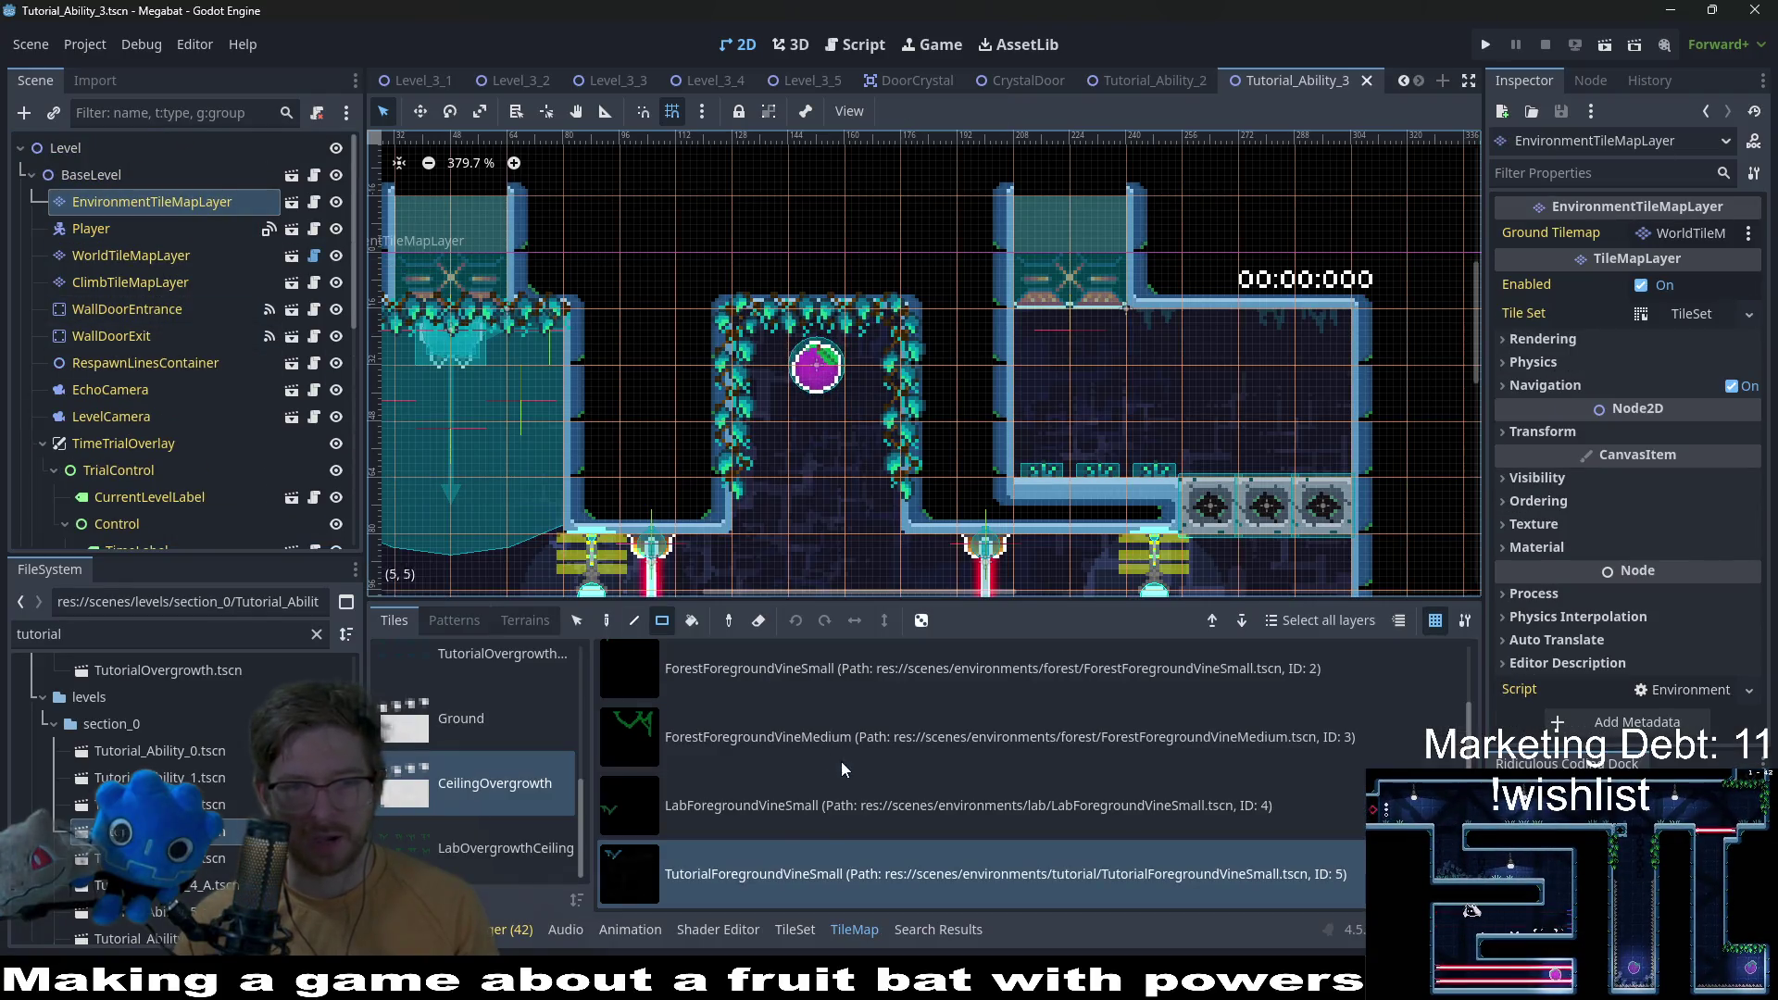
# Step: Paint small foreground vines on the right-hand room's ceiling and save the level
pyautogui.click(1176, 318)
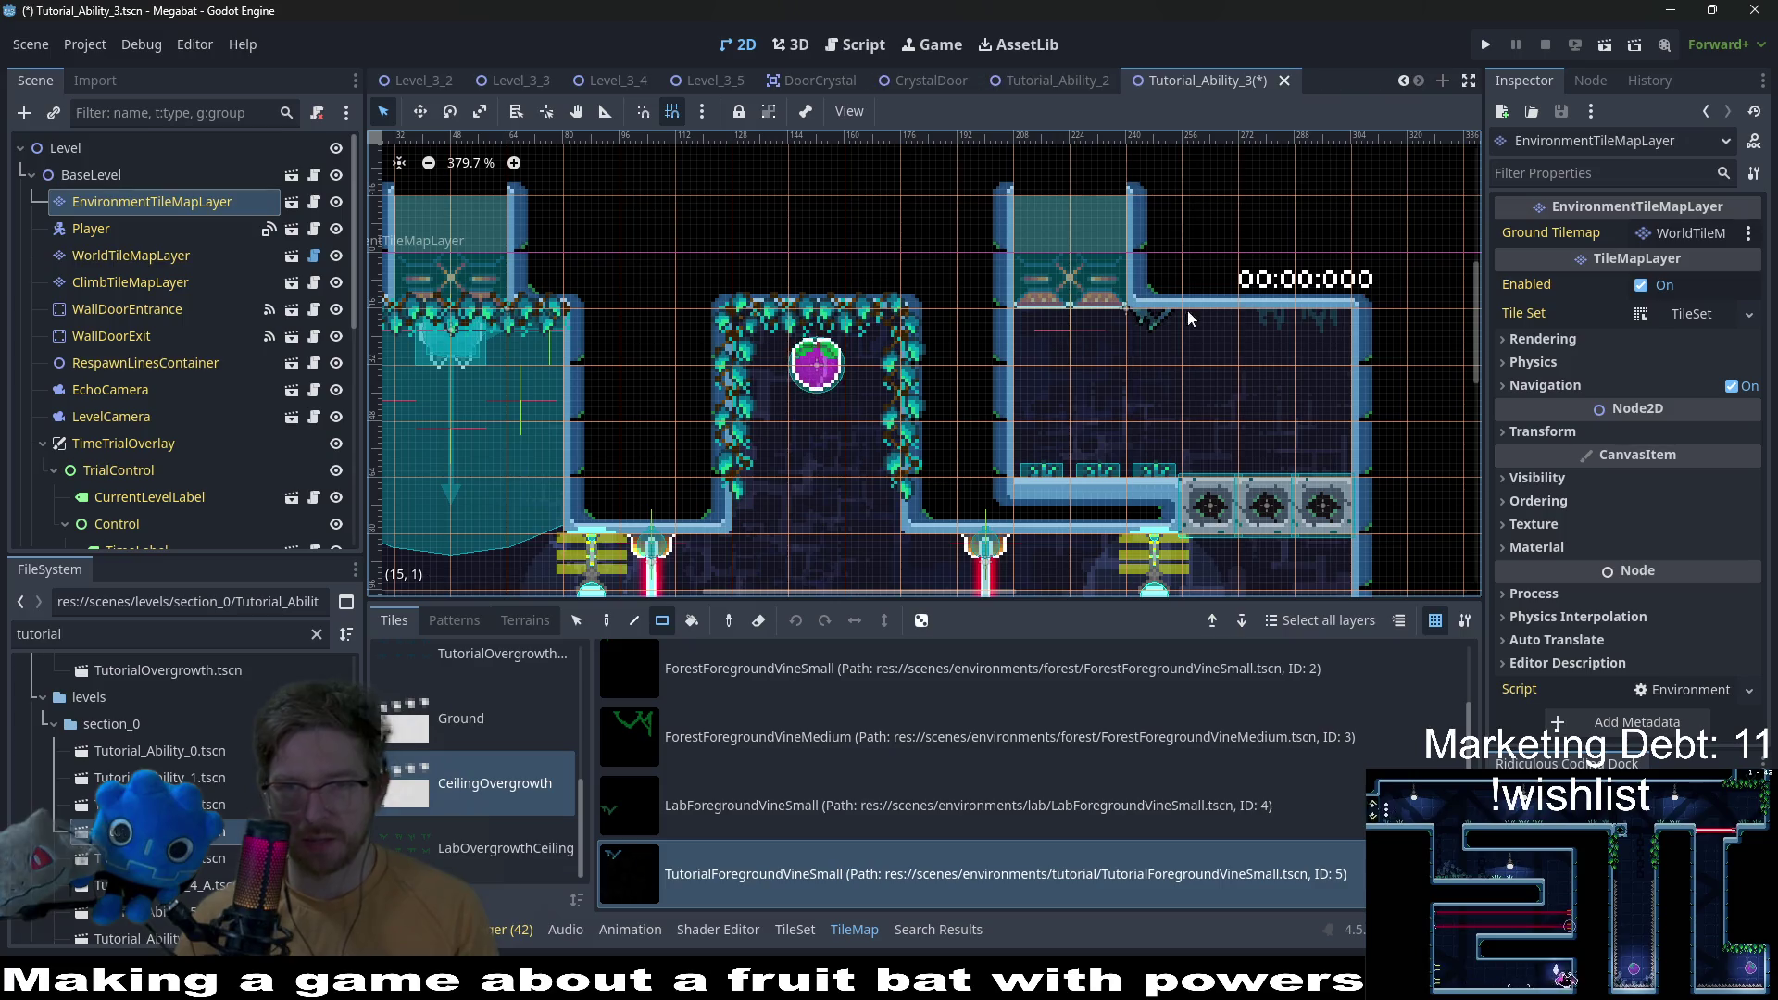
pyautogui.scroll(1, 1312, 294)
pyautogui.scroll(-2, 1211, 433)
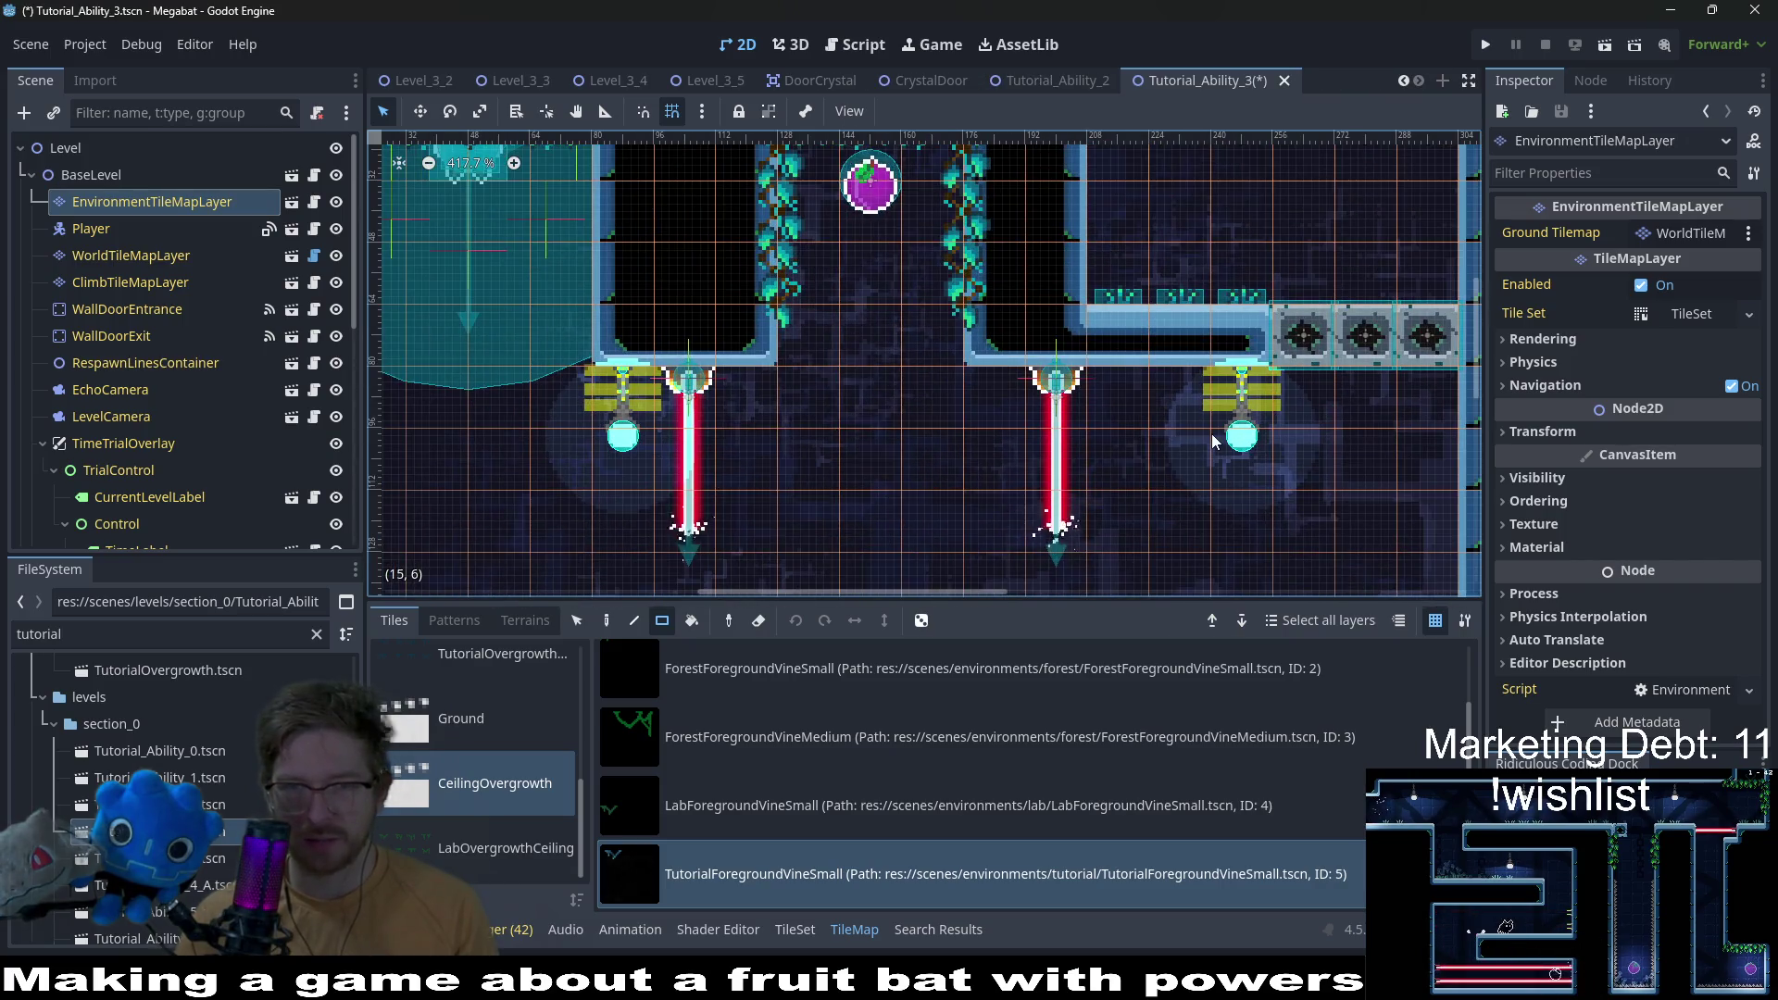
pyautogui.scroll(-2, 1208, 434)
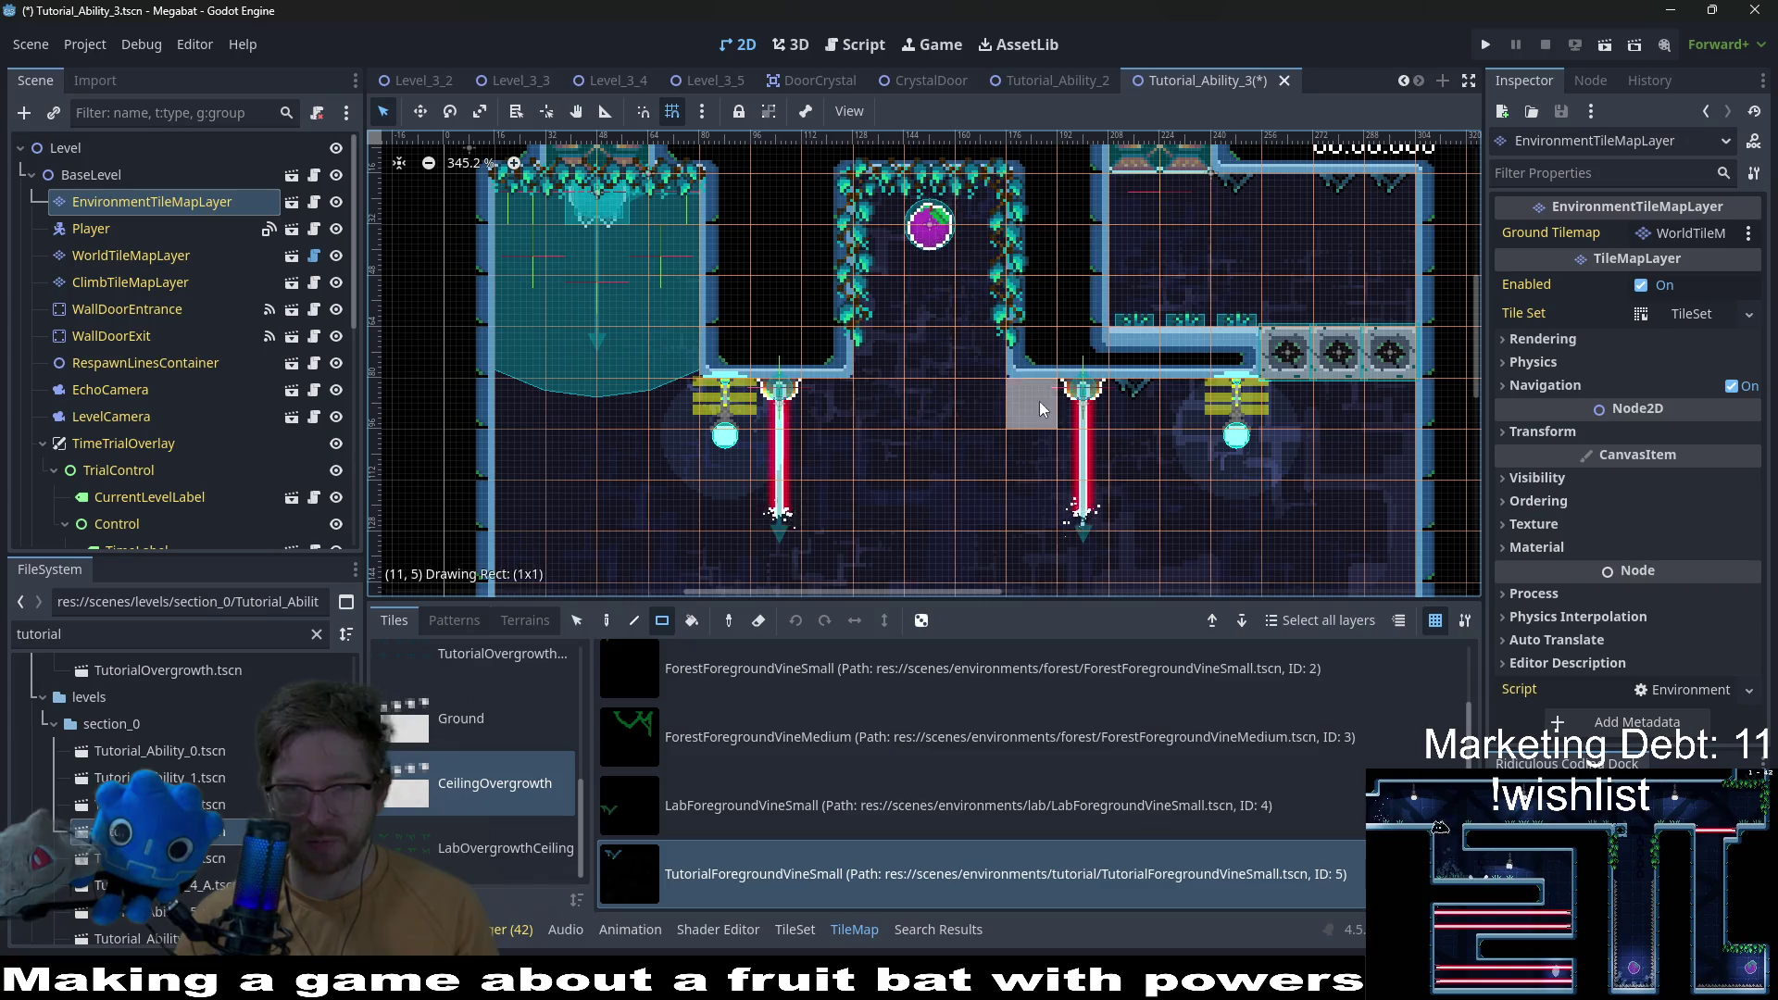
pyautogui.scroll(-3, 1220, 417)
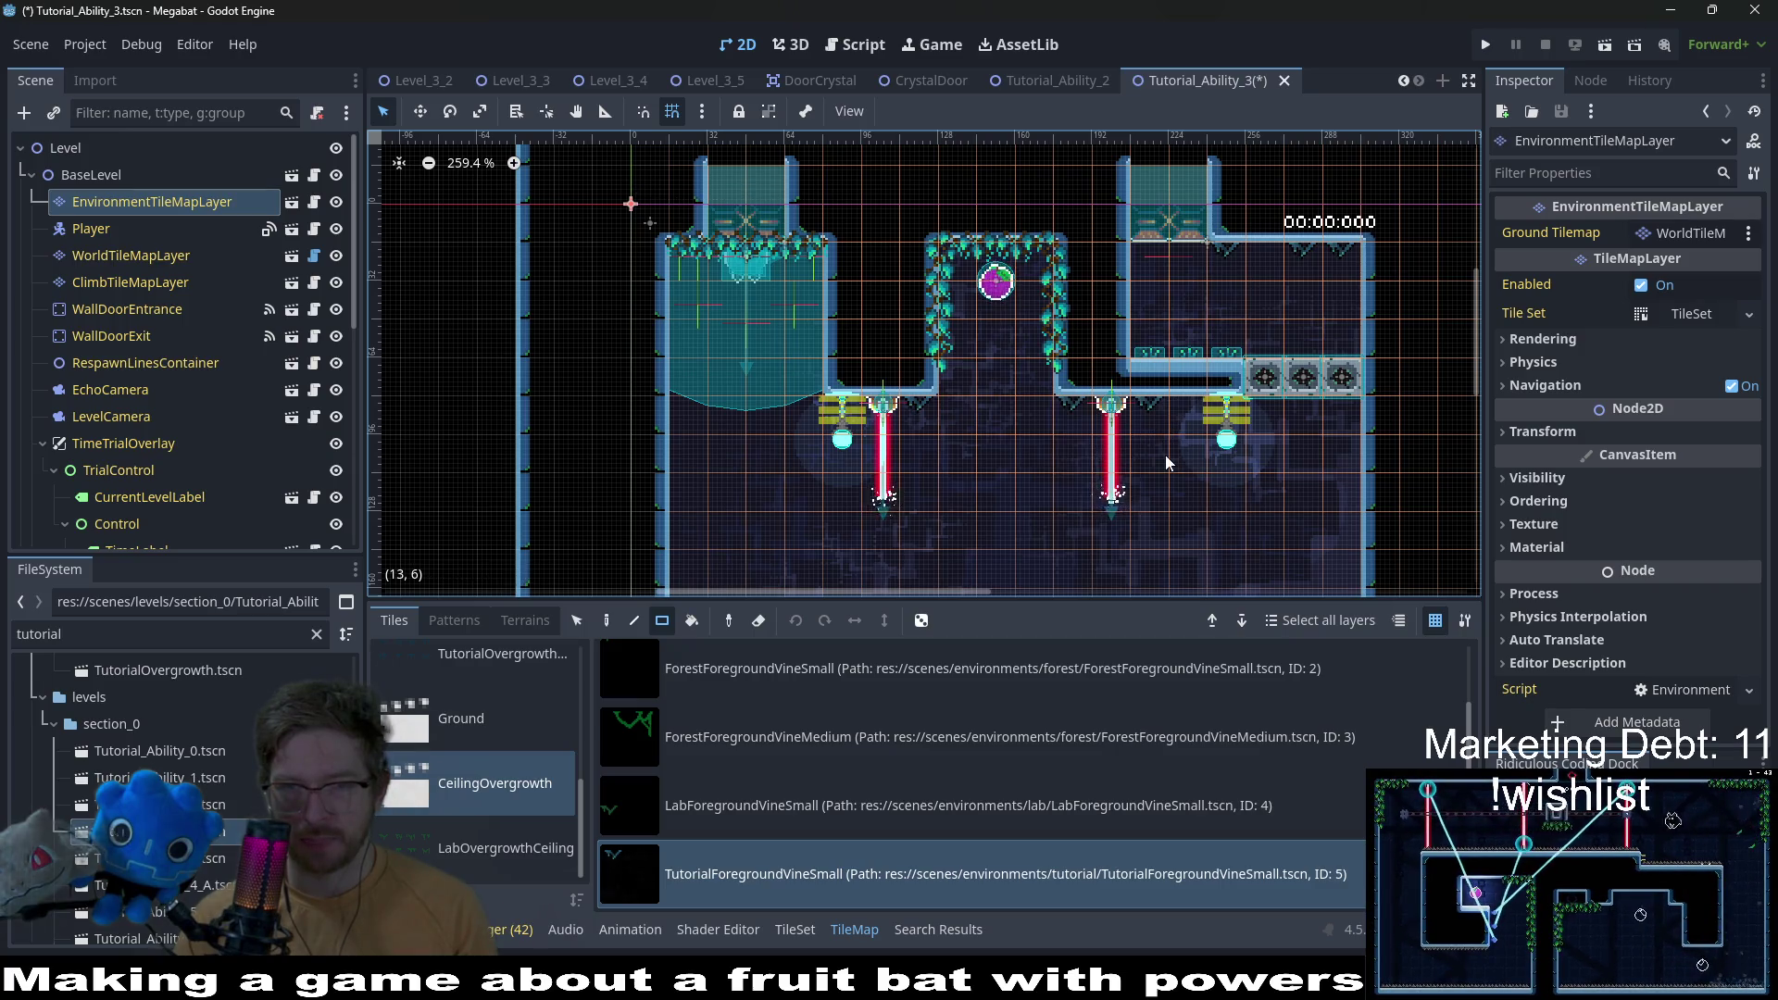
pyautogui.hotkey('ctrl', 's')
pyautogui.scroll(-4, 1197, 414)
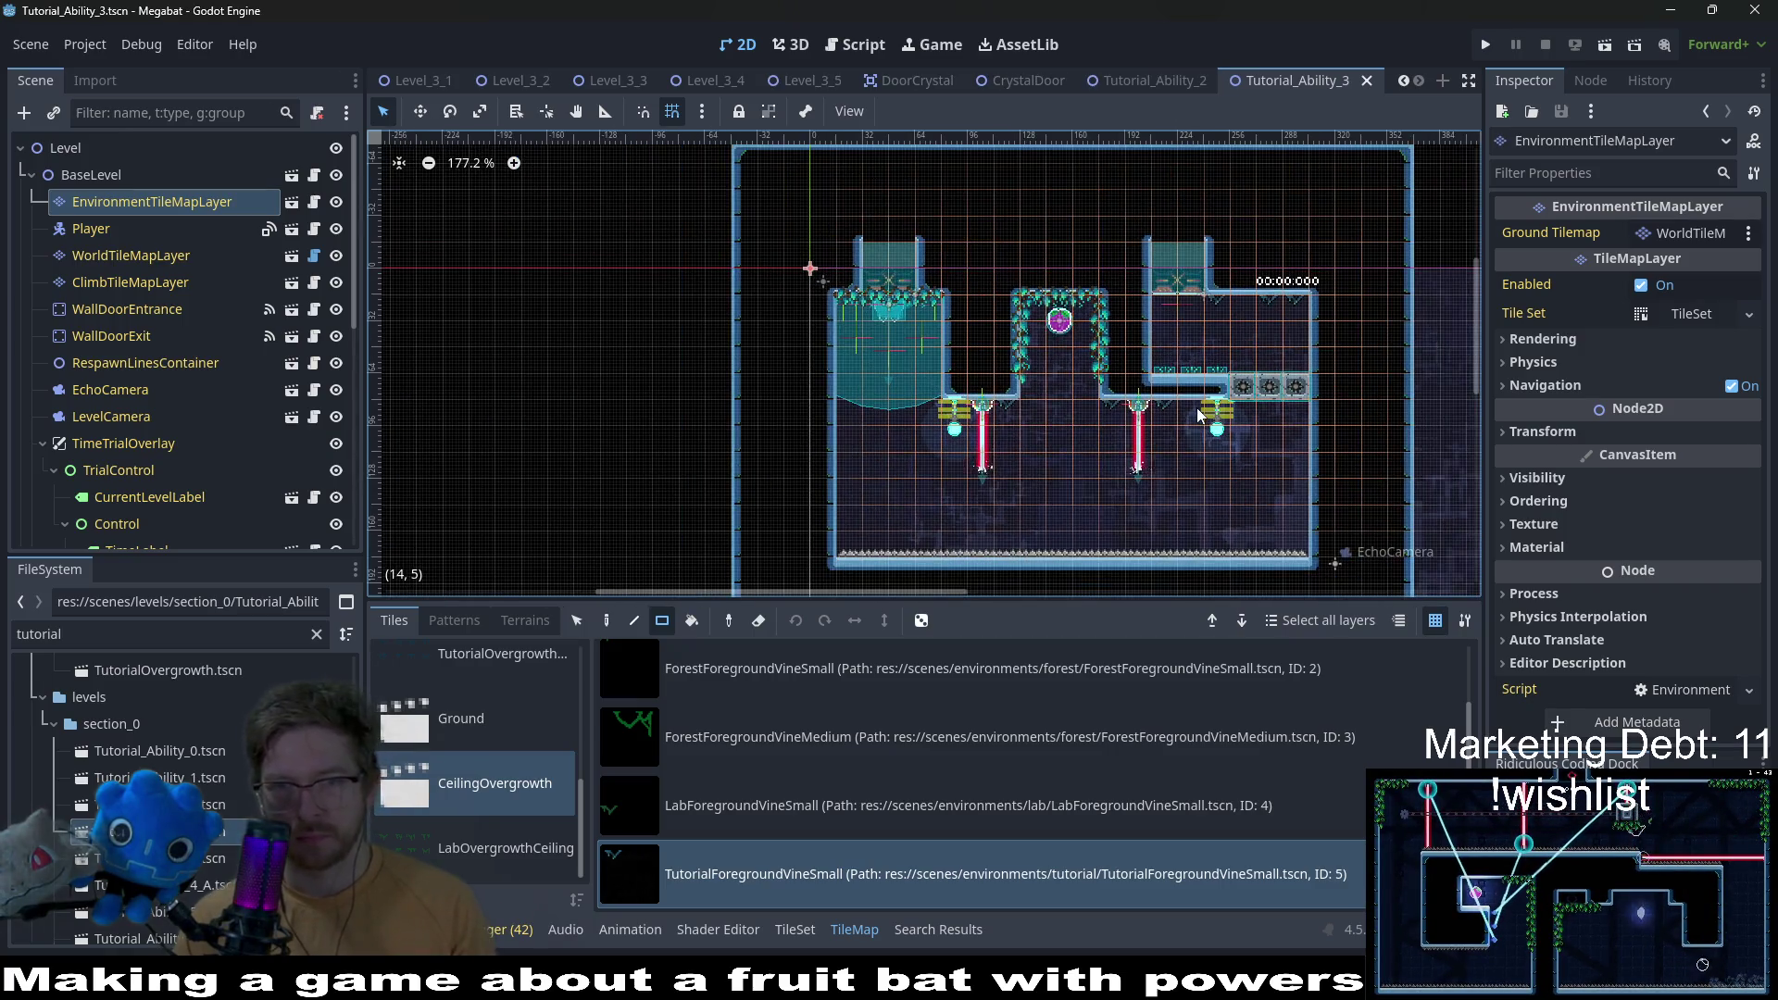
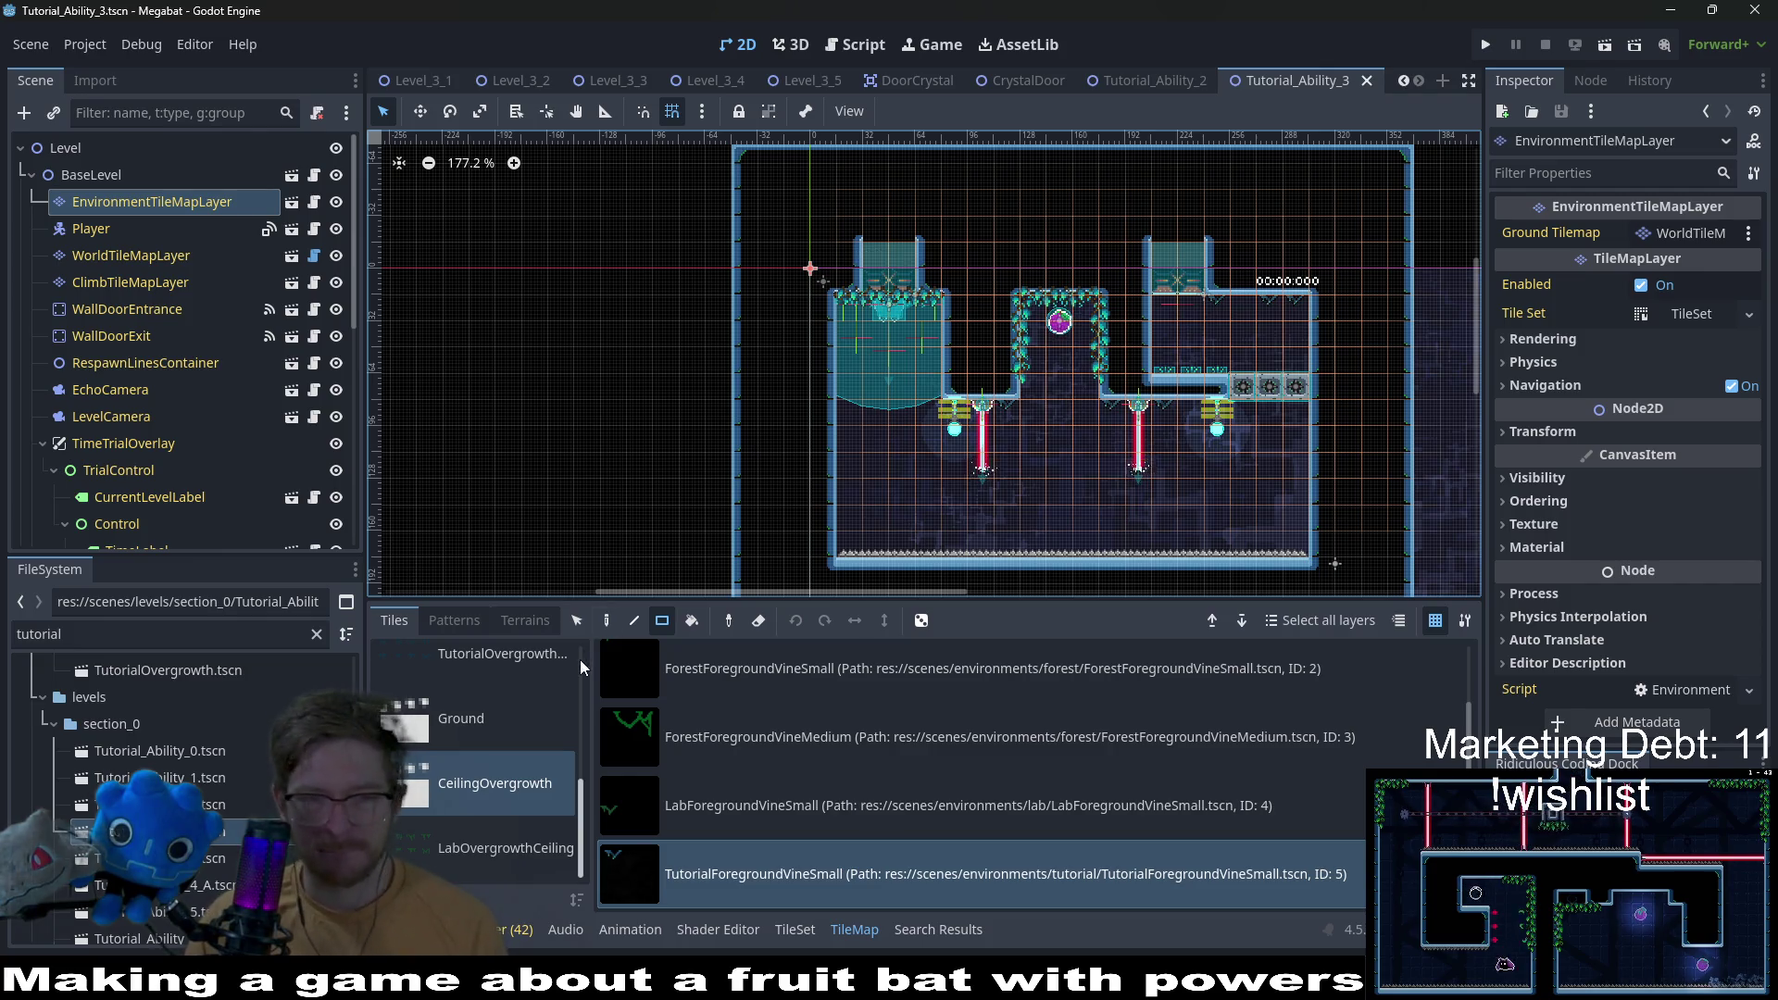
# Step: Open Tutorial_Ability_4 and pick the TutorialForegroundVineSmall tile on EnvironmentTileMapLayer
pyautogui.doubleClick(213, 861)
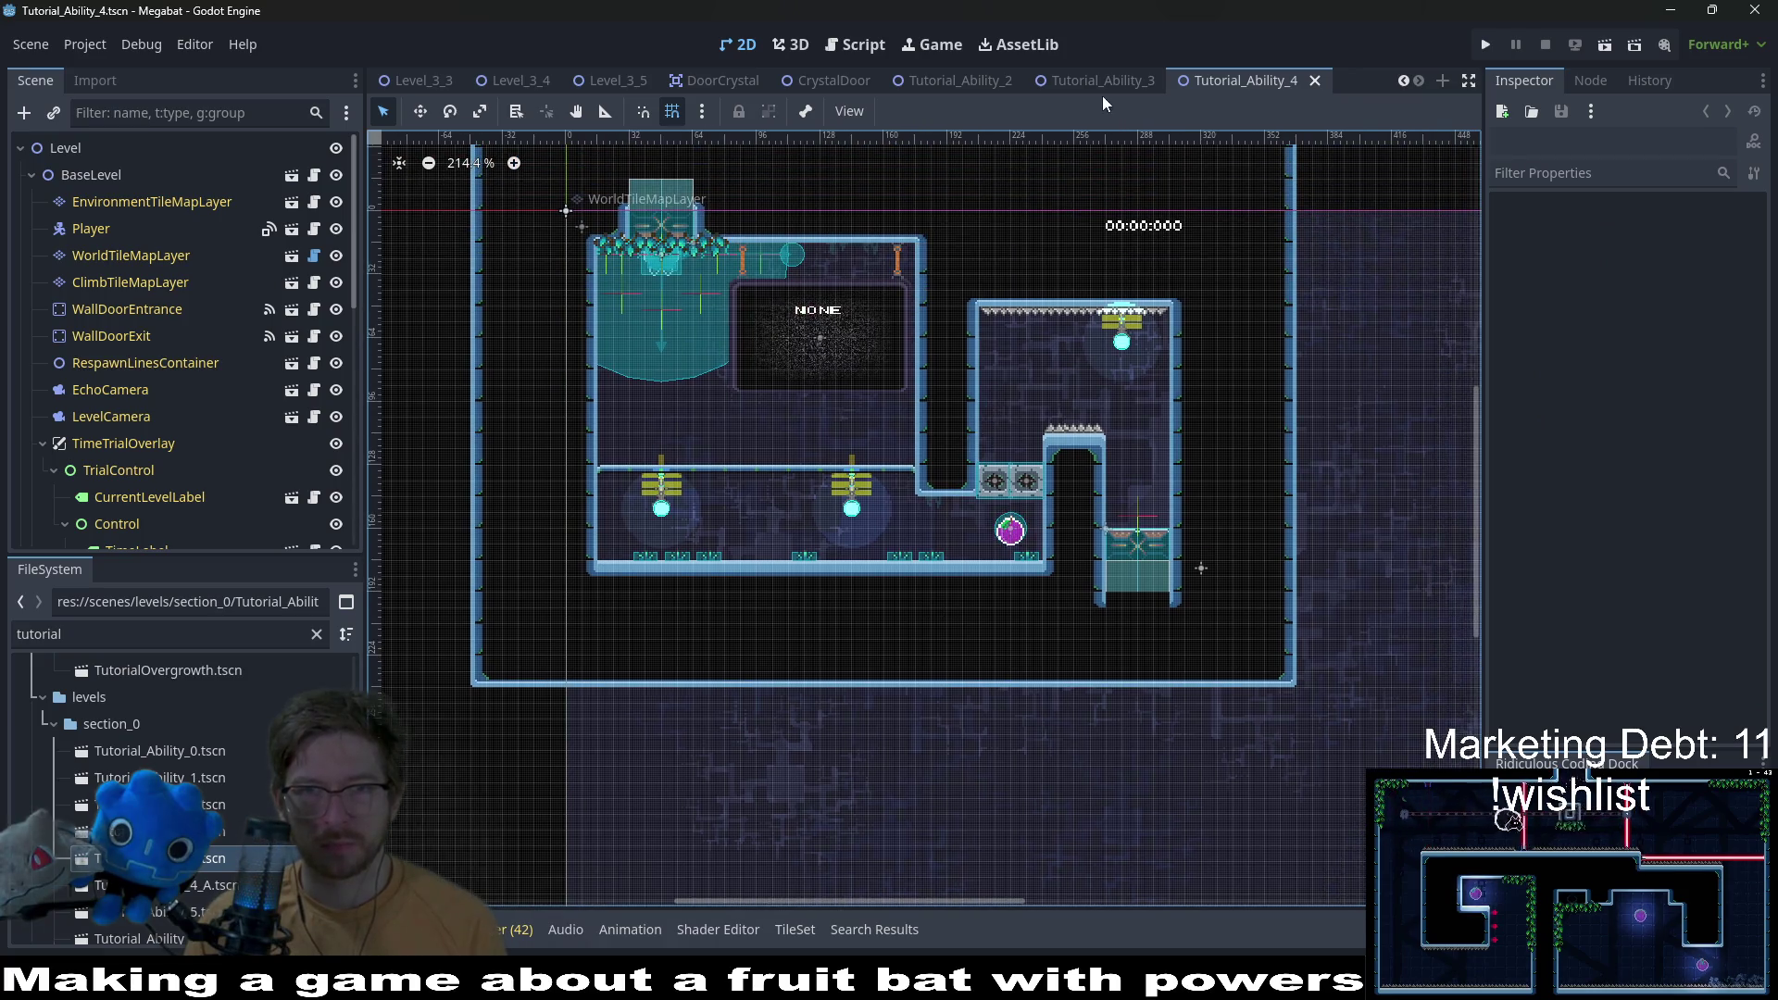
pyautogui.click(168, 199)
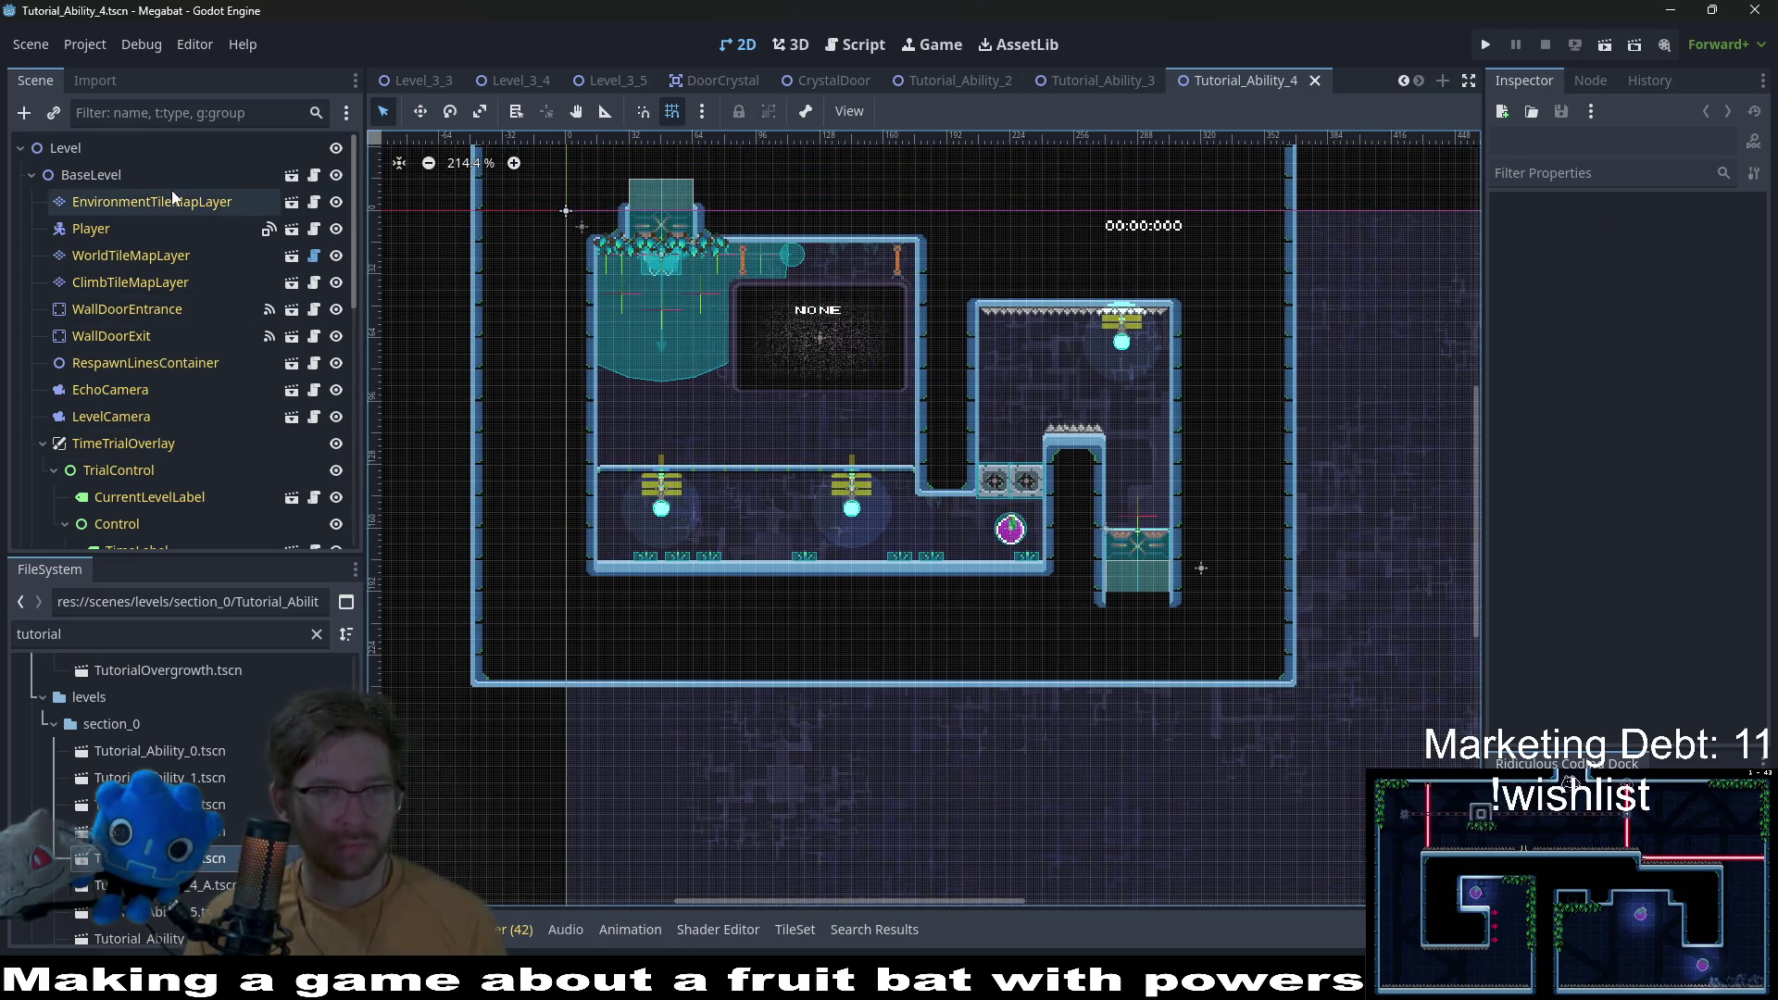
pyautogui.click(818, 857)
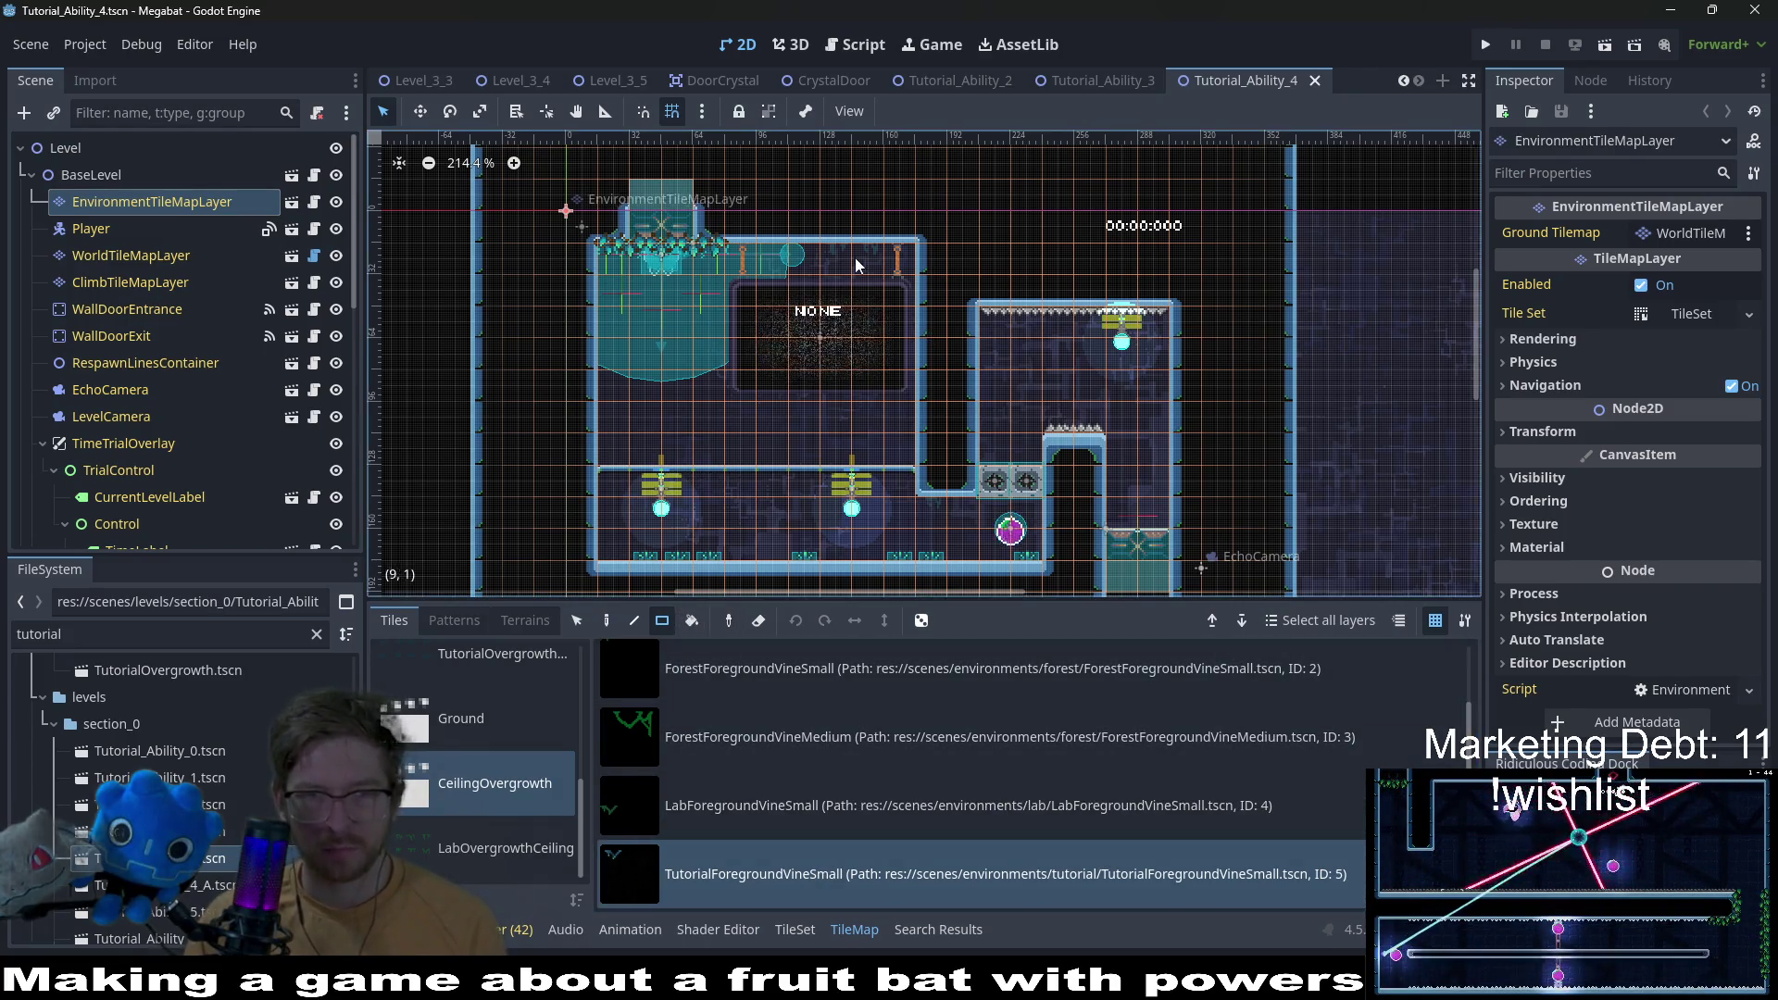
# Step: Paint two vine tiles on the top wall and save the scene
pyautogui.scroll(2, 853, 257)
pyautogui.moveTo(837, 254); pyautogui.dragTo(869, 252)
pyautogui.scroll(-5, 796, 302)
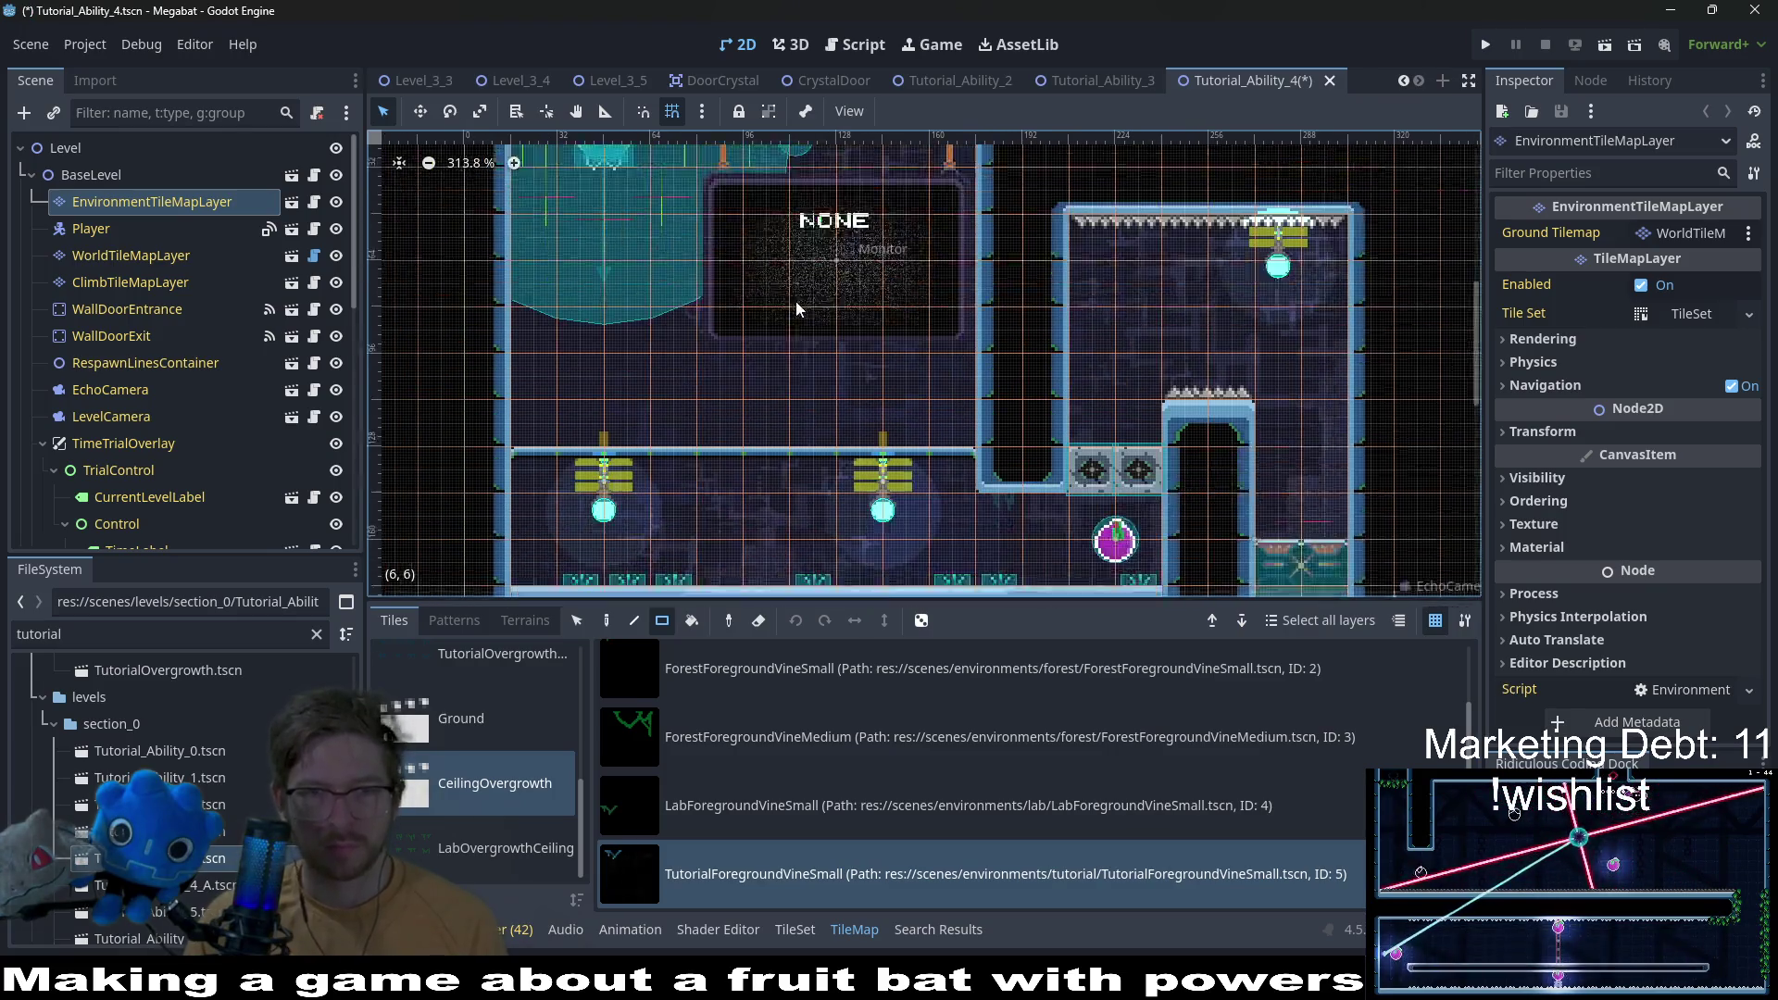
pyautogui.scroll(3, 1046, 440)
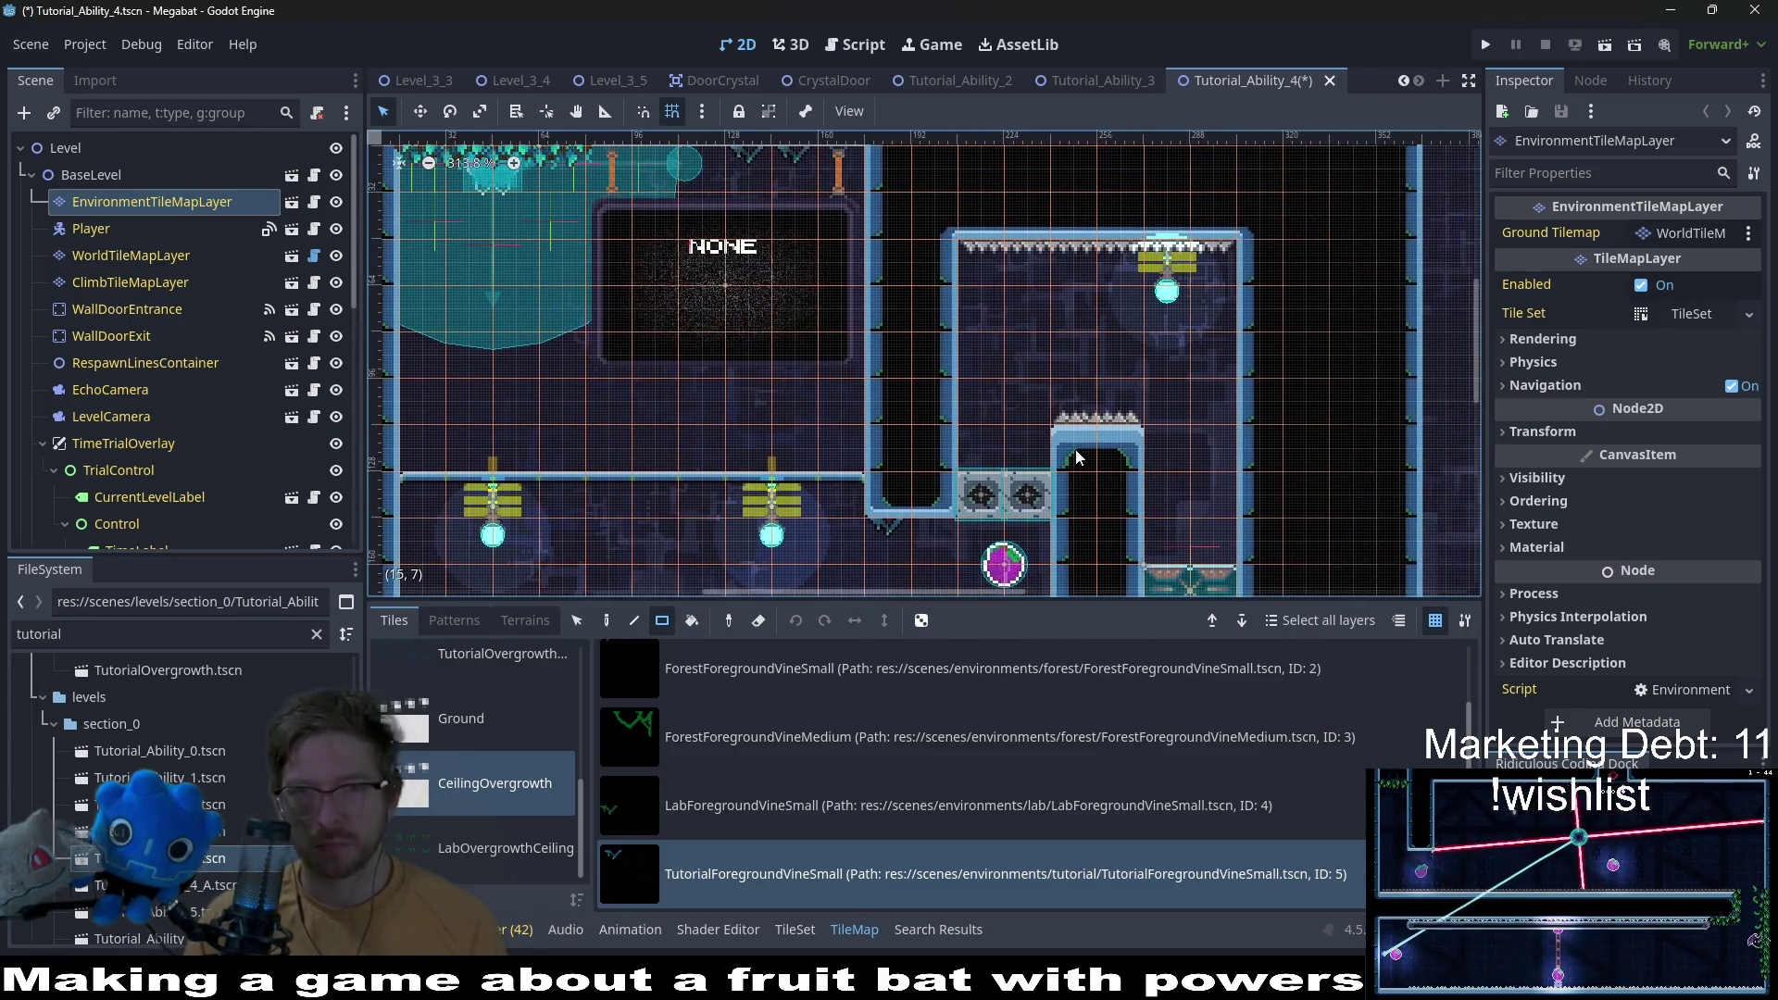
pyautogui.scroll(5, 951, 417)
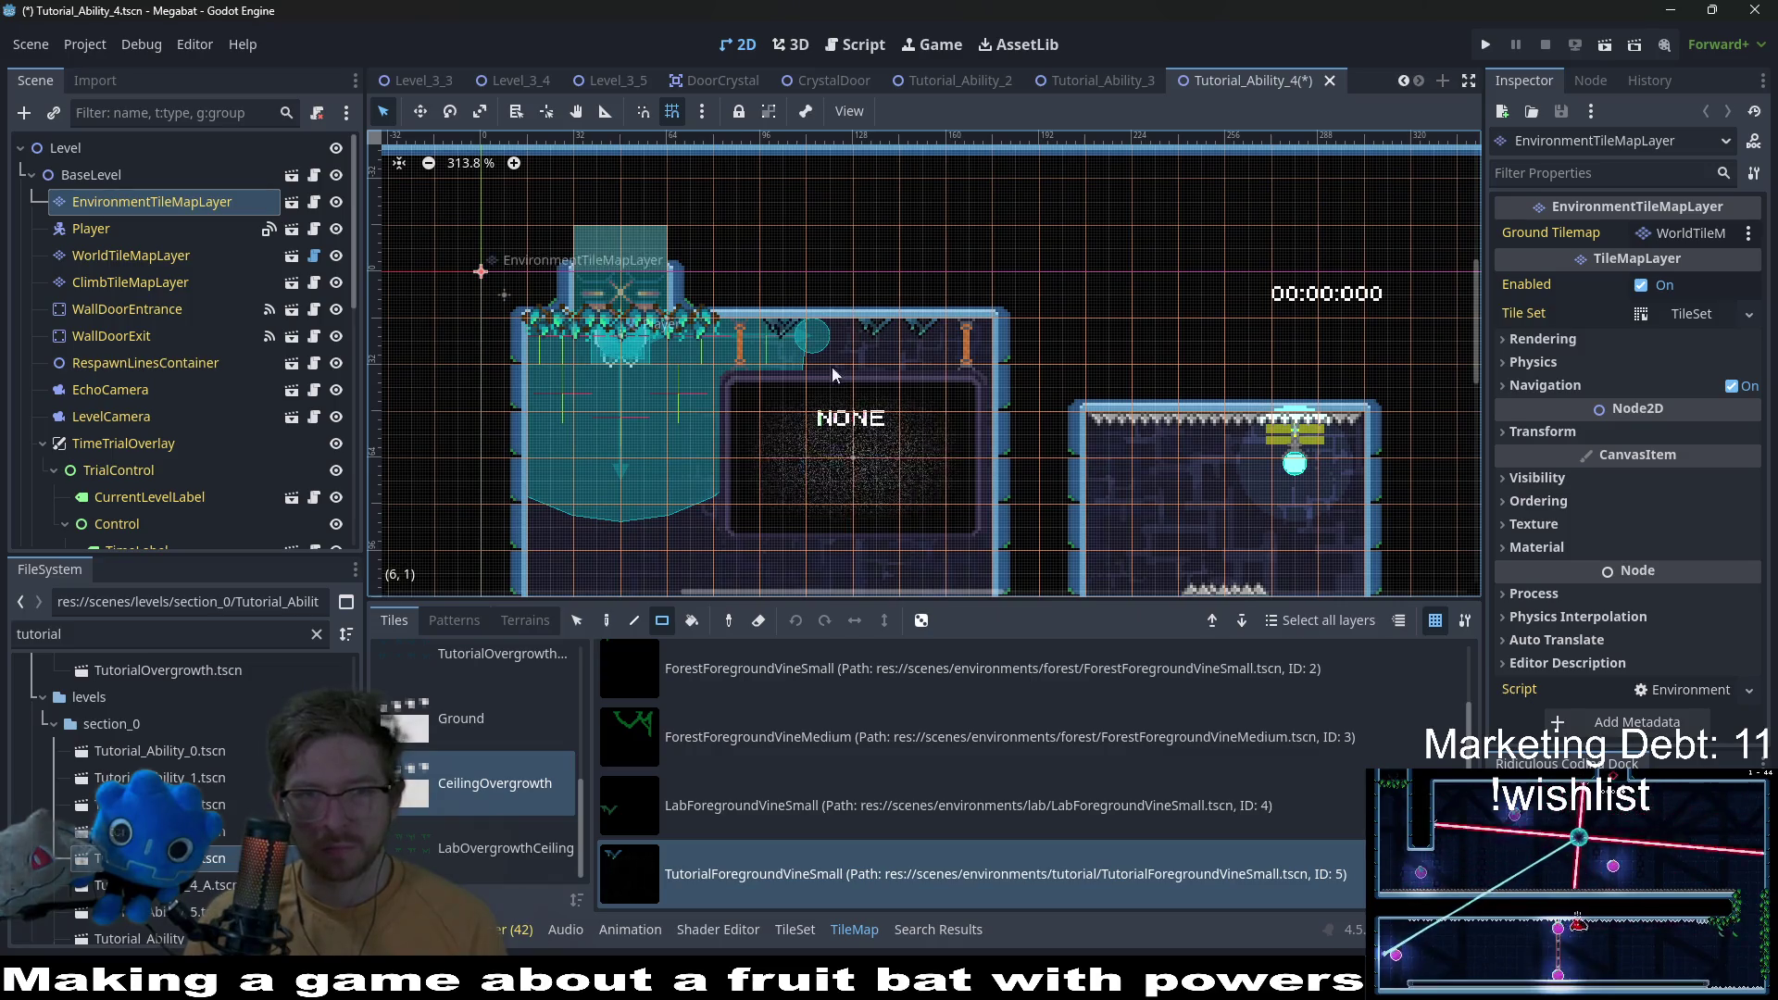
pyautogui.scroll(-5, 965, 377)
pyautogui.hscroll(-2, 1000, 398)
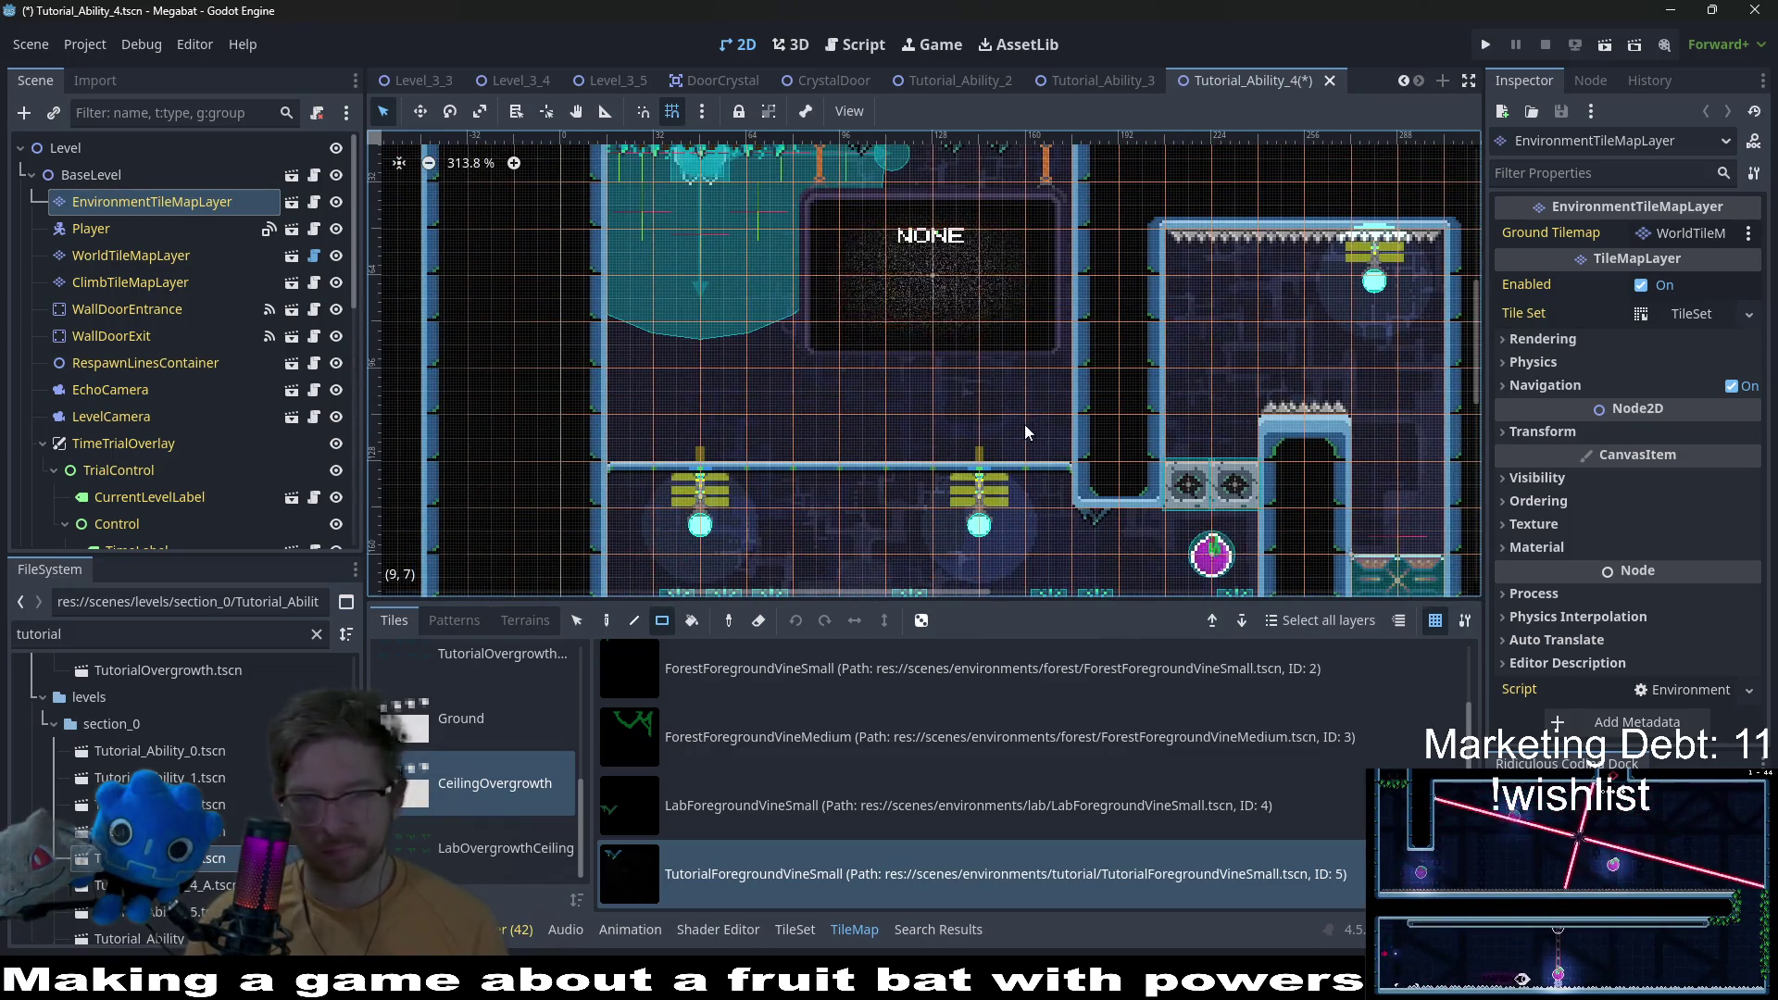
pyautogui.scroll(-2, 1024, 424)
pyautogui.hscroll(-1, 1063, 416)
pyautogui.hscroll(4, 1192, 480)
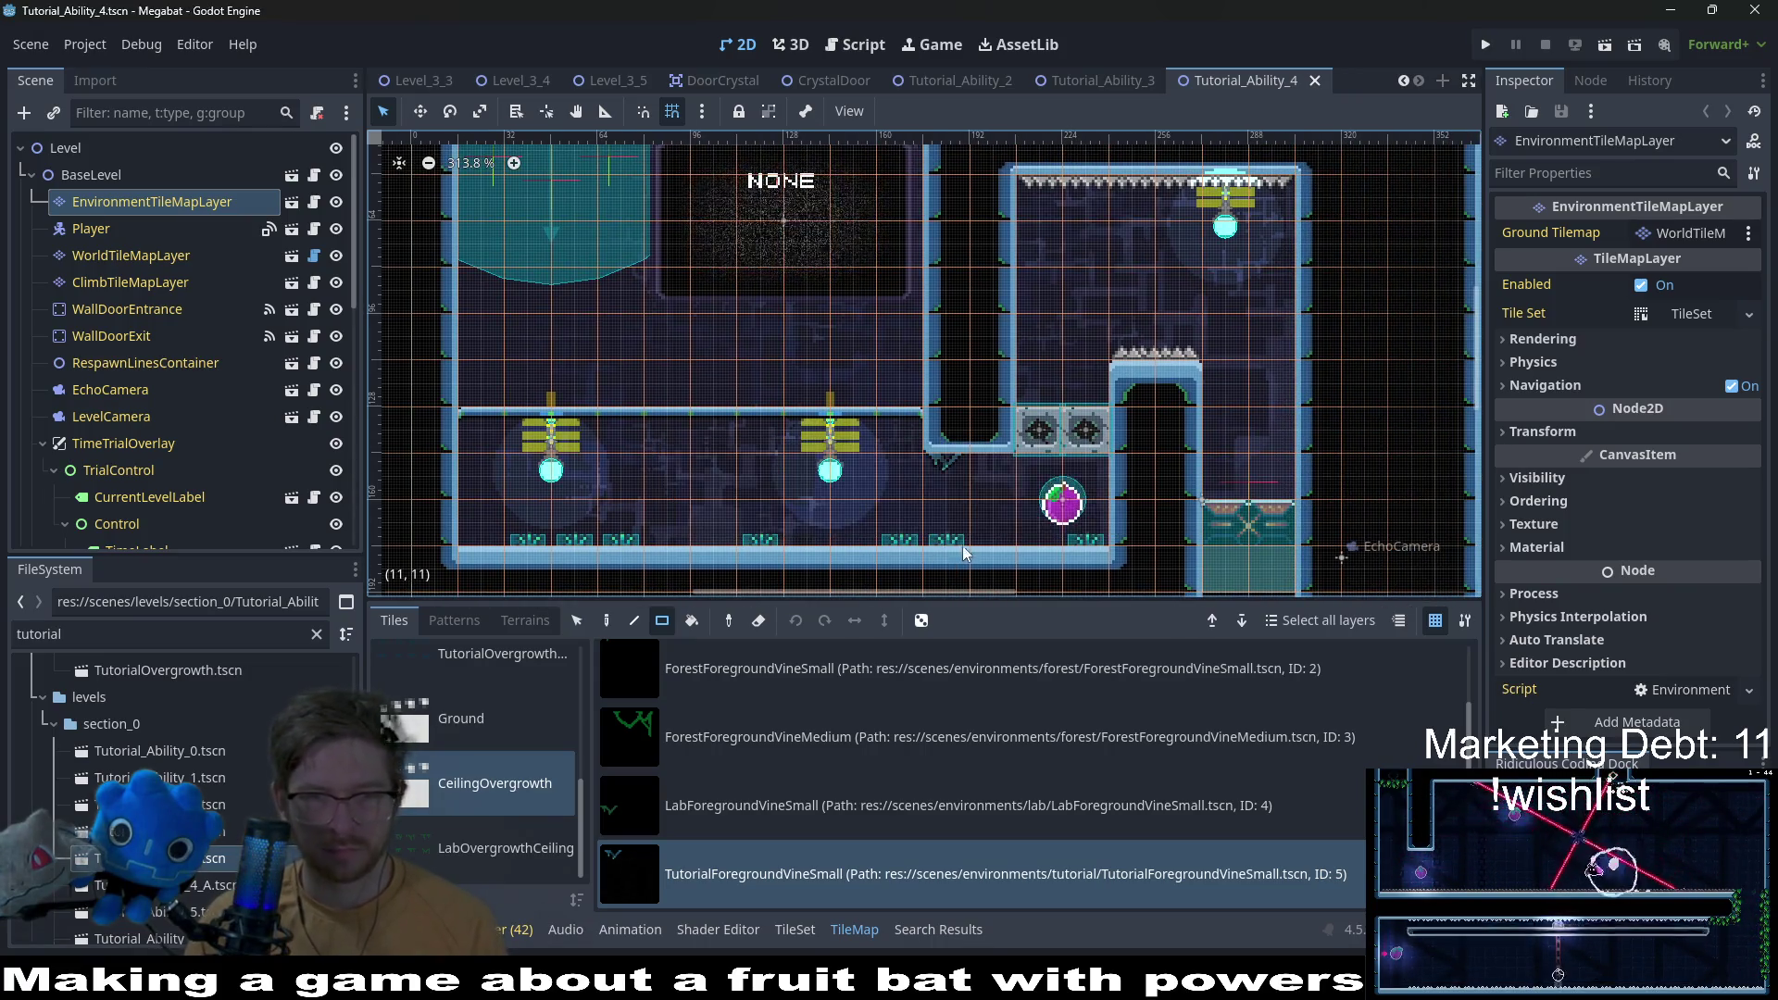
pyautogui.hotkey('ctrl', 's')
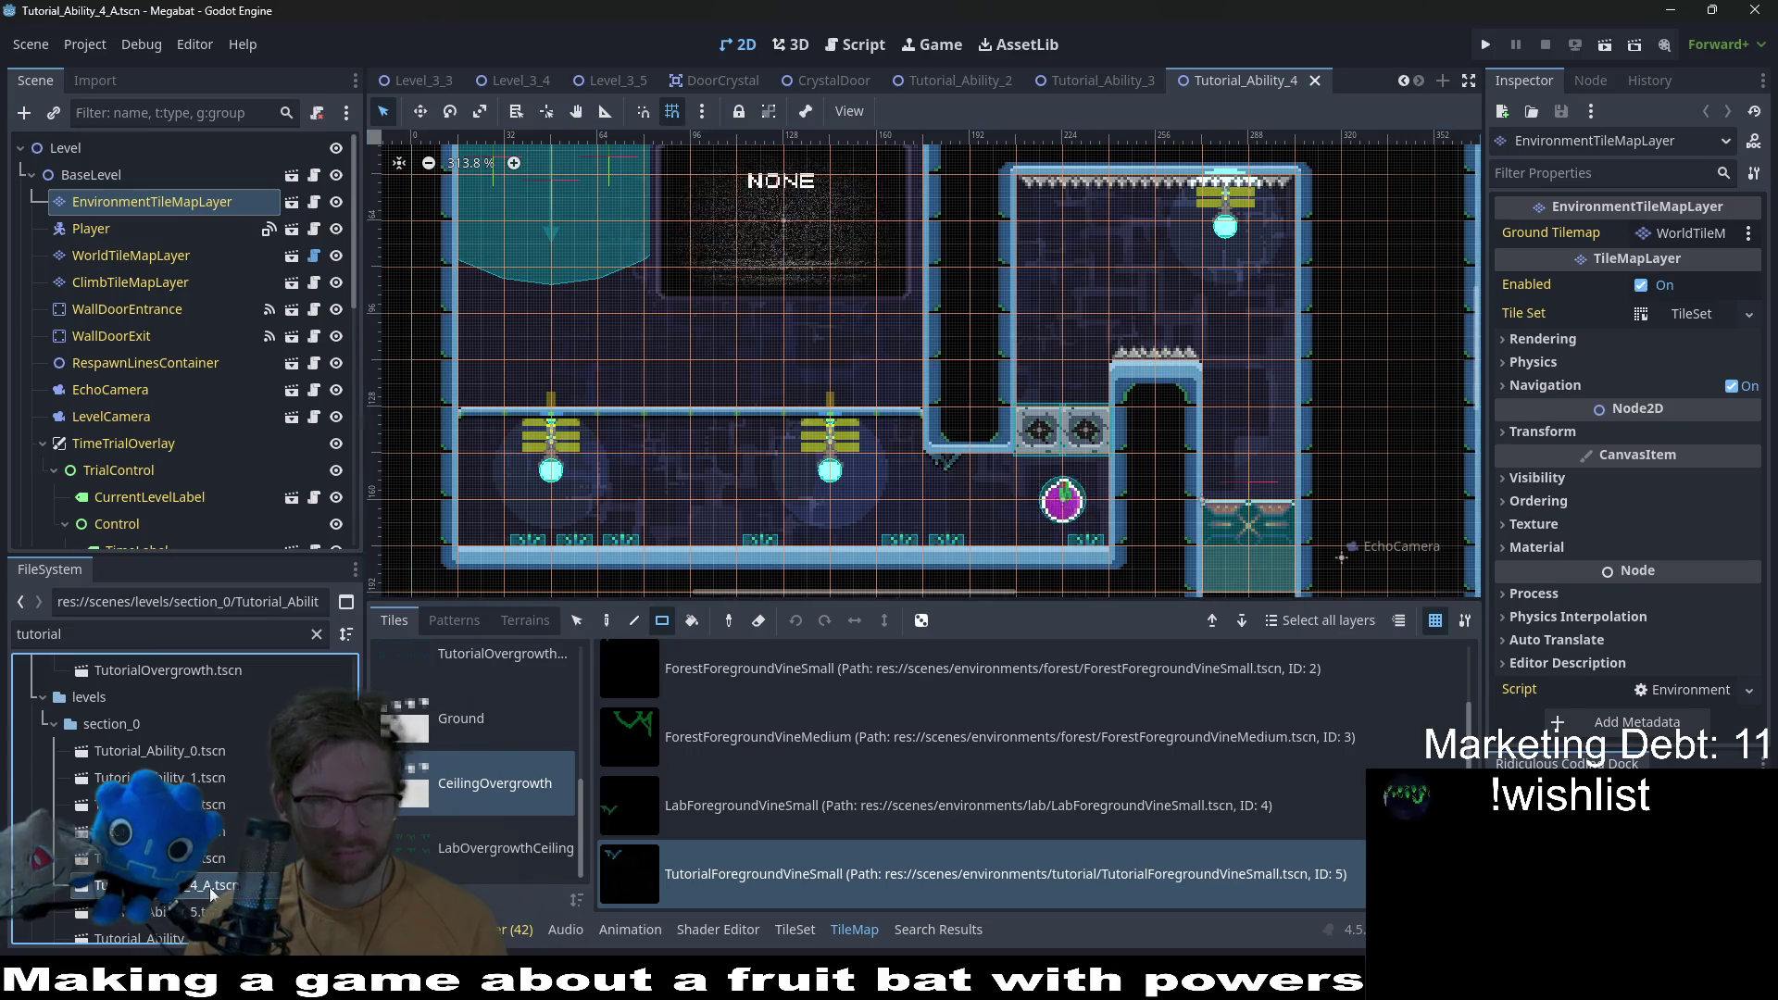
# Step: Open Tutorial_Ability_4_A, select its EnvironmentTileMapLayer, check the ceilings and save it
pyautogui.doubleClick(209, 885)
pyautogui.click(138, 202)
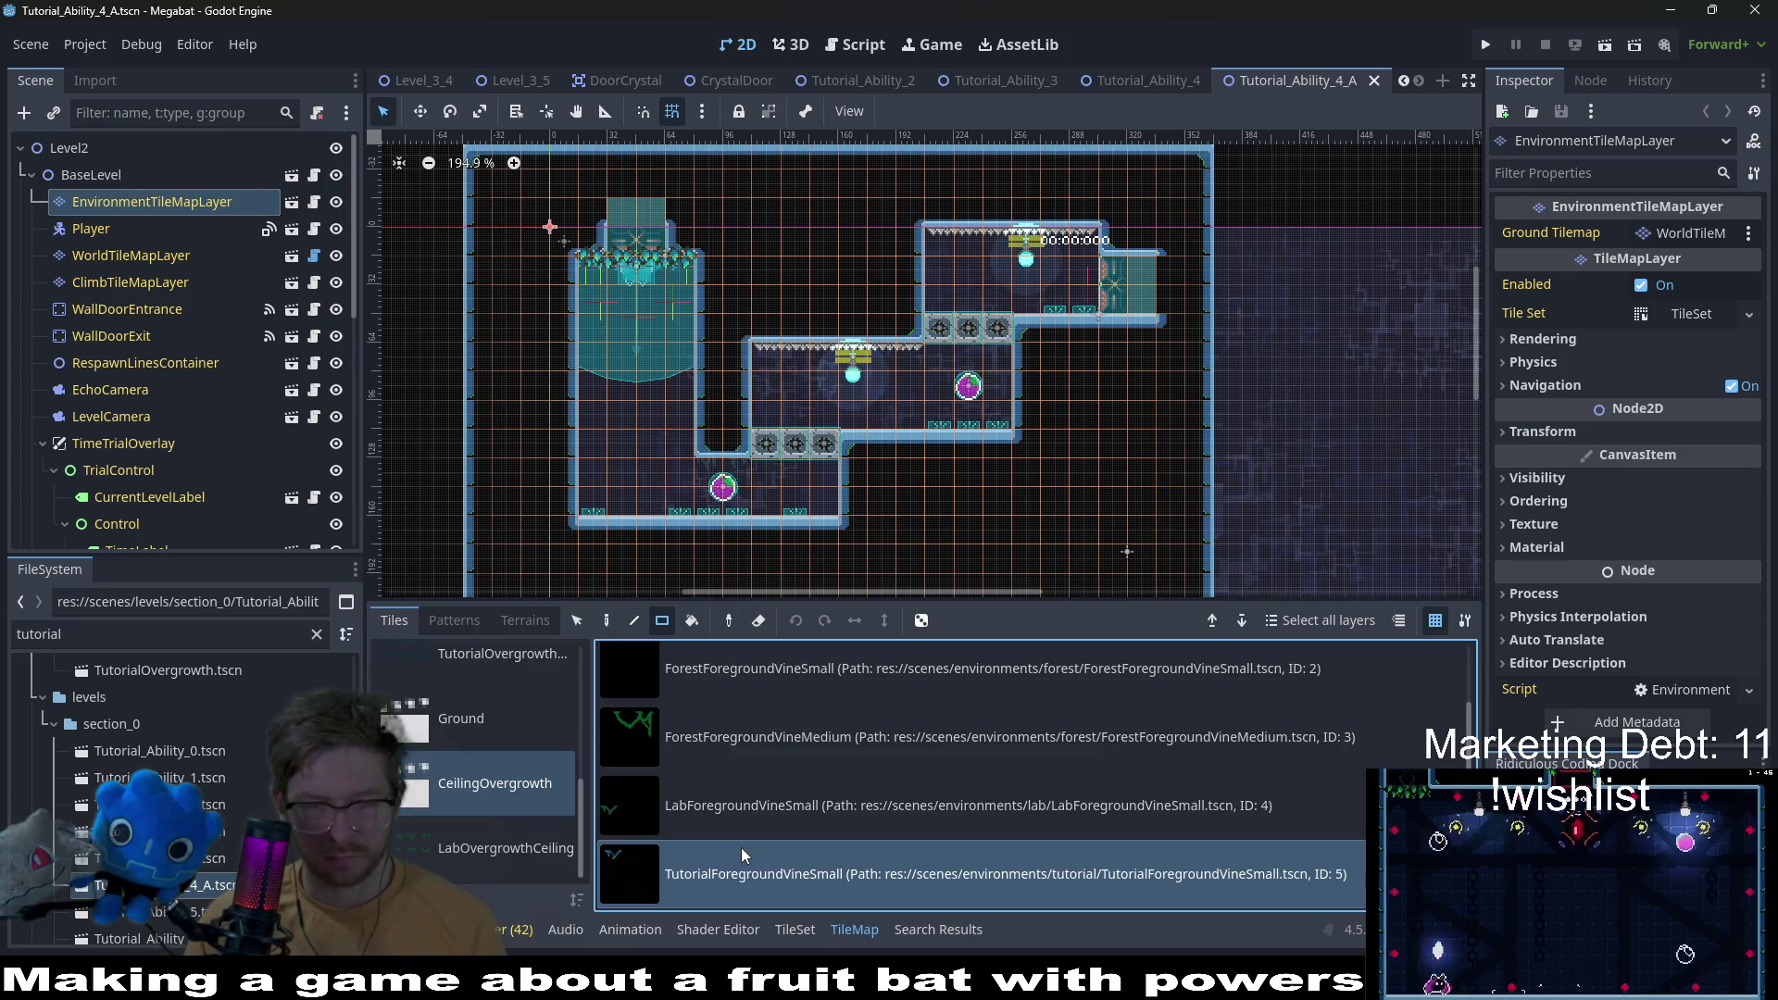
pyautogui.scroll(5, 732, 449)
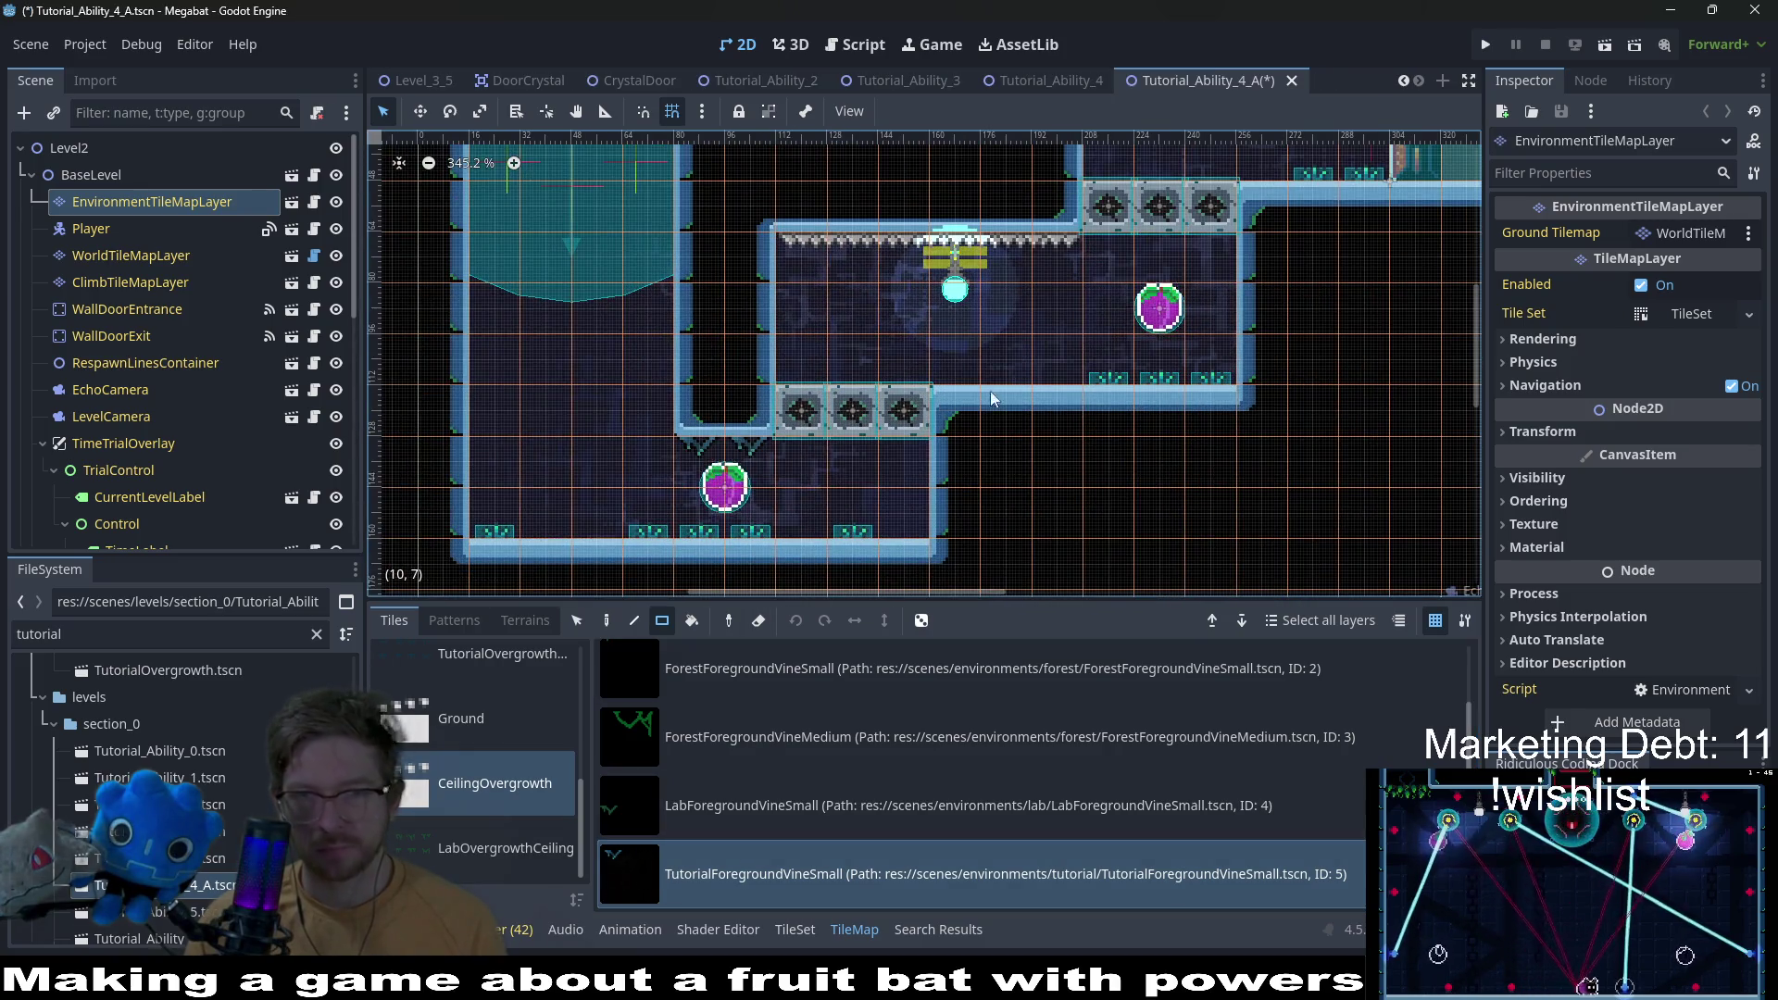
pyautogui.scroll(3, 1108, 348)
pyautogui.hscroll(2, 1108, 349)
pyautogui.scroll(-1, 1083, 410)
pyautogui.scroll(-2, 1074, 452)
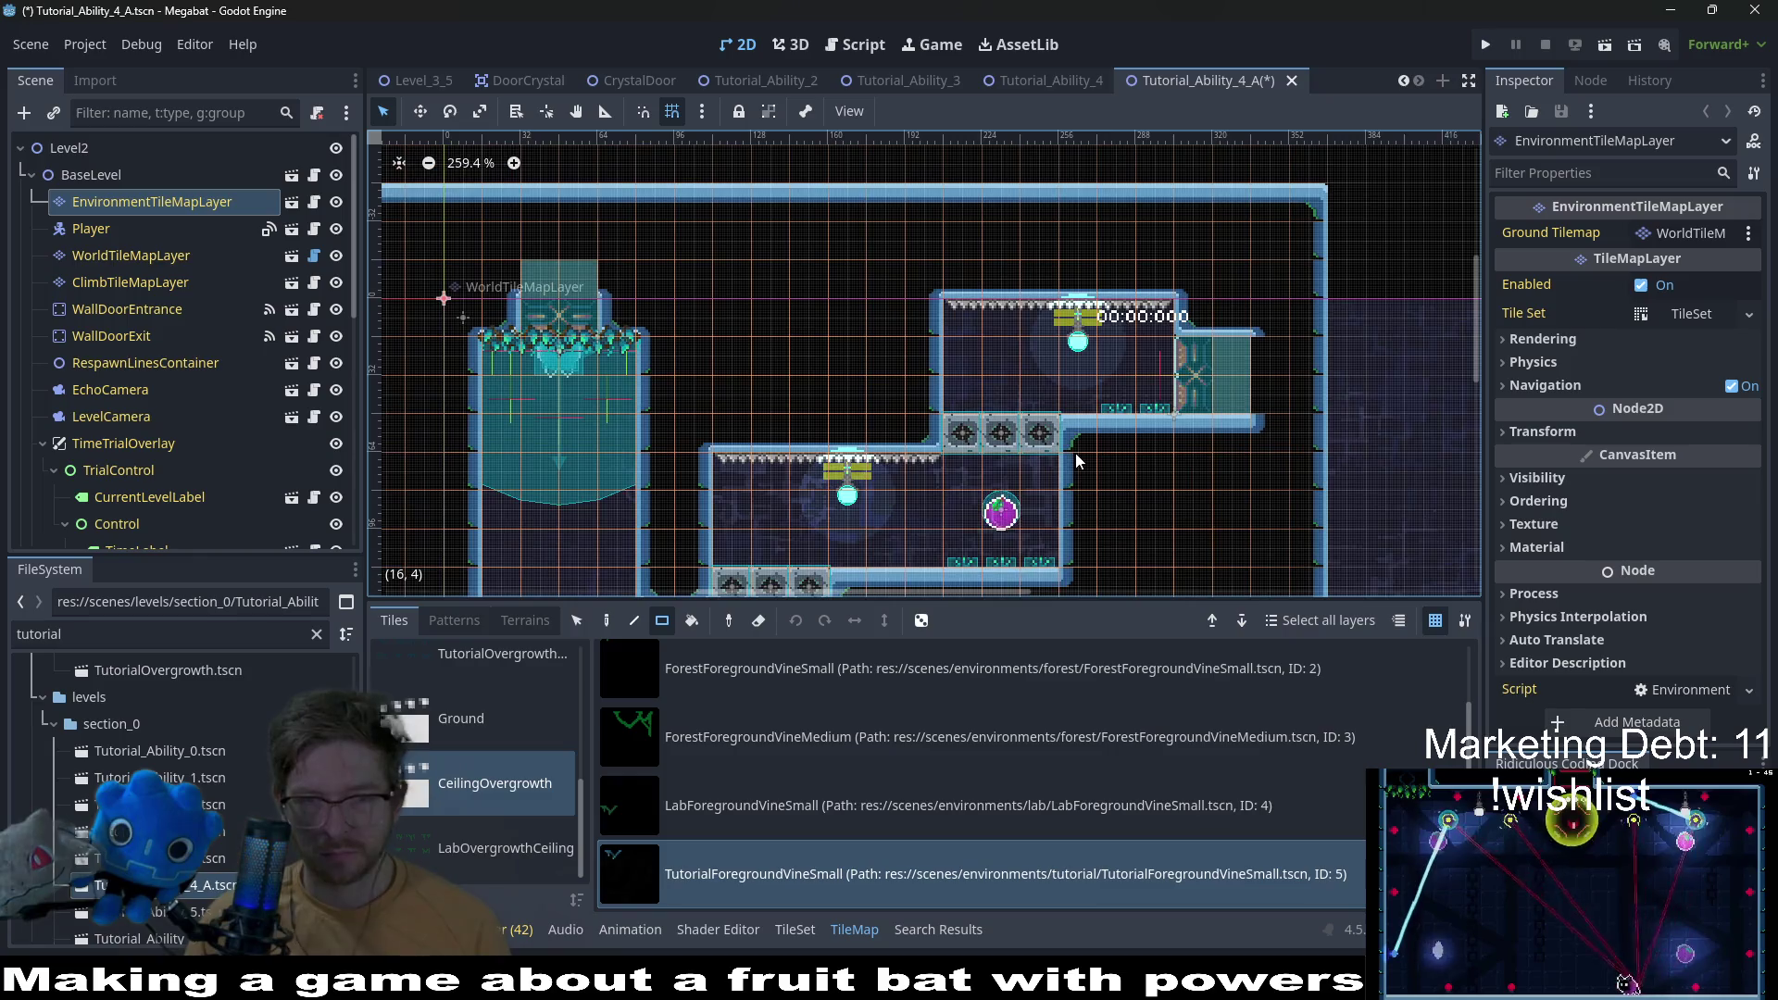
pyautogui.scroll(-3, 1075, 453)
pyautogui.hotkey('ctrl', 's')
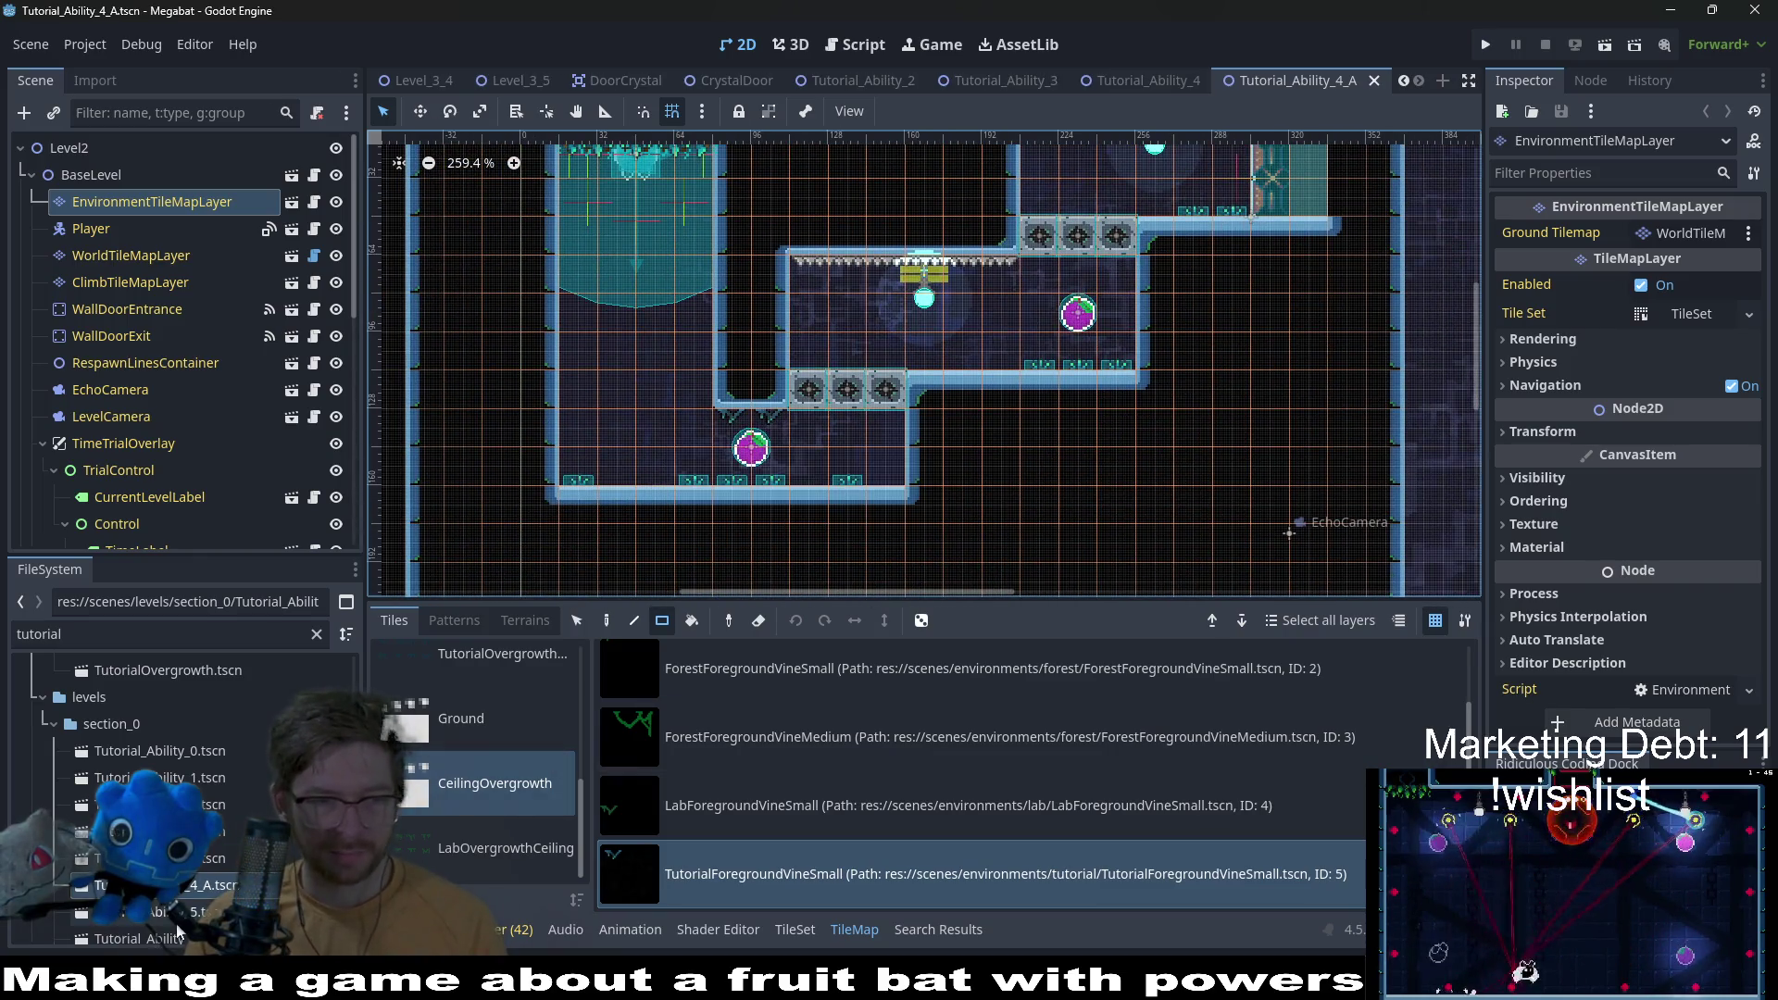
# Step: Open Tutorial_Ability_5 and select its EnvironmentTileMapLayer for painting
pyautogui.doubleClick(157, 911)
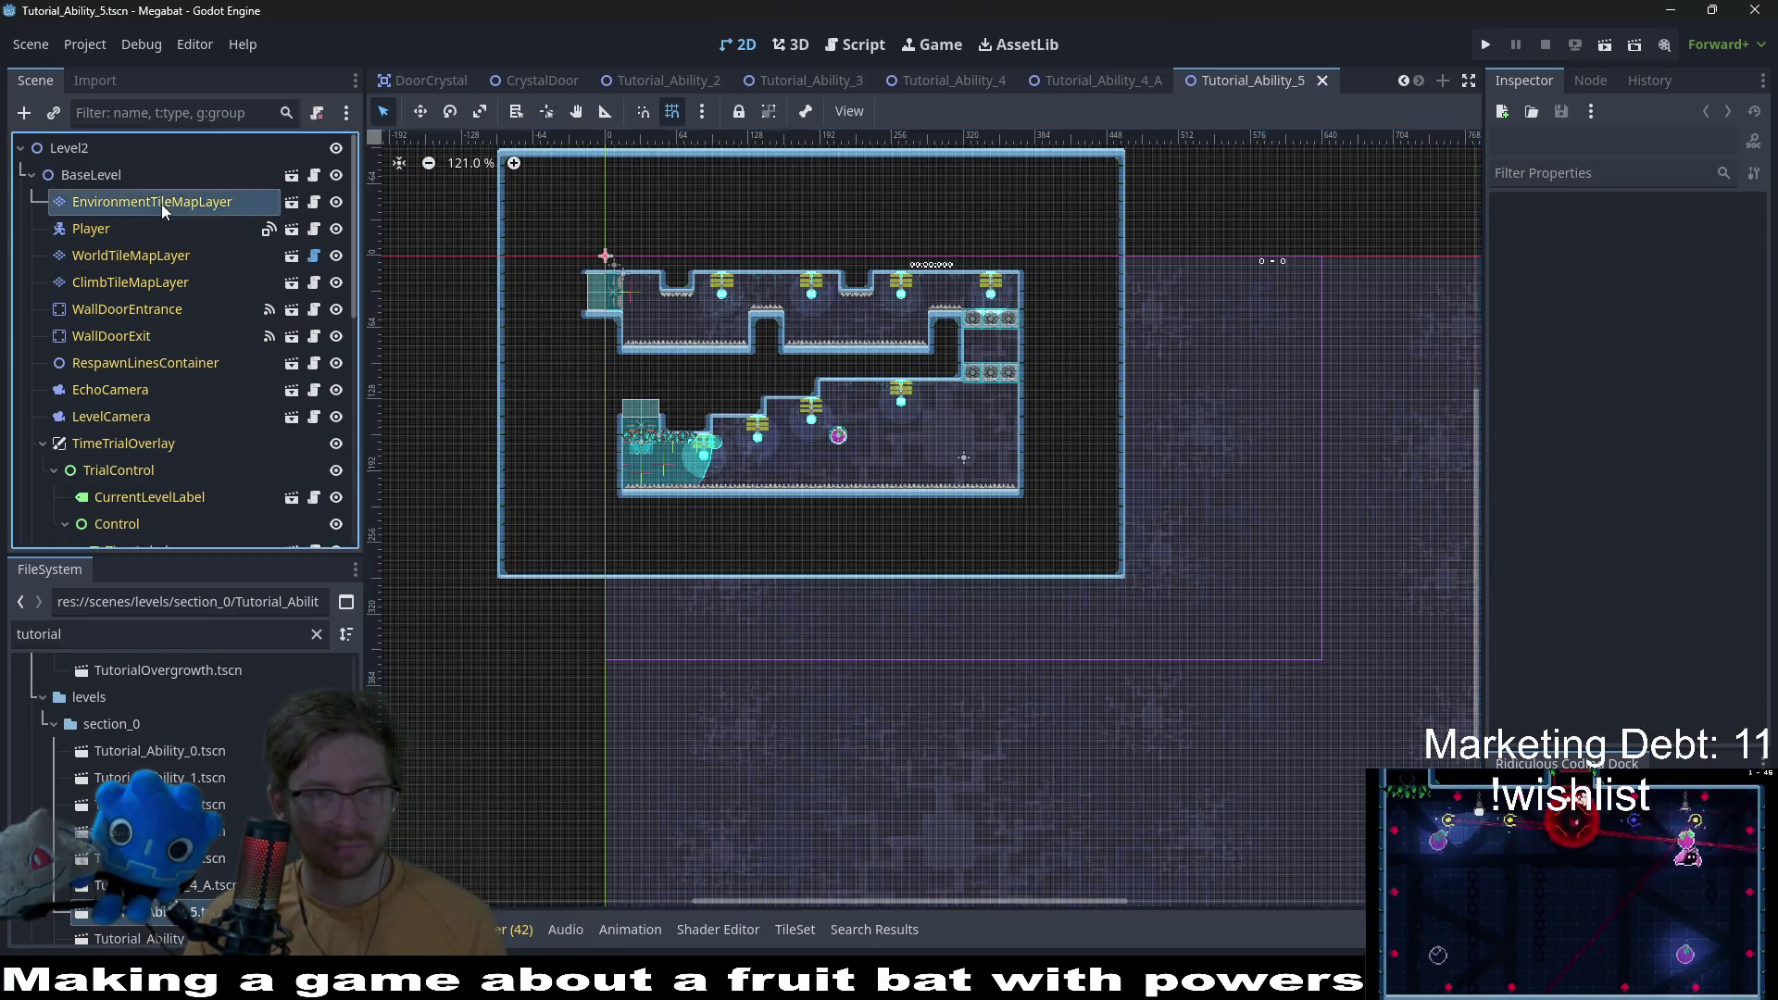
pyautogui.click(161, 202)
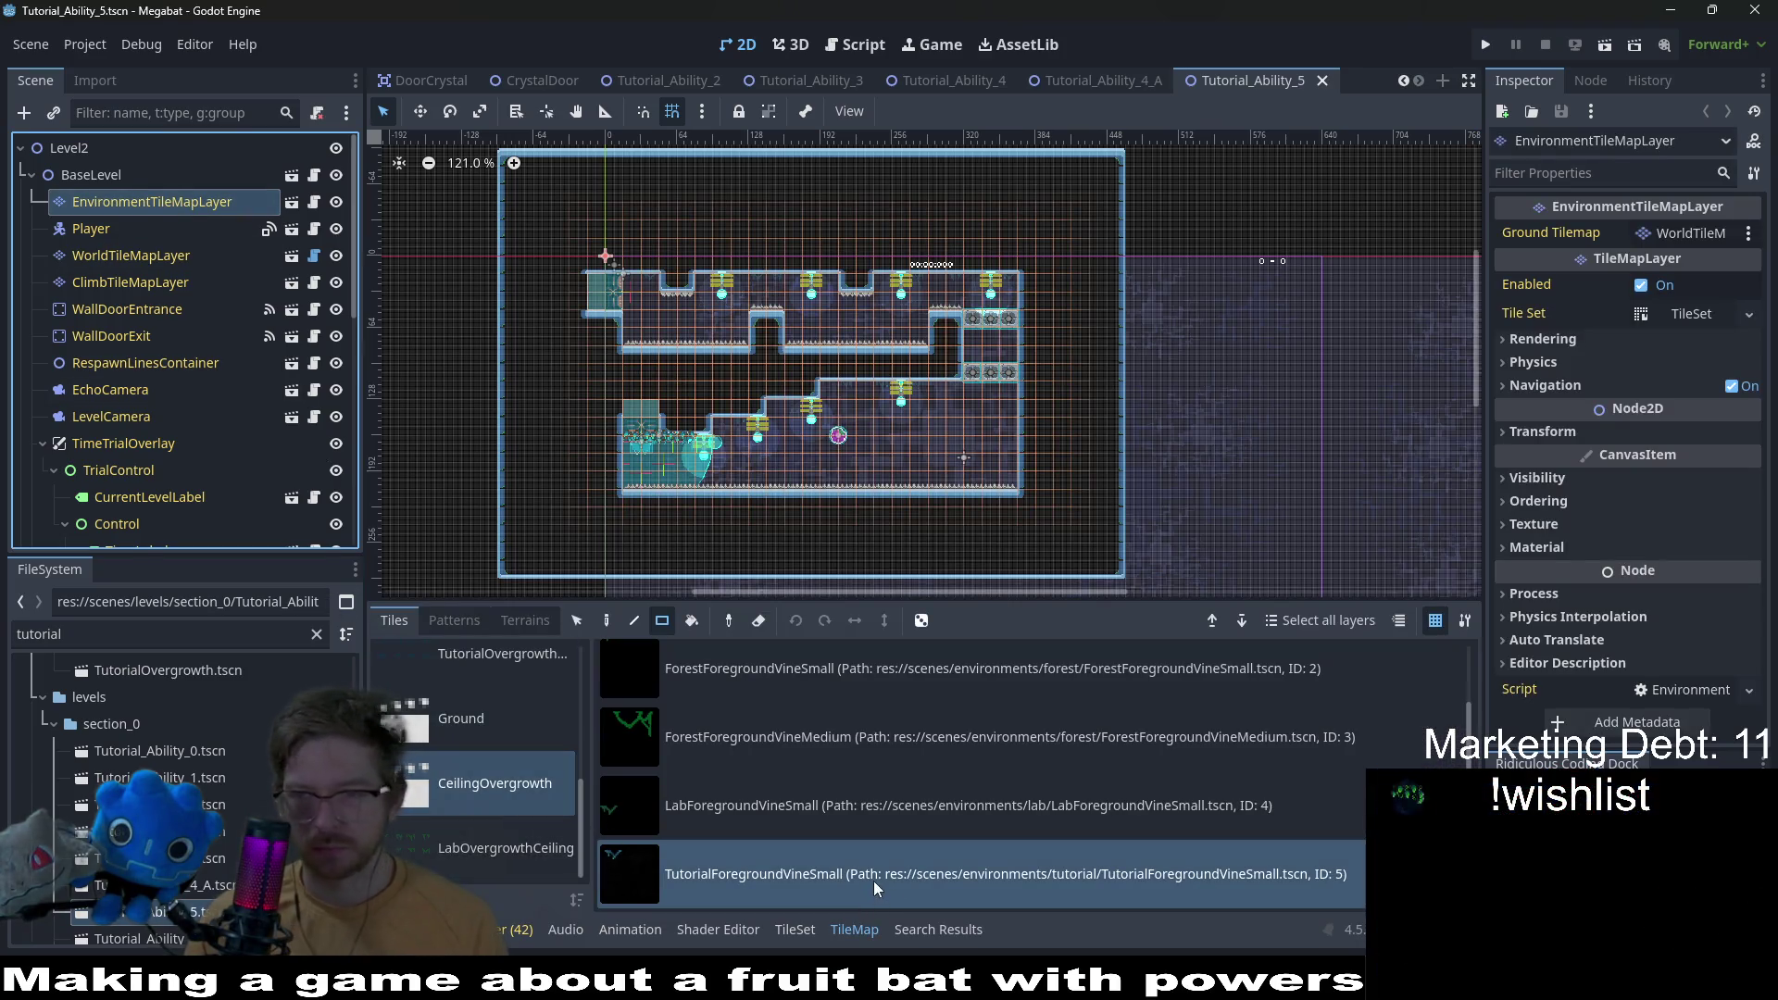
pyautogui.scroll(5, 909, 228)
pyautogui.scroll(5, 930, 228)
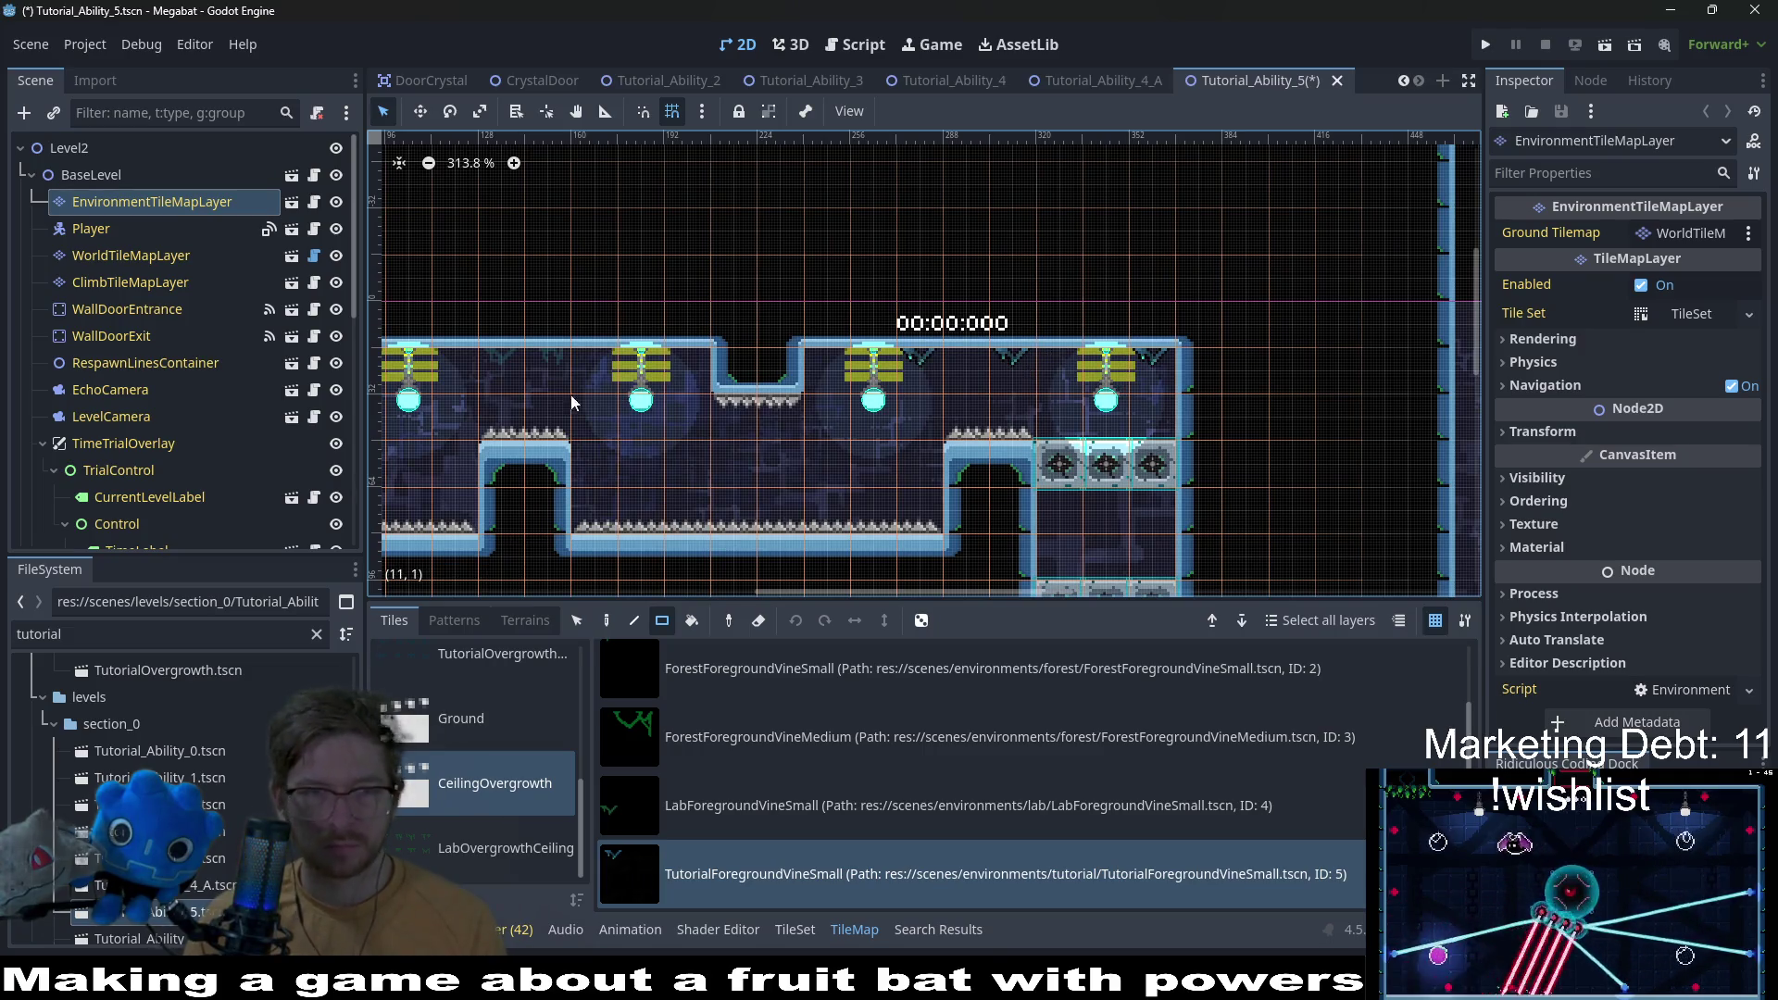
pyautogui.hscroll(-5, 593, 370)
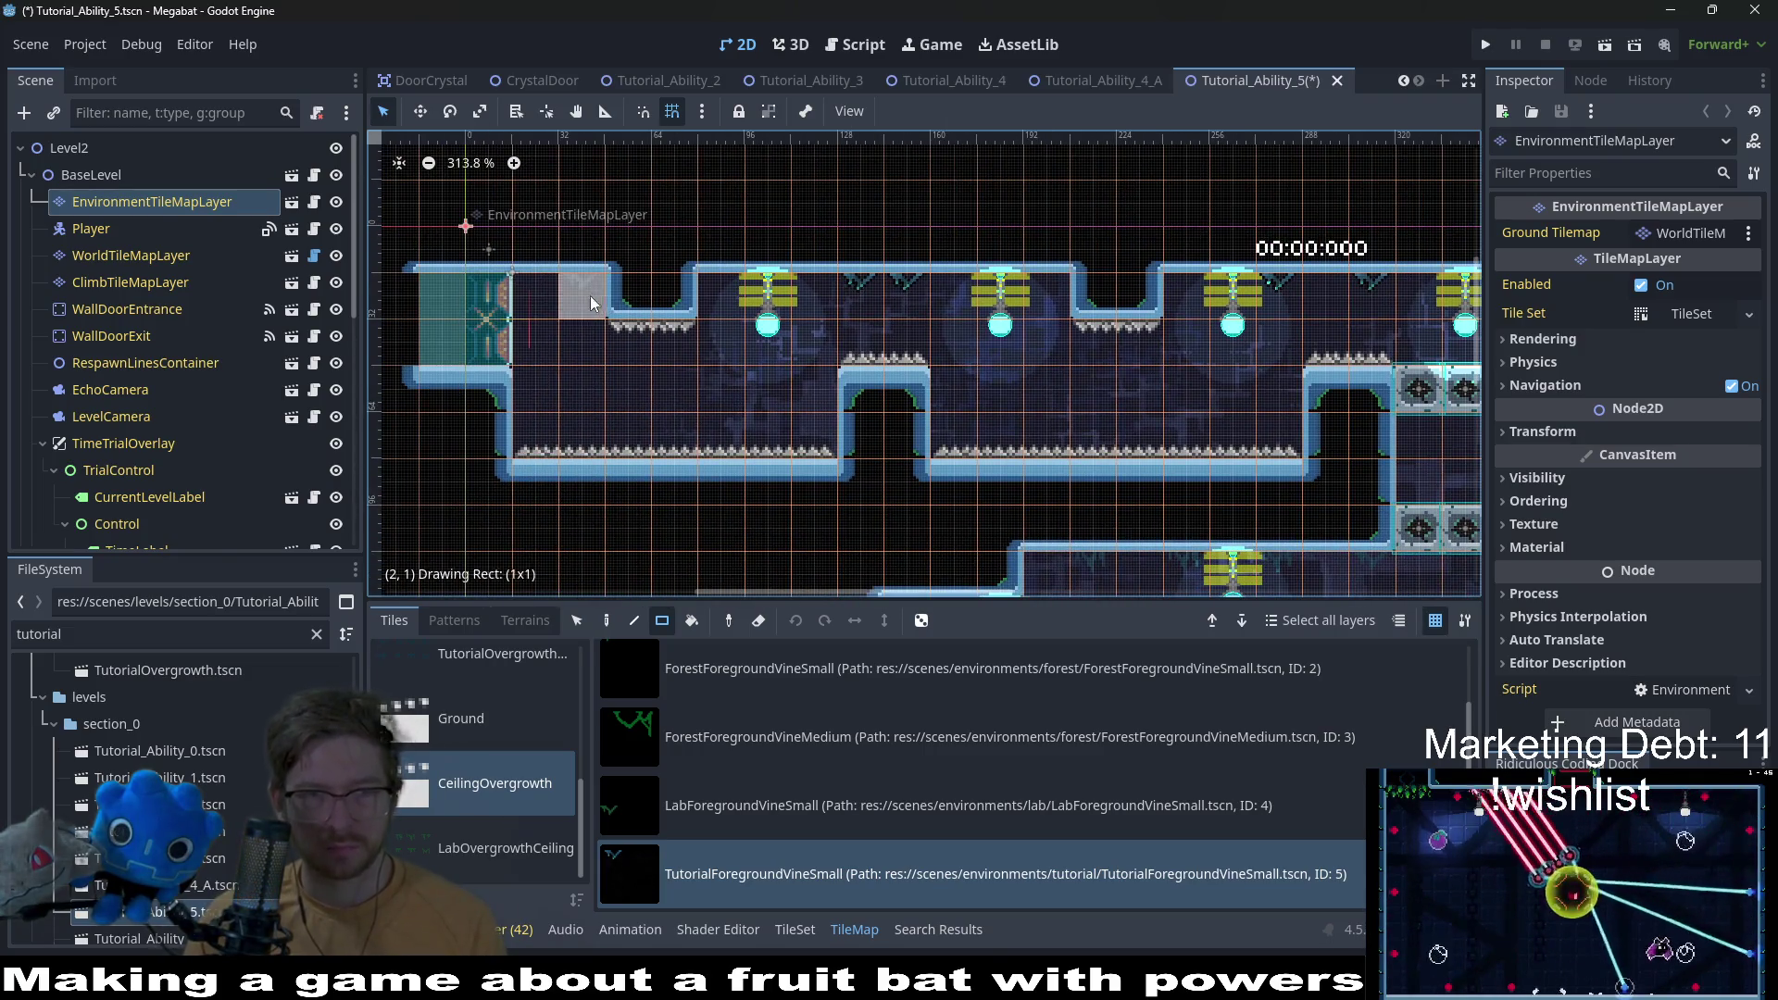
pyautogui.scroll(-5, 723, 343)
pyautogui.hscroll(2, 815, 379)
pyautogui.scroll(-2, 843, 390)
pyautogui.hscroll(-2, 843, 389)
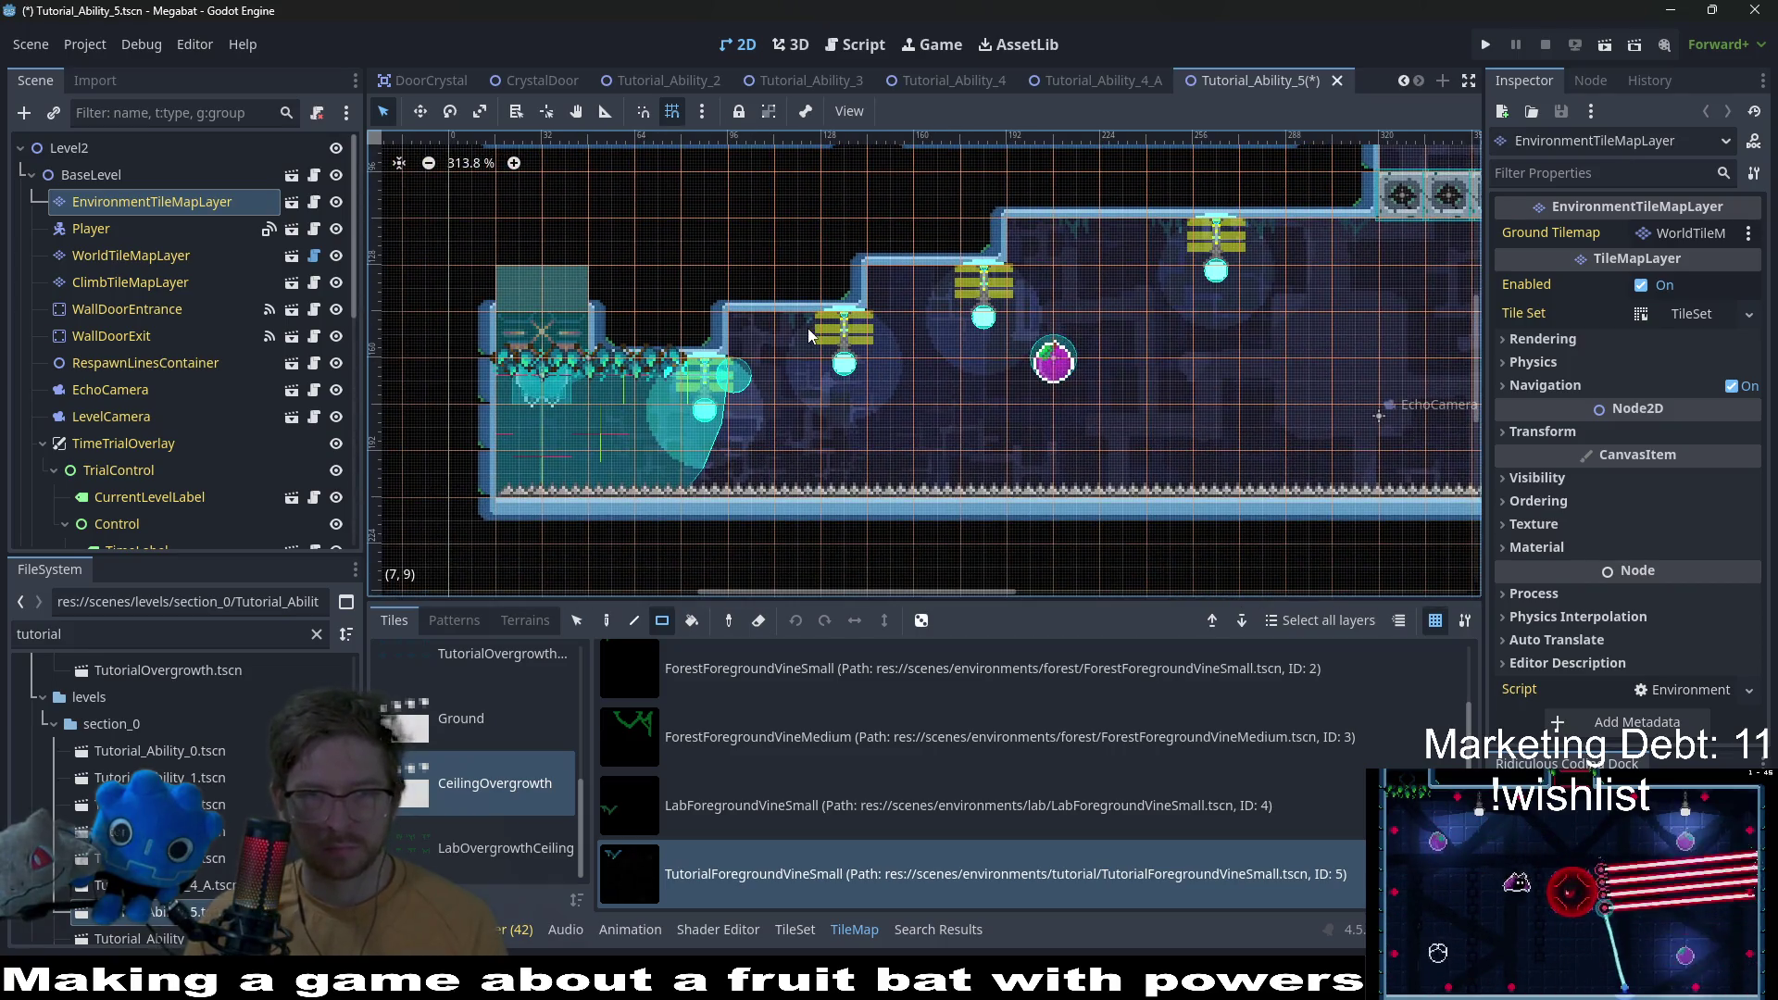
# Step: Paint vine tiles along the stepped ceiling of Tutorial_Ability_5 and save
pyautogui.moveTo(1069, 252); pyautogui.dragTo(1375, 240)
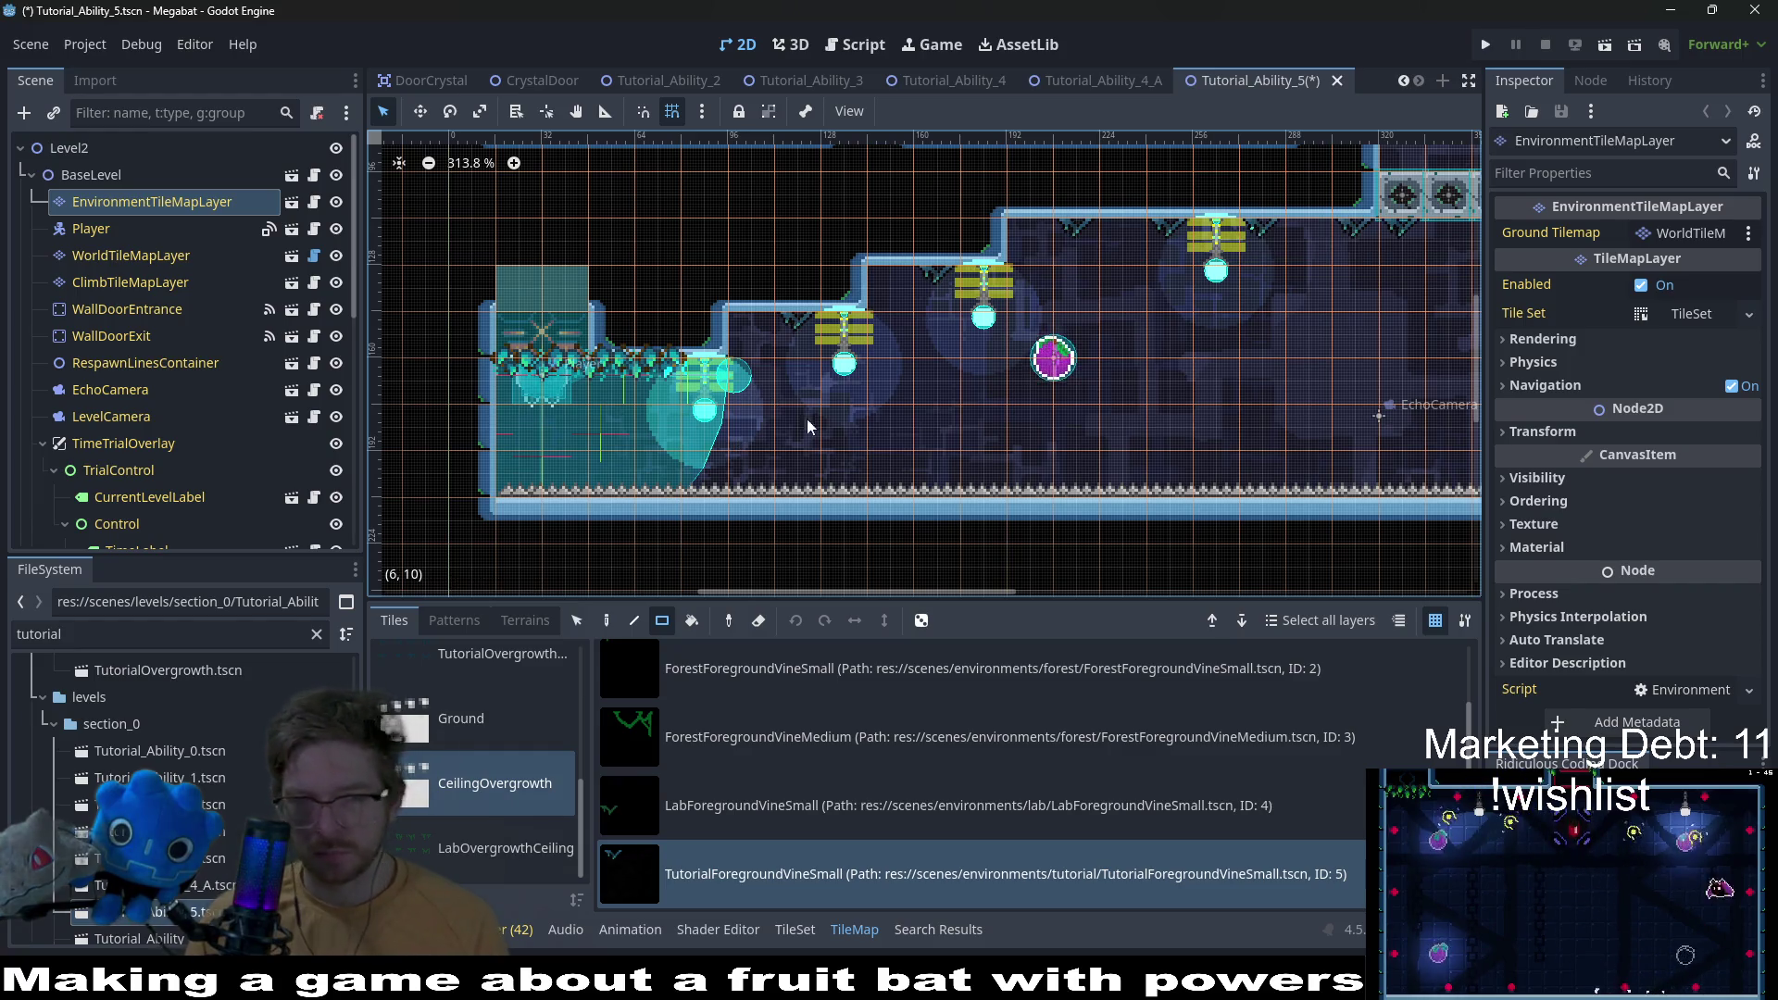
pyautogui.scroll(2, 805, 407)
pyautogui.hscroll(6, 776, 470)
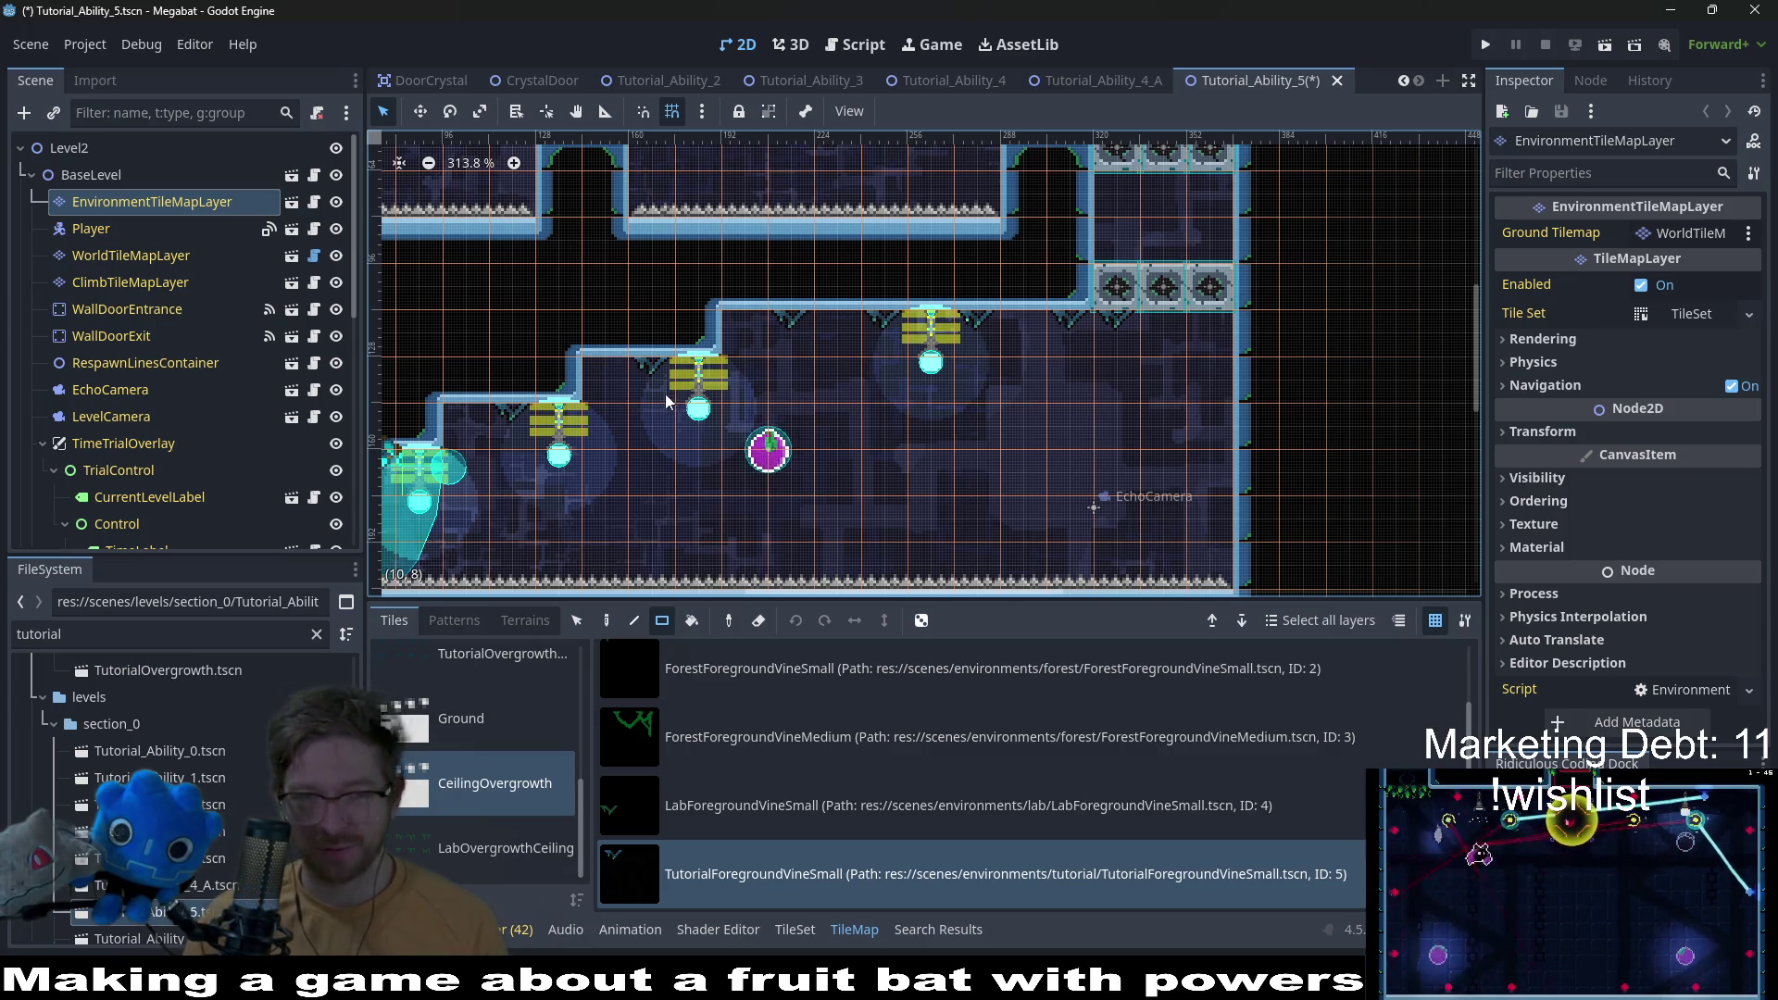
pyautogui.scroll(-2, 740, 380)
pyautogui.hscroll(-2, 740, 379)
pyautogui.hotkey('ctrl', 's')
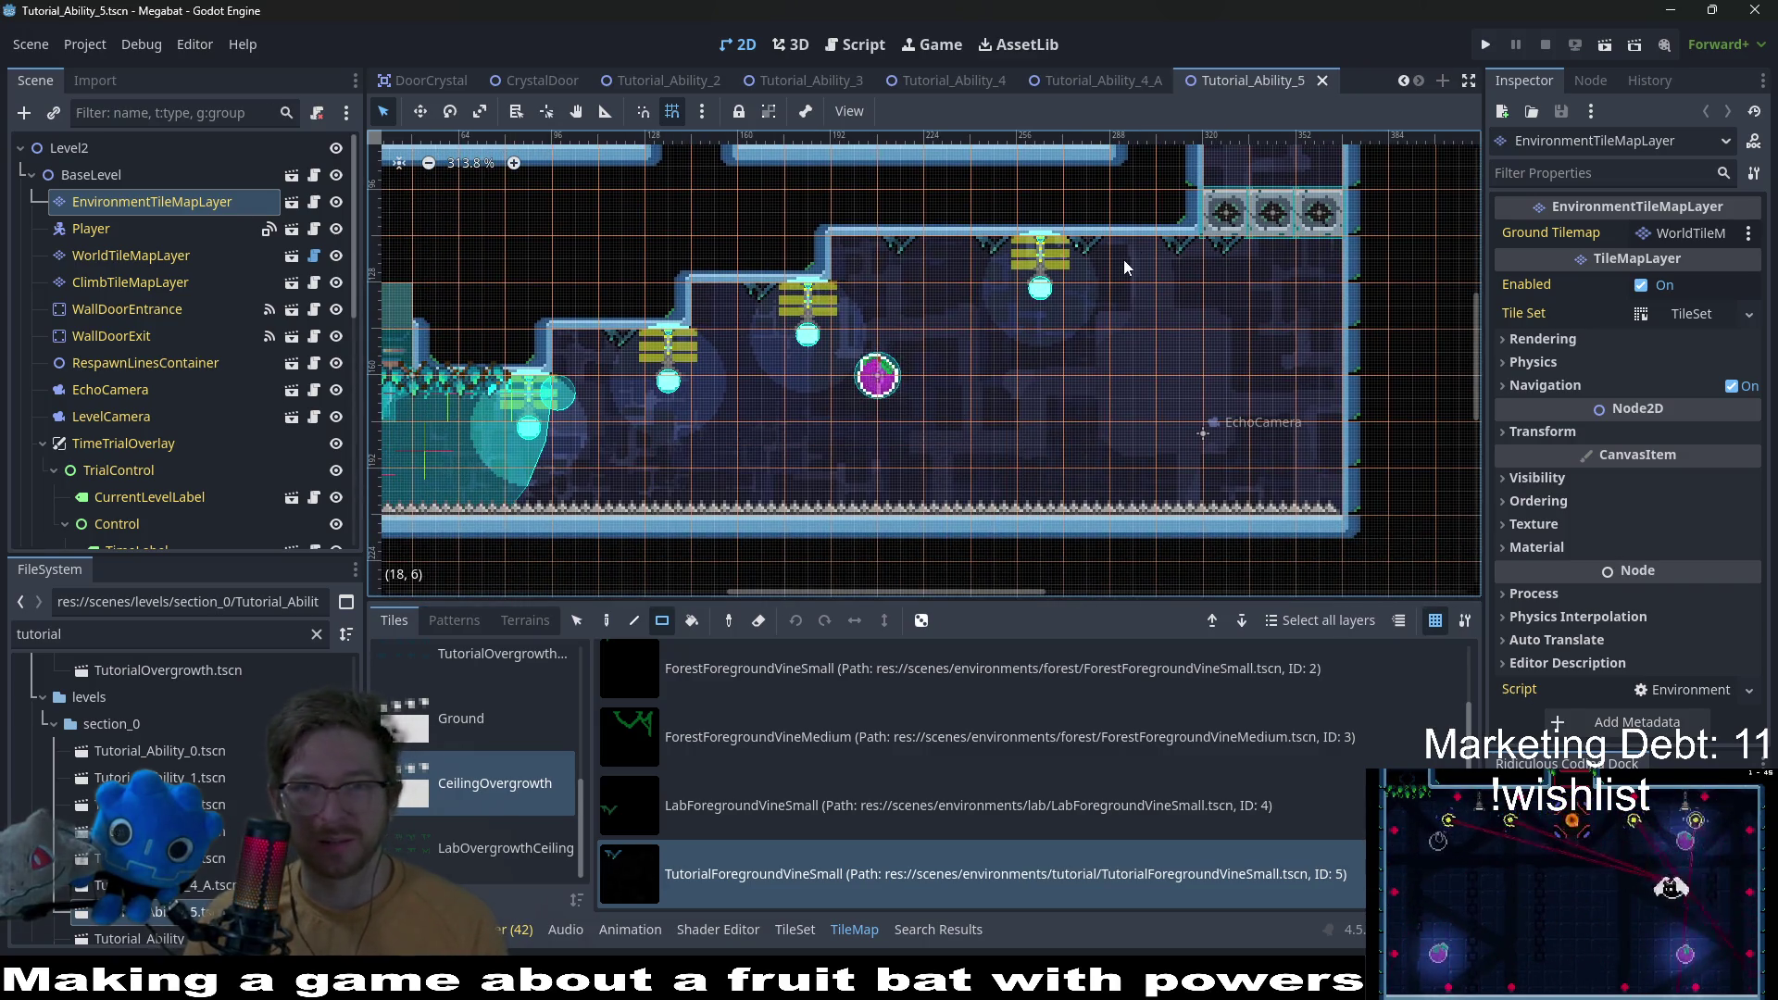
pyautogui.scroll(-3, 185, 806)
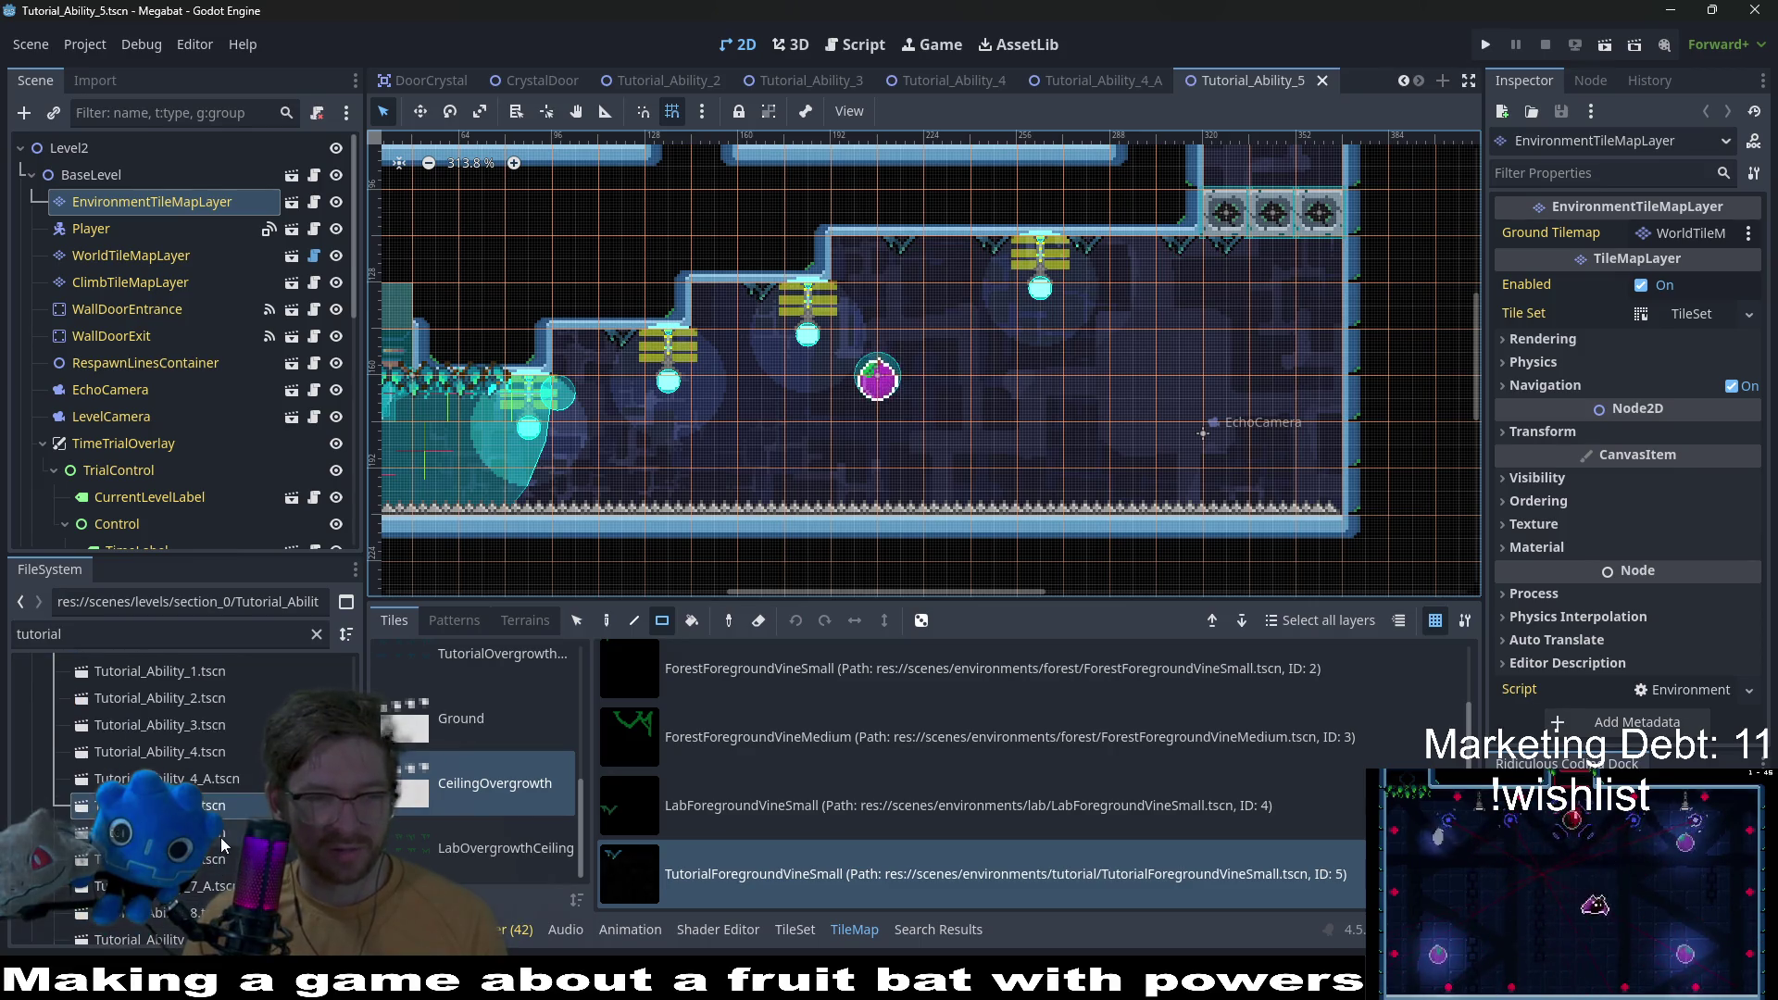
# Step: Open Tutorial_Ability_6 and select EnvironmentTileMapLayer instead of WorldTileMapLayer
pyautogui.doubleClick(221, 837)
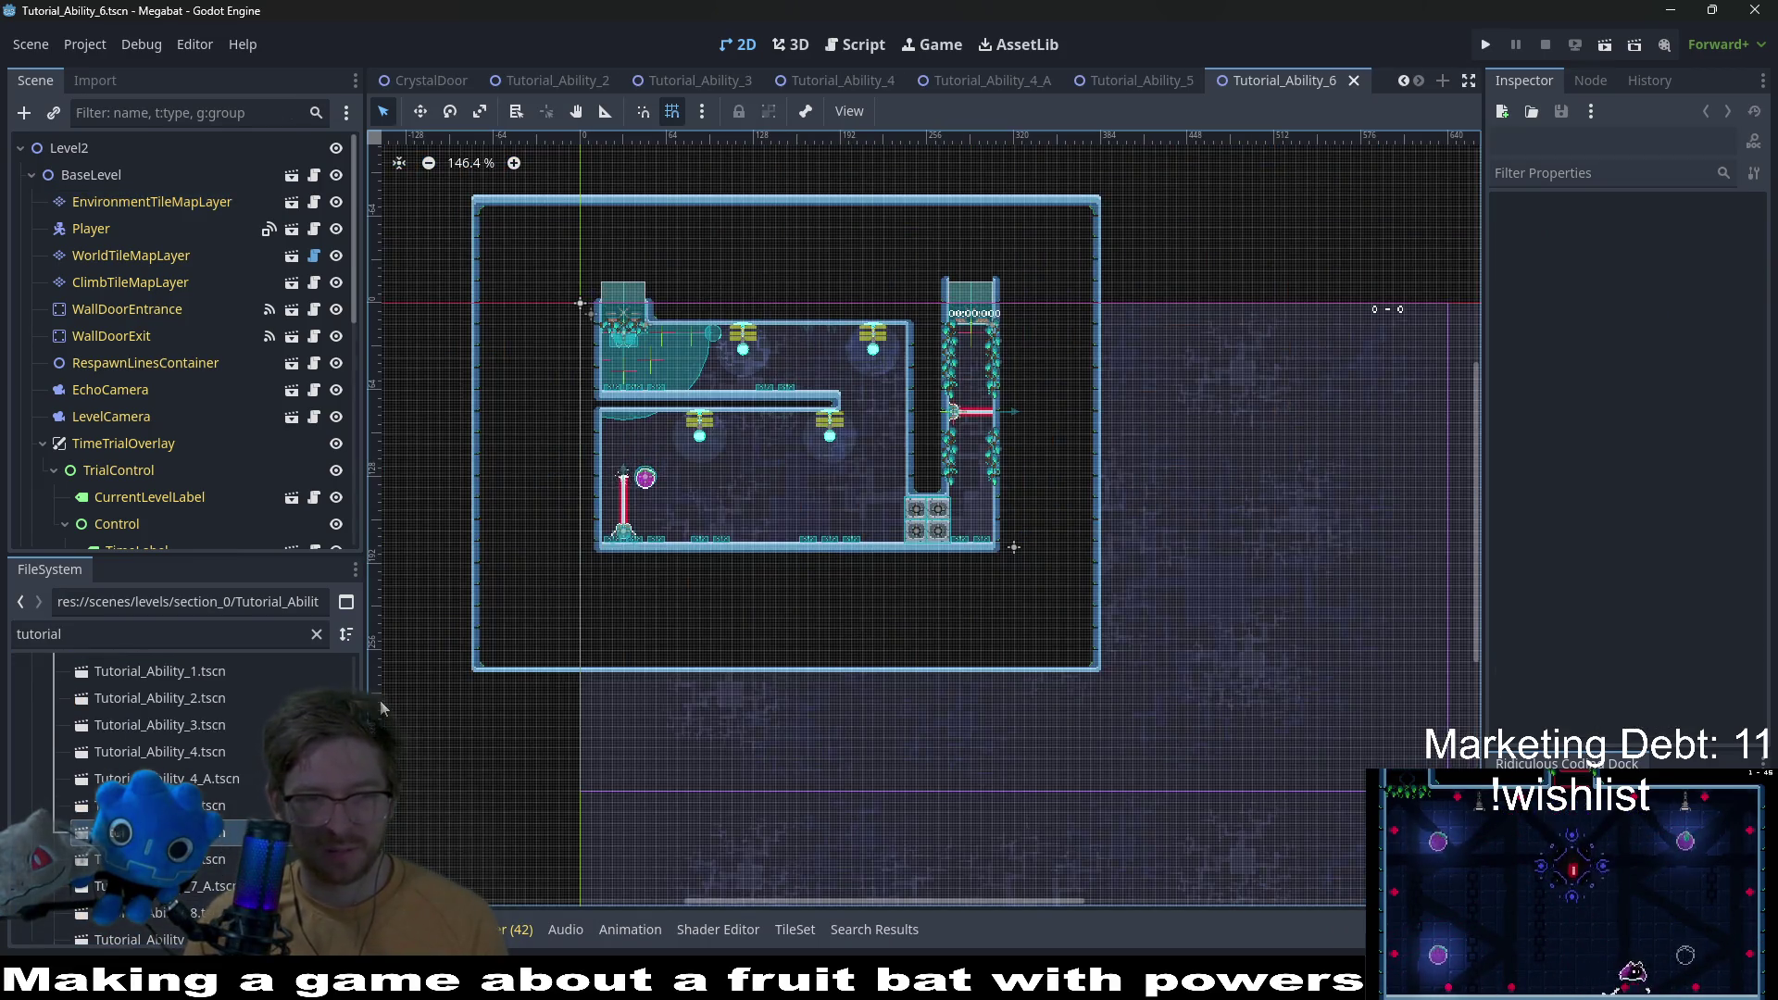
pyautogui.click(129, 252)
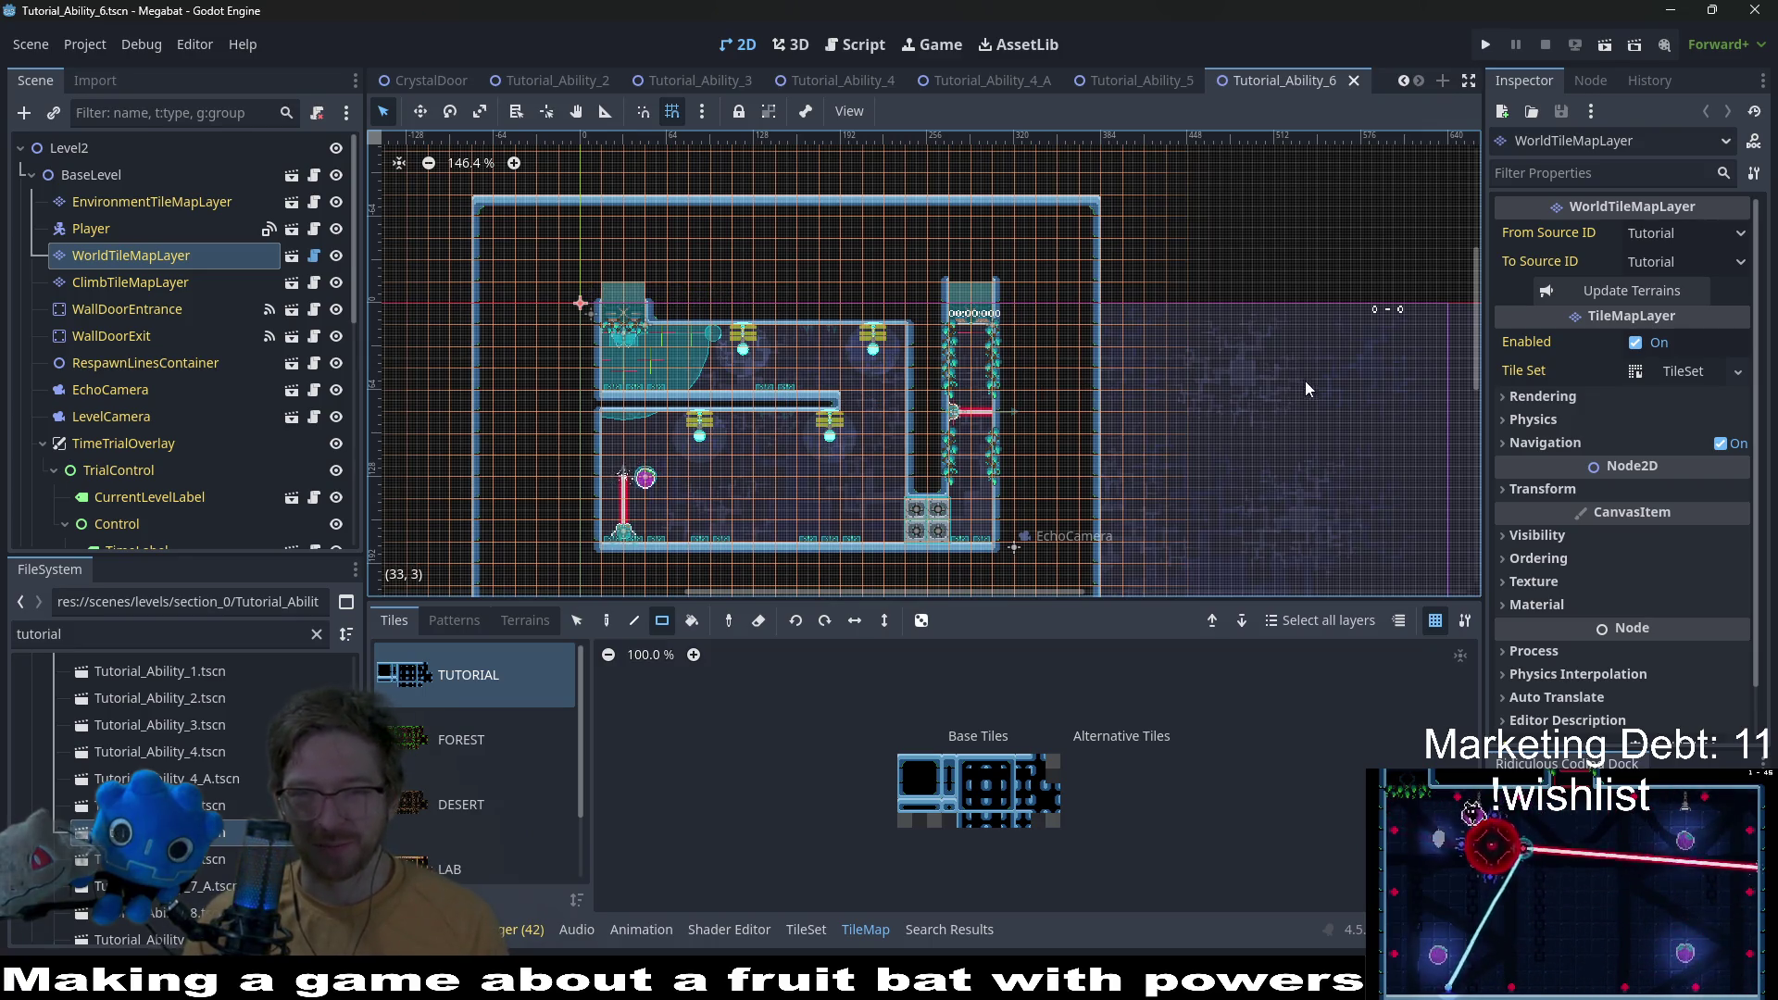
pyautogui.scroll(-2, 1183, 220)
pyautogui.hscroll(-2, 1272, 248)
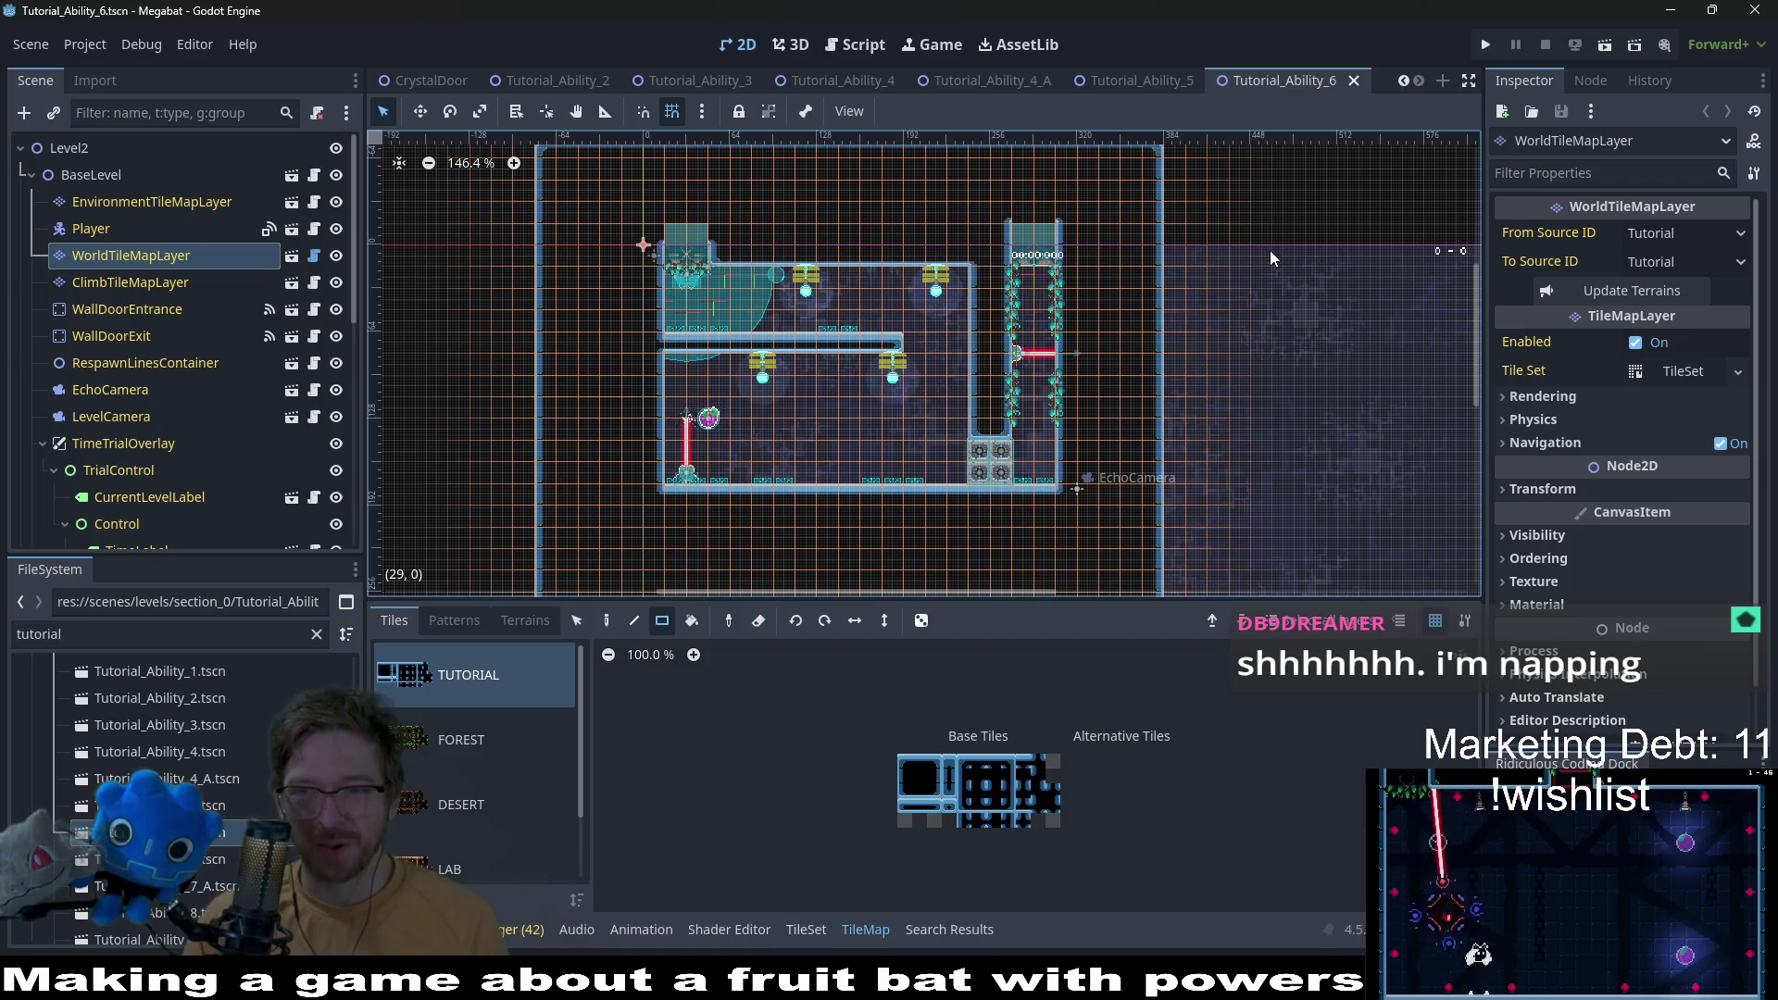
pyautogui.click(112, 201)
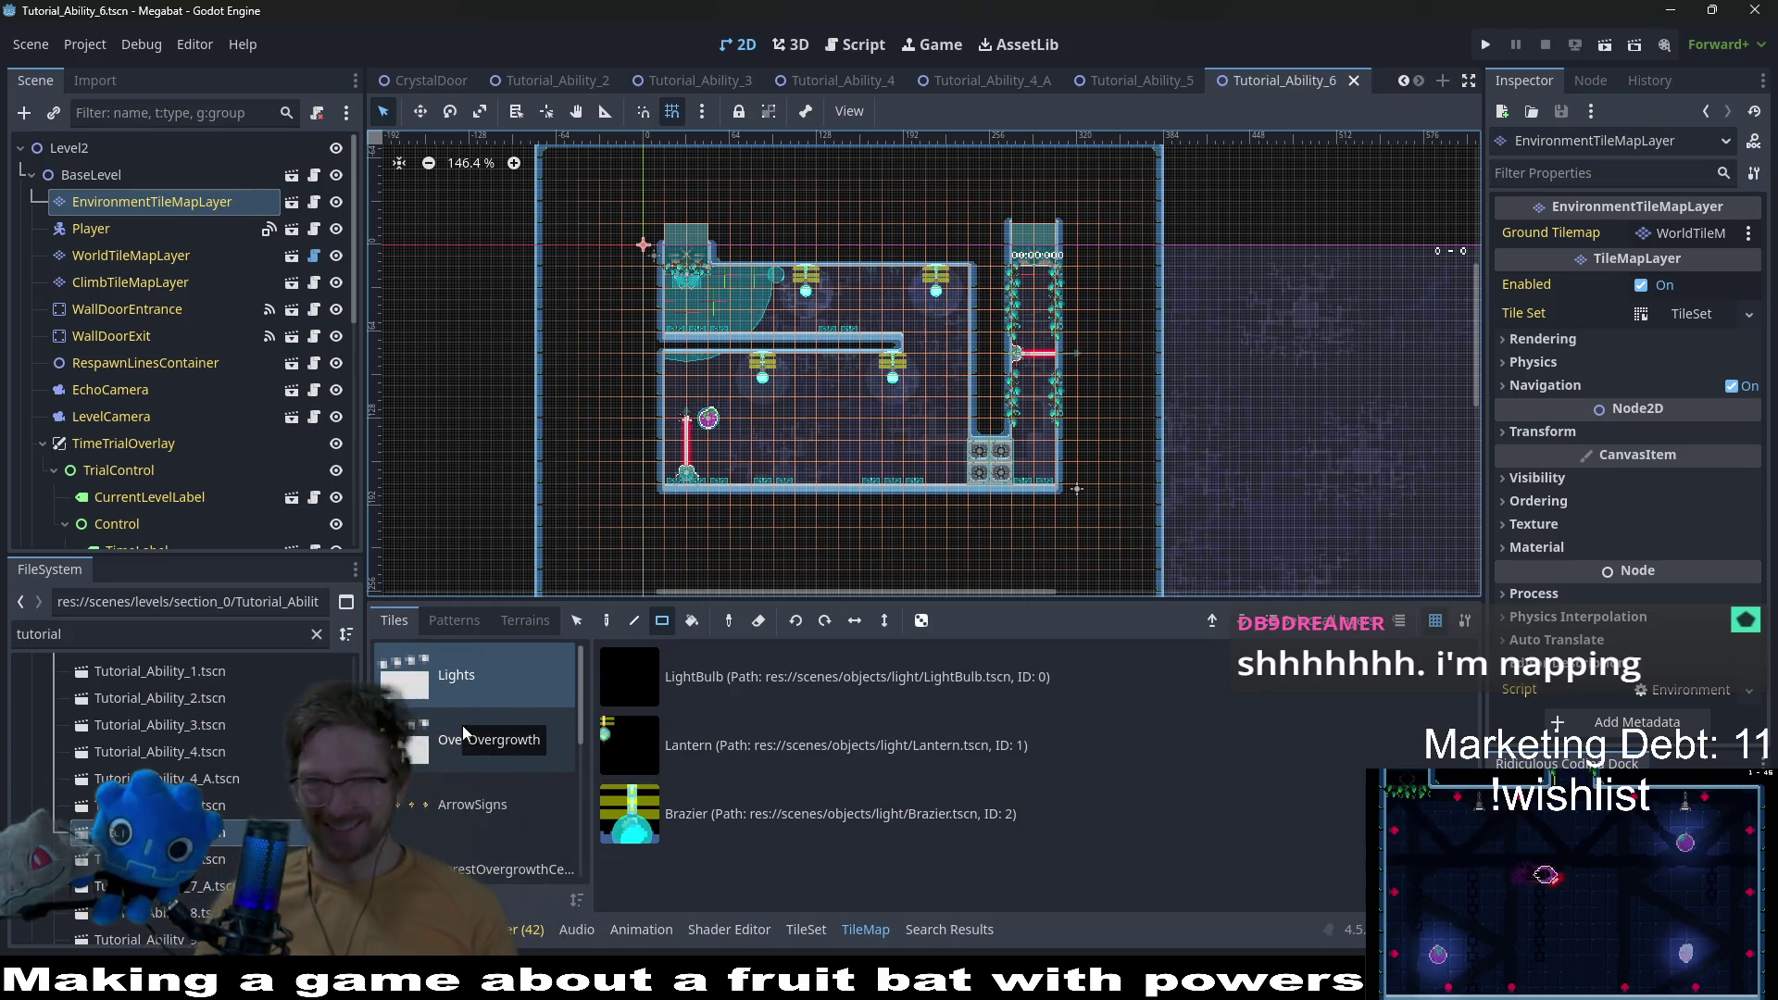
# Step: Choose the small tutorial foreground vine tile from the CeilingOvergrowth source
pyautogui.click(528, 620)
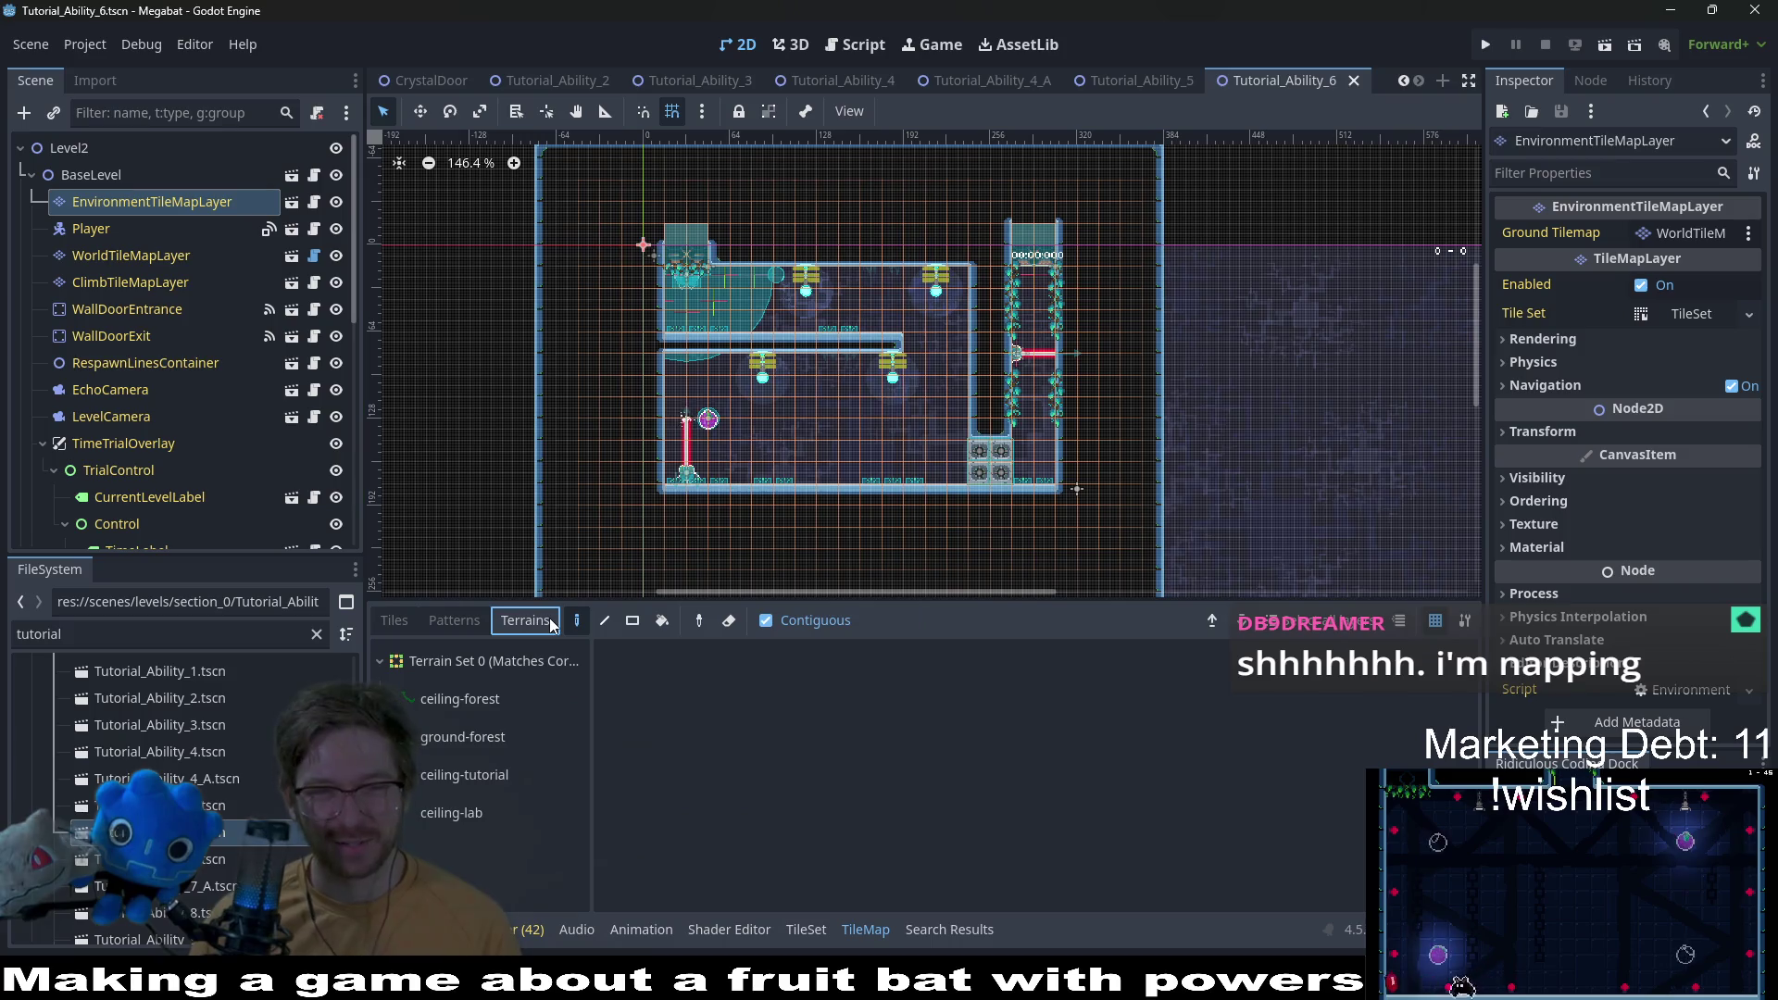
pyautogui.click(466, 810)
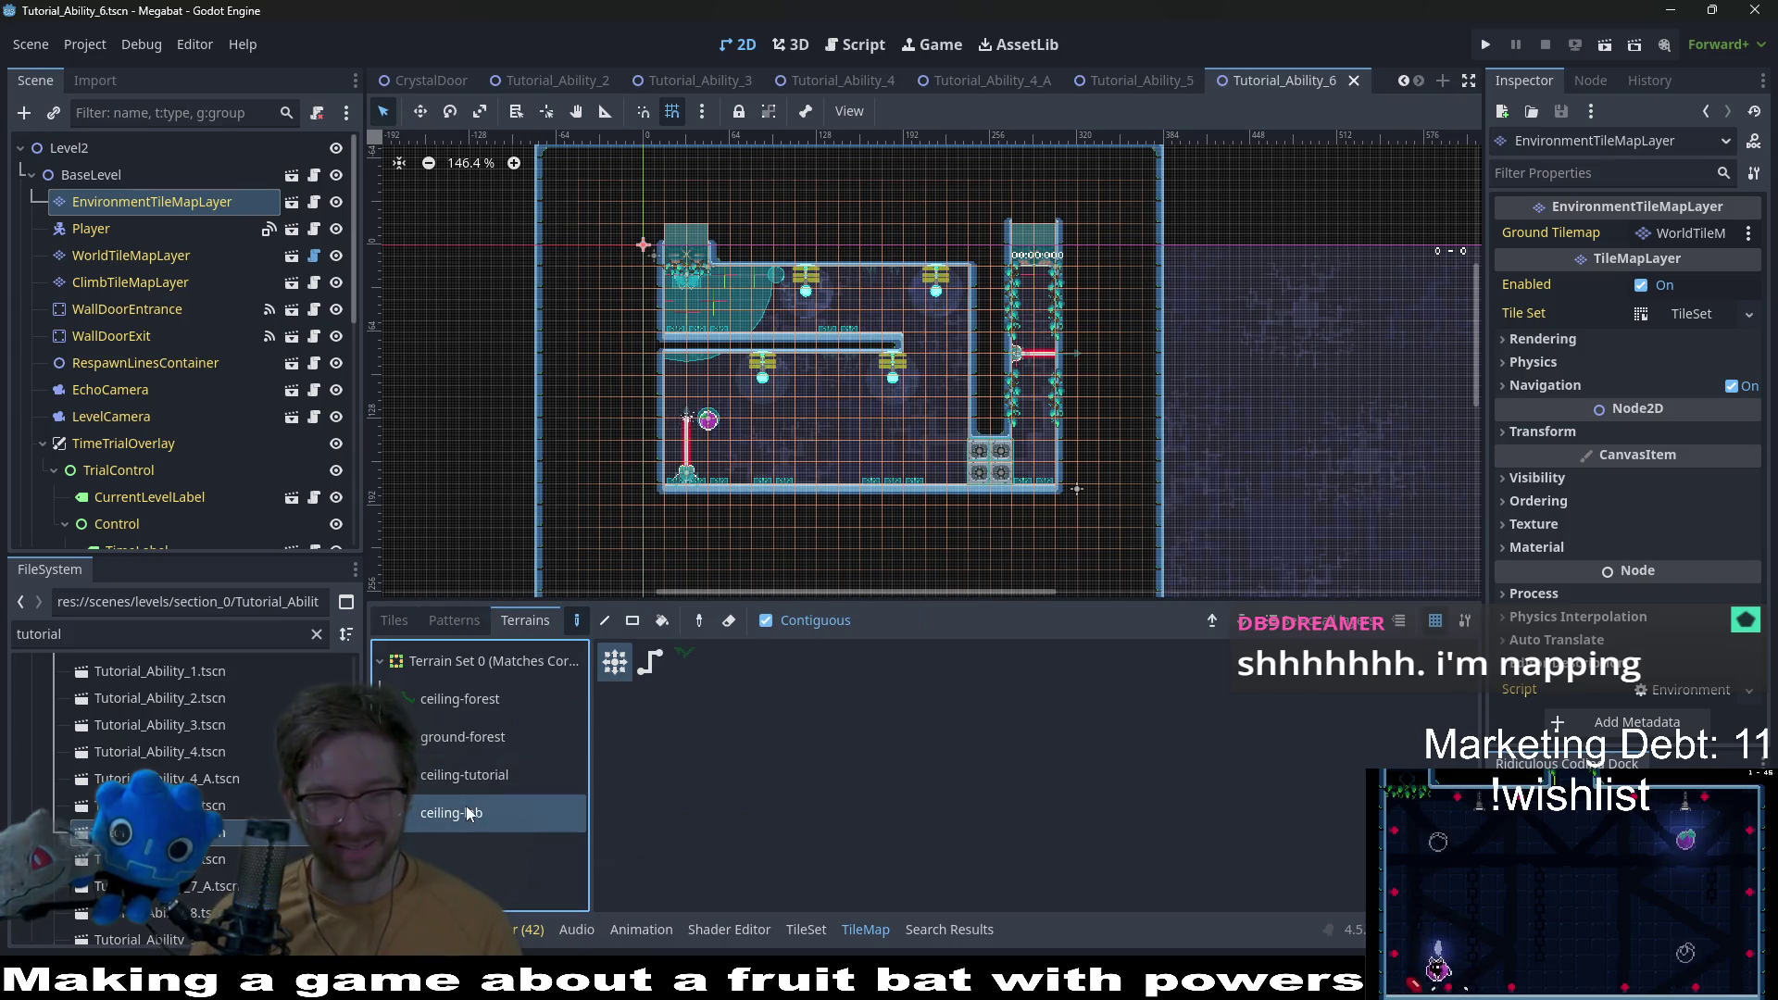
pyautogui.click(394, 620)
pyautogui.scroll(-3, 507, 753)
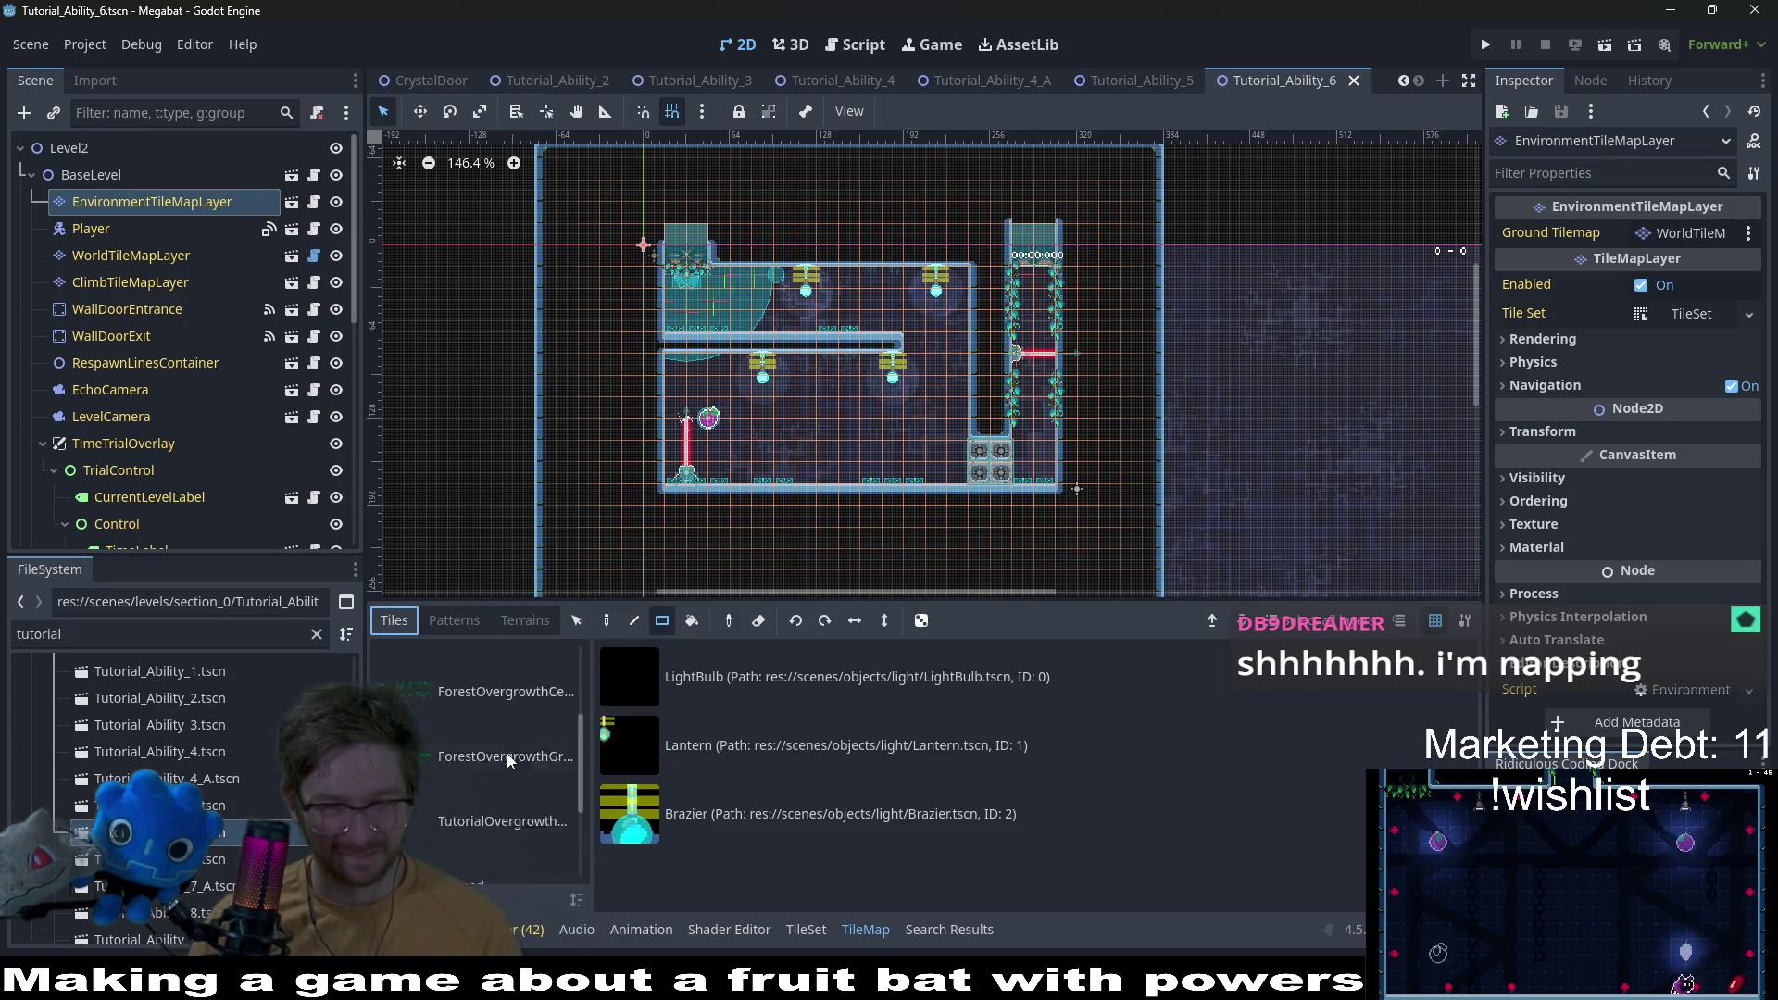
pyautogui.click(502, 801)
pyautogui.click(745, 870)
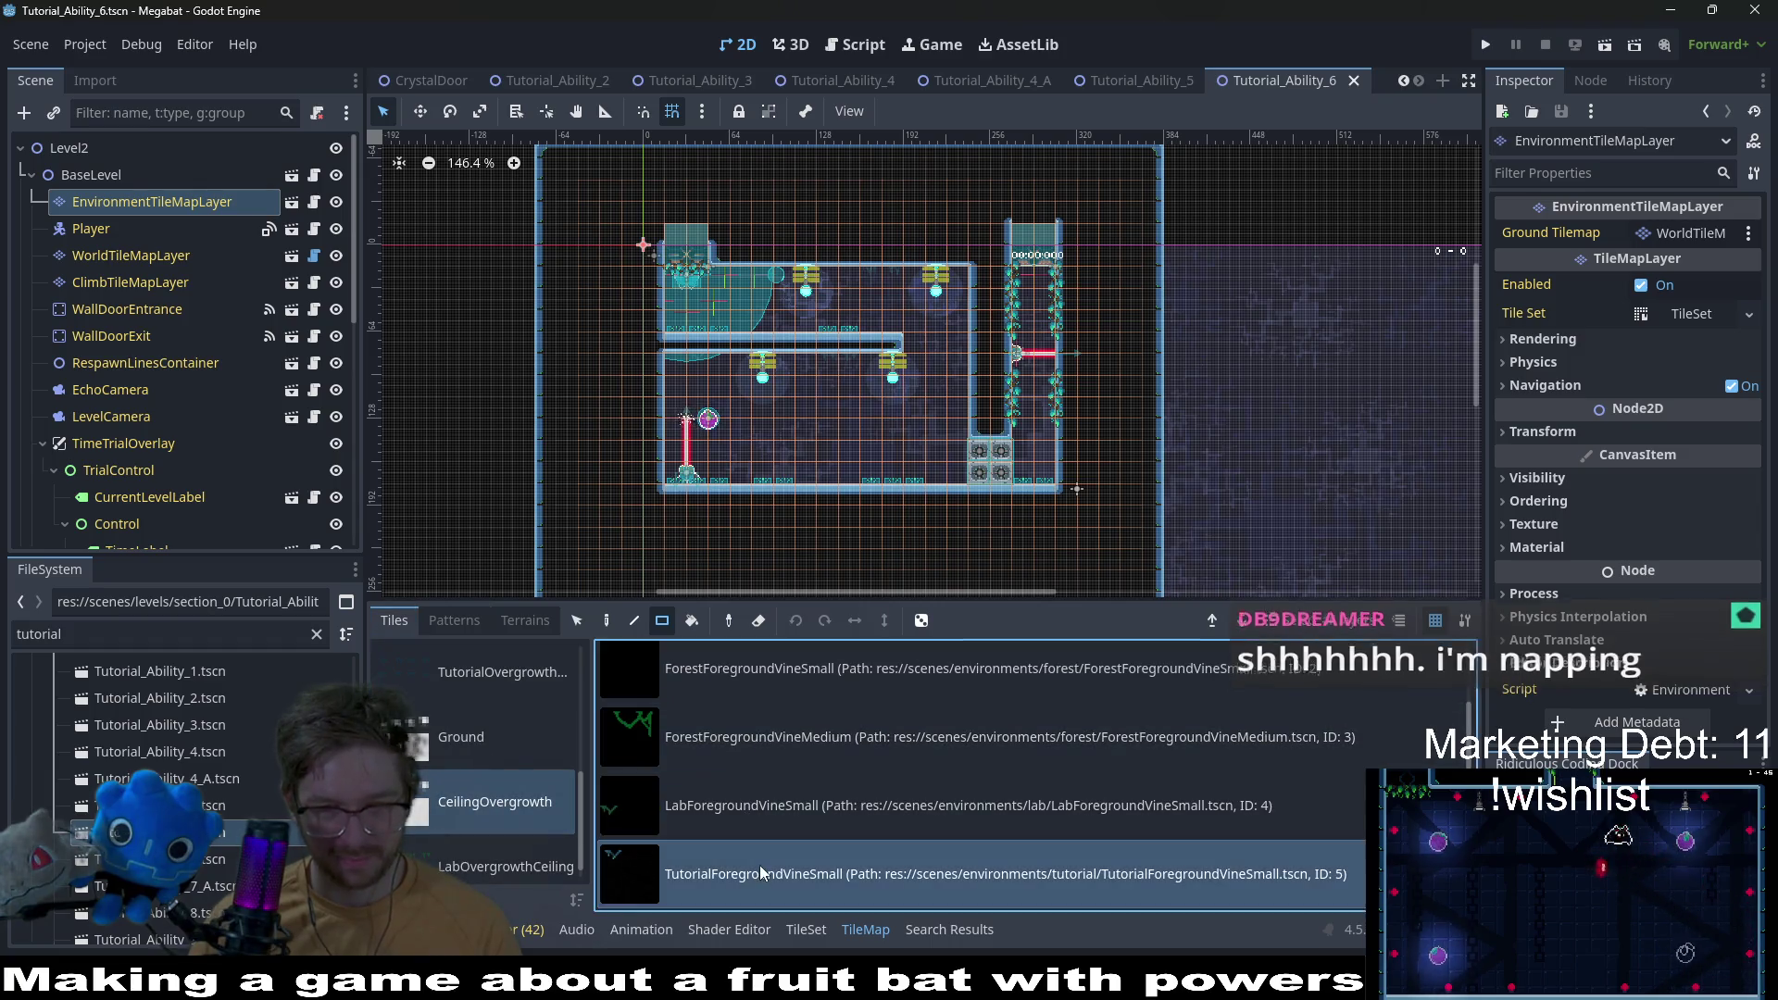
# Step: Place a small vine tile on the ceiling
pyautogui.scroll(8, 902, 248)
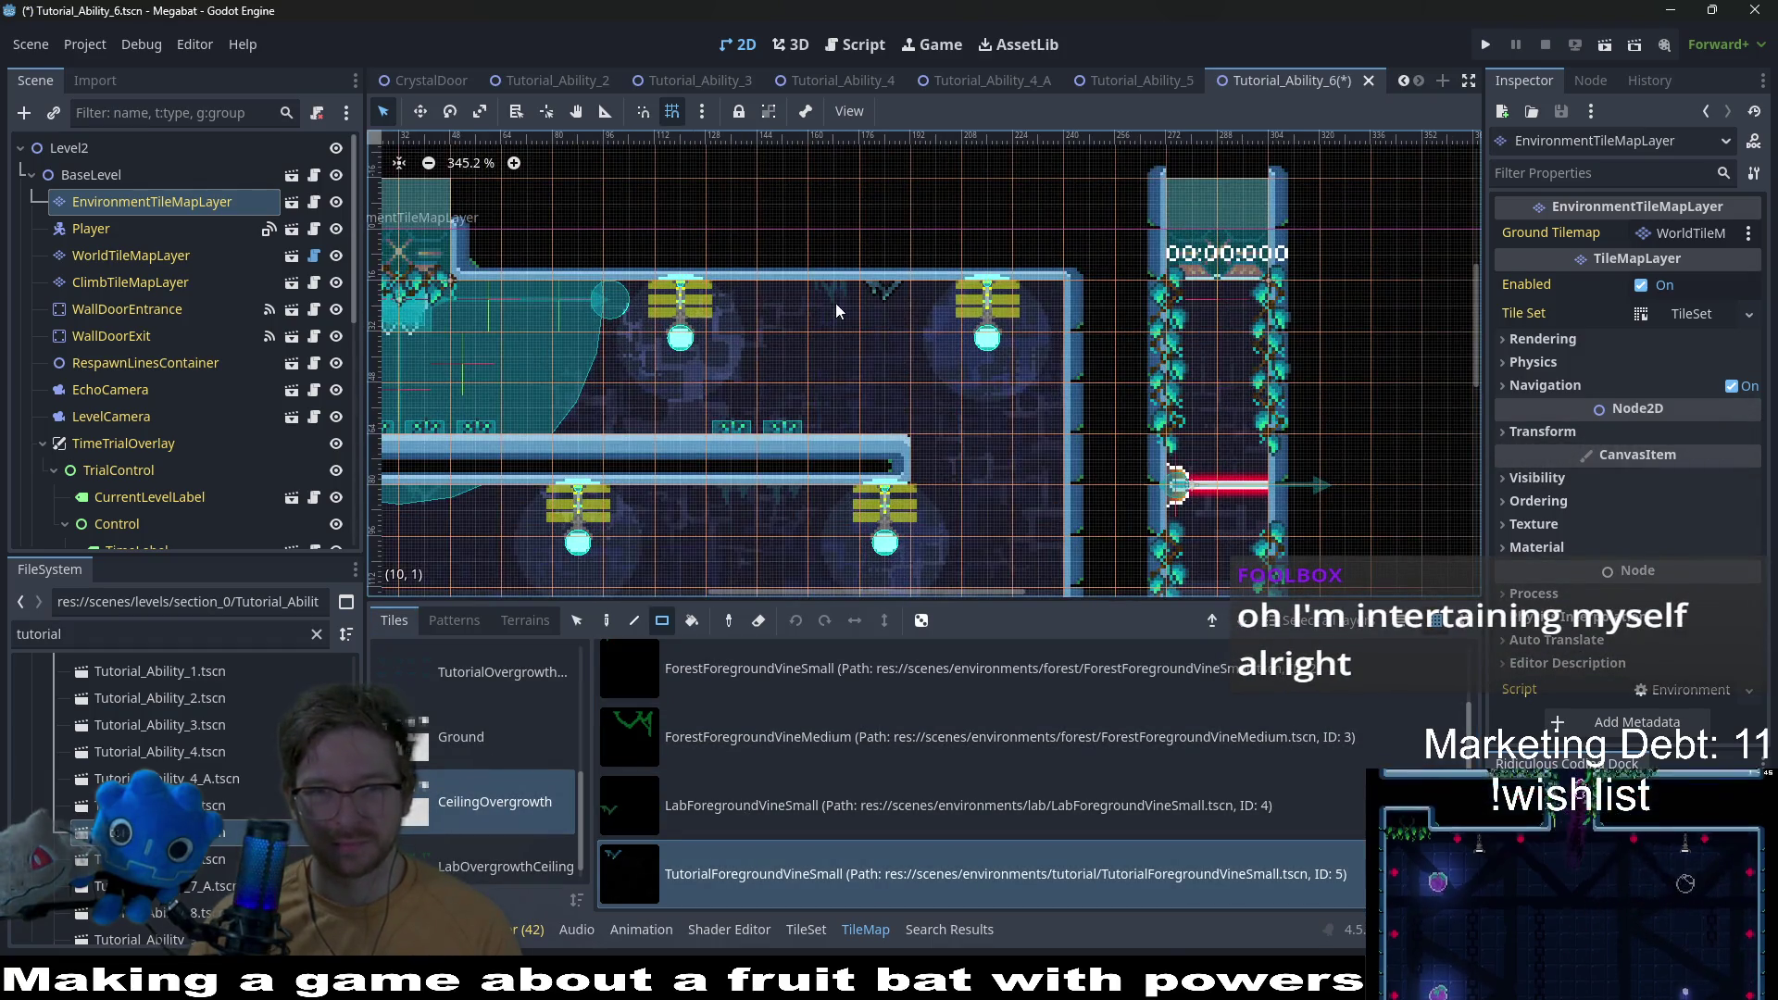
pyautogui.hscroll(-5, 833, 320)
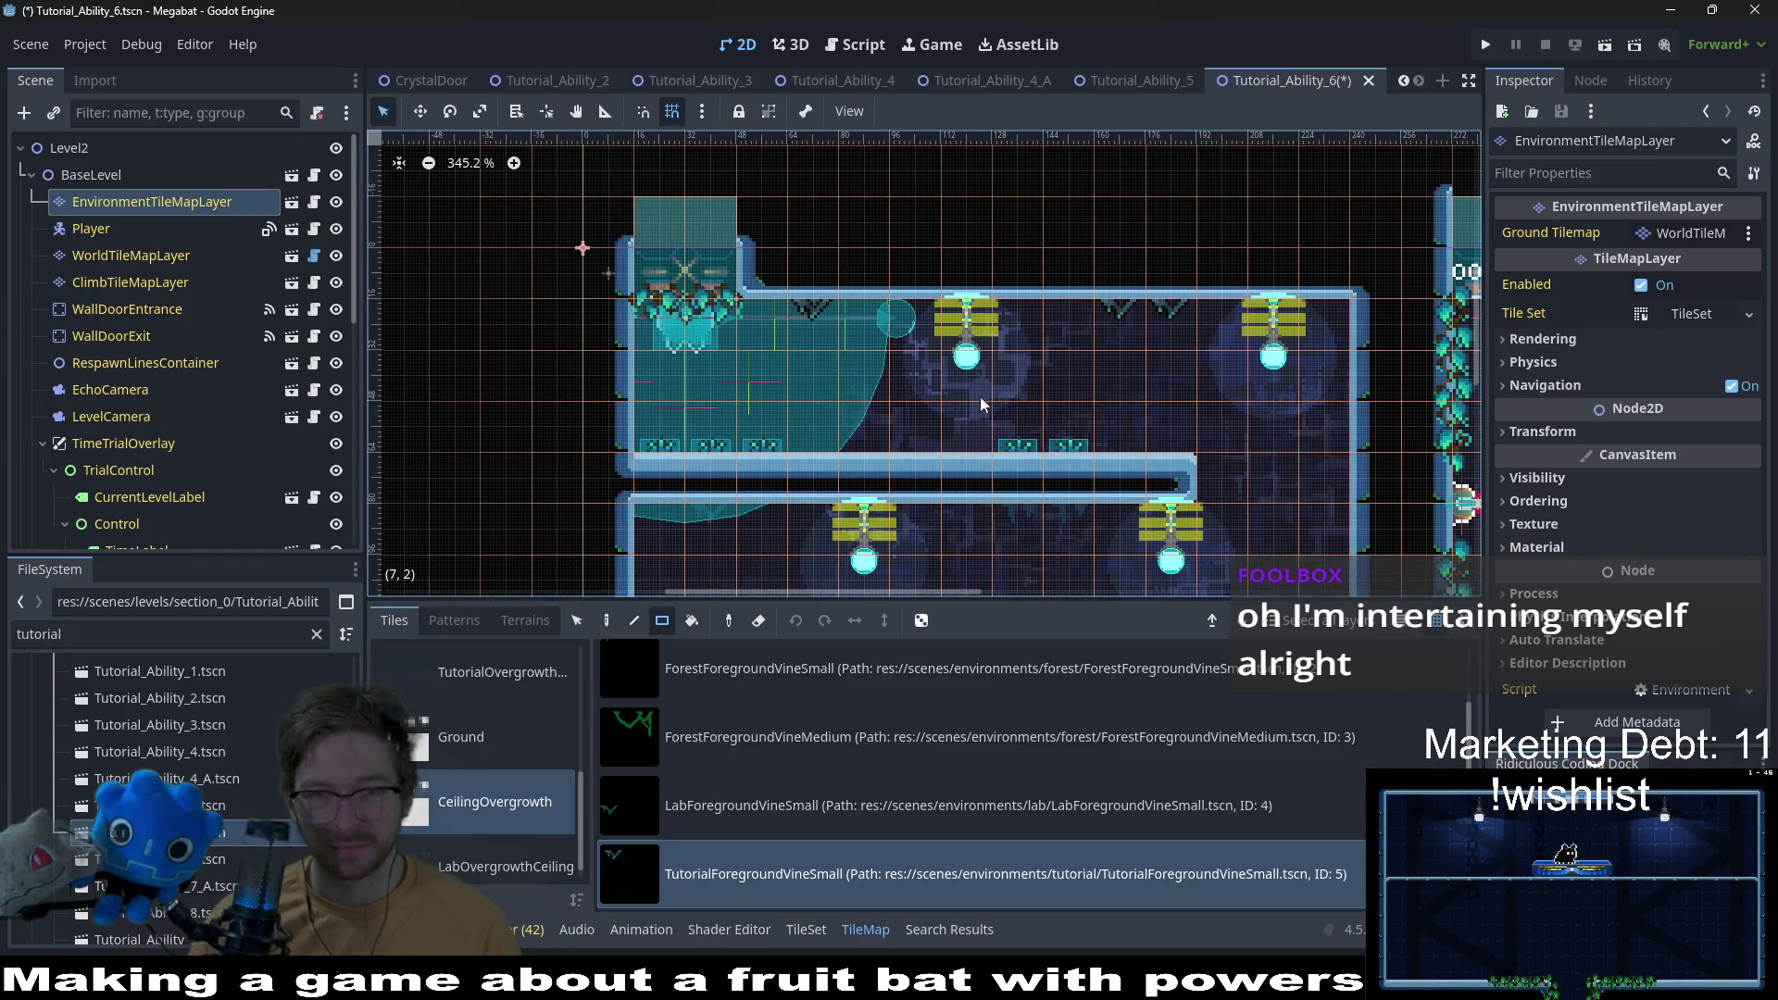
pyautogui.scroll(-3, 979, 396)
pyautogui.hscroll(3, 979, 396)
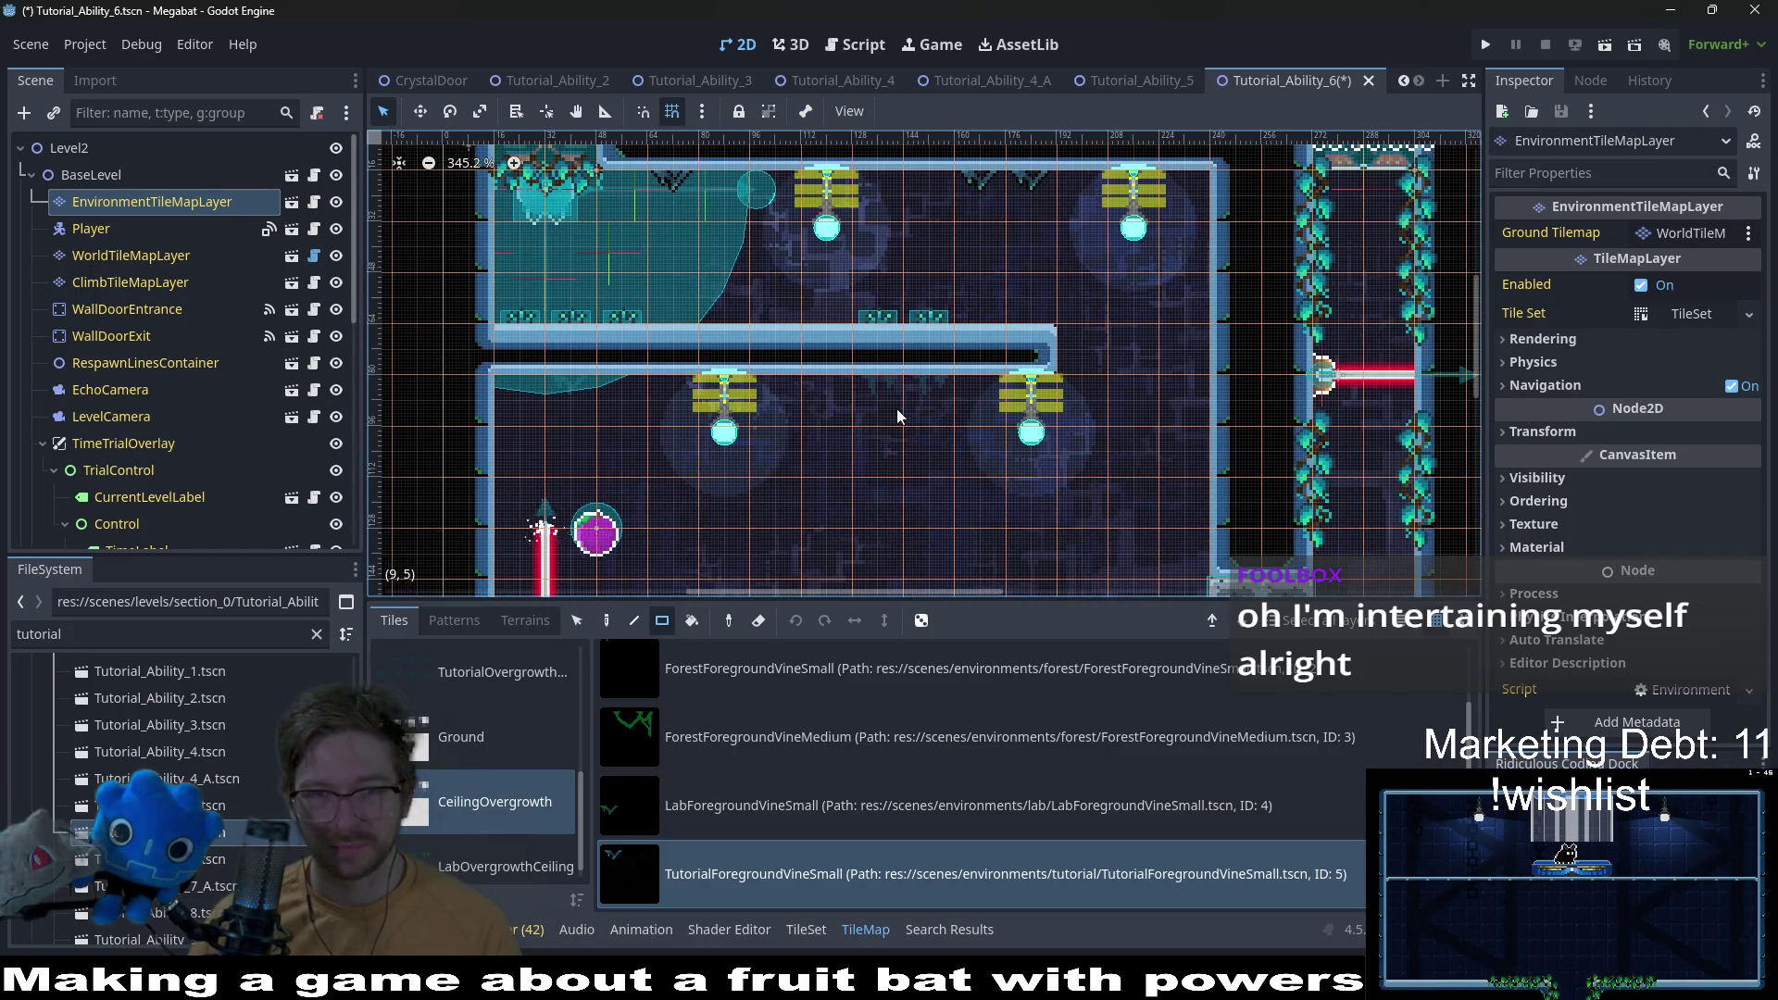
pyautogui.click(574, 402)
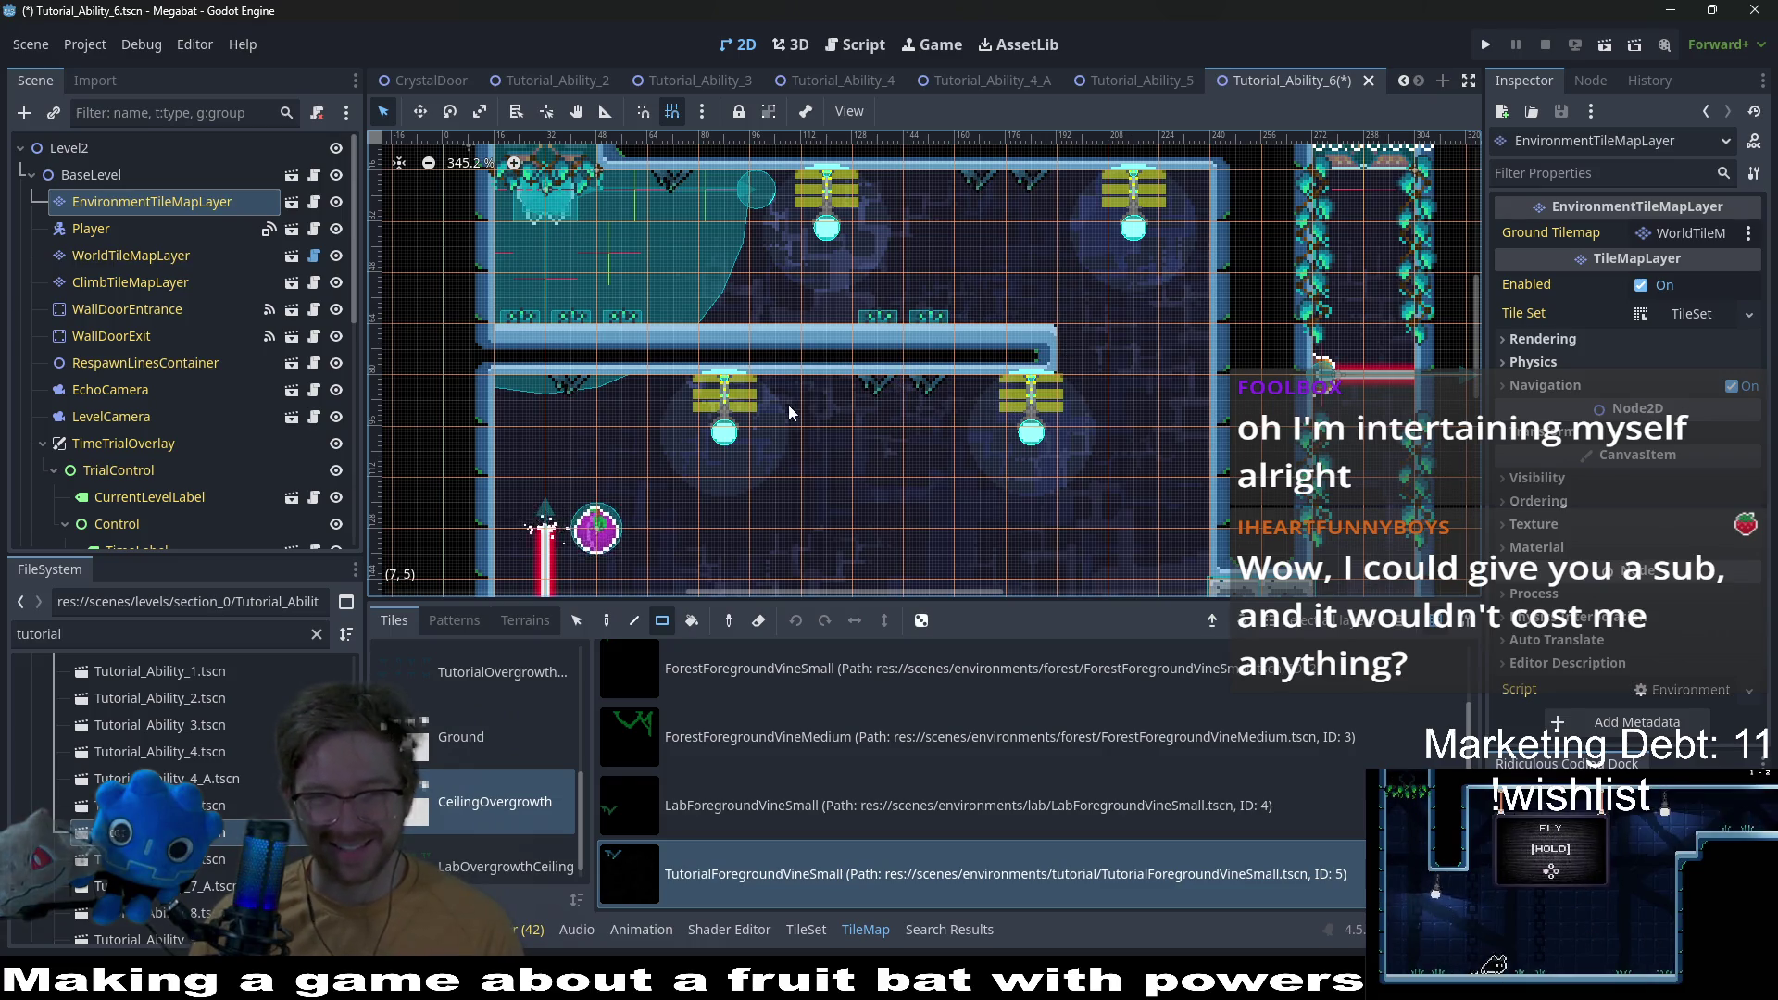
# Step: Save Tutorial_Ability_6 and open the Tutorial_Ability_7 scene
pyautogui.moveTo(867, 365); pyautogui.dragTo(849, 338)
pyautogui.scroll(-2, 1047, 413)
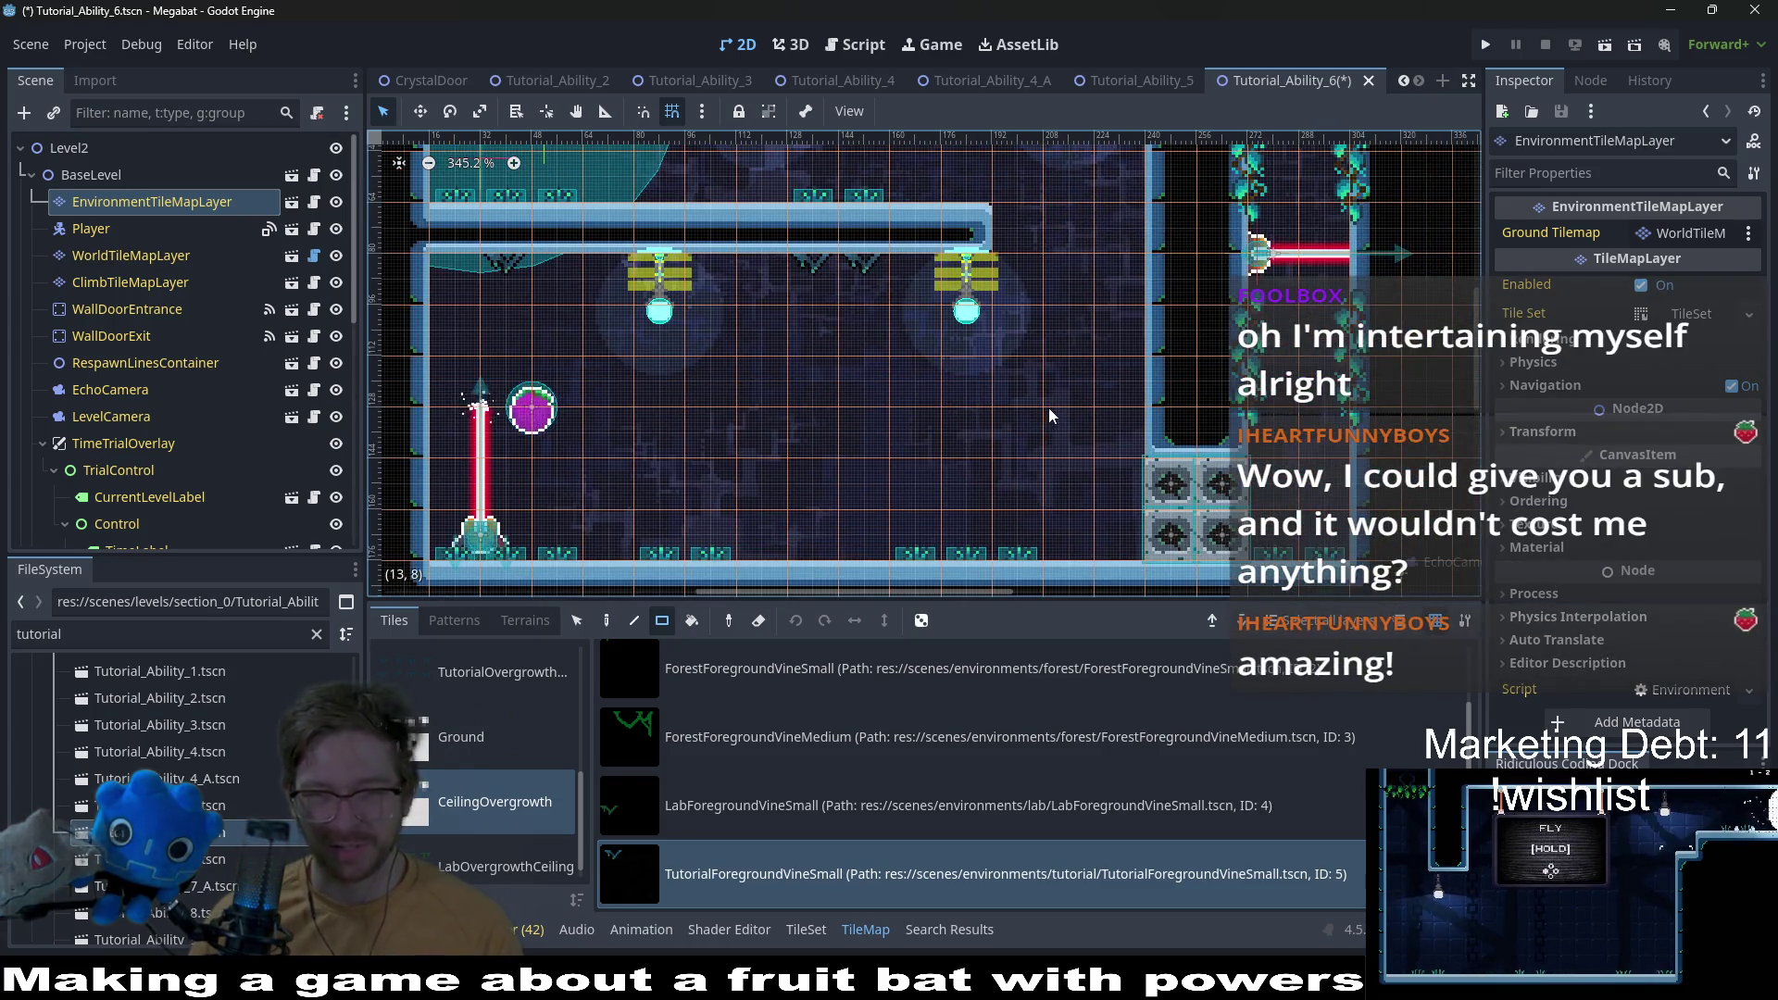
pyautogui.scroll(2, 1004, 392)
pyautogui.hotkey('ctrl', 's')
pyautogui.scroll(-2, 1071, 361)
pyautogui.moveTo(1073, 384); pyautogui.dragTo(1045, 360)
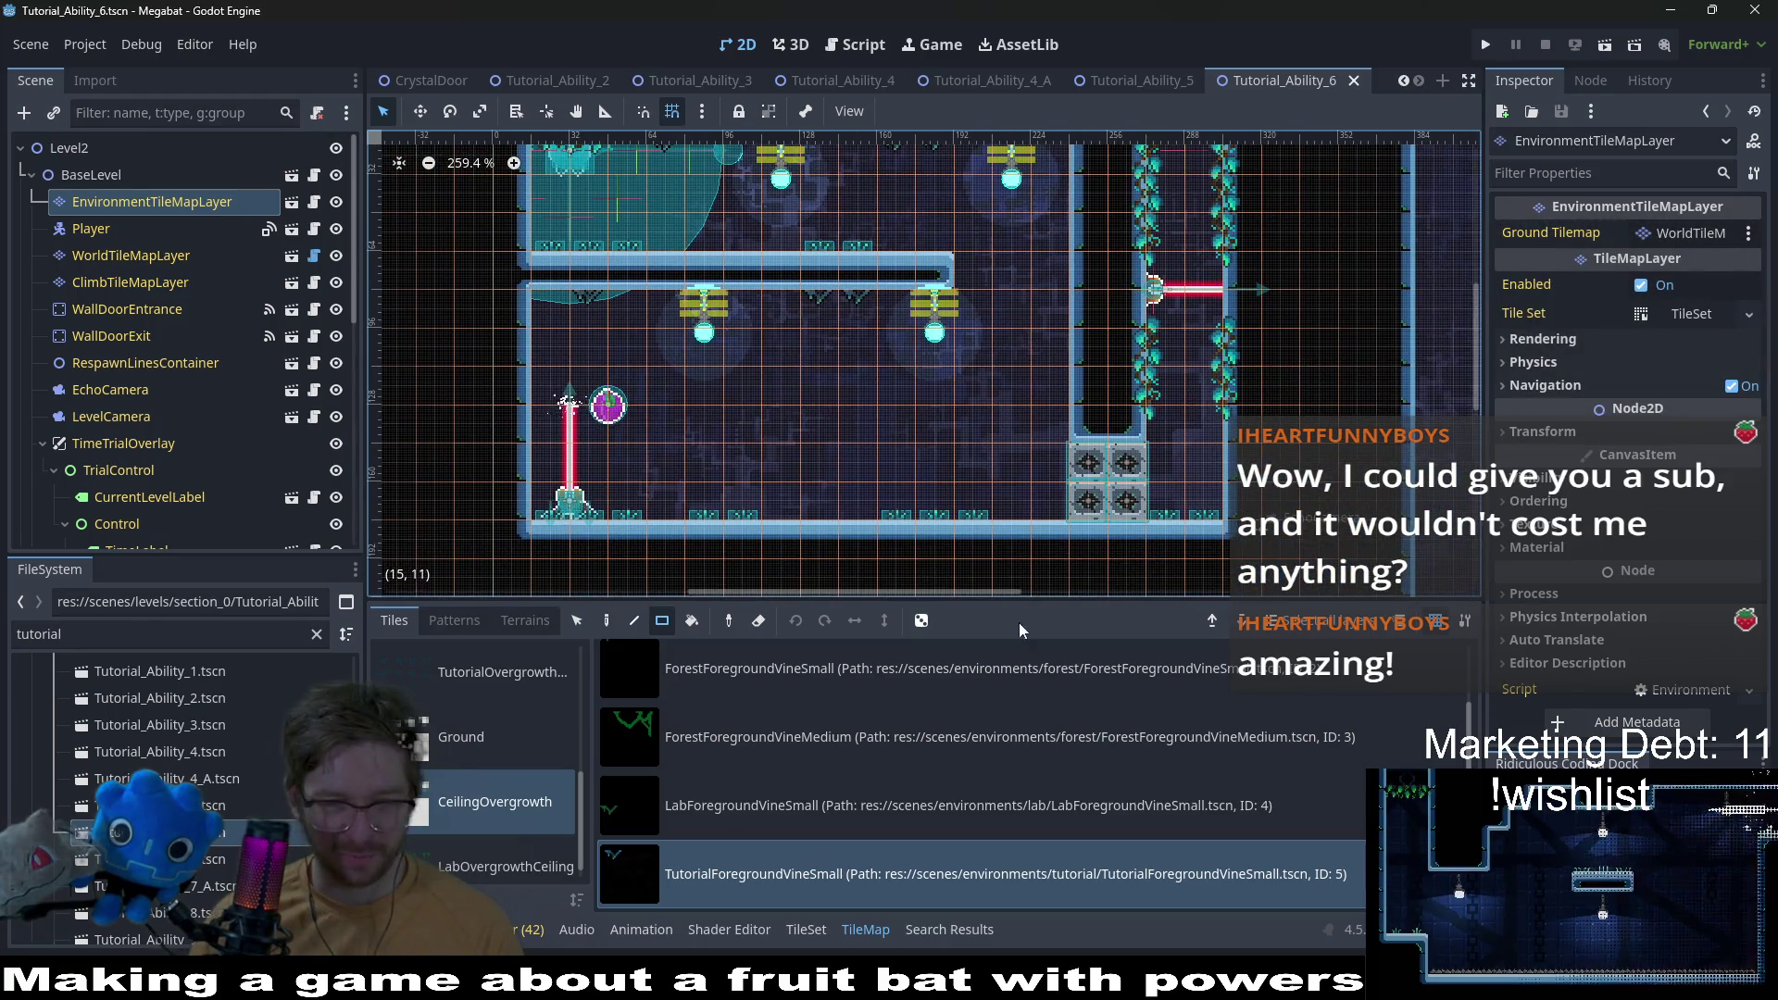
pyautogui.doubleClick(148, 858)
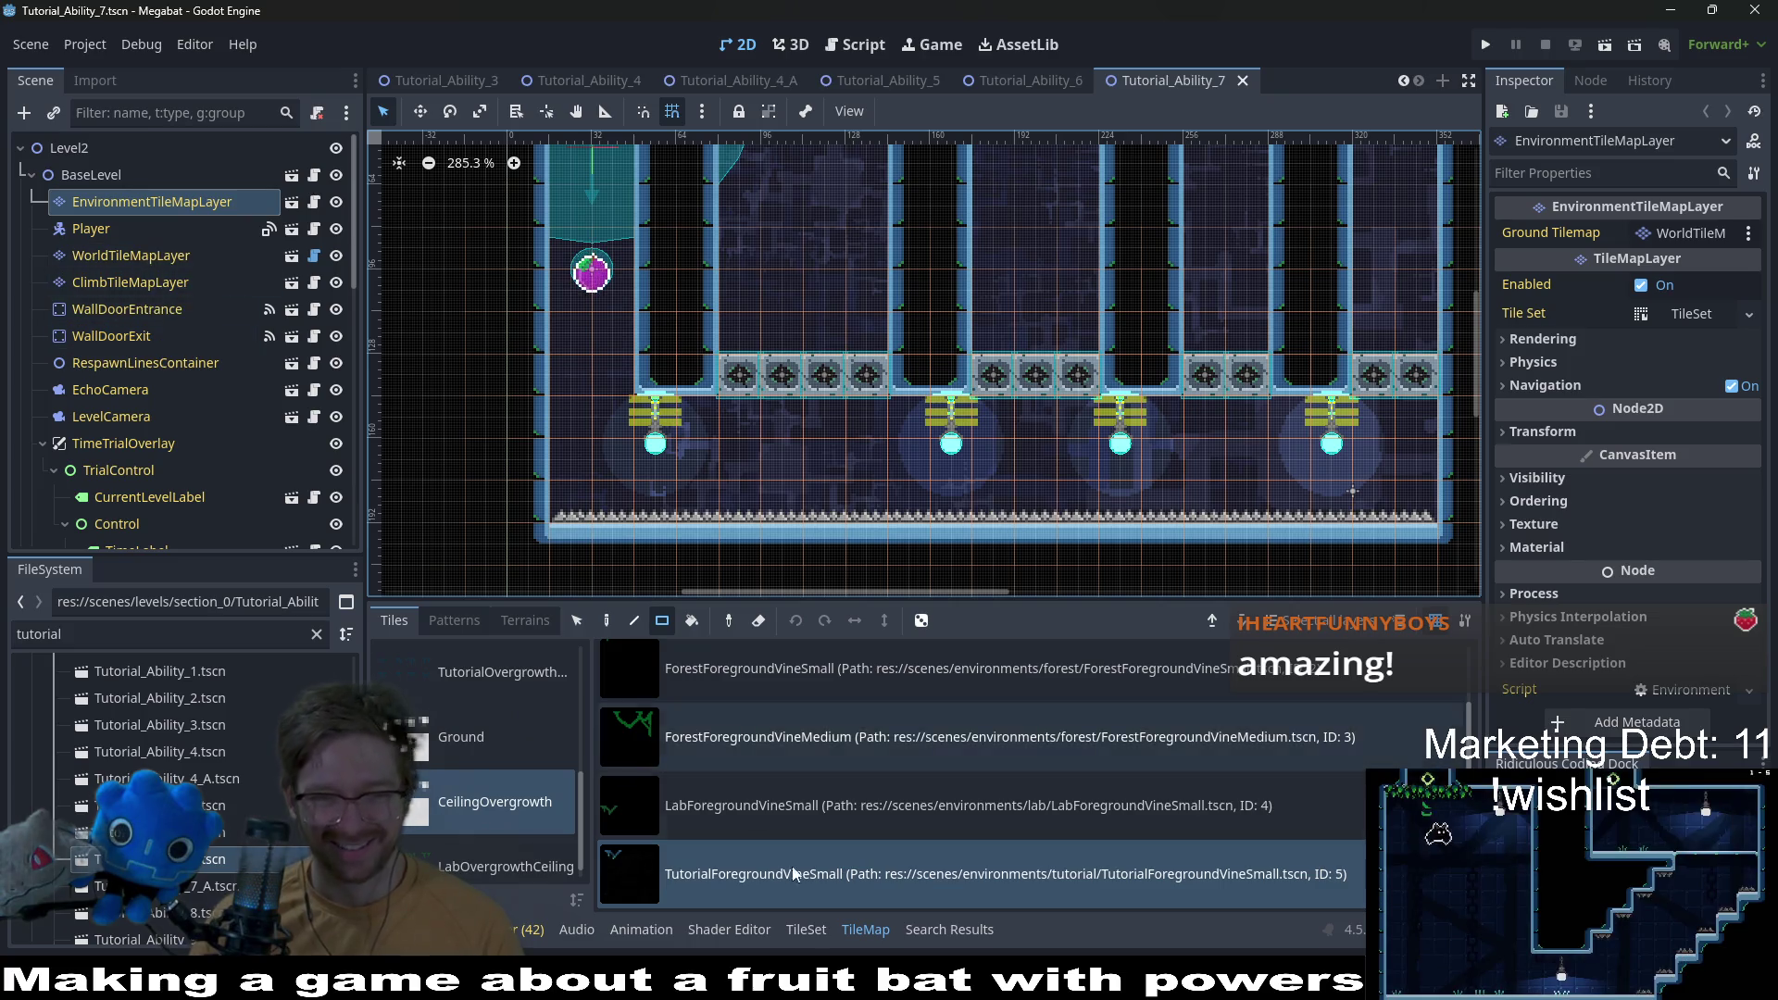
# Step: Place three vine tiles along the Tutorial_Ability_7 ceiling row and save
pyautogui.click(696, 414)
pyautogui.click(912, 412)
pyautogui.click(1163, 413)
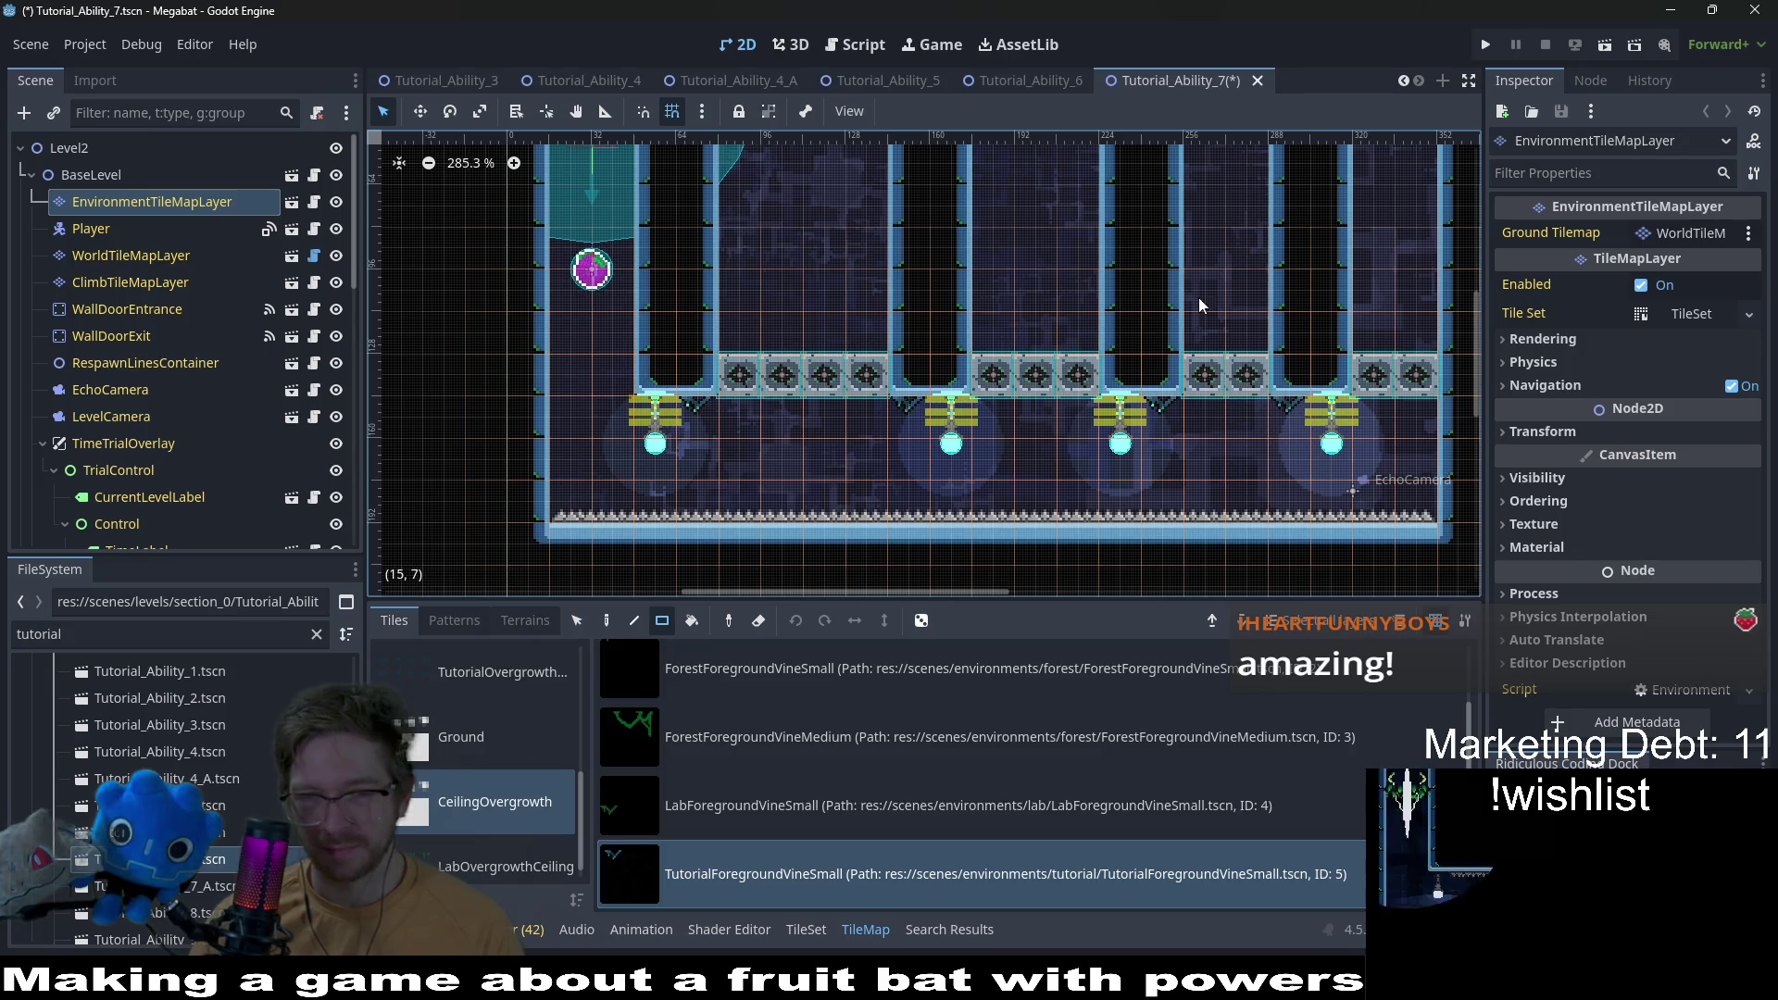
pyautogui.scroll(3, 1095, 500)
pyautogui.scroll(-2, 1097, 500)
pyautogui.hotkey('ctrl', 's')
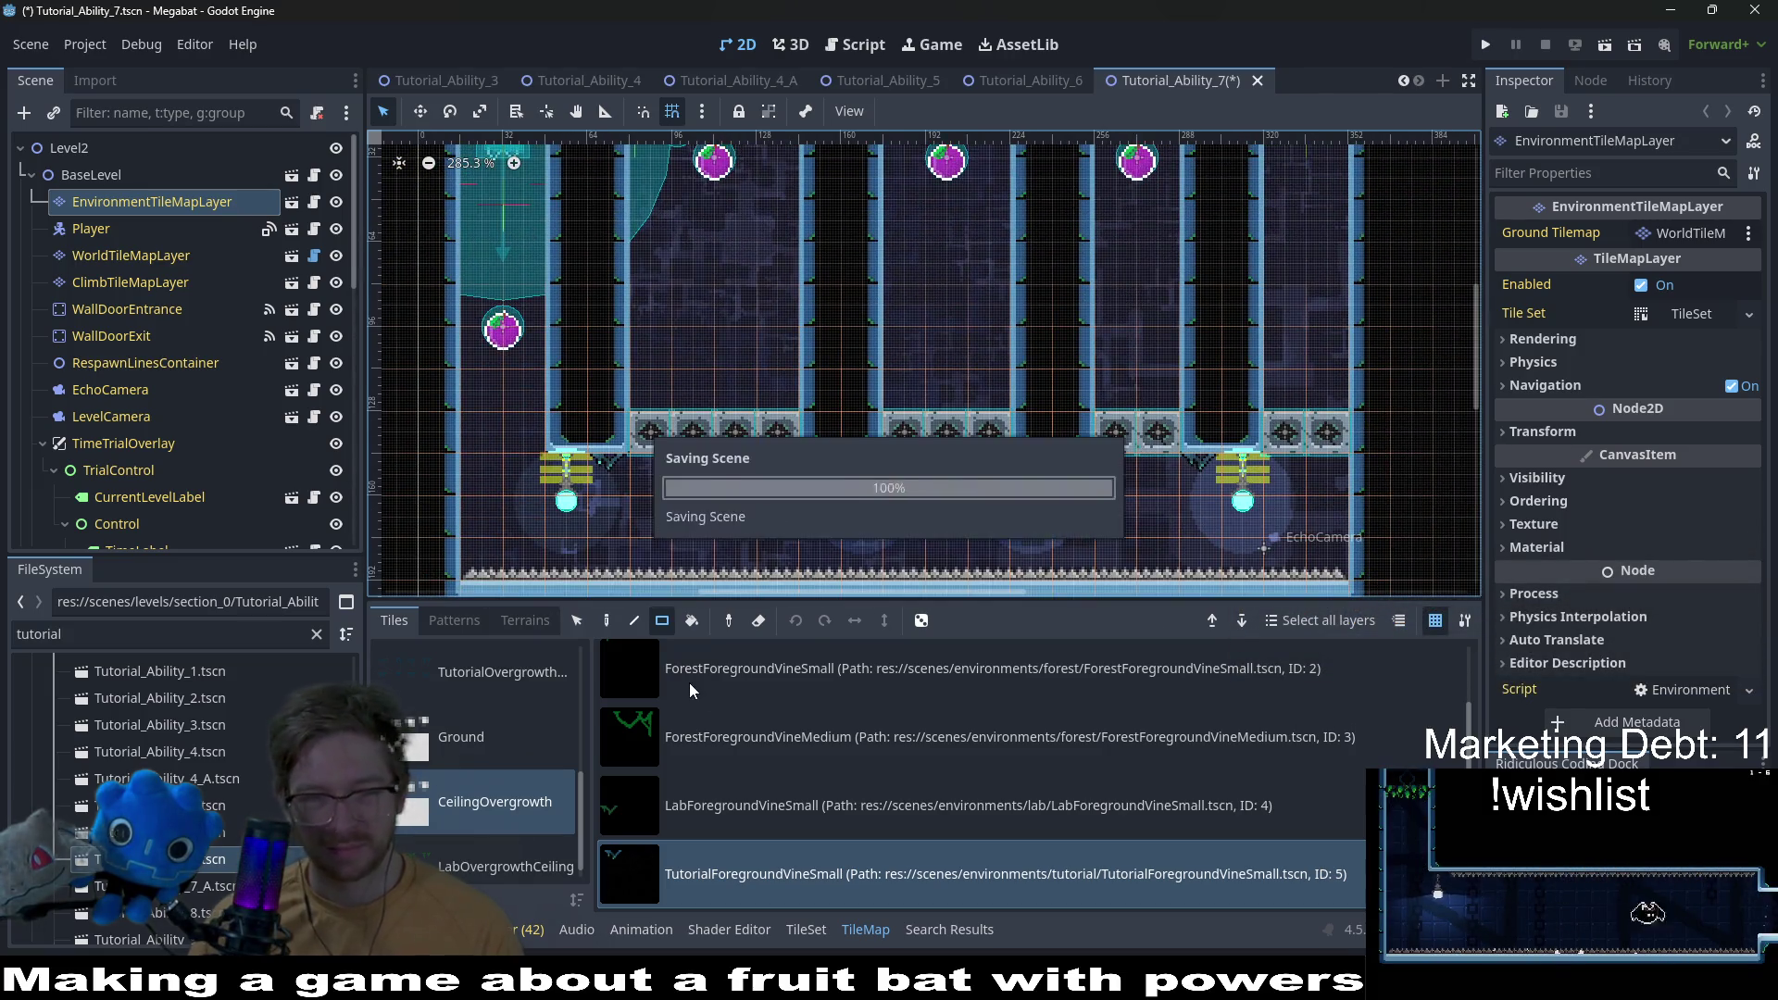
# Step: Open Tutorial_Ability_7_A and paint two vine tiles under the platform on EnvironmentTileMapLayer
pyautogui.doubleClick(232, 886)
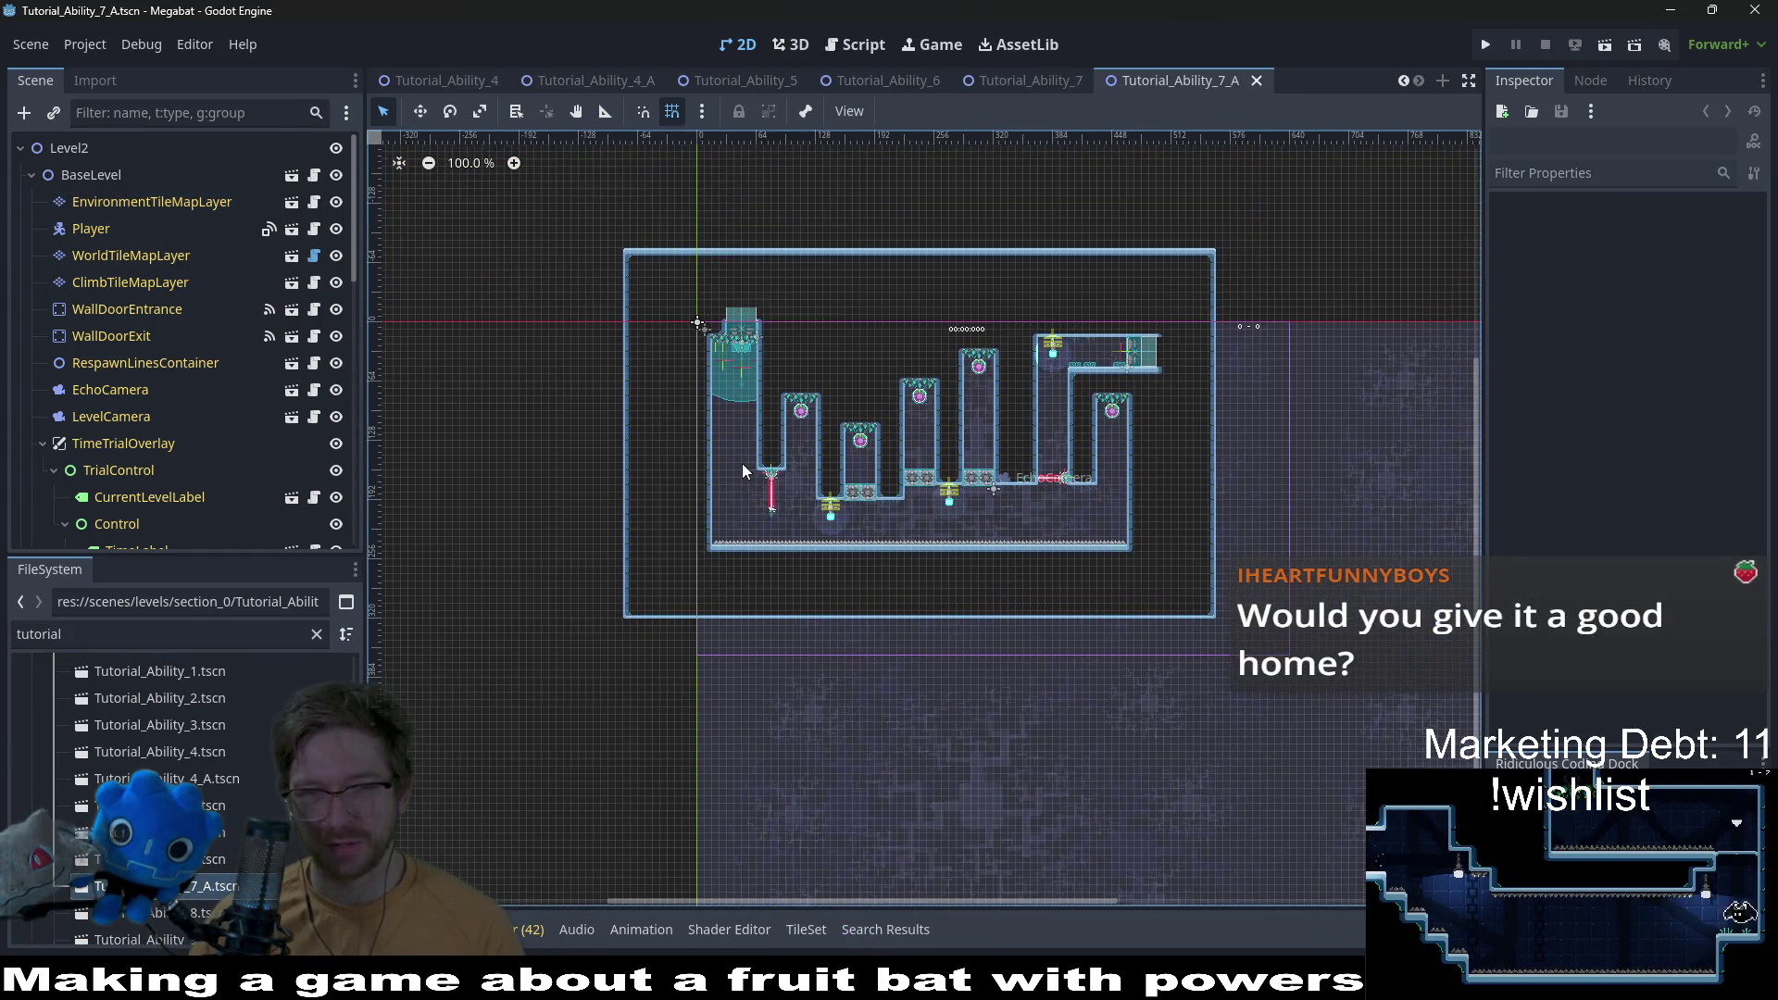
pyautogui.click(167, 203)
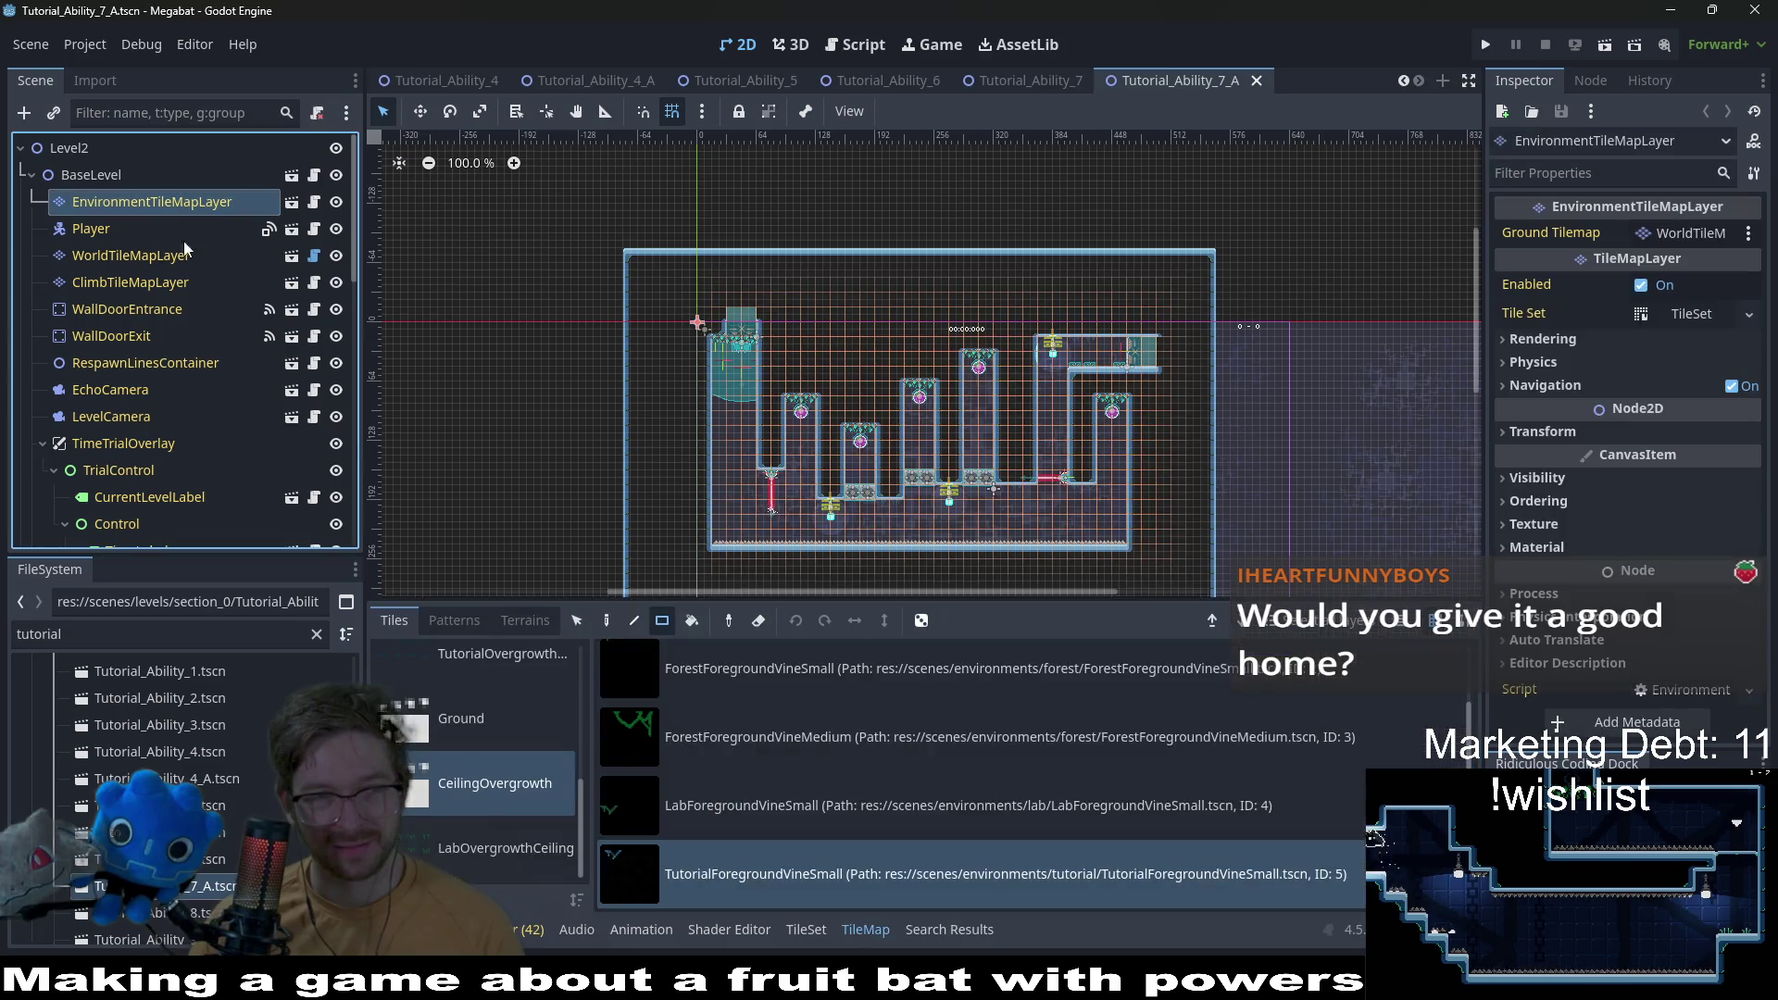
pyautogui.scroll(1, 886, 455)
pyautogui.scroll(8, 886, 456)
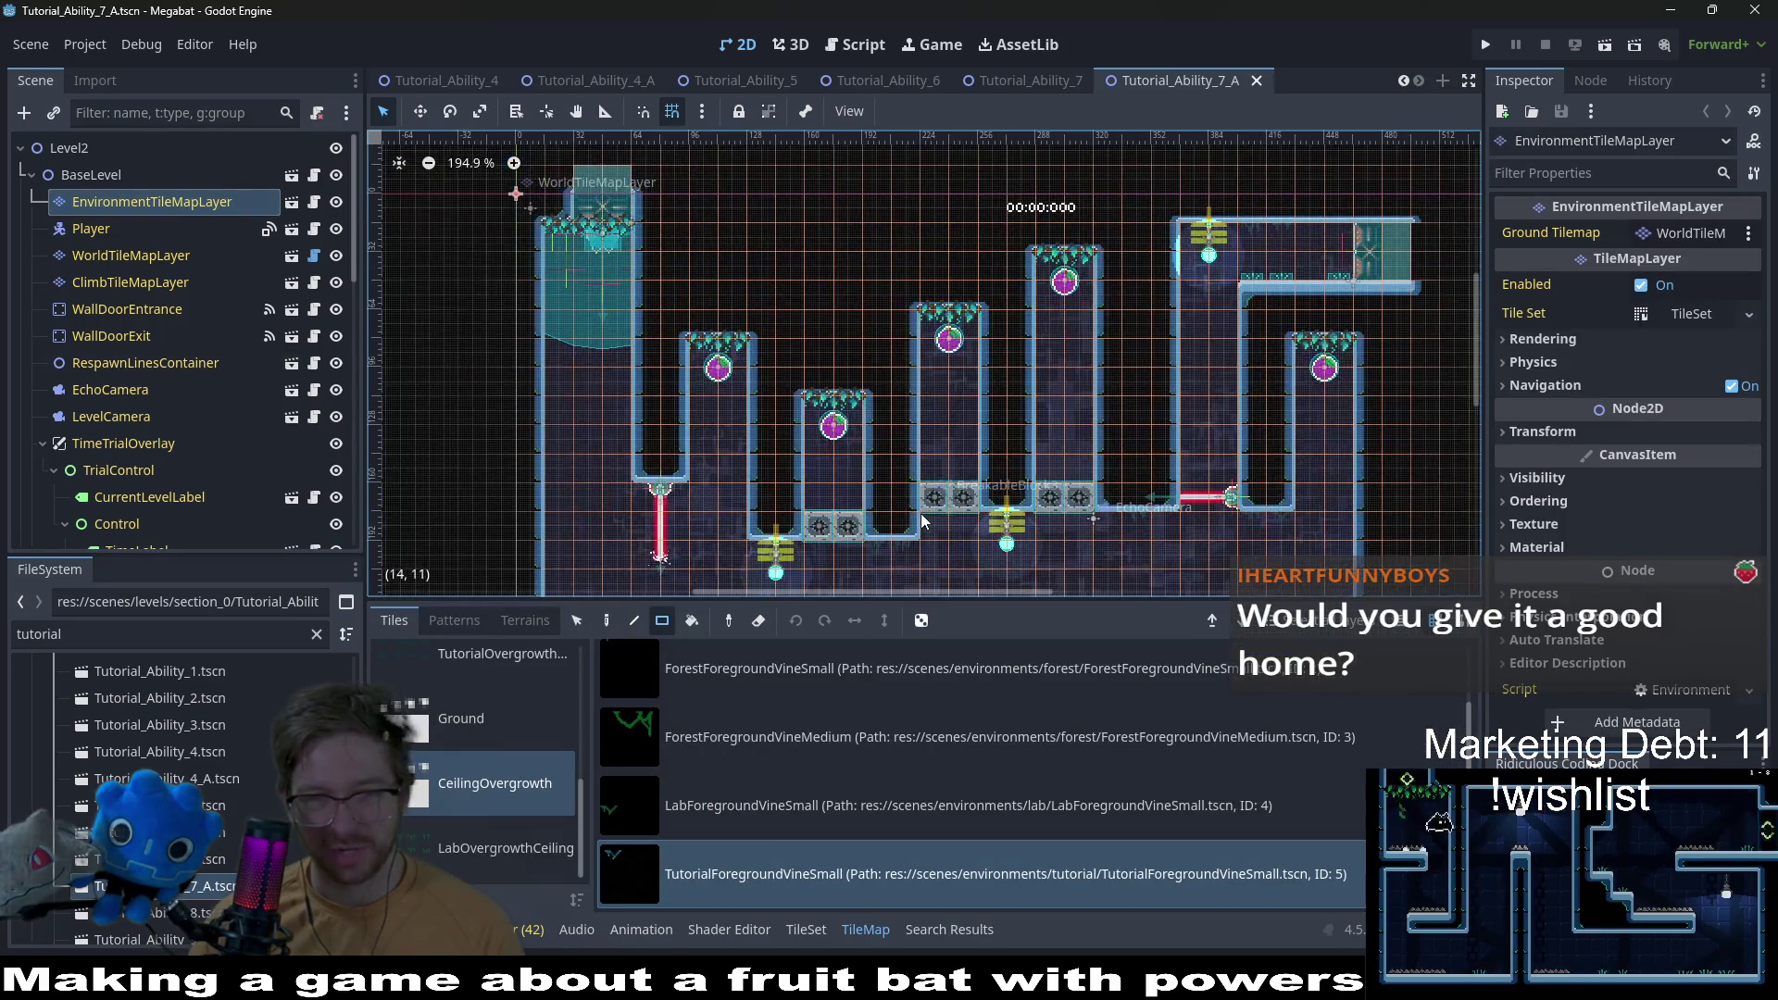
pyautogui.click(863, 464)
pyautogui.moveTo(864, 464); pyautogui.dragTo(900, 451)
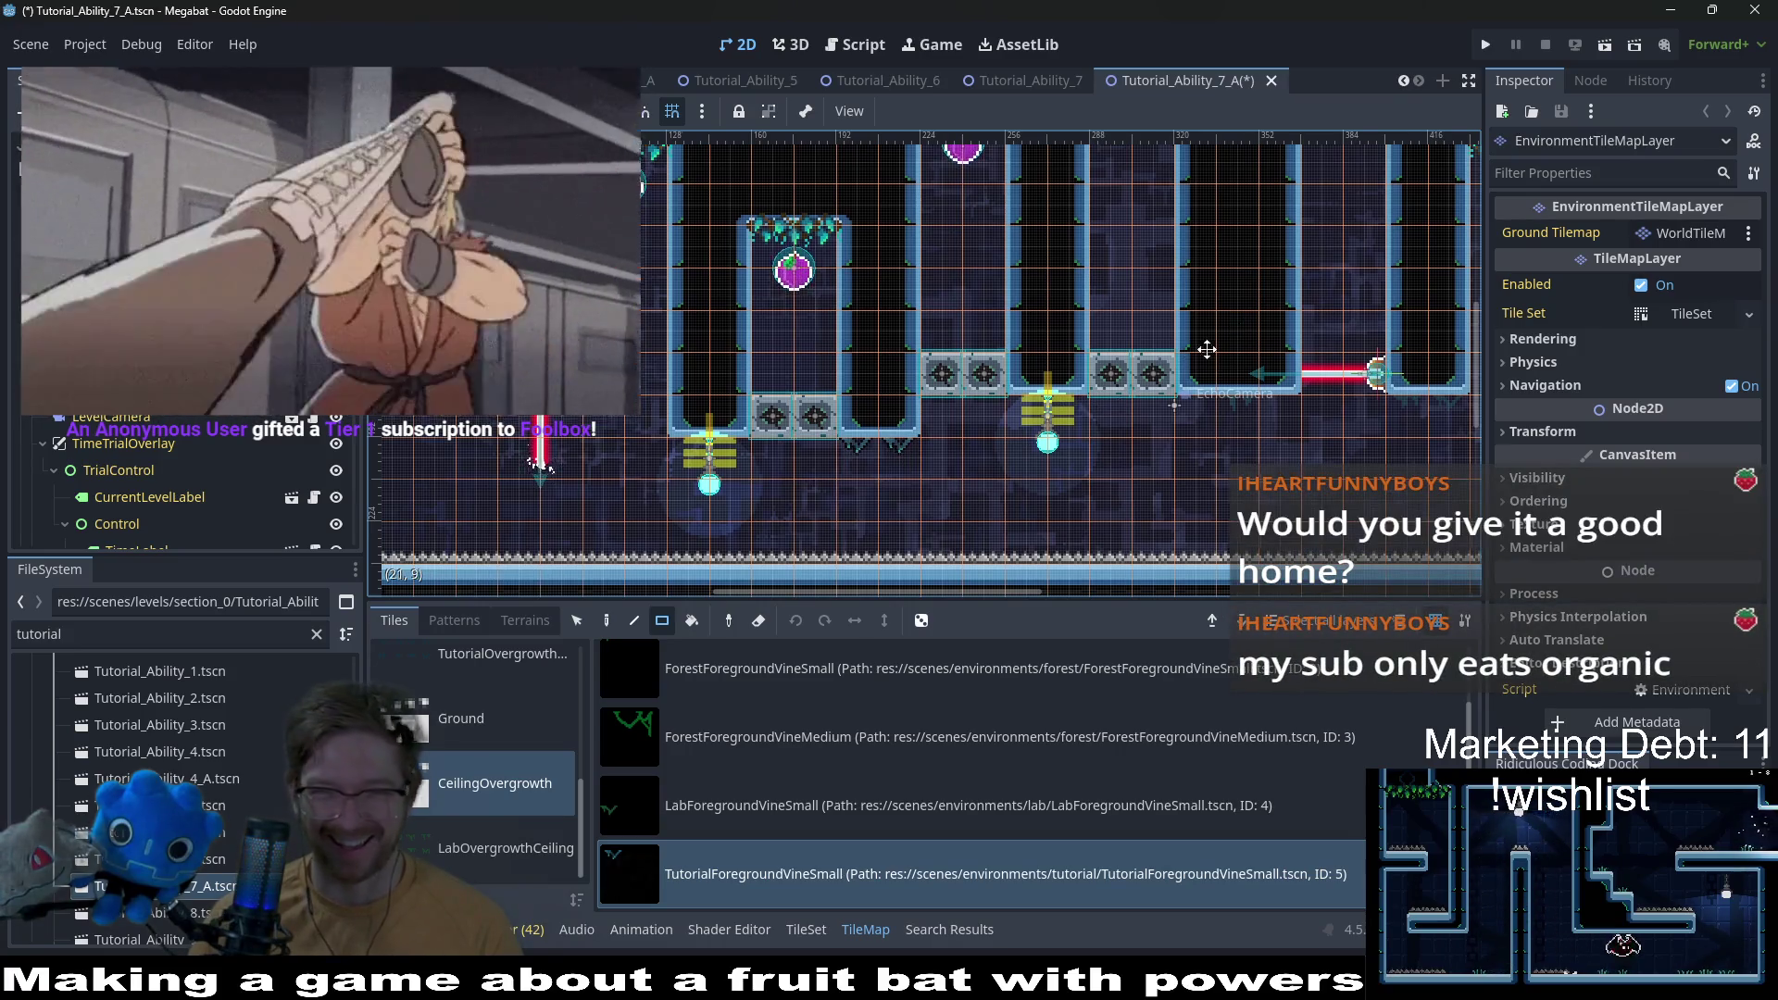
# Step: Pan to the upper corridor and add a vine tile to its ceiling
pyautogui.moveTo(1023, 438); pyautogui.dragTo(976, 483)
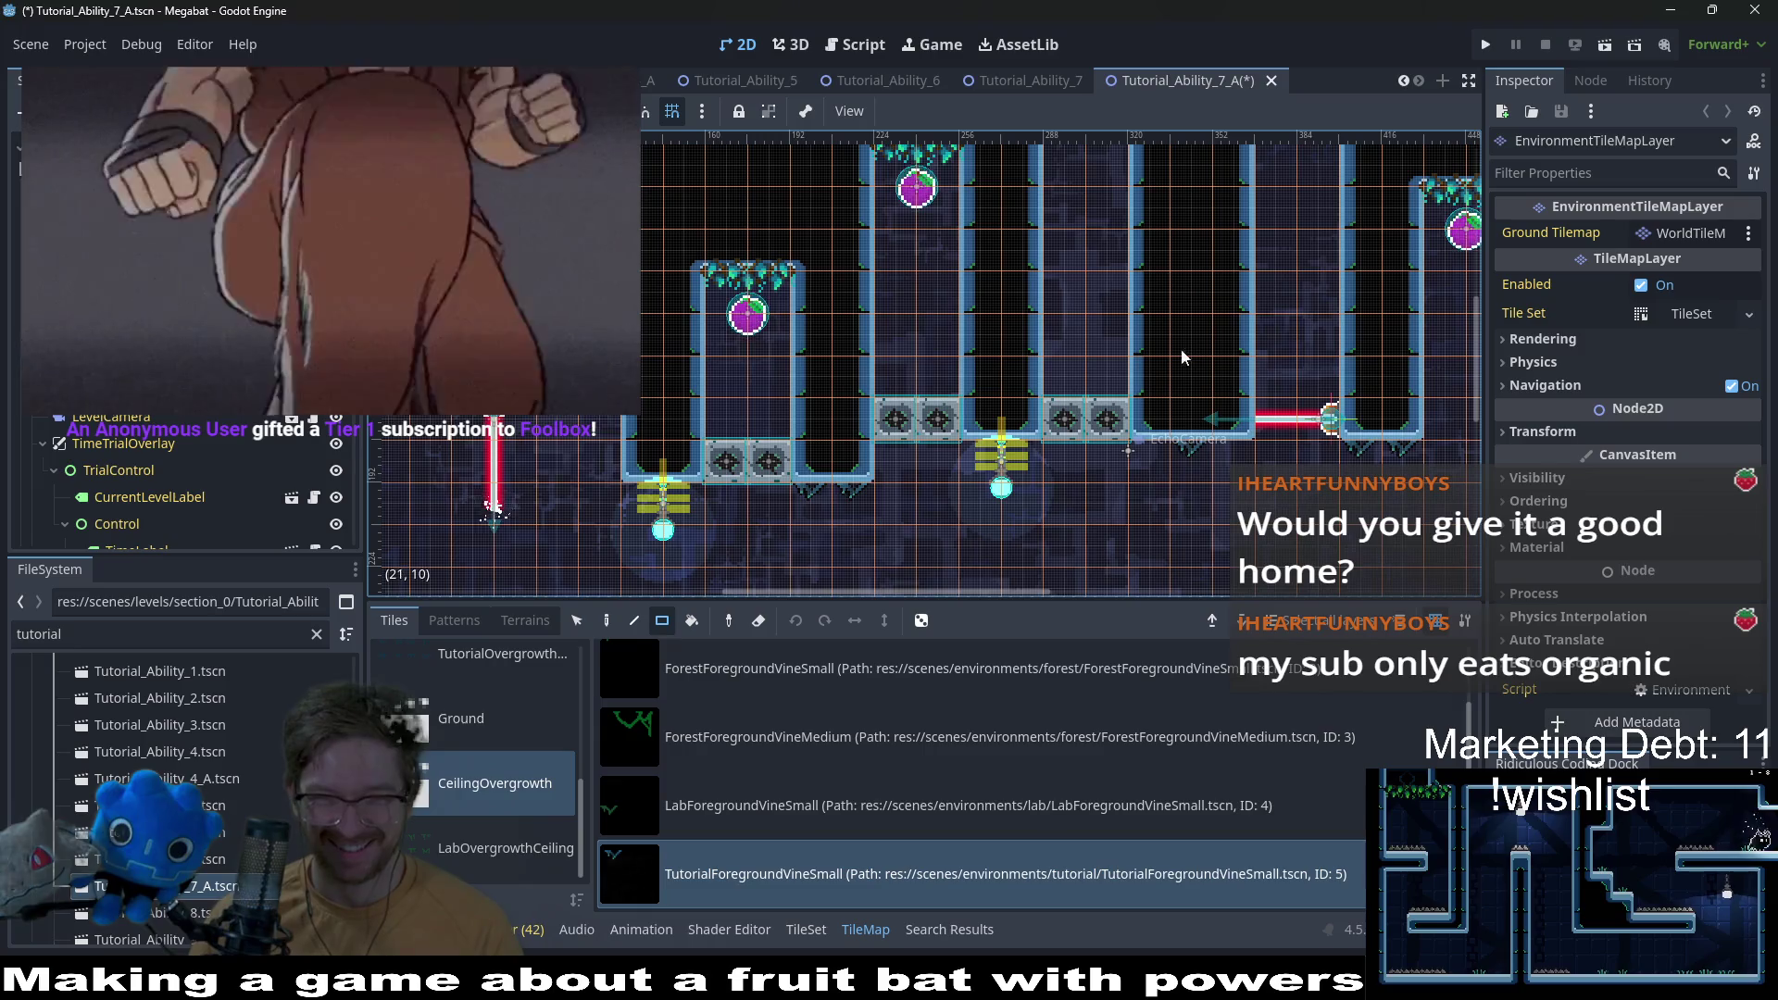
pyautogui.moveTo(1259, 279); pyautogui.dragTo(1225, 421)
pyautogui.moveTo(1415, 198); pyautogui.dragTo(1244, 446)
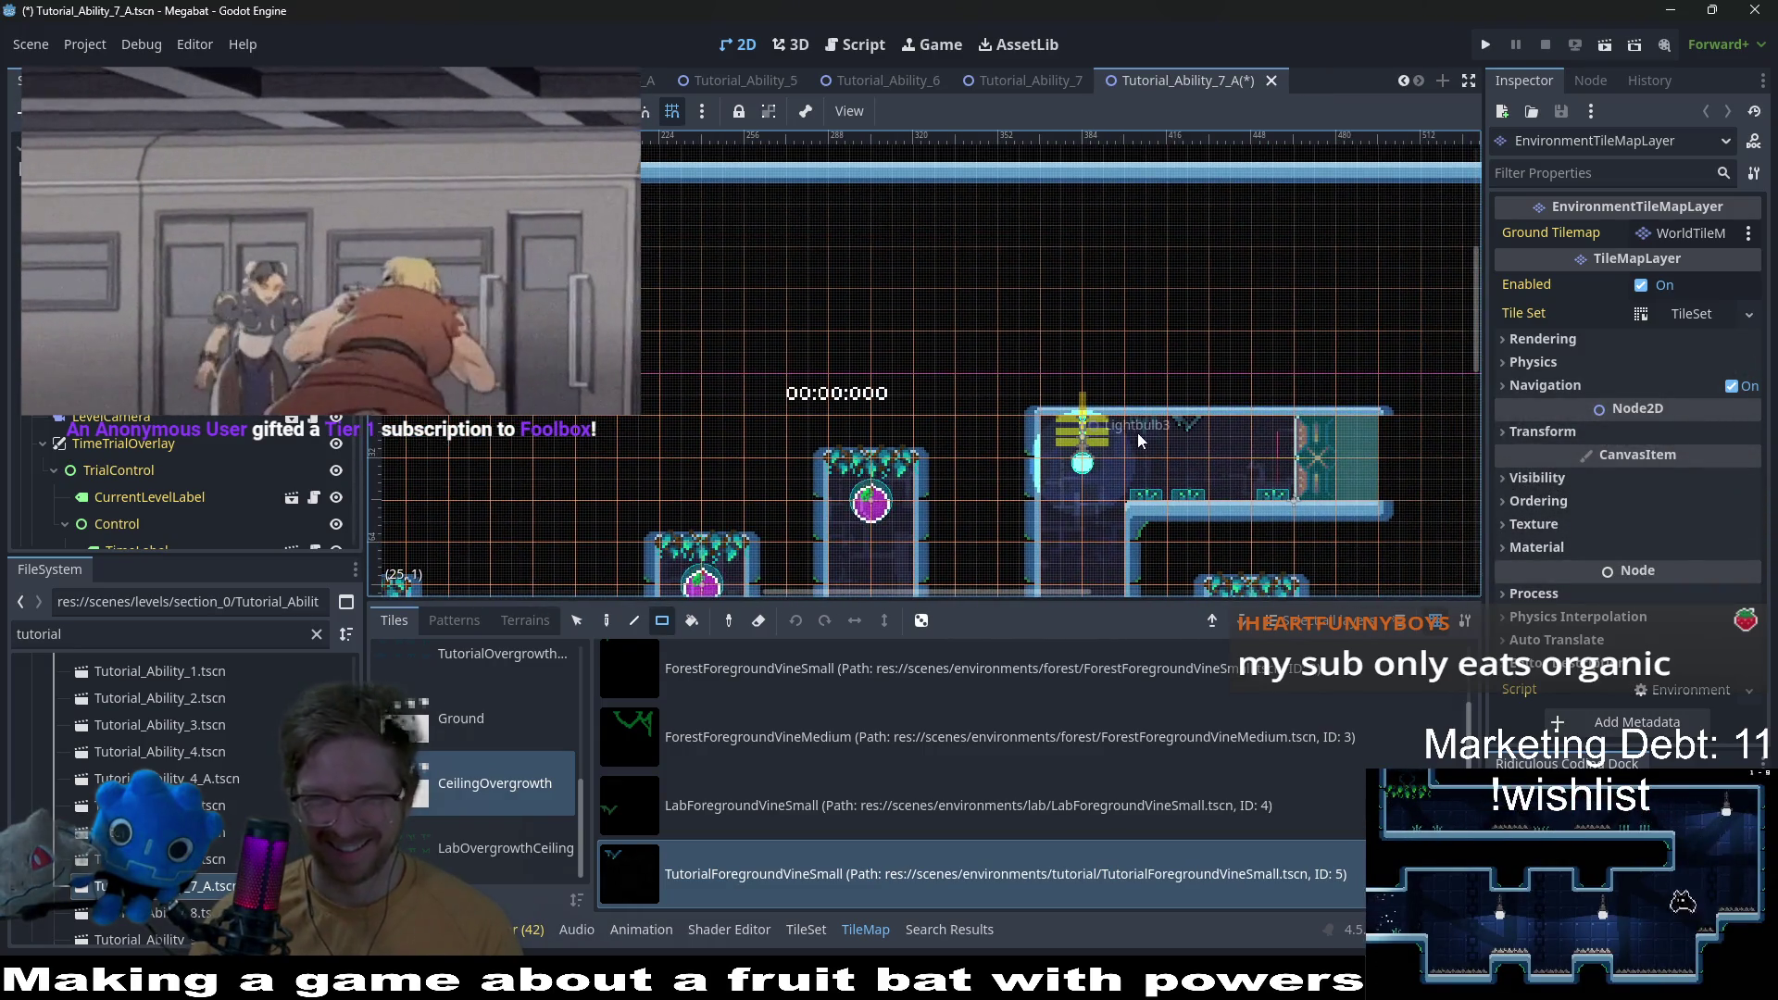
pyautogui.moveTo(912, 592)
pyautogui.mouseDown()
pyautogui.moveTo(957, 487)
pyautogui.moveTo(1035, 385)
pyautogui.mouseUp()
pyautogui.hscroll(-8, 1035, 385)
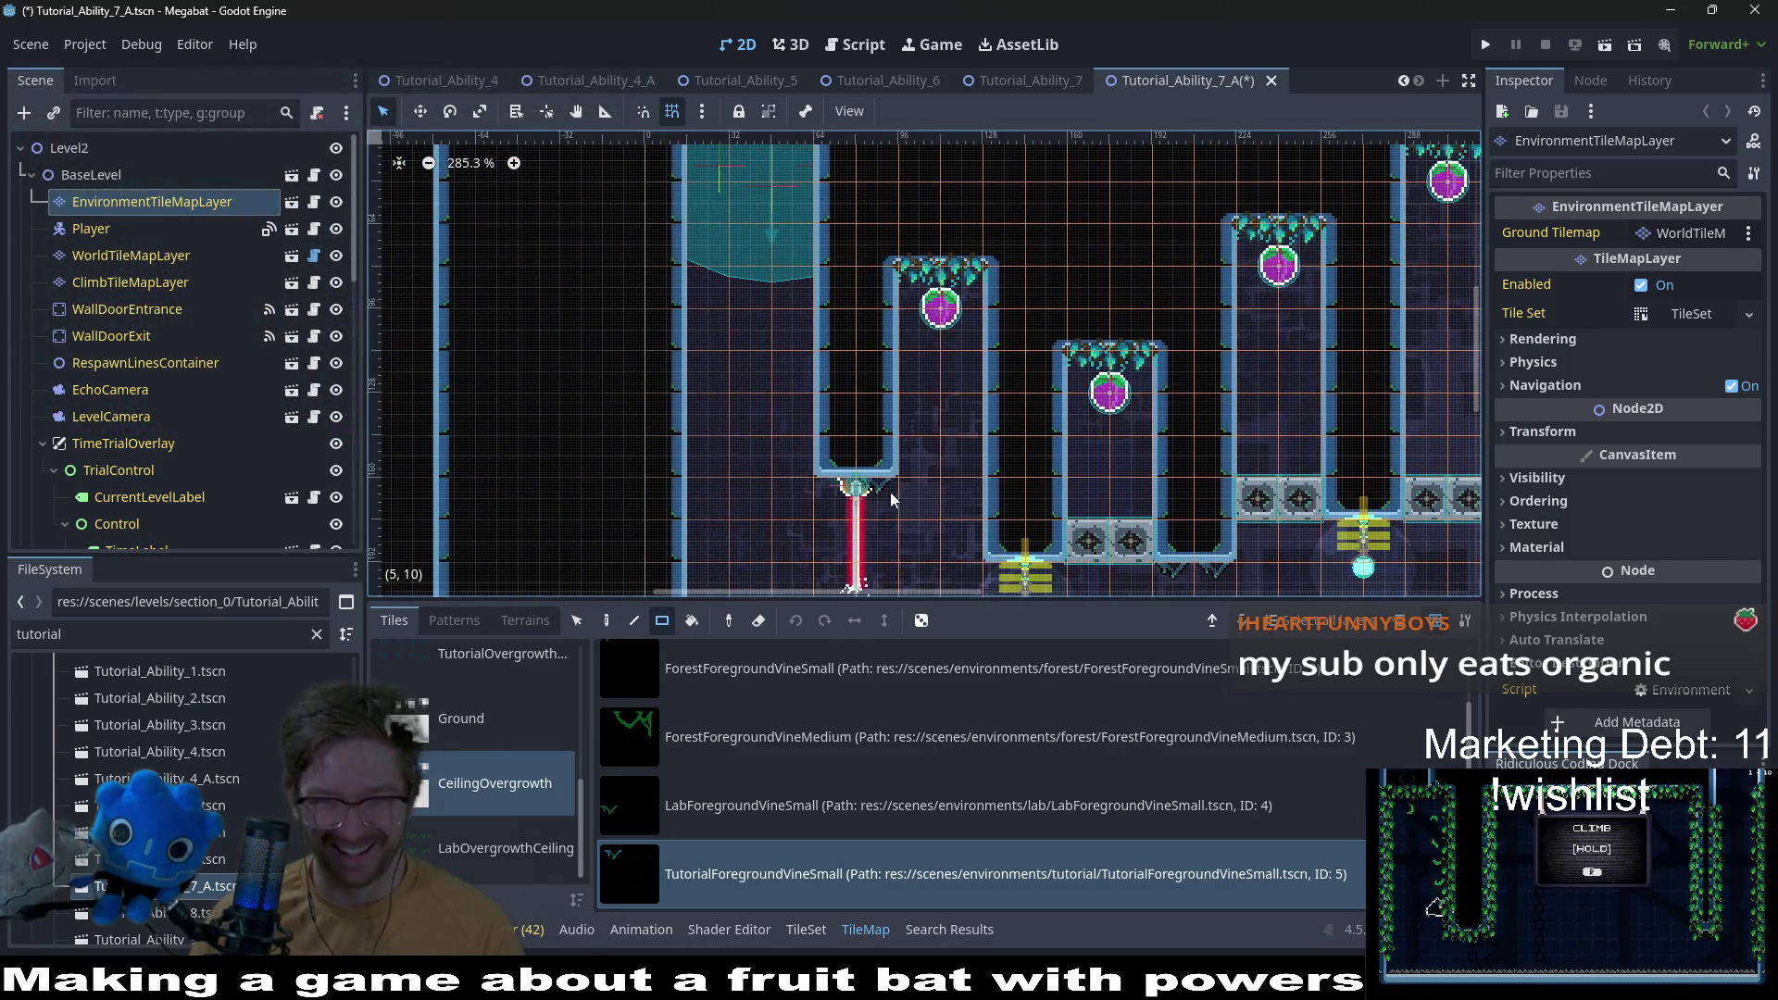
pyautogui.scroll(4, 896, 491)
pyautogui.moveTo(1060, 512); pyautogui.dragTo(809, 454)
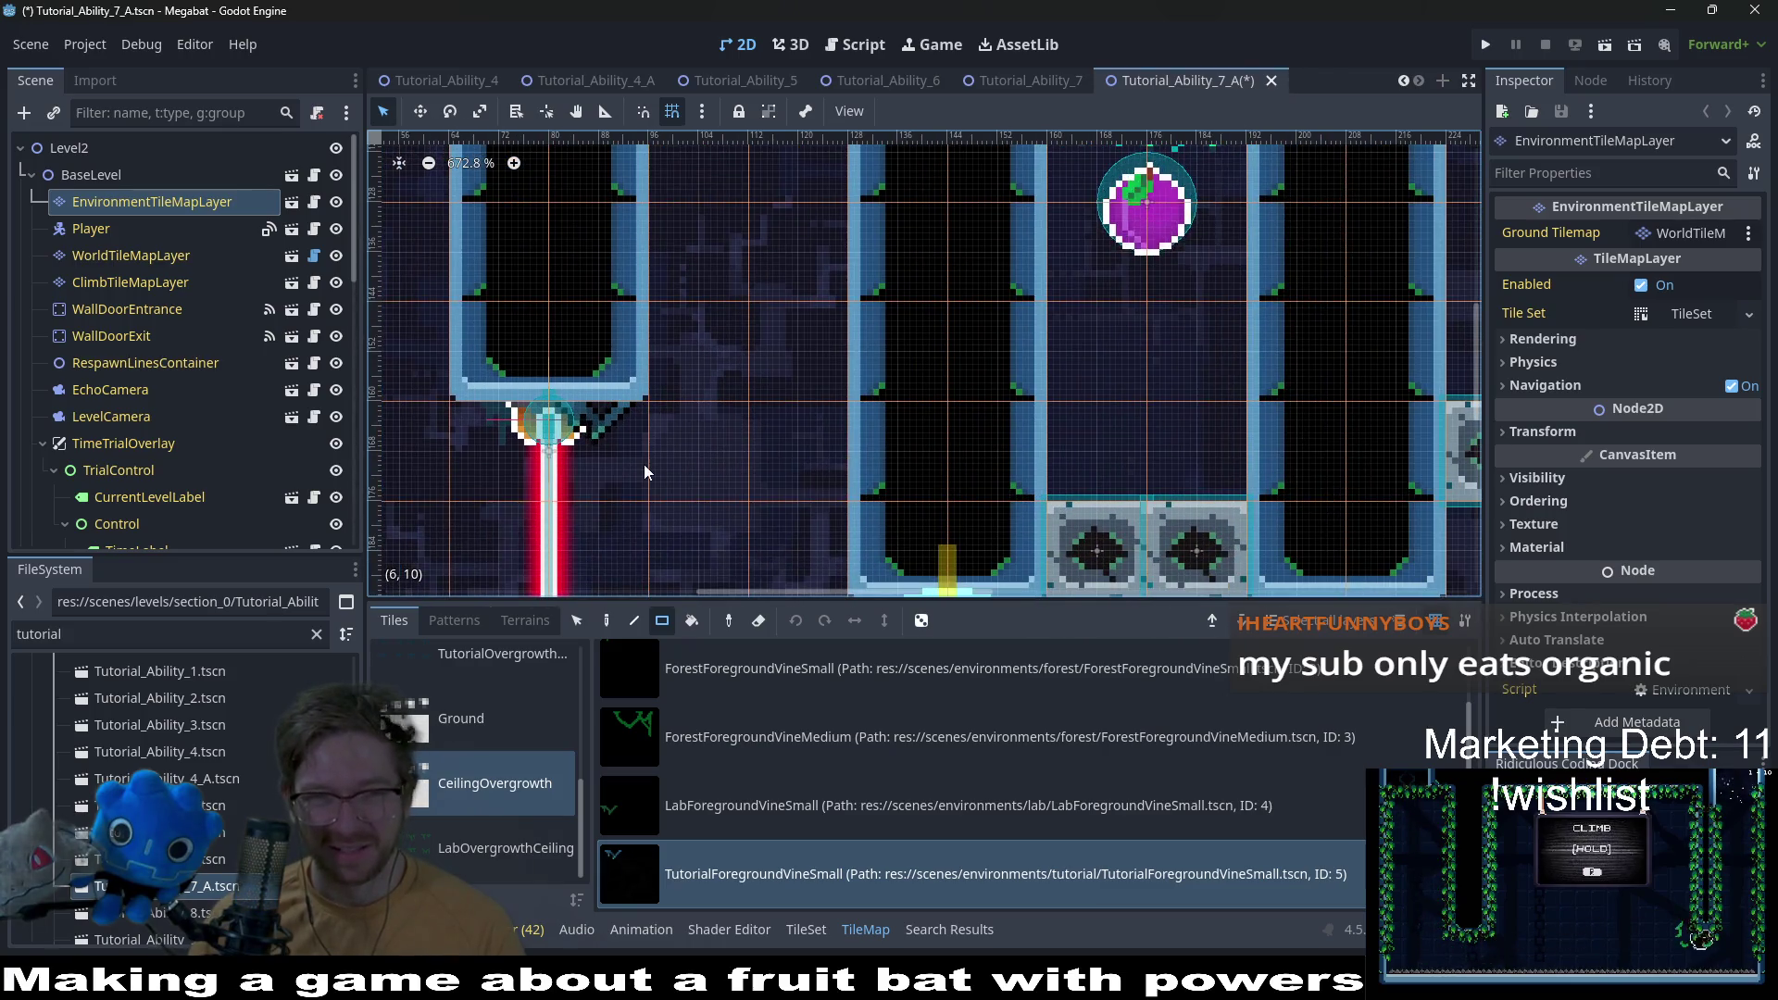
pyautogui.scroll(-4, 648, 437)
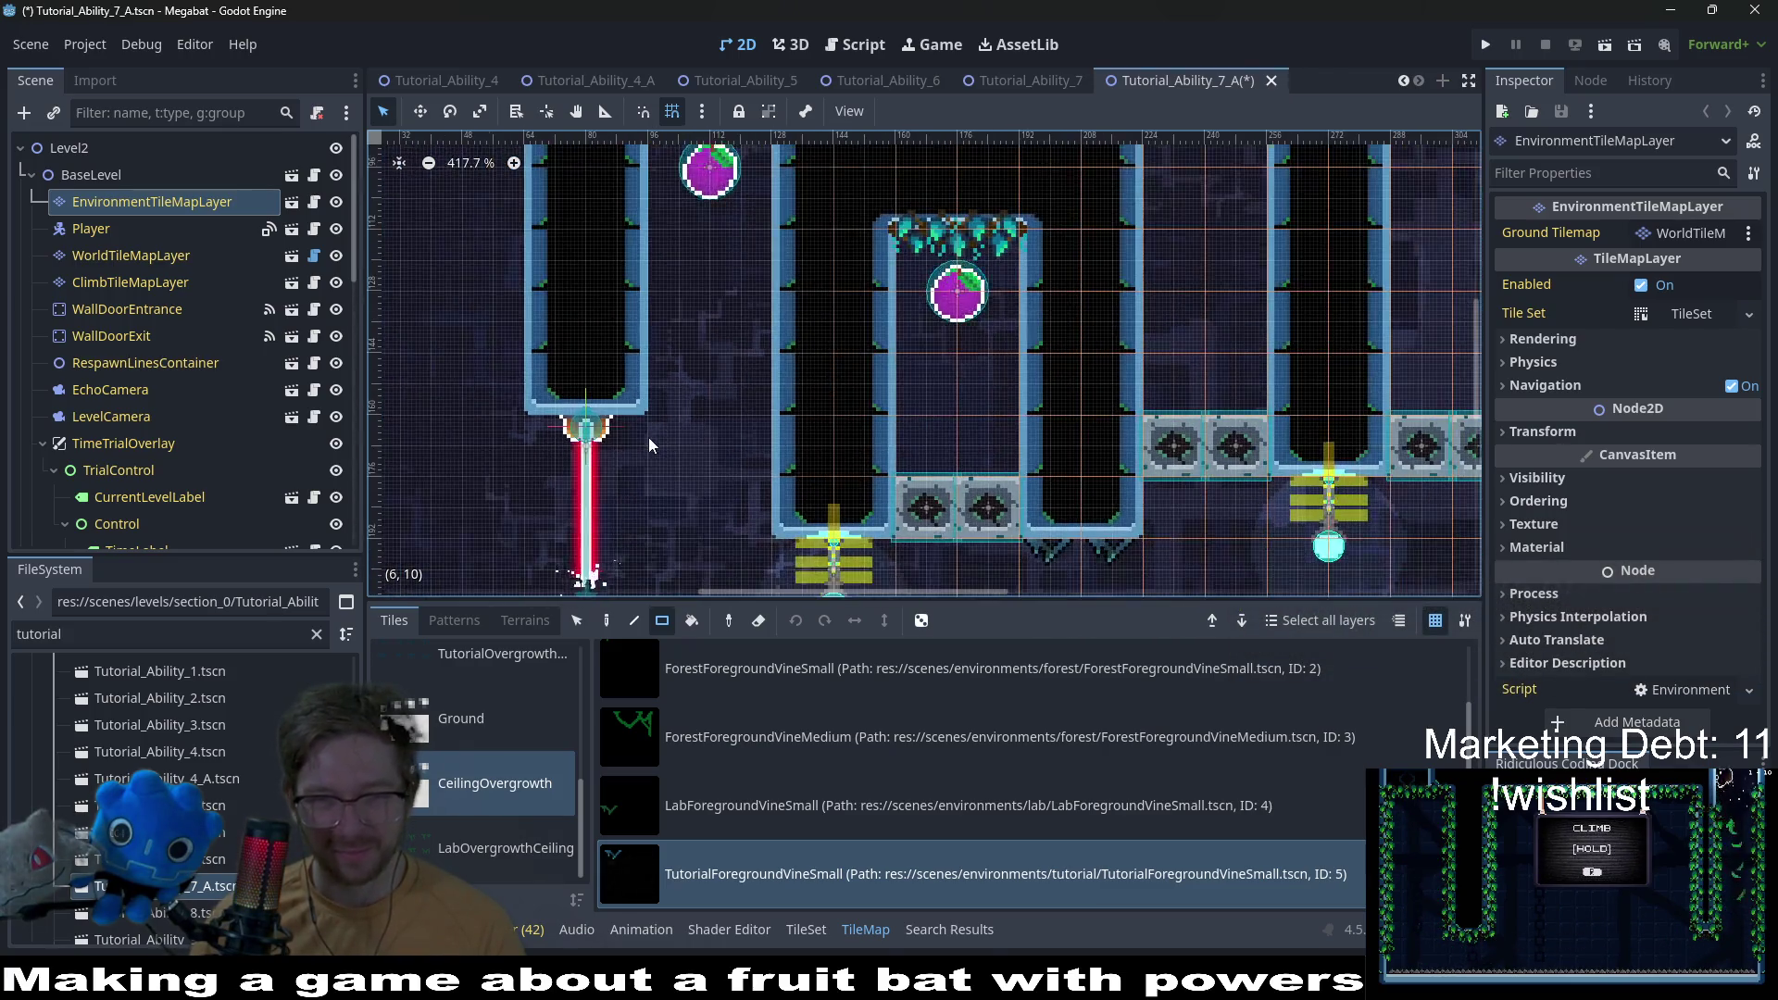
pyautogui.scroll(5, 1157, 291)
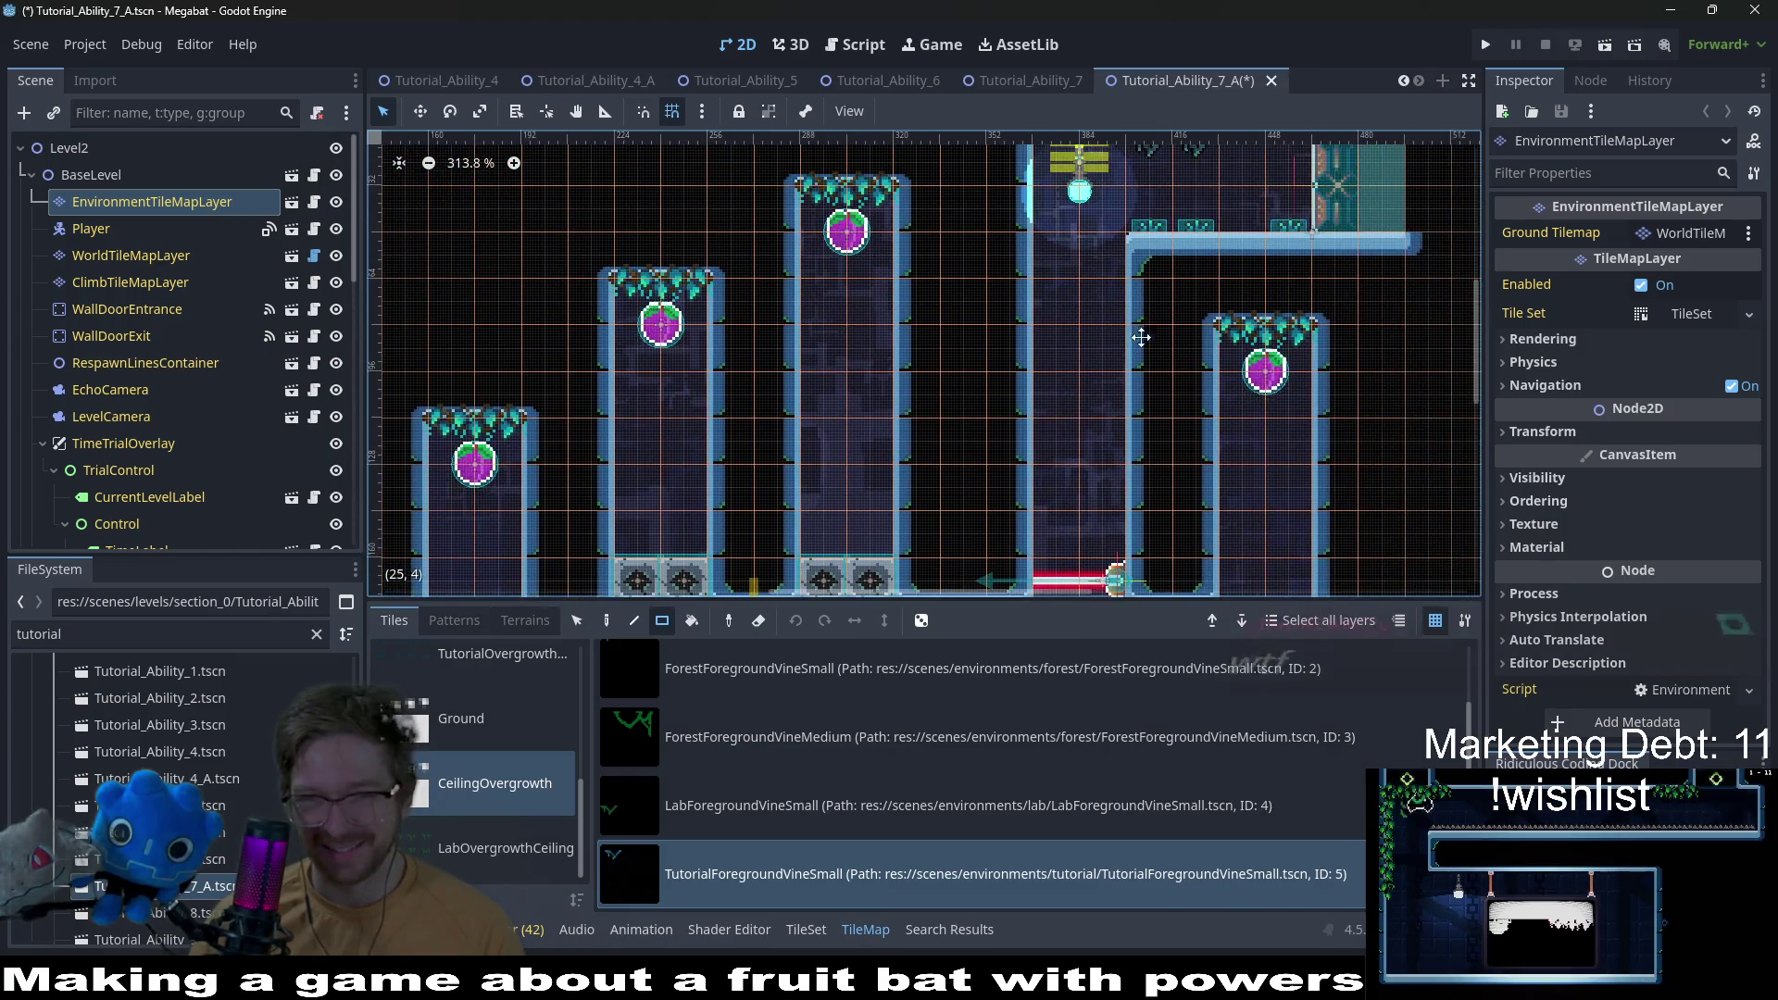
pyautogui.click(1224, 296)
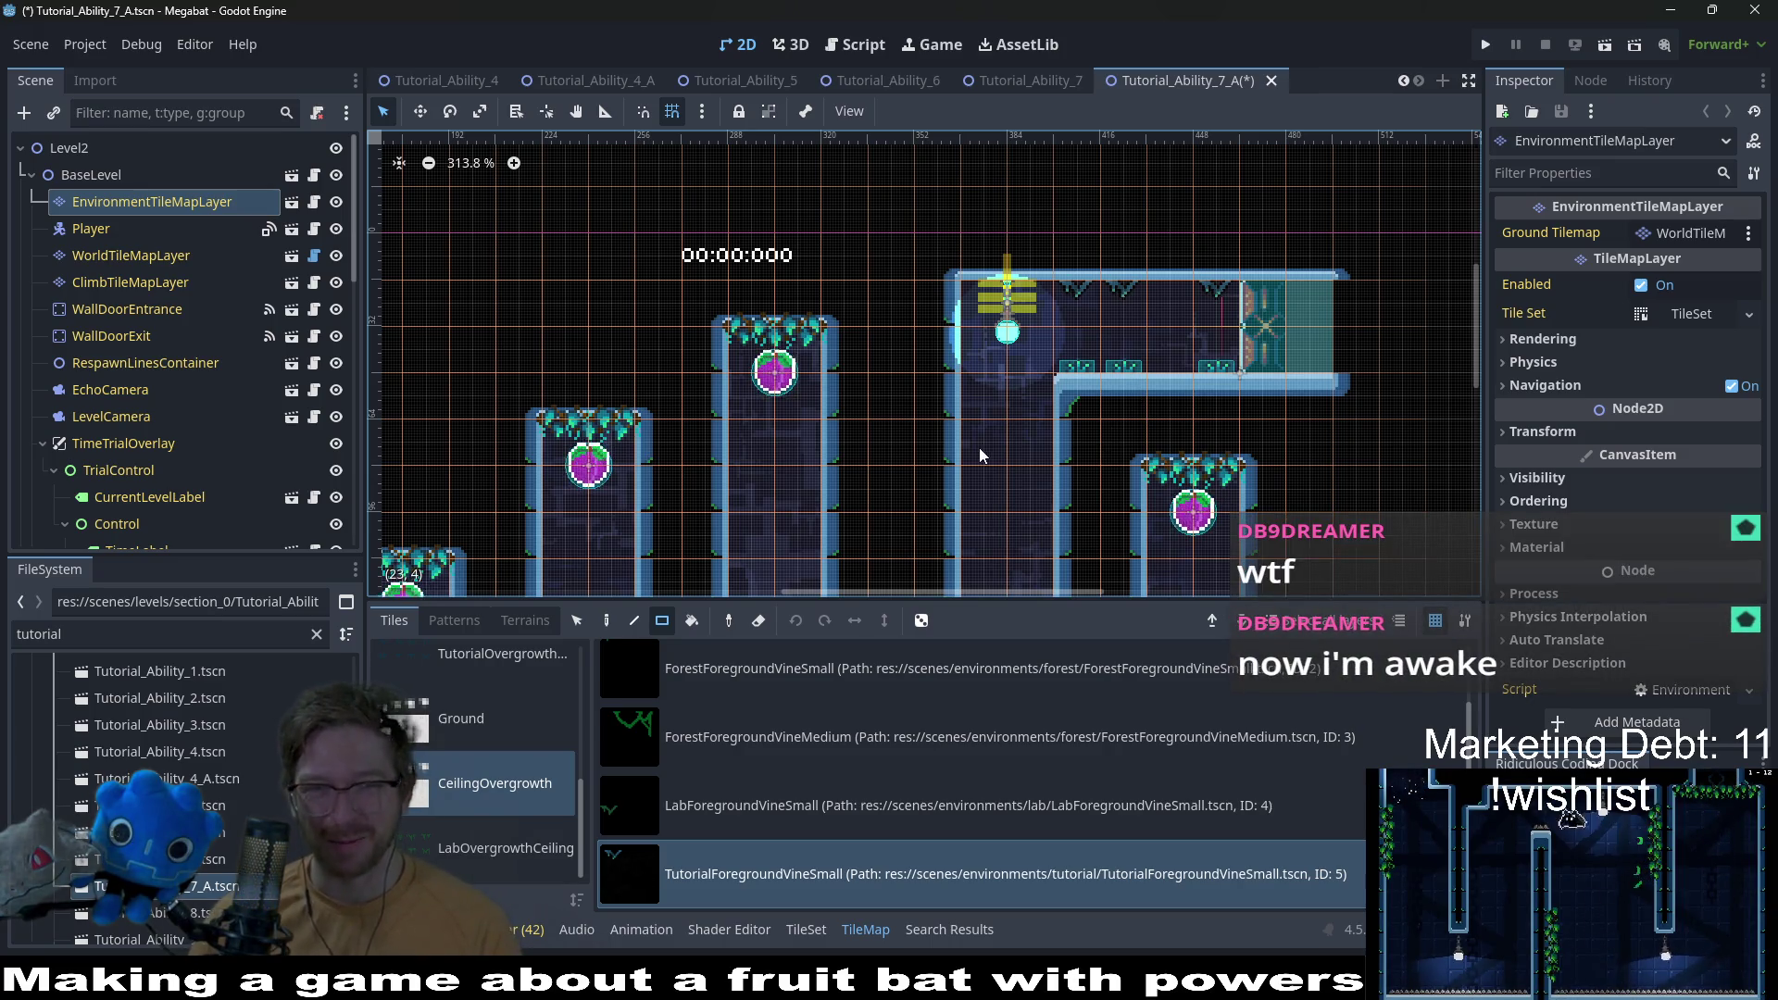
# Step: Review the level's ceilings and save Tutorial_Ability_7_A
pyautogui.scroll(-3, 945, 426)
pyautogui.hscroll(-3, 925, 417)
pyautogui.scroll(-3, 914, 409)
pyautogui.hscroll(-2, 914, 410)
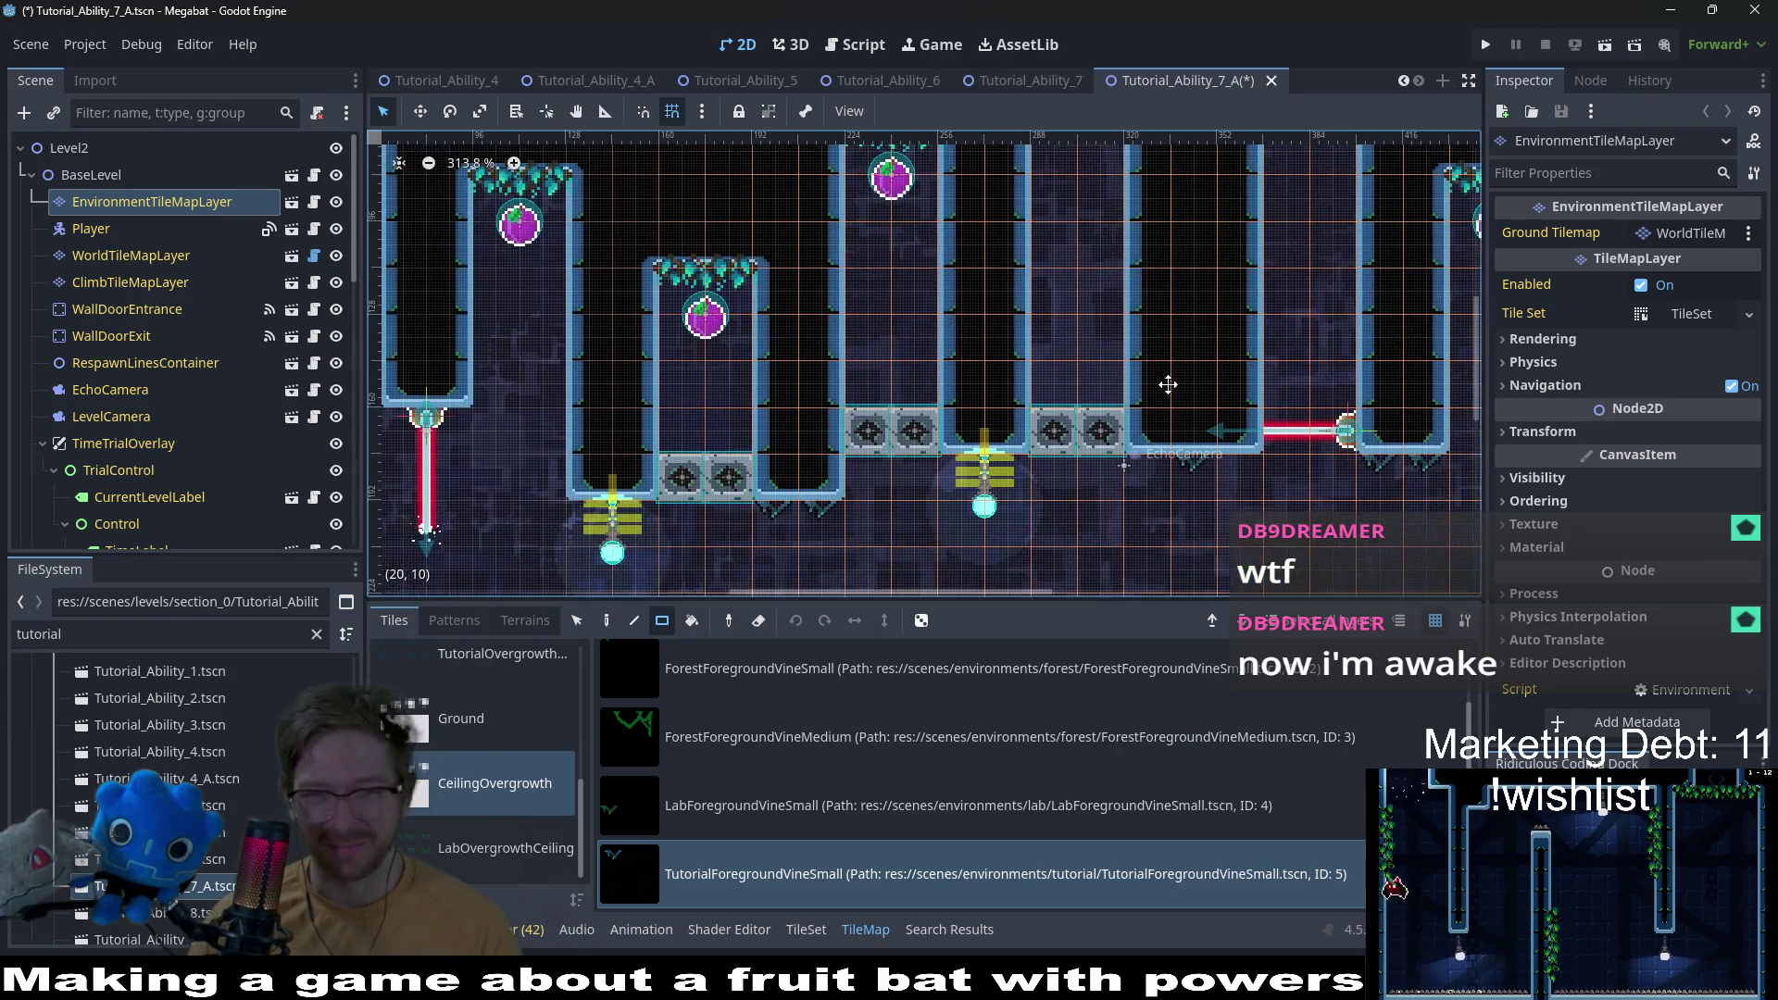
pyautogui.hscroll(-2, 1280, 387)
pyautogui.scroll(1, 1011, 370)
pyautogui.hscroll(-3, 1011, 370)
pyautogui.scroll(1, 1011, 369)
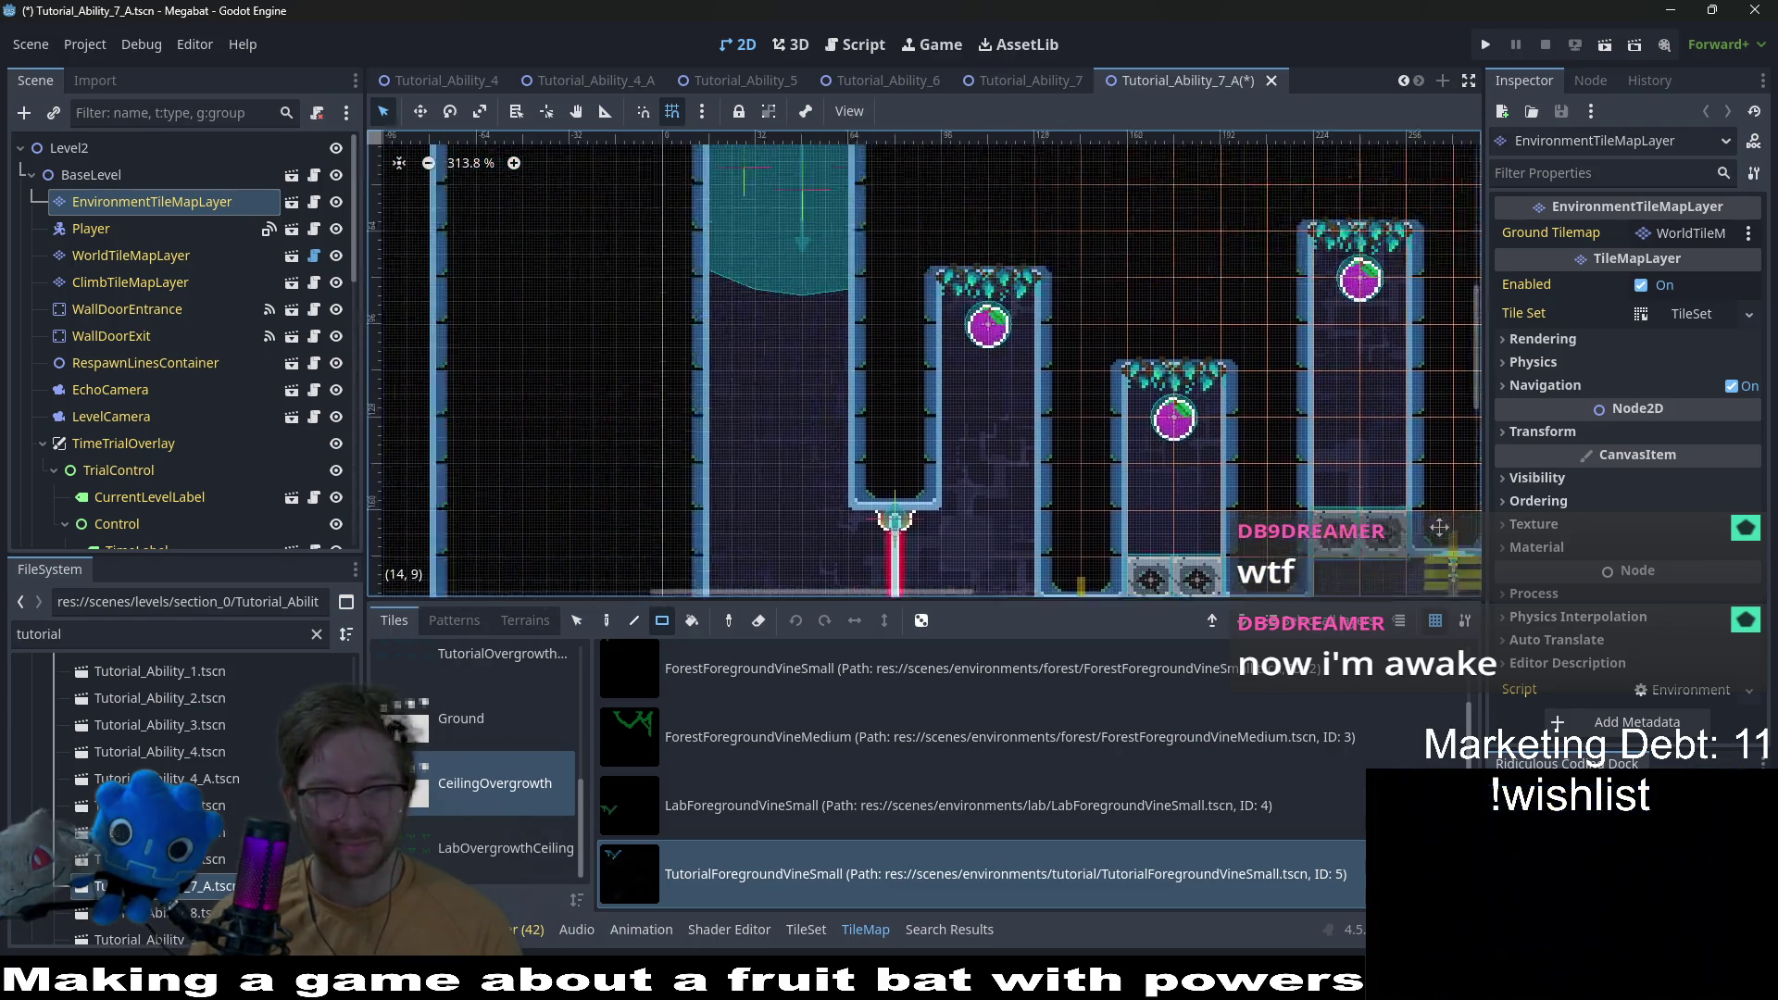
pyautogui.scroll(-2, 1272, 435)
pyautogui.hscroll(1, 1272, 435)
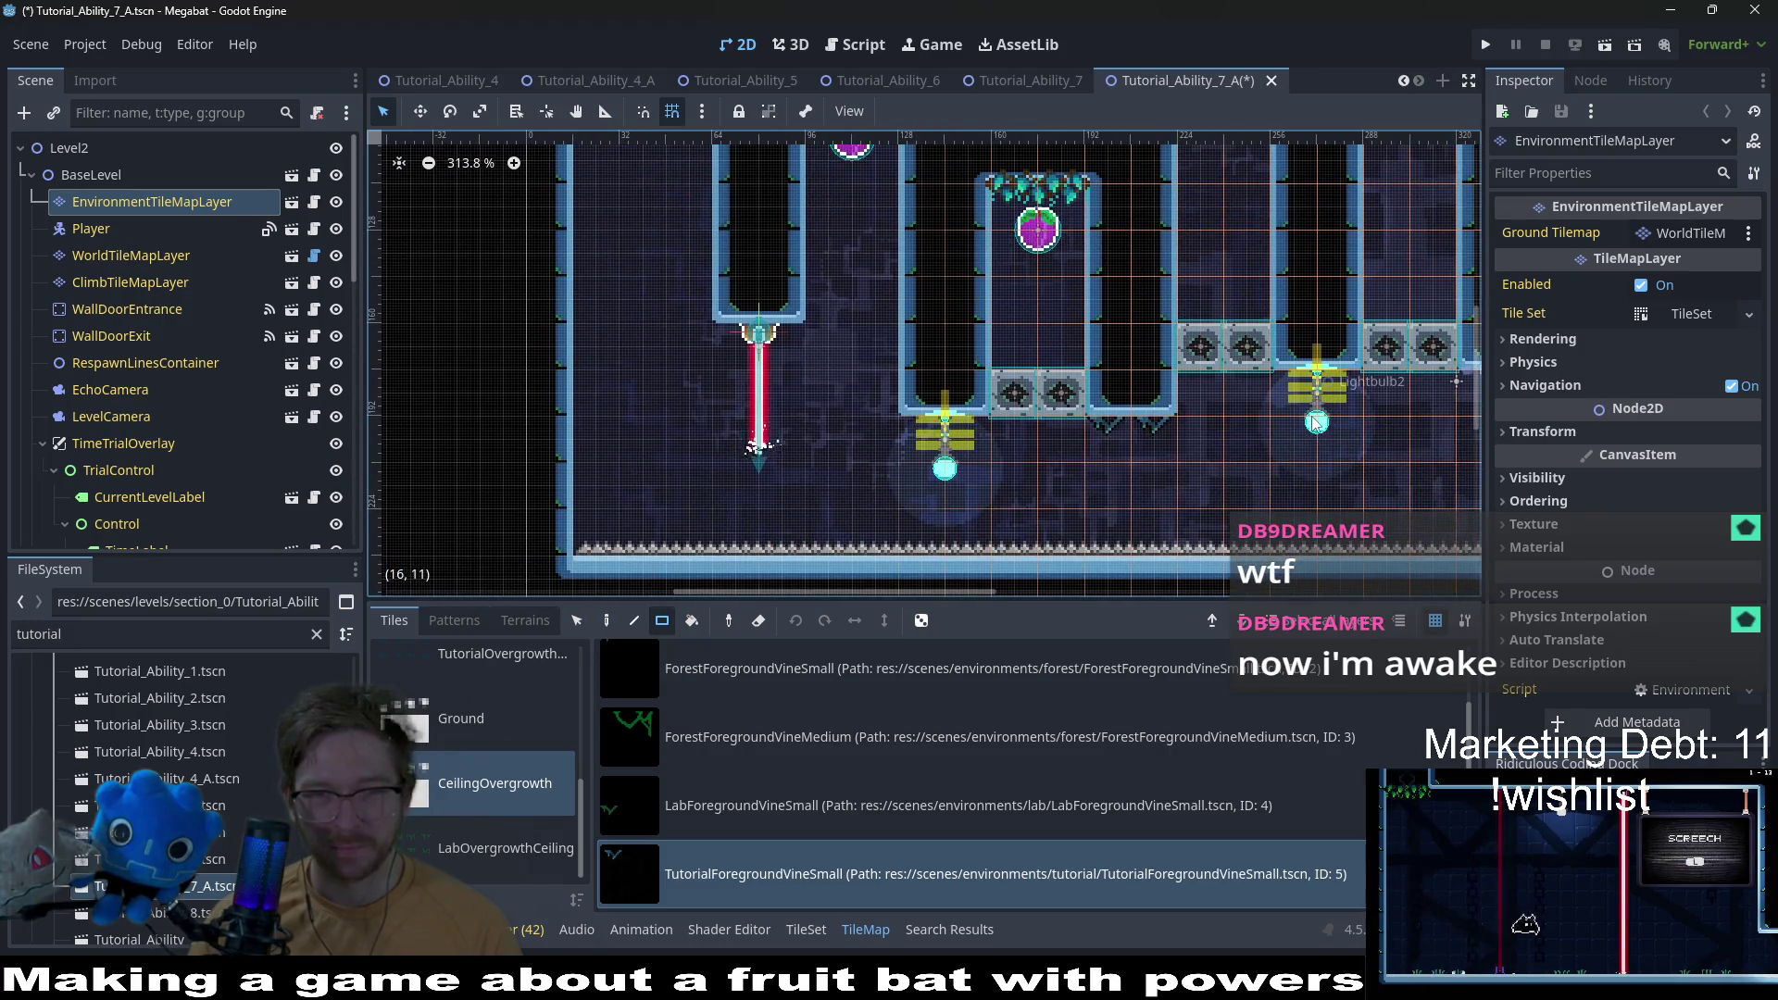
pyautogui.hscroll(3, 1387, 453)
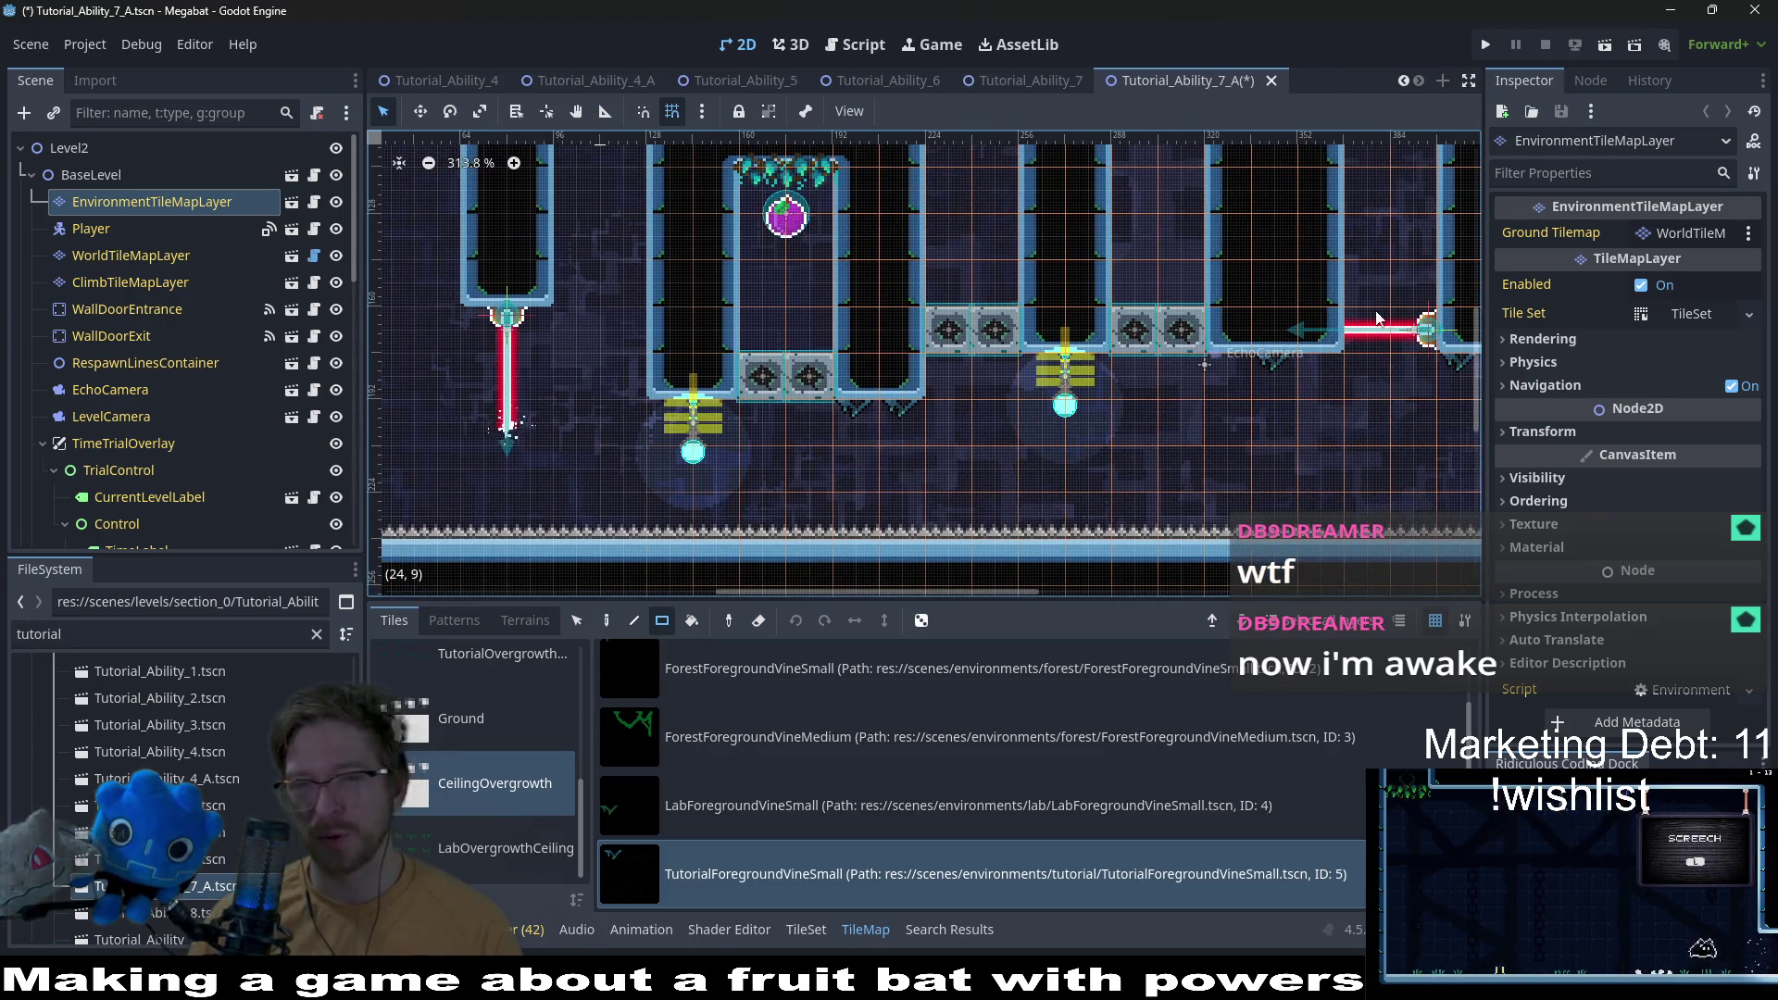
pyautogui.scroll(3, 1114, 393)
pyautogui.hscroll(3, 1115, 392)
pyautogui.scroll(-4, 1037, 229)
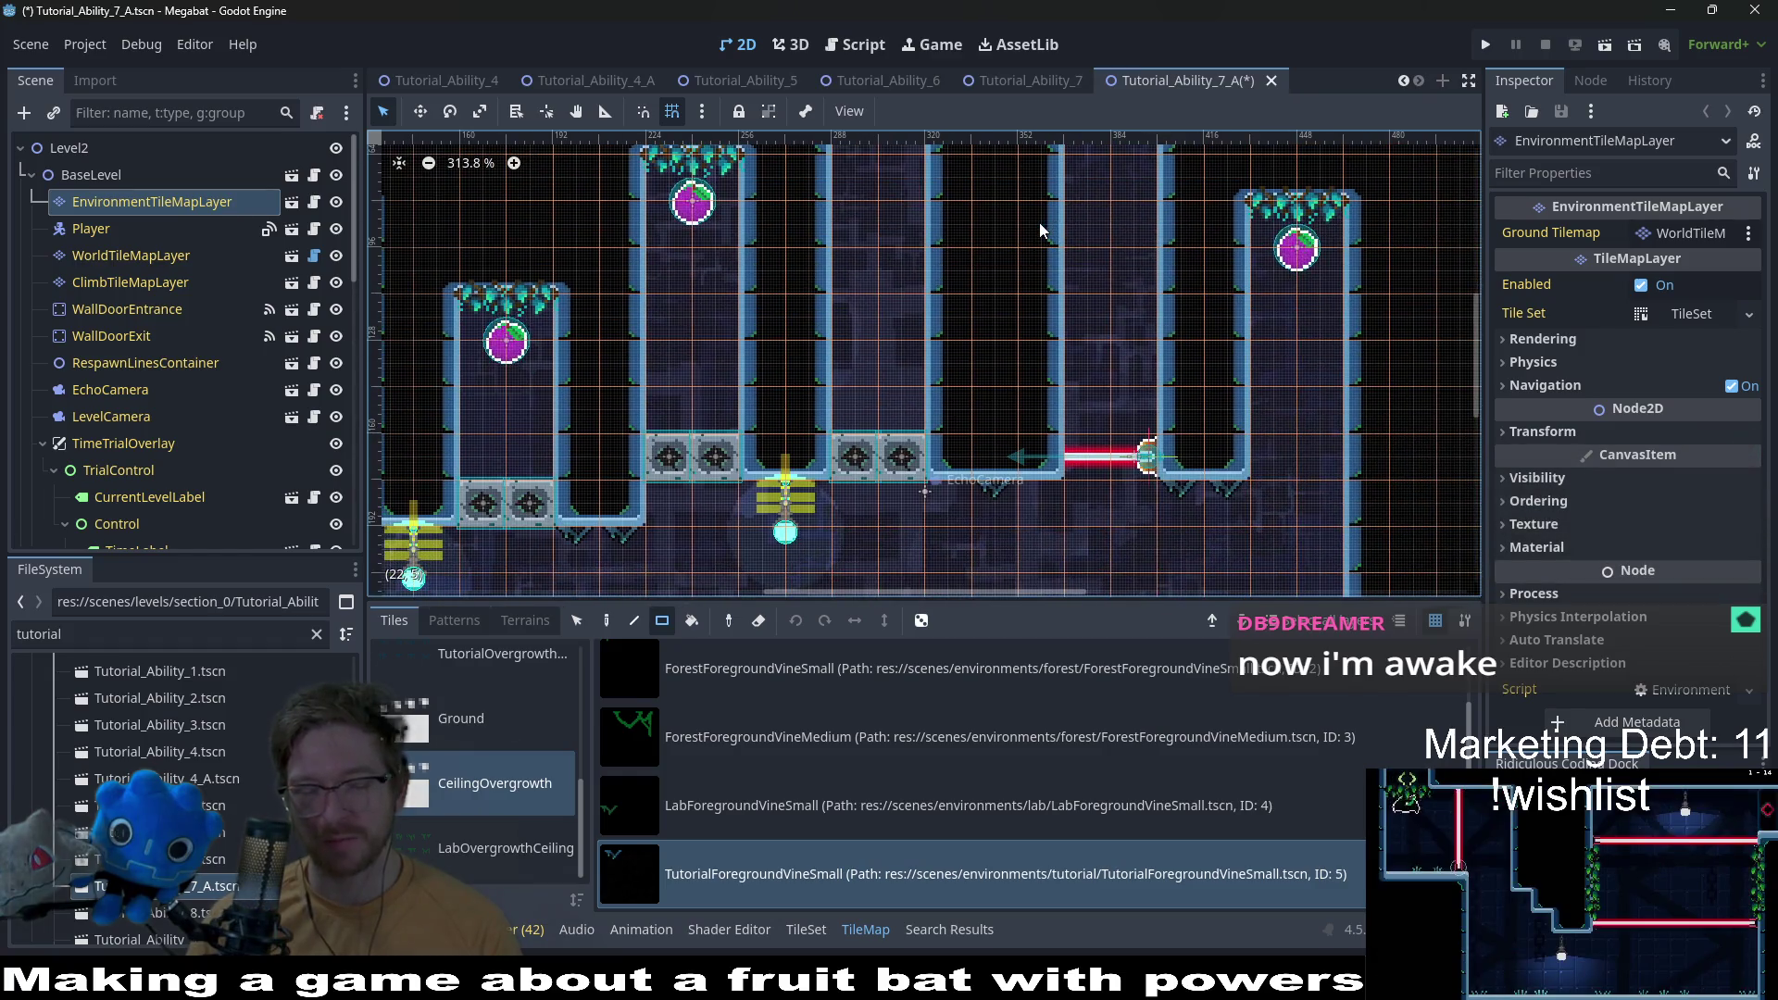
pyautogui.hotkey('ctrl', 's')
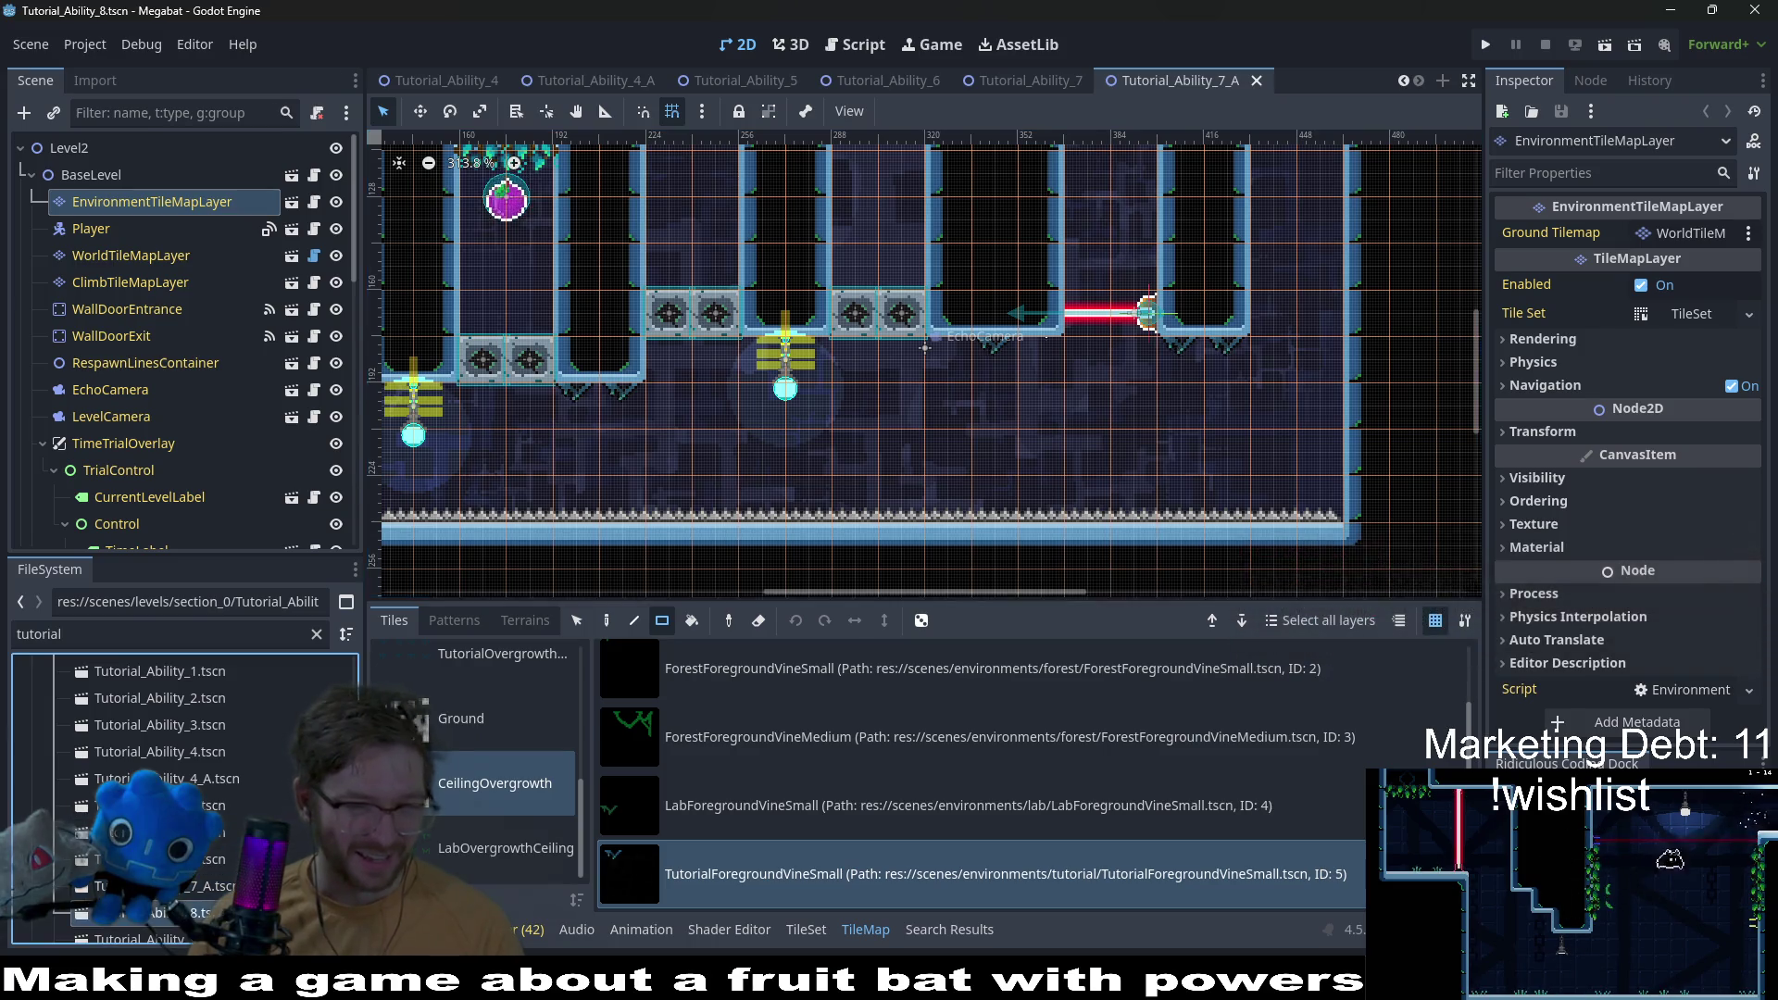
# Step: Open Tutorial_Ability_8 and place a CeilingOvergrowth vine tile on the ceiling of EnvironmentTileMapLayer
pyautogui.doubleClick(199, 911)
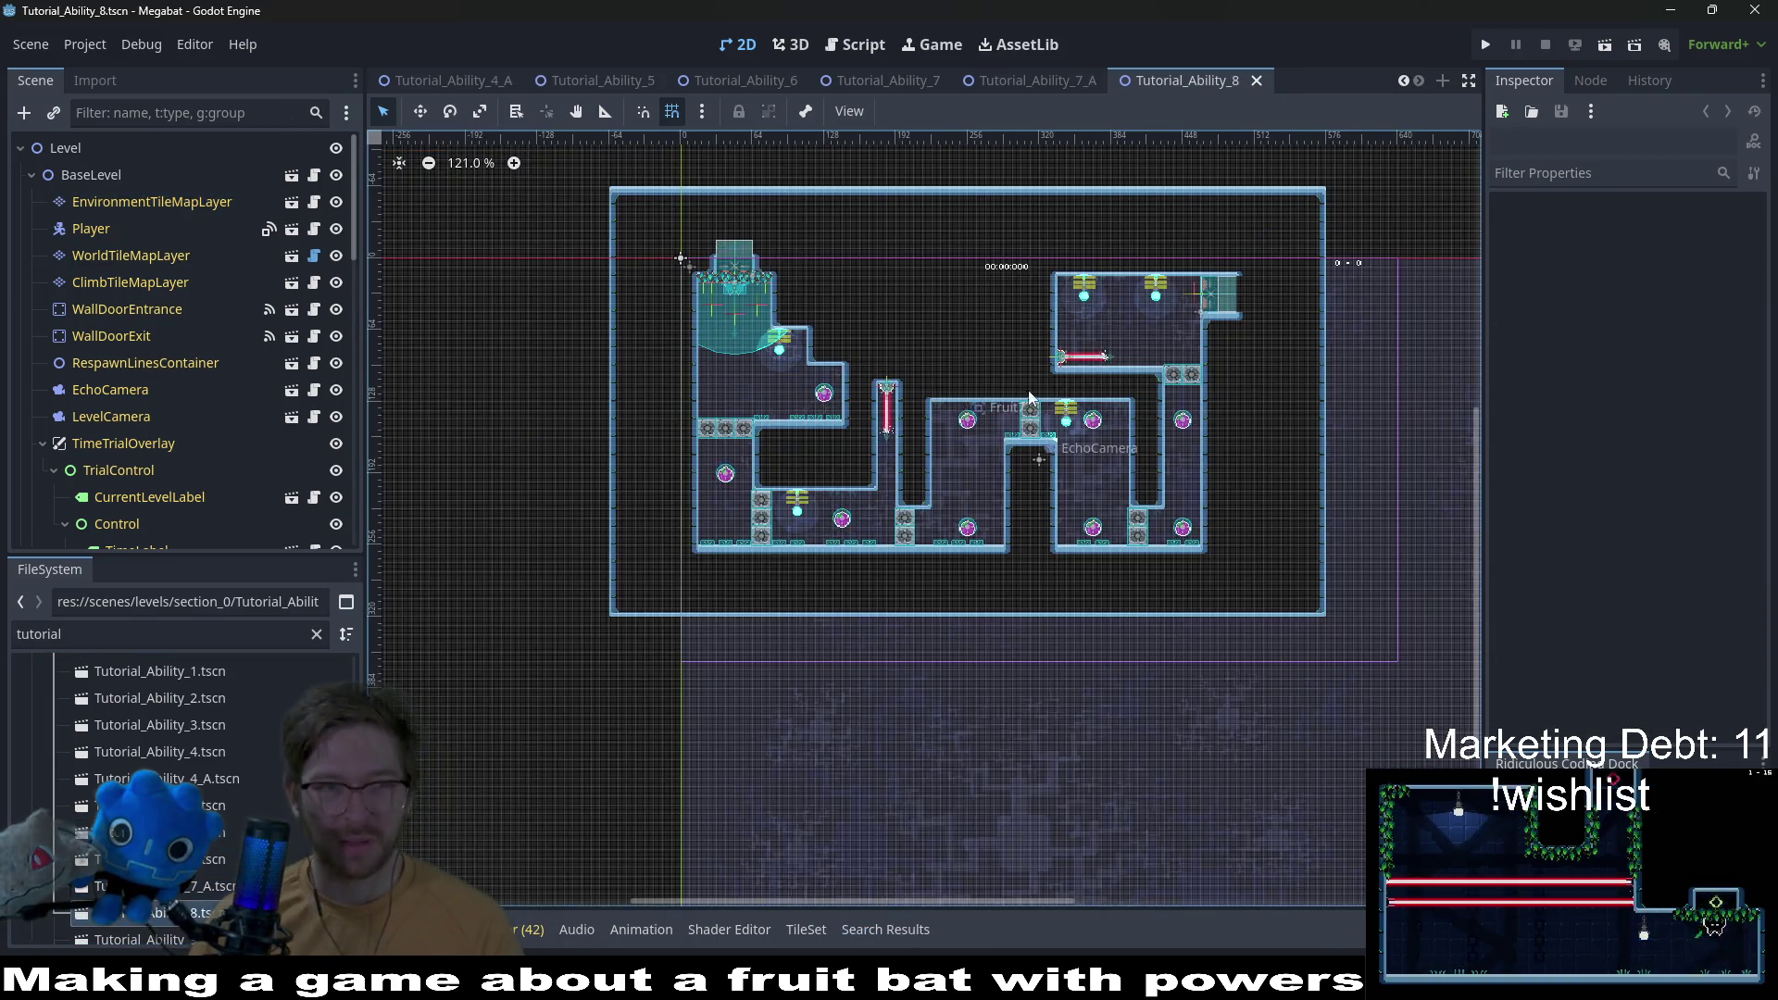
pyautogui.click(209, 202)
pyautogui.scroll(2, 481, 791)
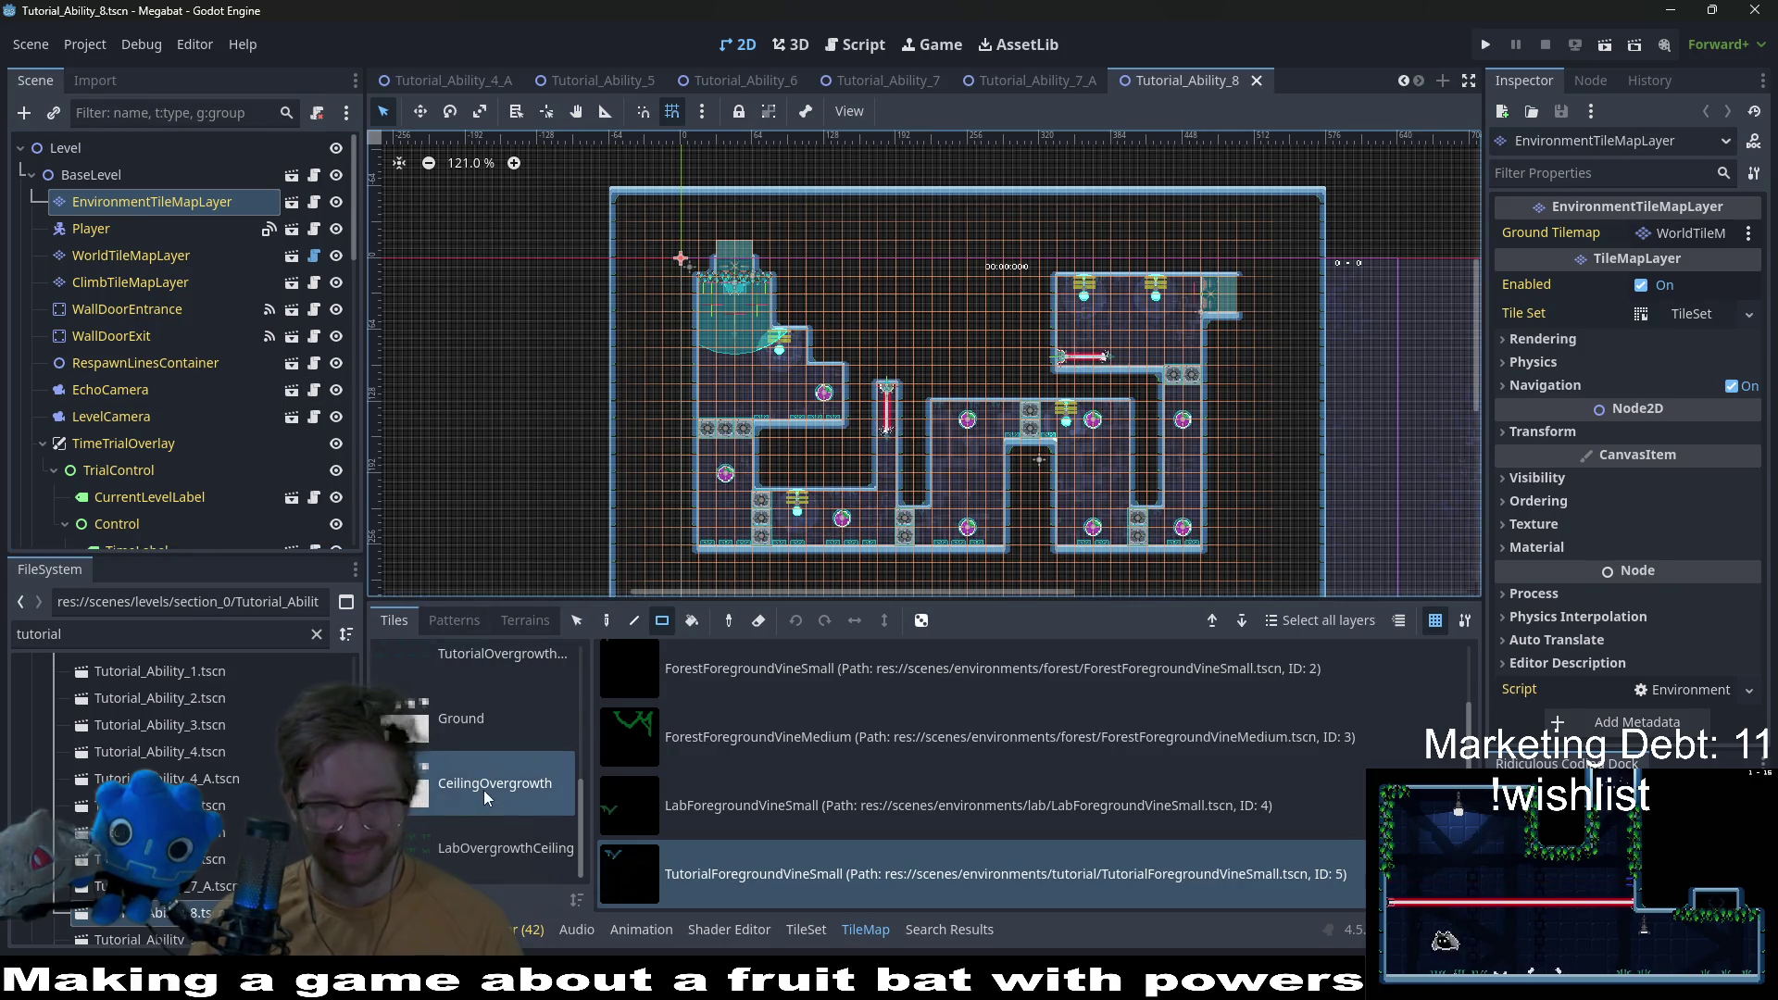
pyautogui.click(781, 845)
pyautogui.scroll(9, 809, 381)
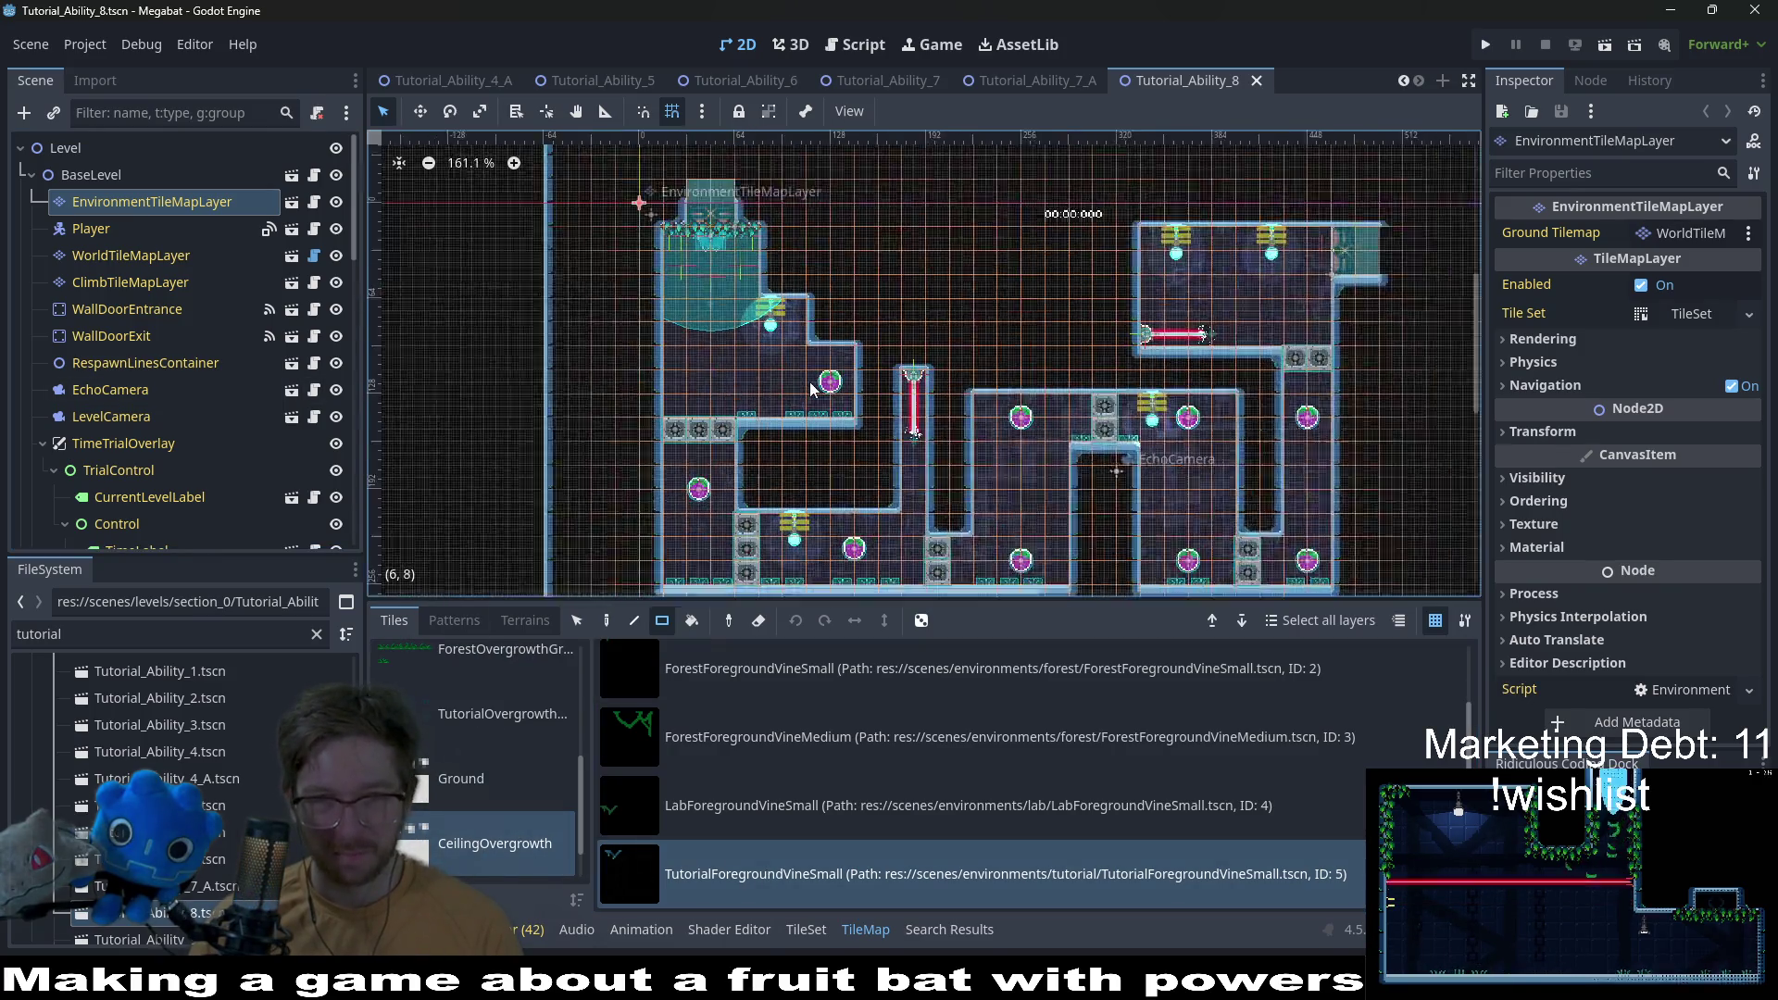
pyautogui.click(791, 241)
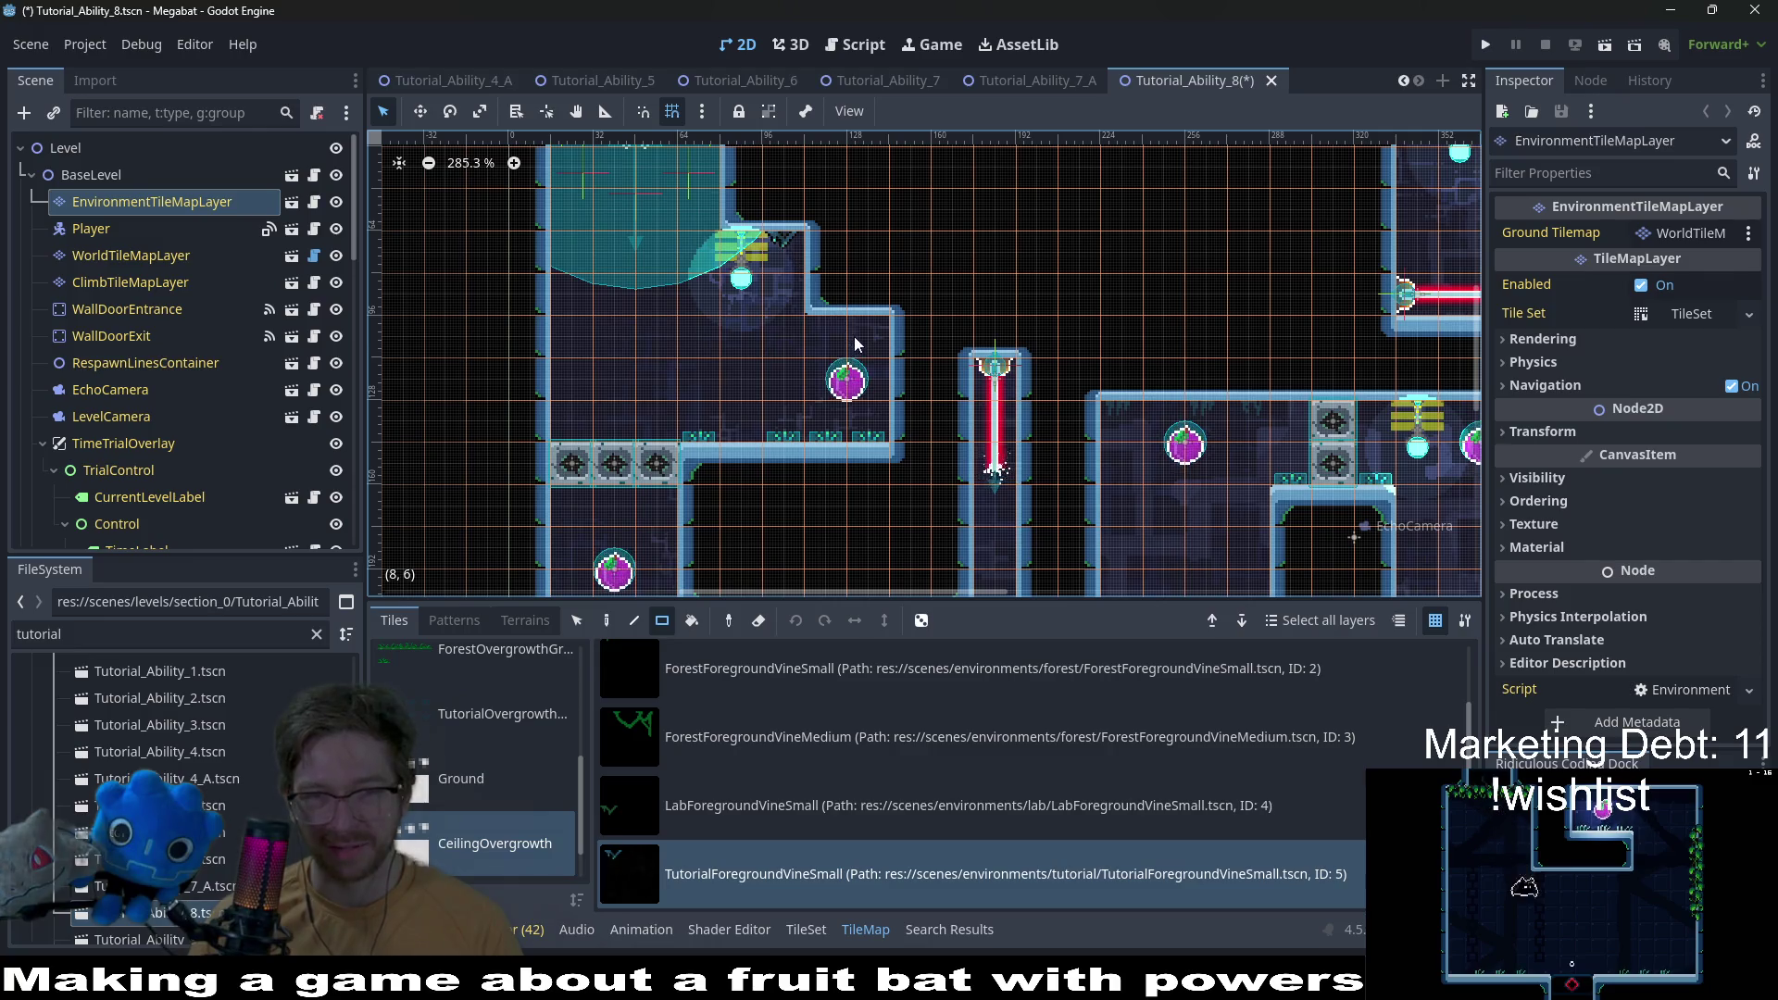
# Step: Survey the rest of the level's ceilings and save Tutorial_Ability_8
pyautogui.moveTo(904, 452)
pyautogui.mouseDown()
pyautogui.moveTo(824, 353)
pyautogui.moveTo(741, 375)
pyautogui.mouseUp()
pyautogui.scroll(4, 741, 375)
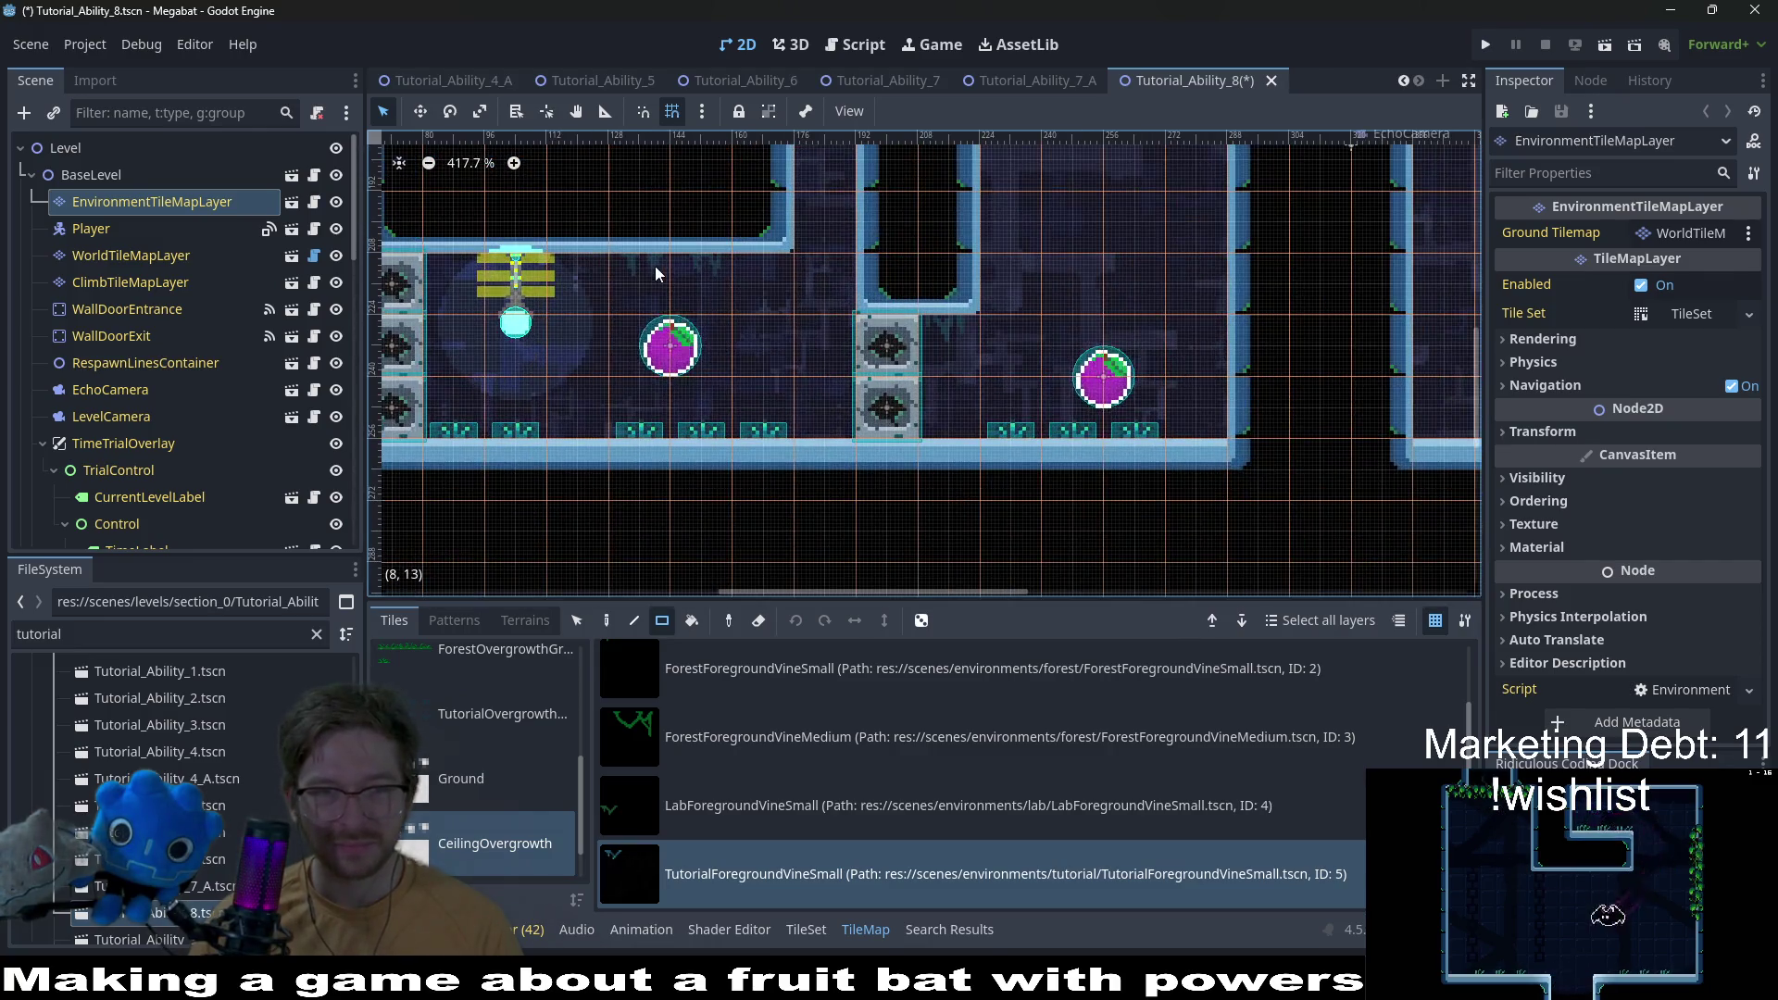
pyautogui.scroll(5, 949, 337)
pyautogui.hscroll(3, 950, 337)
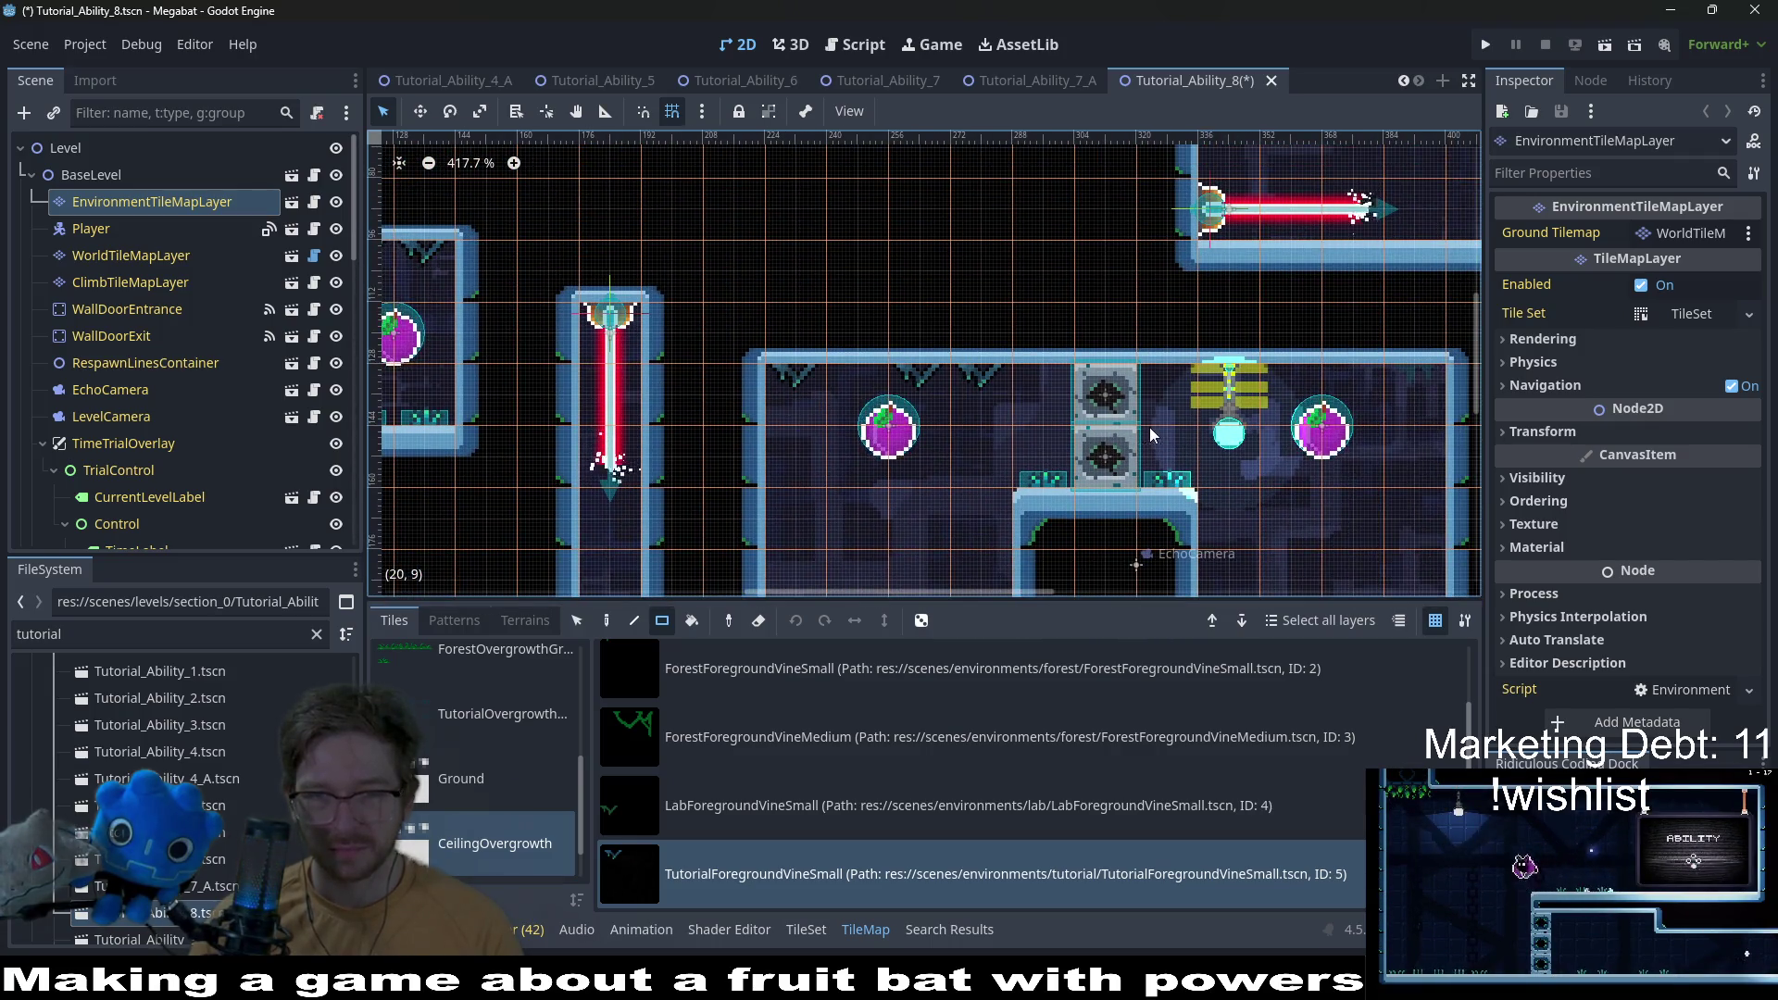
pyautogui.hscroll(5, 1080, 398)
pyautogui.scroll(3, 1064, 368)
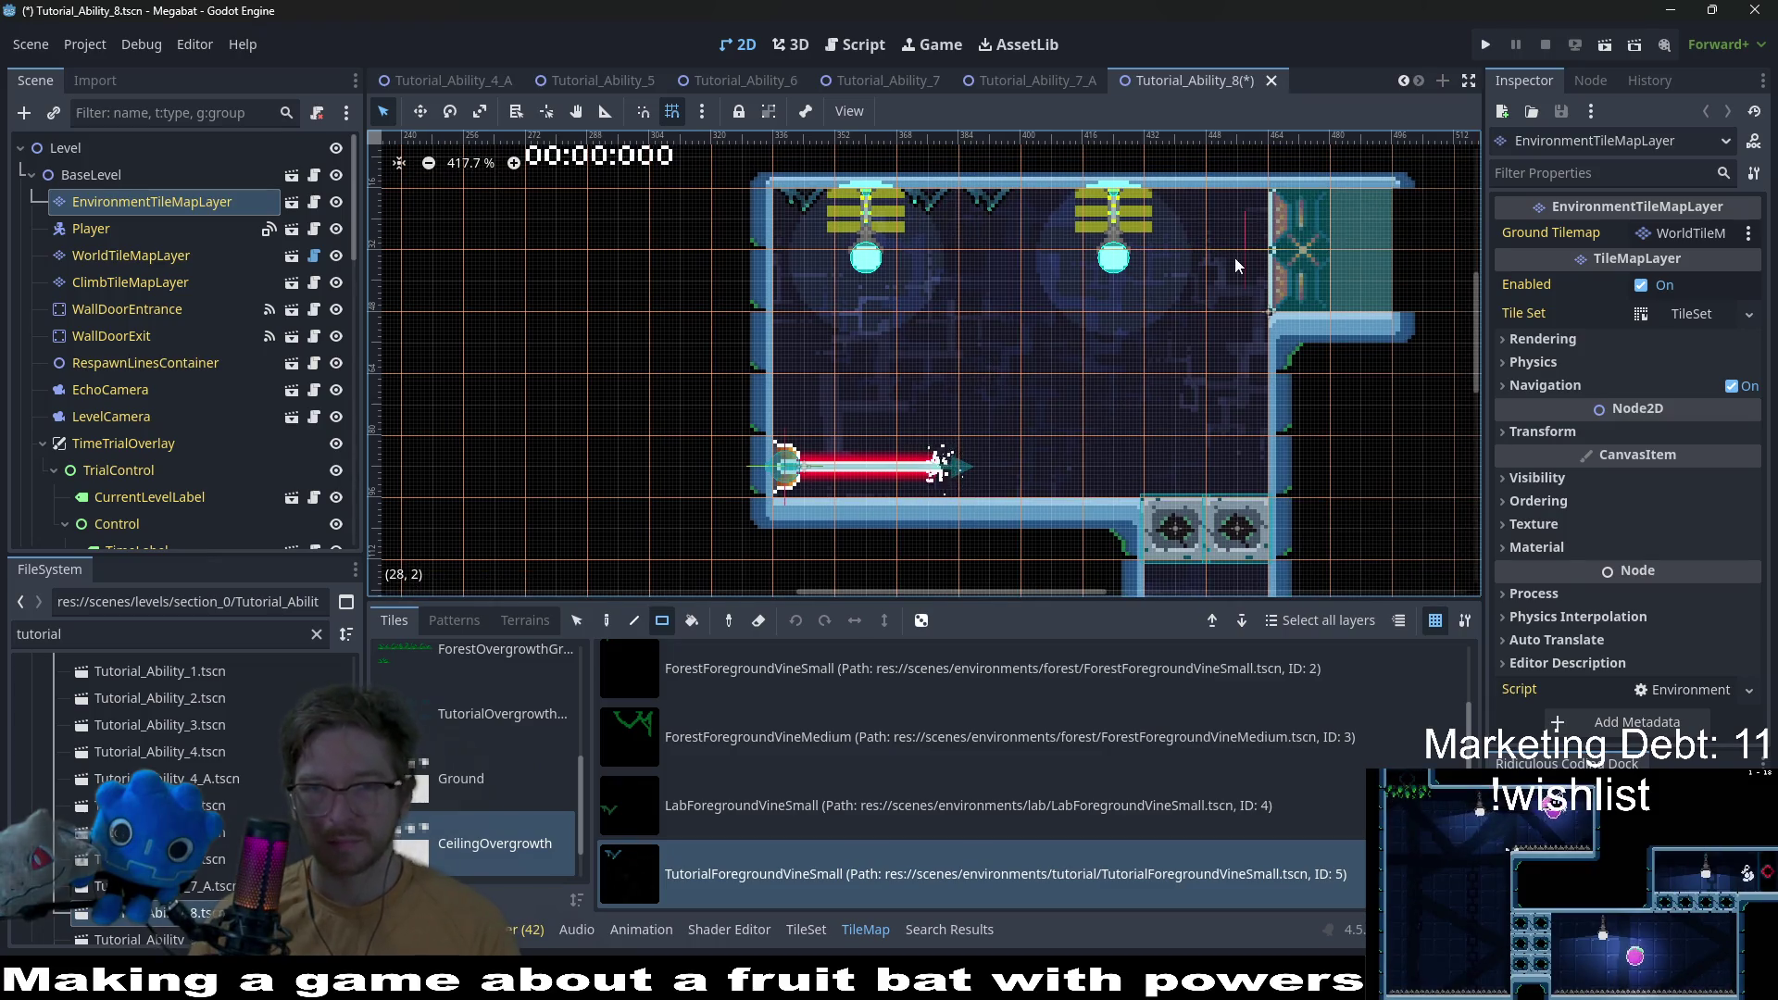
pyautogui.scroll(-4, 1204, 297)
pyautogui.keyDown('ctrl'); pyautogui.scroll(1, 1117, 331); pyautogui.keyUp('ctrl')
pyautogui.scroll(-6, 1116, 331)
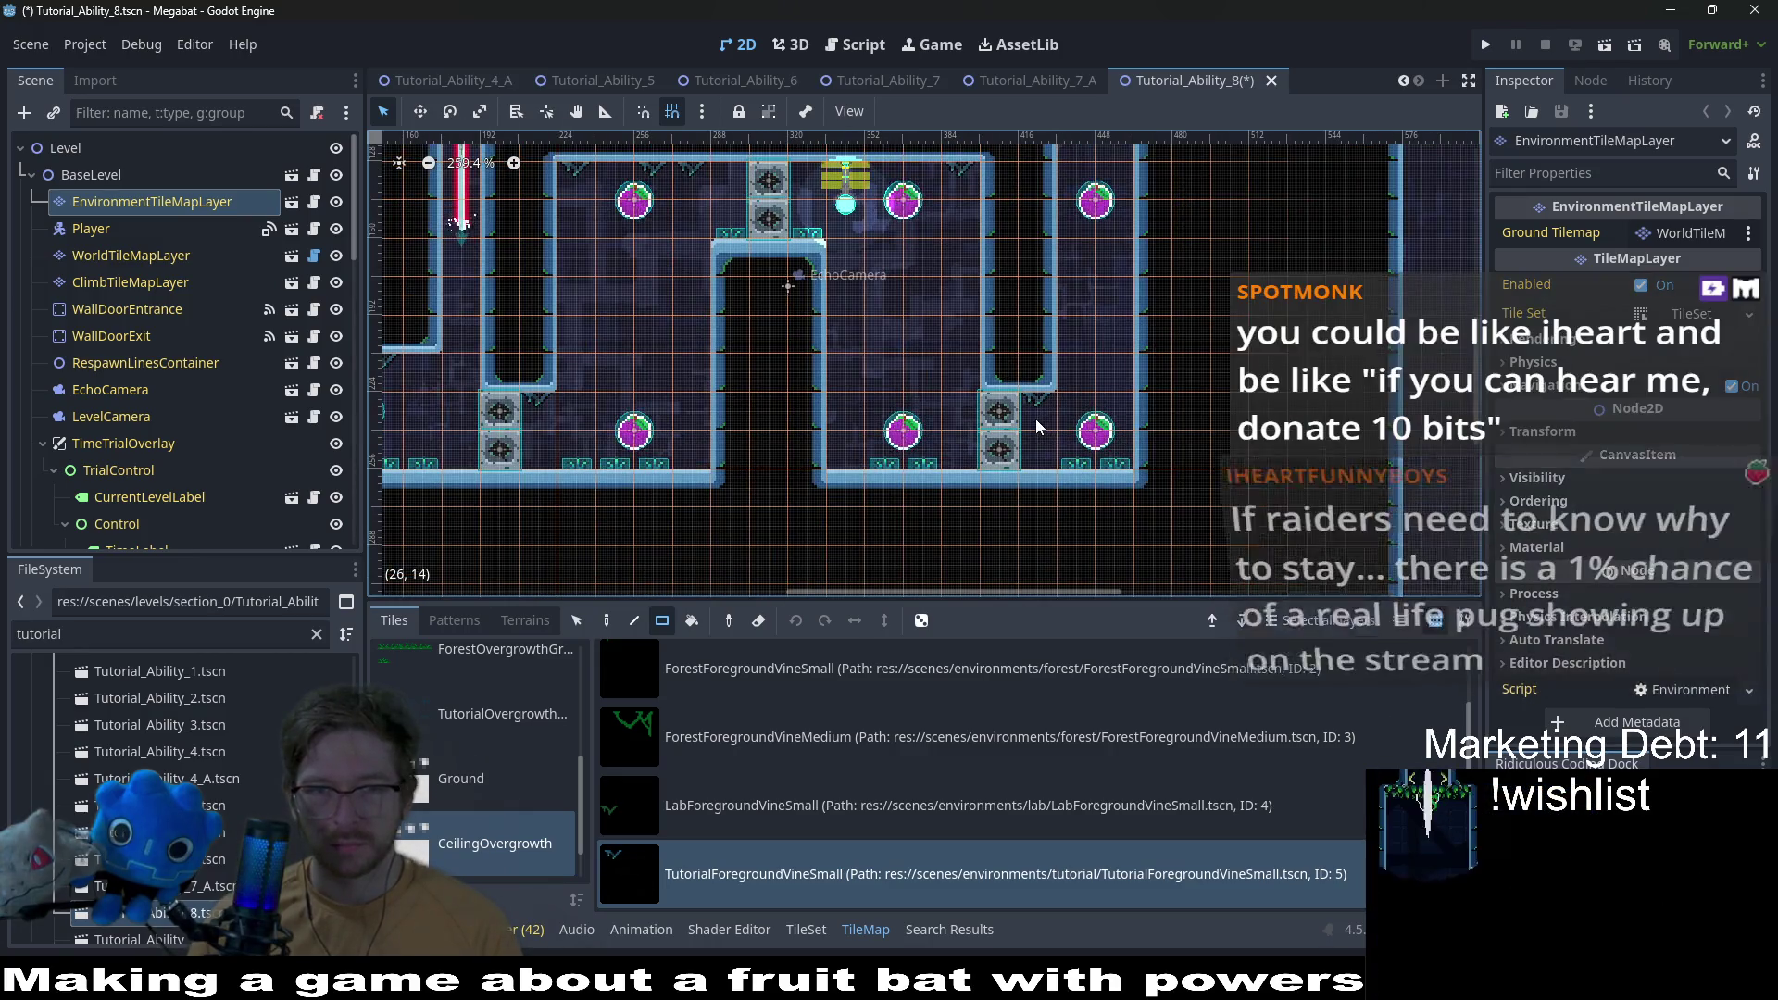
pyautogui.hscroll(-6, 1031, 419)
pyautogui.scroll(2, 893, 337)
pyautogui.scroll(-2, 1009, 305)
pyautogui.scroll(2, 1009, 305)
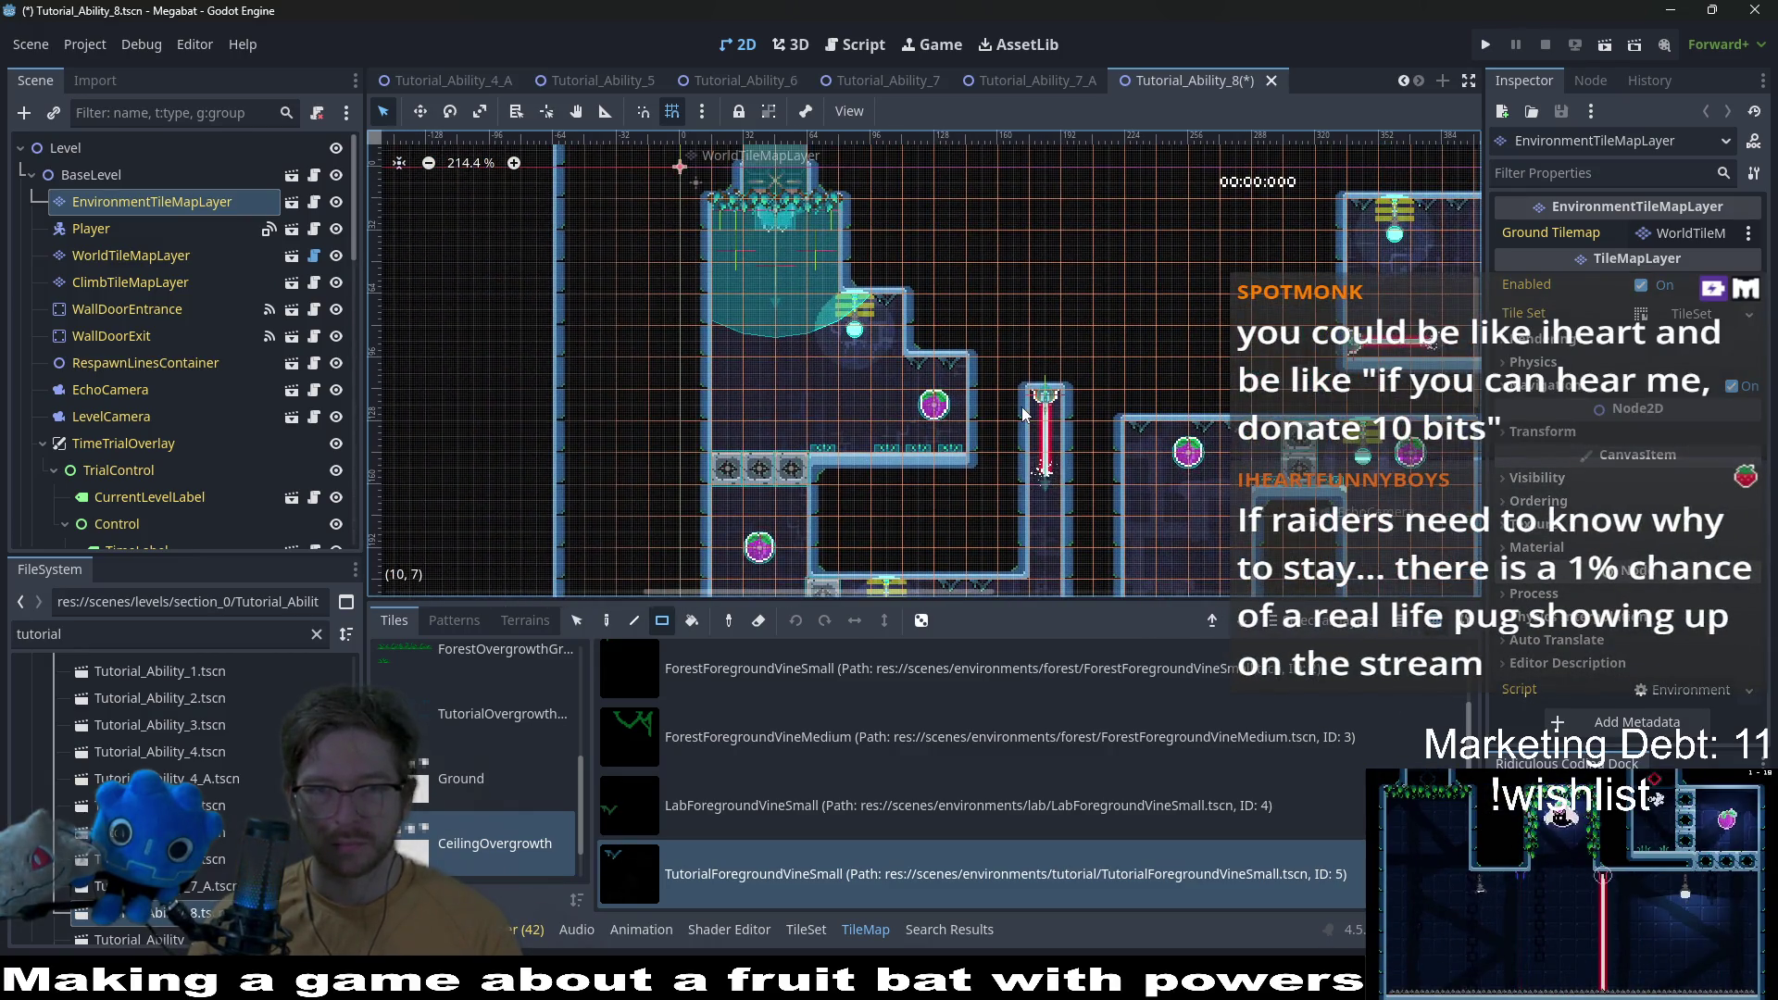
pyautogui.hscroll(3, 1036, 340)
pyautogui.hotkey('ctrl', 's')
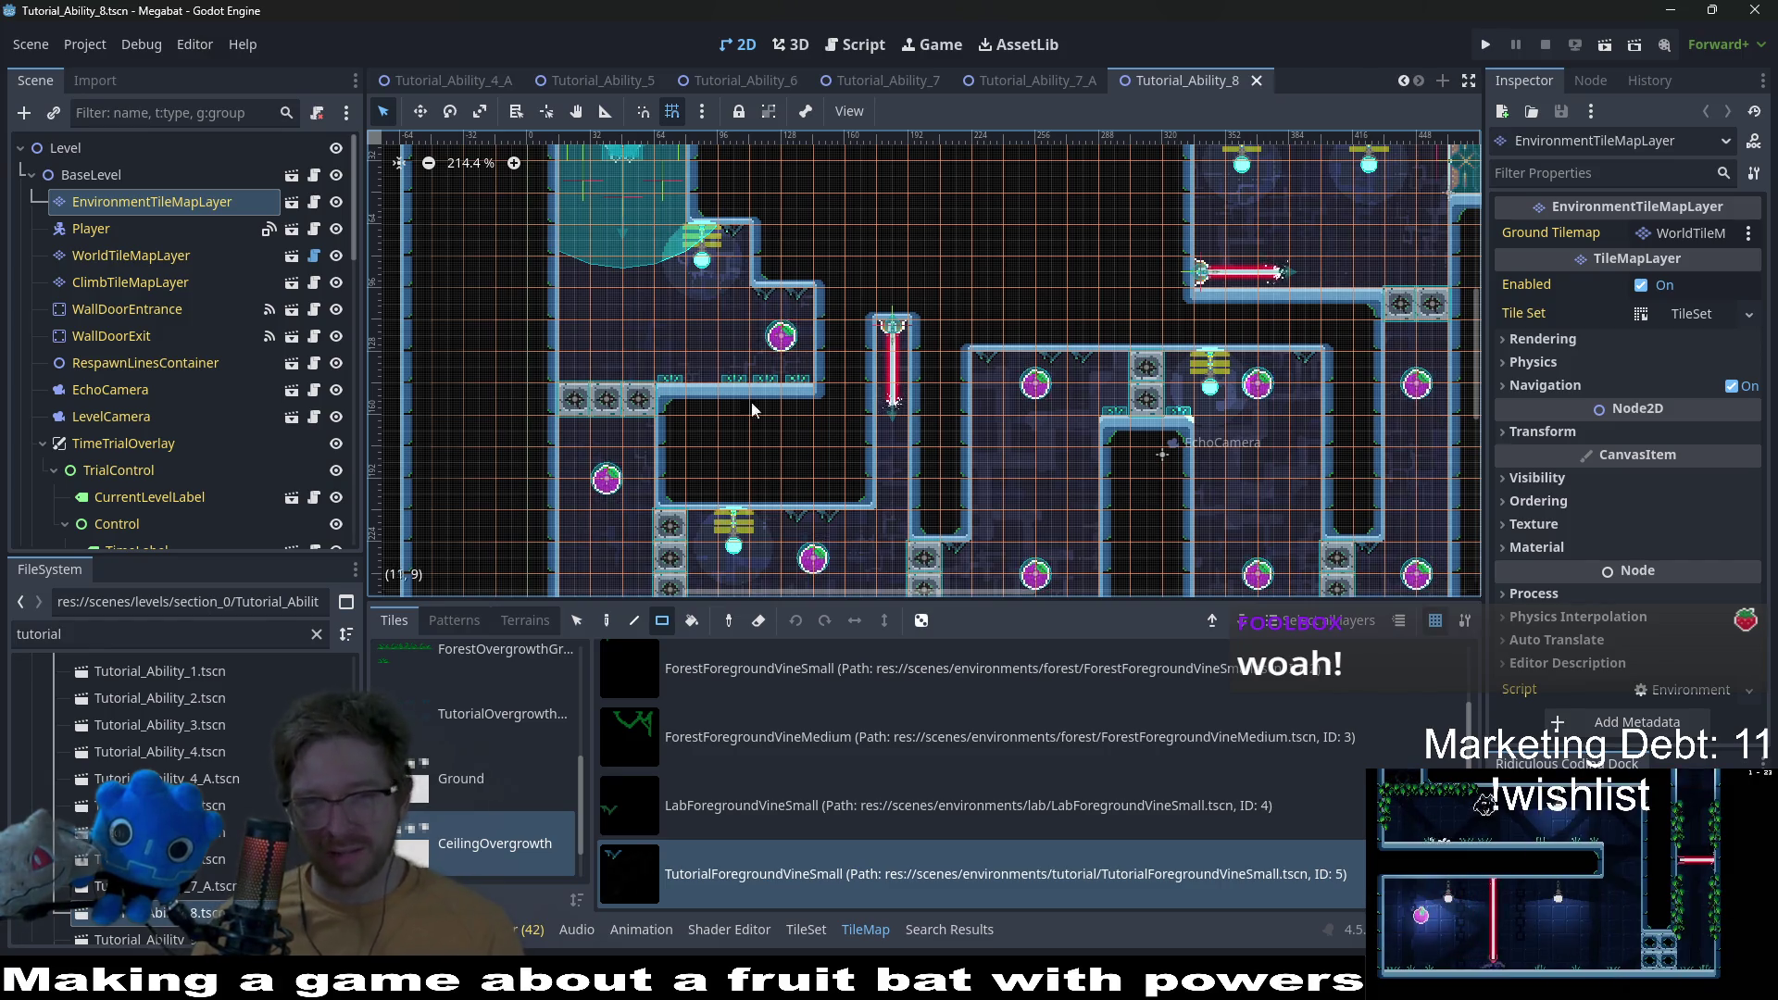
pyautogui.scroll(-5, 1010, 394)
pyautogui.hscroll(-2, 1010, 393)
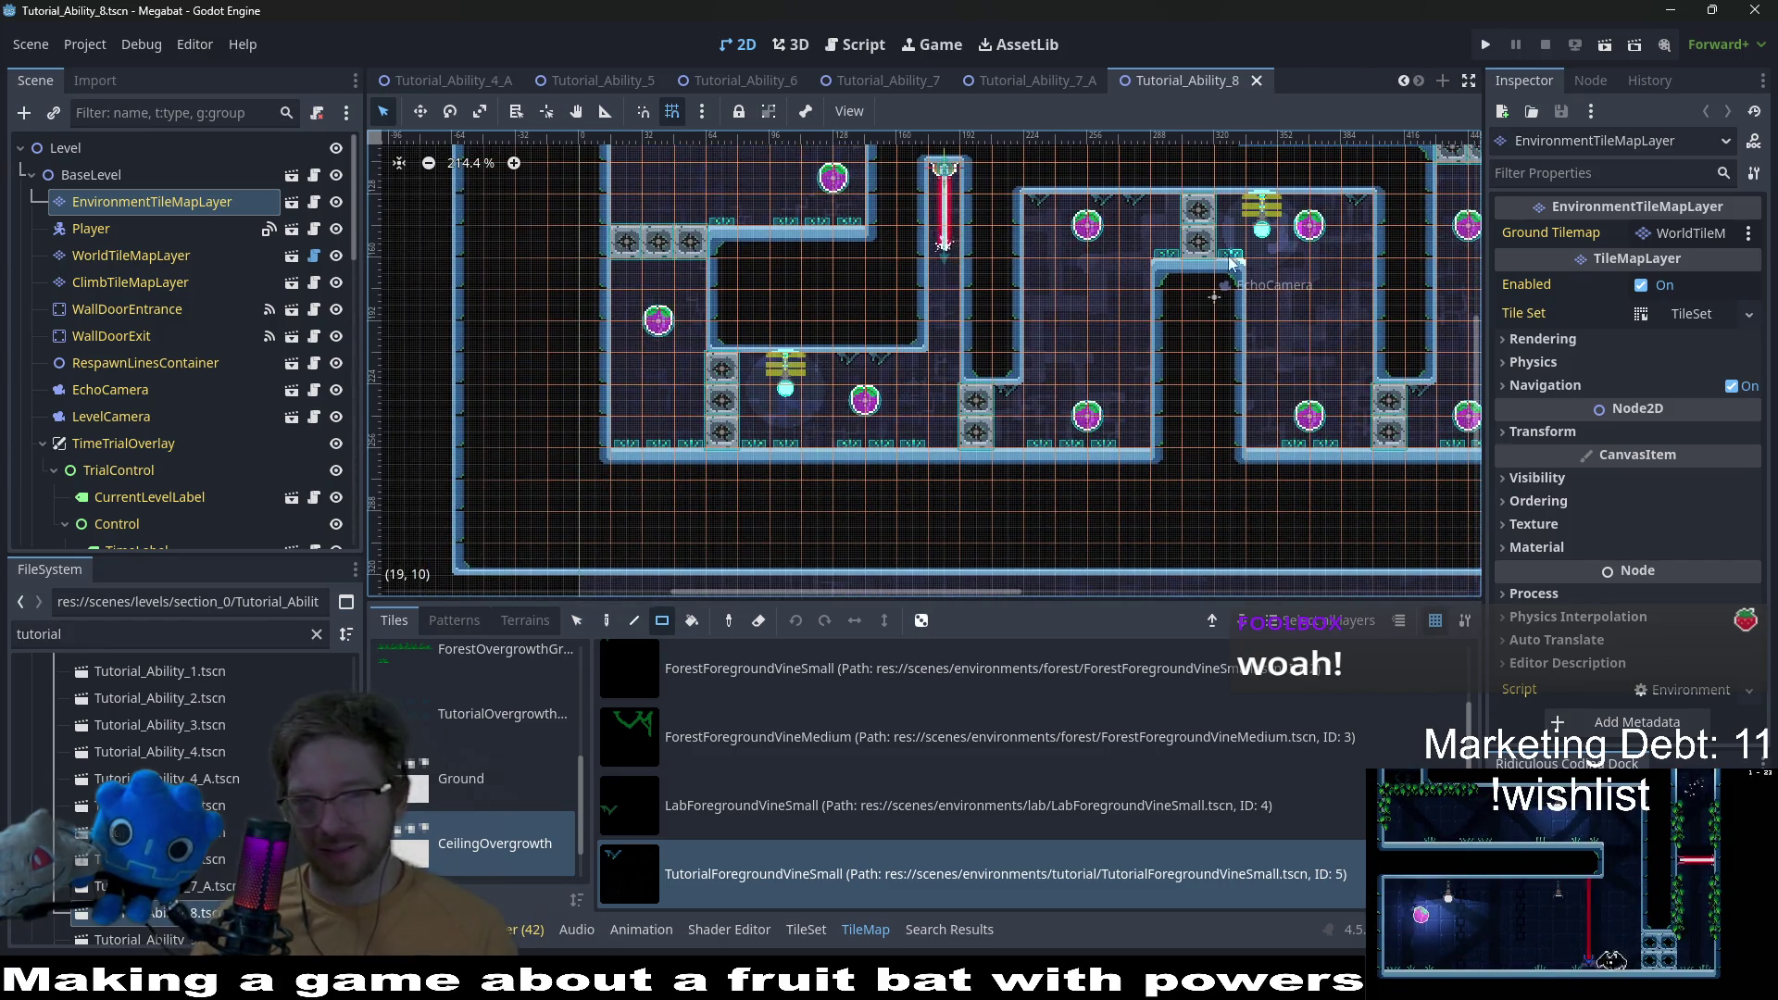
pyautogui.scroll(4, 1241, 319)
pyautogui.hscroll(4, 1241, 320)
pyautogui.scroll(4, 1240, 417)
pyautogui.hscroll(2, 1240, 417)
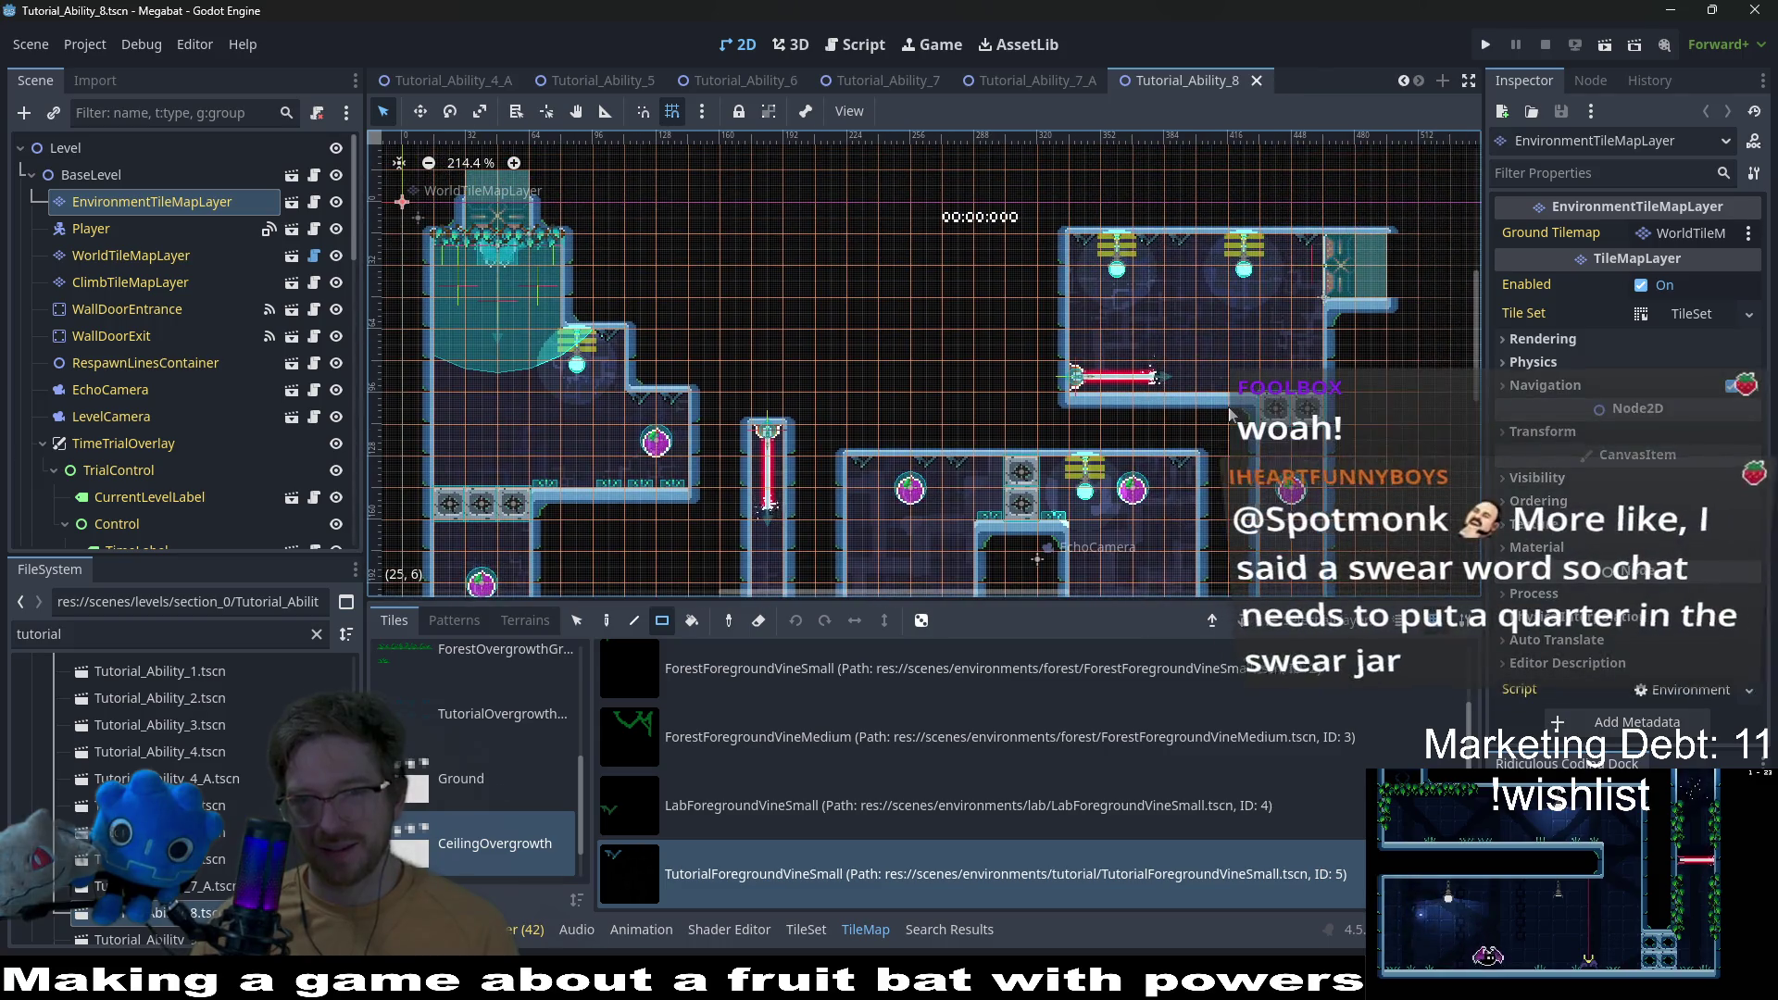
pyautogui.scroll(-3, 1226, 415)
pyautogui.hscroll(-6, 1227, 415)
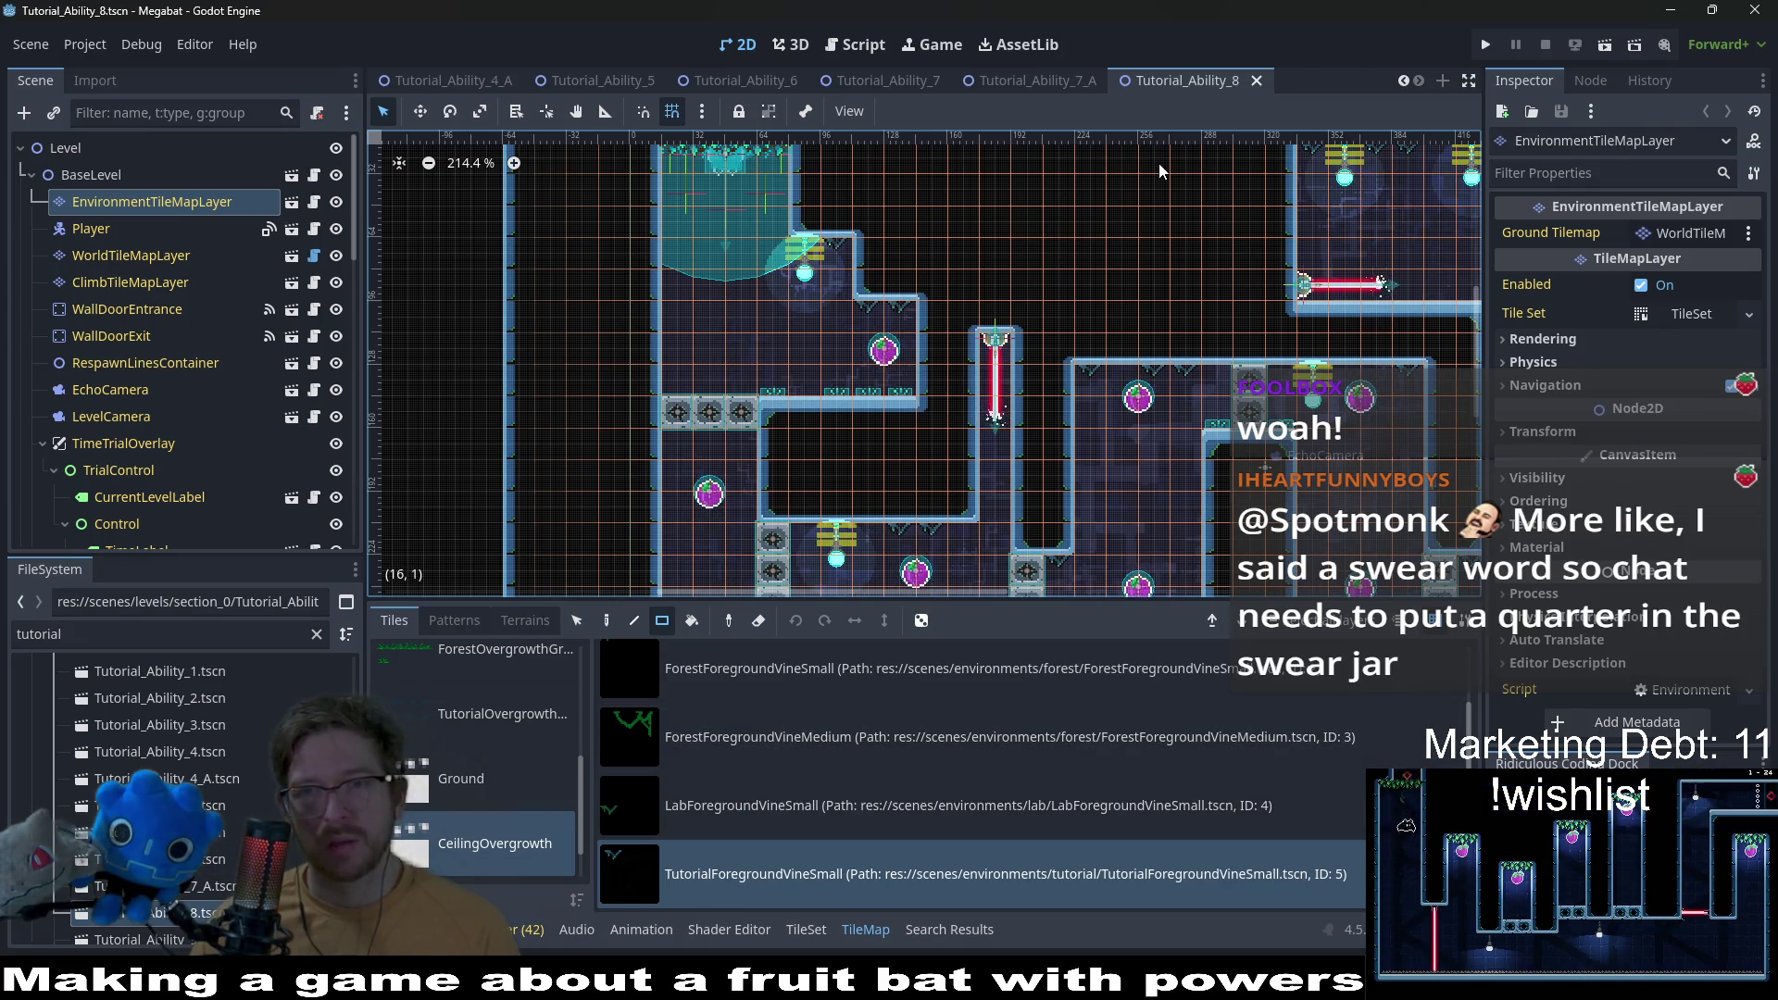
pyautogui.scroll(-3, 219, 864)
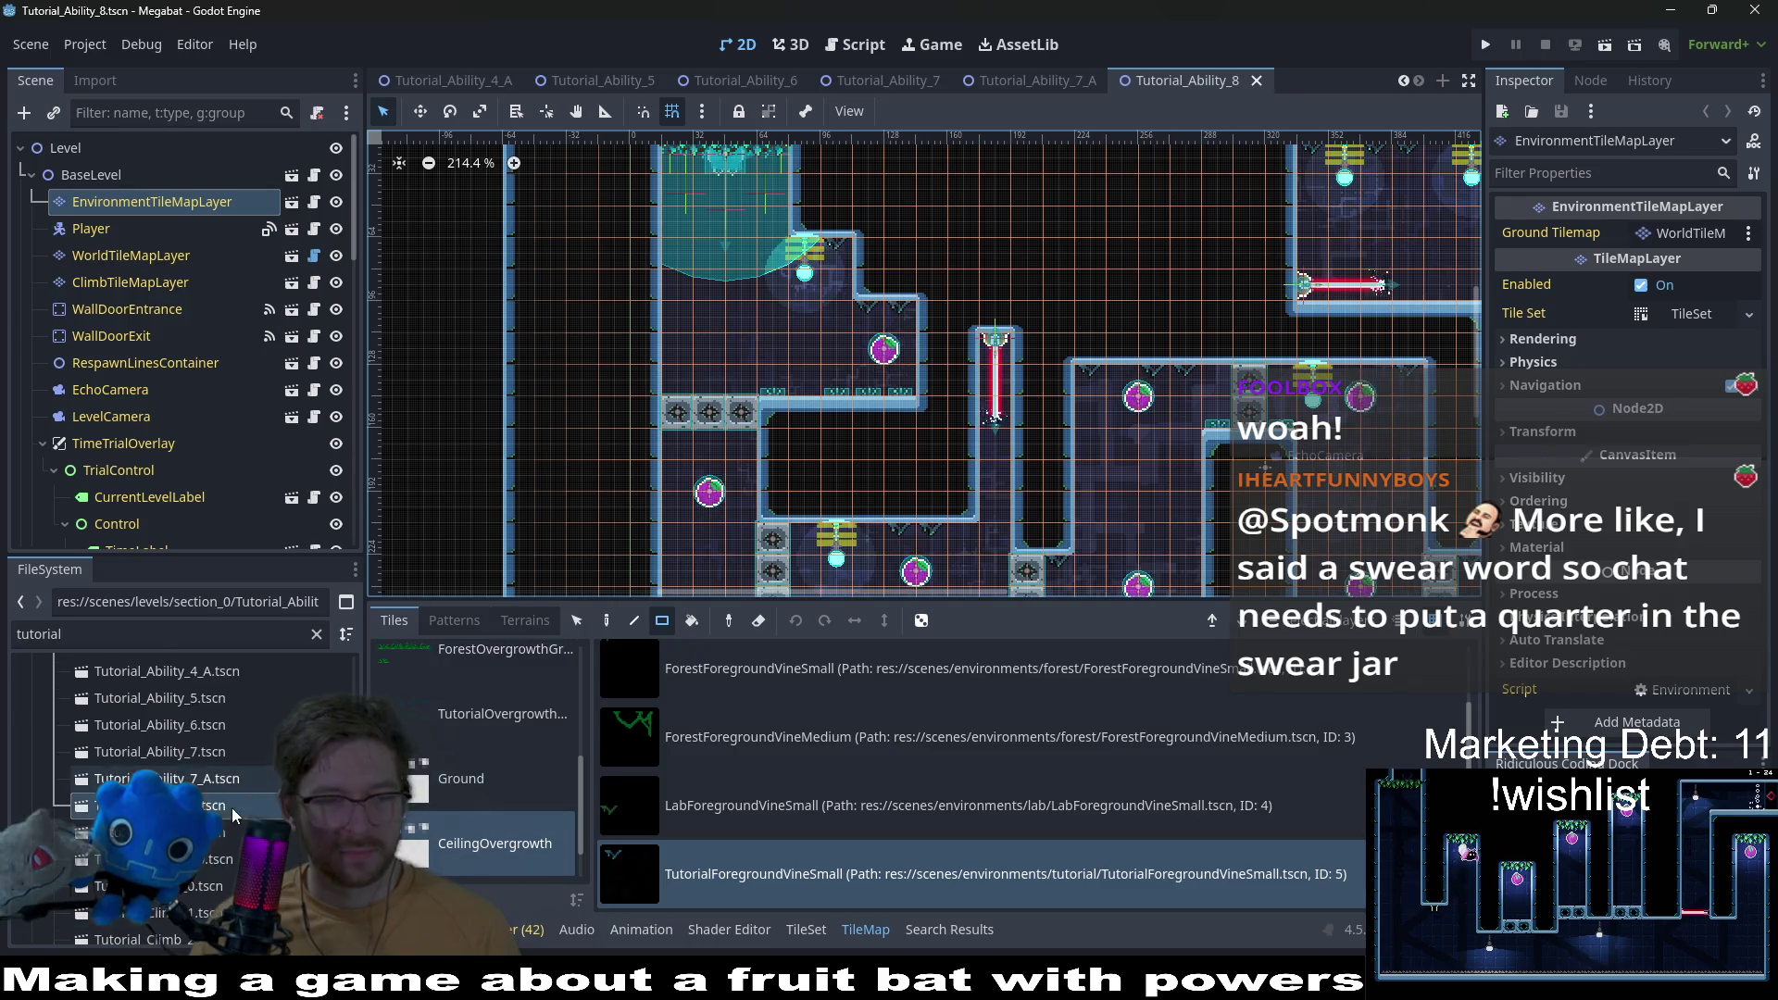
pyautogui.doubleClick(234, 837)
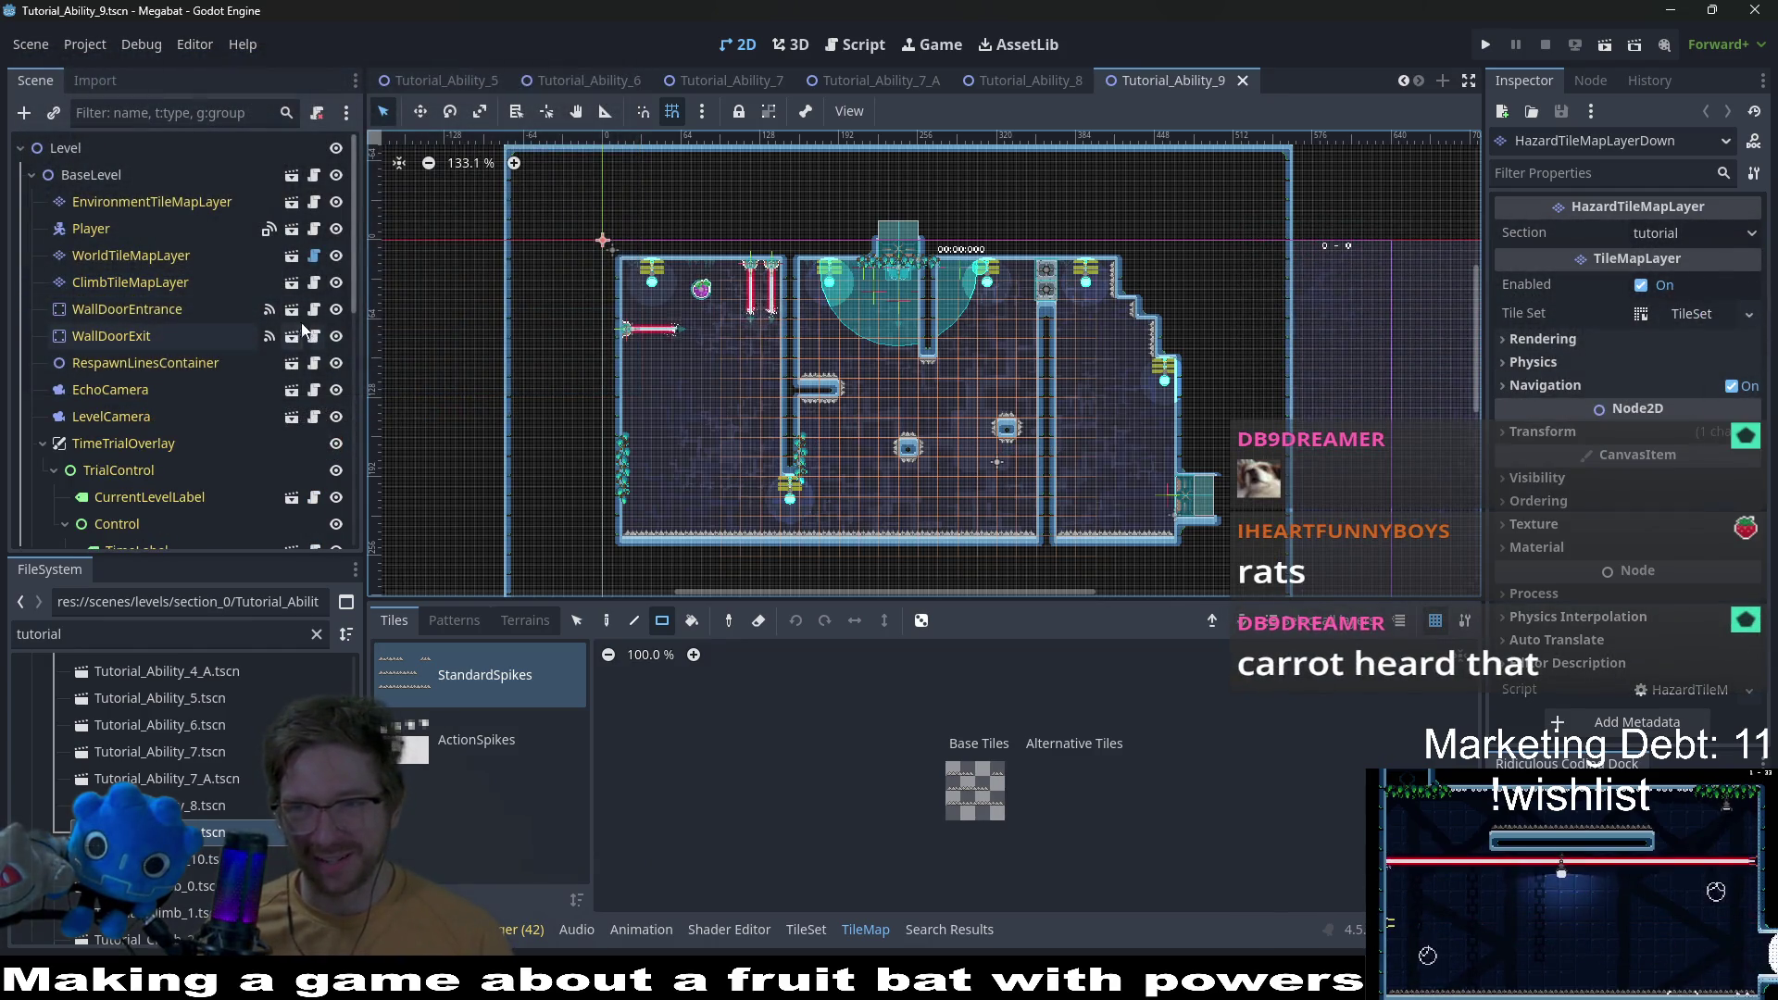
# Step: Select the environment tile layer so the palette shows Lights, Overgrowth and ArrowSigns sources
pyautogui.click(189, 201)
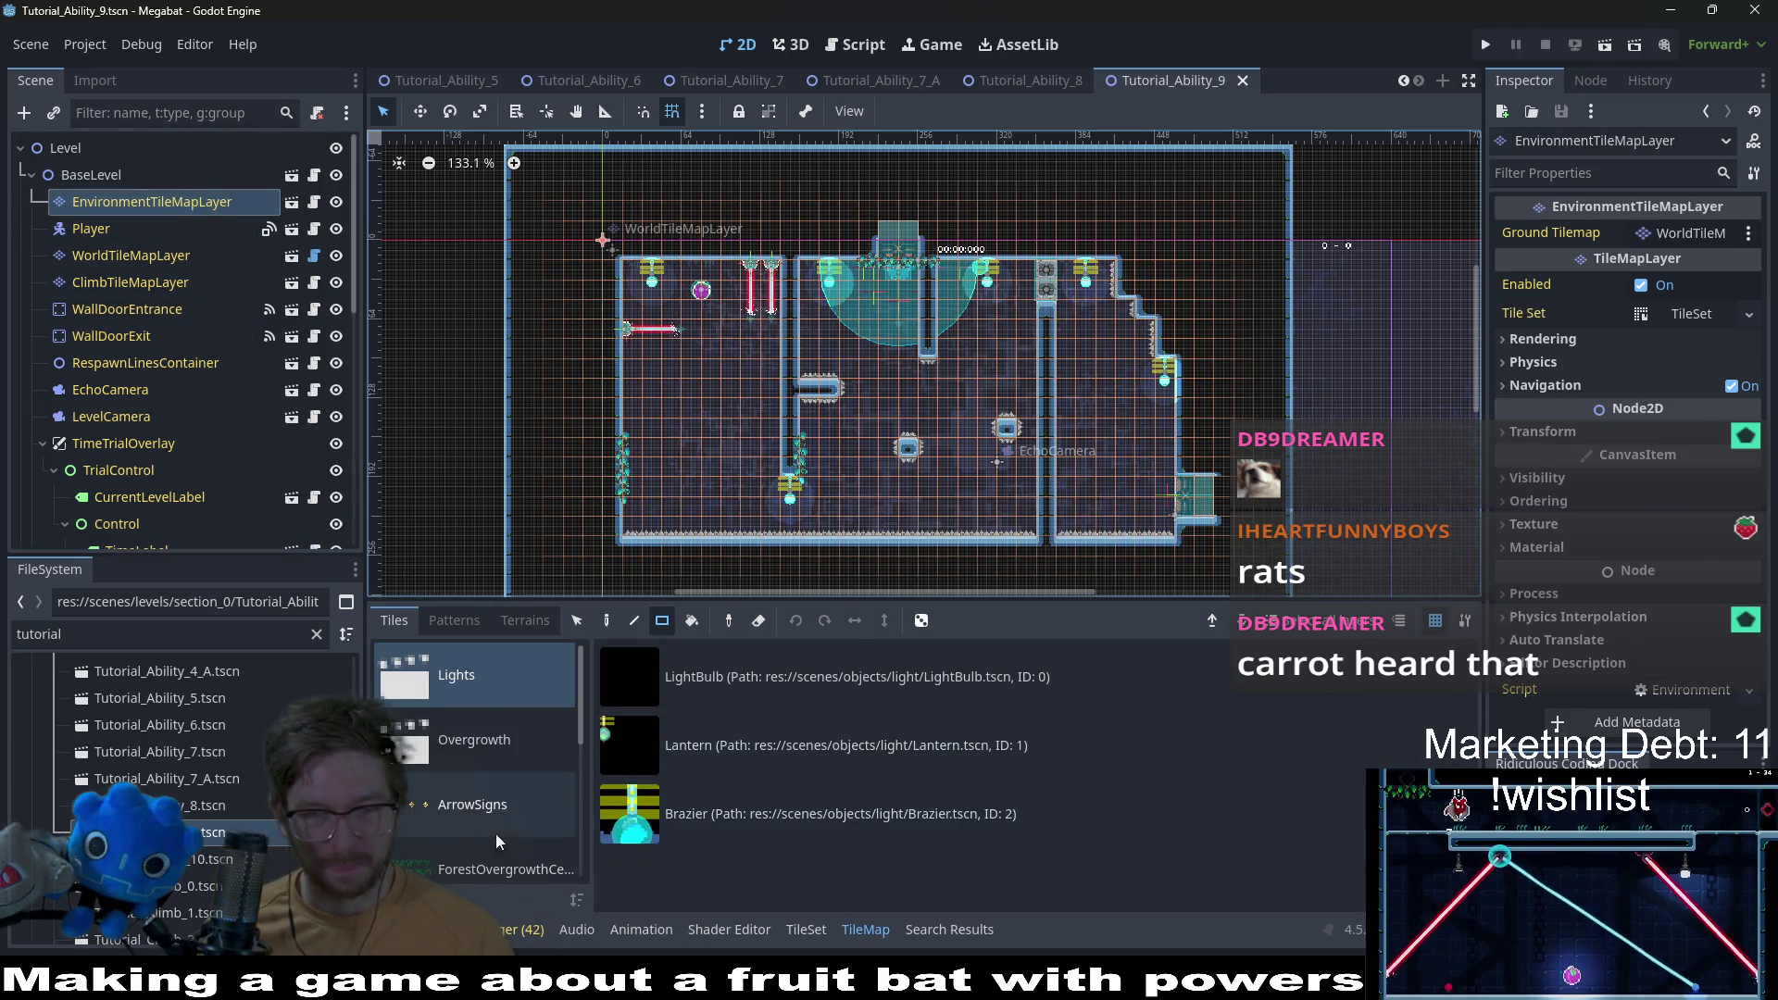
# Step: Select the CeilingOvergrowth > TutorialForegroundVineSmall tile for painting
pyautogui.scroll(-1, 460, 813)
pyautogui.scroll(-3, 459, 807)
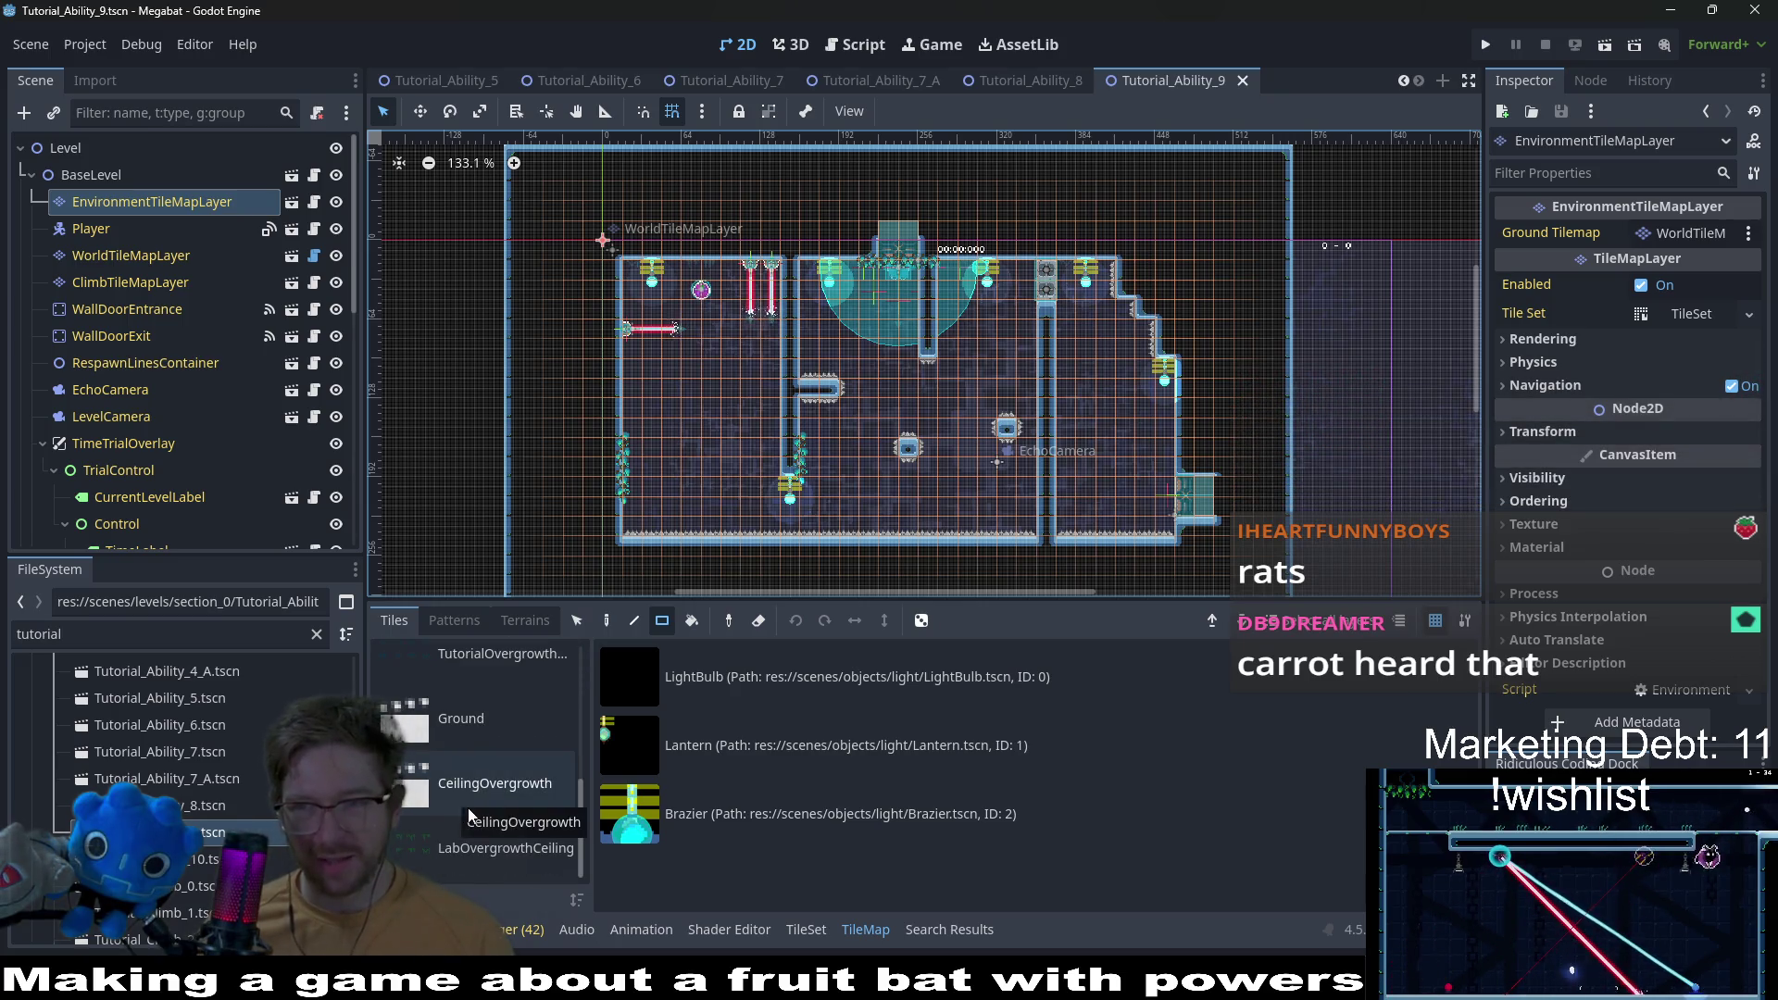
pyautogui.scroll(4, 480, 744)
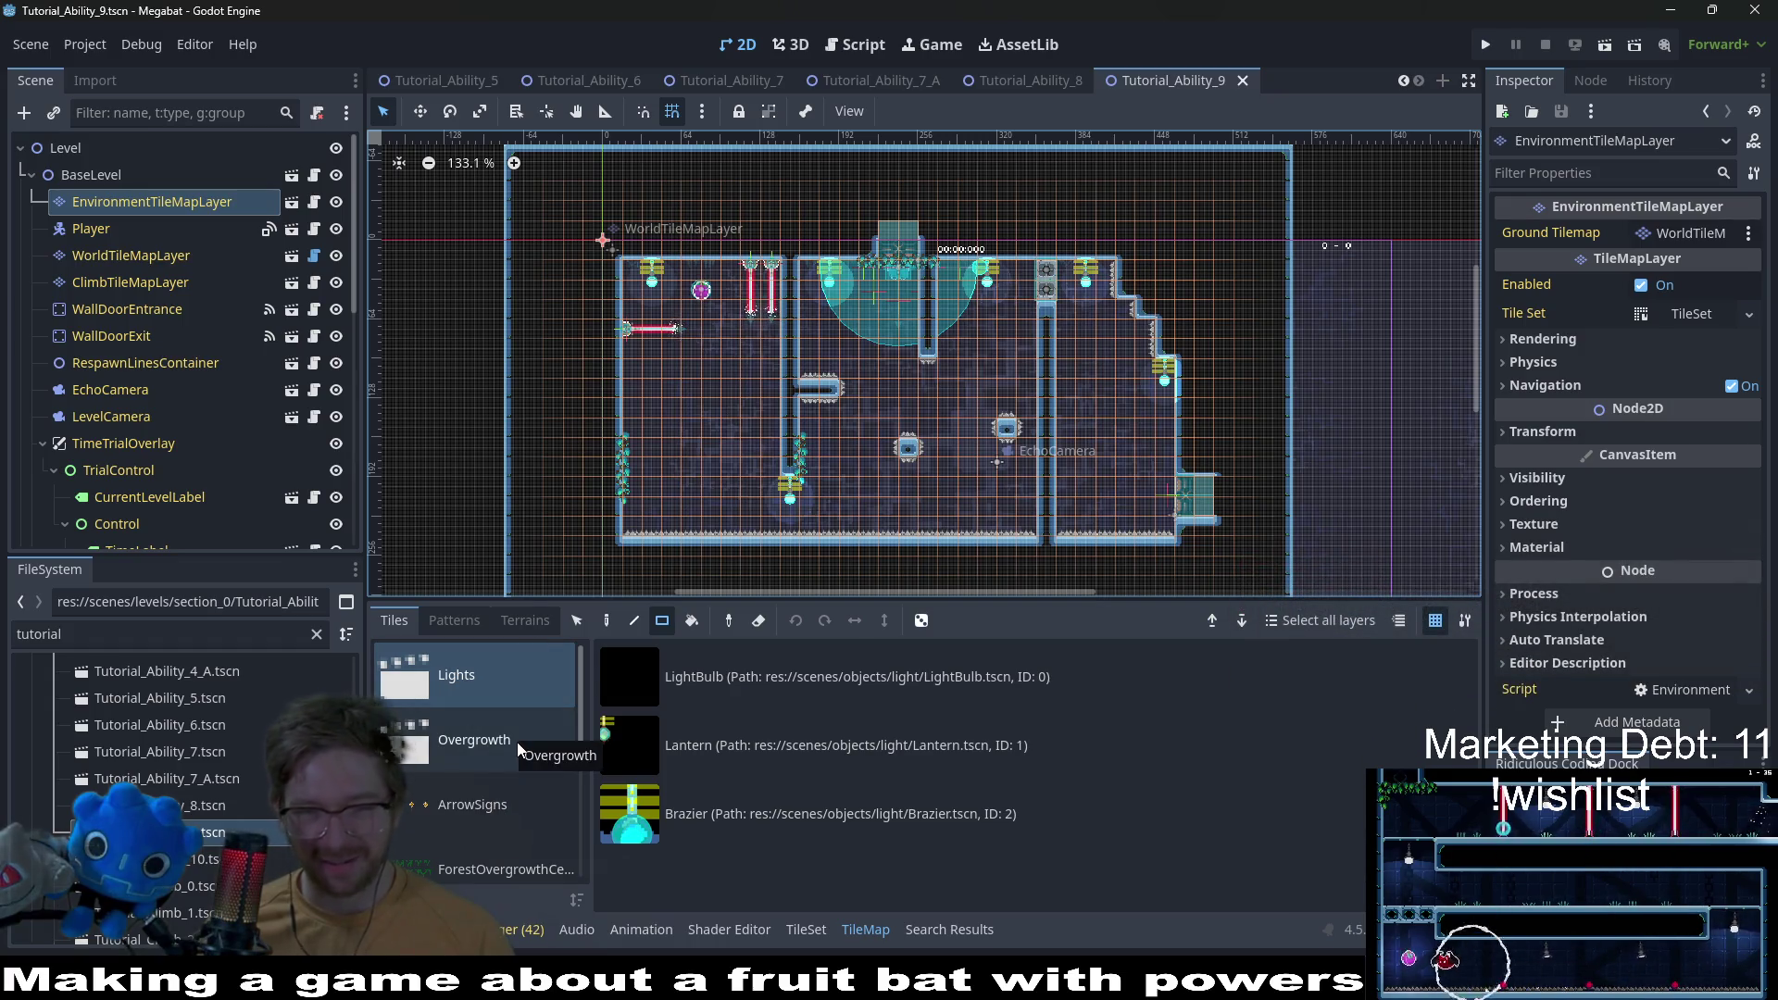
pyautogui.scroll(-4, 517, 741)
pyautogui.scroll(-1, 517, 742)
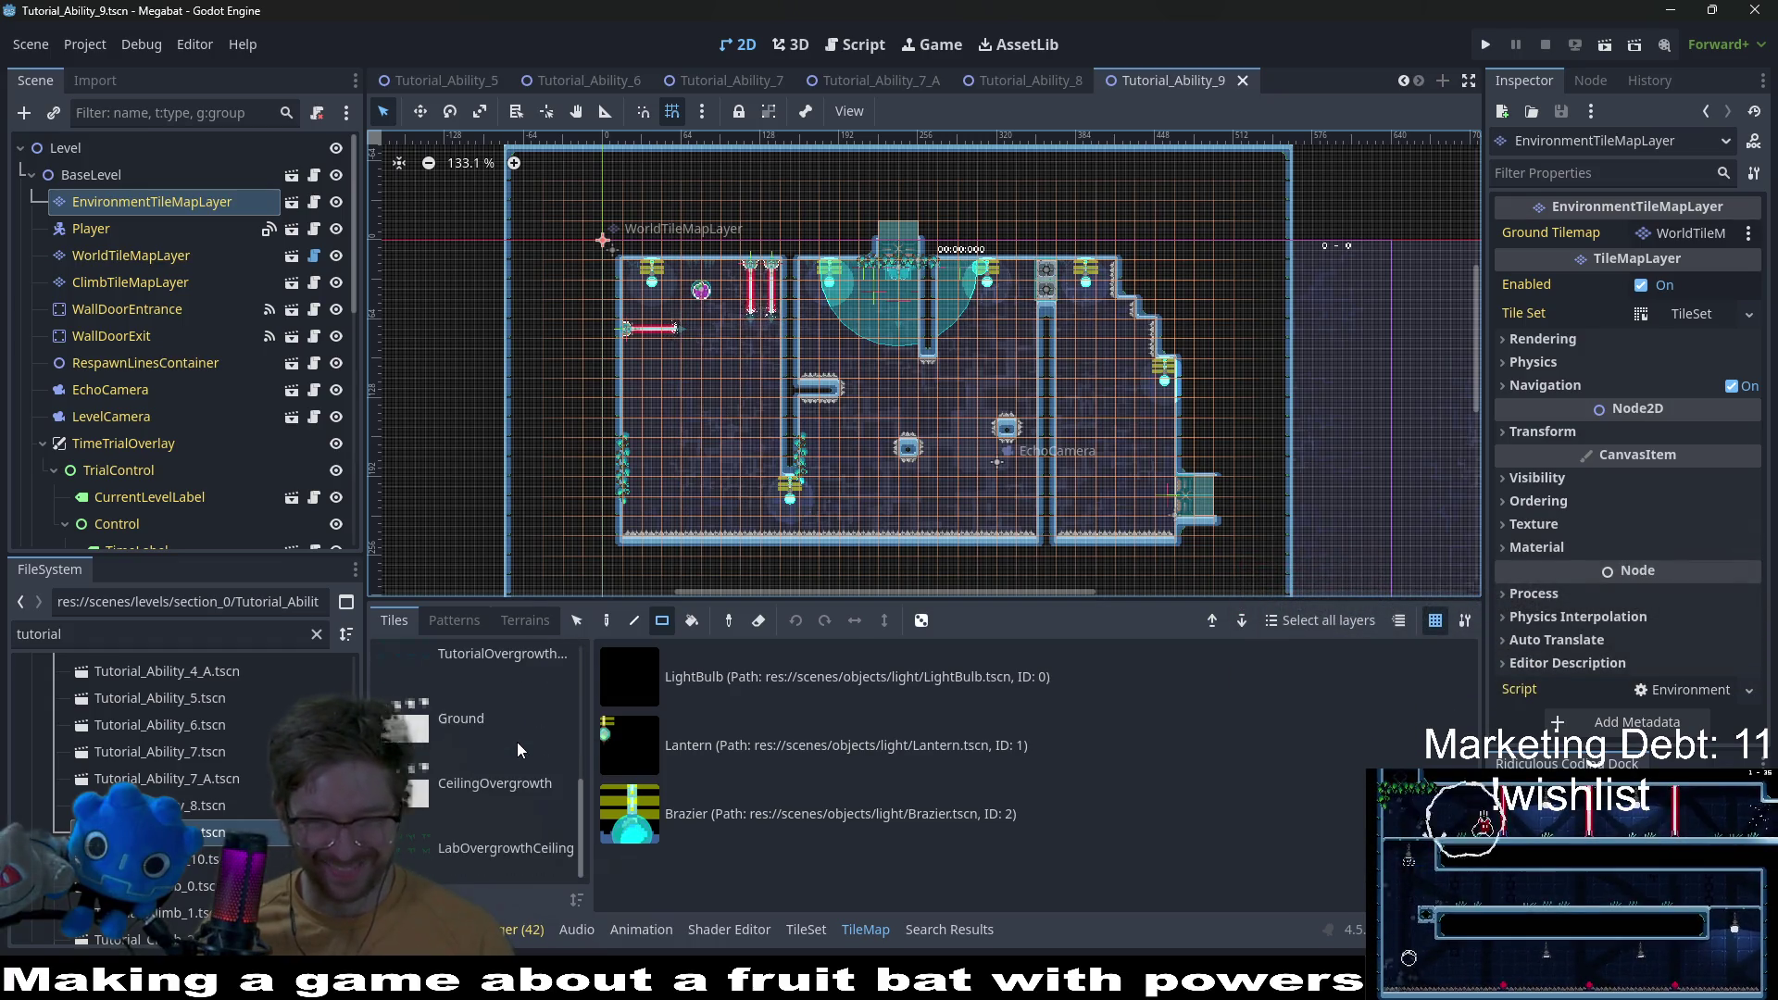
pyautogui.click(532, 787)
pyautogui.scroll(-1, 769, 901)
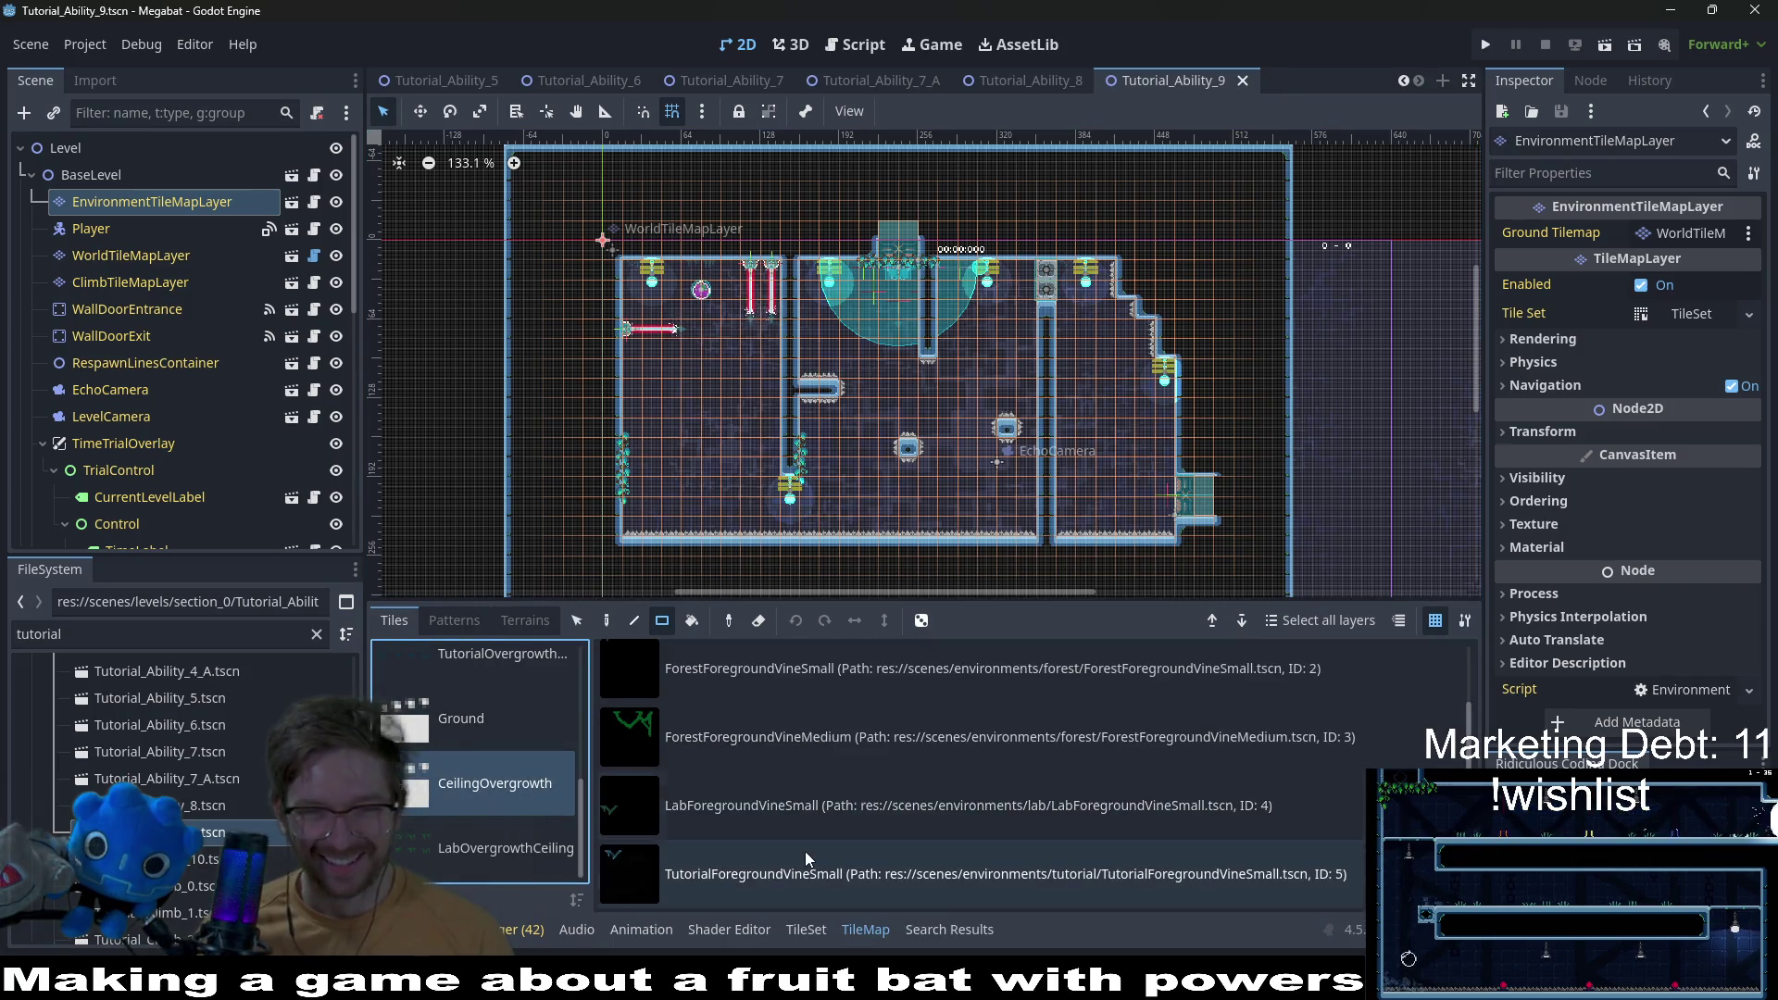
pyautogui.click(797, 861)
# Step: Paint small vines along the ceilings of the Tutorial_Ability_9 level
pyautogui.scroll(5, 785, 291)
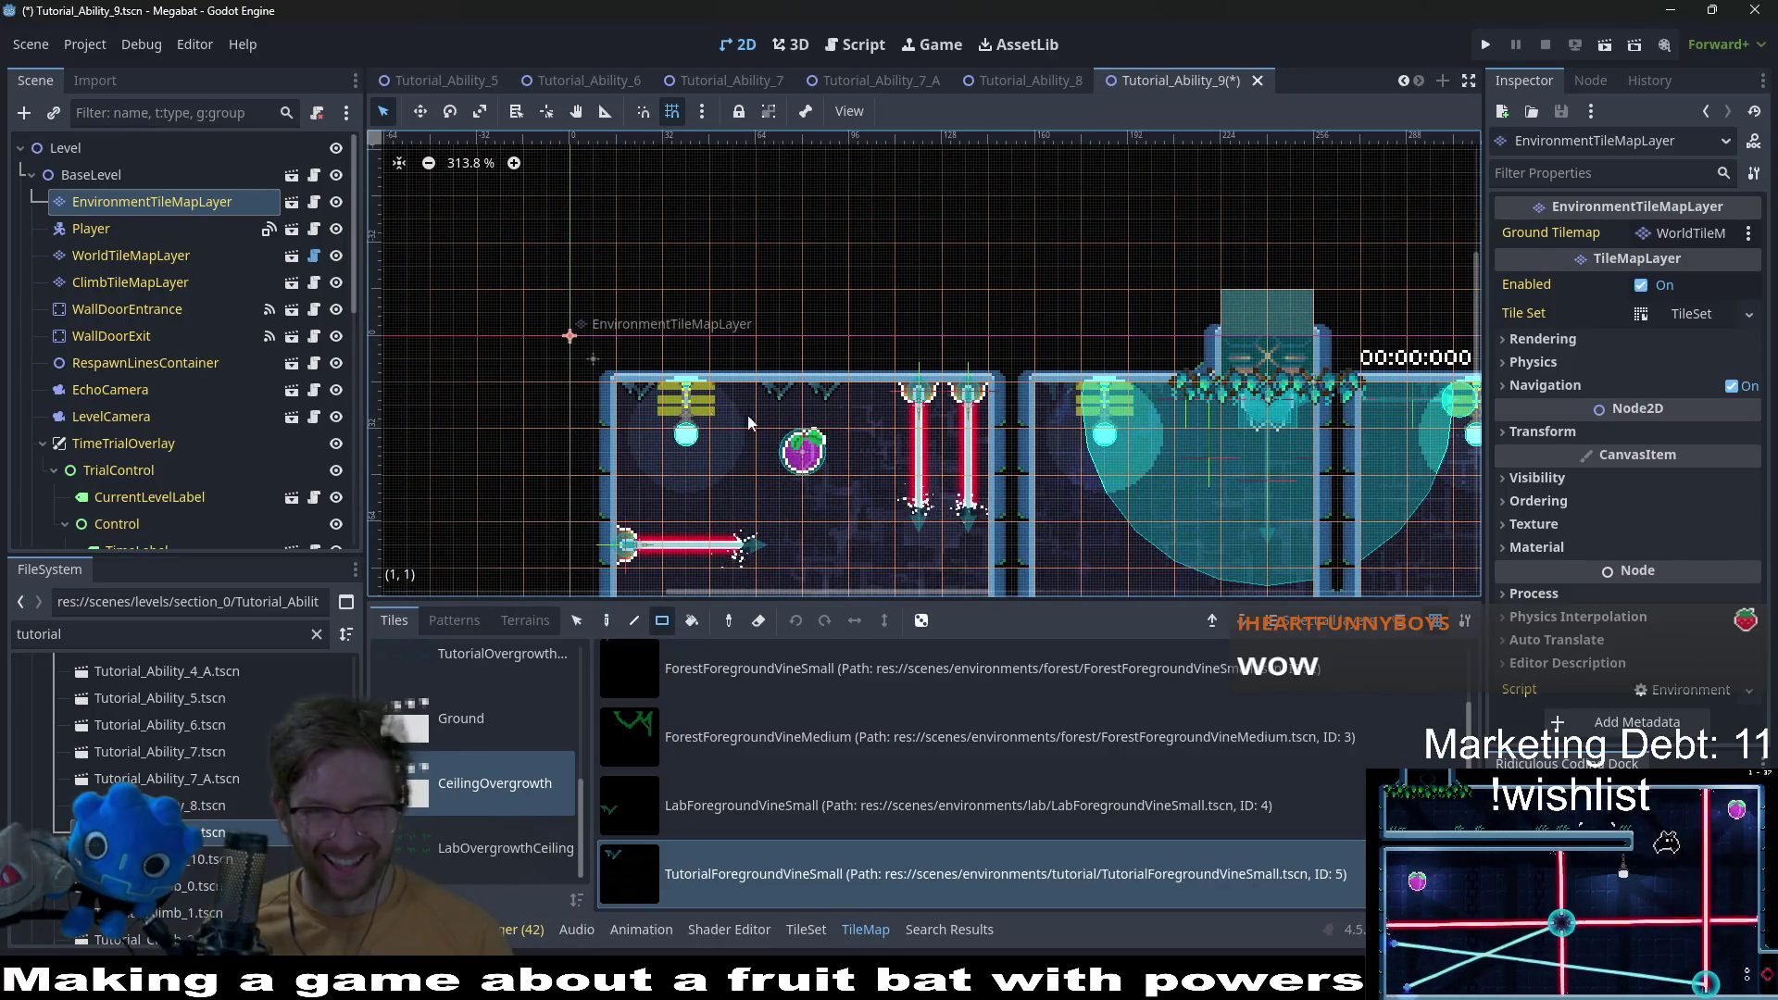
pyautogui.scroll(-3, 708, 414)
pyautogui.hscroll(4, 707, 414)
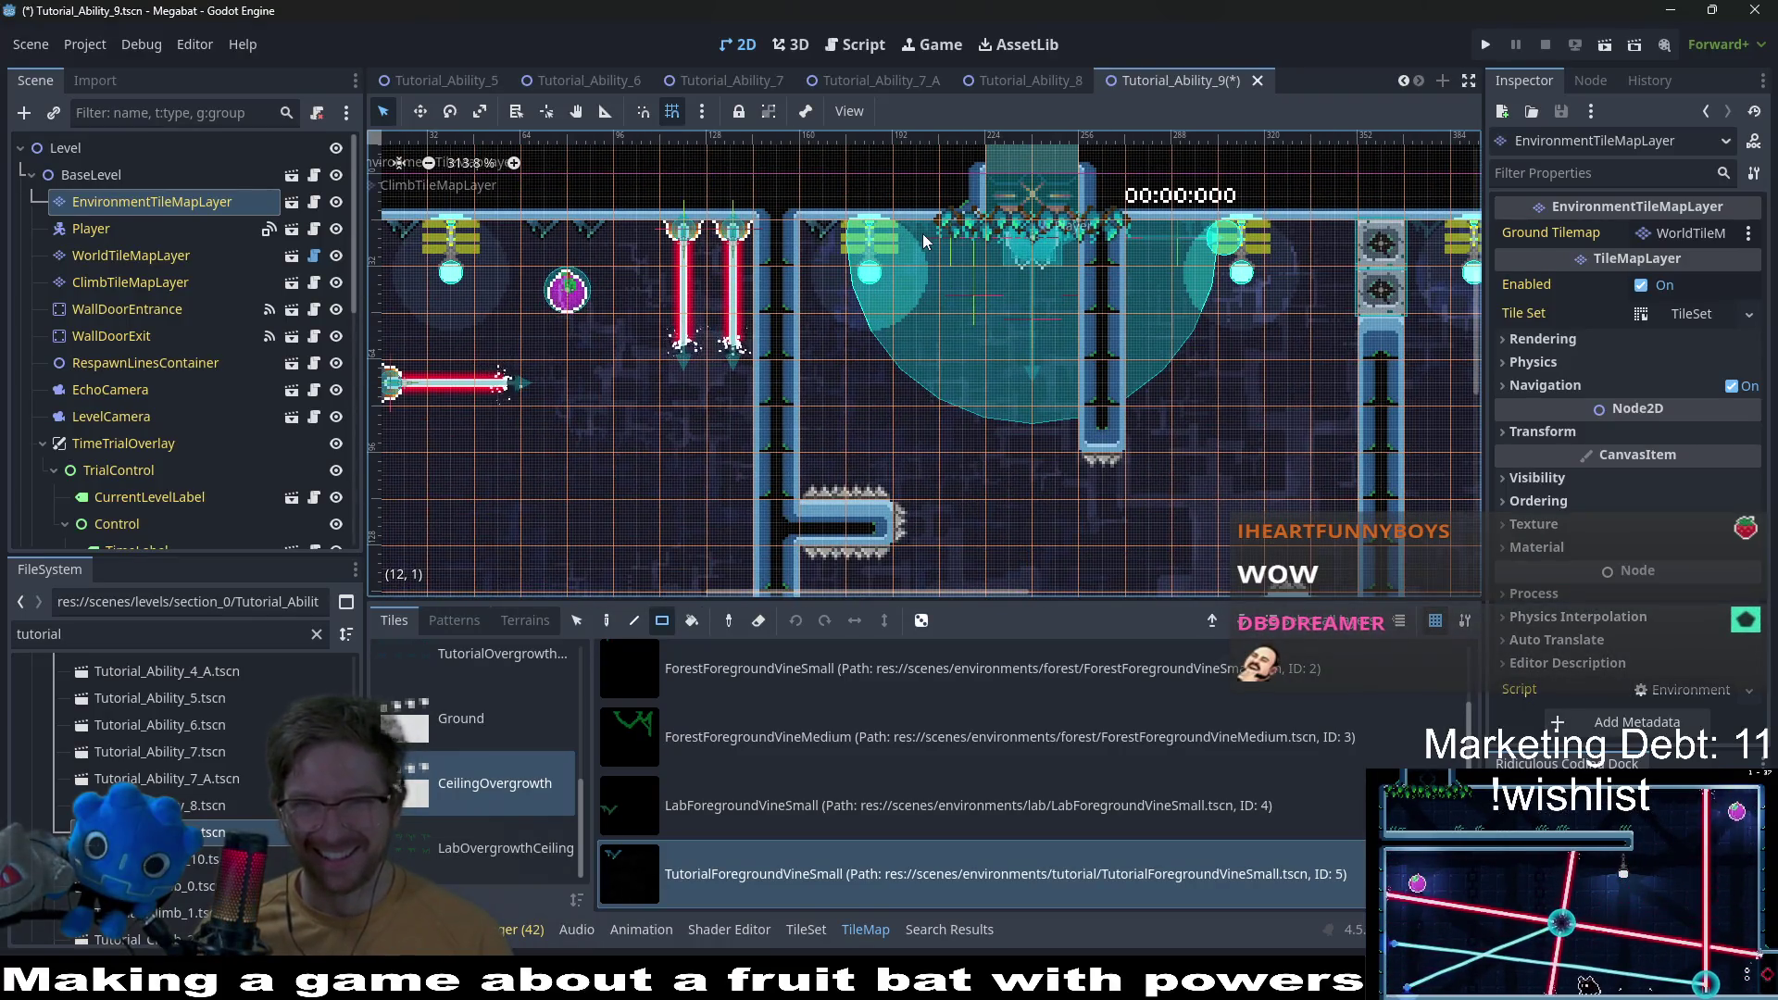
pyautogui.scroll(-3, 1154, 235)
pyautogui.scroll(3, 1139, 241)
pyautogui.hscroll(4, 1120, 248)
pyautogui.hscroll(1, 1144, 215)
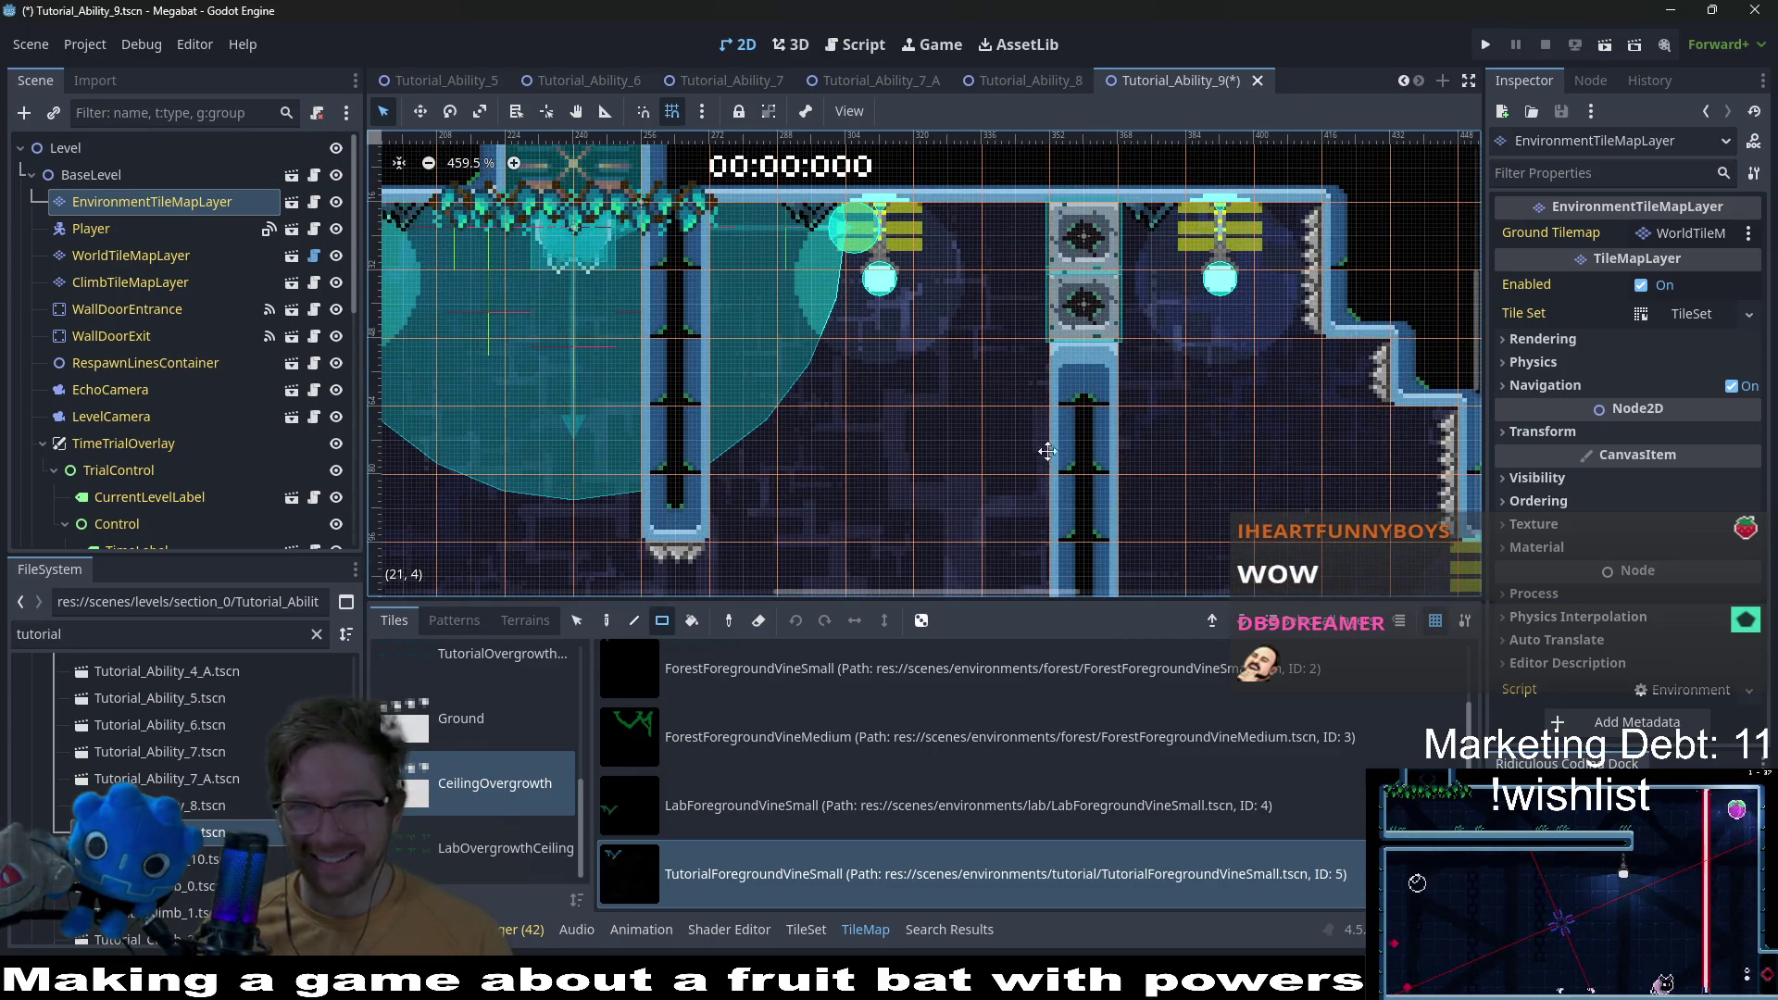
pyautogui.scroll(2, 1108, 321)
pyautogui.scroll(-5, 1008, 265)
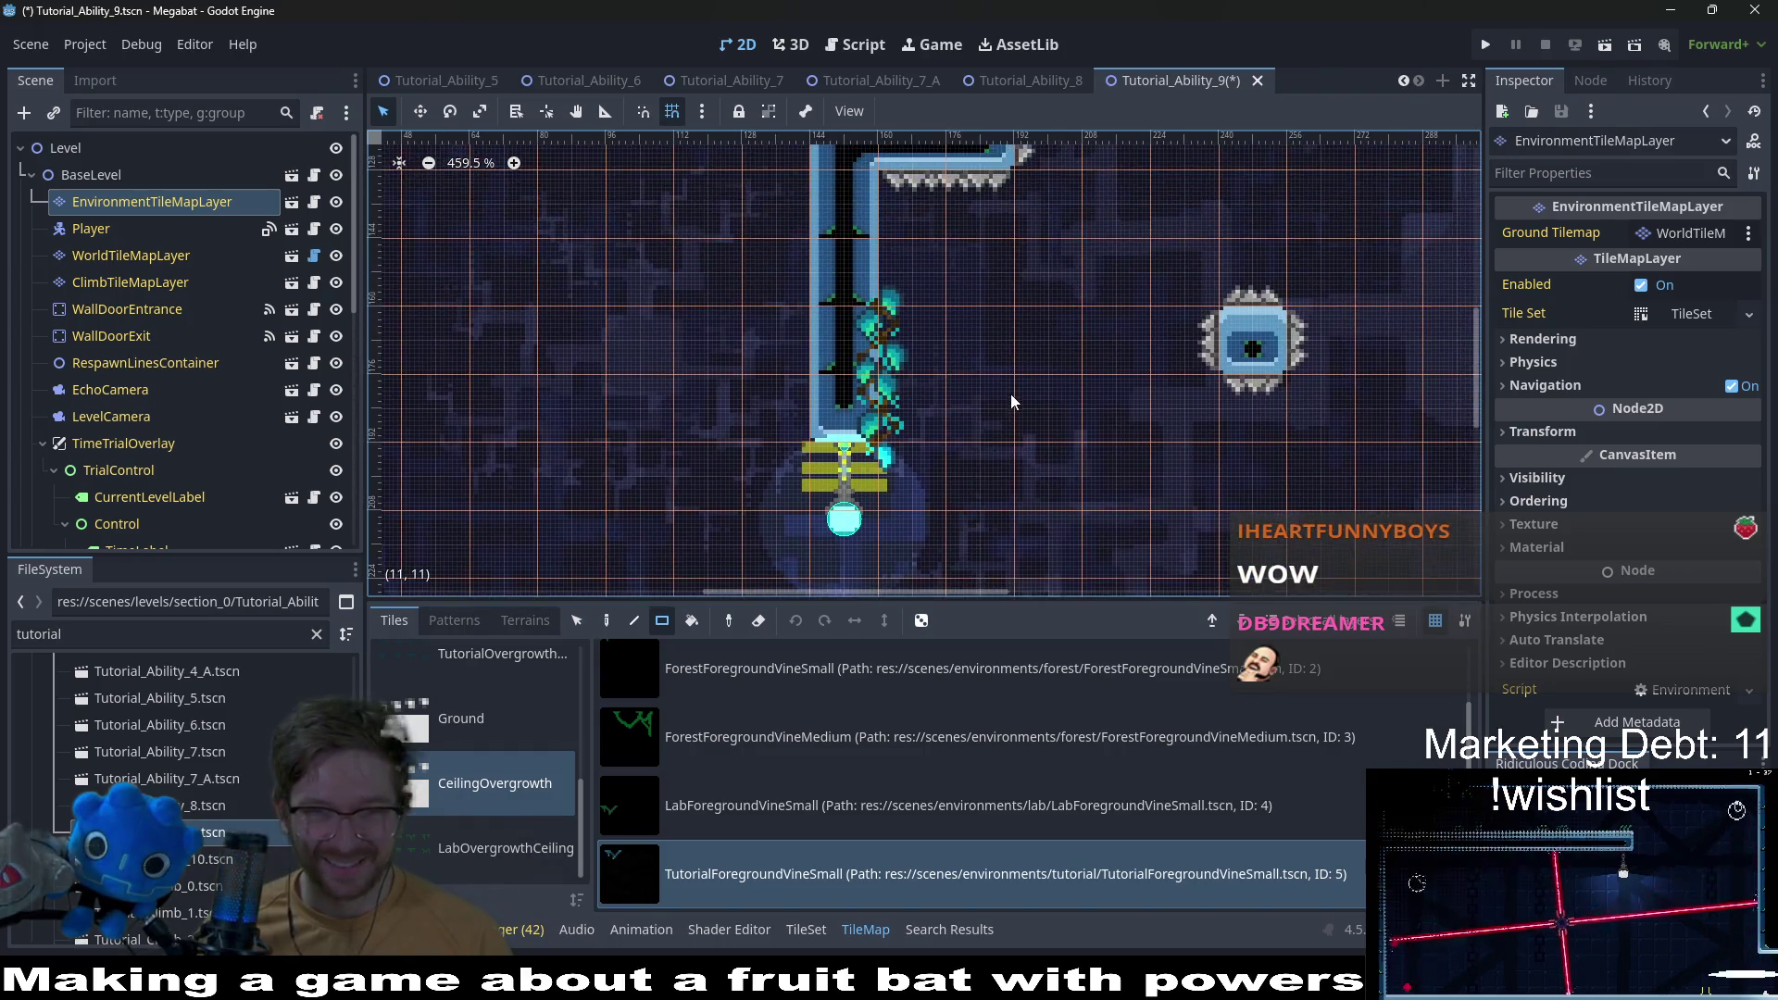
pyautogui.scroll(3, 1111, 314)
pyautogui.hscroll(2, 1018, 389)
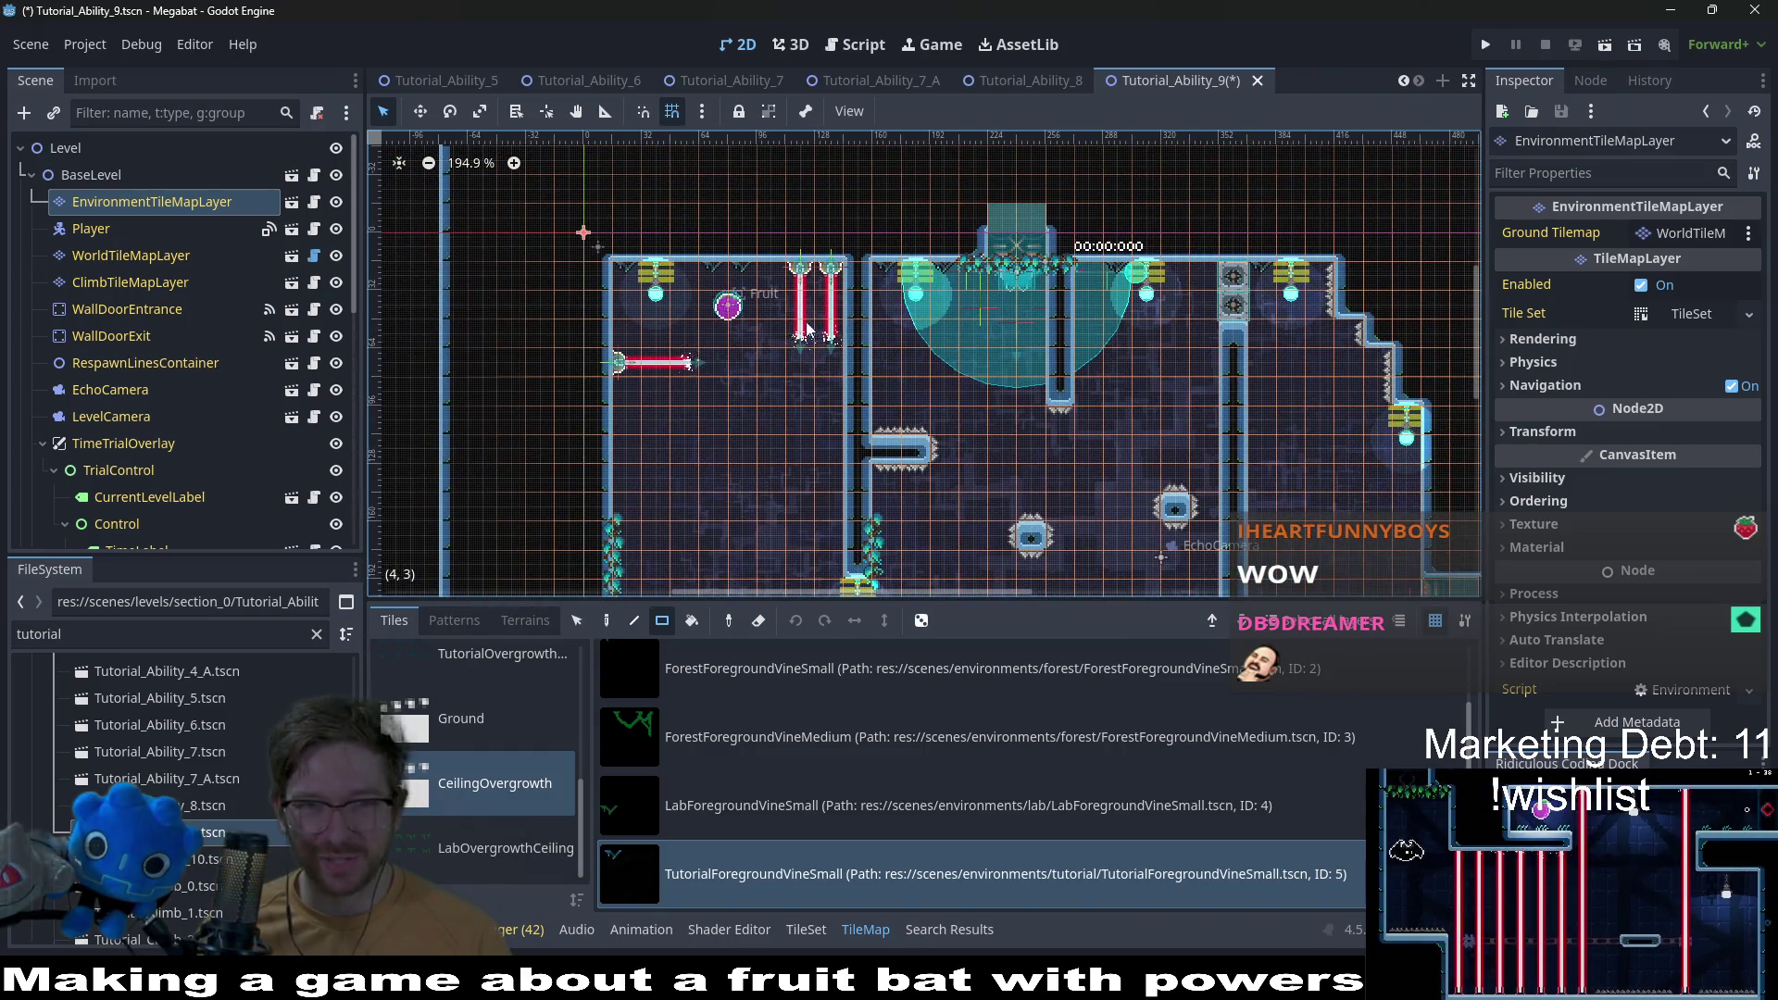
pyautogui.scroll(1, 931, 417)
pyautogui.scroll(3, 999, 472)
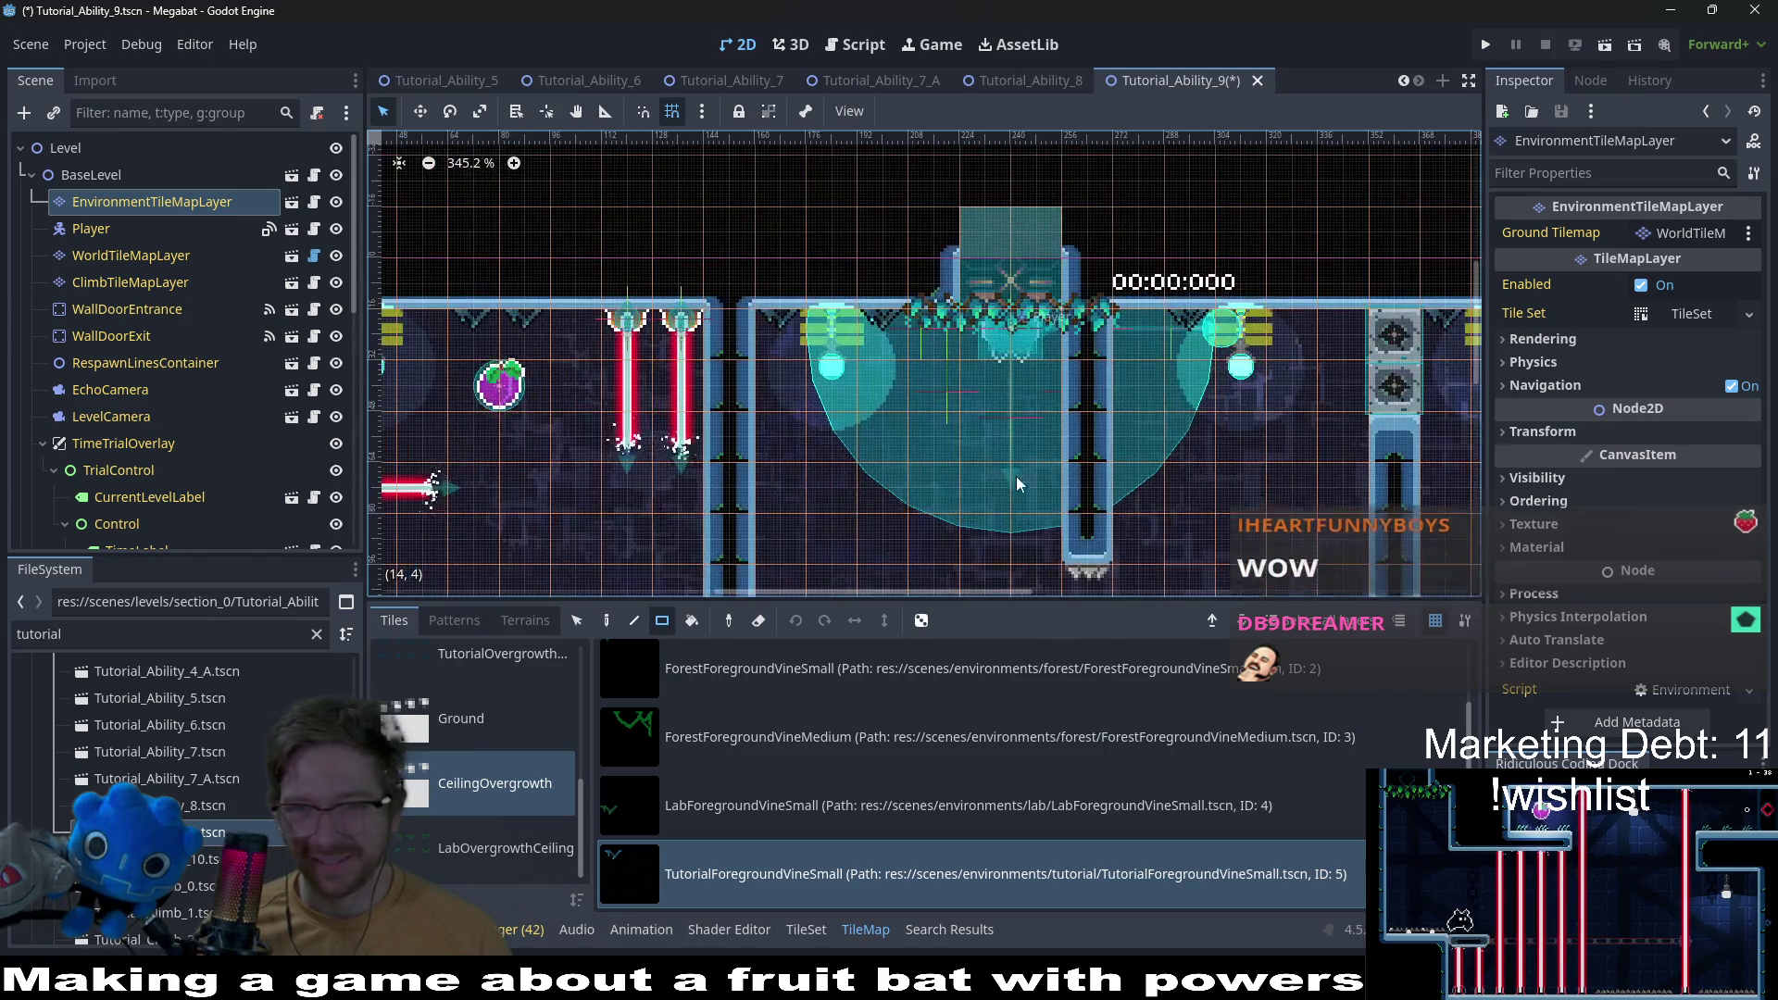
pyautogui.scroll(-3, 985, 374)
pyautogui.scroll(-2, 1147, 480)
pyautogui.scroll(-3, 1147, 480)
pyautogui.hscroll(1, 1204, 339)
pyautogui.hscroll(3, 1059, 350)
pyautogui.scroll(1, 1019, 392)
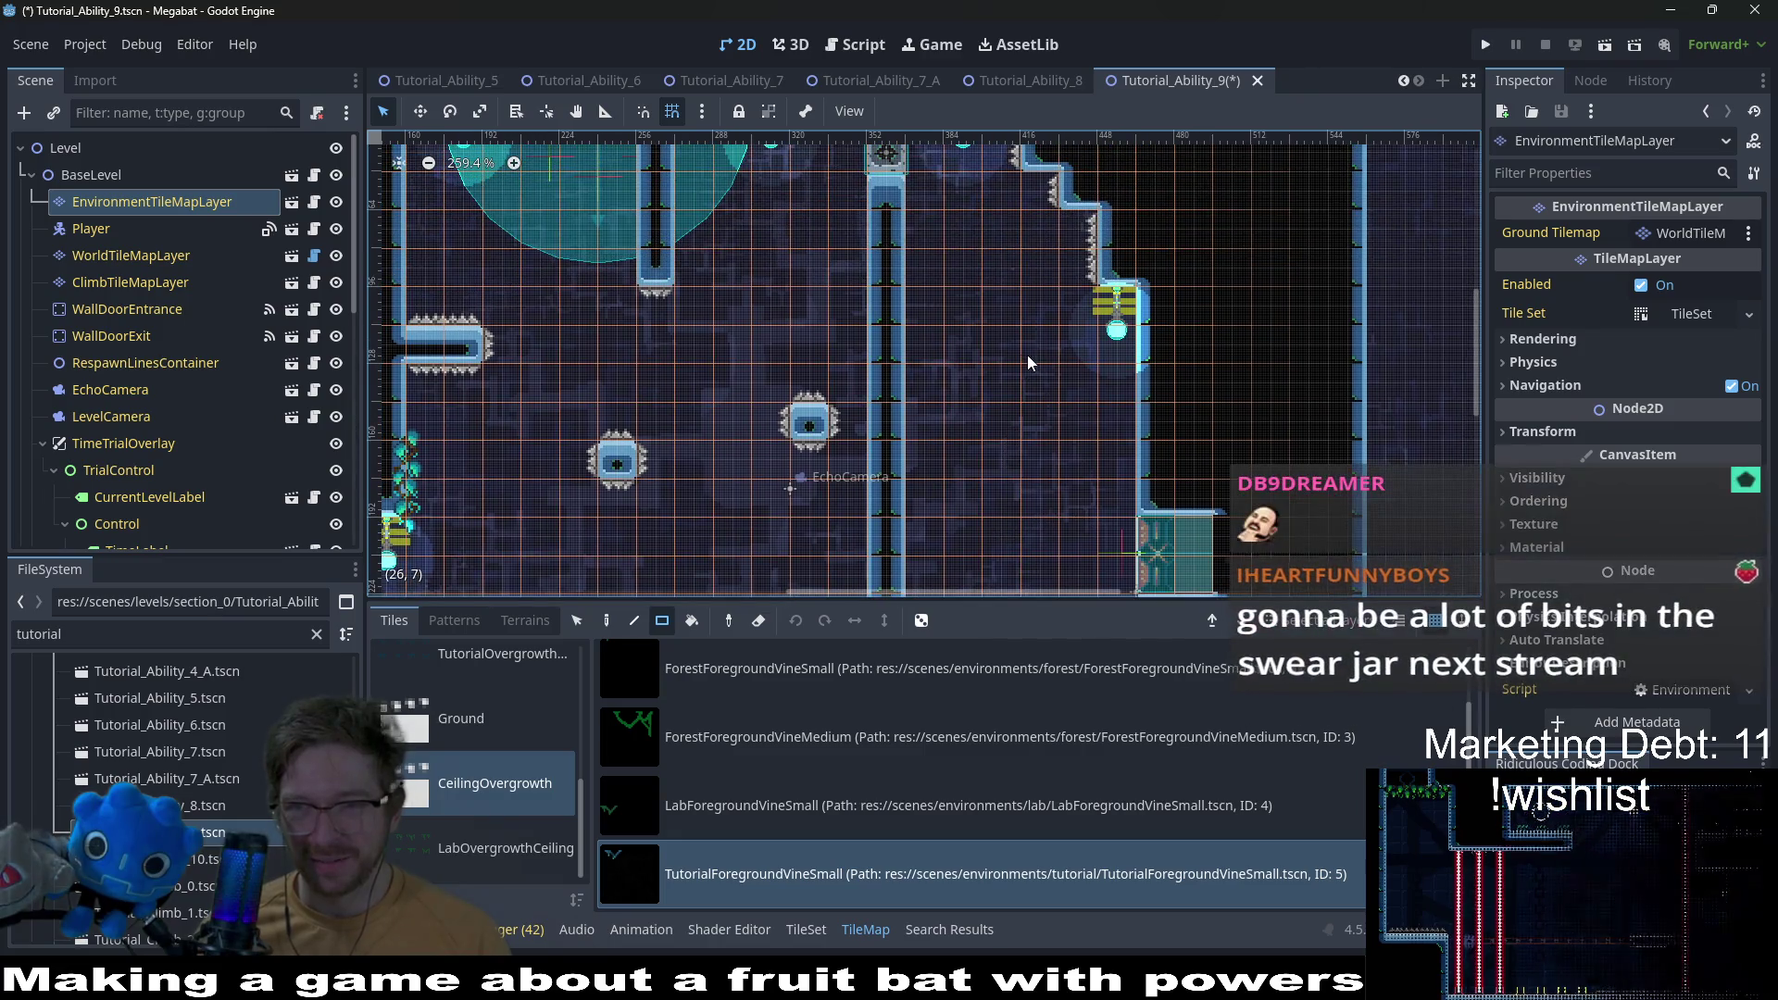
# Step: Save Tutorial_Ability_9 and open the Tutorial_Ability_10 level
pyautogui.hotkey('ctrl', 's')
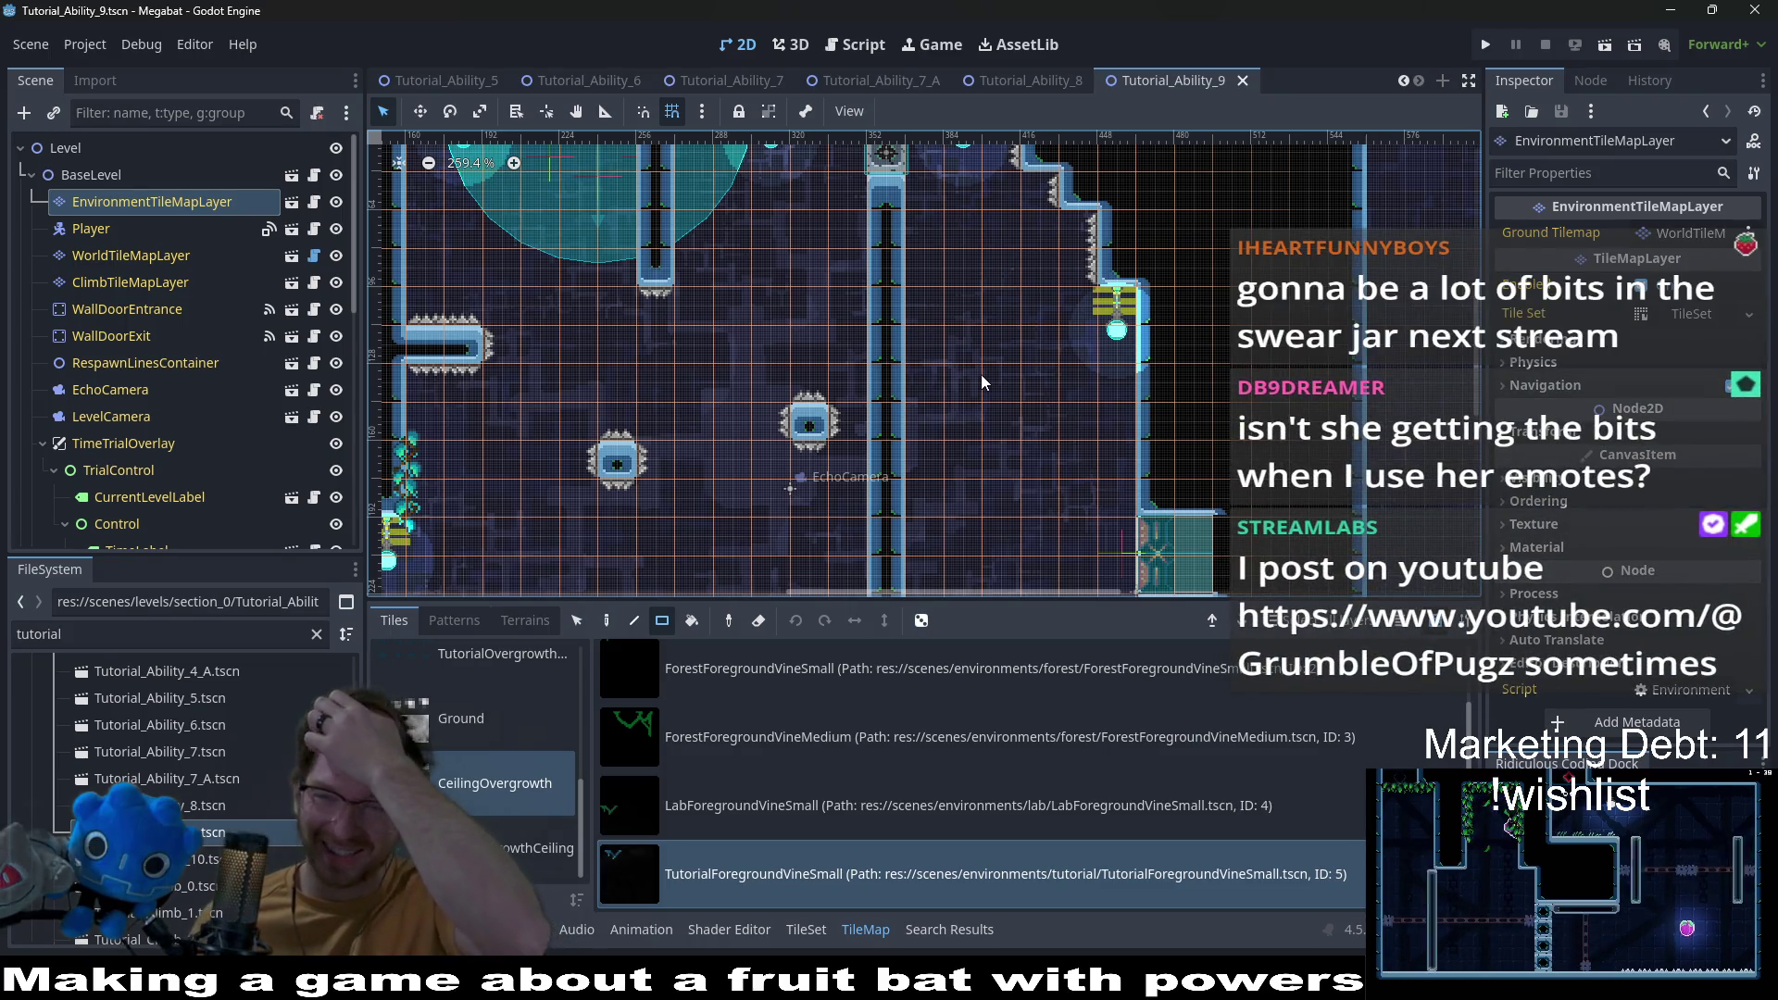
pyautogui.scroll(-2, 980, 374)
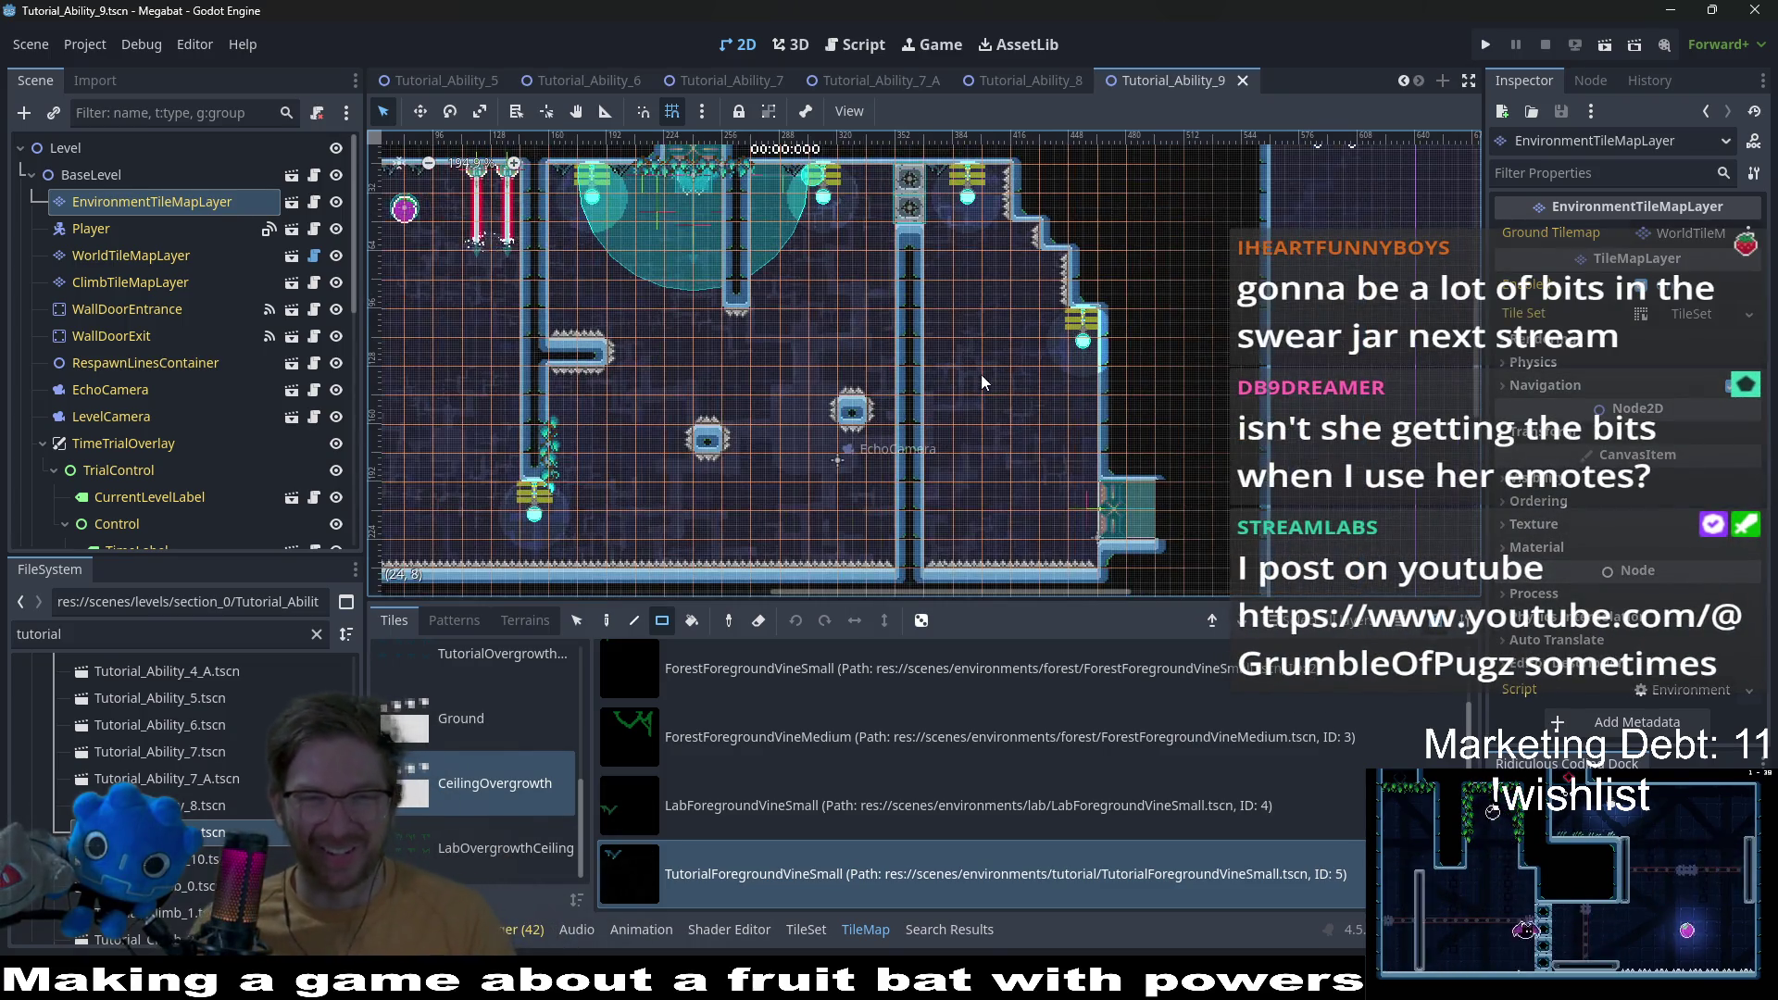
pyautogui.scroll(1, 875, 178)
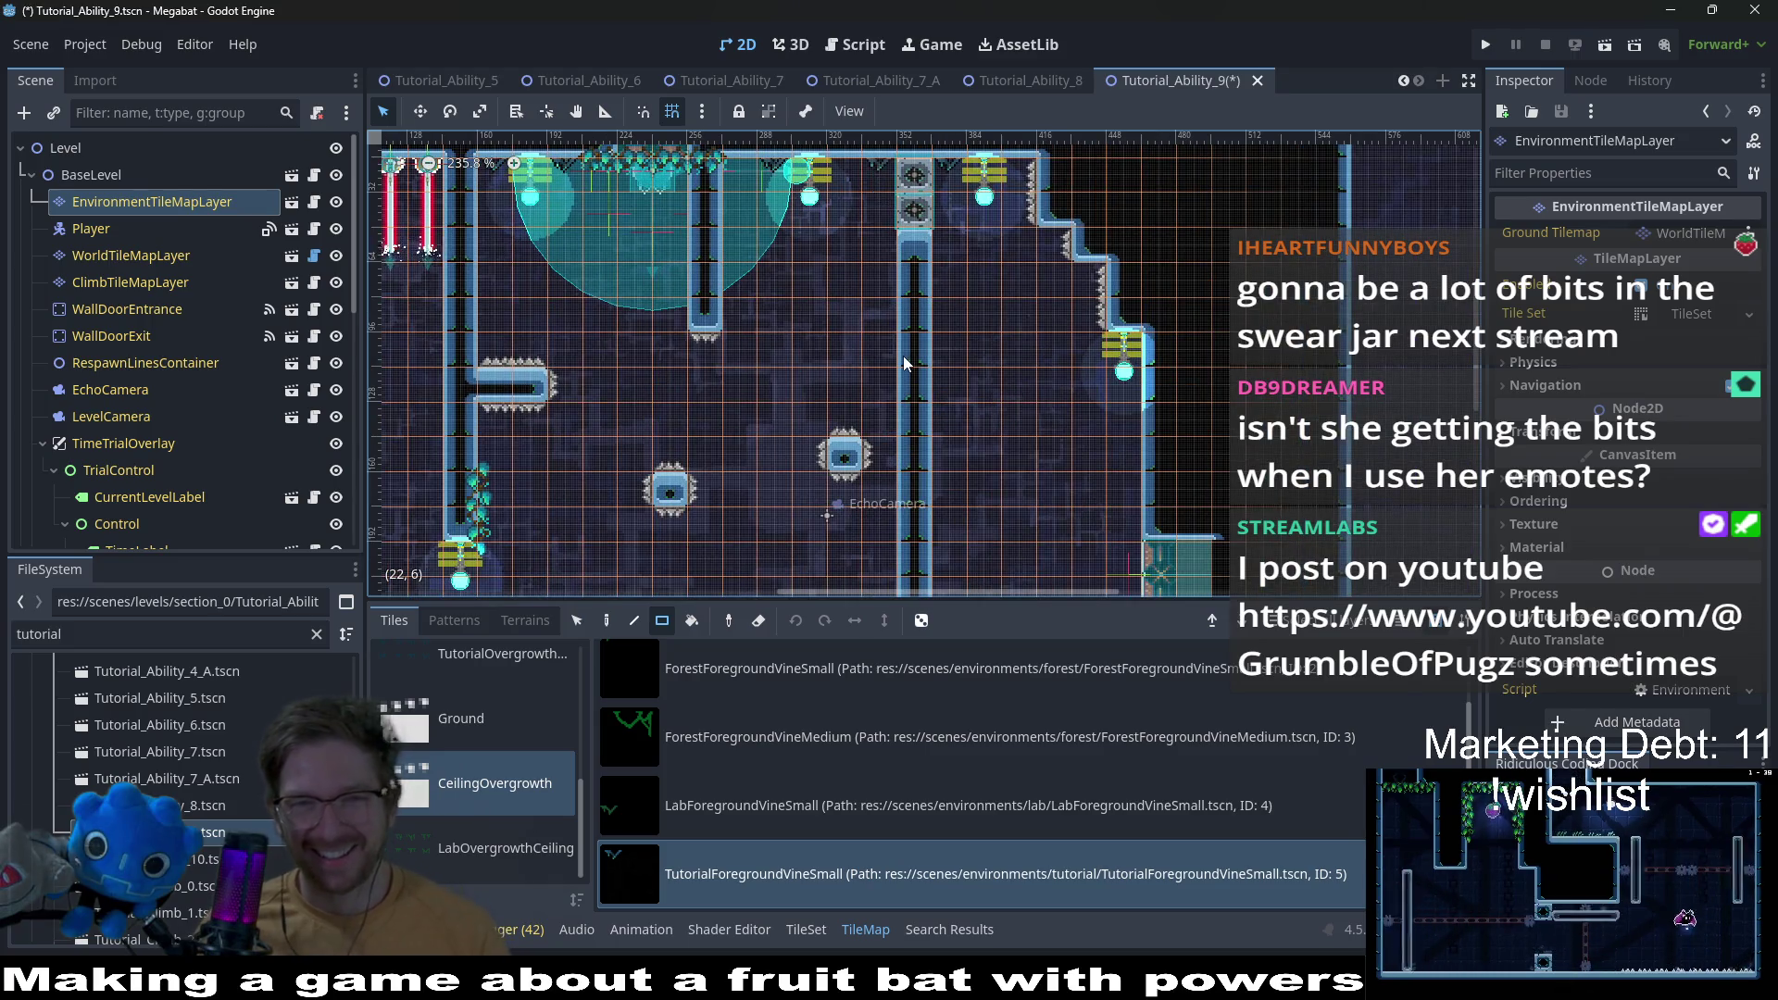
pyautogui.hotkey('ctrl', 's')
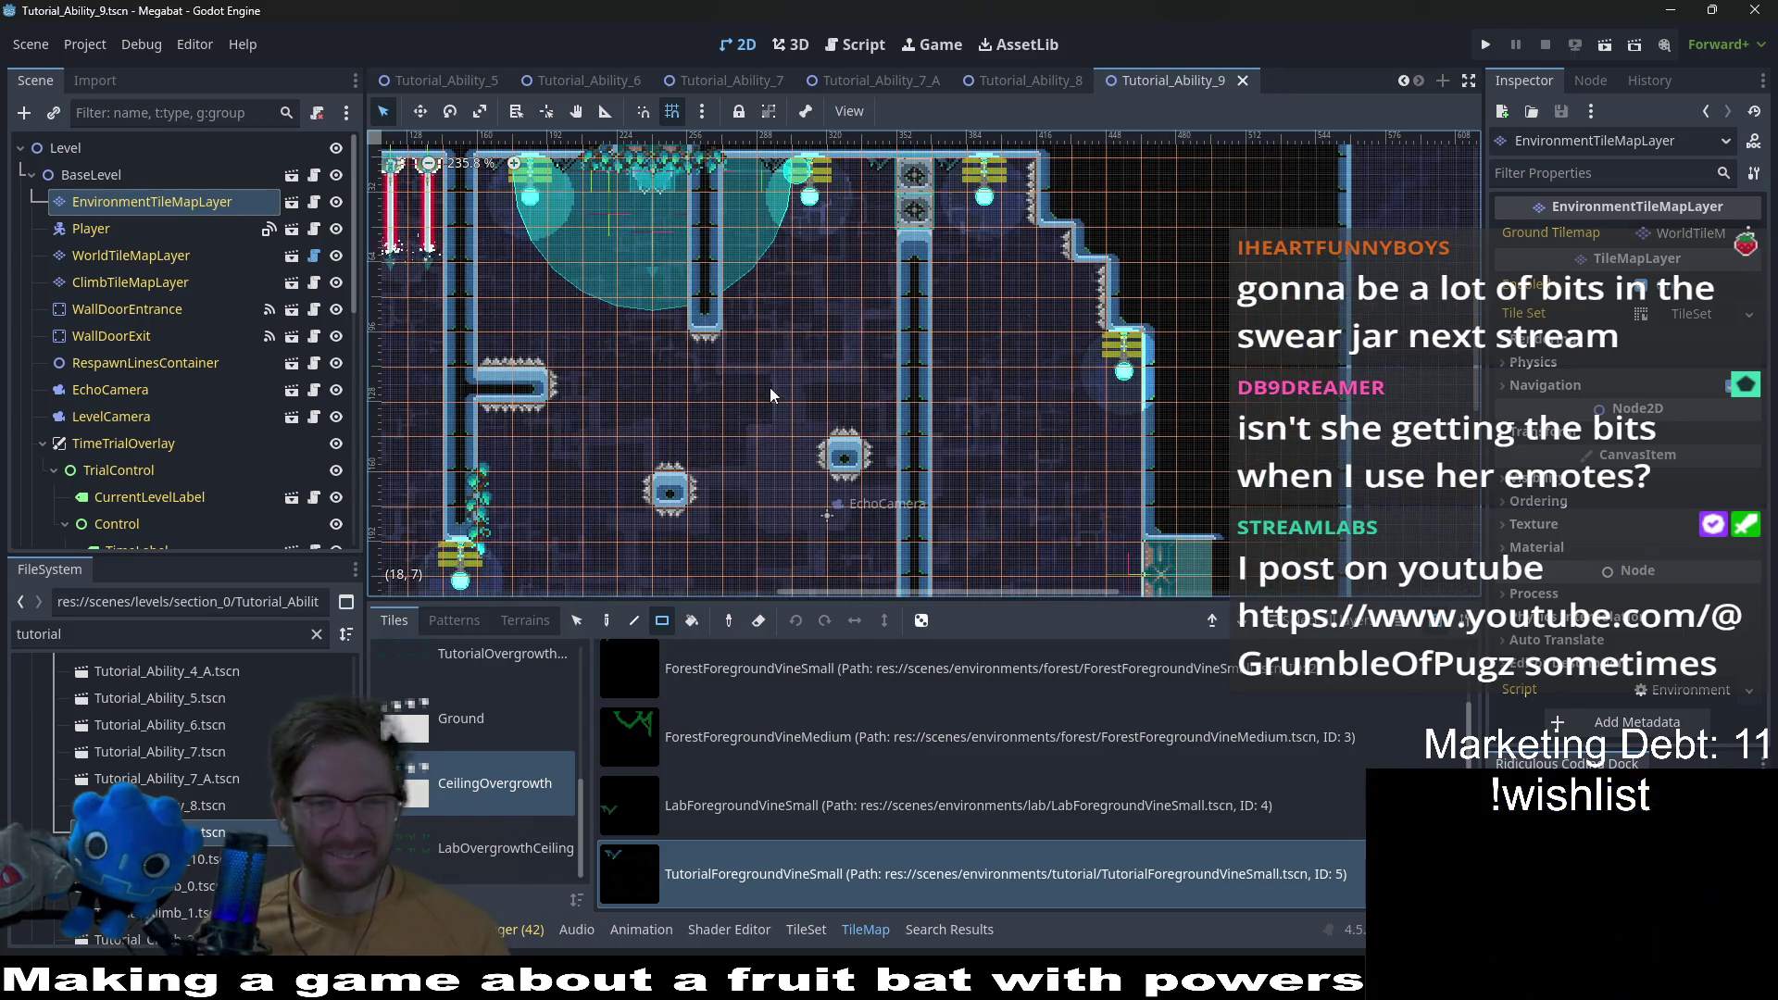
pyautogui.doubleClick(220, 860)
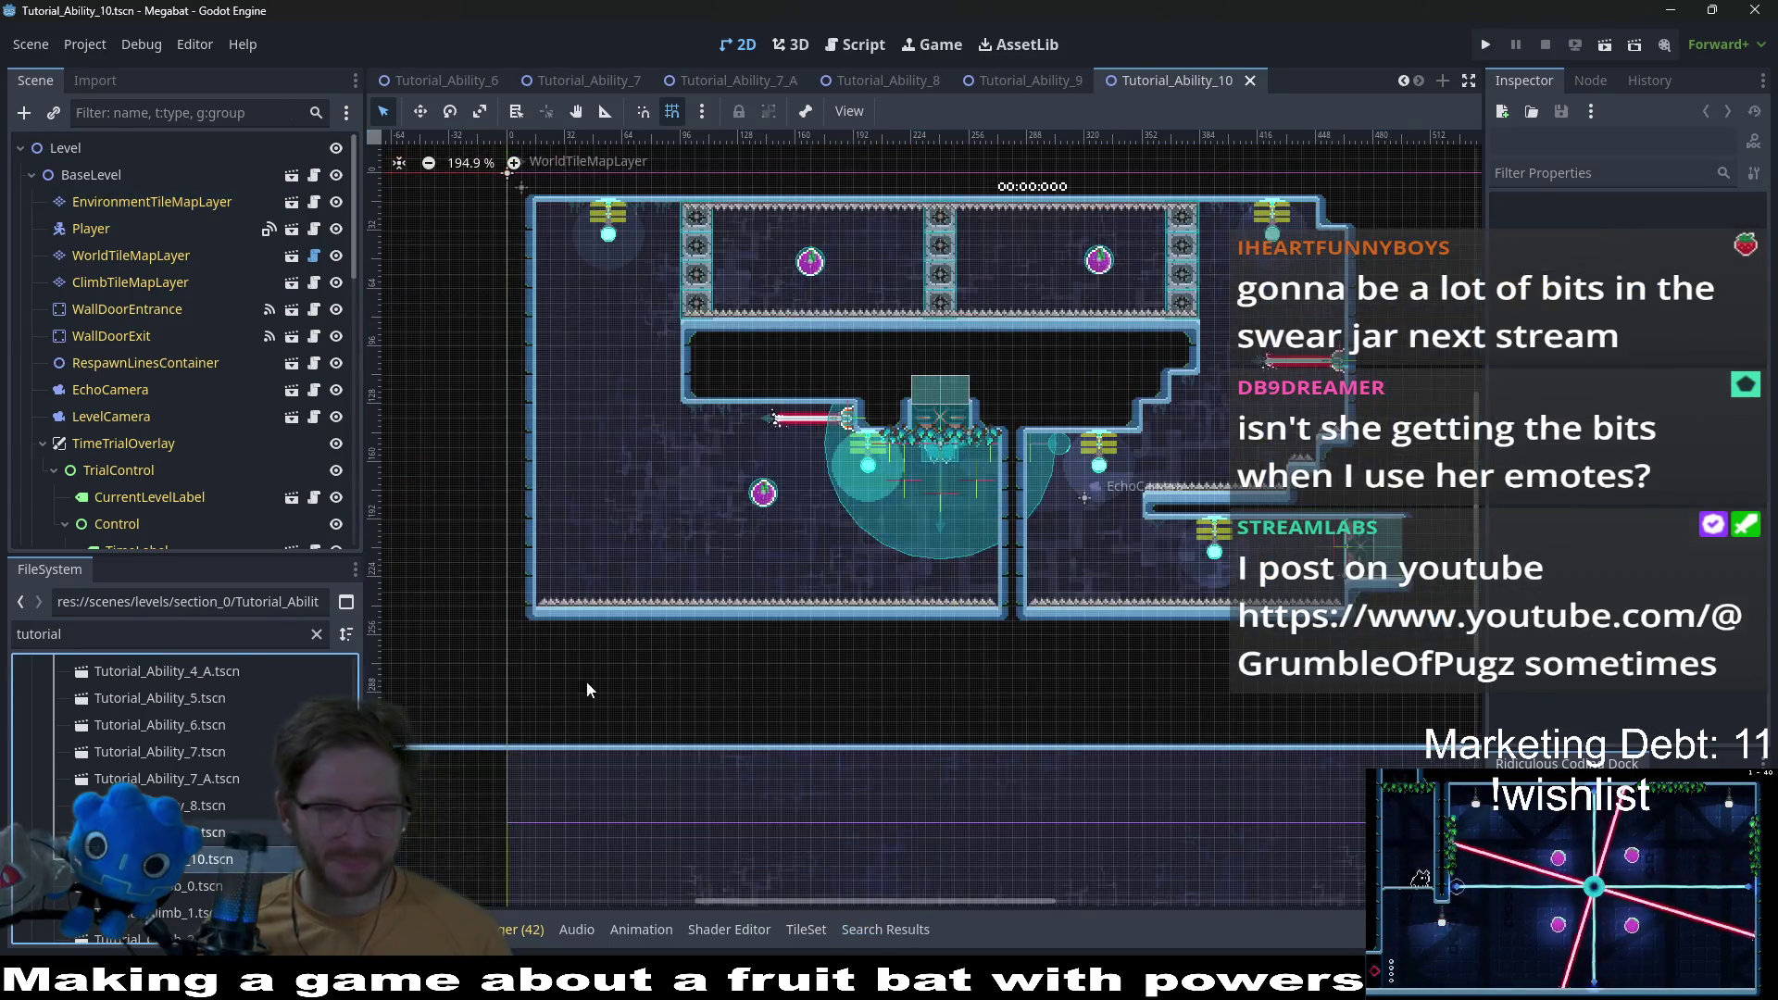
# Step: Paint a row of small vines along the ceiling on the environment tile layer
pyautogui.click(153, 207)
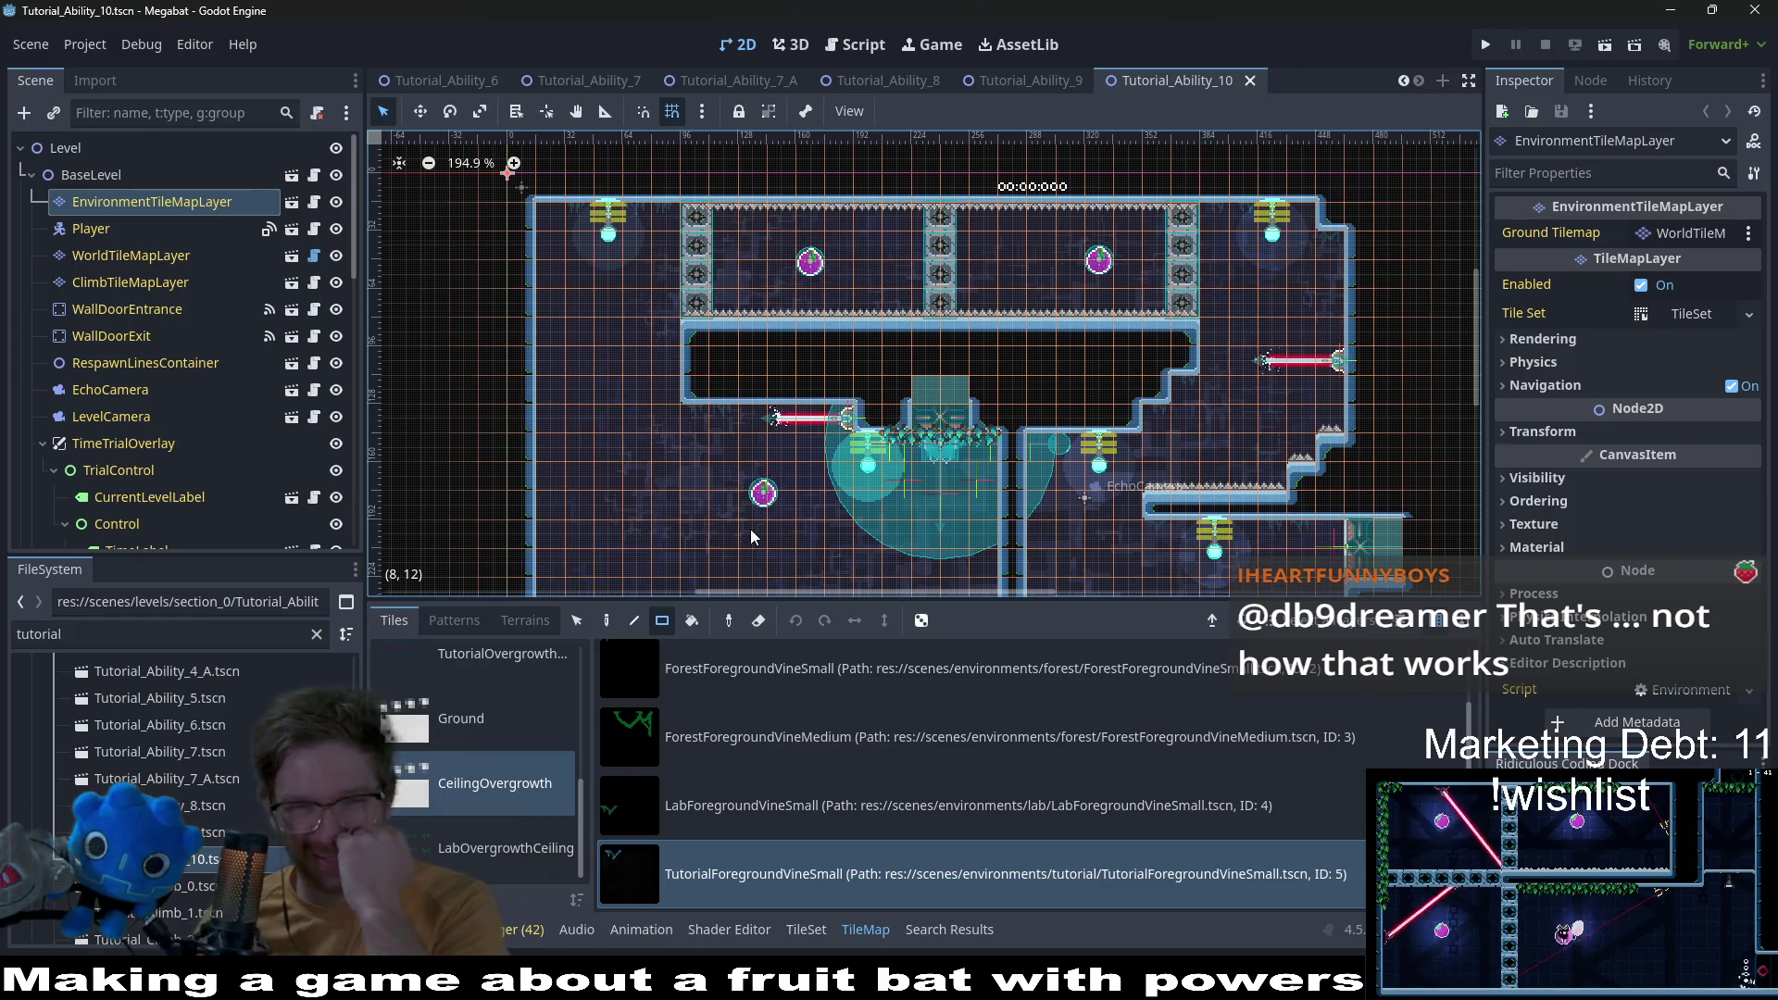
pyautogui.moveTo(711, 411); pyautogui.dragTo(709, 419)
pyautogui.scroll(3, 1130, 365)
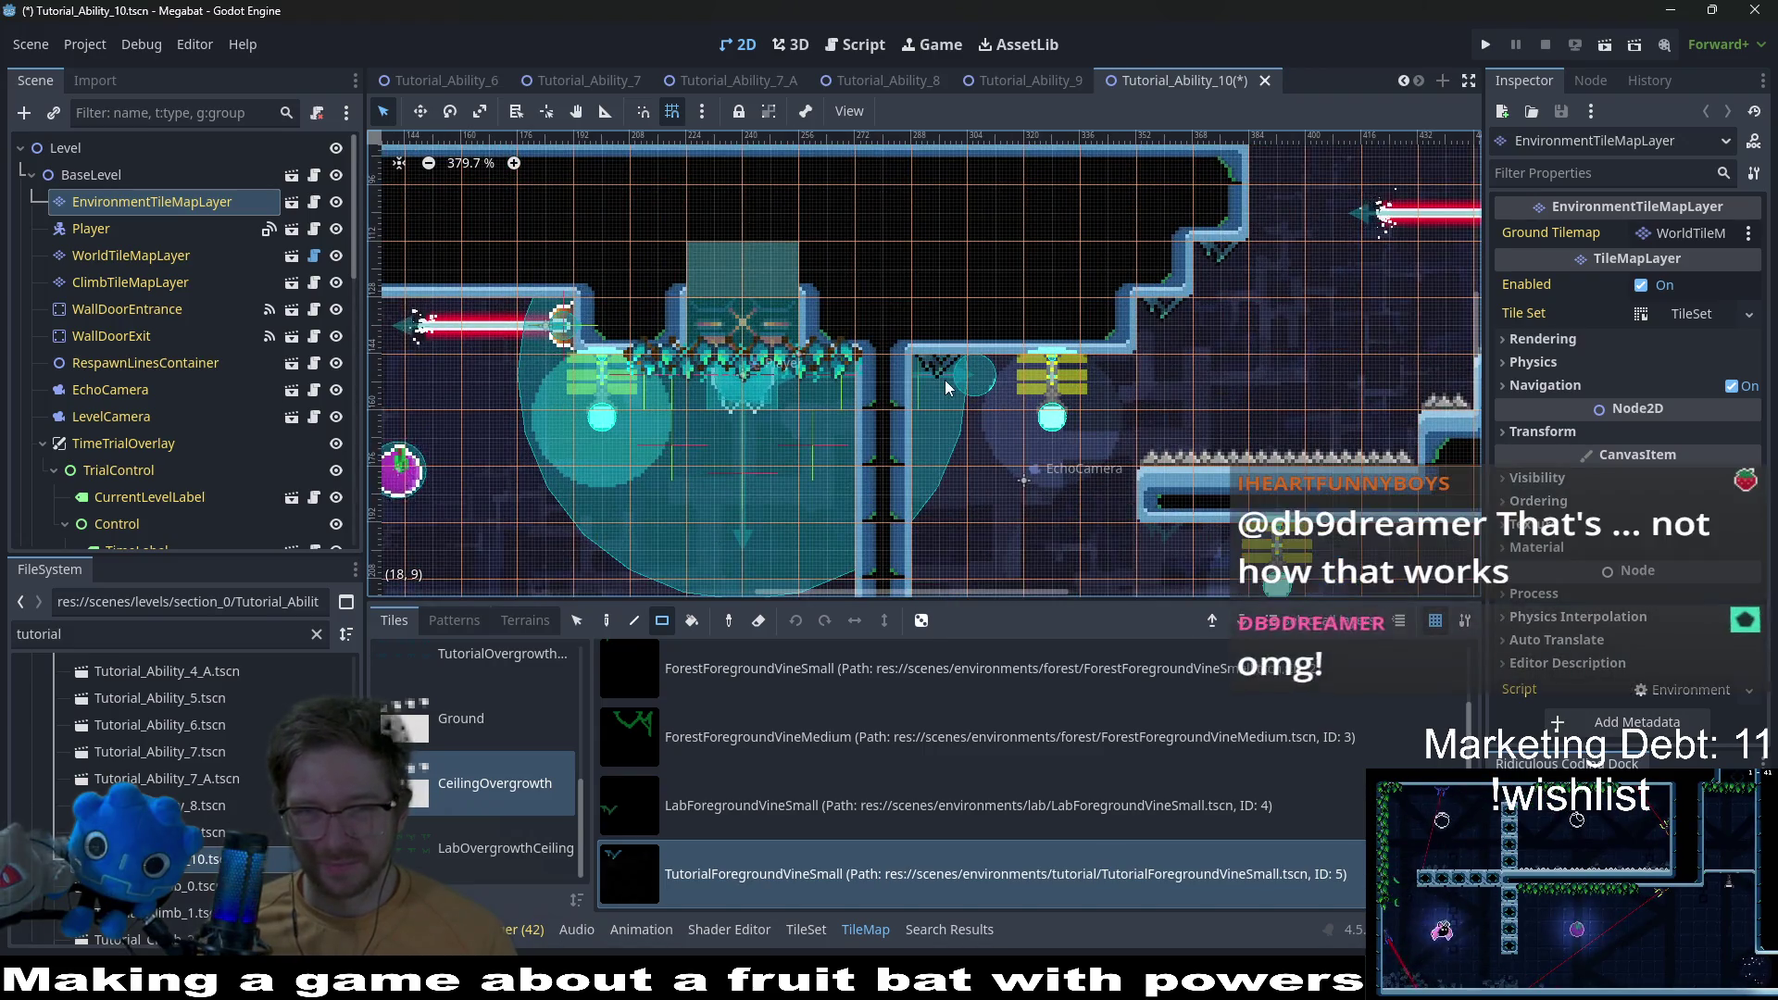
pyautogui.scroll(-3, 945, 379)
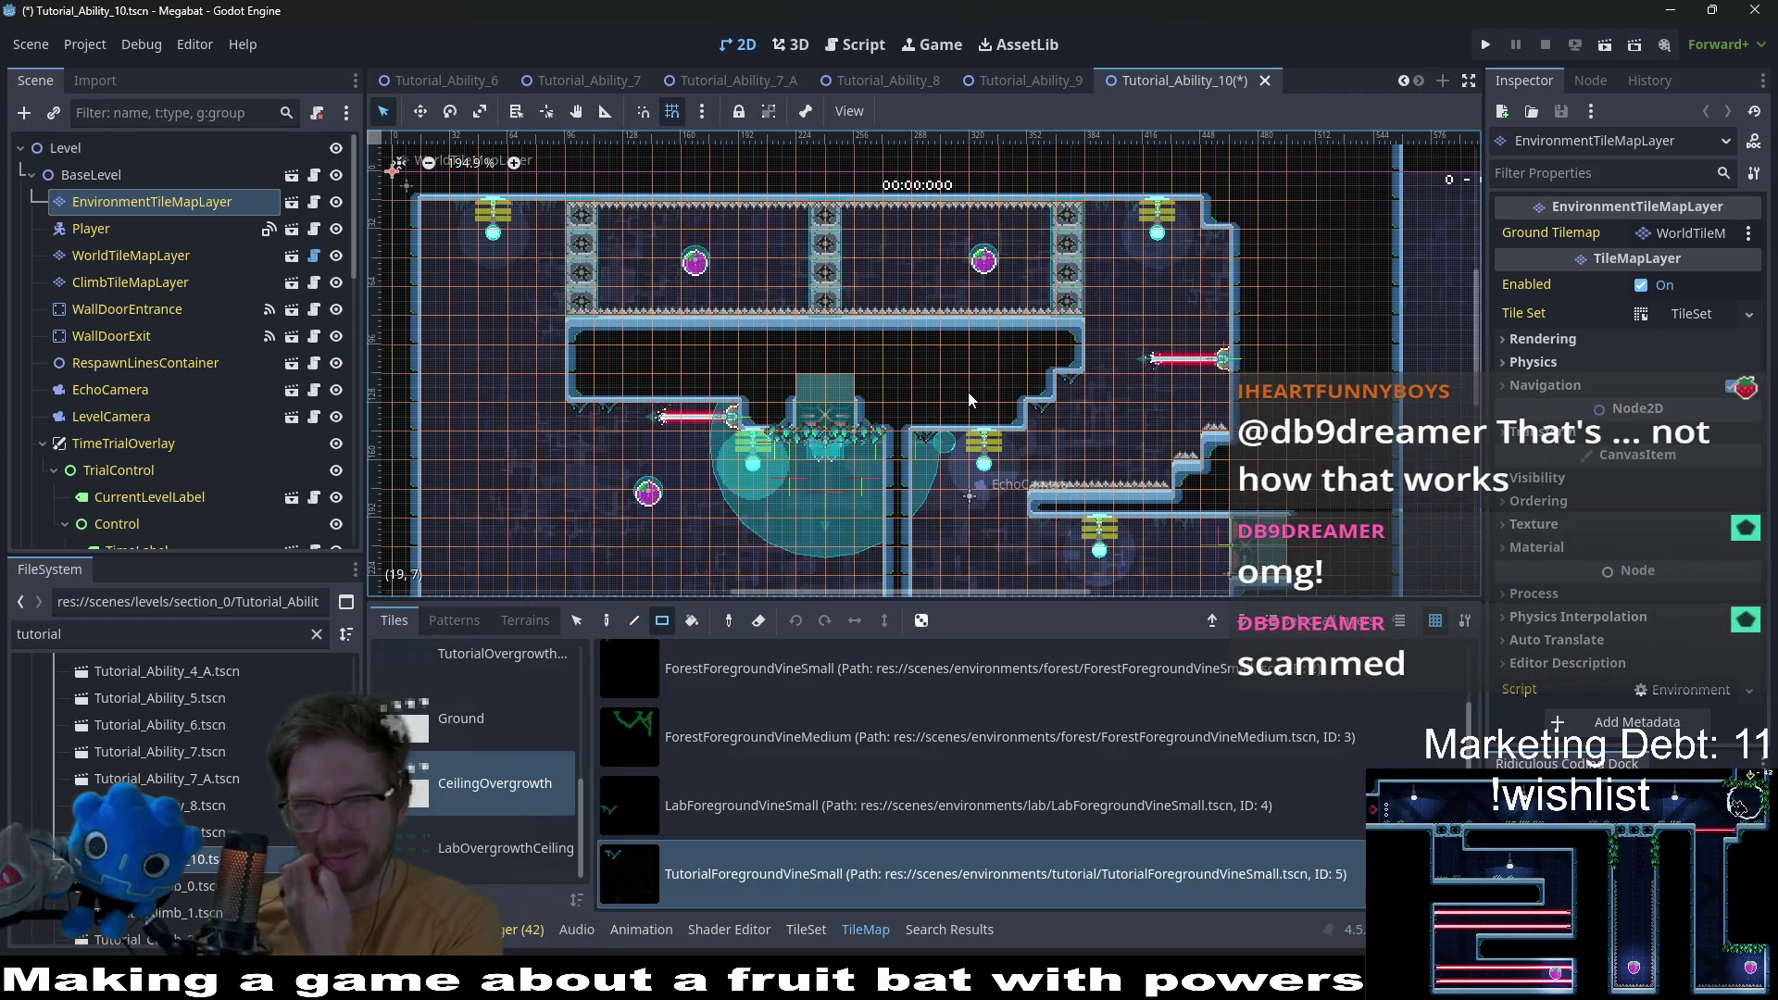
pyautogui.scroll(2, 1124, 192)
pyautogui.moveTo(1090, 239)
pyautogui.mouseDown()
pyautogui.moveTo(1183, 236)
pyautogui.moveTo(1274, 270)
pyautogui.mouseUp()
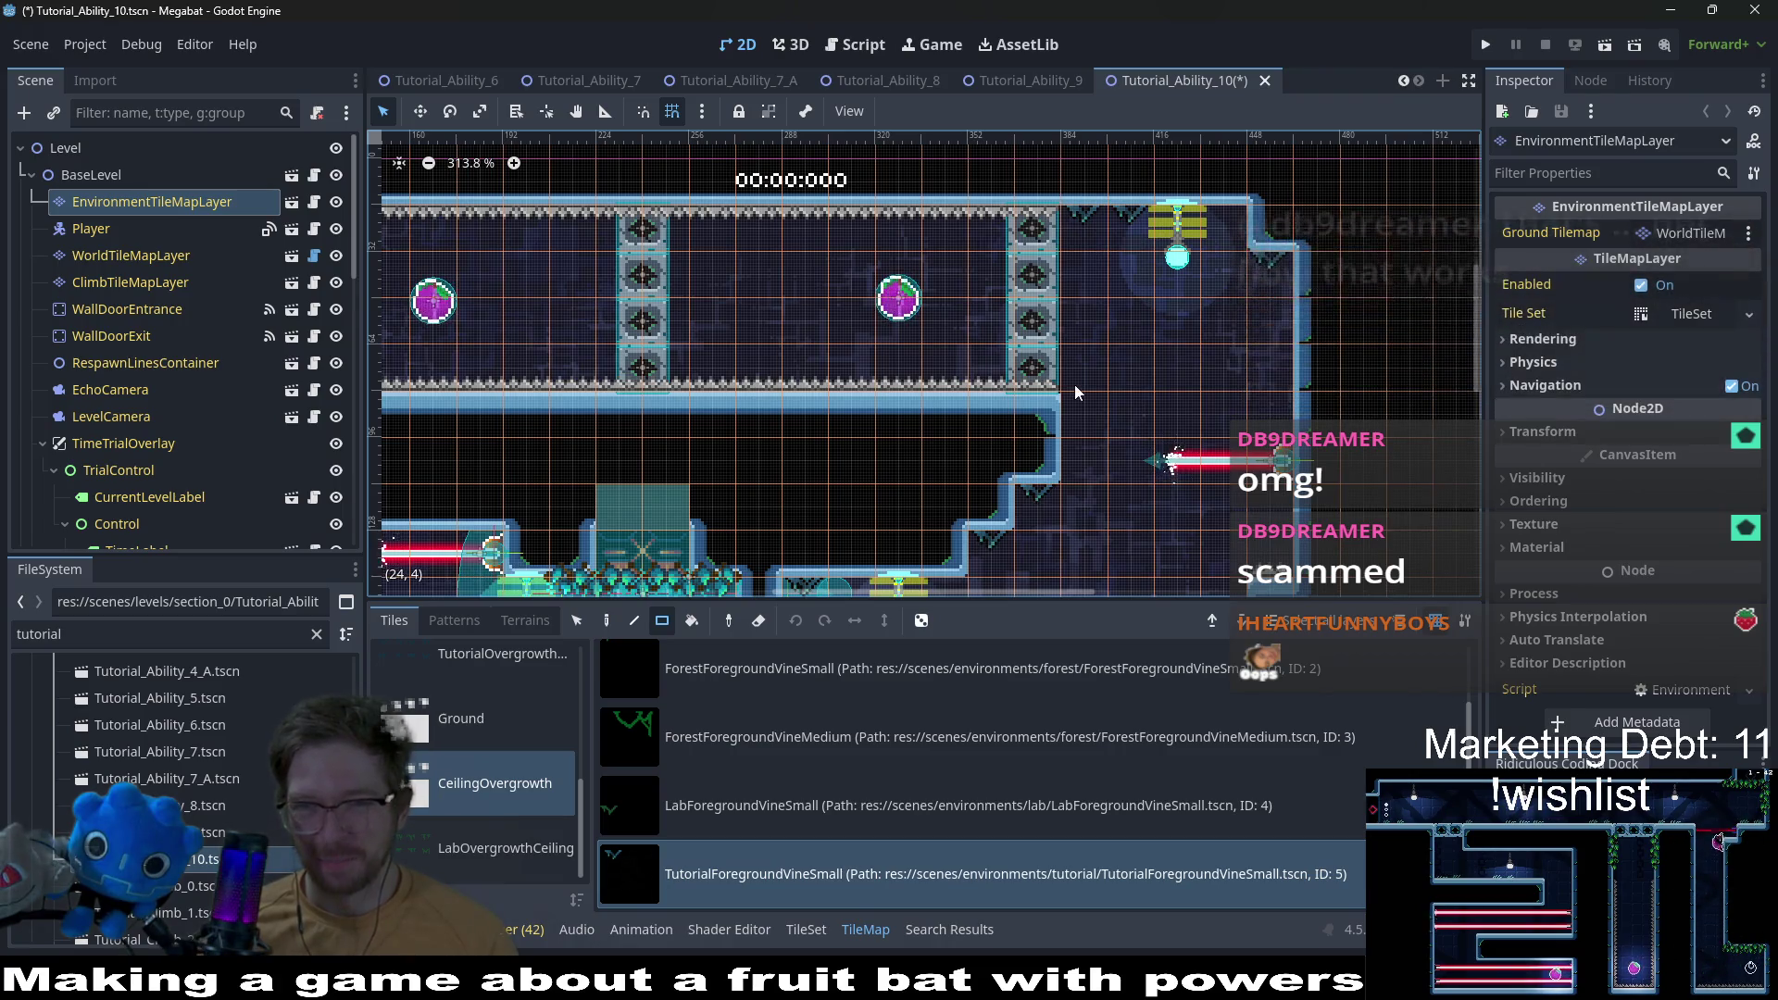
# Step: Save the Tutorial_Ability_10 scene and look over the placed vines
pyautogui.hscroll(-3, 1074, 385)
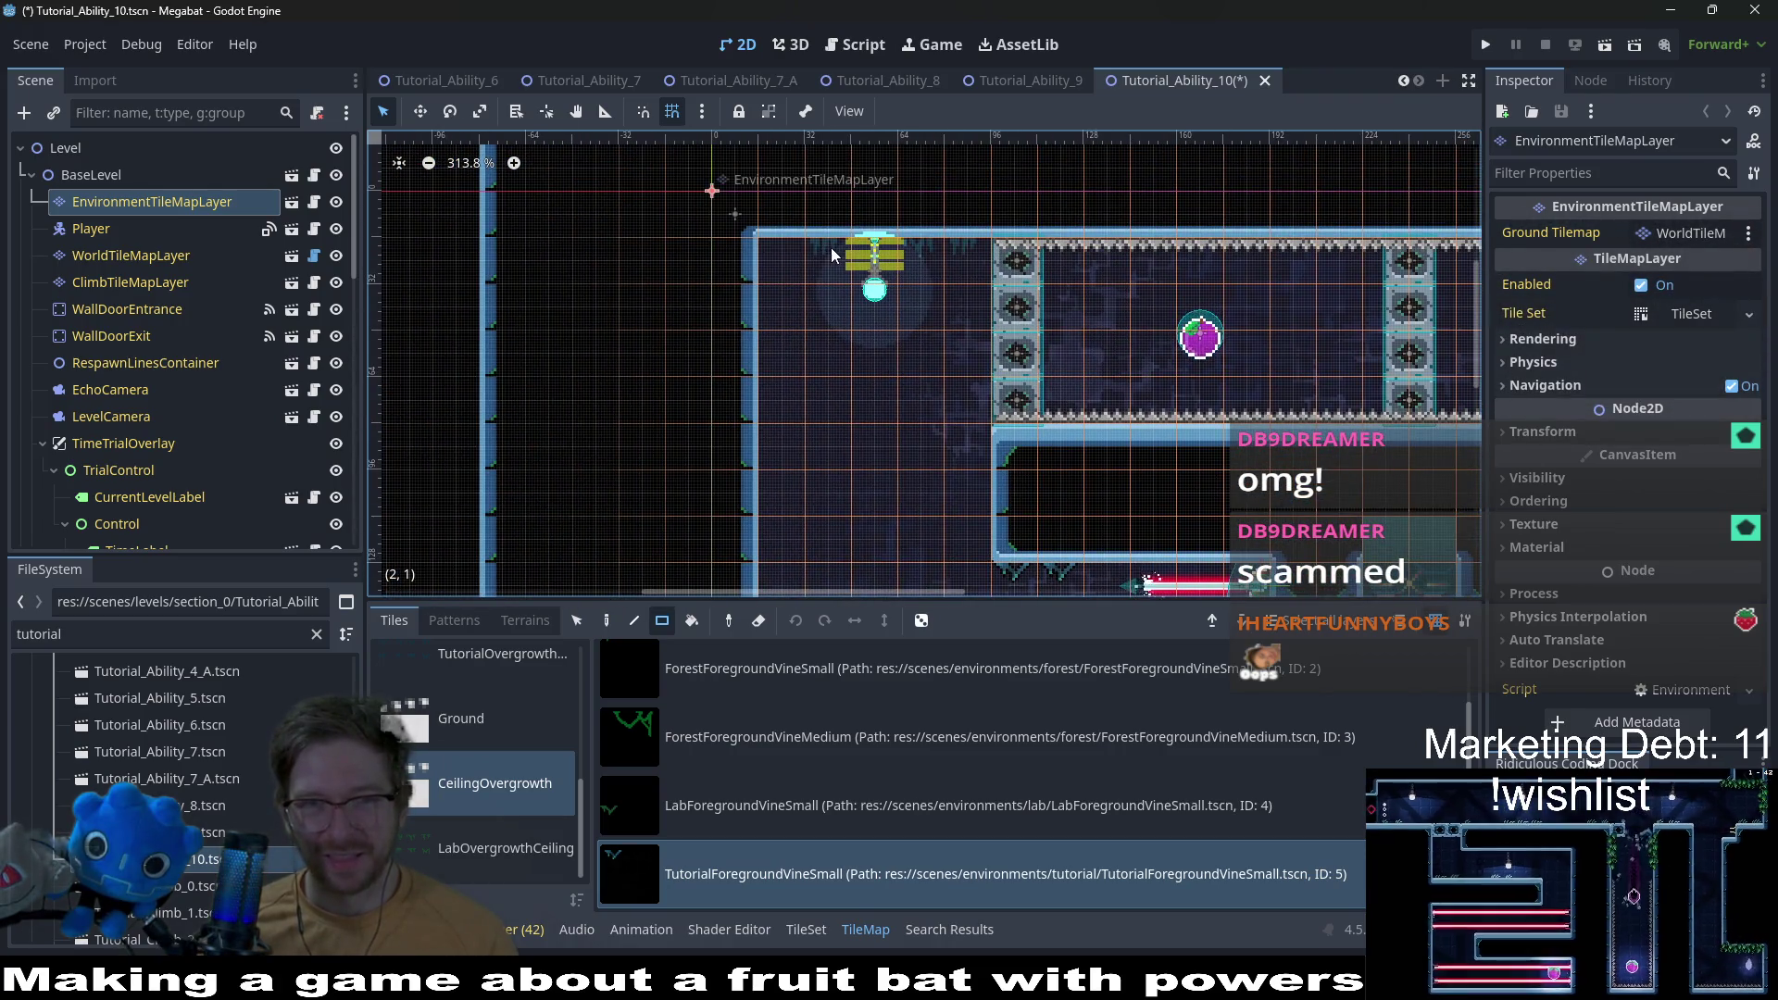
pyautogui.scroll(-2, 1041, 433)
pyautogui.hscroll(3, 1041, 434)
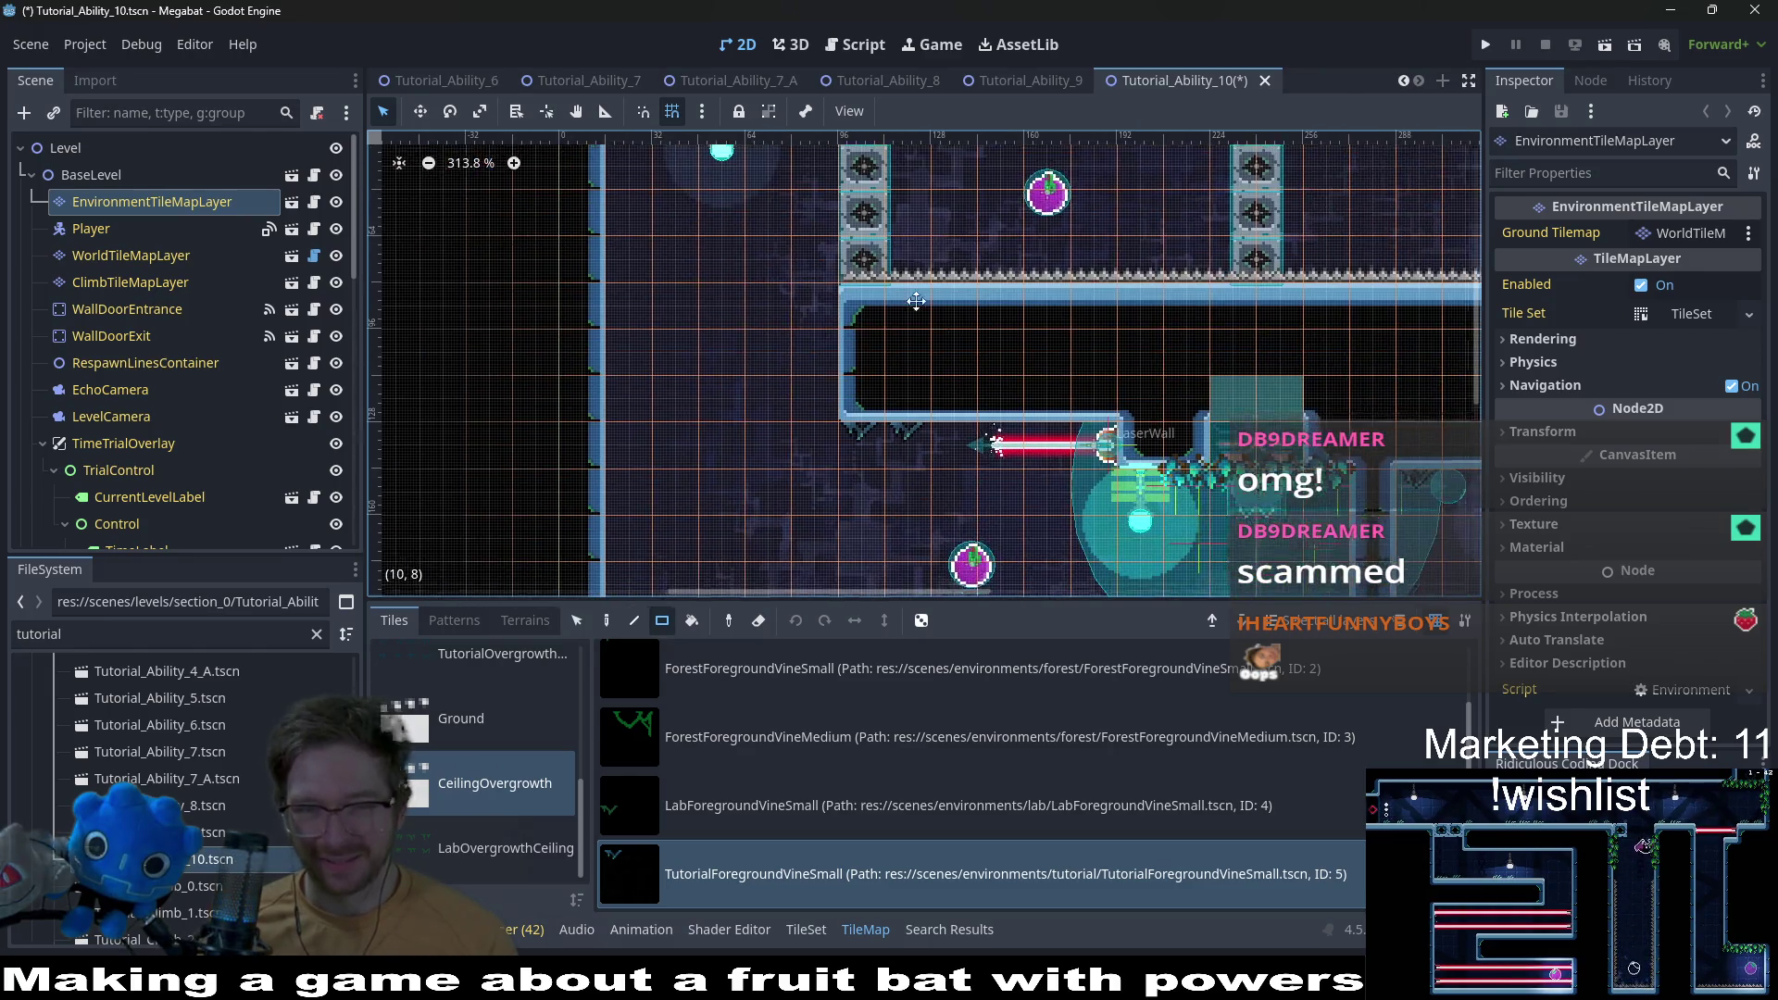
pyautogui.hscroll(1, 1072, 391)
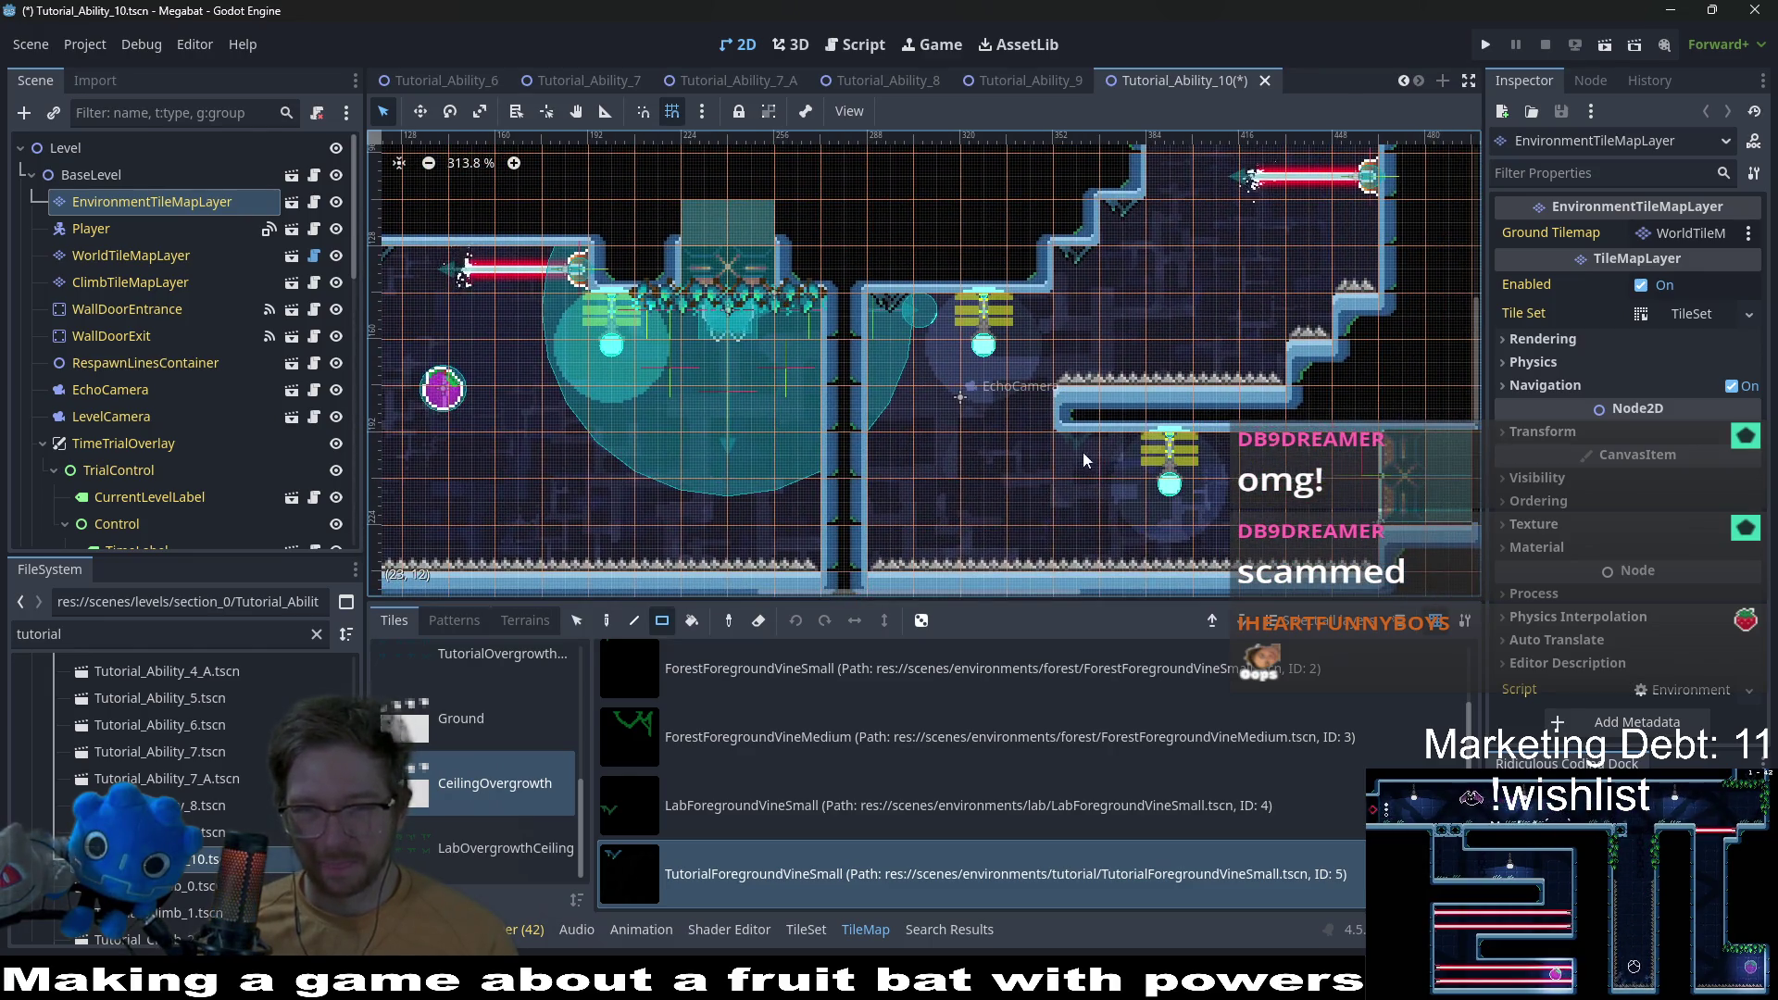
pyautogui.scroll(-5, 1330, 481)
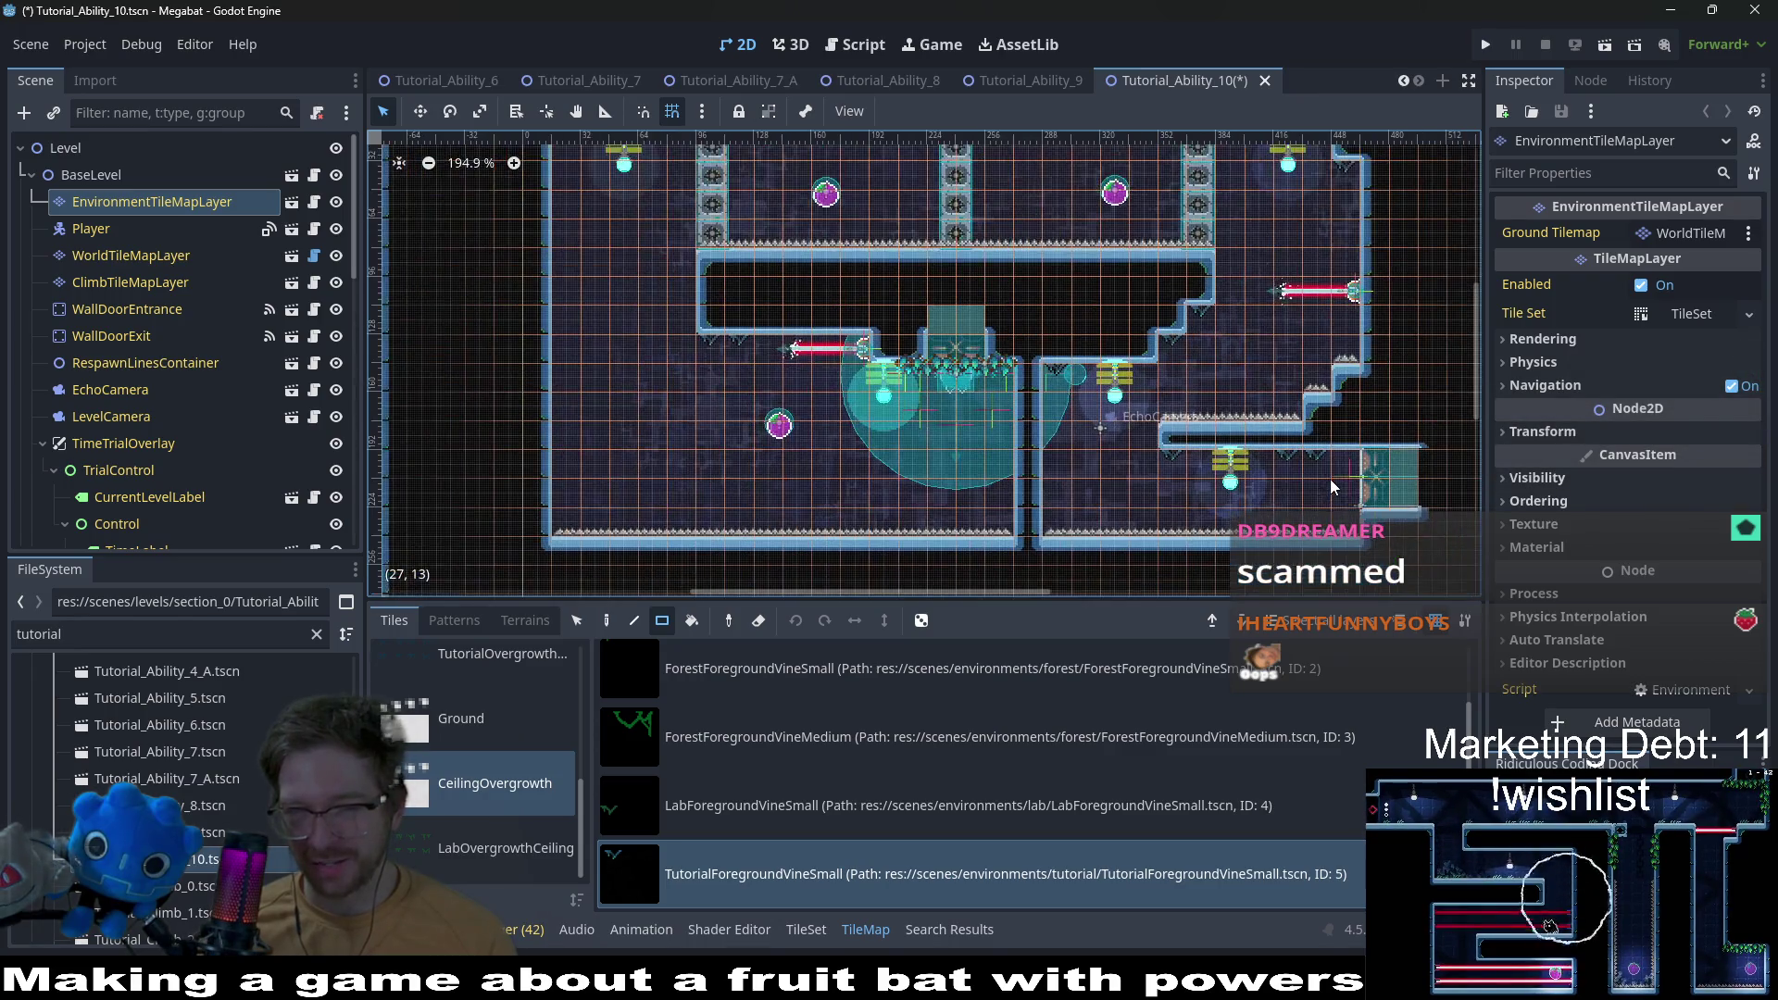
pyautogui.scroll(3, 826, 376)
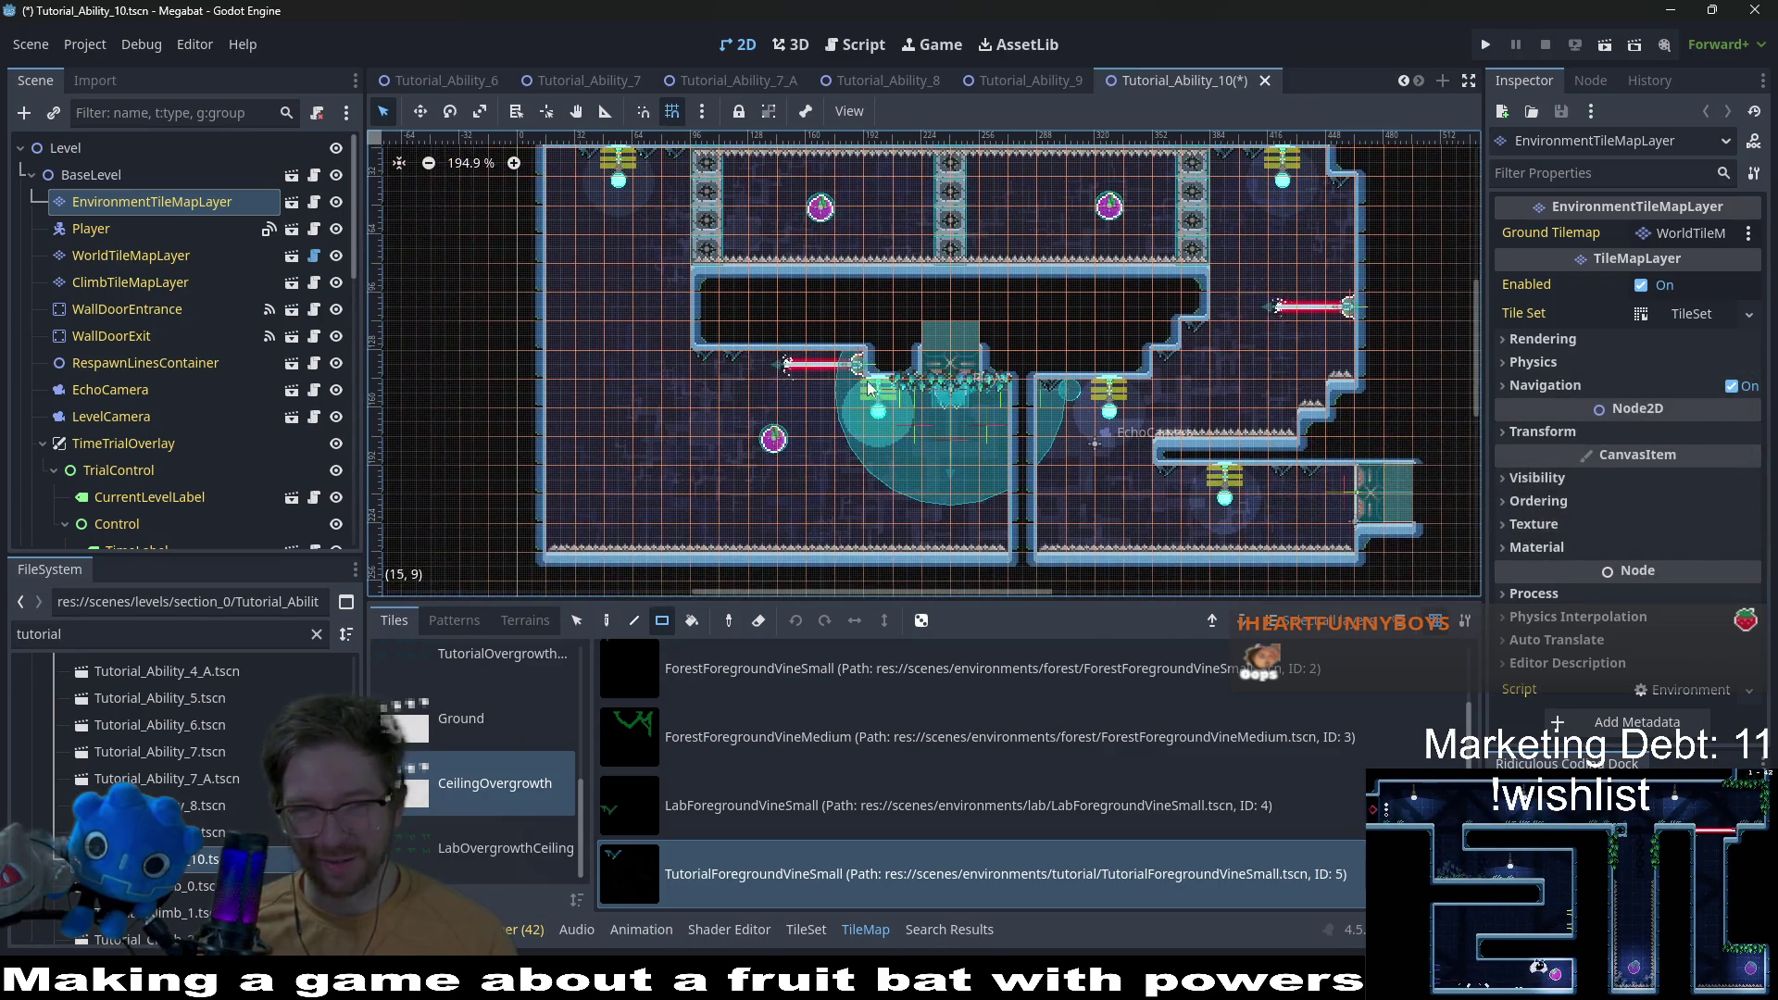
pyautogui.hotkey('ctrl', 's')
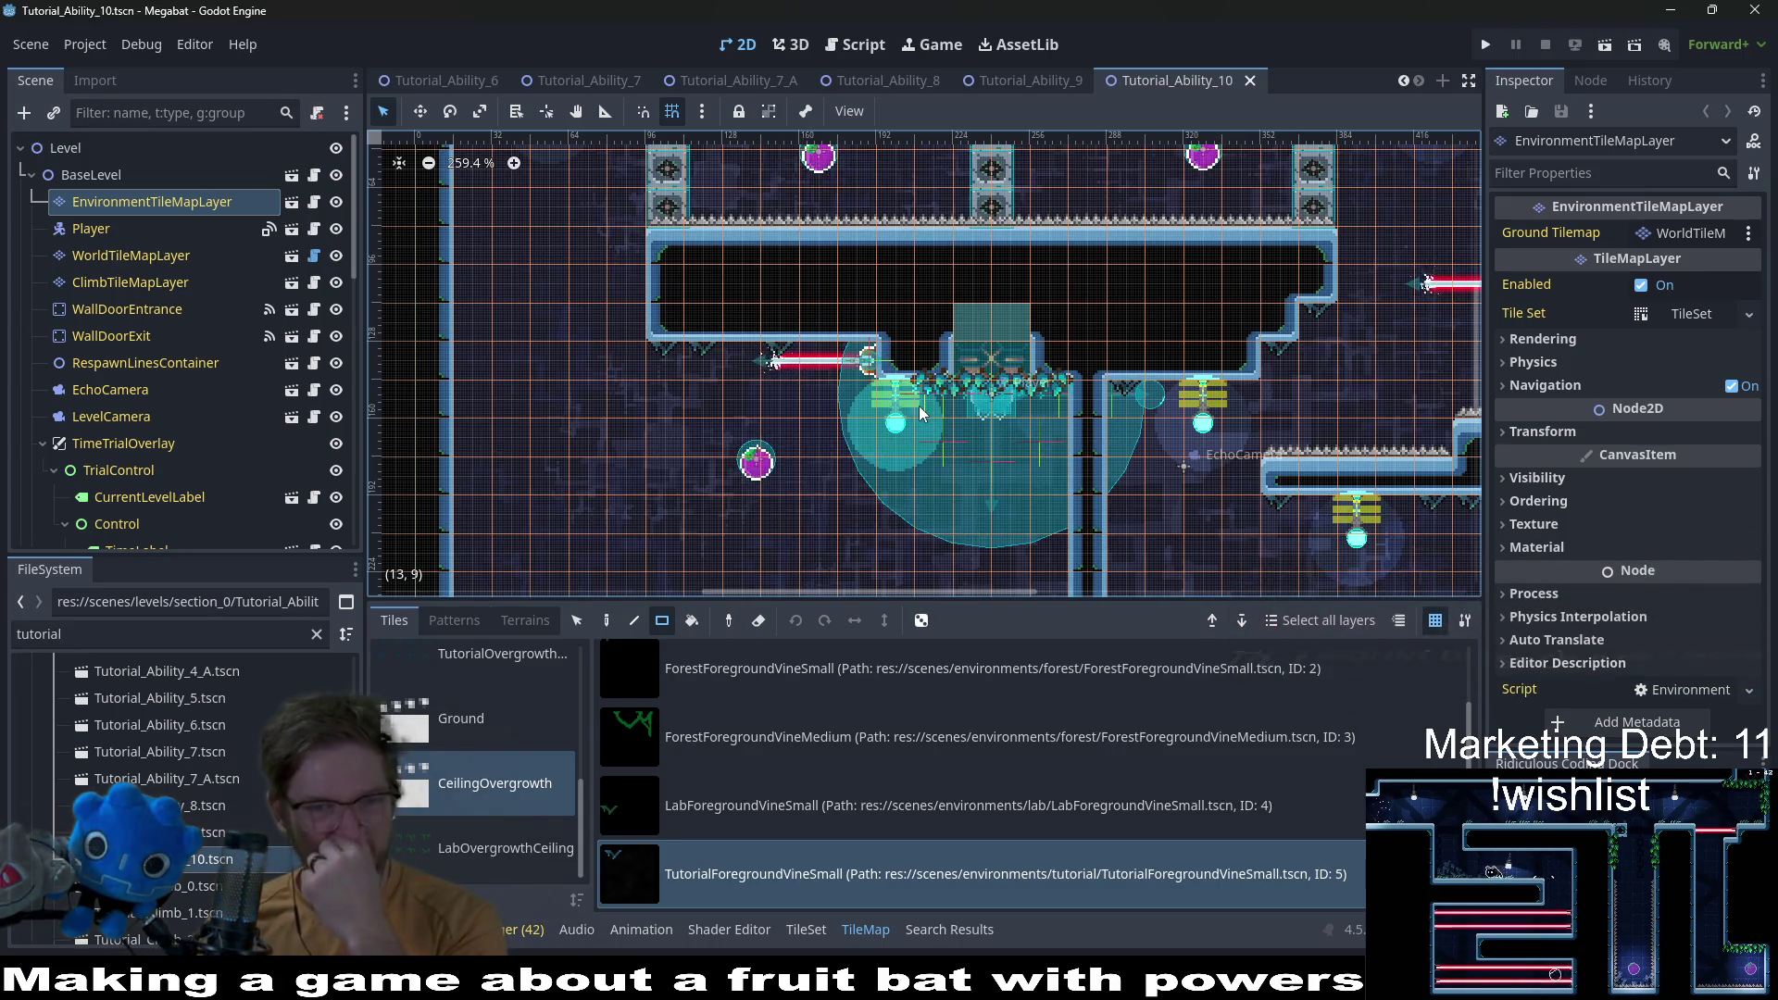
pyautogui.scroll(4, 805, 369)
pyautogui.scroll(3, 805, 370)
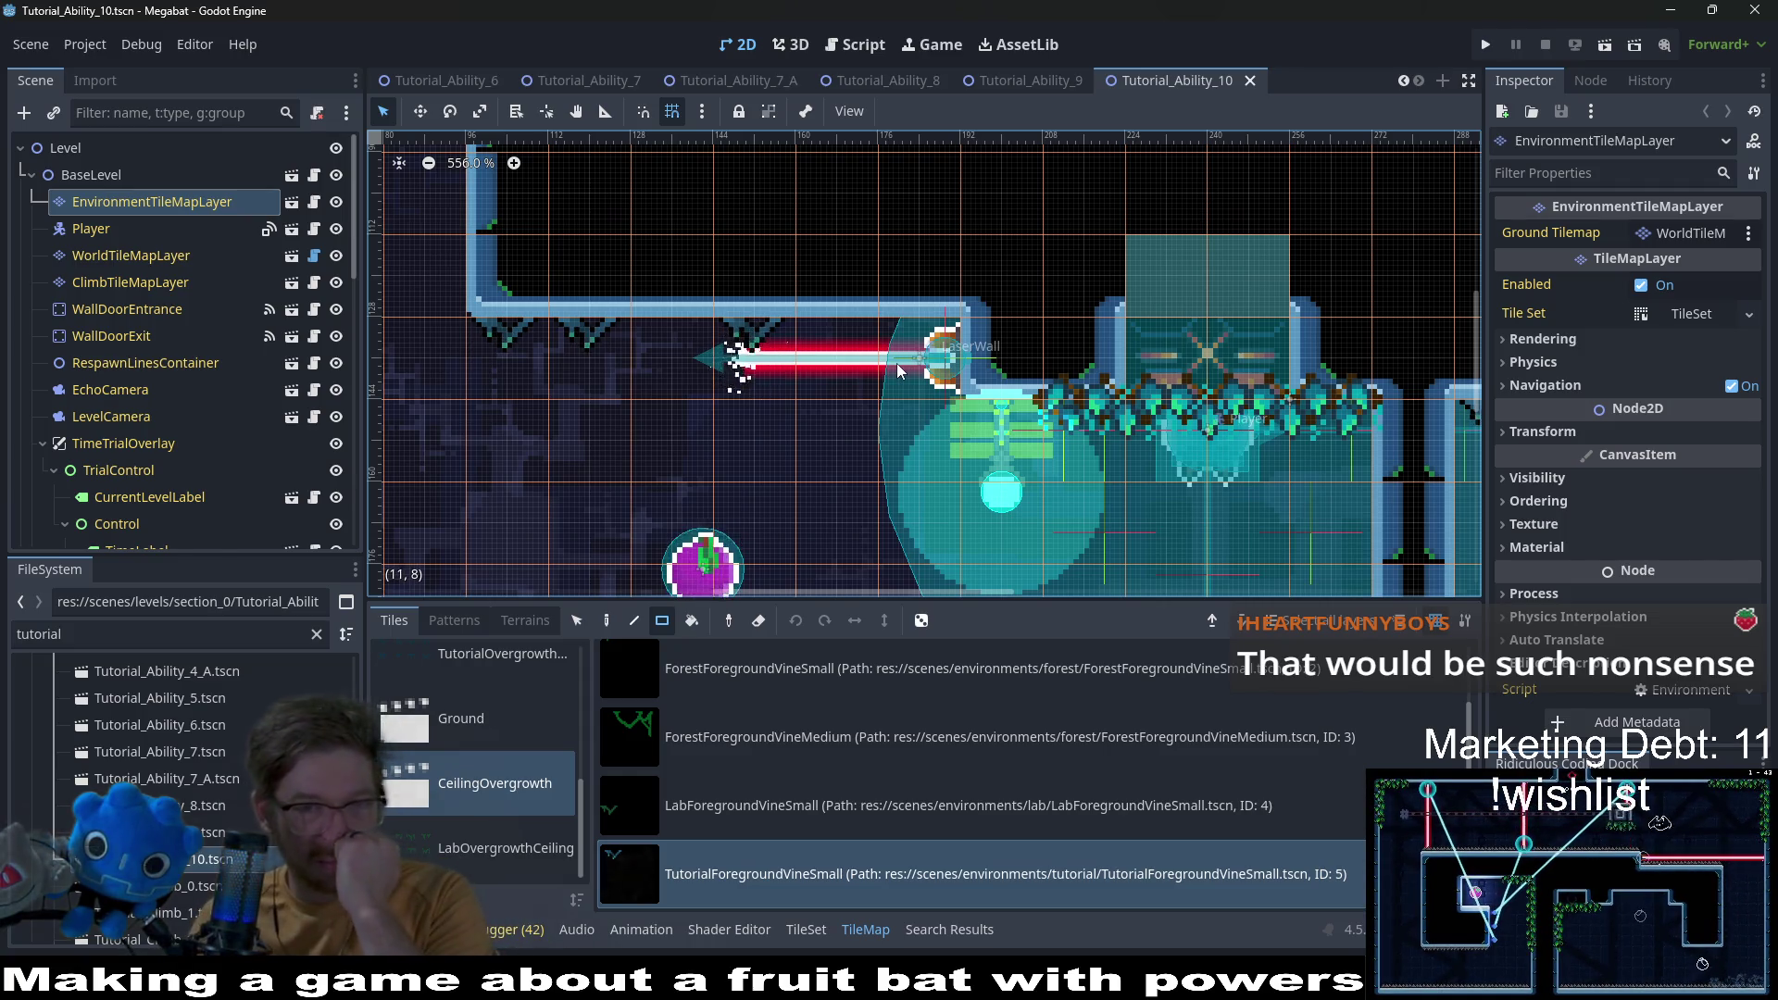
pyautogui.scroll(-2, 893, 364)
pyautogui.scroll(-3, 893, 364)
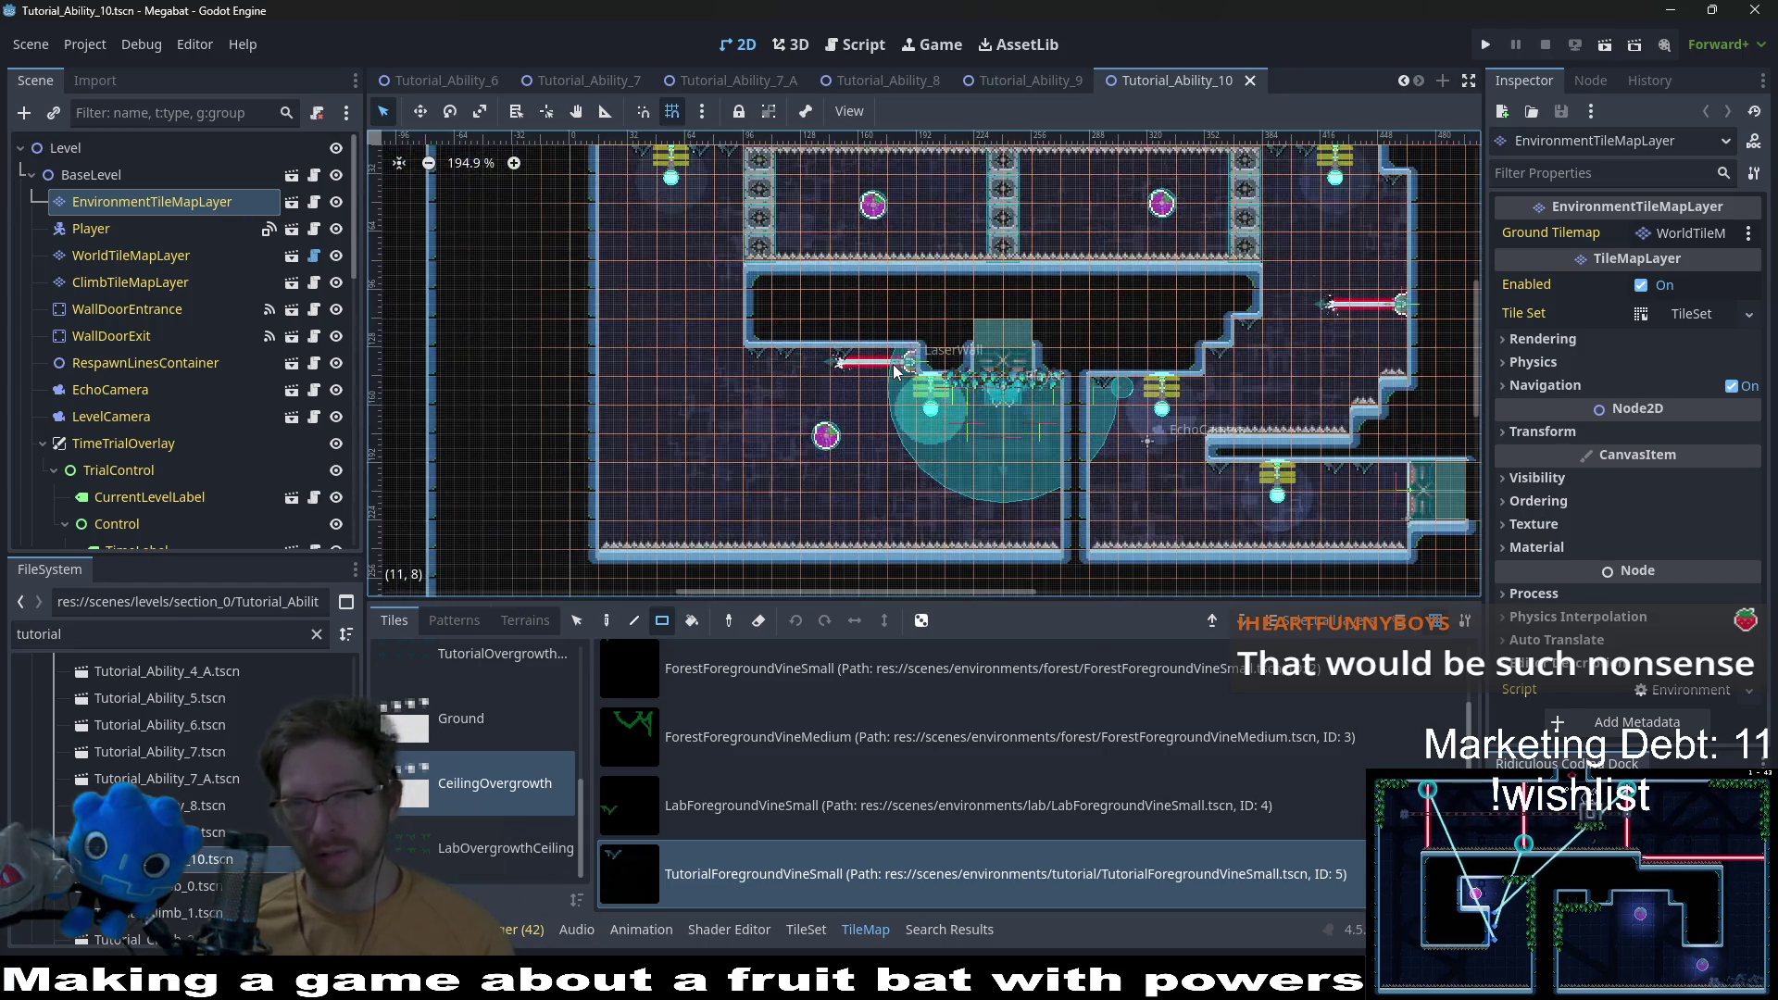
pyautogui.hscroll(3, 1170, 398)
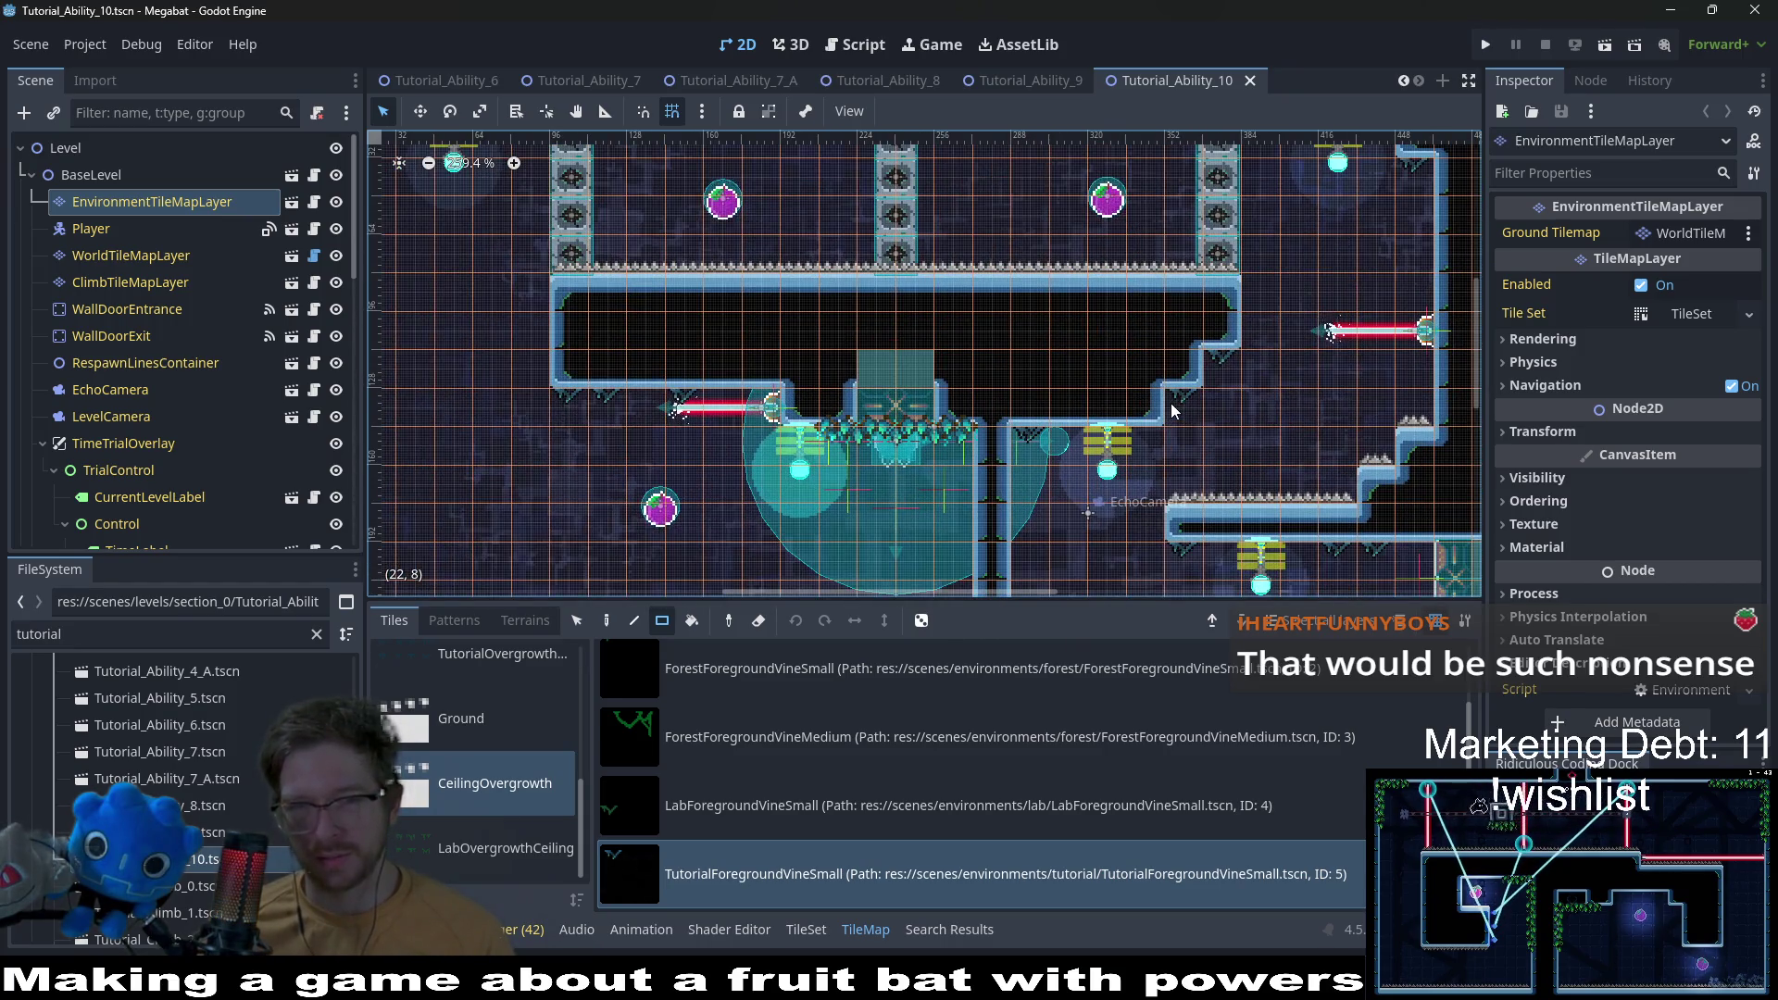
pyautogui.scroll(3, 1170, 402)
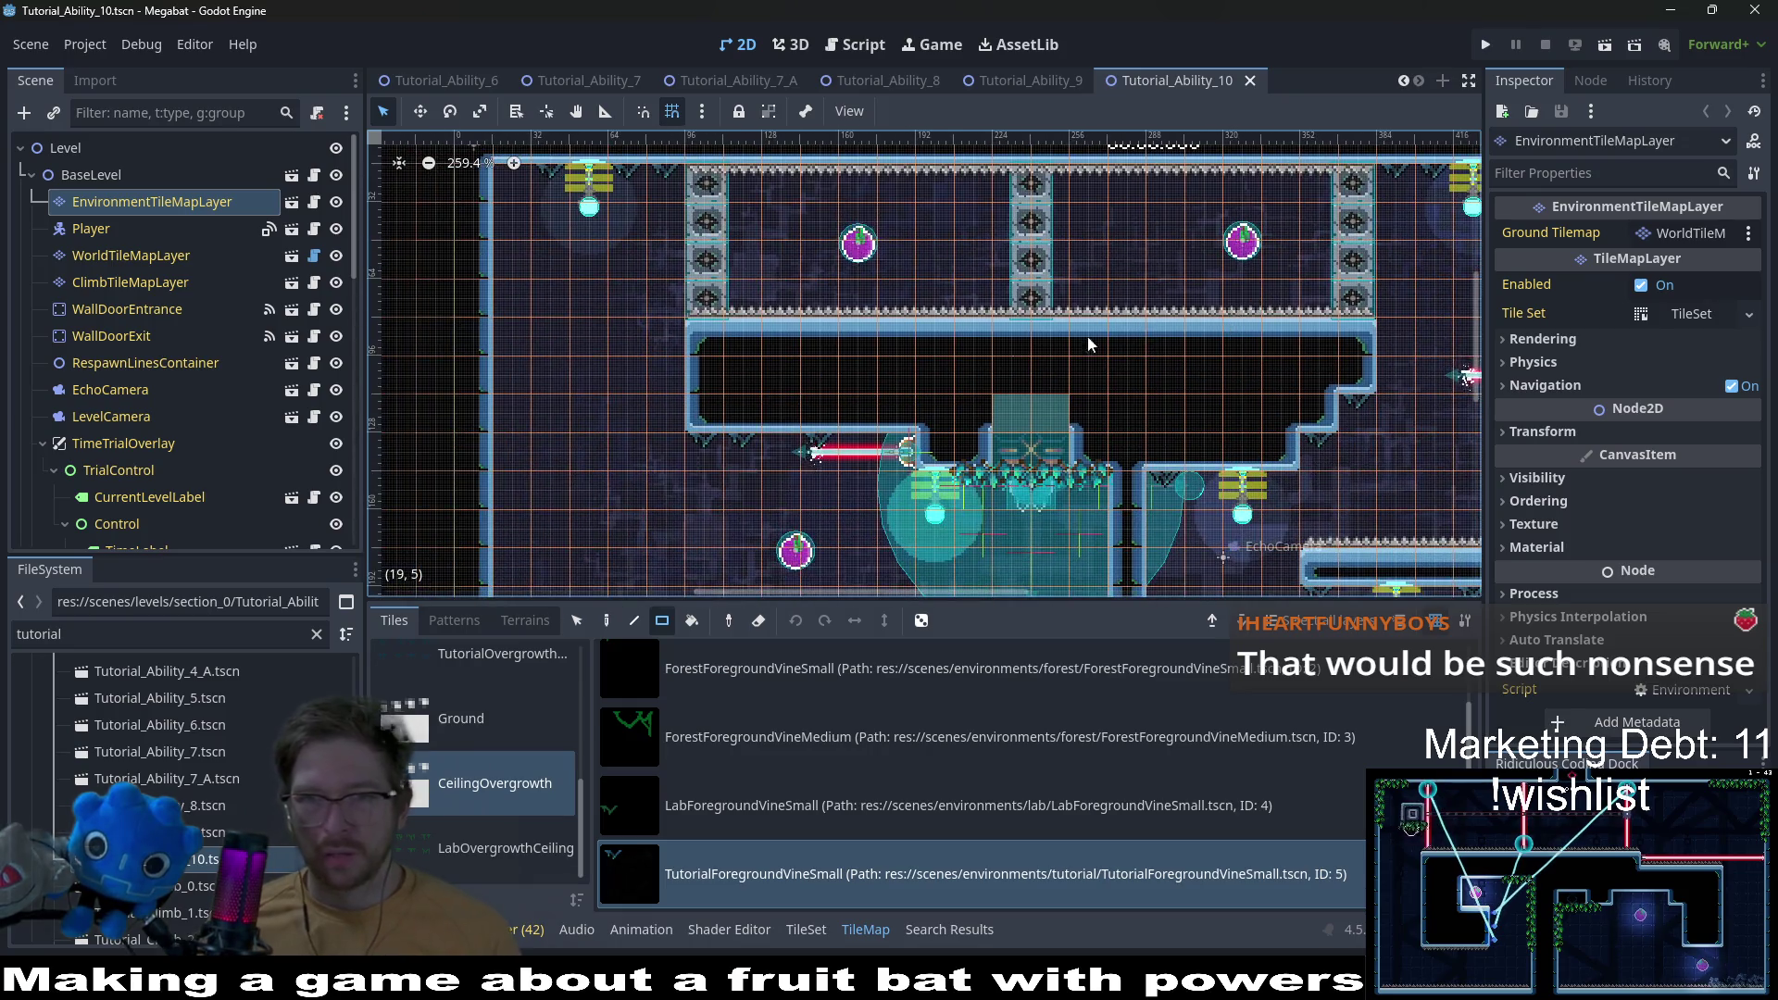
# Step: Open Tutorial_Climb_1 and pick CeilingOvergrowth > TutorialForegroundVineSmall on the environment layer
pyautogui.doubleClick(197, 885)
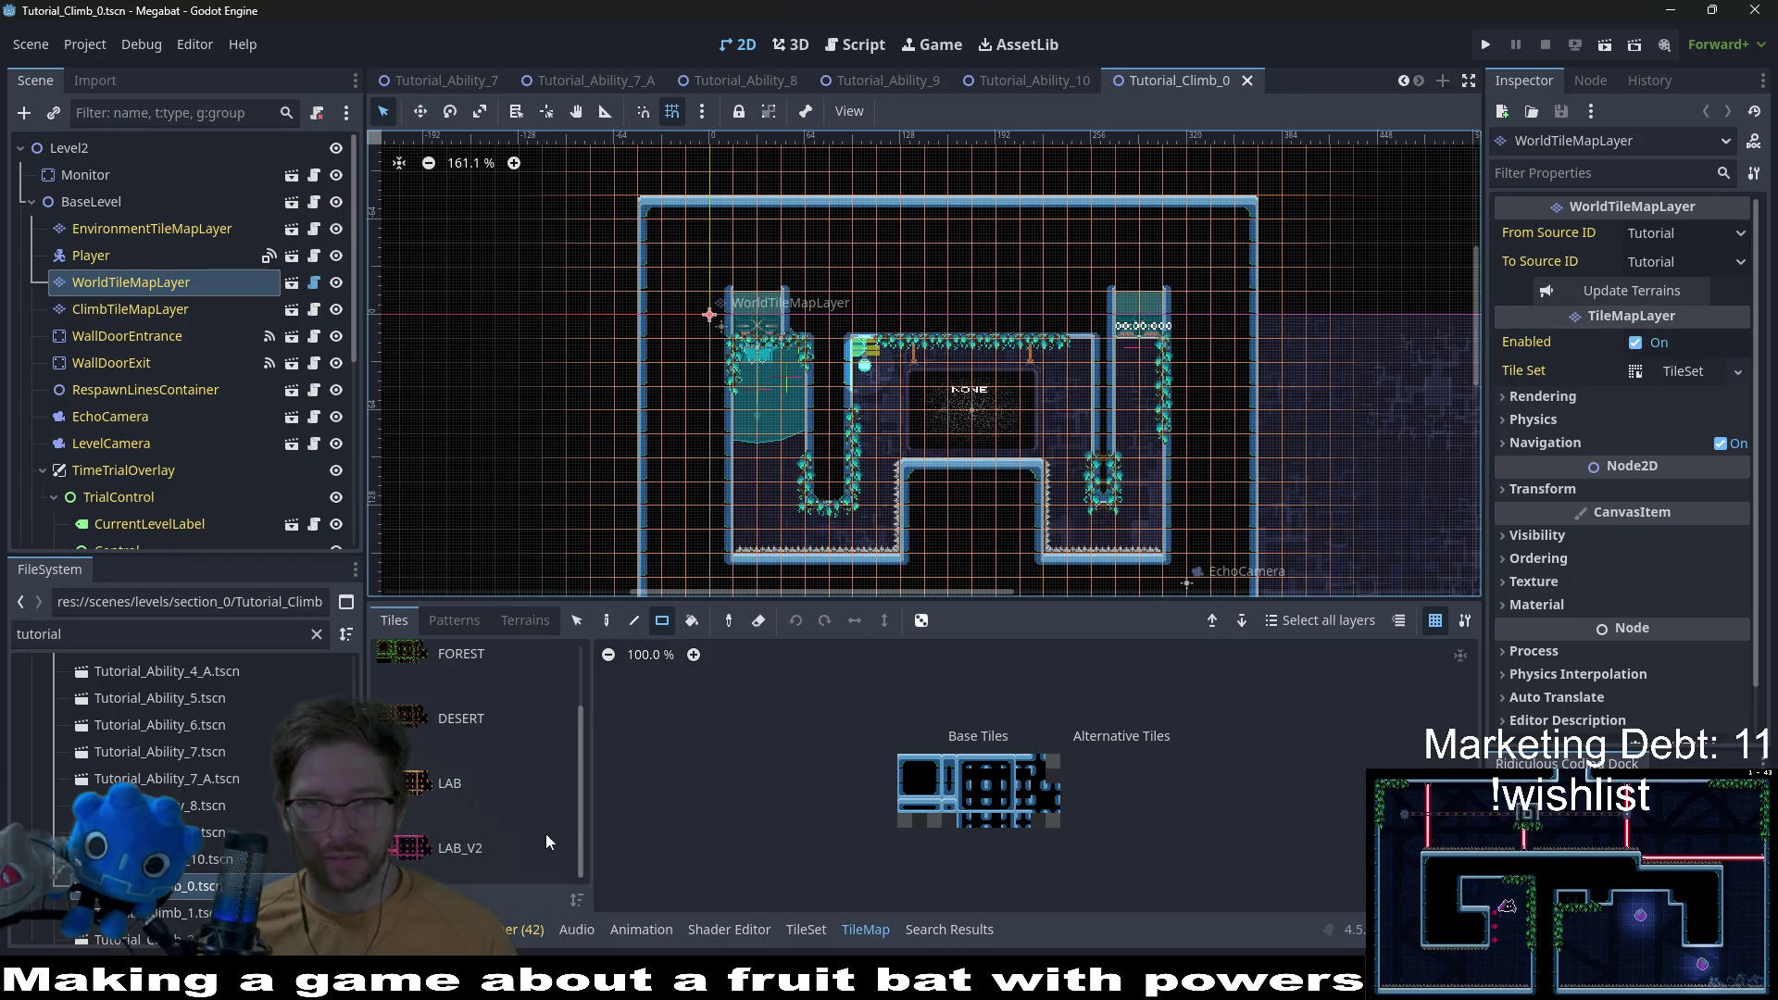
pyautogui.doubleClick(185, 912)
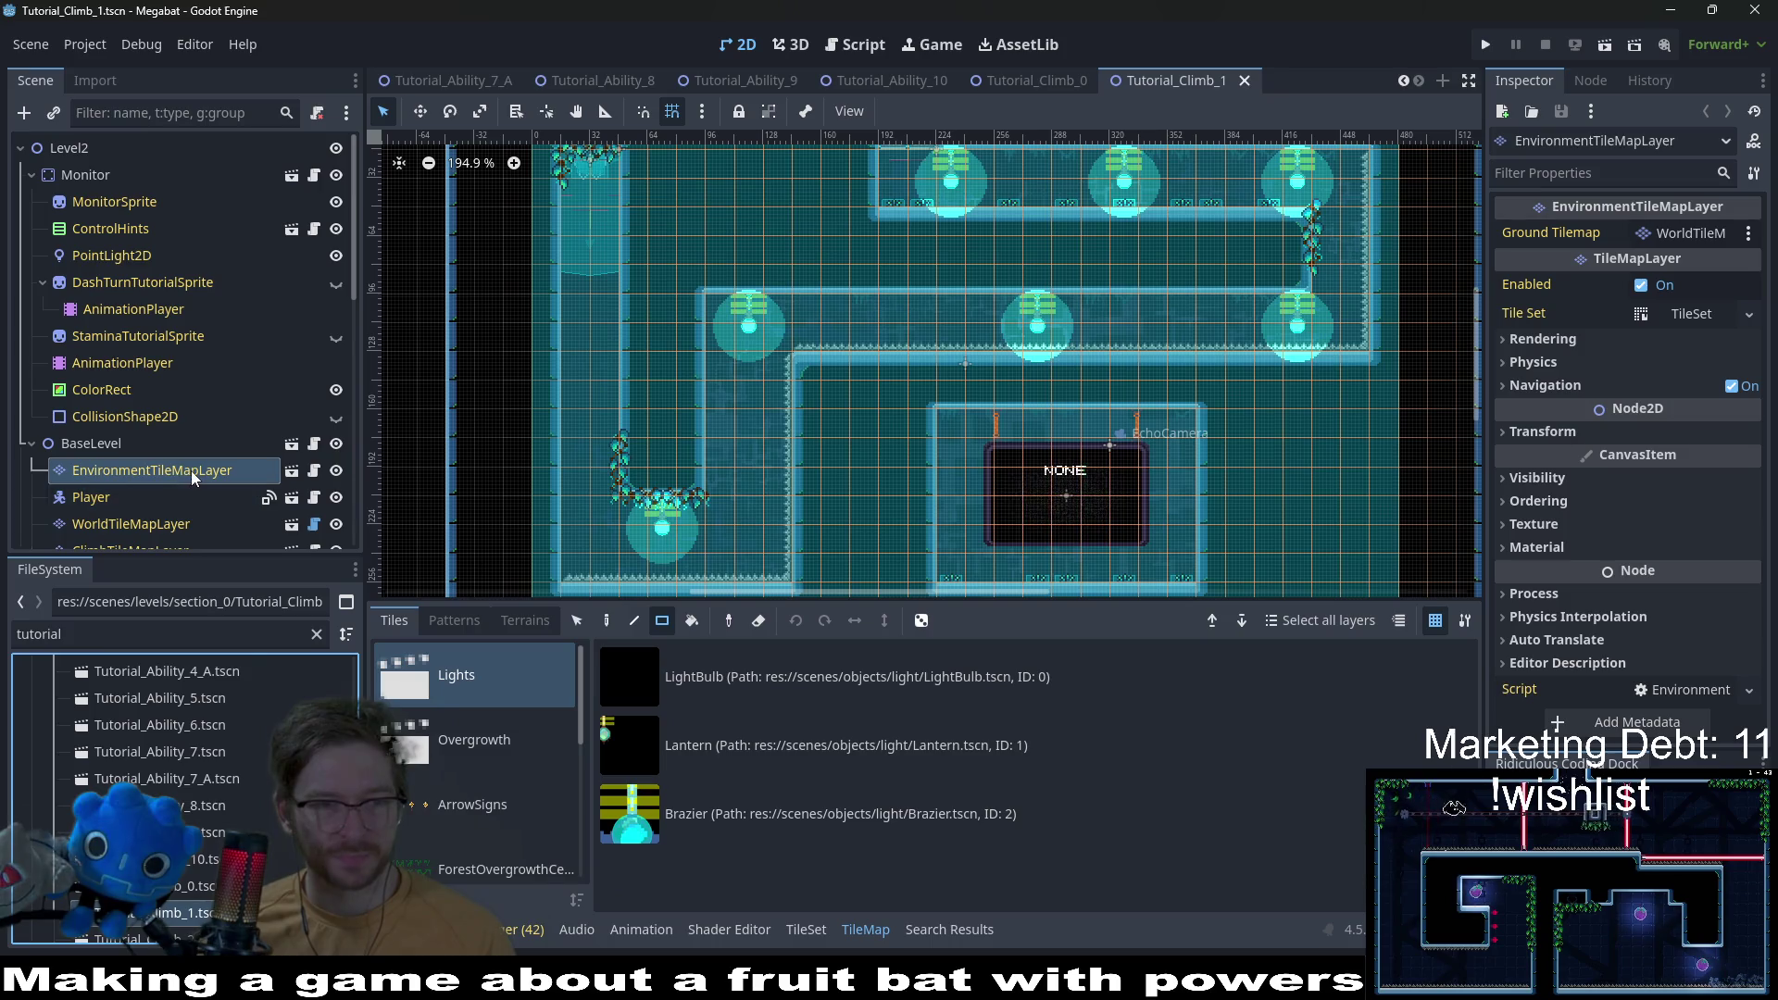
pyautogui.click(520, 618)
pyautogui.click(397, 622)
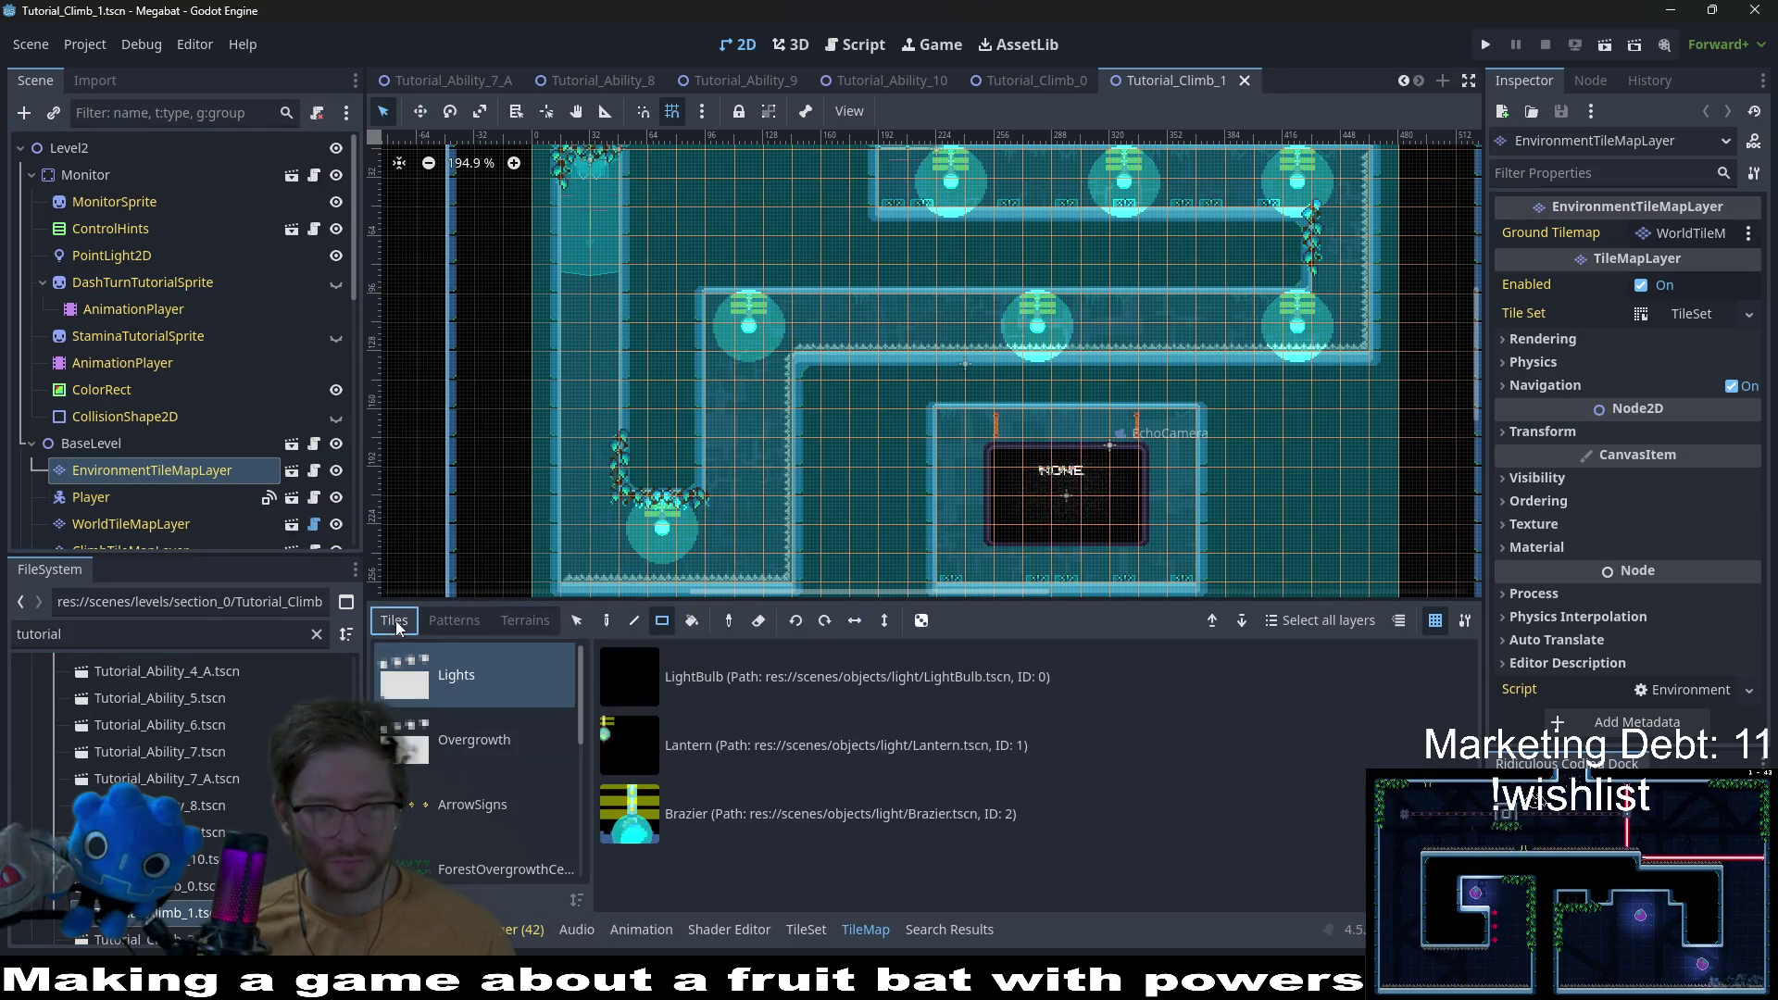
pyautogui.scroll(-3, 470, 757)
pyautogui.click(509, 796)
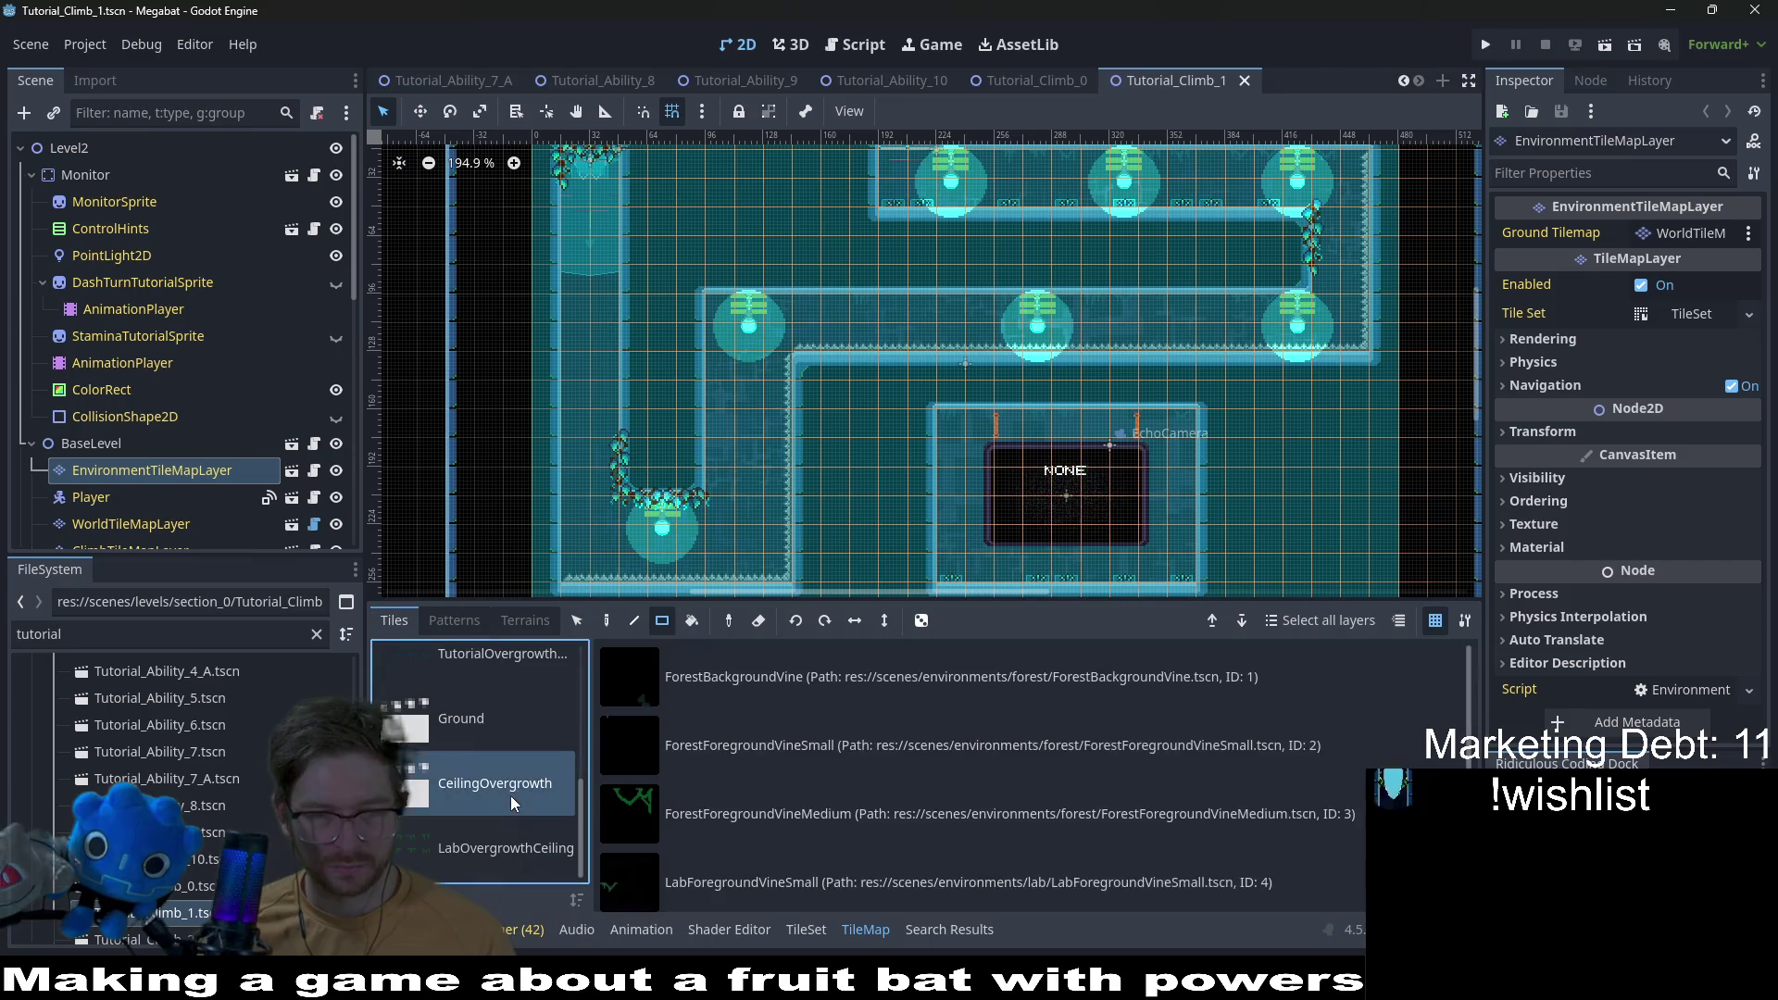
pyautogui.click(761, 822)
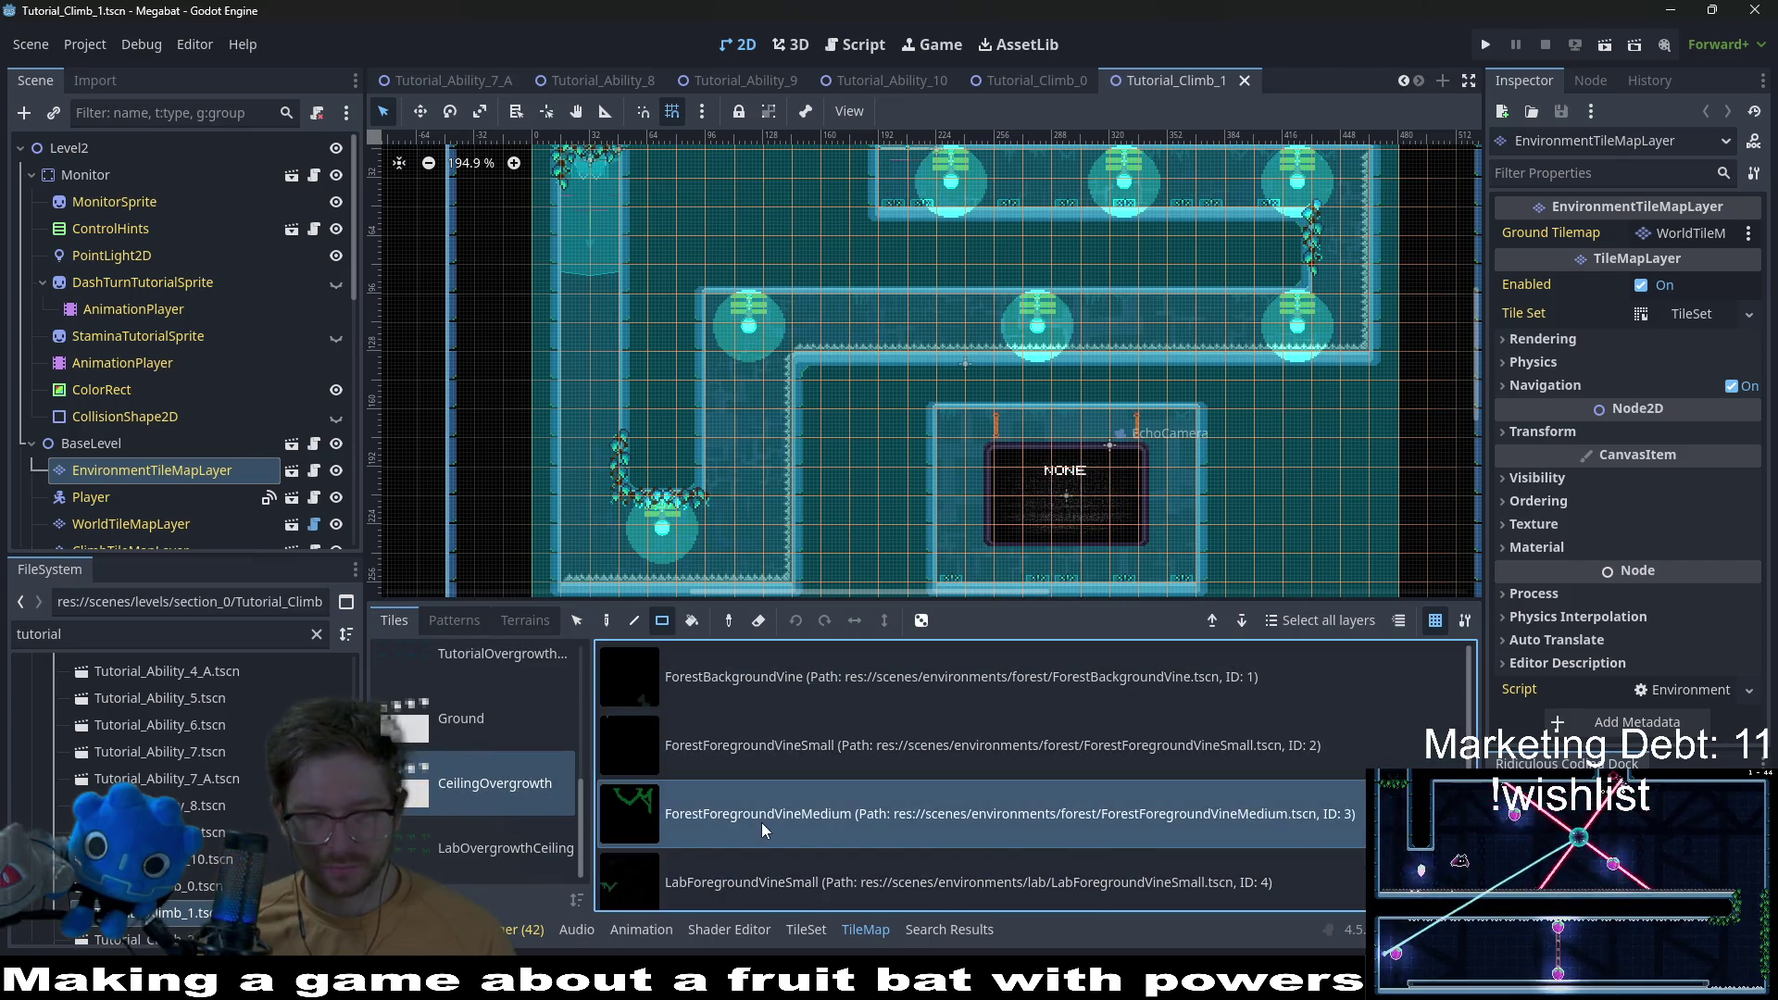
pyautogui.scroll(-1, 756, 870)
pyautogui.click(755, 880)
pyautogui.scroll(5, 859, 314)
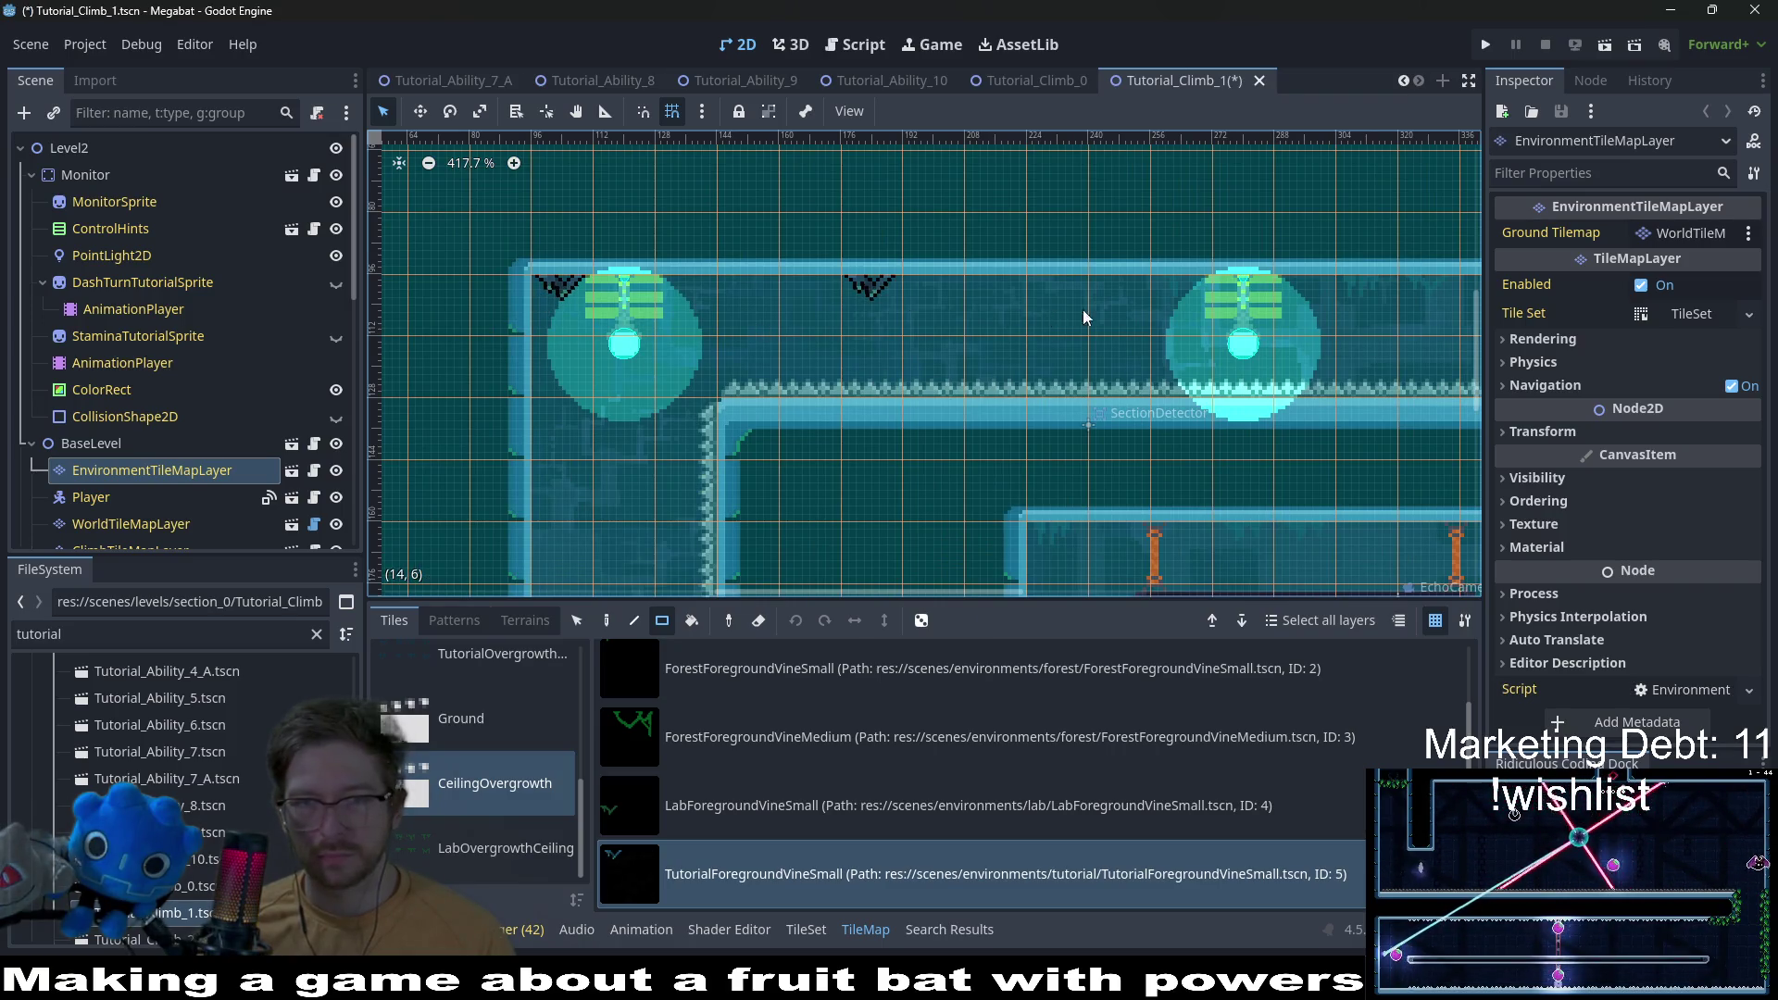
# Step: Paint a row of small vines under the upper corridor ceiling
pyautogui.moveTo(1066, 312); pyautogui.dragTo(743, 422)
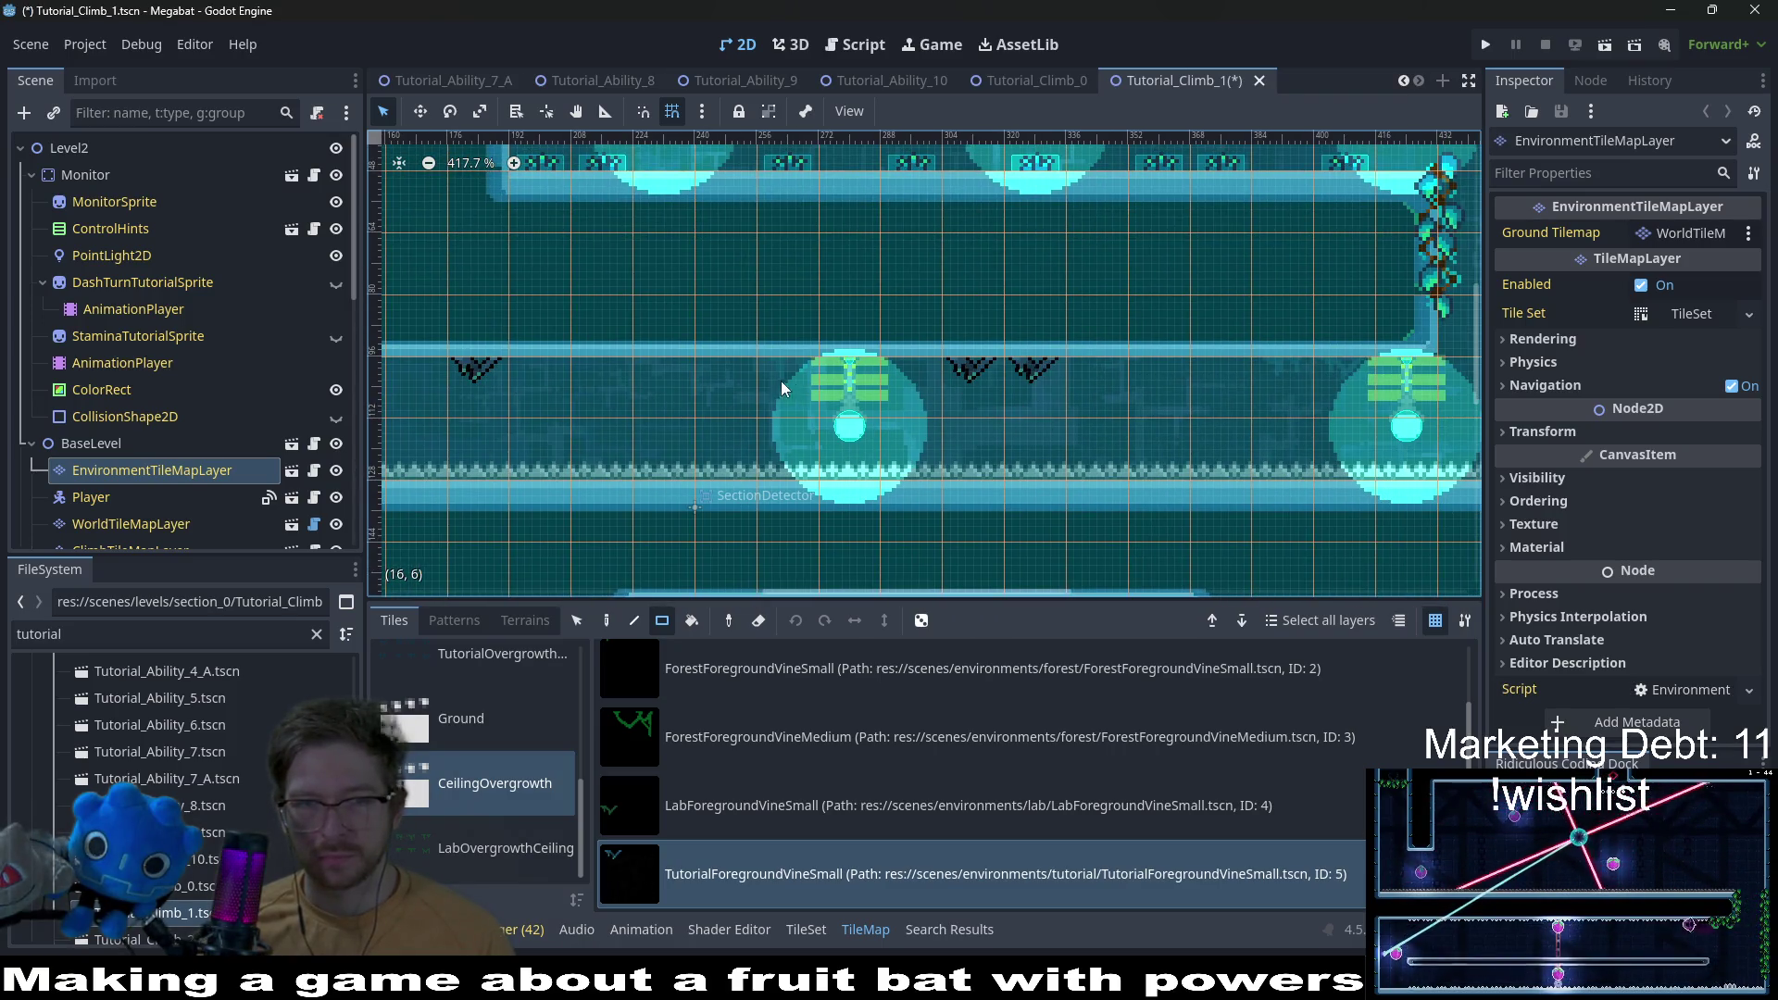
pyautogui.scroll(3, 1266, 514)
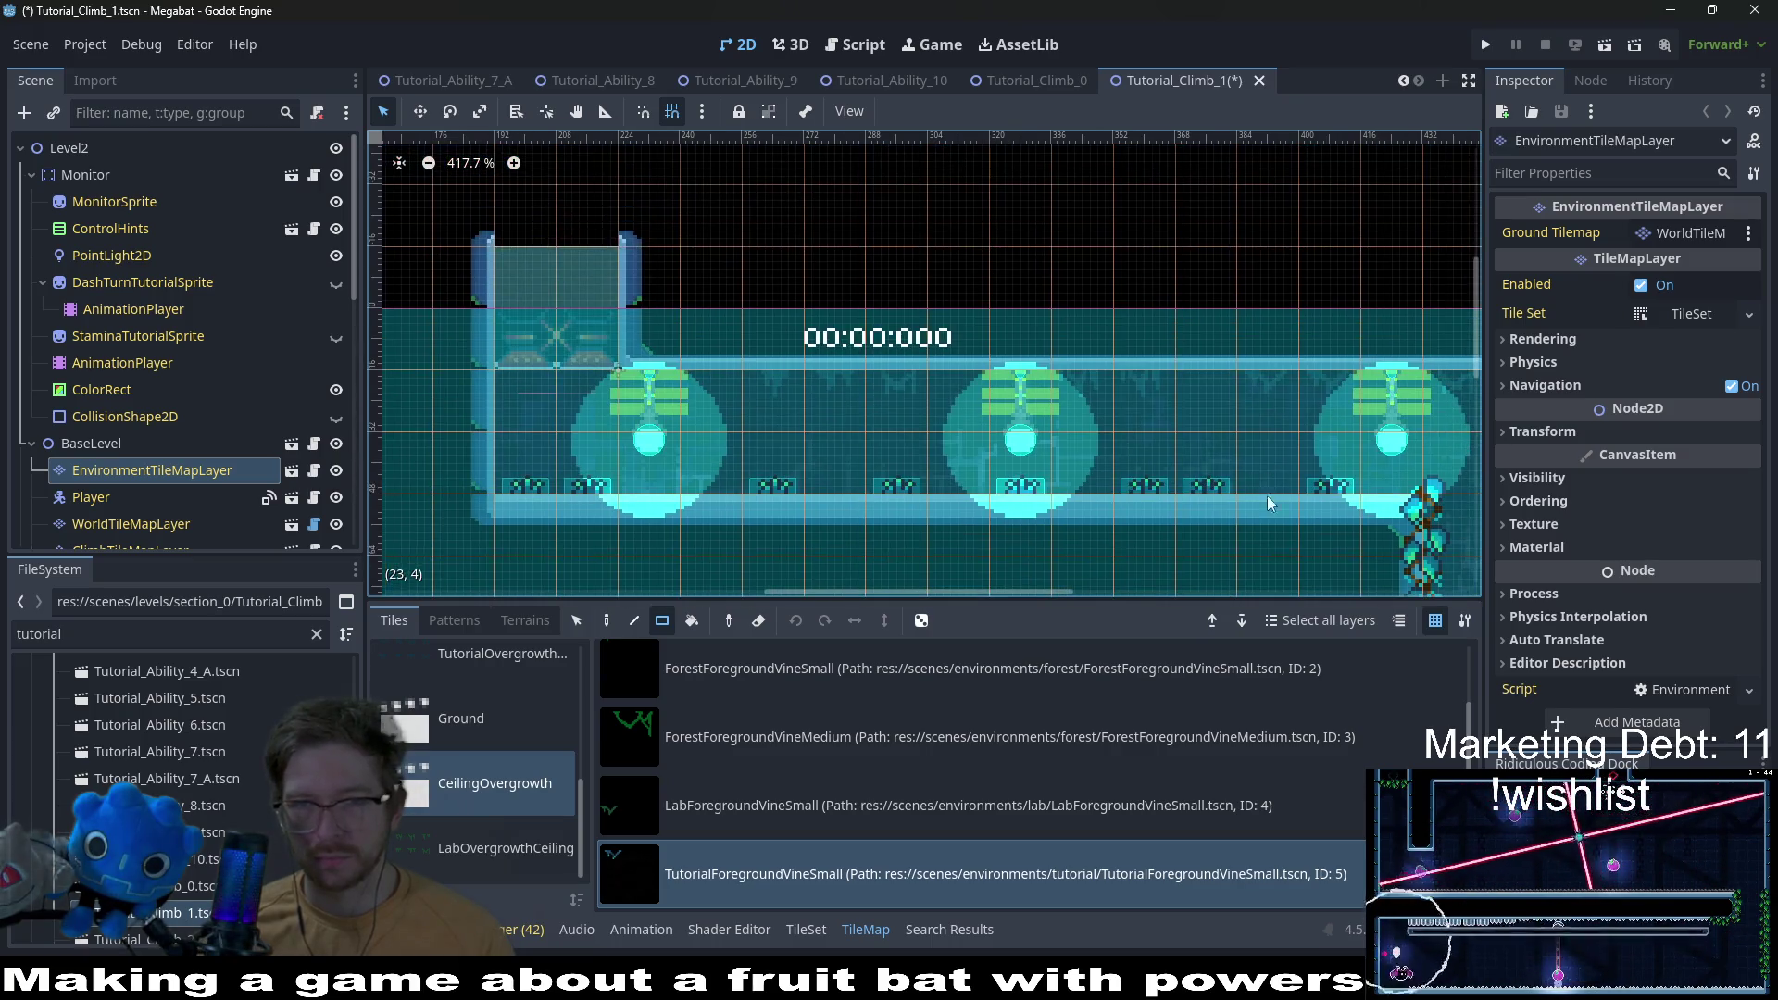
pyautogui.moveTo(774, 394); pyautogui.dragTo(902, 399)
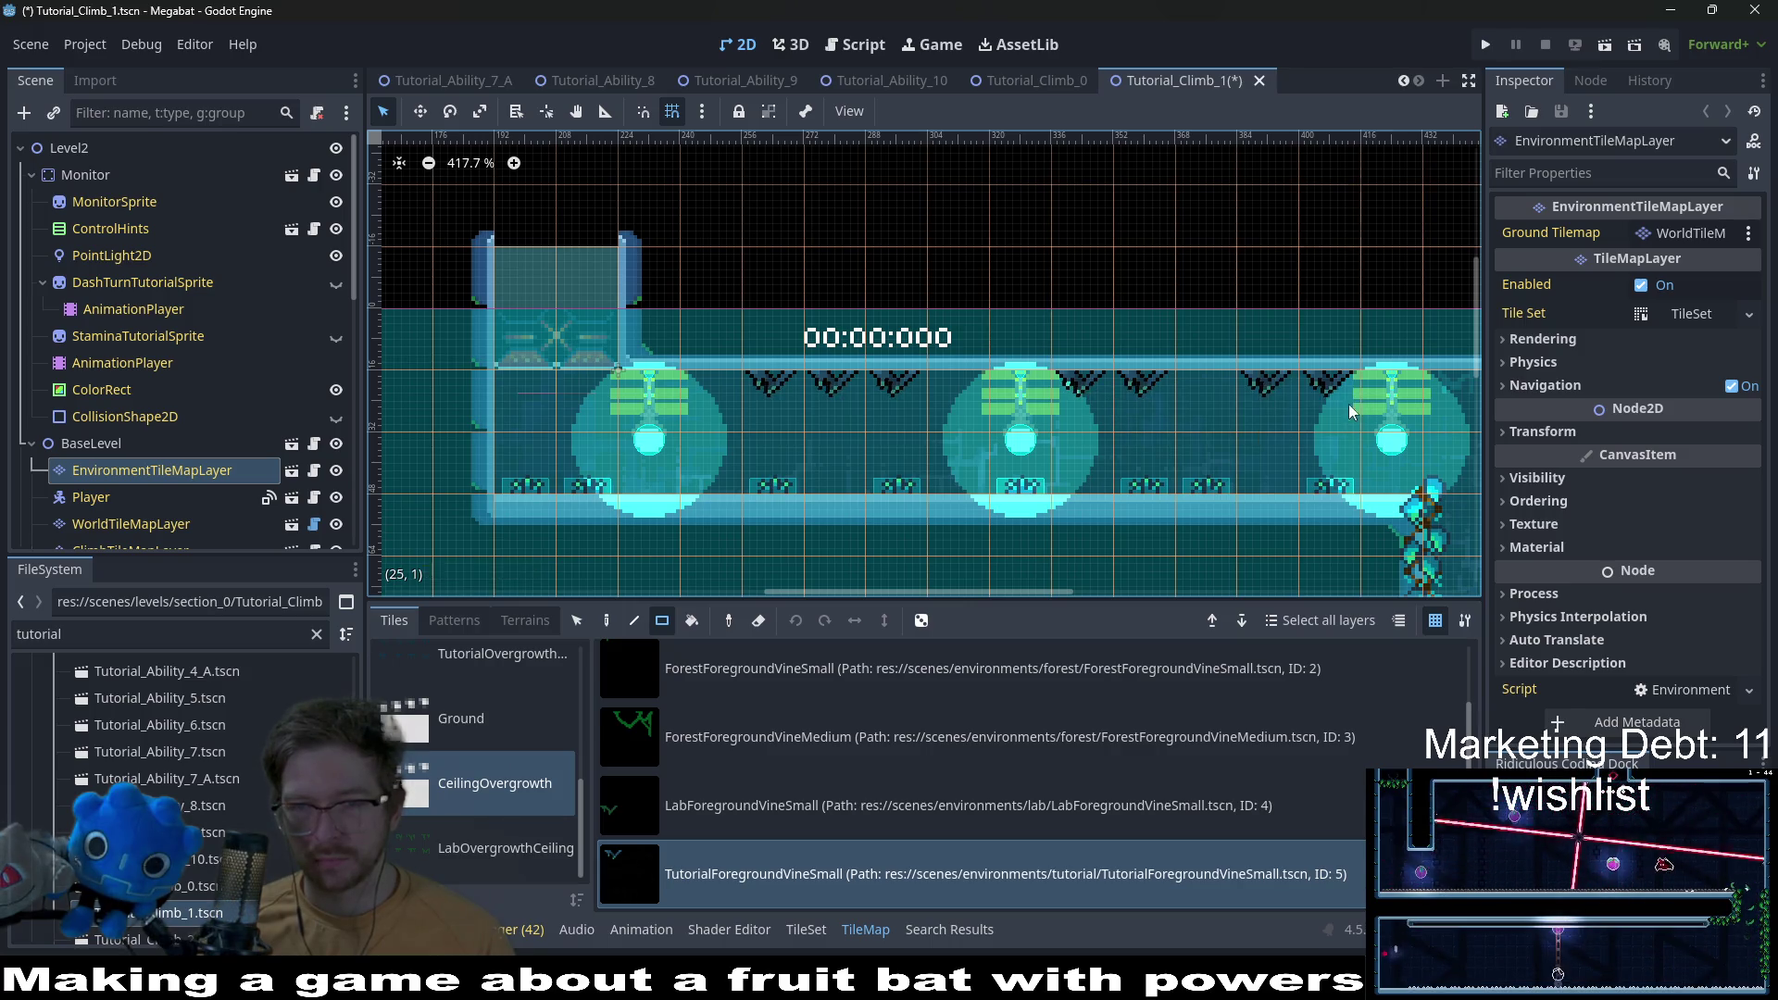
pyautogui.moveTo(1348, 404); pyautogui.dragTo(1064, 428)
pyautogui.scroll(-3, 1180, 367)
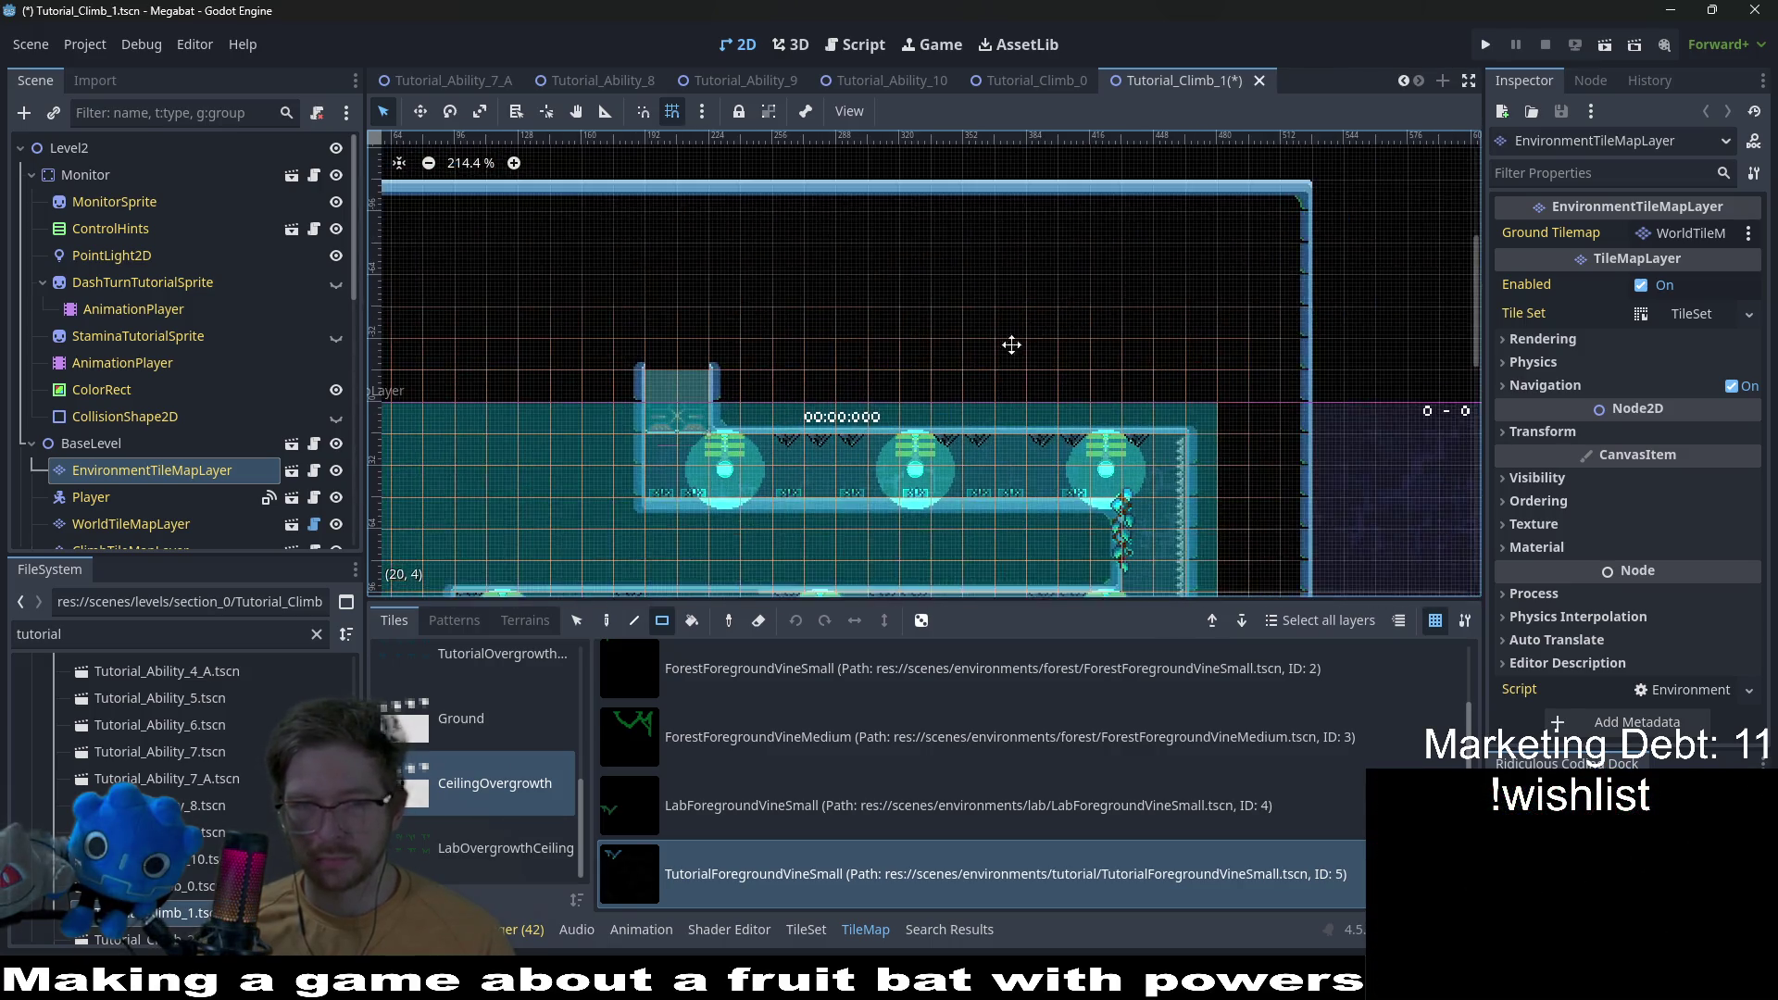
pyautogui.scroll(-3, 1054, 363)
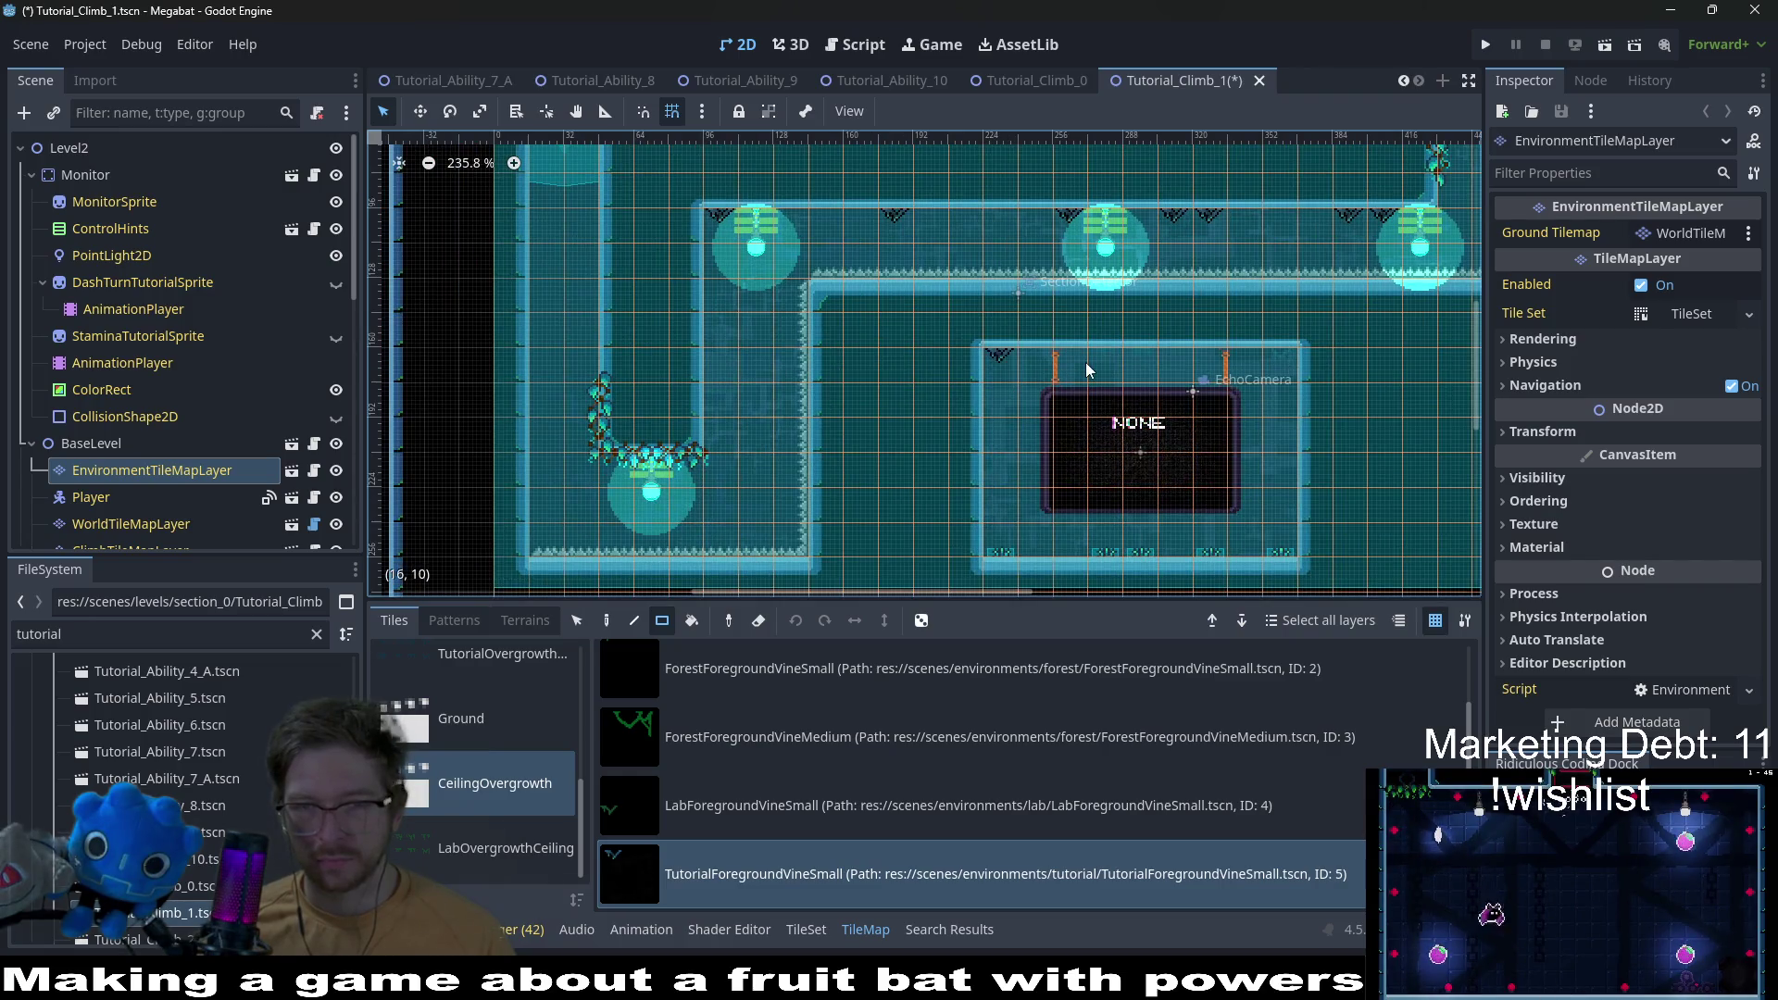
pyautogui.scroll(6, 1085, 362)
# Step: Check the rest of the corridor and save Tutorial_Climb_1
pyautogui.hscroll(3, 1052, 389)
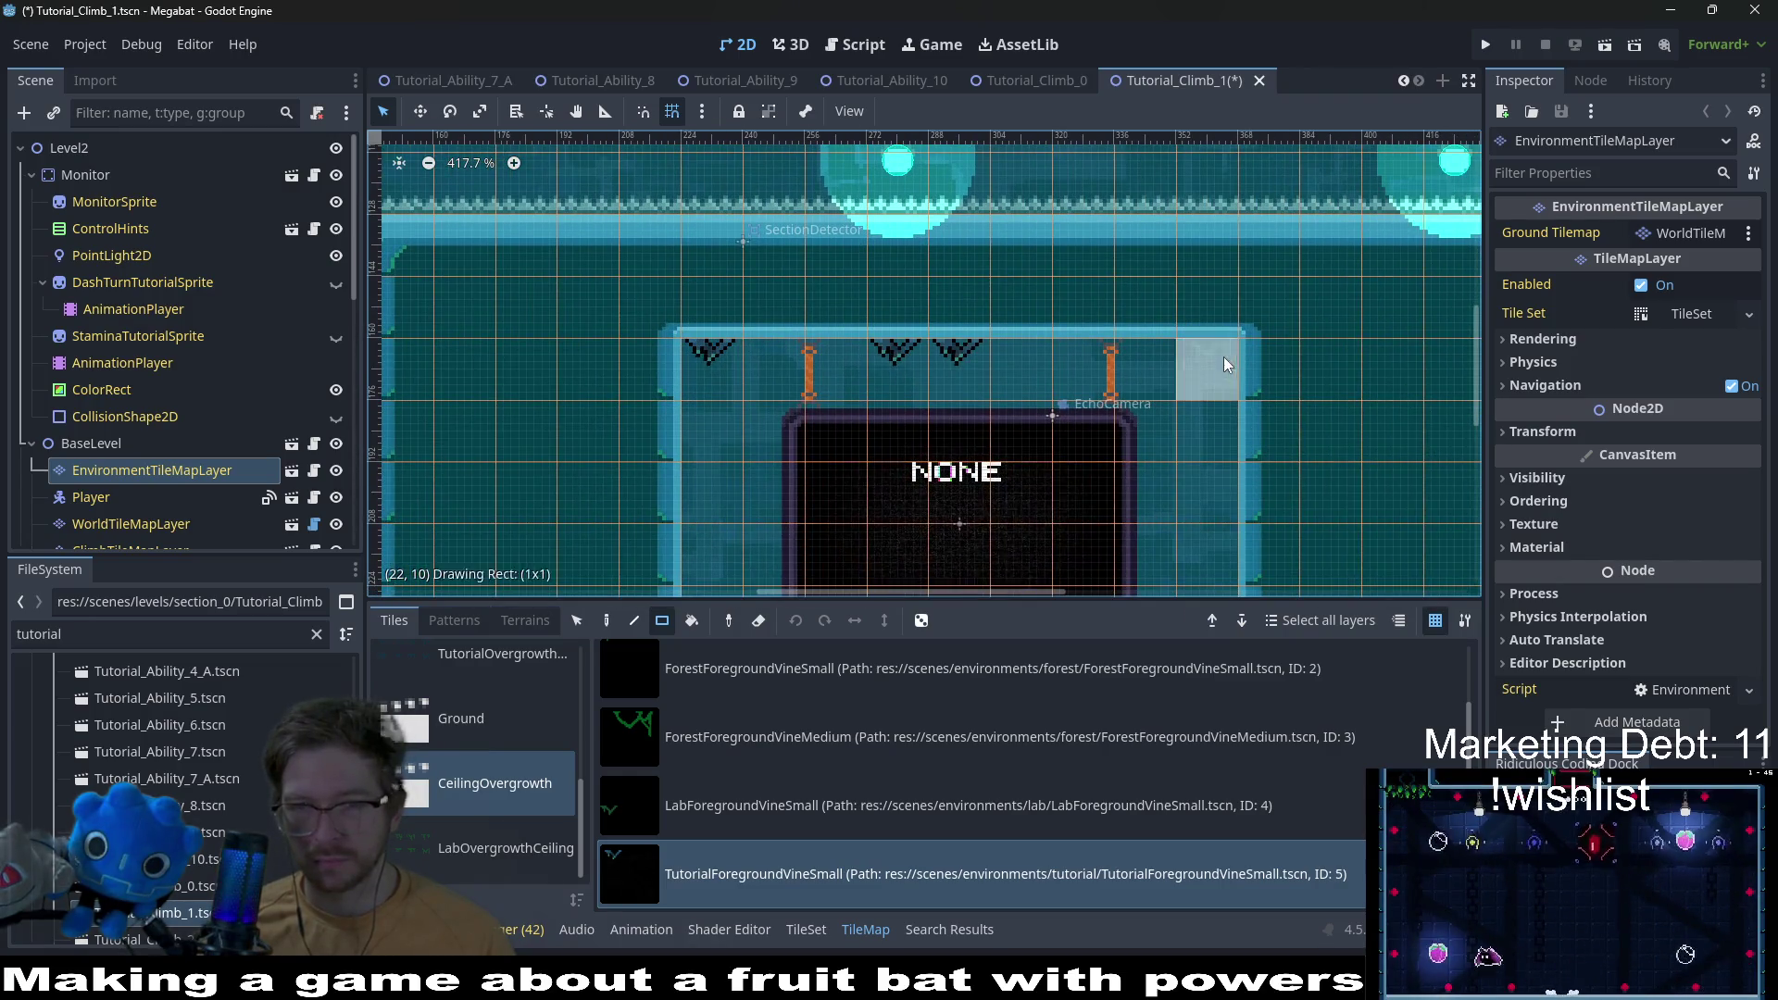
pyautogui.scroll(-8, 1136, 420)
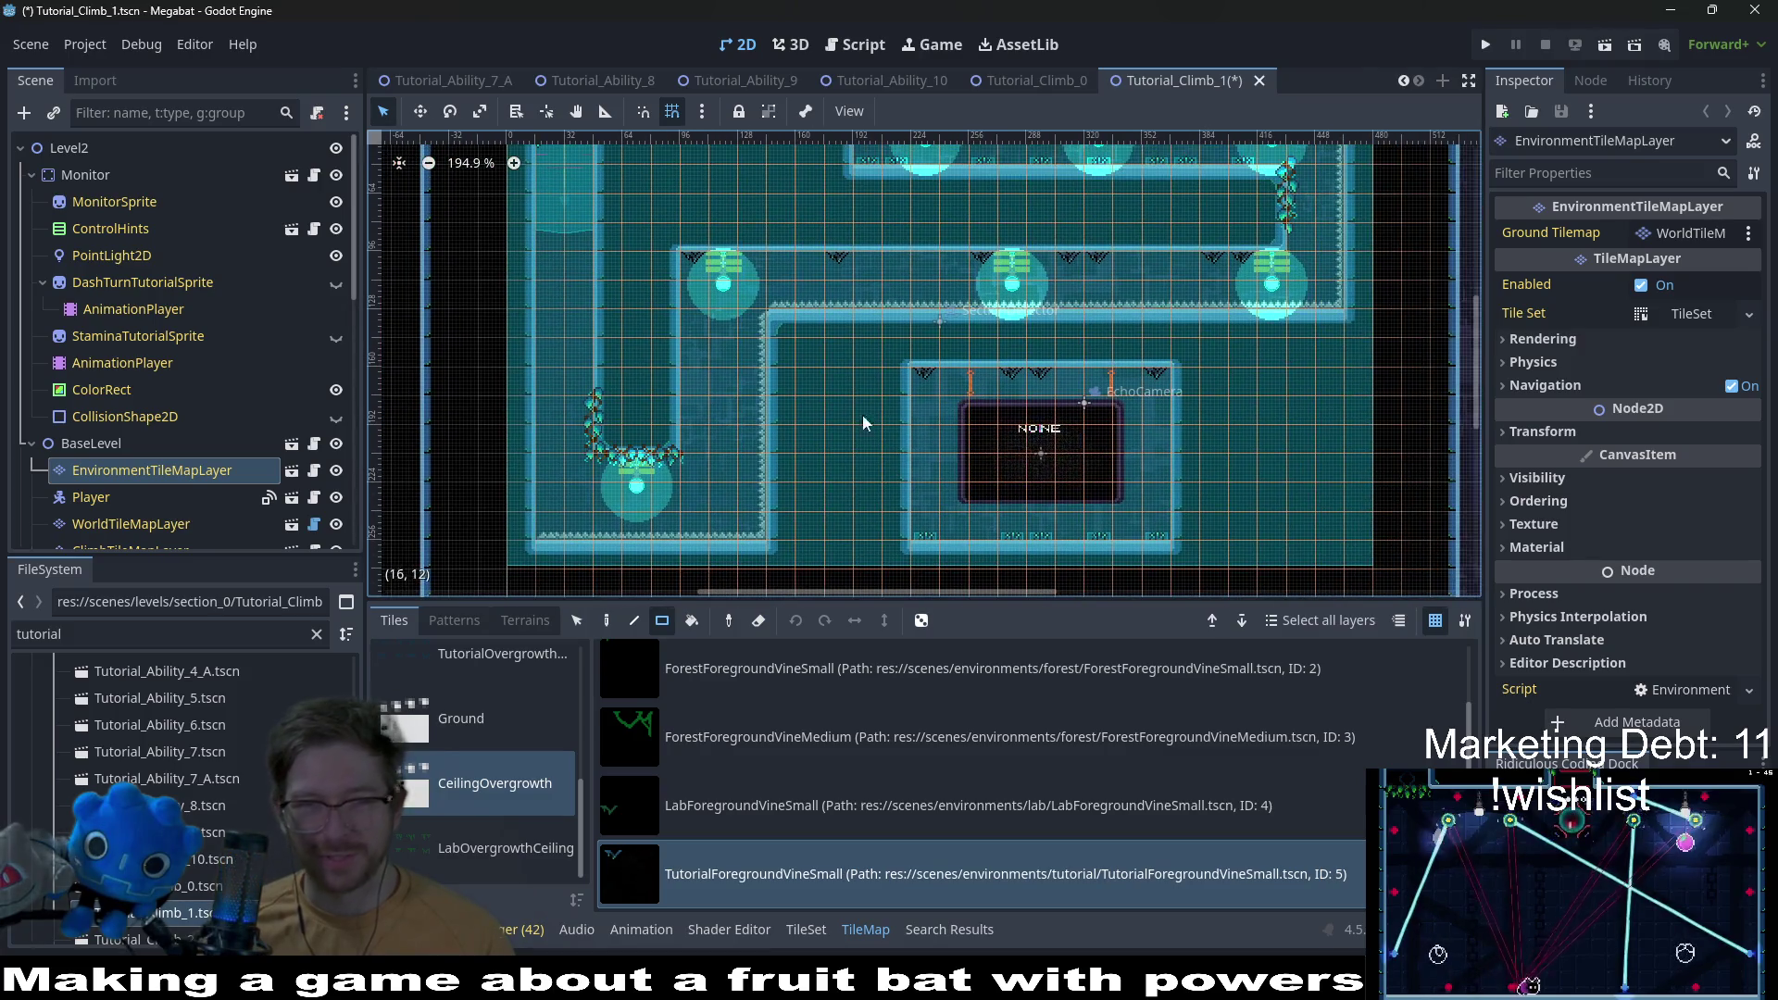
pyautogui.scroll(2, 861, 422)
pyautogui.hscroll(-2, 925, 421)
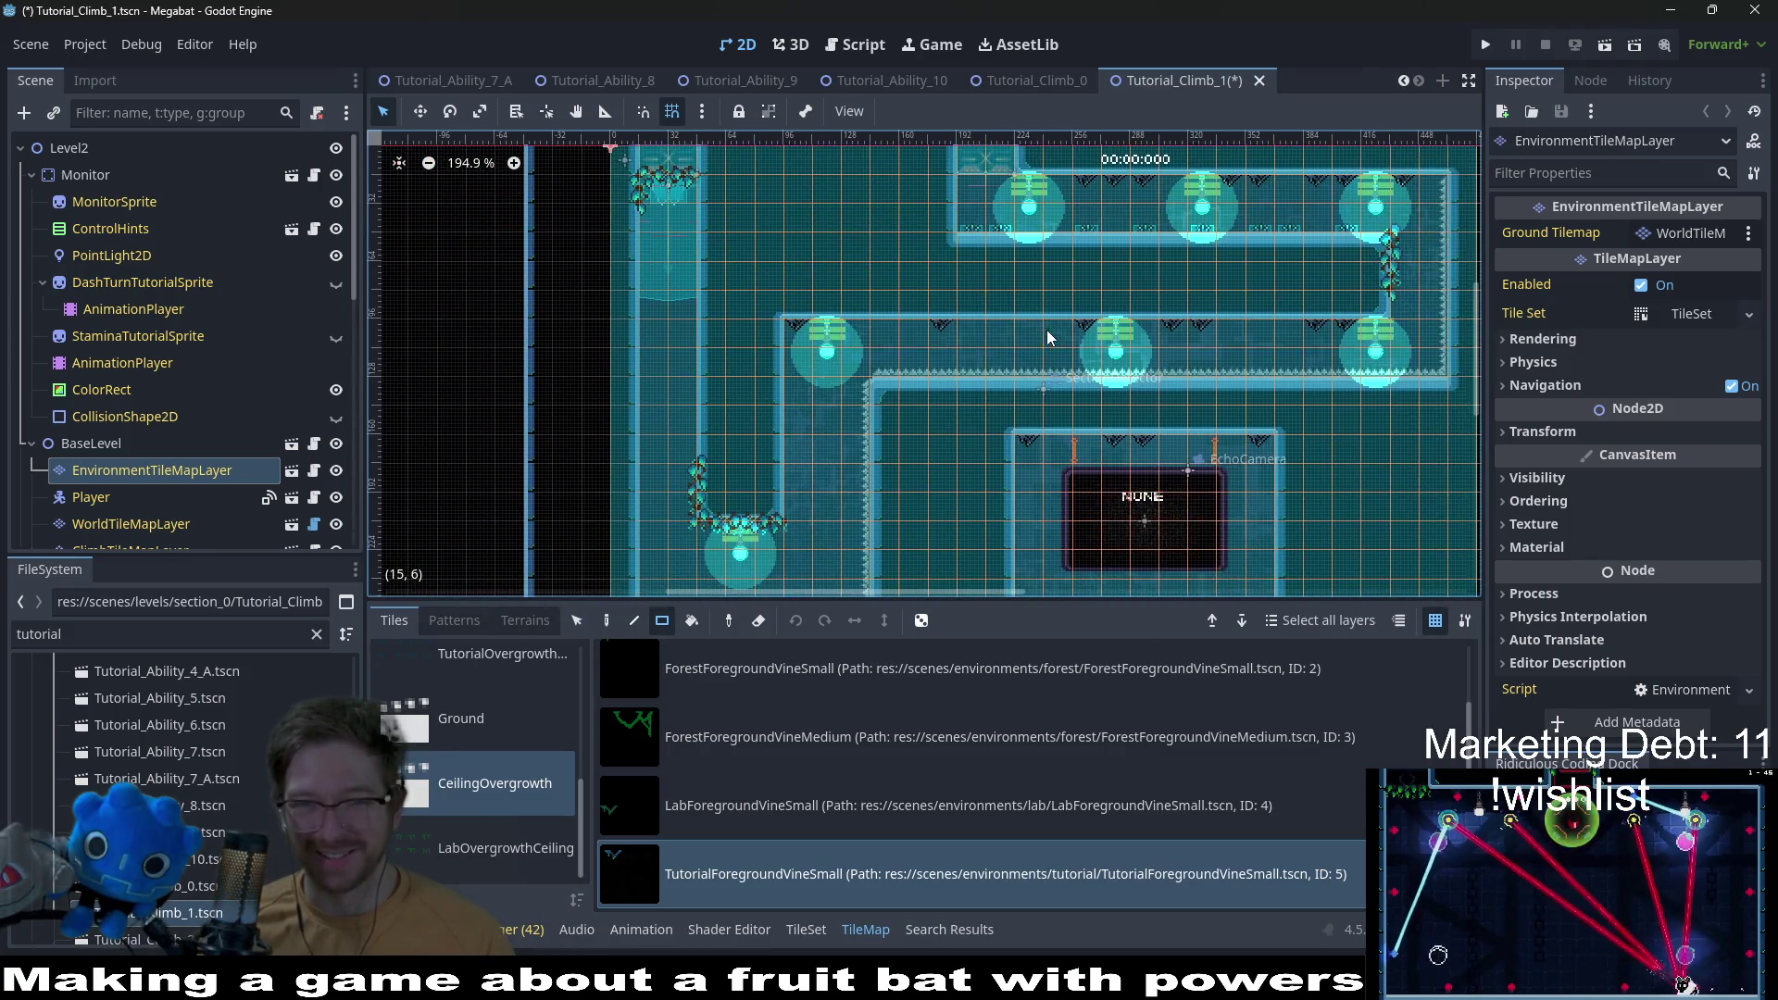
pyautogui.scroll(1, 1048, 387)
pyautogui.scroll(-2, 1048, 387)
pyautogui.hotkey('ctrl', 's')
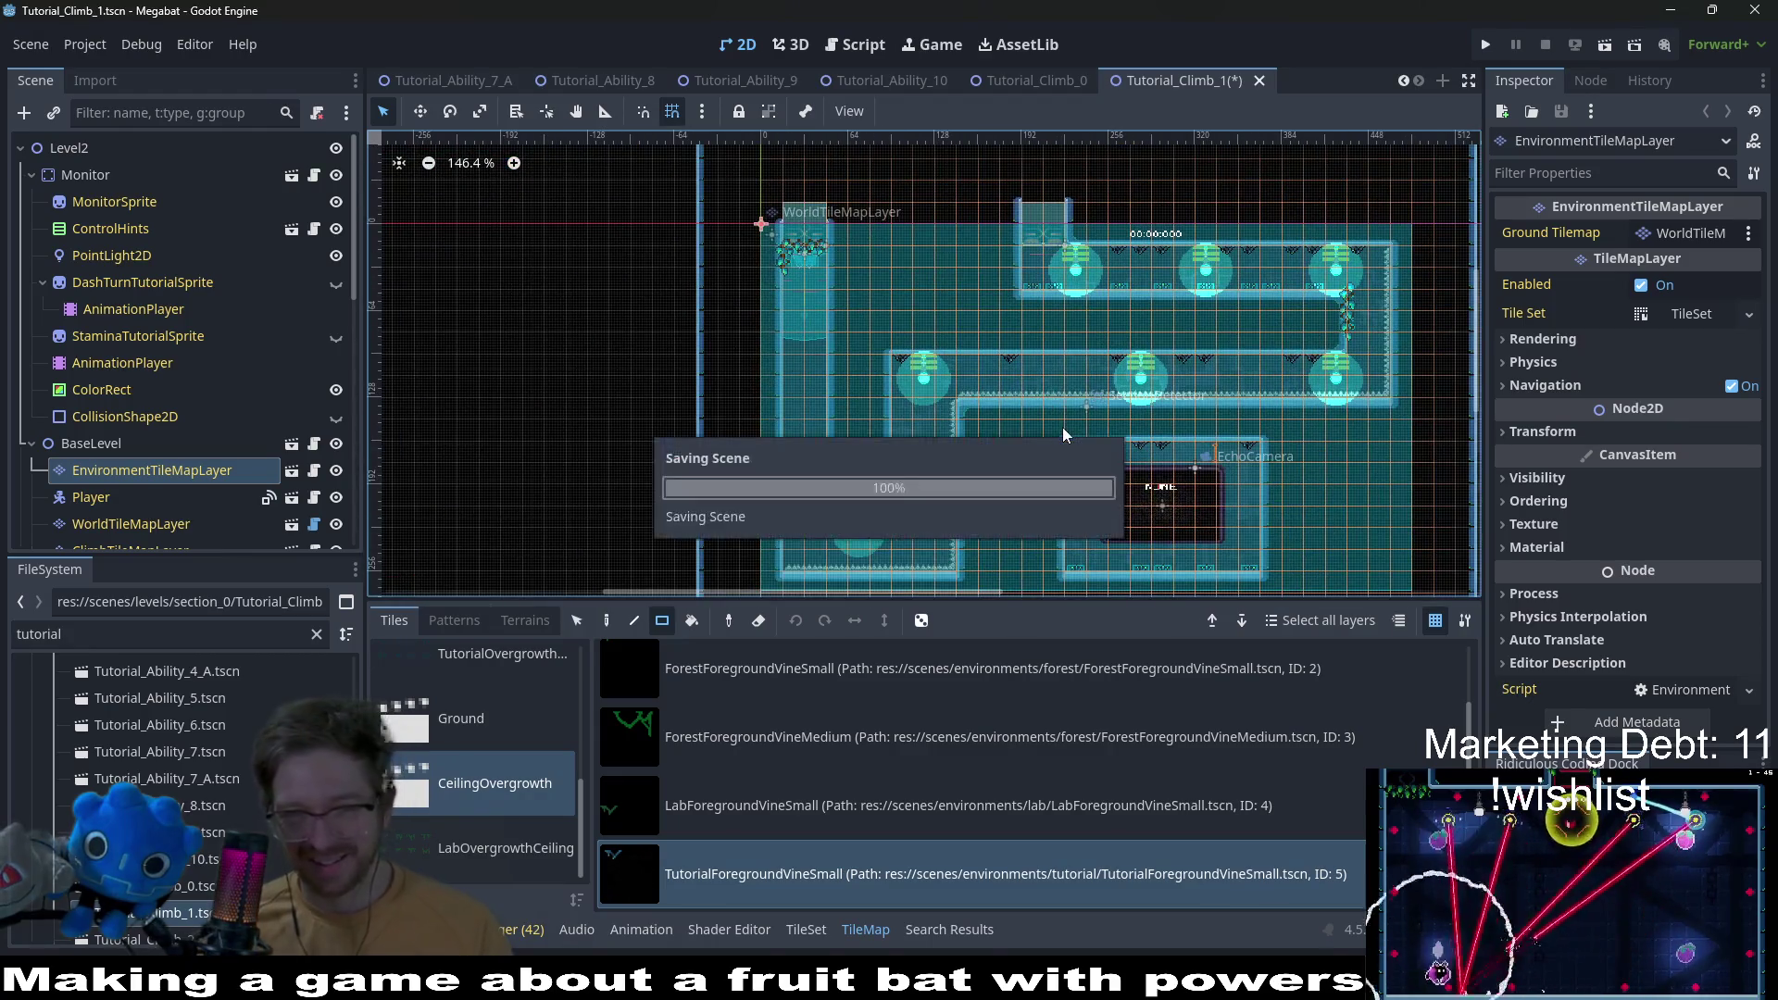
pyautogui.scroll(-3, 218, 770)
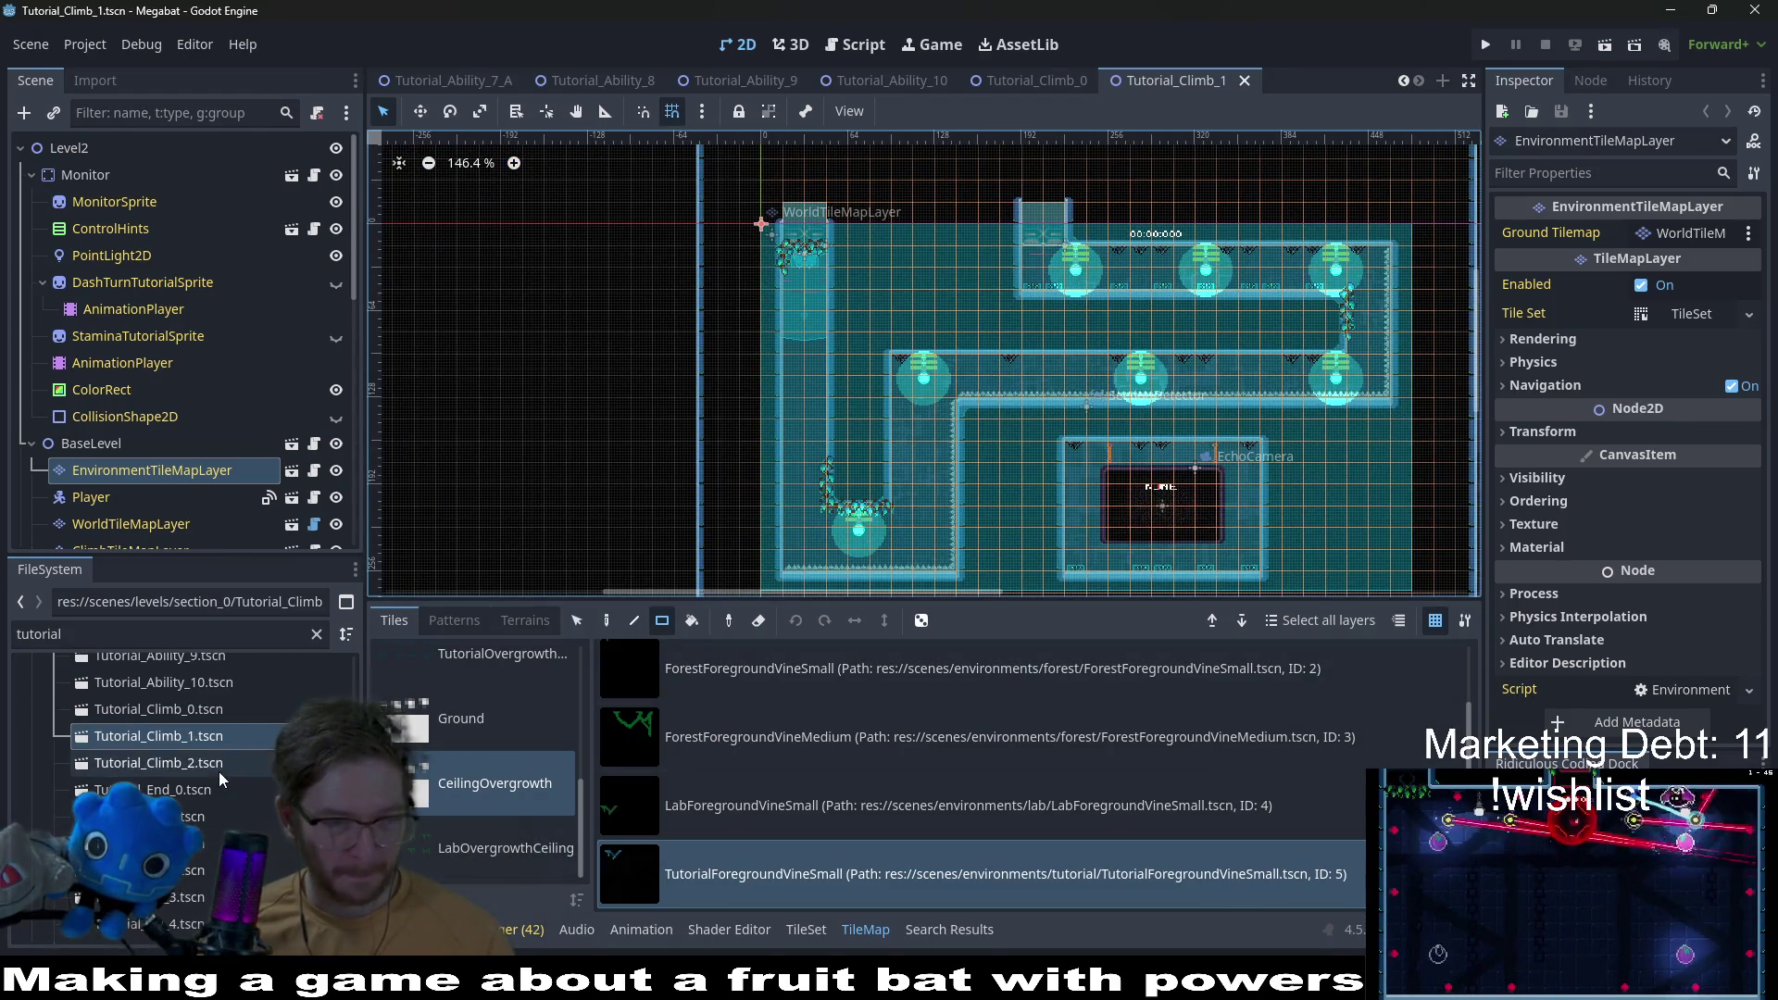
# Step: Open Tutorial_Climb_2 and pick CeilingOvergrowth > TutorialForegroundVineSmall on EnvironmentTileMapLayer
pyautogui.doubleClick(219, 771)
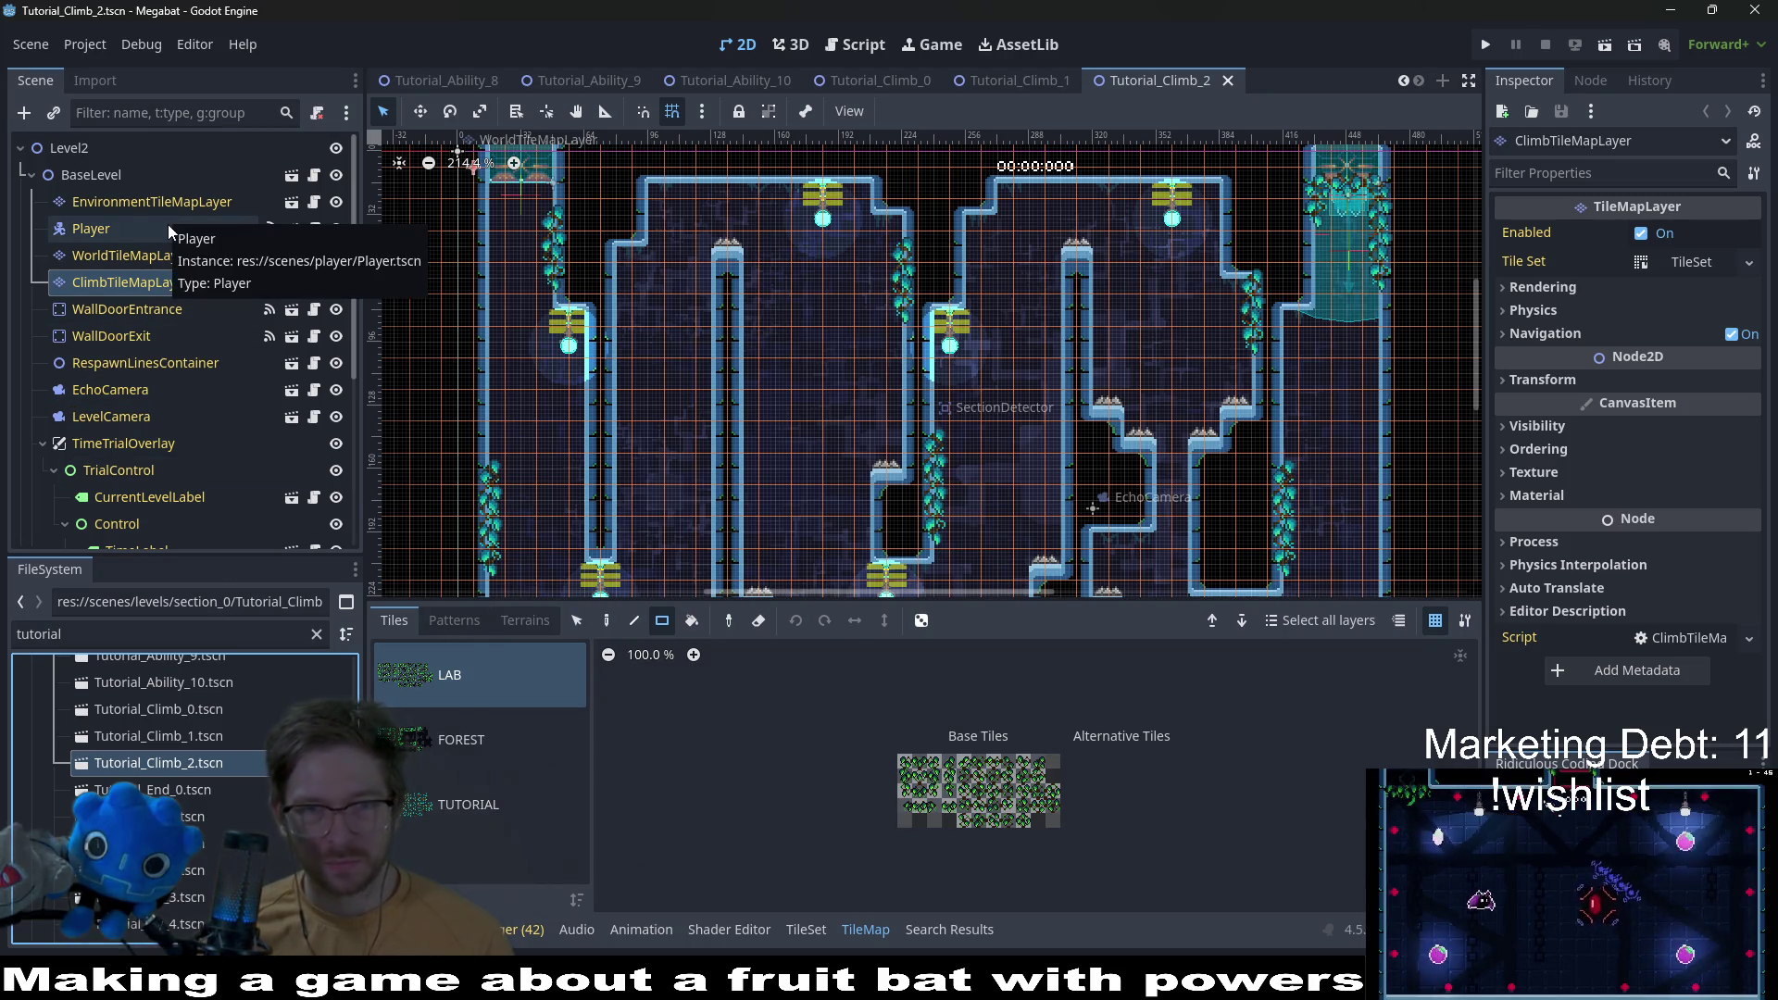
pyautogui.scroll(-4, 1143, 359)
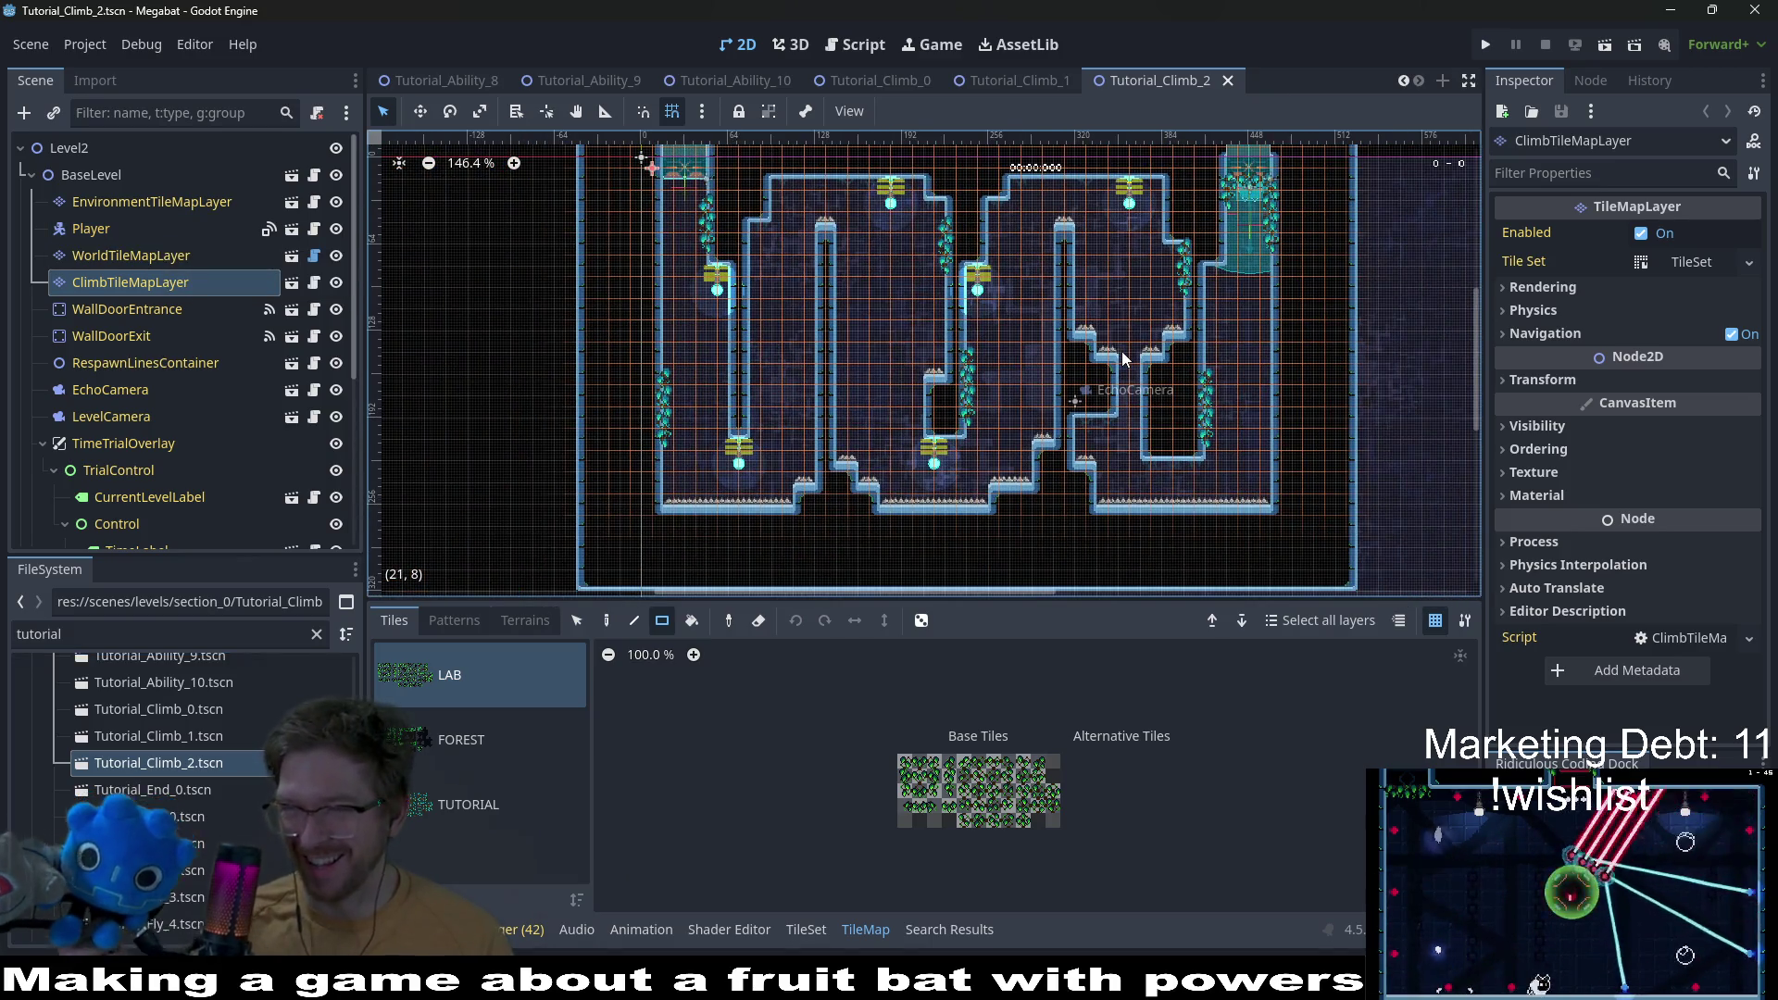
pyautogui.click(154, 254)
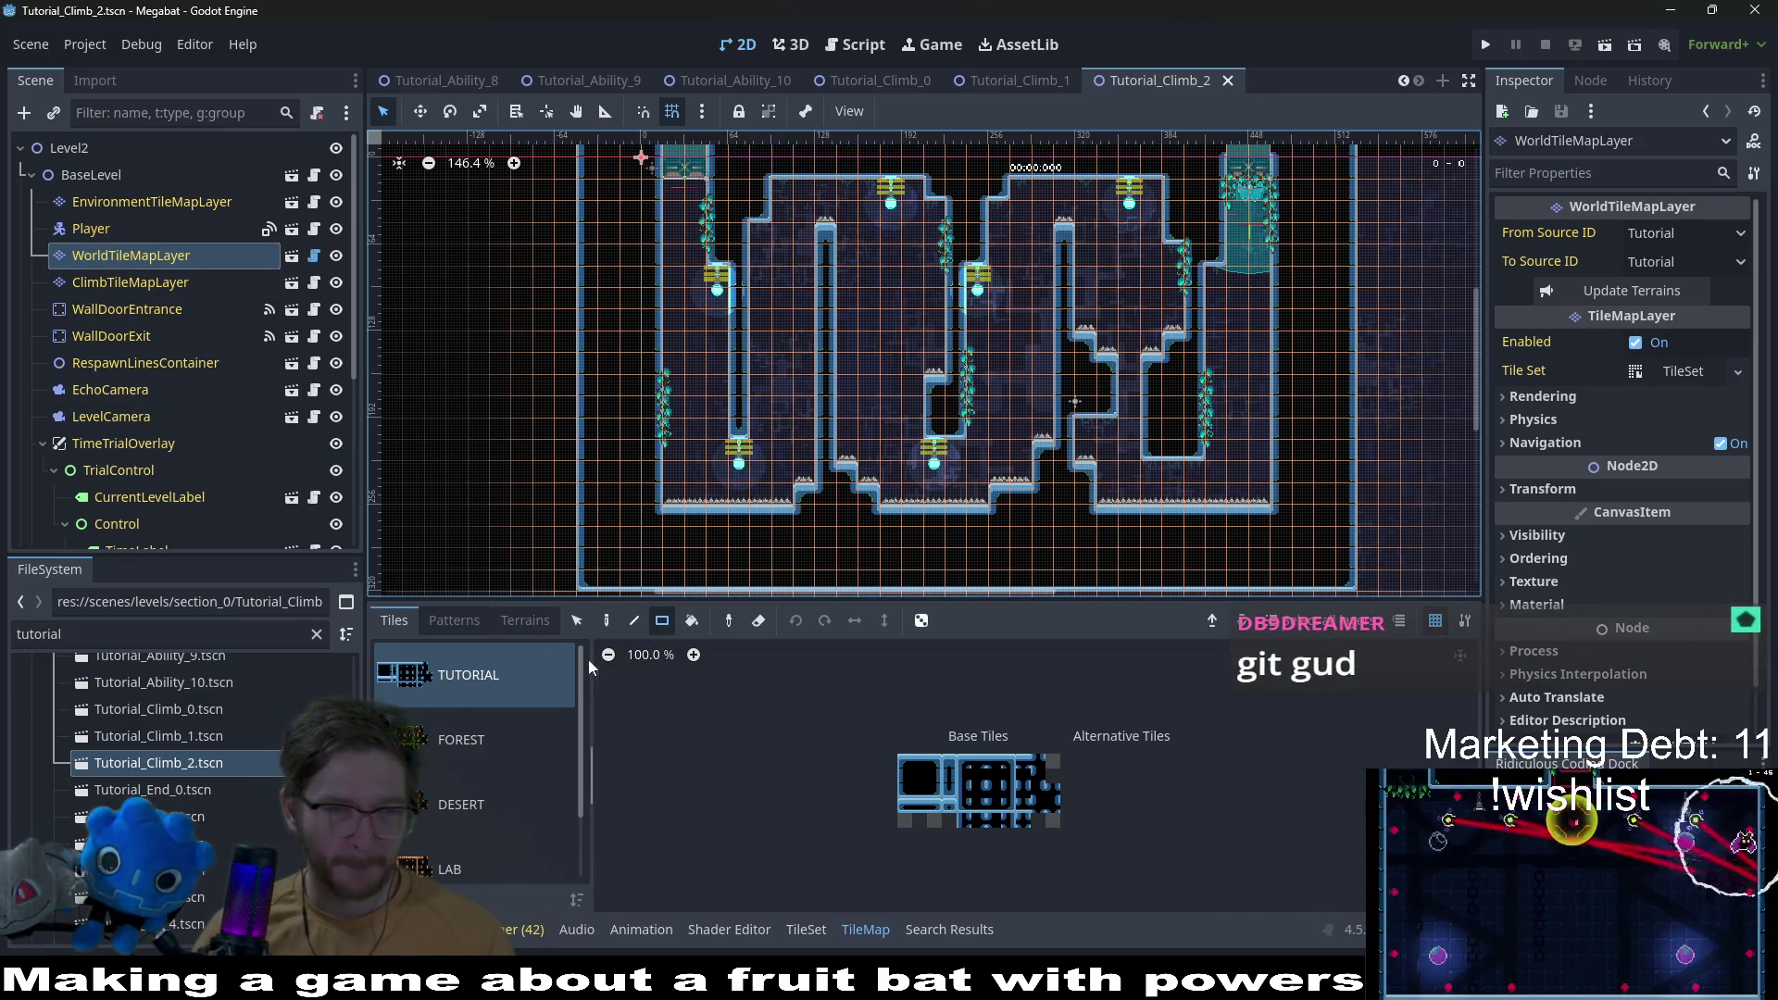
pyautogui.click(132, 204)
pyautogui.scroll(-5, 491, 777)
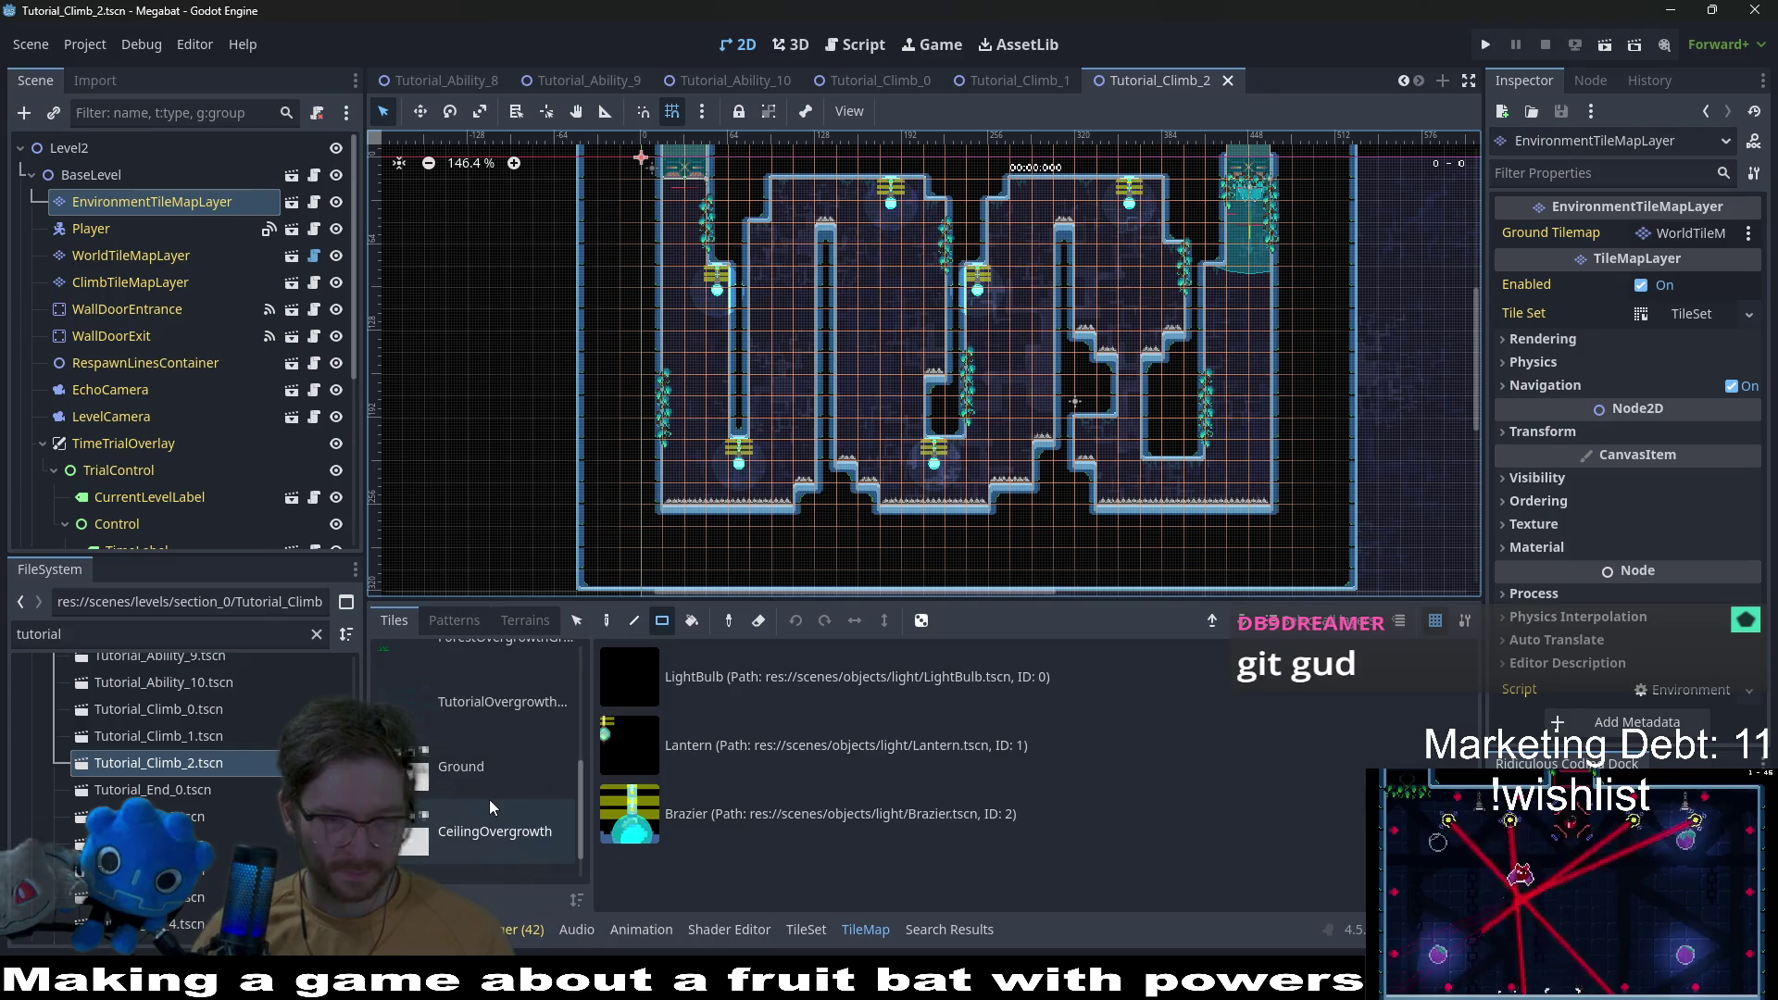
pyautogui.click(498, 802)
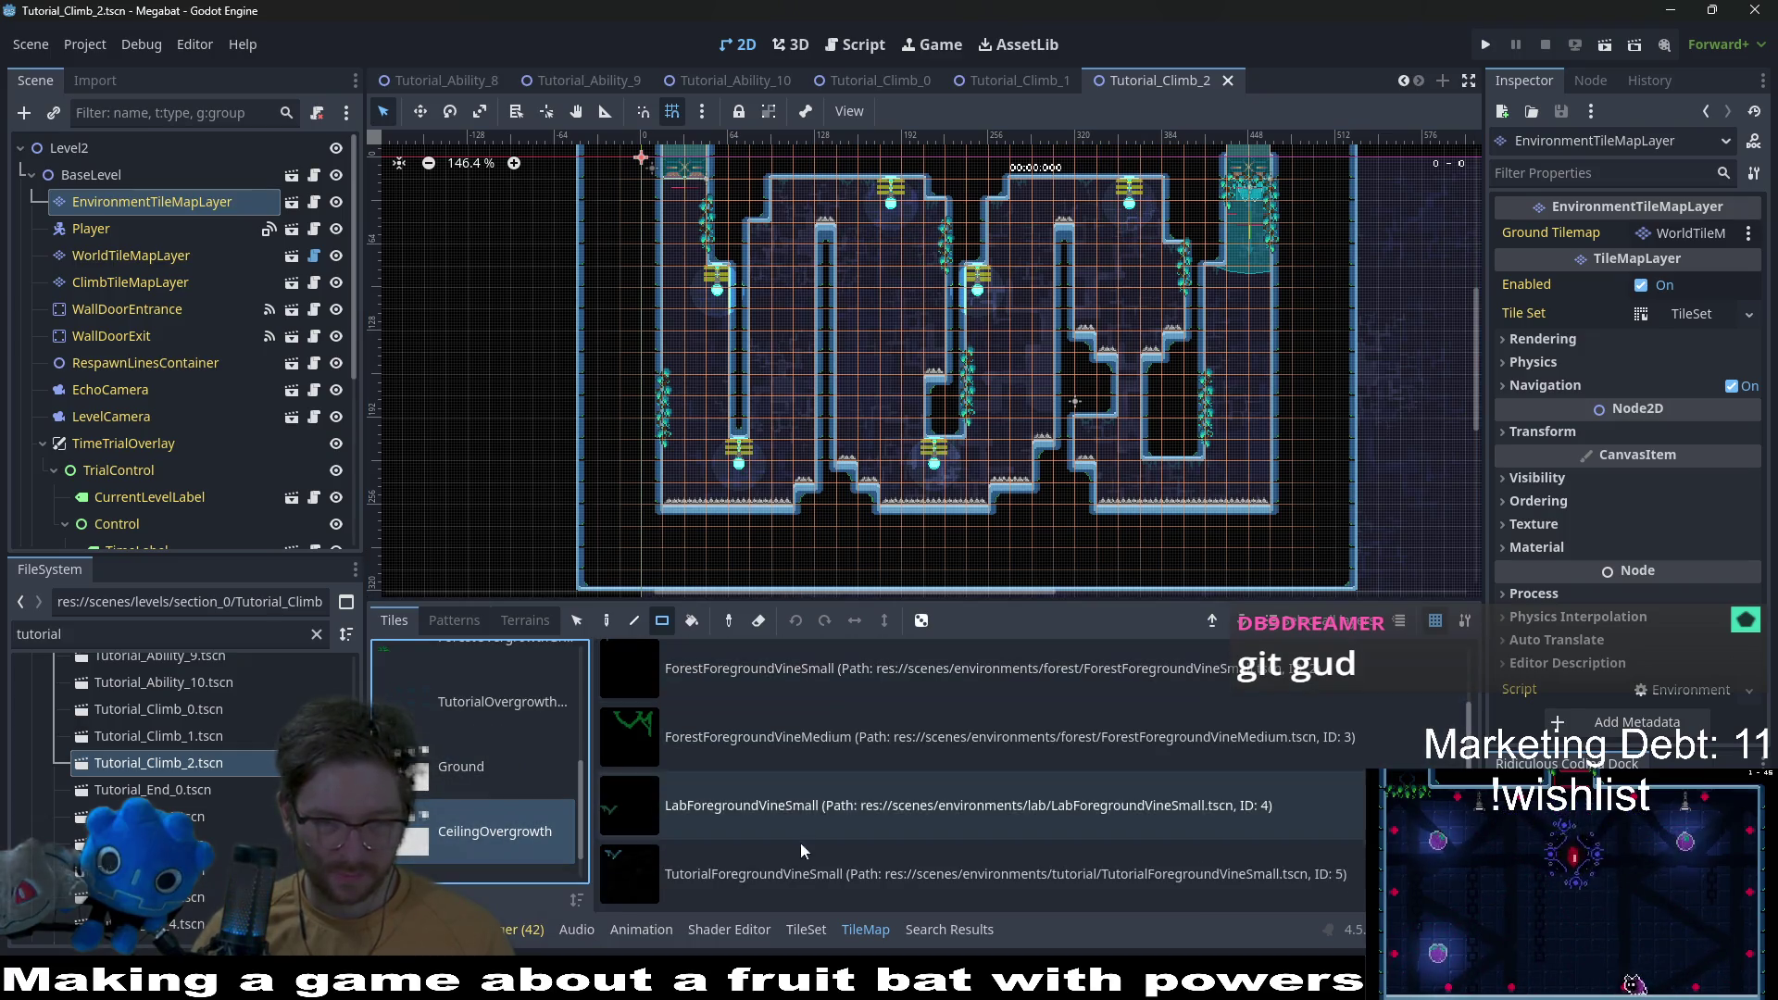
pyautogui.click(759, 882)
# Step: Paint small vines beneath the ceilings across the Tutorial_Climb_2 level
pyautogui.scroll(5, 1174, 376)
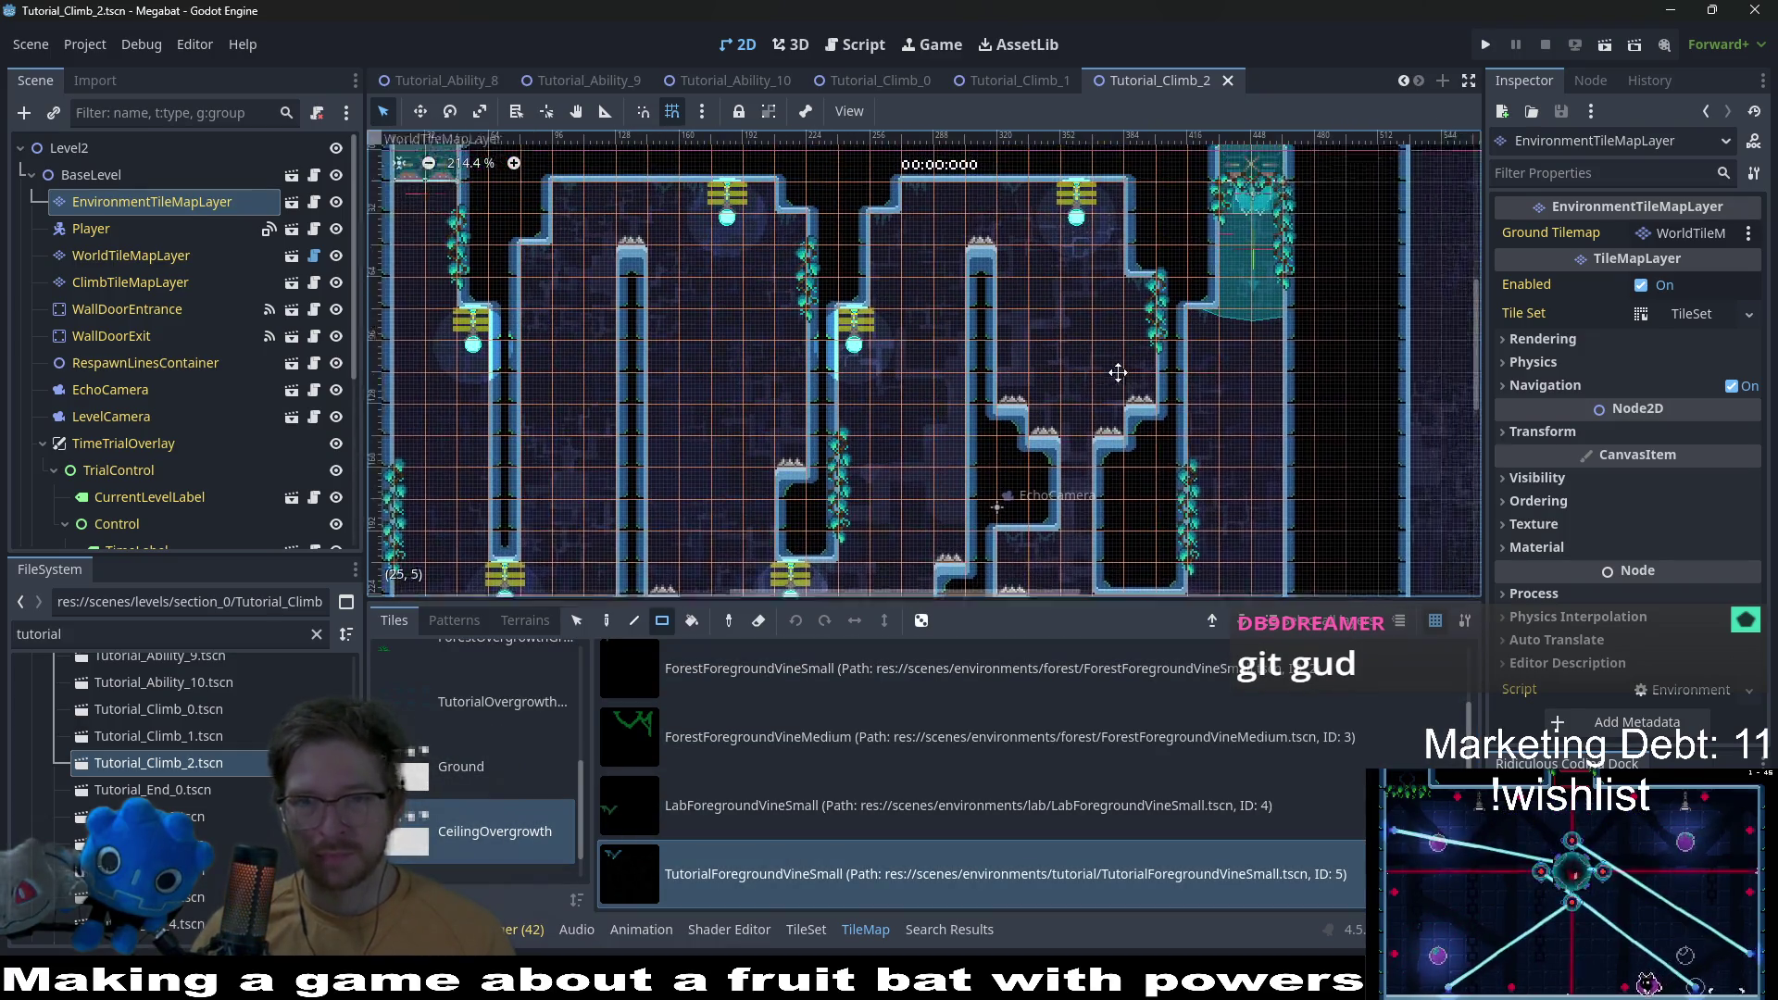
pyautogui.scroll(1, 1148, 377)
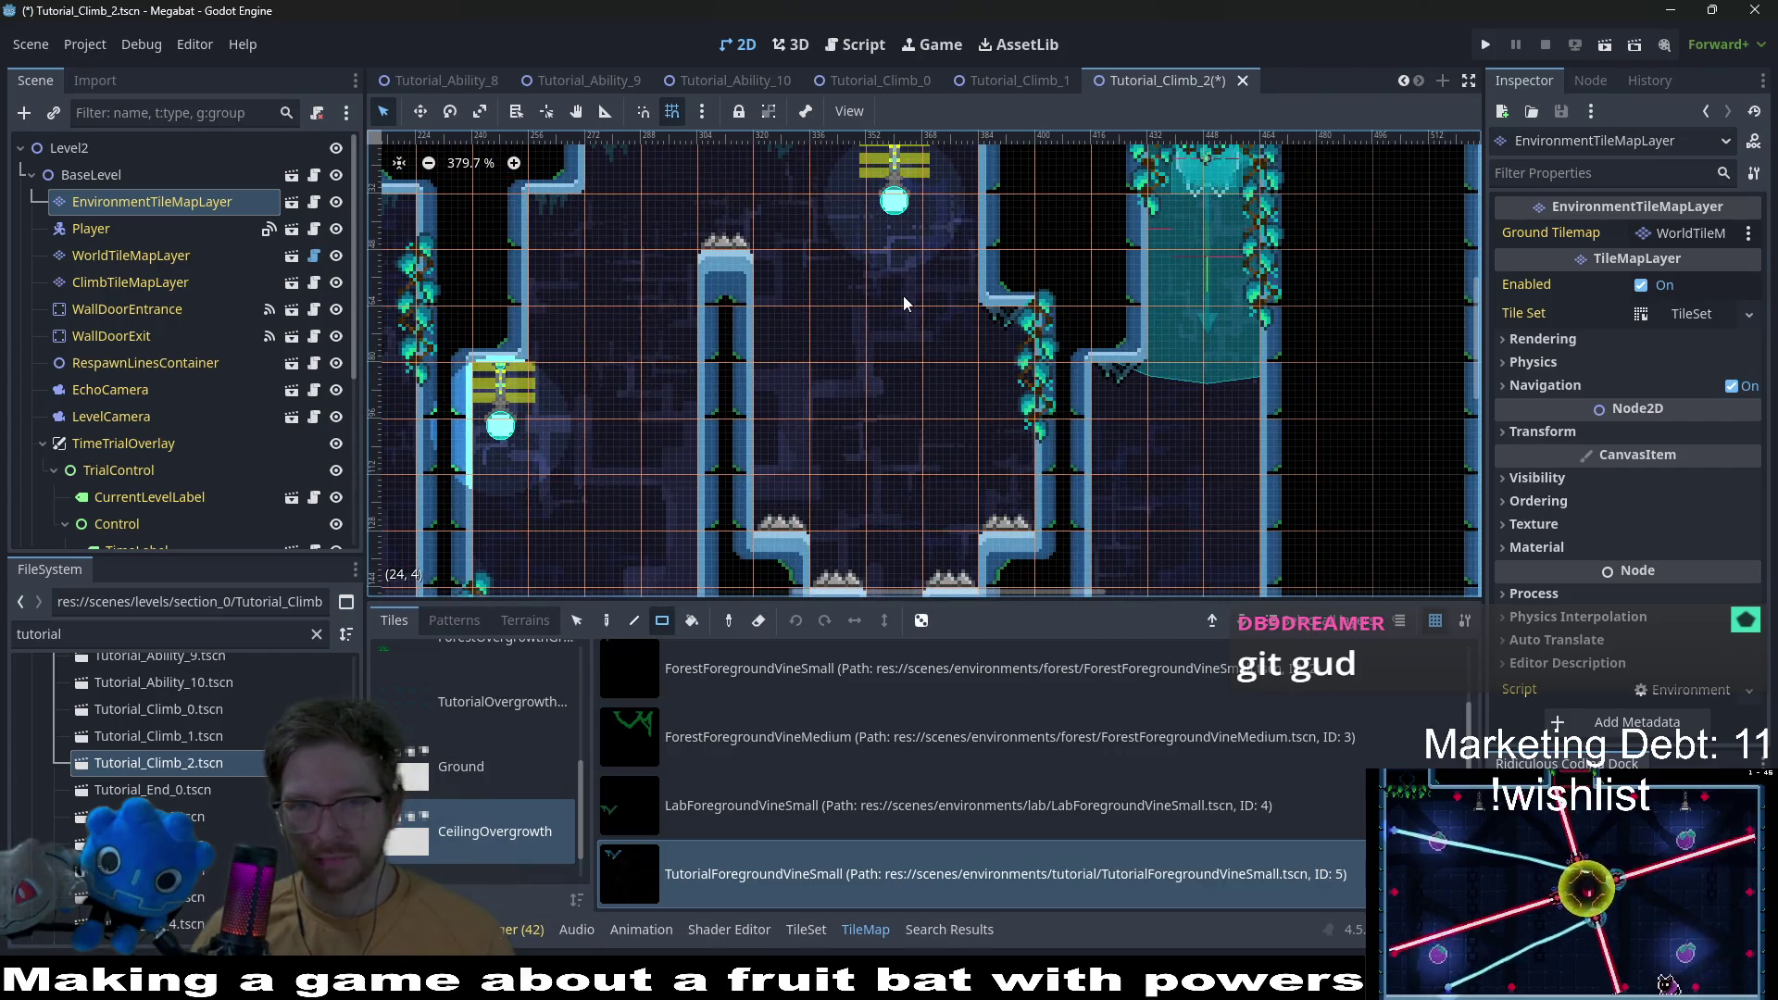
pyautogui.scroll(3, 975, 330)
pyautogui.hscroll(-2, 976, 330)
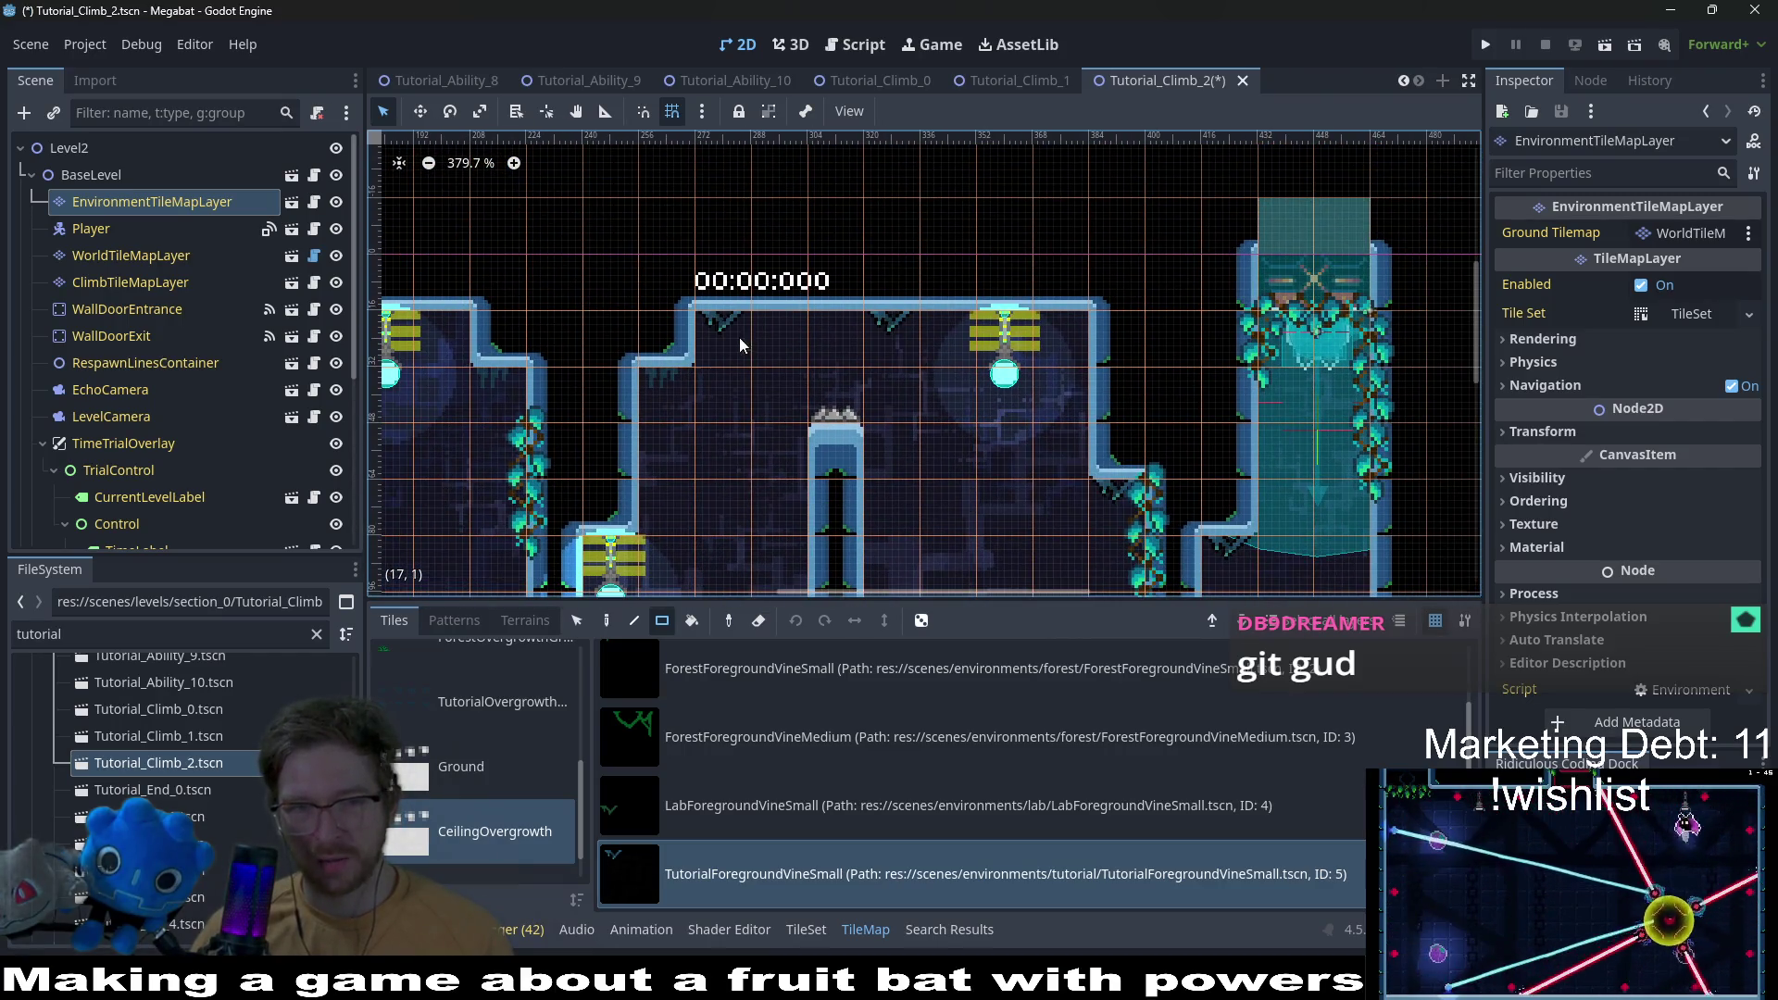
pyautogui.hscroll(-5, 855, 411)
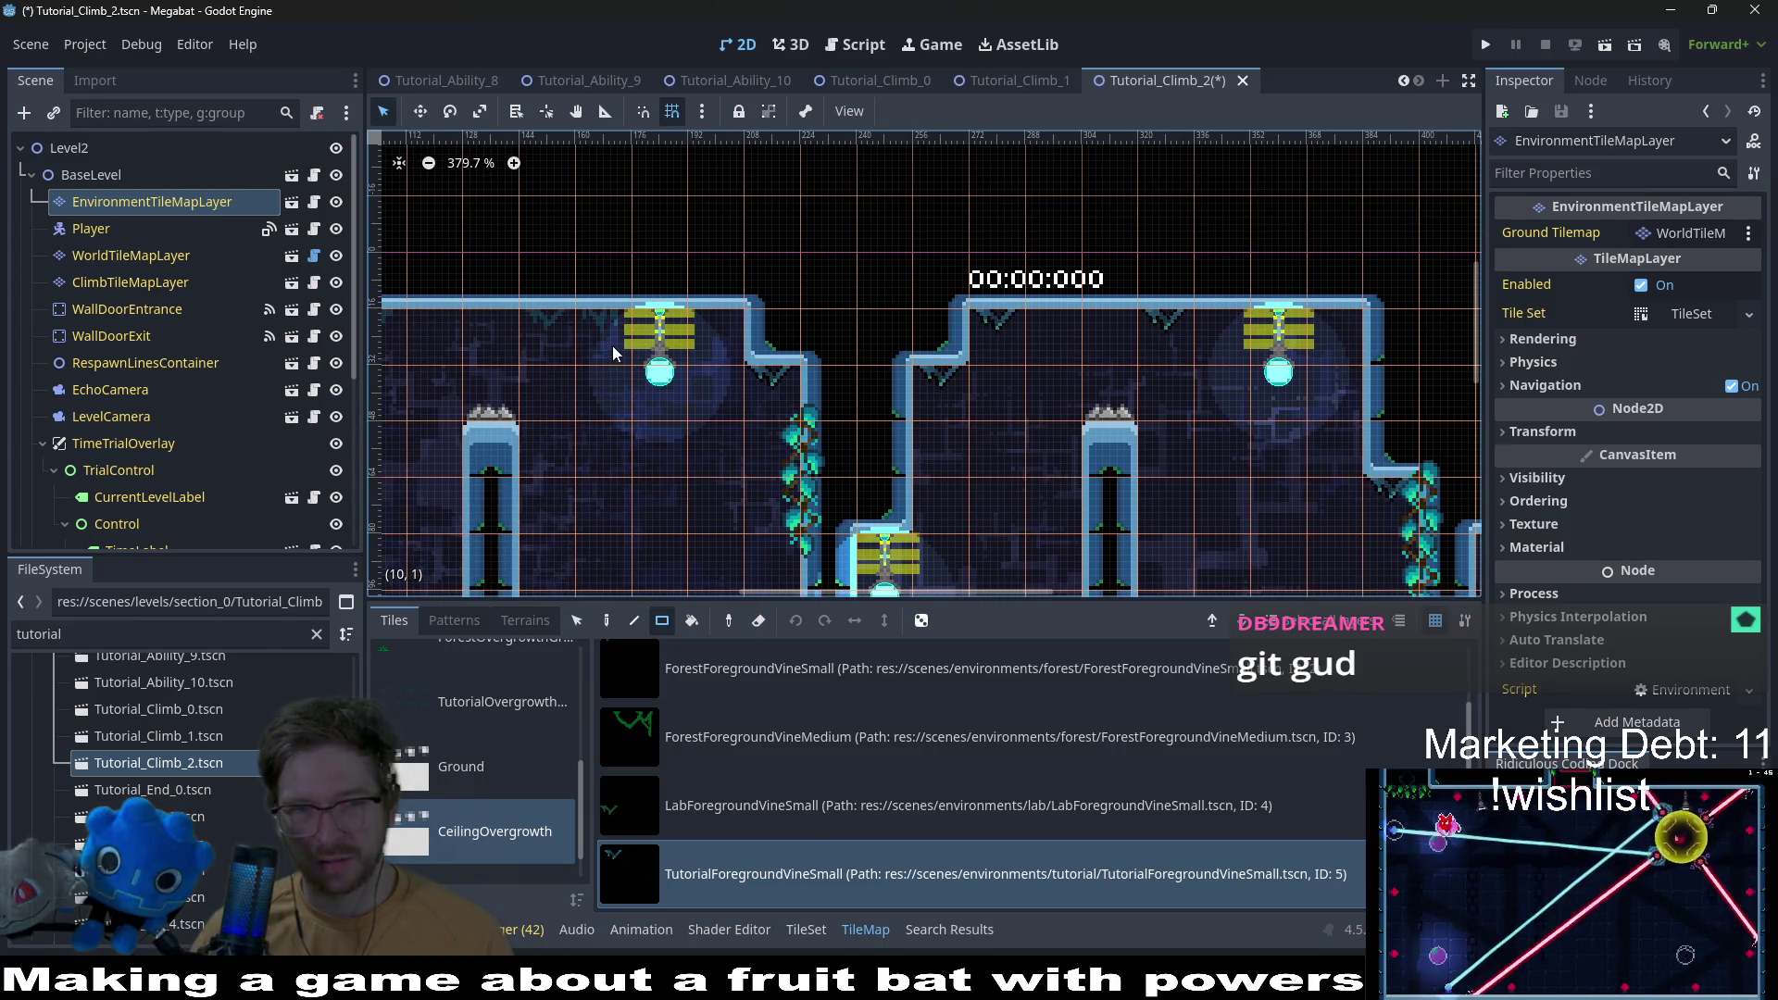
pyautogui.hscroll(-6, 728, 367)
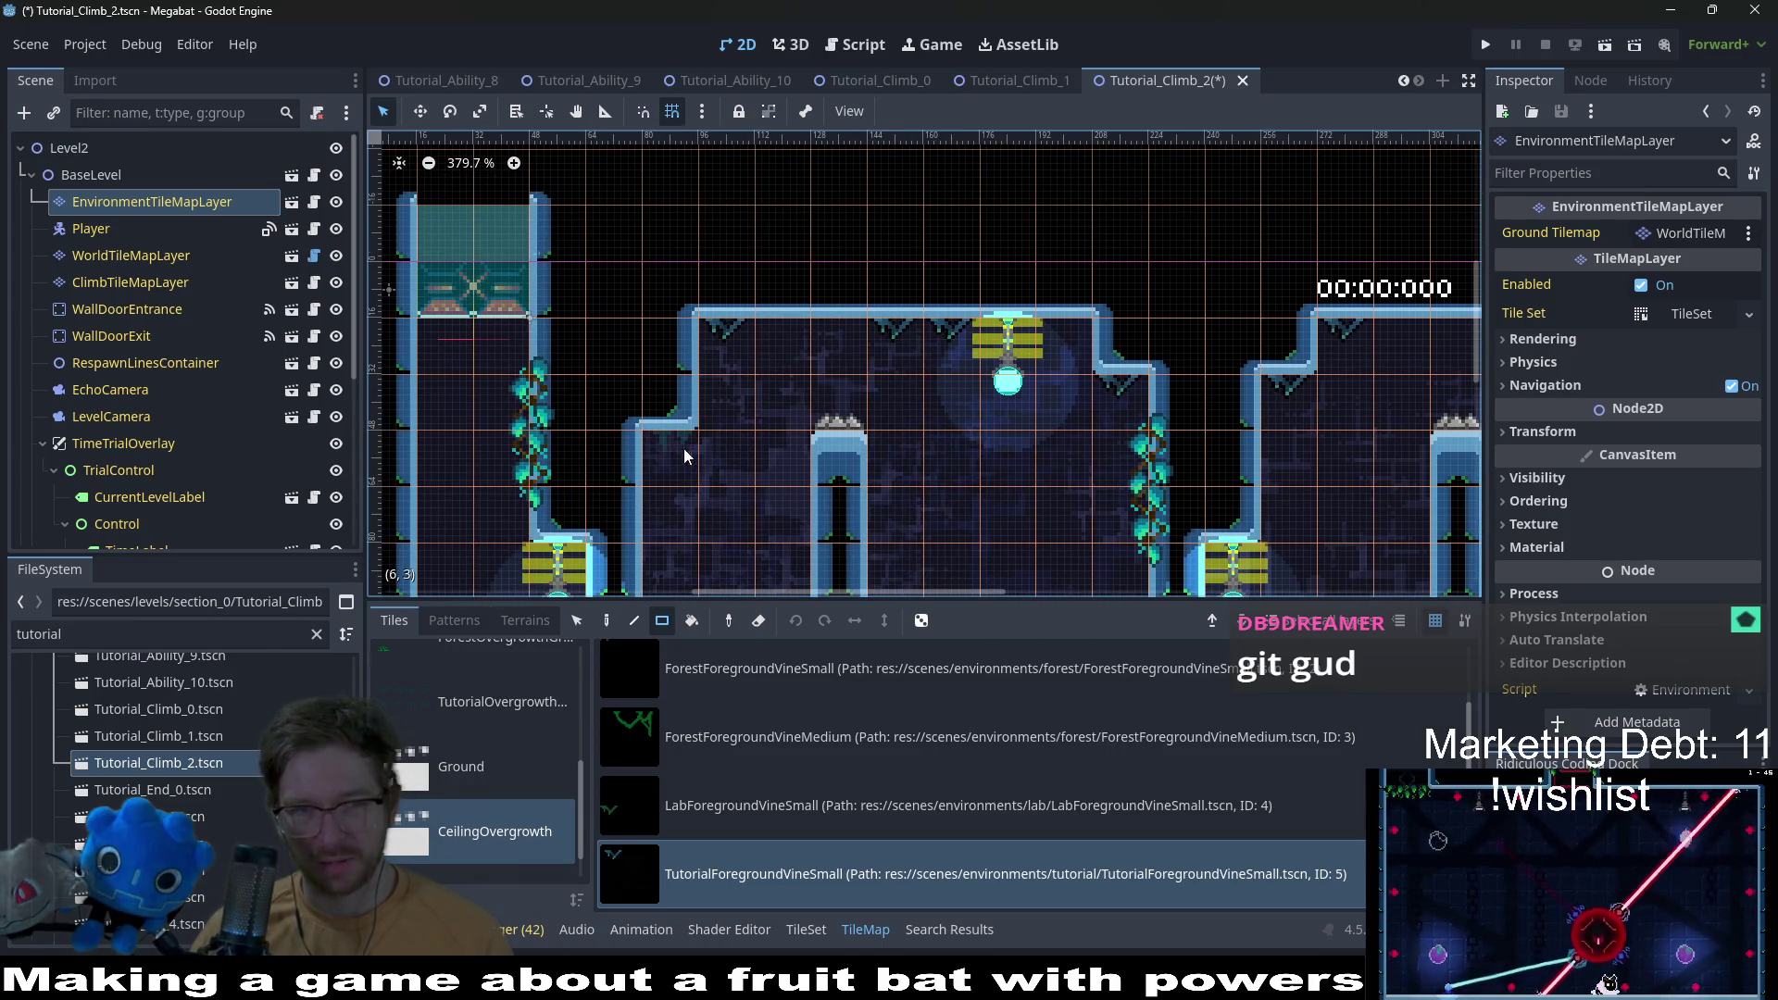
pyautogui.scroll(-8, 946, 439)
pyautogui.scroll(-5, 939, 454)
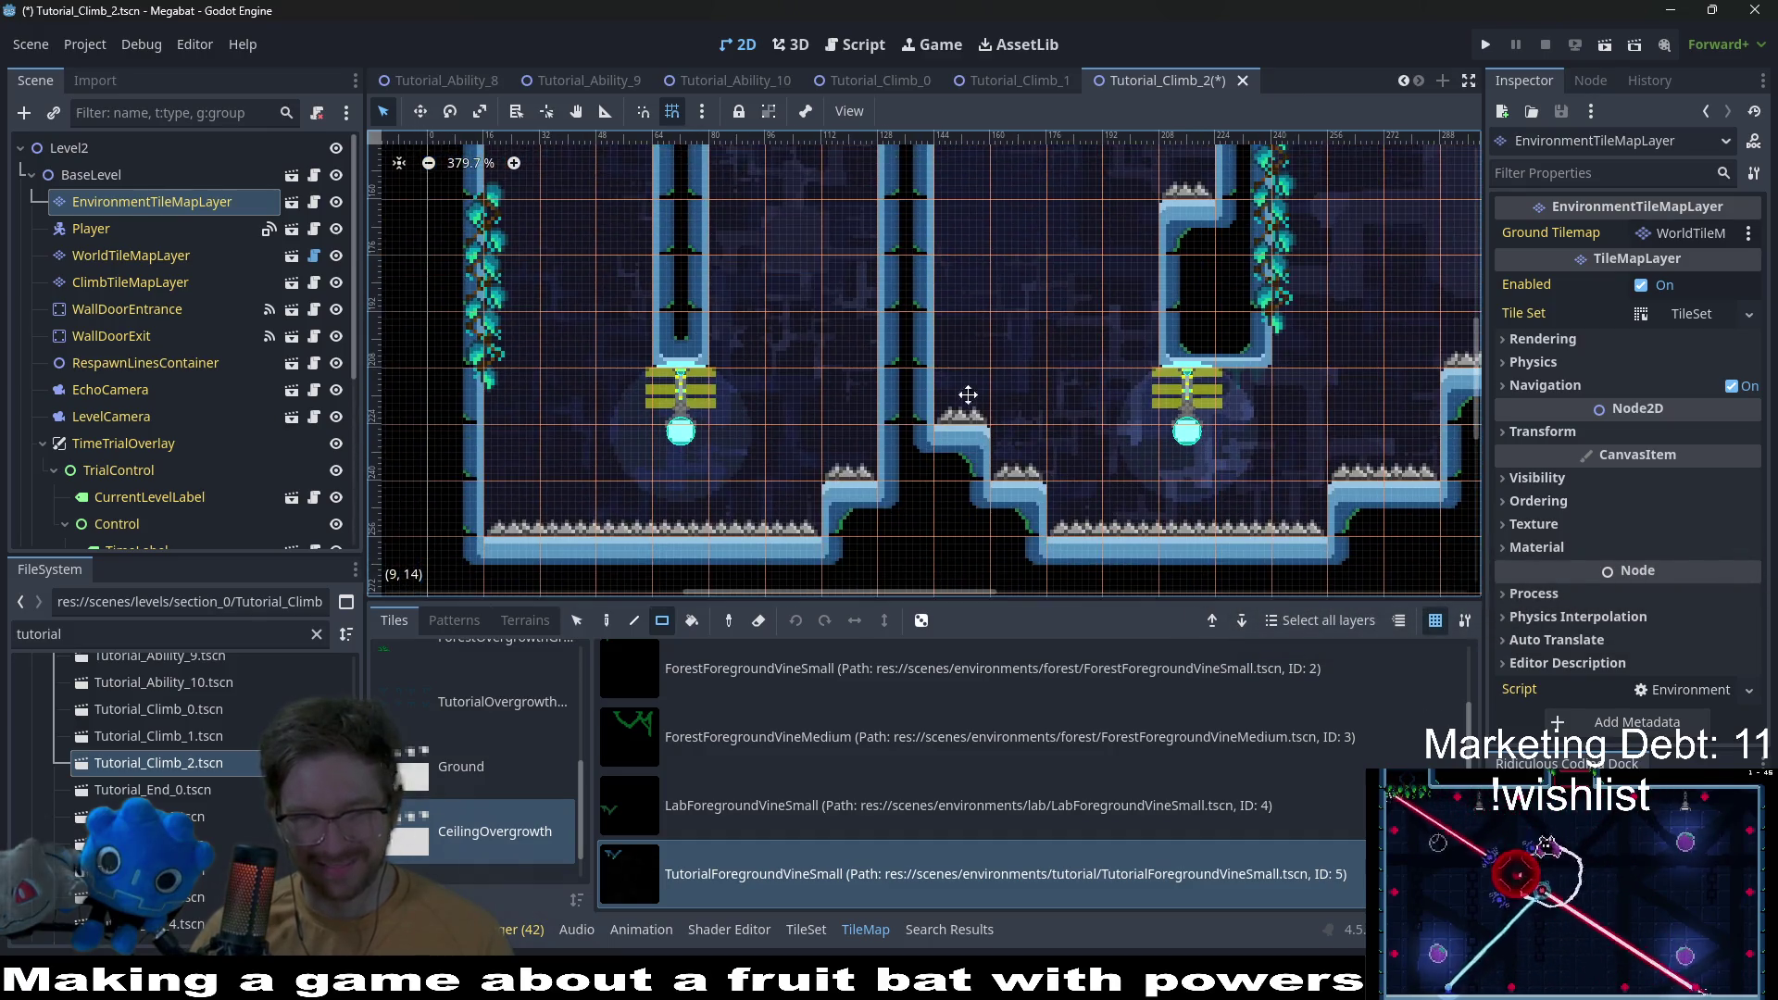
pyautogui.hscroll(3, 1021, 352)
pyautogui.hscroll(10, 939, 331)
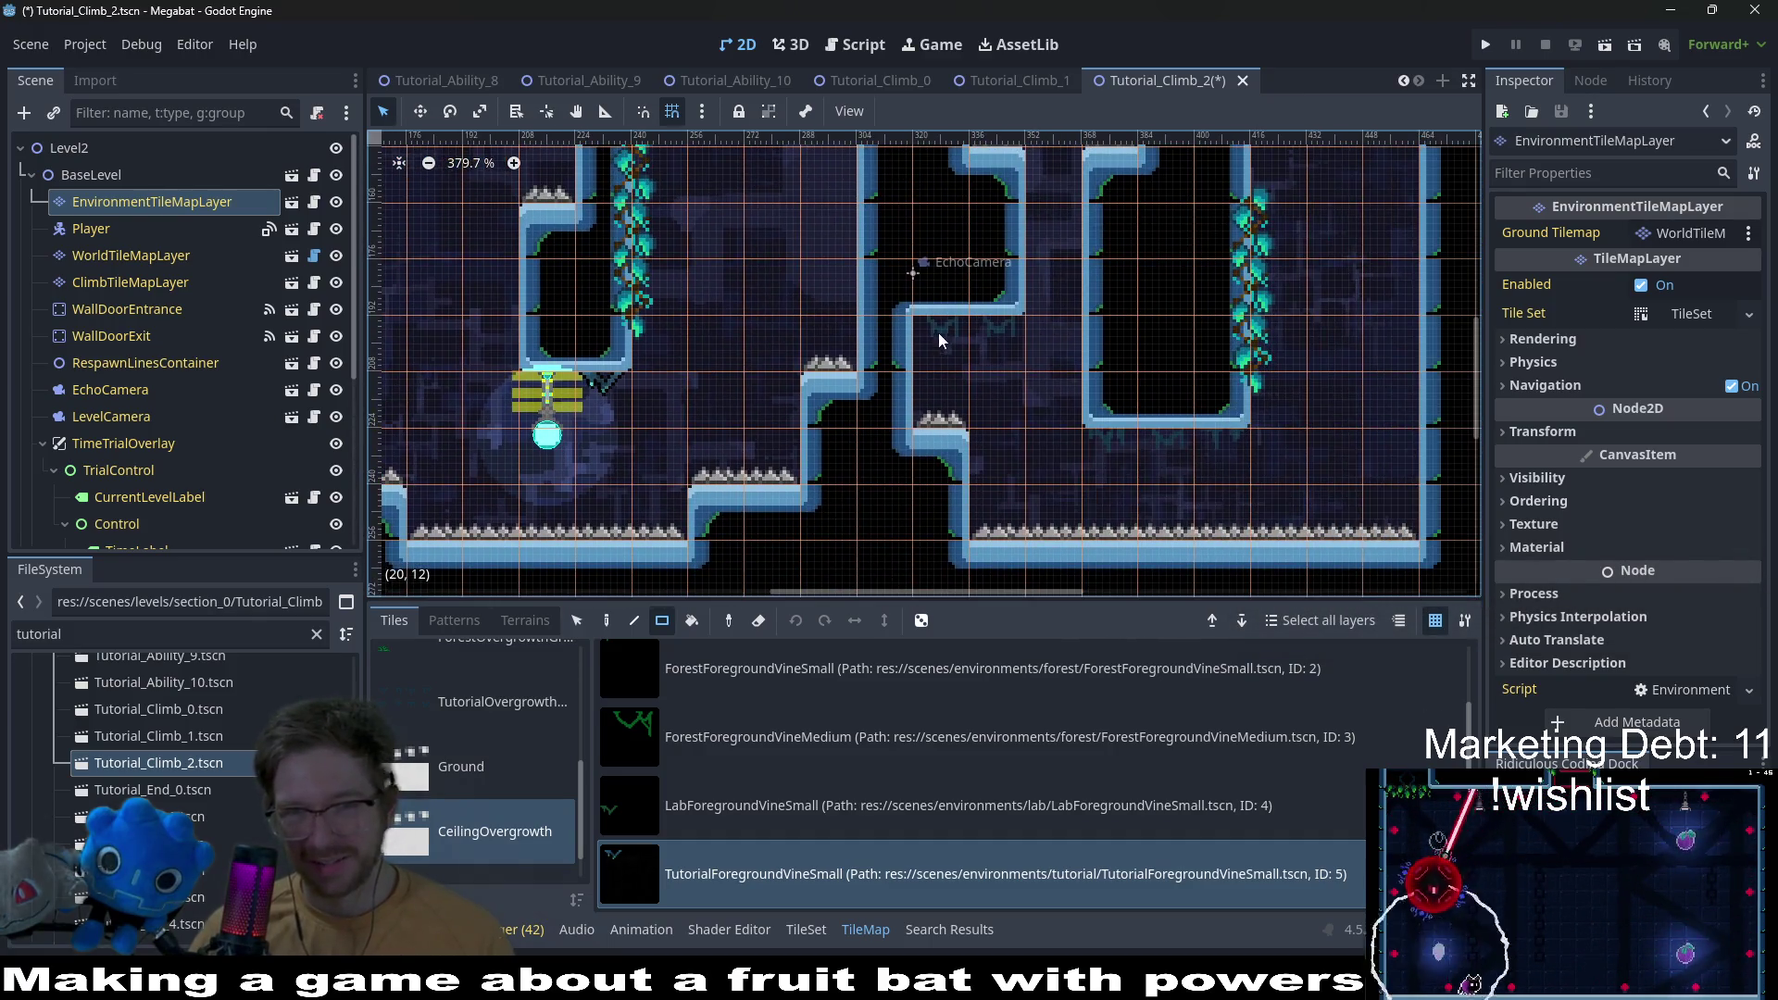
pyautogui.scroll(5, 1077, 395)
pyautogui.scroll(-4, 1065, 431)
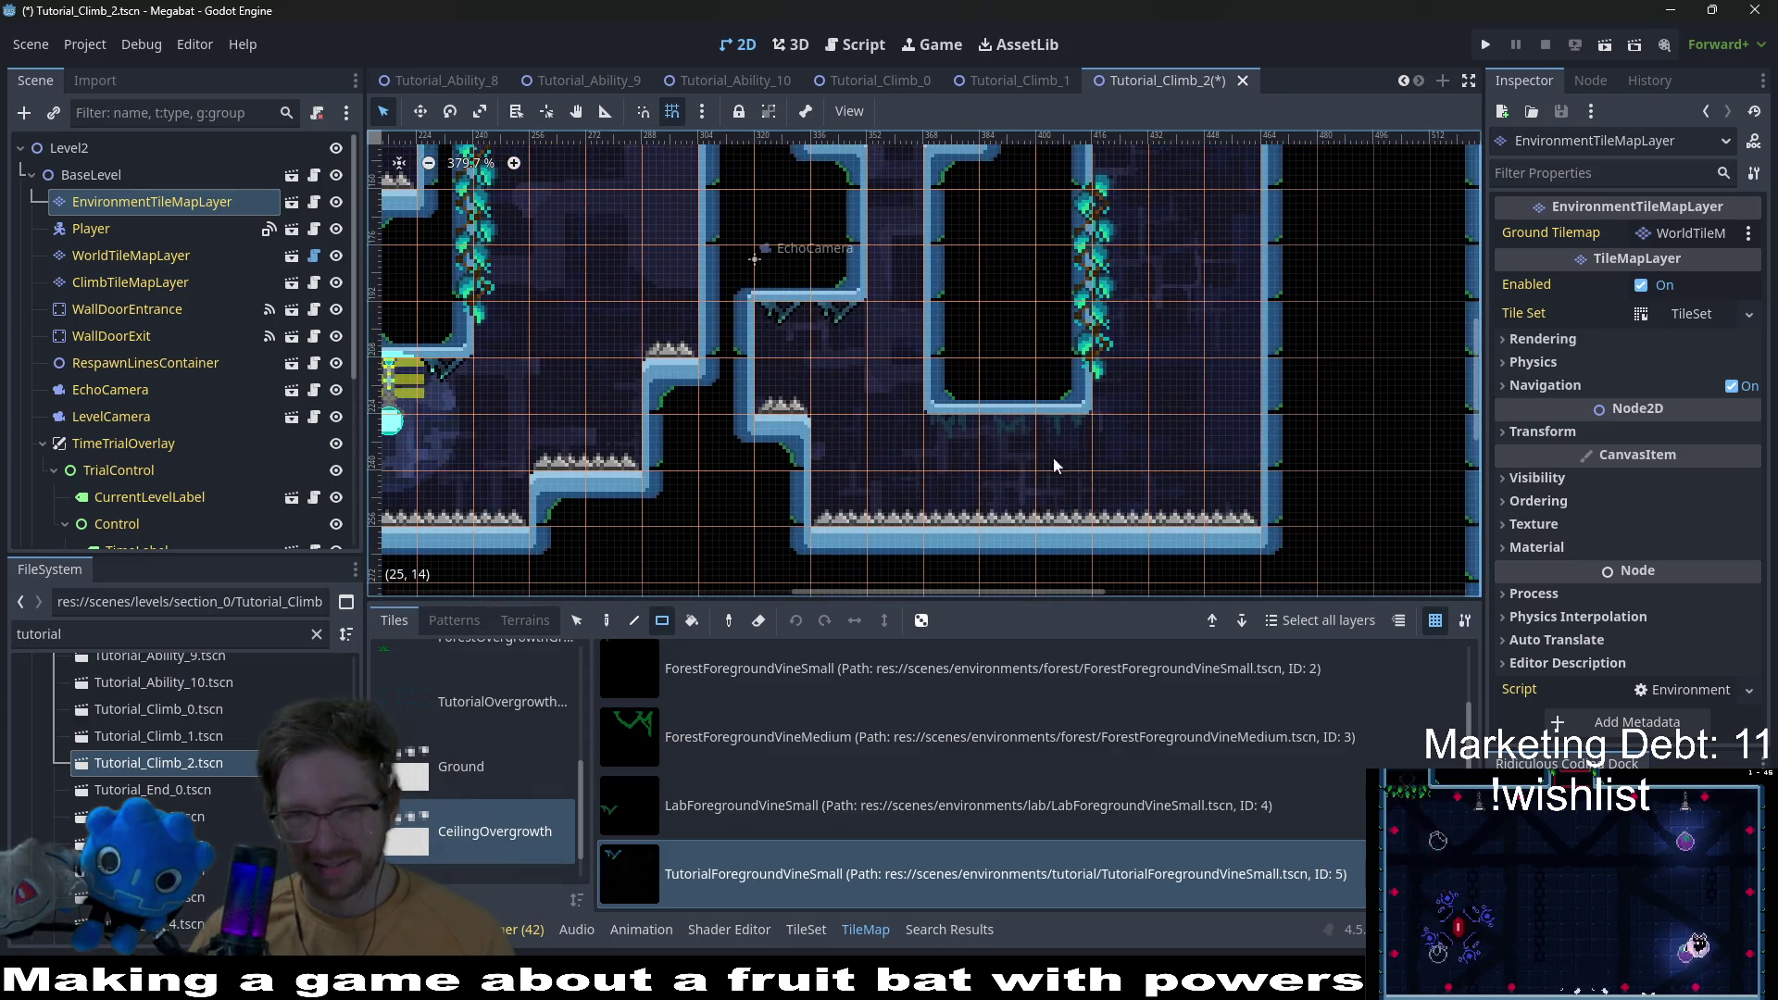
pyautogui.scroll(-5, 987, 441)
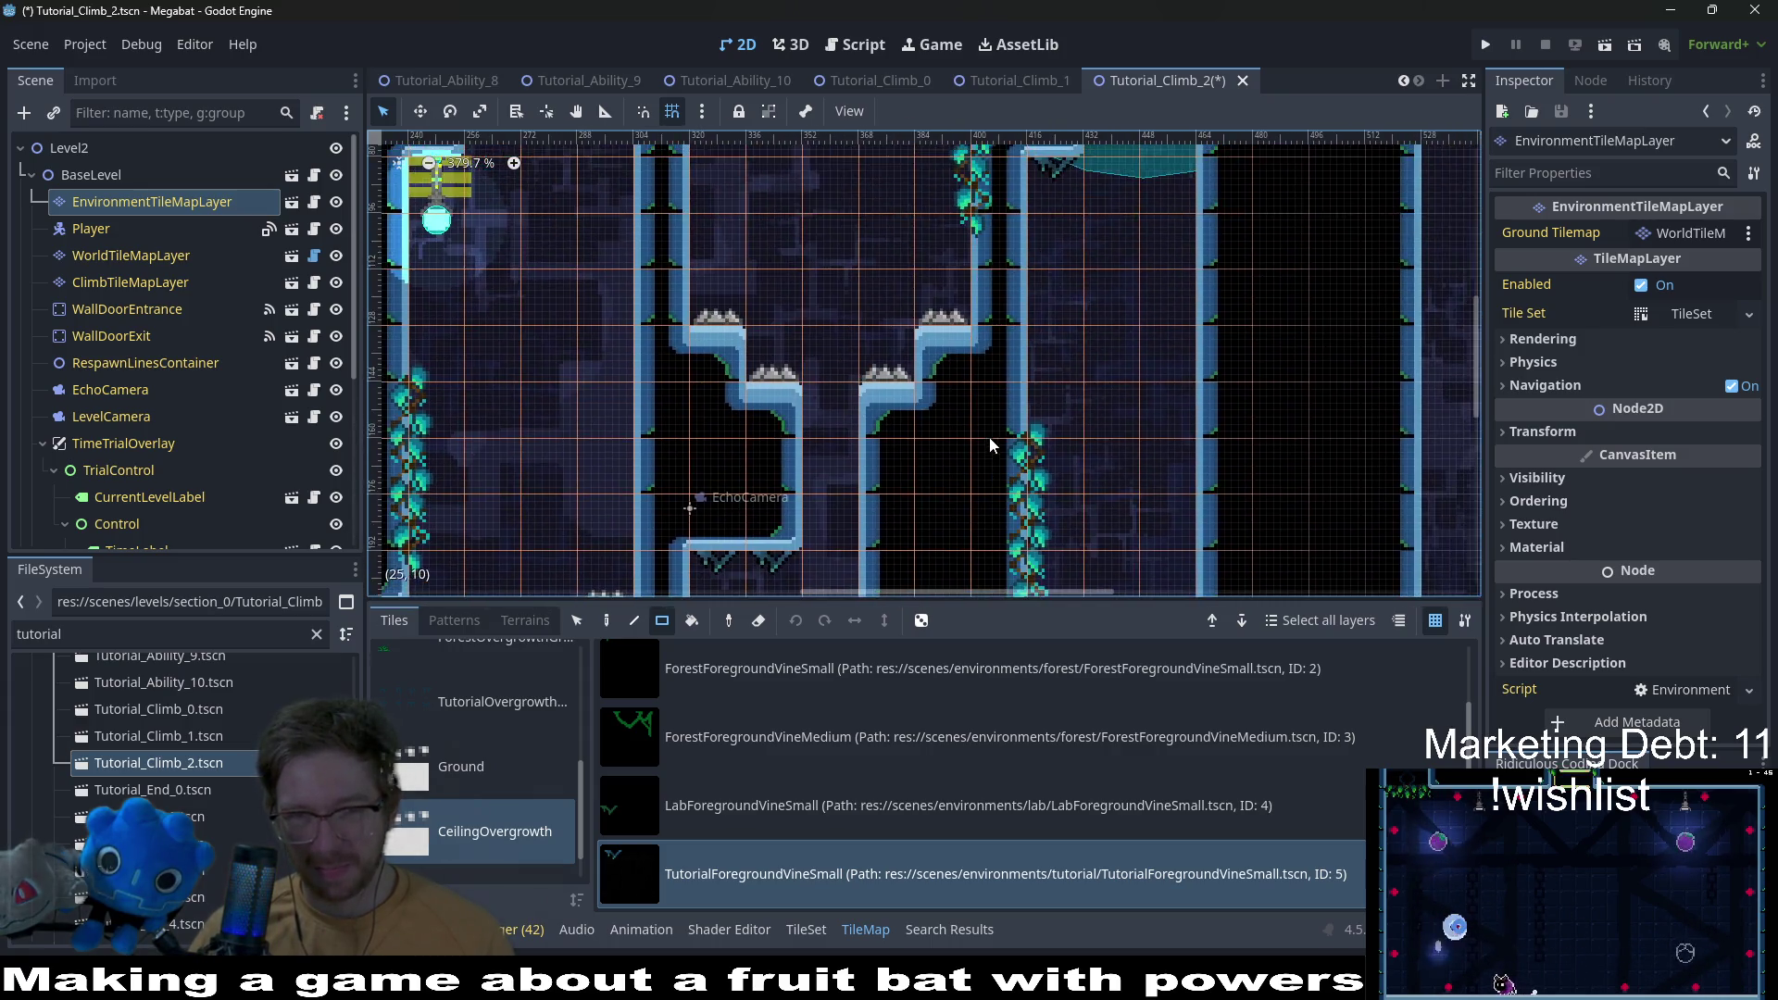
pyautogui.scroll(6, 937, 392)
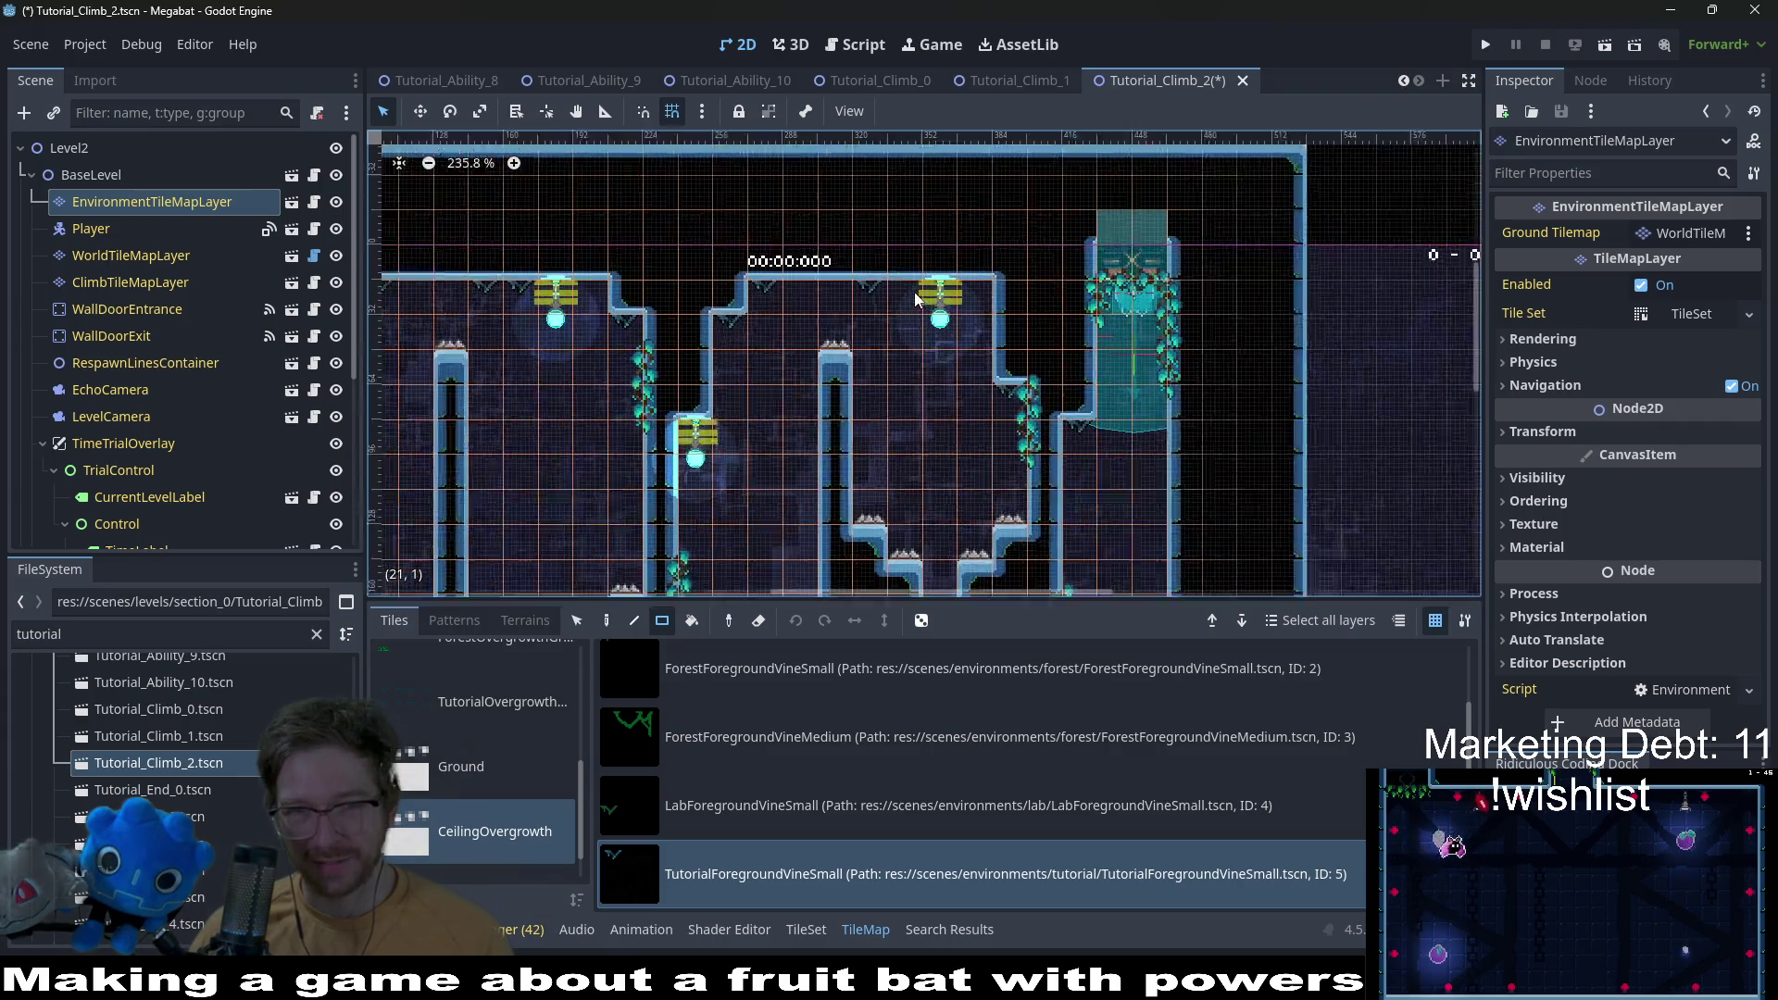
pyautogui.scroll(-5, 1013, 369)
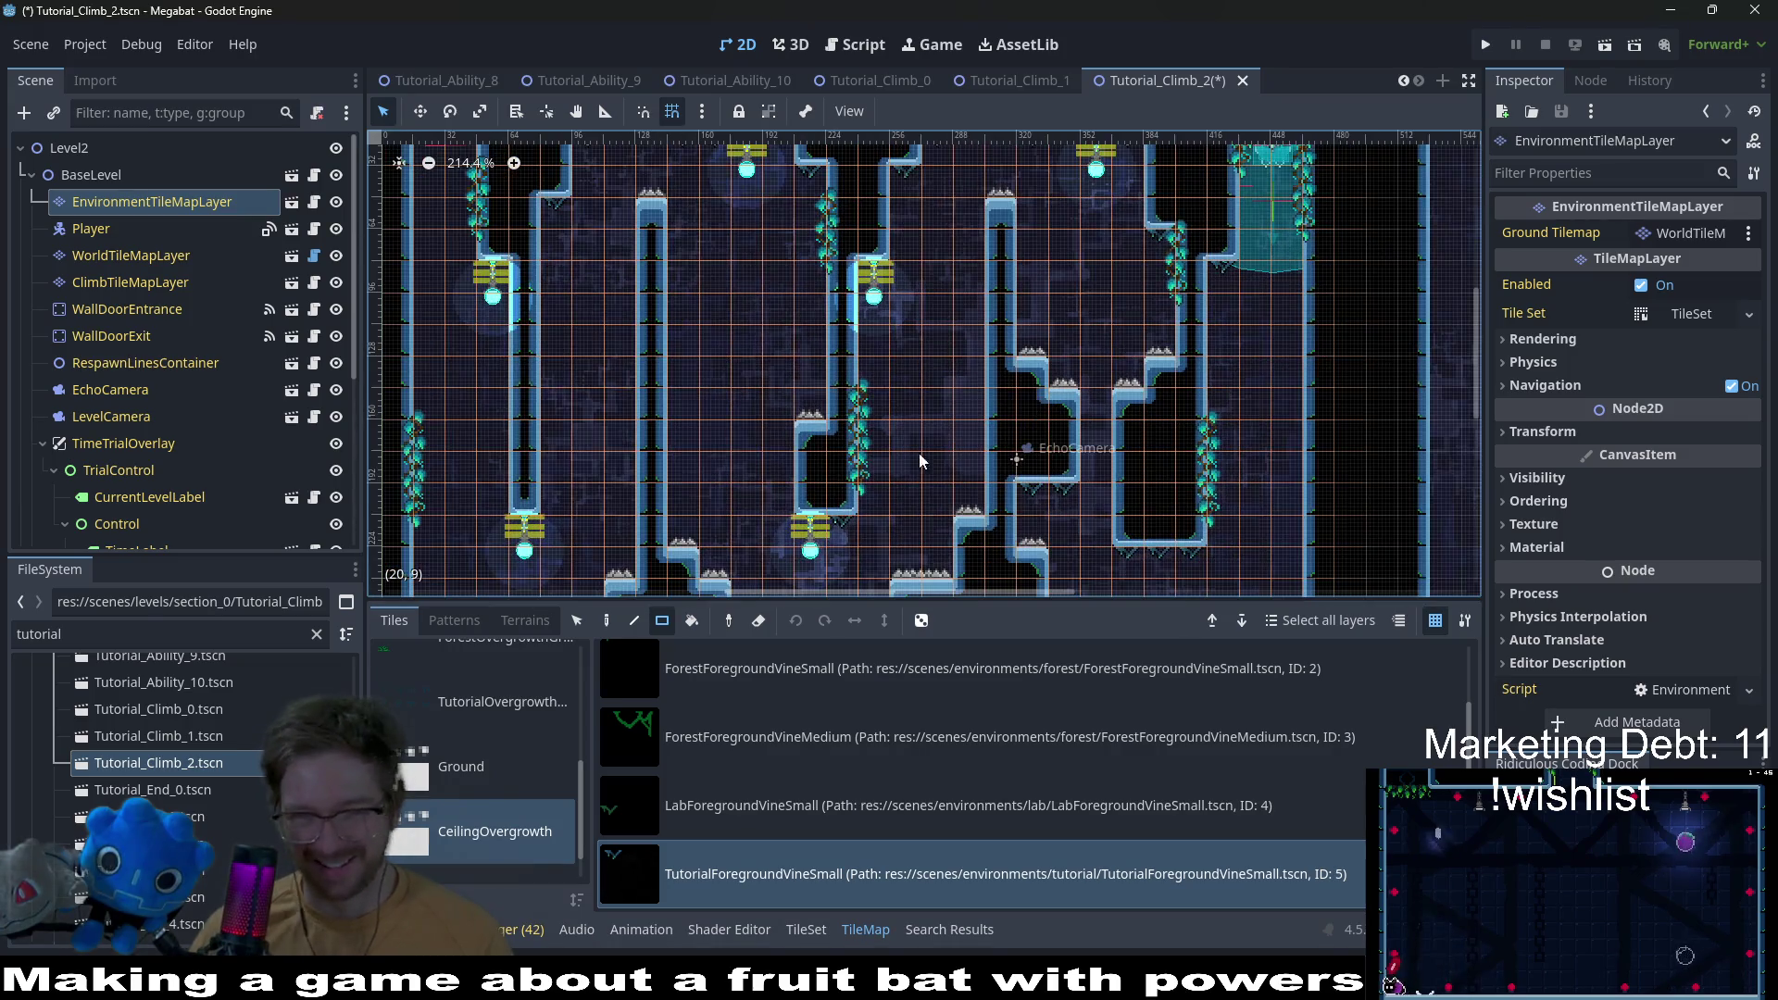
pyautogui.scroll(-3, 950, 450)
# Step: Save the Tutorial_Climb_2 scene
pyautogui.hotkey('ctrl', 's')
pyautogui.scroll(3, 1005, 471)
pyautogui.scroll(-3, 954, 276)
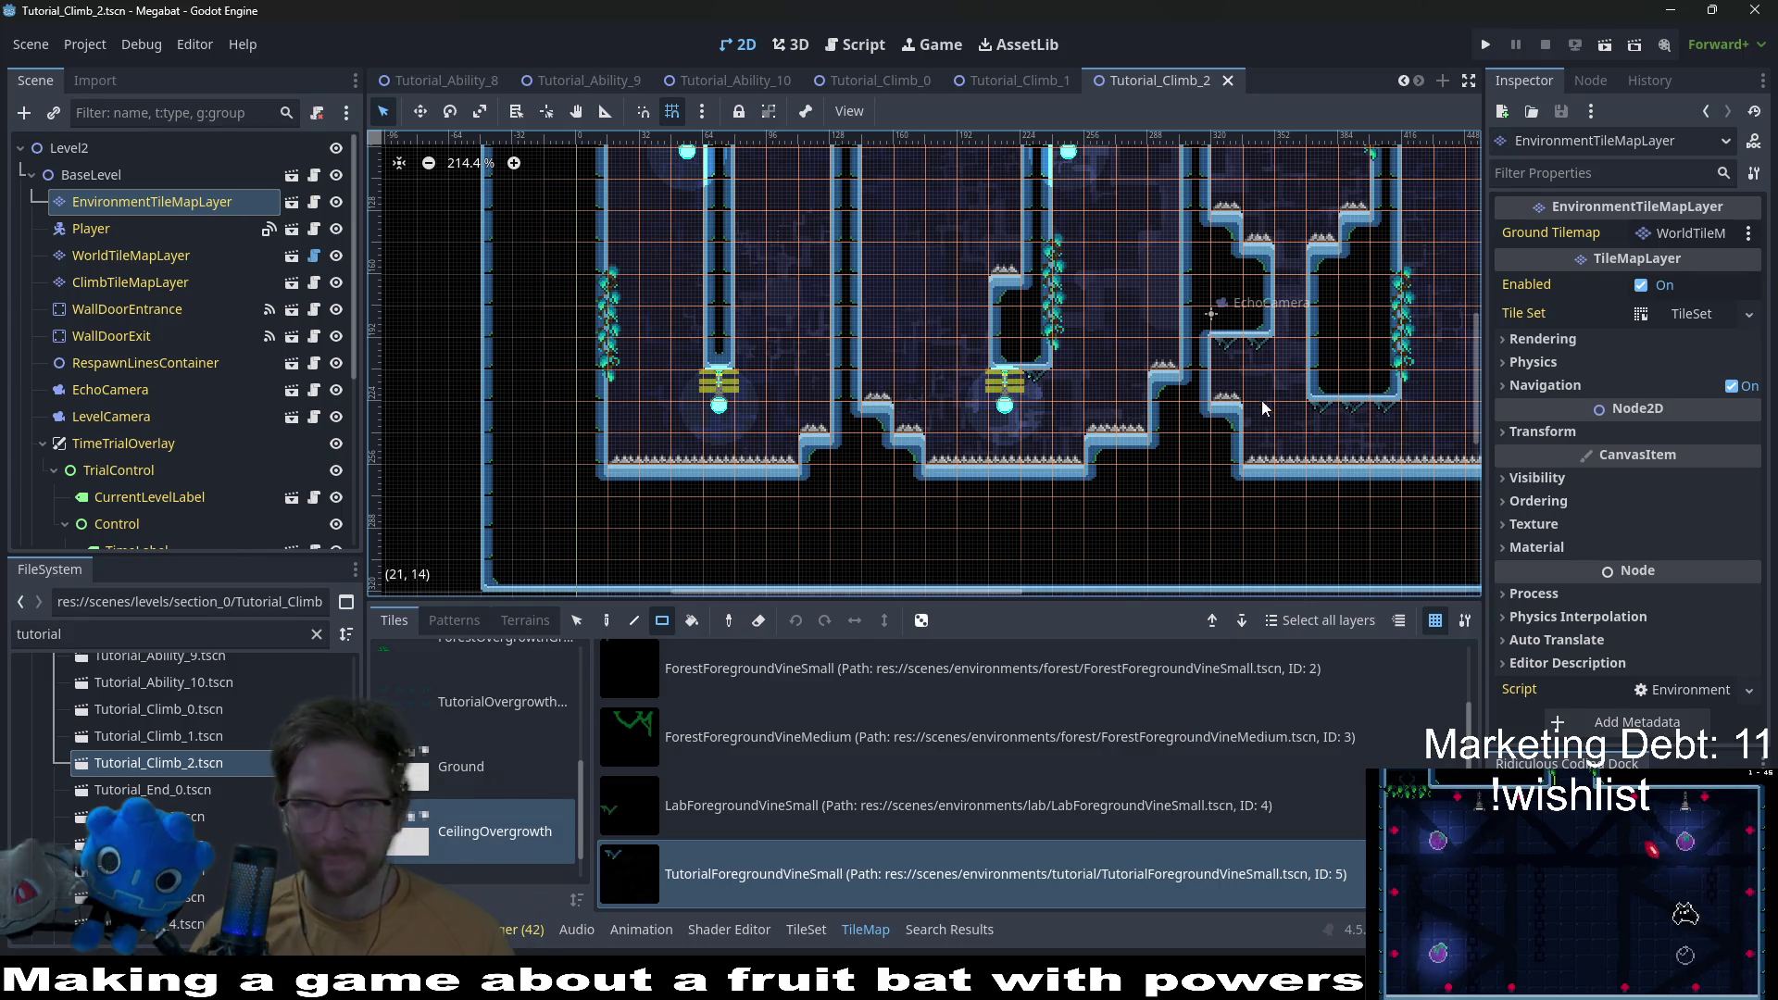
# Step: Open Tutorial_End_0, paint vine tiles along its ceiling on EnvironmentTileMapLayer, and save
pyautogui.doubleClick(194, 790)
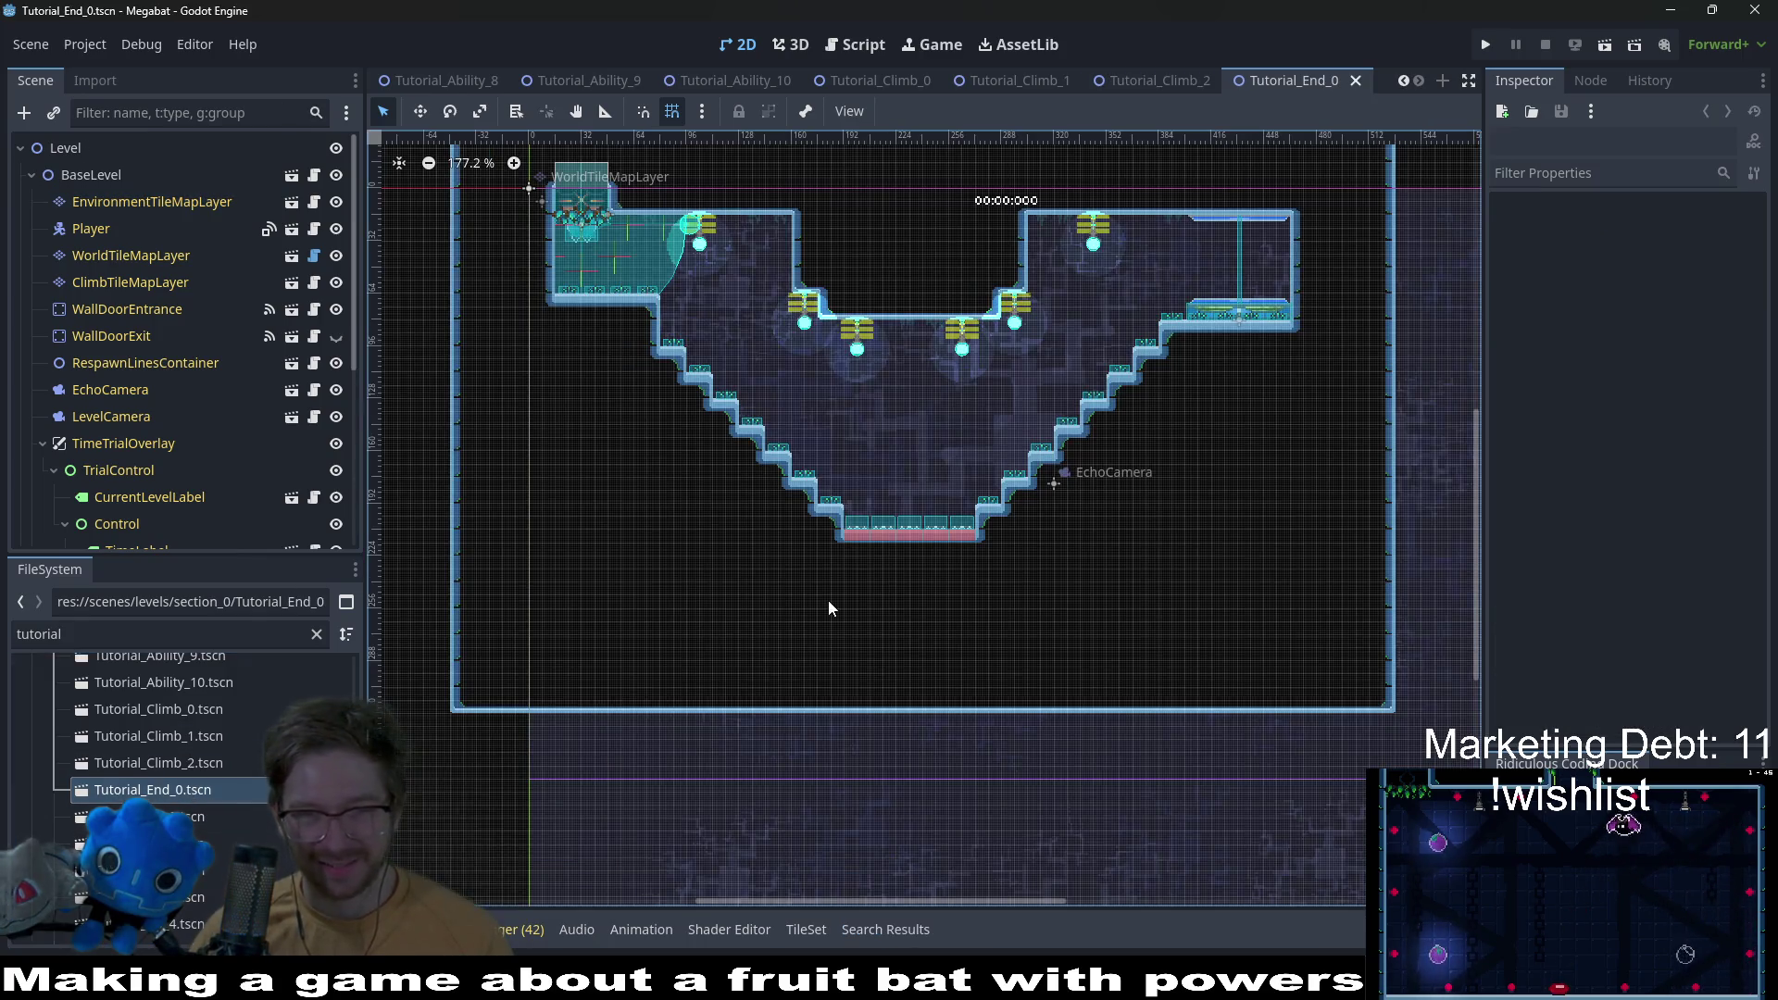
pyautogui.click(160, 205)
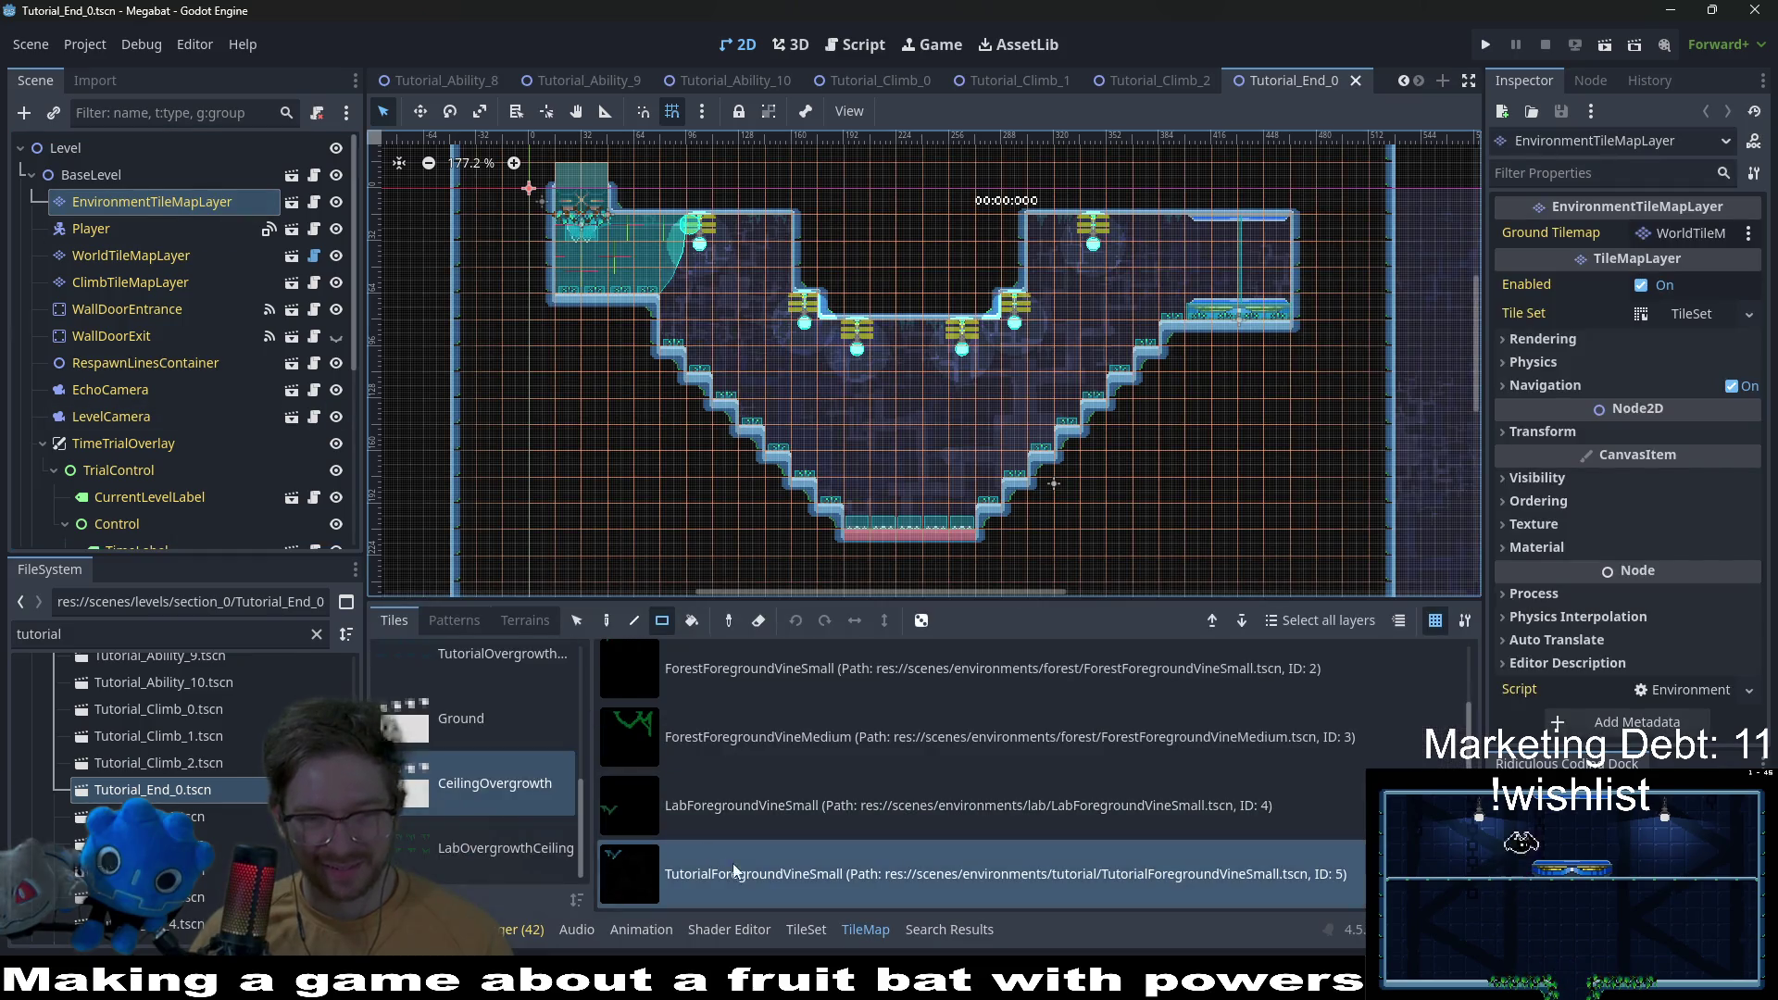
pyautogui.scroll(3, 893, 424)
pyautogui.moveTo(979, 324); pyautogui.dragTo(1015, 320)
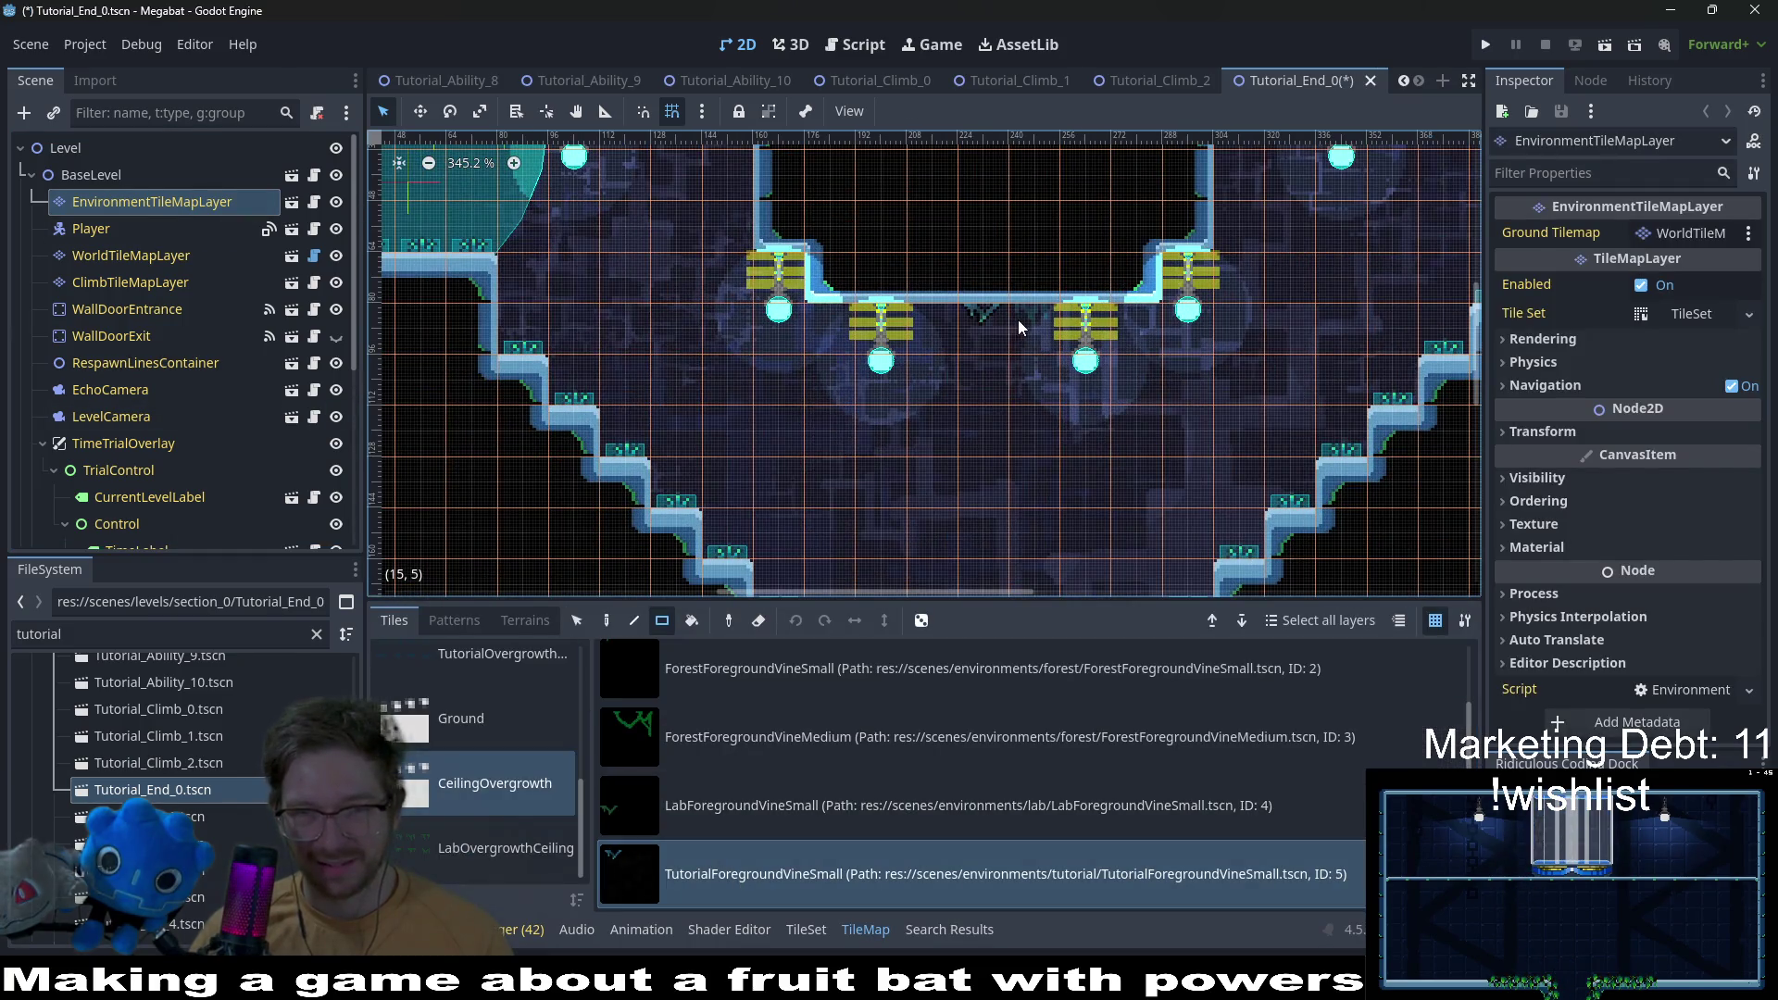
pyautogui.moveTo(1192, 346); pyautogui.dragTo(1002, 487)
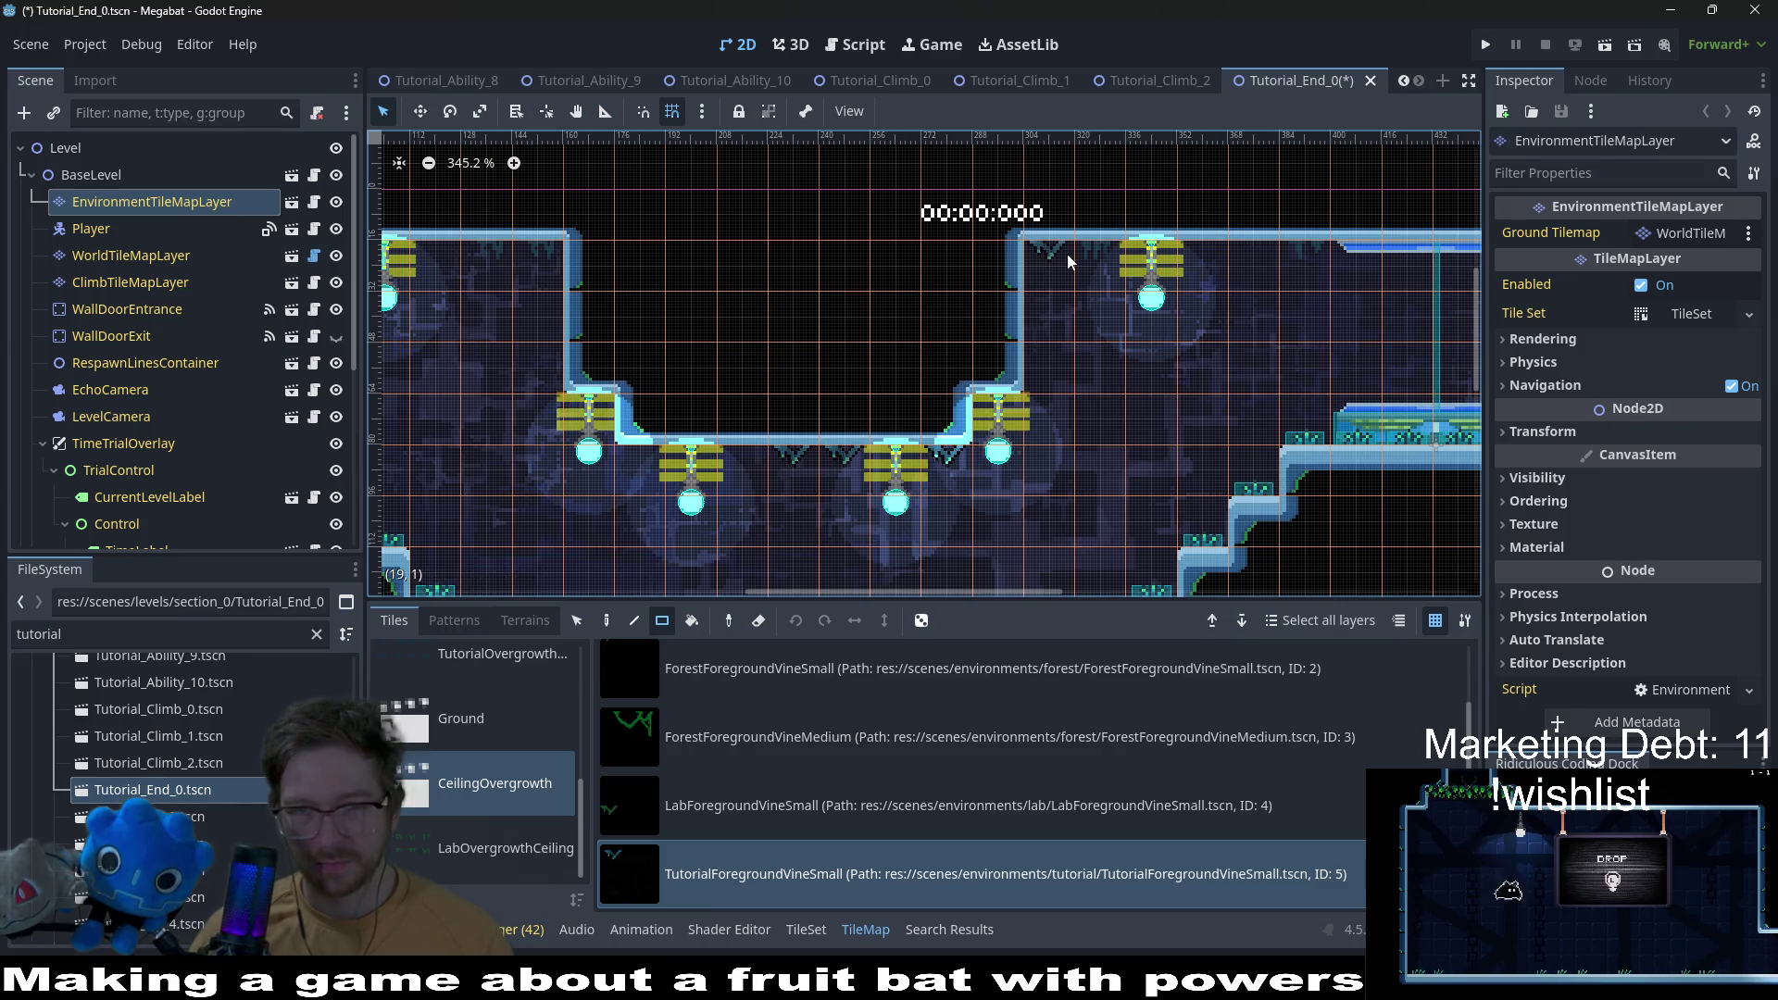
pyautogui.hscroll(-5, 840, 341)
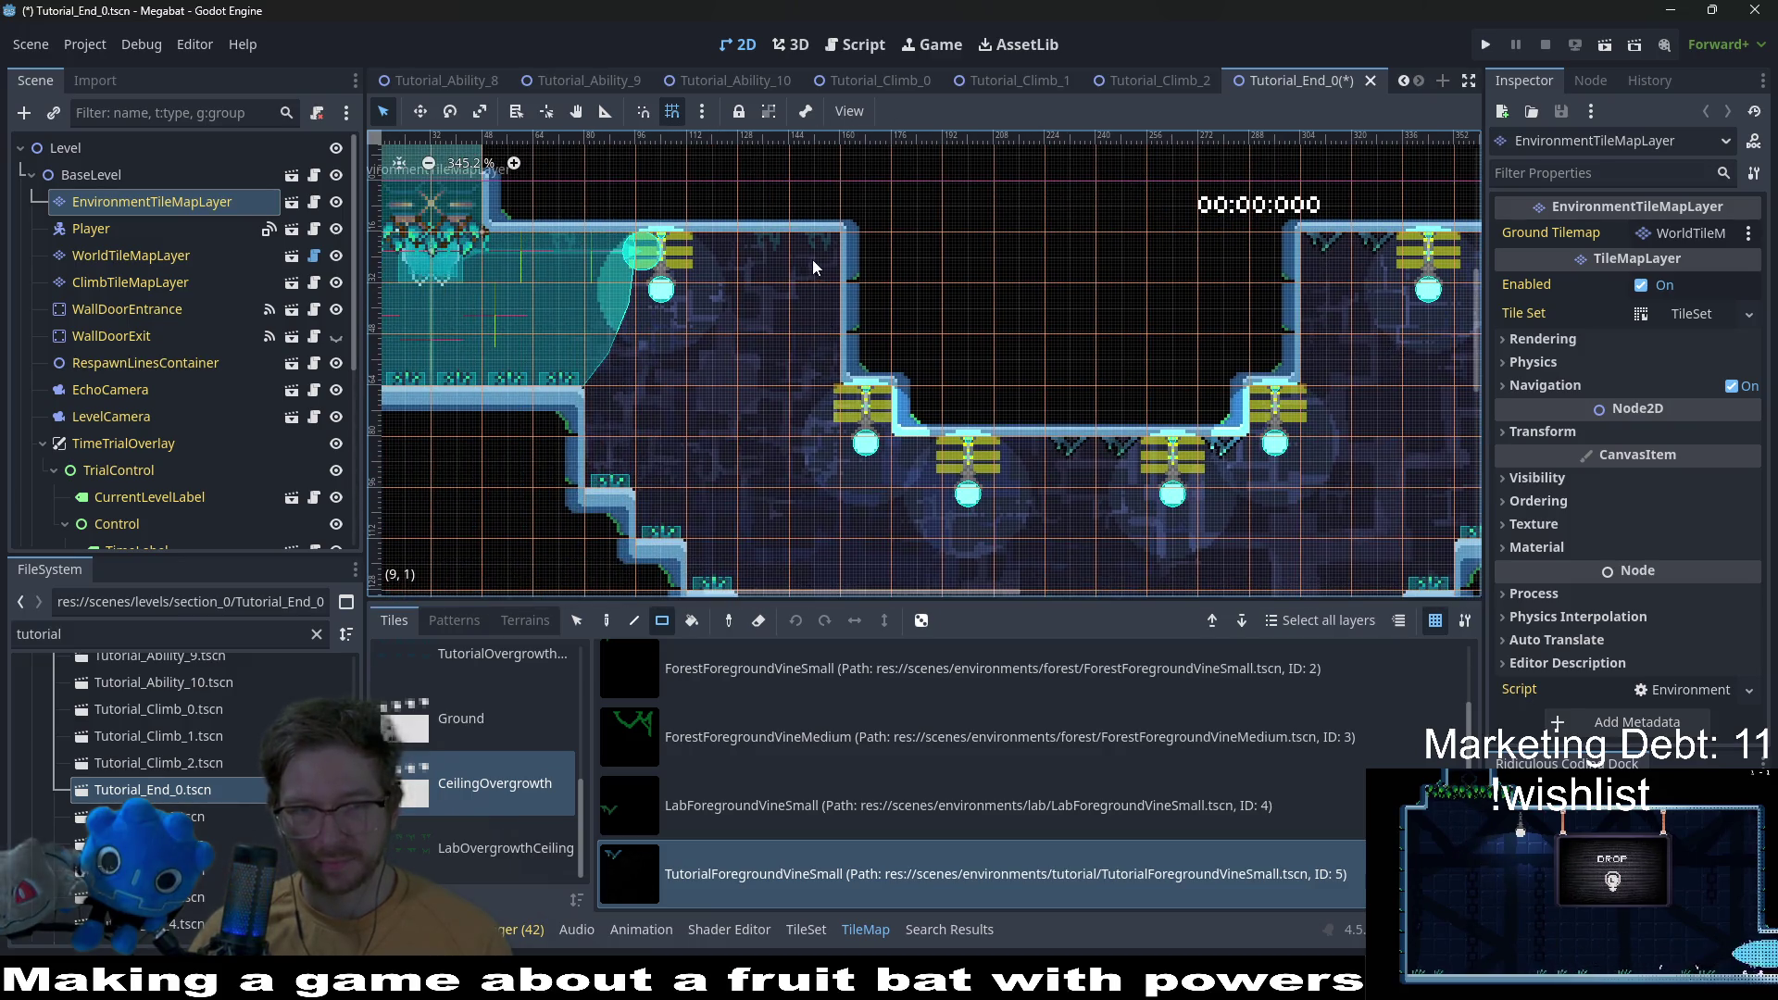
pyautogui.scroll(-3, 906, 447)
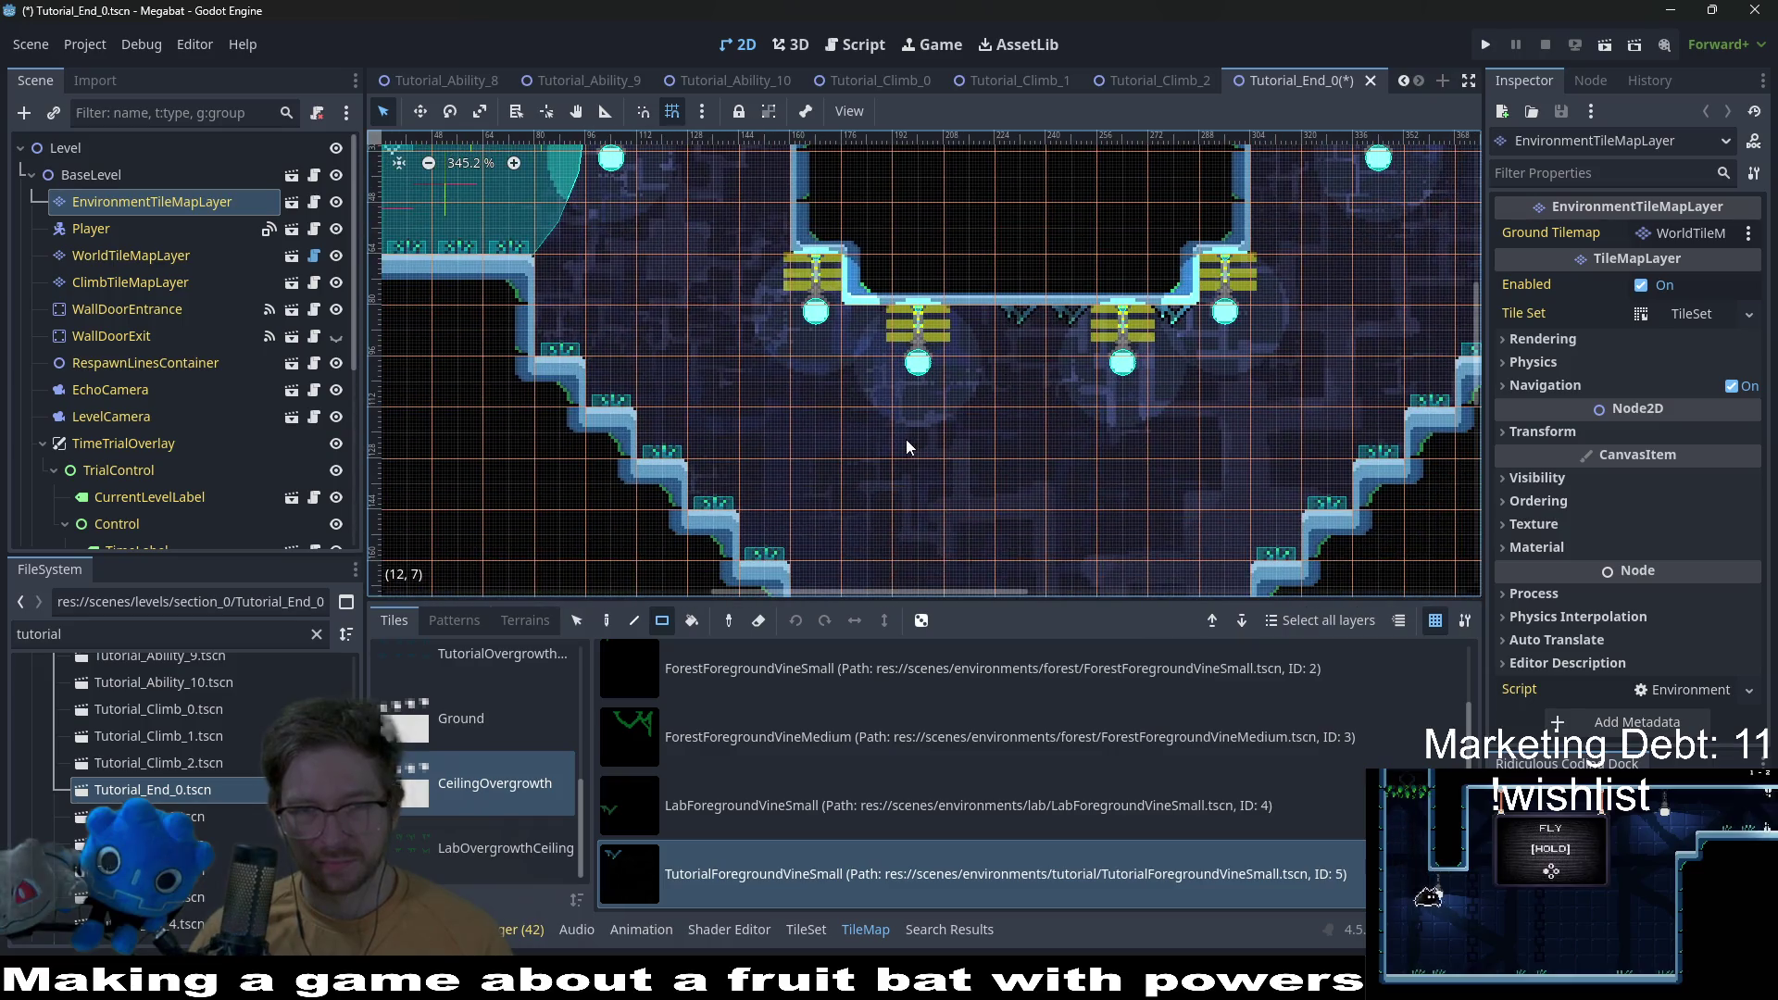
pyautogui.scroll(-5, 861, 328)
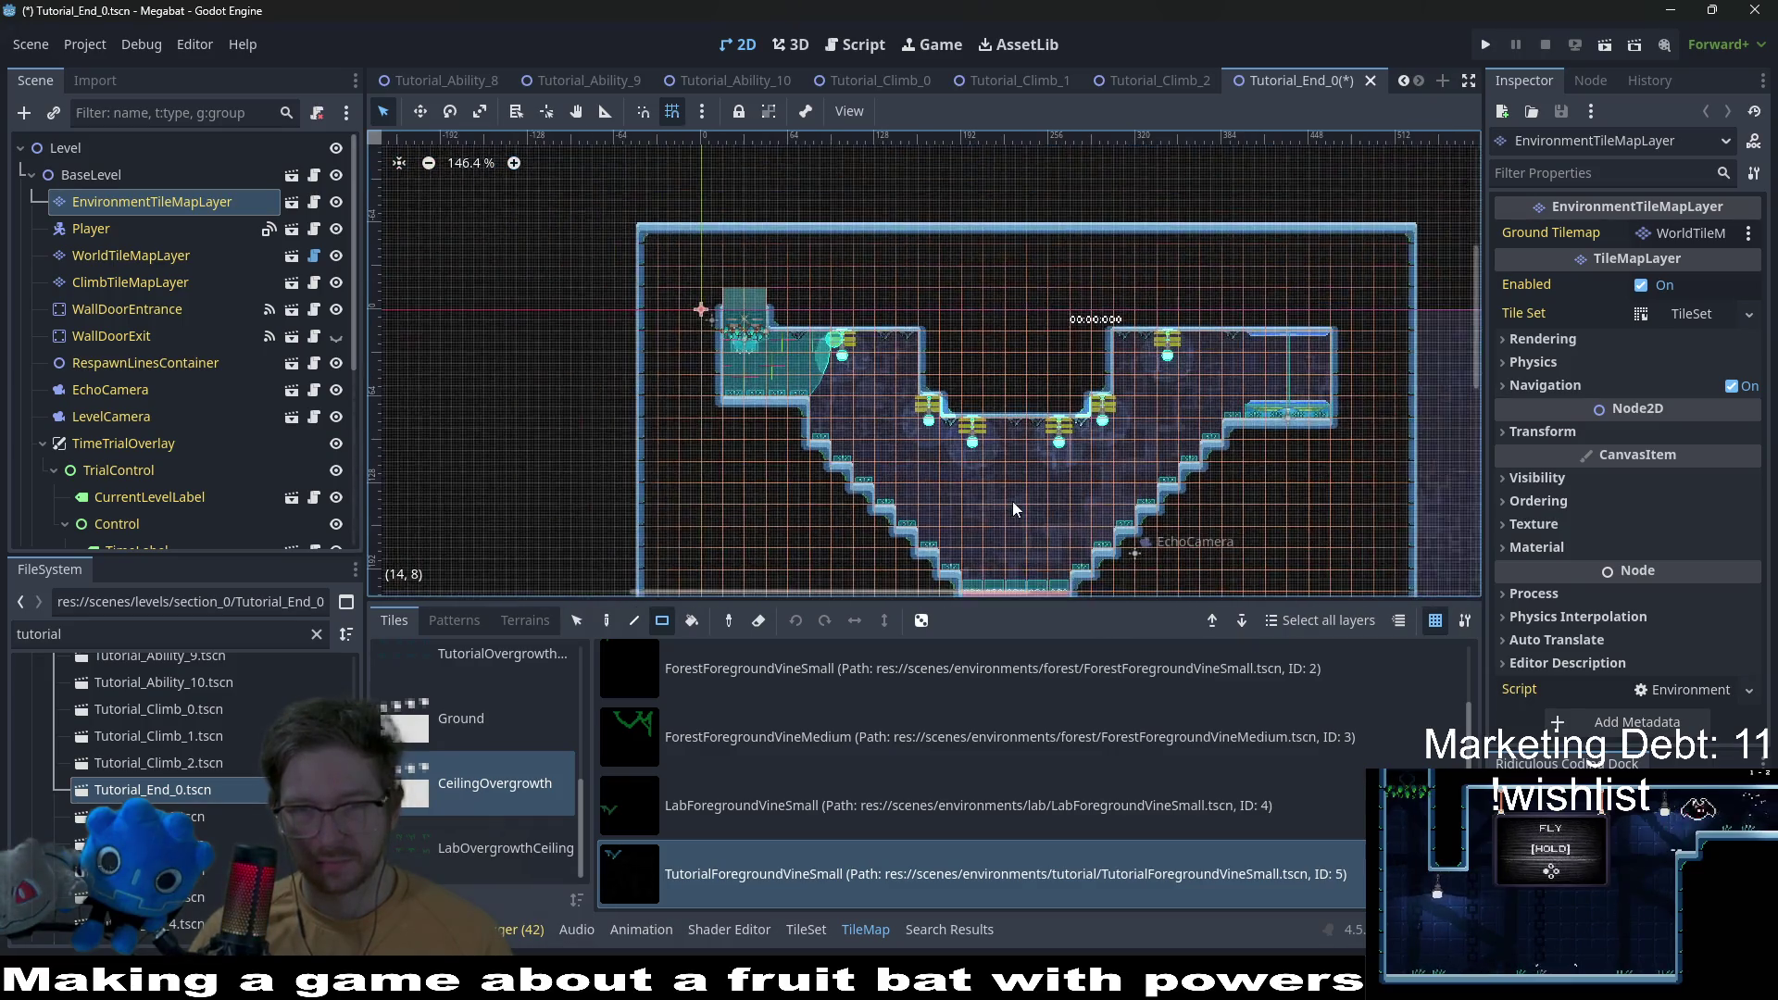
pyautogui.hotkey('ctrl', 's')
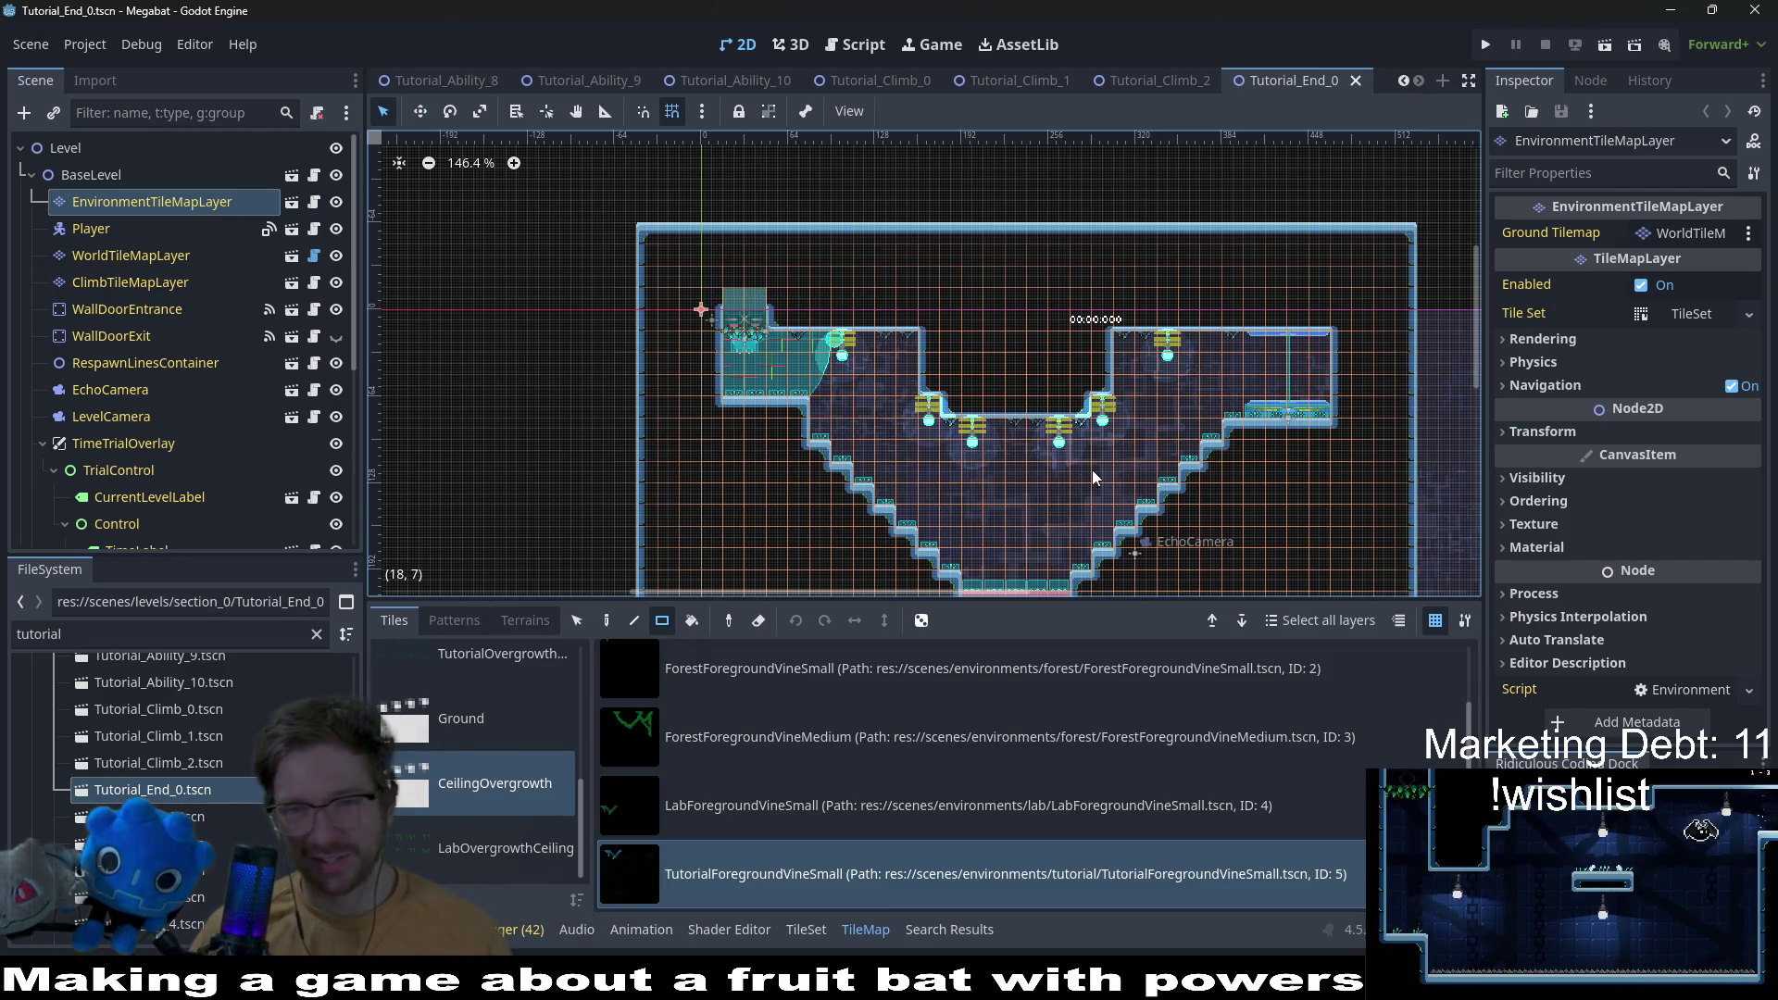
pyautogui.moveTo(1042, 433); pyautogui.dragTo(917, 353)
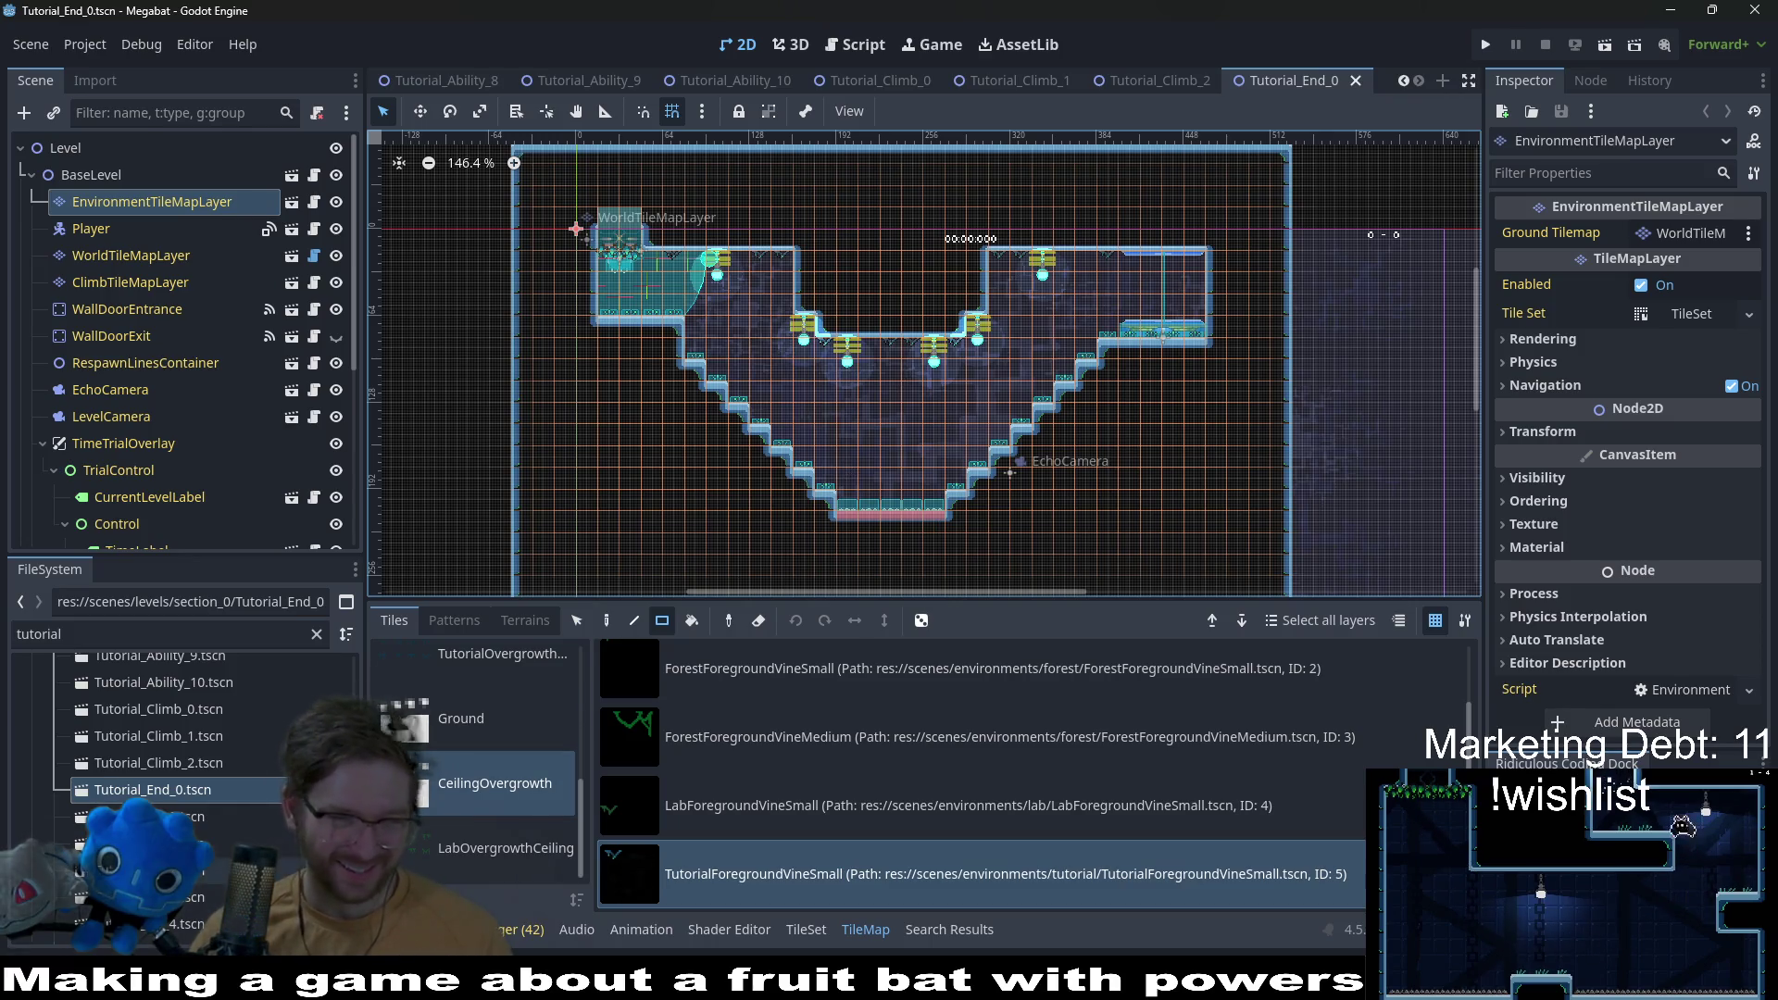
# Step: Open Tutorial_Fly_0 and hang a CeilingOvergrowth vine at the top-left ceiling corner
pyautogui.doubleClick(176, 815)
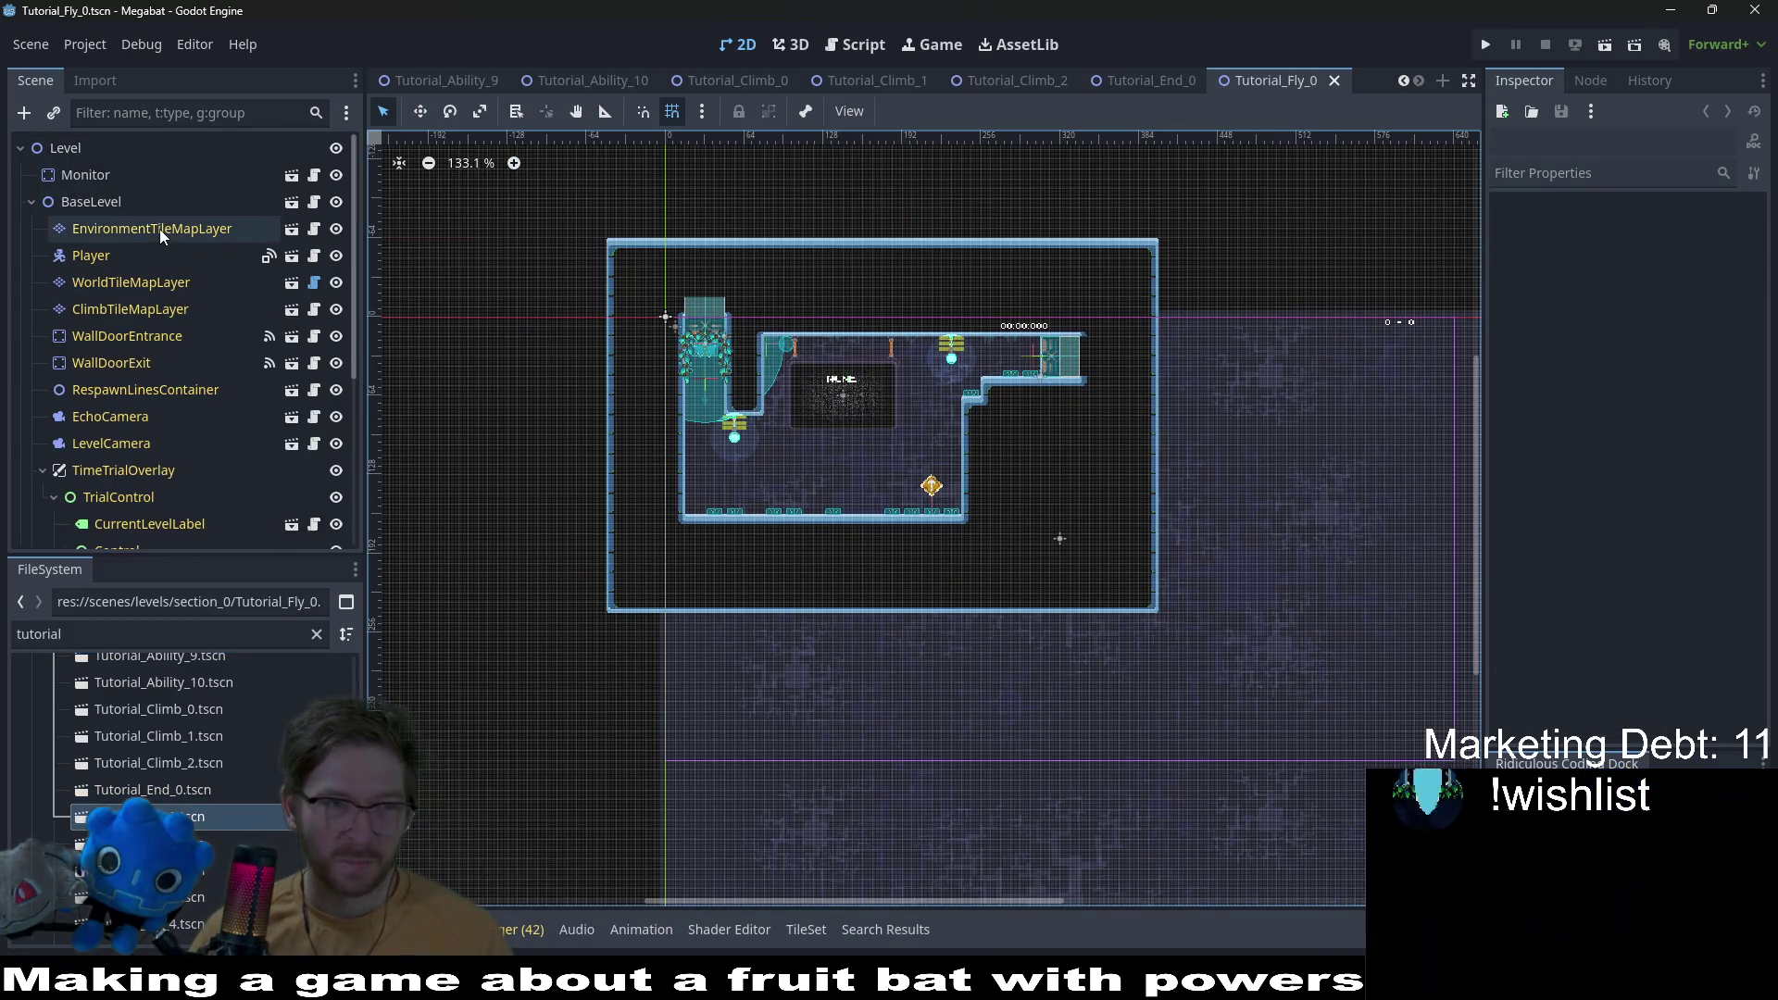
pyautogui.click(159, 230)
pyautogui.scroll(-2, 526, 686)
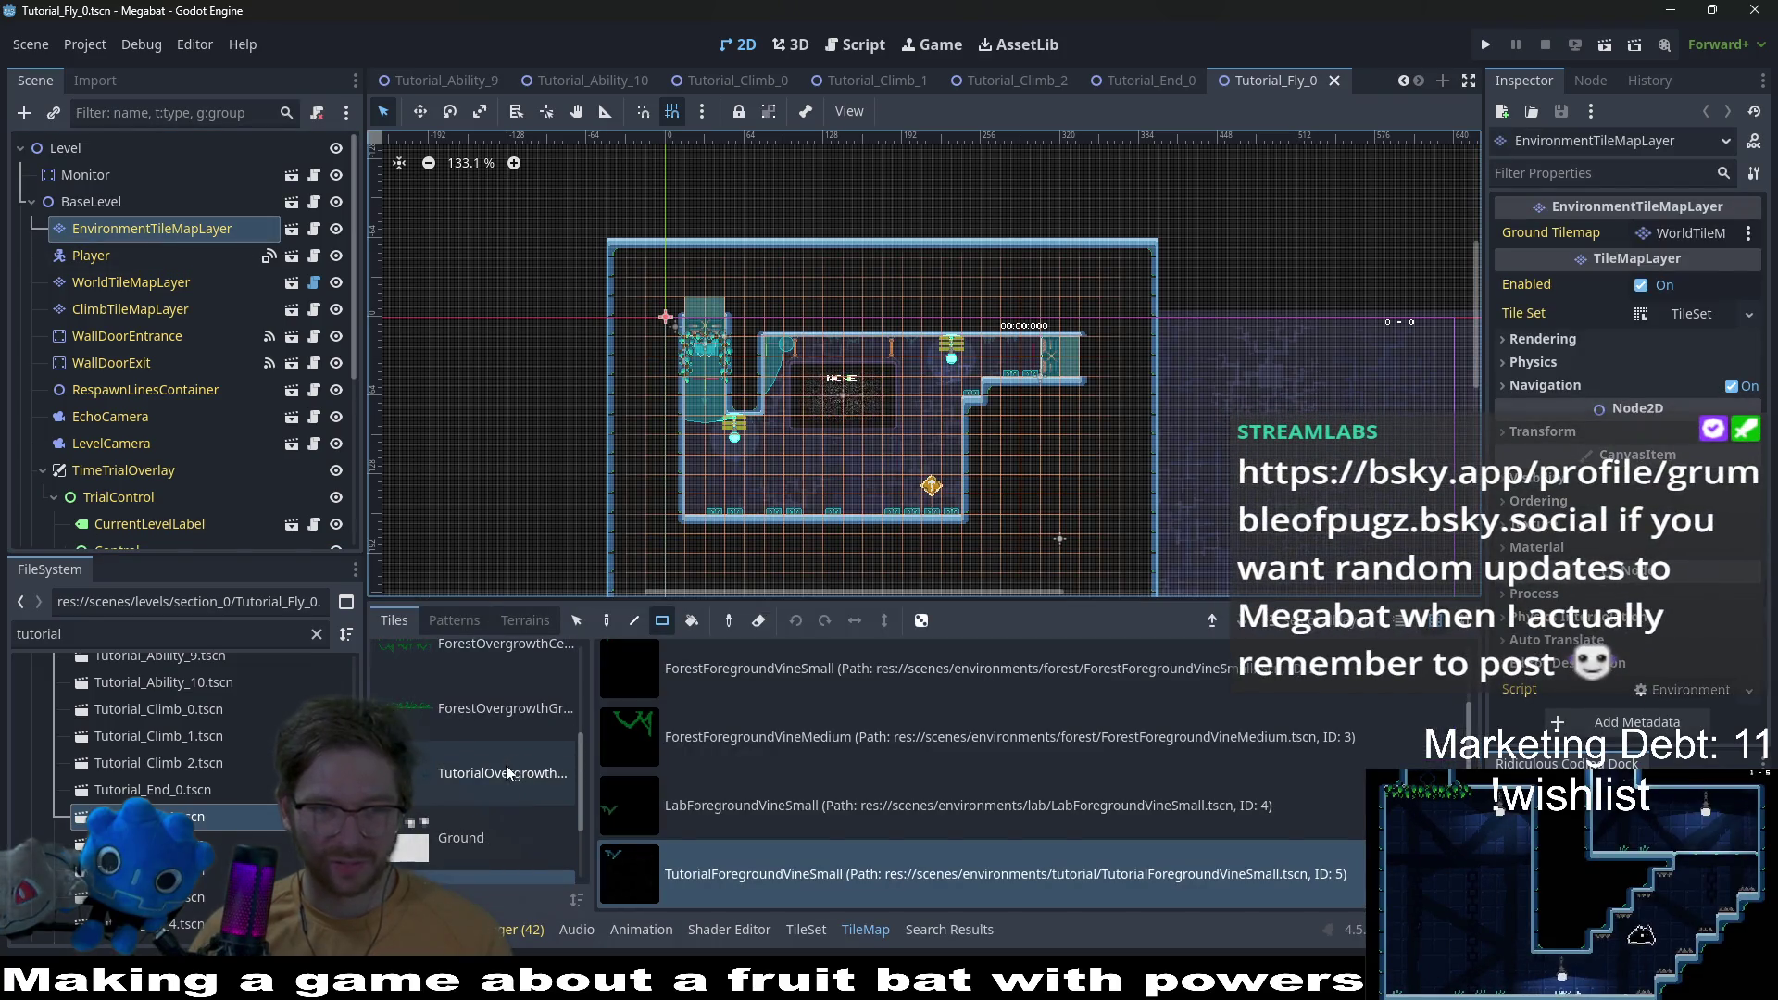
pyautogui.click(530, 782)
pyautogui.scroll(3, 833, 348)
pyautogui.scroll(1, 833, 348)
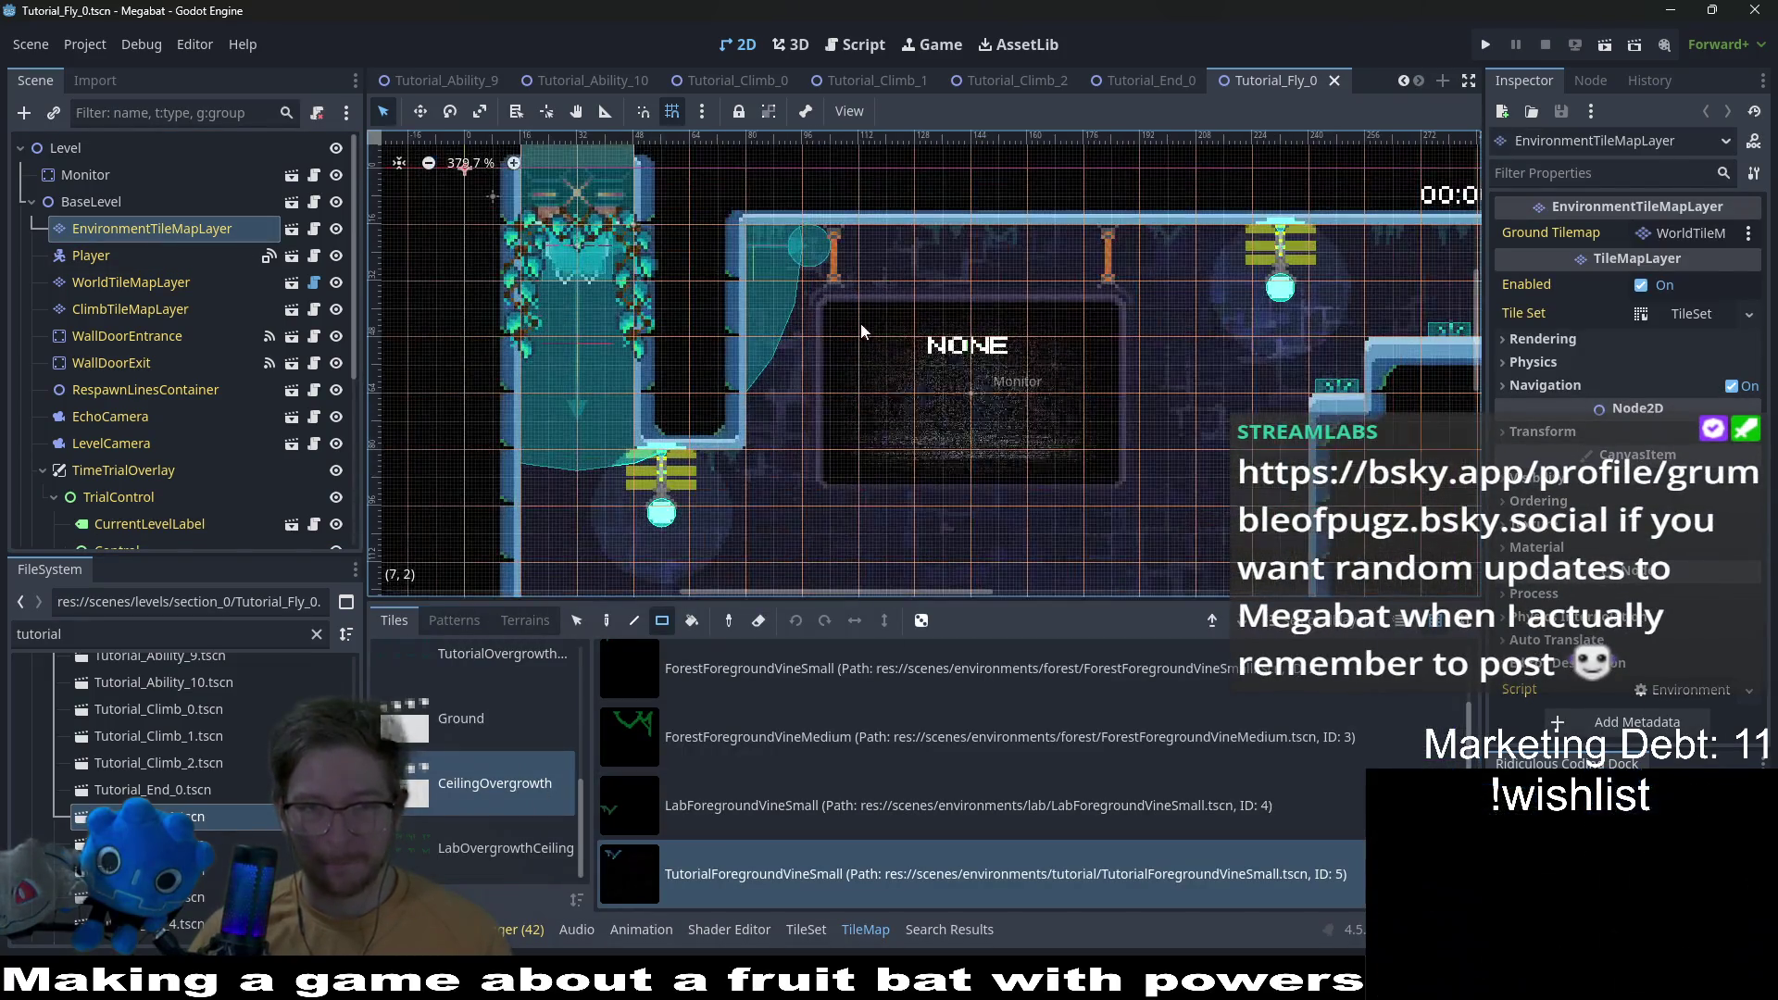
pyautogui.click(773, 239)
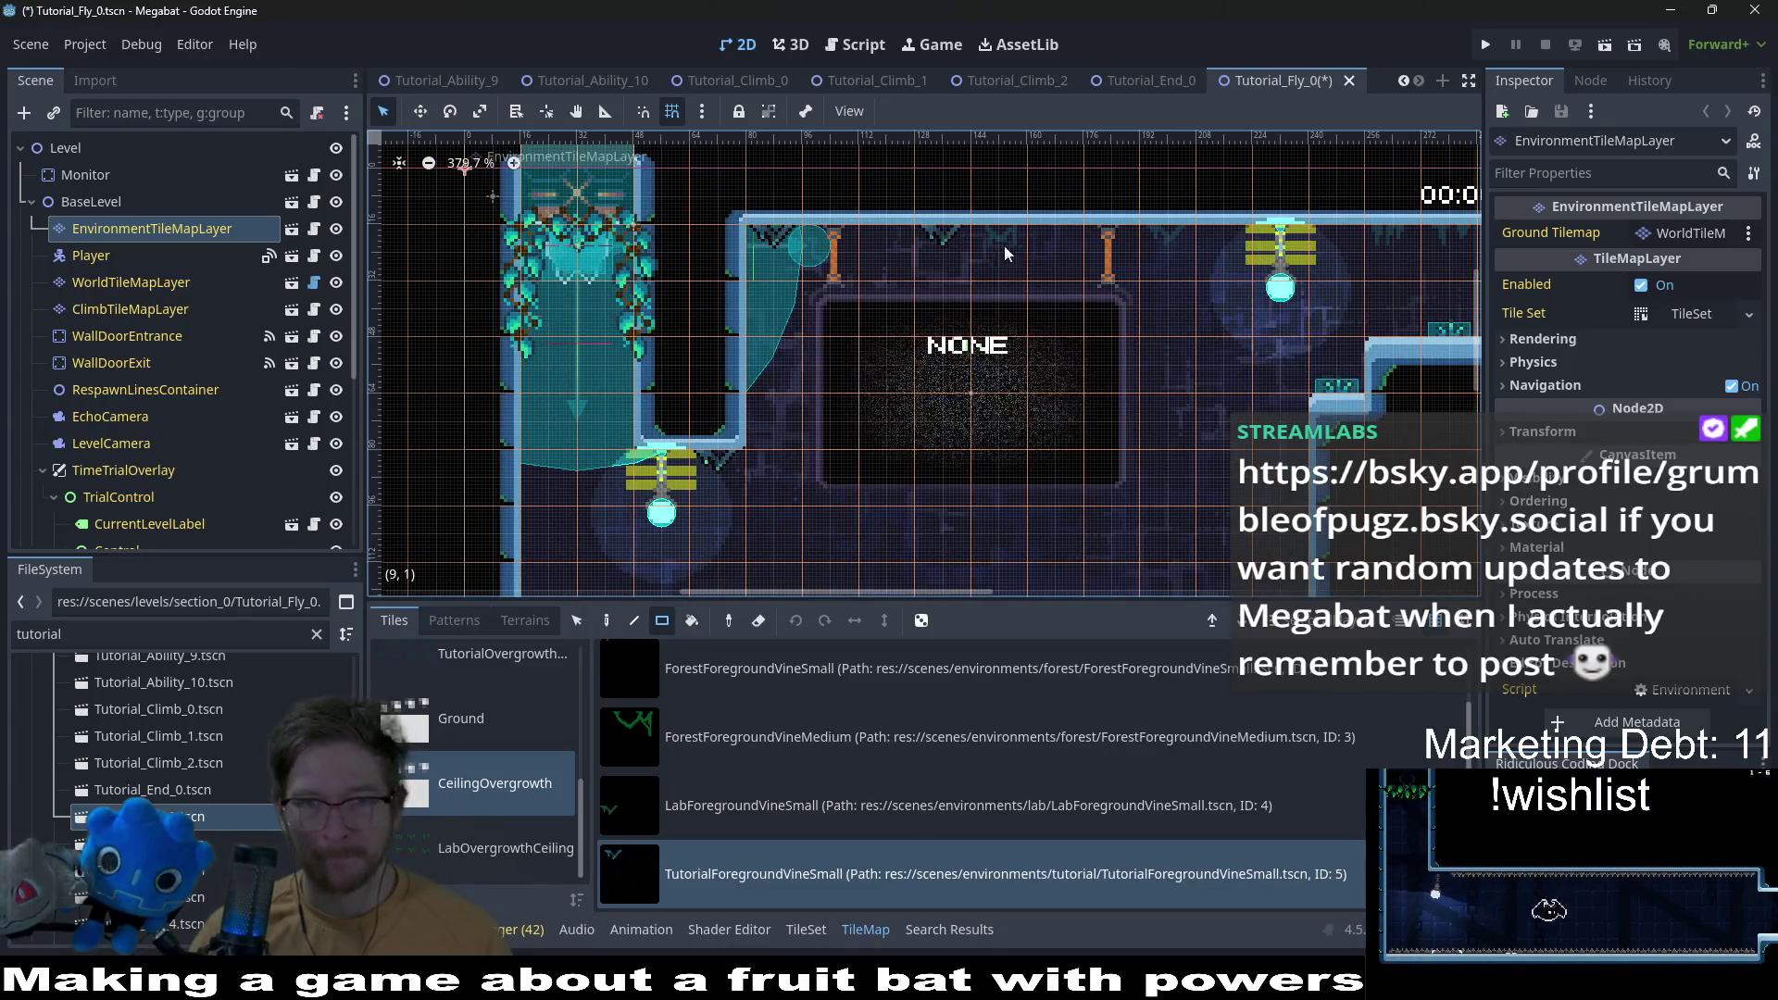
# Step: Save Tutorial_Fly_0 and select the Tutorial_Fly_1 level file
pyautogui.moveTo(1478, 261); pyautogui.dragTo(1228, 282)
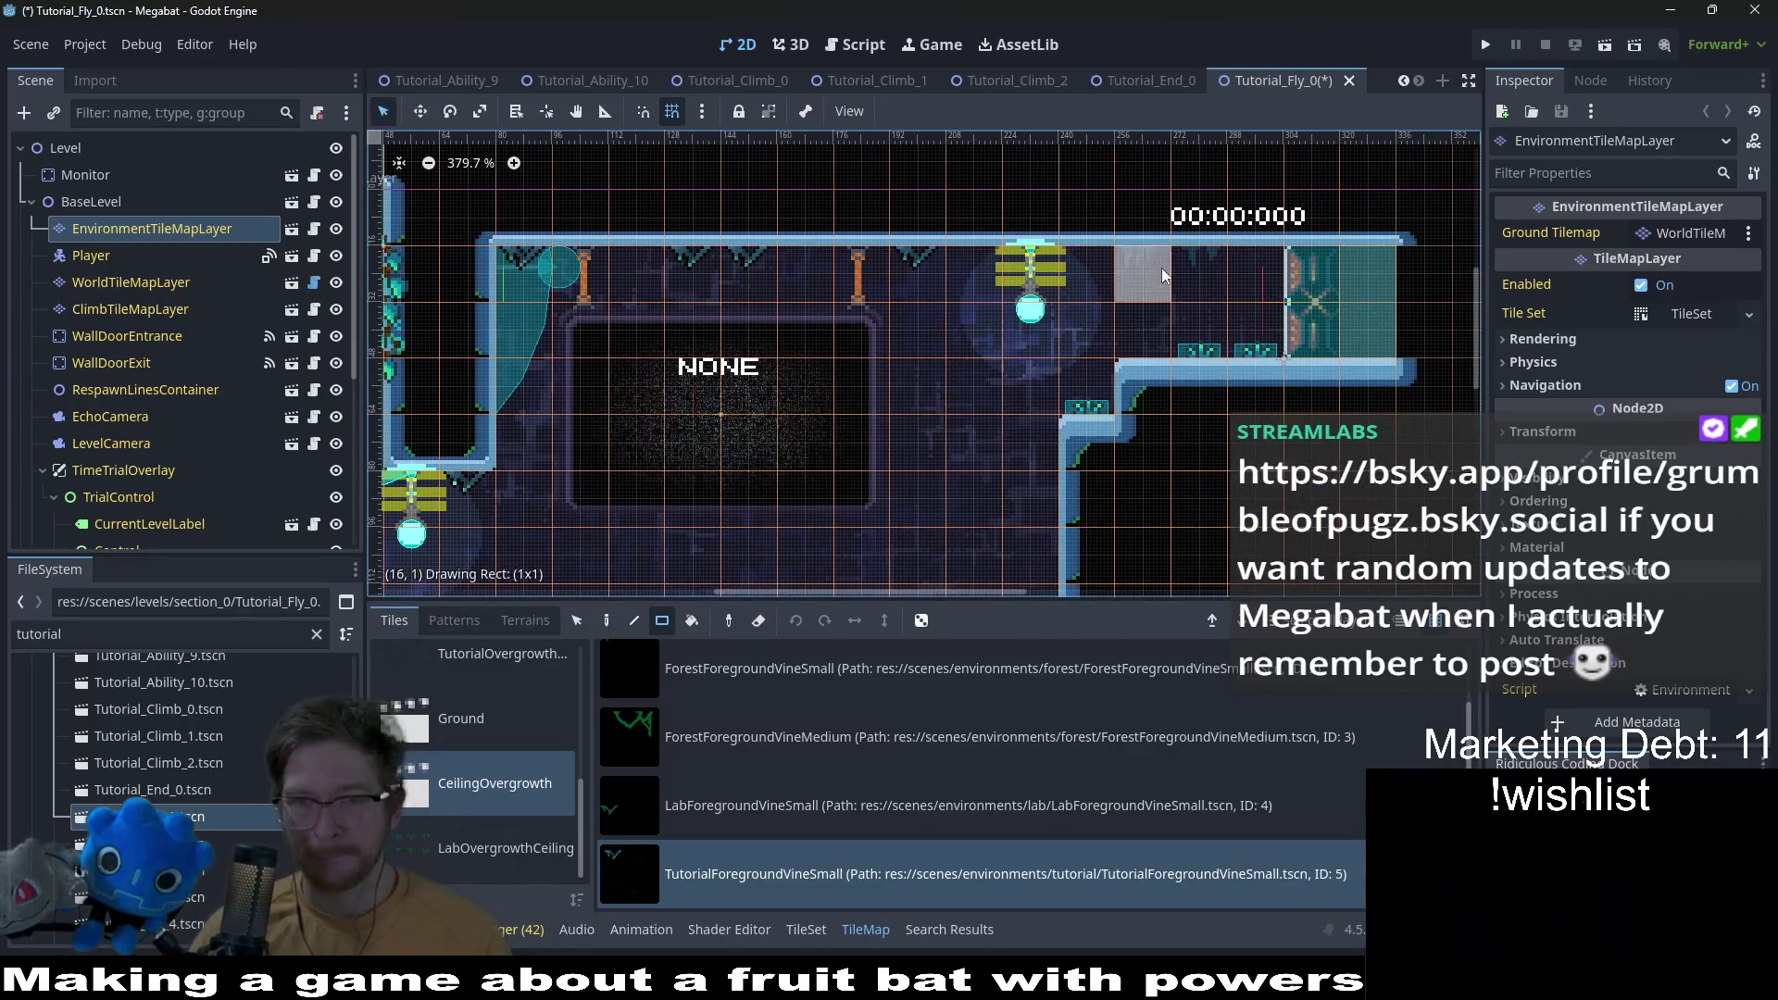
pyautogui.scroll(-2, 1155, 265)
pyautogui.moveTo(1028, 531)
pyautogui.mouseDown()
pyautogui.moveTo(1138, 339)
pyautogui.moveTo(1024, 497)
pyautogui.mouseUp()
pyautogui.hotkey('ctrl', 's')
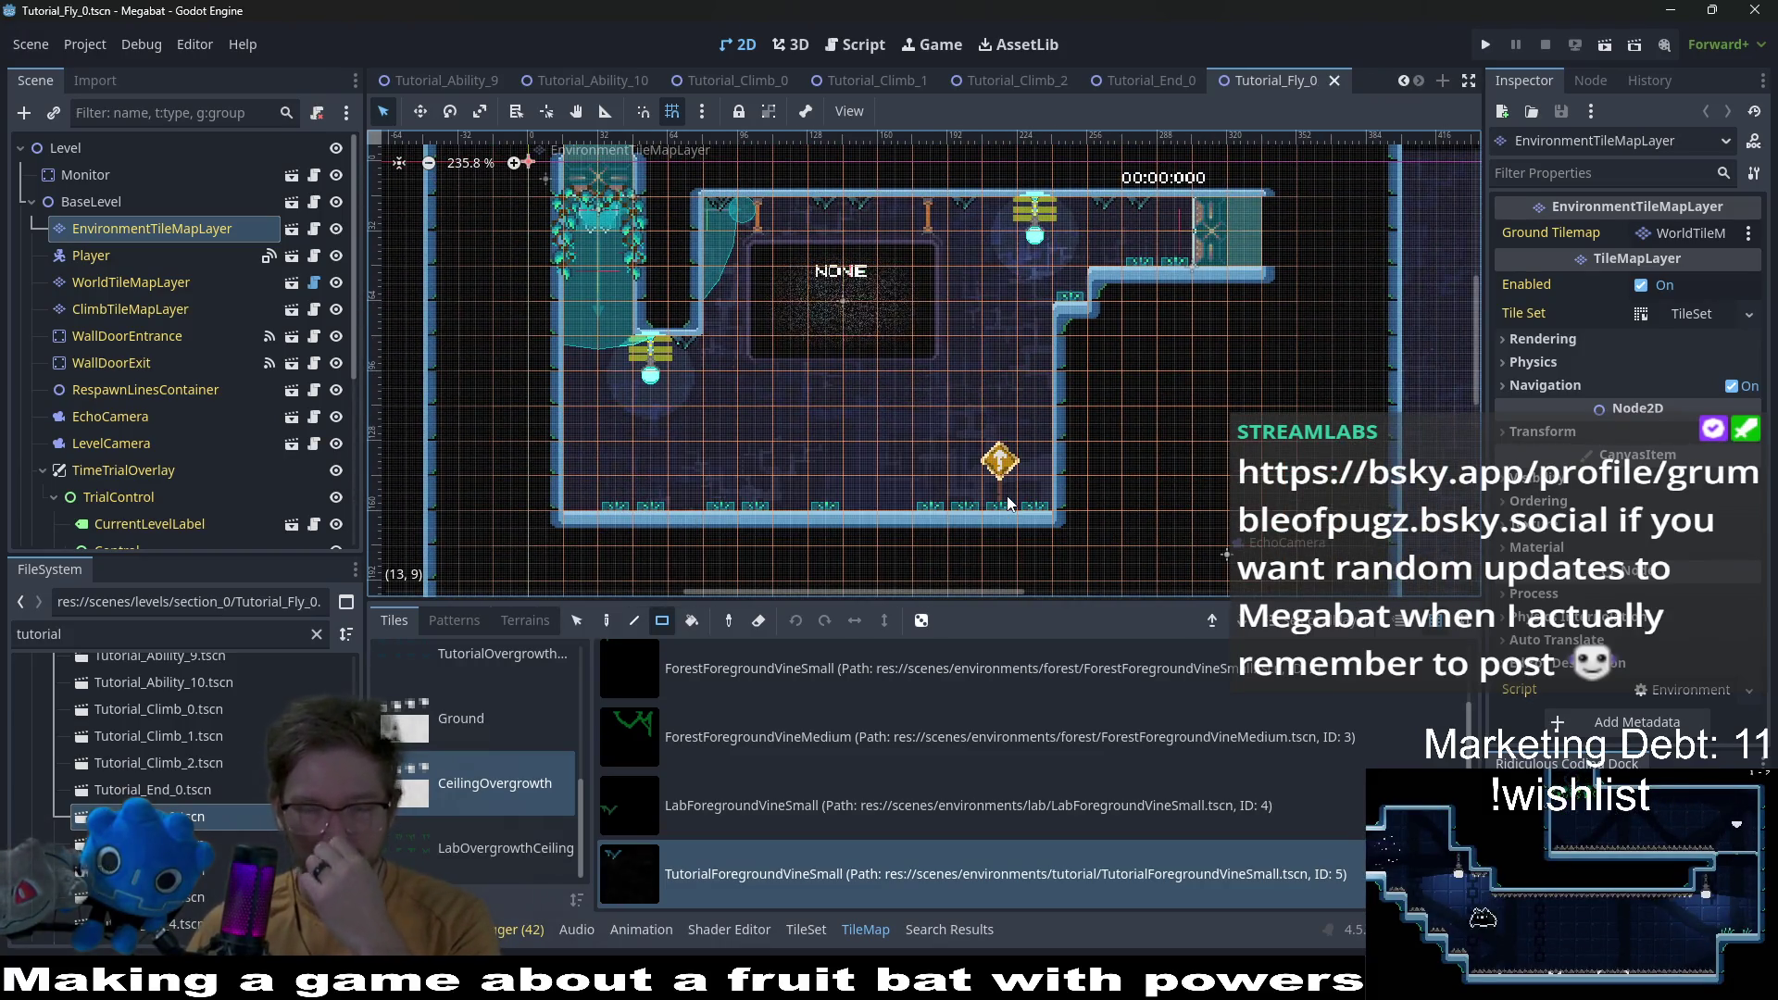
pyautogui.click(148, 843)
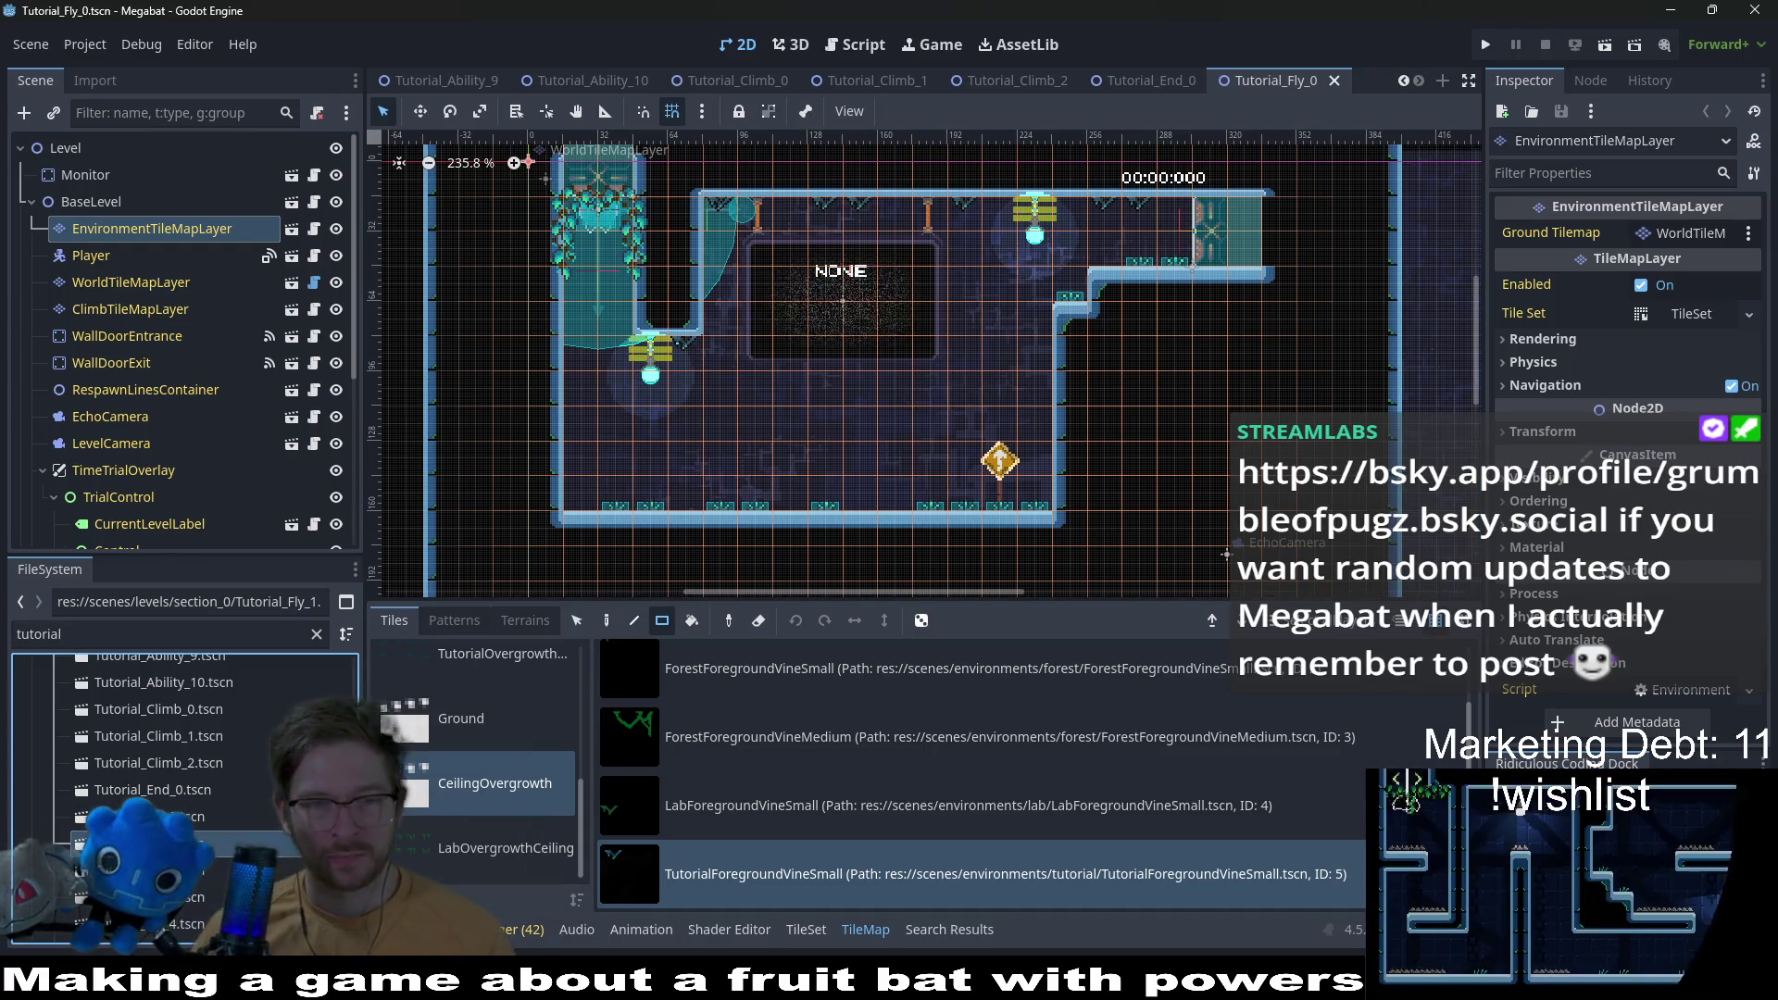
# Step: Open Tutorial_Fly_1 and paint two vine tiles under its ceiling edges
pyautogui.doubleClick(148, 842)
pyautogui.click(250, 202)
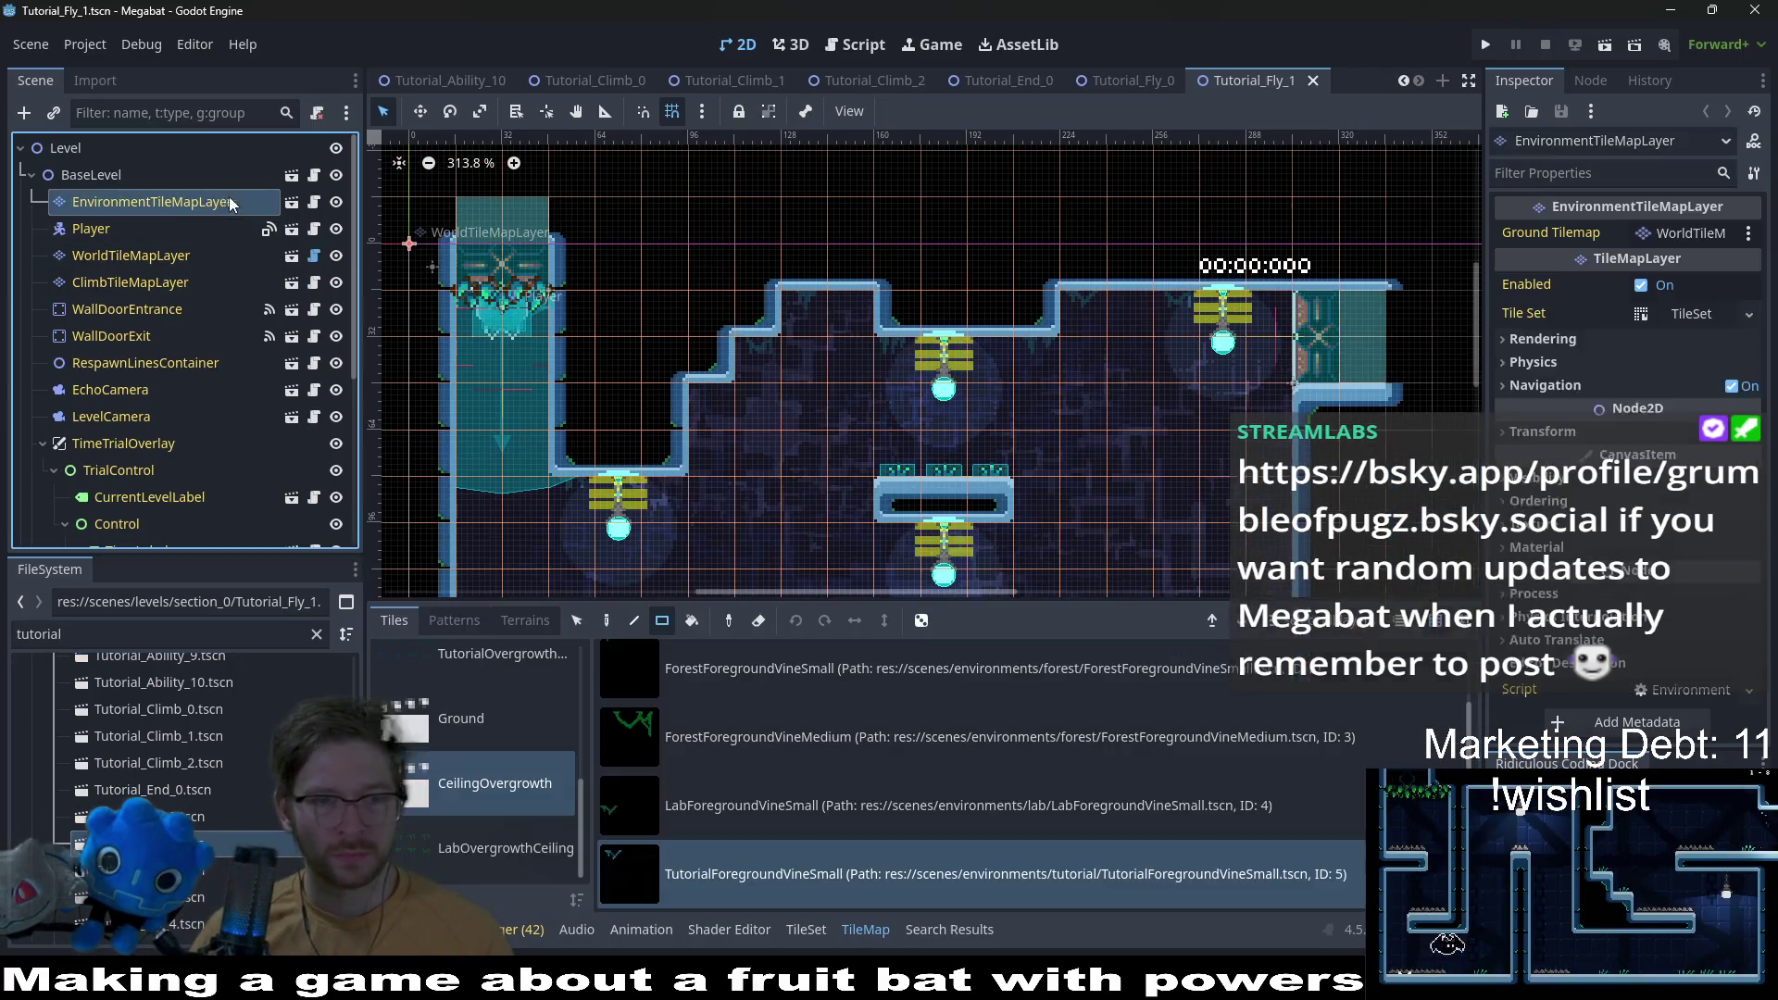
pyautogui.scroll(2, 691, 444)
pyautogui.click(537, 513)
pyautogui.click(777, 334)
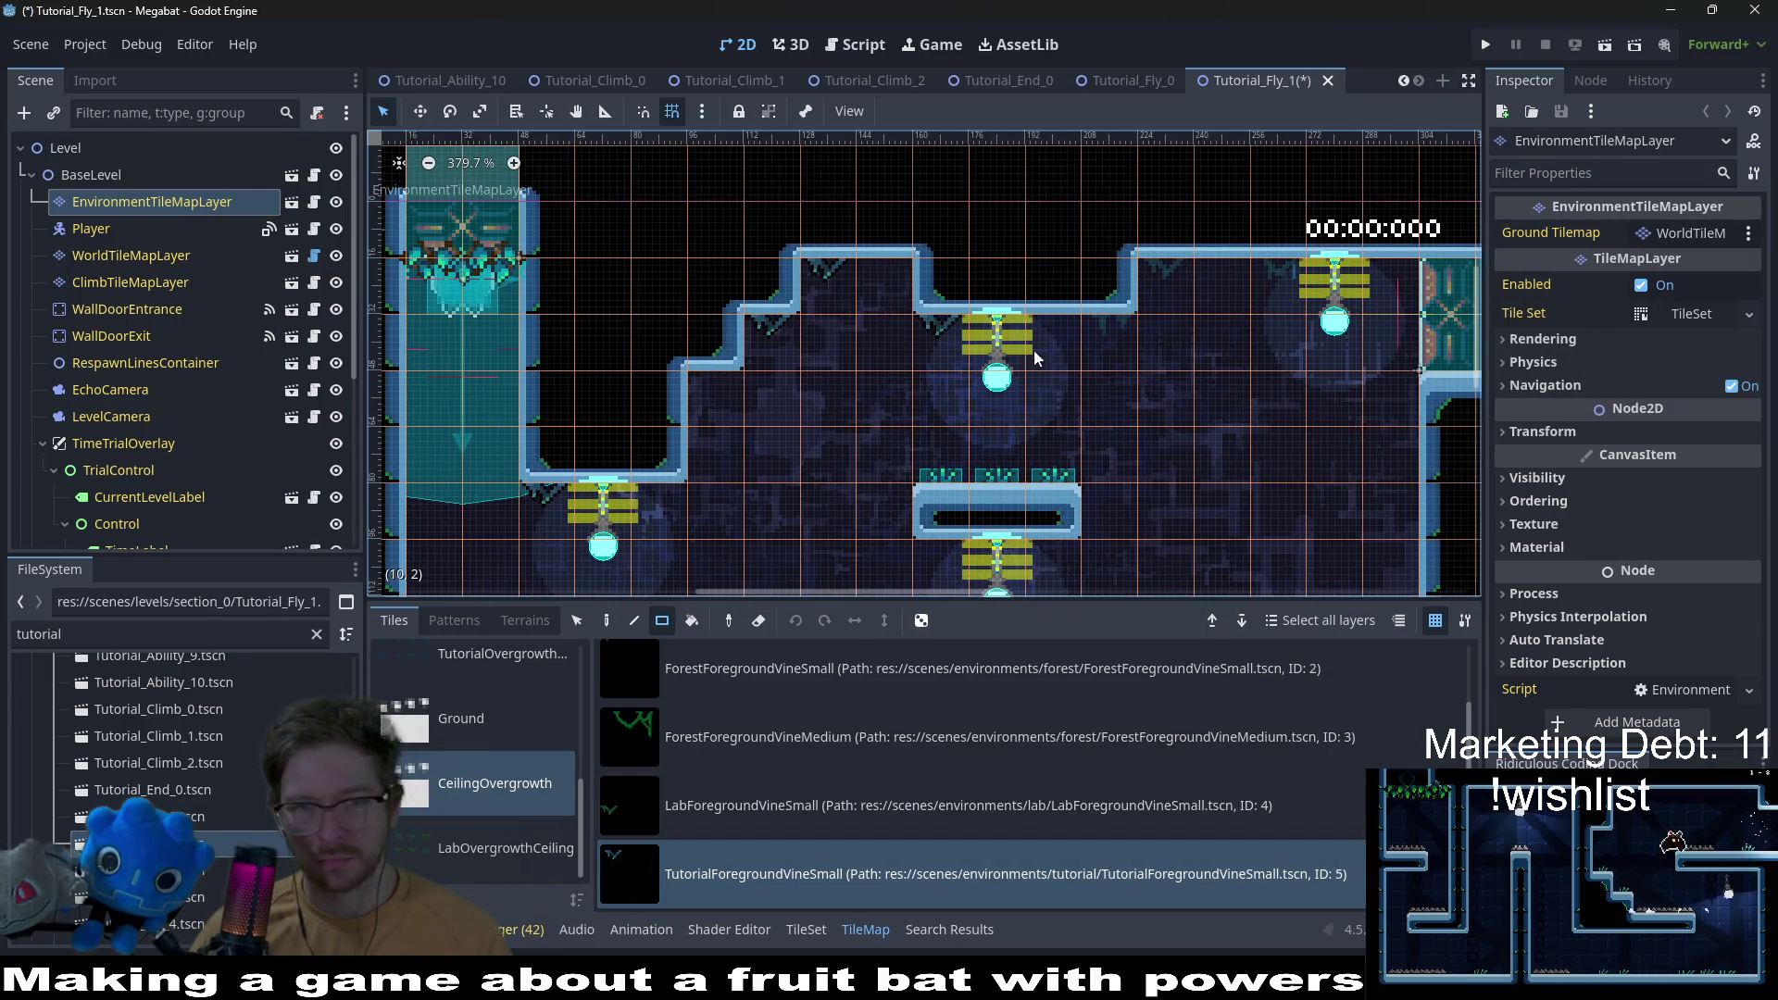
# Step: Look over the rest of the level and open Tutorial_Fly_2
pyautogui.scroll(-4, 1003, 353)
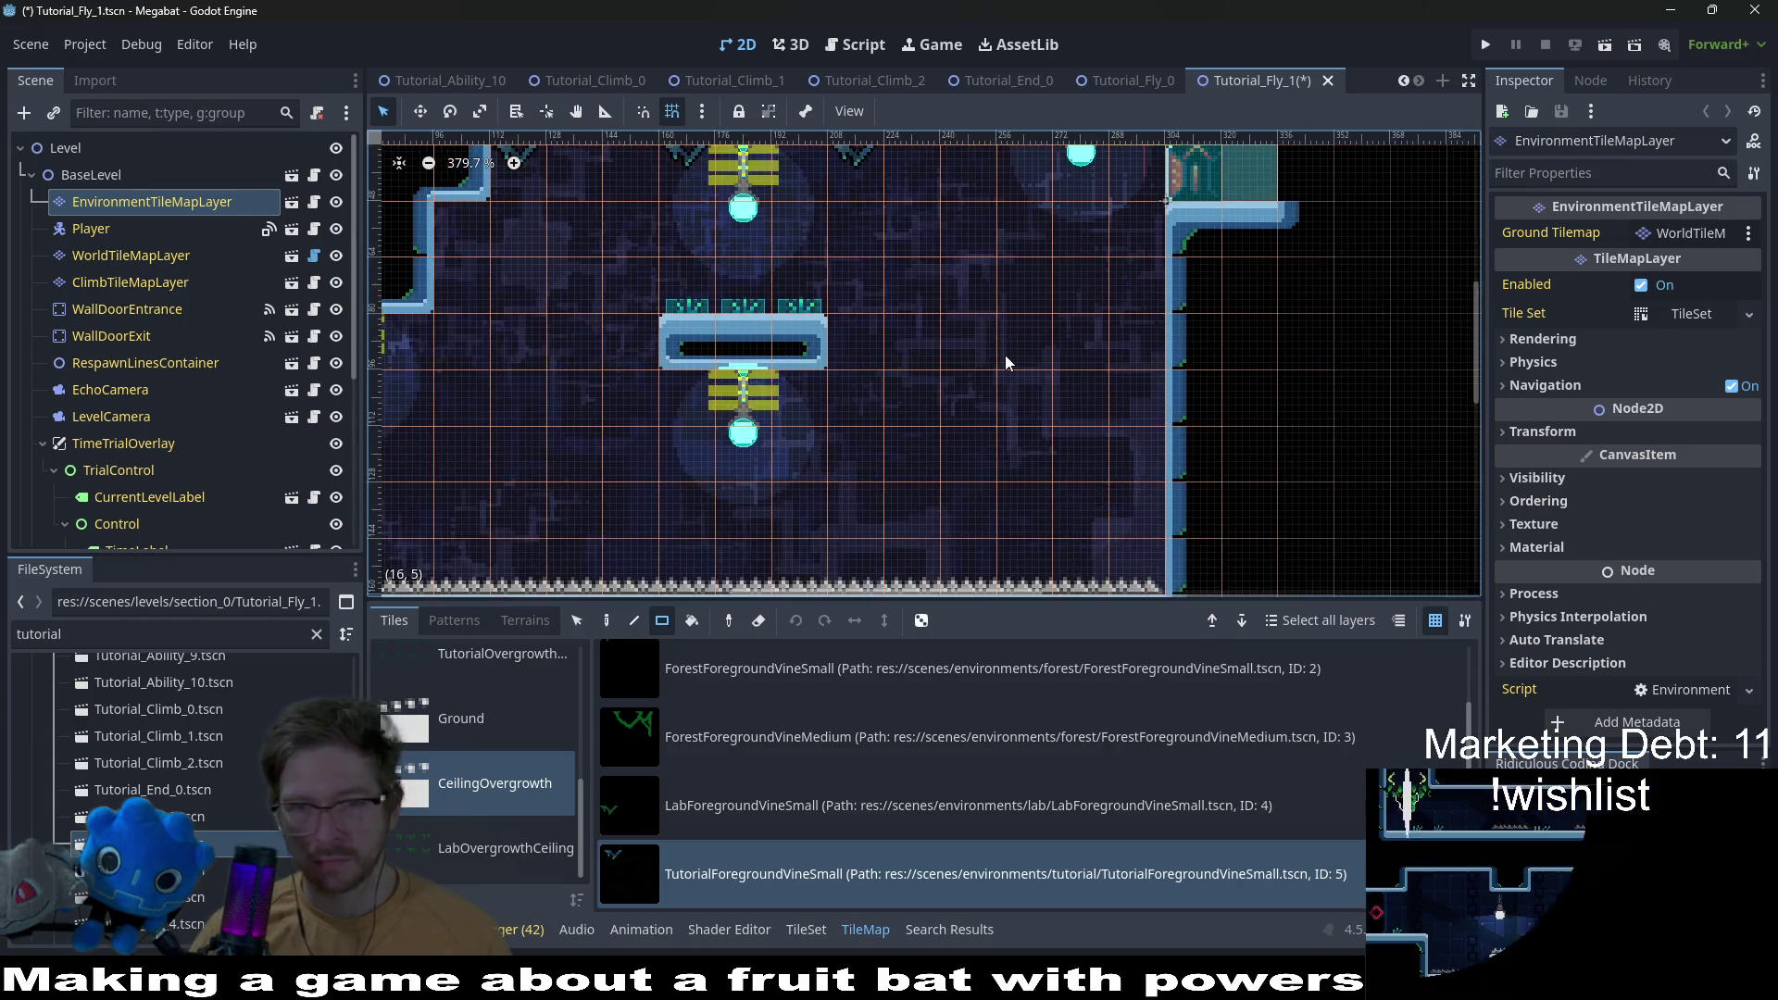
pyautogui.moveTo(849, 398)
pyautogui.mouseDown()
pyautogui.moveTo(1057, 392)
pyautogui.moveTo(963, 456)
pyautogui.mouseUp()
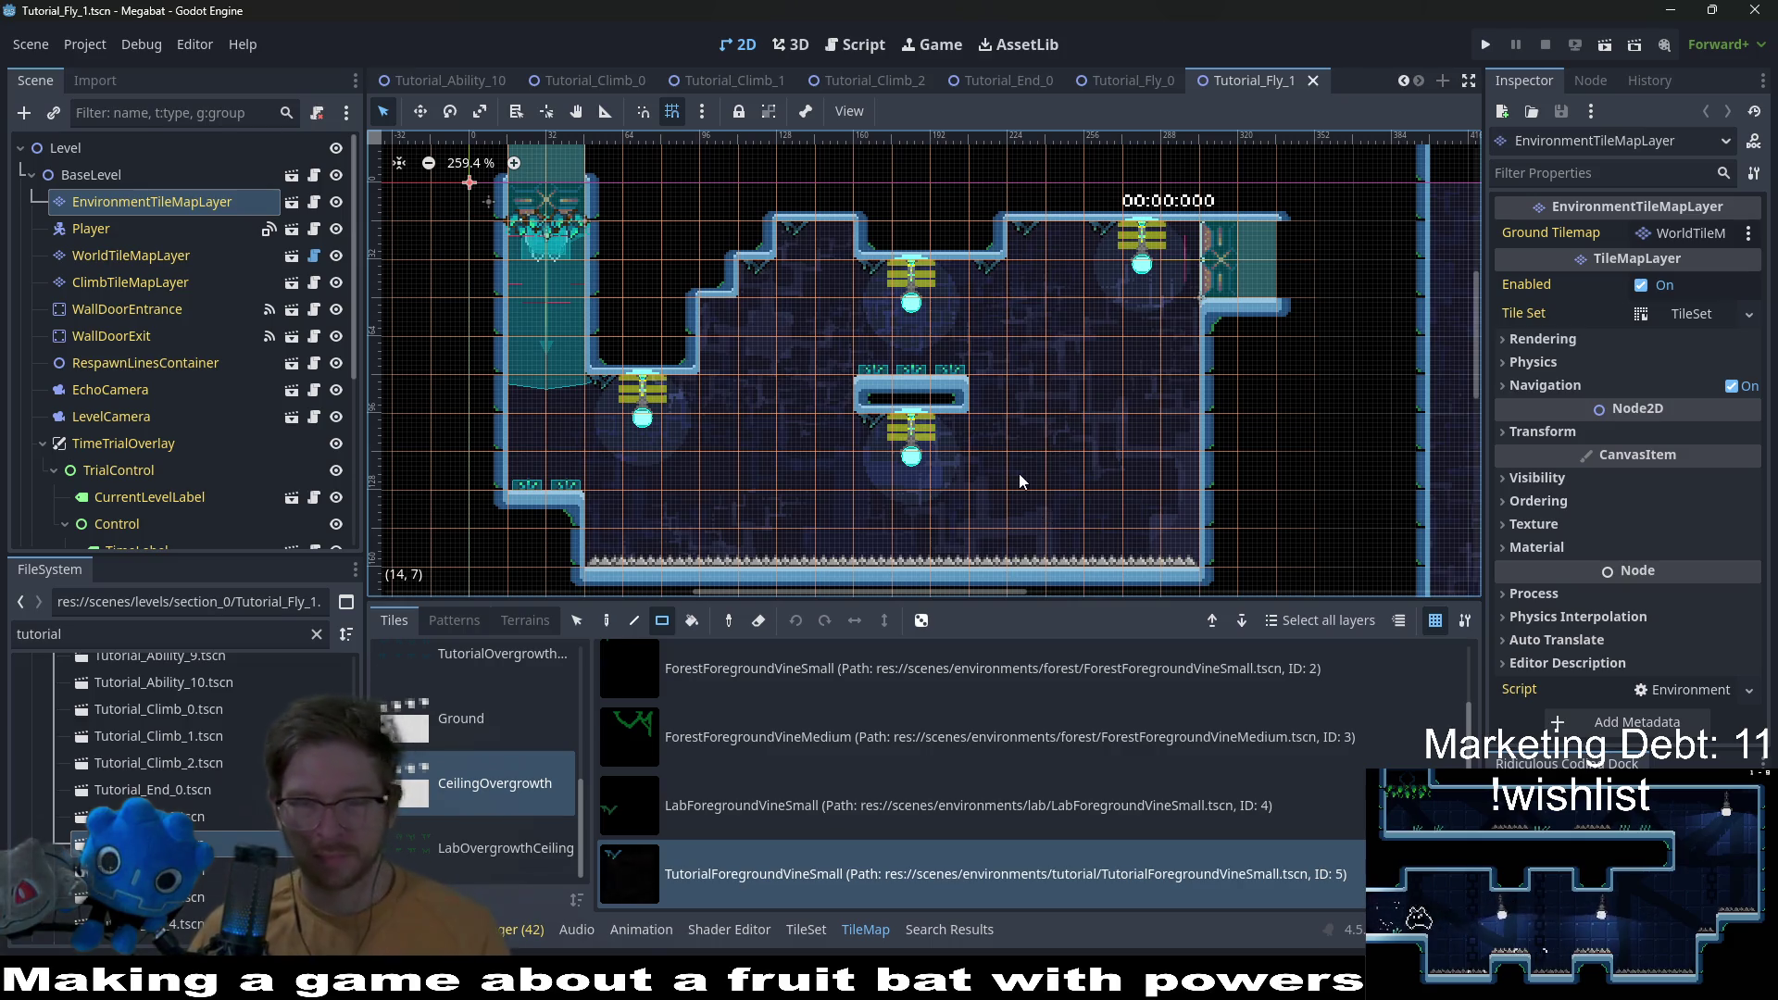
pyautogui.doubleClick(158, 870)
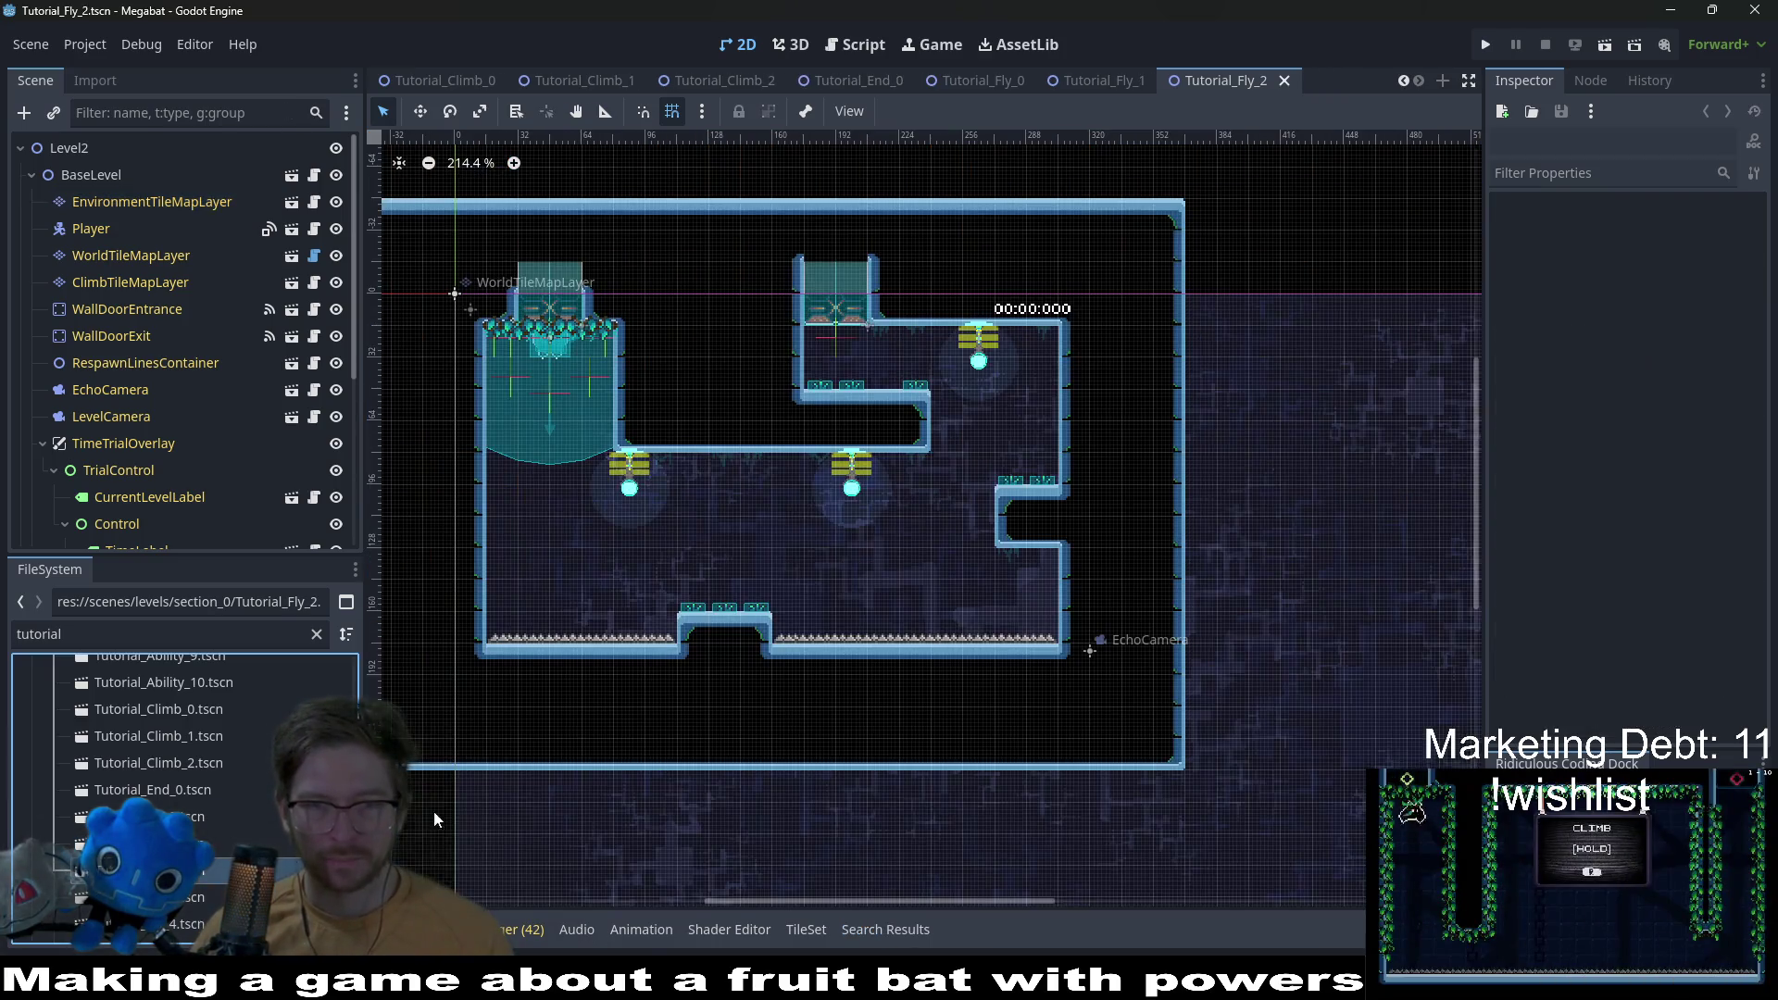
# Step: Paint a row of small vine tiles under Tutorial_Fly_2's ceilings on the EnvironmentTileMapLayer
pyautogui.click(136, 186)
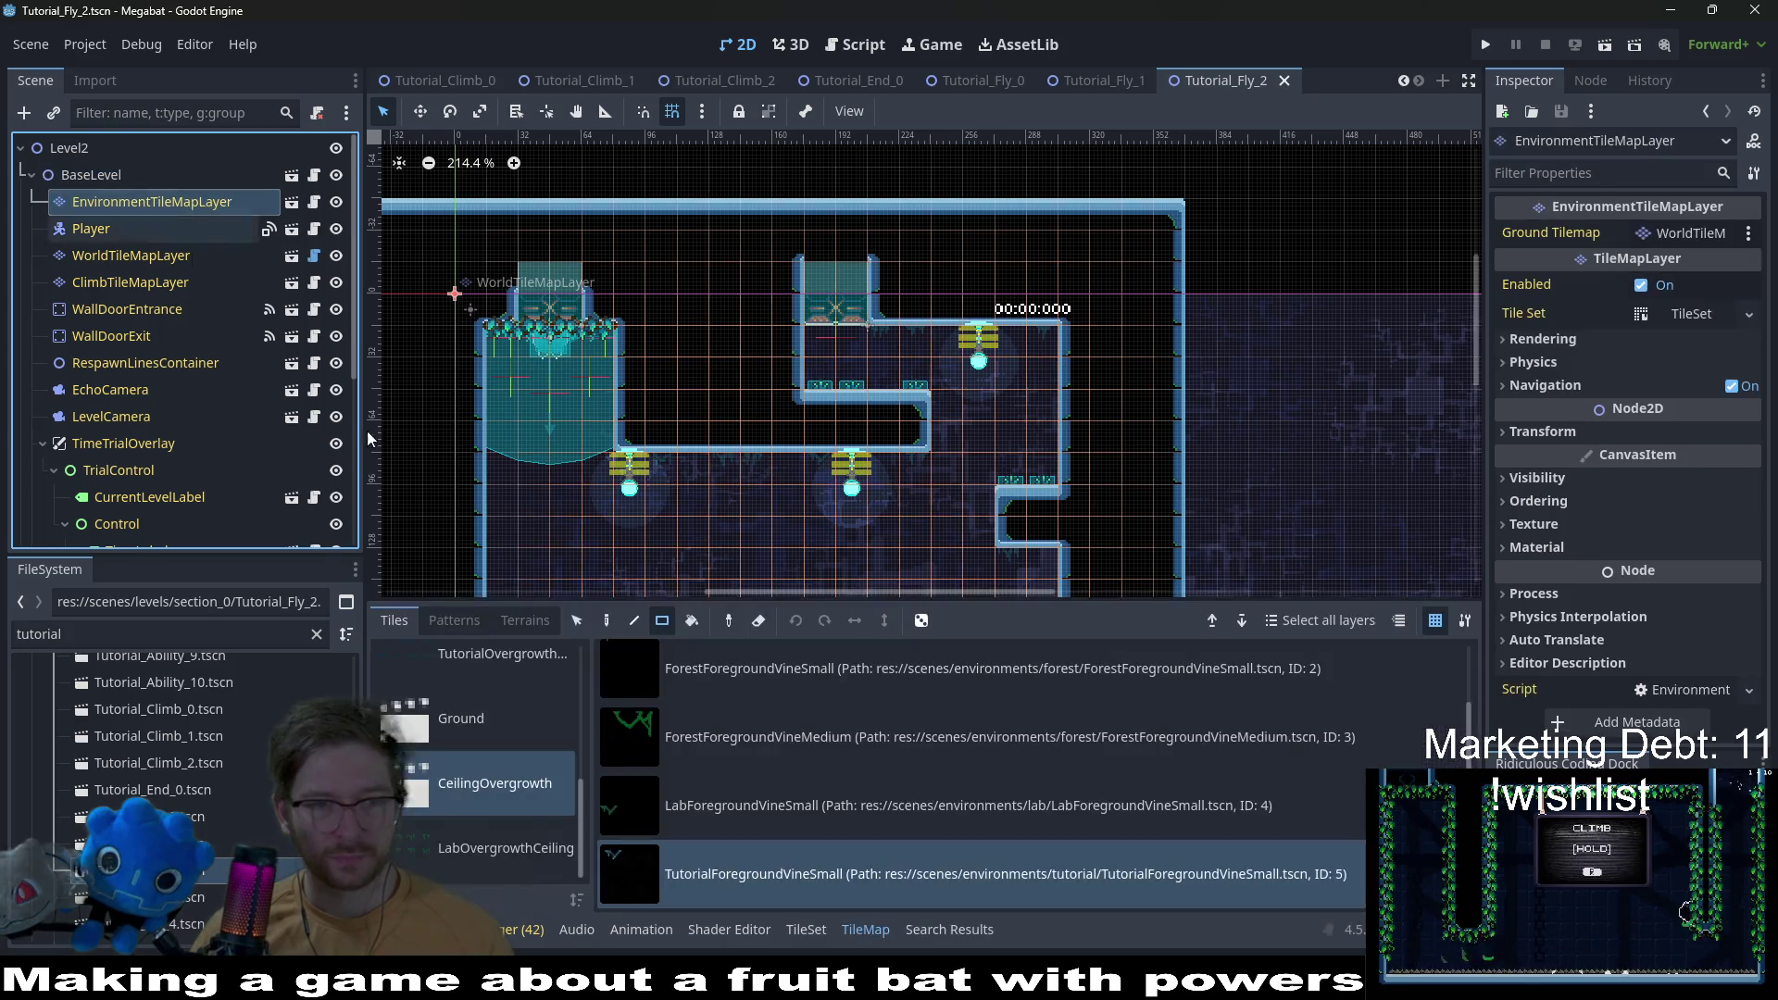
pyautogui.scroll(3, 875, 315)
pyautogui.moveTo(683, 511); pyautogui.dragTo(924, 511)
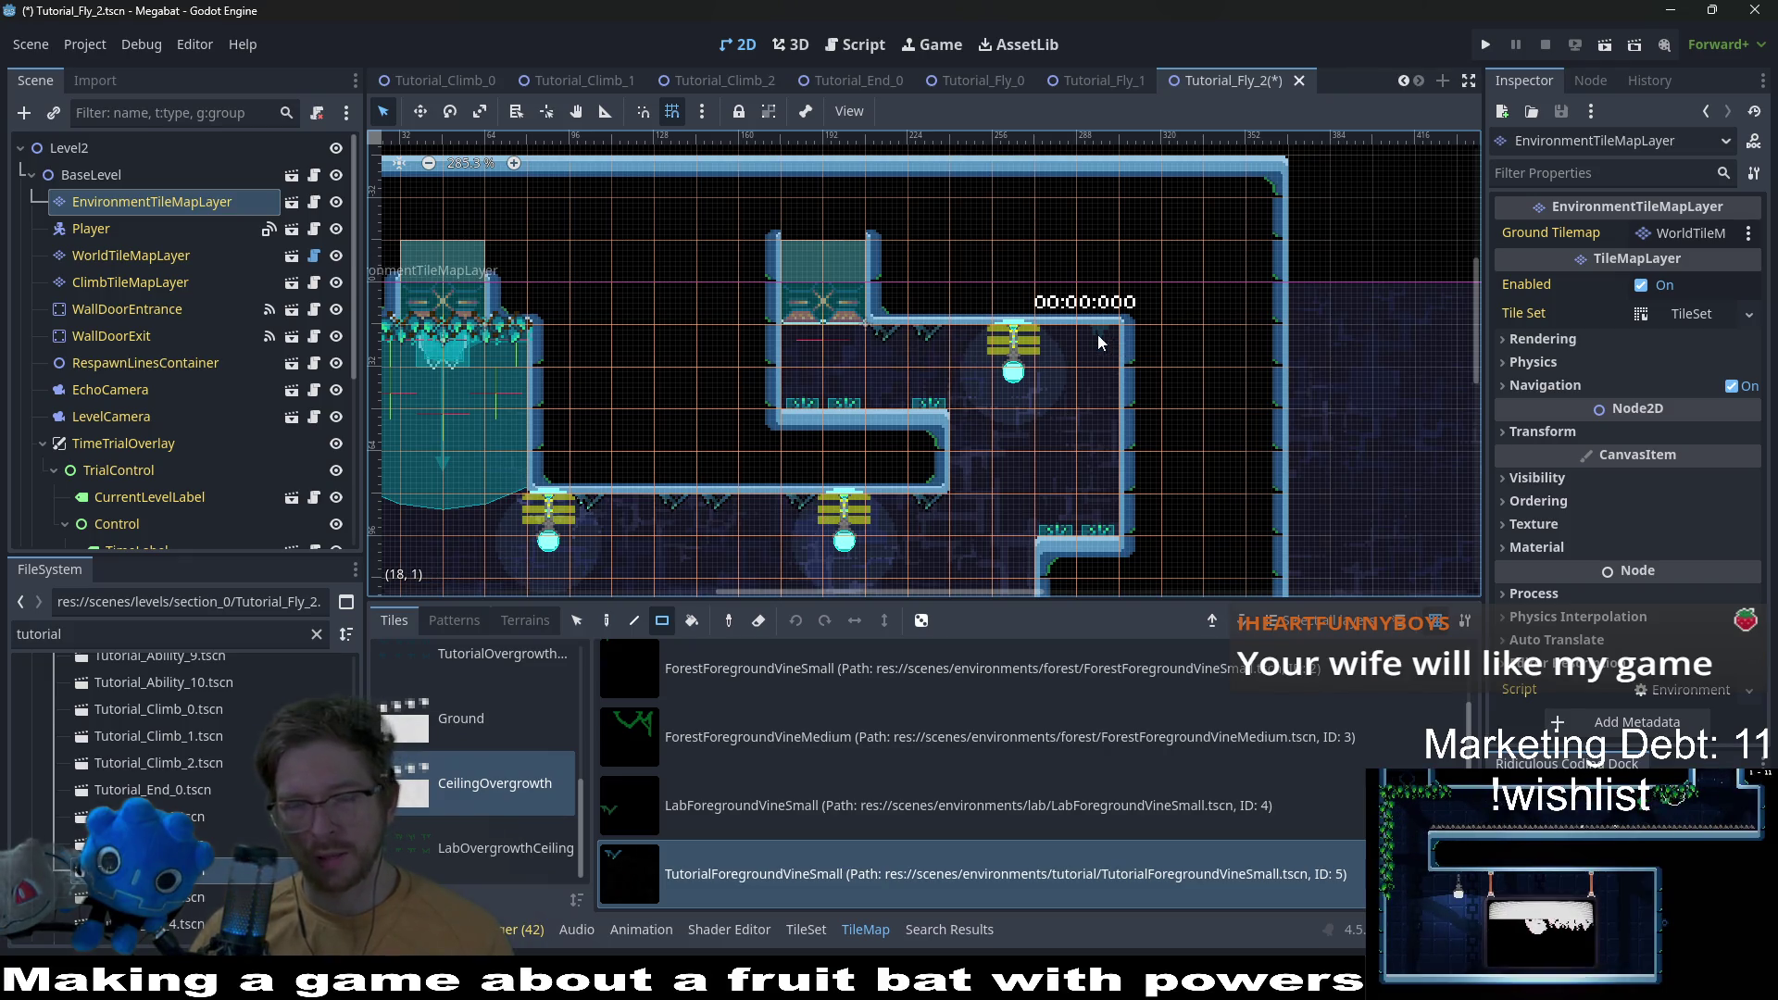
pyautogui.scroll(-5, 1097, 336)
pyautogui.hscroll(-3, 1004, 385)
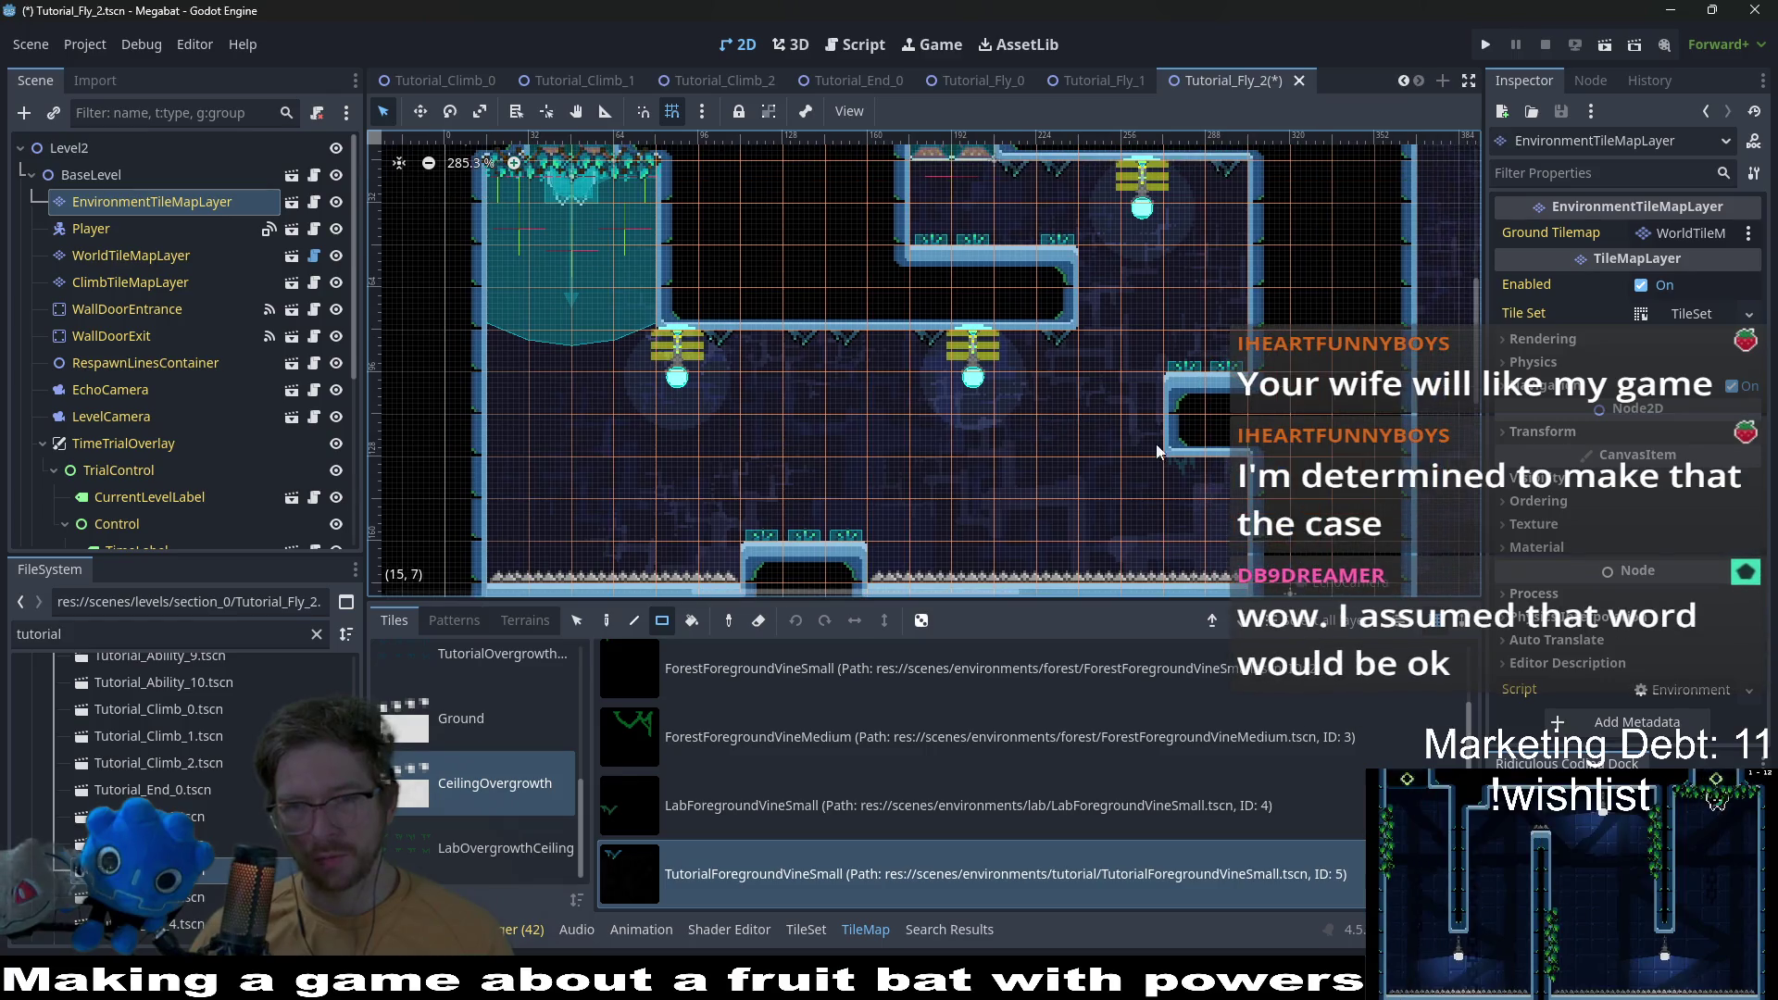
pyautogui.scroll(2, 1200, 325)
pyautogui.hscroll(-2, 915, 387)
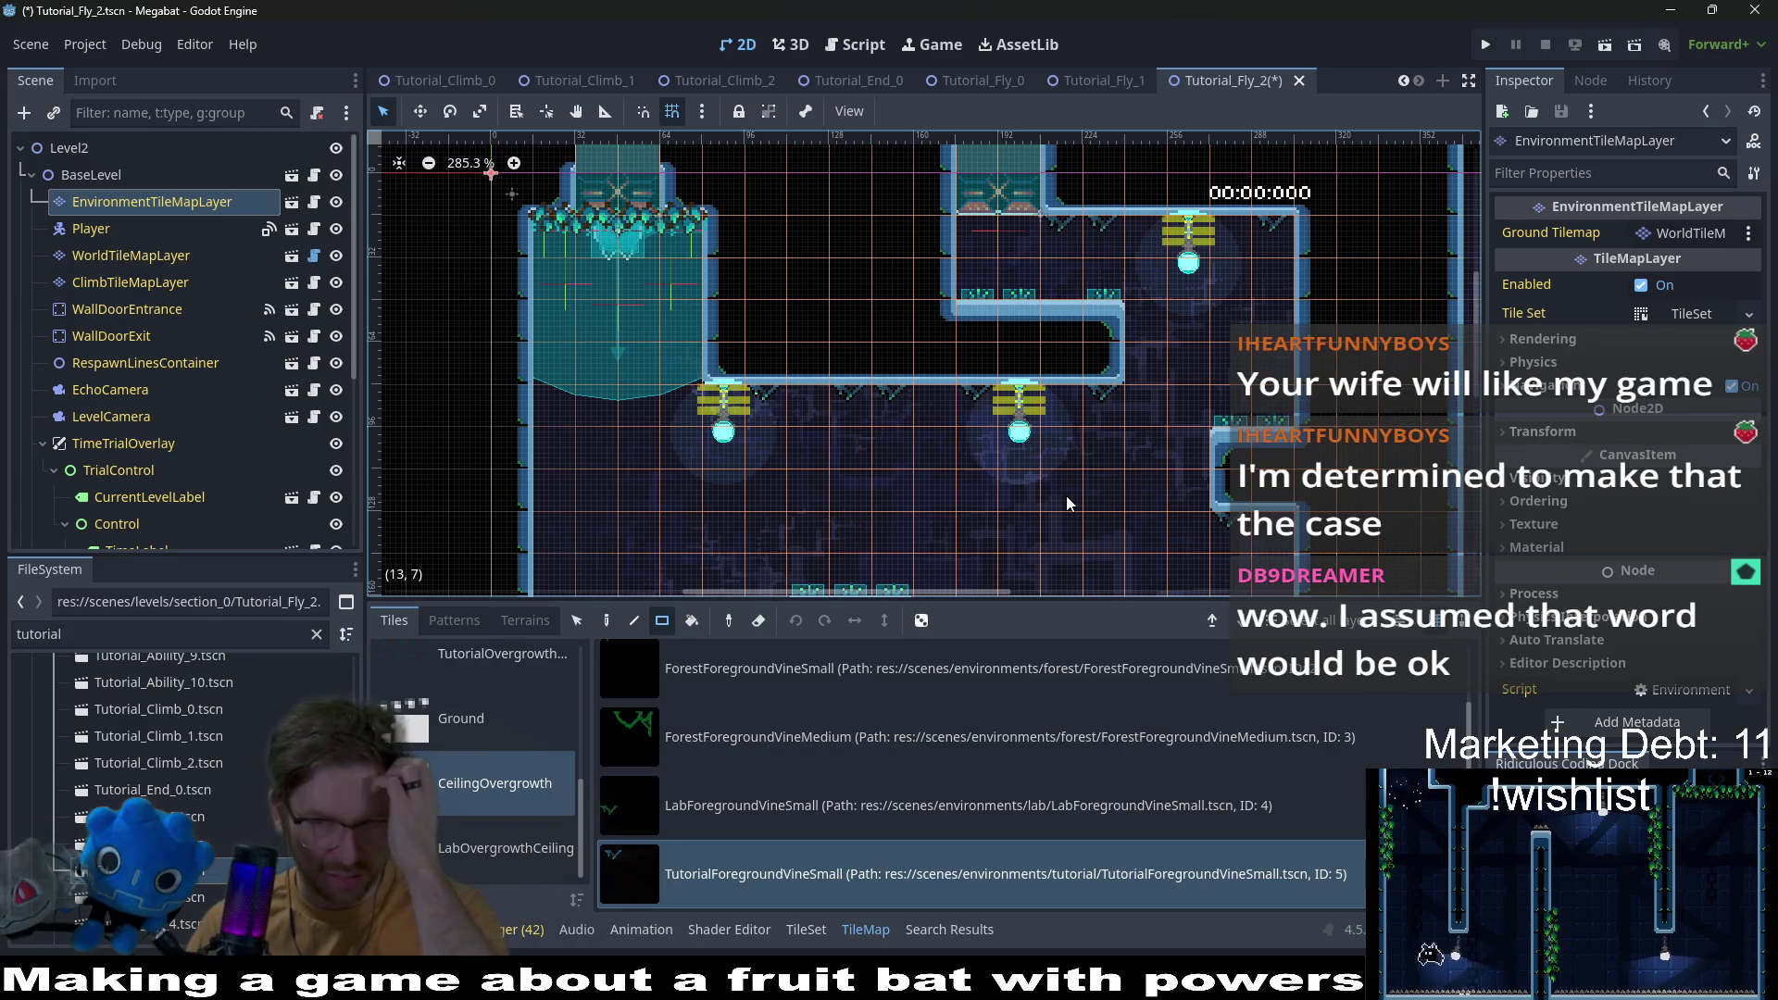
pyautogui.scroll(-4, 1144, 528)
pyautogui.hscroll(2, 1111, 435)
# Step: Open the Tutorial_Fly_3 level from the FileSystem dock
pyautogui.scroll(6, 1180, 267)
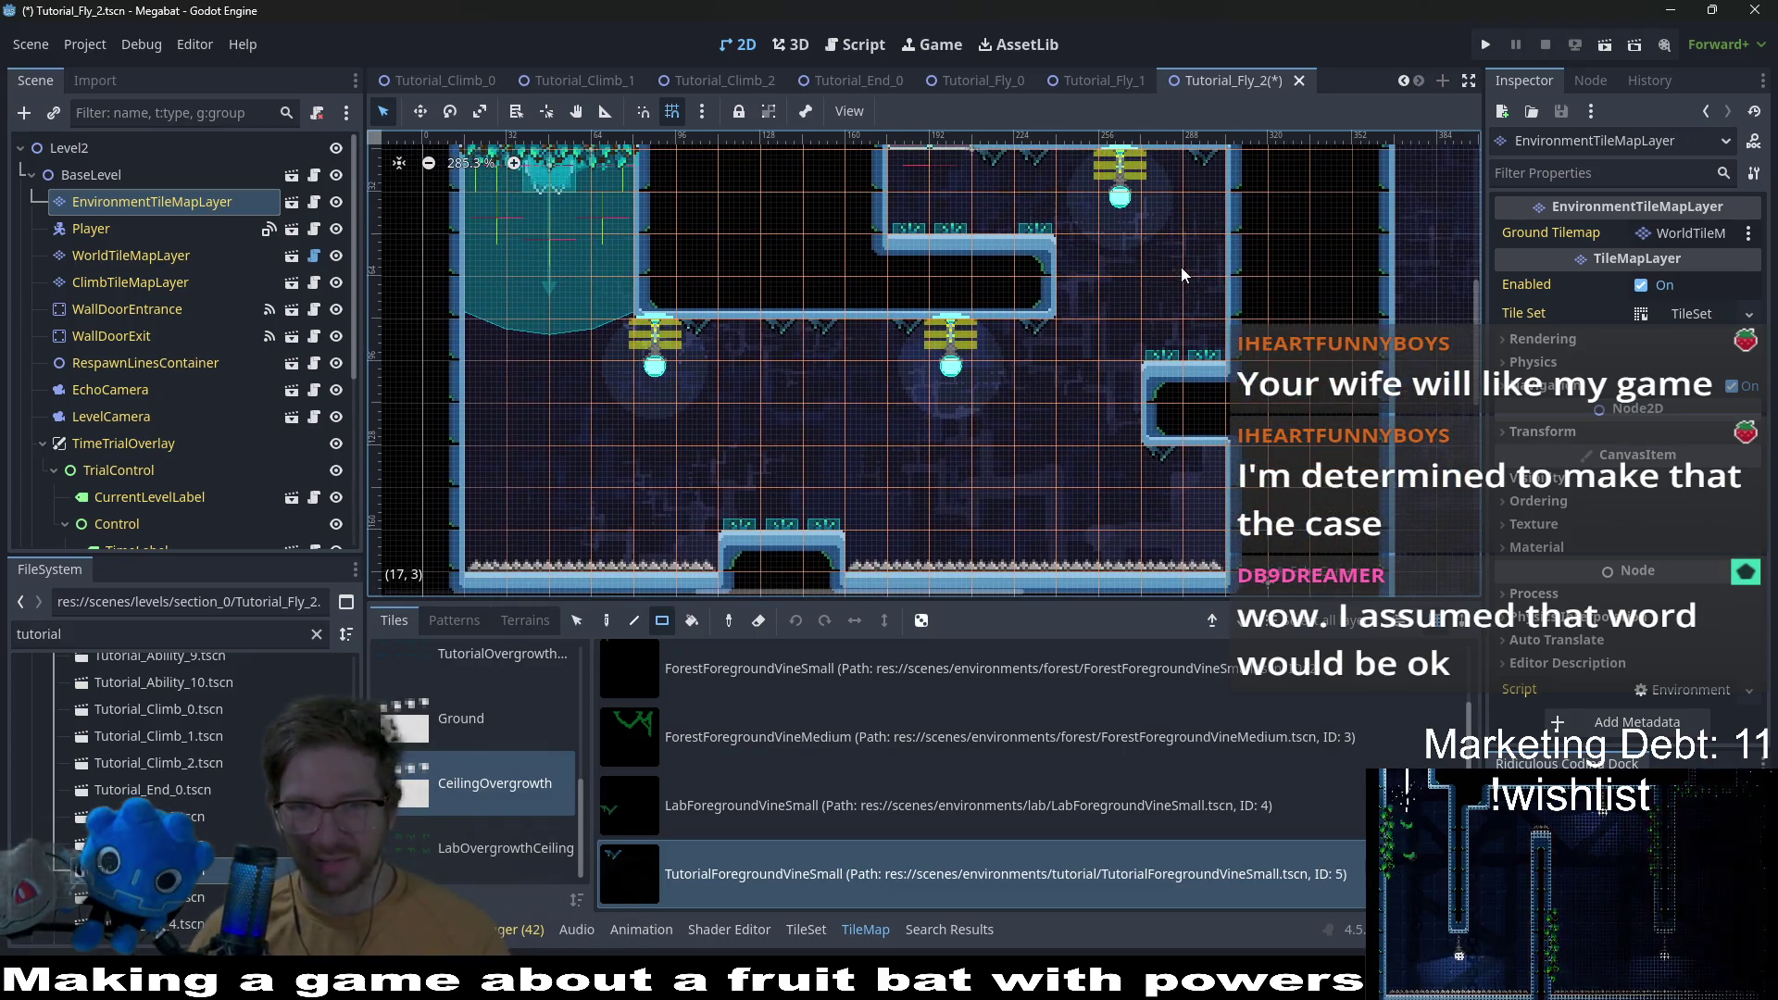
pyautogui.hscroll(2, 1163, 348)
pyautogui.scroll(-3, 1152, 470)
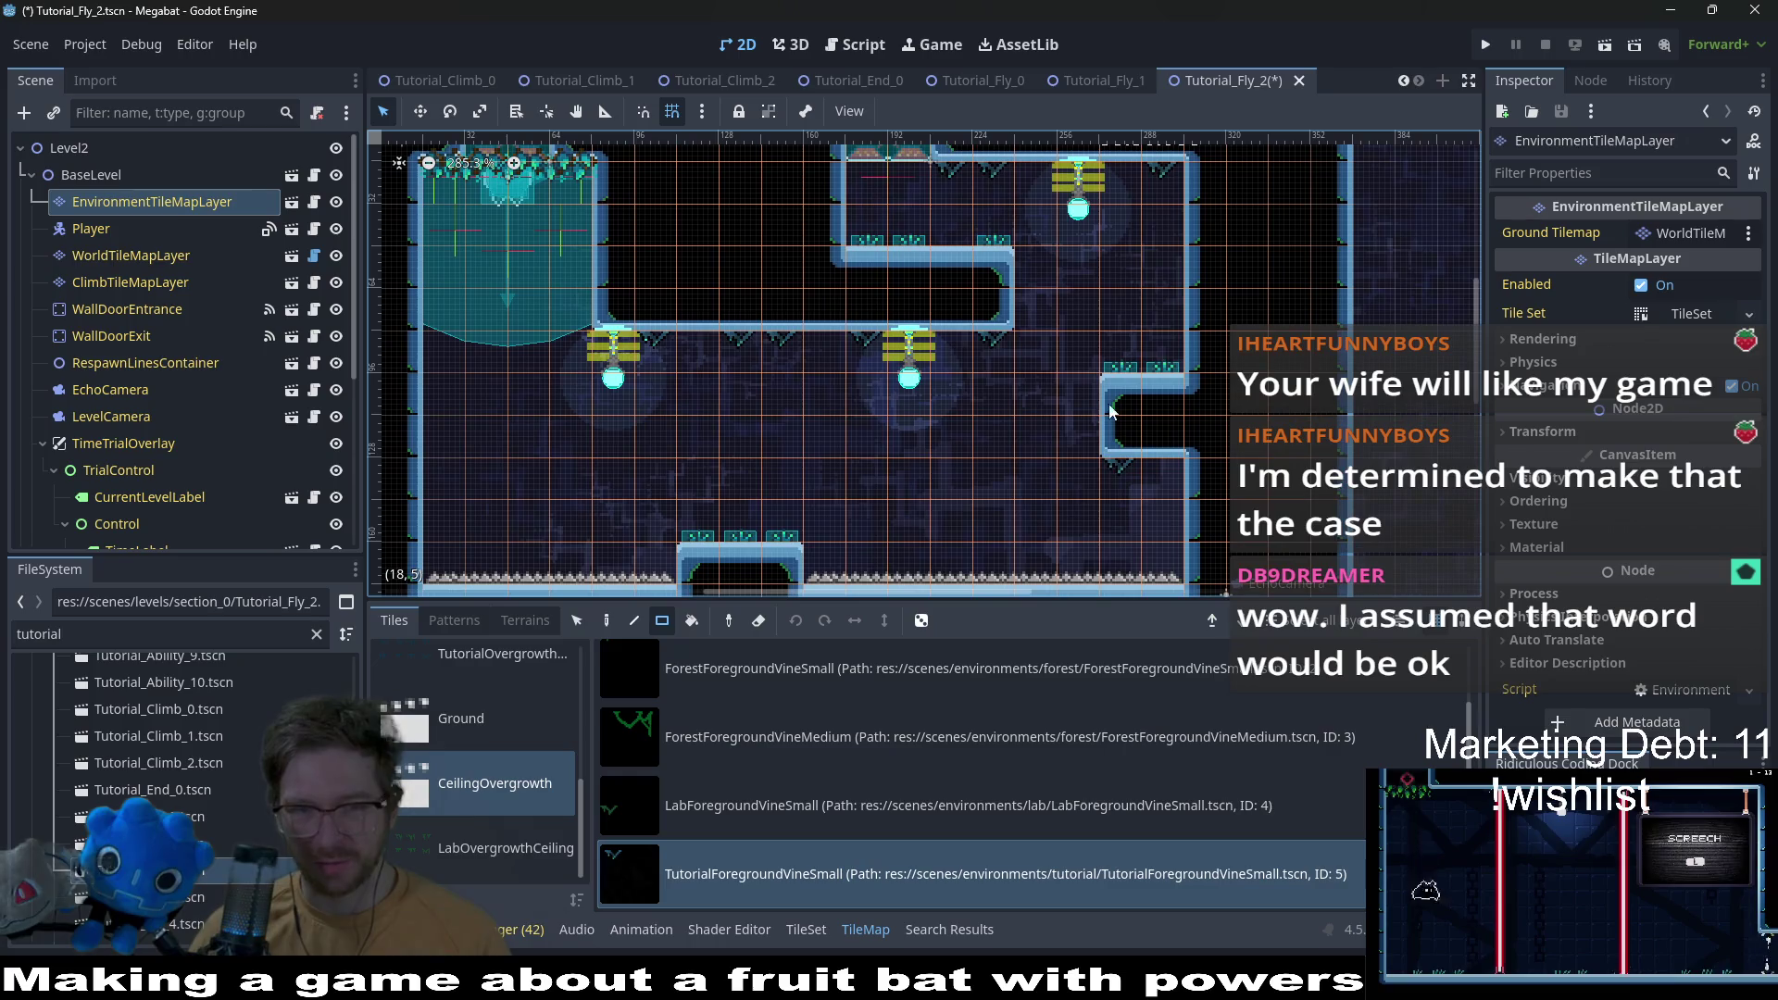
pyautogui.click(203, 903)
pyautogui.doubleClick(203, 902)
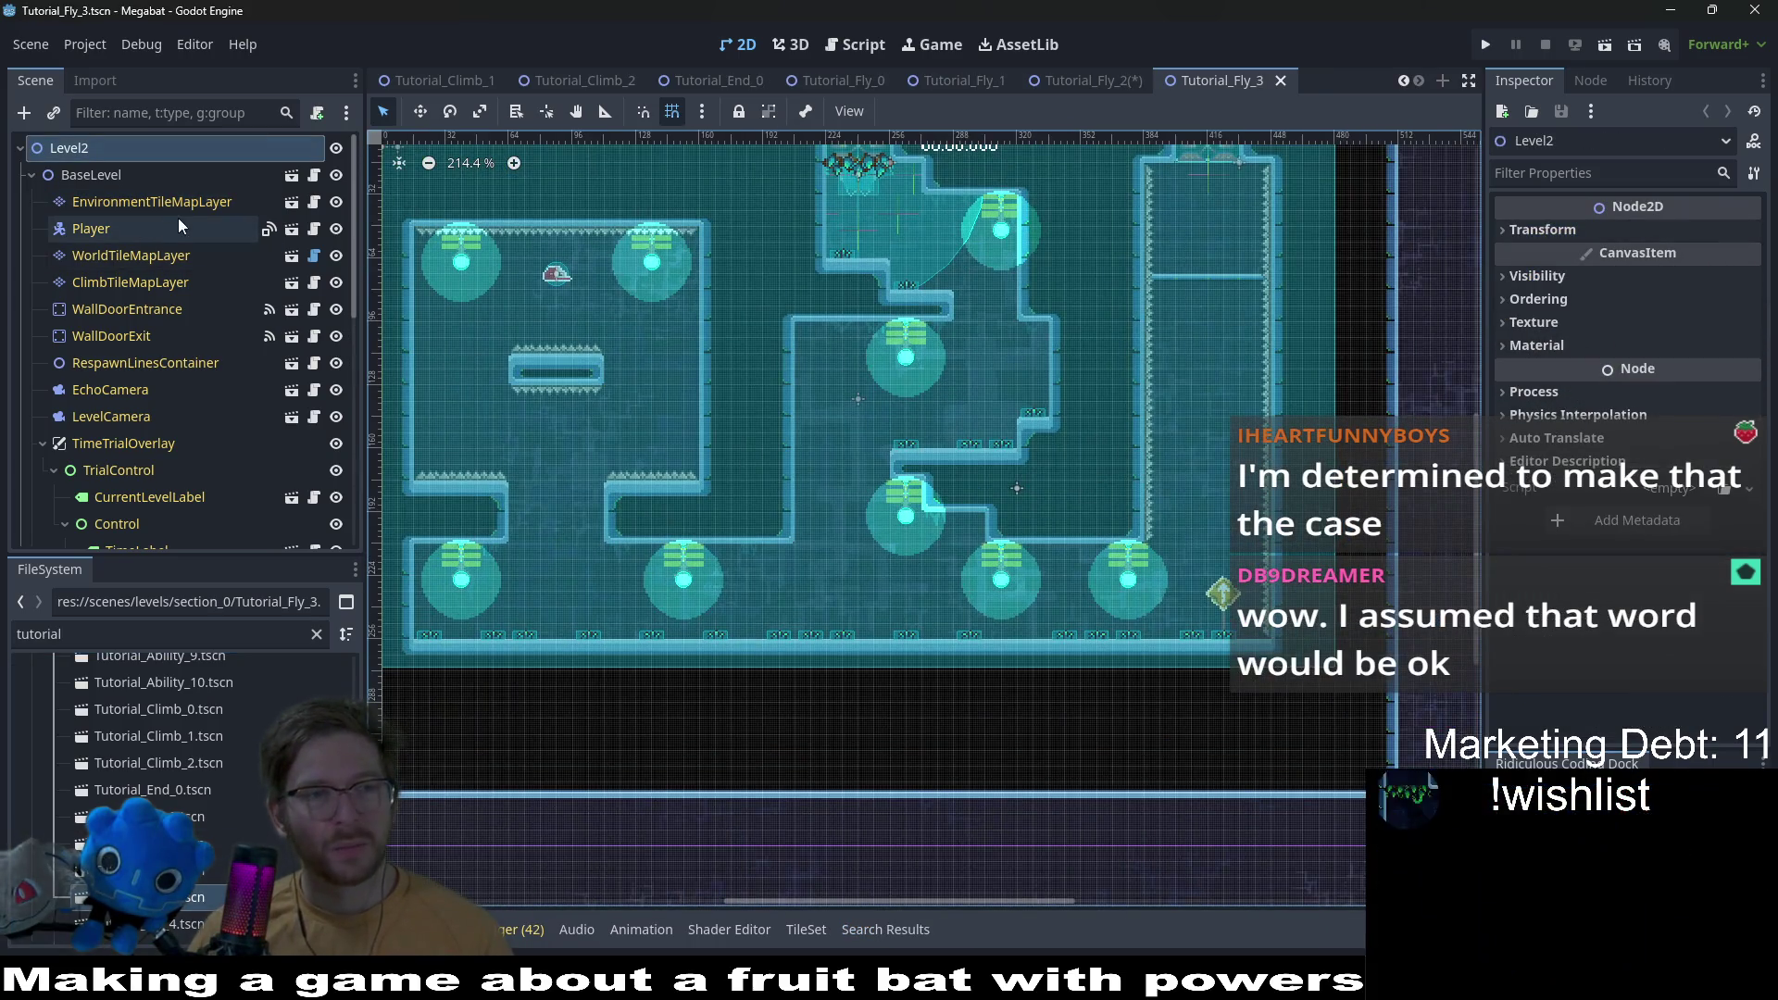
# Step: Paint TutorialForegroundVineSmall tiles beside the lamp and along the ceiling undersides on EnvironmentTileMapLayer
pyautogui.click(175, 219)
pyautogui.doubleClick(207, 196)
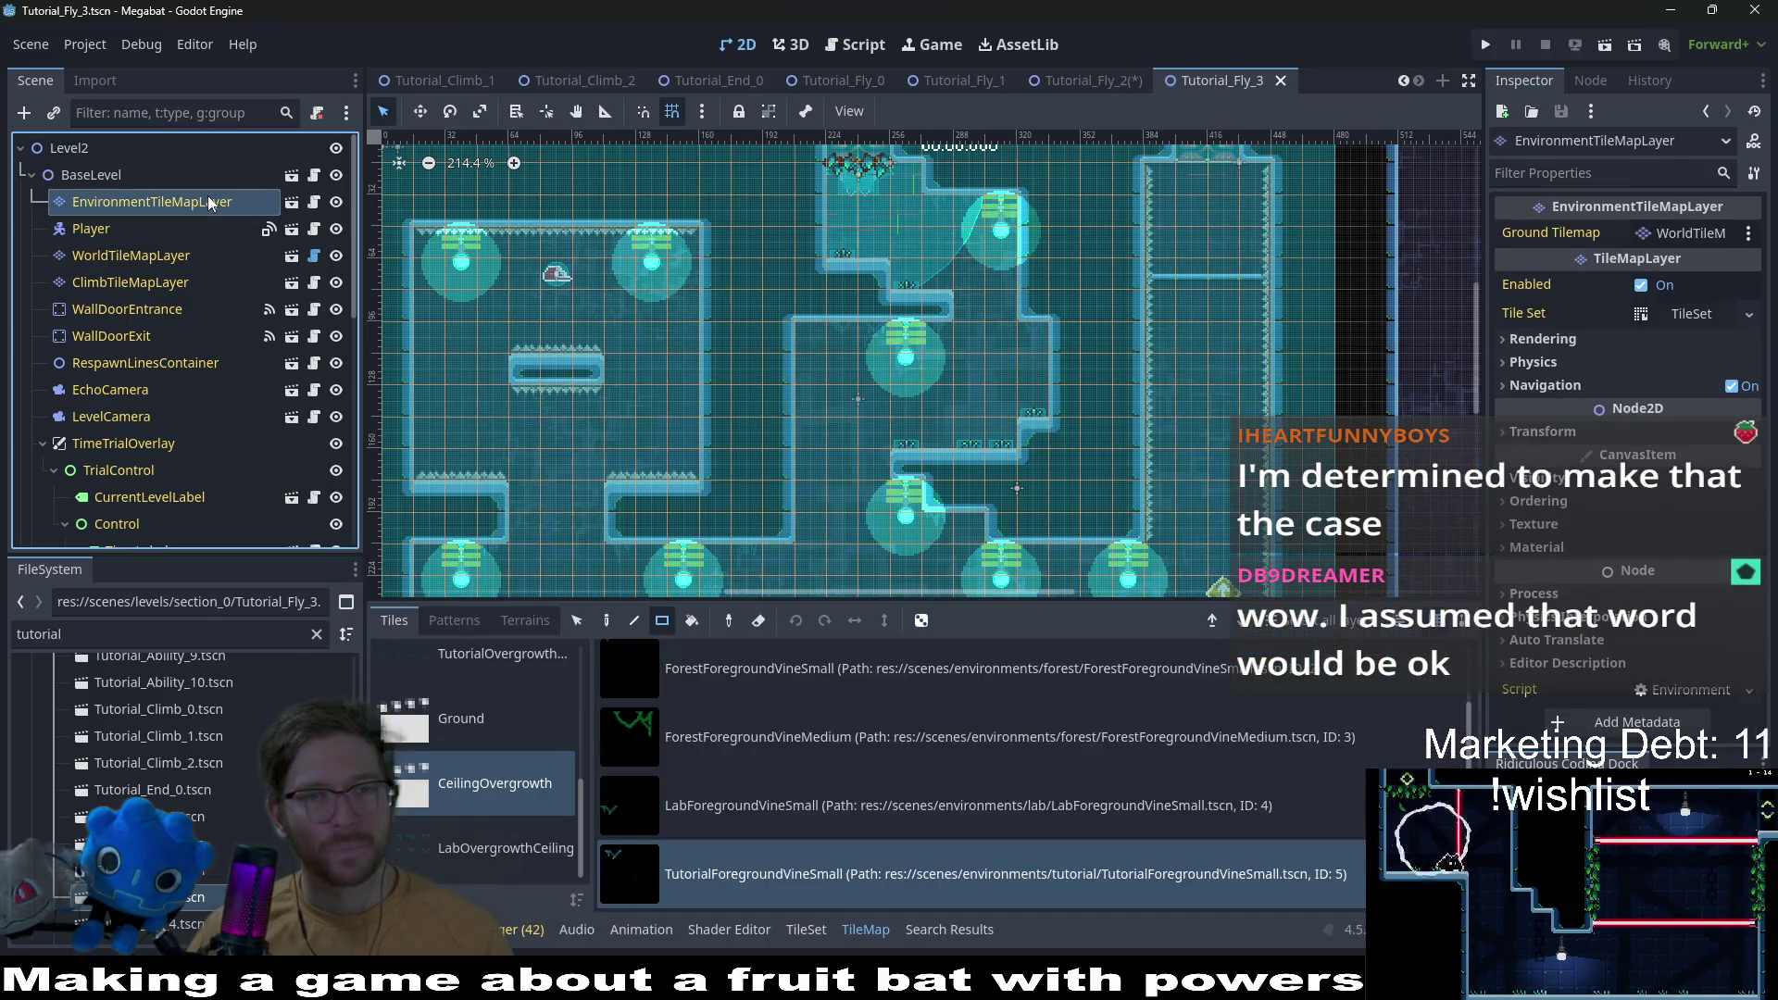
pyautogui.click(880, 870)
pyautogui.scroll(3, 906, 340)
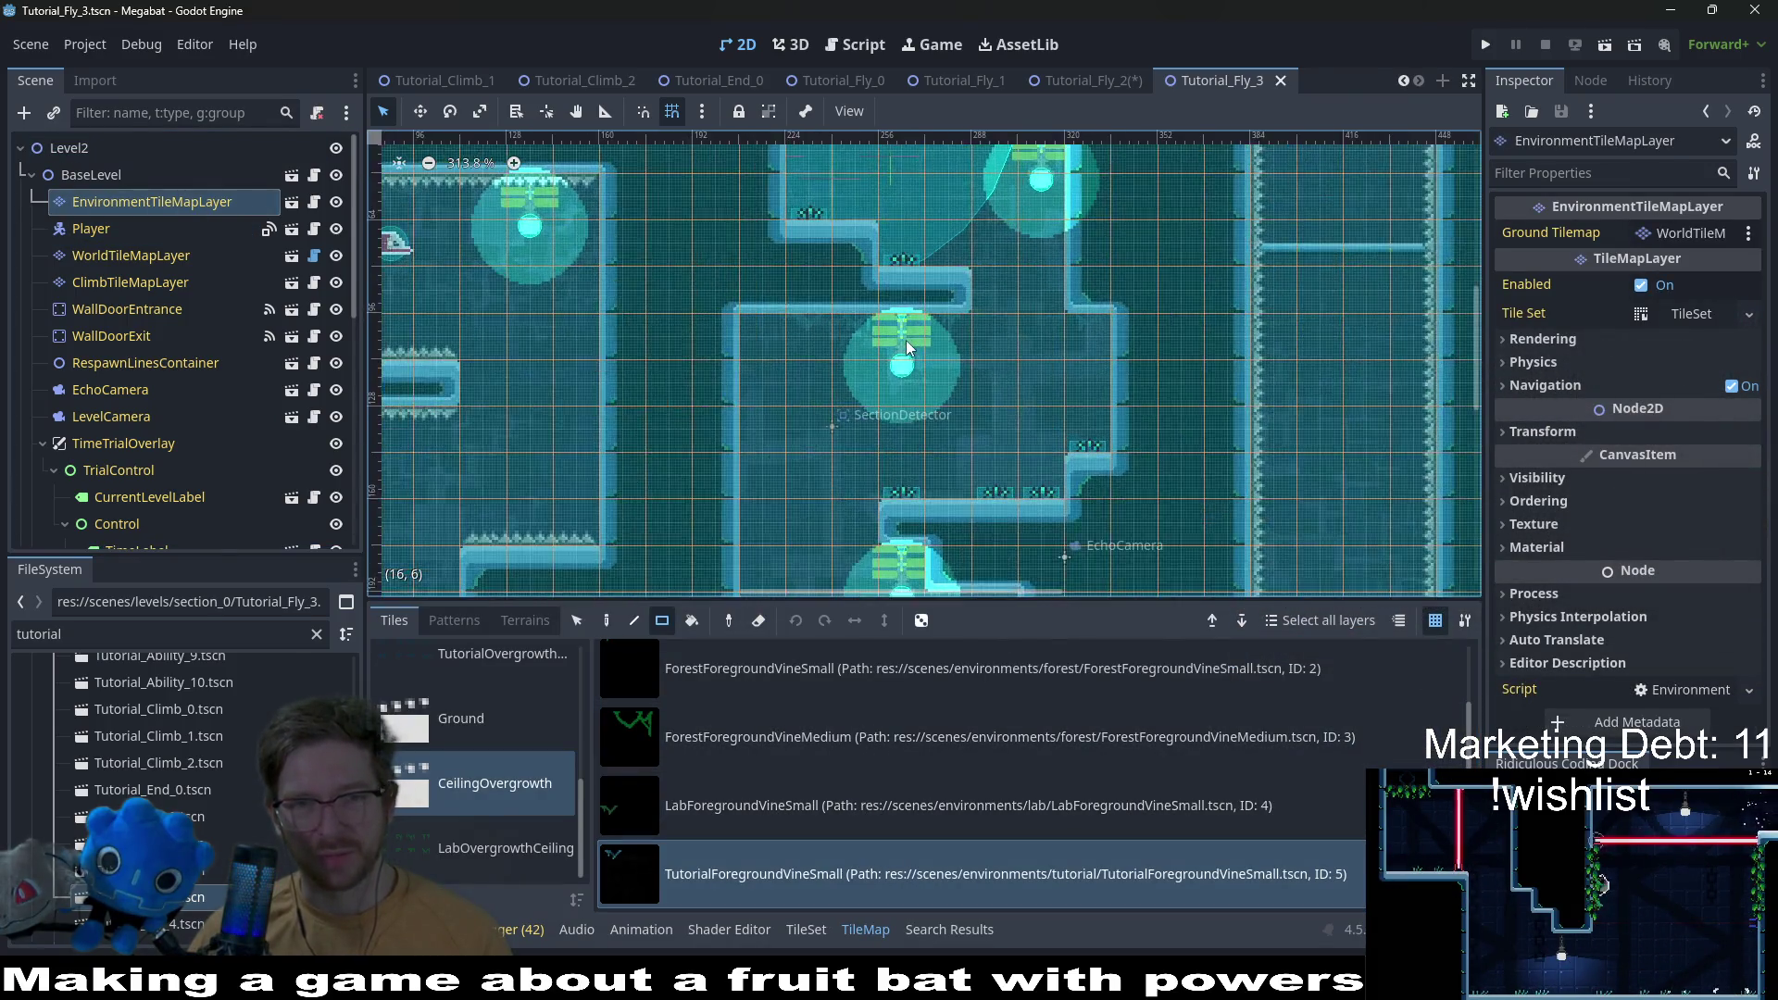
pyautogui.click(972, 319)
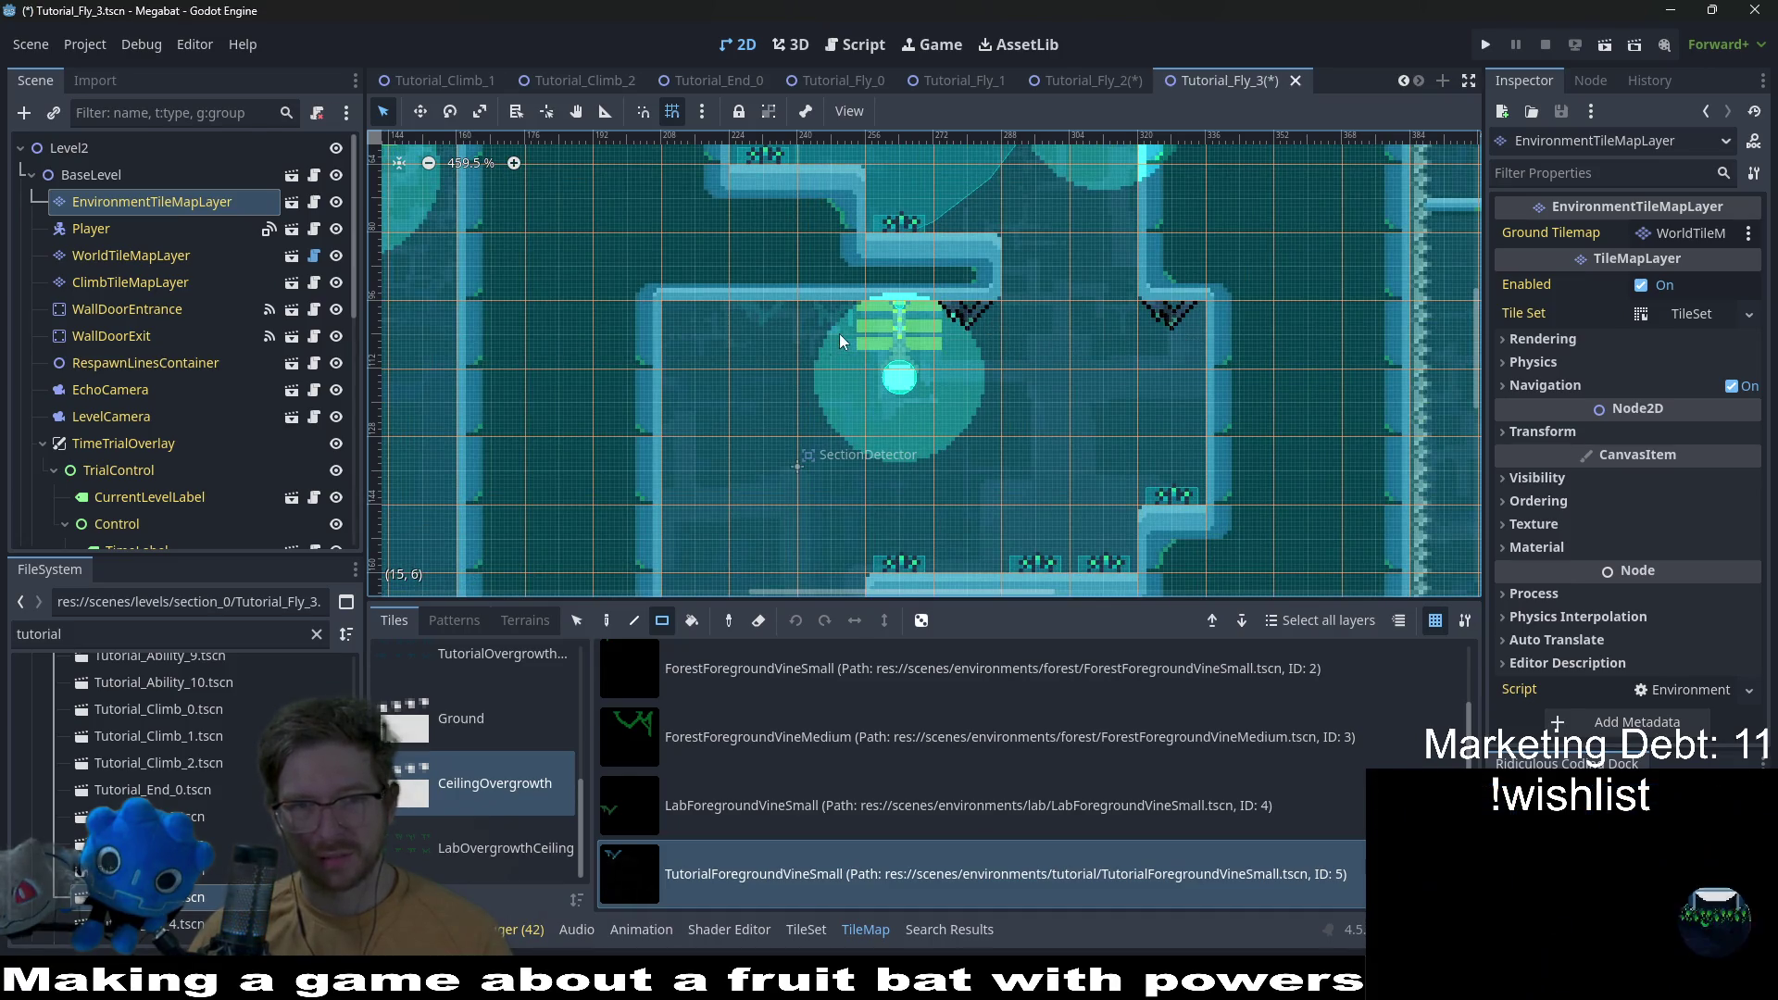
pyautogui.scroll(-2, 911, 381)
pyautogui.scroll(2, 972, 315)
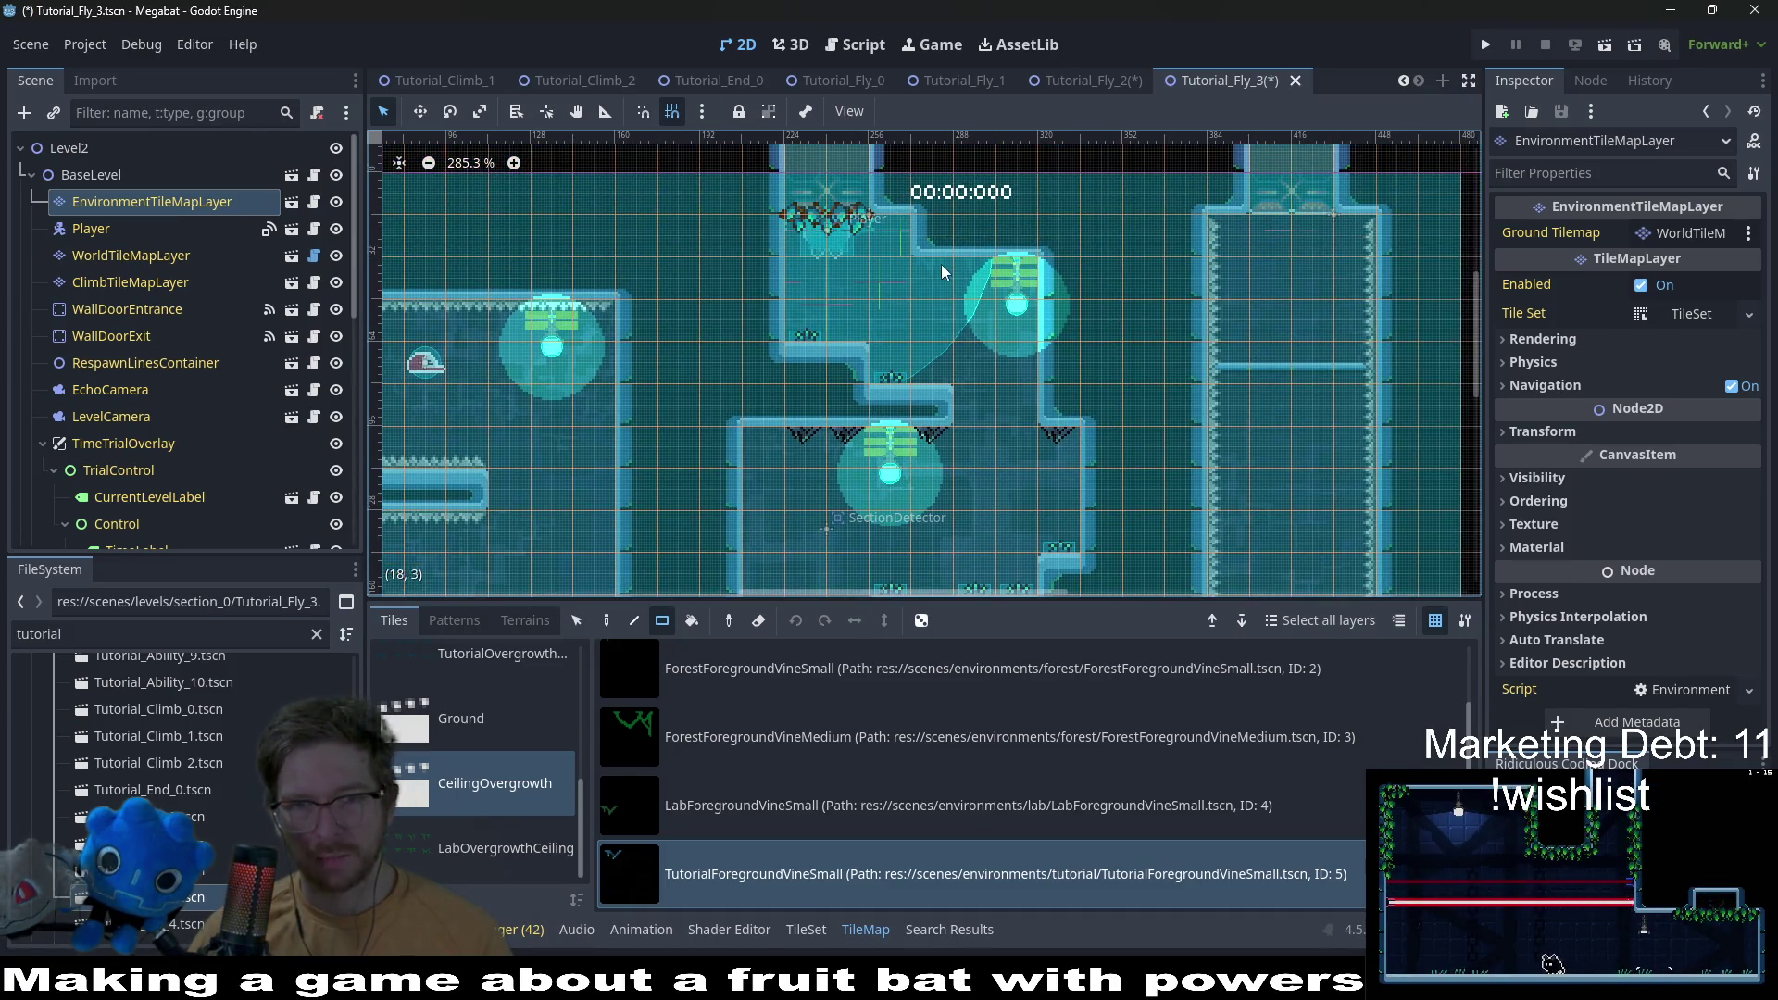
pyautogui.scroll(-5, 974, 336)
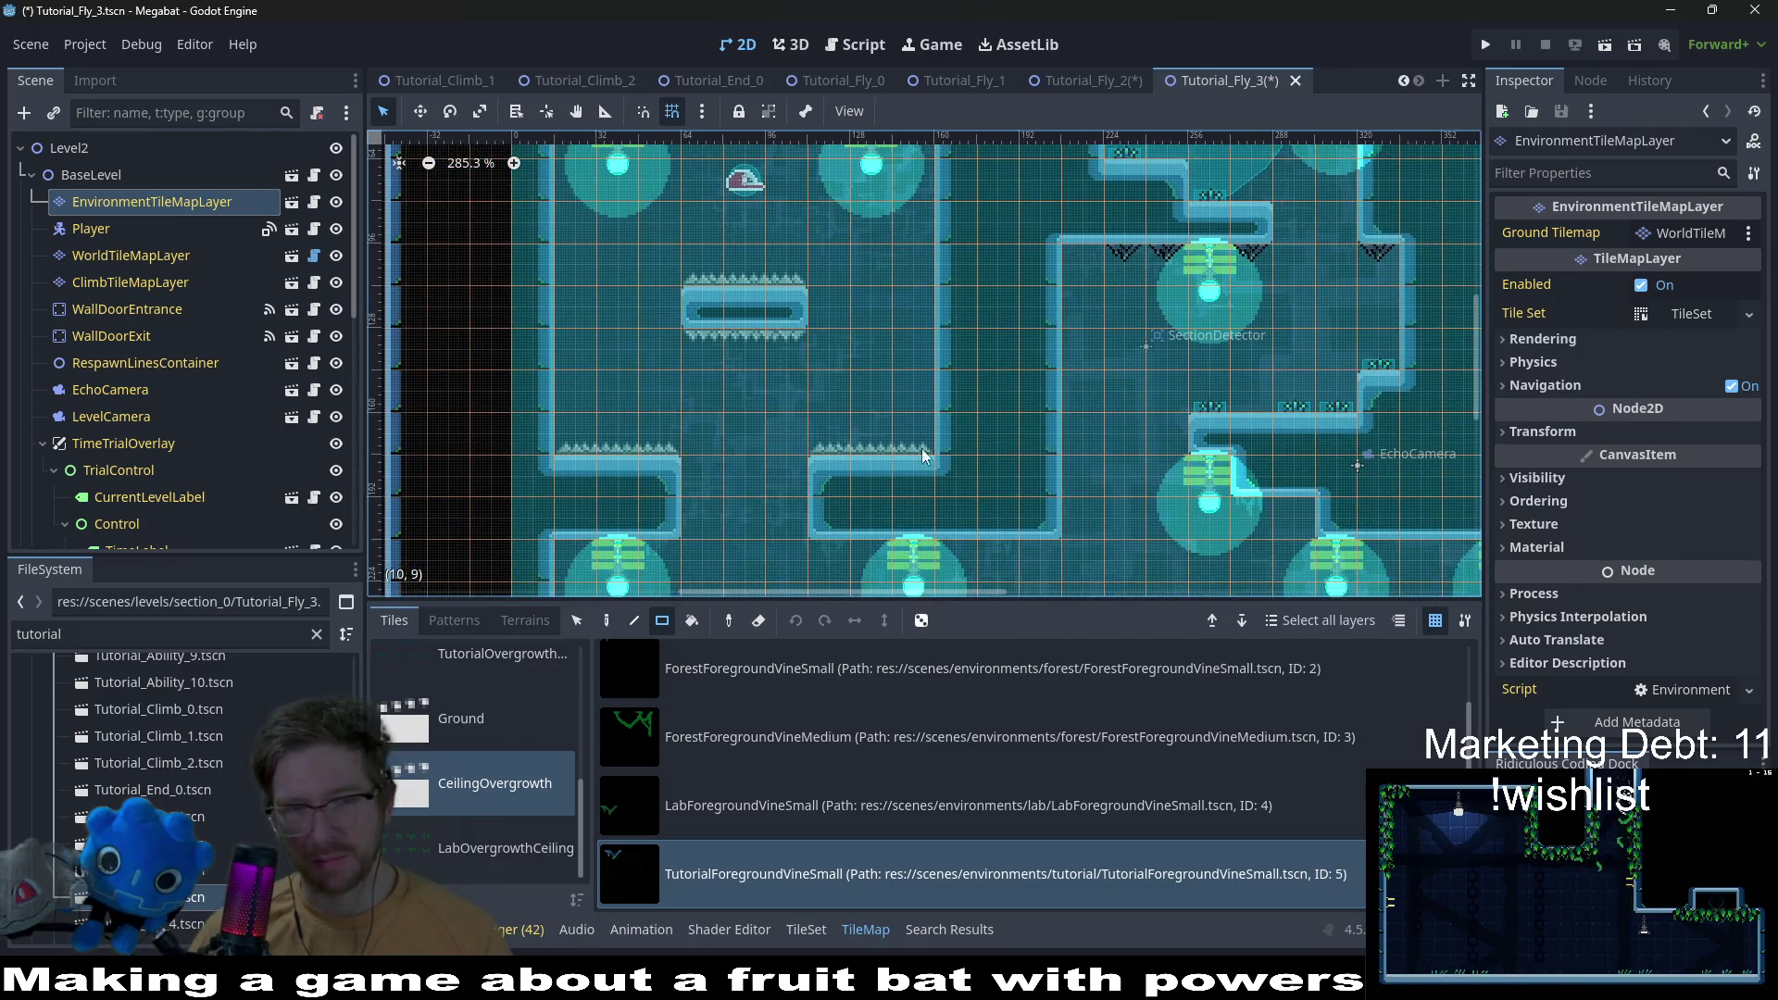
pyautogui.hscroll(-4, 905, 365)
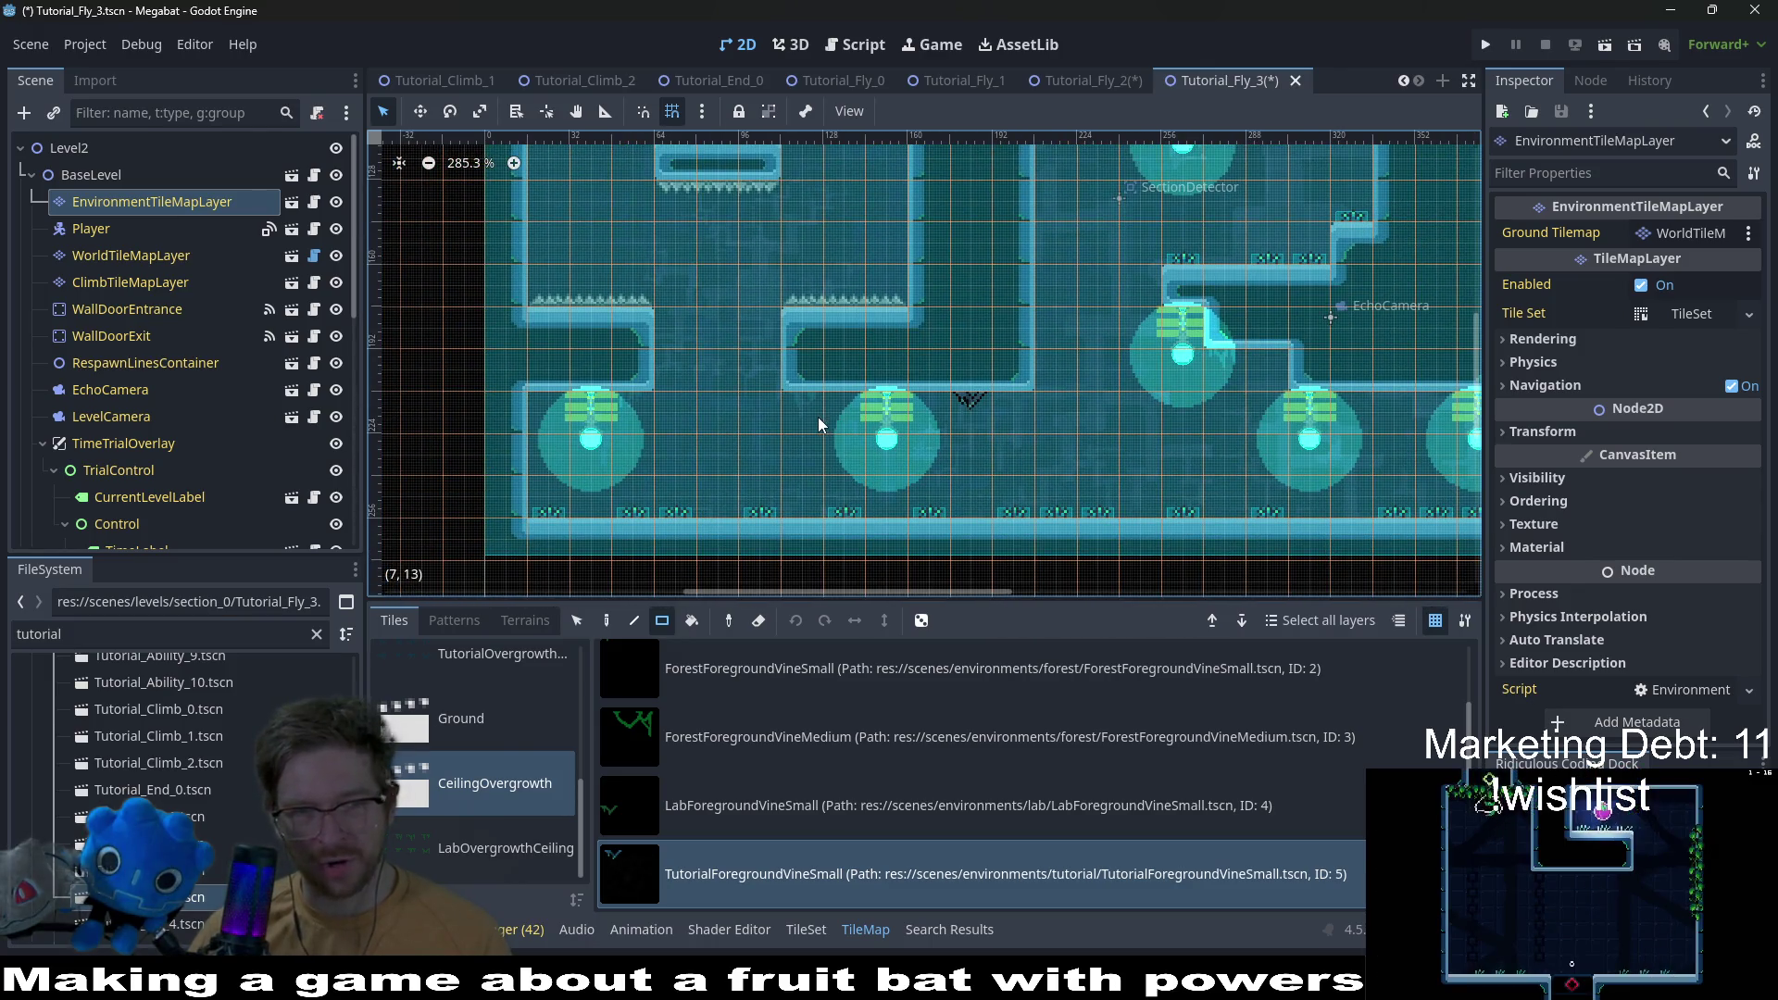
pyautogui.click(619, 406)
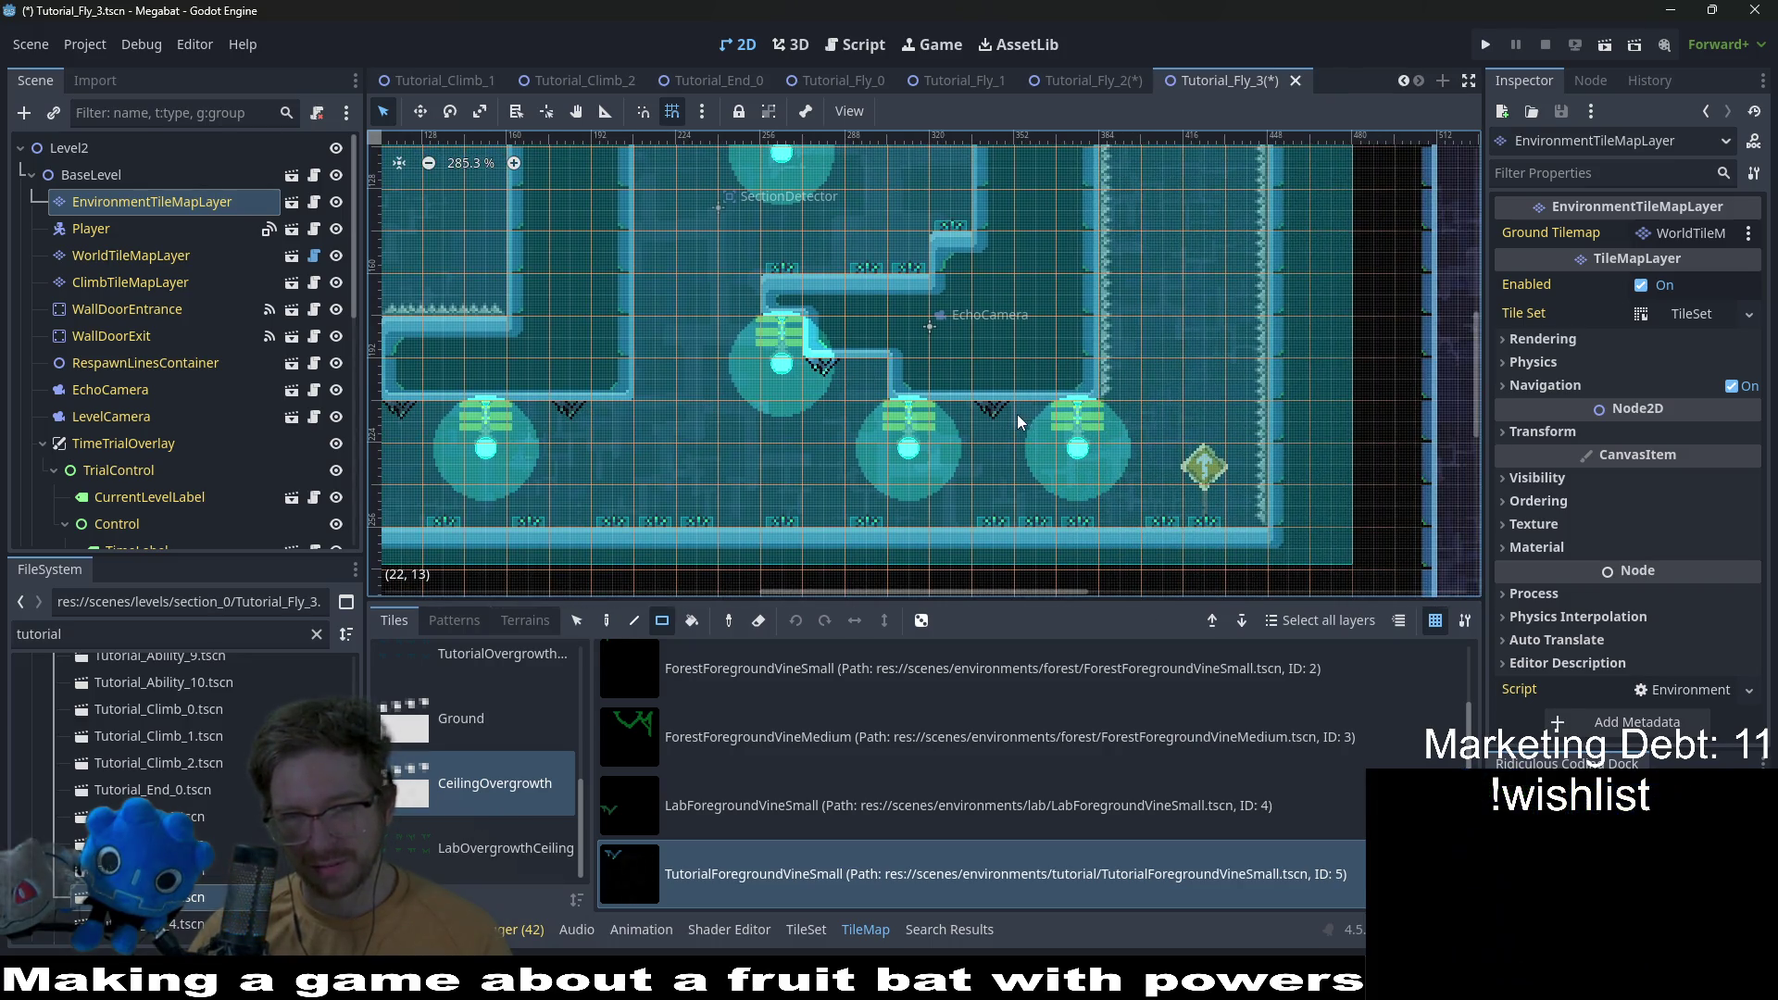
pyautogui.moveTo(954, 413); pyautogui.dragTo(995, 413)
# Step: Add a vine under the upper ceiling and save Tutorial_Fly_3
pyautogui.scroll(5, 1072, 405)
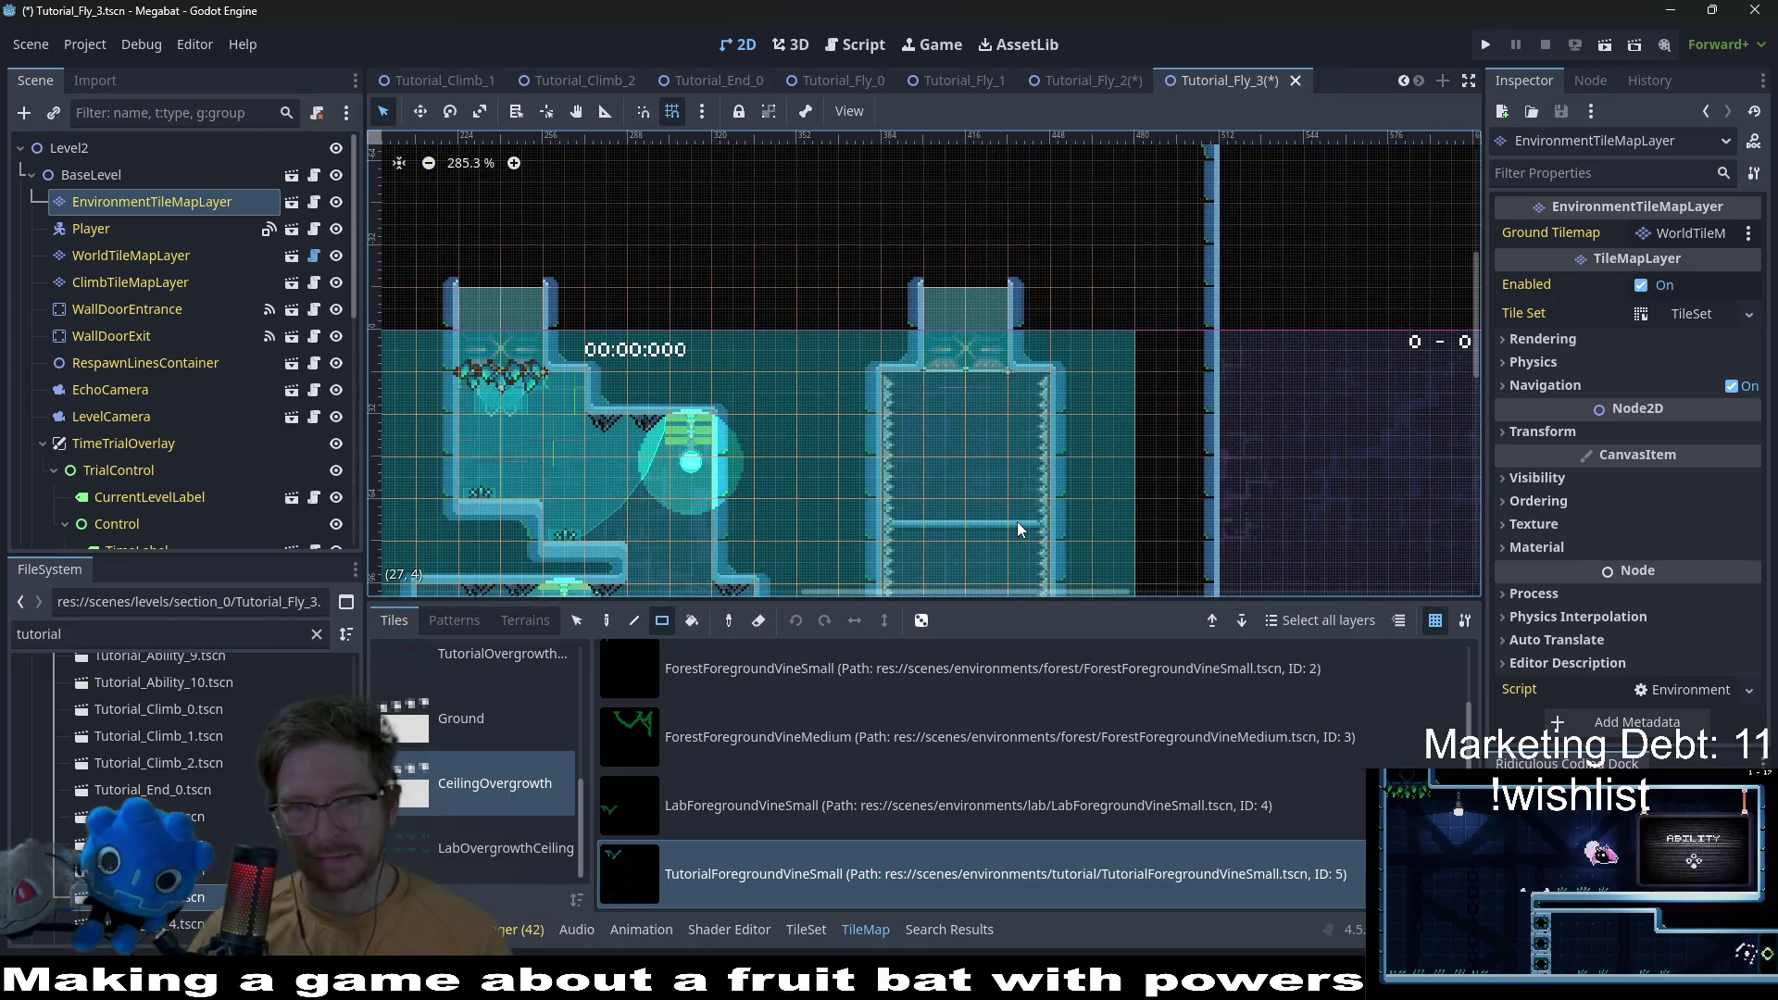
pyautogui.click(1029, 398)
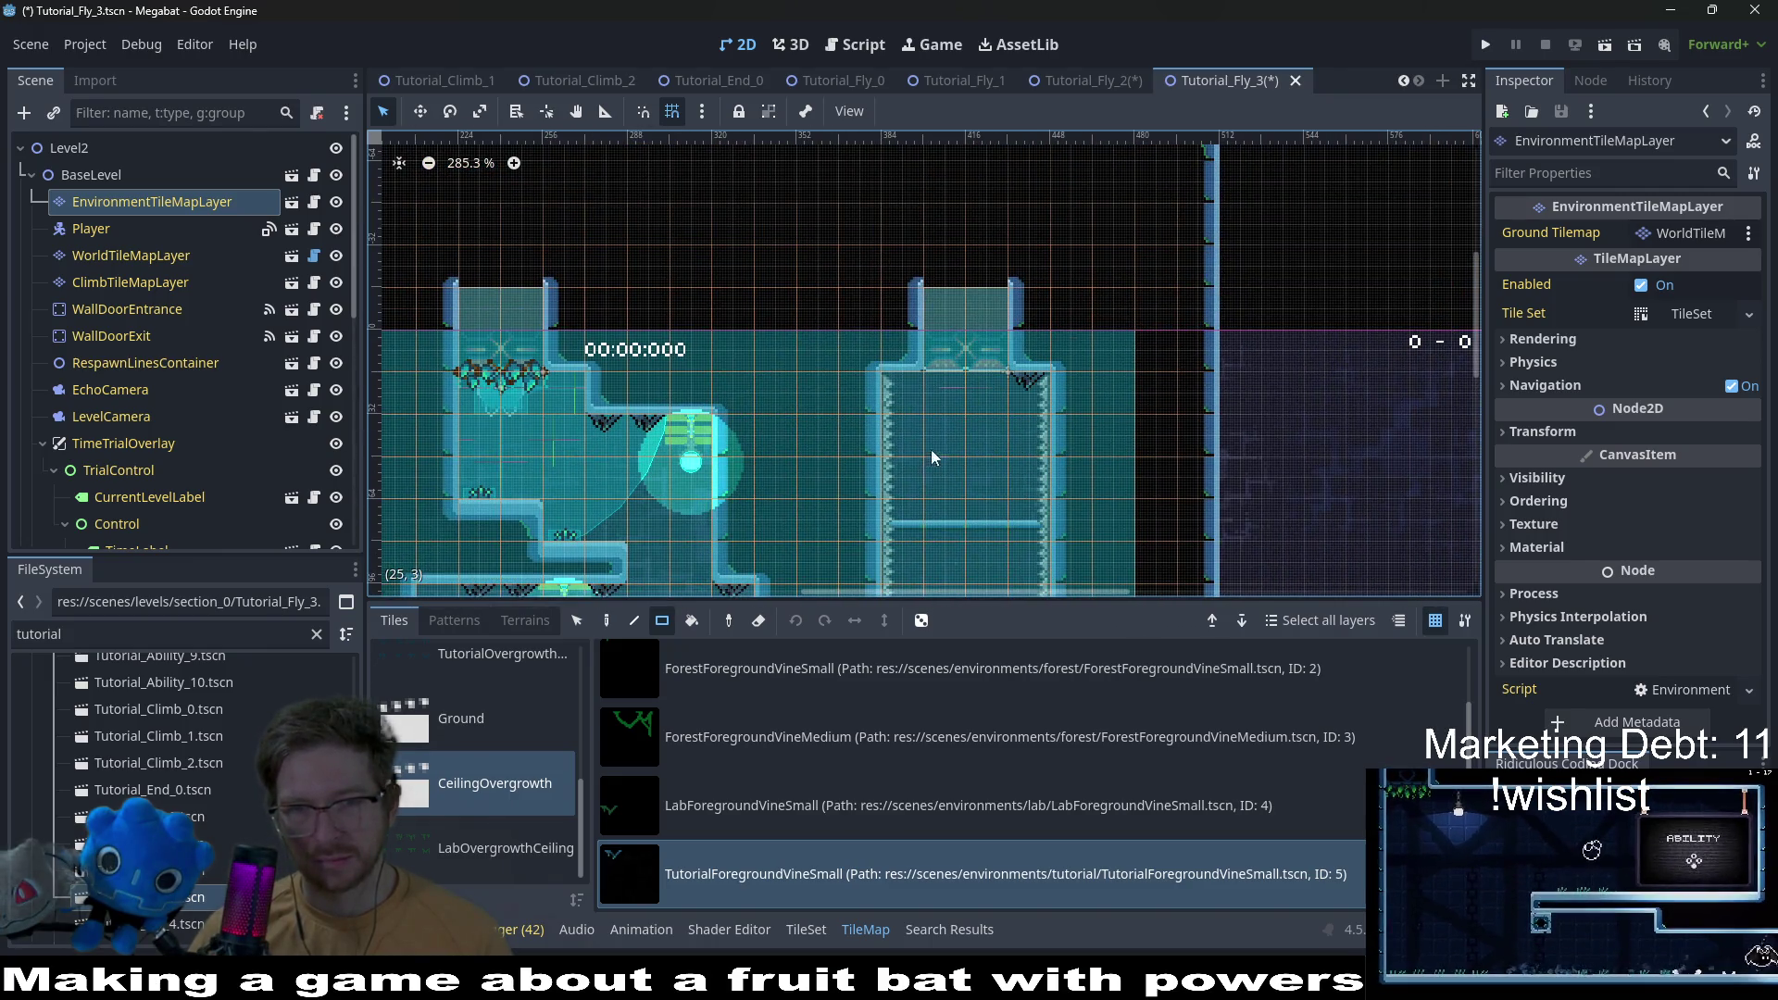
pyautogui.scroll(-3, 1128, 281)
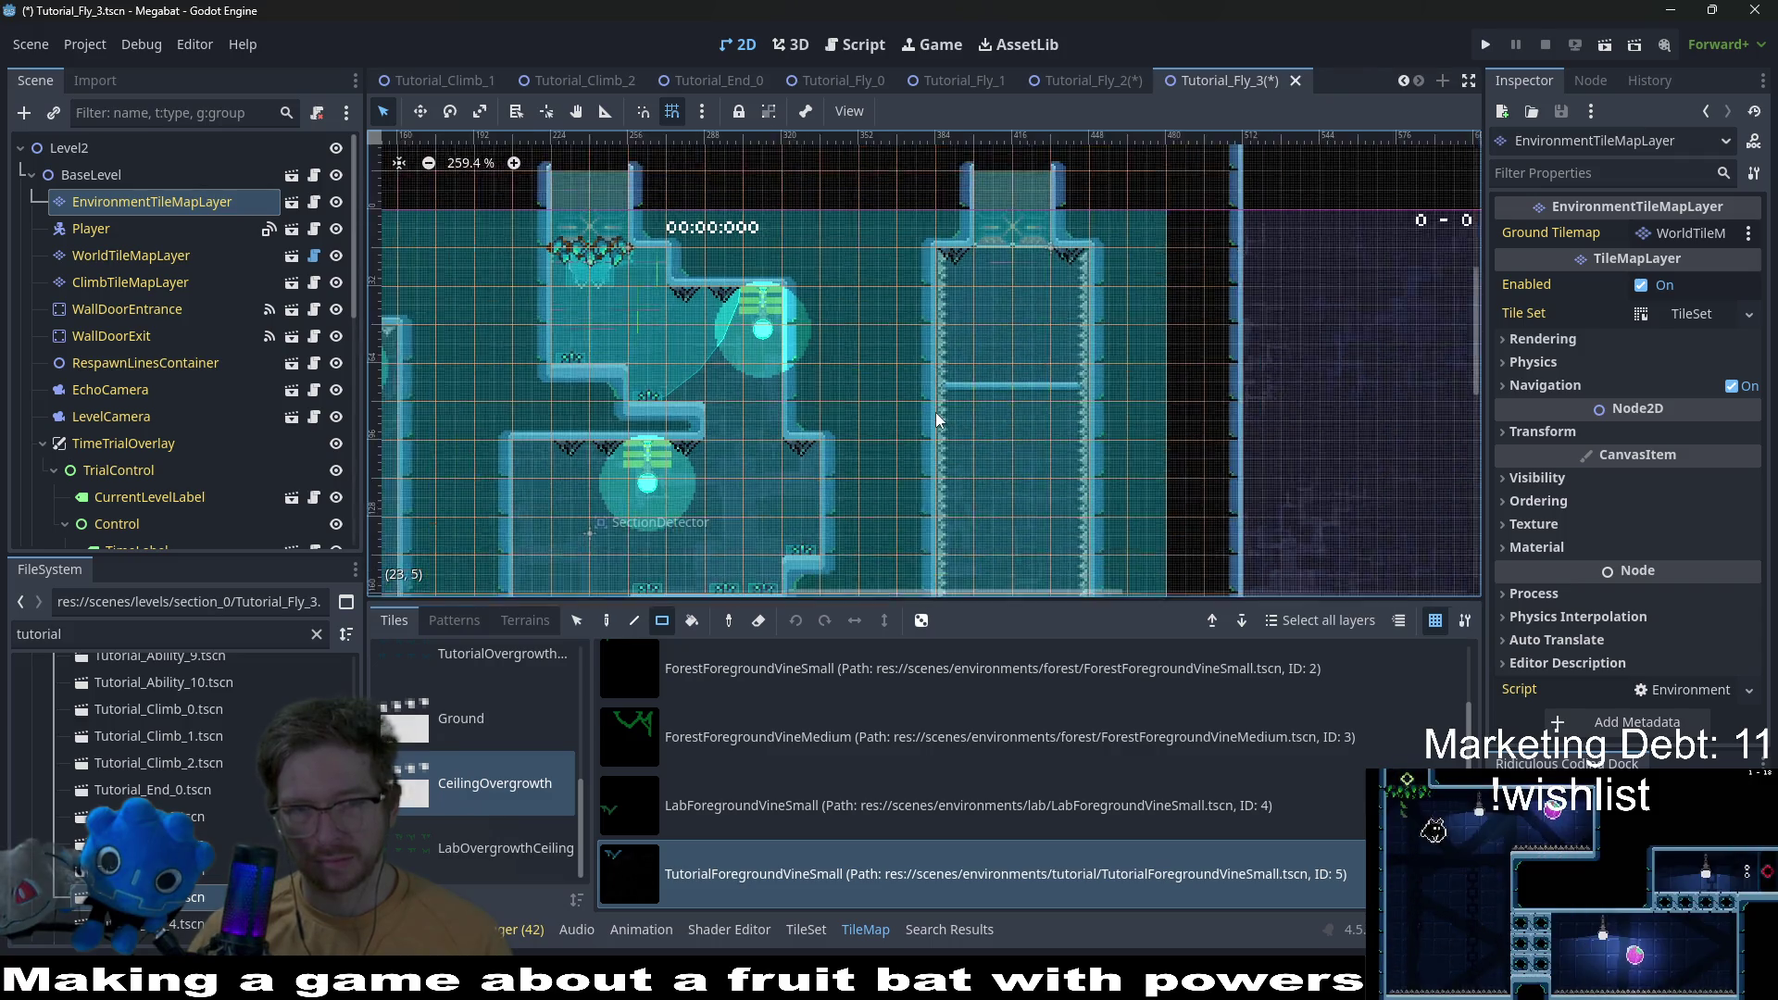
pyautogui.scroll(-3, 958, 478)
pyautogui.scroll(-2, 963, 440)
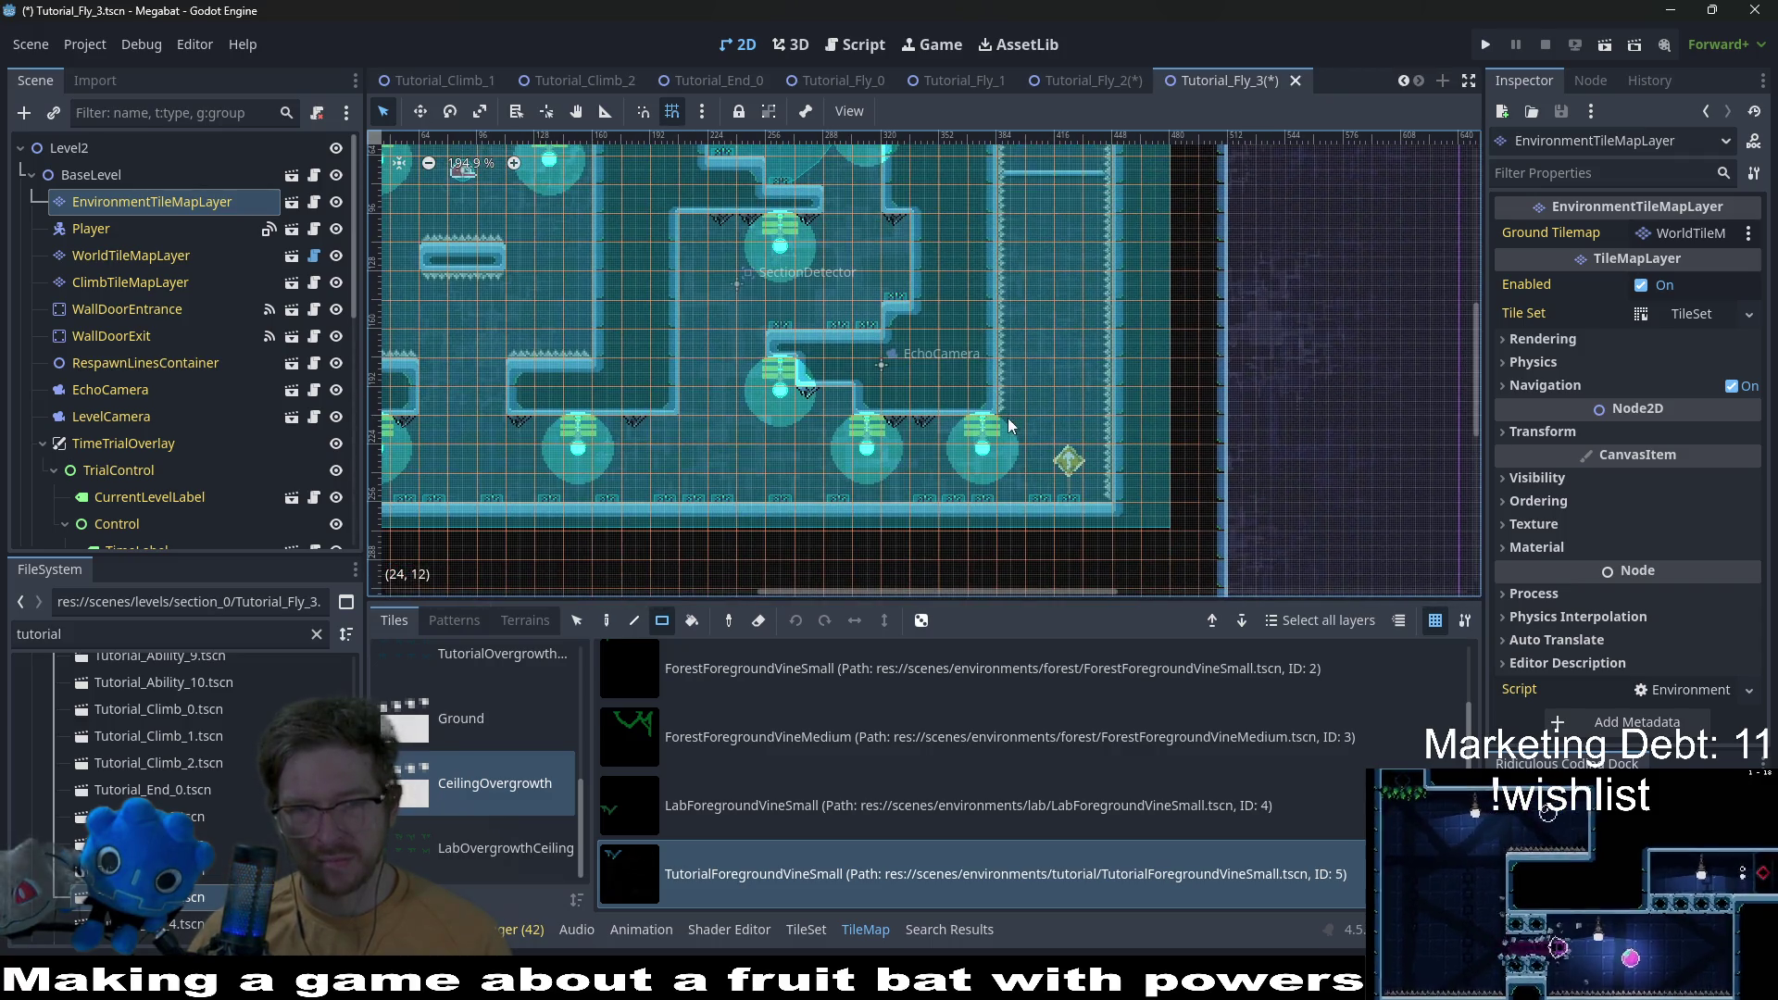
pyautogui.hotkey('ctrl', 's')
# Step: Add one more vine beside the existing one and pan across the level to check it
pyautogui.scroll(-2, 770, 425)
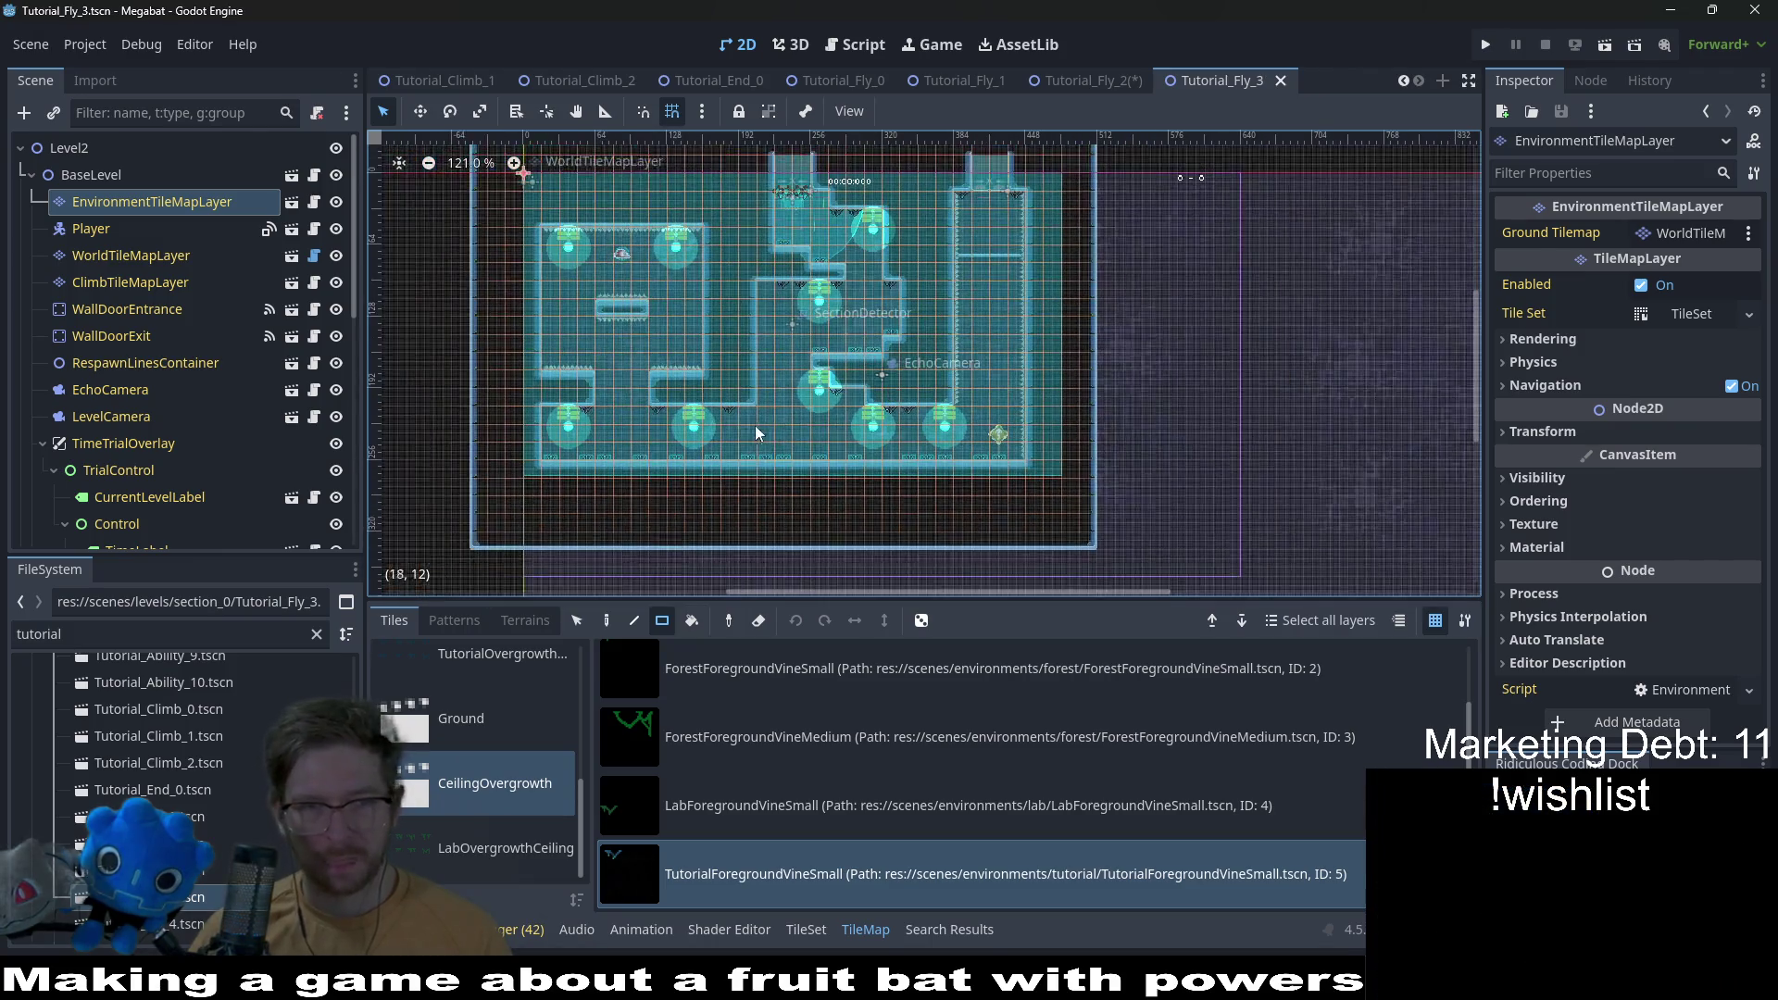
pyautogui.scroll(3, 750, 416)
pyautogui.click(746, 413)
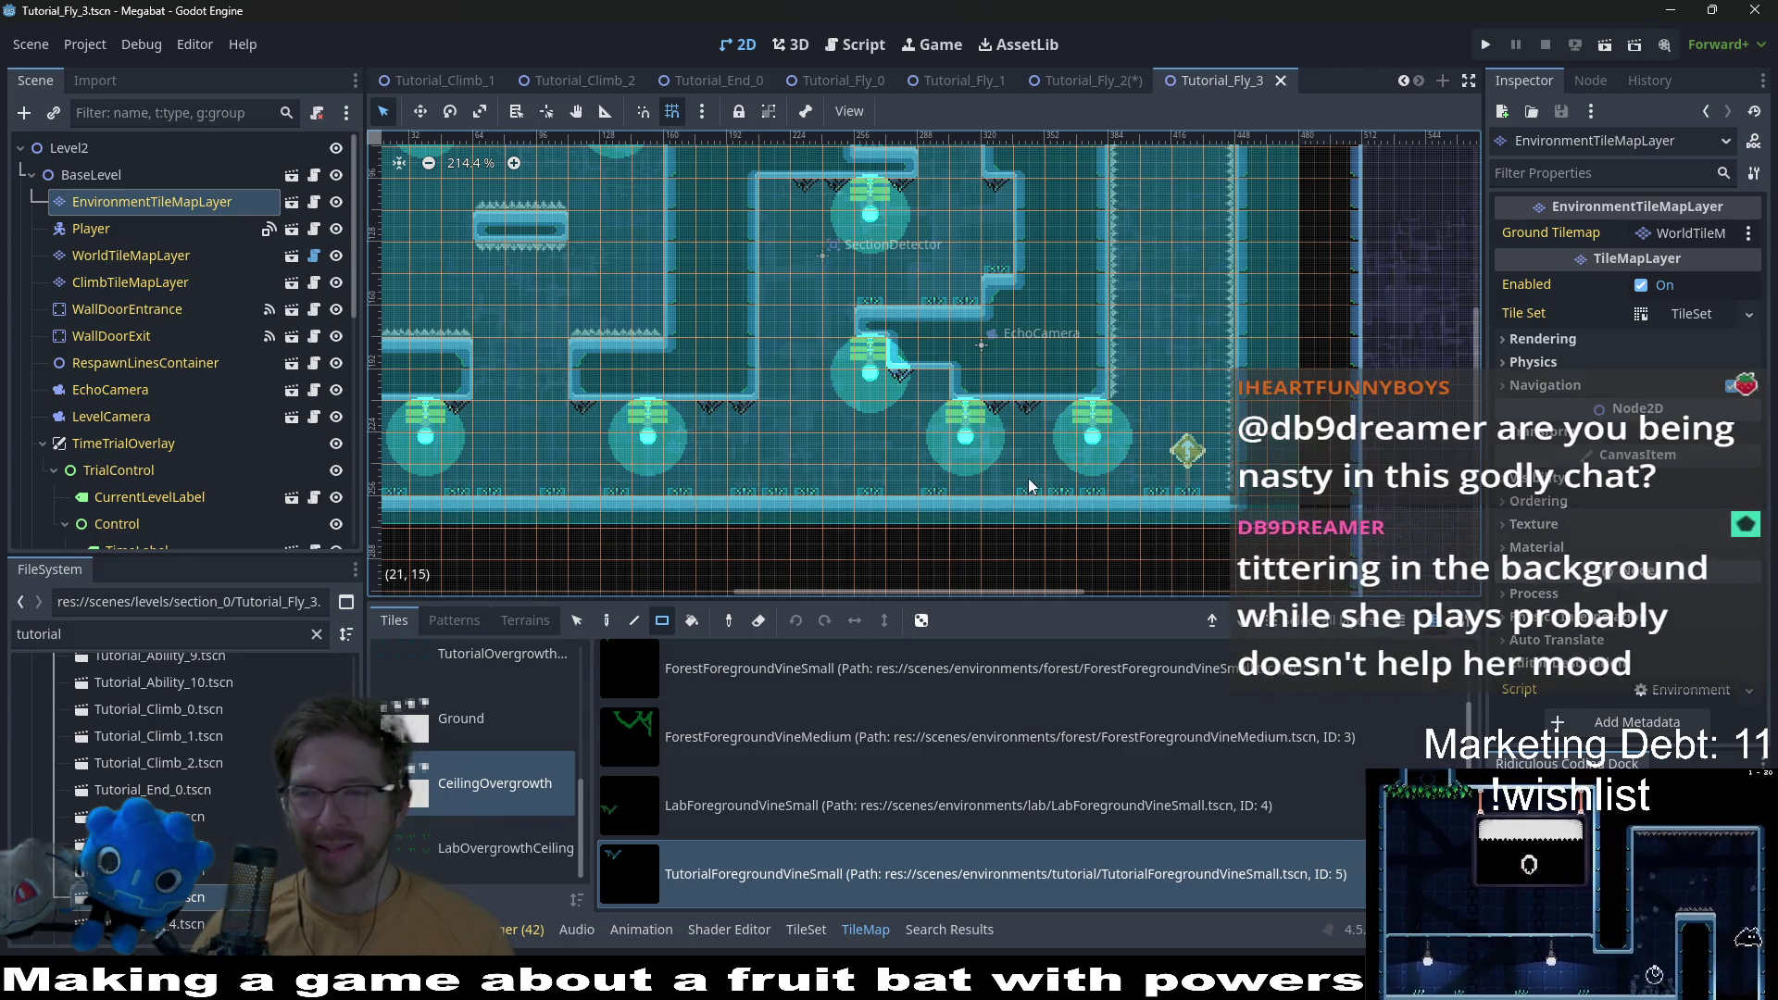
pyautogui.scroll(-3, 876, 387)
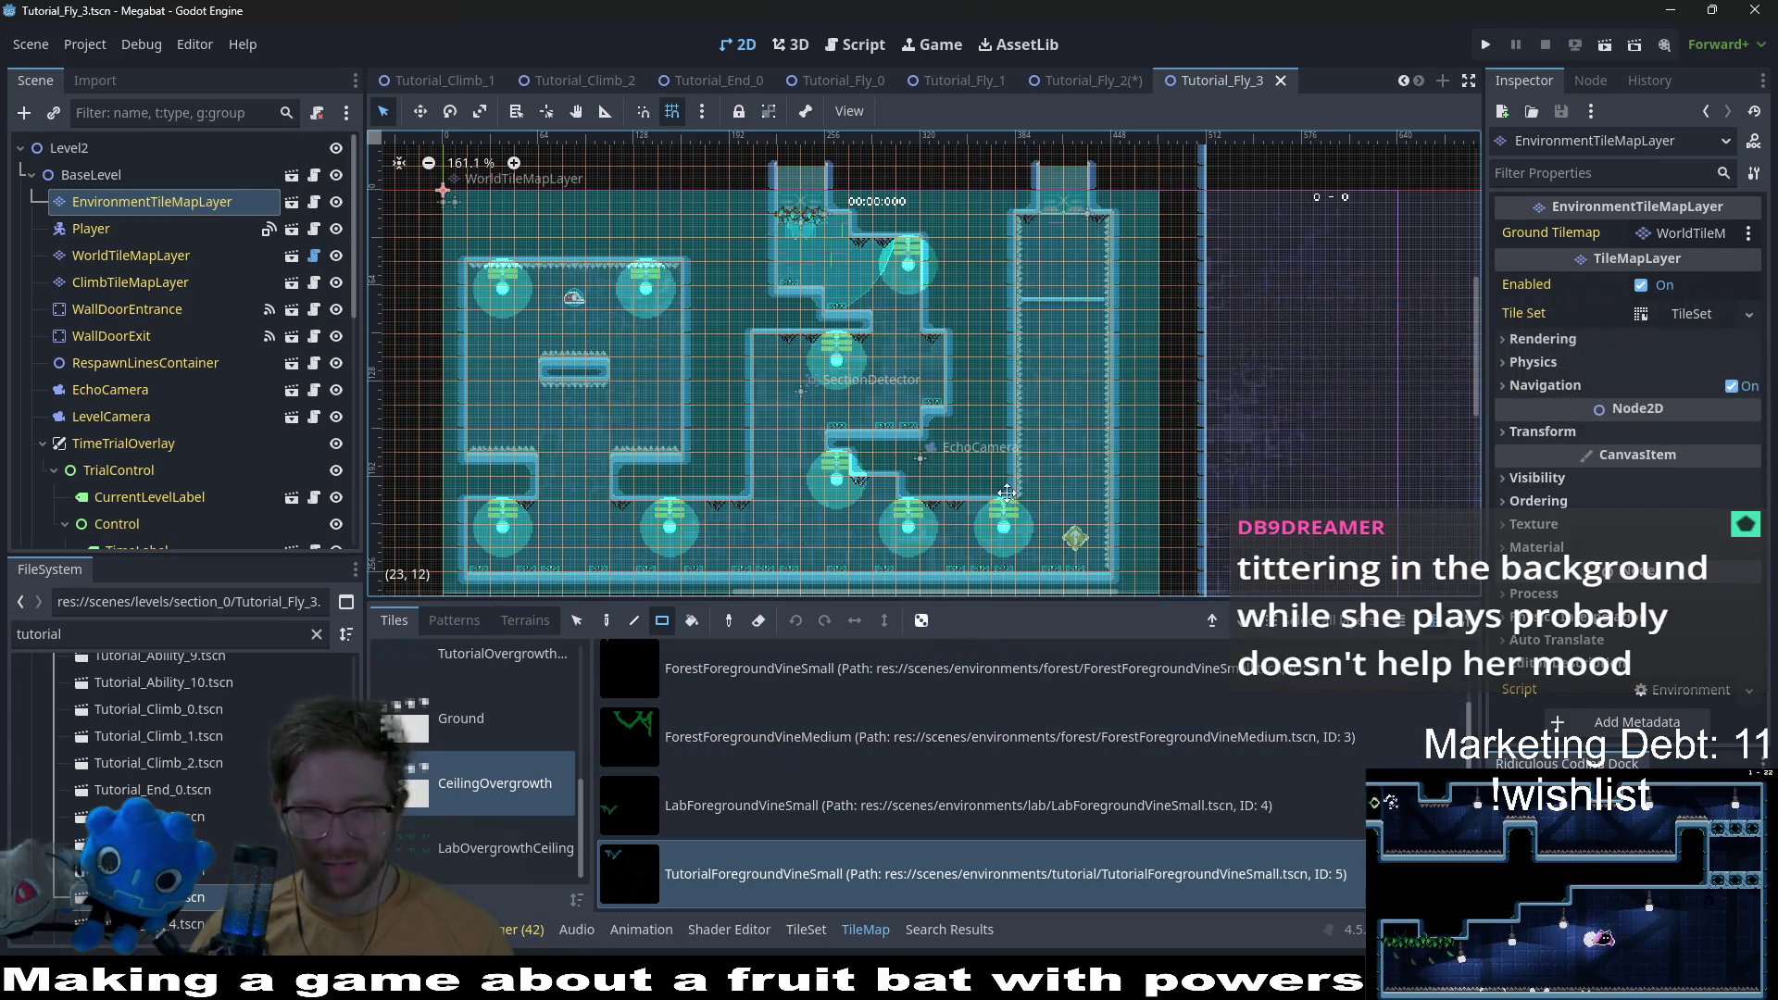
pyautogui.hscroll(-4, 1083, 467)
pyautogui.moveTo(1238, 428); pyautogui.dragTo(1237, 357)
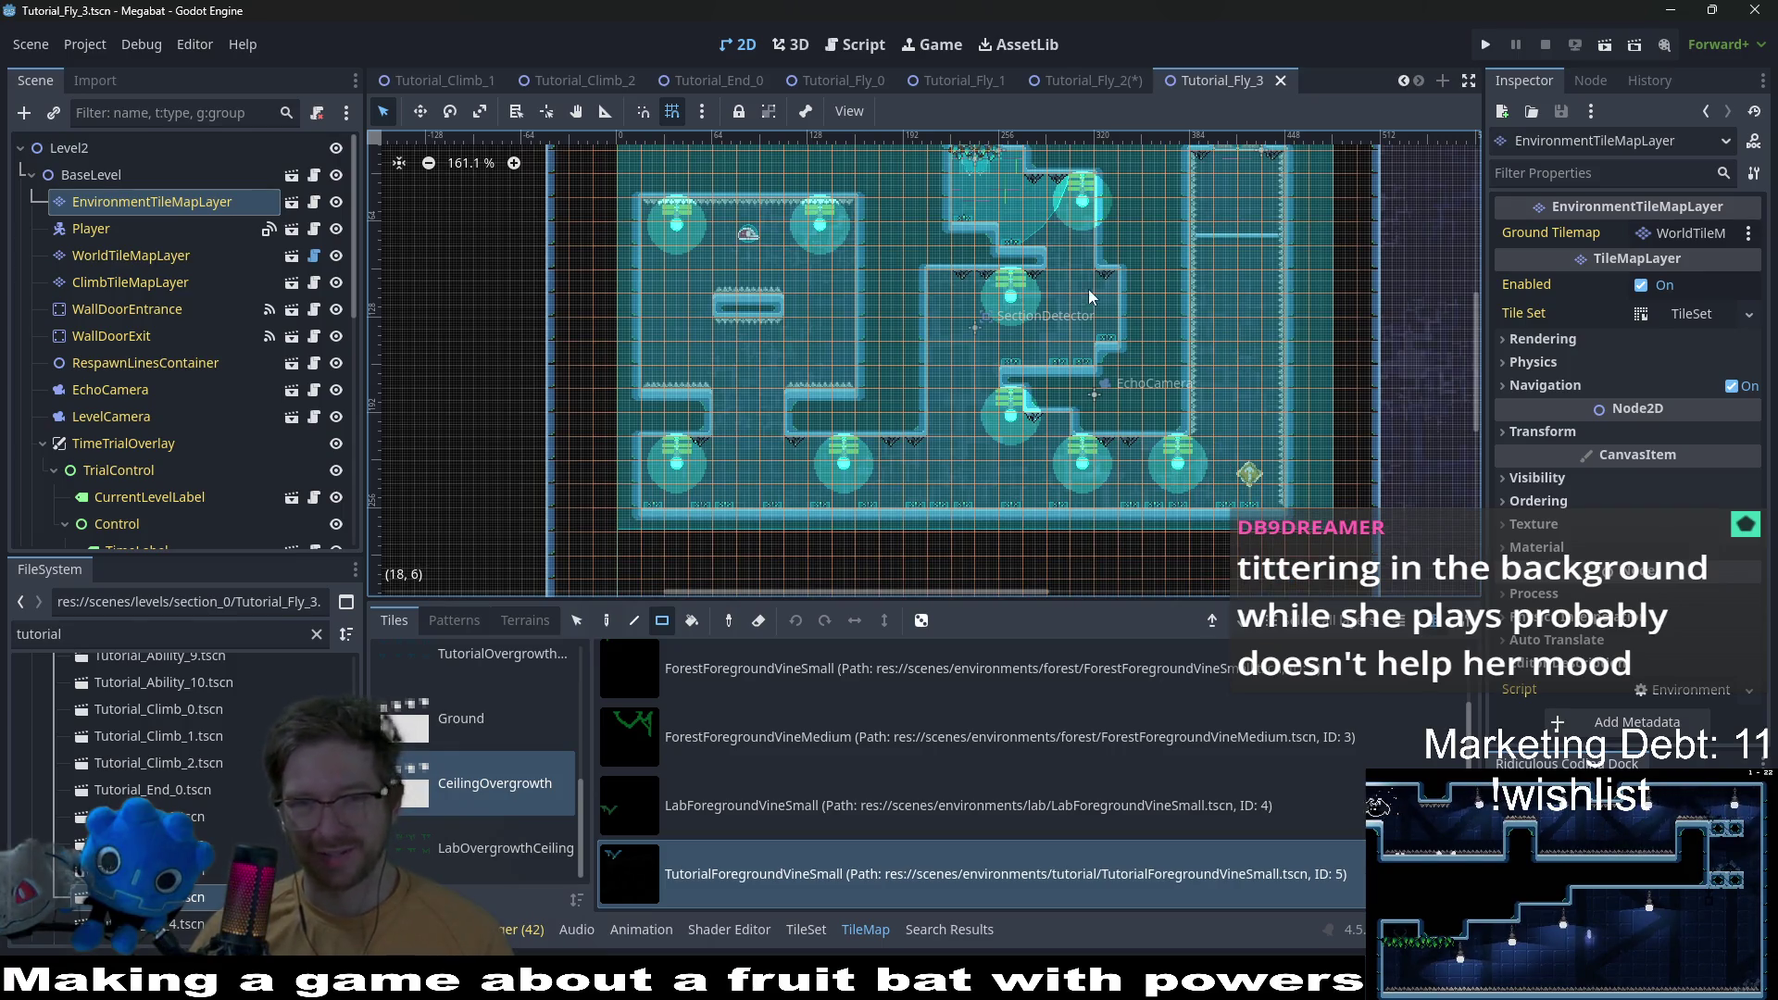
pyautogui.hscroll(4, 1030, 352)
pyautogui.scroll(3, 1056, 316)
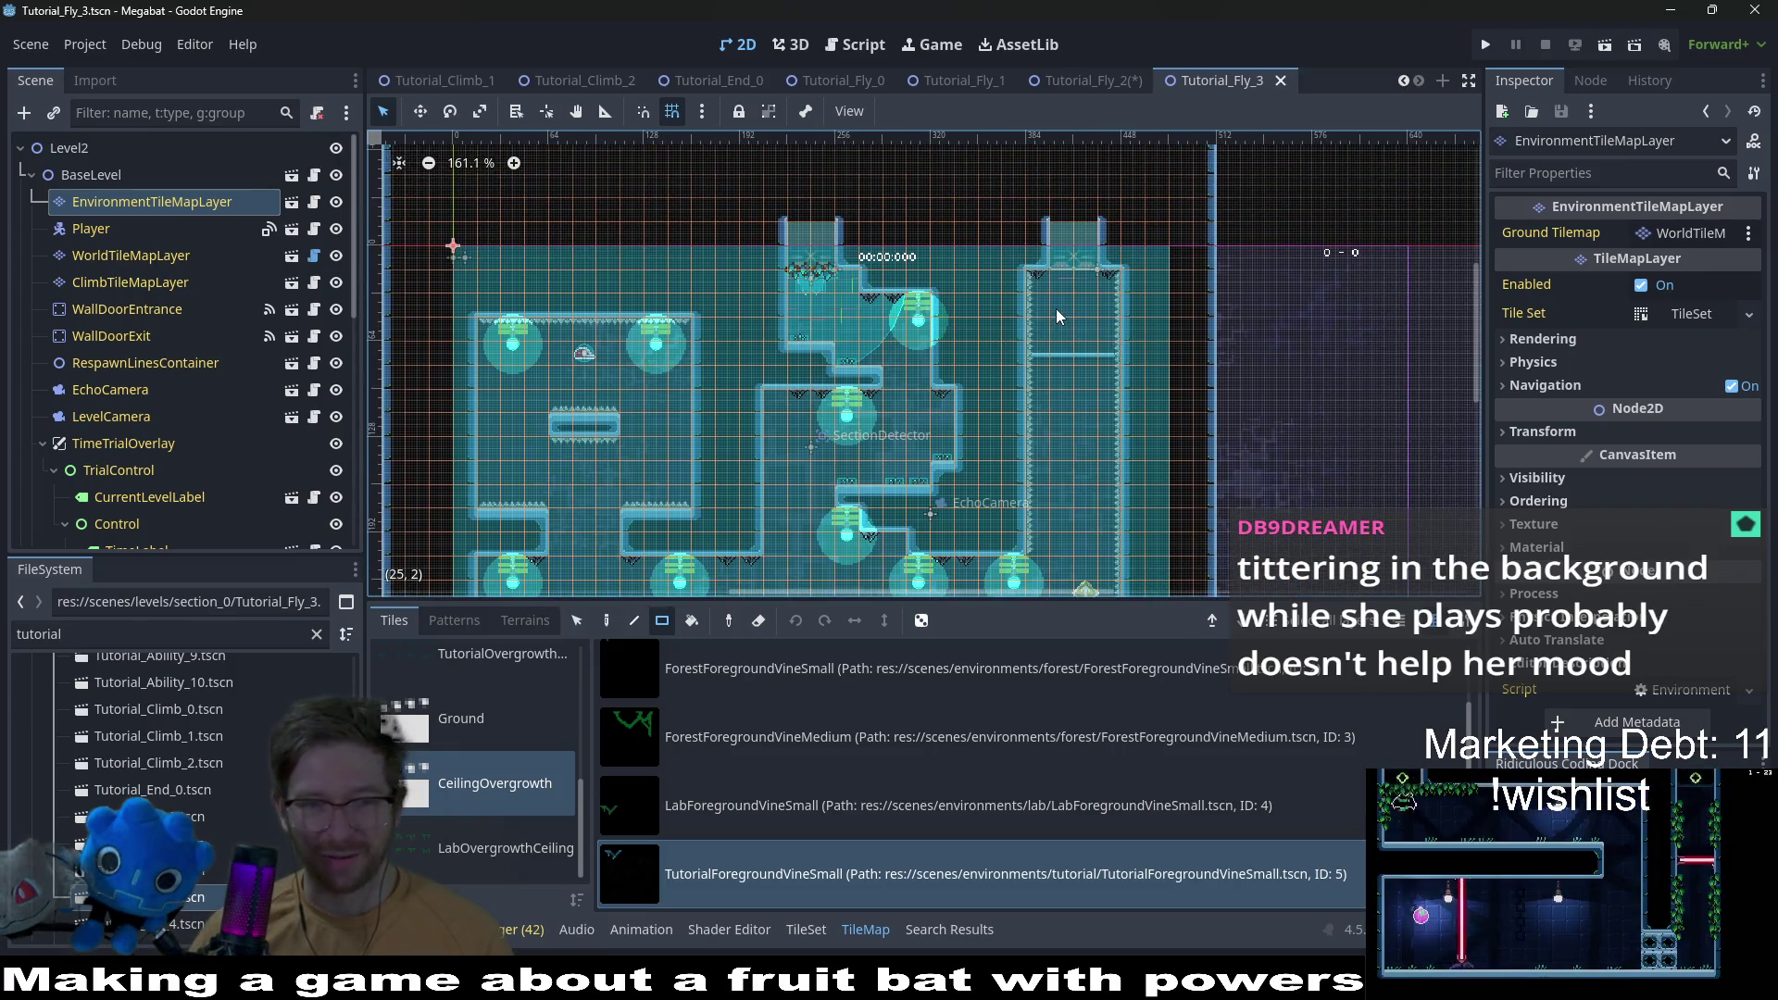
pyautogui.moveTo(972, 462)
pyautogui.mouseDown()
pyautogui.moveTo(1002, 349)
pyautogui.moveTo(1081, 413)
pyautogui.moveTo(1142, 322)
pyautogui.mouseUp()
pyautogui.scroll(2, 1172, 300)
pyautogui.hscroll(3, 1237, 332)
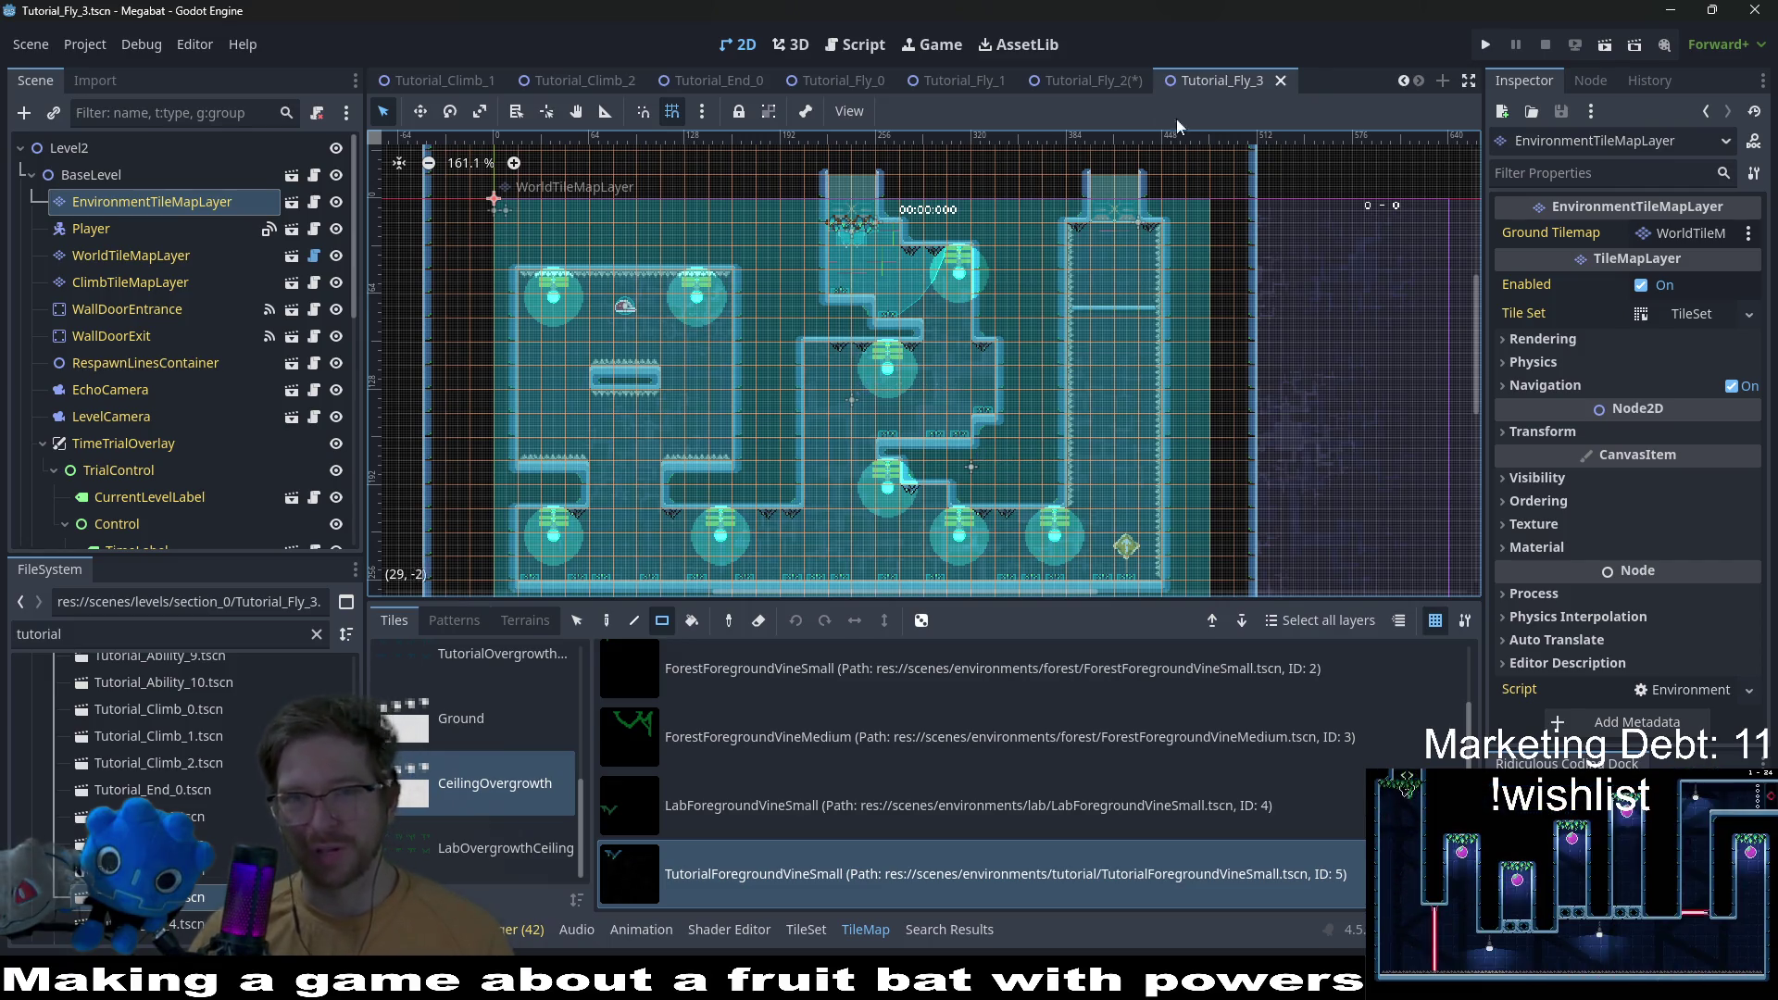
# Step: Save the Tutorial_Fly_2 scene, then open Tutorial_Fly_4
pyautogui.click(1088, 80)
pyautogui.hotkey('ctrl', 's')
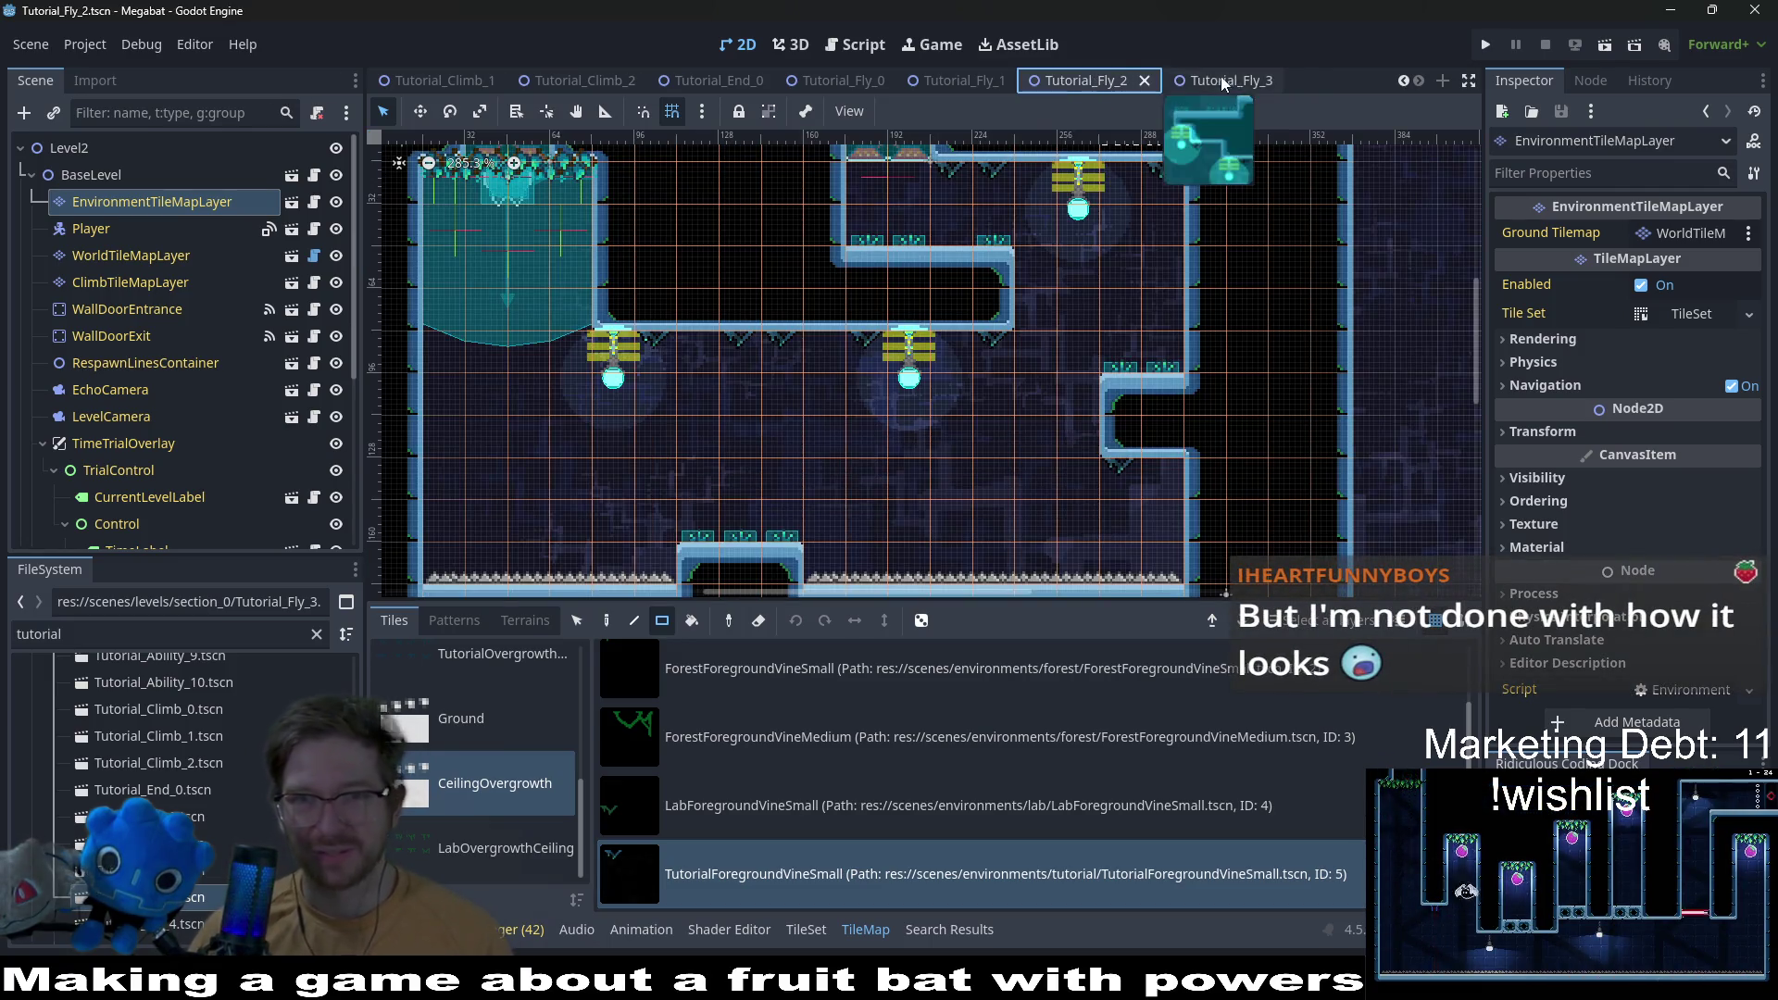
pyautogui.click(1218, 81)
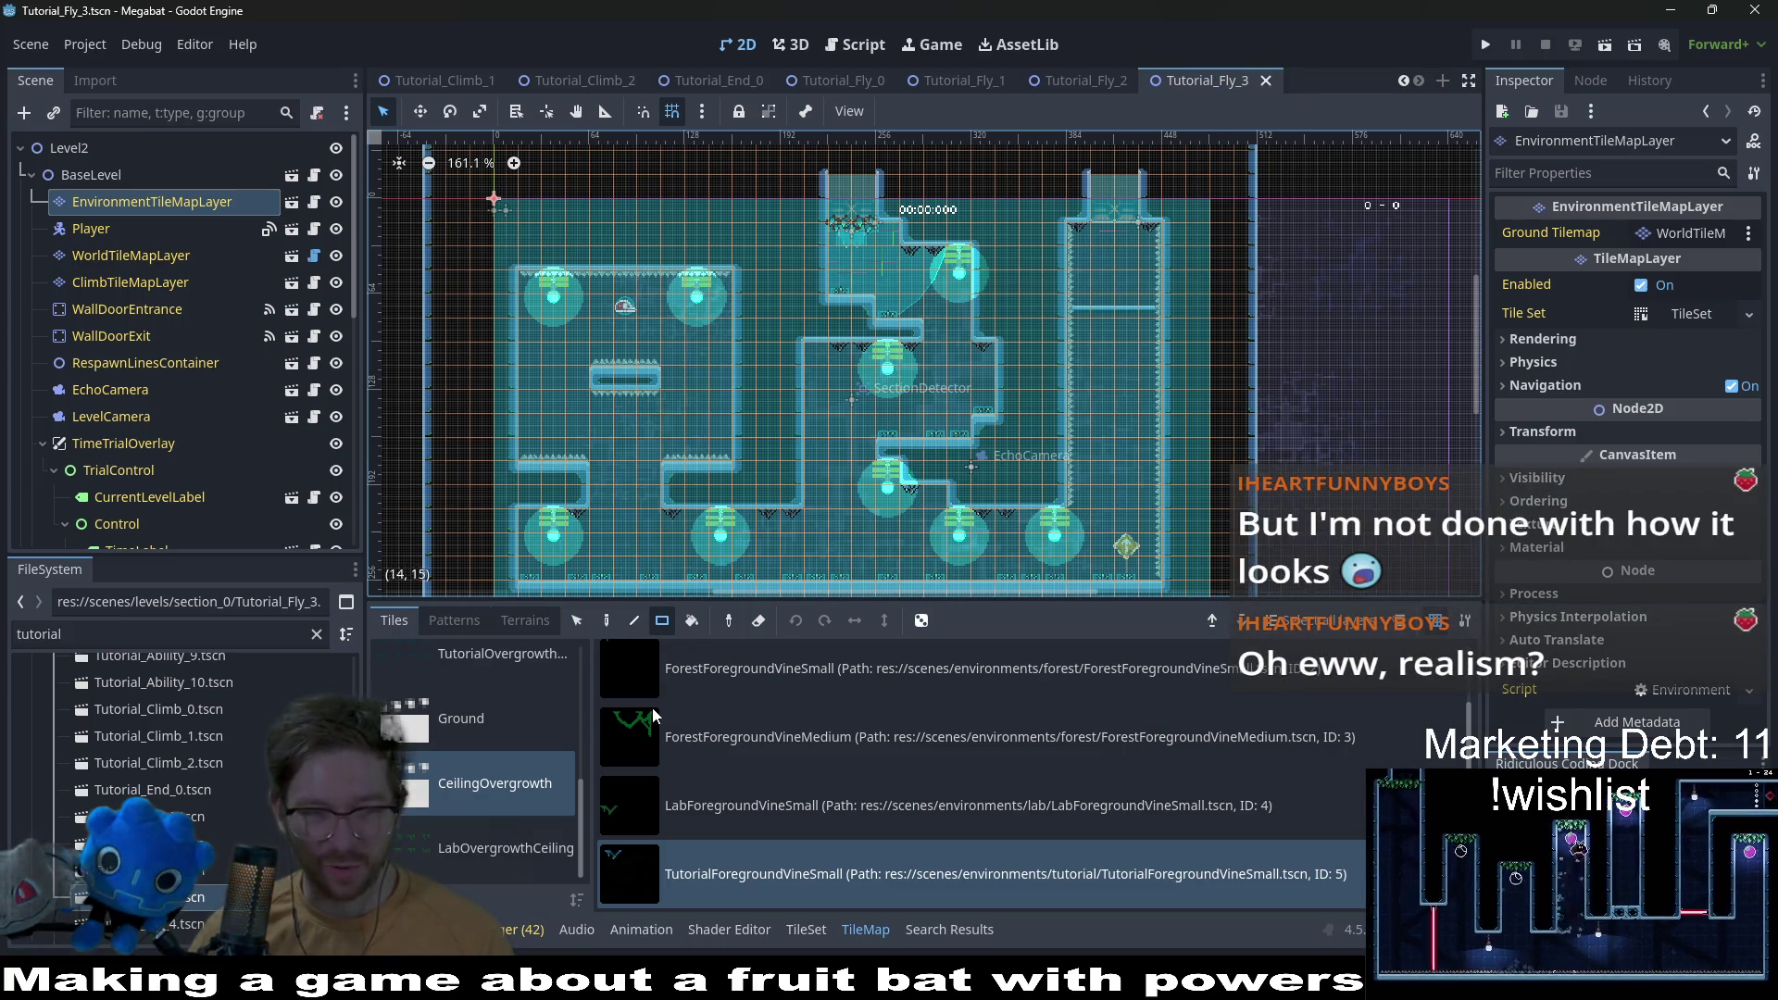
pyautogui.doubleClick(186, 923)
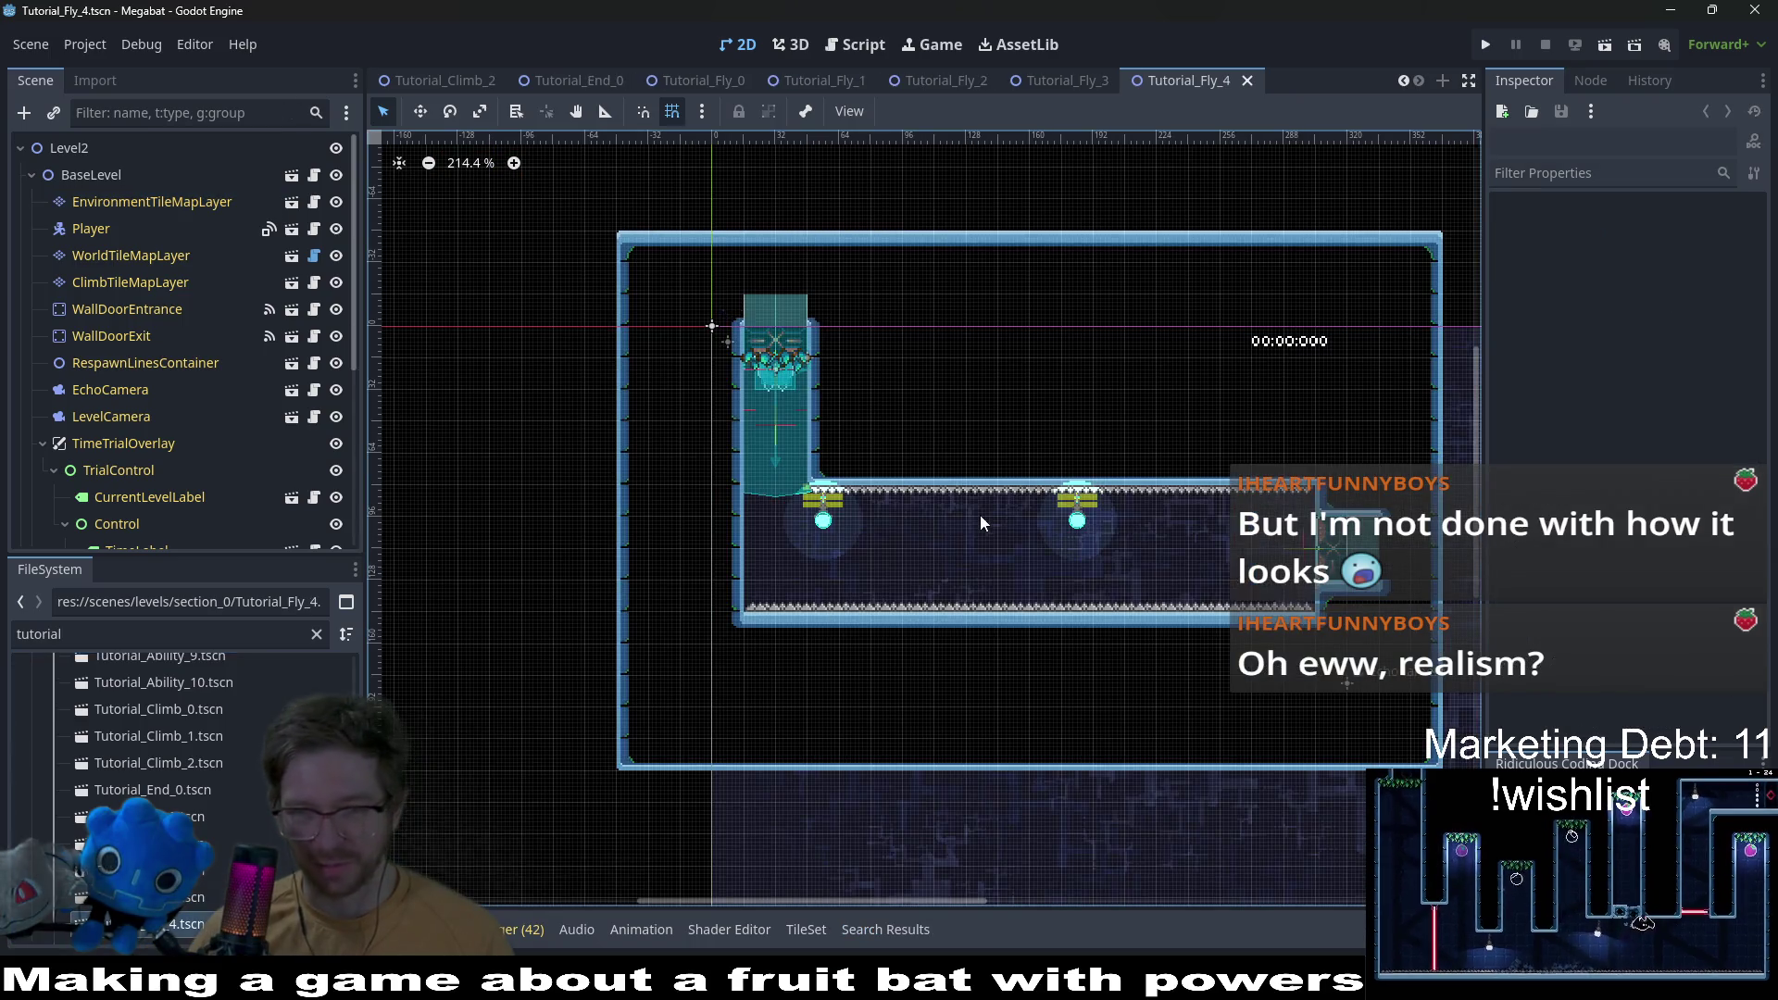
# Step: Open Tutorial_Fly_5 and ready EnvironmentTileMapLayer with the TutorialForegroundVineSmall scene tile
pyautogui.scroll(-3, 197, 829)
pyautogui.doubleClick(195, 813)
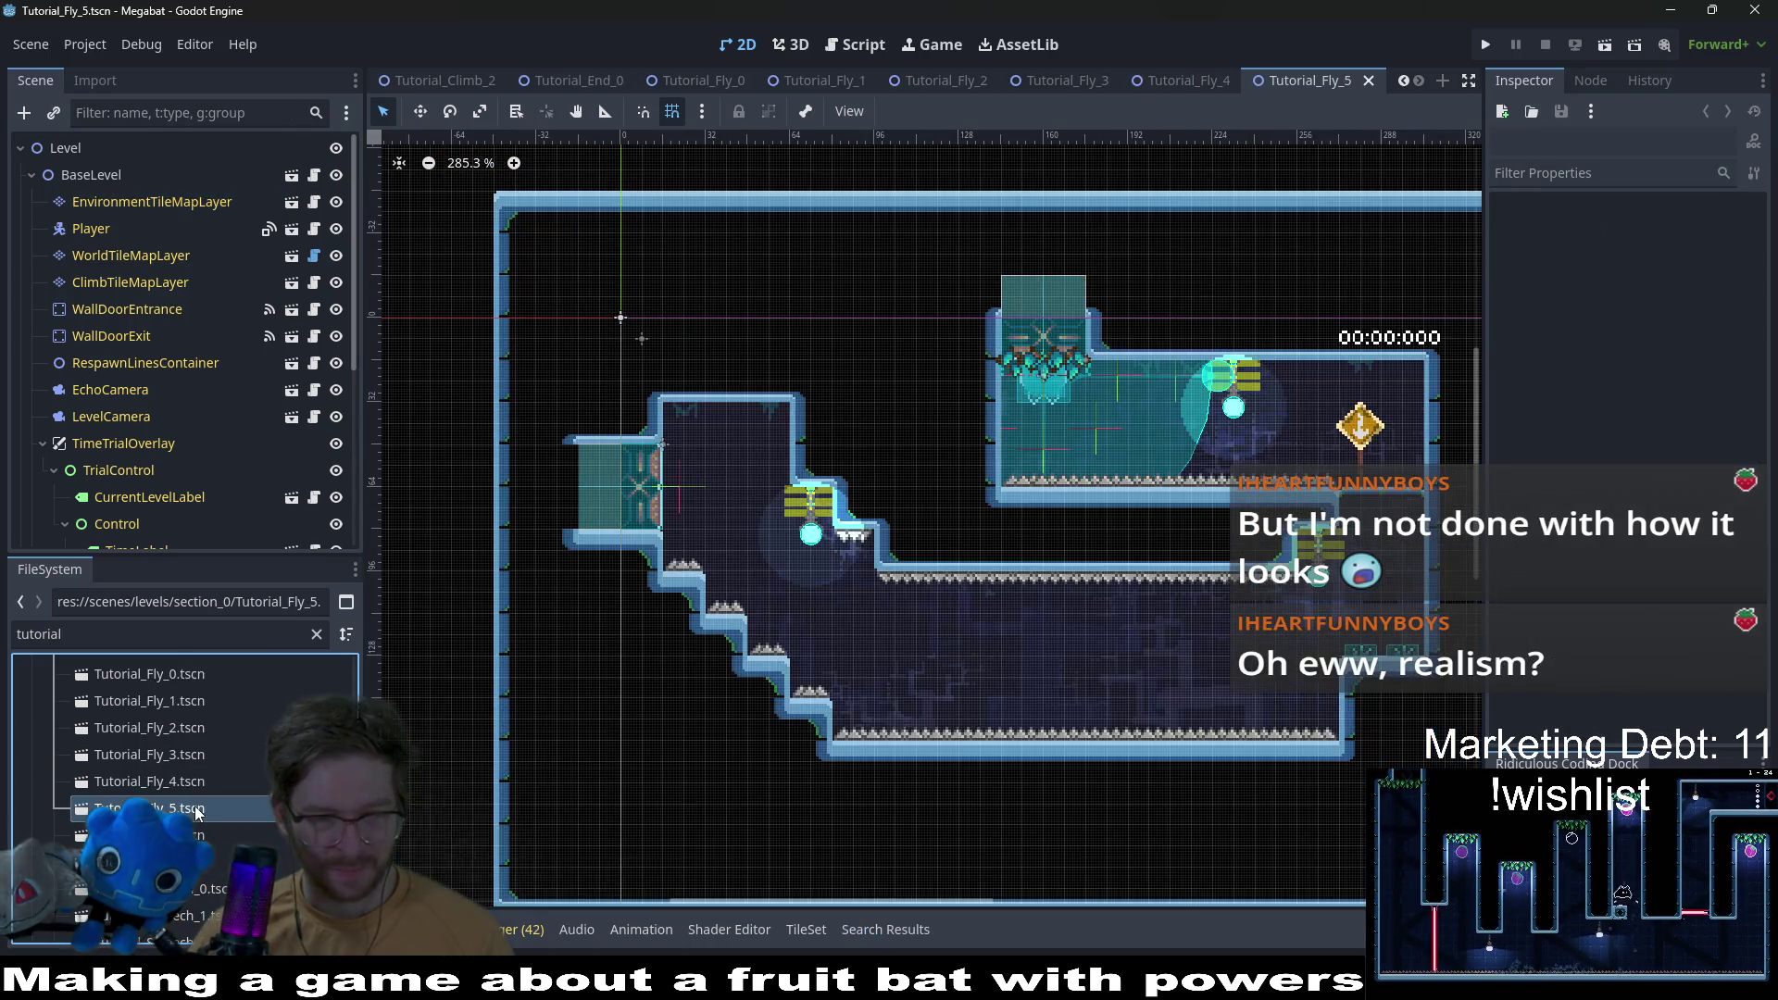
pyautogui.click(179, 203)
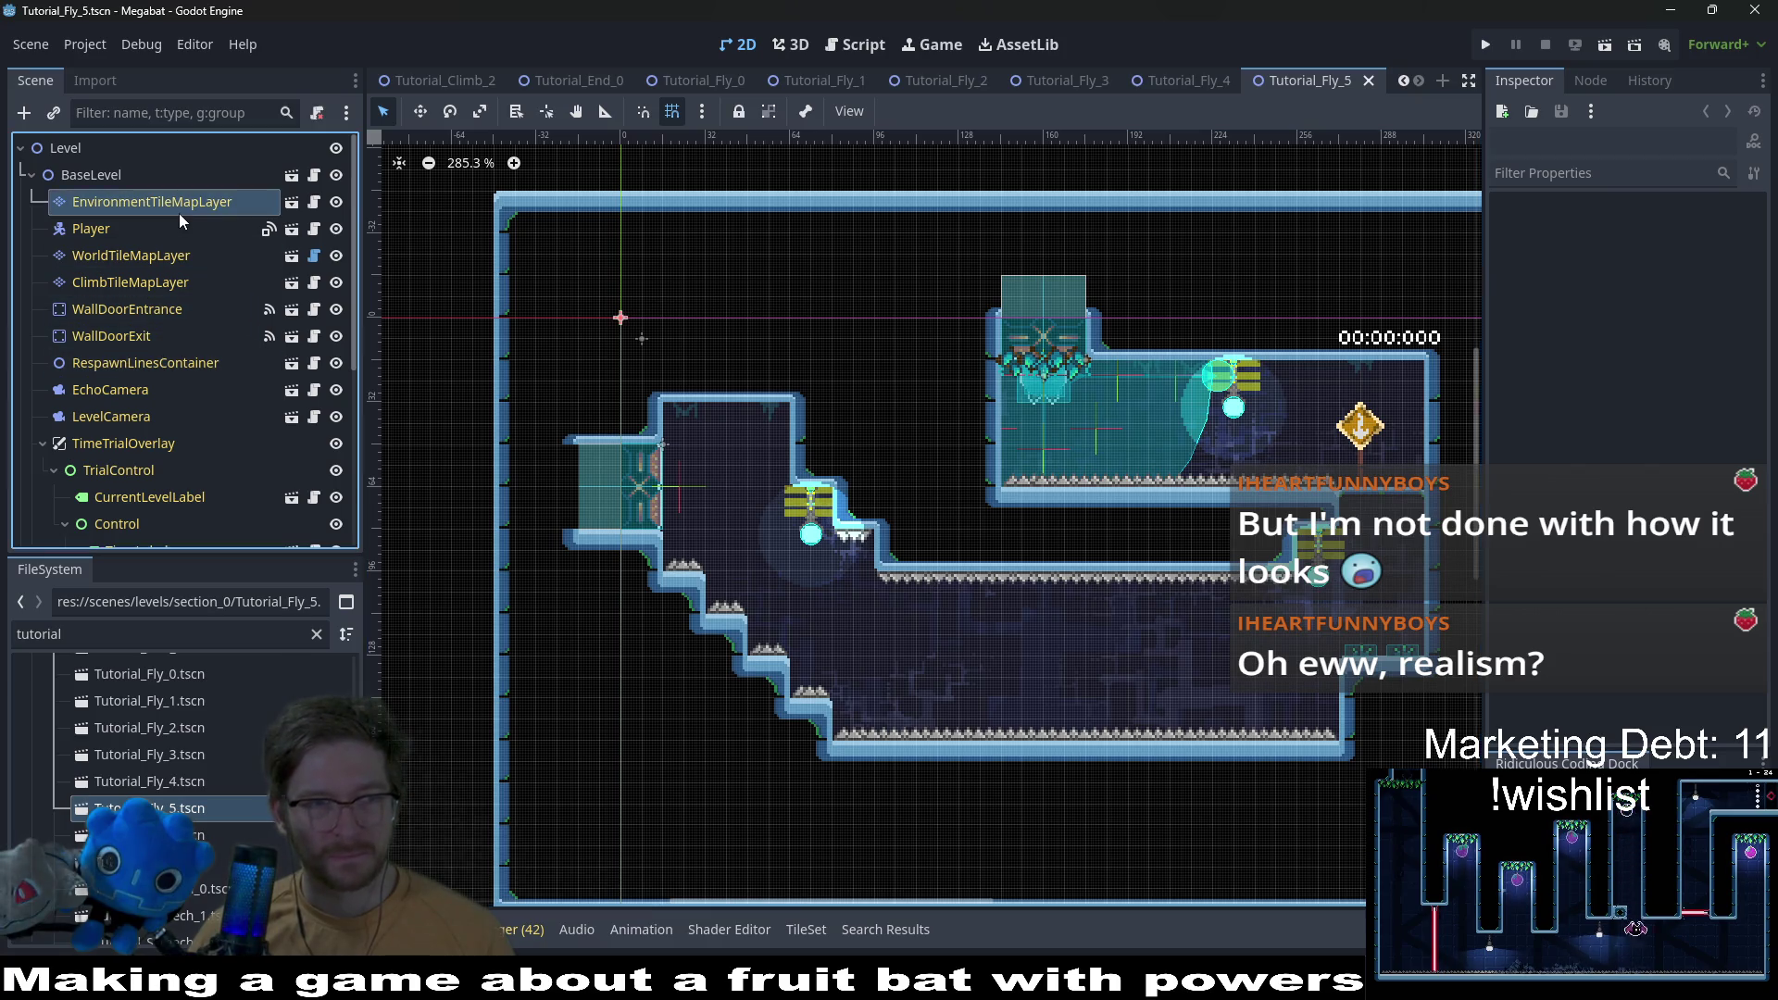
pyautogui.click(500, 618)
pyautogui.click(453, 621)
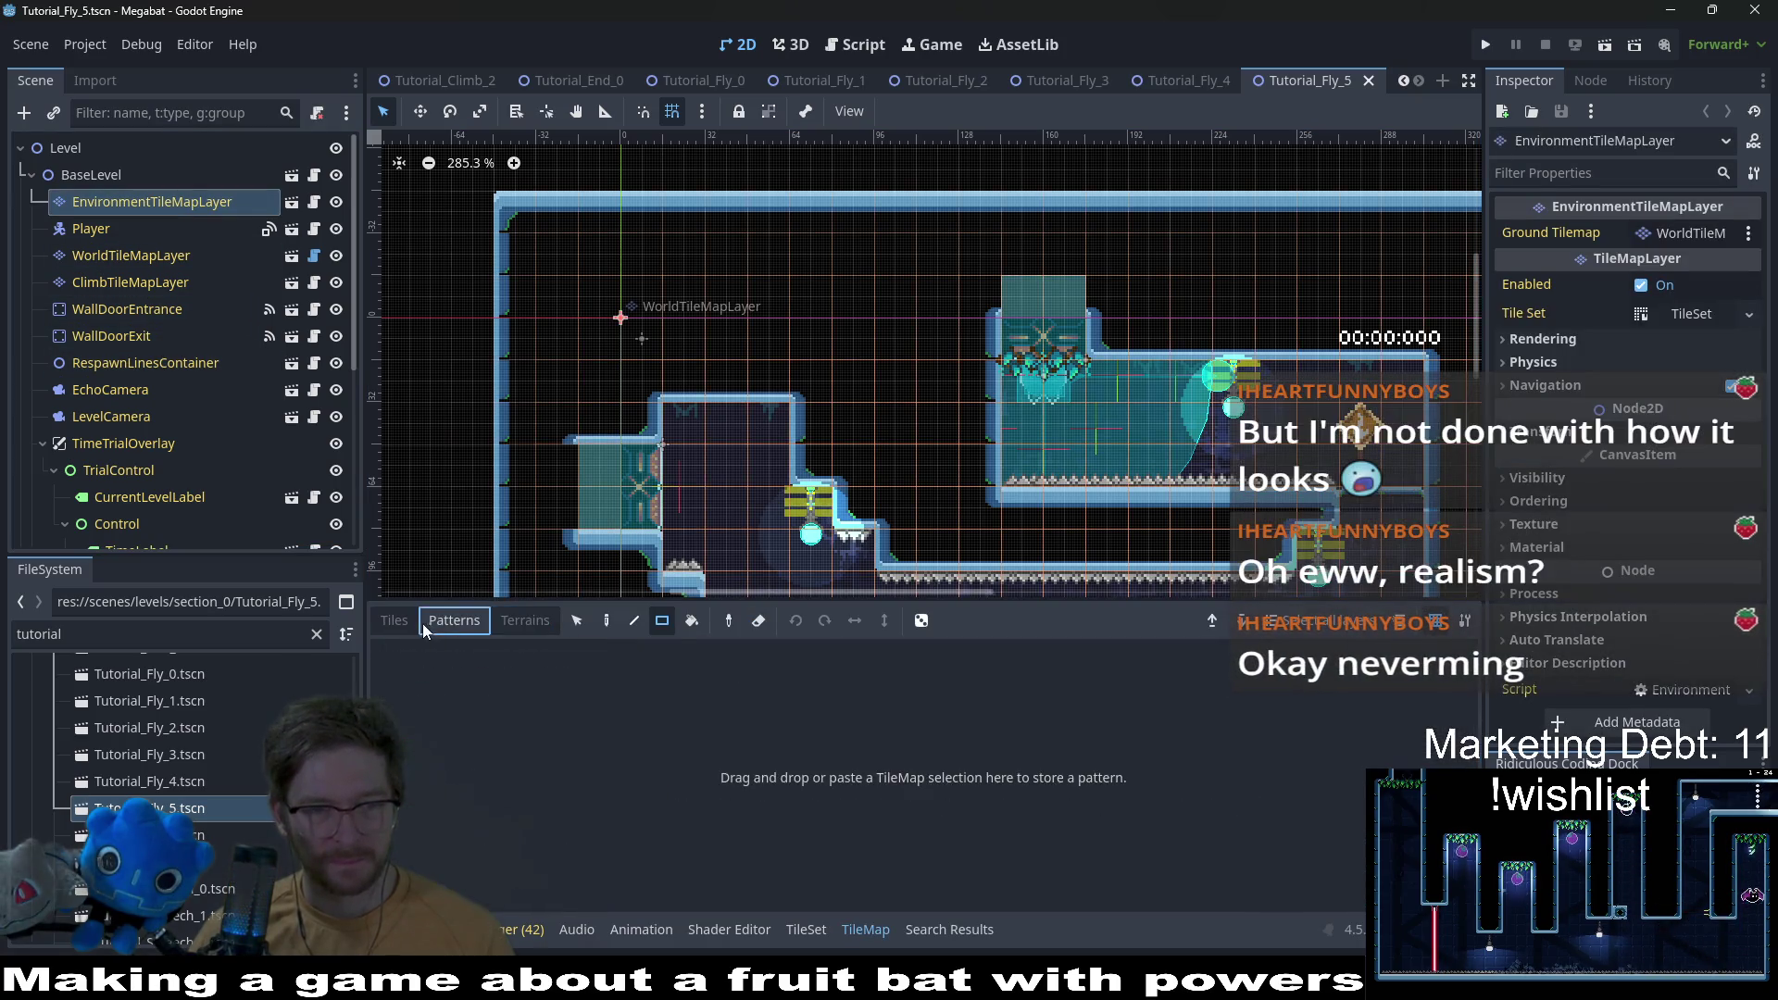
pyautogui.click(397, 621)
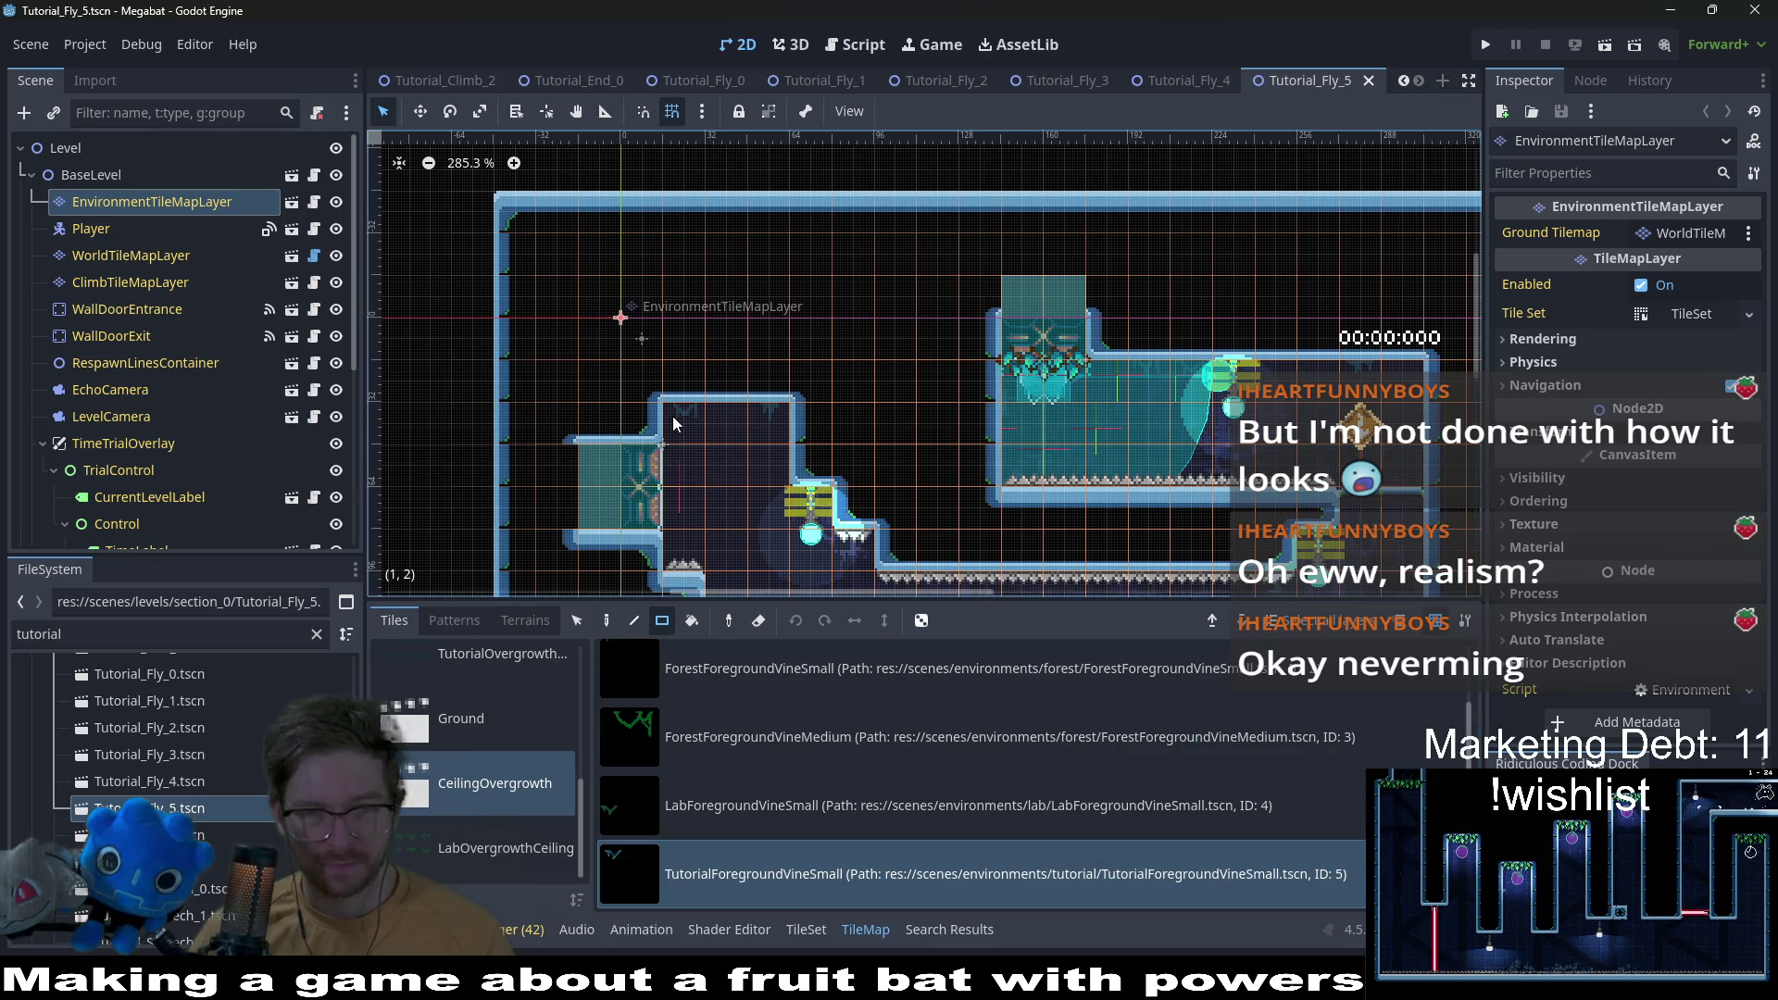
# Step: Paint vines on the narrow room's and right room's ceilings and save the scene
pyautogui.click(753, 426)
pyautogui.click(1148, 370)
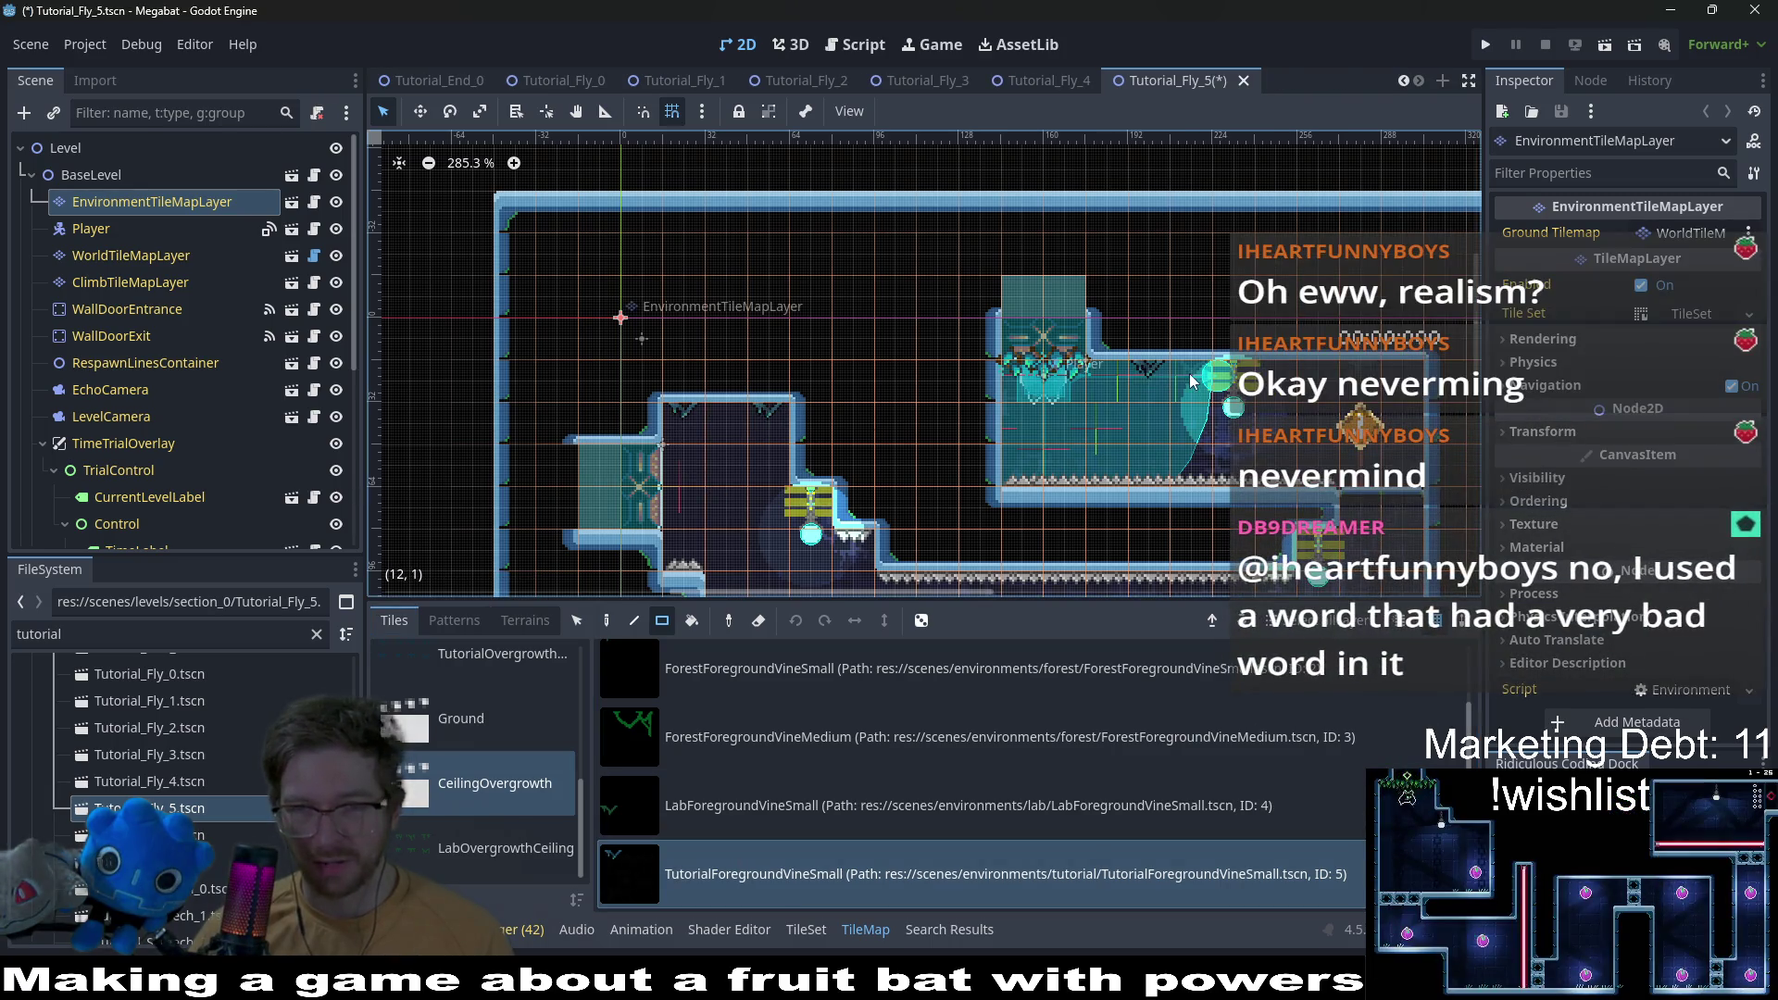
pyautogui.hscroll(3, 1207, 364)
pyautogui.scroll(-5, 1292, 319)
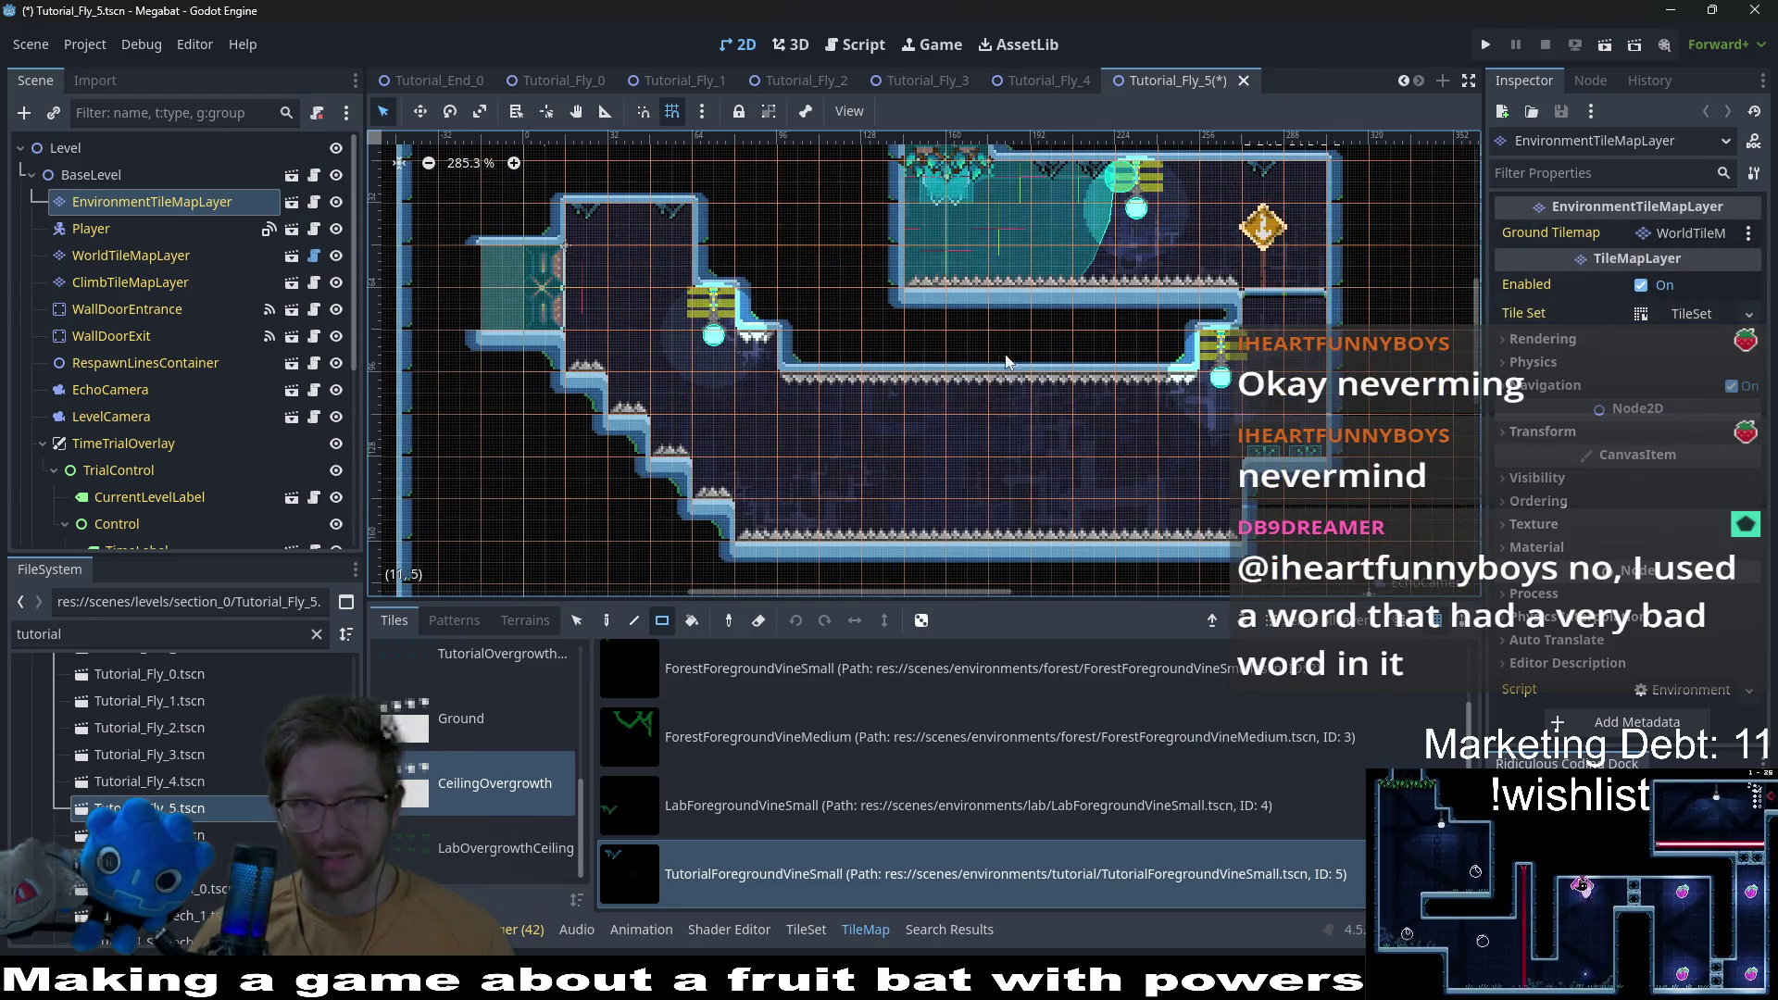
pyautogui.hotkey('ctrl', 's')
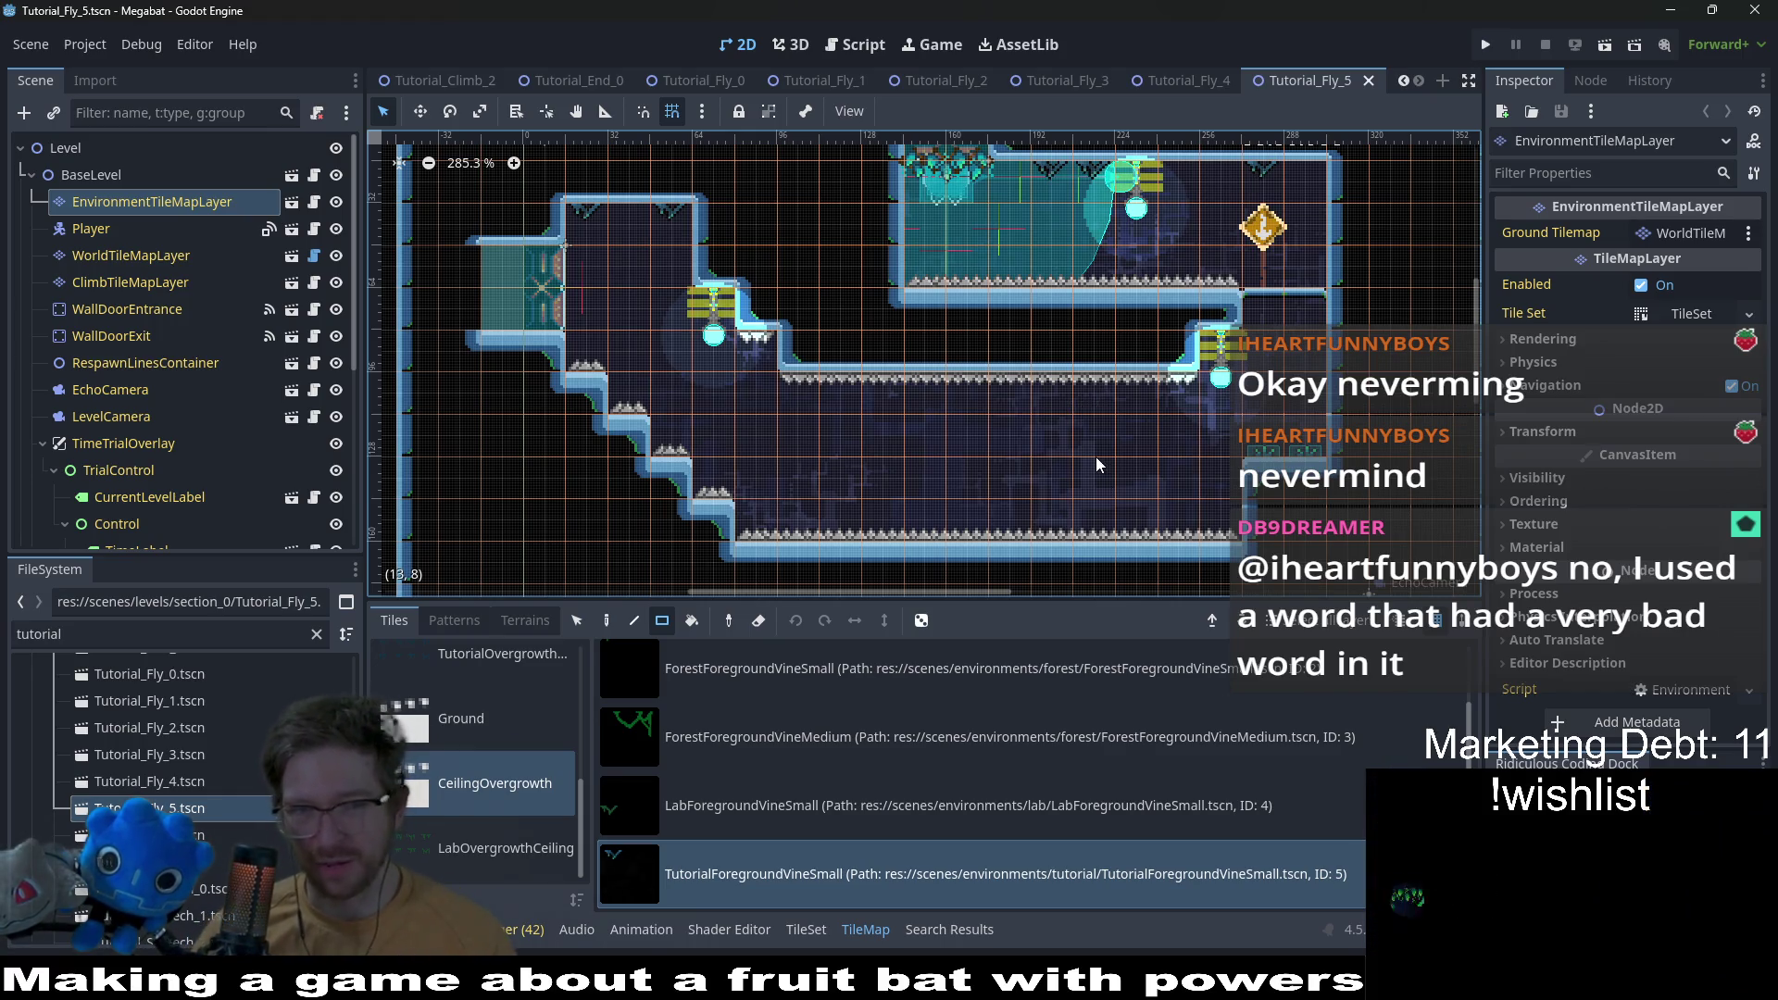
# Step: Pan around Tutorial_Fly_5 to view the other and lower rooms
pyautogui.moveTo(1291, 315); pyautogui.dragTo(1241, 404)
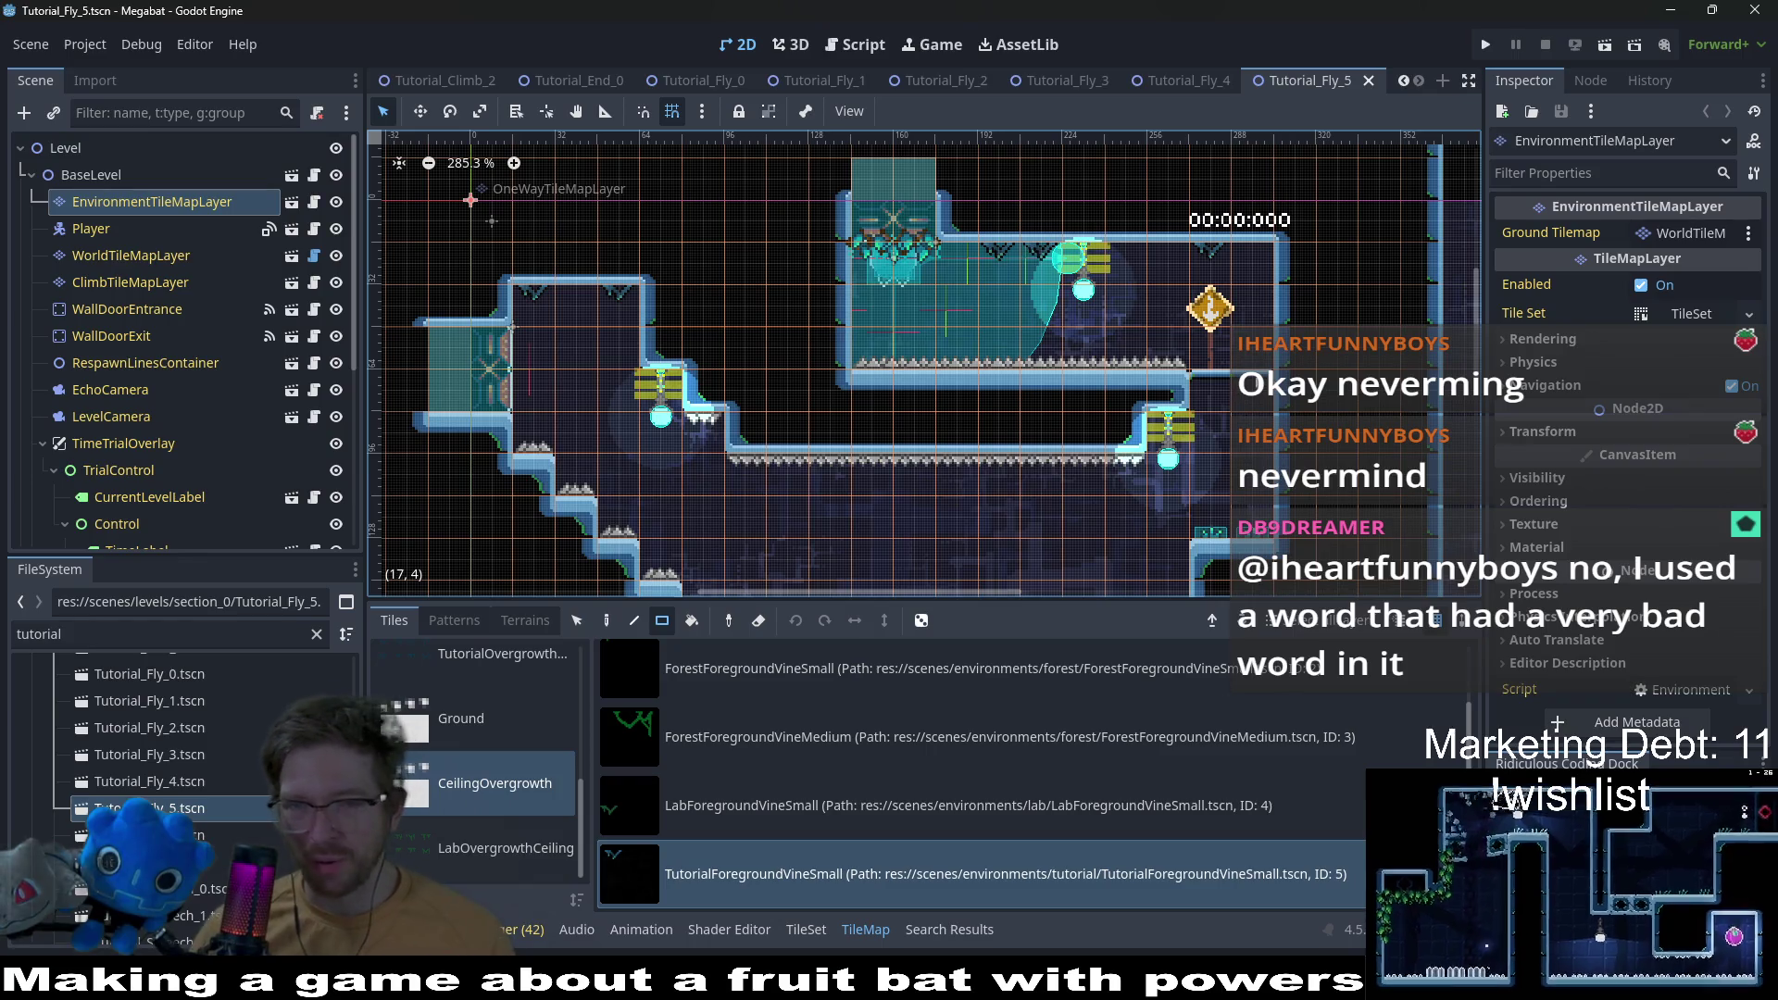
pyautogui.moveTo(1263, 274)
pyautogui.mouseDown()
pyautogui.moveTo(1188, 329)
pyautogui.moveTo(1209, 268)
pyautogui.moveTo(1239, 276)
pyautogui.moveTo(1205, 294)
pyautogui.mouseUp()
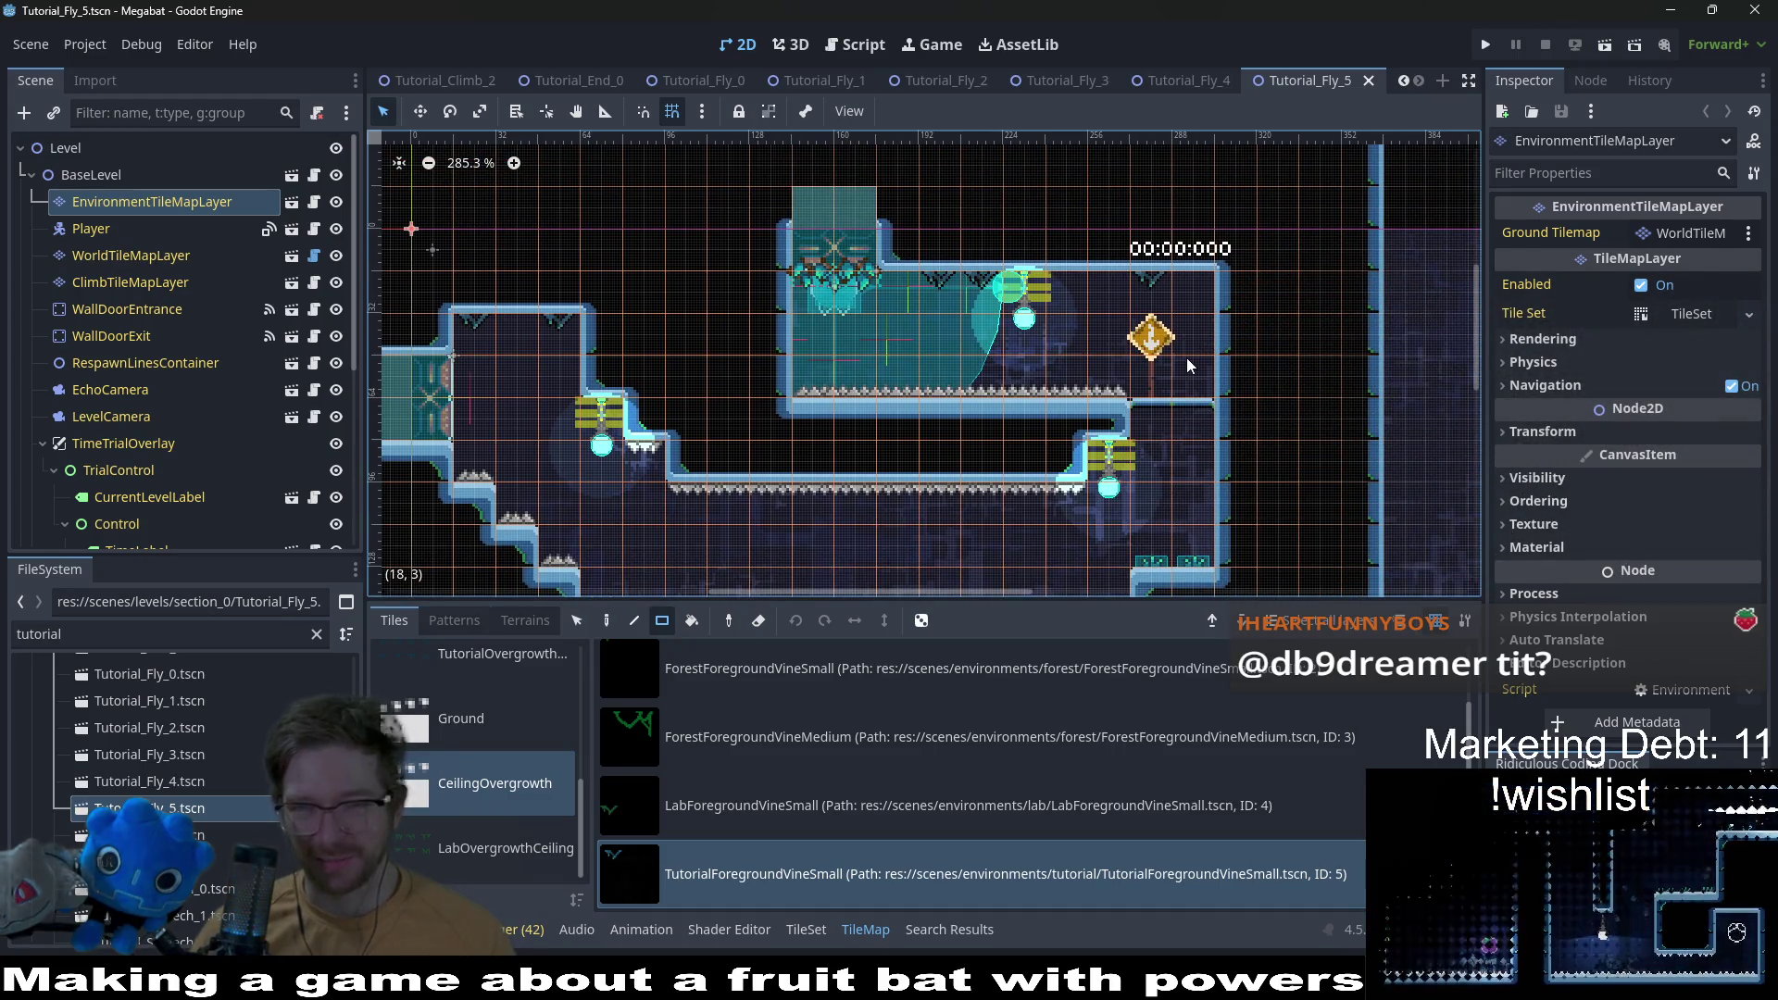
pyautogui.moveTo(946, 474); pyautogui.dragTo(975, 378)
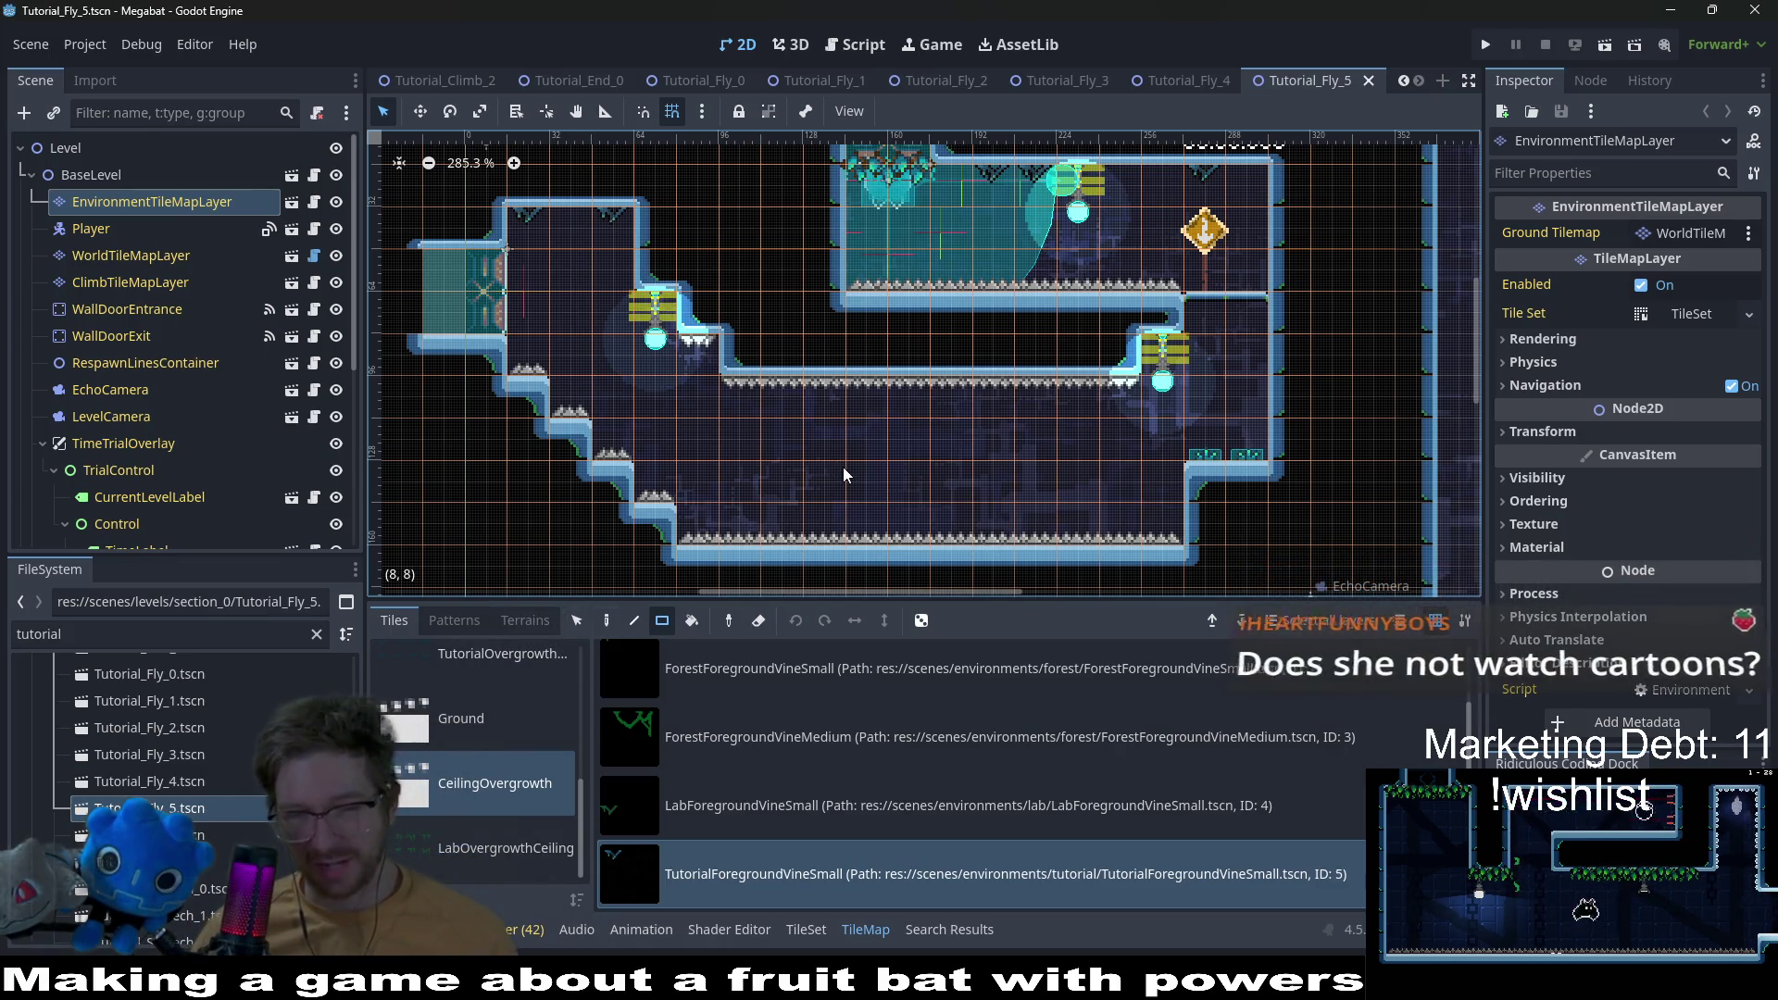
pyautogui.scroll(-1, 926, 442)
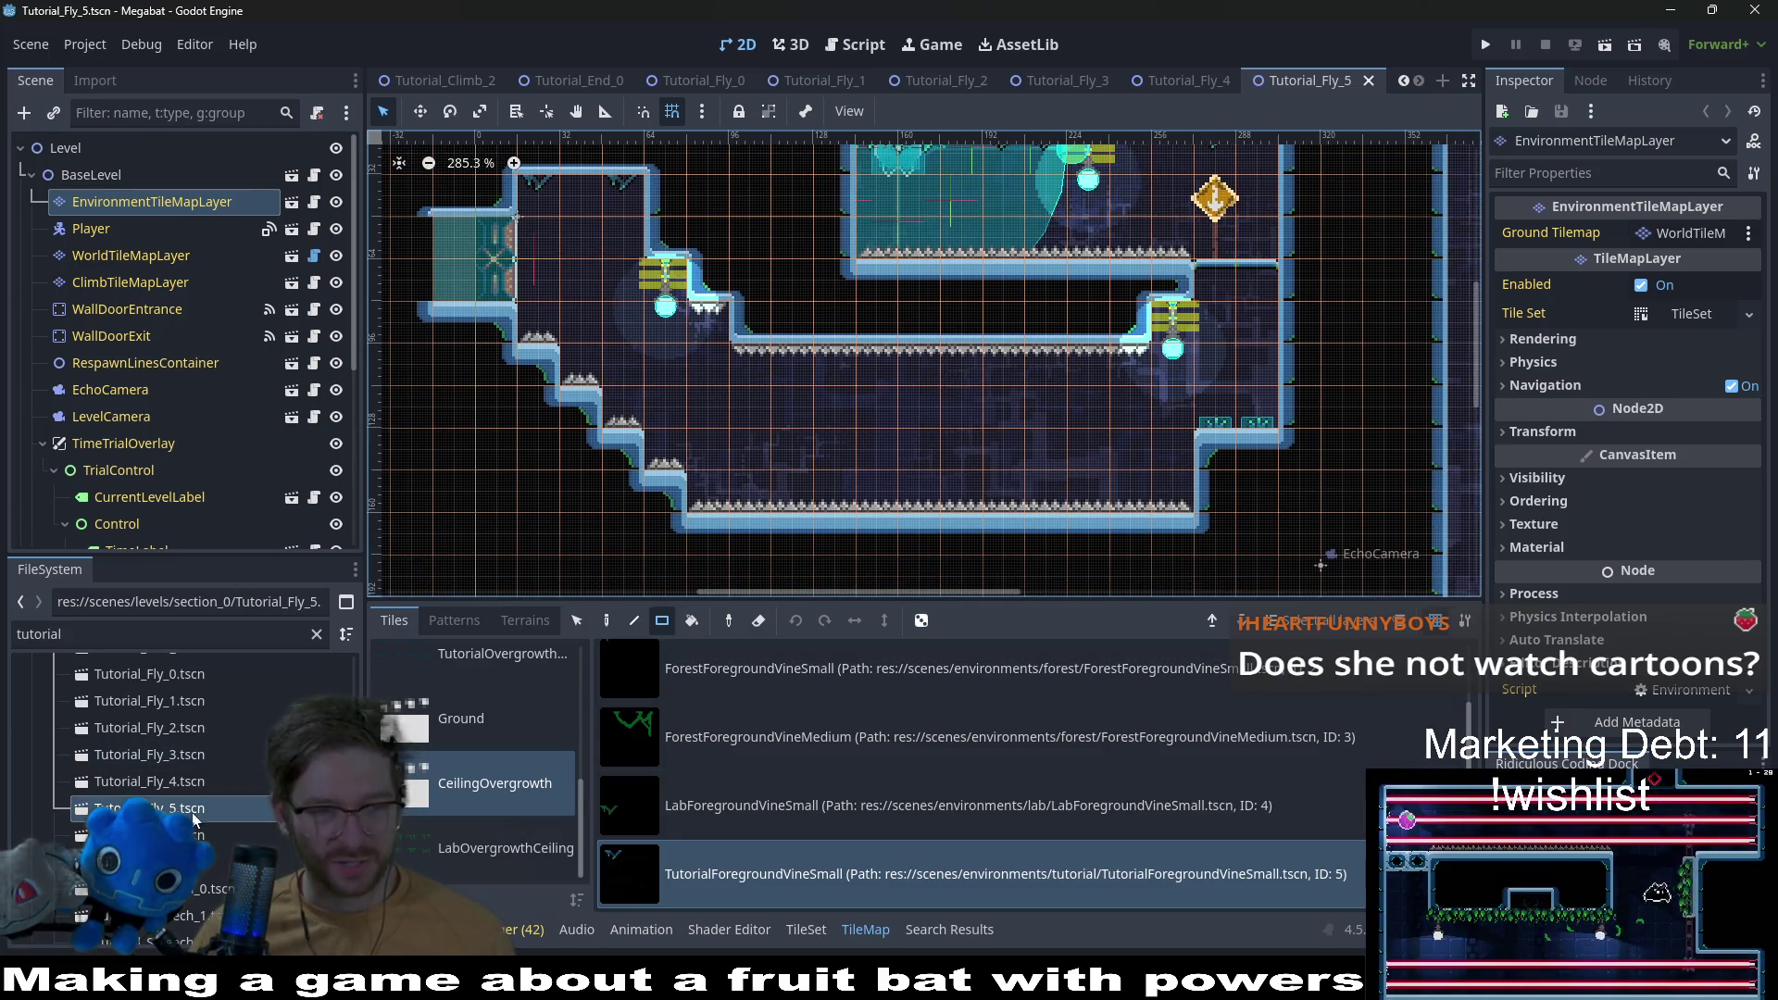
# Step: Open Tutorial_Fly_6 and paint a vine on the left ceiling plus three beneath the middle floor
pyautogui.doubleClick(111, 834)
pyautogui.click(204, 211)
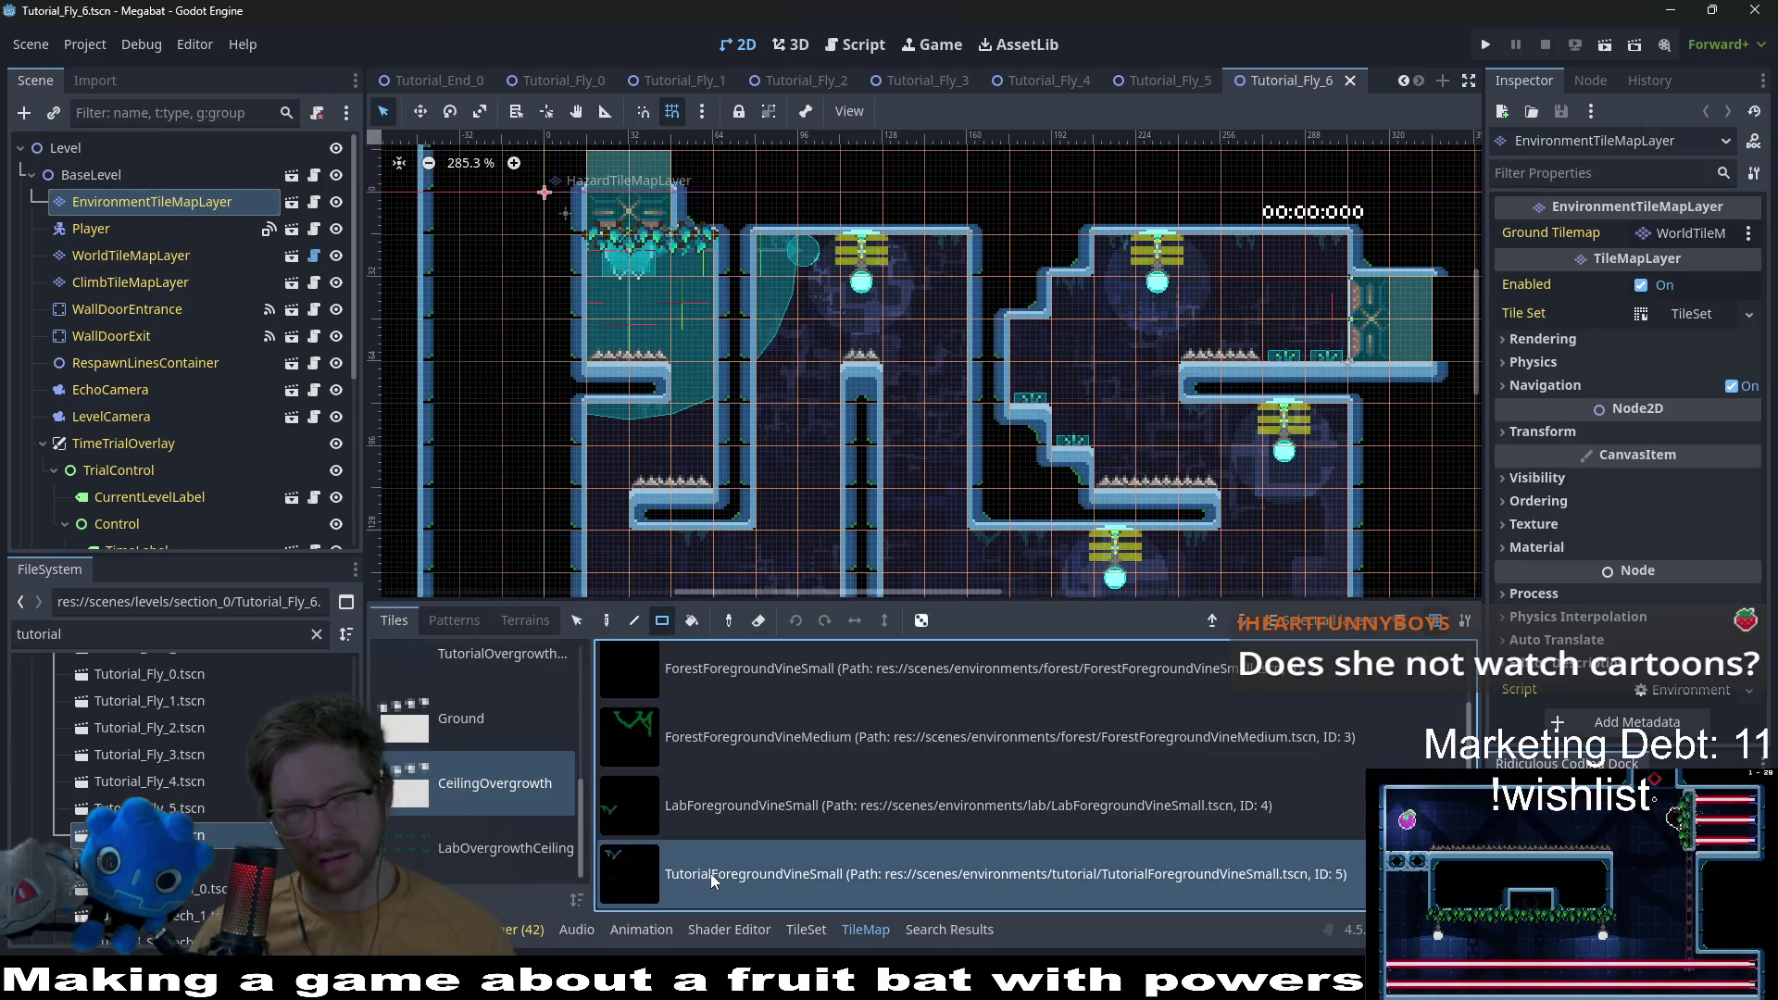
pyautogui.click(773, 242)
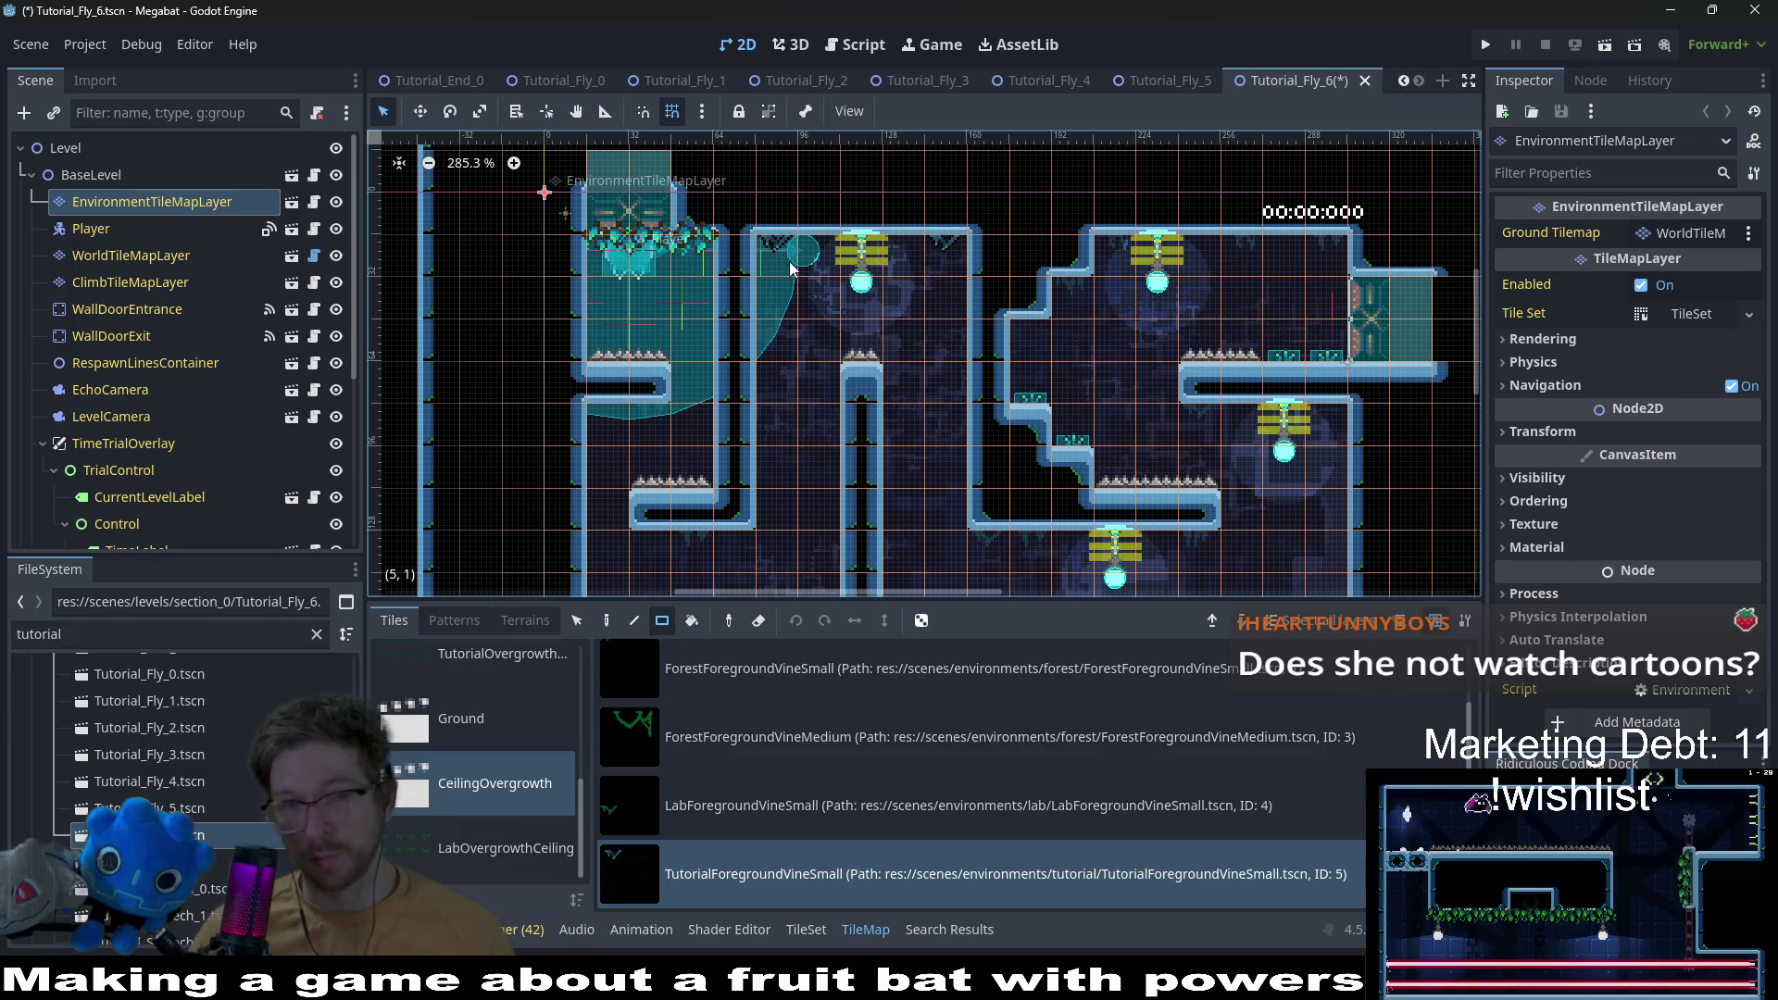
pyautogui.click(690, 535)
pyautogui.click(989, 536)
pyautogui.click(1020, 545)
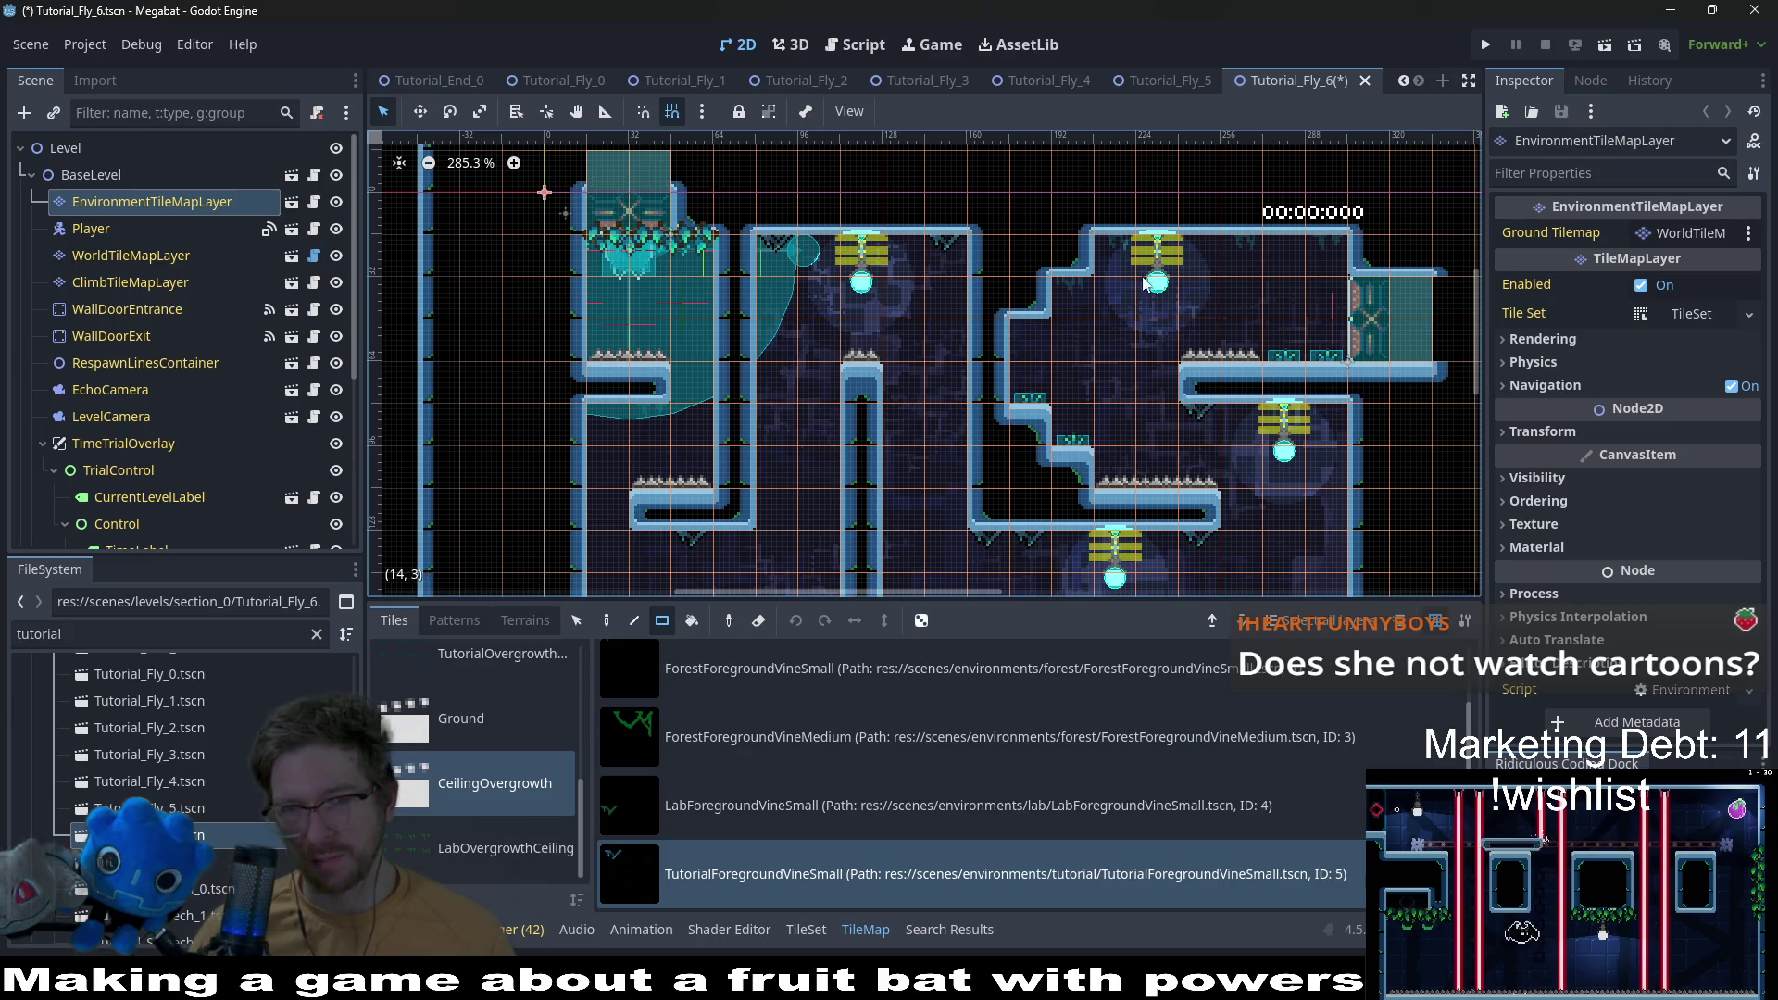
# Step: Paint three vines along the right room's ceiling
pyautogui.click(1096, 273)
pyautogui.click(1242, 236)
pyautogui.click(1319, 242)
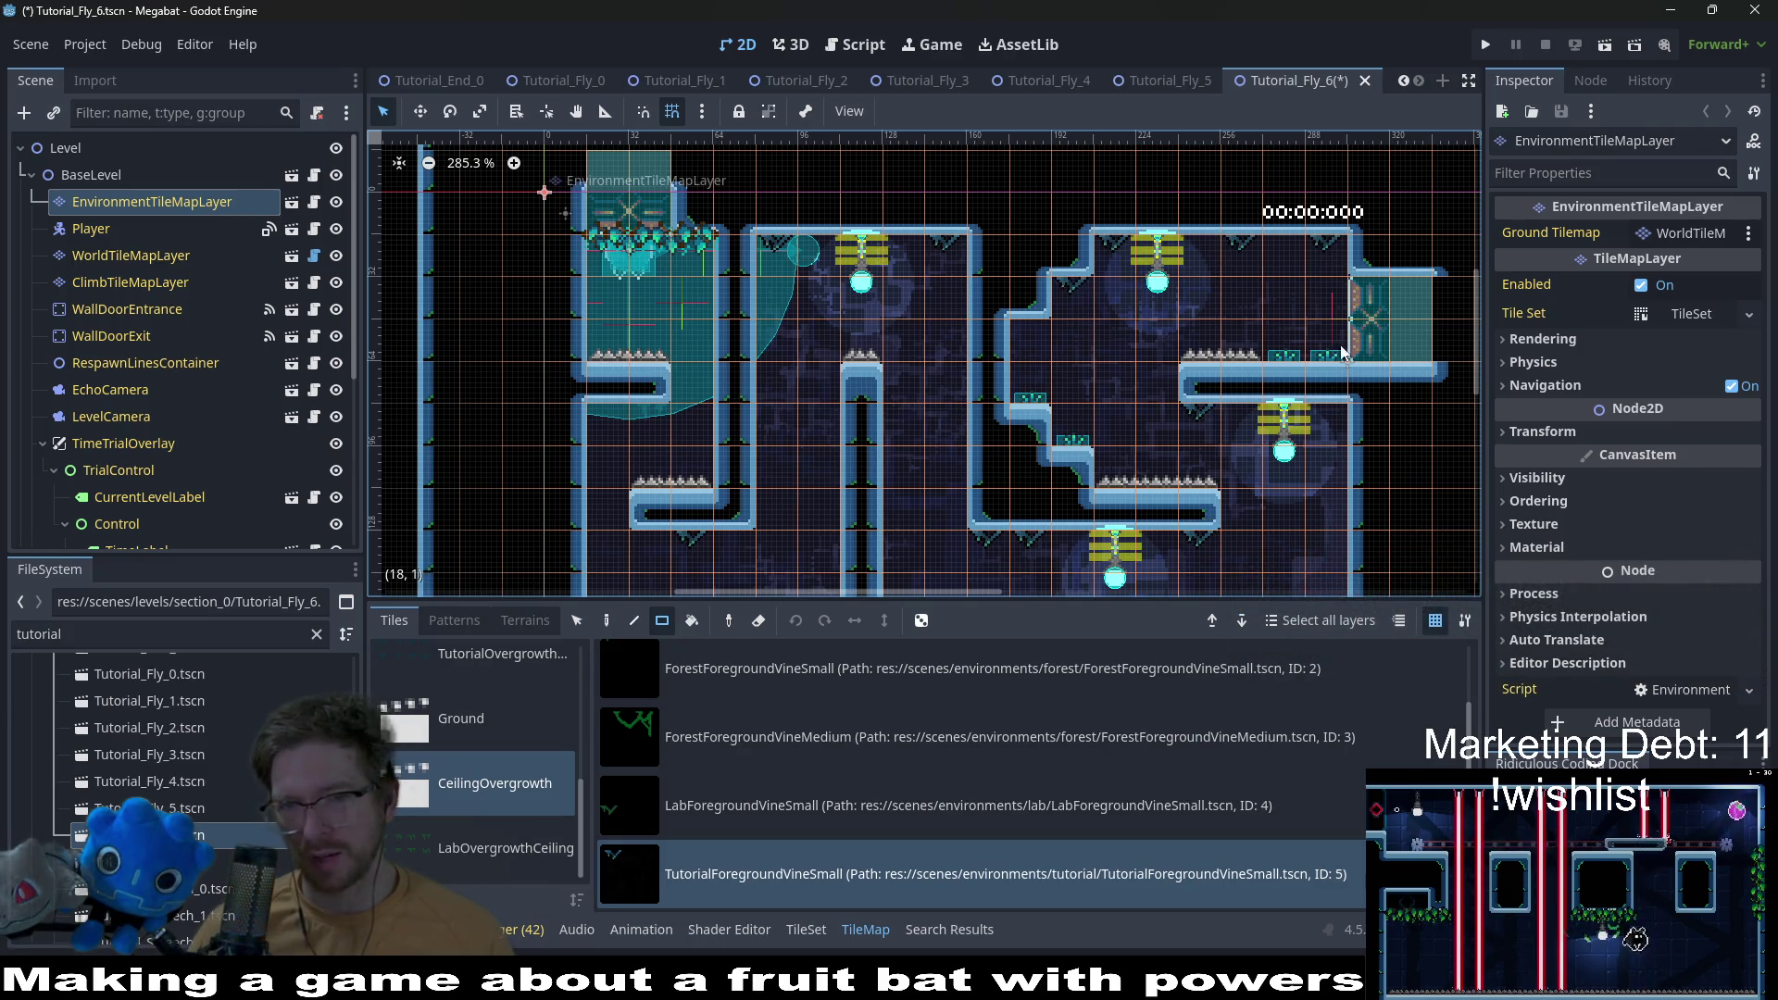
pyautogui.scroll(-3, 1107, 291)
pyautogui.hscroll(-1, 1108, 291)
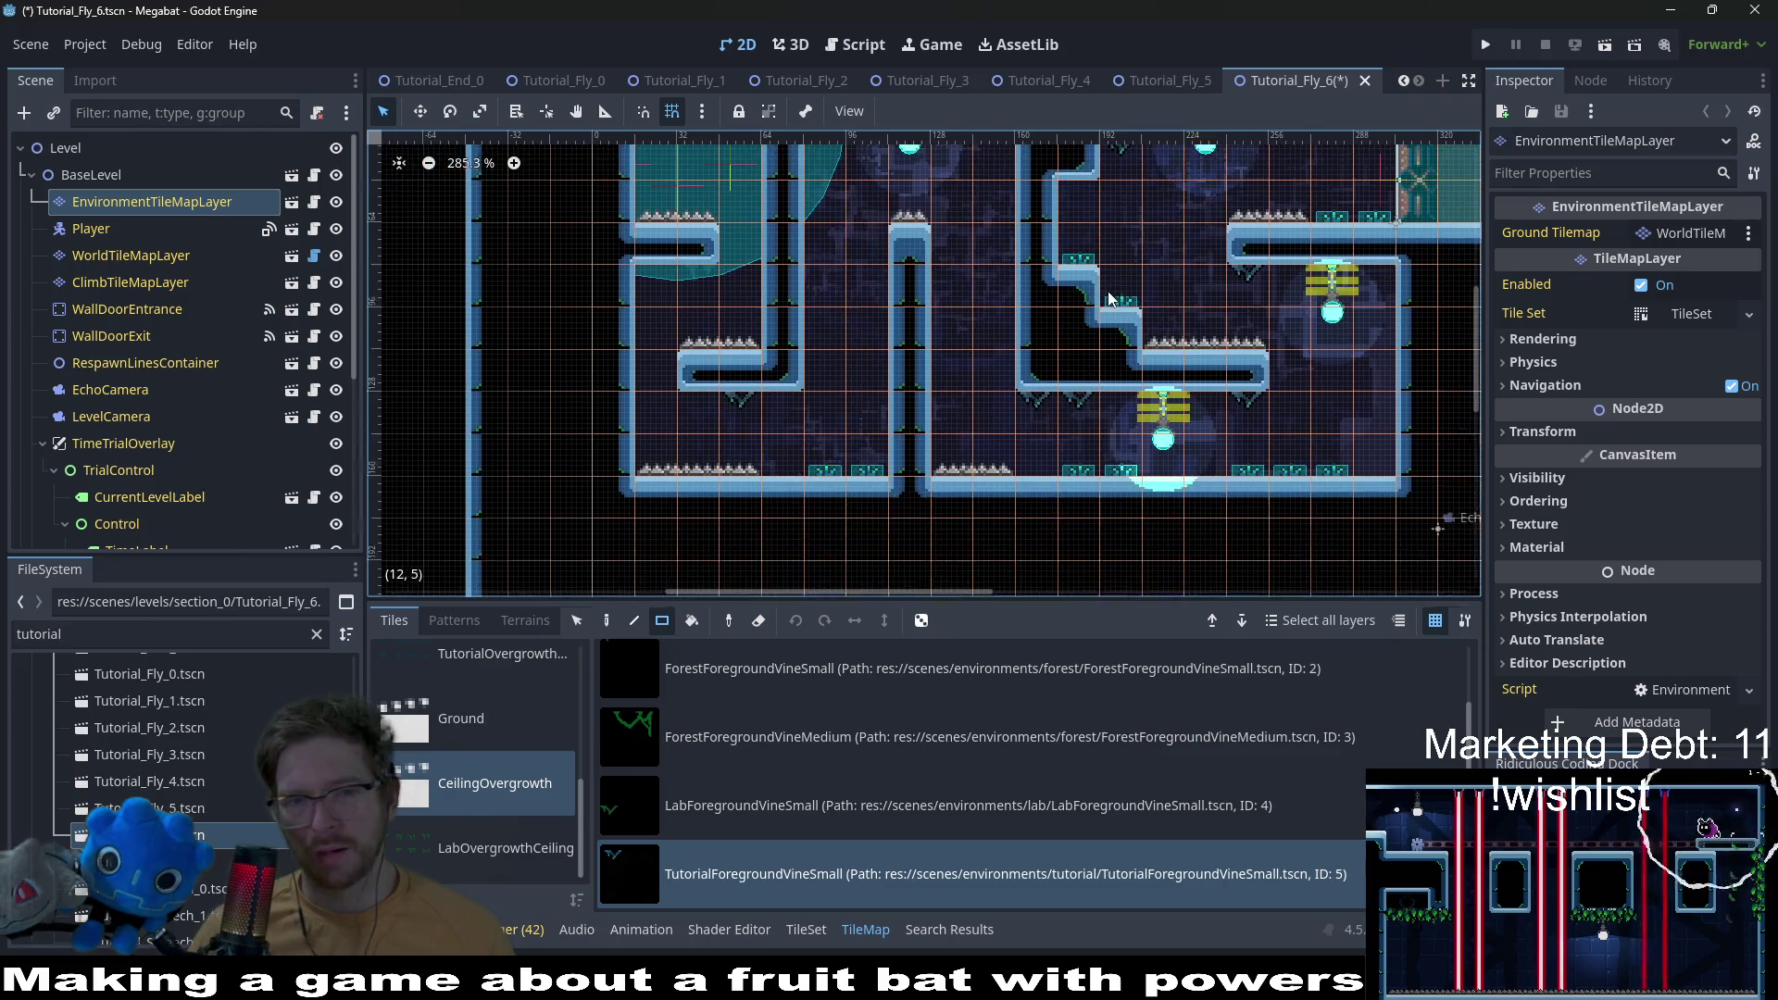
pyautogui.scroll(1, 1076, 446)
pyautogui.hscroll(1, 1076, 446)
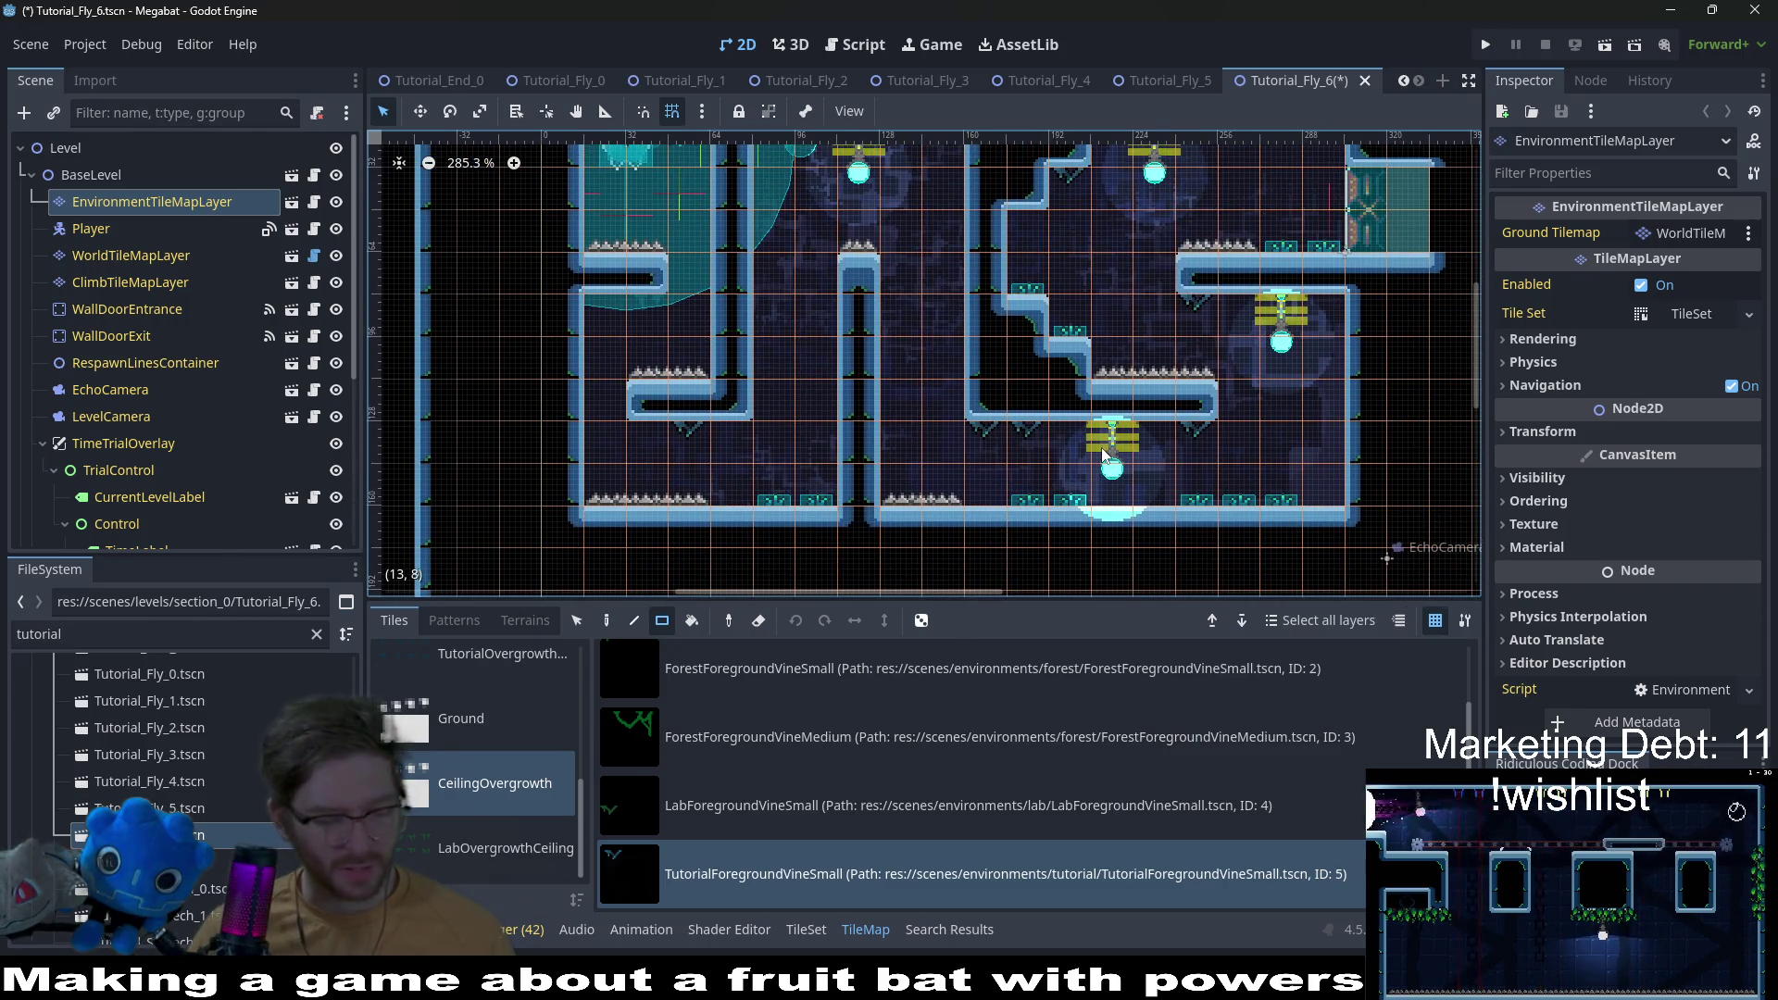
# Step: Save Tutorial_Fly_6 and select the Tutorial_Fly_7 scene file
pyautogui.scroll(2, 1259, 435)
pyautogui.hscroll(1, 1258, 436)
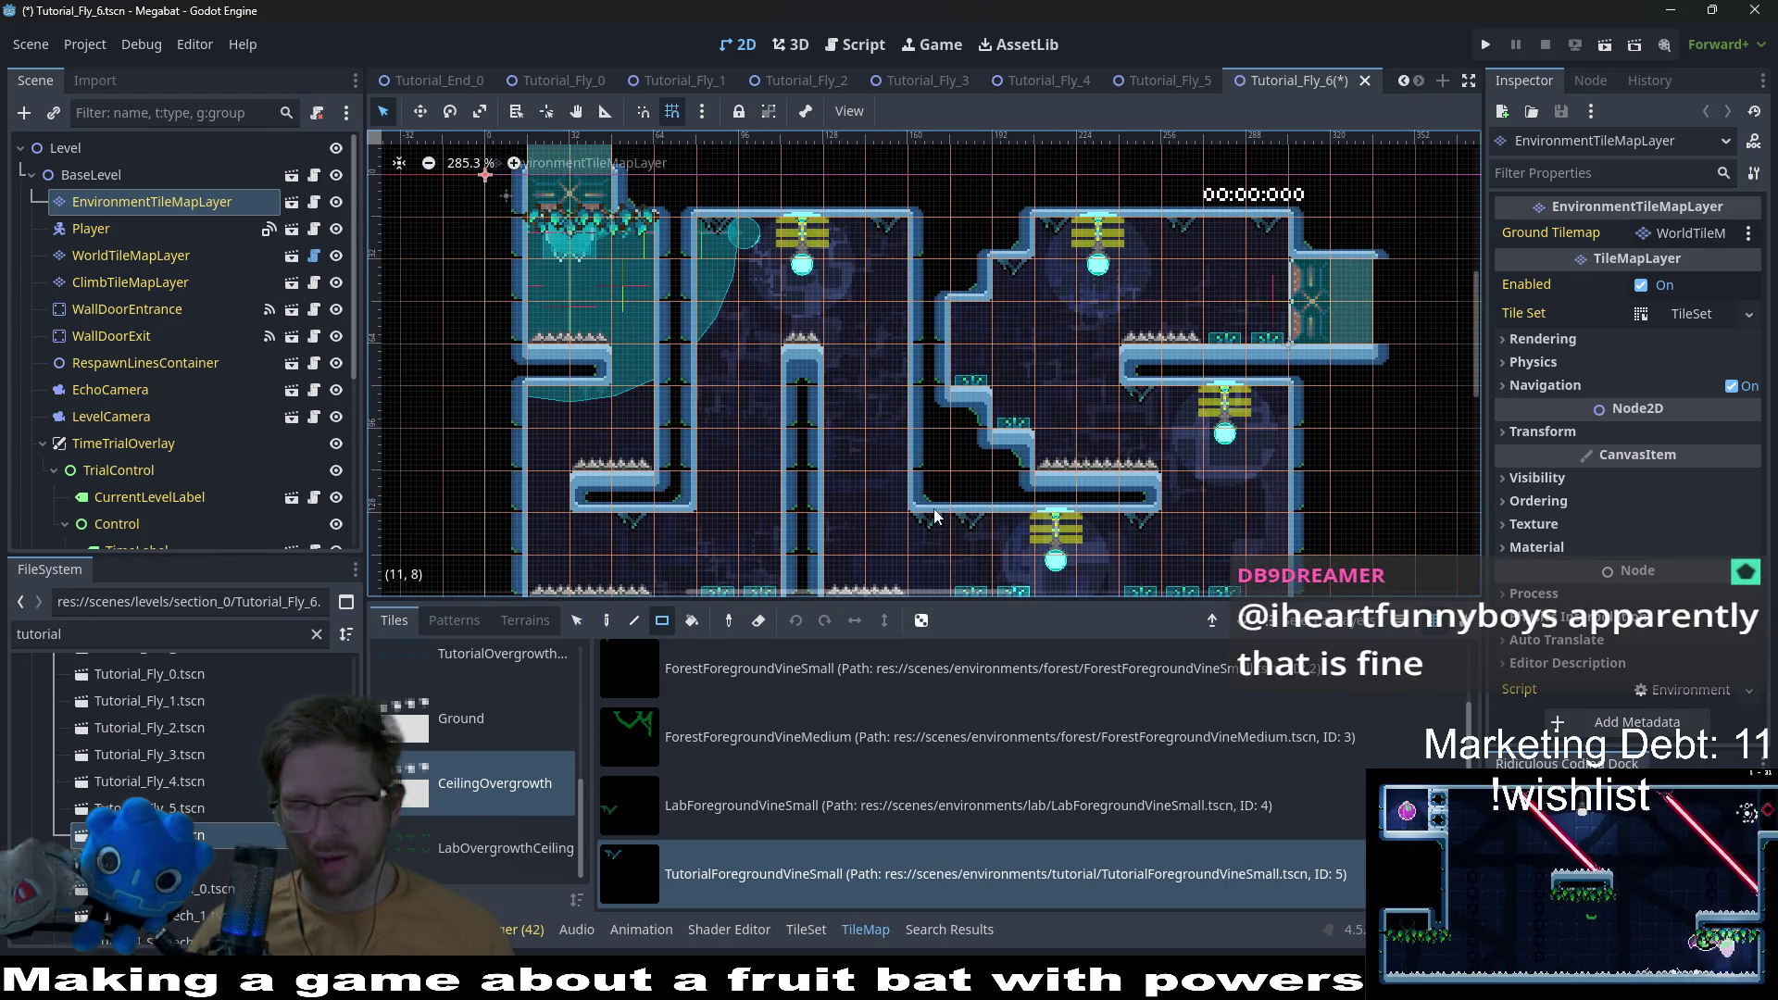
pyautogui.hscroll(-2, 1086, 437)
pyautogui.scroll(-1, 1092, 458)
pyautogui.hscroll(-1, 1075, 445)
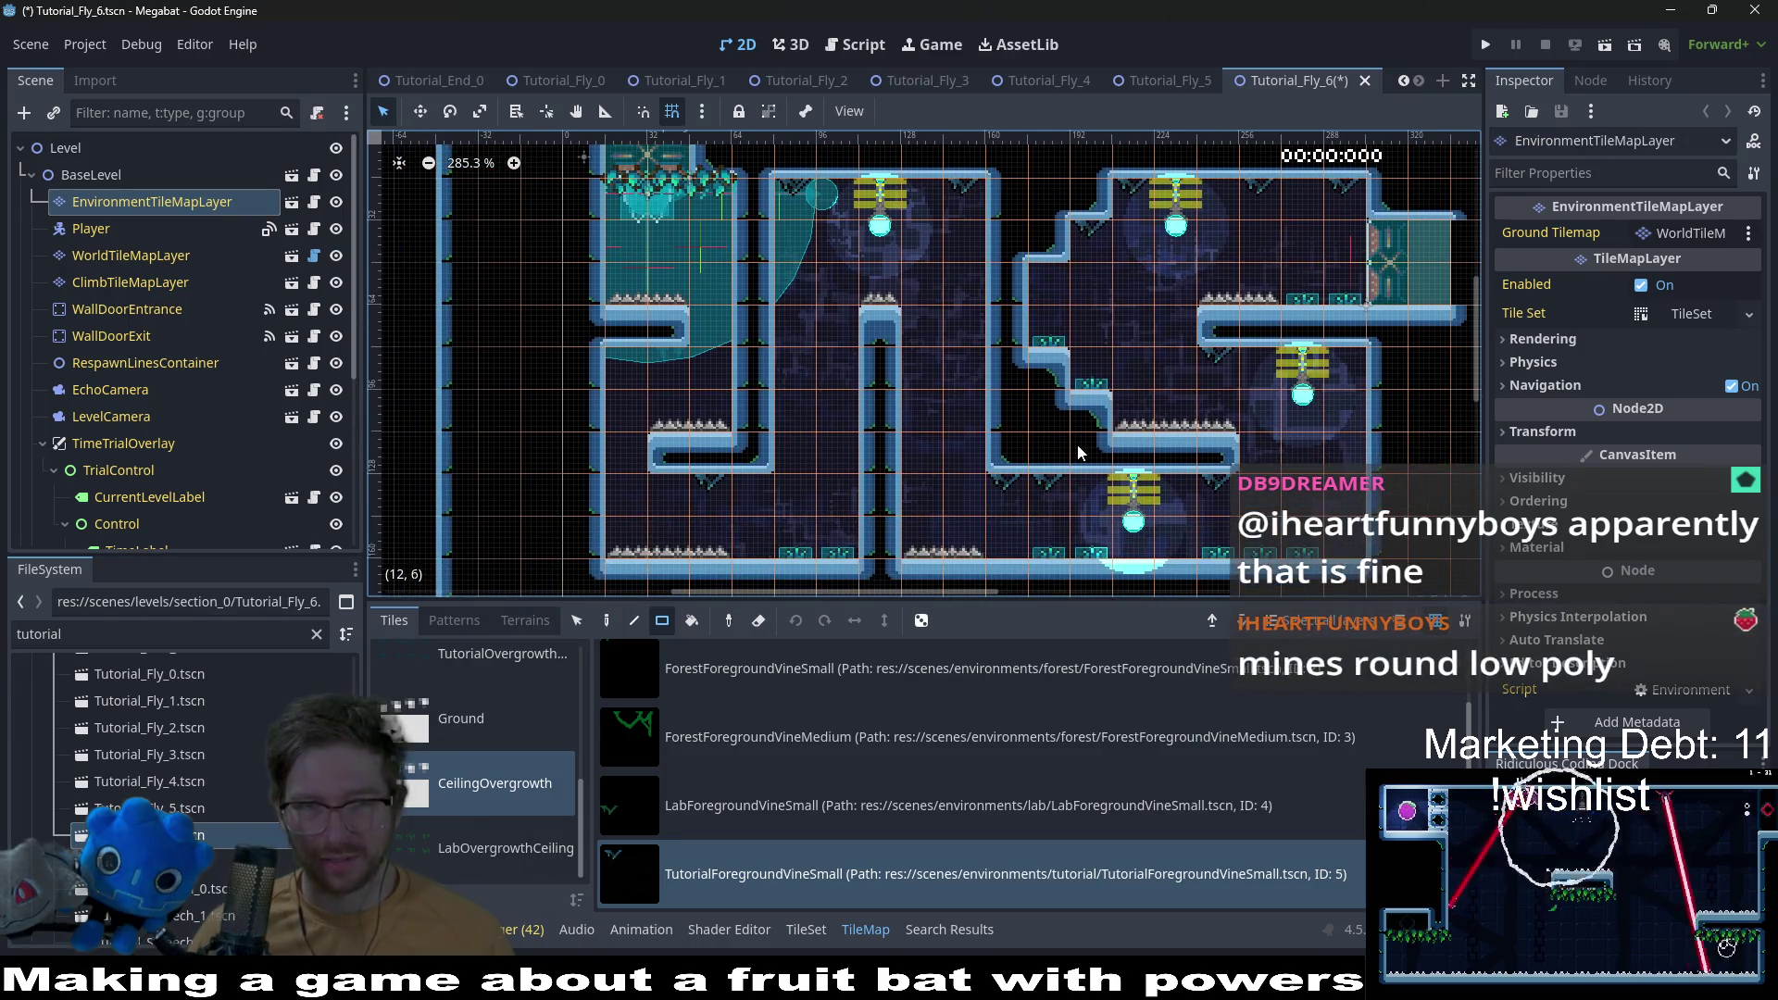
pyautogui.scroll(-3, 1085, 452)
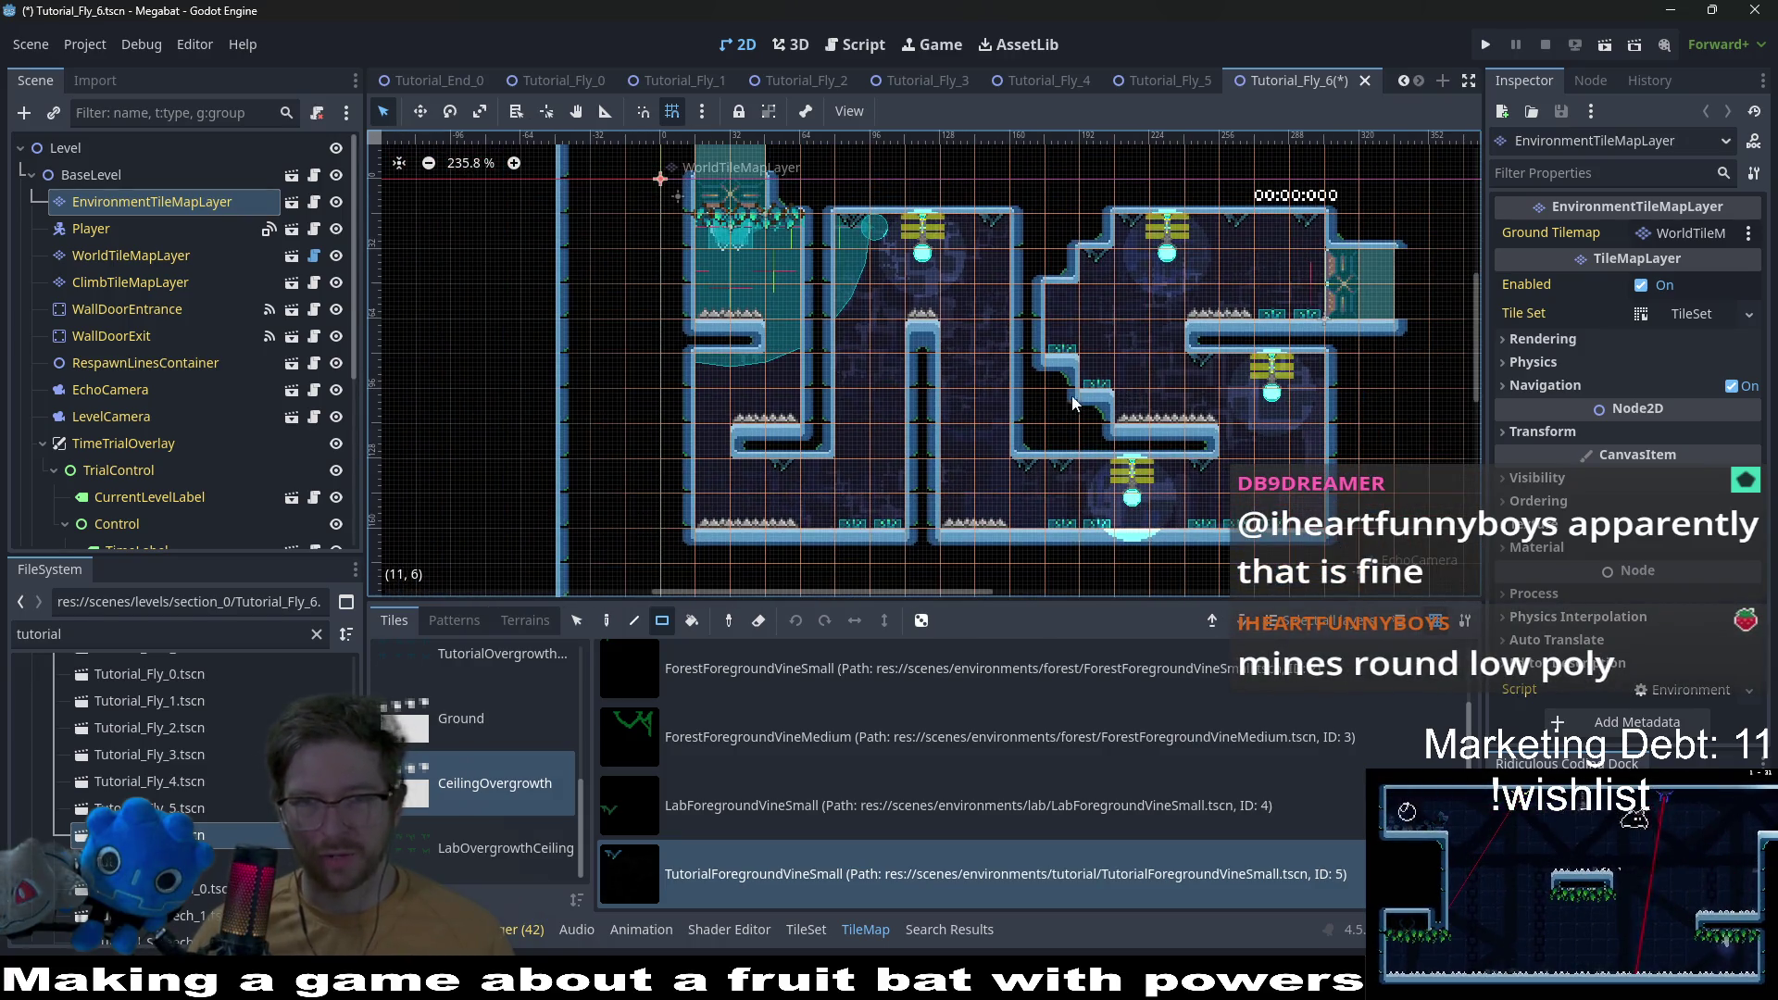
pyautogui.hotkey('ctrl', 's')
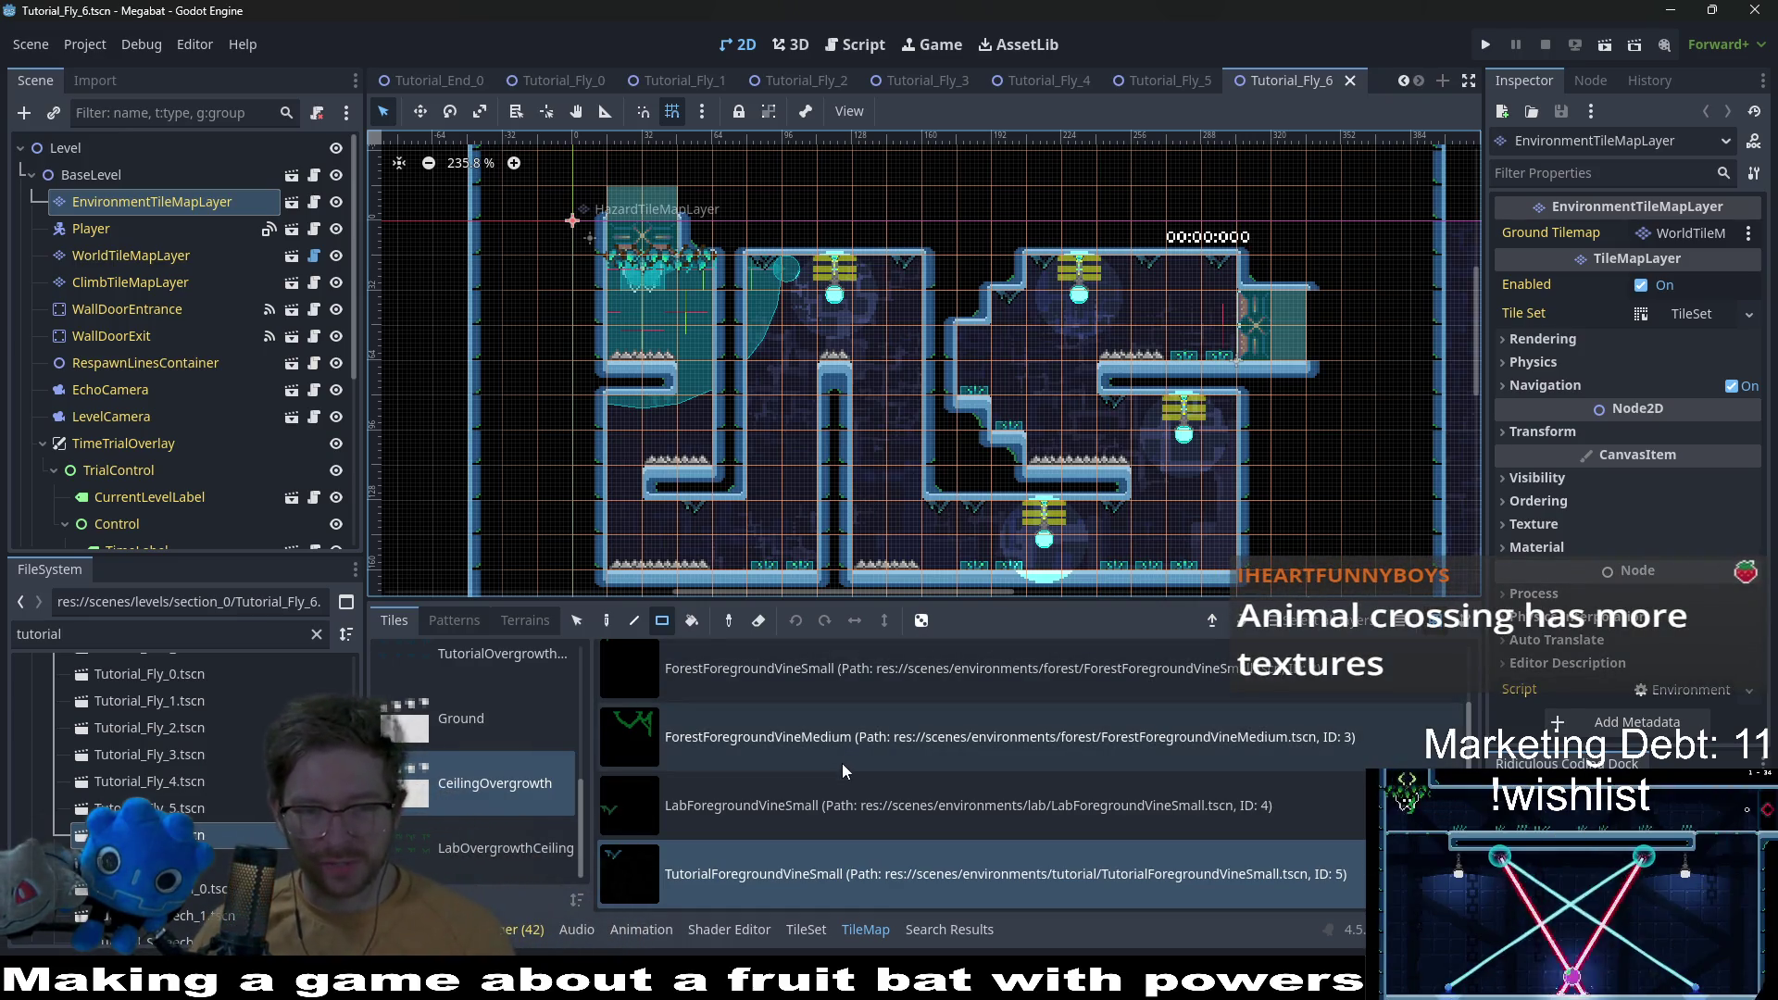
pyautogui.click(208, 861)
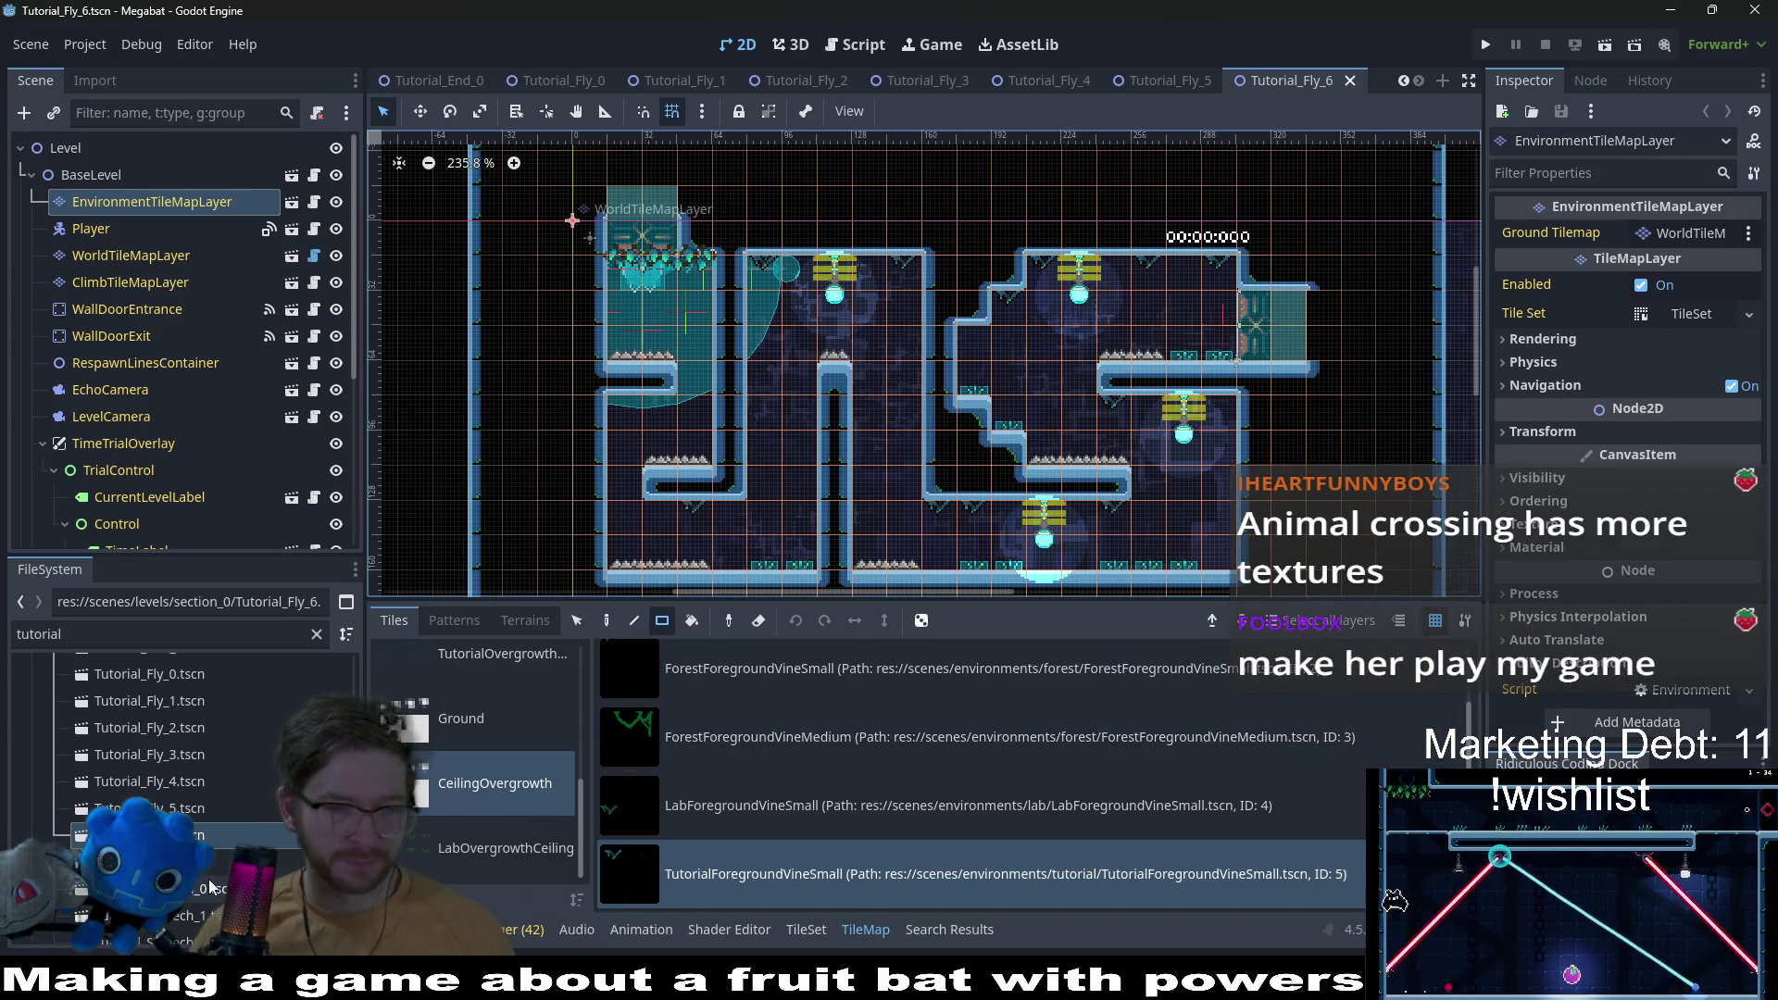
# Step: Paint two vines on the upper corridor ceiling and two on the lower corridor ceiling
pyautogui.scroll(-5, 792, 451)
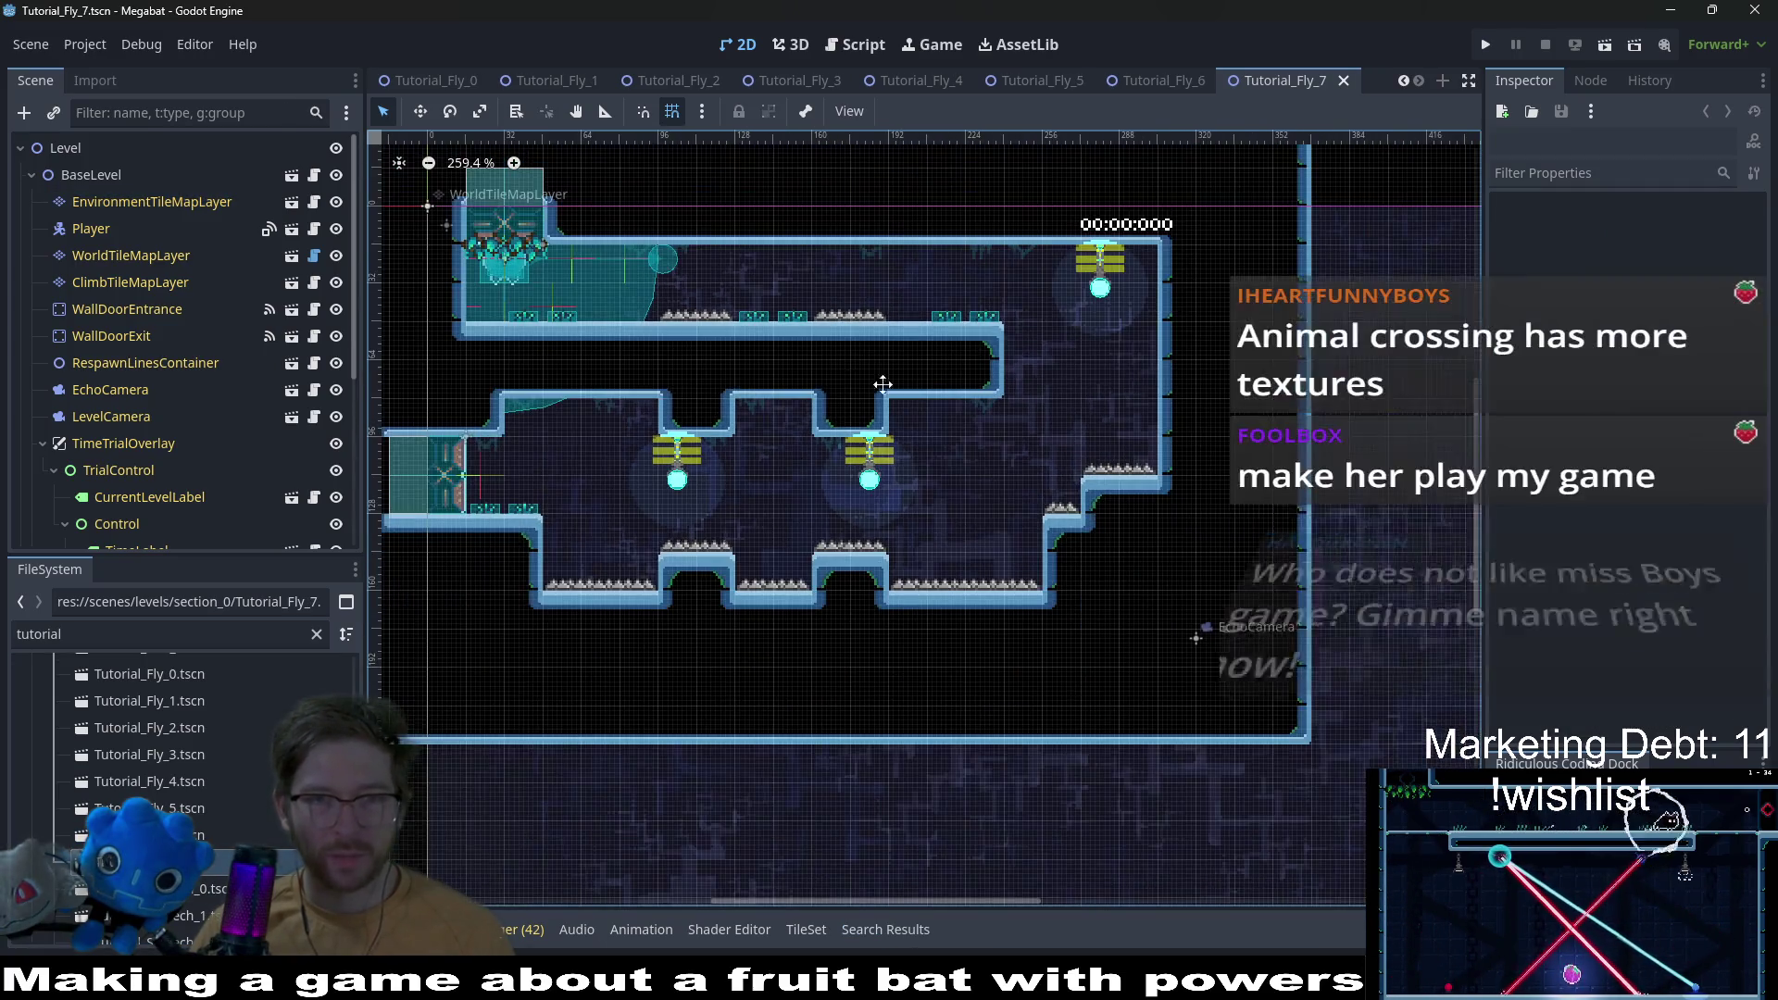
pyautogui.click(125, 201)
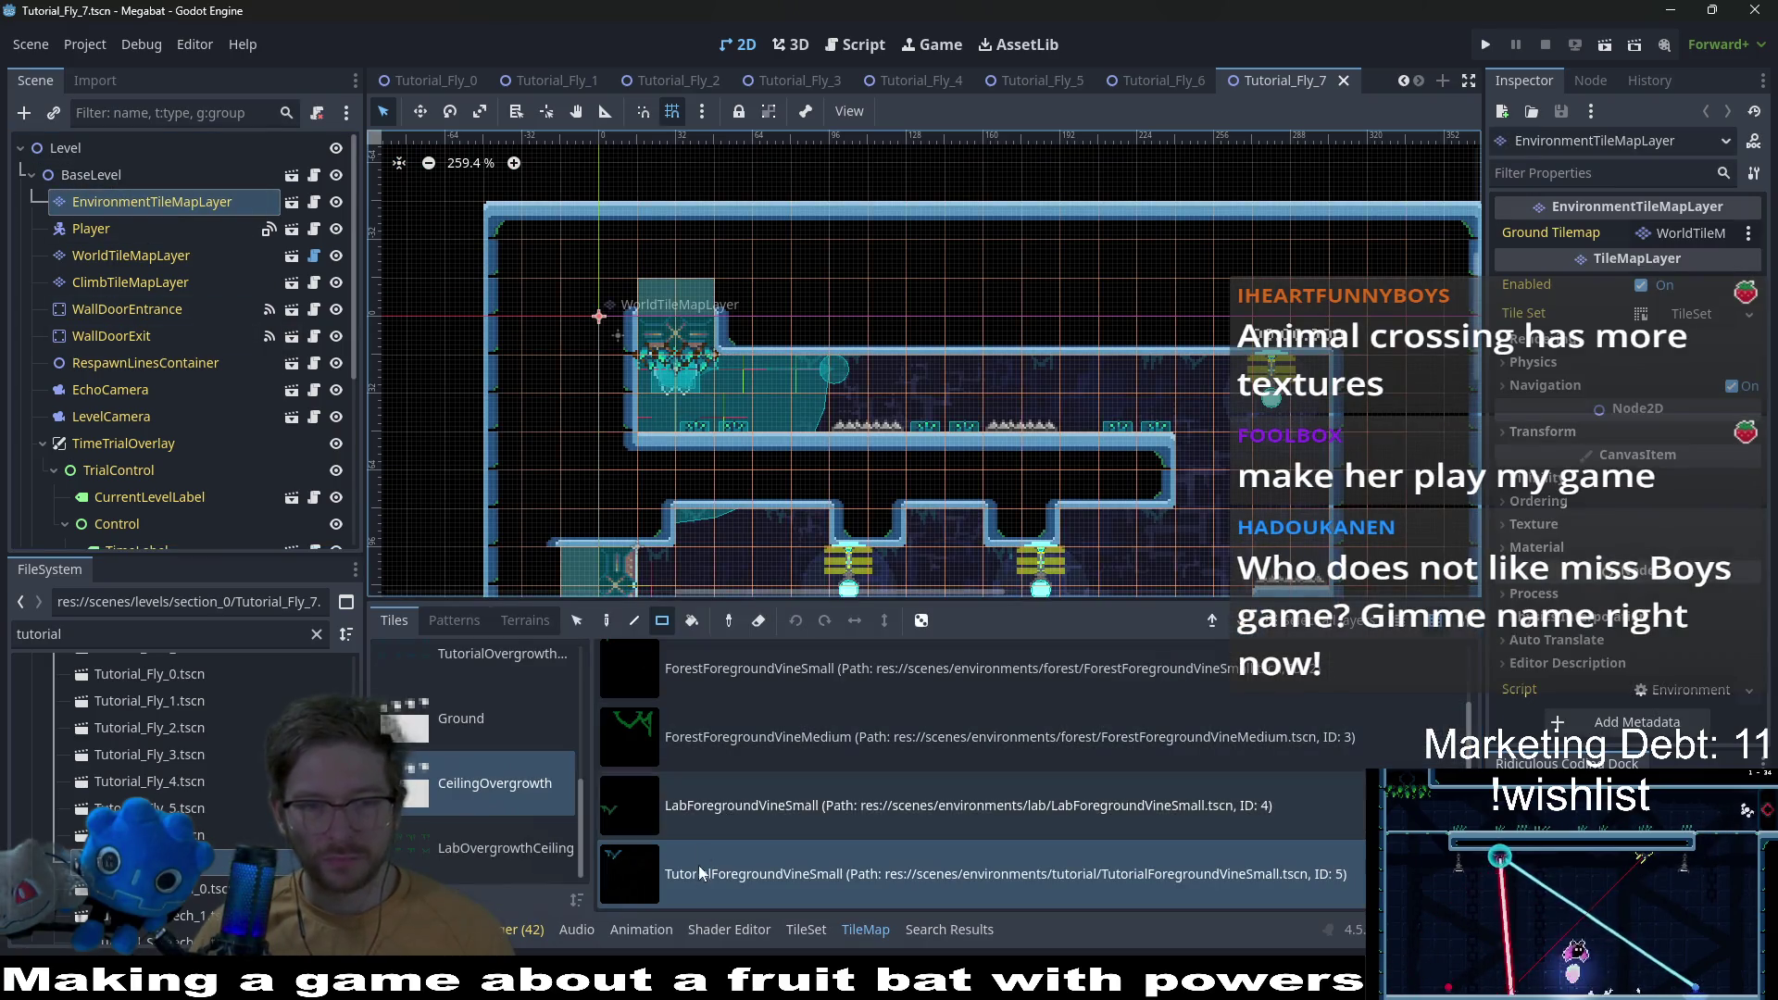
pyautogui.scroll(2, 838, 384)
pyautogui.click(832, 388)
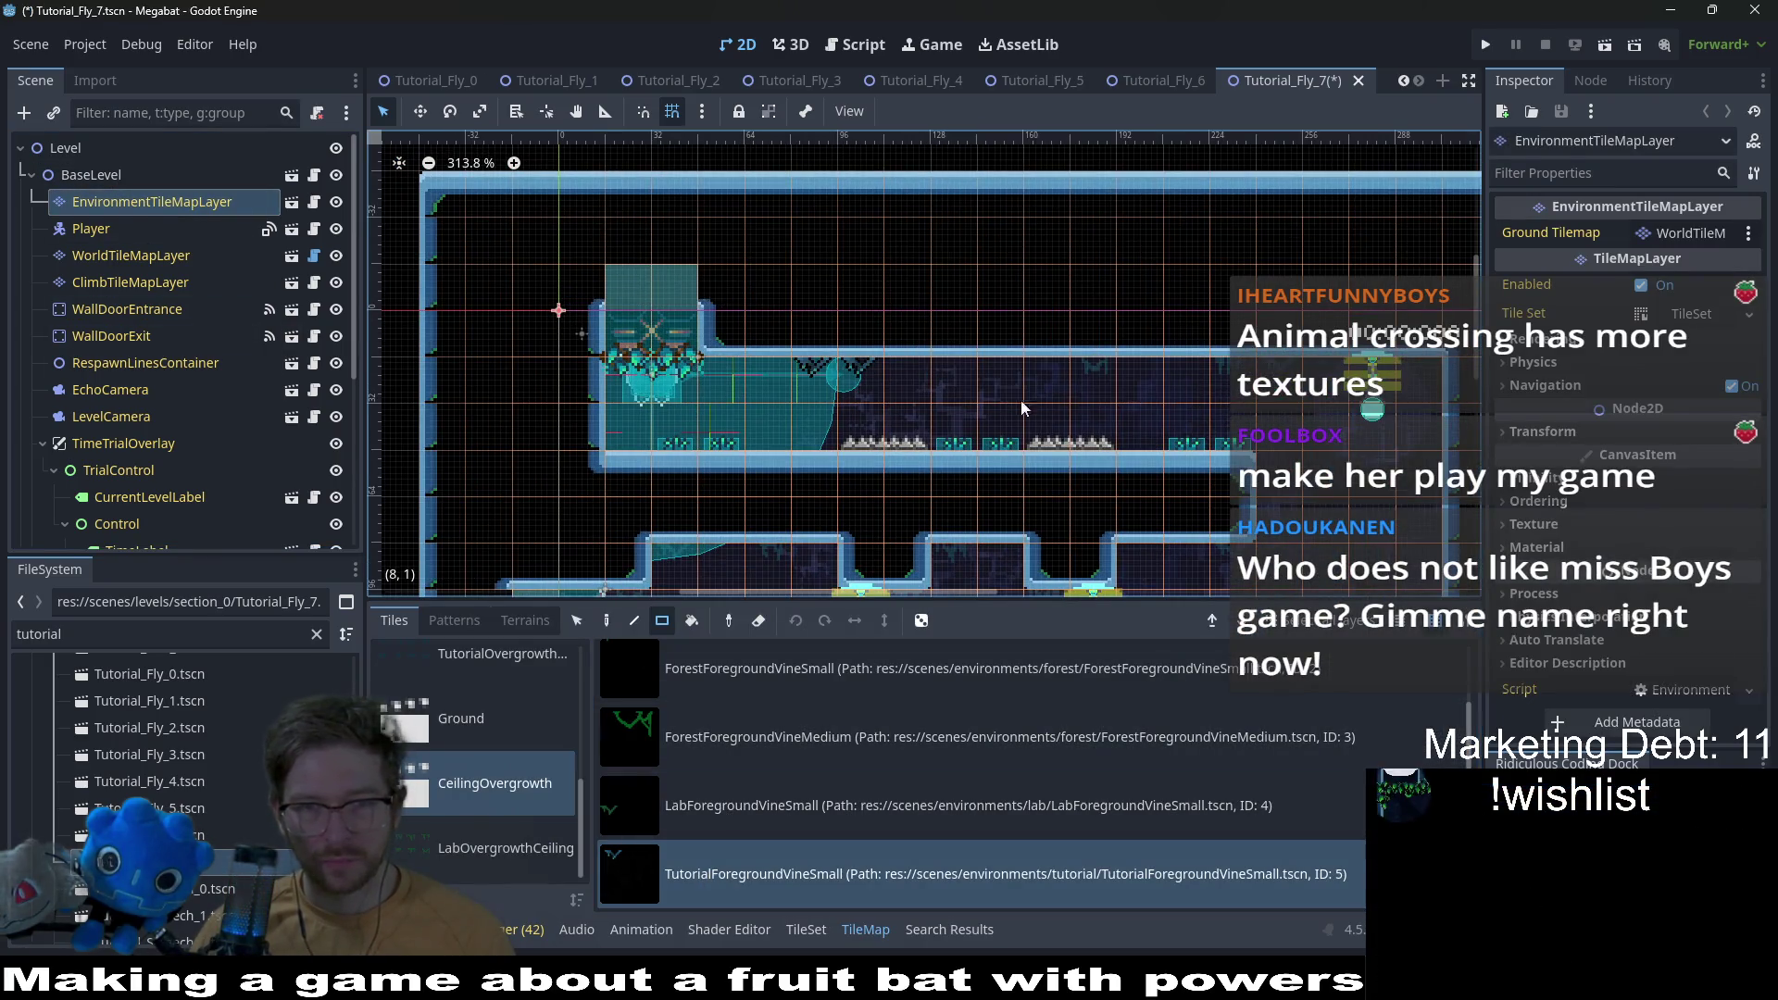
pyautogui.click(1092, 384)
pyautogui.scroll(-2, 1259, 458)
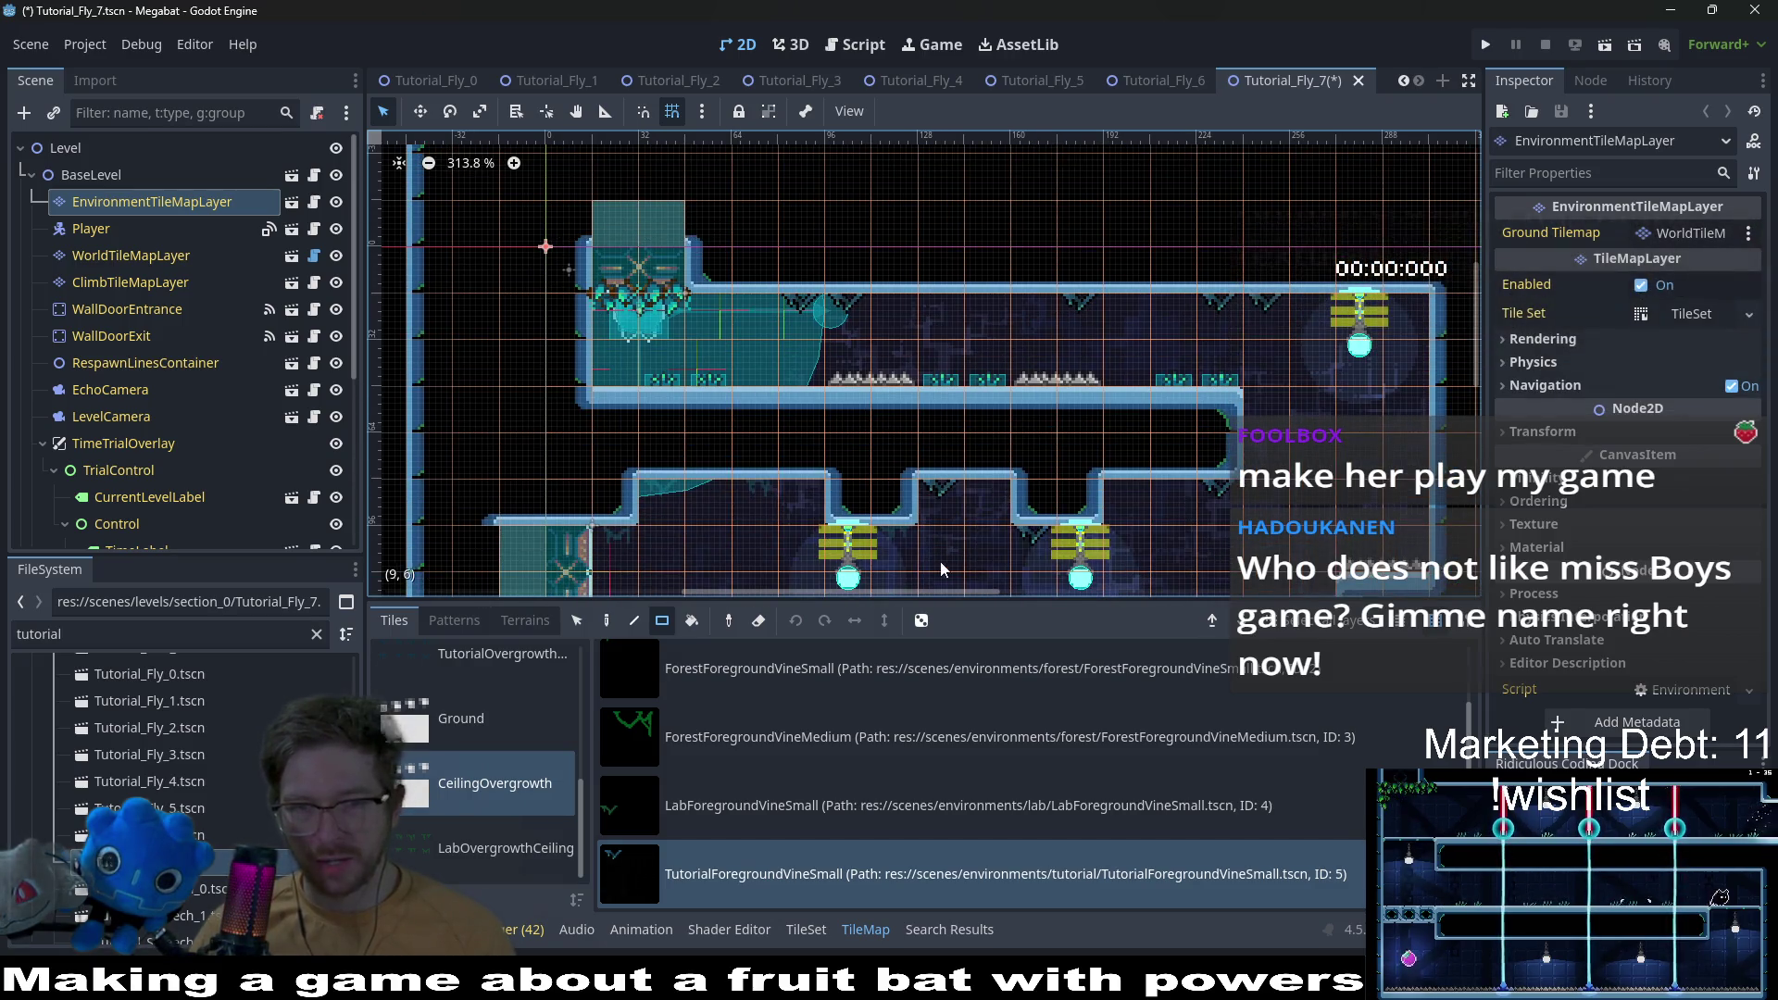
pyautogui.scroll(-2, 941, 563)
pyautogui.click(591, 472)
pyautogui.click(643, 415)
# Step: Save Tutorial_Fly_7 and open the Tutorial_Screech_0 level
pyautogui.scroll(-2, 1034, 462)
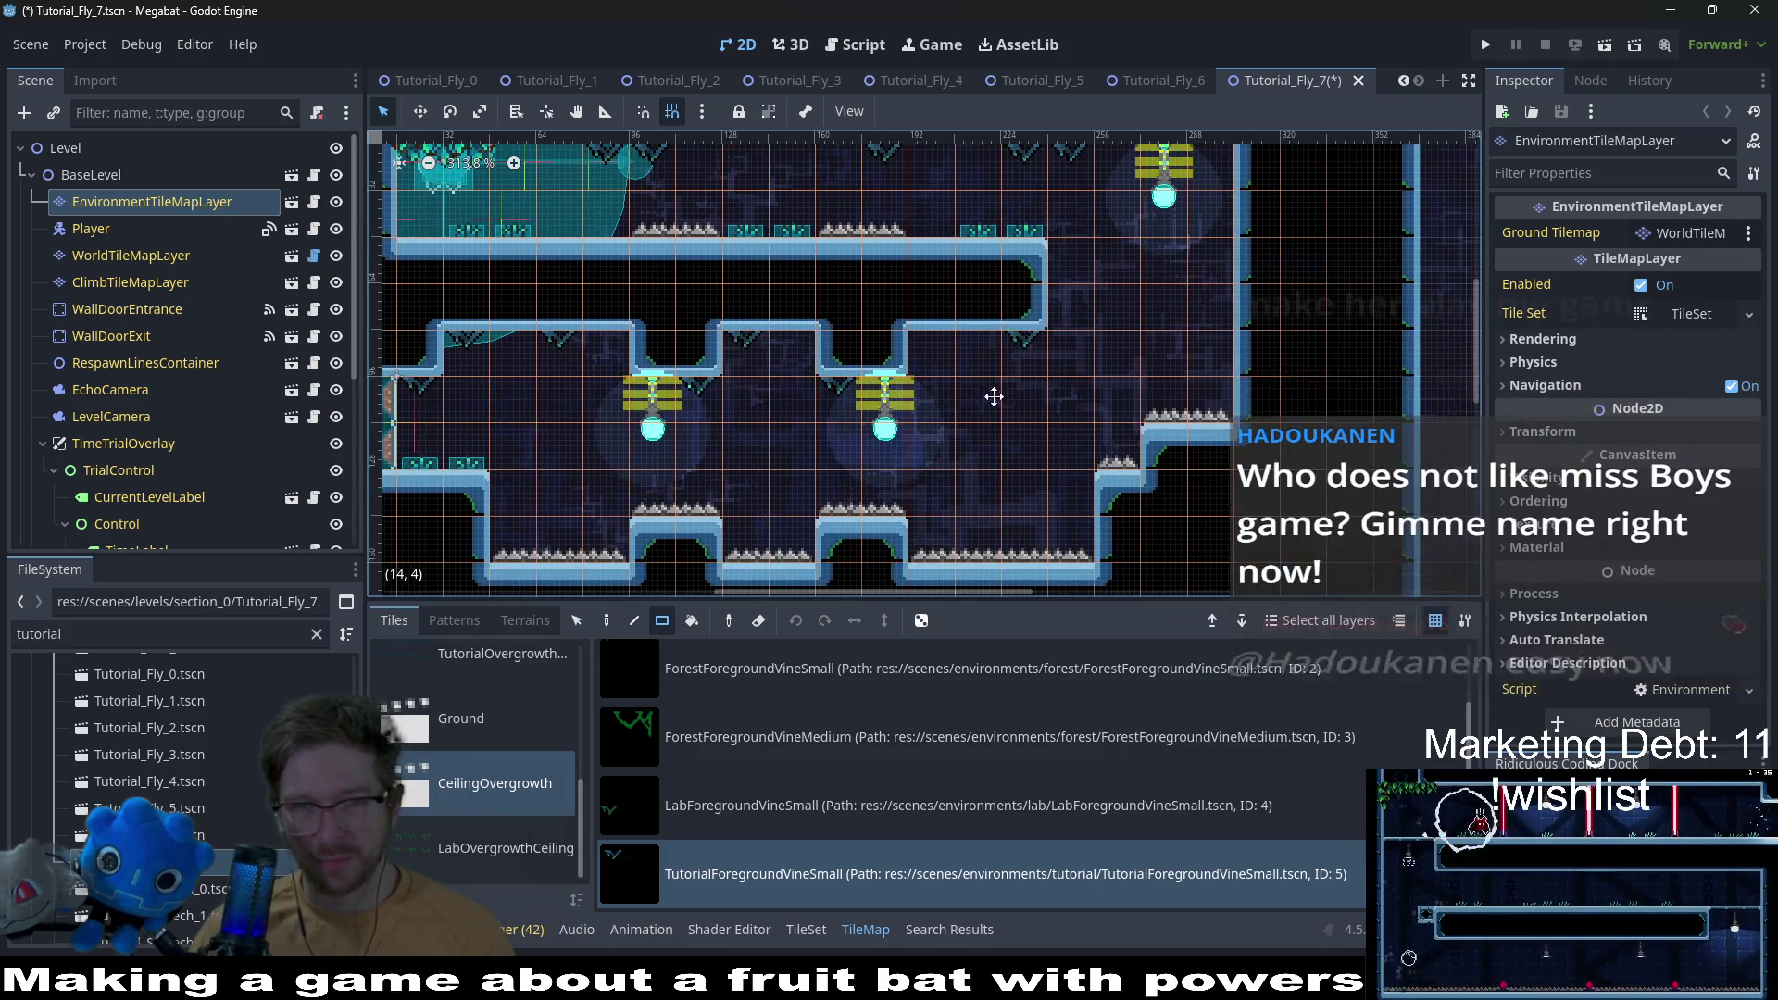
pyautogui.scroll(3, 978, 421)
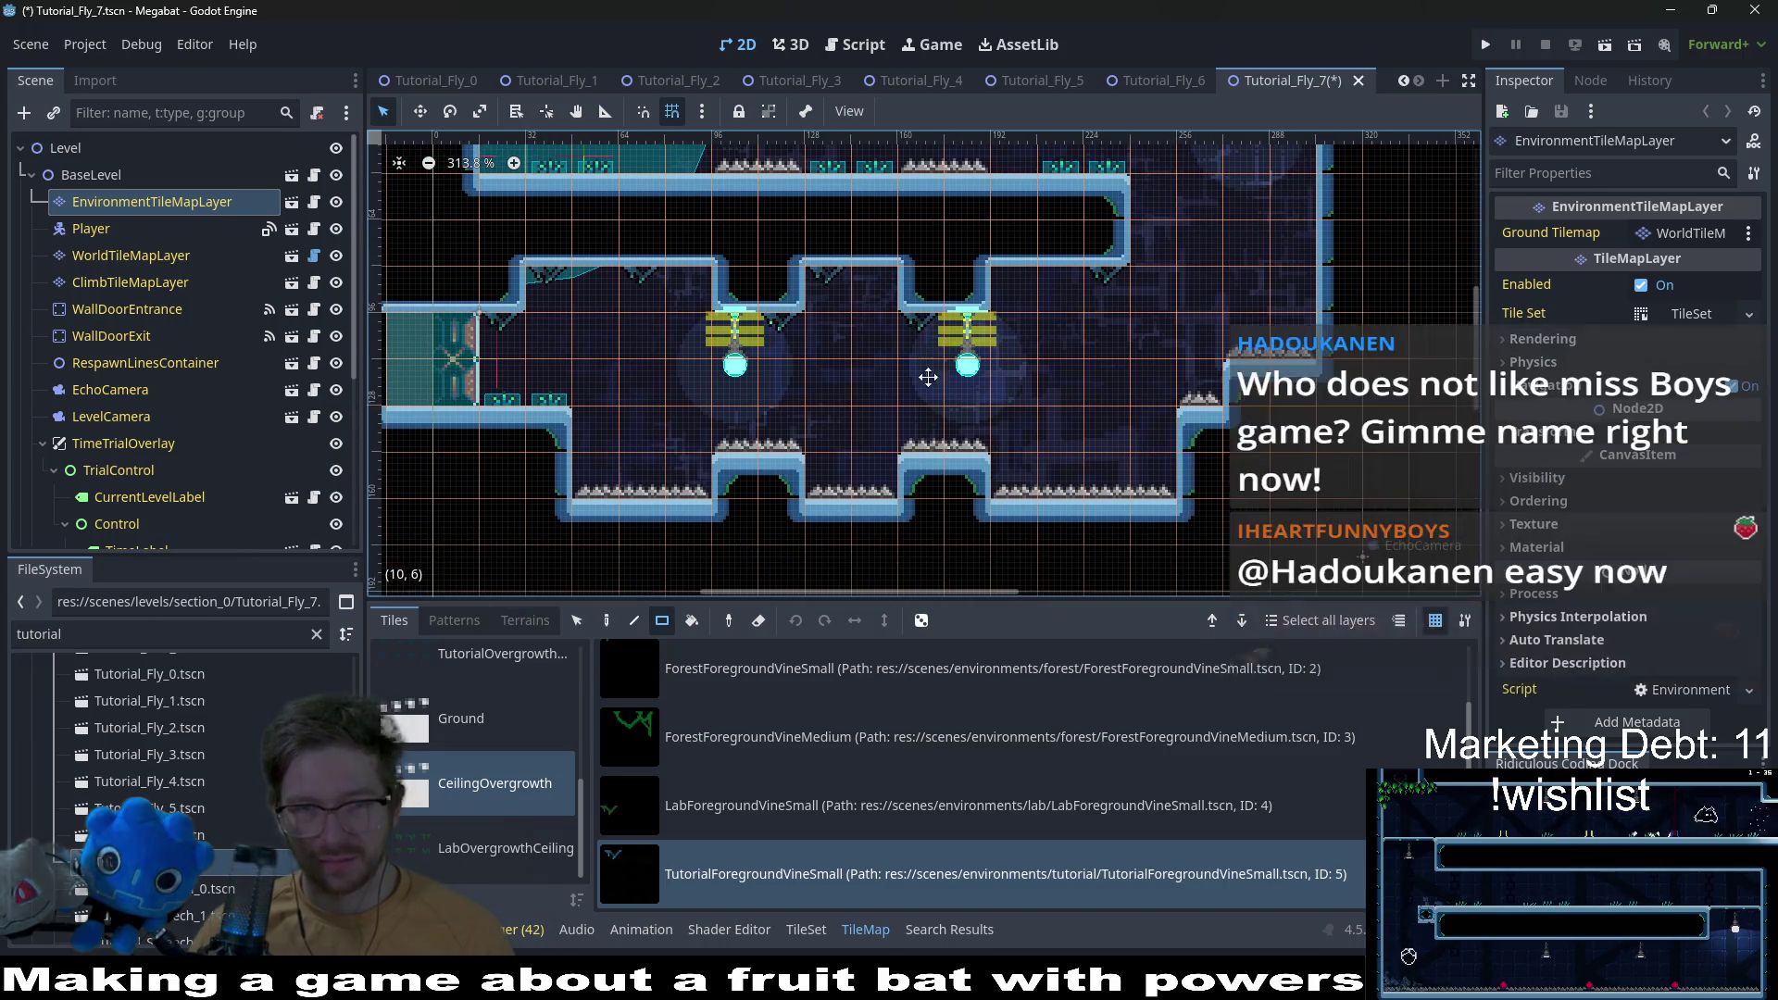
pyautogui.scroll(-2, 1130, 510)
pyautogui.hotkey('ctrl', 's')
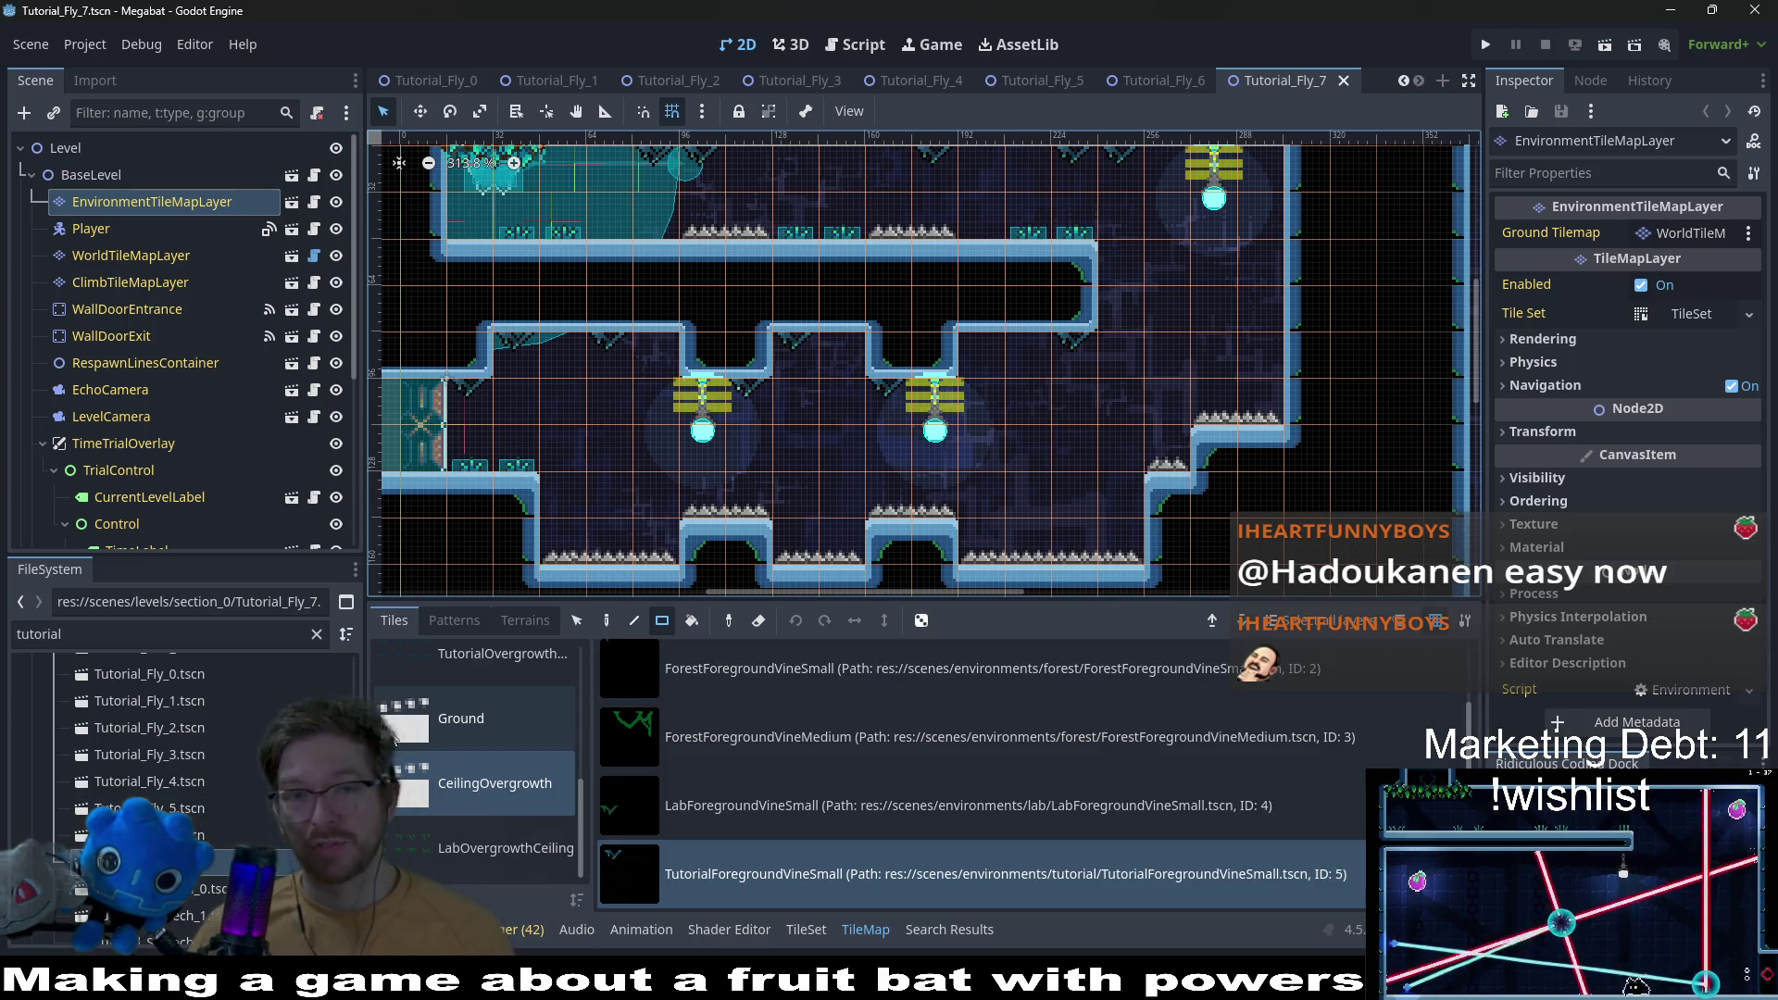
pyautogui.doubleClick(213, 888)
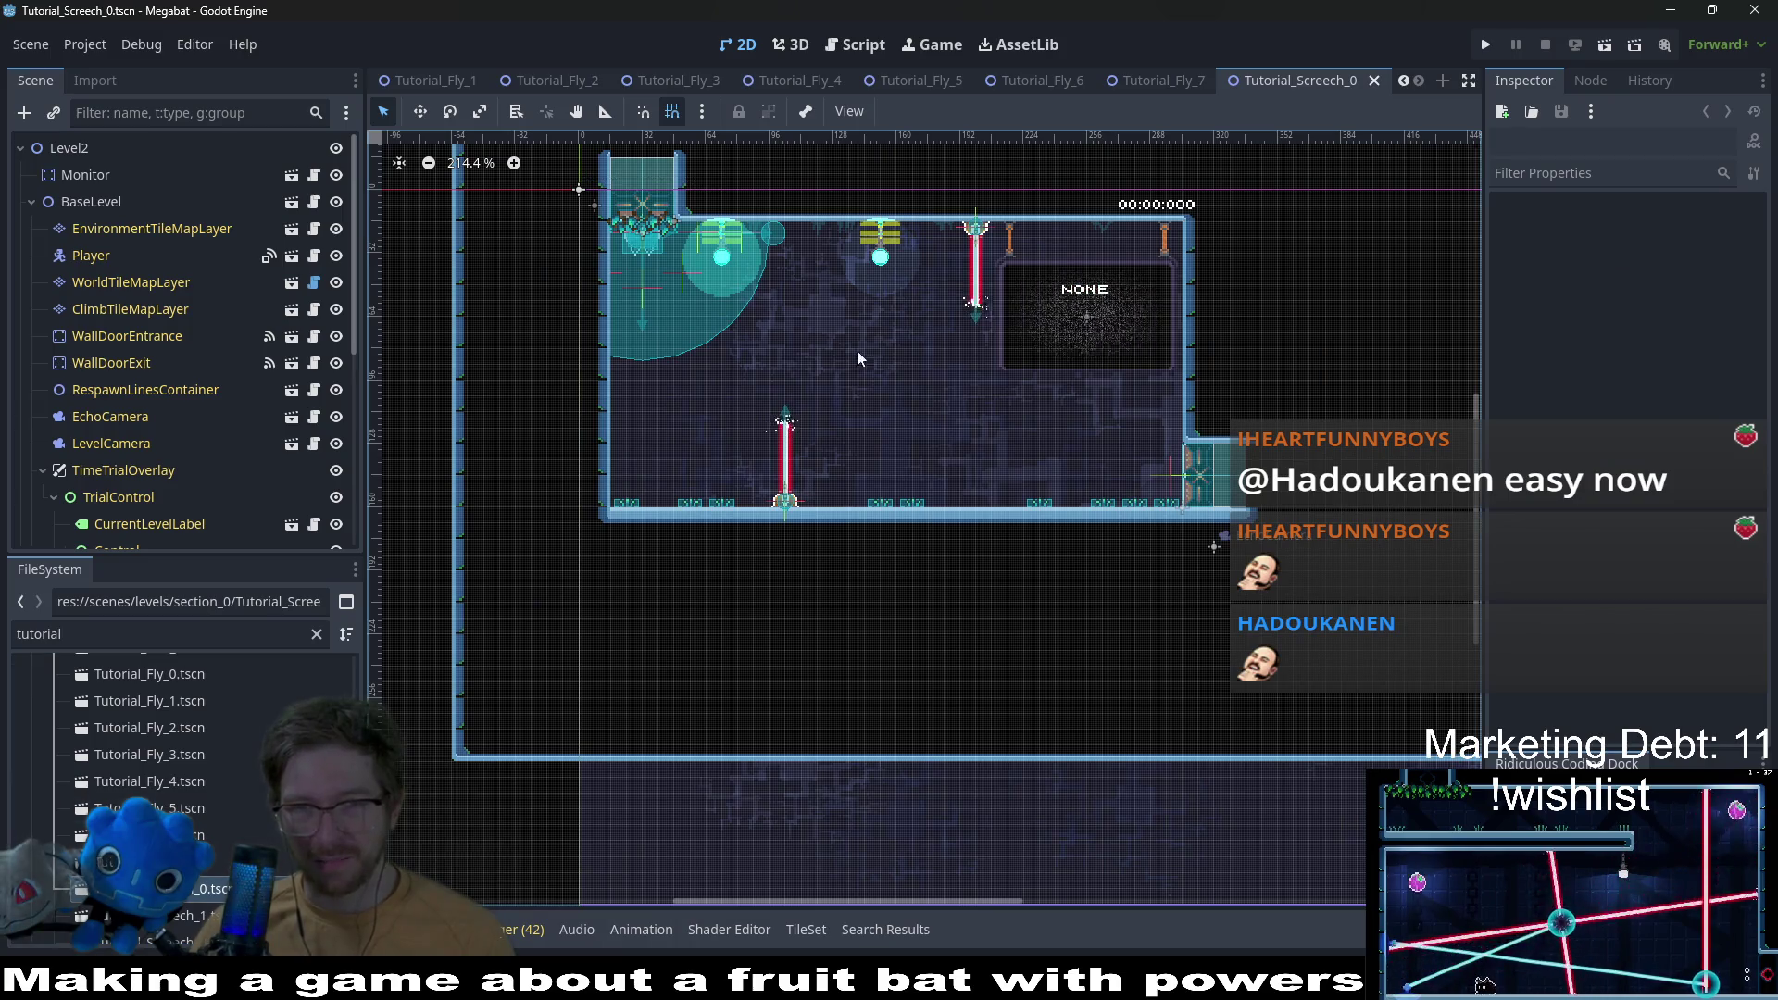
# Step: Select EnvironmentTileMapLayer and pick the CeilingOvergrowth > TutorialForegroundVineSmall tile
pyautogui.scroll(5, 859, 365)
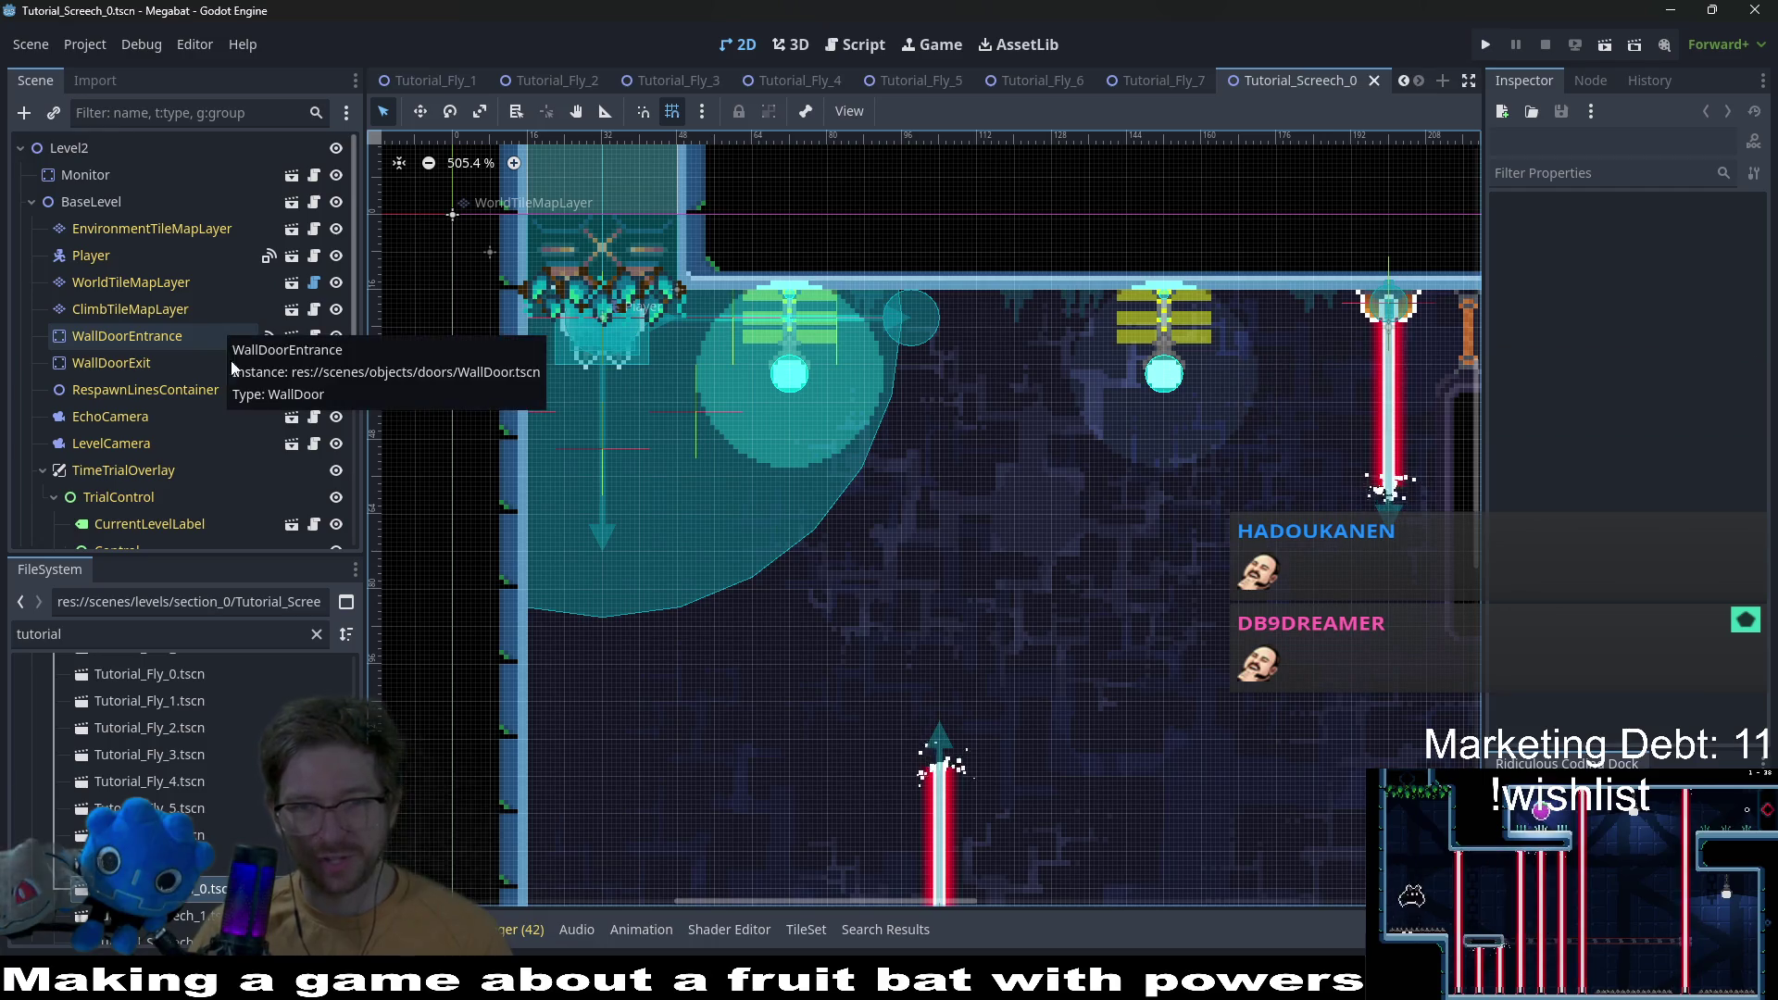
pyautogui.click(142, 282)
pyautogui.click(163, 222)
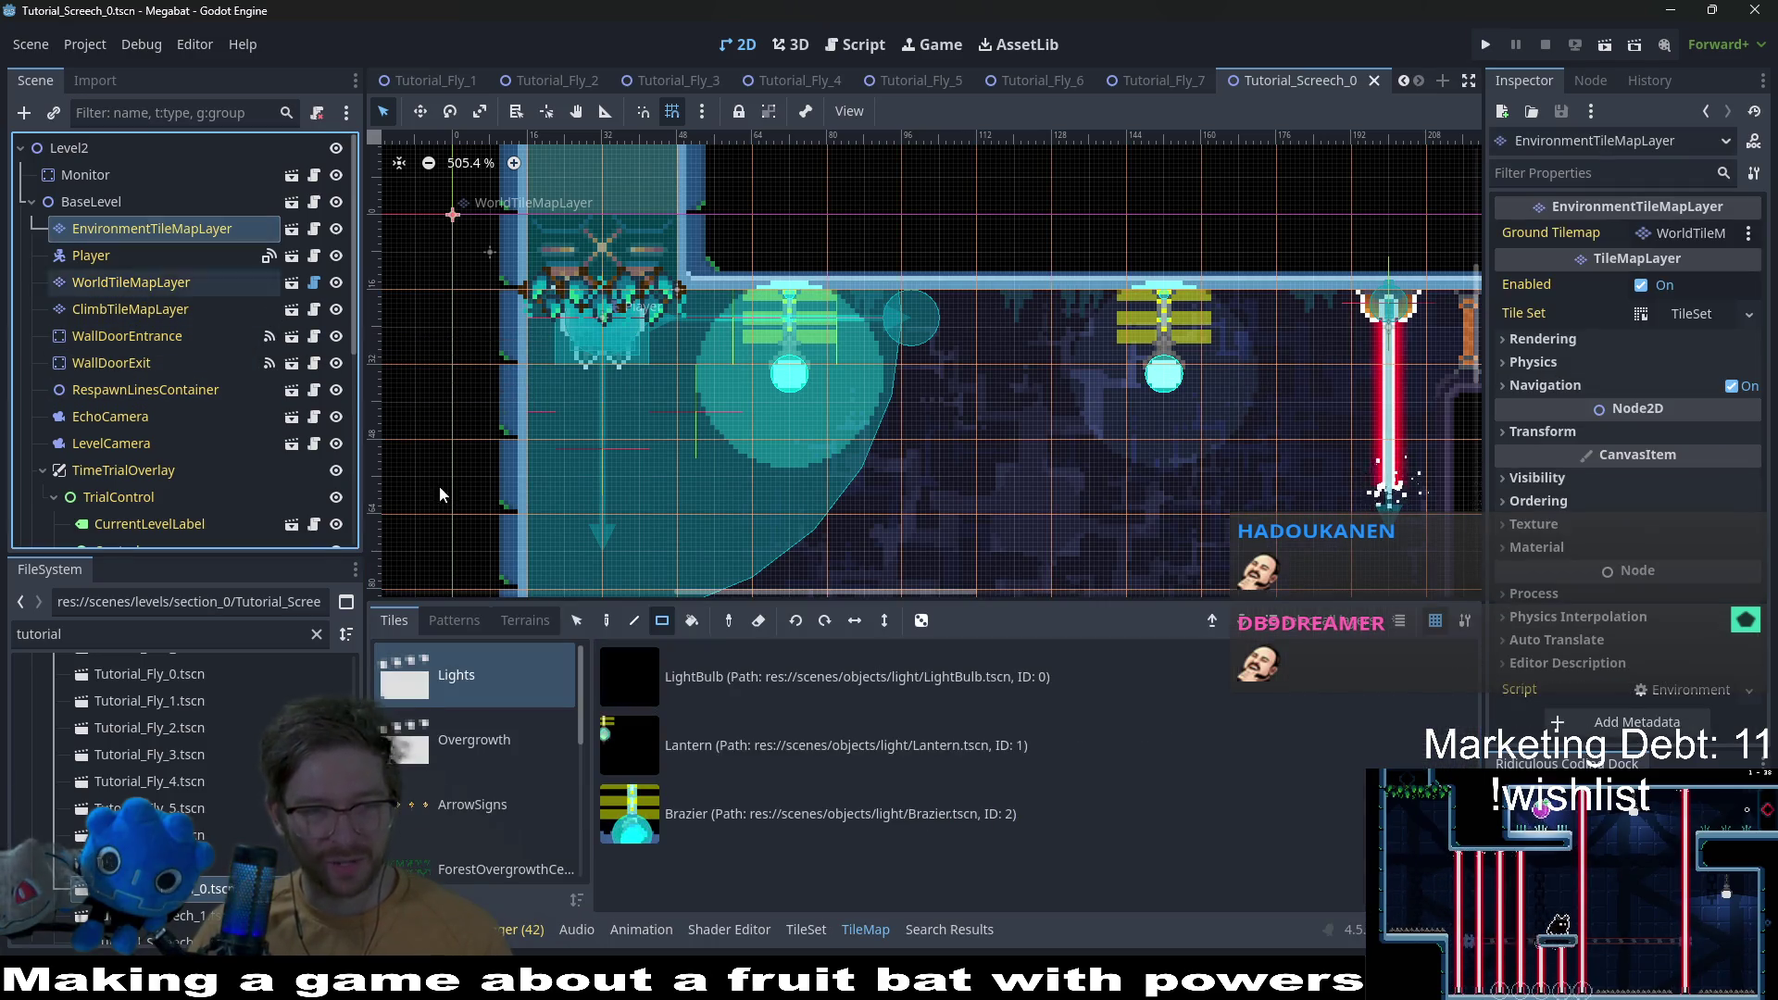
pyautogui.click(525, 621)
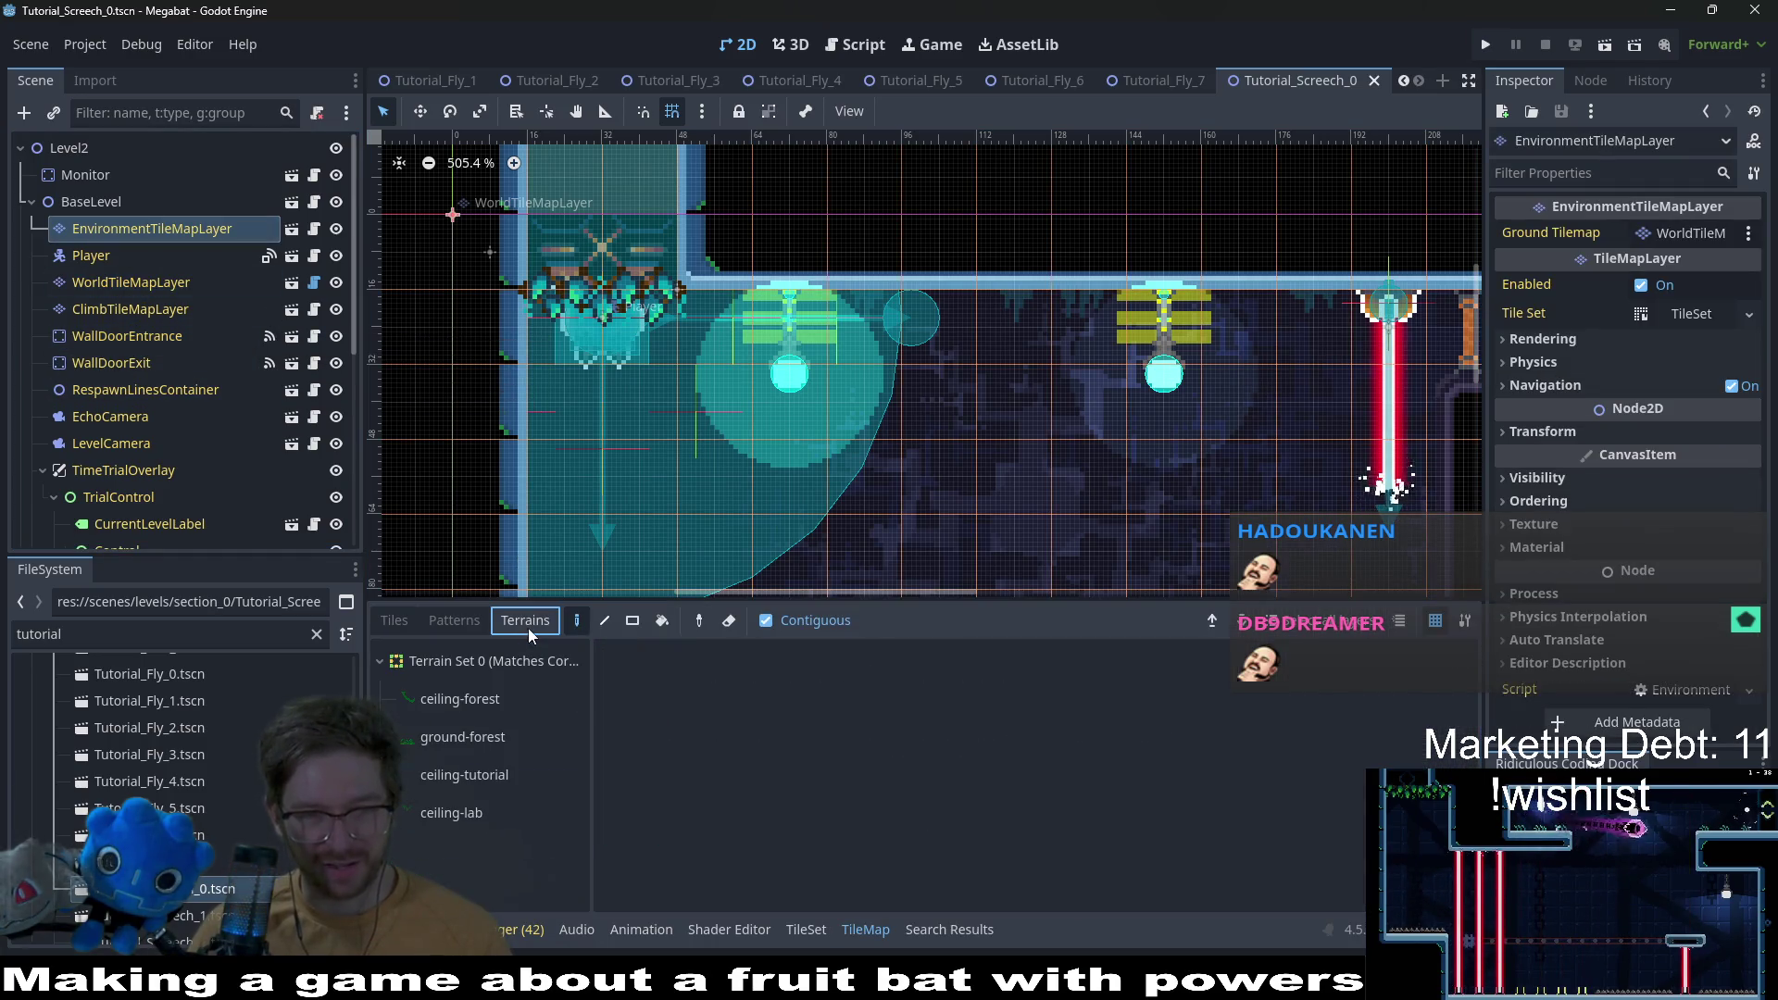
pyautogui.click(393, 621)
pyautogui.scroll(-3, 459, 831)
pyautogui.click(485, 796)
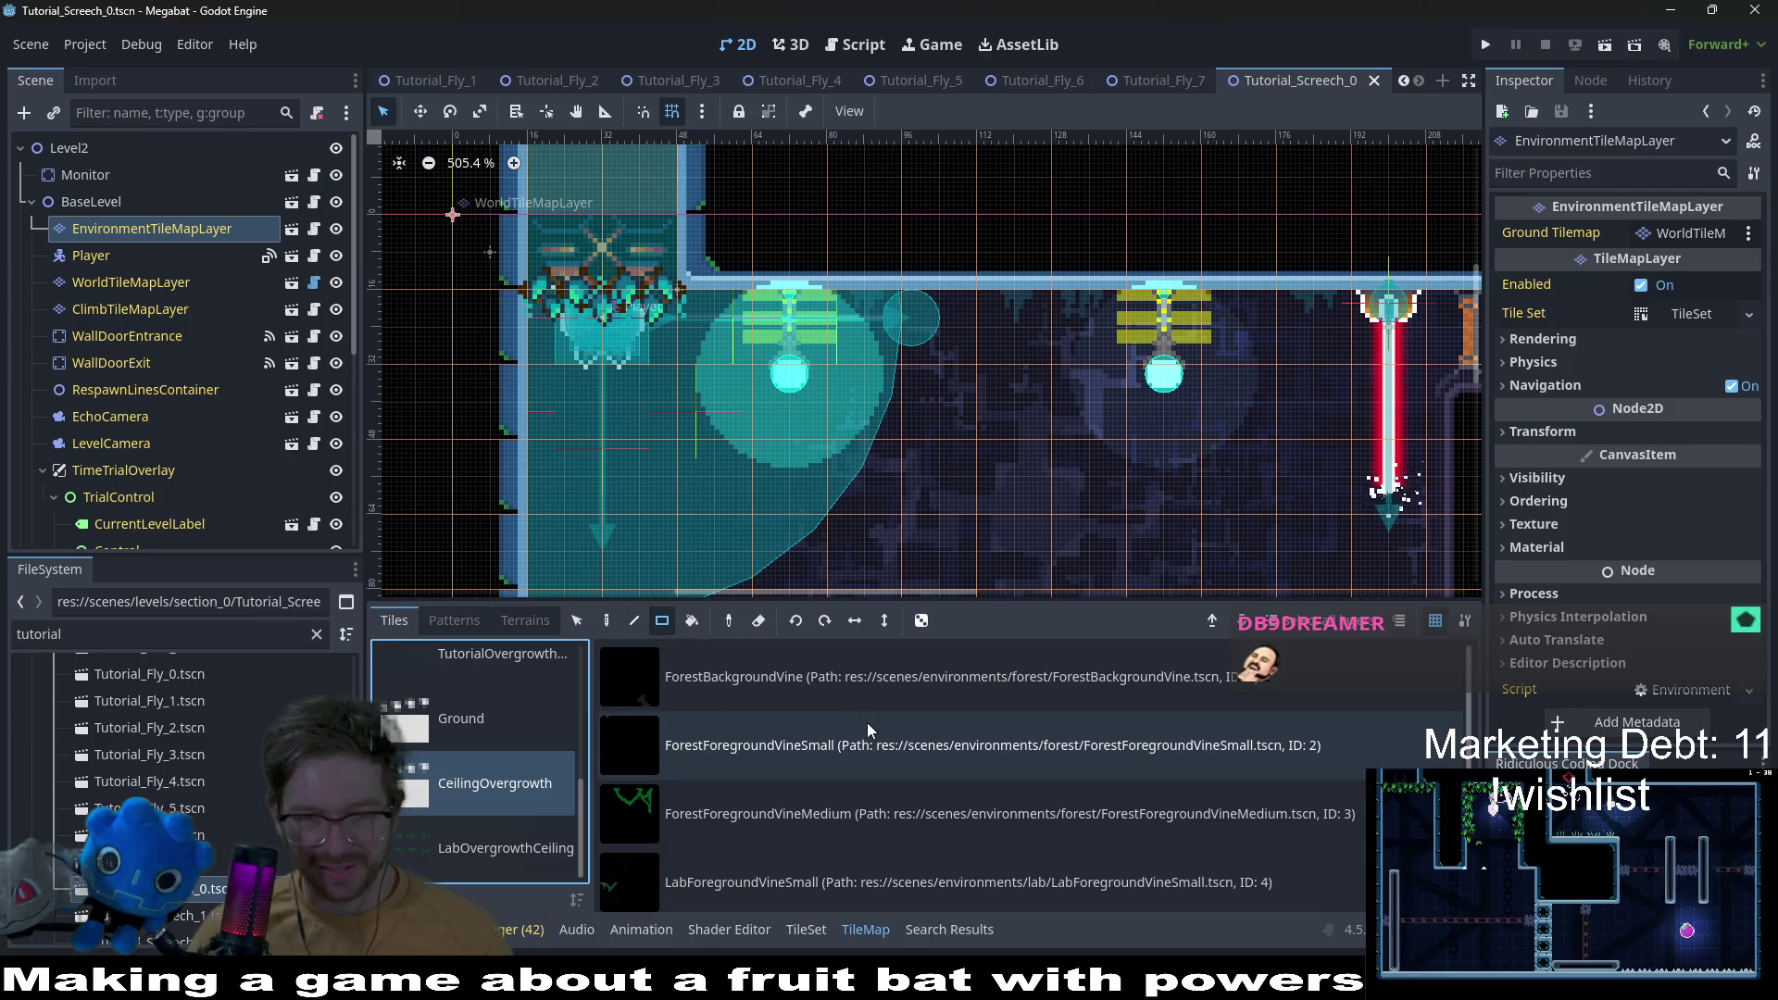
pyautogui.scroll(-1, 866, 722)
pyautogui.click(769, 864)
# Step: Paint a row of vines along the room's ceiling and save Tutorial_Screech_0
pyautogui.moveTo(898, 335)
pyautogui.mouseDown()
pyautogui.moveTo(1091, 320)
pyautogui.moveTo(1307, 337)
pyautogui.moveTo(1319, 374)
pyautogui.mouseUp()
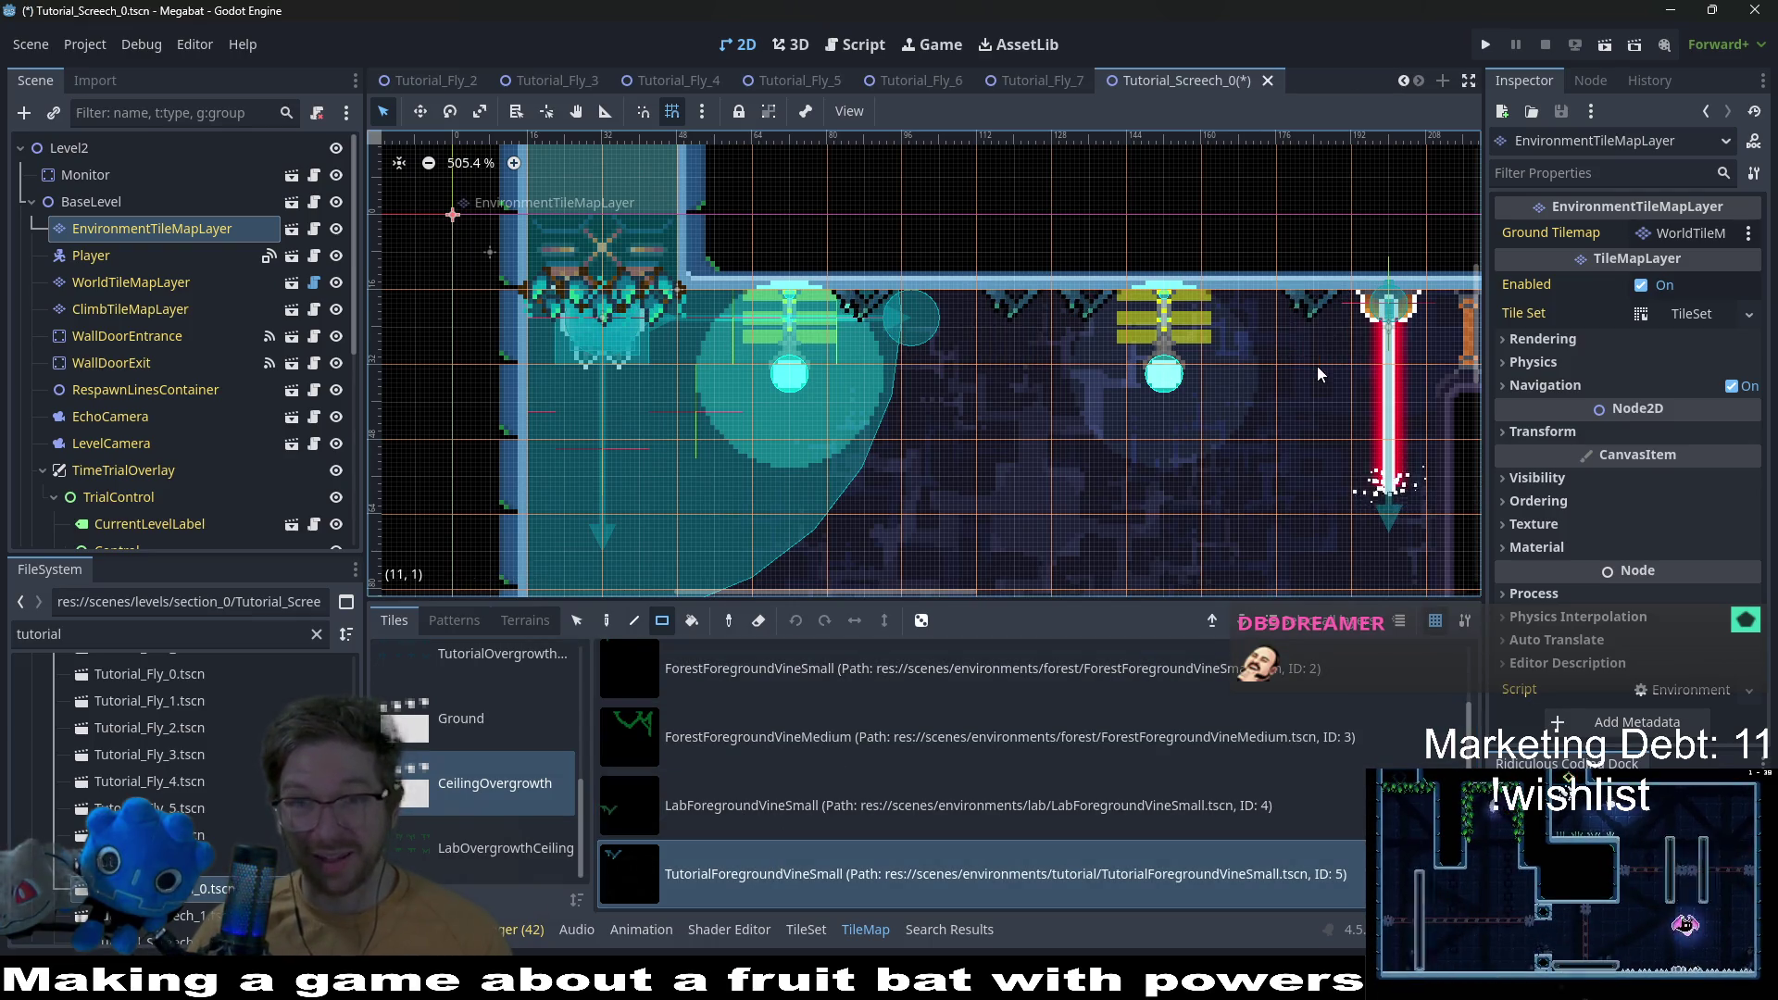
pyautogui.hscroll(5, 1296, 380)
pyautogui.hscroll(4, 1351, 335)
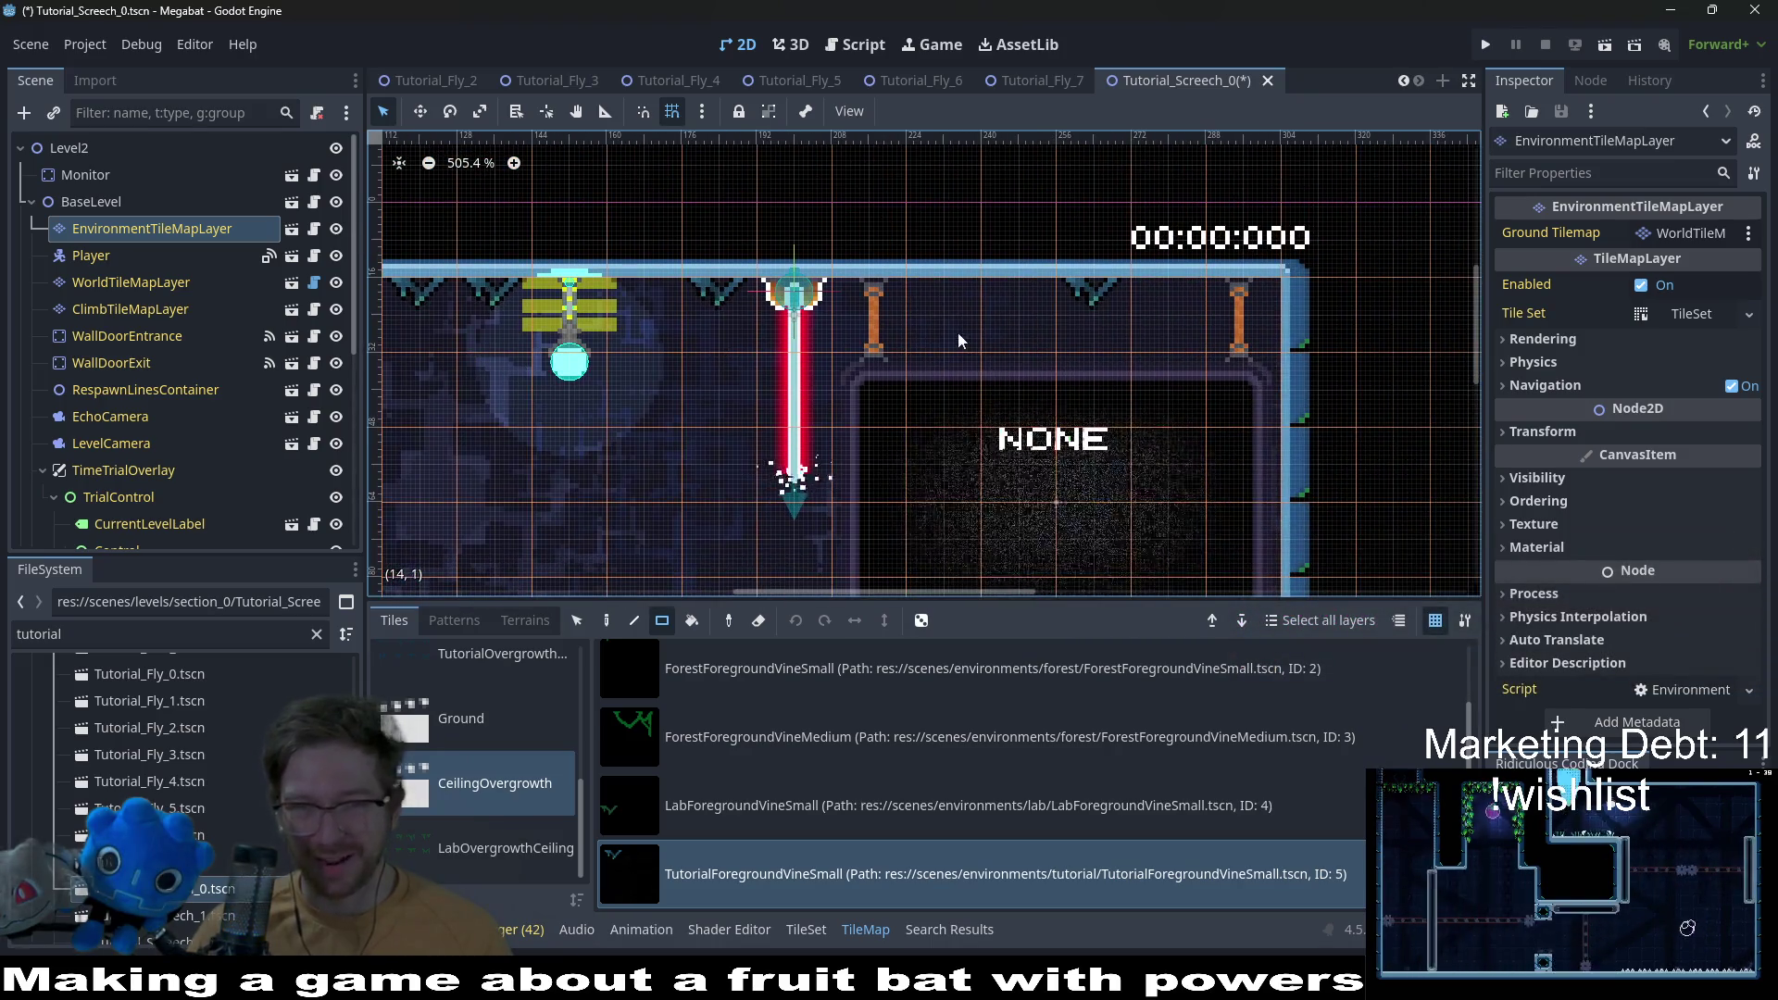
pyautogui.scroll(-4, 986, 383)
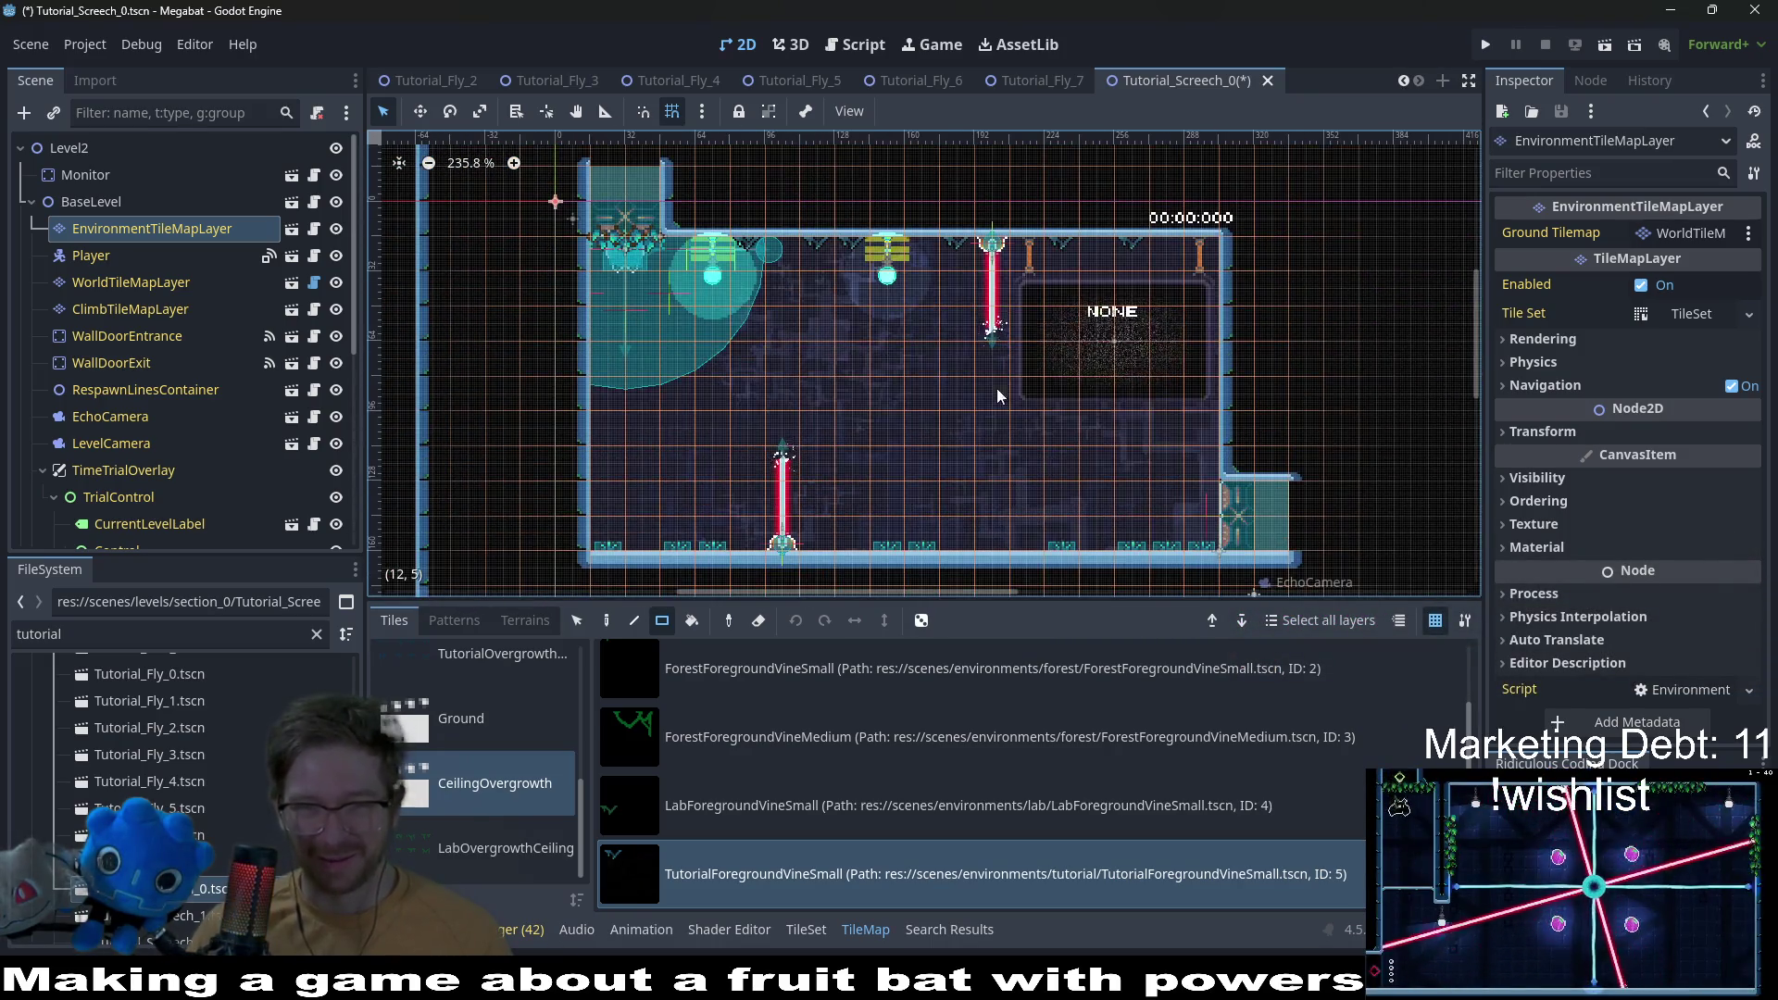
pyautogui.scroll(-2, 1004, 387)
pyautogui.hscroll(-2, 974, 285)
pyautogui.hotkey('ctrl', 's')
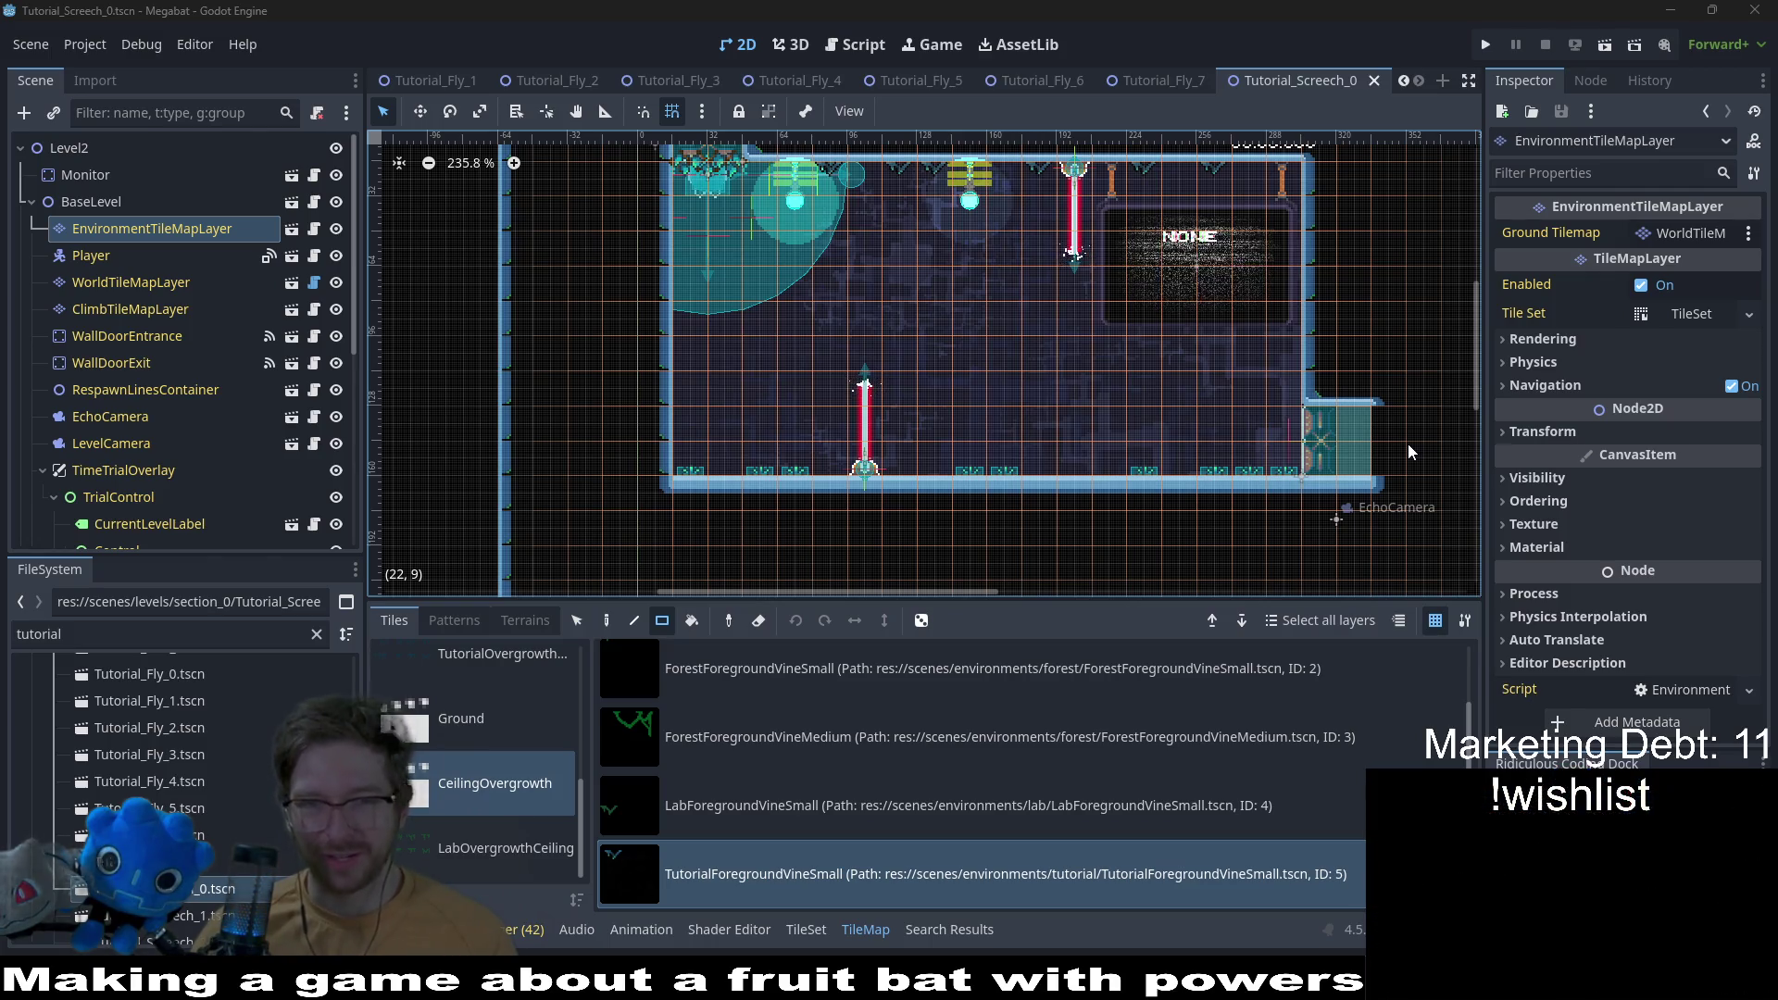
# Step: Pan across Tutorial_Screech_0 to review the vines, then open Tutorial_Screech_1
pyautogui.scroll(-2, 1295, 470)
pyautogui.moveTo(1295, 470)
pyautogui.mouseDown()
pyautogui.moveTo(1138, 398)
pyautogui.moveTo(1101, 333)
pyautogui.moveTo(1078, 584)
pyautogui.mouseUp()
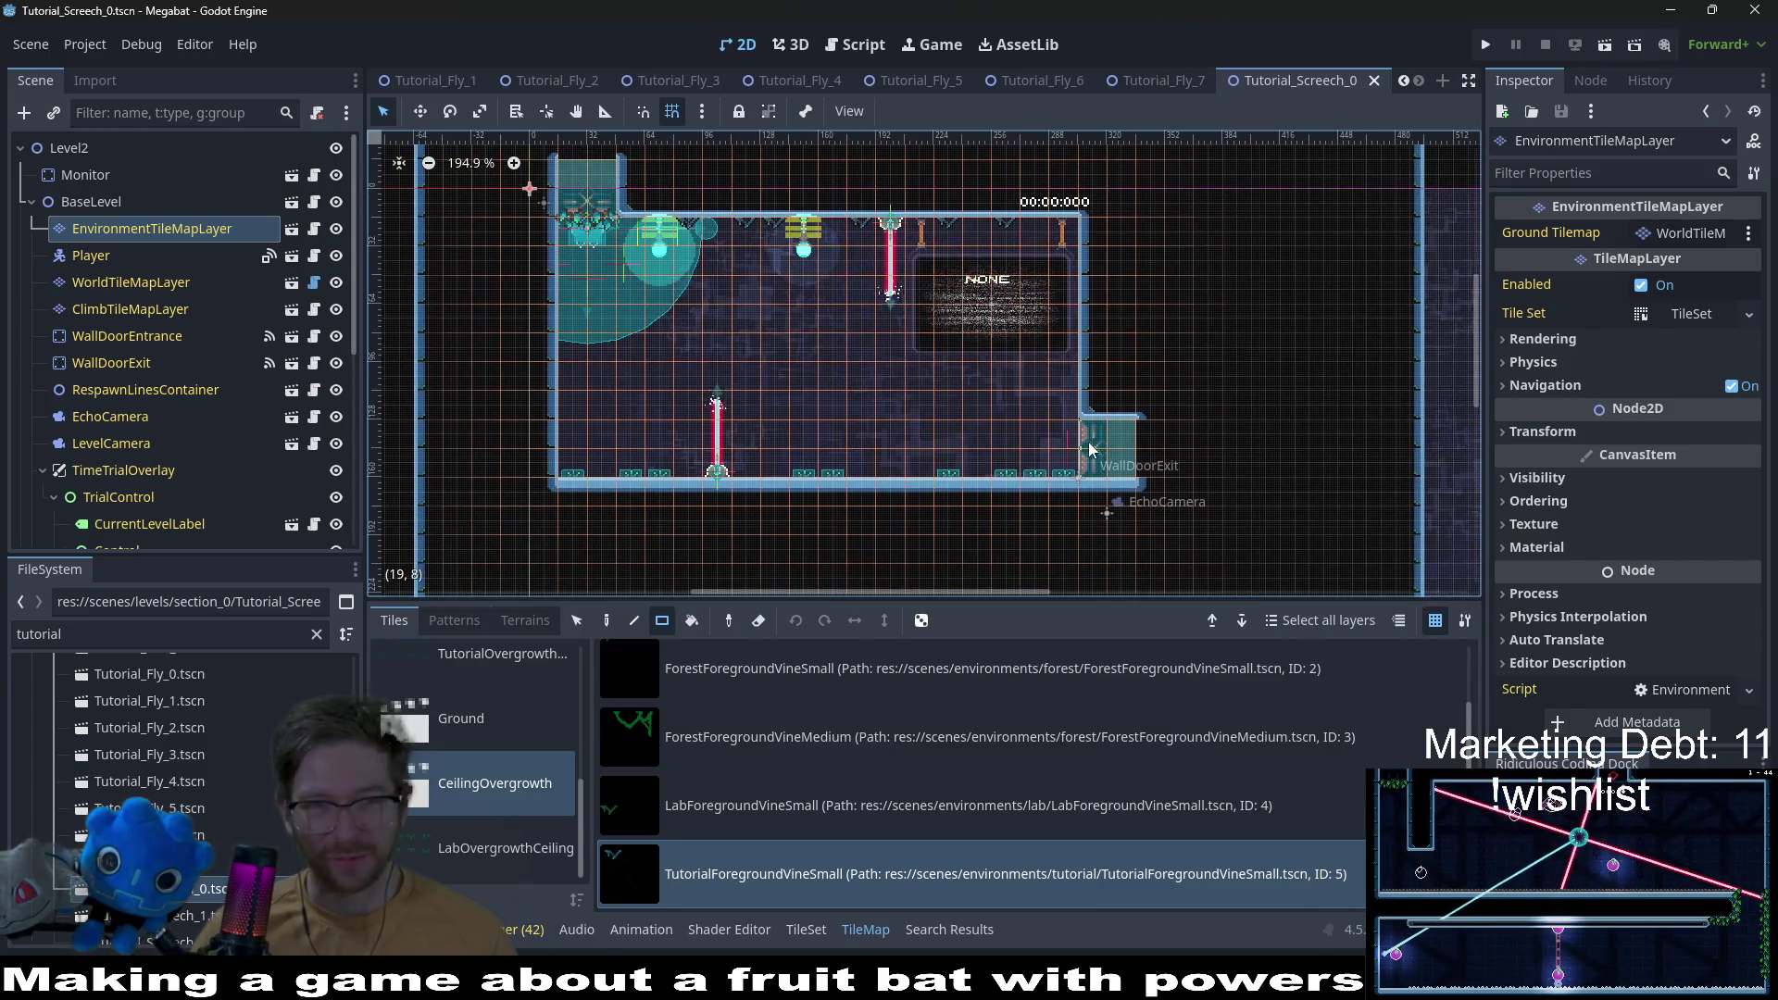
pyautogui.scroll(-5, 1229, 369)
pyautogui.moveTo(1267, 332); pyautogui.dragTo(1248, 409)
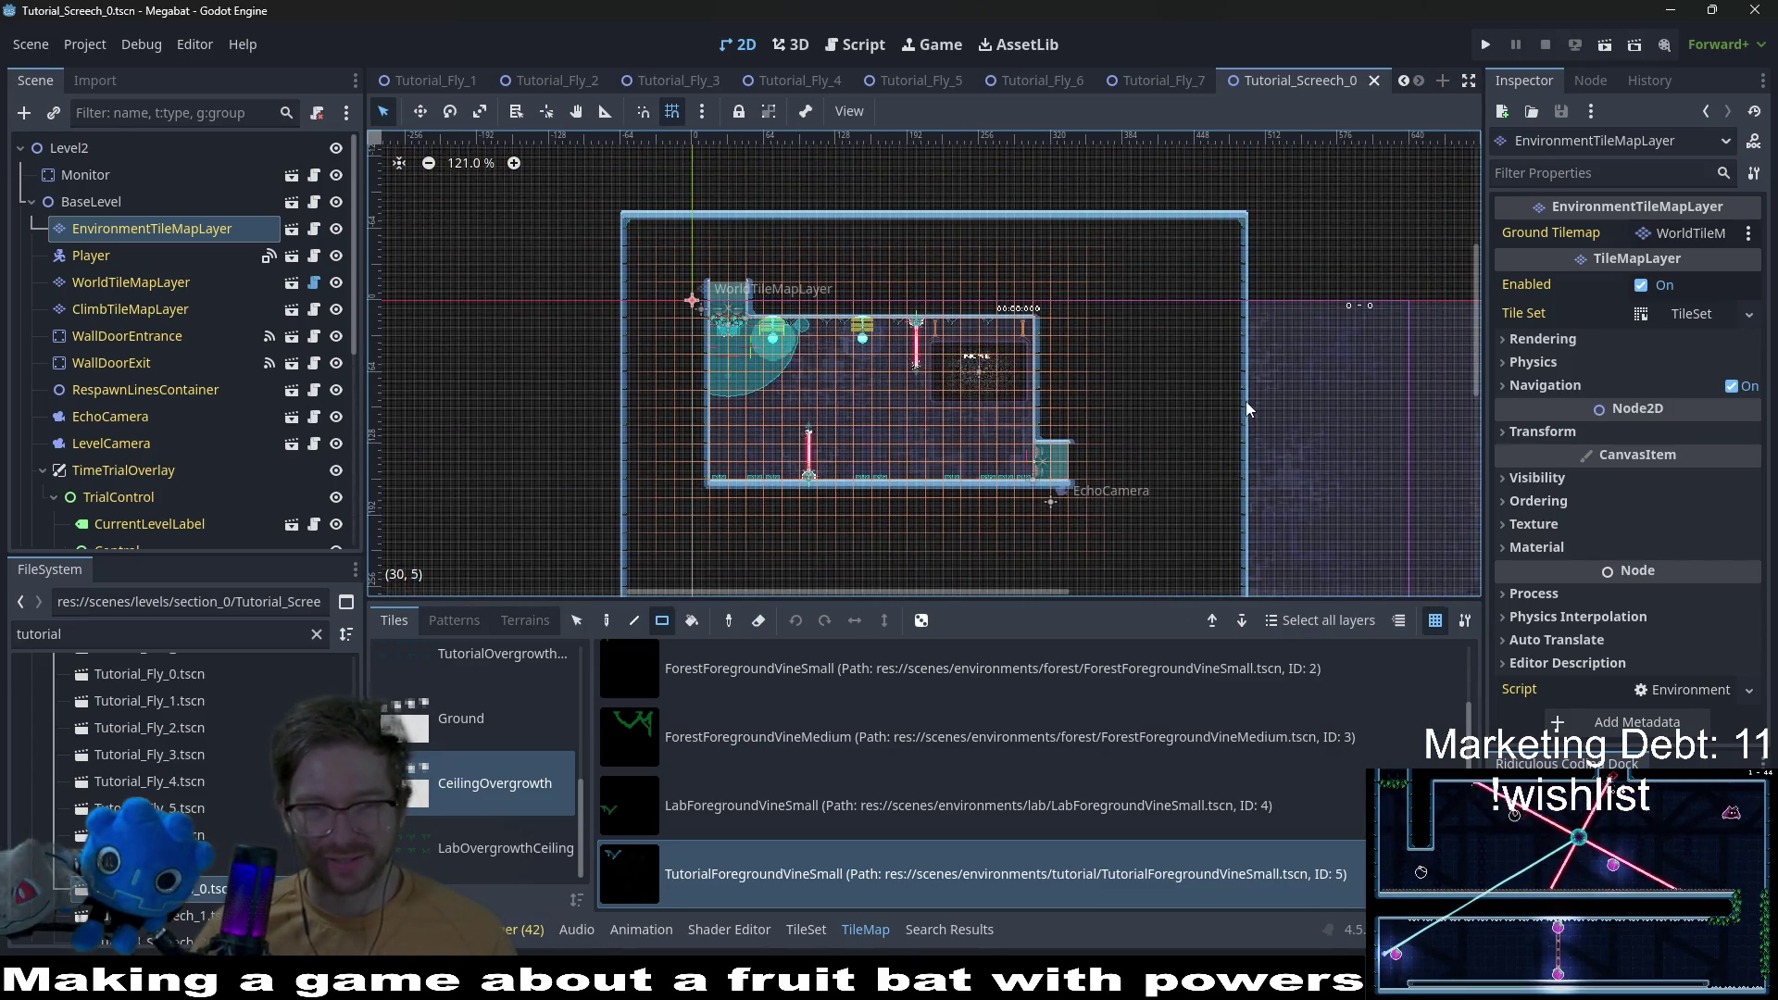
pyautogui.moveTo(1081, 453)
pyautogui.mouseDown()
pyautogui.moveTo(1064, 337)
pyautogui.moveTo(1103, 356)
pyautogui.moveTo(1113, 315)
pyautogui.mouseUp()
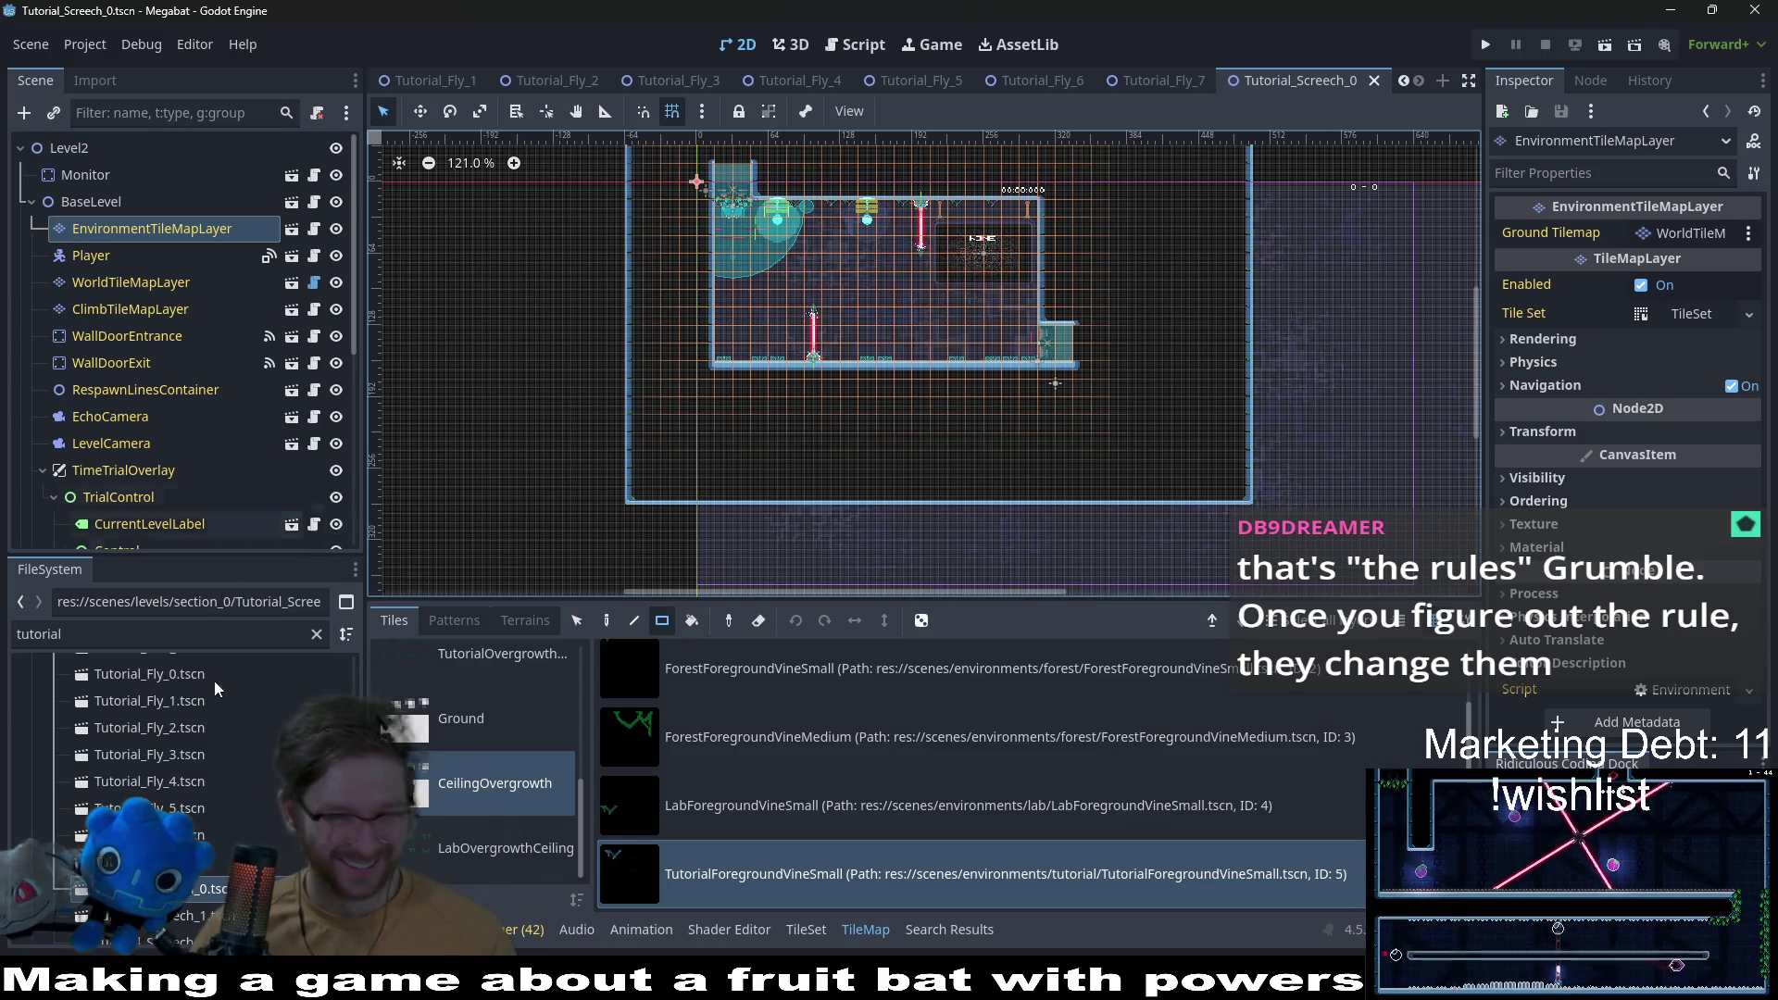
pyautogui.doubleClick(176, 915)
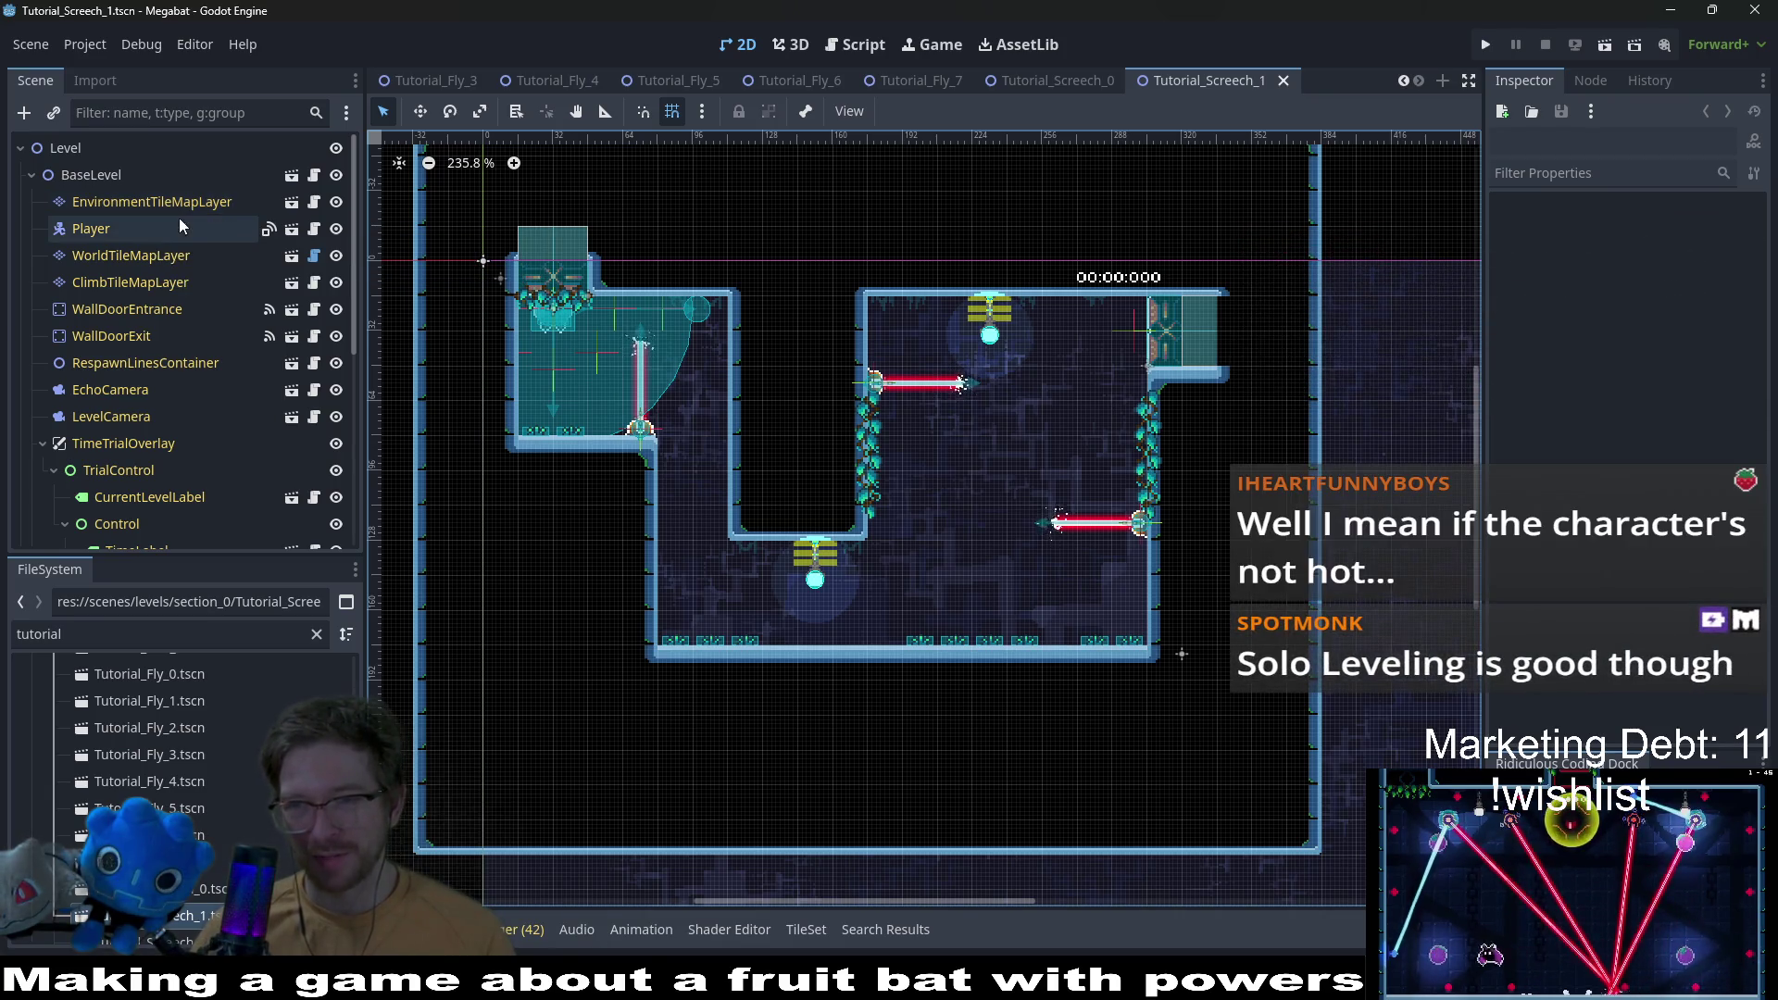
# Step: Select EnvironmentTileMapLayer and choose the CeilingOvergrowth > TutorialForegroundVineSmall tile
pyautogui.click(129, 259)
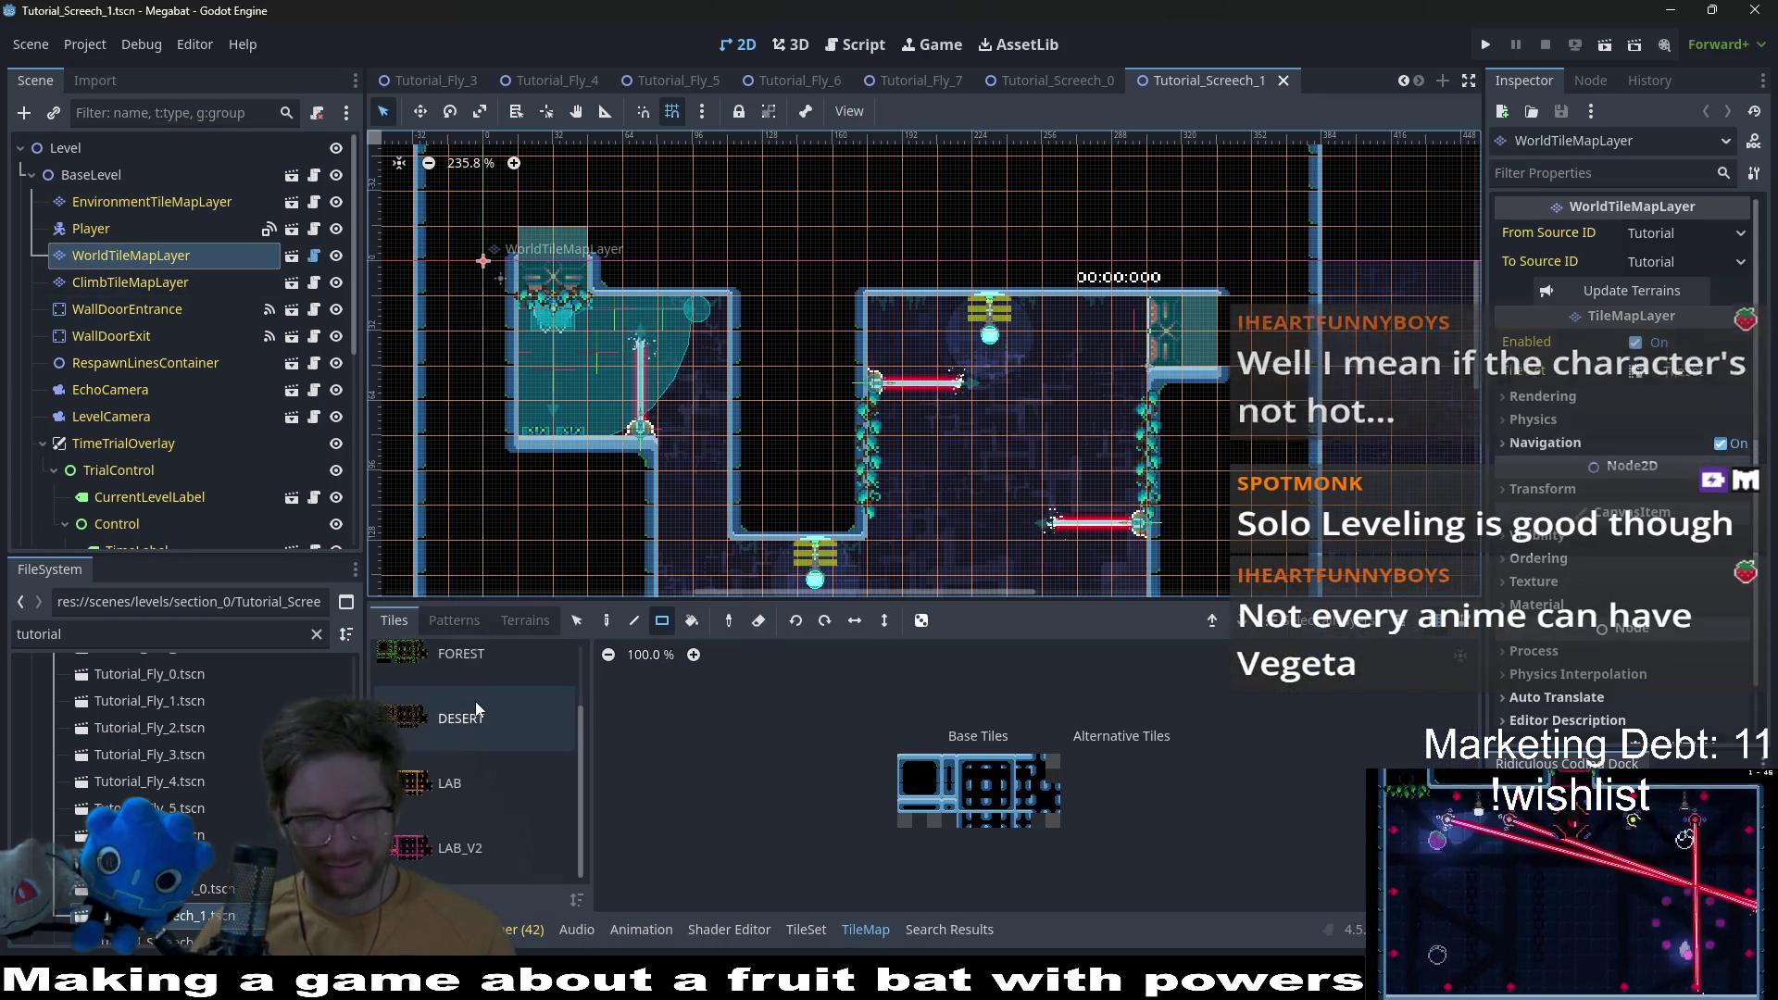
pyautogui.click(525, 622)
pyautogui.click(139, 202)
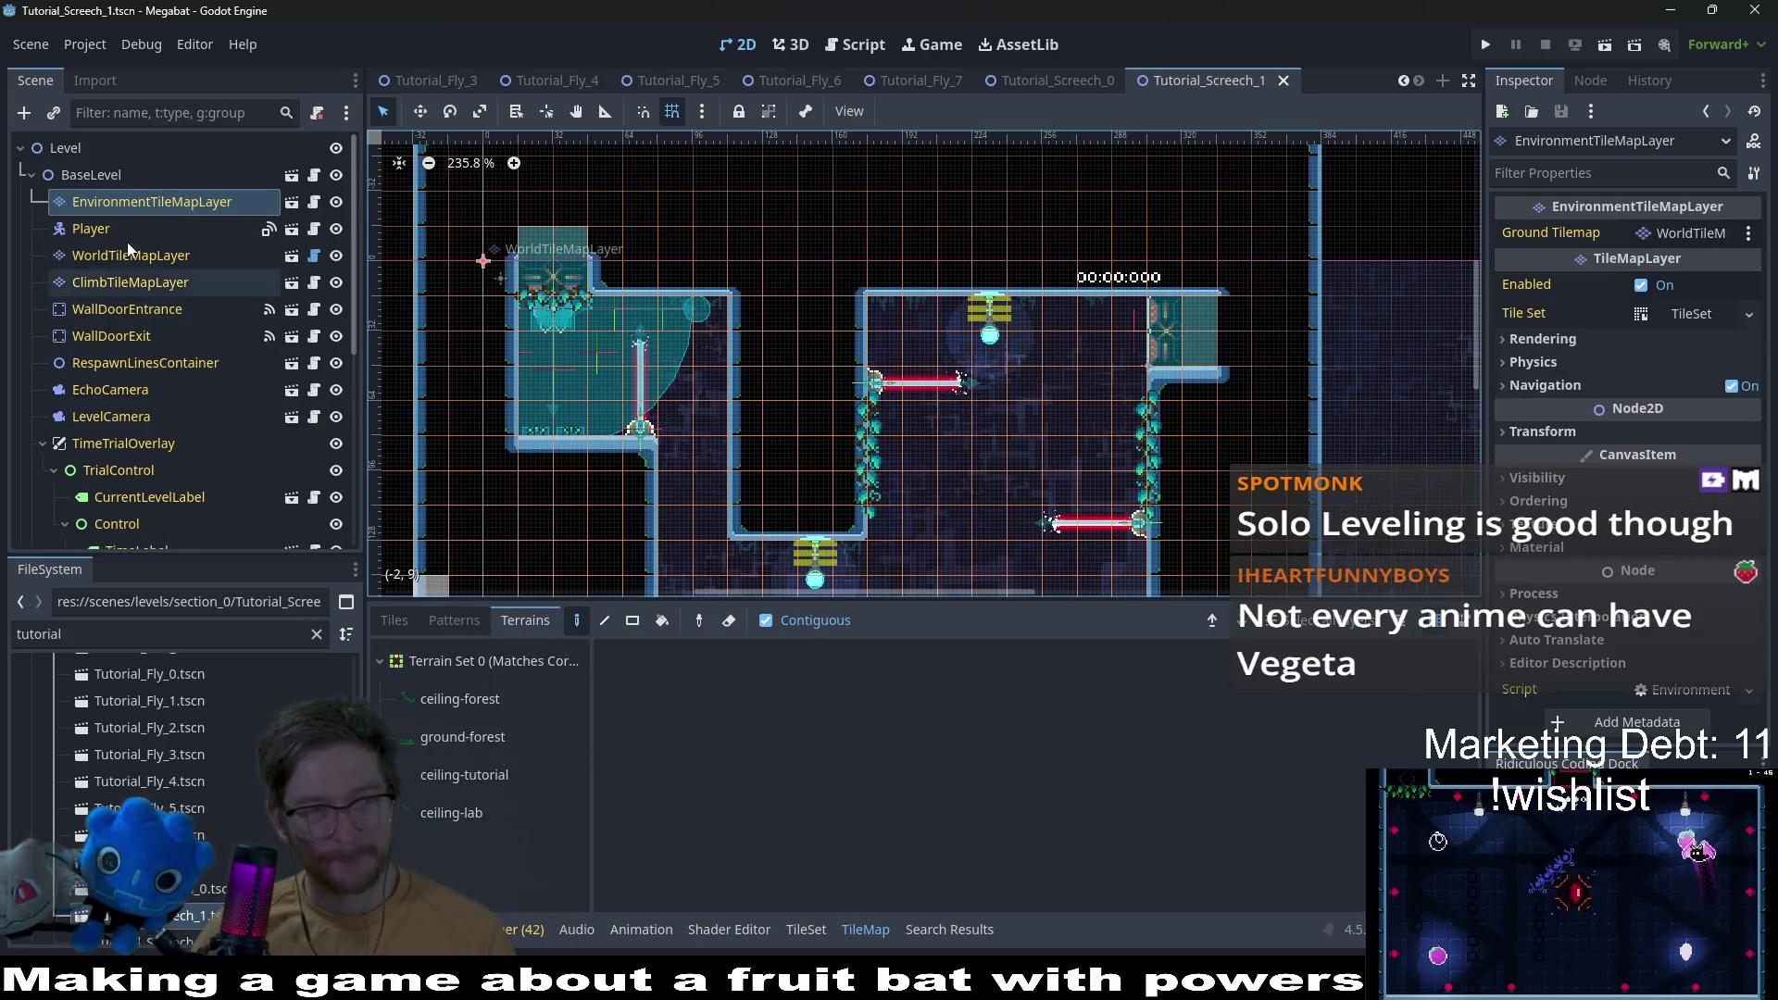
pyautogui.click(408, 626)
pyautogui.scroll(-3, 520, 759)
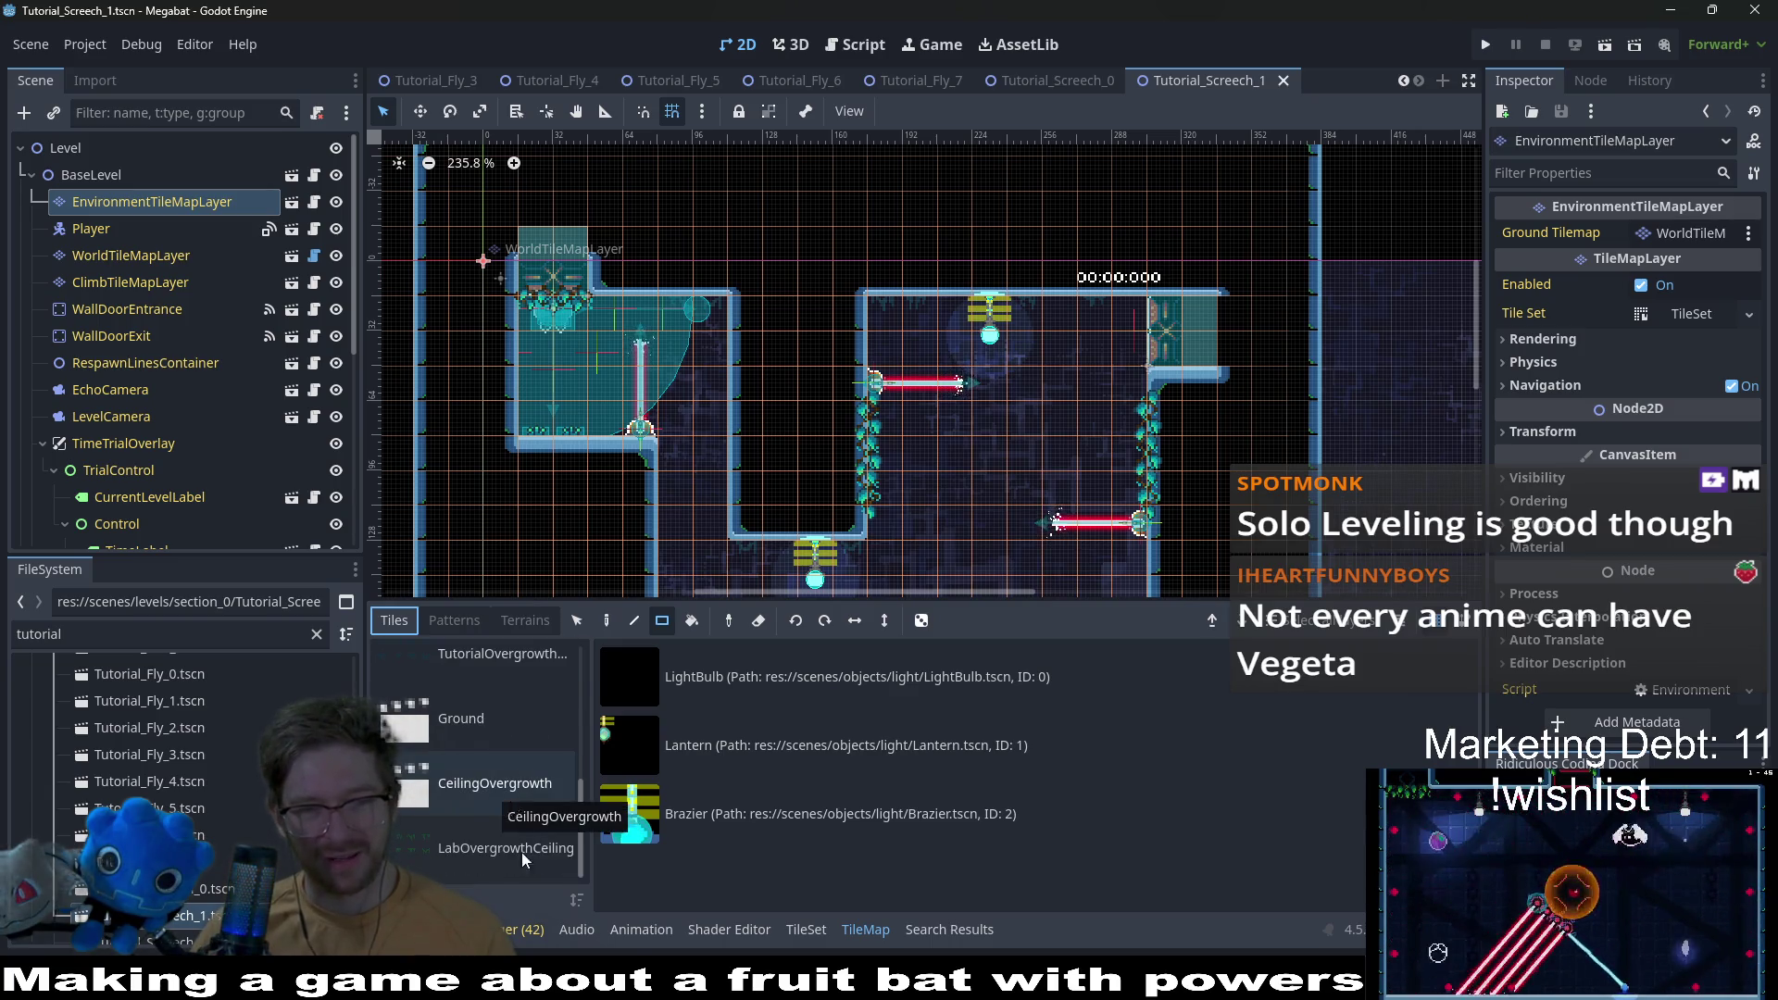
pyautogui.click(499, 797)
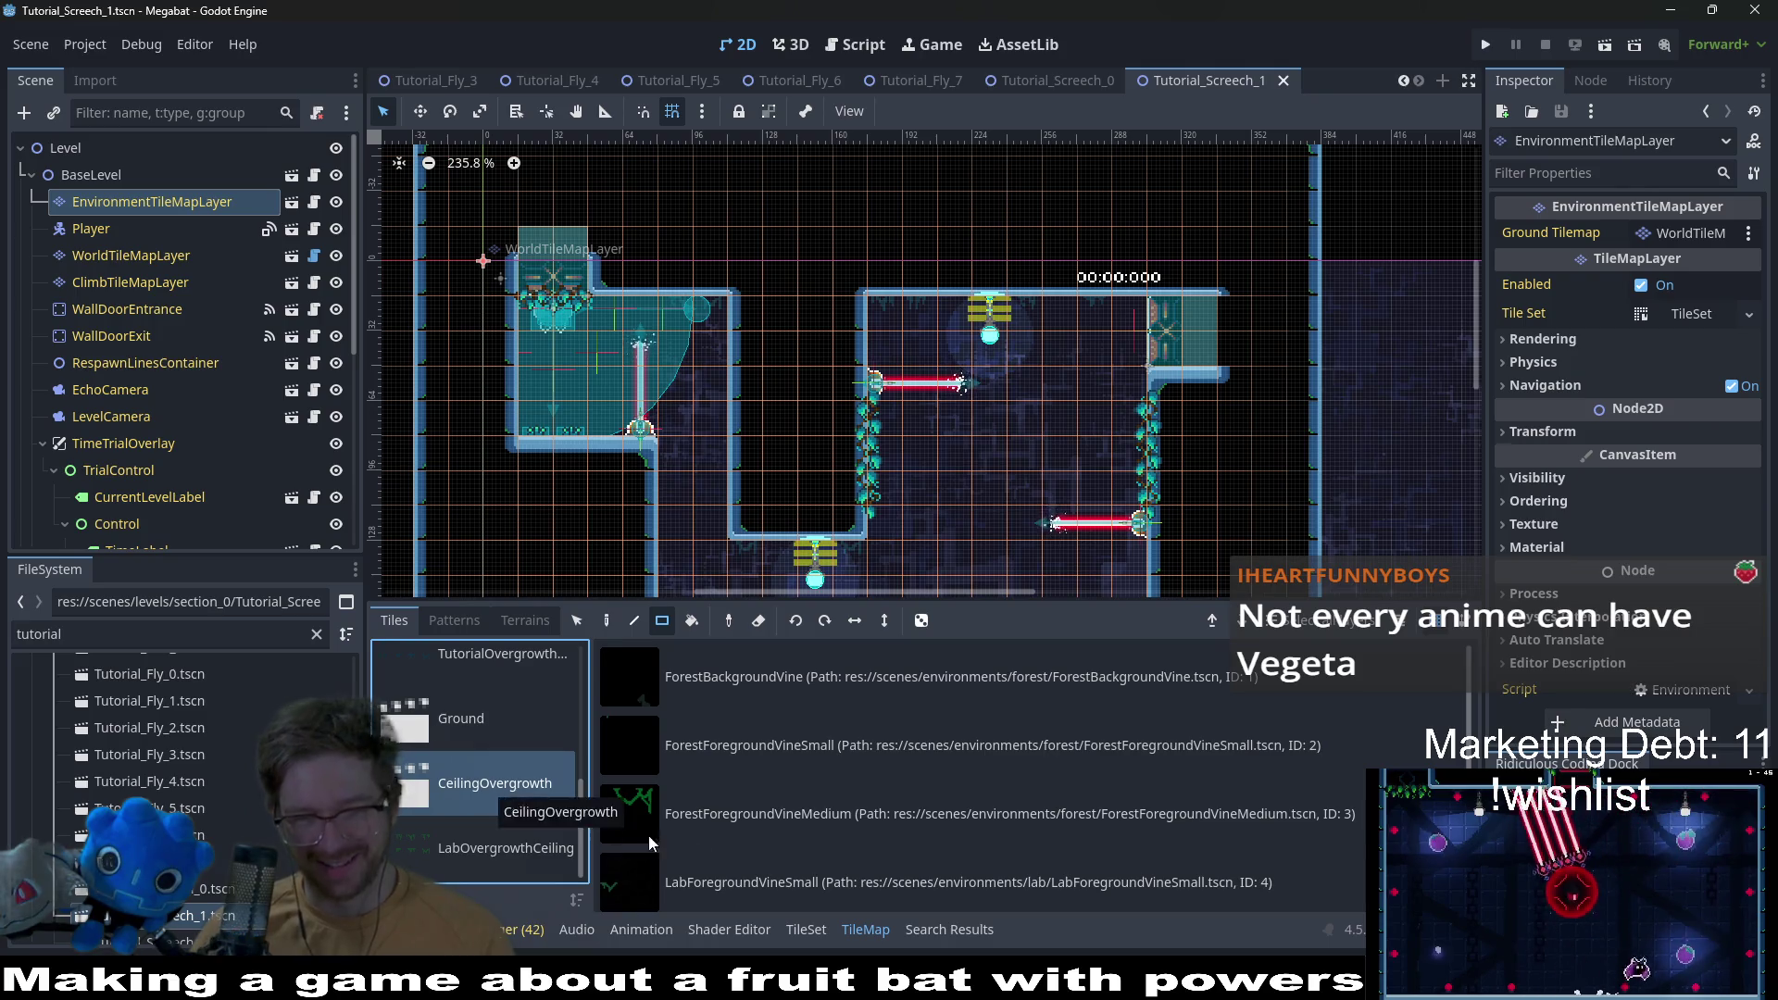
pyautogui.scroll(-1, 926, 806)
pyautogui.click(834, 873)
# Step: Place a vine tile on the ceiling and save Tutorial_Screech_1
pyautogui.scroll(5, 622, 368)
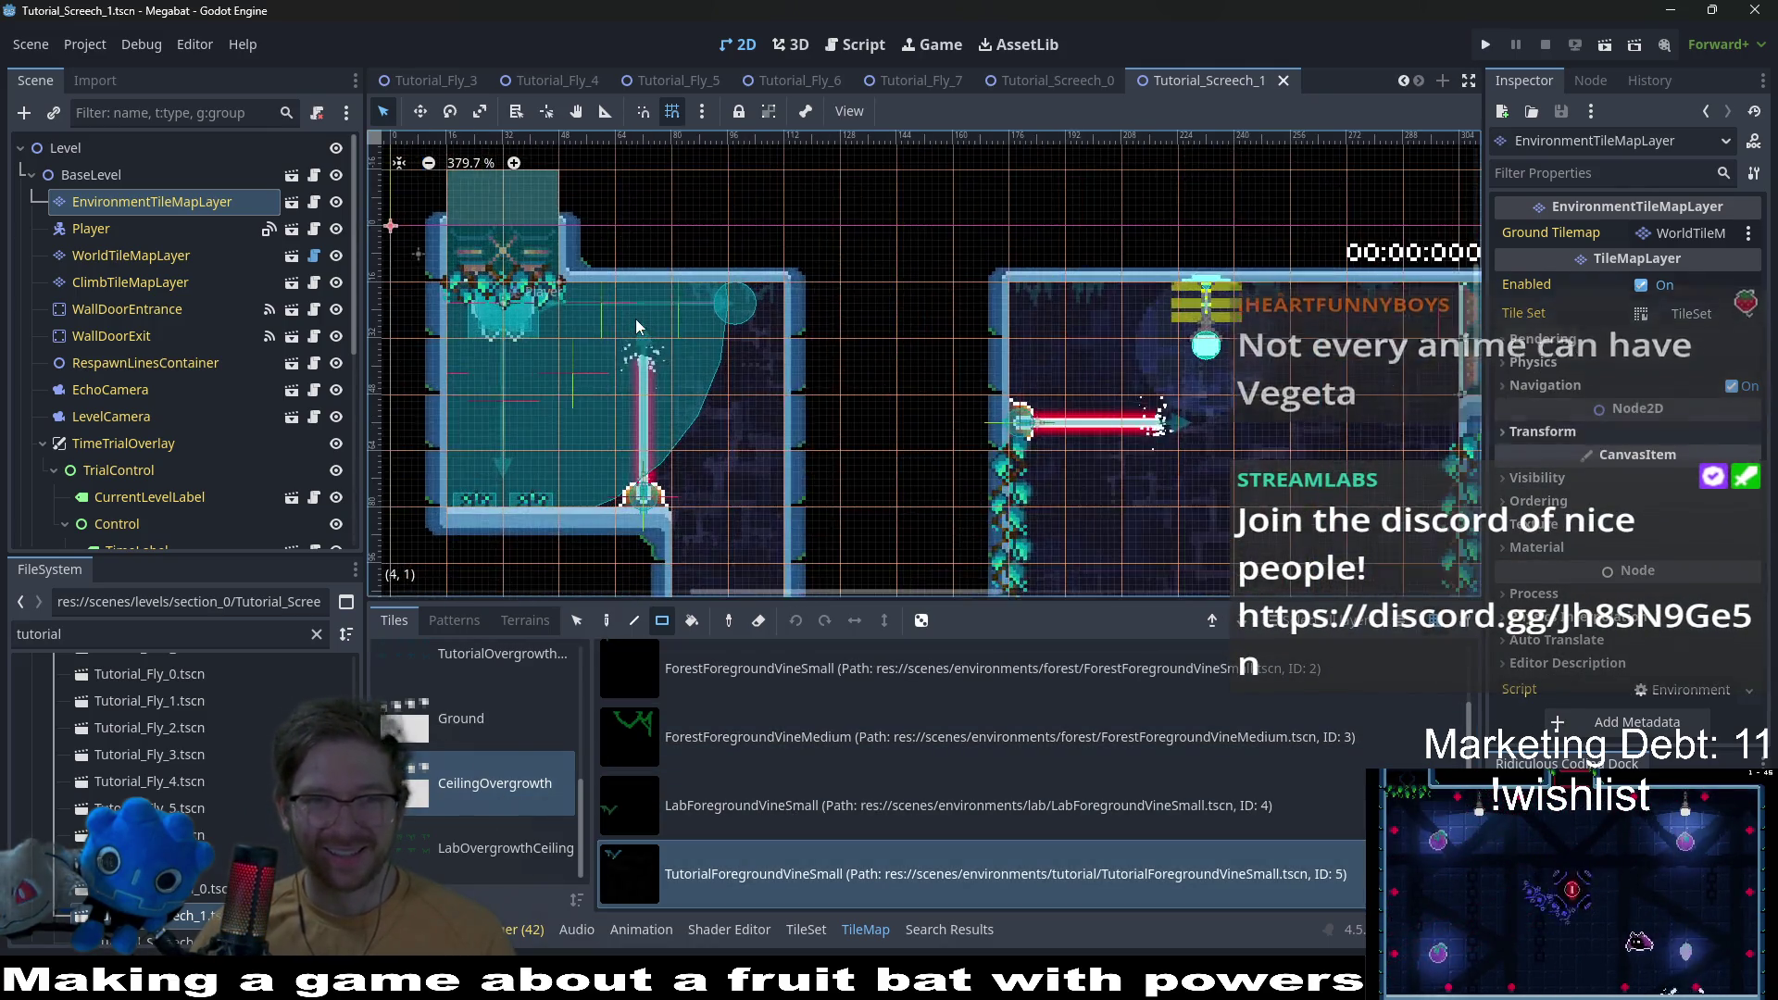
pyautogui.click(787, 280)
pyautogui.scroll(-5, 907, 472)
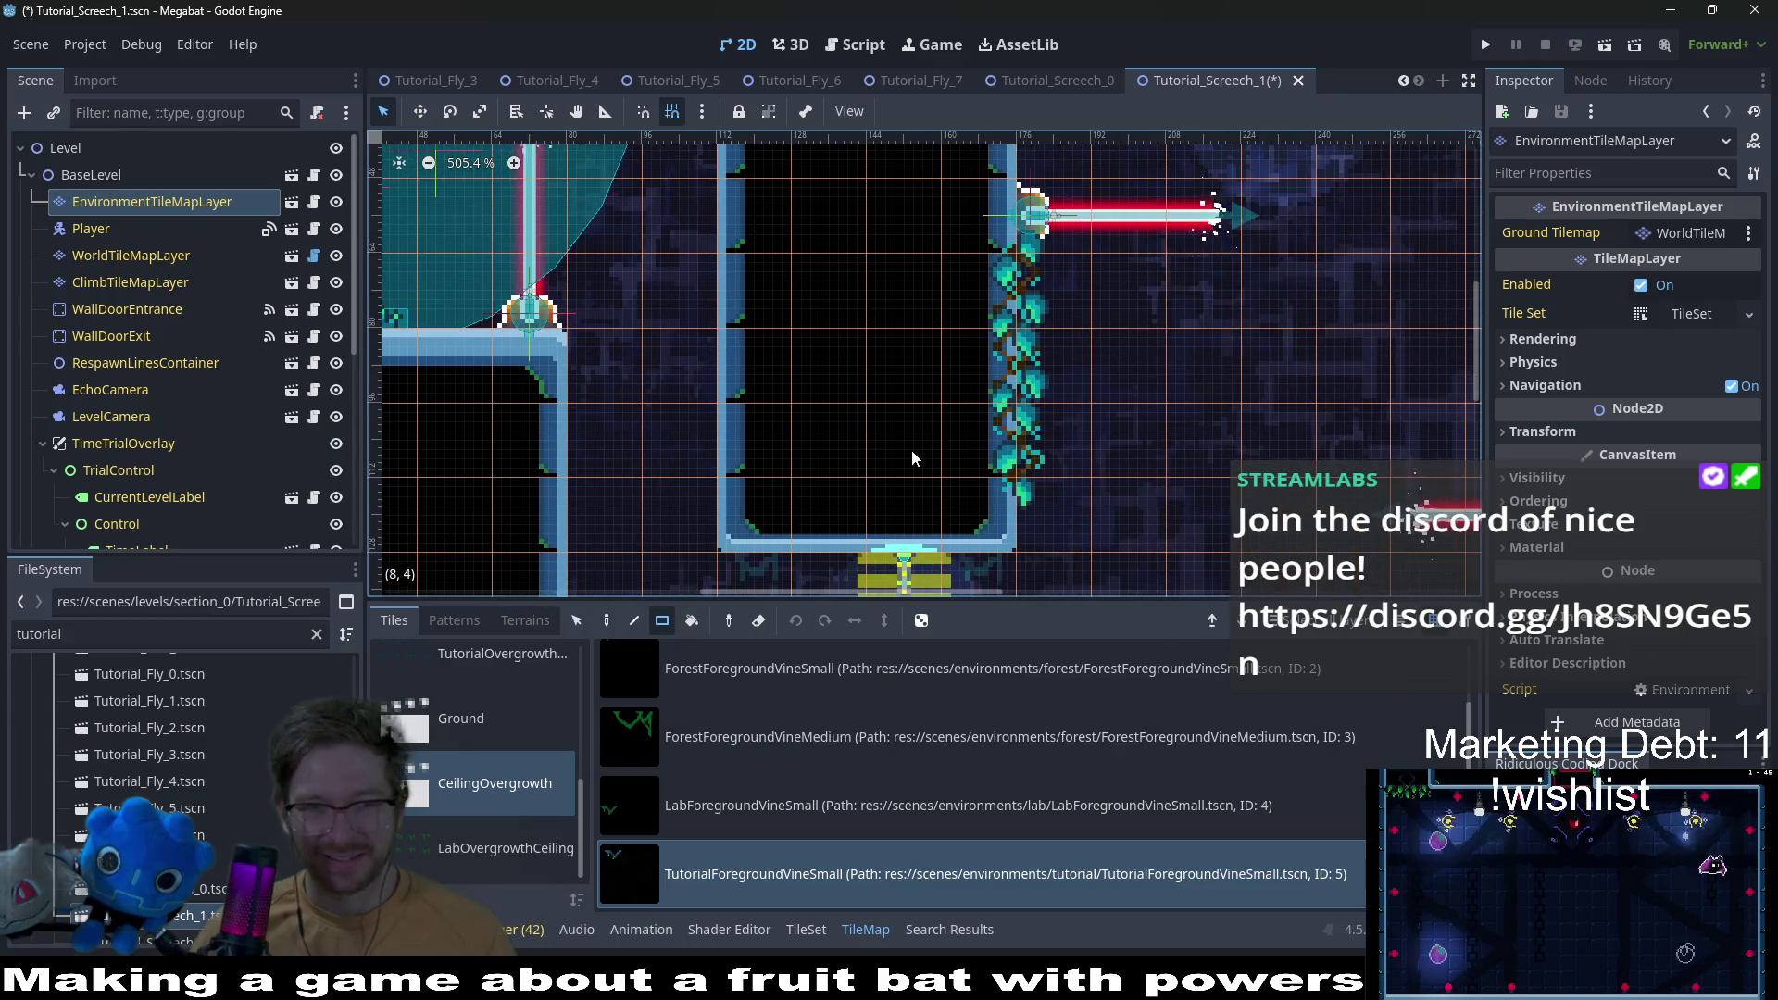
pyautogui.scroll(-5, 1128, 398)
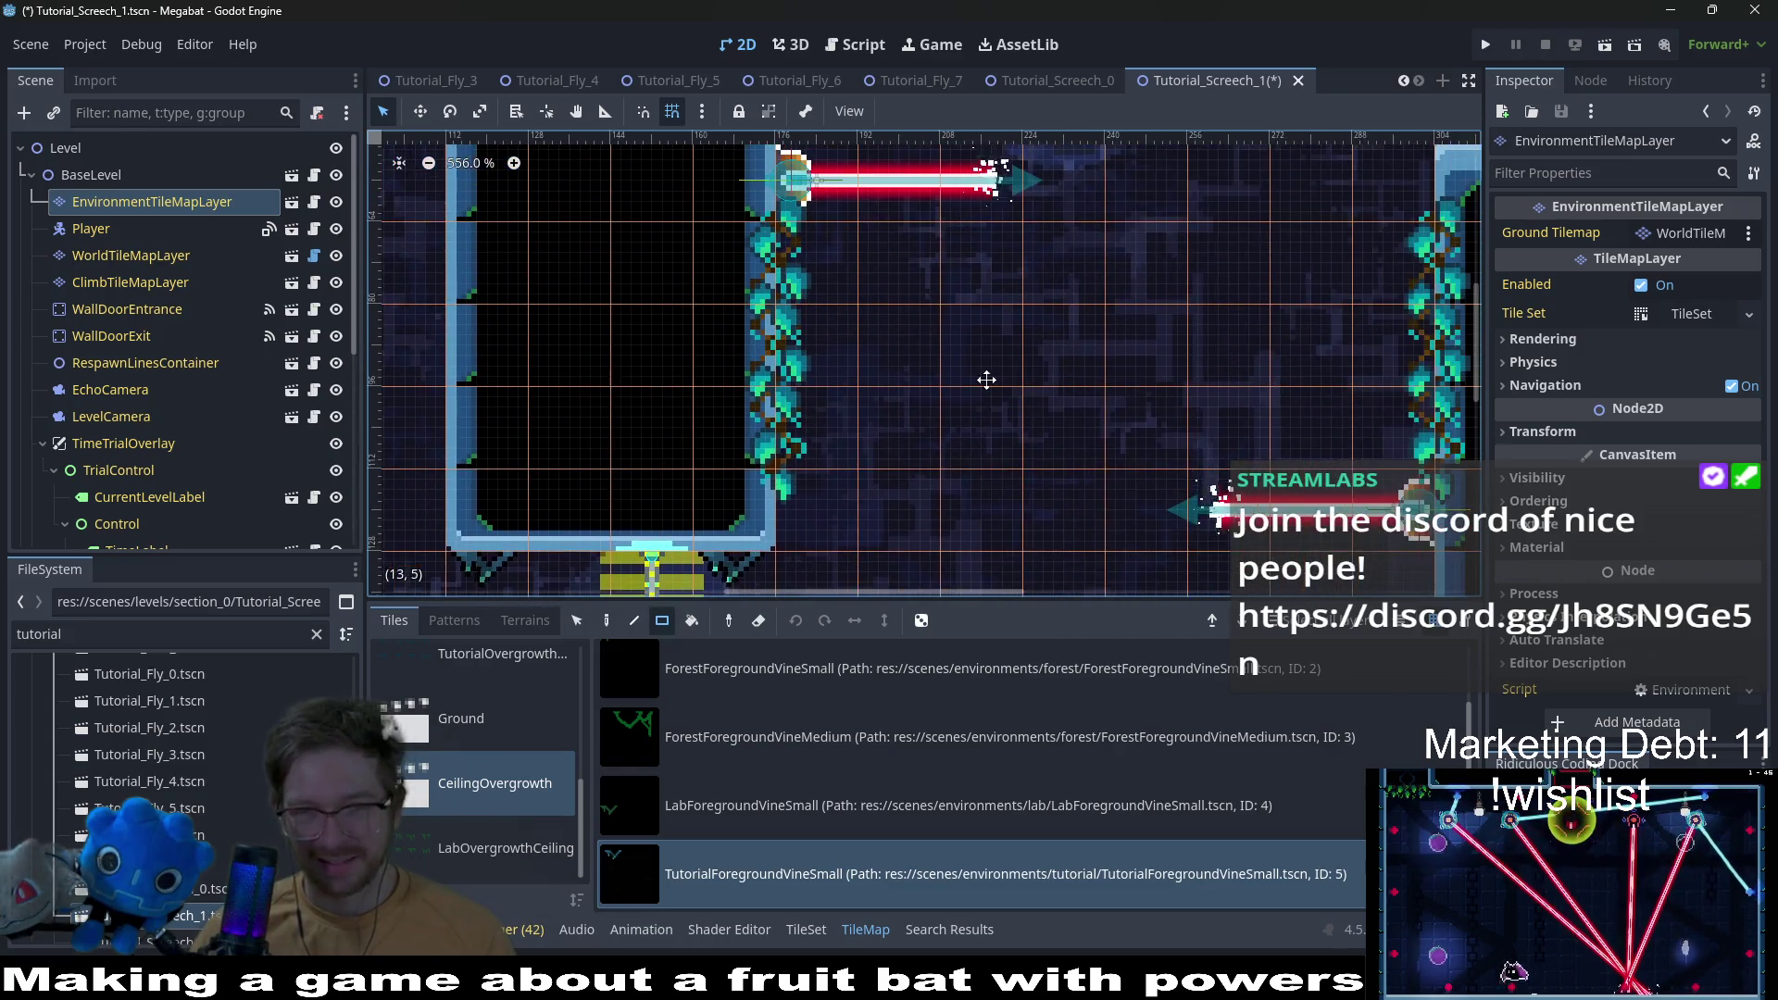
pyautogui.hscroll(5, 1128, 398)
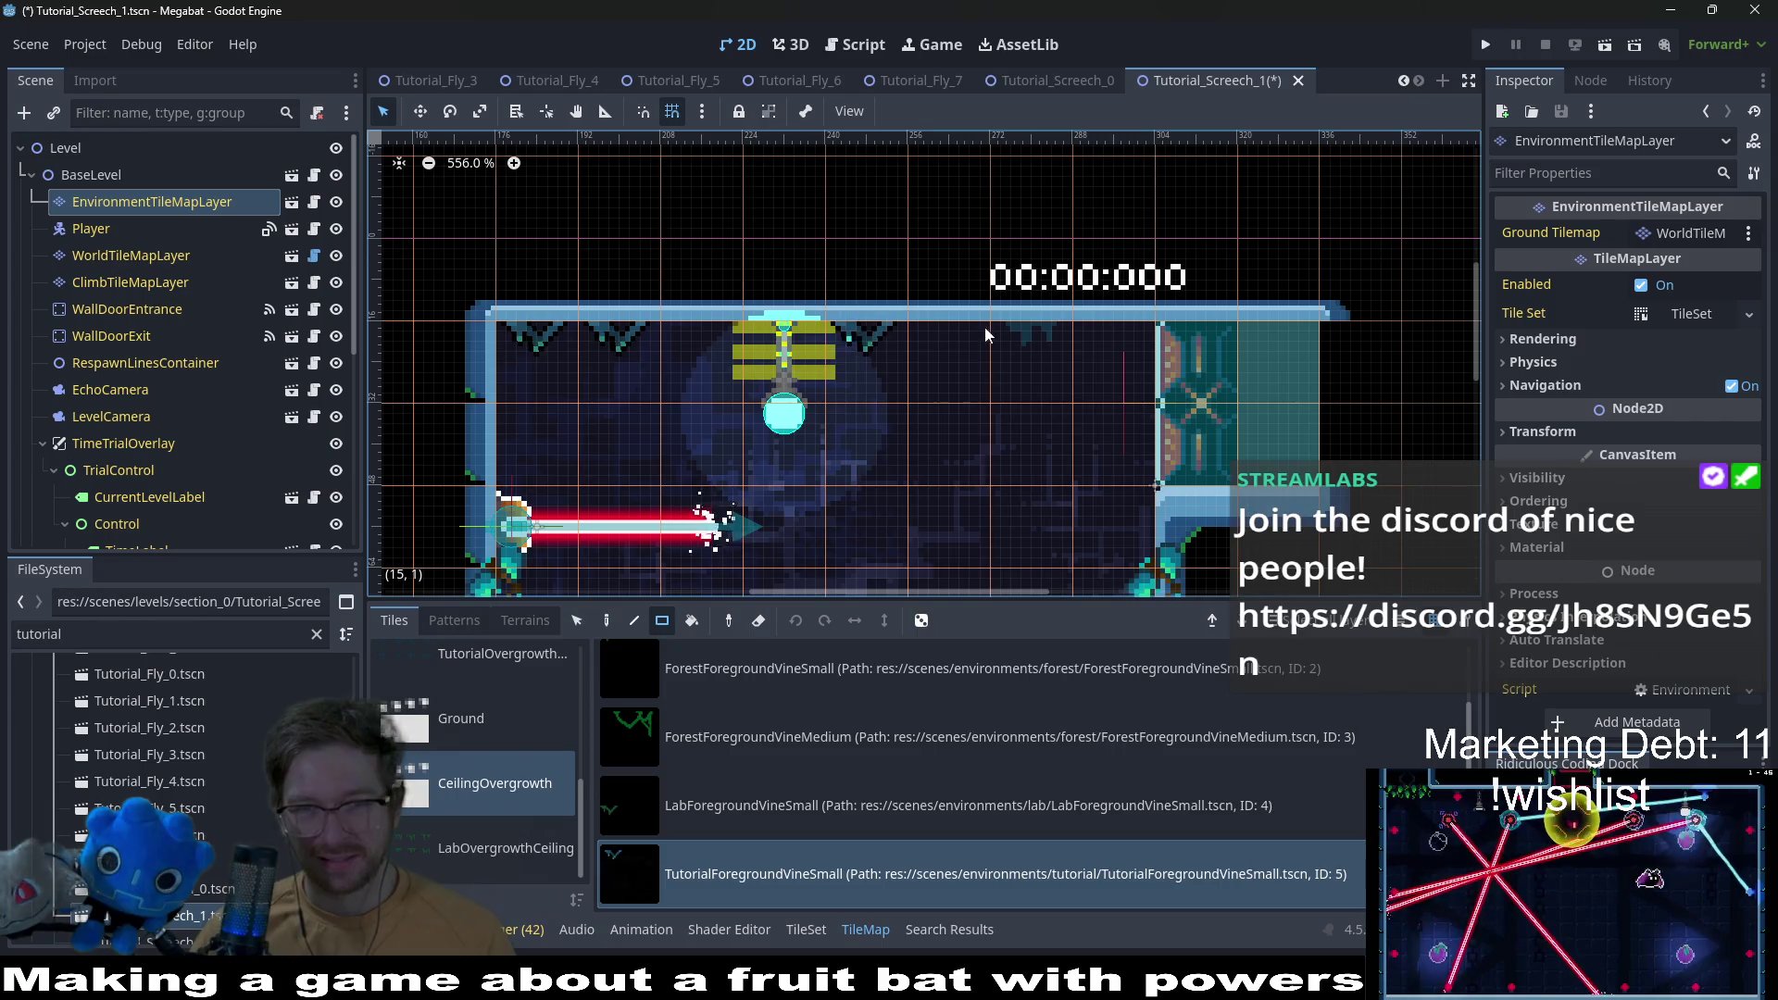
pyautogui.scroll(-6, 1019, 324)
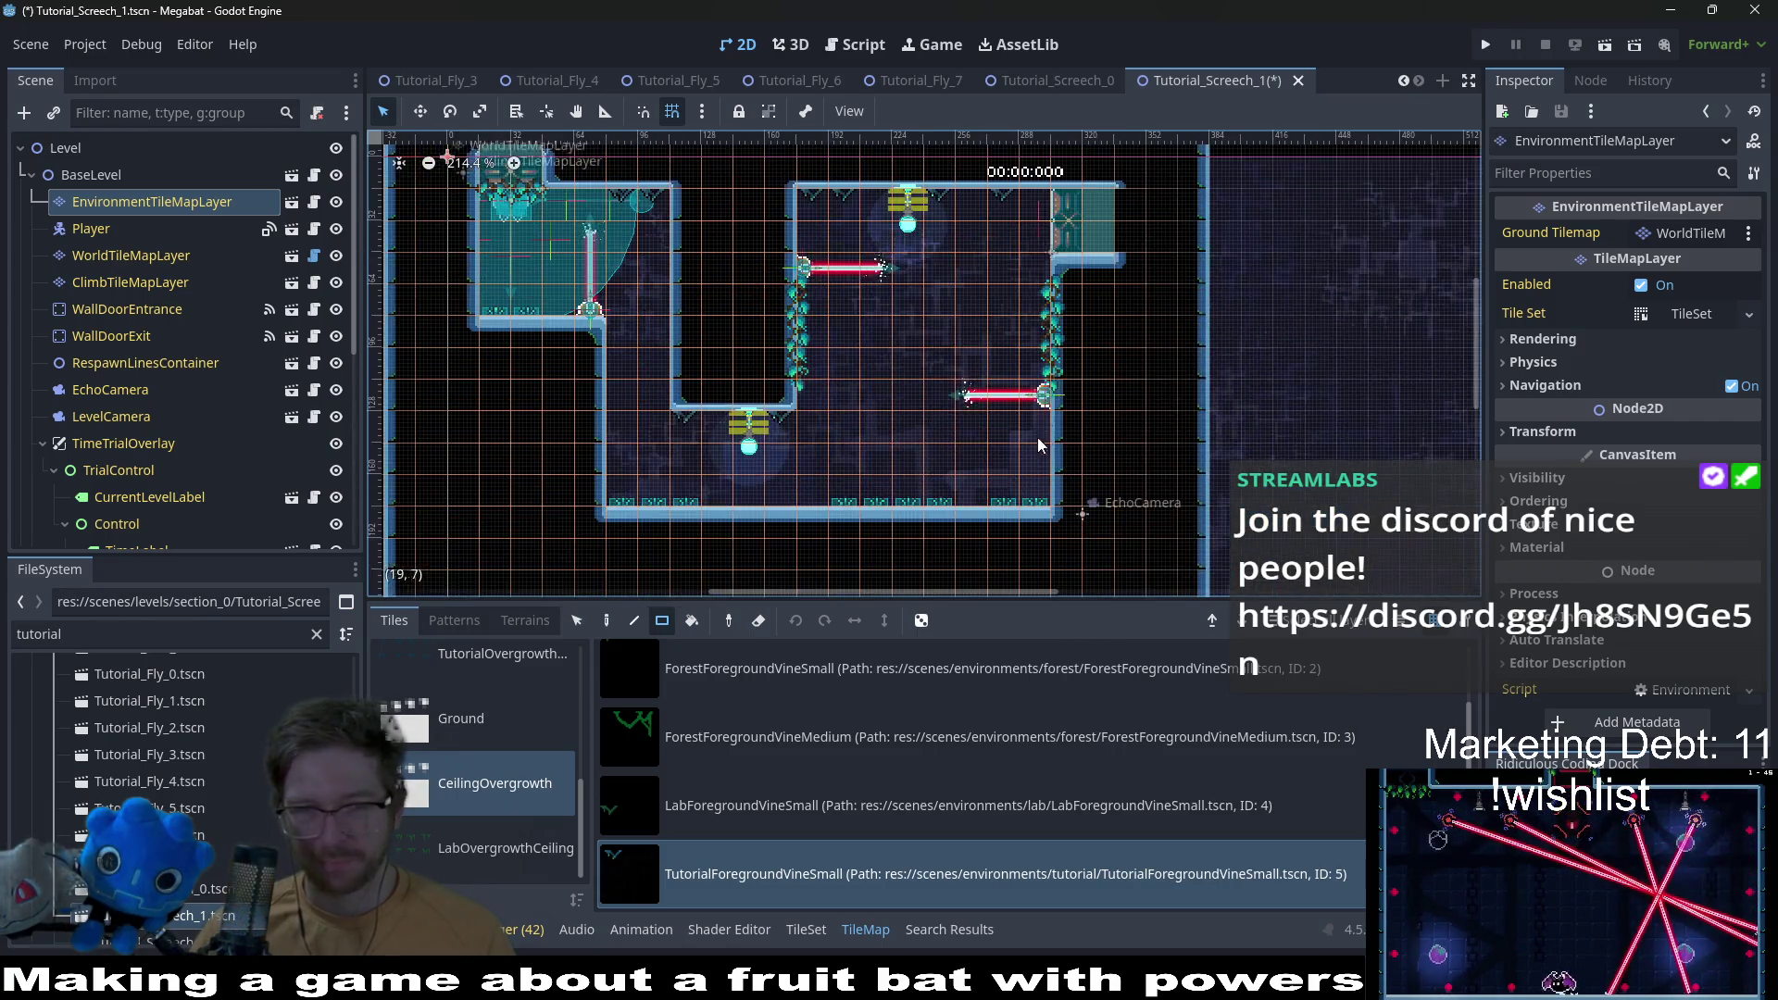
pyautogui.scroll(-3, 1039, 448)
pyautogui.hotkey('ctrl', 's')
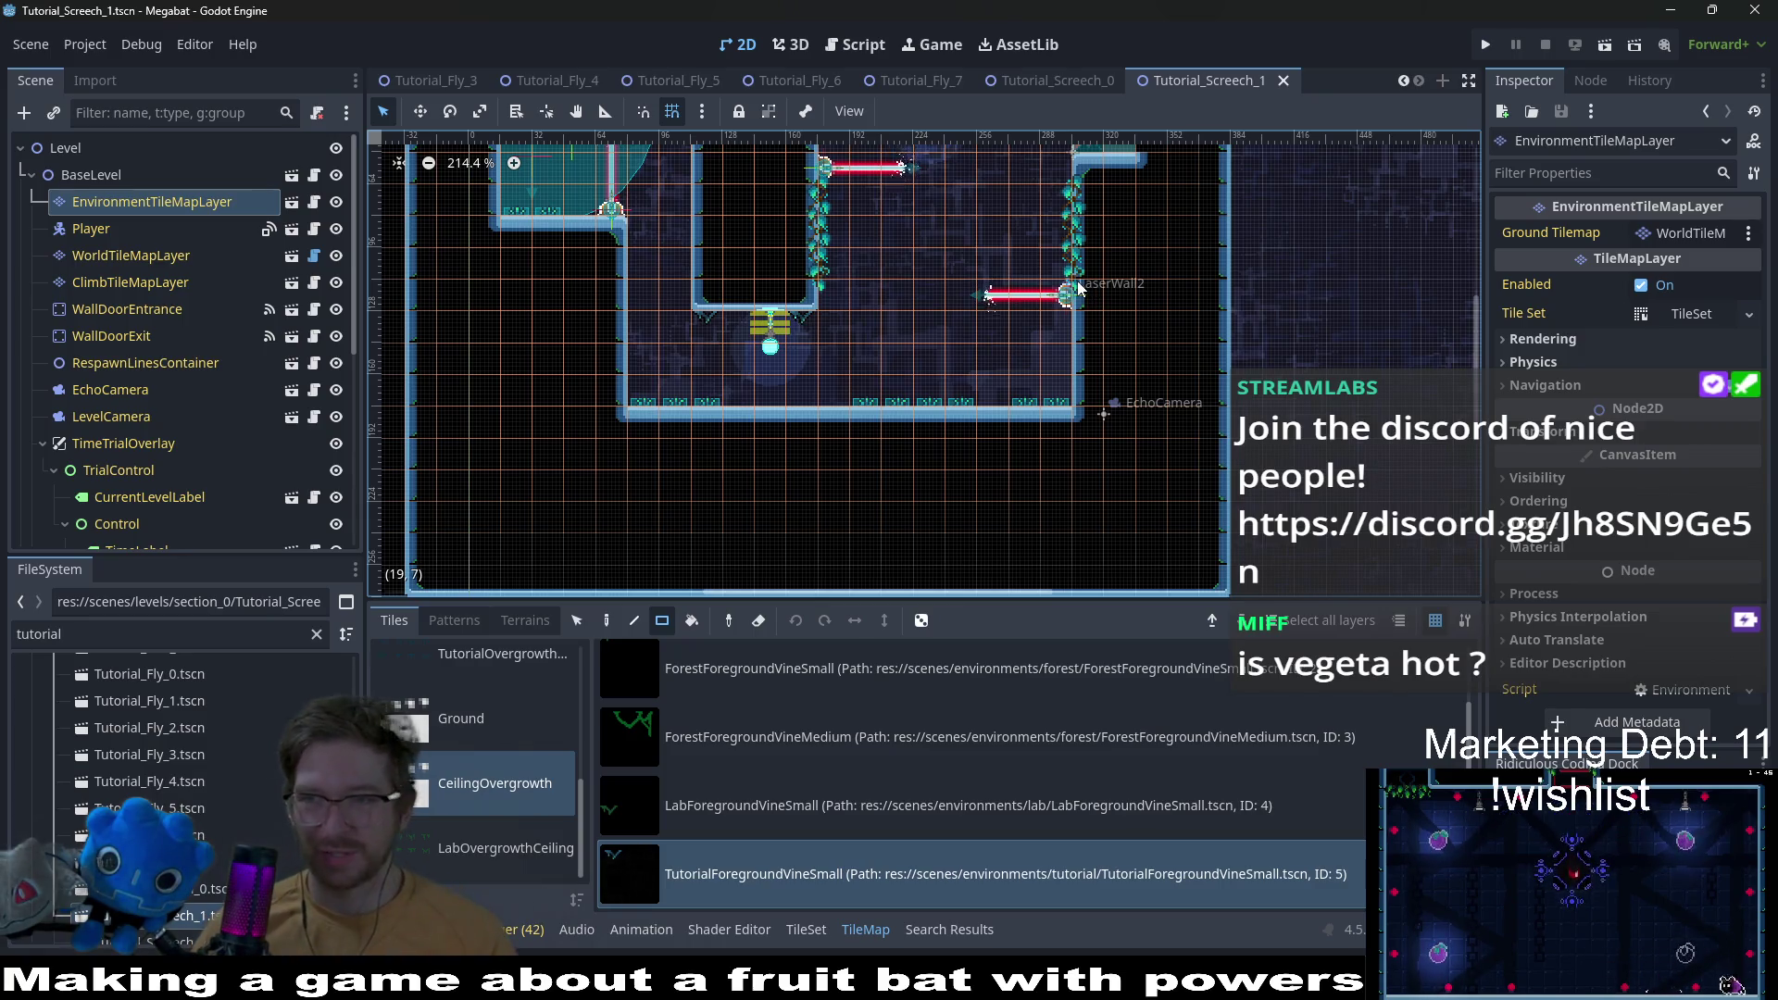
pyautogui.moveTo(942, 230); pyautogui.dragTo(905, 350)
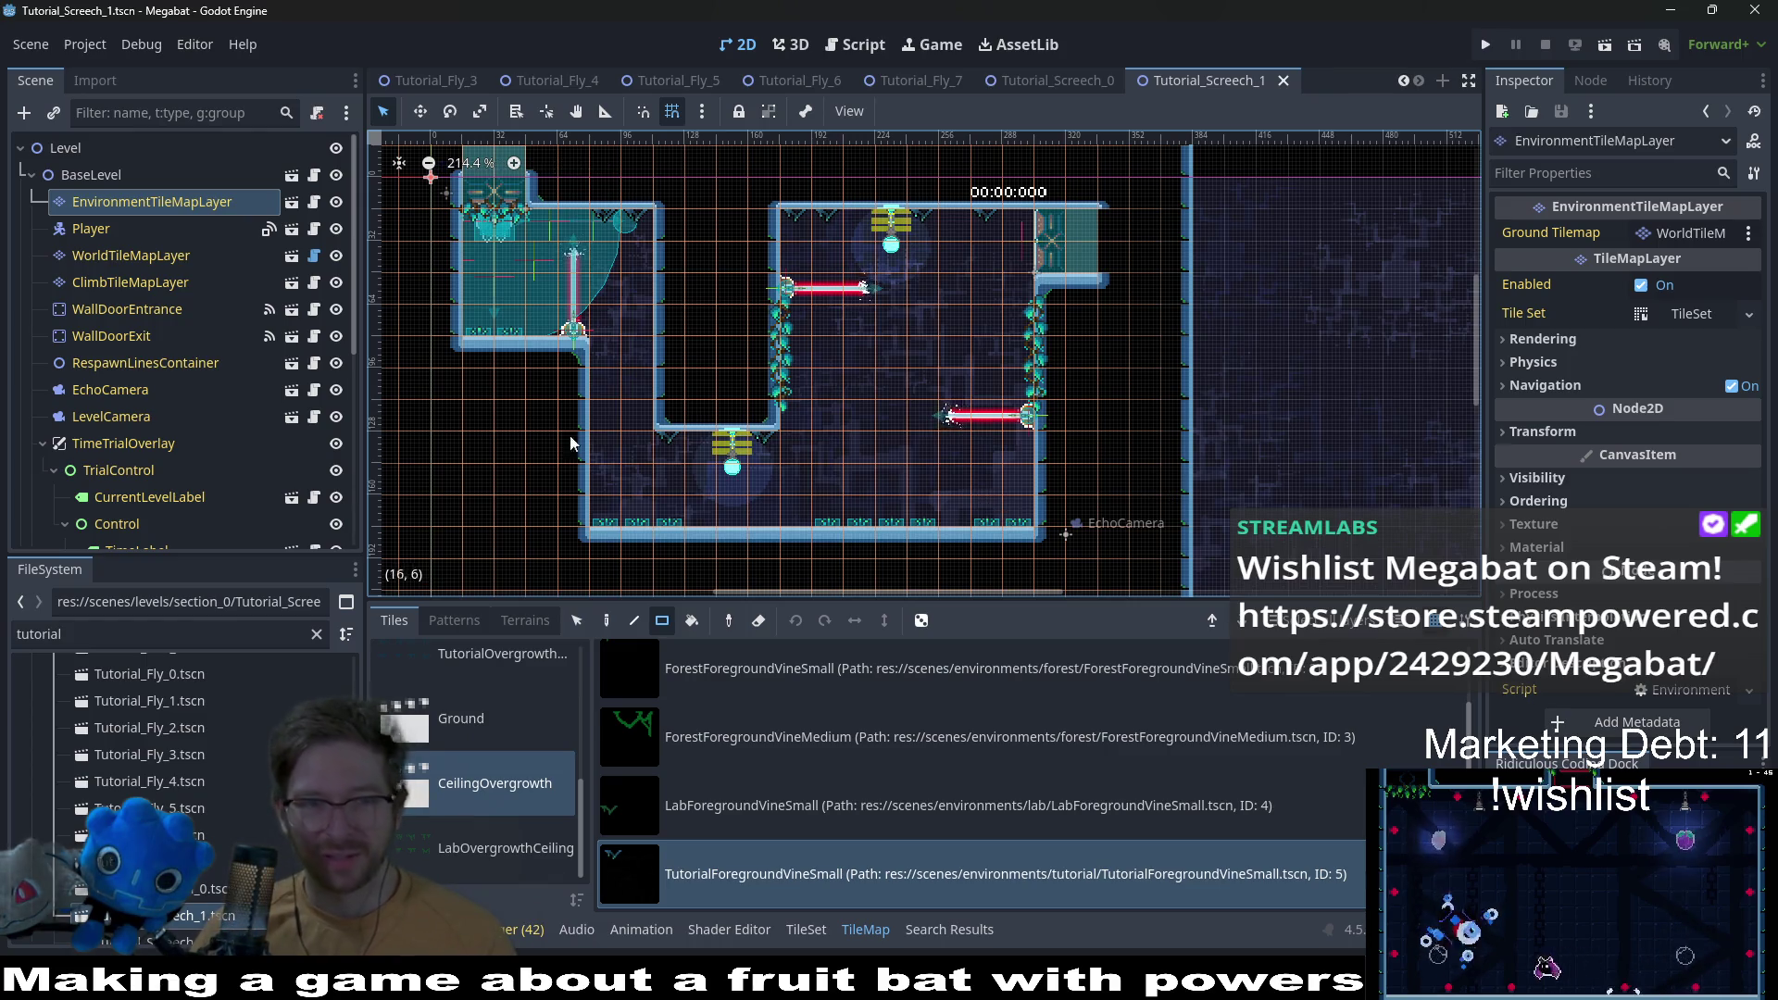
pyautogui.scroll(-2, 232, 847)
# Step: Open Tutorial_Screech_2 and paint a vine tile under its ceiling on the EnvironmentTileMapLayer
pyautogui.doubleClick(232, 838)
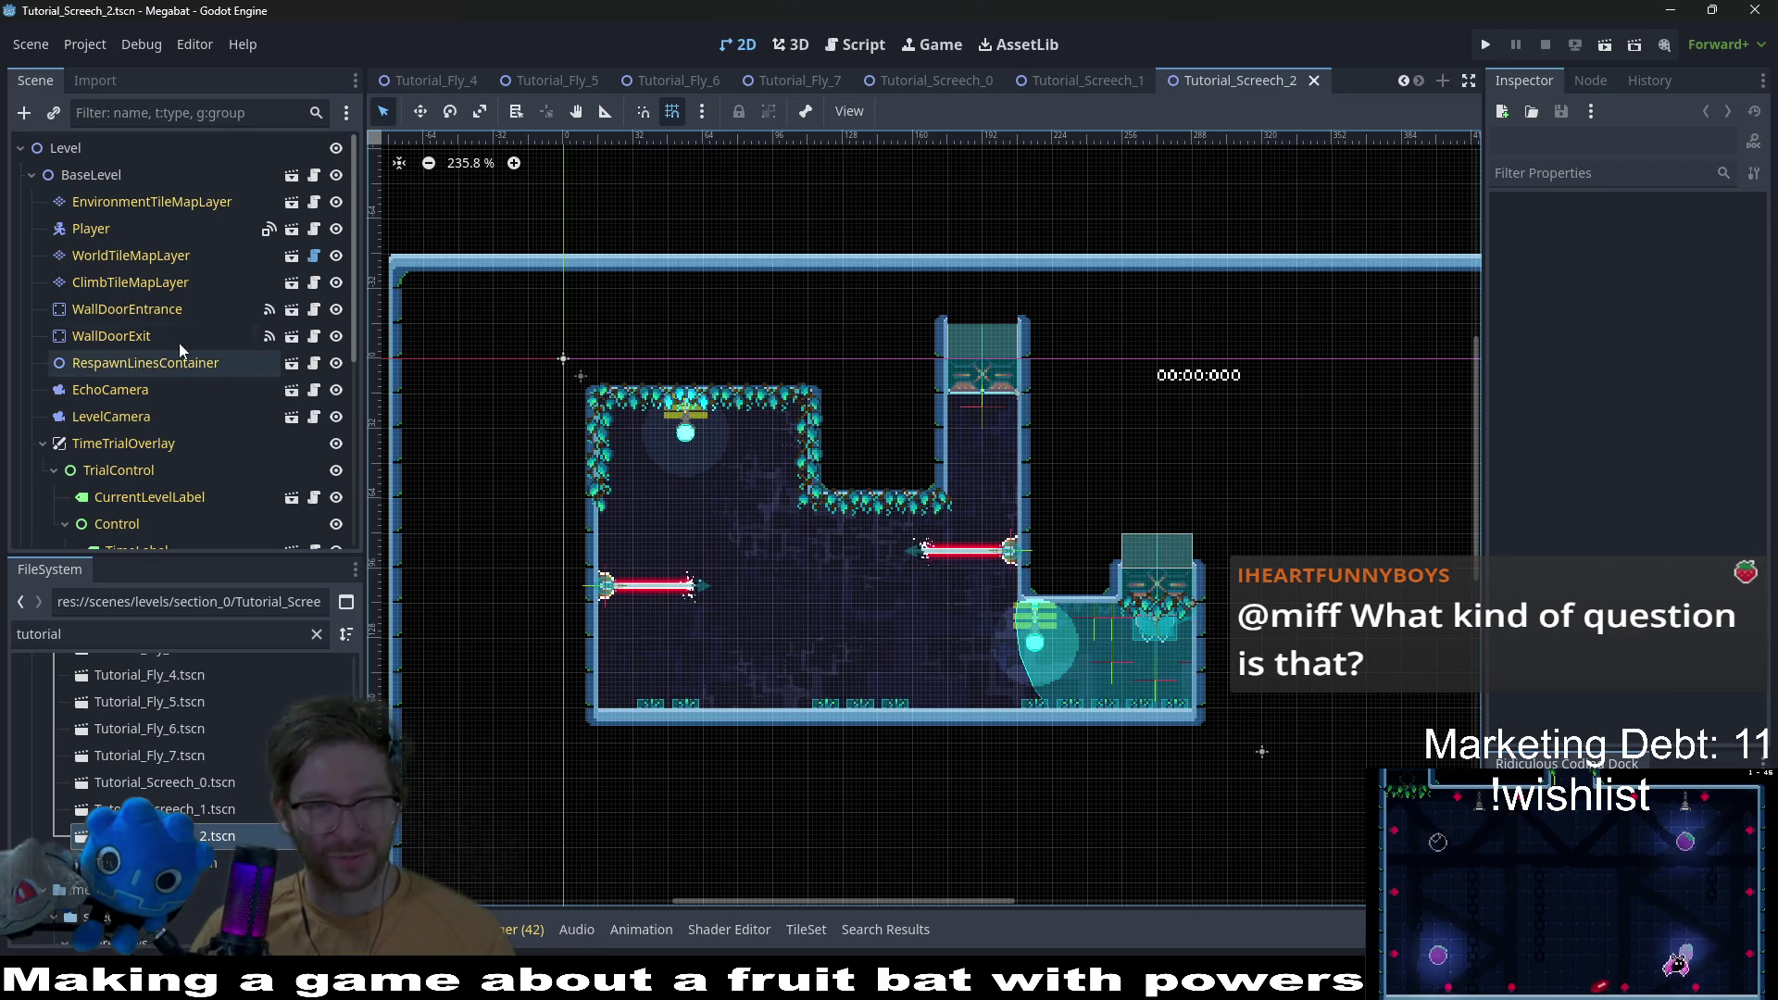
pyautogui.click(153, 209)
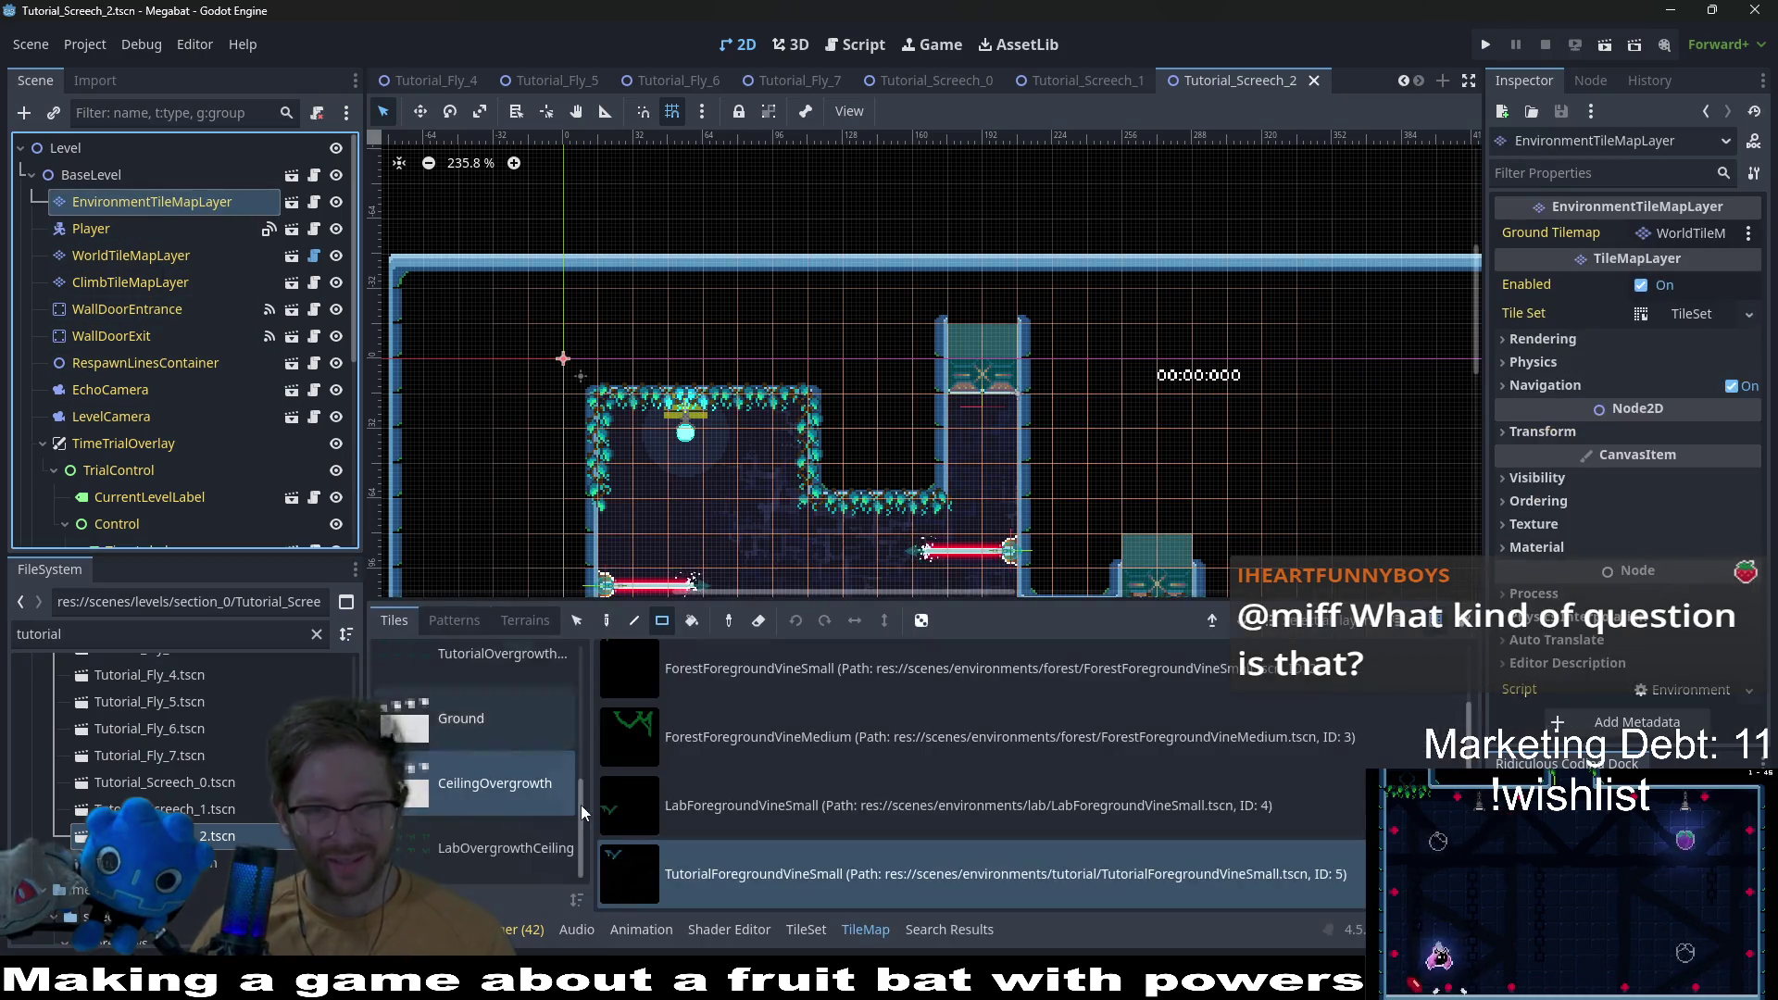
pyautogui.scroll(4, 1078, 495)
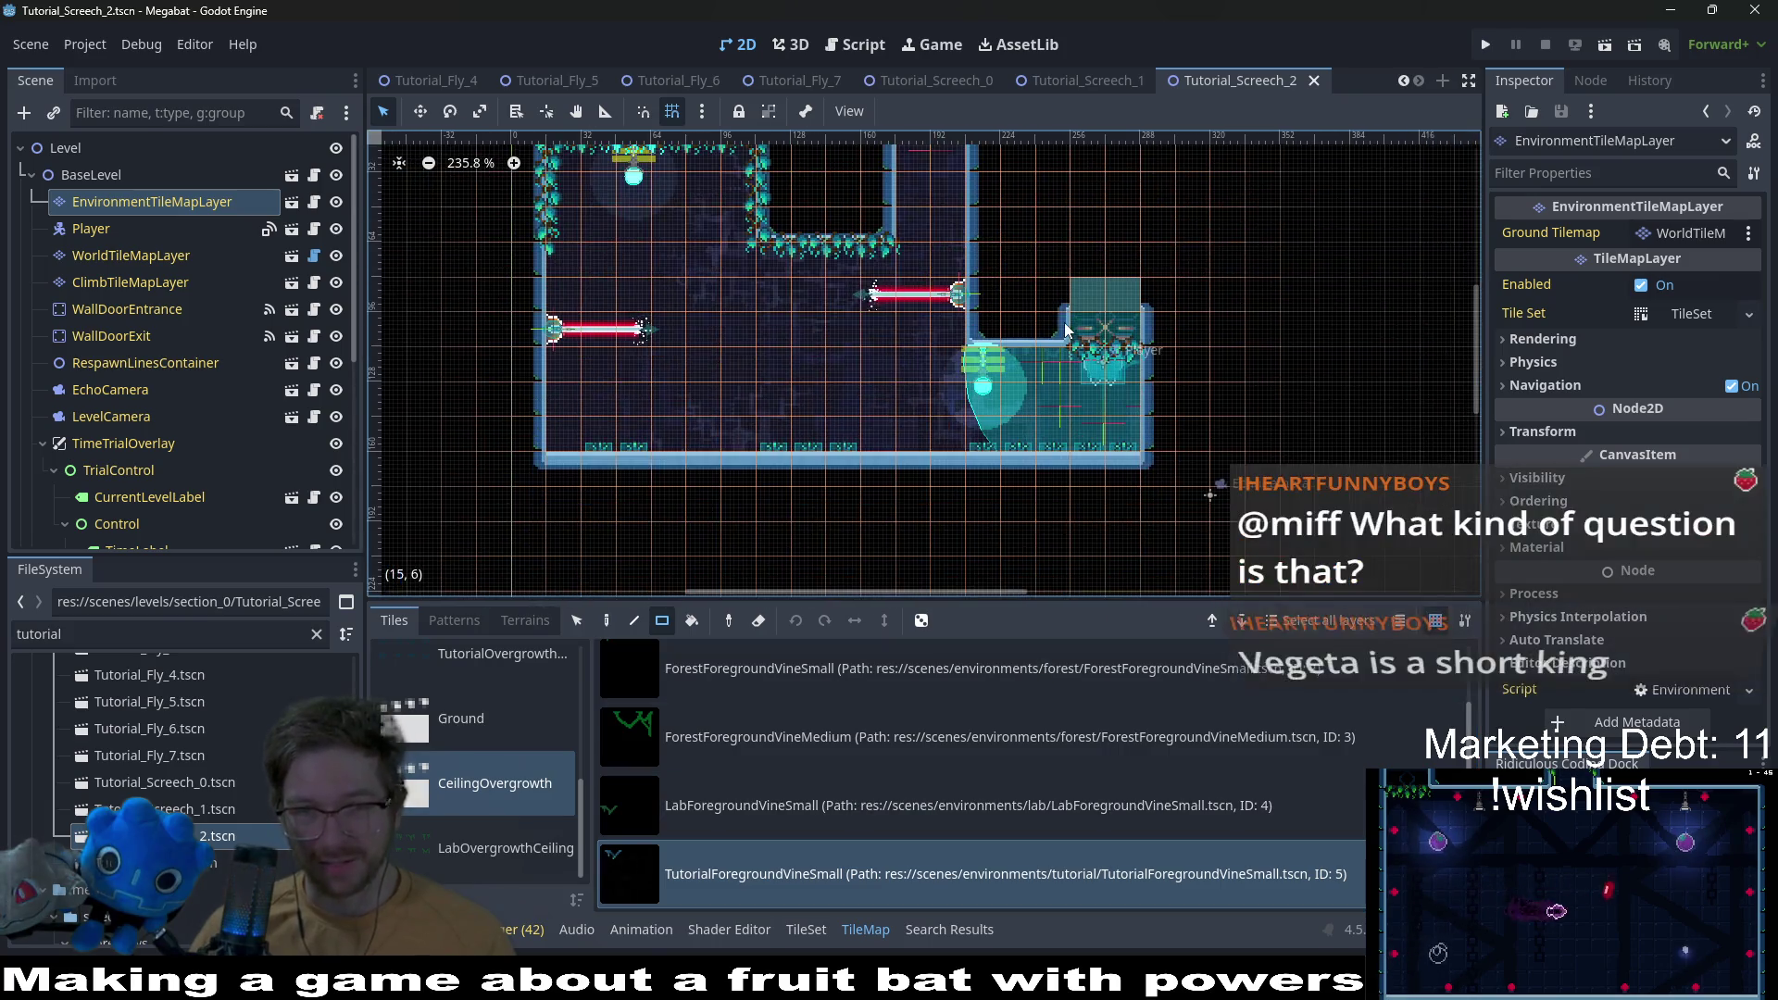
pyautogui.click(1058, 381)
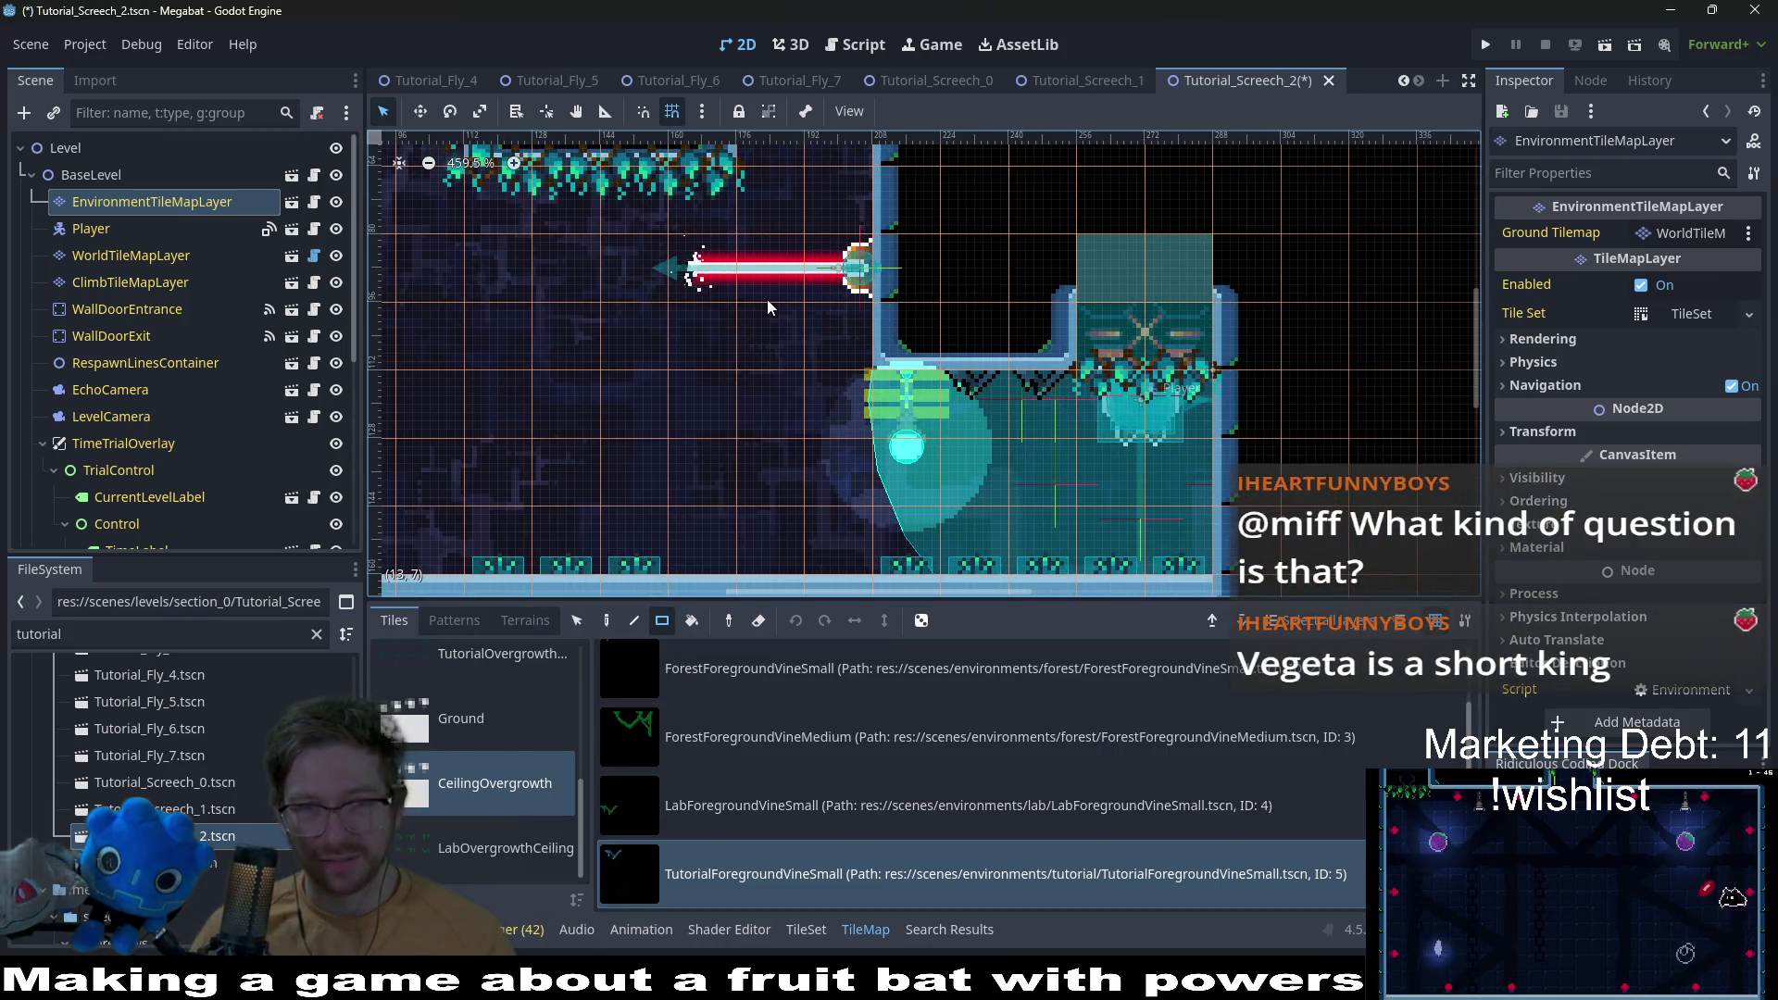
pyautogui.scroll(-3, 925, 394)
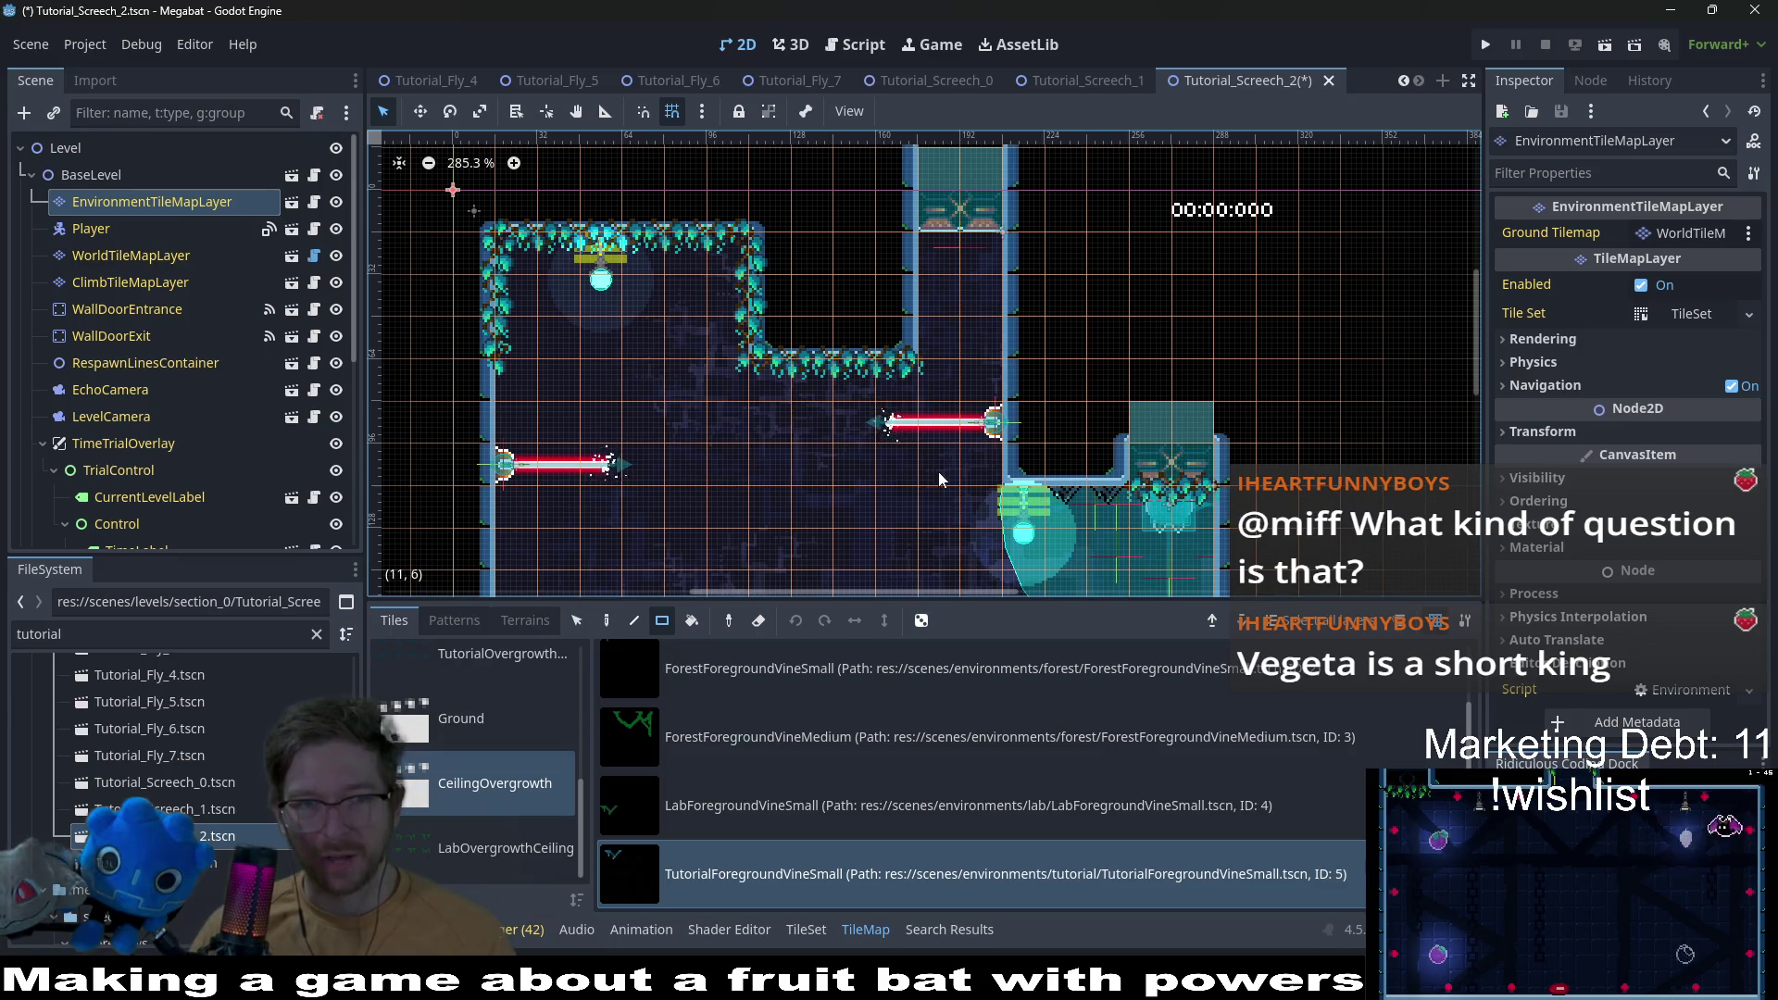
# Step: Save Tutorial_Screech_2 and open the Tutorial_Start_0 scene
pyautogui.moveTo(937, 470); pyautogui.dragTo(919, 328)
pyautogui.hotkey('ctrl', 's')
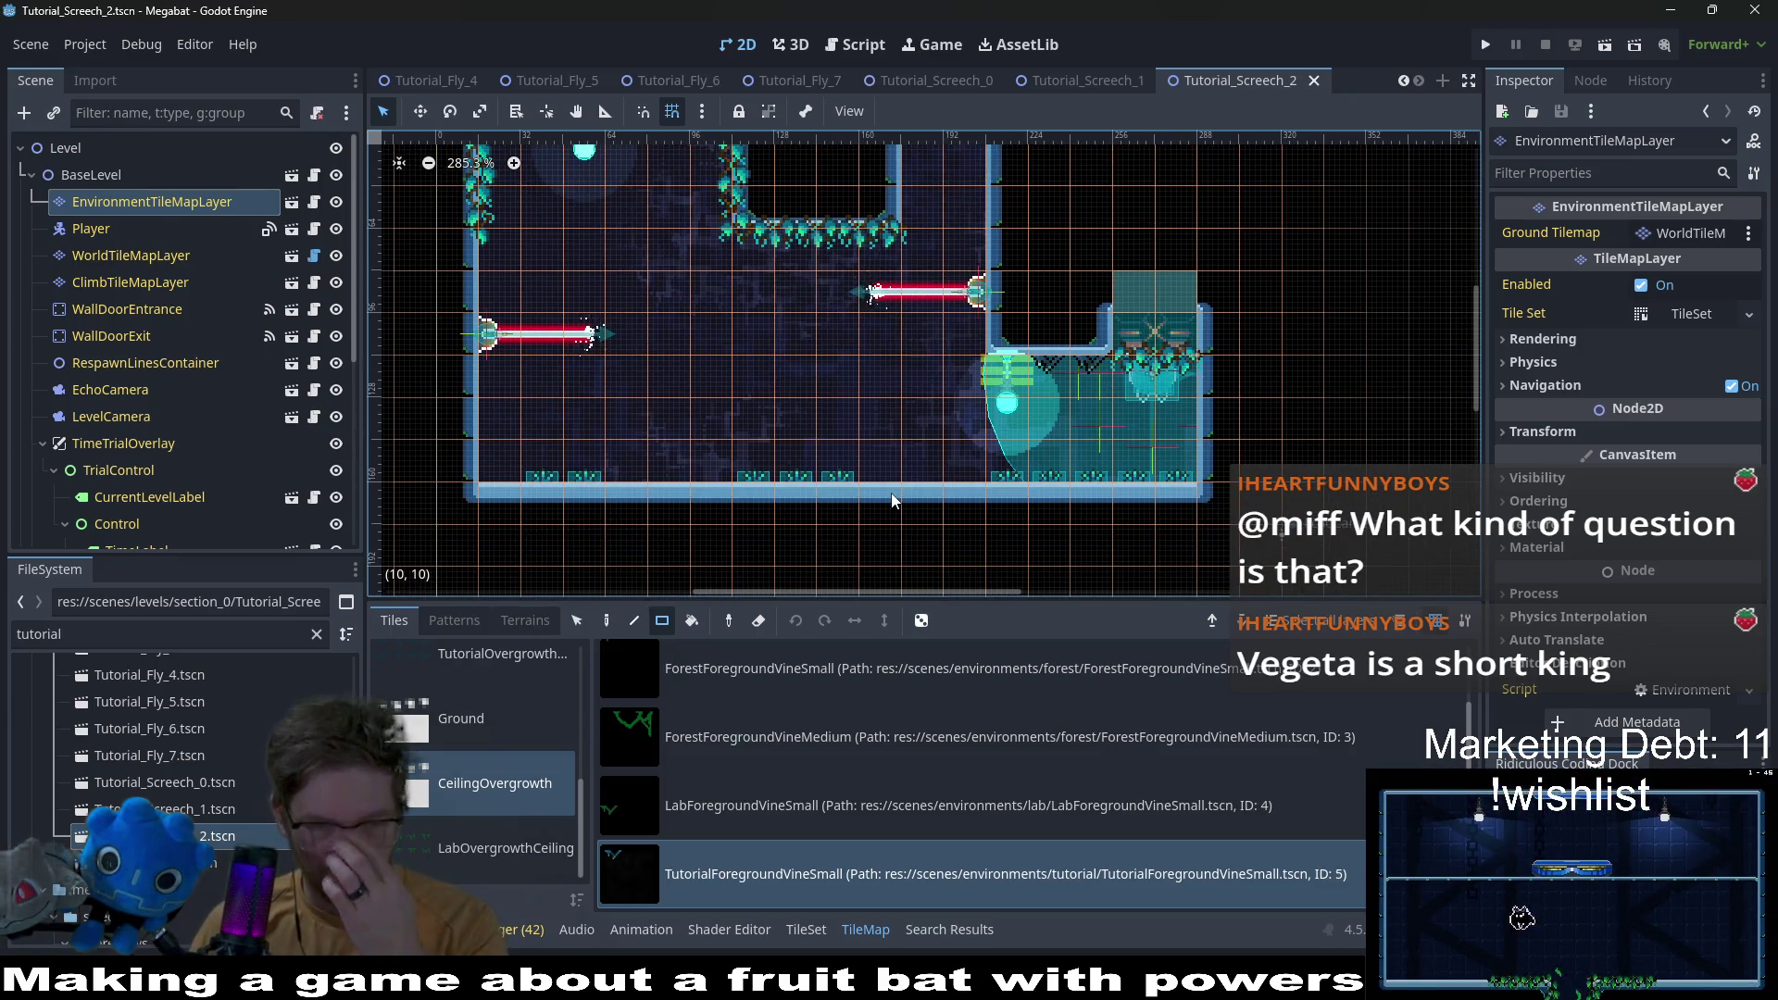
pyautogui.doubleClick(211, 873)
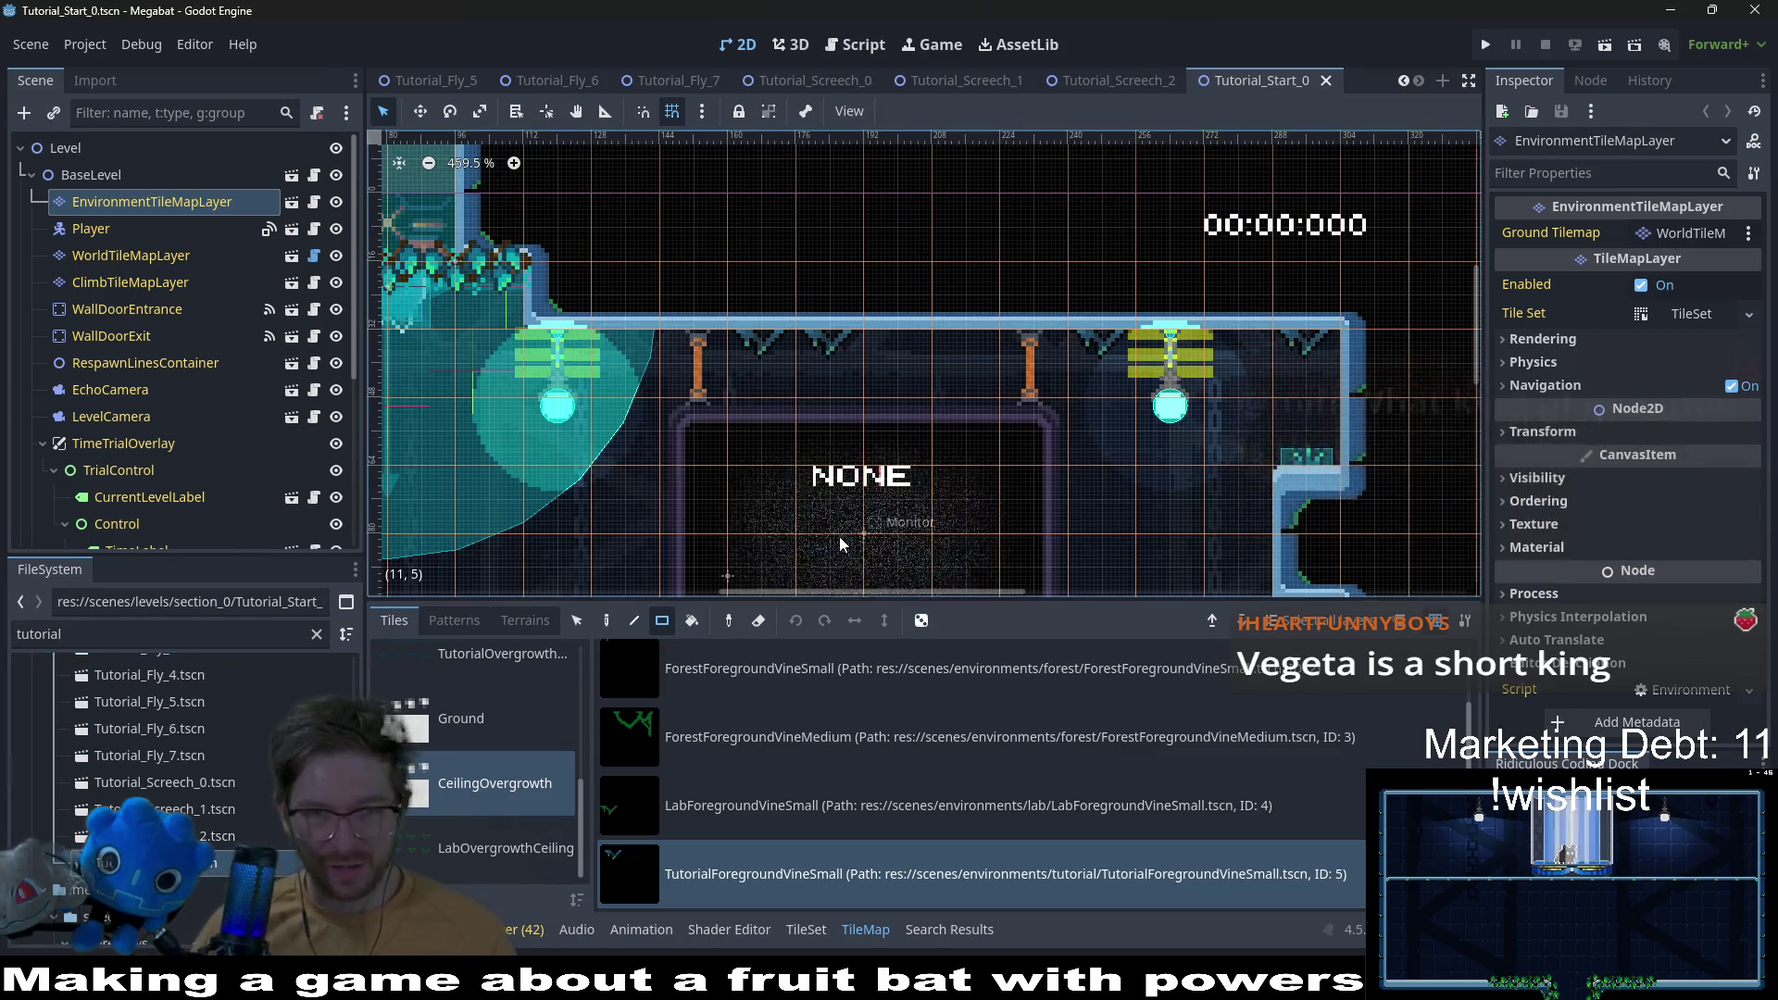
# Step: Pan and zoom around the Tutorial_Start_0 starting room to inspect it
pyautogui.moveTo(891, 495); pyautogui.dragTo(892, 318)
pyautogui.scroll(-5, 894, 321)
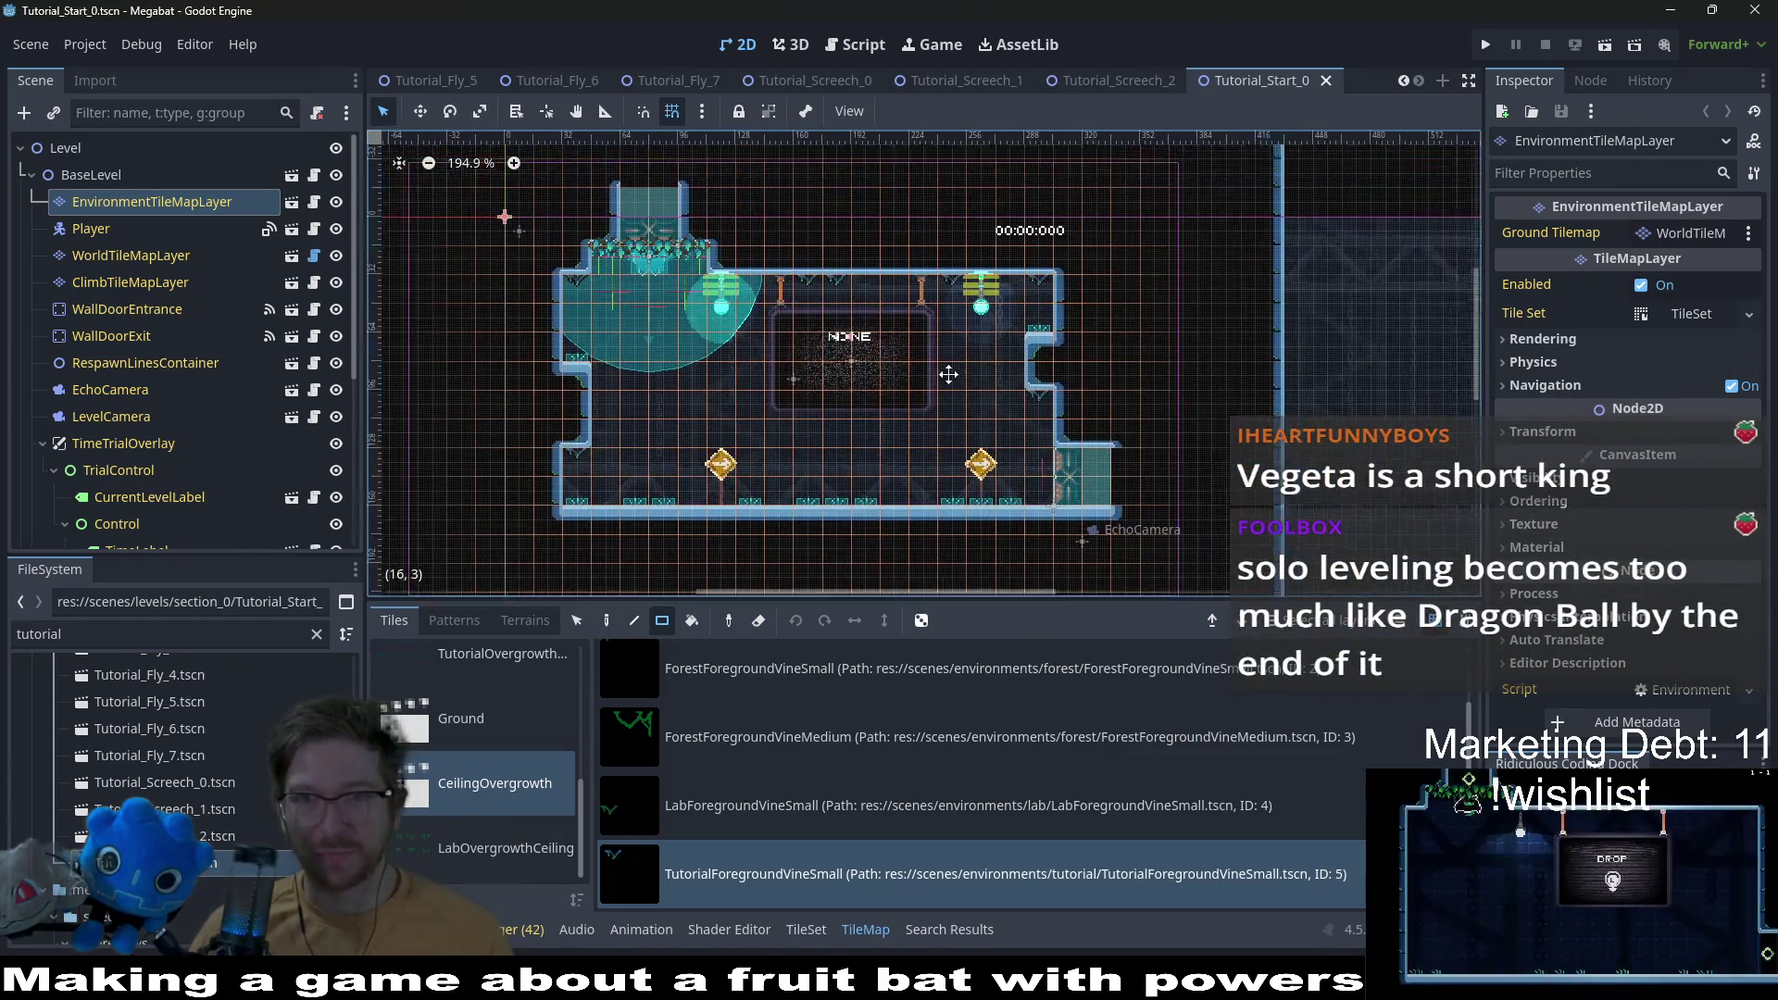
pyautogui.scroll(8, 611, 82)
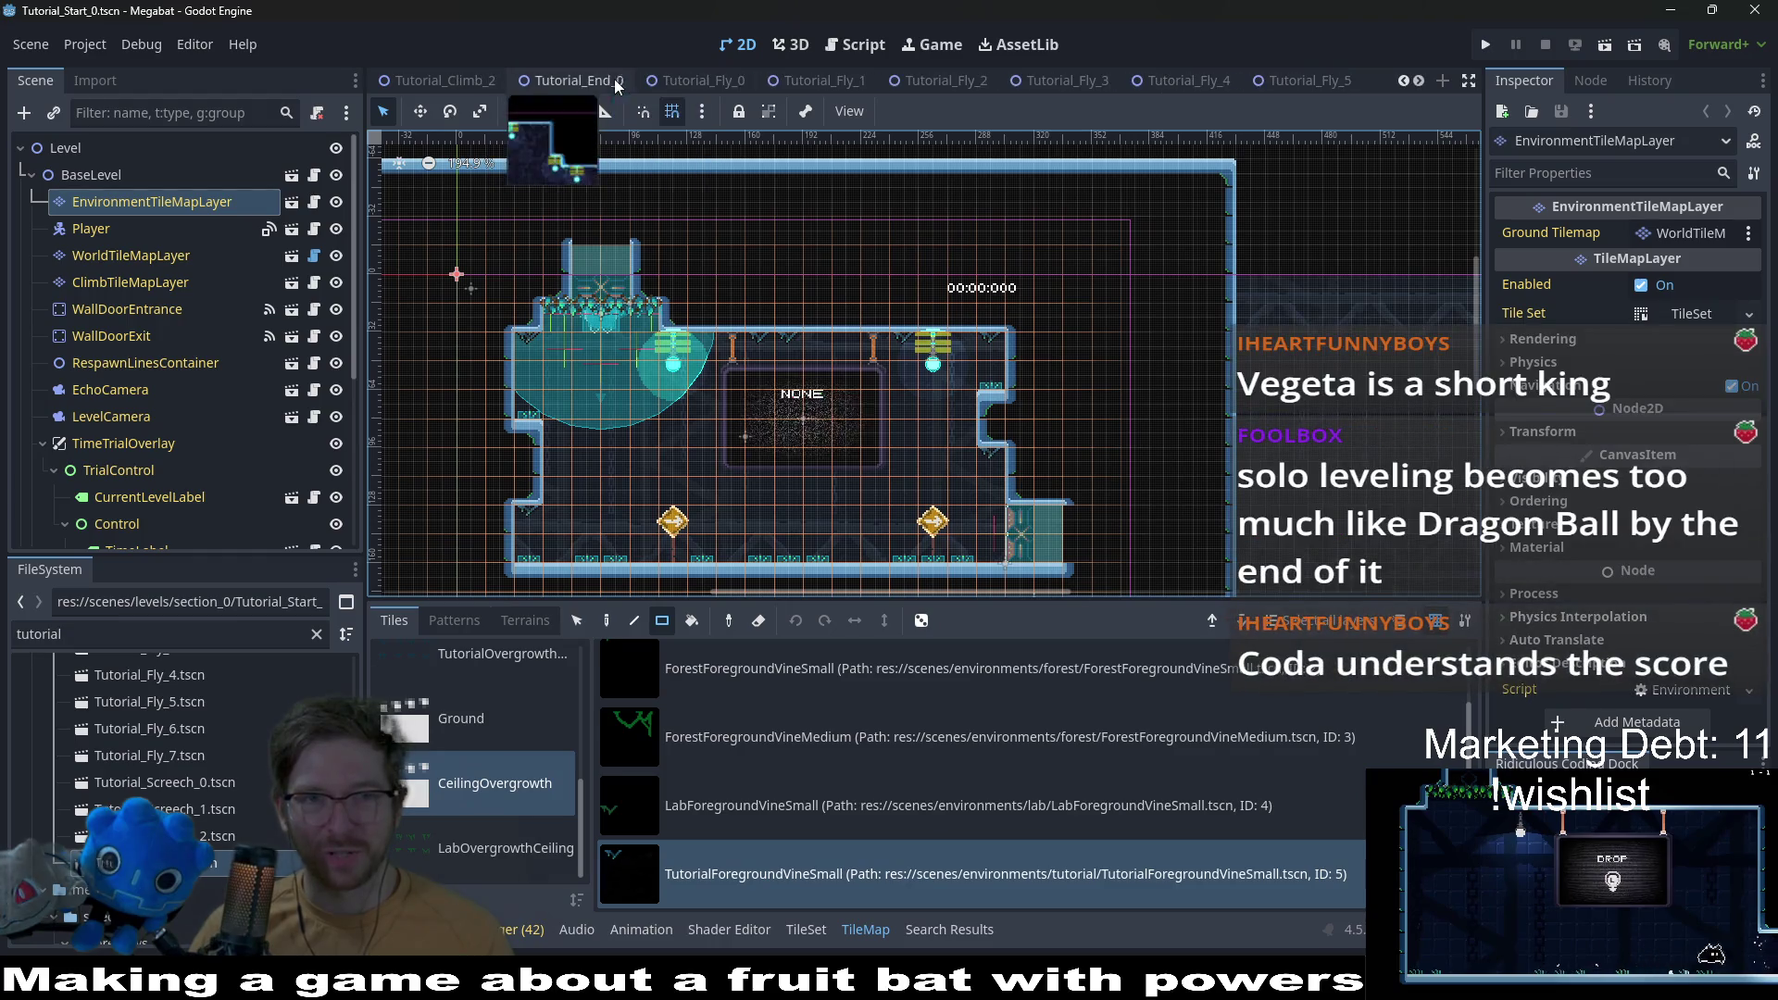
pyautogui.scroll(8, 922, 80)
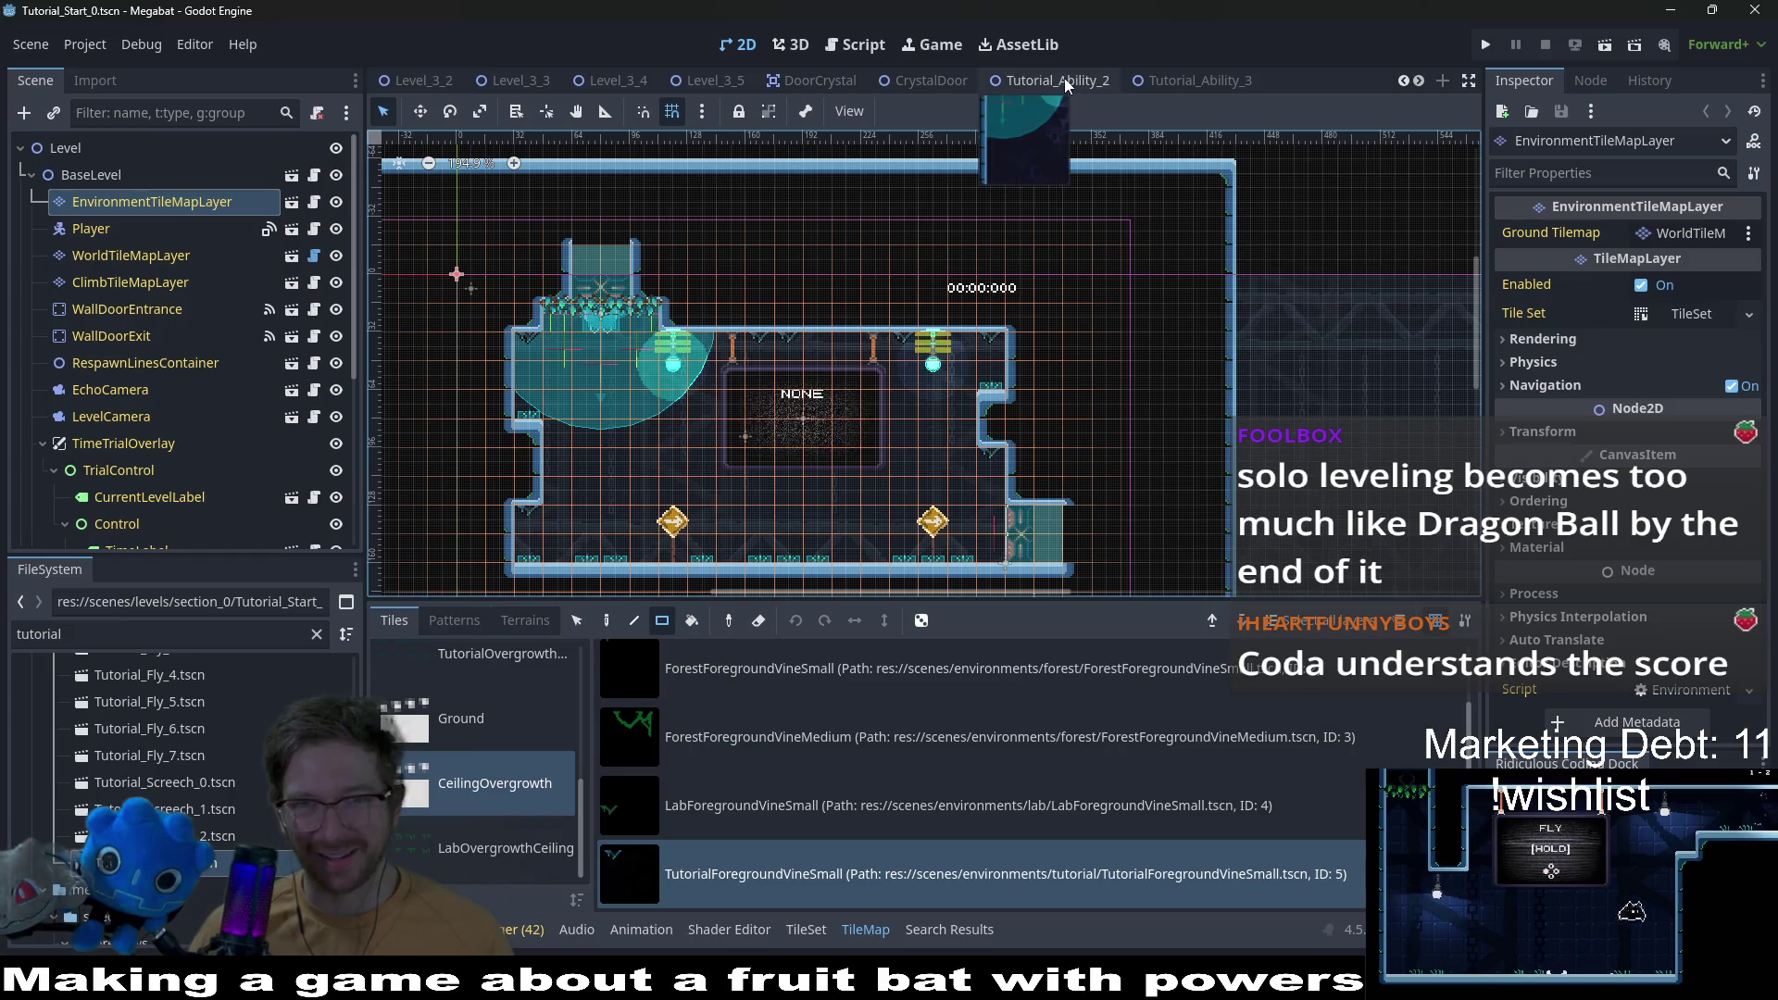
pyautogui.scroll(-15, 1063, 78)
# Step: Cycle back through open scenes via Tutorial_Fly_2 to CrystalDoor, then switch to Aseprite
pyautogui.hotkey('ctrl', 'shift', 'Tab')
pyautogui.hotkey('ctrl', 'shift', 'Tab')
pyautogui.hotkey('ctrl', 'shift', 'Tab')
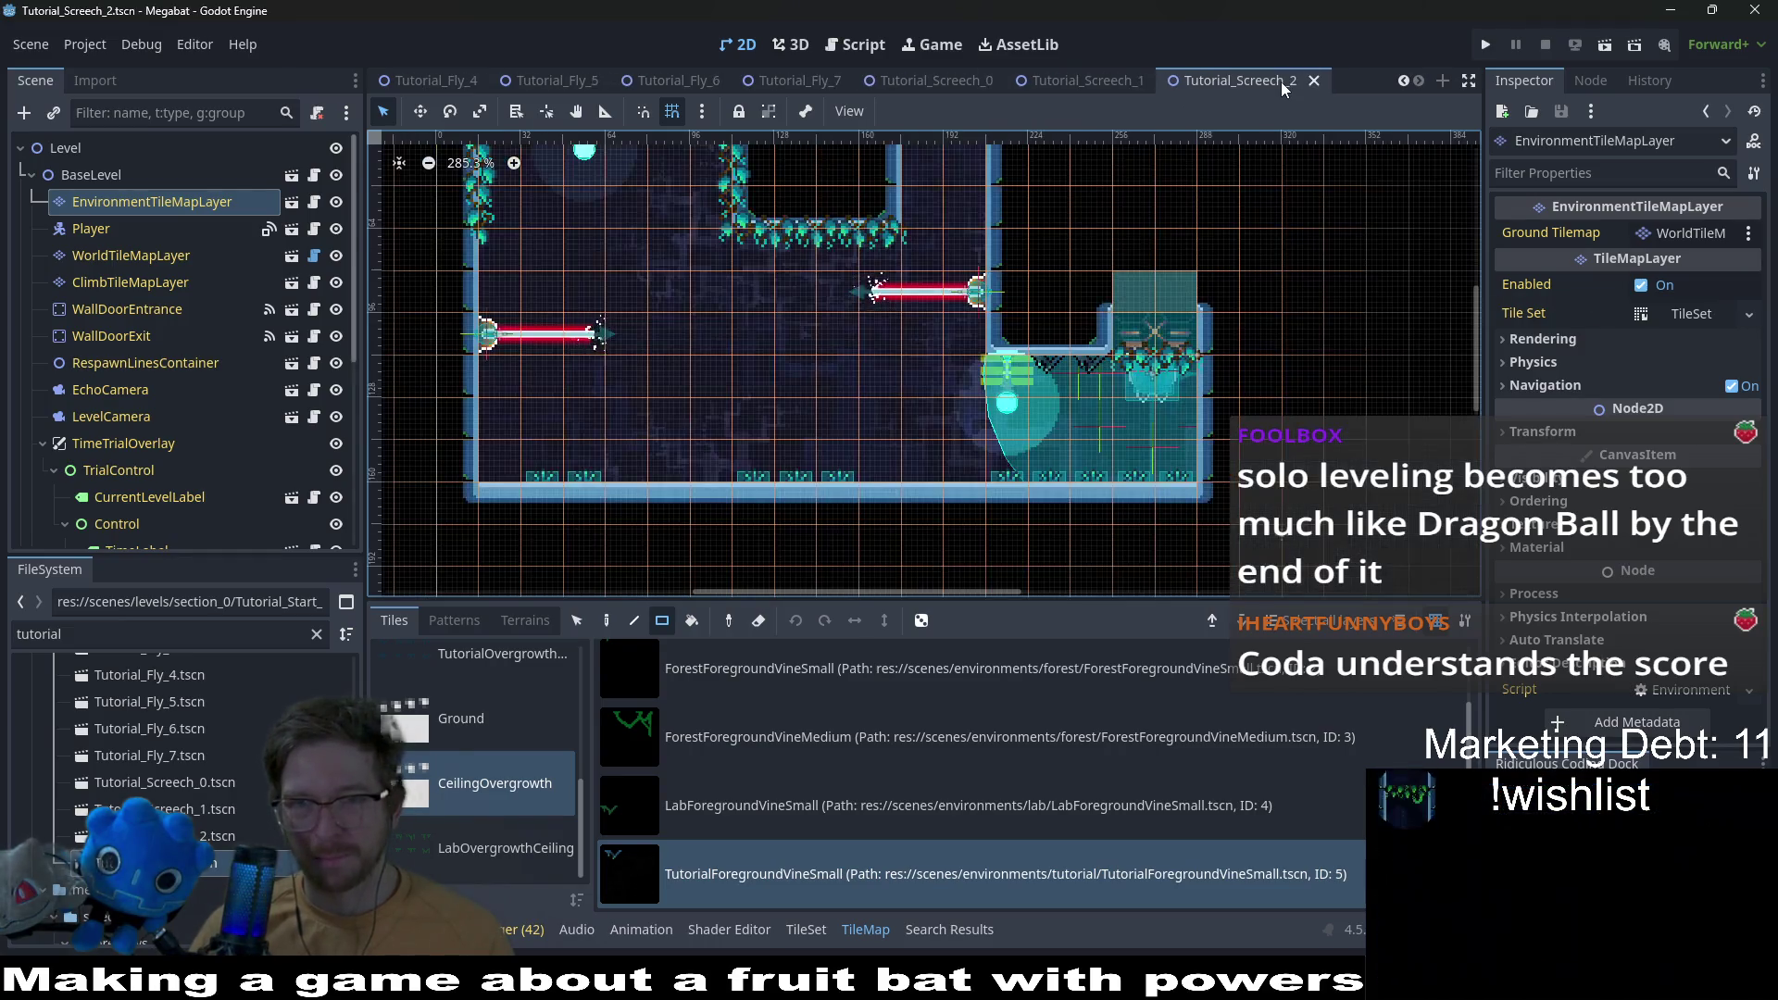
pyautogui.hotkey('ctrl', 'shift', 'Tab')
pyautogui.hotkey('ctrl', 'shift', 'Tab')
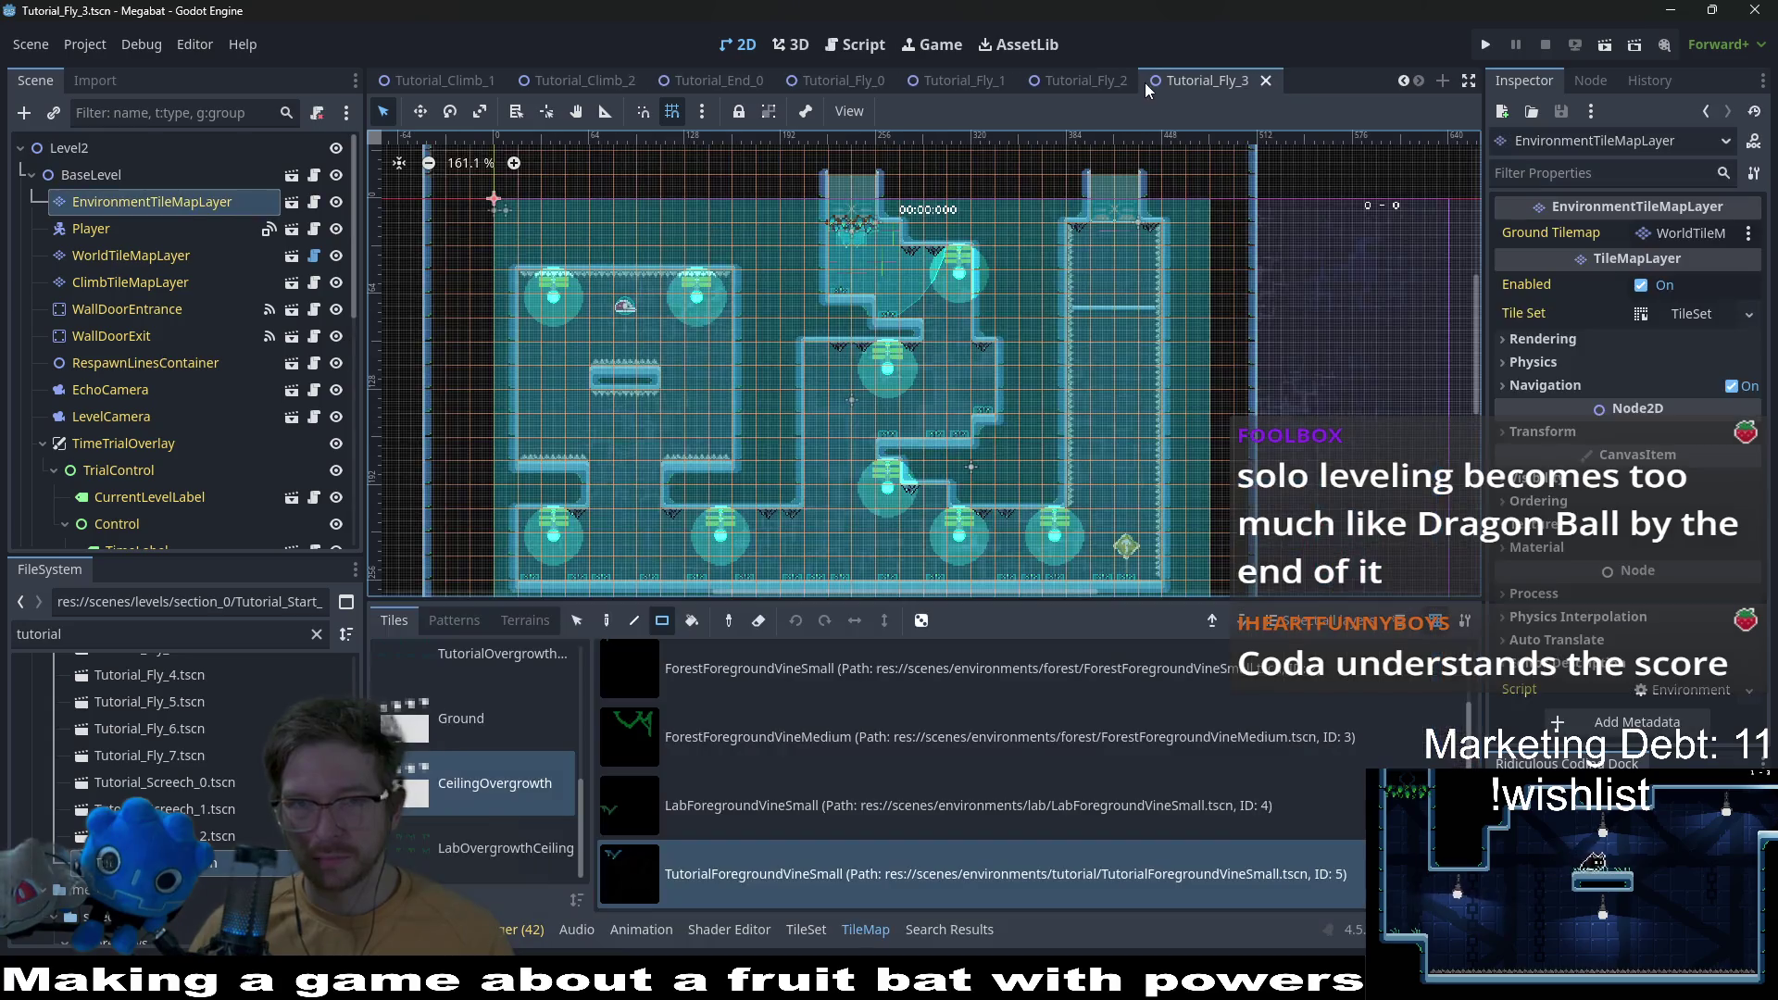
pyautogui.scroll(8, 1146, 82)
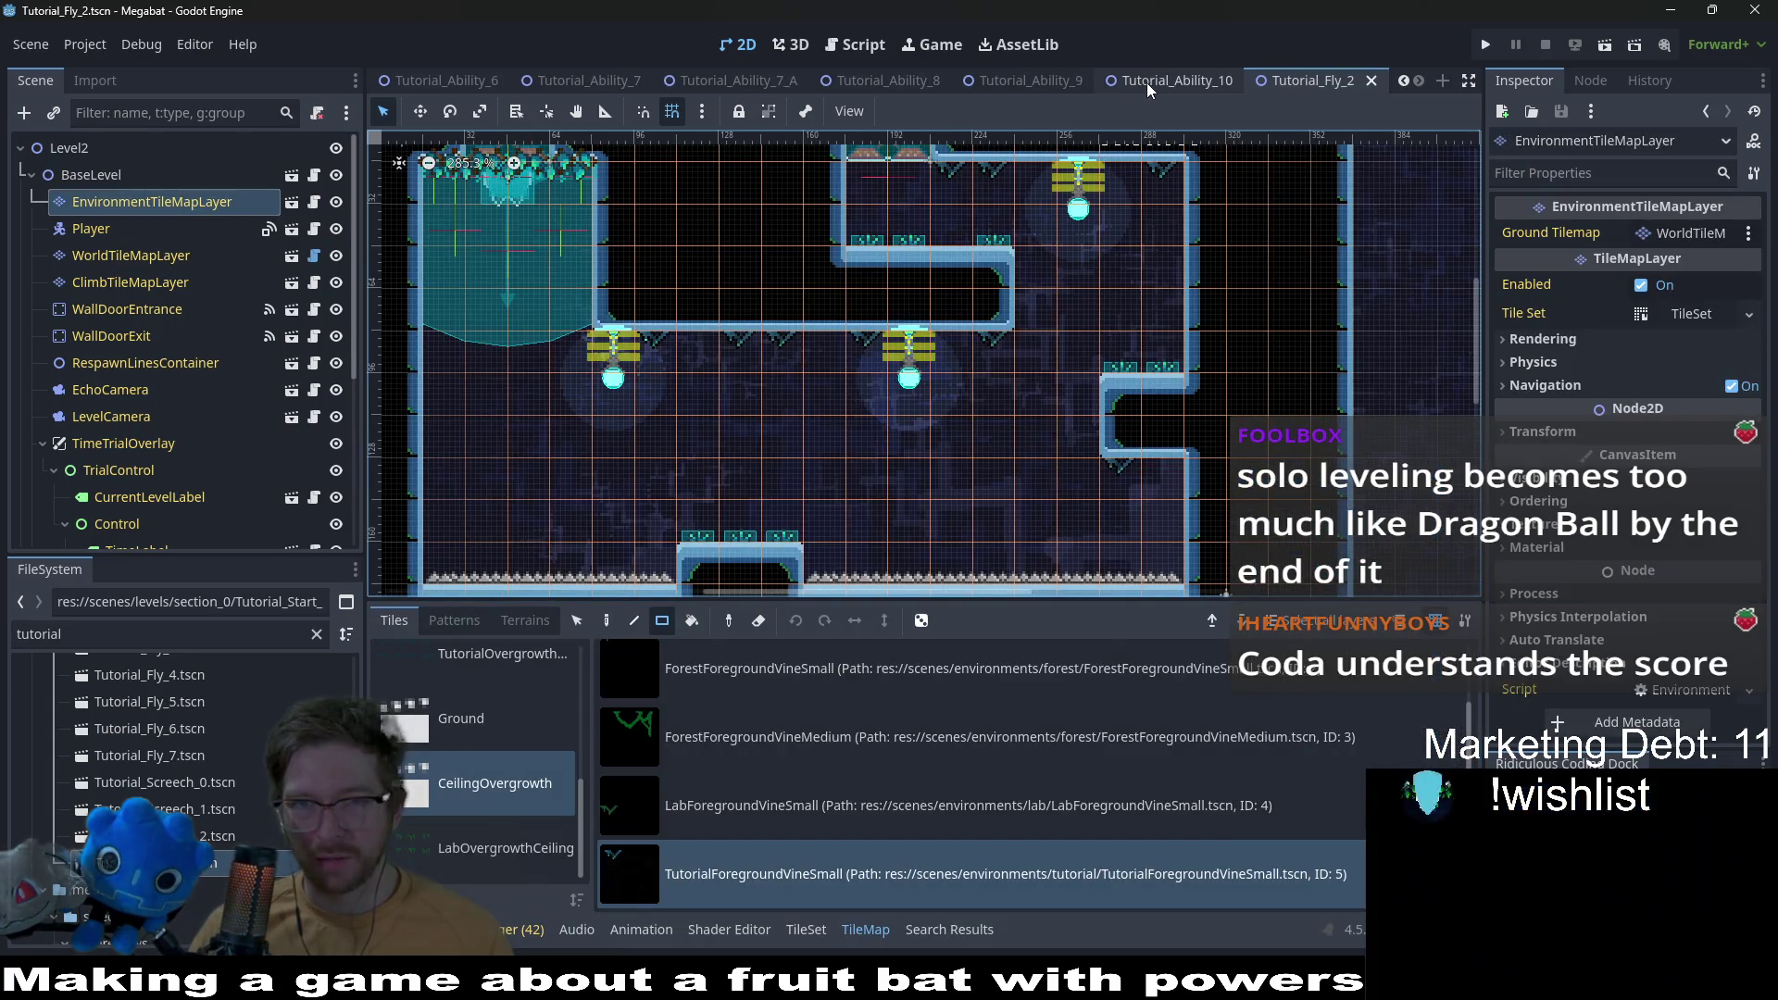
pyautogui.hotkey('ctrl', 'shift', 'Tab')
pyautogui.hotkey('ctrl', 'shift', 'Tab')
pyautogui.hotkey('ctrl', 'shift', 'Tab')
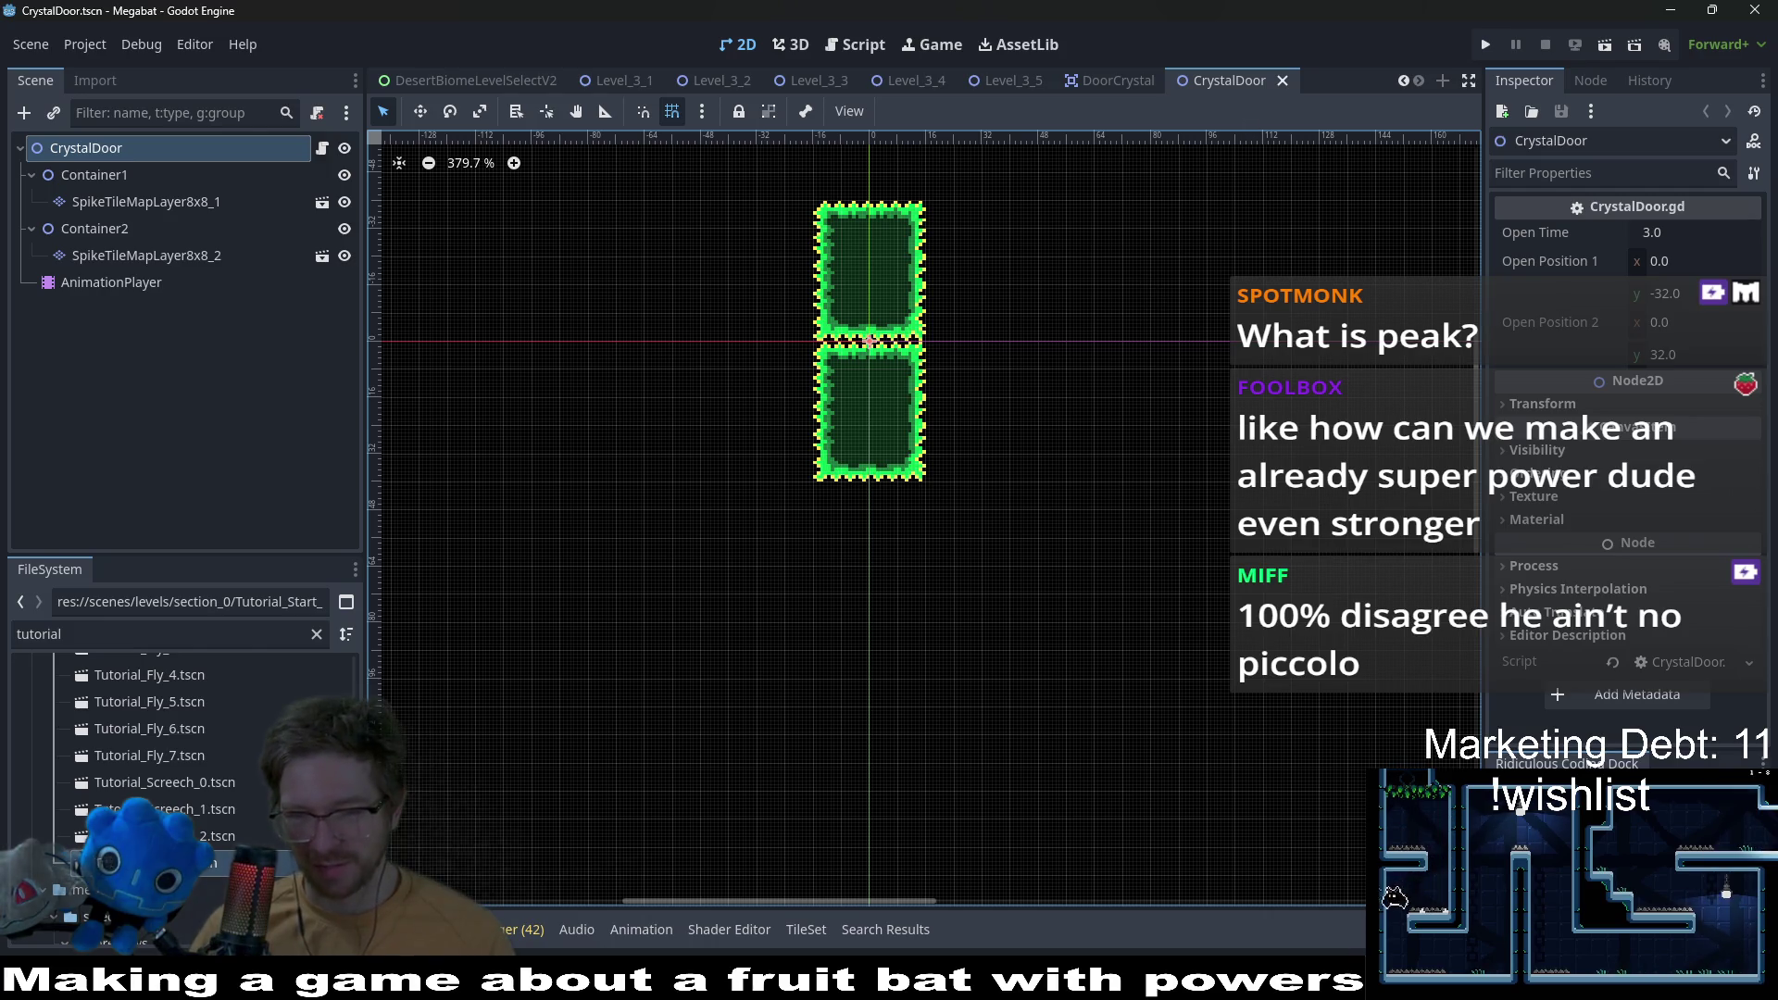
pyautogui.hotkey('alt', 'Tab')
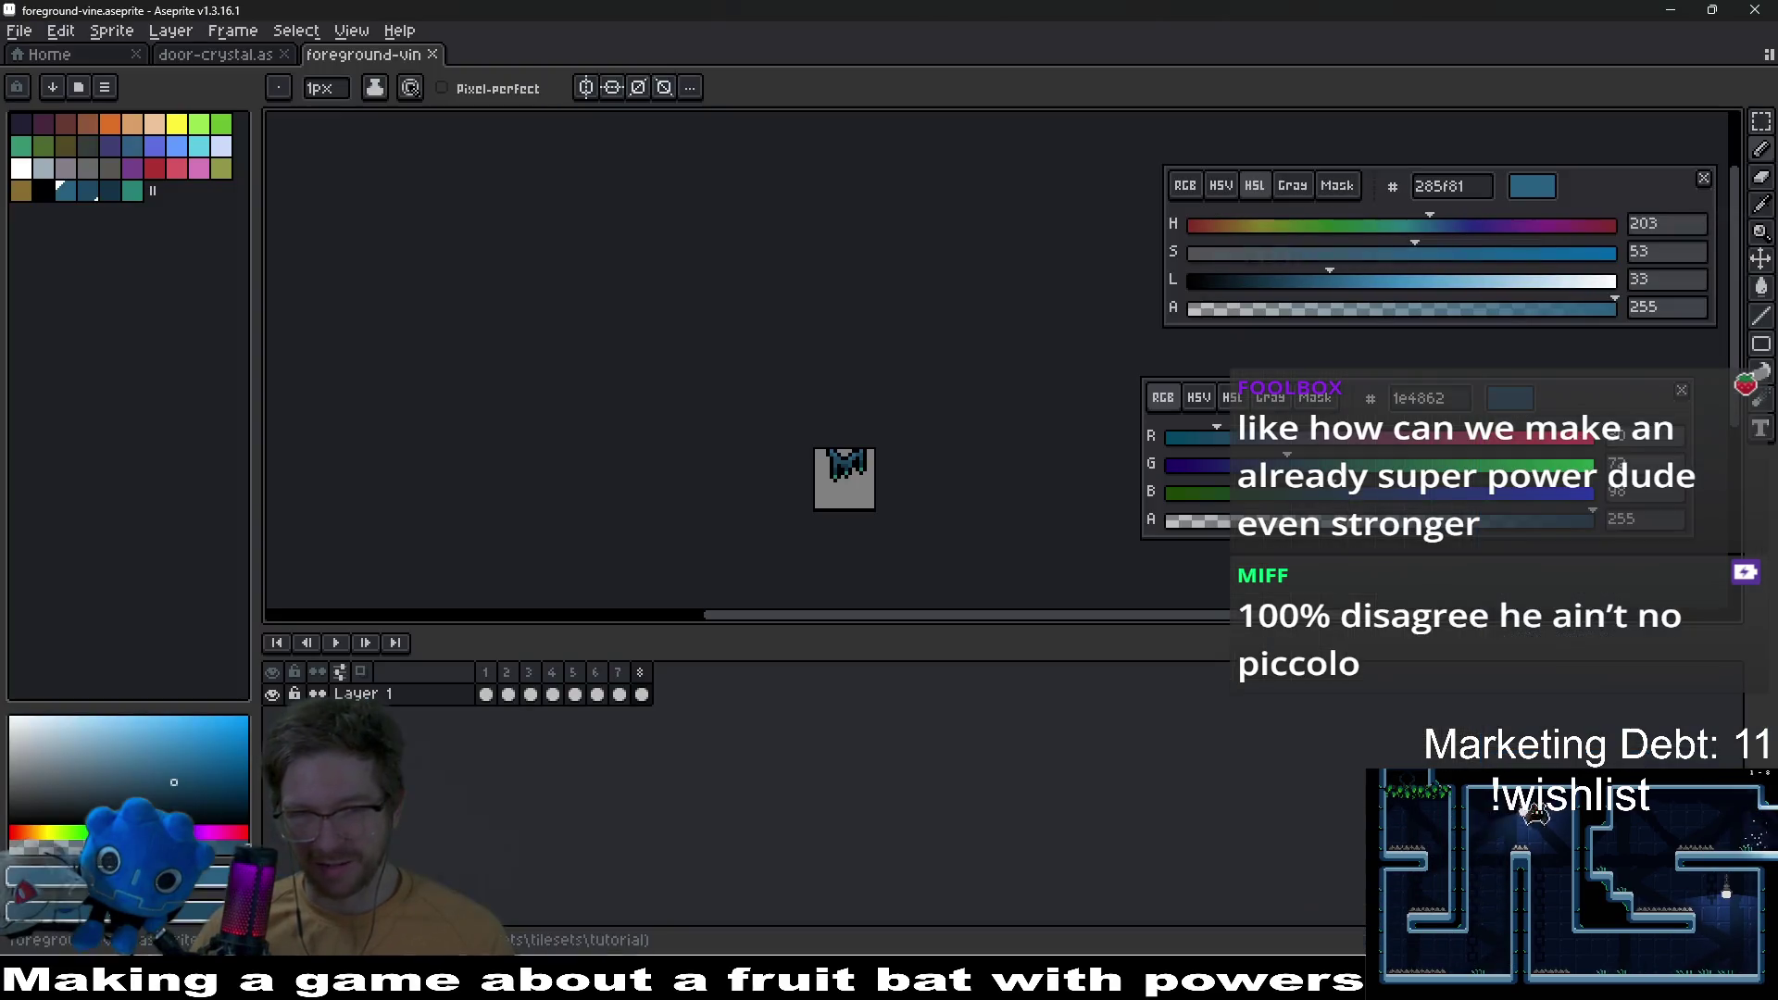
# Step: Bring up the Open File dialog and navigate from tilesets into the lab folder
pyautogui.click(22, 31)
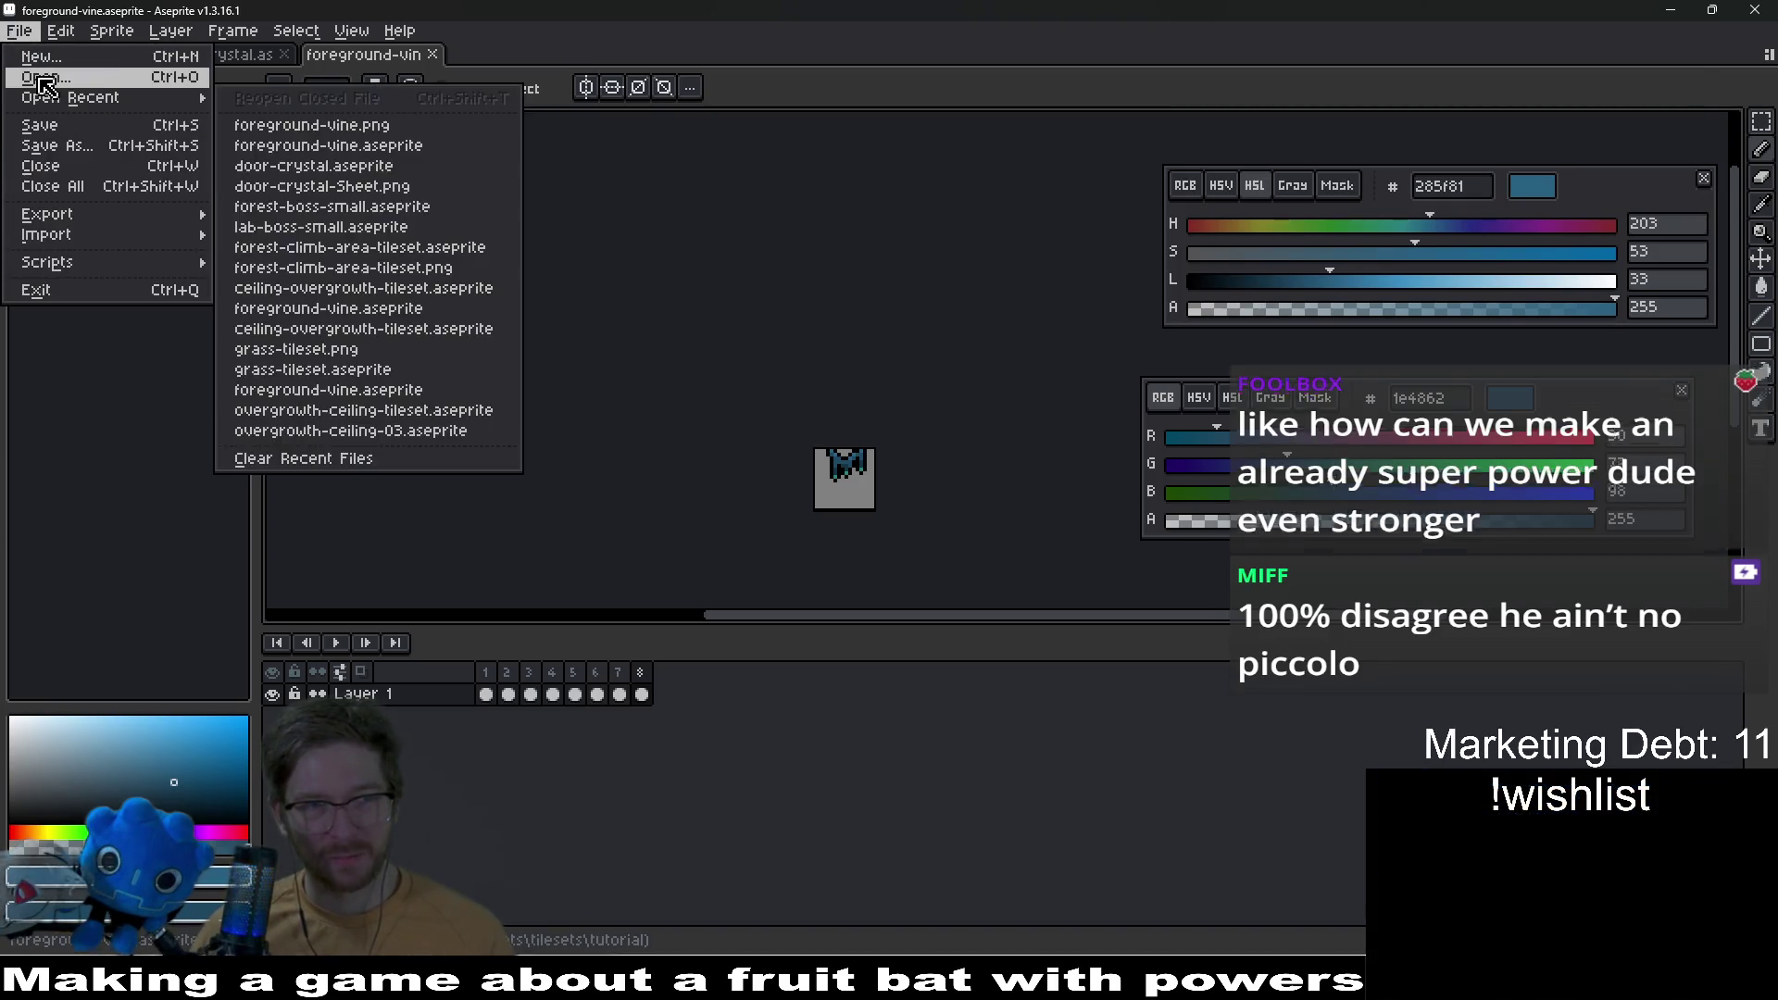
pyautogui.click(46, 71)
pyautogui.click(269, 83)
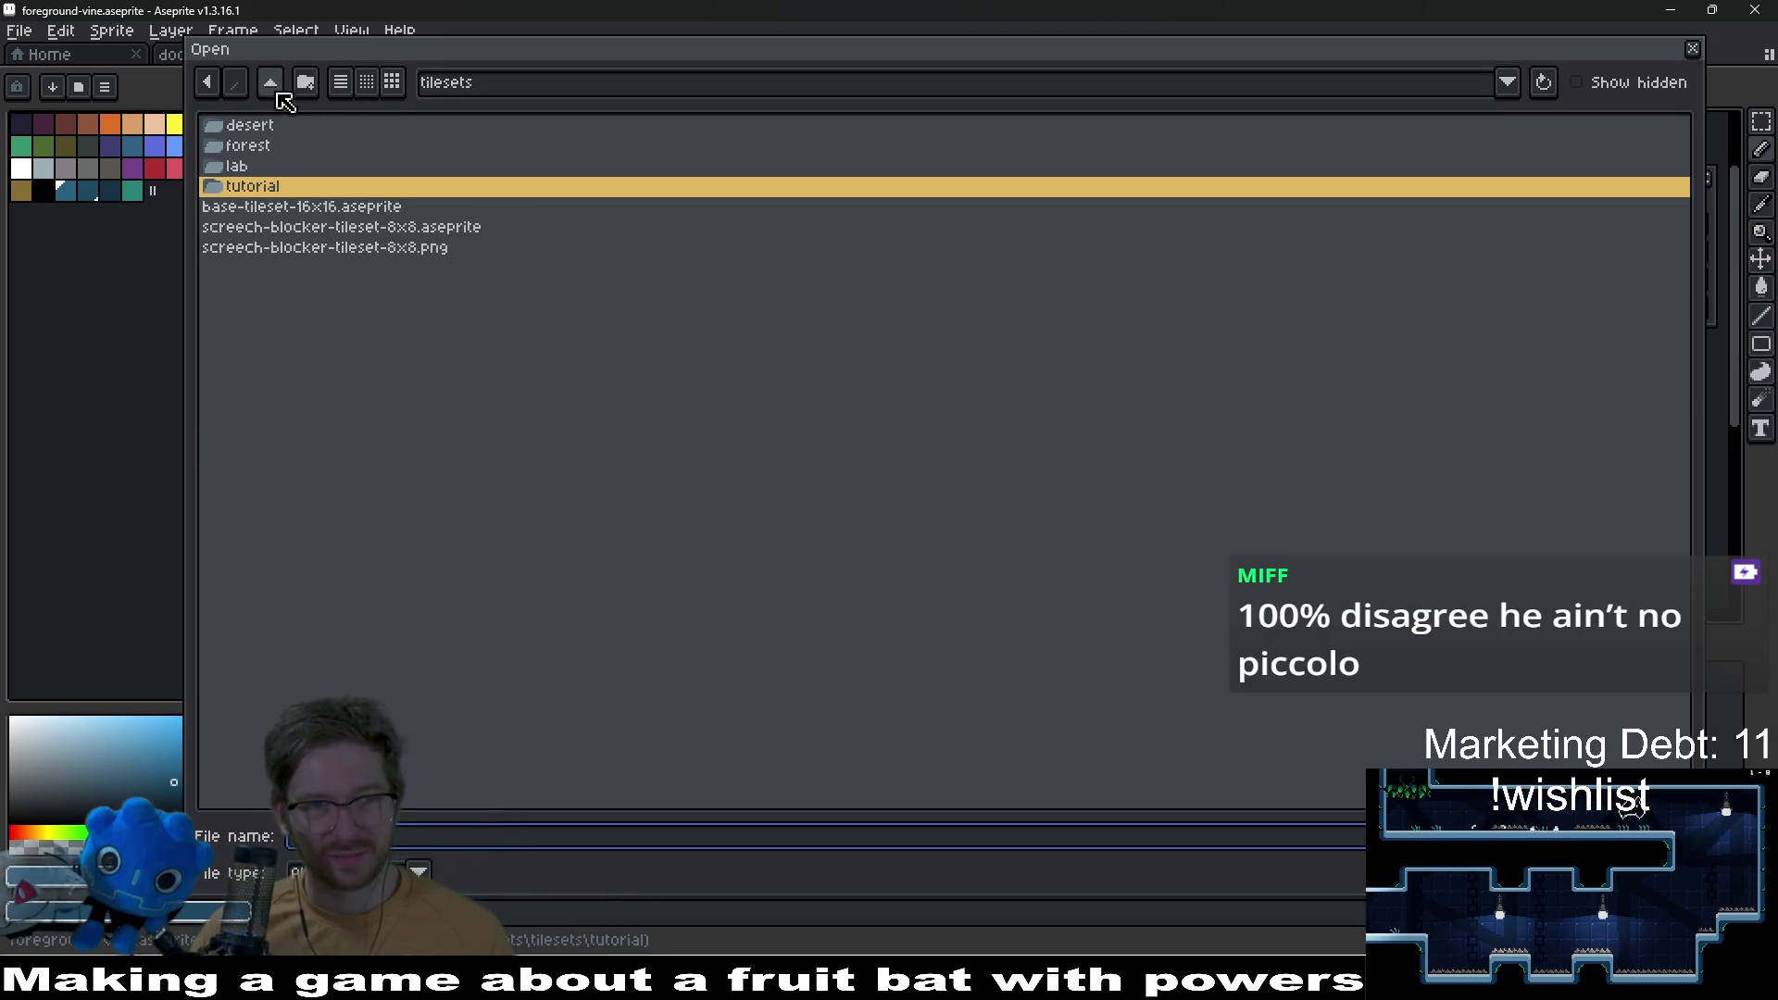
pyautogui.doubleClick(259, 165)
pyautogui.click(269, 82)
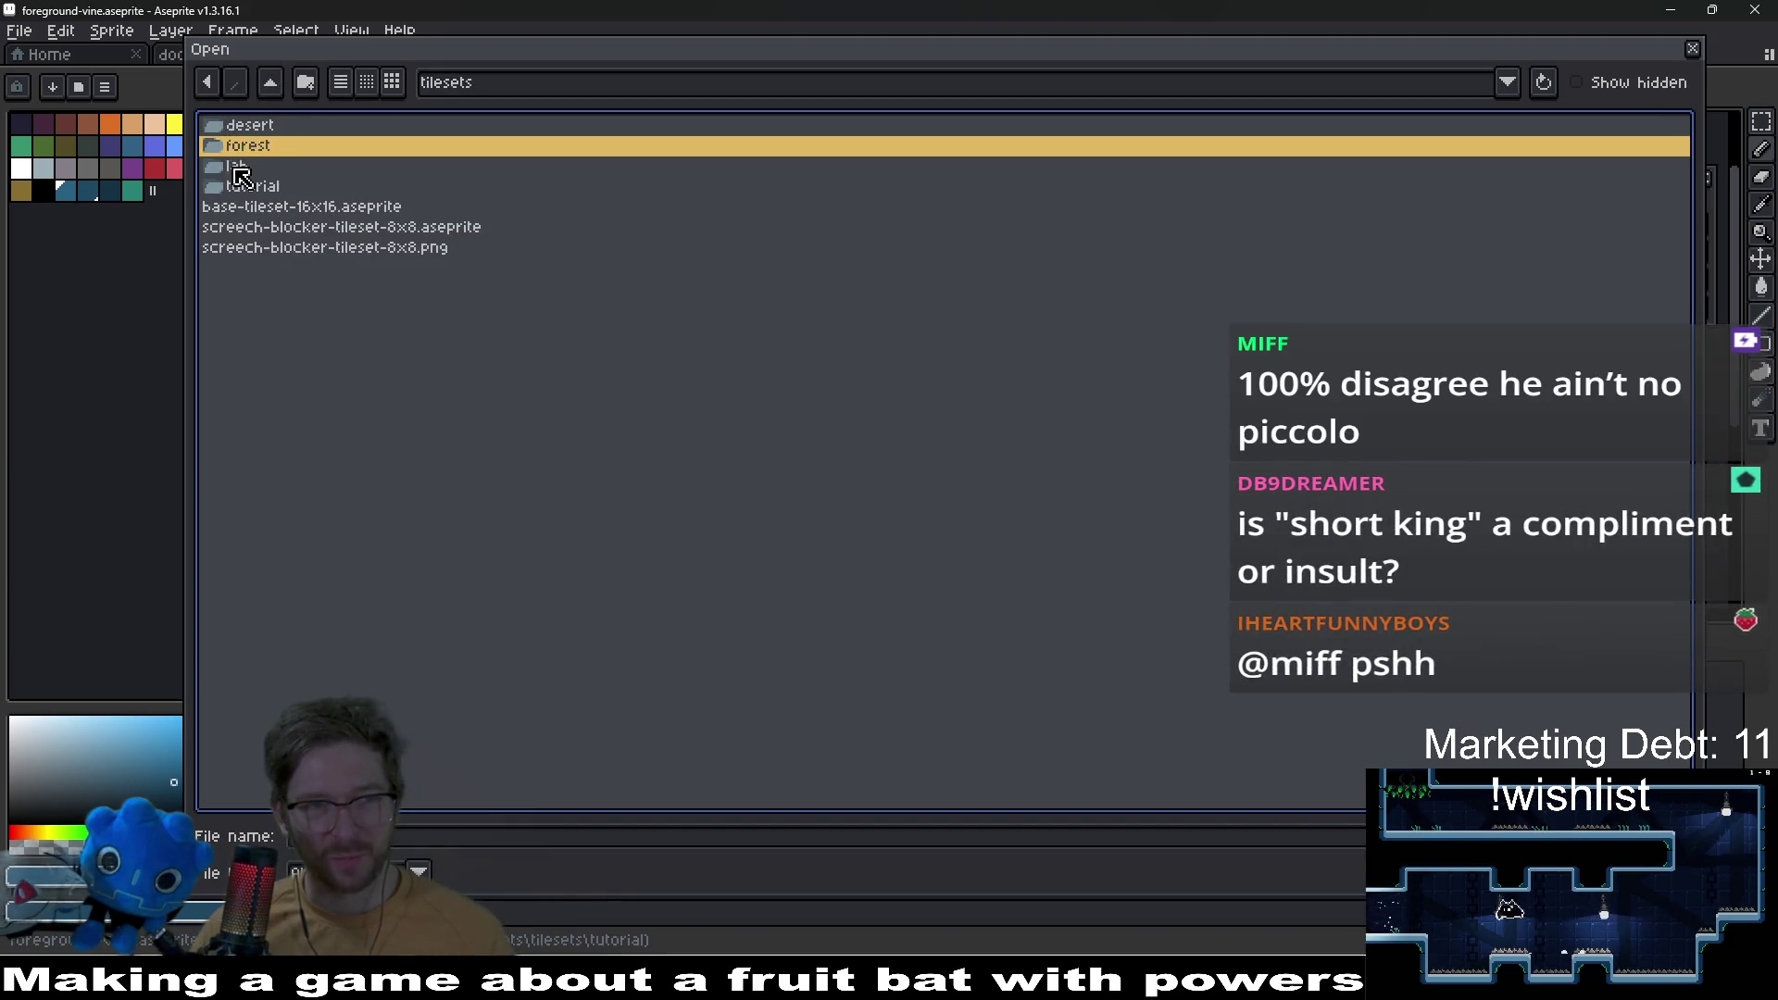
pyautogui.doubleClick(245, 169)
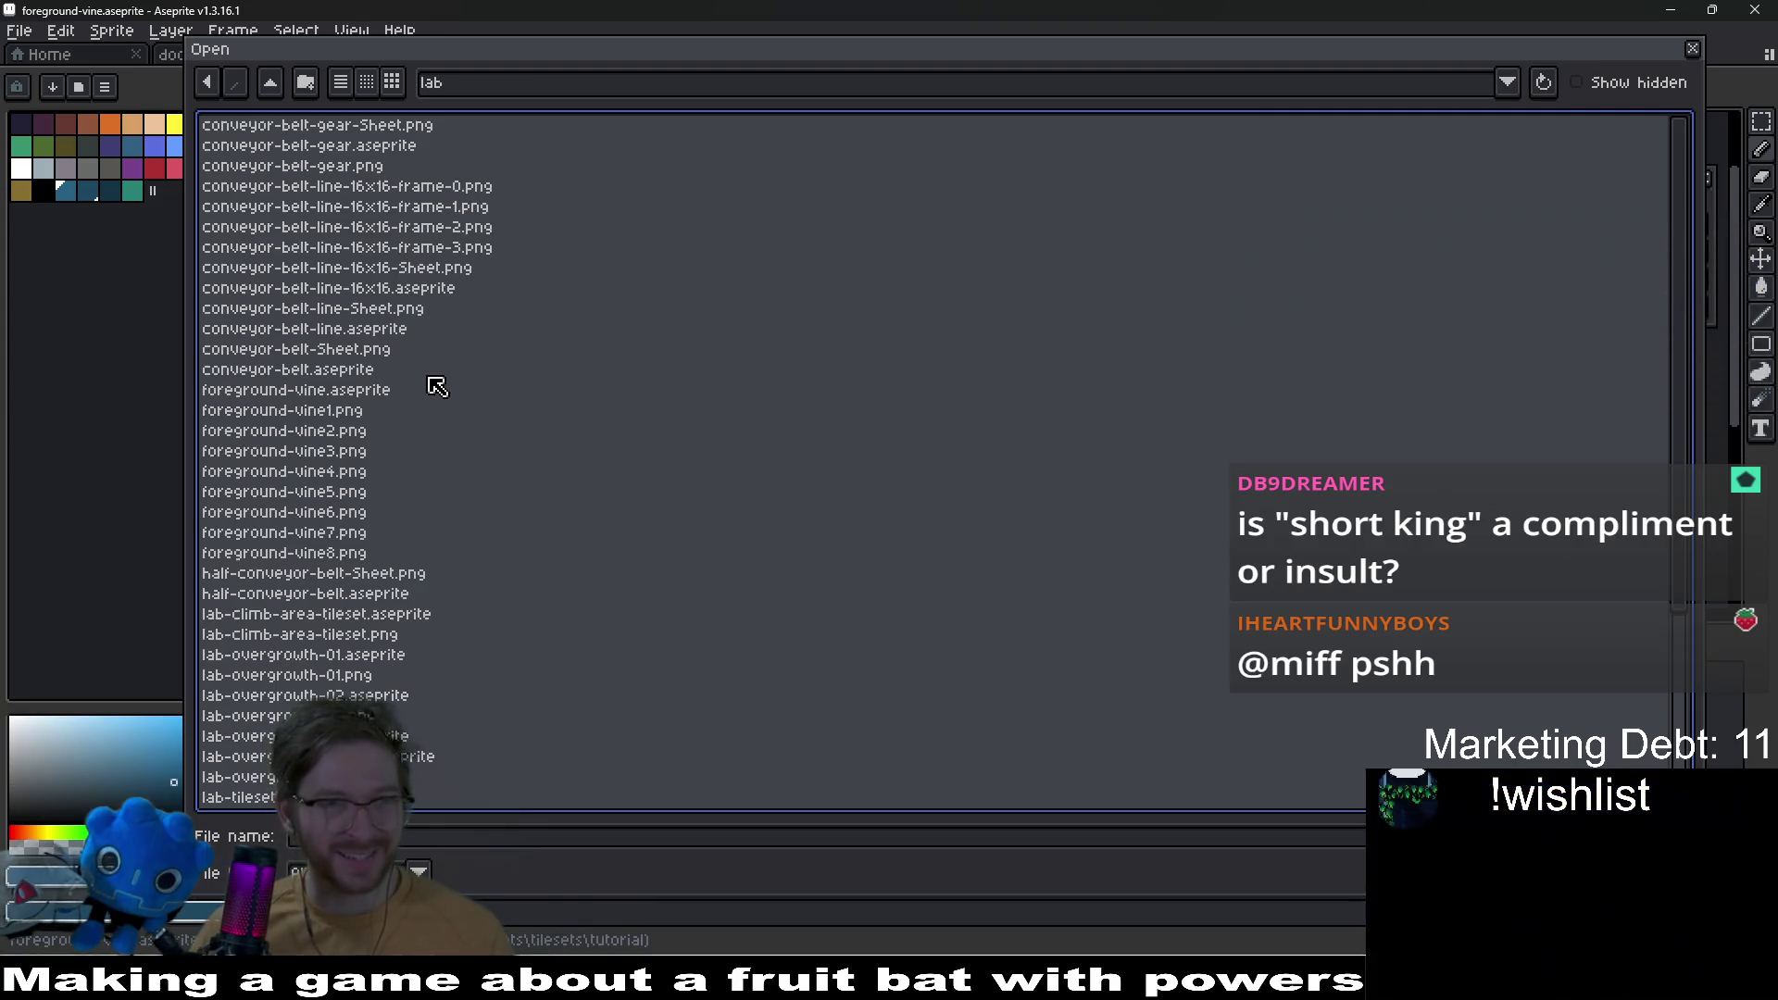
# Step: Select and open foreground-vine.aseprite from the lab folder
pyautogui.scroll(-2, 439, 385)
pyautogui.scroll(-2, 440, 386)
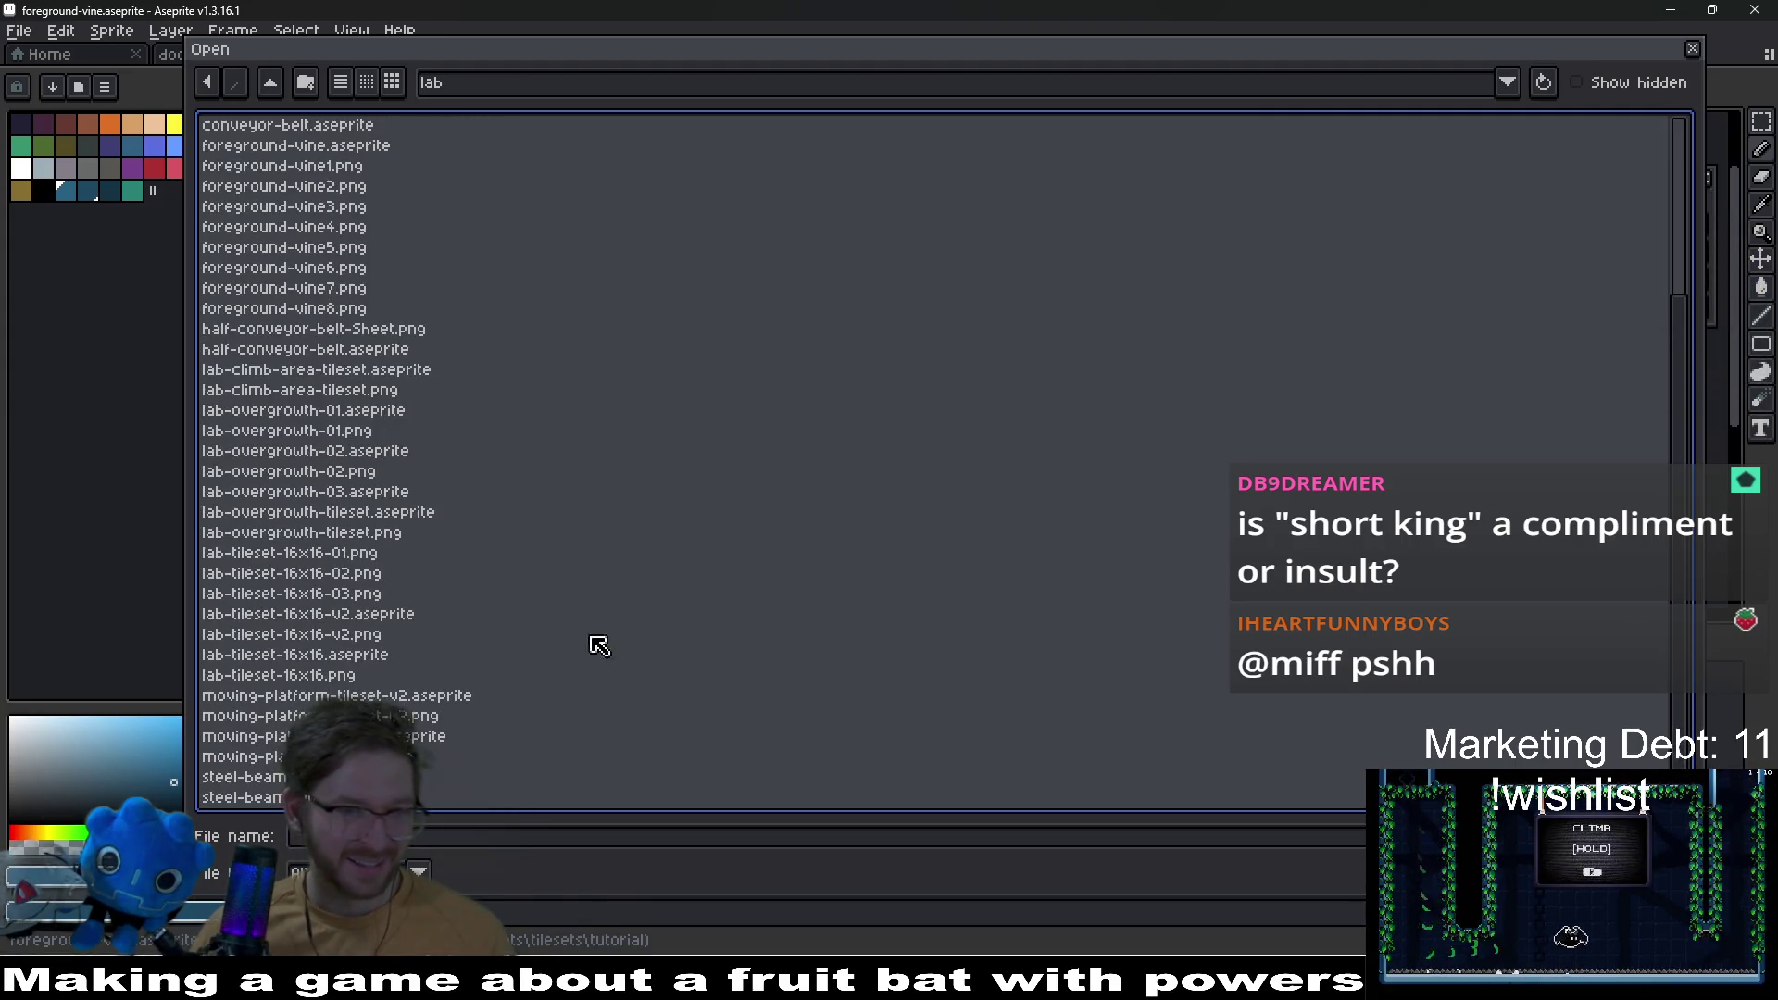
pyautogui.scroll(-1, 544, 653)
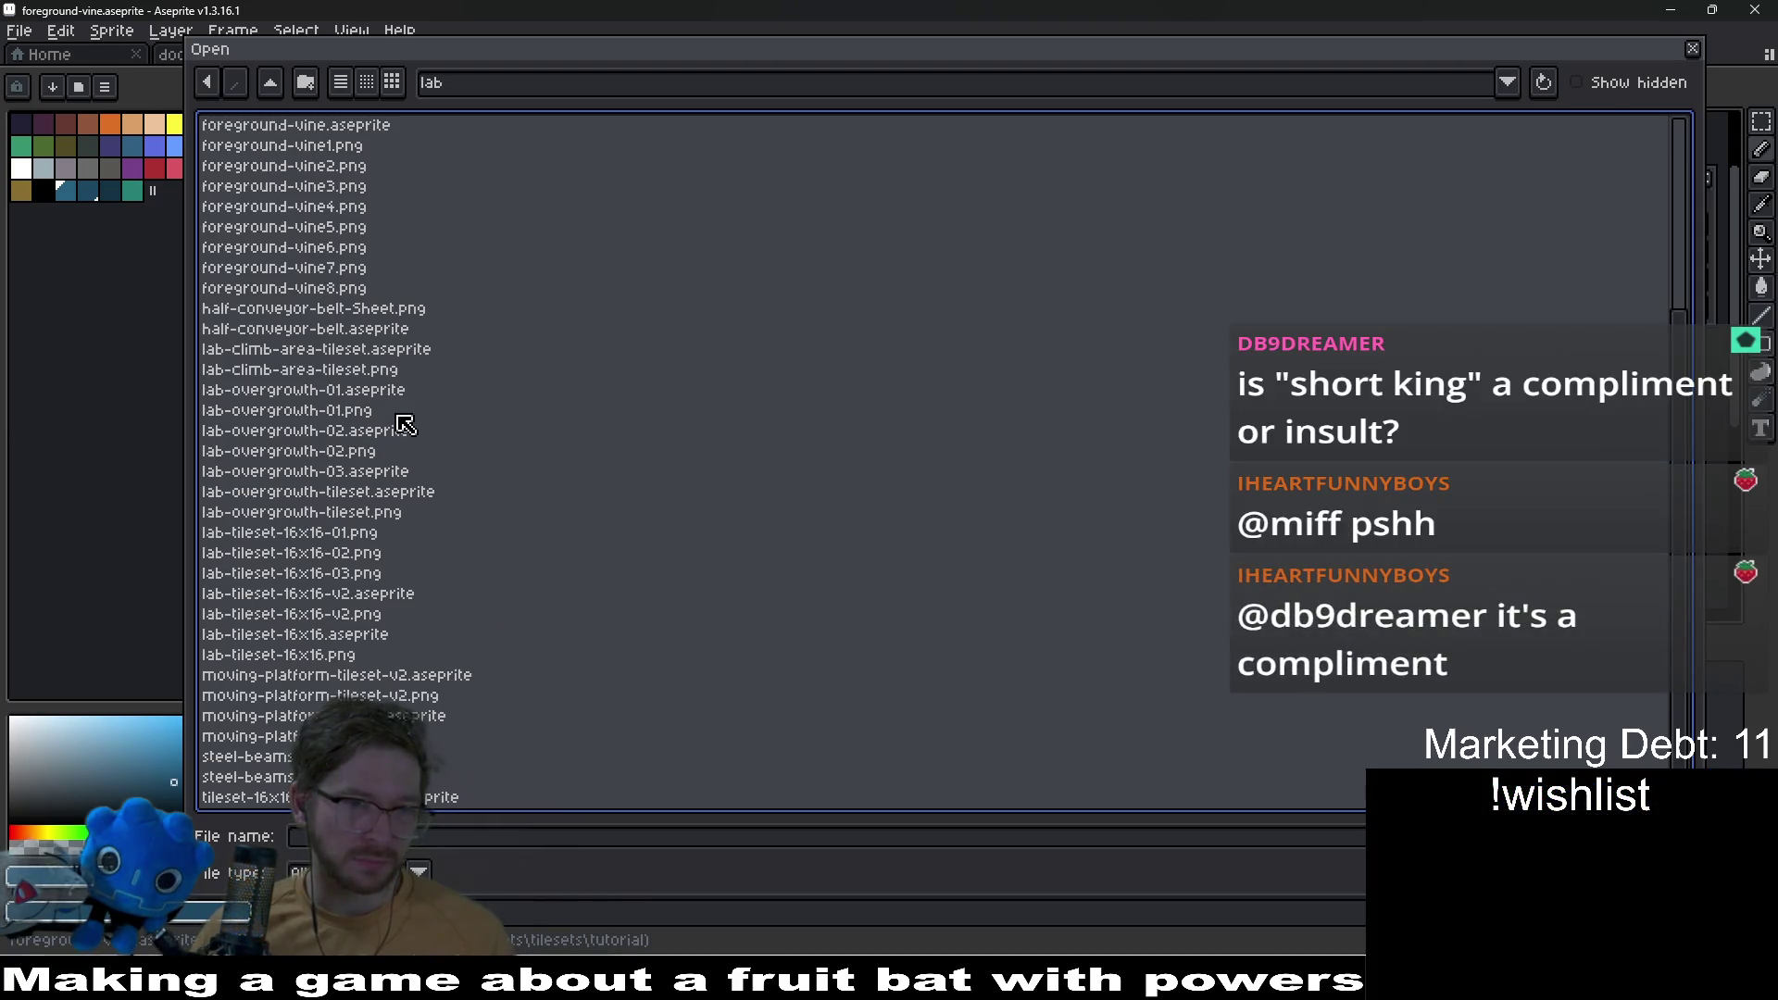
pyautogui.scroll(4, 604, 443)
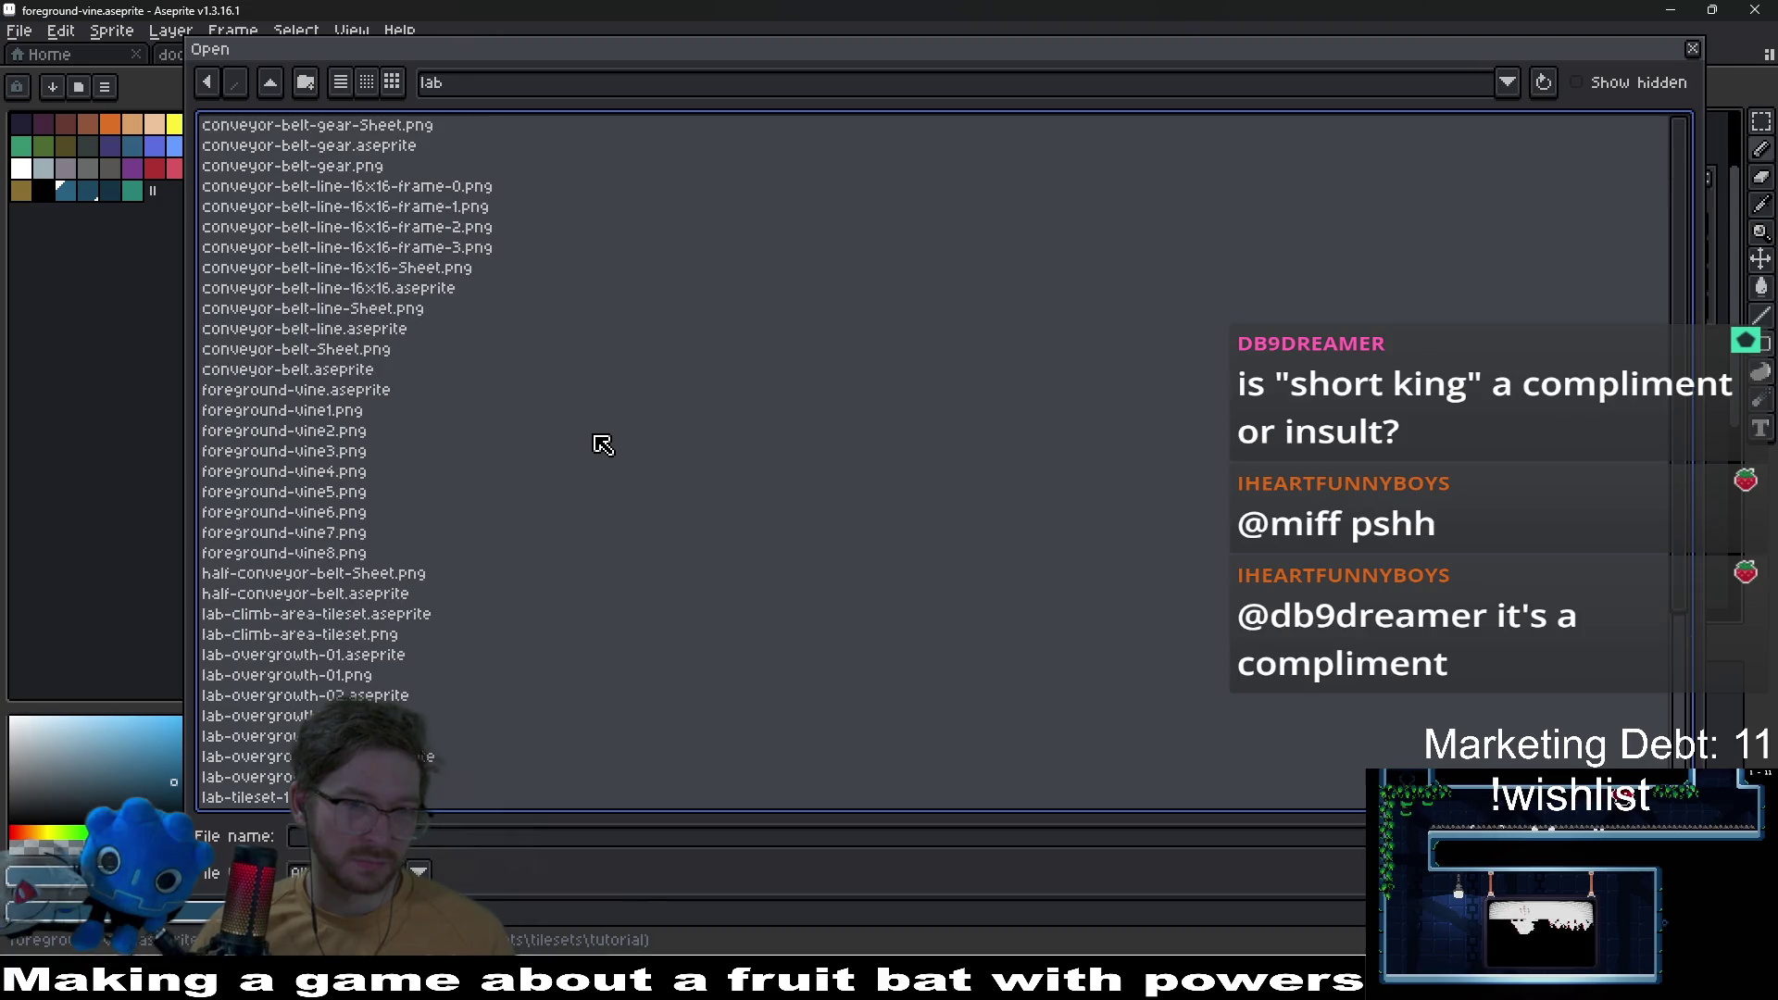
pyautogui.click(329, 392)
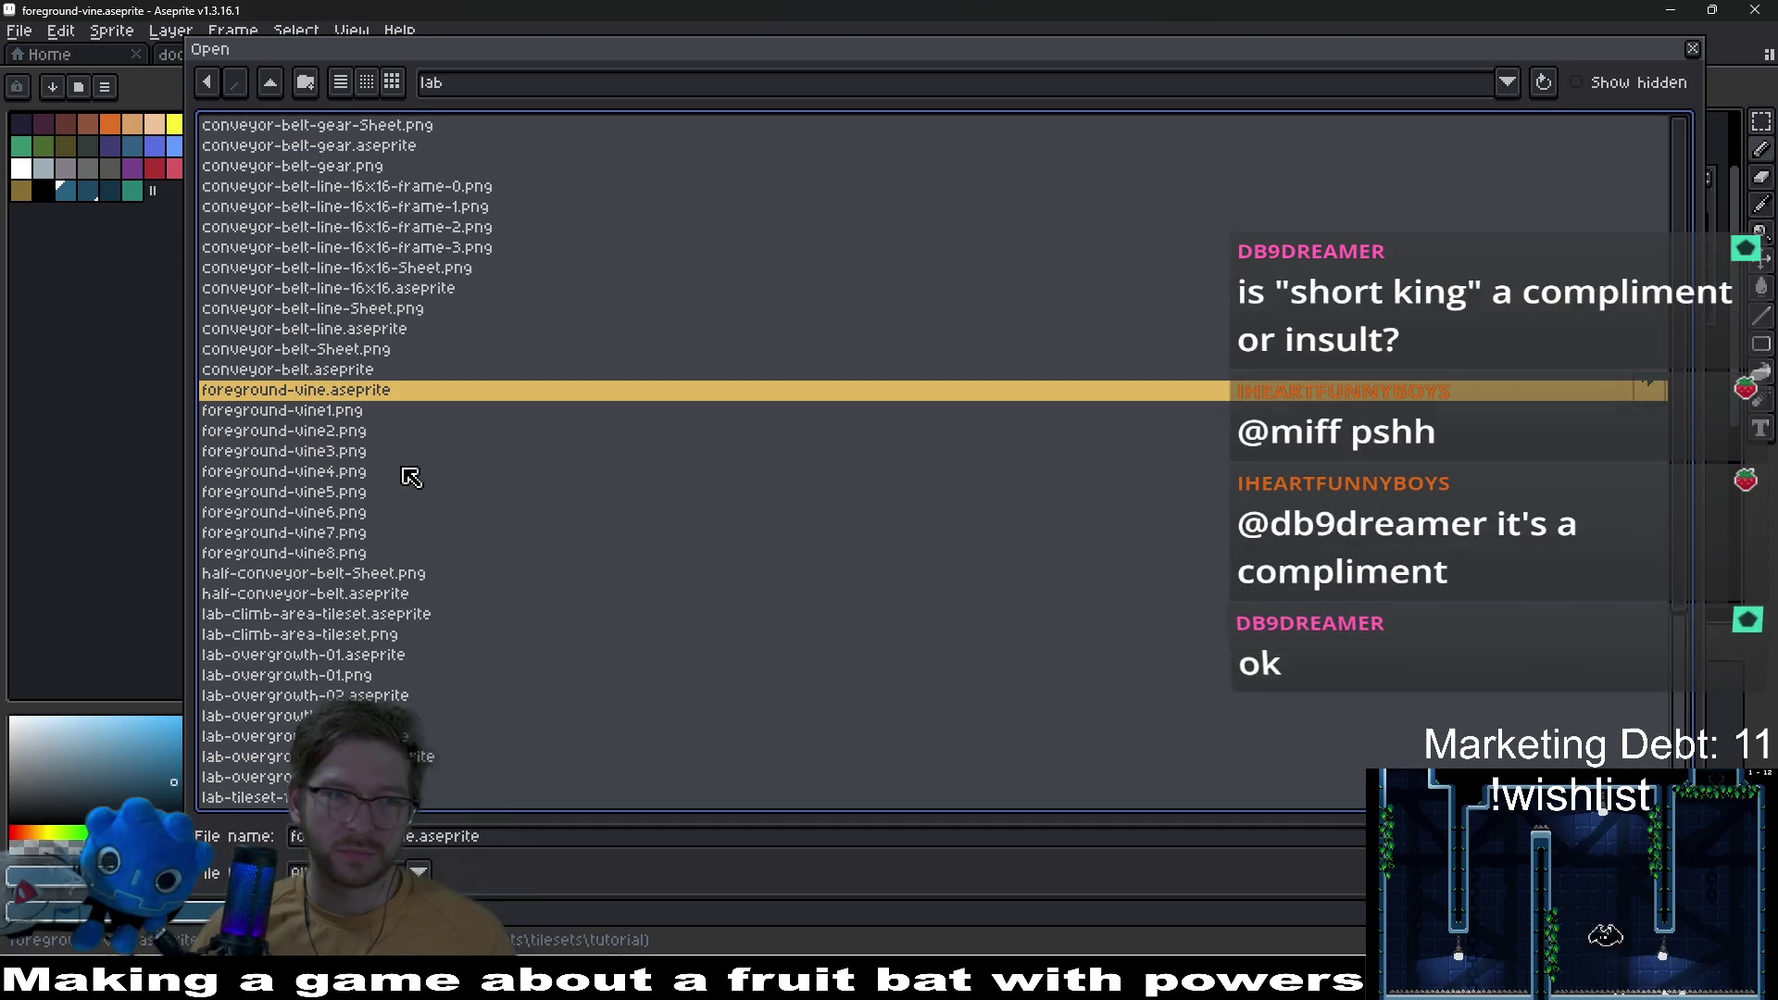
pyautogui.doubleClick(306, 392)
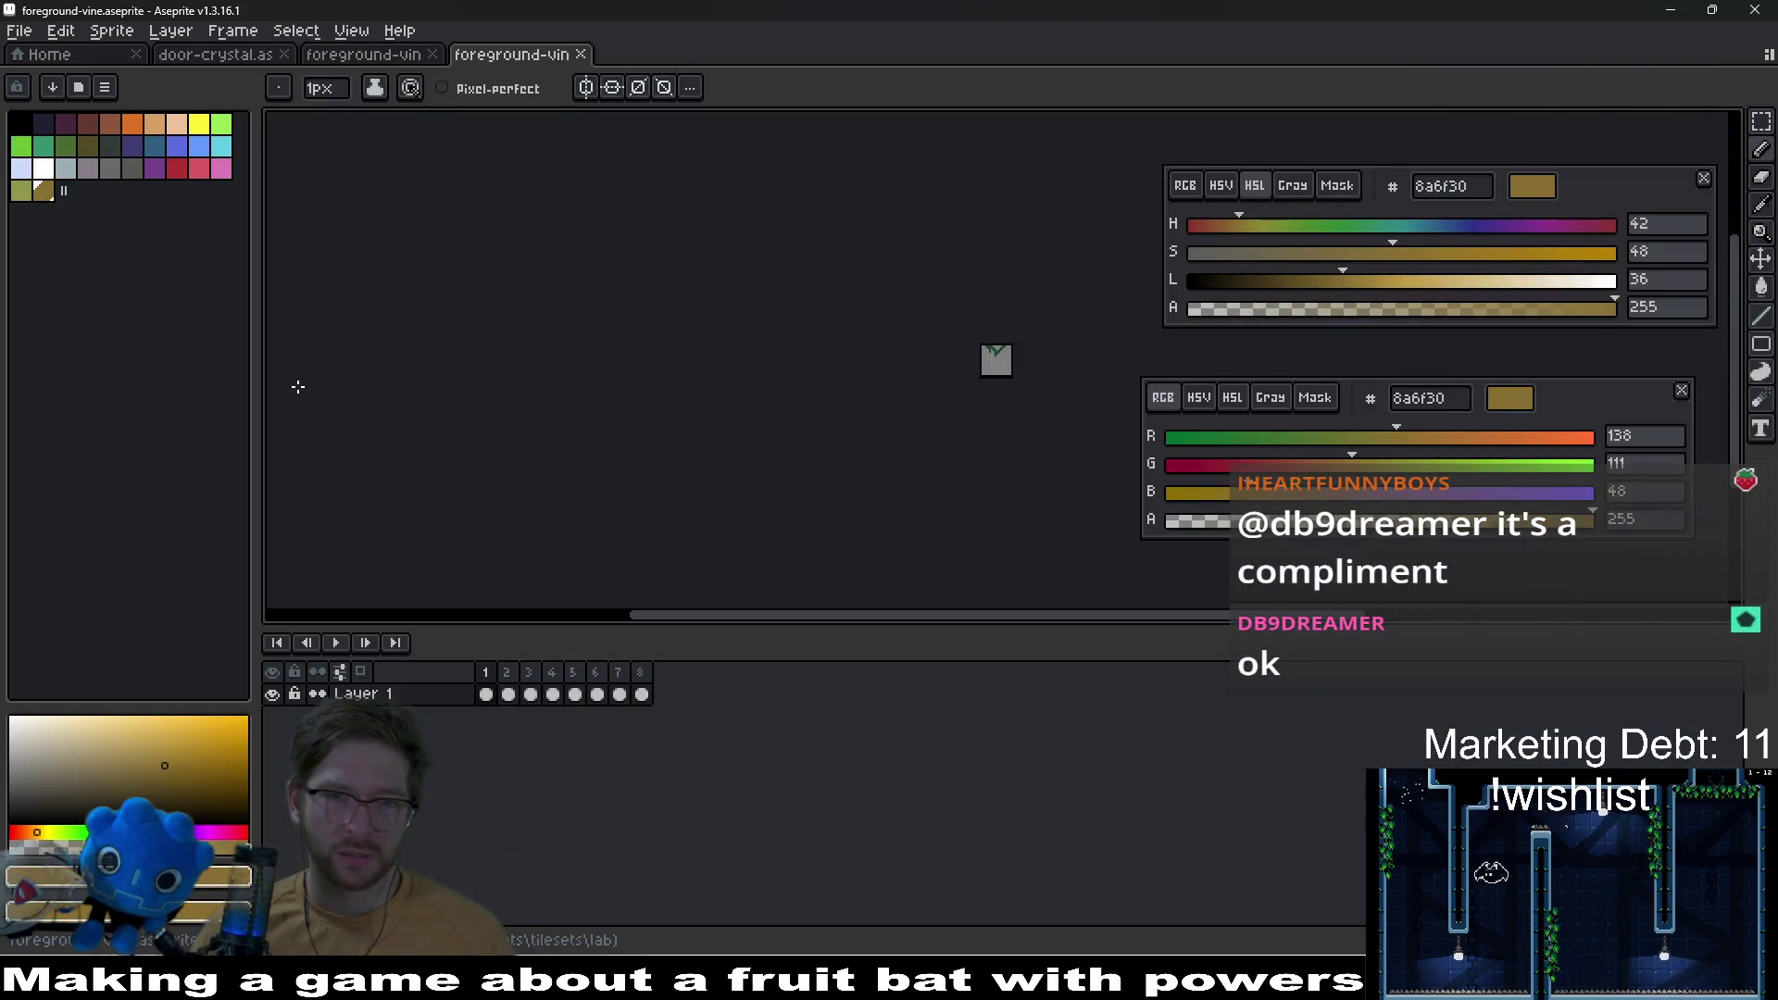
# Step: Pick the black swatch so the drawing colour becomes 000000
pyautogui.moveTo(717, 361); pyautogui.dragTo(714, 361)
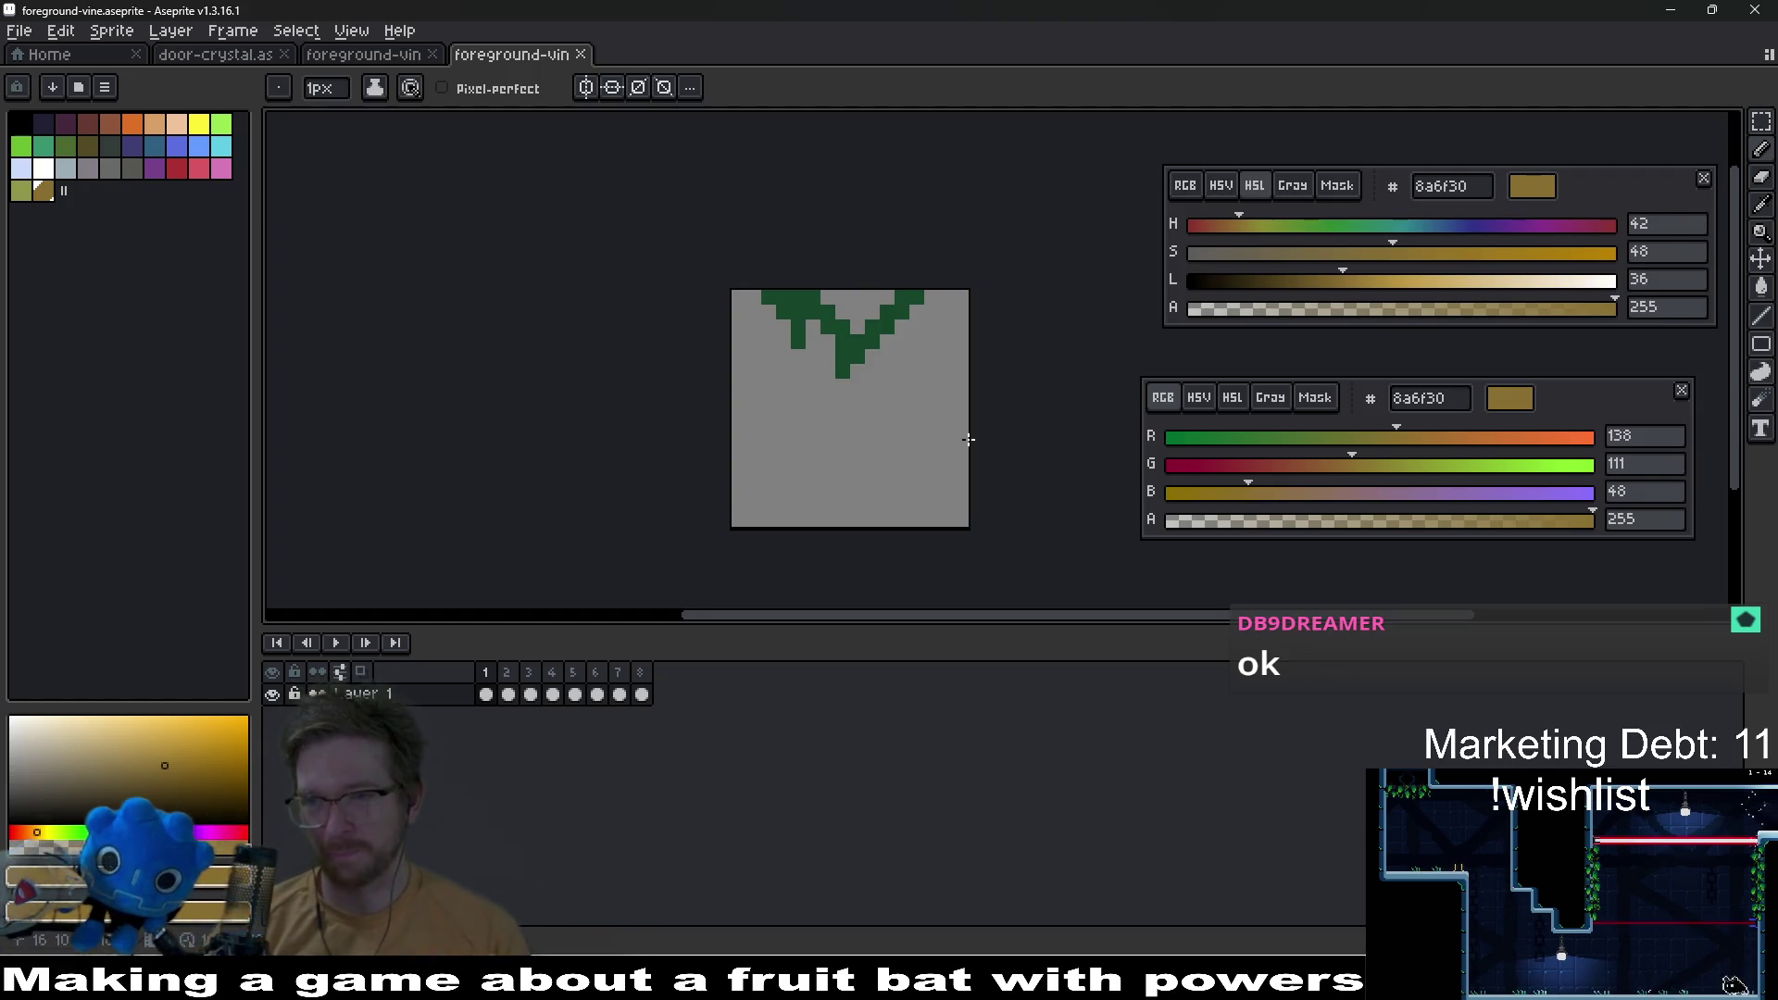
pyautogui.click(961, 431)
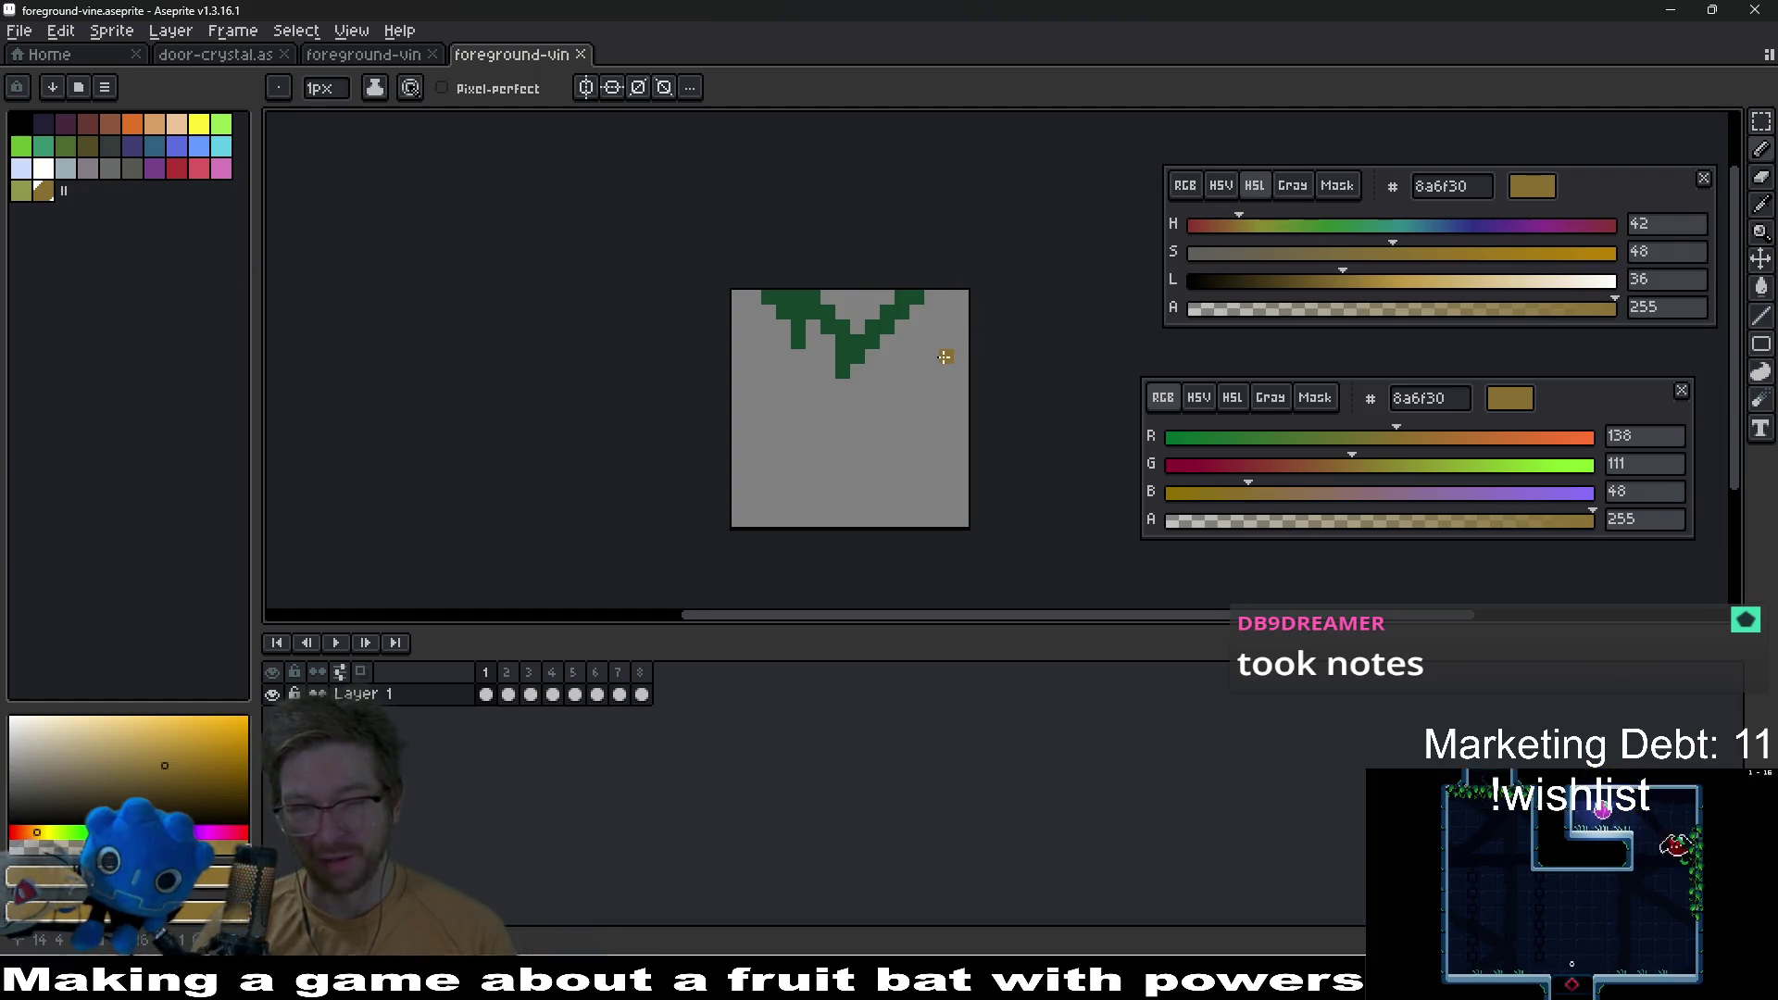
pyautogui.click(25, 131)
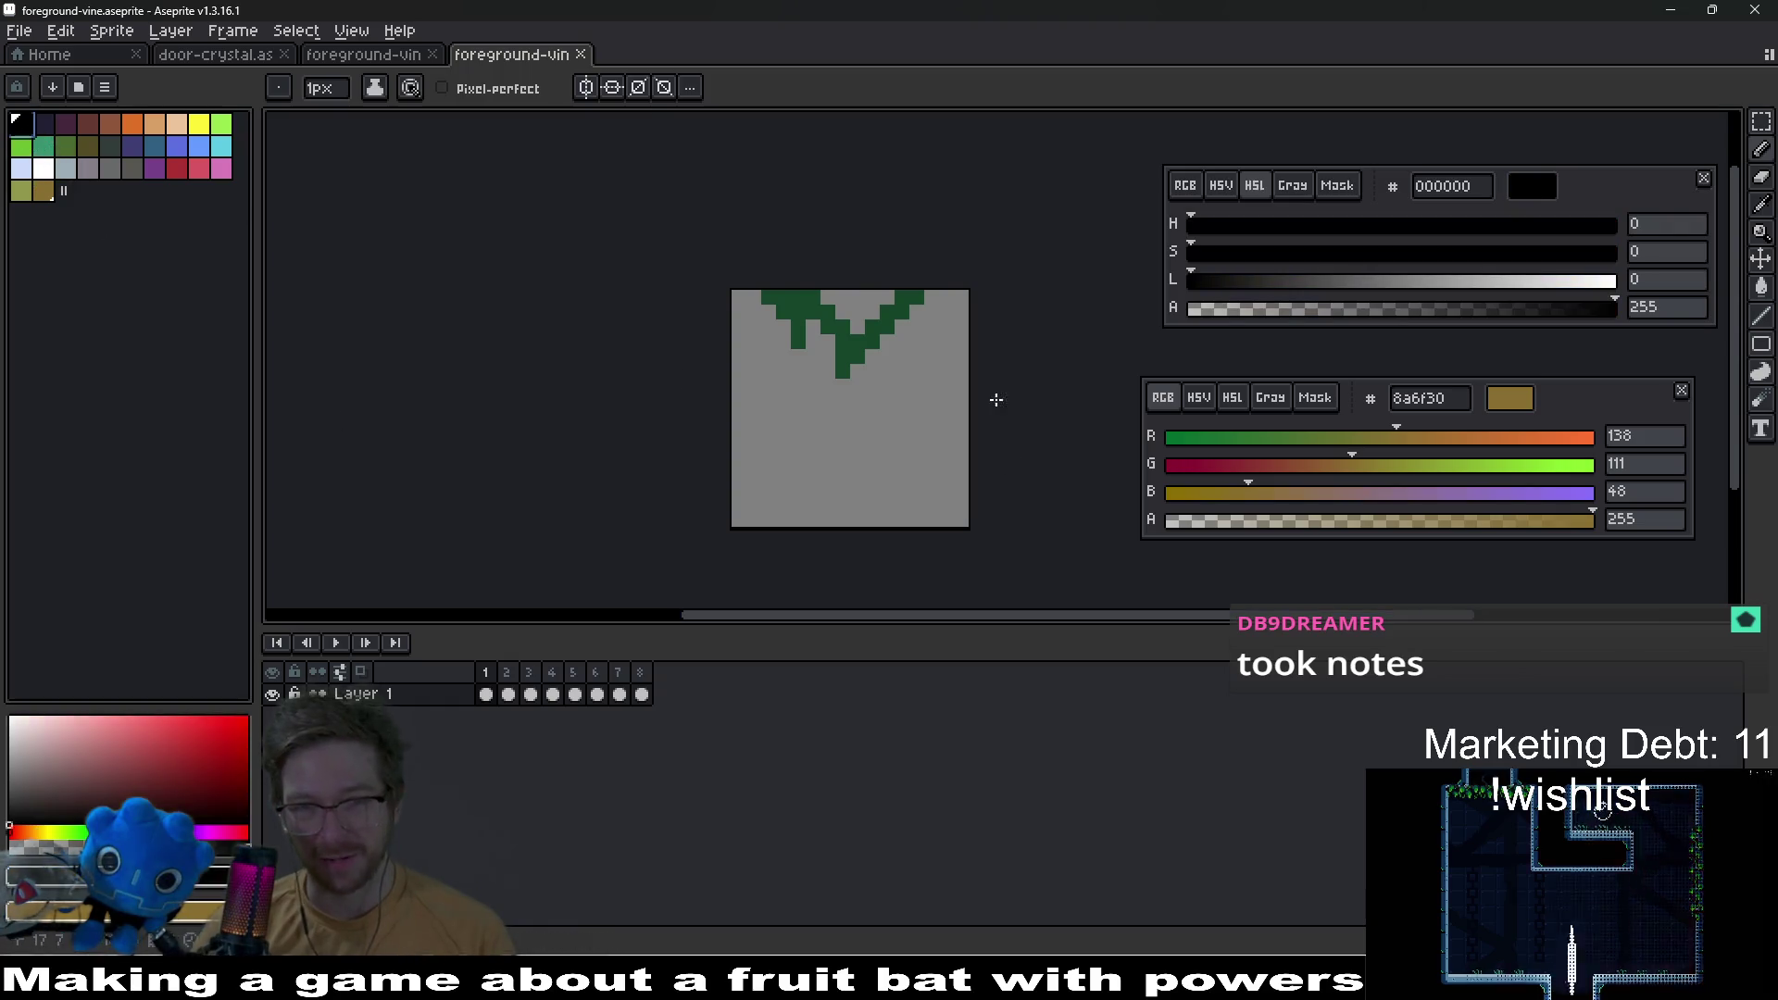
# Step: Outline the vine's top-right, right side, bottom and top-left with black pixels
pyautogui.scroll(3, 1000, 400)
pyautogui.moveTo(802, 332); pyautogui.dragTo(952, 428)
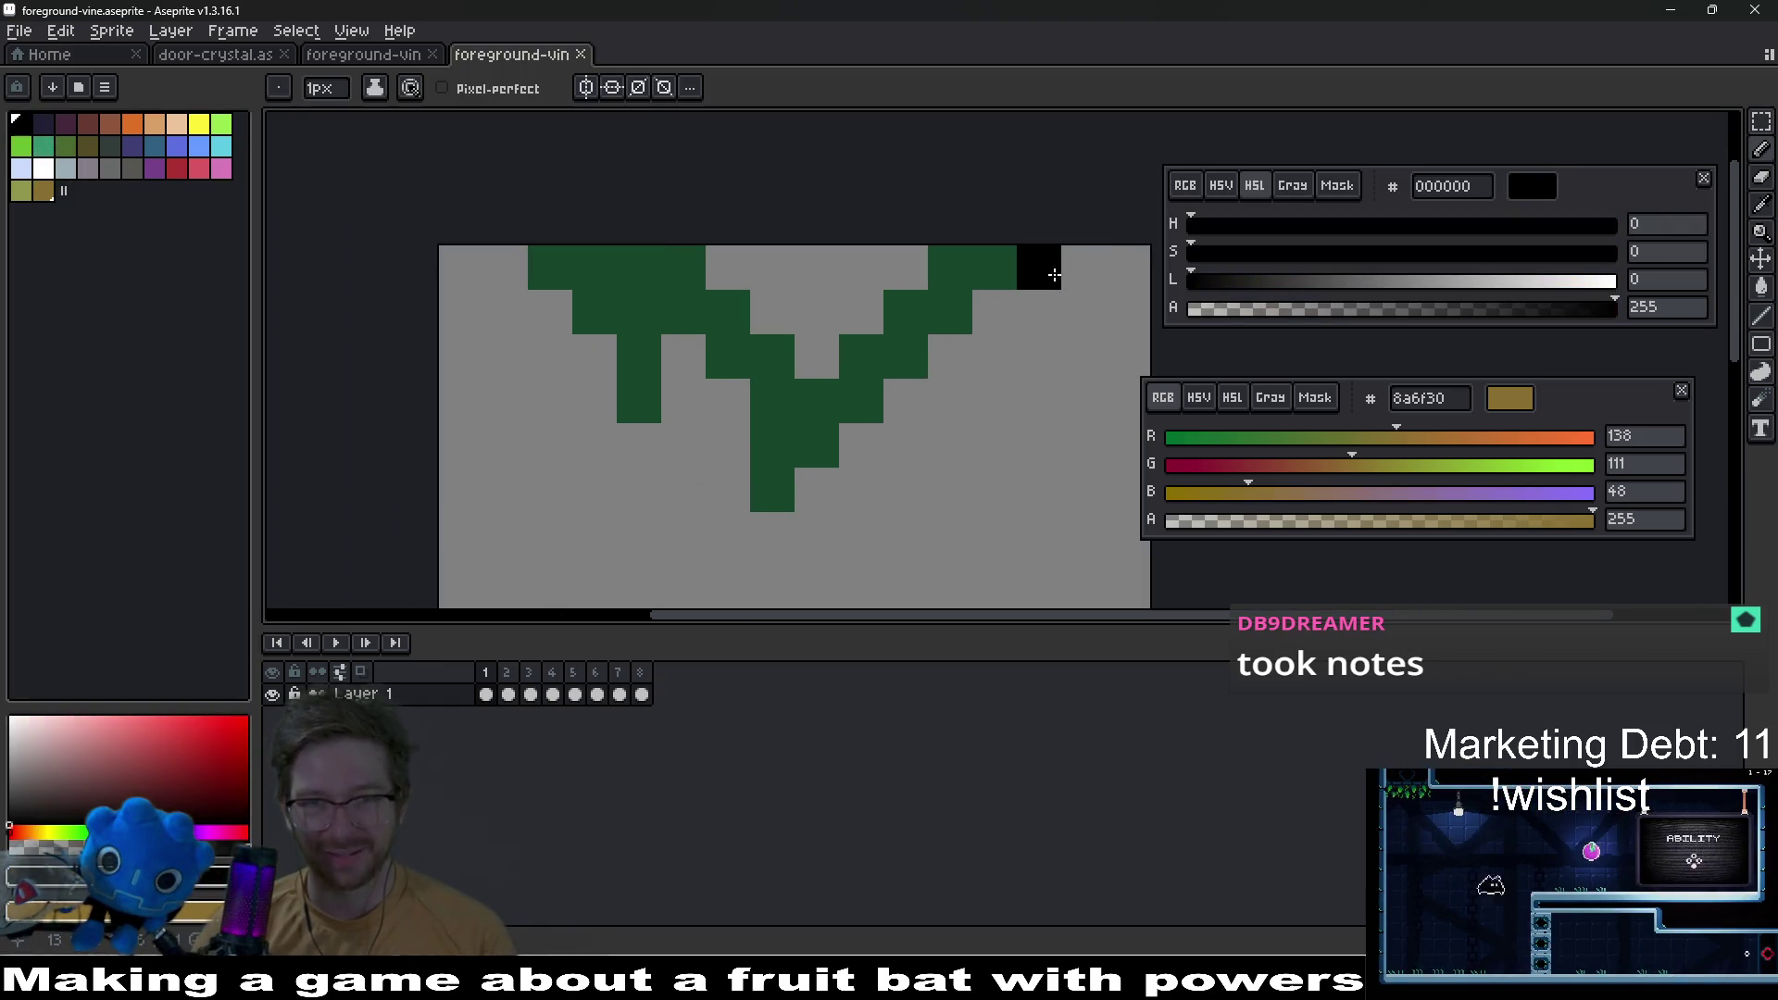
pyautogui.click(1039, 266)
pyautogui.moveTo(991, 324)
pyautogui.mouseDown()
pyautogui.moveTo(774, 519)
pyautogui.moveTo(700, 368)
pyautogui.moveTo(583, 397)
pyautogui.moveTo(595, 364)
pyautogui.moveTo(543, 325)
pyautogui.mouseUp()
pyautogui.click(505, 267)
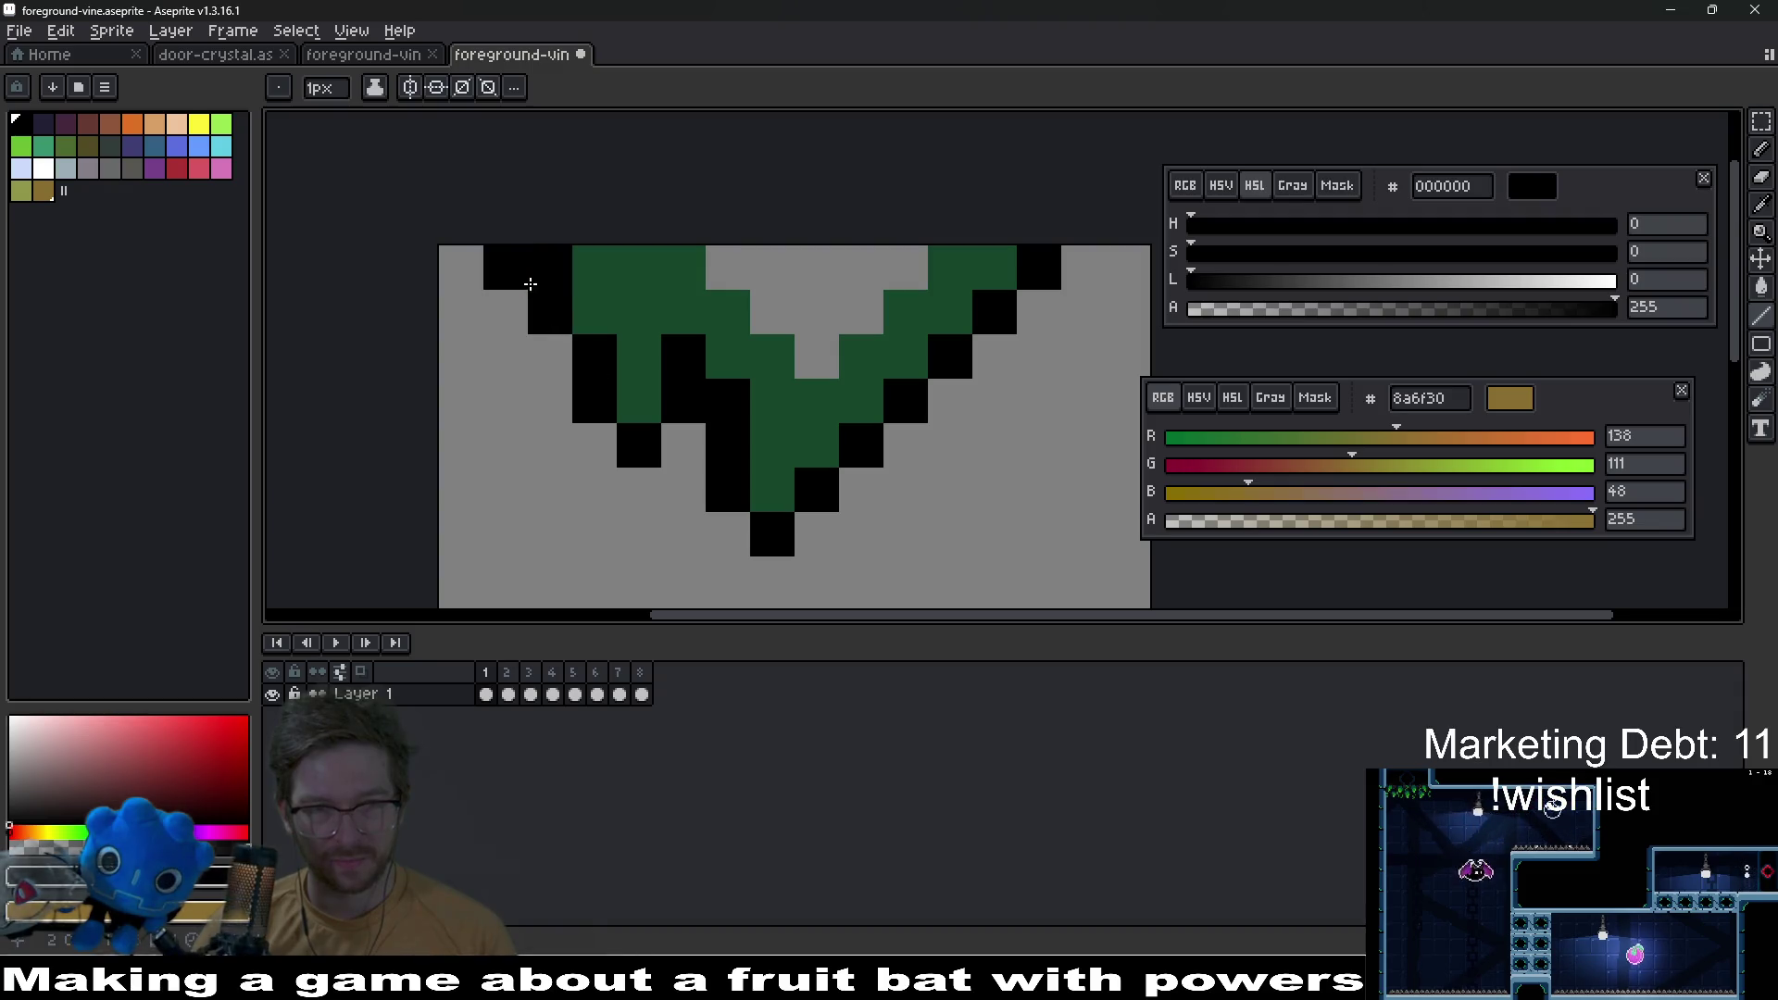
pyautogui.click(728, 355)
# Step: Add black outline pixels along the vine's top, inner row, right edge and lower tip
pyautogui.scroll(-3, 728, 355)
pyautogui.scroll(2, 783, 350)
pyautogui.click(774, 356)
pyautogui.click(819, 311)
pyautogui.moveTo(797, 333); pyautogui.dragTo(763, 327)
pyautogui.scroll(-3, 815, 371)
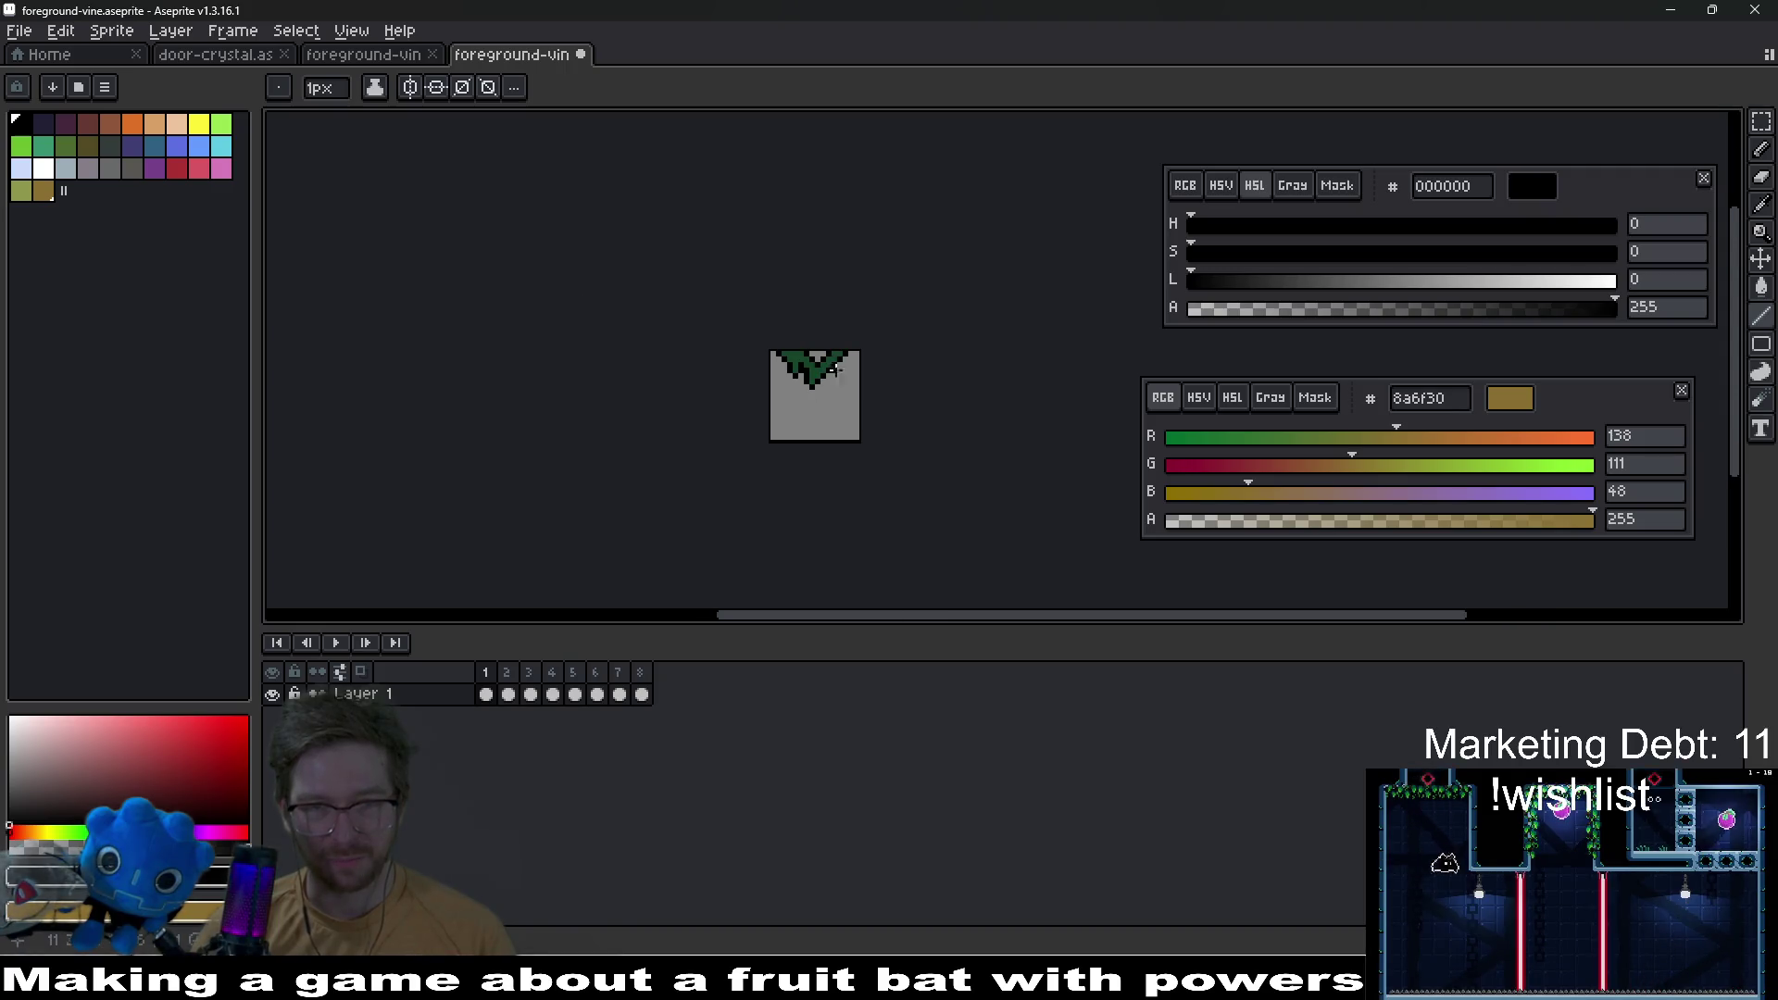
pyautogui.scroll(3, 857, 356)
pyautogui.click(857, 356)
pyautogui.scroll(-2, 856, 357)
pyautogui.scroll(2, 737, 385)
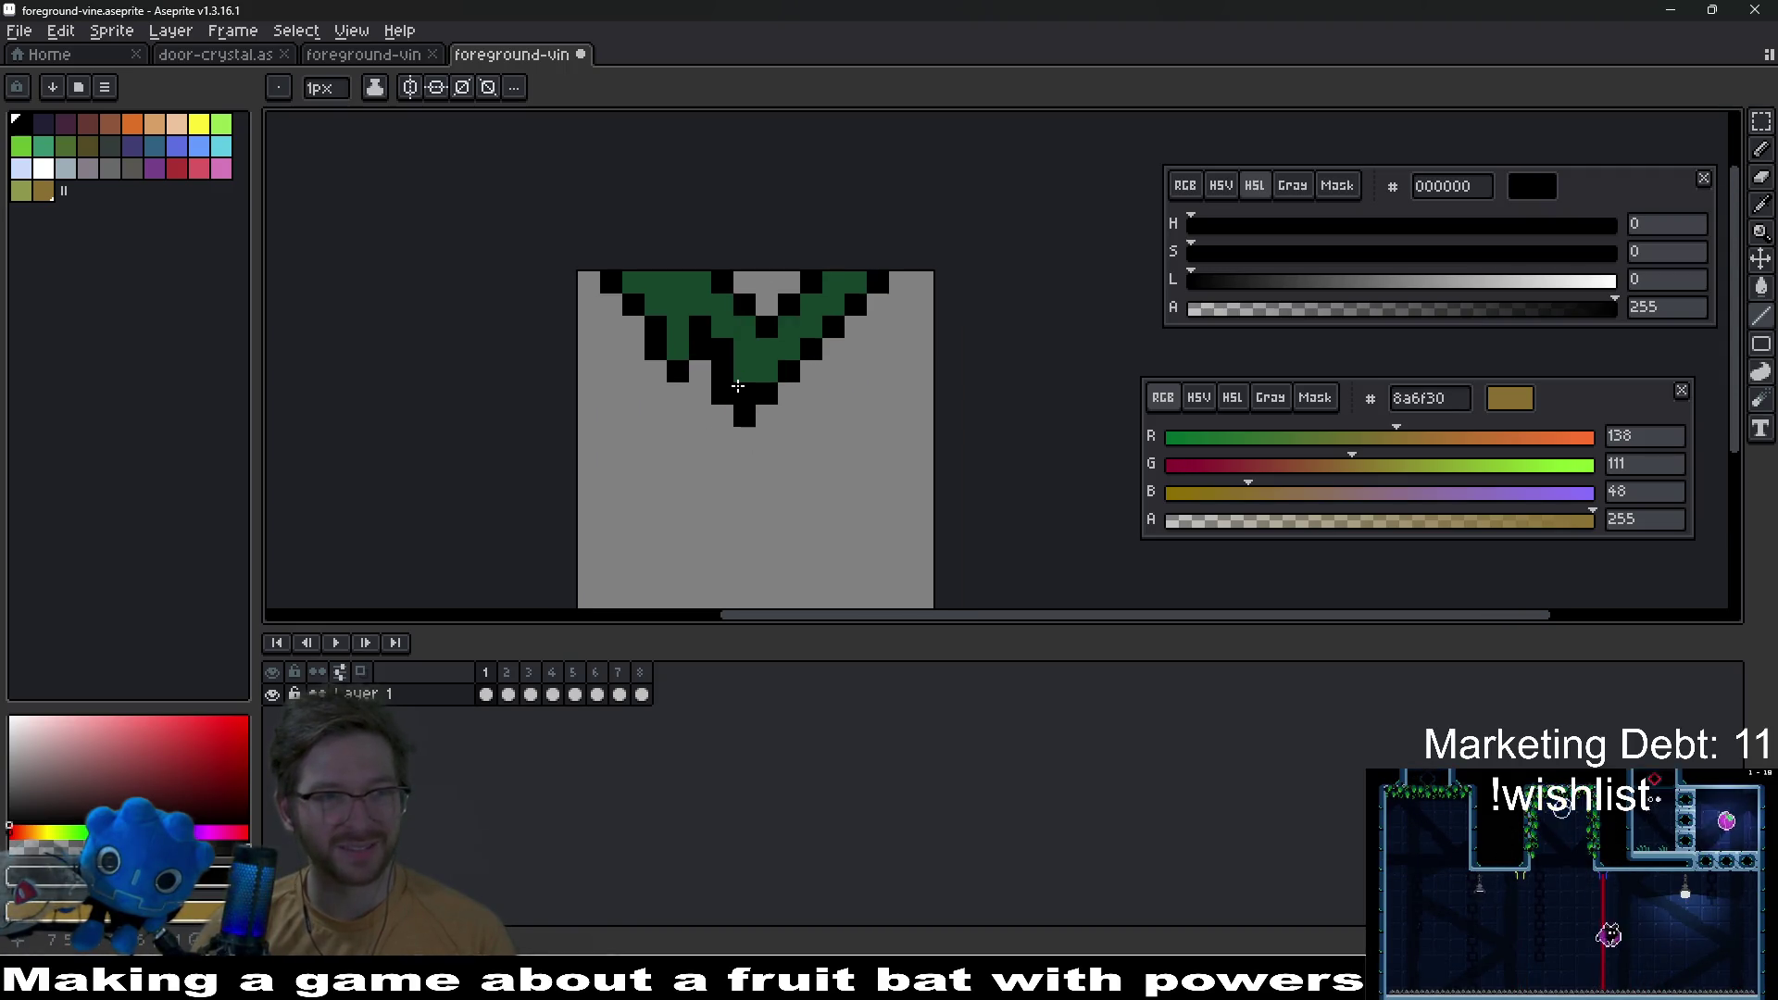
pyautogui.click(815, 450)
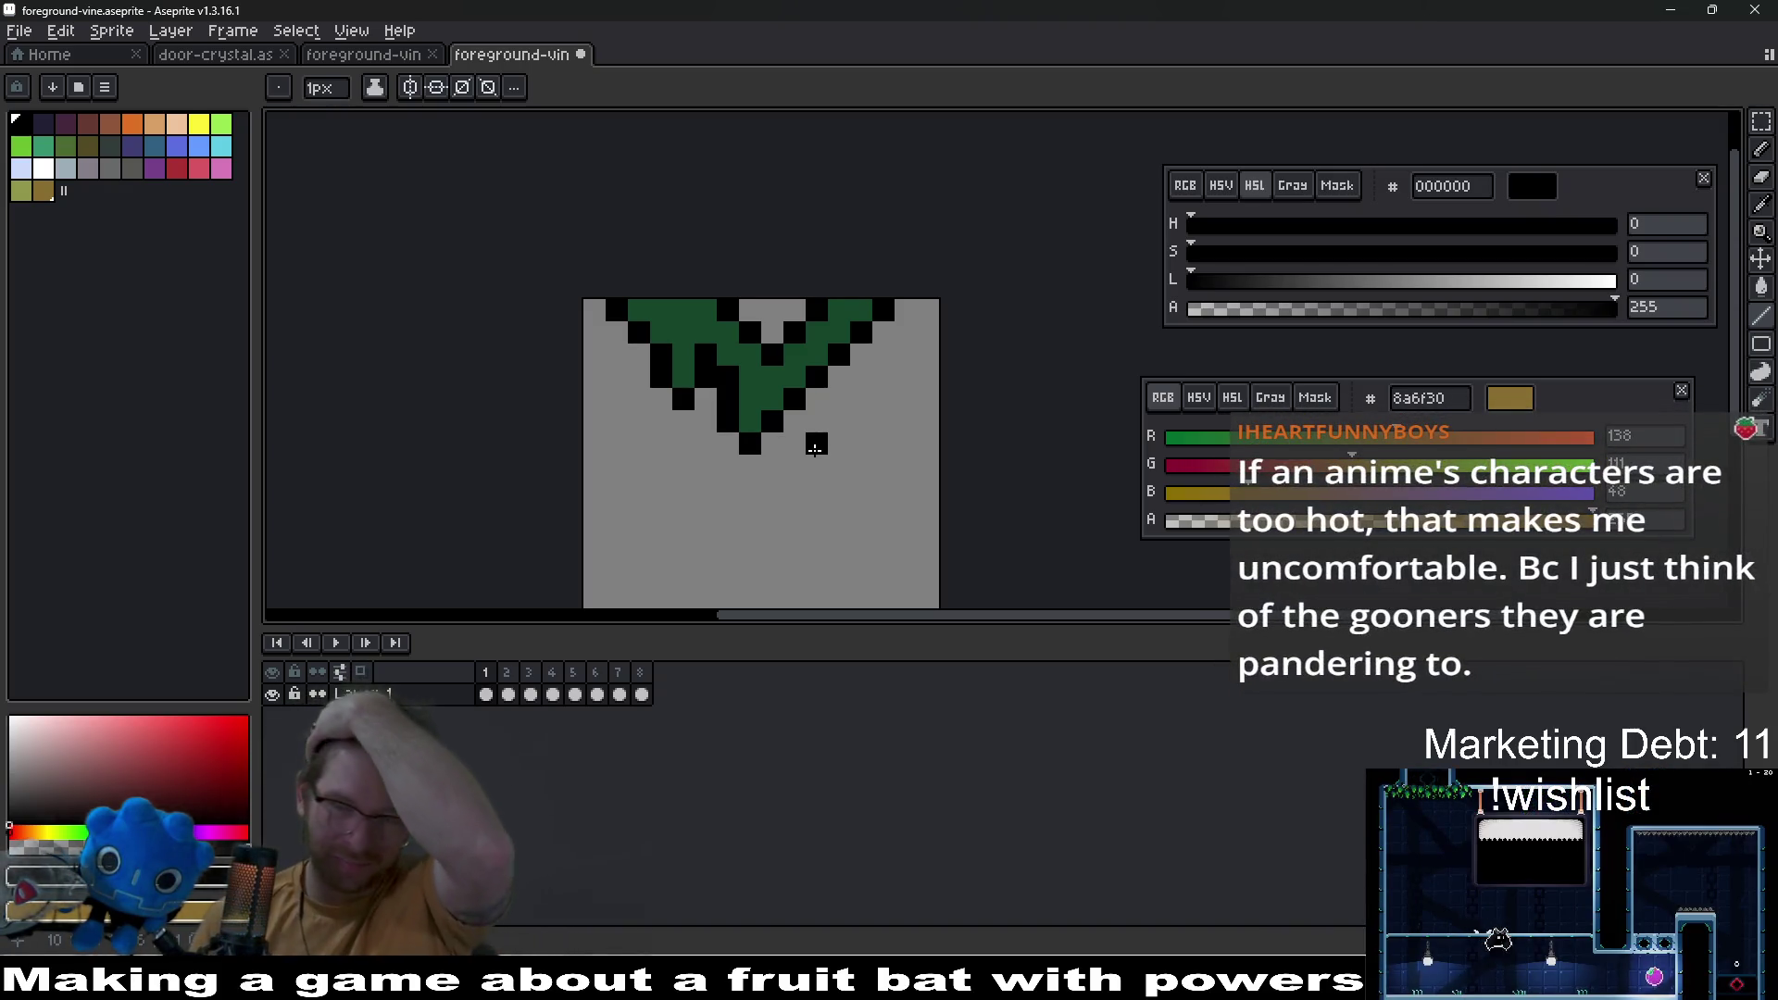
pyautogui.scroll(5, 815, 450)
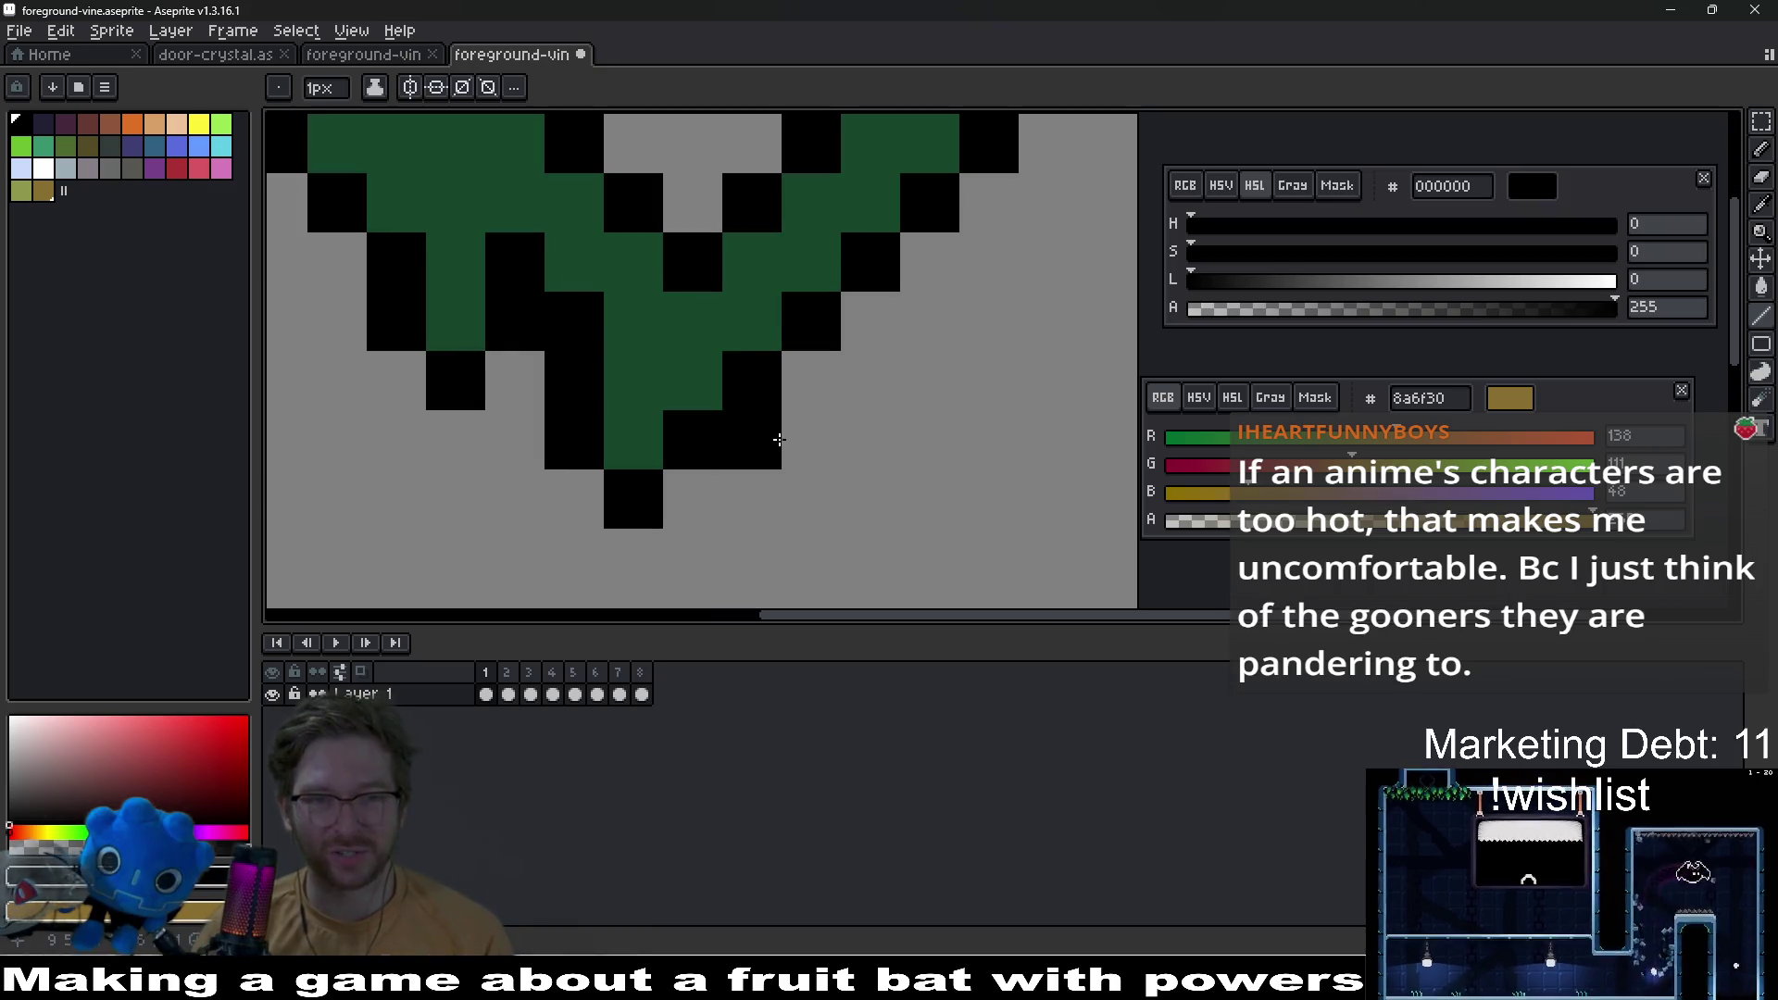
pyautogui.scroll(-7, 796, 454)
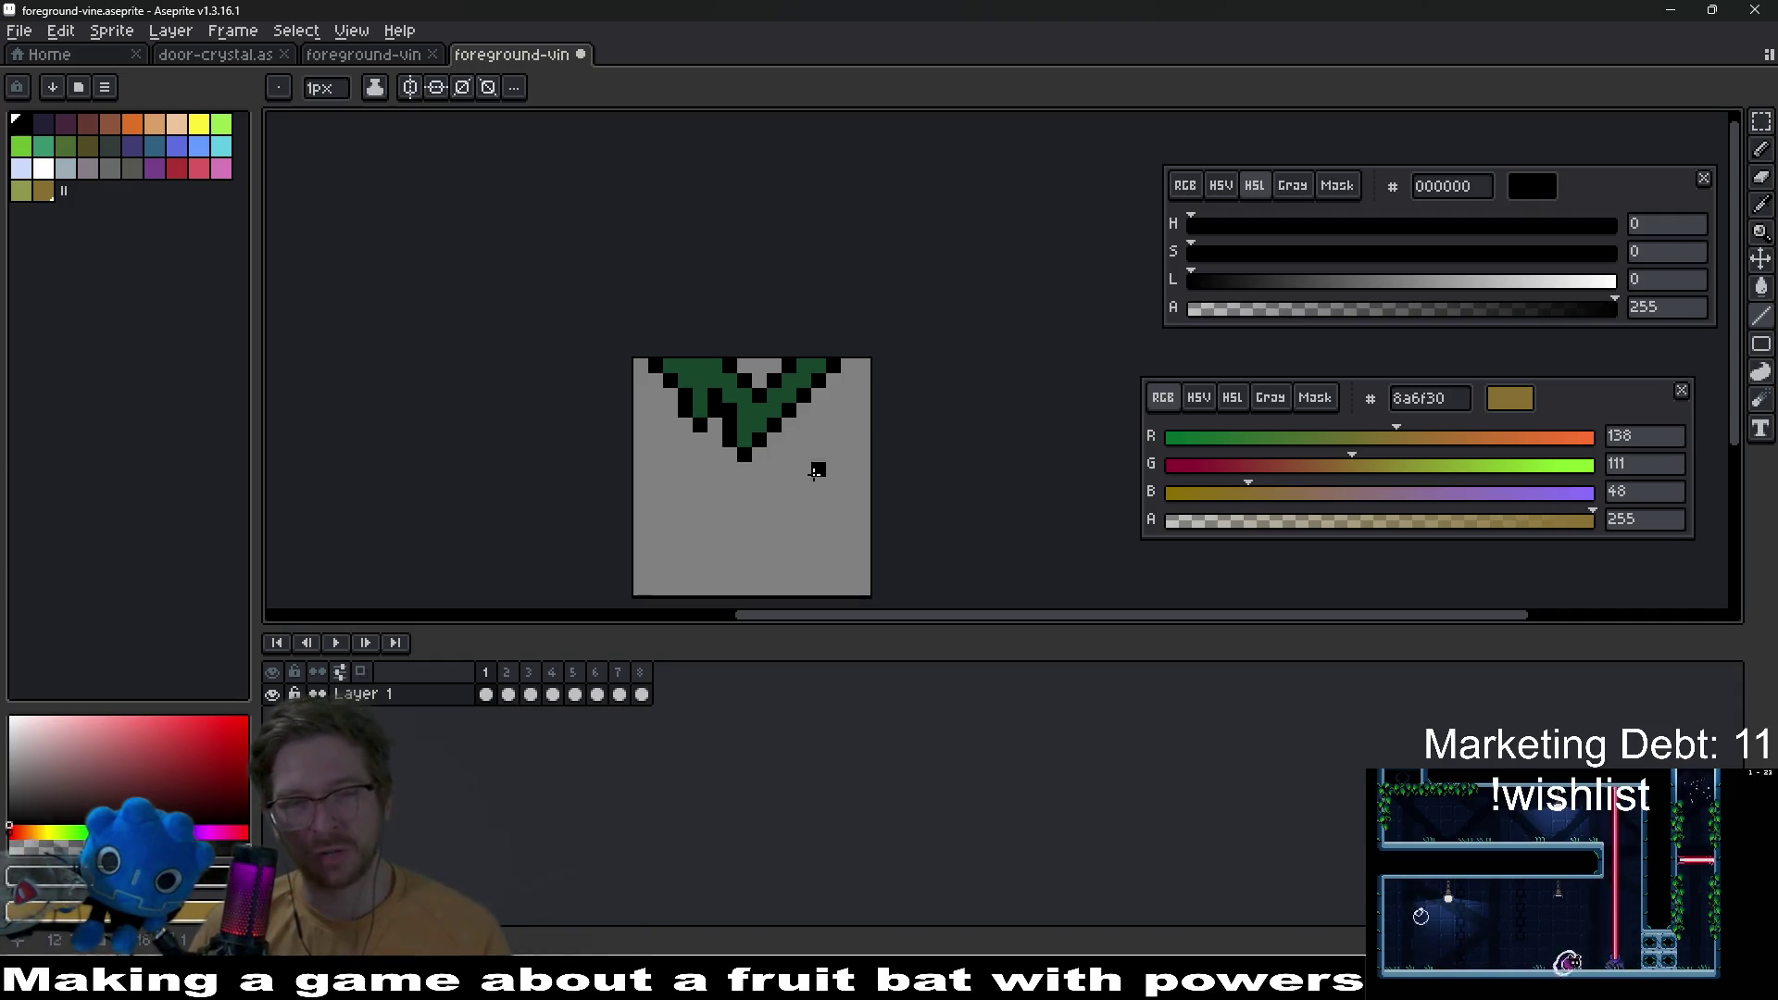
pyautogui.scroll(5, 830, 470)
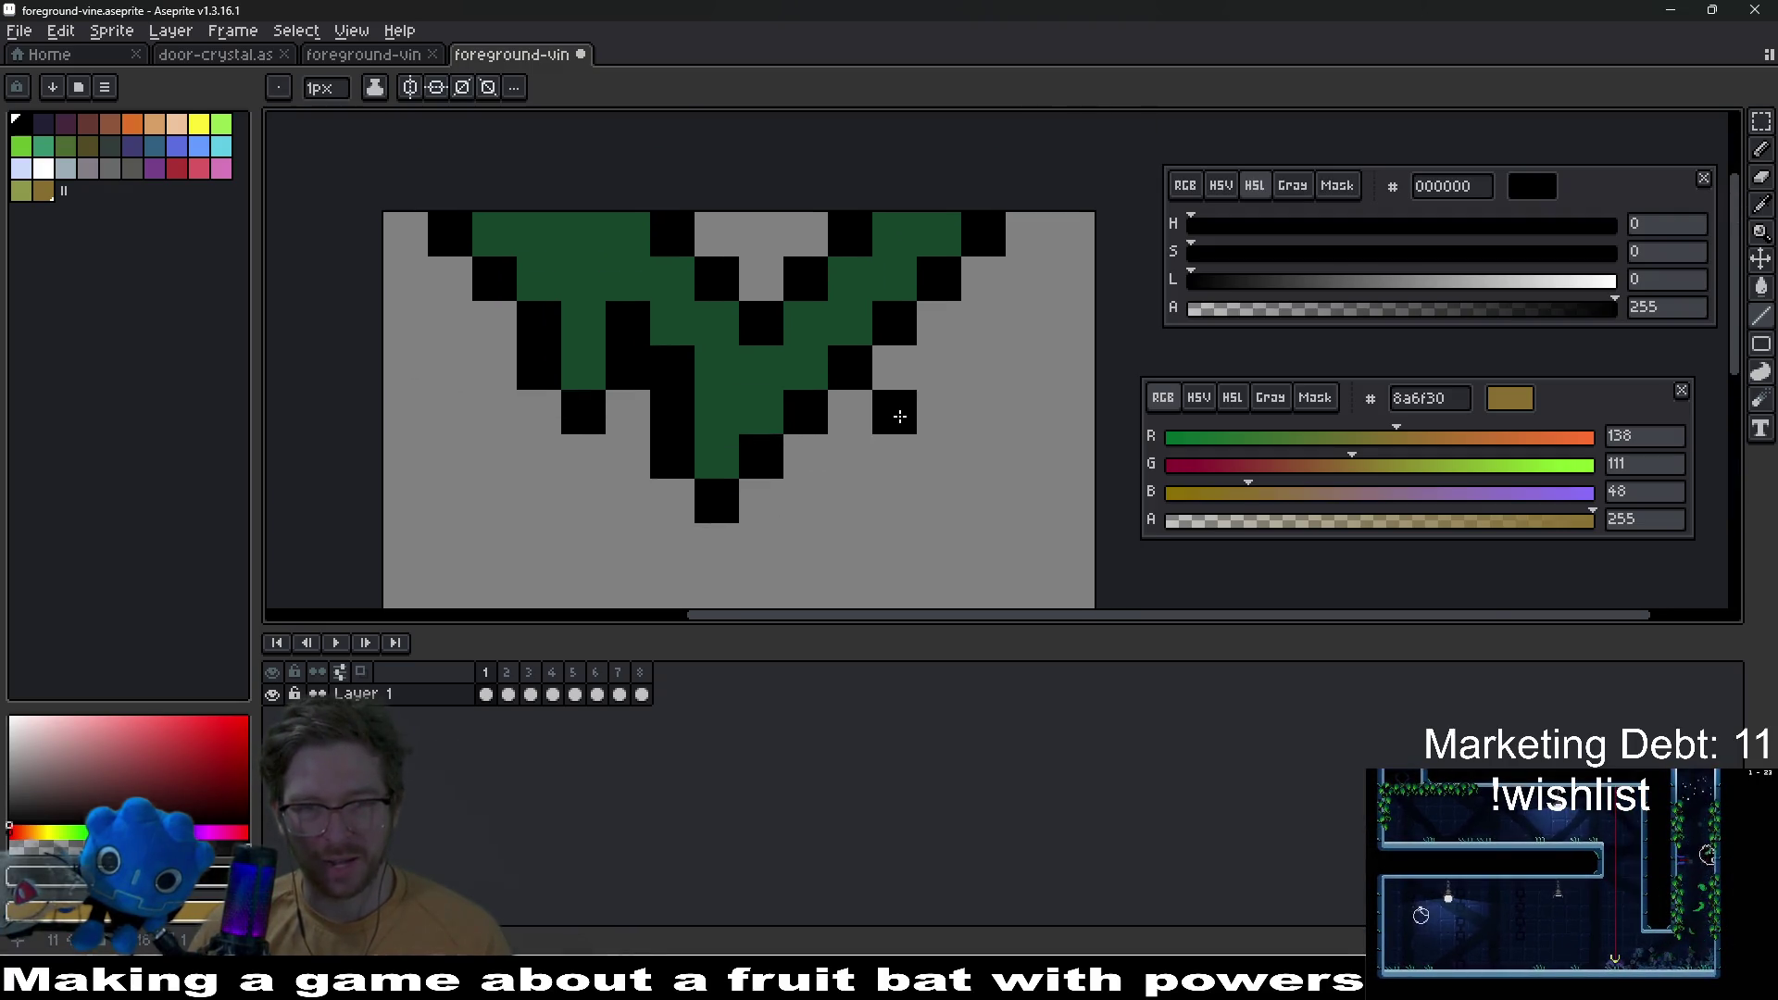
pyautogui.scroll(-4, 899, 415)
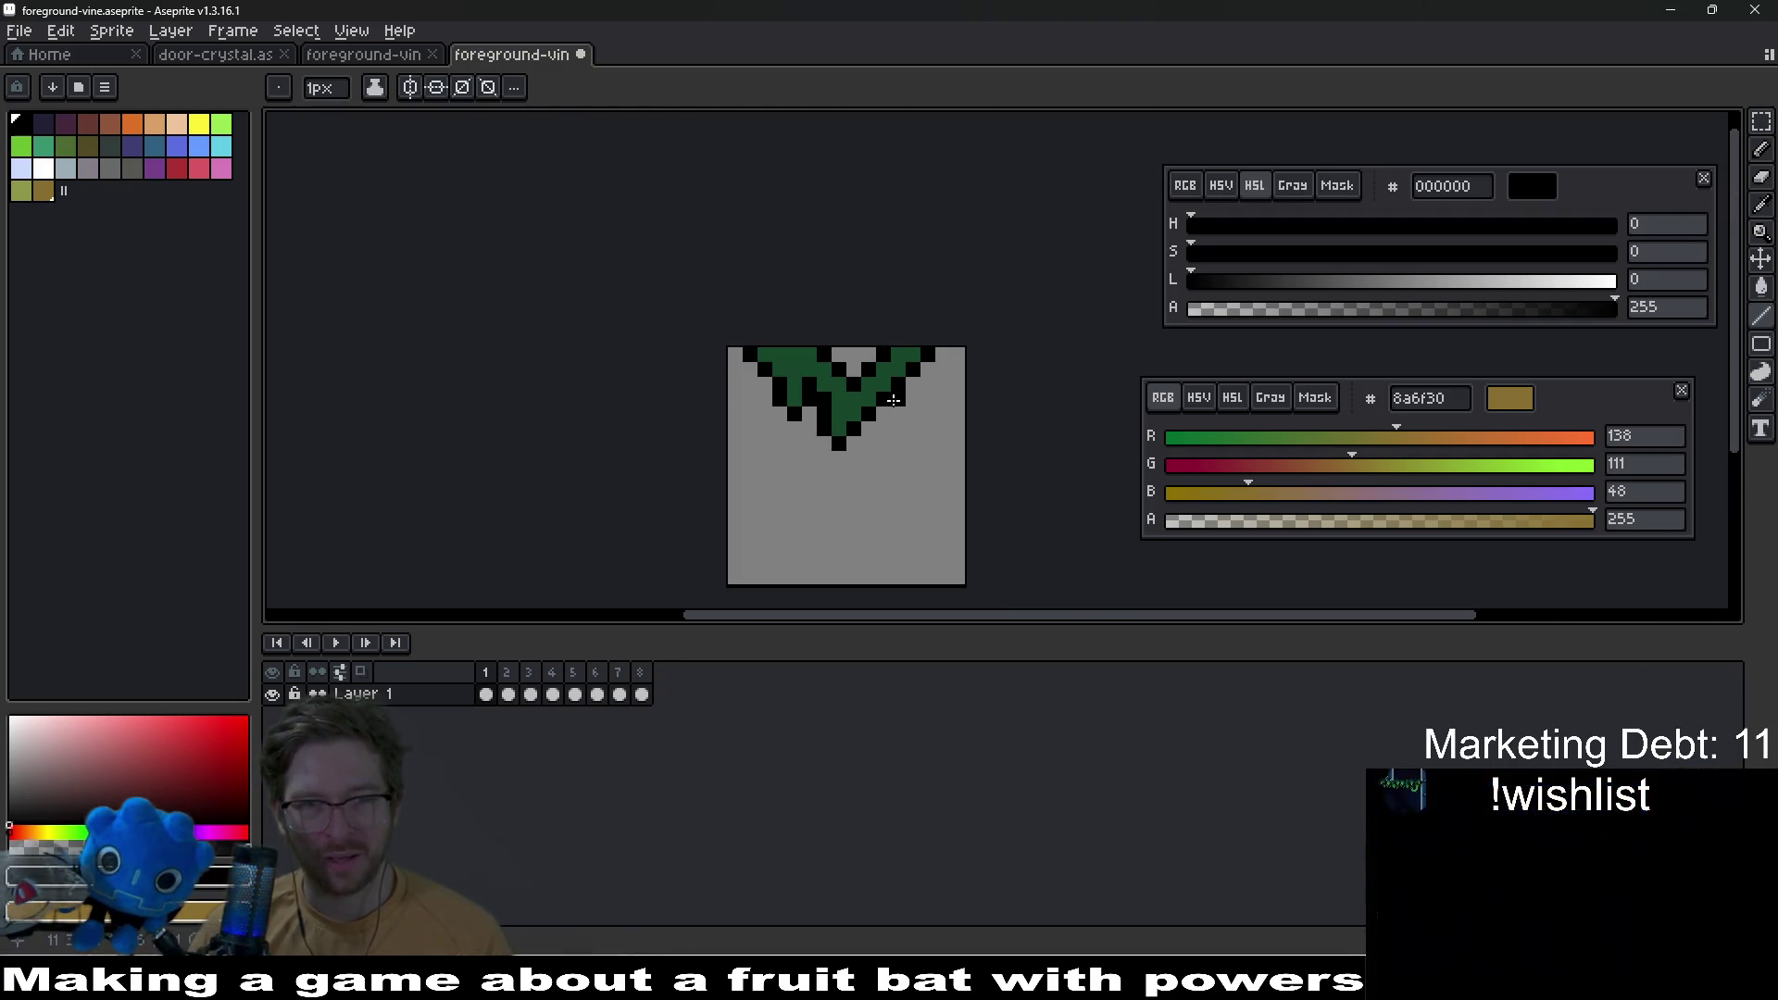
pyautogui.scroll(4, 892, 399)
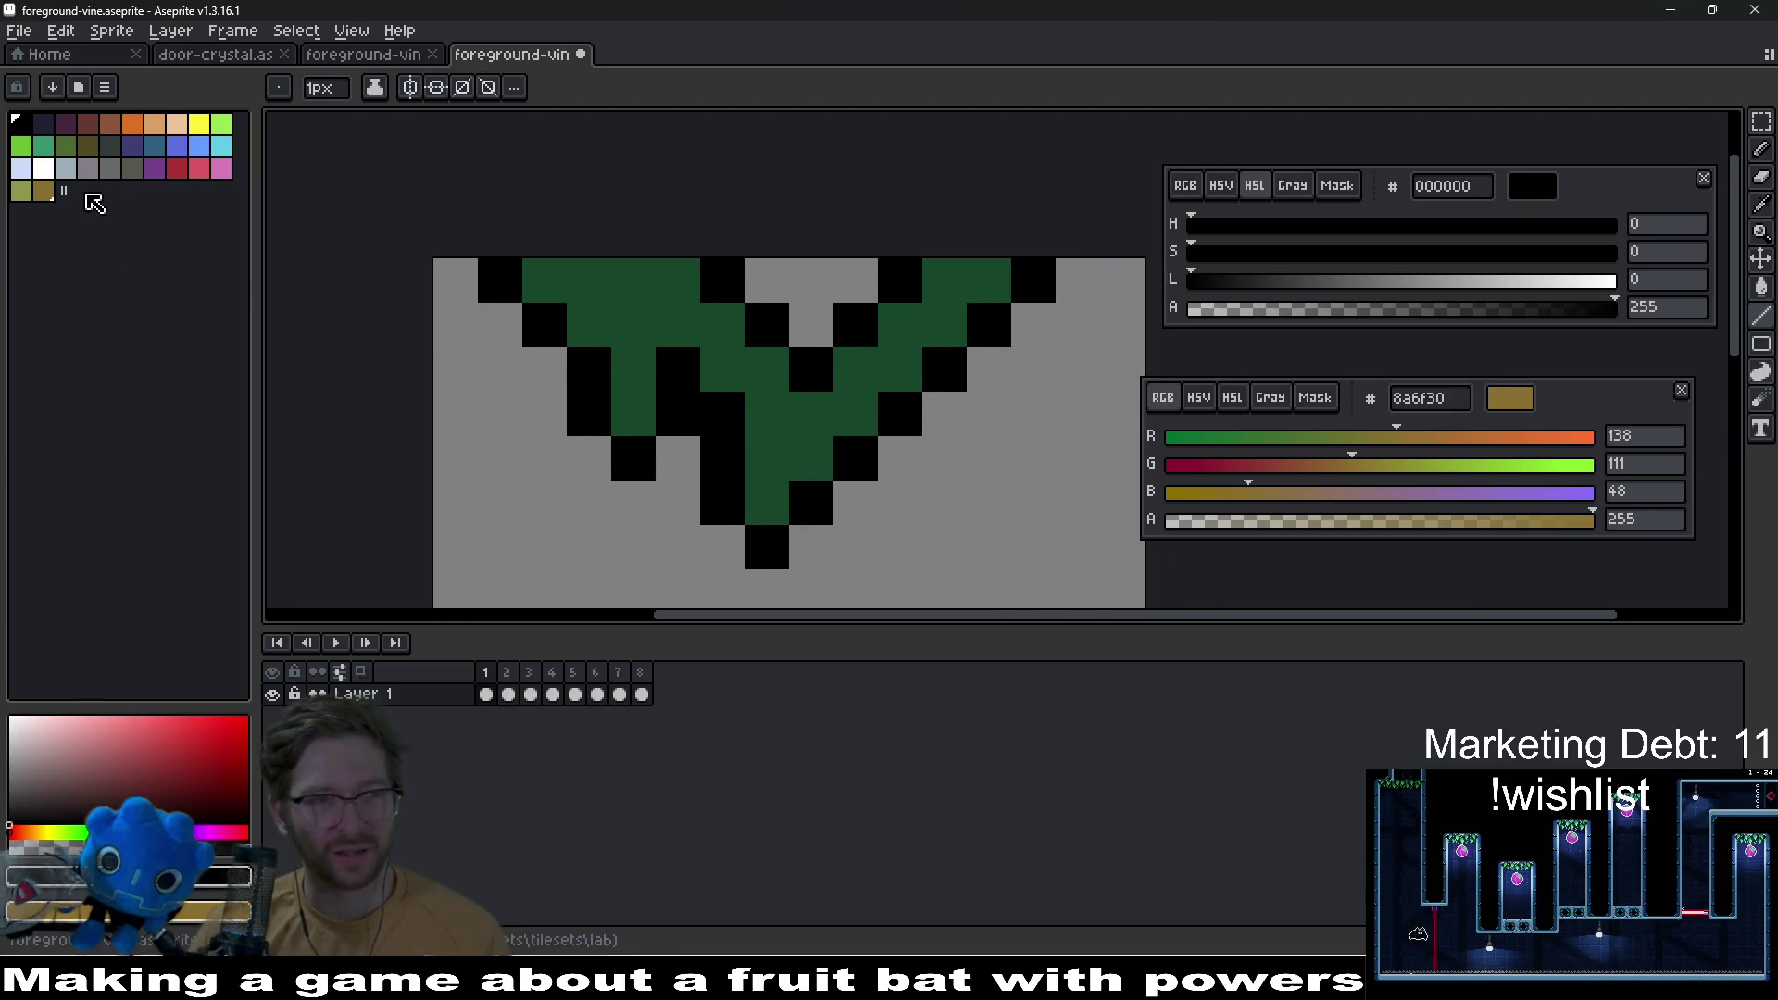
# Step: Sample the vine's dark green 15452b, lighten it slightly and paint a lighter pixel
pyautogui.press('i')
pyautogui.click(860, 396)
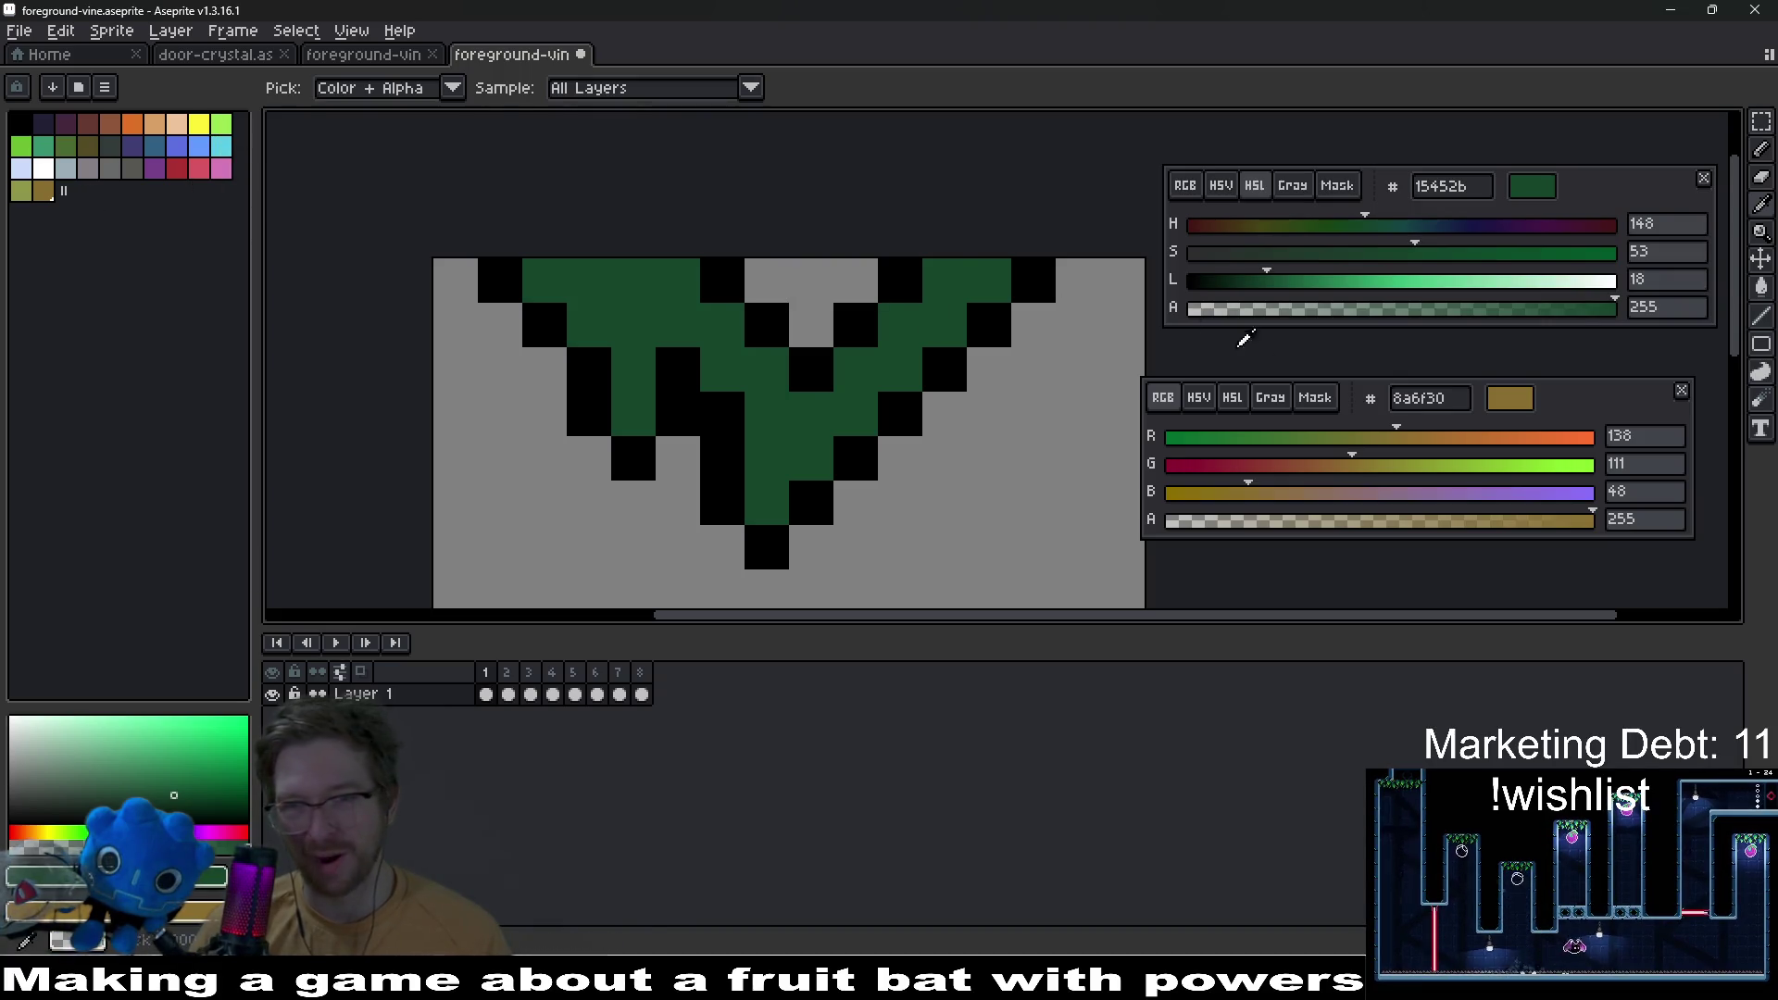
pyautogui.moveTo(1266, 278); pyautogui.dragTo(1297, 279)
pyautogui.press('b')
pyautogui.click(793, 460)
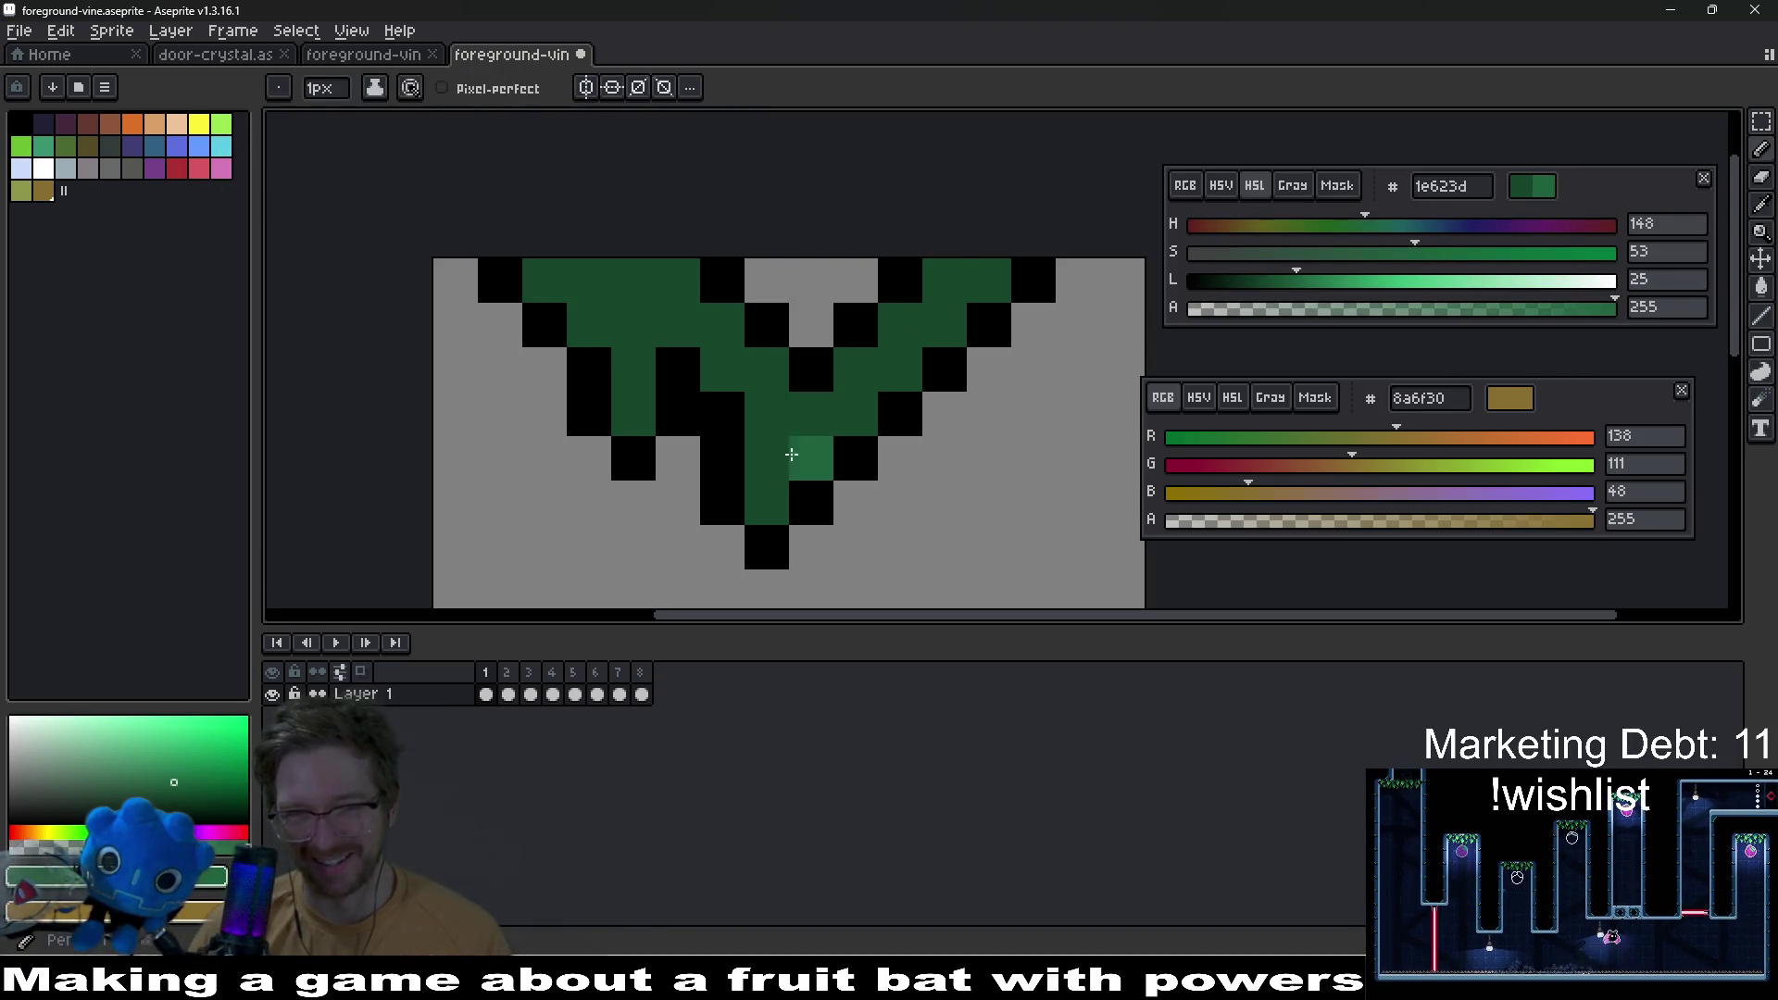
# Step: Shift hue and lightness to teal 31b9b5 and paint a teal highlight pixel
pyautogui.scroll(-4, 826, 441)
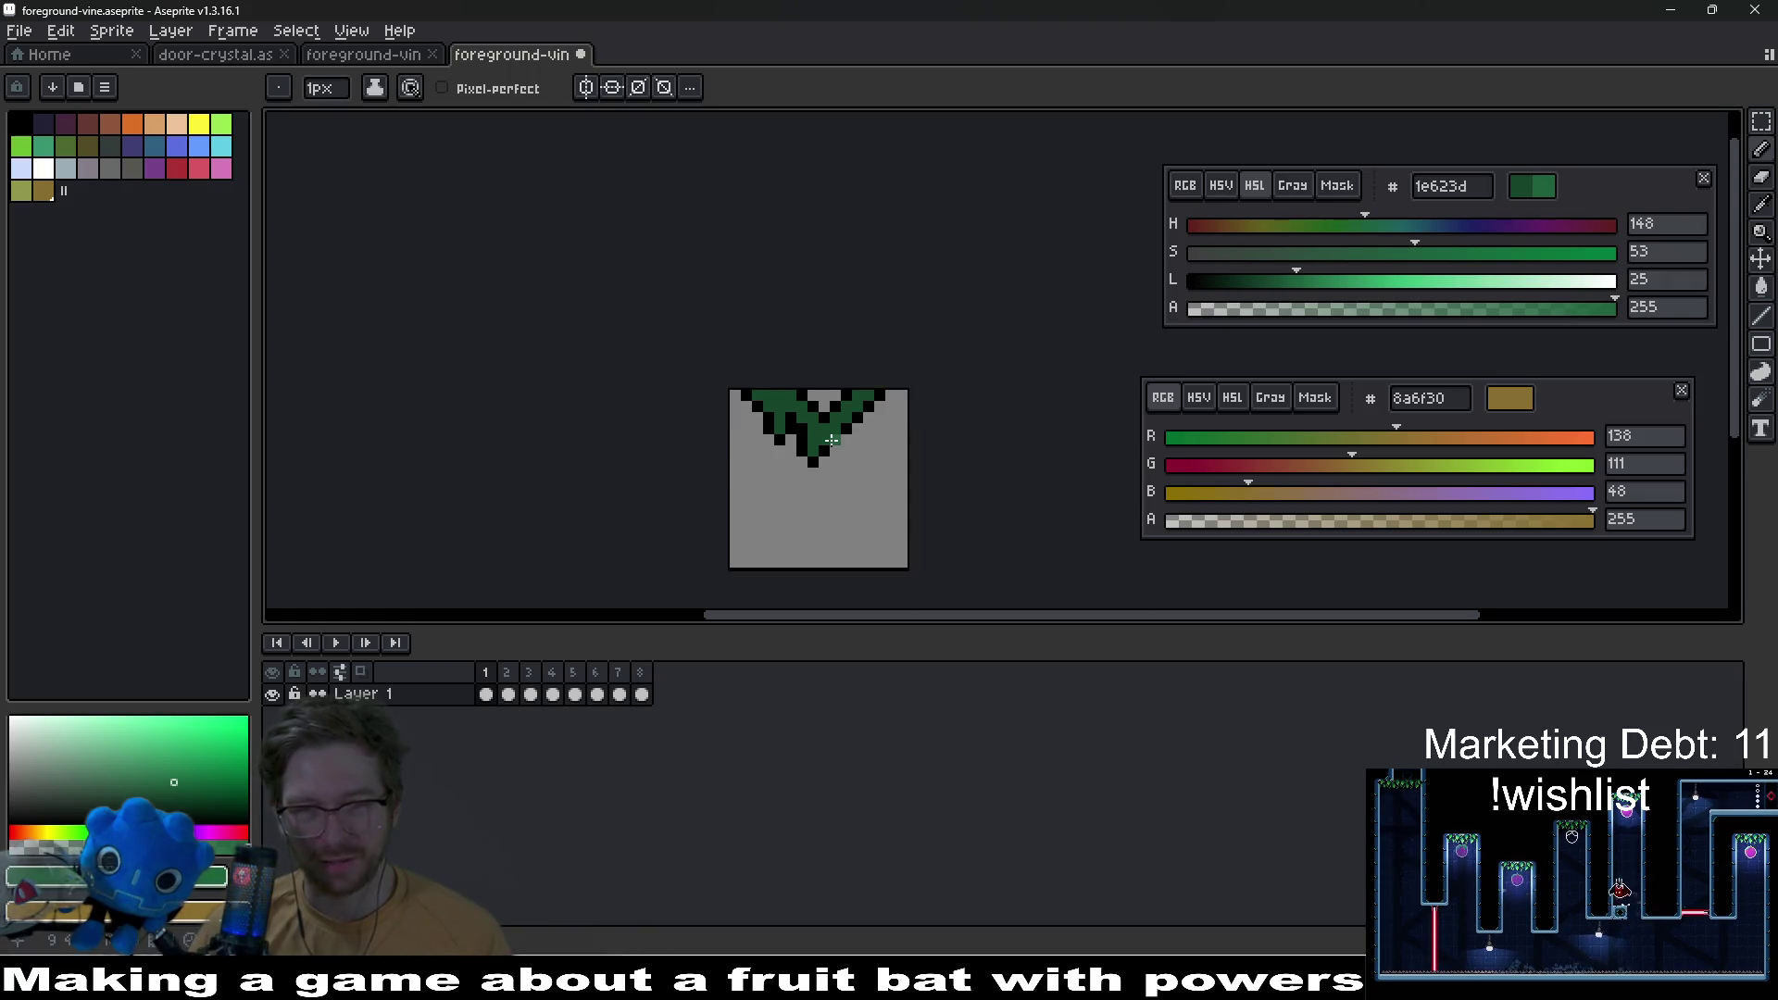
pyautogui.scroll(4, 830, 440)
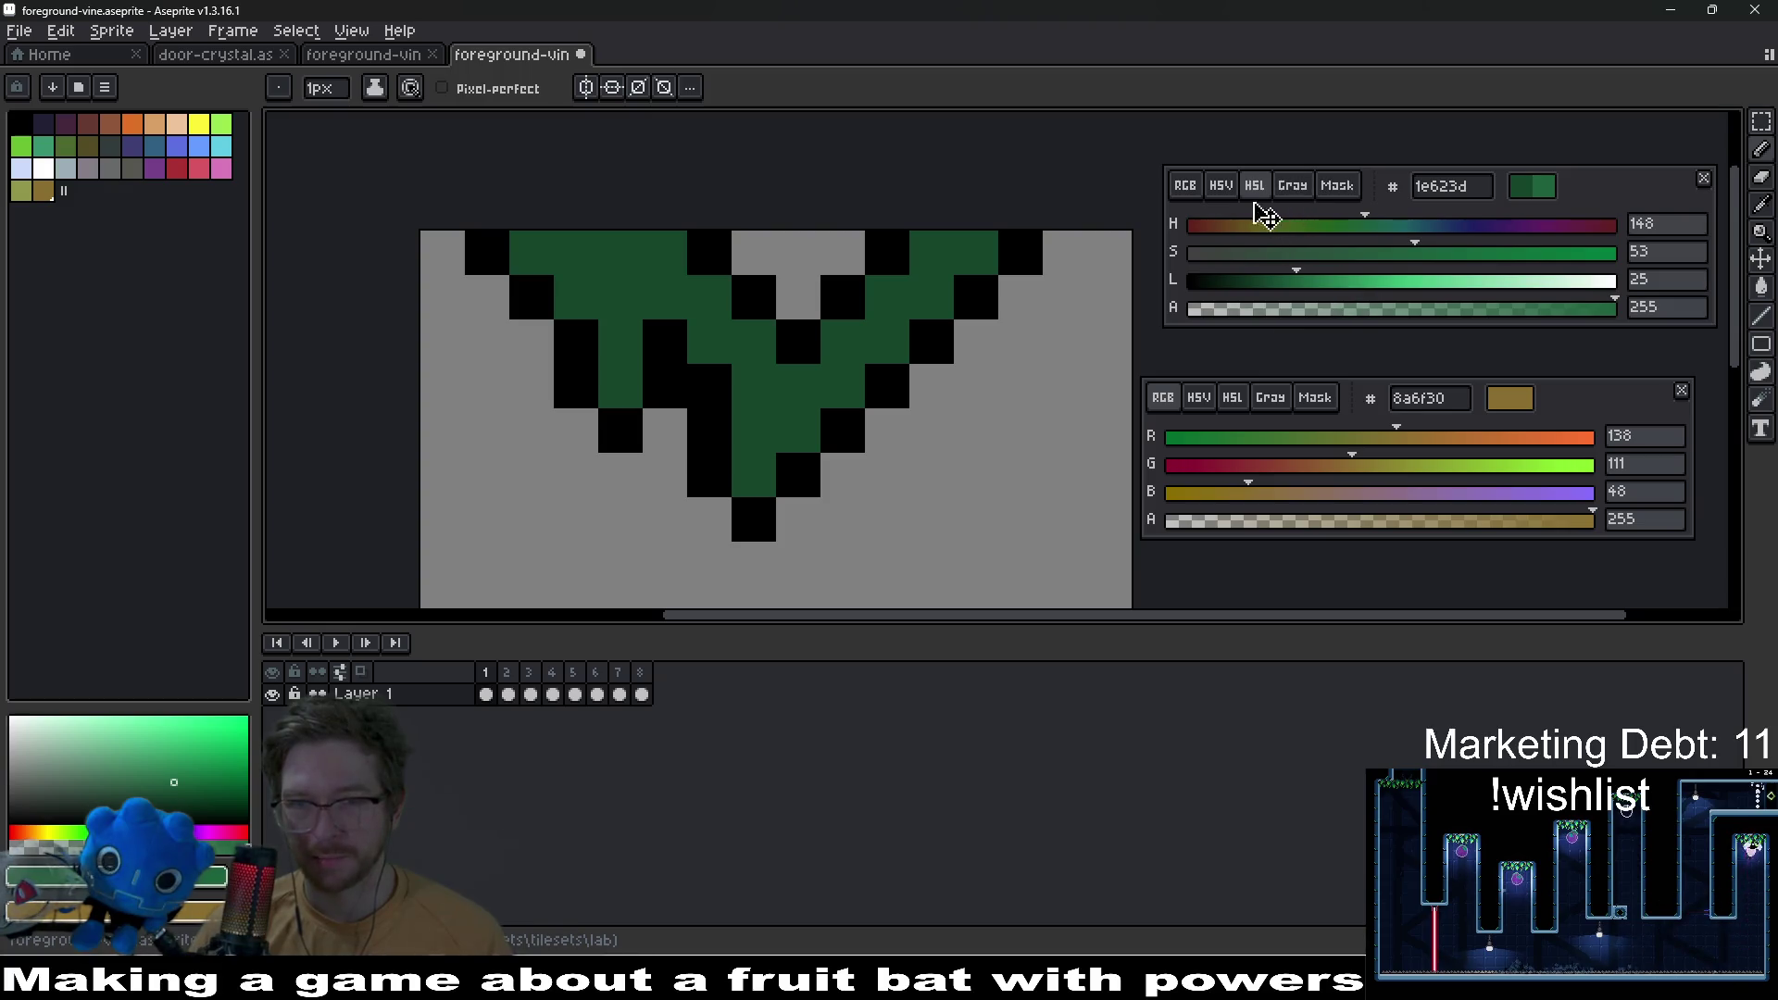
pyautogui.moveTo(1313, 226); pyautogui.dragTo(1279, 231)
pyautogui.moveTo(1336, 296)
pyautogui.mouseDown()
pyautogui.moveTo(1450, 294)
pyautogui.moveTo(1500, 252)
pyautogui.moveTo(1401, 277)
pyautogui.moveTo(1385, 226)
pyautogui.moveTo(1540, 262)
pyautogui.moveTo(1352, 279)
pyautogui.mouseUp()
pyautogui.click(620, 387)
# Step: Add teal highlight pixels on the vine and undo the stray one beside the tip
pyautogui.click(796, 386)
pyautogui.scroll(-9, 789, 400)
pyautogui.scroll(6, 798, 401)
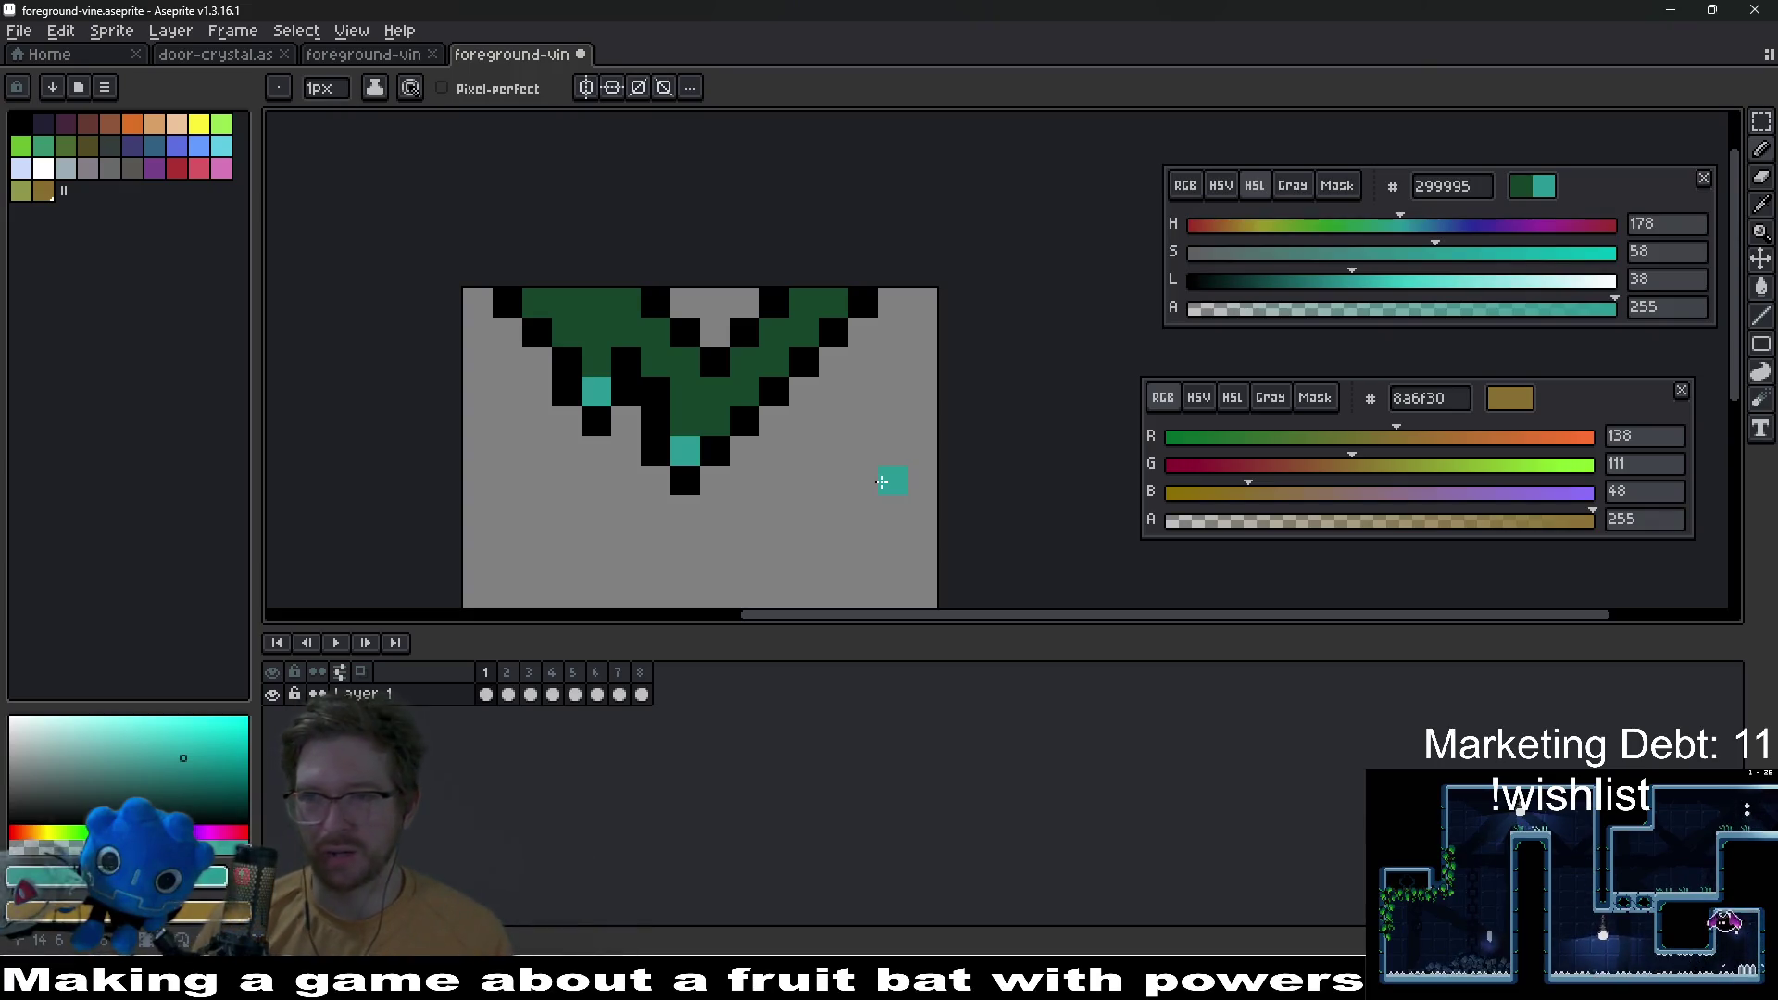
pyautogui.click(774, 450)
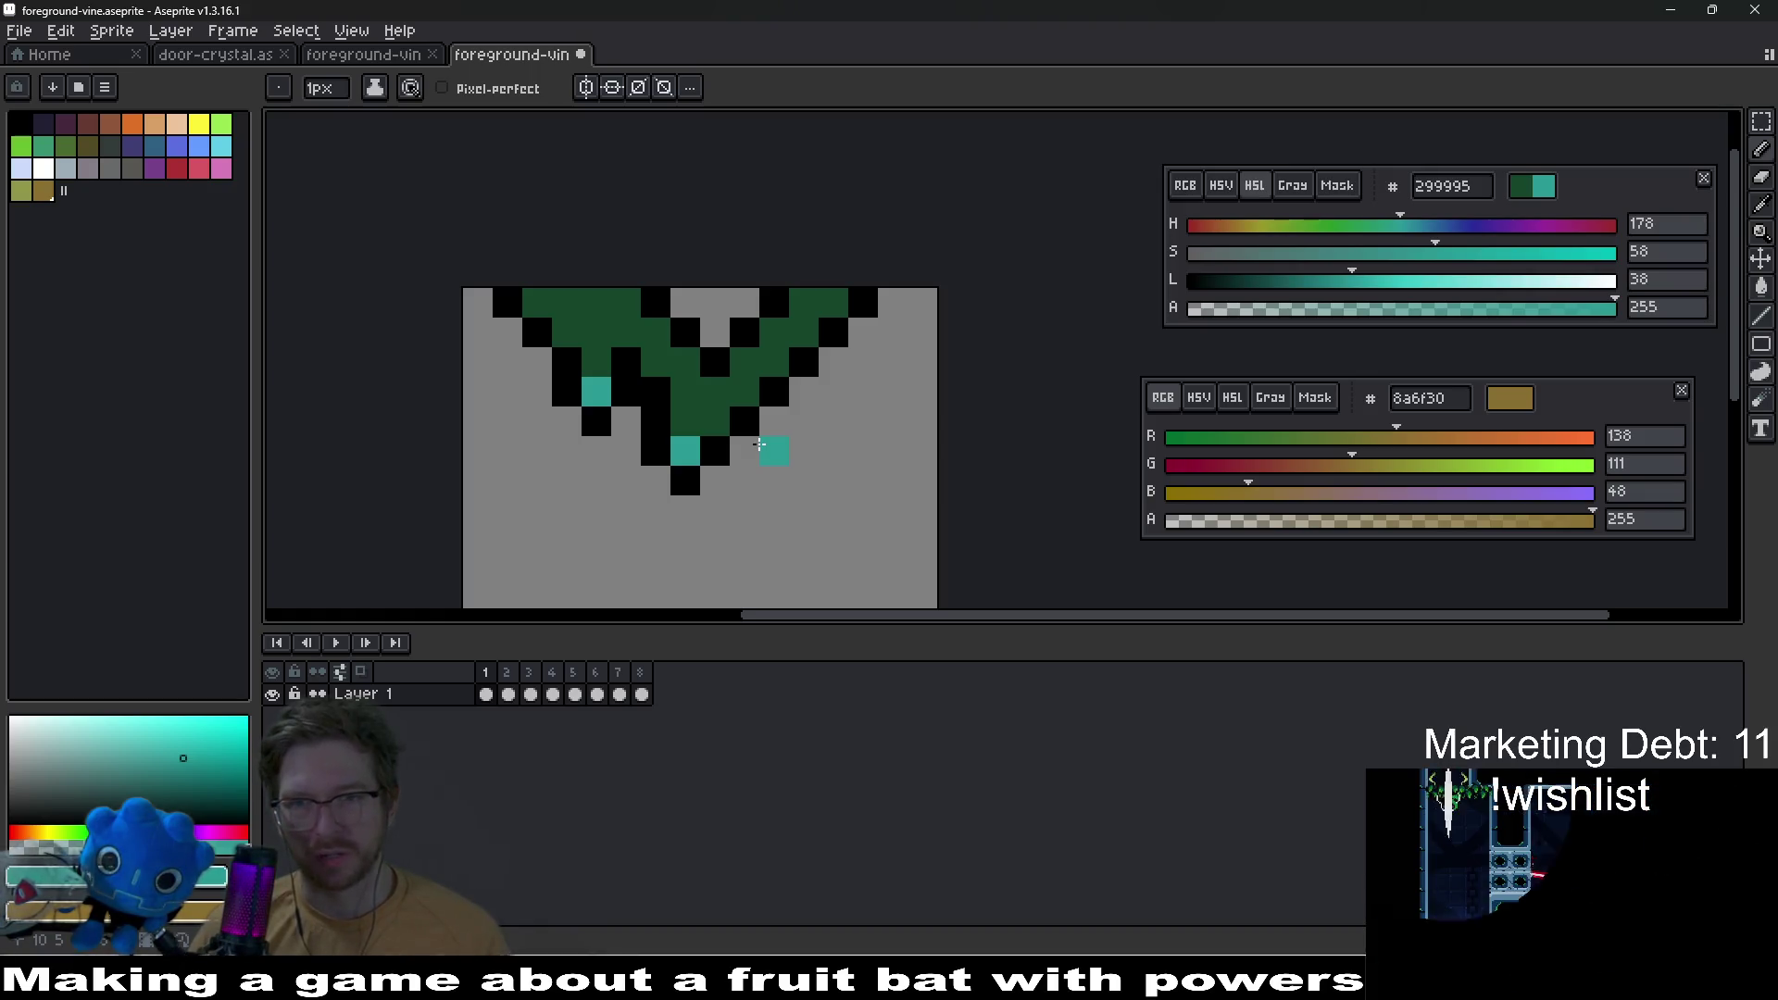
pyautogui.hotkey('ctrl', 'z')
# Step: Sample dark green 15452b, lighten it to 1d5e3b and paint a pixel at the vine's top
pyautogui.click(1362, 226)
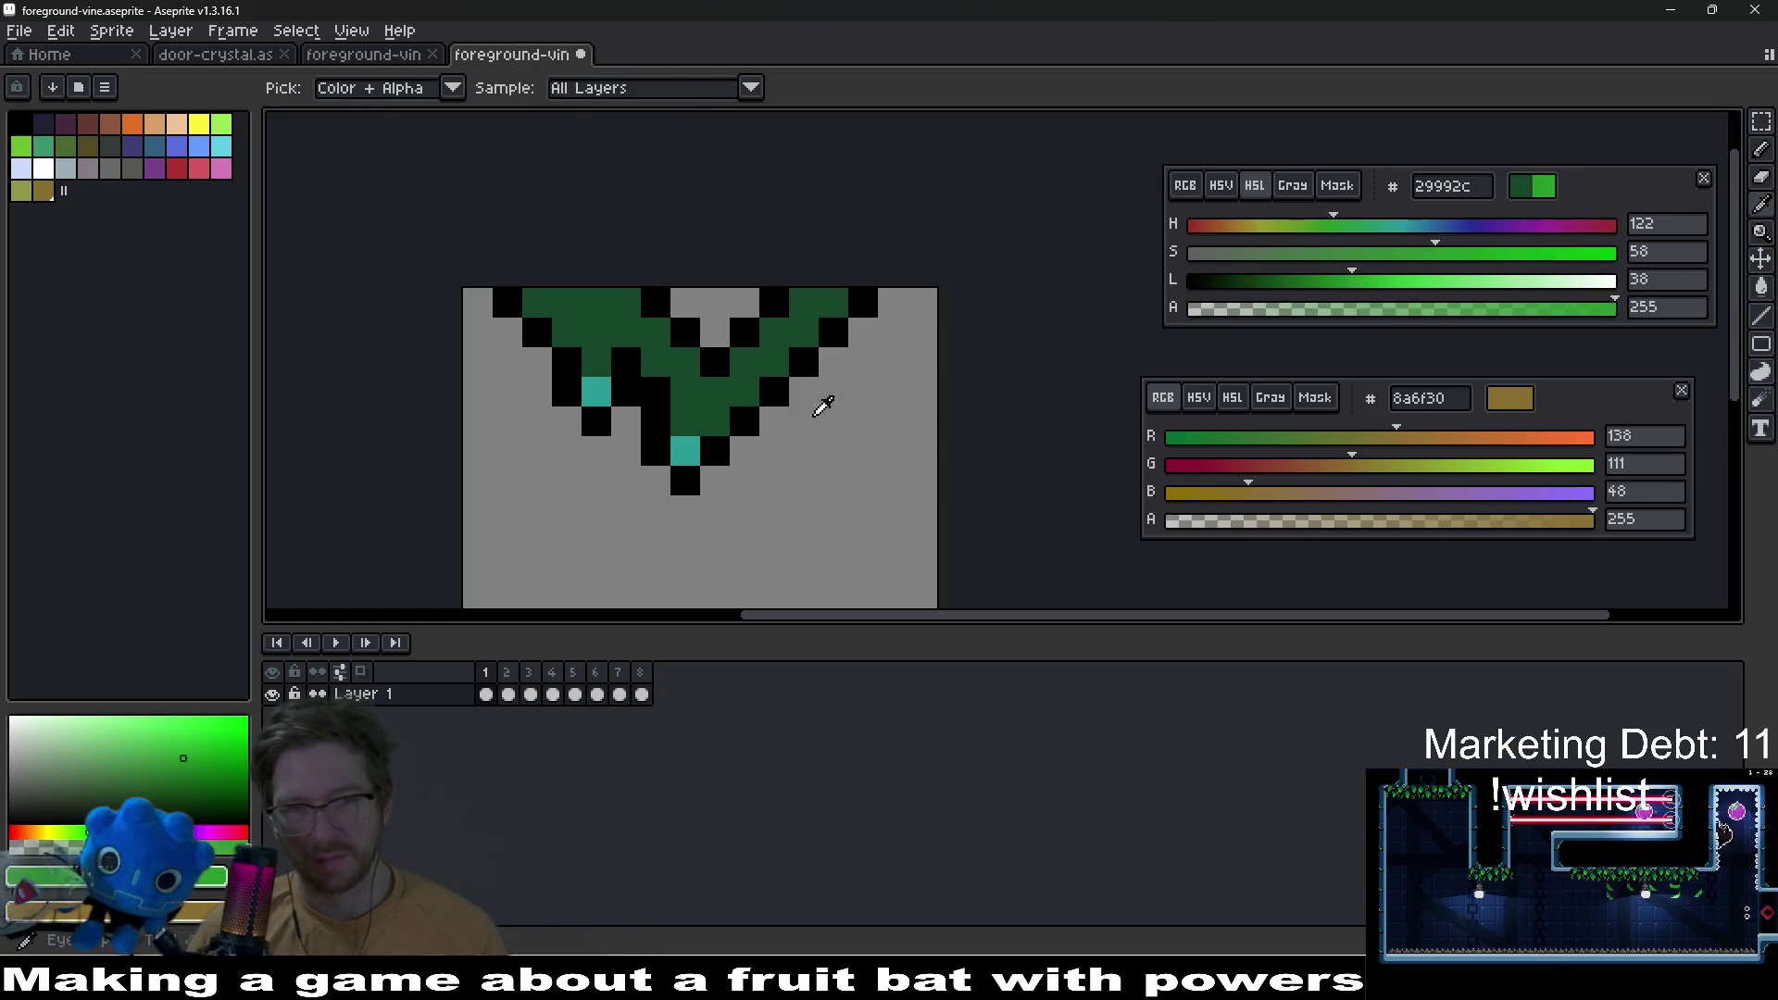
pyautogui.keyDown('alt'); pyautogui.click(753, 383); pyautogui.keyUp('alt')
pyautogui.click(1291, 281)
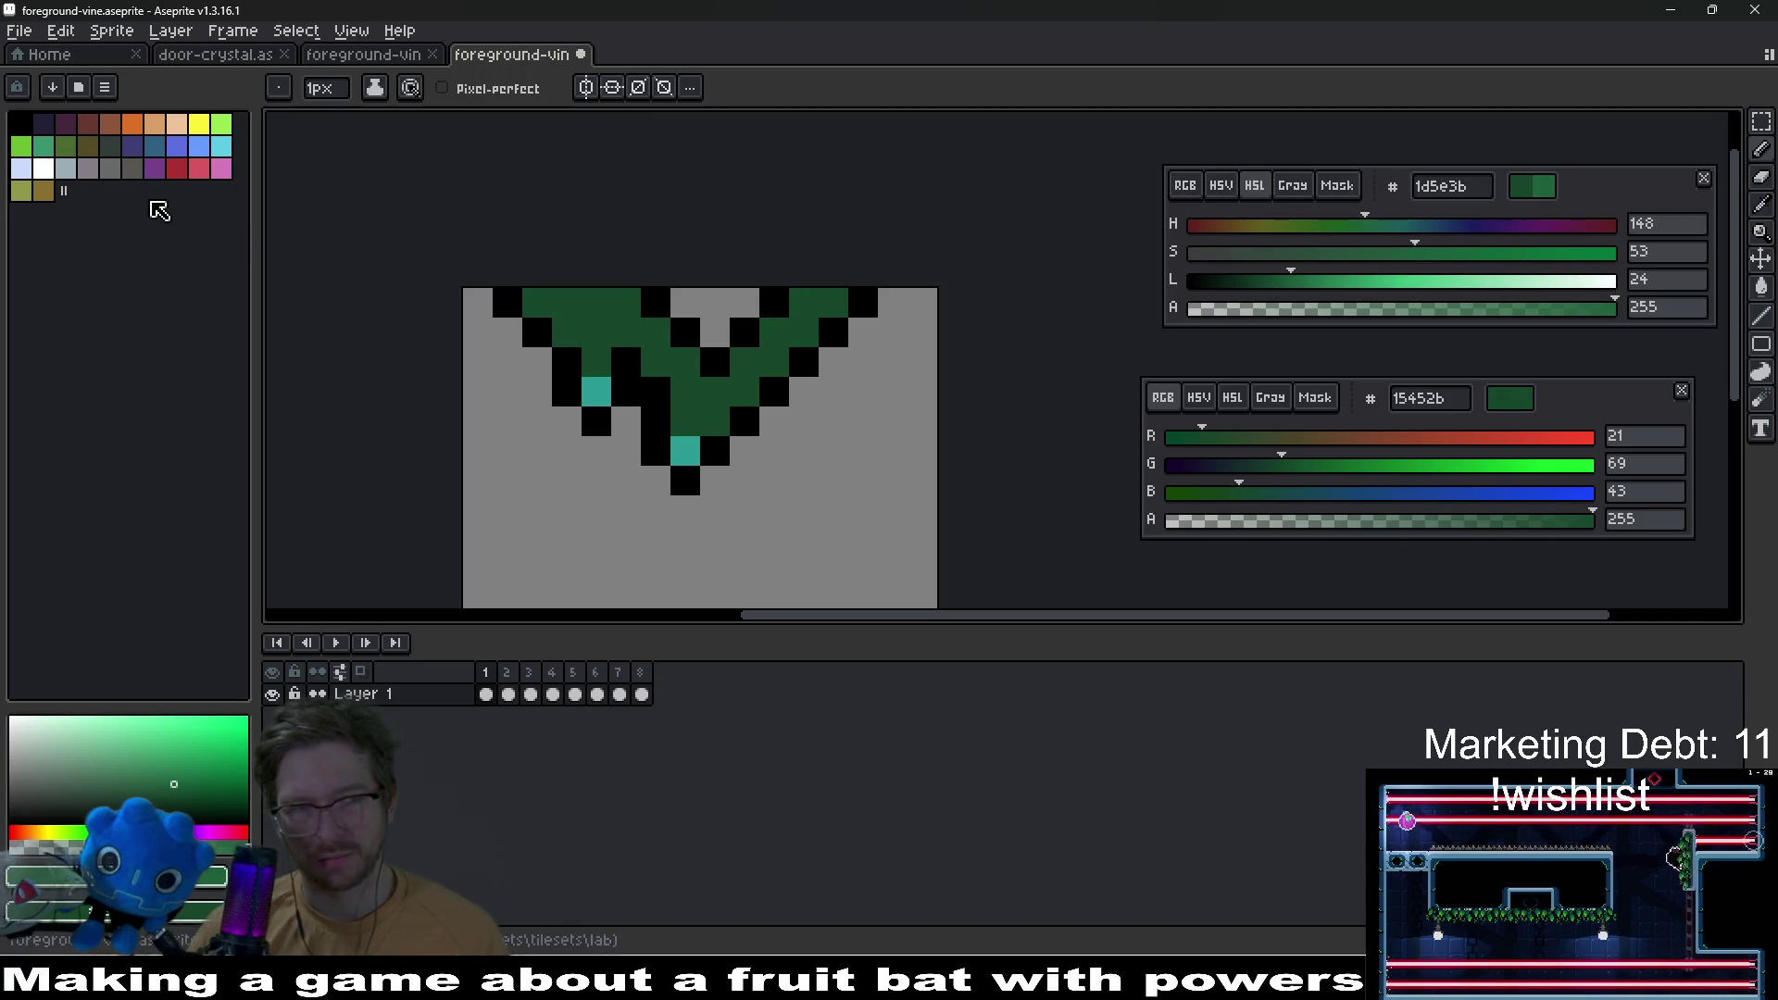
pyautogui.click(744, 303)
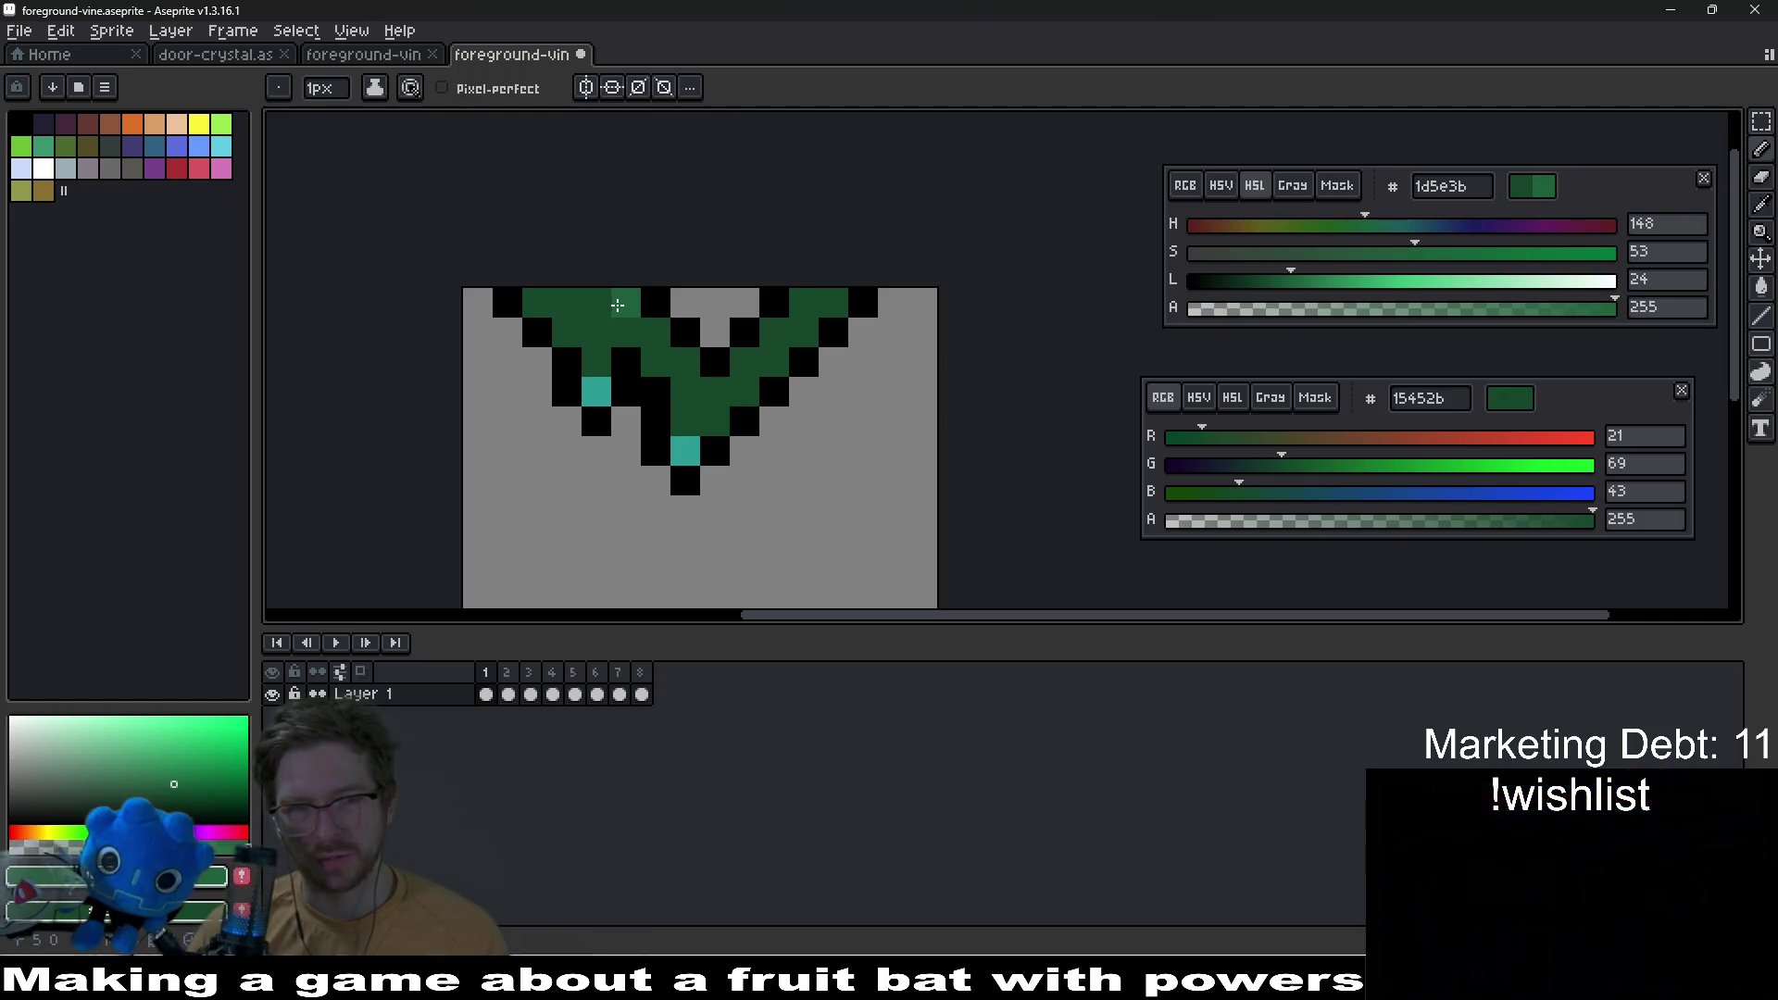
# Step: Lighten the green to 25794c and paint three highlight pixels on the vine
pyautogui.moveTo(1302, 284); pyautogui.dragTo(1320, 282)
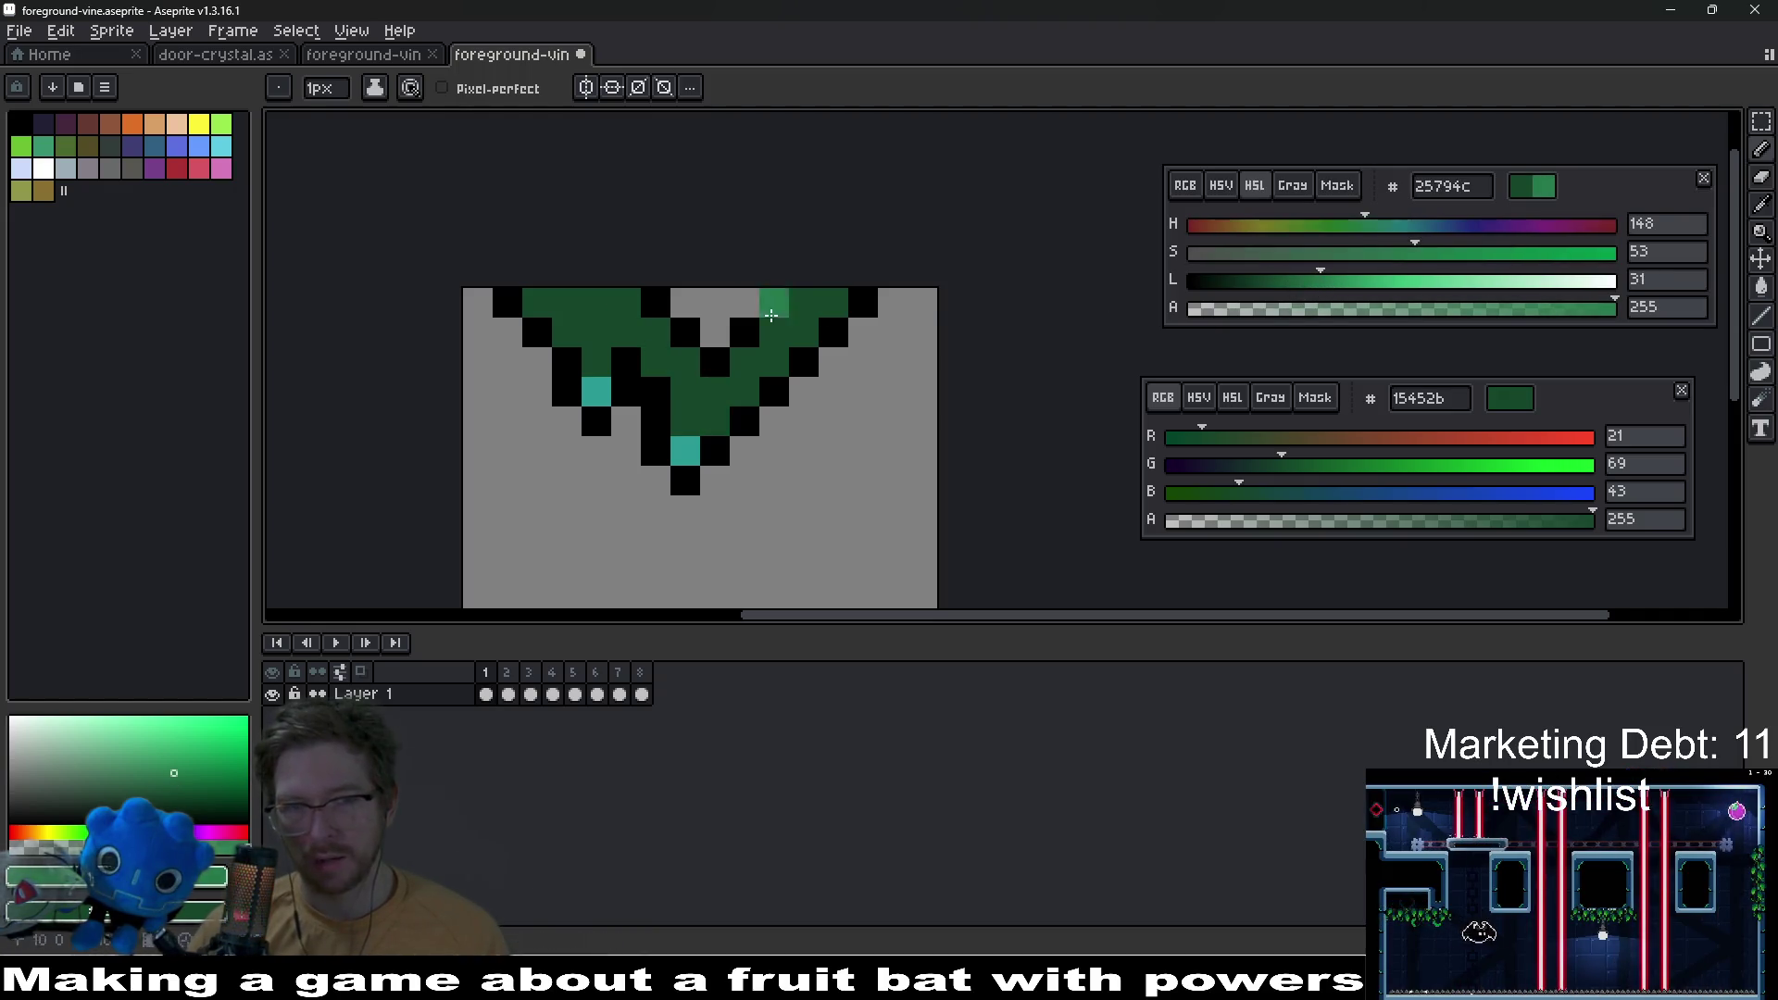
pyautogui.click(567, 330)
pyautogui.click(537, 302)
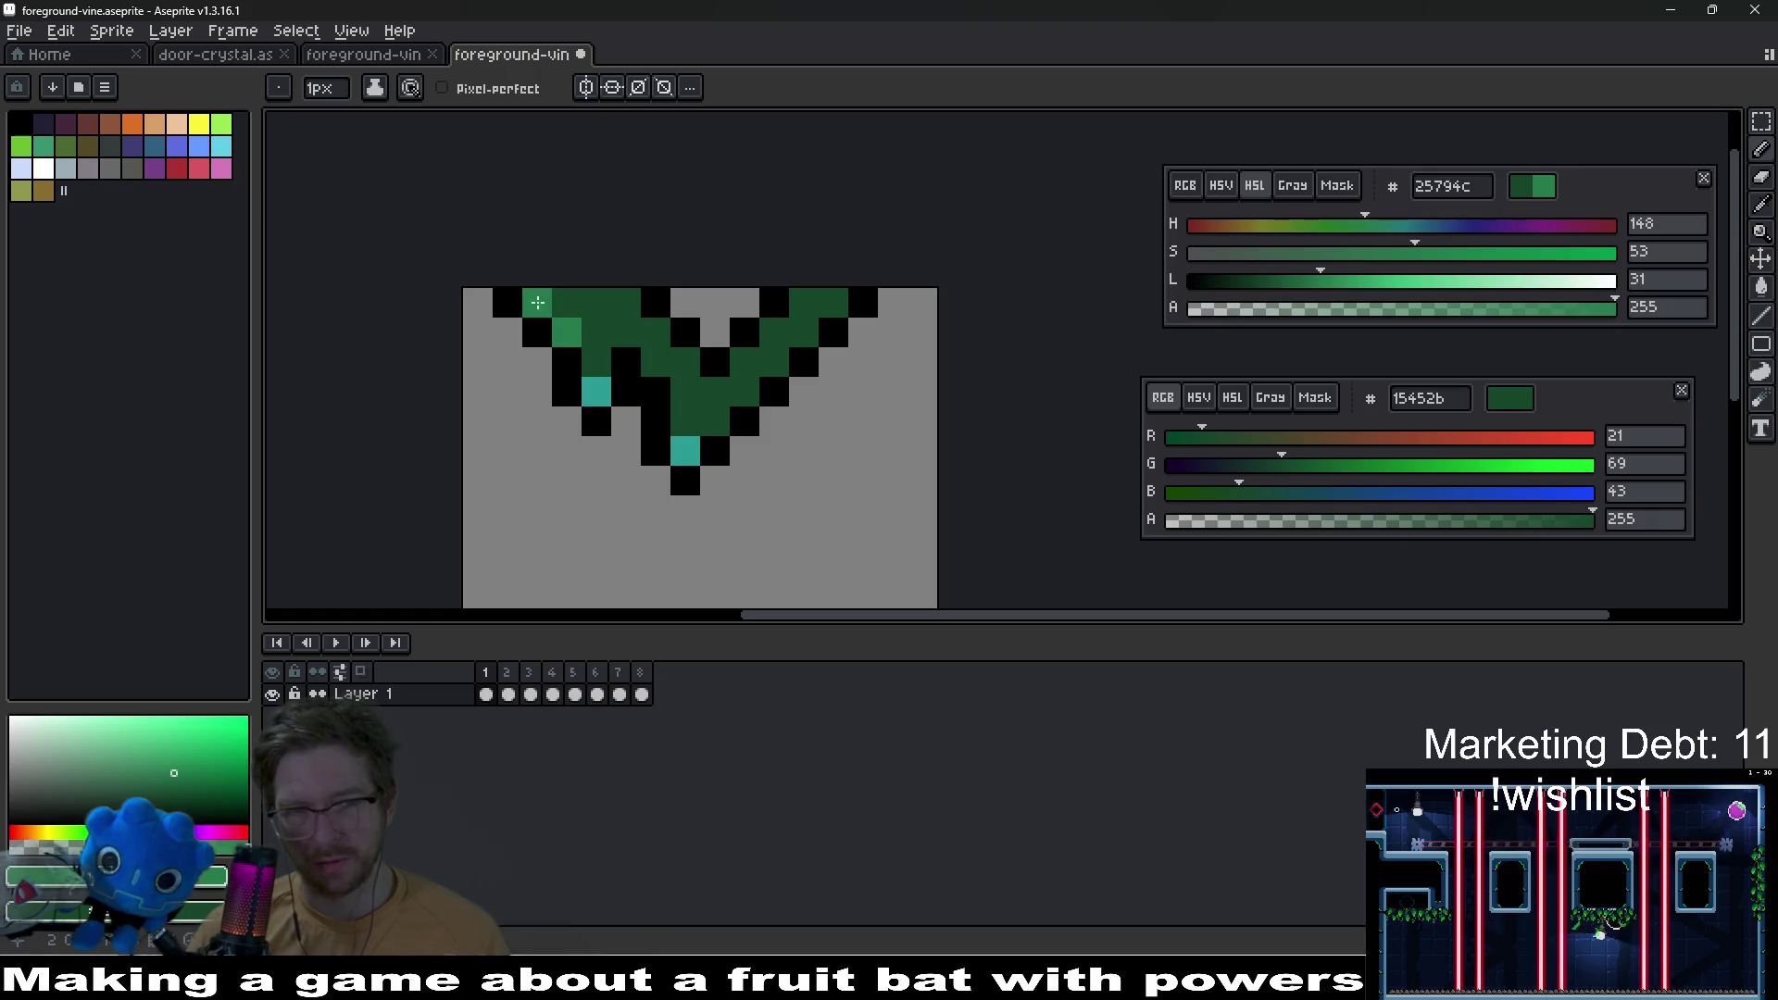
pyautogui.click(685, 361)
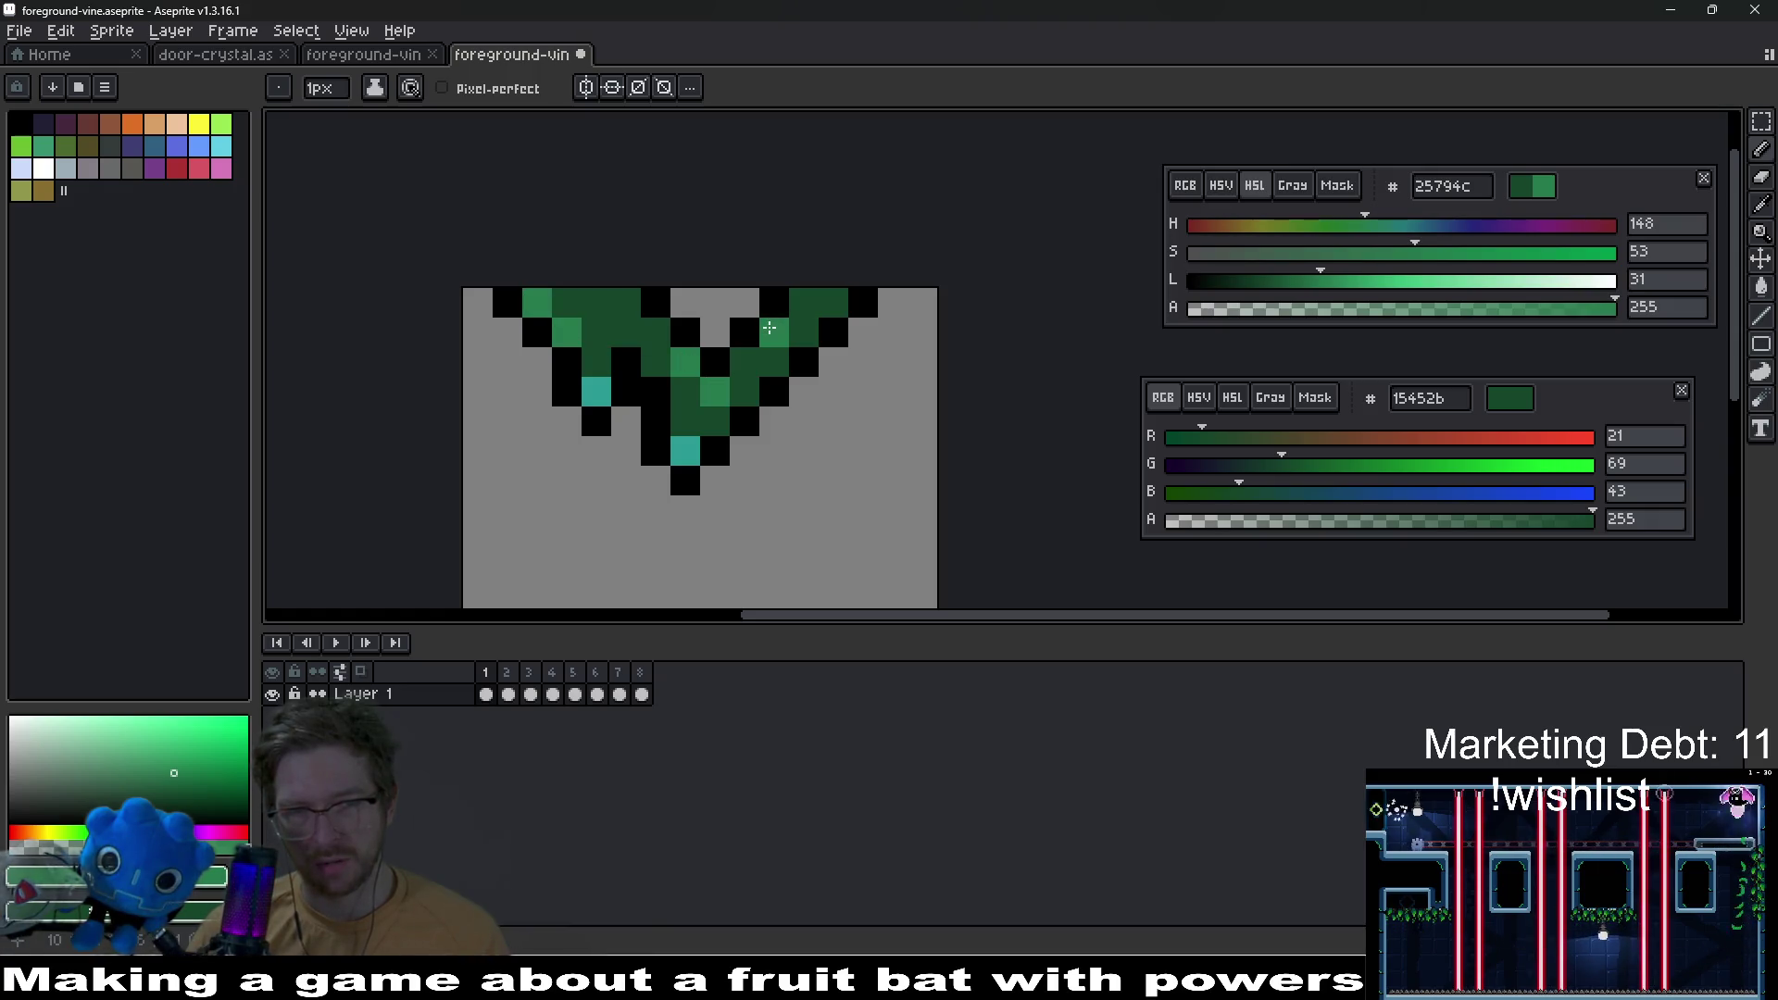
pyautogui.scroll(-5, 787, 344)
pyautogui.scroll(3, 803, 357)
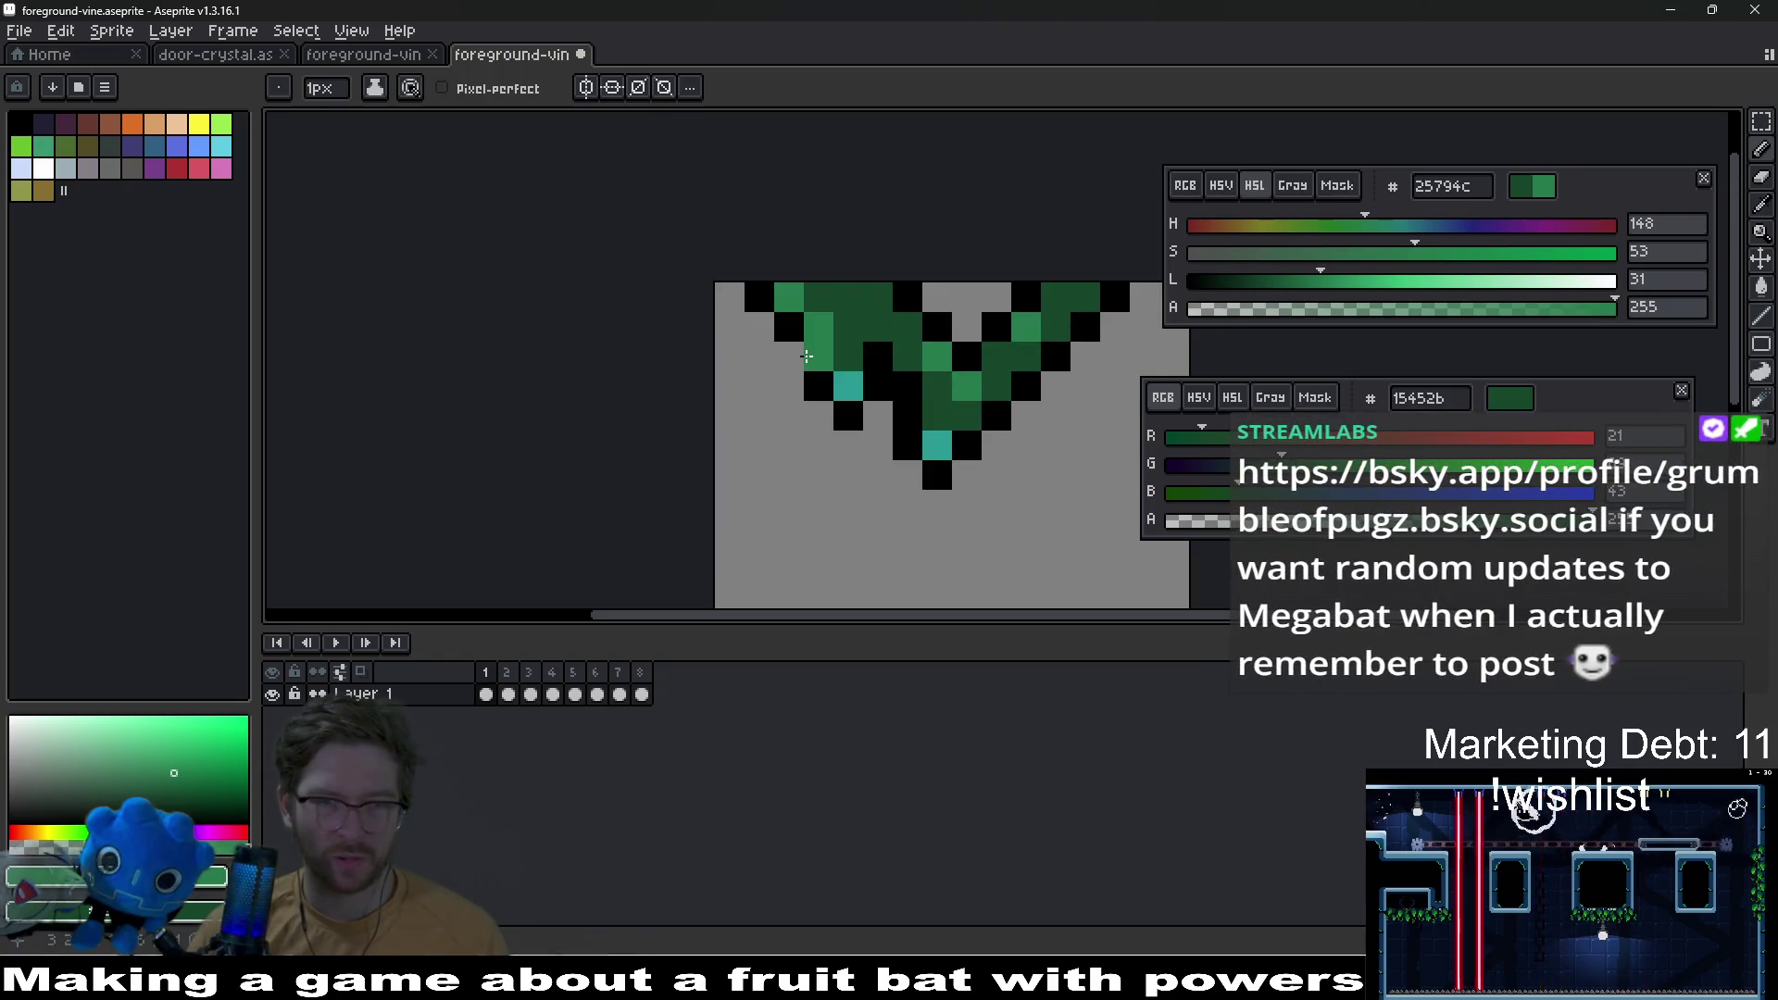
pyautogui.scroll(-1, 804, 356)
# Step: Repaint several vine pixels with the darkest green 113722 and base green 15452b
pyautogui.click(1300, 282)
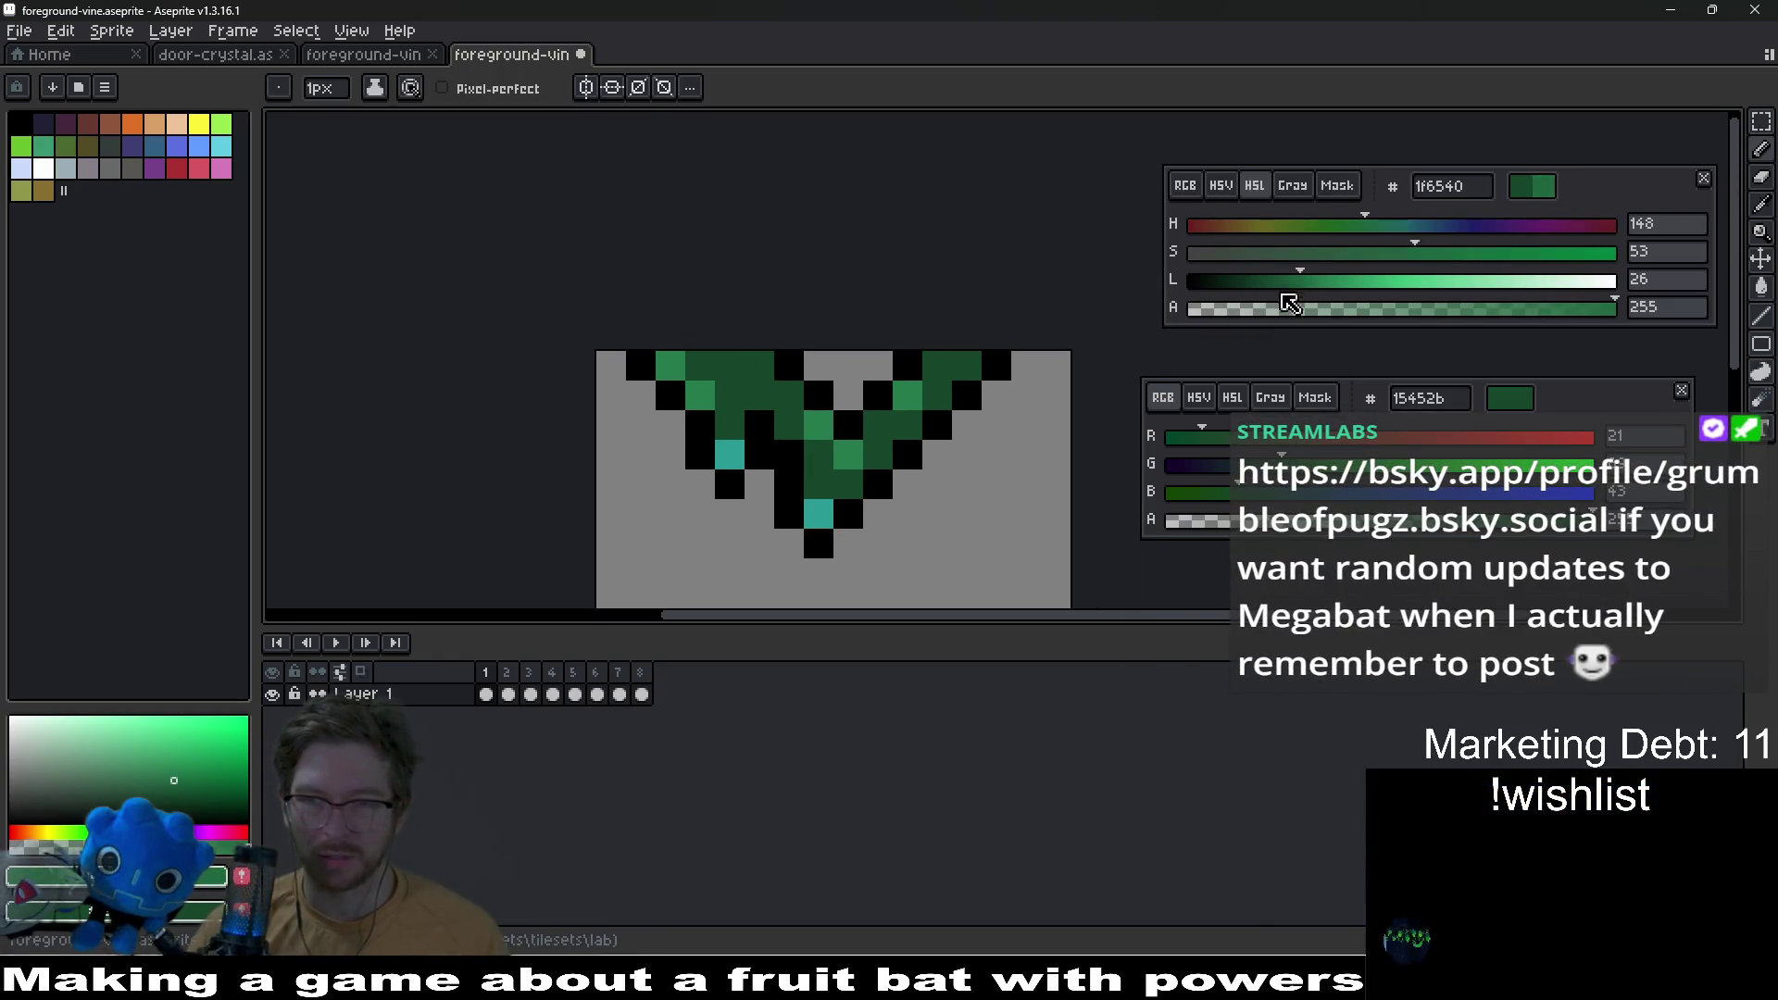
pyautogui.keyDown('alt'); pyautogui.click(746, 368); pyautogui.keyUp('alt')
pyautogui.click(1252, 283)
pyautogui.click(673, 368)
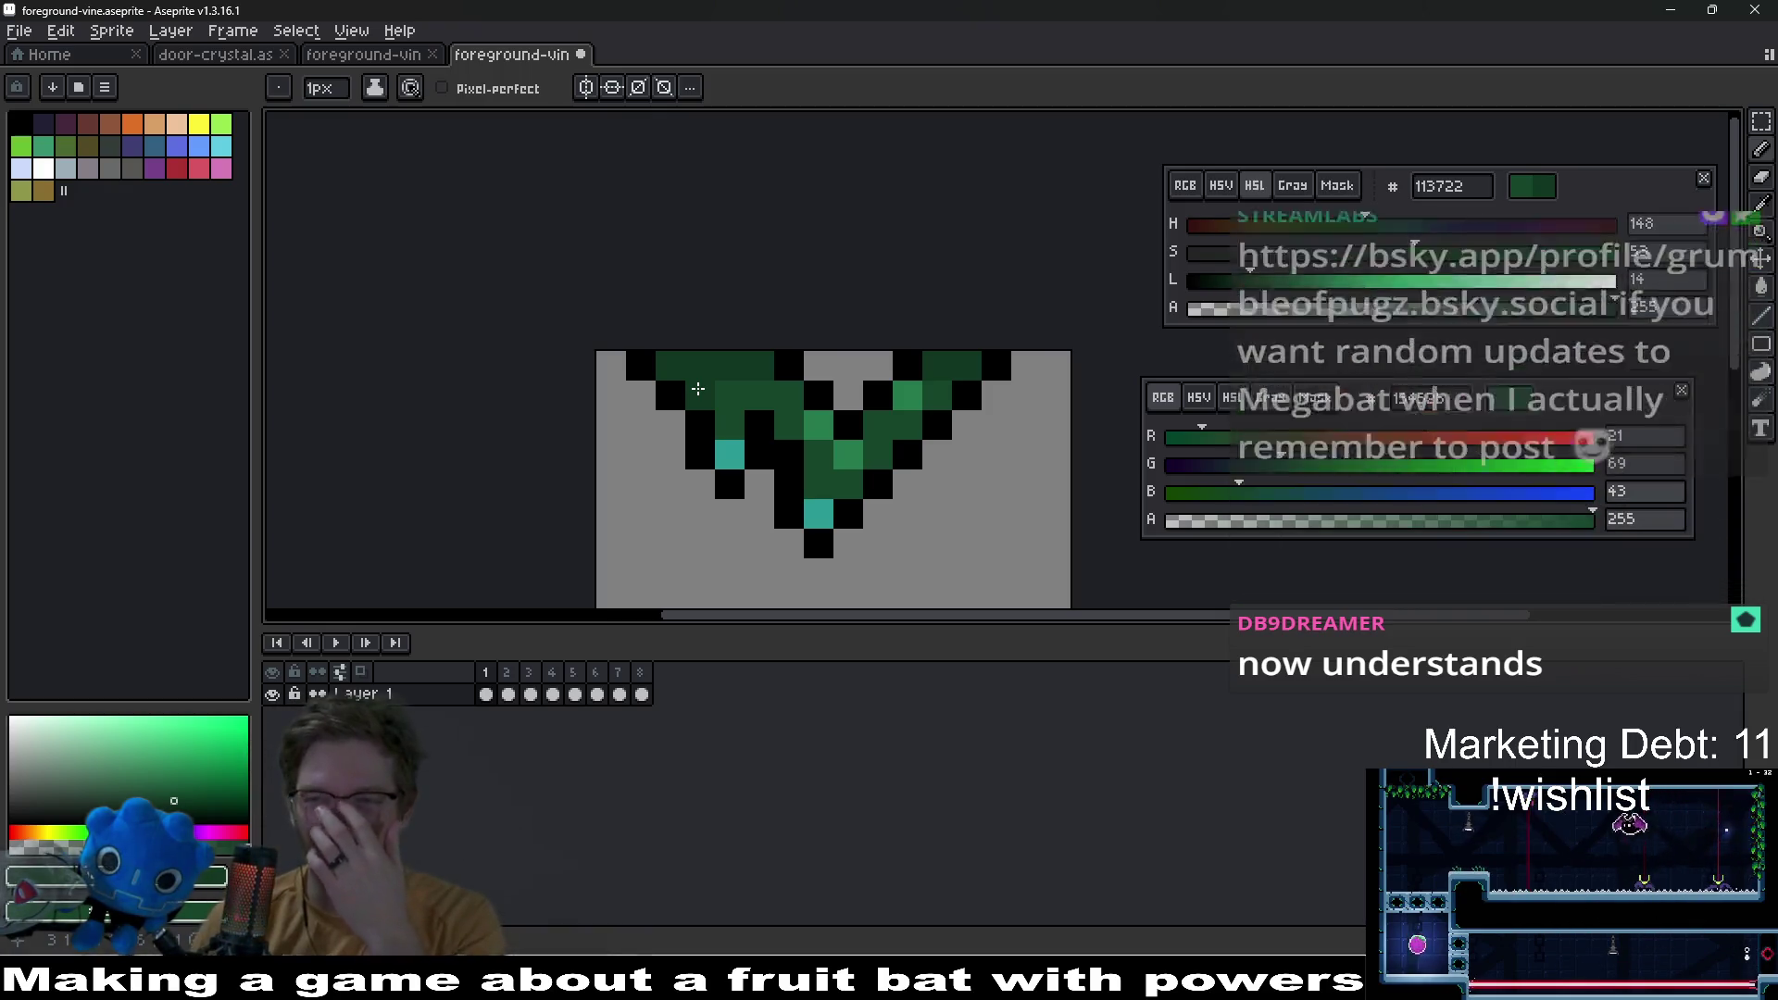
pyautogui.scroll(4, 744, 427)
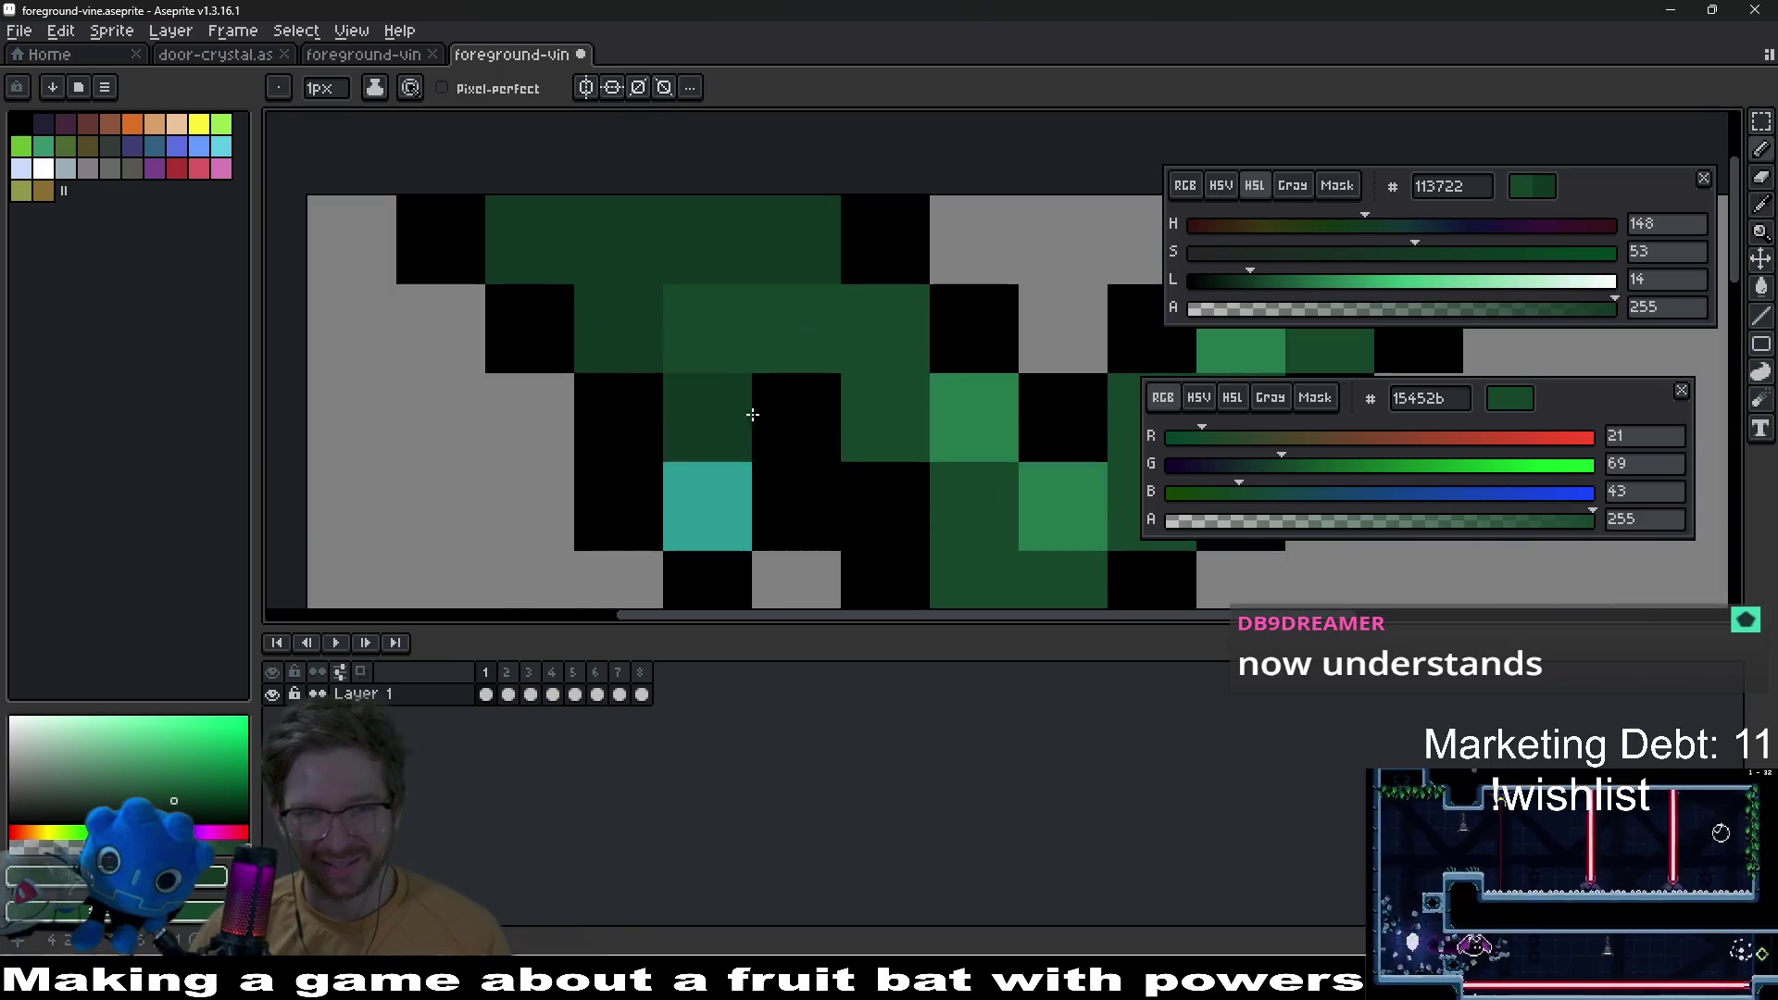
pyautogui.keyDown('alt'); pyautogui.click(711, 408); pyautogui.keyUp('alt')
pyautogui.click(592, 400)
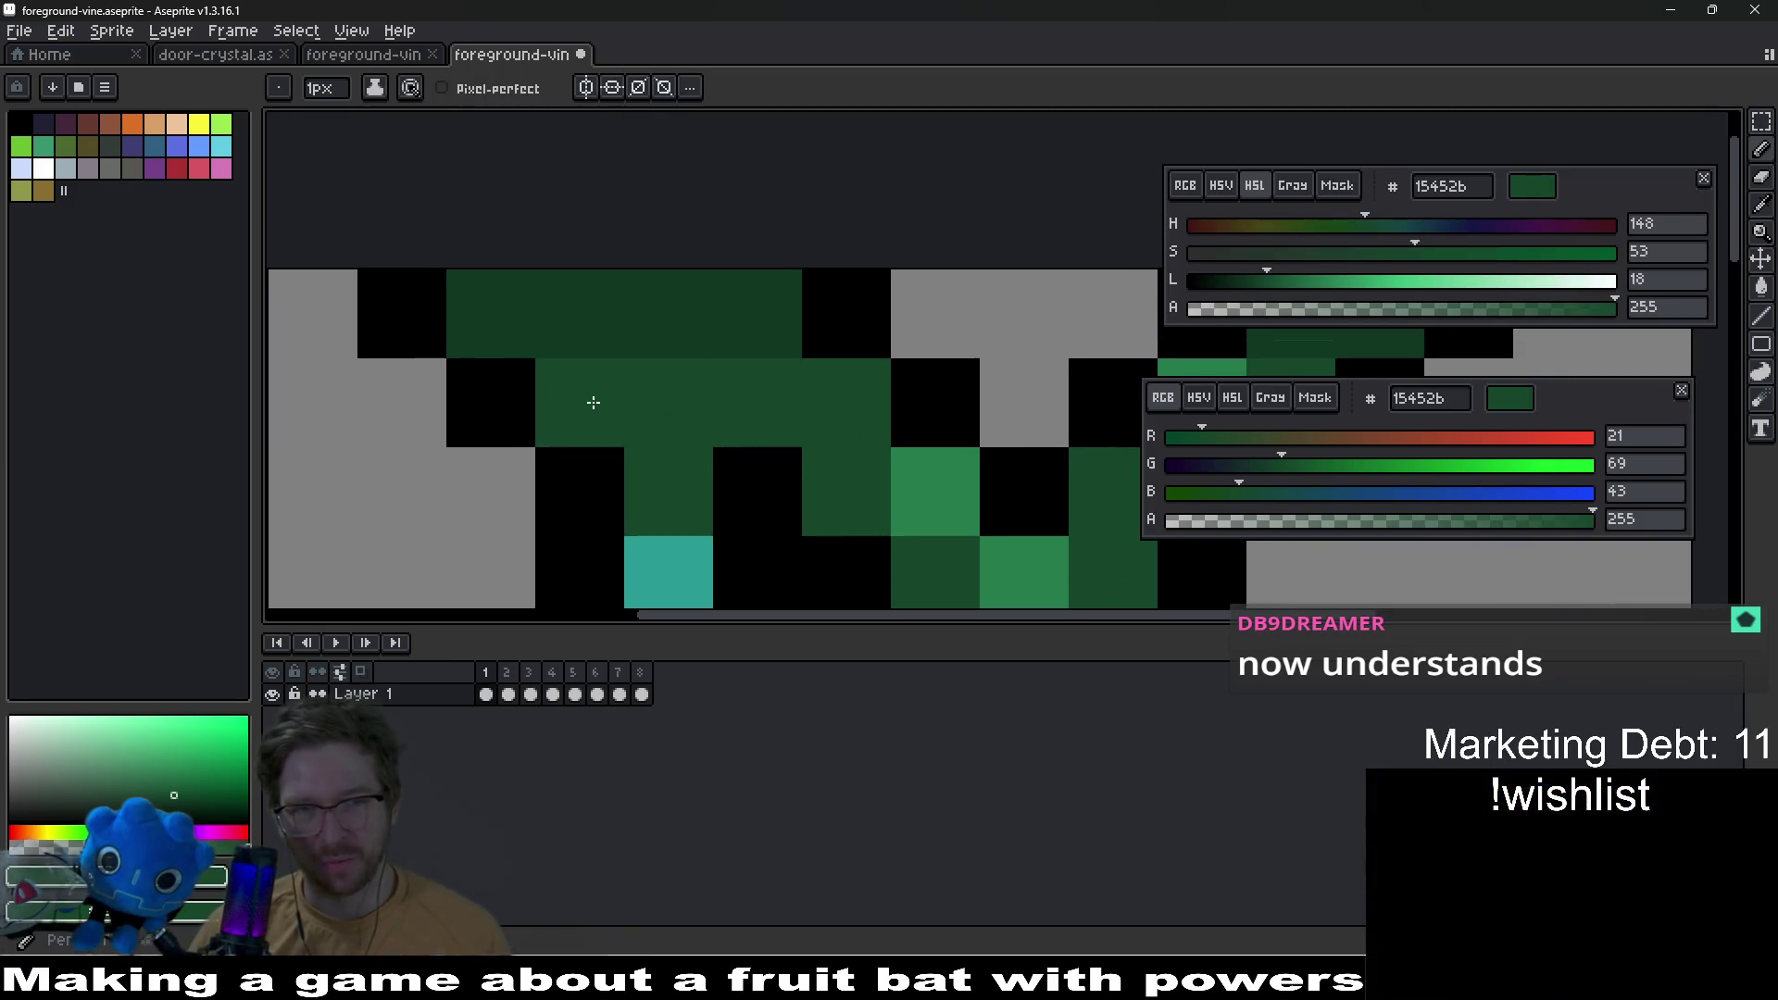
pyautogui.click(775, 334)
# Step: Turn more lighter pixels dark green and darken two more with 113722
pyautogui.scroll(-4, 808, 351)
pyautogui.scroll(5, 851, 374)
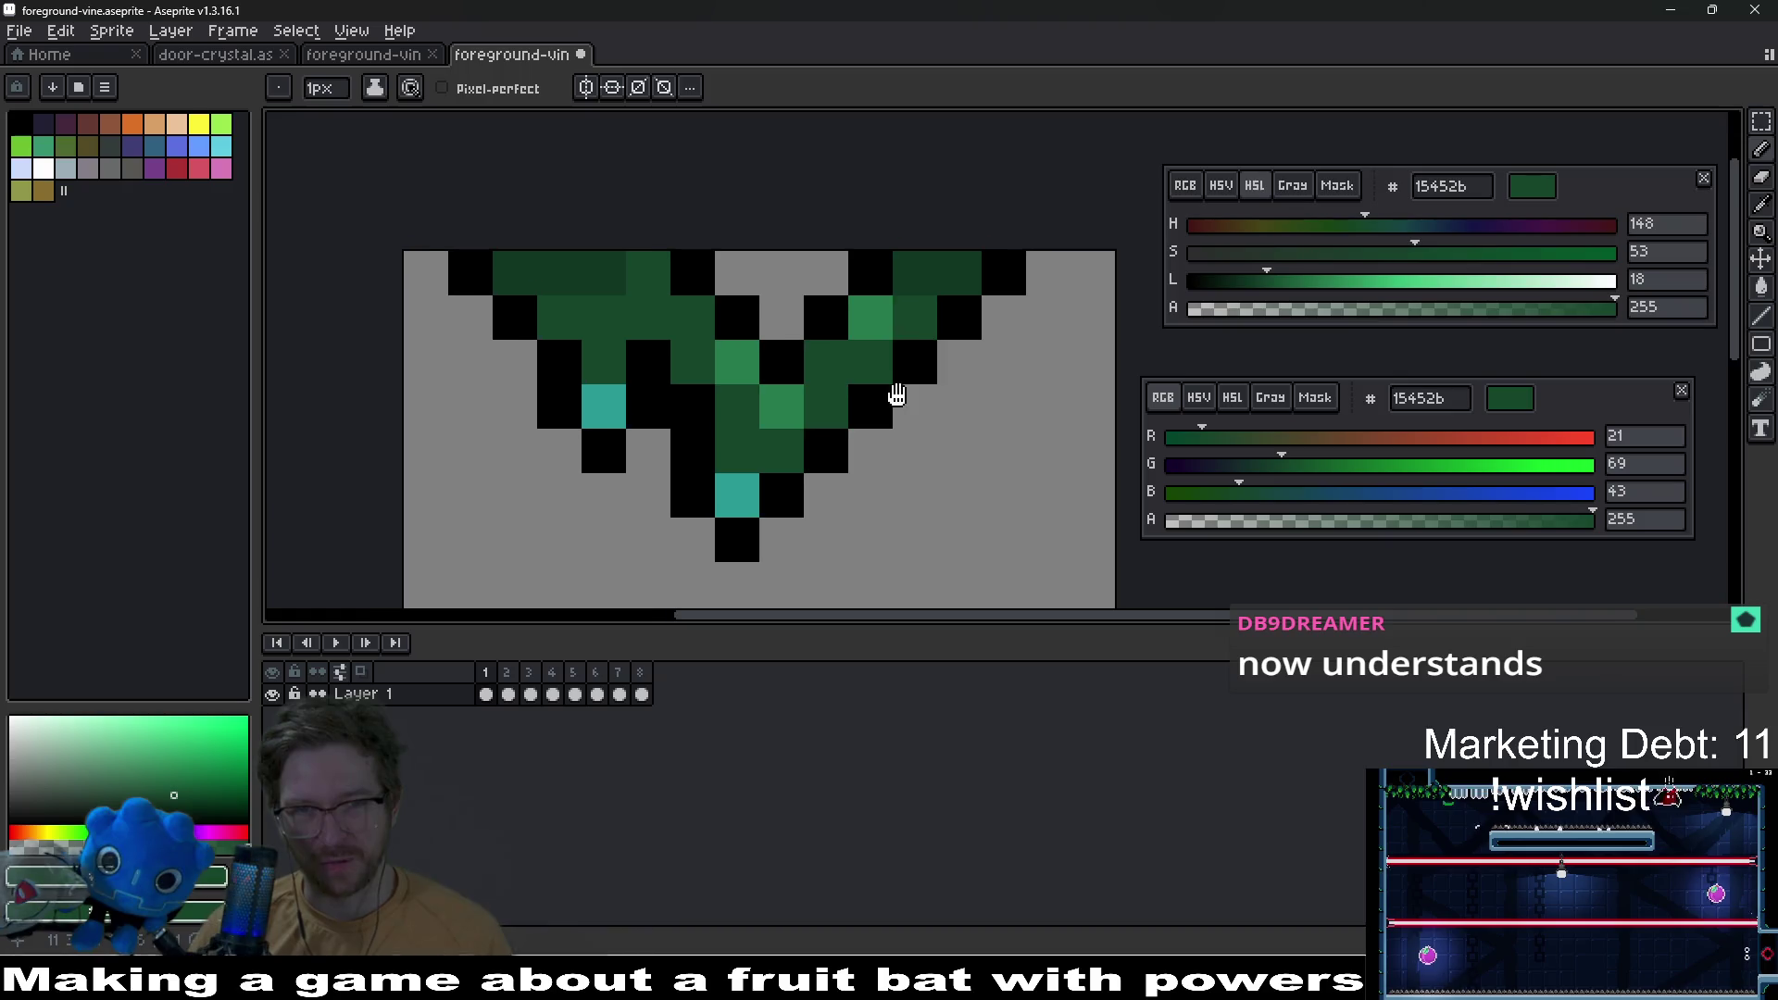
pyautogui.press('alt')
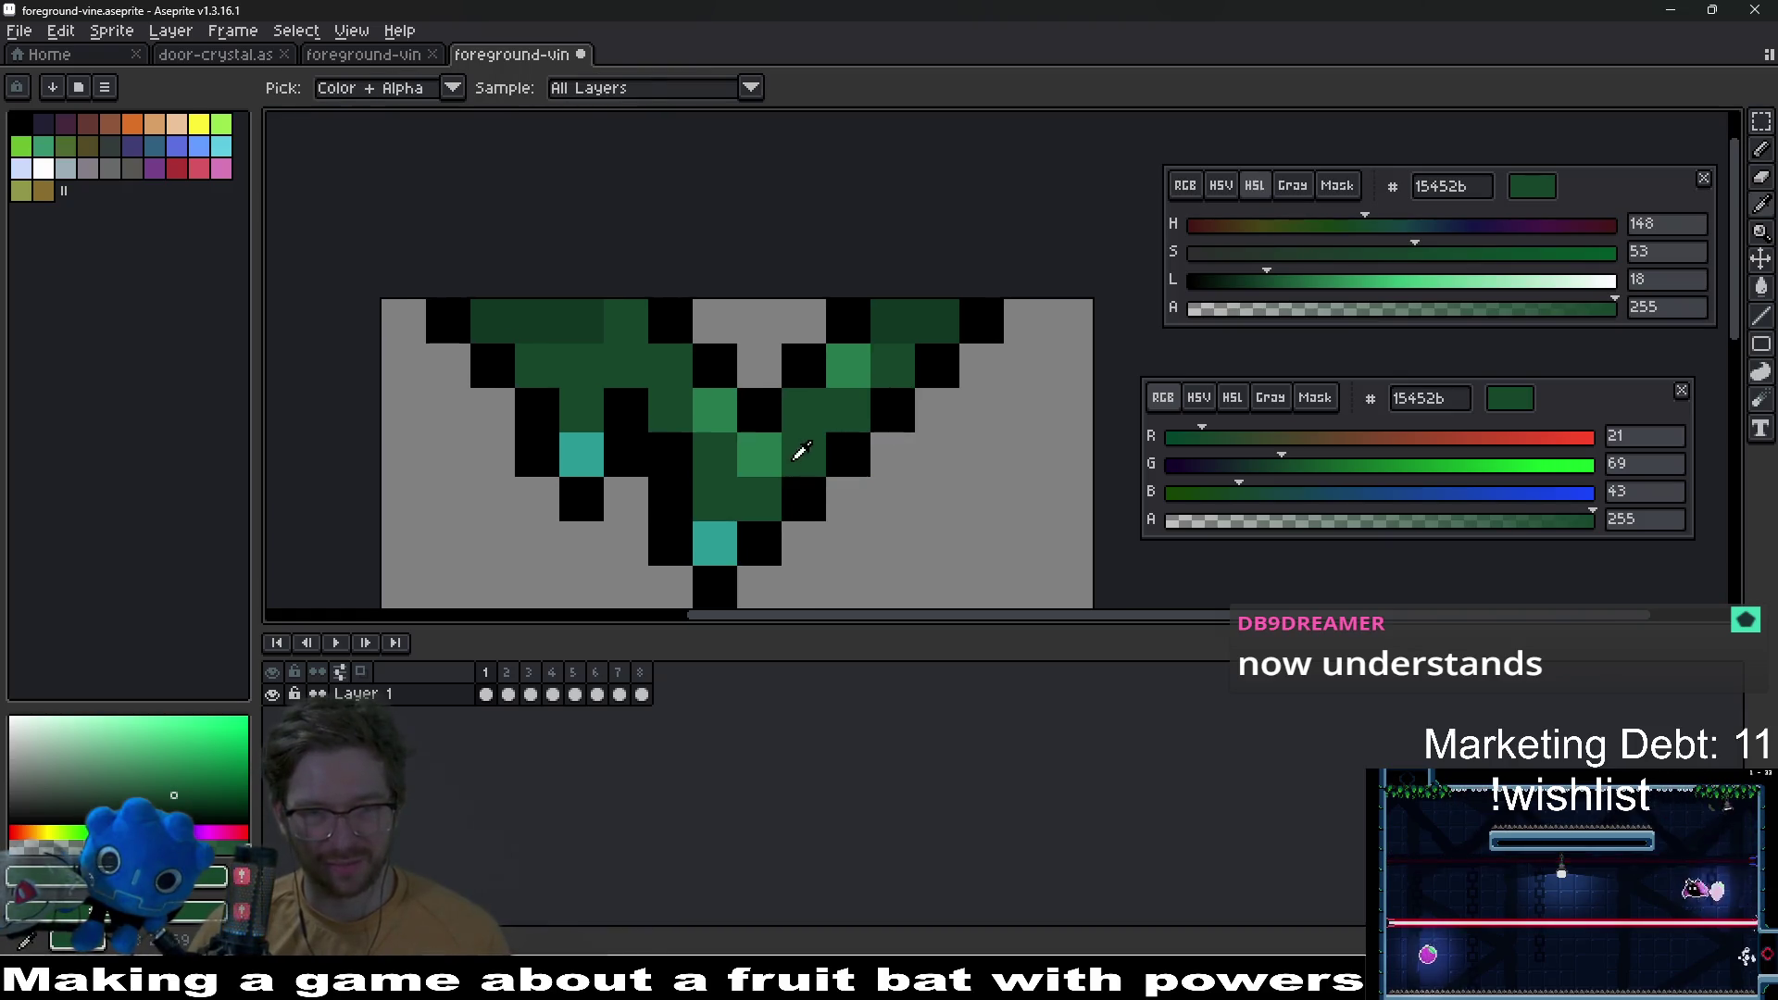
pyautogui.click(759, 449)
pyautogui.click(847, 371)
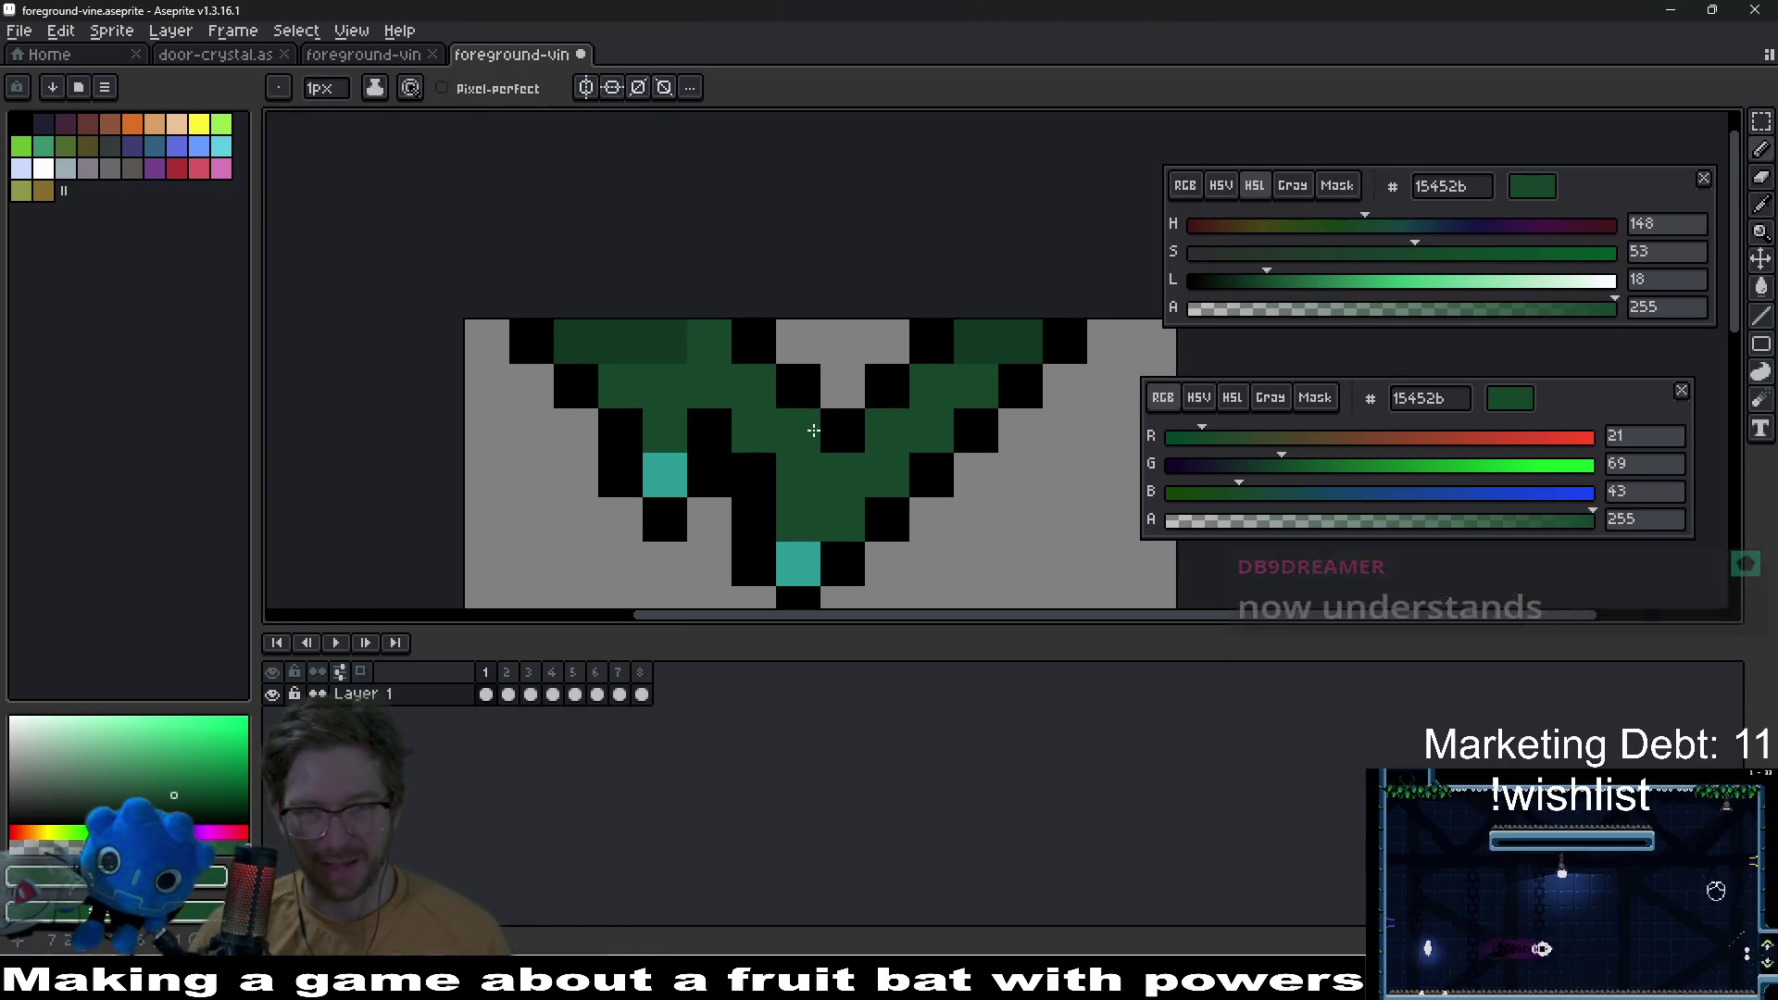
pyautogui.press('alt')
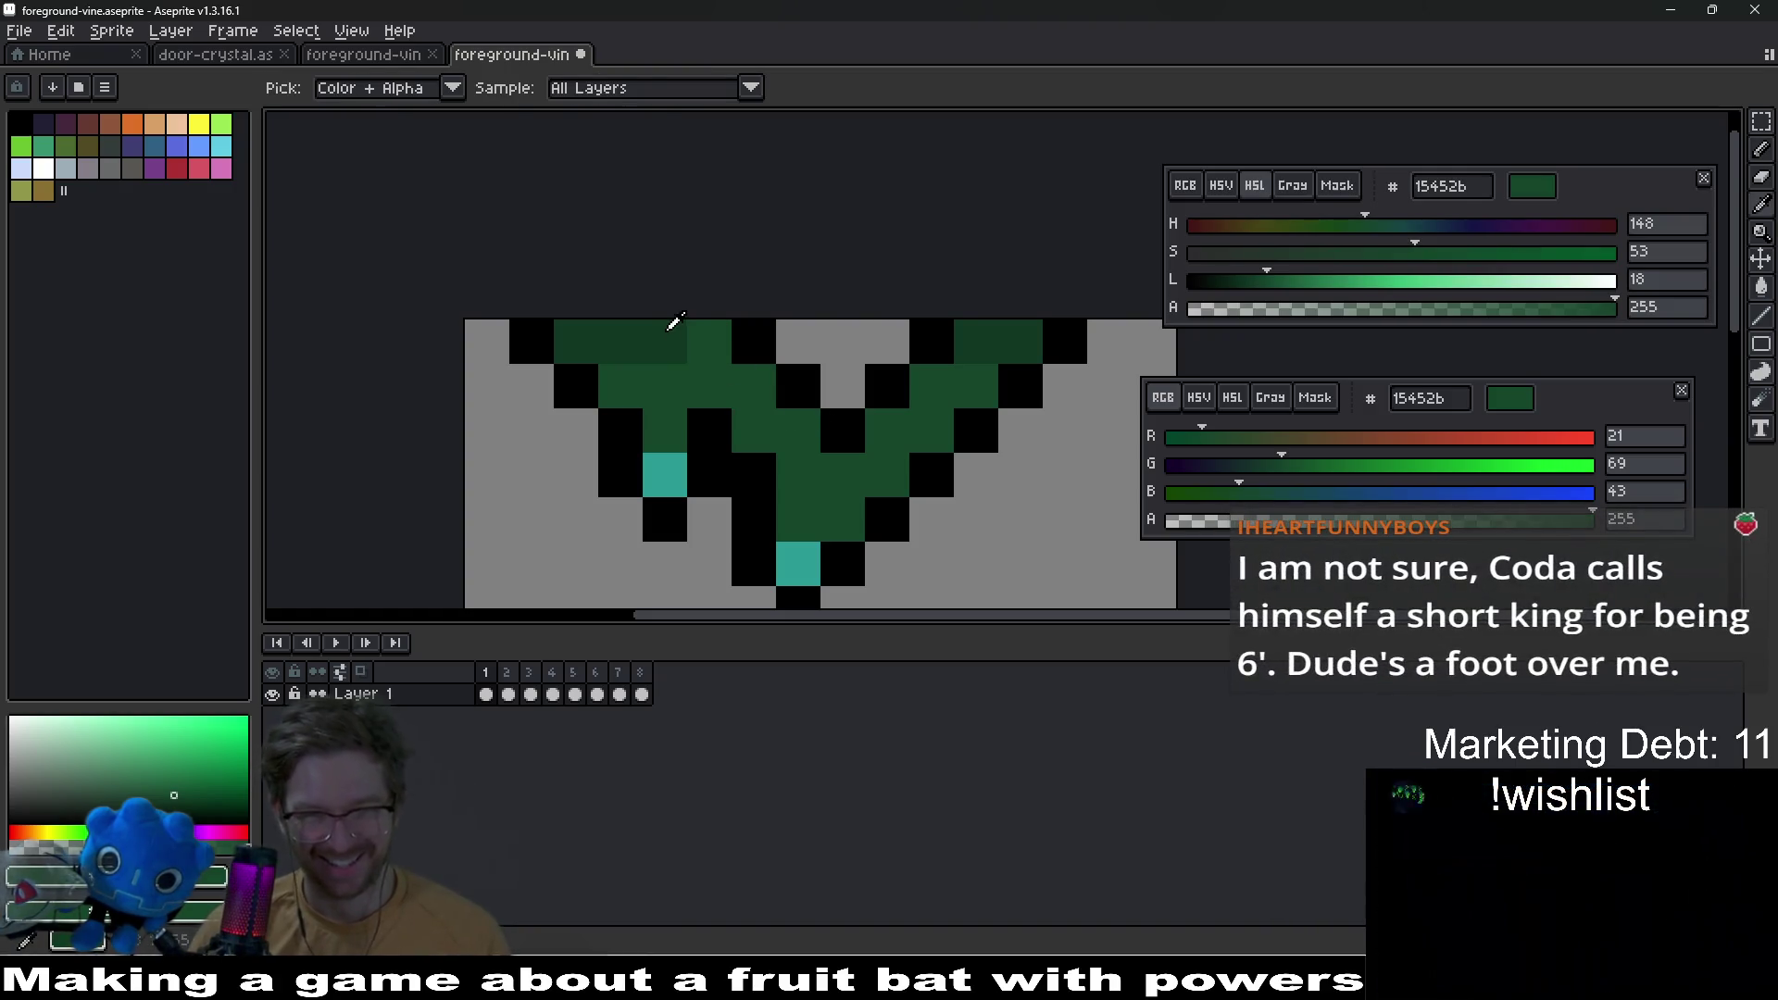
pyautogui.keyDown('alt'); pyautogui.click(670, 330); pyautogui.keyUp('alt')
pyautogui.click(753, 386)
pyautogui.click(976, 385)
# Step: Sample the mid green 1a5636 and paint four mid-green shading pixels in the vine
pyautogui.scroll(-3, 972, 371)
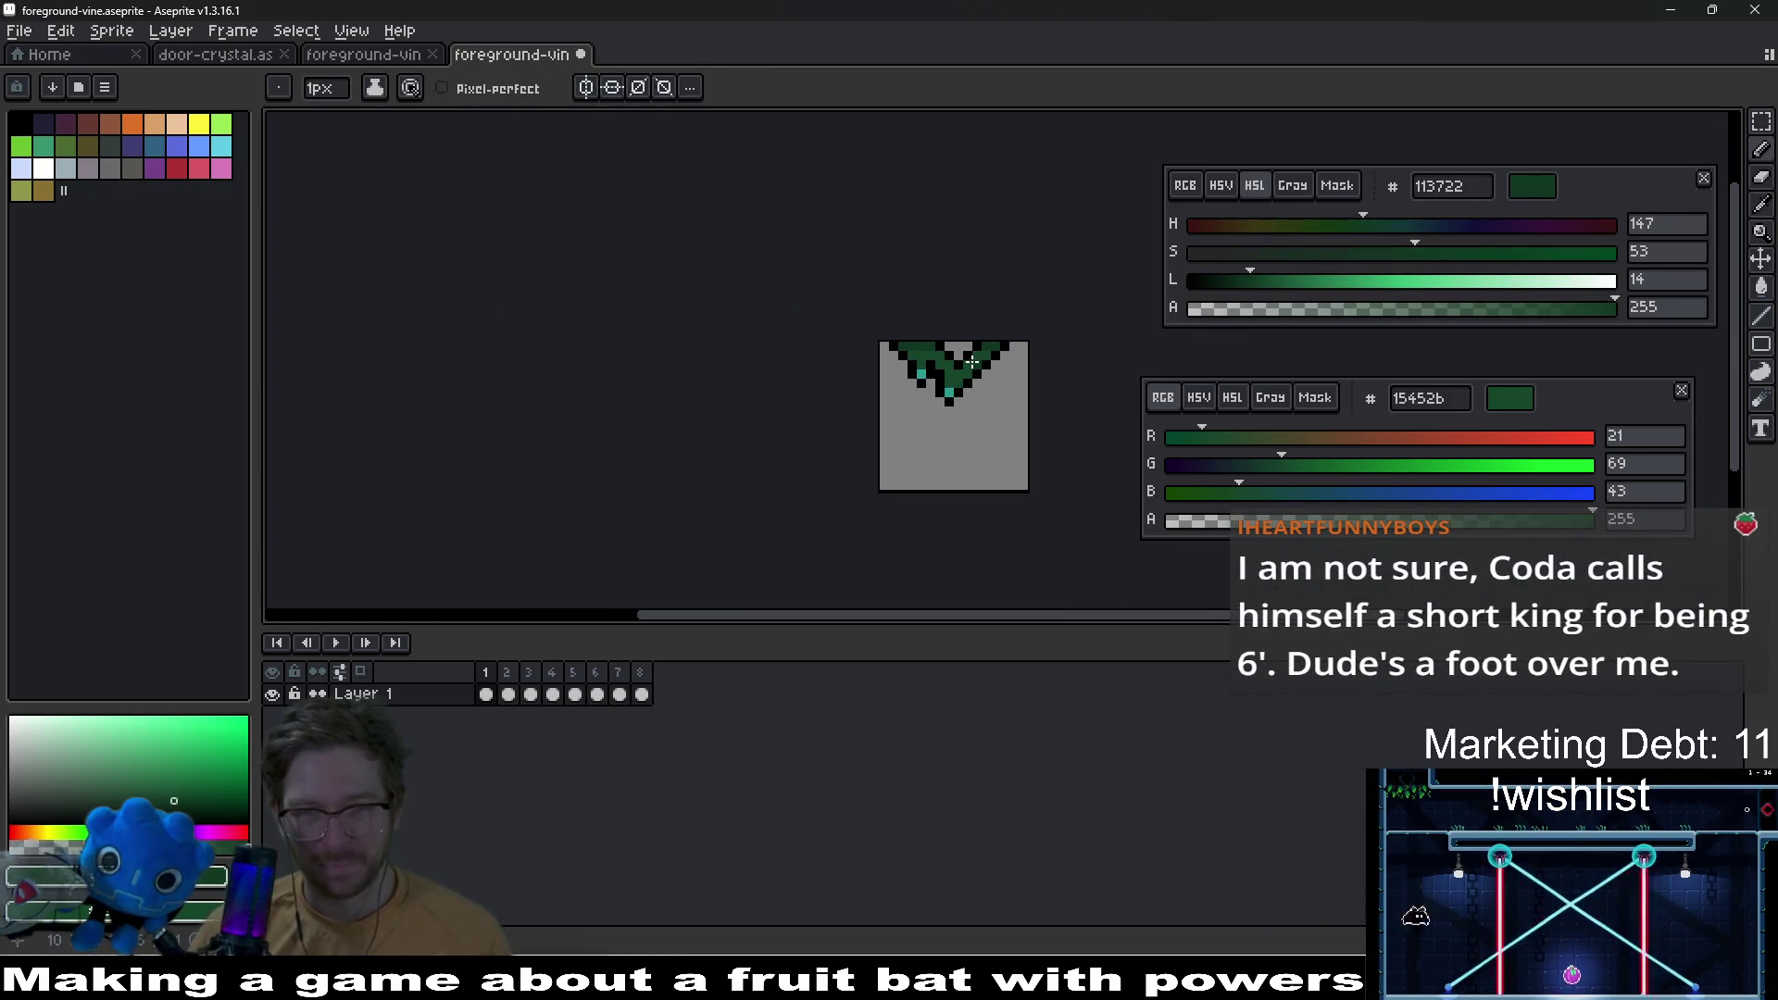
pyautogui.scroll(1, 863, 426)
pyautogui.scroll(1, 863, 427)
pyautogui.press('alt')
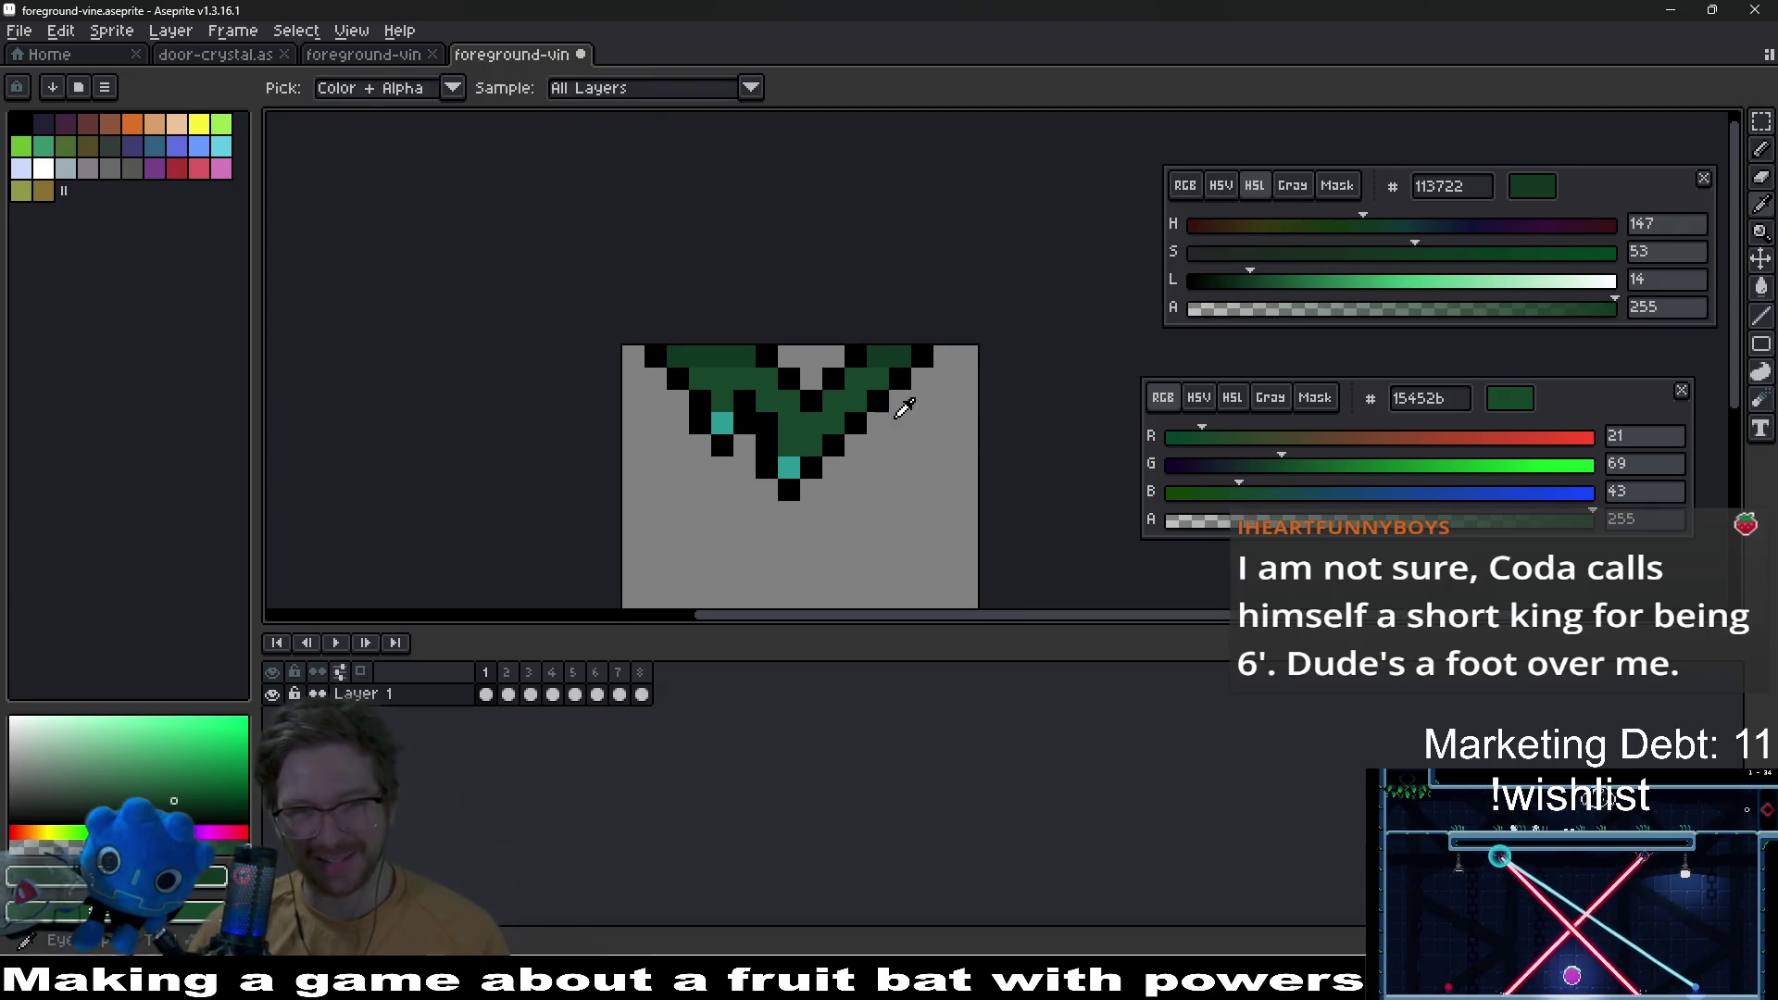
pyautogui.keyDown('alt'); pyautogui.click(866, 370); pyautogui.keyUp('alt')
pyautogui.keyDown('alt'); pyautogui.click(859, 375); pyautogui.keyUp('alt')
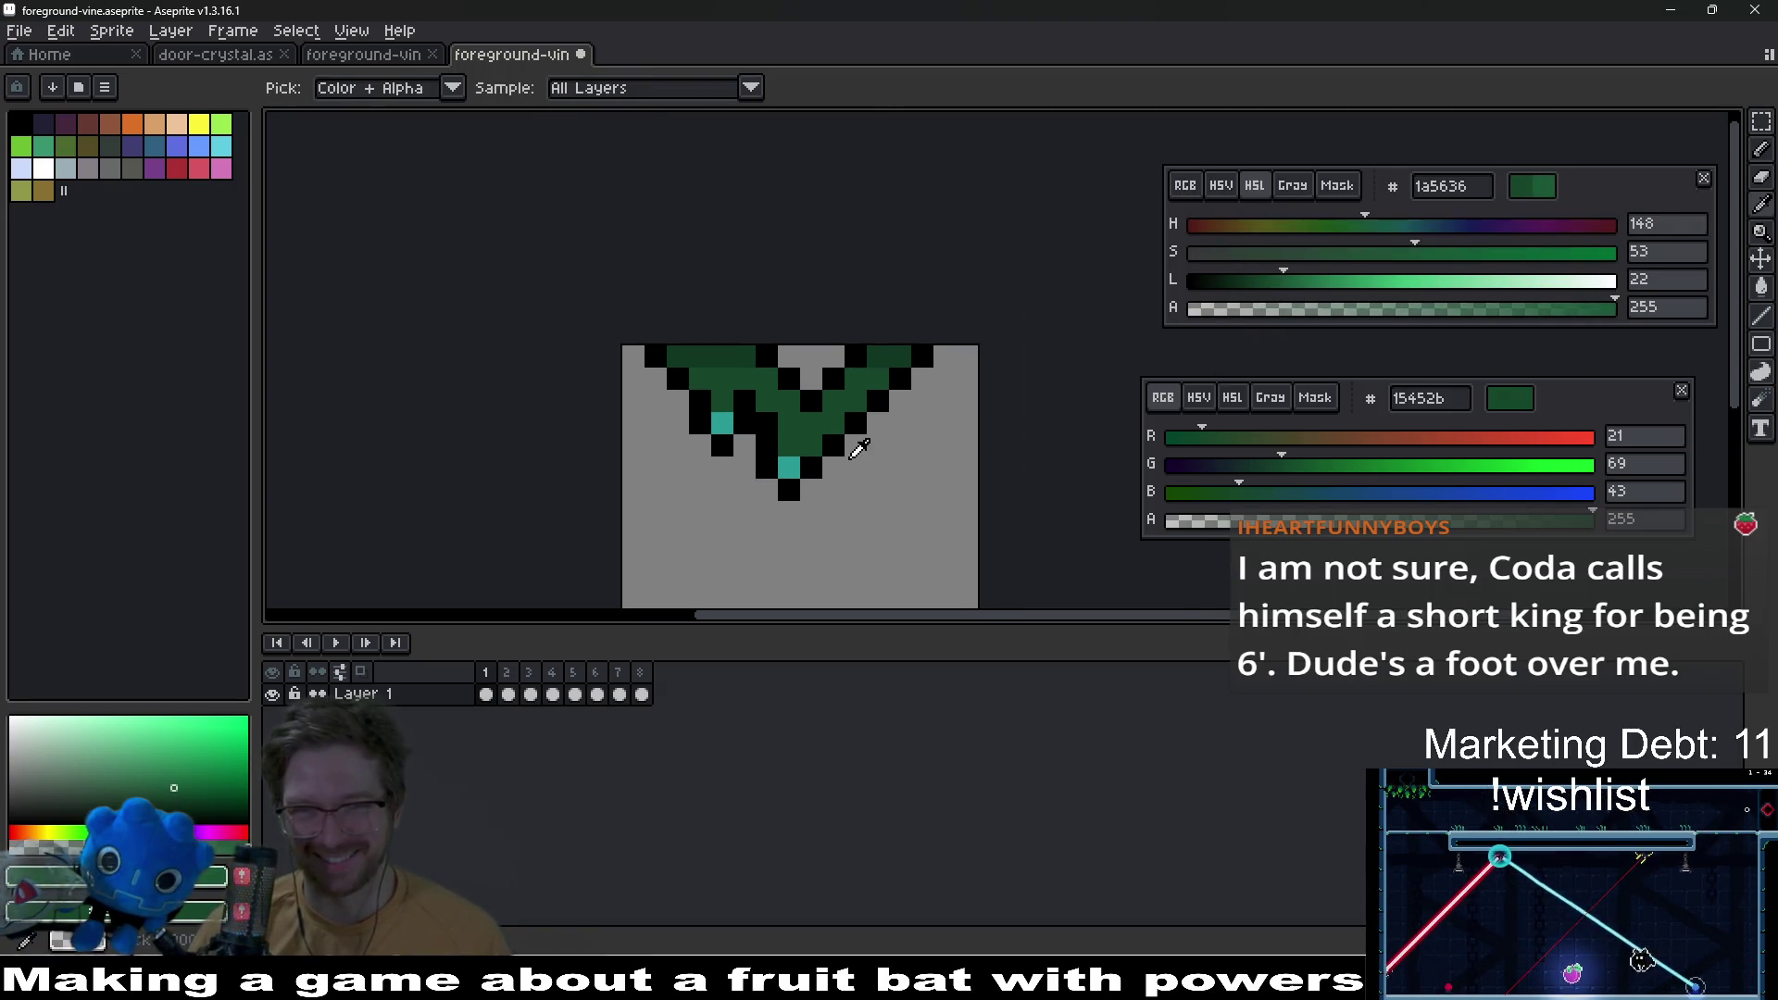
pyautogui.scroll(3, 859, 375)
pyautogui.click(806, 303)
pyautogui.click(687, 302)
pyautogui.click(628, 243)
pyautogui.click(687, 362)
pyautogui.scroll(-8, 814, 397)
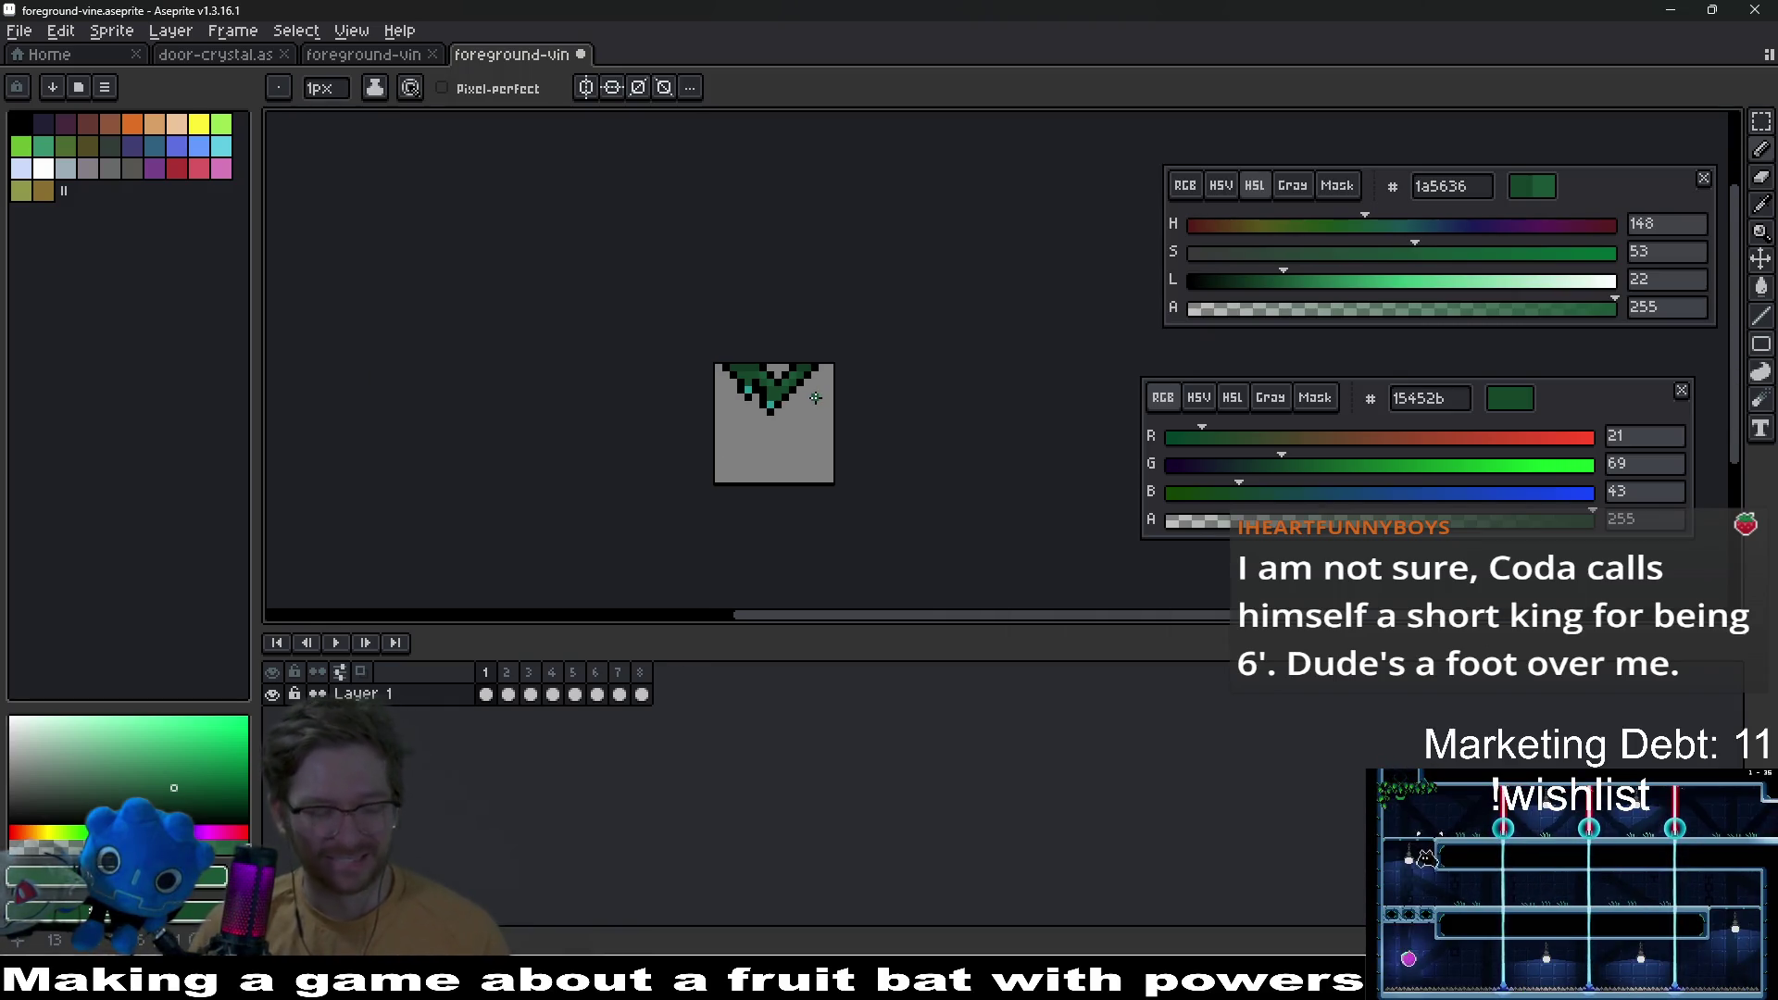
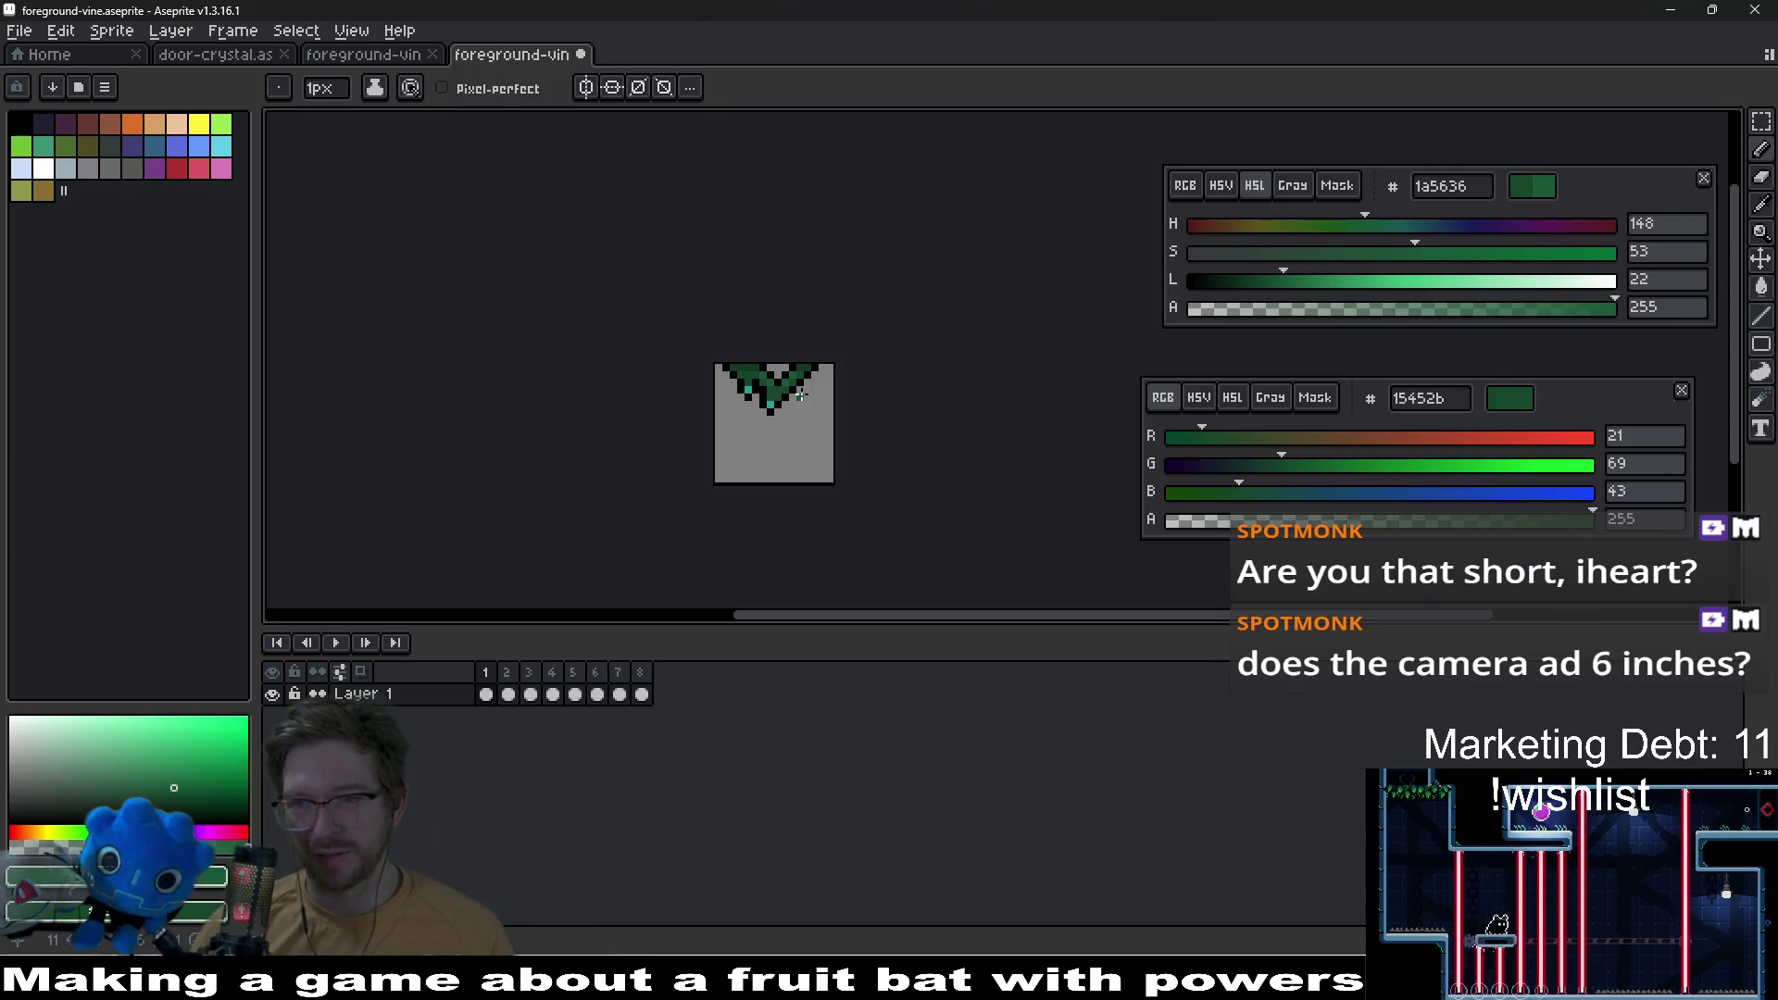
# Step: Erase the stray green pixel right of the vine's point, leaving grey background
pyautogui.scroll(5, 800, 395)
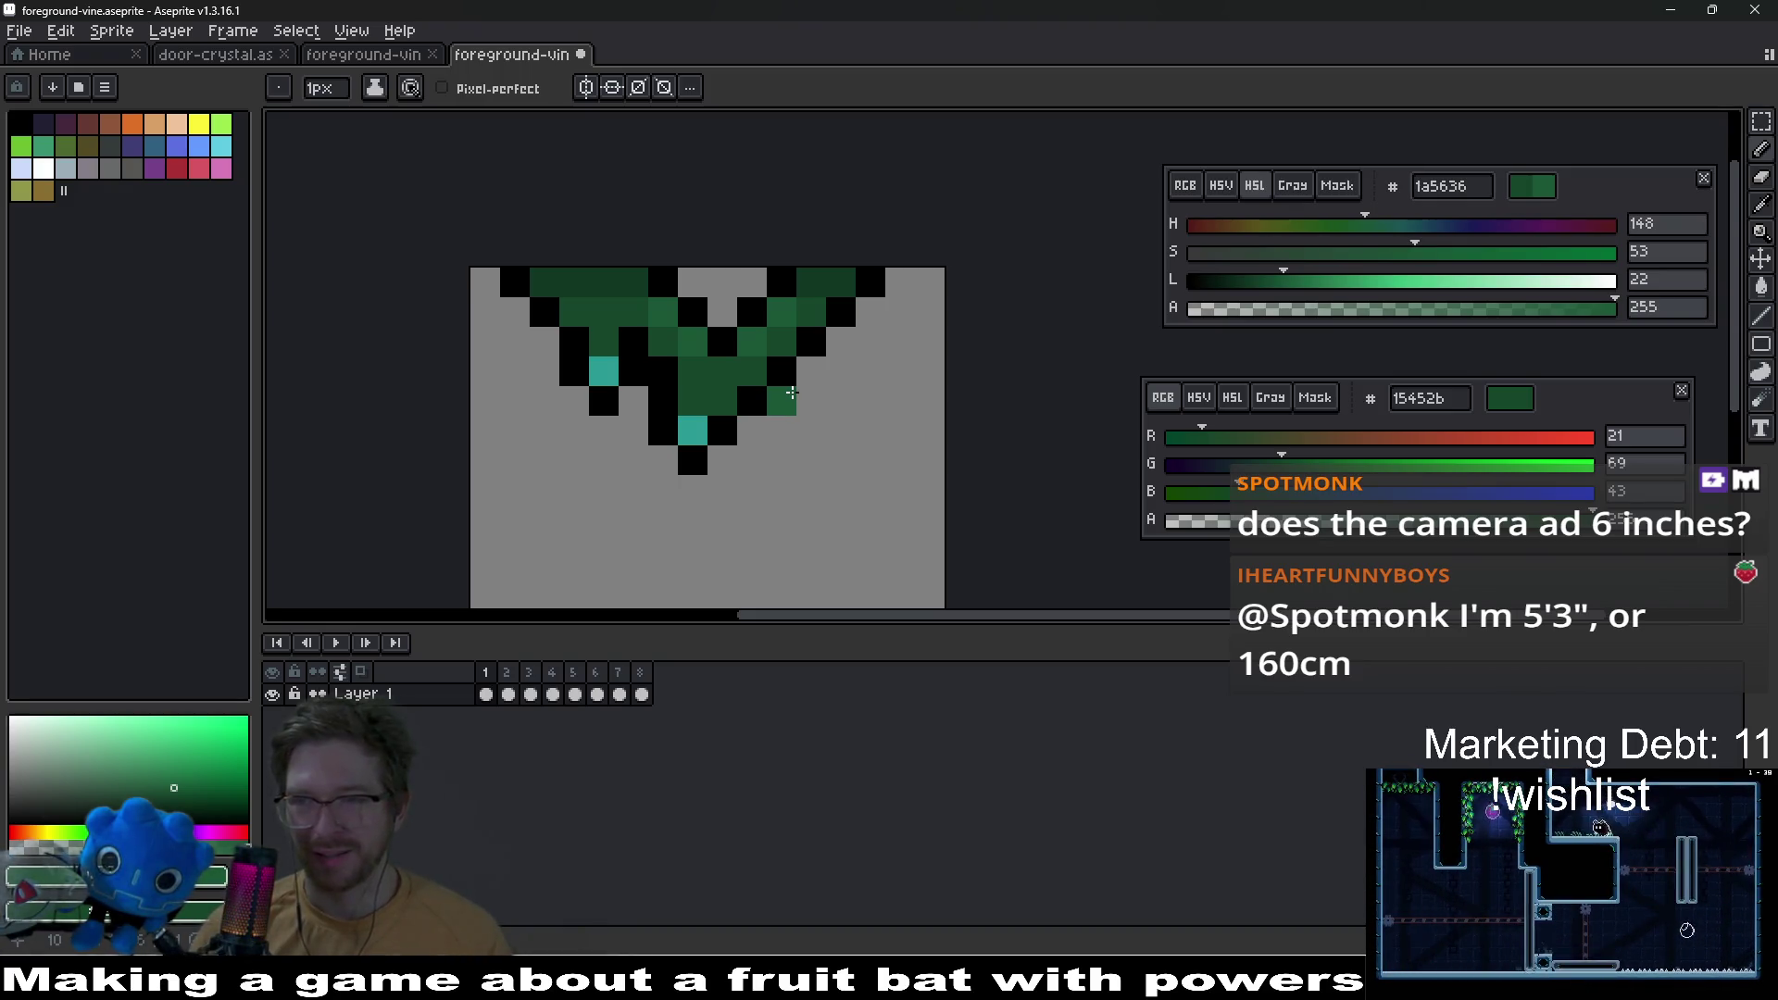
pyautogui.rightClick(792, 393)
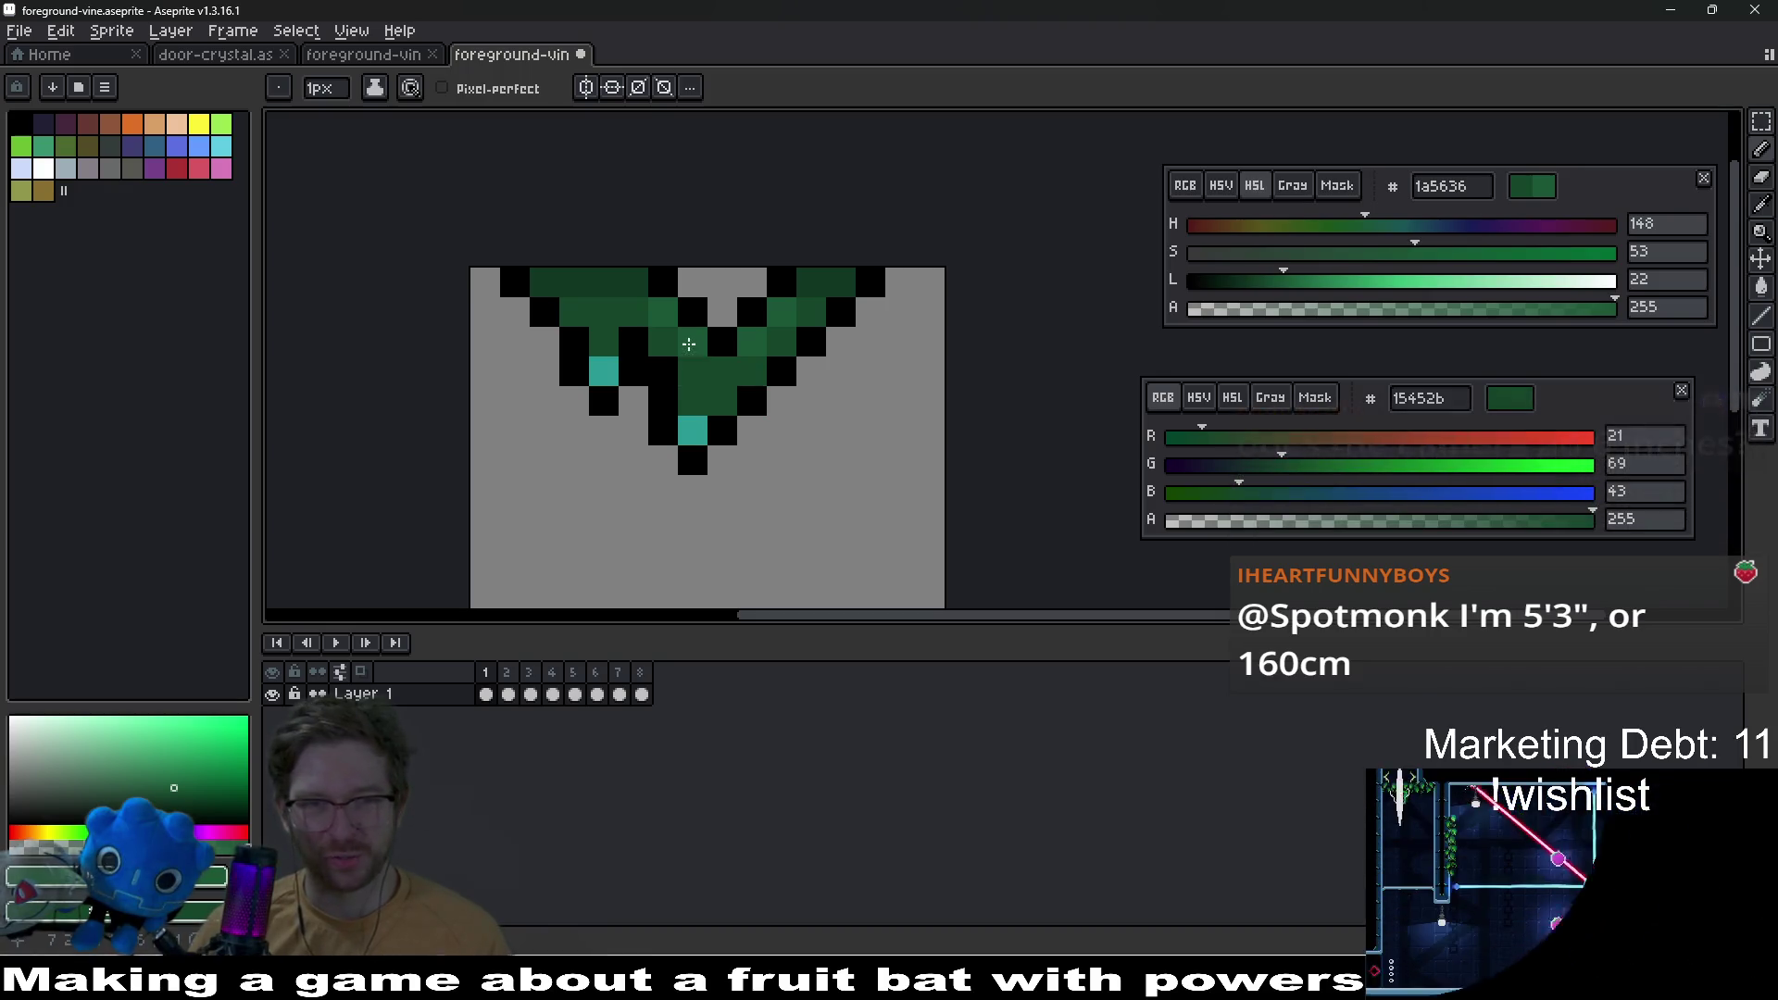
pyautogui.moveTo(779, 321)
pyautogui.mouseDown()
pyautogui.moveTo(740, 380)
pyautogui.moveTo(861, 359)
pyautogui.mouseUp()
pyautogui.press('i')
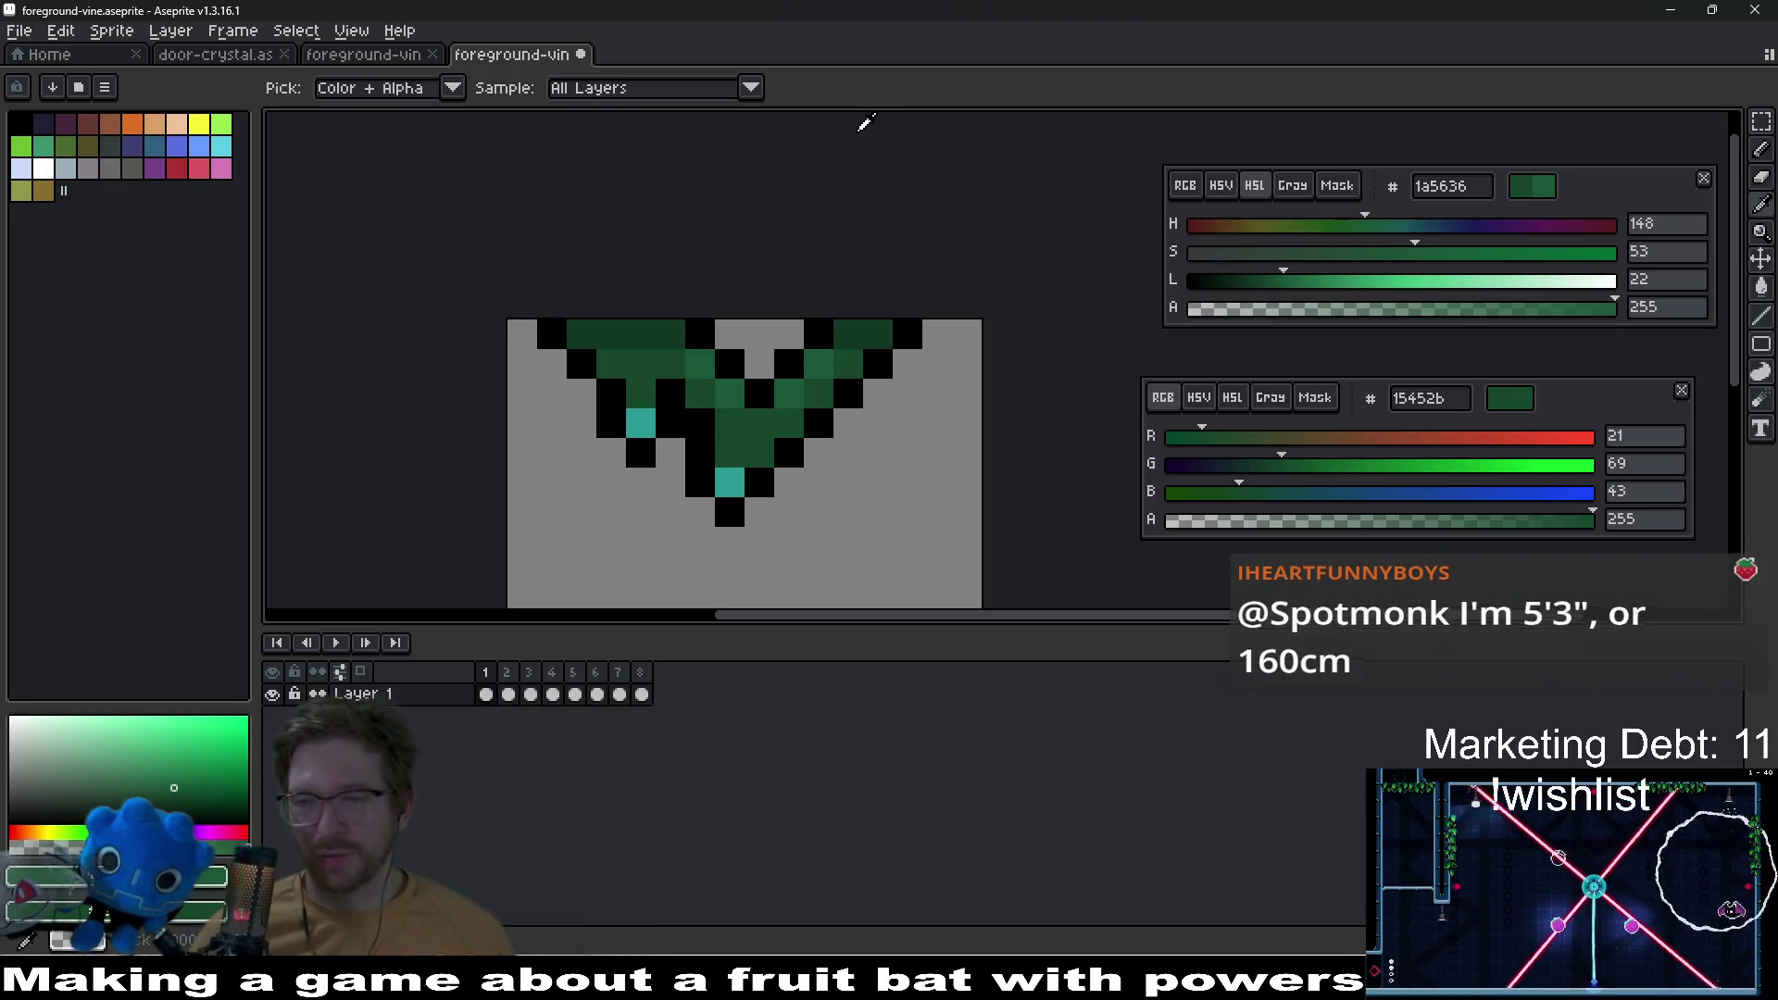
pyautogui.moveTo(846, 372)
pyautogui.mouseDown()
pyautogui.moveTo(856, 355)
pyautogui.moveTo(911, 363)
pyautogui.mouseUp()
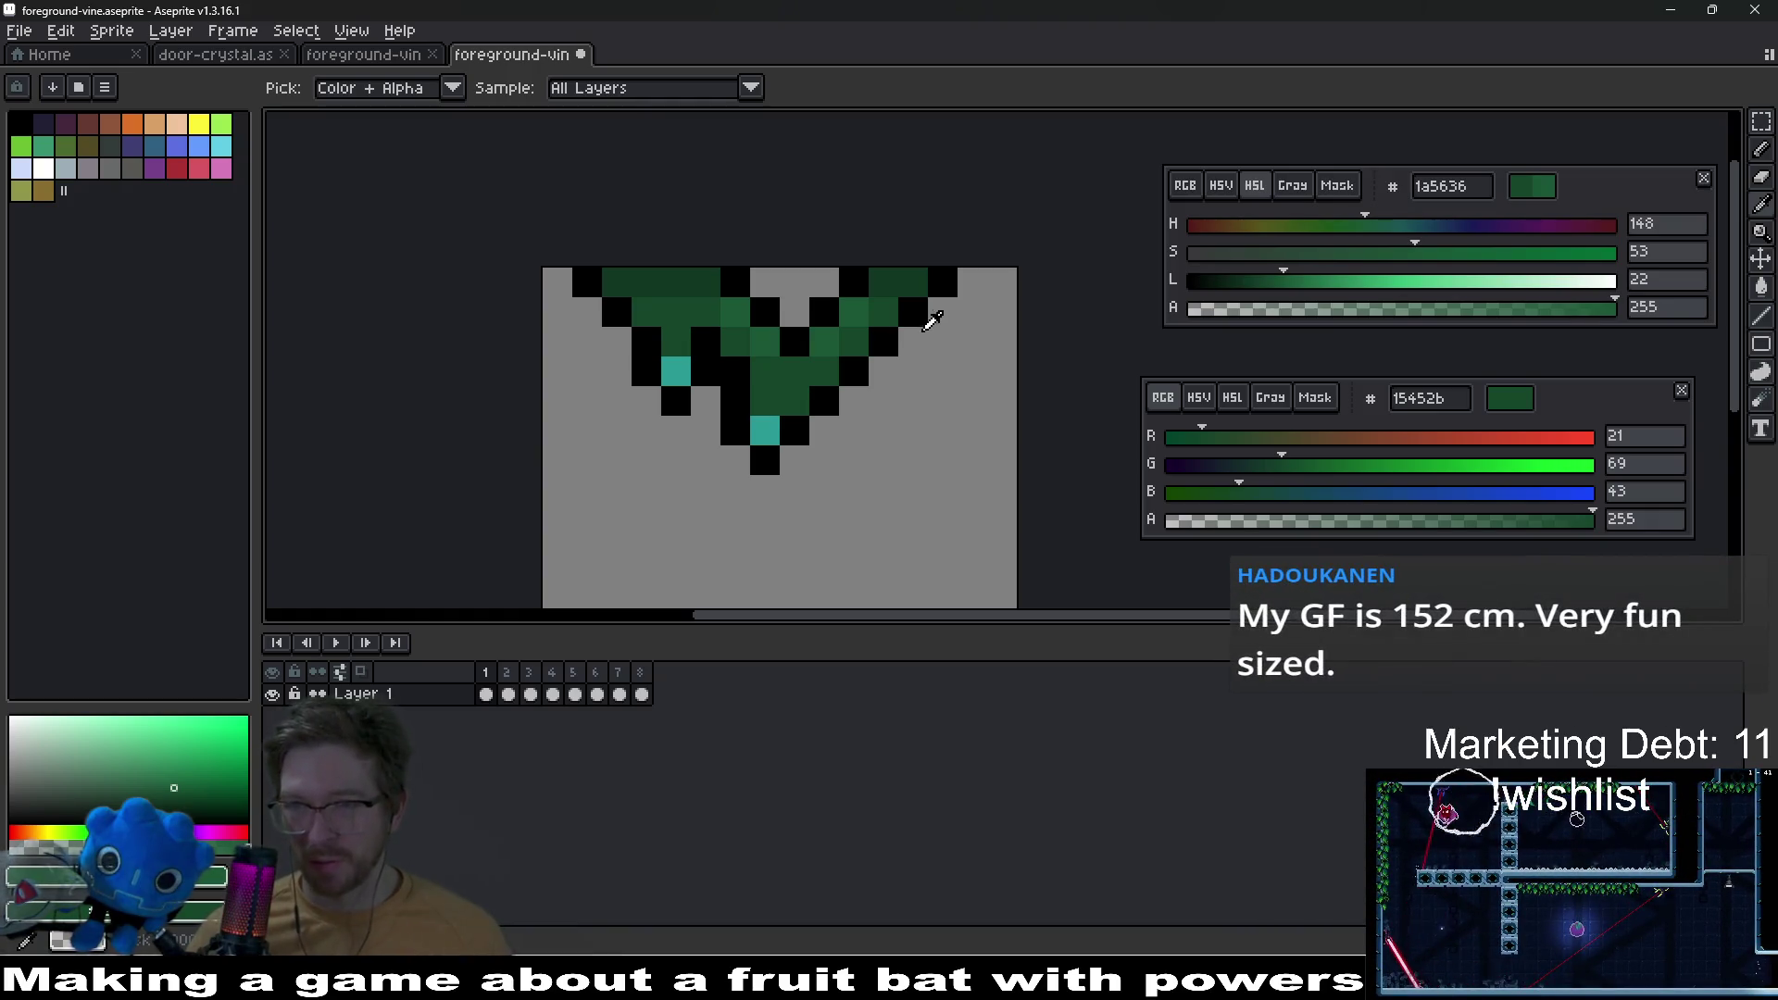
# Step: Sample the vine's mid green and adjust it to 11743f with saturation 75 and lightness 26
pyautogui.click(898, 283)
pyautogui.press('b')
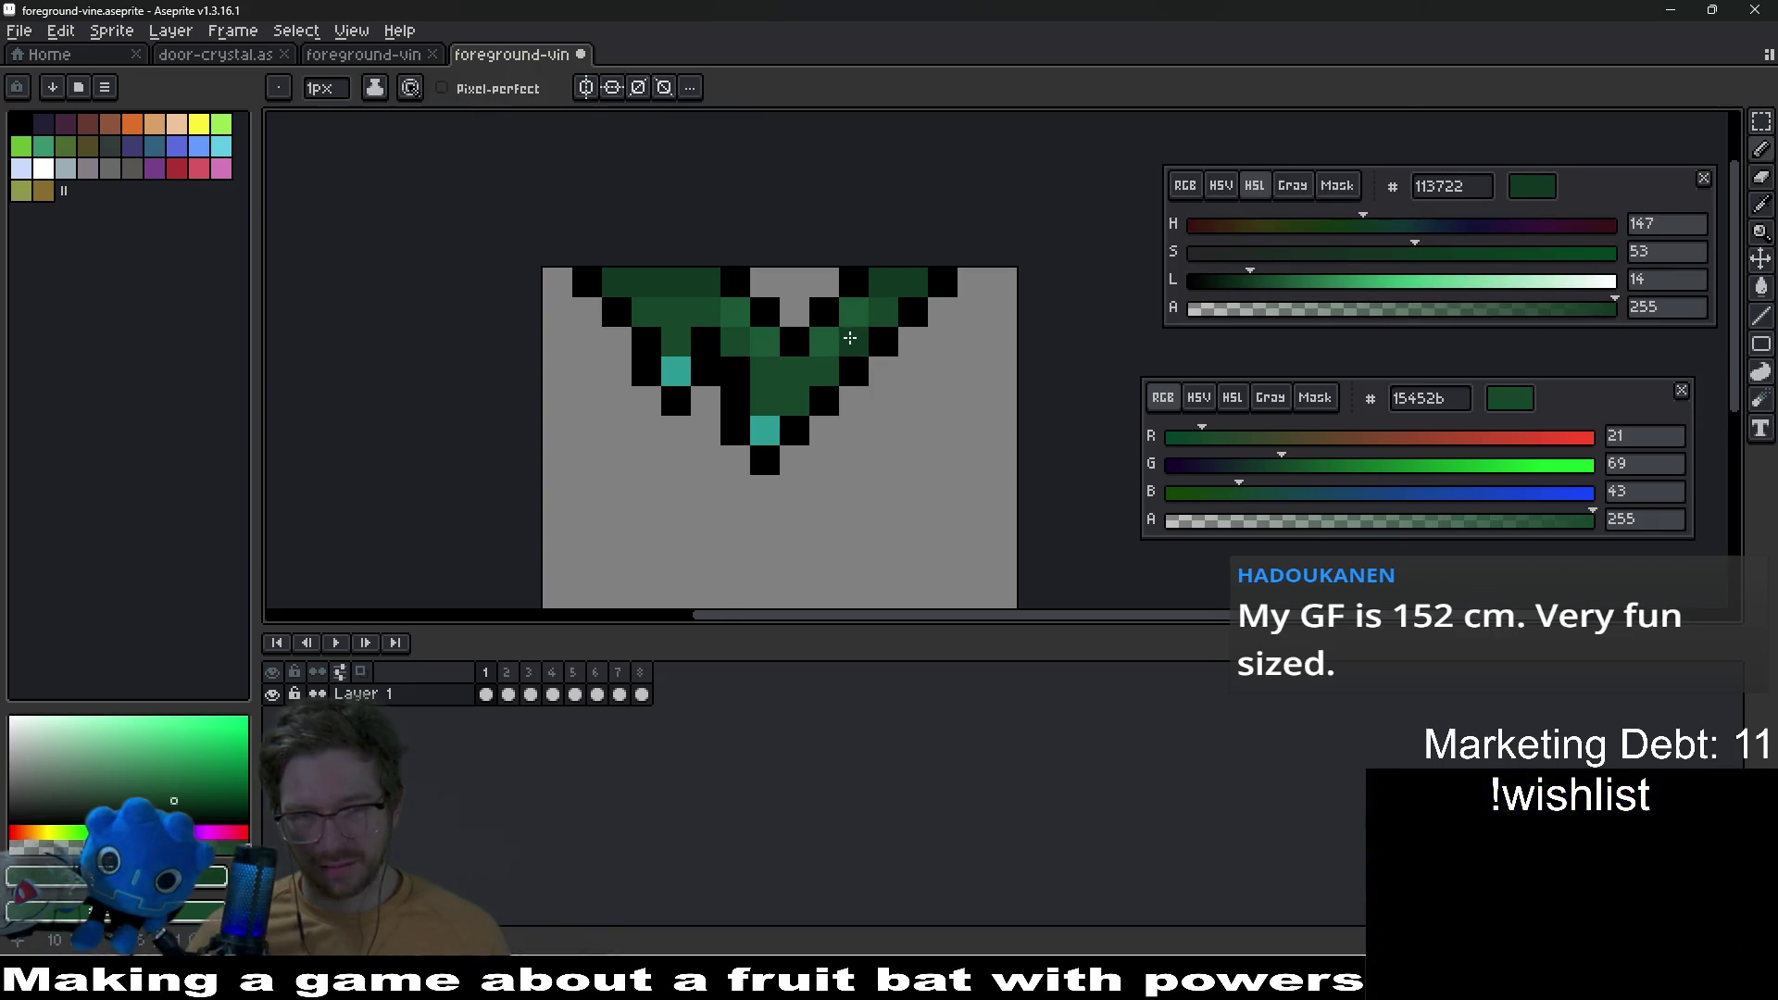
pyautogui.scroll(-3, 849, 339)
pyautogui.scroll(1, 849, 408)
pyautogui.scroll(1, 849, 408)
pyautogui.press('i')
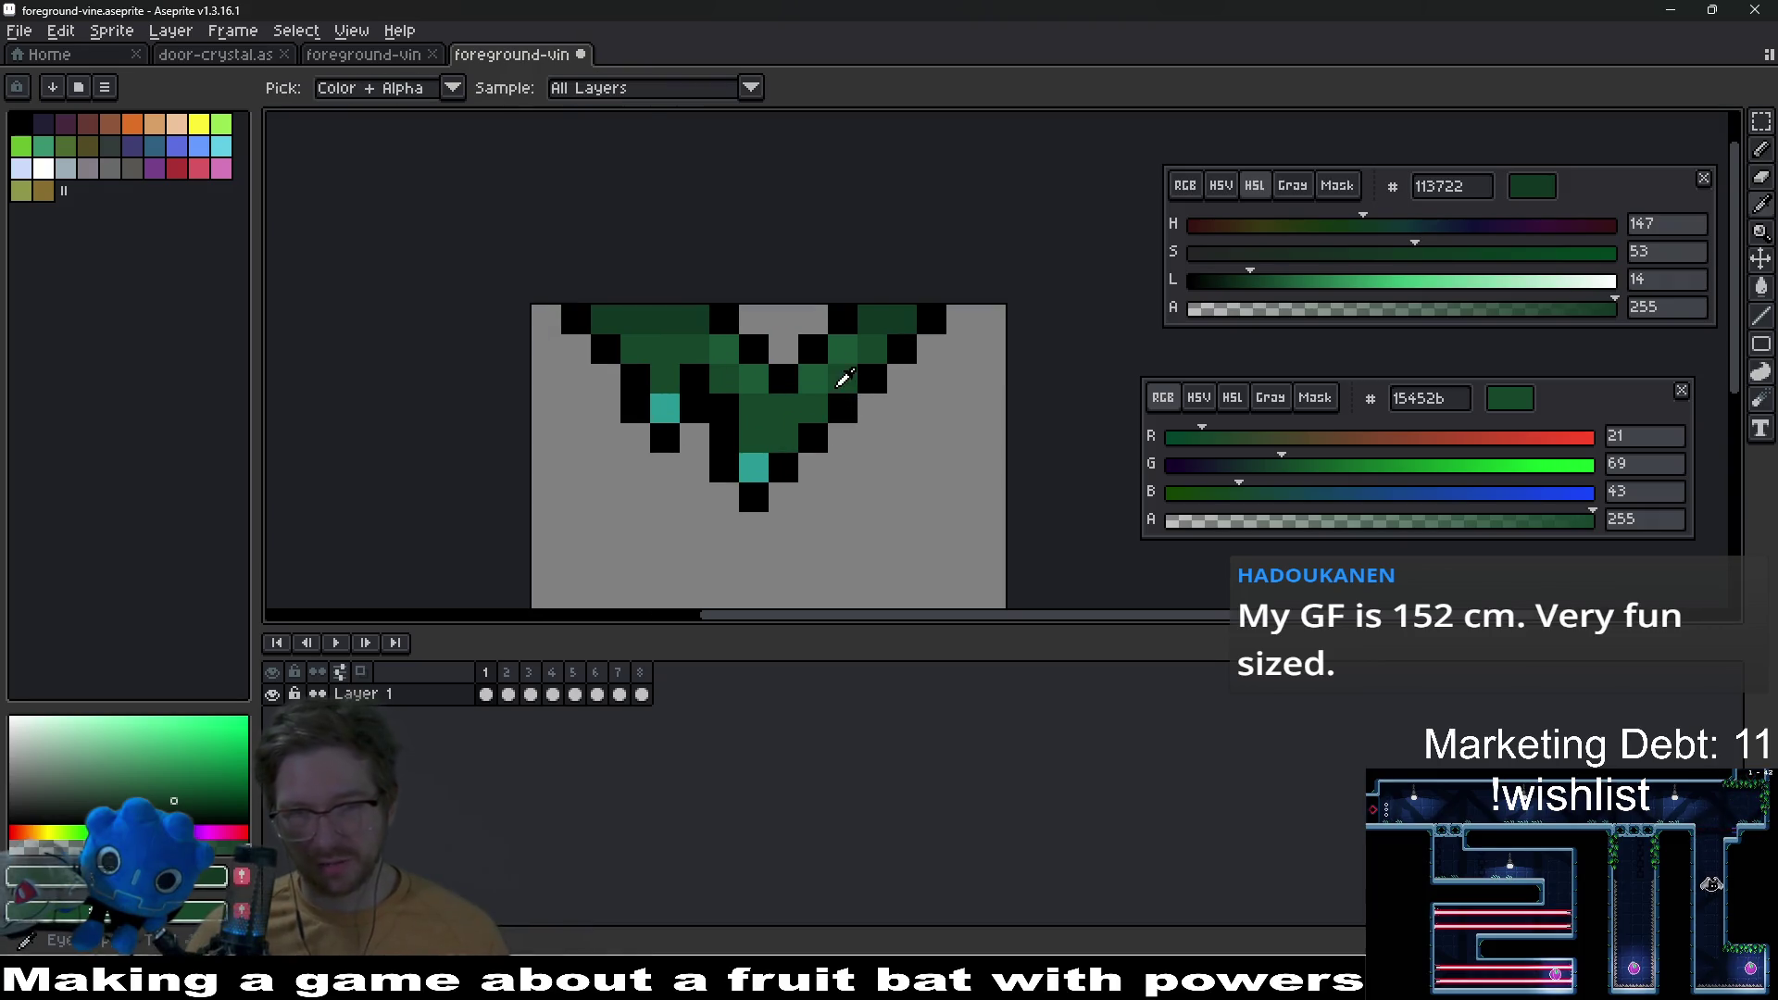
pyautogui.click(887, 318)
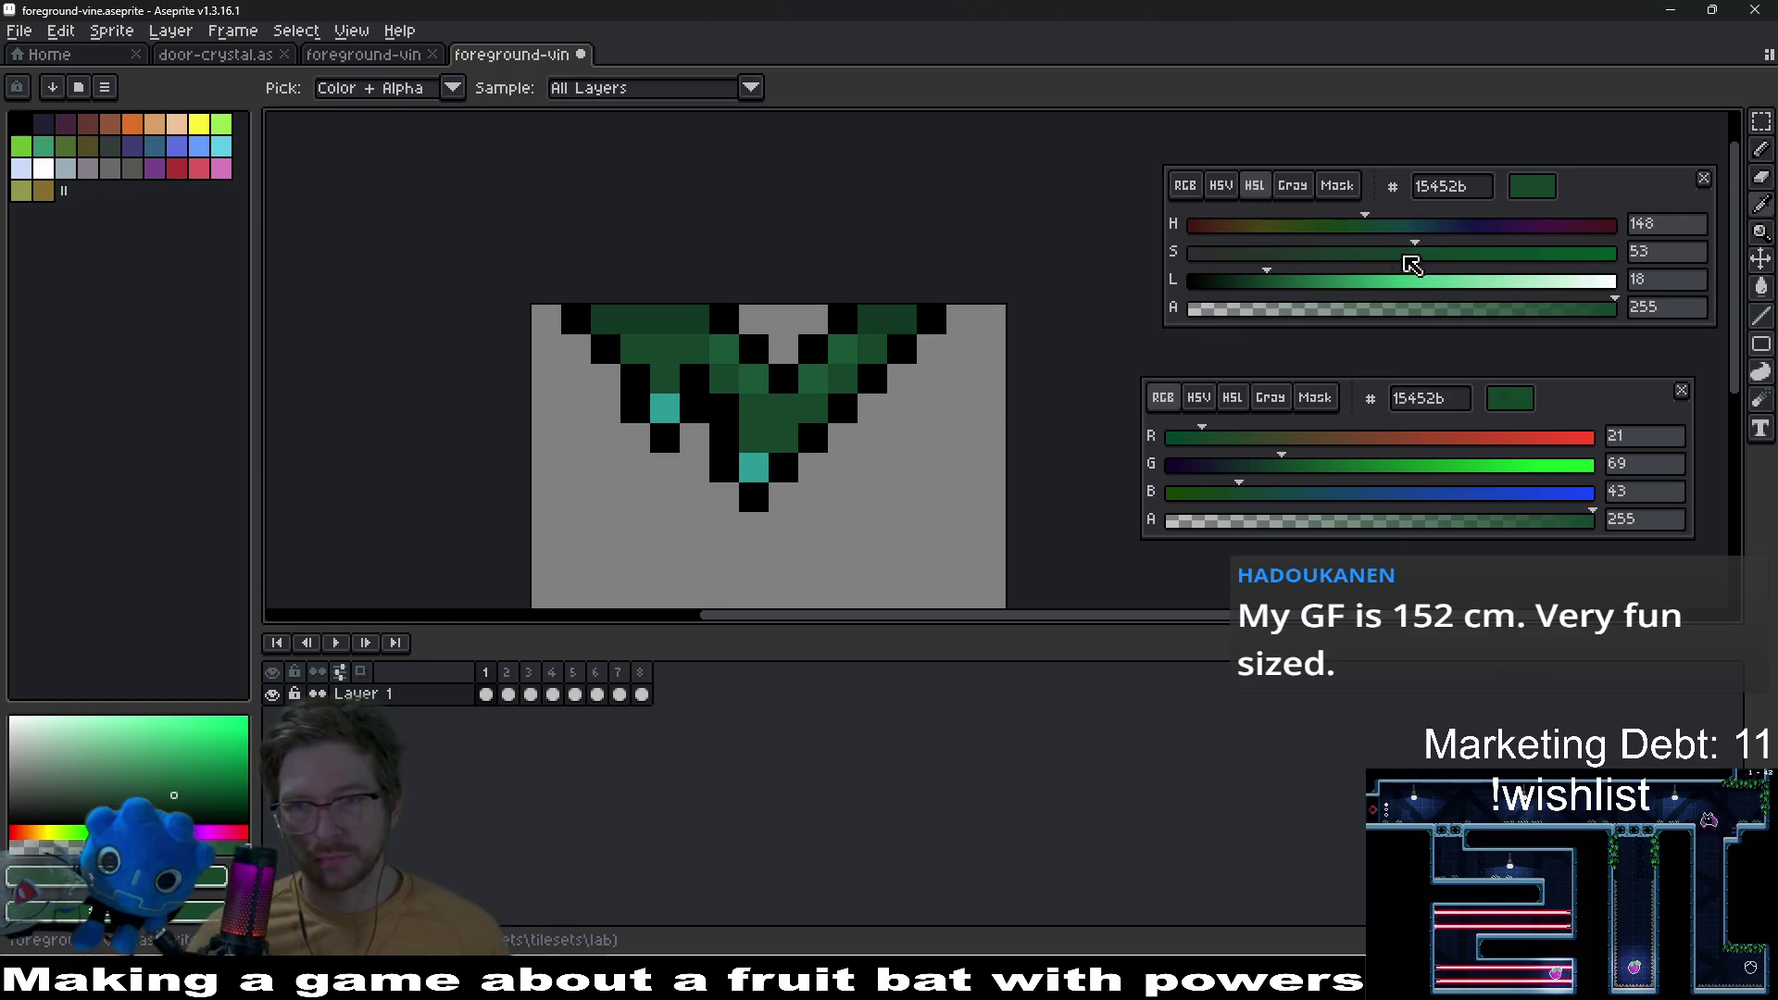
pyautogui.click(1515, 254)
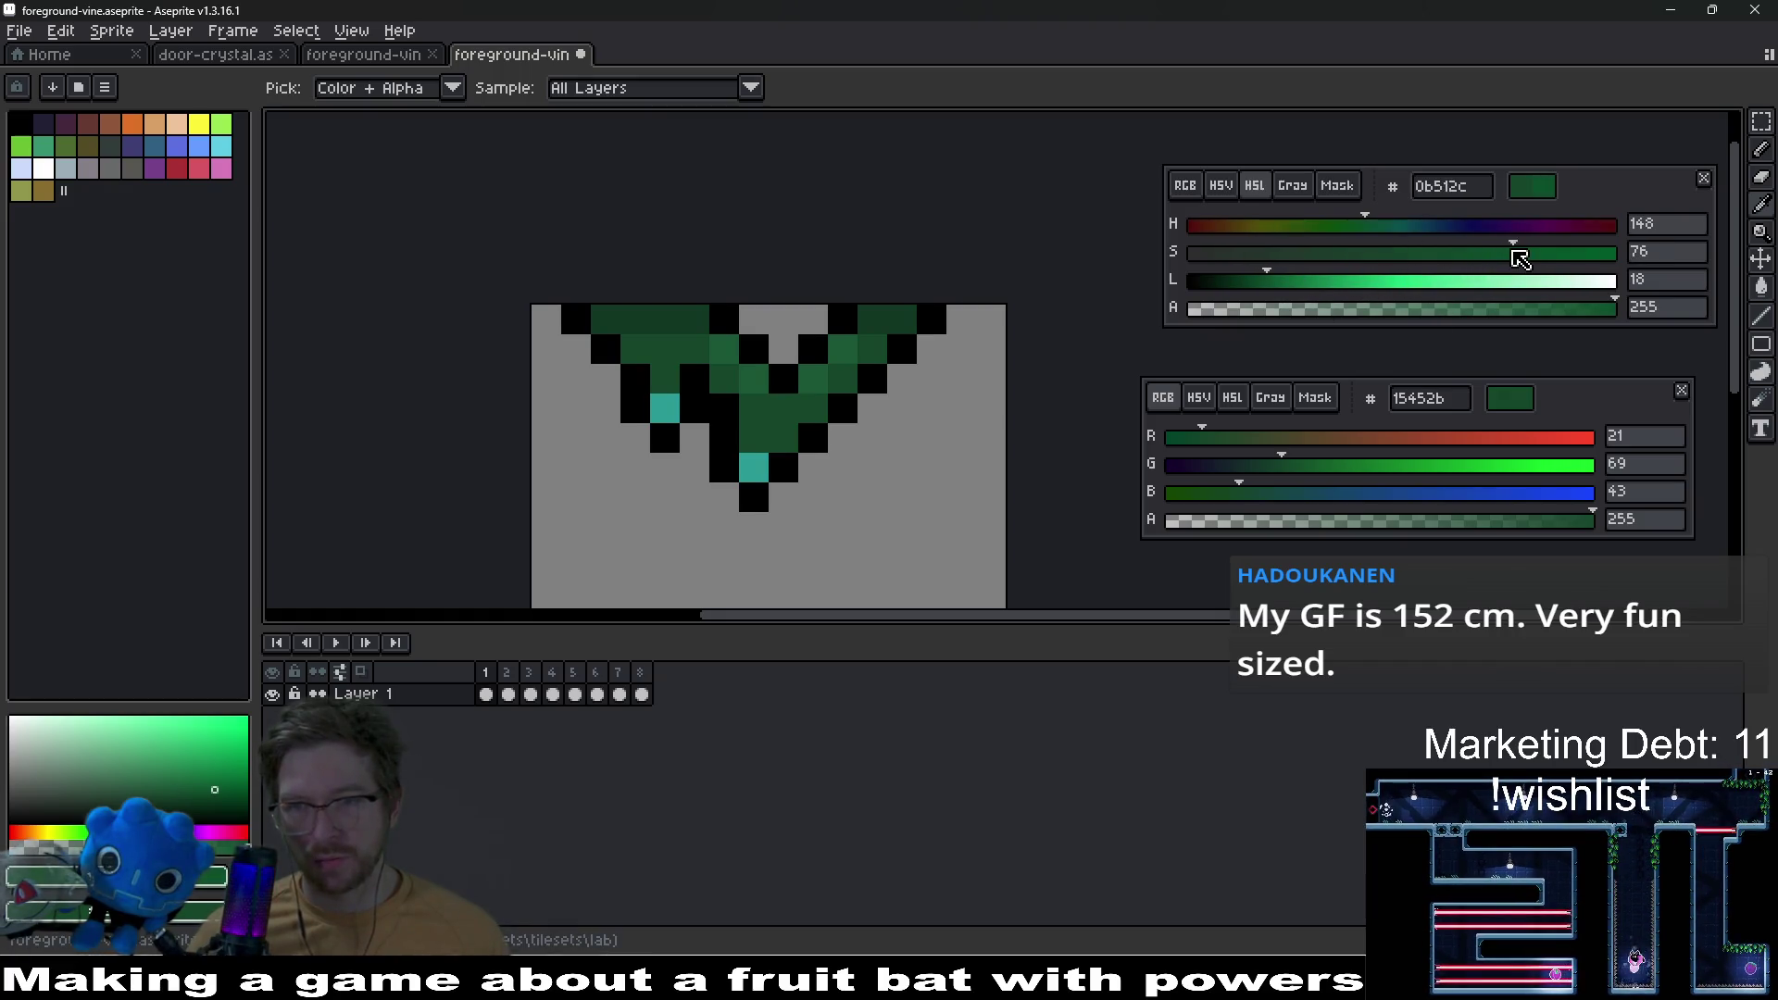
pyautogui.moveTo(1348, 283); pyautogui.dragTo(1281, 292)
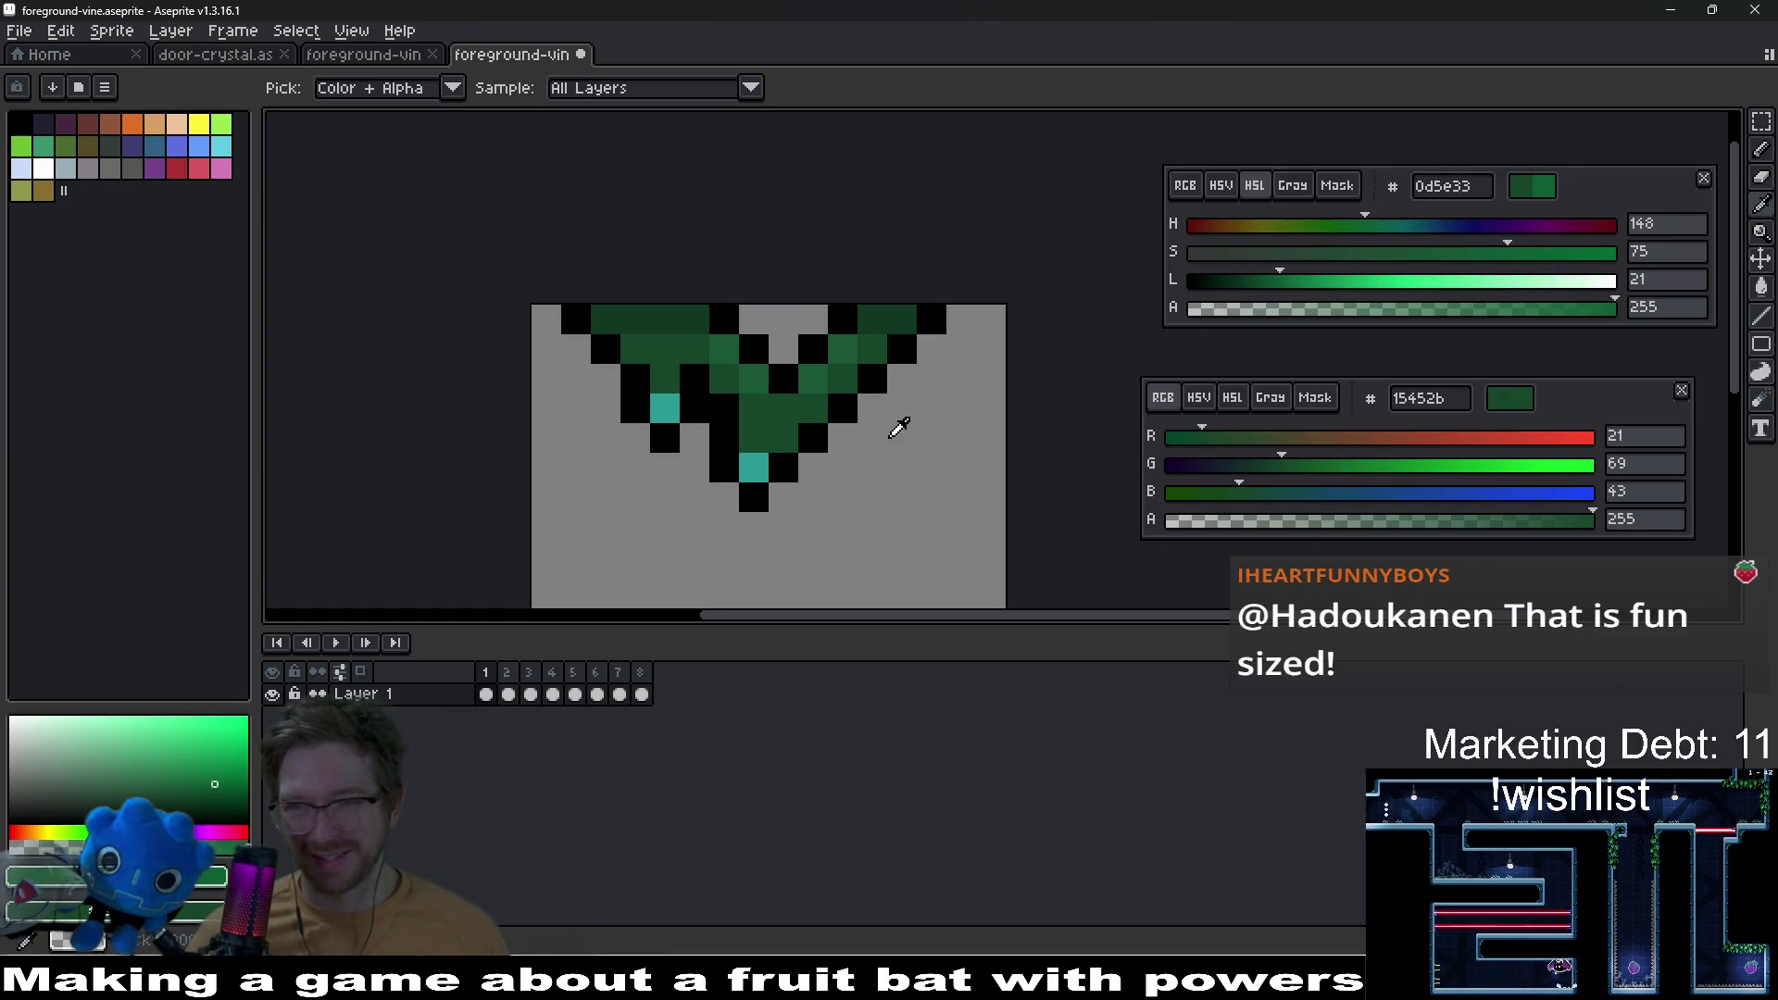
pyautogui.click(1306, 281)
# Step: Flood-fill the dark-green vine areas with 11743f, undoing fills that covered teal and dark pixels
pyautogui.press('g')
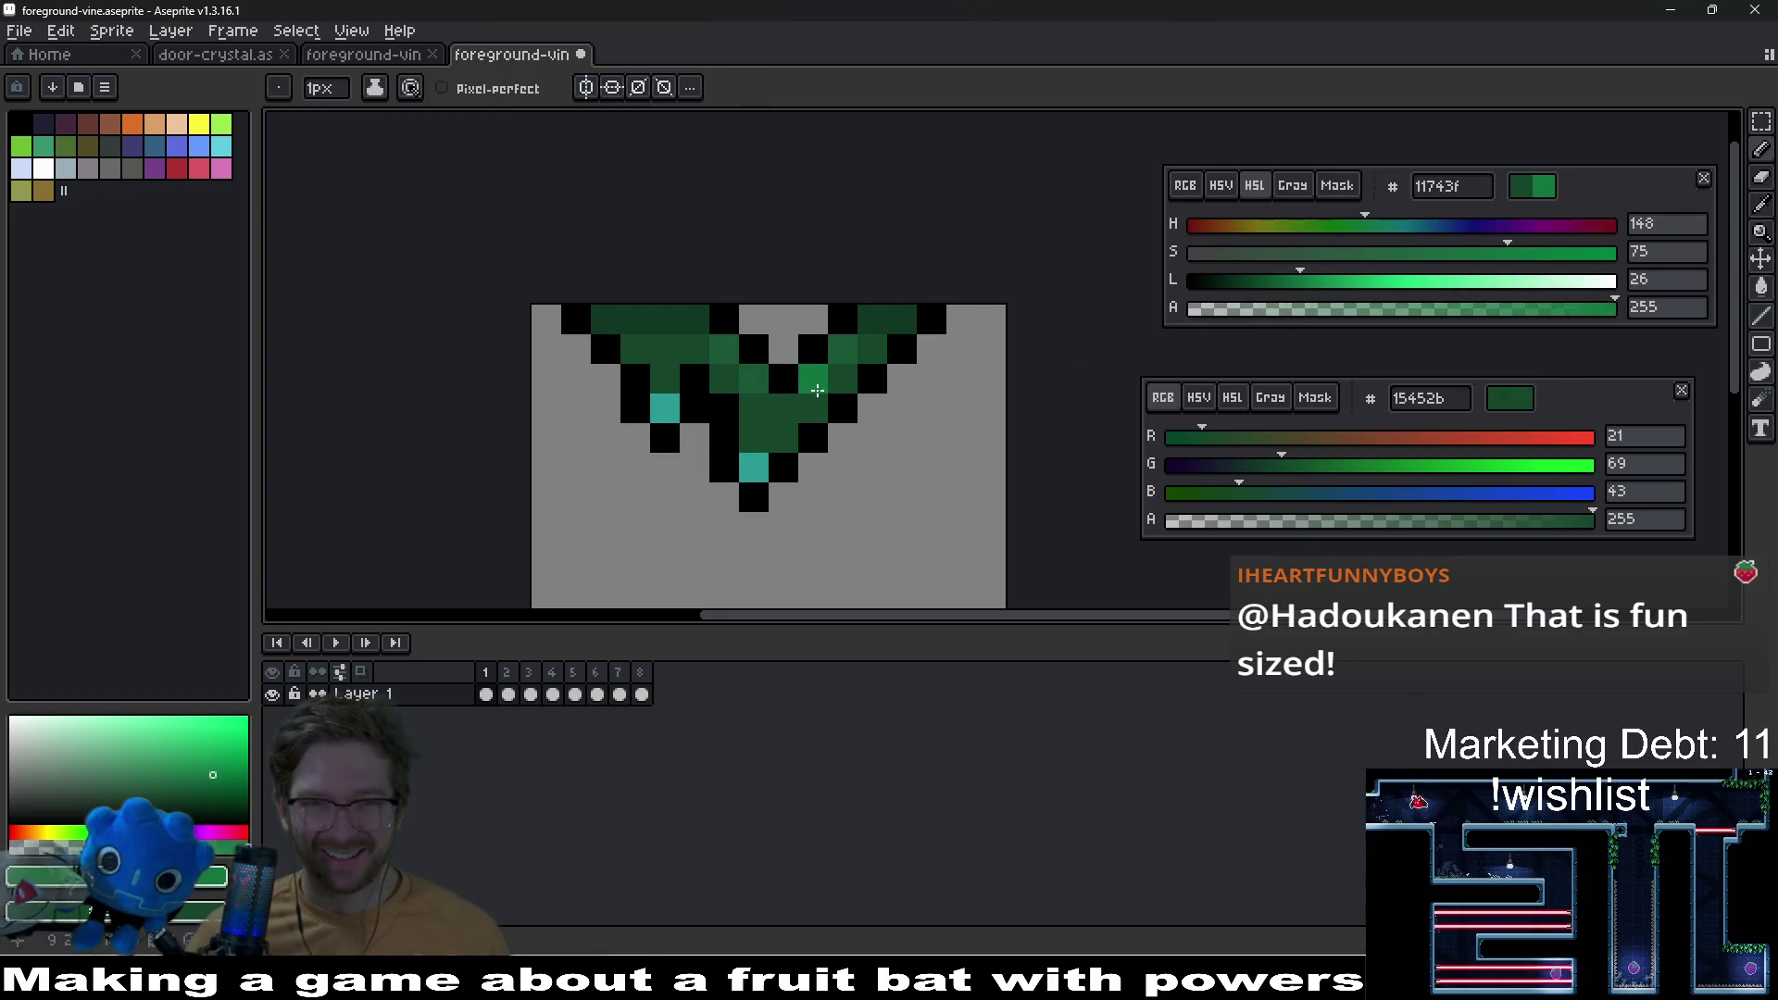
pyautogui.click(799, 401)
pyautogui.moveTo(800, 401); pyautogui.dragTo(860, 373)
pyautogui.click(873, 330)
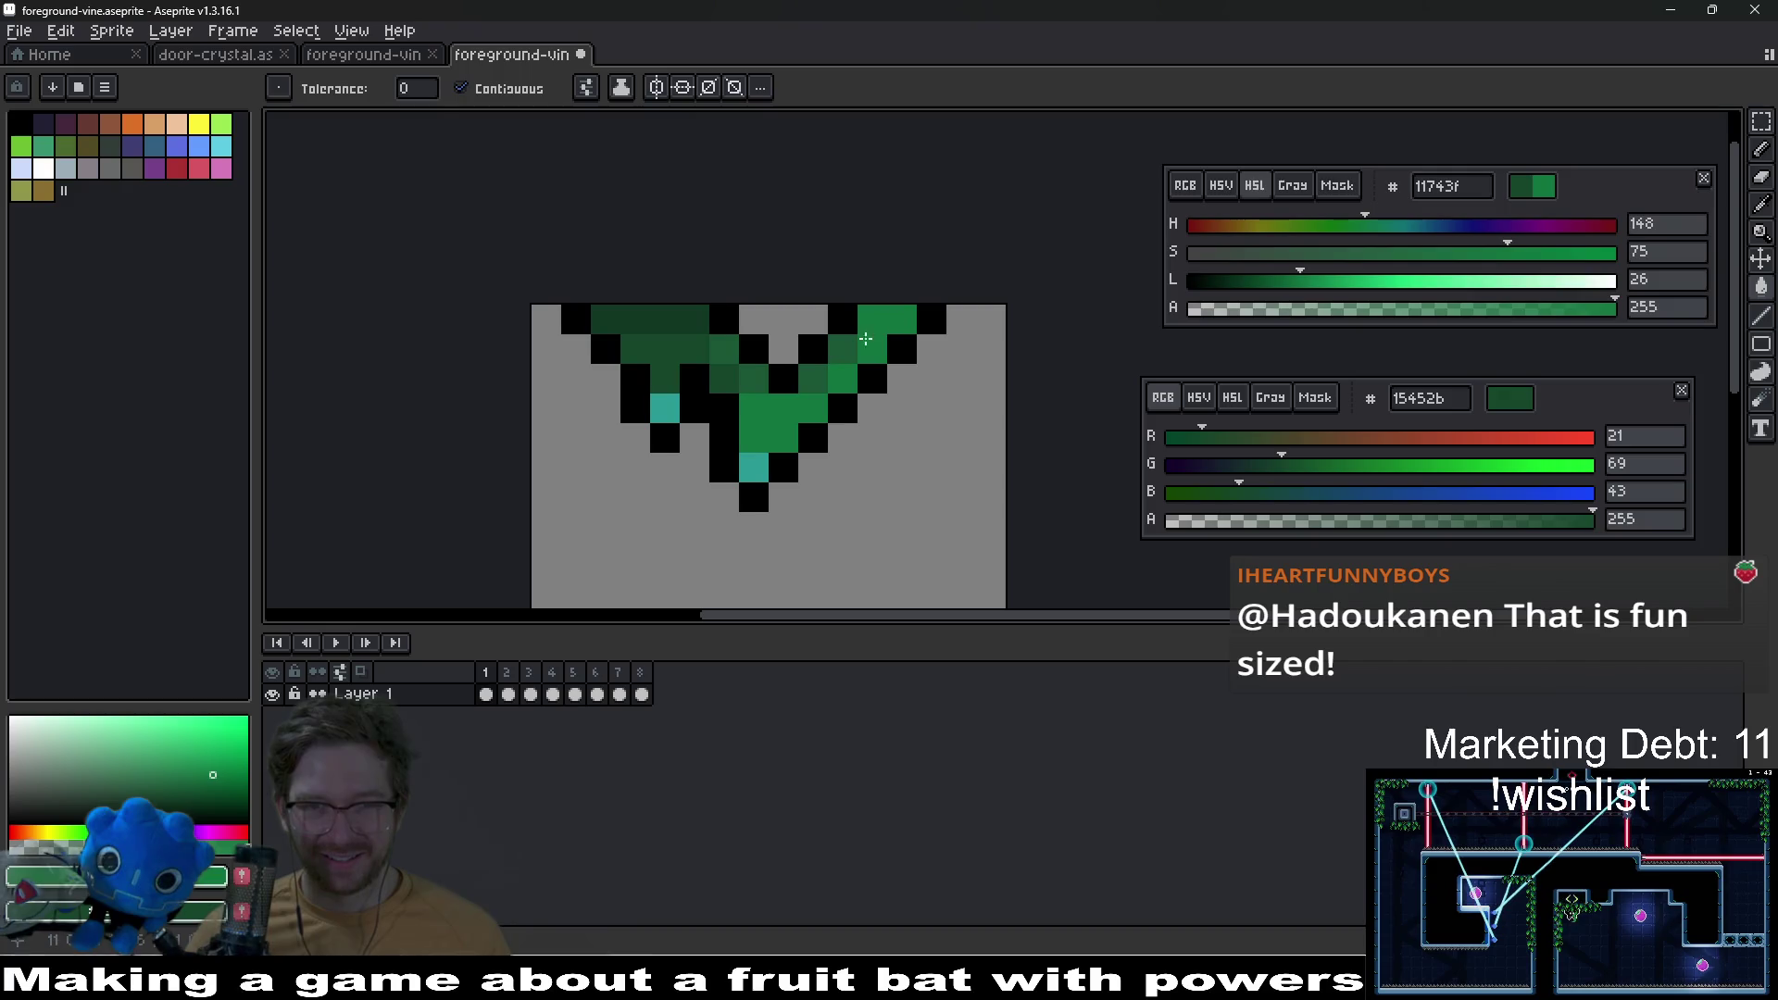
pyautogui.click(723, 350)
pyautogui.click(664, 350)
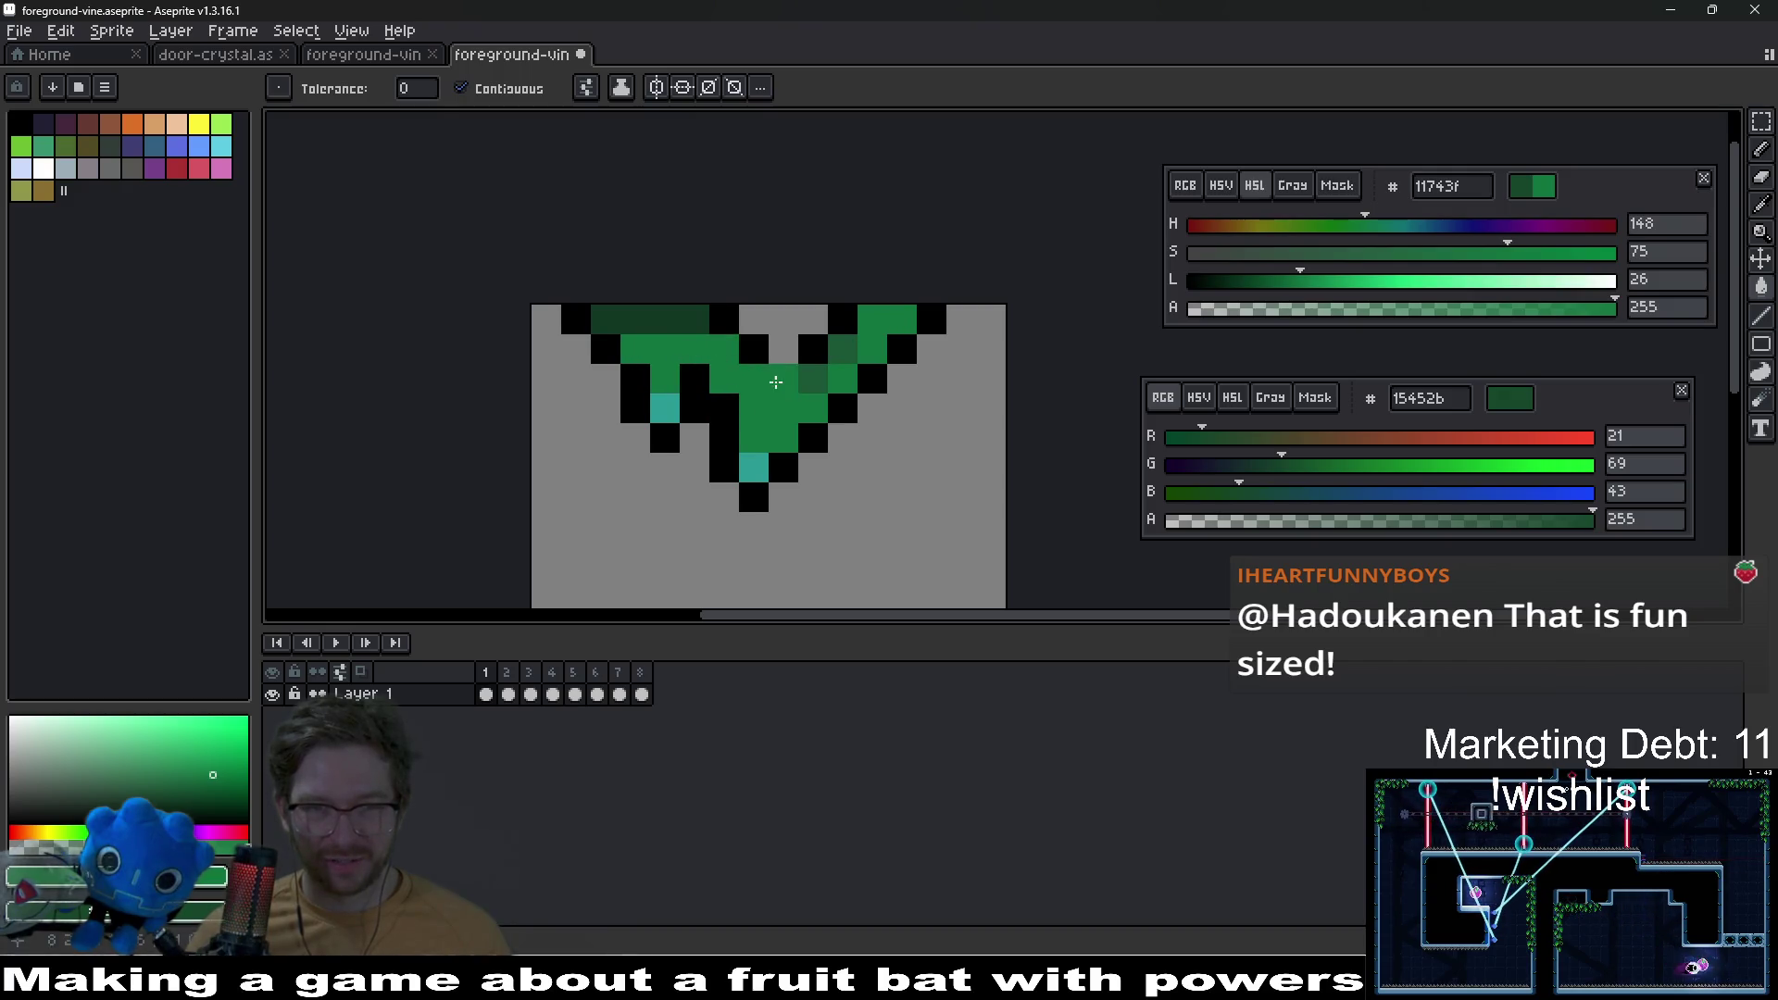
pyautogui.scroll(-3, 847, 373)
pyautogui.scroll(-2, 847, 373)
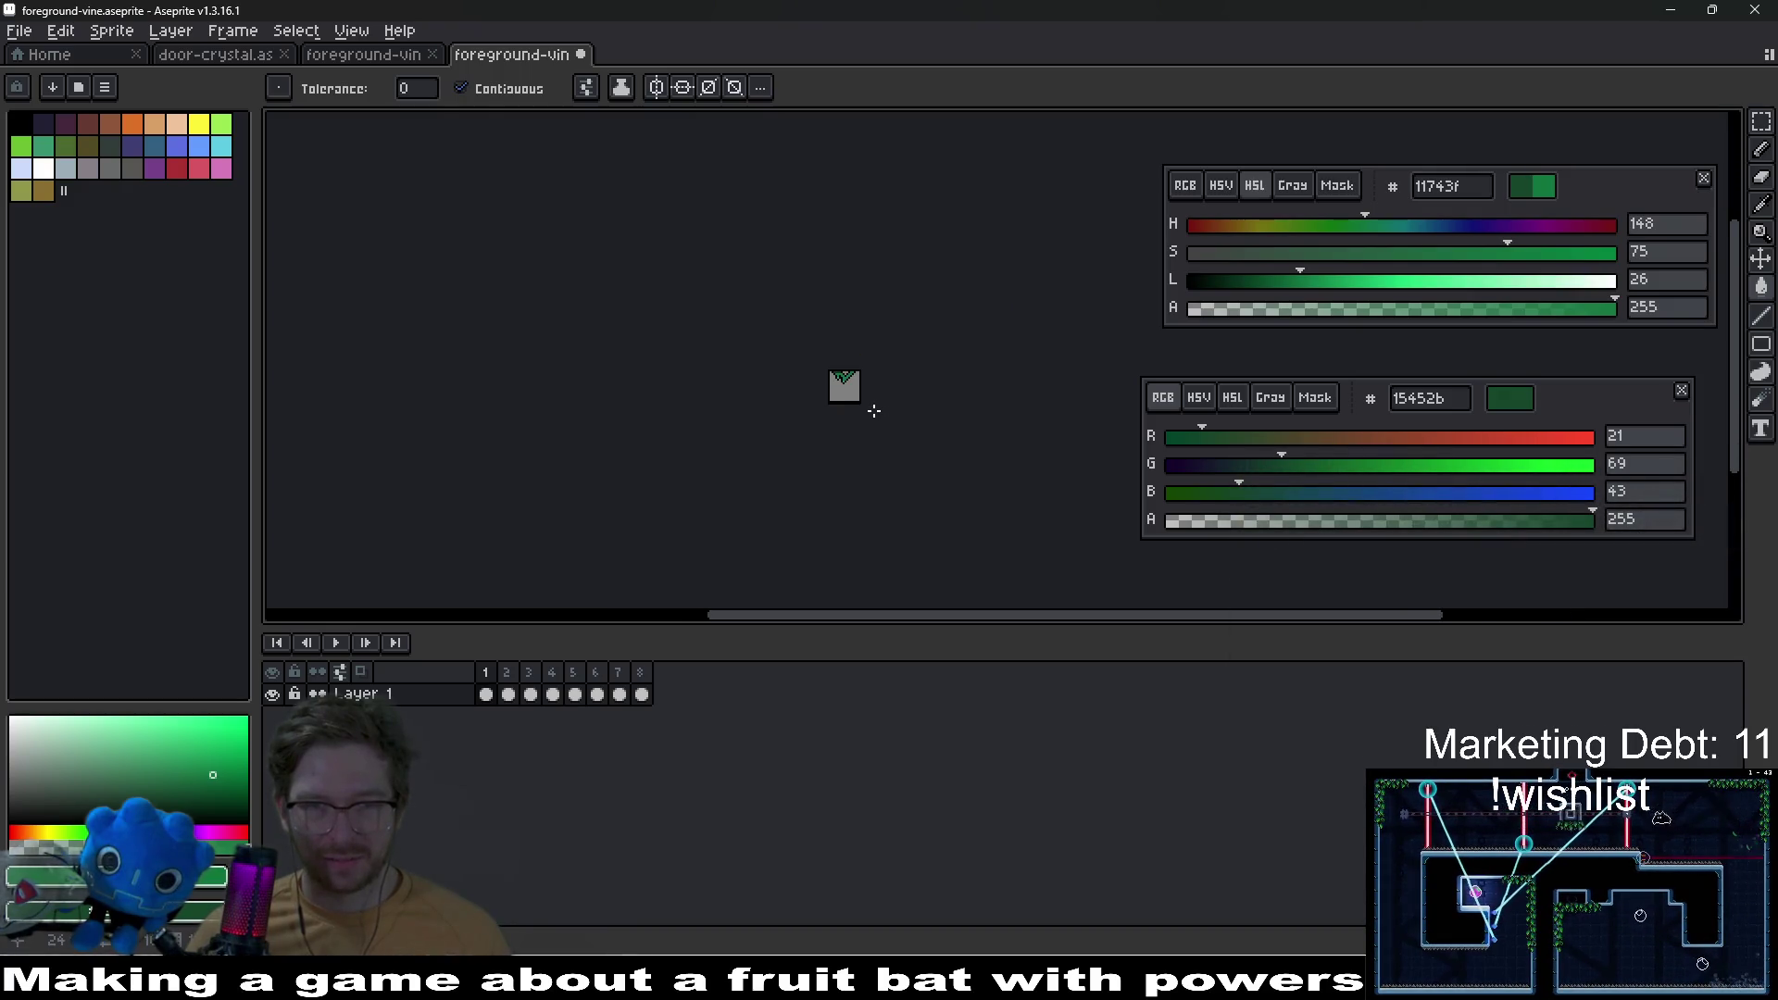
pyautogui.scroll(6, 852, 388)
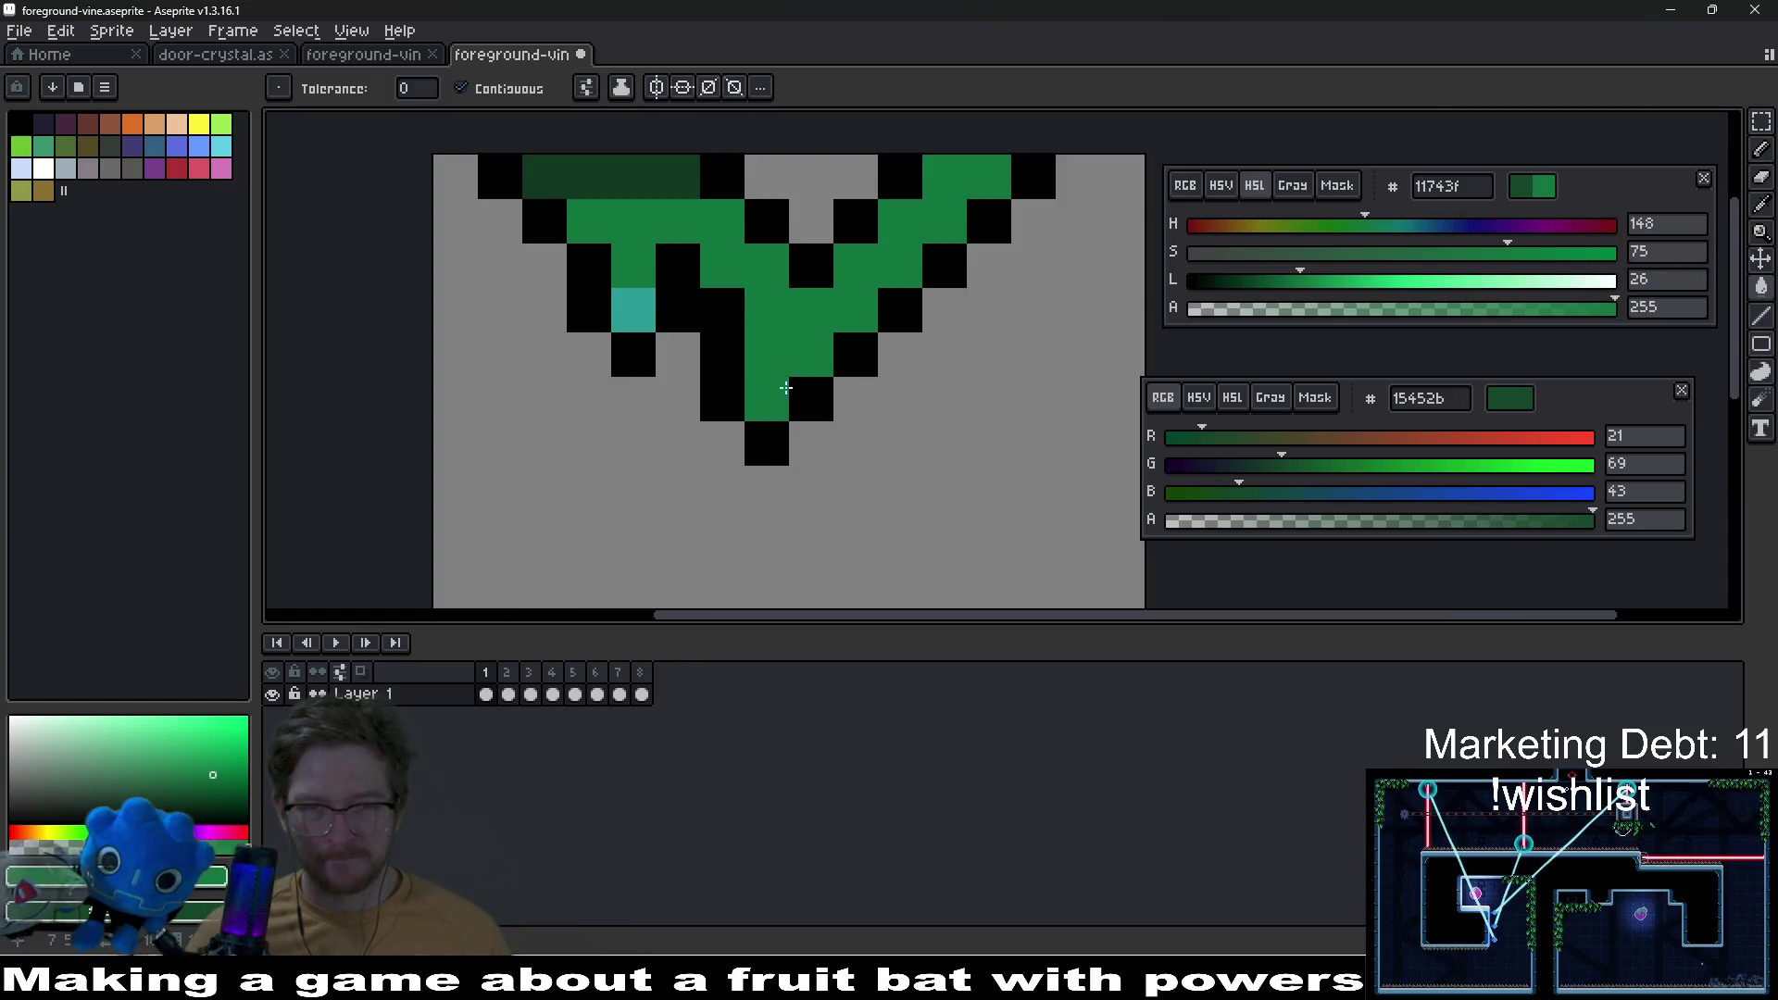
pyautogui.hotkey('ctrl', 'z')
pyautogui.hotkey('ctrl', 'z')
# Step: Shade two vine pixels, including one on the top row, with dark green 113722
pyautogui.press('i')
pyautogui.click(545, 339)
pyautogui.press('b')
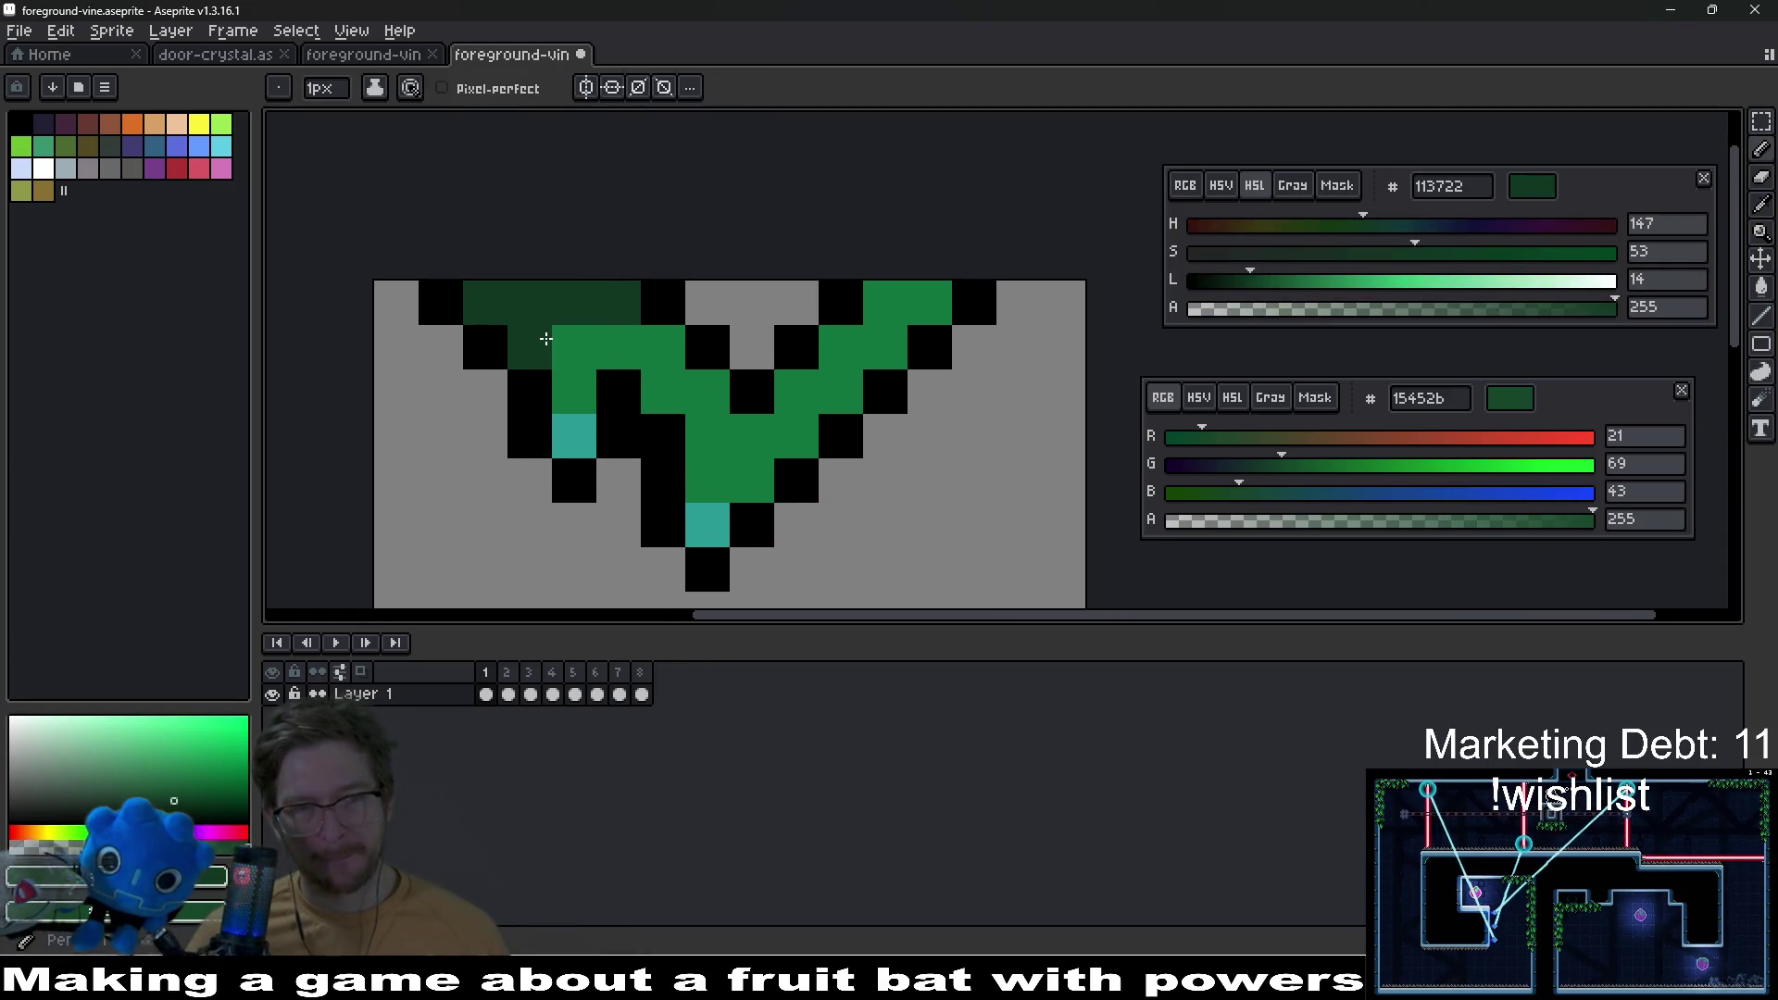
pyautogui.click(832, 346)
pyautogui.click(929, 306)
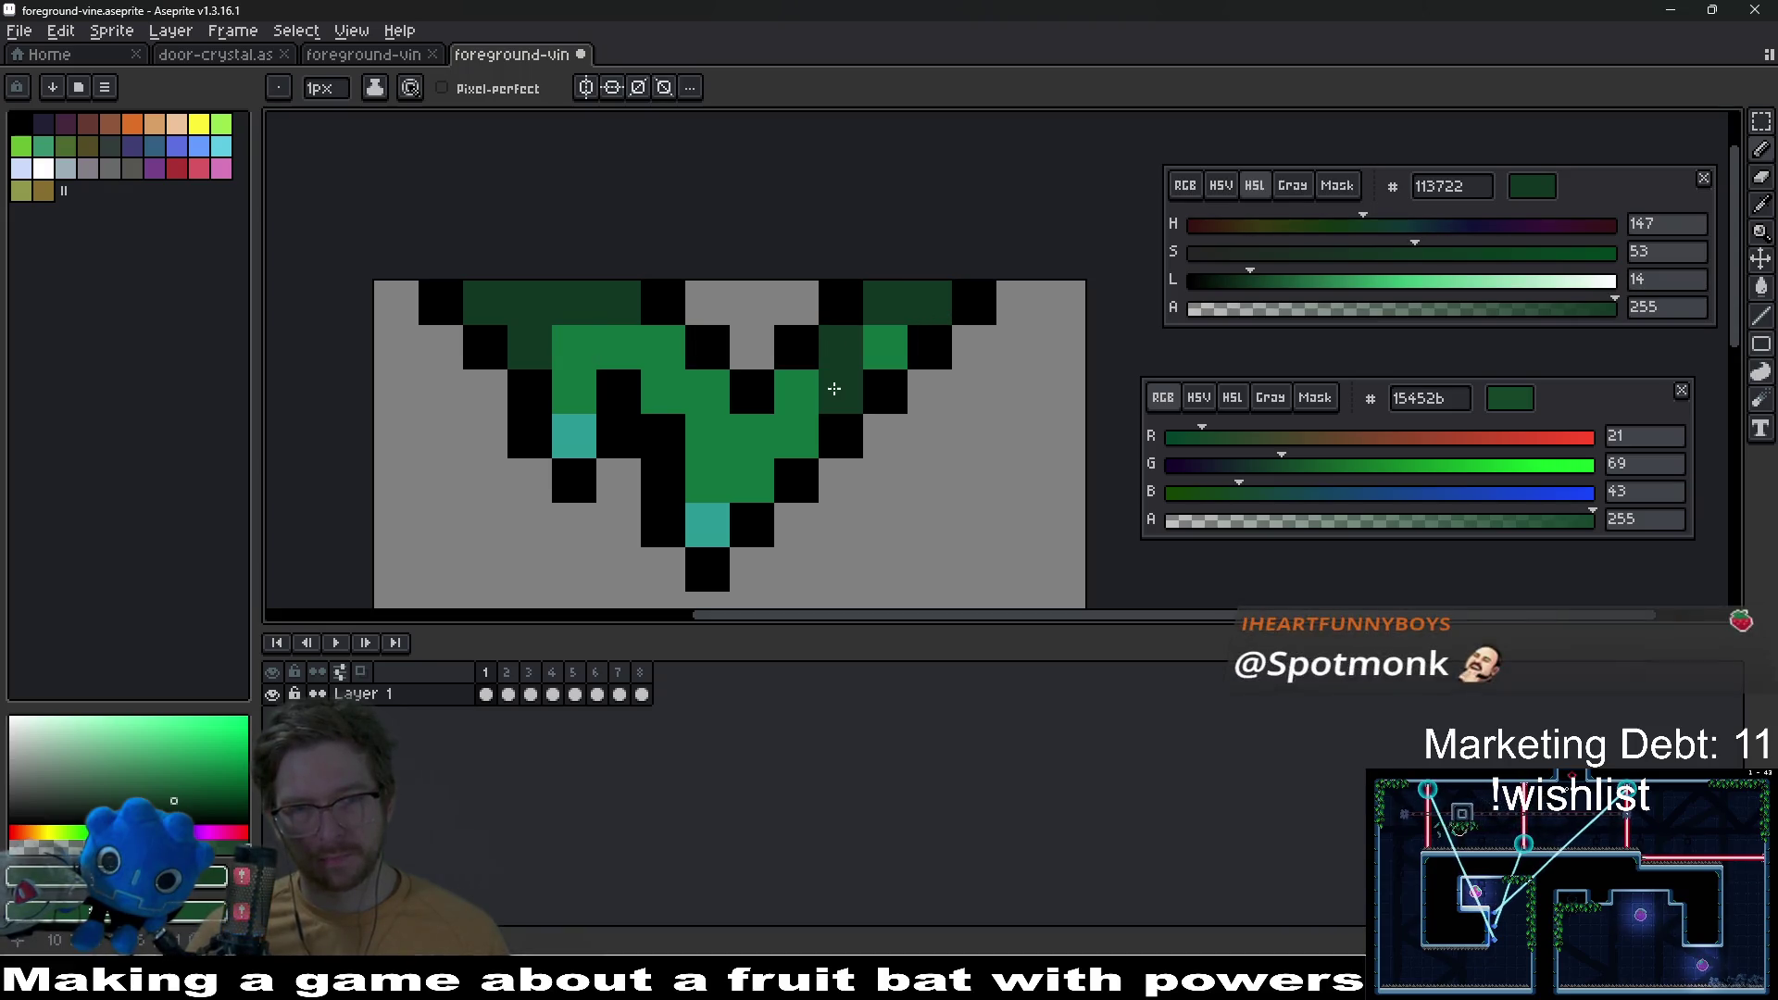
# Step: Mix a mid-dark green 0d5930 at lightness 20 and shade three vine pixels with it
pyautogui.press('i')
pyautogui.click(898, 347)
pyautogui.click(1275, 281)
pyautogui.press('b')
pyautogui.click(868, 360)
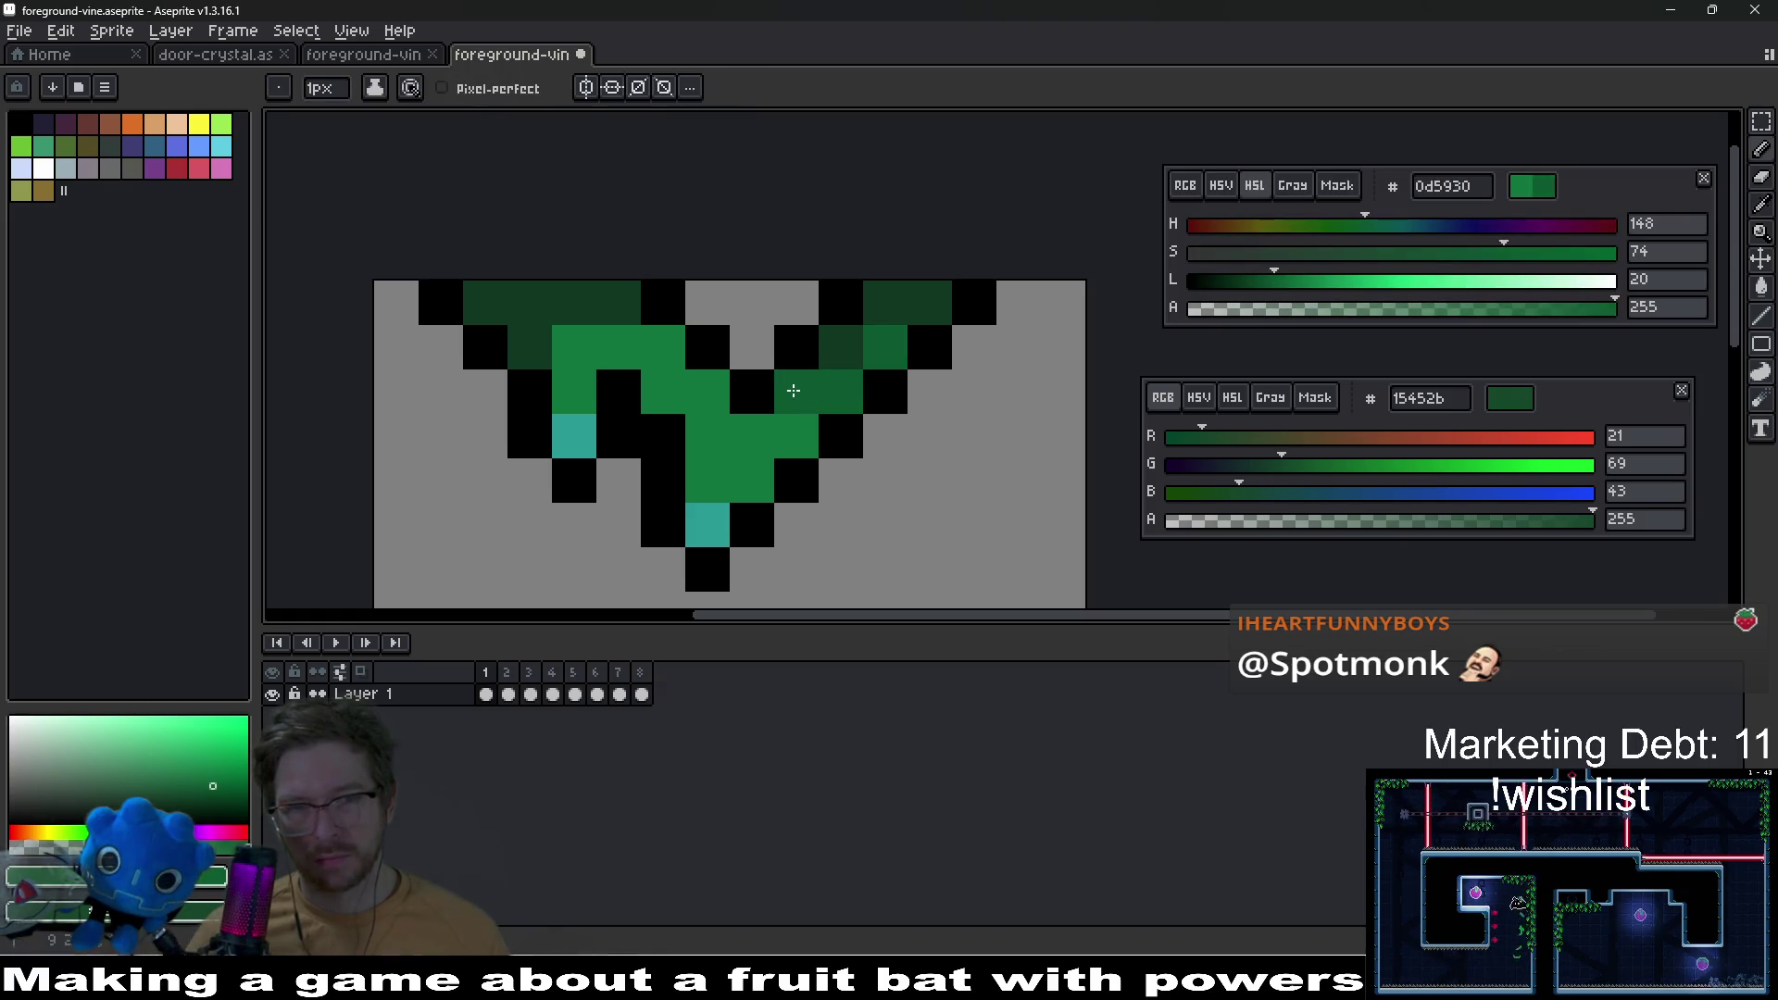
pyautogui.click(708, 392)
pyautogui.click(664, 347)
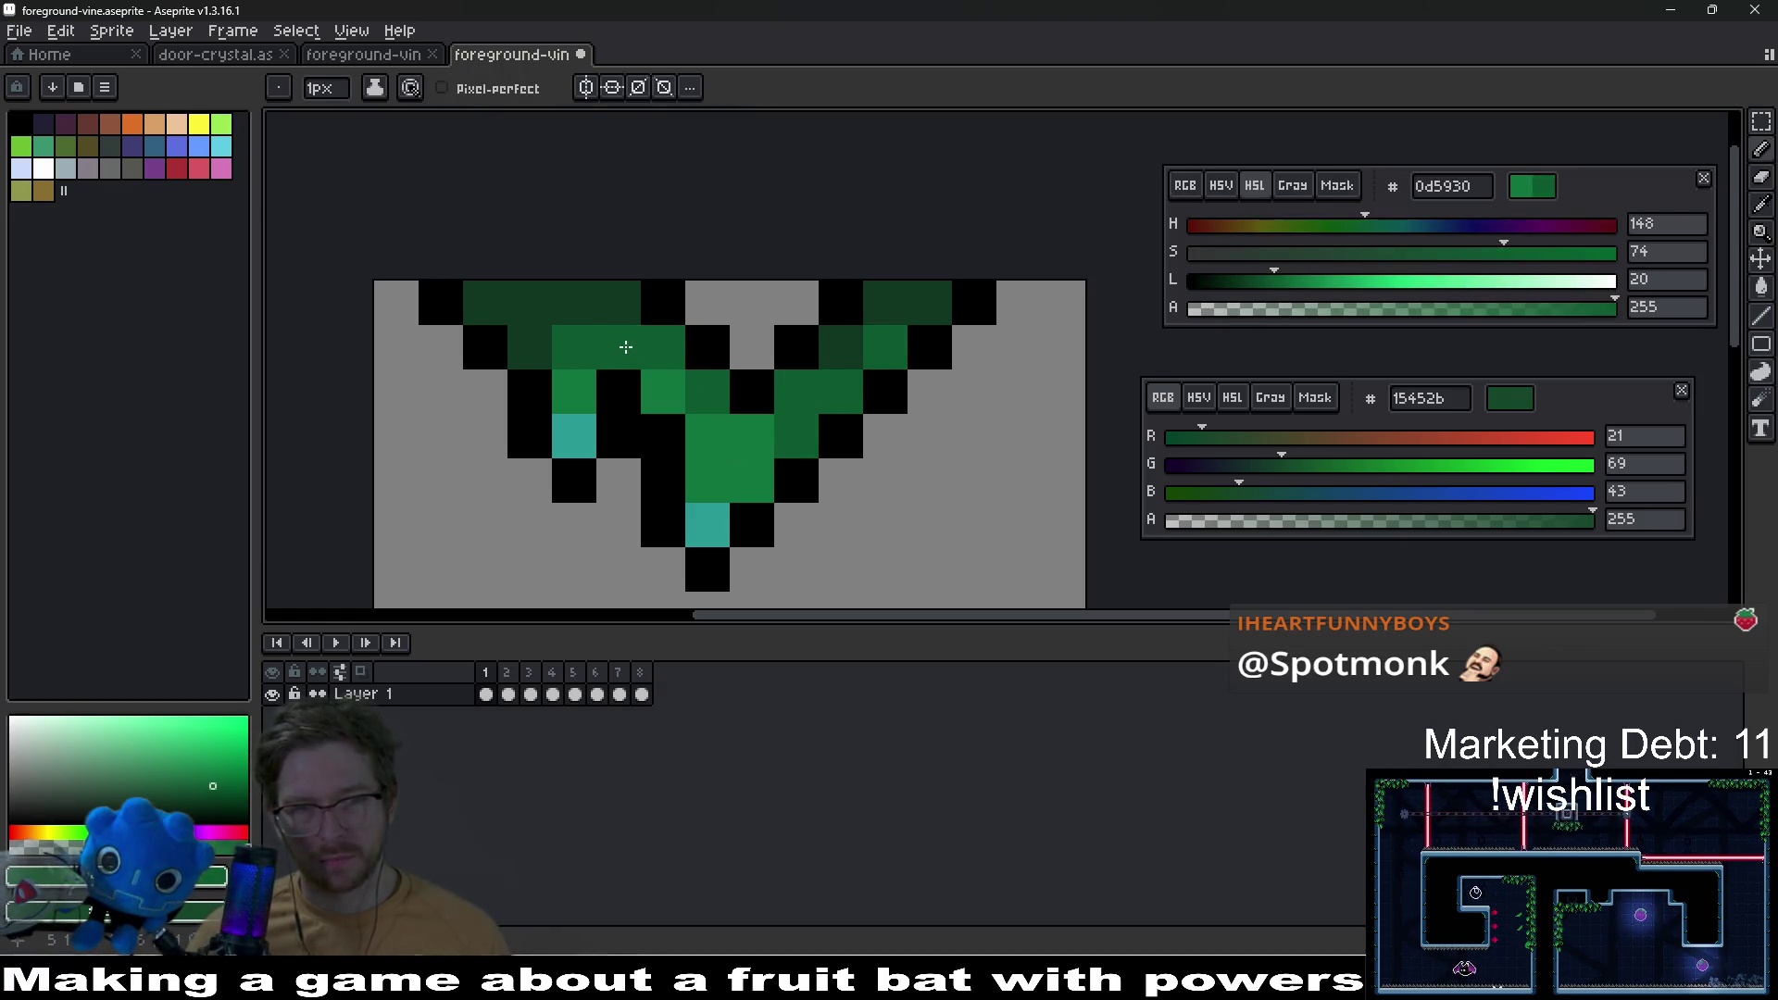
pyautogui.scroll(-8, 683, 381)
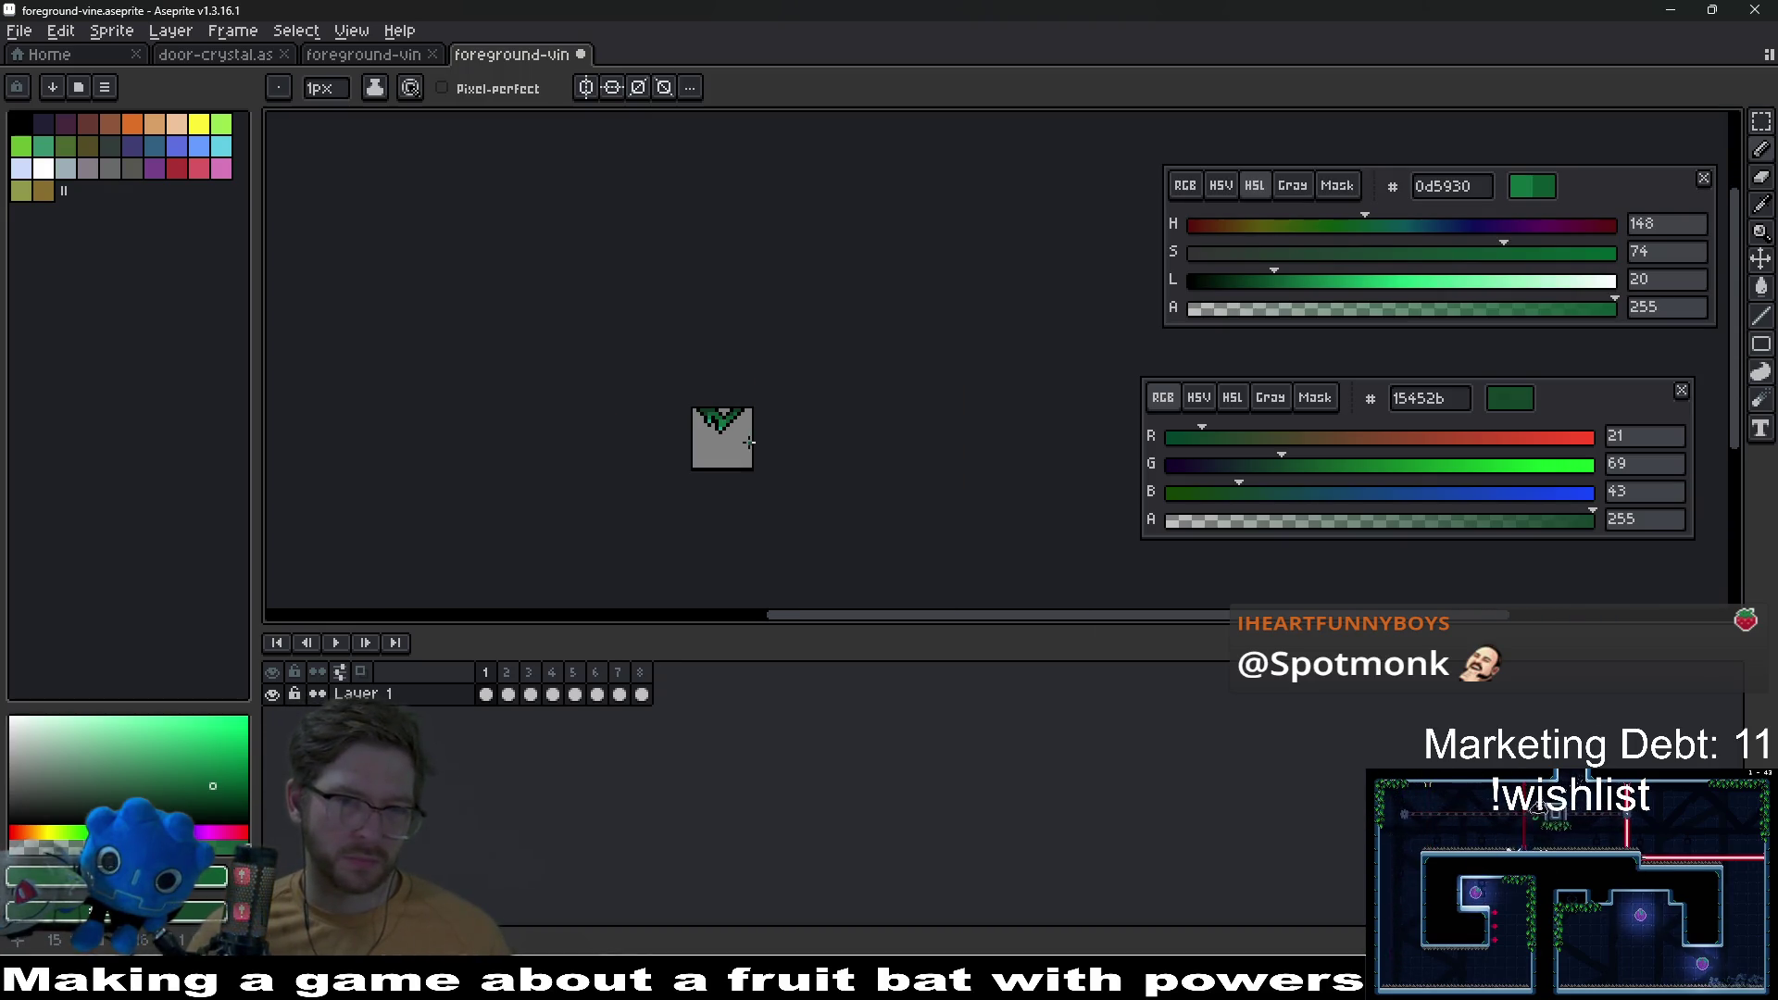
# Step: Add the current green and the dark green to the palette as swatches
pyautogui.scroll(9, 749, 441)
pyautogui.scroll(-1, 853, 440)
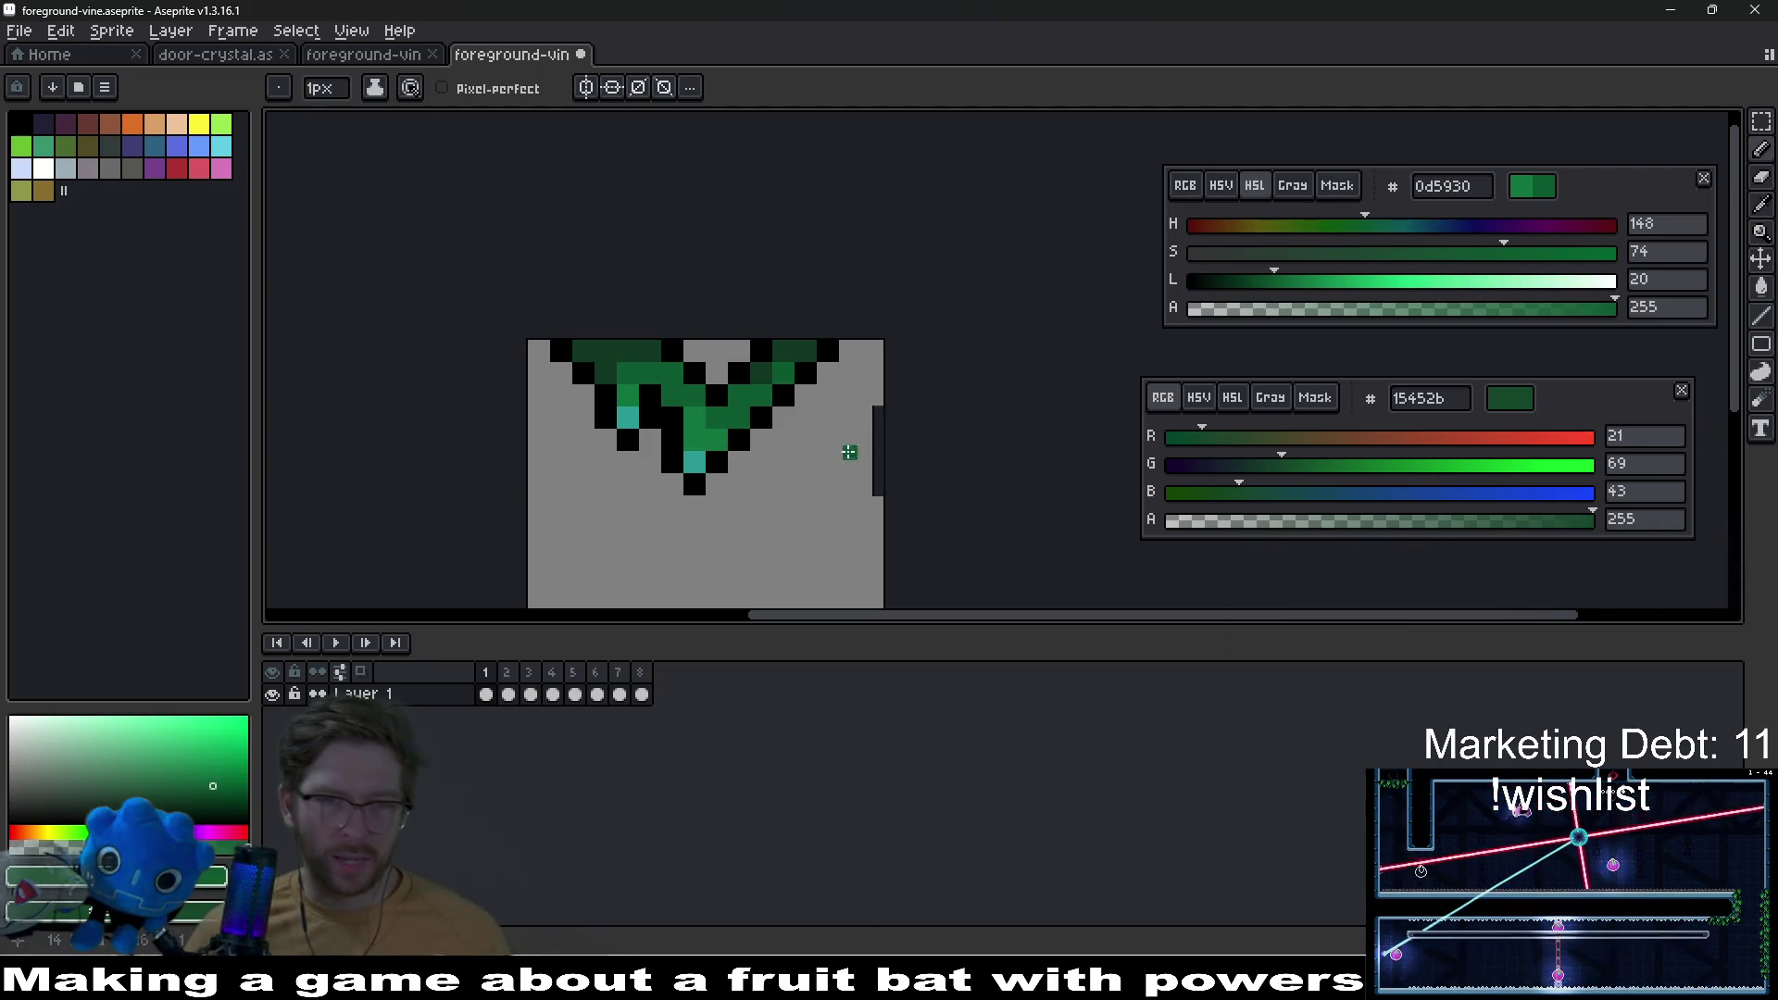
pyautogui.scroll(-8, 853, 451)
pyautogui.scroll(4, 793, 546)
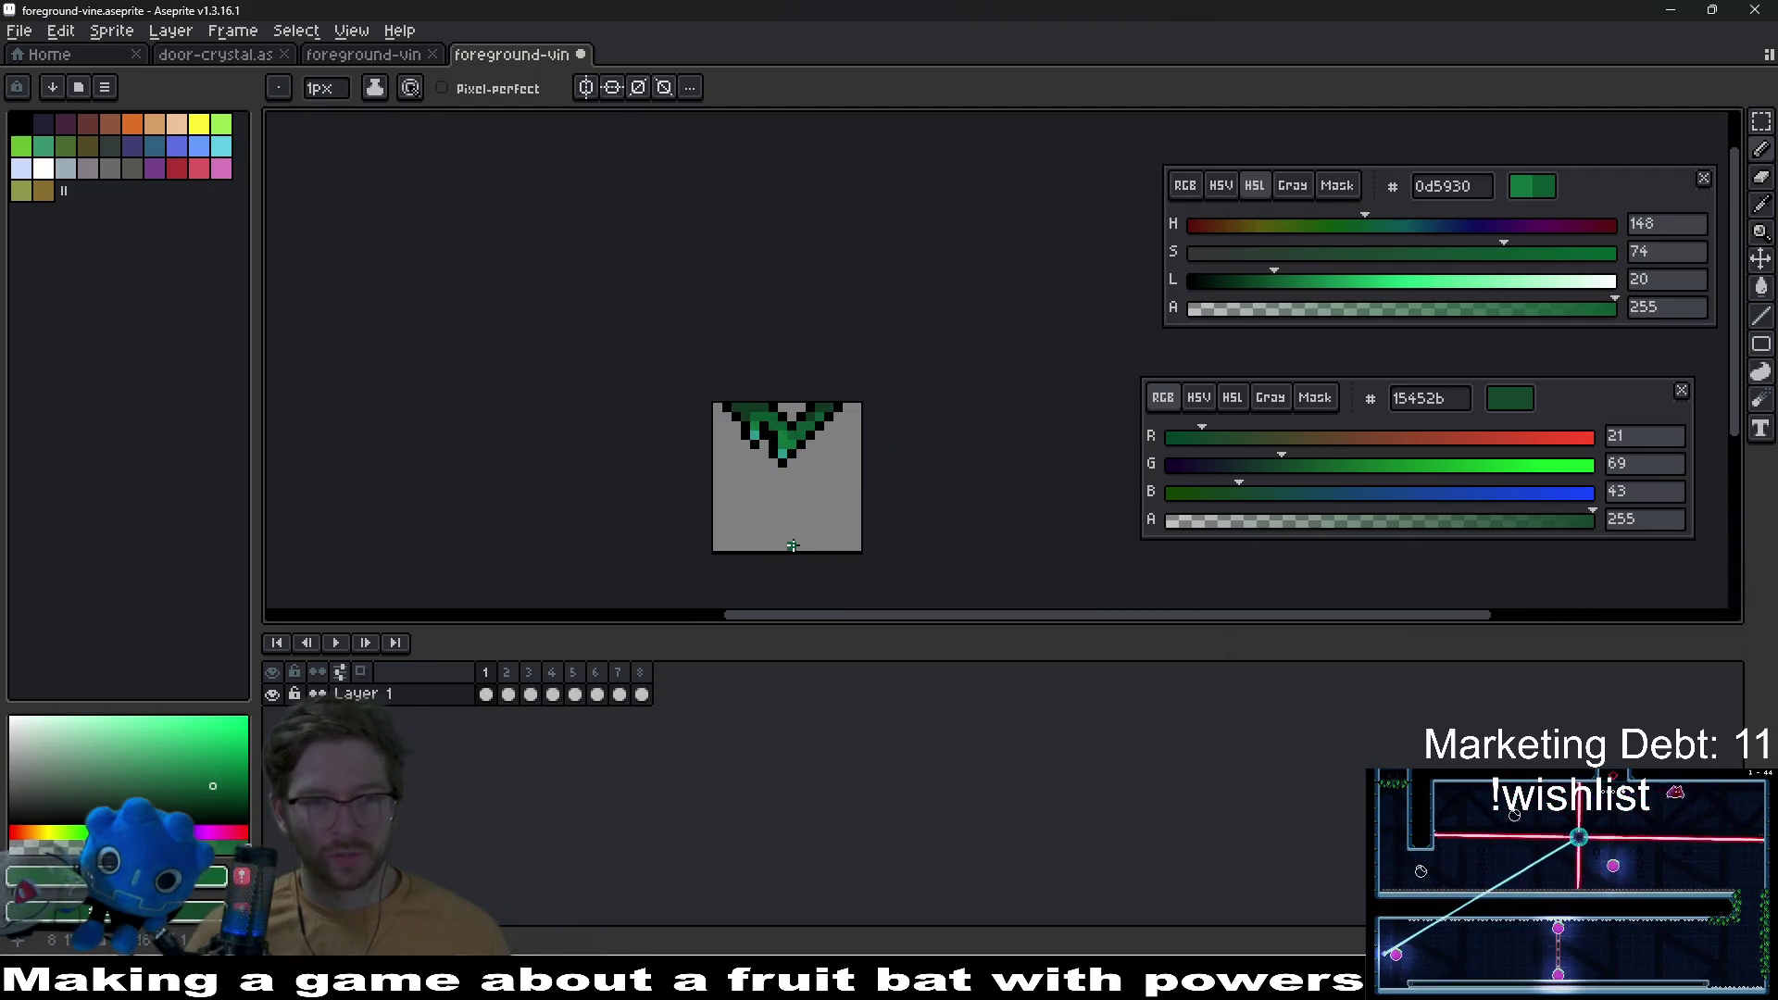
pyautogui.click(243, 876)
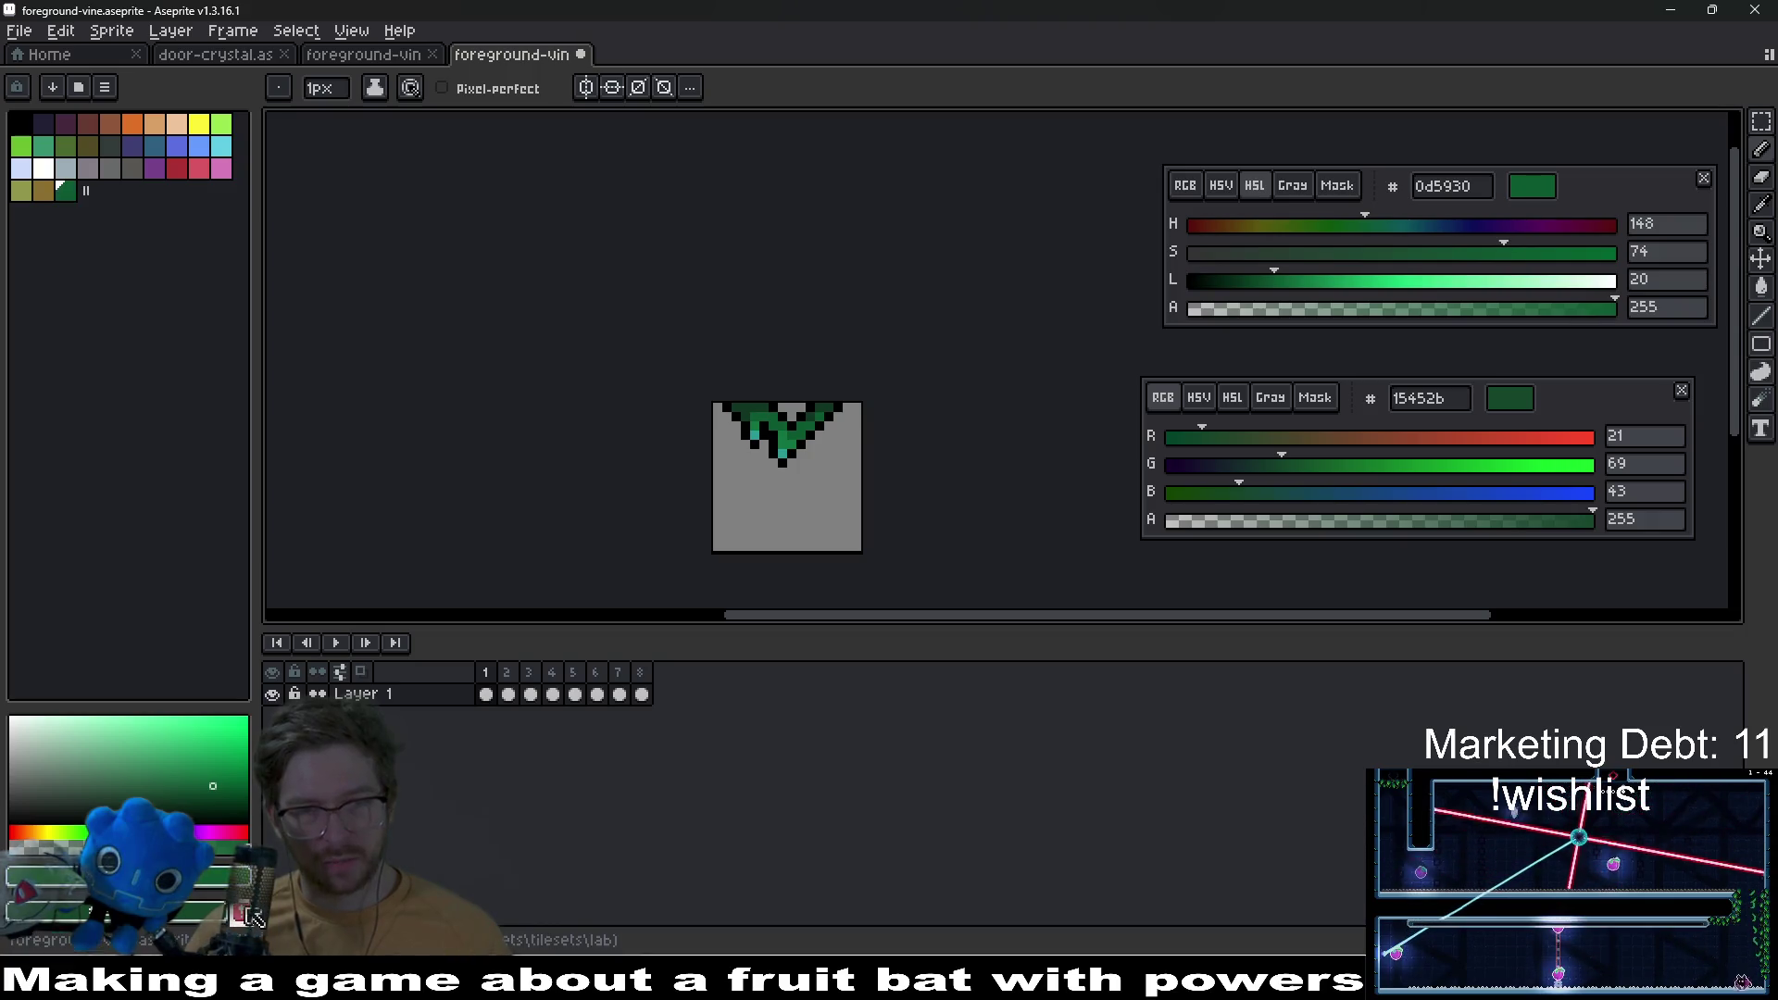
pyautogui.click(246, 916)
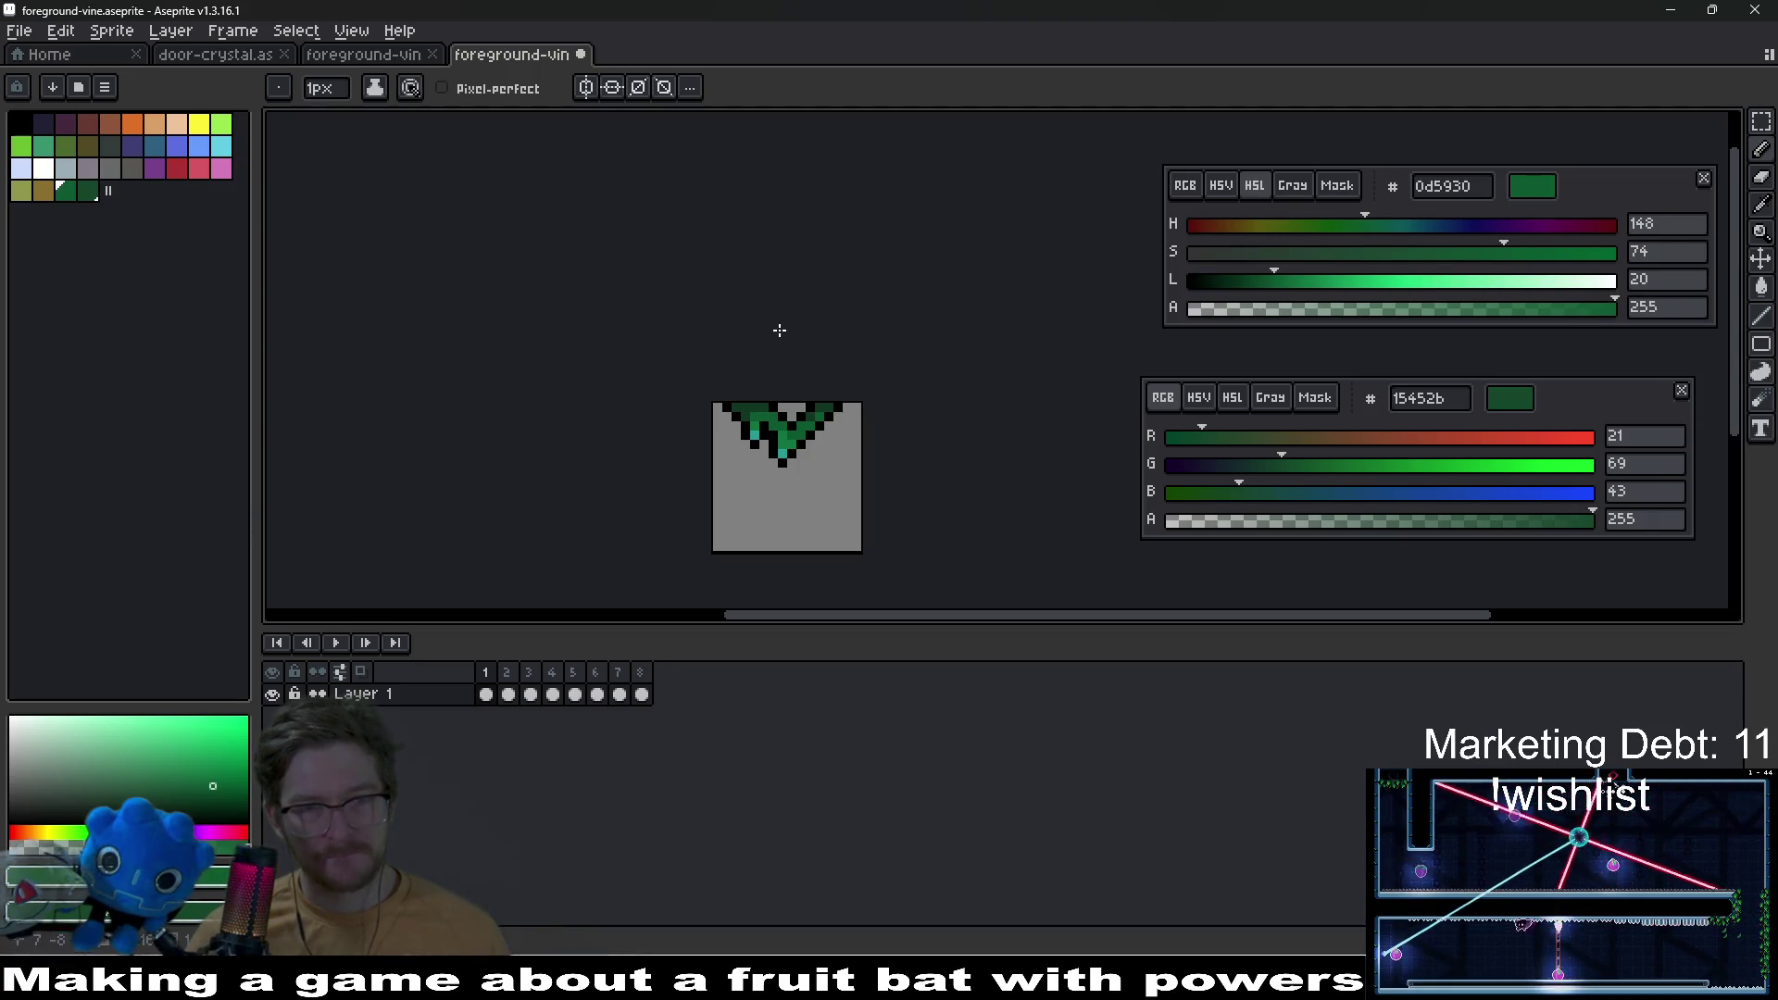
# Step: Sample the vine's greens and add the bright green to the palette
pyautogui.scroll(3, 779, 331)
pyautogui.press('i')
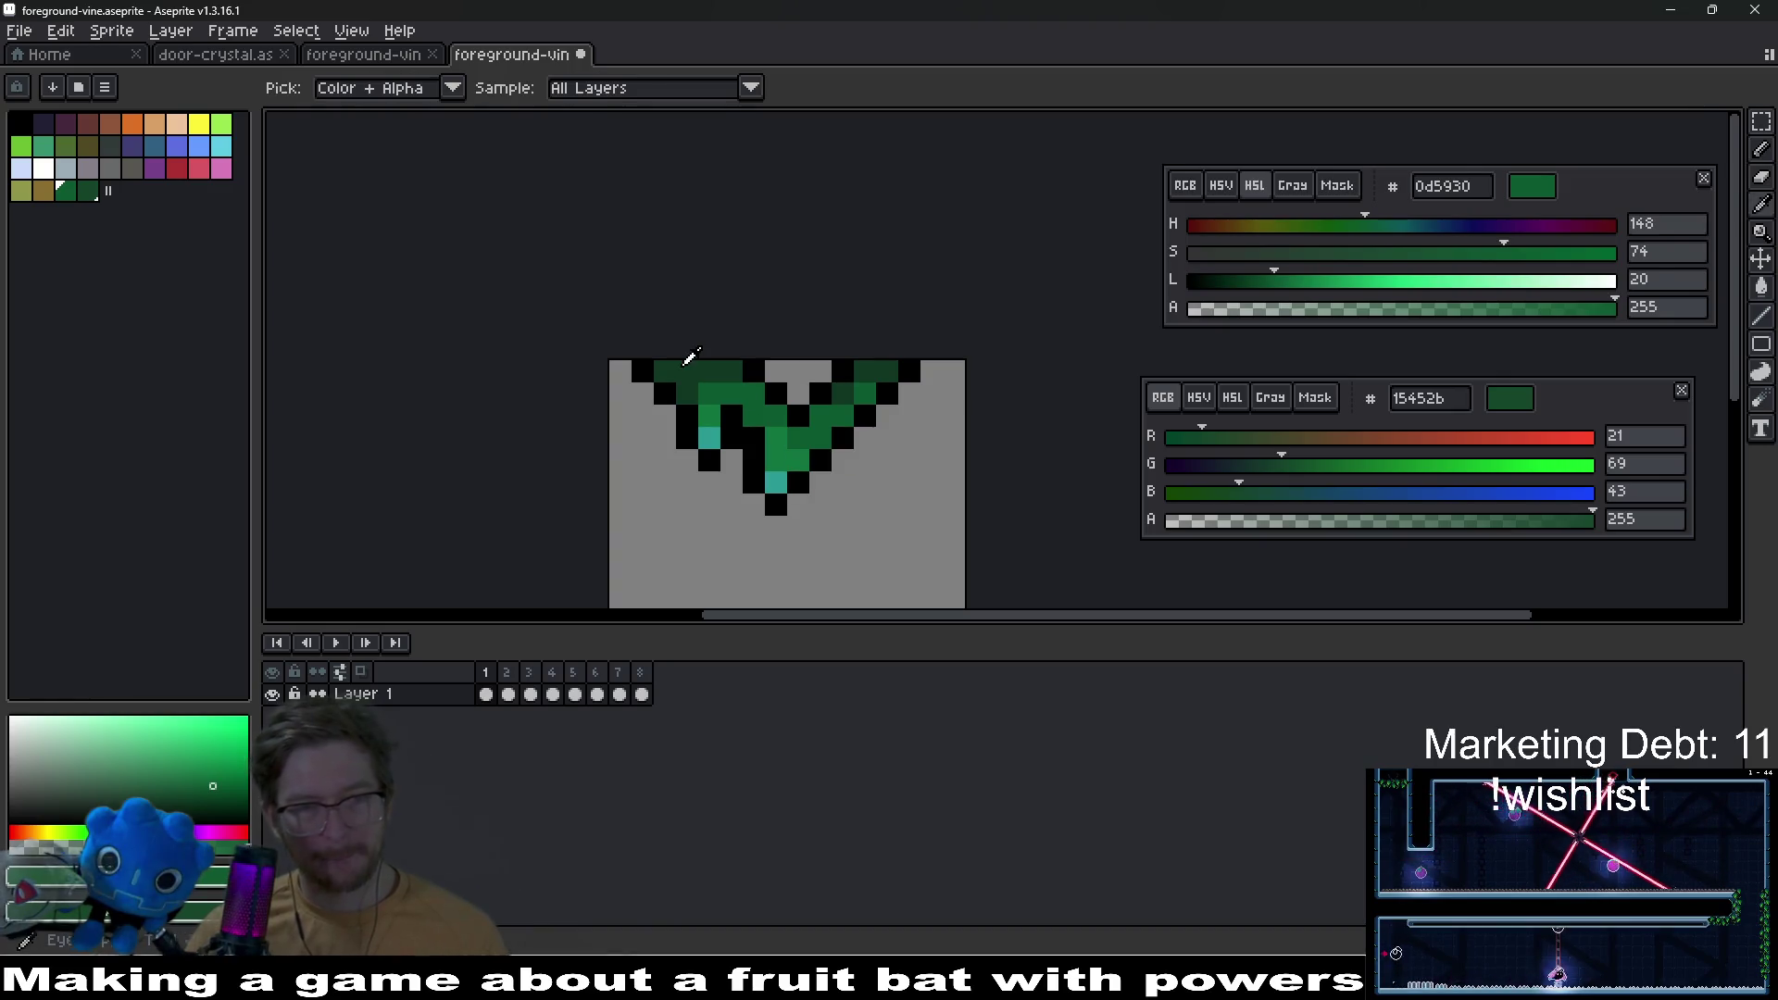
pyautogui.click(685, 363)
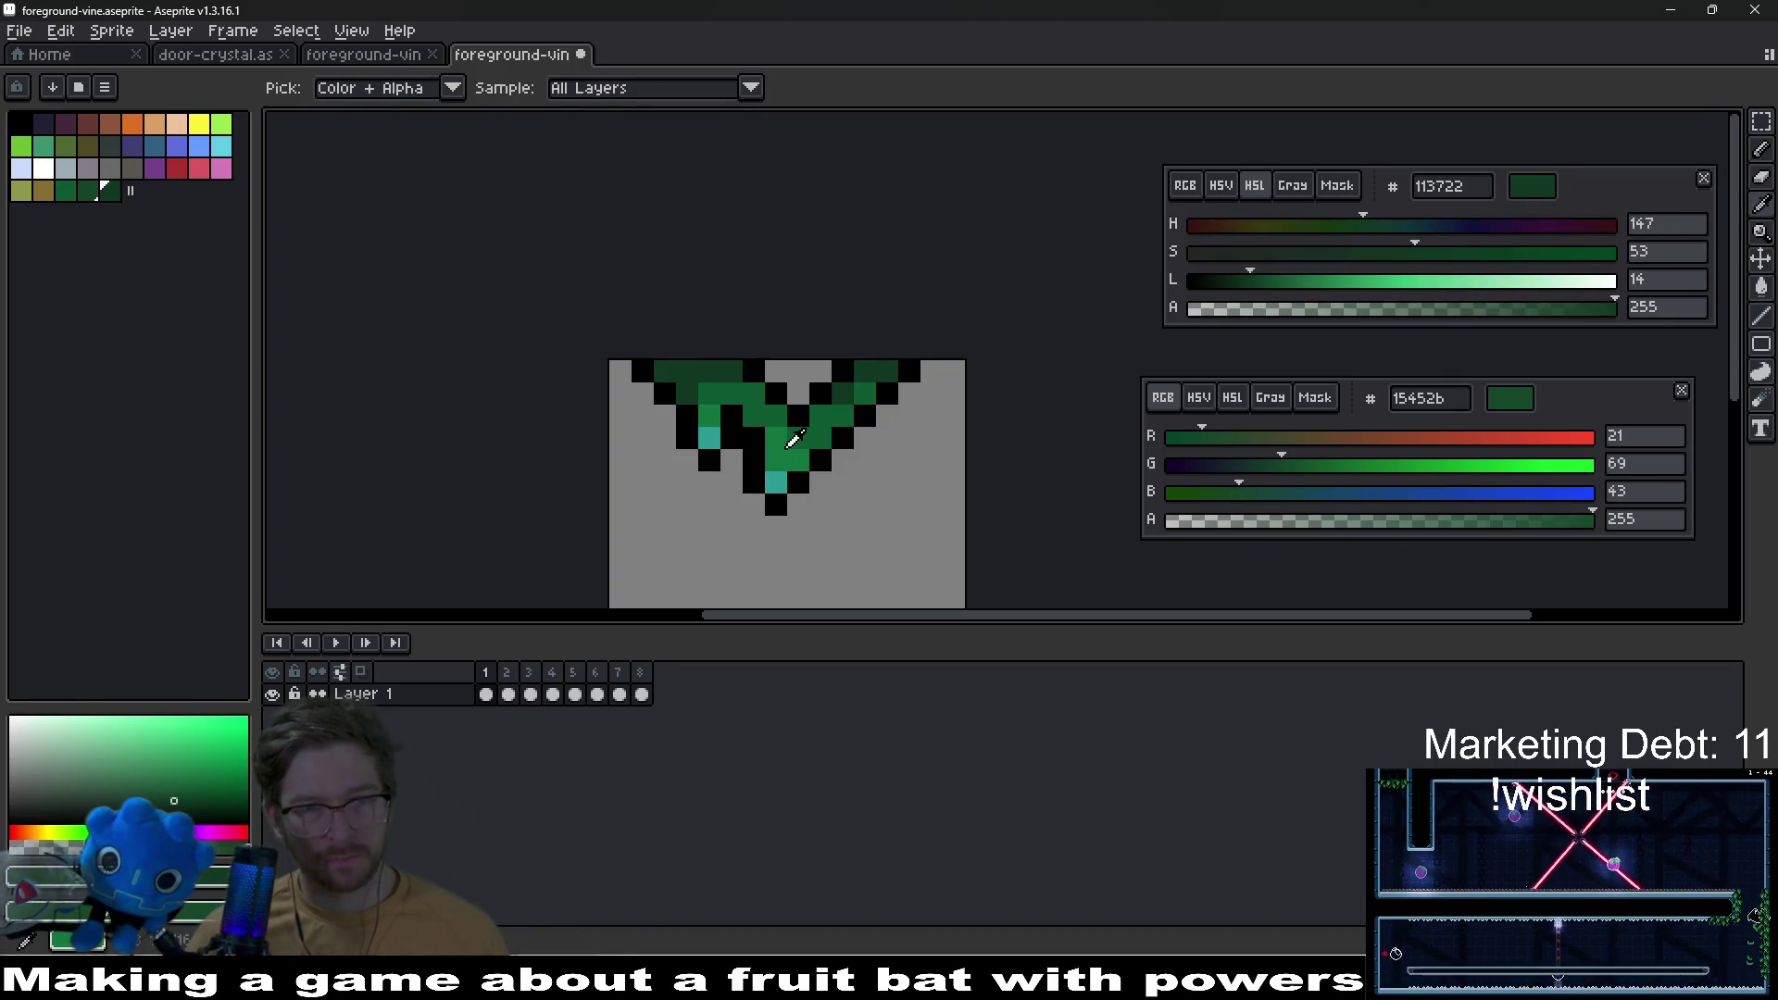
pyautogui.click(721, 414)
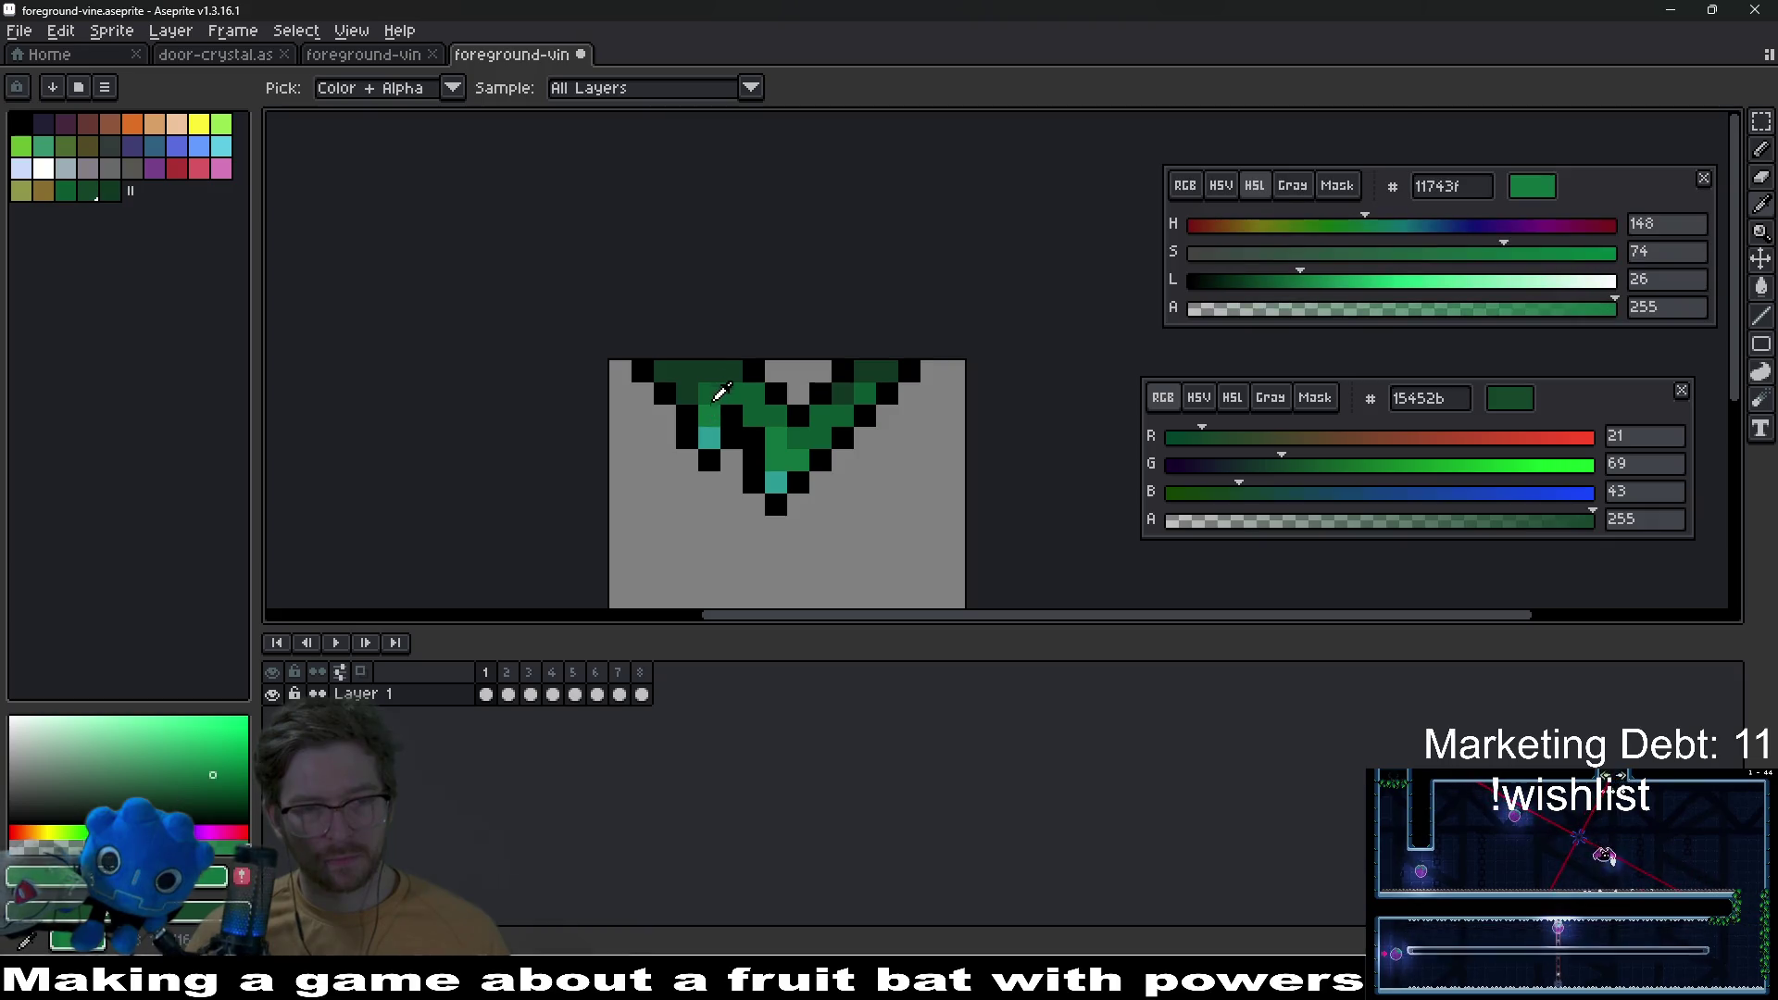
pyautogui.click(713, 400)
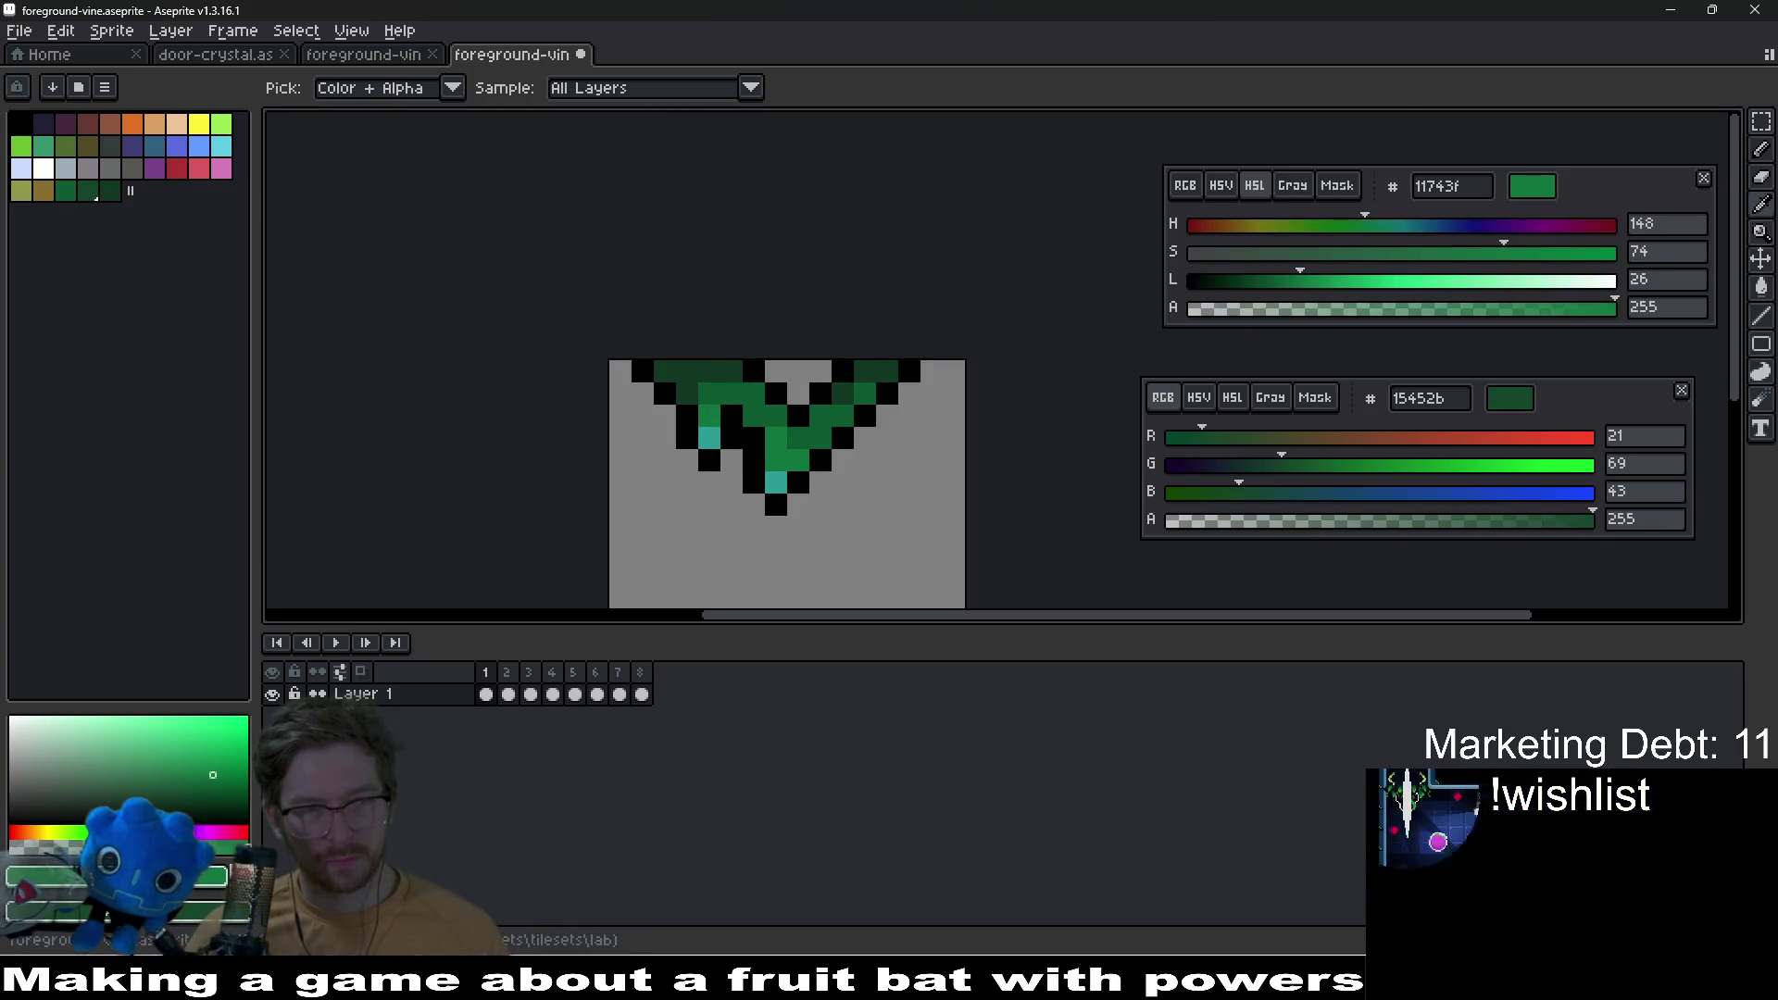
pyautogui.click(129, 190)
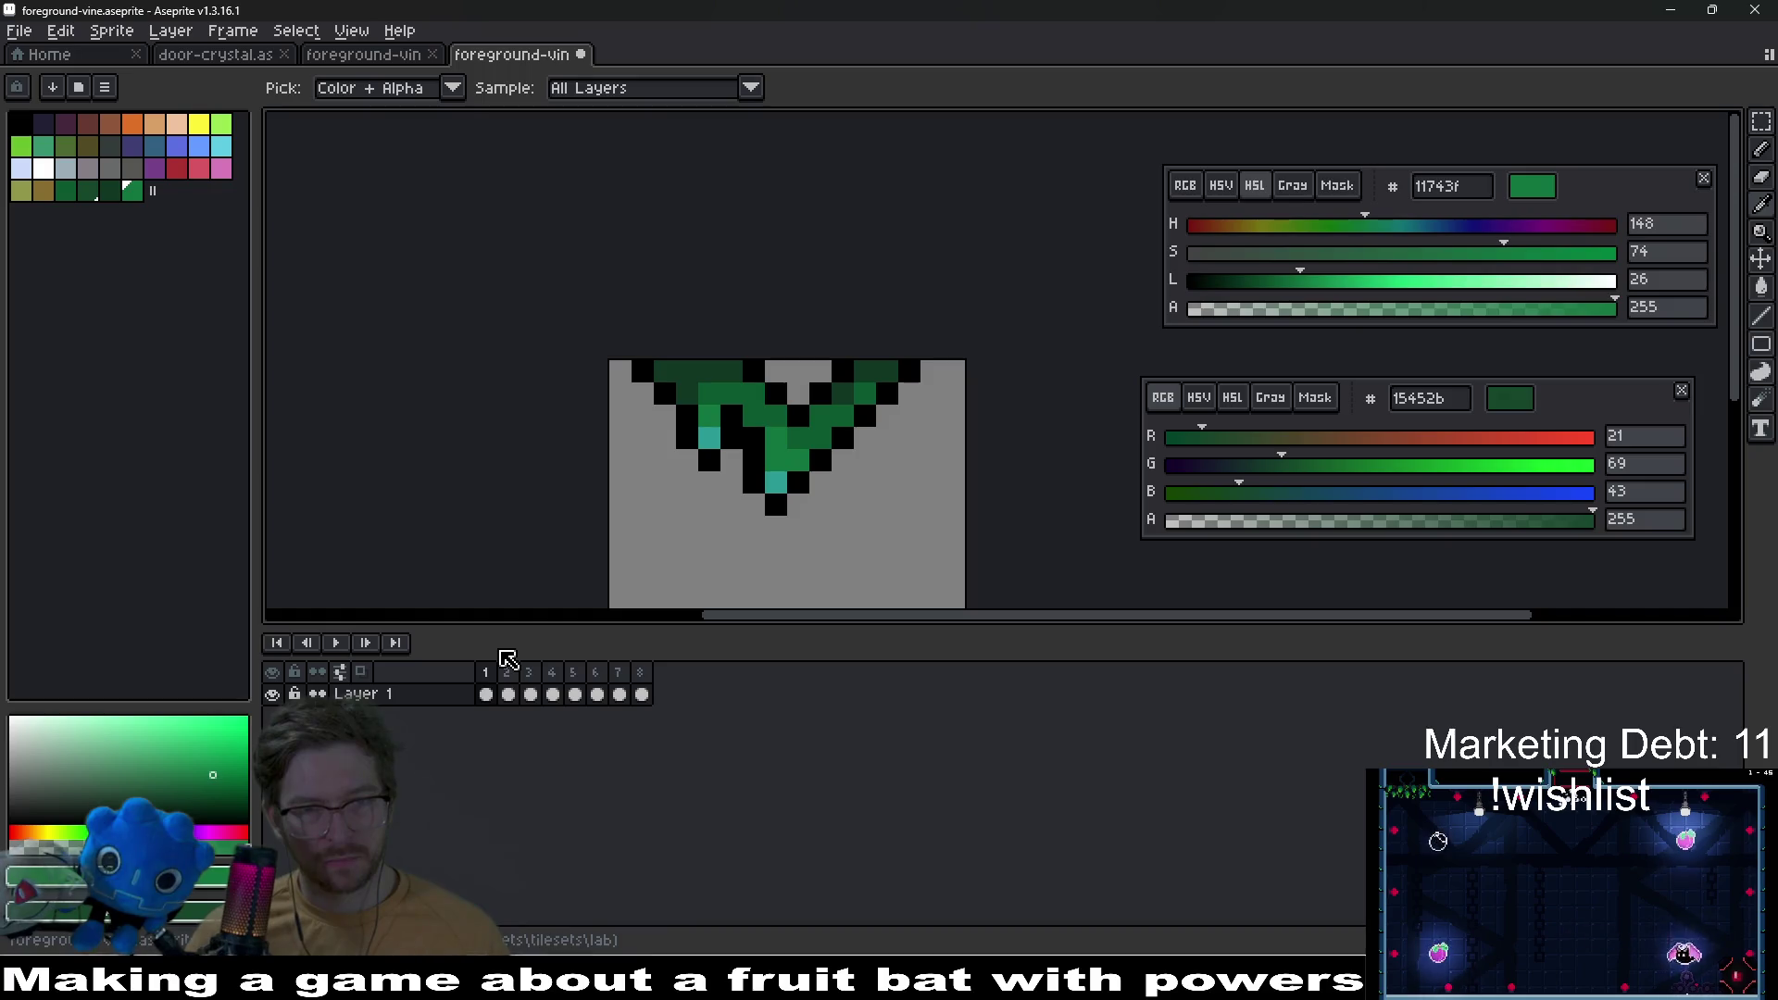
# Step: Move the dark green swatch to a new palette slot and select the teal 299995
pyautogui.click(722, 366)
pyautogui.click(738, 421)
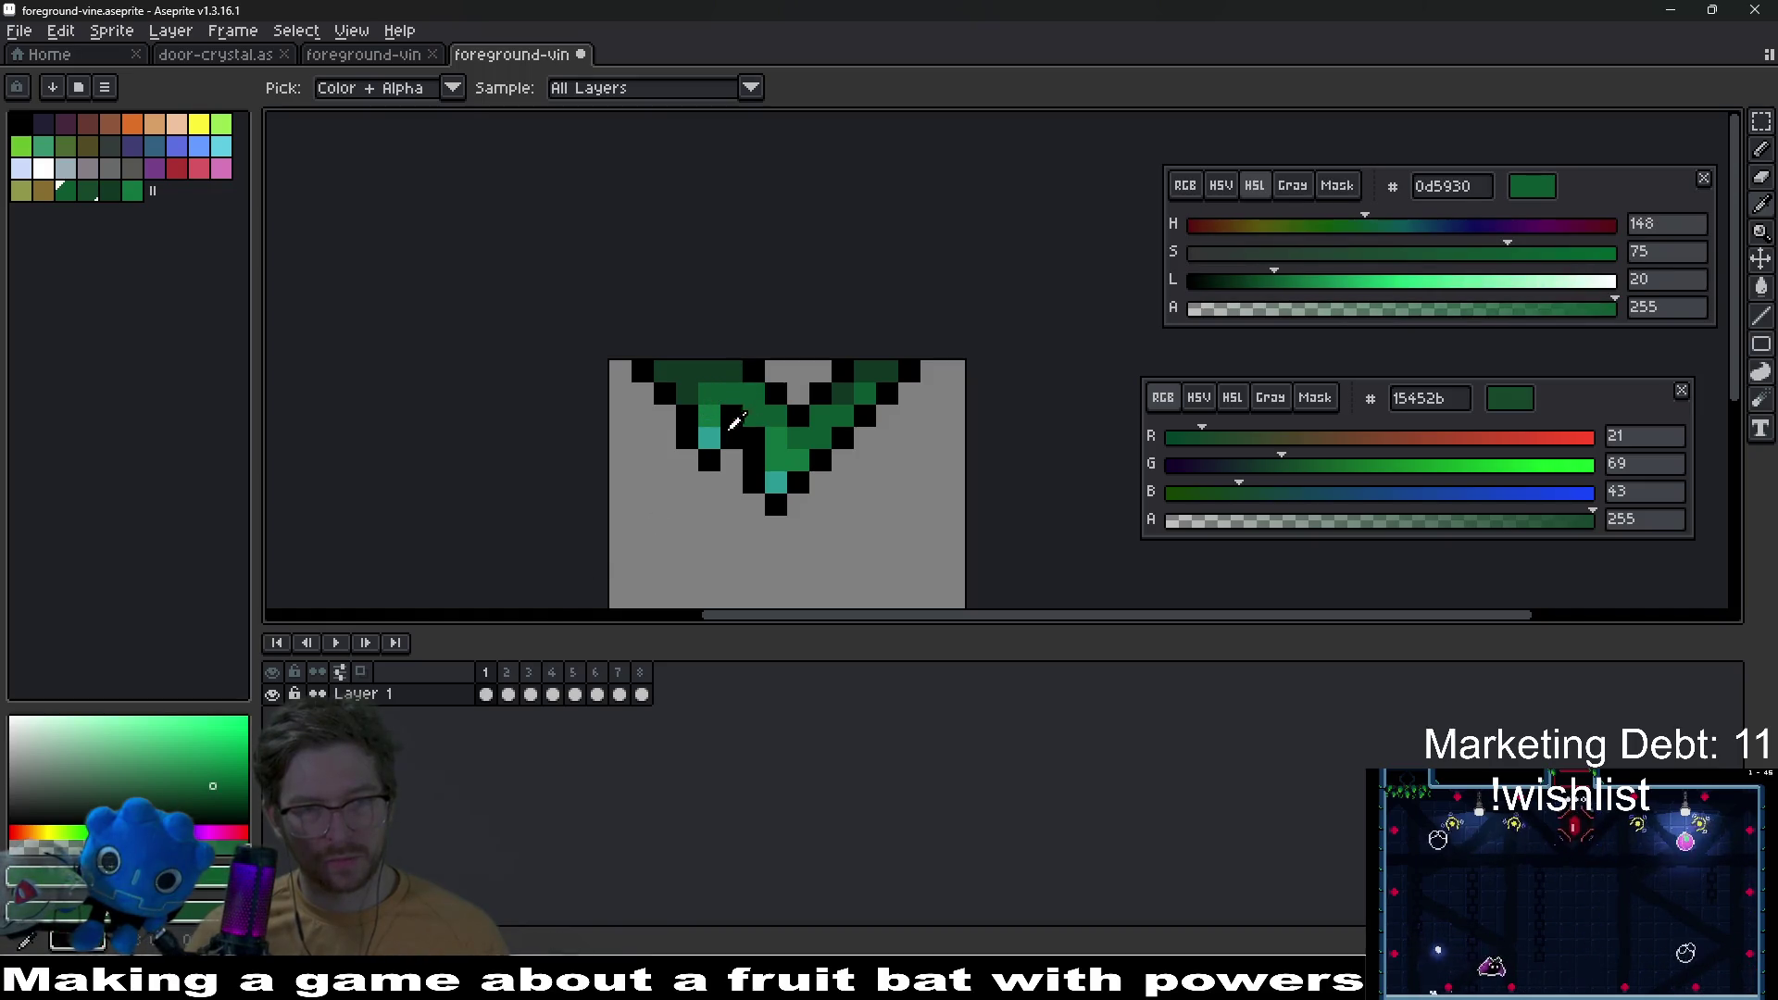
pyautogui.click(709, 435)
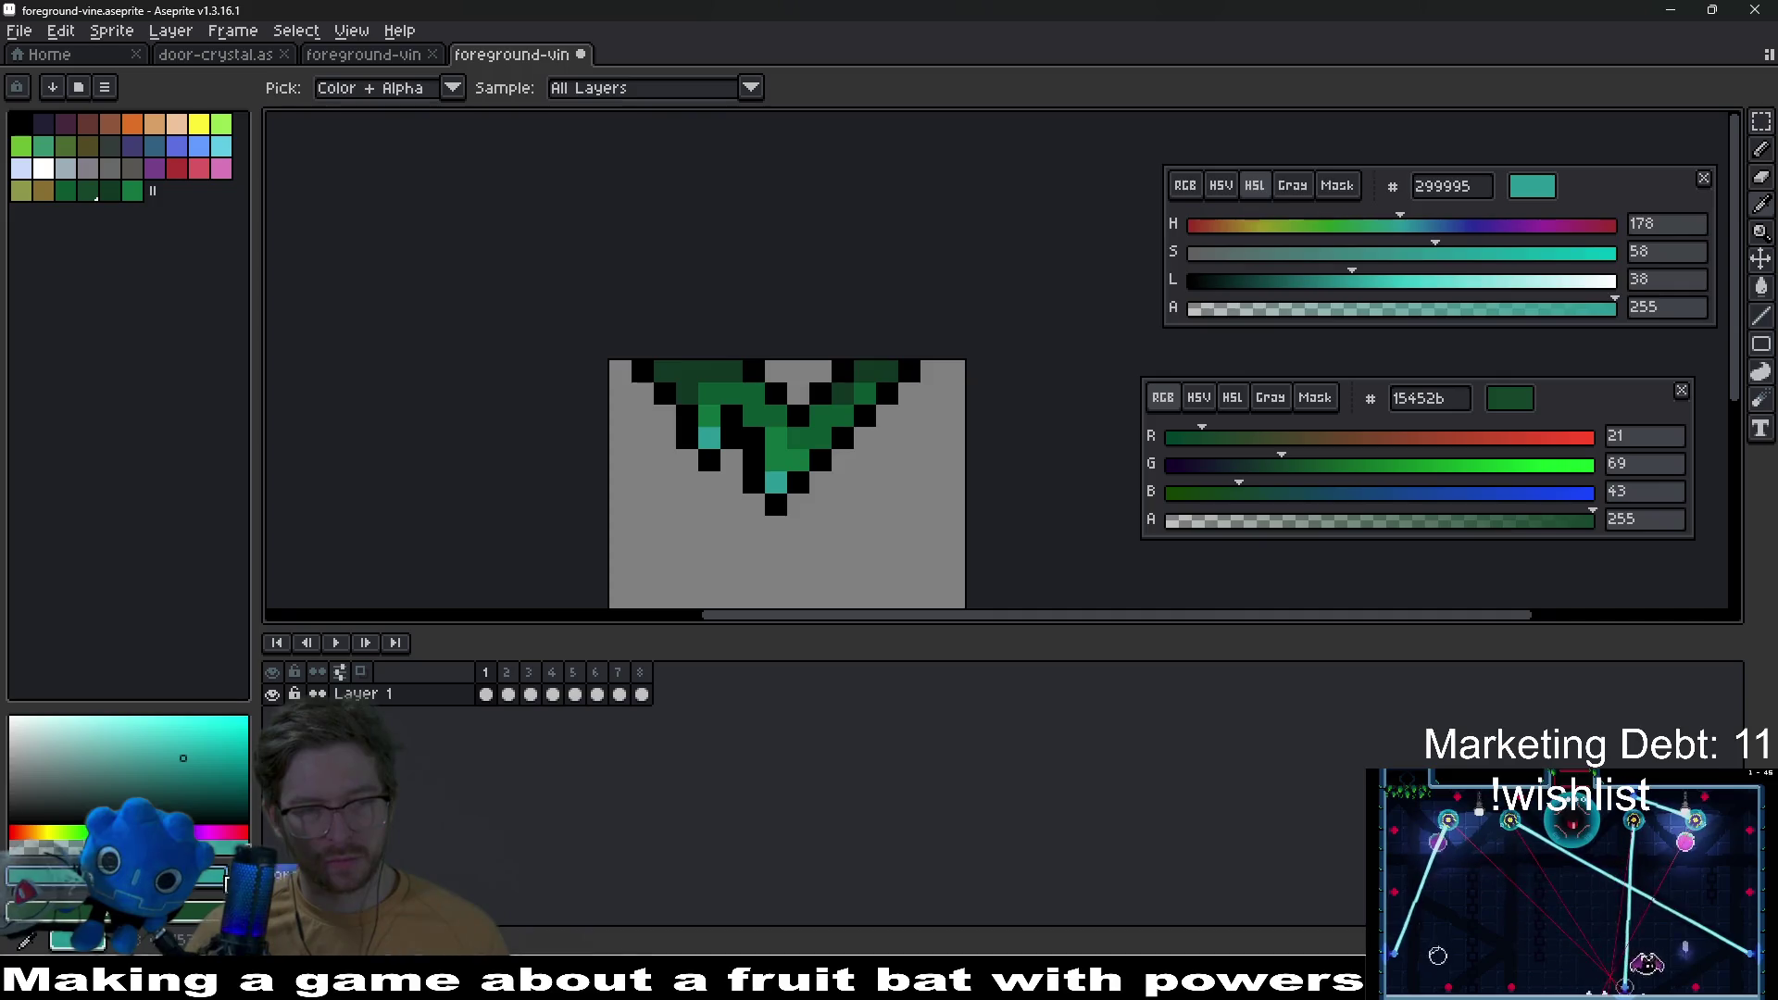
pyautogui.click(114, 193)
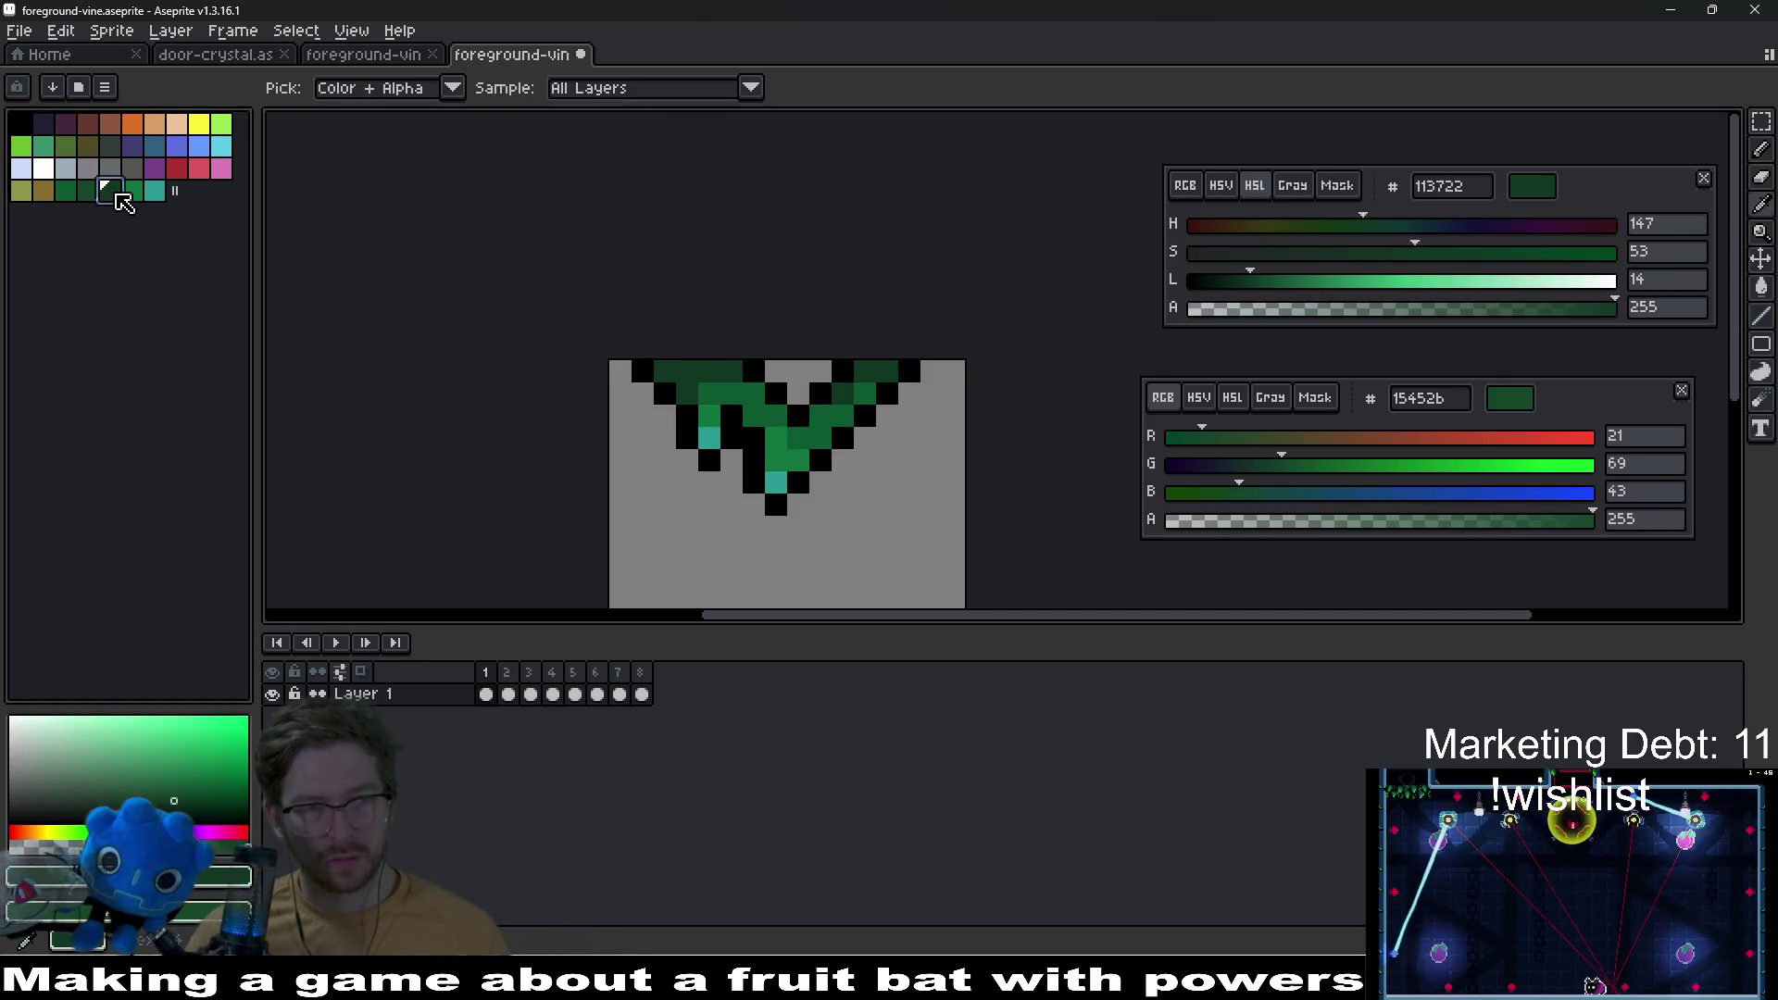
pyautogui.click(134, 190)
pyautogui.click(118, 194)
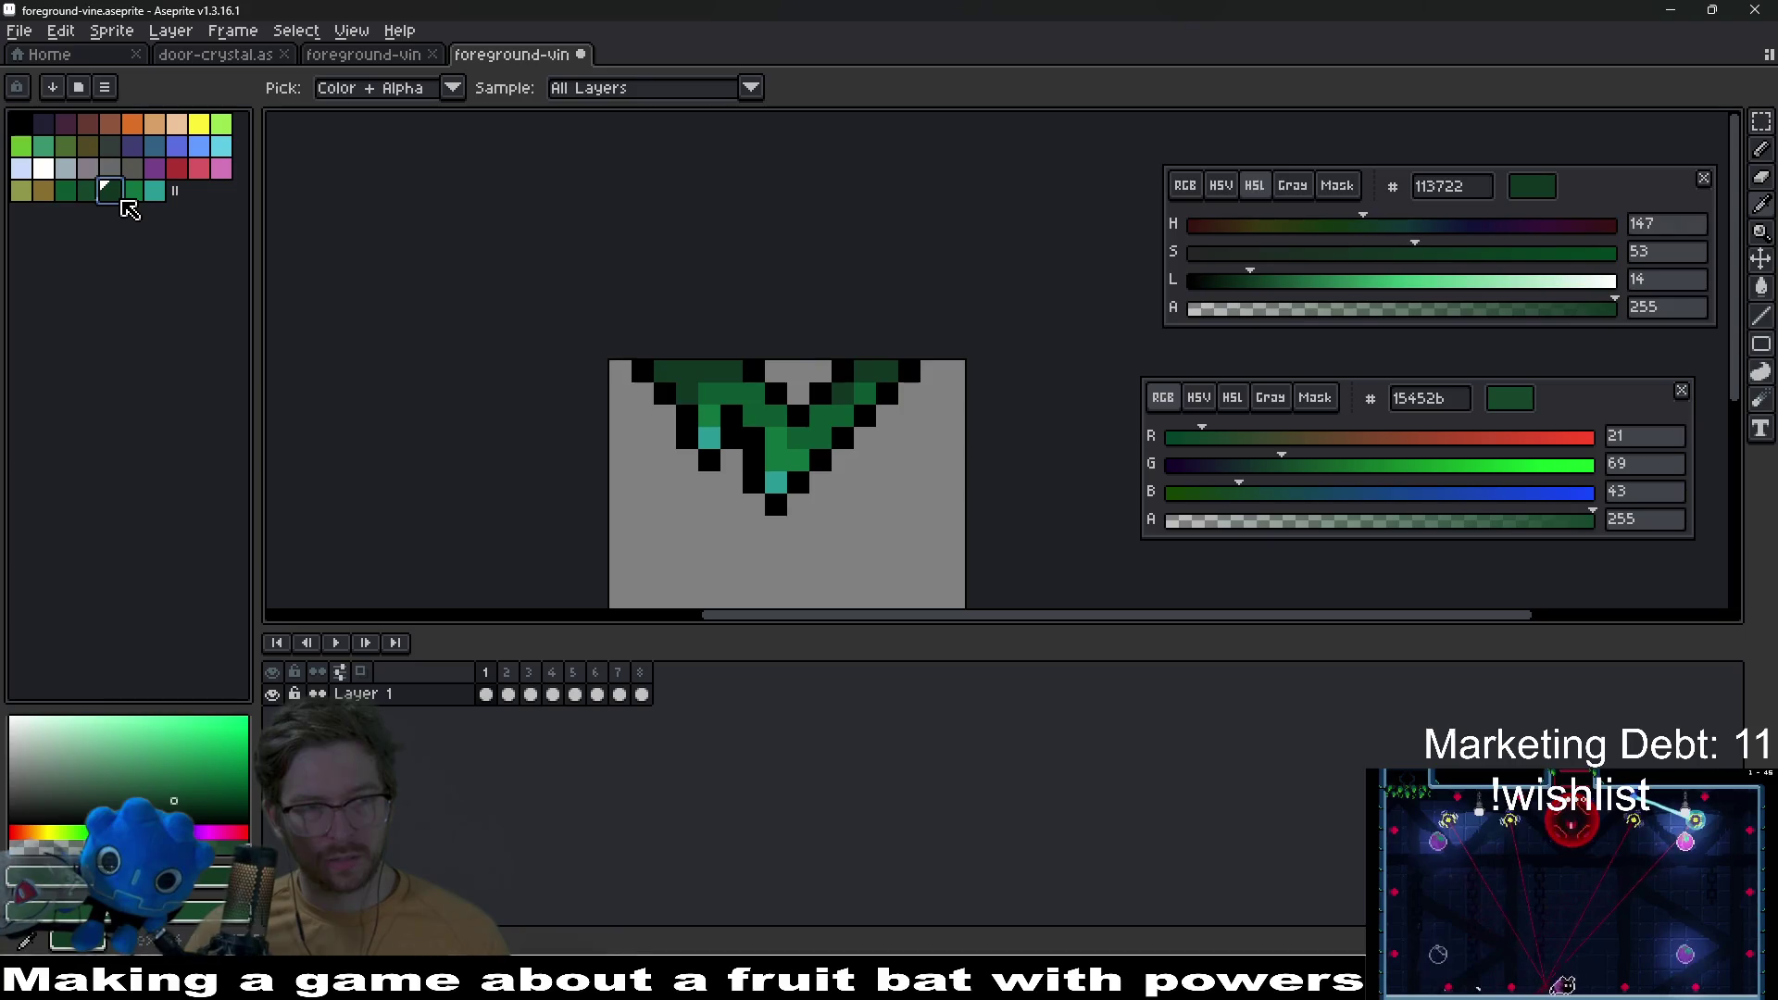
pyautogui.moveTo(118, 198)
pyautogui.mouseDown()
pyautogui.moveTo(129, 217)
pyautogui.moveTo(84, 205)
pyautogui.moveTo(111, 200)
pyautogui.mouseUp()
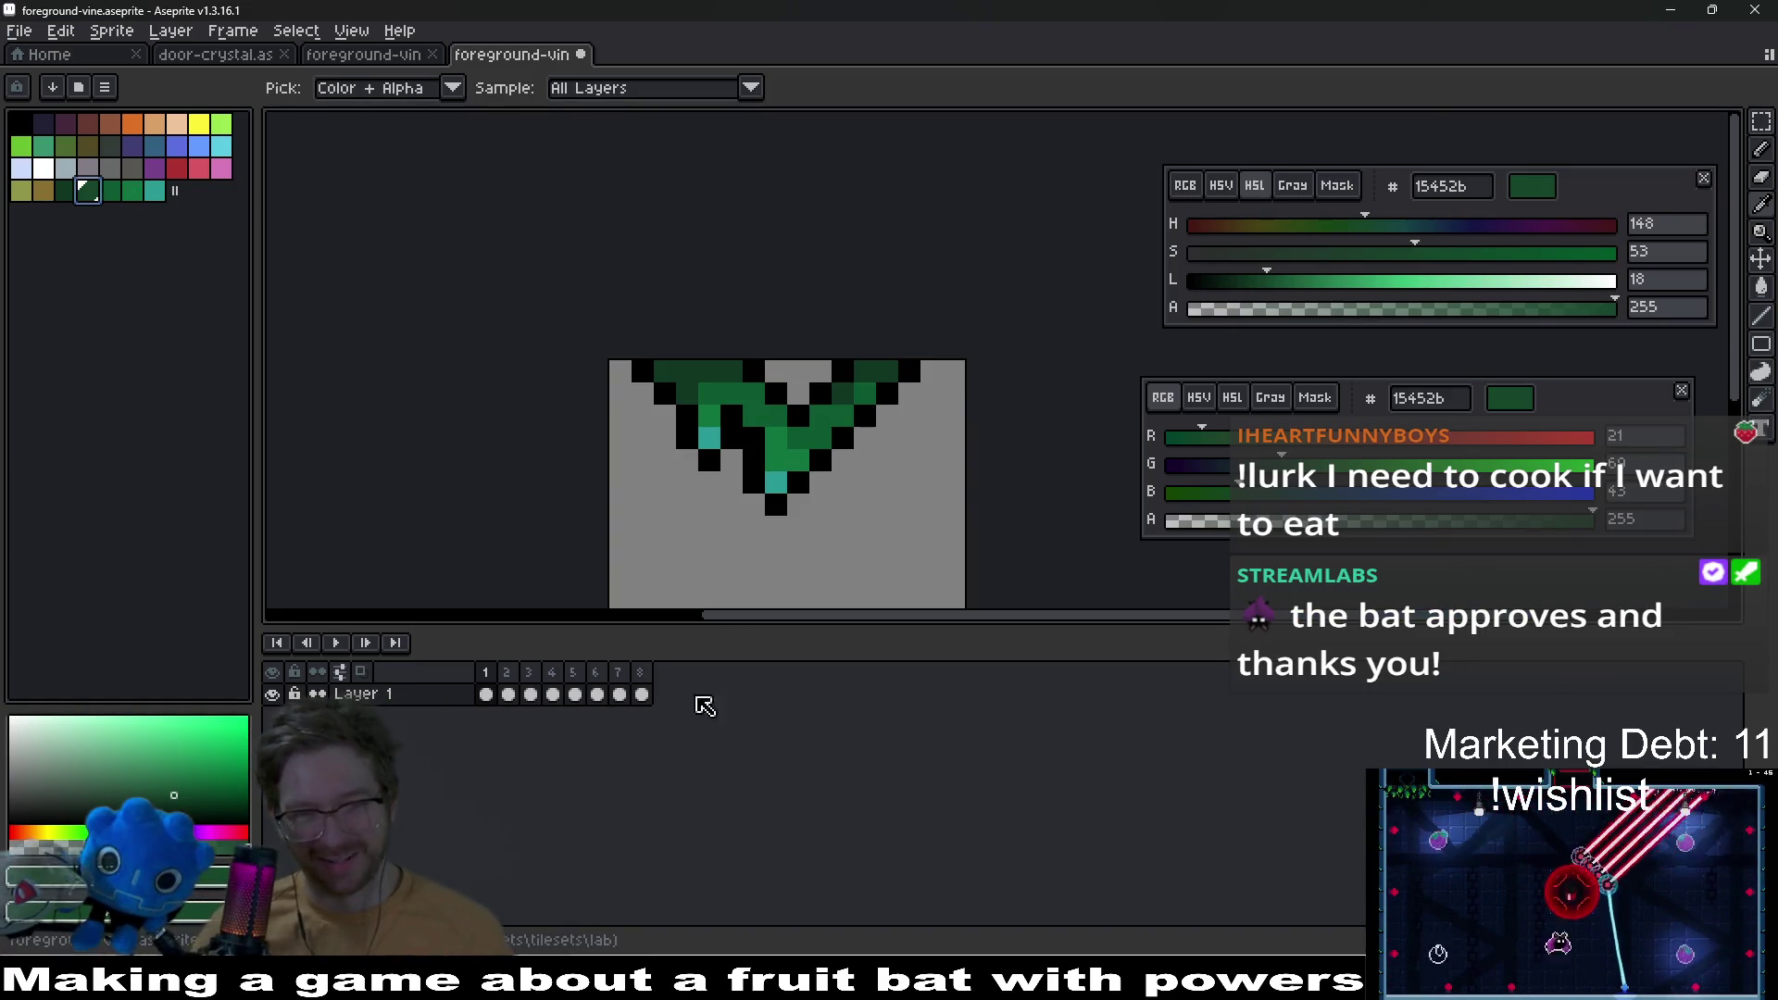
pyautogui.click(155, 191)
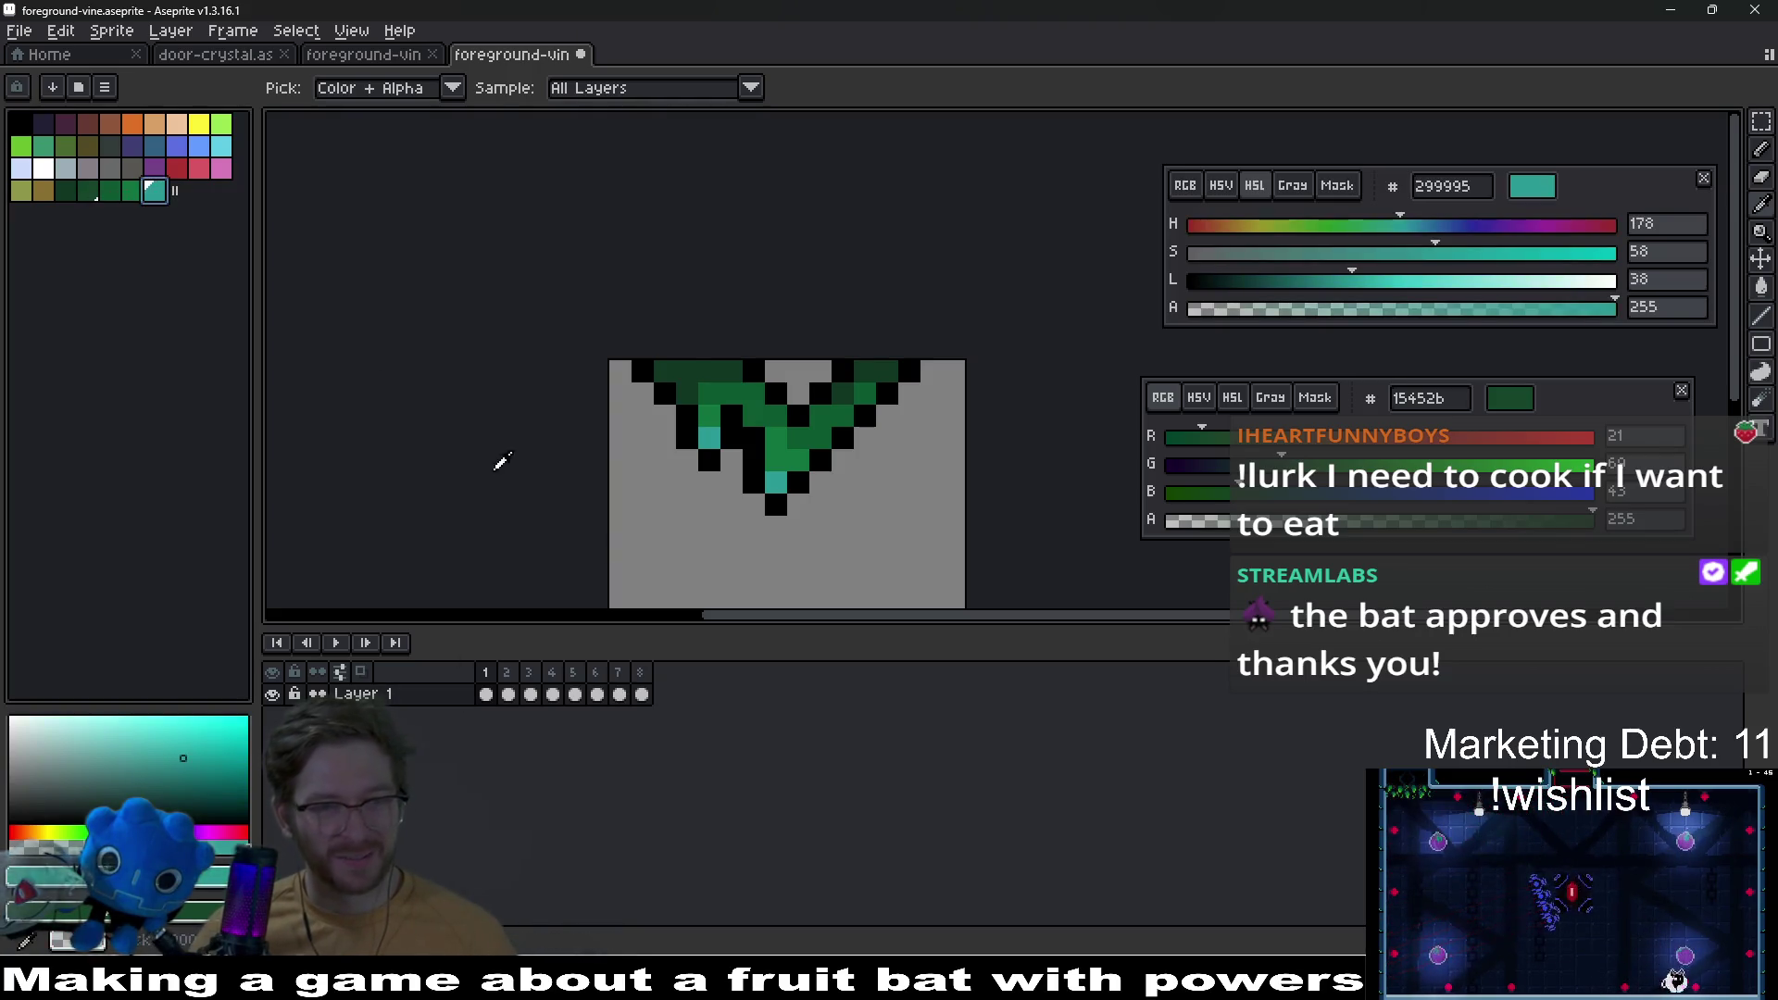
# Step: On frame 2, move the black swatch next to the greens in the palette
pyautogui.press('Right')
pyautogui.scroll(3, 847, 490)
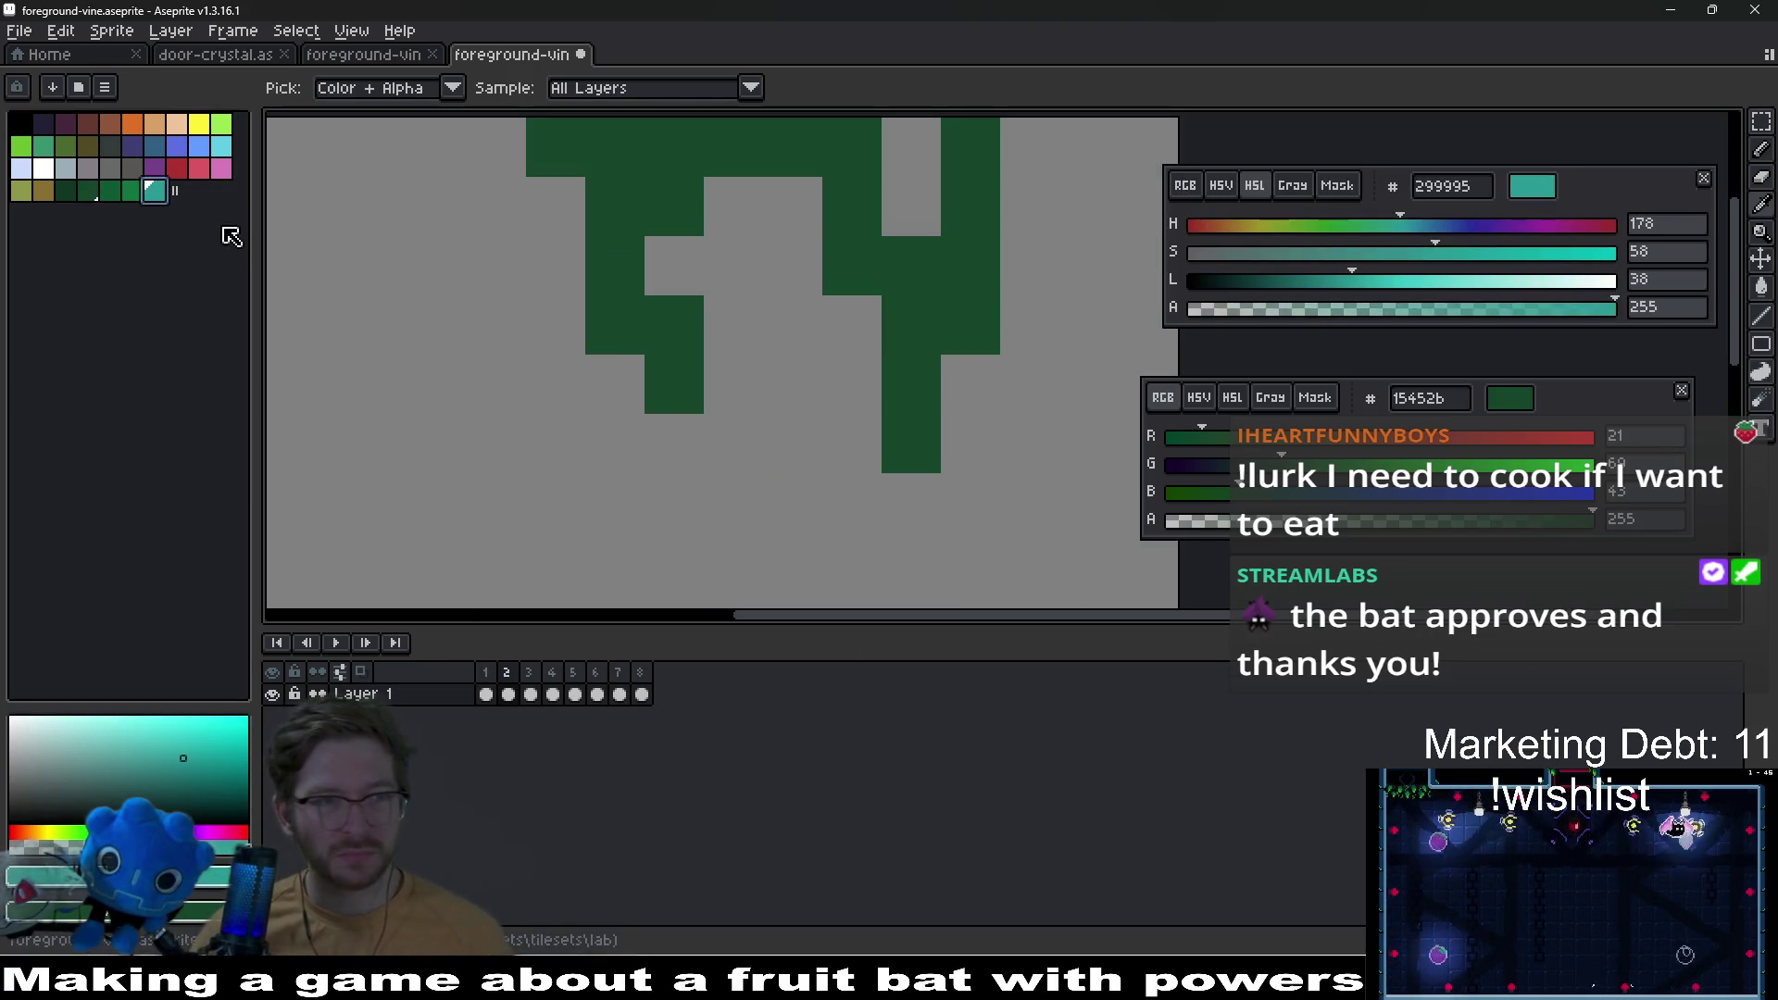
pyautogui.click(27, 120)
pyautogui.moveTo(41, 149); pyautogui.dragTo(61, 205)
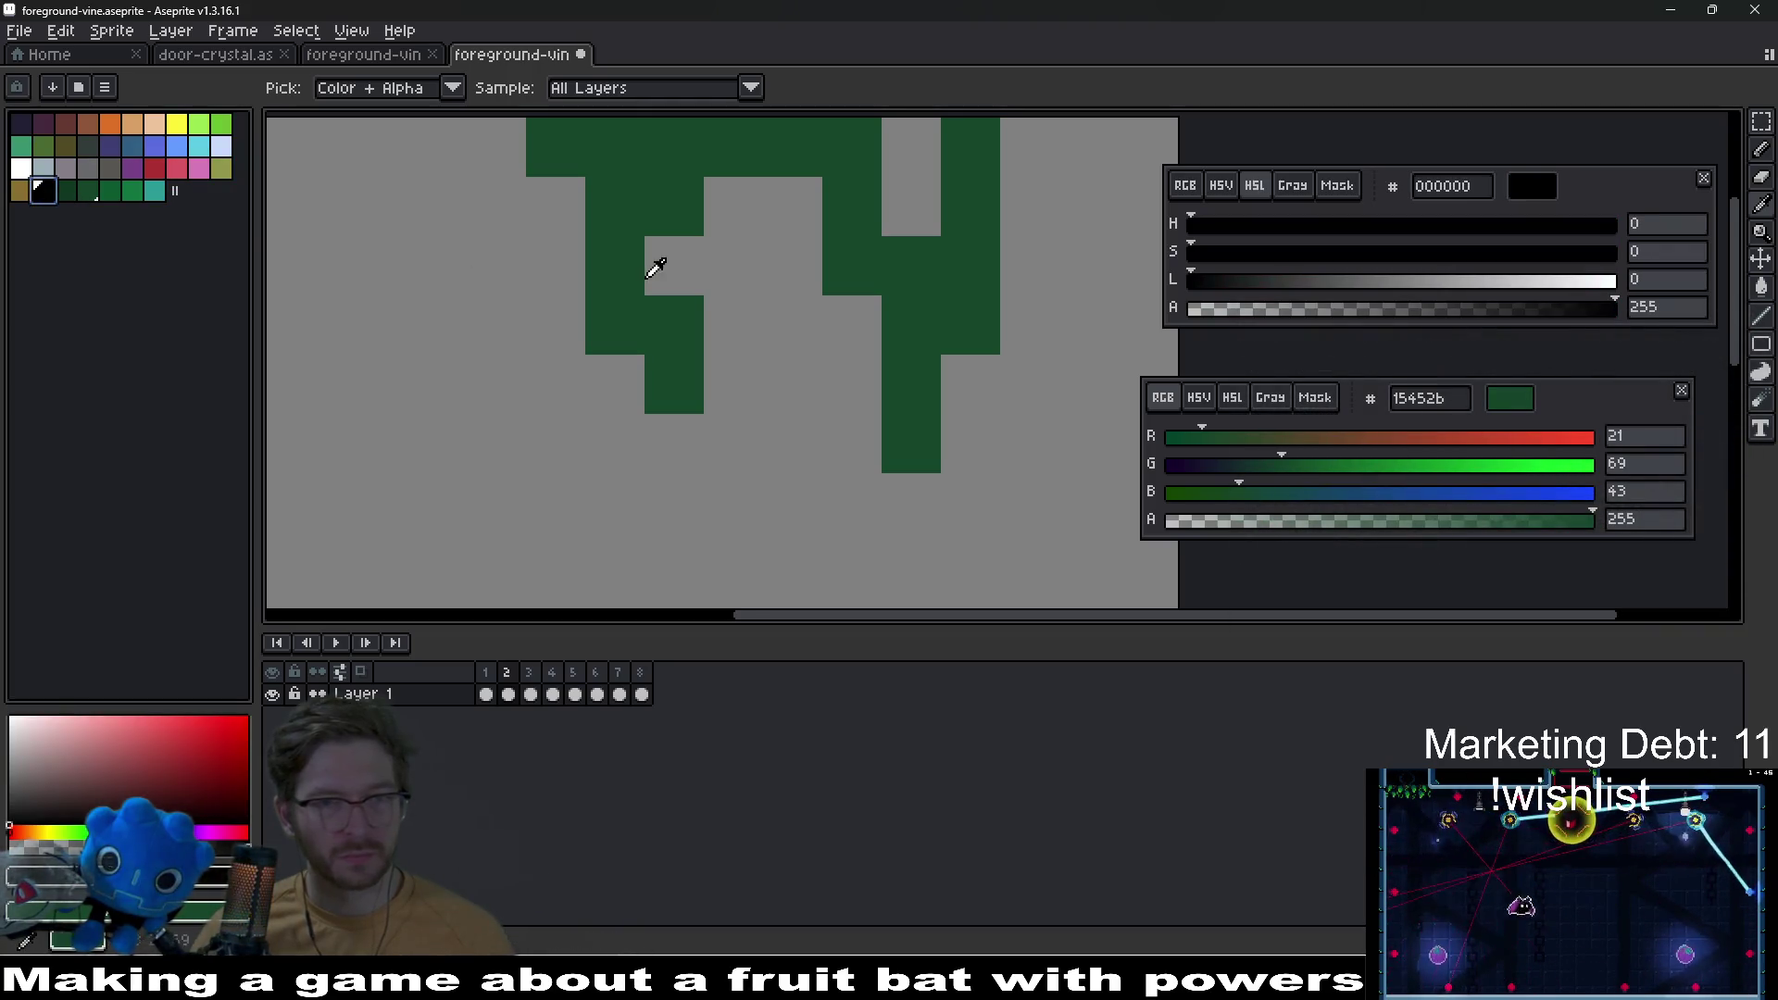
pyautogui.scroll(-3, 654, 267)
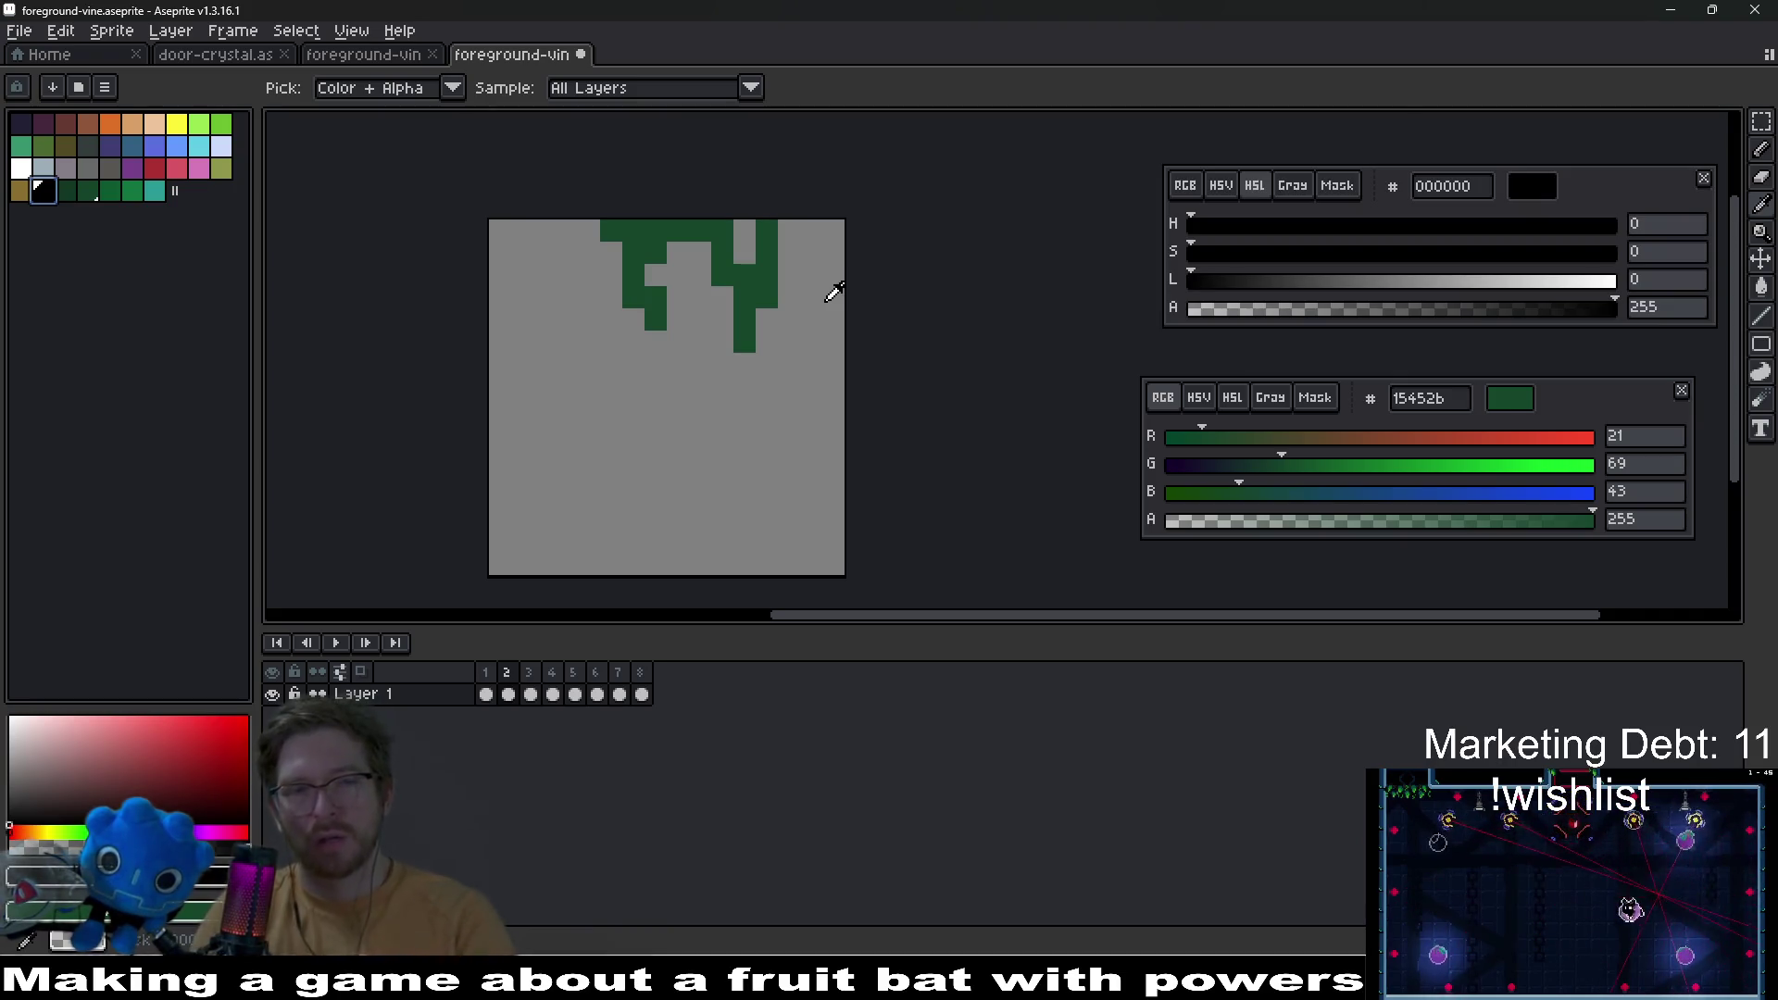
# Step: Shift frame 2's vine one pixel left and draw a black outline line along it
pyautogui.press('v')
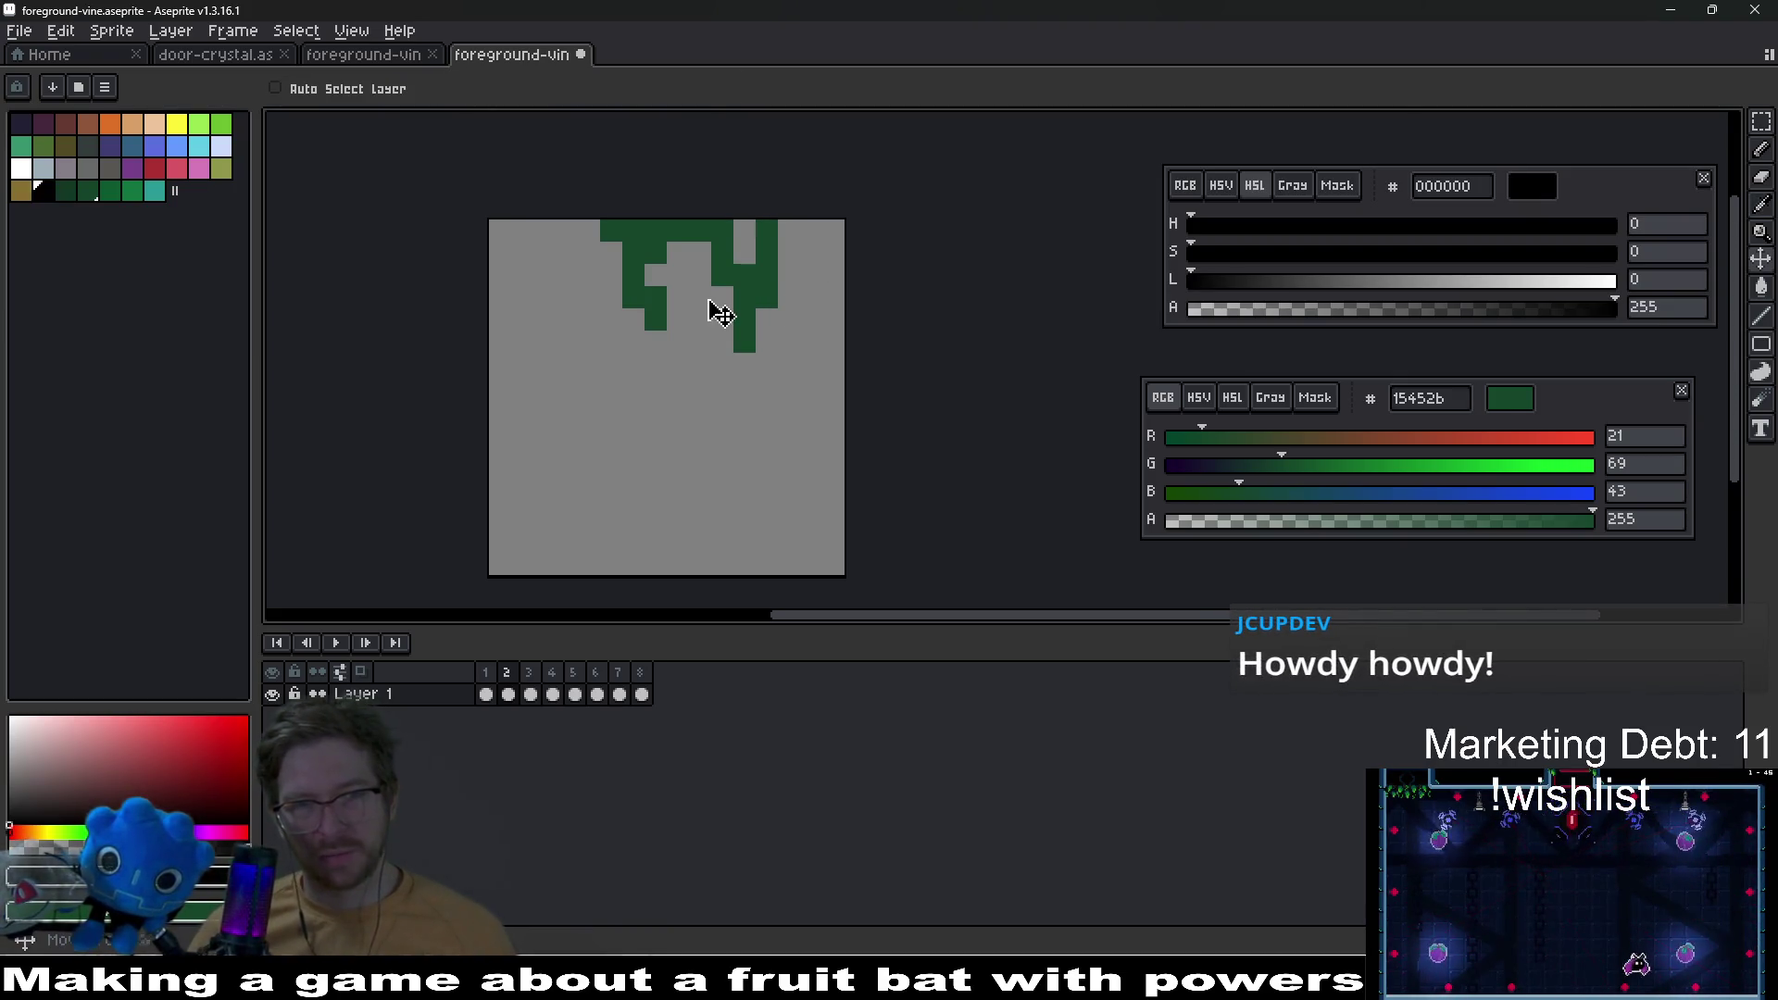
pyautogui.moveTo(714, 310); pyautogui.dragTo(691, 310)
pyautogui.press('l')
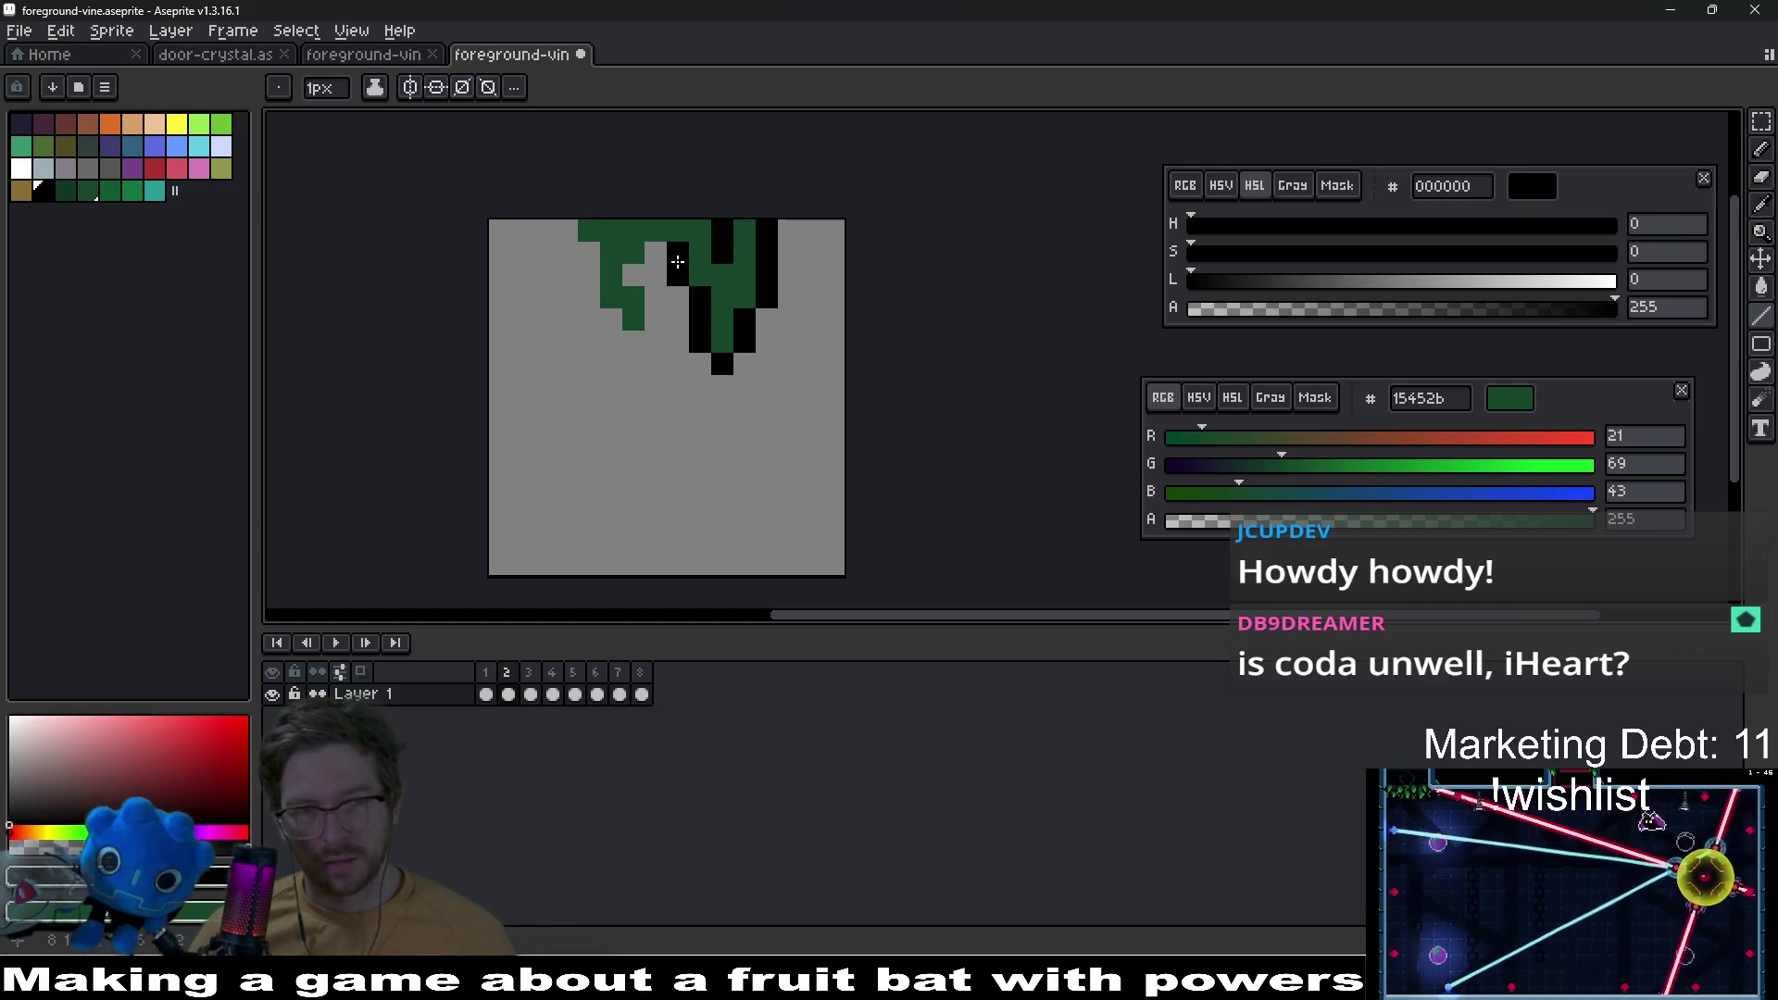
pyautogui.moveTo(651, 316)
pyautogui.mouseDown()
pyautogui.moveTo(633, 339)
pyautogui.moveTo(584, 275)
pyautogui.mouseUp()
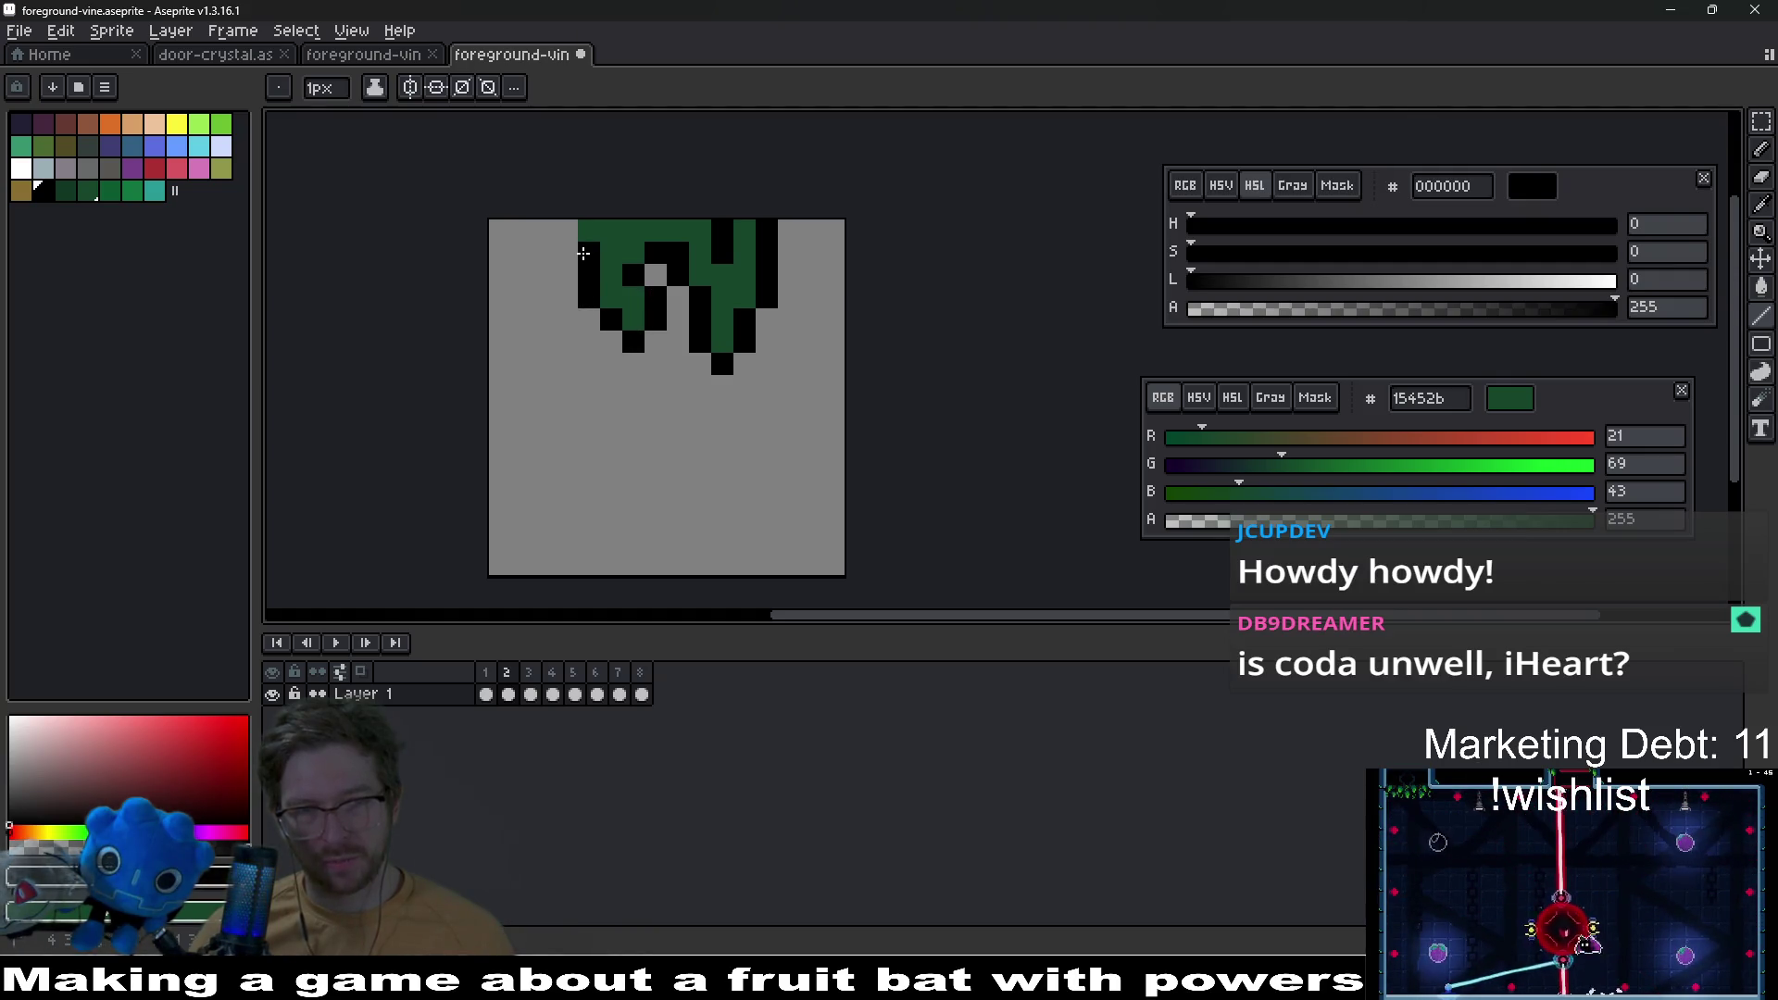
pyautogui.scroll(-4, 801, 295)
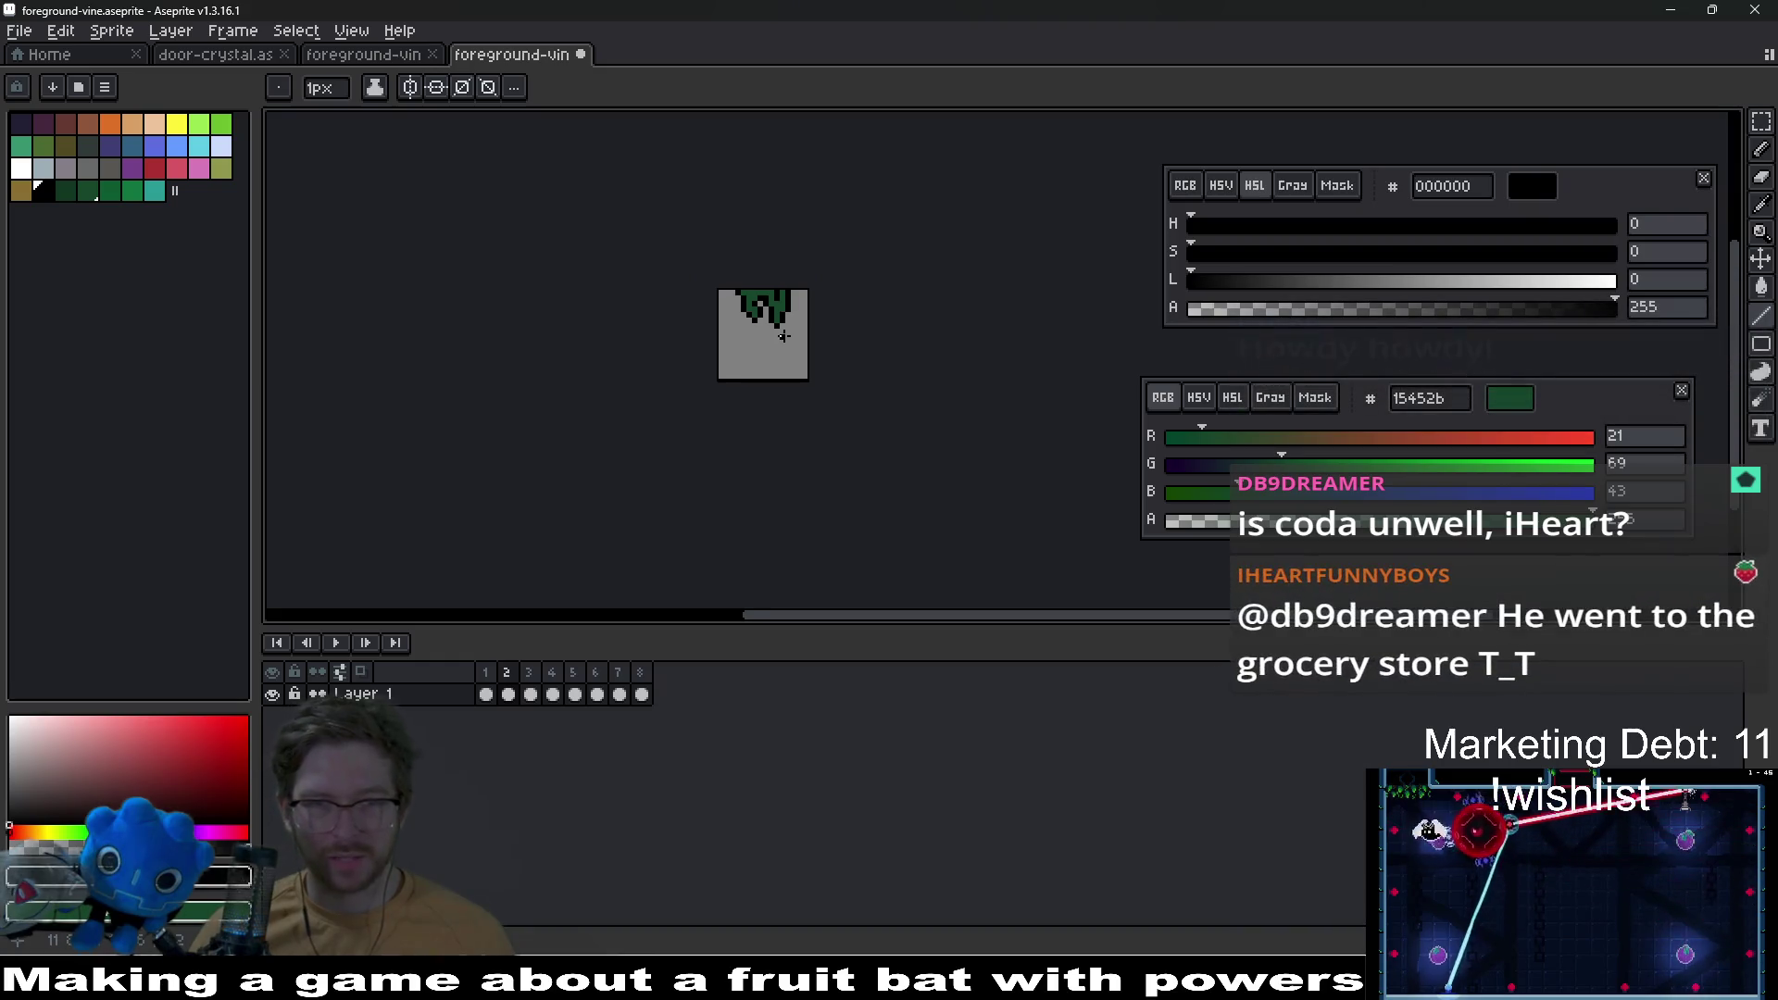
pyautogui.scroll(3, 778, 336)
pyautogui.moveTo(778, 336); pyautogui.dragTo(741, 470)
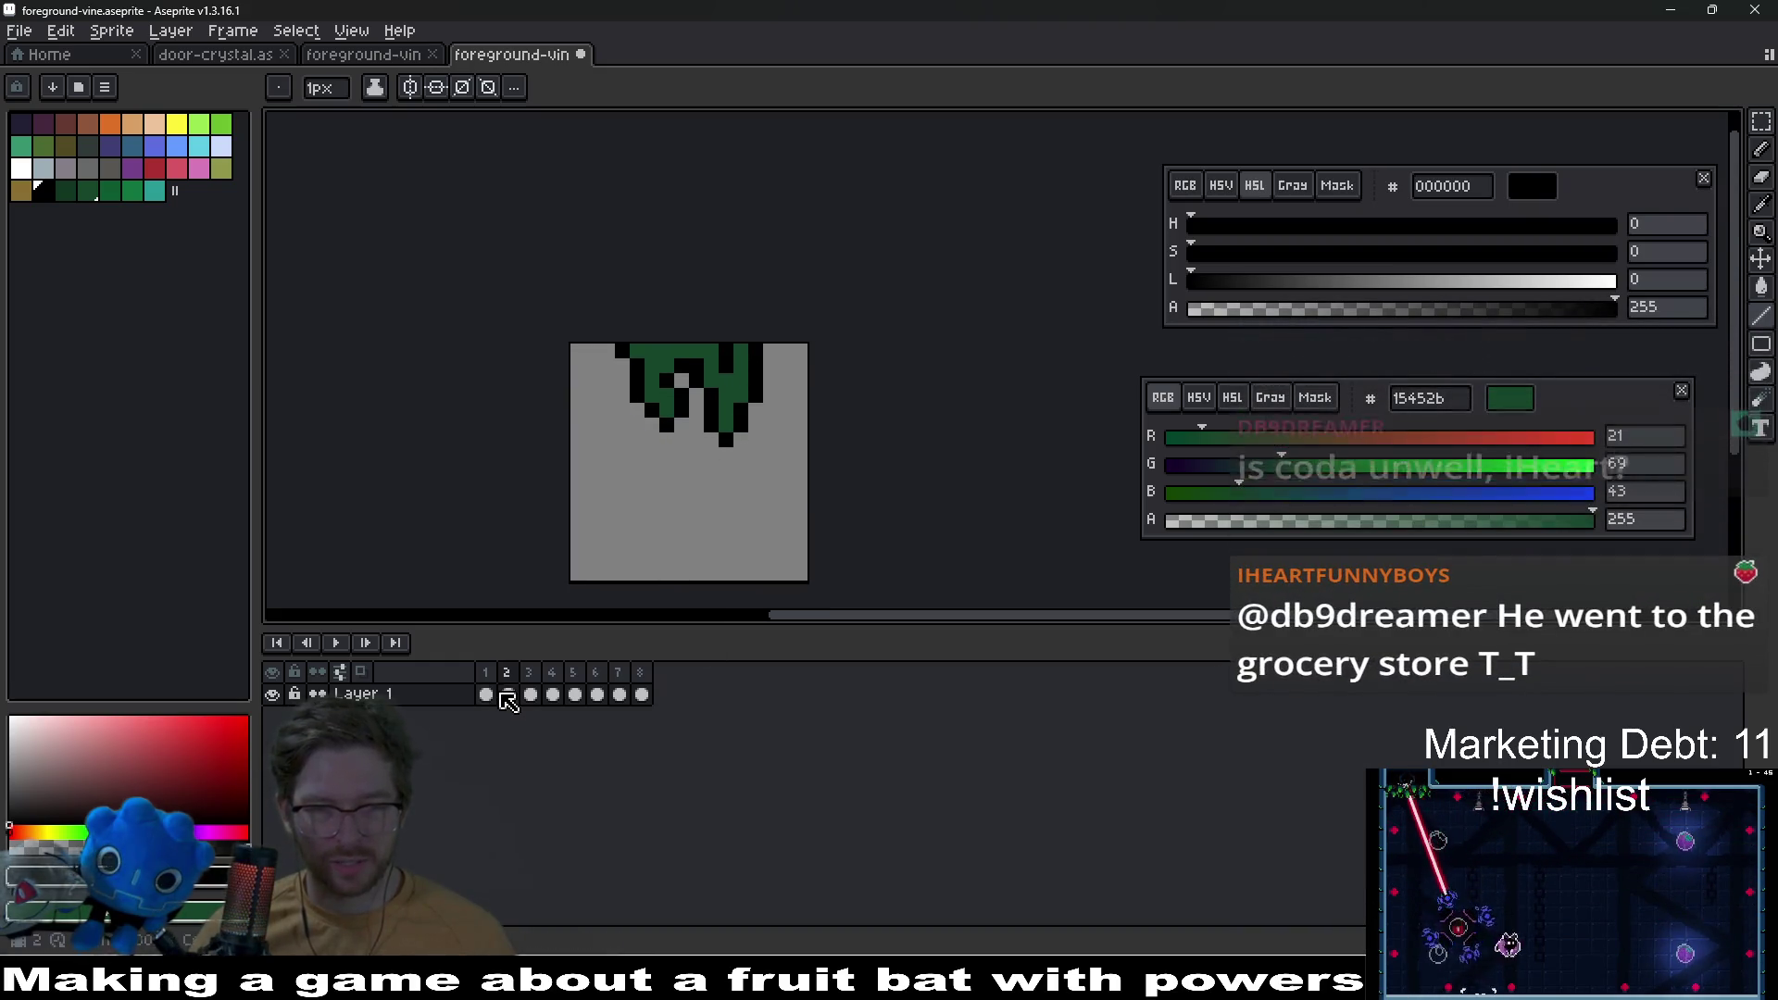
pyautogui.click(486, 695)
pyautogui.scroll(1, 699, 411)
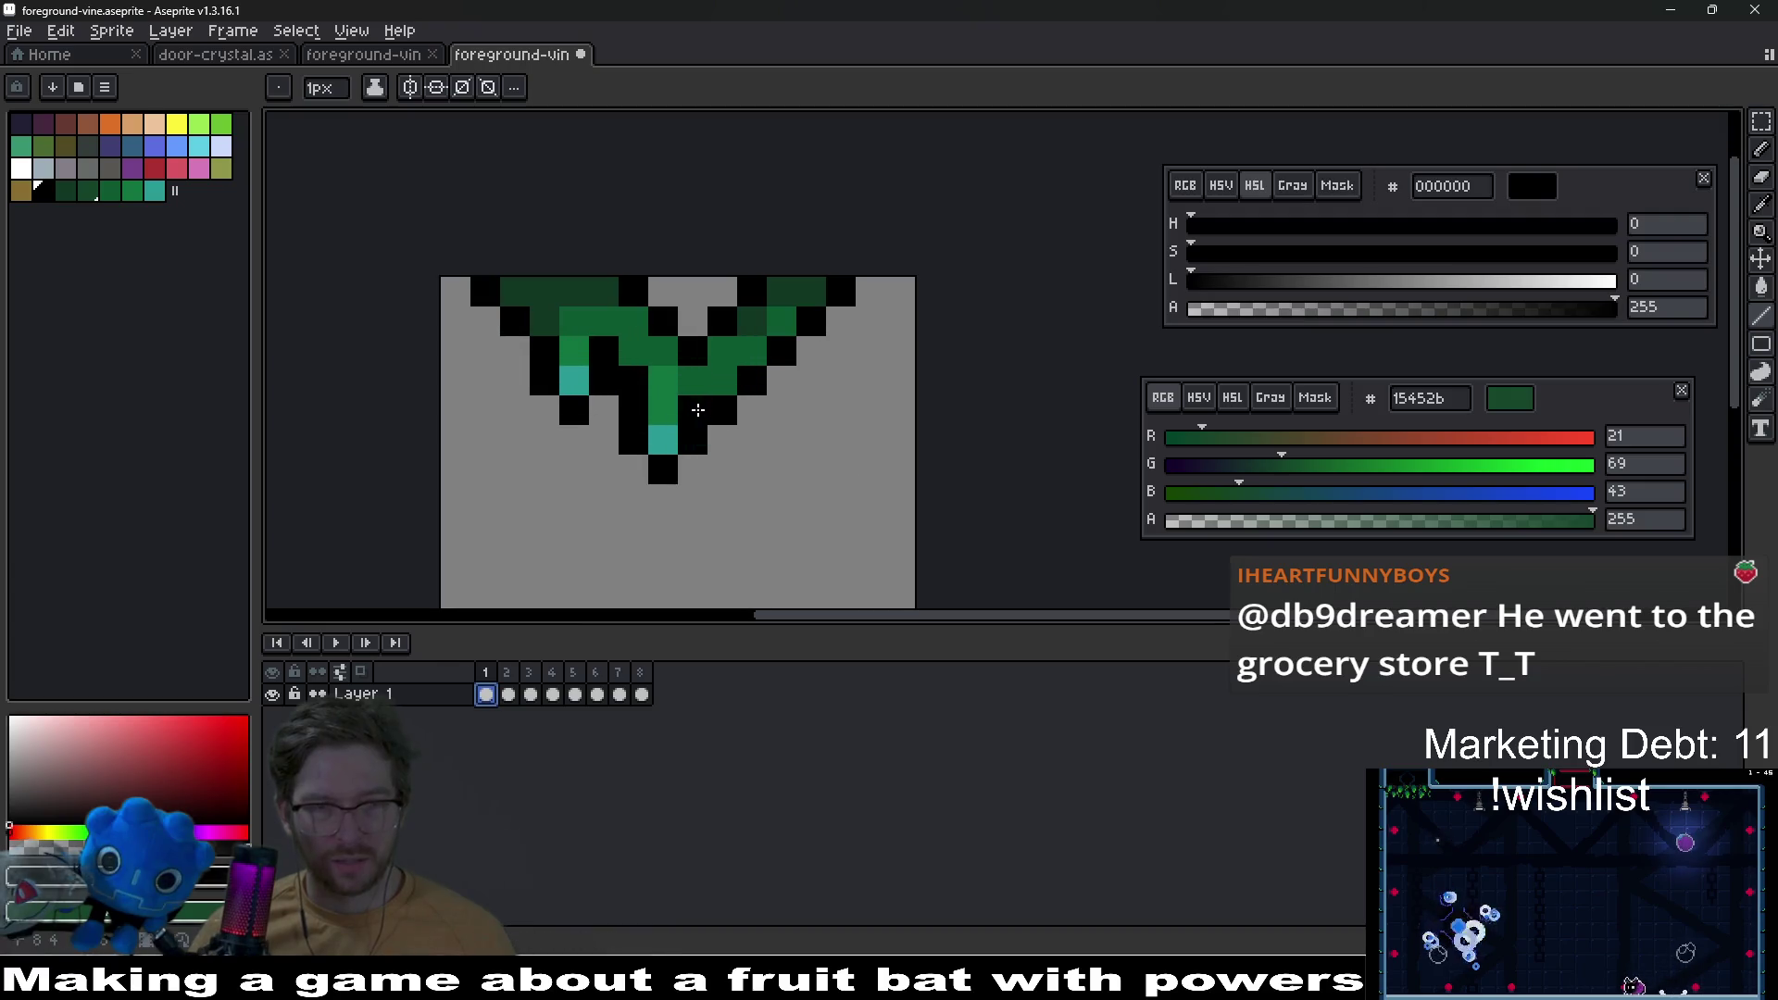
# Step: Sample the teal, brighter green and mid green from frame 1's vine
pyautogui.press('alt')
pyautogui.keyDown('alt'); pyautogui.click(677, 447); pyautogui.keyUp('alt')
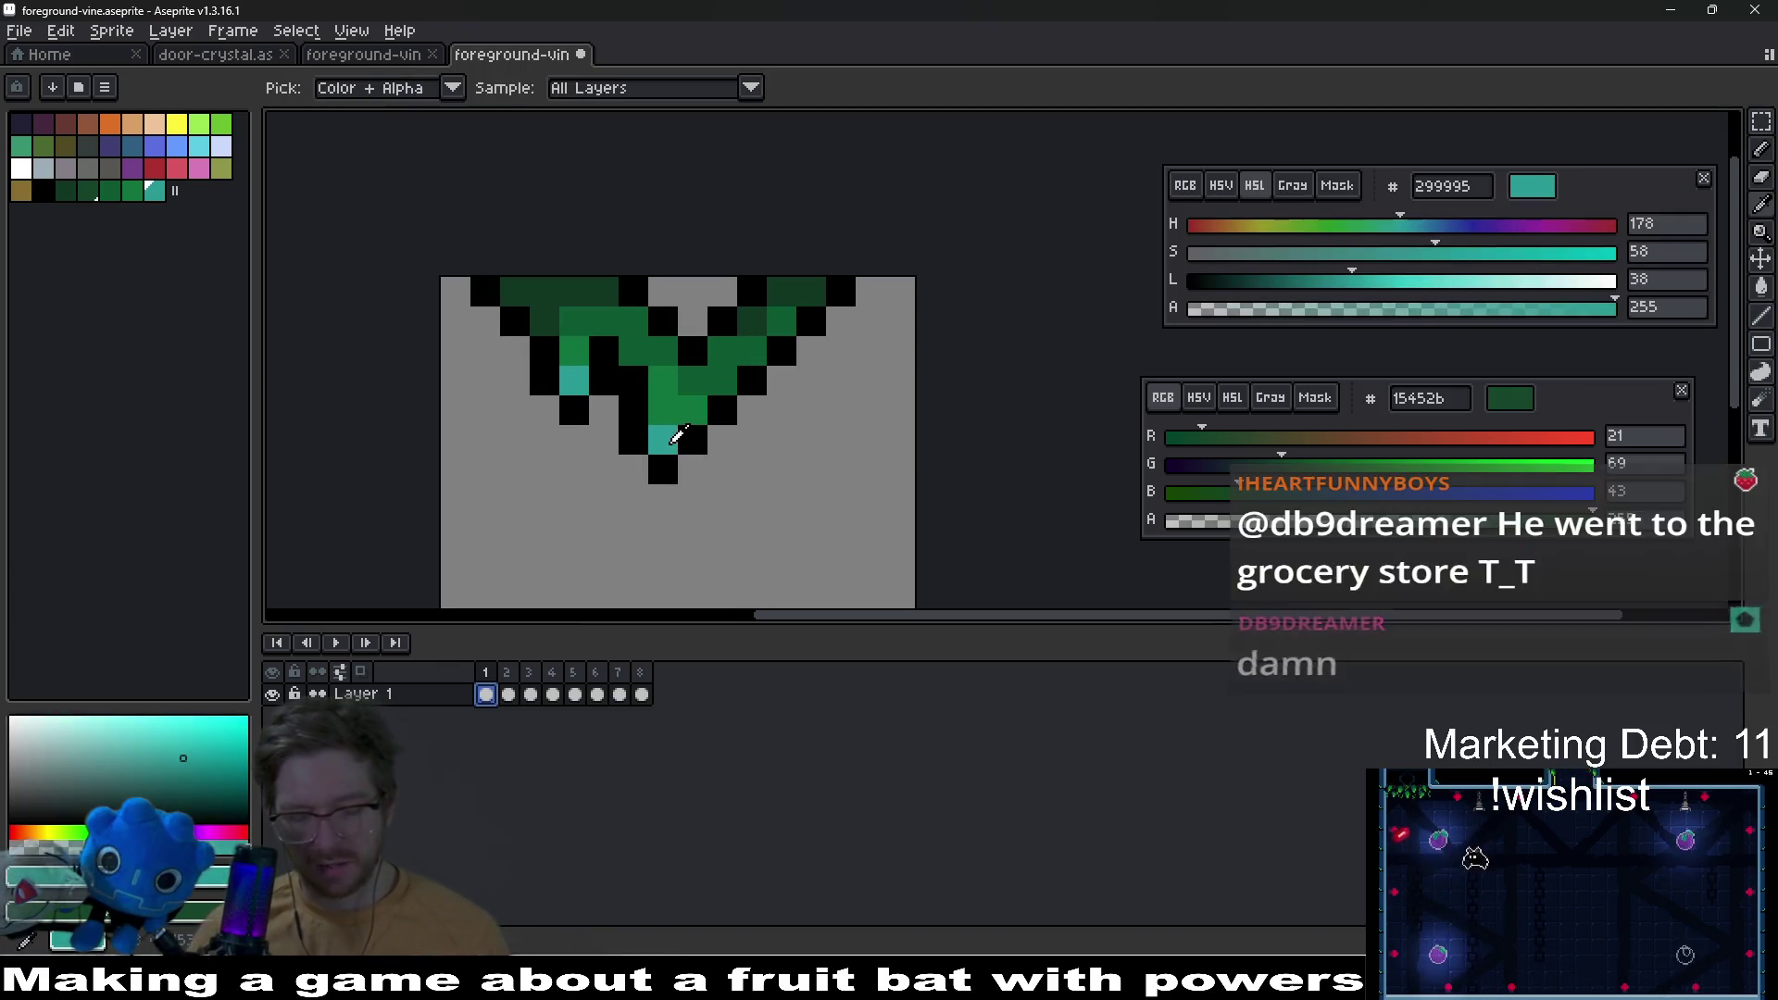
pyautogui.press('Right')
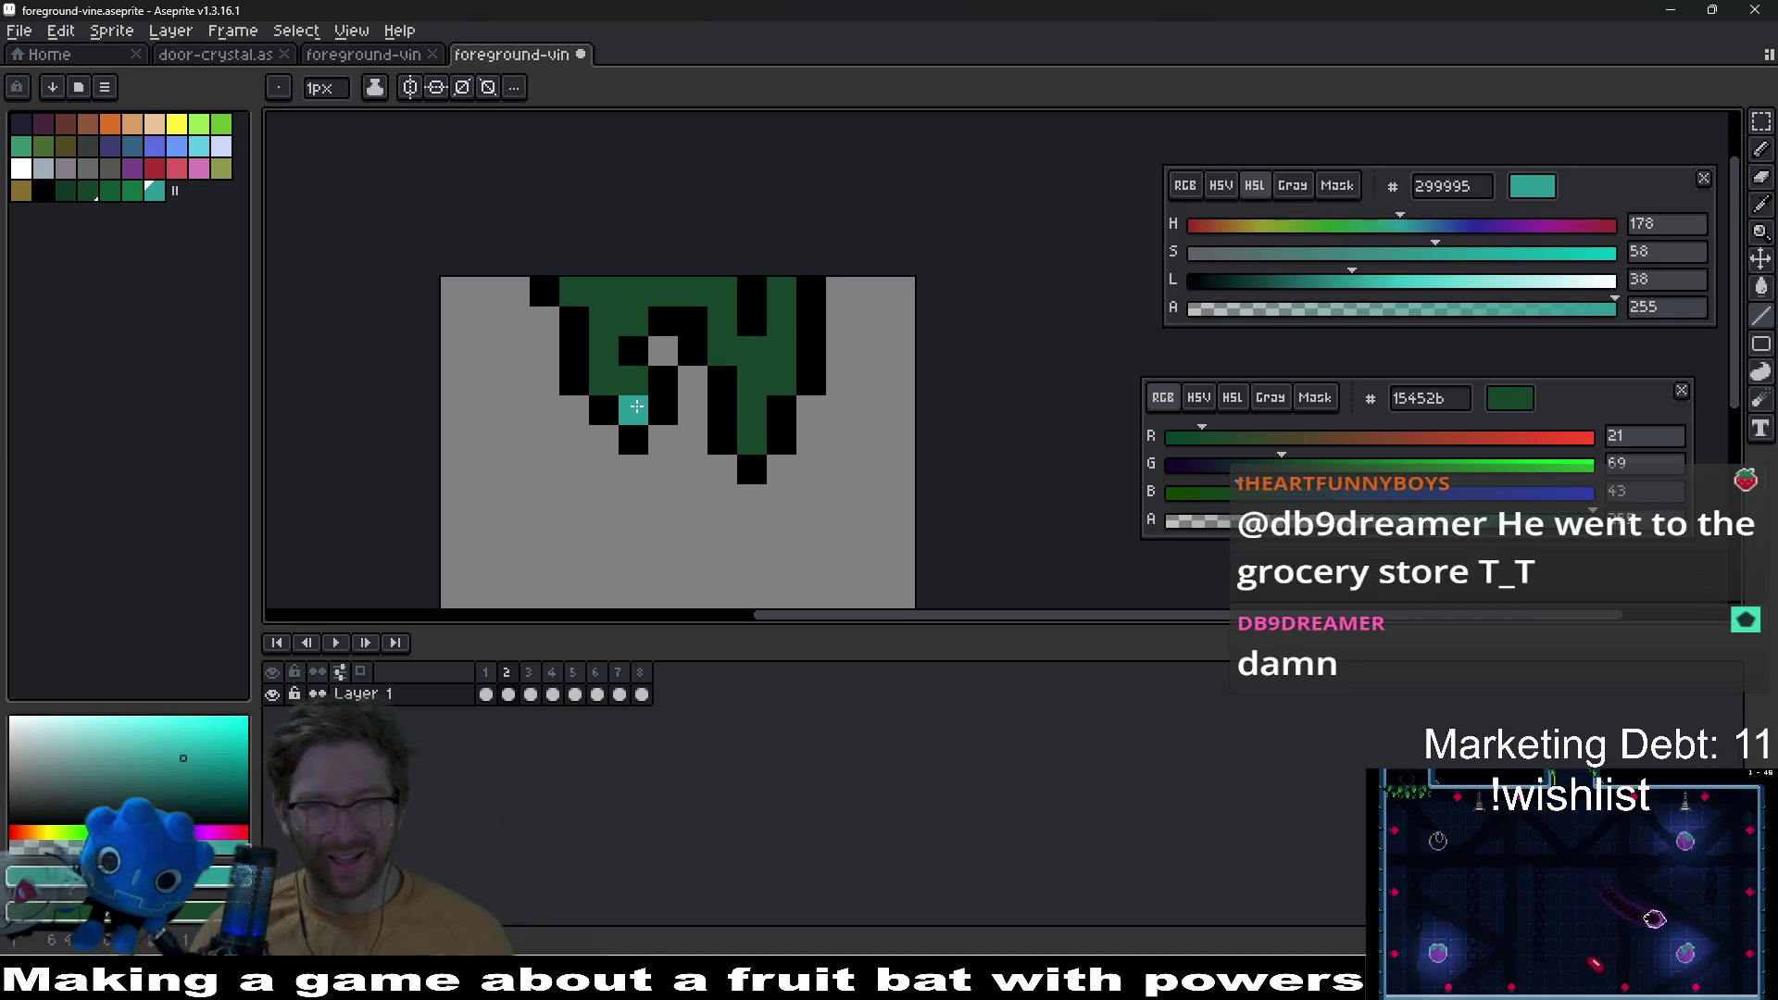
pyautogui.scroll(-4, 812, 416)
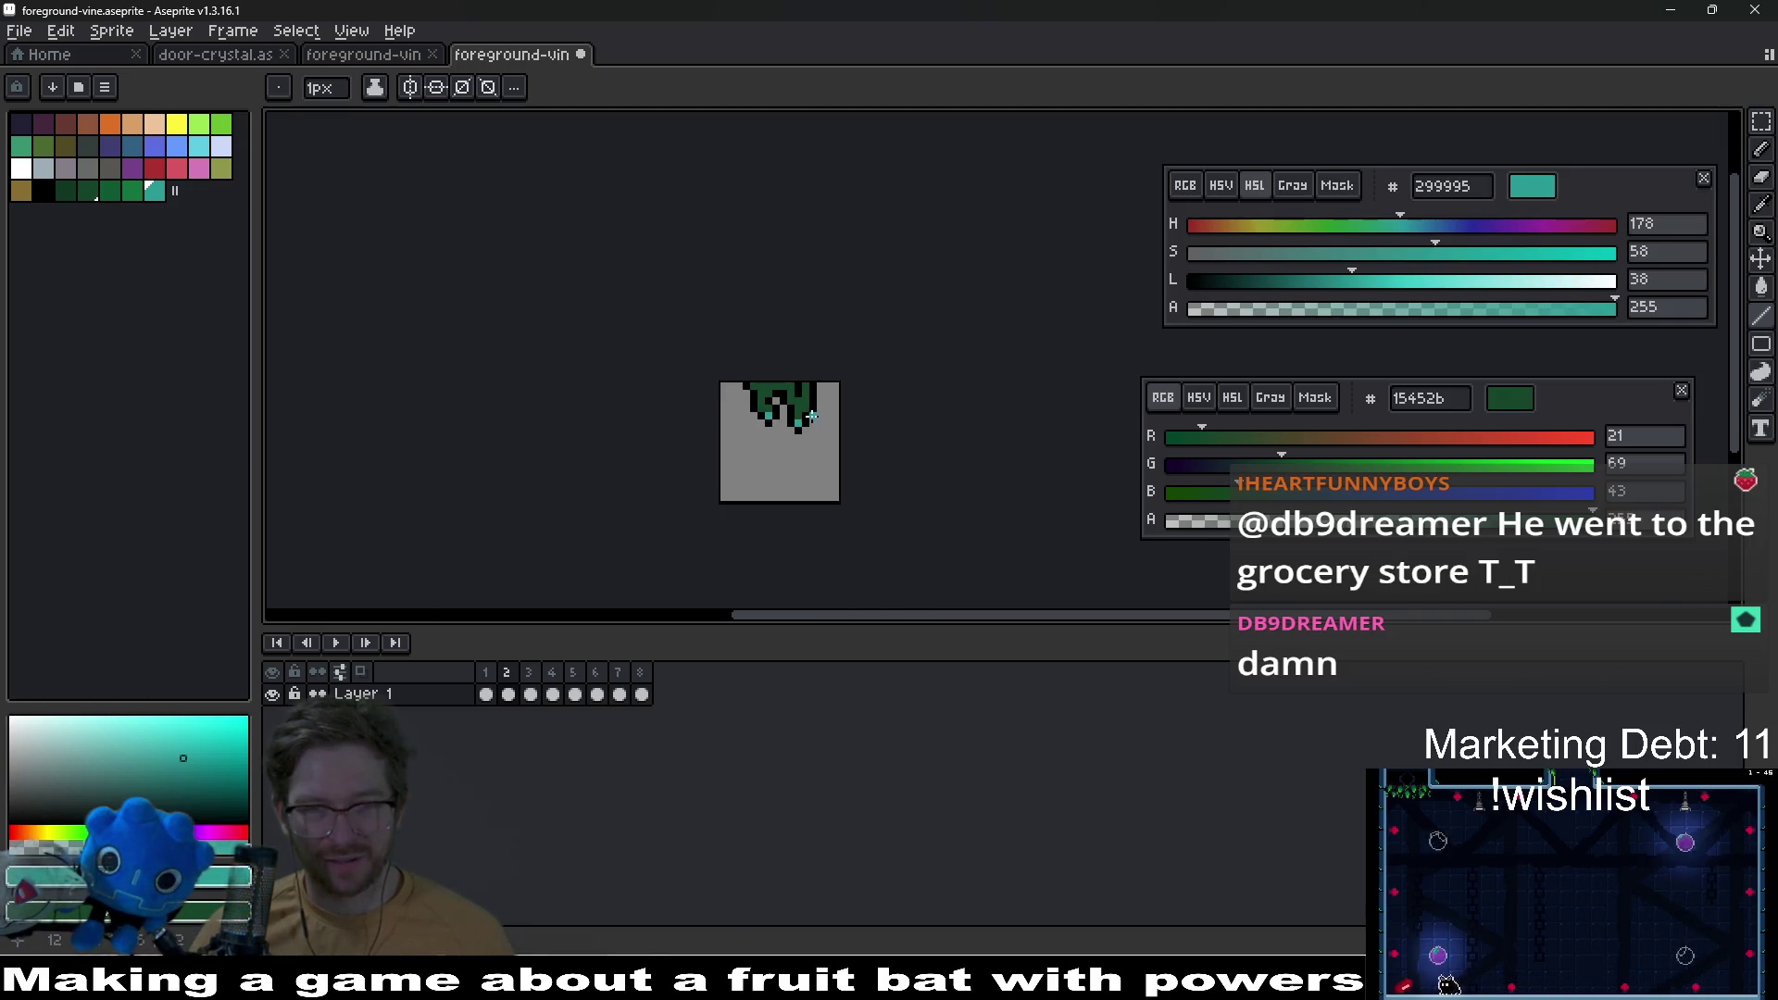
pyautogui.click(486, 694)
pyautogui.scroll(4, 798, 417)
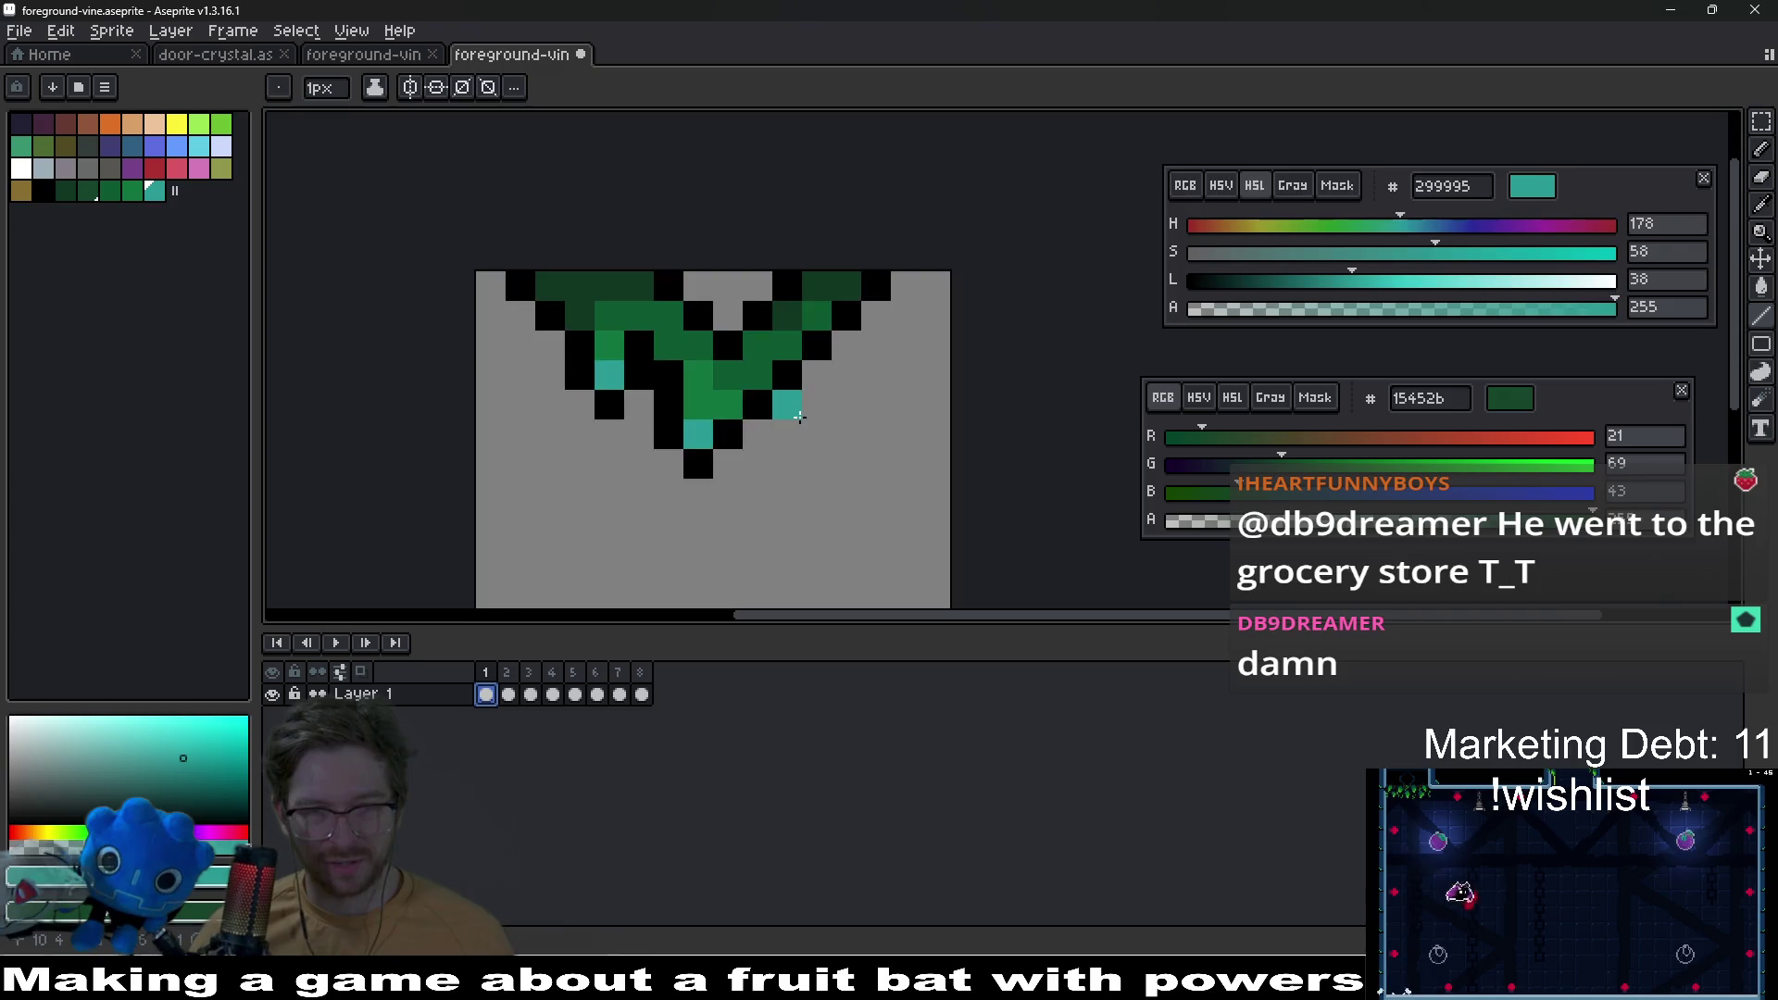
pyautogui.keyDown('alt'); pyautogui.click(687, 478); pyautogui.keyUp('alt')
pyautogui.keyDown('alt'); pyautogui.rightClick(713, 450); pyautogui.keyUp('alt')
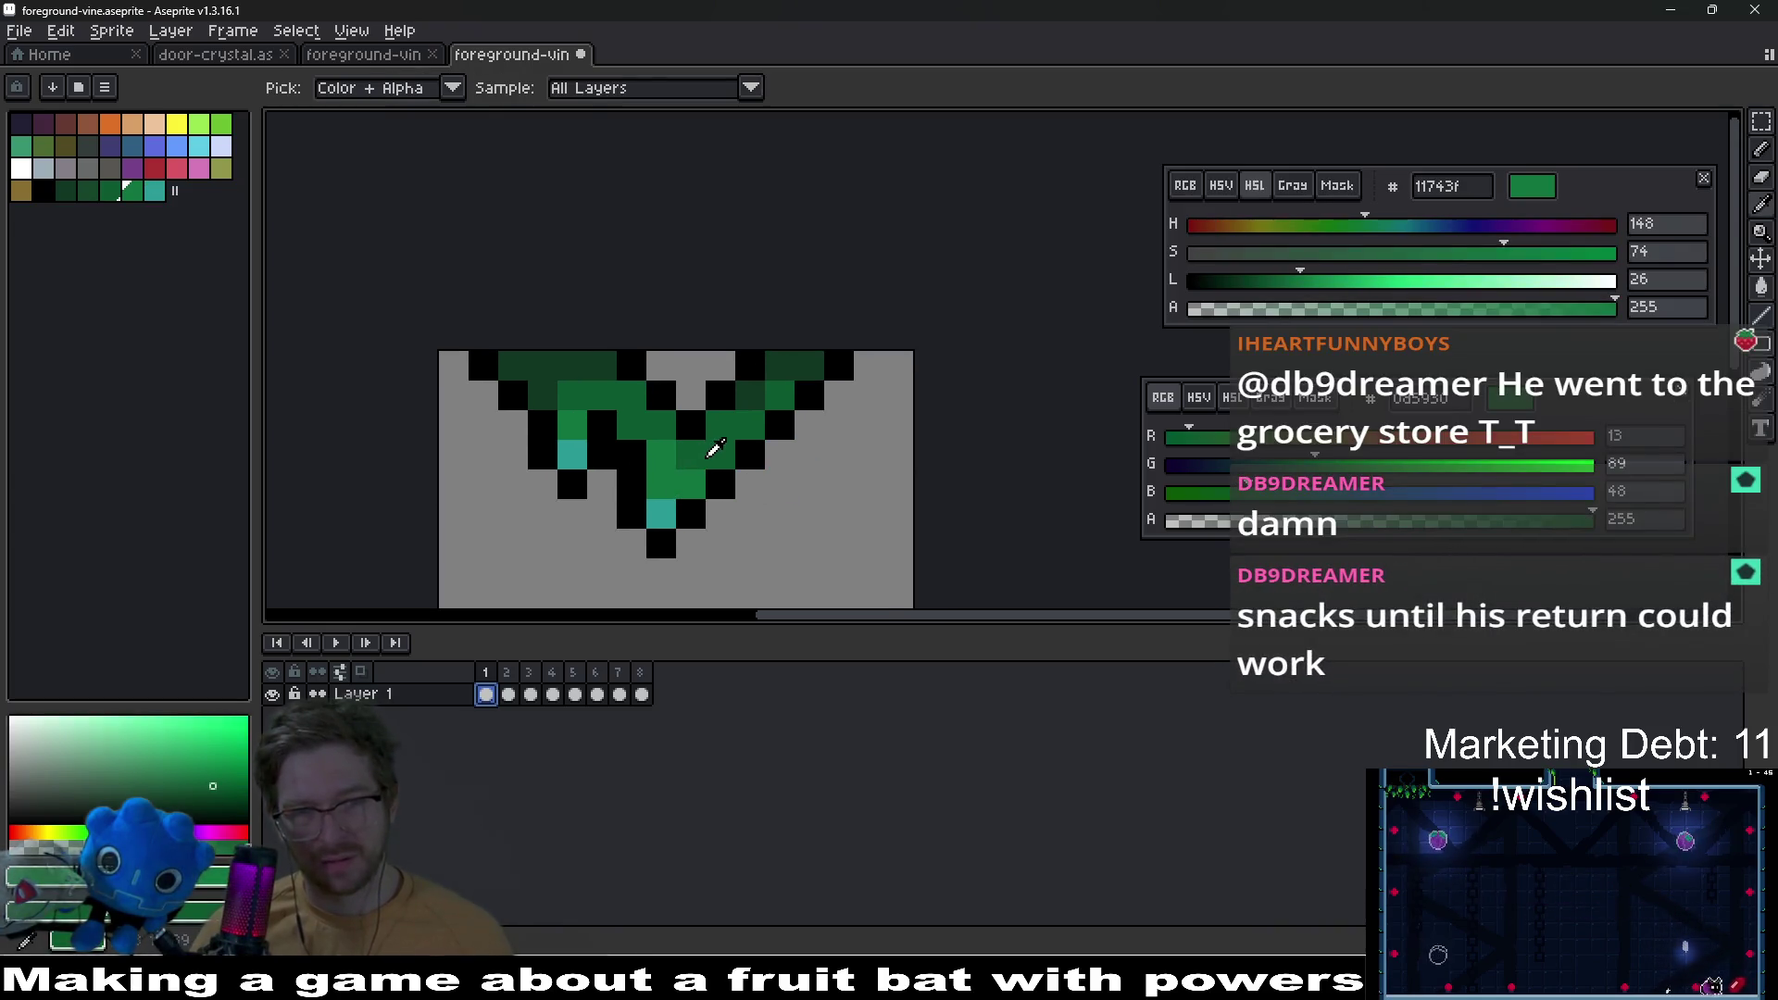
# Step: On frame 2, paint a vine pixel in the brighter green 11743f
pyautogui.click(508, 694)
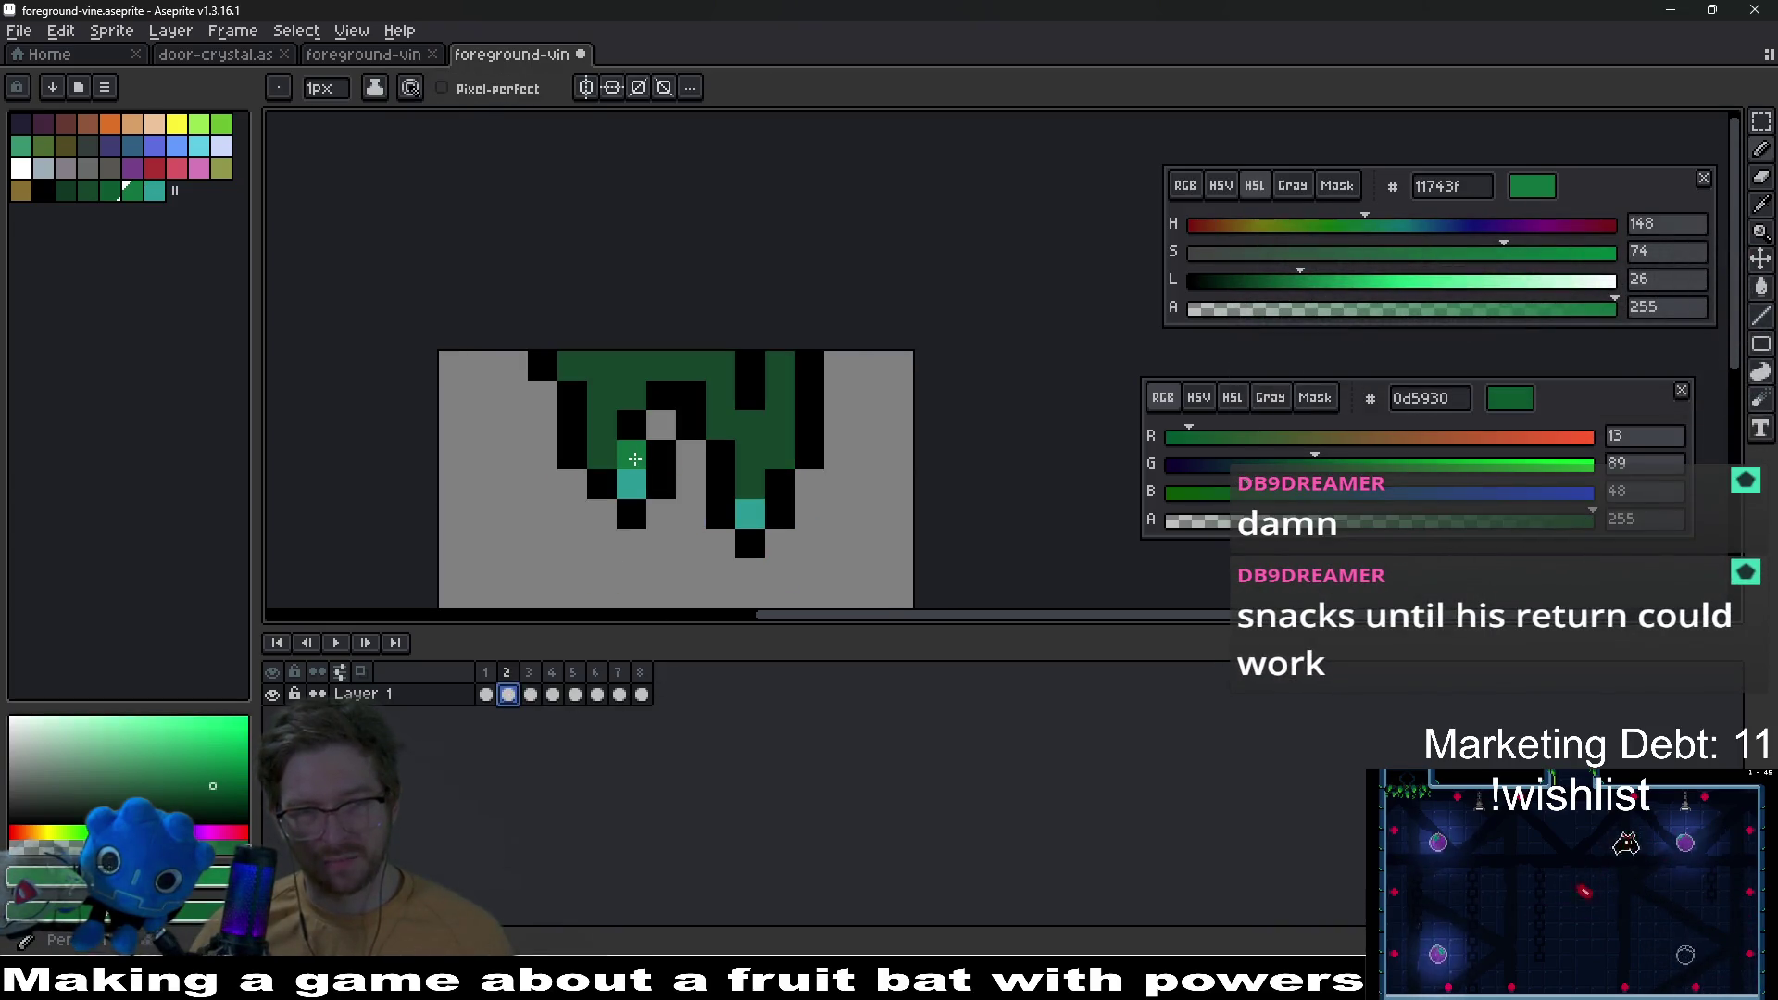
pyautogui.click(89, 191)
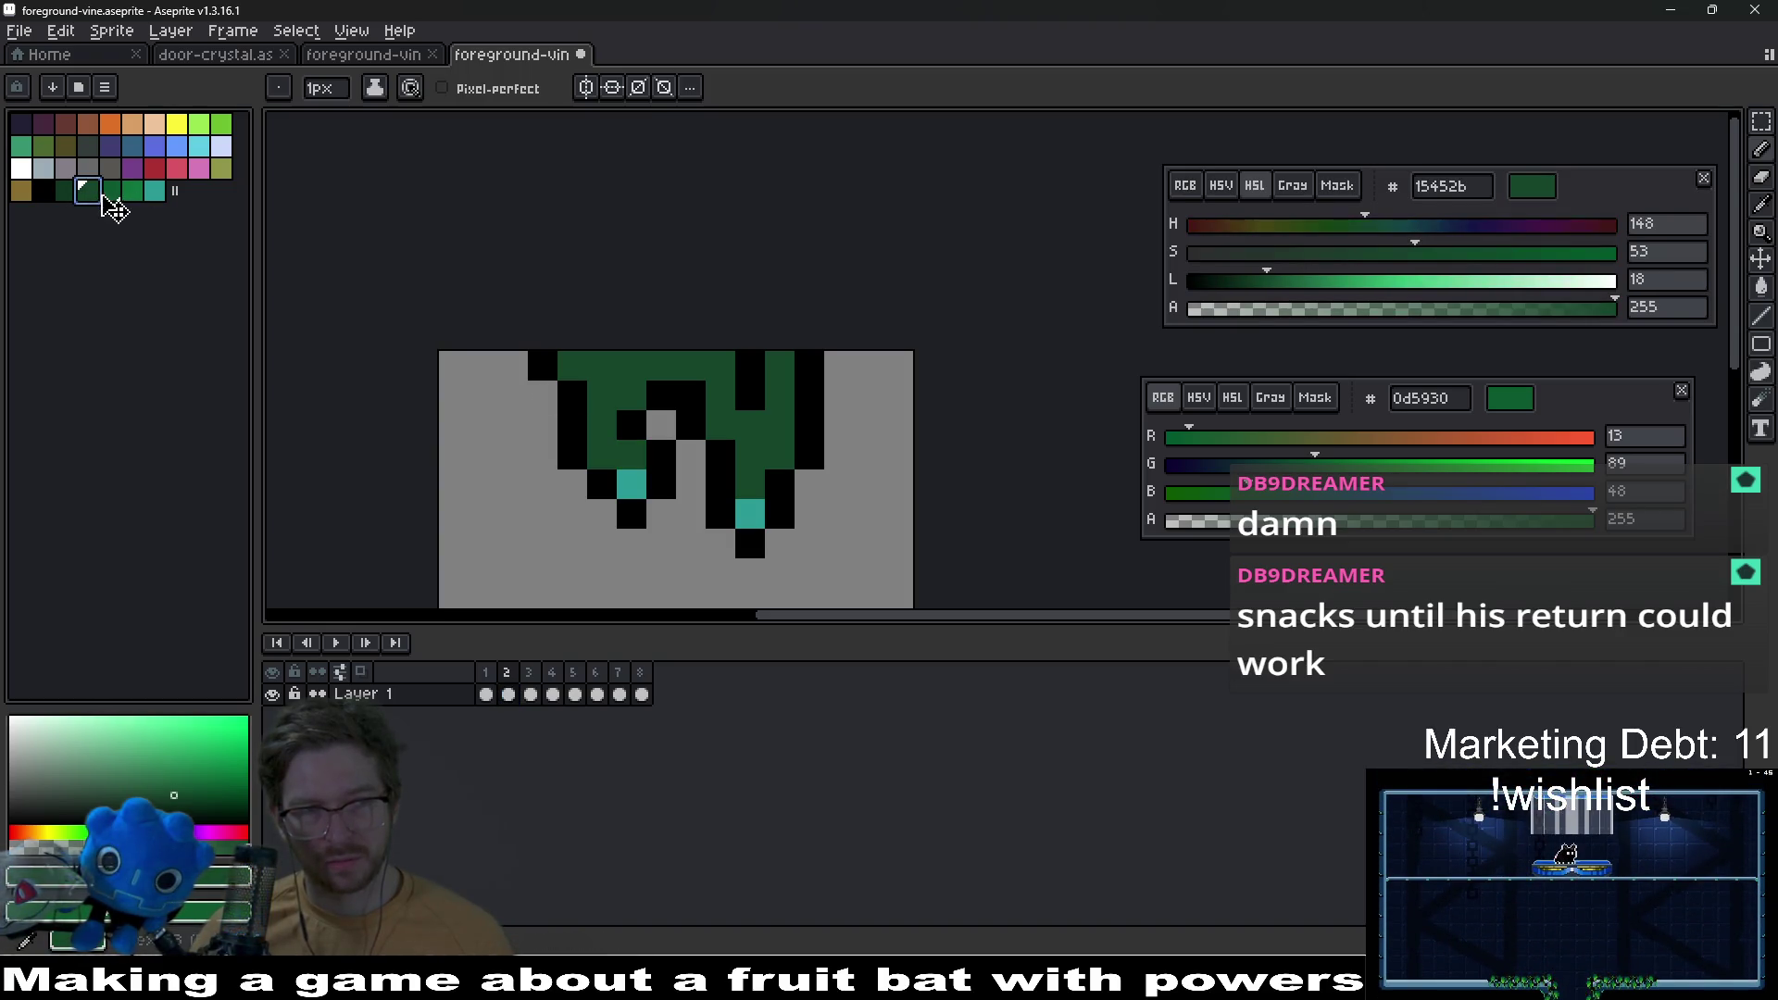
pyautogui.click(130, 192)
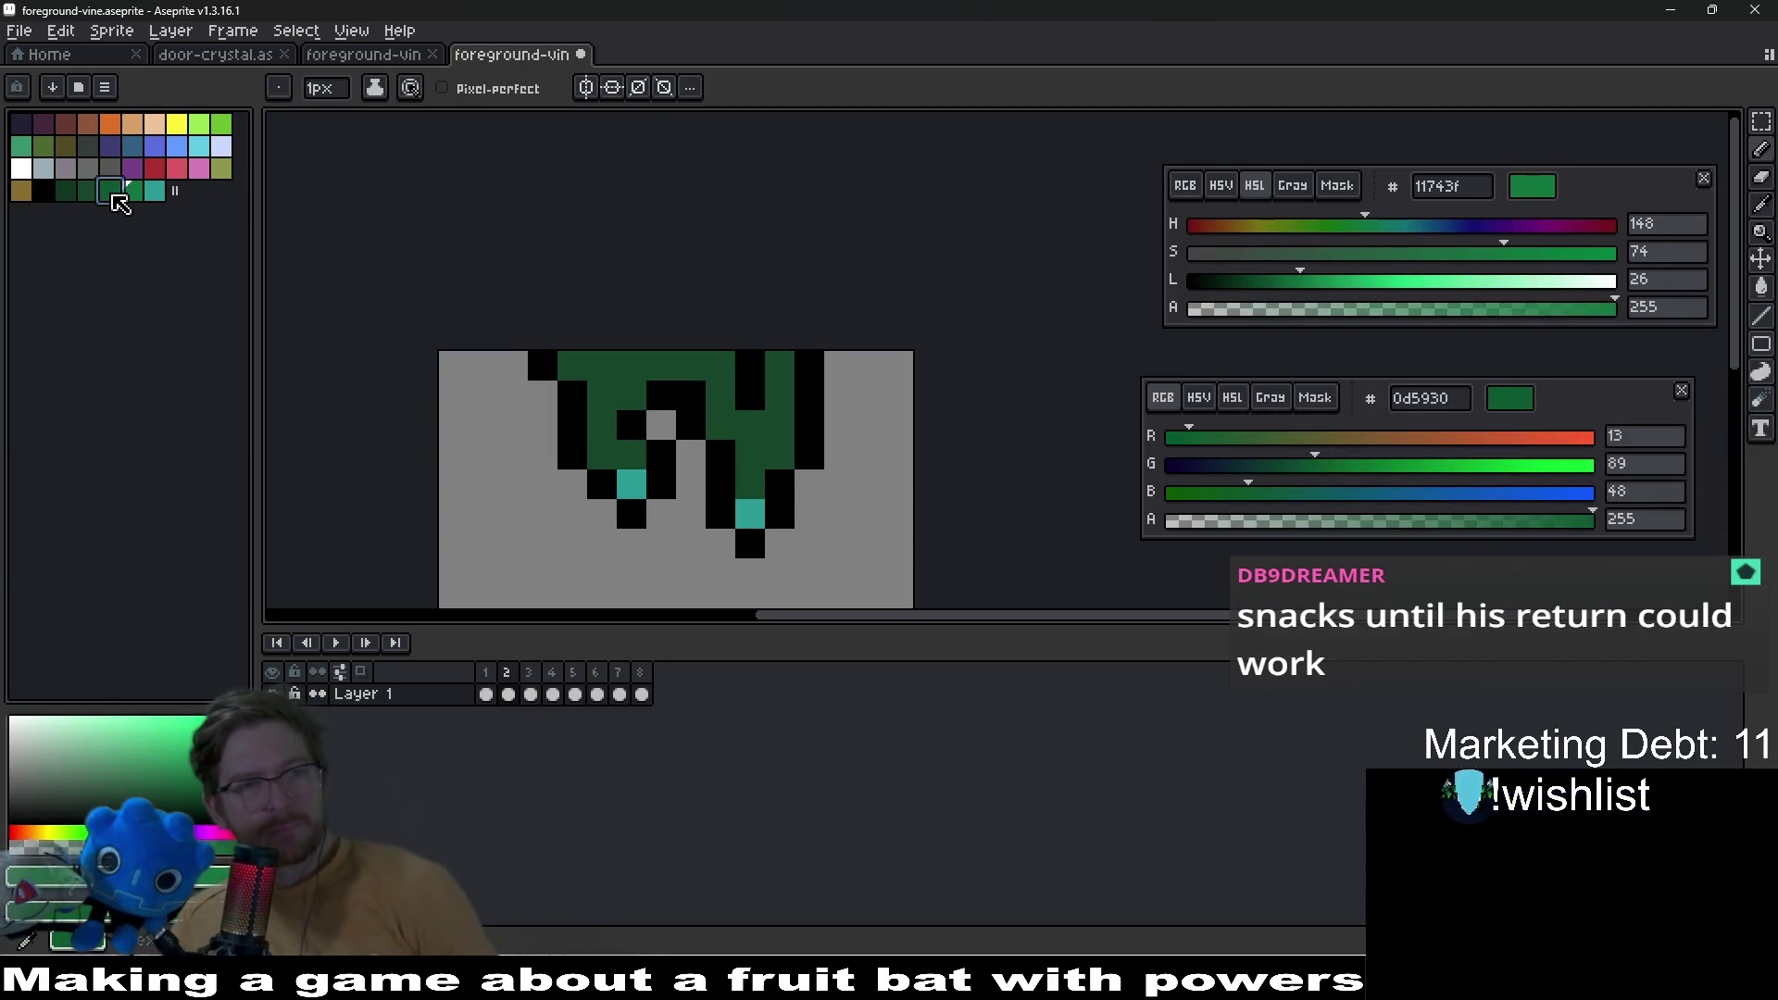
pyautogui.click(648, 446)
# Step: On frame 3, repaint two dark vine pixels in the brighter green
pyautogui.scroll(1, 646, 446)
pyautogui.press('.')
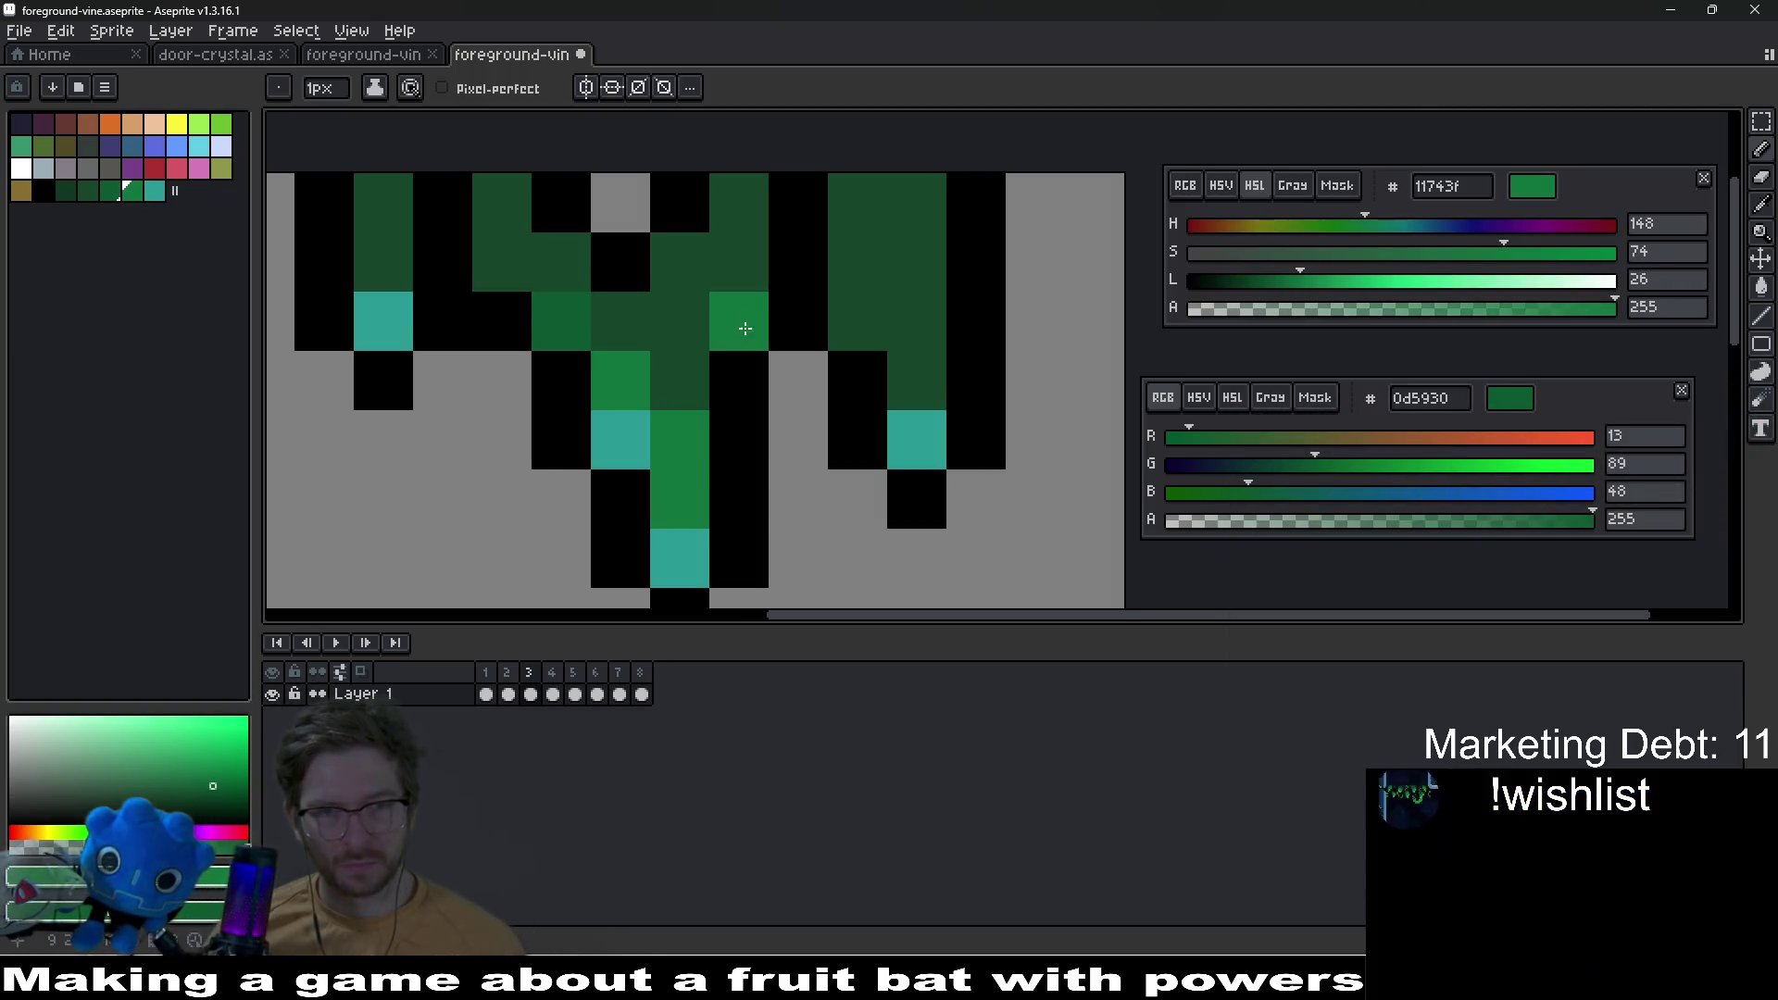
pyautogui.moveTo(676, 333); pyautogui.dragTo(648, 482)
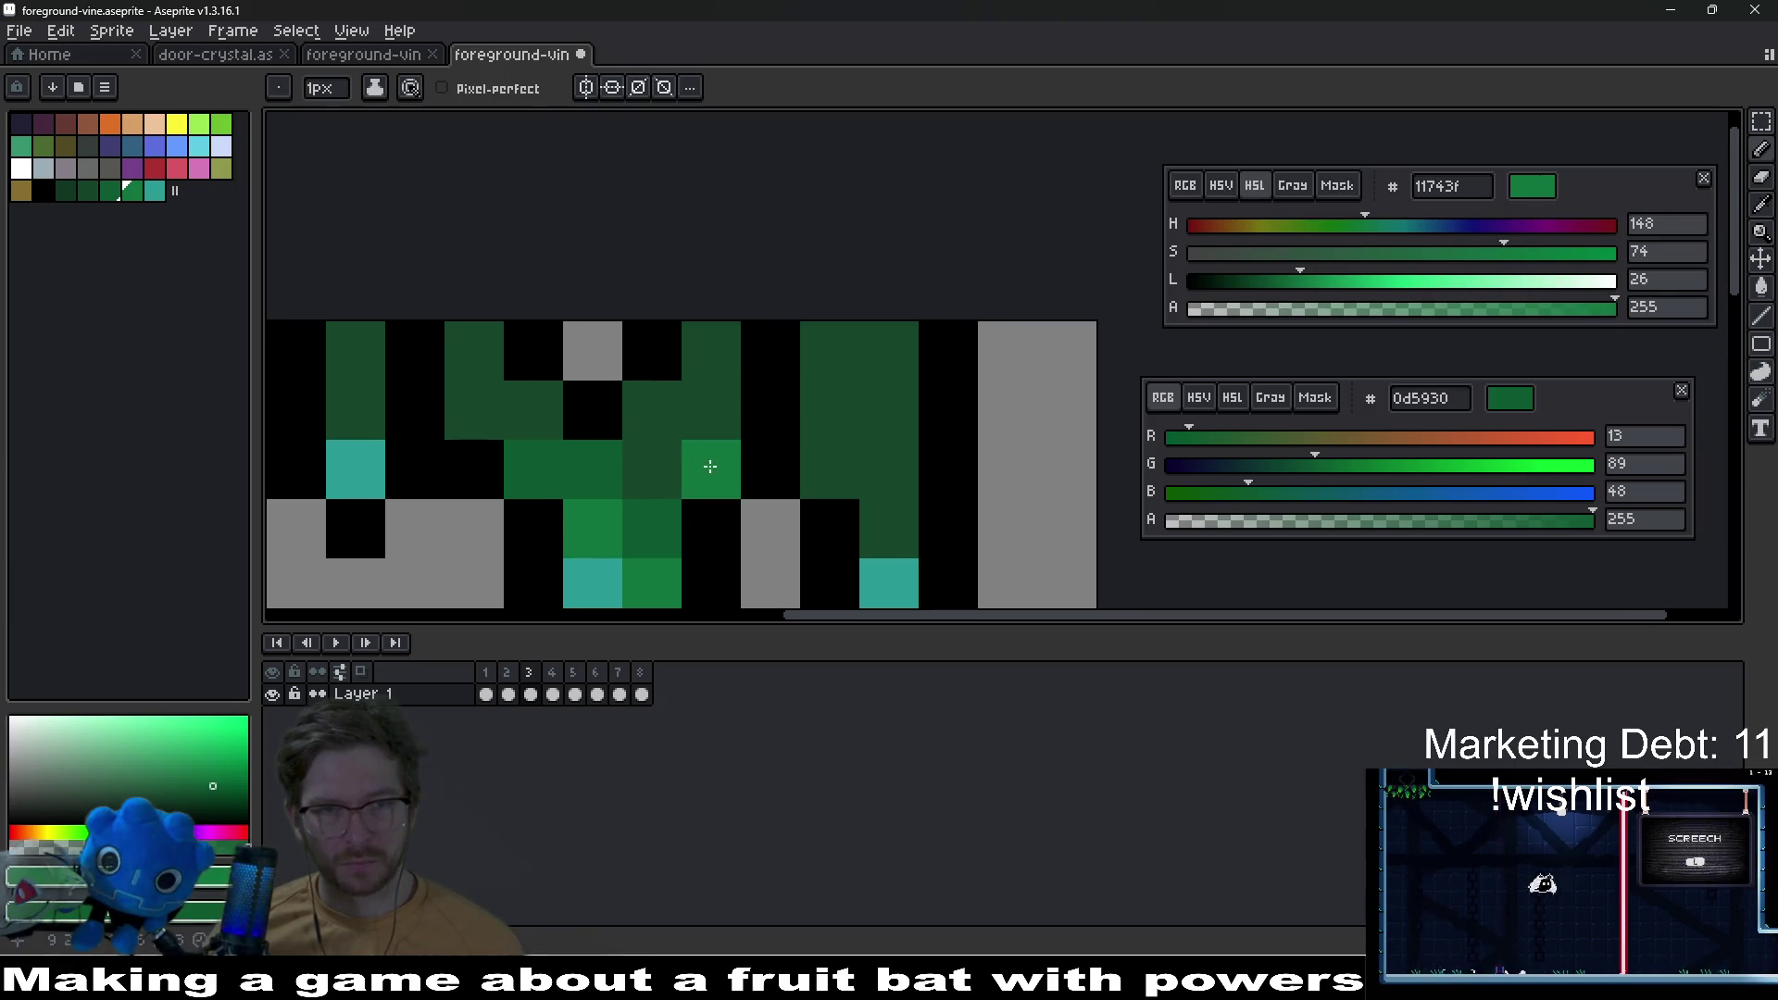
pyautogui.moveTo(961, 512); pyautogui.dragTo(914, 433)
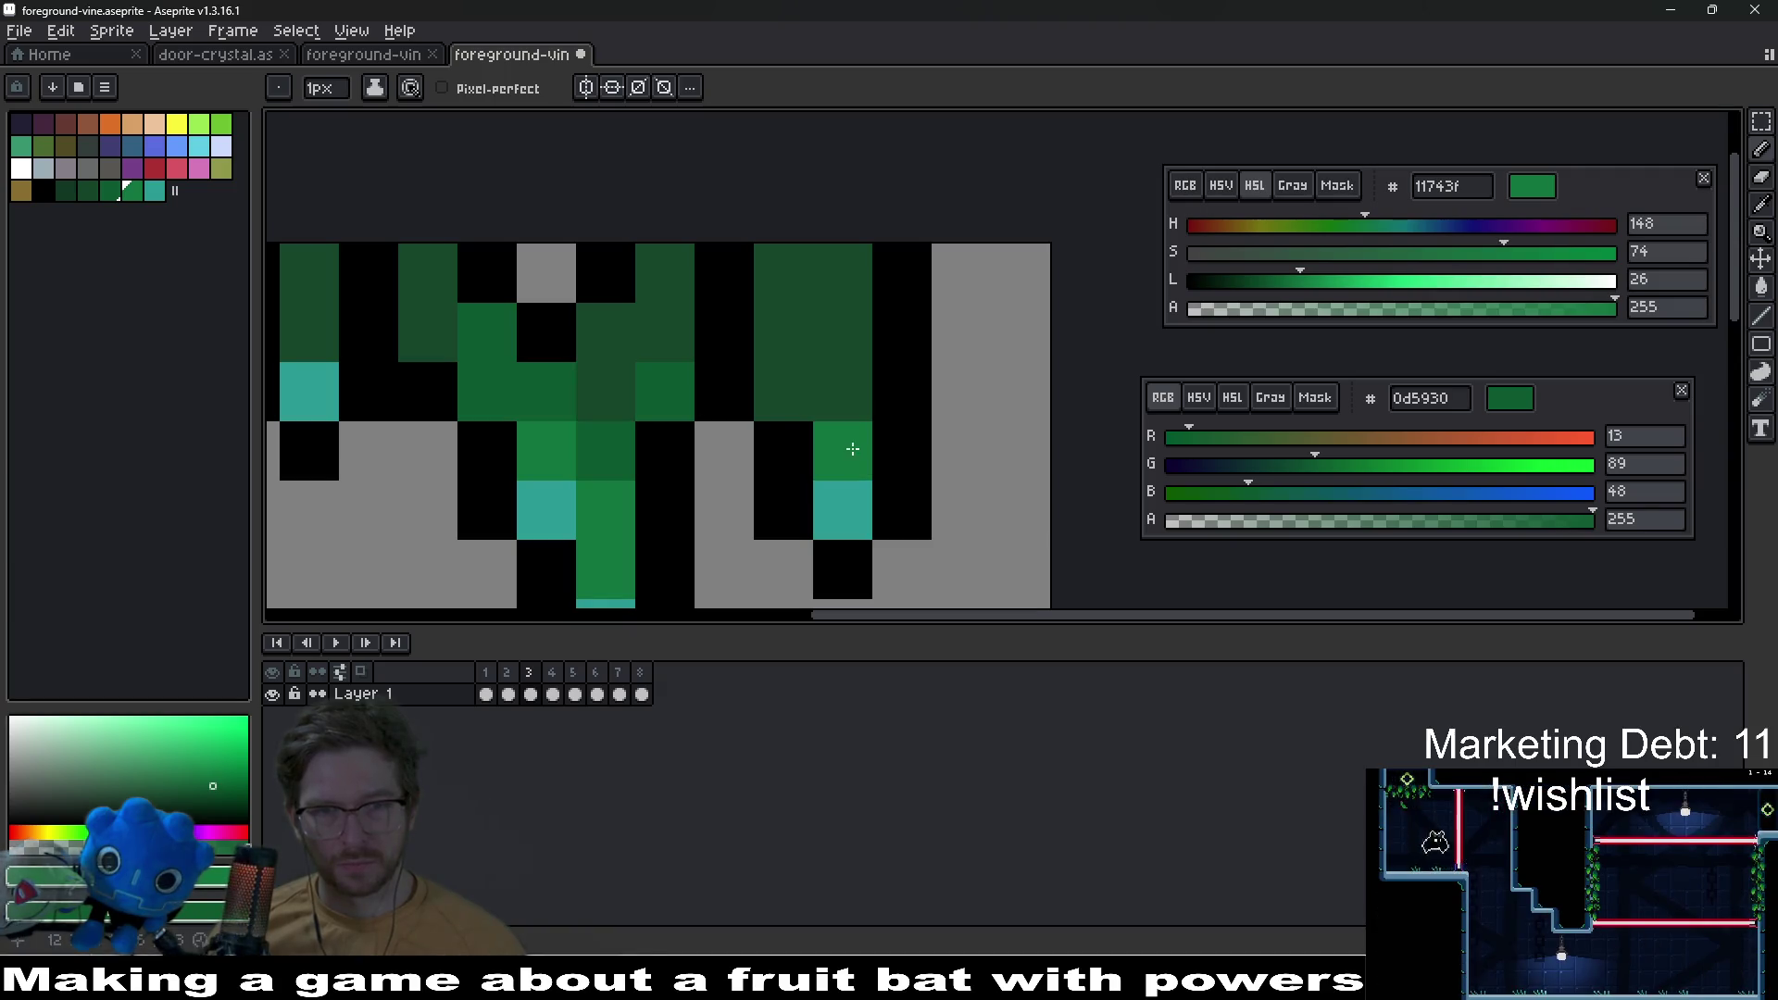
pyautogui.click(783, 392)
pyautogui.click(783, 332)
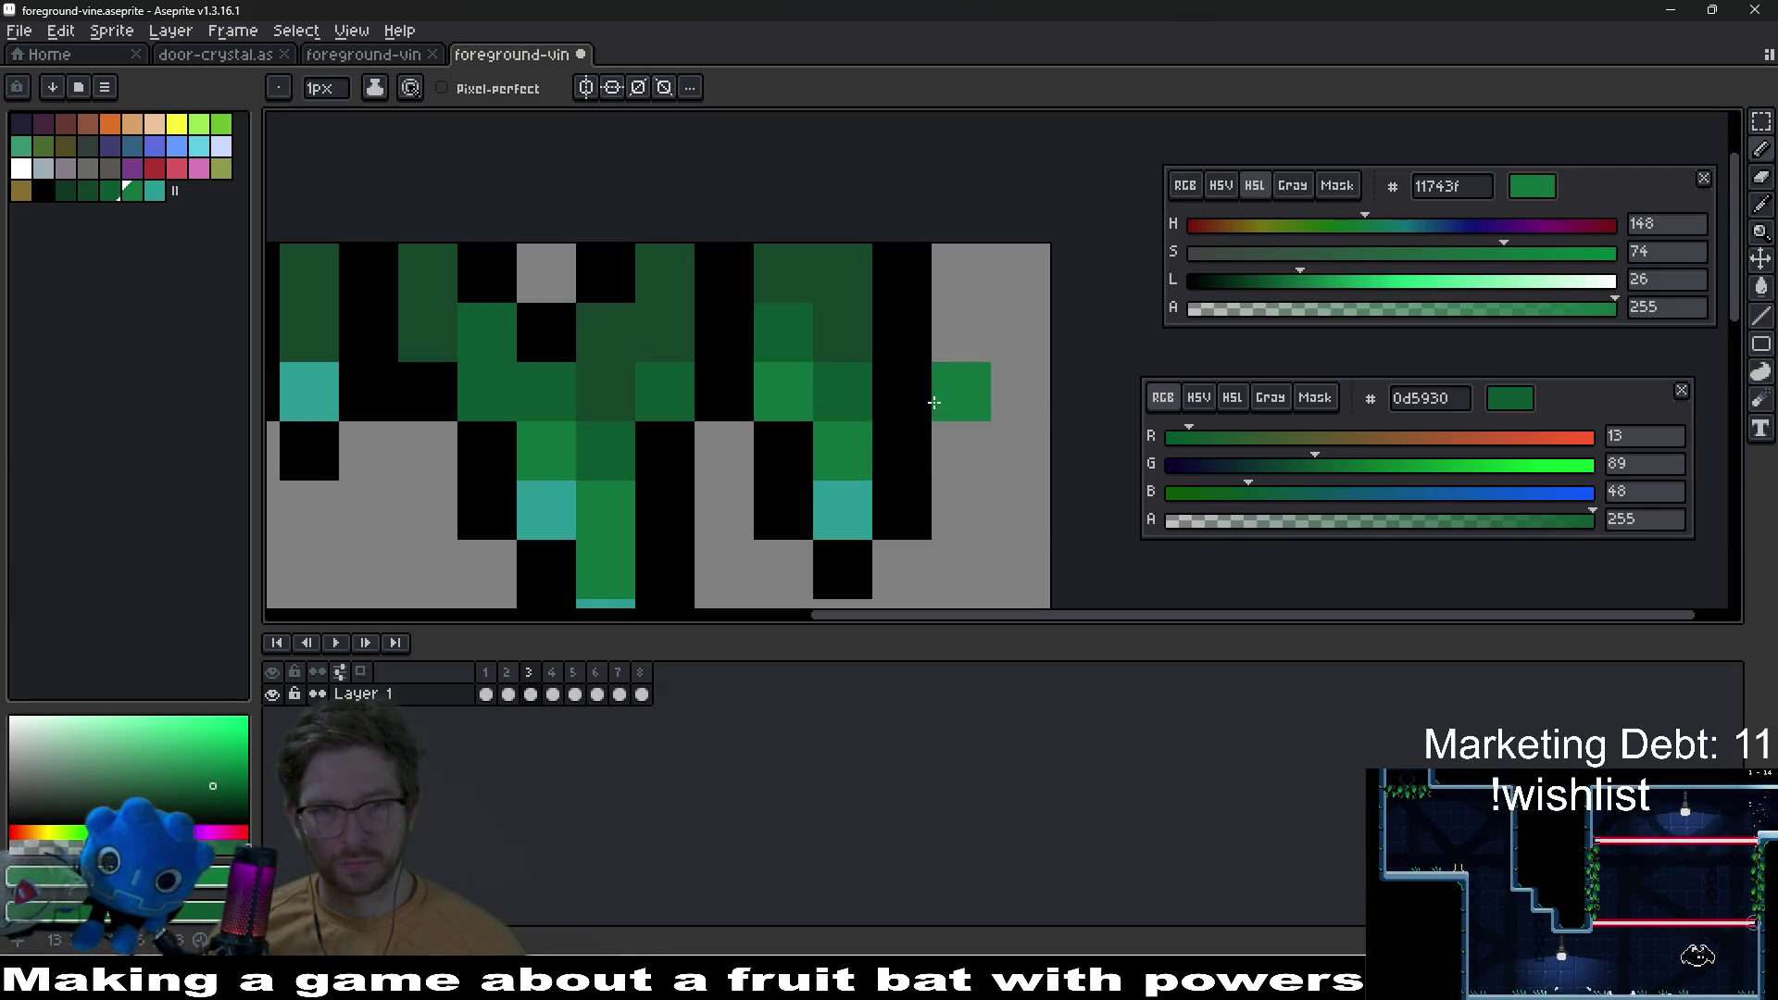
# Step: Save the vine sprite
pyautogui.scroll(-5, 956, 397)
pyautogui.scroll(5, 751, 434)
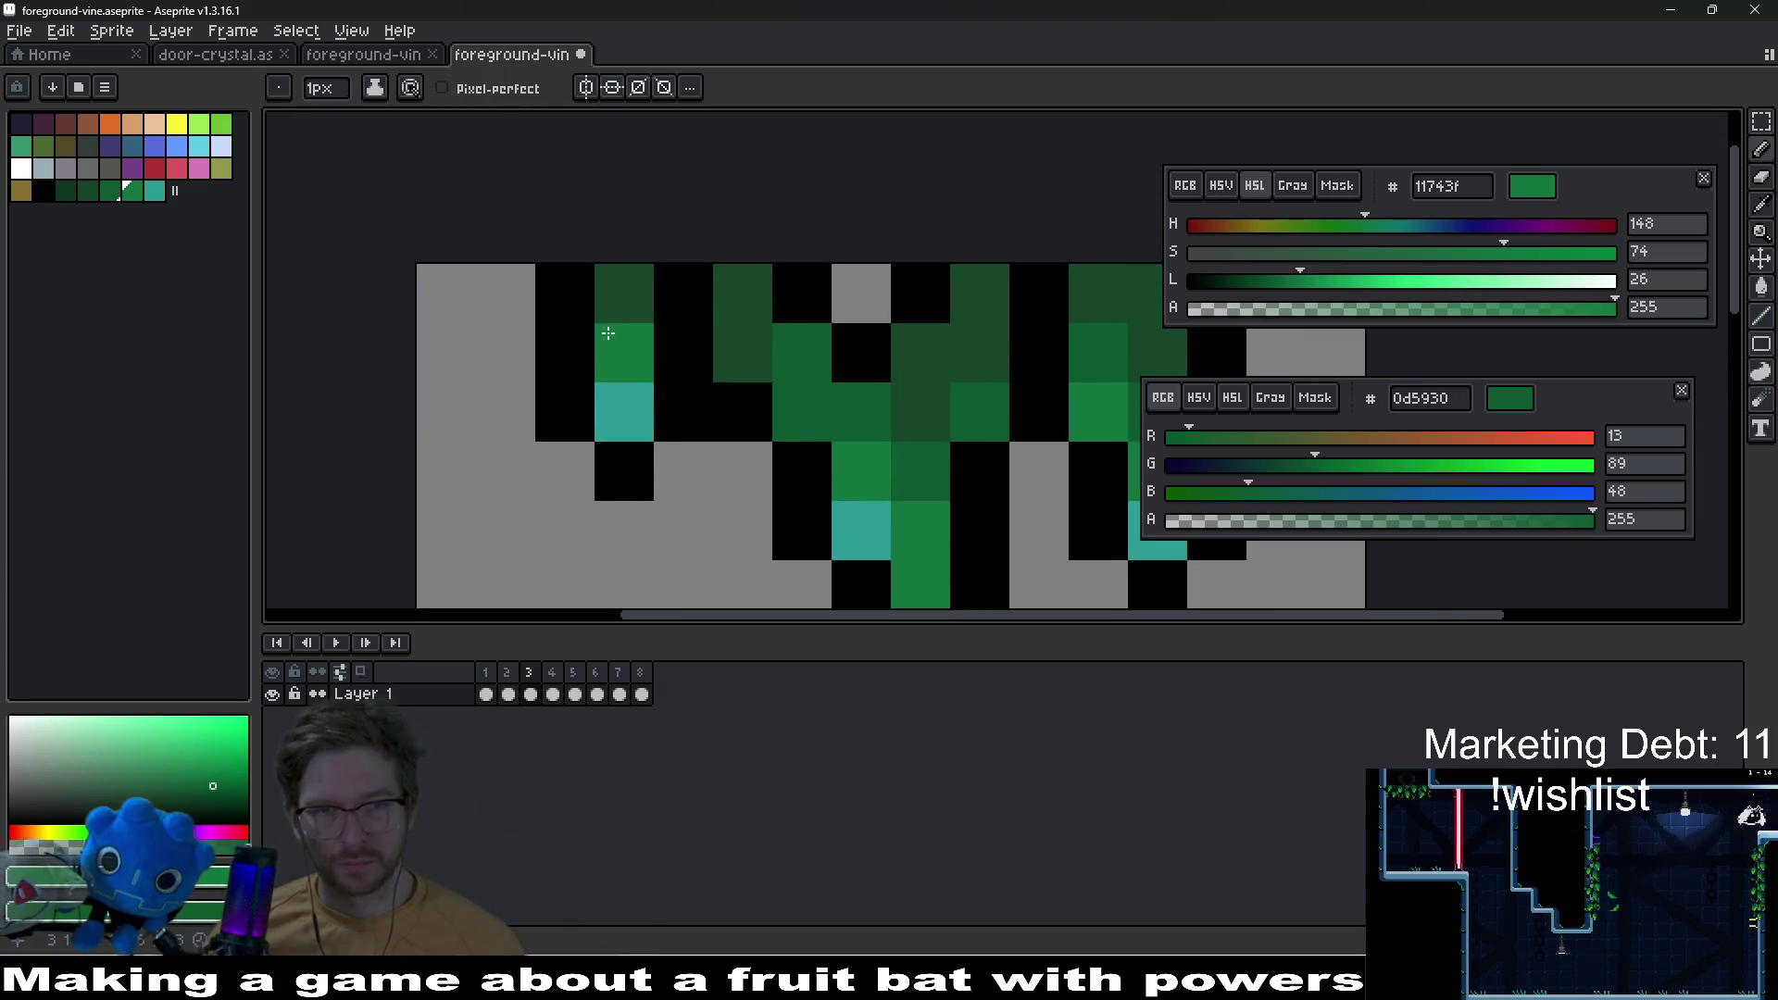
pyautogui.scroll(-6, 833, 444)
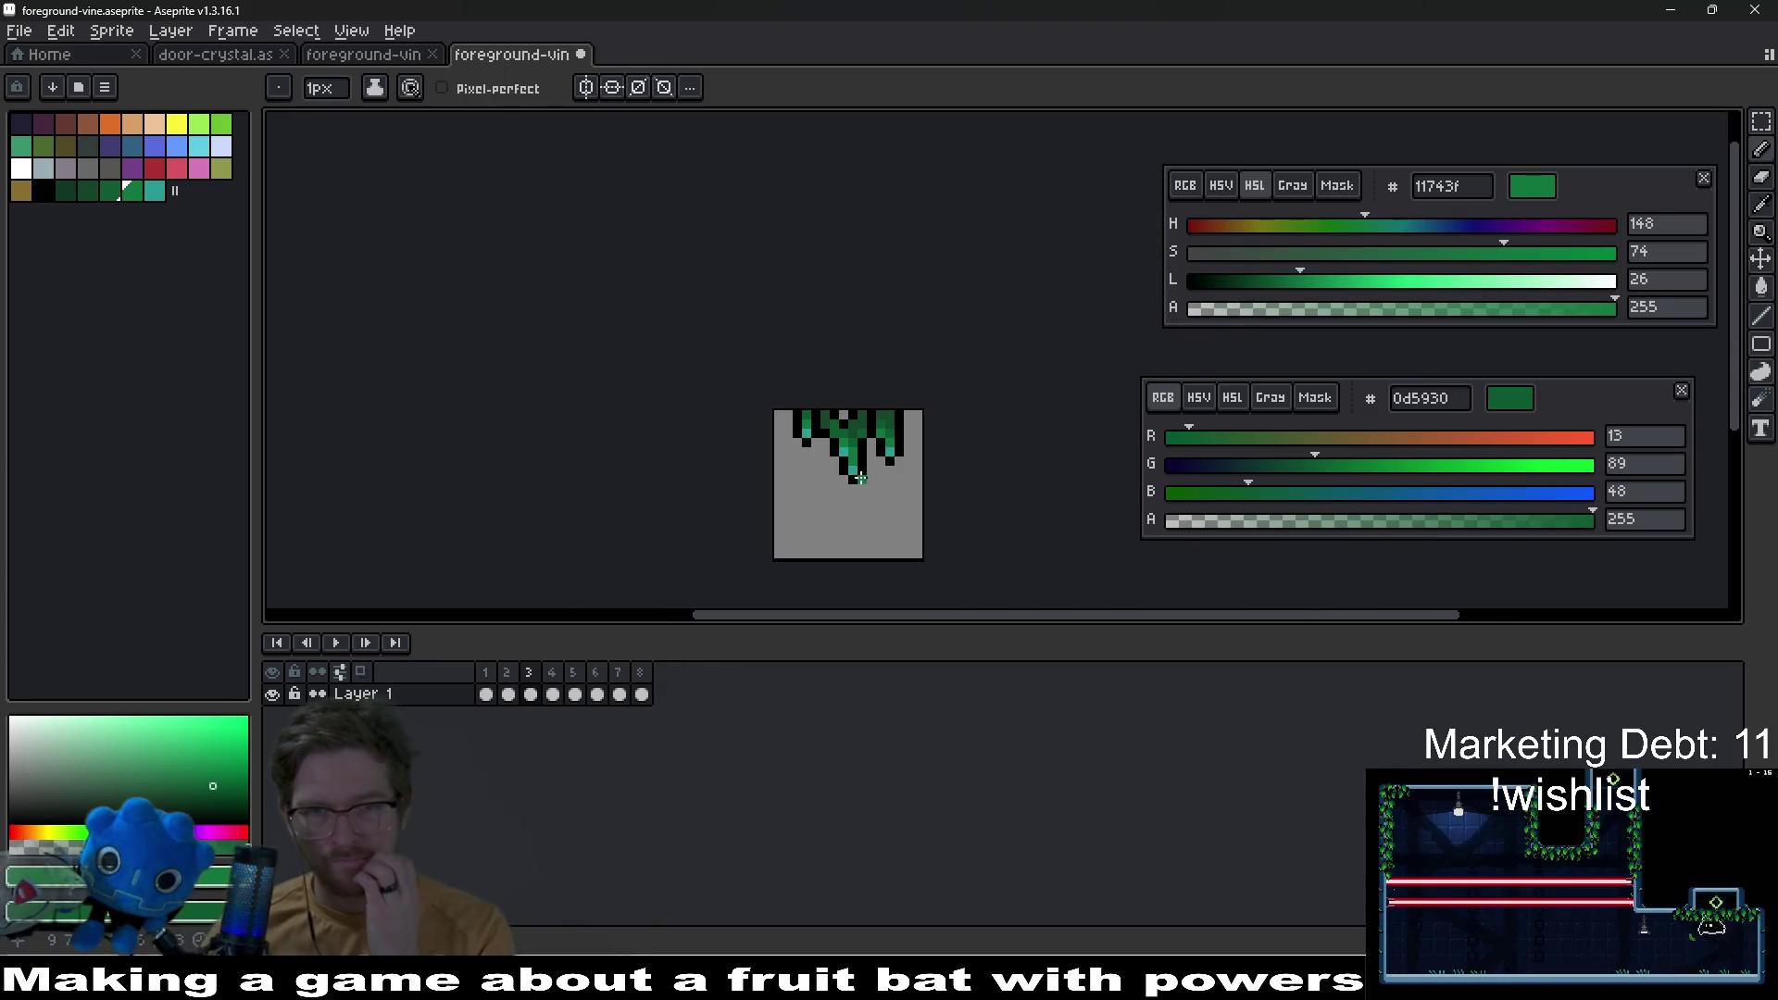
pyautogui.scroll(-2, 861, 478)
pyautogui.hotkey('ctrl', 's')
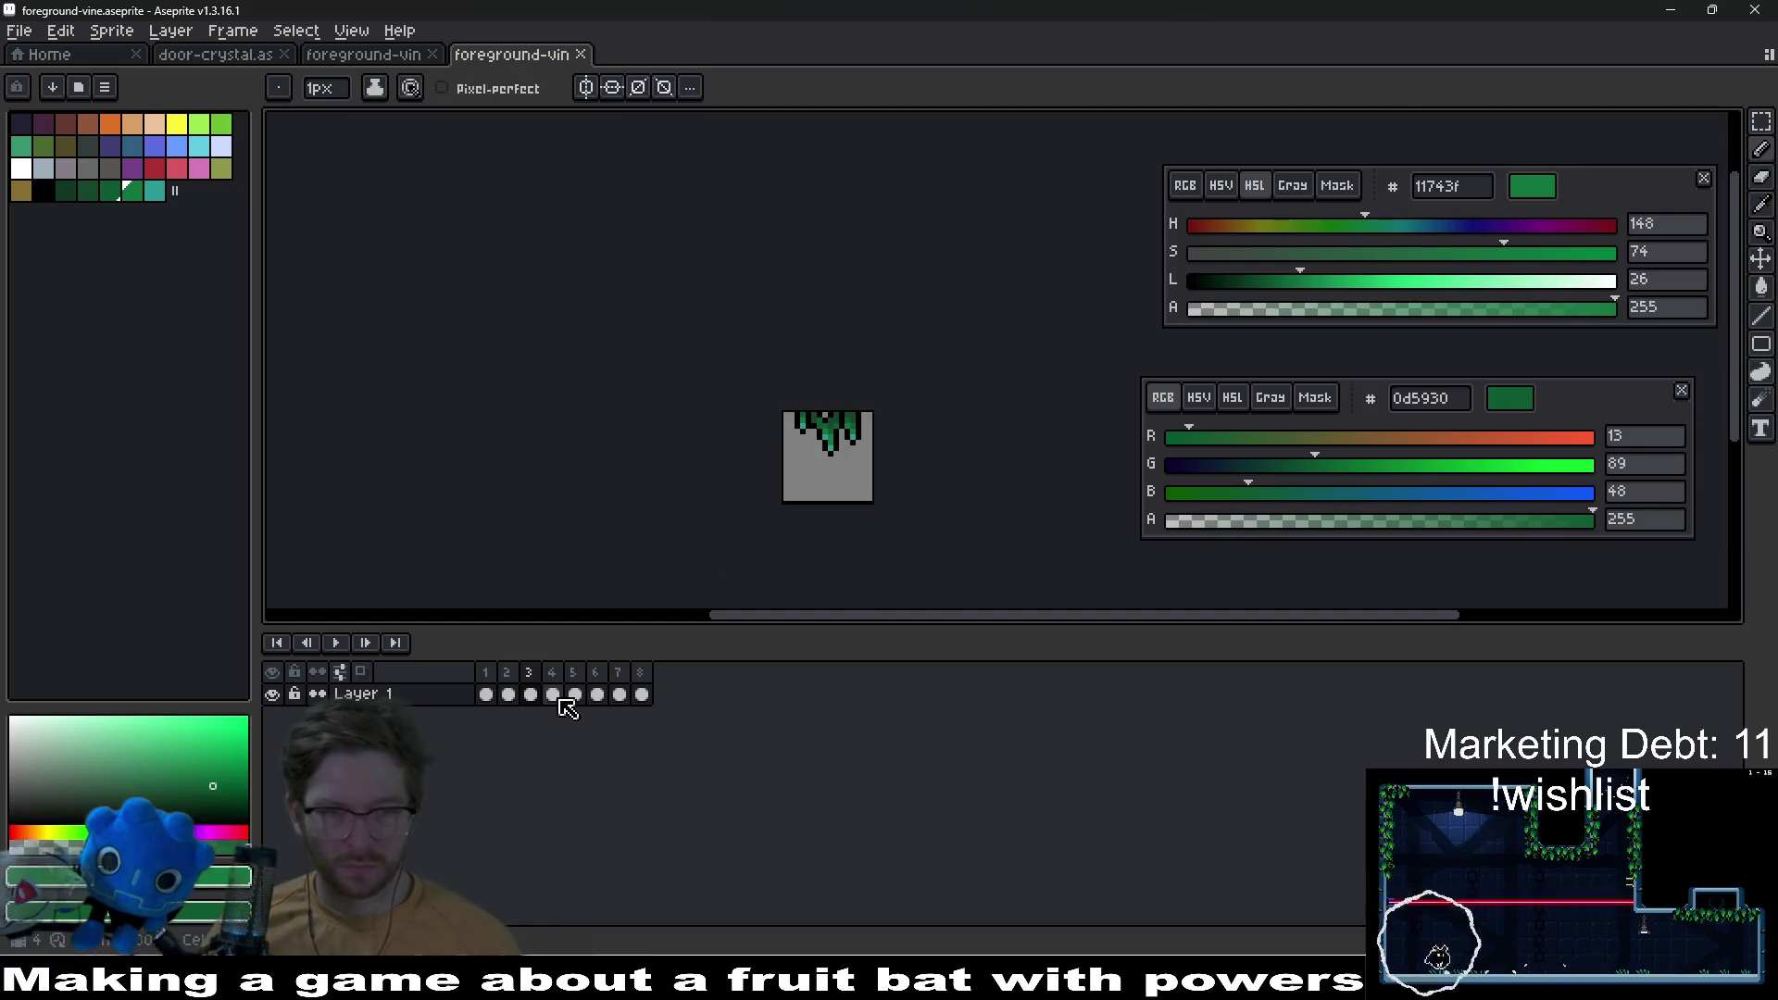
# Step: On frame 4, outline the two vines in black with pixels and straight lines
pyautogui.click(553, 695)
pyautogui.click(44, 190)
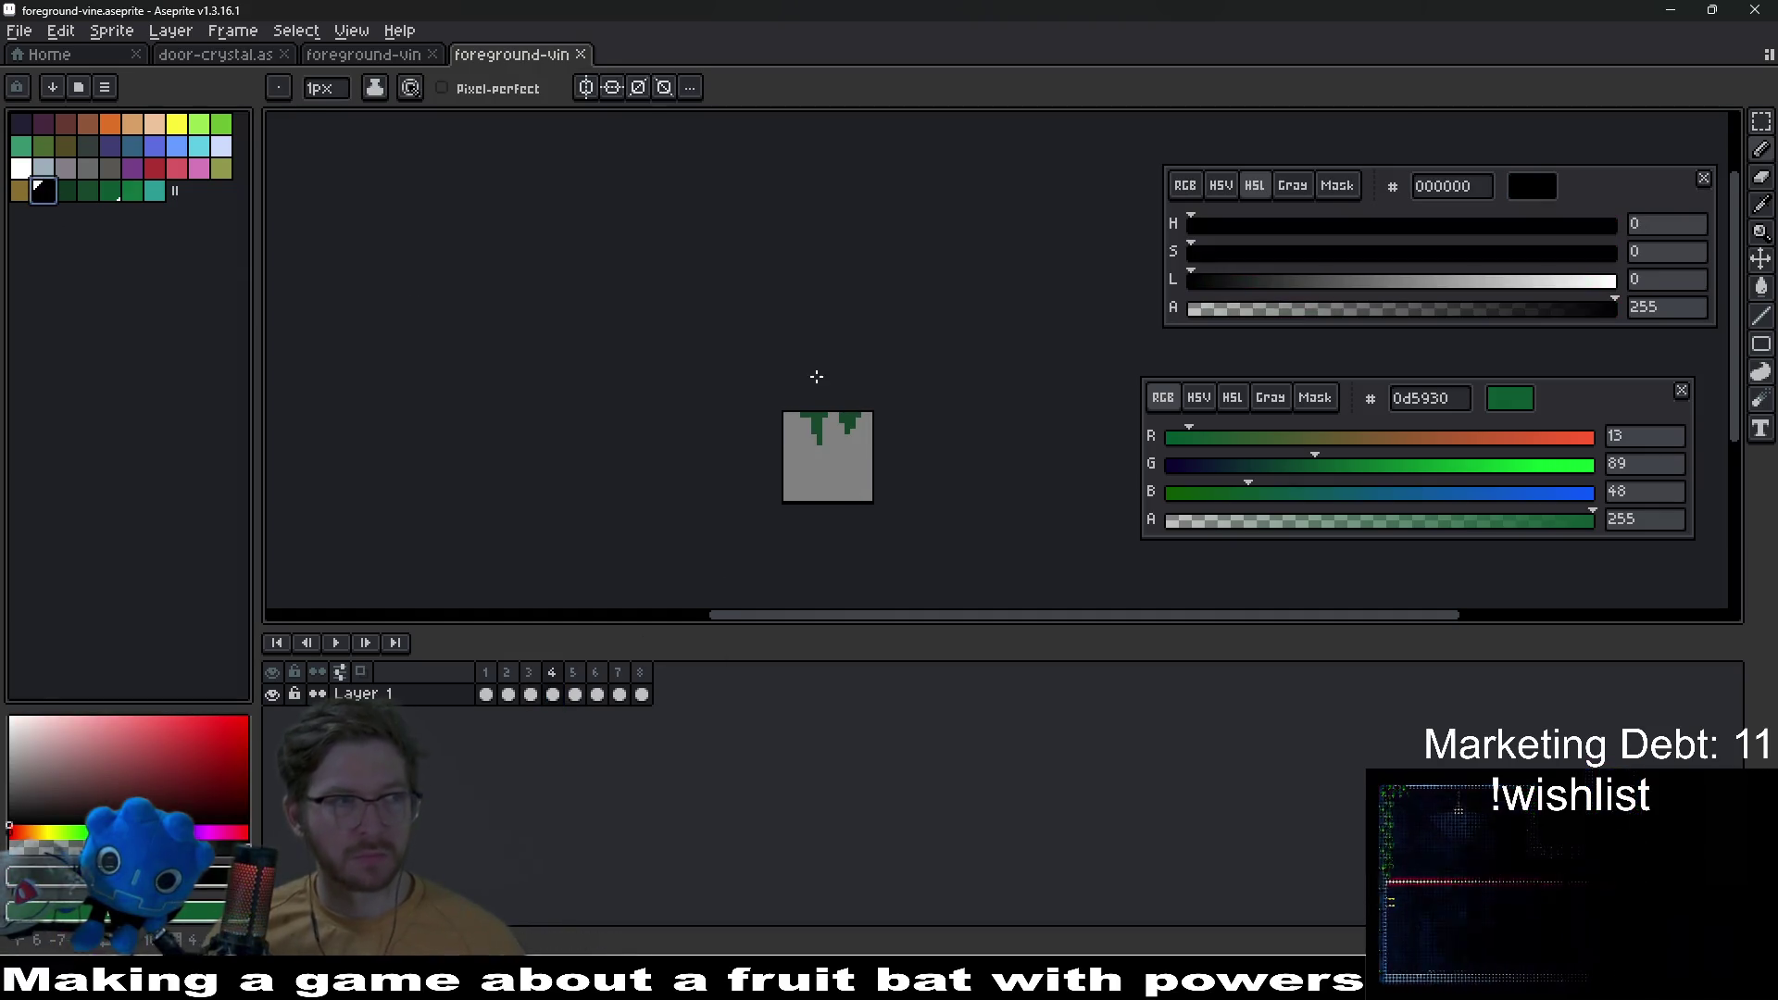
pyautogui.scroll(6, 840, 443)
pyautogui.moveTo(725, 495)
pyautogui.mouseDown()
pyautogui.moveTo(657, 400)
pyautogui.moveTo(644, 336)
pyautogui.mouseUp()
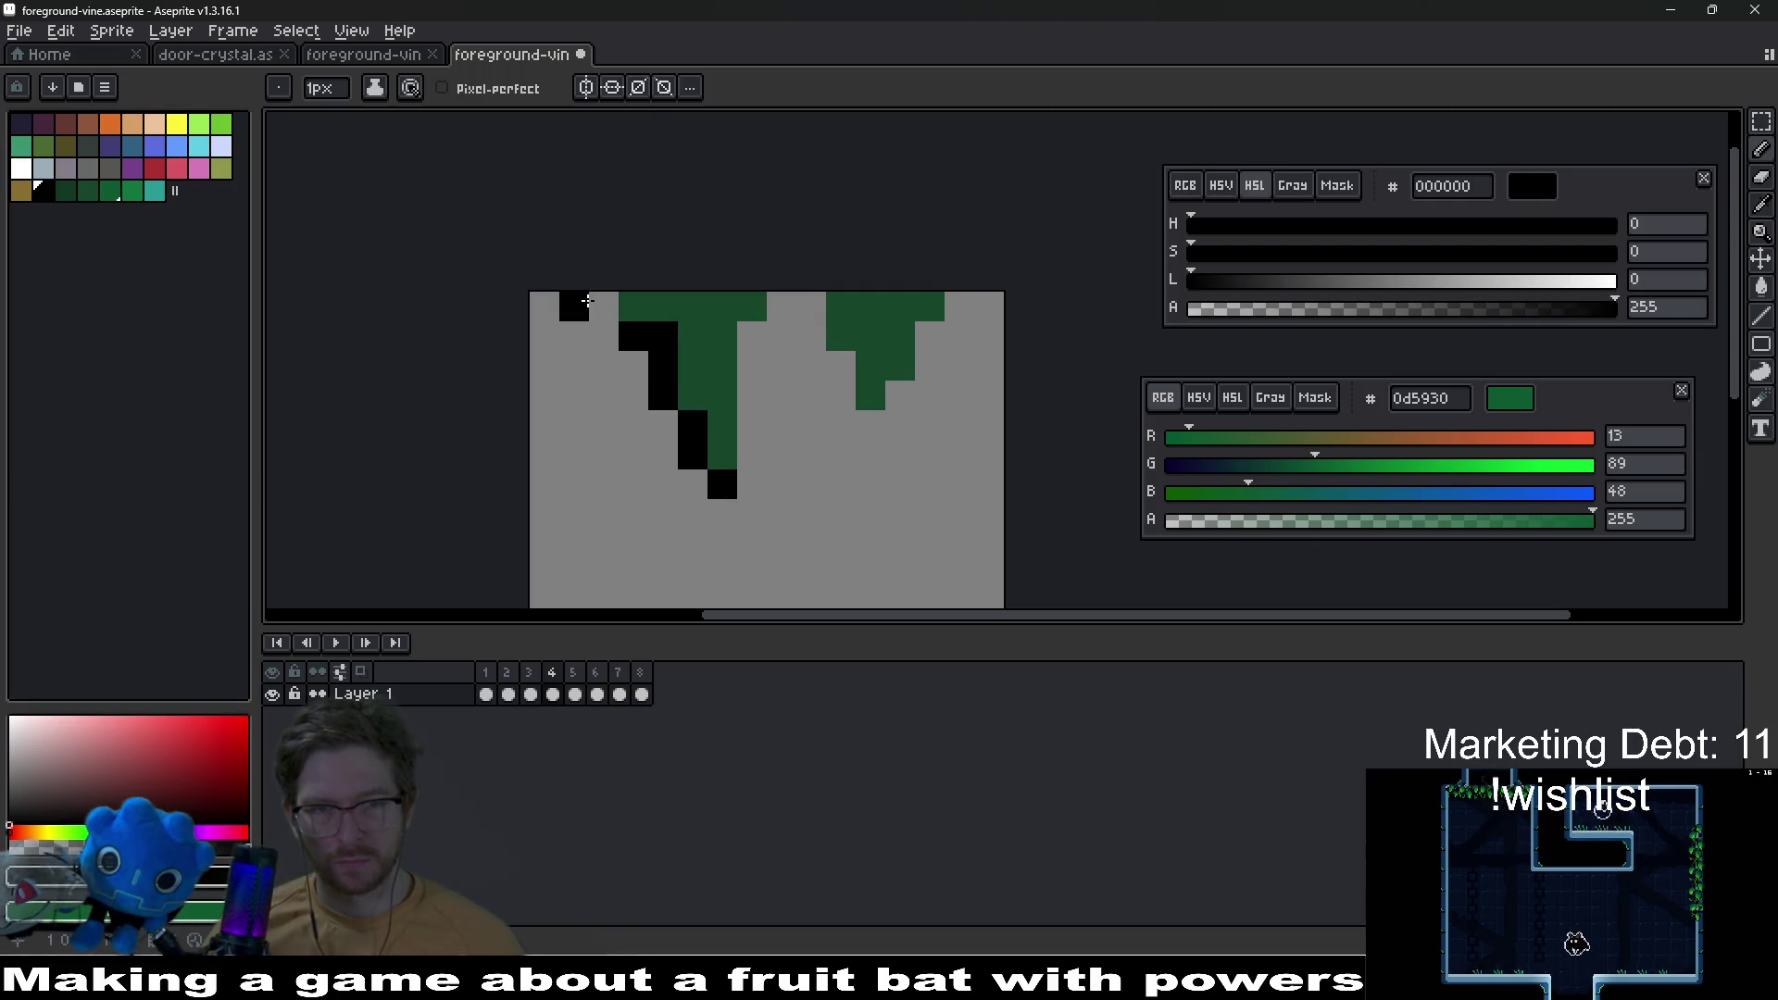
pyautogui.click(603, 306)
pyautogui.moveTo(741, 350); pyautogui.dragTo(752, 453)
pyautogui.press('l')
pyautogui.moveTo(781, 306)
pyautogui.mouseDown()
pyautogui.moveTo(801, 306)
pyautogui.moveTo(870, 425)
pyautogui.moveTo(918, 391)
pyautogui.mouseUp()
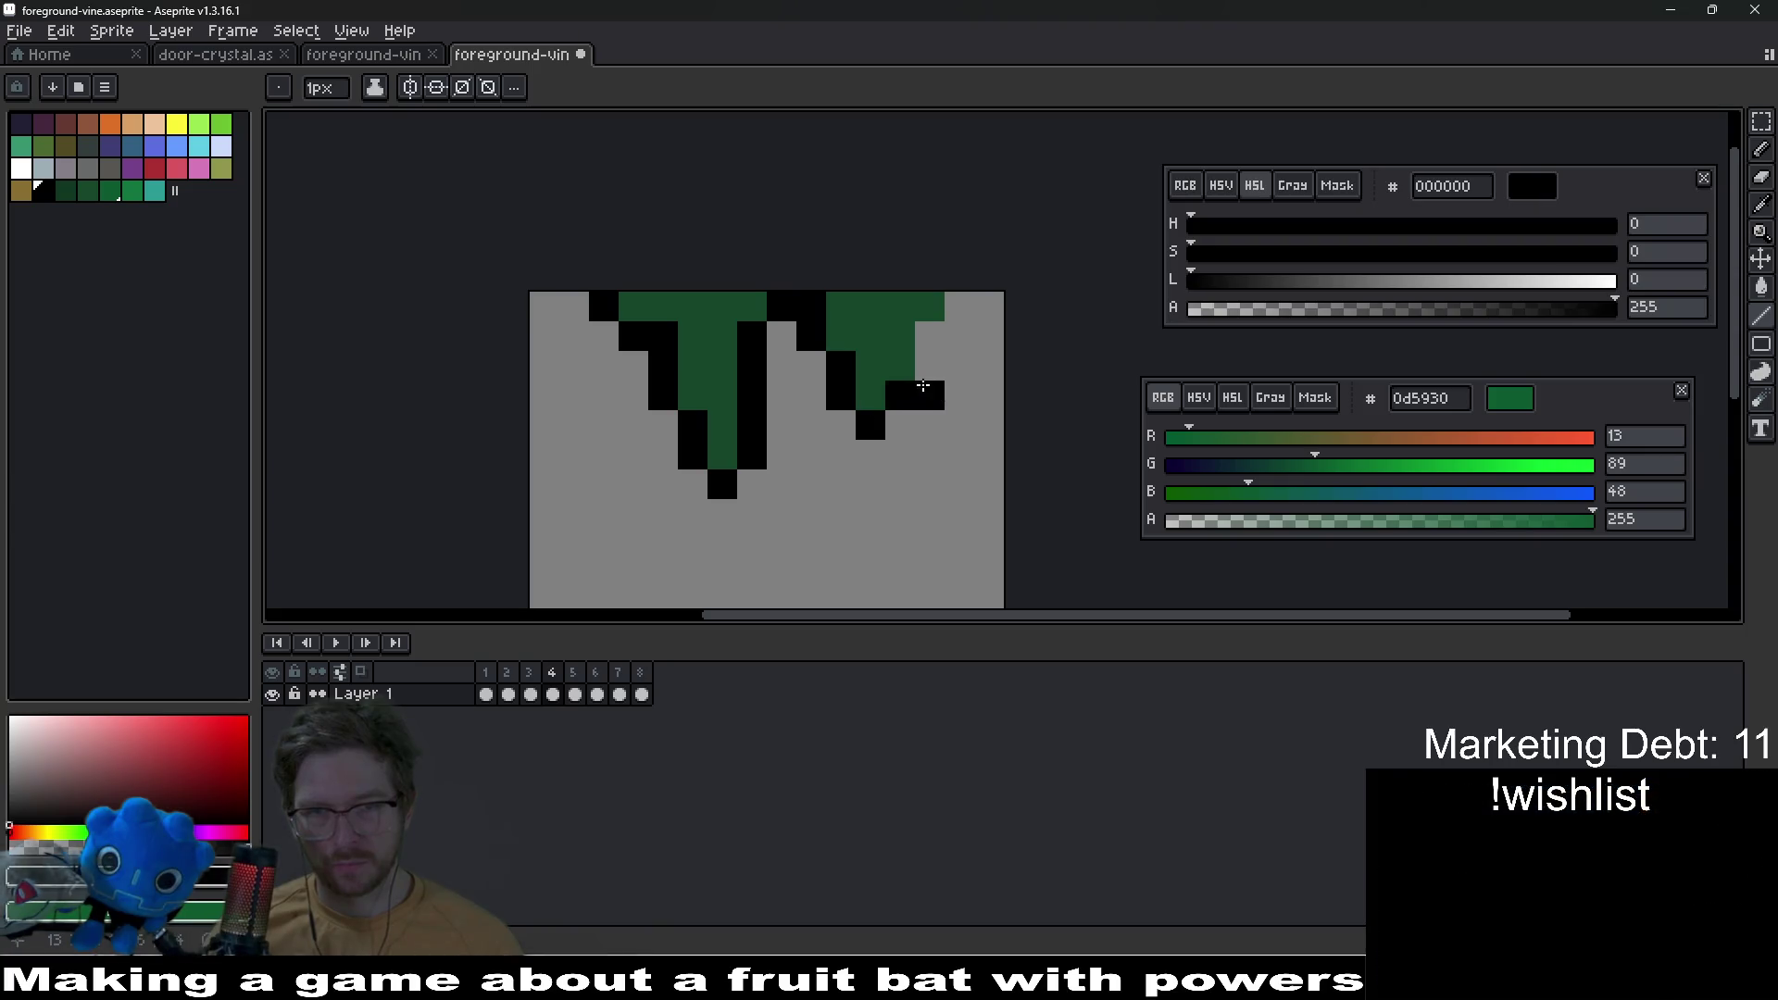
pyautogui.scroll(-8, 912, 398)
pyautogui.scroll(6, 898, 405)
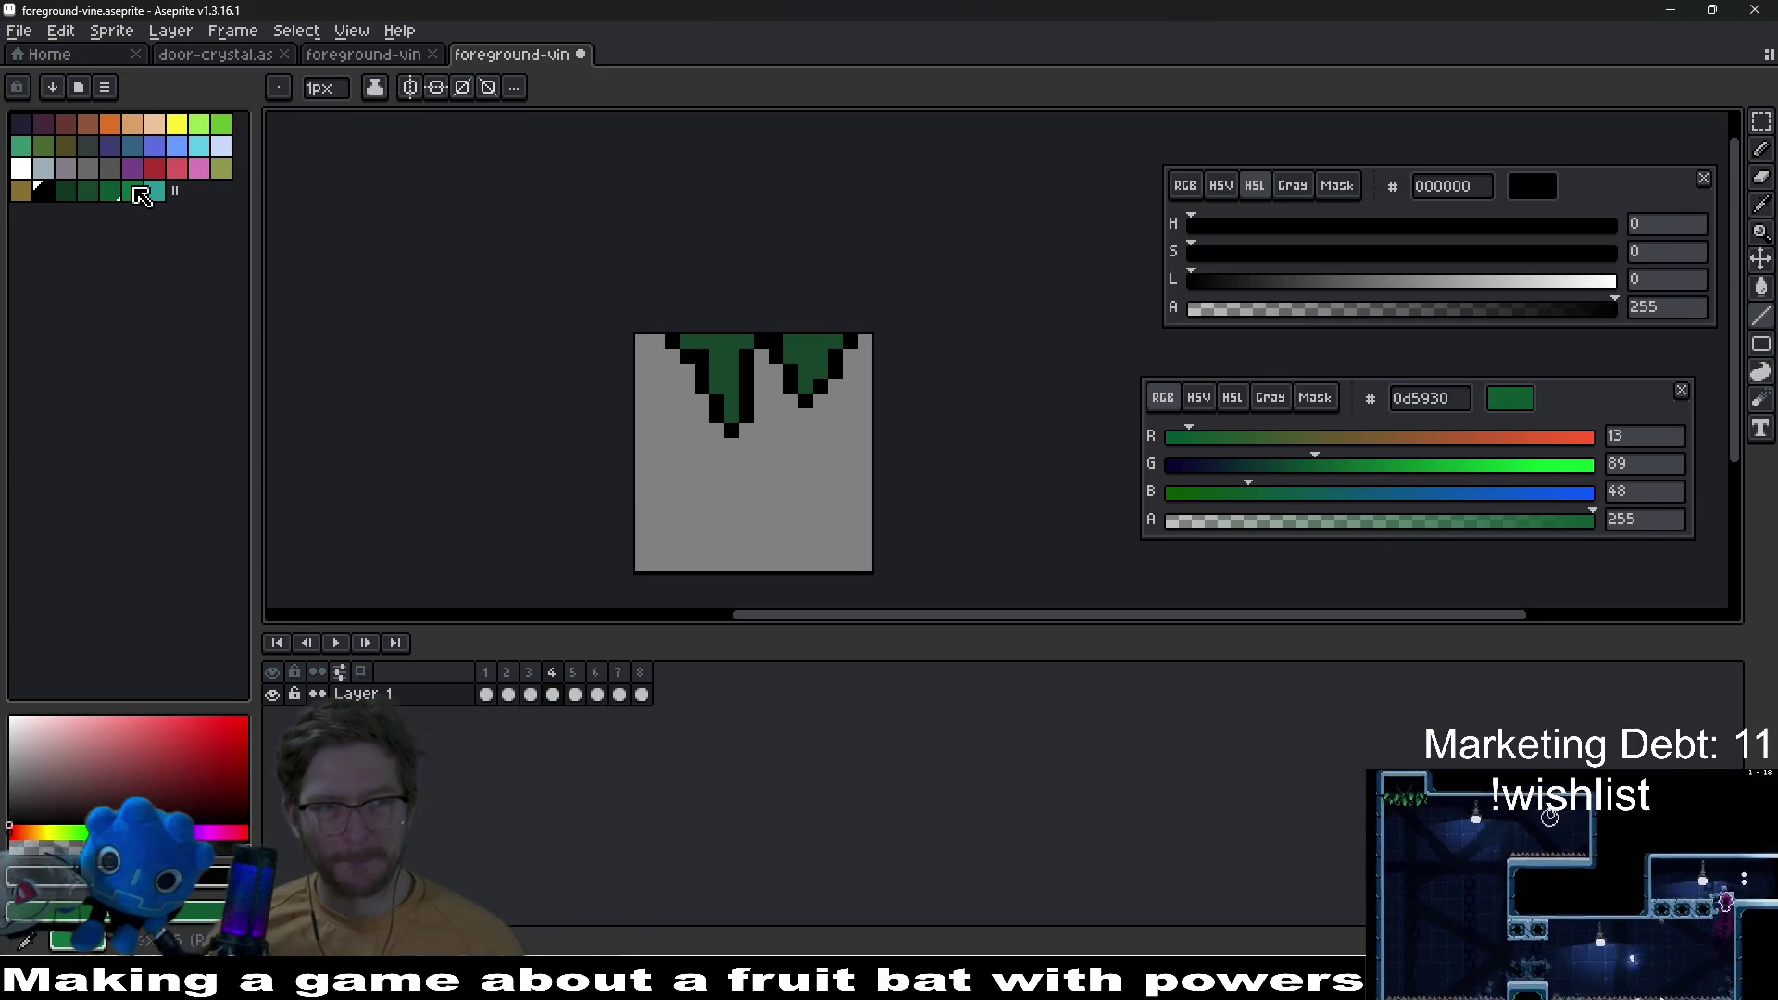
# Step: Add teal highlights at the tips of the left and right vines
pyautogui.click(153, 191)
pyautogui.scroll(2, 692, 416)
pyautogui.click(772, 407)
pyautogui.click(738, 353)
pyautogui.moveTo(917, 354); pyautogui.dragTo(942, 361)
pyautogui.scroll(-2, 942, 364)
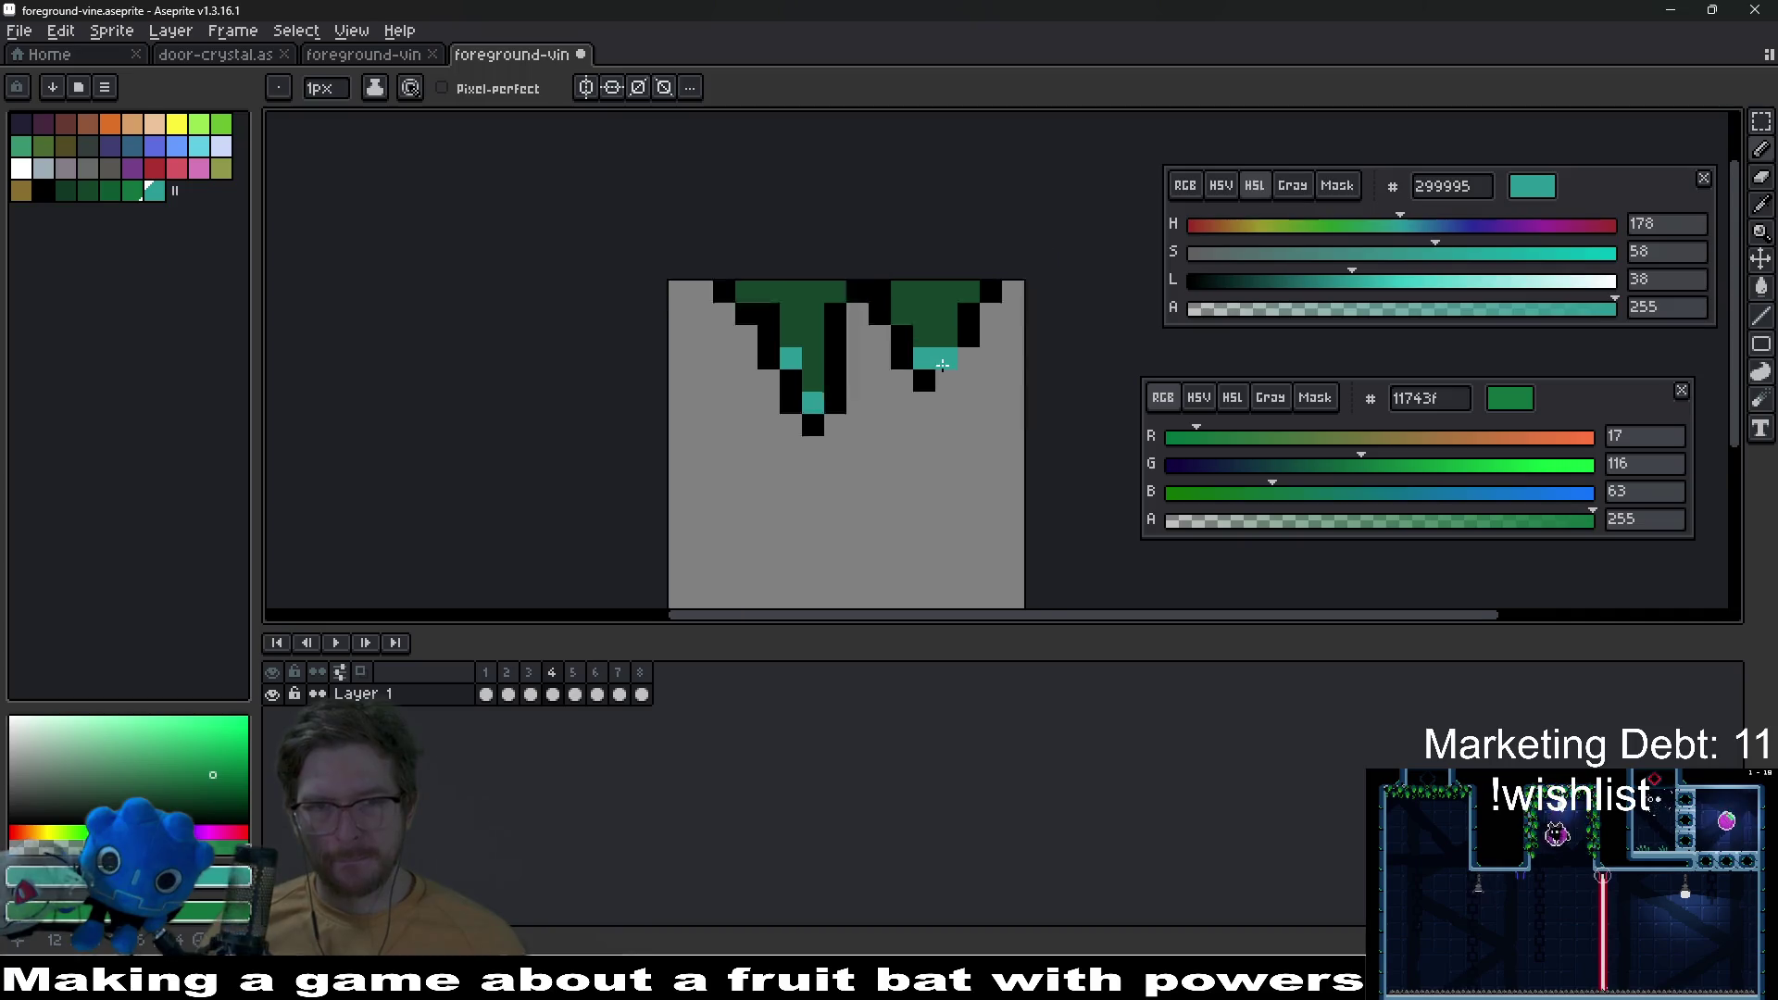
pyautogui.scroll(-3, 941, 364)
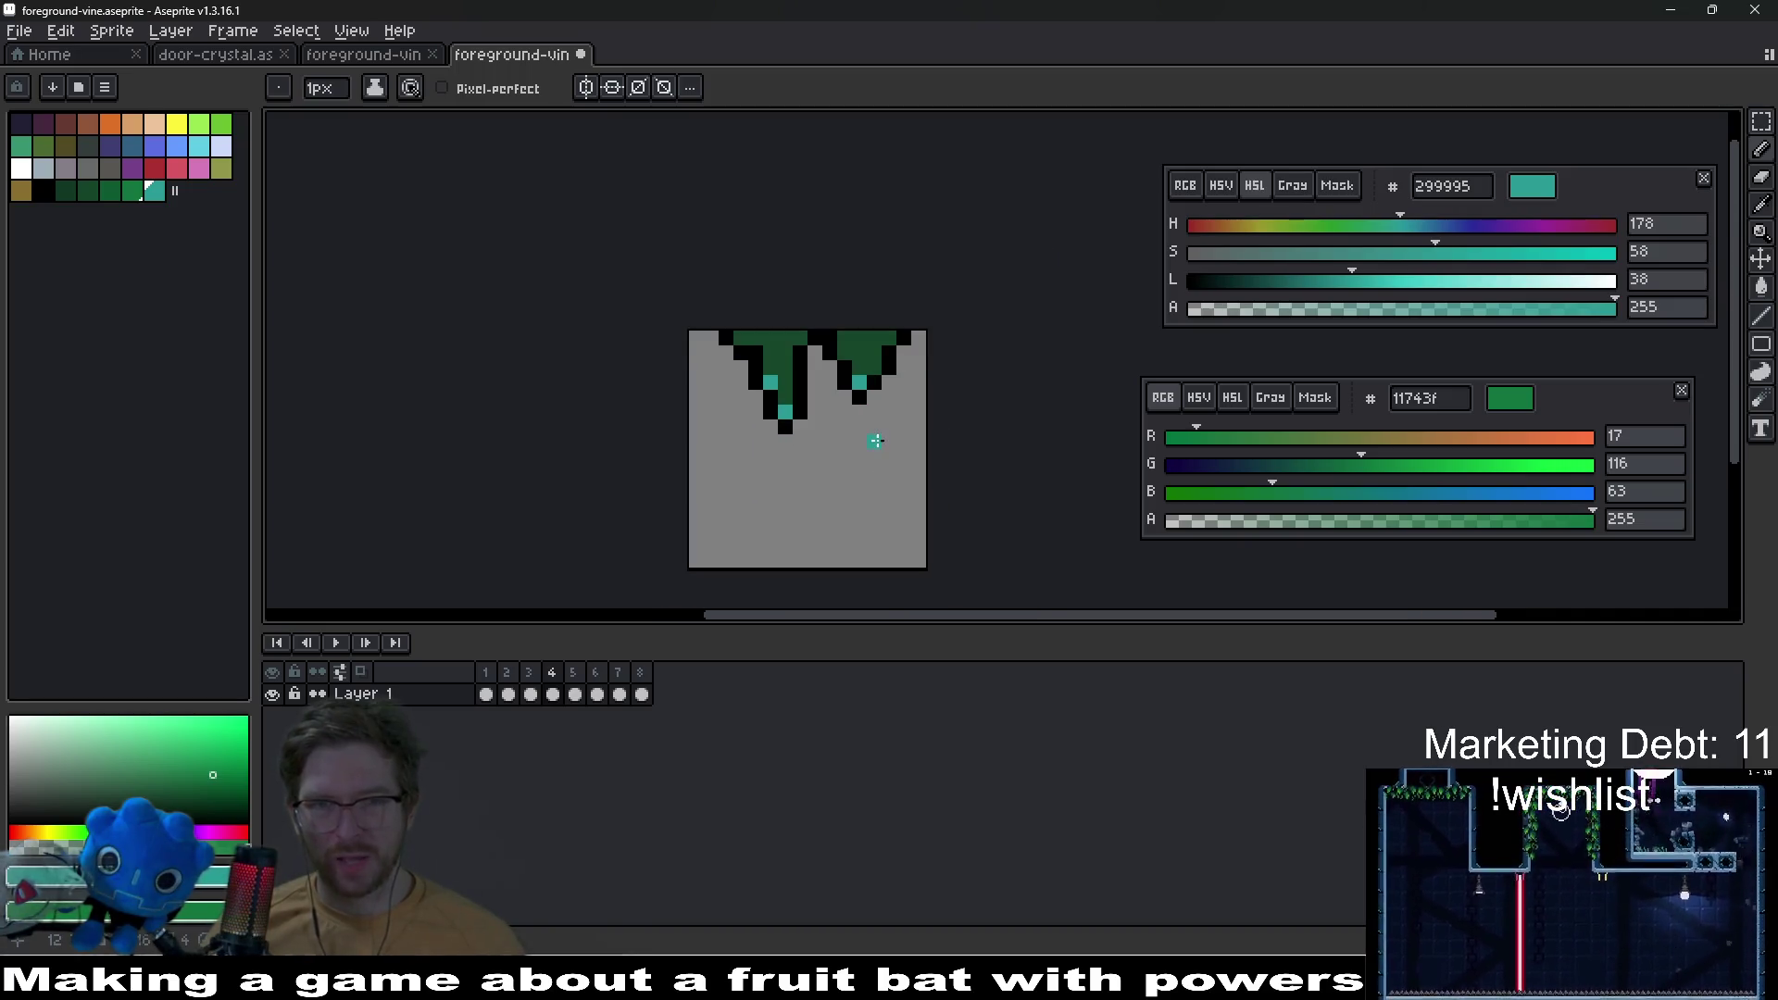
pyautogui.scroll(2, 833, 463)
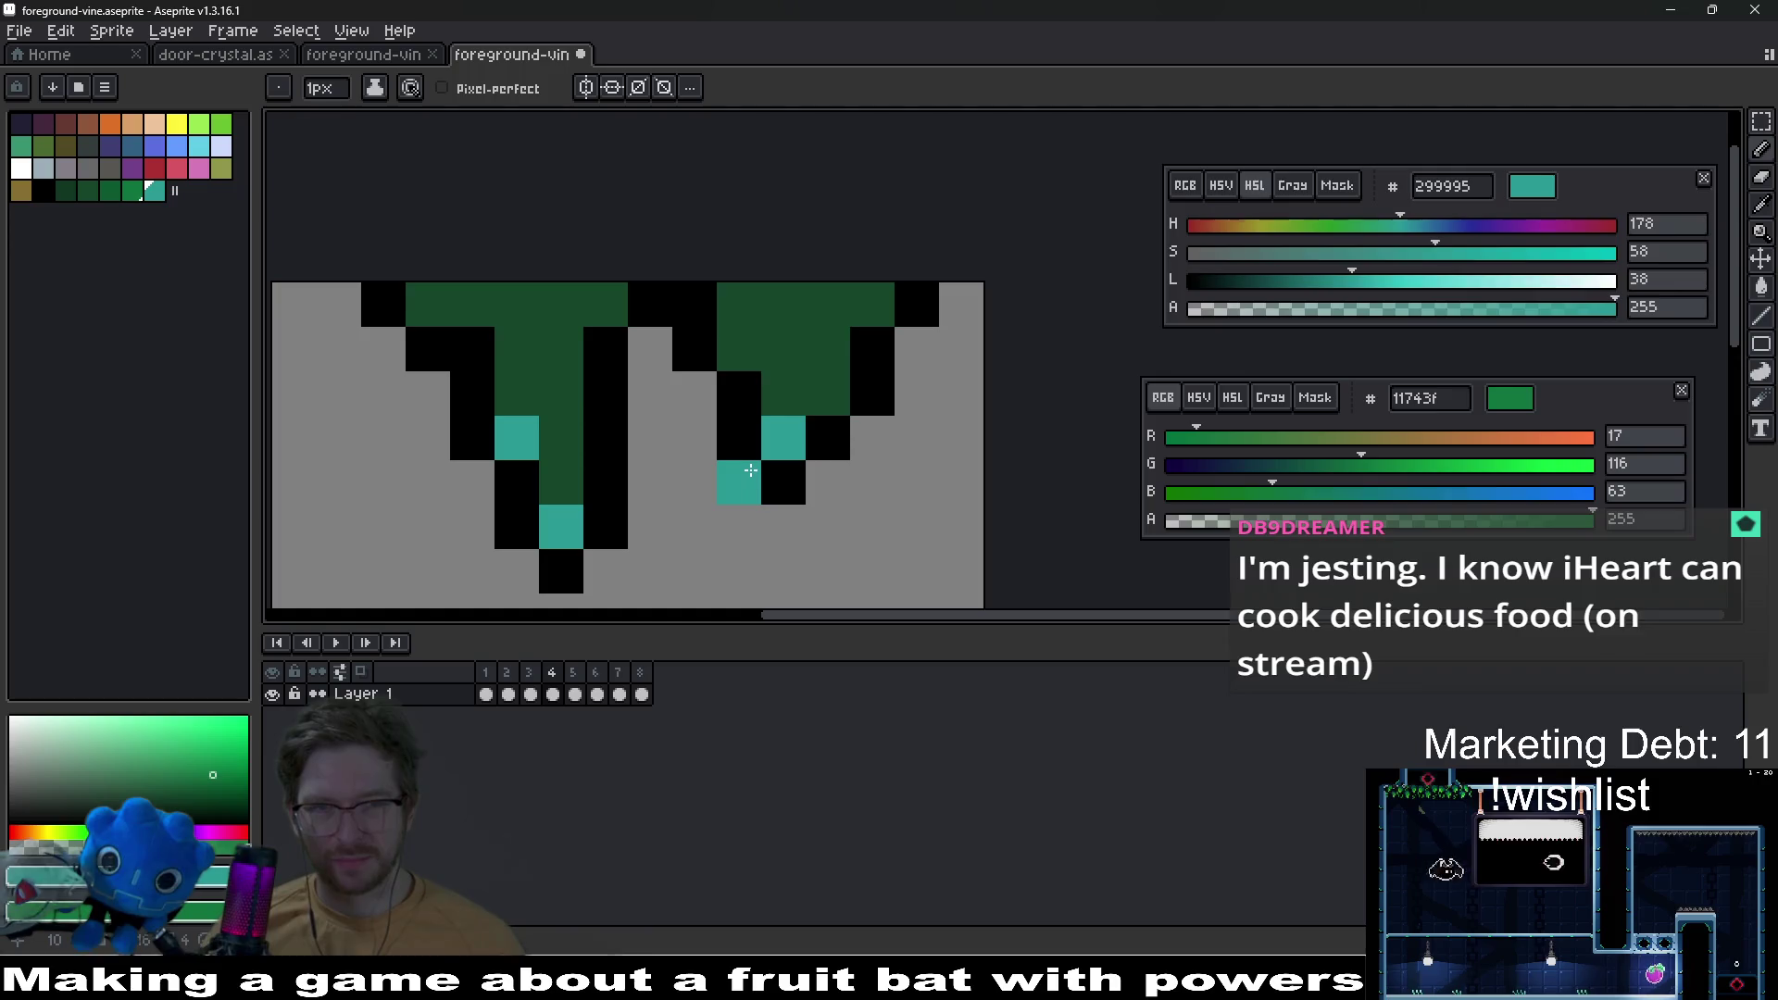
# Step: Paint brighter green 11743f highlights on both vines, undoing one stray pixel
pyautogui.click(132, 191)
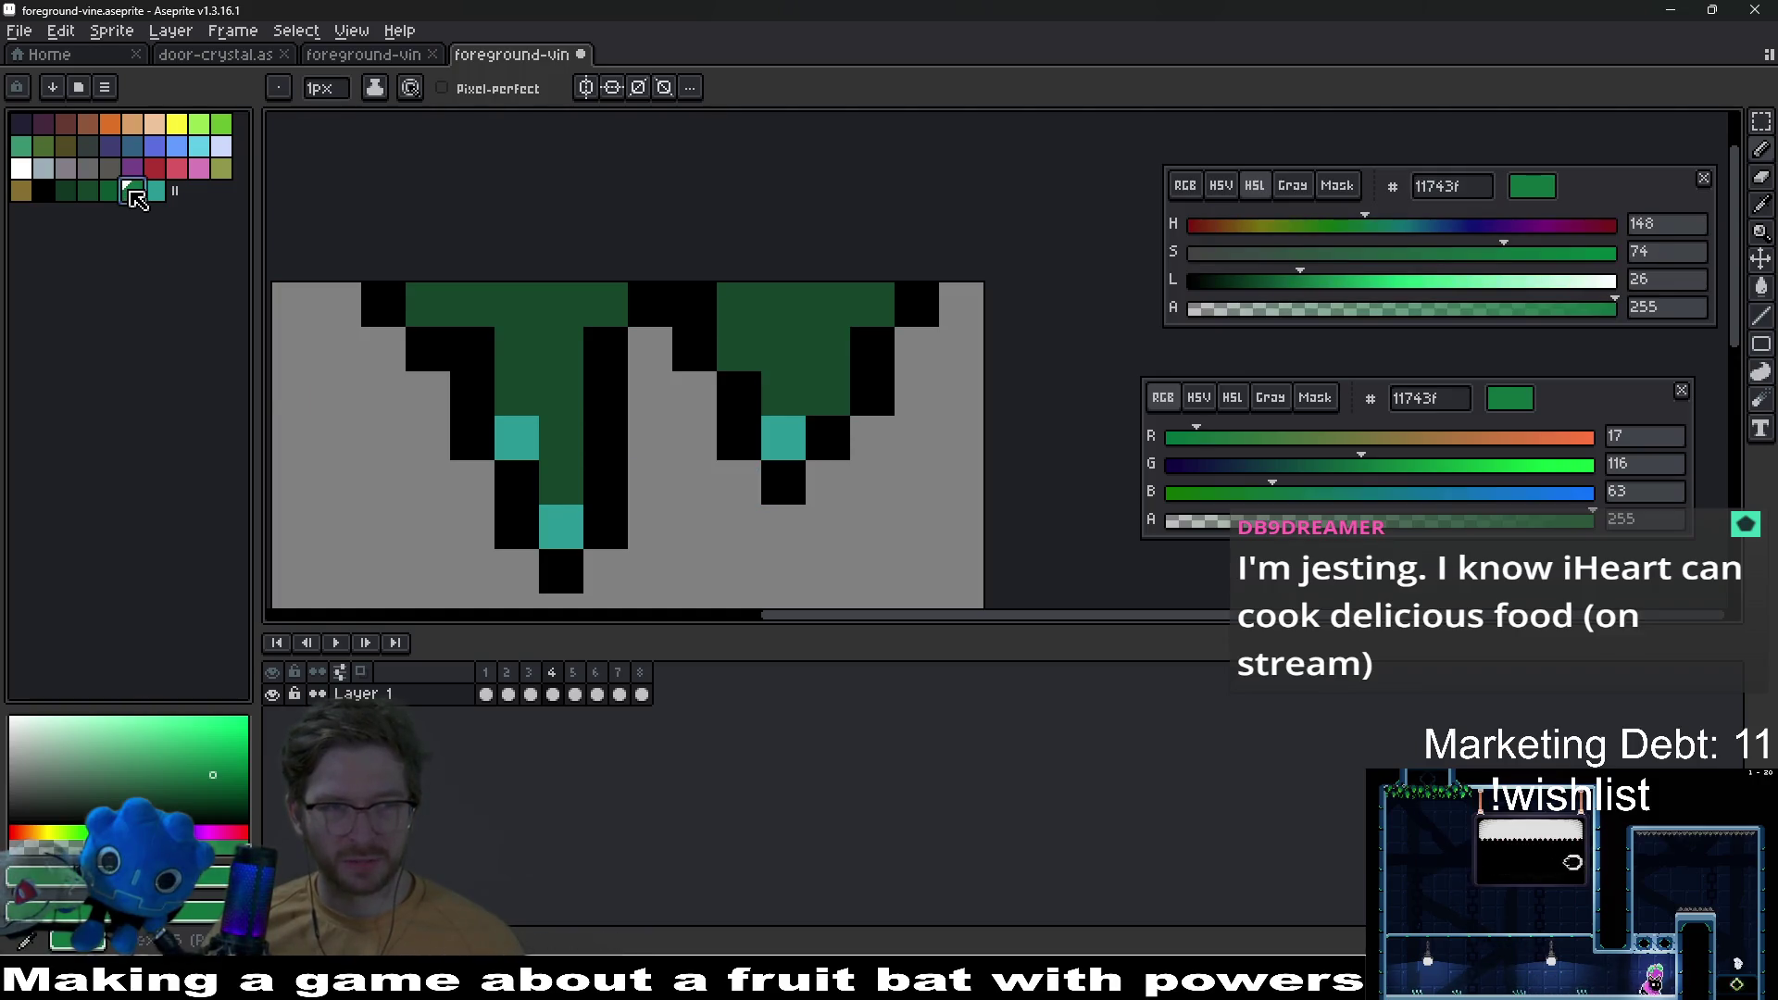
pyautogui.click(561, 437)
pyautogui.click(536, 411)
pyautogui.click(828, 393)
pyautogui.click(783, 393)
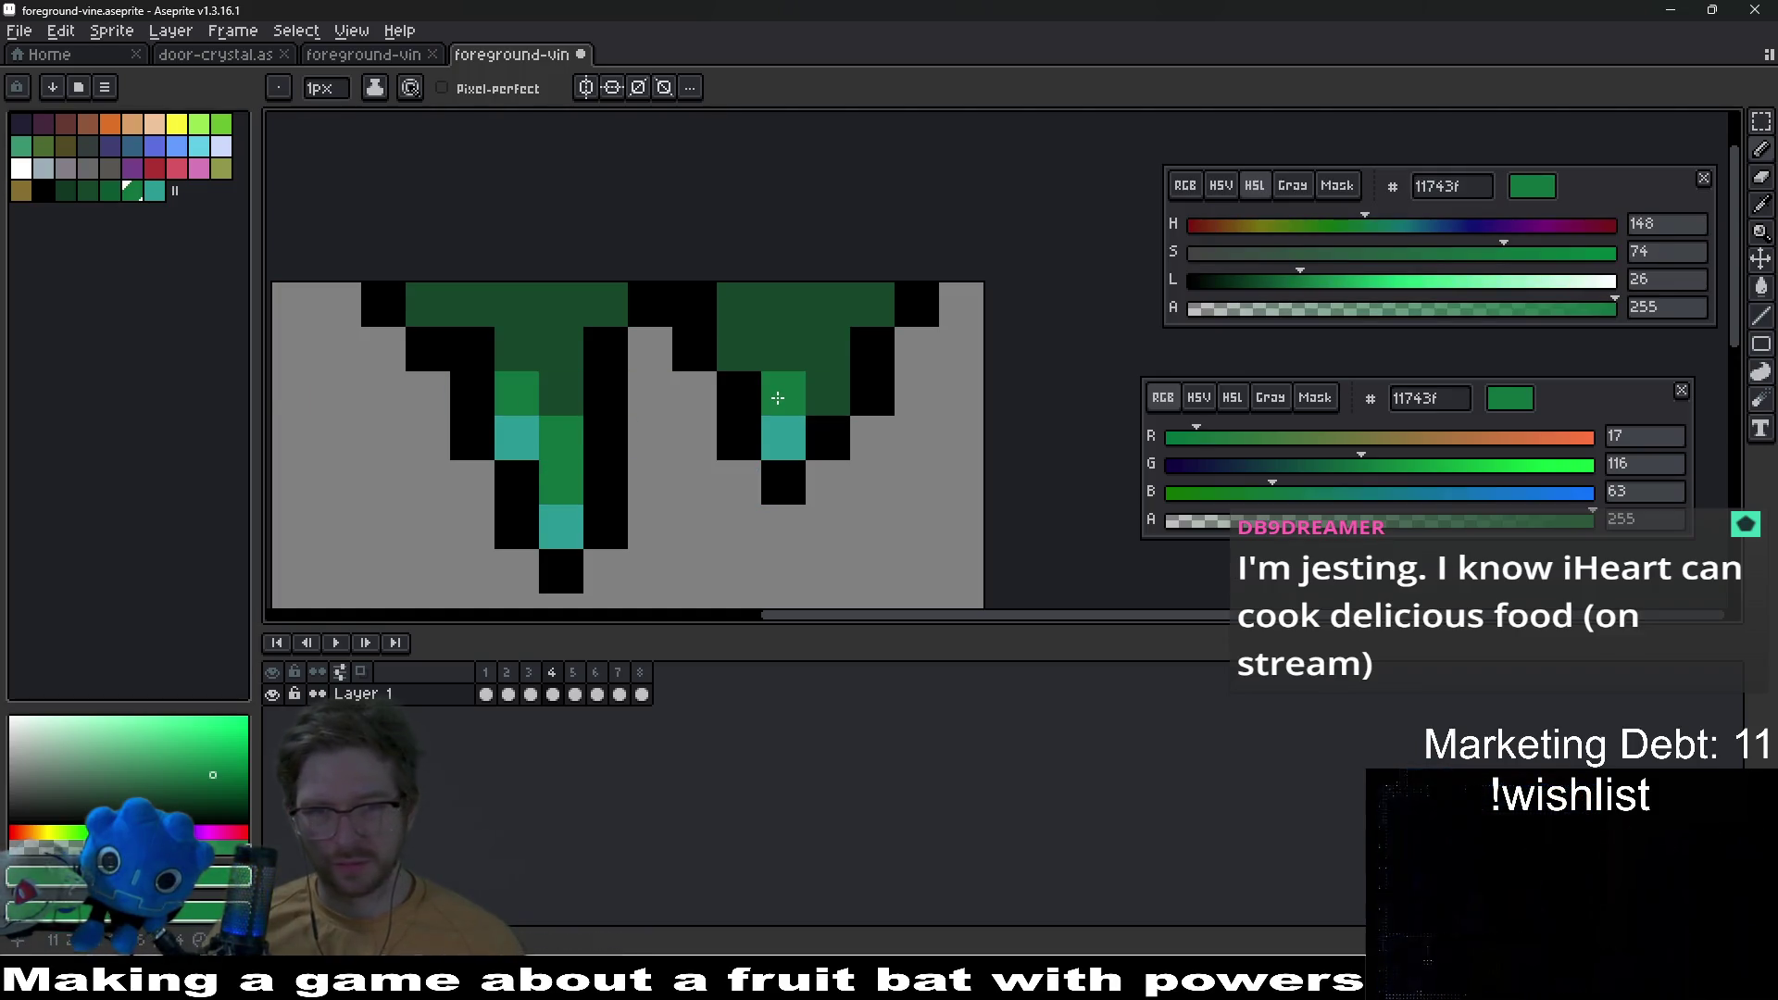
pyautogui.click(828, 349)
pyautogui.click(382, 349)
pyautogui.hotkey('ctrl', 'z')
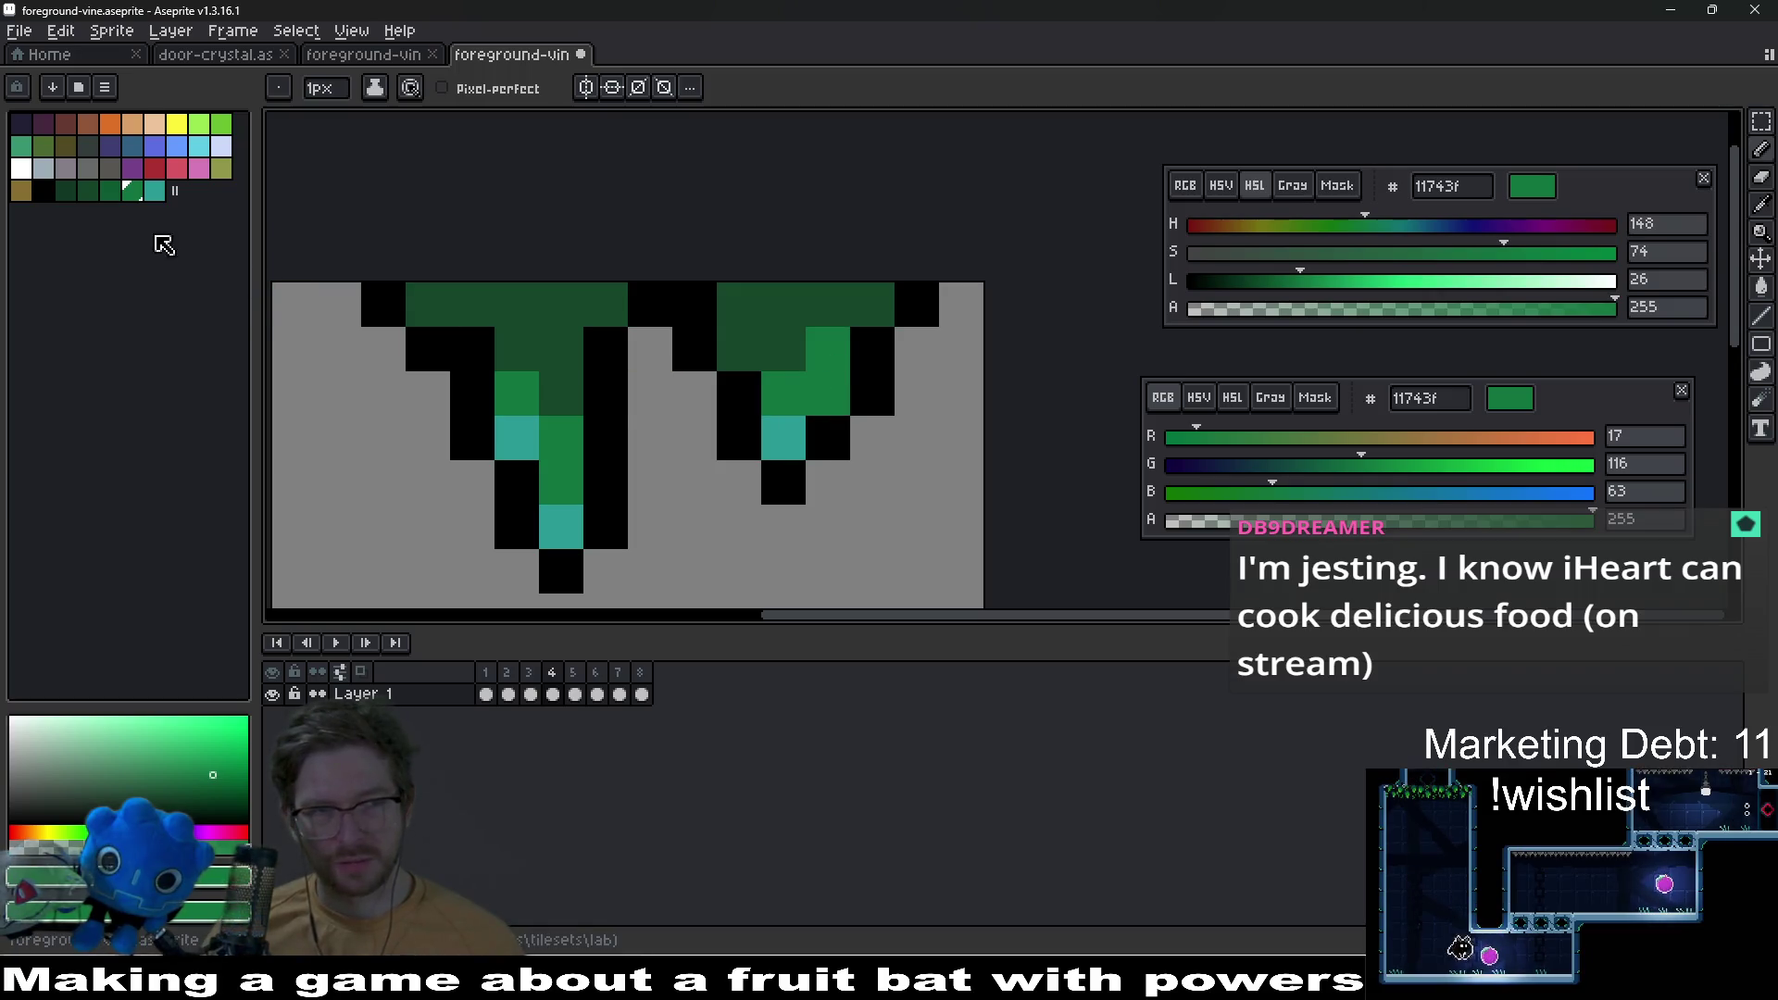
# Step: Shade the vine centres and top rows with darker green 0d5930
pyautogui.click(88, 191)
pyautogui.click(561, 393)
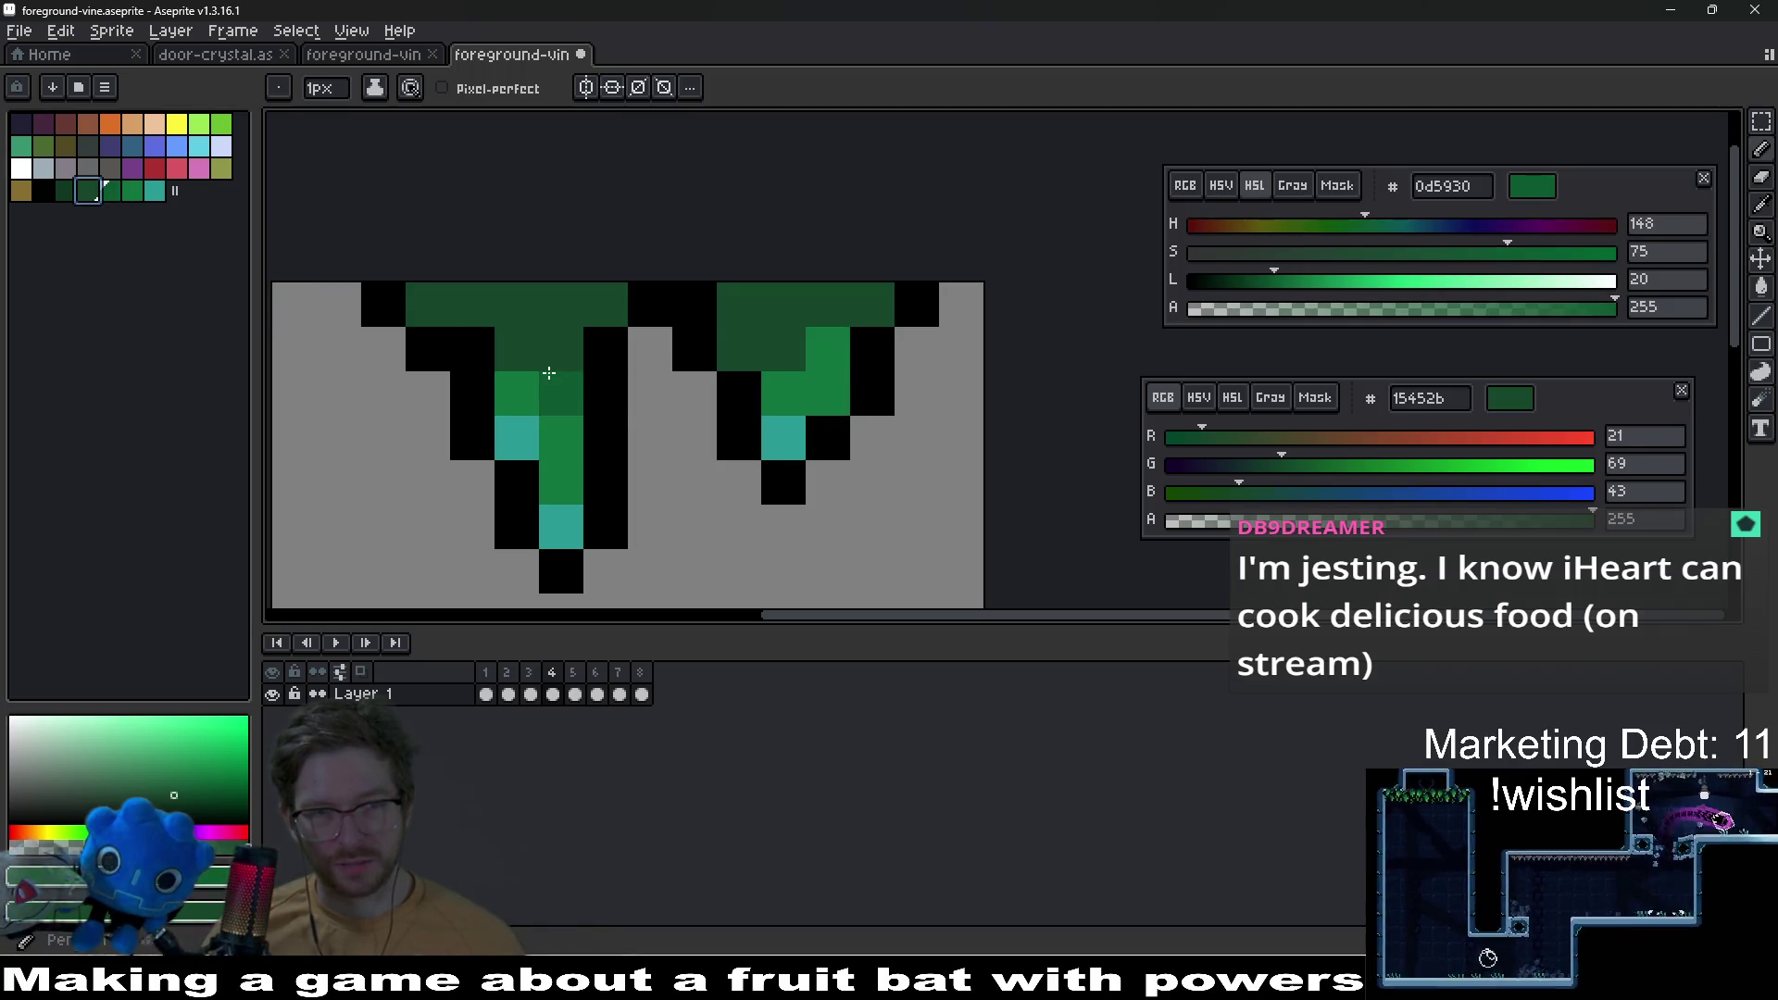
pyautogui.click(554, 335)
pyautogui.moveTo(554, 333); pyautogui.dragTo(470, 307)
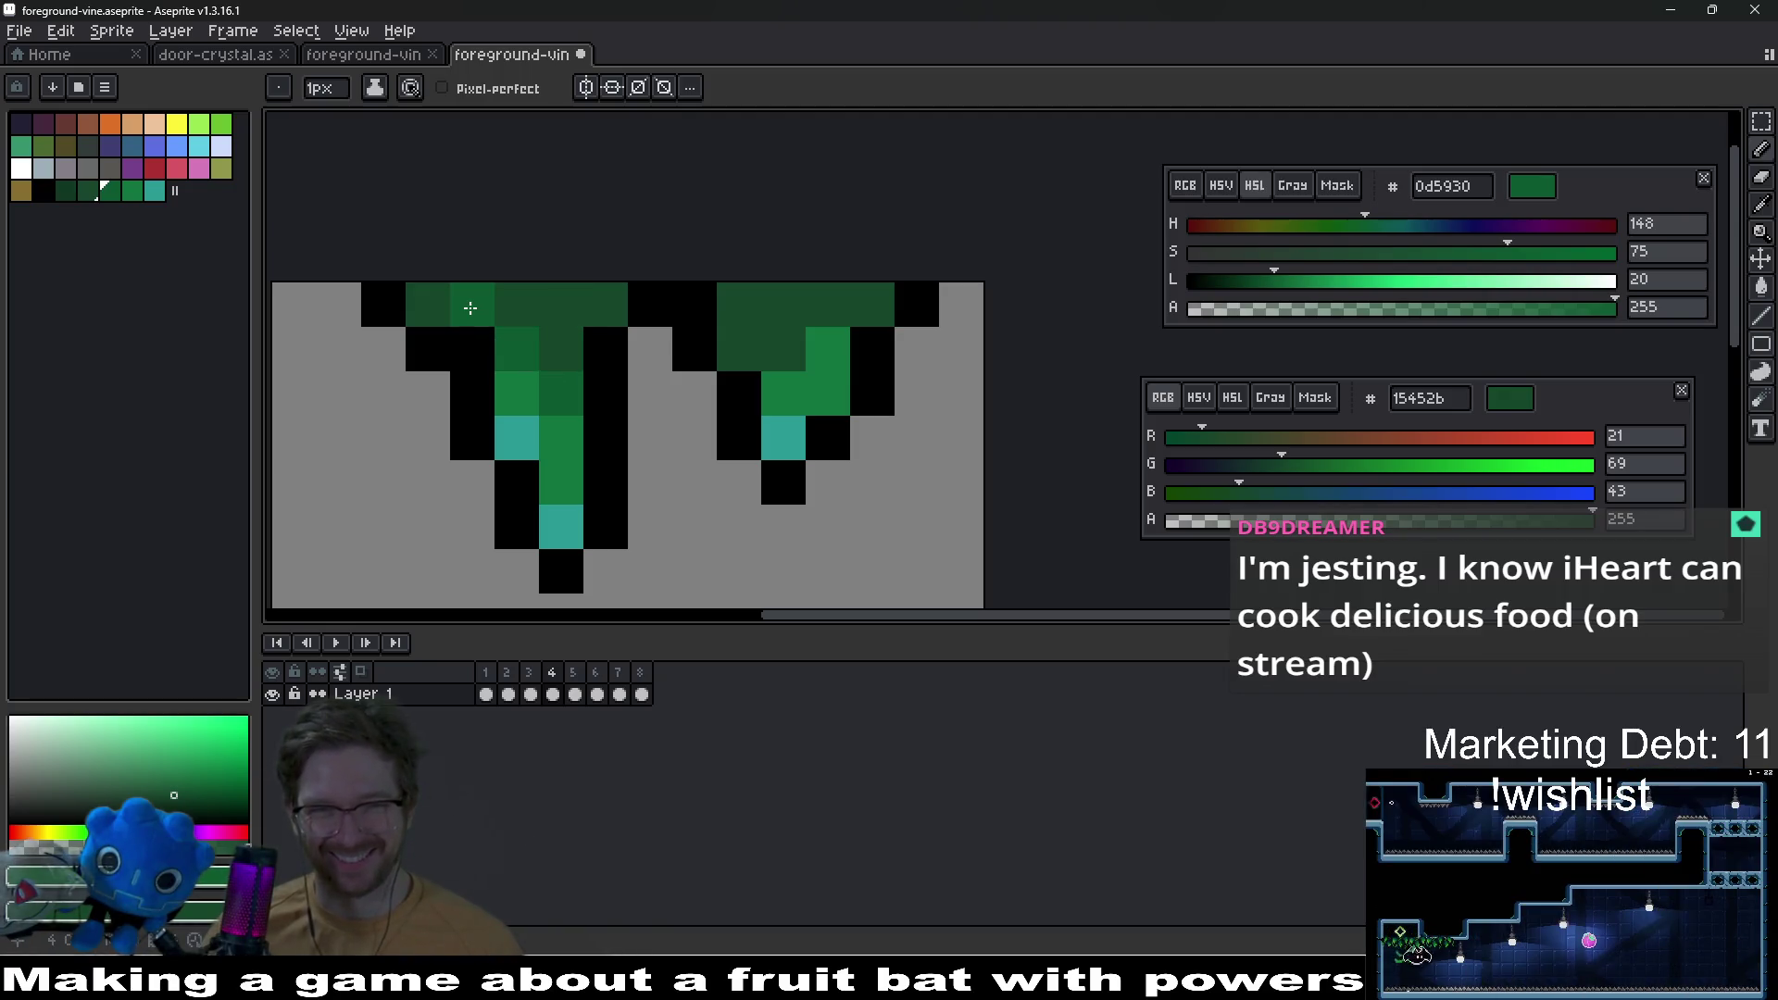
pyautogui.click(828, 306)
pyautogui.click(733, 374)
pyautogui.moveTo(733, 374); pyautogui.dragTo(734, 348)
pyautogui.click(828, 350)
# Step: Review the shaded frame 4, save the sprite, and advance to frame 5
pyautogui.scroll(-3, 772, 367)
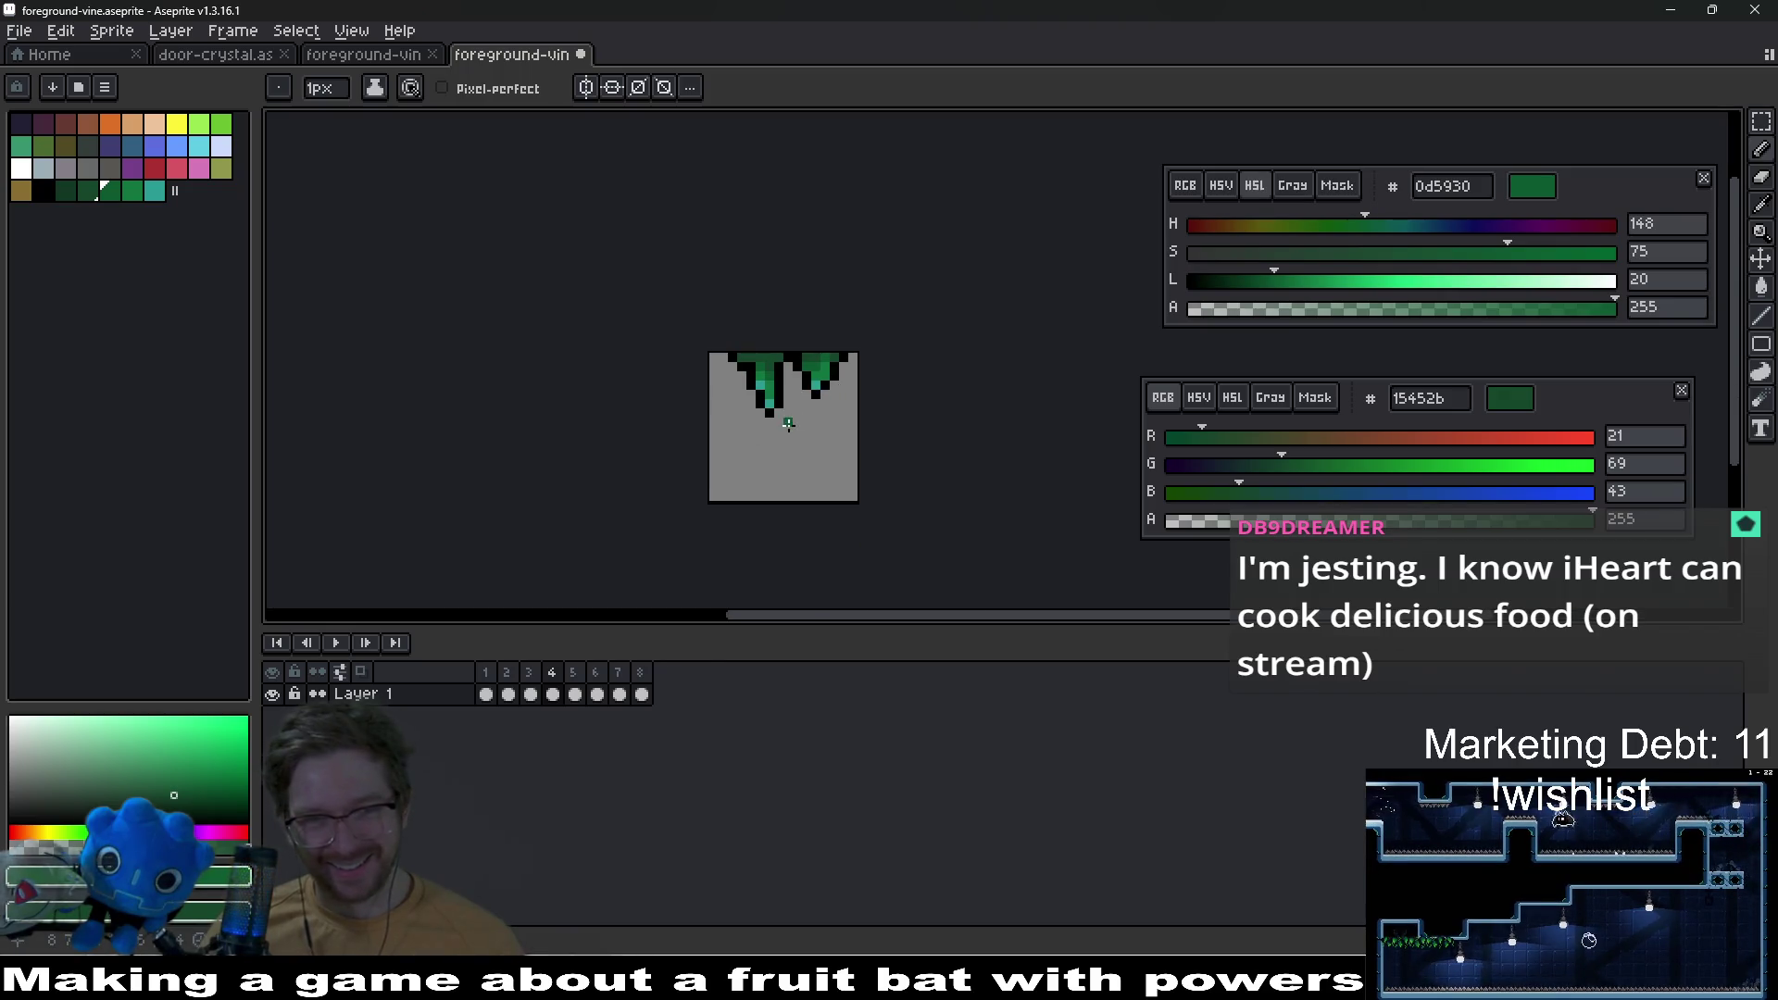
pyautogui.scroll(2, 772, 367)
pyautogui.scroll(3, 772, 368)
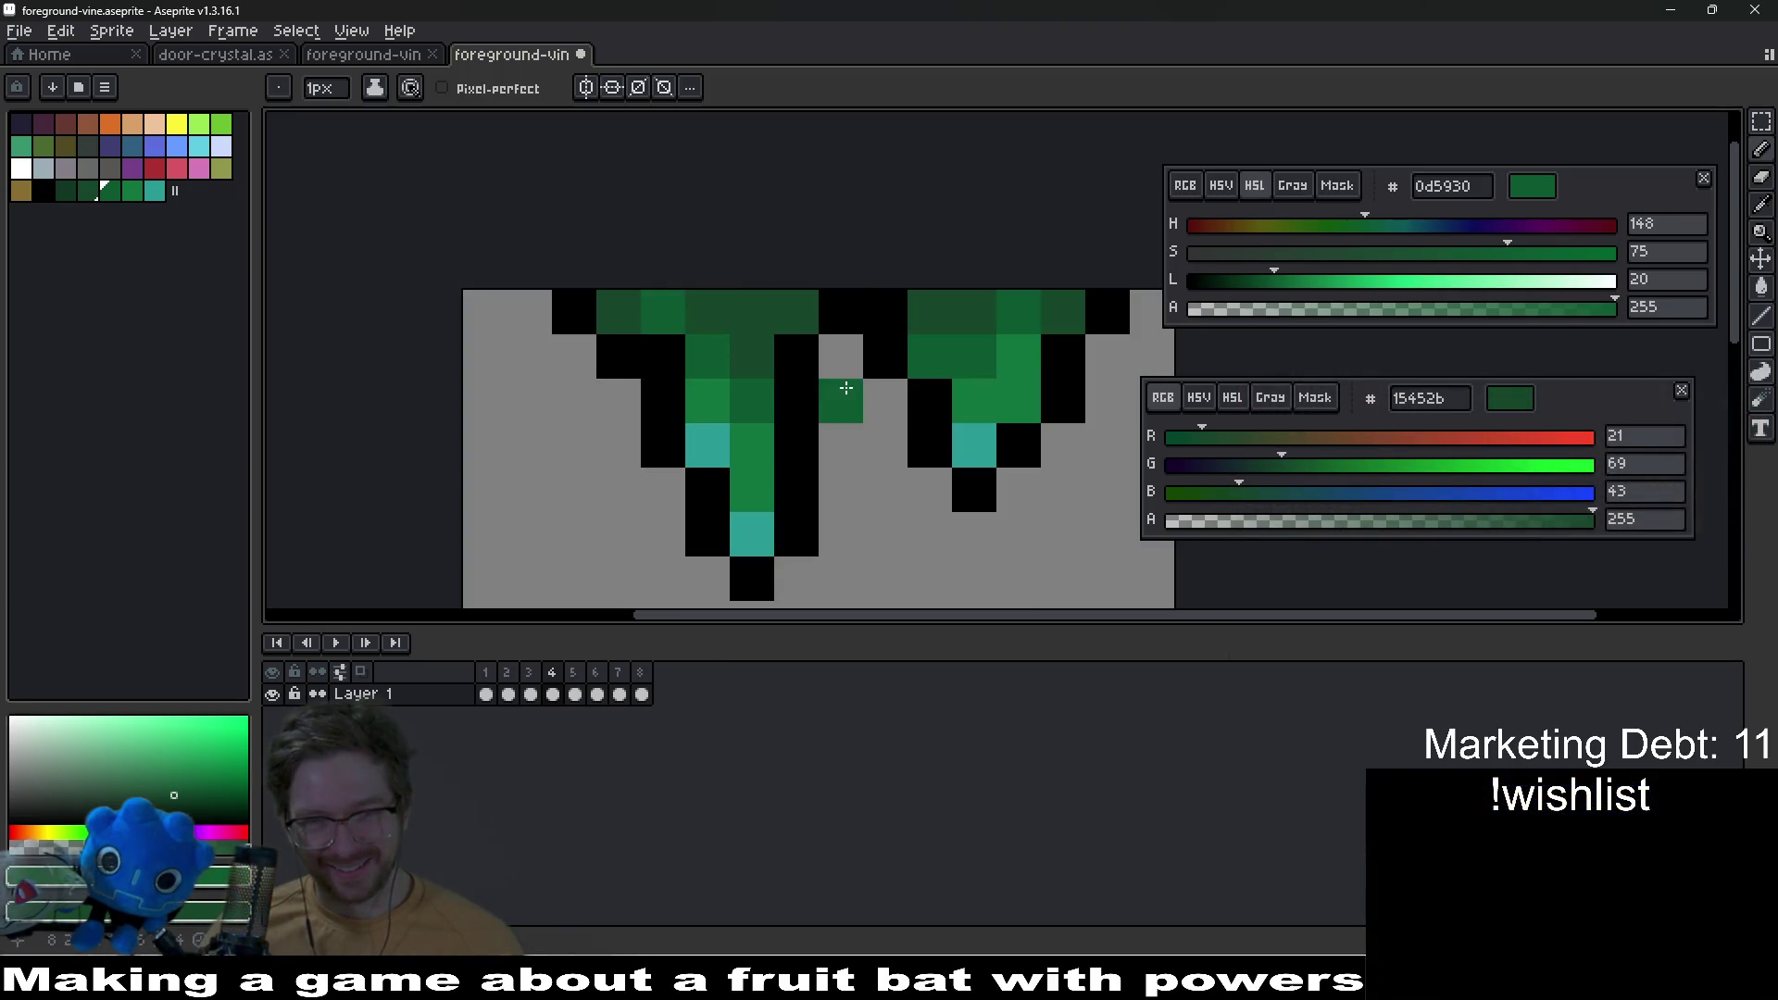
pyautogui.scroll(-6, 842, 398)
pyautogui.scroll(-2, 910, 452)
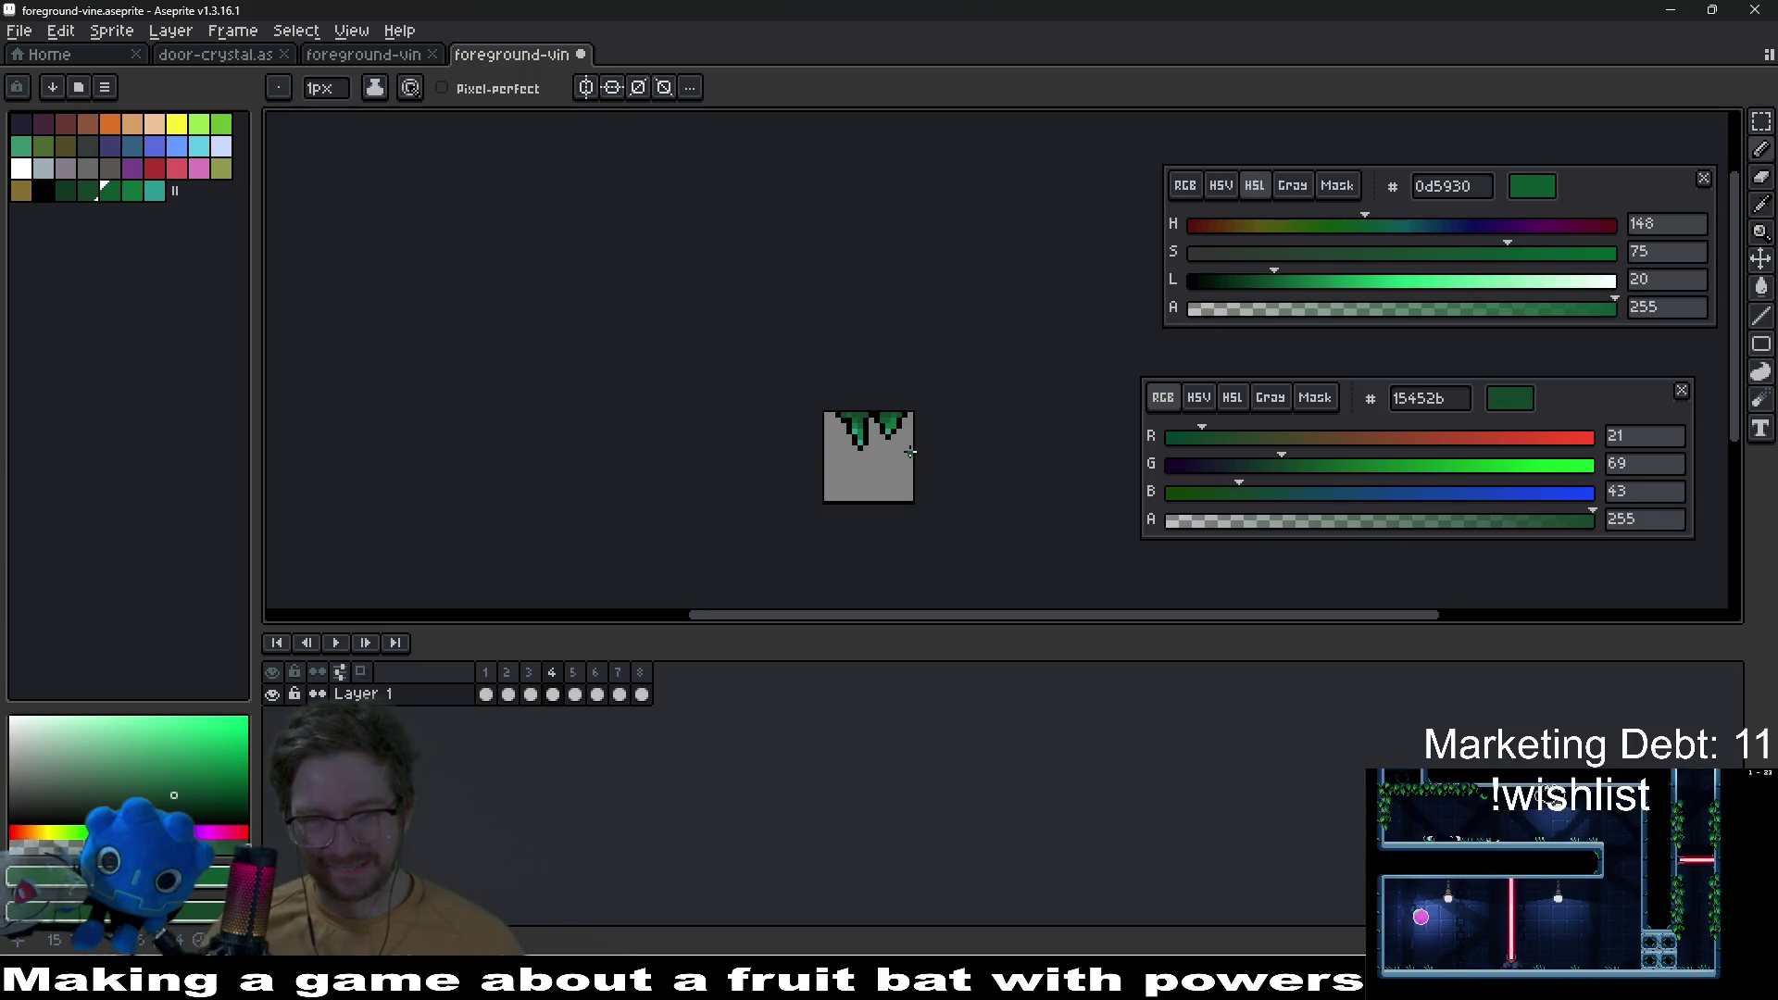
pyautogui.scroll(7, 910, 452)
pyautogui.moveTo(1035, 442); pyautogui.dragTo(1022, 441)
pyautogui.scroll(-5, 931, 461)
pyautogui.scroll(3, 931, 461)
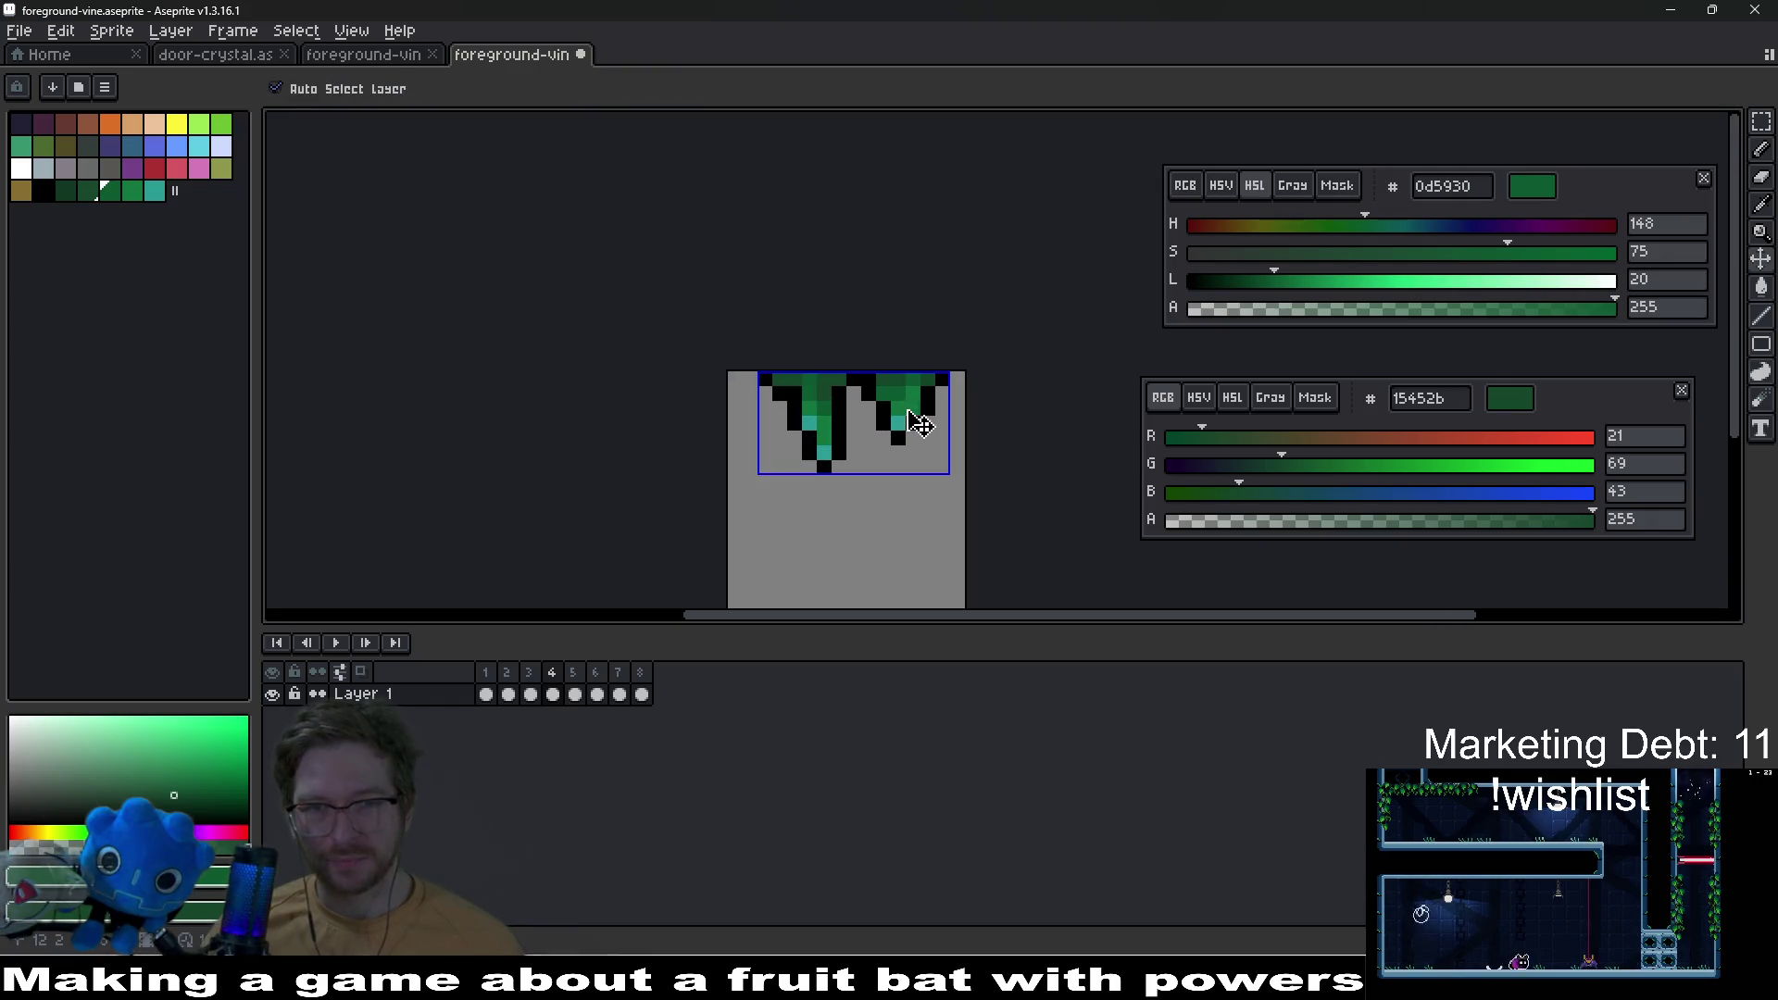
pyautogui.scroll(-3, 890, 417)
pyautogui.press('ctrl')
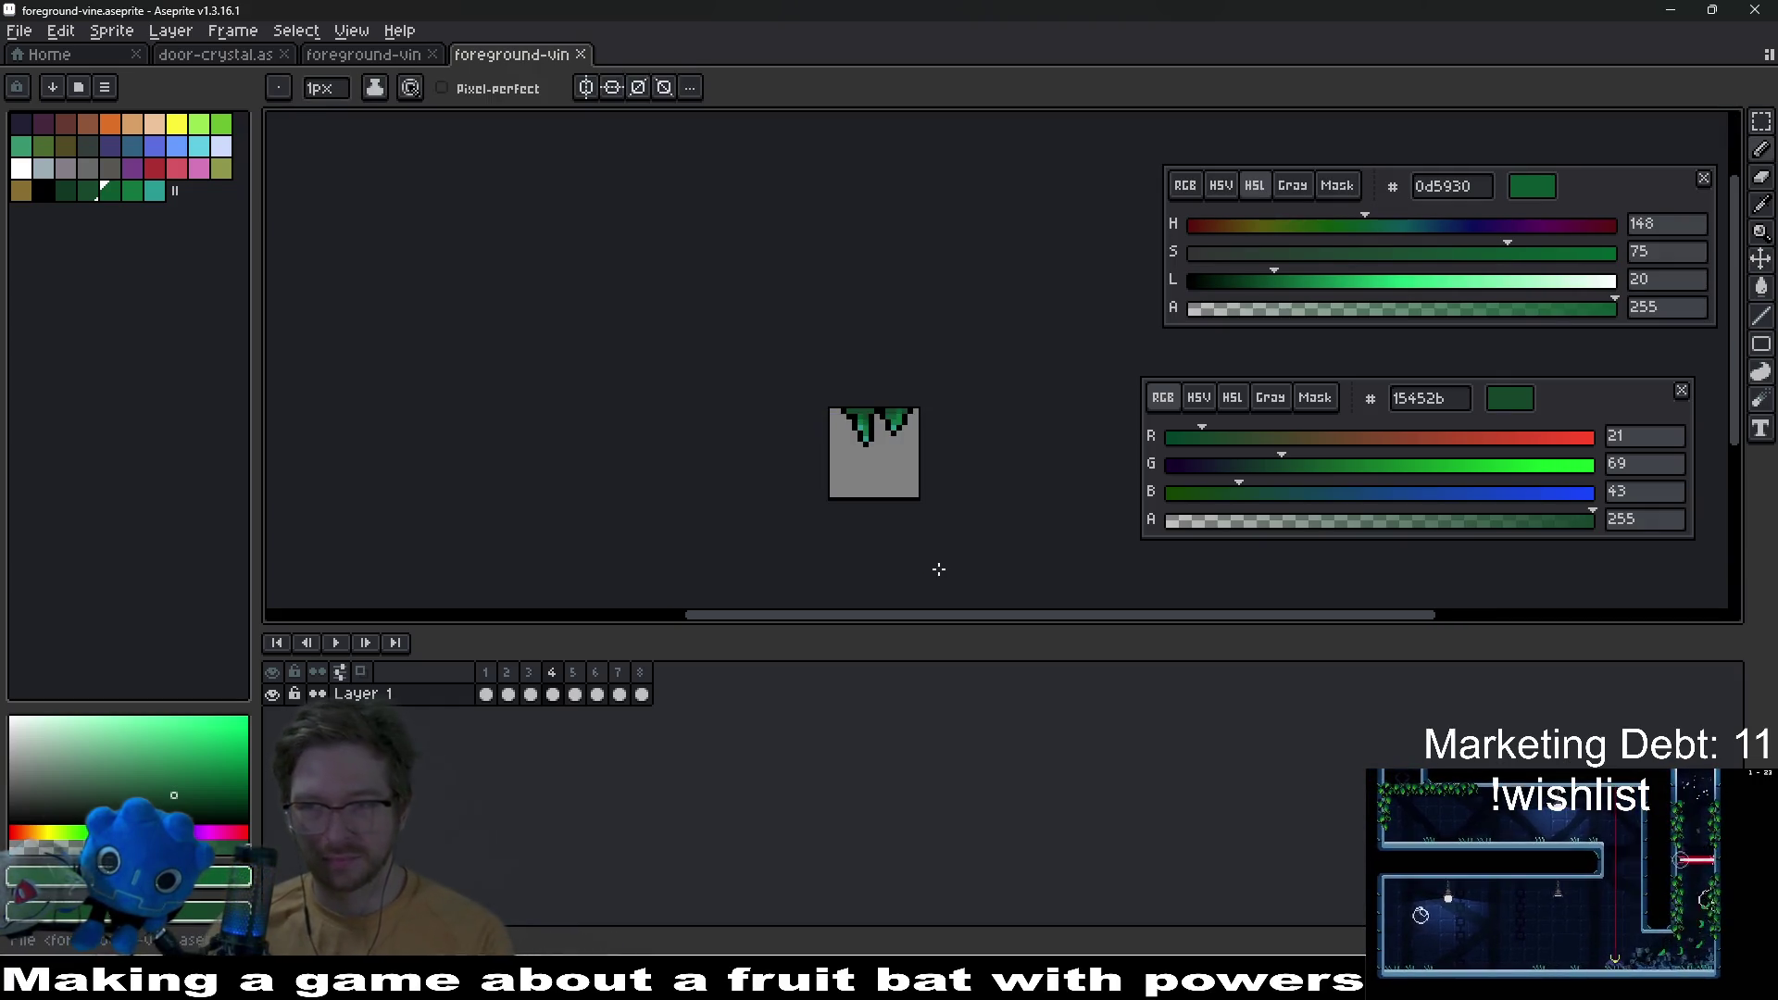
pyautogui.hotkey('ctrl', 'z')
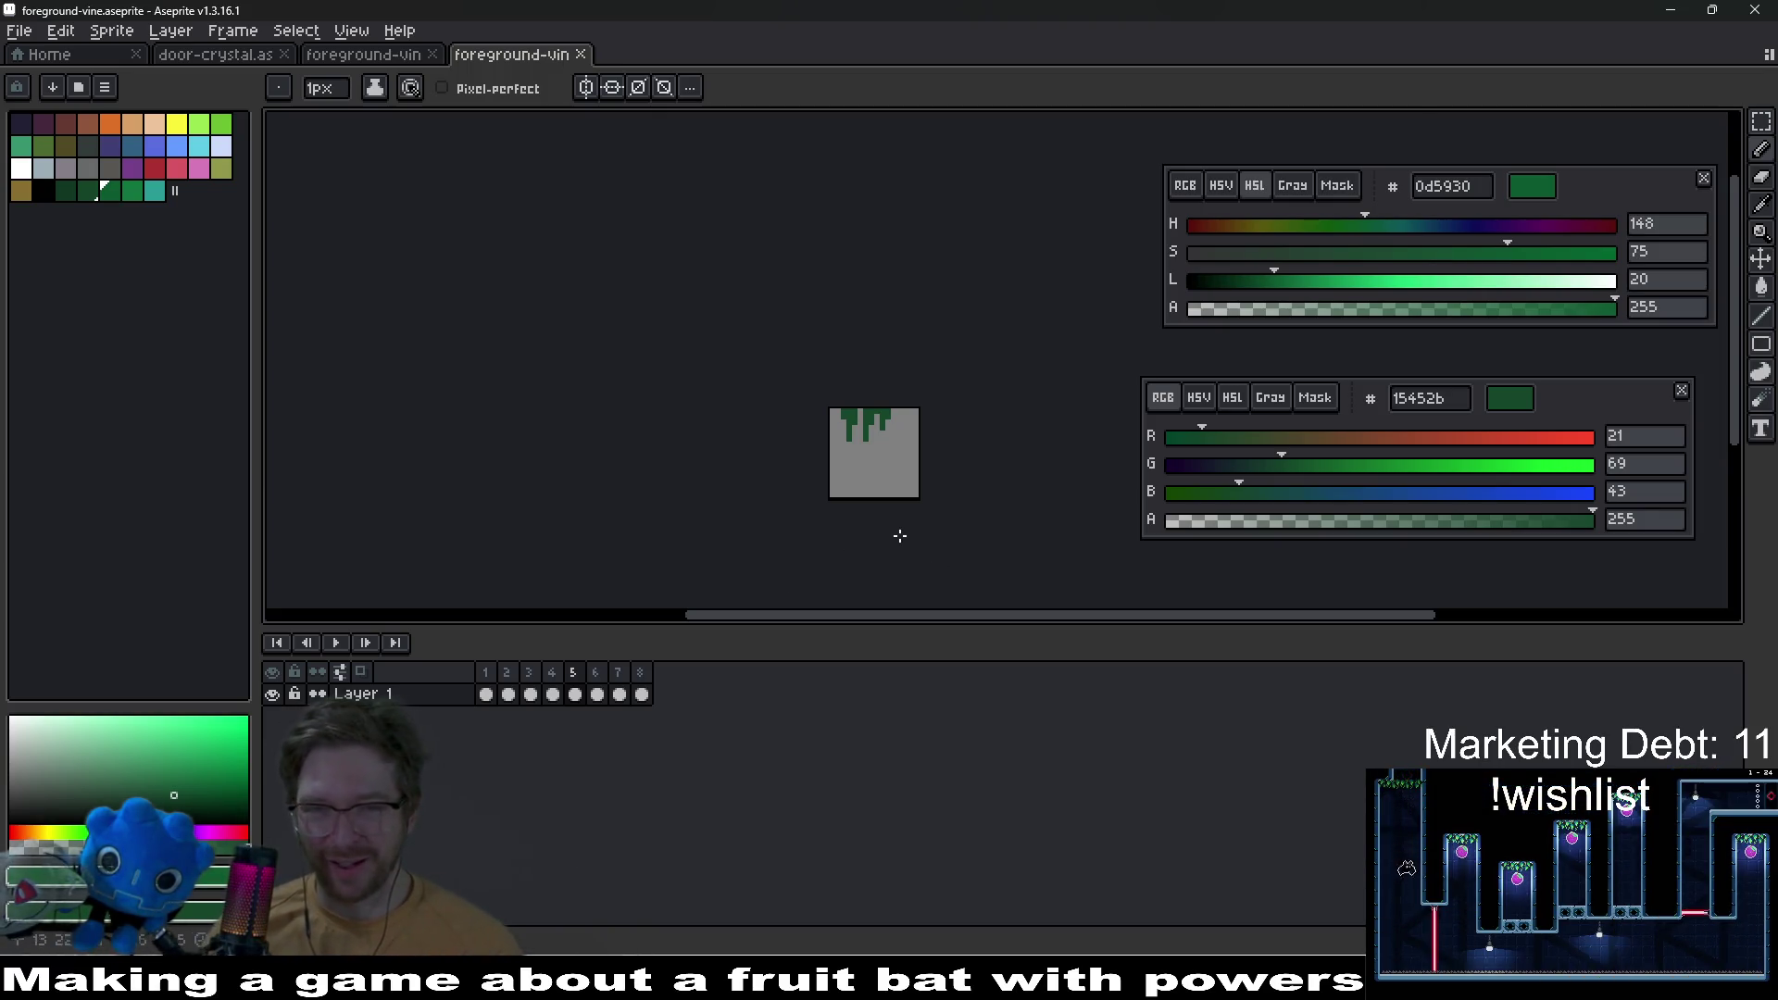
# Step: Shift the vines one pixel right and extend the middle vine down one pixel in green
pyautogui.scroll(4, 903, 452)
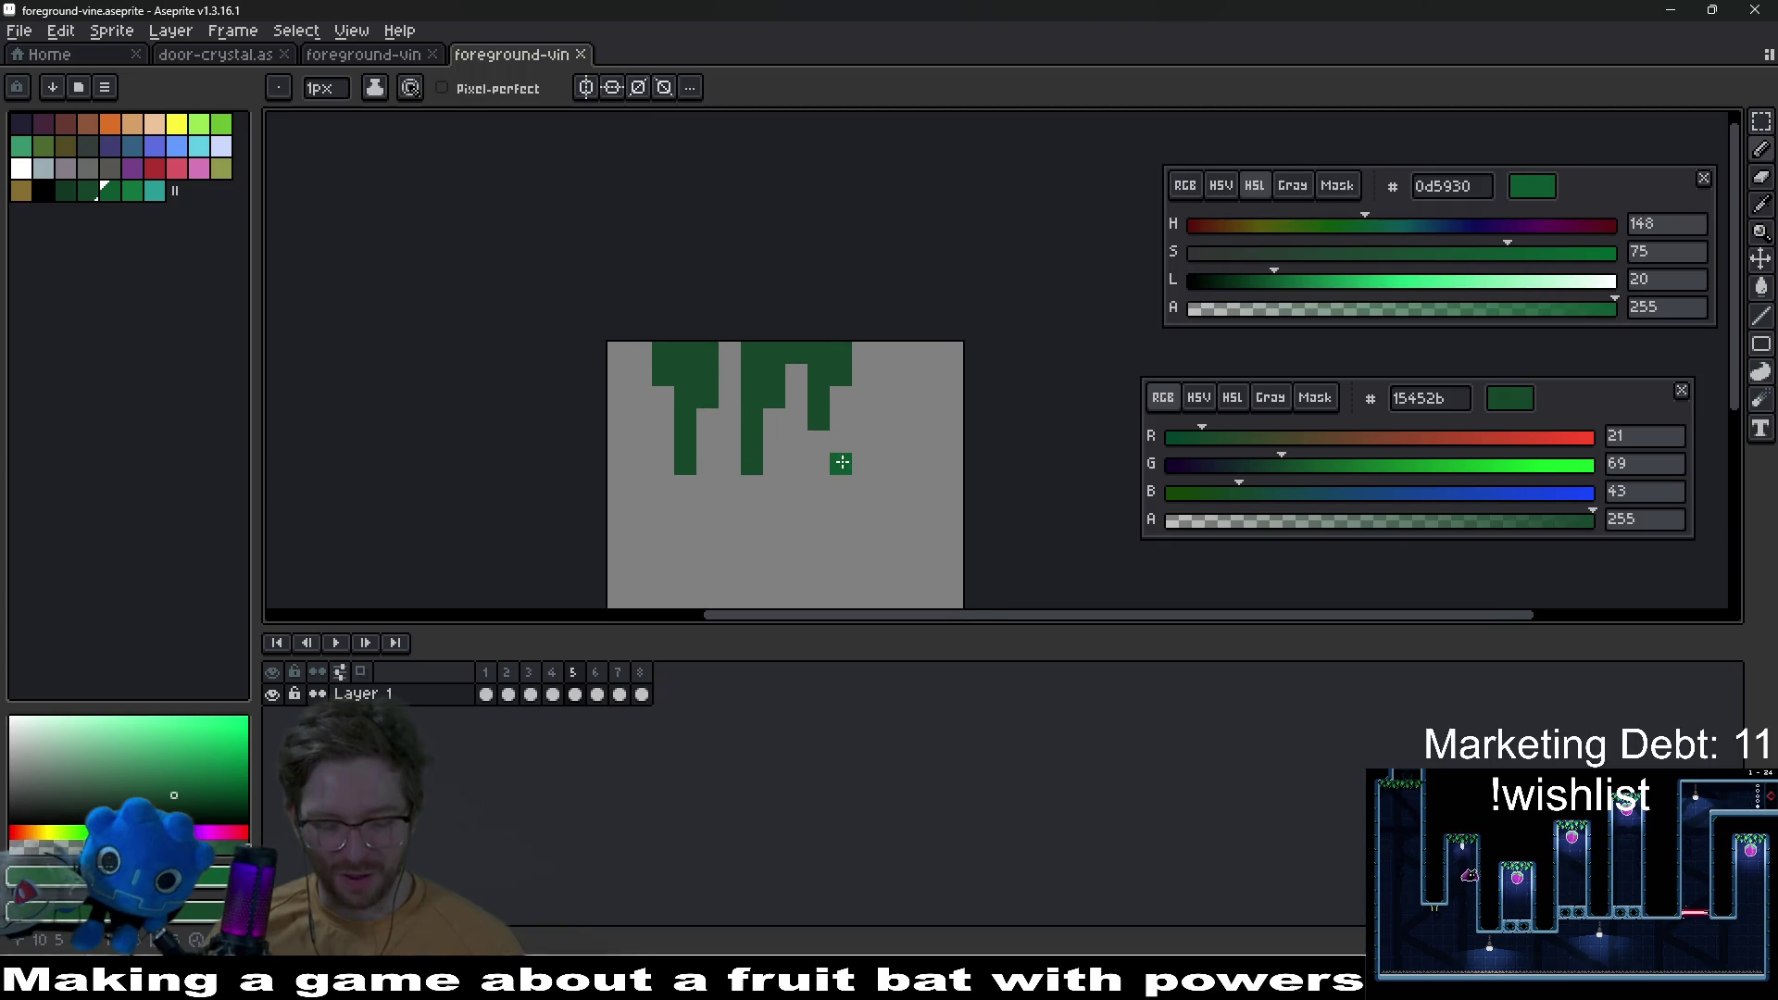
pyautogui.press('v')
pyautogui.moveTo(798, 469); pyautogui.dragTo(825, 468)
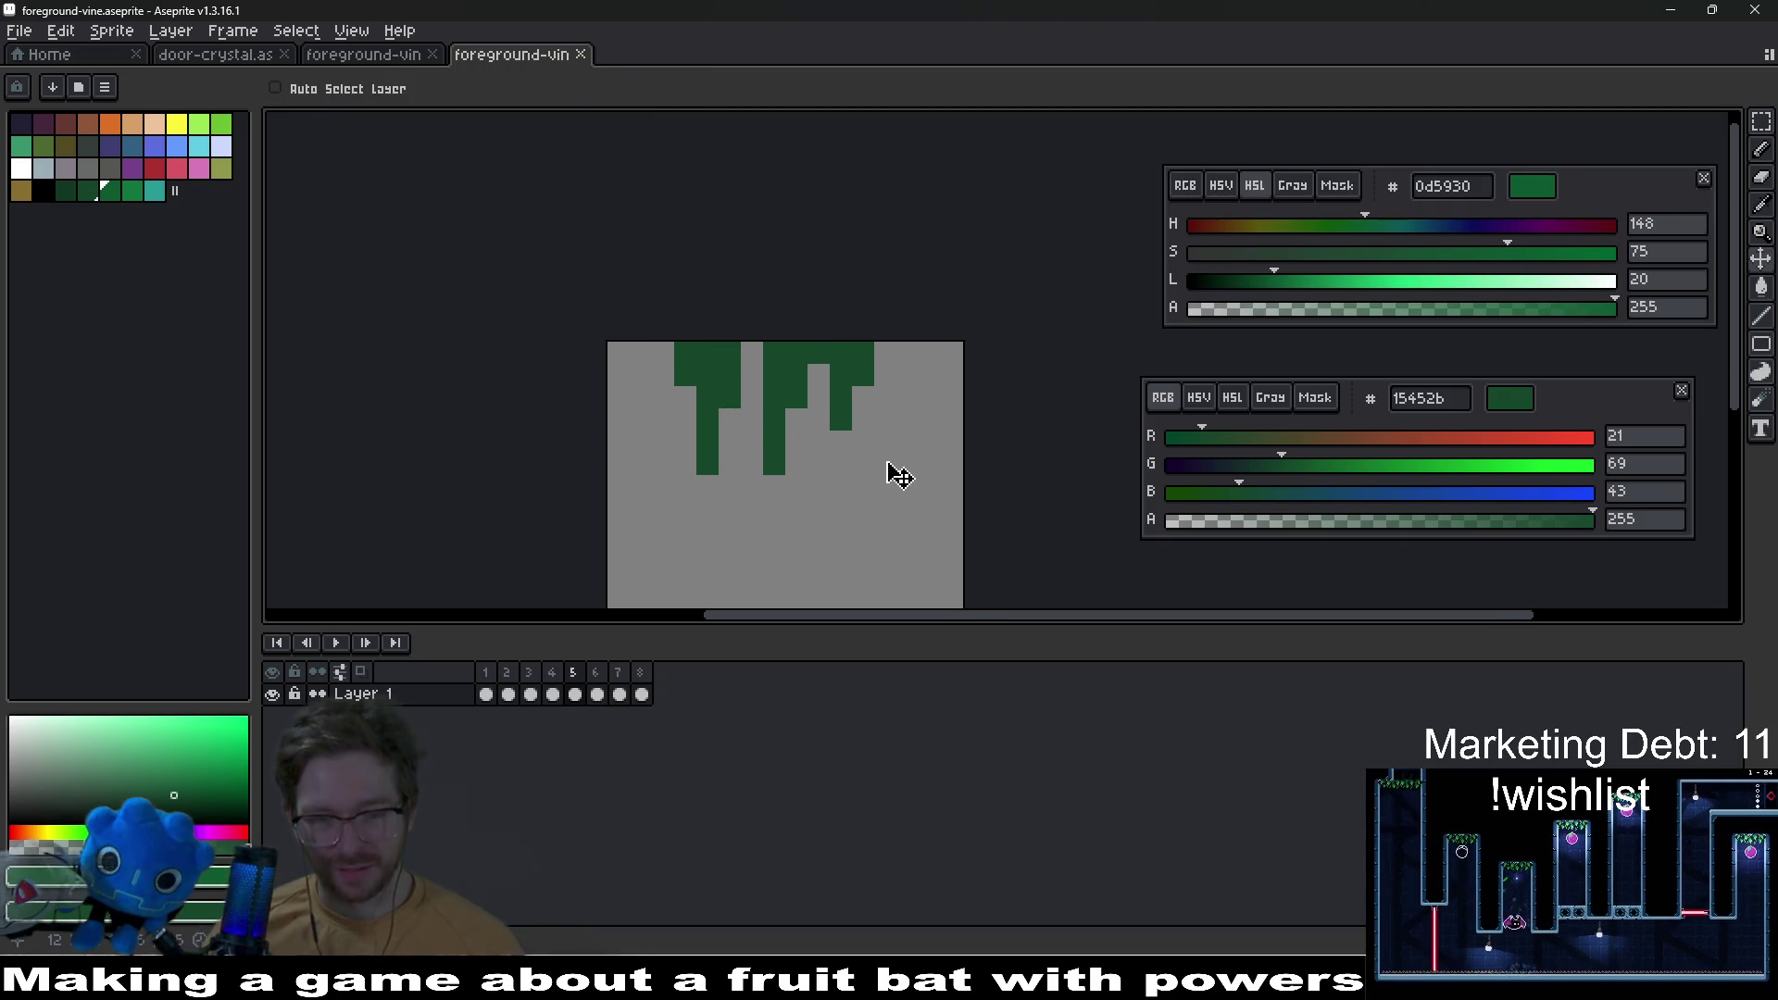
pyautogui.press('m')
pyautogui.moveTo(758, 339); pyautogui.dragTo(879, 501)
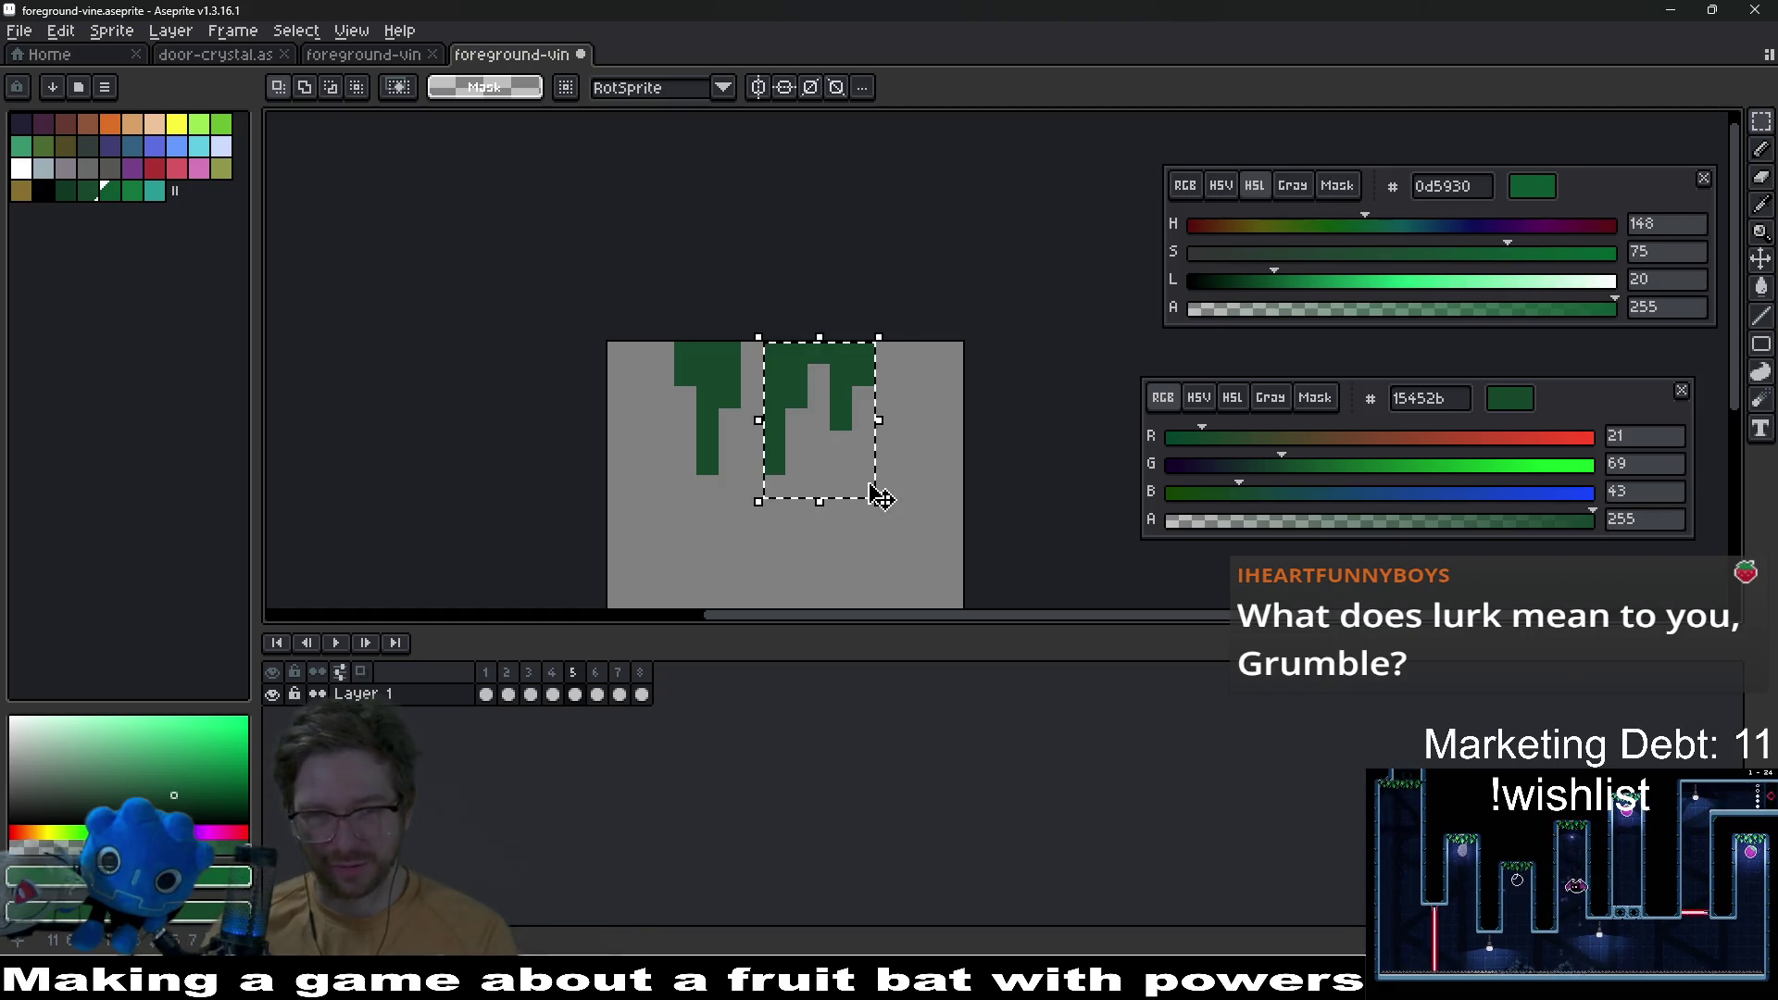
pyautogui.press('Right')
pyautogui.hotkey('ctrl', 'd')
pyautogui.press('b')
pyautogui.keyDown('alt'); pyautogui.click(793, 469); pyautogui.keyUp('alt')
pyautogui.click(801, 503)
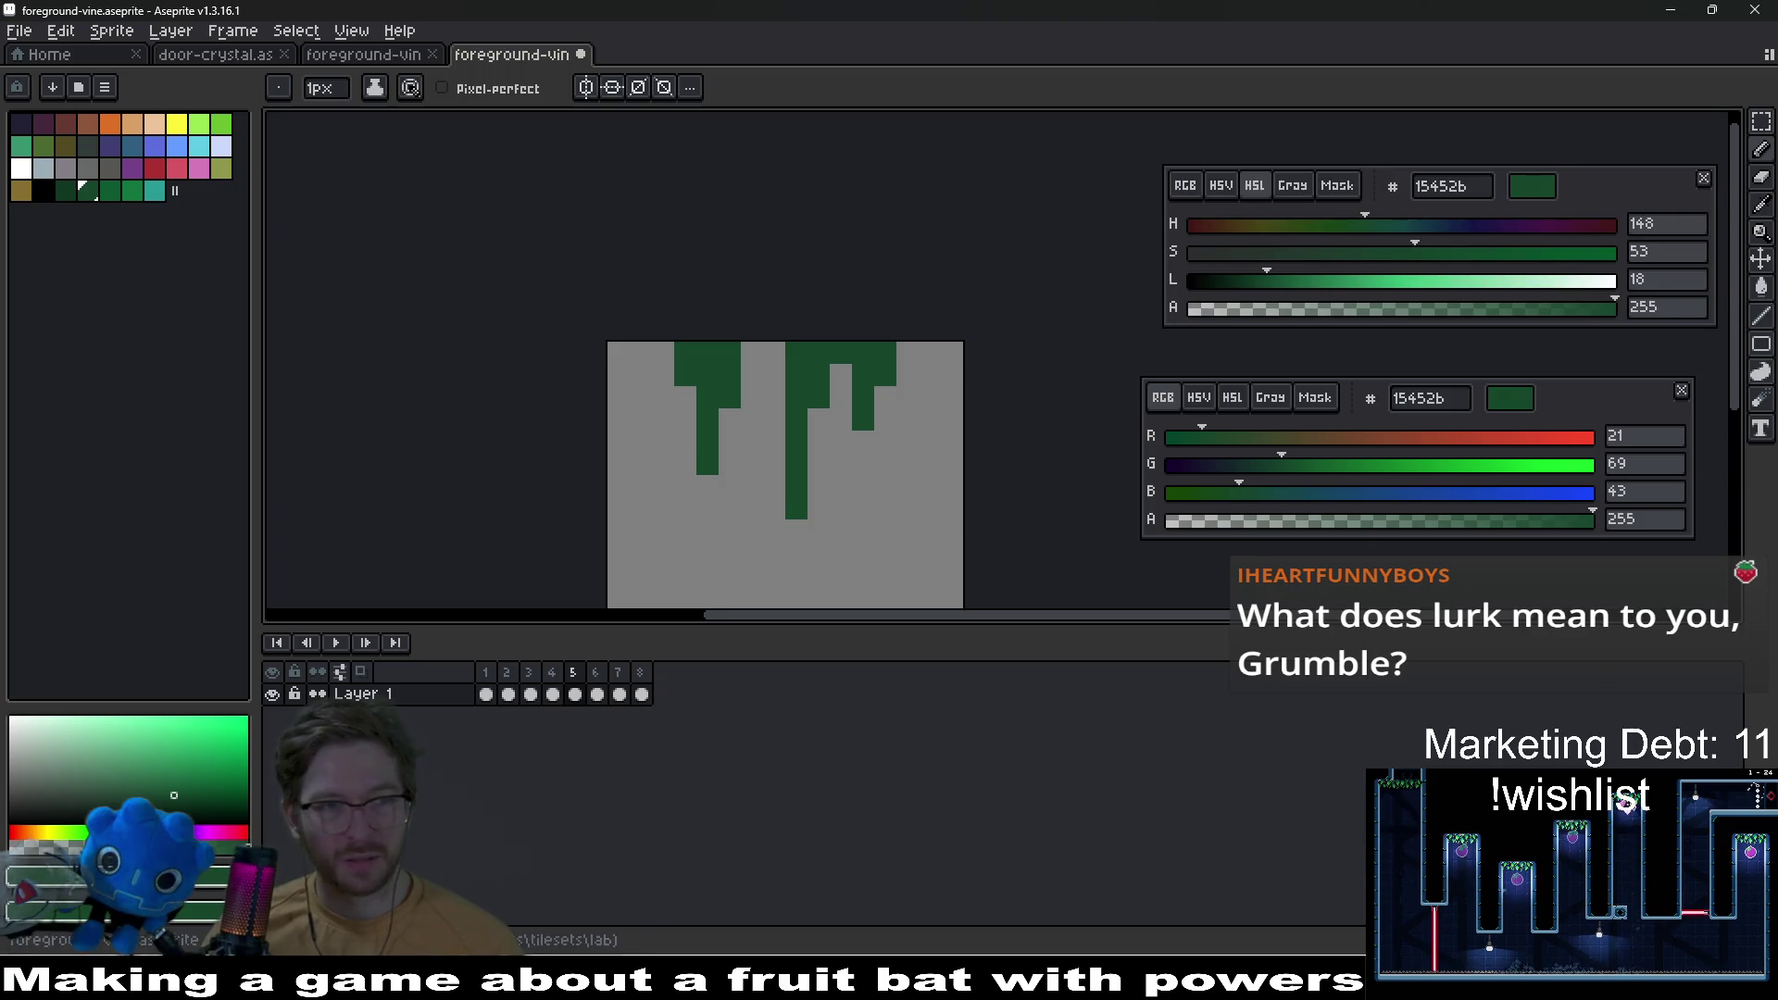
# Step: Outline the left, middle and right vines in black with pixels and straight lines
pyautogui.click(41, 189)
pyautogui.click(870, 496)
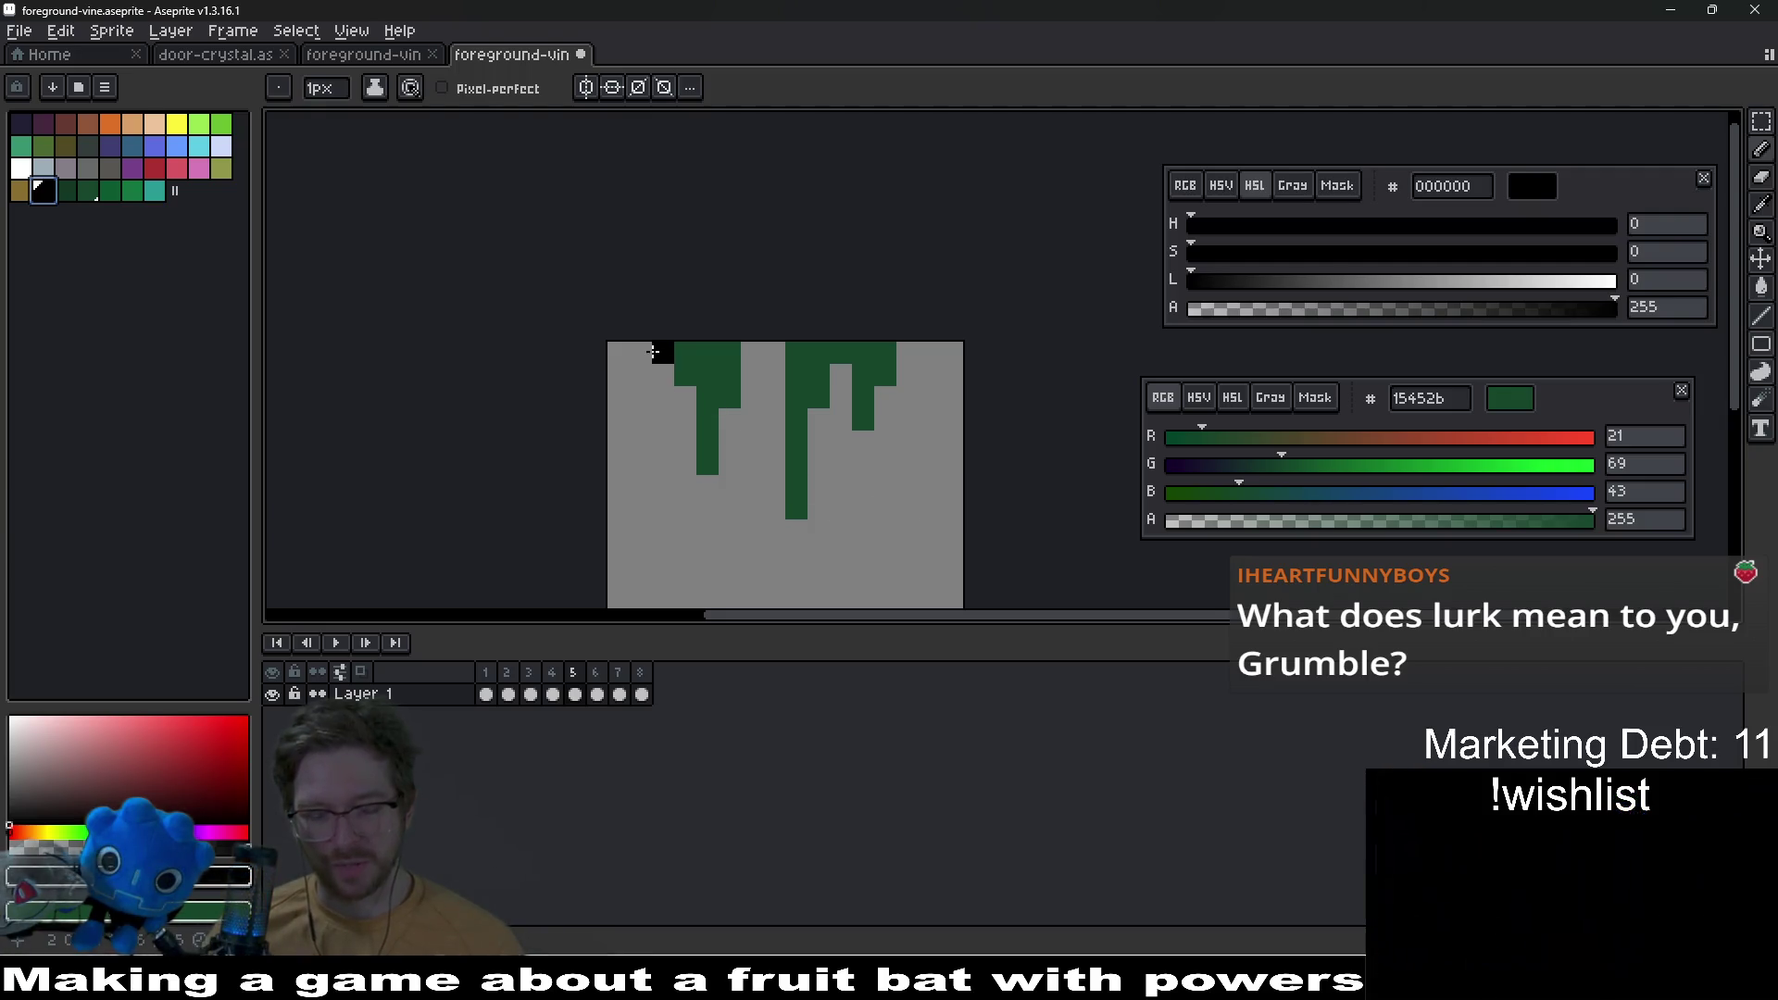
pyautogui.press('l')
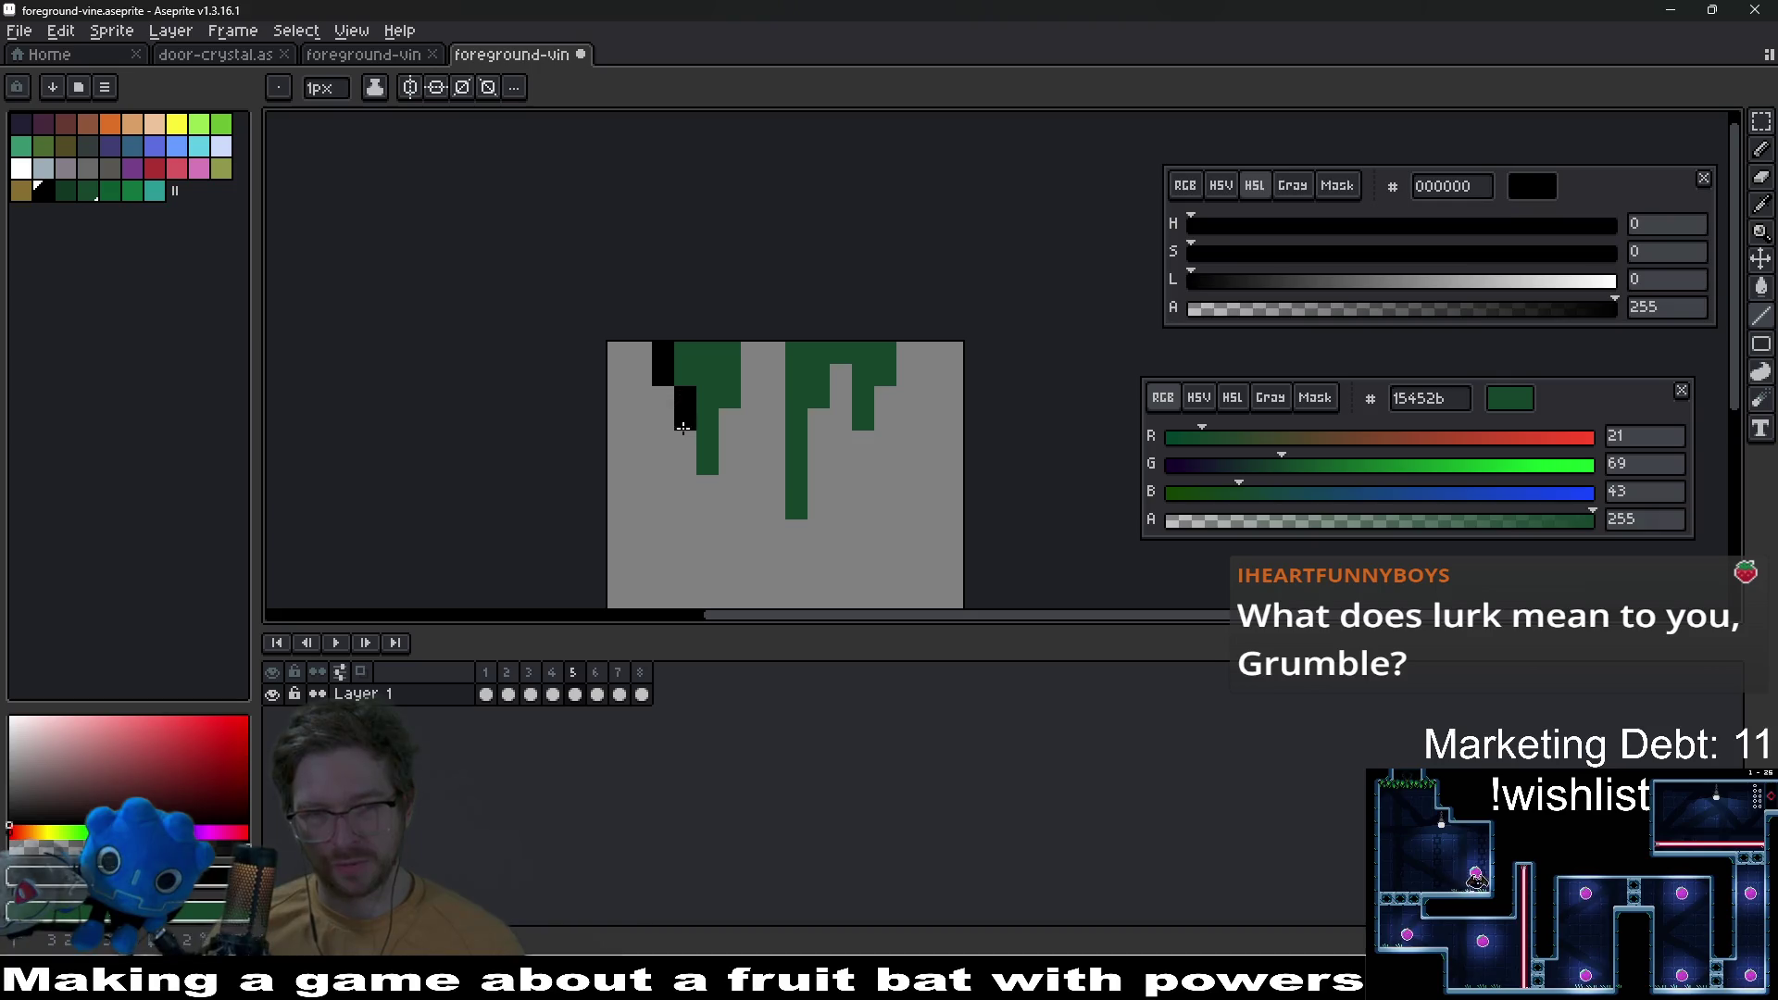
pyautogui.click(707, 486)
pyautogui.click(729, 463)
pyautogui.moveTo(729, 442); pyautogui.dragTo(766, 353)
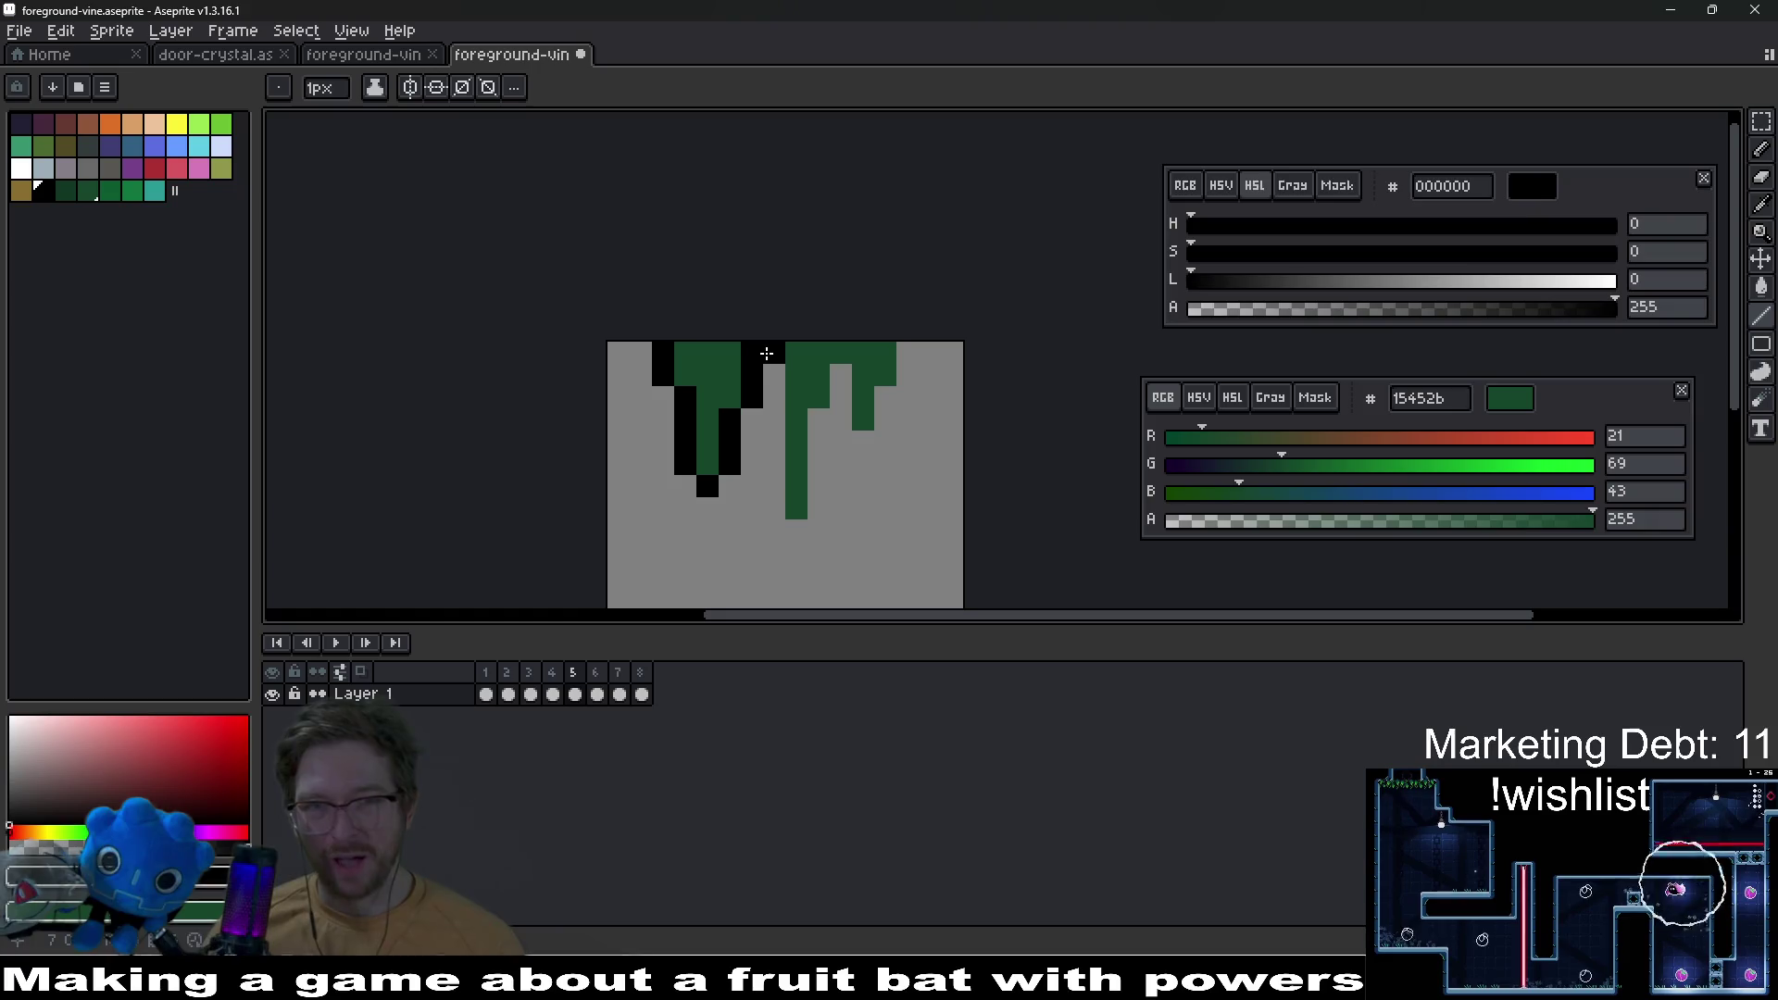
pyautogui.moveTo(776, 420)
pyautogui.mouseDown()
pyautogui.moveTo(774, 510)
pyautogui.moveTo(814, 491)
pyautogui.moveTo(816, 508)
pyautogui.moveTo(813, 447)
pyautogui.mouseUp()
pyautogui.click(797, 530)
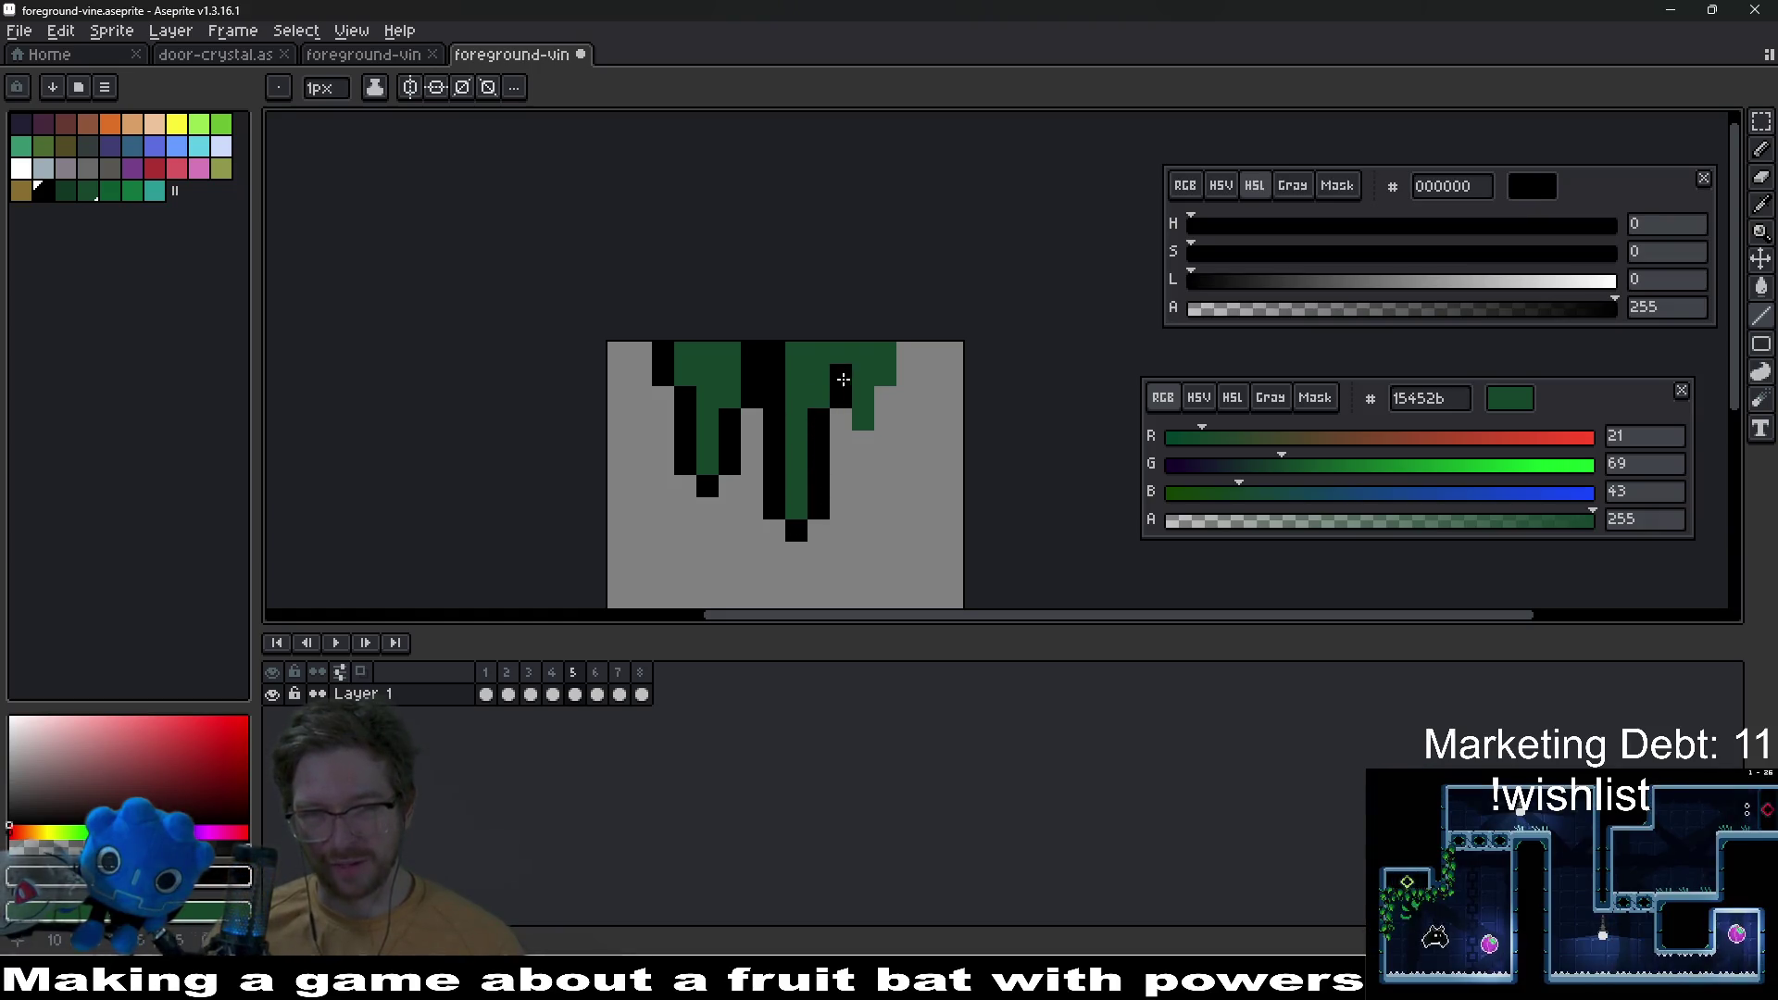
pyautogui.moveTo(841, 382)
pyautogui.mouseDown()
pyautogui.moveTo(843, 441)
pyautogui.moveTo(882, 437)
pyautogui.mouseUp()
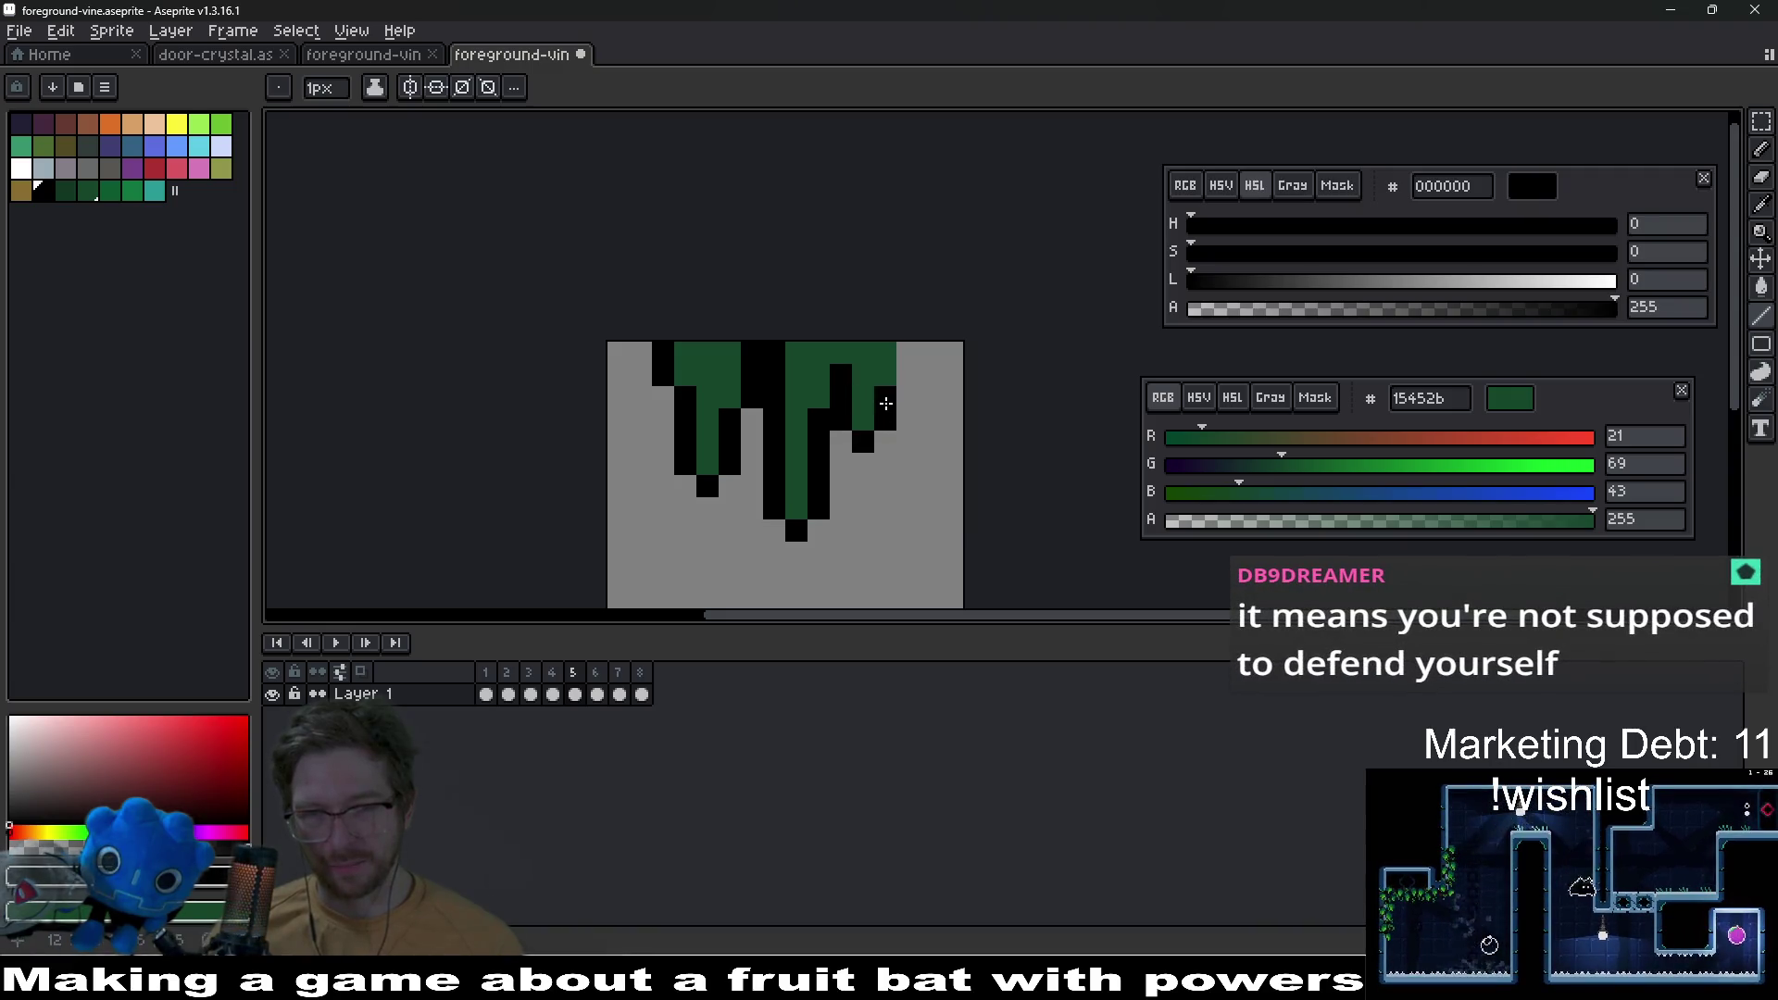
pyautogui.scroll(-5, 881, 427)
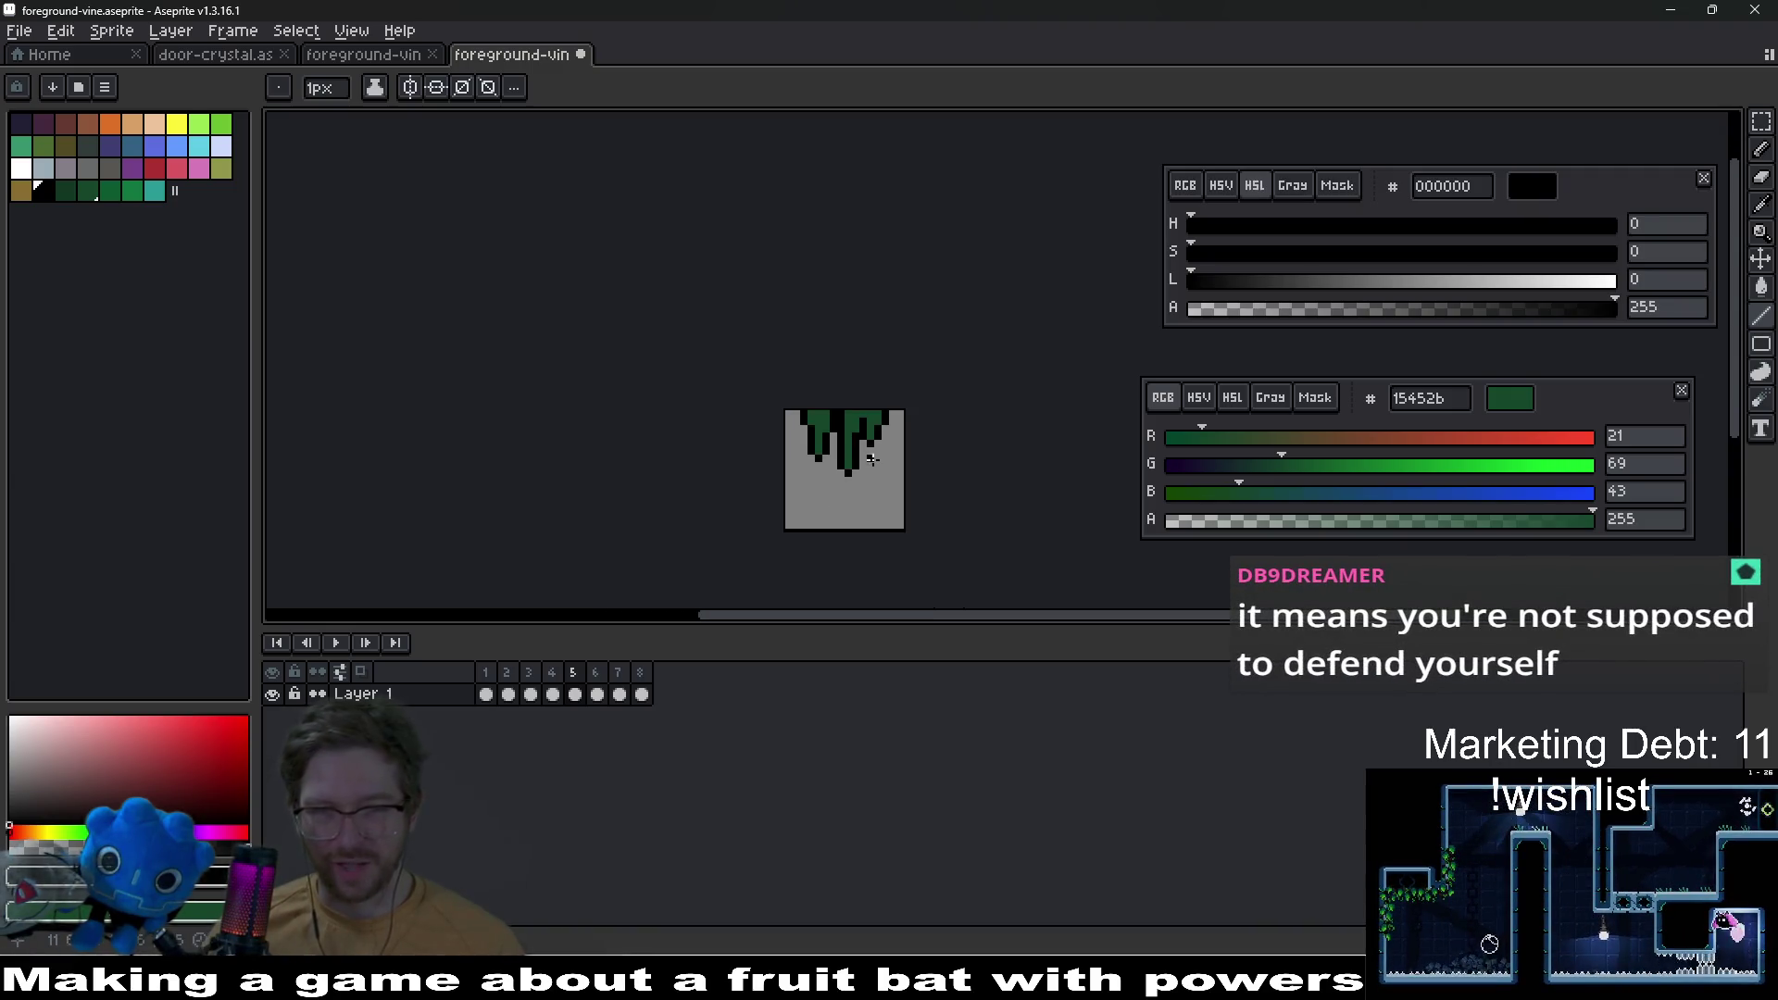
# Step: Paint teal highlights on frame 5's vine tips, with brighter green as the secondary colour
pyautogui.scroll(2, 1018, 467)
pyautogui.moveTo(1054, 466); pyautogui.dragTo(873, 419)
pyautogui.scroll(2, 873, 418)
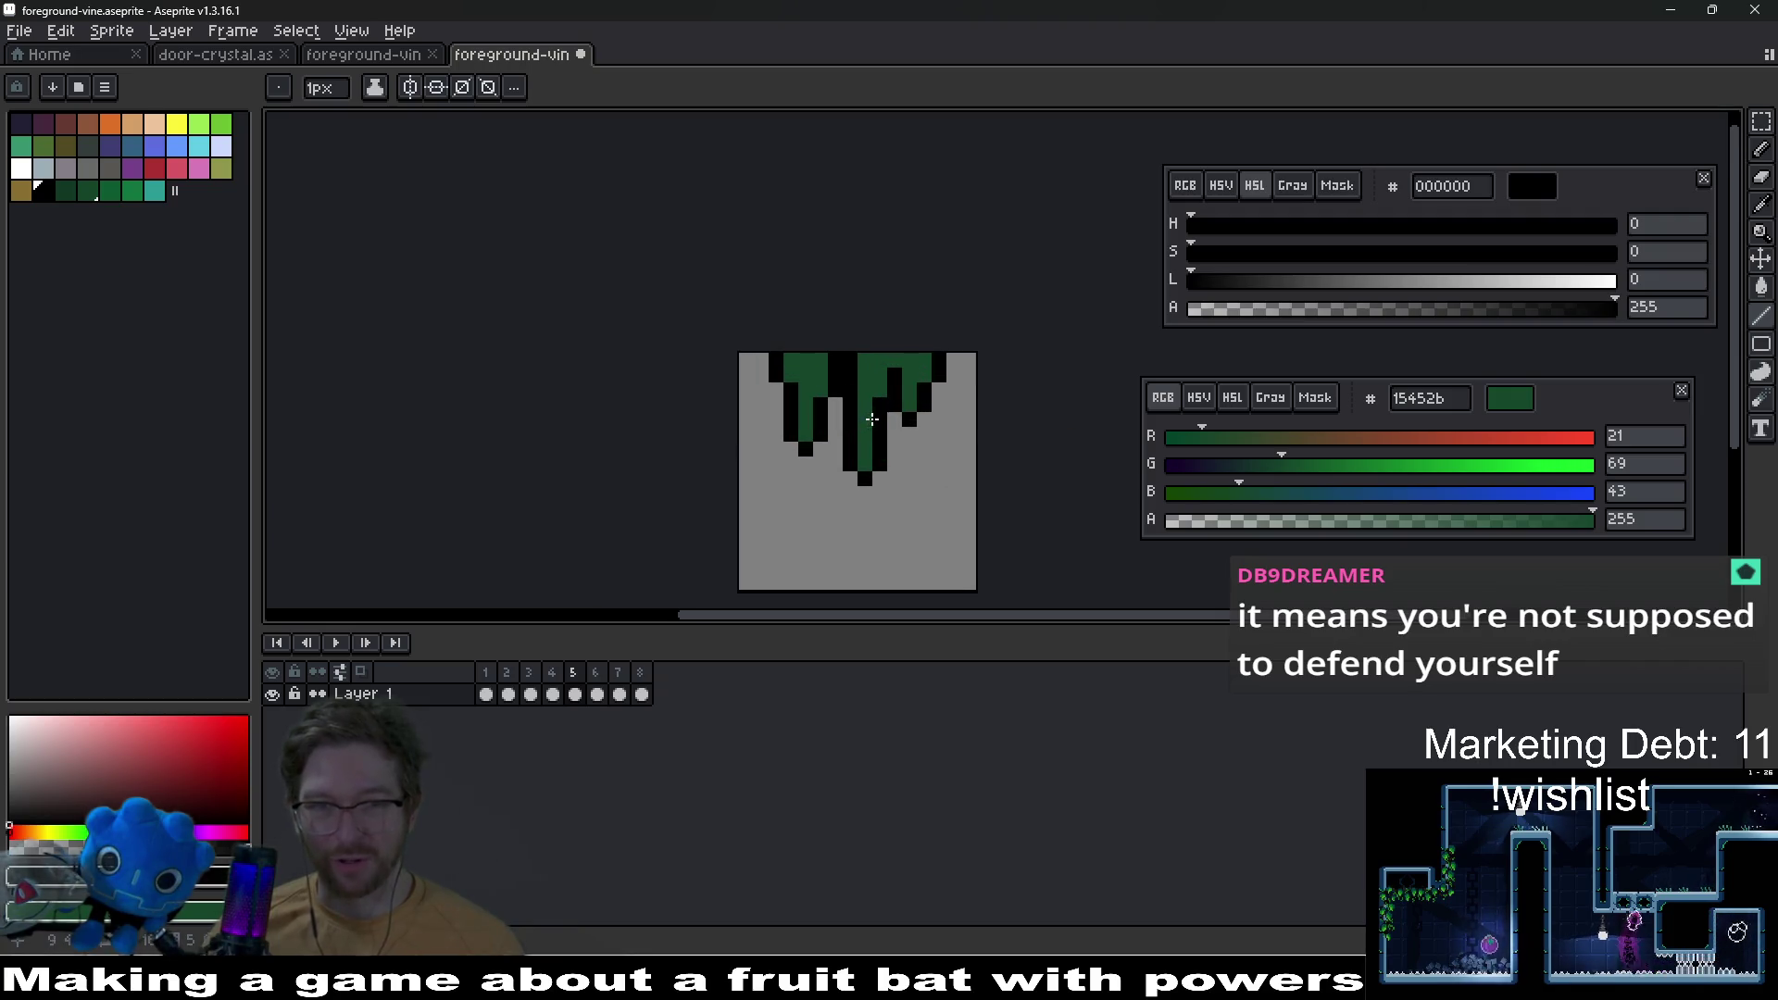
pyautogui.click(155, 190)
pyautogui.rightClick(134, 191)
pyautogui.scroll(5, 837, 442)
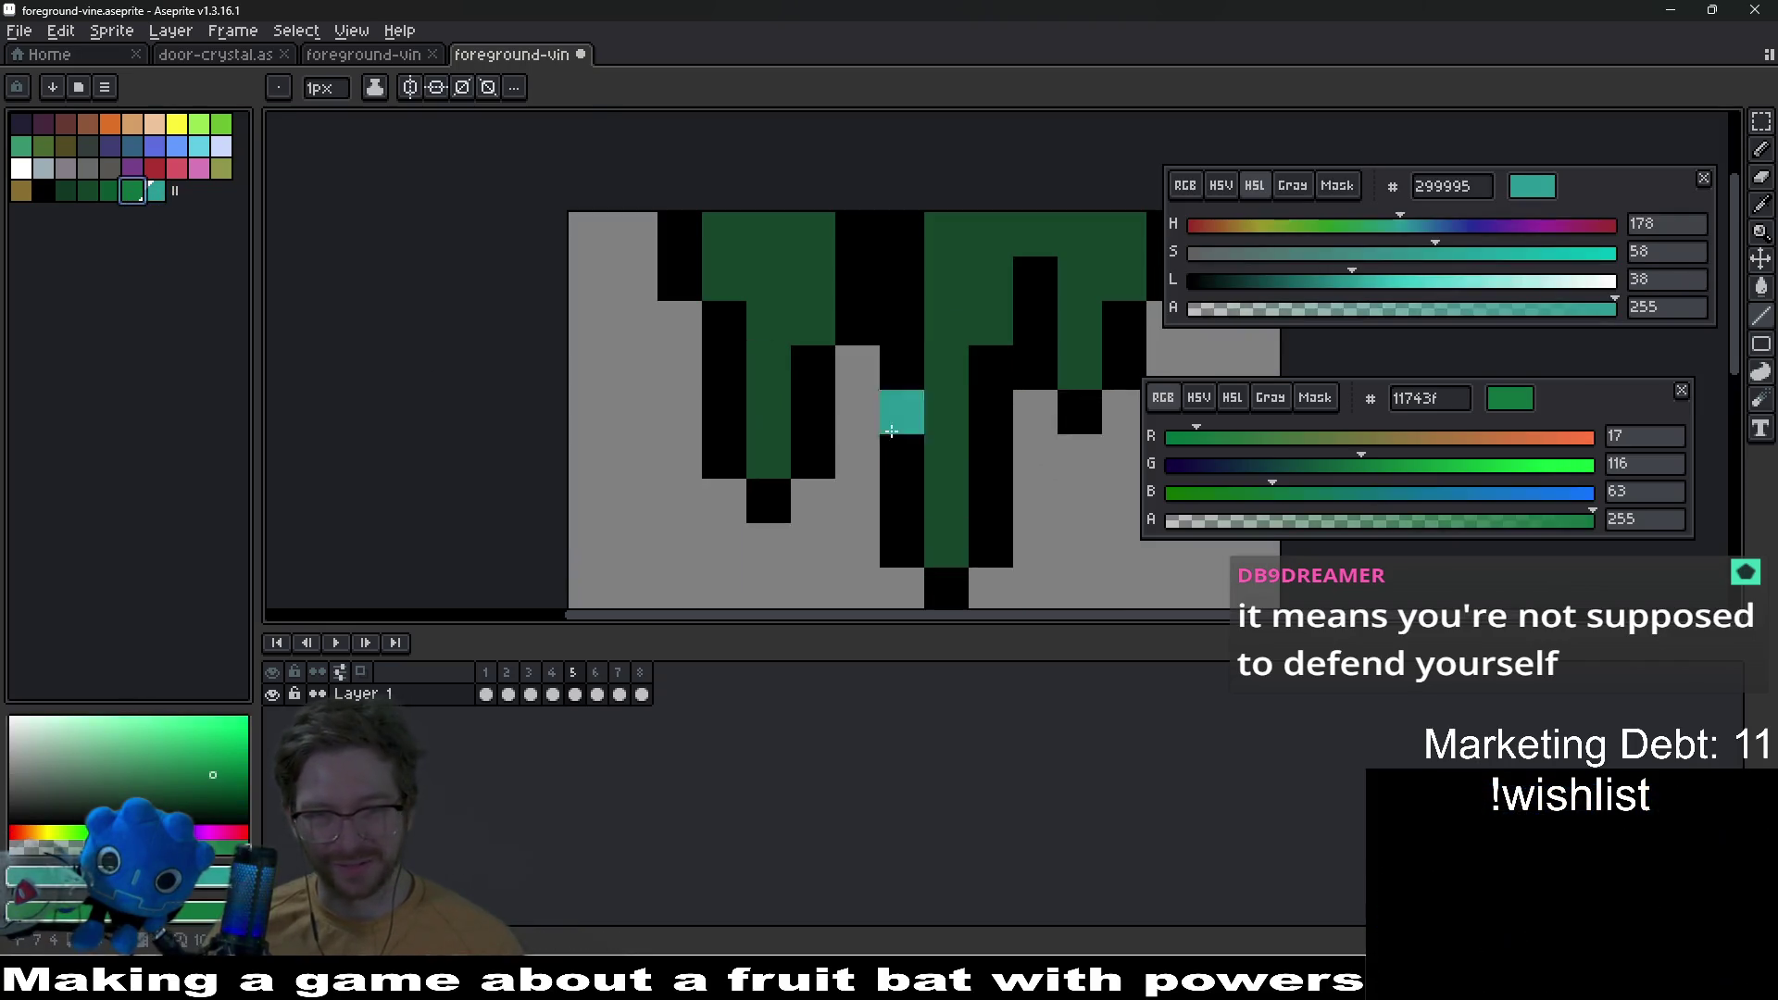
pyautogui.press('b')
pyautogui.click(945, 546)
pyautogui.click(781, 447)
pyautogui.click(1078, 367)
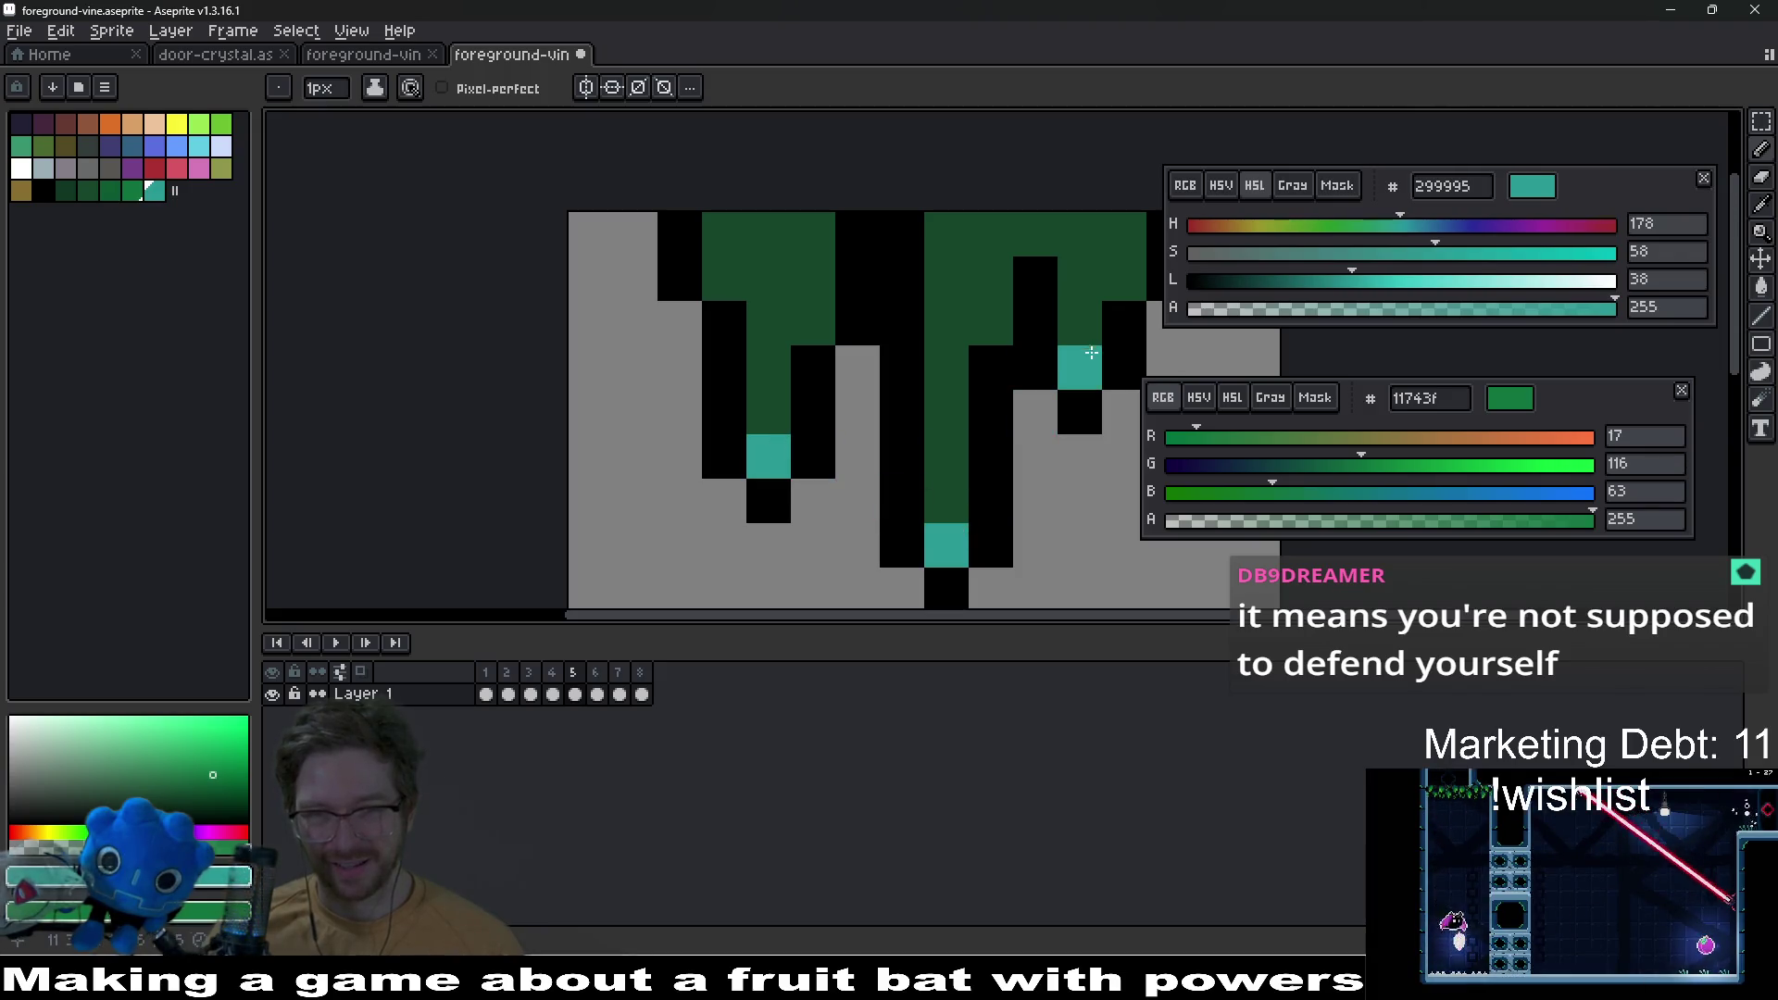
pyautogui.moveTo(1078, 367); pyautogui.dragTo(888, 403)
# Step: Shade the vines with brighter green highlights and darker green pixels down the middle vine
pyautogui.click(132, 191)
pyautogui.rightClick(110, 191)
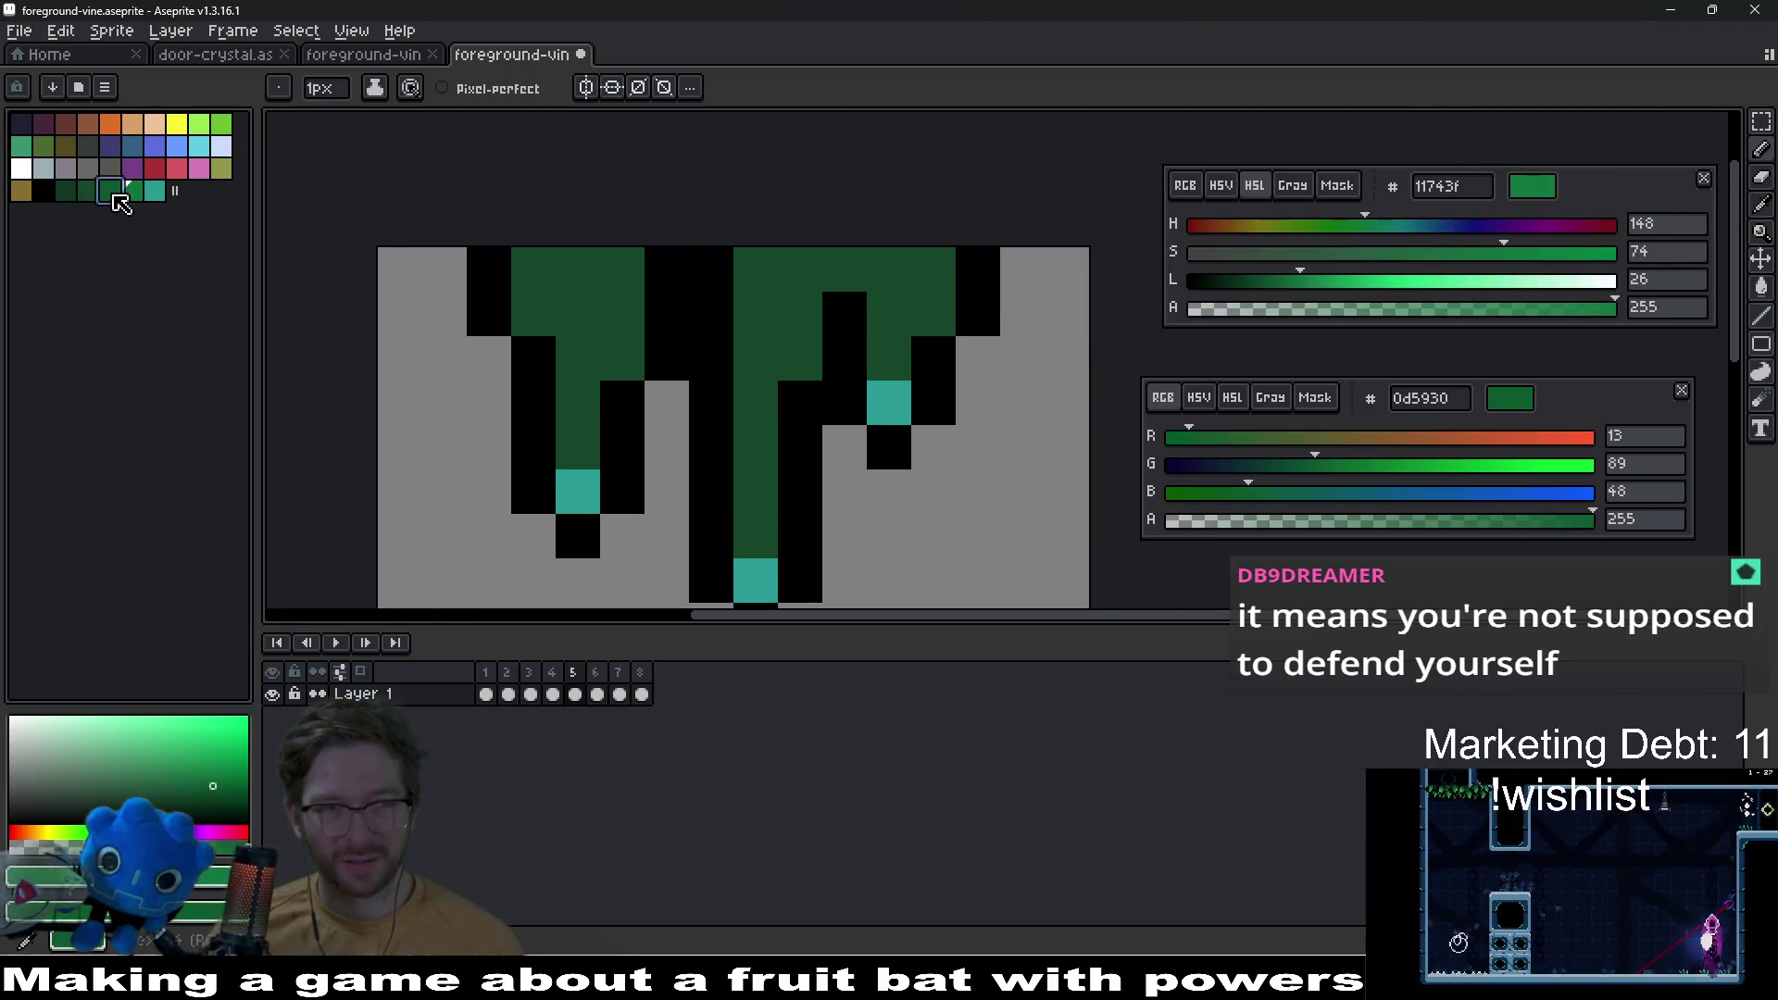
pyautogui.click(578, 447)
pyautogui.click(755, 536)
pyautogui.click(760, 492)
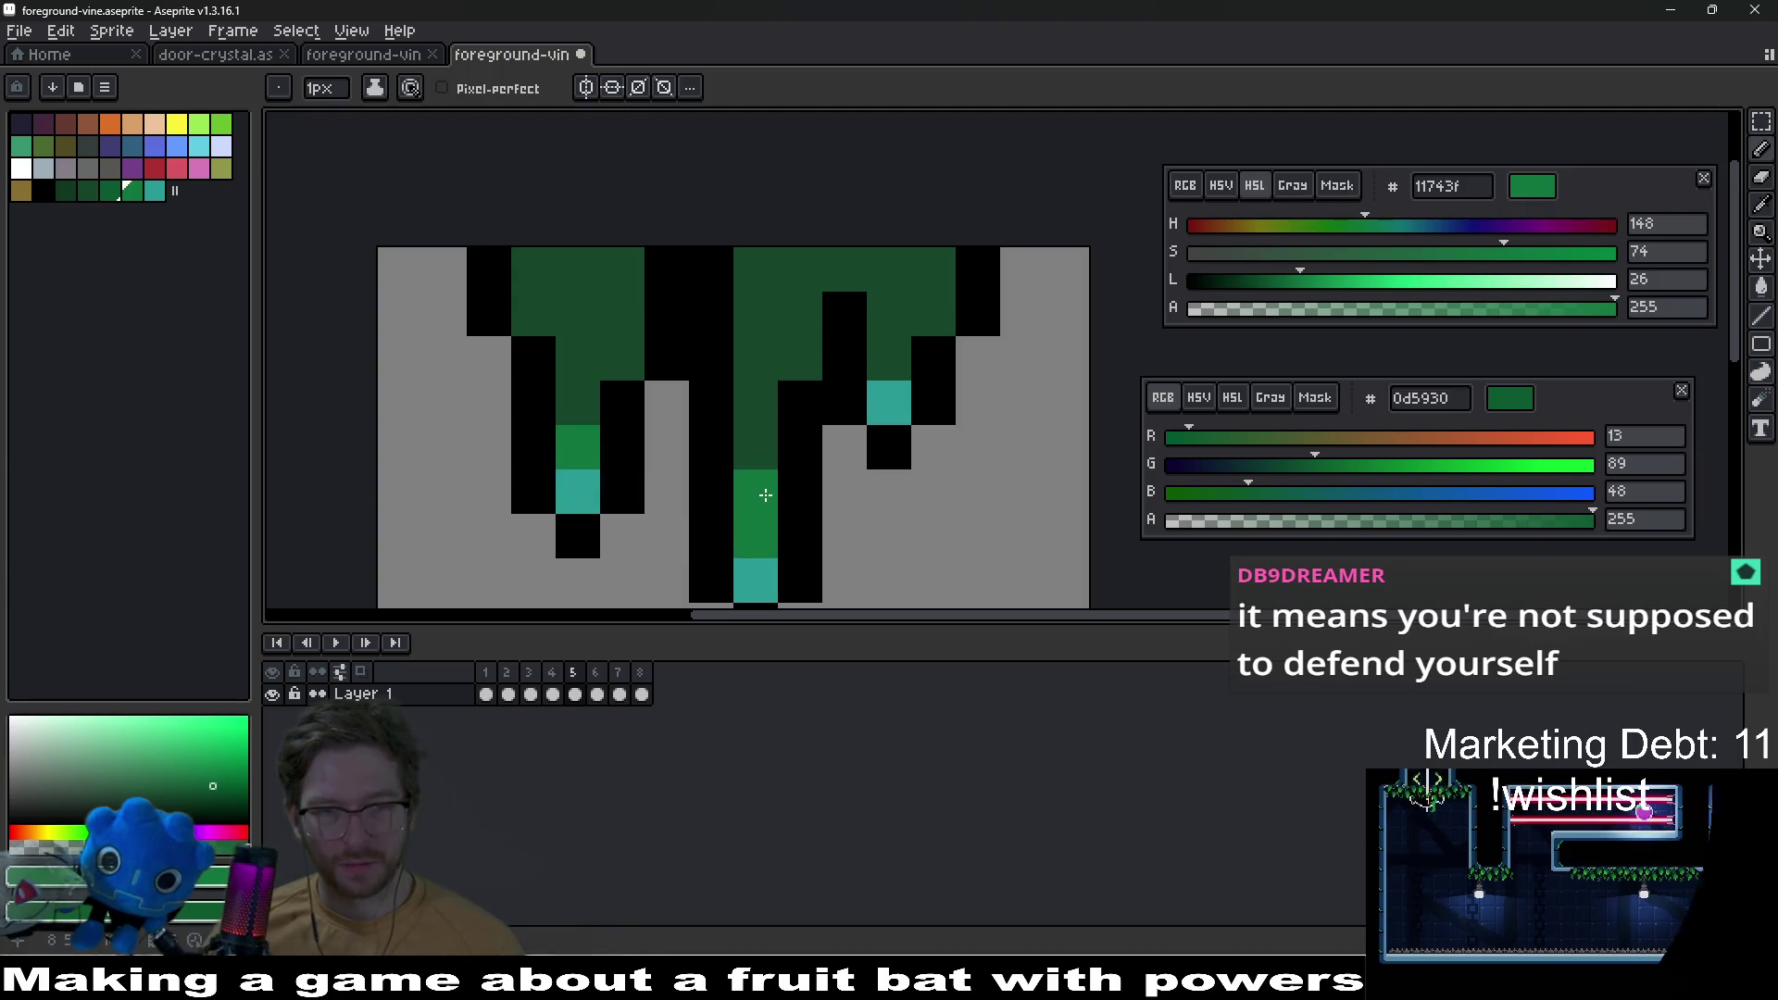
pyautogui.rightClick(622, 358)
pyautogui.rightClick(533, 314)
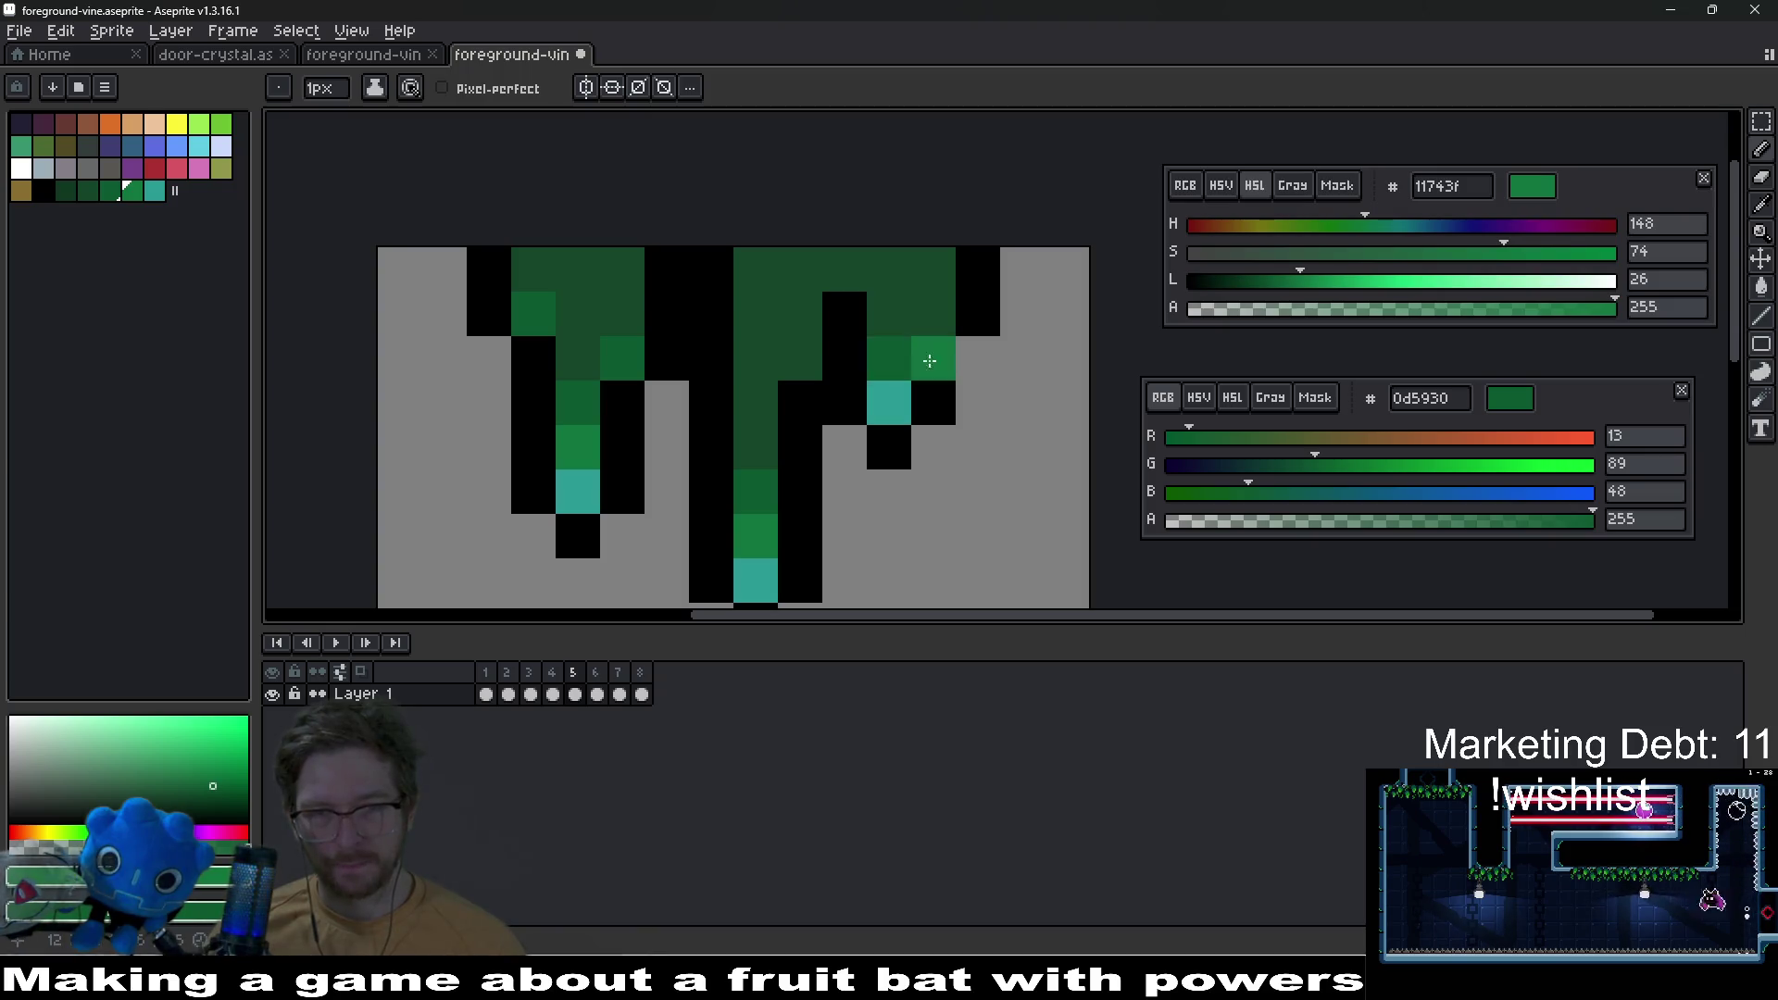
pyautogui.click(933, 314)
pyautogui.rightClick(755, 491)
pyautogui.rightClick(756, 447)
pyautogui.rightClick(756, 403)
pyautogui.rightClick(800, 358)
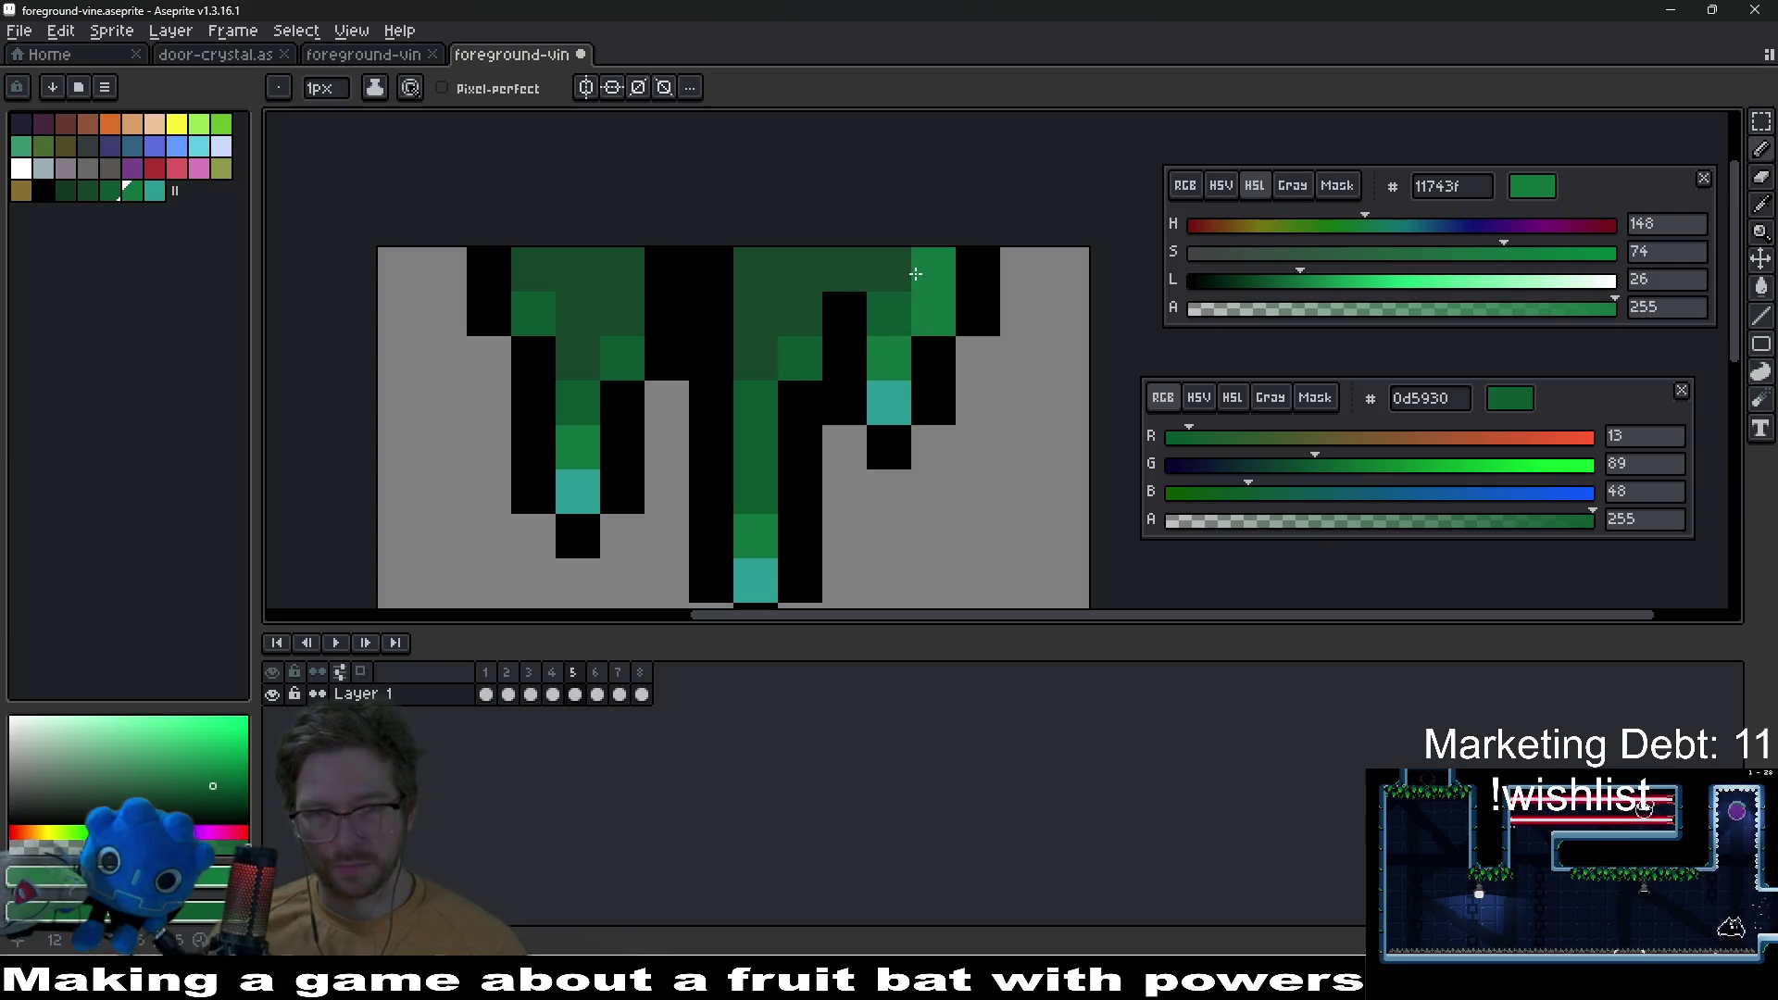
# Step: Review frame 5, save the vine sprite, and move to frame 6
pyautogui.scroll(-6, 768, 451)
pyautogui.scroll(-2, 768, 451)
pyautogui.scroll(8, 931, 405)
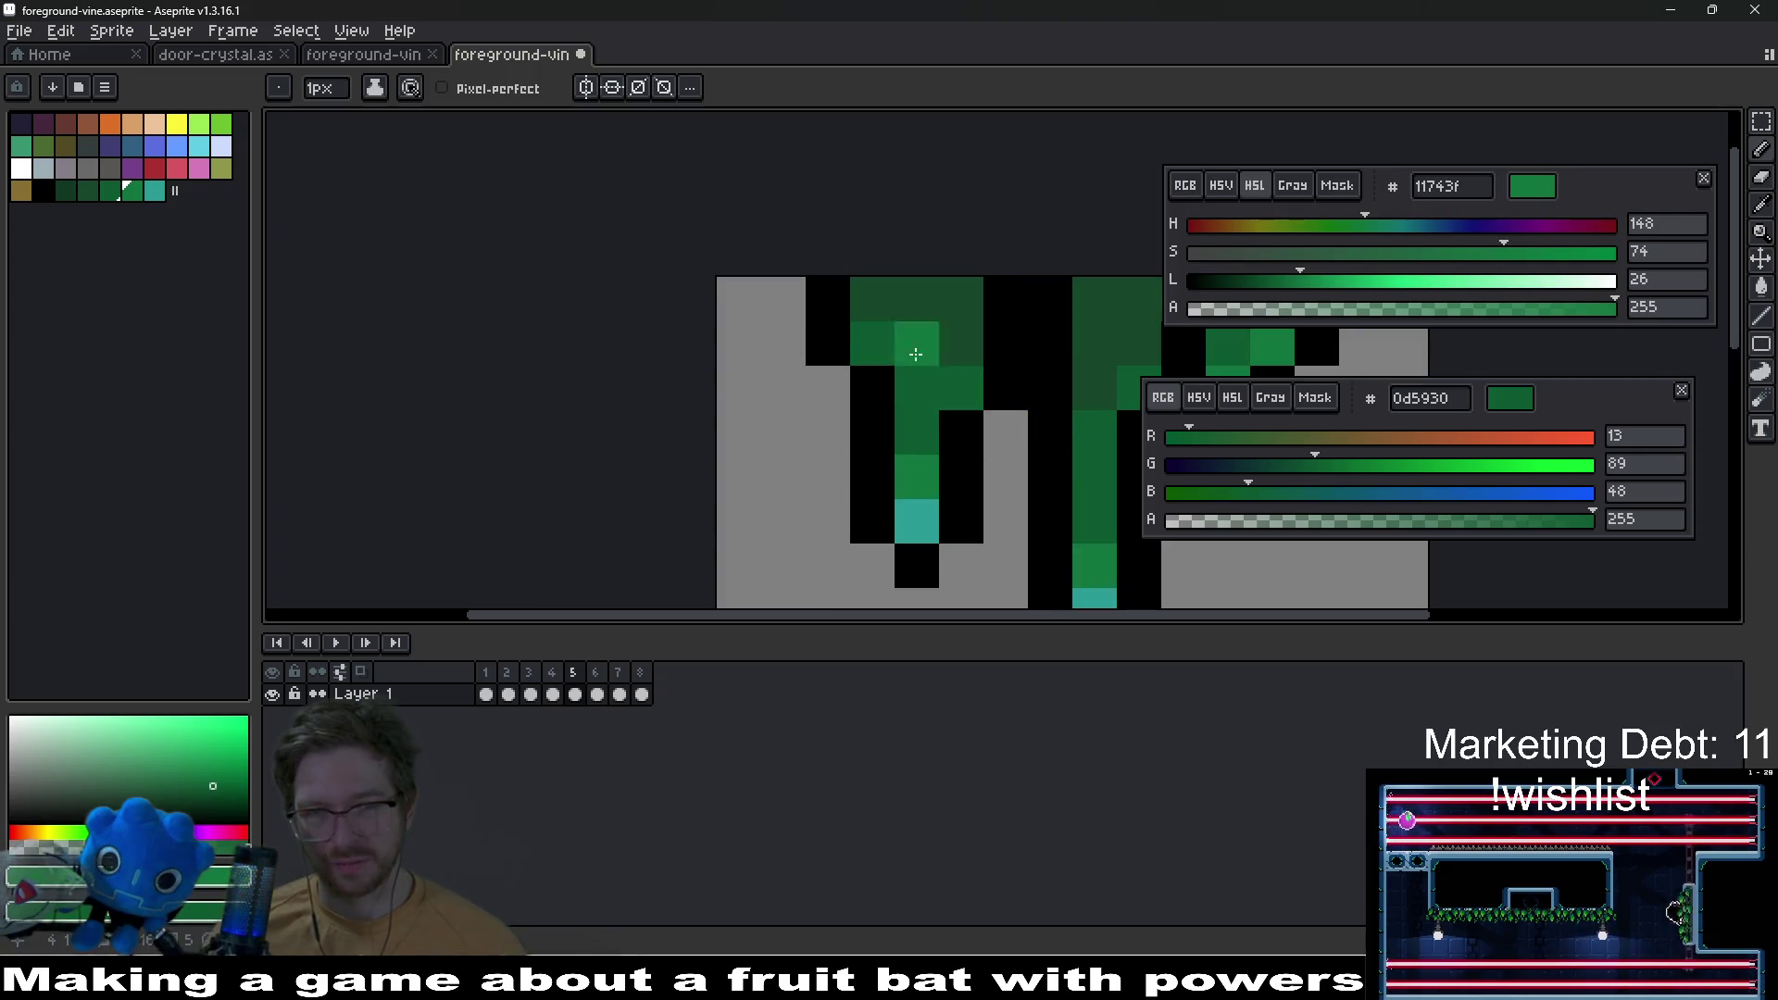
pyautogui.scroll(-8, 921, 361)
pyautogui.moveTo(1115, 428); pyautogui.dragTo(998, 413)
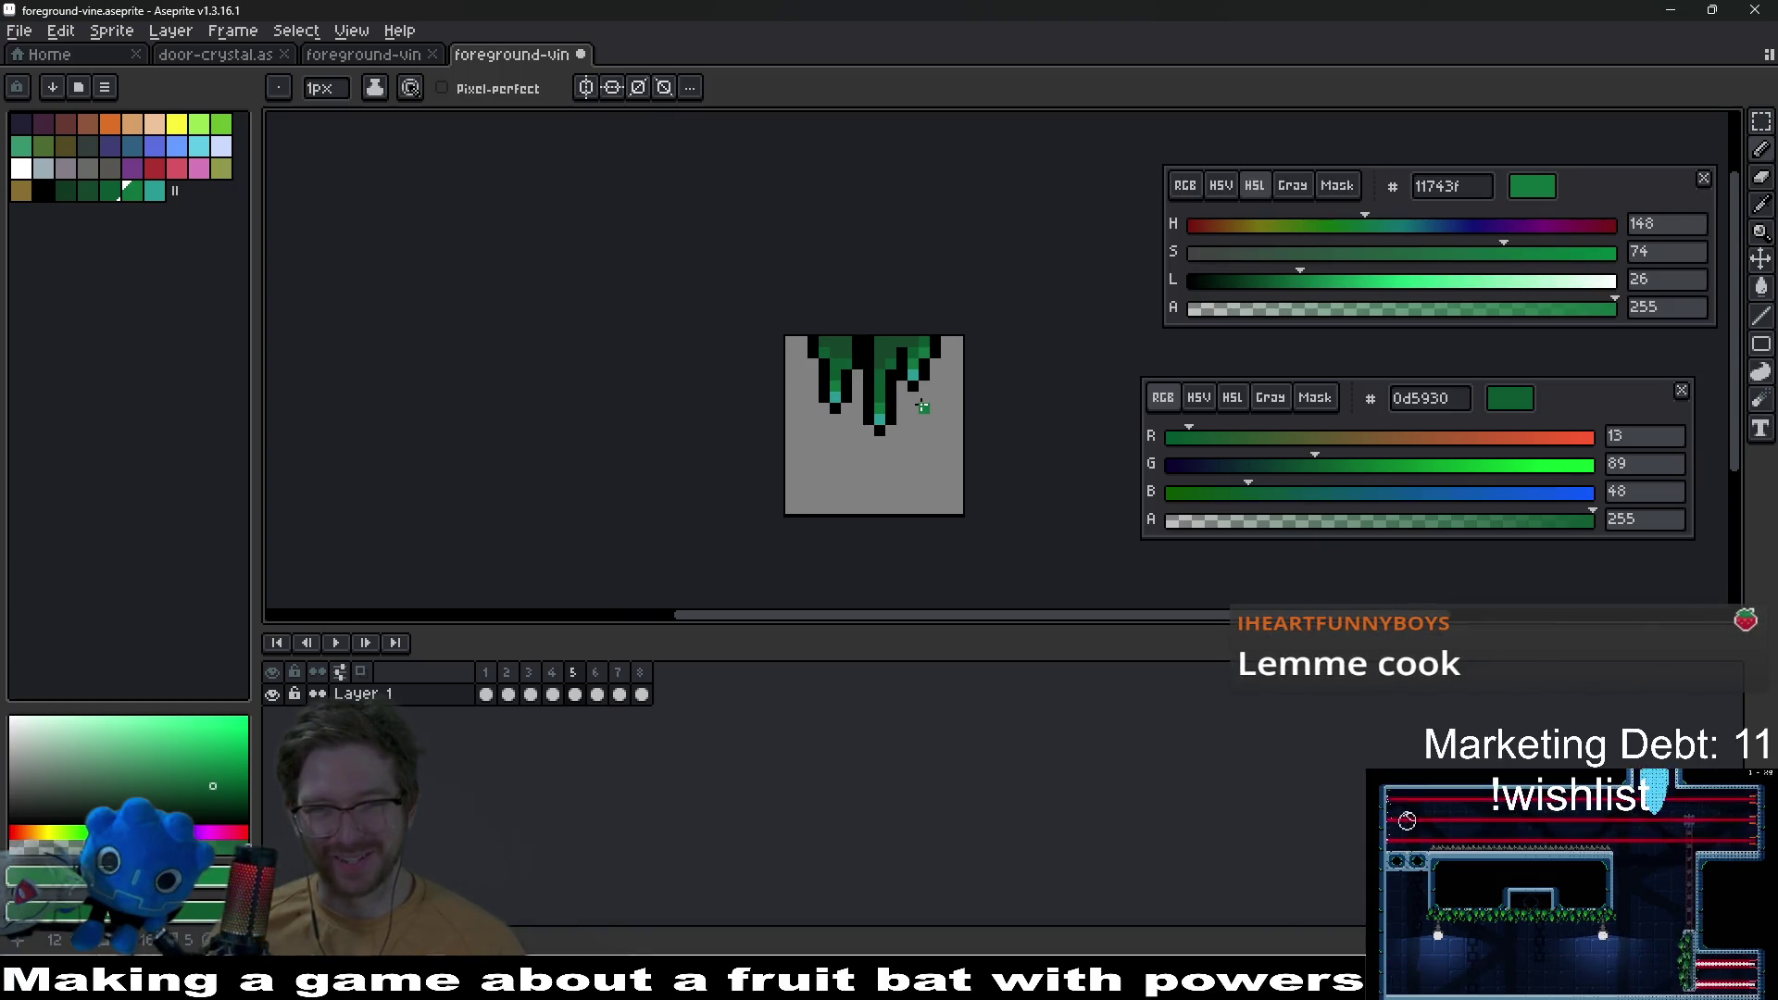
pyautogui.hotkey('ctrl', 's')
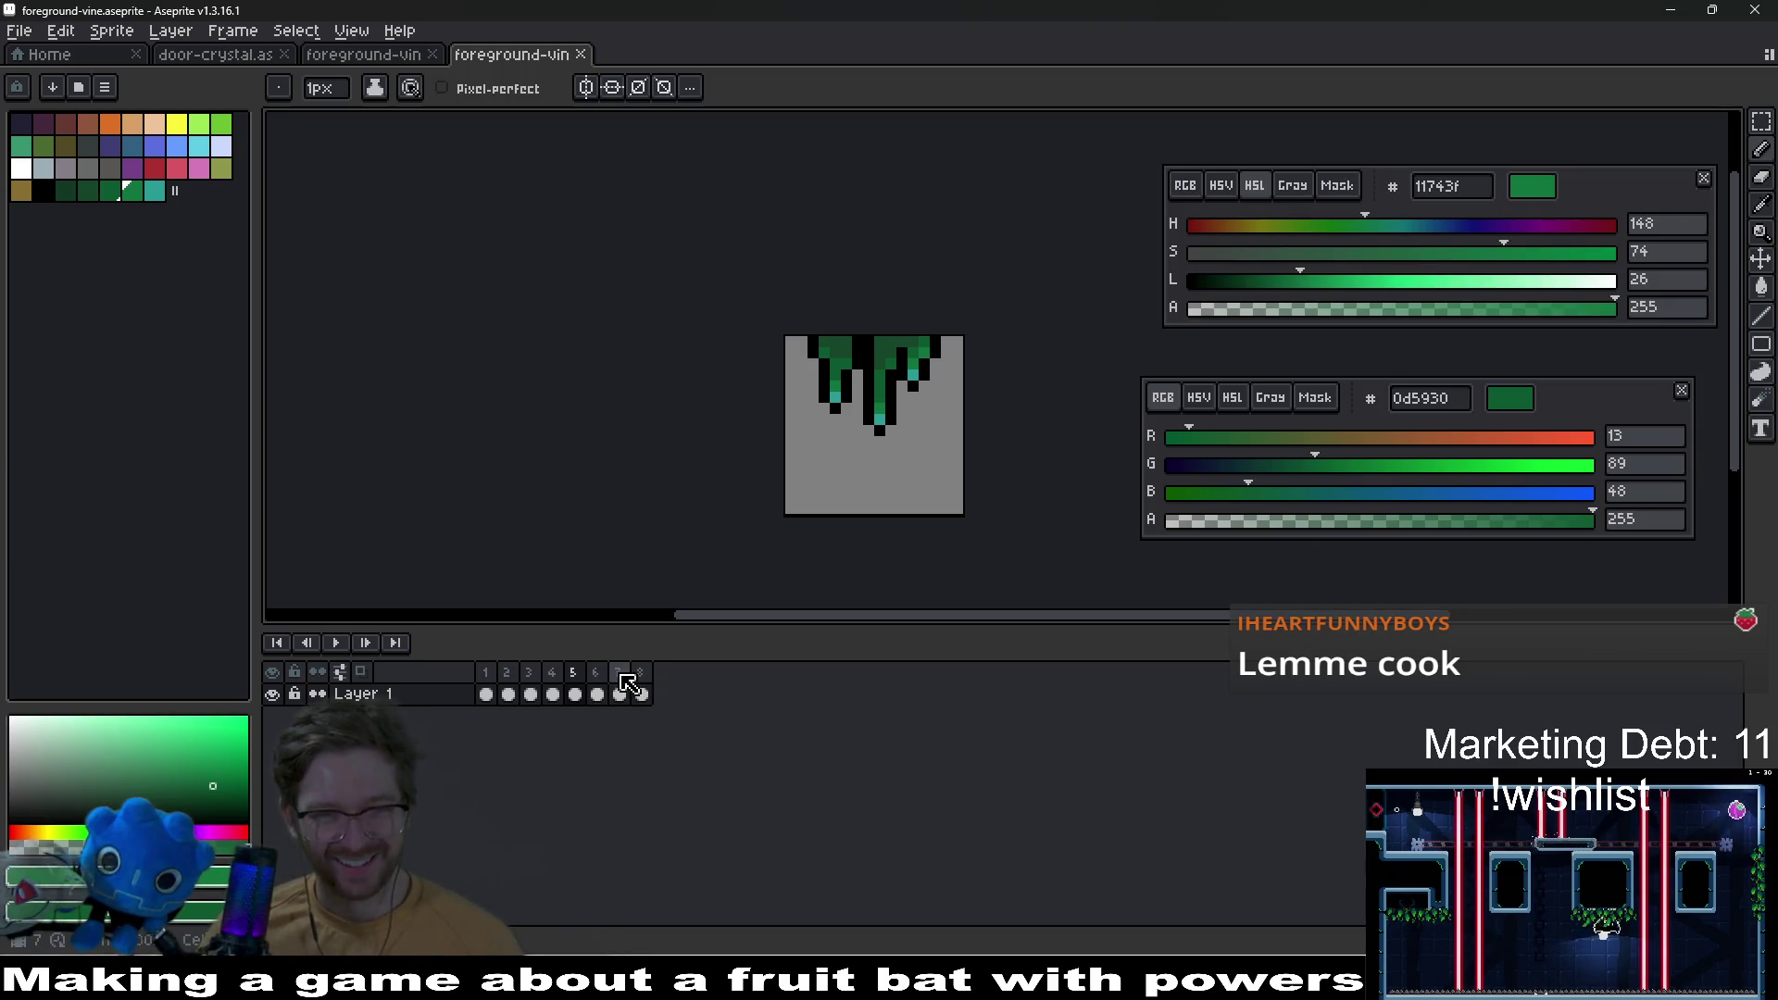
pyautogui.press('Right')
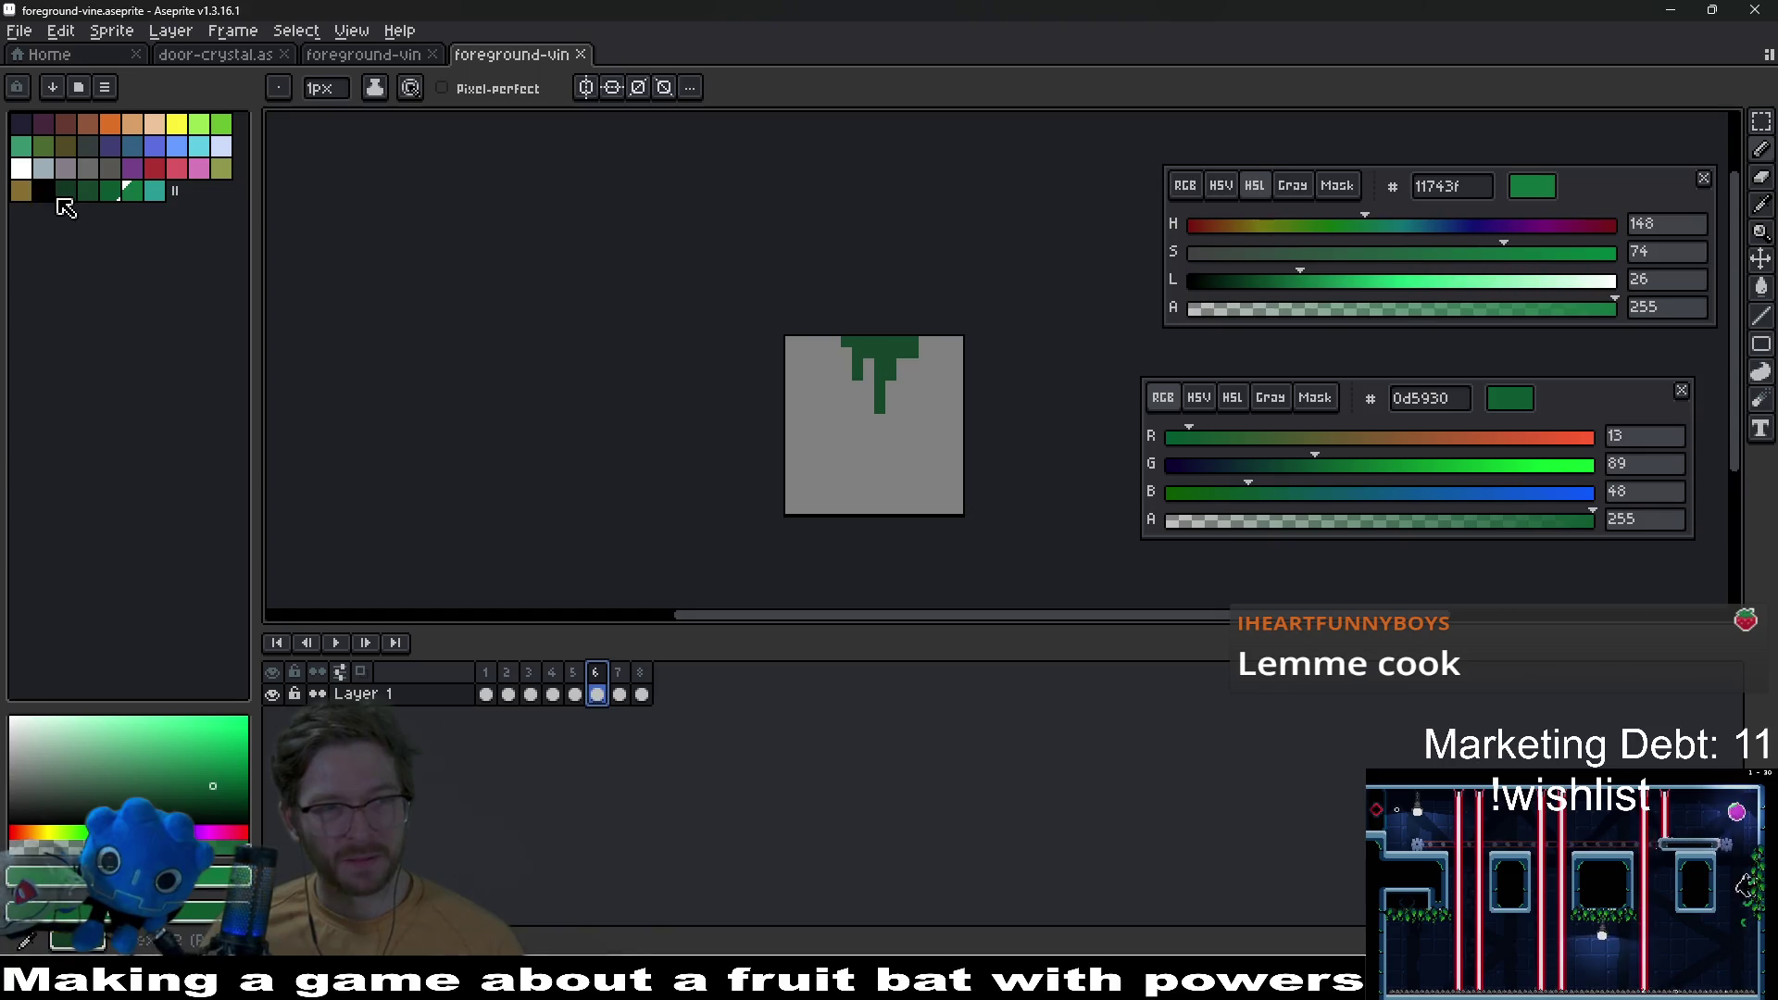
# Step: On frame 6, outline the drip in black along its right and left sides
pyautogui.click(47, 191)
pyautogui.scroll(3, 979, 435)
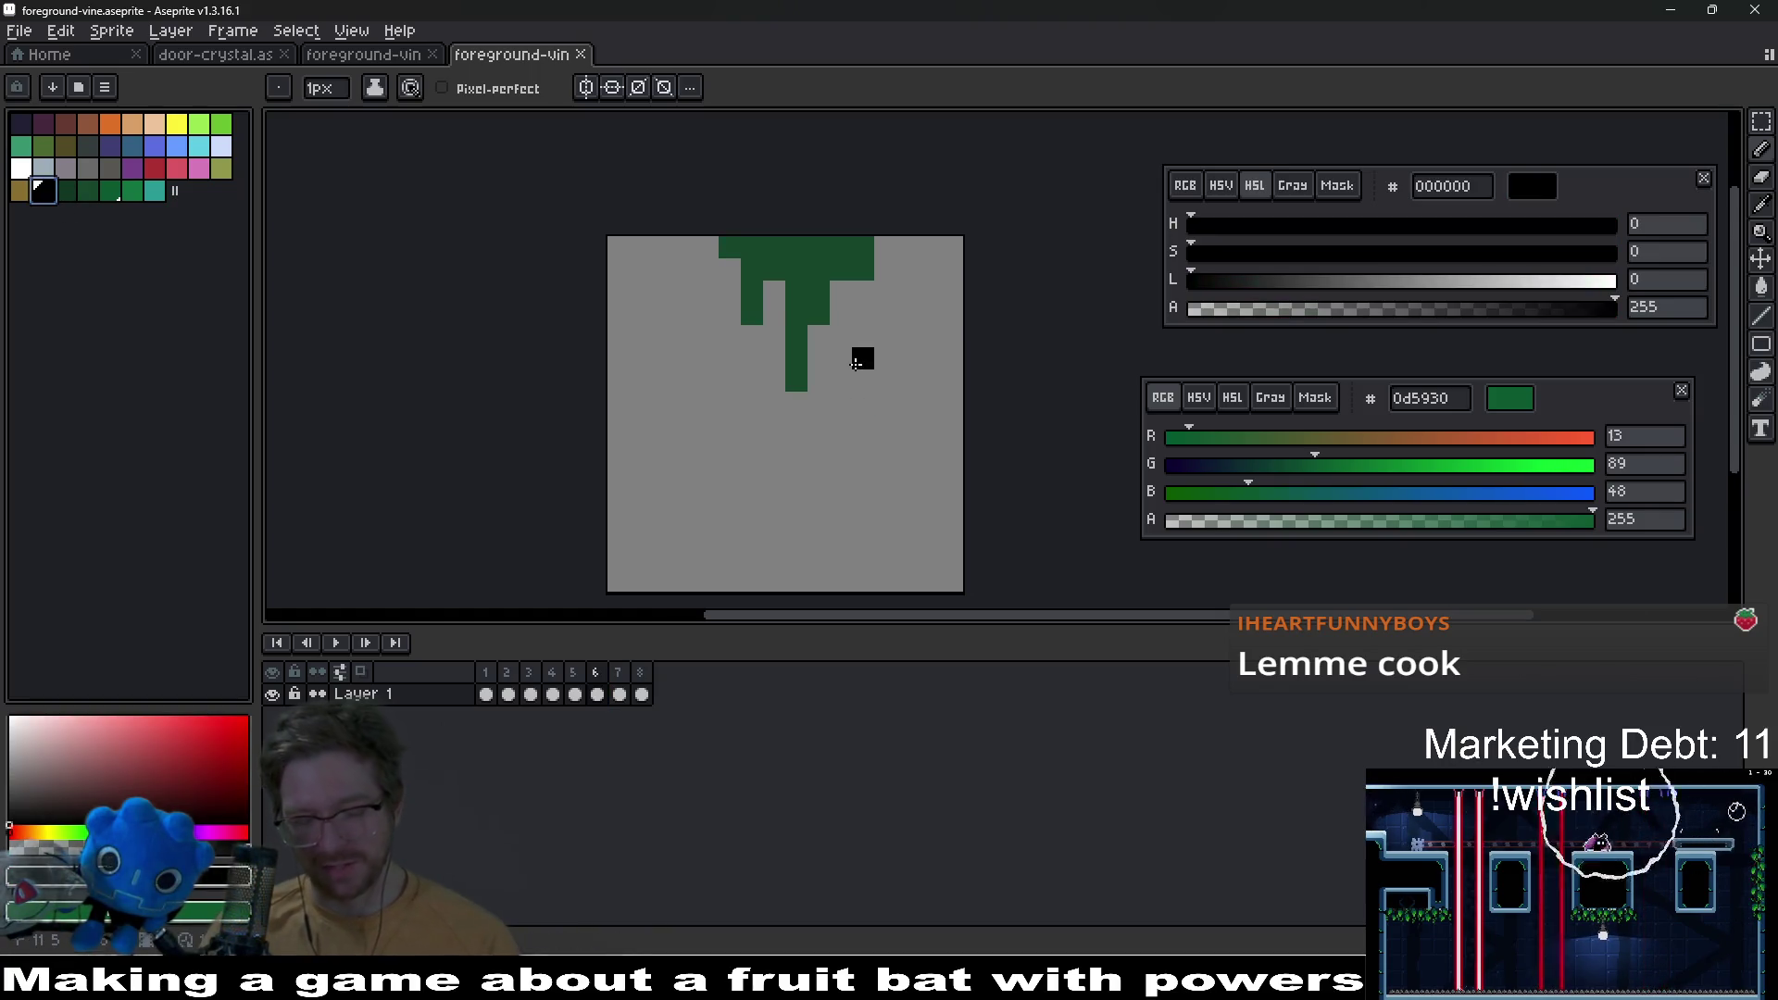
pyautogui.click(796, 403)
pyautogui.click(819, 381)
pyautogui.click(818, 358)
pyautogui.click(818, 336)
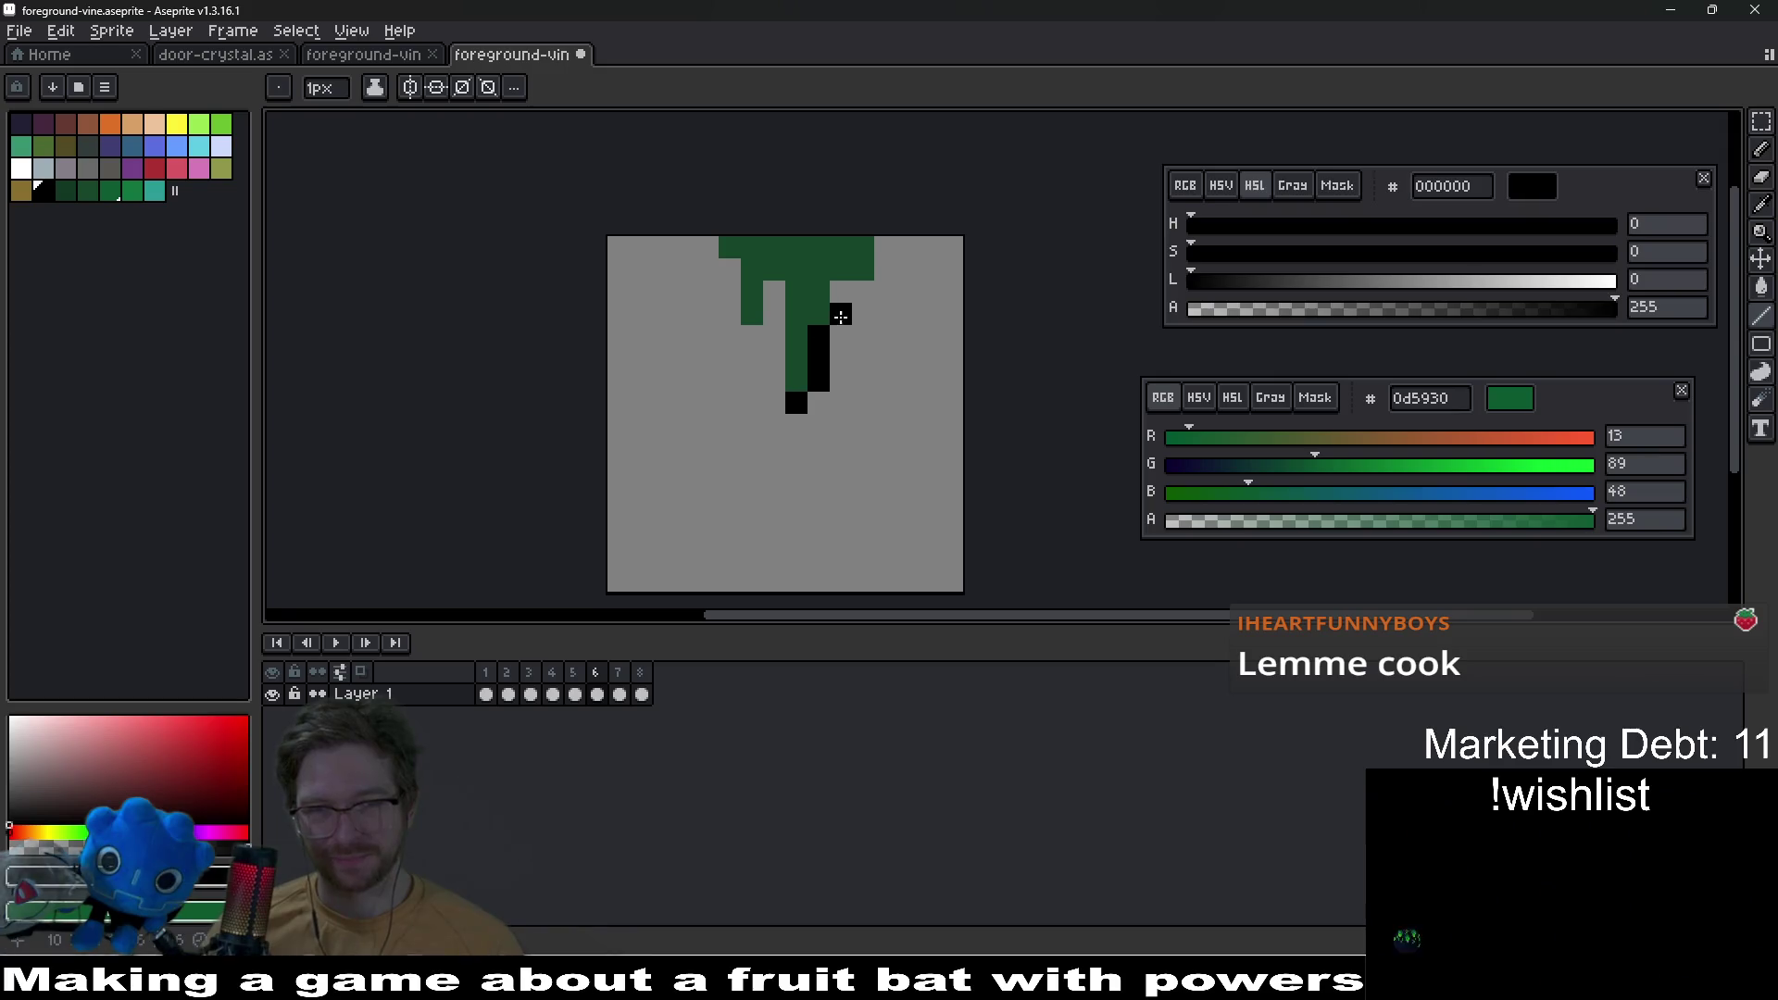
pyautogui.moveTo(840, 315); pyautogui.dragTo(870, 284)
pyautogui.click(774, 292)
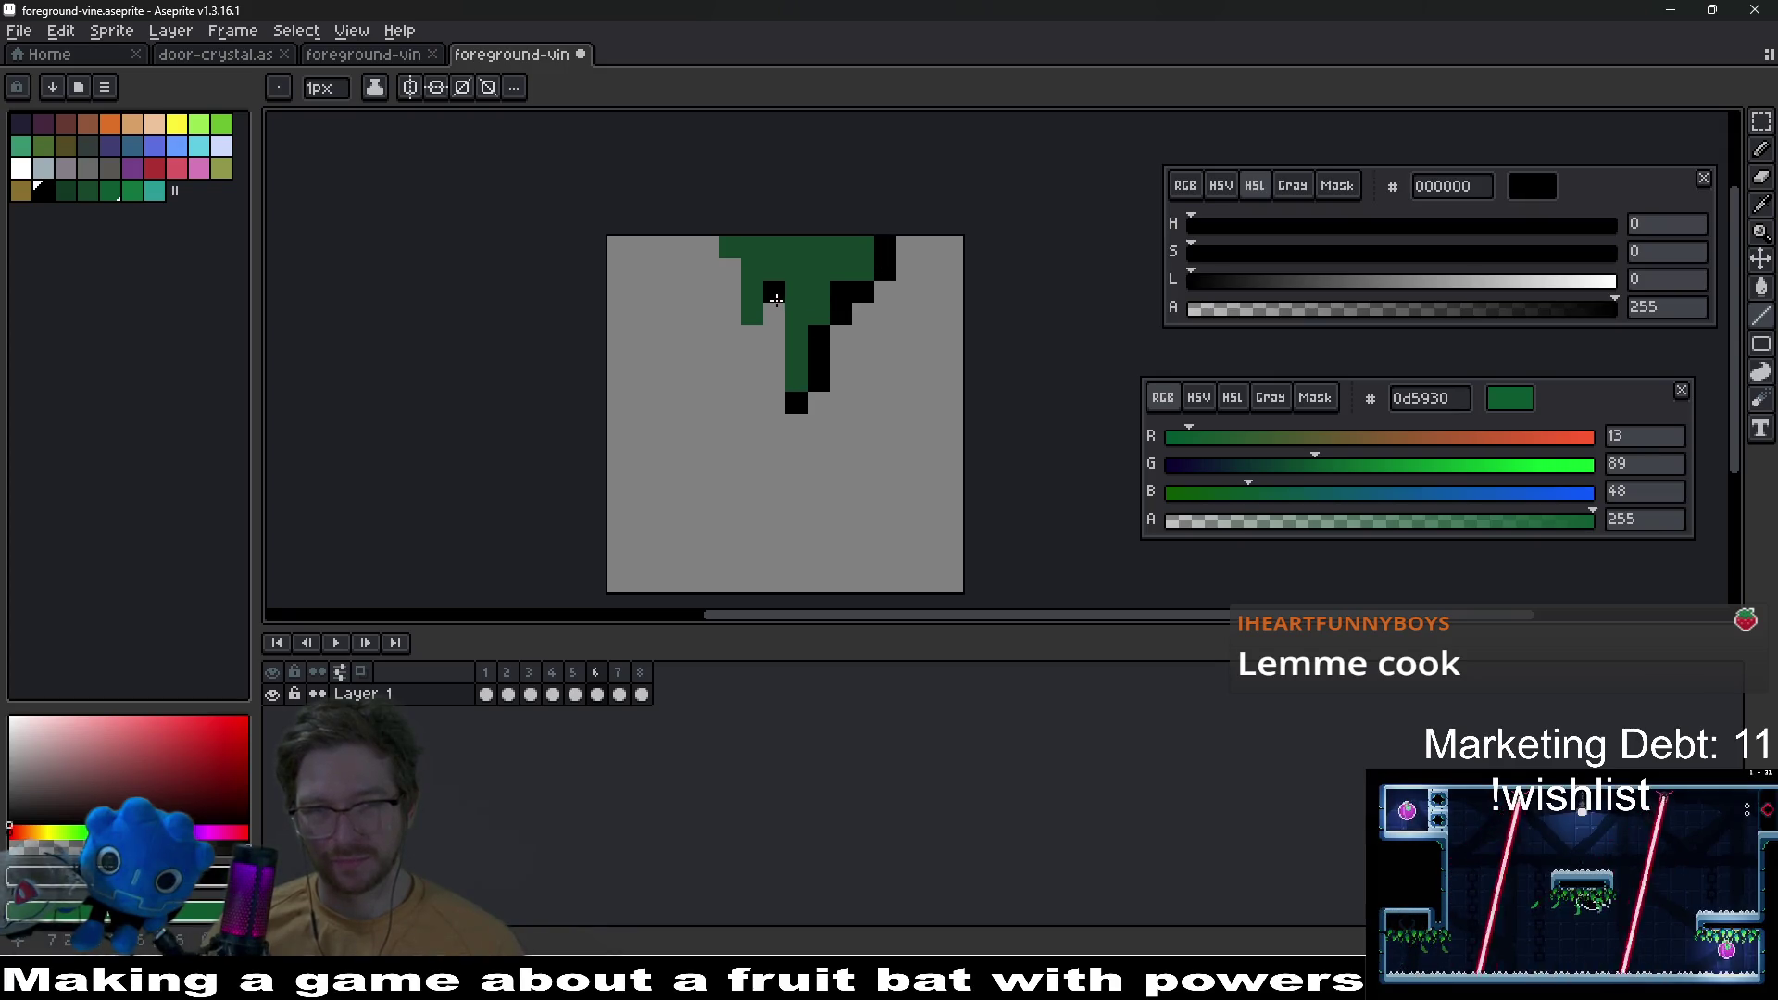
pyautogui.click(774, 314)
pyautogui.click(752, 336)
pyautogui.moveTo(708, 292); pyautogui.dragTo(724, 285)
pyautogui.hotkey('ctrl', 'z')
# Step: Add black outline pixels at the vine's top-left and along its left edge
pyautogui.scroll(-2, 806, 305)
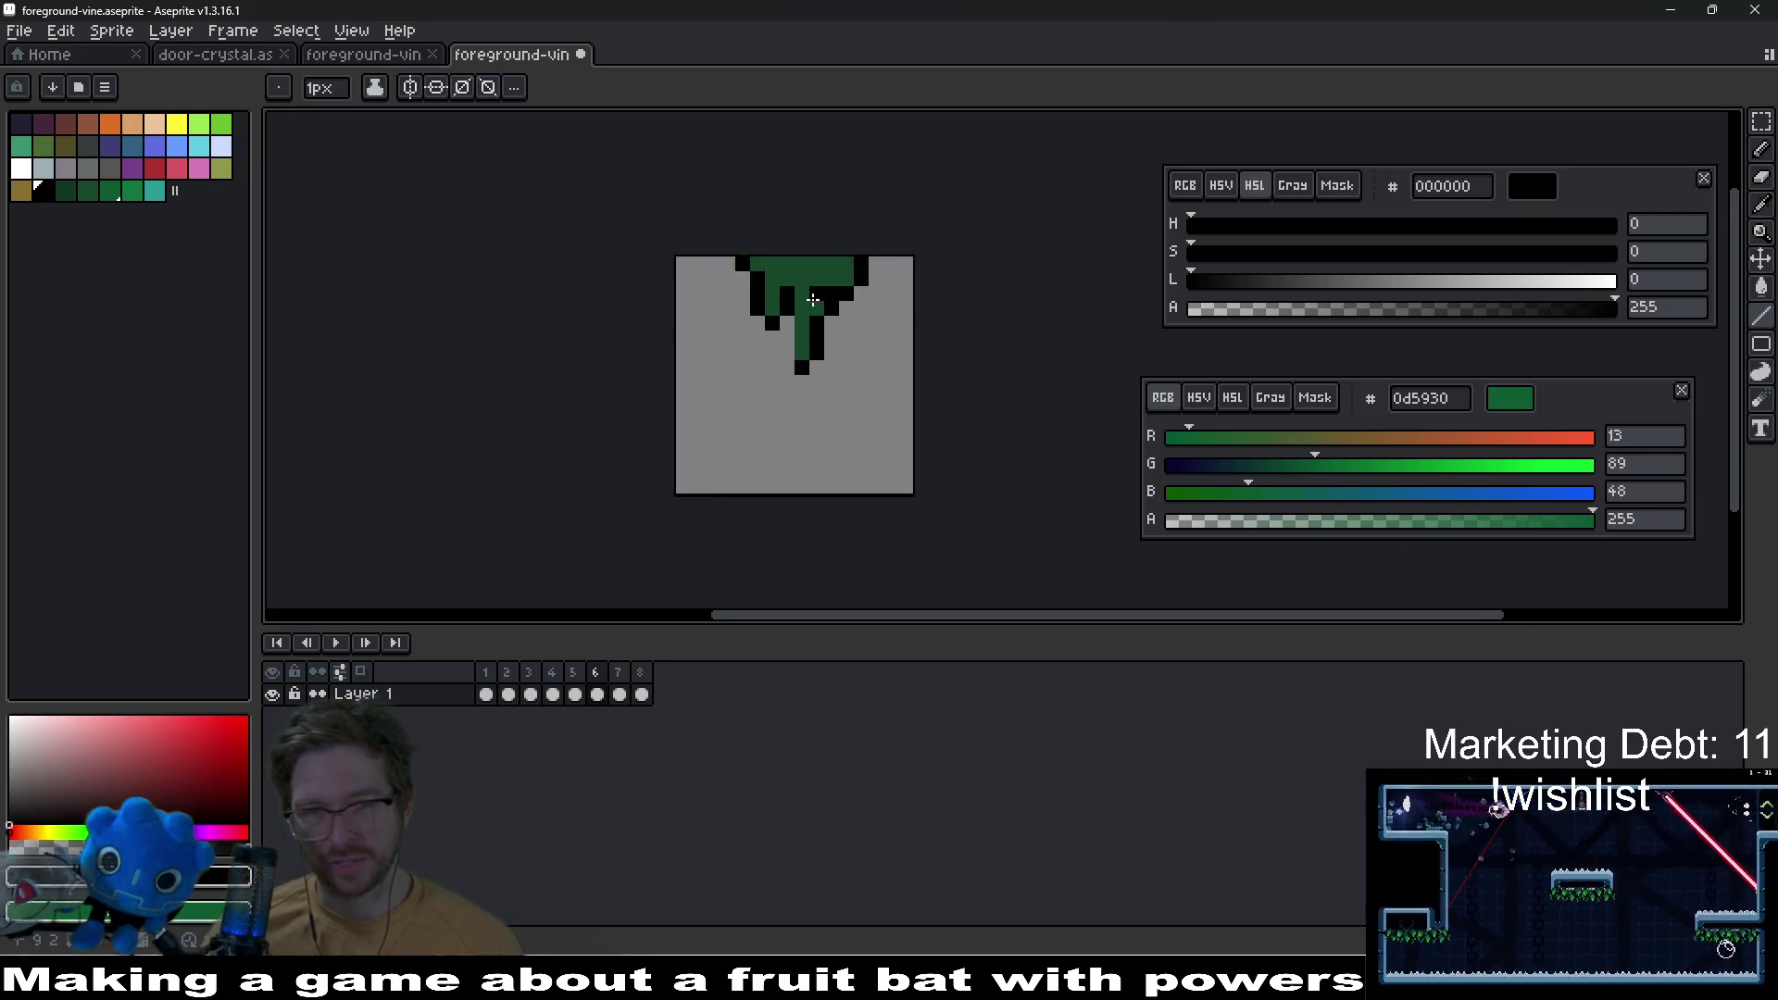
pyautogui.scroll(2, 801, 334)
pyautogui.click(712, 222)
pyautogui.click(787, 321)
pyautogui.moveTo(787, 321); pyautogui.dragTo(780, 357)
pyautogui.scroll(-5, 875, 357)
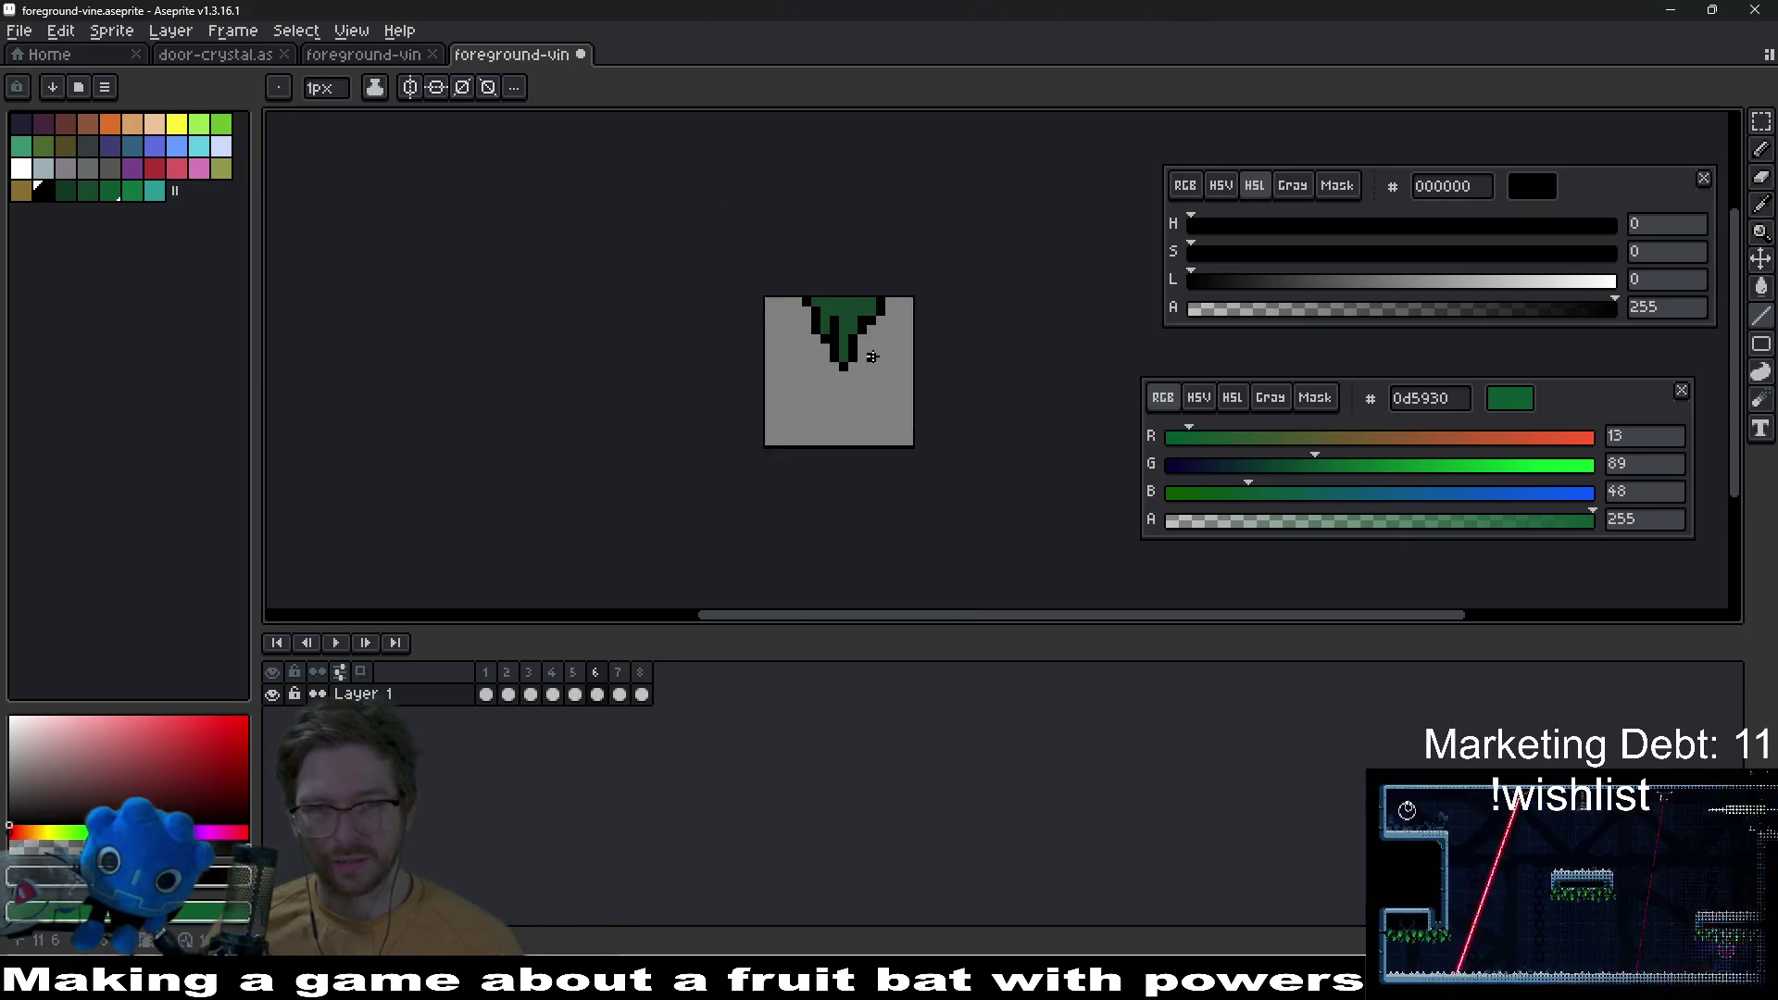
pyautogui.scroll(3, 877, 356)
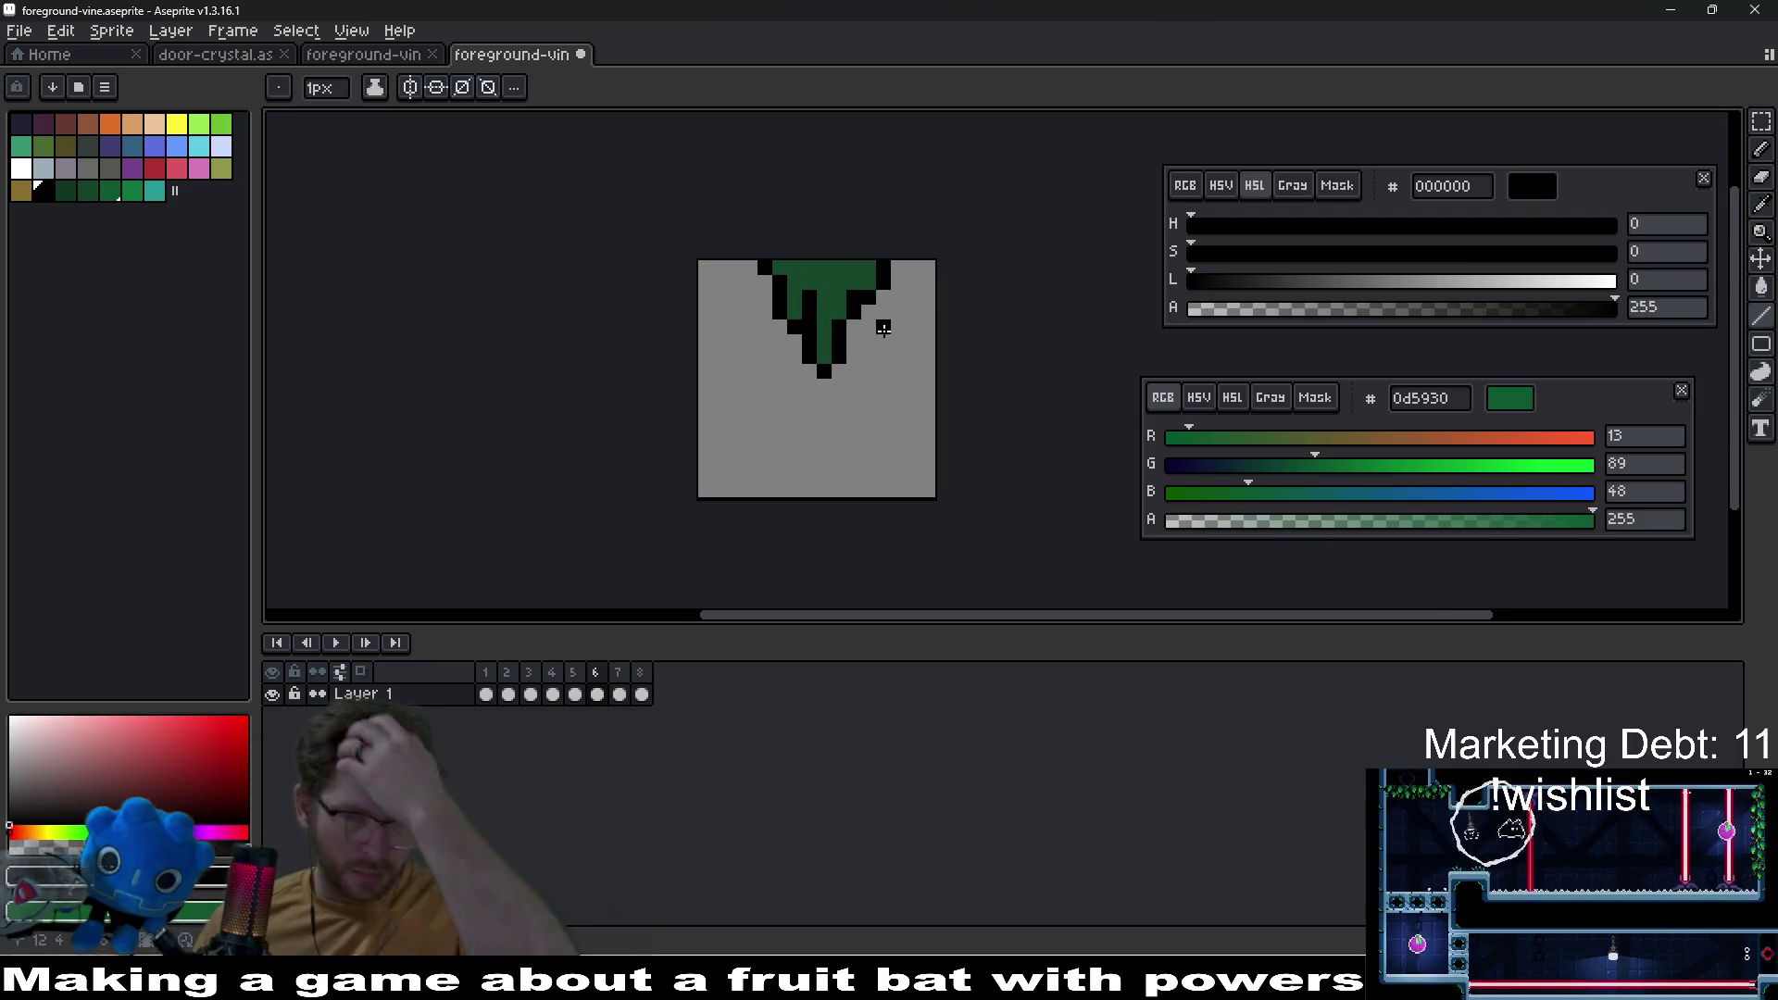
# Step: Move the lower vine piece down and lower the top piece's bottom rows one pixel
pyautogui.press('m')
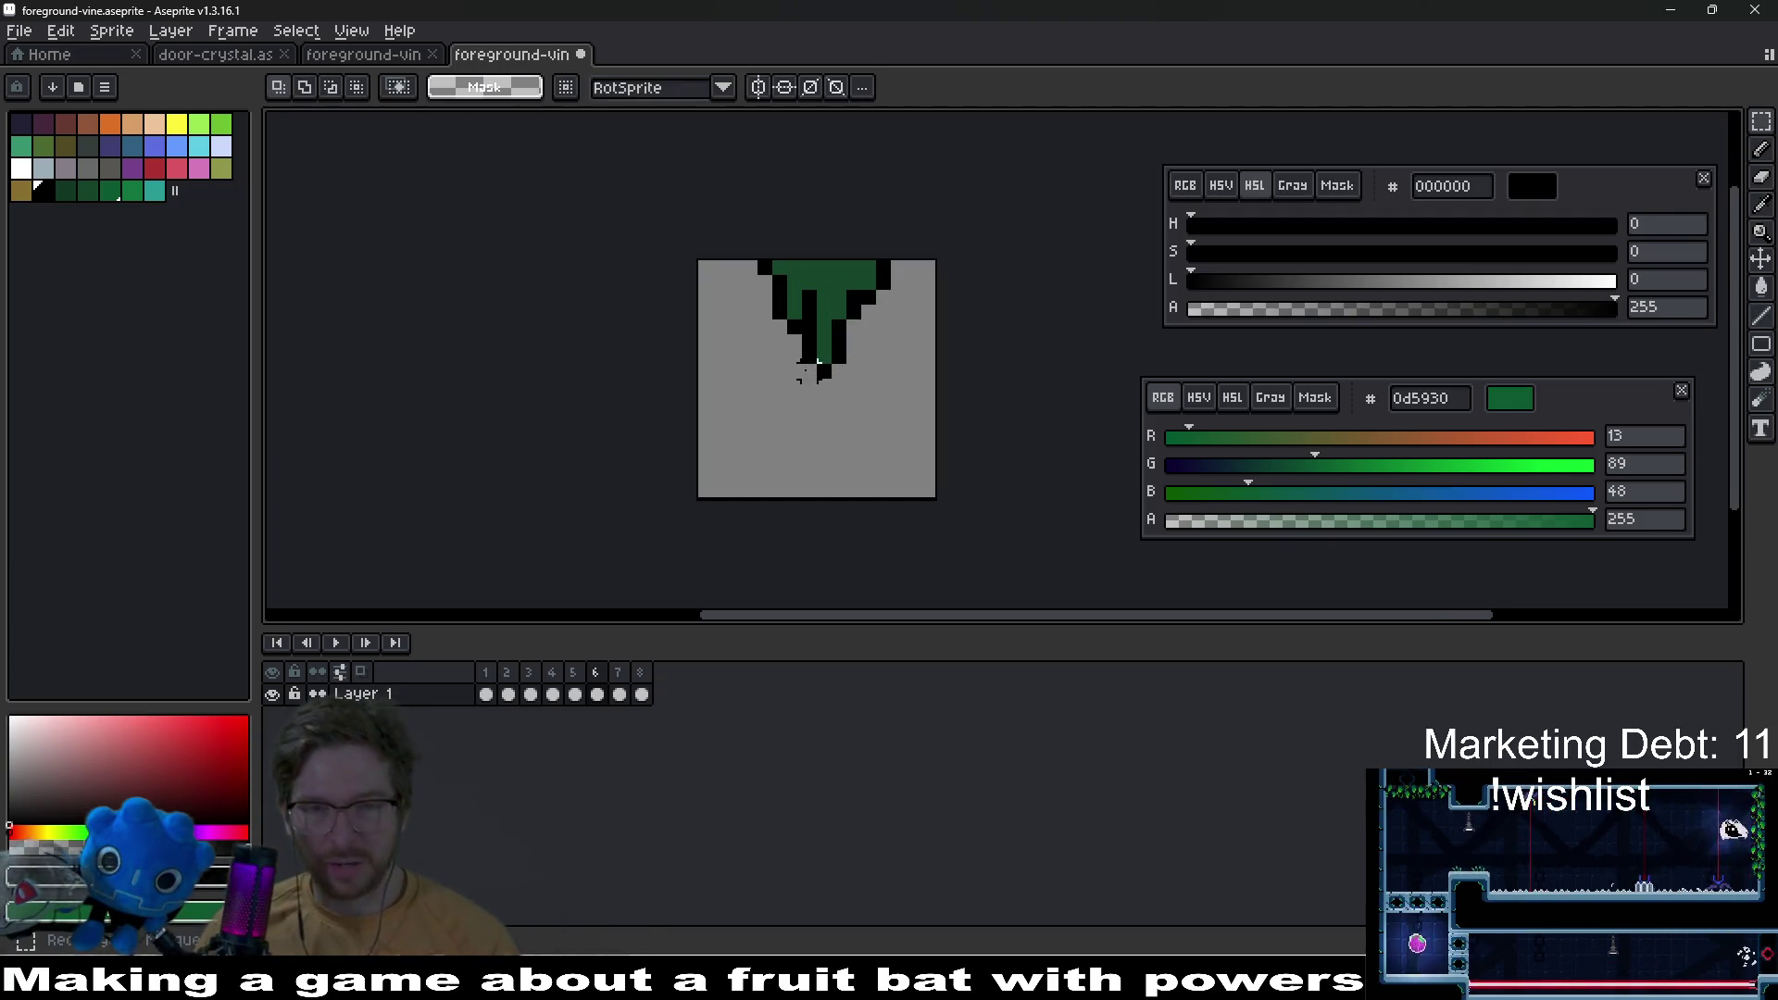
pyautogui.moveTo(769, 329)
pyautogui.mouseDown()
pyautogui.moveTo(896, 412)
pyautogui.moveTo(824, 400)
pyautogui.mouseUp()
pyautogui.hotkey('ctrl', 'd')
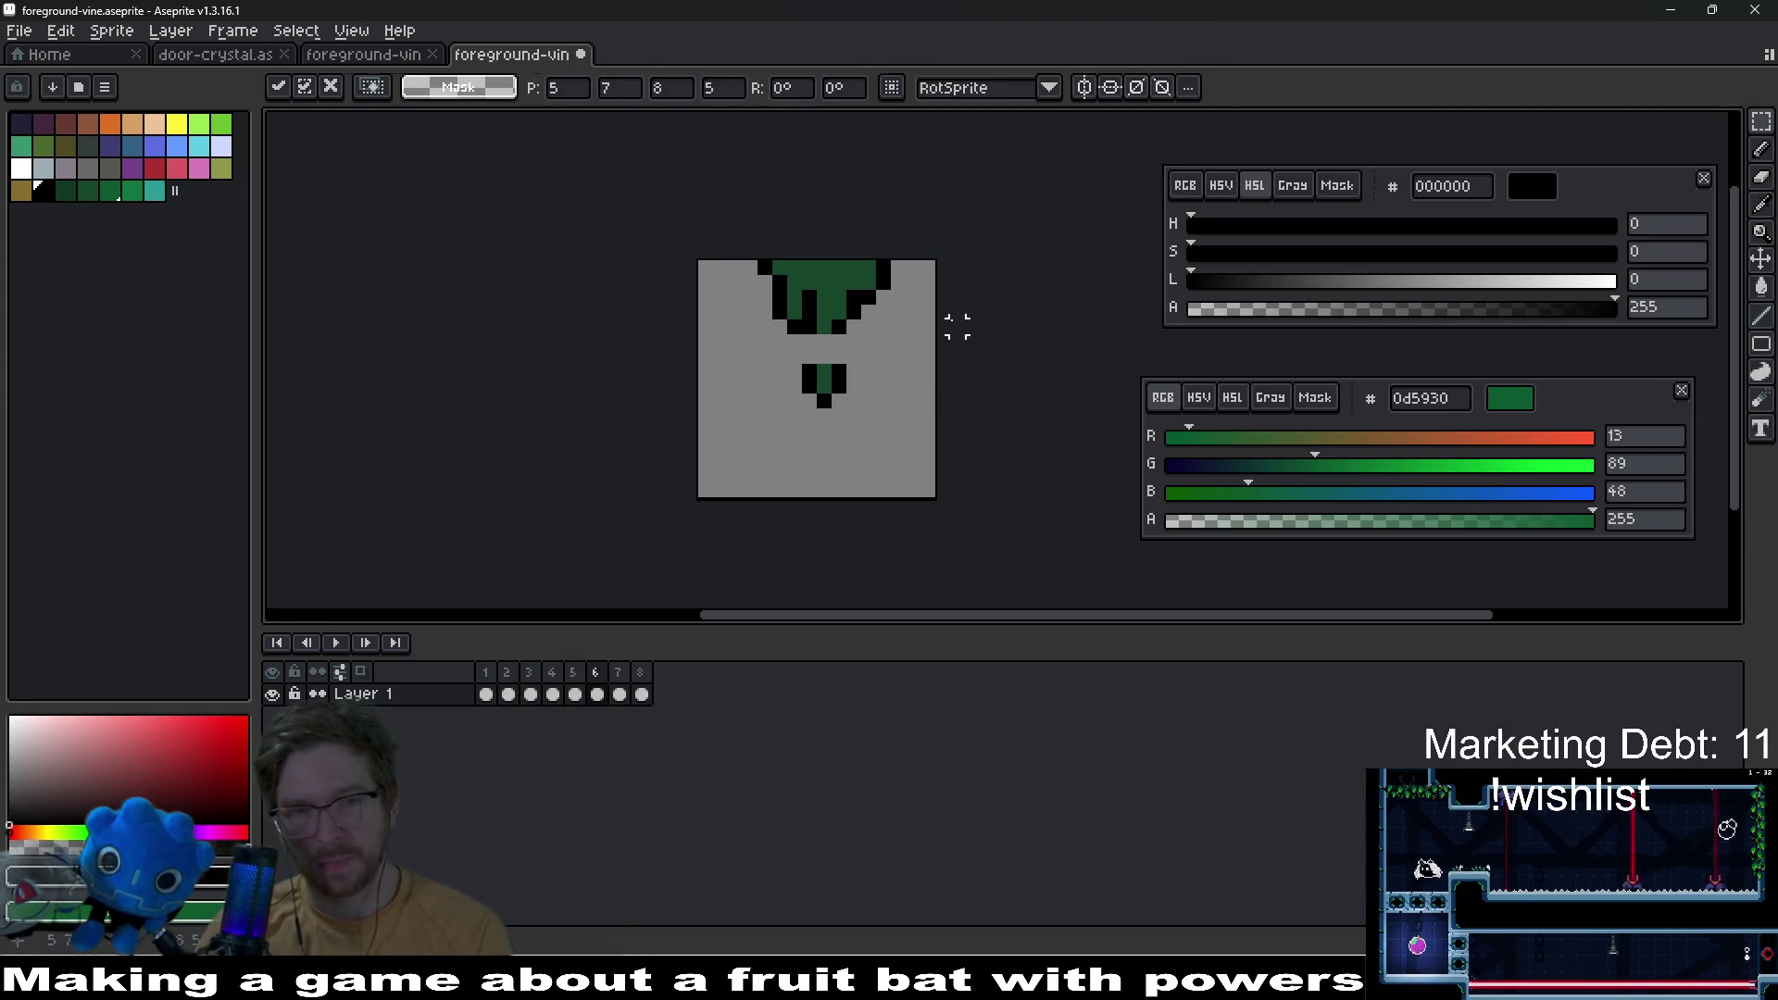
pyautogui.moveTo(749, 311); pyautogui.dragTo(925, 359)
pyautogui.press('Down')
pyautogui.hotkey('ctrl', 'd')
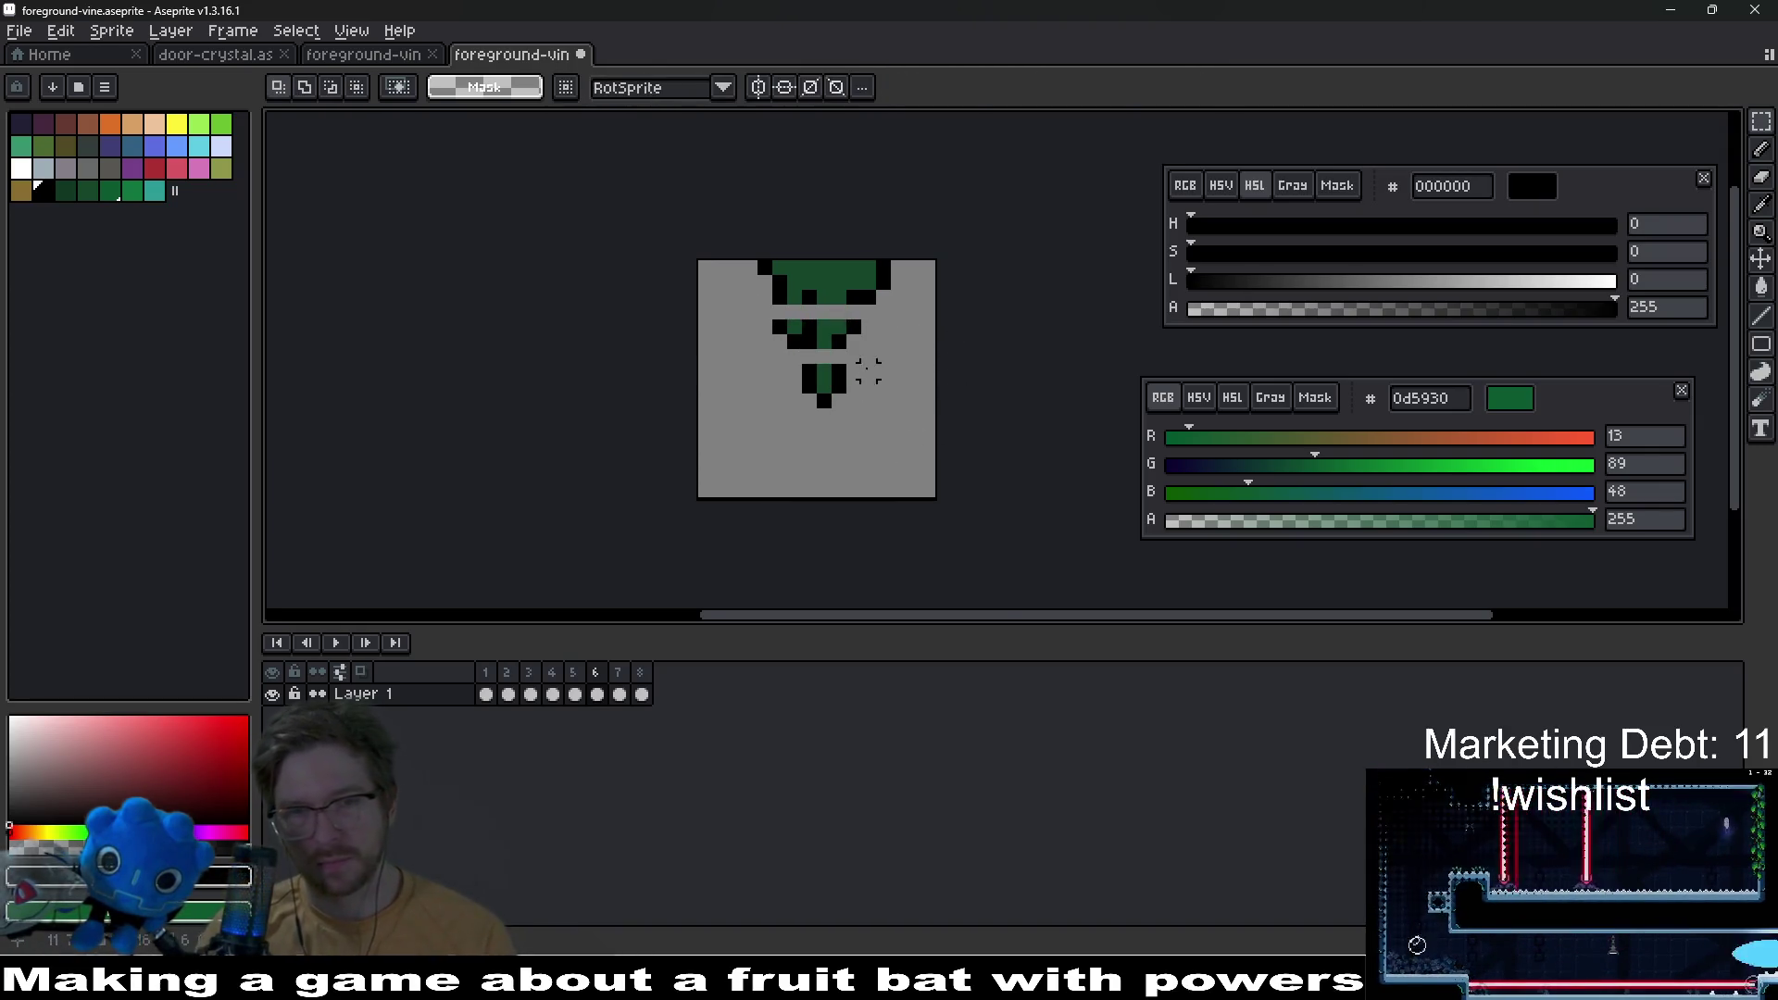
pyautogui.scroll(3, 865, 369)
# Step: Add black pixels joining the vine pieces and filling the gray gap row
pyautogui.press('b')
pyautogui.click(813, 345)
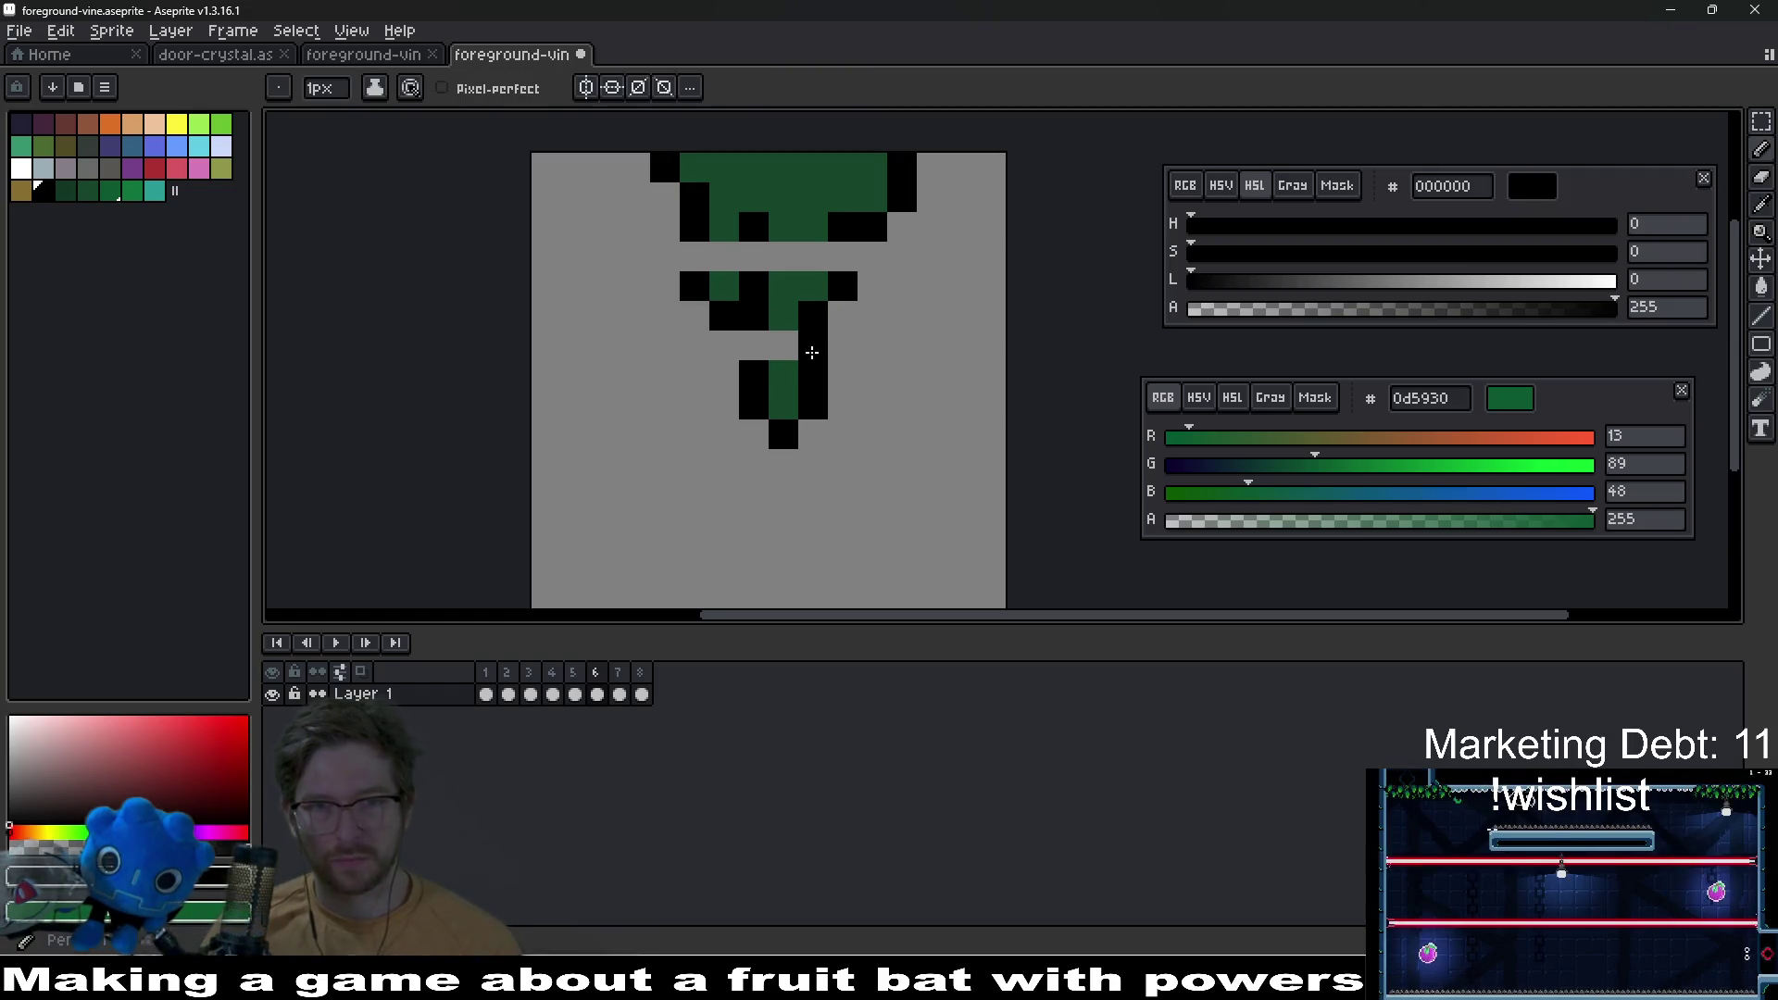
pyautogui.hotkey('ctrl', 'z')
pyautogui.click(842, 255)
pyautogui.click(754, 344)
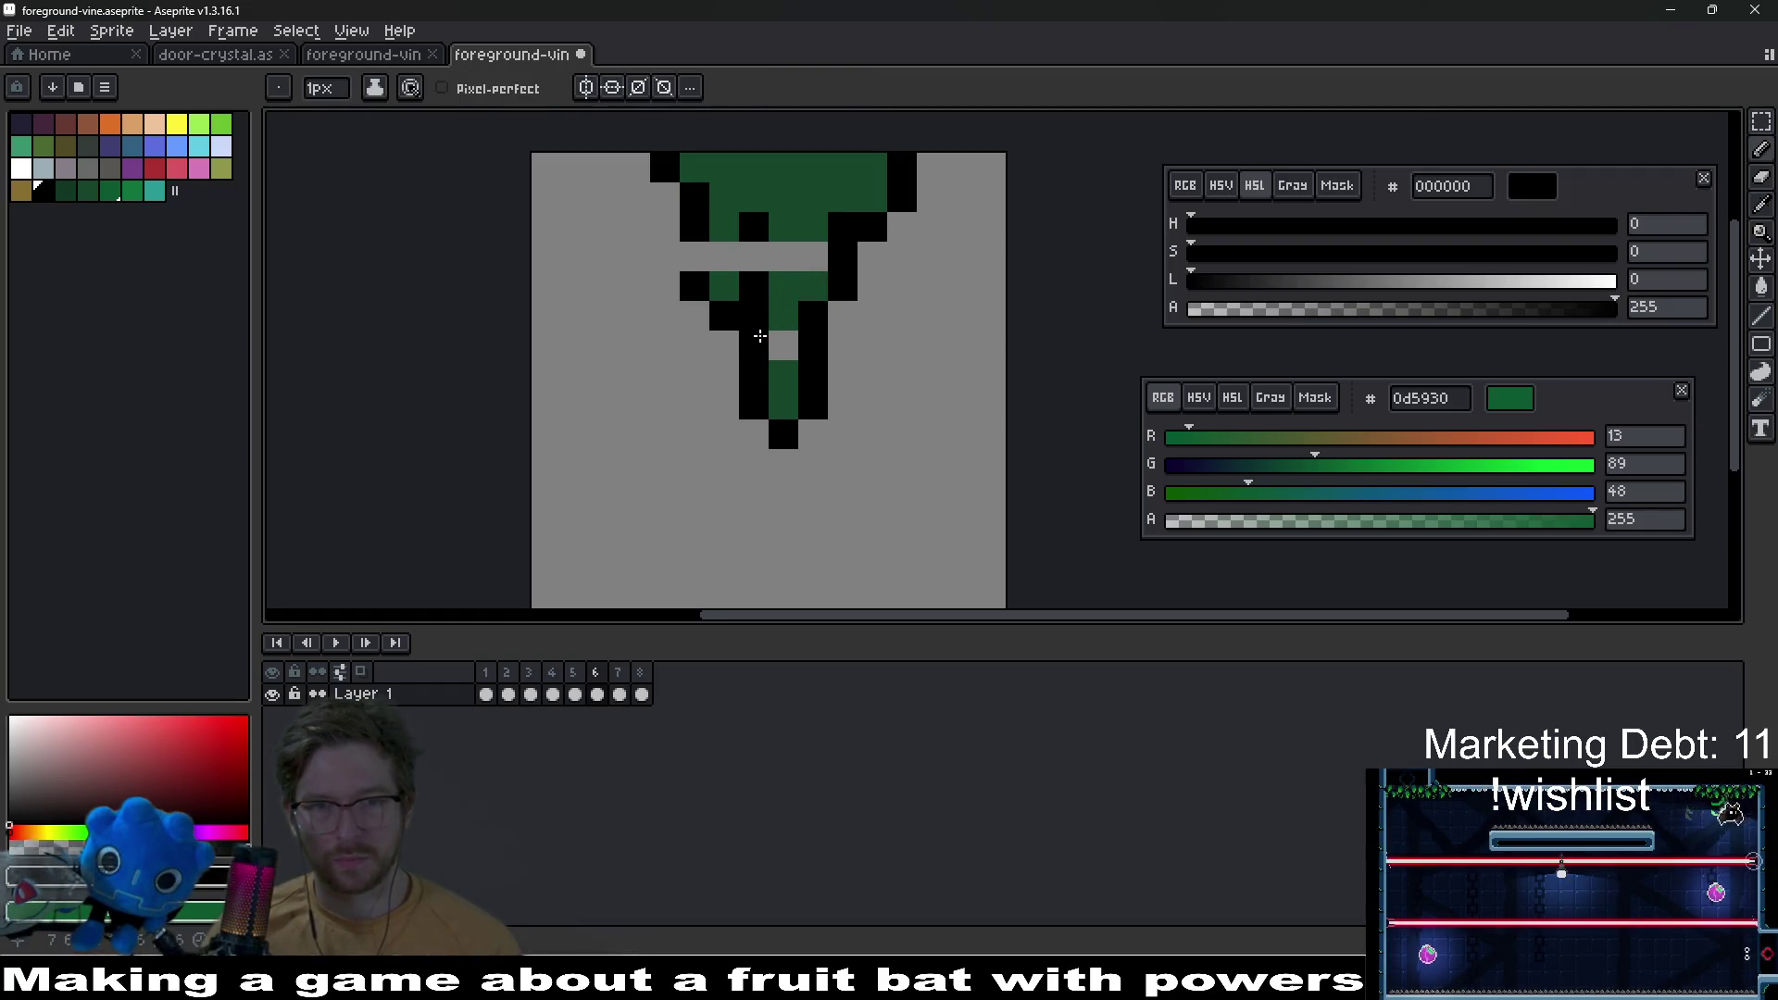
pyautogui.click(753, 256)
pyautogui.click(724, 256)
pyautogui.hotkey('ctrl', 'z')
pyautogui.click(694, 256)
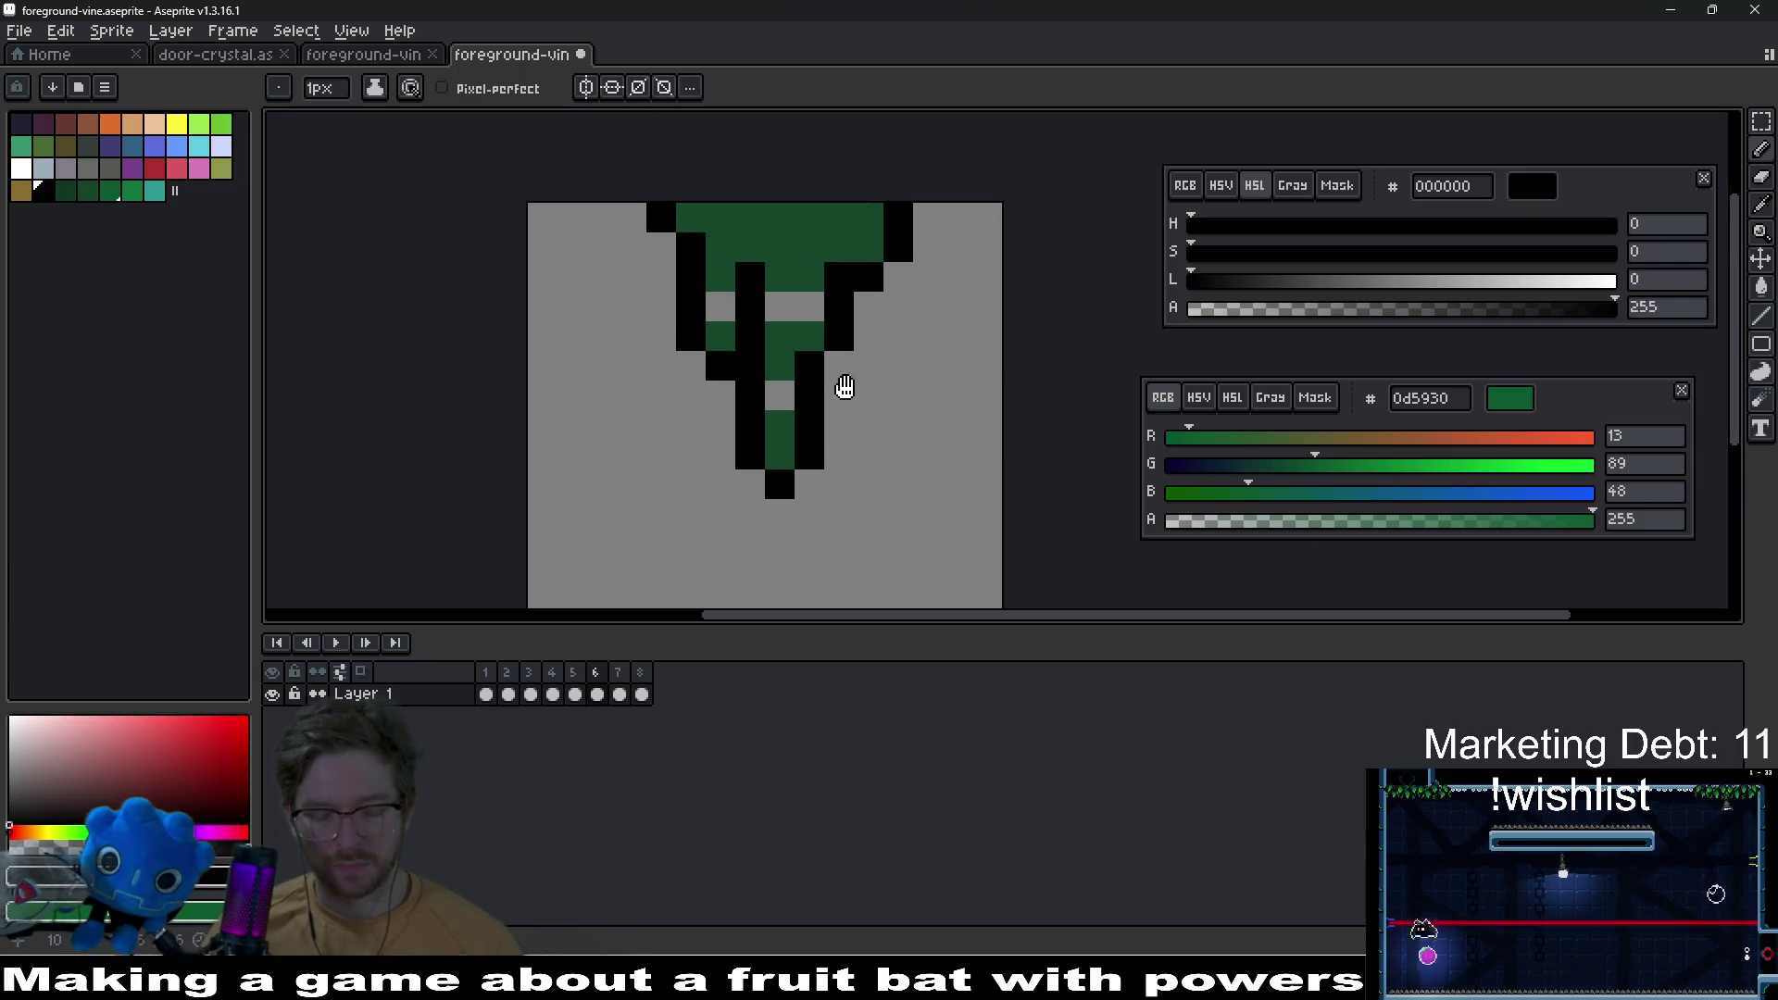
# Step: Pick the vine green from the drip and fill the gray gaps inside the vine
pyautogui.moveTo(789, 333); pyautogui.dragTo(842, 385)
pyautogui.press('i')
pyautogui.click(789, 278)
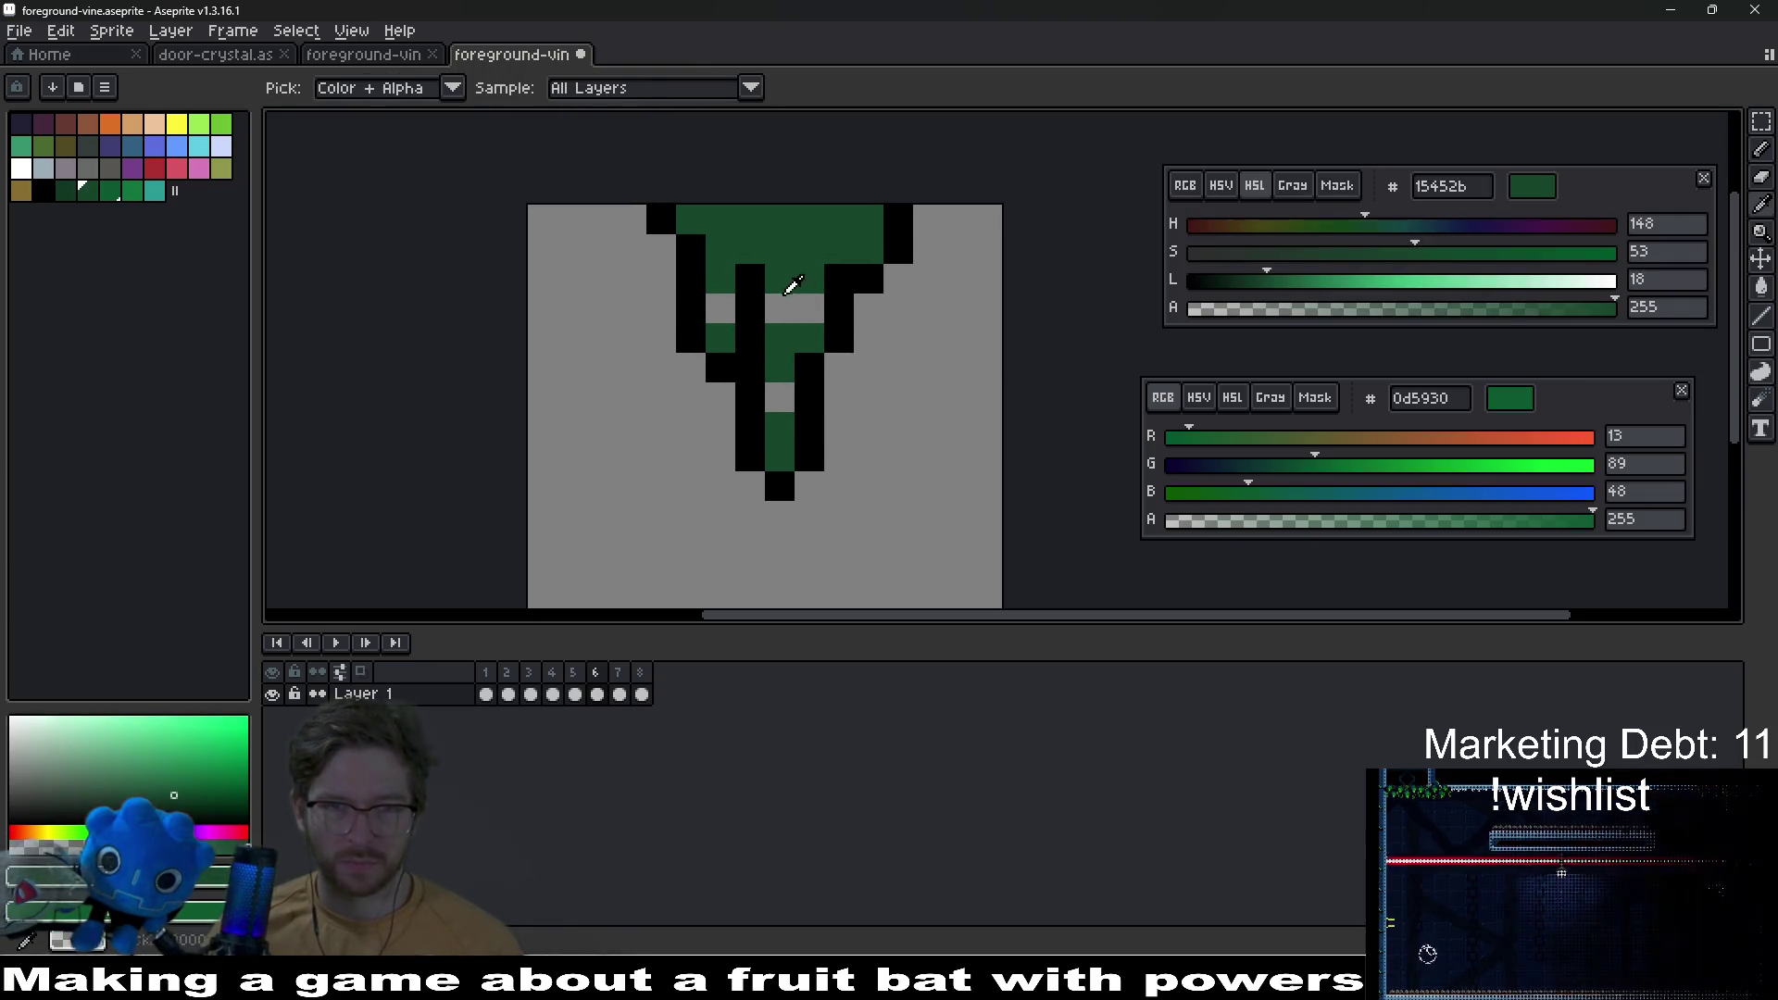
pyautogui.press('b')
pyautogui.click(788, 303)
pyautogui.click(806, 306)
pyautogui.click(779, 389)
pyautogui.click(724, 308)
pyautogui.click(817, 361)
pyautogui.scroll(-5, 817, 359)
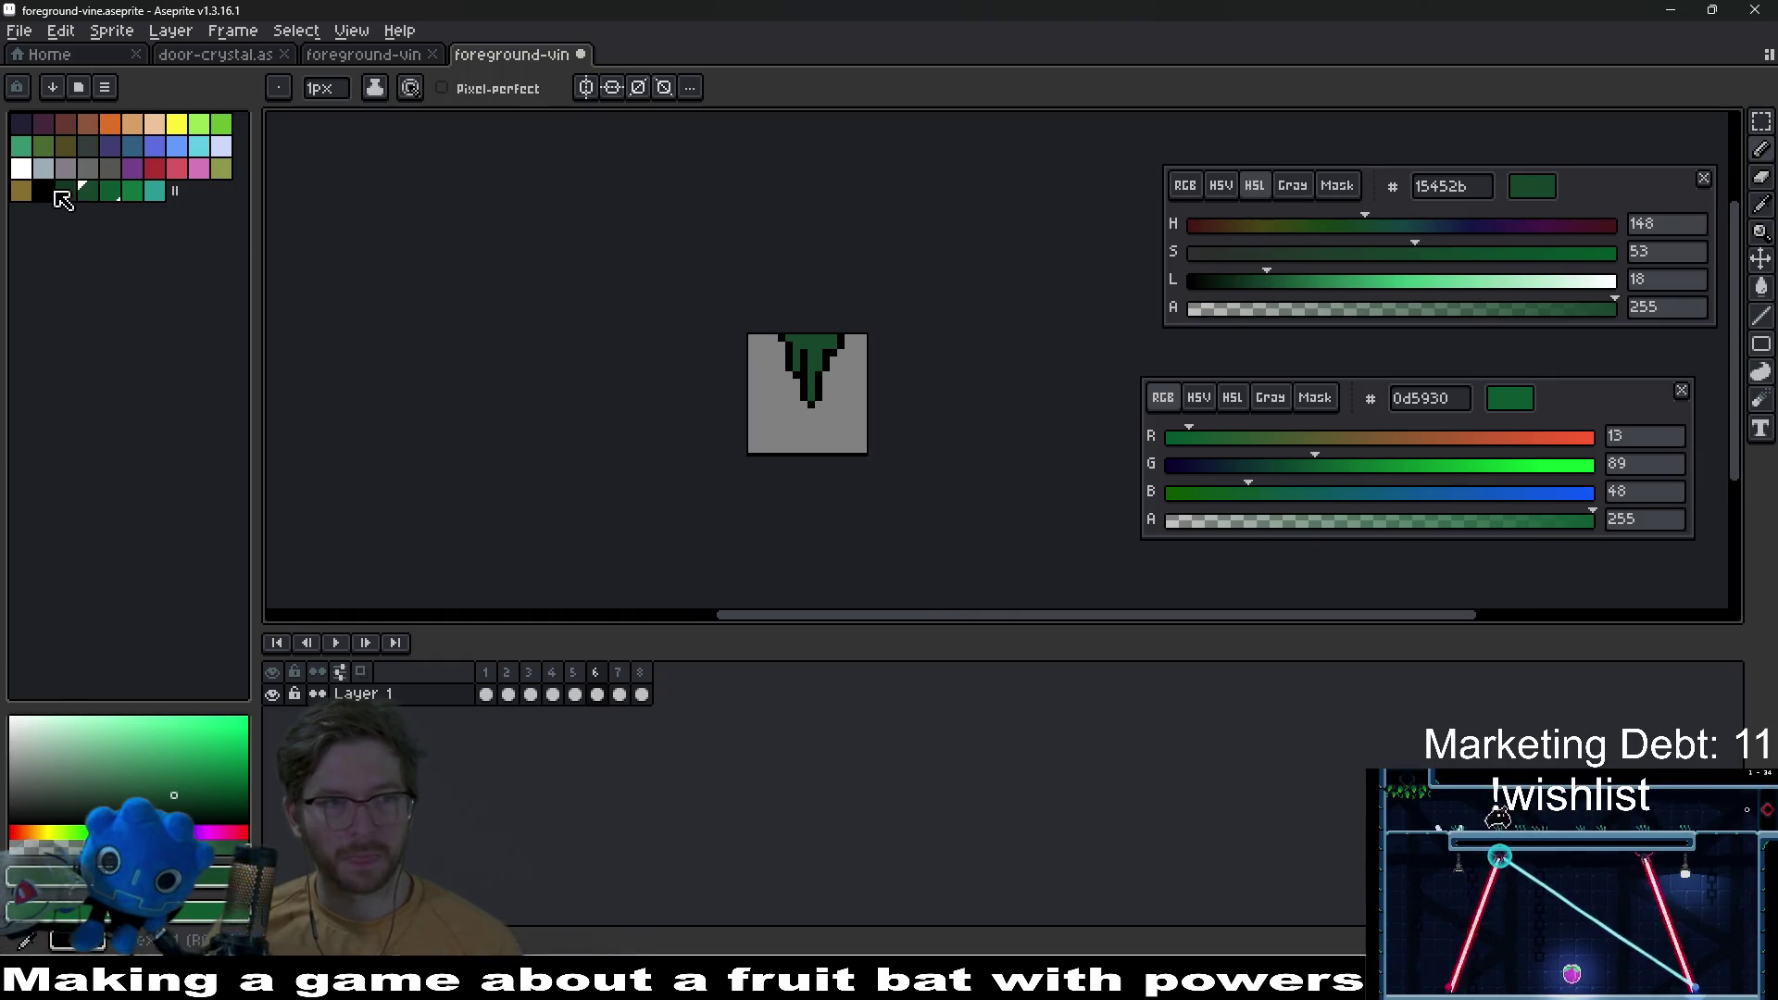
pyautogui.click(153, 189)
# Step: Paint a teal highlight pixel at frame 6's drip tip
pyautogui.scroll(5, 814, 389)
pyautogui.click(835, 383)
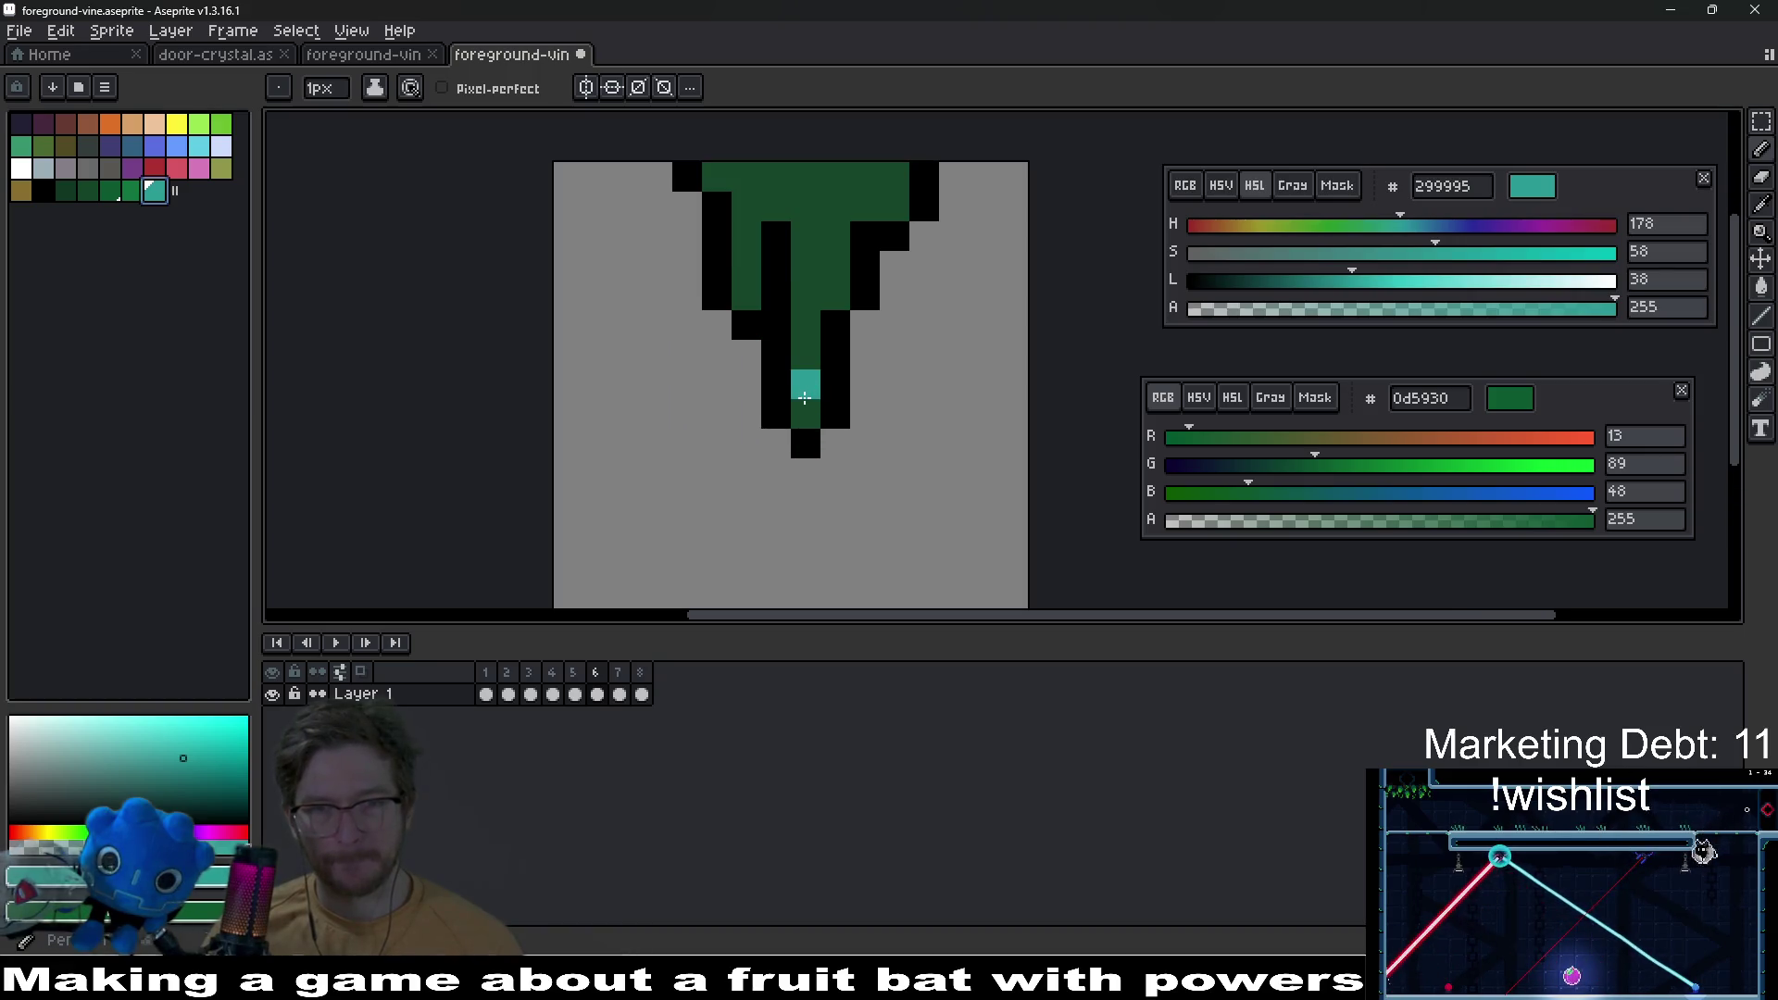
pyautogui.hotkey('ctrl', 'z')
pyautogui.click(817, 406)
pyautogui.moveTo(912, 379)
pyautogui.mouseDown()
pyautogui.moveTo(836, 443)
pyautogui.moveTo(847, 378)
pyautogui.mouseUp()
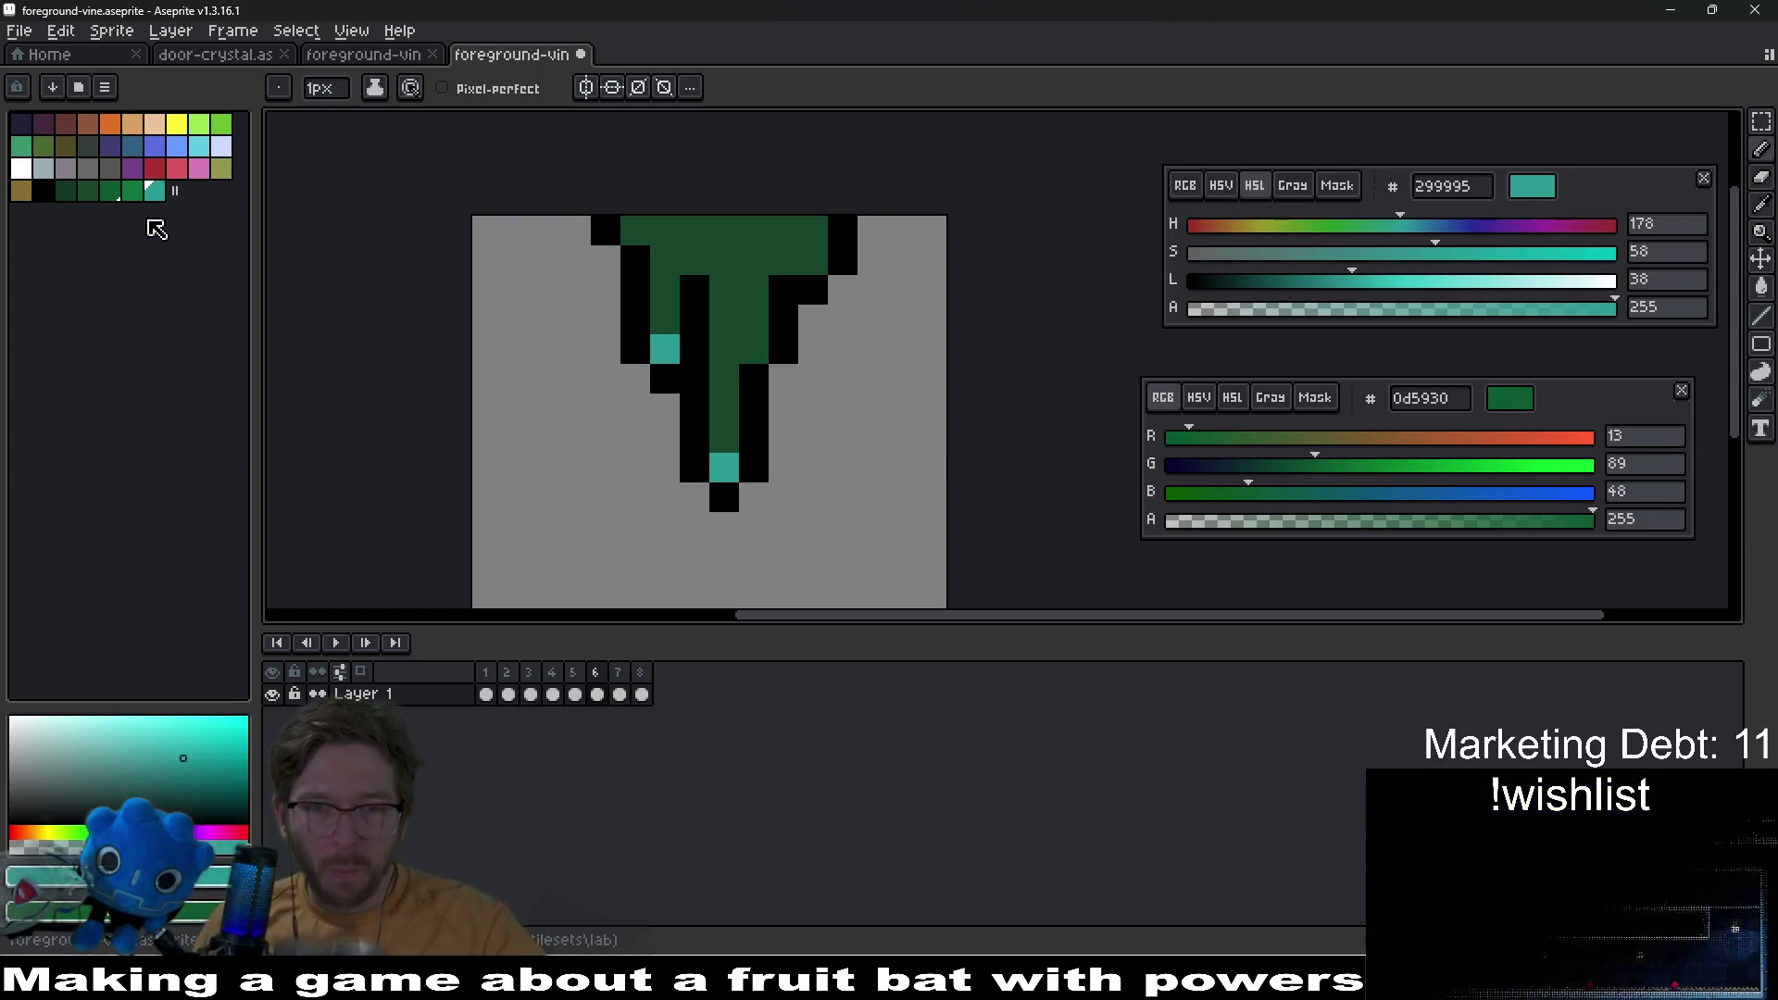
# Step: Lighten the drip's centre column with the next brighter green
pyautogui.click(111, 193)
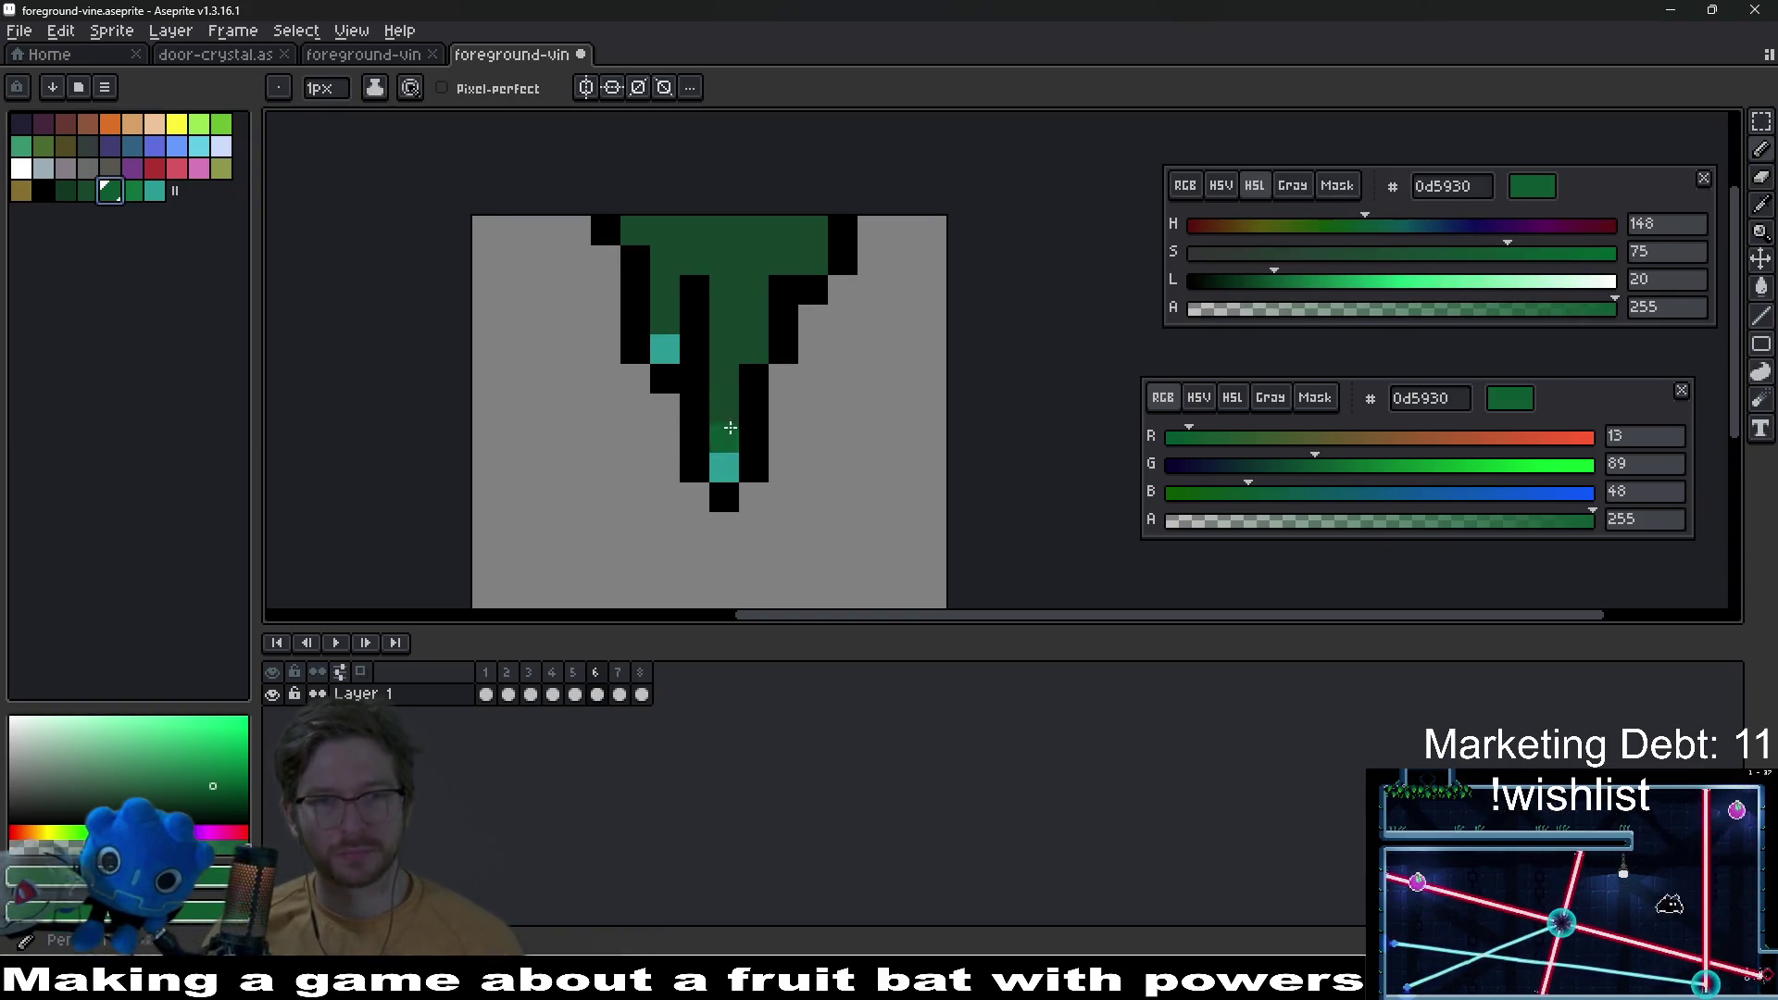
pyautogui.press('0')
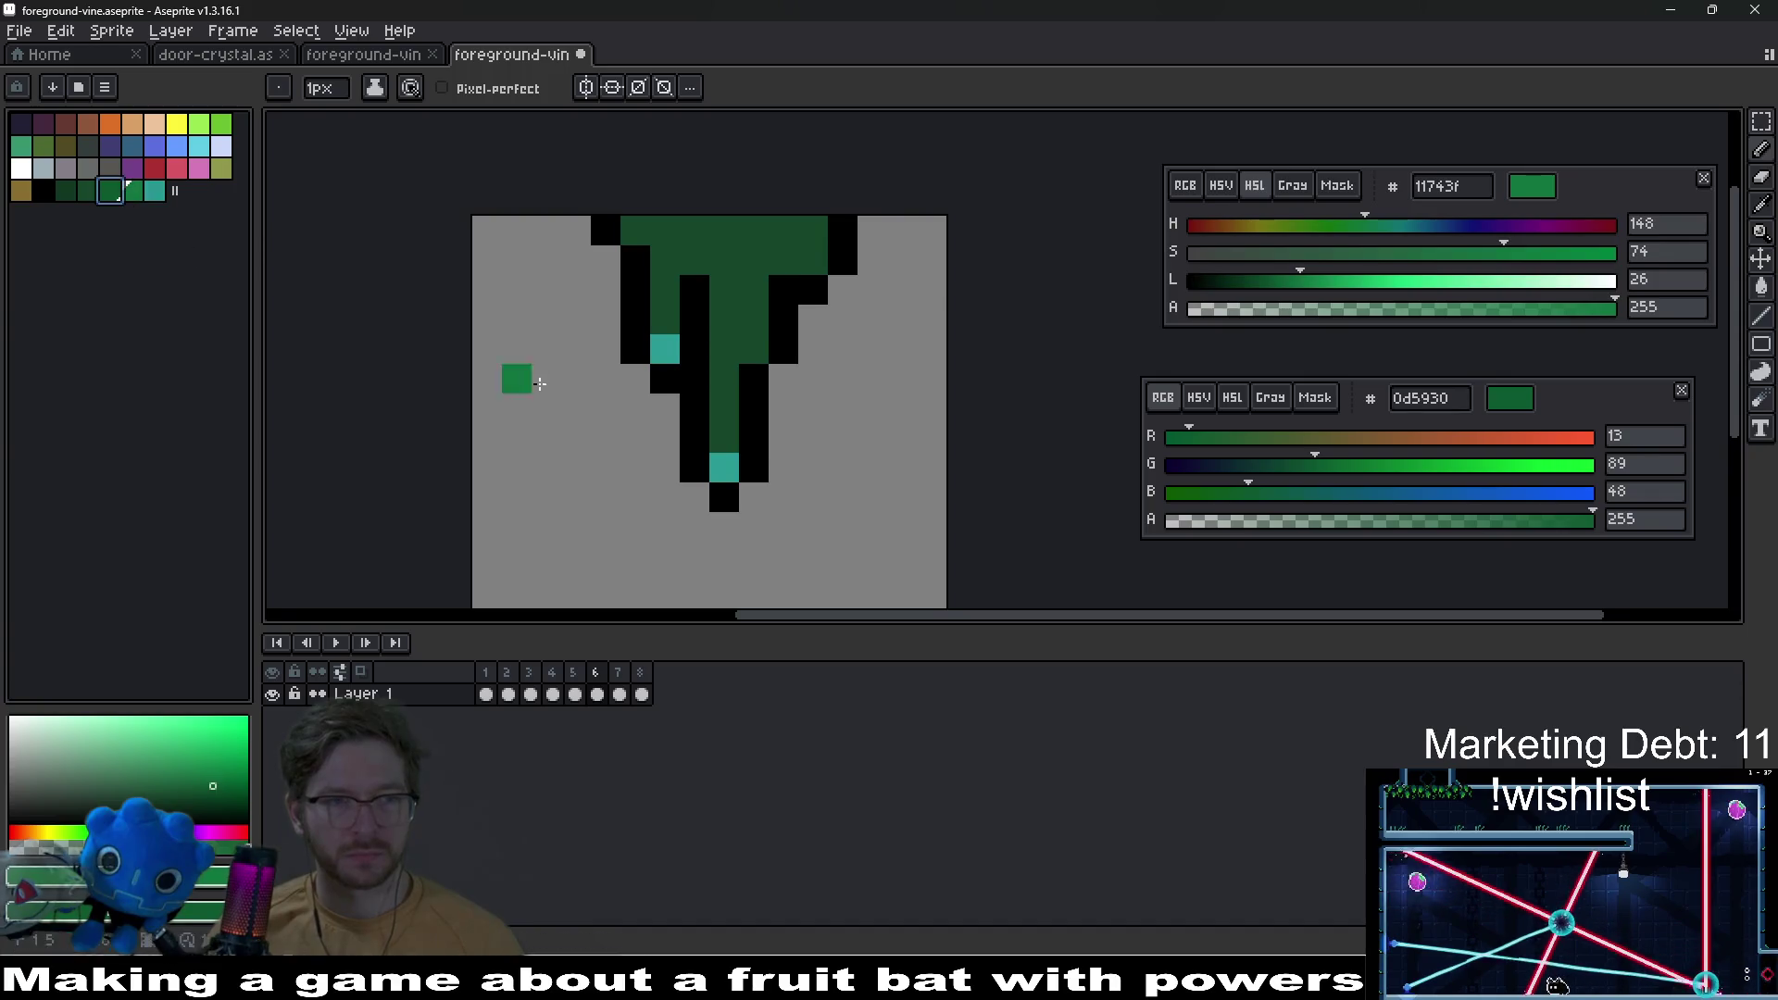
pyautogui.moveTo(721, 431); pyautogui.dragTo(727, 407)
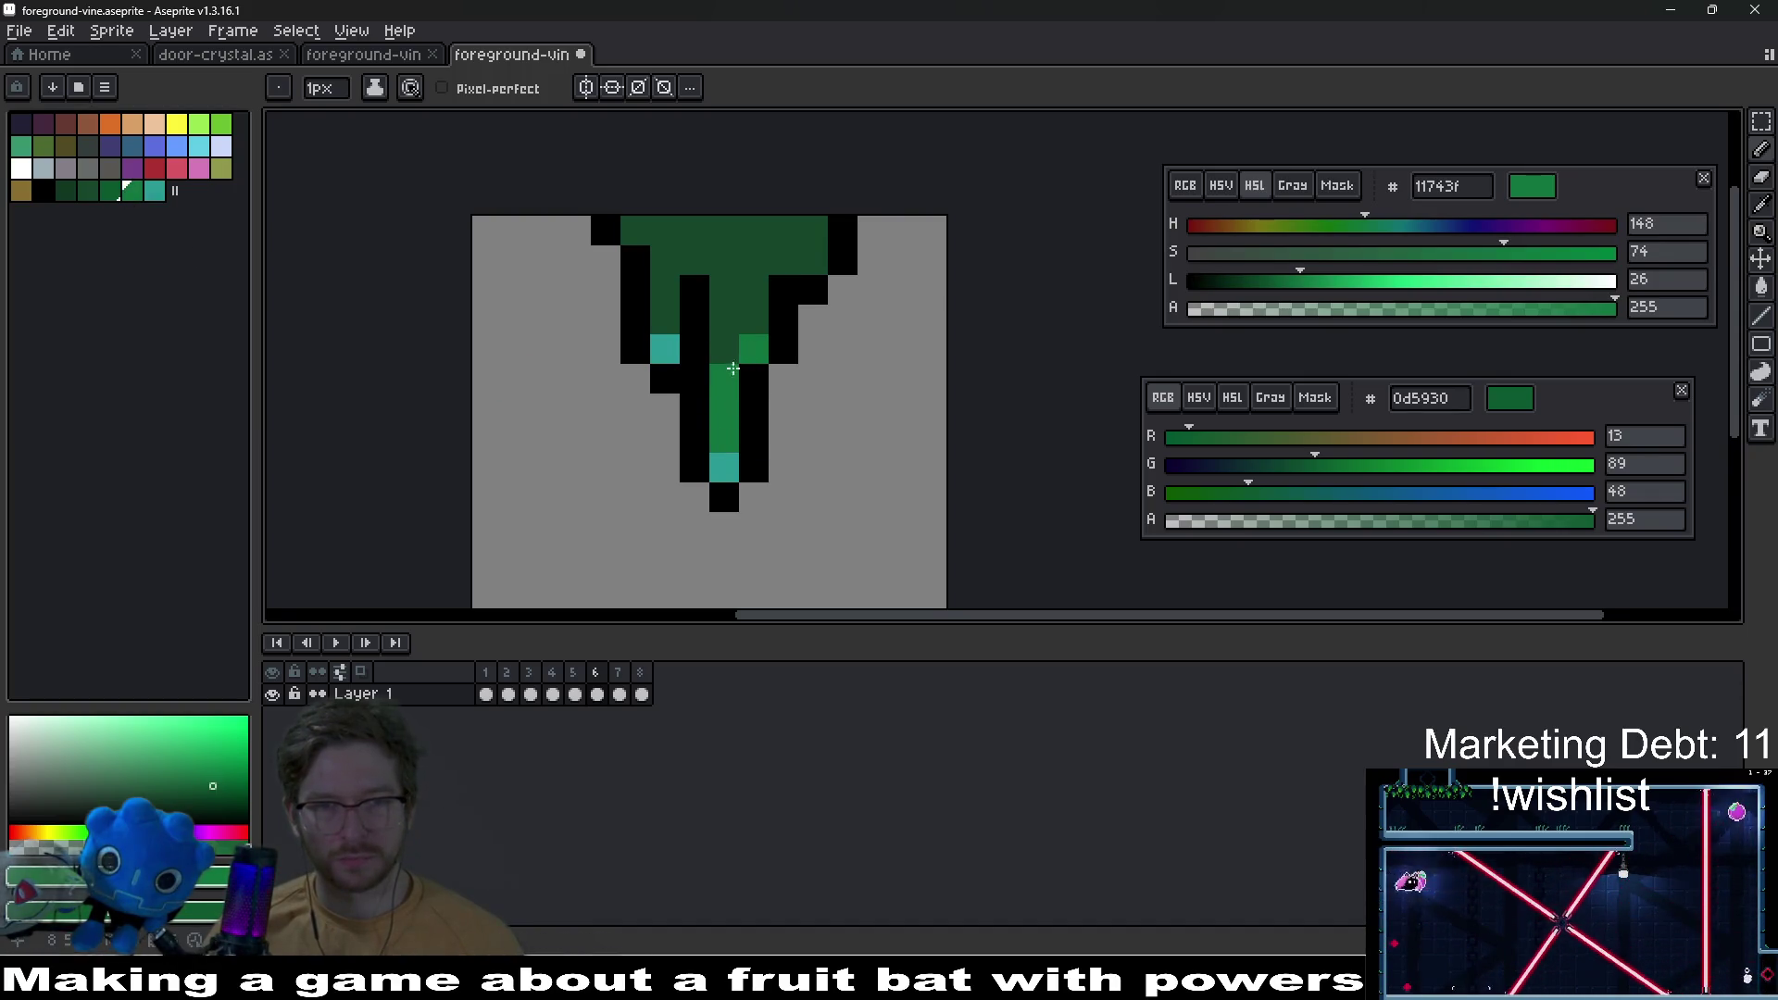
pyautogui.scroll(-6, 820, 407)
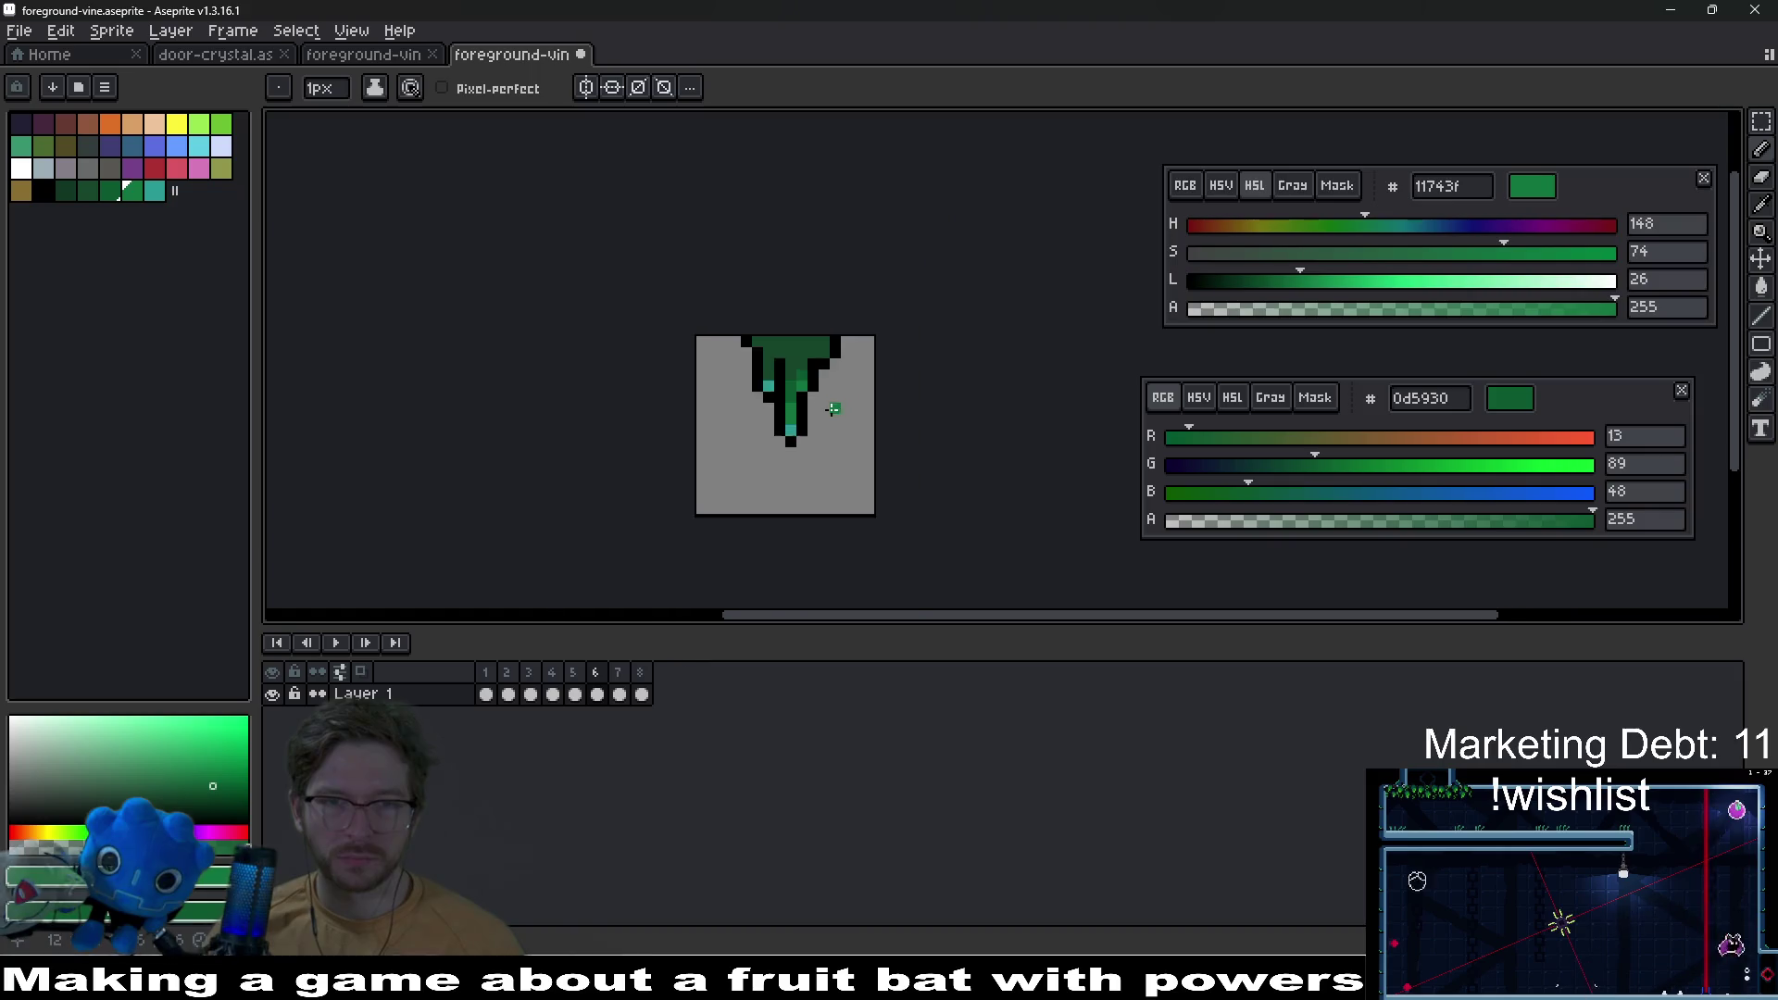
pyautogui.scroll(5, 828, 407)
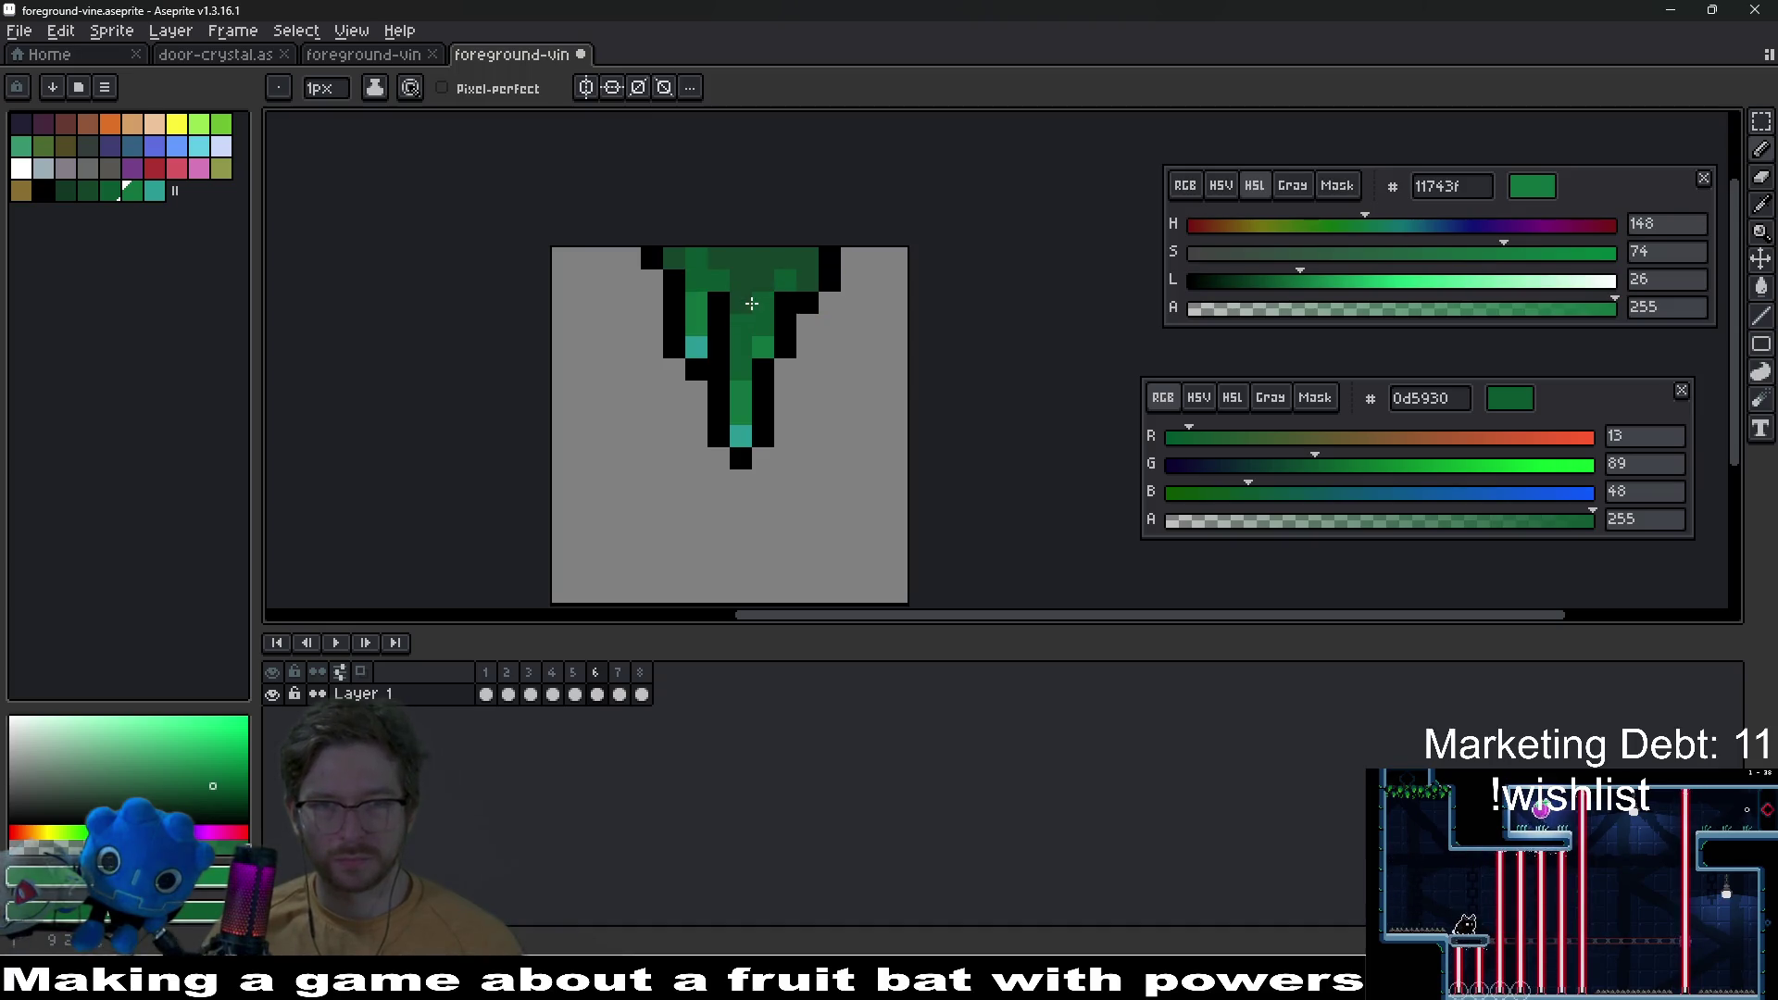
pyautogui.scroll(-8, 796, 352)
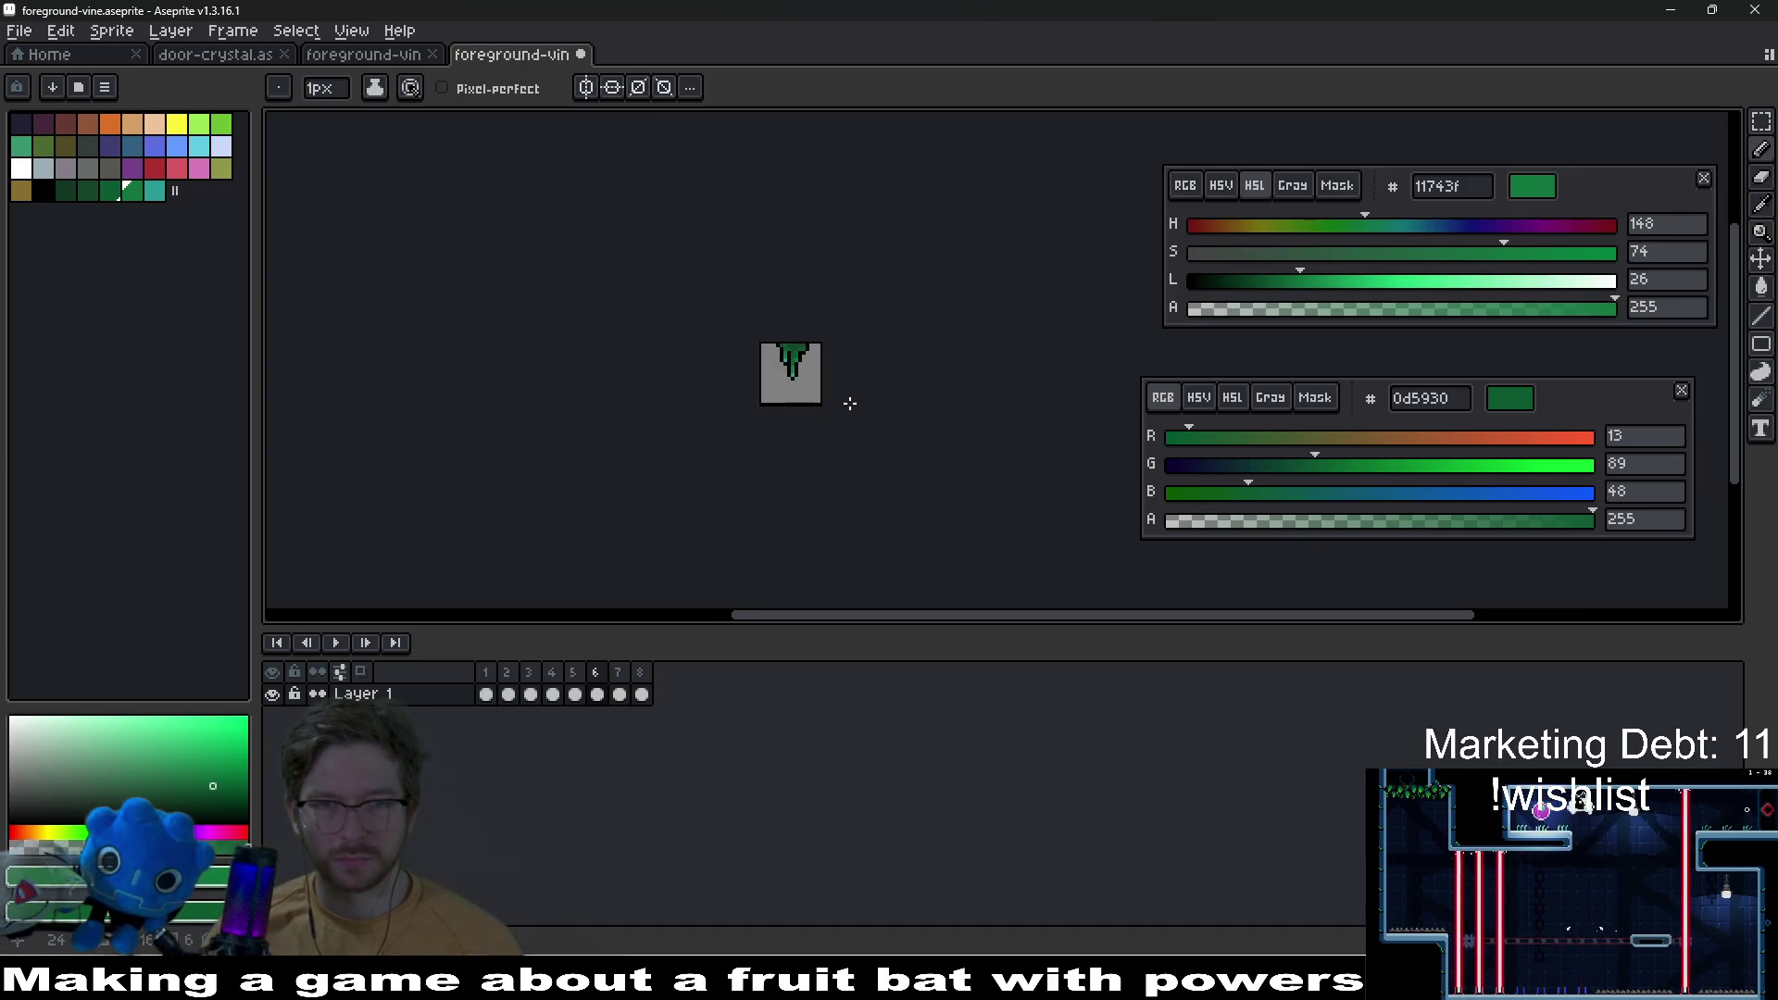
pyautogui.scroll(4, 837, 397)
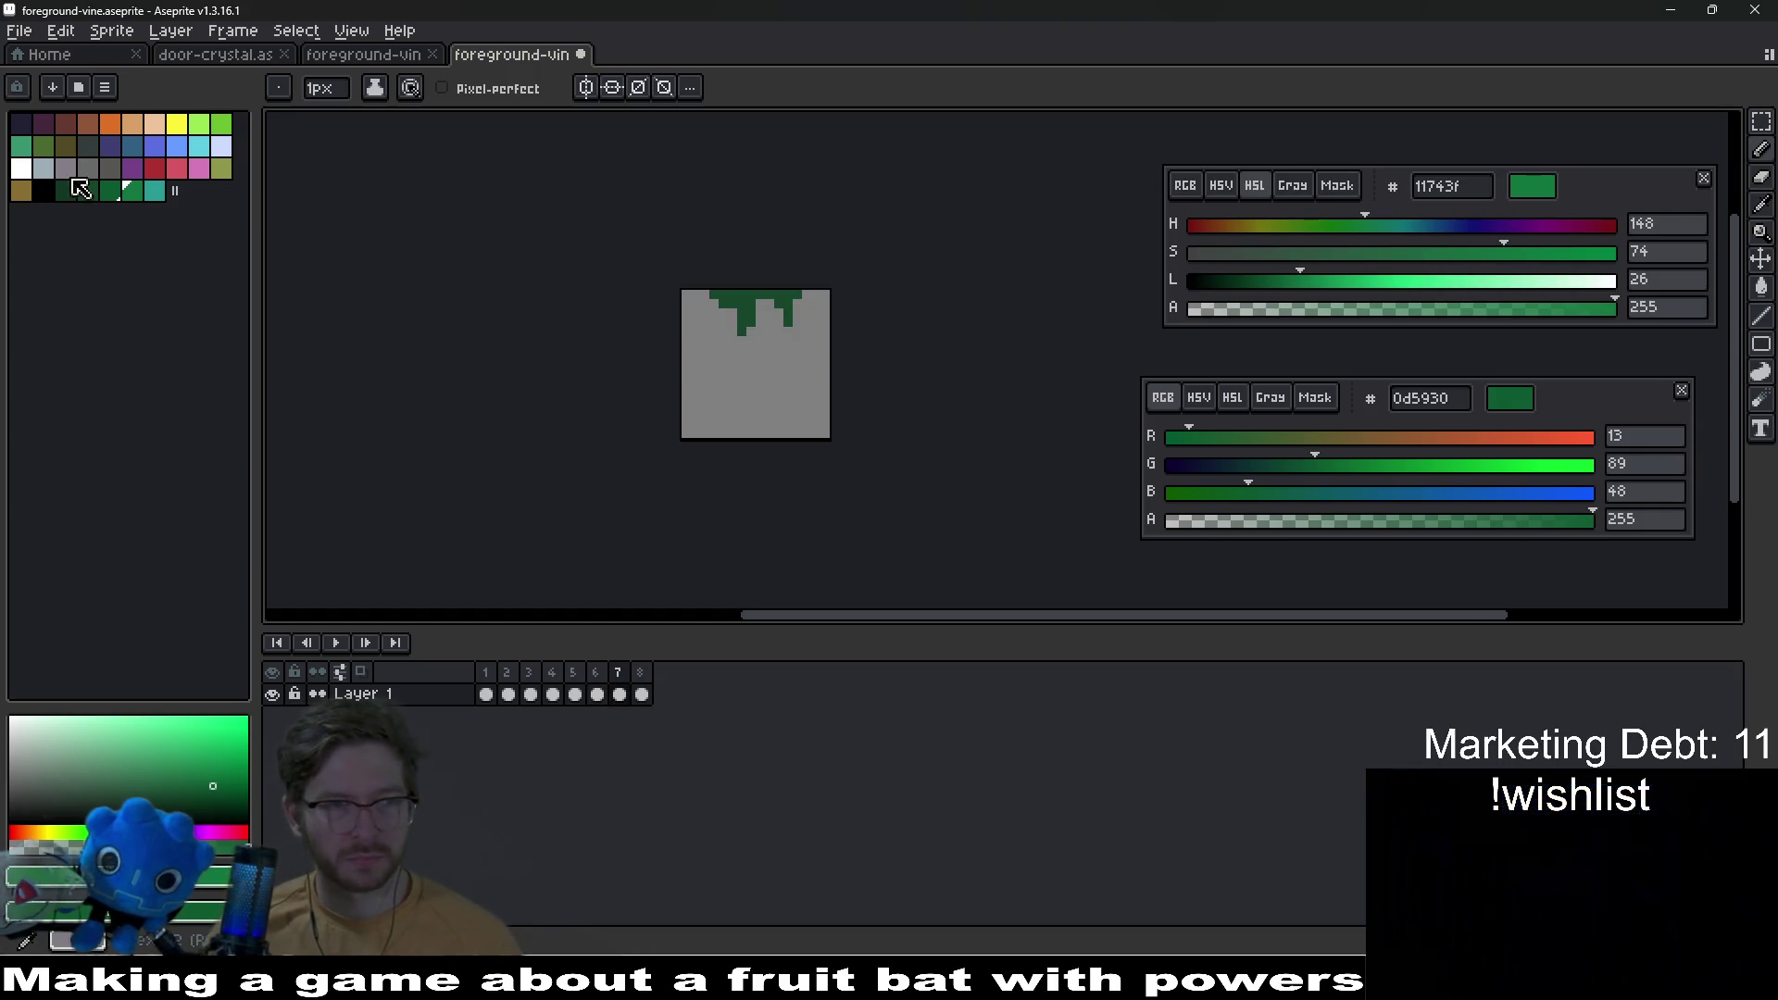
# Step: Extend frame 7's drips with extra dark vine green pixels below their tips
pyautogui.click(42, 190)
pyautogui.scroll(4, 787, 348)
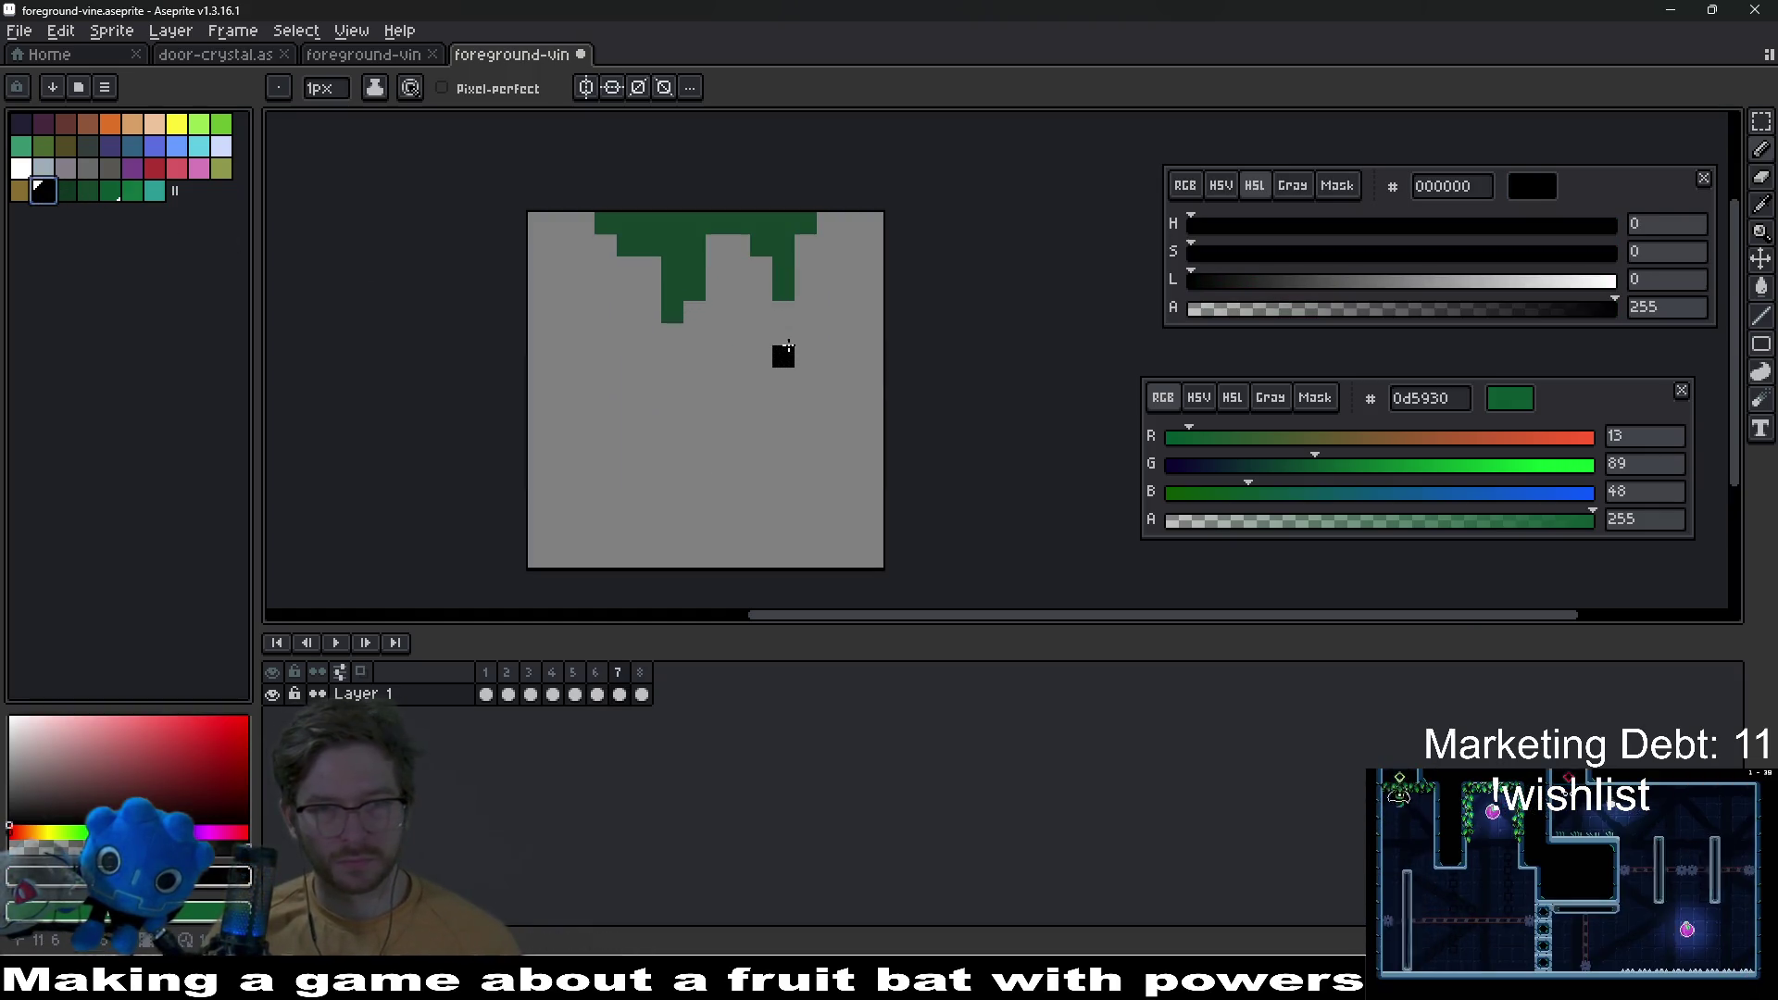
pyautogui.click(65, 190)
pyautogui.click(695, 334)
pyautogui.keyDown('alt'); pyautogui.click(674, 311); pyautogui.keyUp('alt')
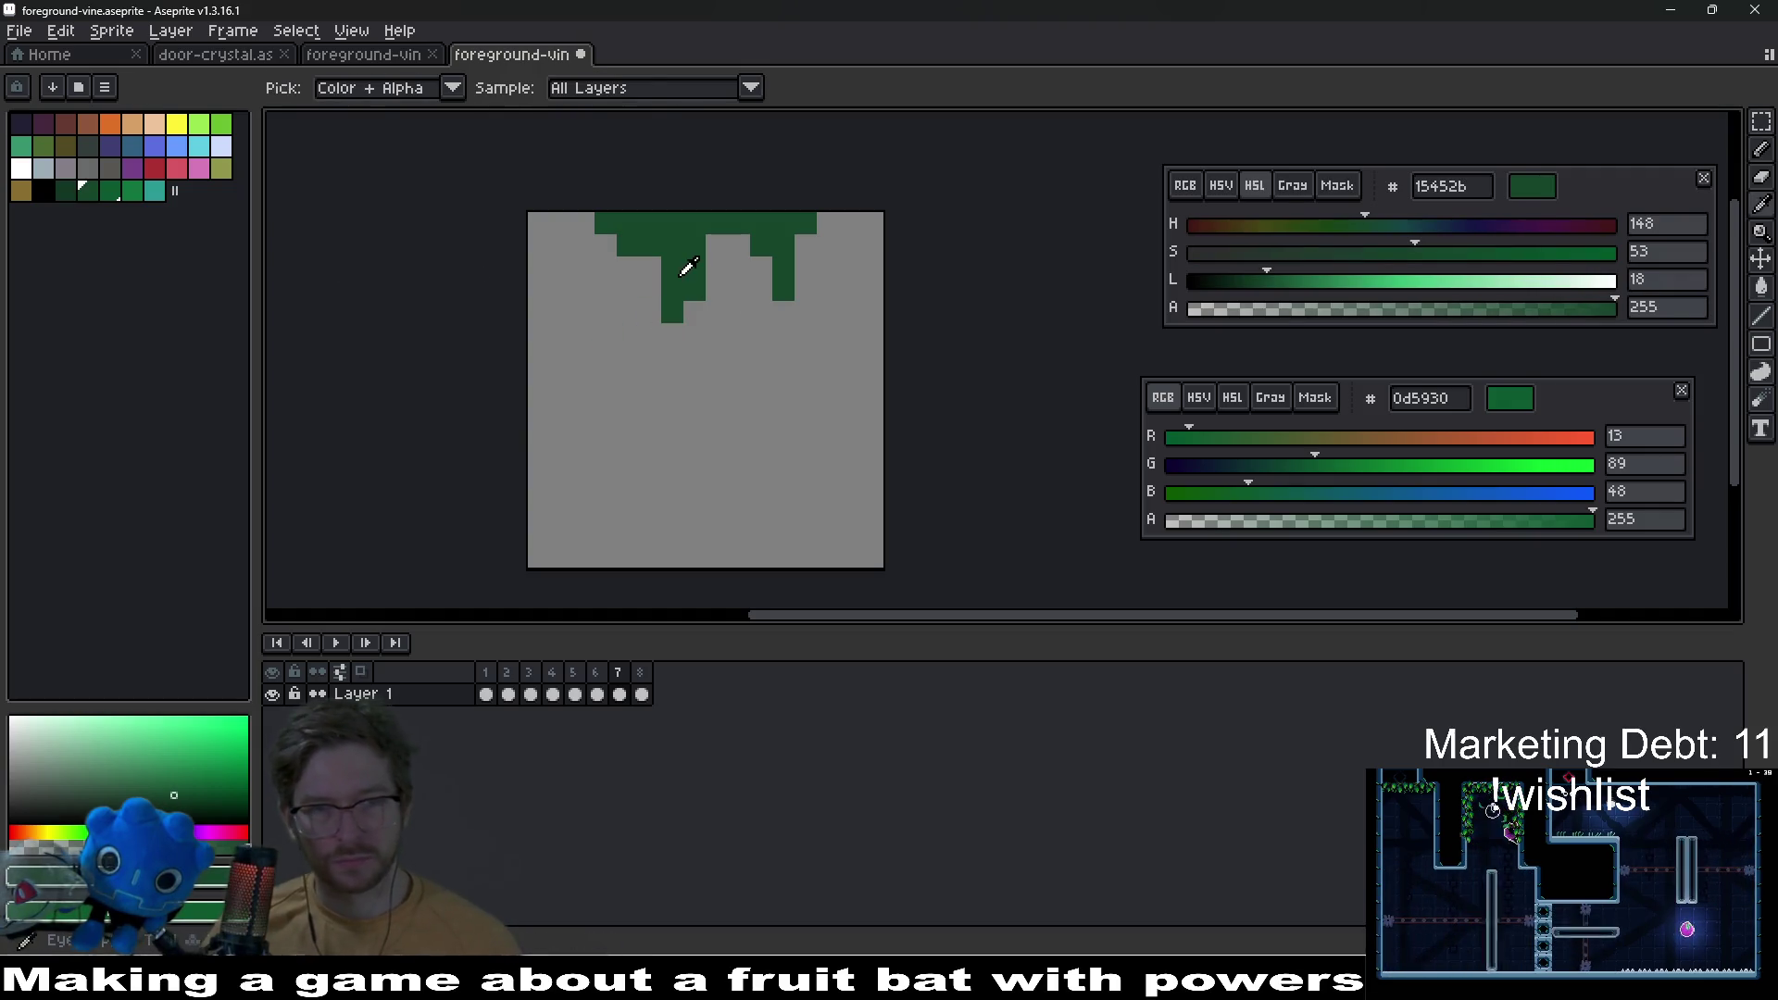
pyautogui.click(673, 335)
pyautogui.click(783, 311)
pyautogui.click(802, 289)
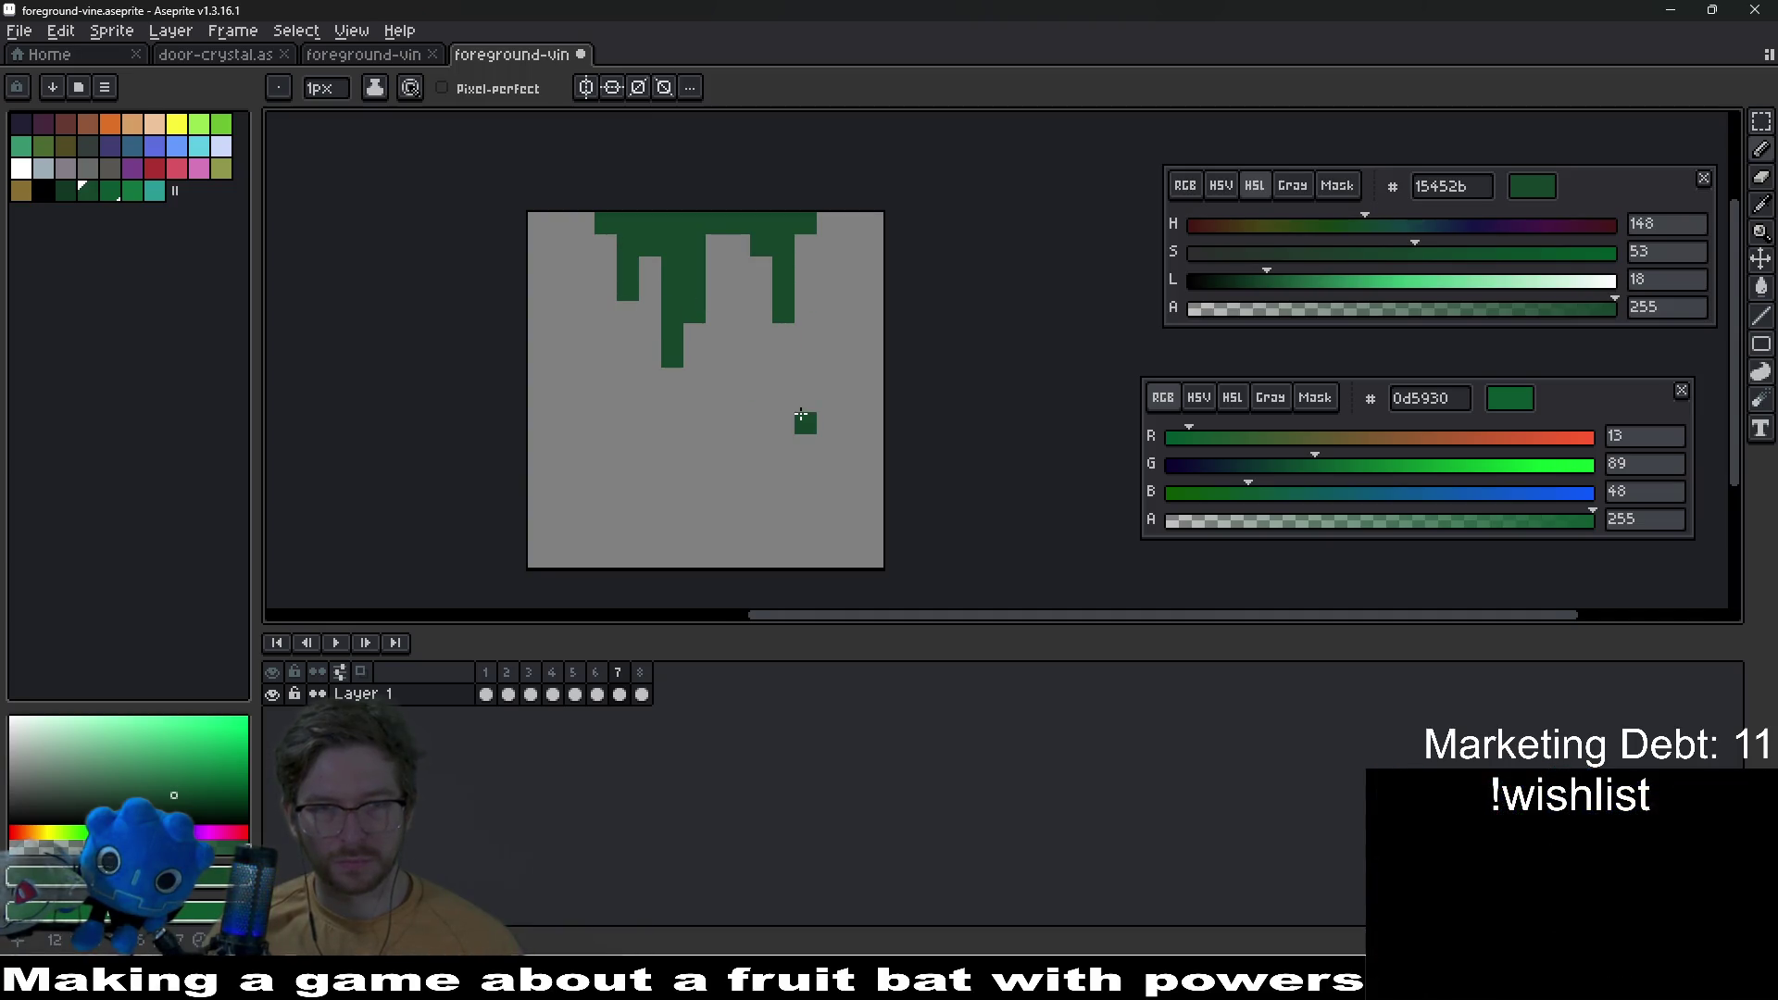
pyautogui.scroll(-1, 801, 414)
# Step: Trace black outlines along the left, central and right drips with the Line tool and pencil
pyautogui.click(47, 190)
pyautogui.scroll(3, 805, 397)
pyautogui.click(504, 185)
pyautogui.press('l')
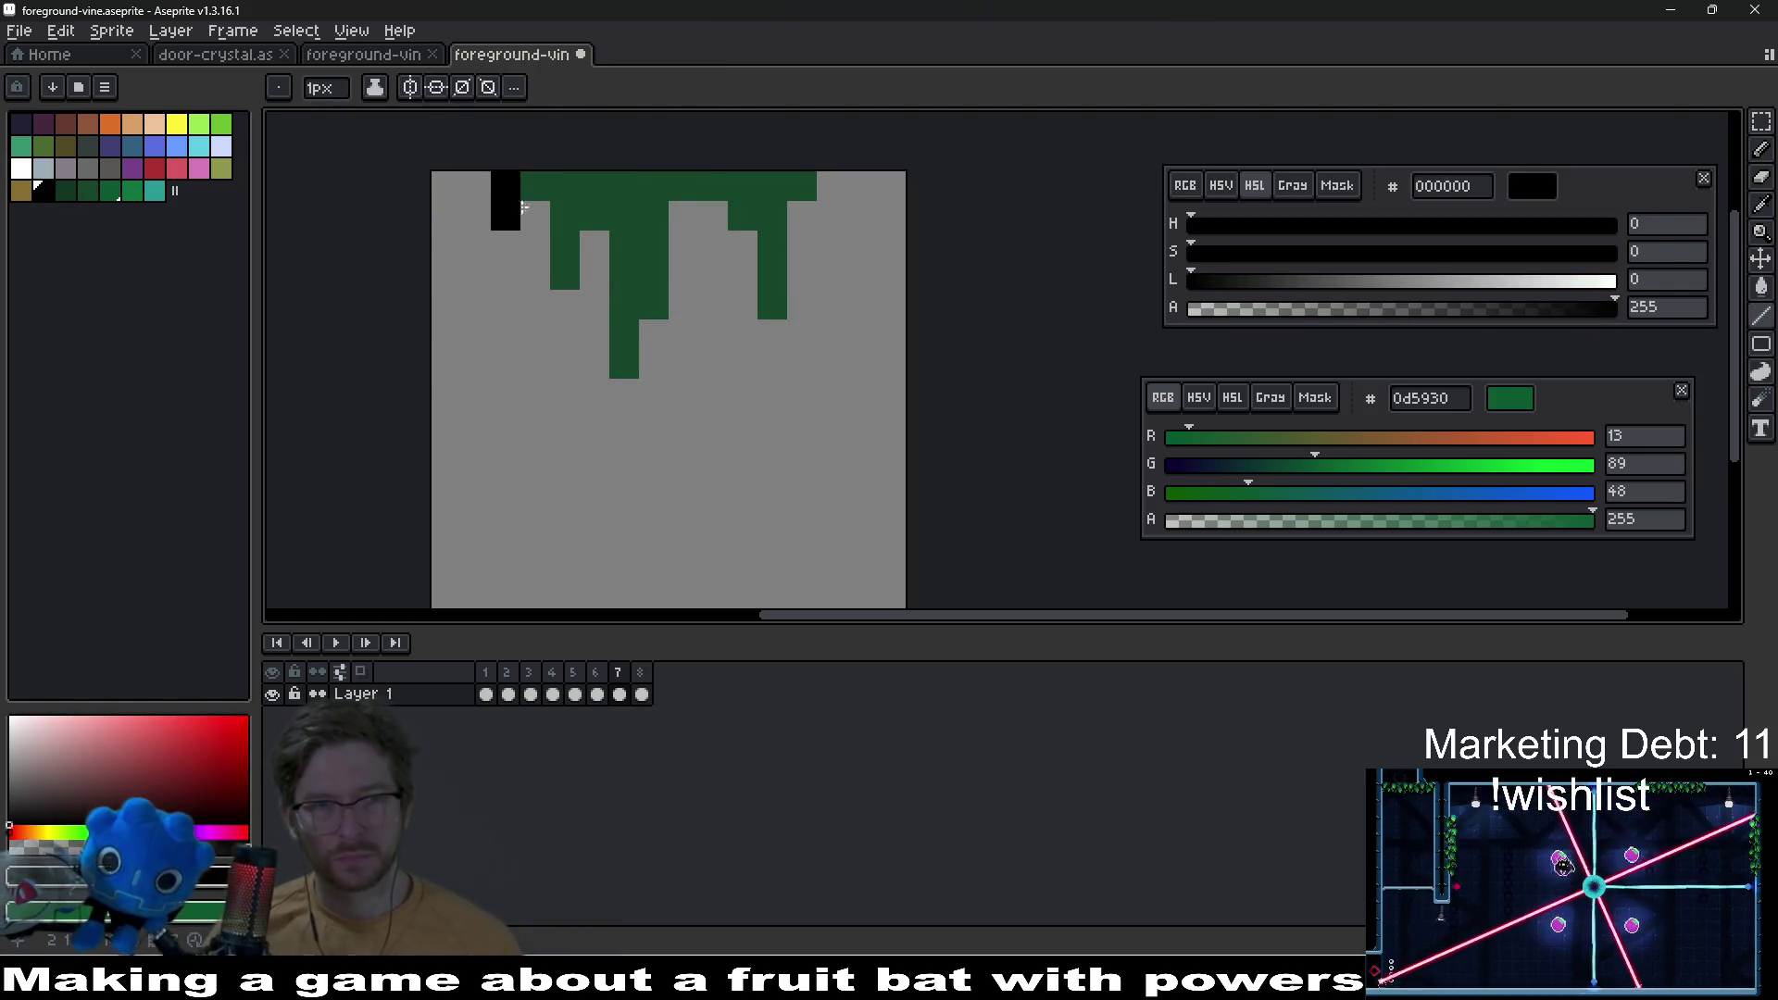
pyautogui.moveTo(498, 187); pyautogui.dragTo(533, 266)
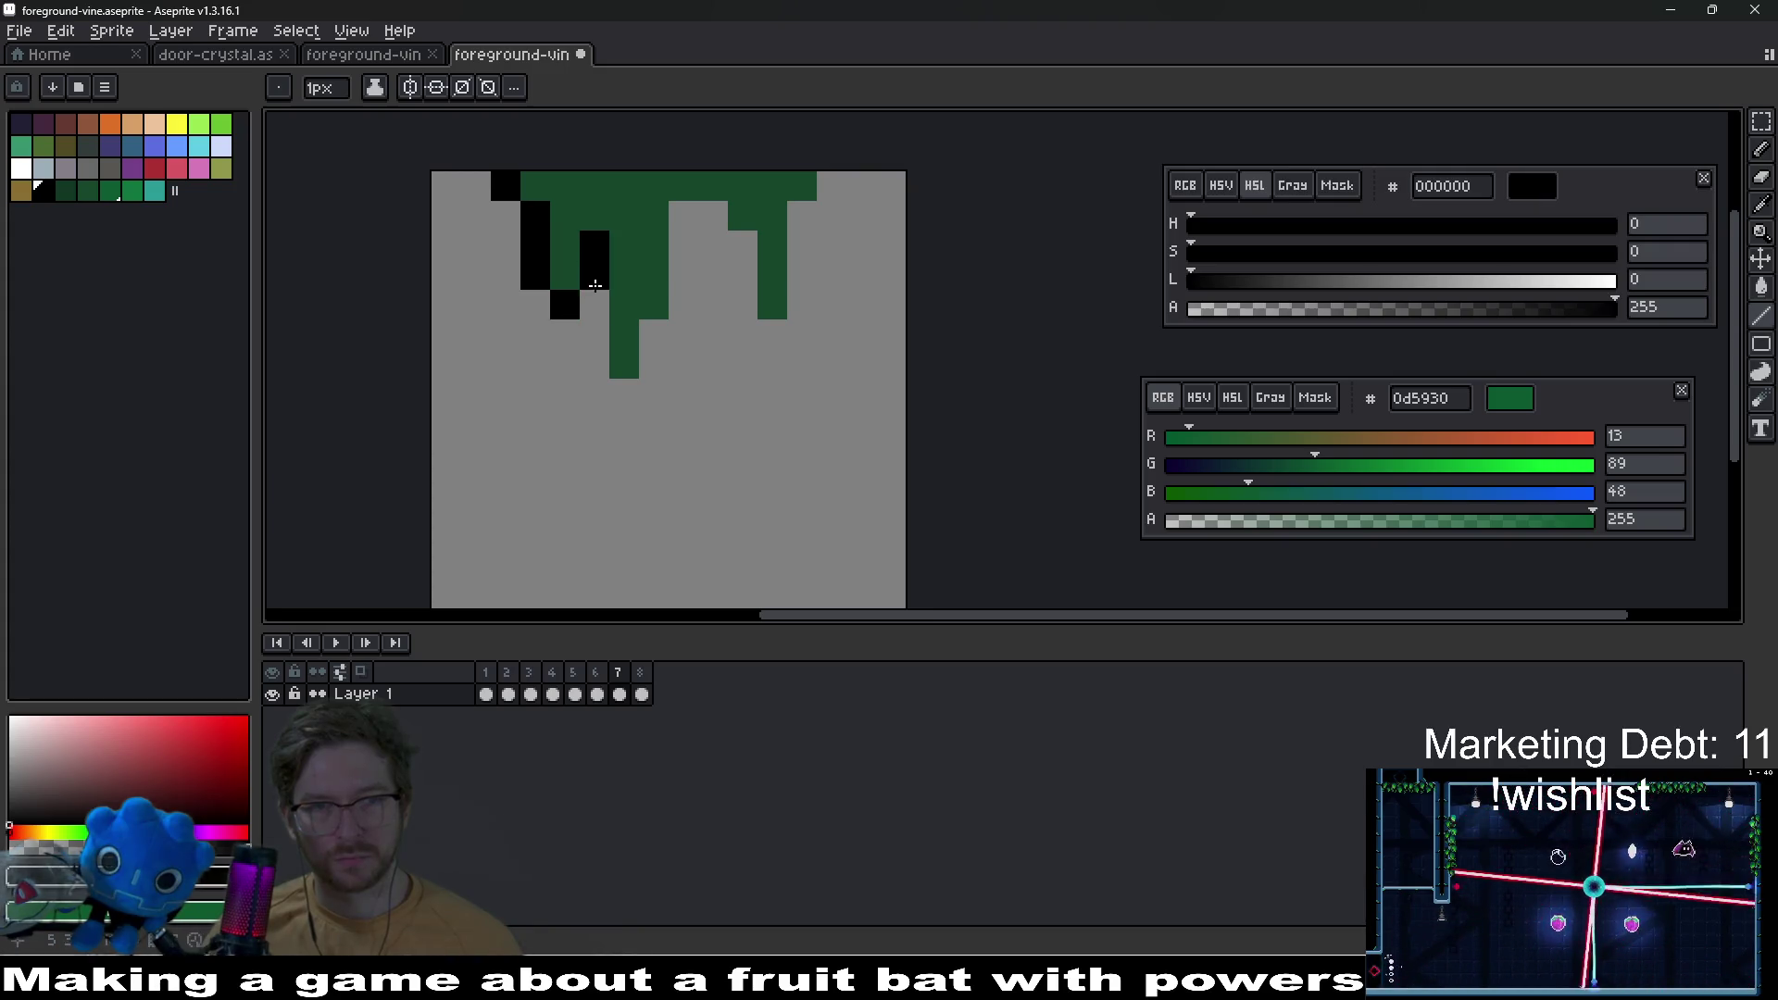
pyautogui.moveTo(652, 366)
pyautogui.mouseDown()
pyautogui.moveTo(689, 214)
pyautogui.moveTo(746, 240)
pyautogui.moveTo(766, 325)
pyautogui.moveTo(800, 243)
pyautogui.mouseUp()
pyautogui.click(801, 303)
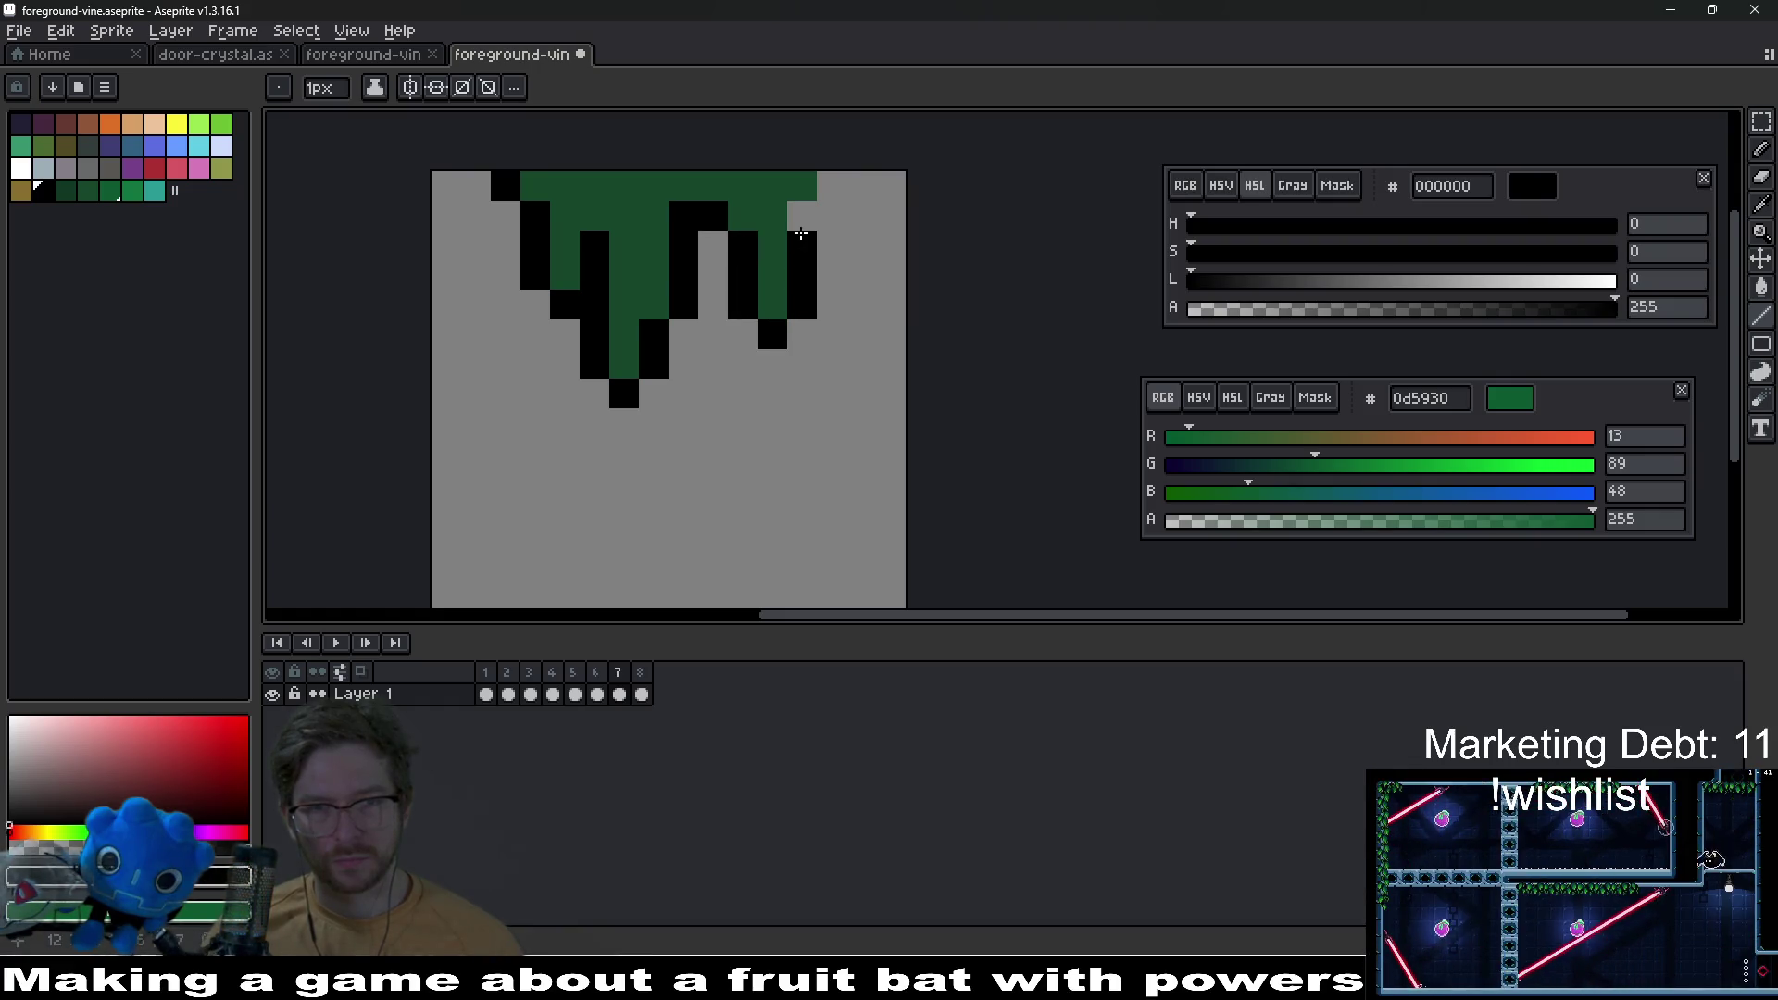
pyautogui.click(800, 214)
pyautogui.click(831, 185)
pyautogui.click(771, 303)
pyautogui.scroll(-8, 769, 314)
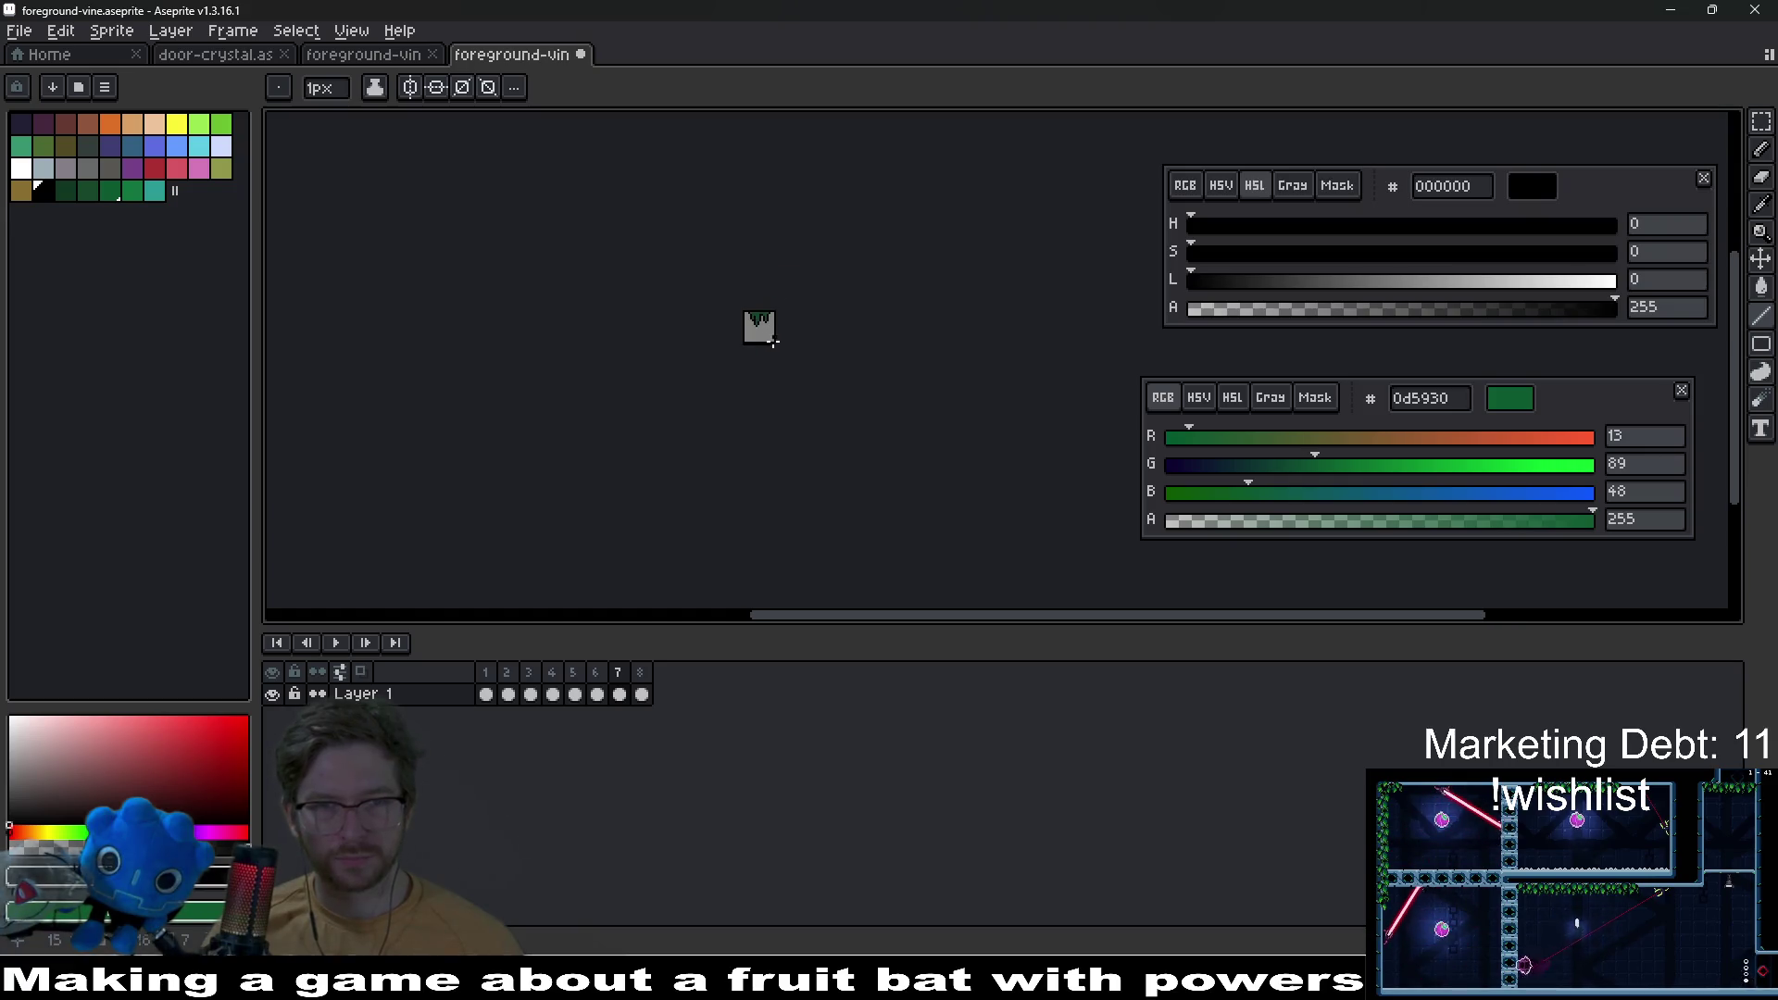
pyautogui.scroll(5, 774, 341)
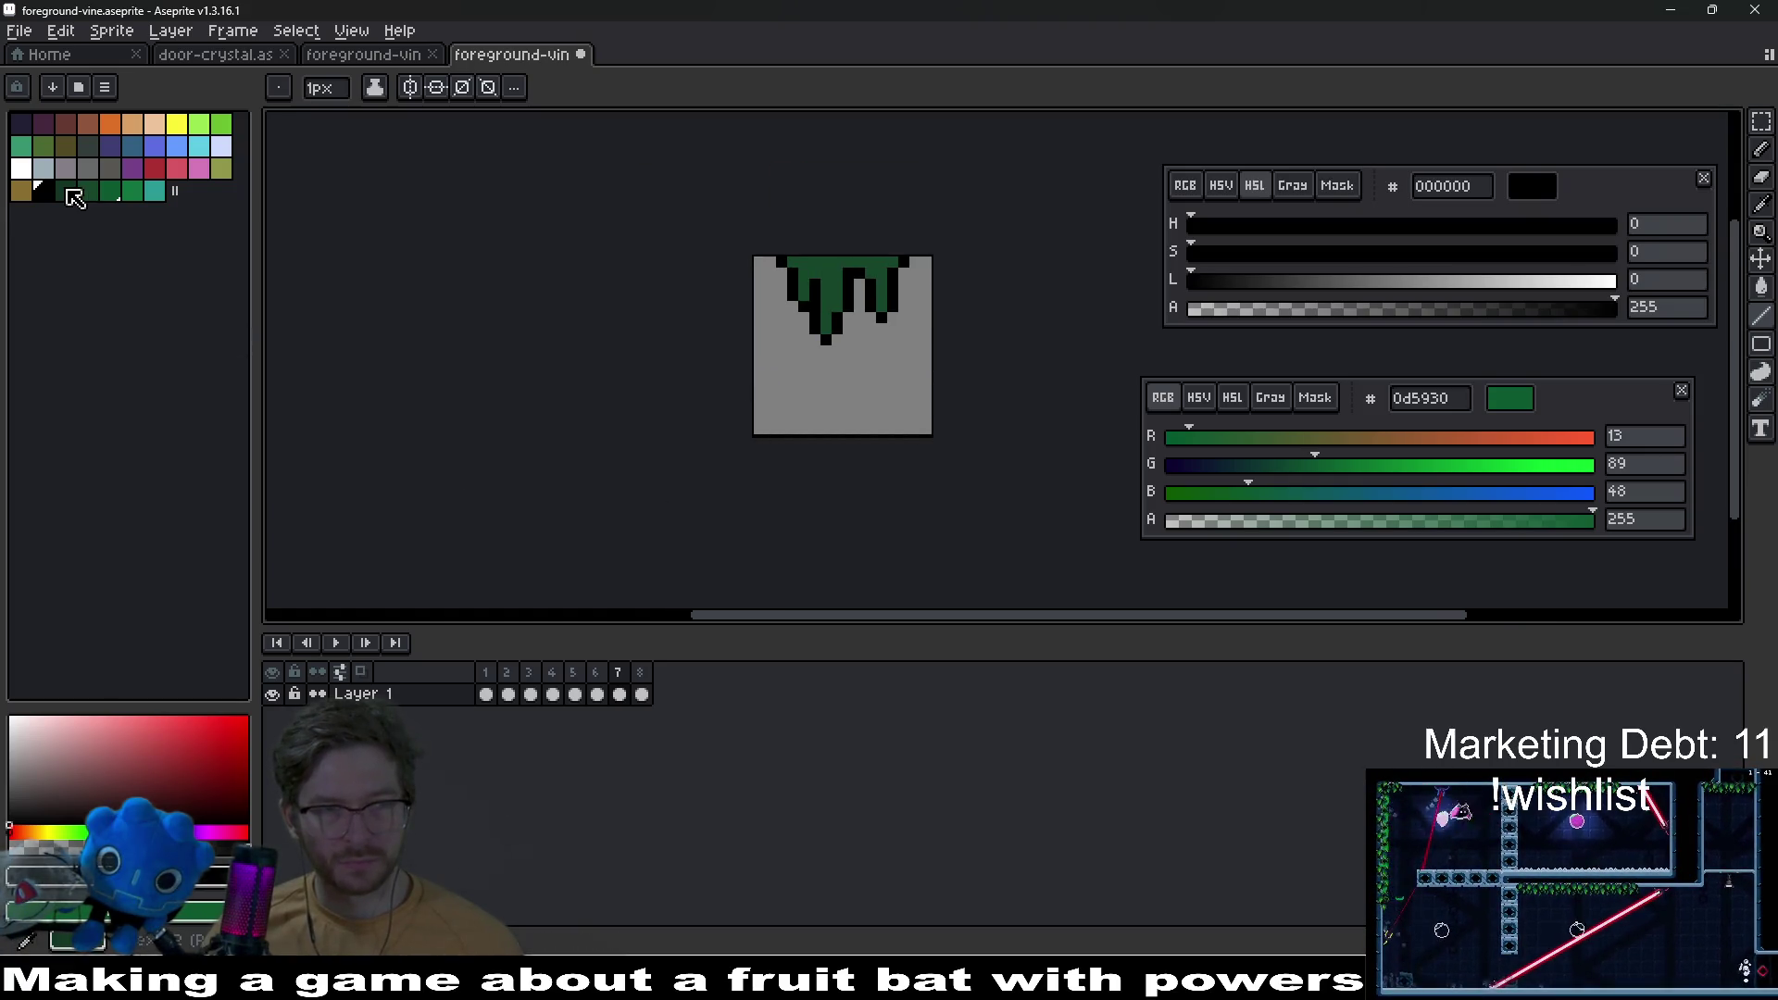
pyautogui.click(154, 191)
pyautogui.scroll(3, 889, 364)
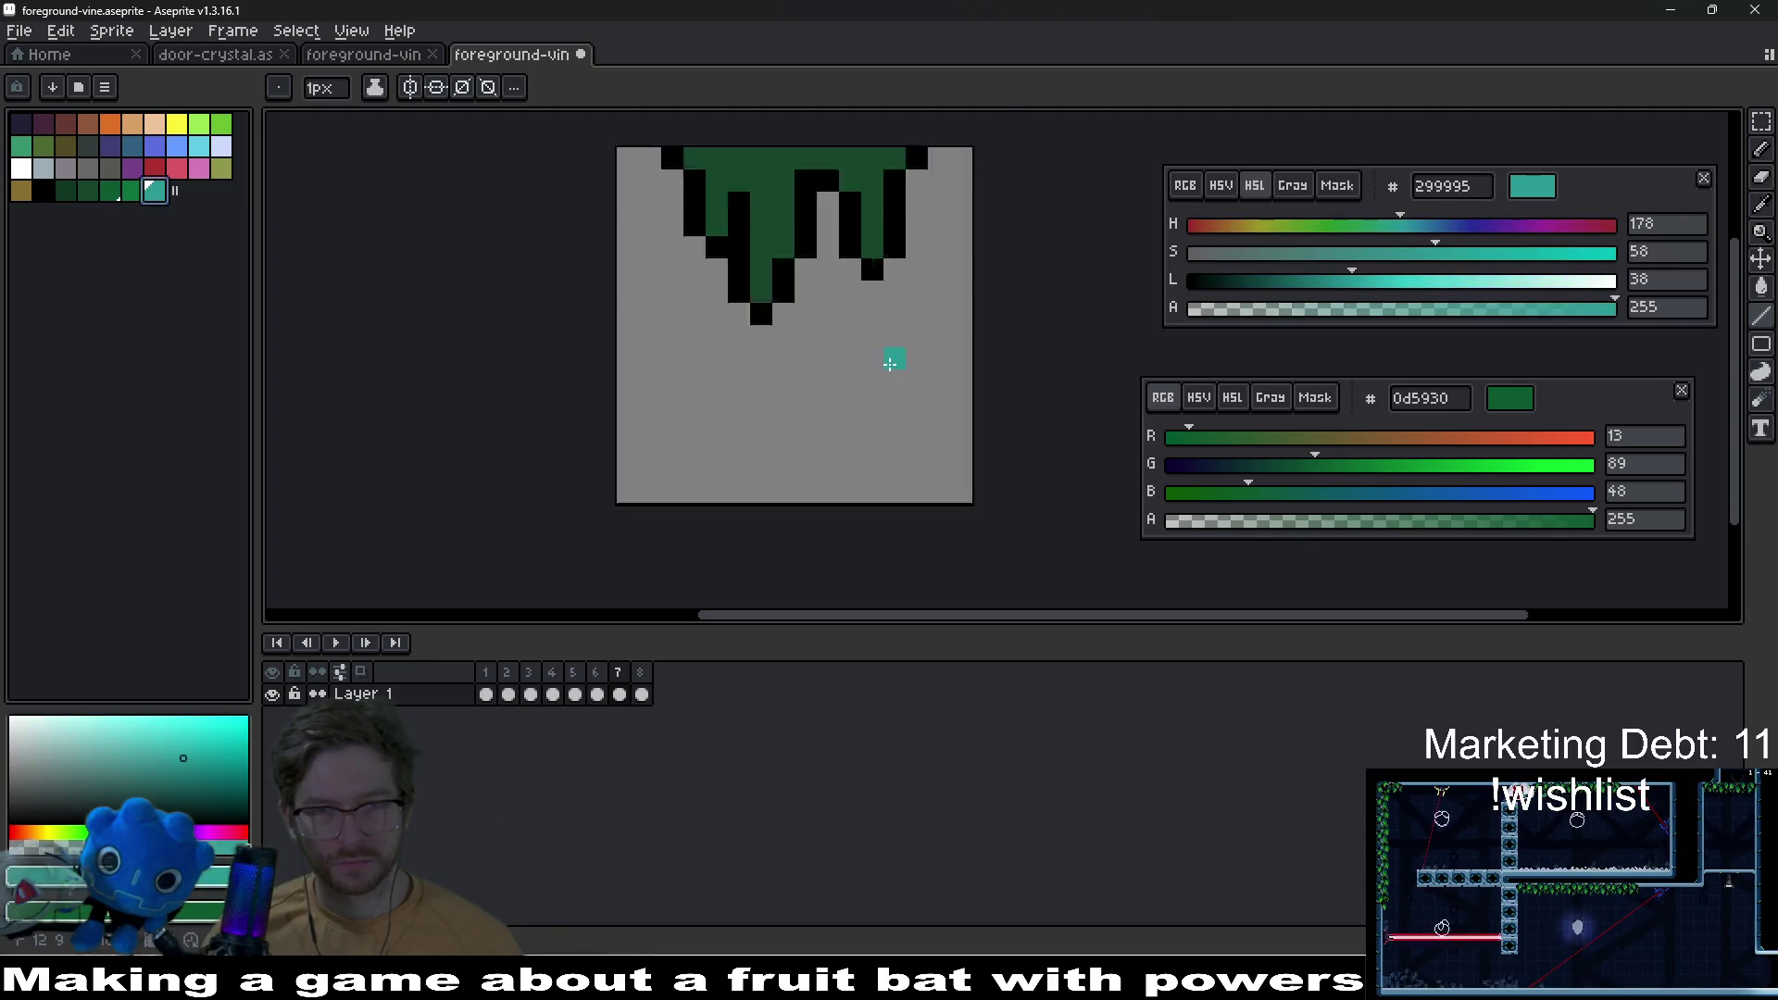
# Step: Add teal highlight pixels to the central, right and left drip tips
pyautogui.scroll(1, 890, 364)
pyautogui.click(670, 359)
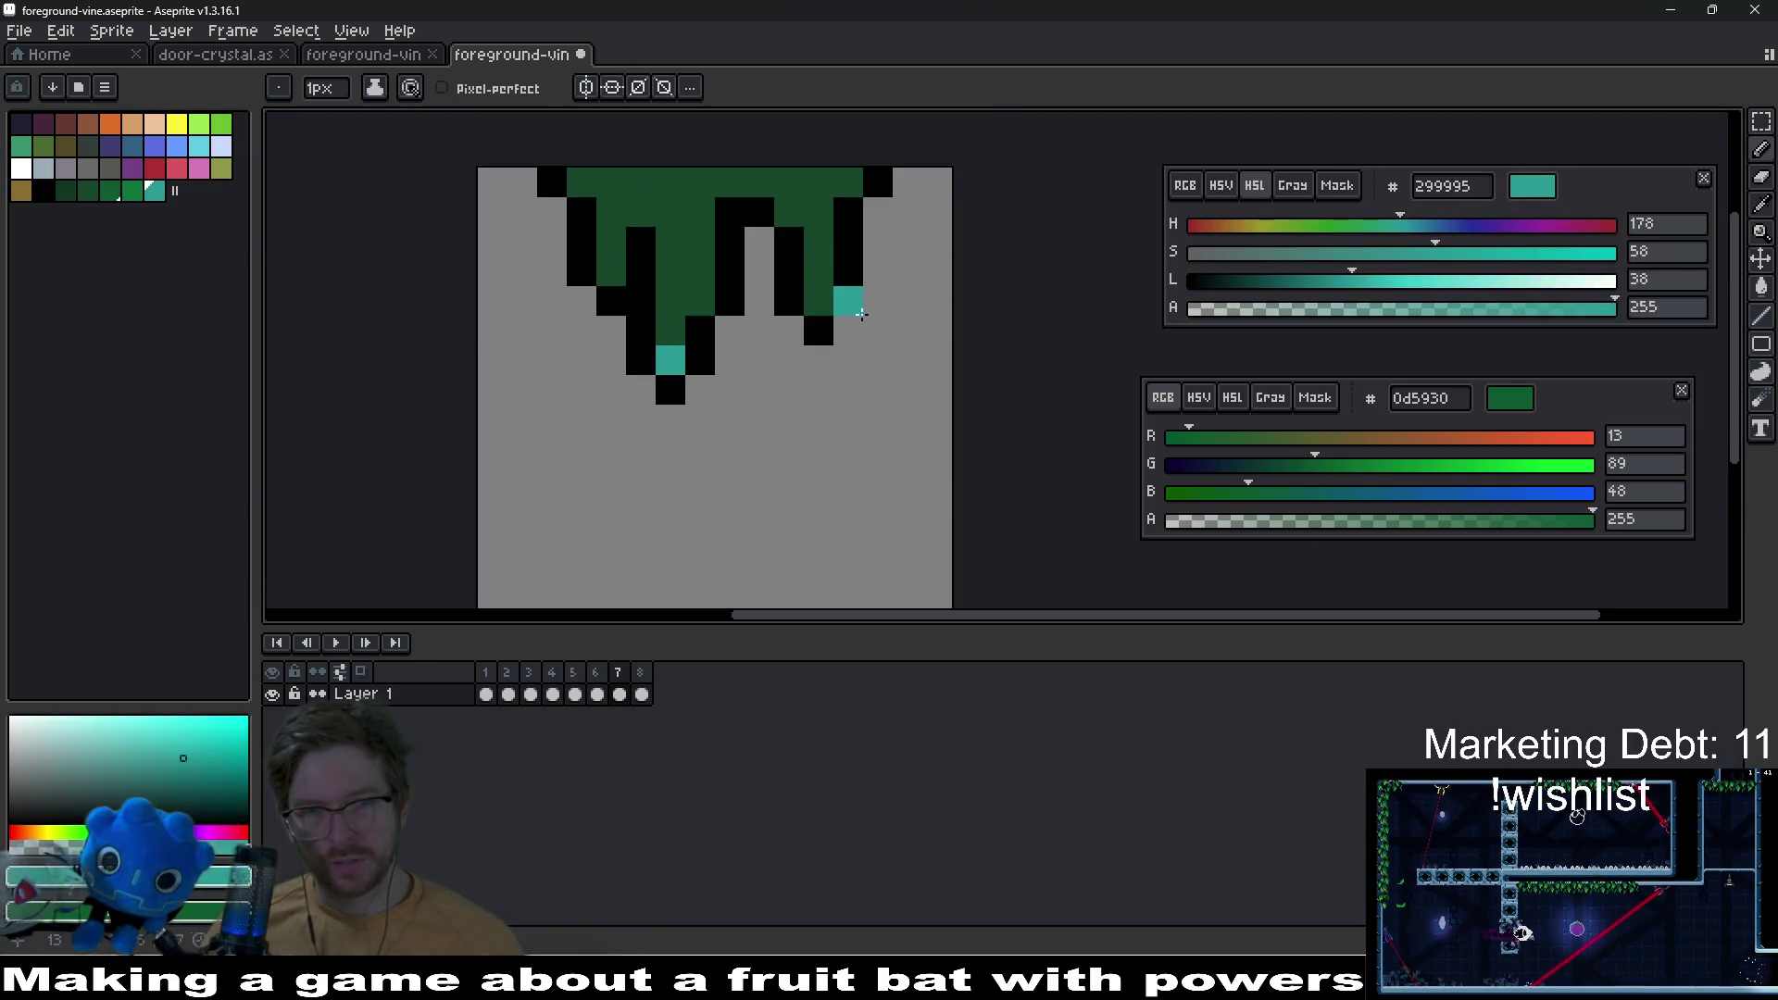
pyautogui.click(818, 300)
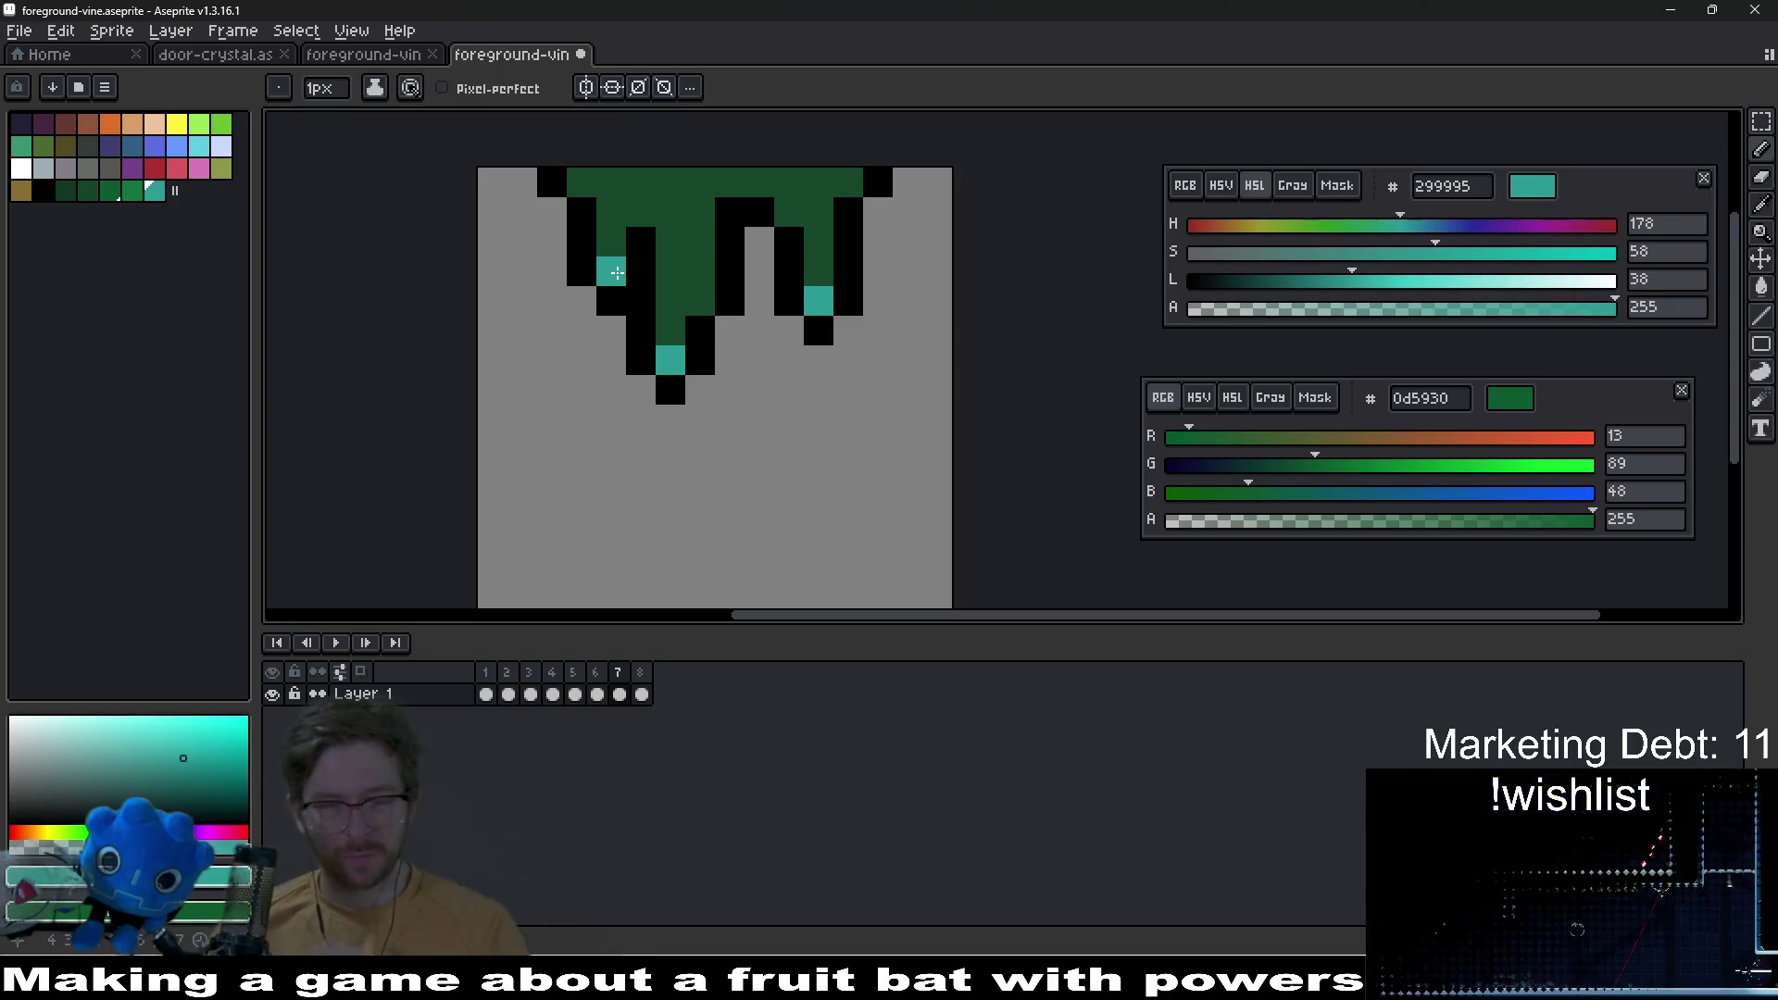
pyautogui.click(617, 272)
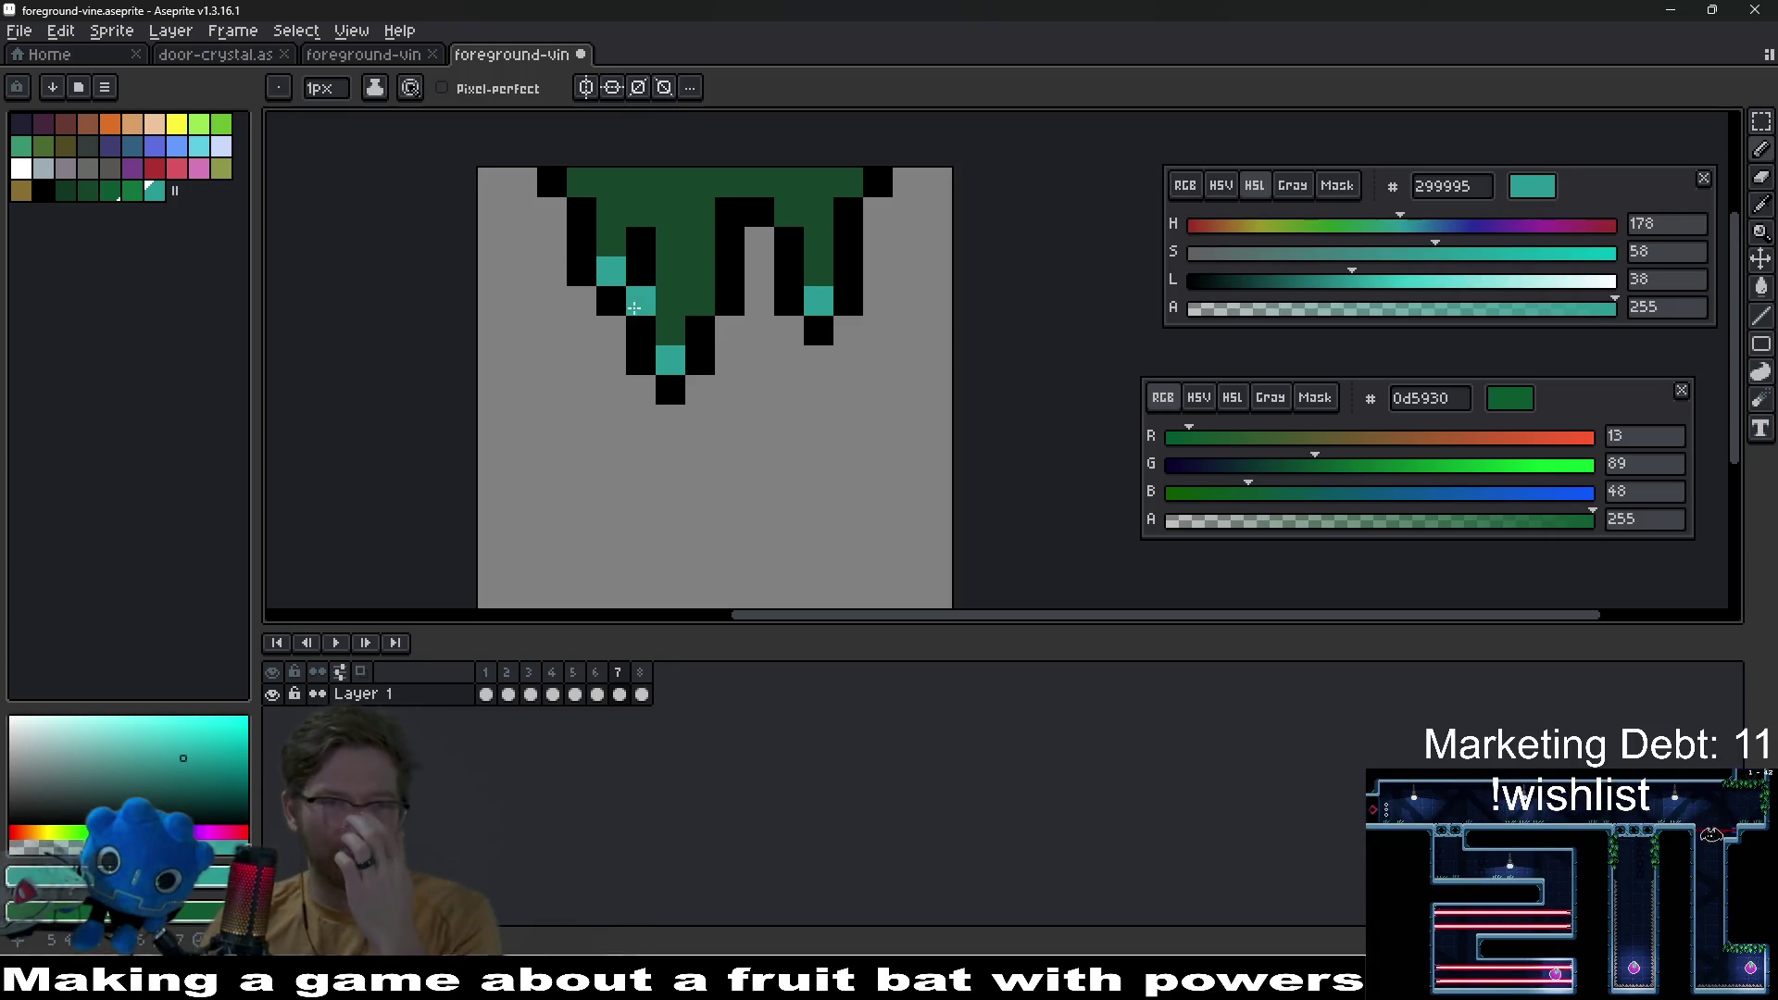
pyautogui.scroll(2, 648, 417)
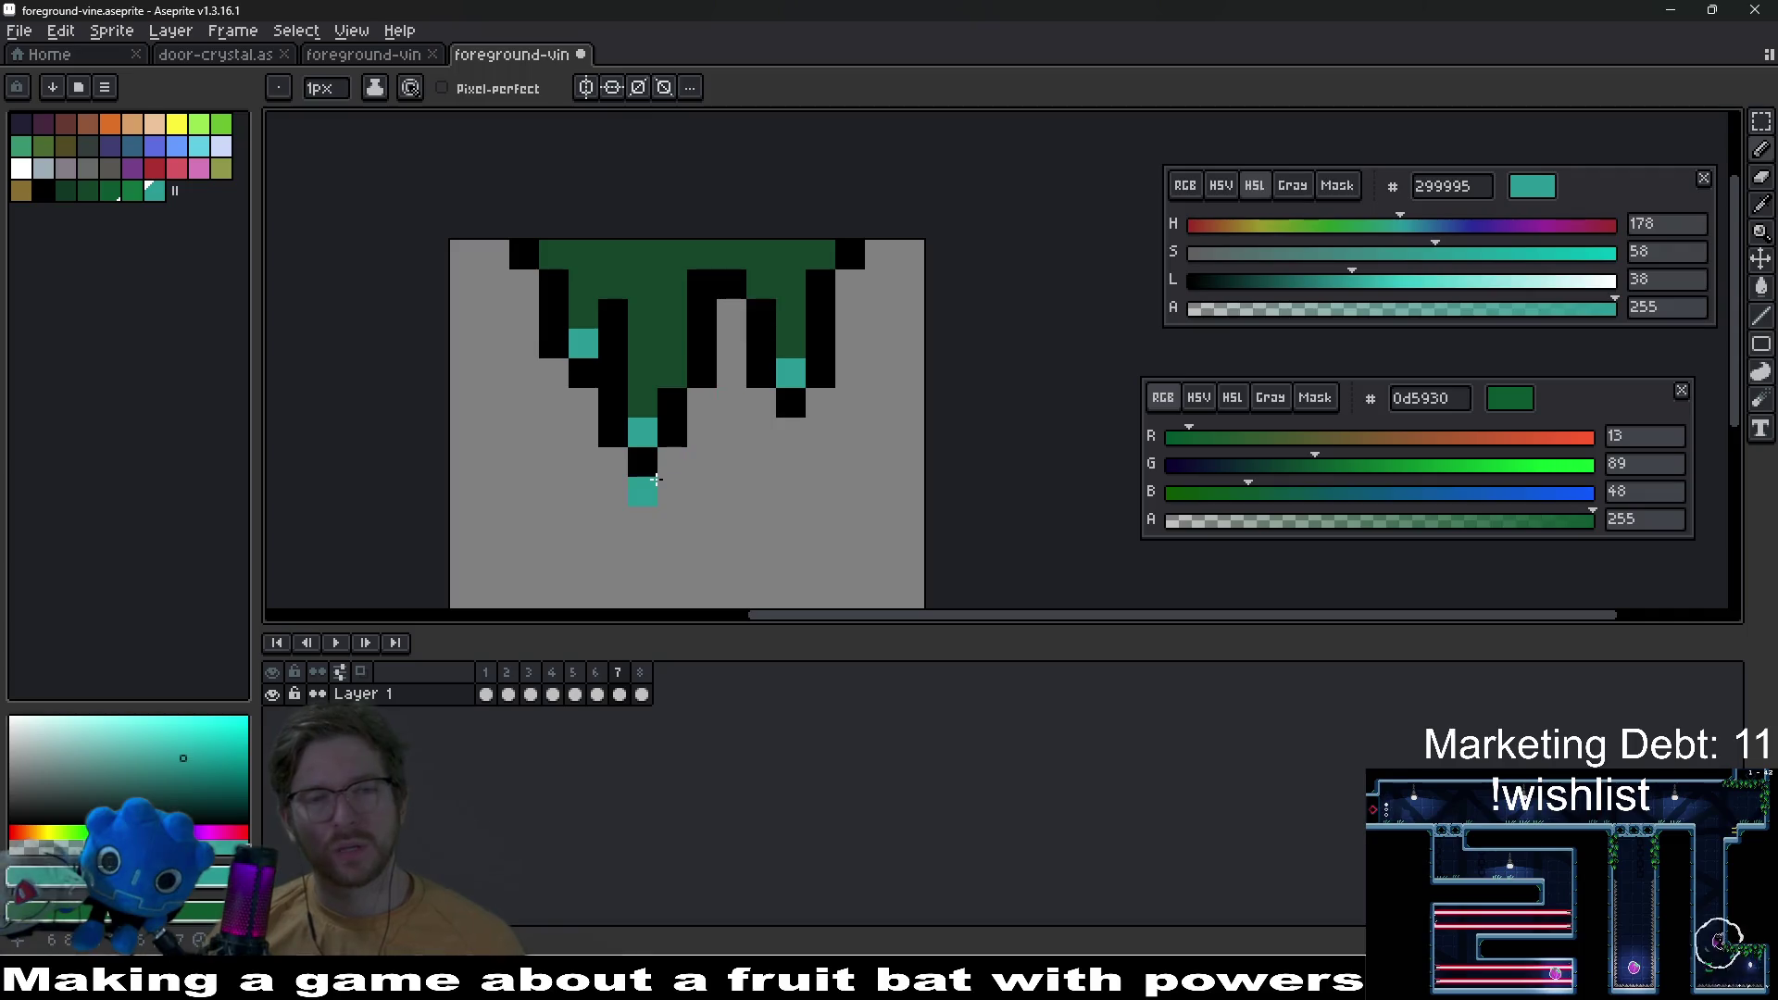
# Step: Shade the drips with lighter green 11743f and mid-green 15452b pixels
pyautogui.click(134, 194)
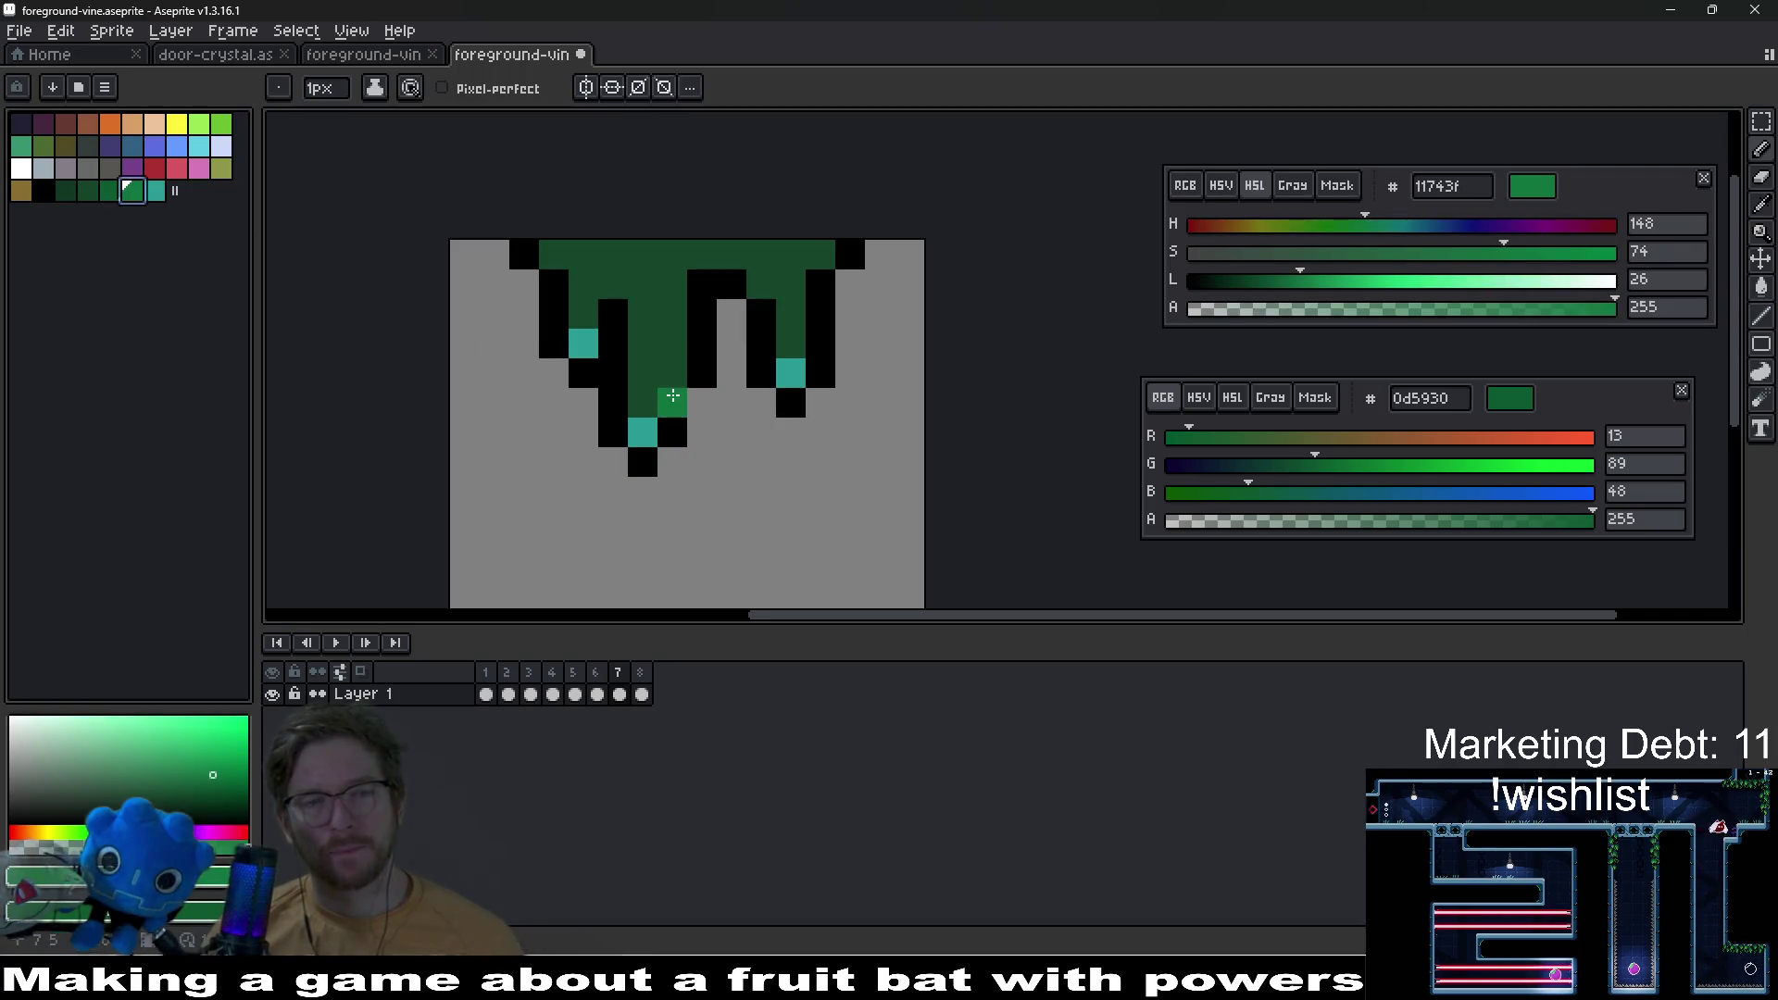
pyautogui.click(659, 372)
pyautogui.click(791, 342)
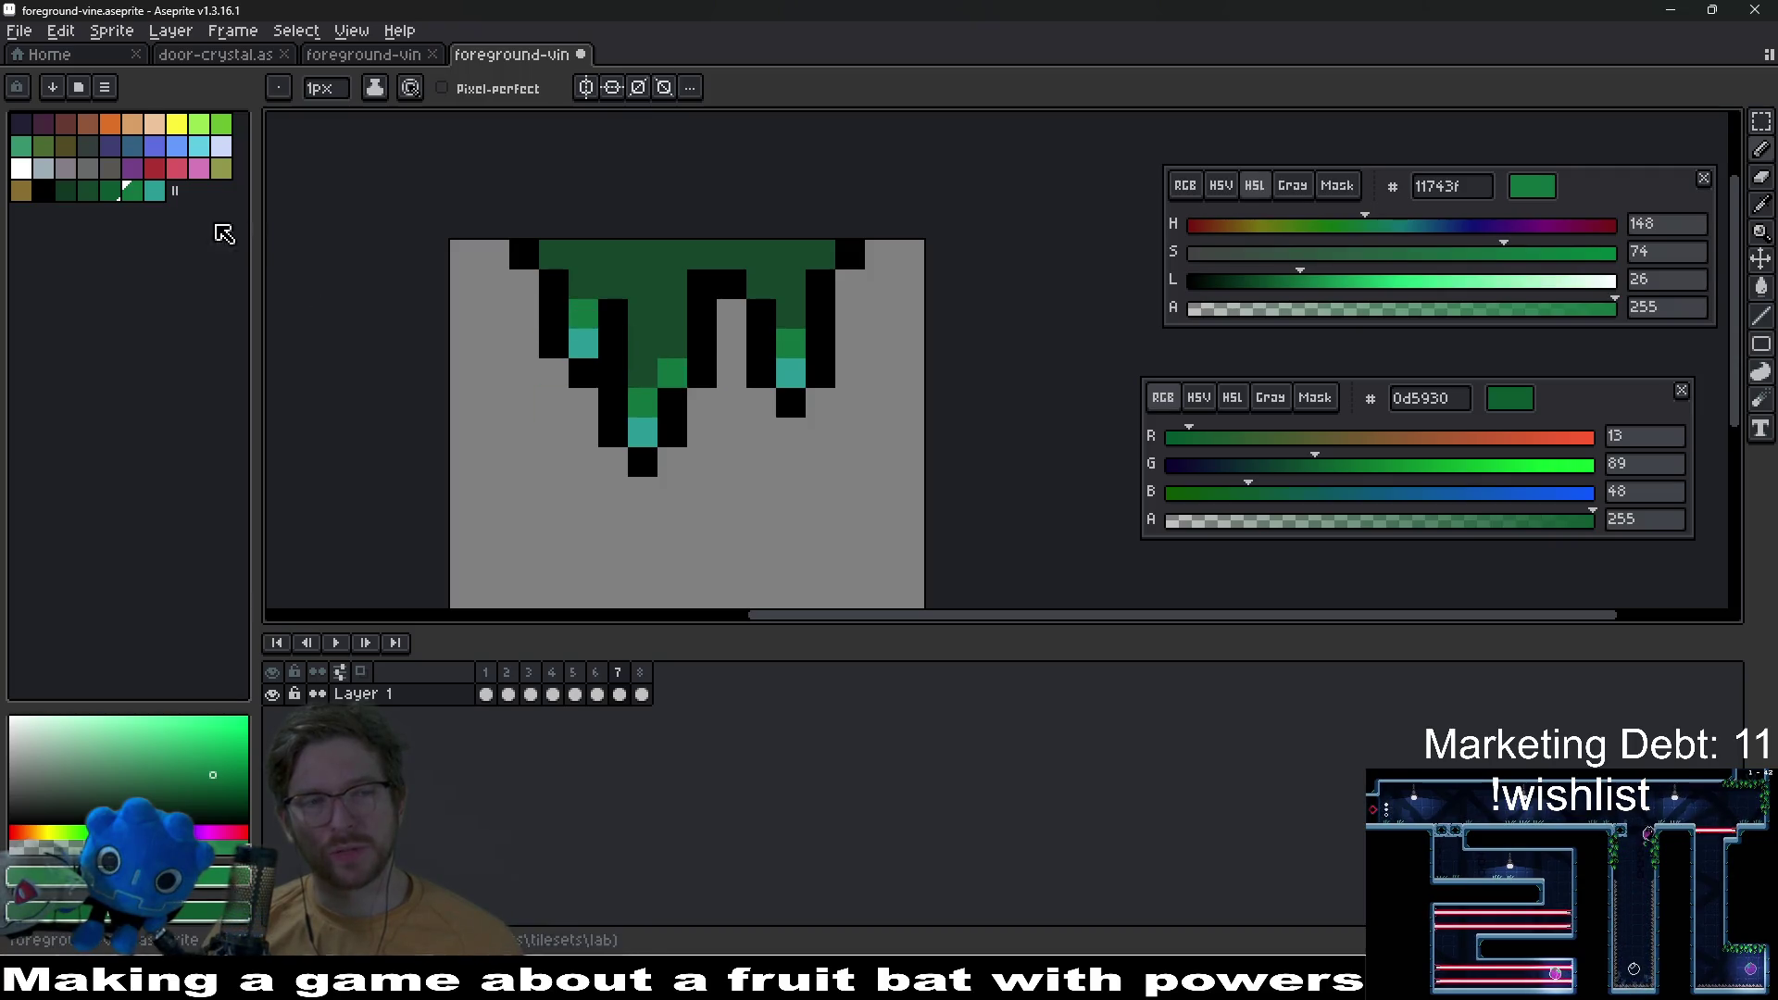
pyautogui.click(111, 190)
pyautogui.click(88, 192)
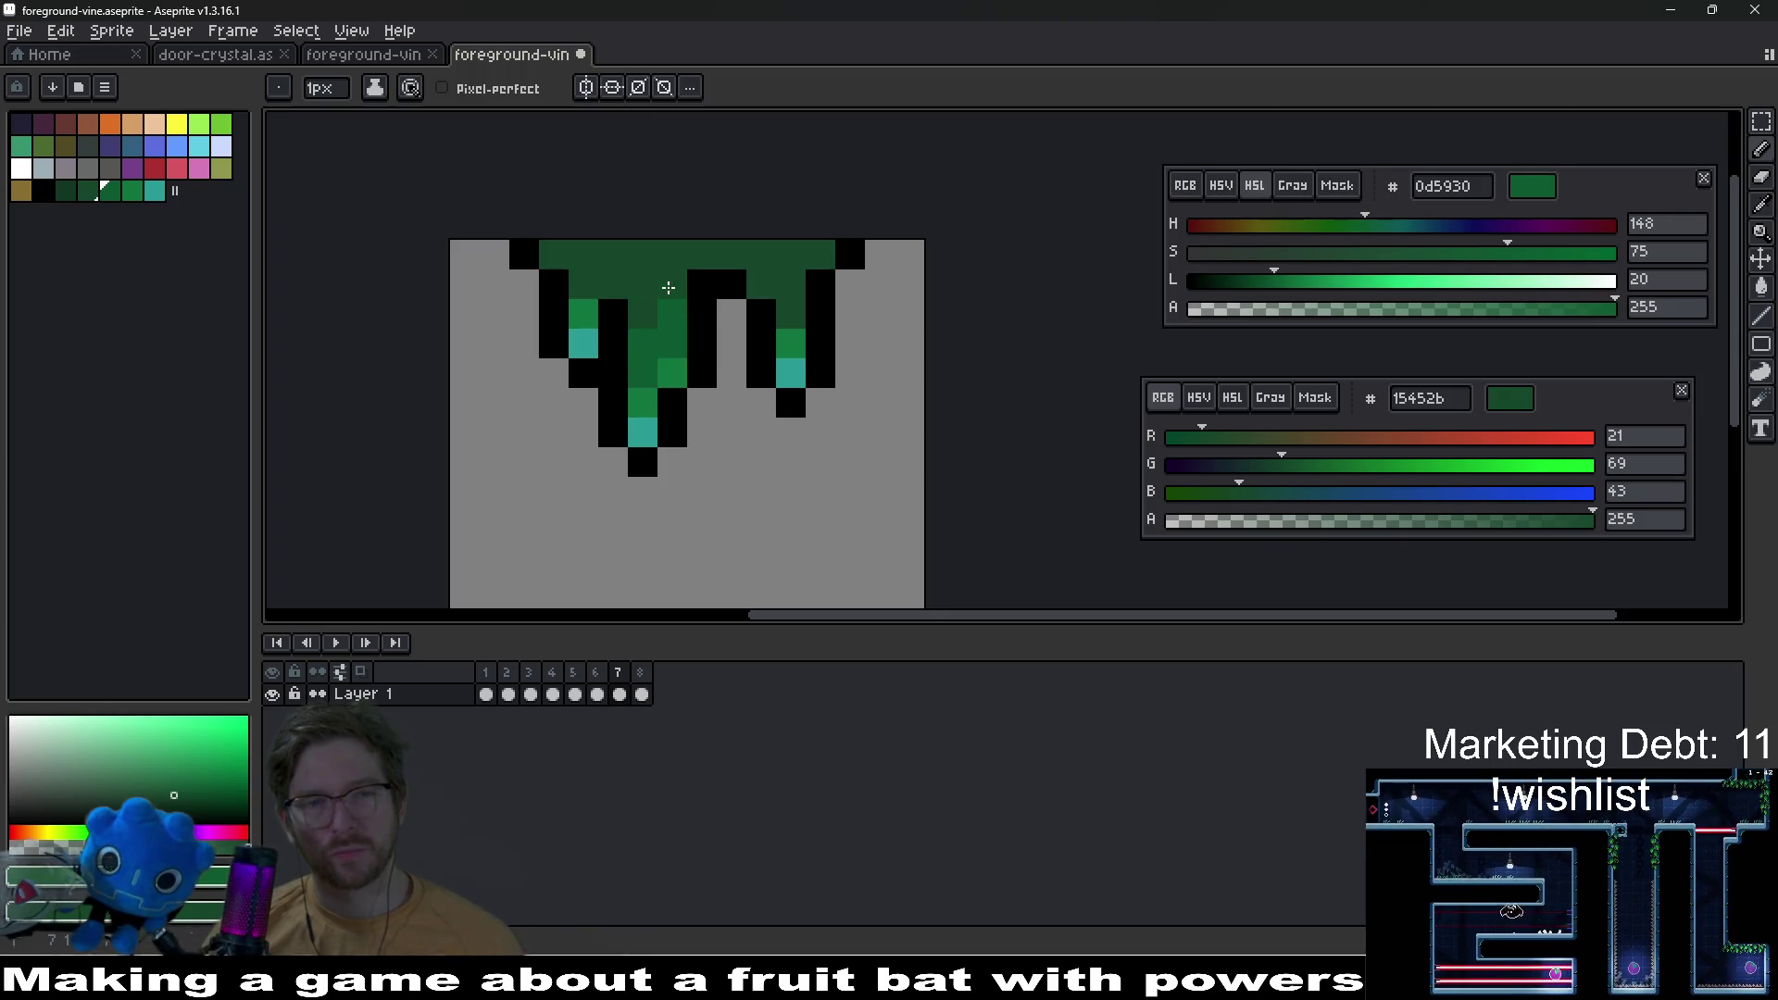
pyautogui.click(699, 338)
pyautogui.click(811, 320)
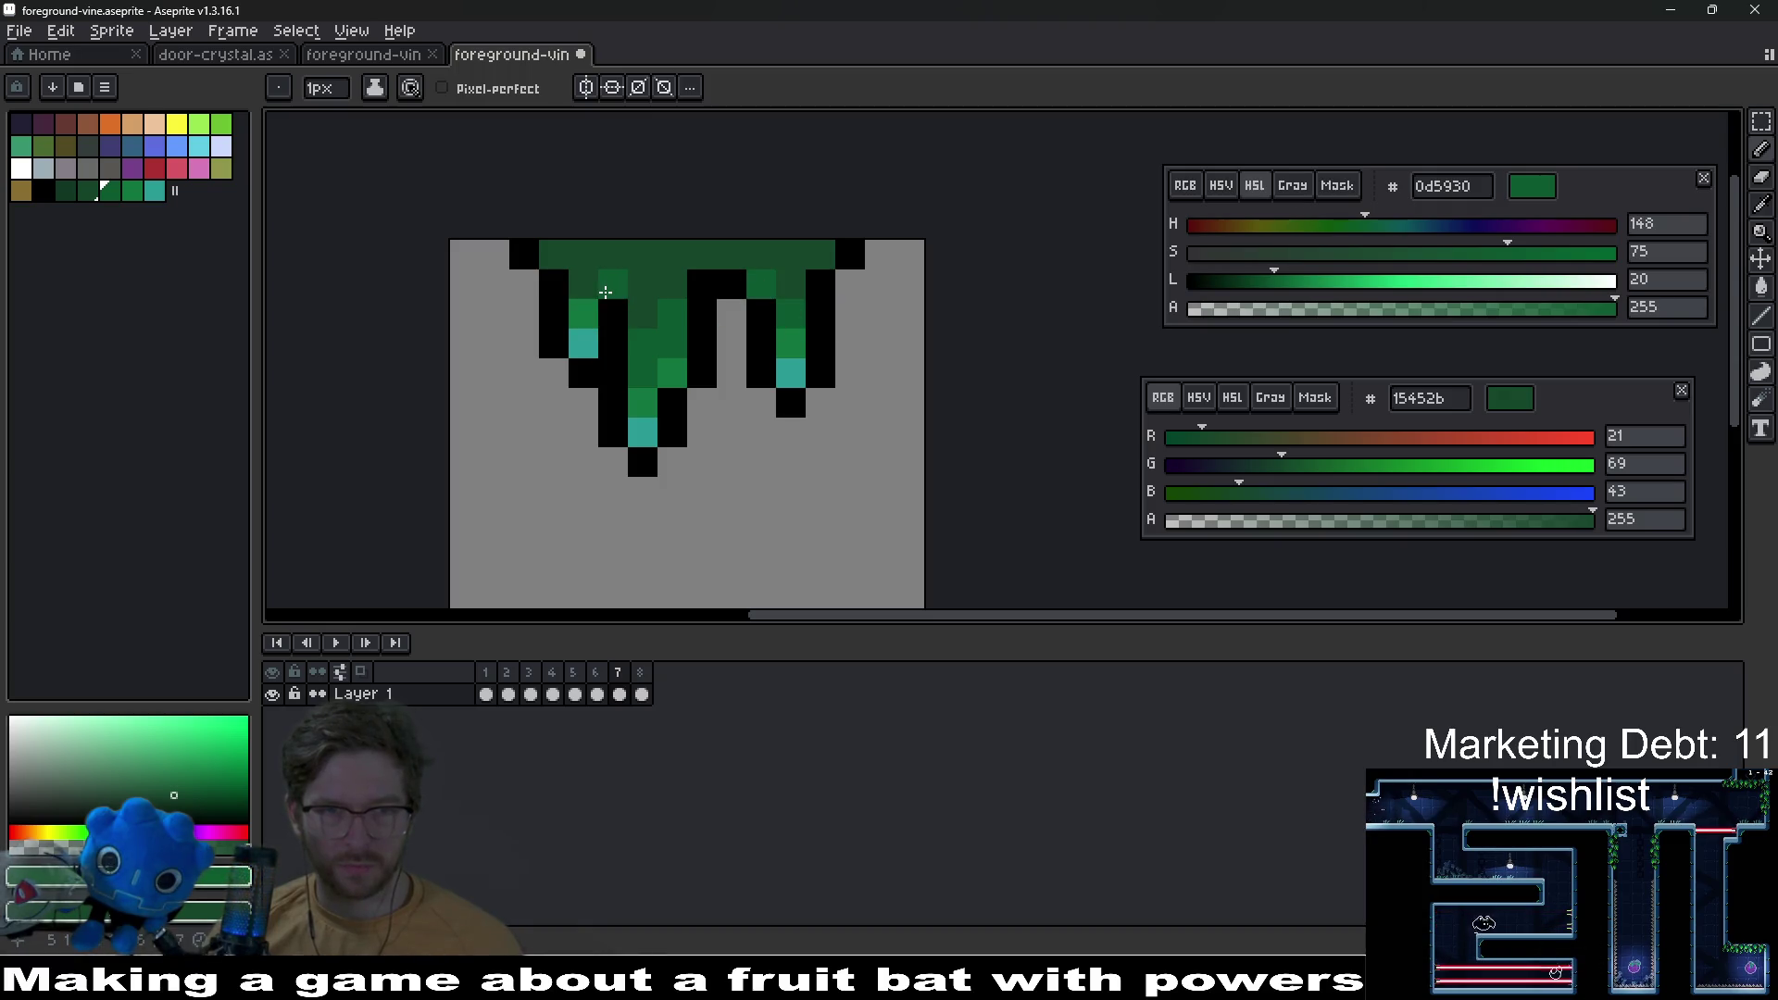
pyautogui.scroll(-5, 729, 358)
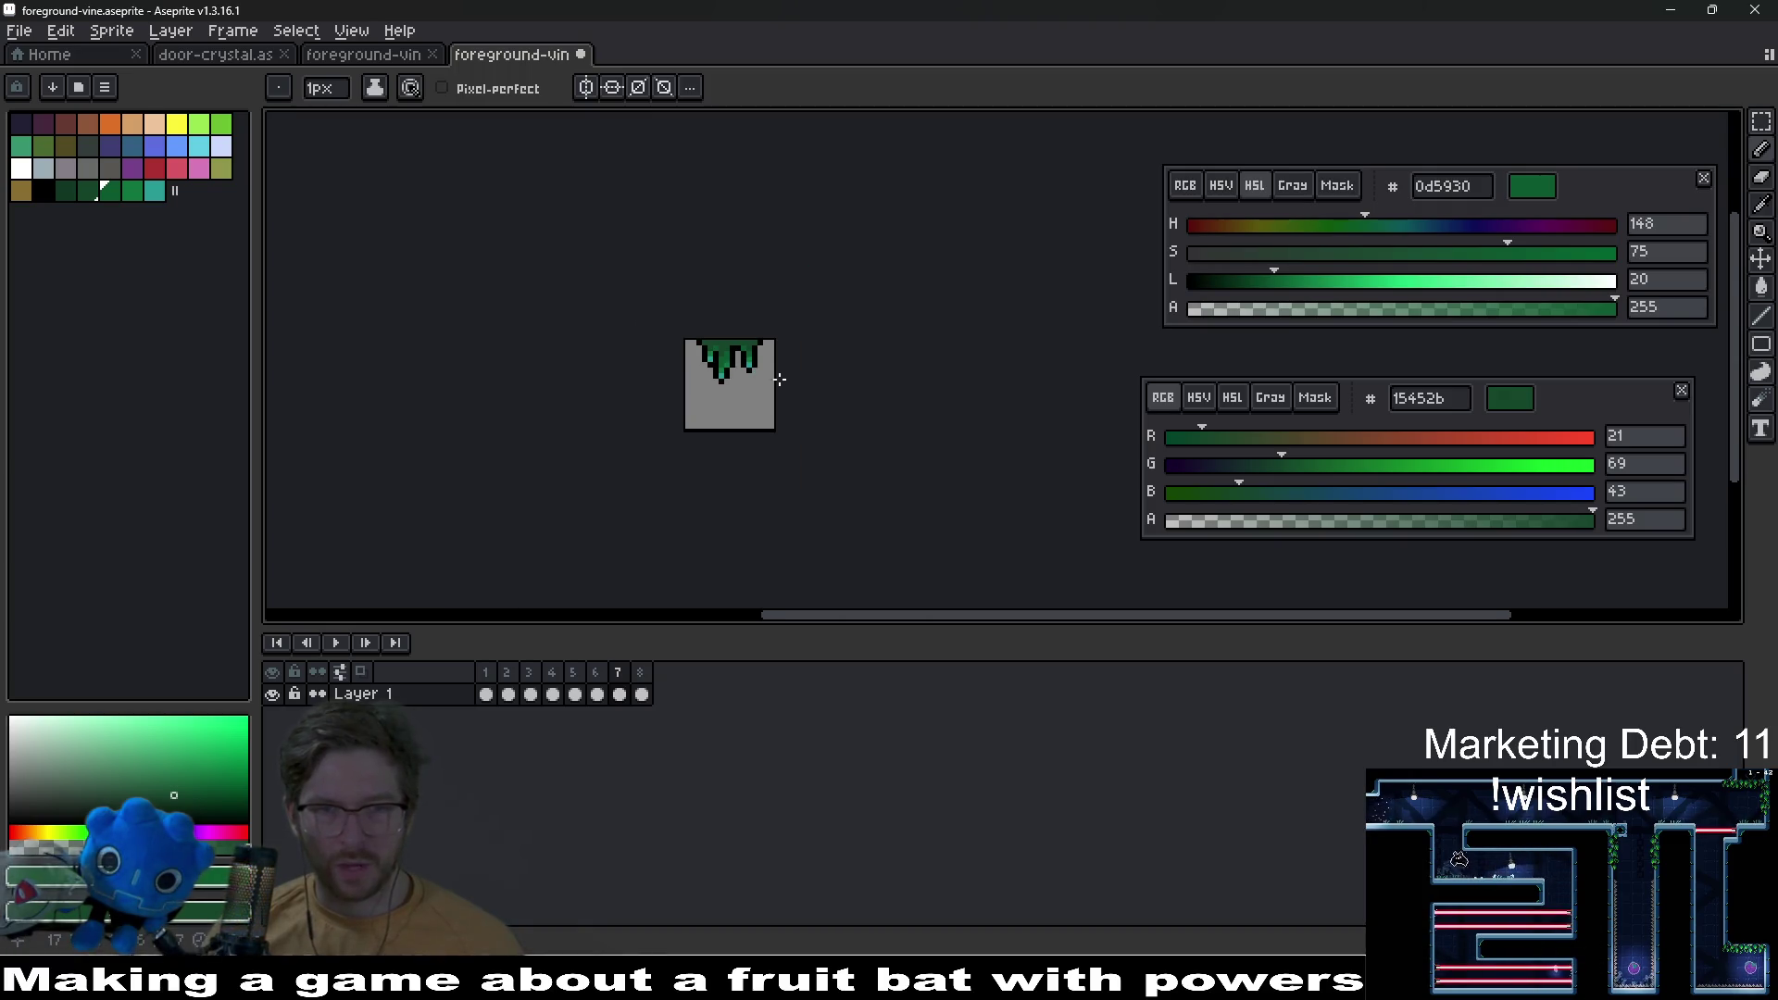
pyautogui.scroll(2, 752, 357)
pyautogui.scroll(2, 764, 355)
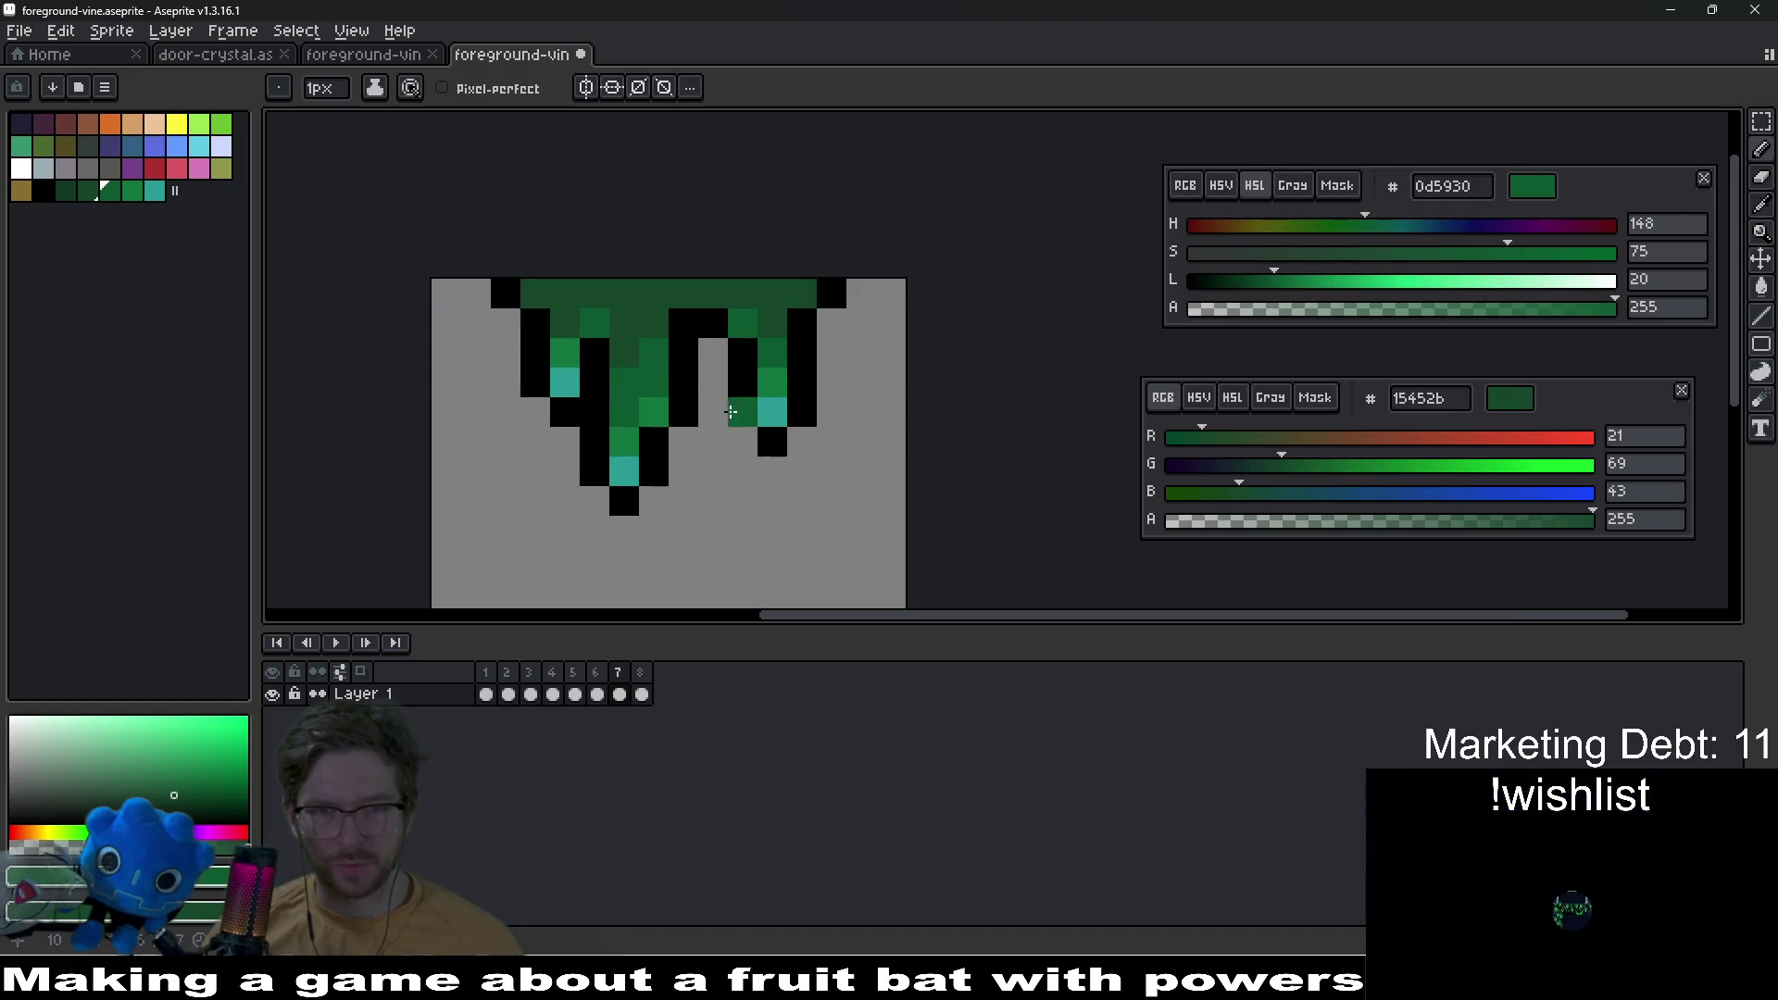
pyautogui.press('ctrl')
pyautogui.click(912, 430)
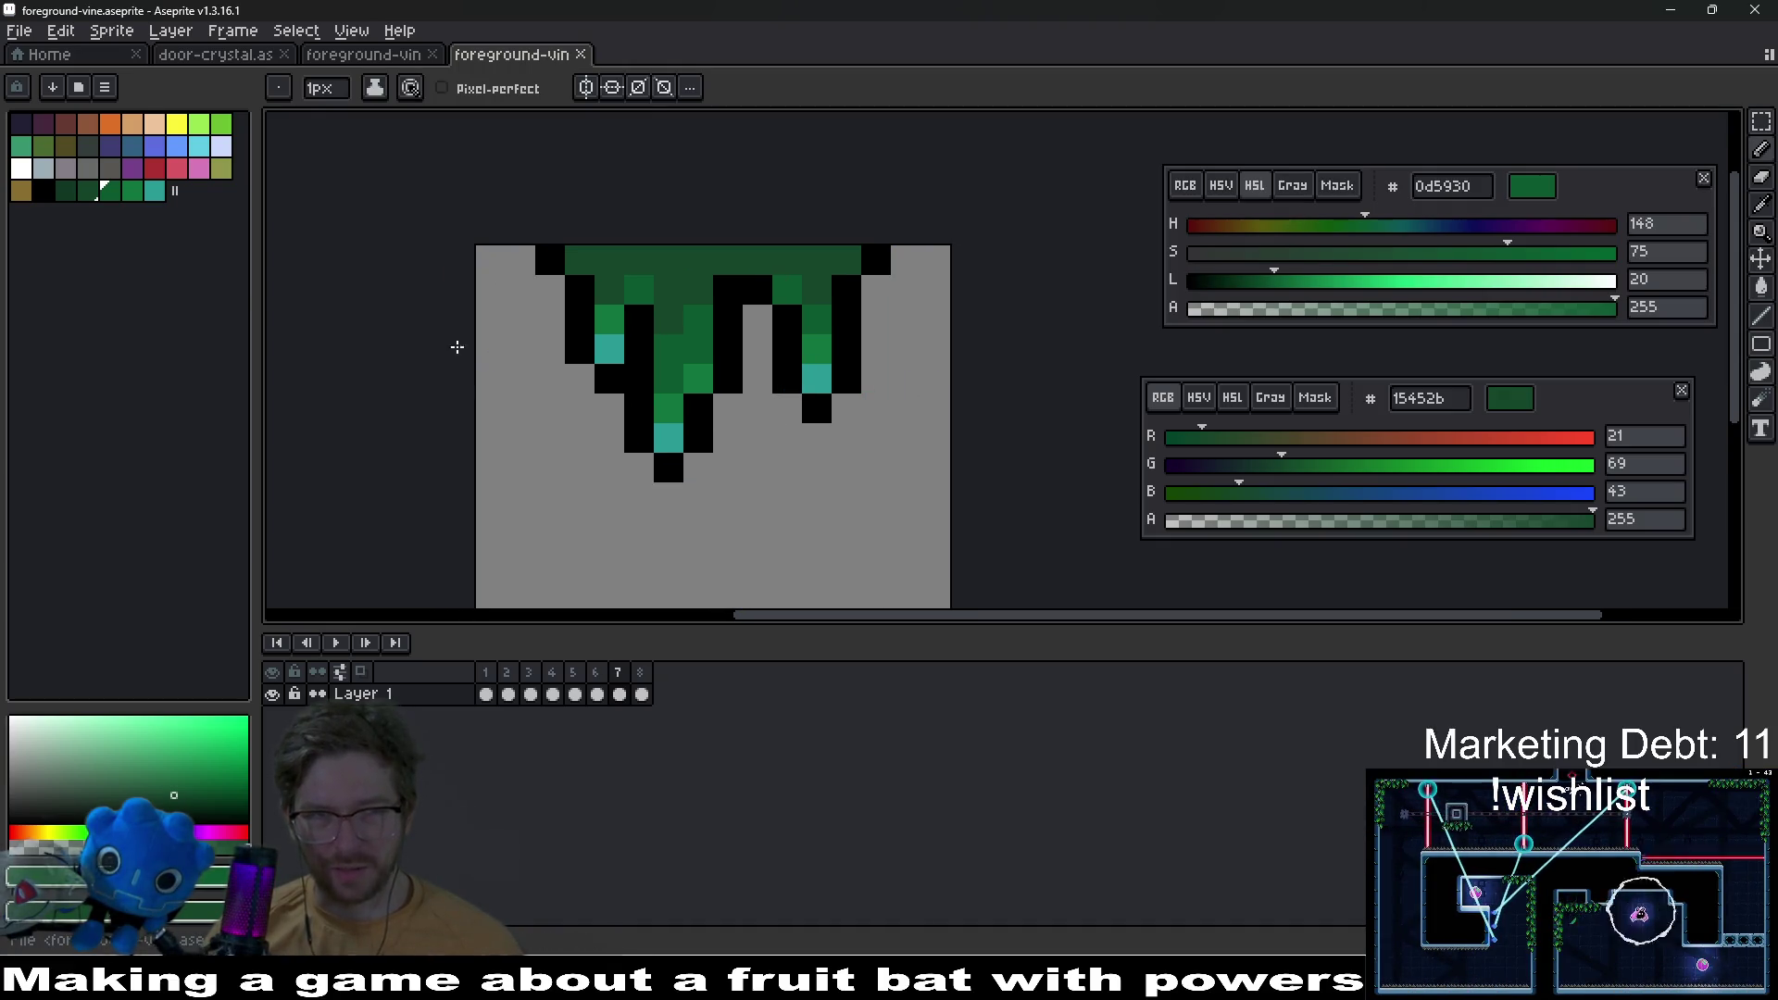
pyautogui.scroll(-4, 754, 582)
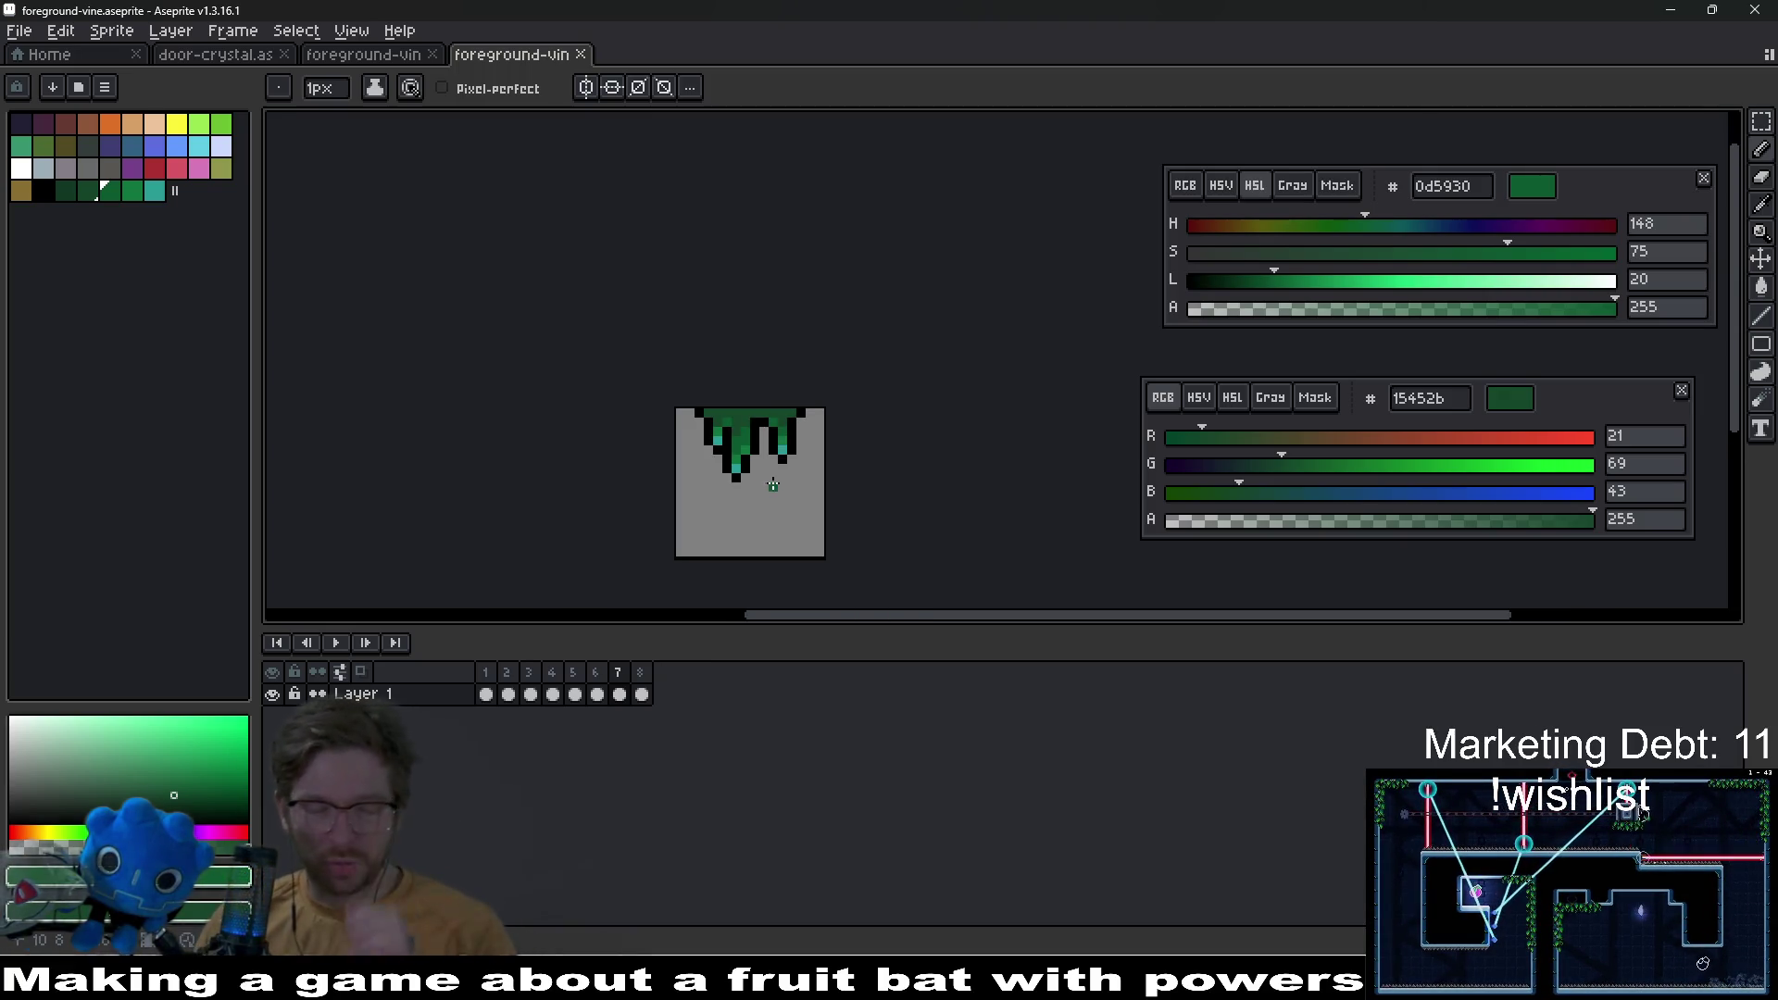
pyautogui.scroll(-2, 772, 483)
pyautogui.scroll(5, 769, 483)
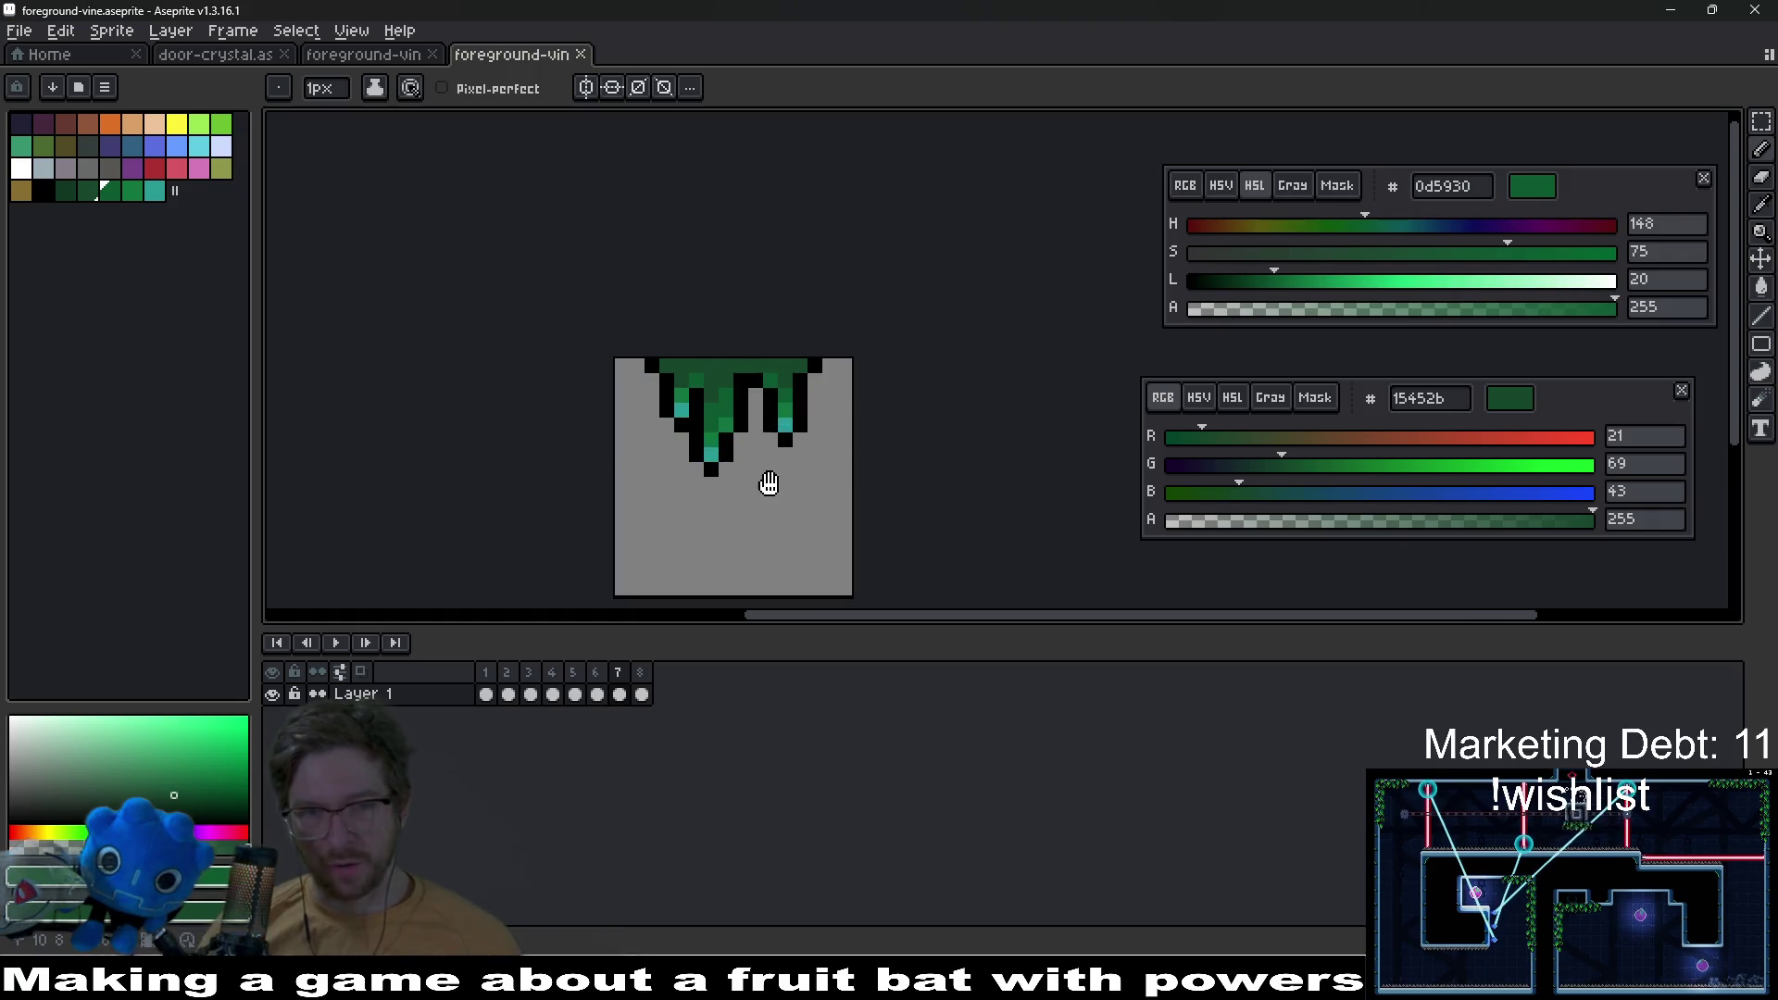
# Step: On frame 8, outline the vine's right side in black
pyautogui.click(650, 685)
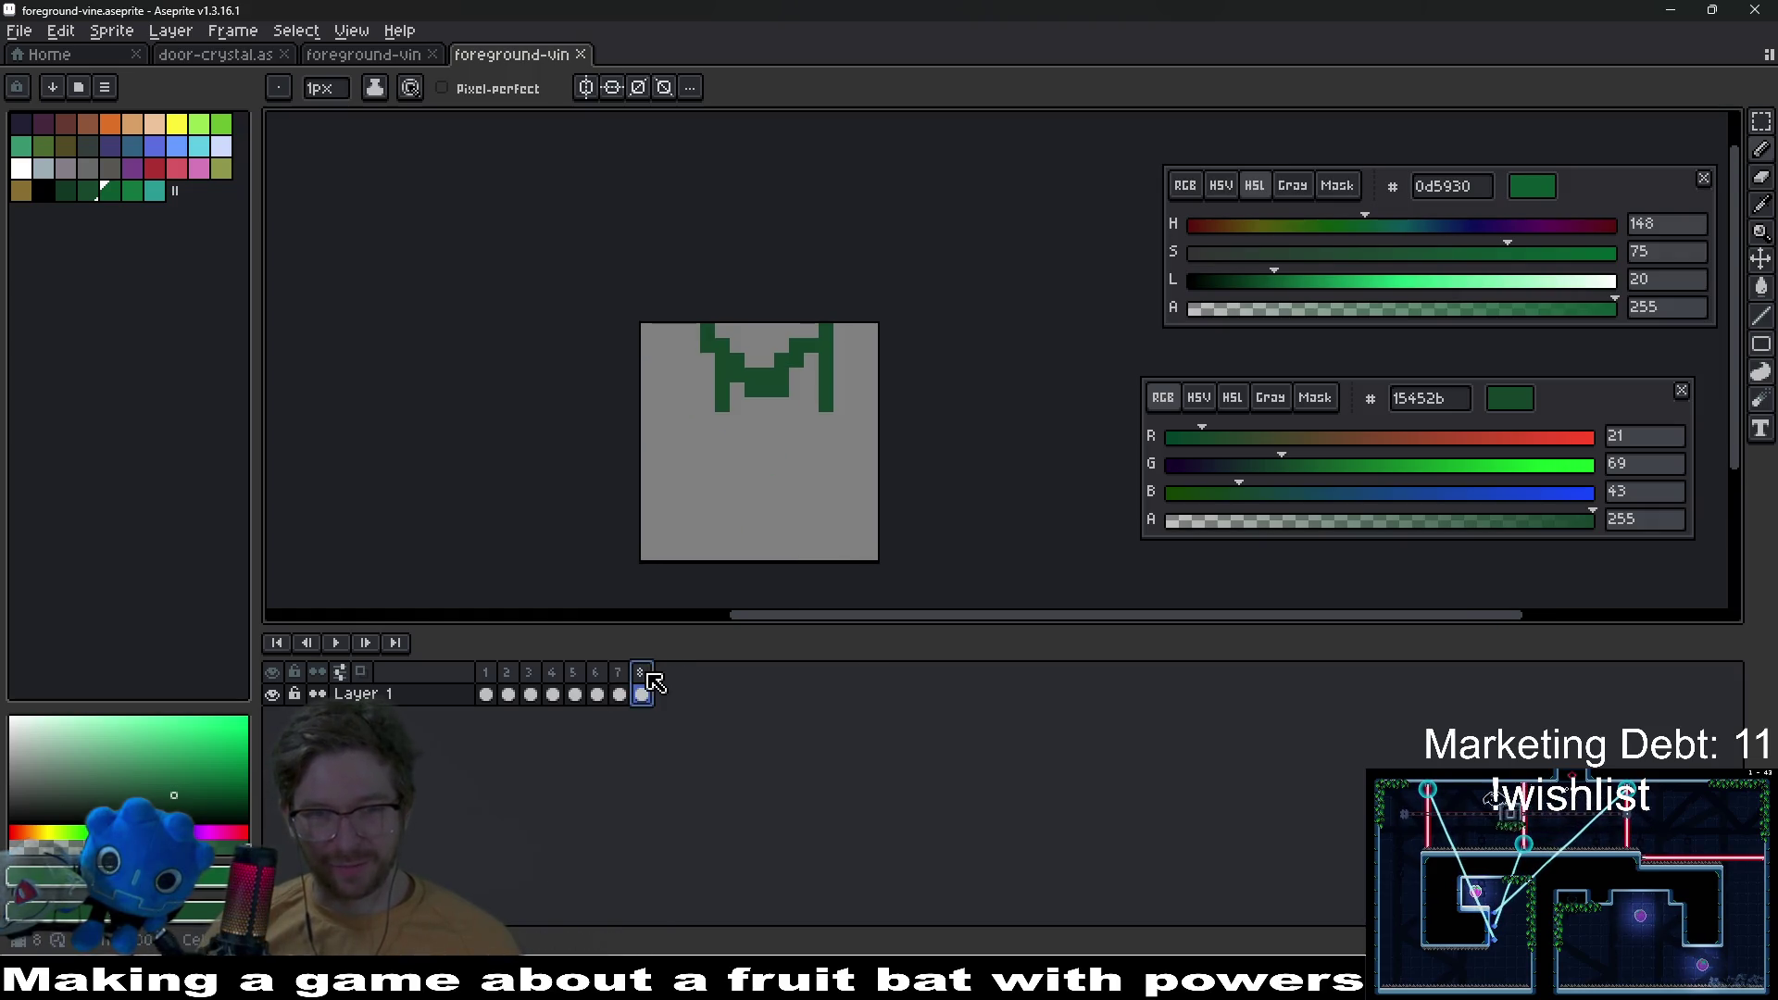
pyautogui.click(44, 189)
pyautogui.scroll(3, 755, 367)
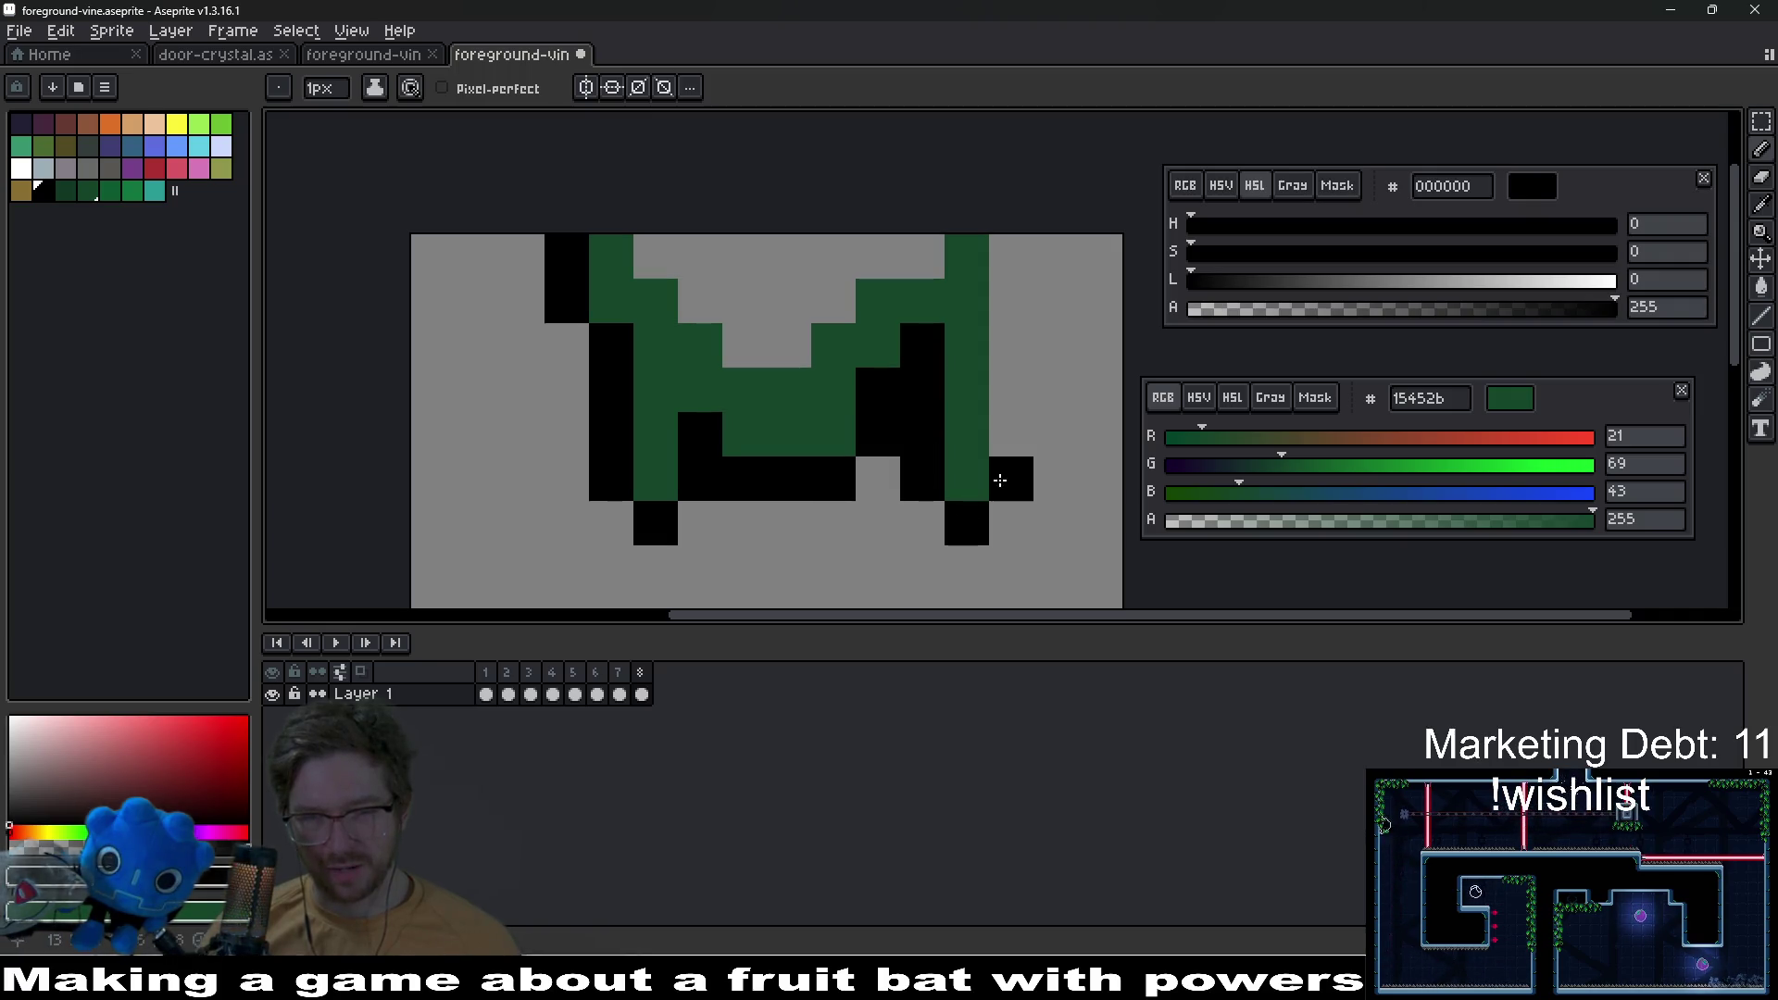
pyautogui.moveTo(995, 483); pyautogui.dragTo(1009, 304)
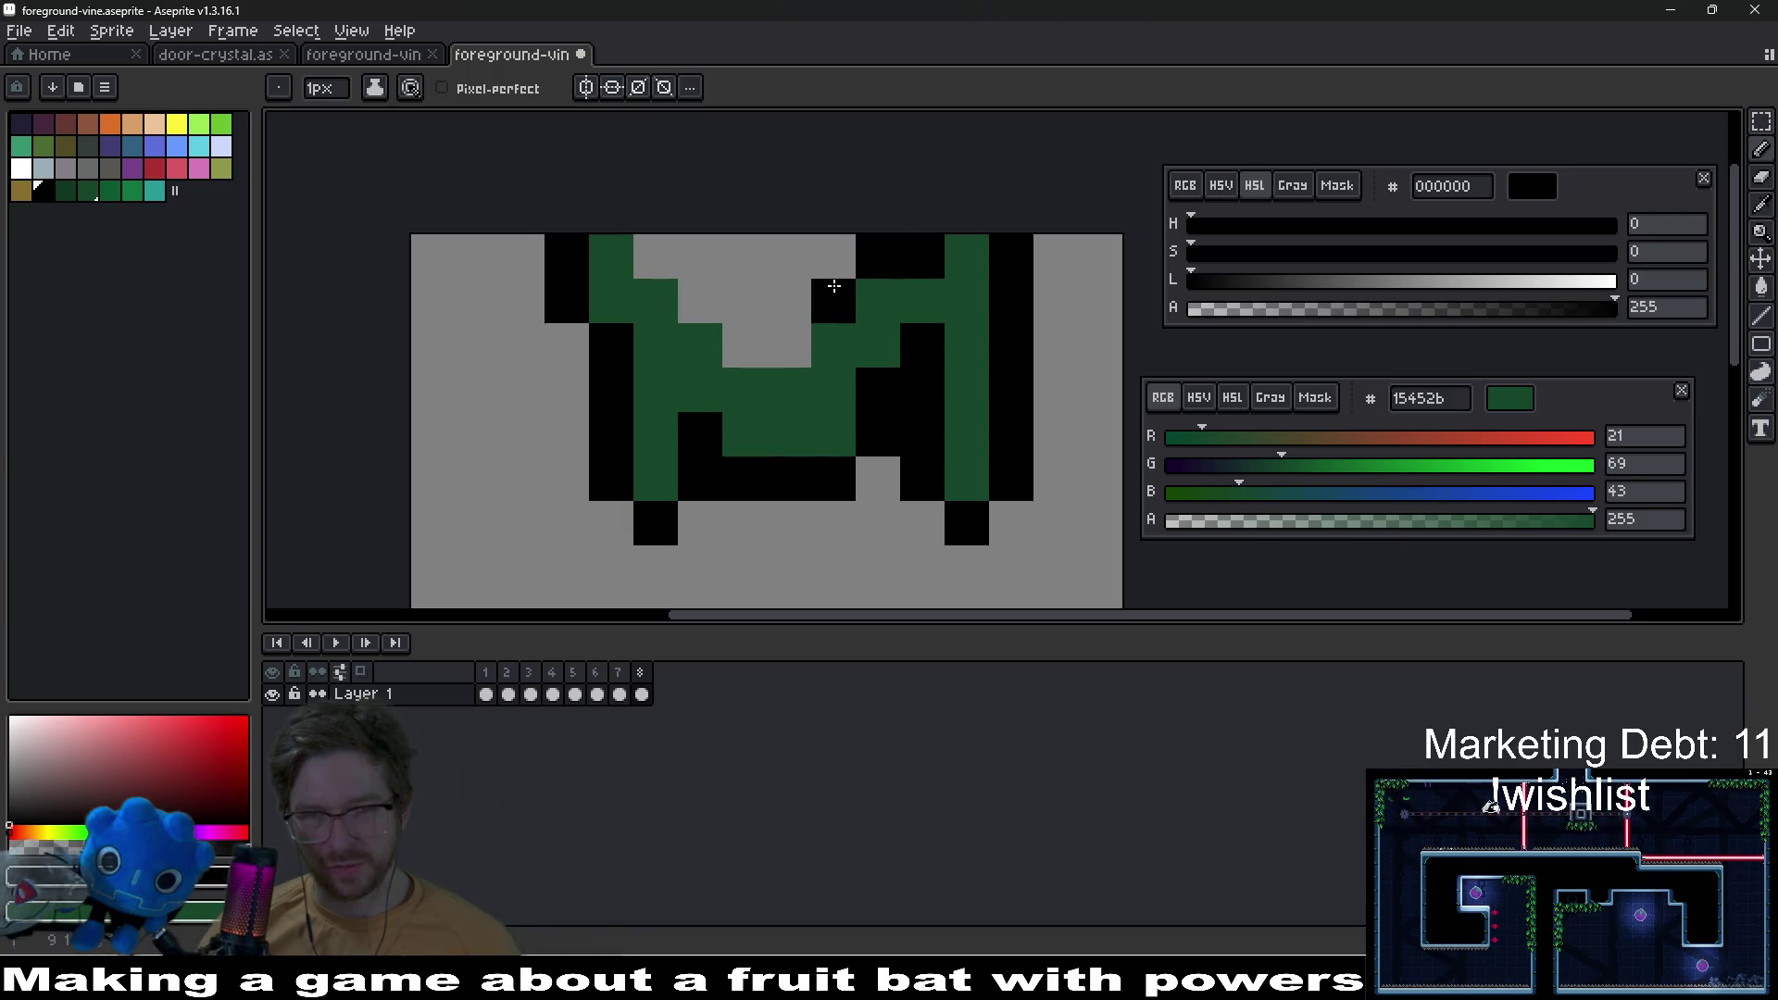
pyautogui.scroll(-8, 792, 332)
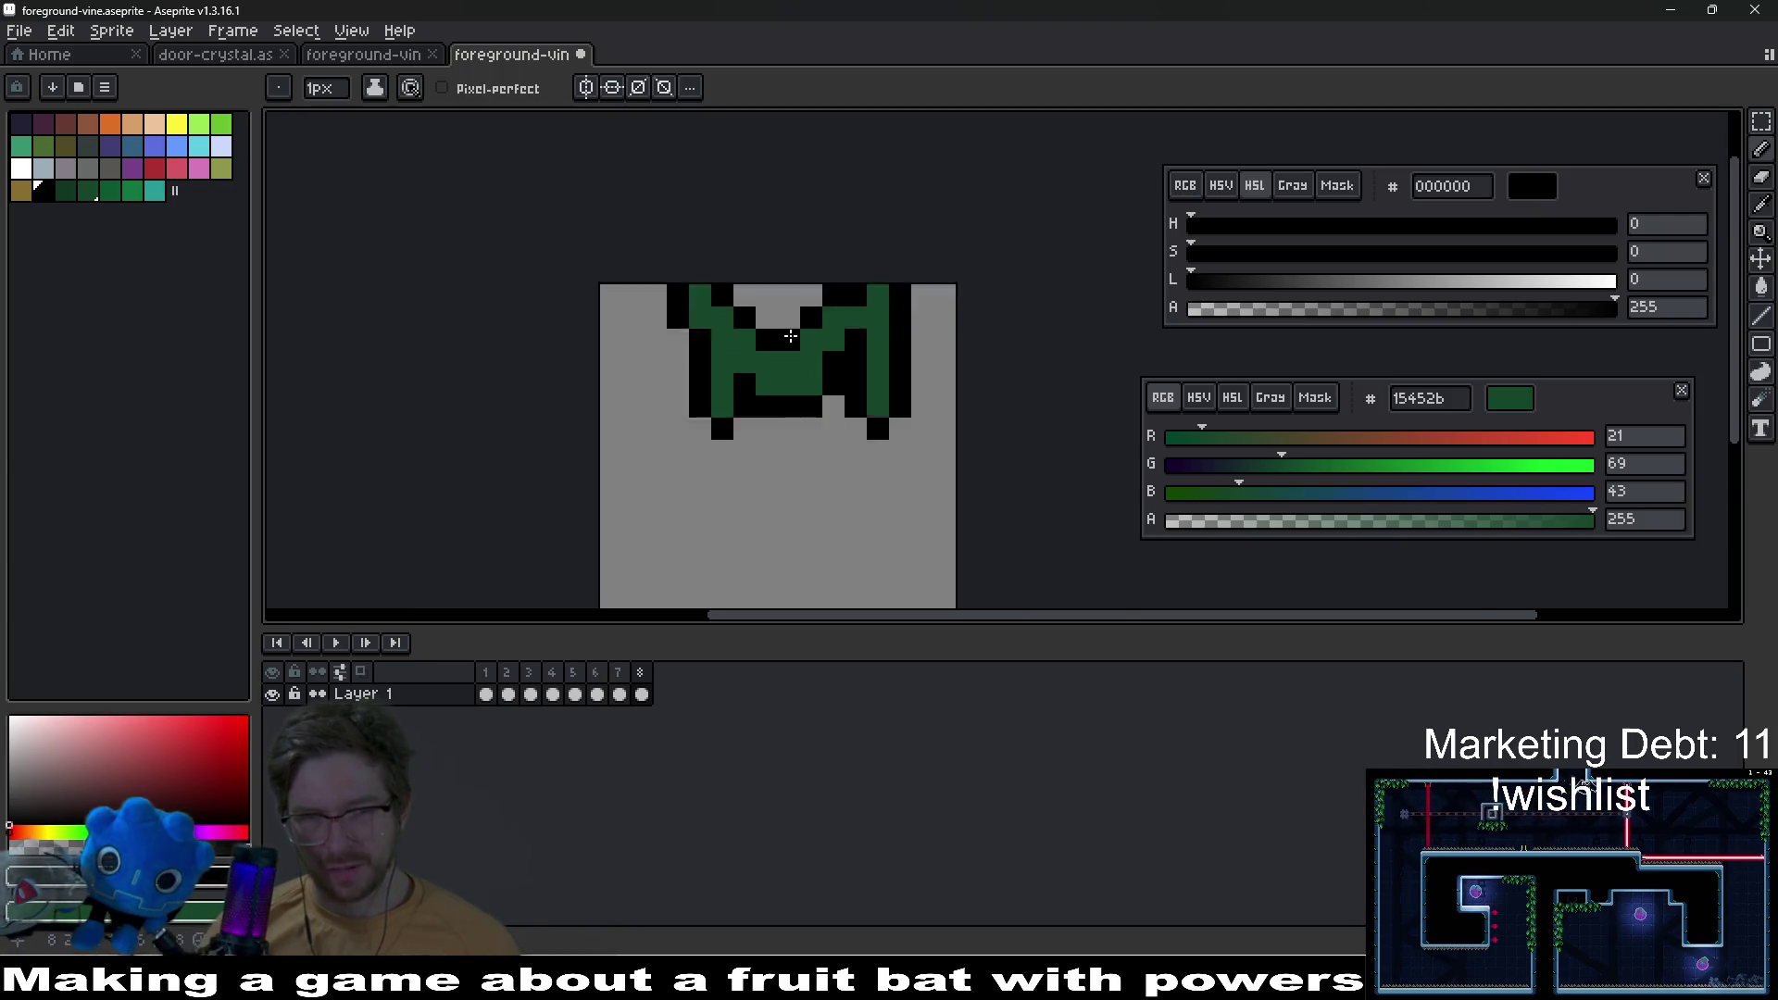
pyautogui.scroll(6, 792, 331)
pyautogui.scroll(3, 709, 446)
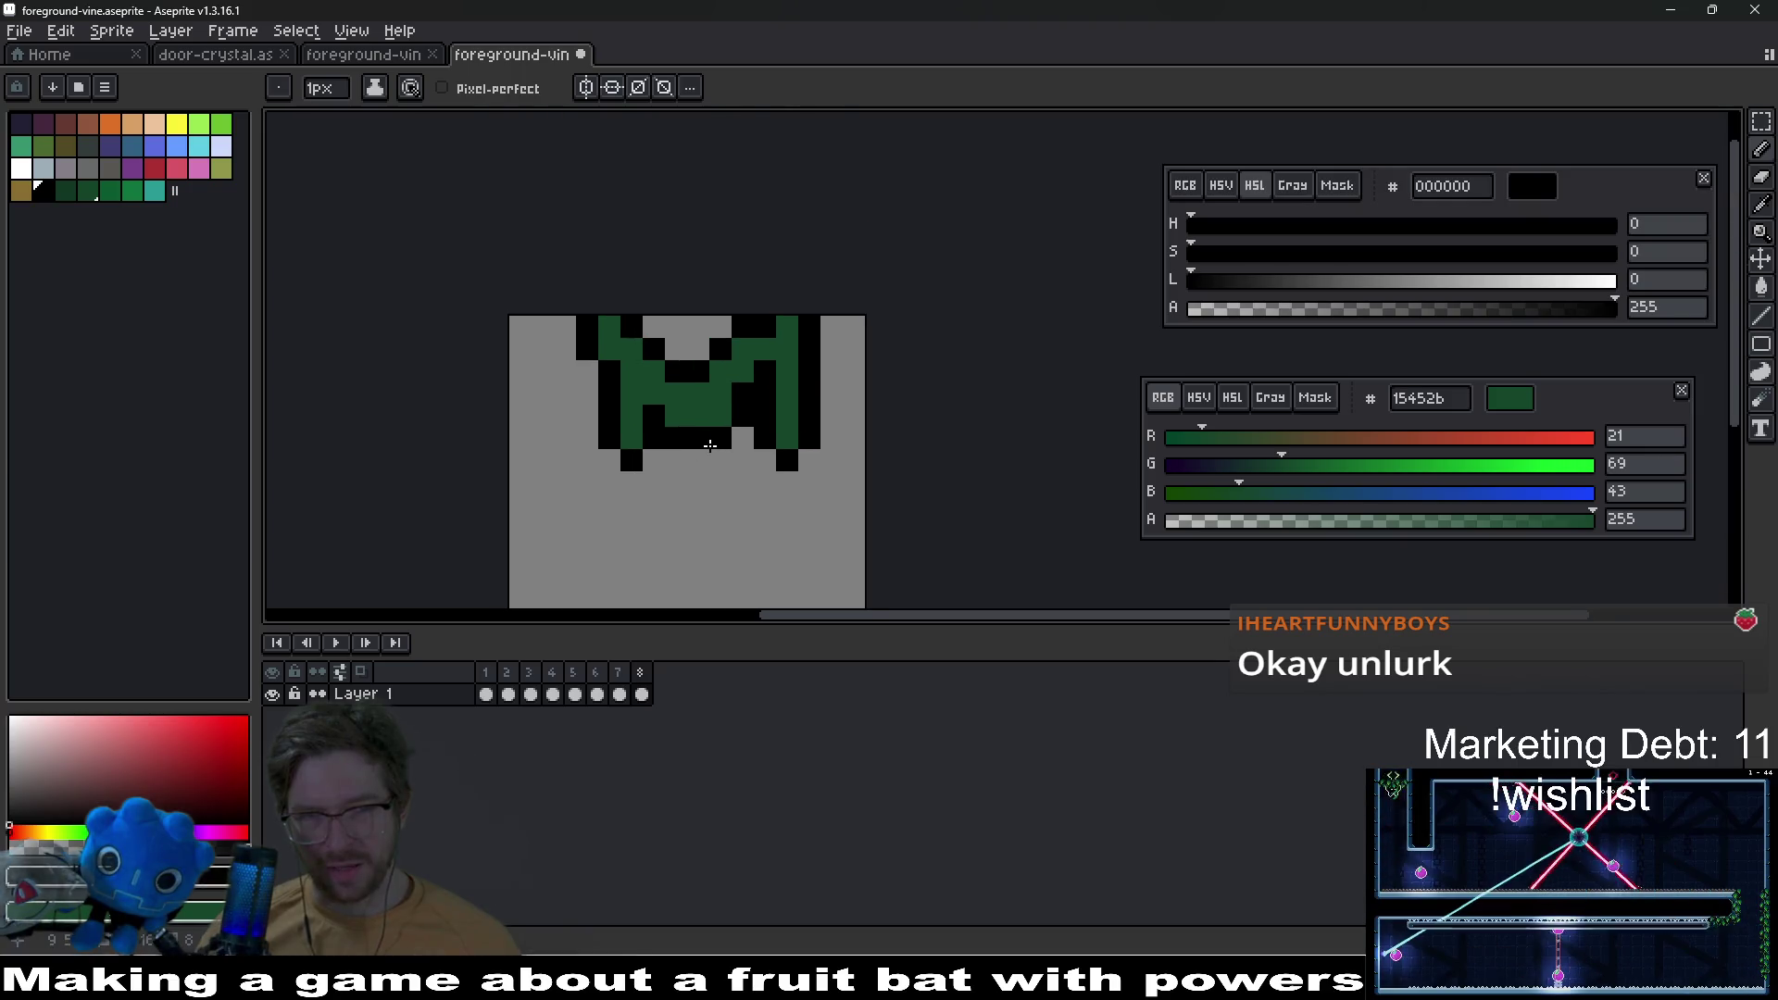
# Step: Shift the selected drip tip down two pixels
pyautogui.press('m')
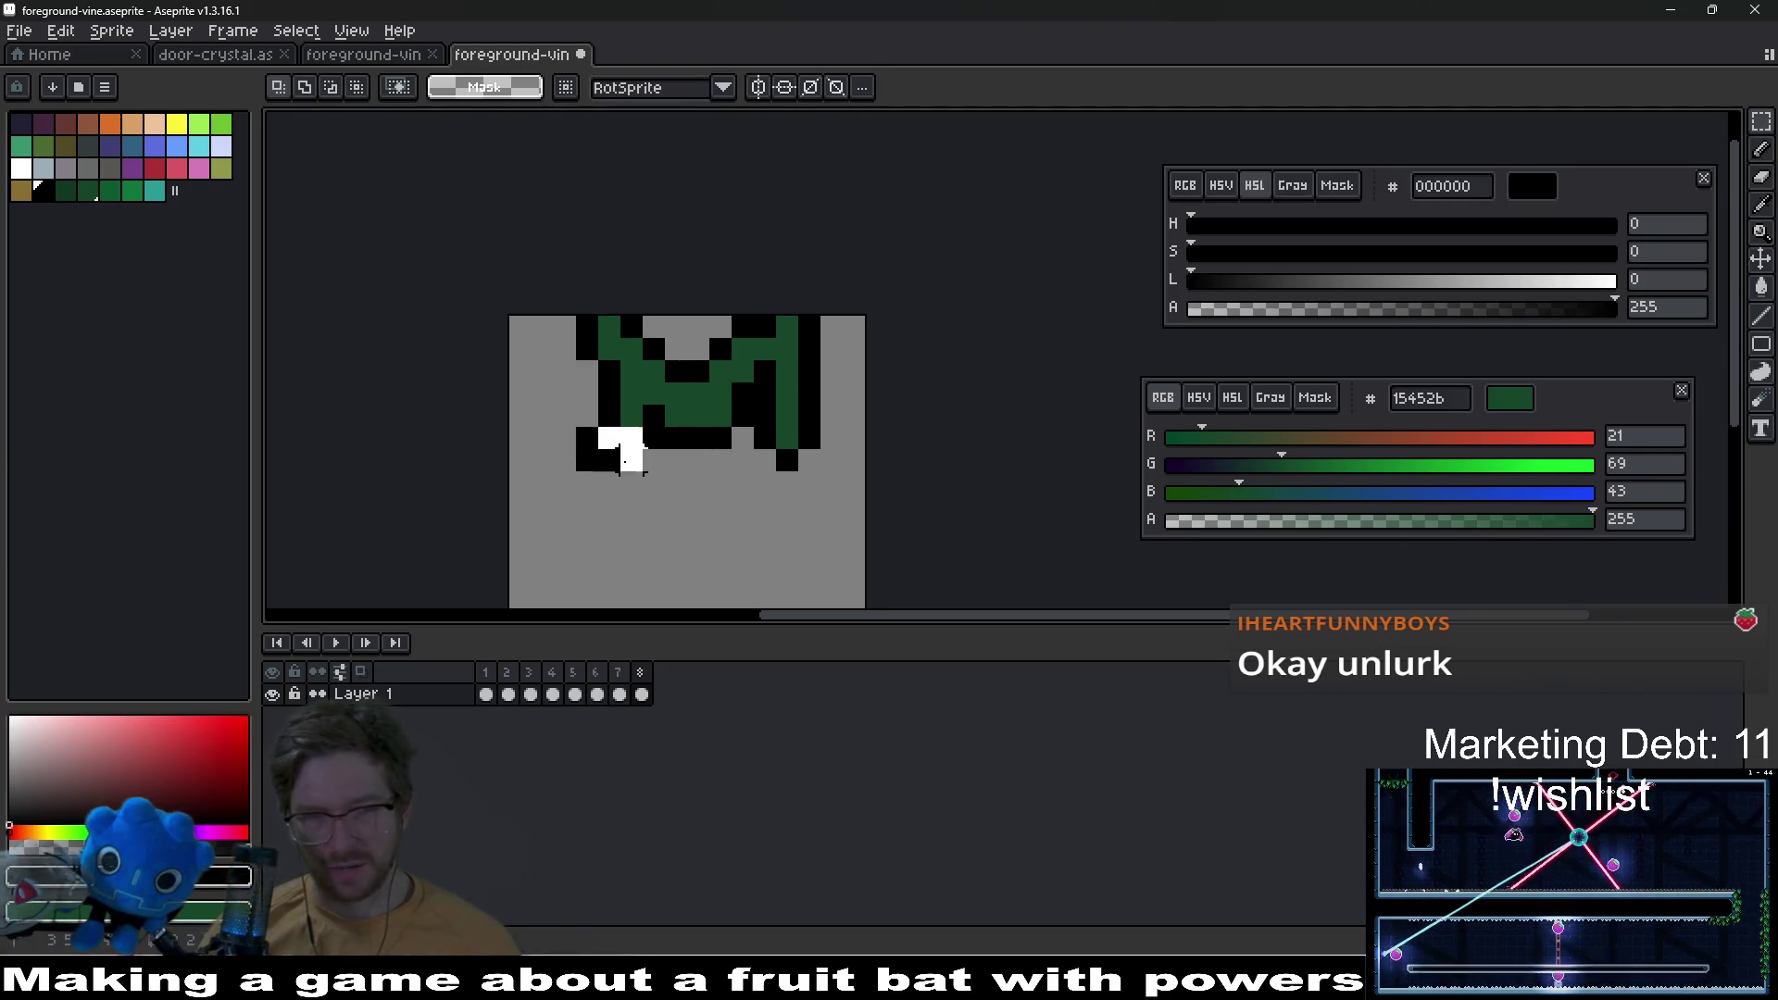
pyautogui.press('Down')
pyautogui.press('Down')
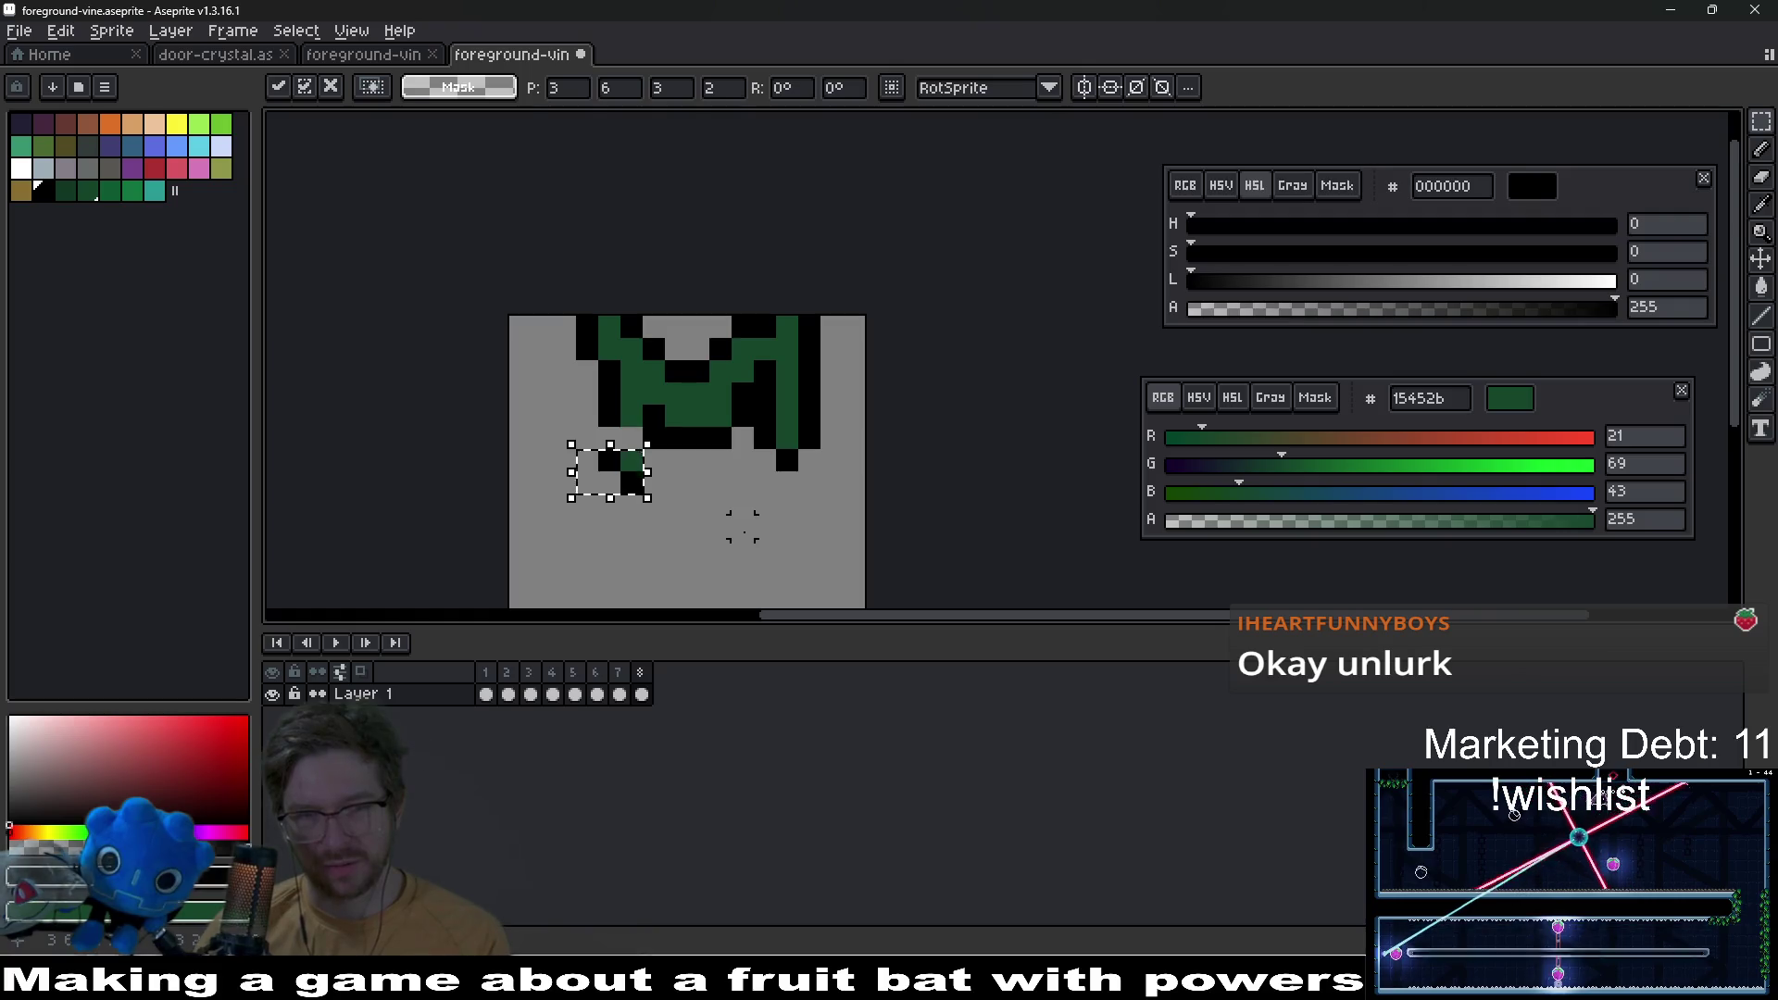
pyautogui.hotkey('ctrl', 'd')
pyautogui.scroll(2, 722, 483)
# Step: Fill grey gaps in the outline with black and inside the vine with green 15452b
pyautogui.press('i')
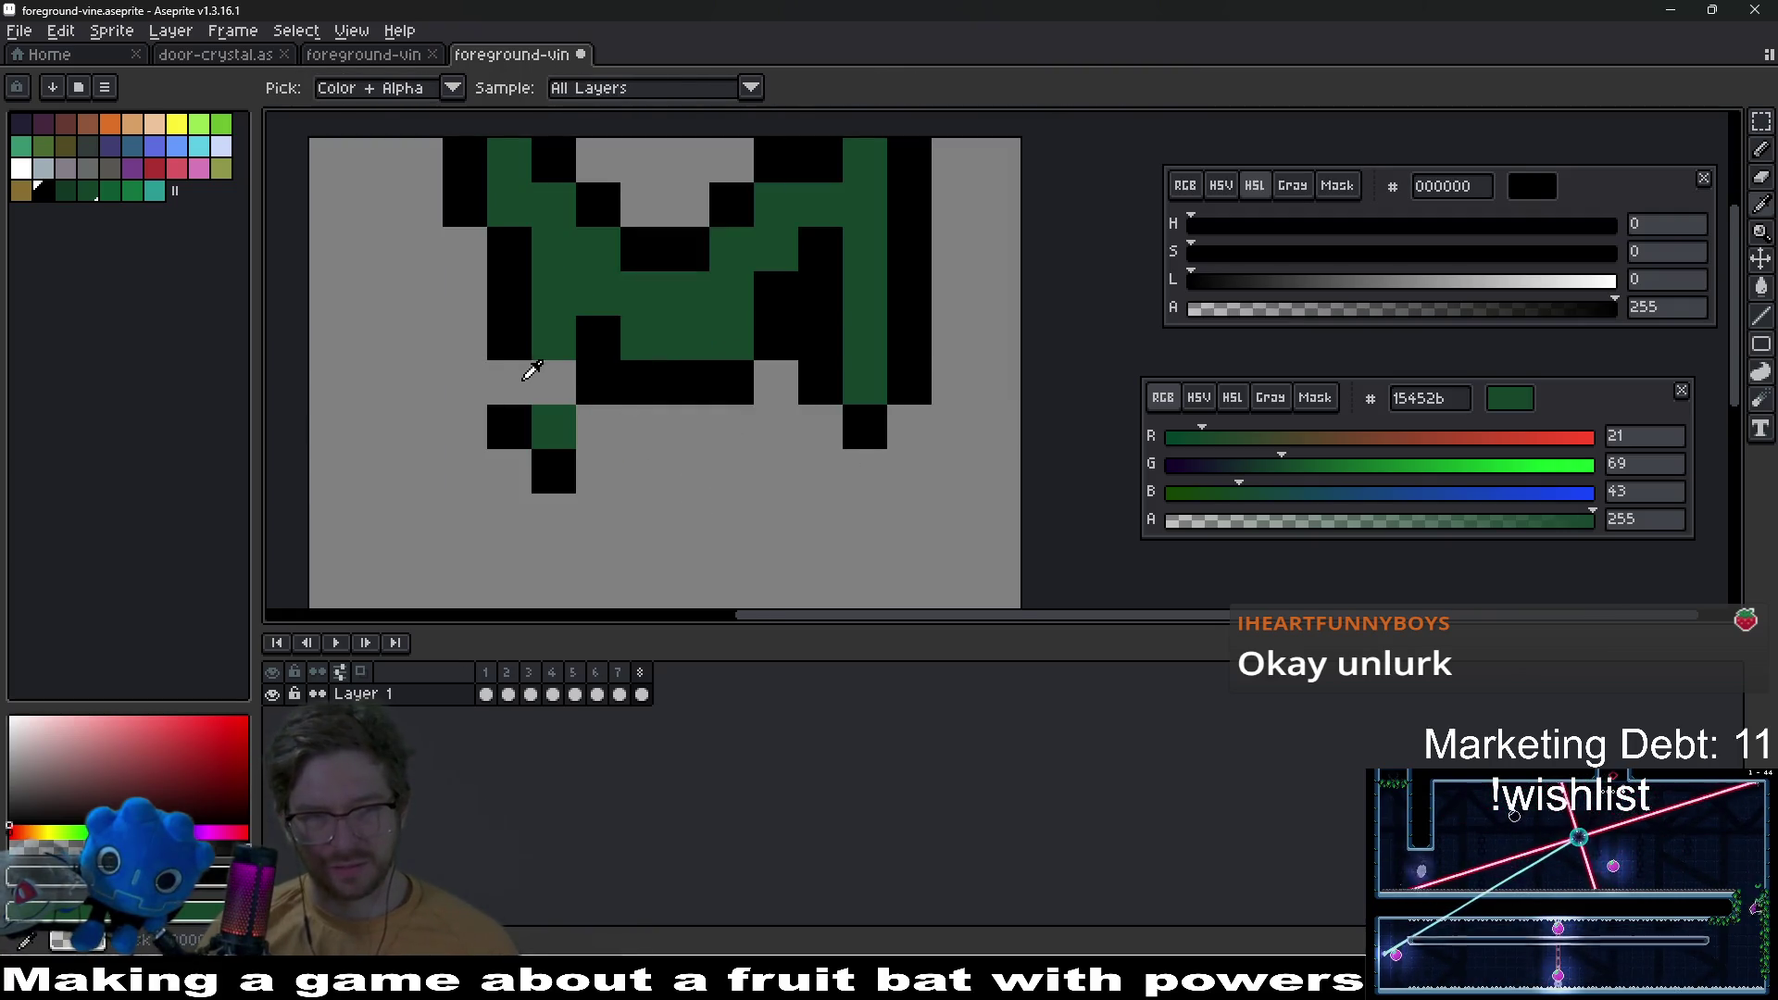
pyautogui.press('b')
pyautogui.click(515, 380)
pyautogui.press('i')
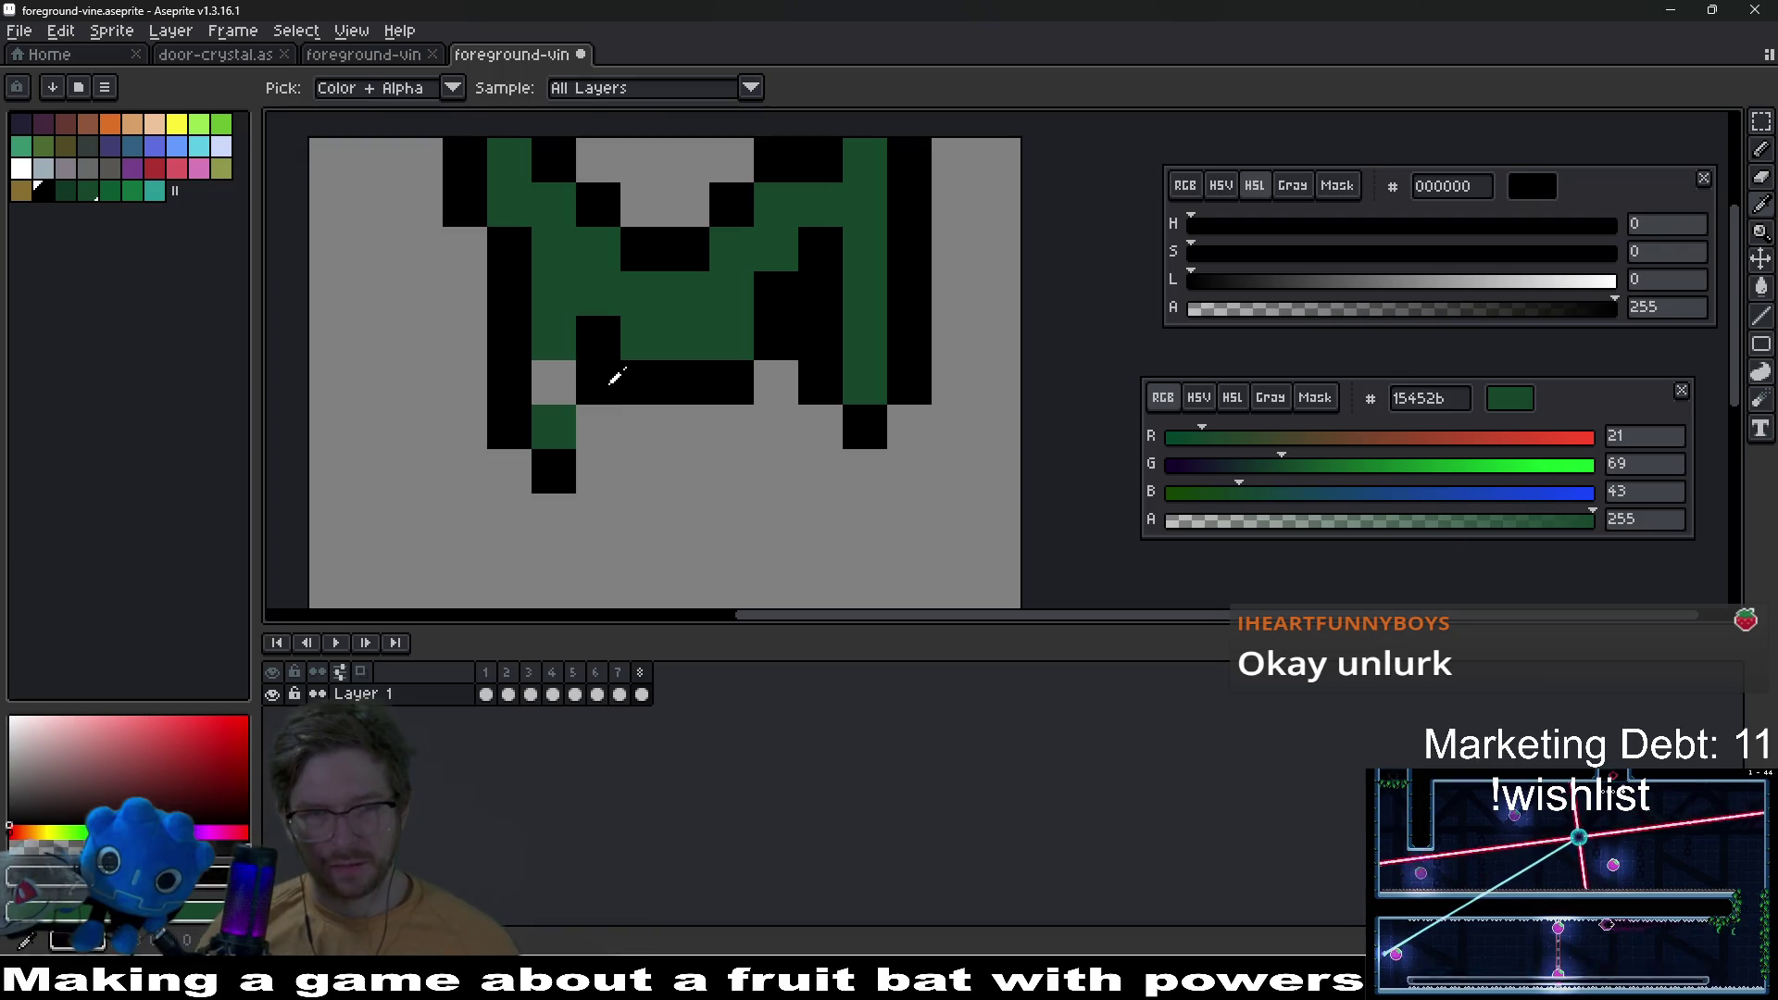
pyautogui.press('b')
pyautogui.click(608, 439)
pyautogui.press('i')
pyautogui.click(567, 329)
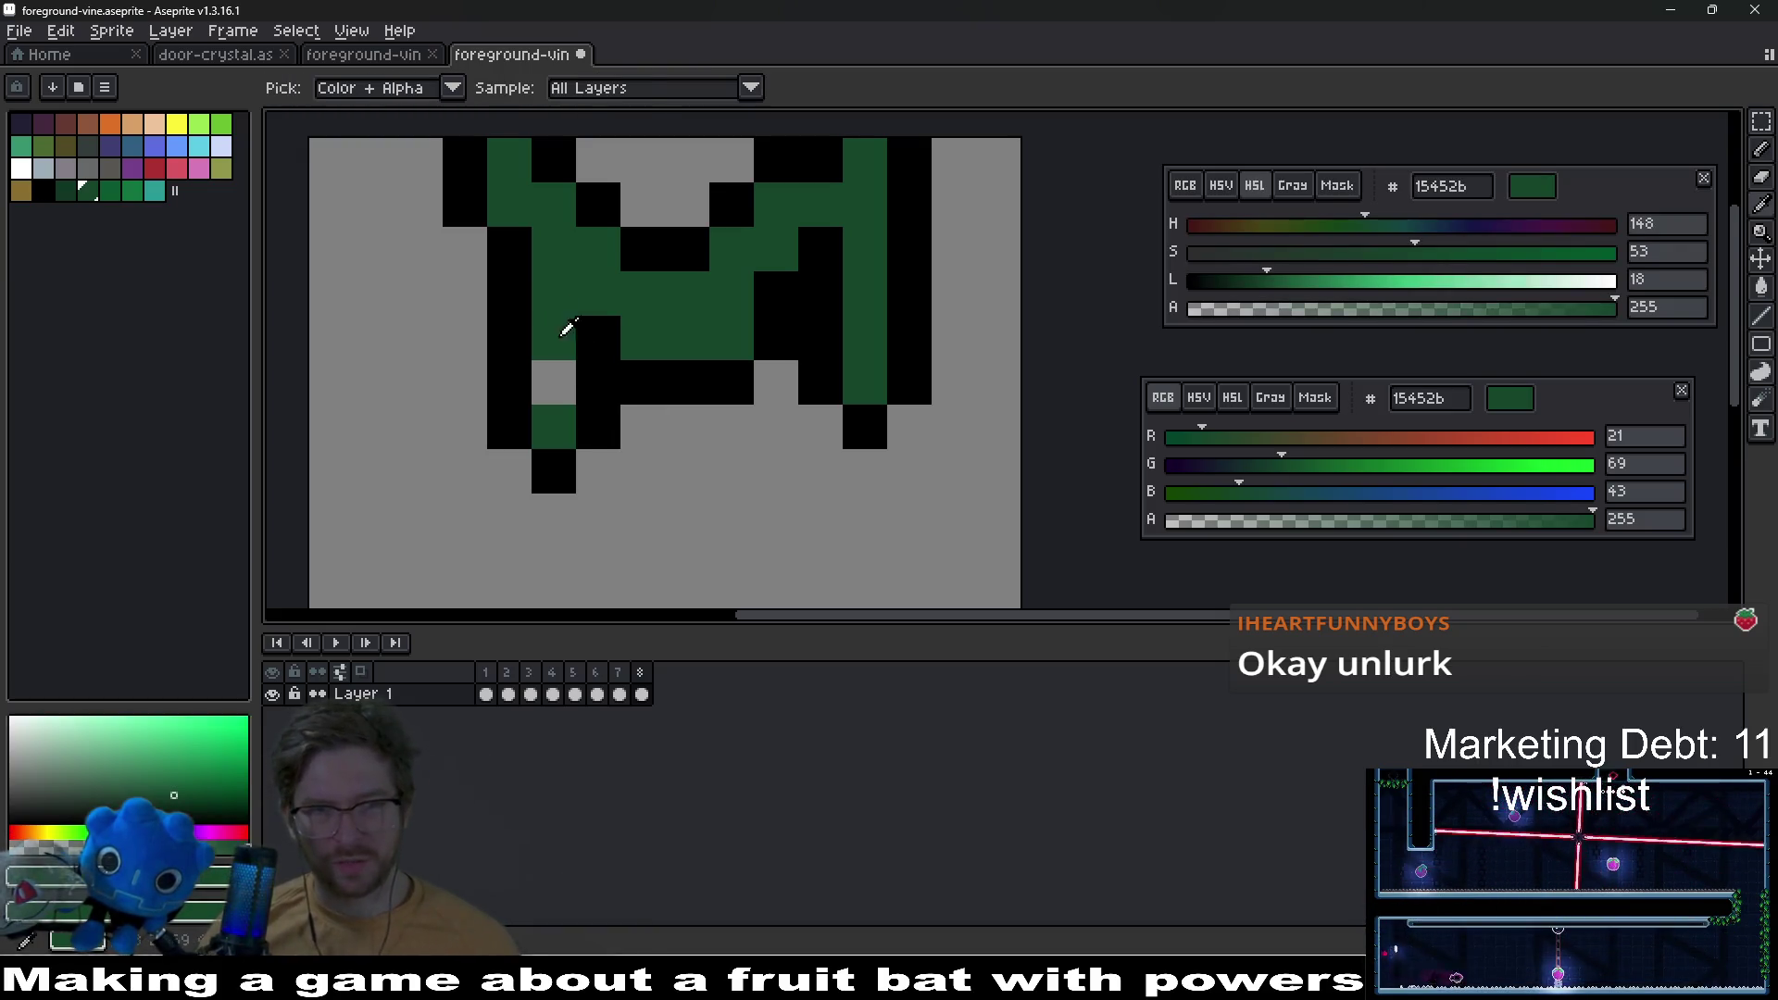
pyautogui.press('b')
pyautogui.click(565, 389)
# Step: Extend the central stem further downward with green pixels
pyautogui.scroll(-5, 697, 416)
pyautogui.scroll(-2, 697, 416)
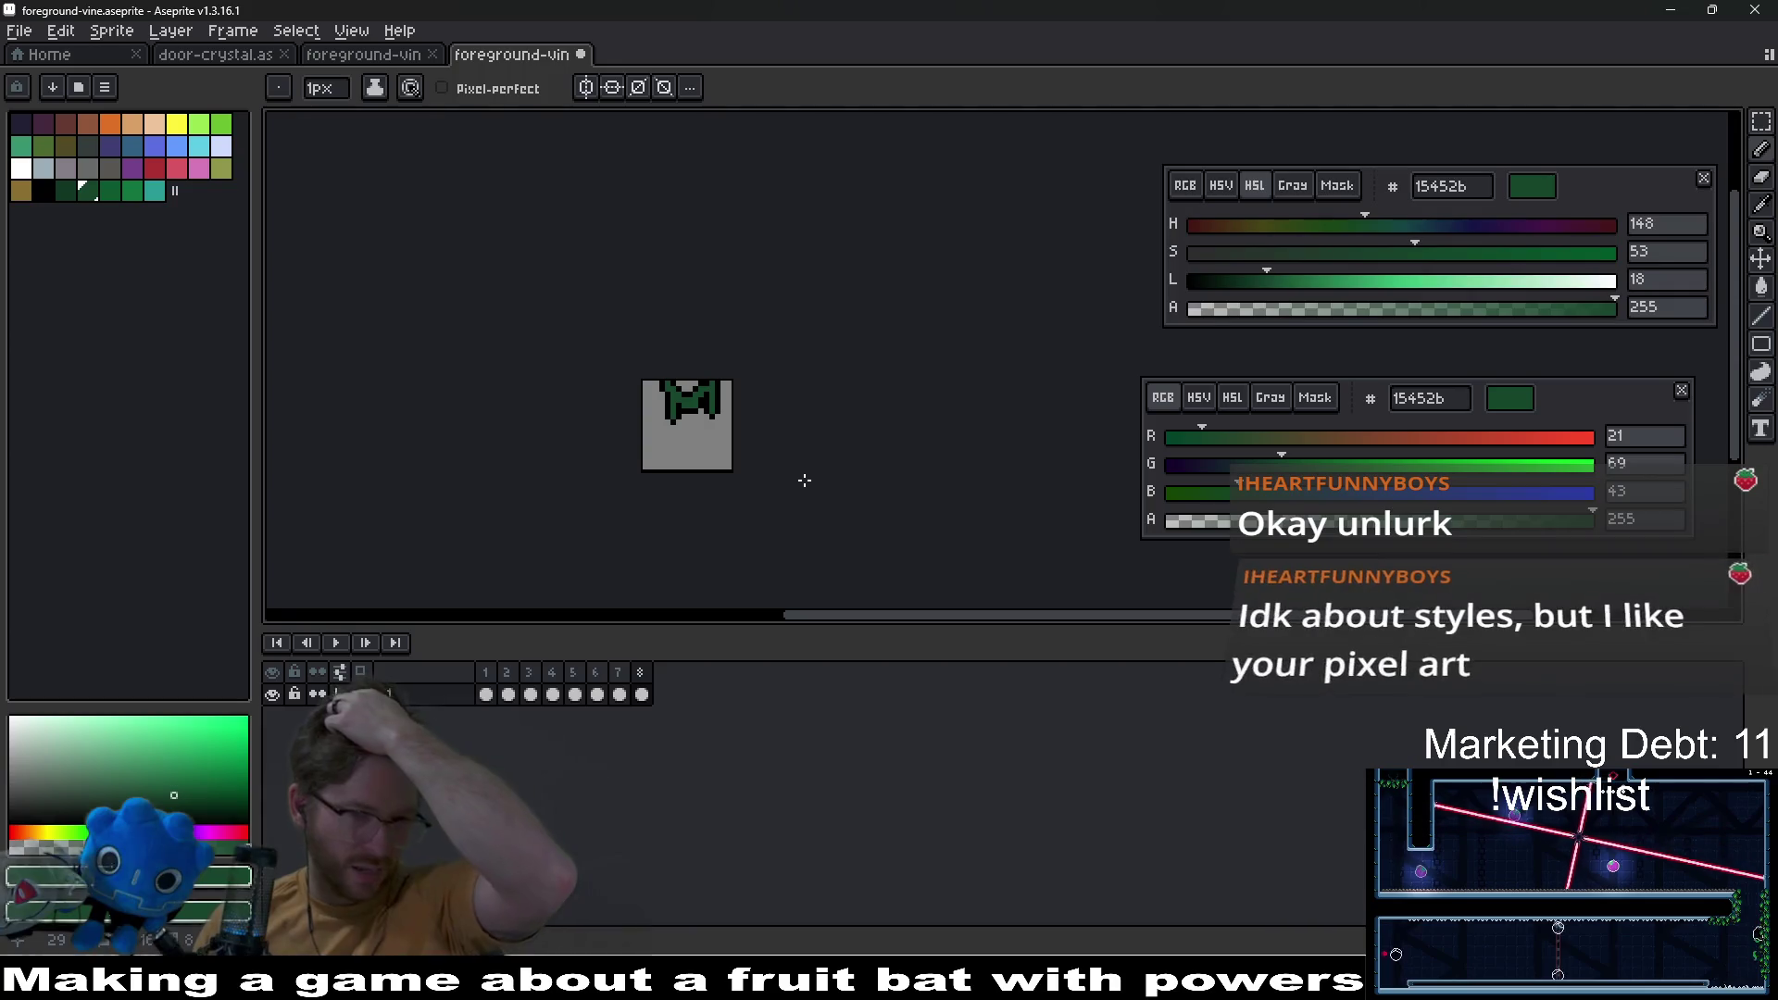
pyautogui.scroll(3, 722, 380)
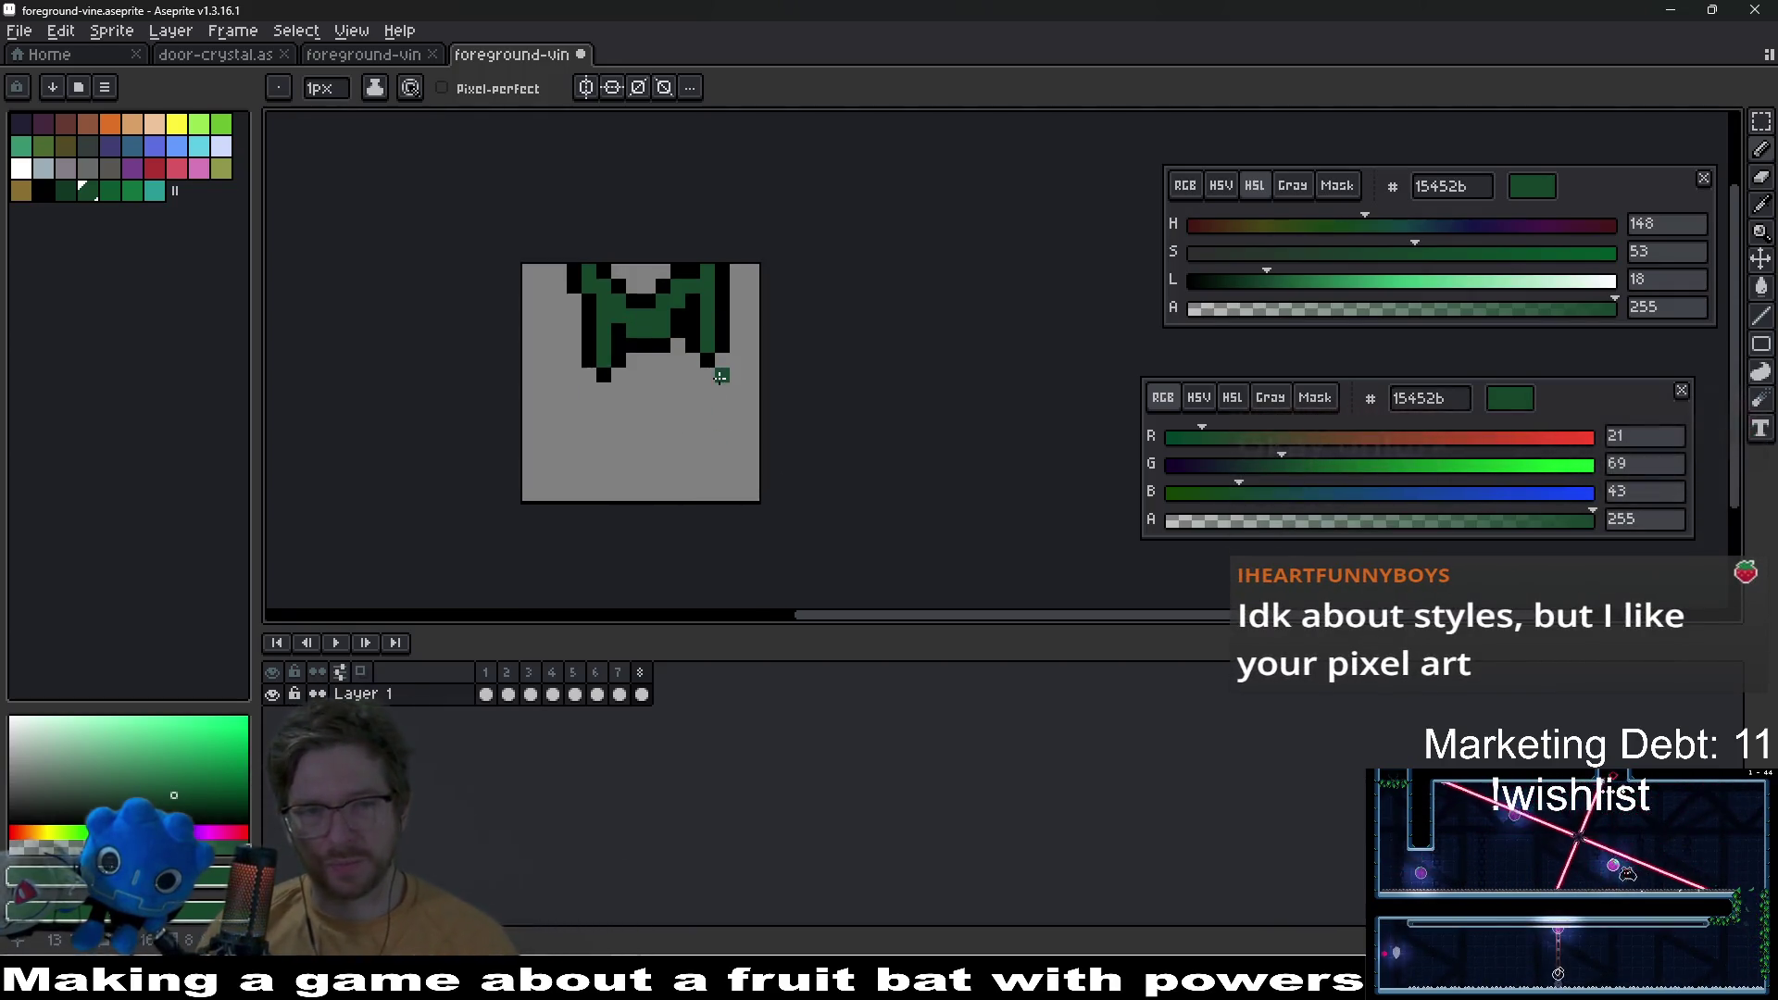
pyautogui.moveTo(645, 473); pyautogui.dragTo(734, 443)
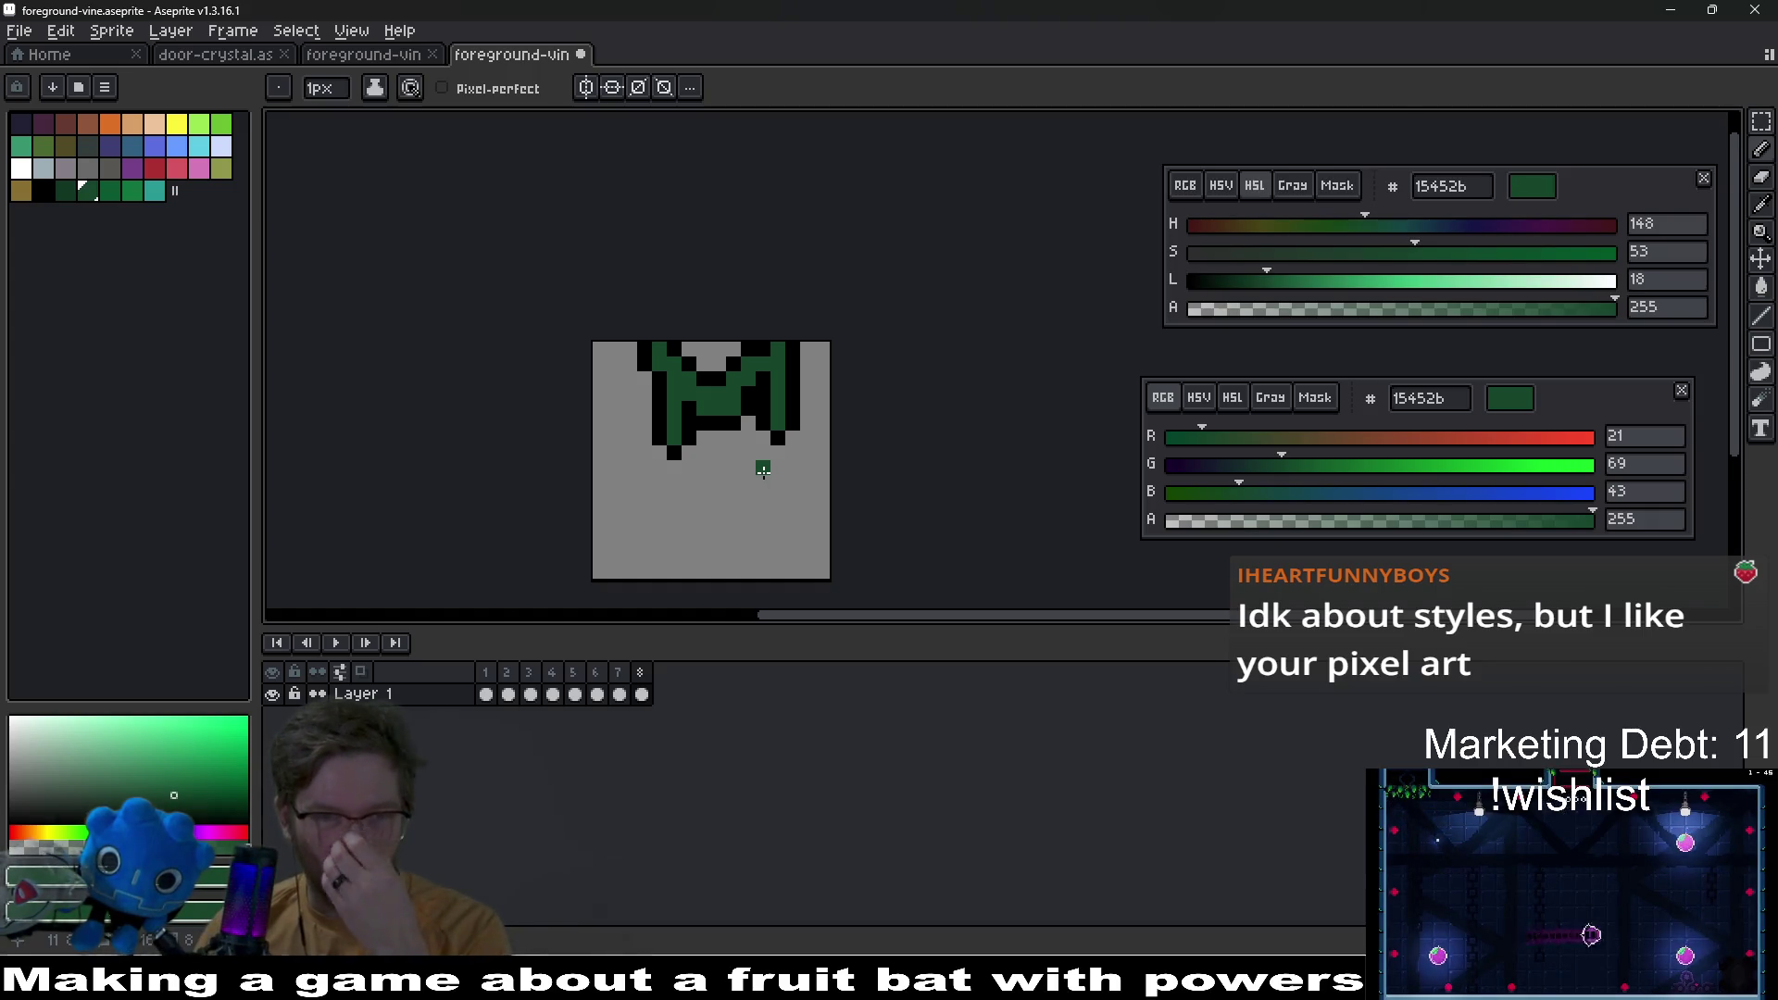
pyautogui.scroll(3, 748, 421)
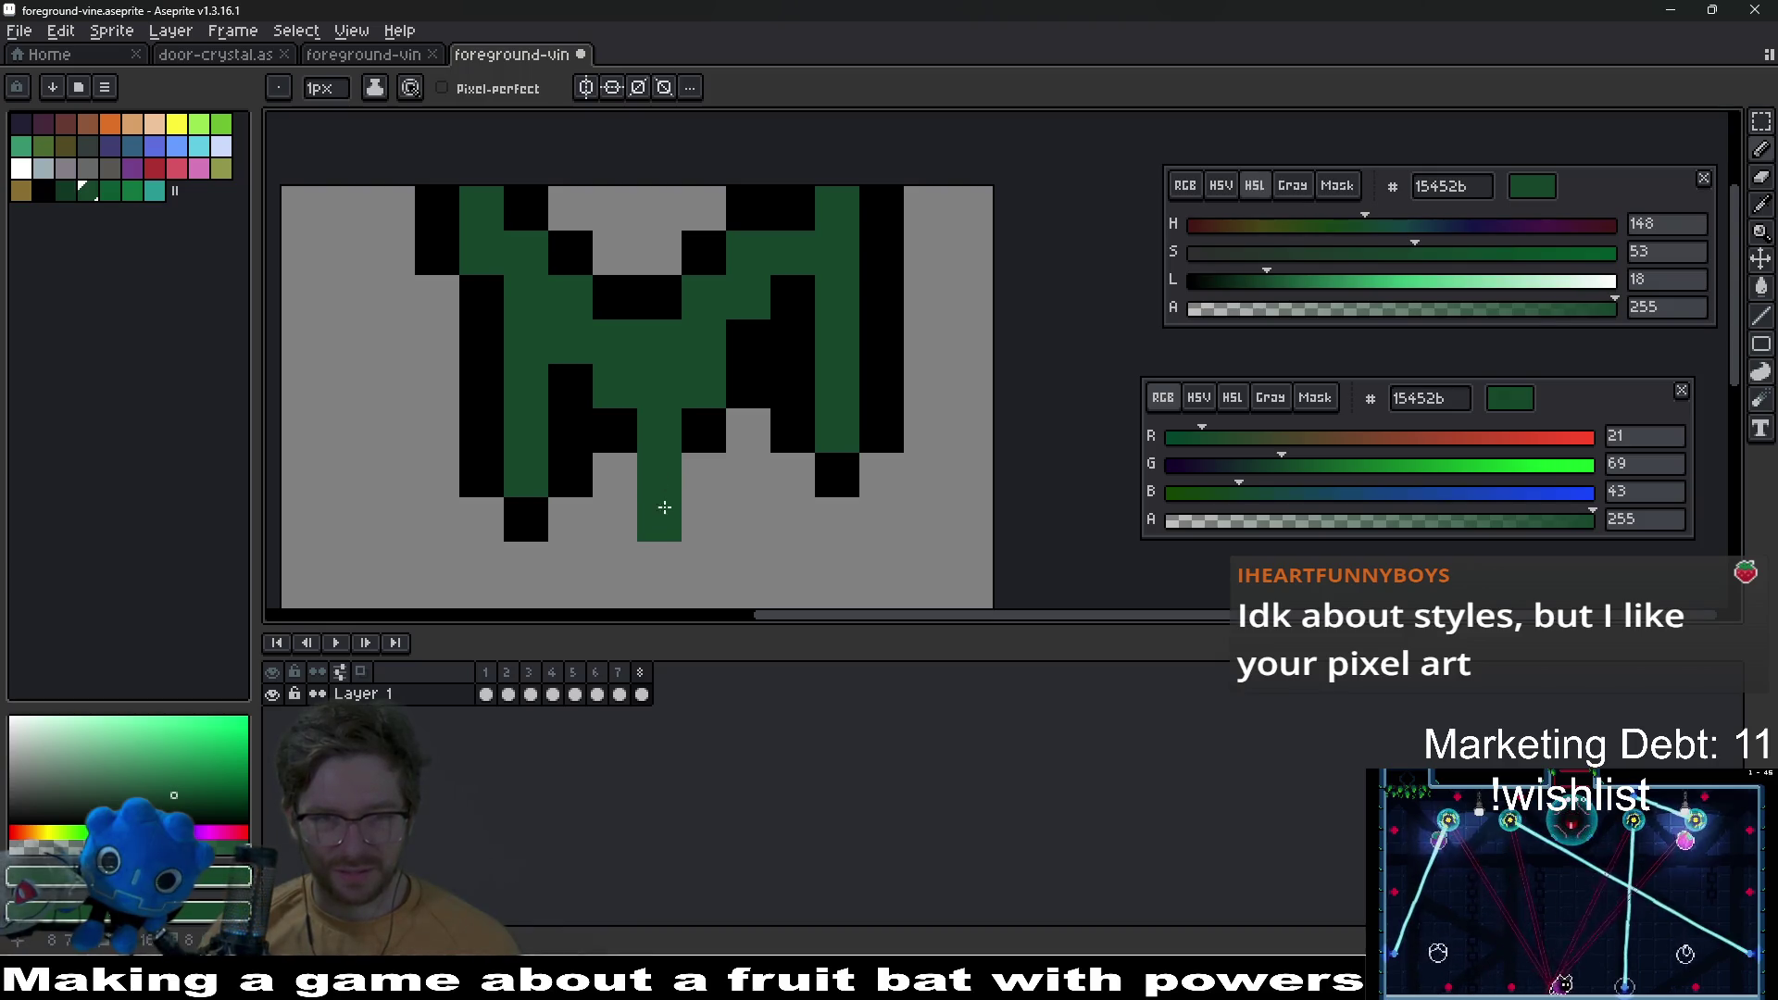
pyautogui.moveTo(709, 548); pyautogui.dragTo(724, 366)
pyautogui.hotkey('ctrl', 'z')
pyautogui.click(678, 437)
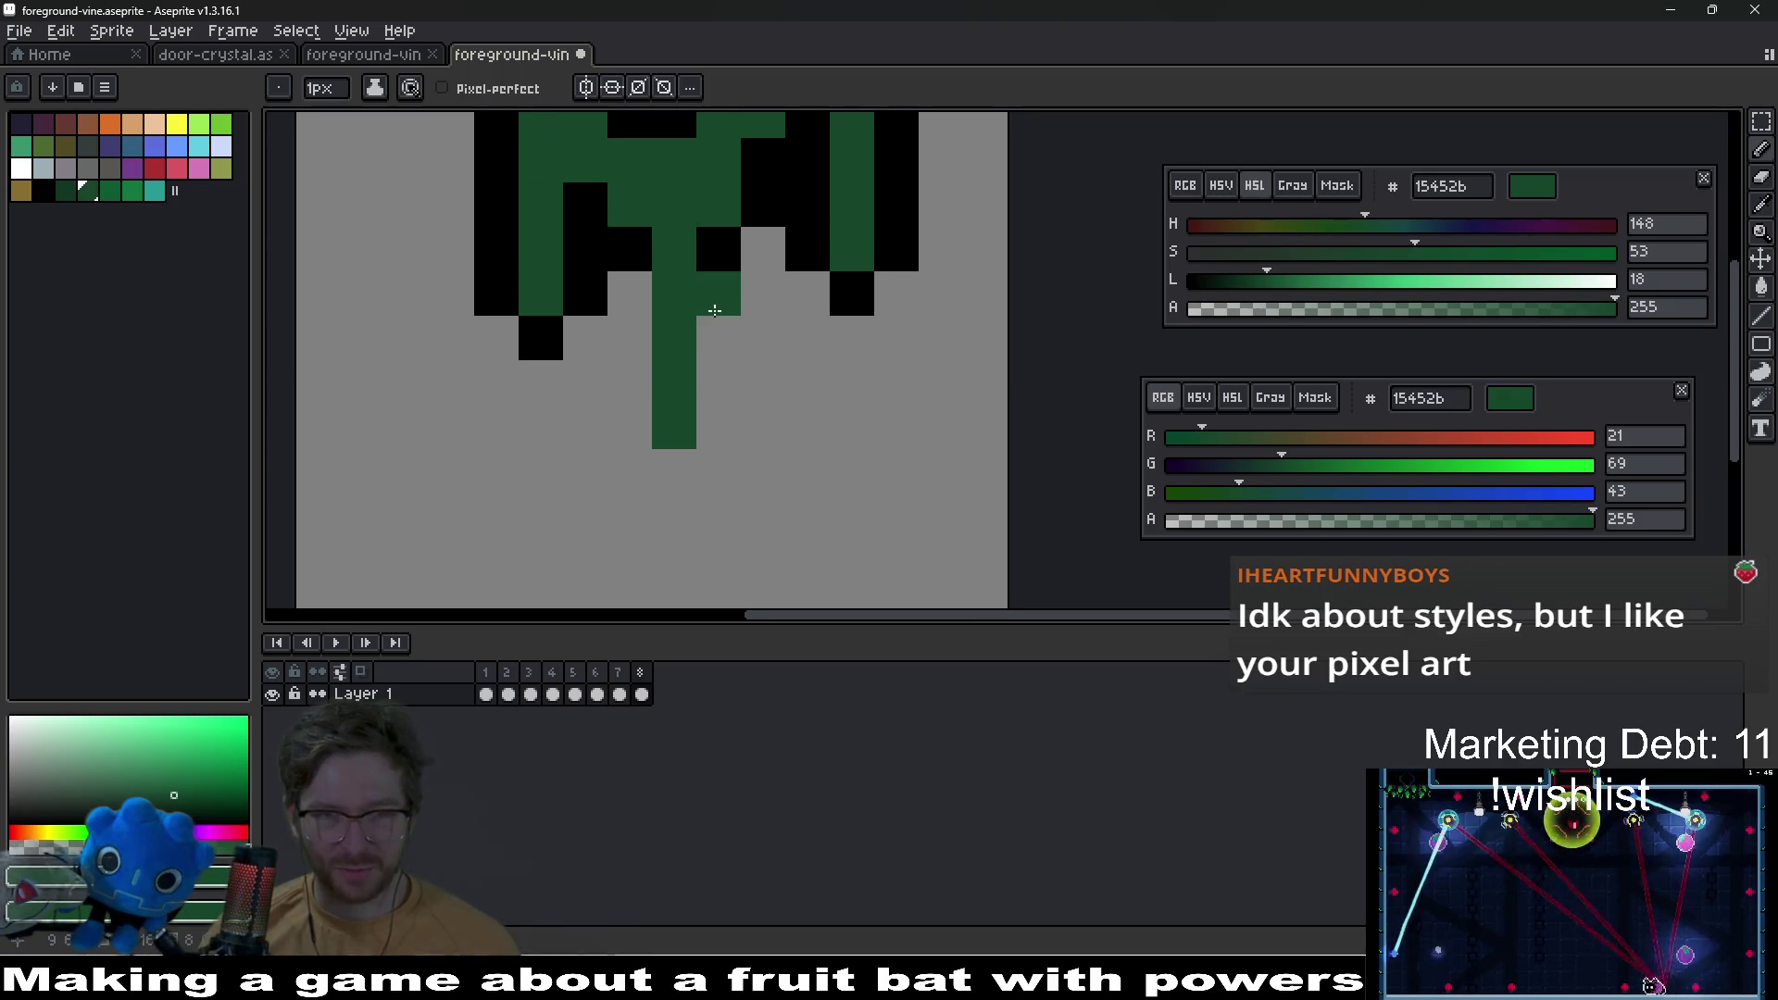
pyautogui.scroll(-3, 735, 324)
pyautogui.click(773, 364)
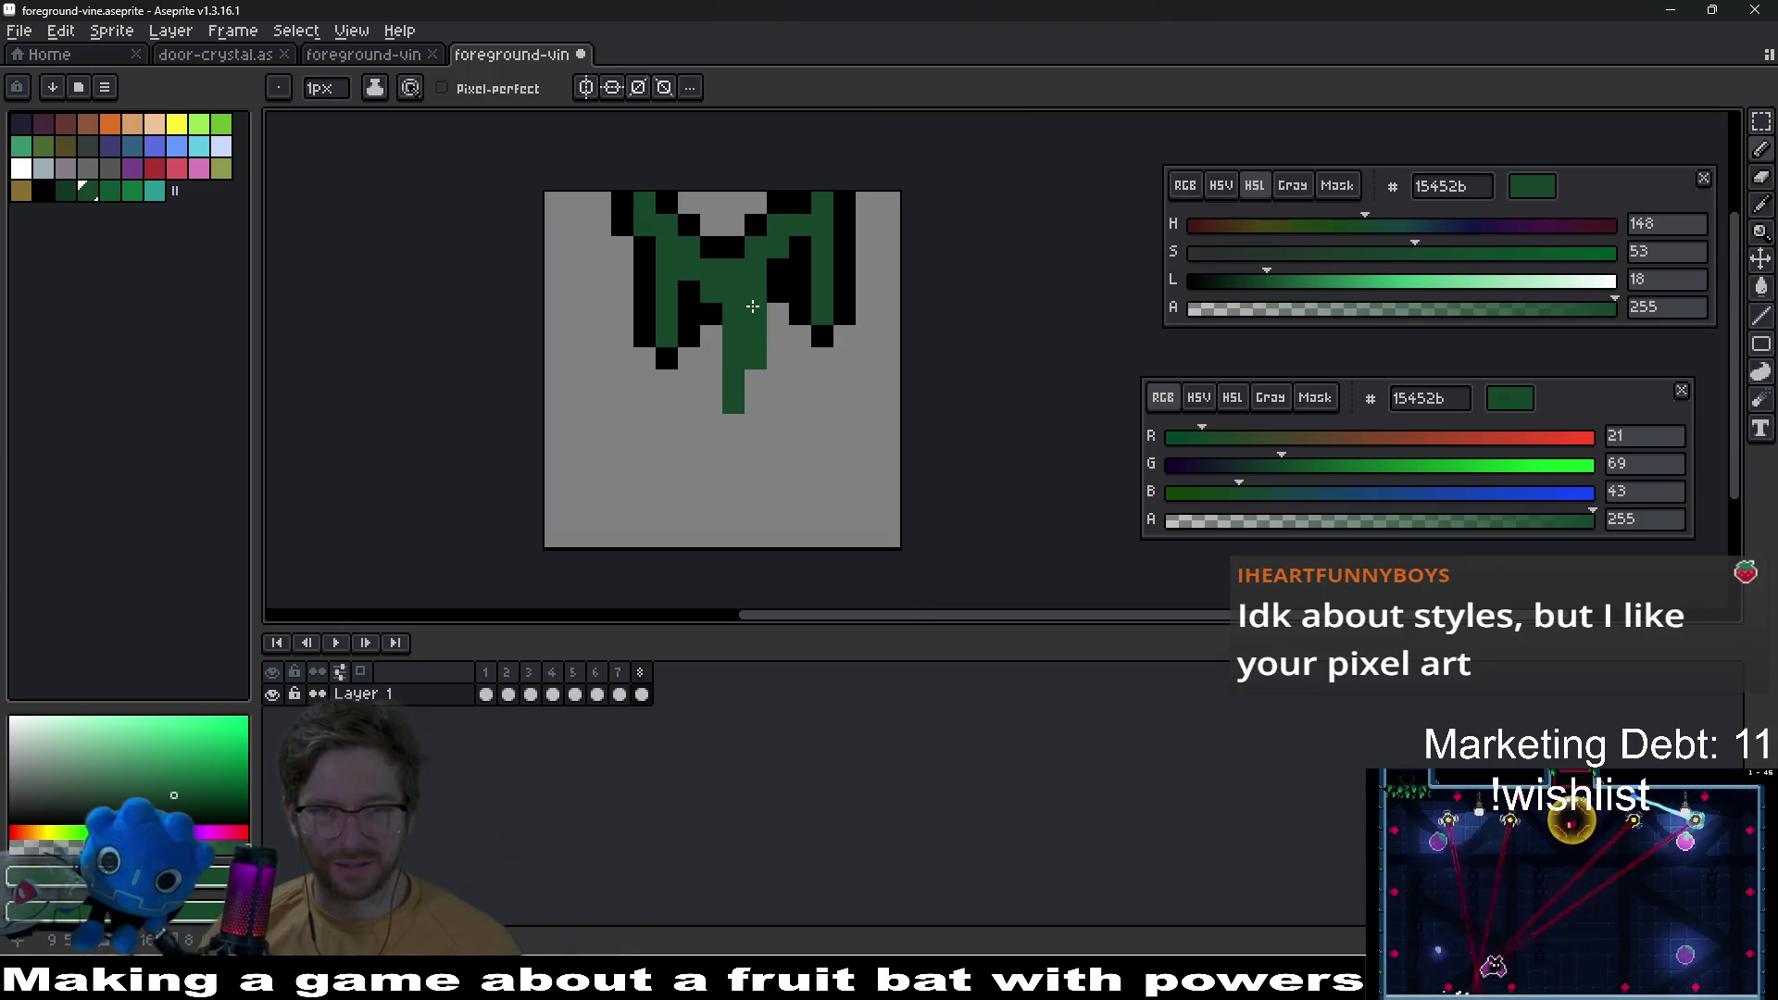
pyautogui.scroll(-3, 796, 380)
pyautogui.scroll(4, 713, 394)
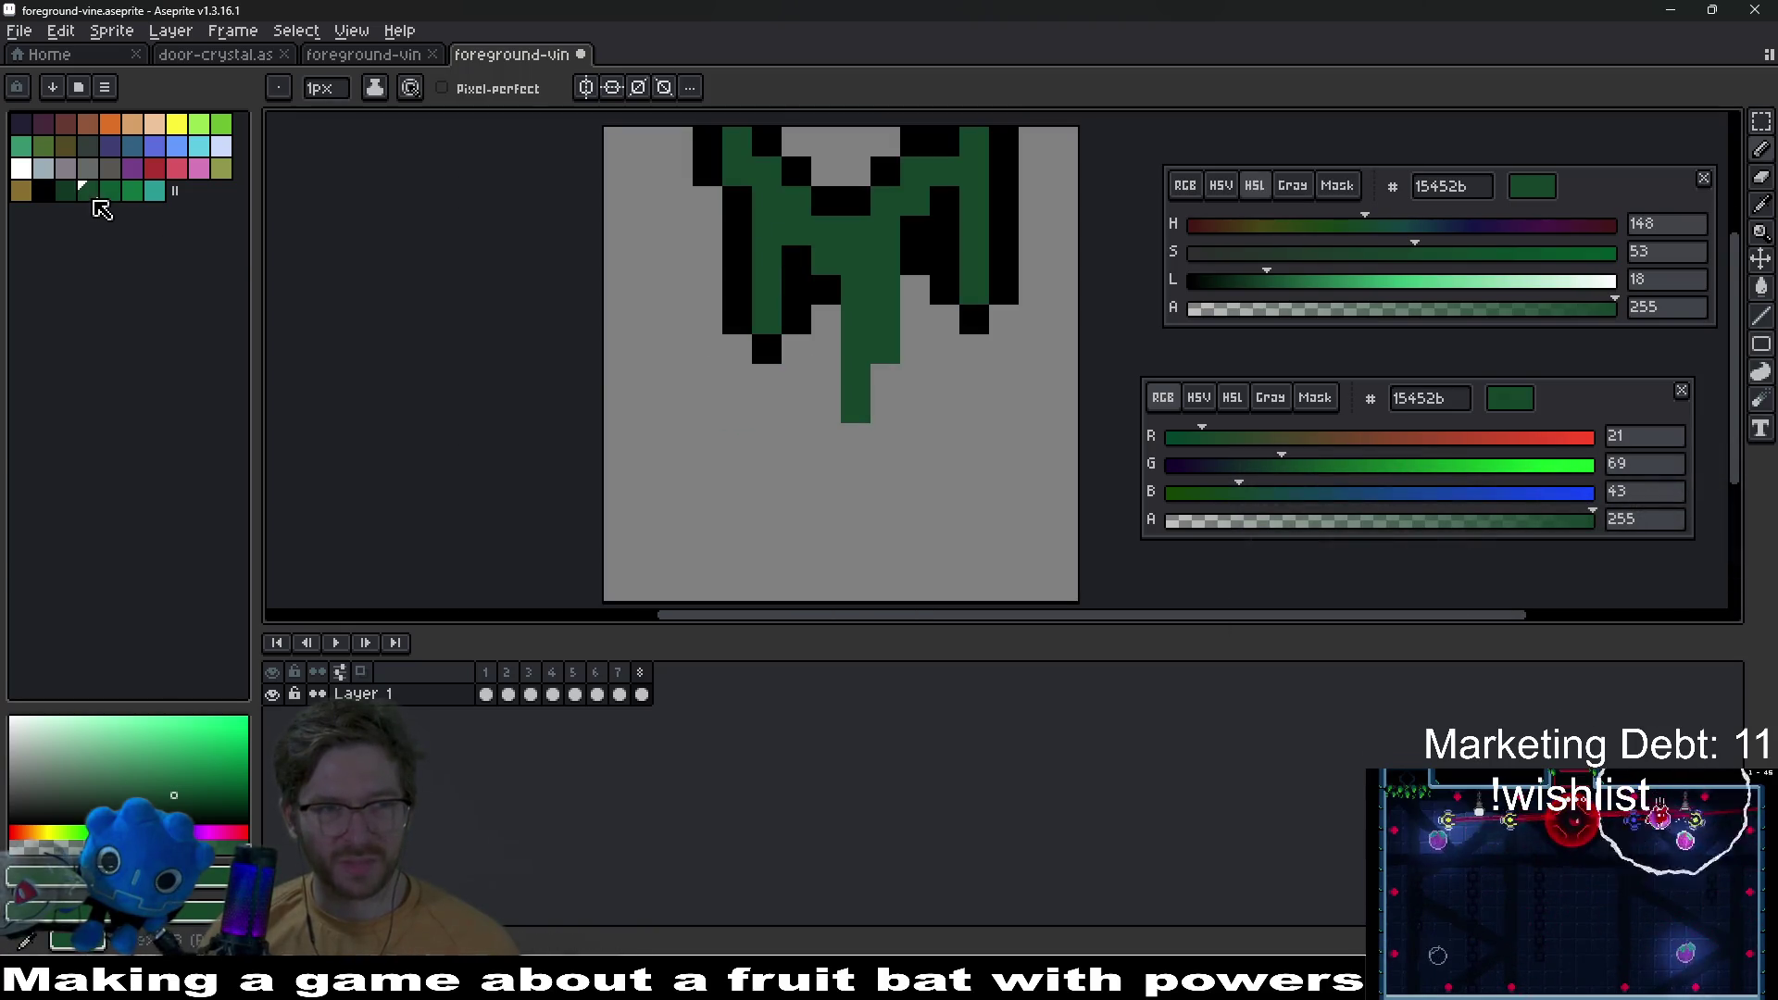
# Step: Outline the bottom of the stem in black
pyautogui.click(43, 191)
pyautogui.moveTo(826, 321); pyautogui.dragTo(830, 353)
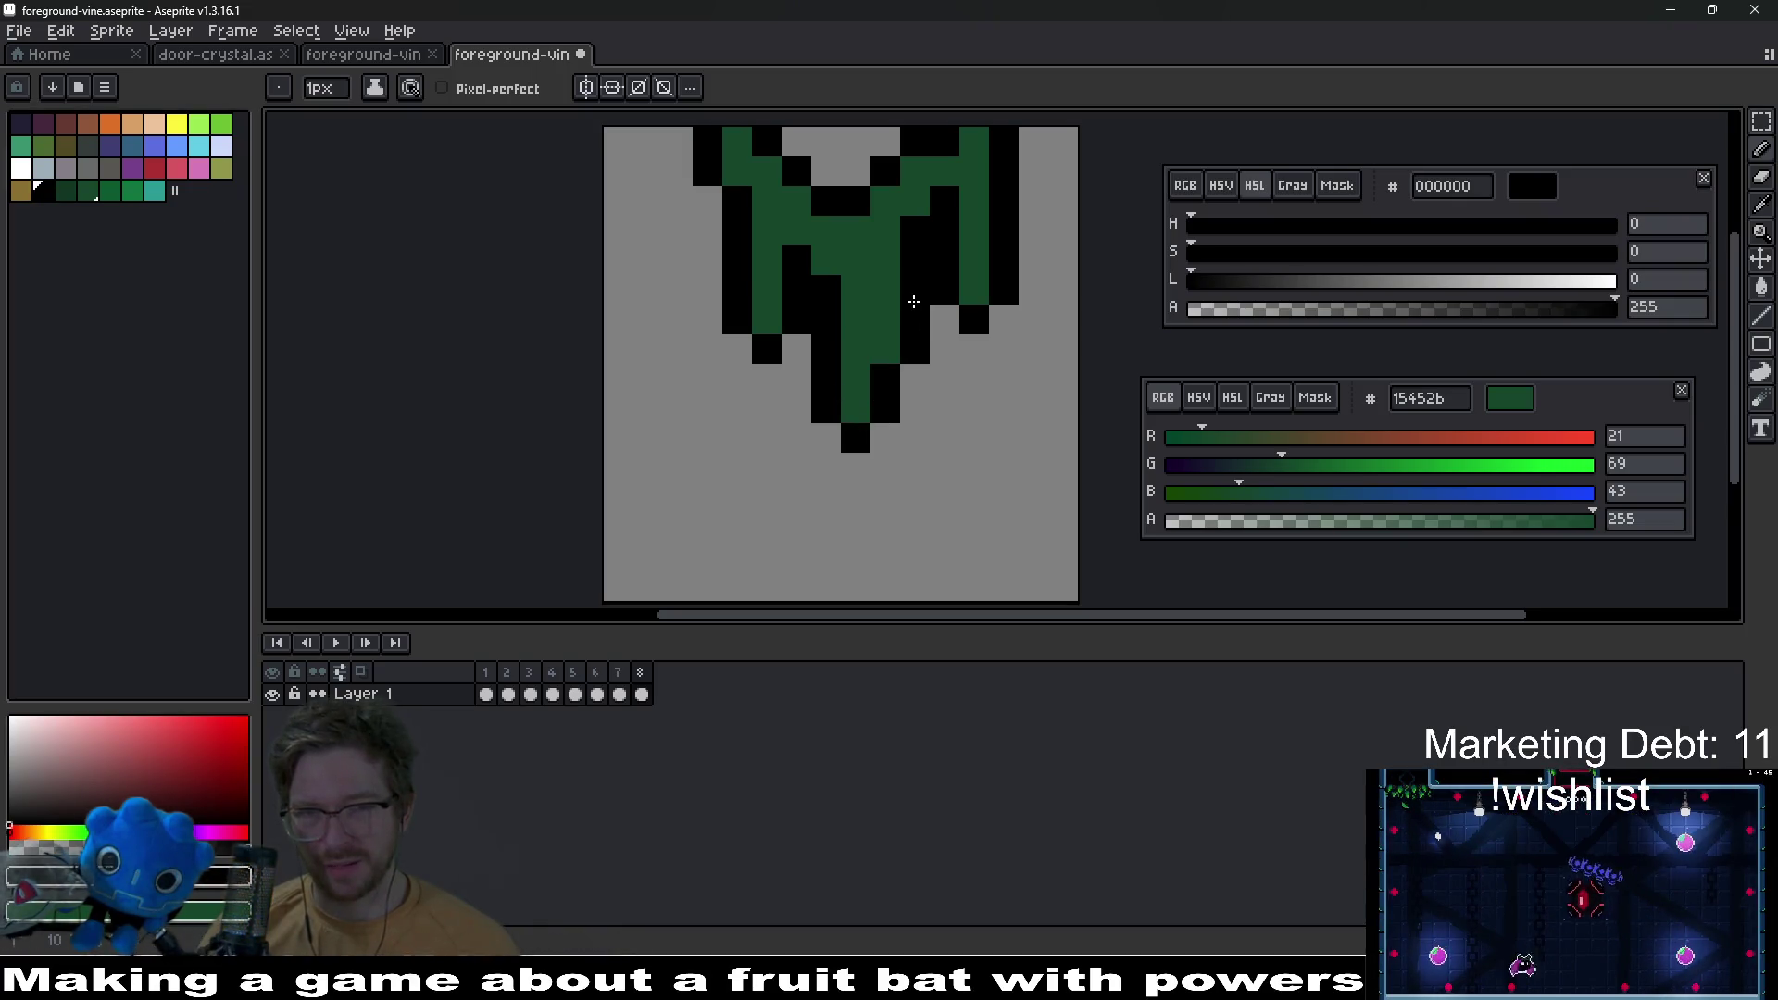
pyautogui.scroll(-5, 979, 374)
pyautogui.scroll(4, 920, 440)
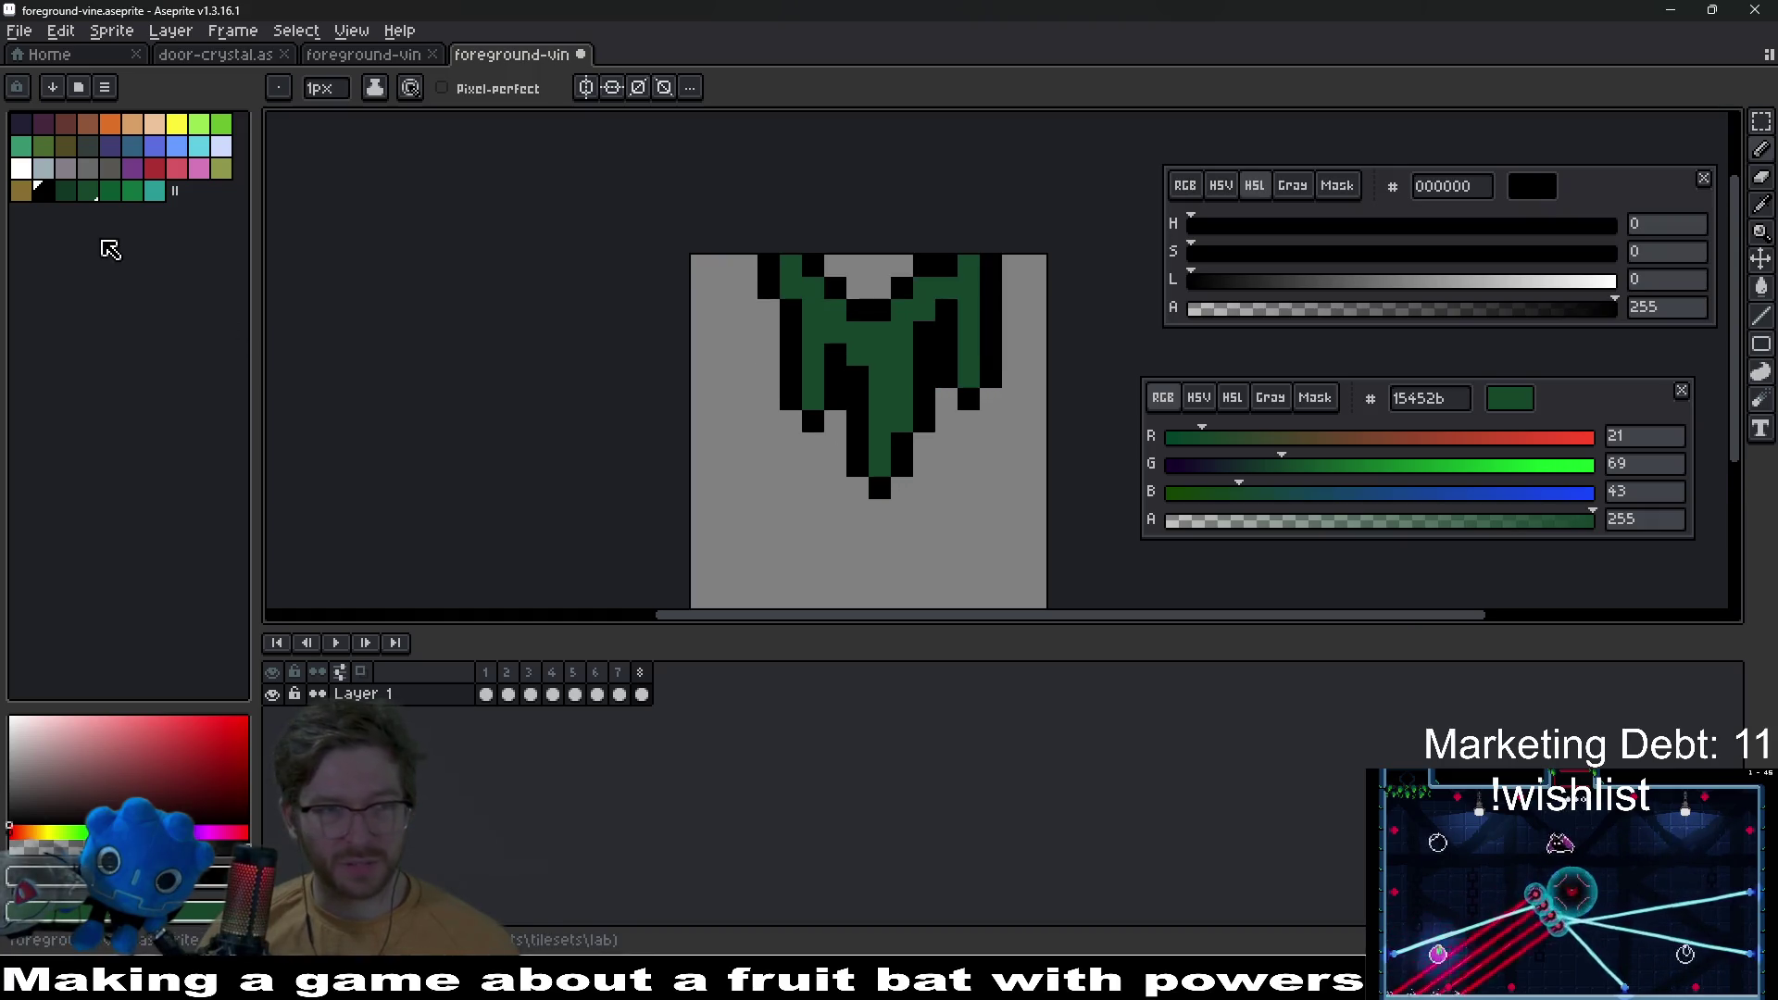
pyautogui.click(154, 191)
# Step: Paint teal highlight pixels on the vine, recolouring one to the brighter green 11743f
pyautogui.click(870, 460)
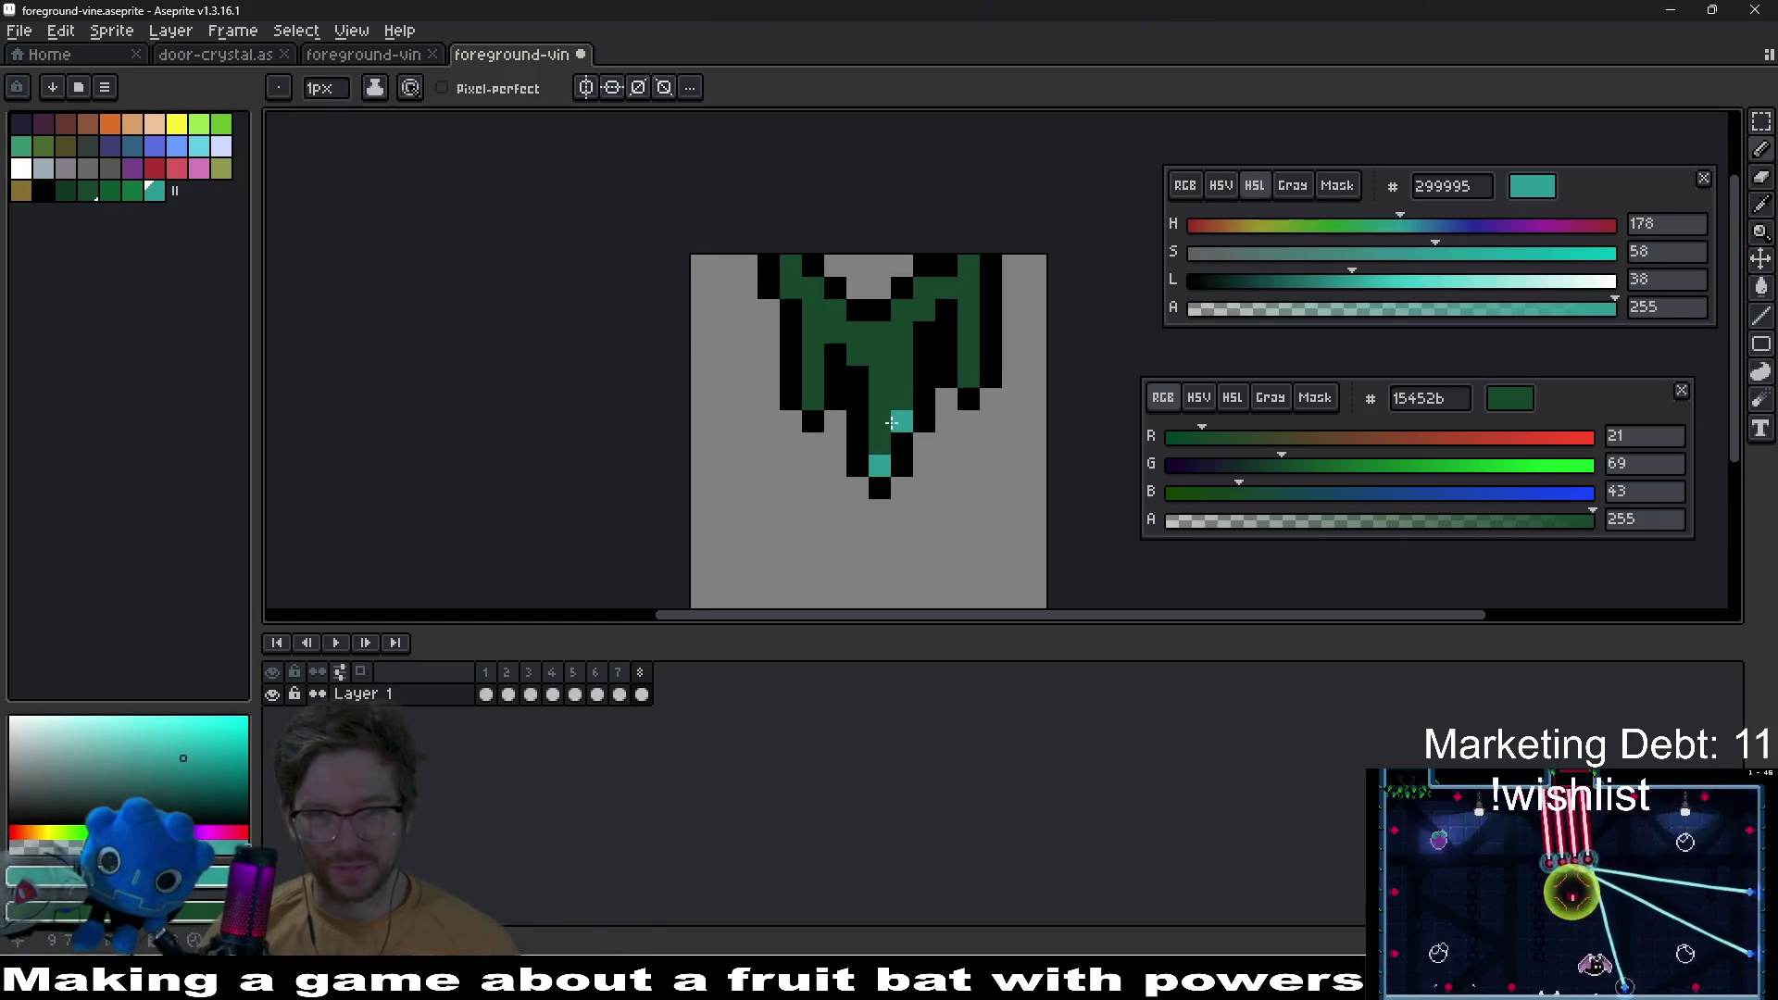
pyautogui.click(967, 375)
pyautogui.scroll(-6, 963, 414)
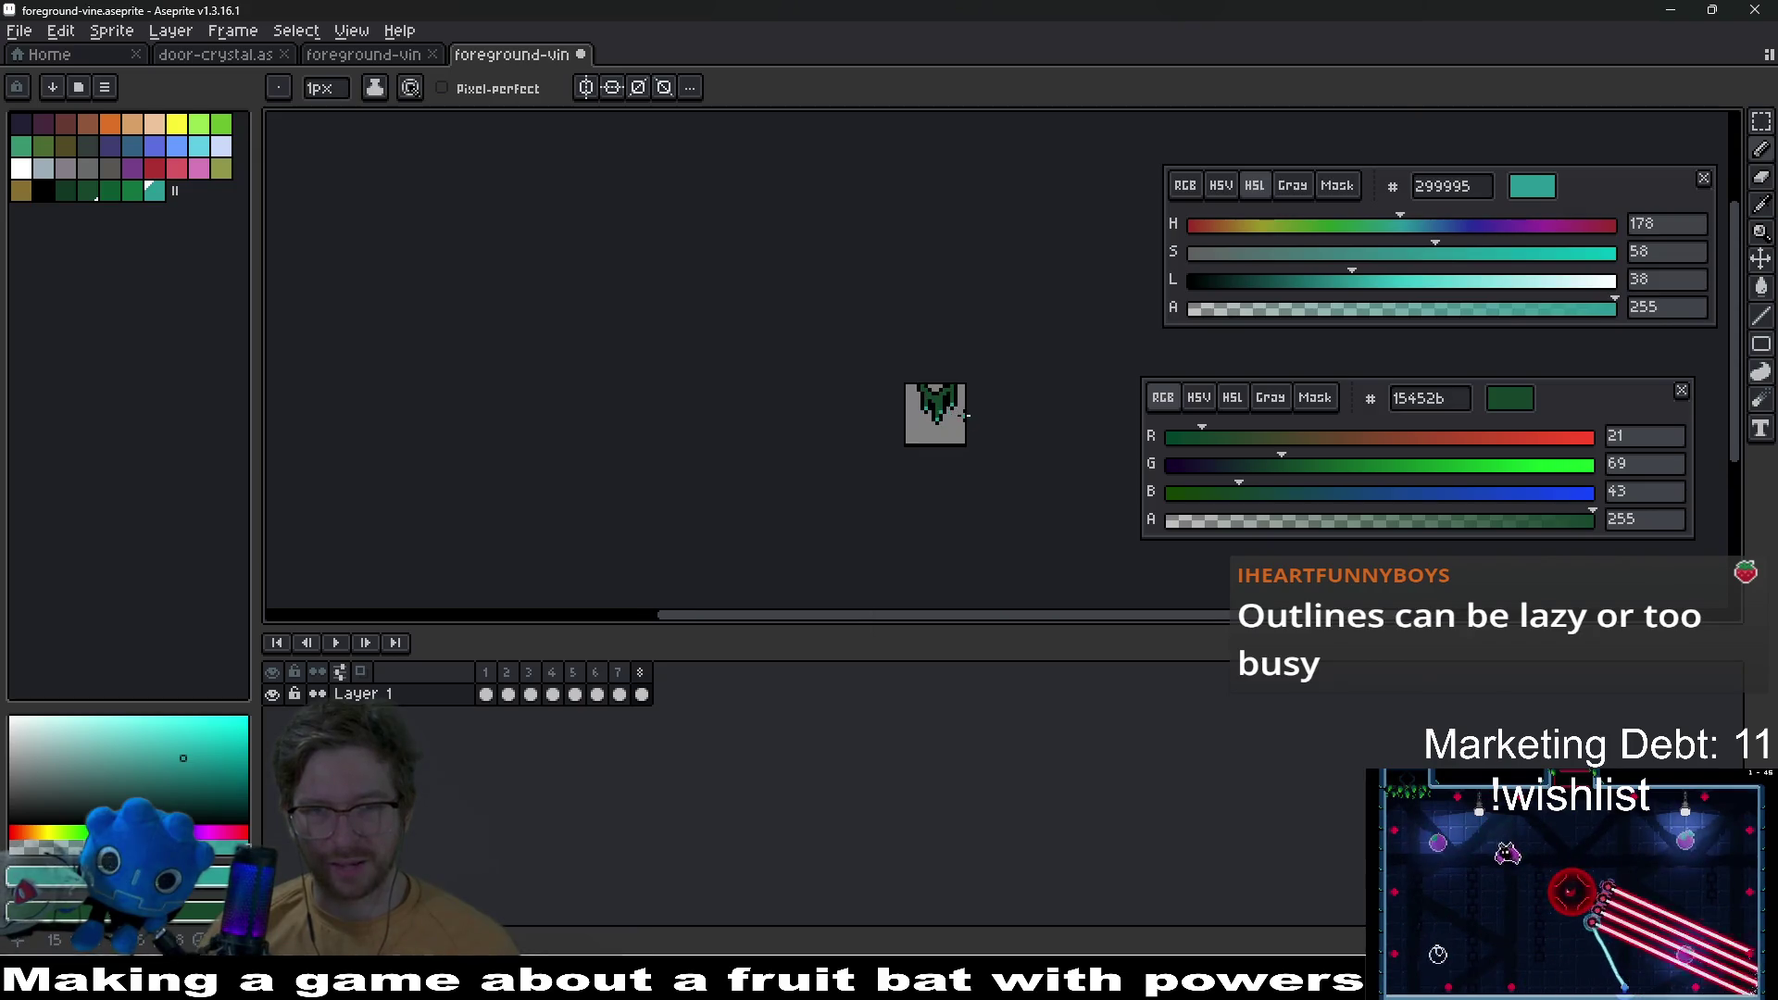
pyautogui.click(132, 190)
pyautogui.scroll(3, 924, 379)
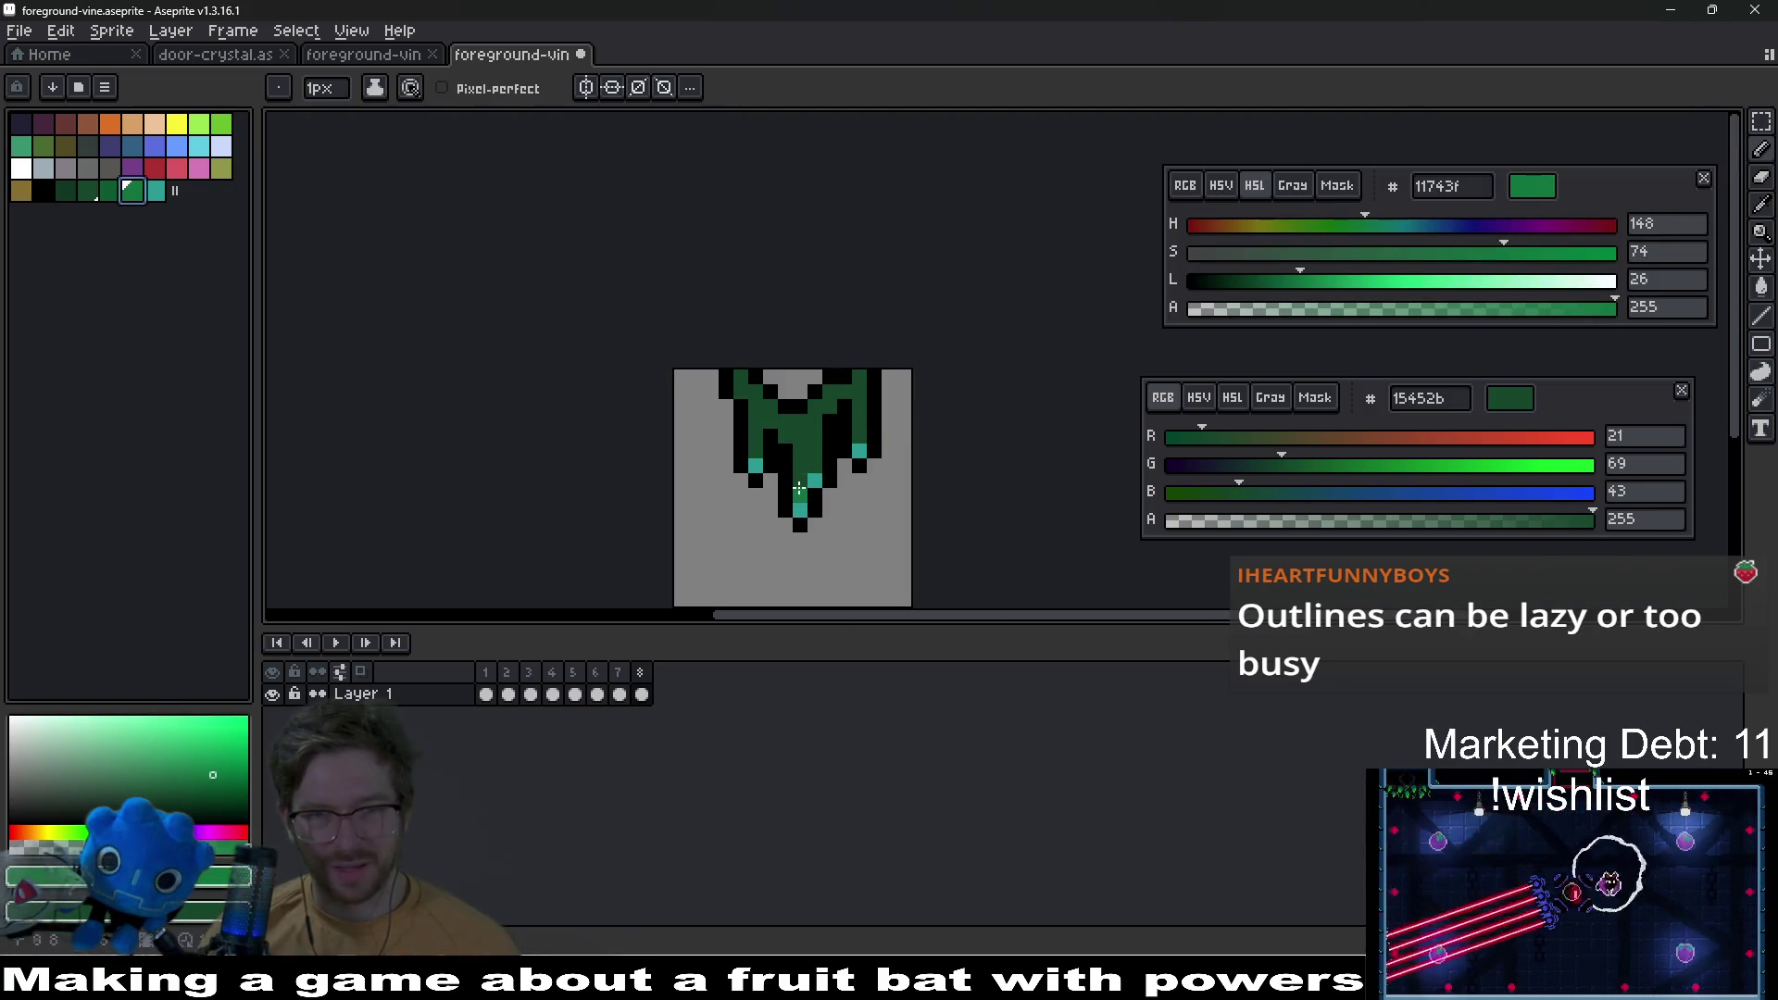
pyautogui.scroll(2, 801, 486)
pyautogui.click(816, 482)
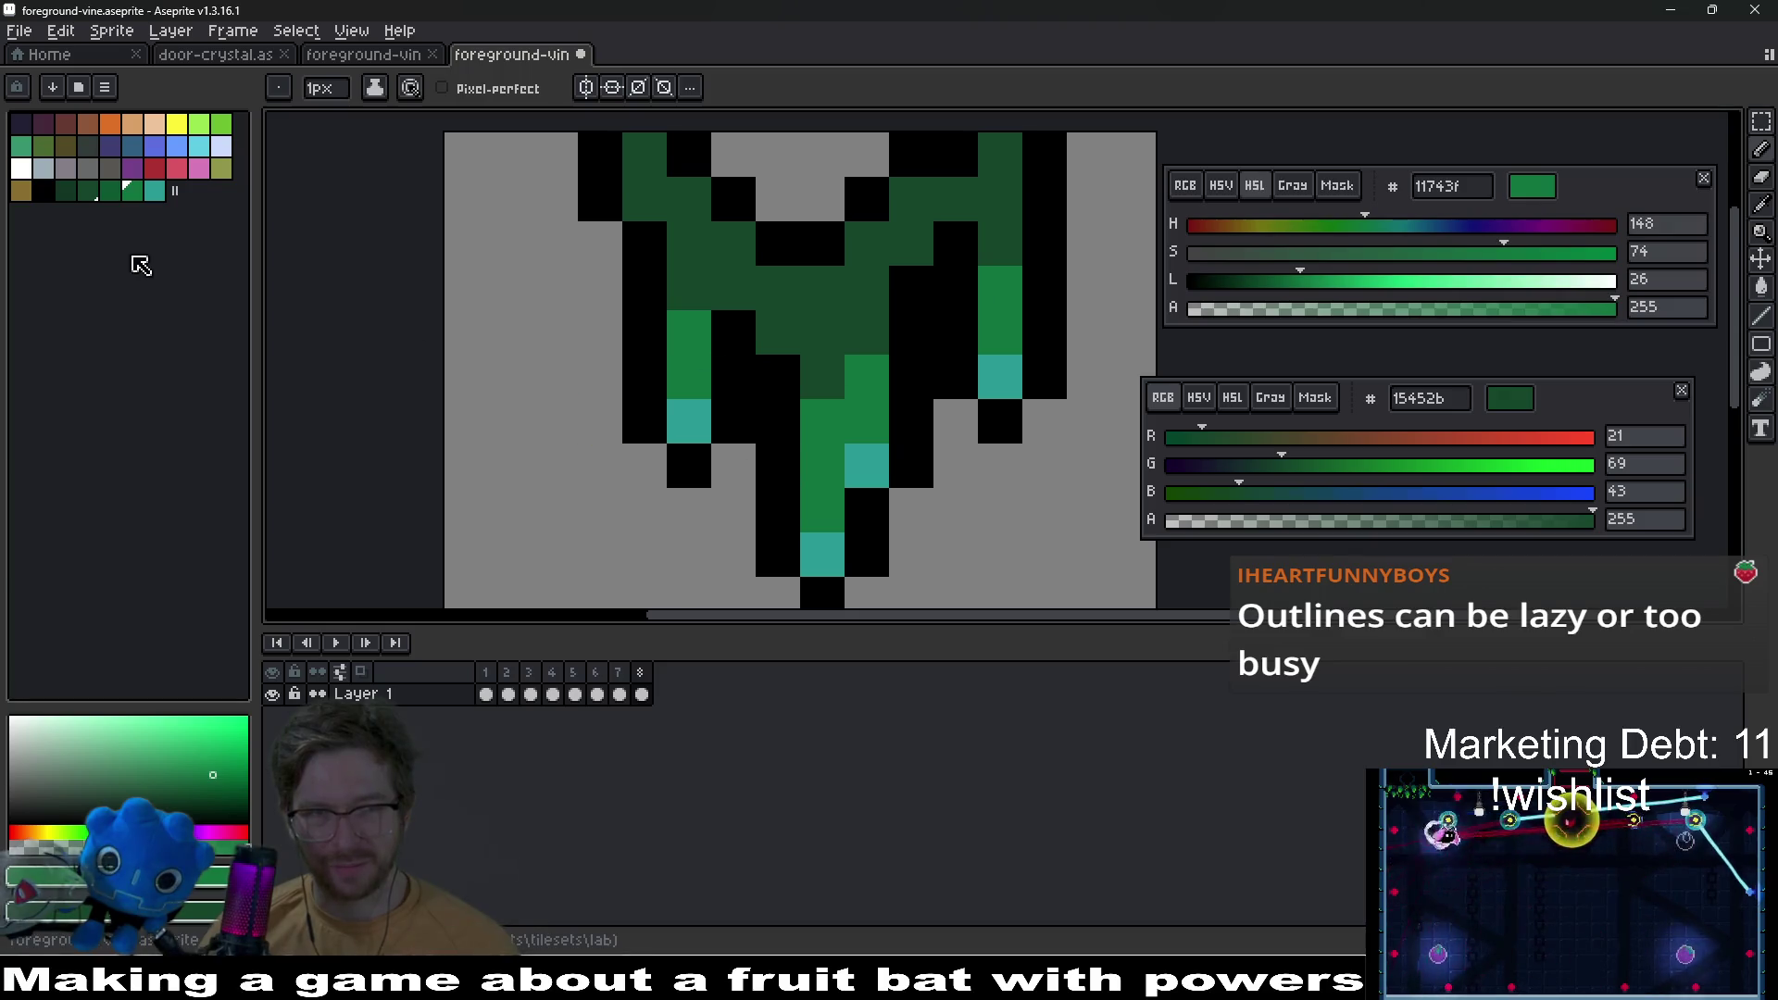
# Step: Paint stem and right-branch pixels in the lighter green 0d5930
pyautogui.click(89, 193)
pyautogui.press('0')
pyautogui.moveTo(832, 371); pyautogui.dragTo(811, 333)
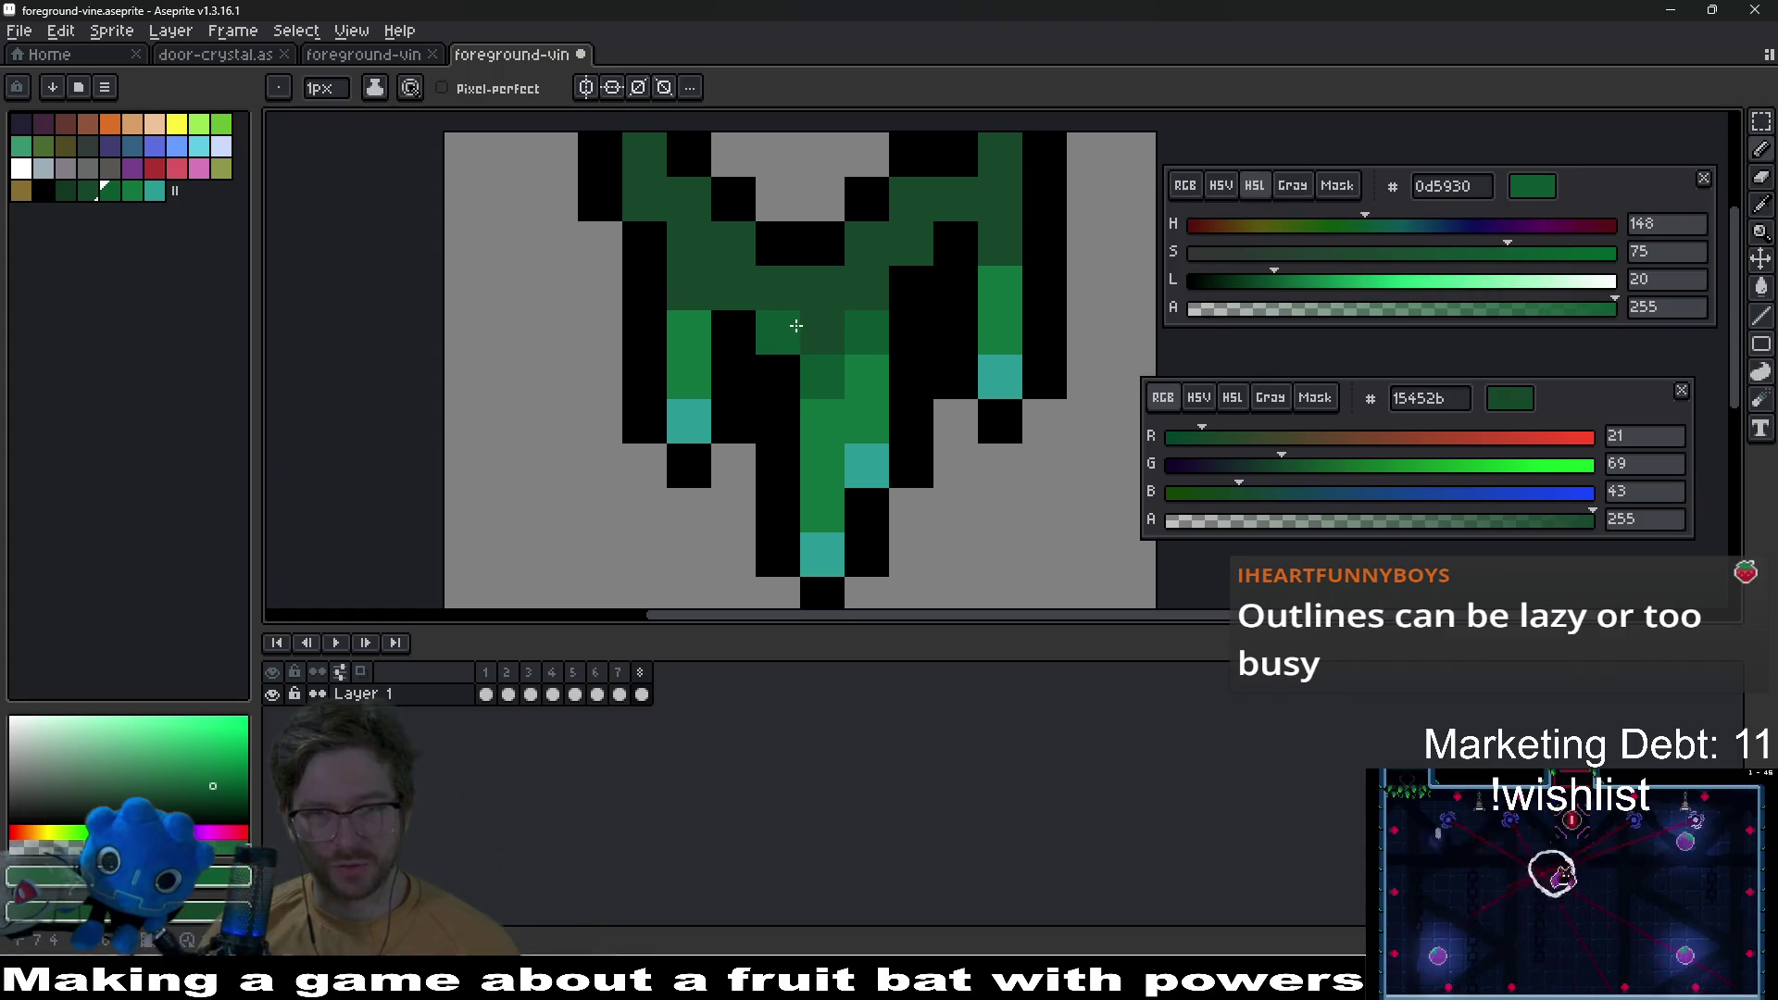
pyautogui.click(708, 298)
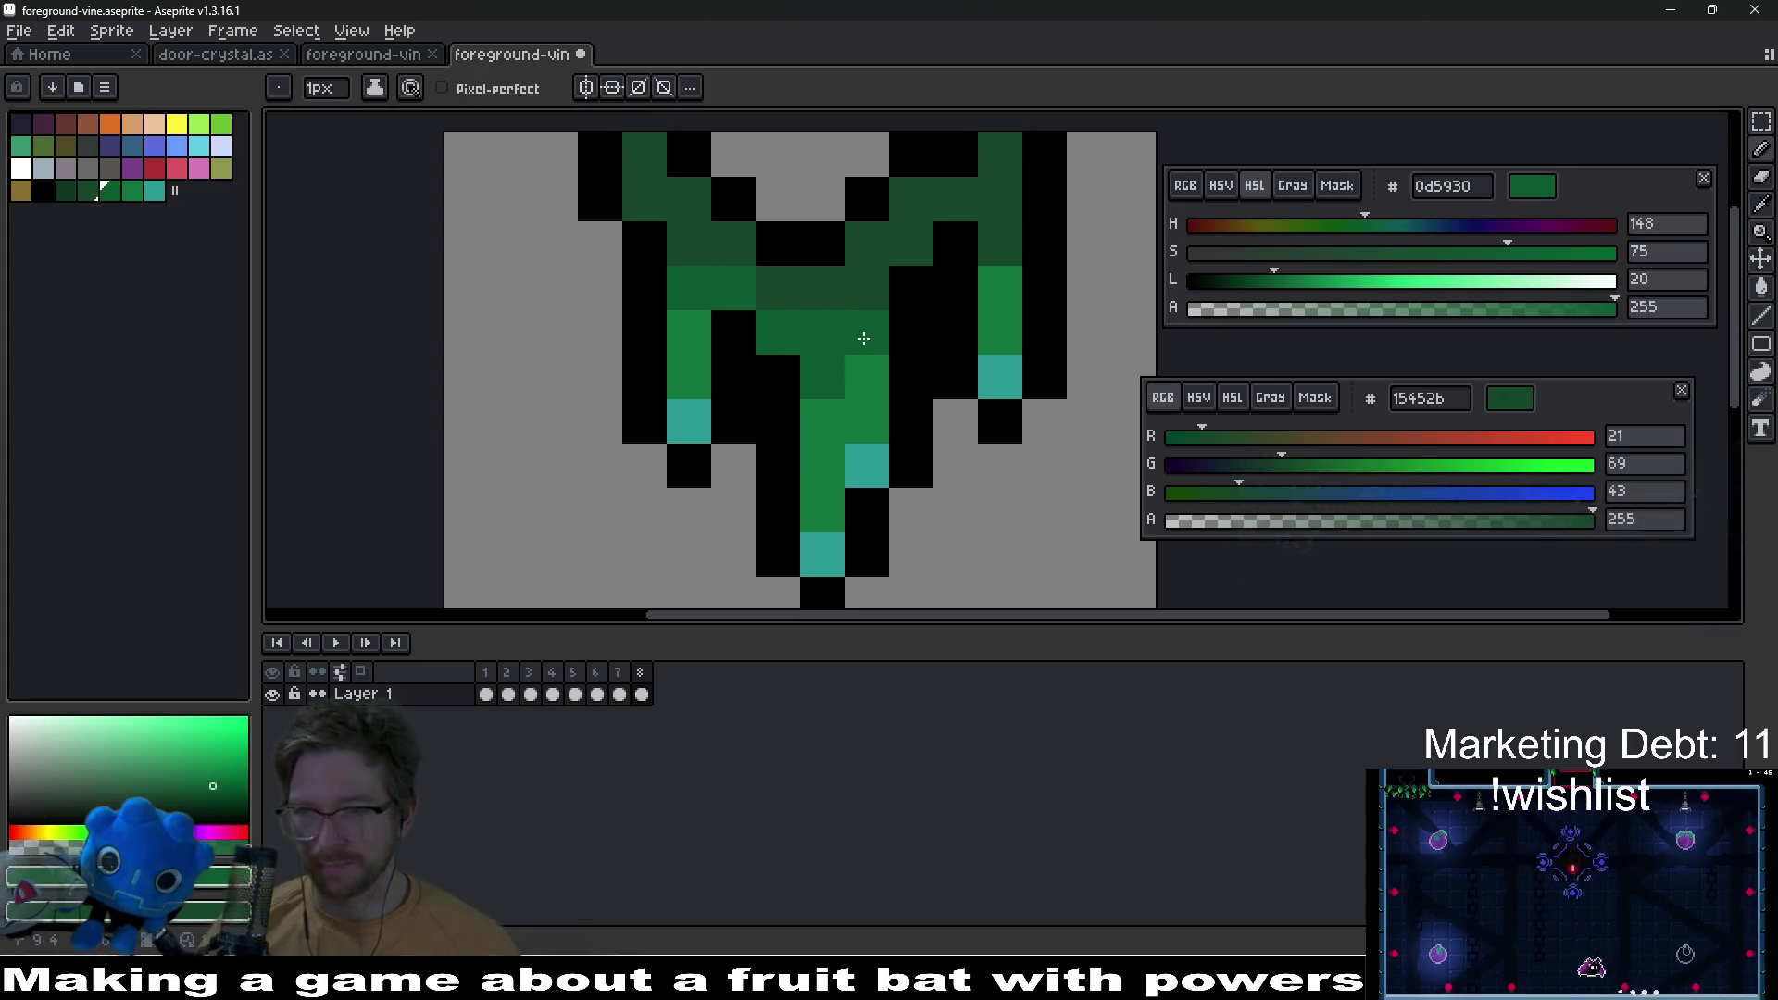
pyautogui.moveTo(911, 306); pyautogui.dragTo(879, 395)
pyautogui.click(1012, 387)
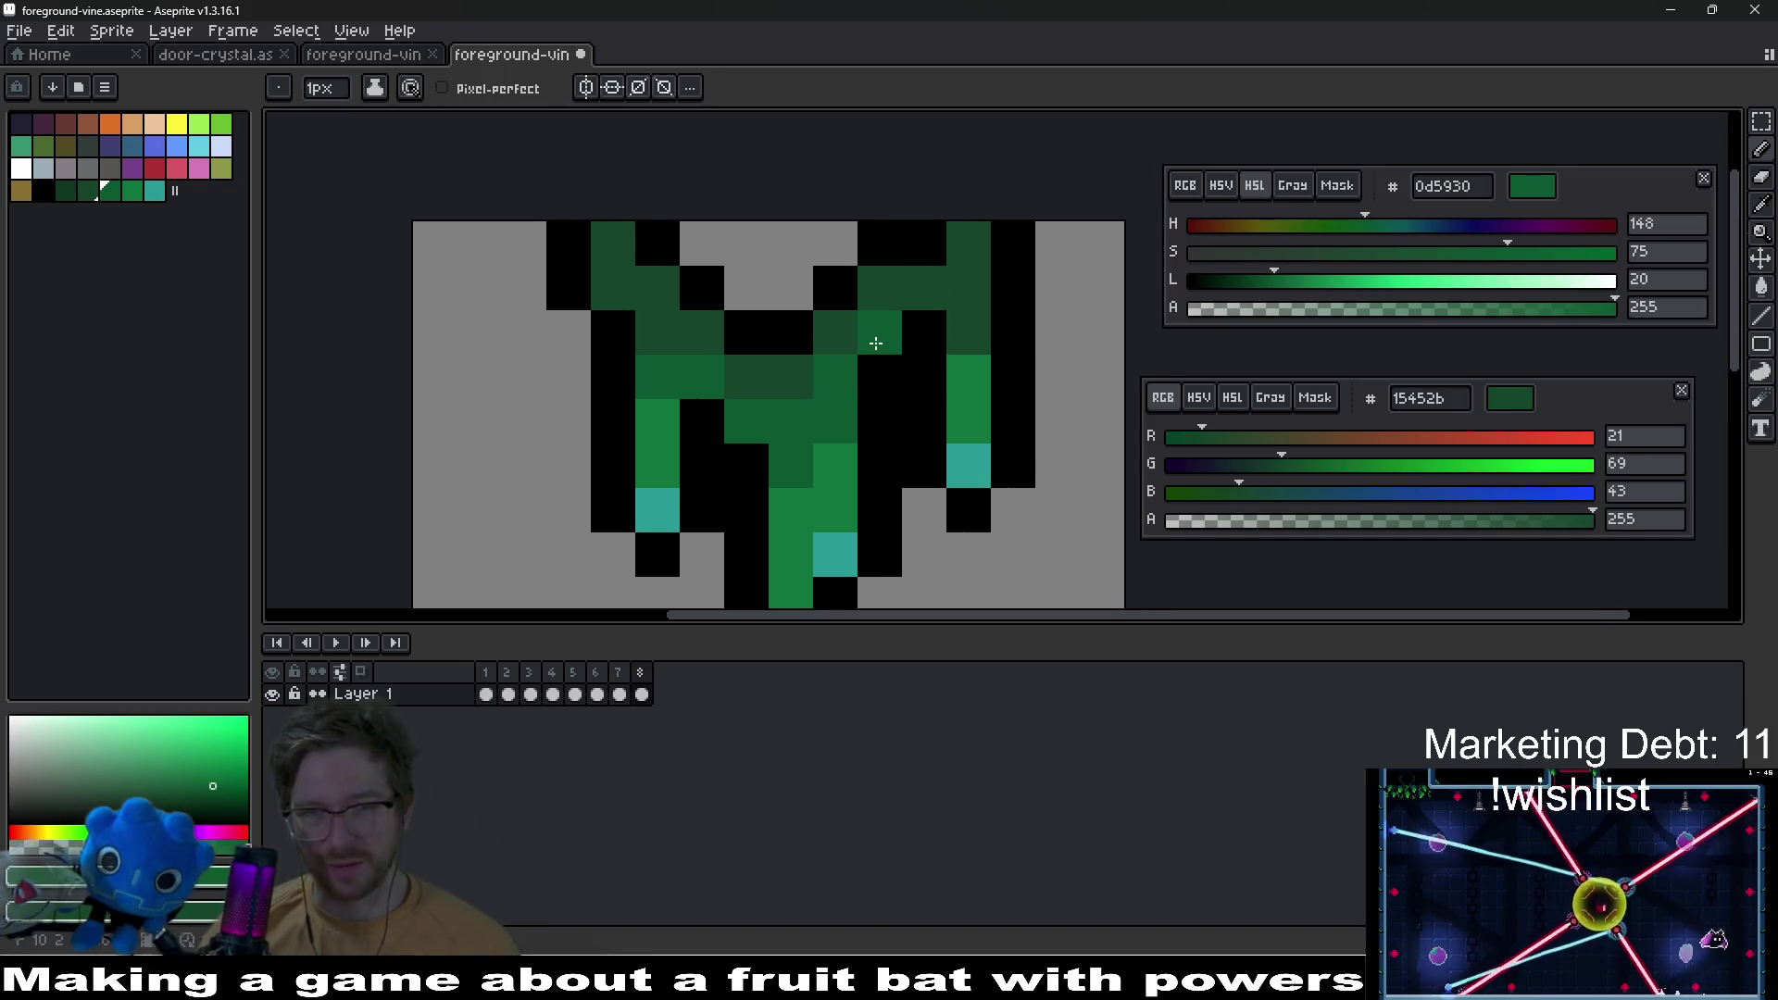
pyautogui.scroll(-7, 1014, 438)
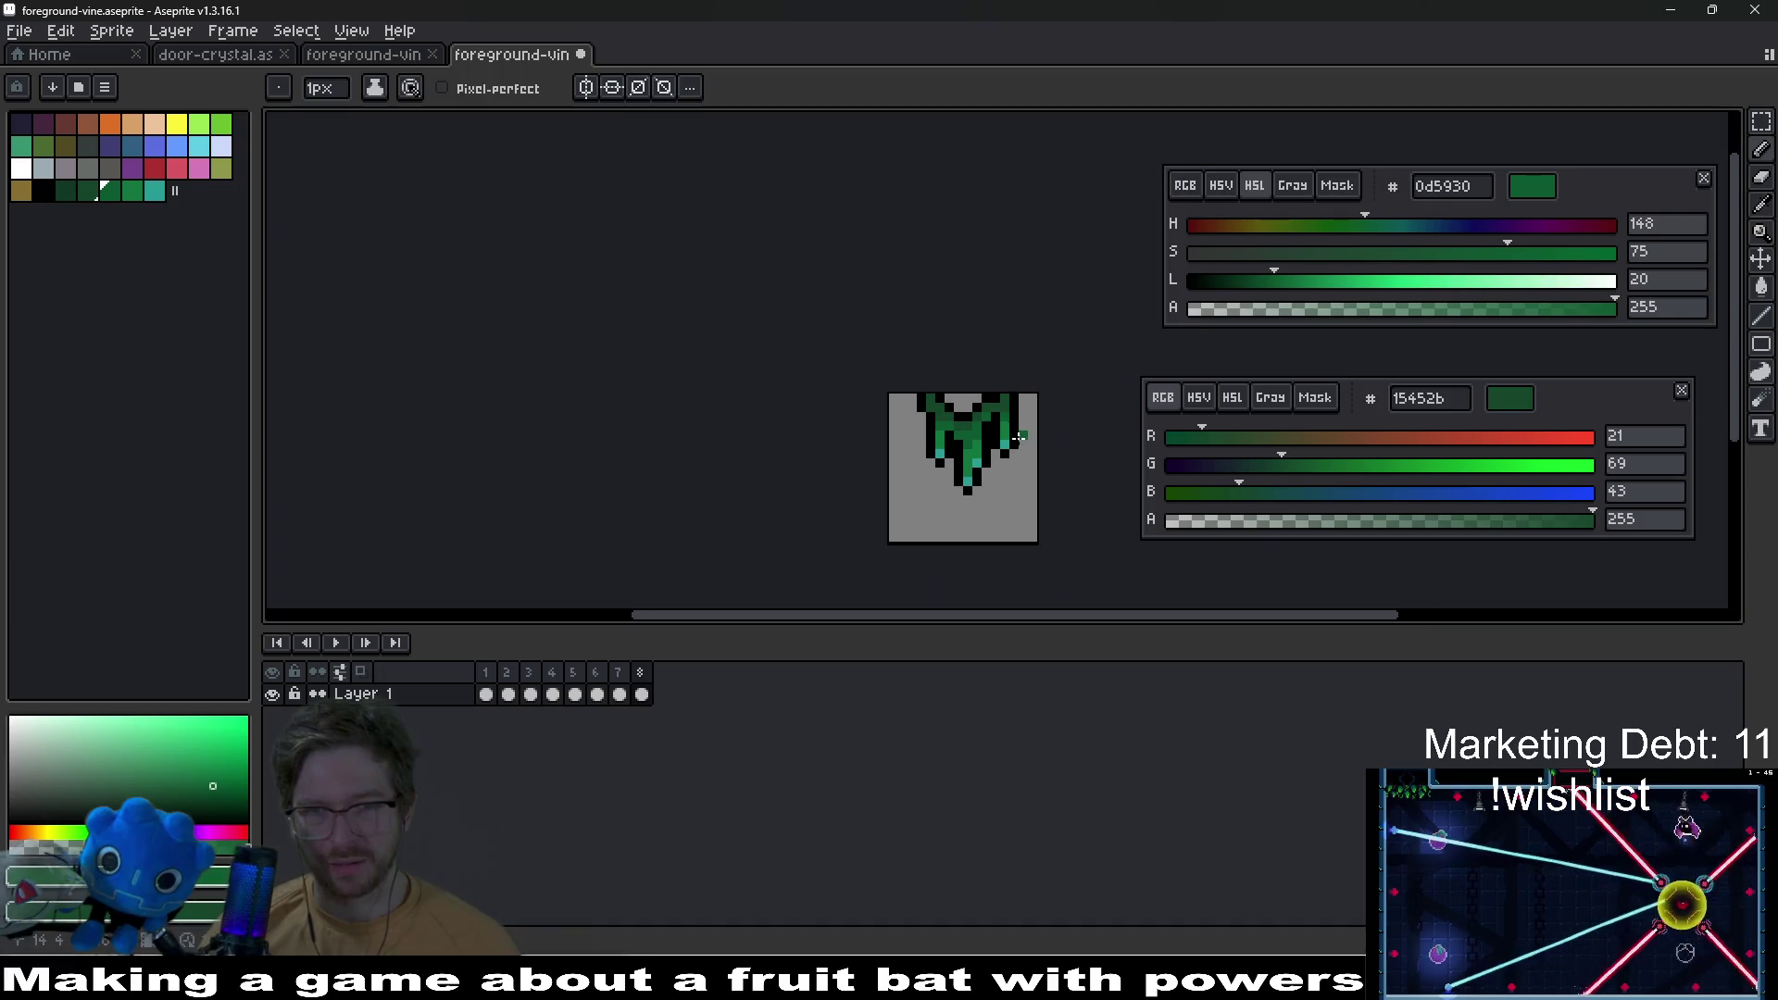
# Step: Save the vine file and bring up the Export Sprite Sheet settings
pyautogui.hotkey('ctrl', 's')
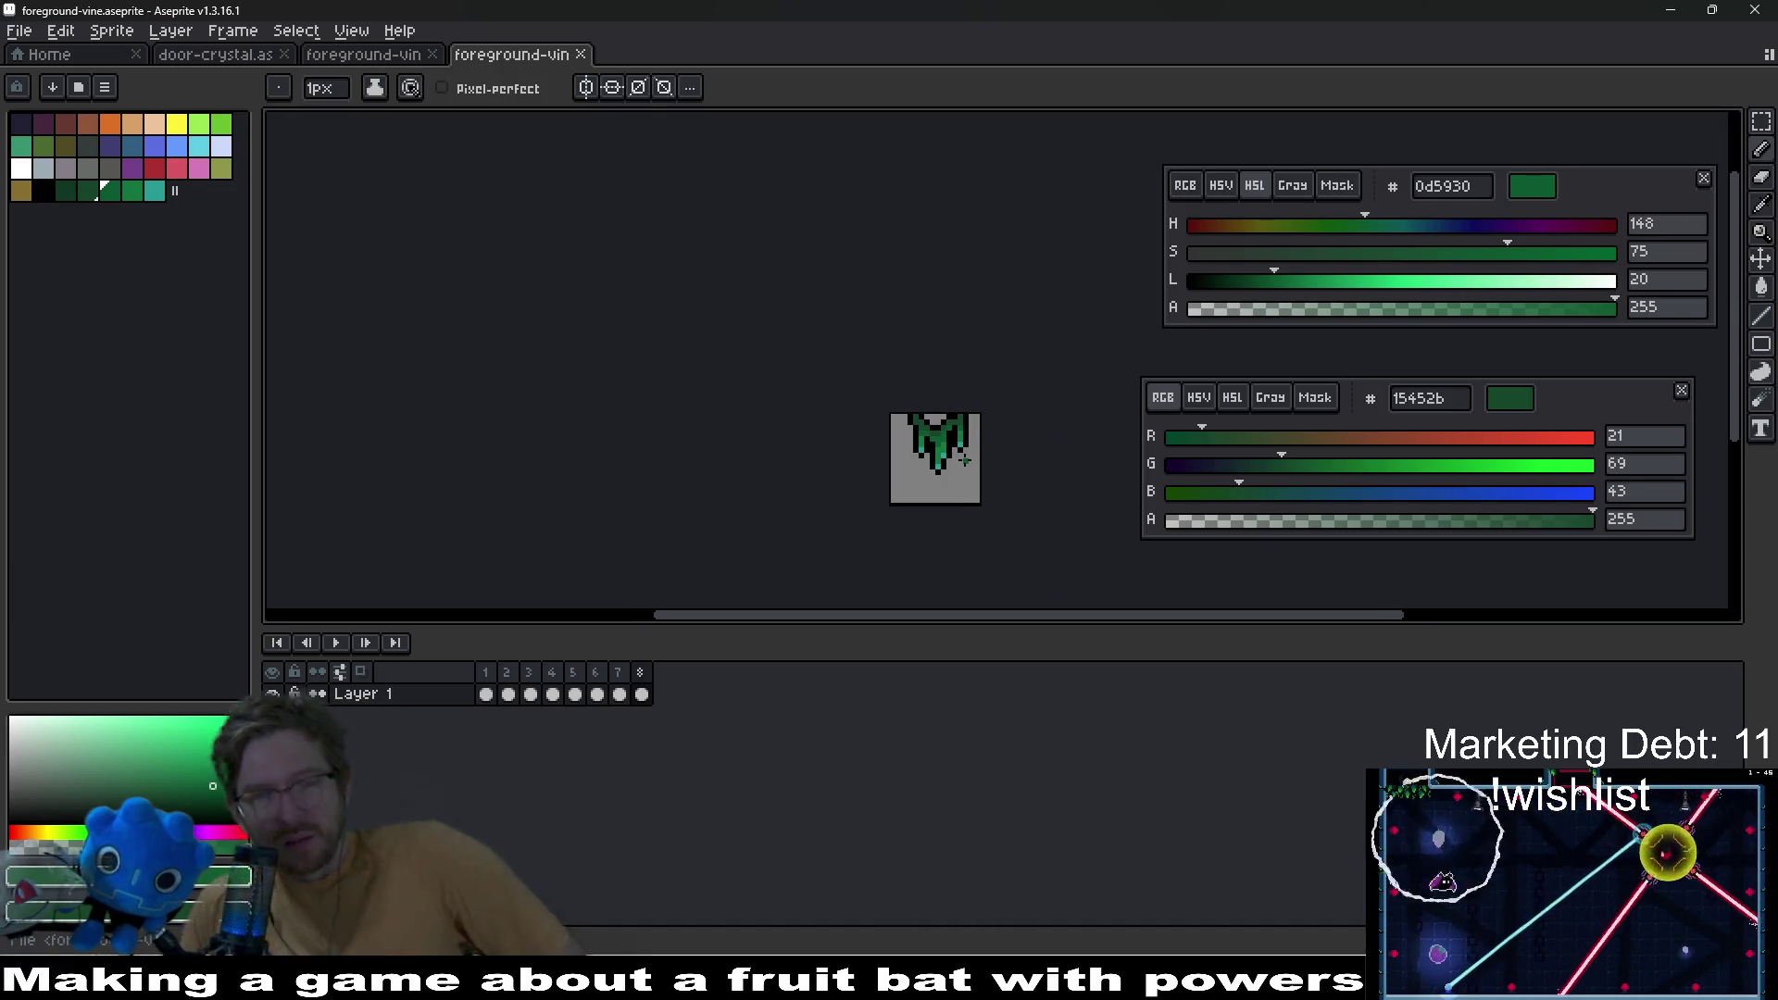
pyautogui.moveTo(853, 546); pyautogui.dragTo(809, 441)
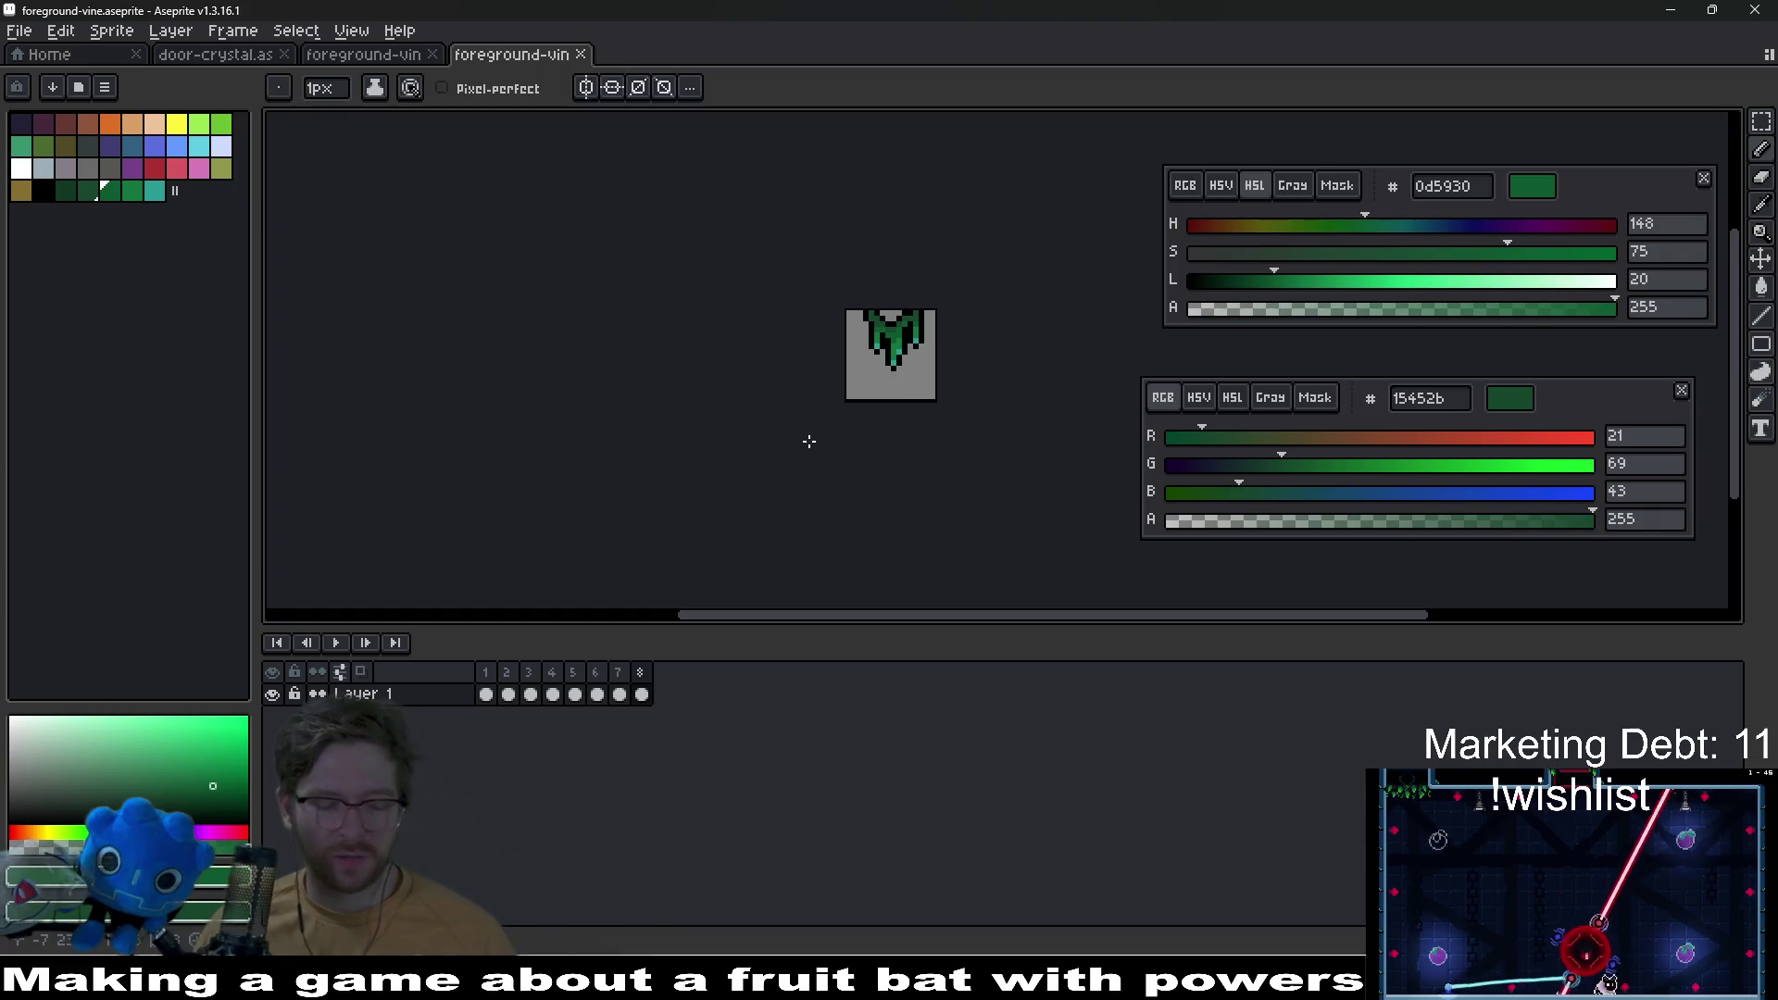
pyautogui.hotkey('ctrl', 'e')
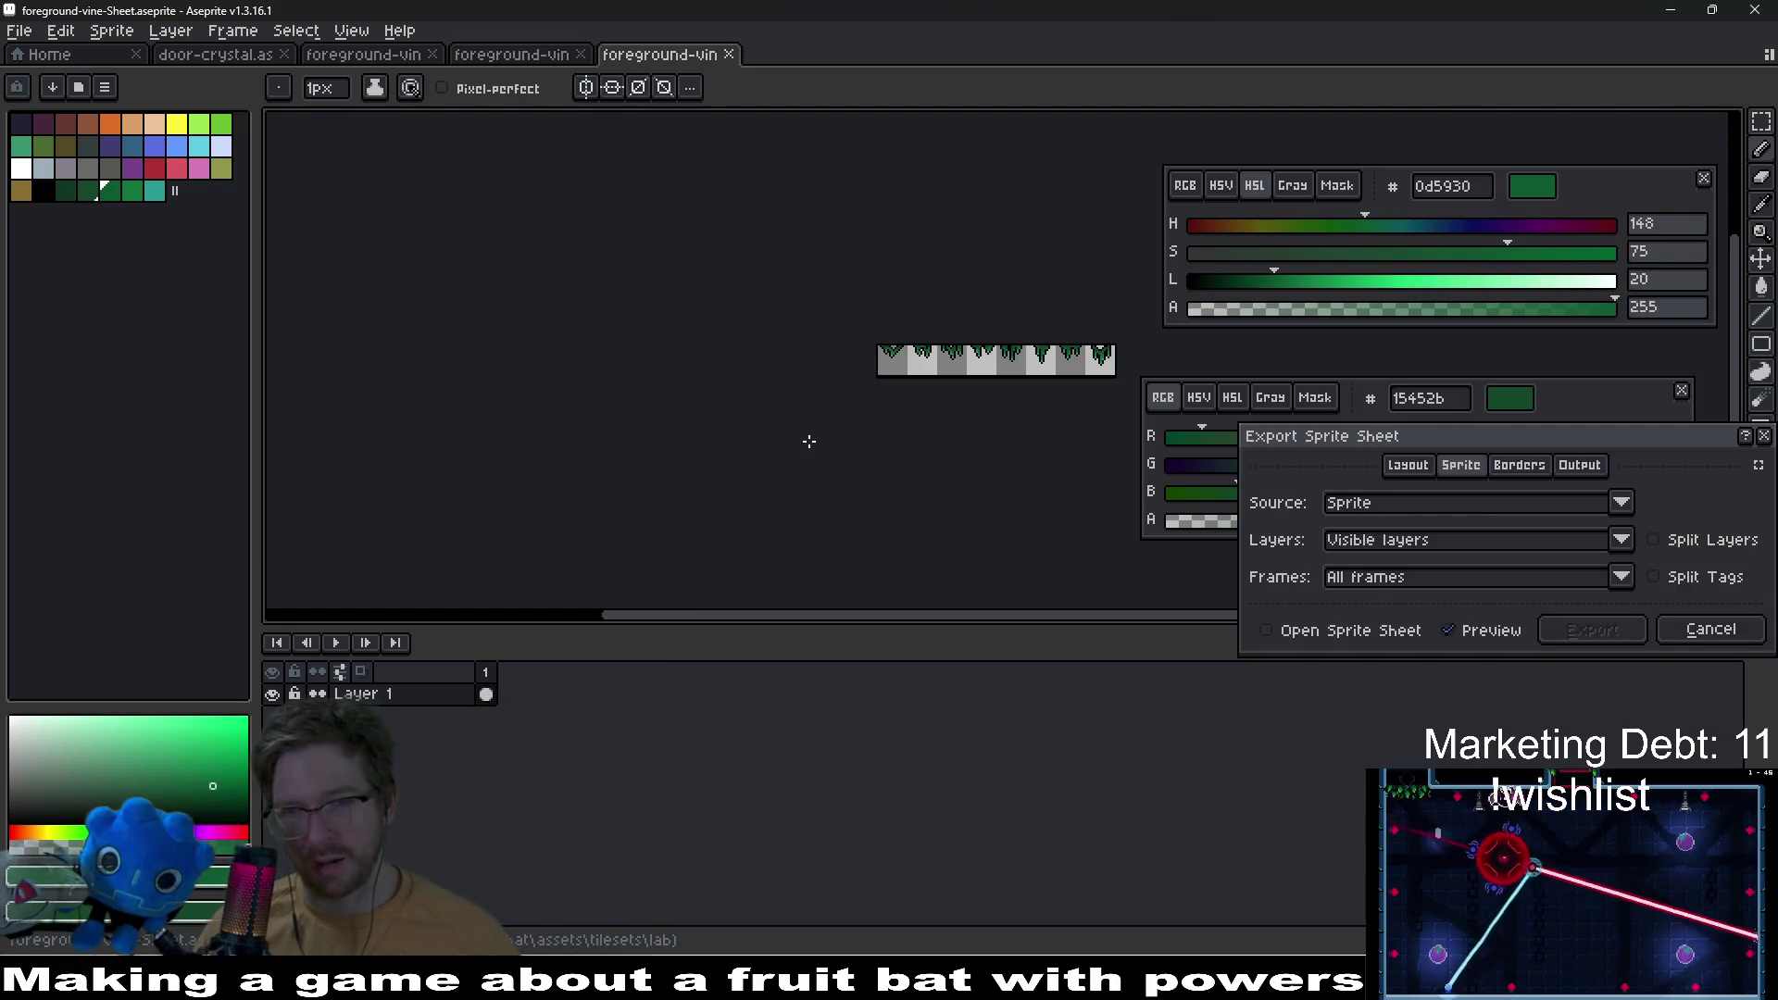
# Step: Cancel the sprite sheet export and export the animation as 8 foreground-vine.png files
pyautogui.press('Escape')
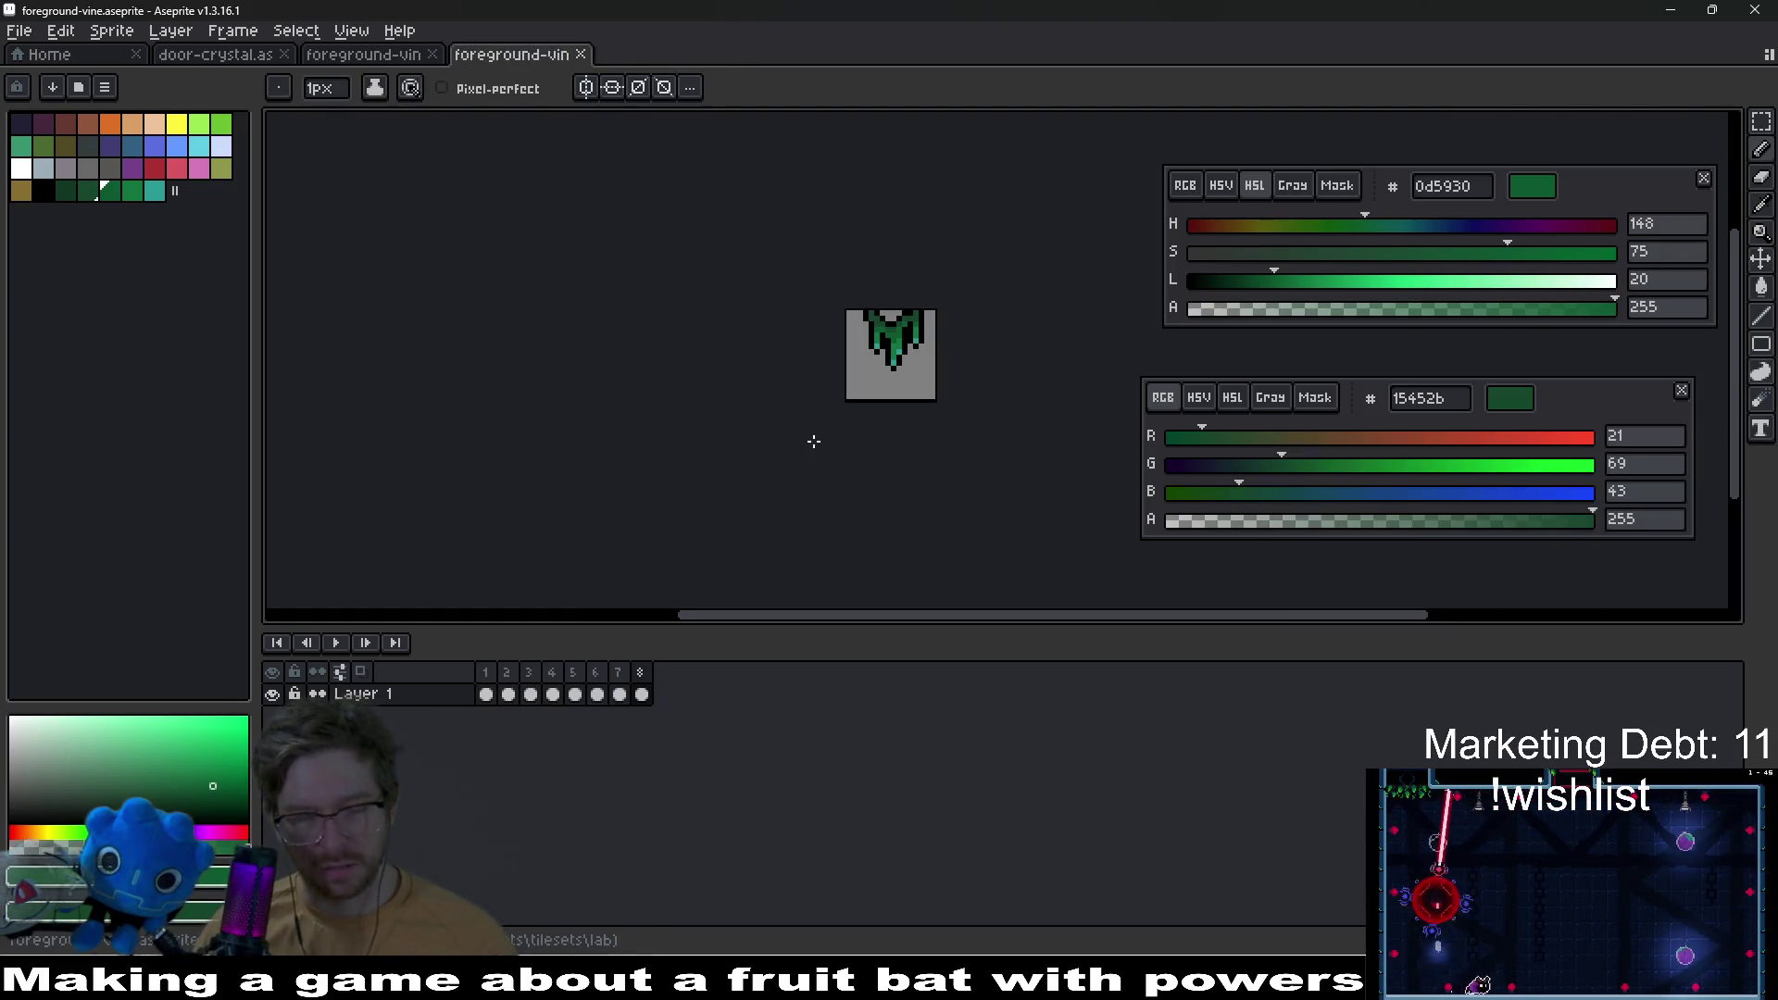
pyautogui.hotkey('ctrl', 'alt', 'shift', 's')
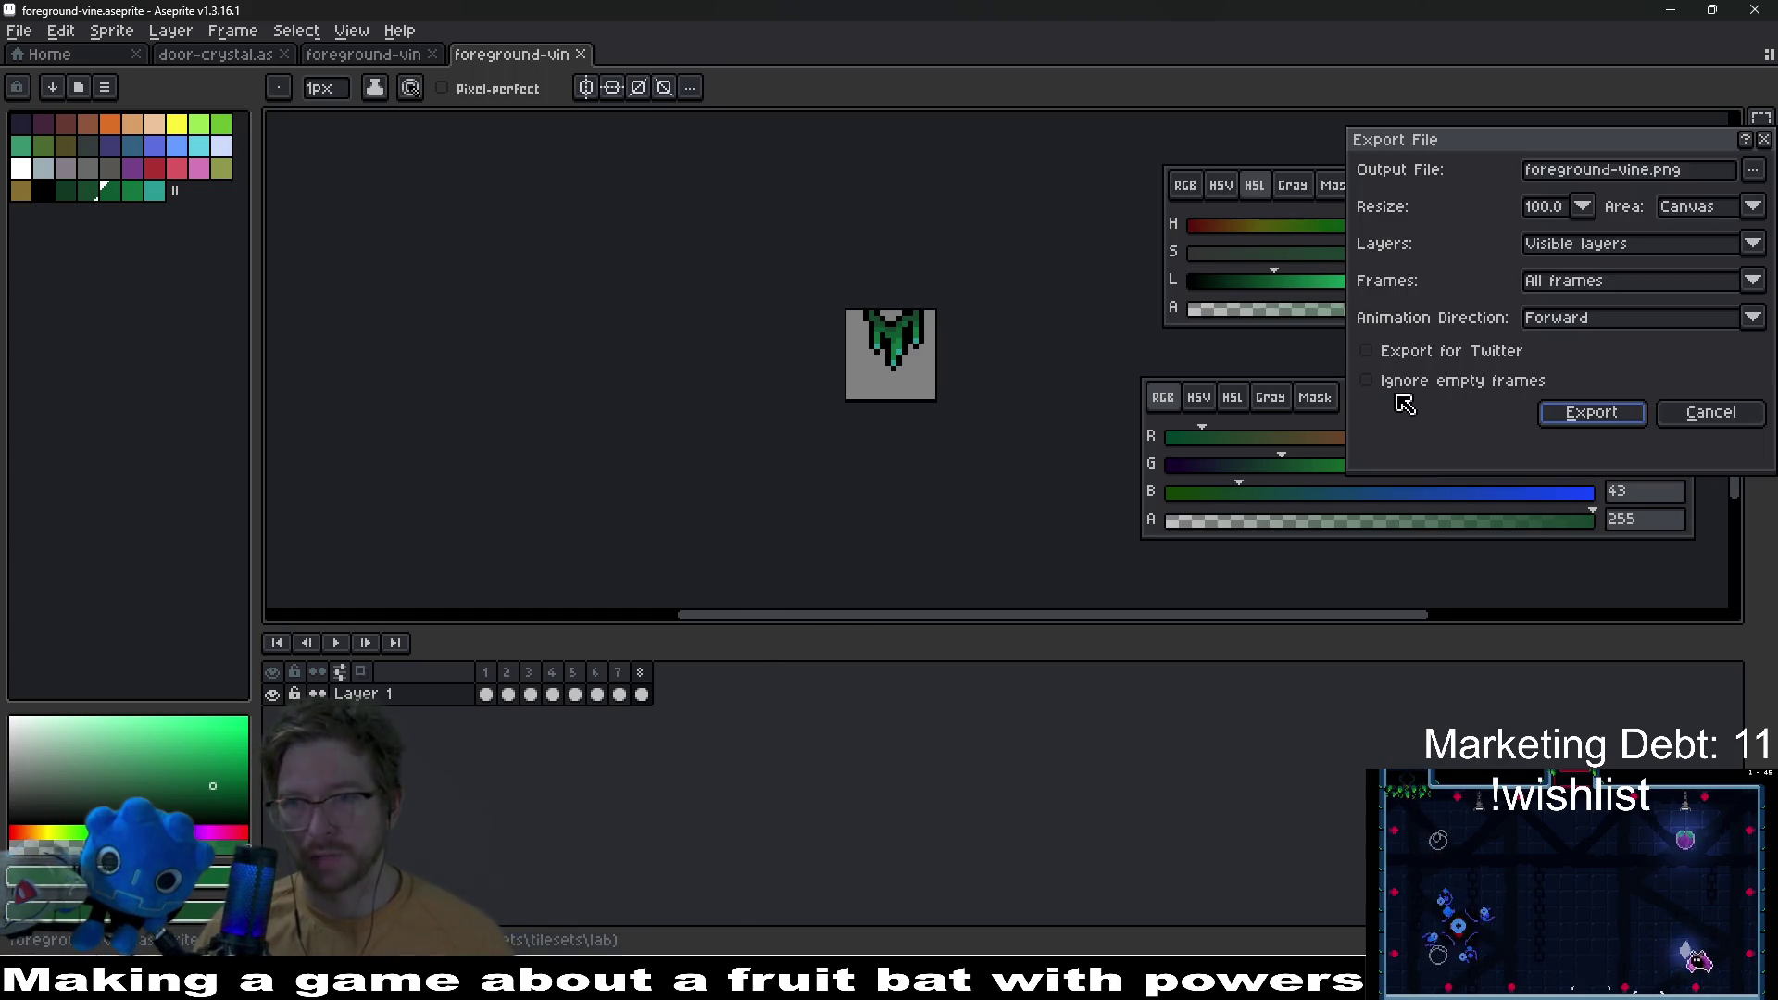
pyautogui.click(1591, 413)
pyautogui.press('Return')
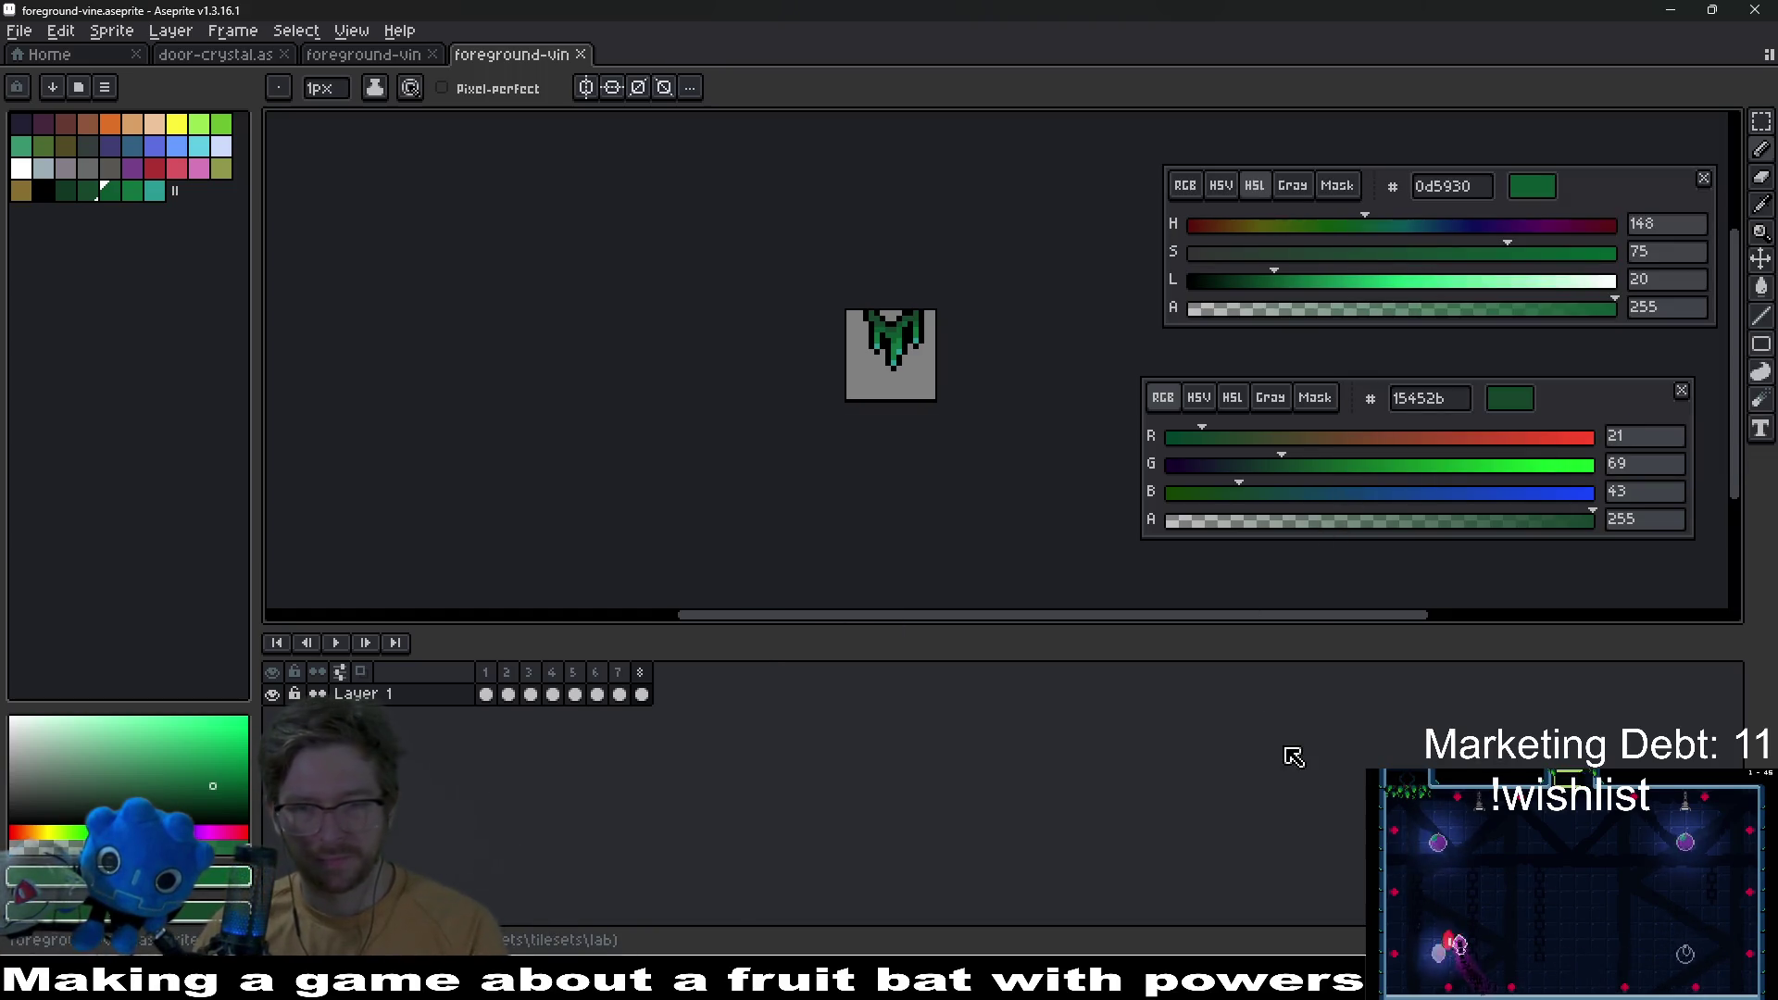
pyautogui.hotkey('alt', 'Tab')
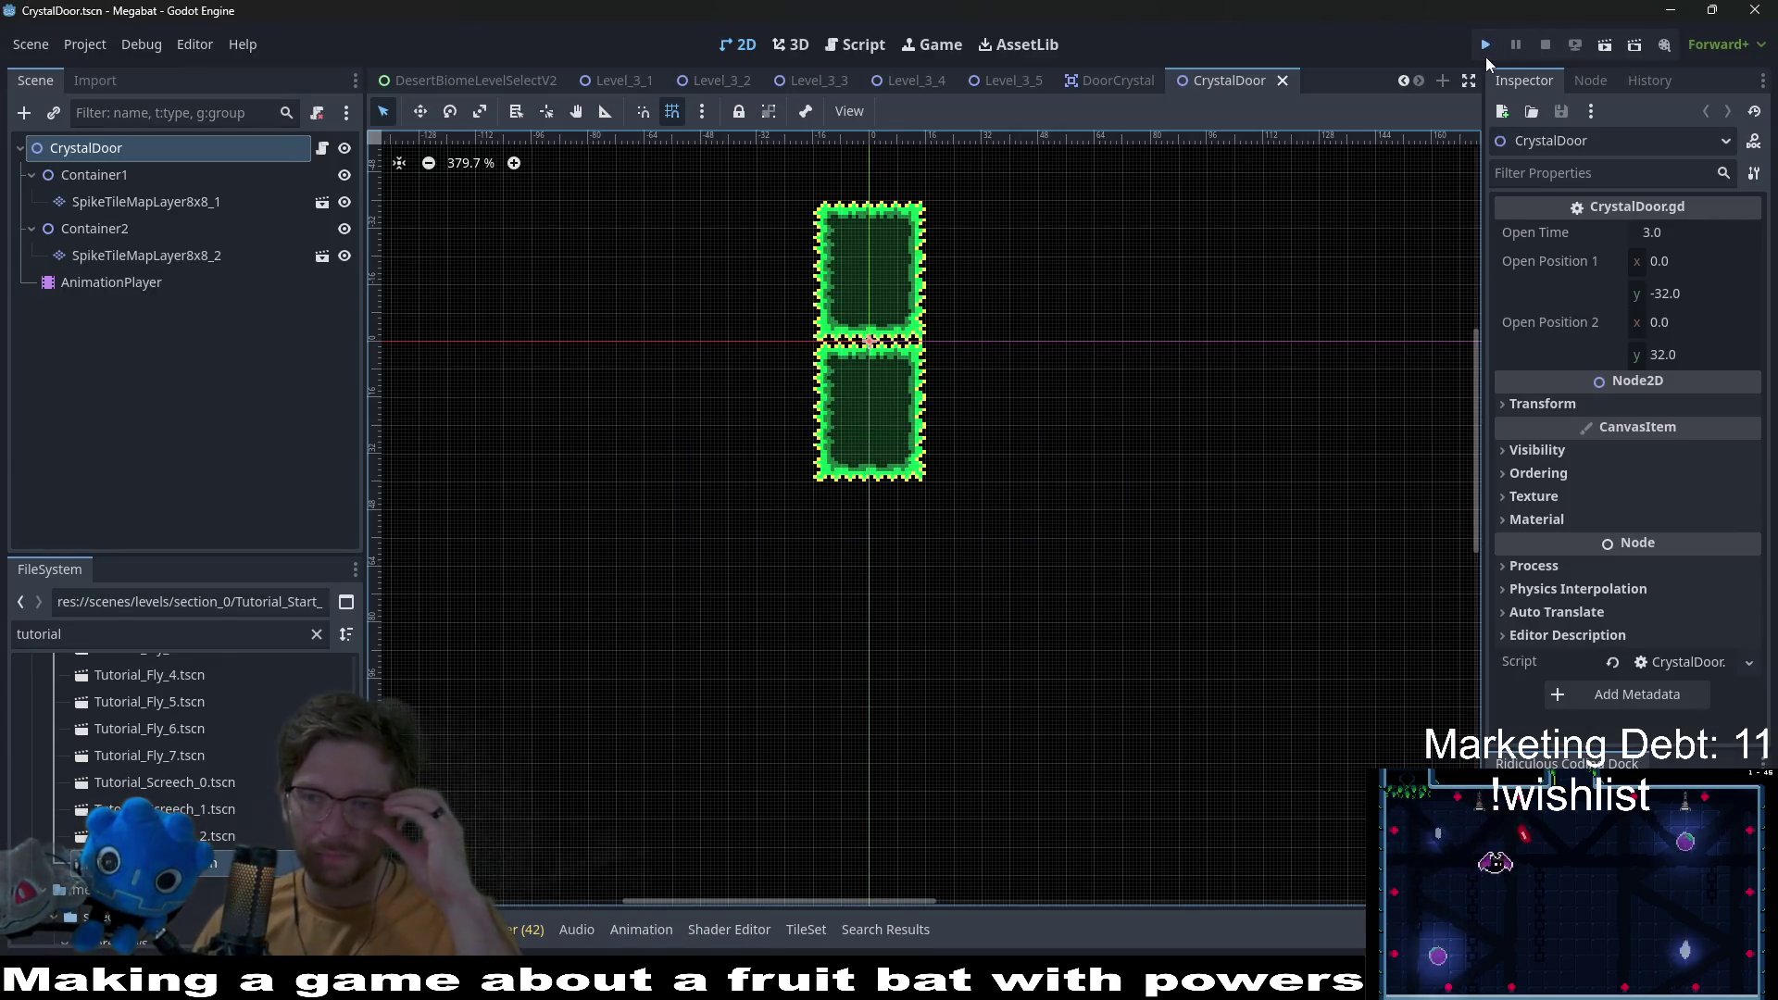
# Step: Run the Megabat project with Godot's Run Project play button
pyautogui.click(1486, 48)
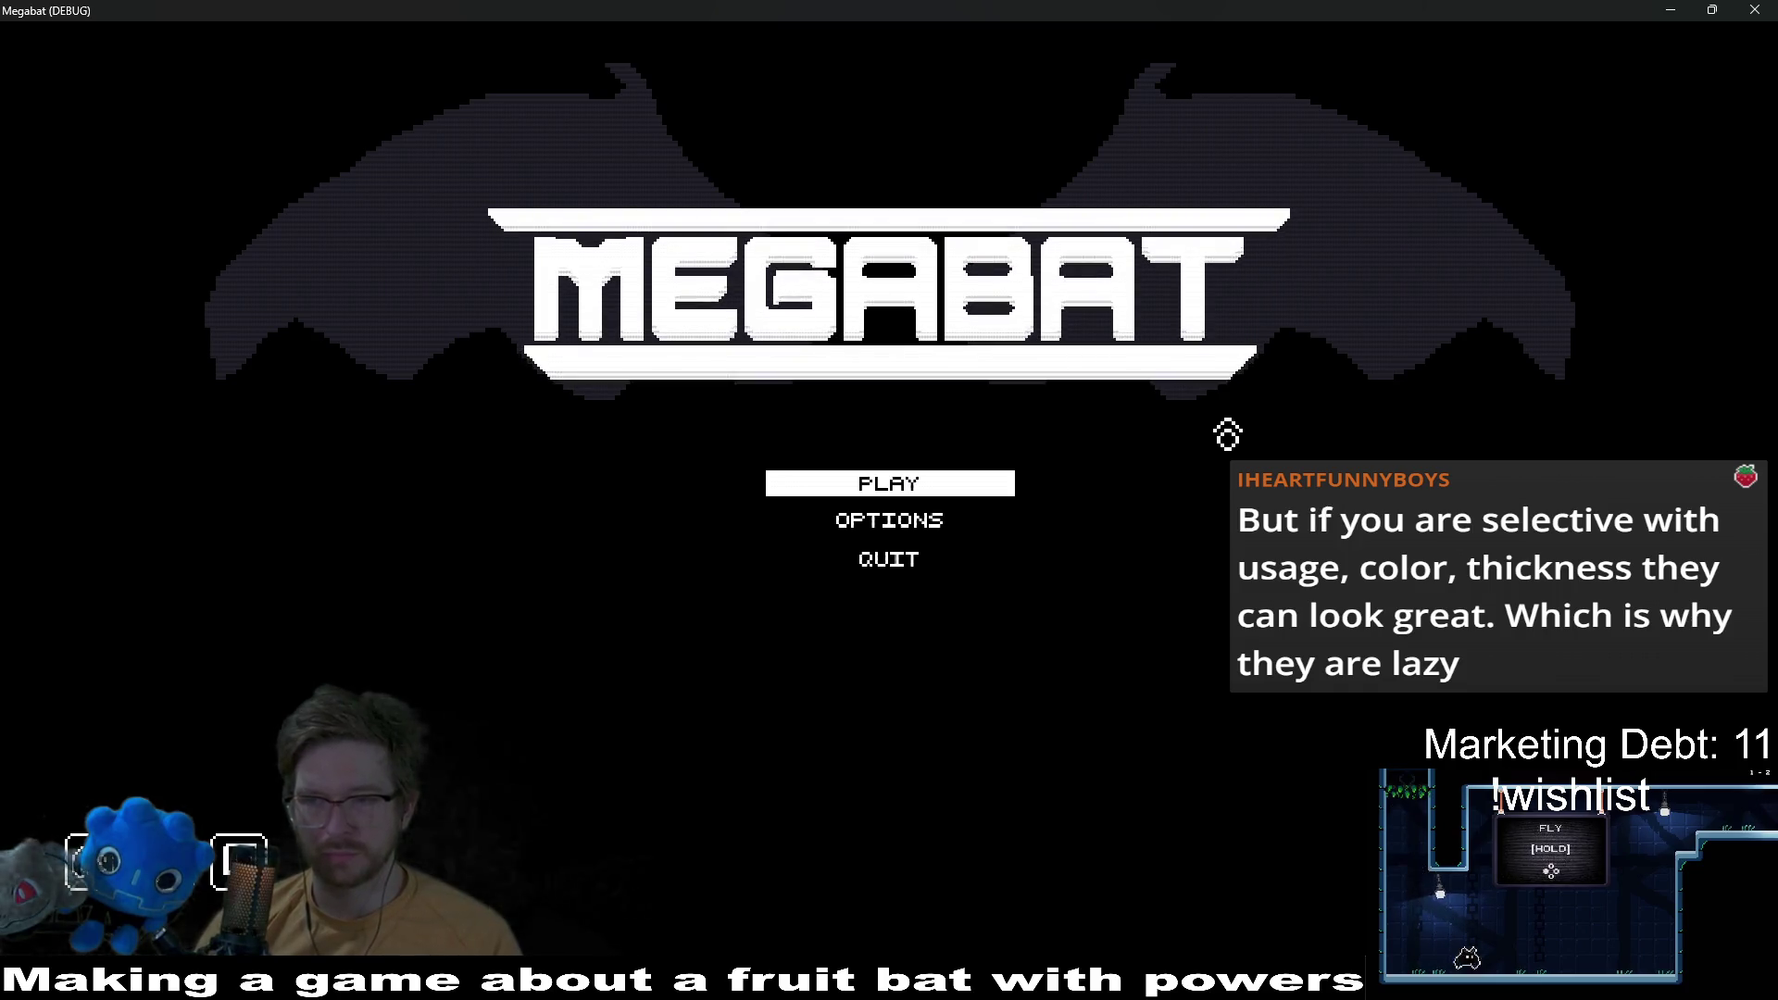
# Step: Open the existing save profile and start level 01 from the second dome's level list
pyautogui.click(912, 486)
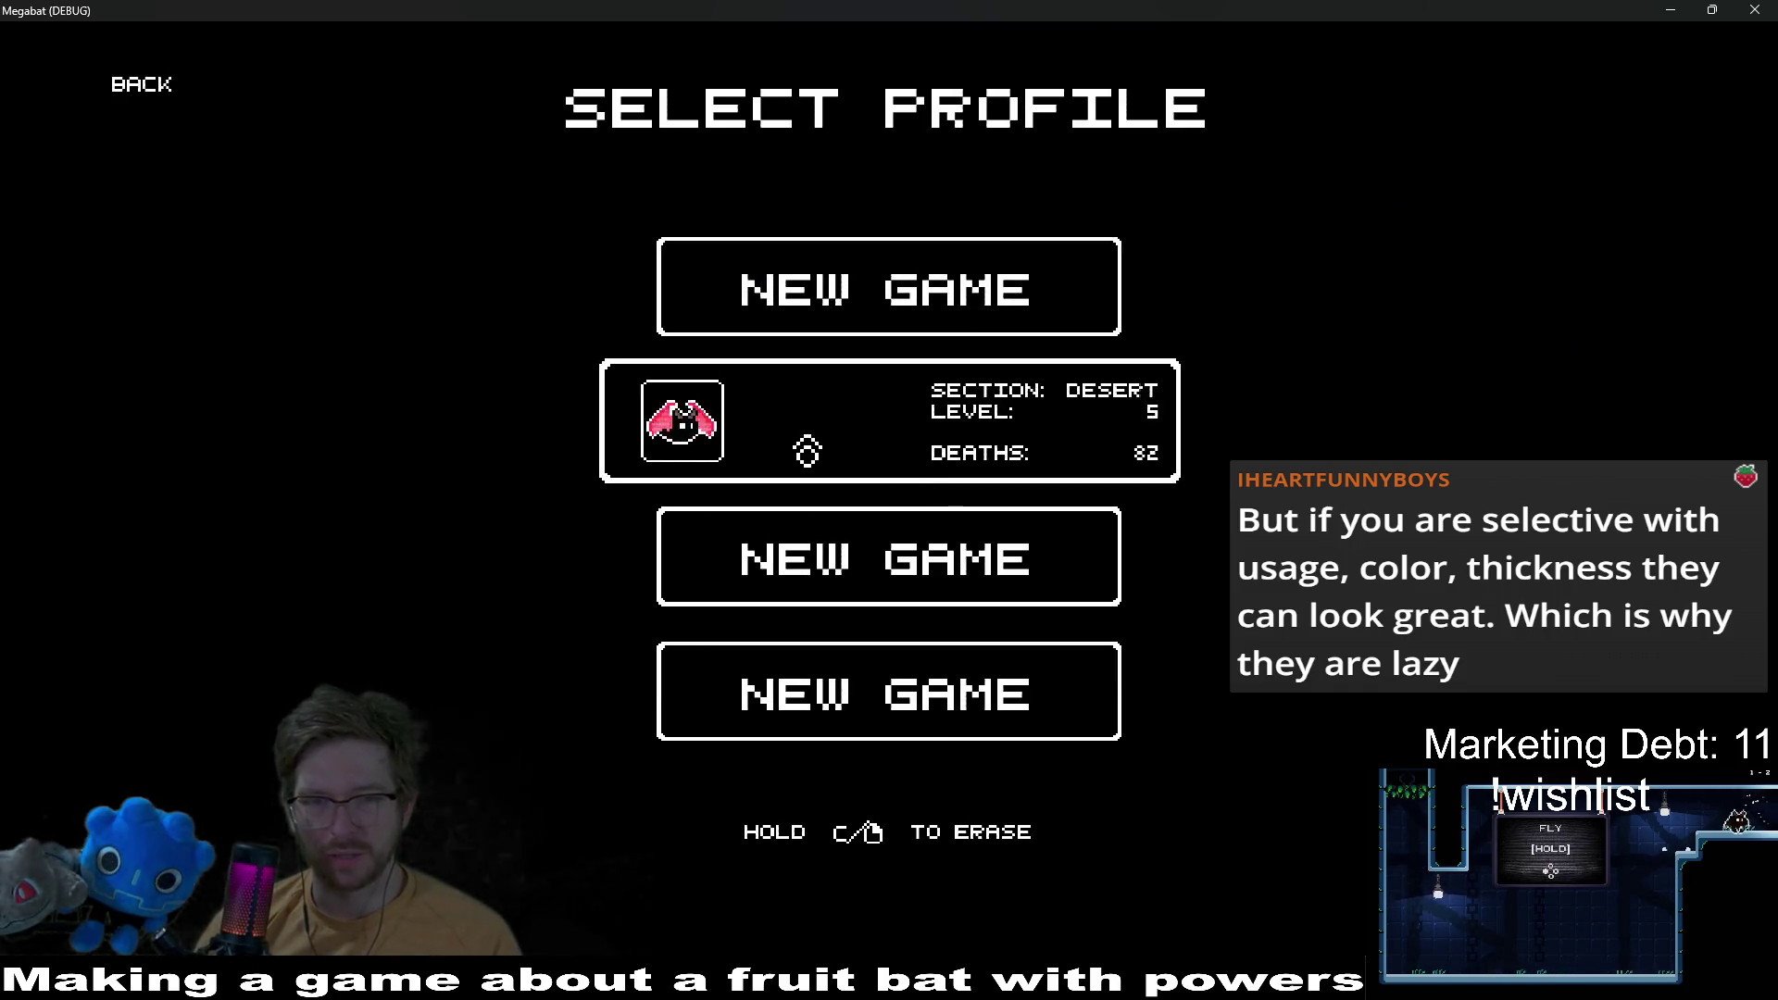
pyautogui.click(809, 448)
pyautogui.click(926, 435)
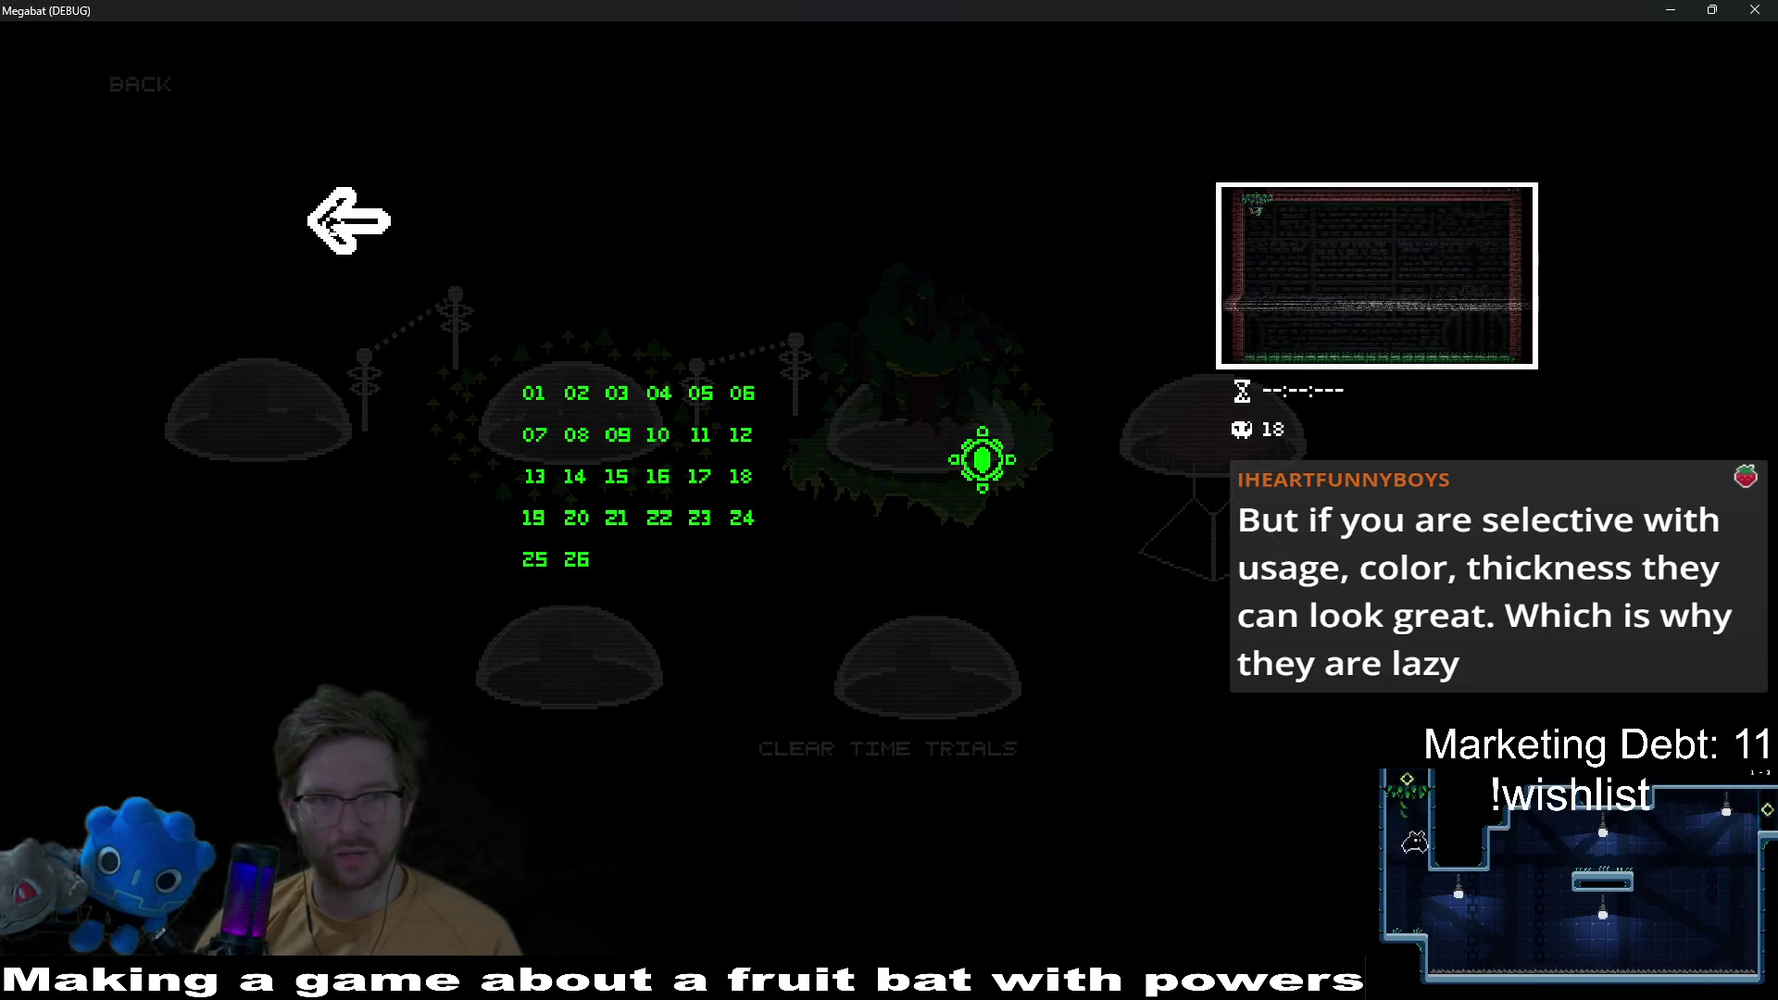
pyautogui.press('Escape')
pyautogui.click(568, 385)
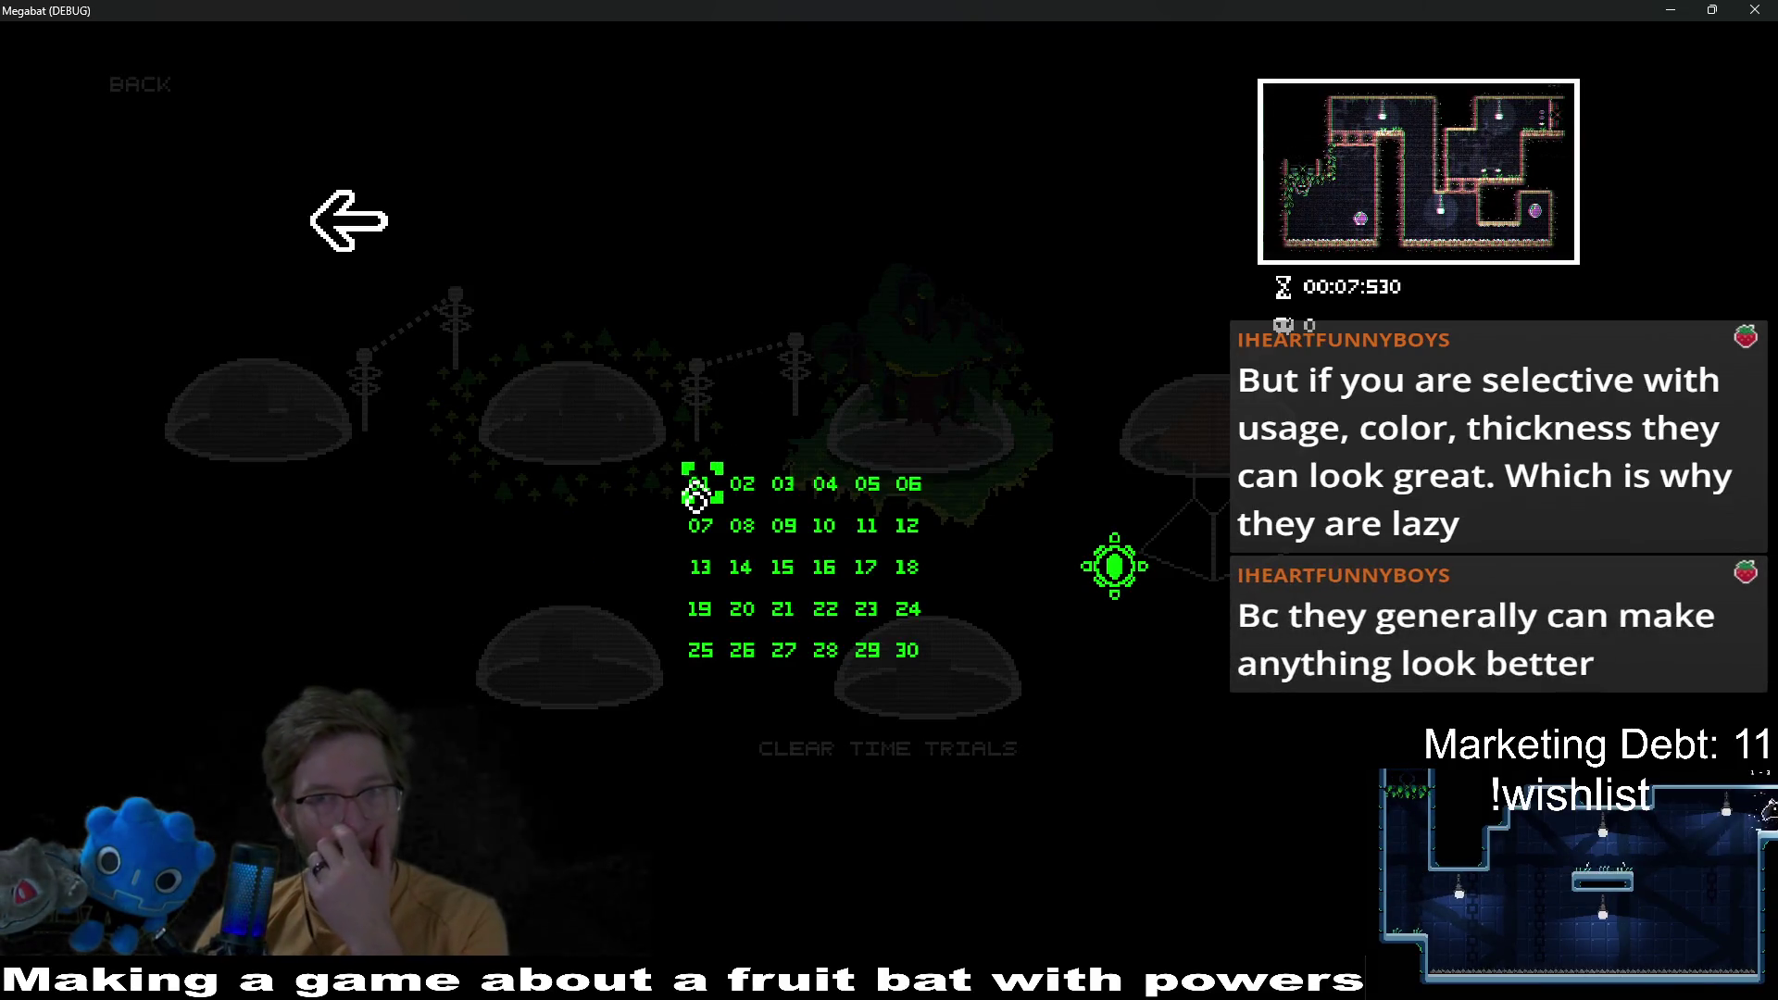
pyautogui.click(702, 488)
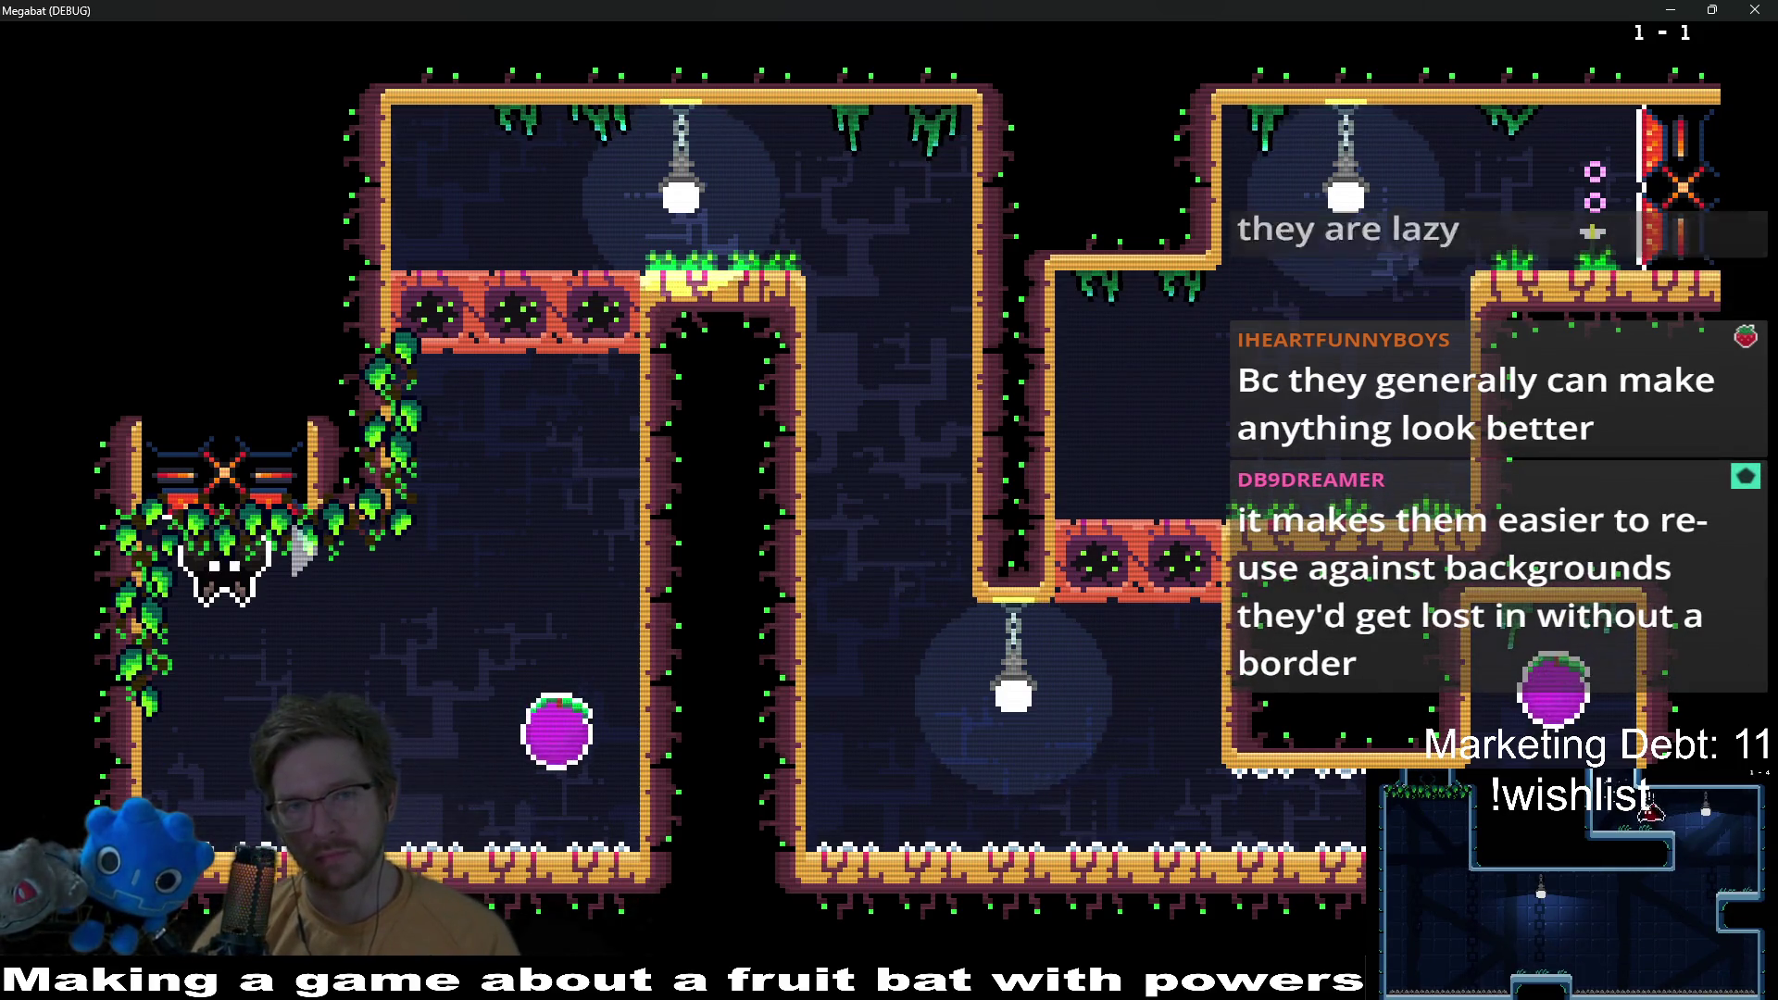
# Step: Fly the bat along the ceiling, perch under the ledge, then drop past the spikes
pyautogui.press('Right')
pyautogui.press('Up')
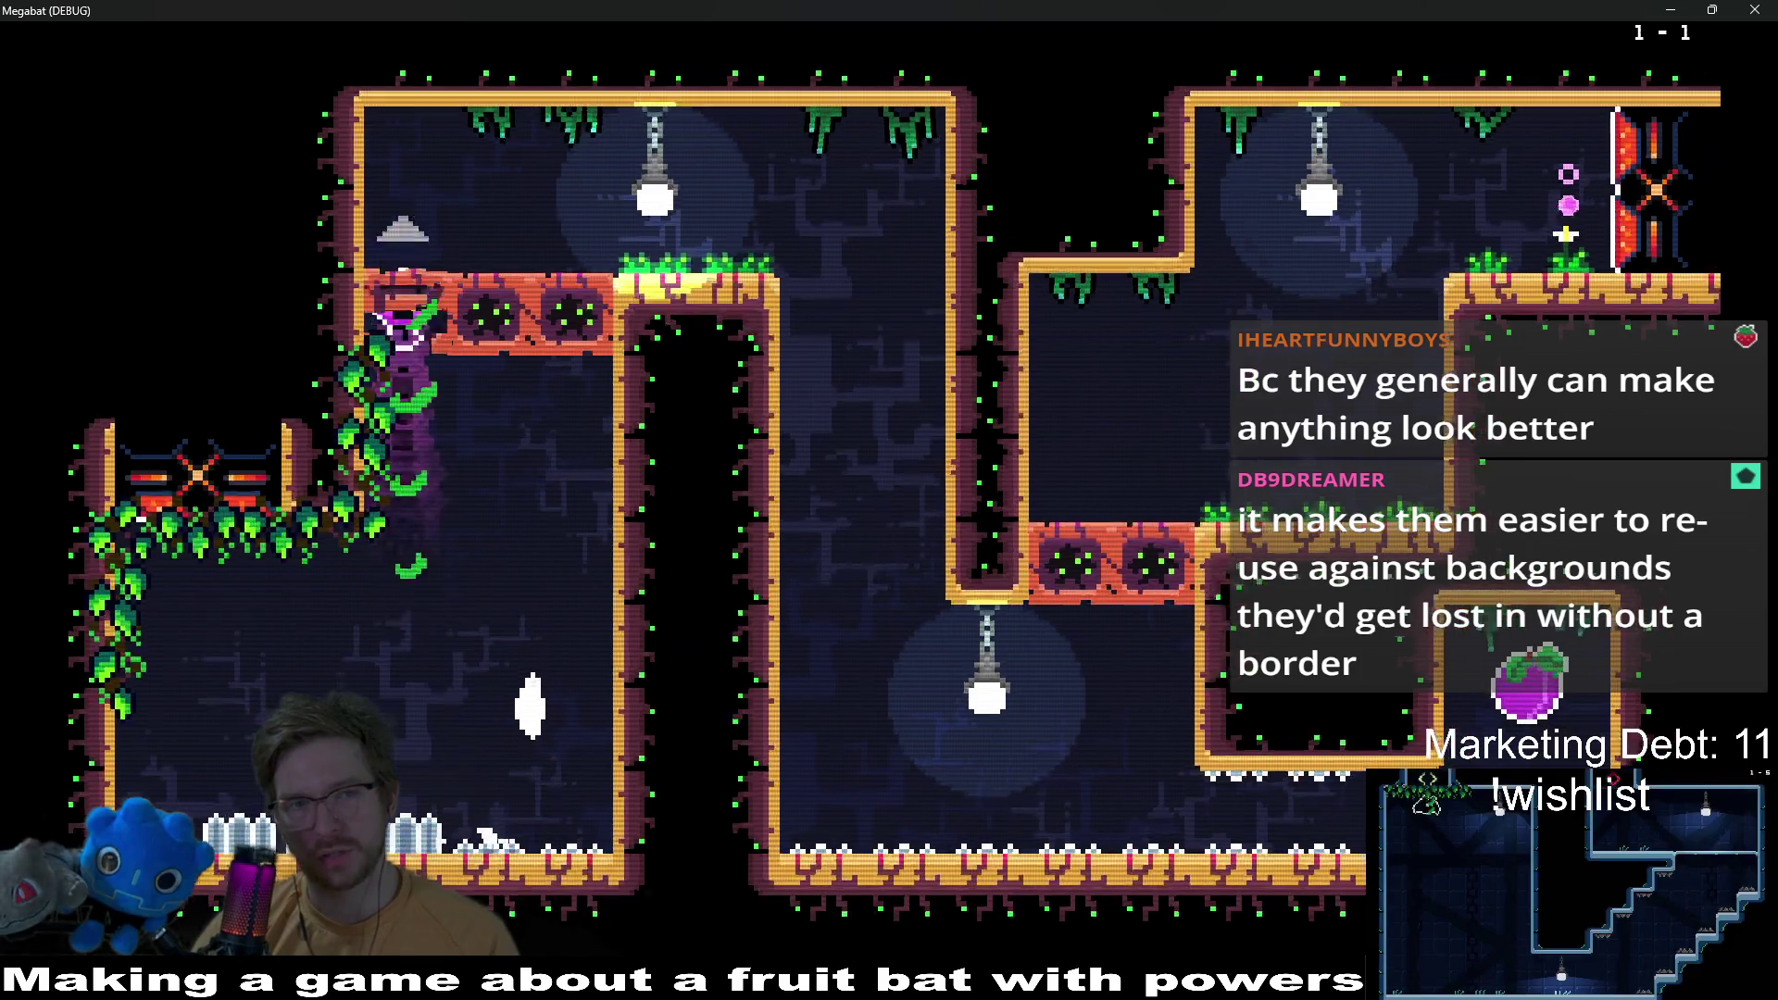
pyautogui.press('Right')
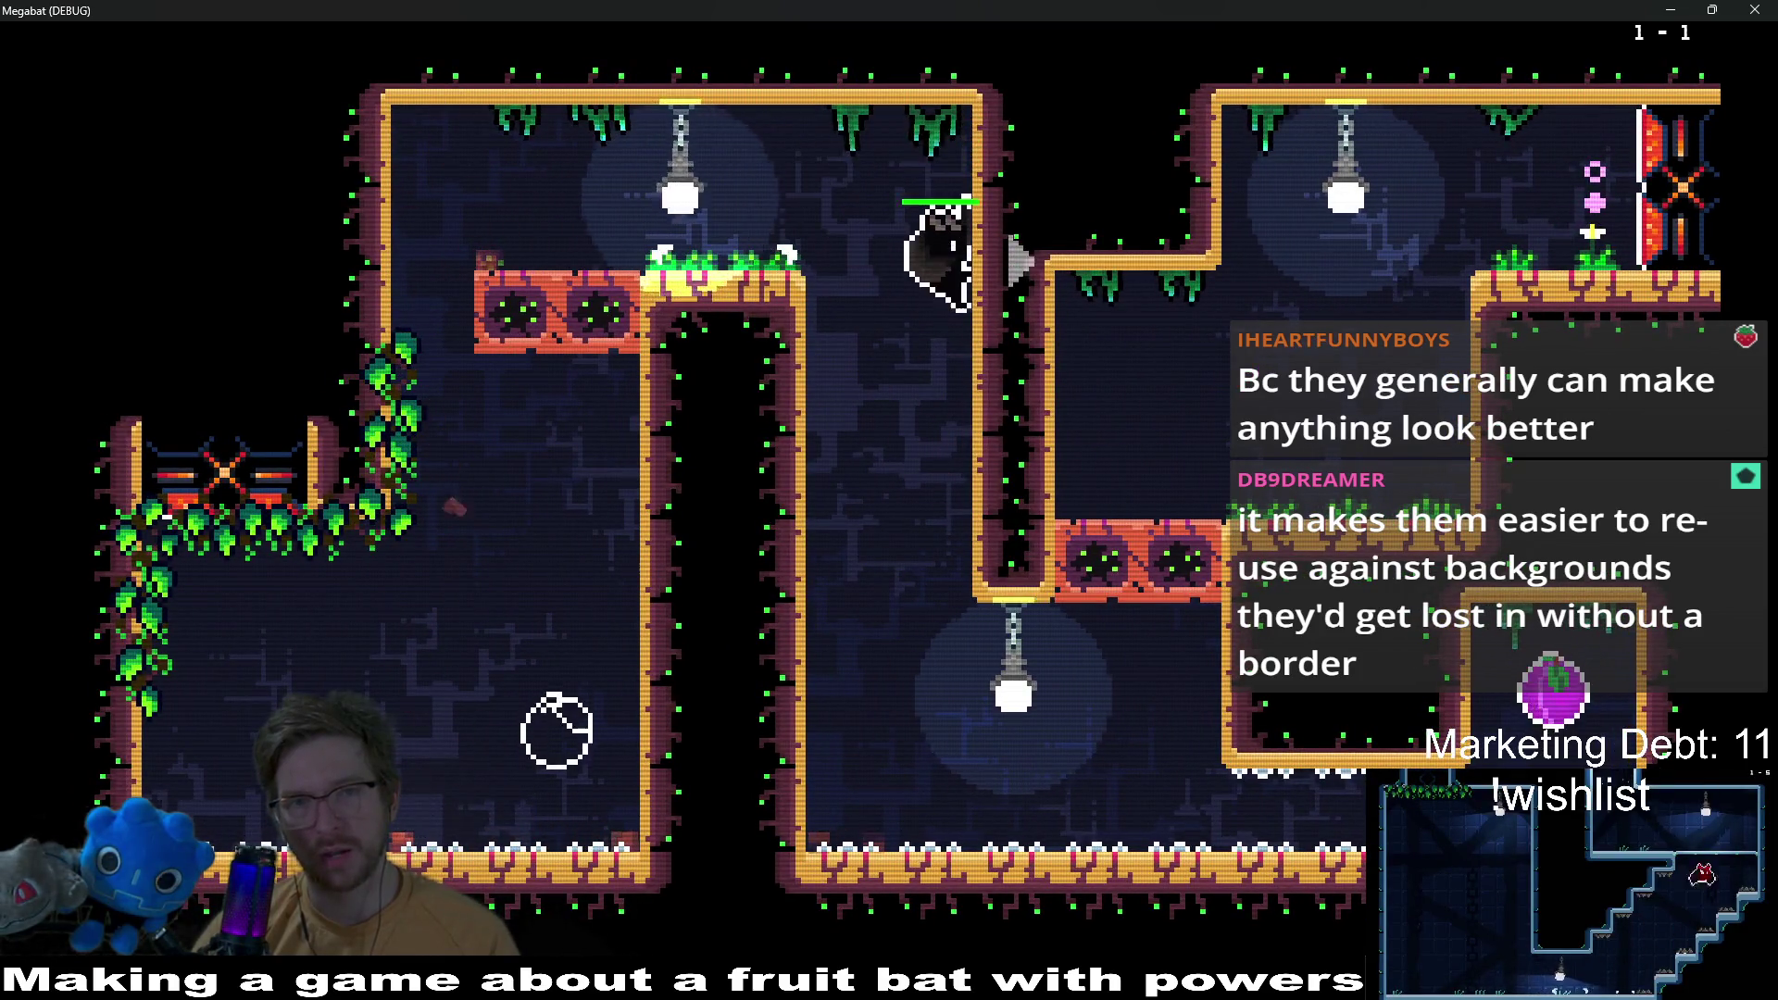
pyautogui.press('Left')
pyautogui.press('Right')
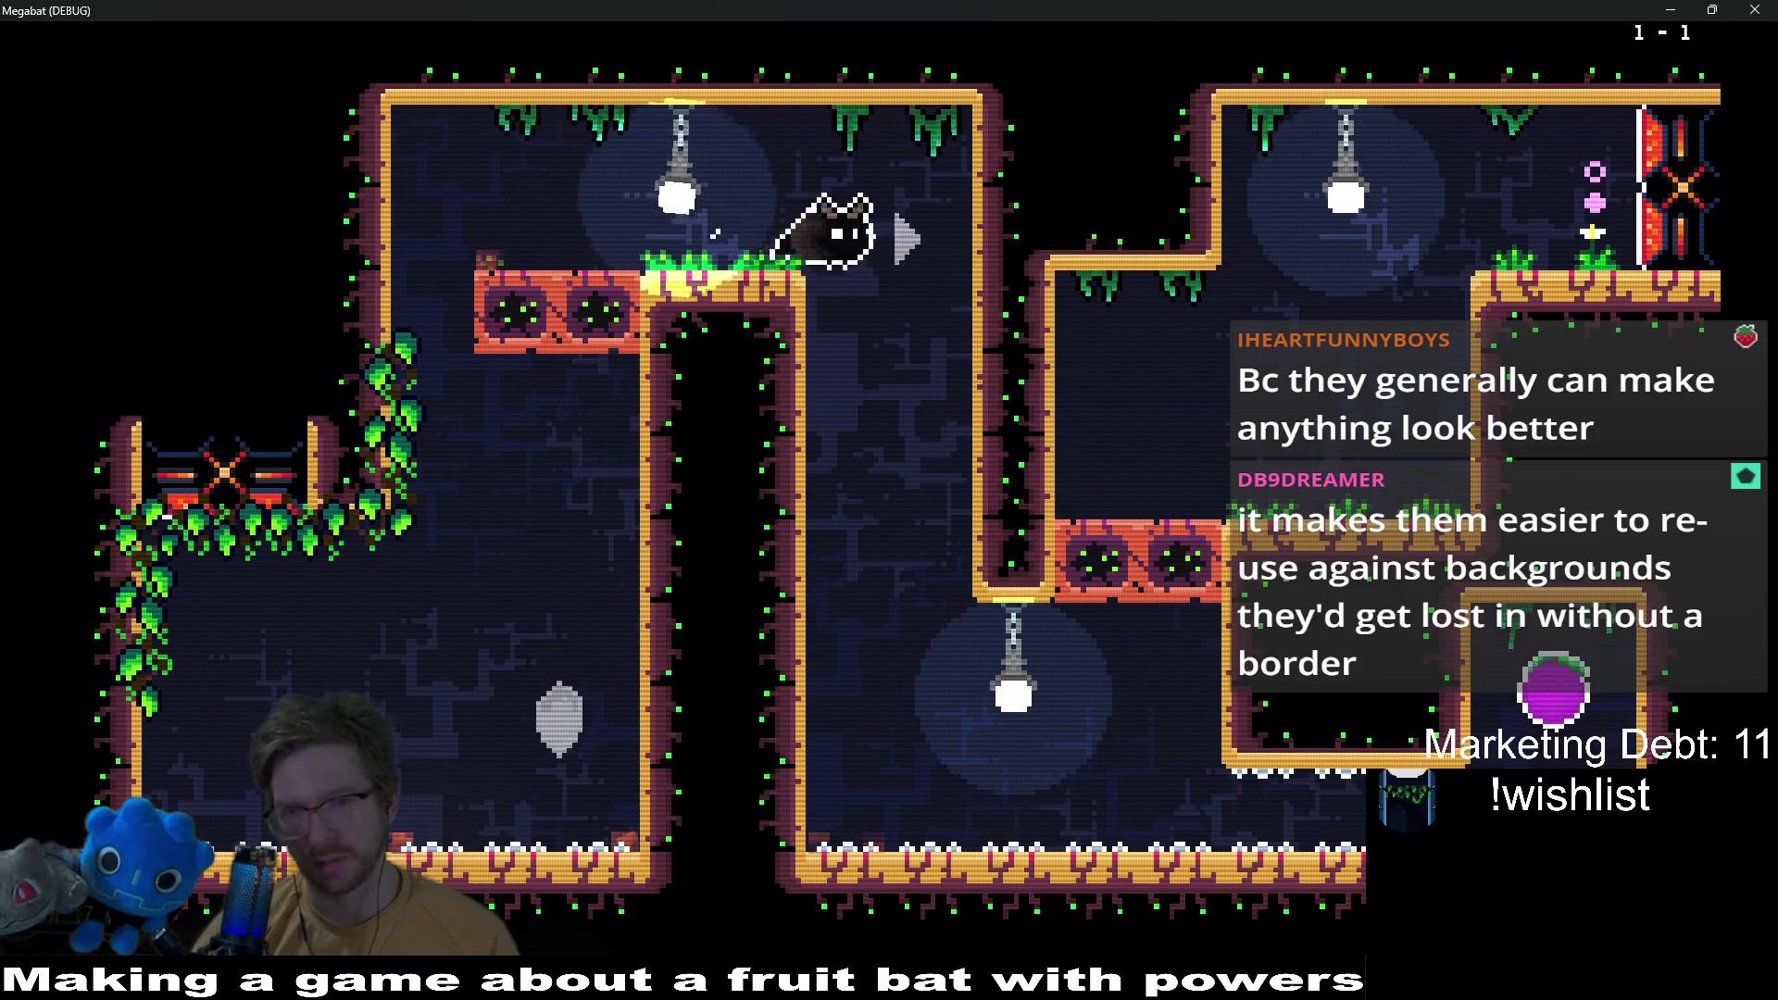
pyautogui.press('Down')
pyautogui.press('Right')
pyautogui.press('Down')
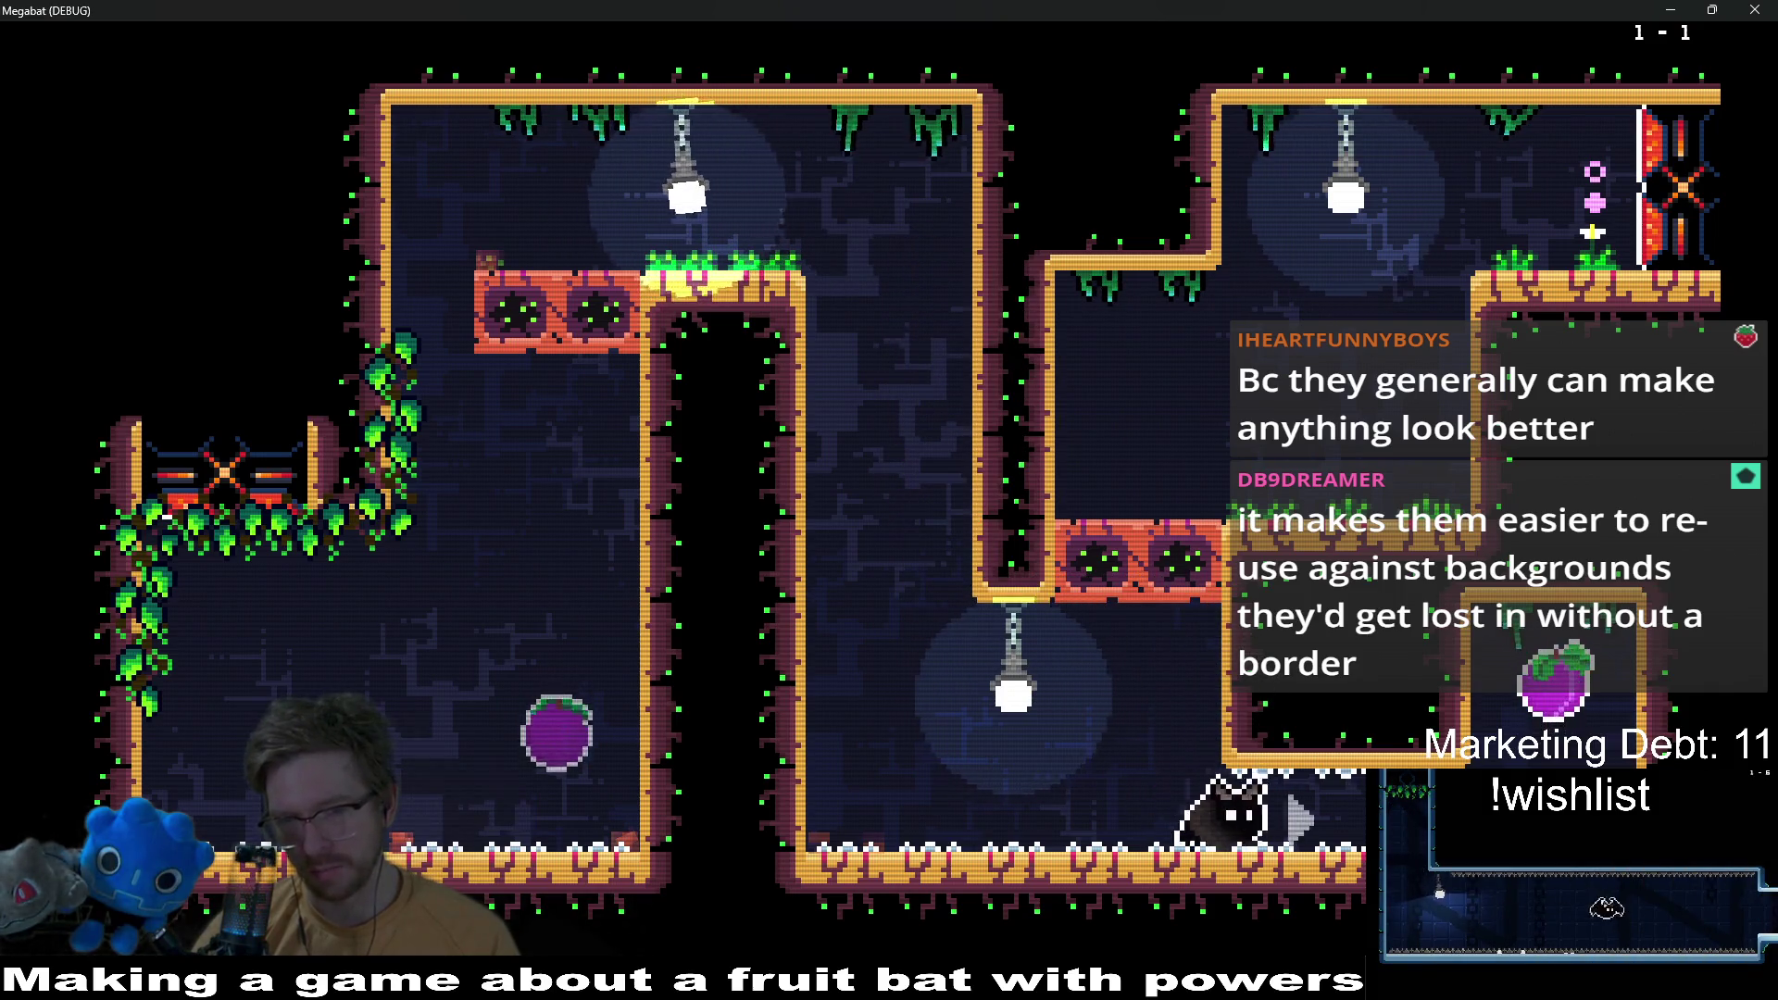
# Step: Collect the pink pickups with the bat, then pause the game
pyautogui.press('Up')
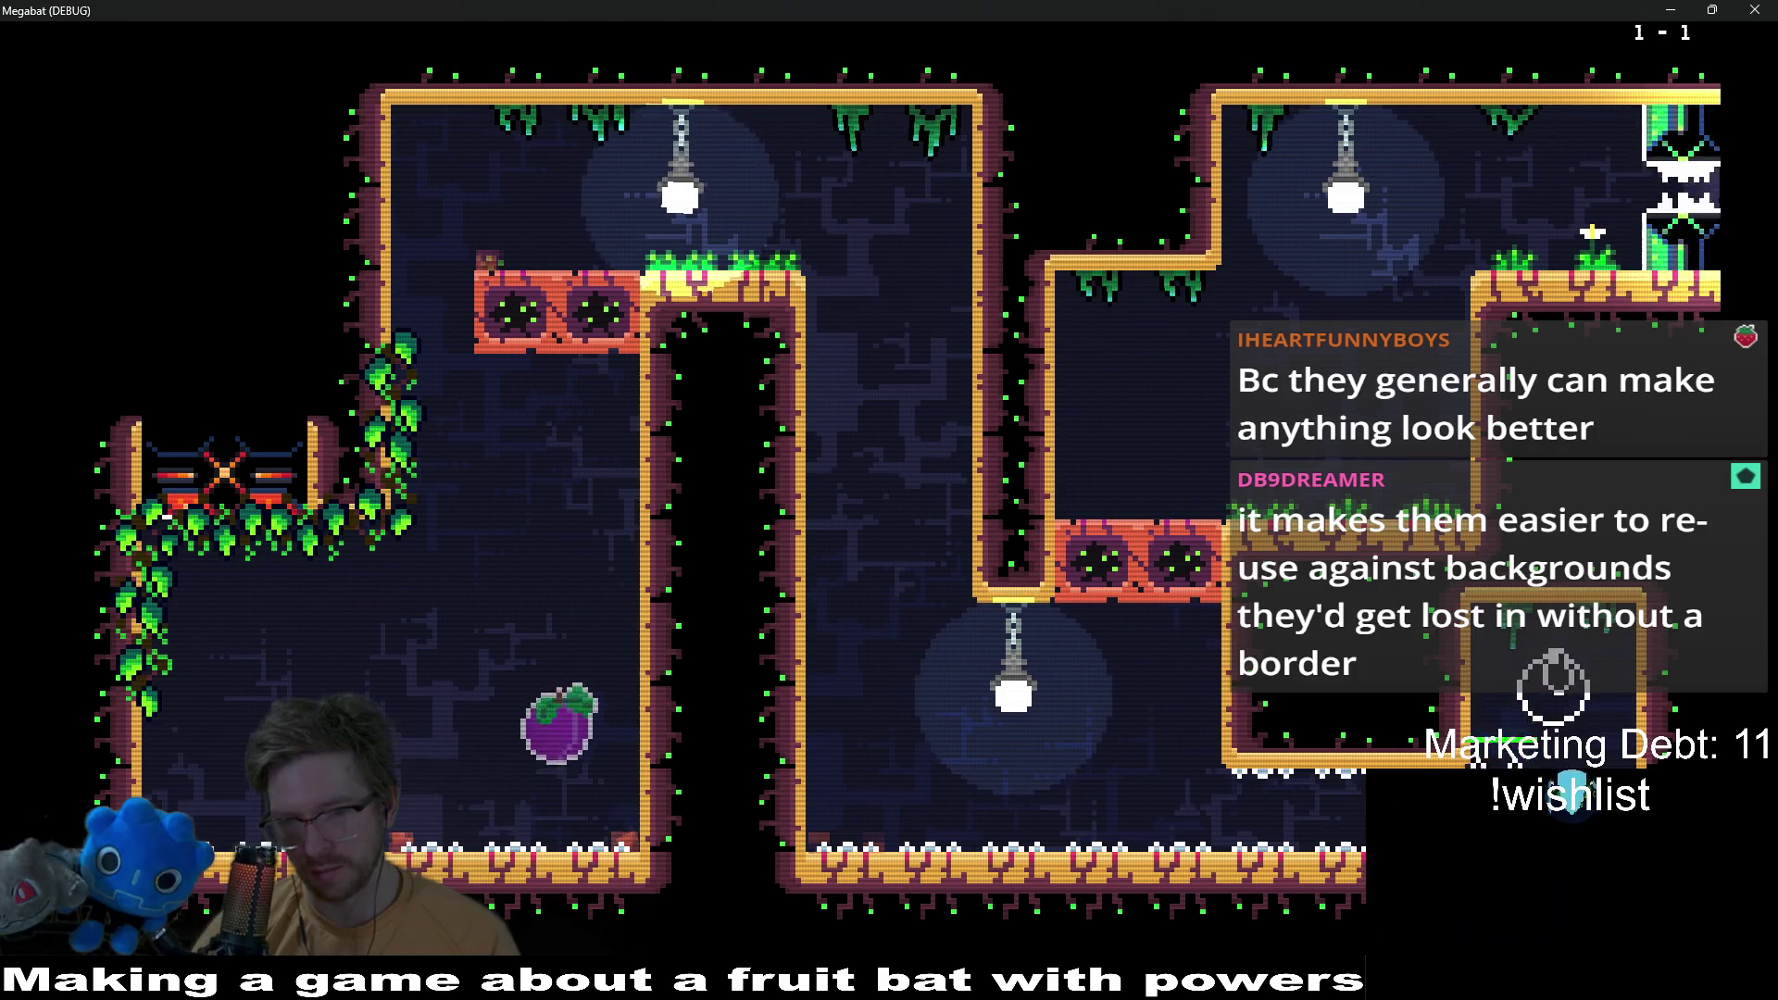
pyautogui.press('Left')
pyautogui.press('Up')
pyautogui.press('Right')
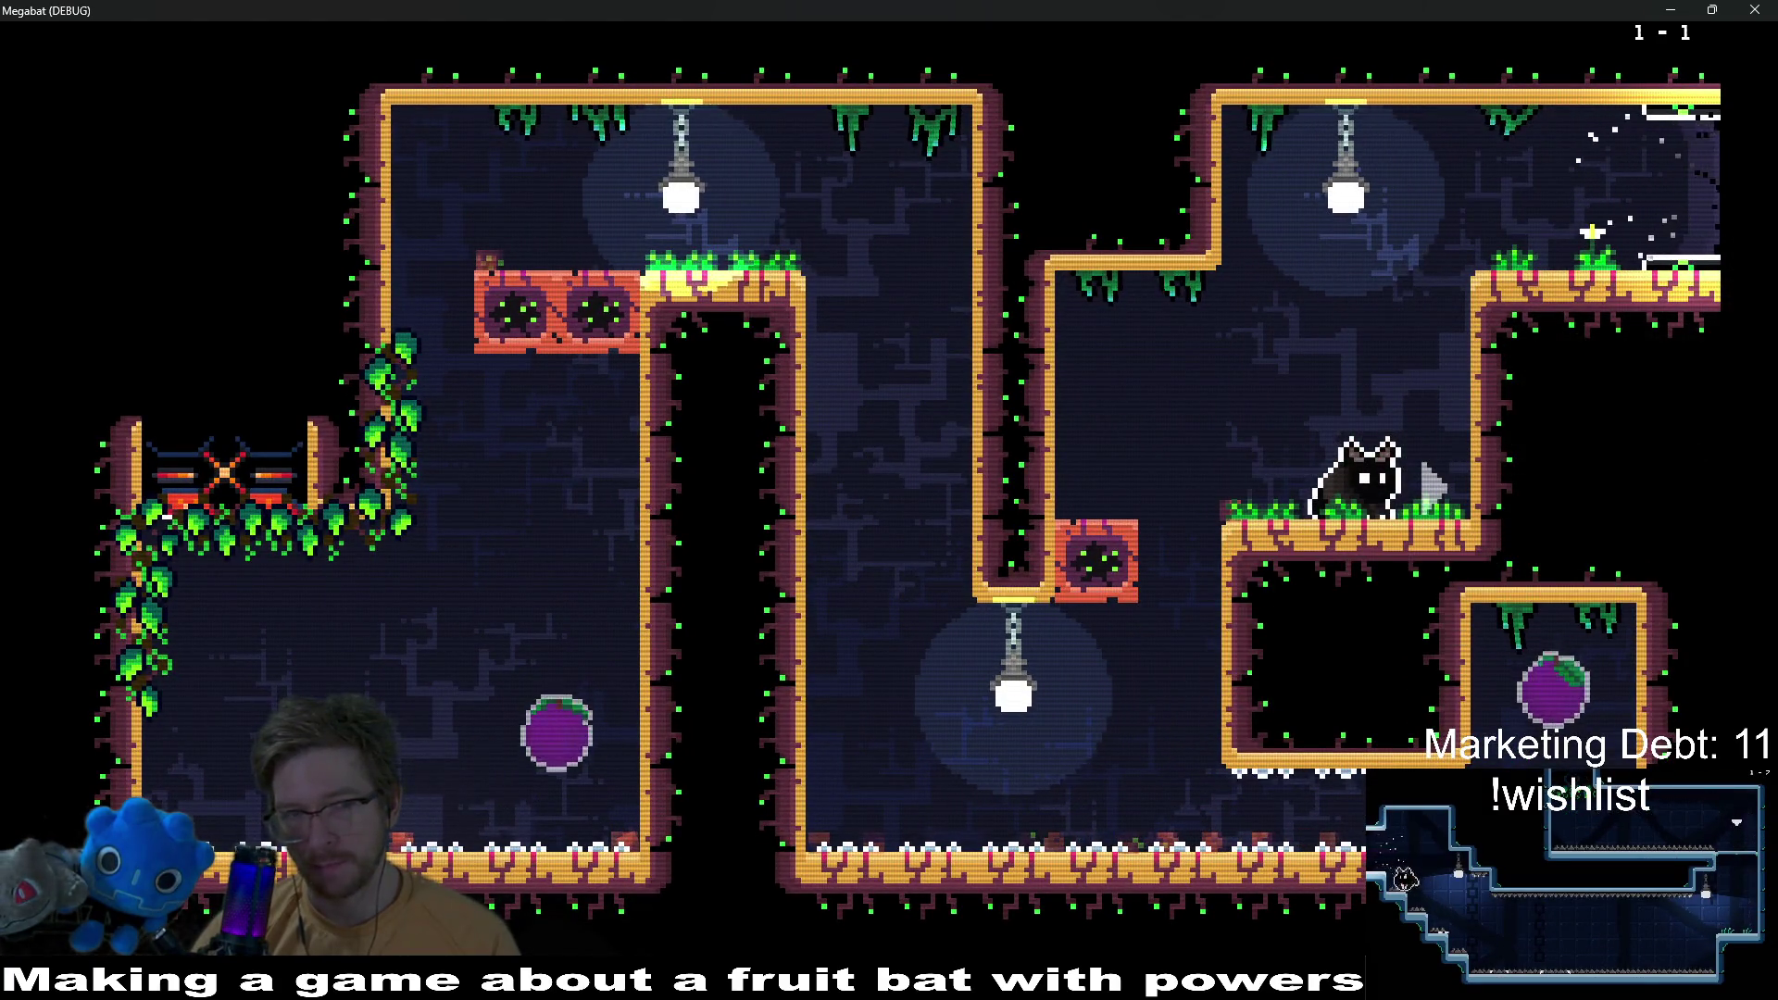
pyautogui.press('Left')
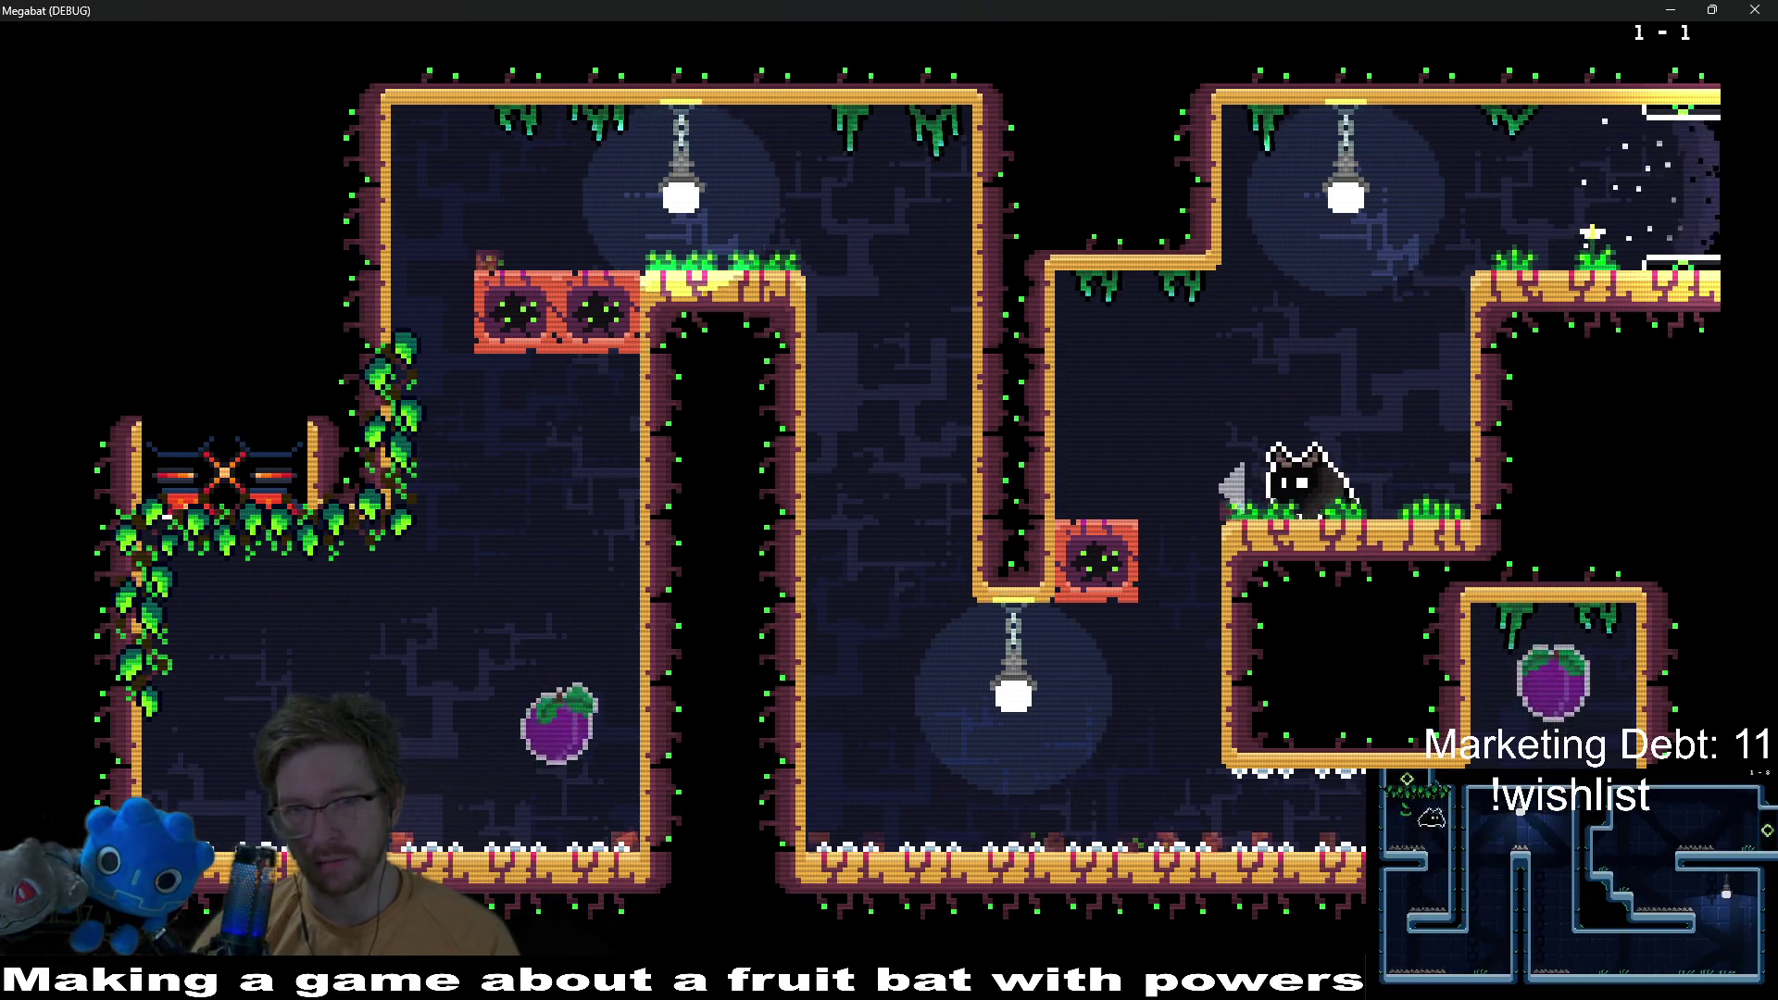
pyautogui.press('Escape')
pyautogui.press('Down')
pyautogui.press('Down')
pyautogui.press('Down')
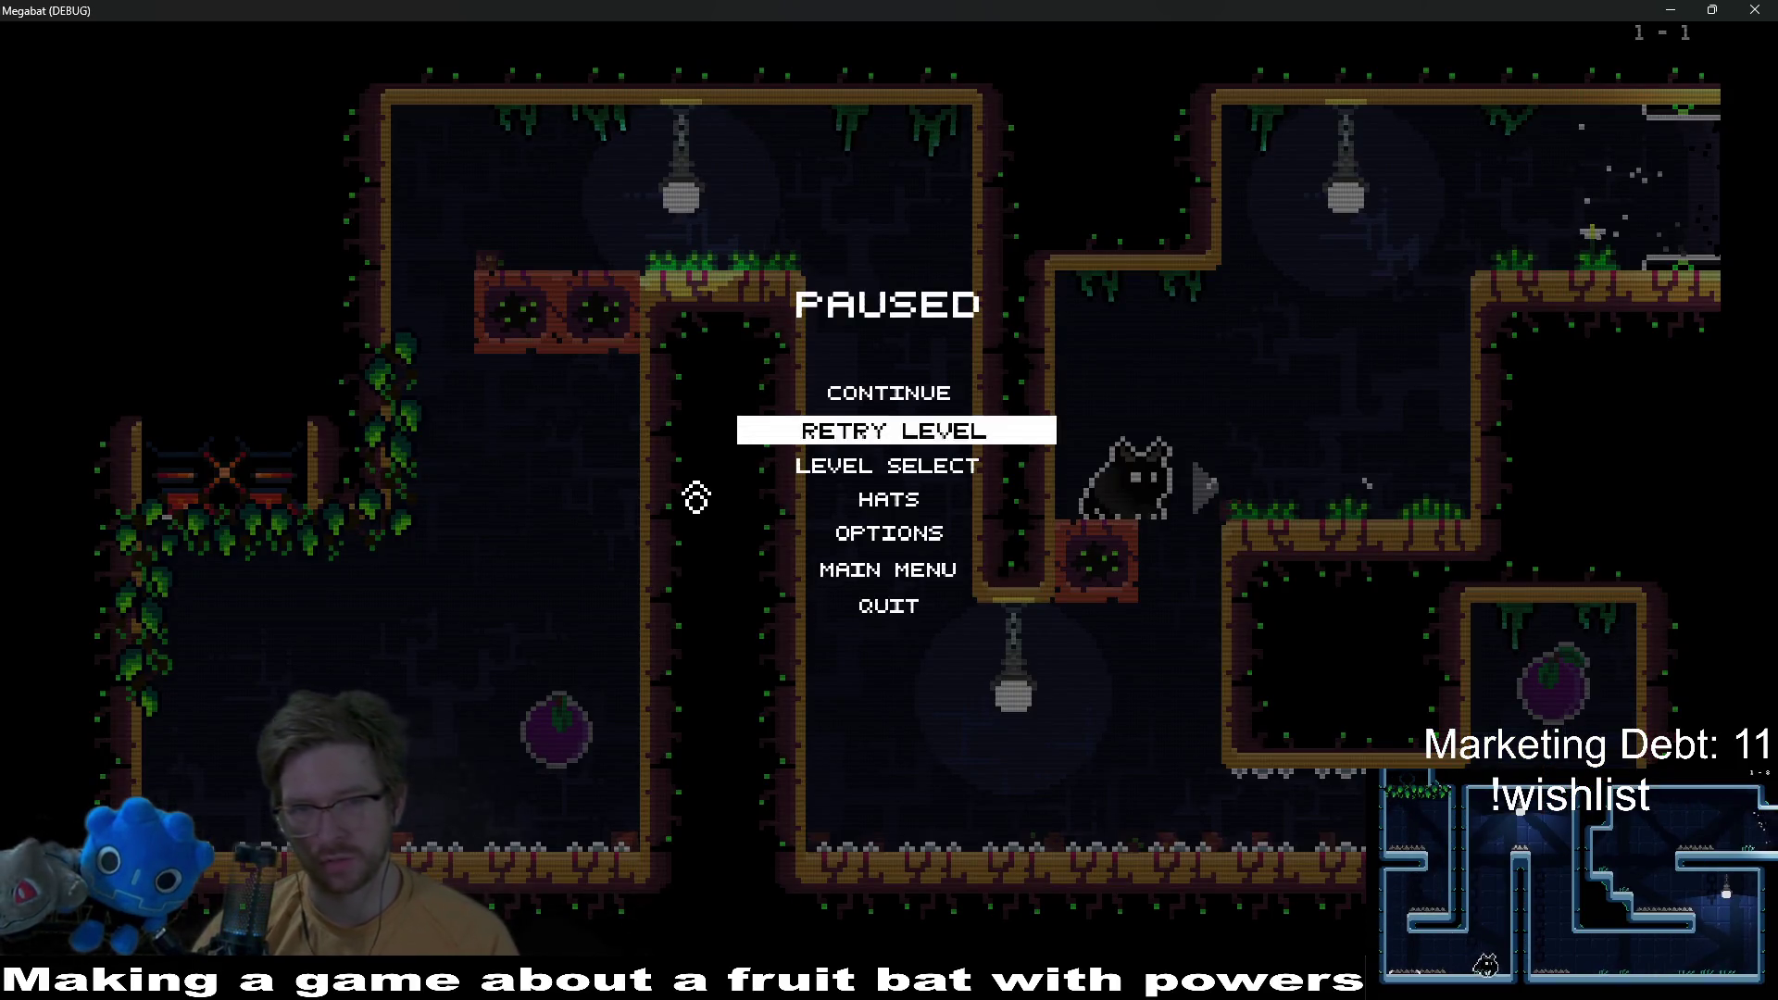
# Step: Turn the scan-line intensity off and resume play to see the change
pyautogui.press('Return')
pyautogui.press('Down')
pyautogui.press('Down')
pyautogui.press('Down')
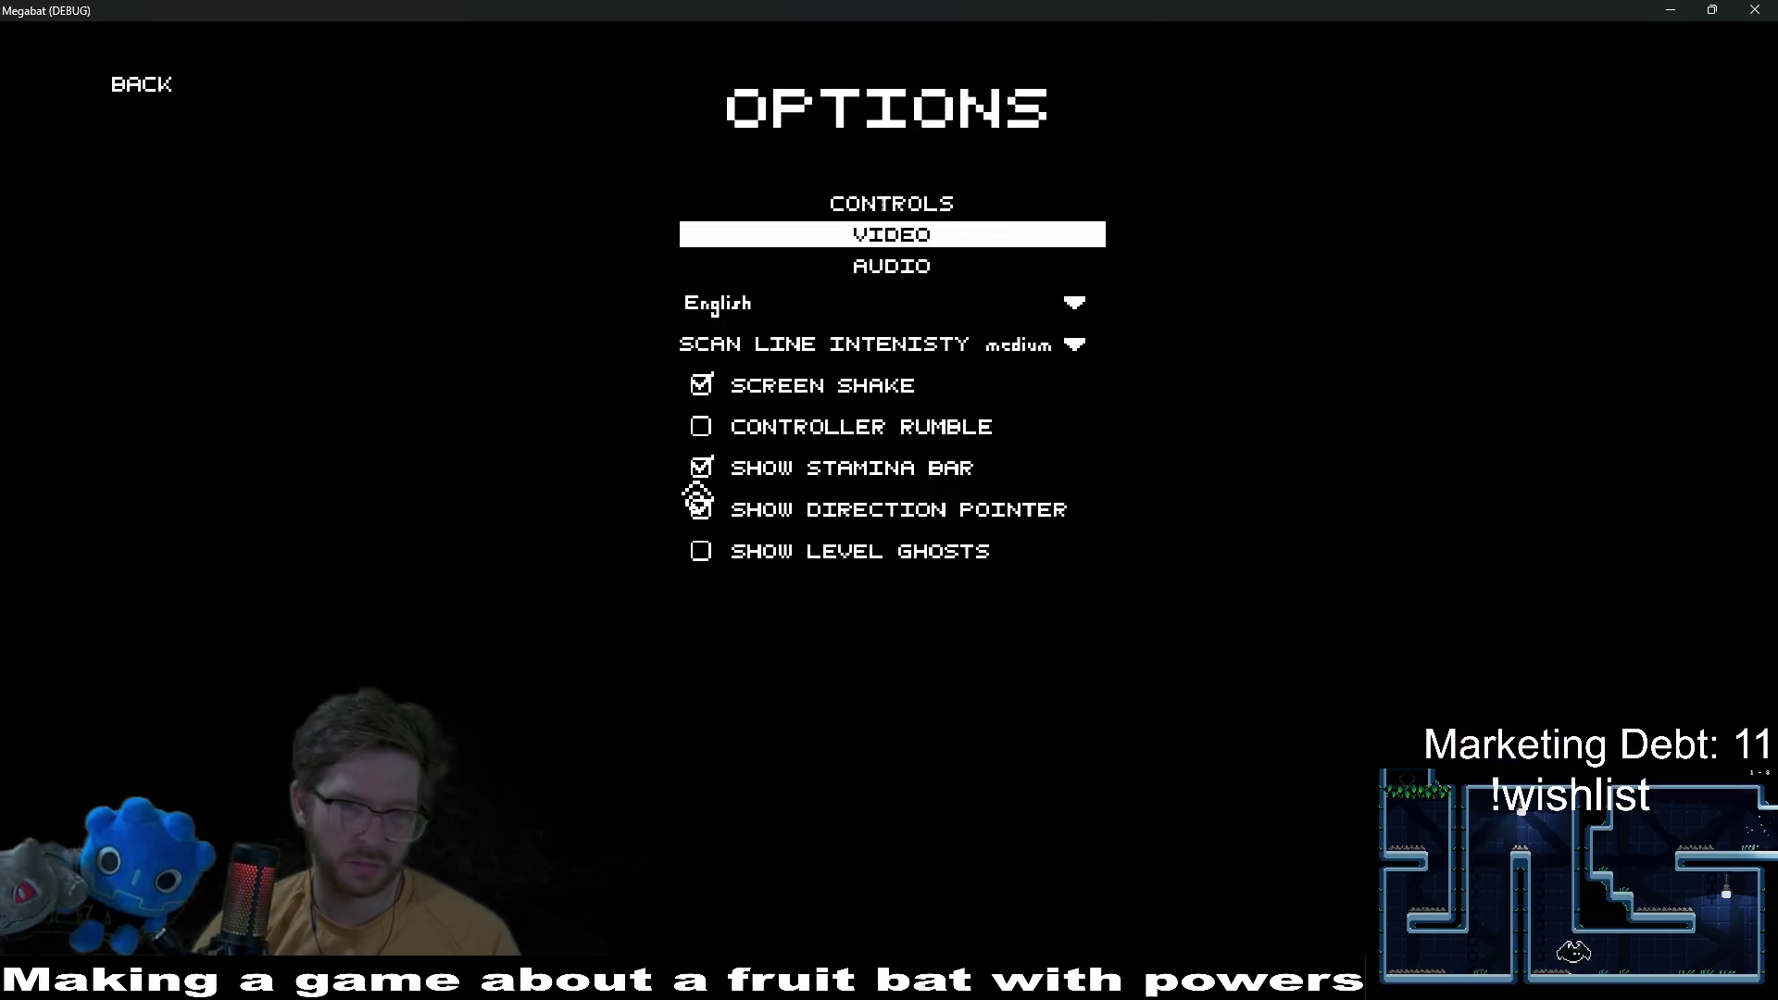
pyautogui.press('Down')
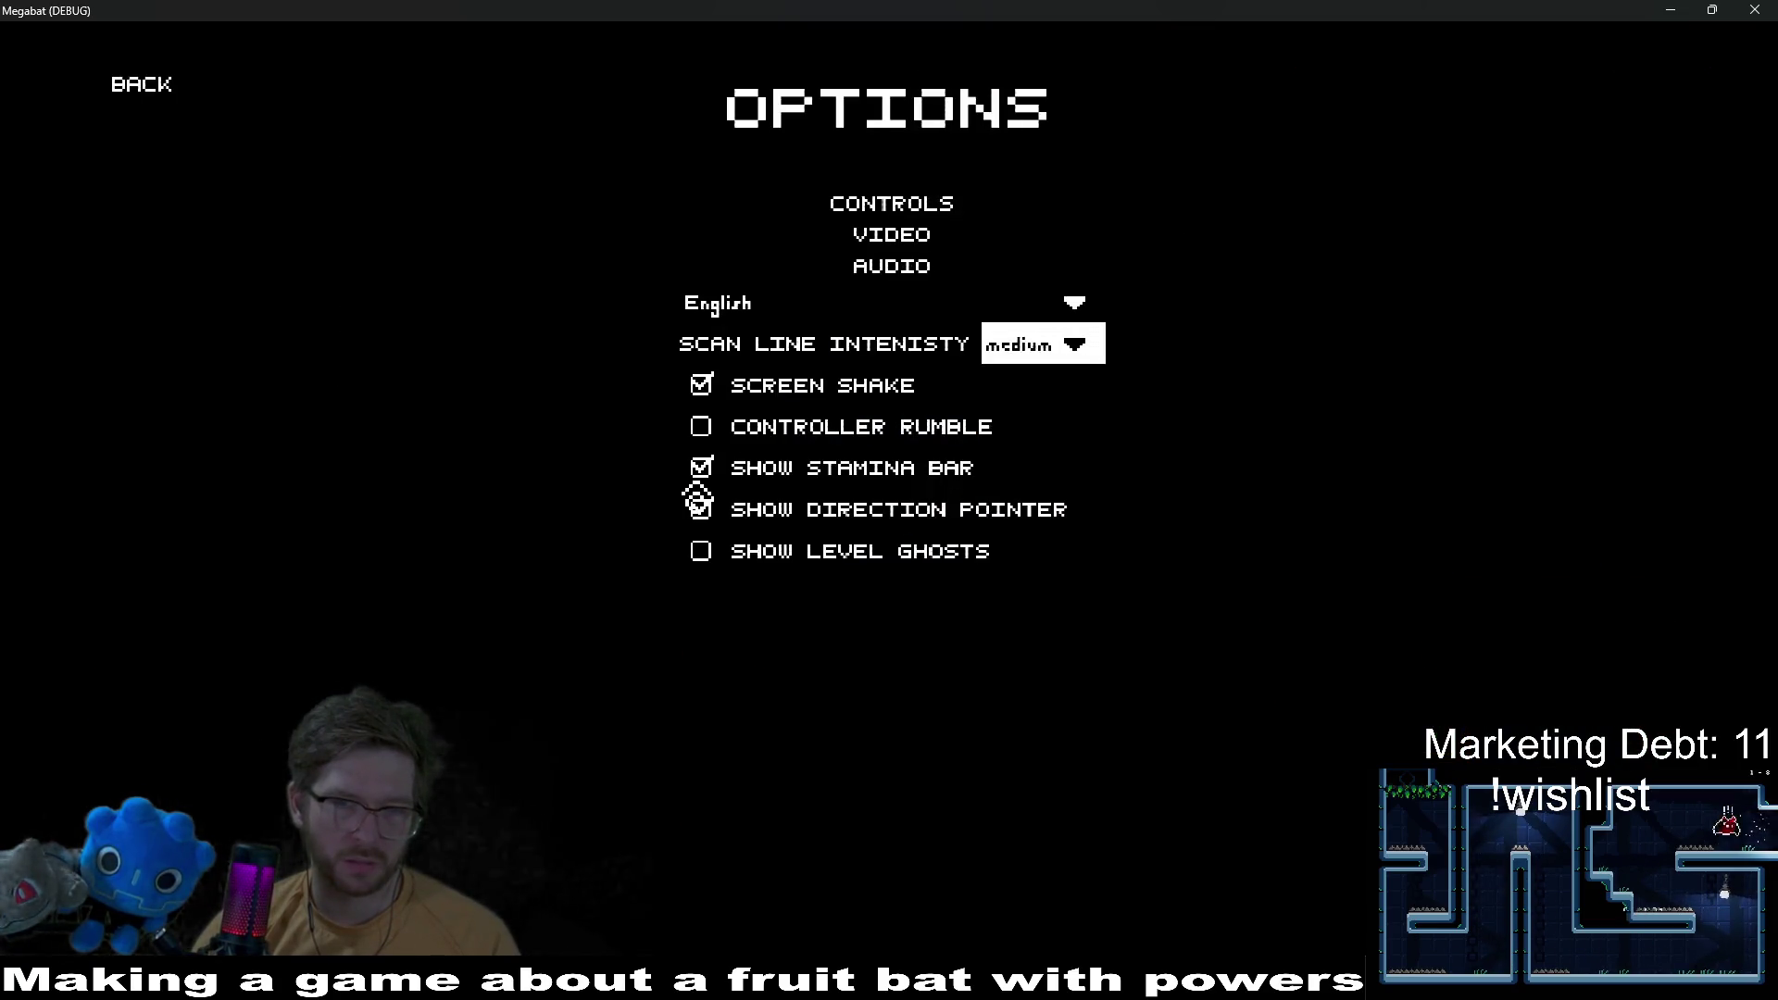
pyautogui.press('Return')
pyautogui.press('Down')
pyautogui.press('Down')
pyautogui.press('Return')
pyautogui.press('Up')
pyautogui.press('Up')
pyautogui.press('Up')
pyautogui.press('Up')
pyautogui.press('Return')
pyautogui.press('Return')
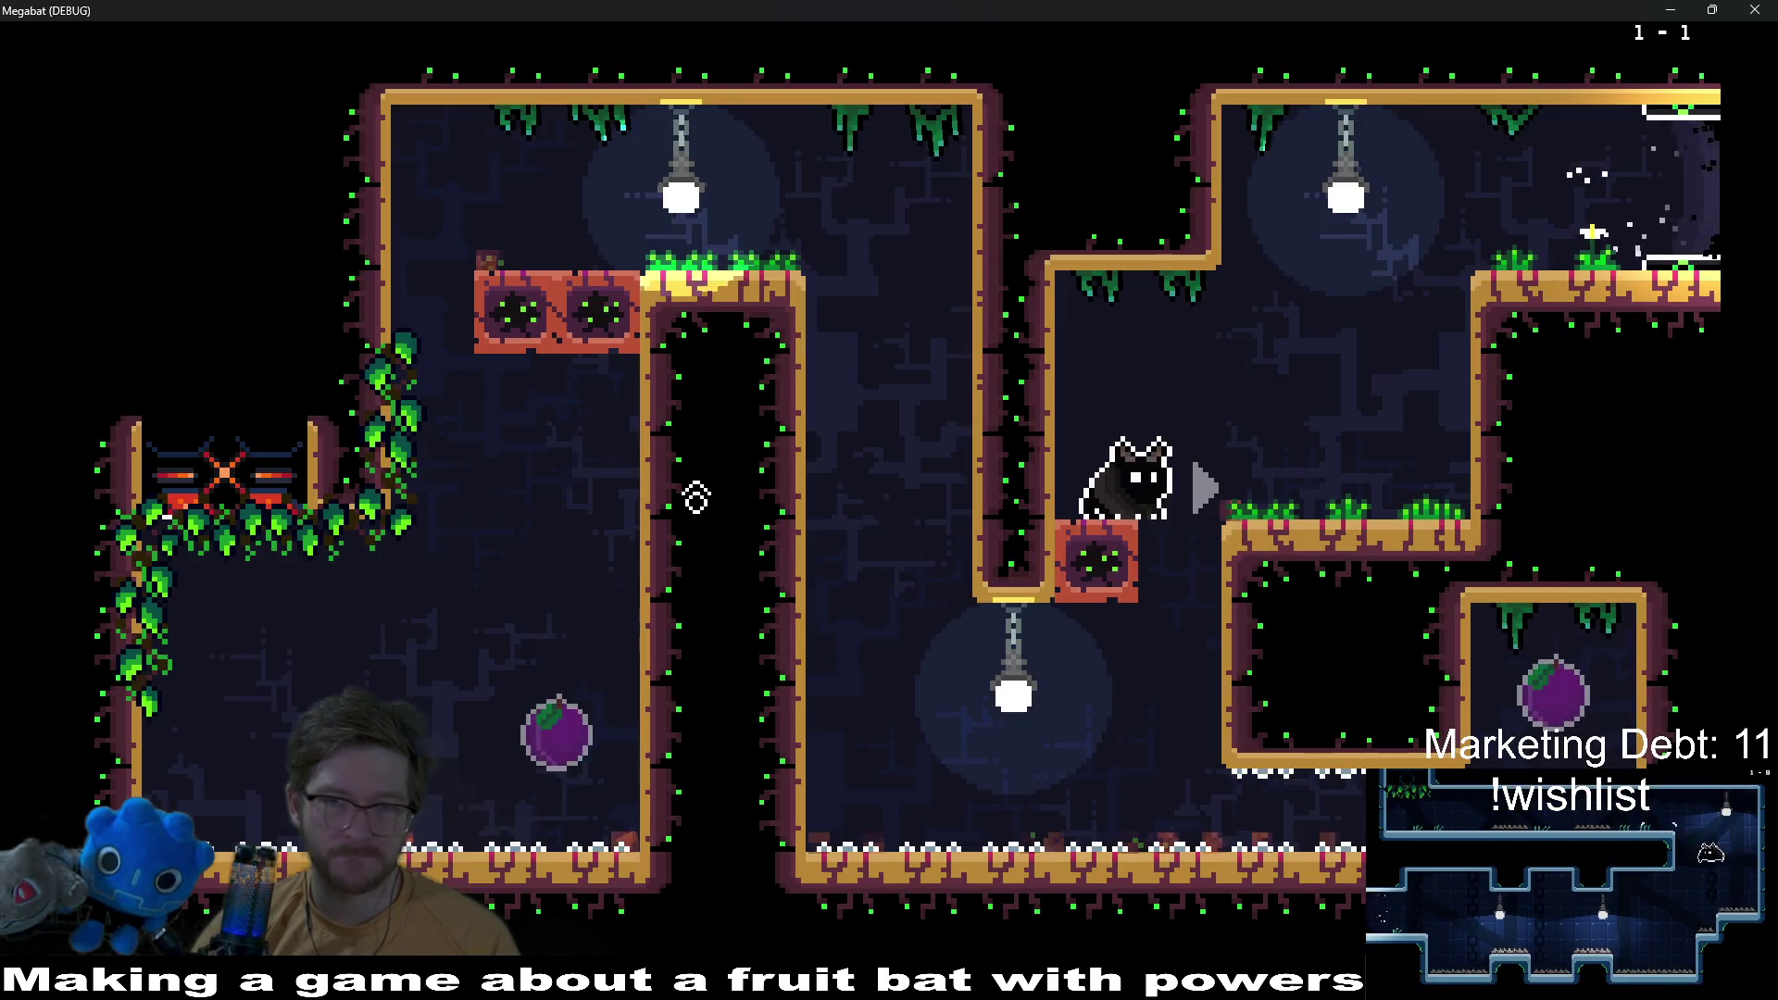
pyautogui.press('Left')
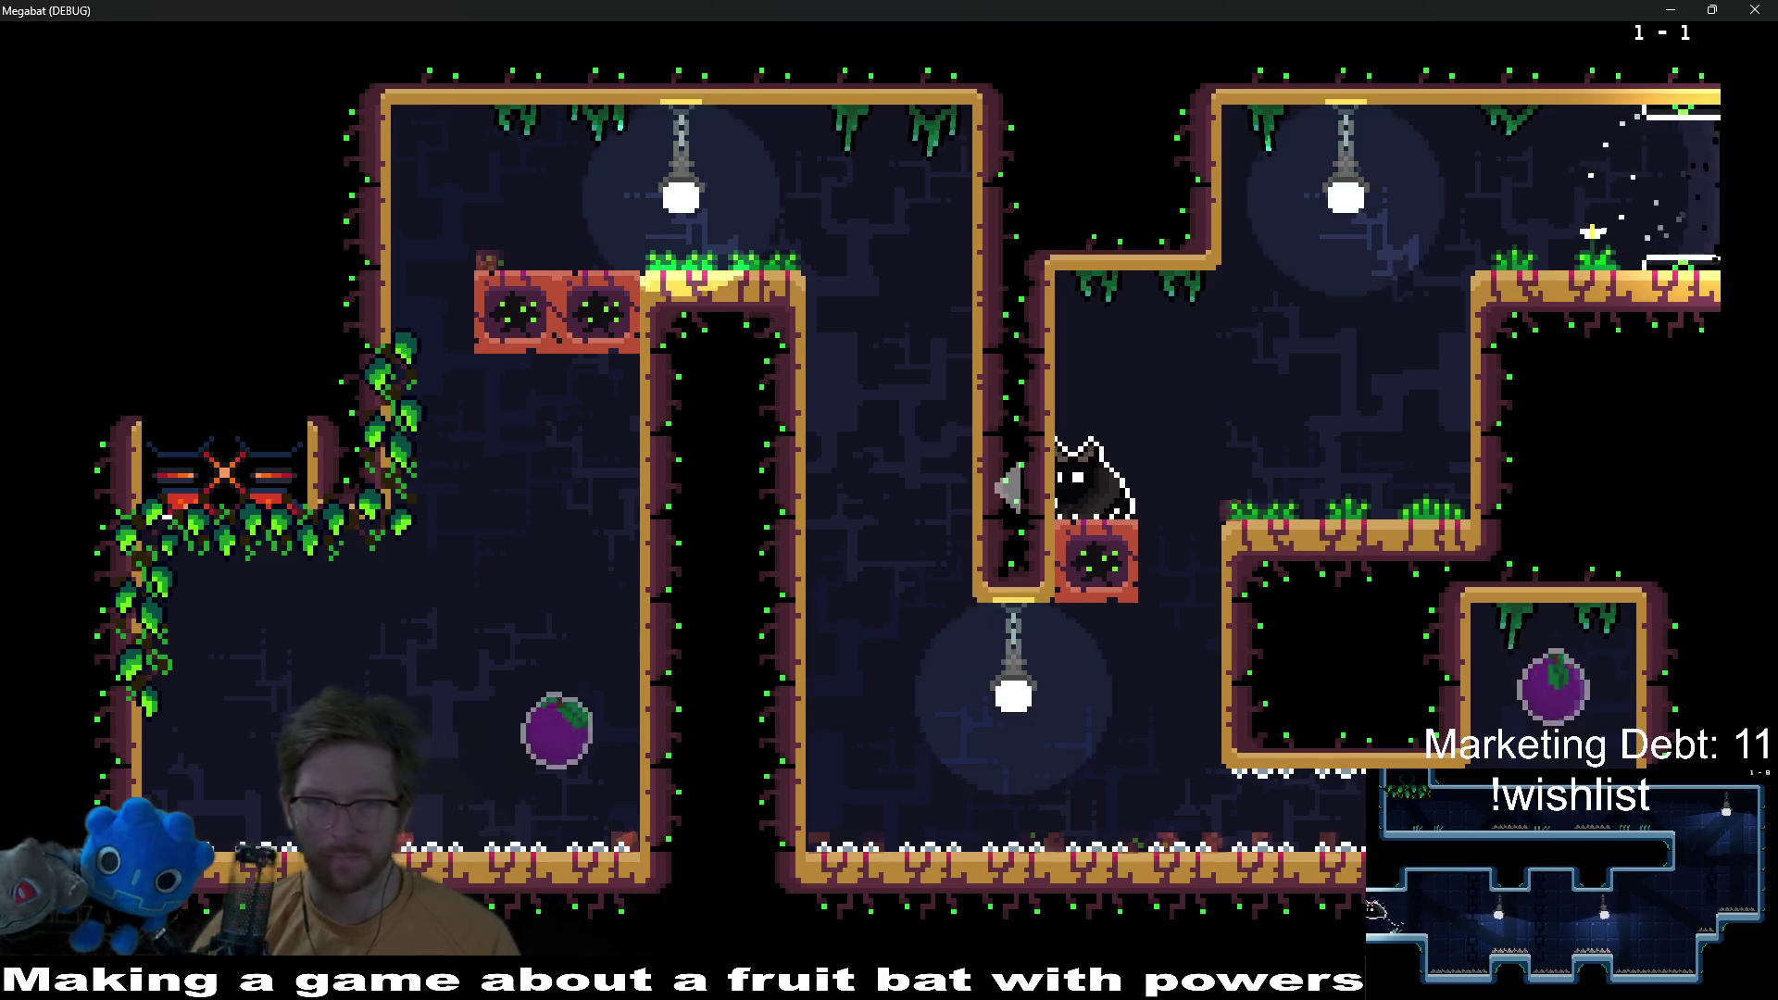
# Step: Pause again and set the scan-line intensity to medium
pyautogui.press('Escape')
pyautogui.press('Down')
pyautogui.press('Down')
pyautogui.press('Down')
pyautogui.press('Up')
pyautogui.press('Down')
pyautogui.press('Down')
pyautogui.press('Return')
pyautogui.press('Down')
pyautogui.press('Down')
pyautogui.press('Down')
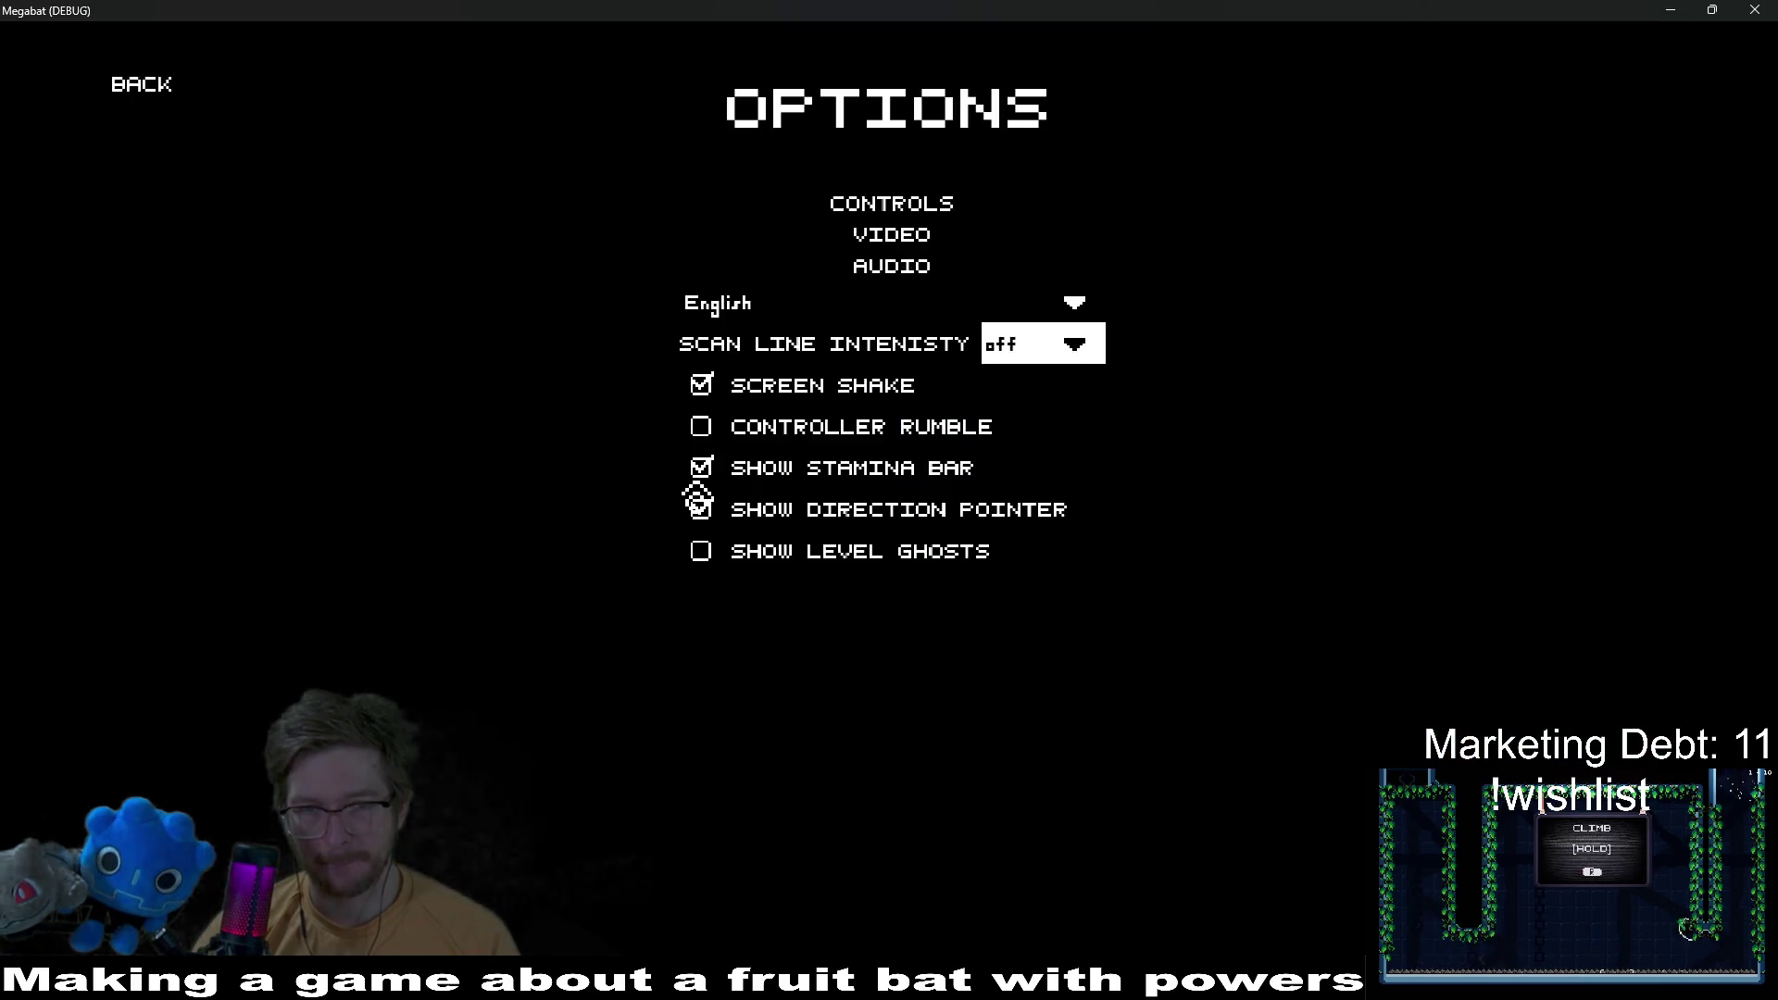
pyautogui.press('Return')
pyautogui.press('Up')
pyautogui.press('Up')
pyautogui.press('Return')
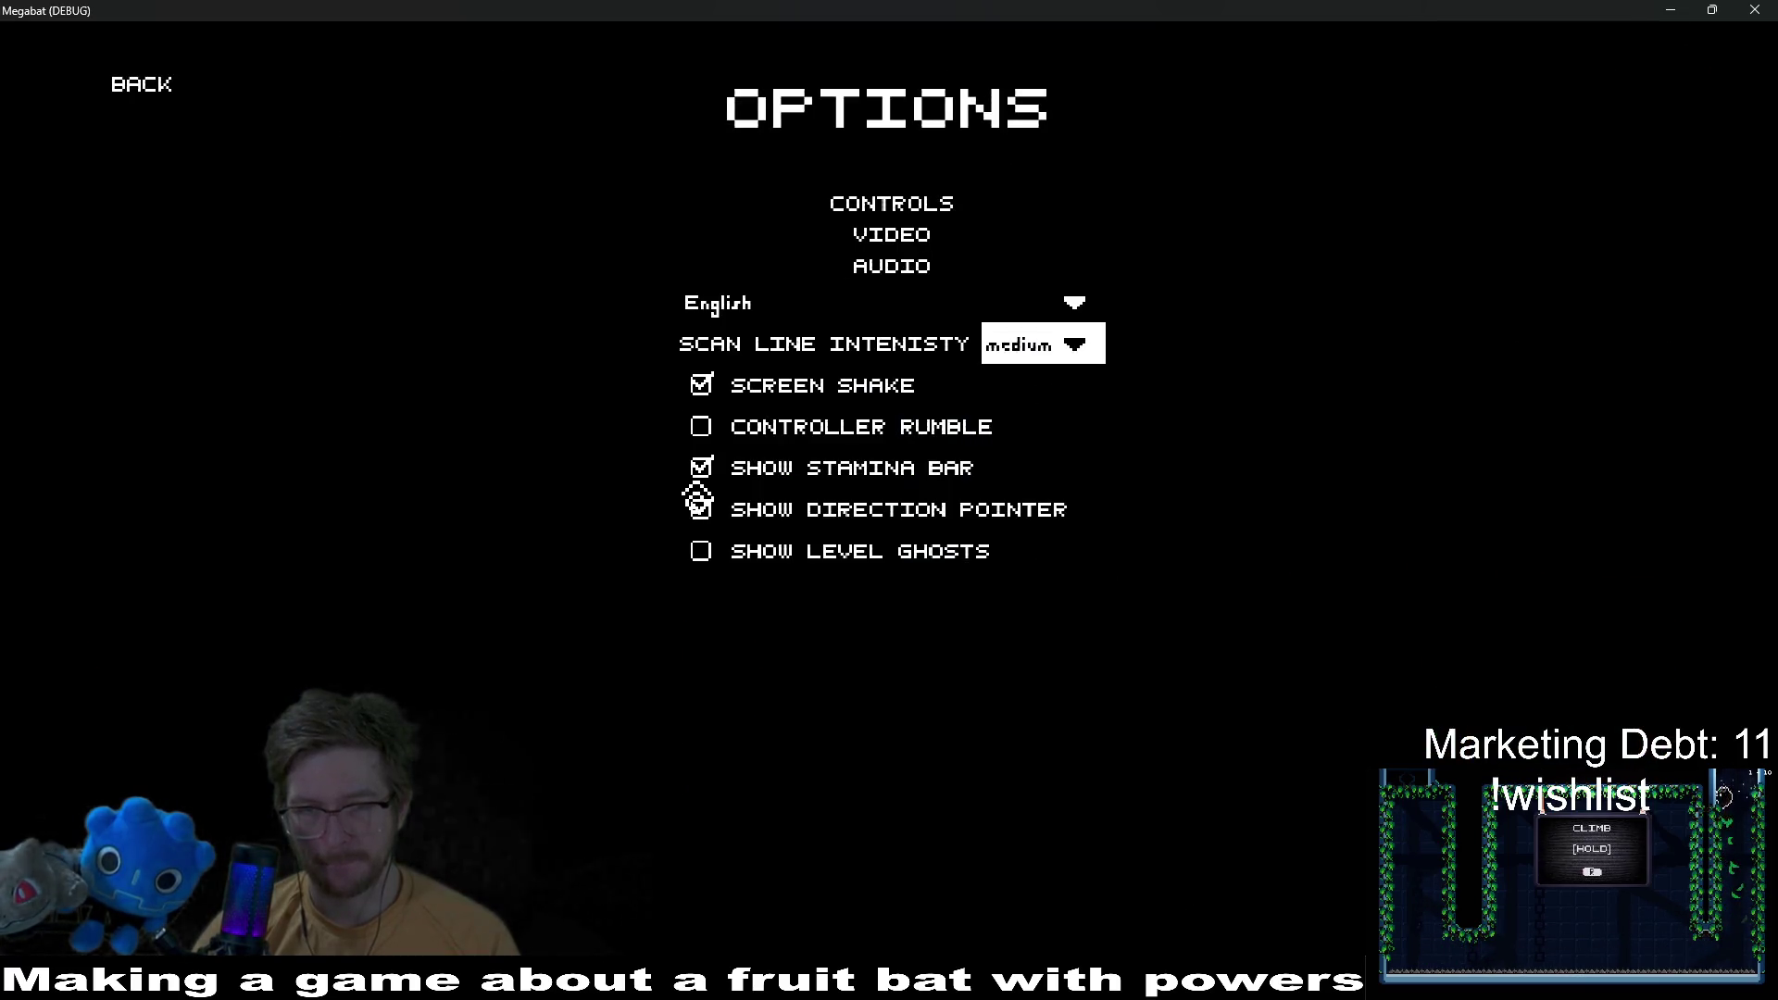
pyautogui.press('Escape')
# Step: Open the hat selection screen from the pause menu and leave it again
pyautogui.press('Down')
pyautogui.press('Down')
pyautogui.press('Down')
pyautogui.press('Return')
pyautogui.press('Up')
pyautogui.press('Return')
# Step: Set the scan-line intensity to high and fly the bat around to judge it
pyautogui.press('Down')
pyautogui.press('Down')
pyautogui.press('Down')
pyautogui.press('Down')
pyautogui.press('Return')
pyautogui.press('Down')
pyautogui.press('Down')
pyautogui.press('Down')
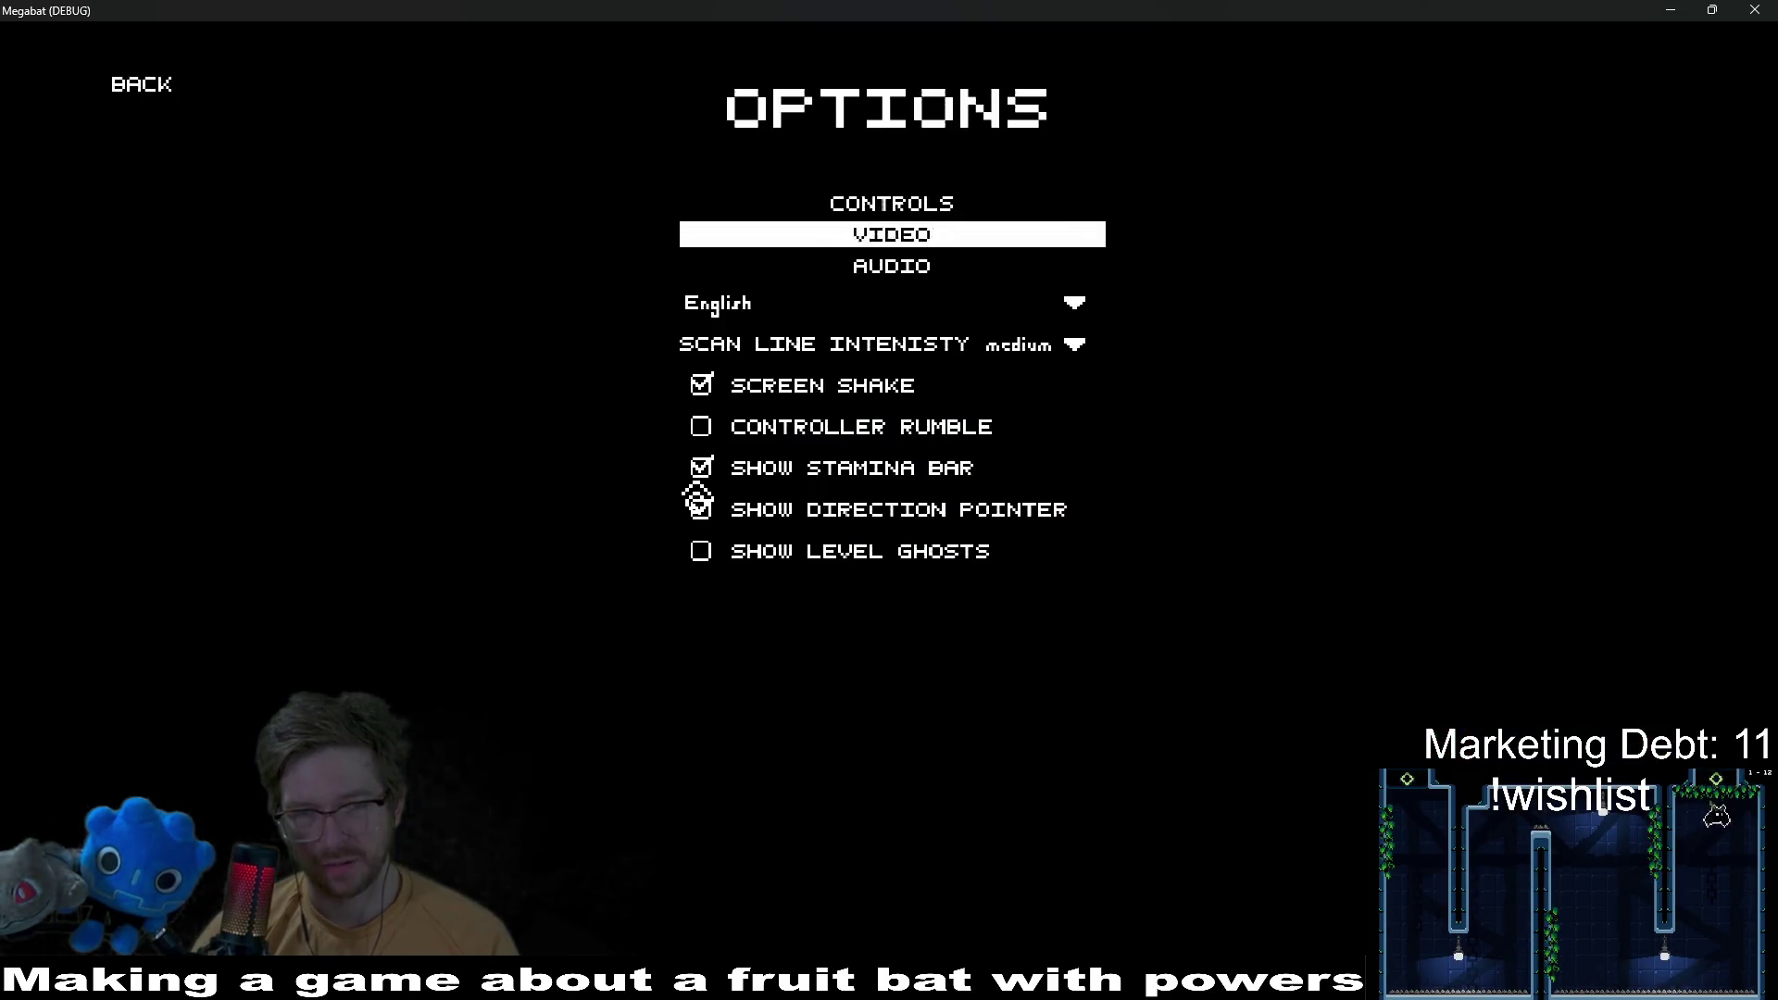
pyautogui.press('Return')
pyautogui.press('Up')
pyautogui.press('Return')
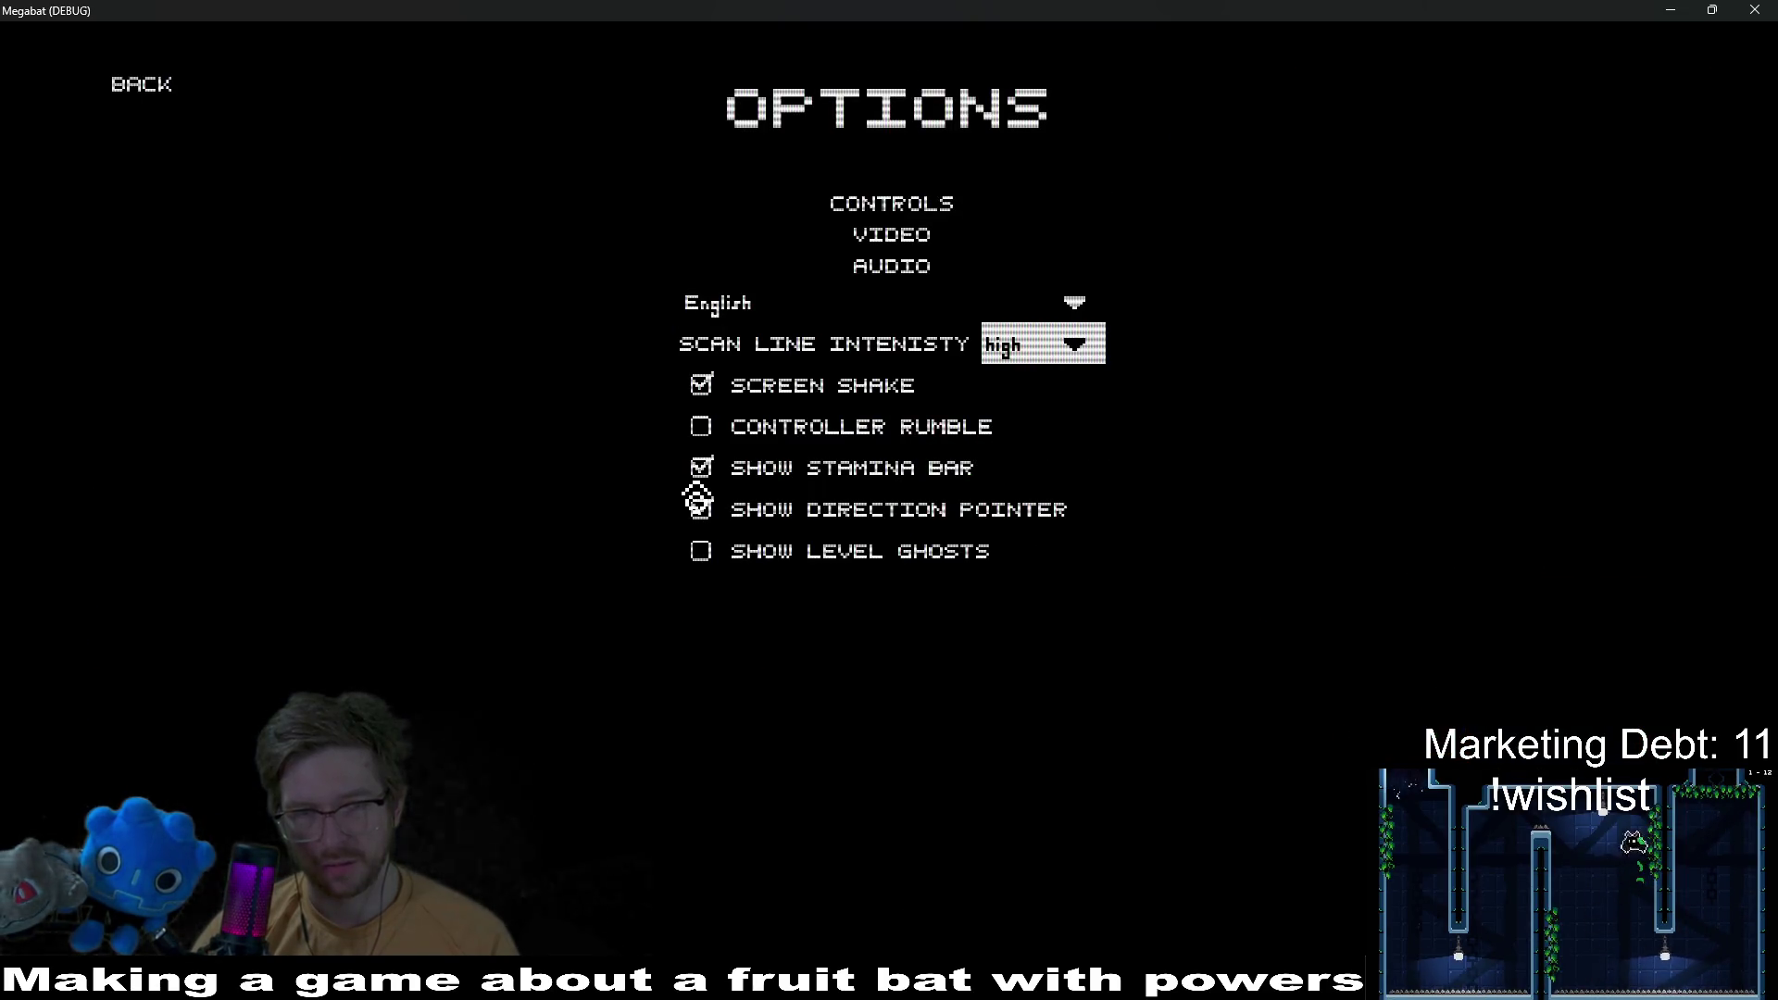
pyautogui.press('Up')
pyautogui.press('Up')
pyautogui.press('Return')
pyautogui.press('Return')
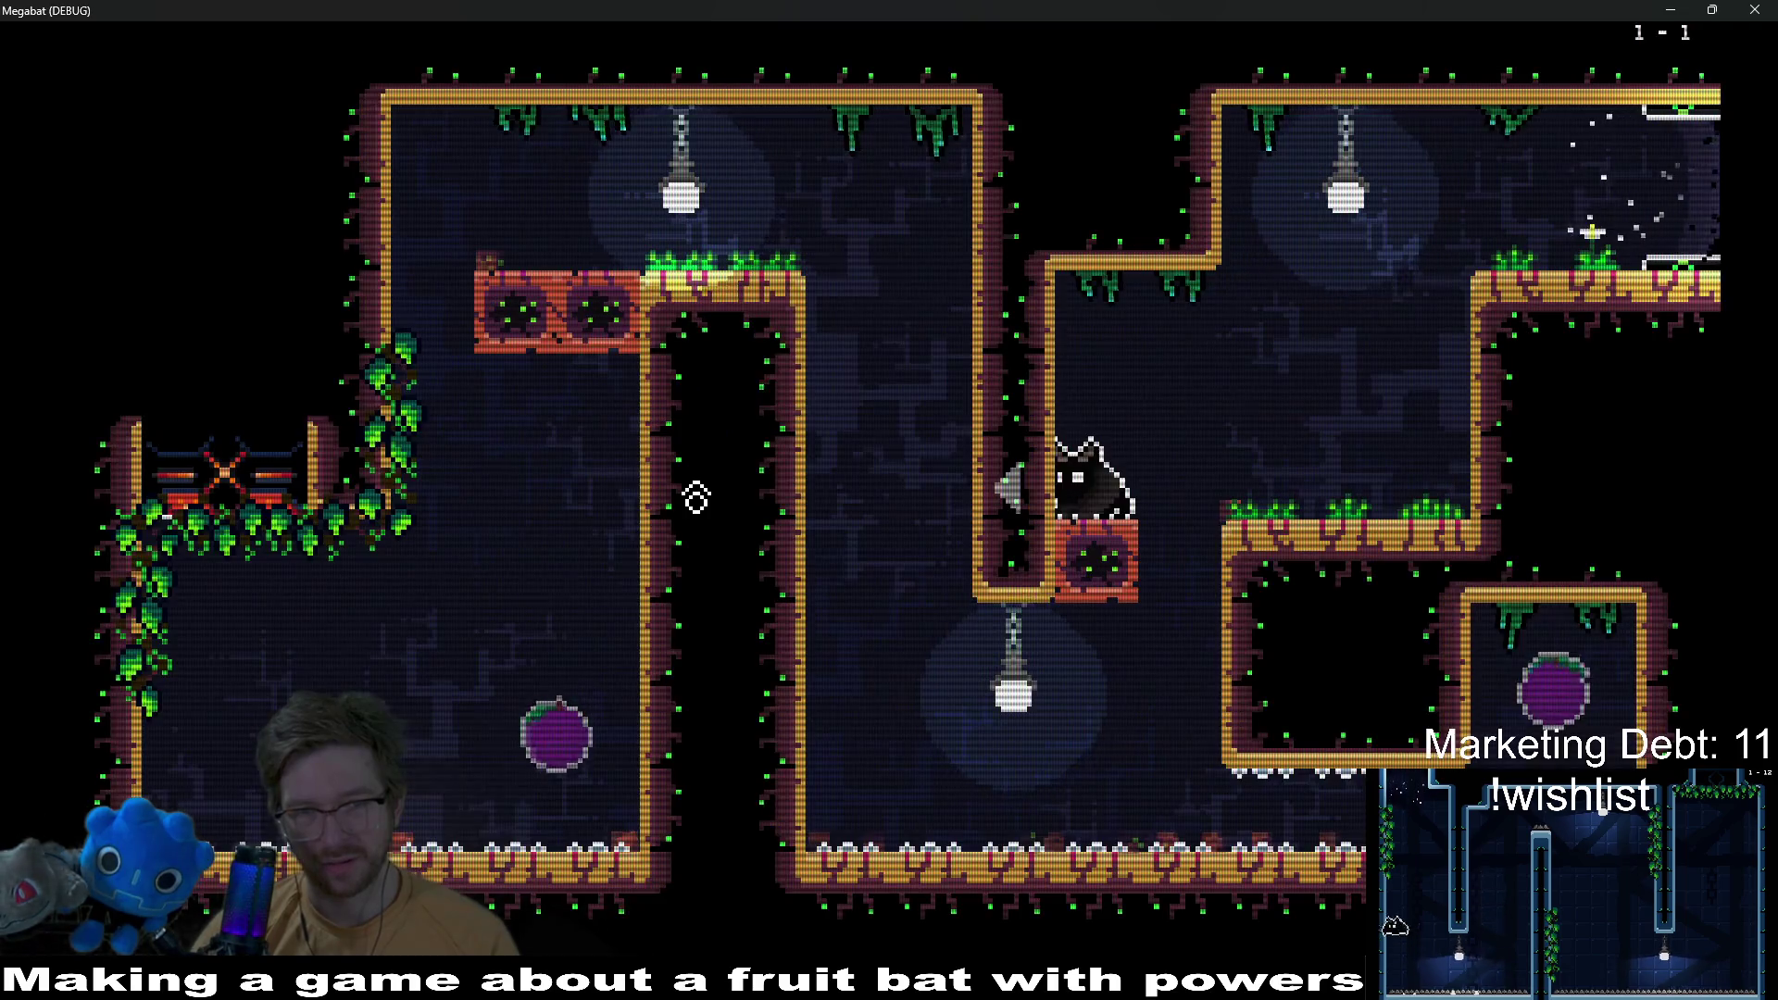
pyautogui.press('Right')
pyautogui.press('Left')
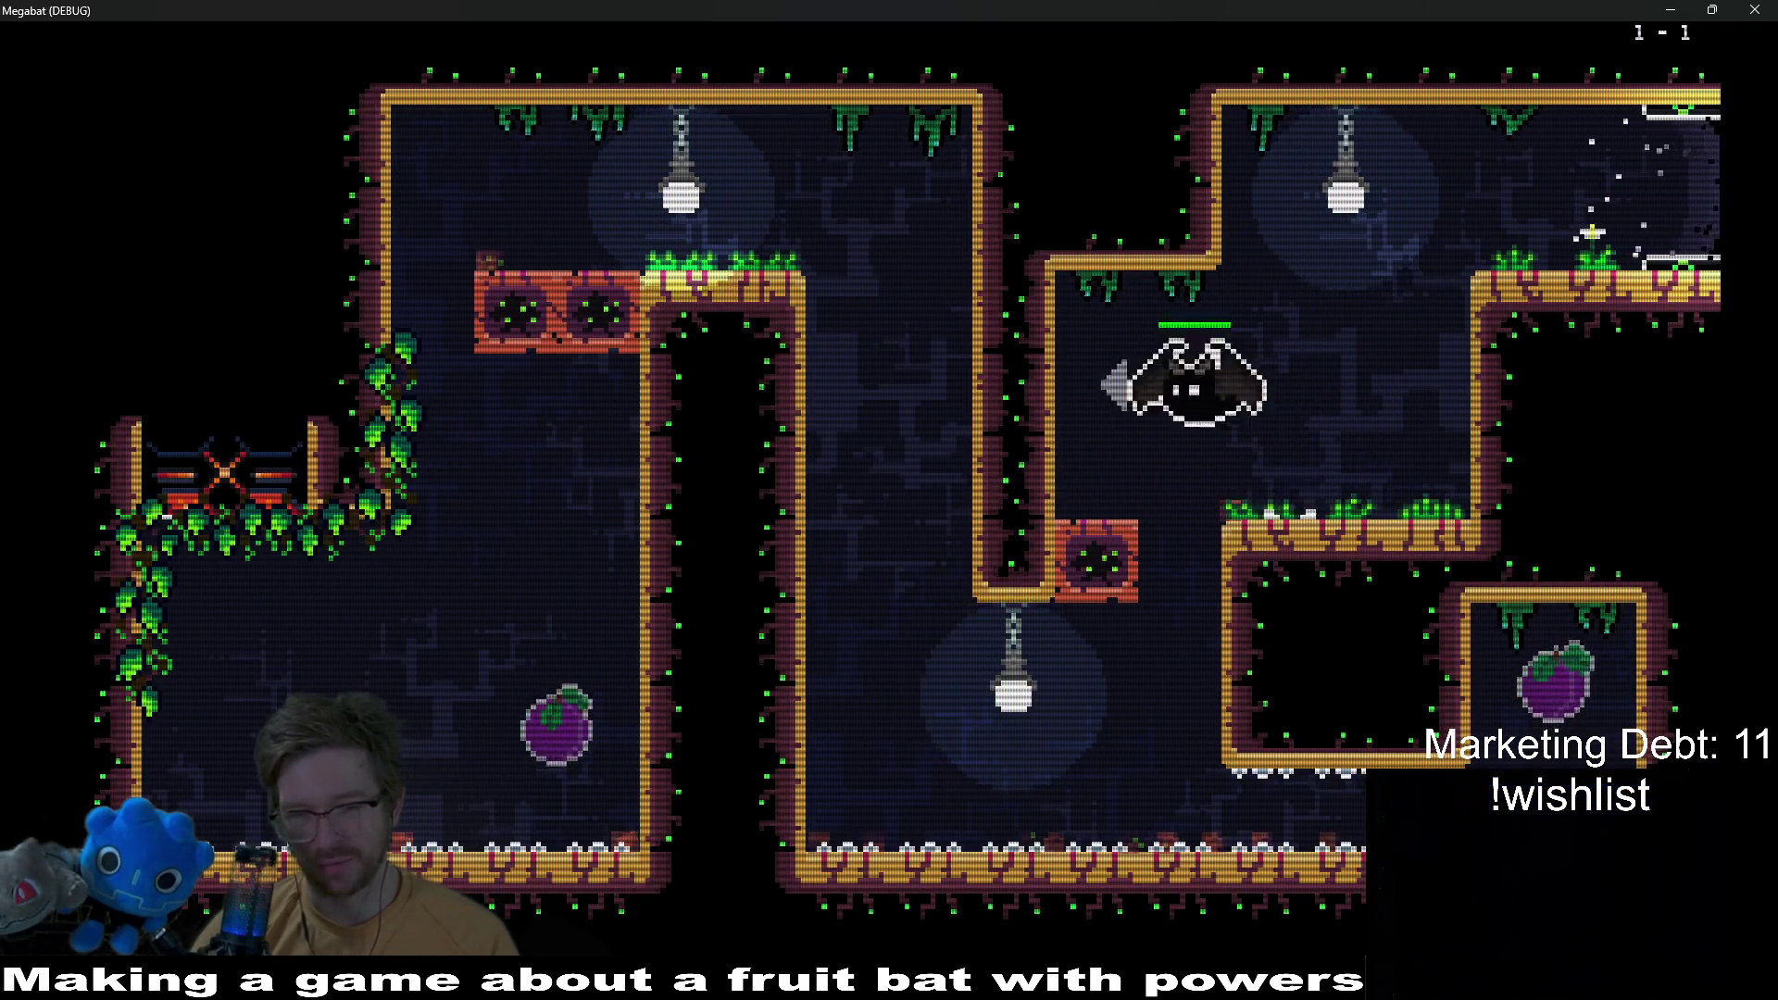
# Step: Set the scan-line intensity to low and resume the game
pyautogui.press('Escape')
pyautogui.press('Down')
pyautogui.press('Down')
pyautogui.press('Down')
pyautogui.press('Down')
pyautogui.press('Return')
pyautogui.press('Down')
pyautogui.press('Down')
pyautogui.press('Down')
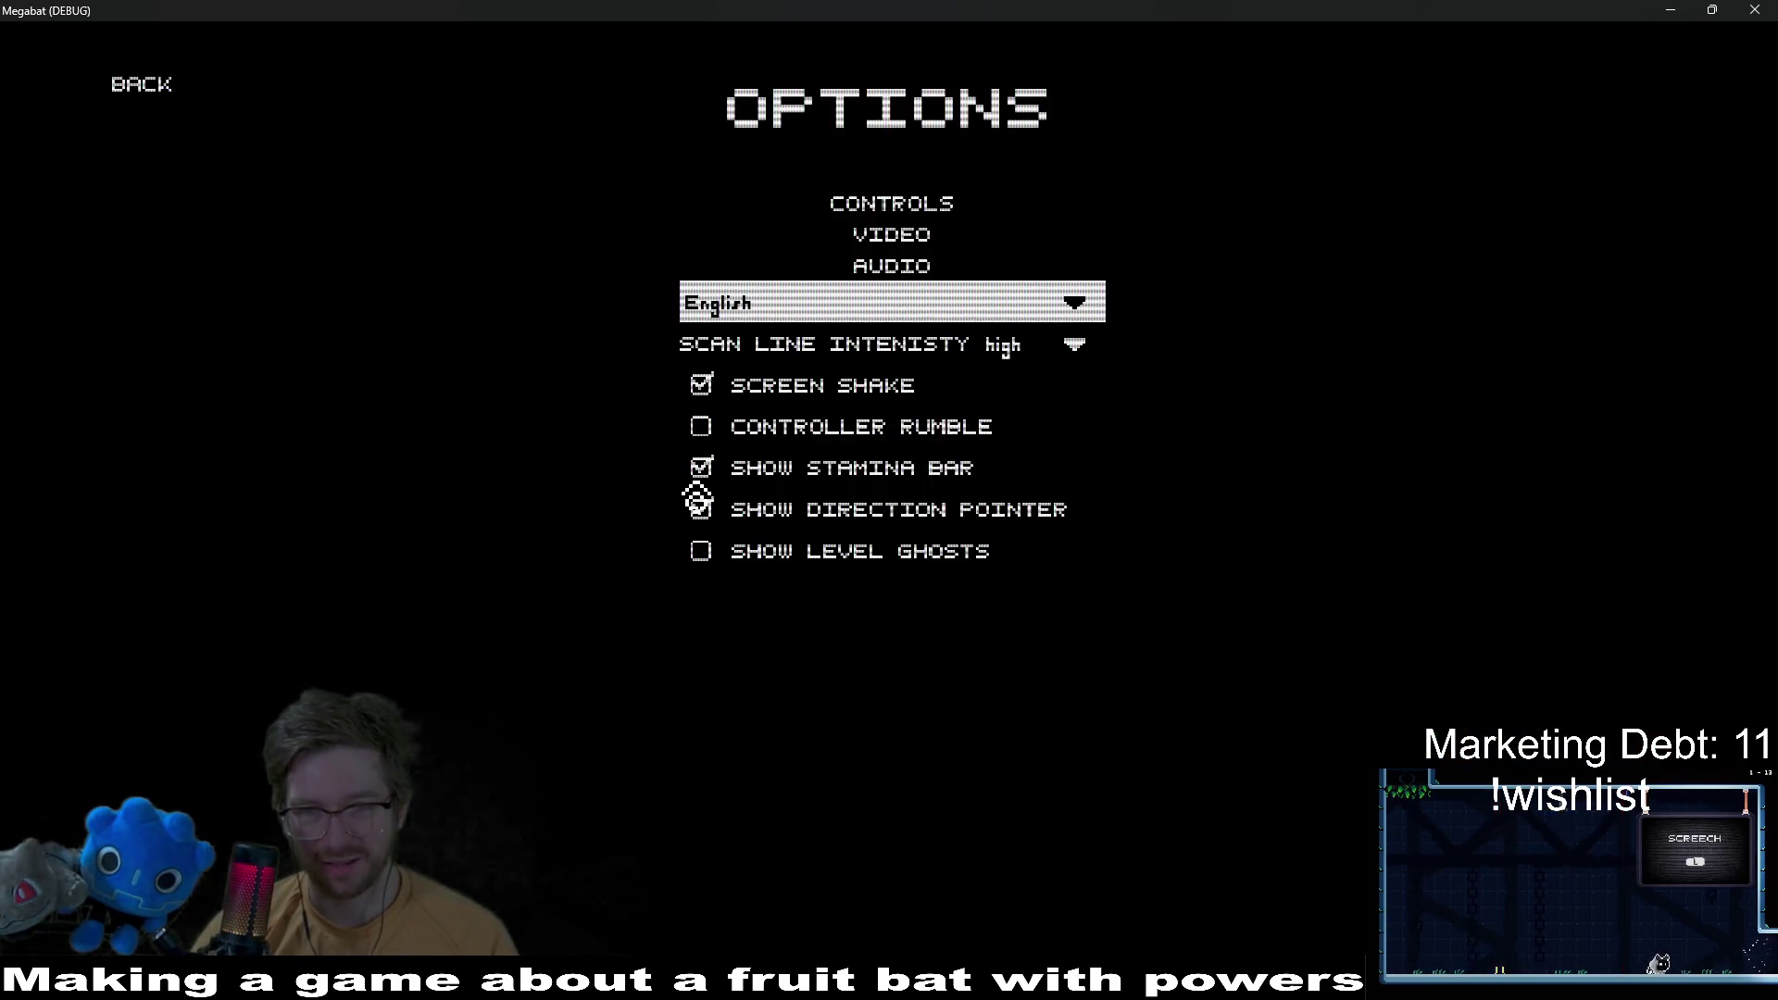
pyautogui.press('Down')
pyautogui.press('Return')
pyautogui.press('Down')
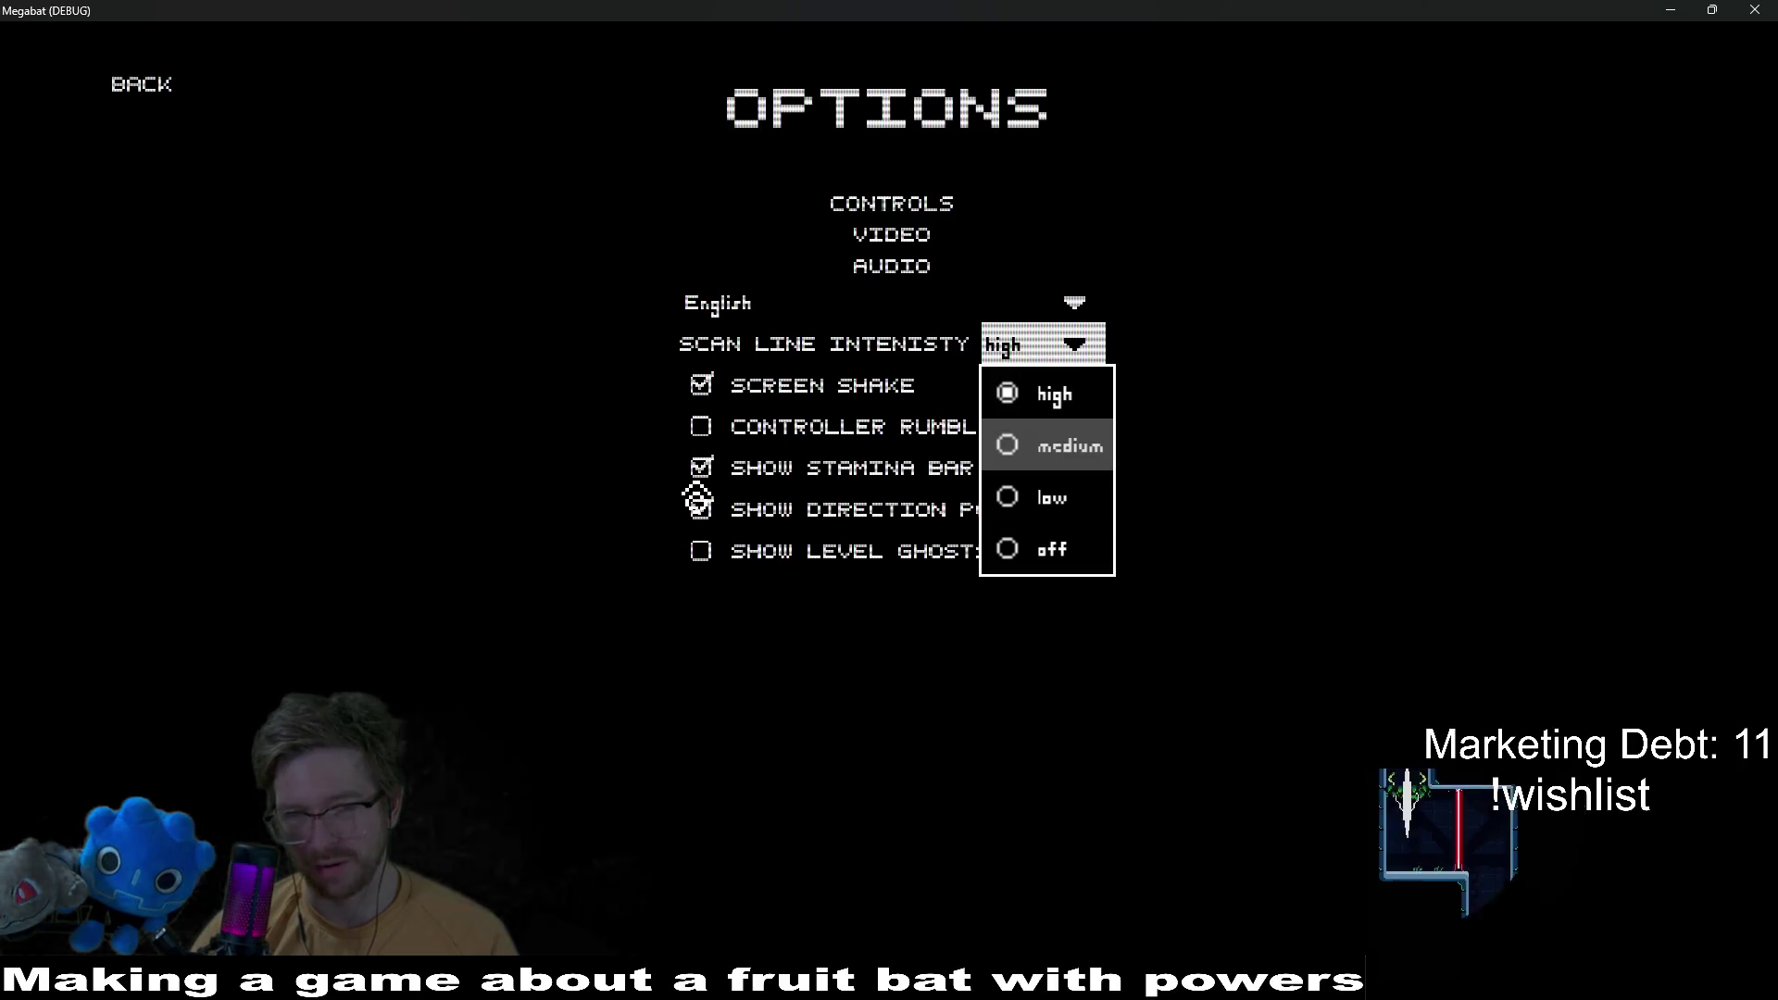
pyautogui.press('Down')
pyautogui.press('Return')
pyautogui.press('Up')
pyautogui.press('Up')
pyautogui.press('Up')
pyautogui.press('Up')
pyautogui.press('Up')
pyautogui.press('Return')
pyautogui.press('Down')
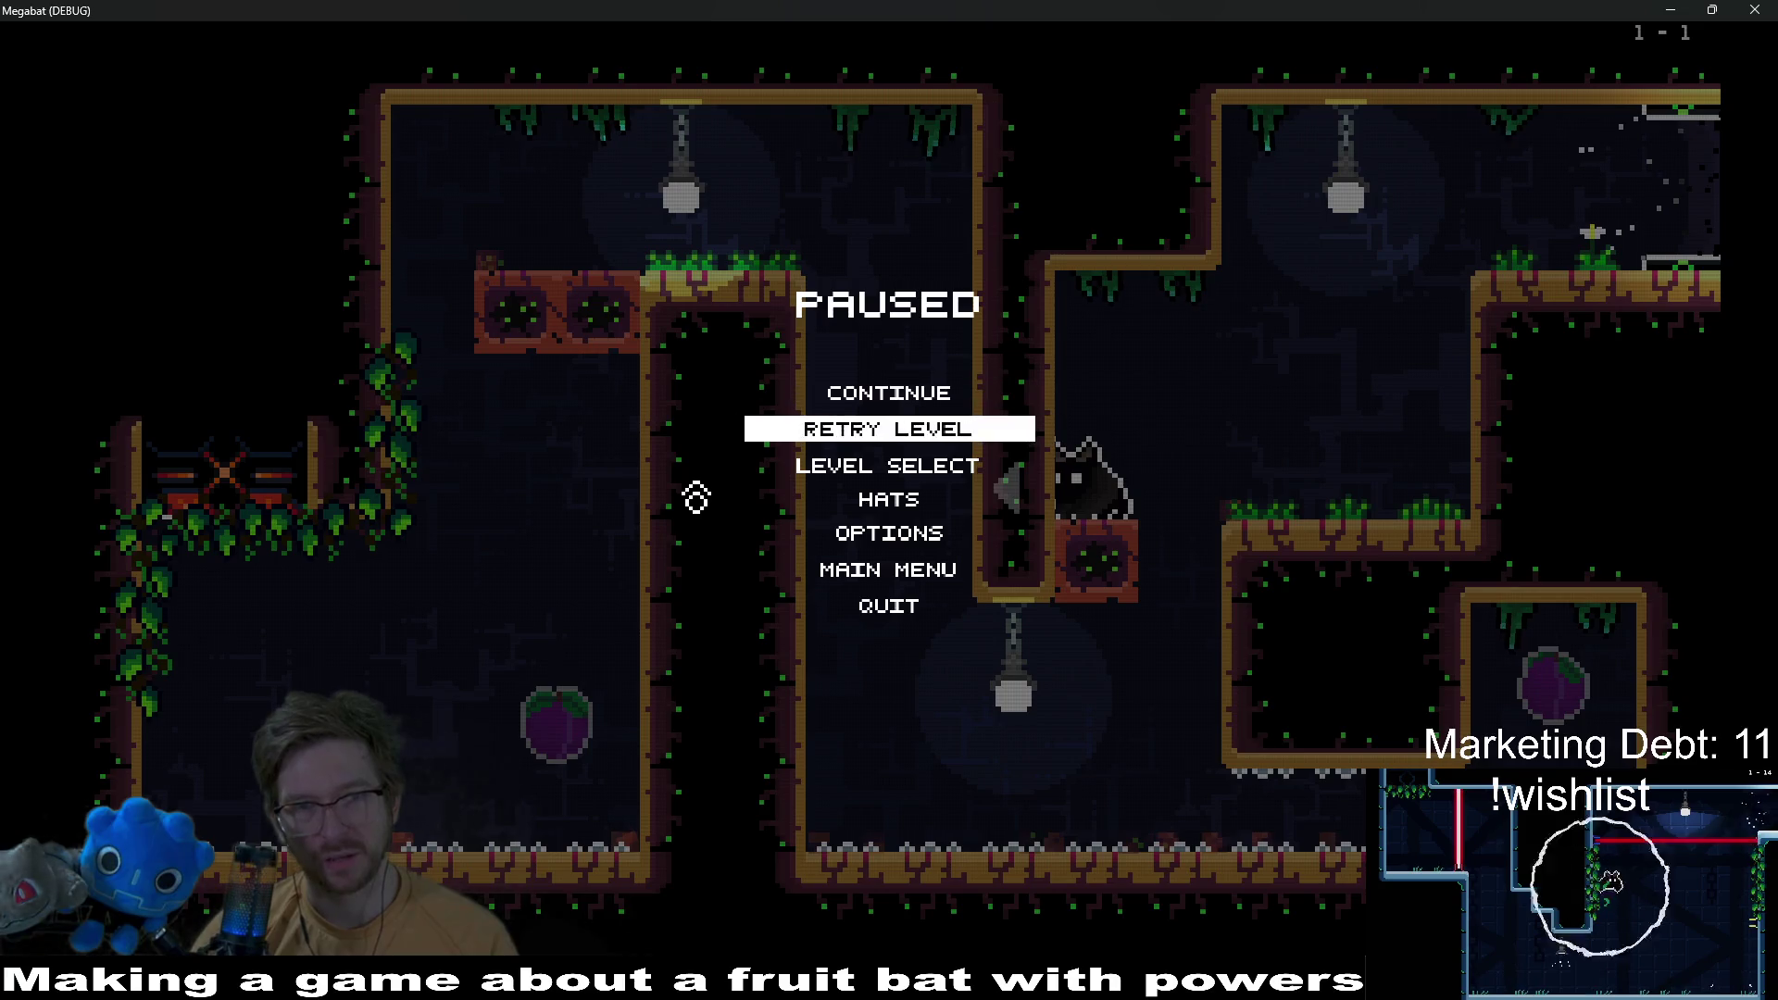
pyautogui.press('Down')
pyautogui.press('Up')
pyautogui.press('Return')
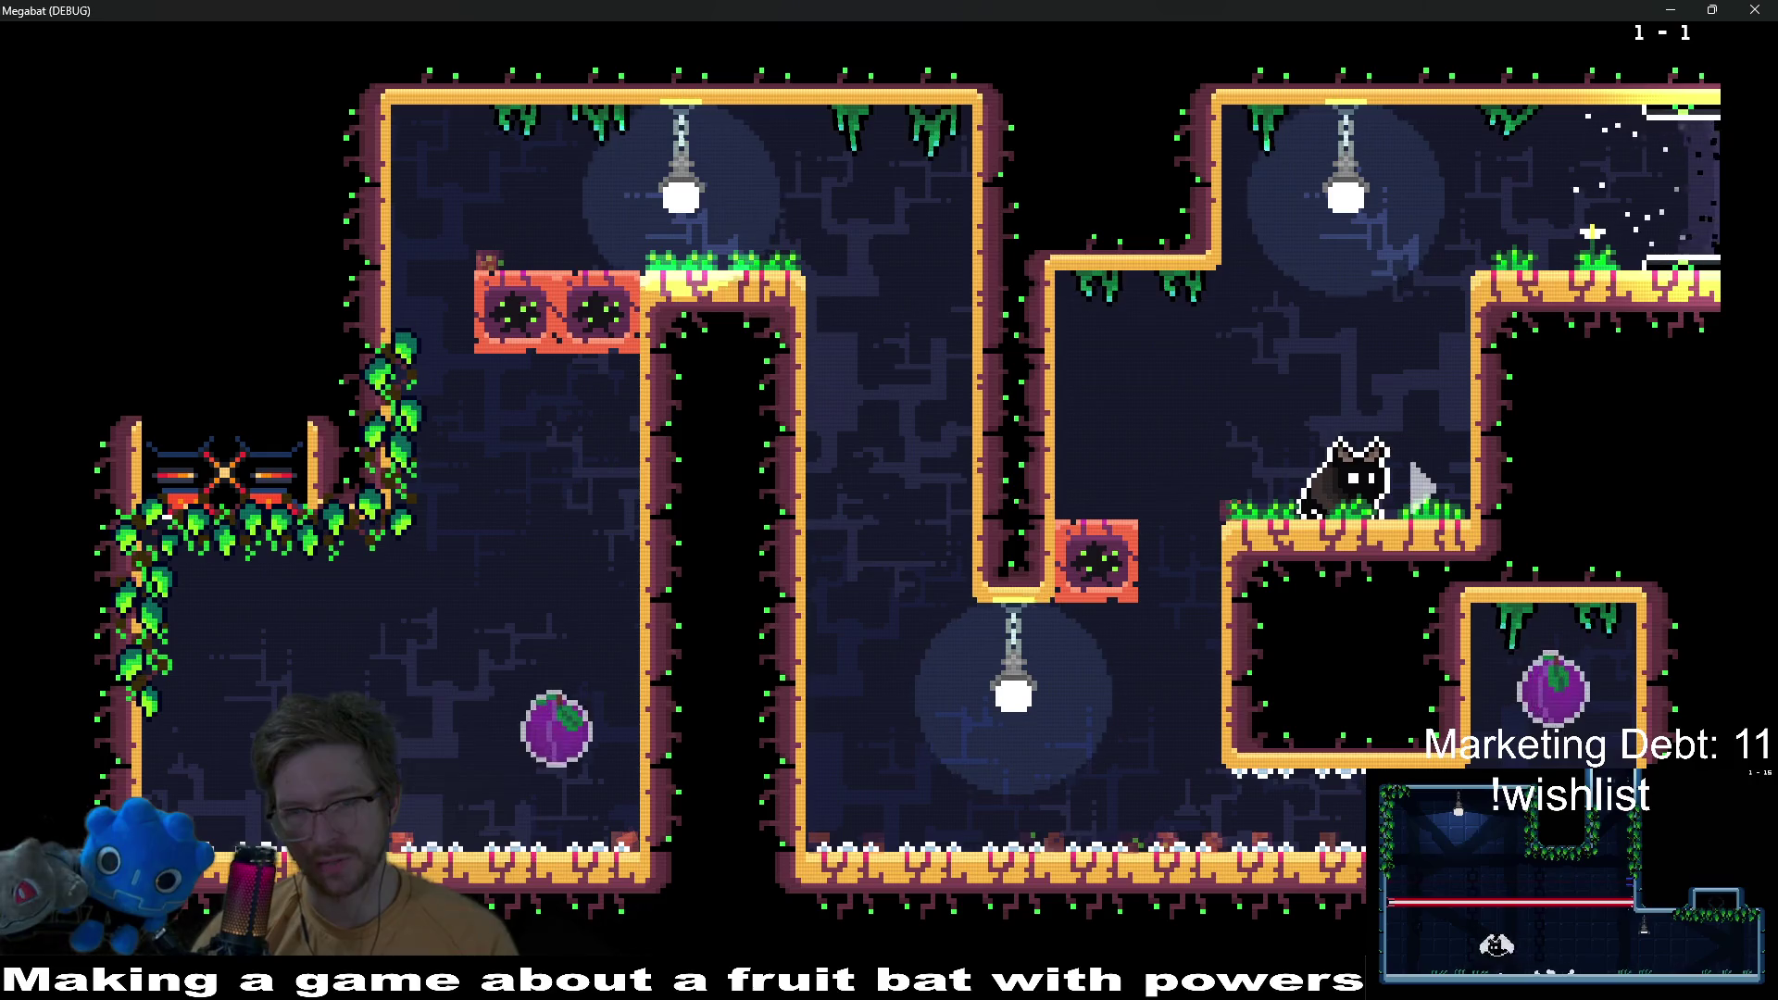
# Step: Set the scan-line intensity back to medium and resume play
pyautogui.press('Escape')
pyautogui.press('Down')
pyautogui.press('Down')
pyautogui.press('Down')
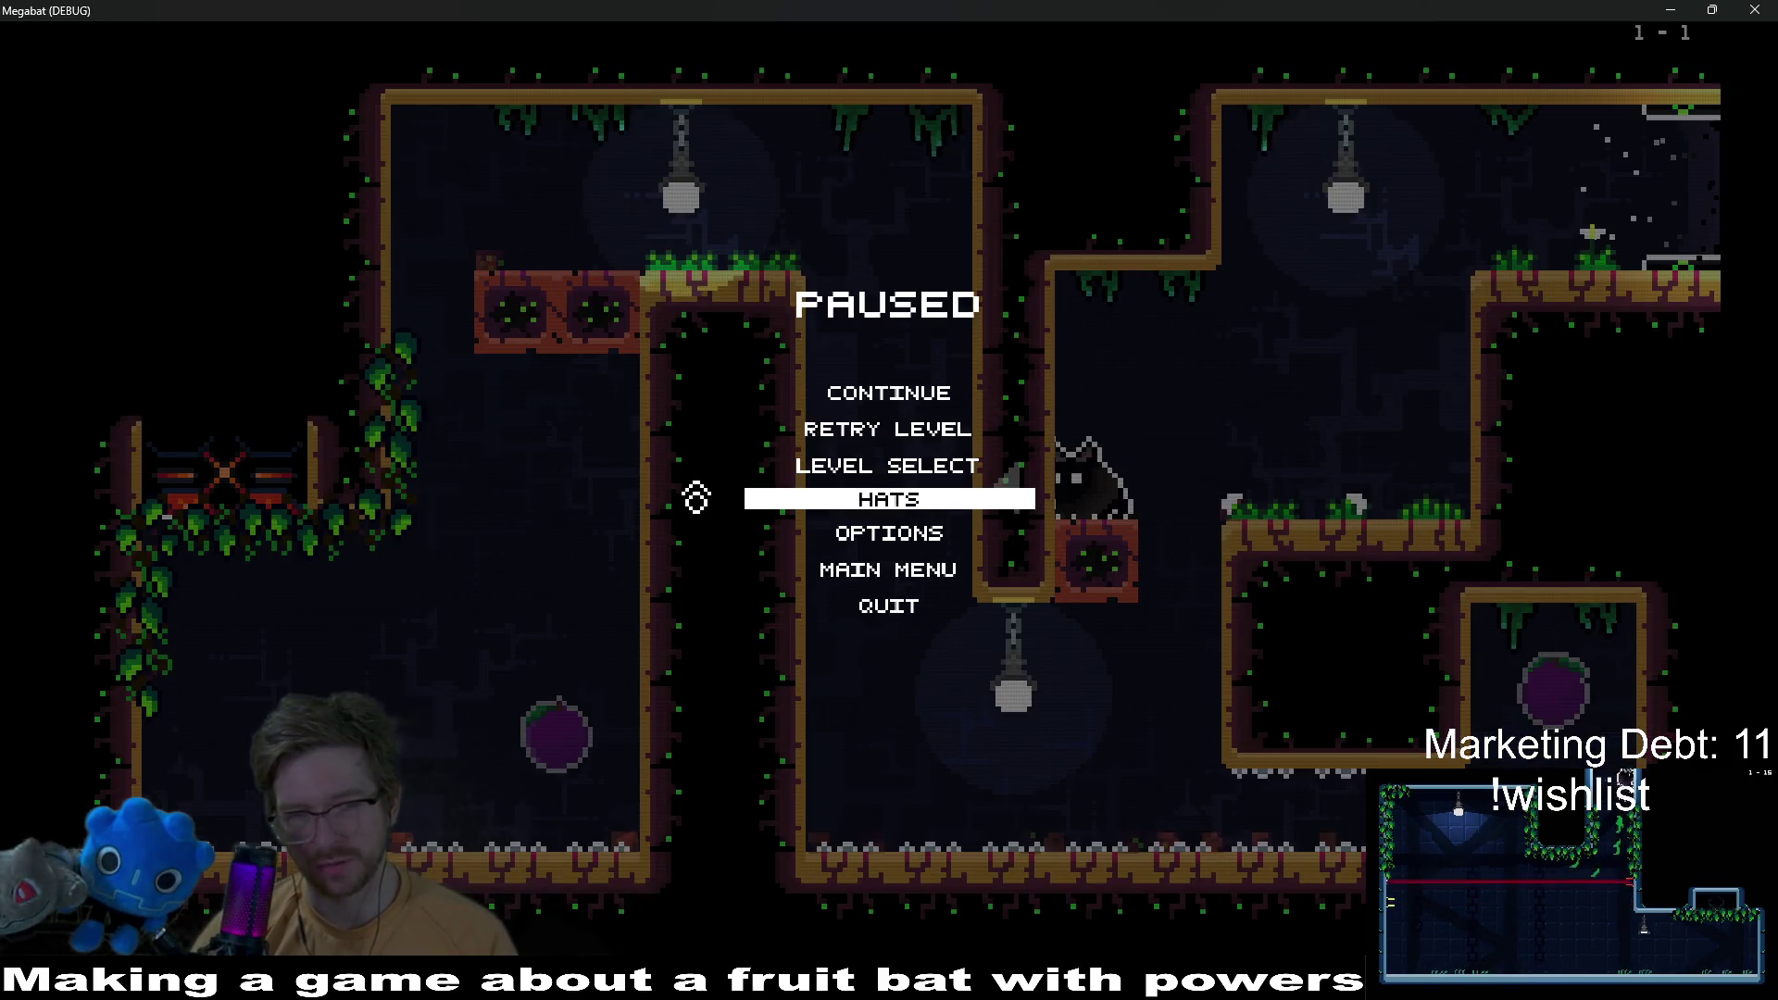
pyautogui.press('Return')
pyautogui.press('Down')
pyautogui.press('Down')
pyautogui.press('Down')
pyautogui.press('Down')
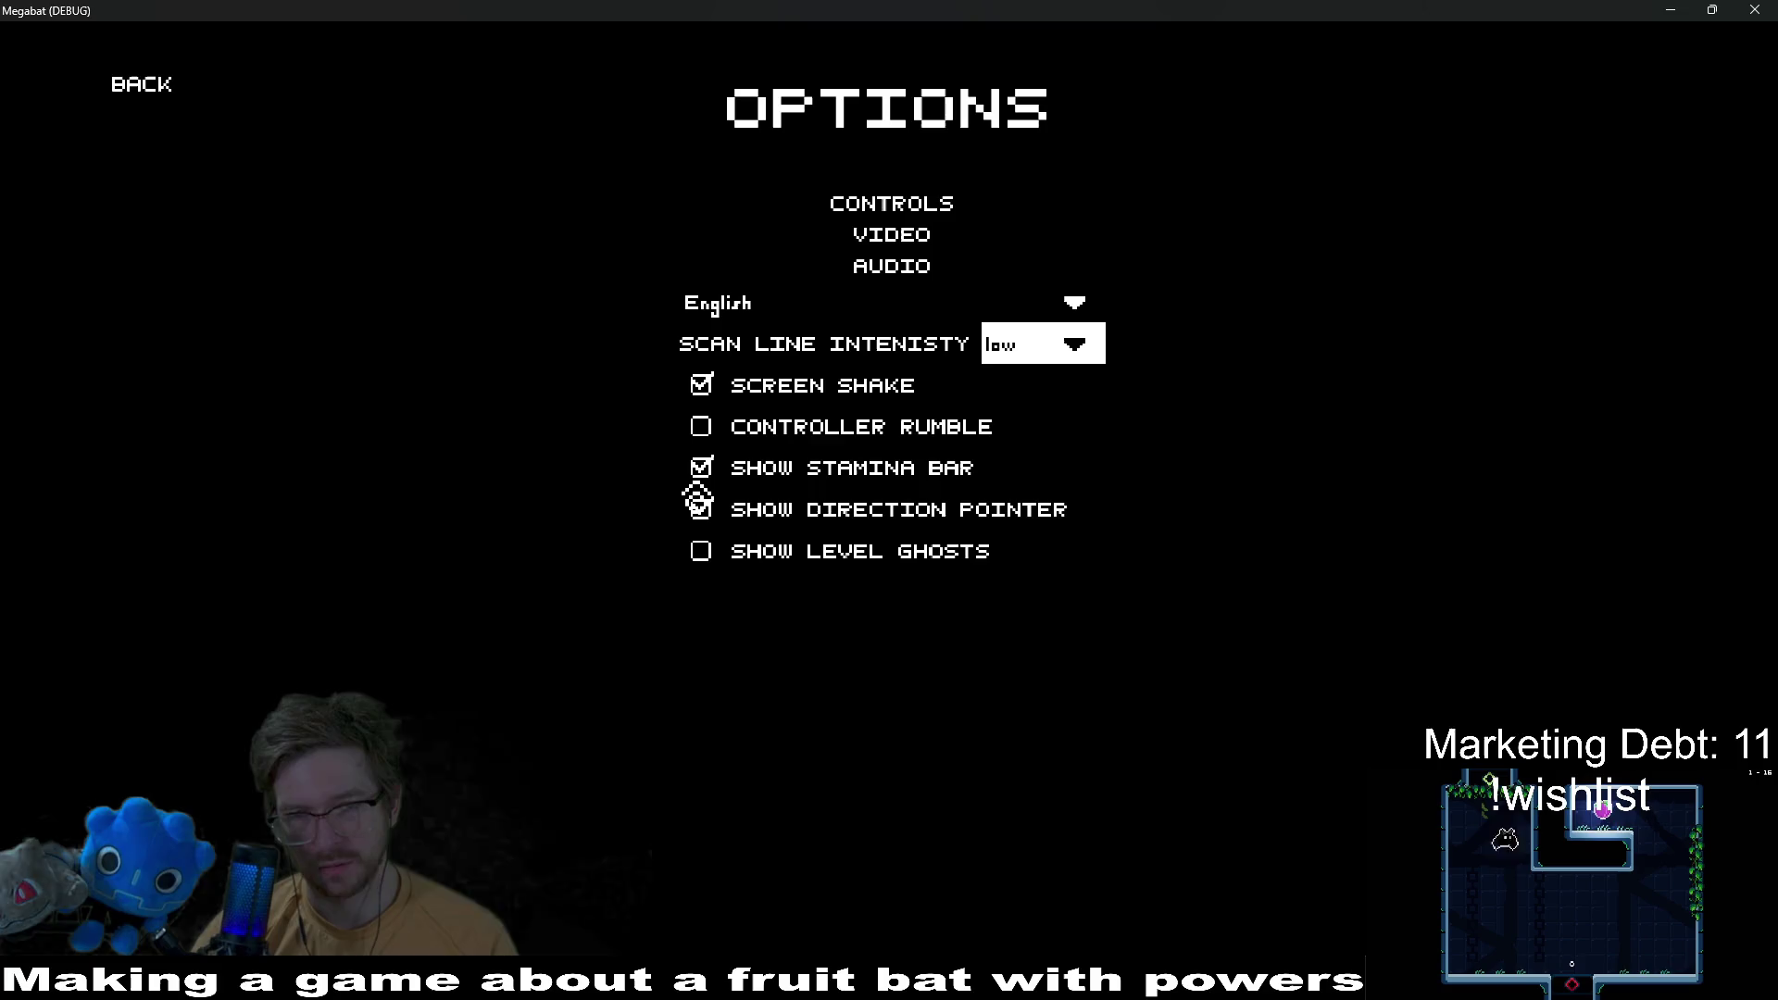
pyautogui.press('Return')
pyautogui.press('Up')
pyautogui.press('Return')
pyautogui.press('Up')
pyautogui.press('Up')
pyautogui.press('Up')
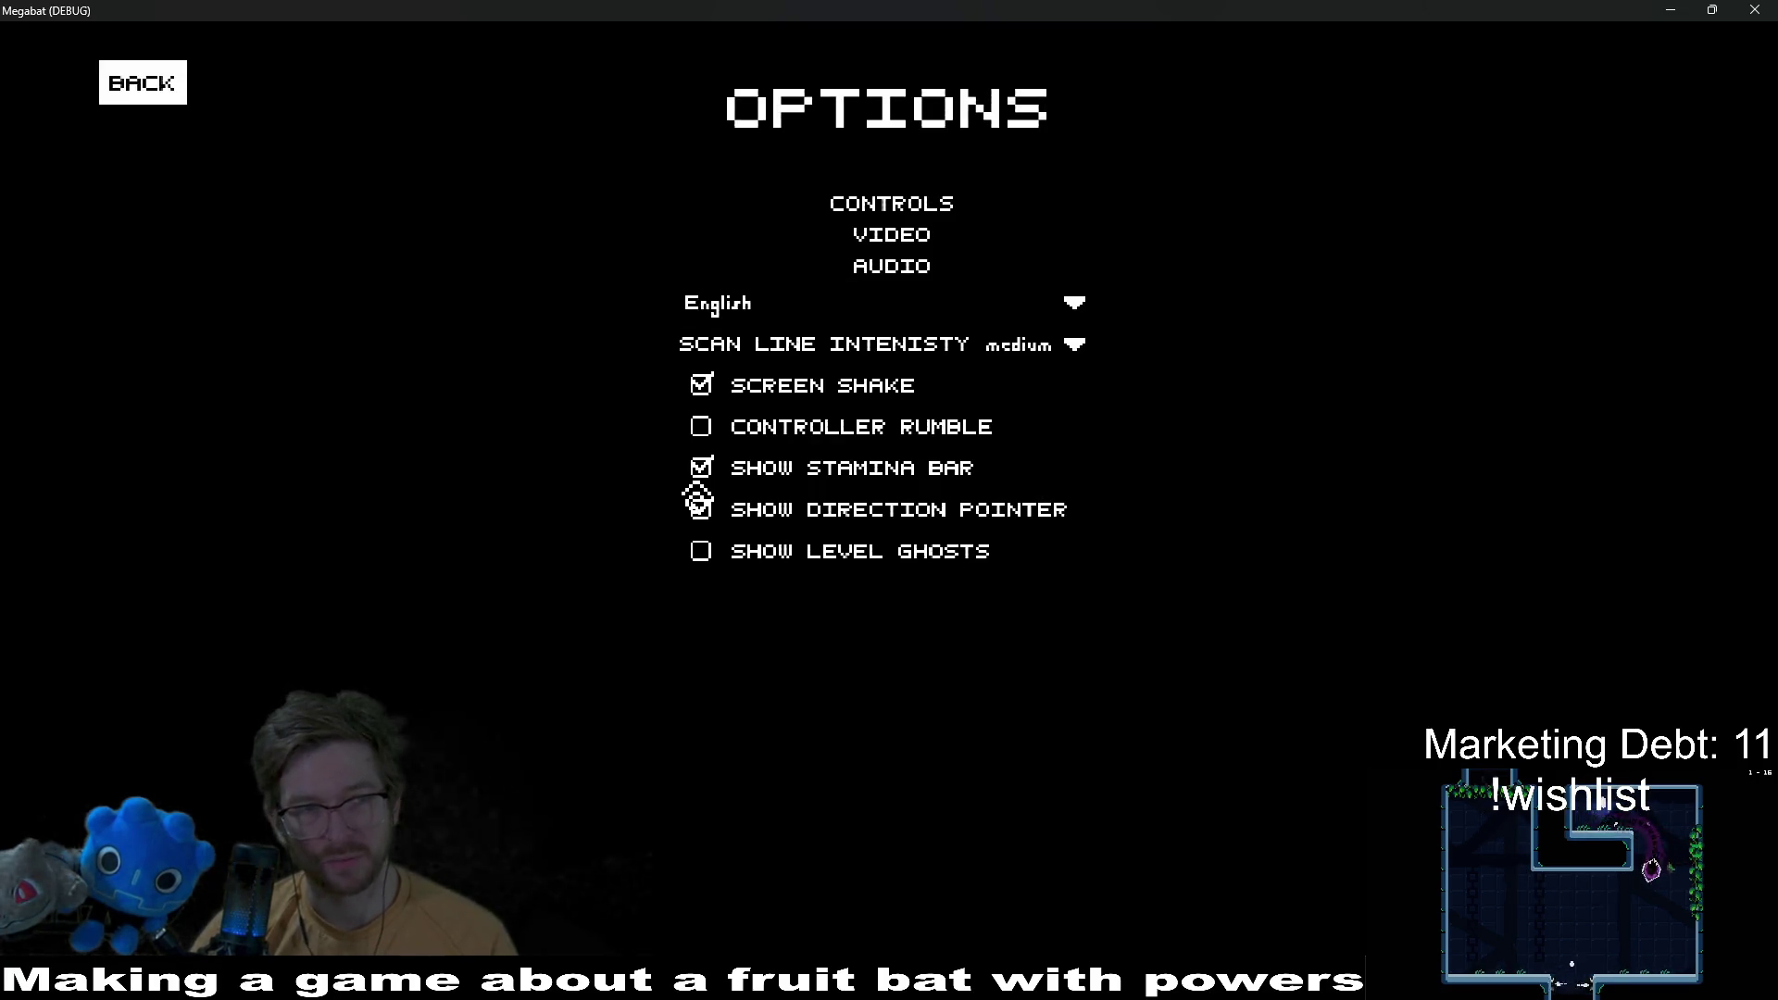
pyautogui.press('Return')
pyautogui.press('Return')
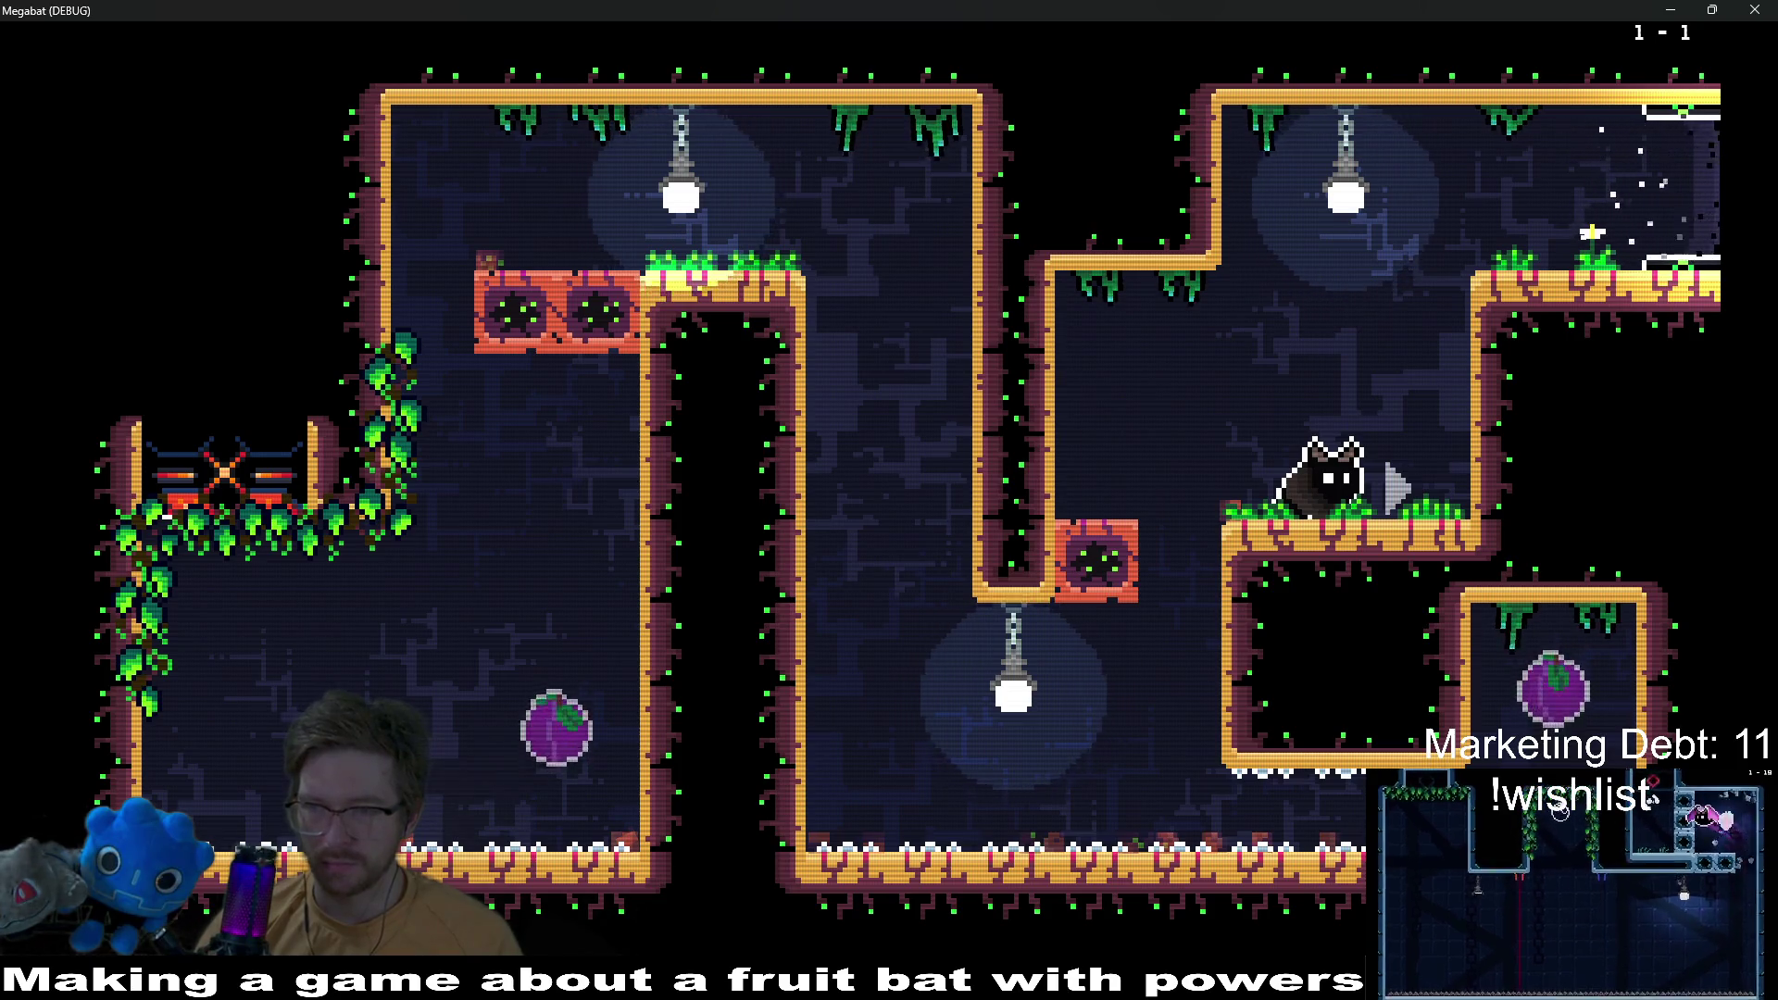
# Step: Close the Megabat game window and bring the foreground-vine sprite in Aseprite back to the front
pyautogui.click(1764, 9)
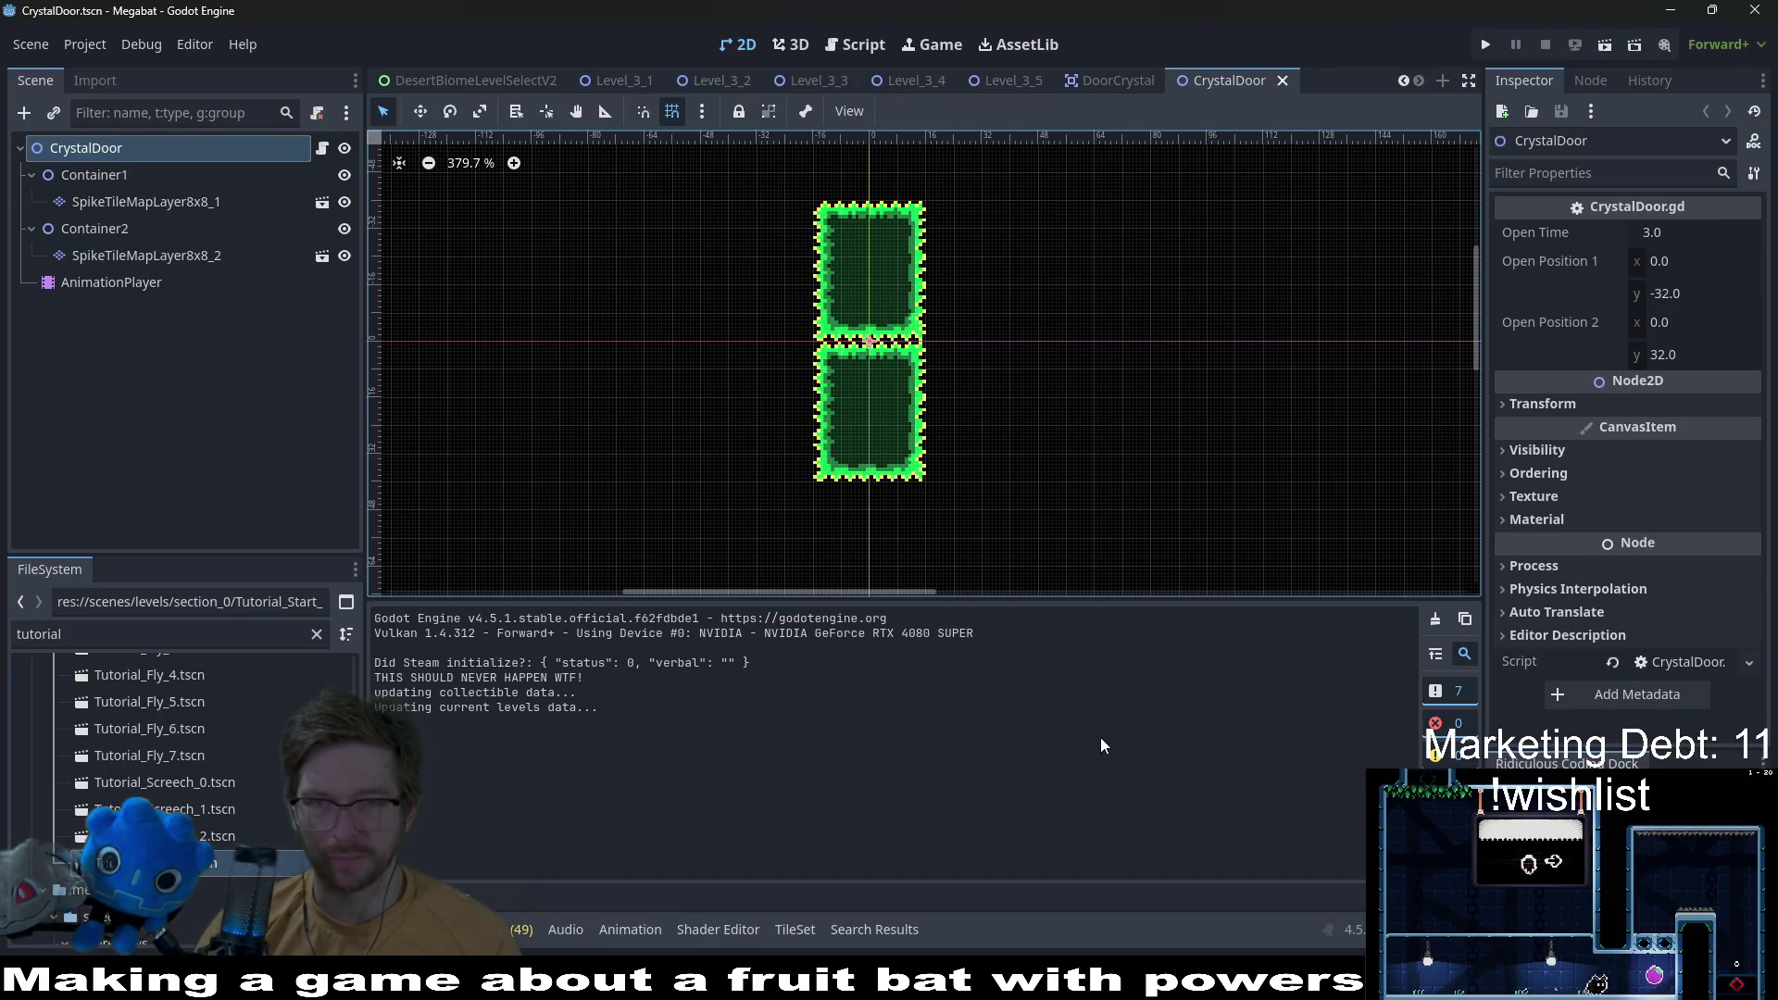
pyautogui.moveTo(1297, 986)
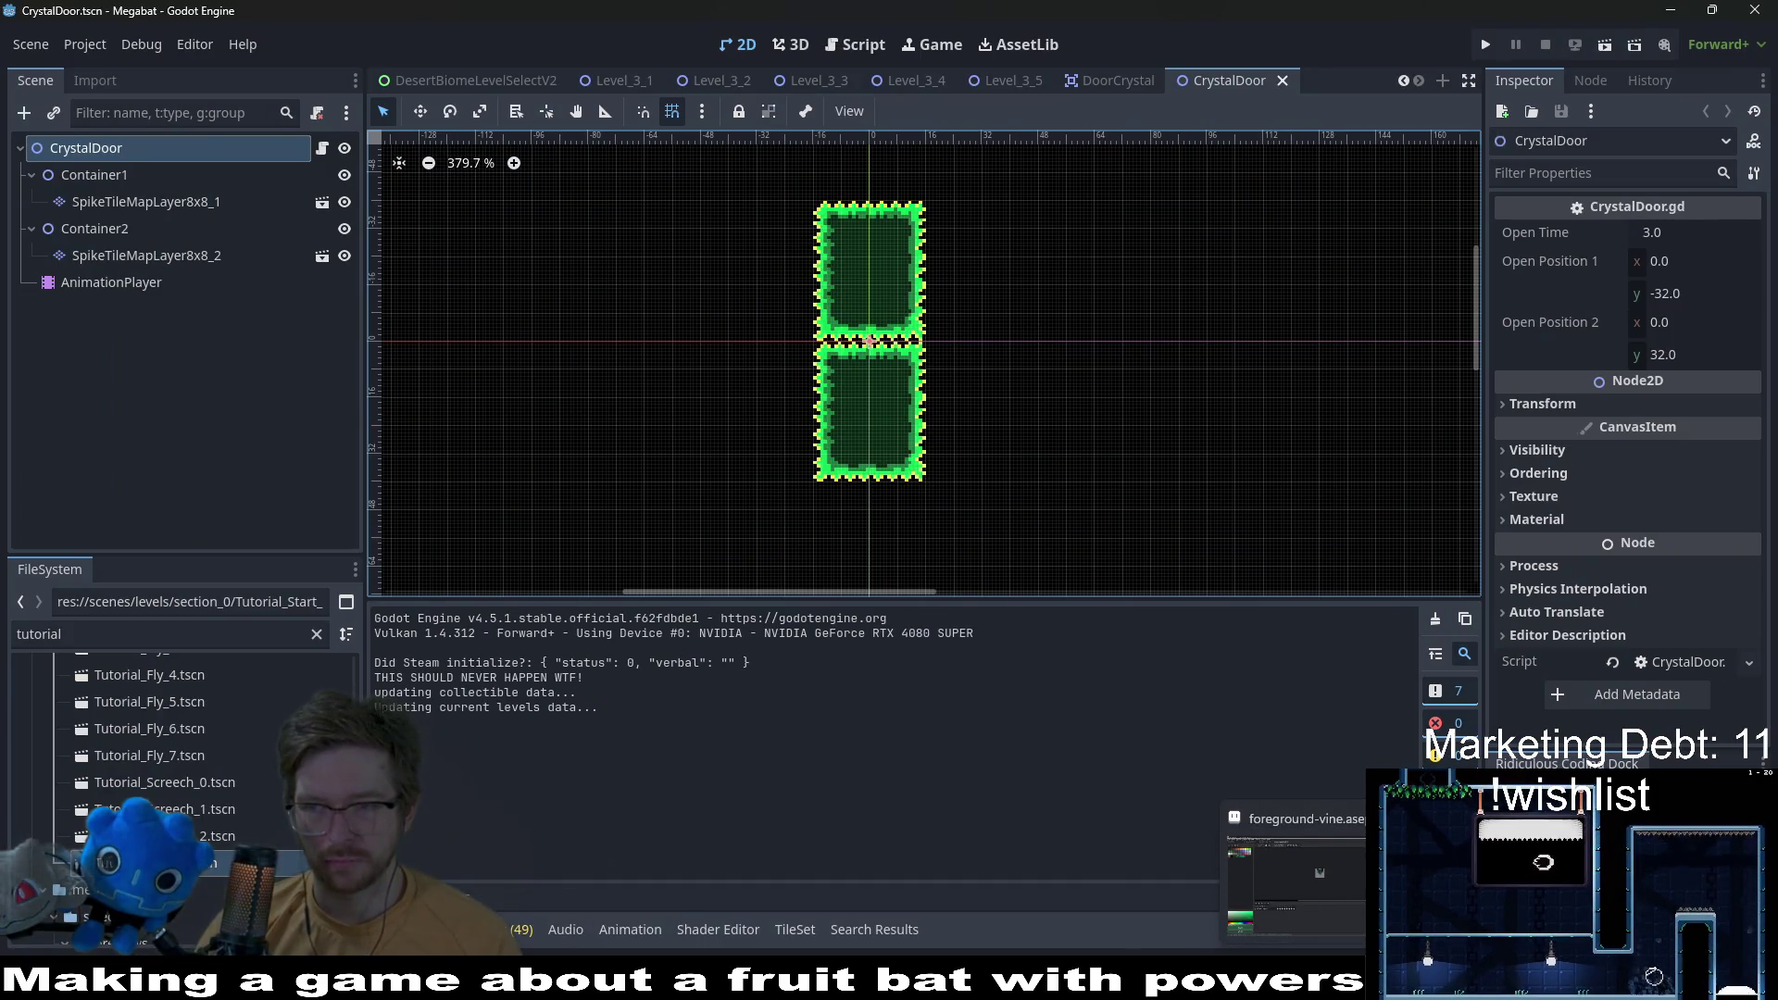
pyautogui.click(1296, 875)
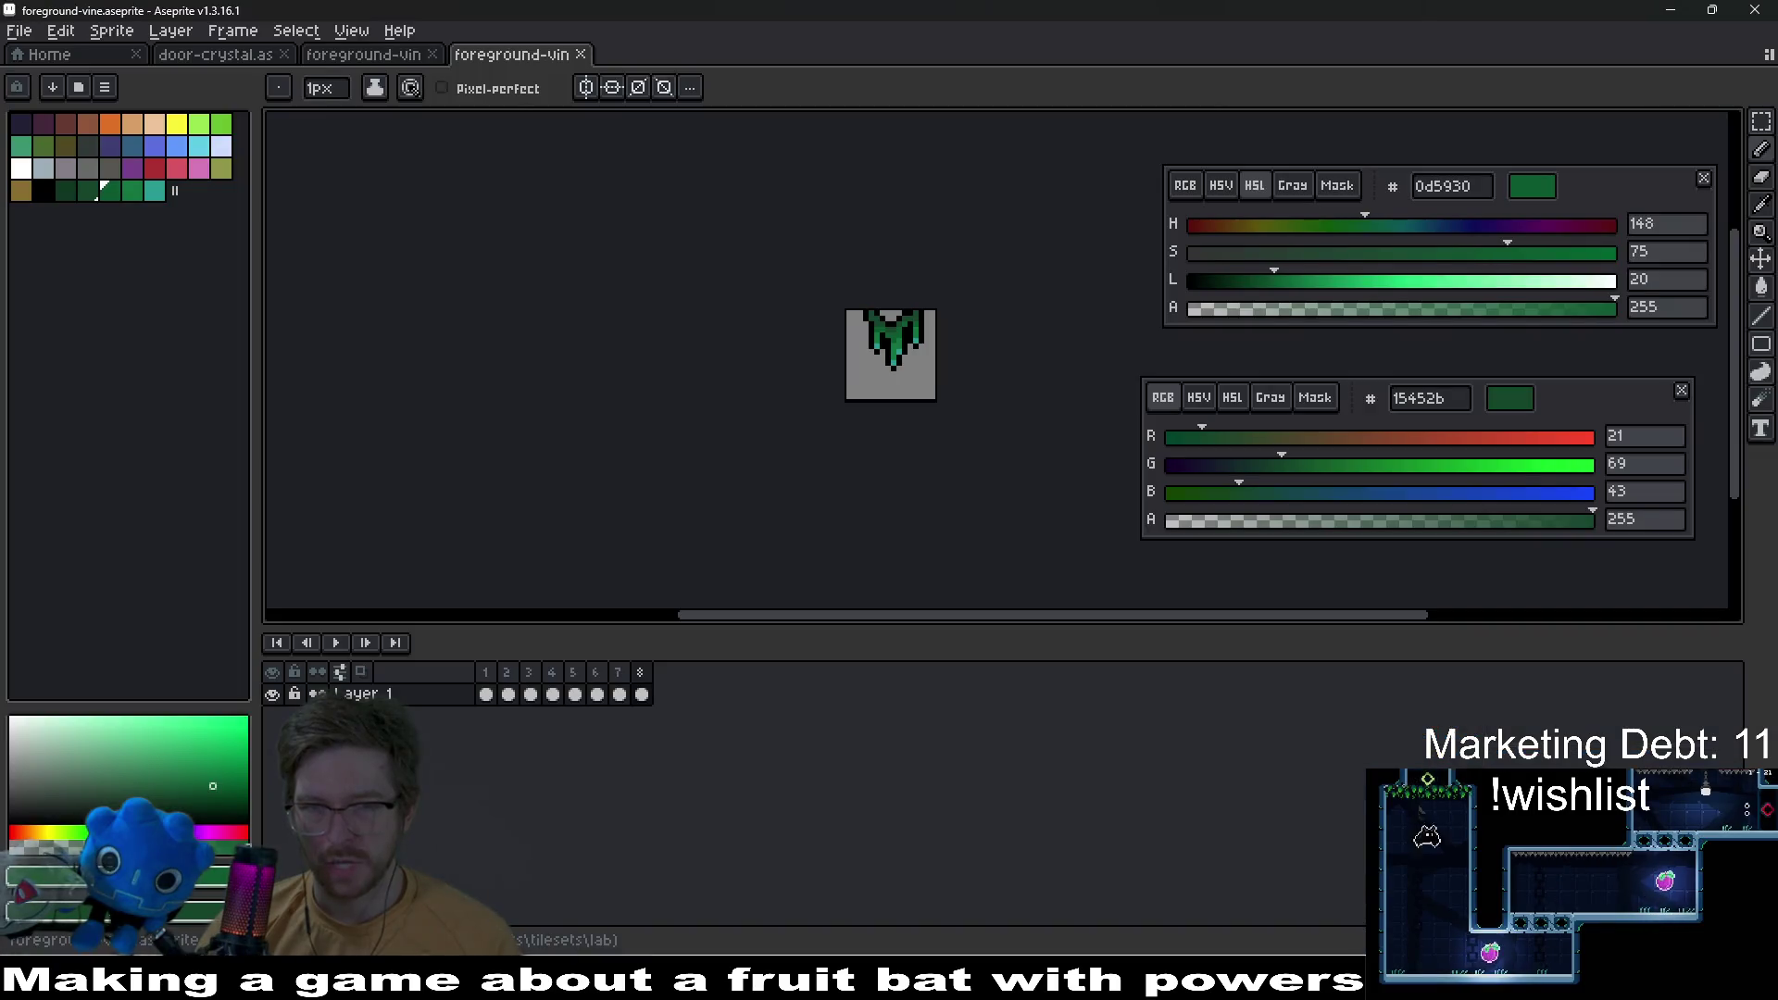
pyautogui.scroll(3, 888, 408)
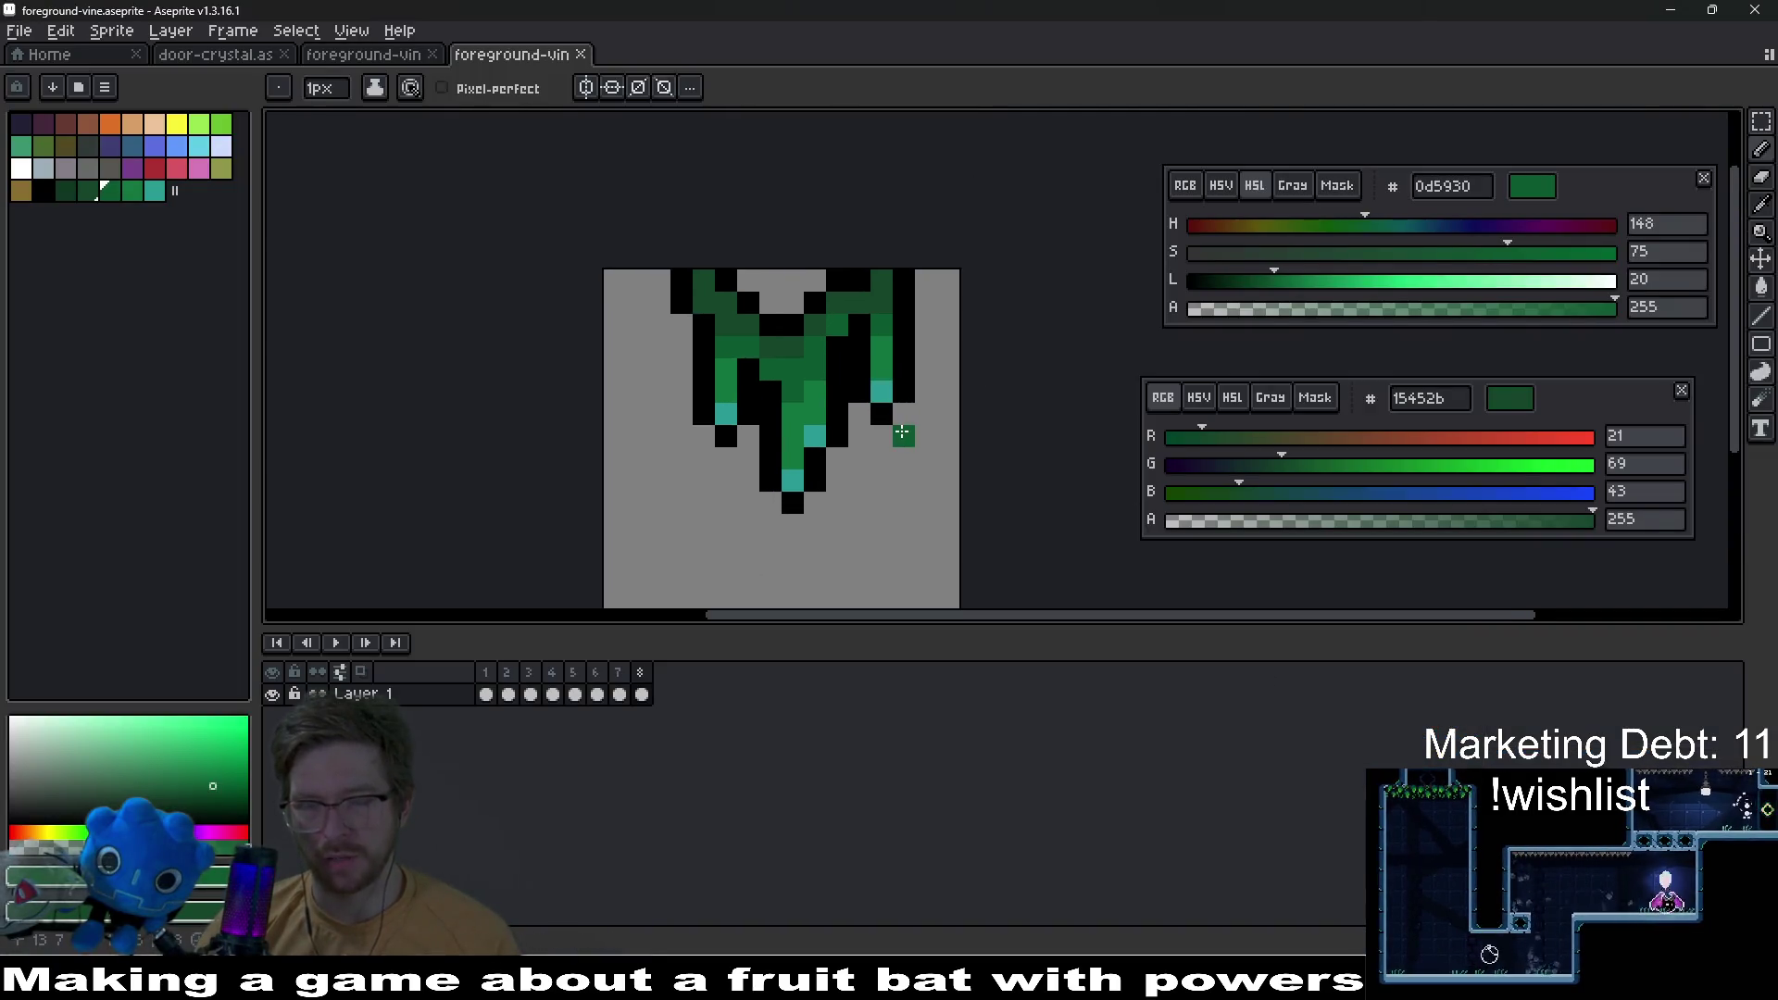